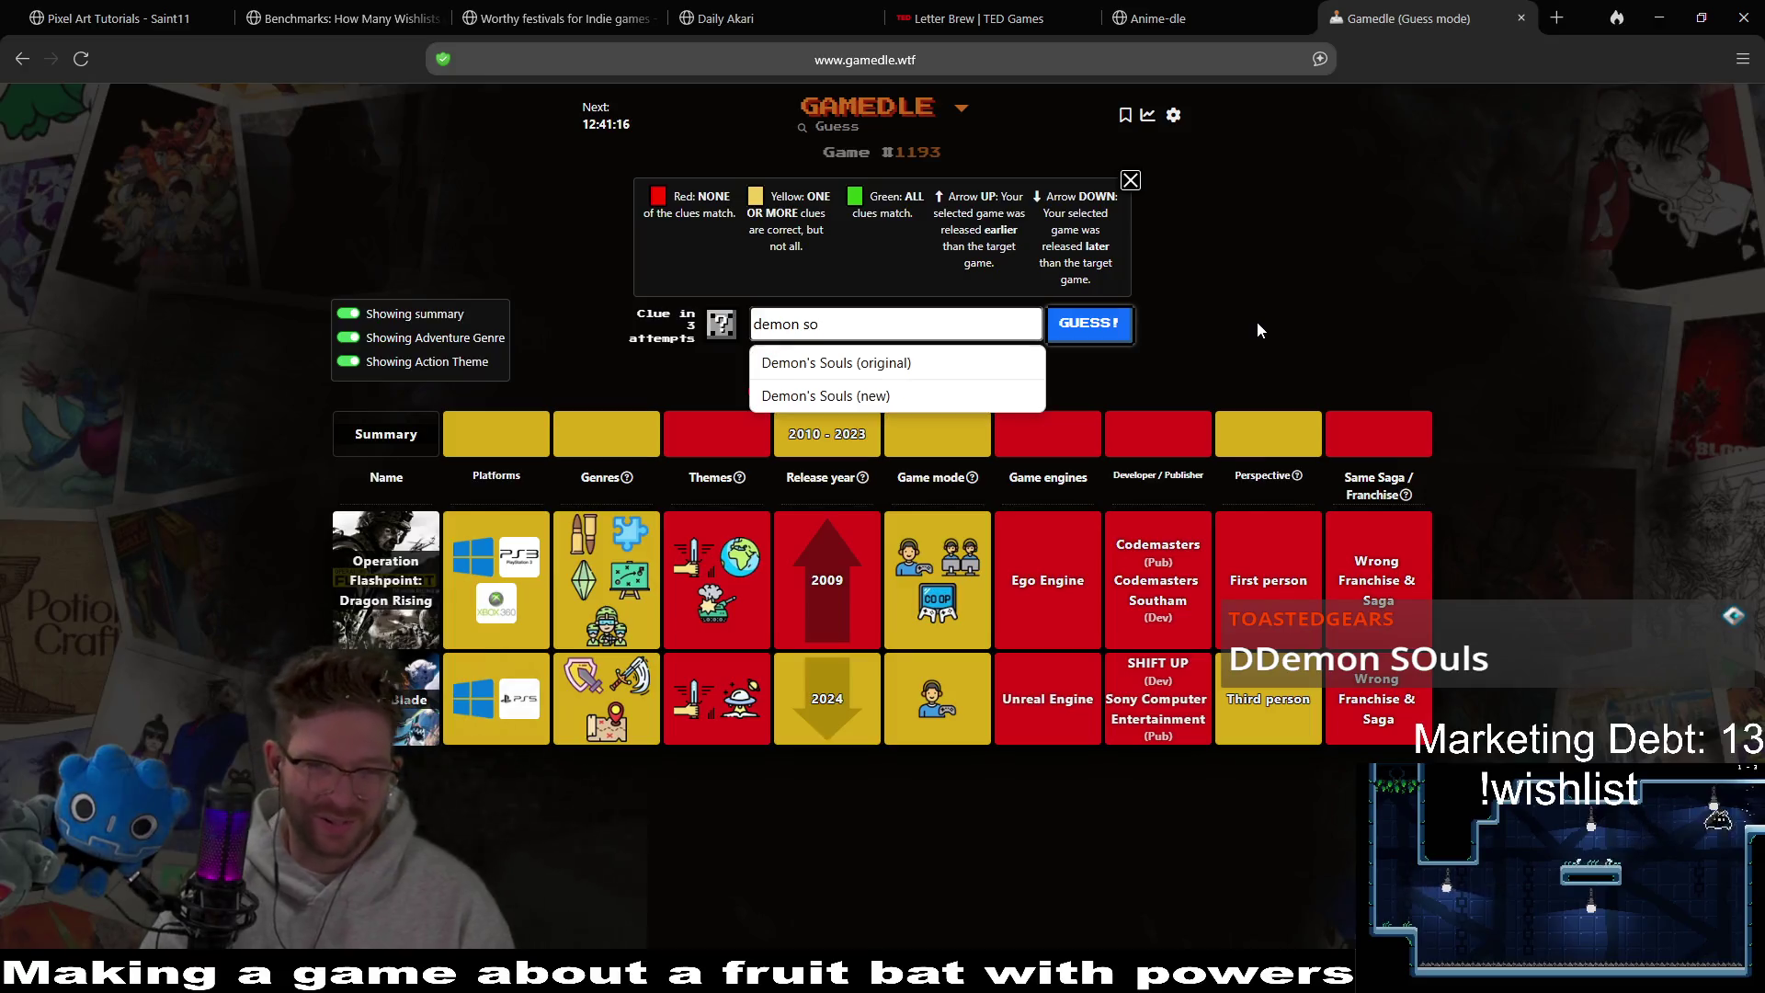
# Guess Demon's Souls (new) in Gamedle, then return to the solved Operation Flashpoint: Dragon Rising results.
pyautogui.click(932, 394)
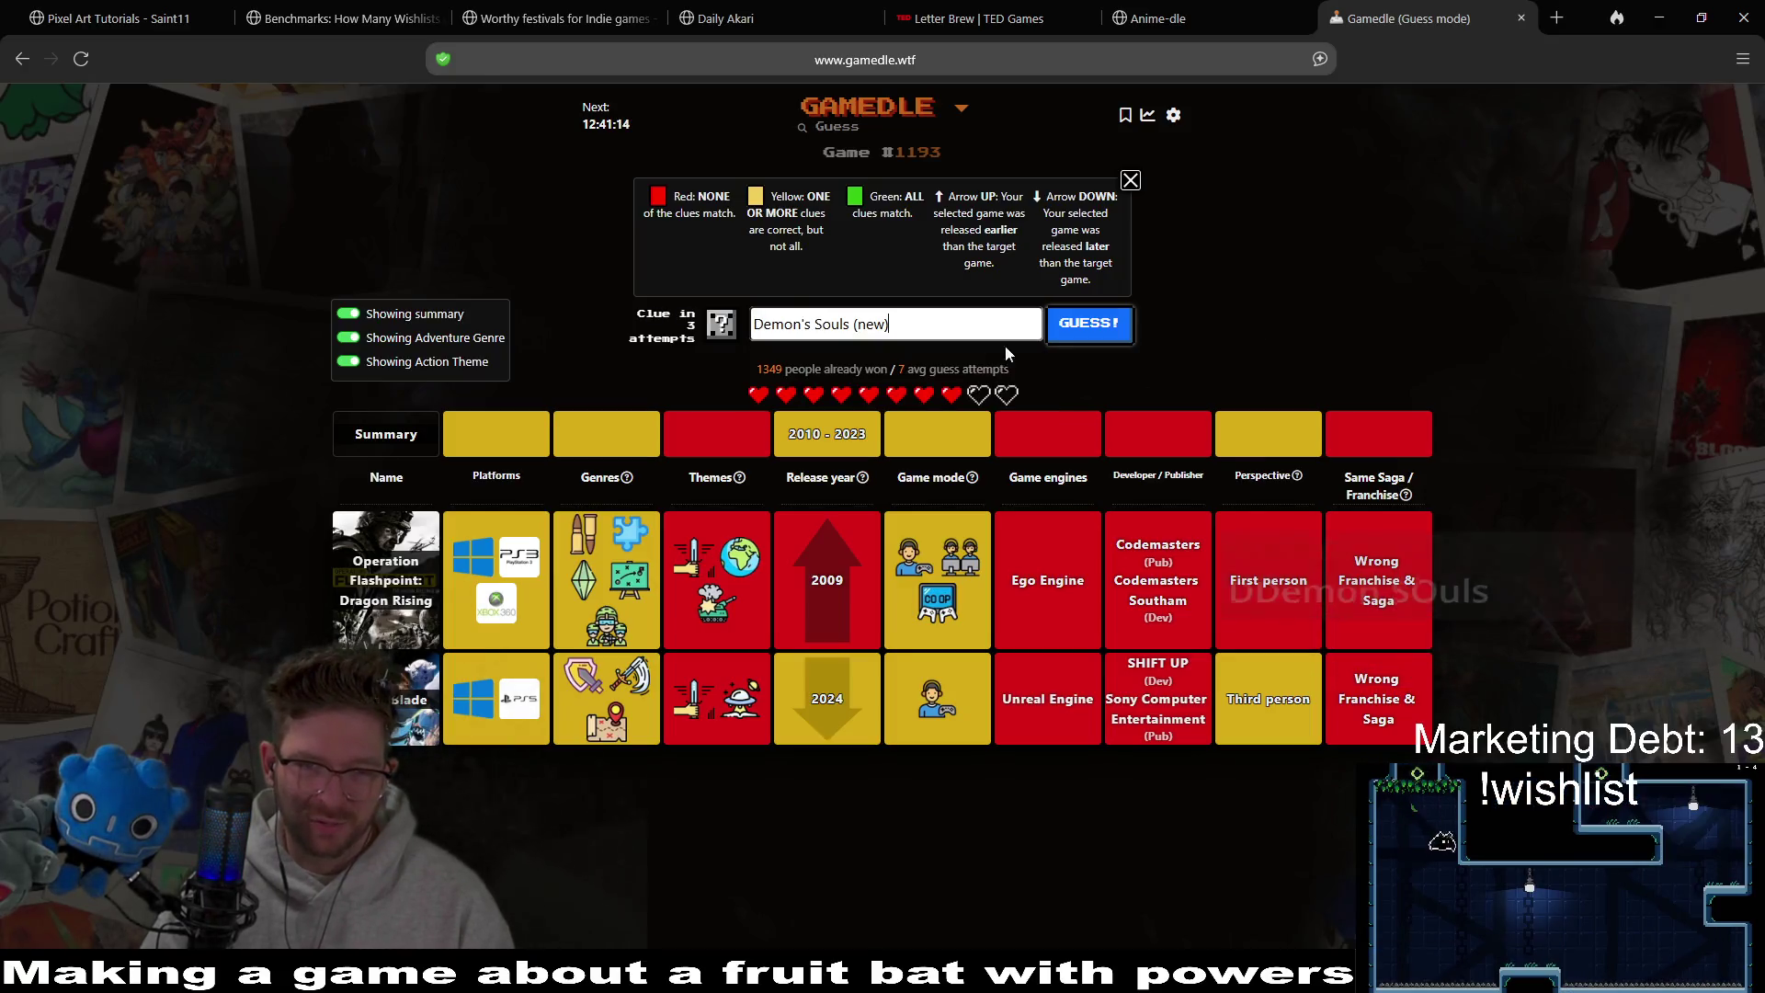
pyautogui.click(1080, 334)
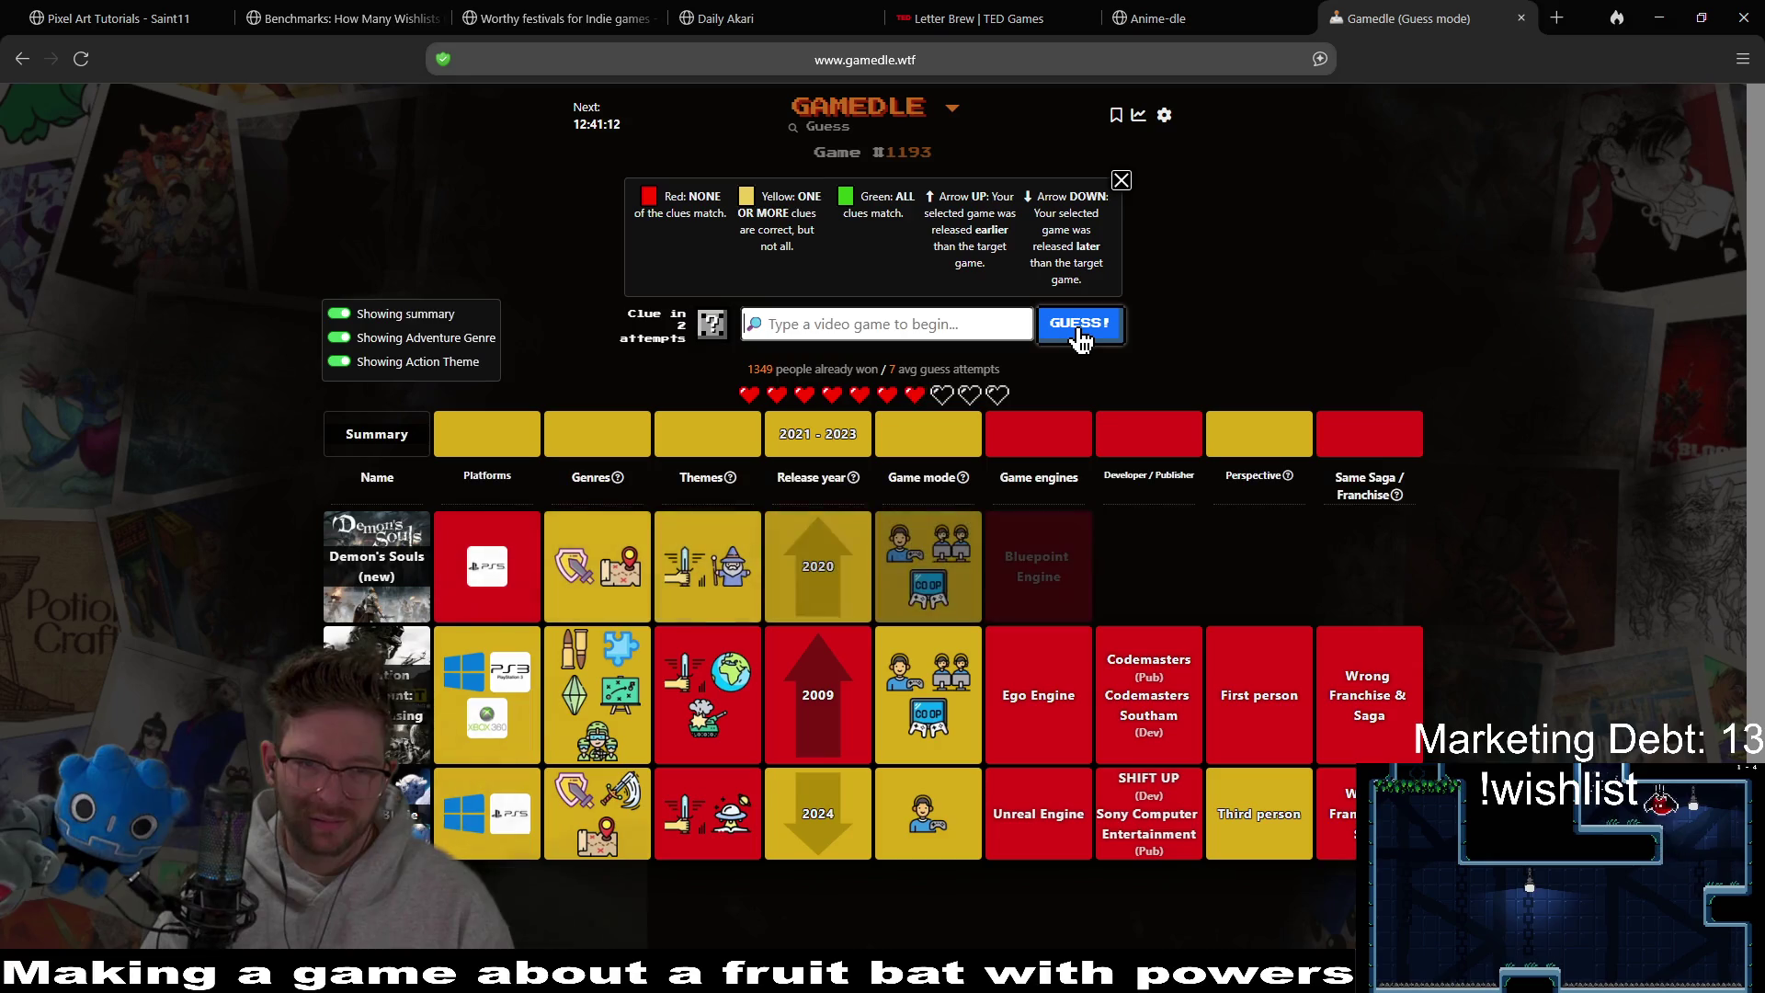
pyautogui.click(24, 60)
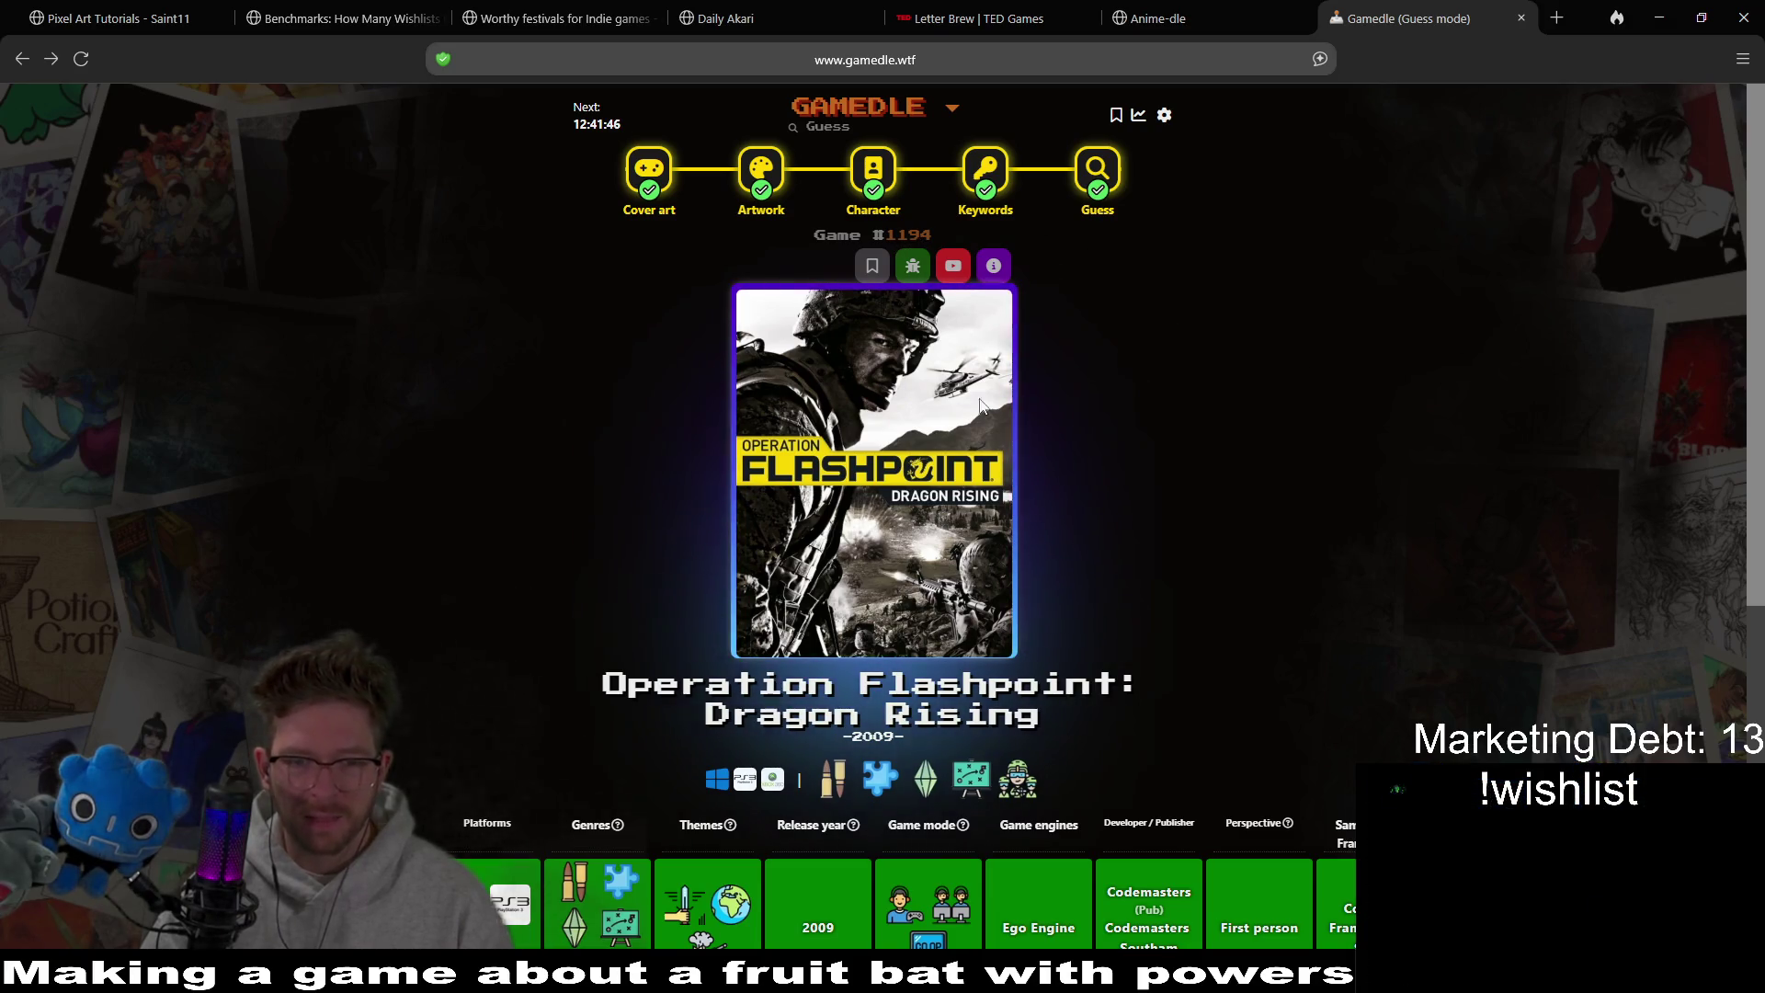
pyautogui.scroll(-6, 1335, 406)
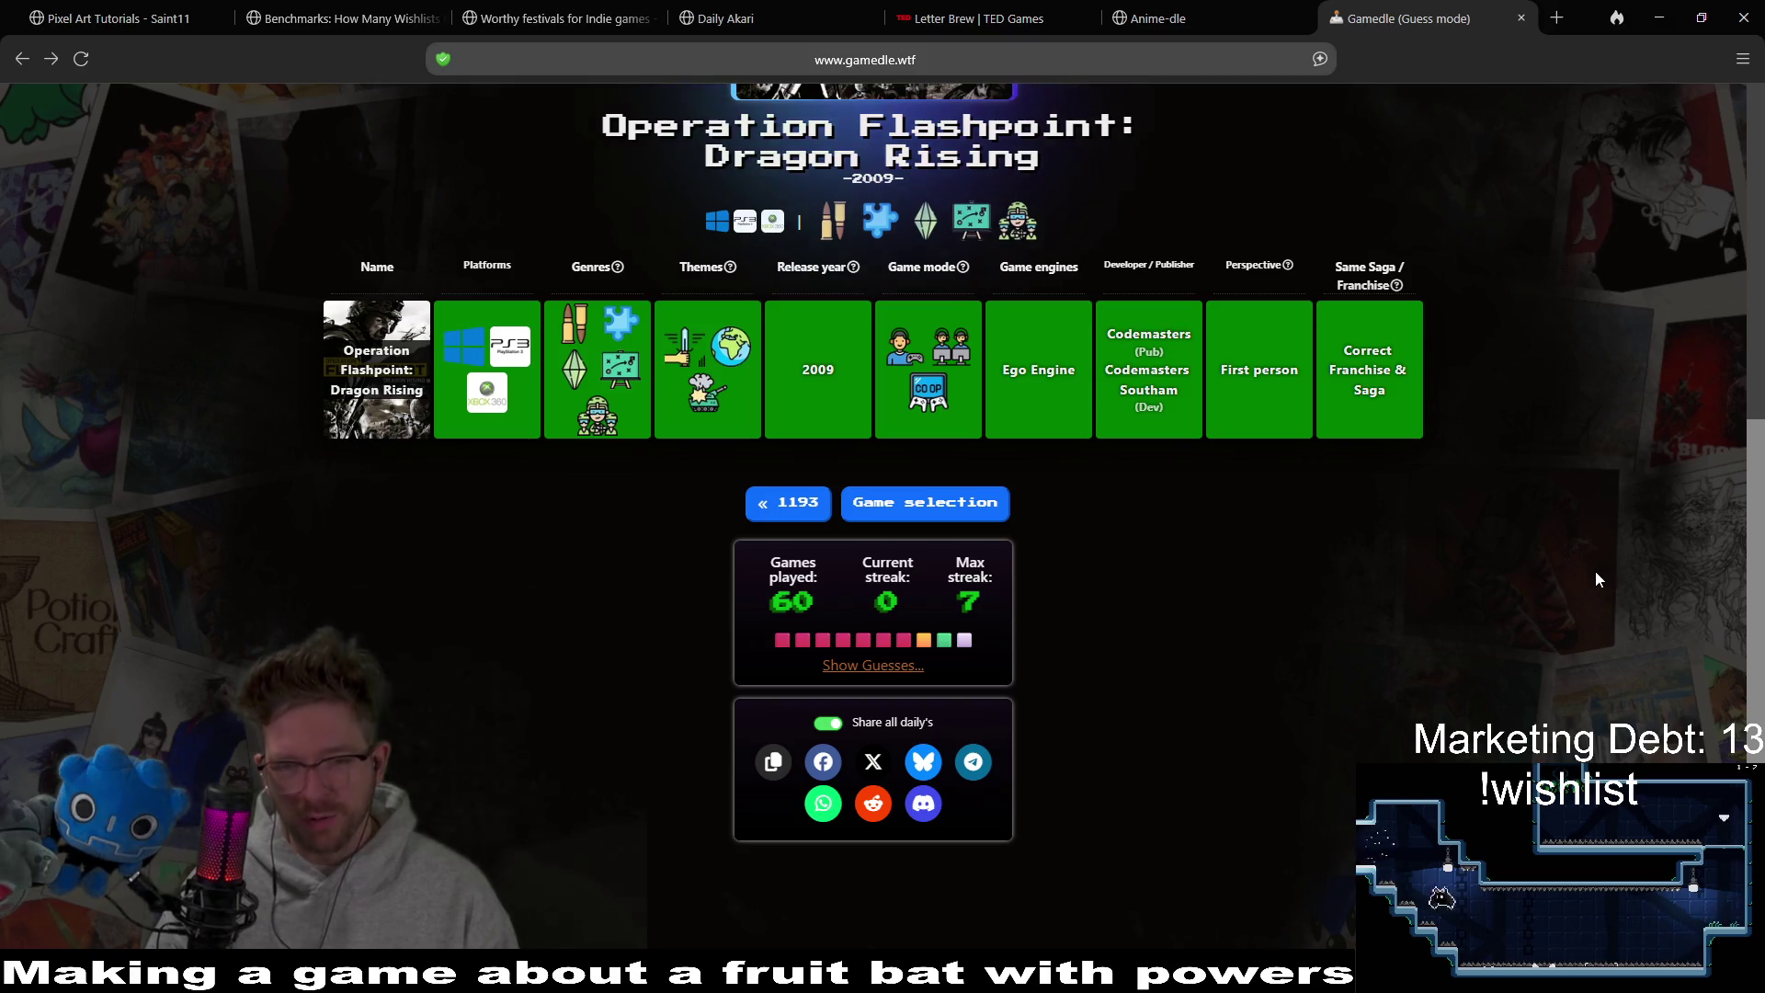
pyautogui.scroll(-1, 1412, 561)
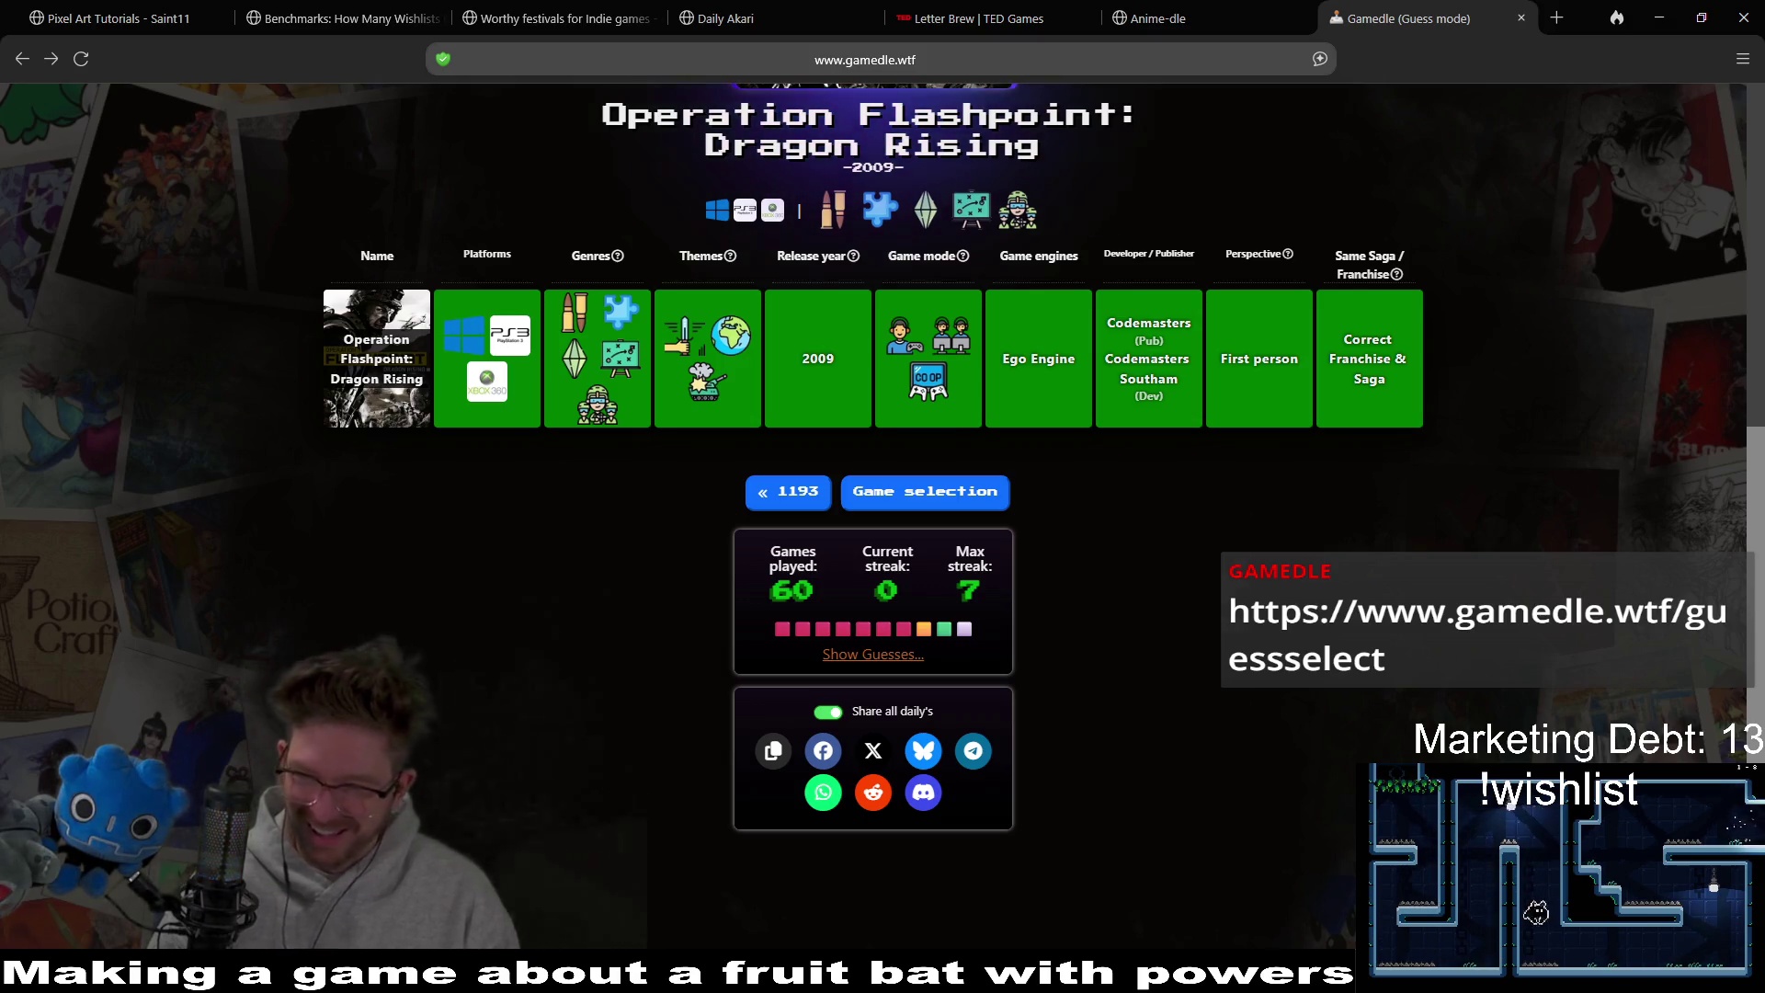
pyautogui.hotkey('alt', 'Tab')
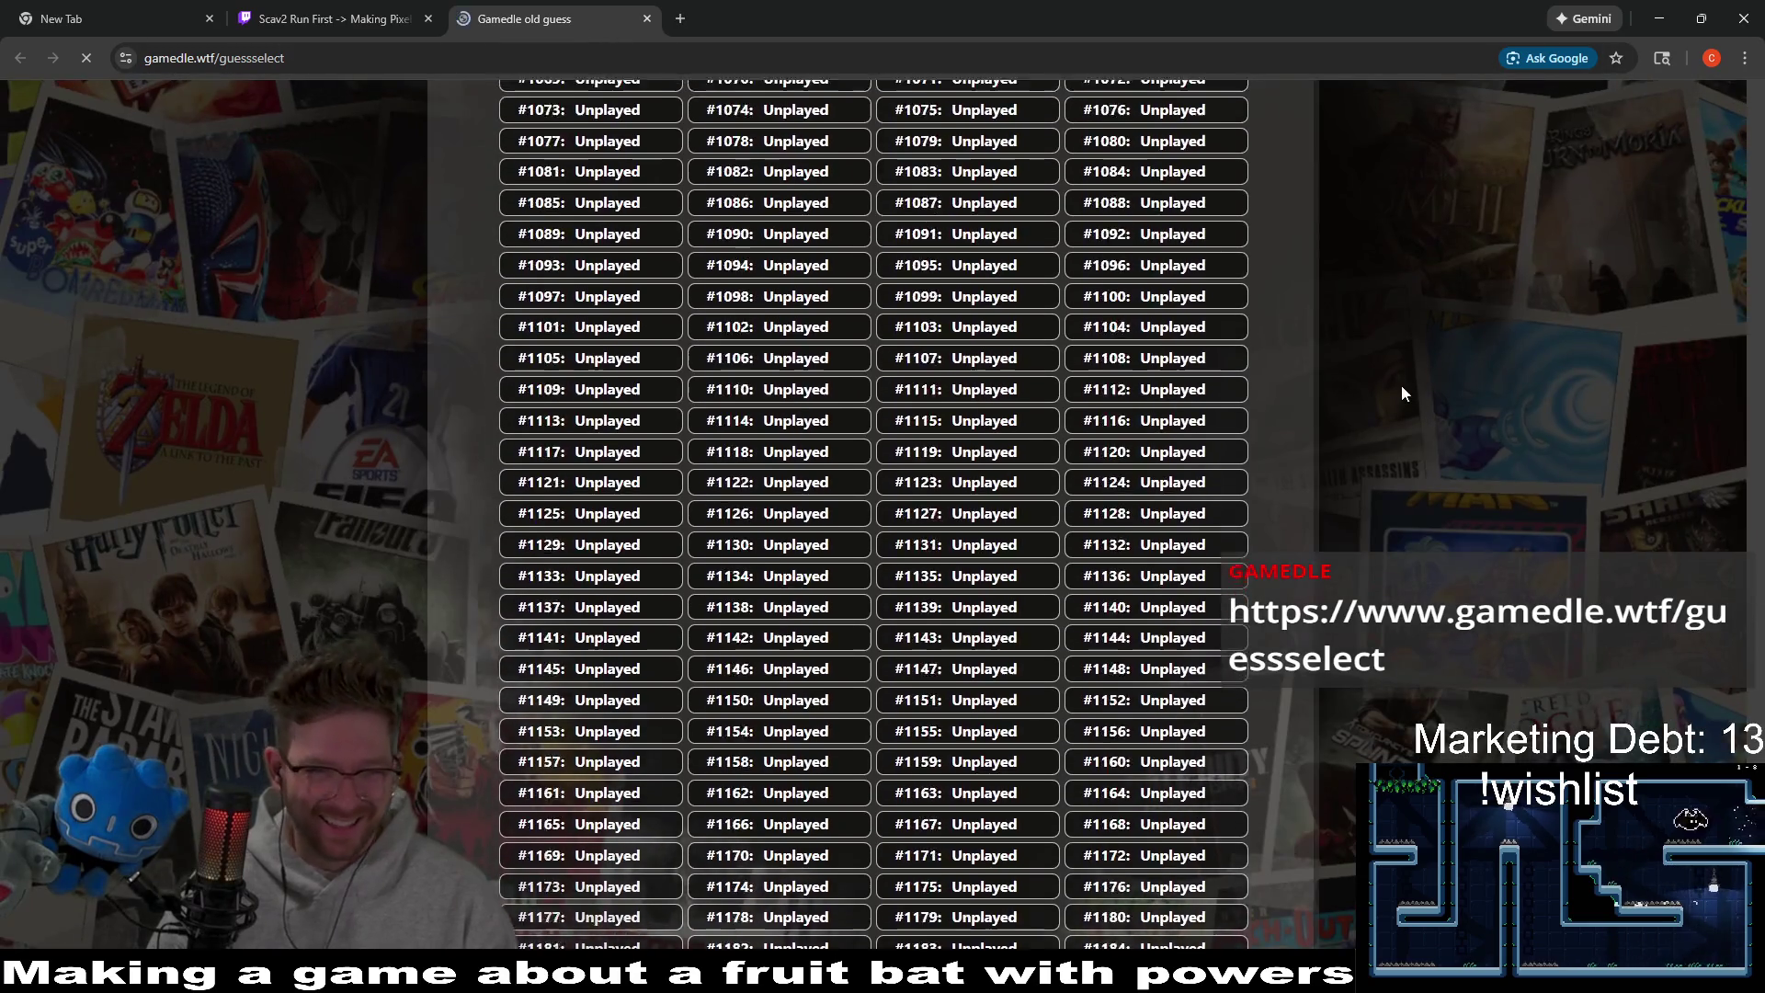
pyautogui.scroll(-4, 1025, 343)
pyautogui.scroll(20, 946, 451)
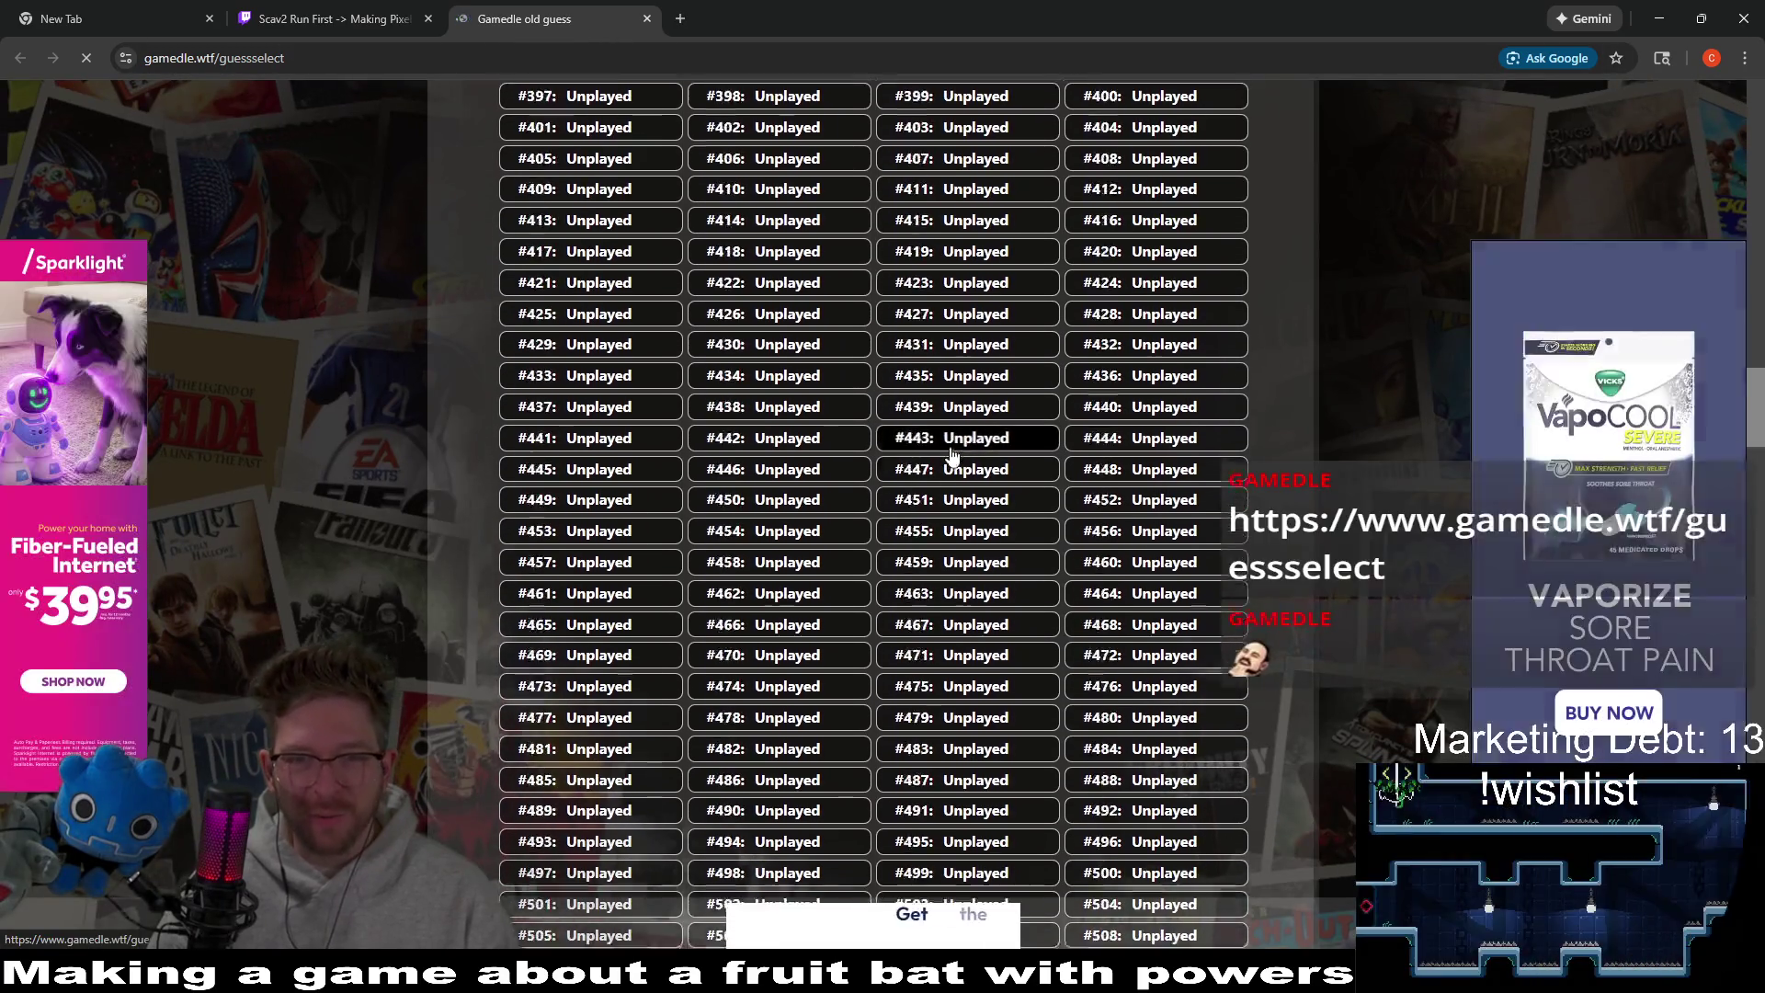
pyautogui.scroll(20, 950, 457)
pyautogui.scroll(-20, 997, 433)
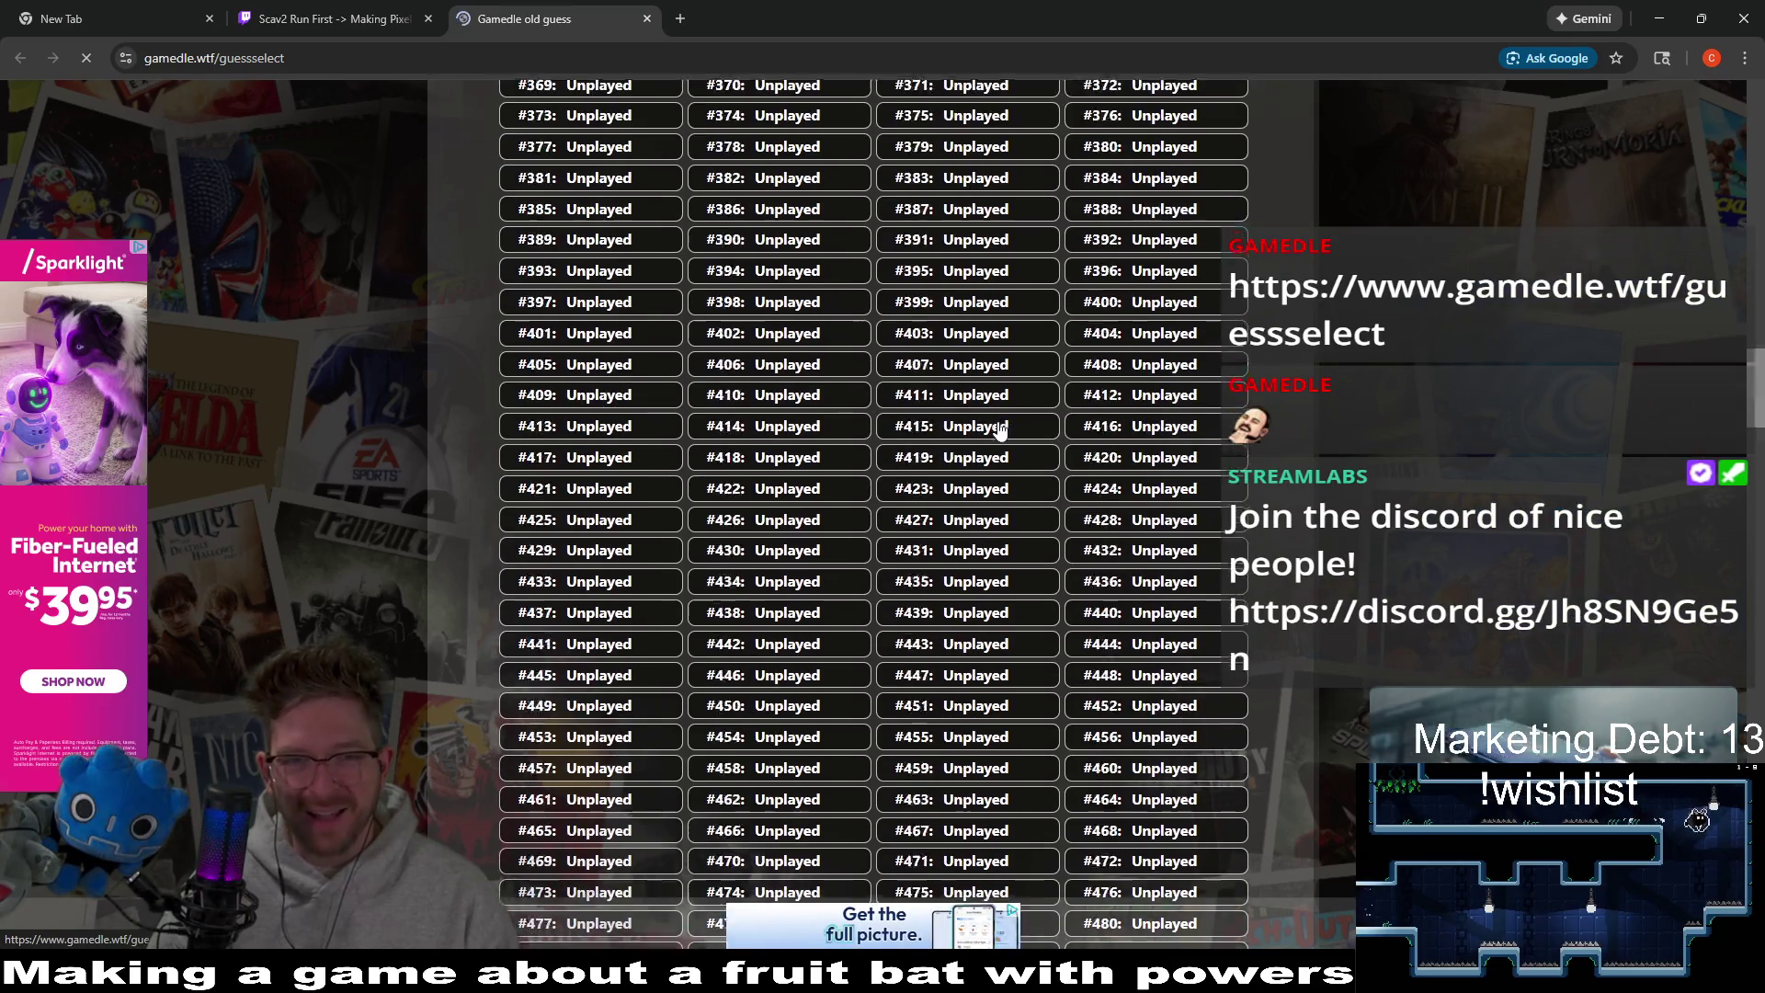
pyautogui.scroll(-20, 1001, 430)
pyautogui.scroll(20, 1002, 426)
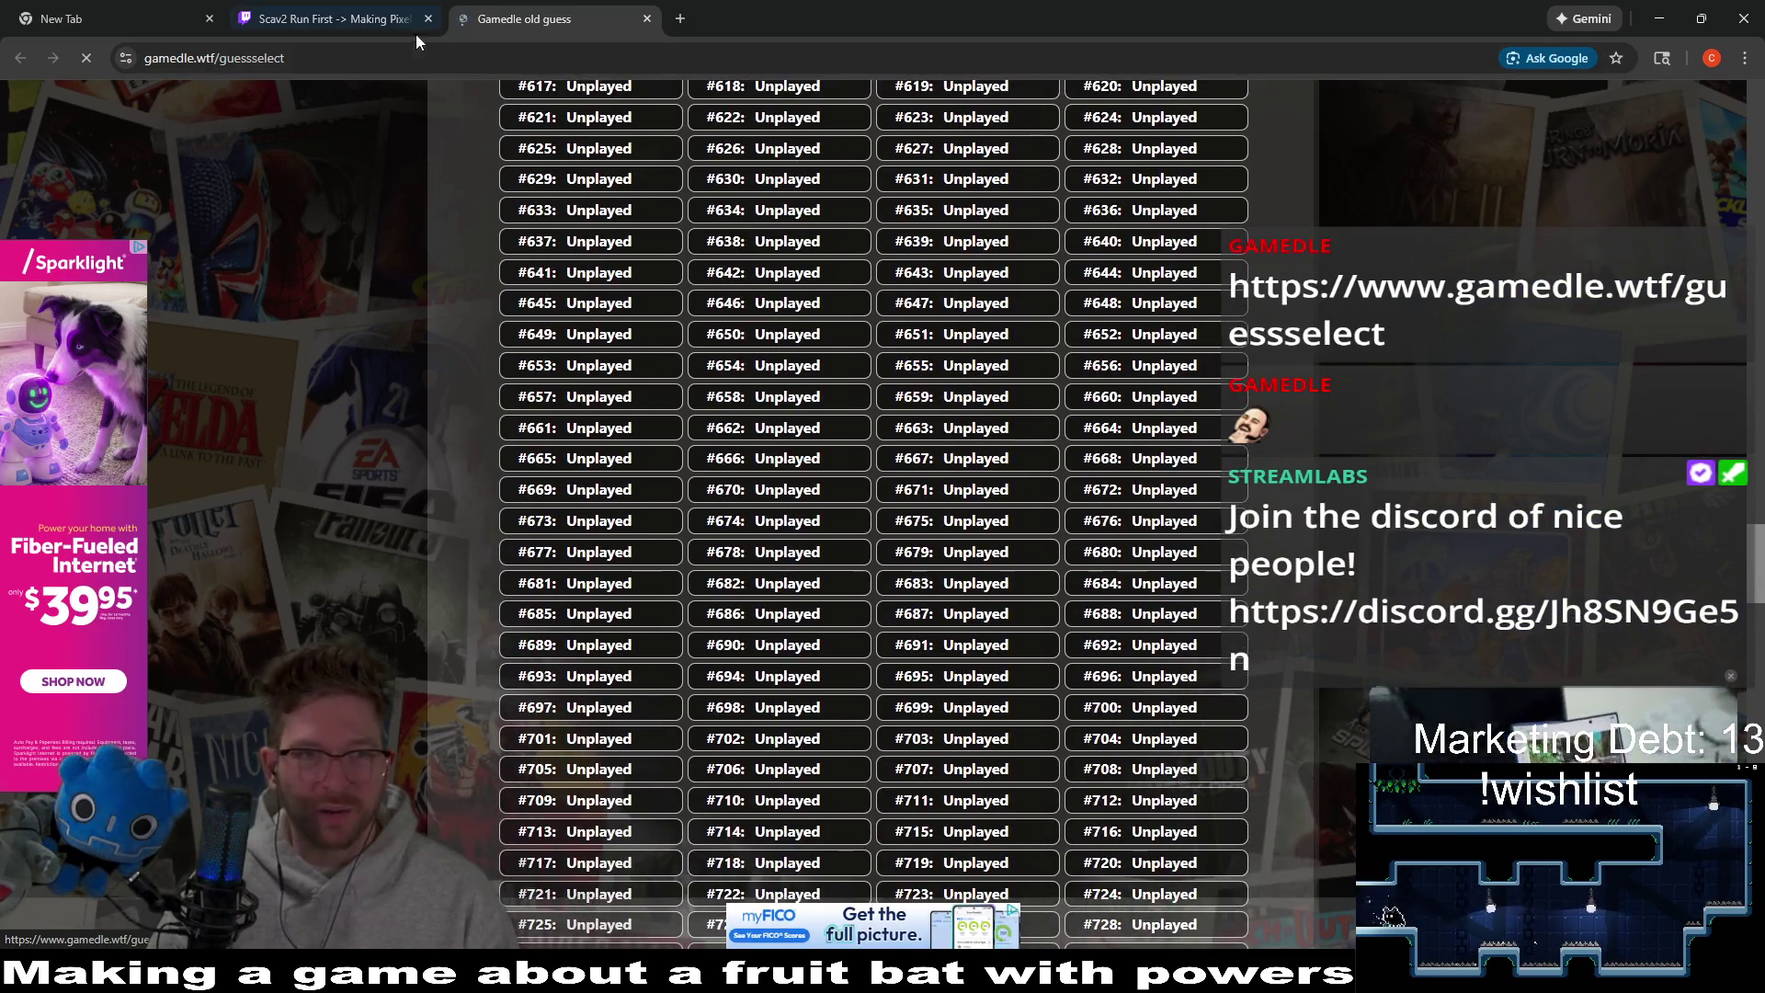
pyautogui.click(412, 55)
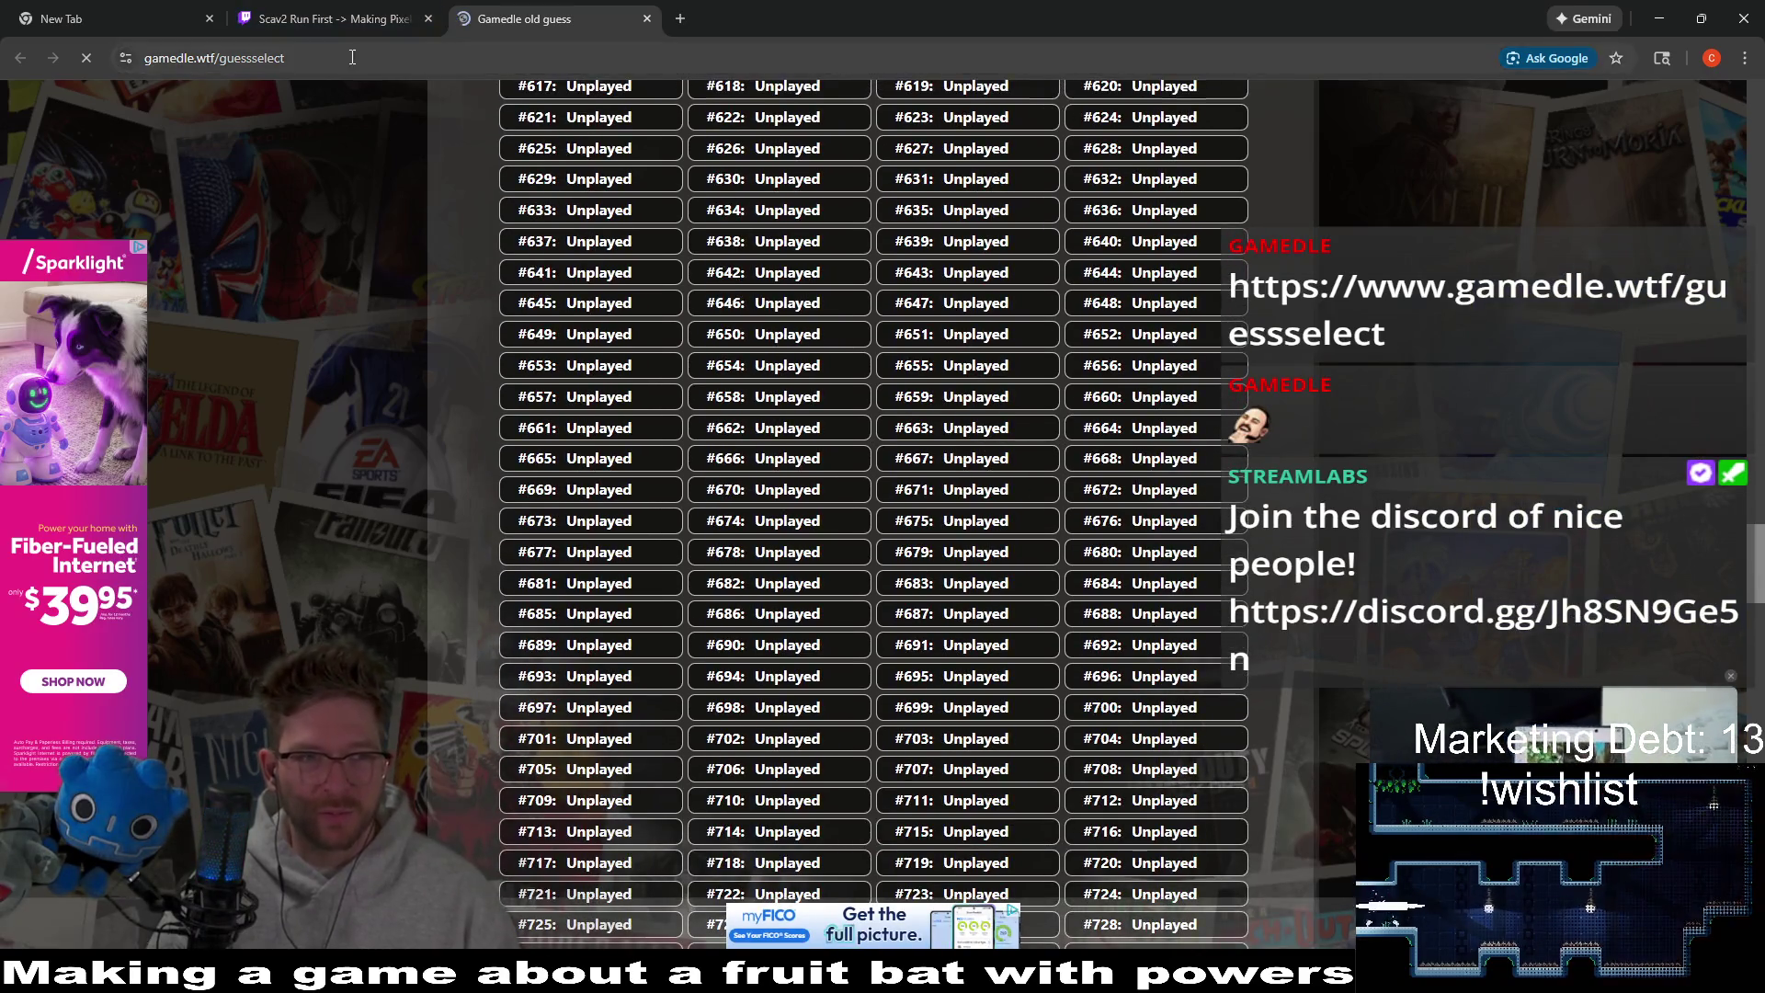
pyautogui.click(1727, 17)
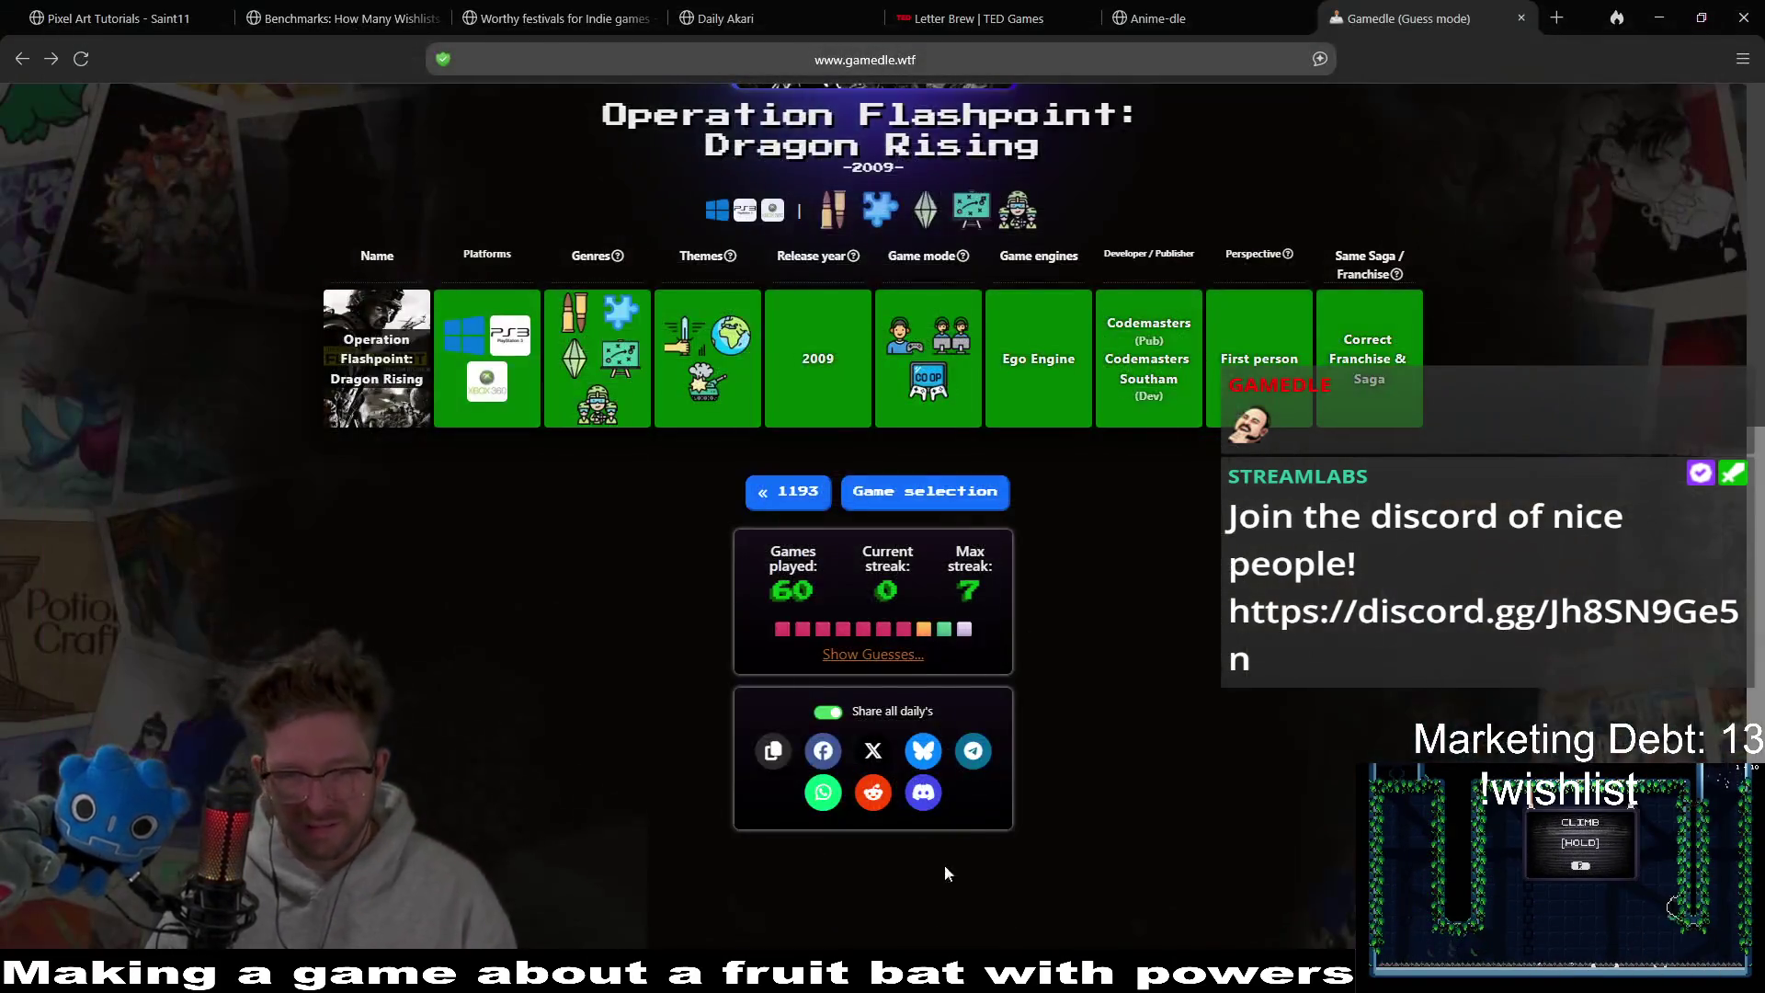
# Load the Gamedle past-puzzles page in a new browser tab.
pyautogui.click(1558, 18)
pyautogui.write('gamedle.wtf')
pyautogui.press('Return')
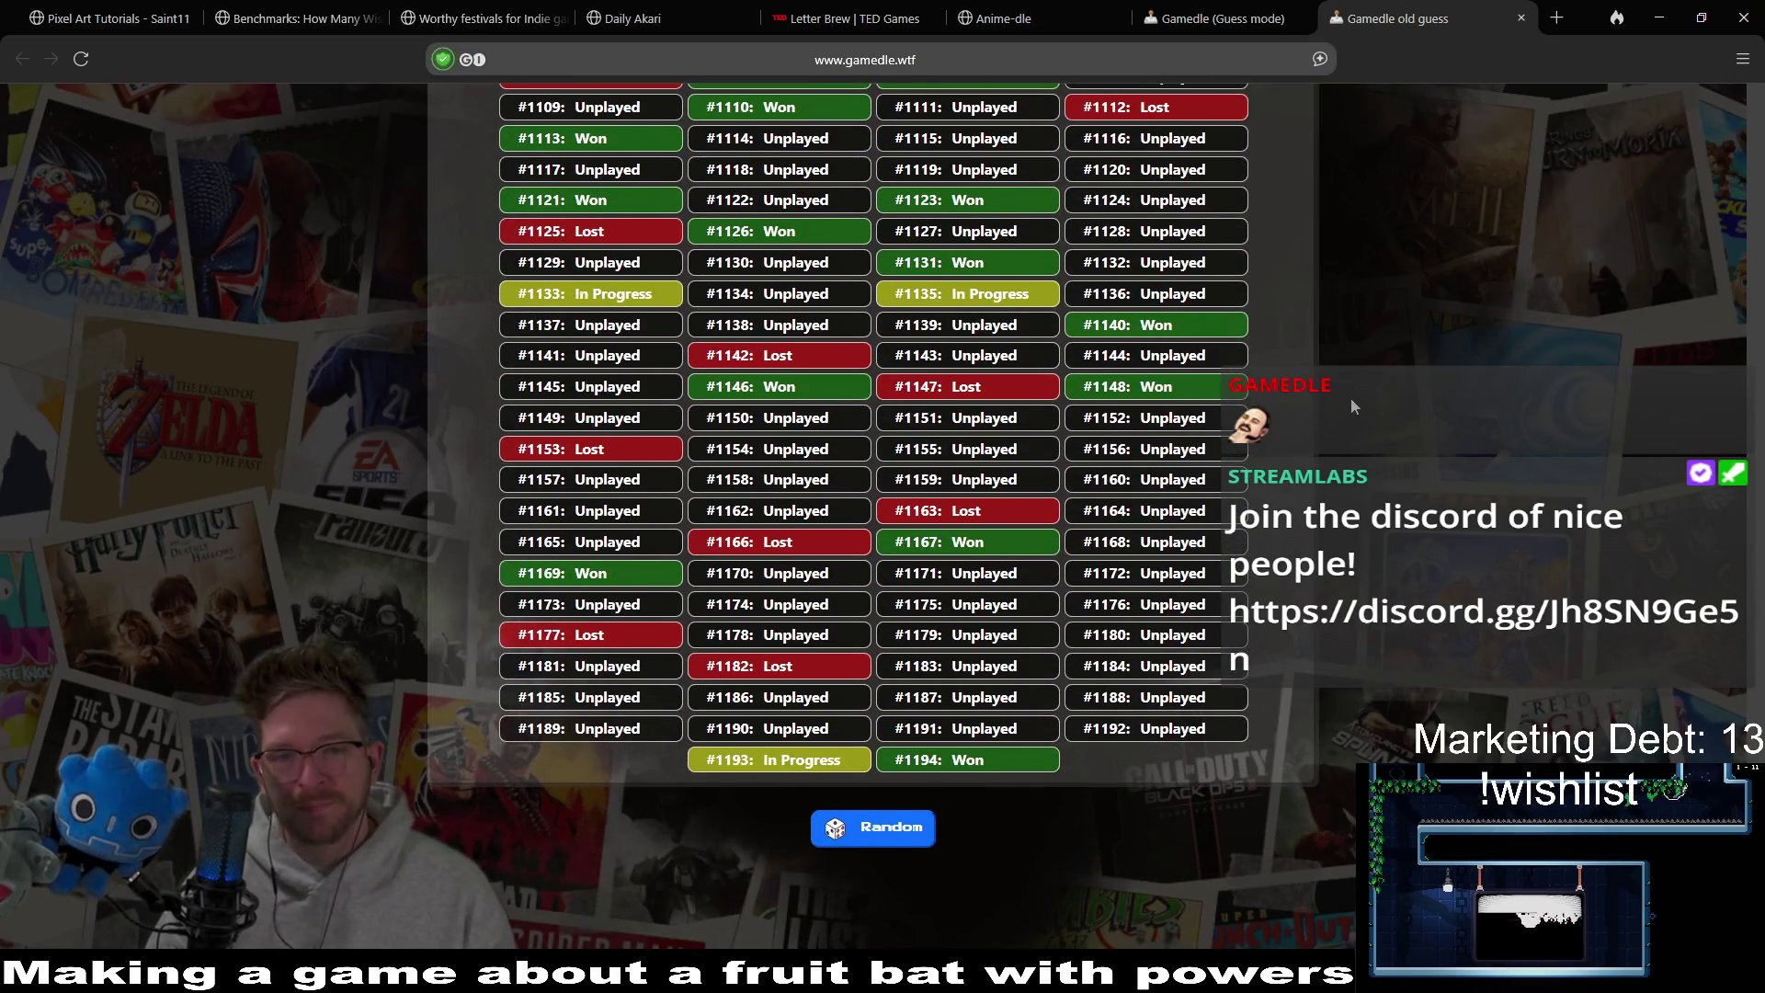
# Browse the past-puzzle list from start to end, then minimize the browser.
pyautogui.scroll(20, 1350, 397)
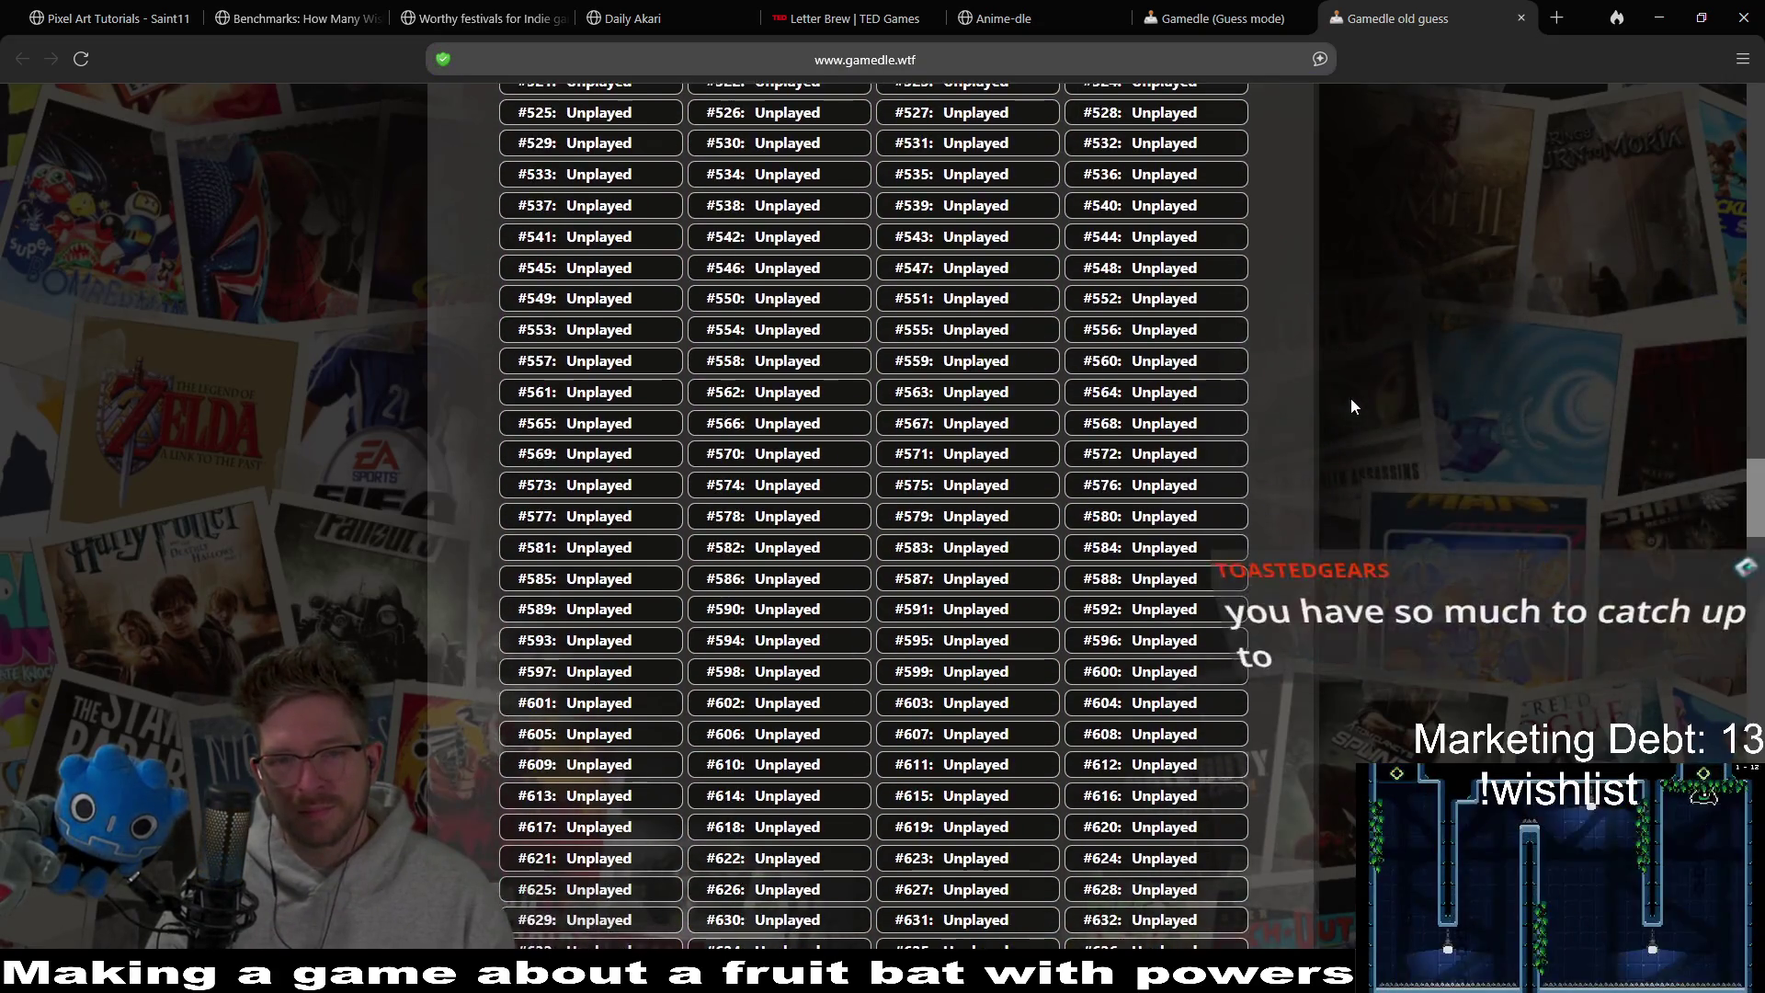
pyautogui.scroll(20, 1350, 397)
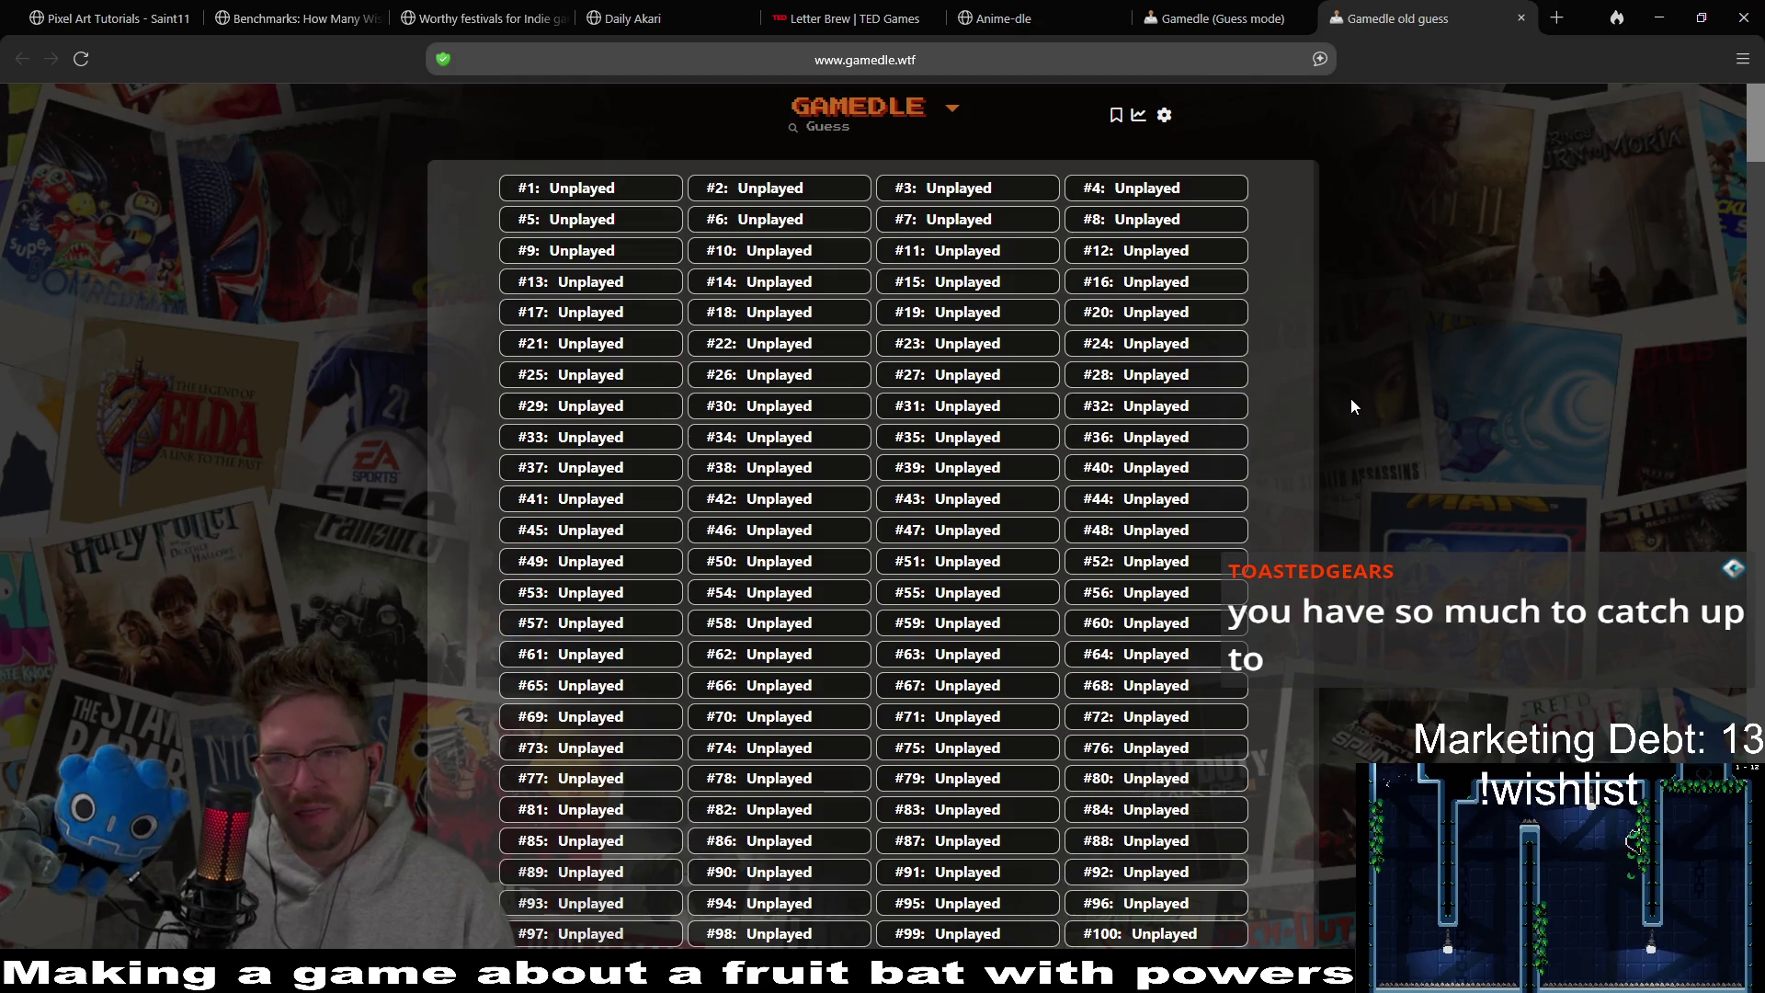
pyautogui.press('End')
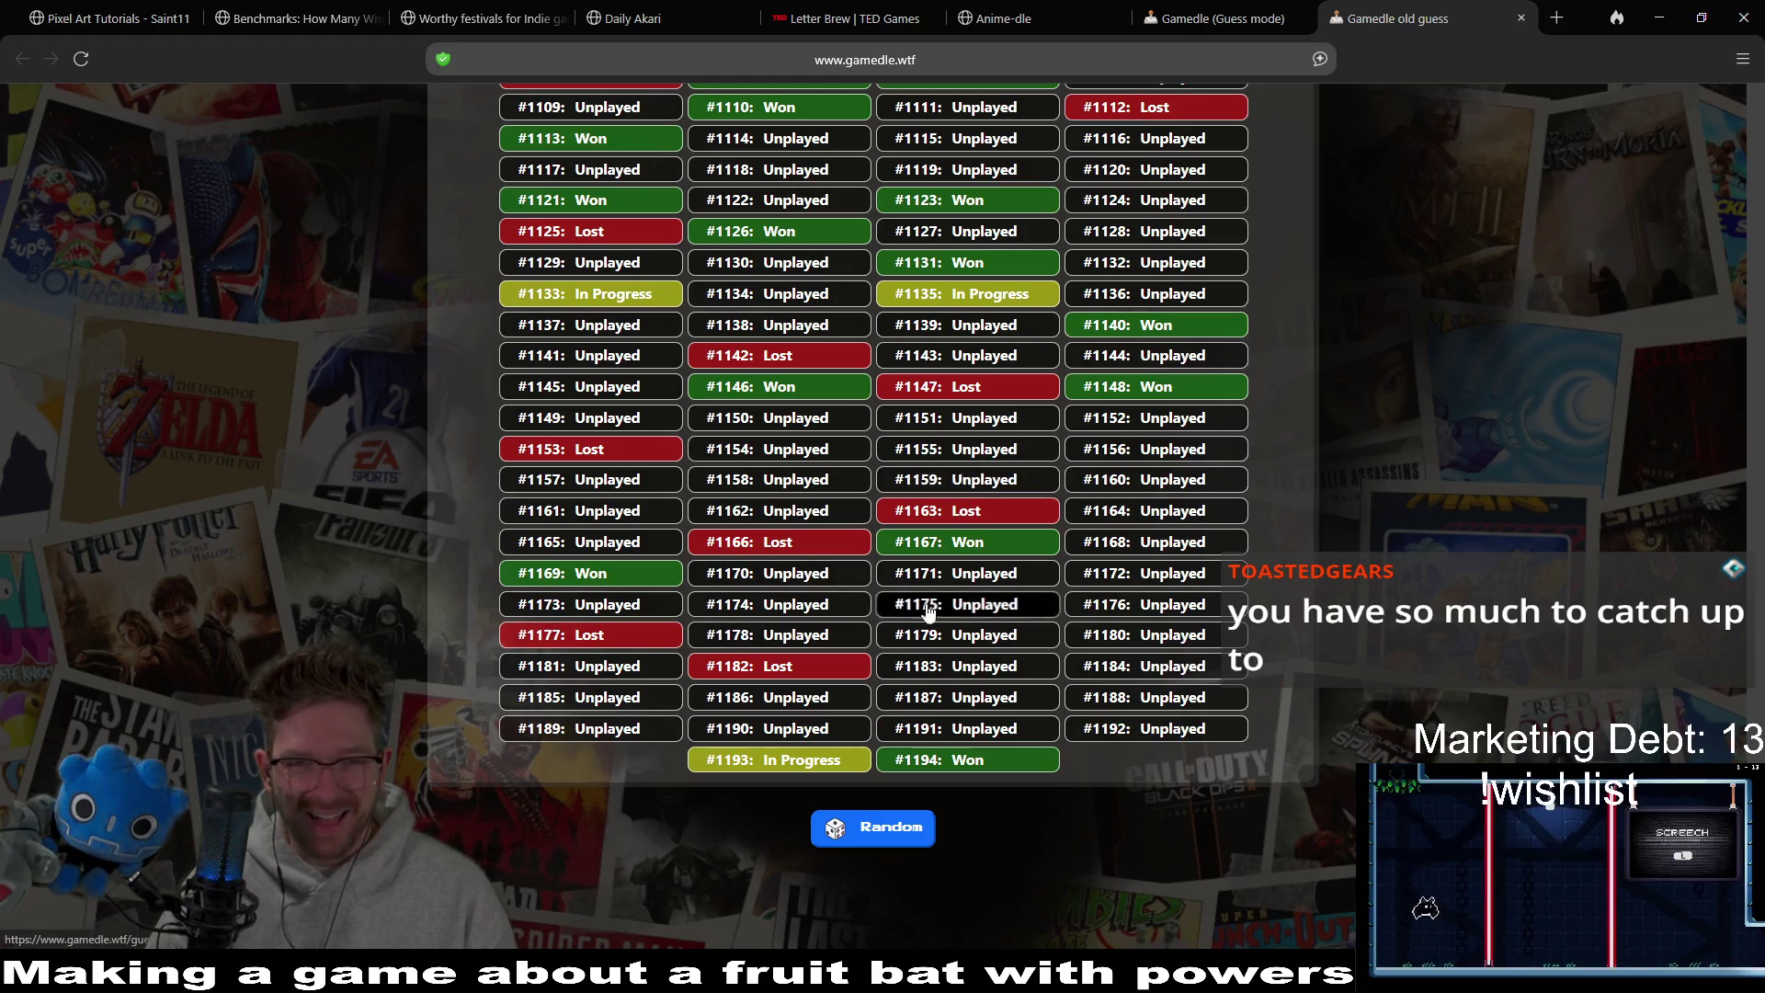
pyautogui.scroll(15, 1343, 478)
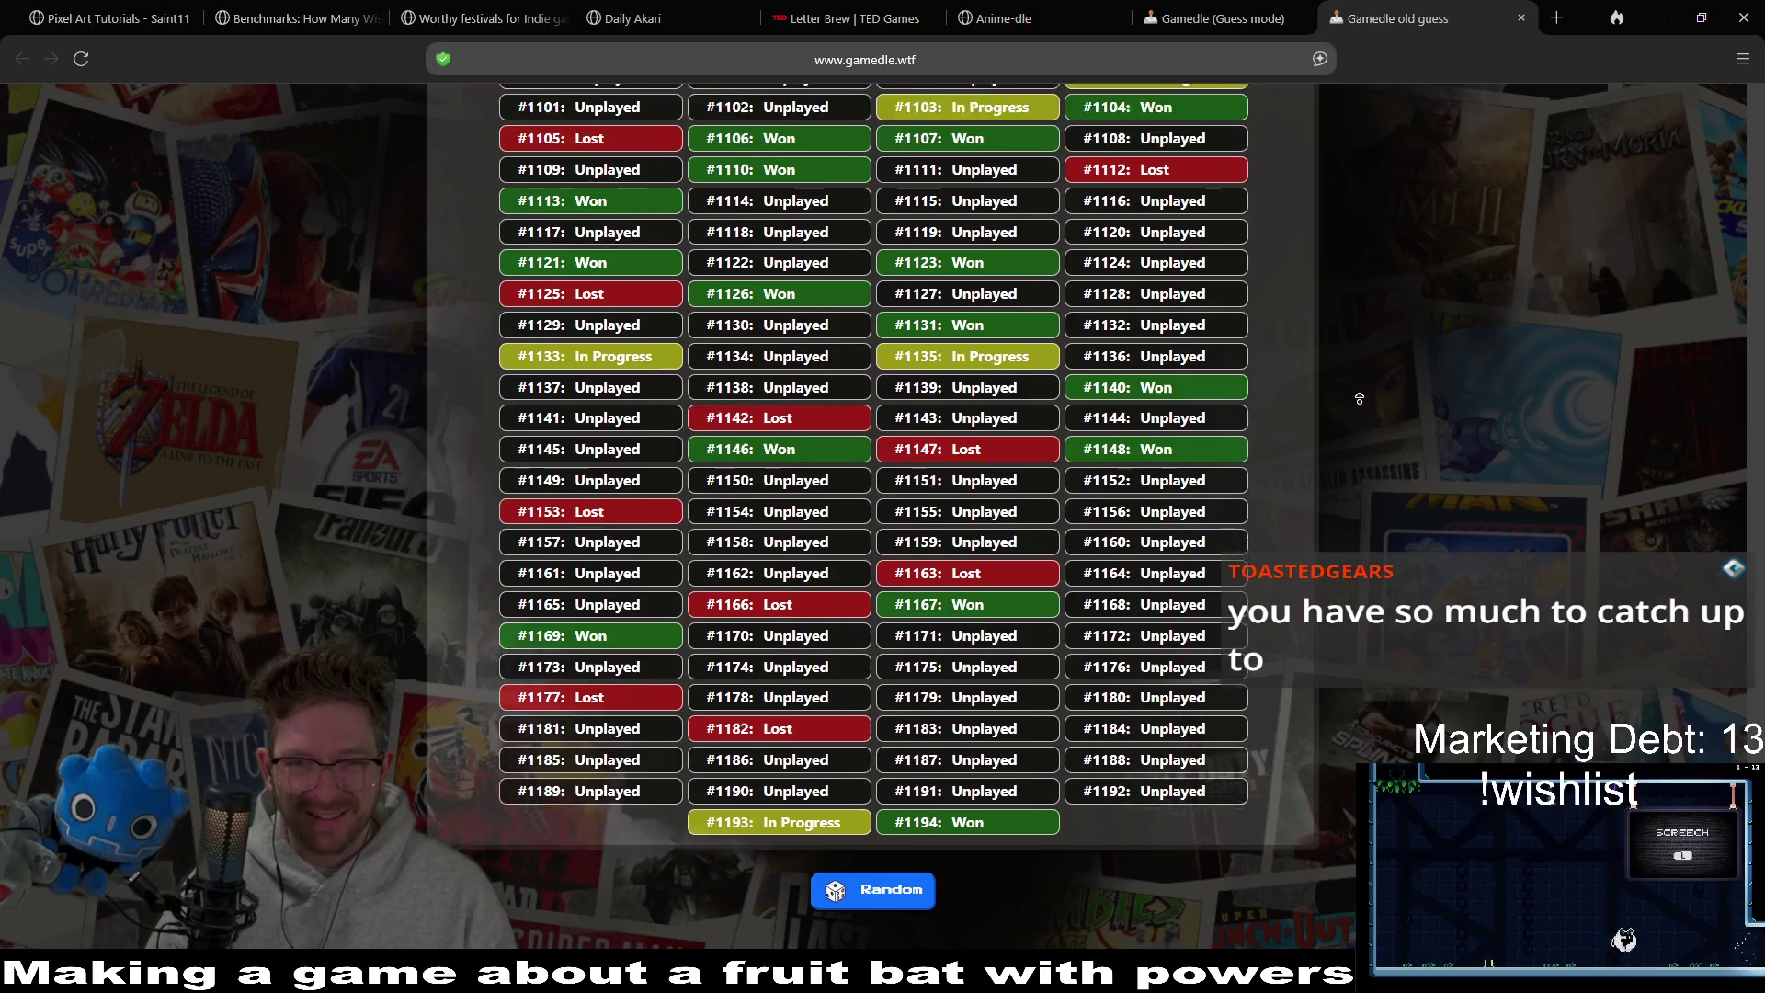
pyautogui.scroll(-4, 1360, 401)
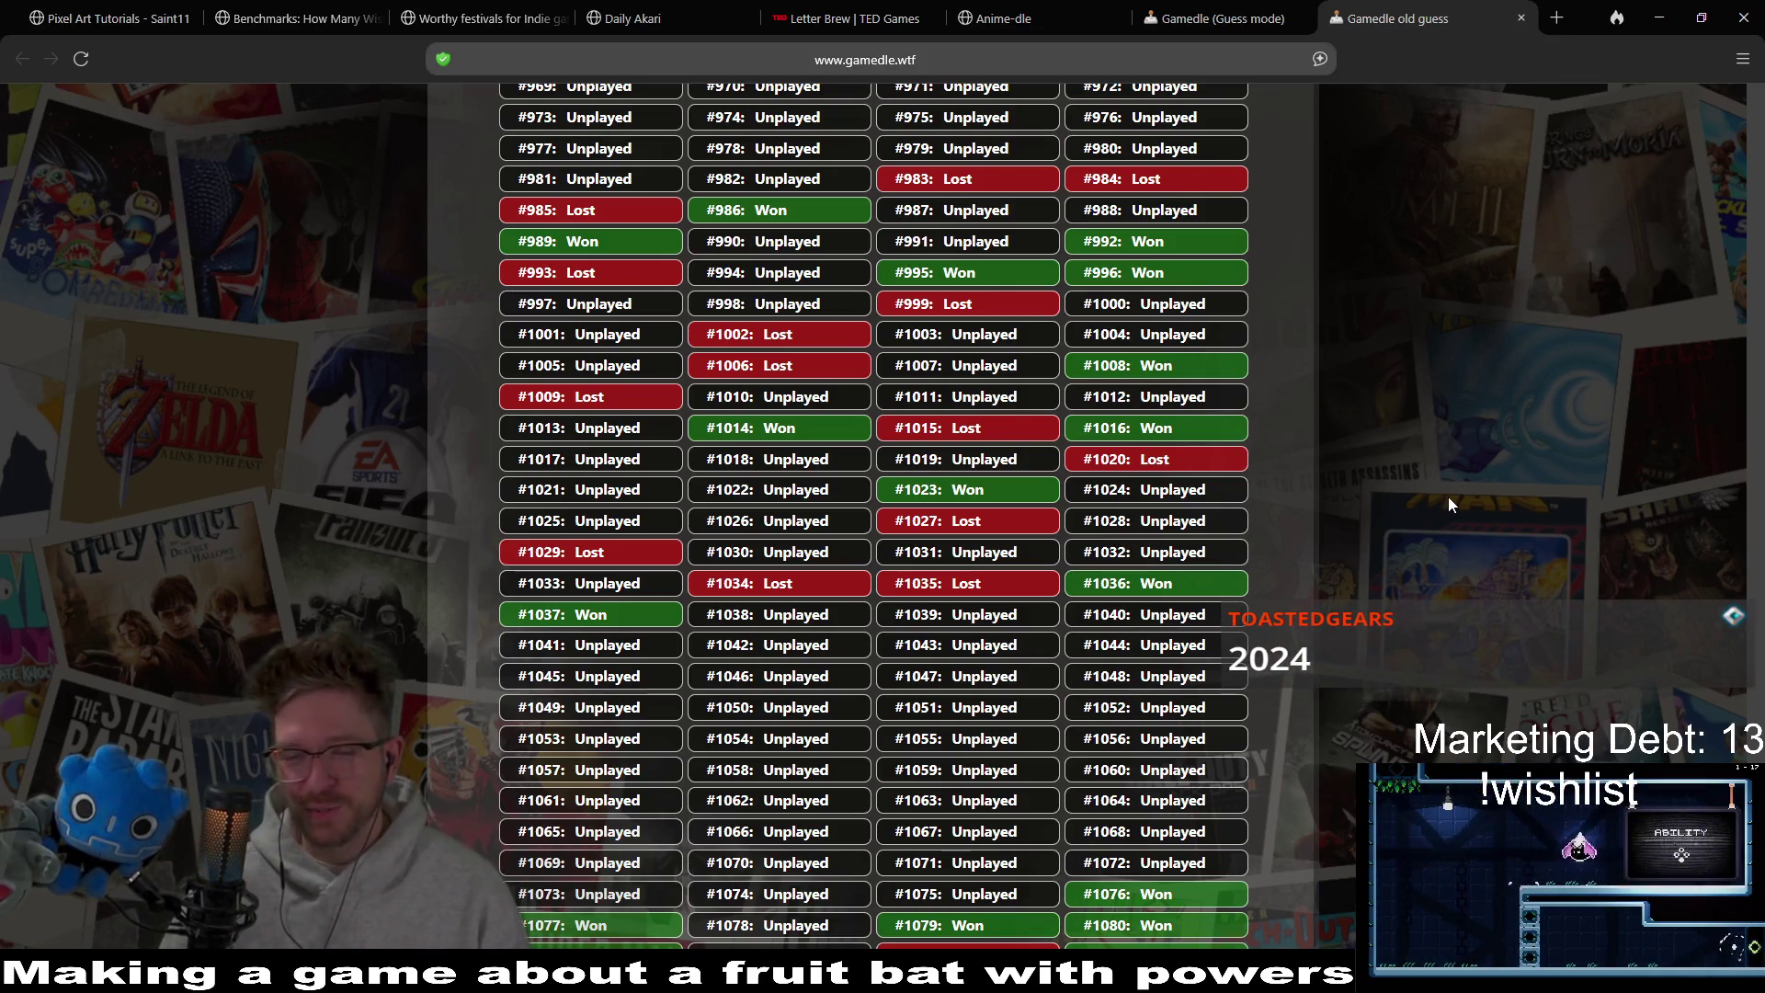
pyautogui.scroll(20, 1418, 676)
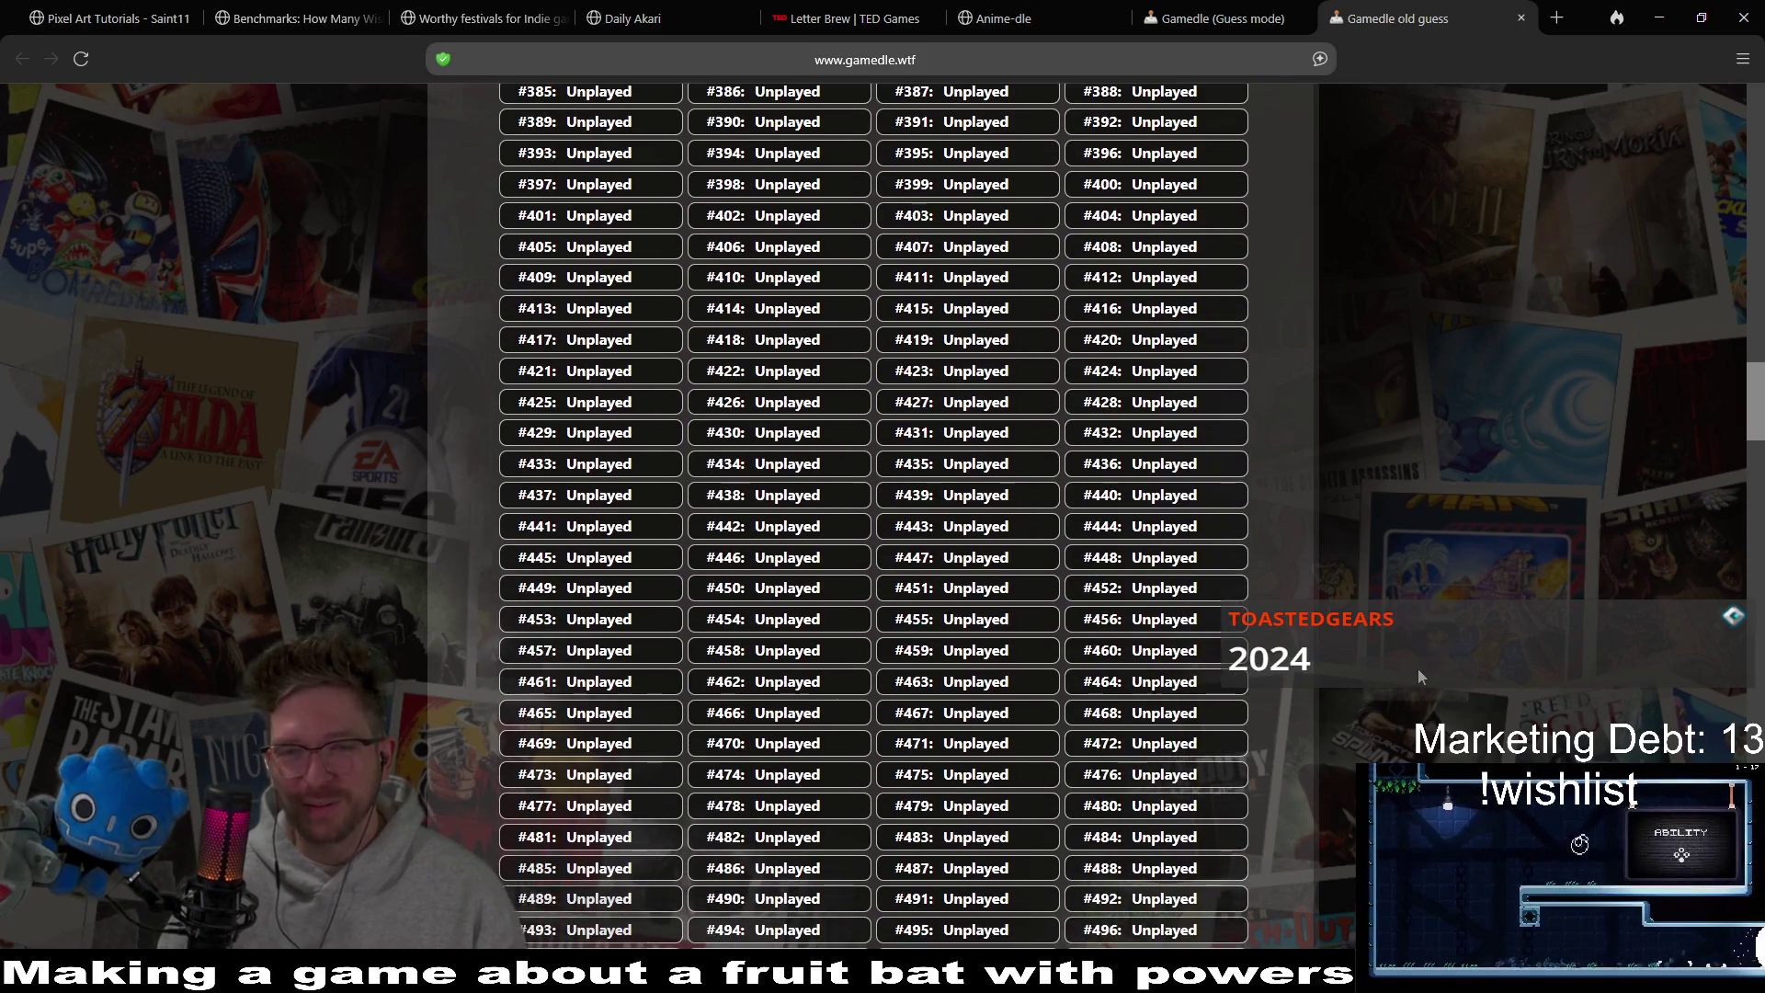
pyautogui.scroll(-20, 1419, 676)
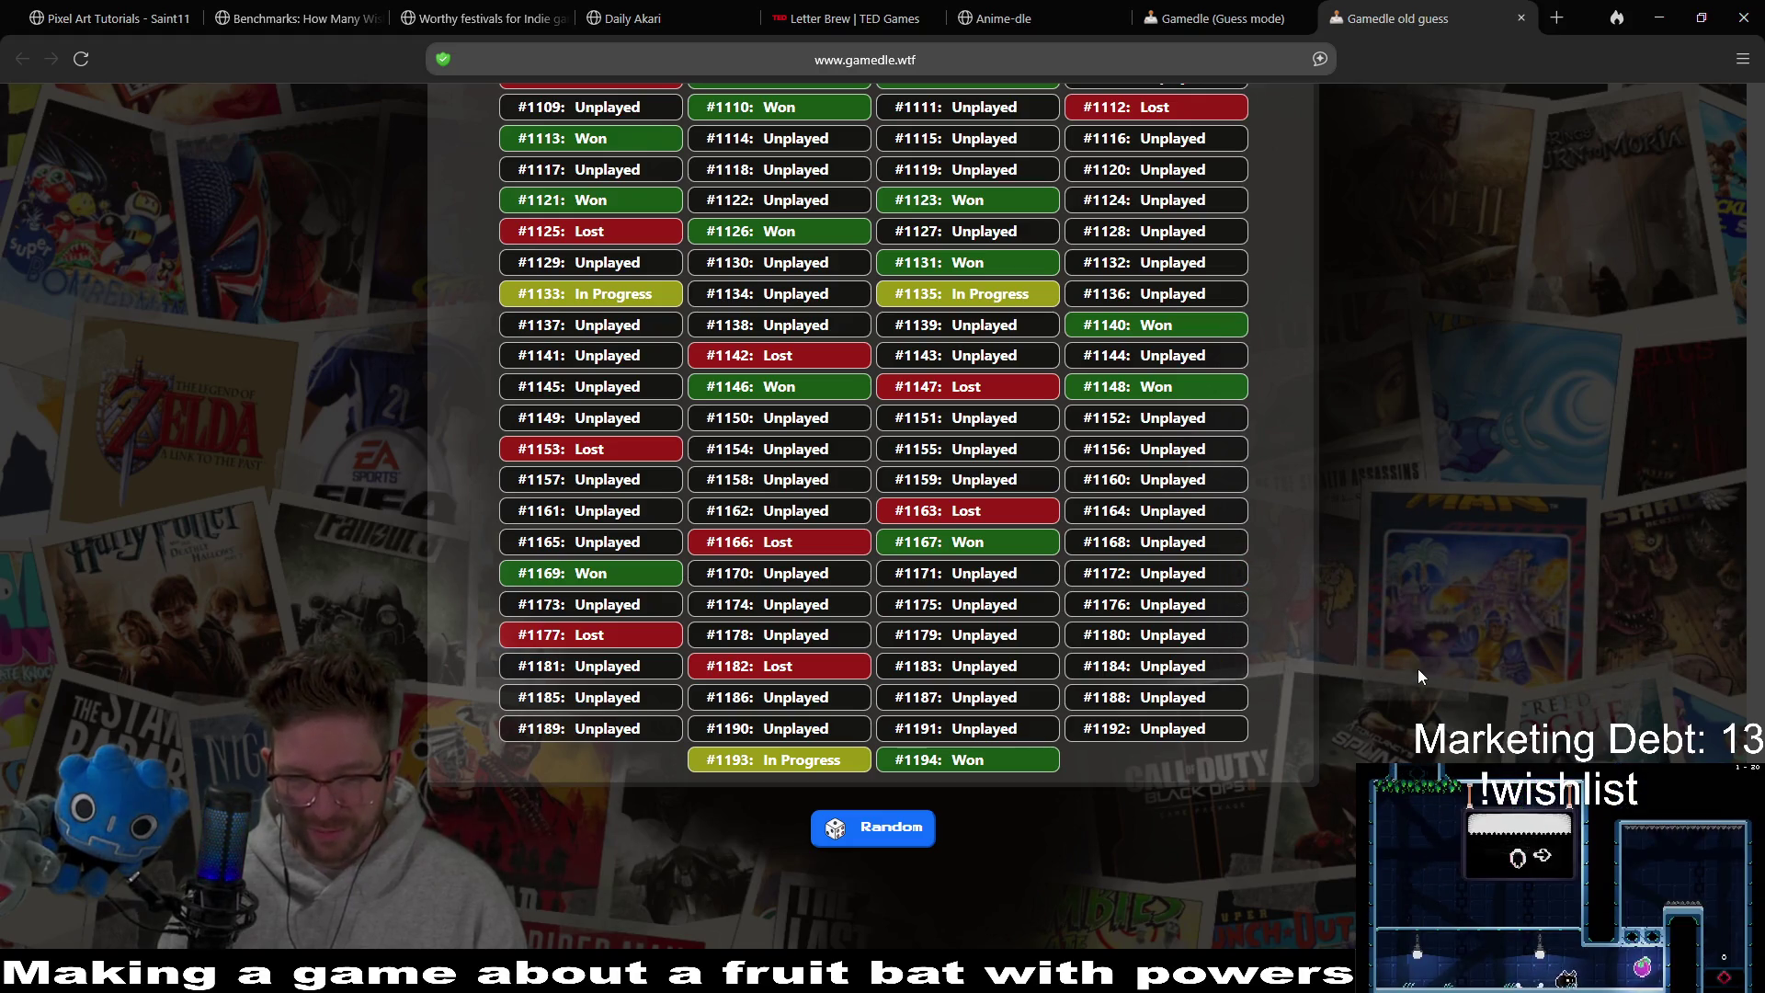
pyautogui.press('Home')
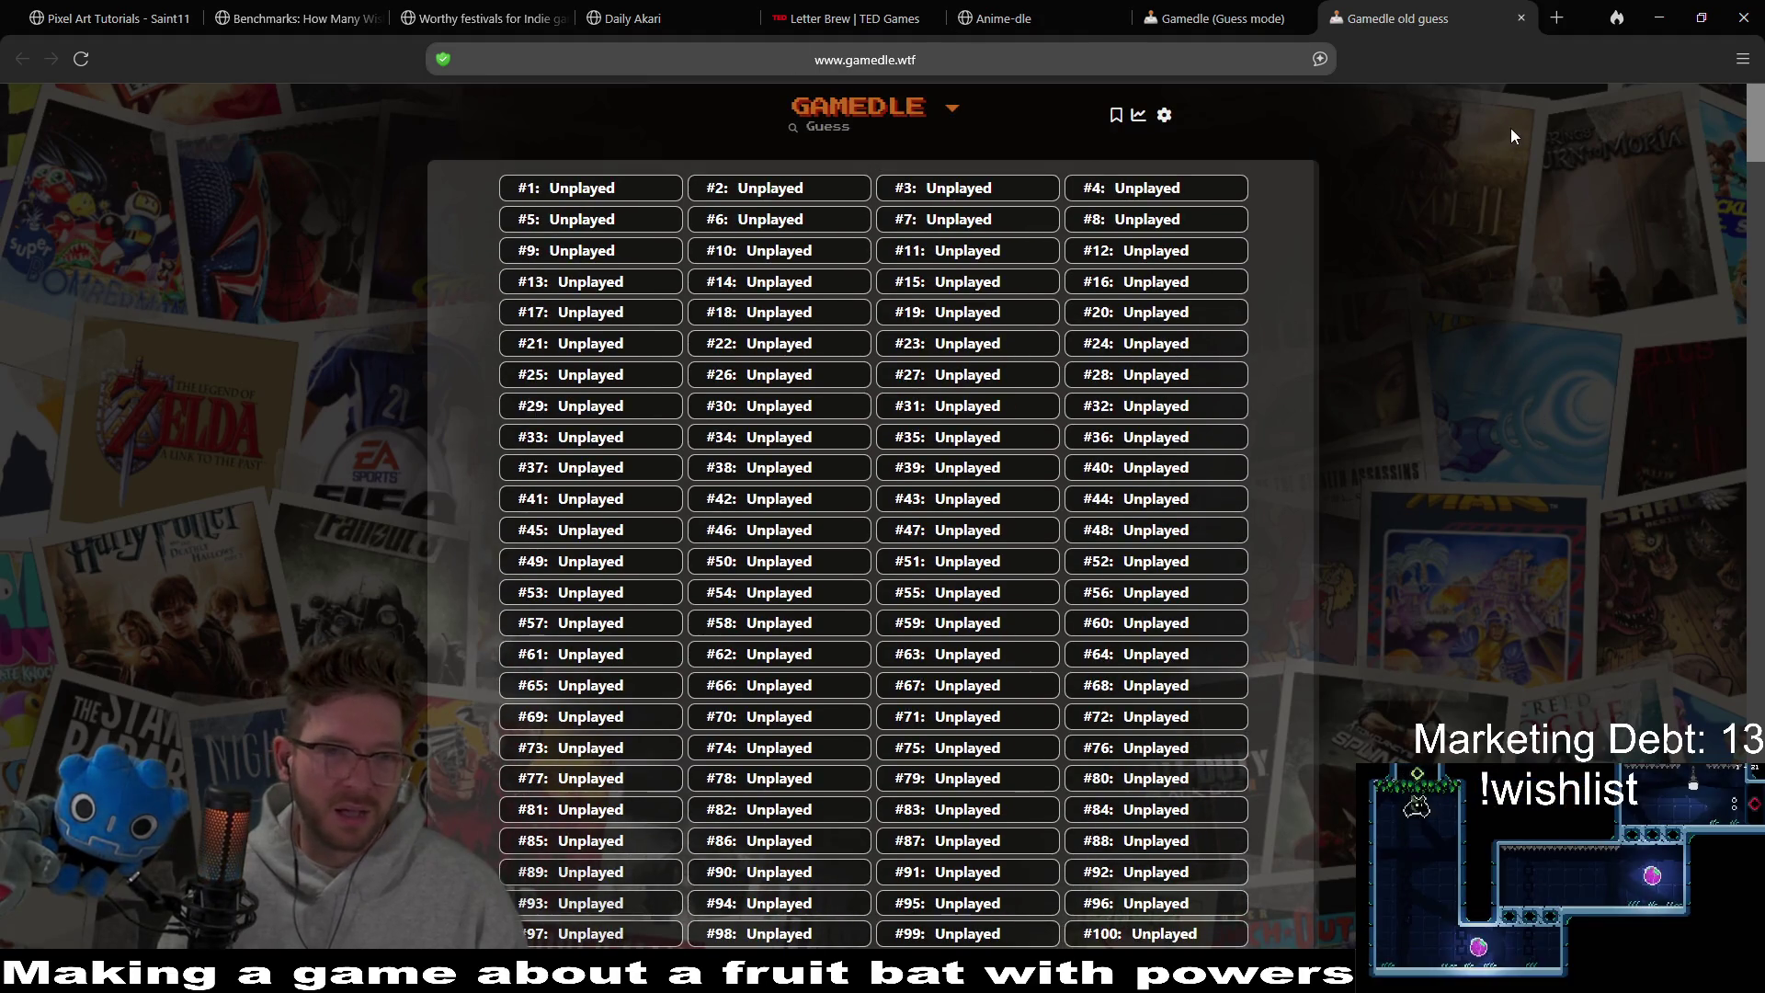
pyautogui.press('End')
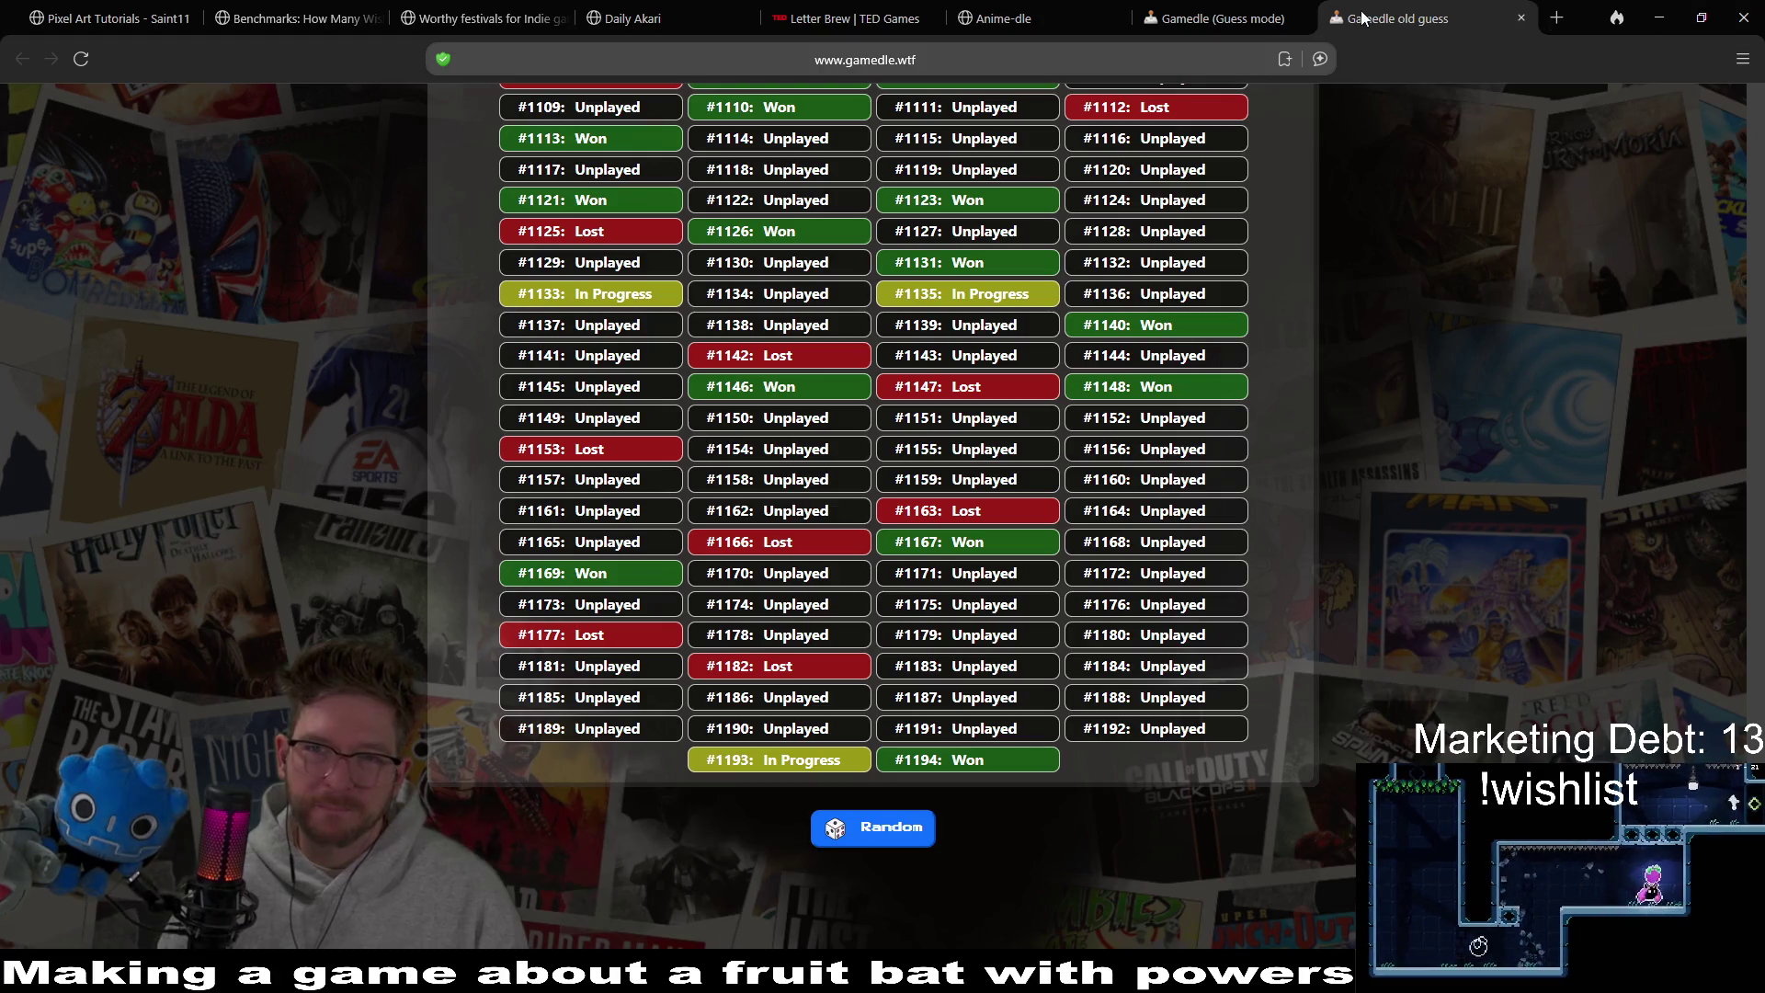
pyautogui.click(1659, 18)
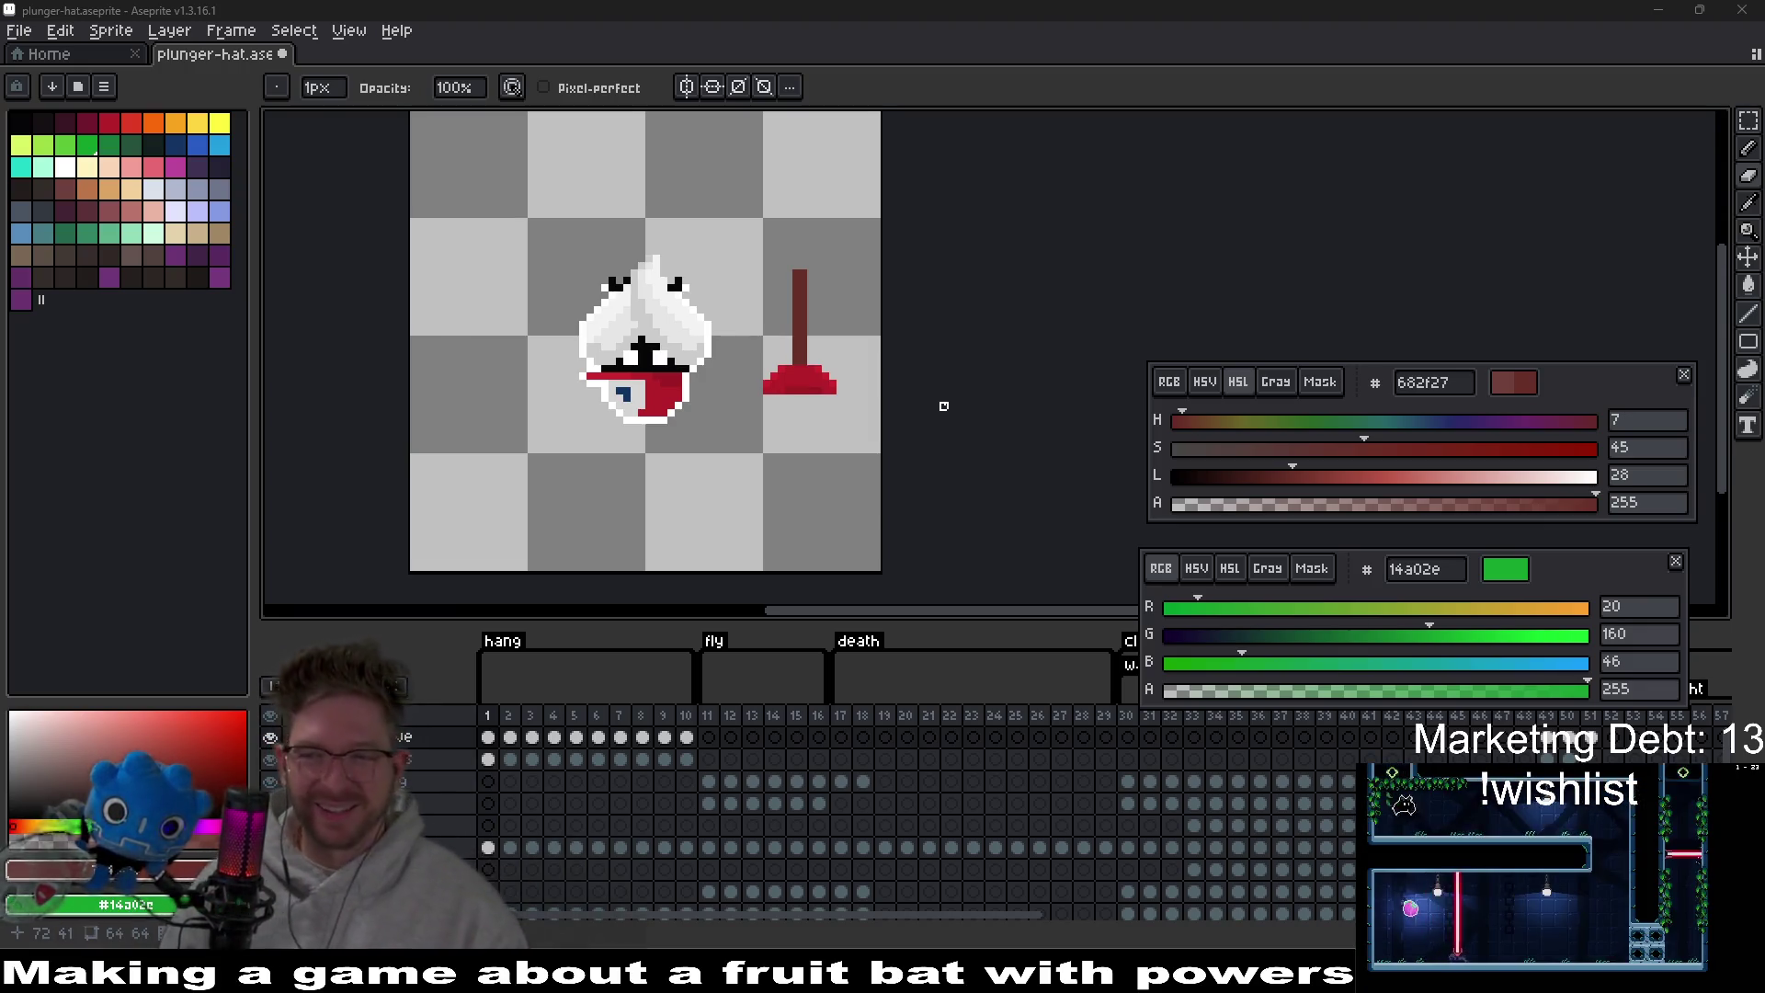
# Centre the view on the plunger, sample its red, then set white as the Pencil colour.
pyautogui.scroll(3, 811, 363)
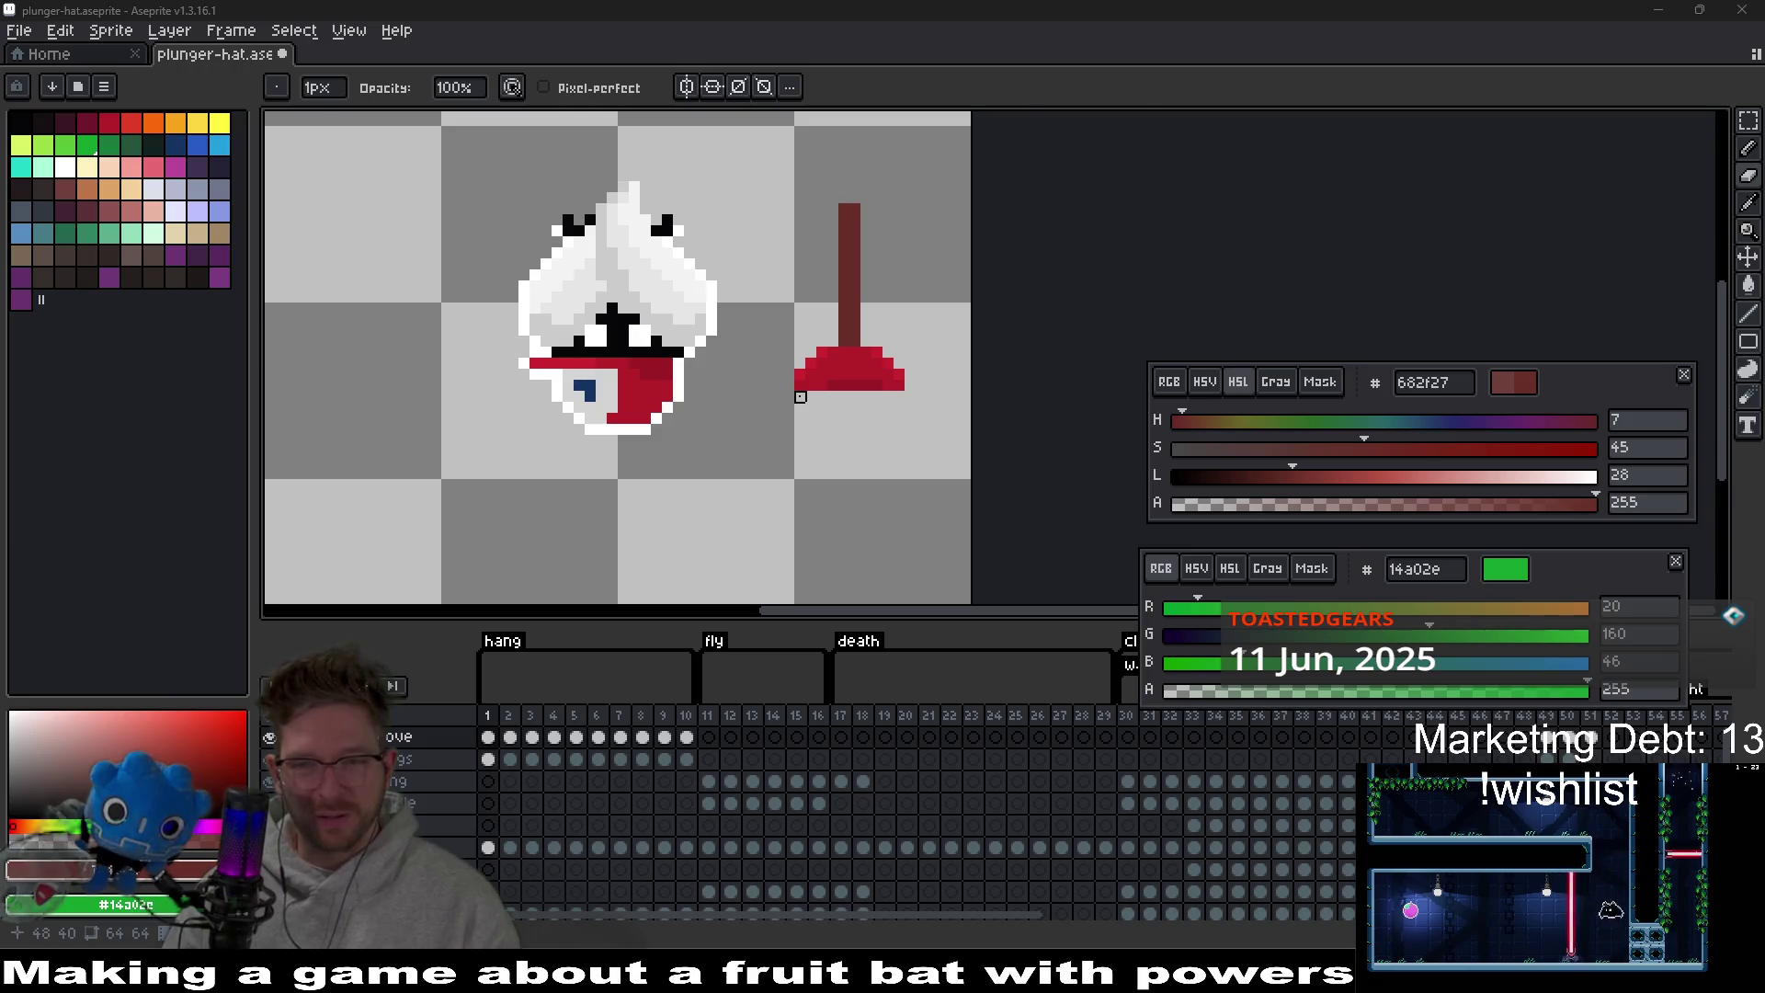
pyautogui.moveTo(916, 309); pyautogui.dragTo(844, 361)
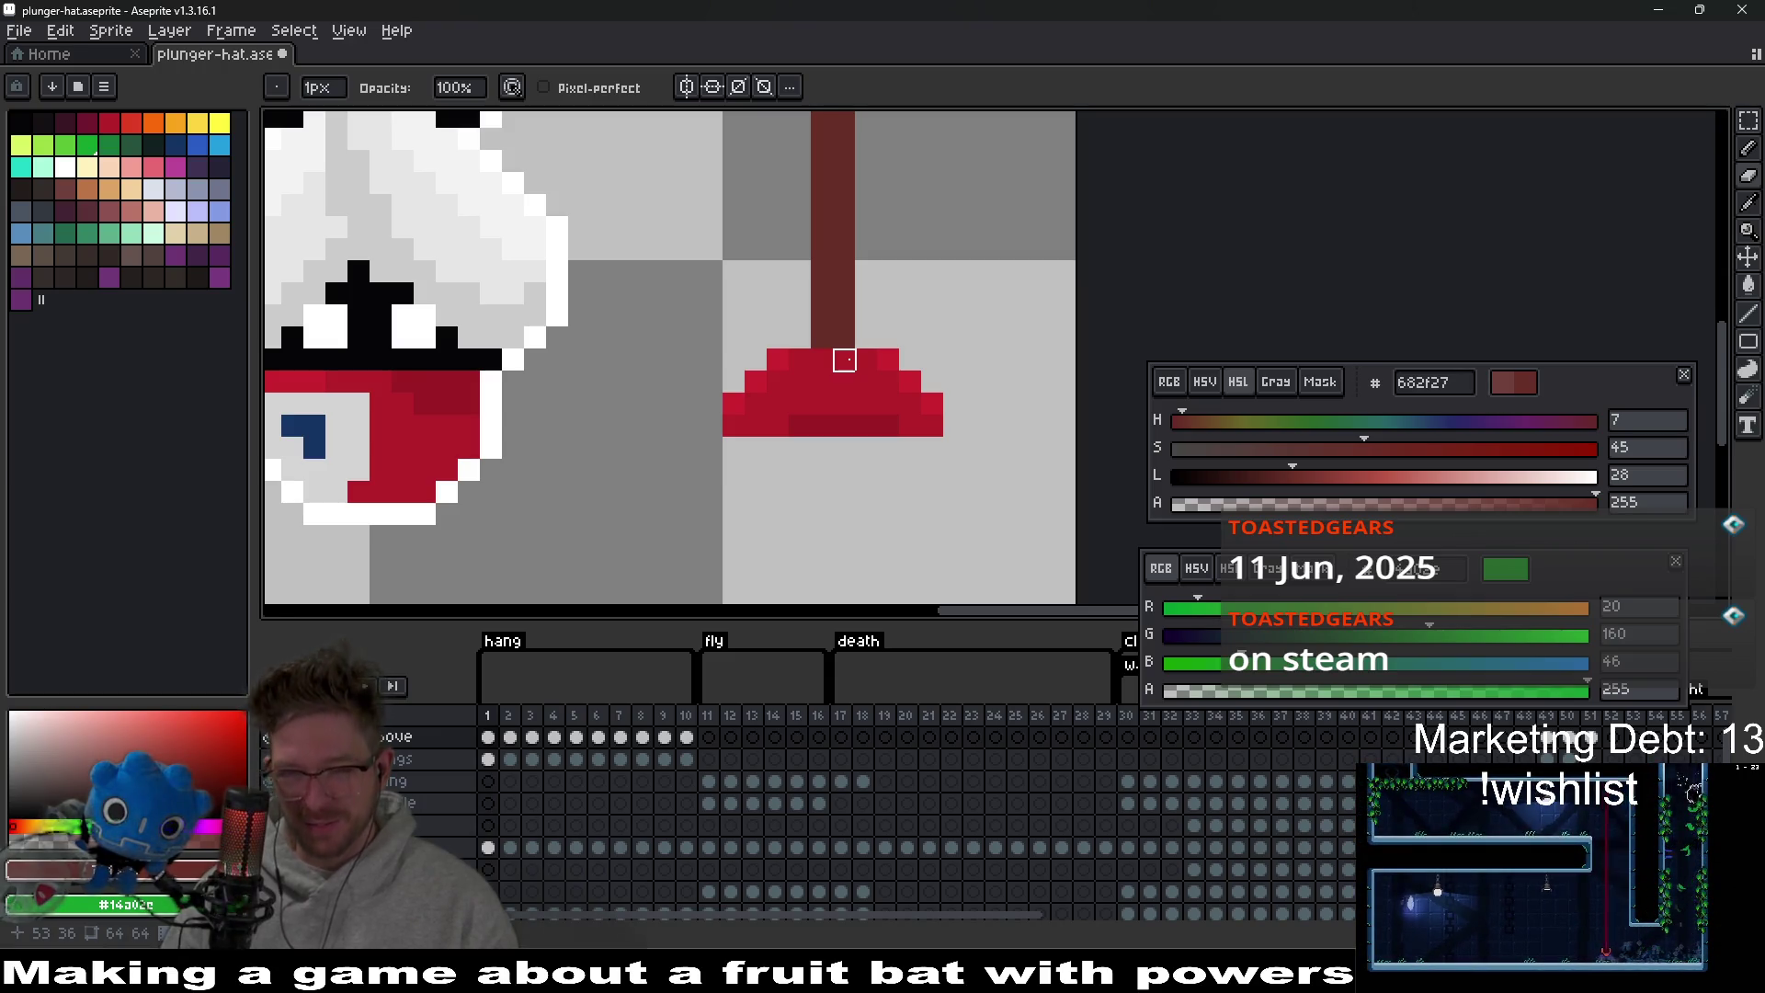
pyautogui.moveTo(867, 316); pyautogui.dragTo(853, 378)
pyautogui.press('i')
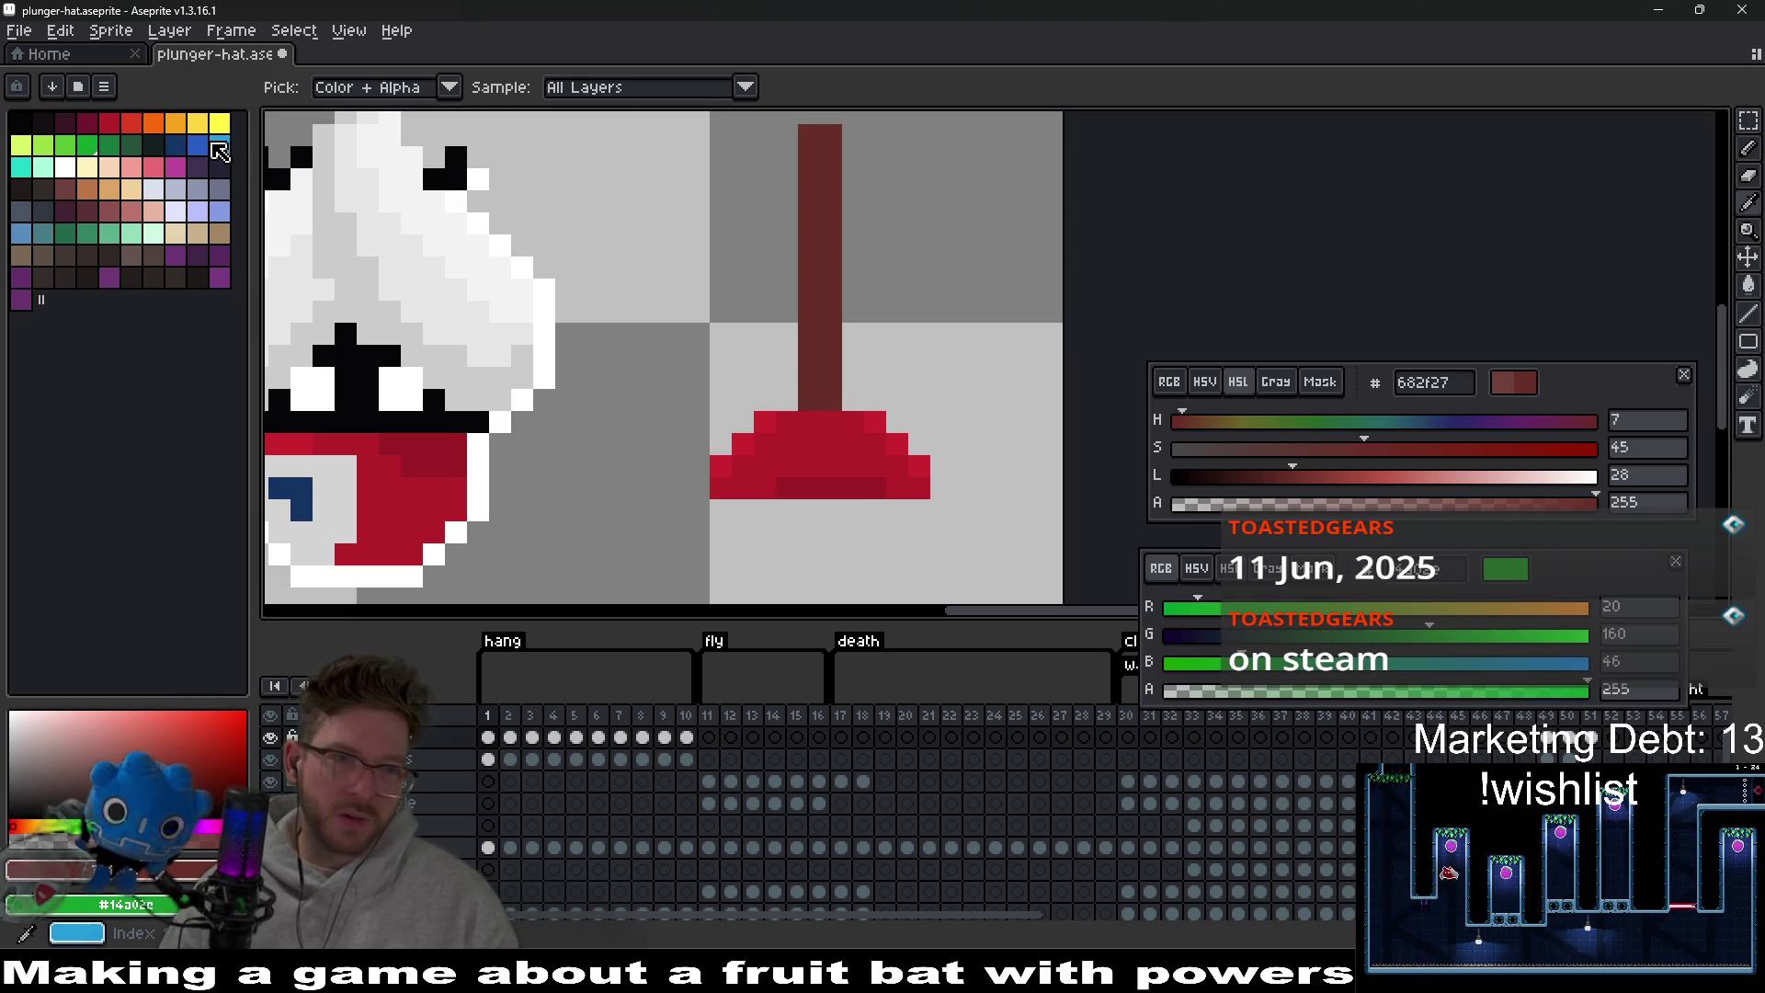
pyautogui.click(221, 145)
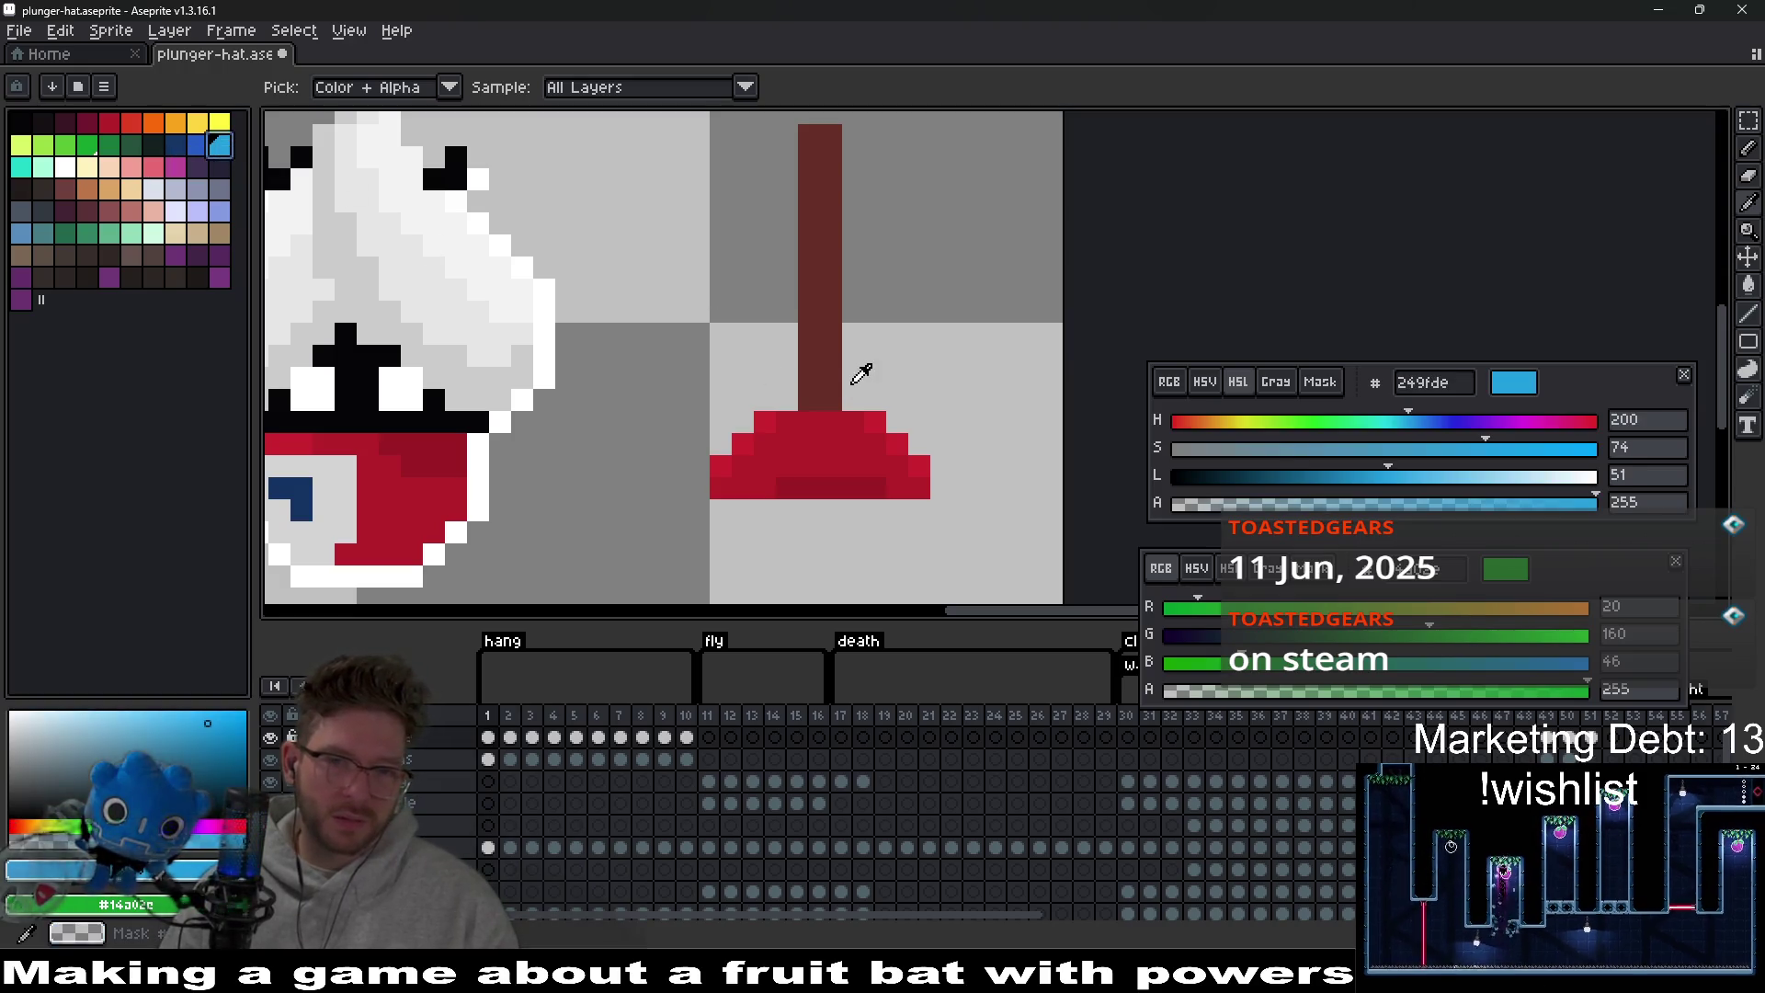
pyautogui.click(871, 481)
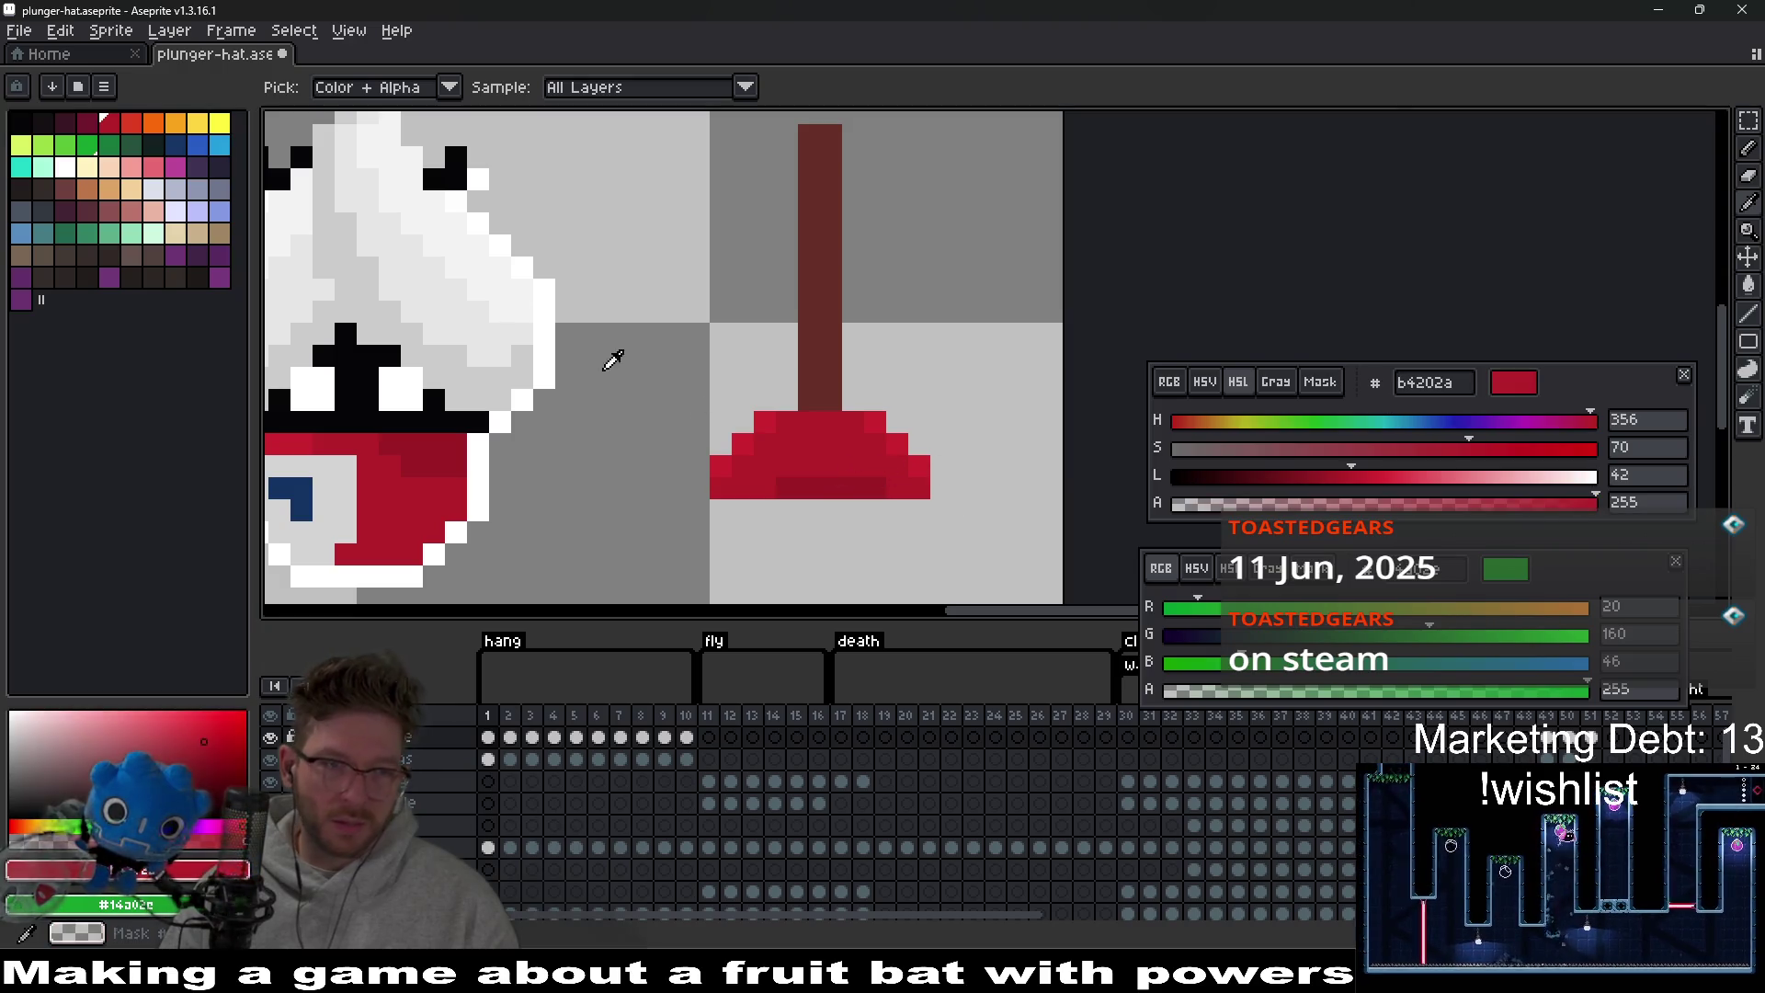
pyautogui.click(68, 169)
pyautogui.press('b')
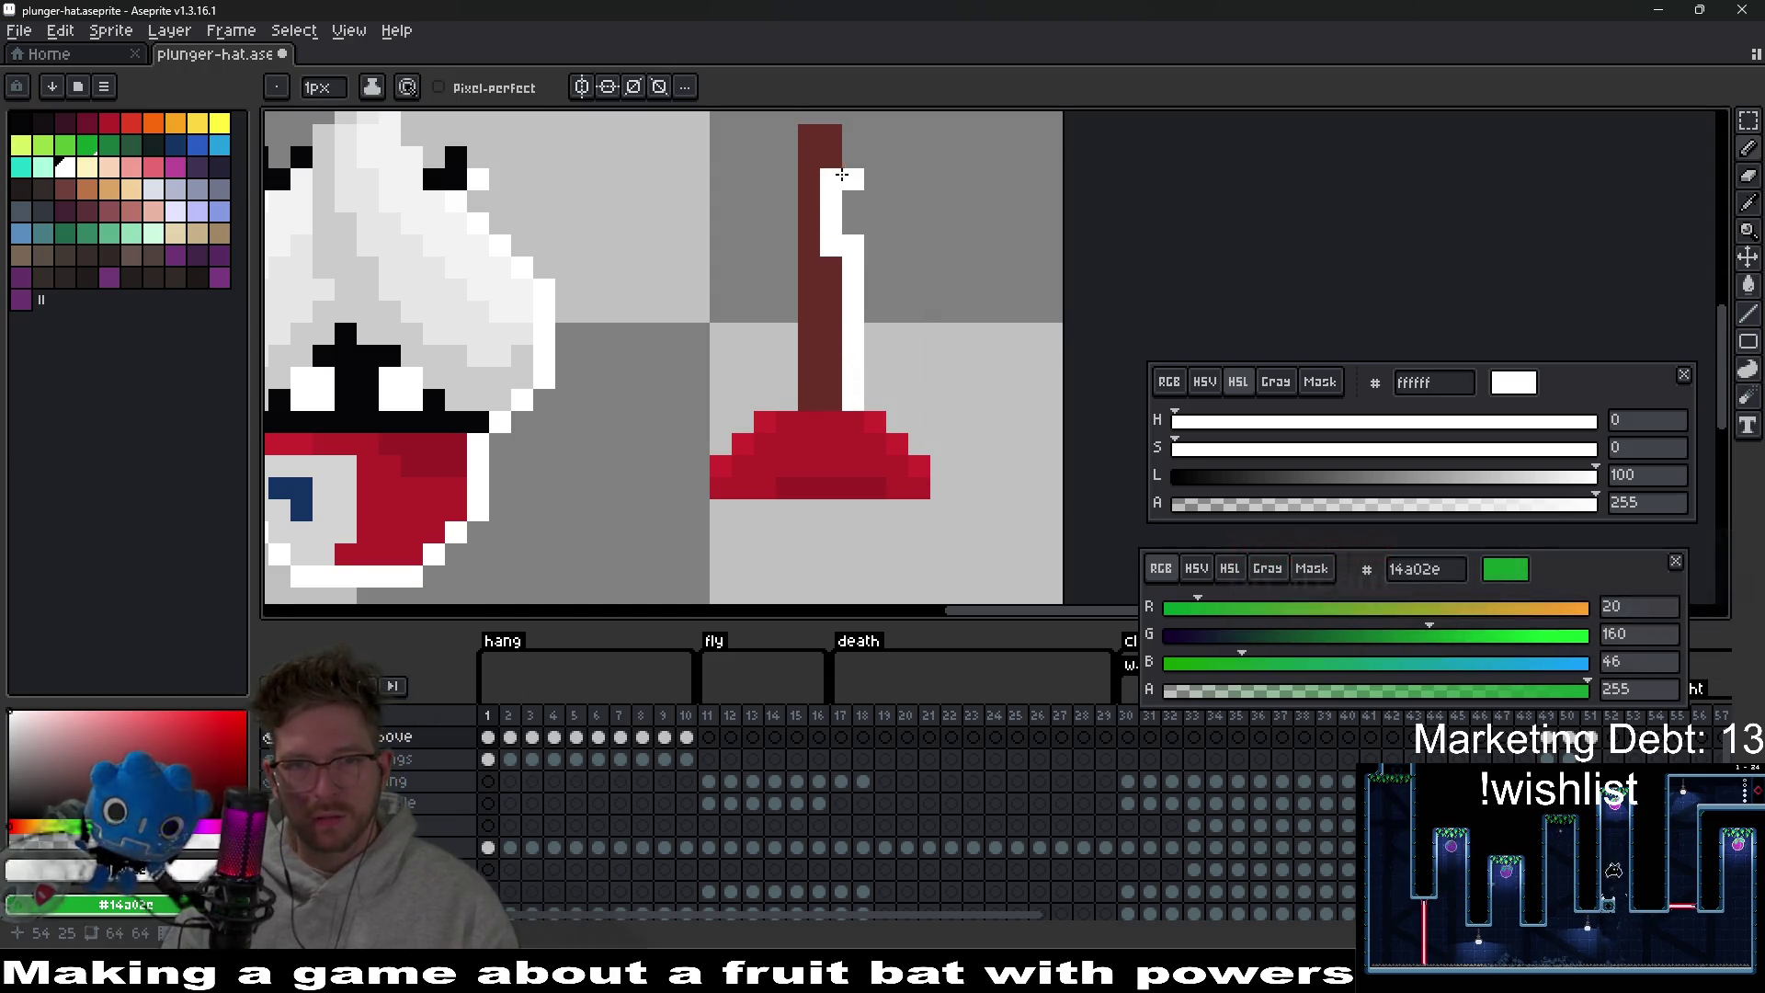
pyautogui.click(897, 313)
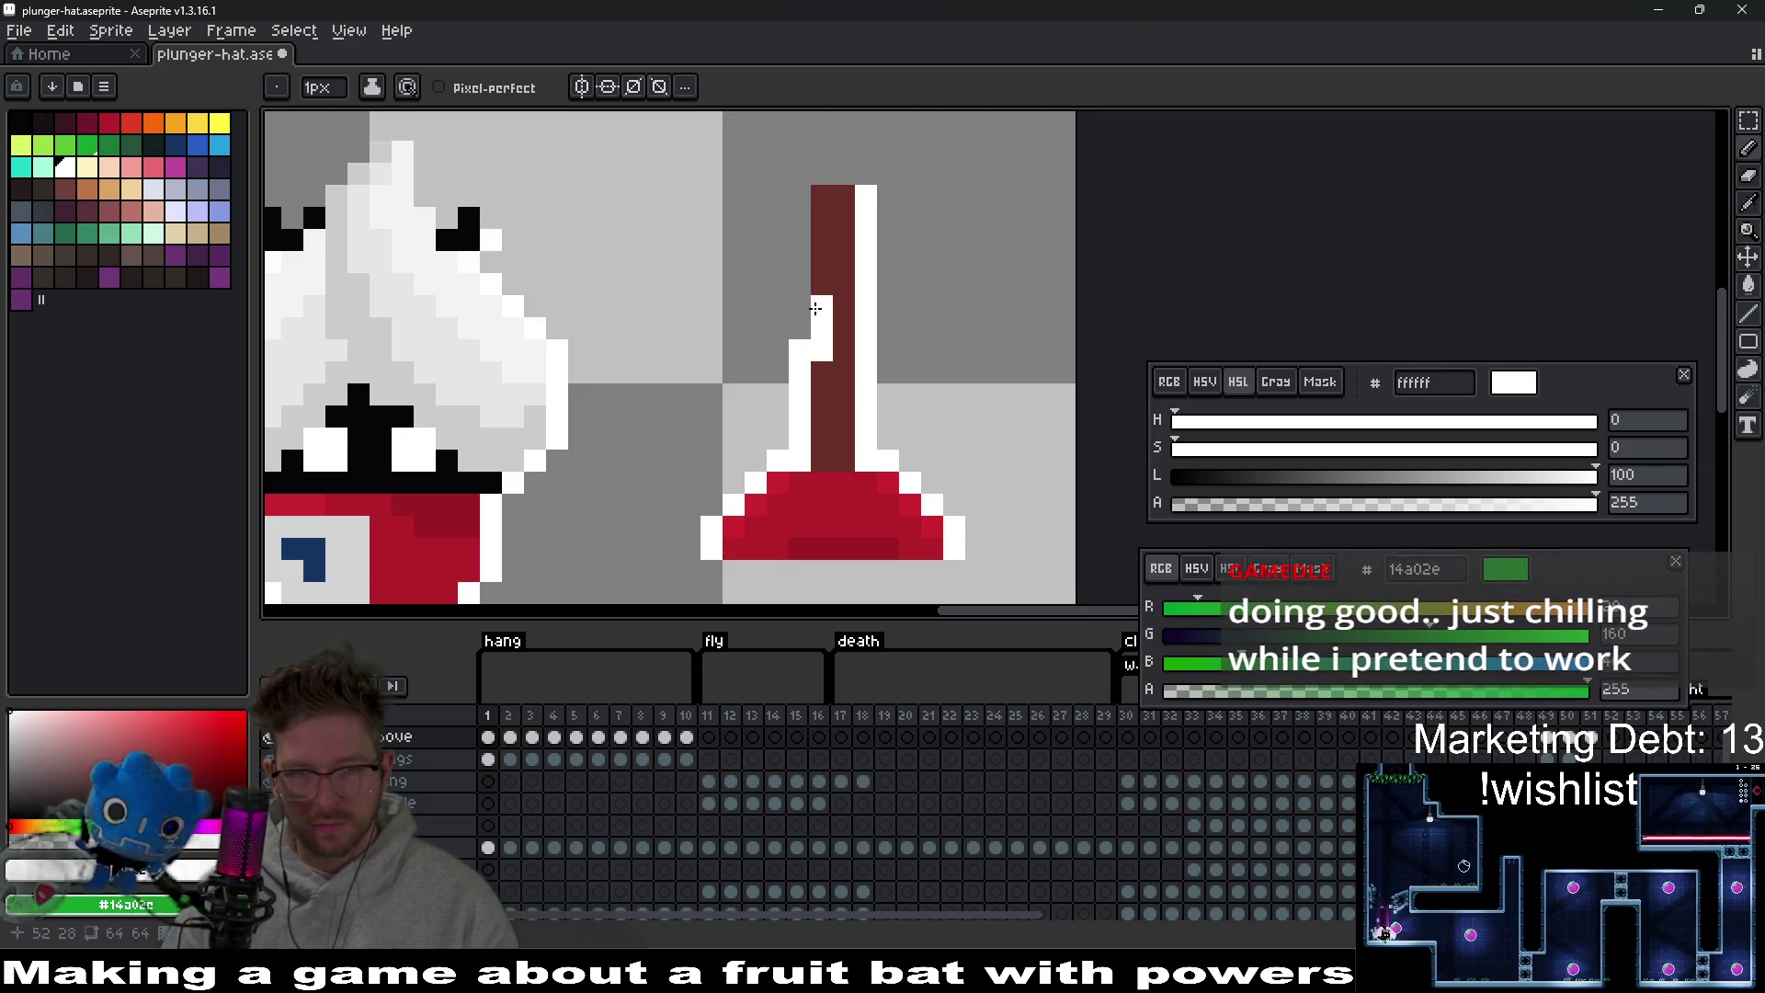
pyautogui.hotkey('ctrl', 'z')
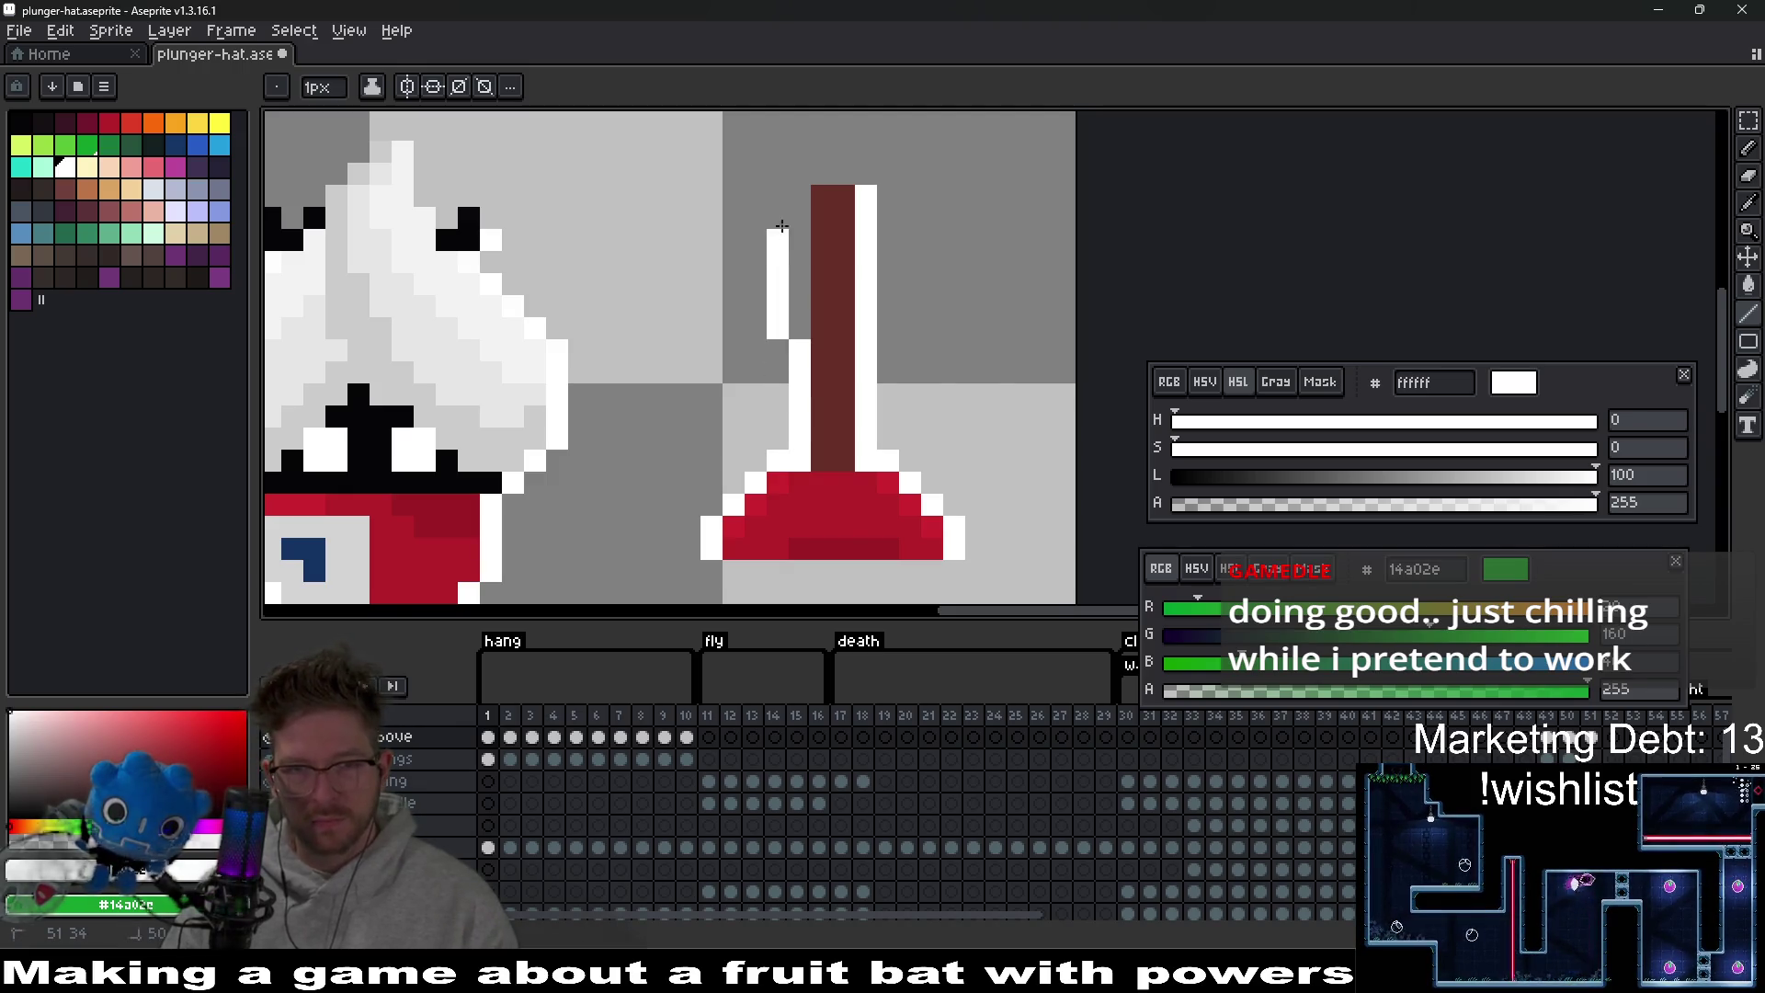
pyautogui.hotkey('ctrl', 'z')
pyautogui.keyDown('shift'); pyautogui.click(797, 198); pyautogui.keyUp('shift')
pyautogui.scroll(-10, 1009, 346)
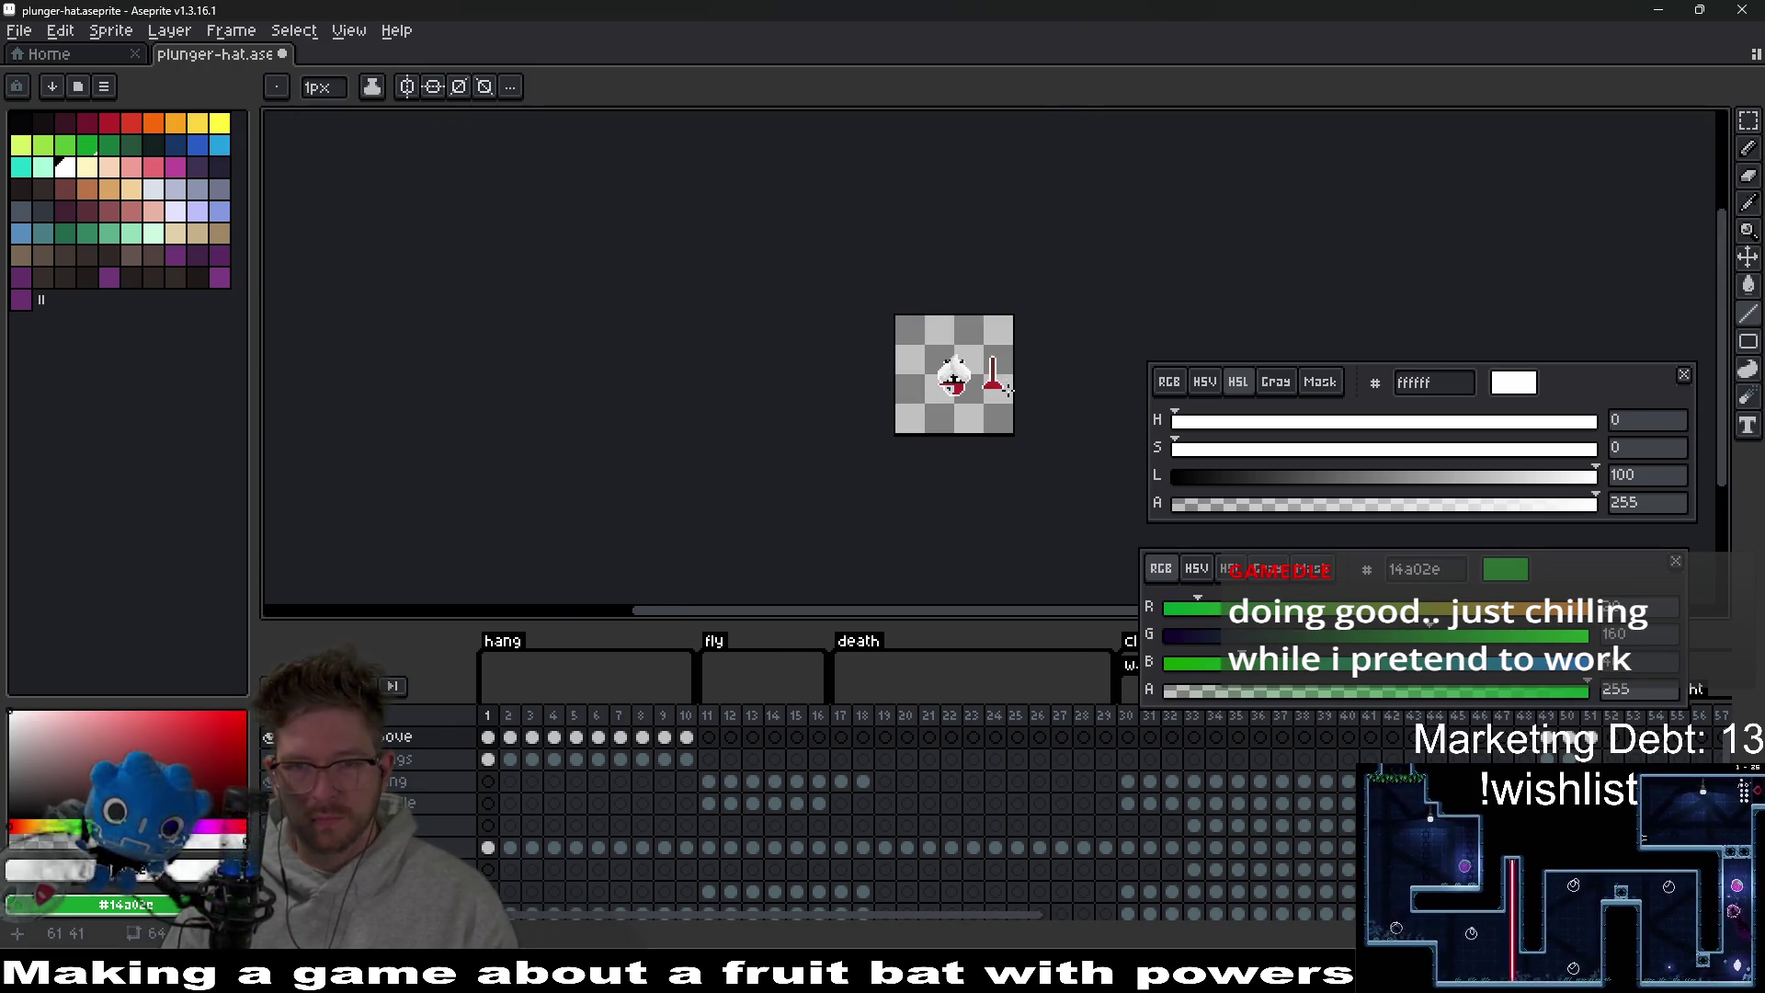
pyautogui.scroll(2, 972, 388)
pyautogui.scroll(6, 972, 388)
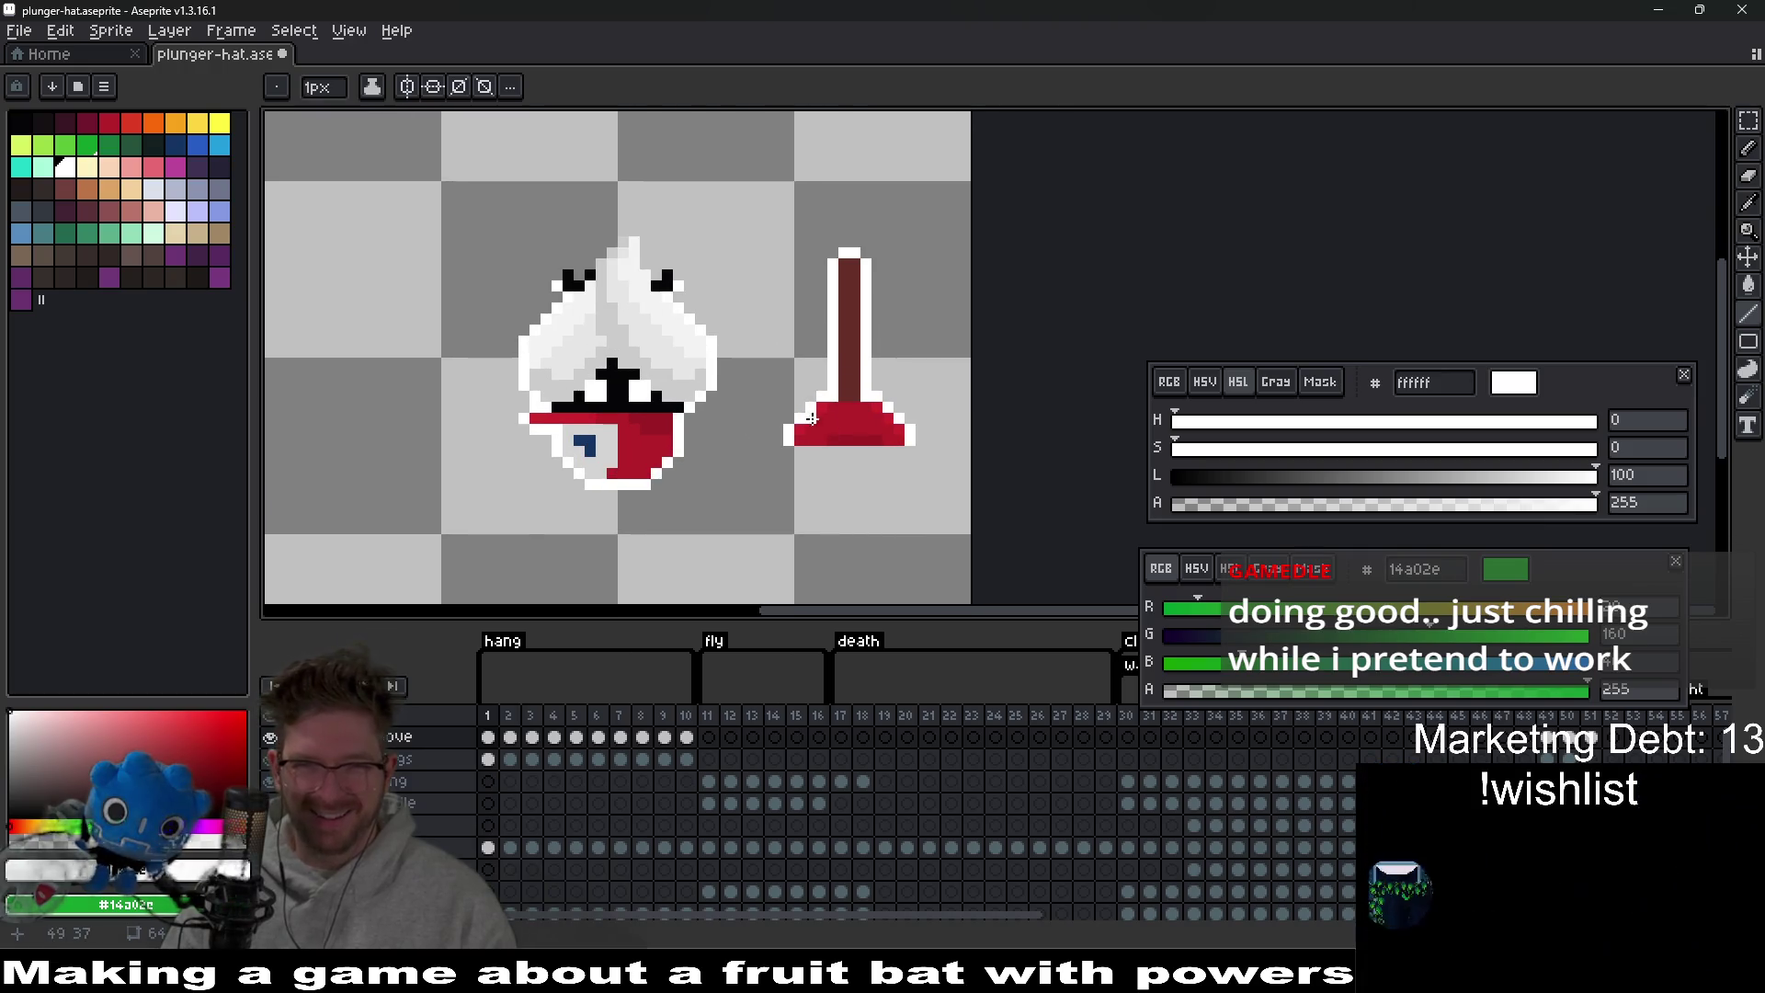
pyautogui.scroll(-5, 866, 453)
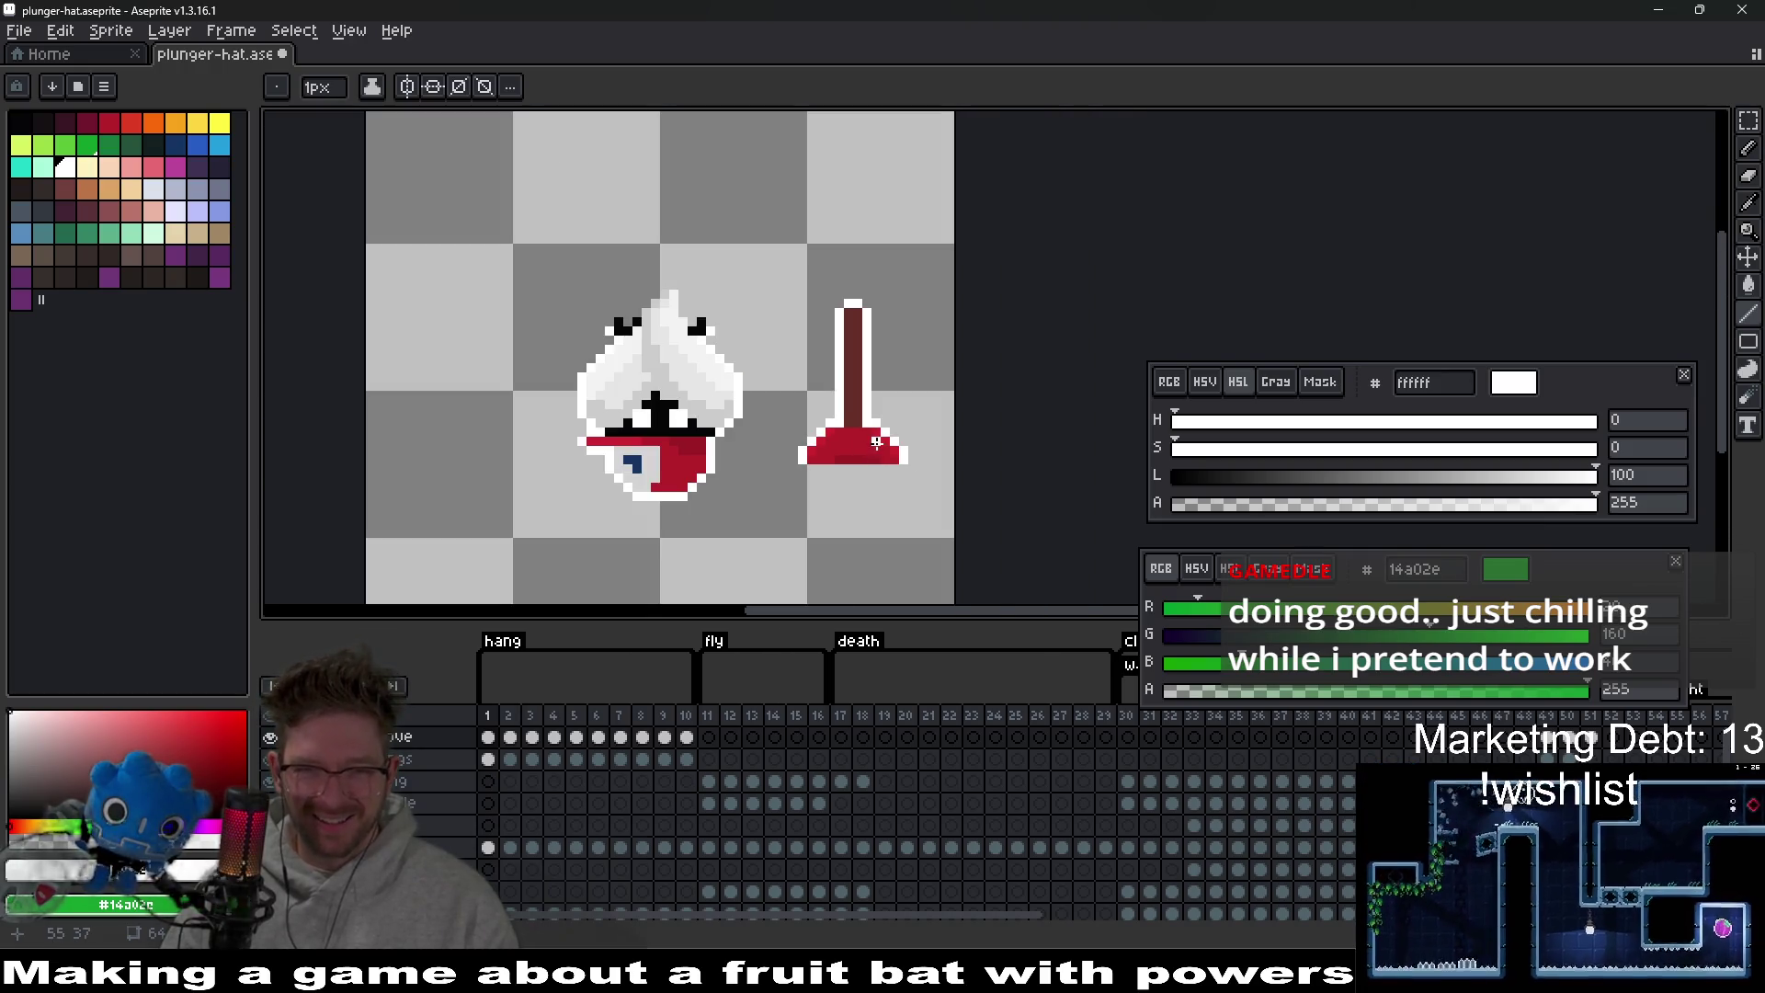
pyautogui.scroll(-5, 877, 442)
pyautogui.scroll(5, 876, 442)
pyautogui.scroll(1, 828, 479)
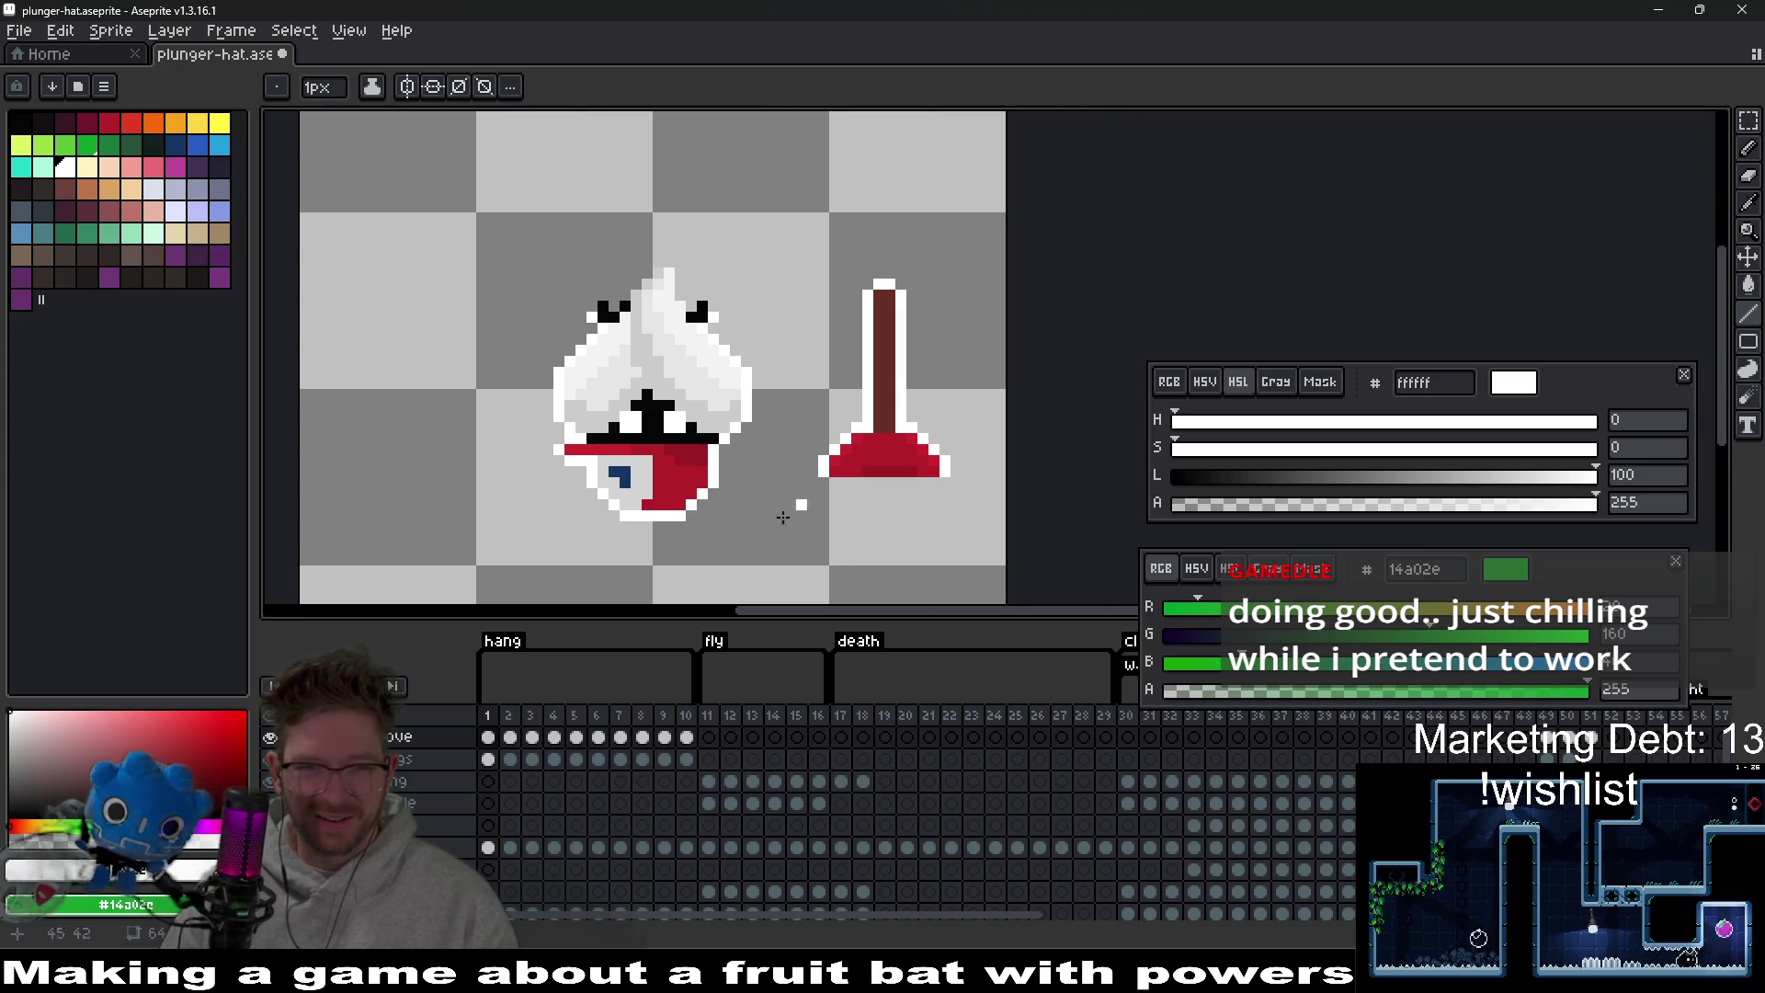
# Erase the red shape from the bat on frame 1.
pyautogui.moveTo(492, 746); pyautogui.dragTo(650, 736)
pyautogui.click(488, 737)
pyautogui.moveTo(620, 500); pyautogui.dragTo(633, 445)
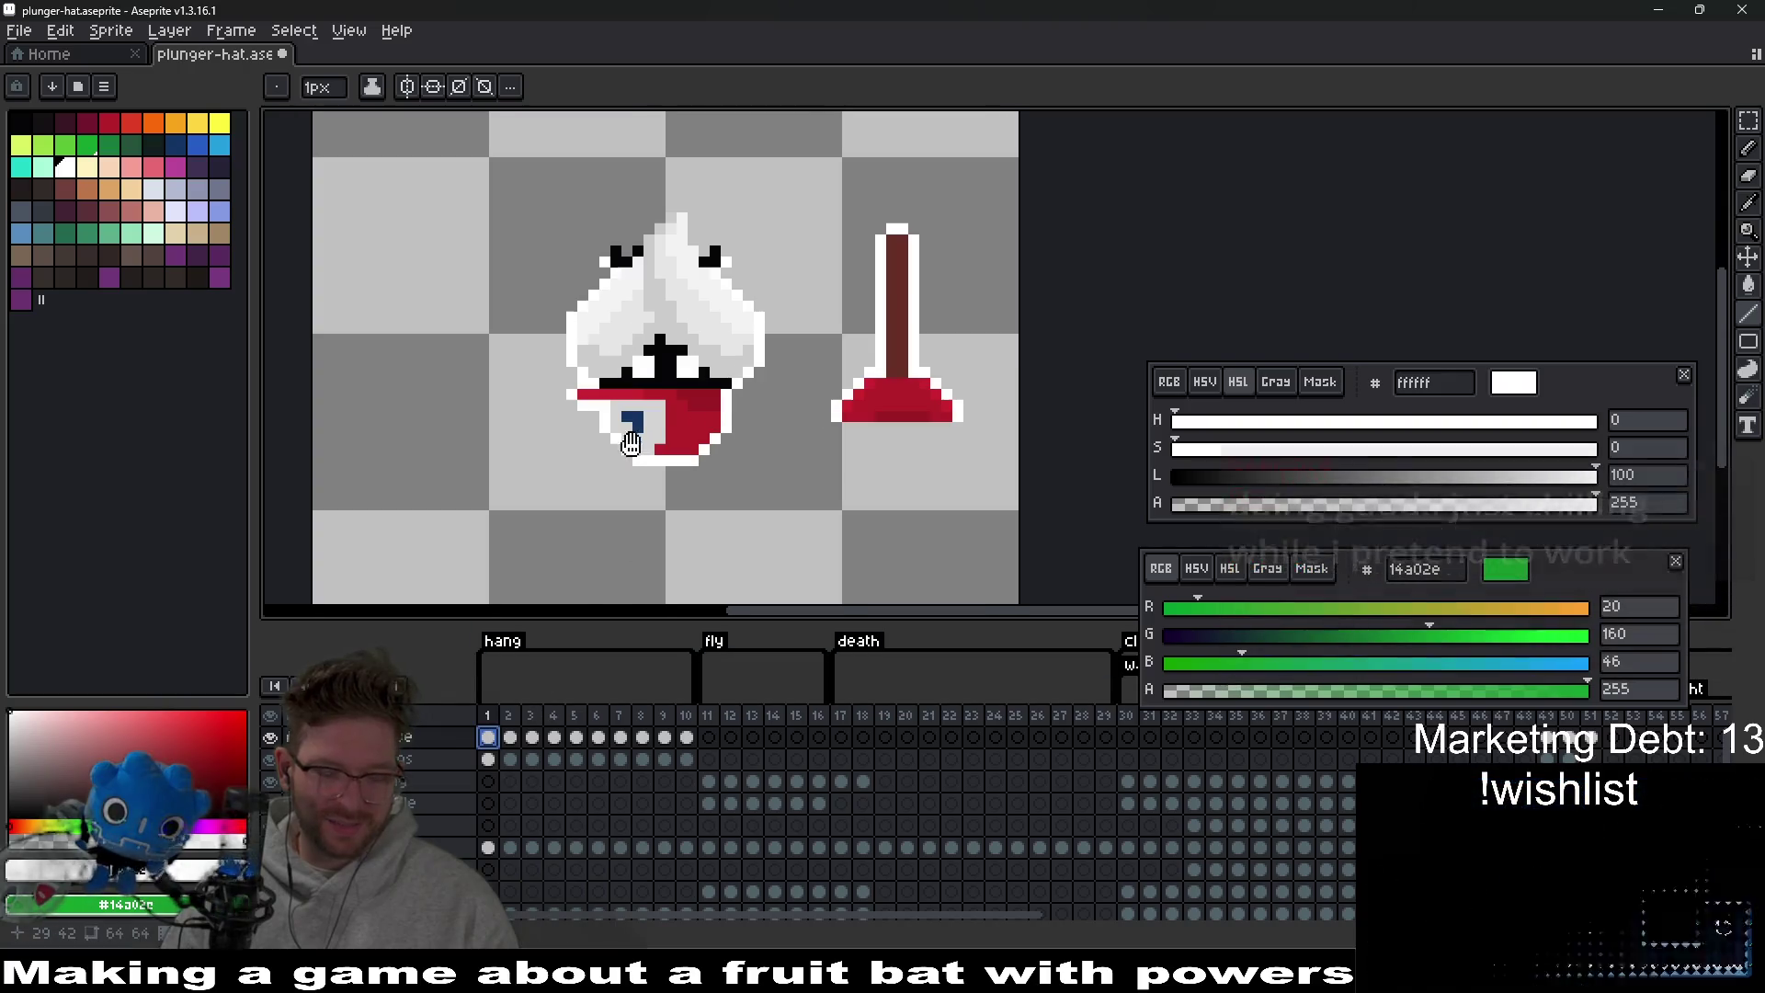
pyautogui.press('m')
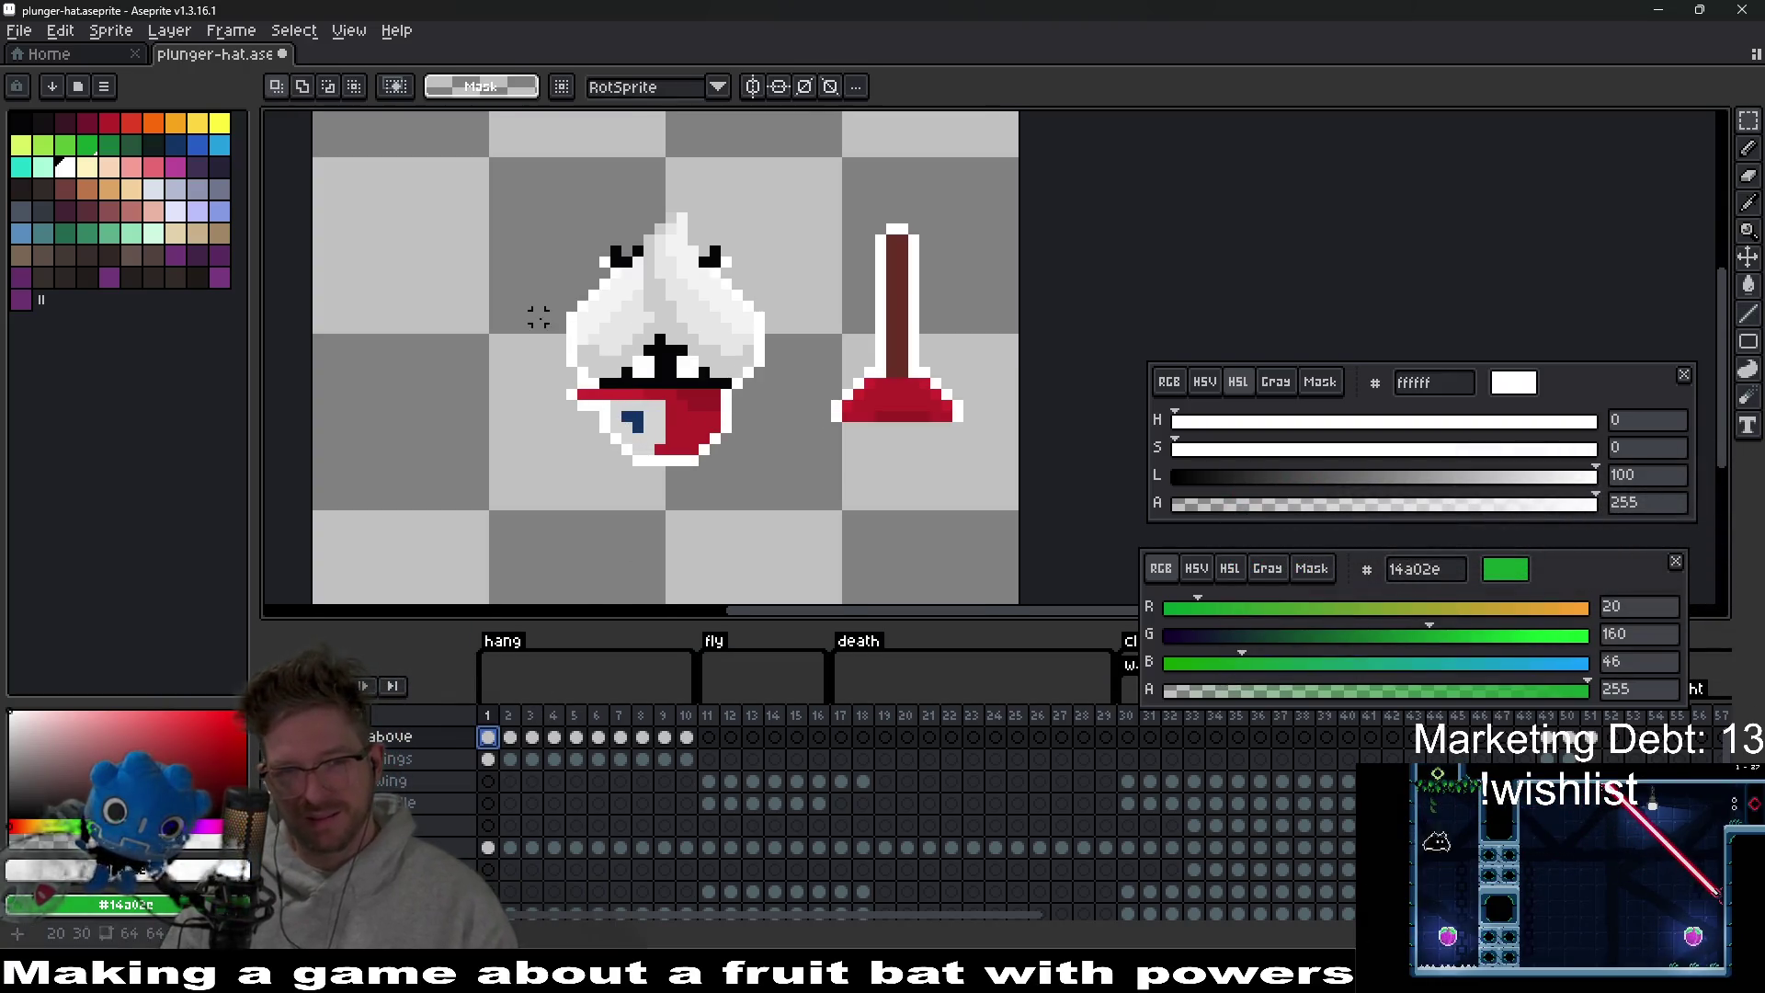
pyautogui.moveTo(538, 317); pyautogui.dragTo(760, 513)
pyautogui.press('Delete')
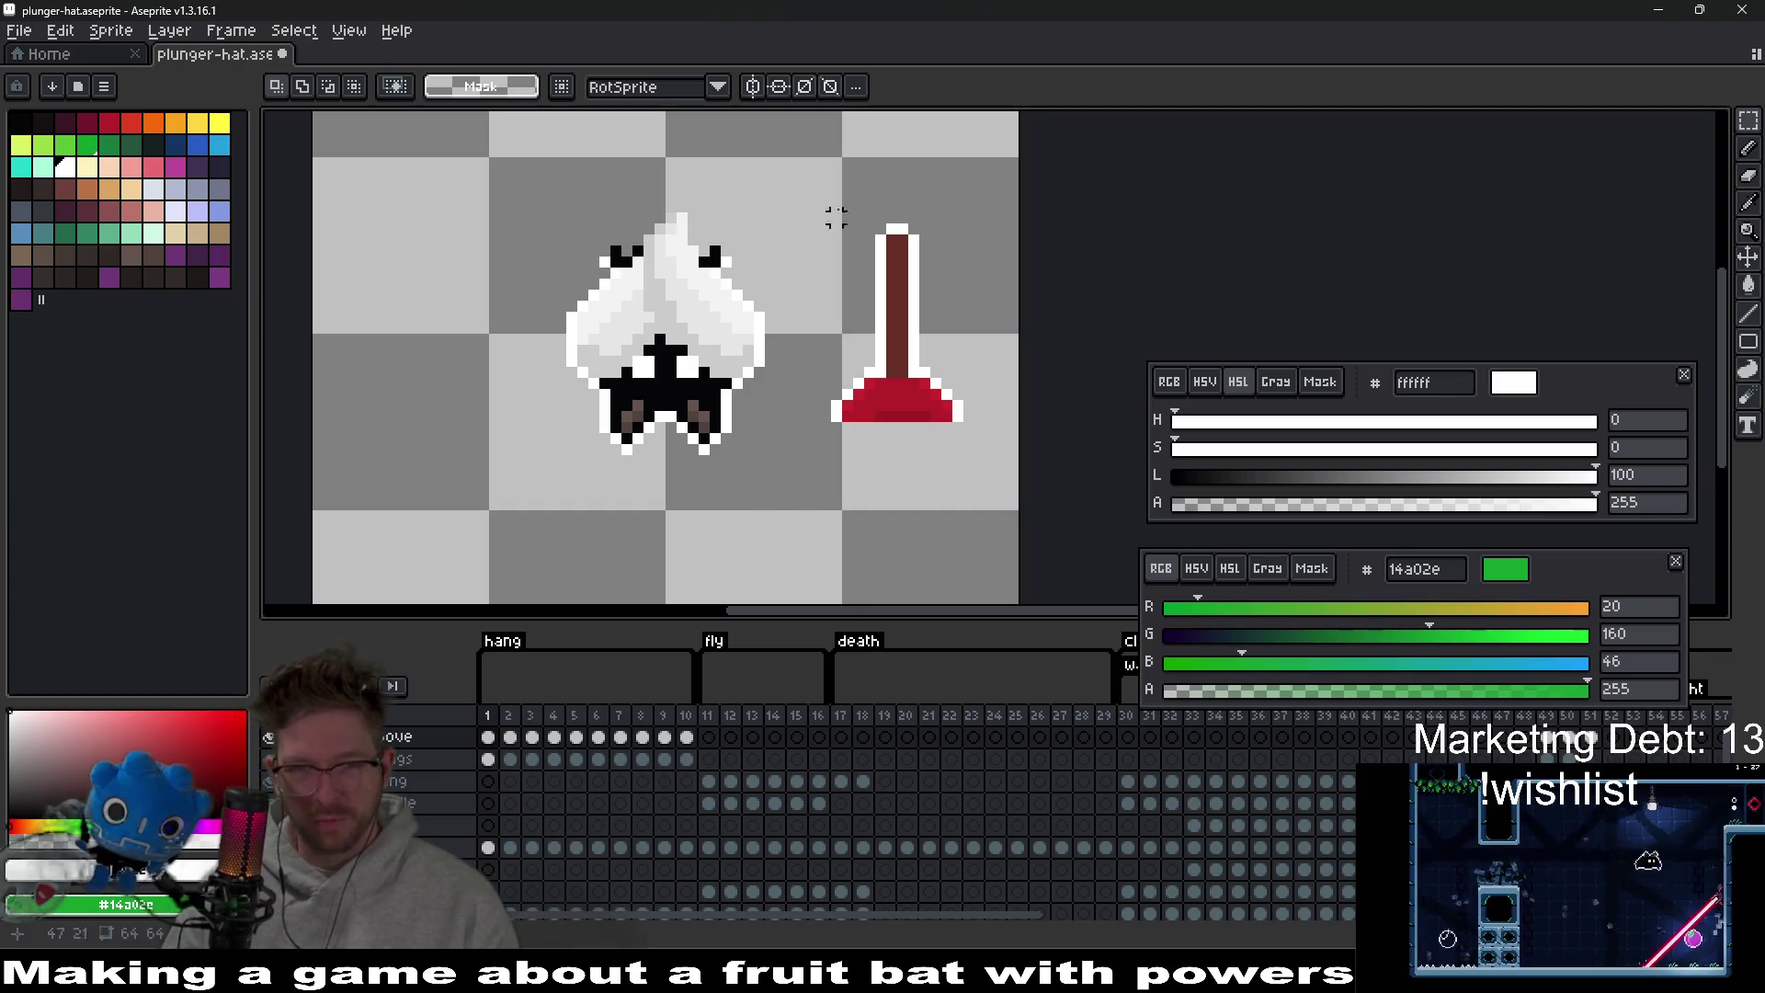
# Select the plunger and rotate it -180 degrees so it's upside down.
pyautogui.moveTo(816, 142); pyautogui.dragTo(1023, 471)
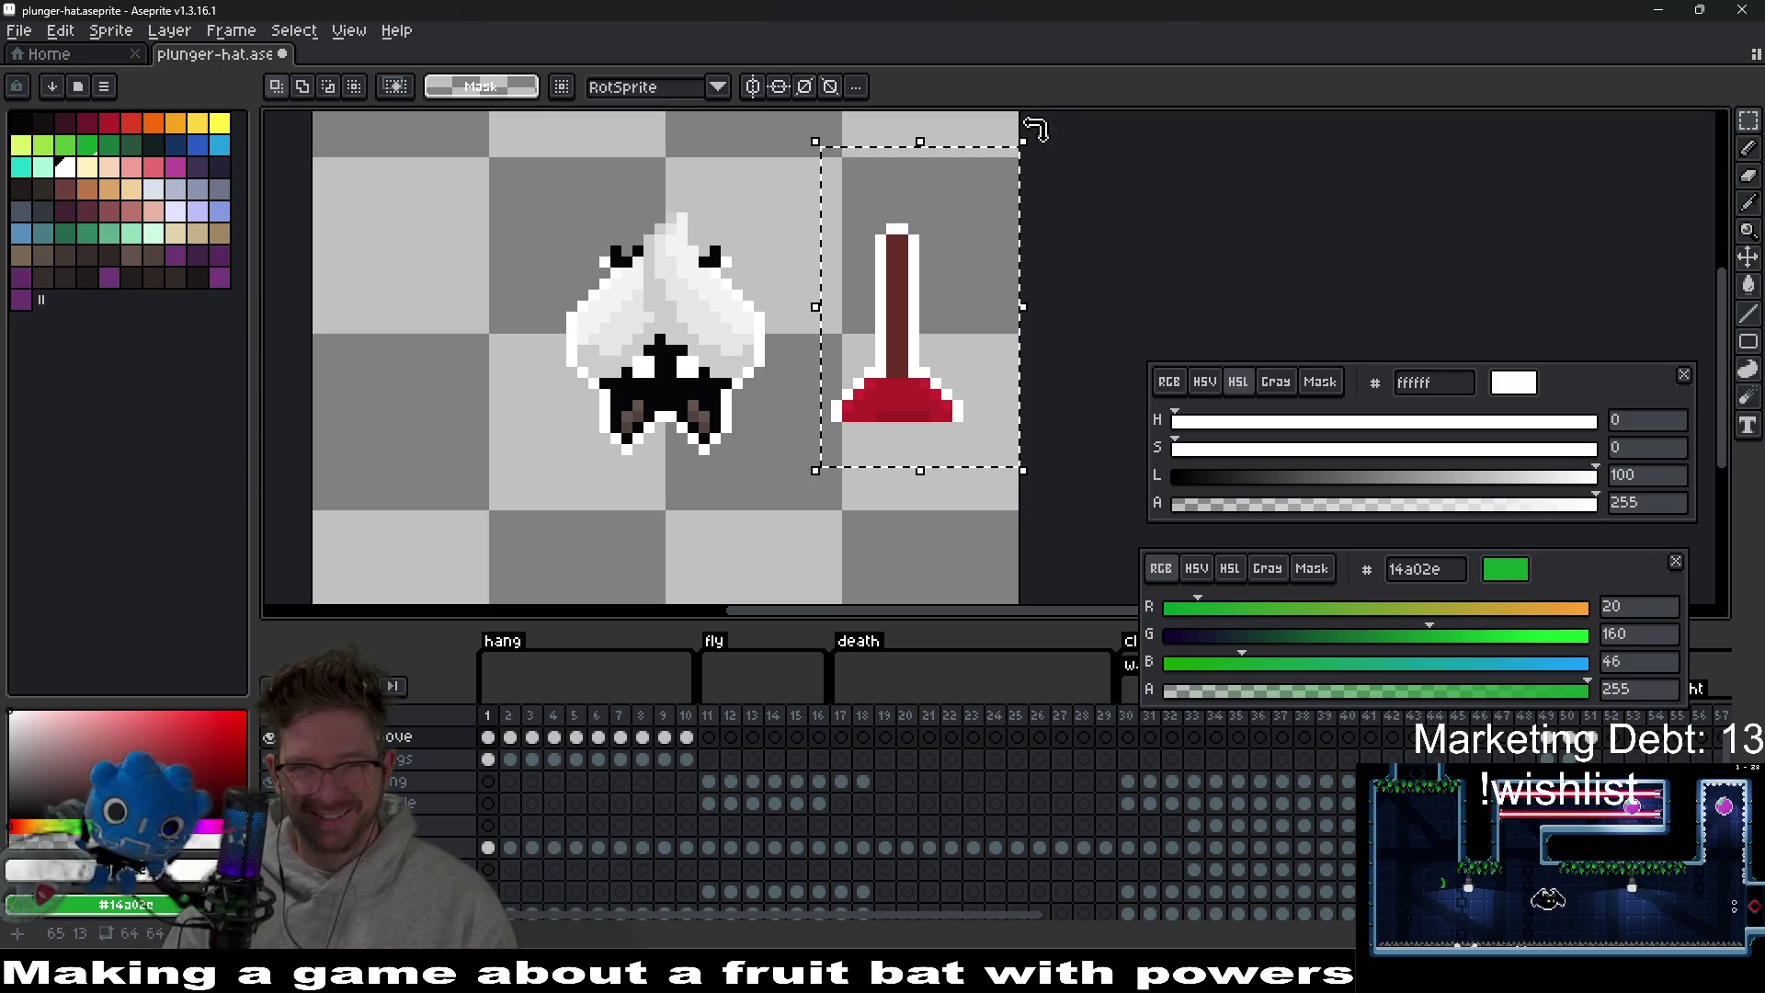
pyautogui.moveTo(1034, 129); pyautogui.dragTo(1084, 268)
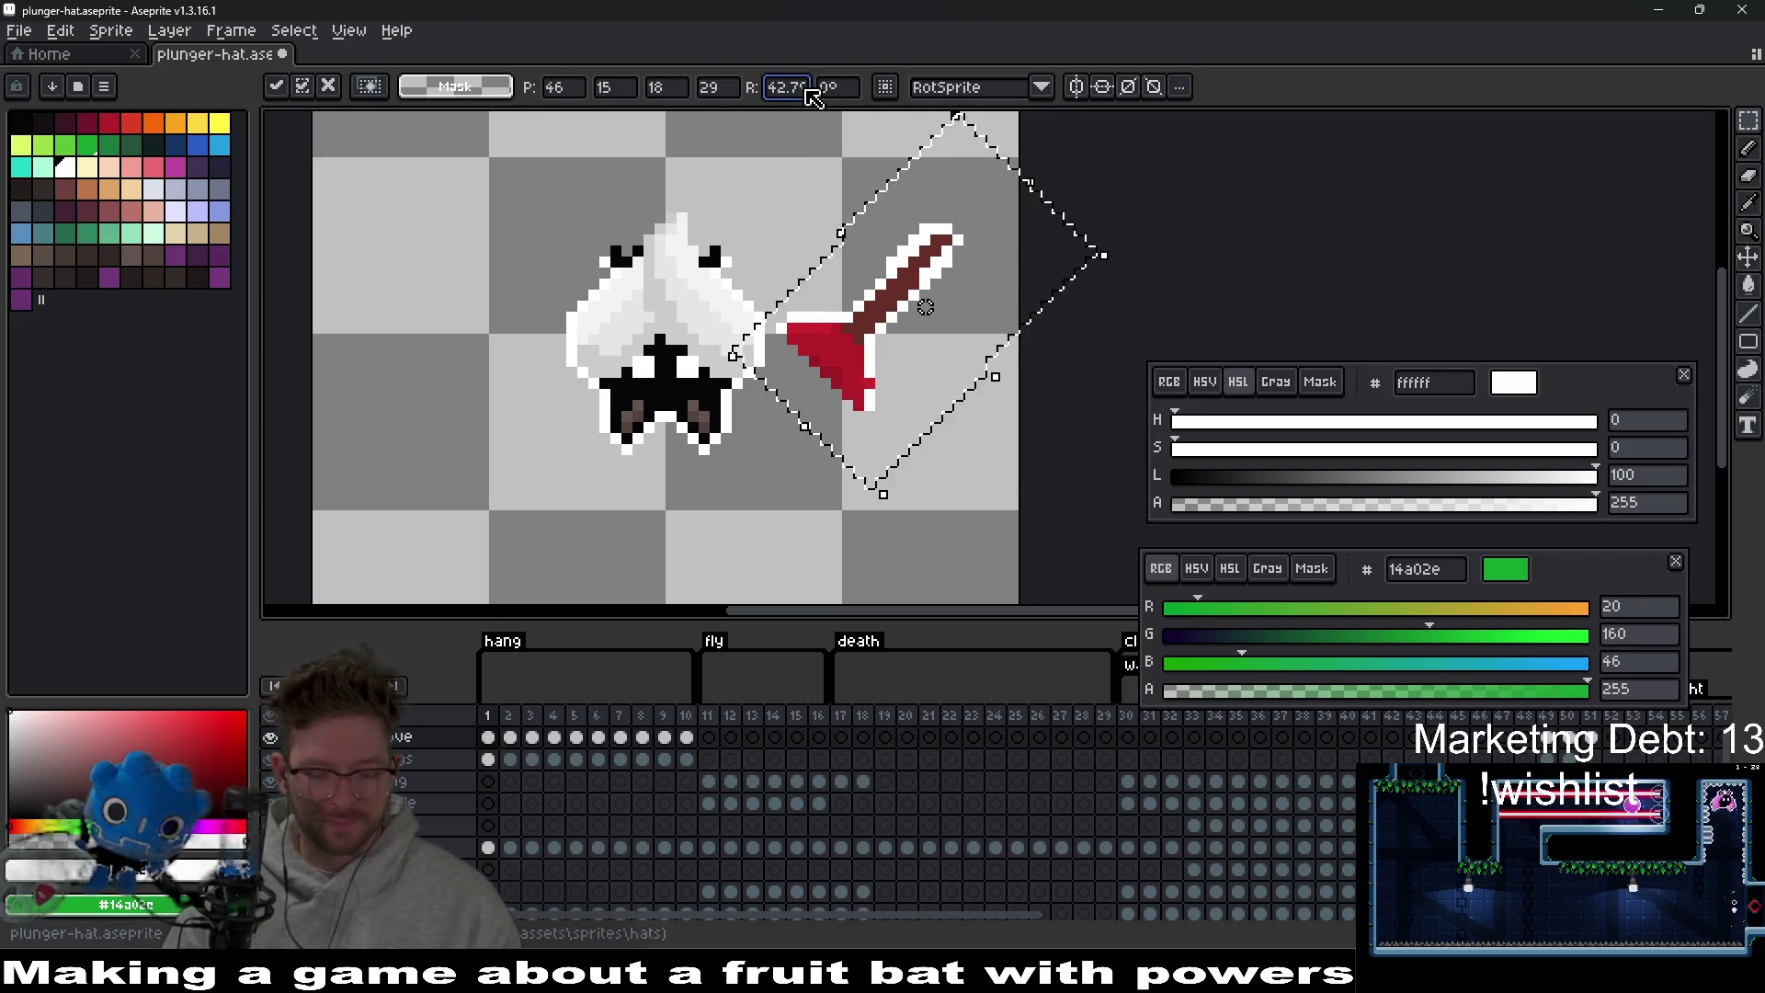
pyautogui.write('-90')
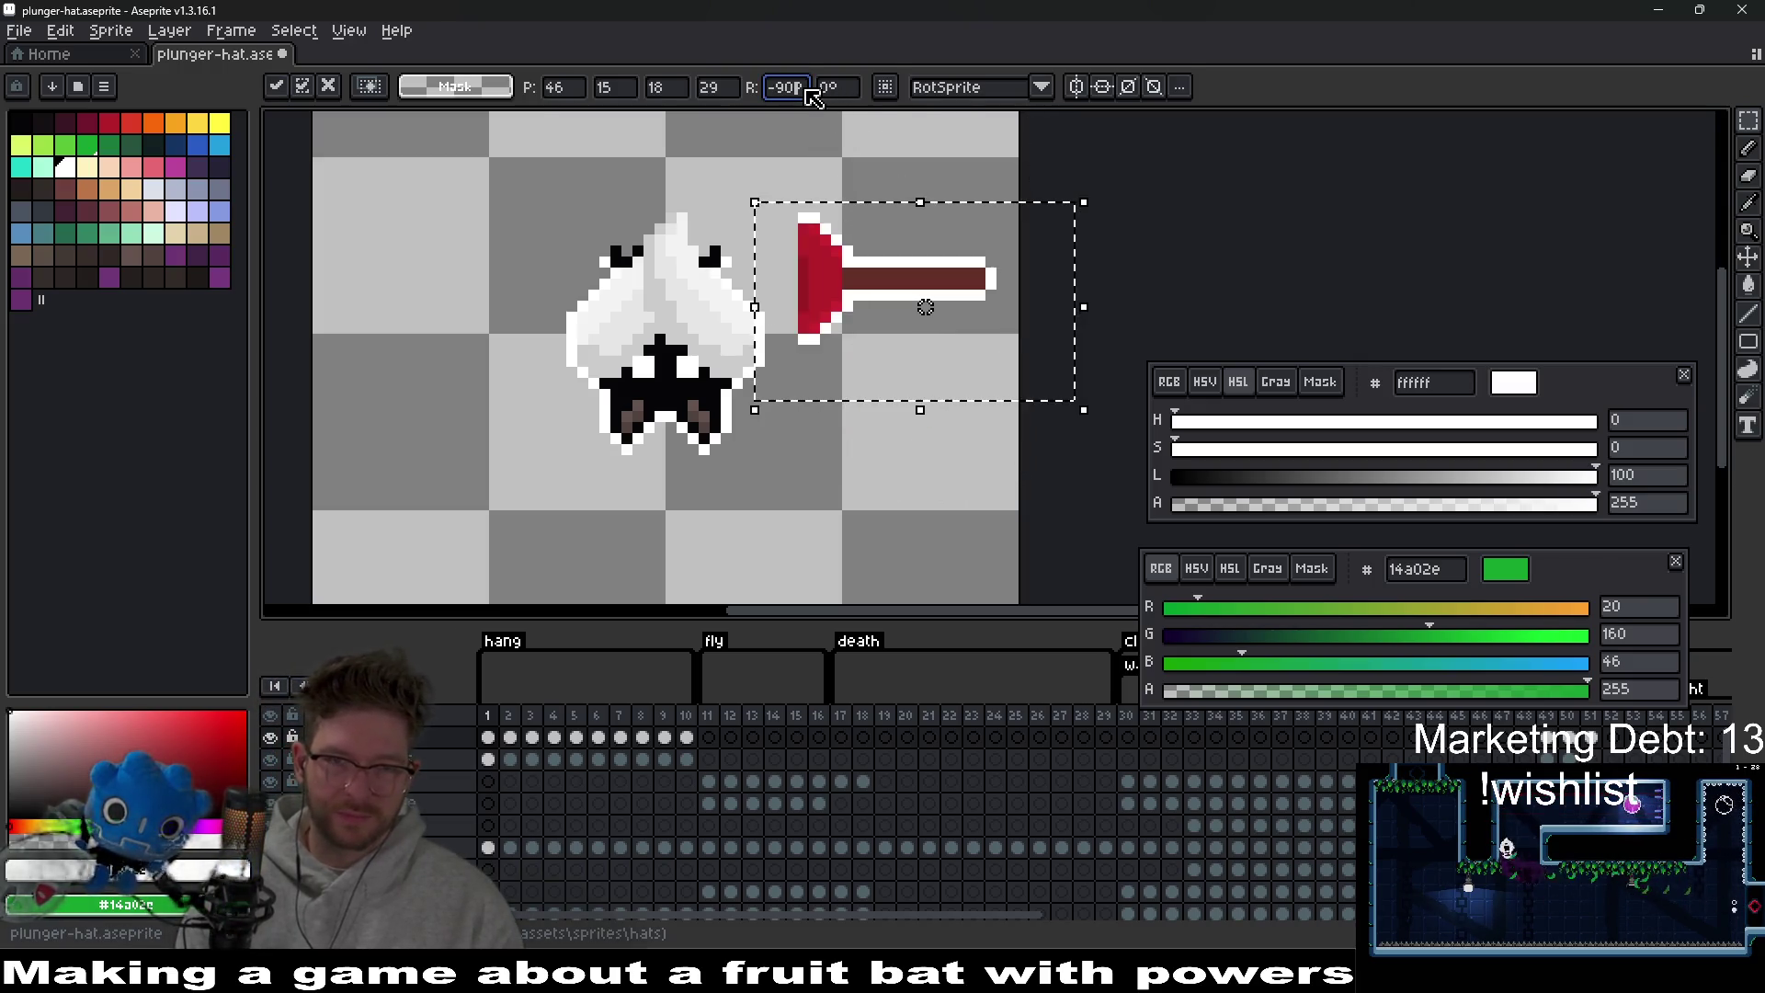
pyautogui.press('BackSpace')
pyautogui.press('BackSpace')
pyautogui.write('180')
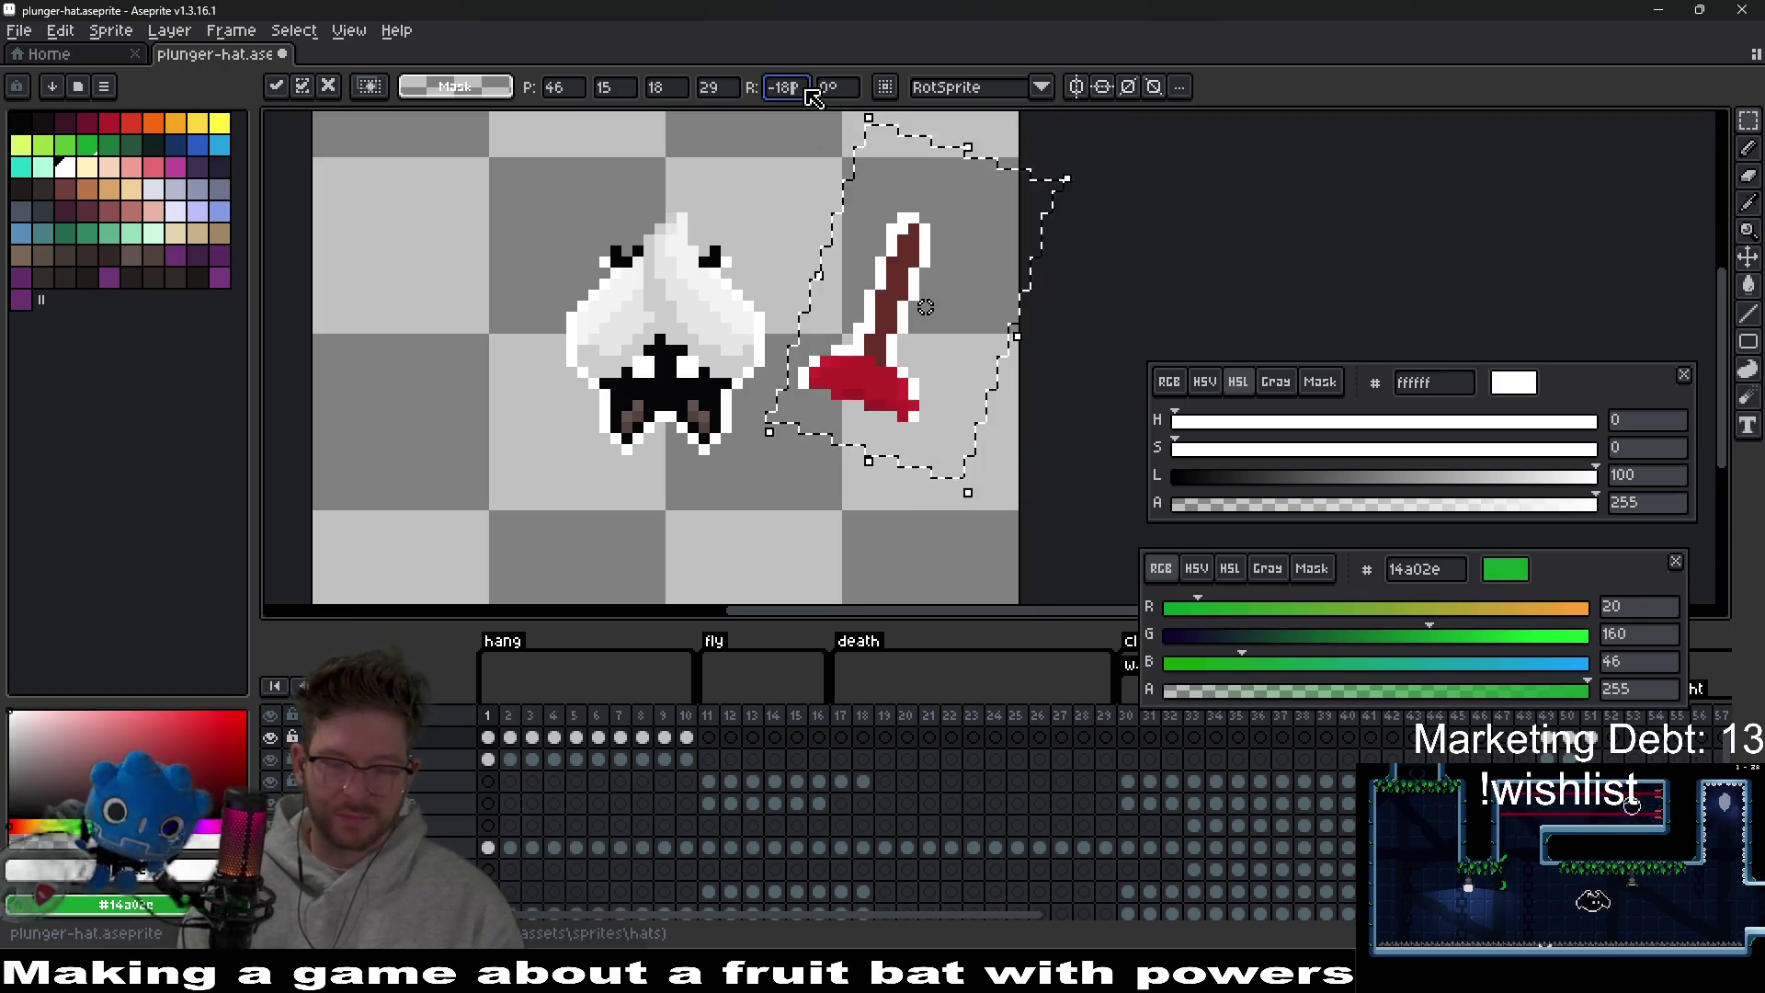
pyautogui.press('Return')
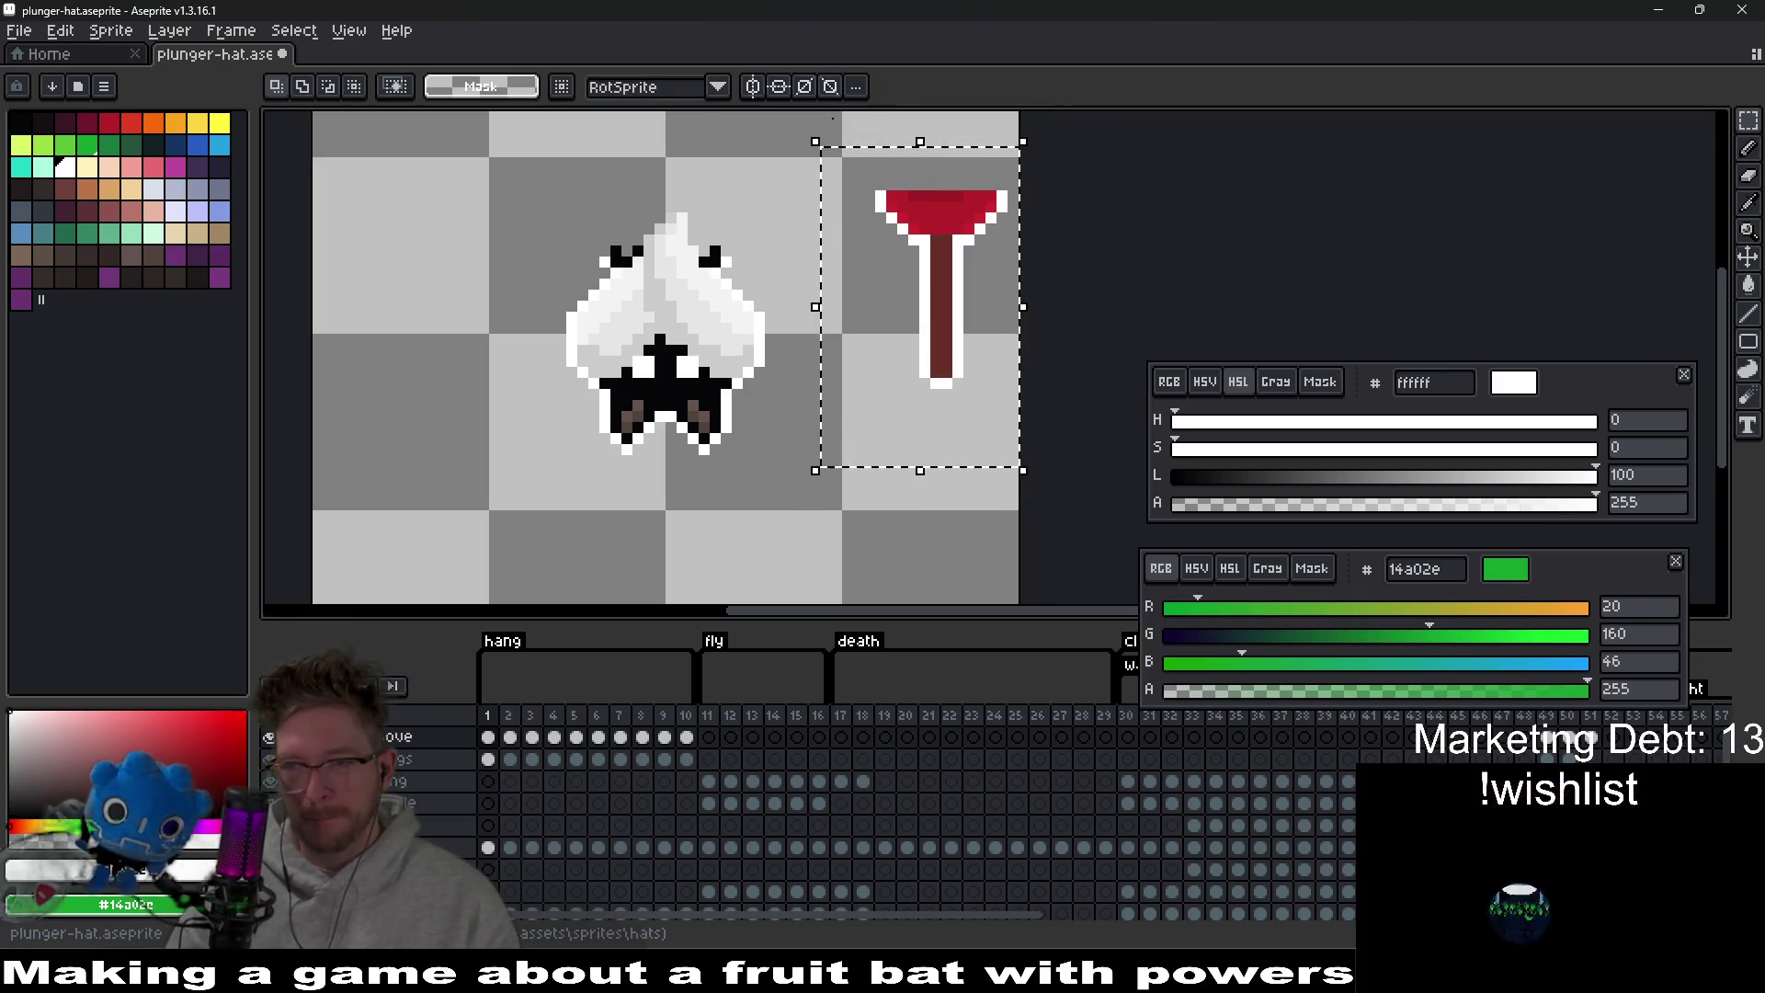
# Move the upside-down plunger beneath the bat, nudge it down one pixel, and deselect.
pyautogui.moveTo(944, 324)
pyautogui.mouseDown()
pyautogui.moveTo(788, 433)
pyautogui.moveTo(681, 423)
pyautogui.mouseUp()
pyautogui.scroll(3, 685, 419)
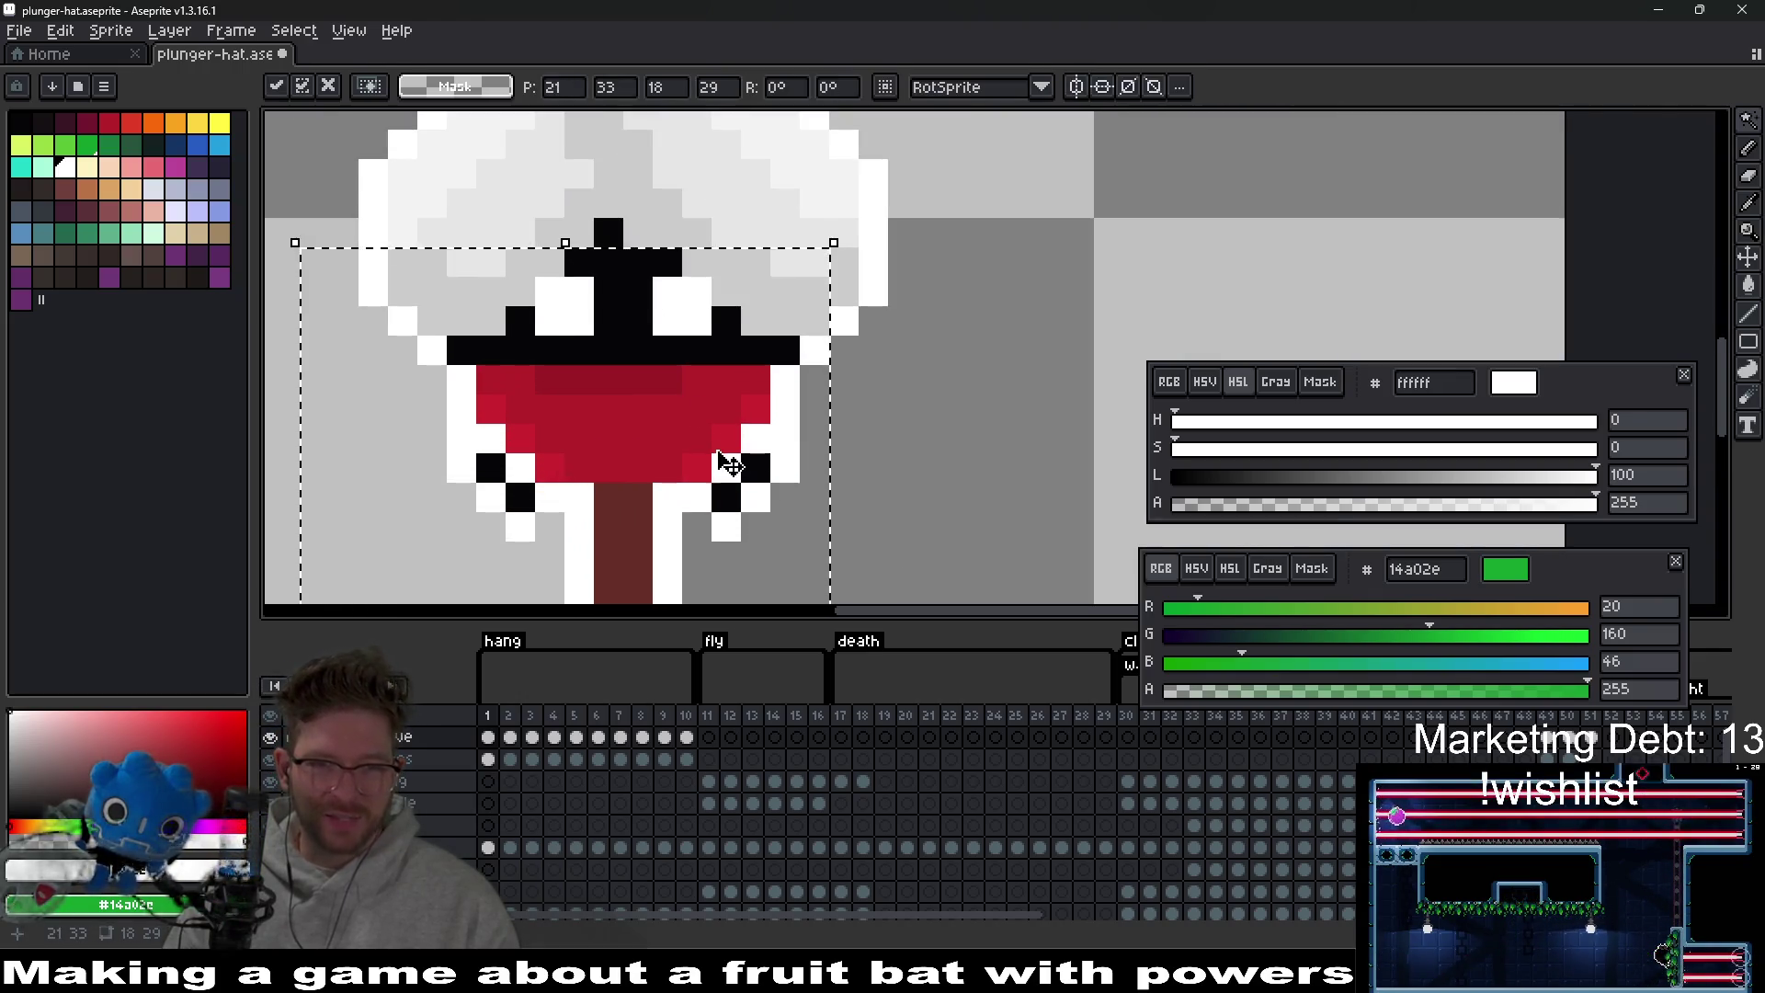
pyautogui.scroll(1, 725, 465)
pyautogui.press('Down')
pyautogui.scroll(-2, 697, 390)
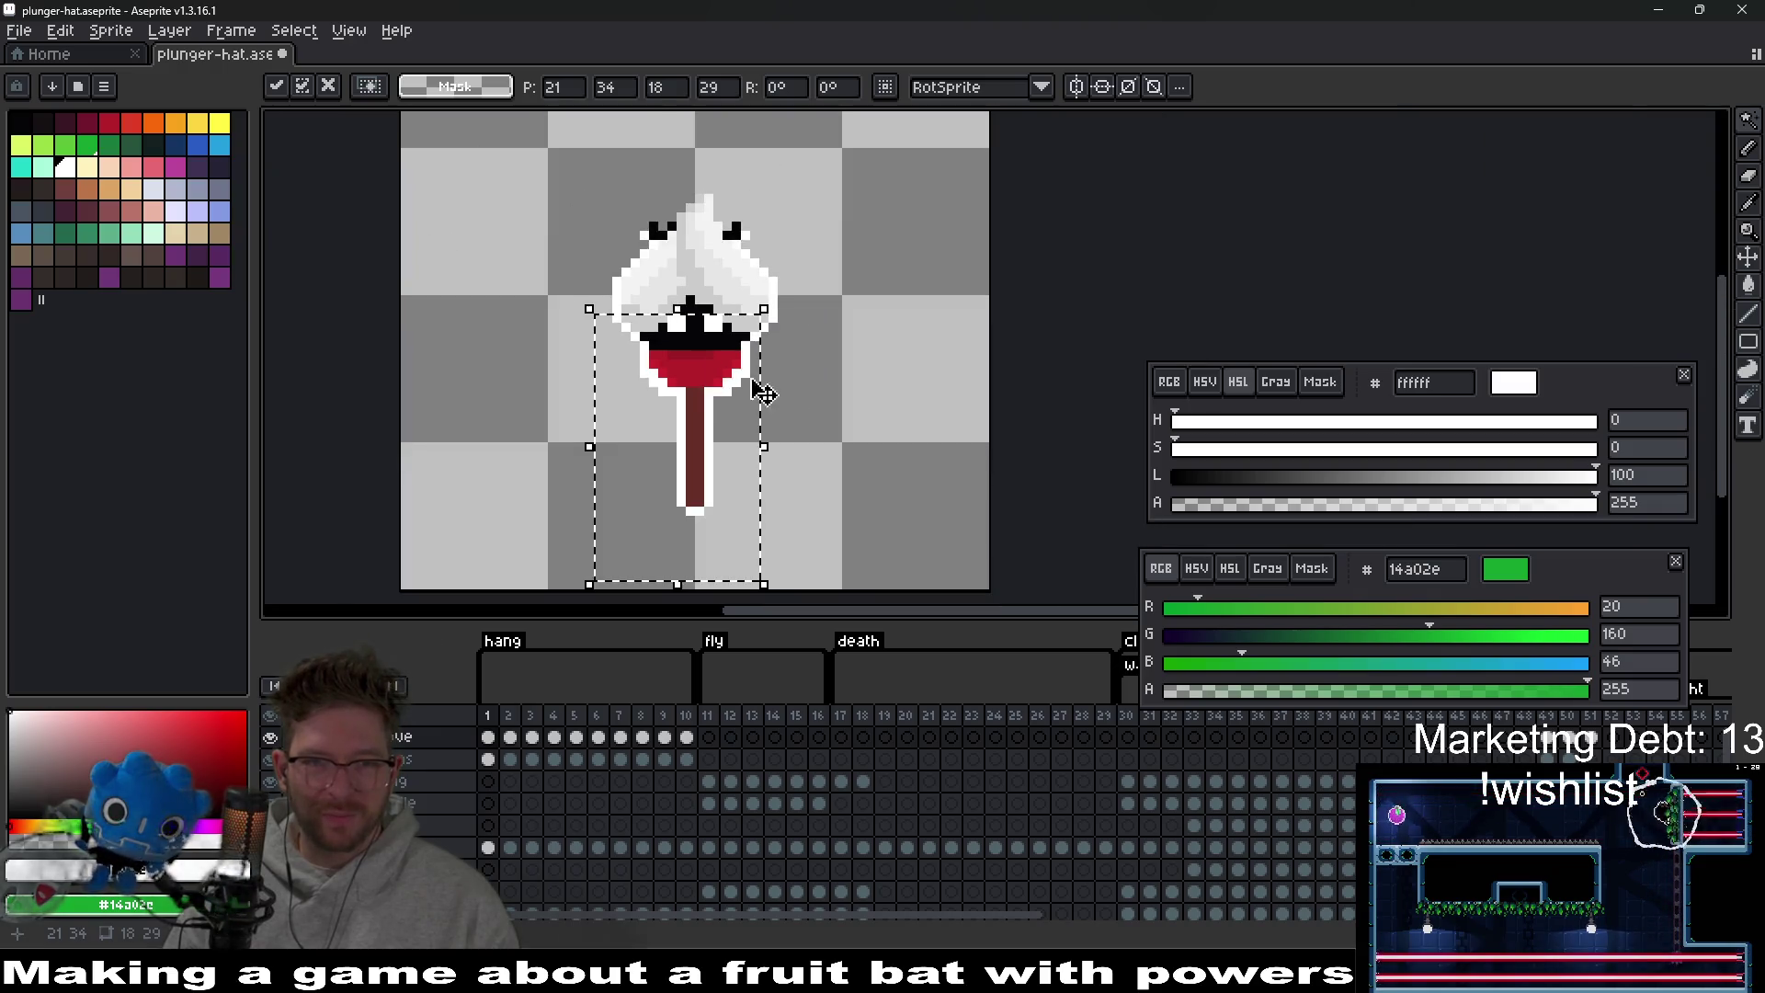
pyautogui.hotkey('ctrl', 'd')
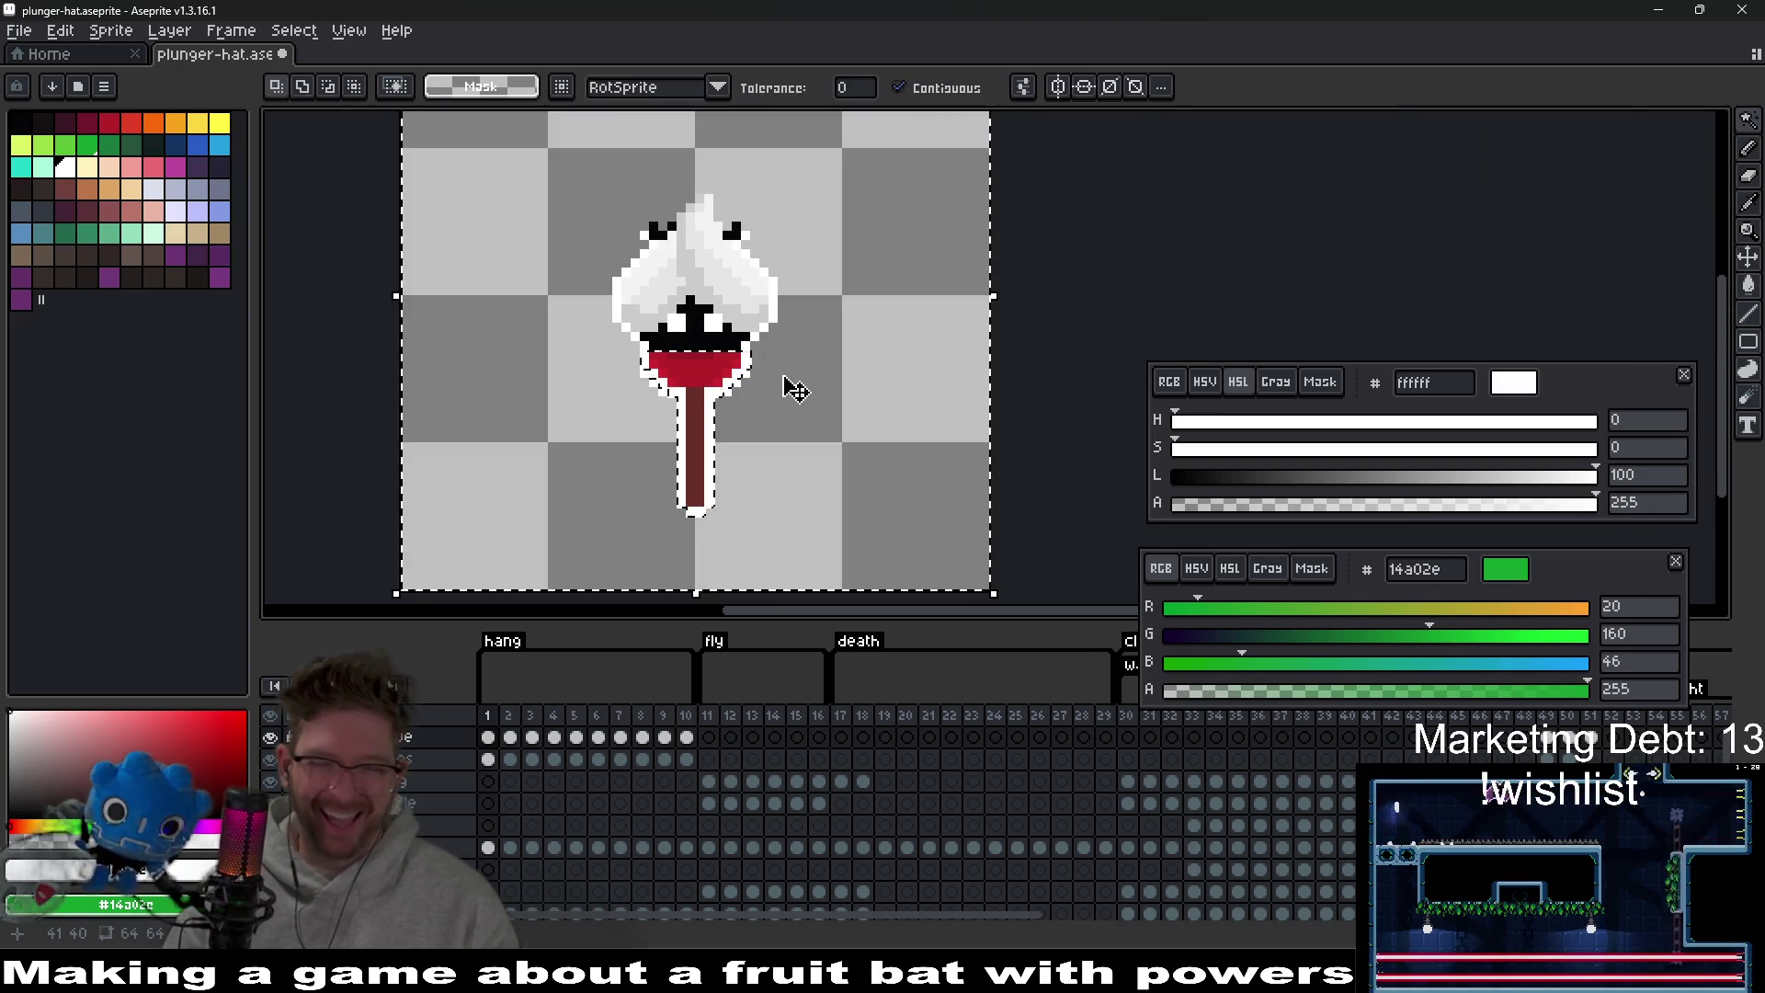
pyautogui.scroll(-4, 781, 383)
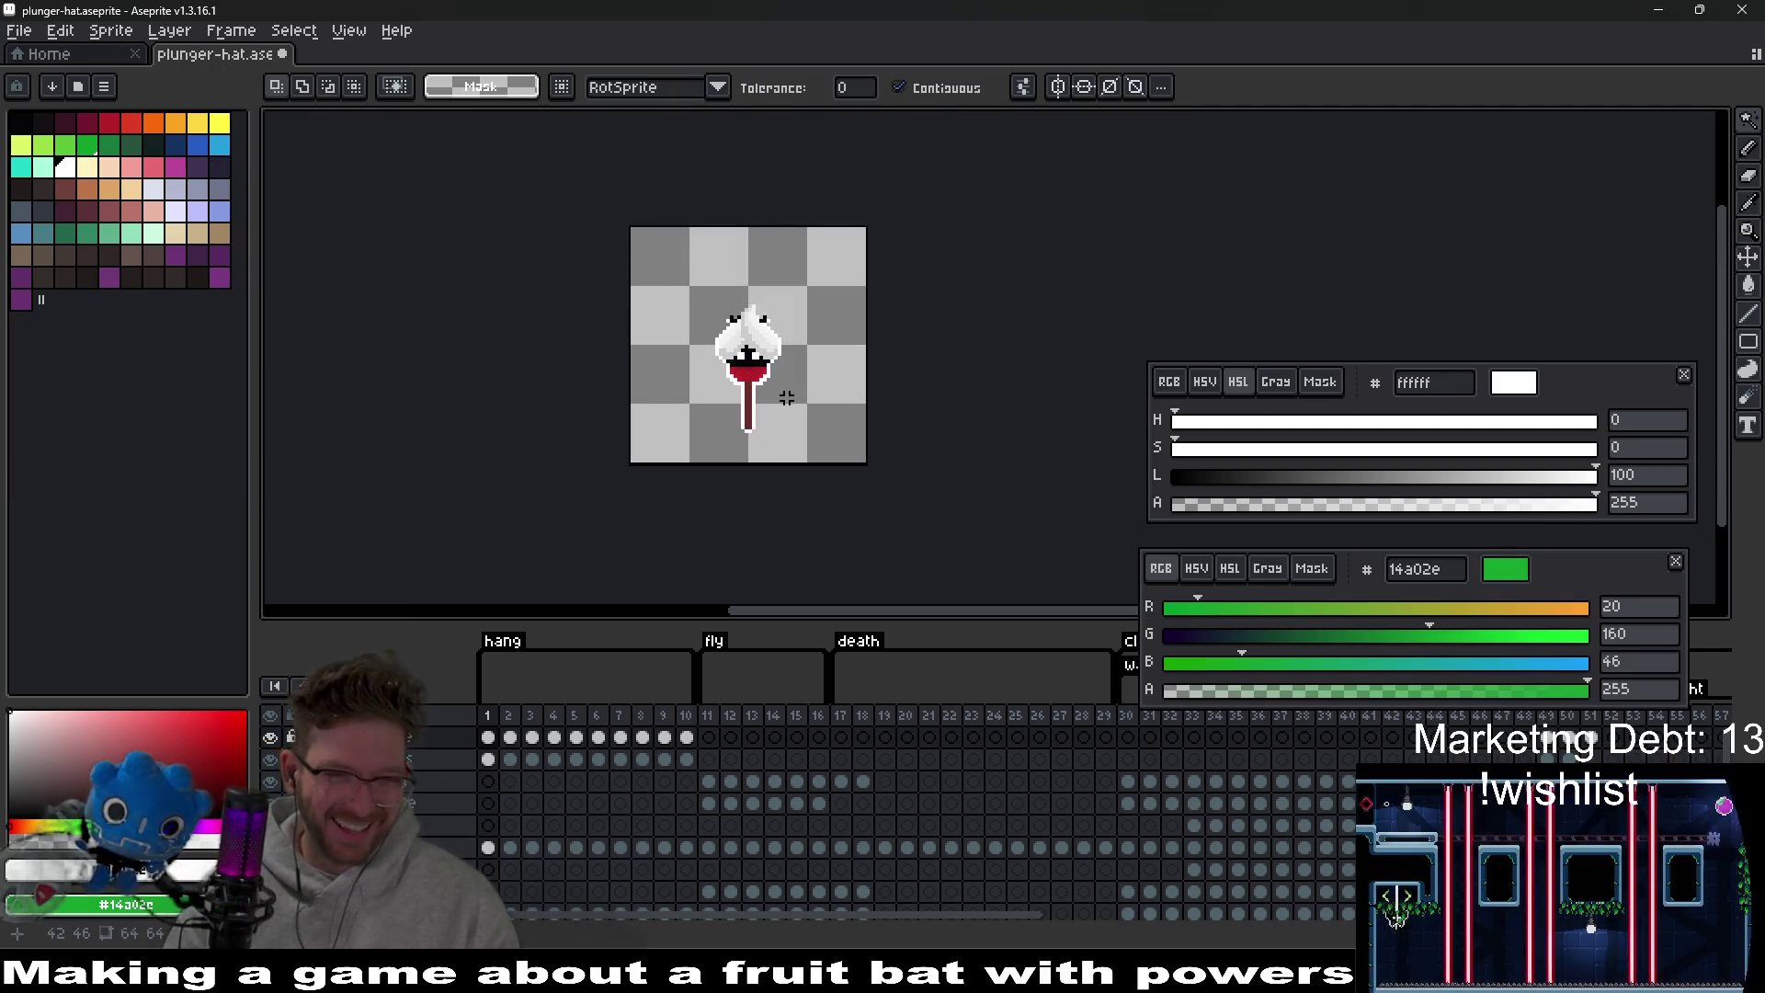
pyautogui.scroll(-1, 787, 397)
pyautogui.scroll(7, 788, 408)
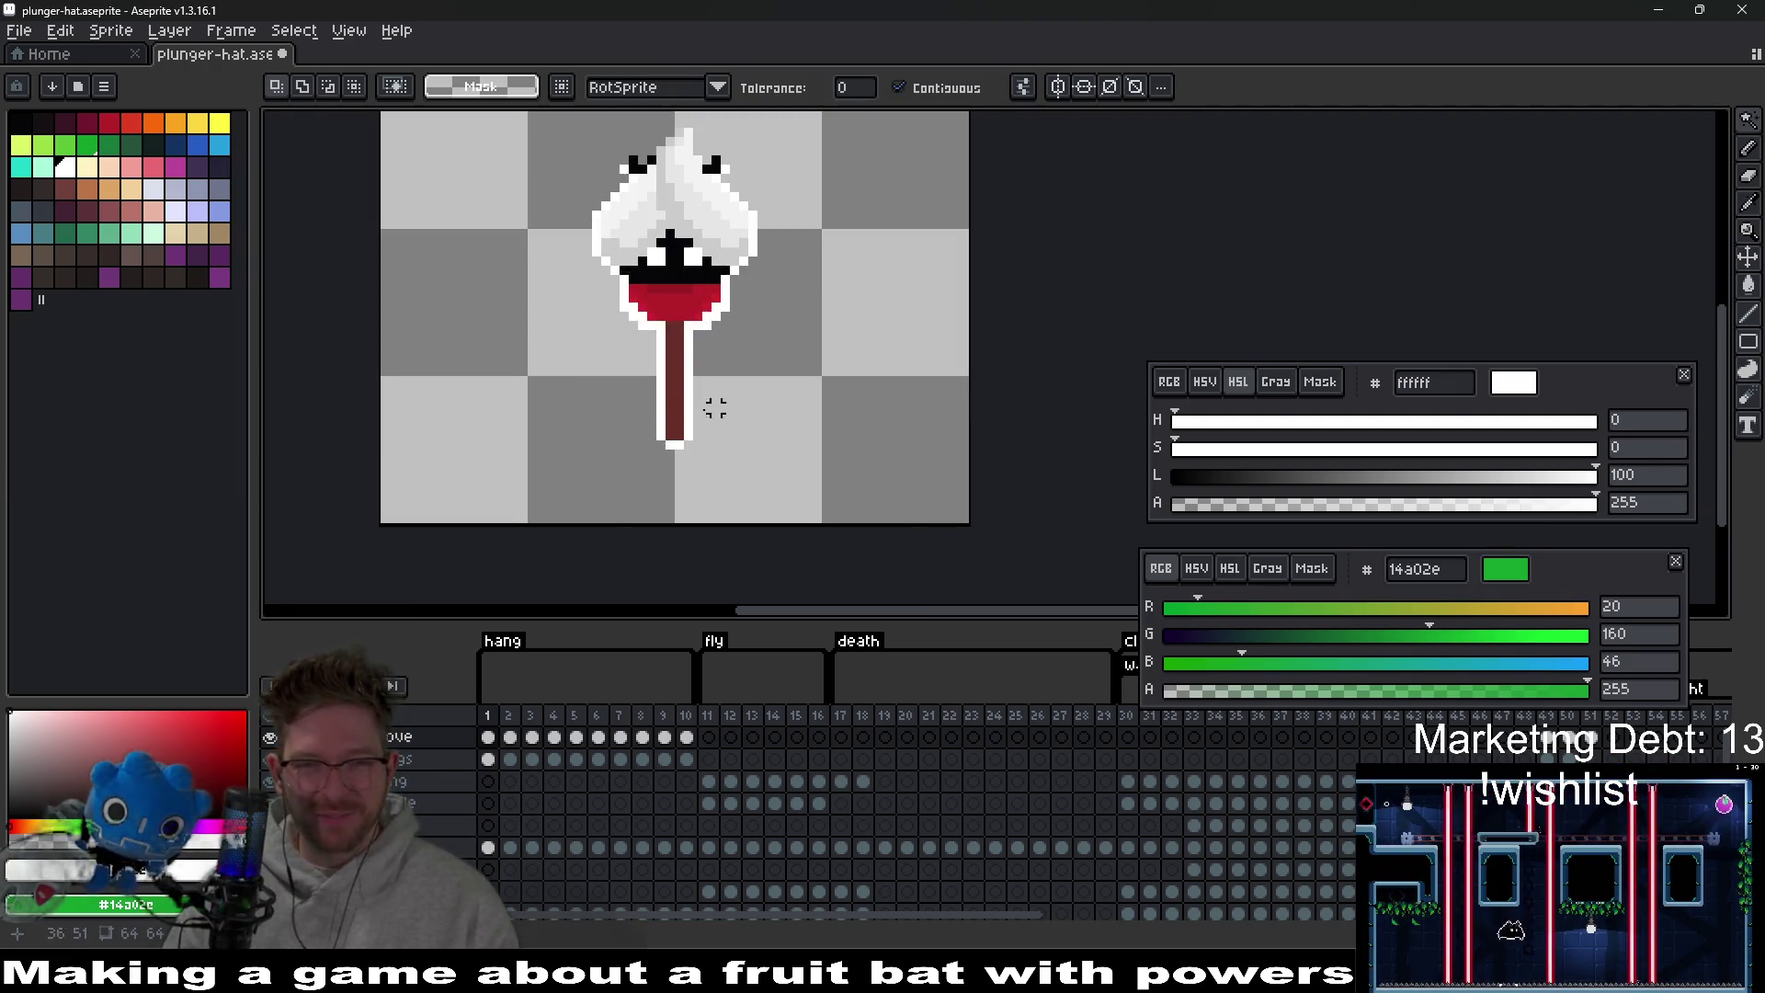
pyautogui.scroll(-2, 738, 407)
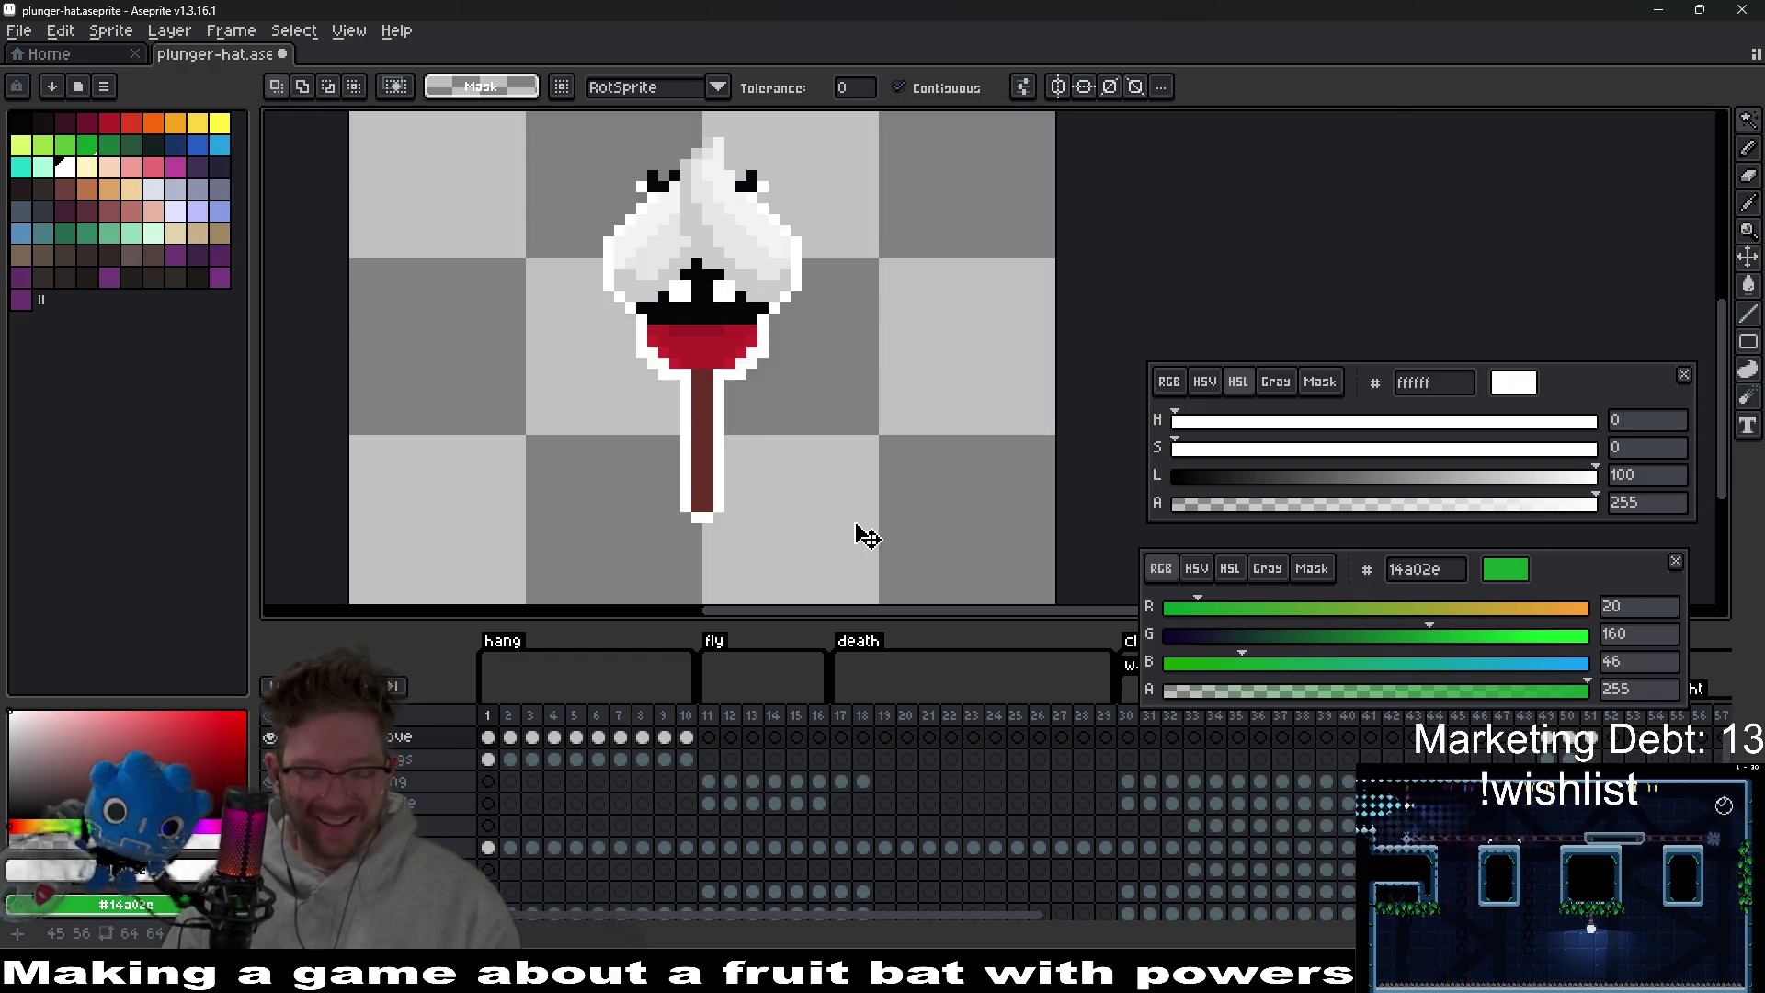
# Reselect the plunger hat with the rectangular marquee.
pyautogui.press('m')
pyautogui.moveTo(577, 276); pyautogui.dragTo(839, 571)
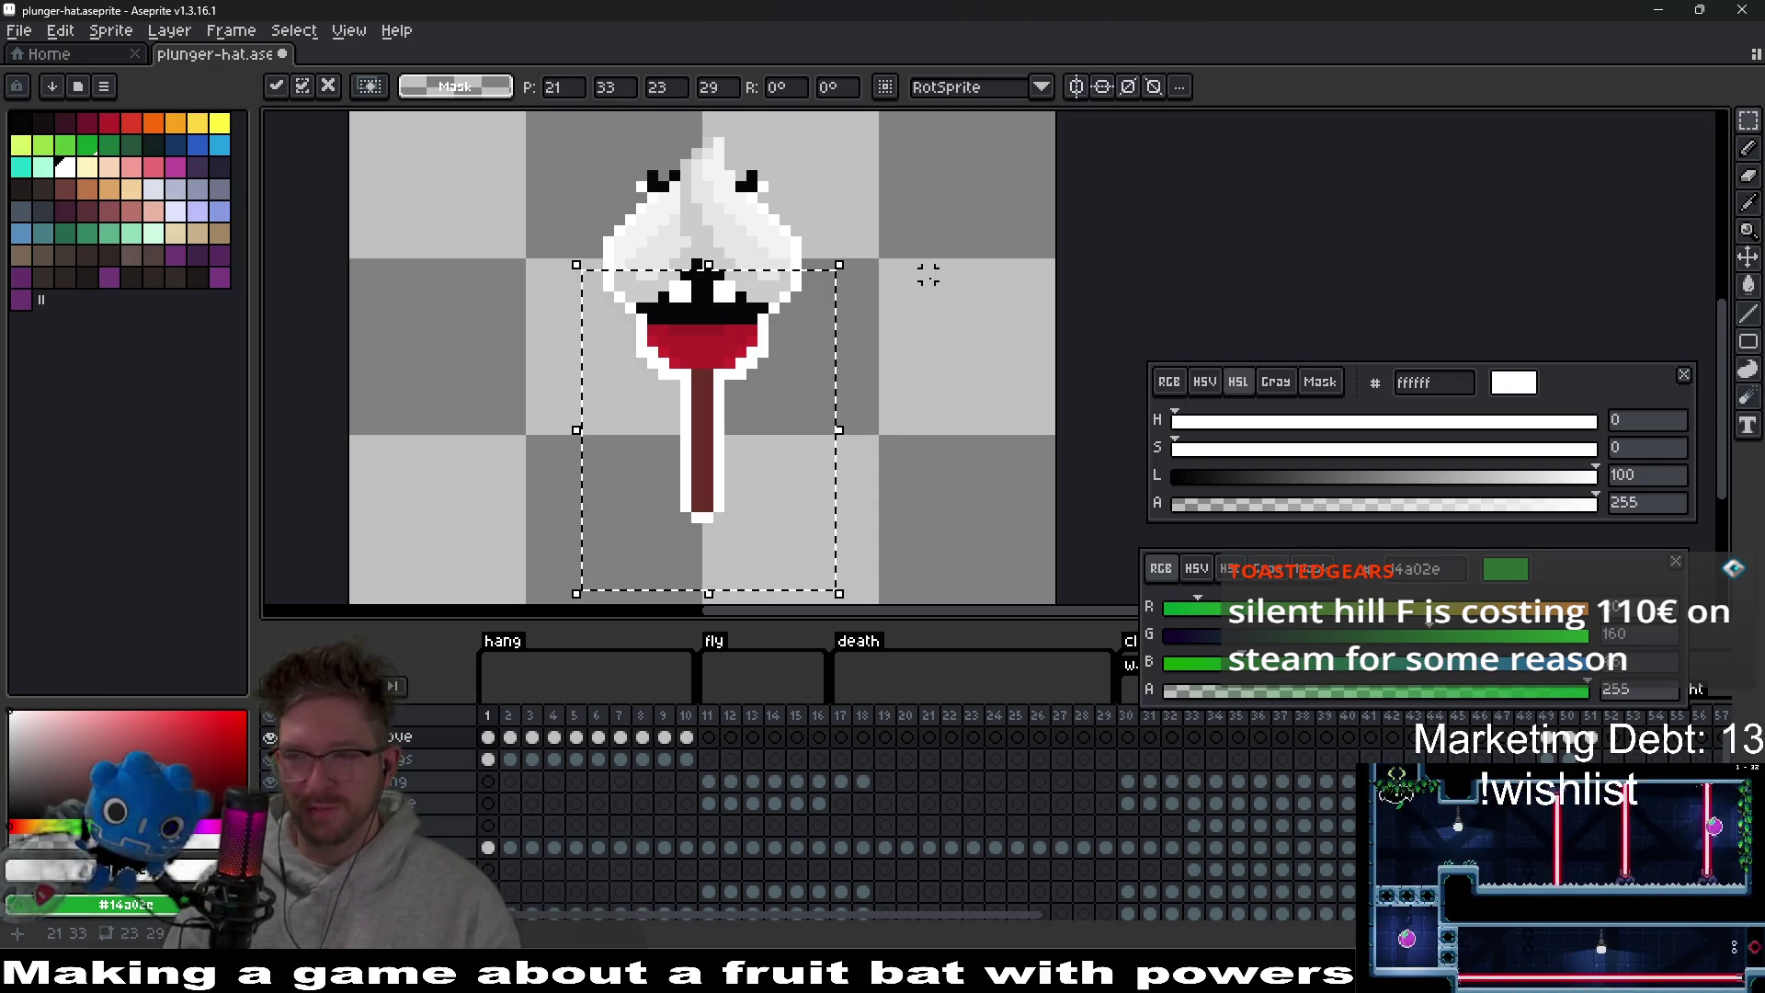
pyautogui.hotkey('alt', 'Tab')
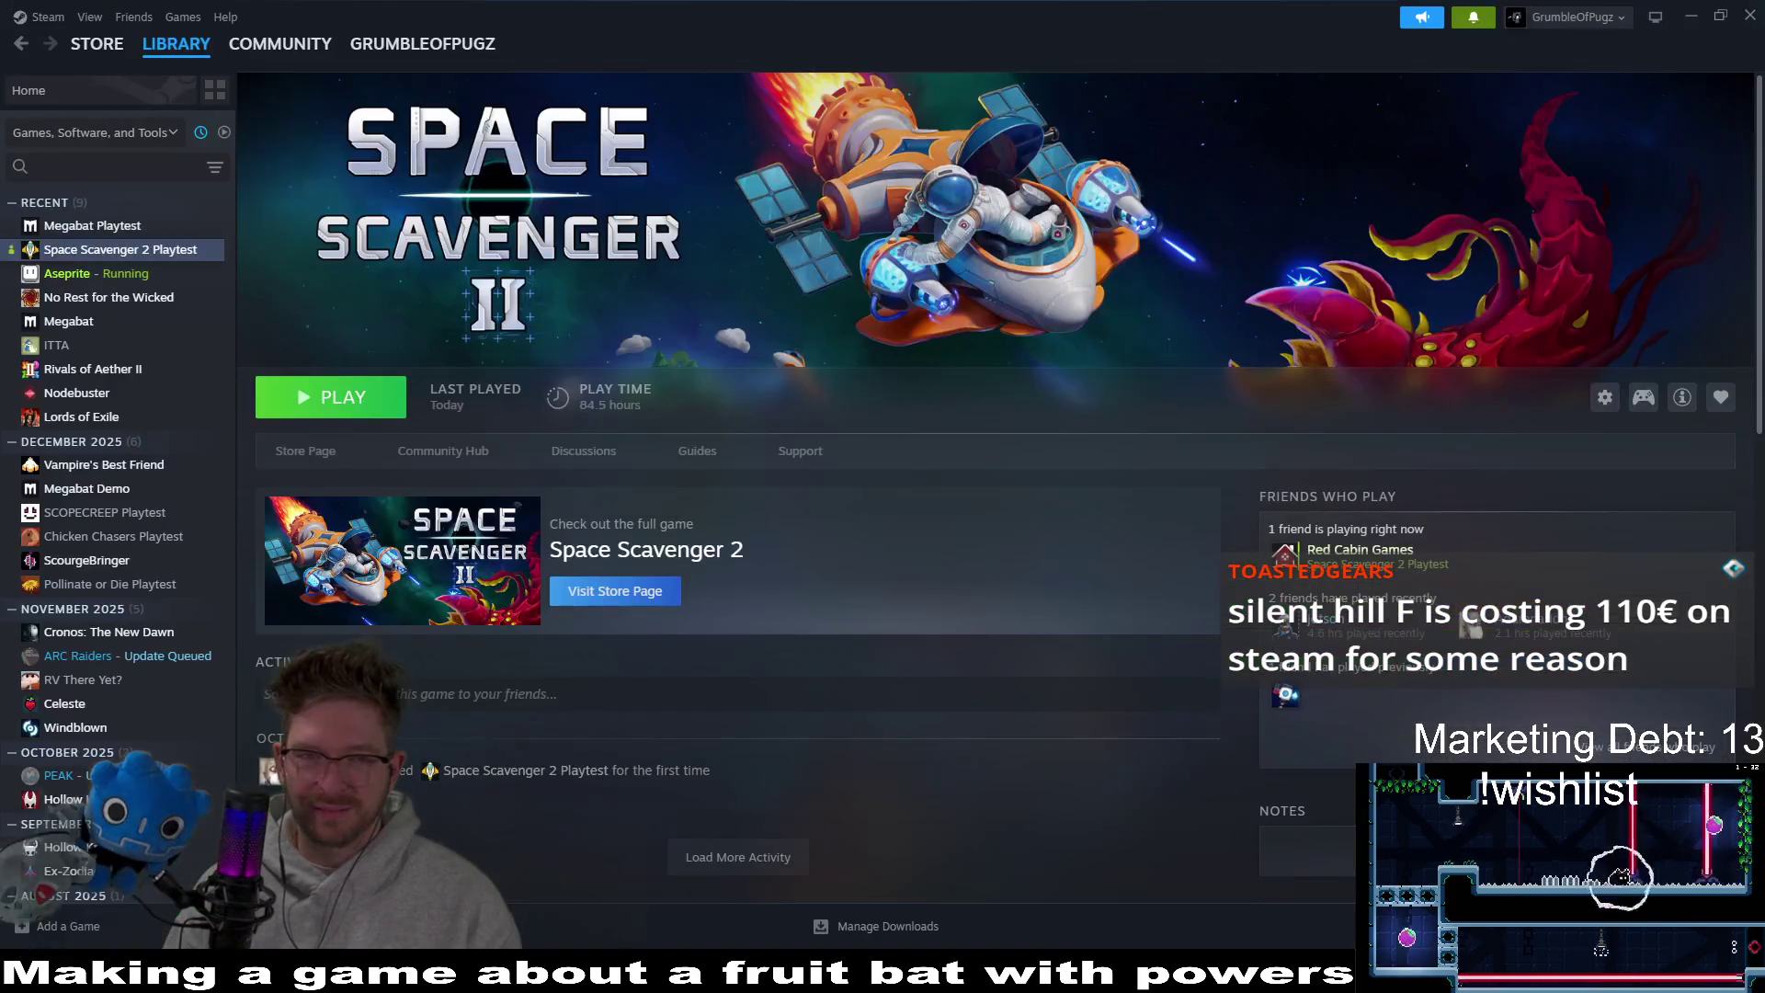
# Search the Steam store for 'silent hill' and open the SILENT HILL f page.
pyautogui.click(176, 45)
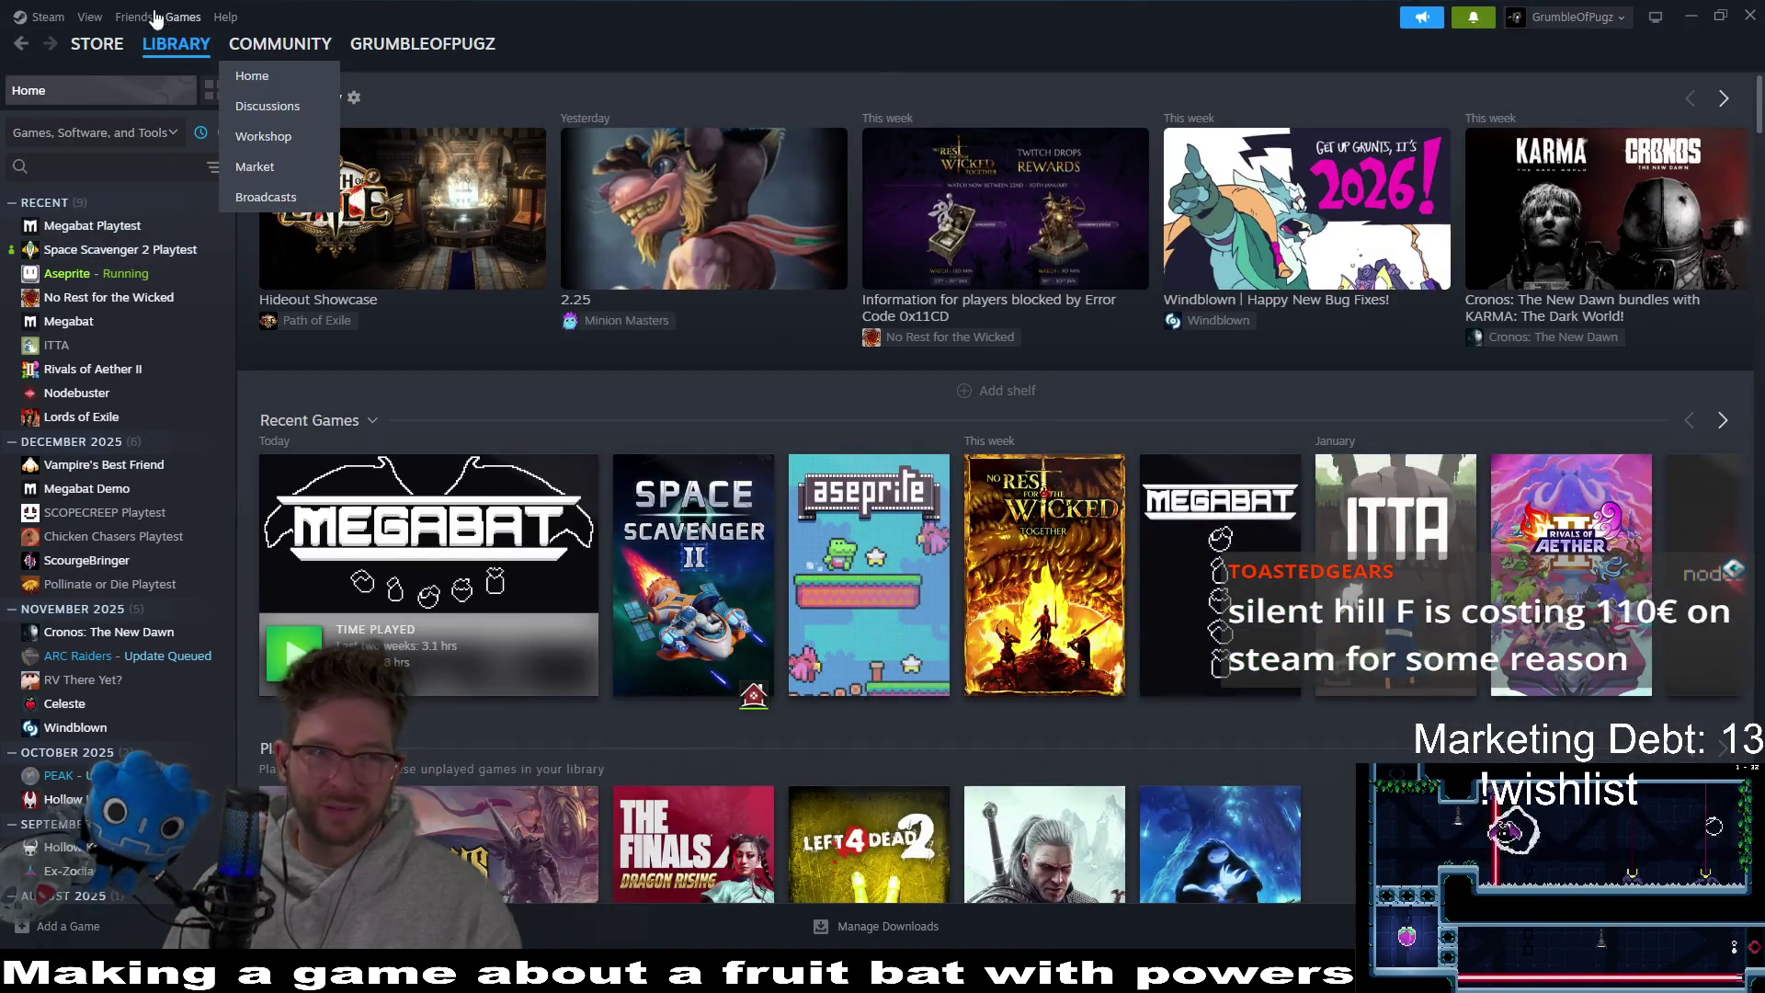
pyautogui.click(116, 48)
pyautogui.click(1120, 103)
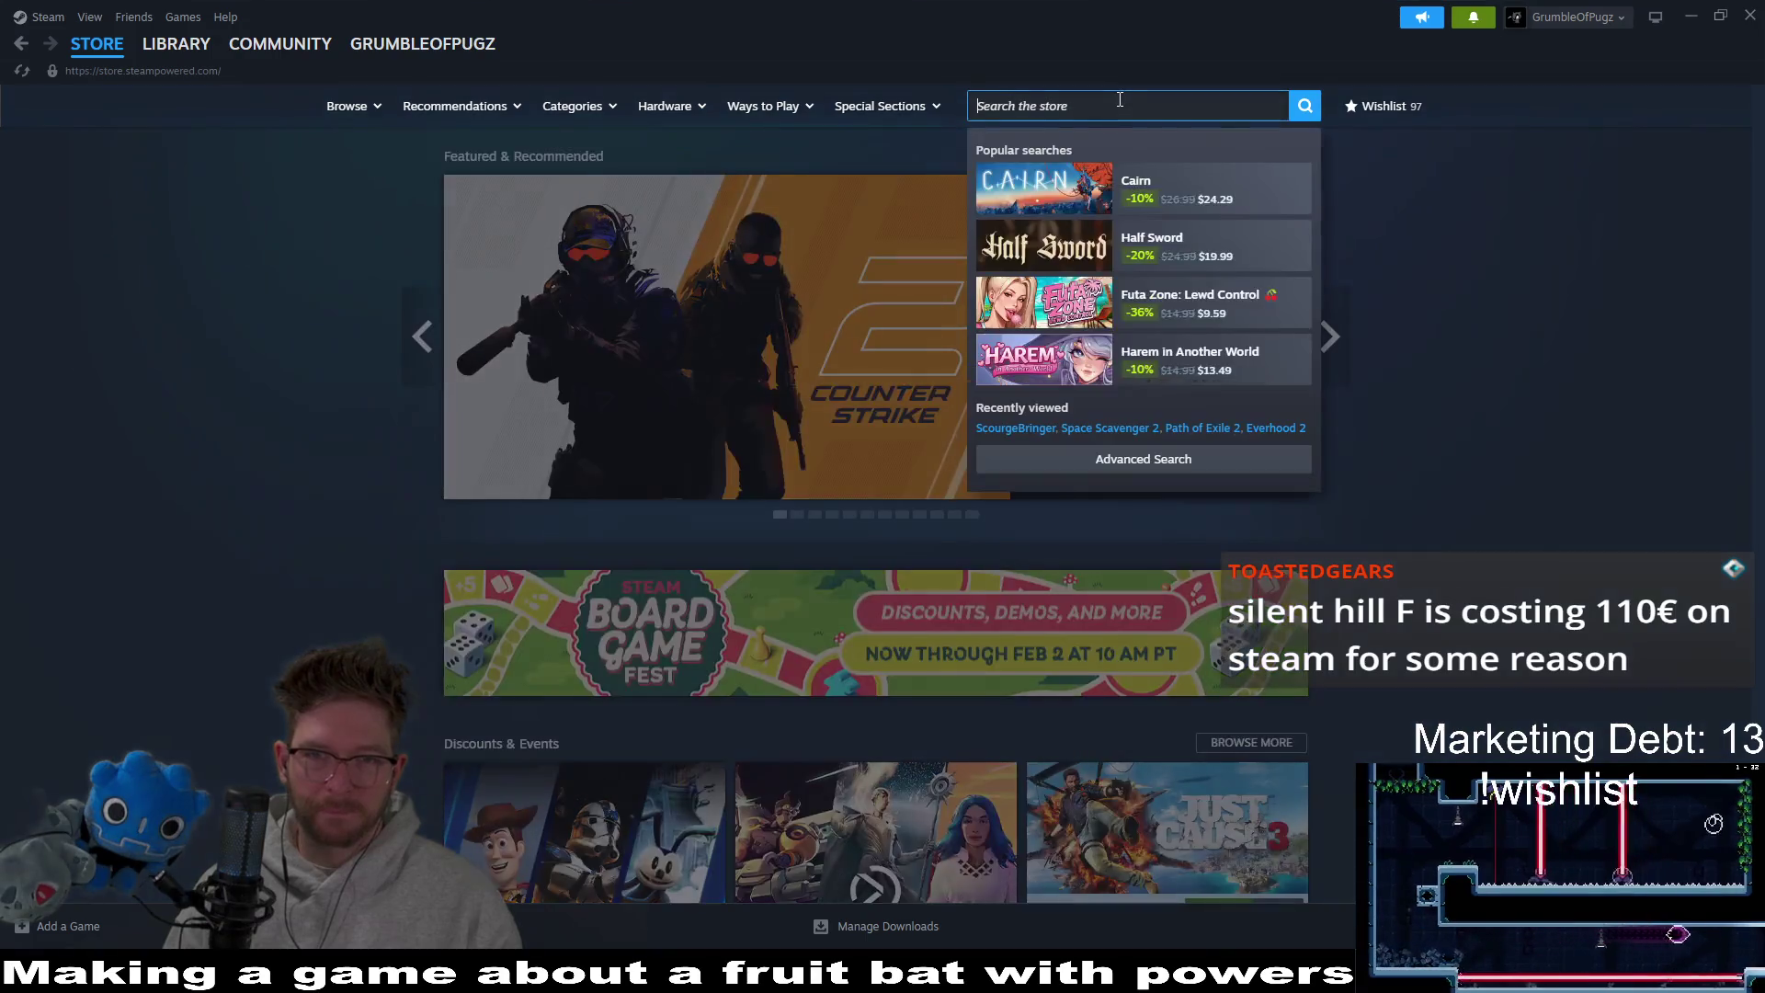
pyautogui.write('silent h')
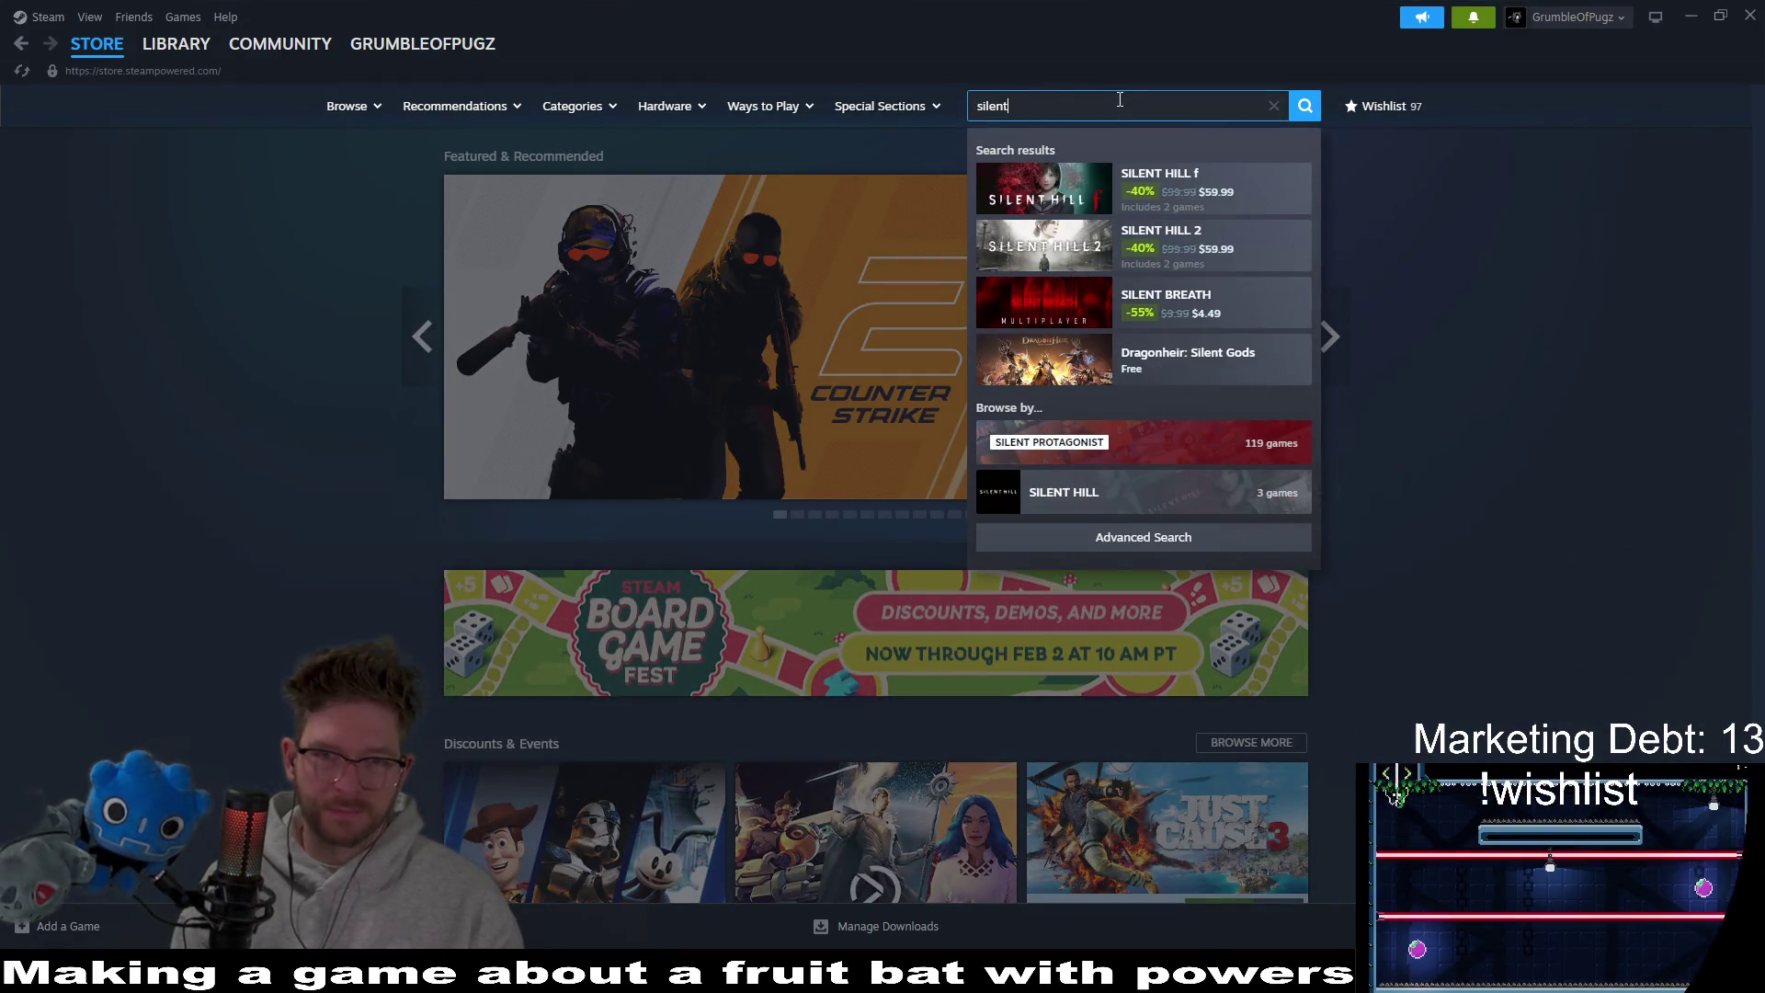
pyautogui.write('ill')
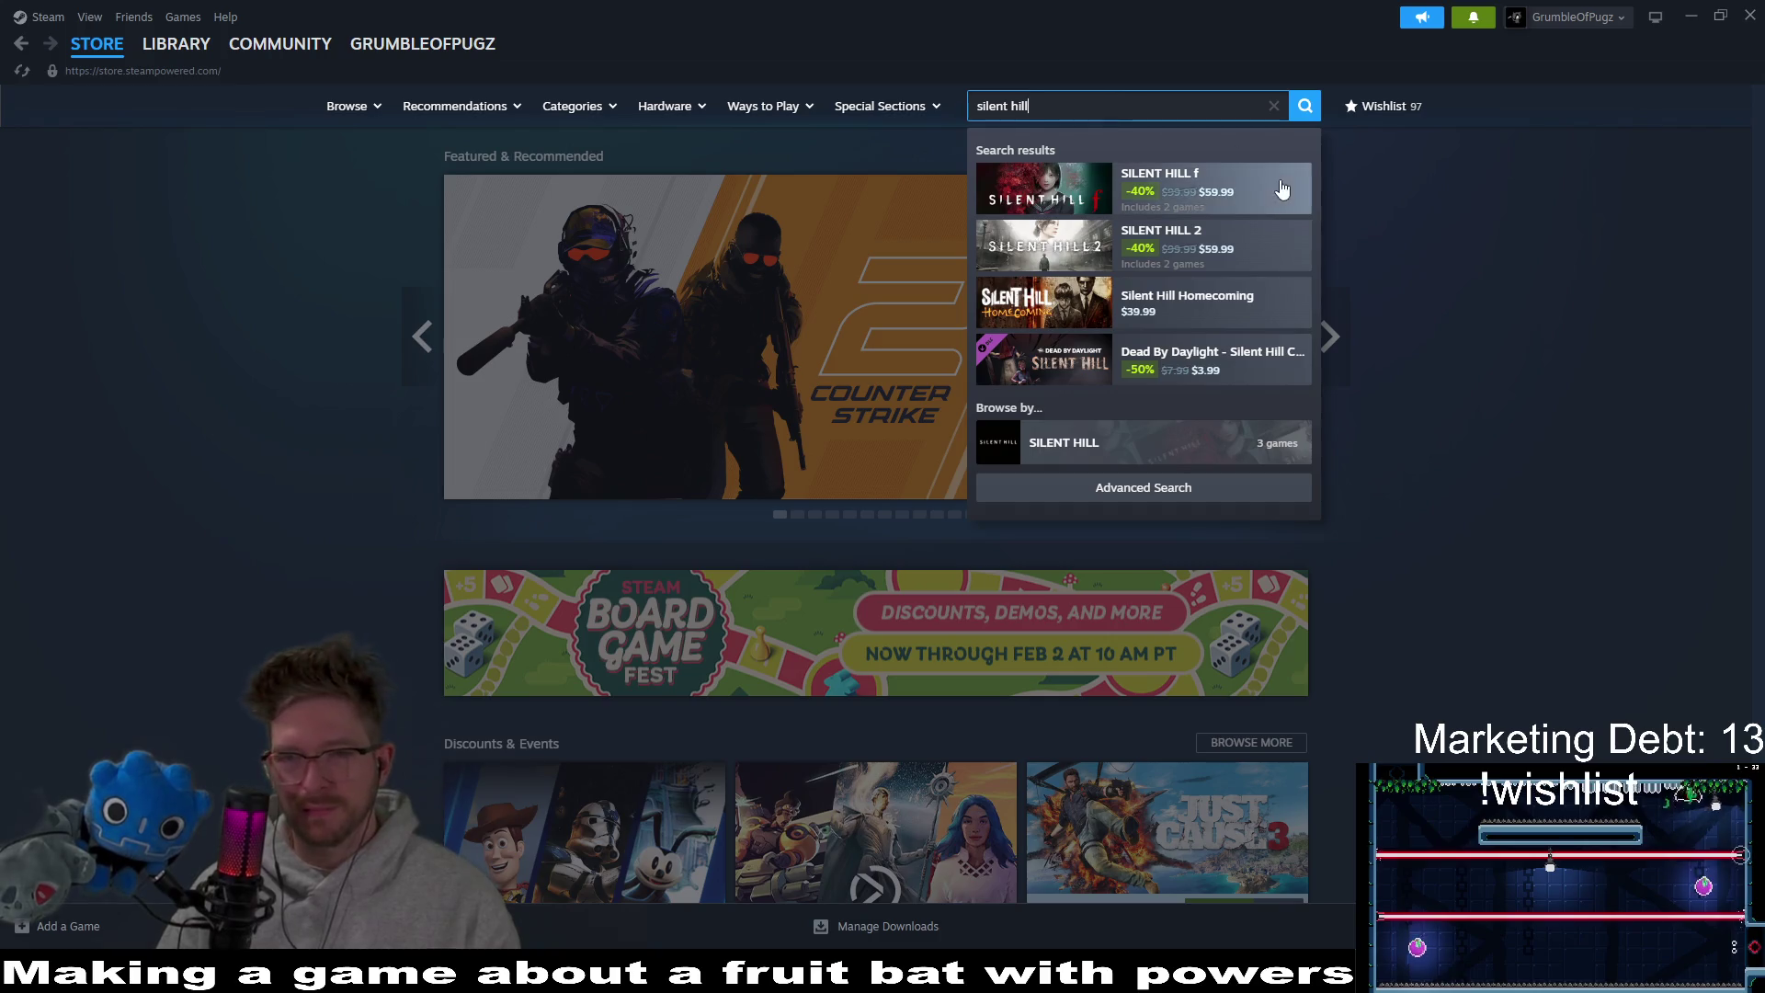
pyautogui.click(1276, 191)
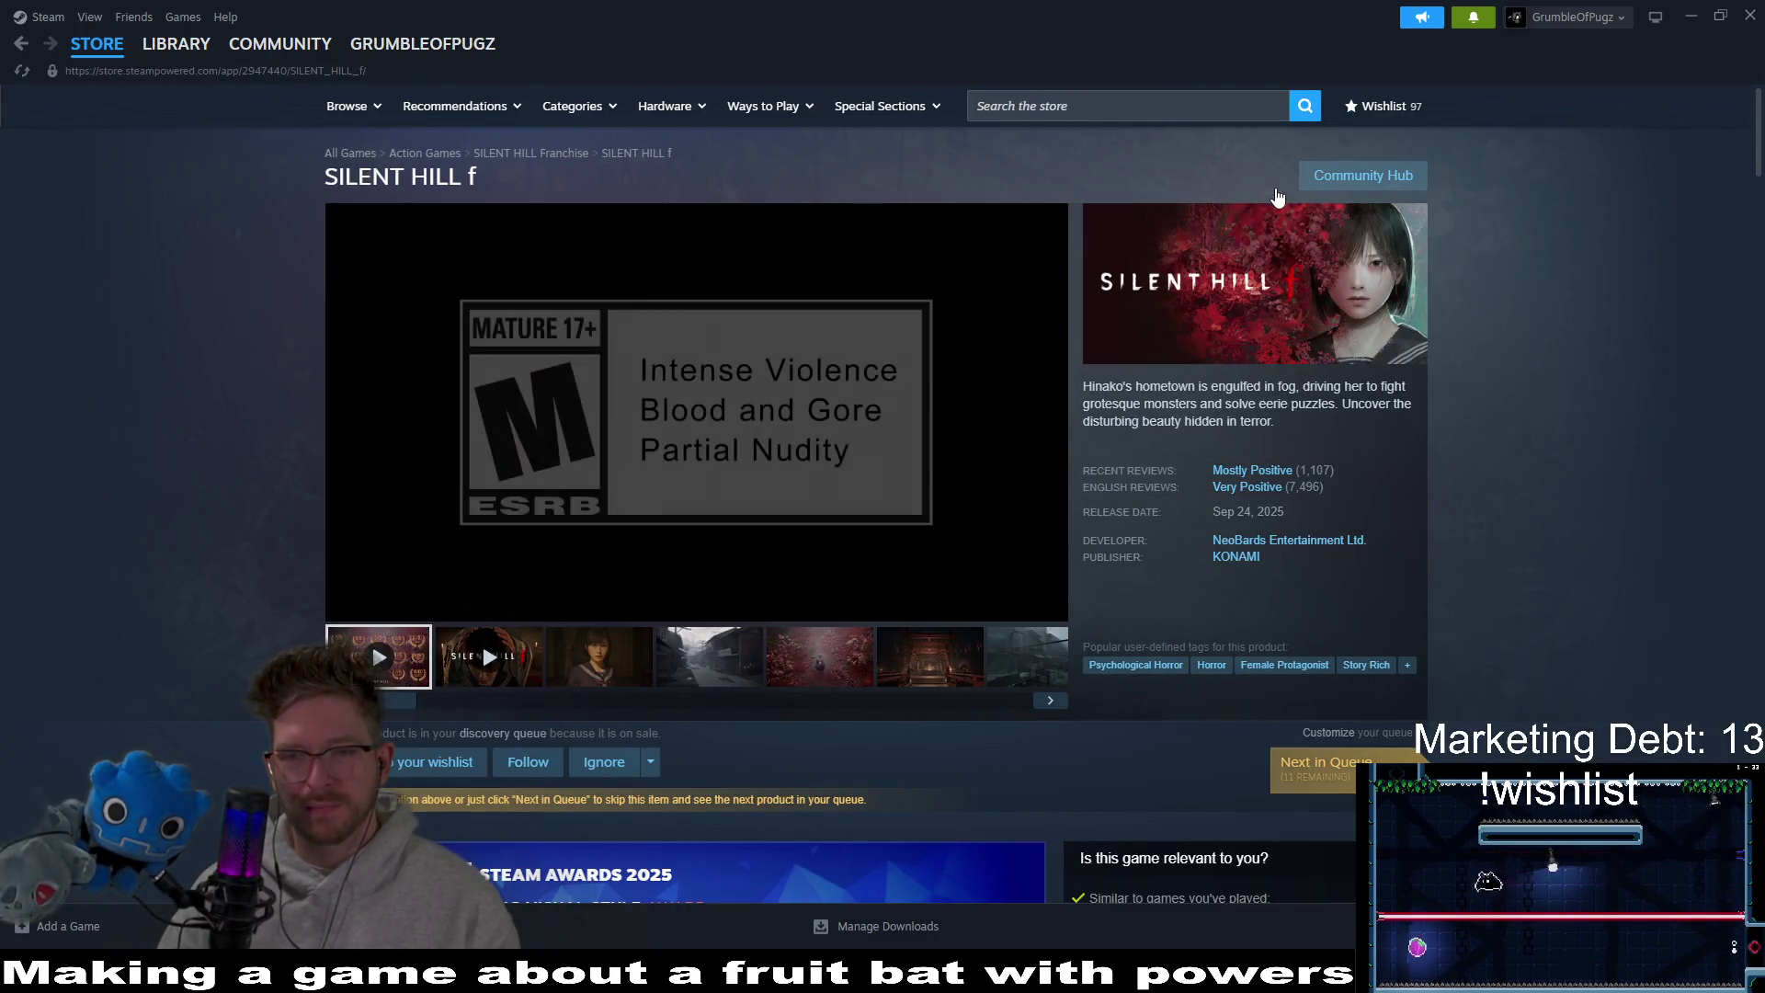
# Pause the trailer, scroll down to the SILENT HILL f prices, and return to the Library.
pyautogui.scroll(-4, 1542, 302)
pyautogui.scroll(-1, 1542, 302)
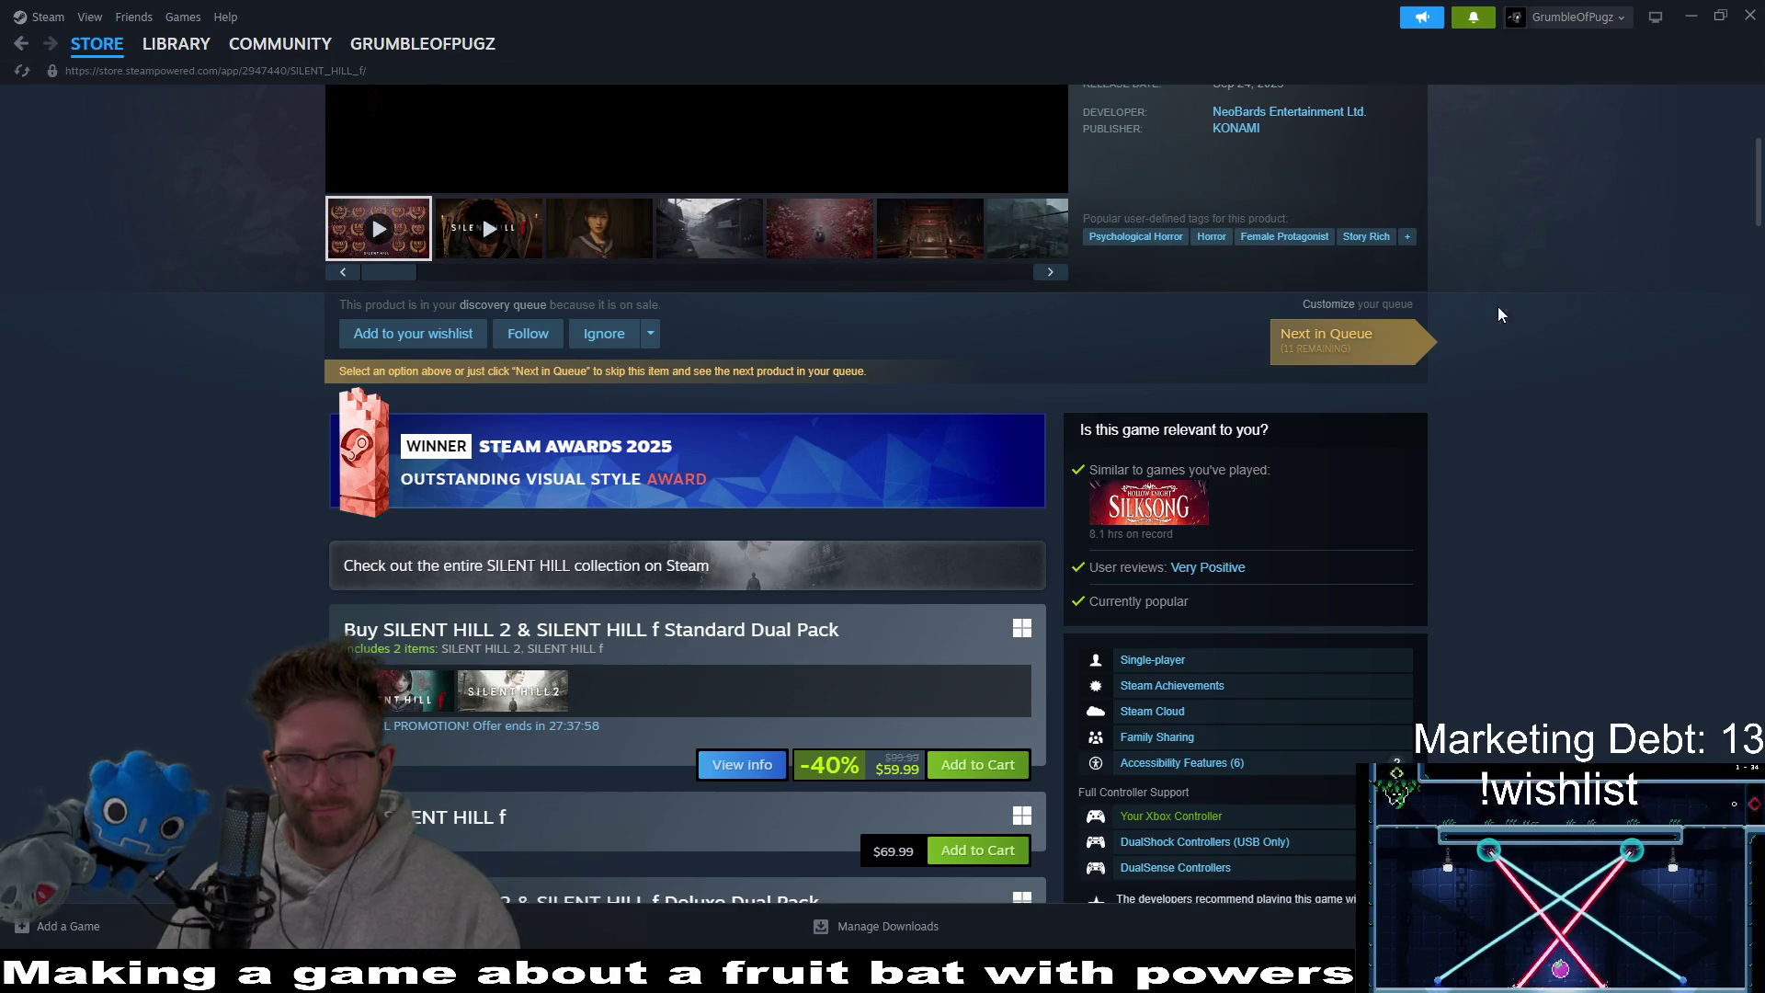
pyautogui.click(349, 173)
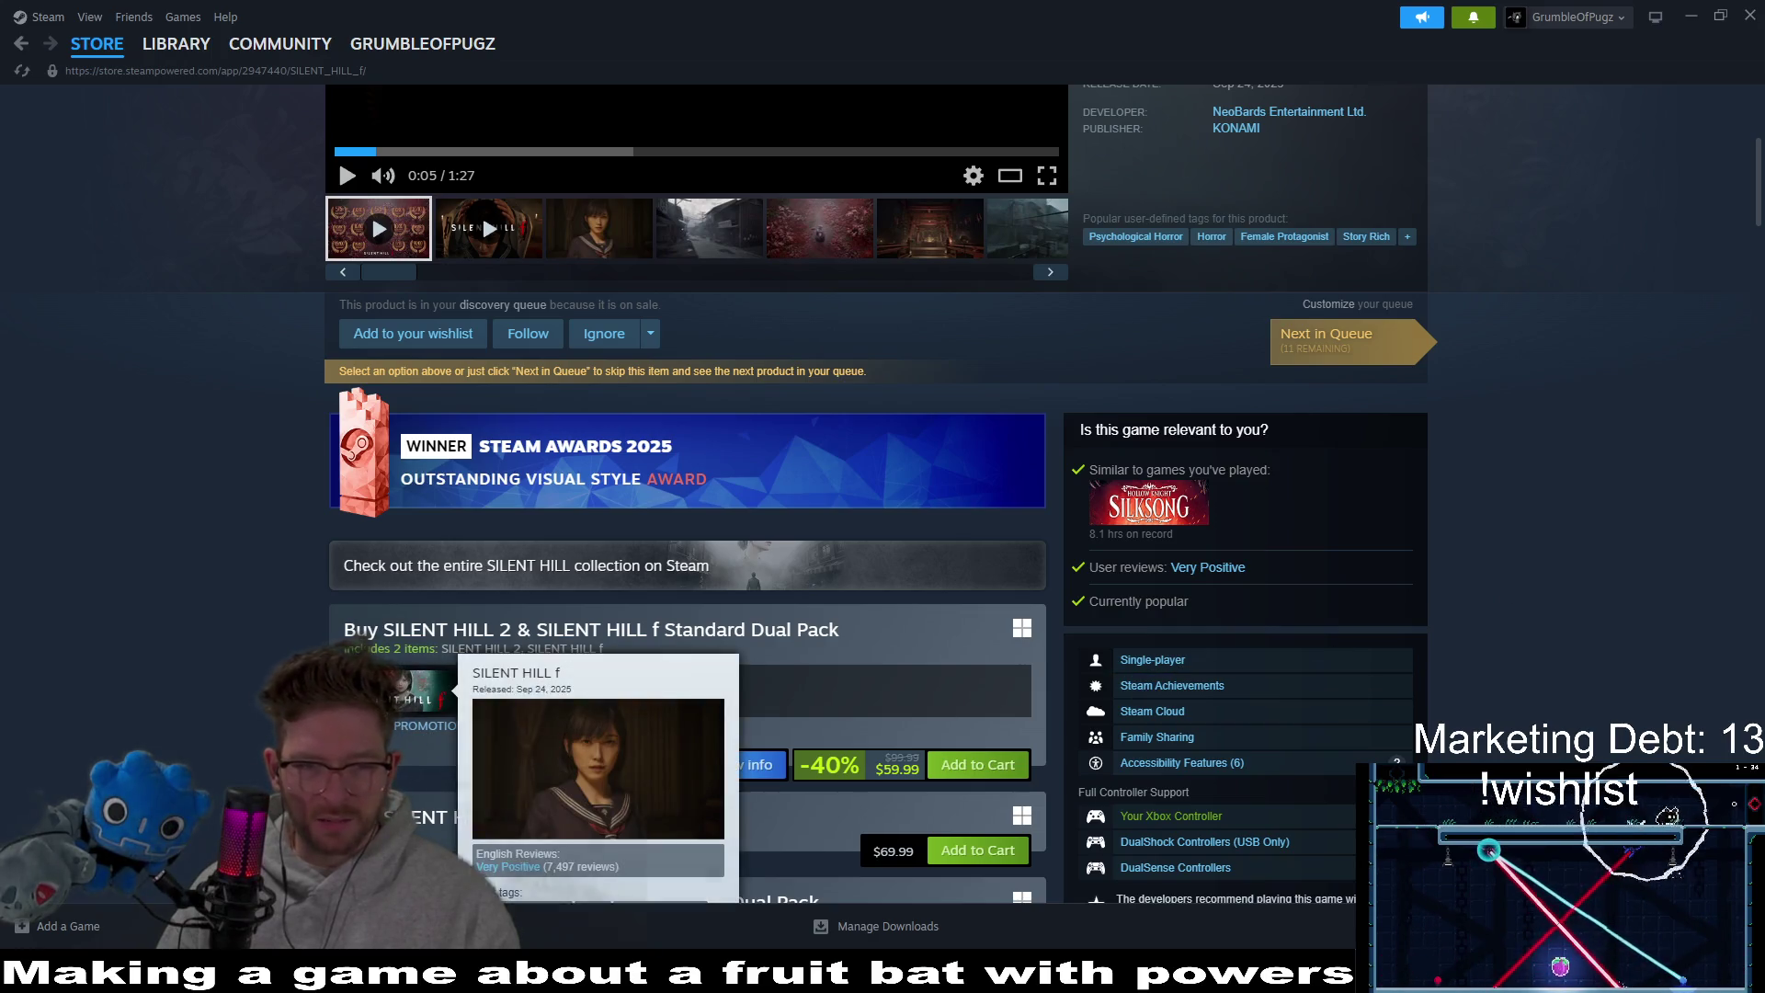
pyautogui.moveTo(535, 706)
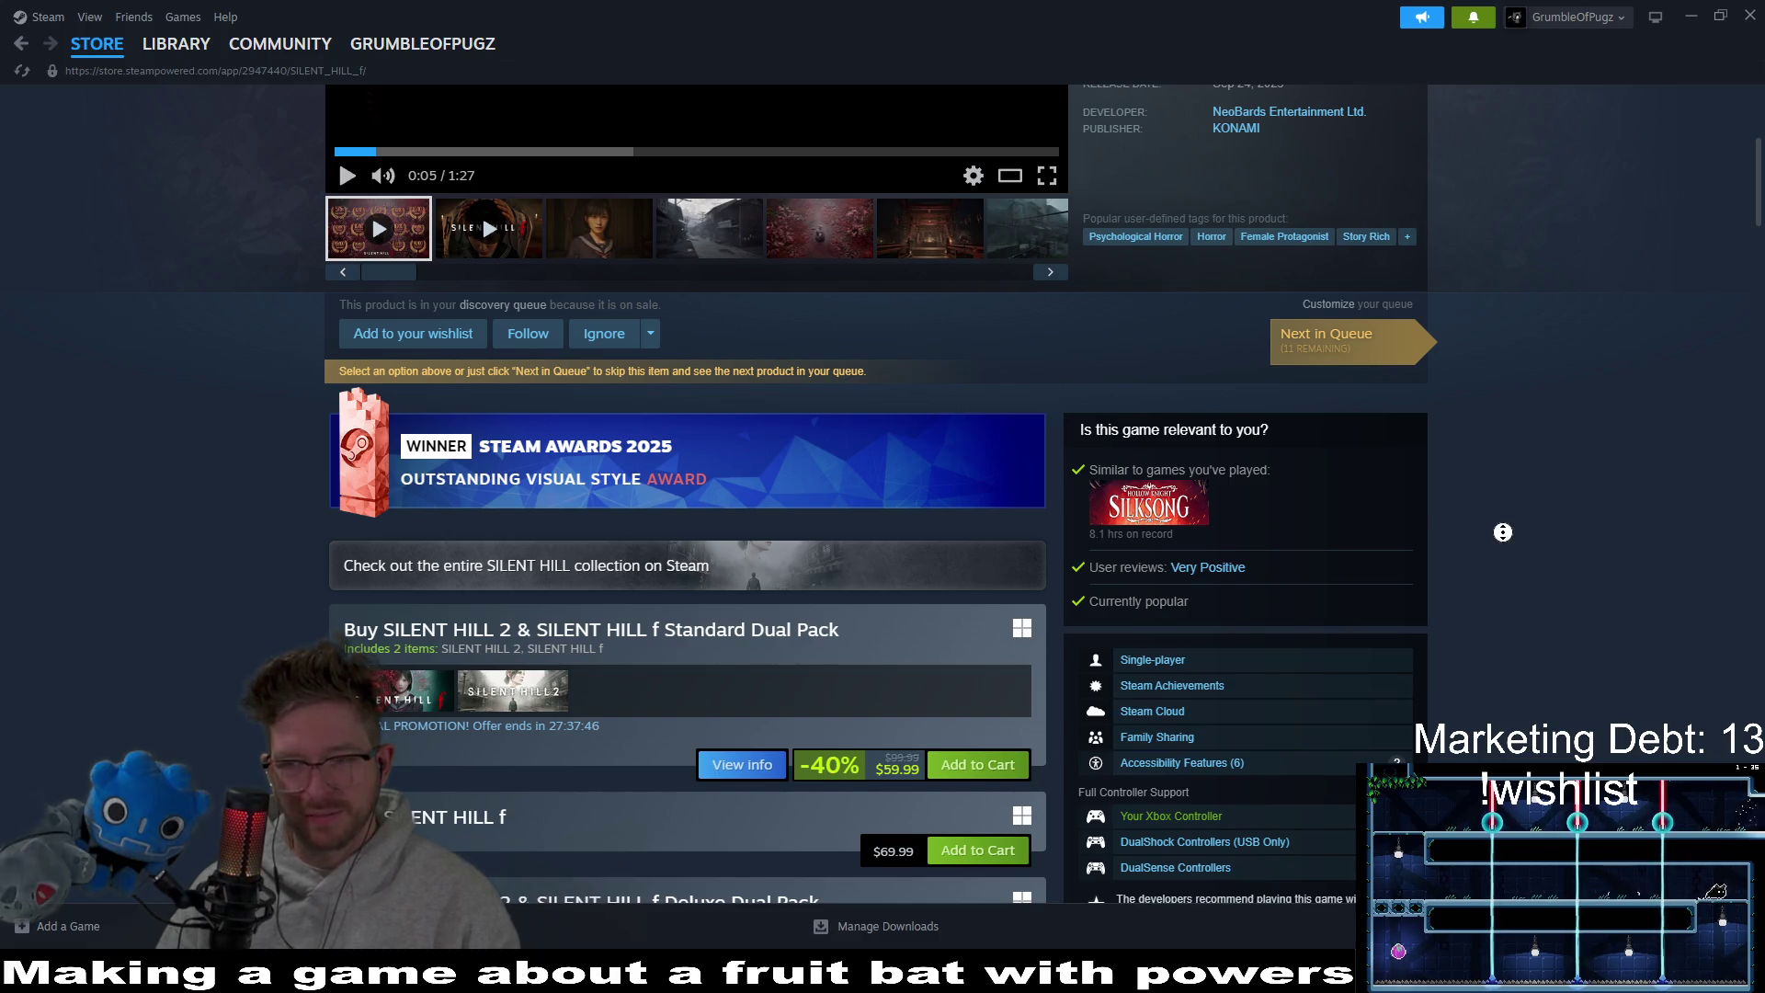
pyautogui.scroll(-4, 1502, 533)
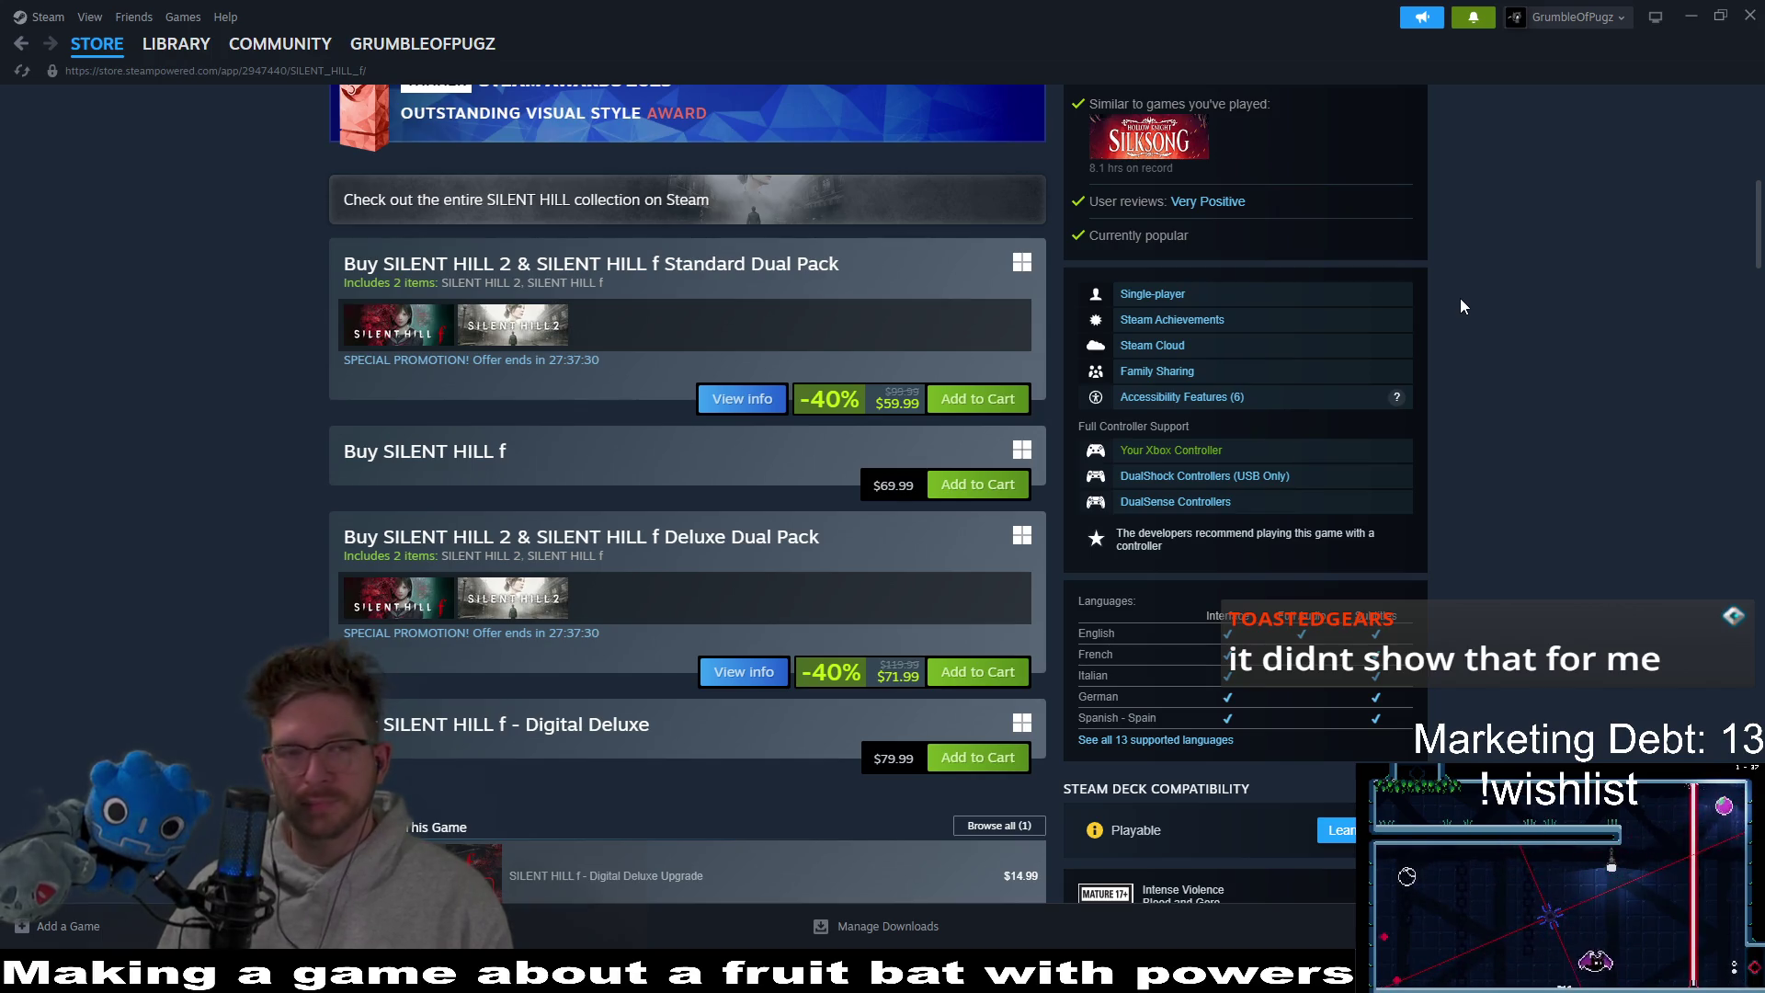
pyautogui.click(170, 49)
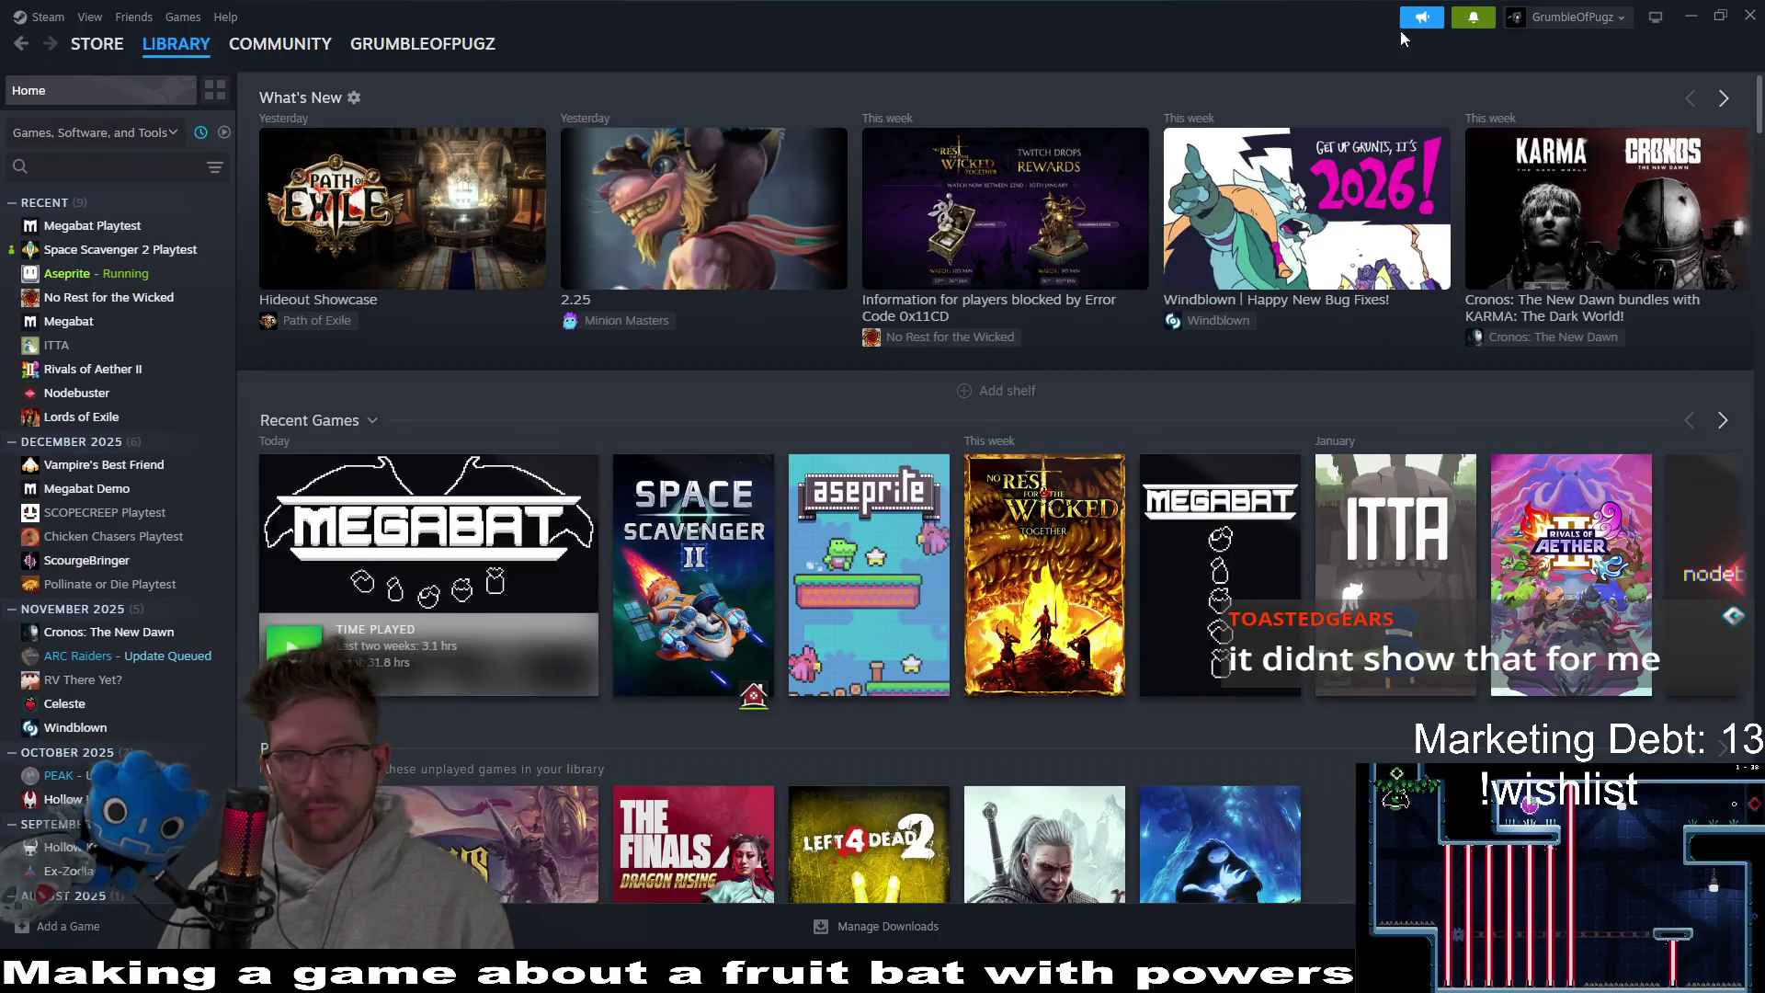
pyautogui.click(1692, 15)
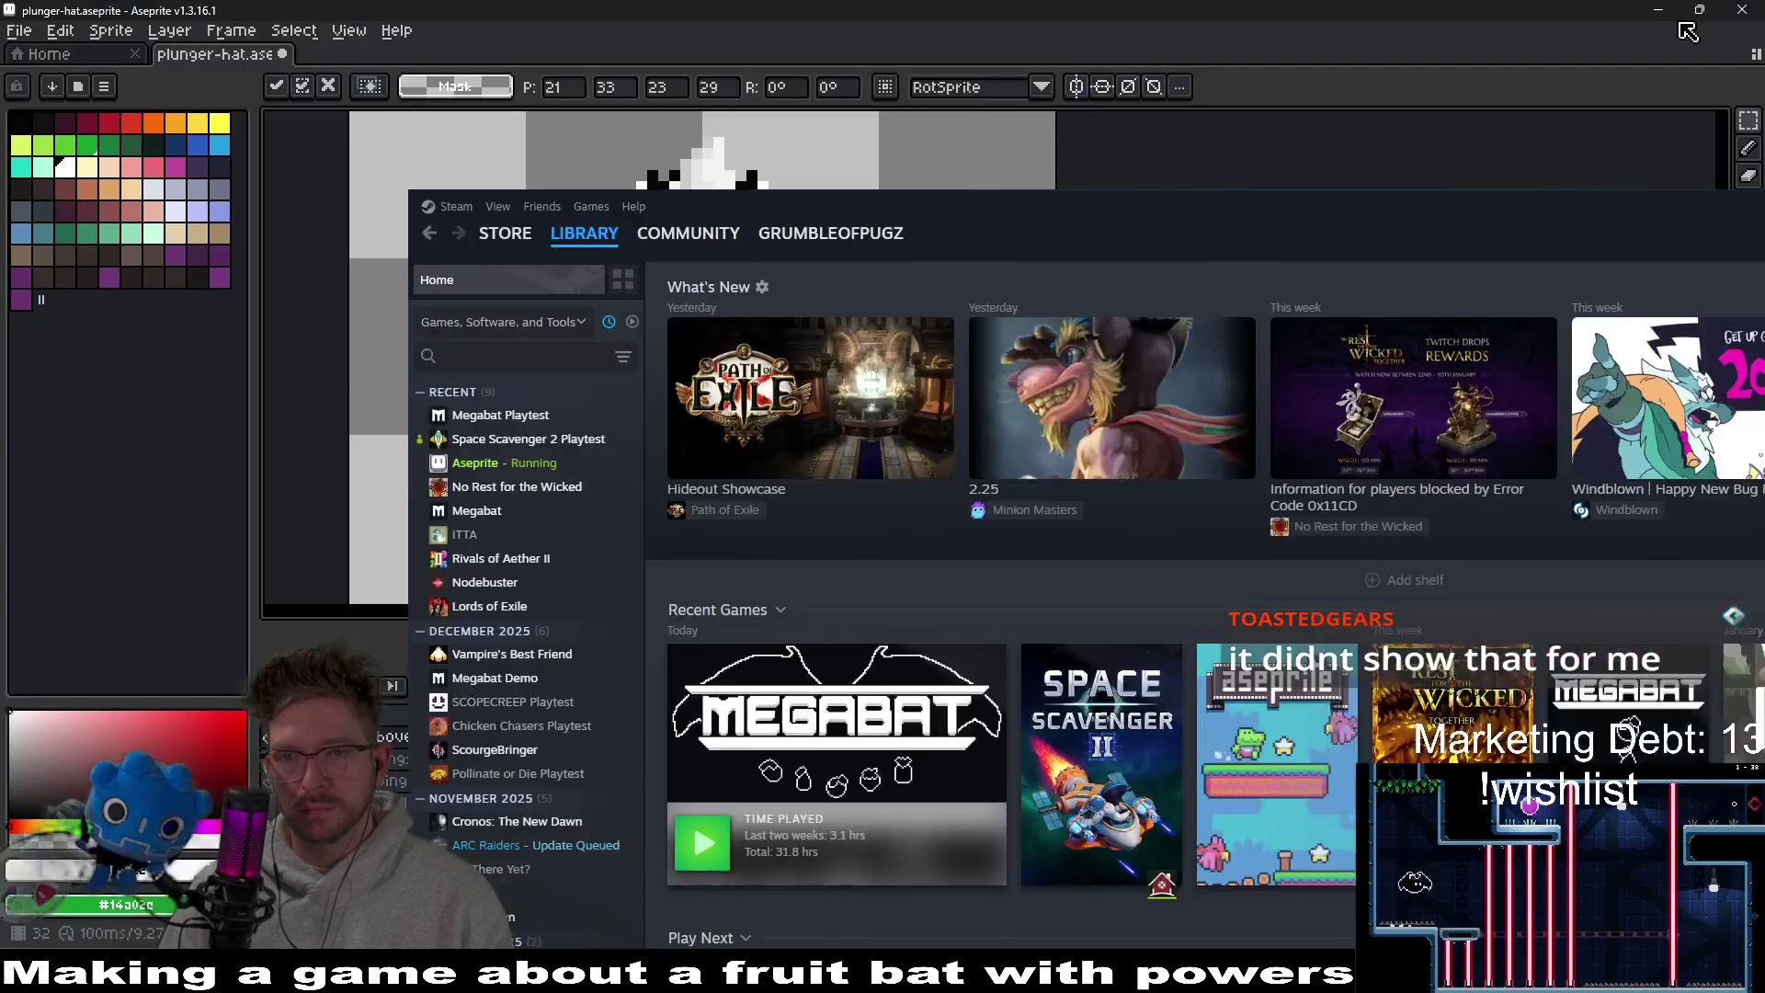
# Sample the plunger's red as the Pencil colour and save plunger-hat.aseprite.
pyautogui.scroll(-2, 917, 408)
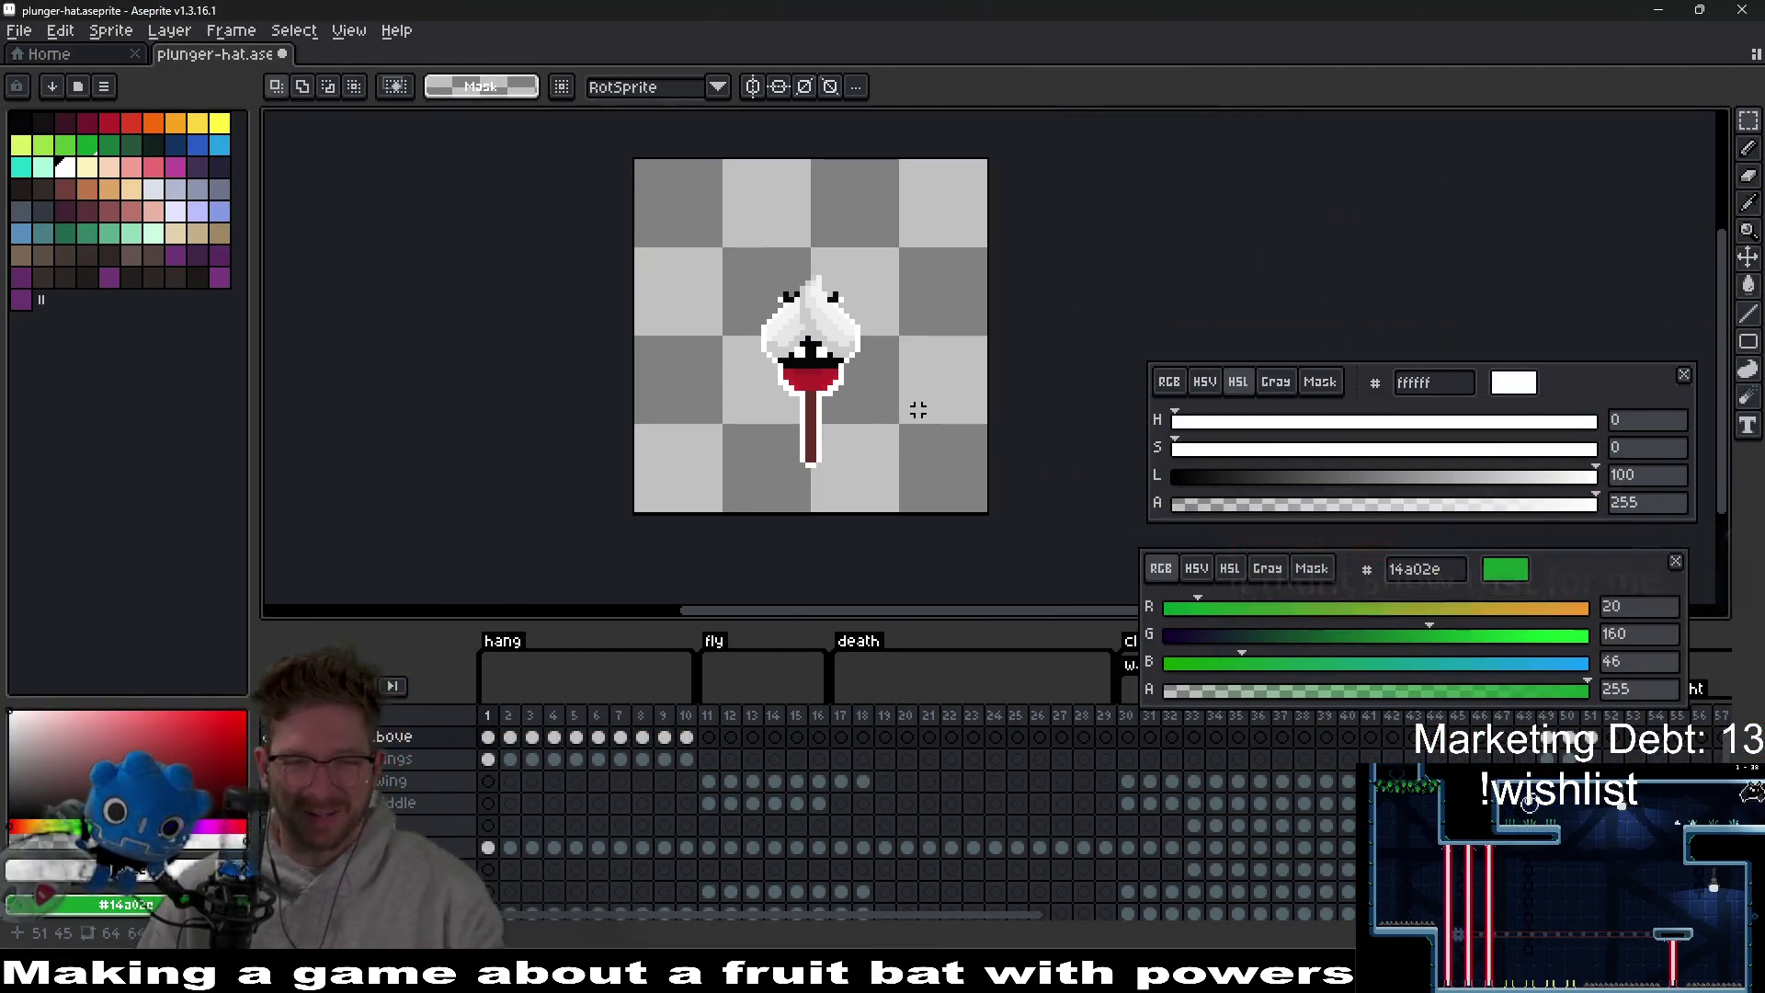
pyautogui.scroll(2, 760, 469)
pyautogui.press('b')
pyautogui.keyDown('alt'); pyautogui.click(872, 402); pyautogui.keyUp('alt')
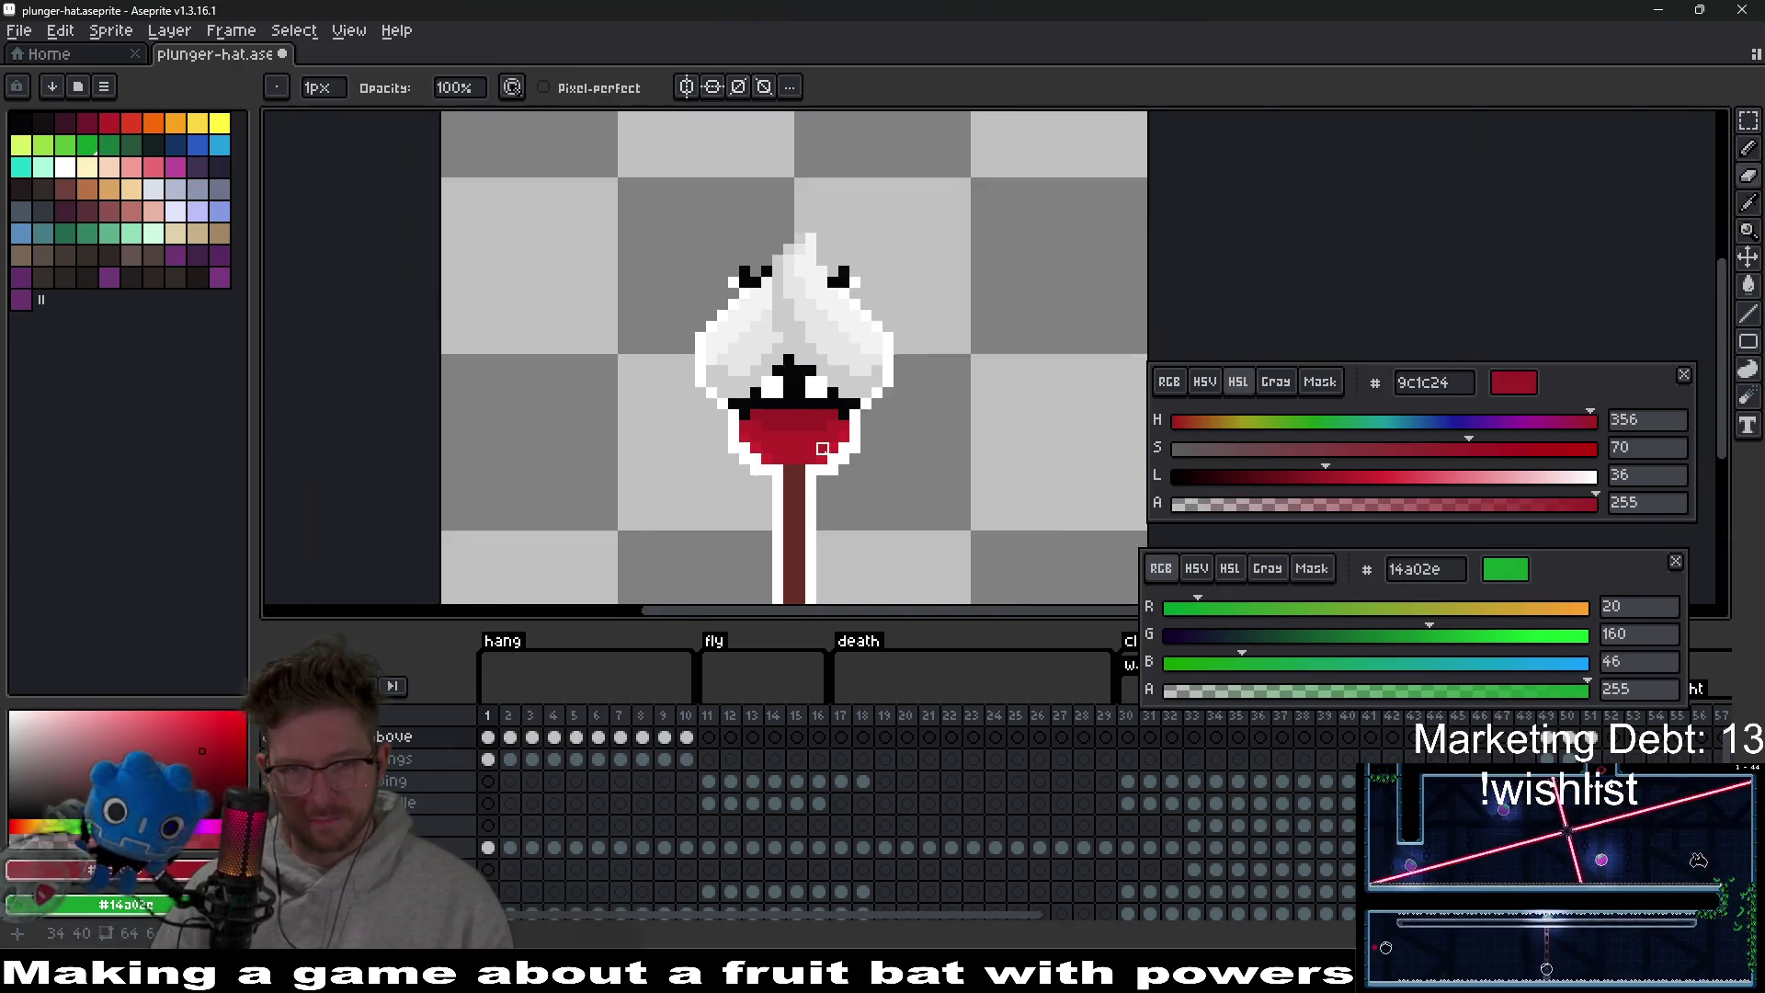
pyautogui.scroll(-3, 896, 485)
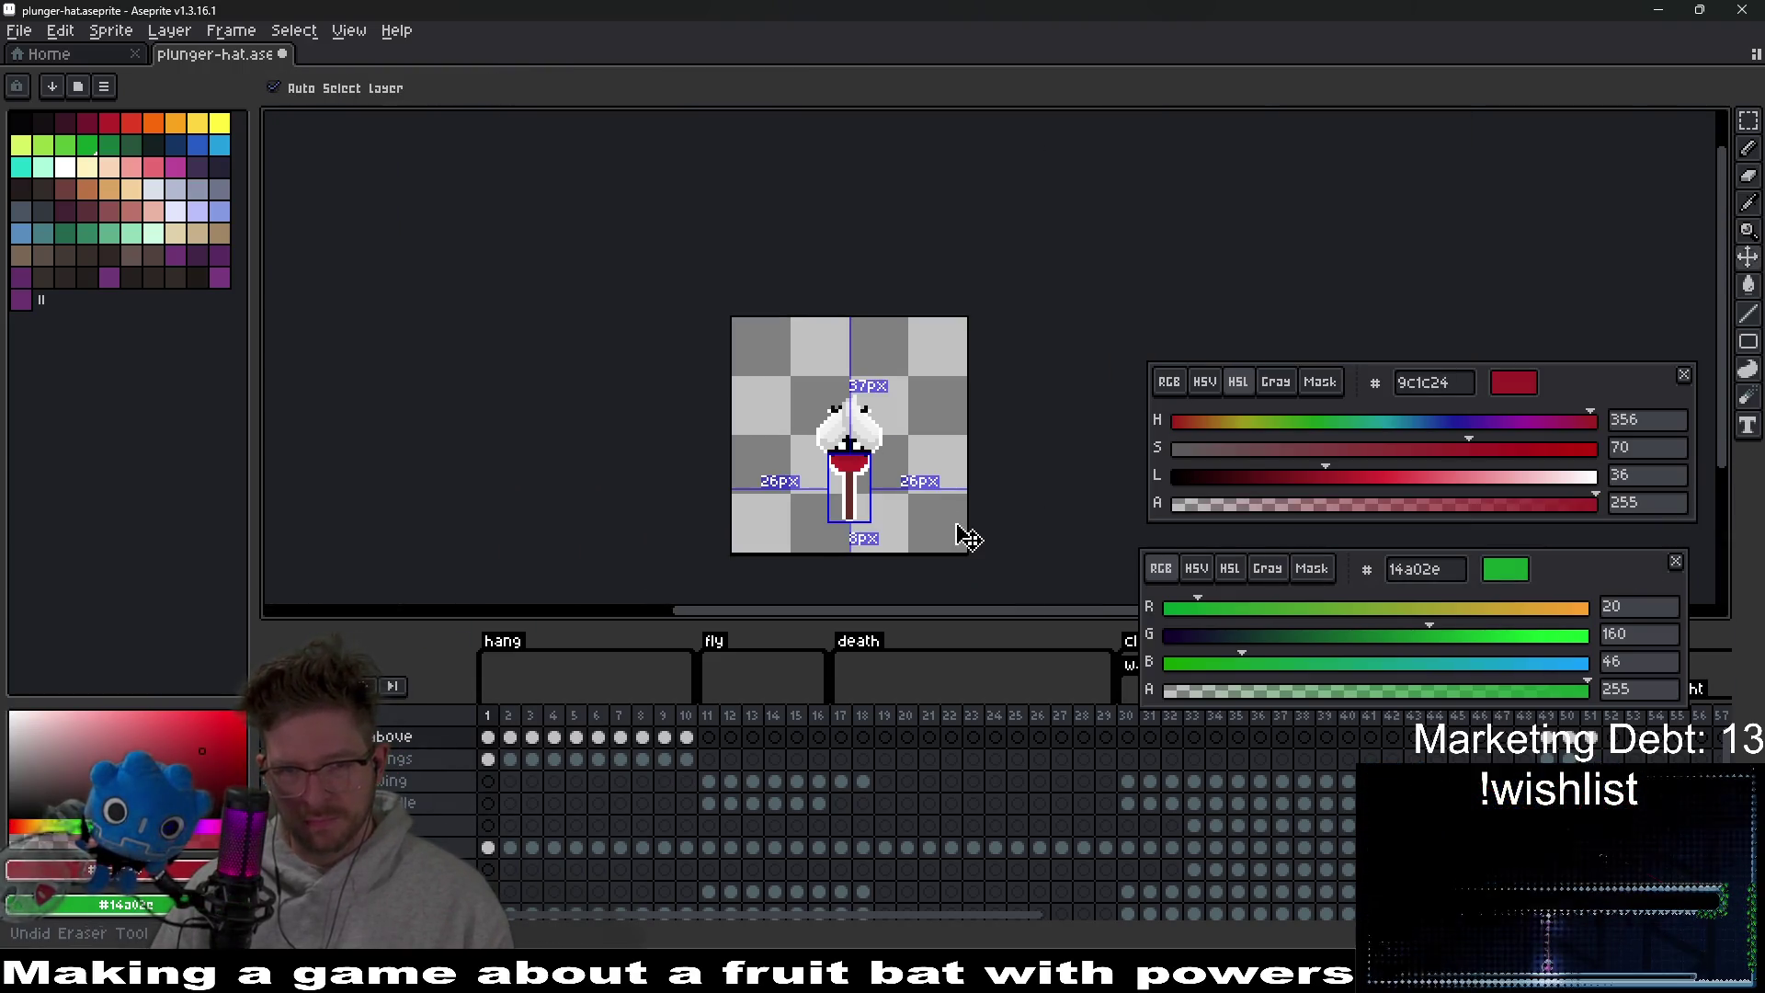
pyautogui.scroll(4, 917, 455)
pyautogui.scroll(-2, 910, 432)
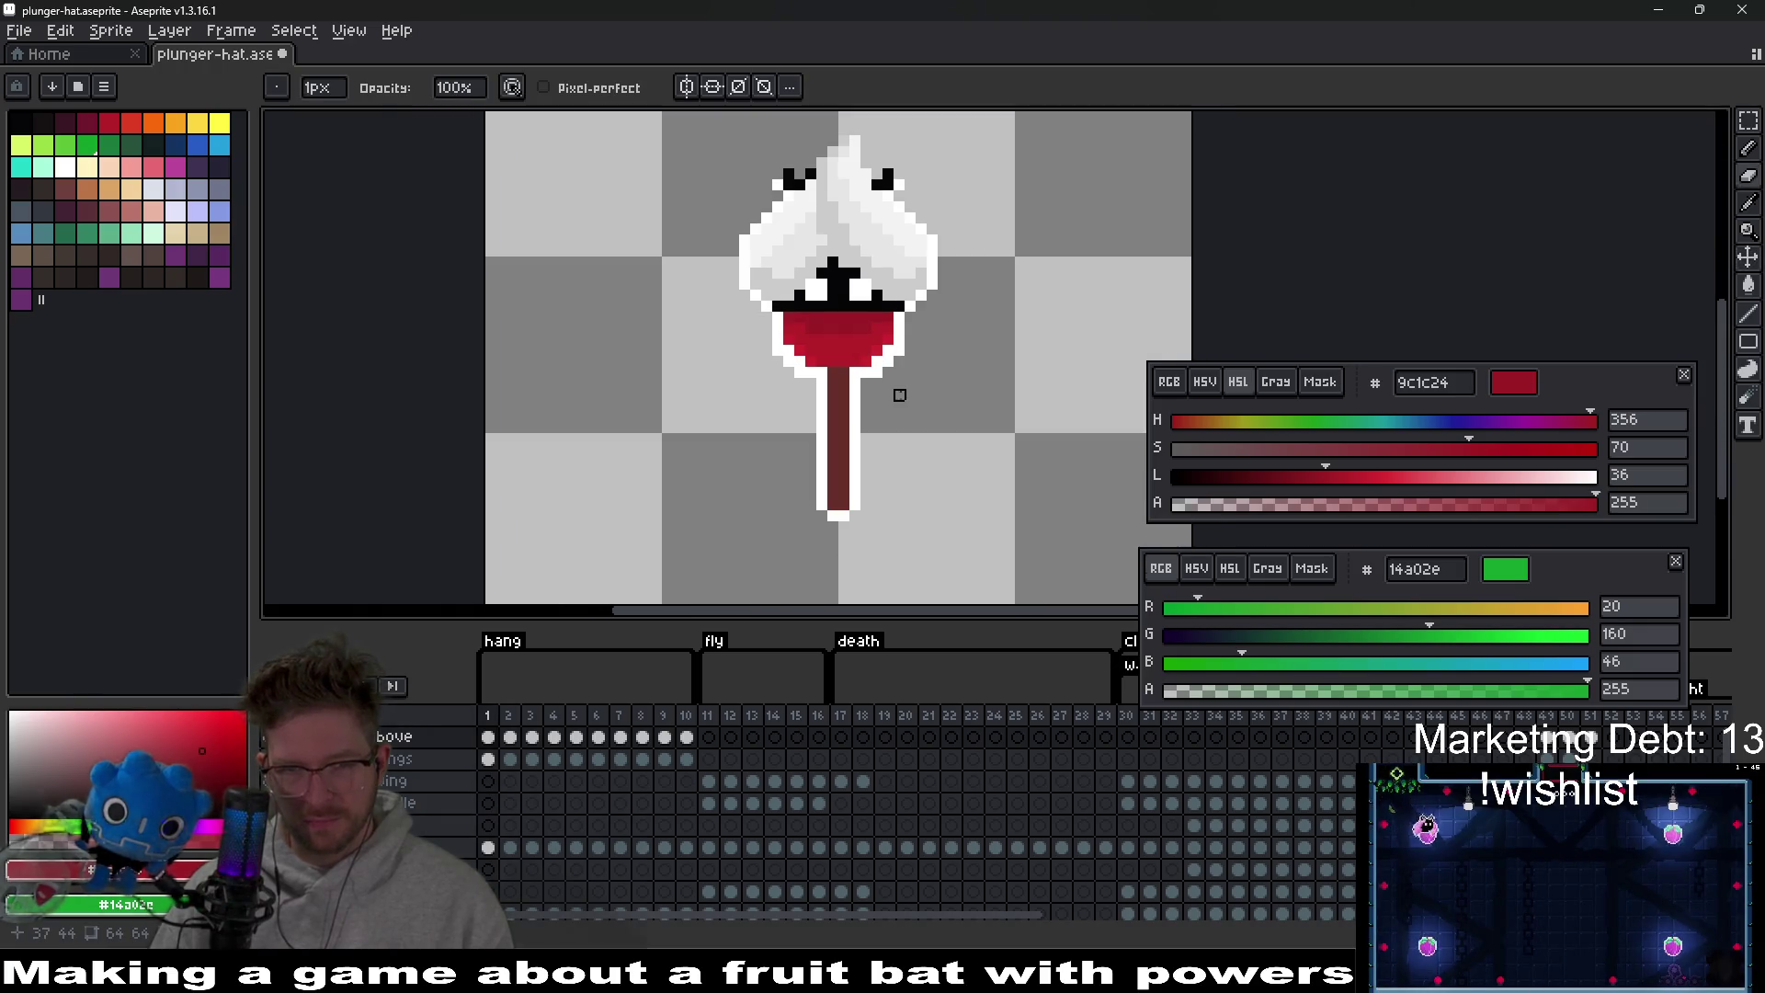
pyautogui.hotkey('ctrl', 's')
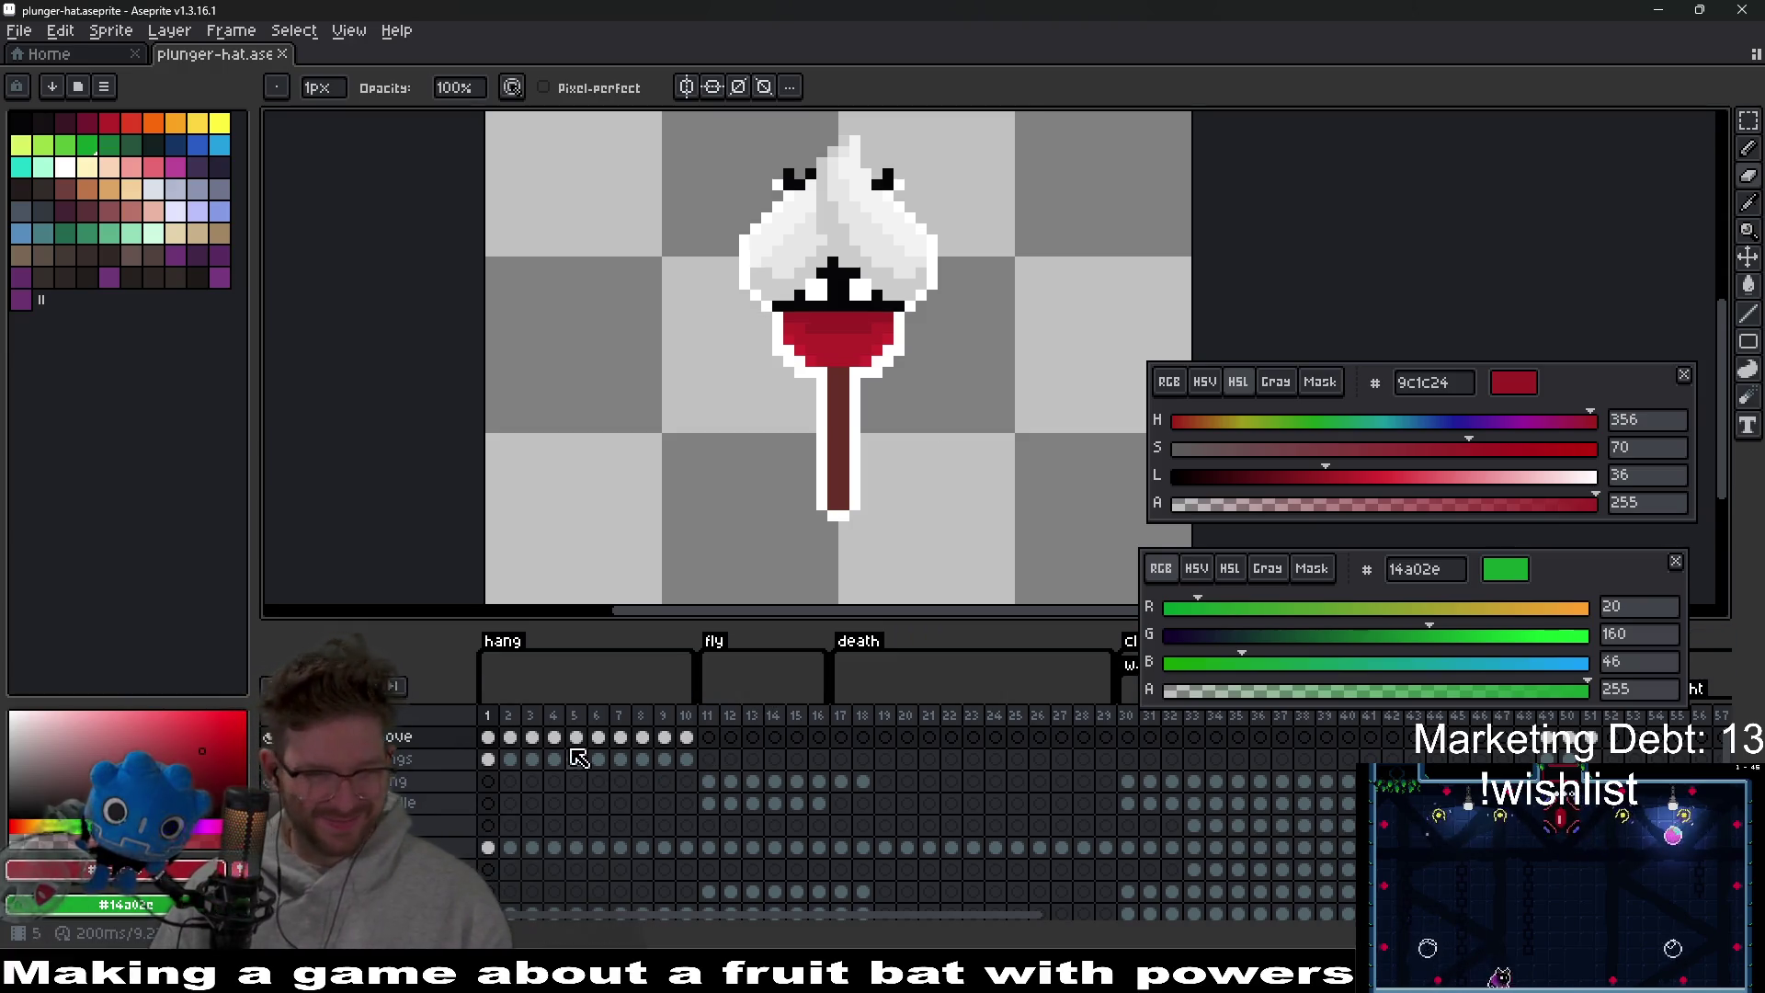
# Copy the frame 1 plunger hat onto frame 2 and step through frames 3 to 10.
pyautogui.click(515, 738)
pyautogui.moveTo(525, 748); pyautogui.dragTo(522, 750)
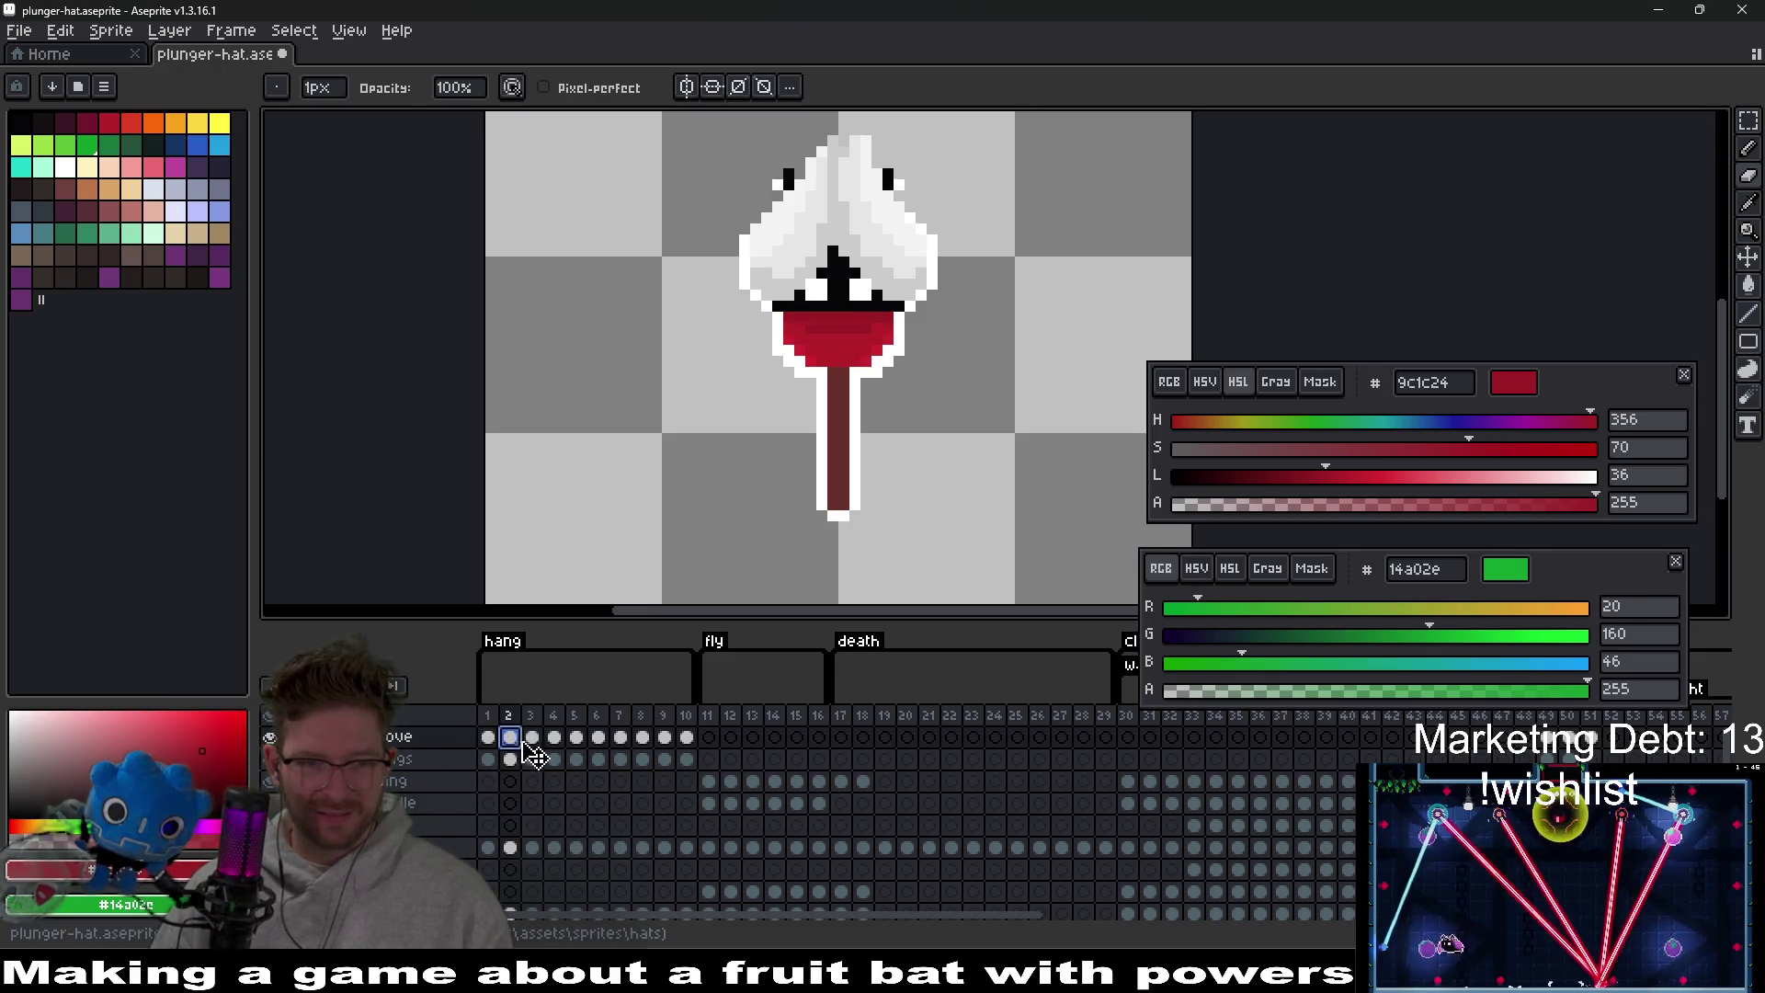
pyautogui.click(533, 741)
pyautogui.click(555, 745)
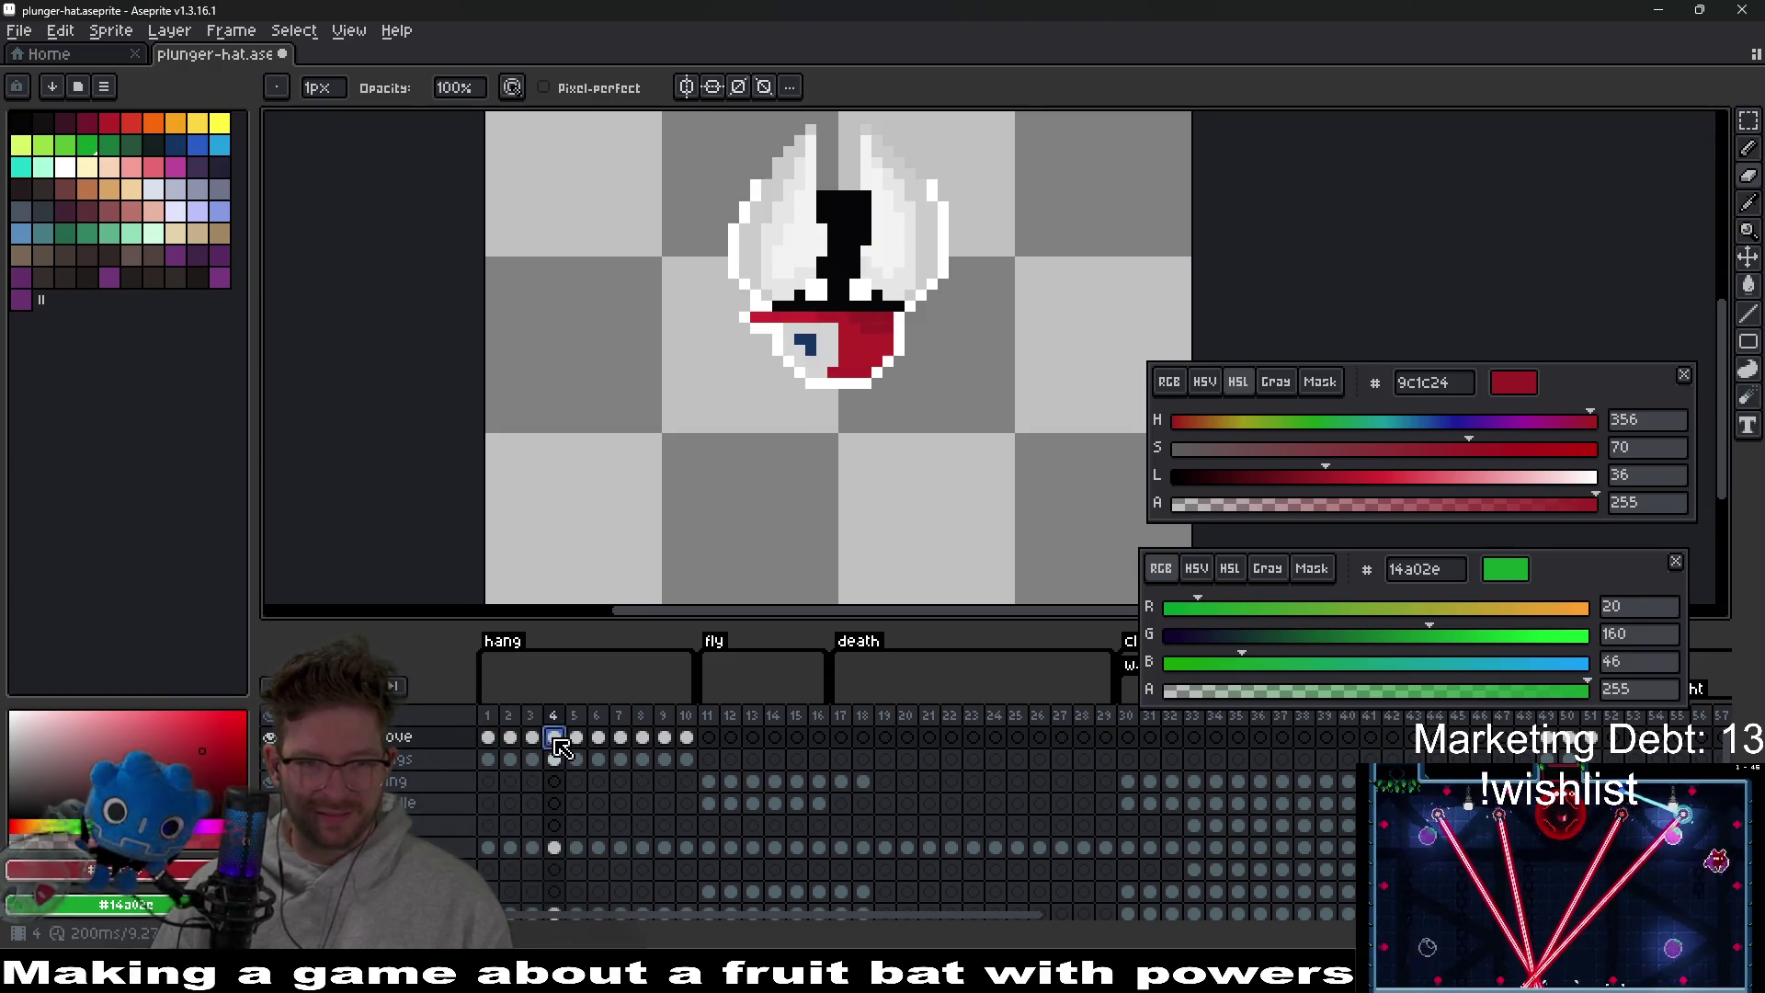
pyautogui.click(577, 744)
pyautogui.click(598, 745)
pyautogui.click(622, 743)
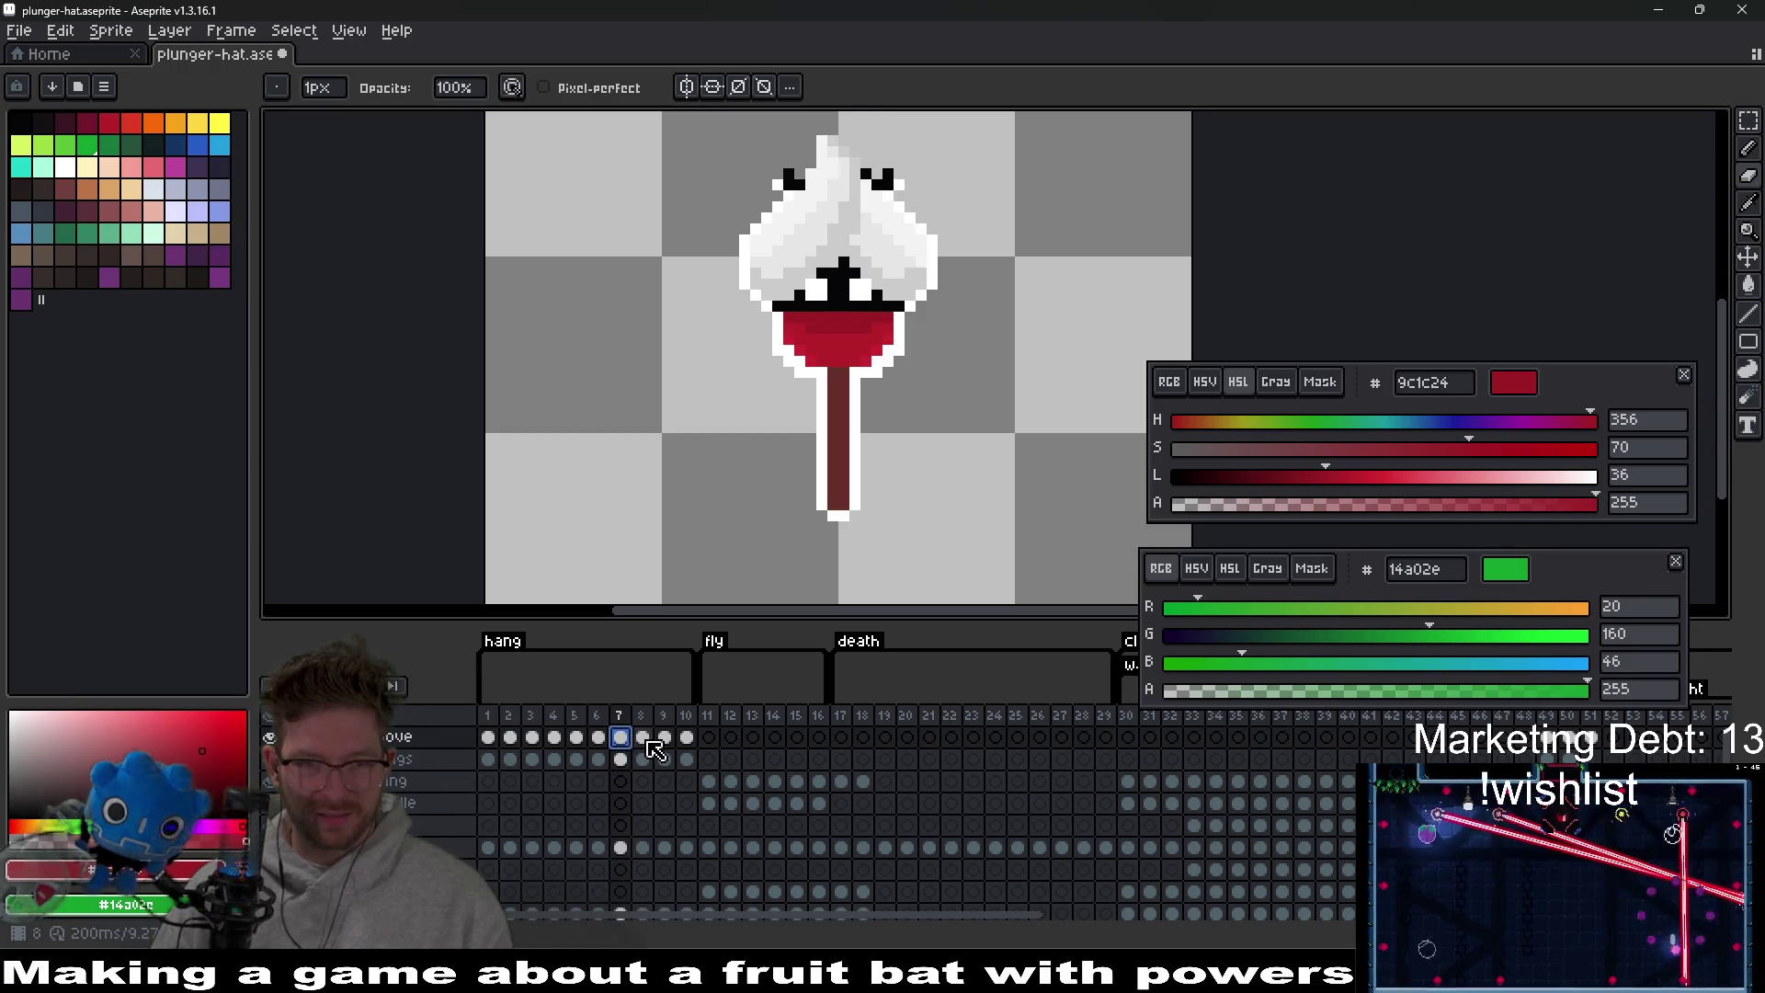
pyautogui.click(643, 743)
pyautogui.click(665, 741)
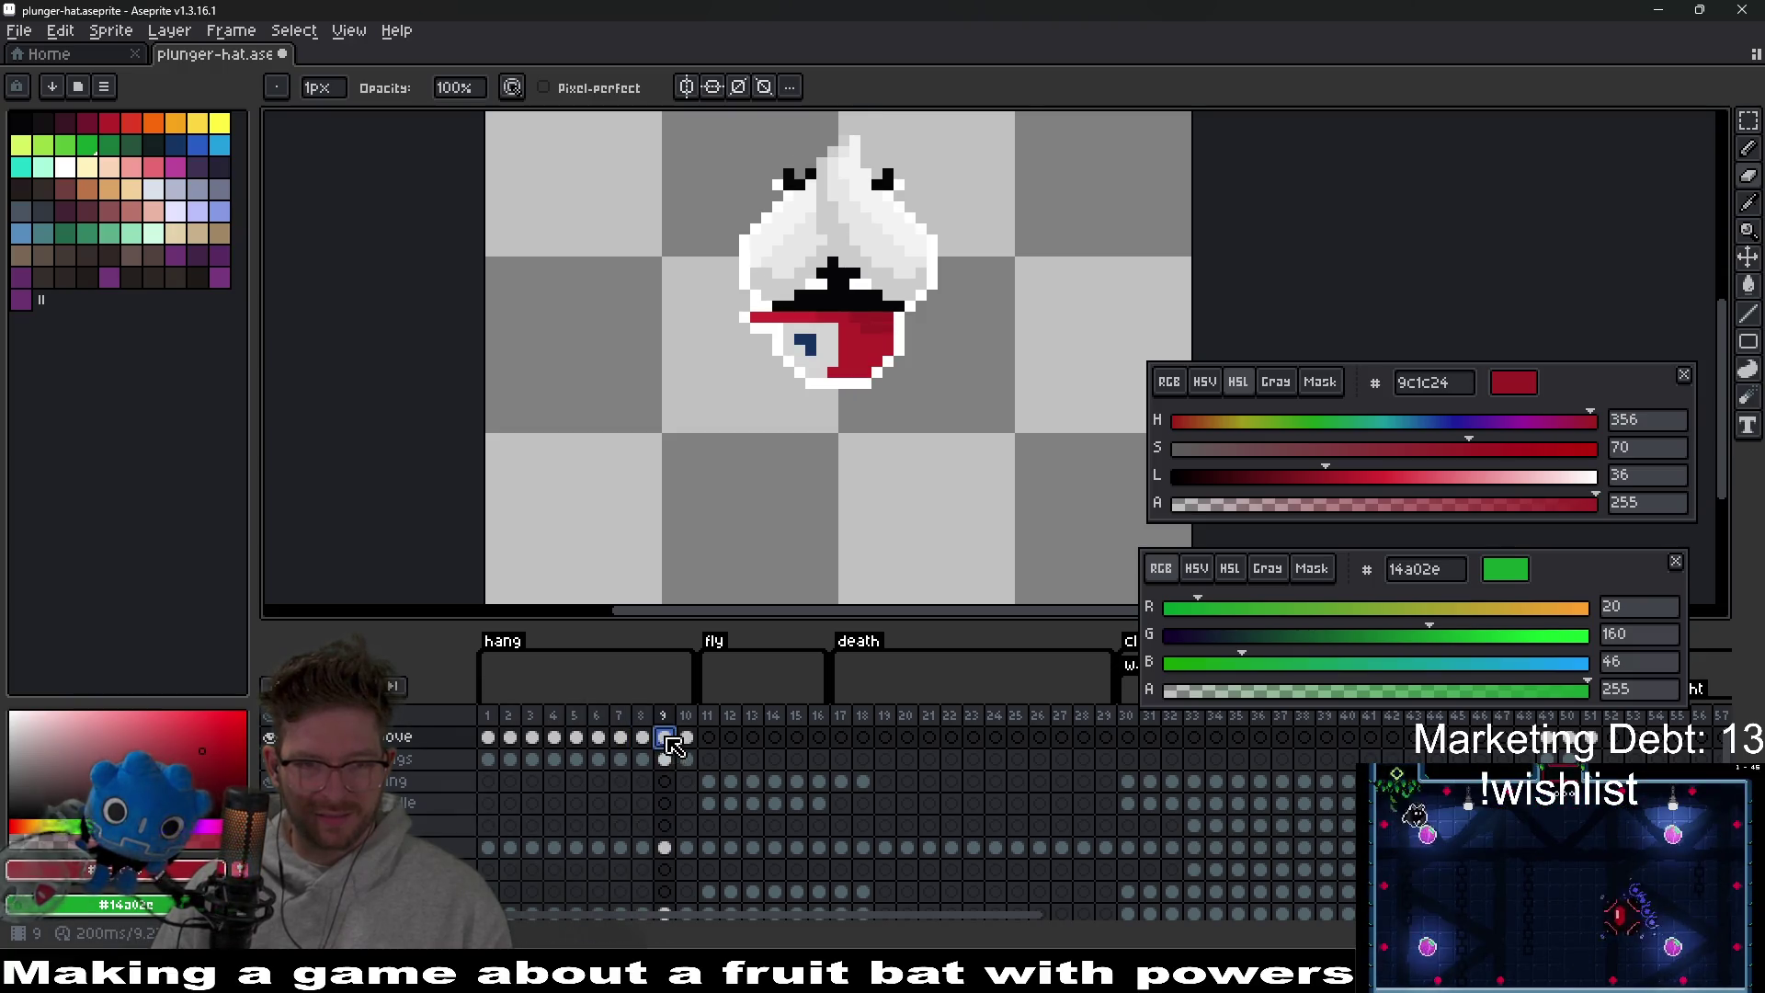
pyautogui.click(687, 741)
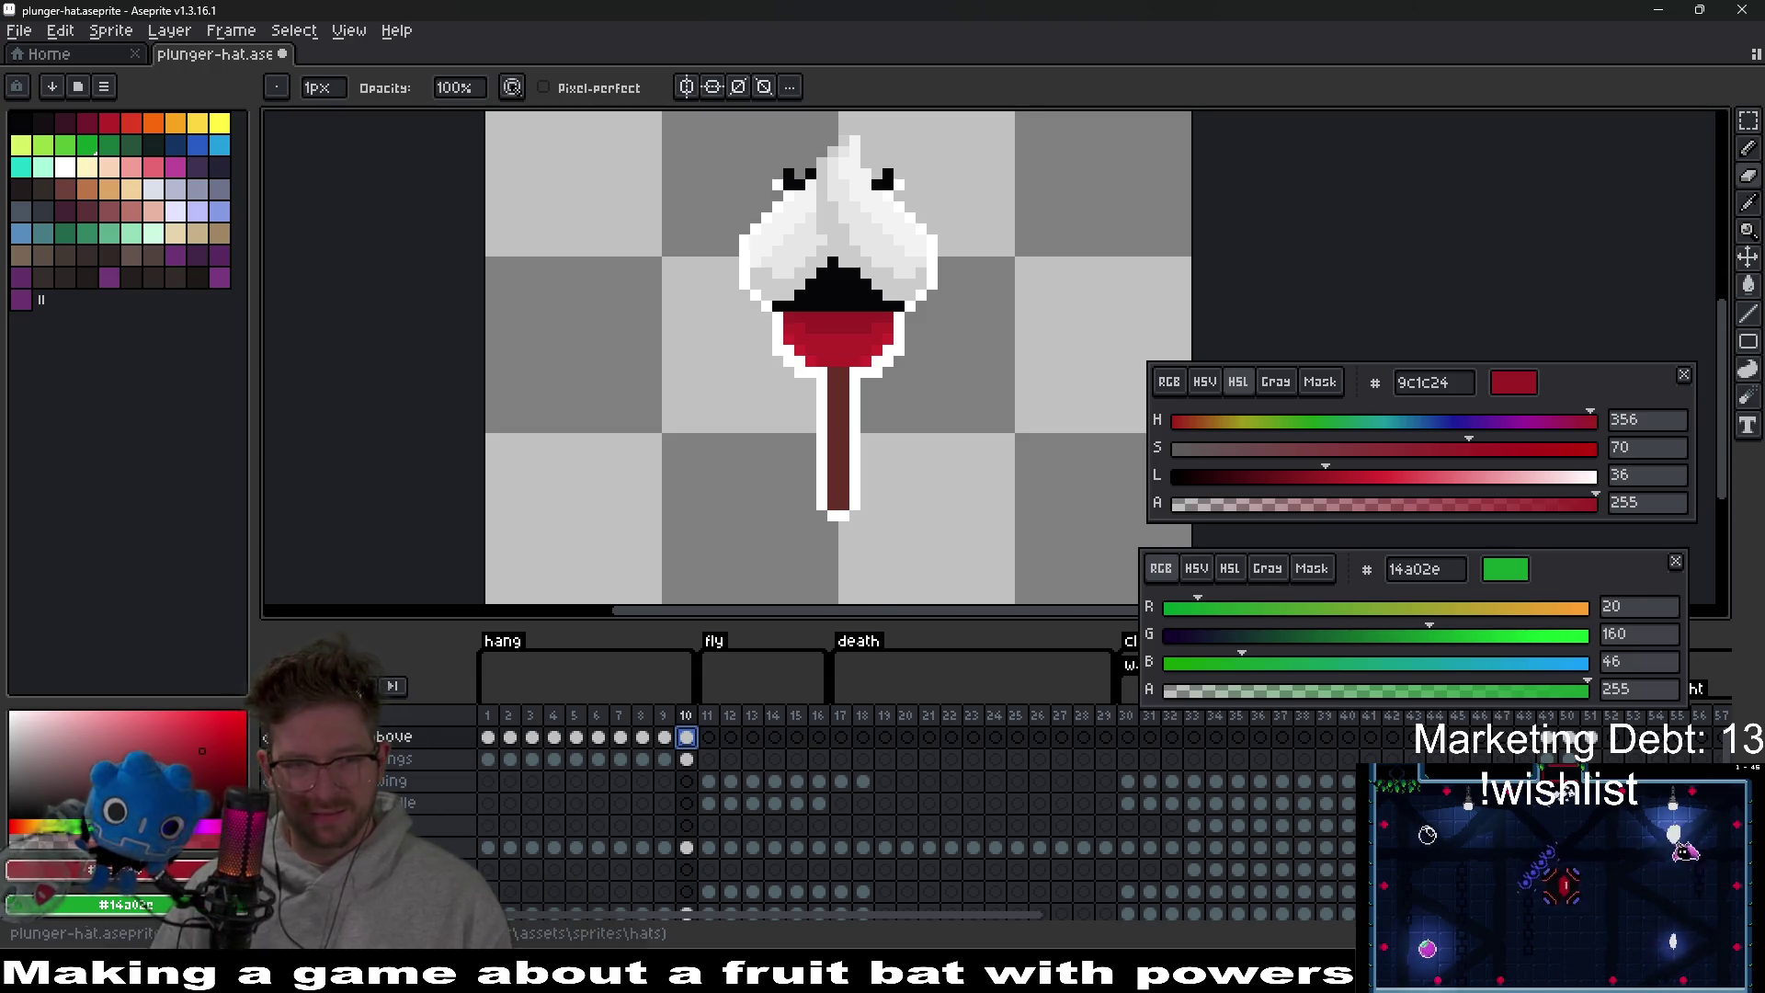
# Play the animation to preview the hat, then return to frame 1.
pyautogui.press('Return')
pyautogui.scroll(-5, 965, 508)
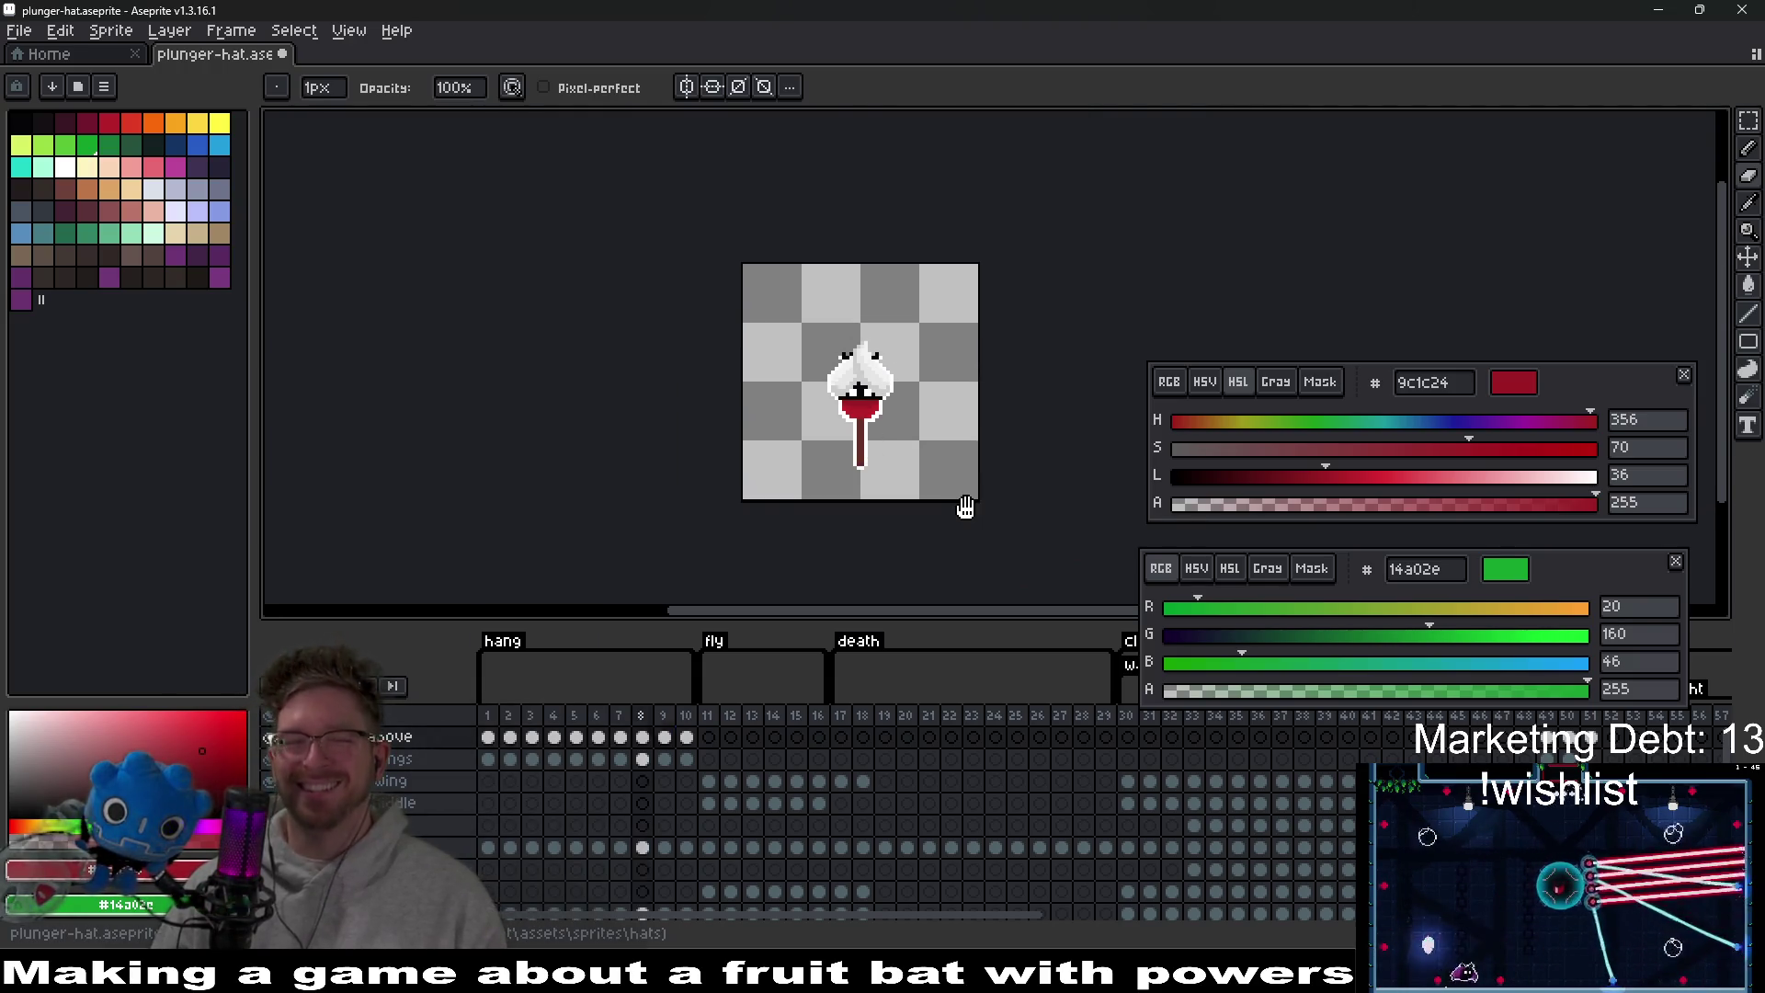
pyautogui.click(497, 738)
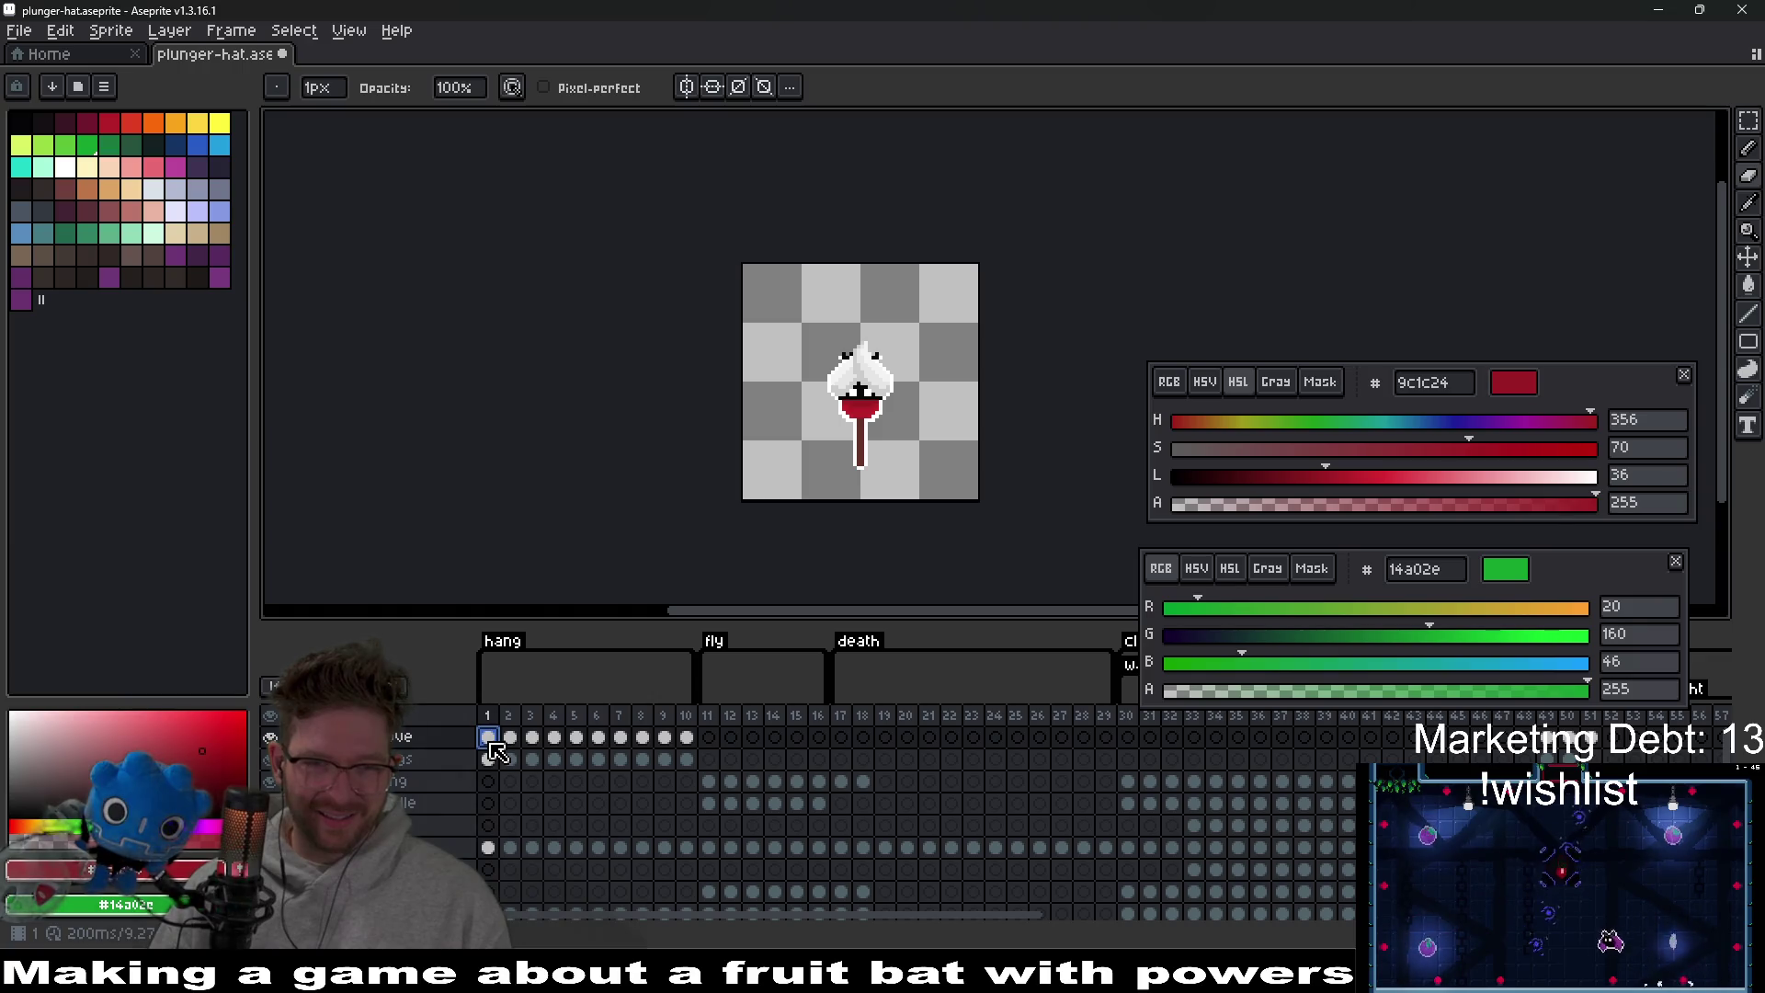
# Copy the plunger from frame 1 and paste it into frame 11.
pyautogui.moveTo(497, 752); pyautogui.dragTo(563, 733)
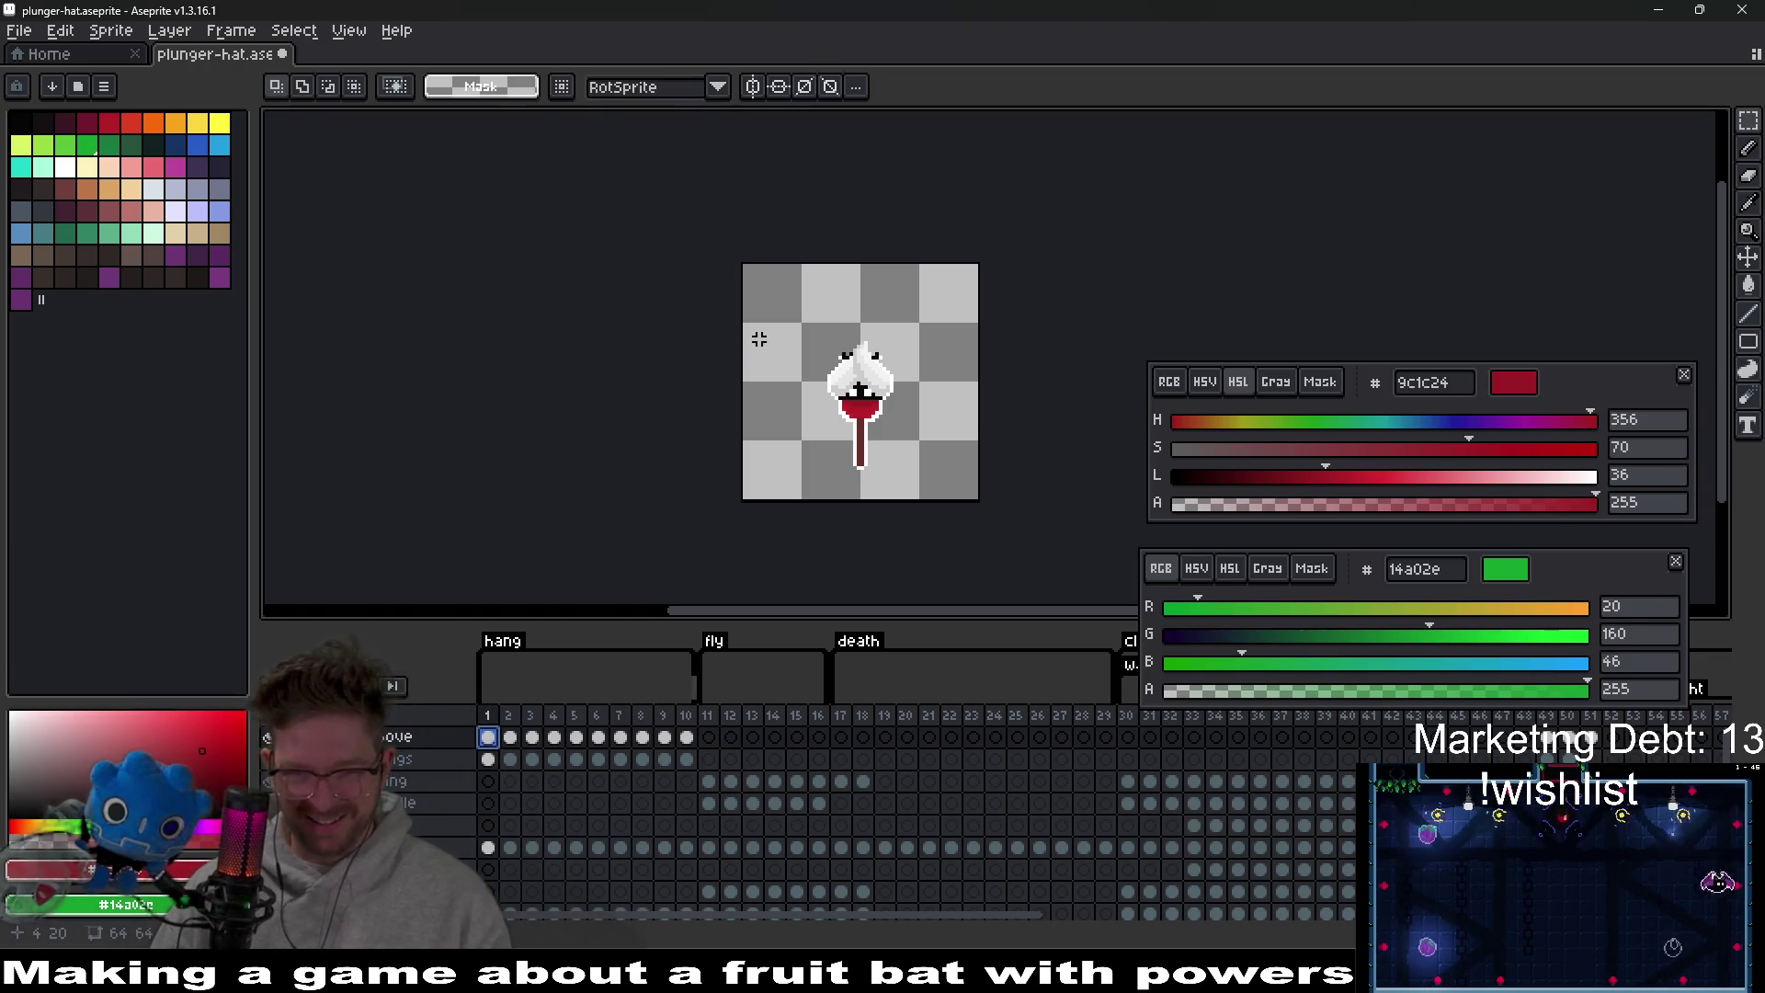
pyautogui.moveTo(760, 340); pyautogui.dragTo(983, 505)
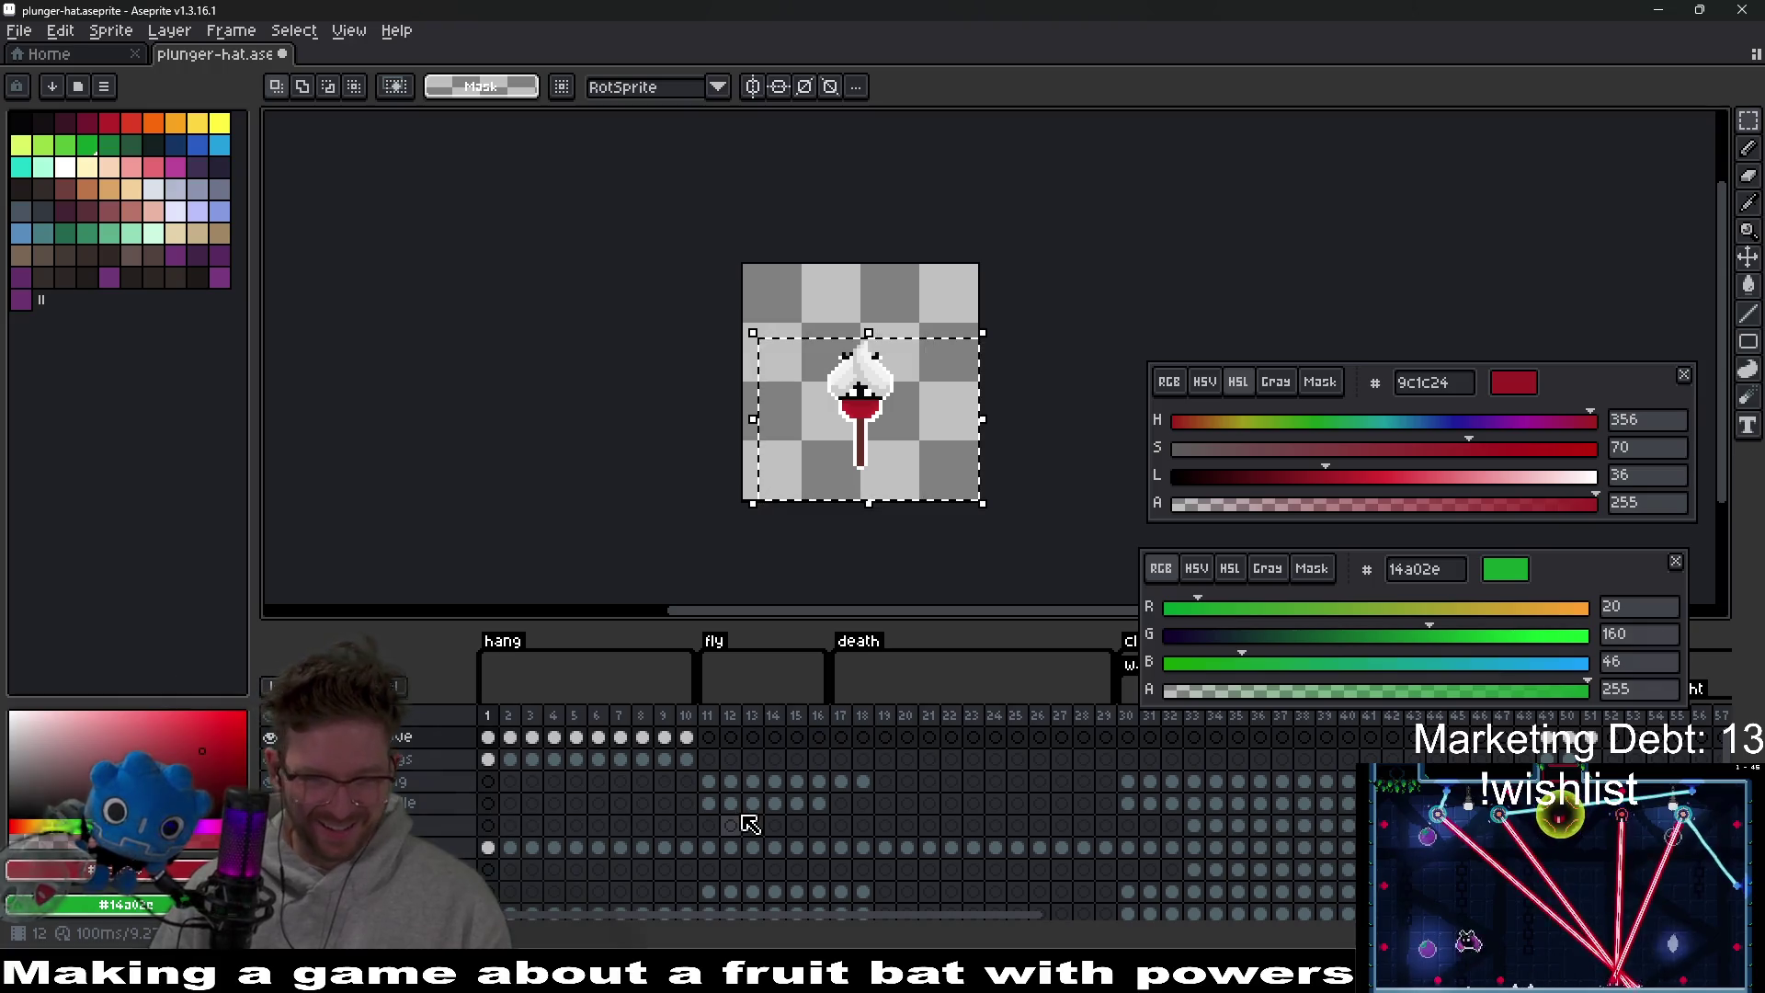
pyautogui.click(708, 804)
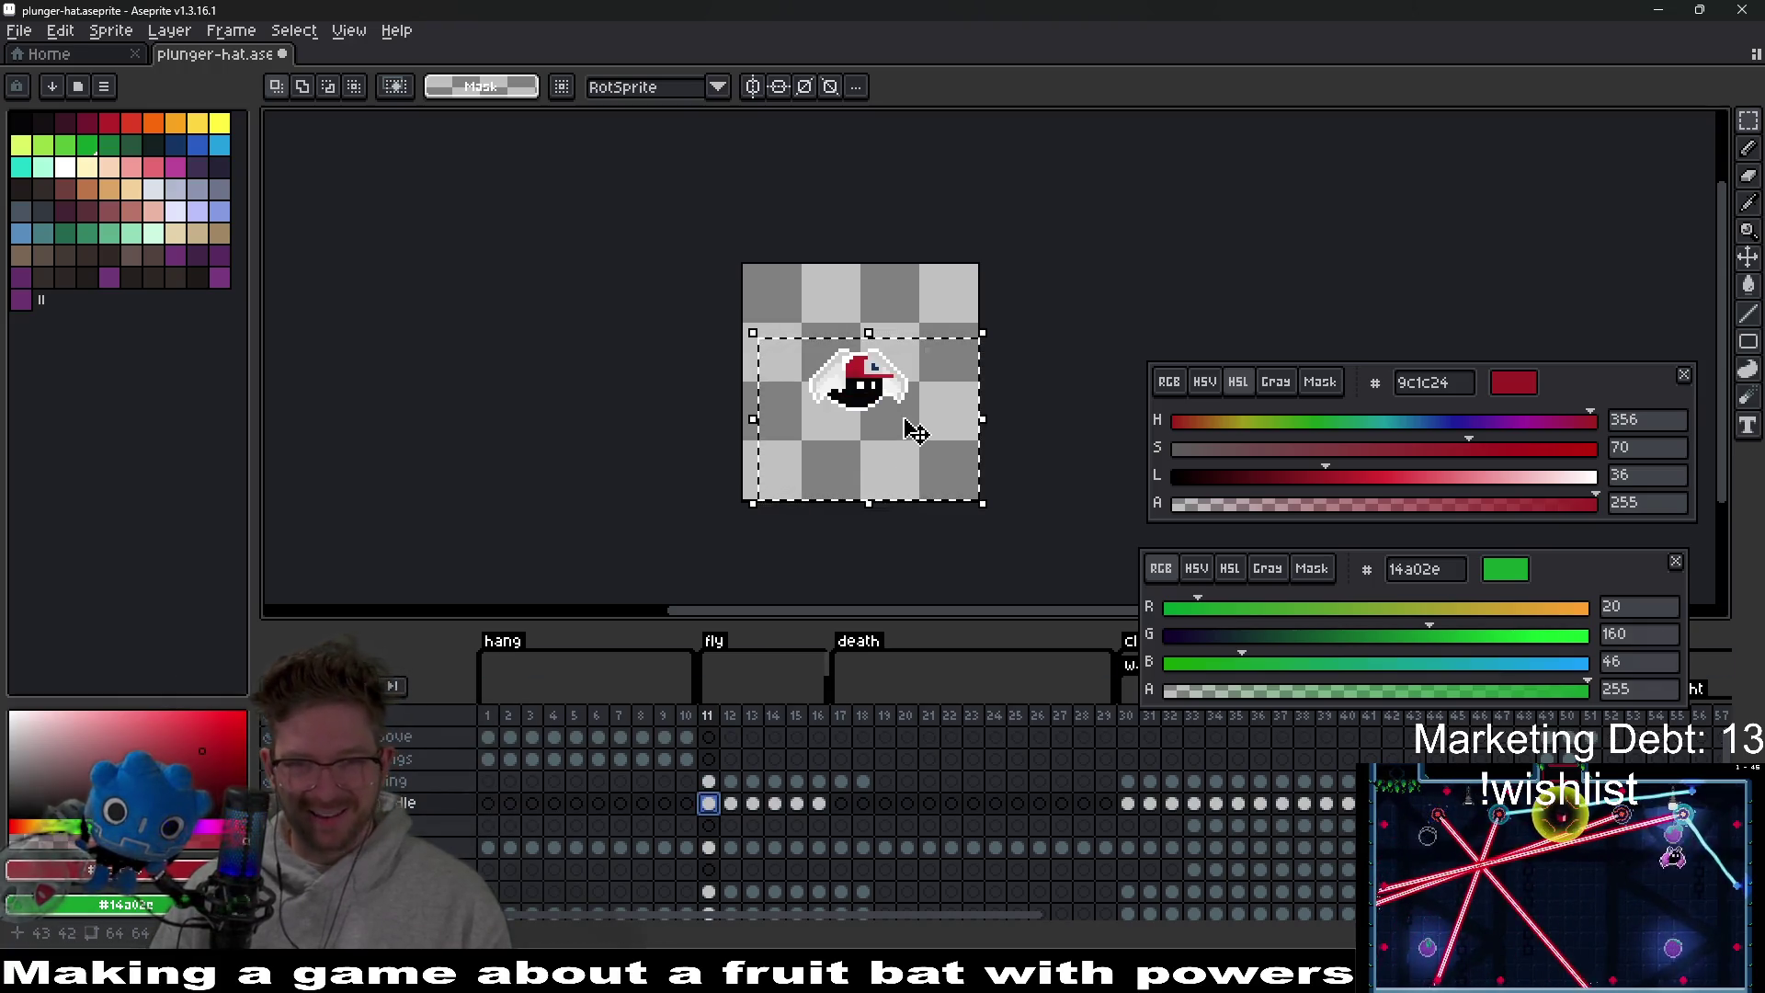
pyautogui.scroll(2, 946, 272)
pyautogui.hotkey('ctrl', 'v')
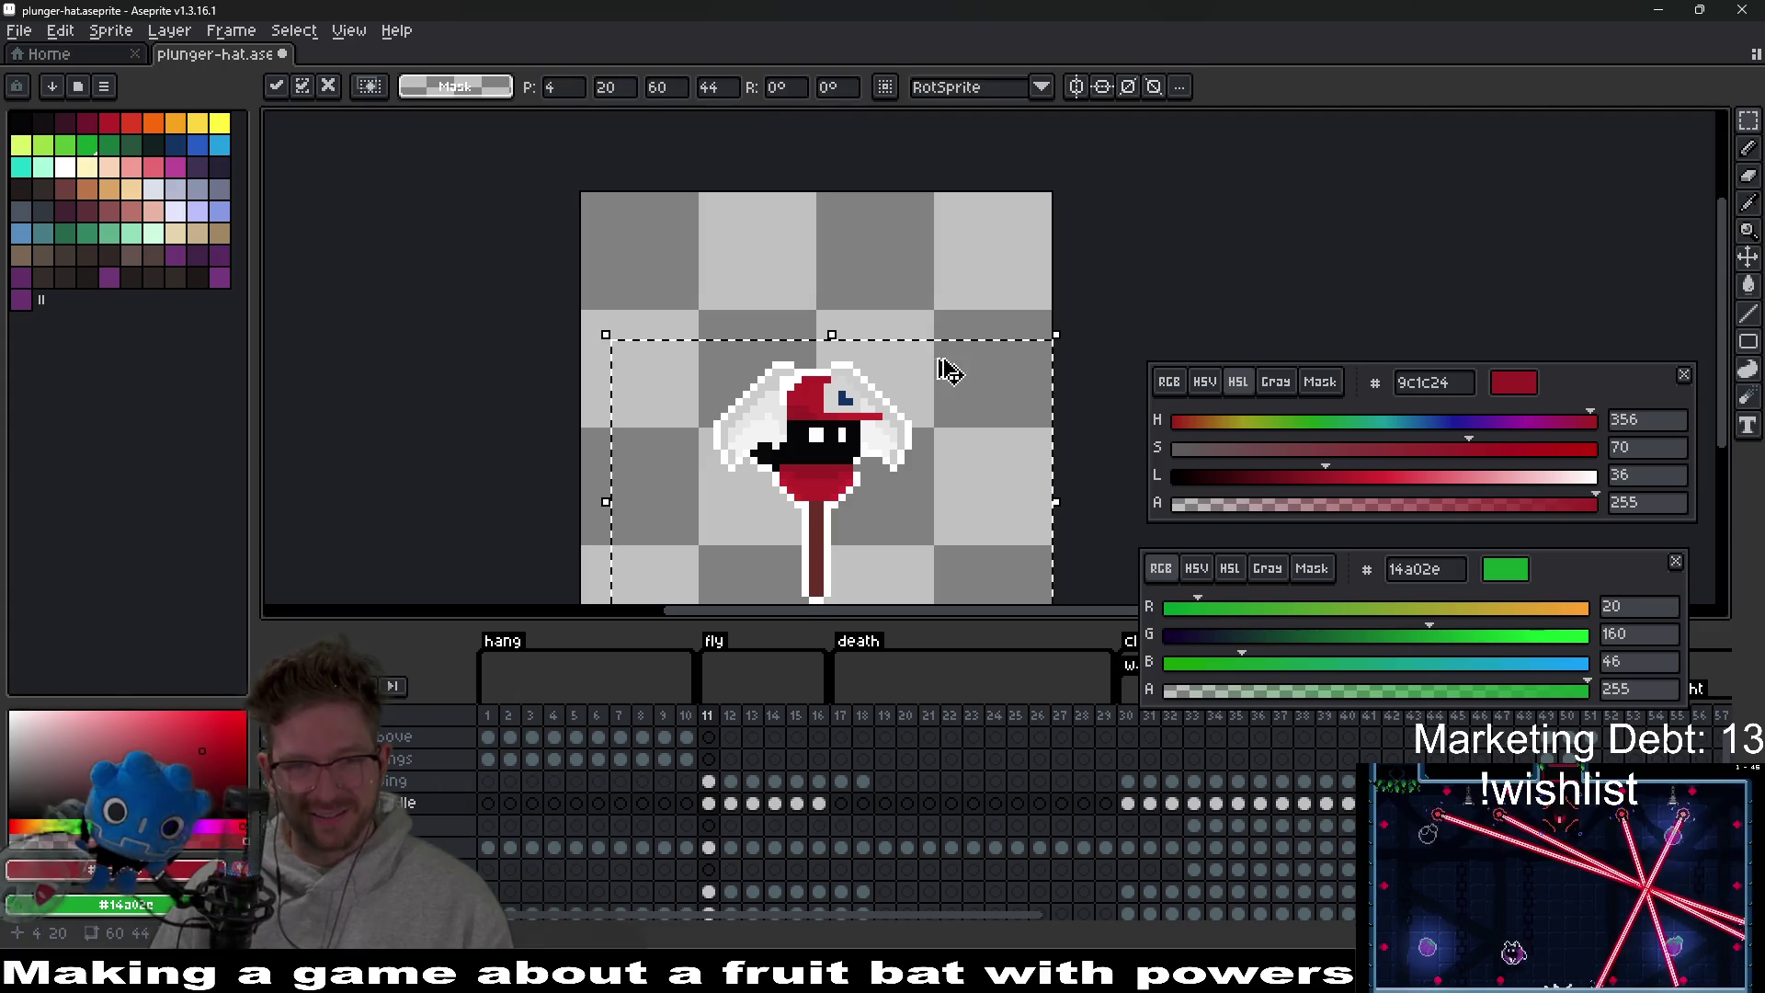
# Move the pasted plunger, rotate it upright, and apply the transform.
pyautogui.moveTo(844, 521); pyautogui.dragTo(991, 381)
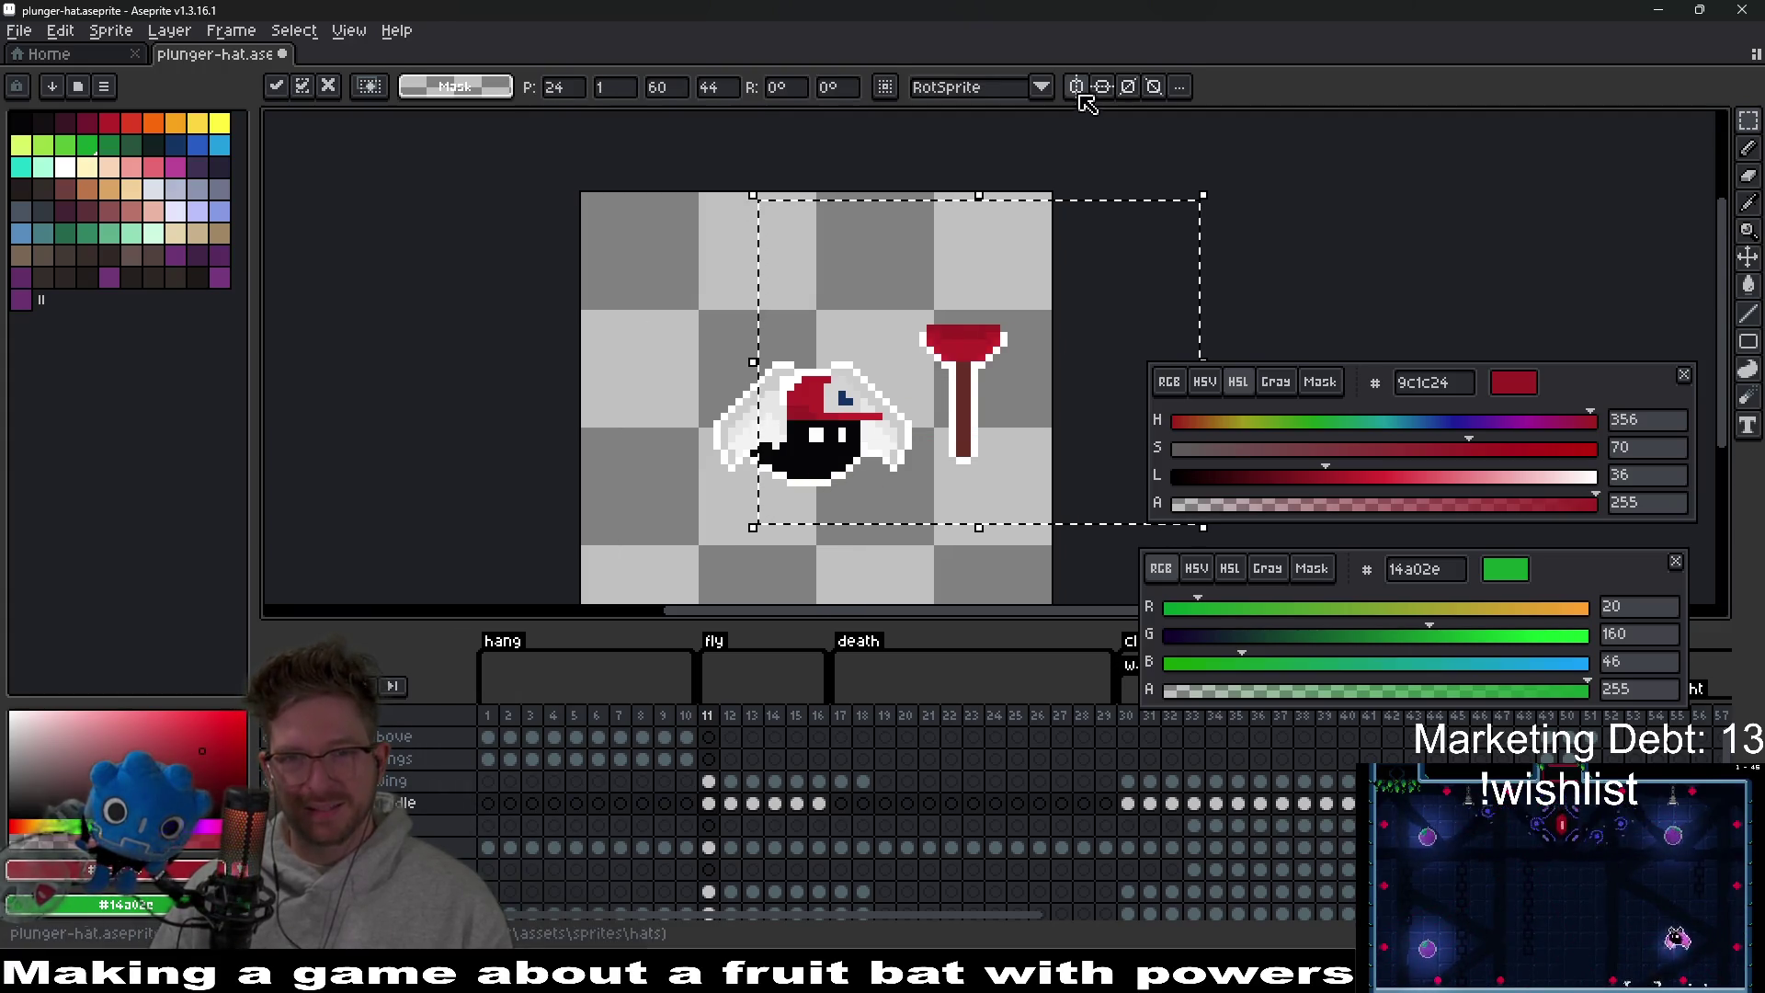
pyautogui.moveTo(1234, 197)
pyautogui.mouseDown()
pyautogui.moveTo(780, 92)
pyautogui.moveTo(1122, 101)
pyautogui.mouseUp()
pyautogui.press('Return')
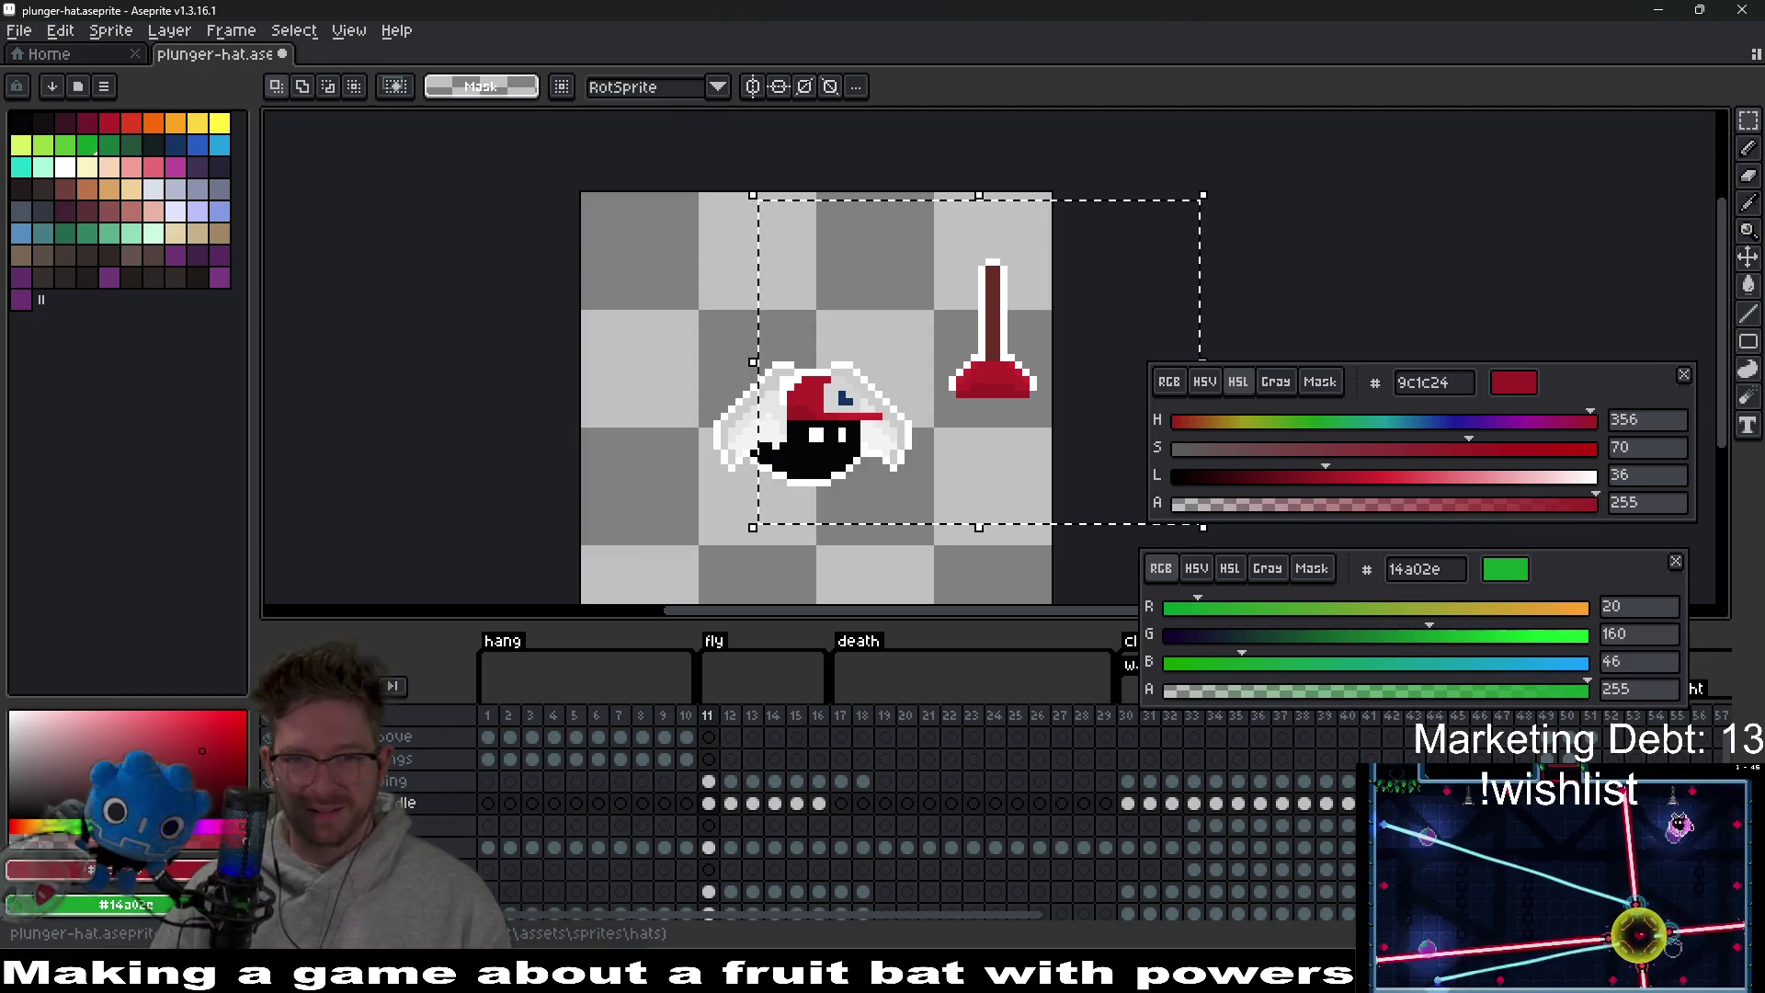
pyautogui.hotkey('ctrl', 'd')
# Delete the bat's old cap and set the plunger on its head, nudged one pixel right and down.
pyautogui.moveTo(739, 320)
pyautogui.mouseDown()
pyautogui.moveTo(933, 448)
pyautogui.moveTo(902, 469)
pyautogui.mouseUp()
pyautogui.press('Delete')
pyautogui.moveTo(918, 198)
pyautogui.mouseDown()
pyautogui.moveTo(1032, 407)
pyautogui.moveTo(825, 416)
pyautogui.mouseUp()
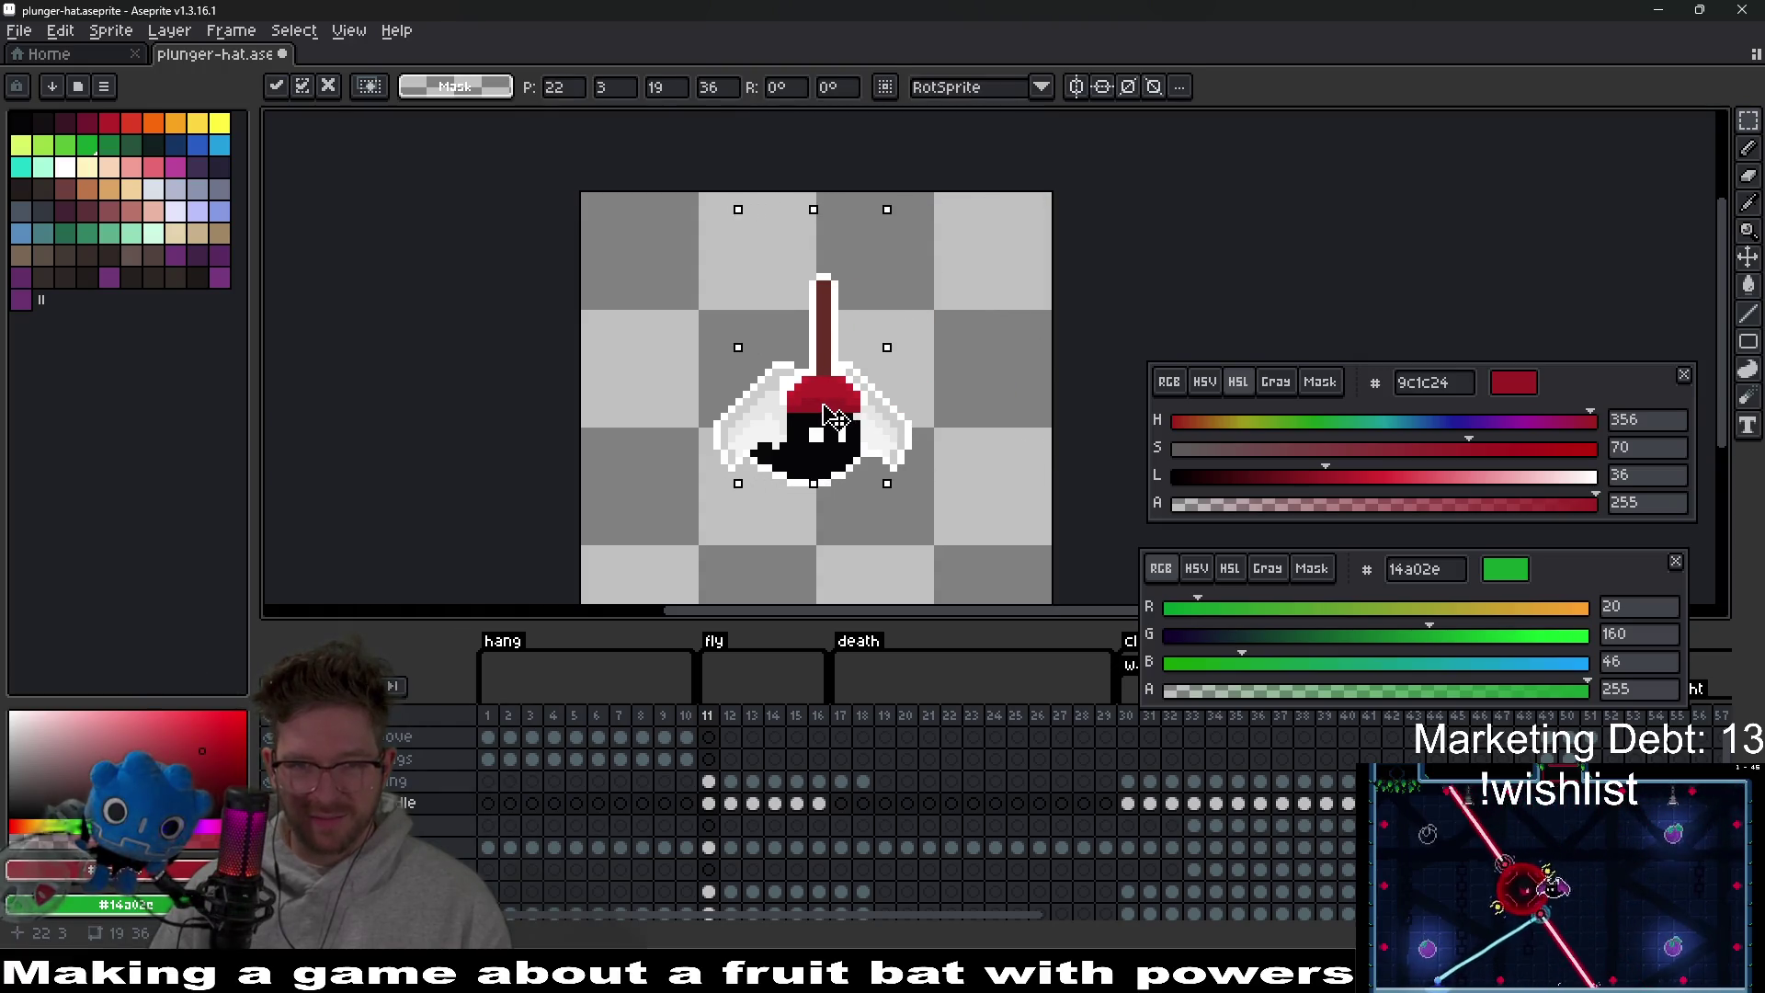
pyautogui.press('Right')
pyautogui.press('Down')
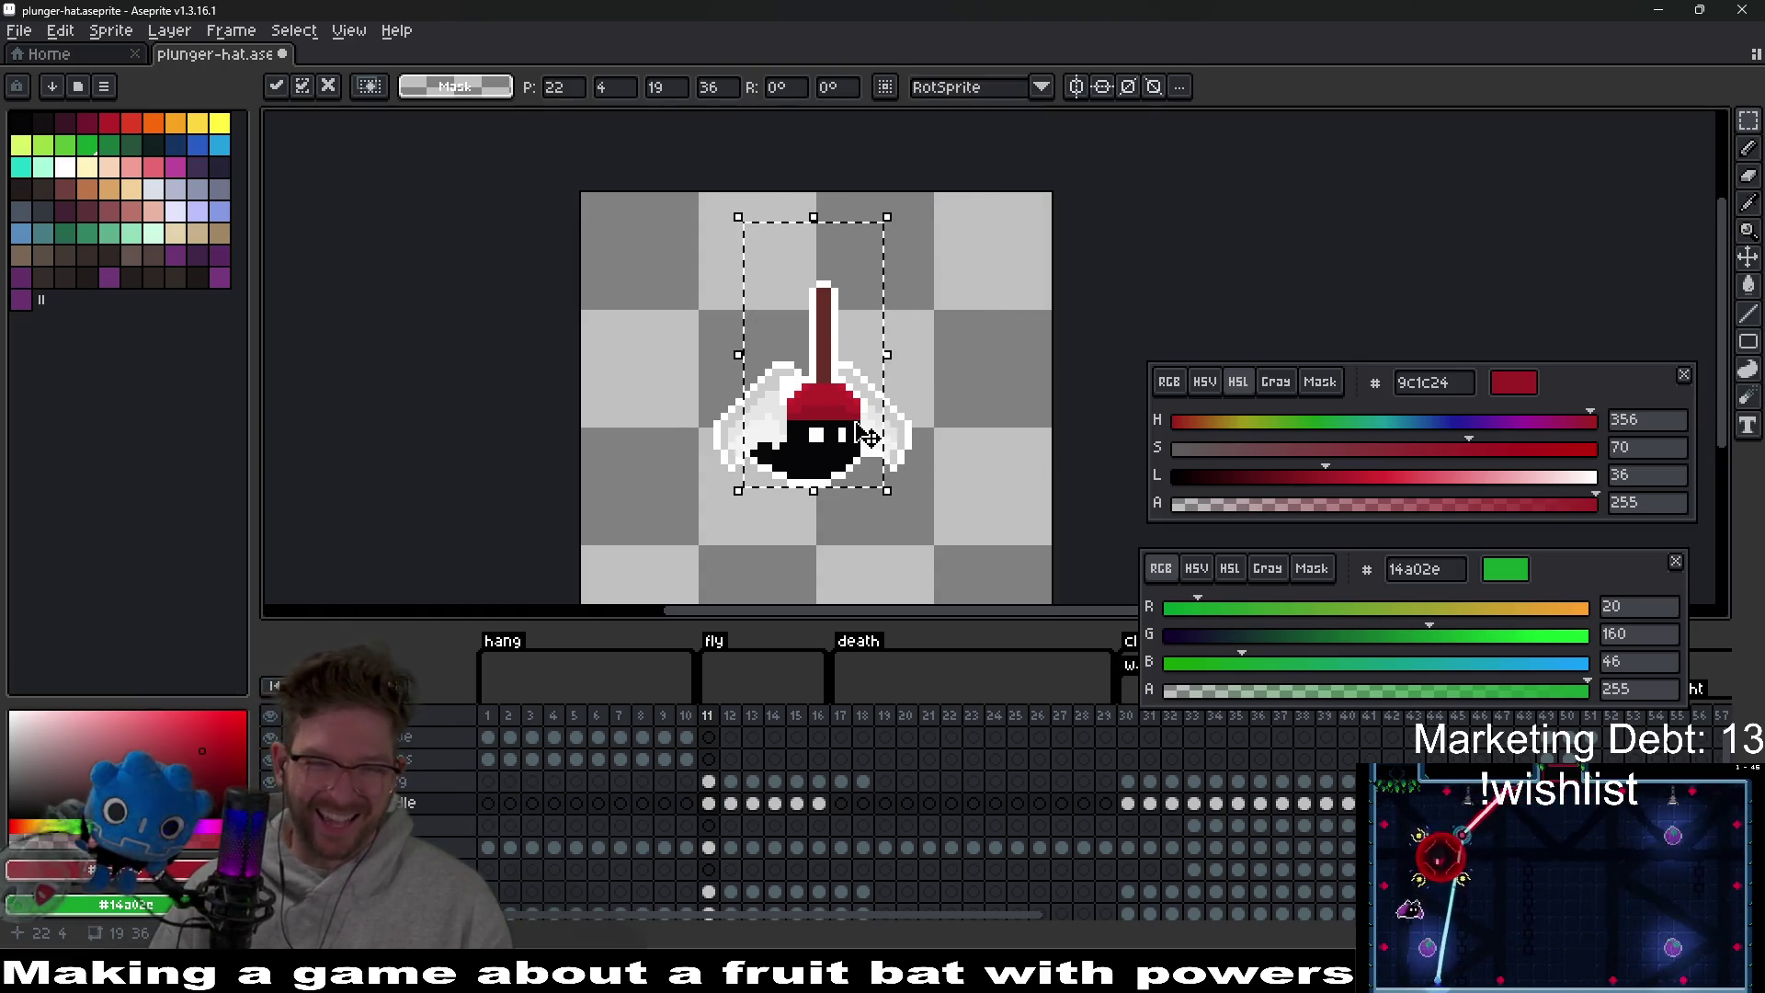
pyautogui.scroll(1, 966, 416)
pyautogui.scroll(-1, 991, 364)
pyautogui.click(991, 364)
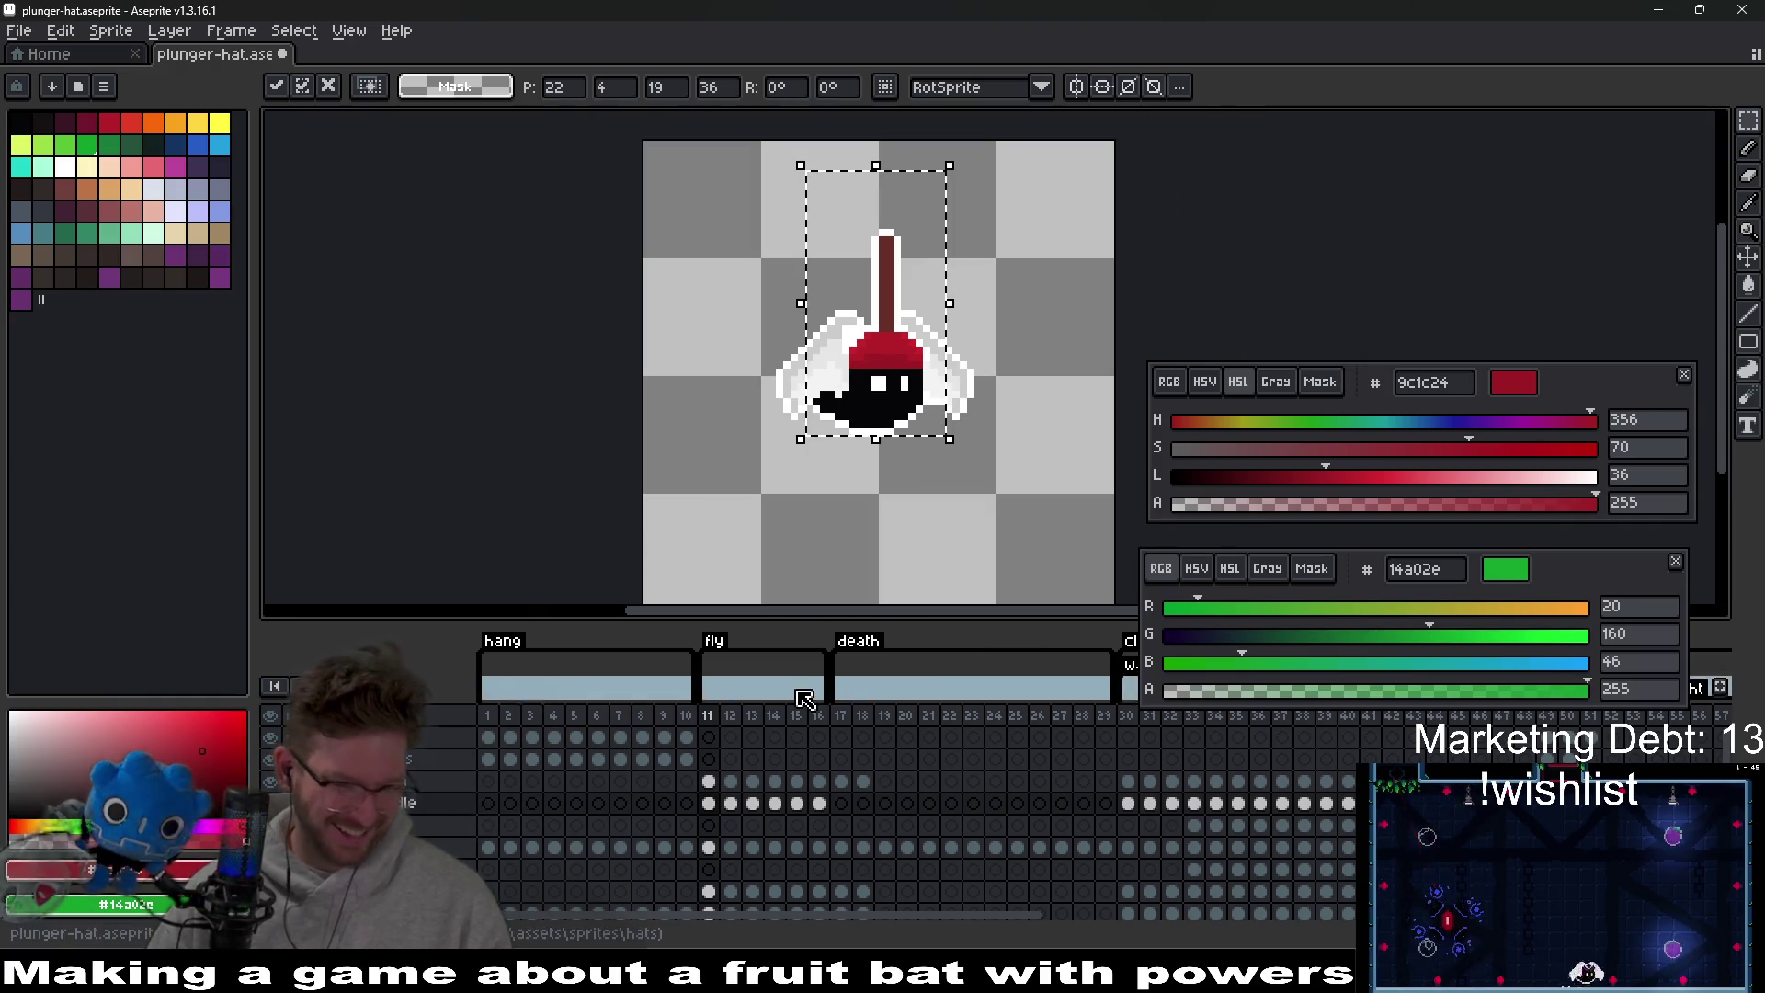
pyautogui.scroll(-3, 874, 533)
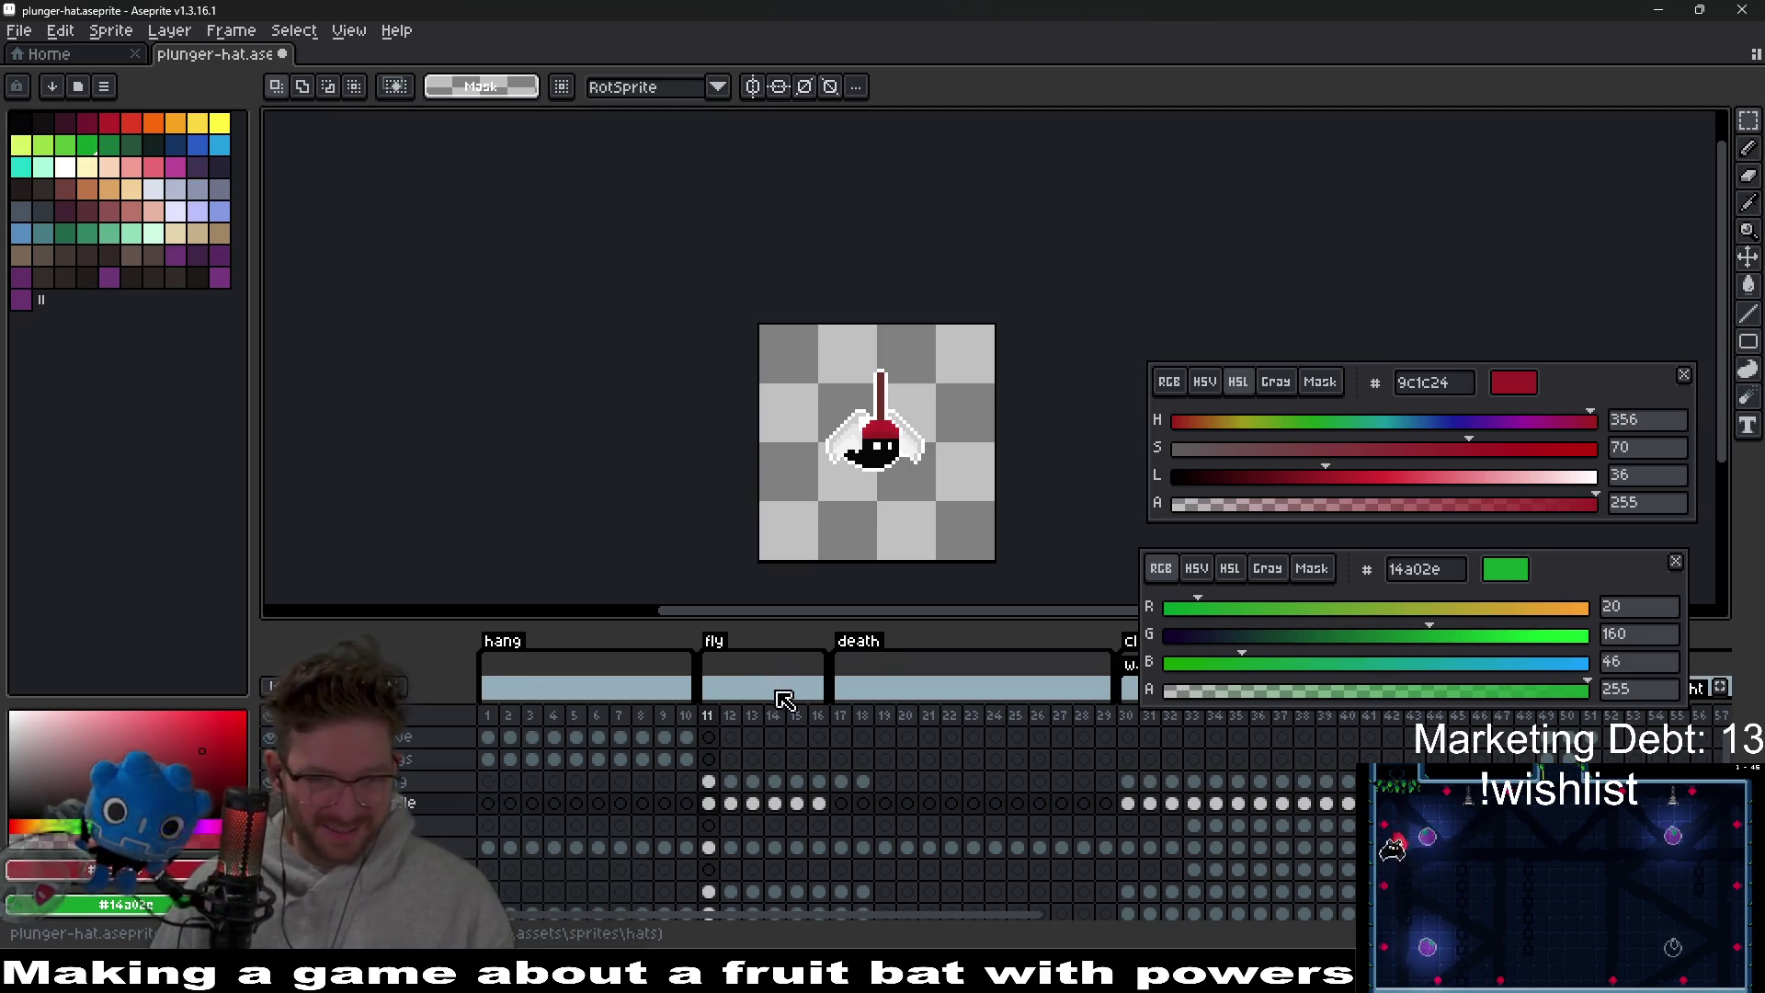
pyautogui.click(489, 760)
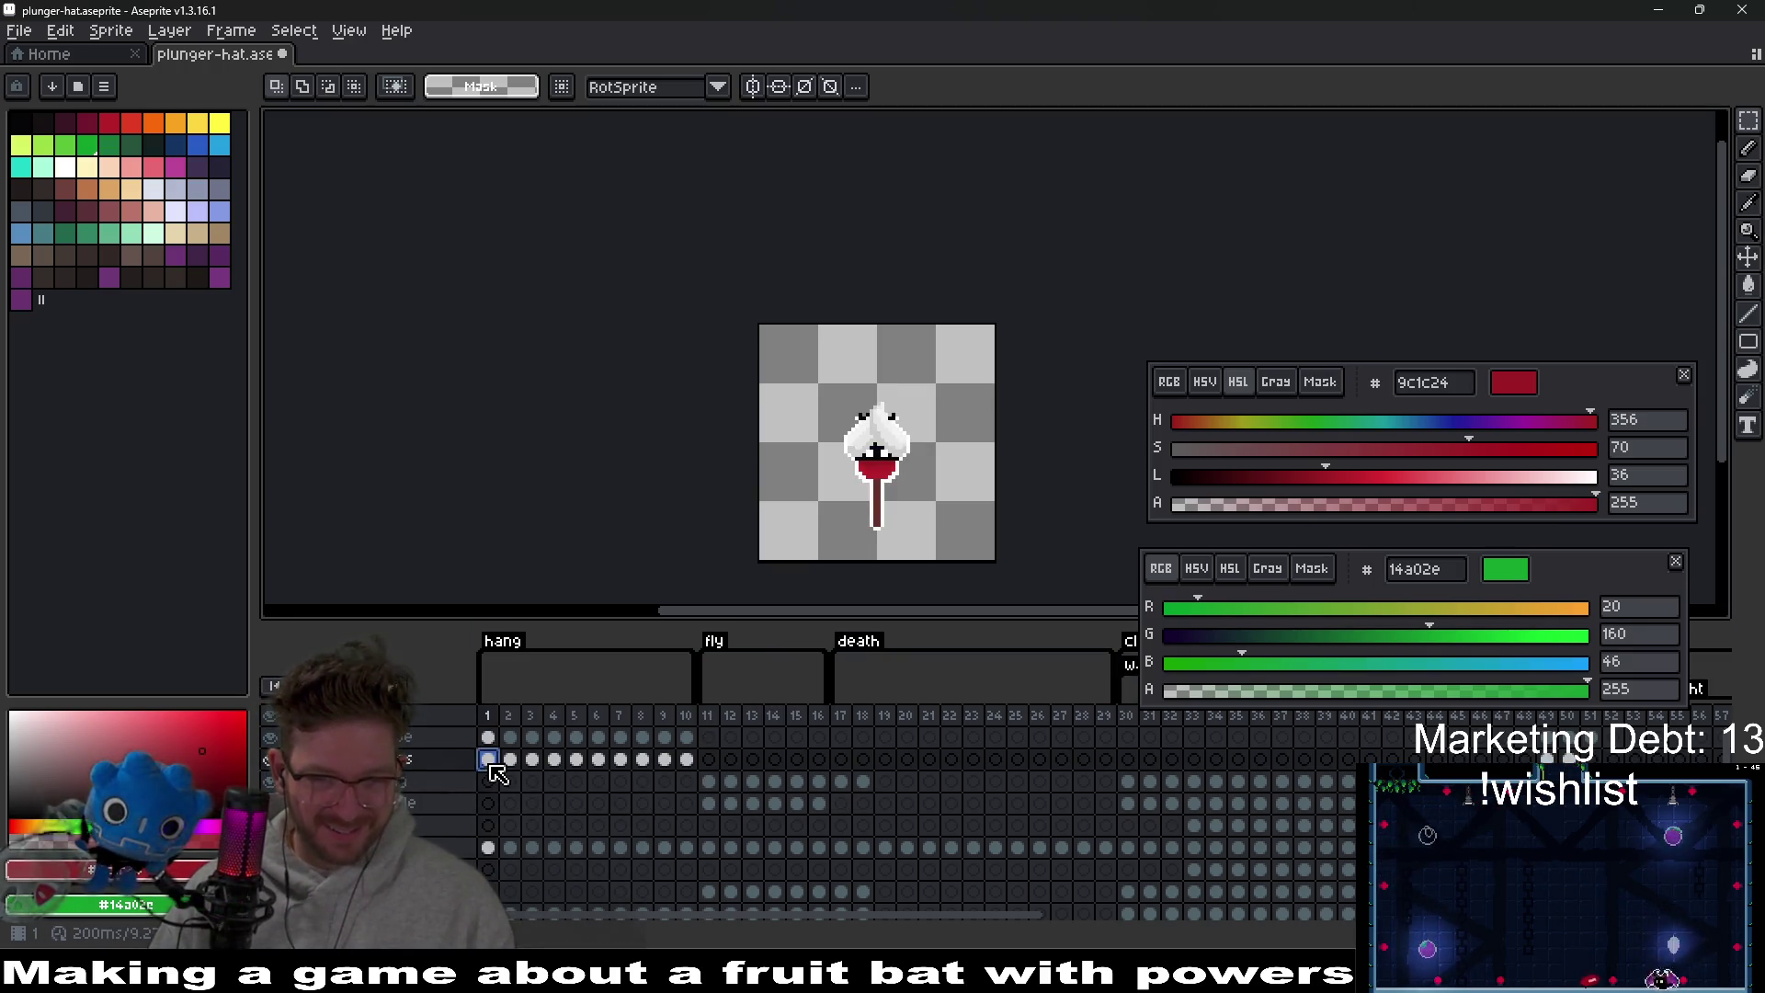
# Compare frames 11 and 12 and adjust the plunger's position on frame 12.
pyautogui.click(709, 804)
pyautogui.scroll(5, 931, 454)
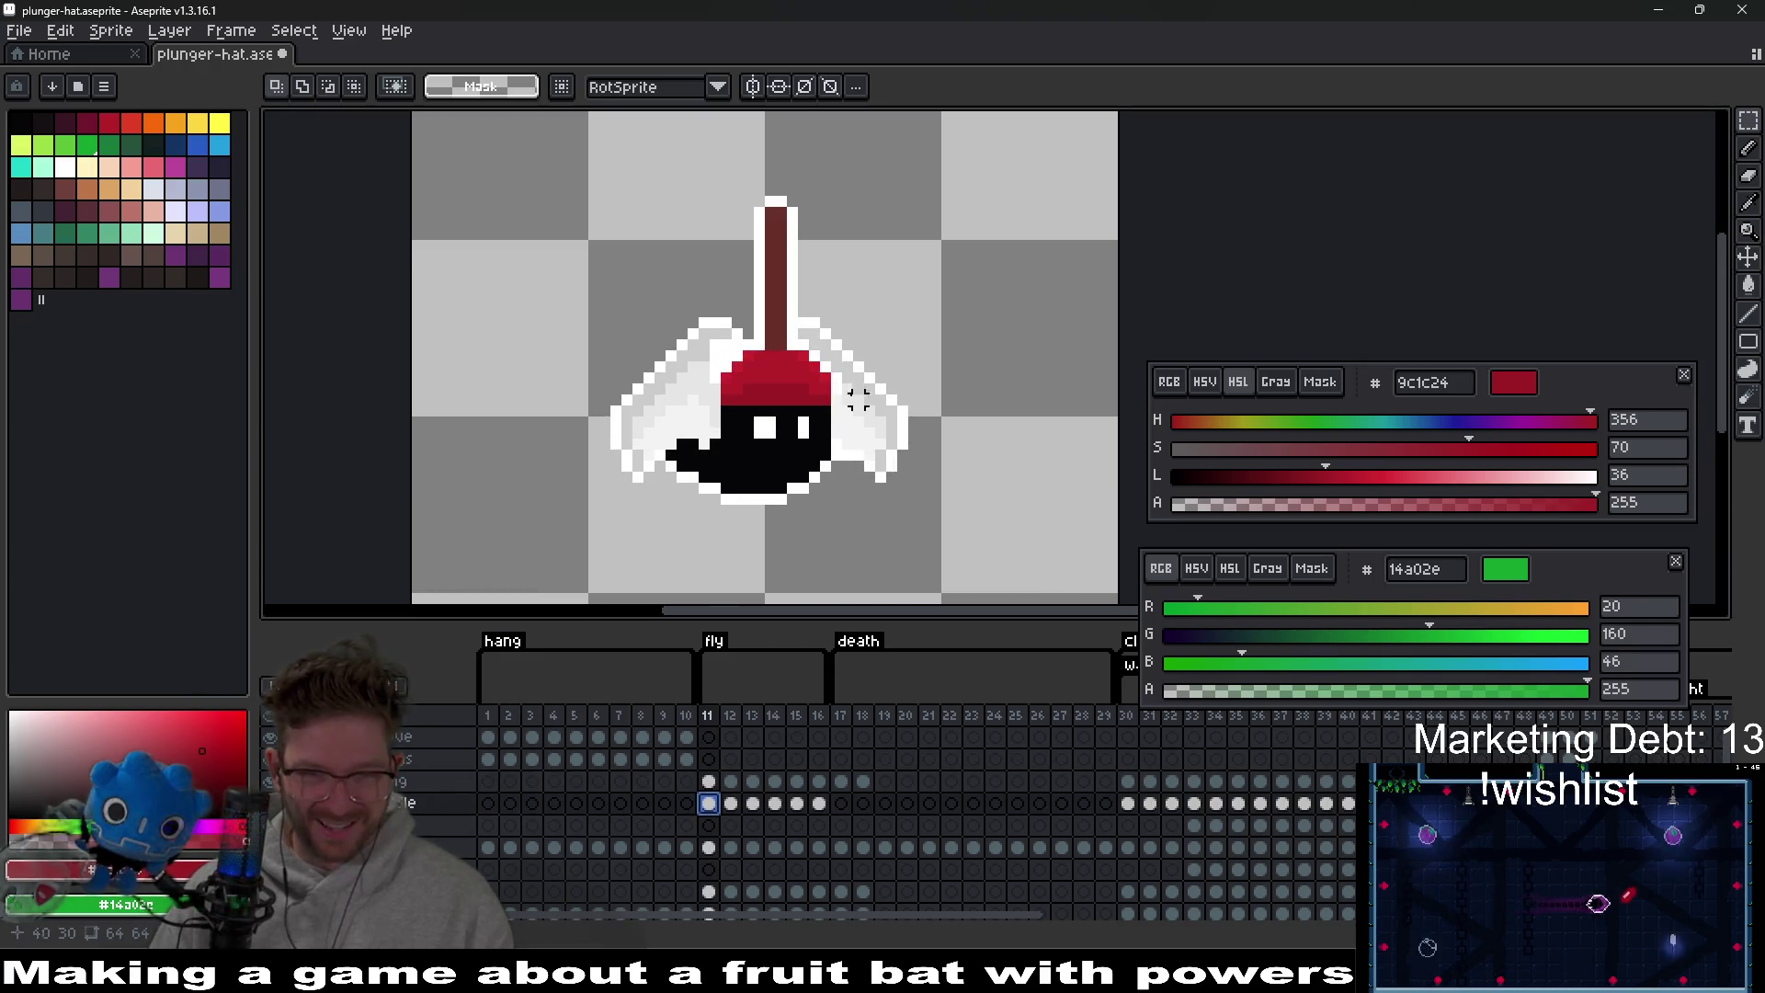
pyautogui.moveTo(828, 374); pyautogui.dragTo(835, 389)
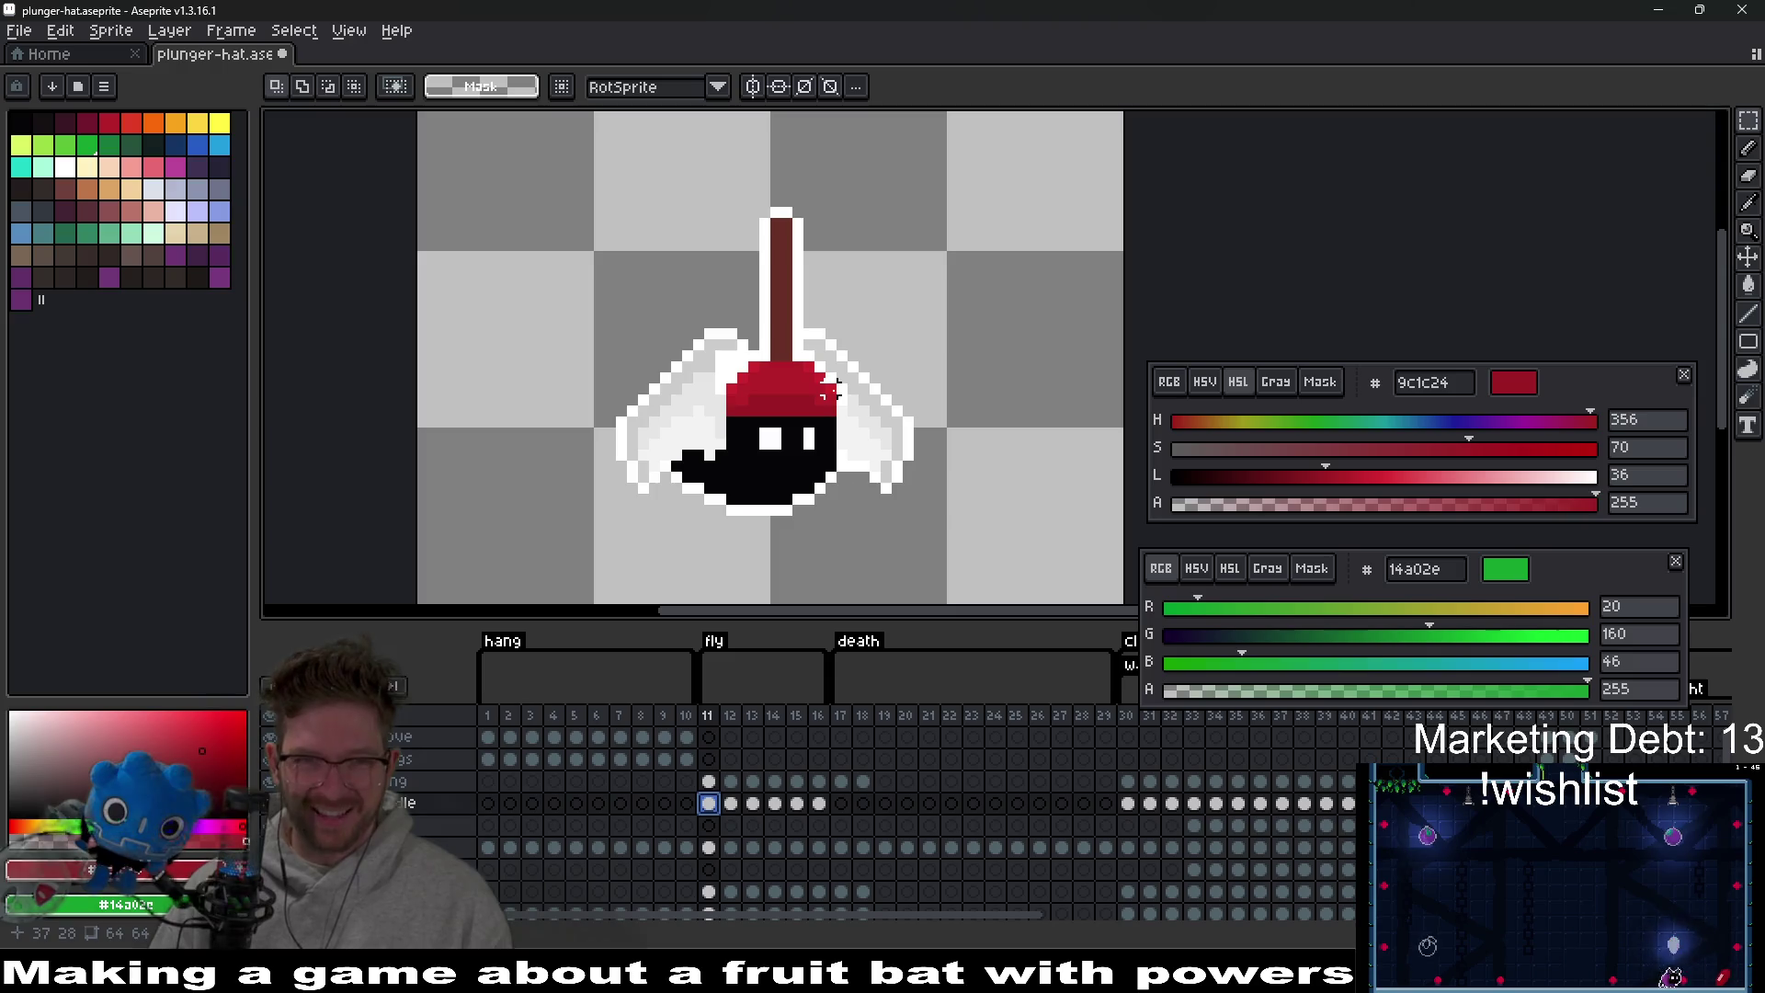
pyautogui.click(731, 803)
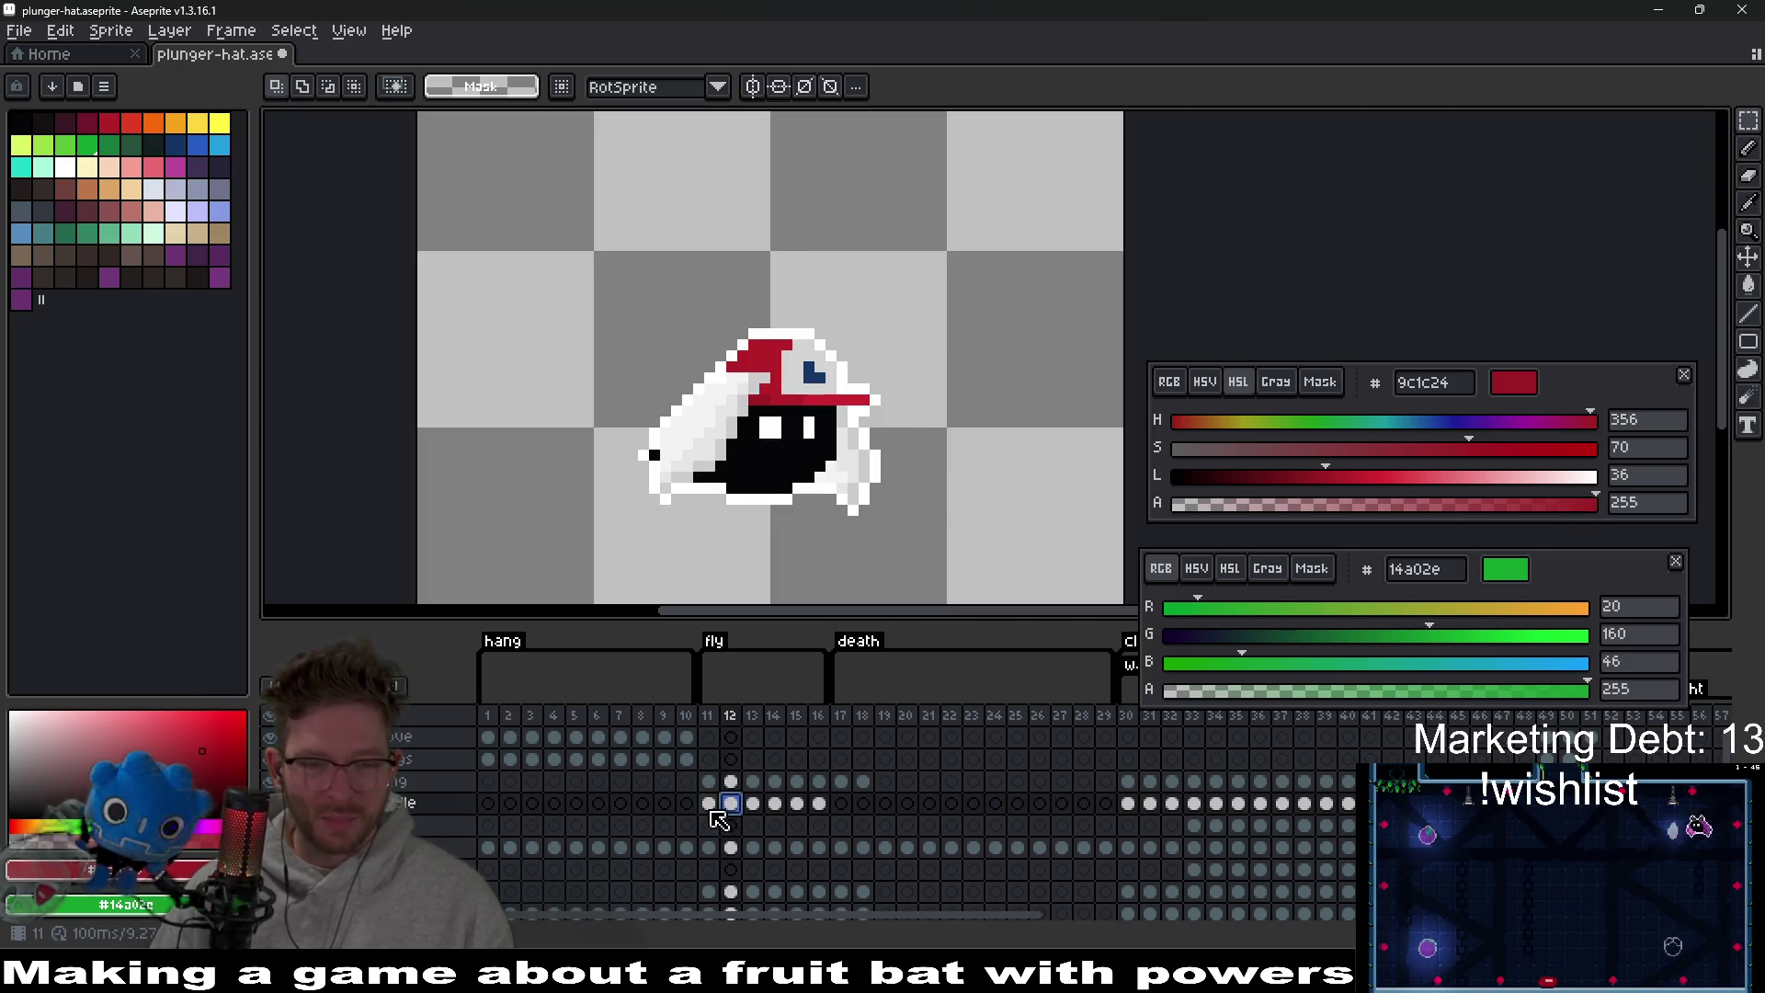
pyautogui.click(710, 808)
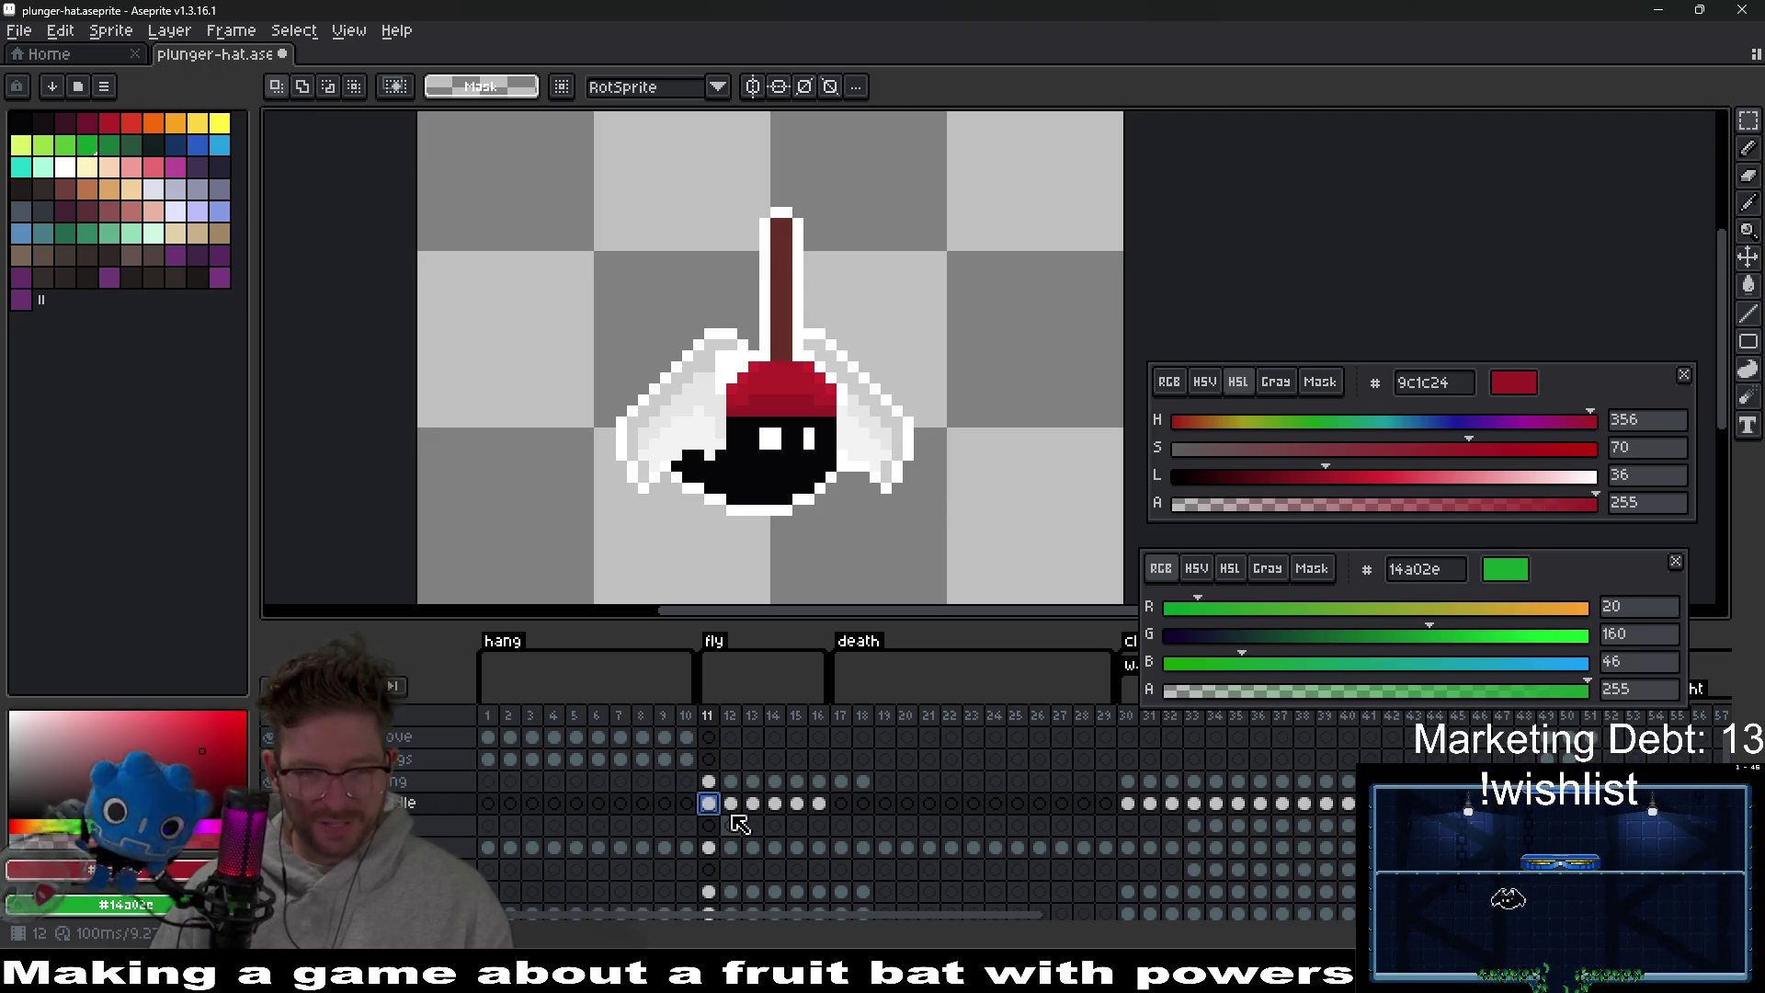
pyautogui.click(732, 806)
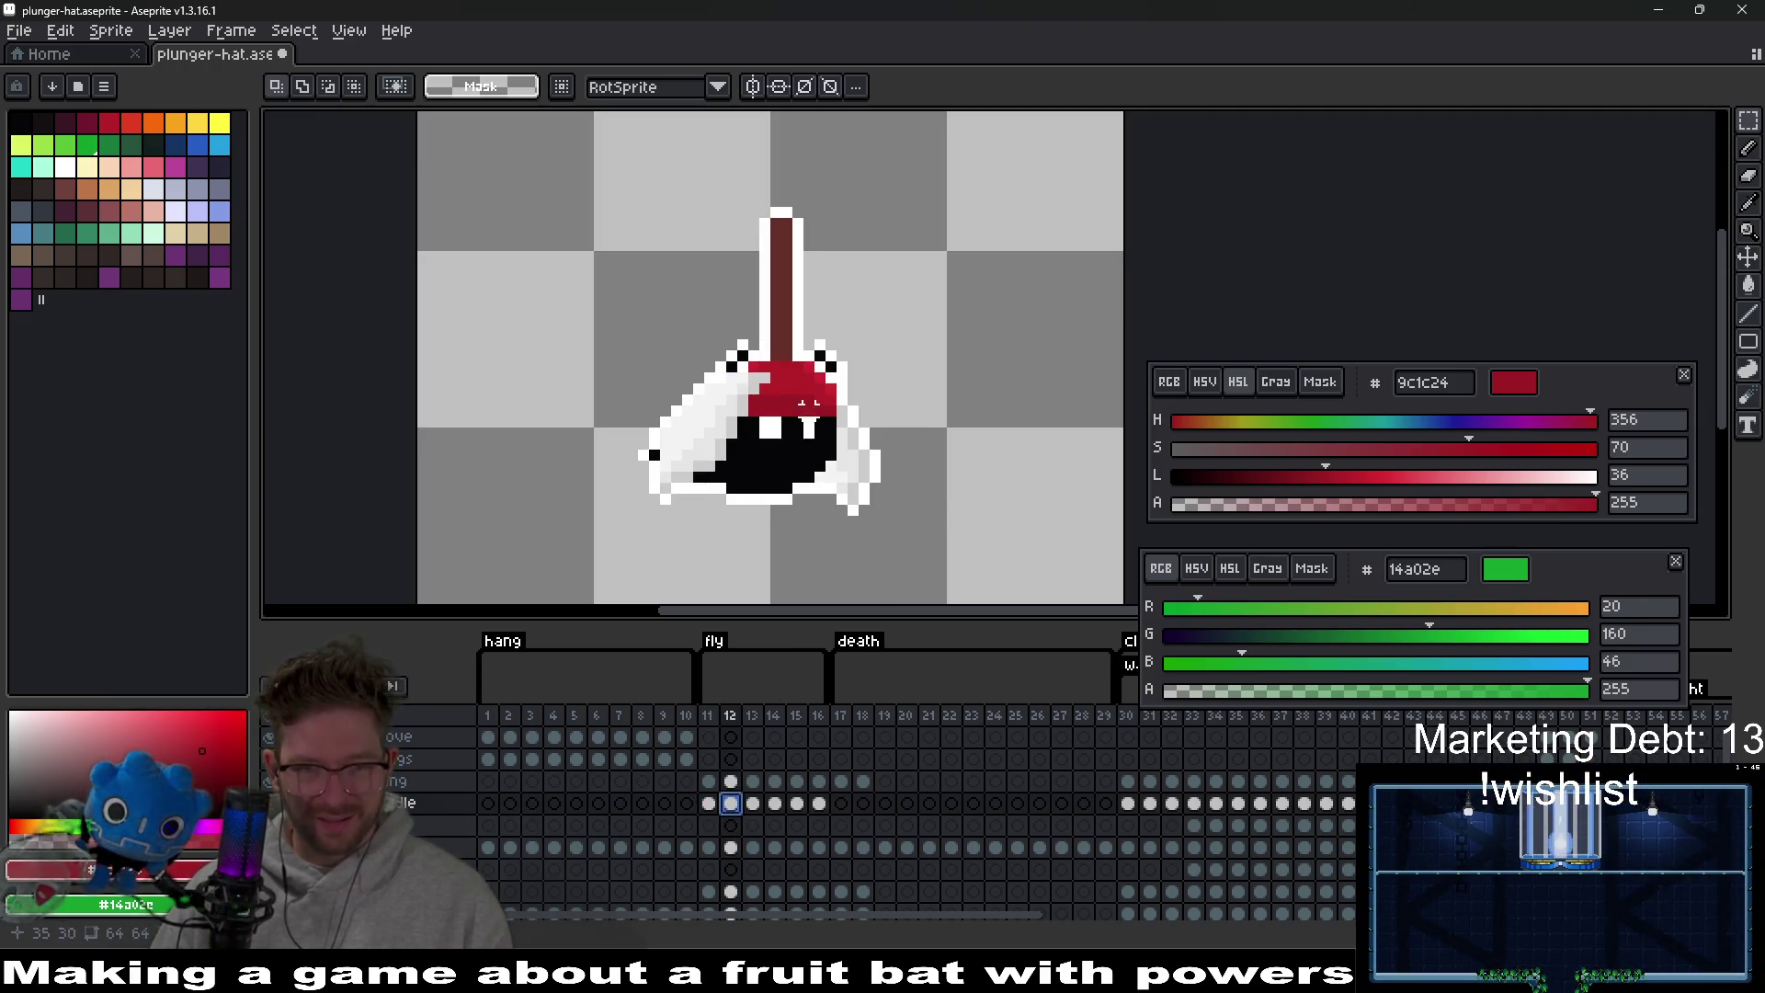
pyautogui.moveTo(638, 185)
pyautogui.mouseDown()
pyautogui.moveTo(891, 512)
pyautogui.moveTo(891, 461)
pyautogui.mouseUp()
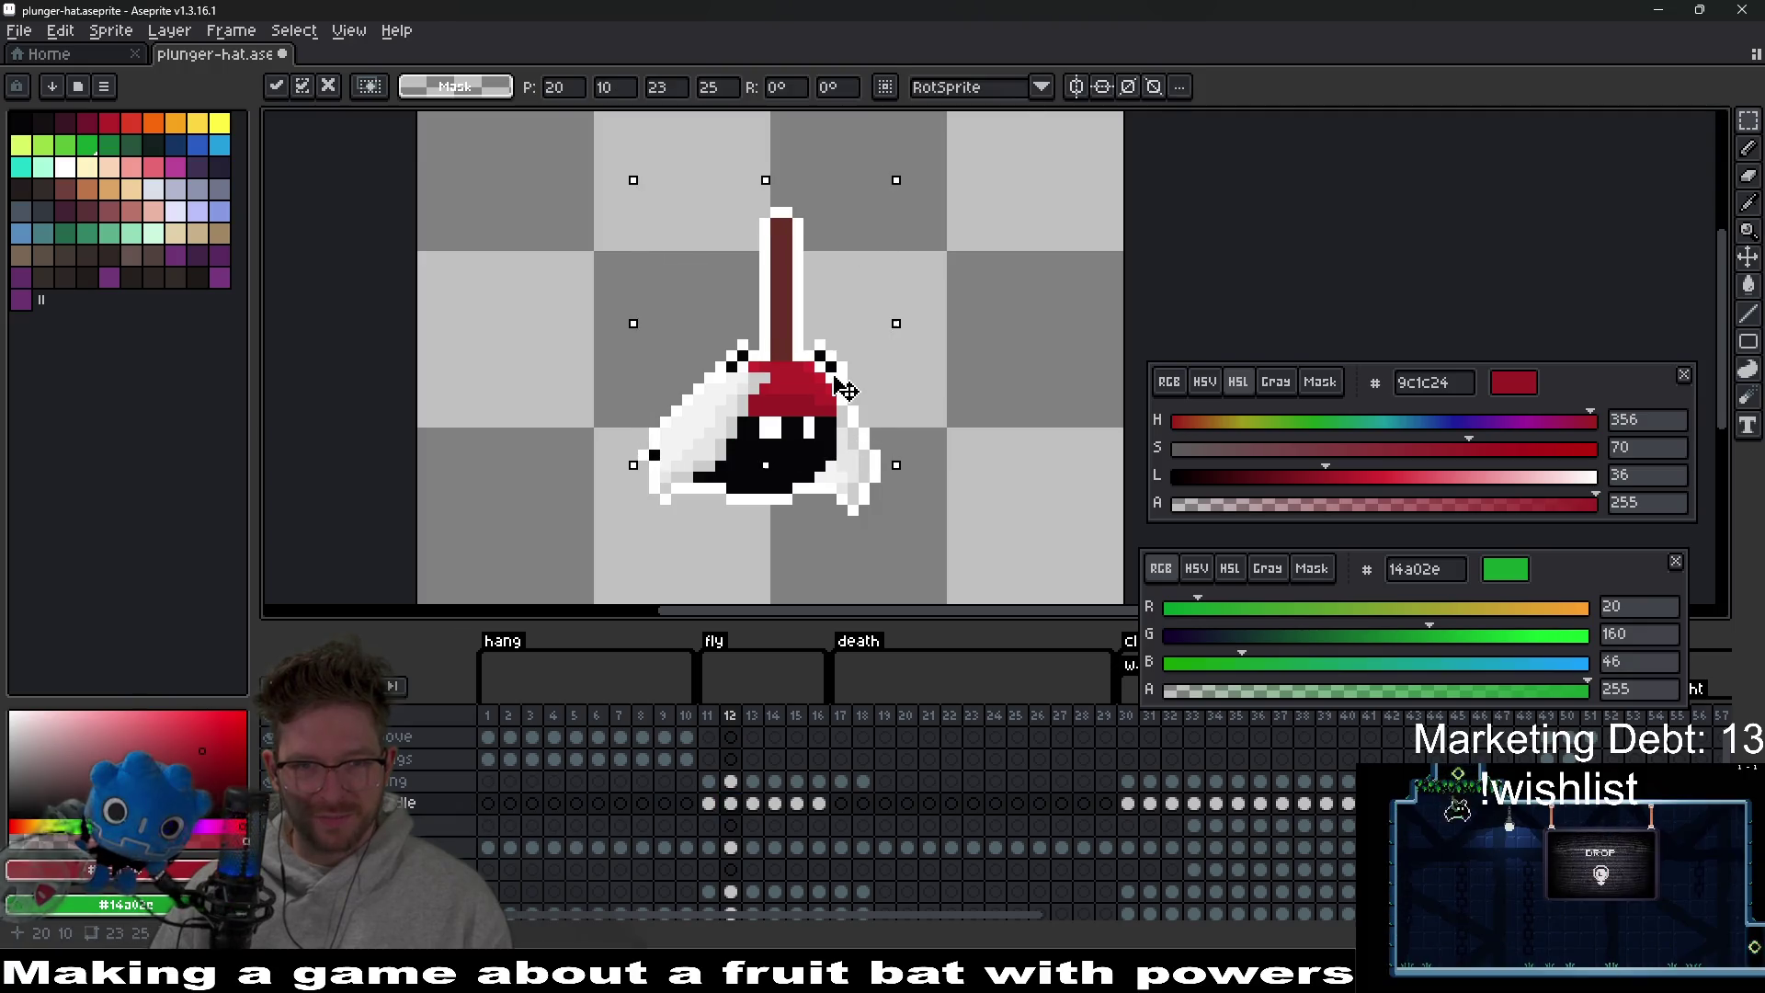
pyautogui.moveTo(838, 386)
pyautogui.mouseDown()
pyautogui.moveTo(838, 366)
pyautogui.moveTo(838, 380)
pyautogui.mouseUp()
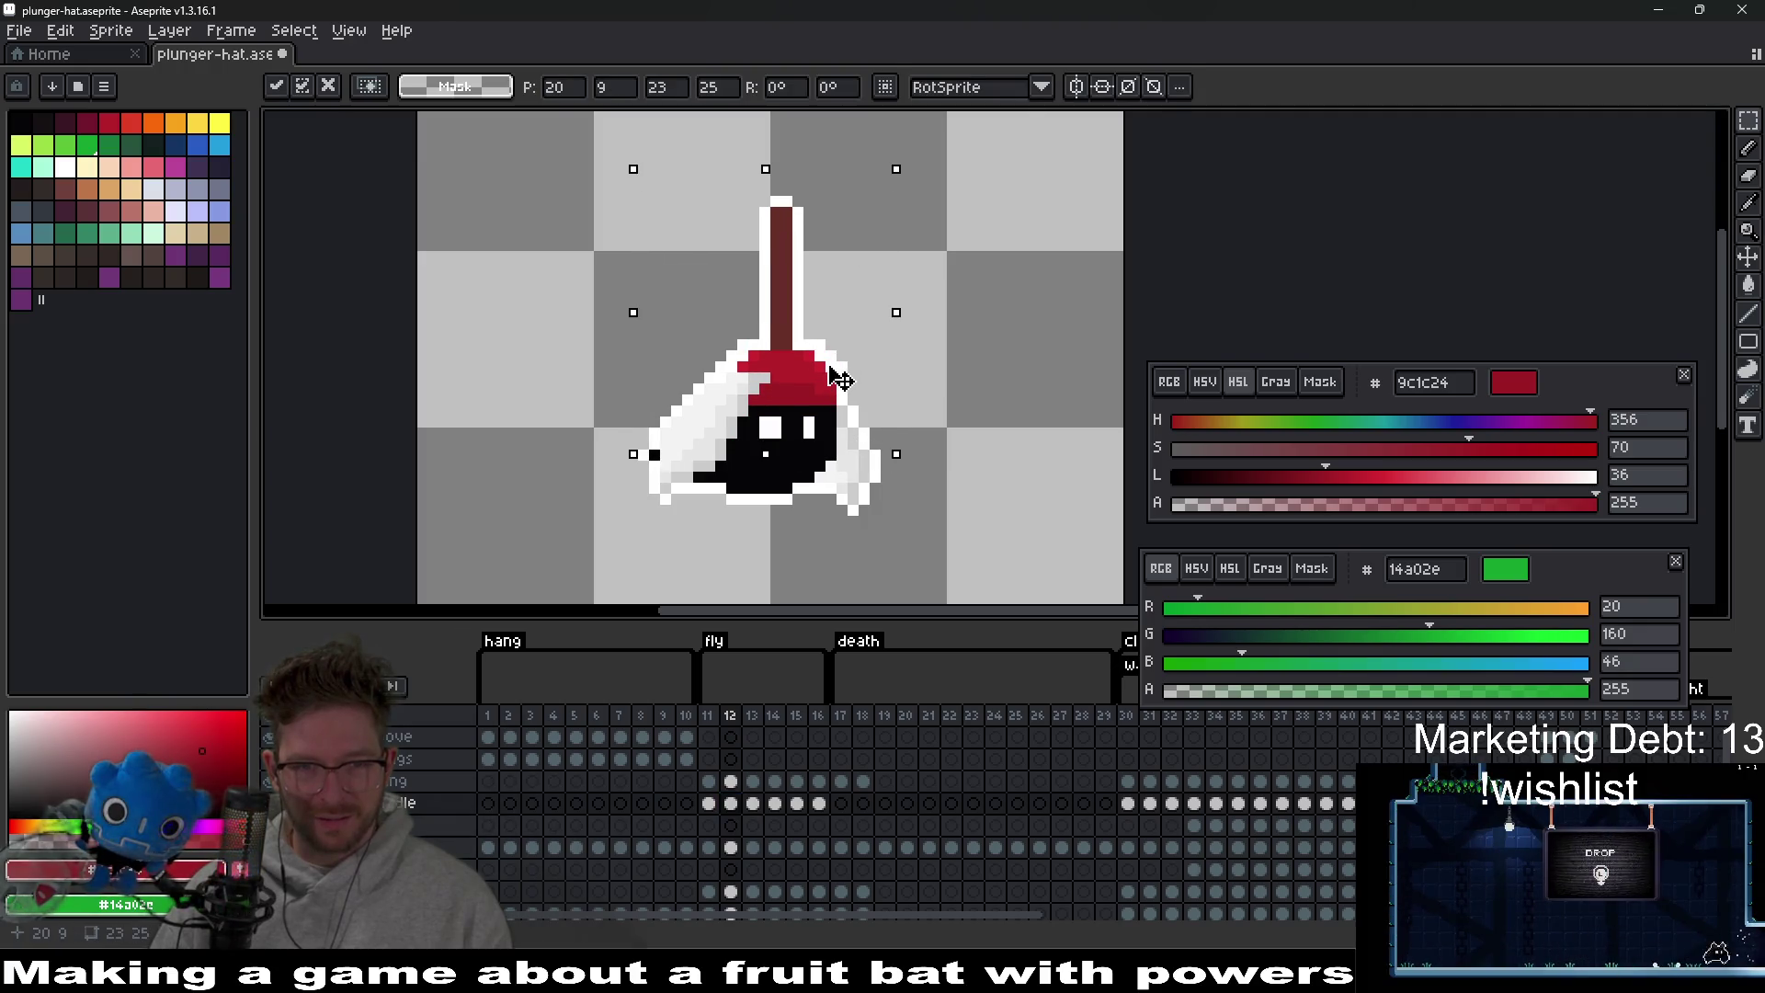
pyautogui.click(973, 355)
pyautogui.moveTo(651, 188); pyautogui.dragTo(894, 440)
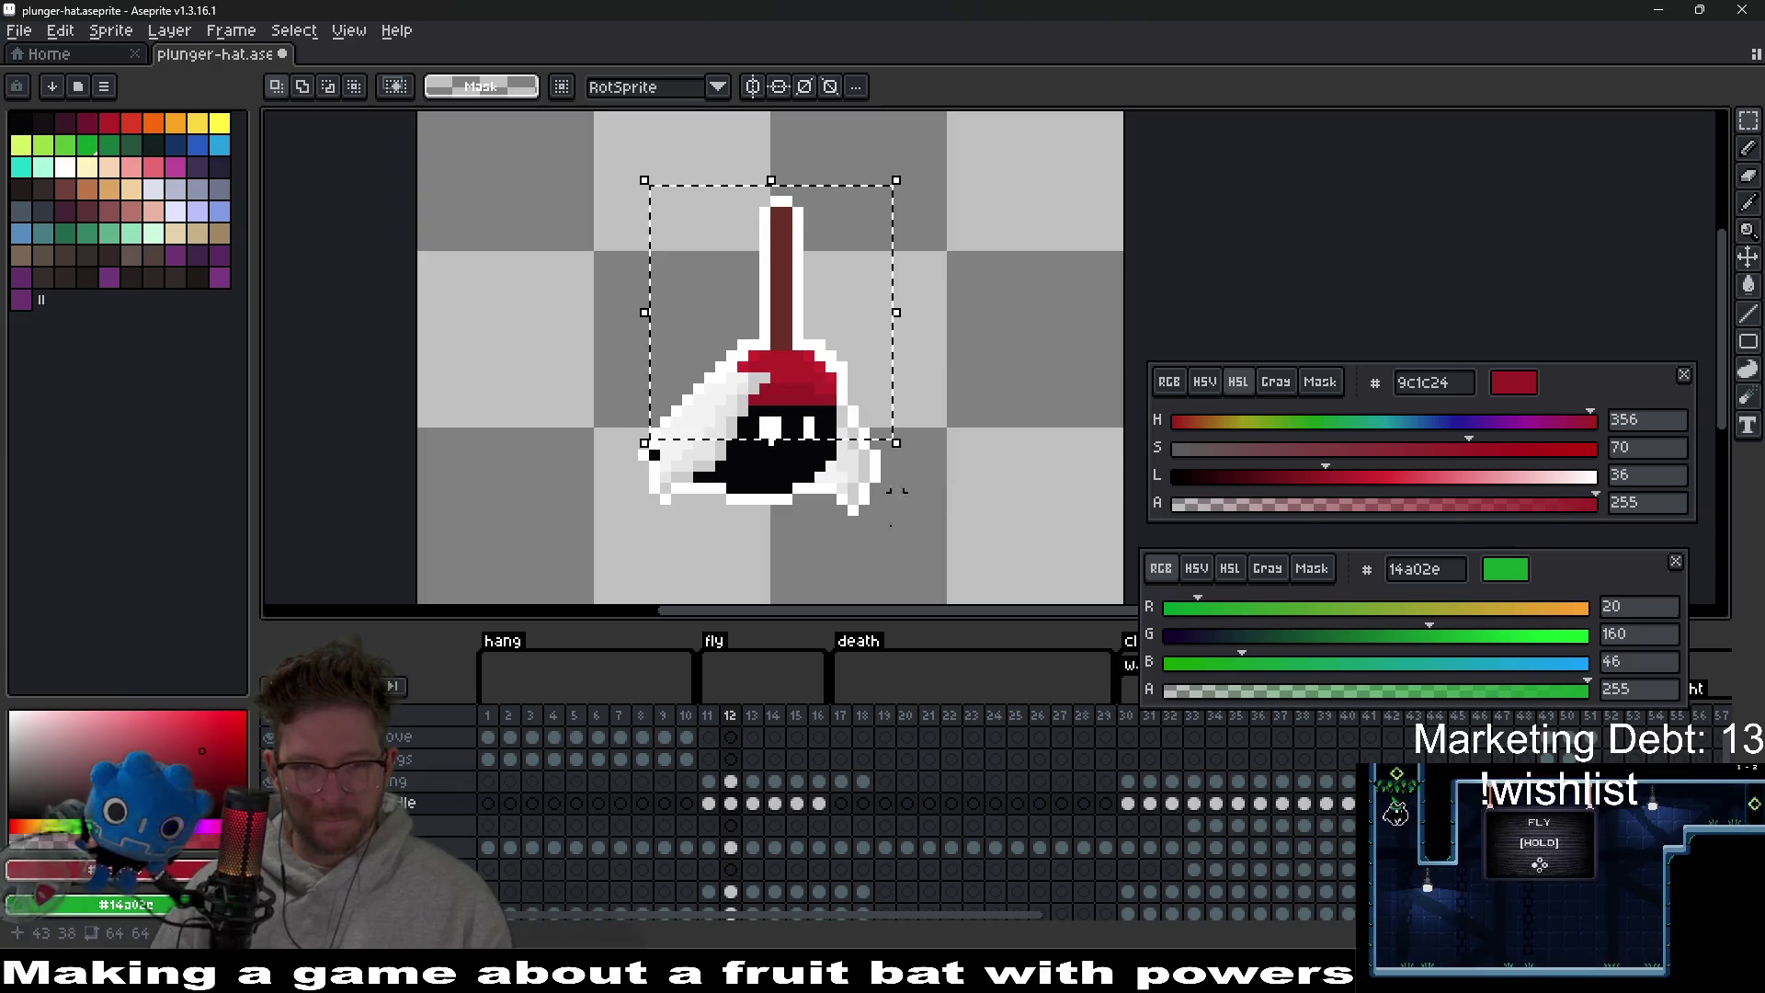
# Paste the plunger hat onto frame 13's head and touch up a cup-edge pixel in white.
pyautogui.click(753, 803)
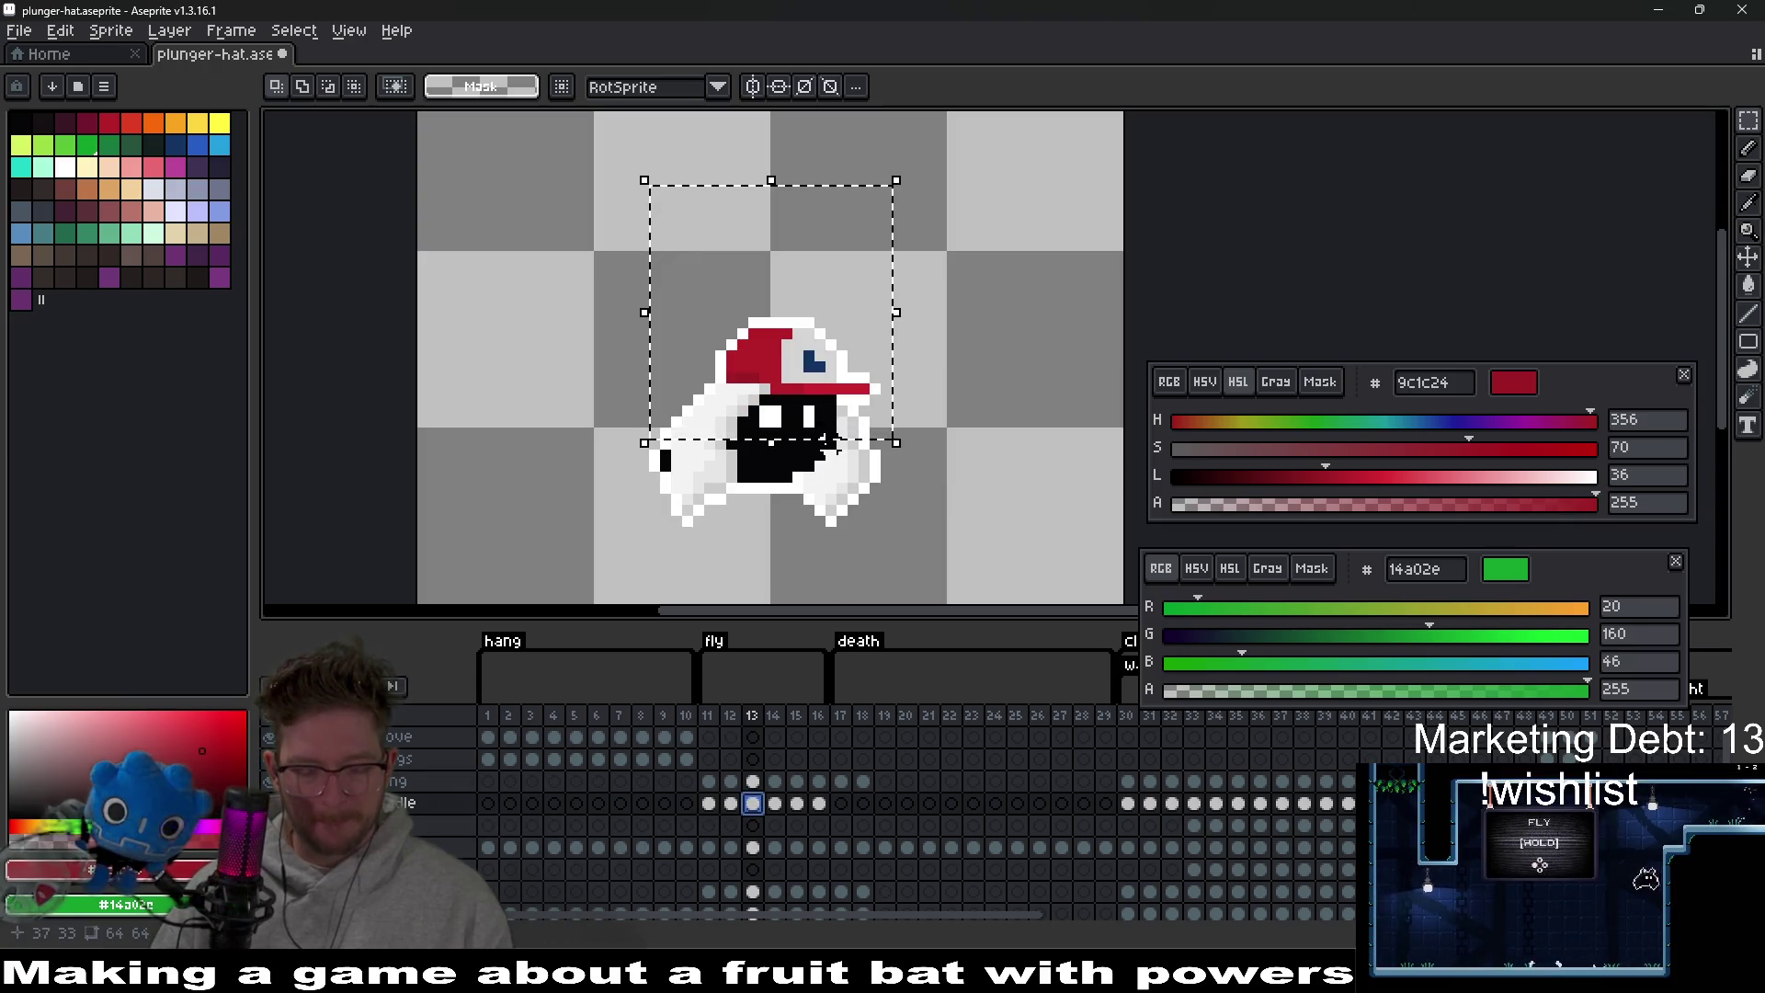
pyautogui.hotkey('ctrl', 'v')
pyautogui.moveTo(810, 368); pyautogui.dragTo(806, 343)
pyautogui.hotkey('ctrl', 'd')
pyautogui.press('b')
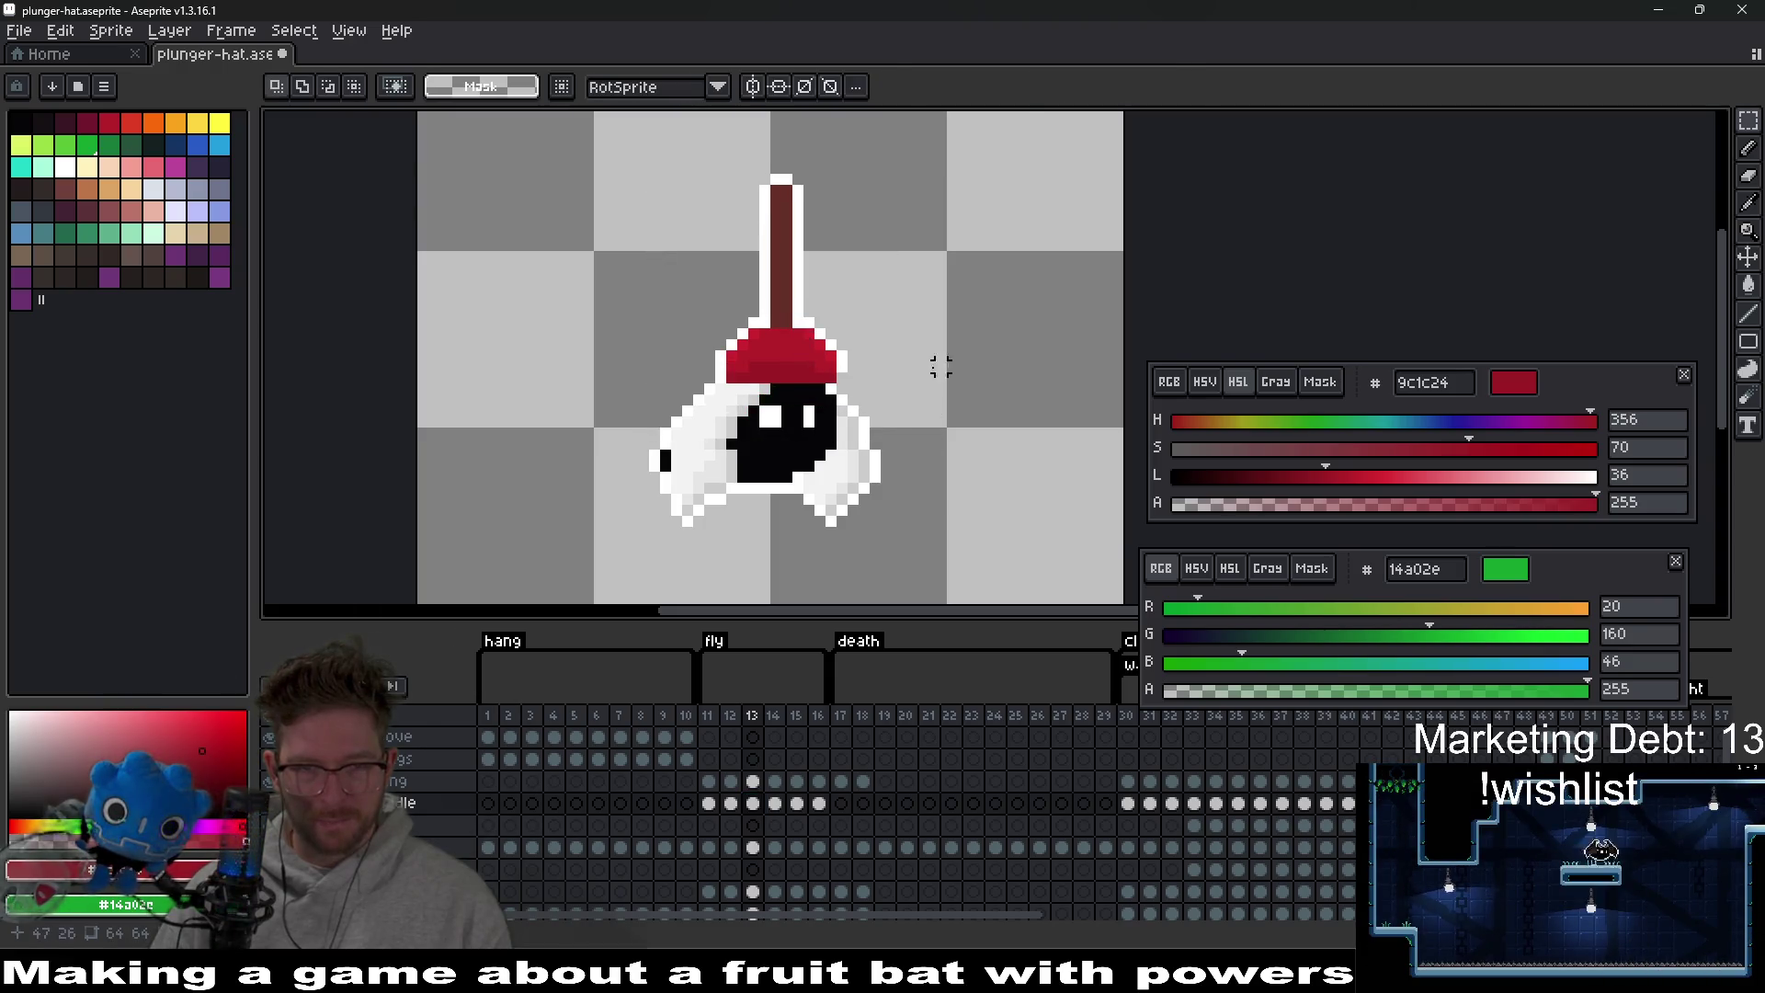
pyautogui.scroll(3, 938, 364)
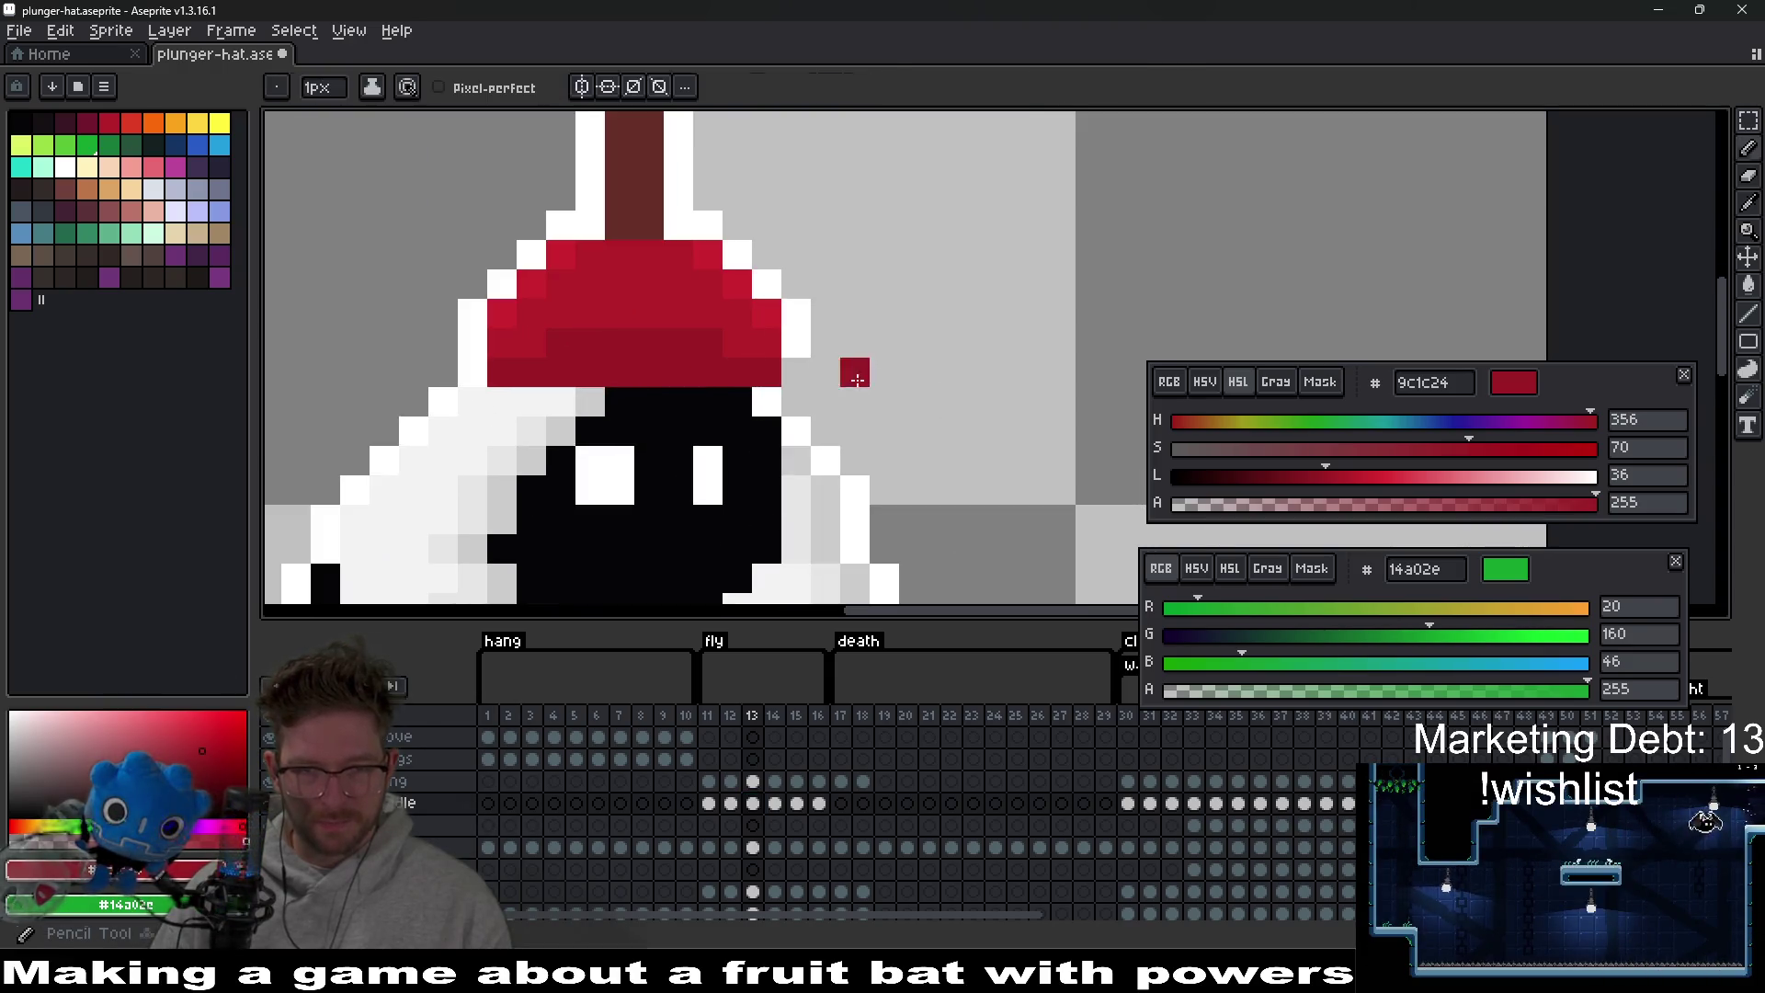
pyautogui.keyDown('alt'); pyautogui.click(802, 313); pyautogui.keyUp('alt')
pyautogui.click(799, 374)
pyautogui.scroll(-3, 912, 357)
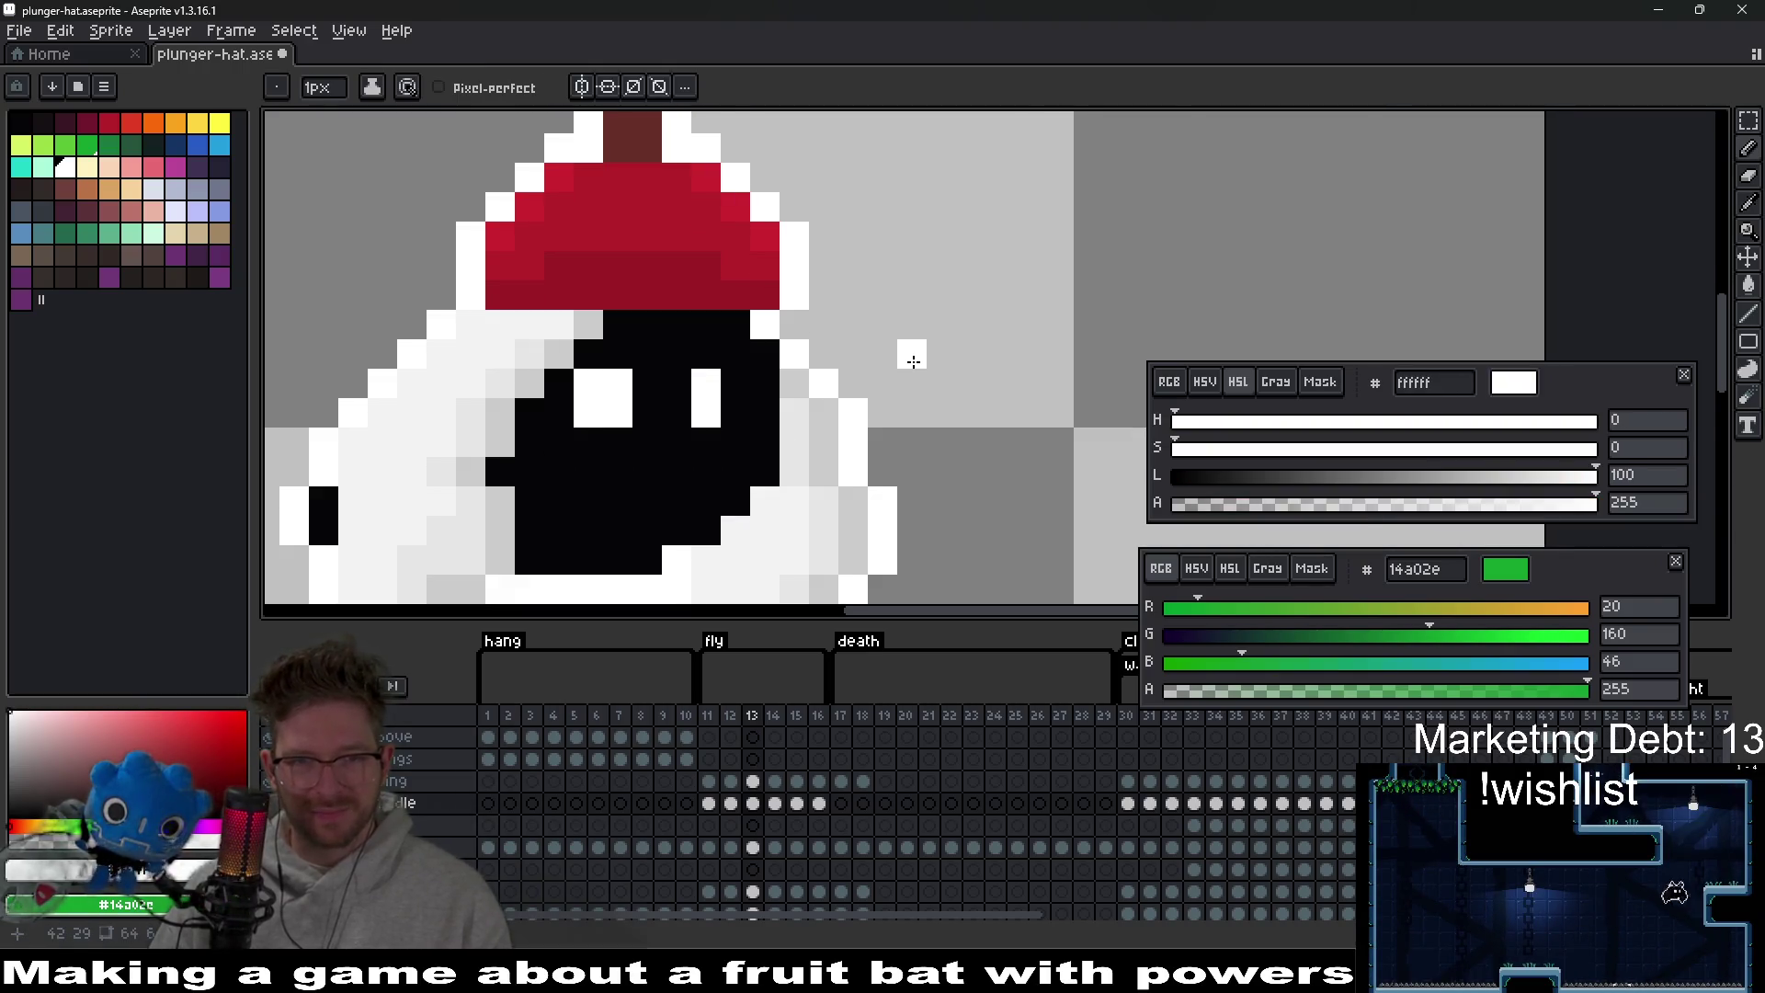
# Undo the frame 14 copy and lower frame 13's hat by one pixel.
pyautogui.click(777, 803)
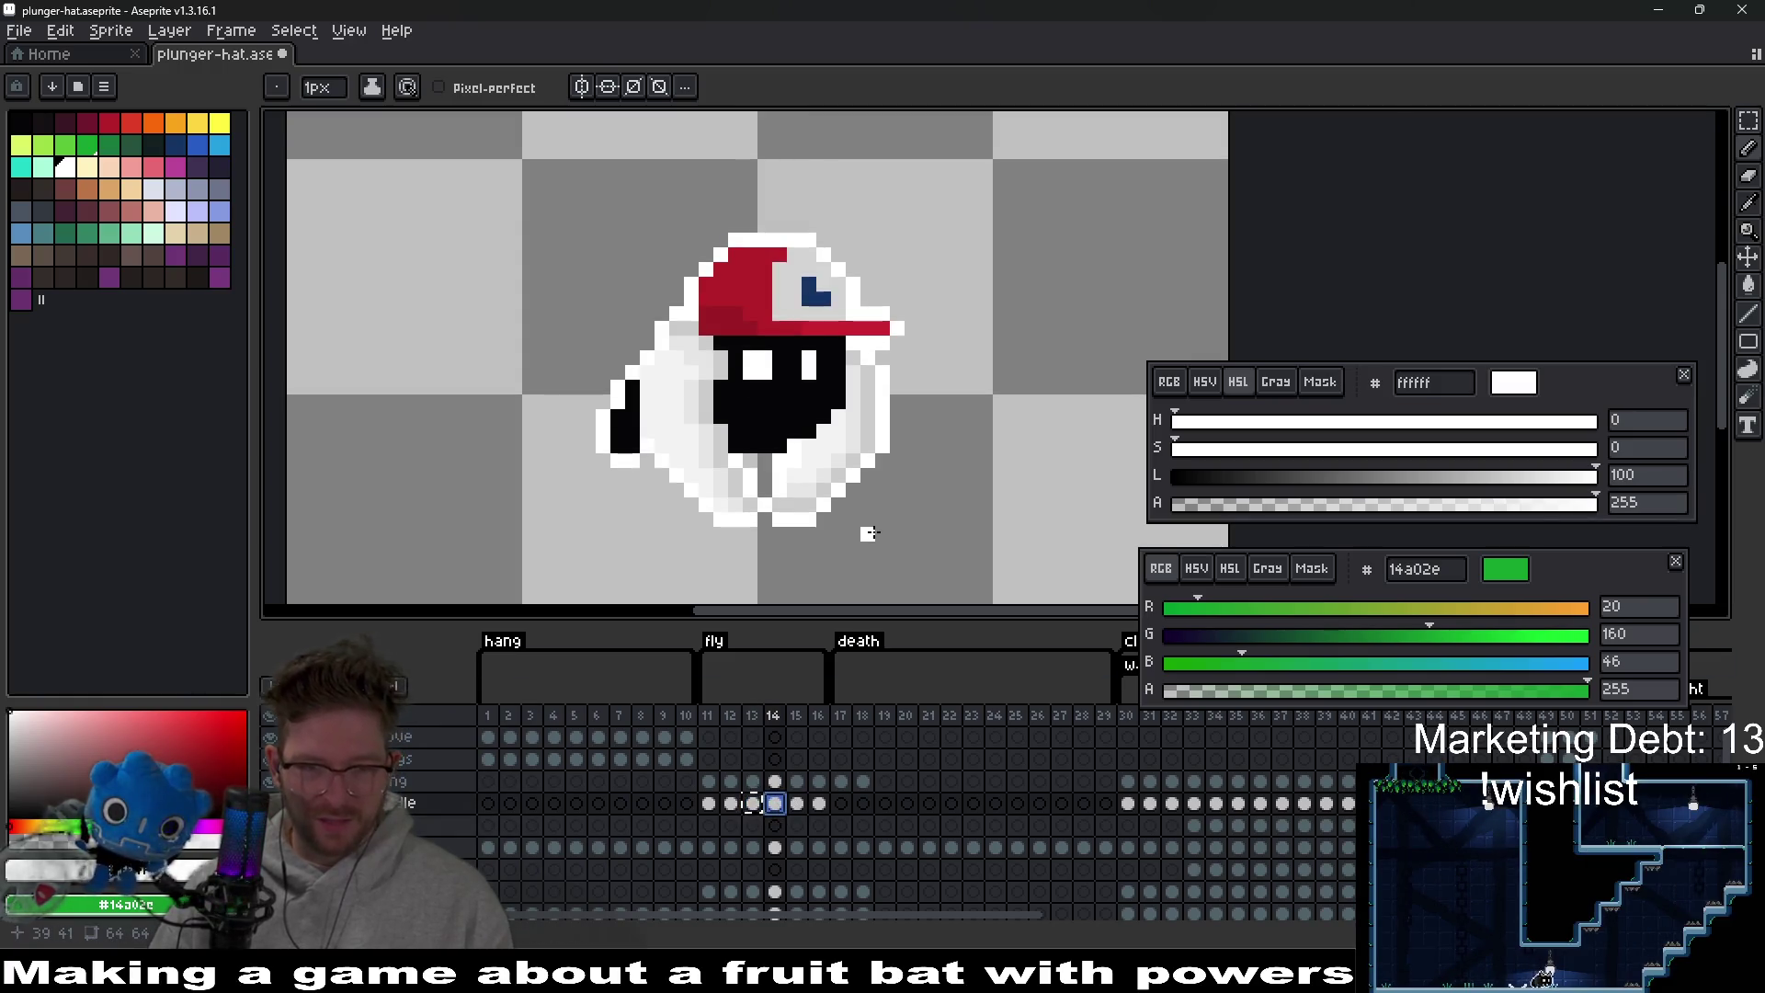
pyautogui.hotkey('ctrl', 'z')
pyautogui.hotkey('ctrl', 'z')
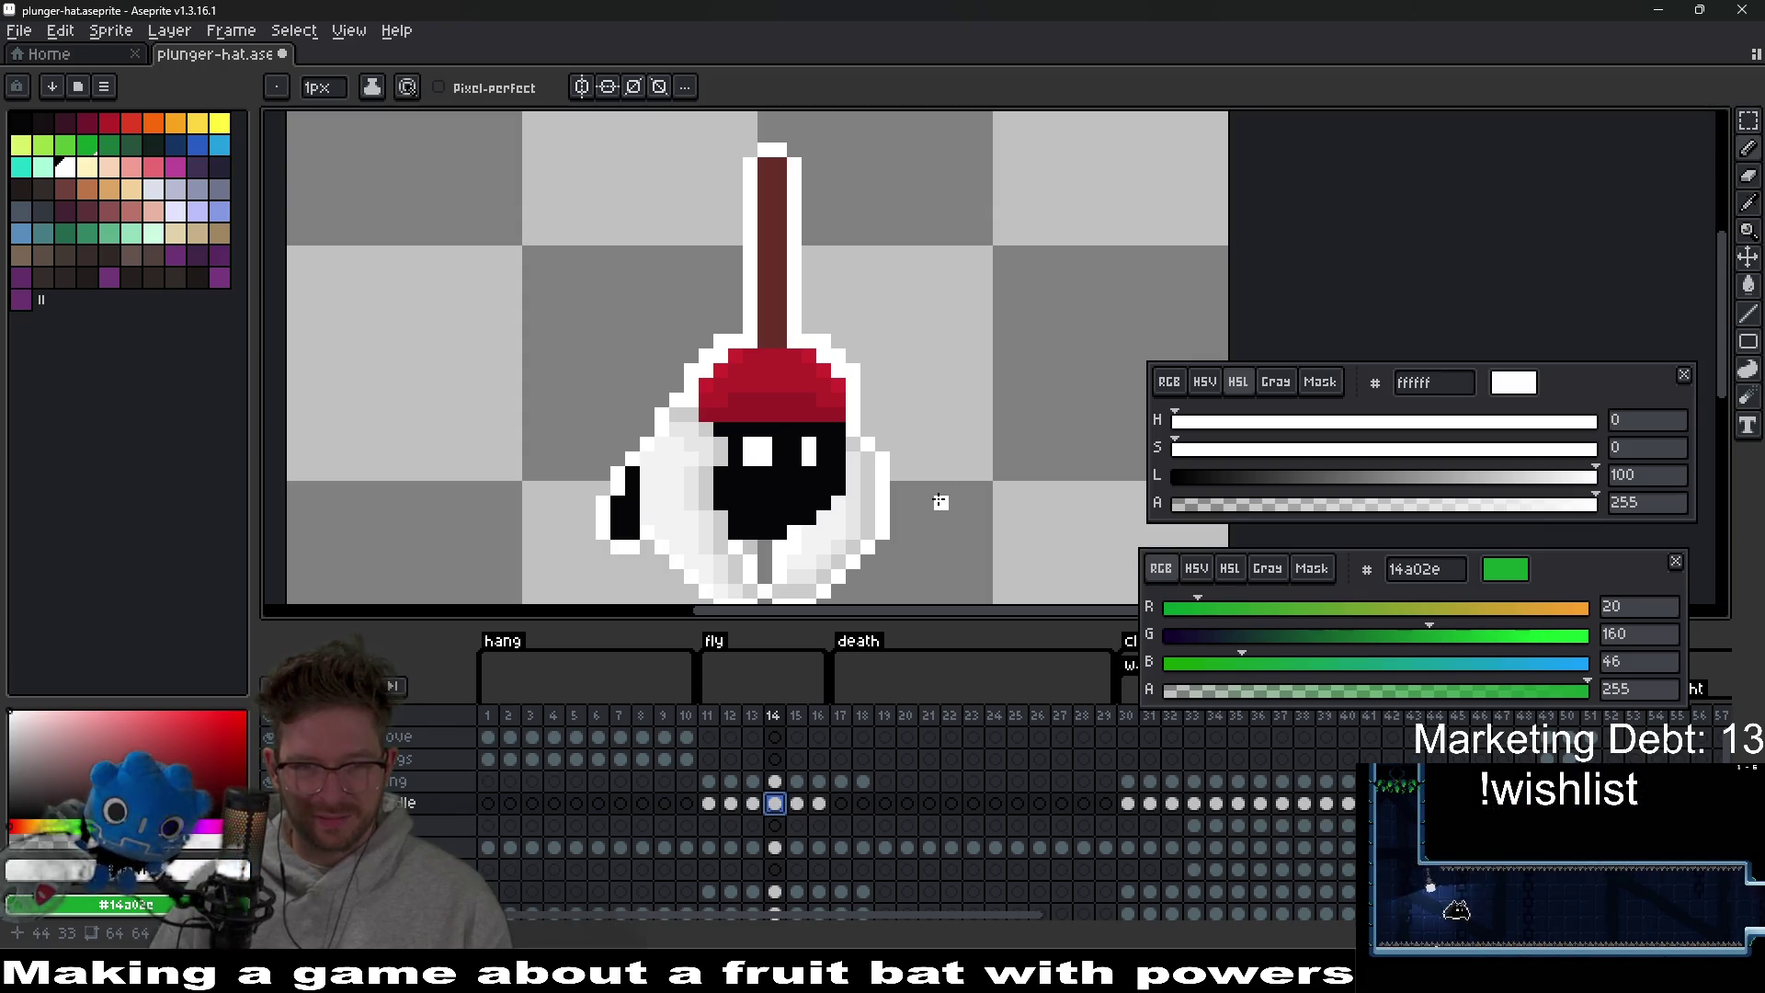
pyautogui.press('Left')
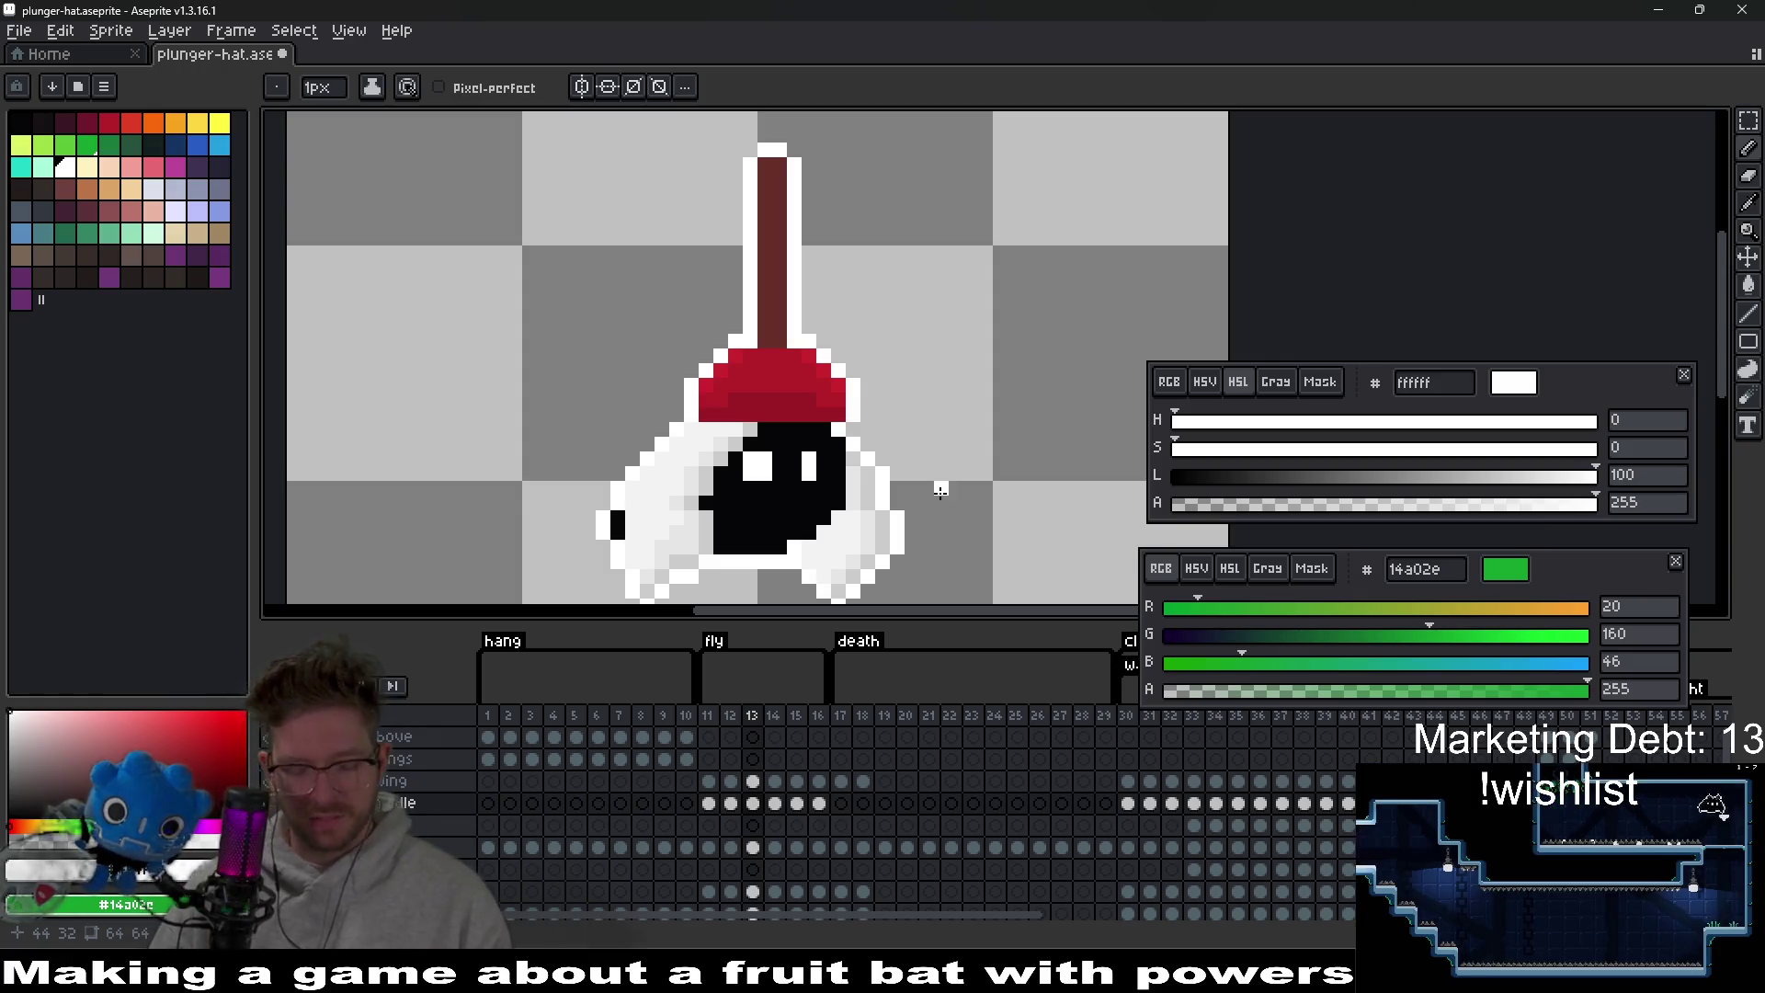
pyautogui.hotkey('ctrl', 'z')
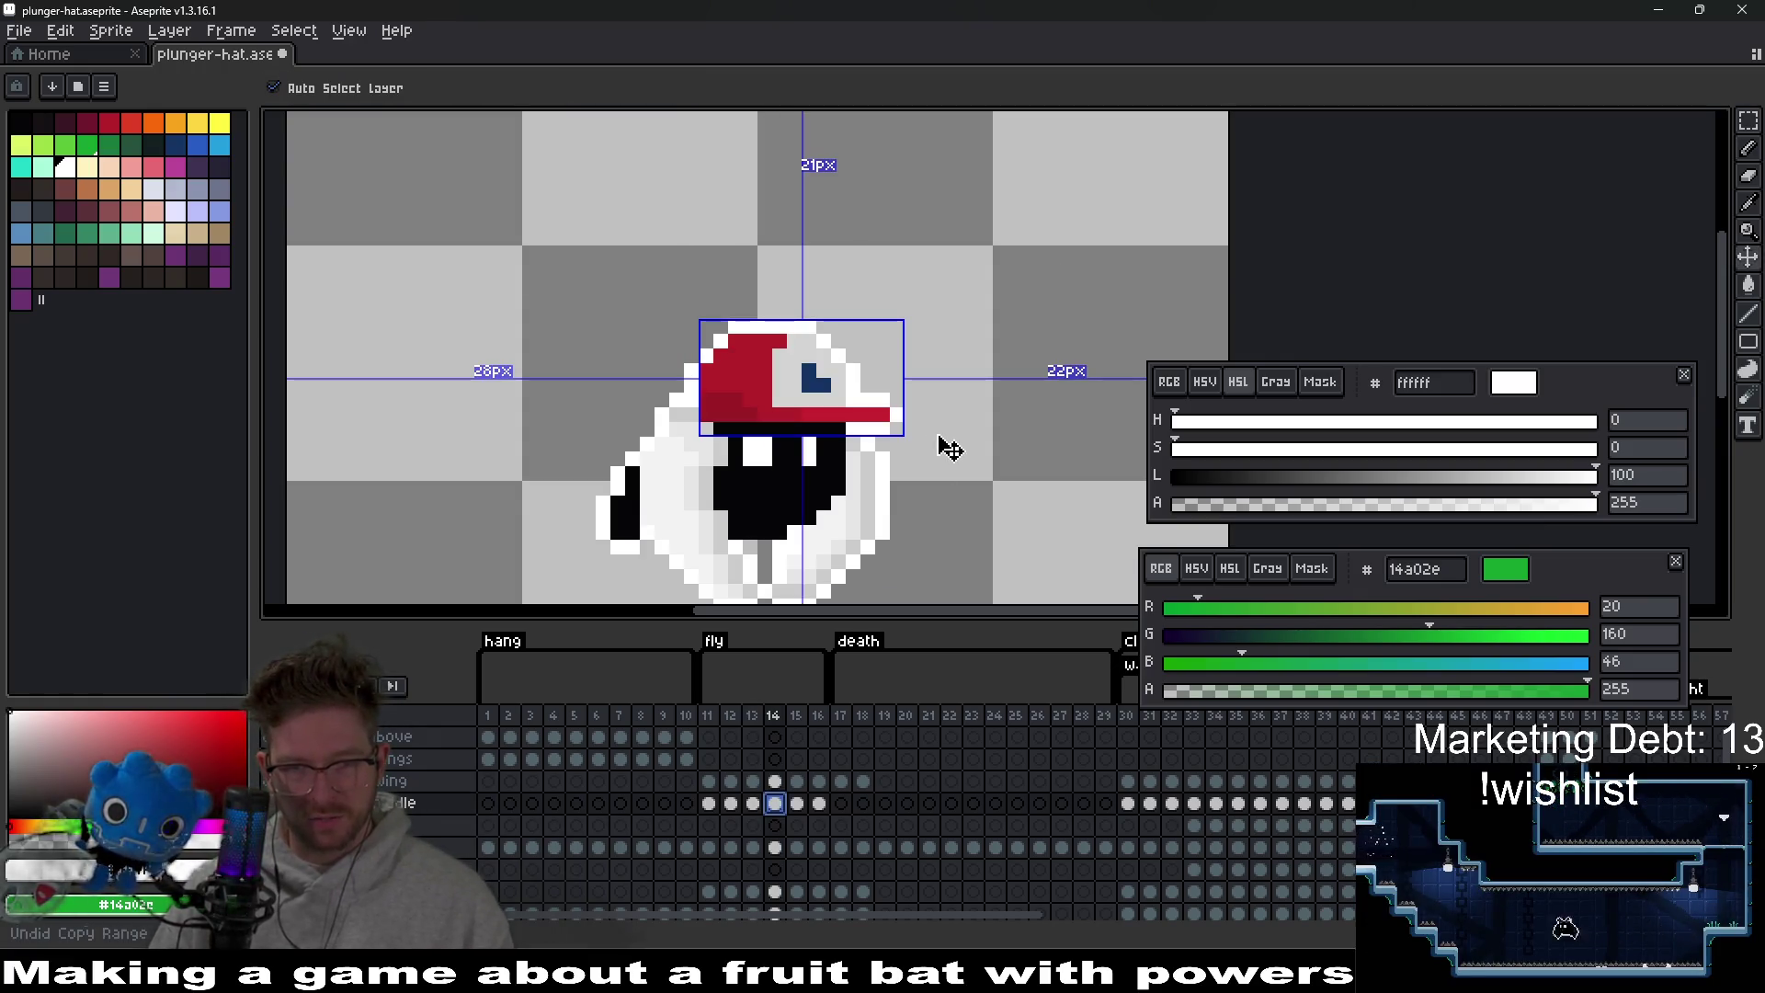
pyautogui.press('Left')
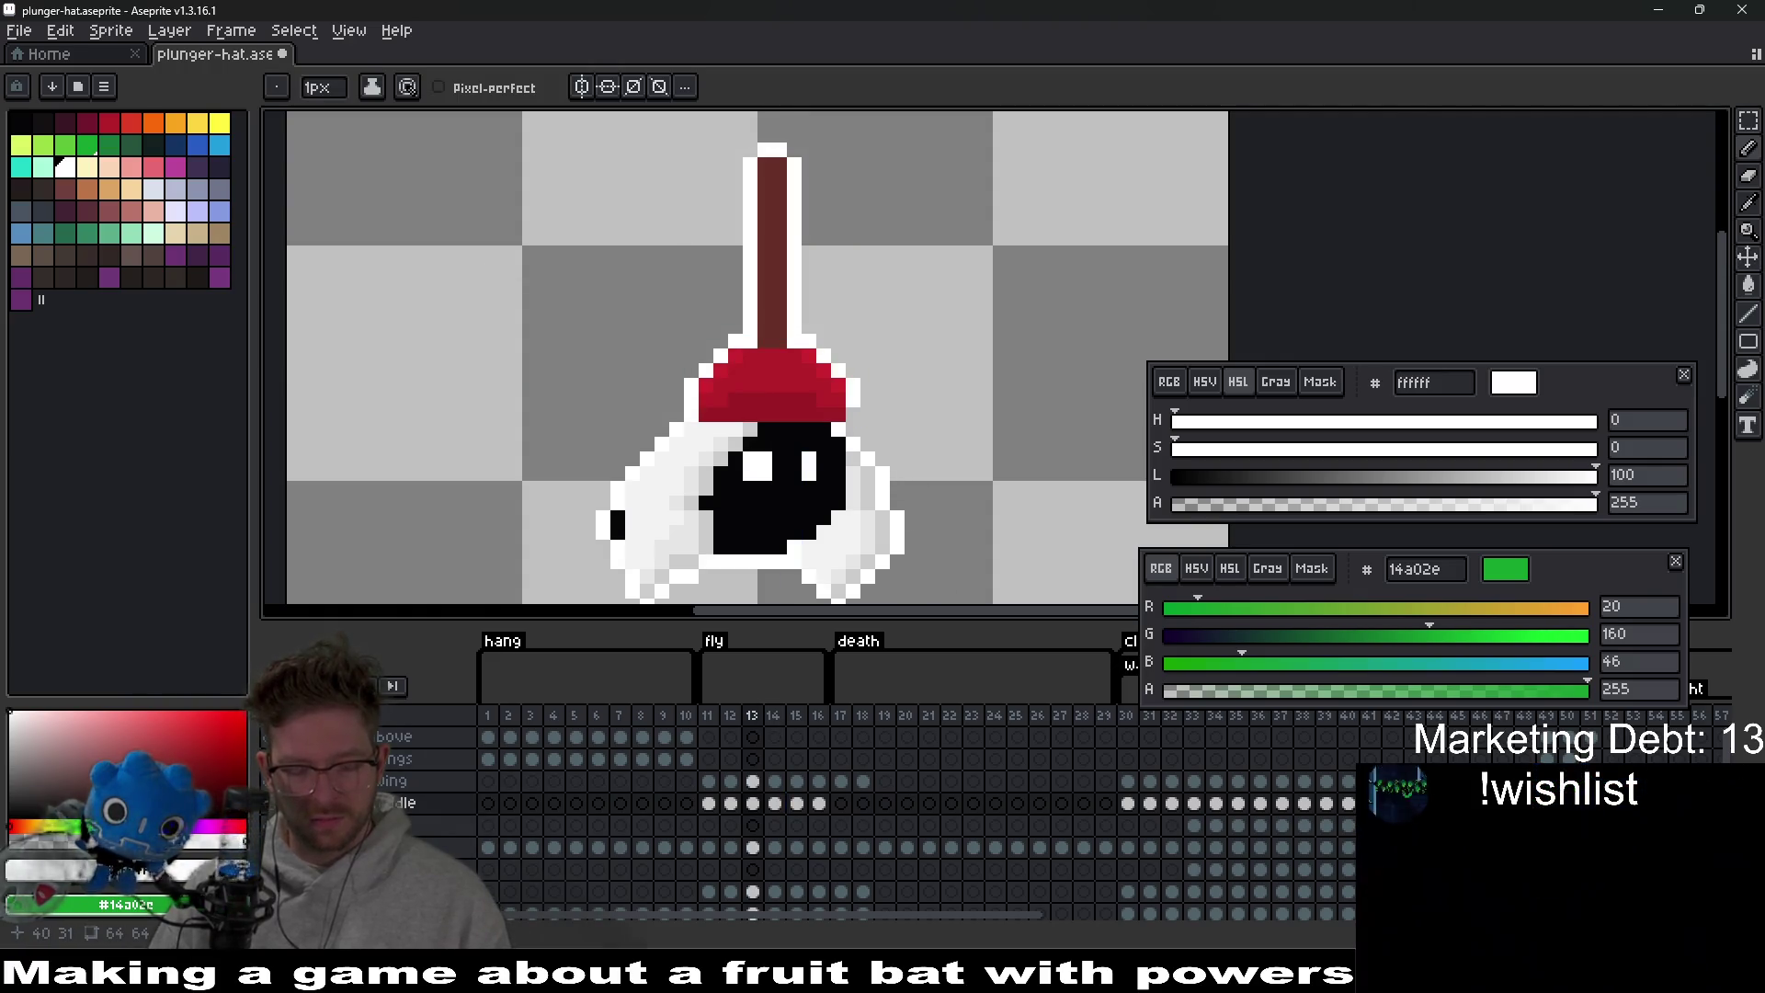
pyautogui.press('Down')
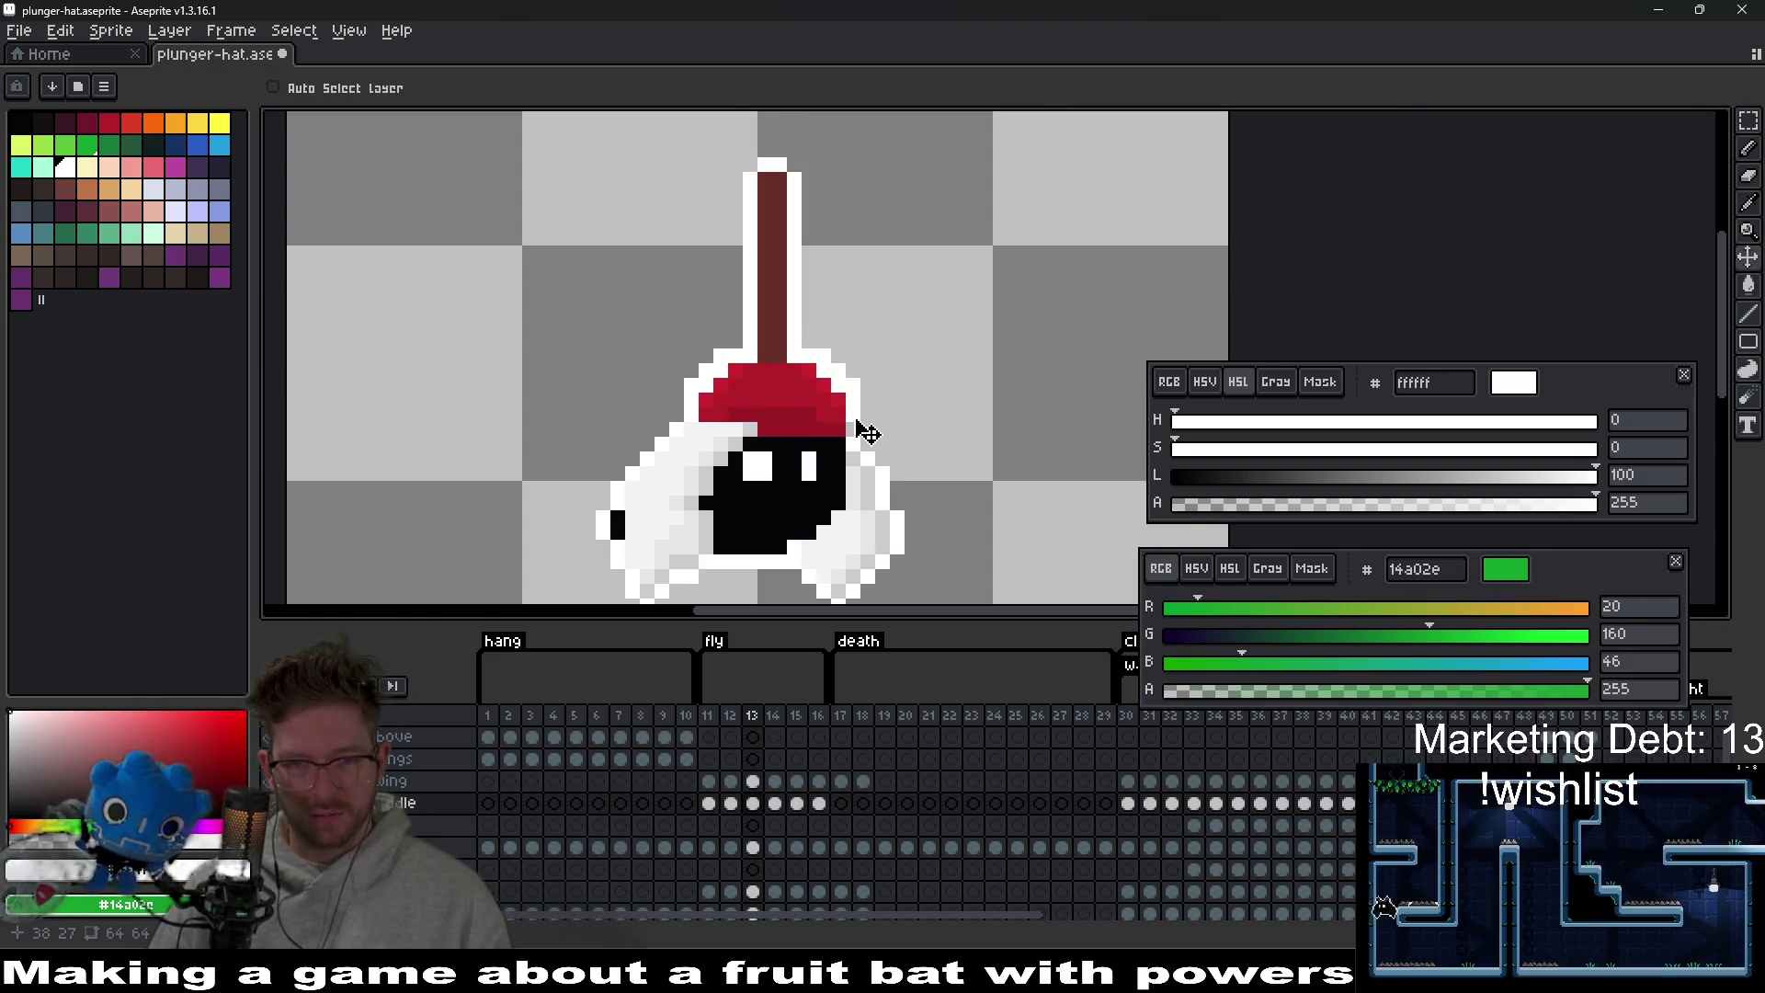
pyautogui.scroll(1, 864, 433)
pyautogui.press('b')
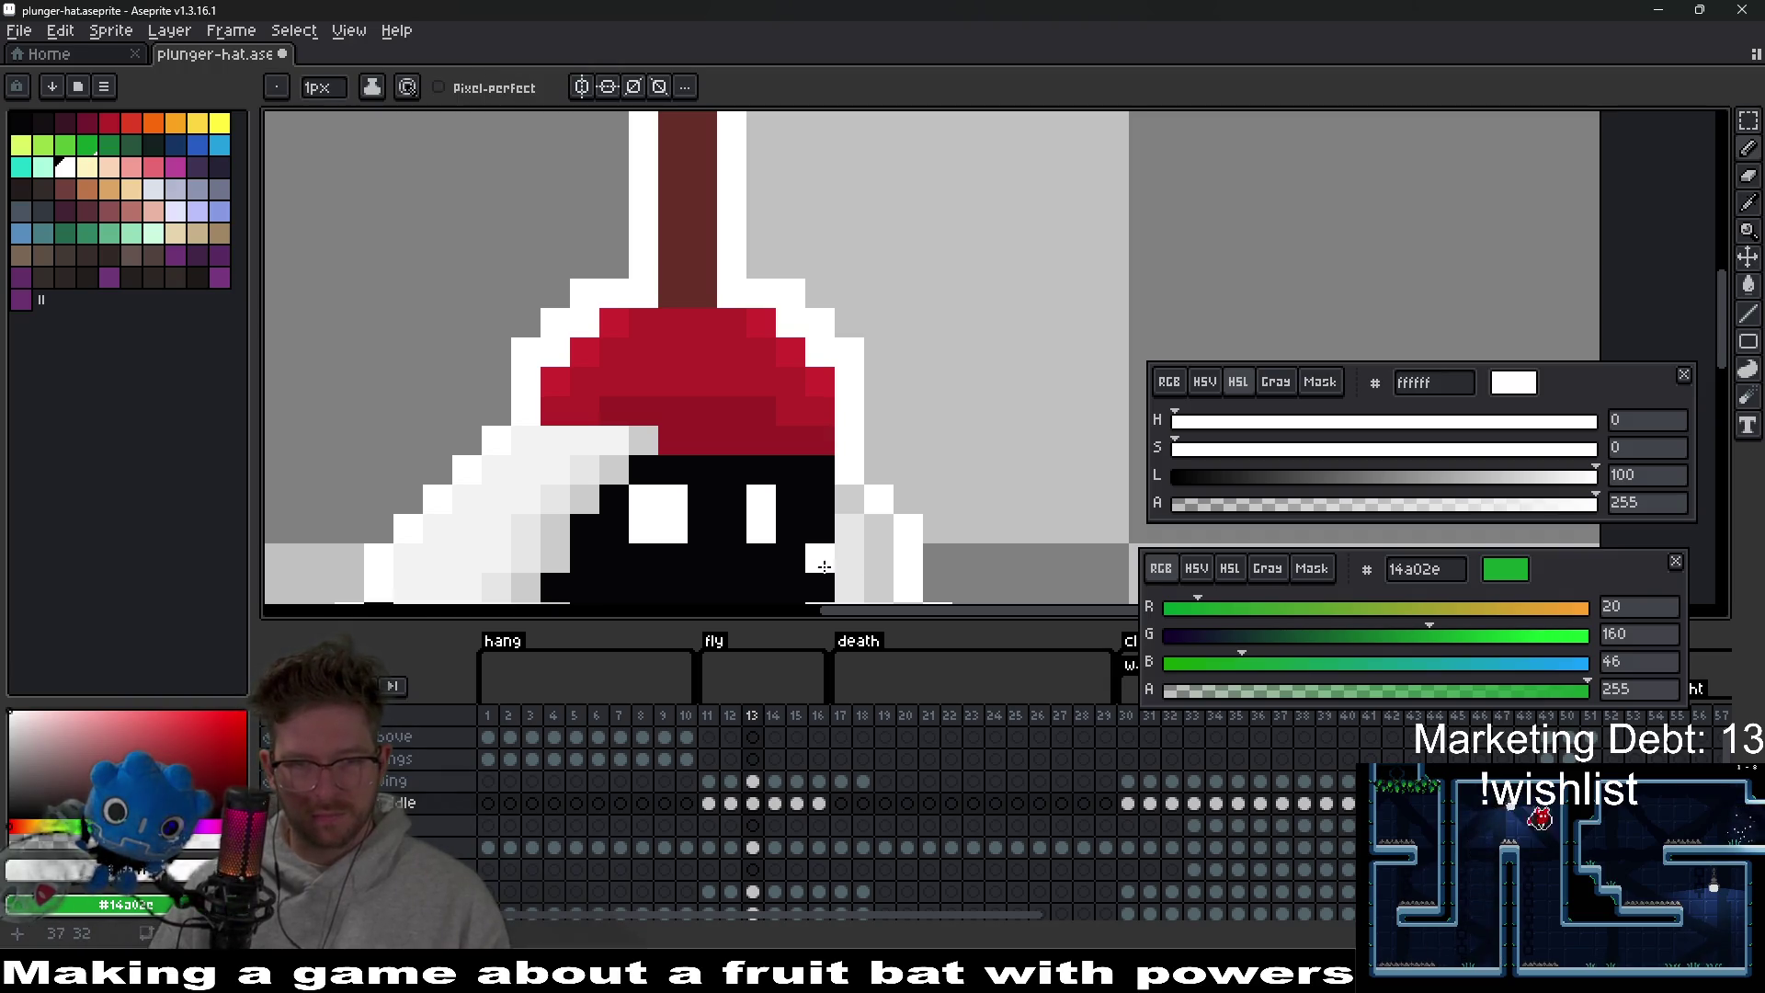
# Raise frame 14's hat two pixels, adjust frame 15's, and lower frame 16's by one pixel.
pyautogui.click(775, 802)
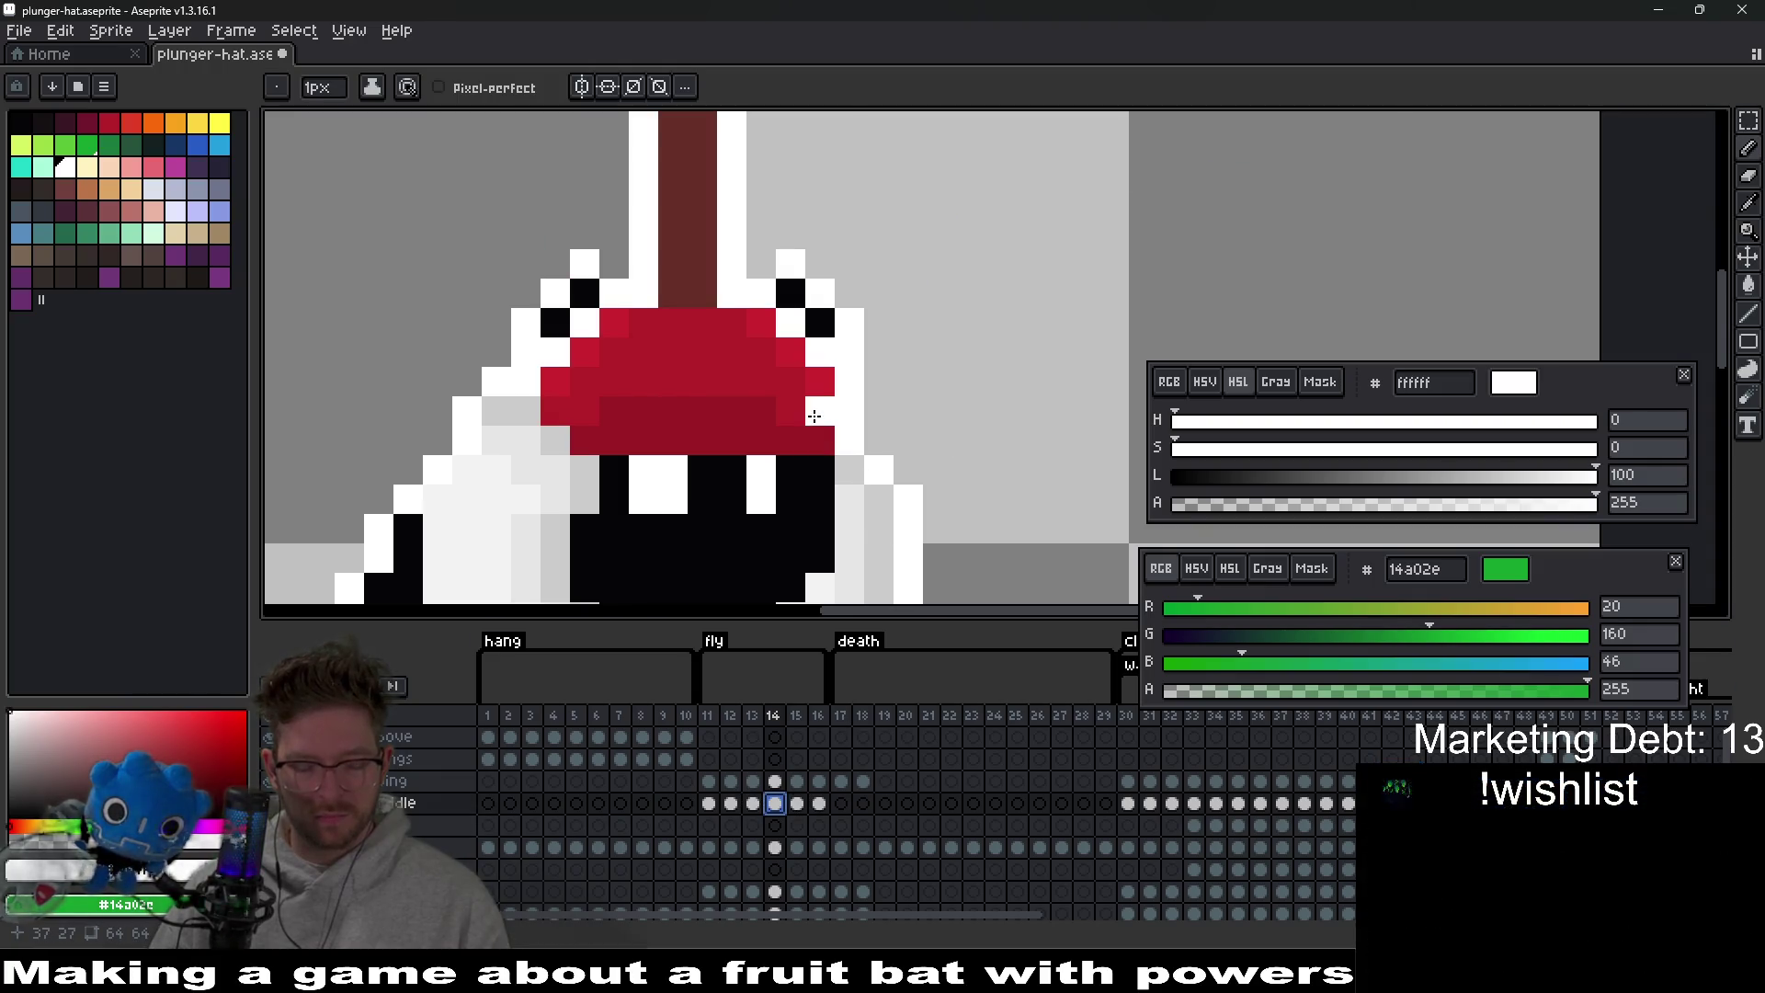
pyautogui.moveTo(819, 410)
pyautogui.mouseDown()
pyautogui.moveTo(836, 349)
pyautogui.moveTo(1057, 335)
pyautogui.moveTo(772, 343)
pyautogui.moveTo(821, 354)
pyautogui.moveTo(809, 373)
pyautogui.mouseUp()
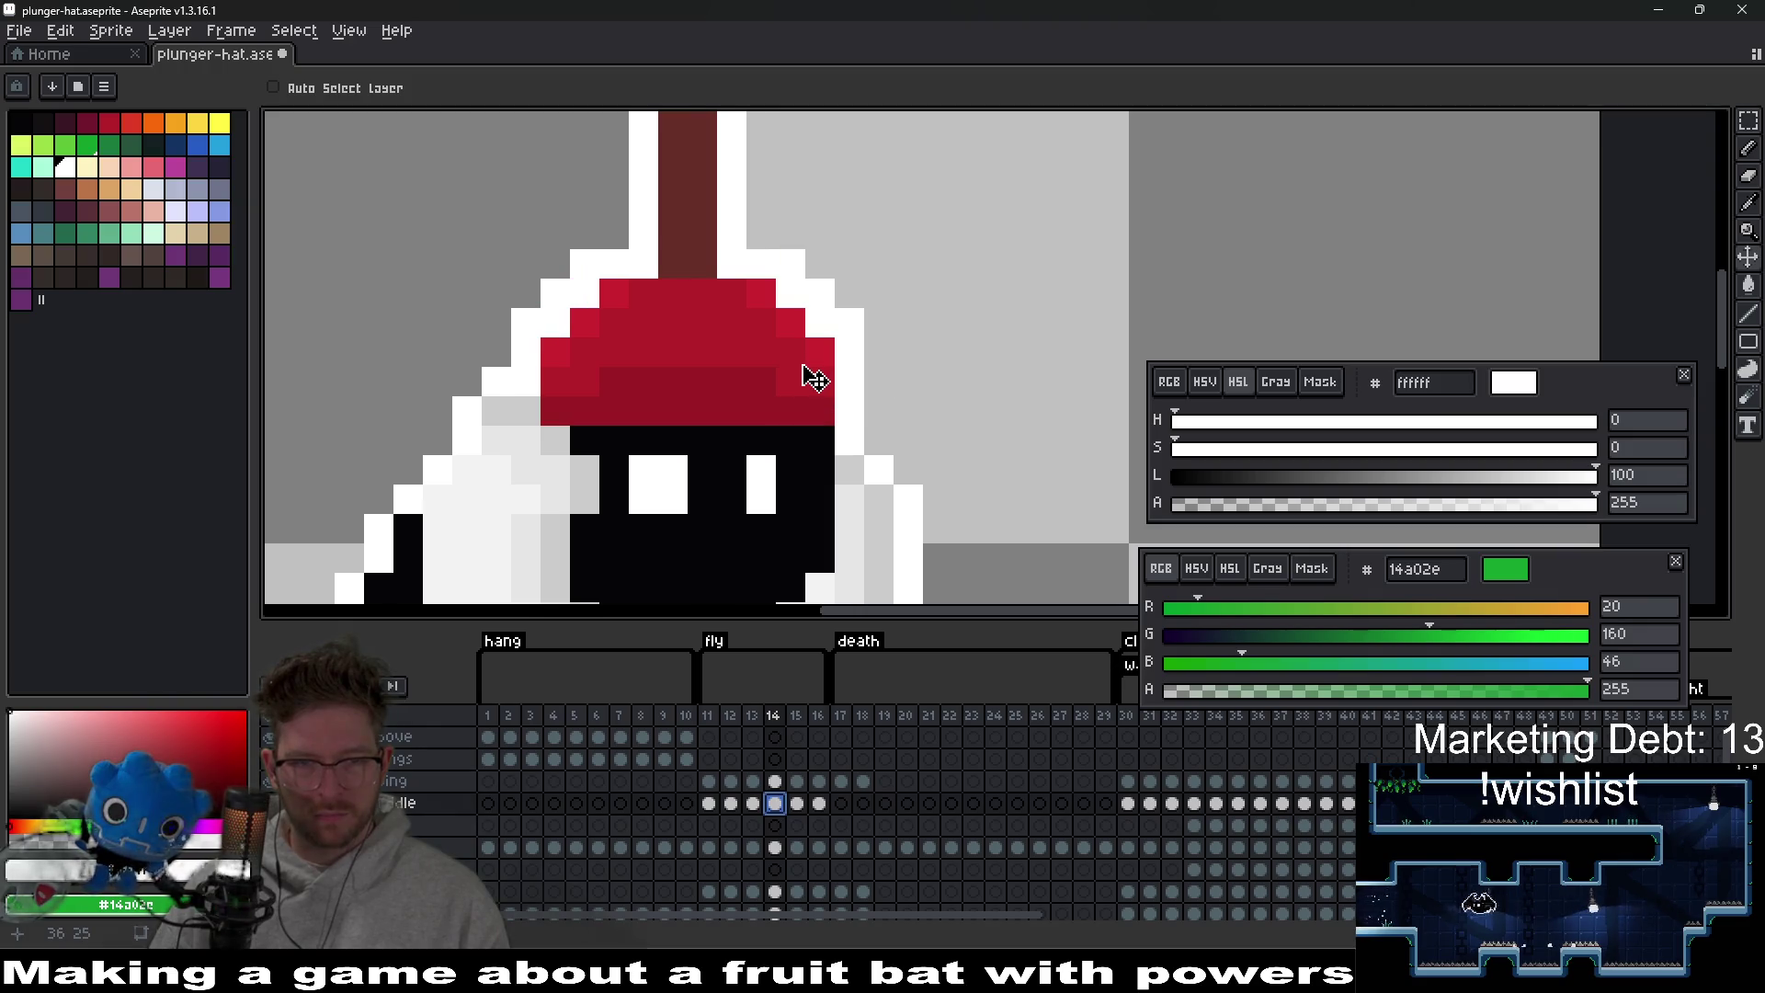
pyautogui.scroll(-3, 839, 383)
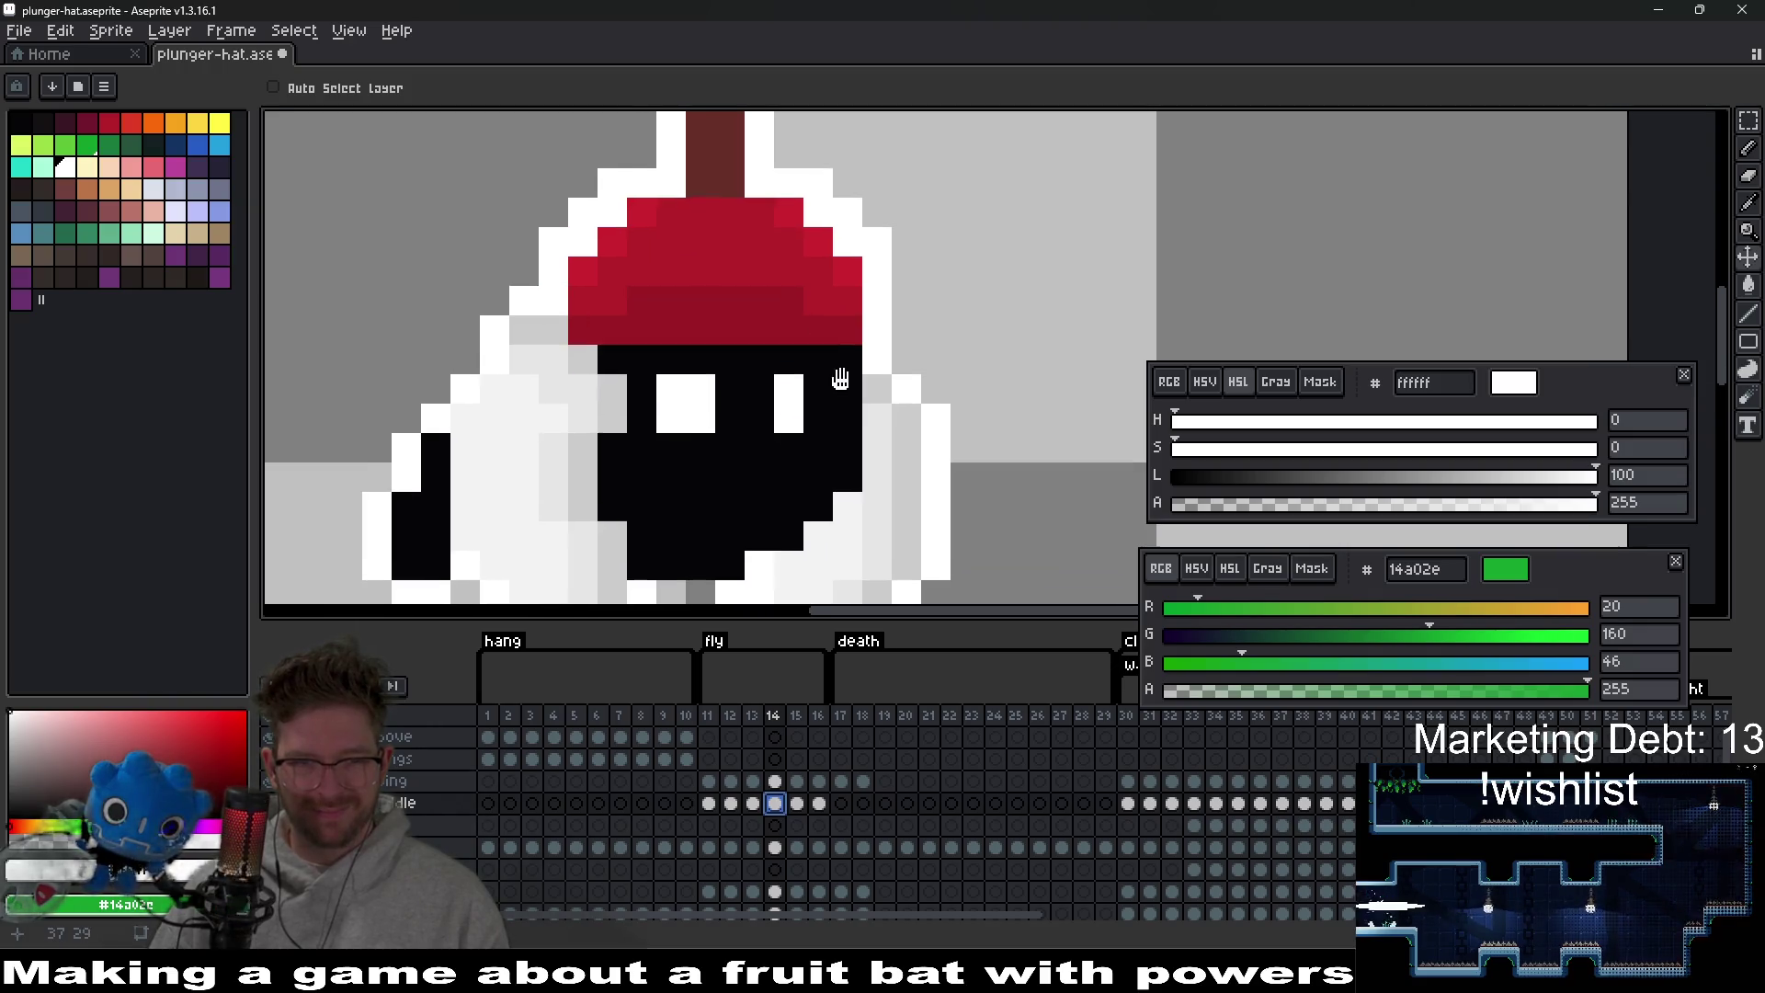
pyautogui.click(796, 804)
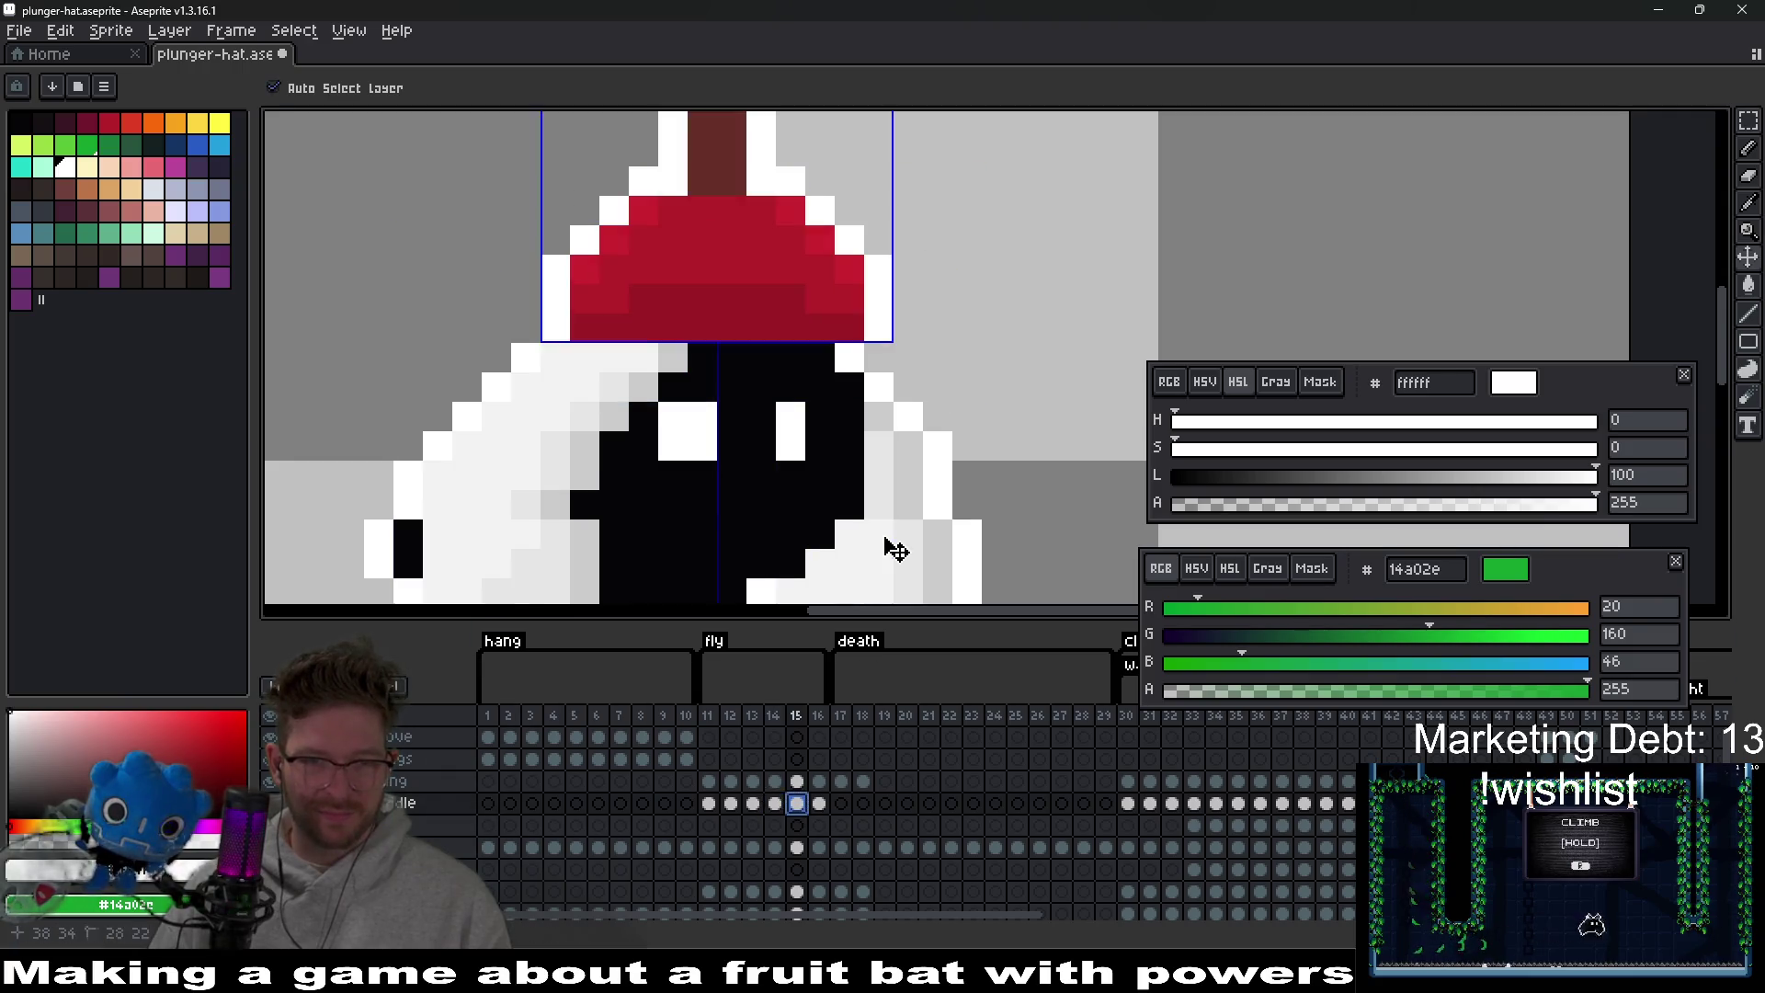
pyautogui.moveTo(793, 308)
pyautogui.mouseDown()
pyautogui.moveTo(788, 350)
pyautogui.moveTo(792, 316)
pyautogui.moveTo(799, 329)
pyautogui.mouseUp()
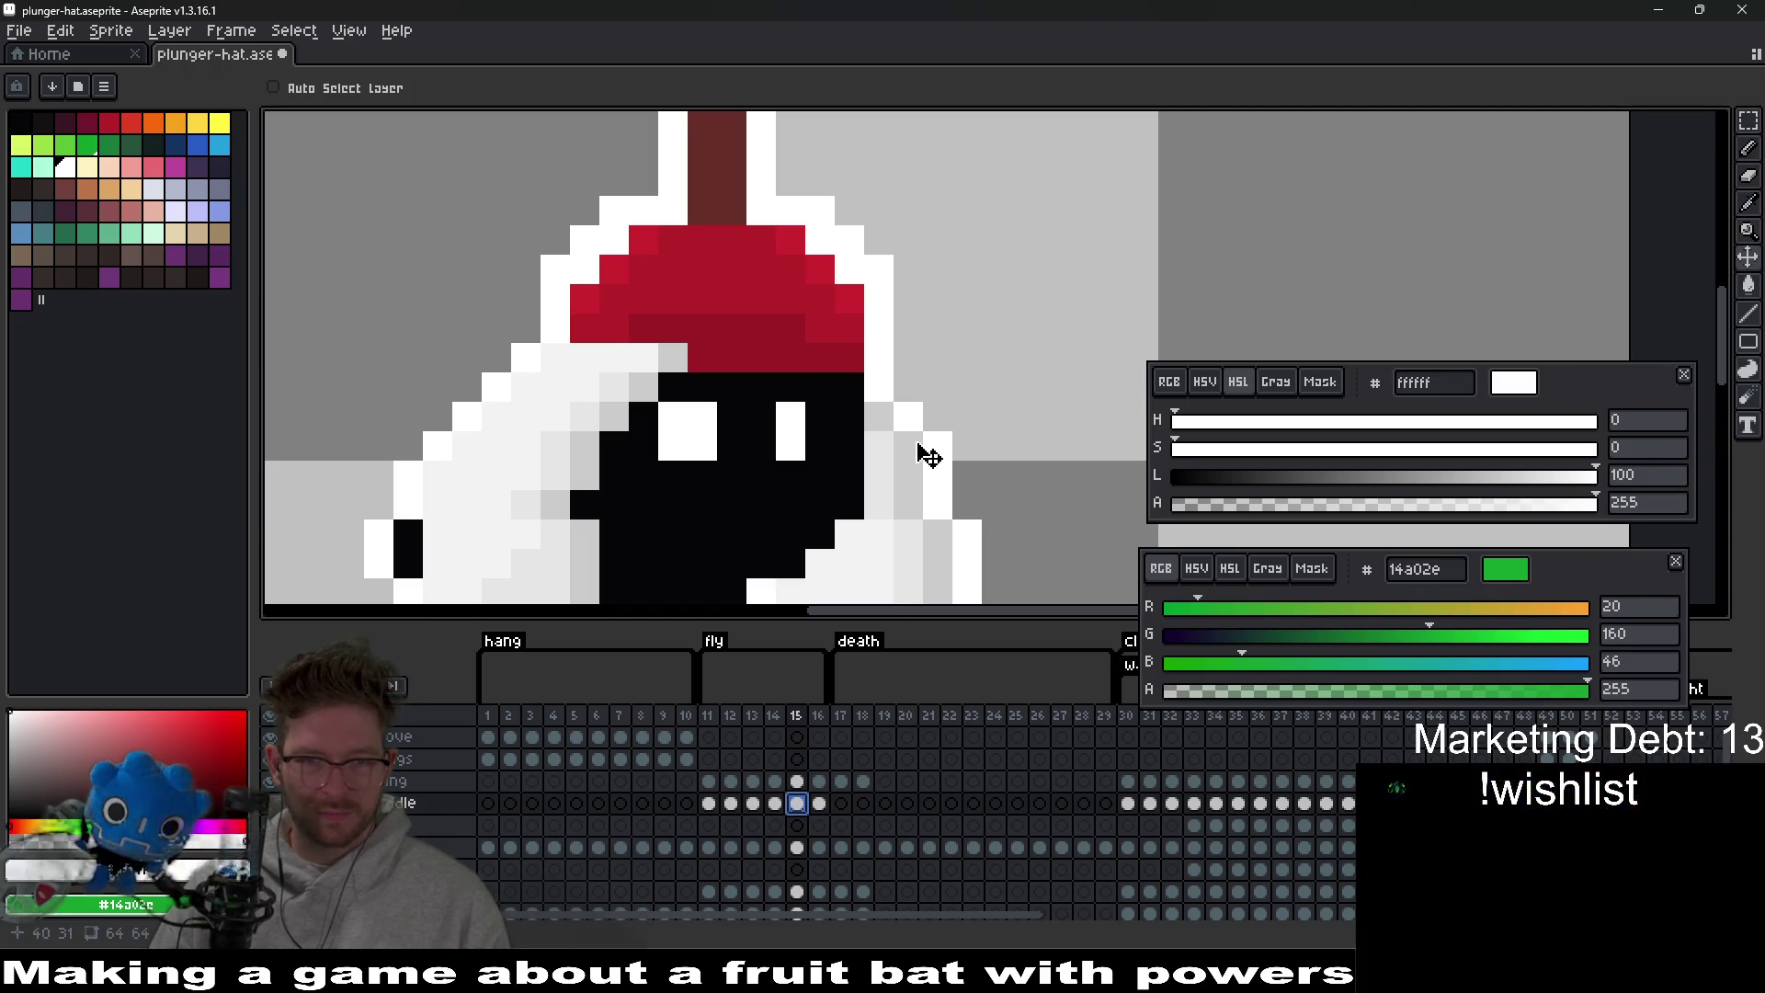
pyautogui.click(819, 802)
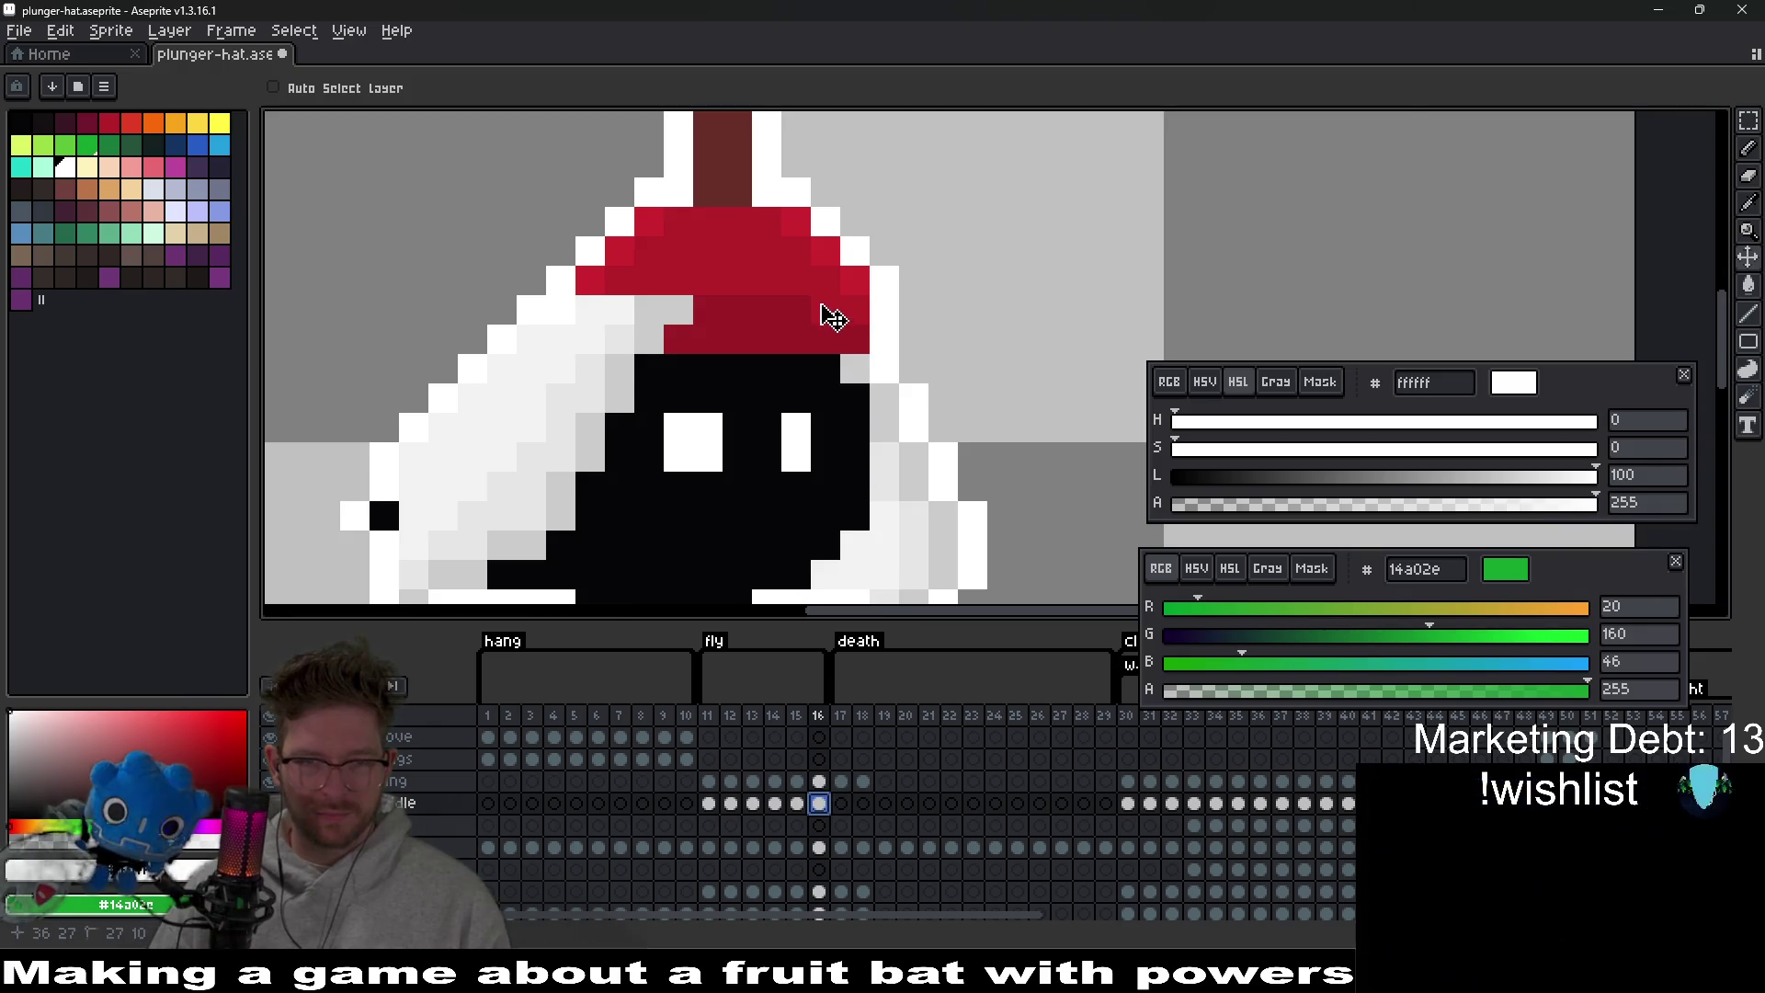
pyautogui.moveTo(833, 318); pyautogui.dragTo(832, 342)
pyautogui.scroll(-3, 1042, 336)
pyautogui.moveTo(1036, 335); pyautogui.dragTo(946, 445)
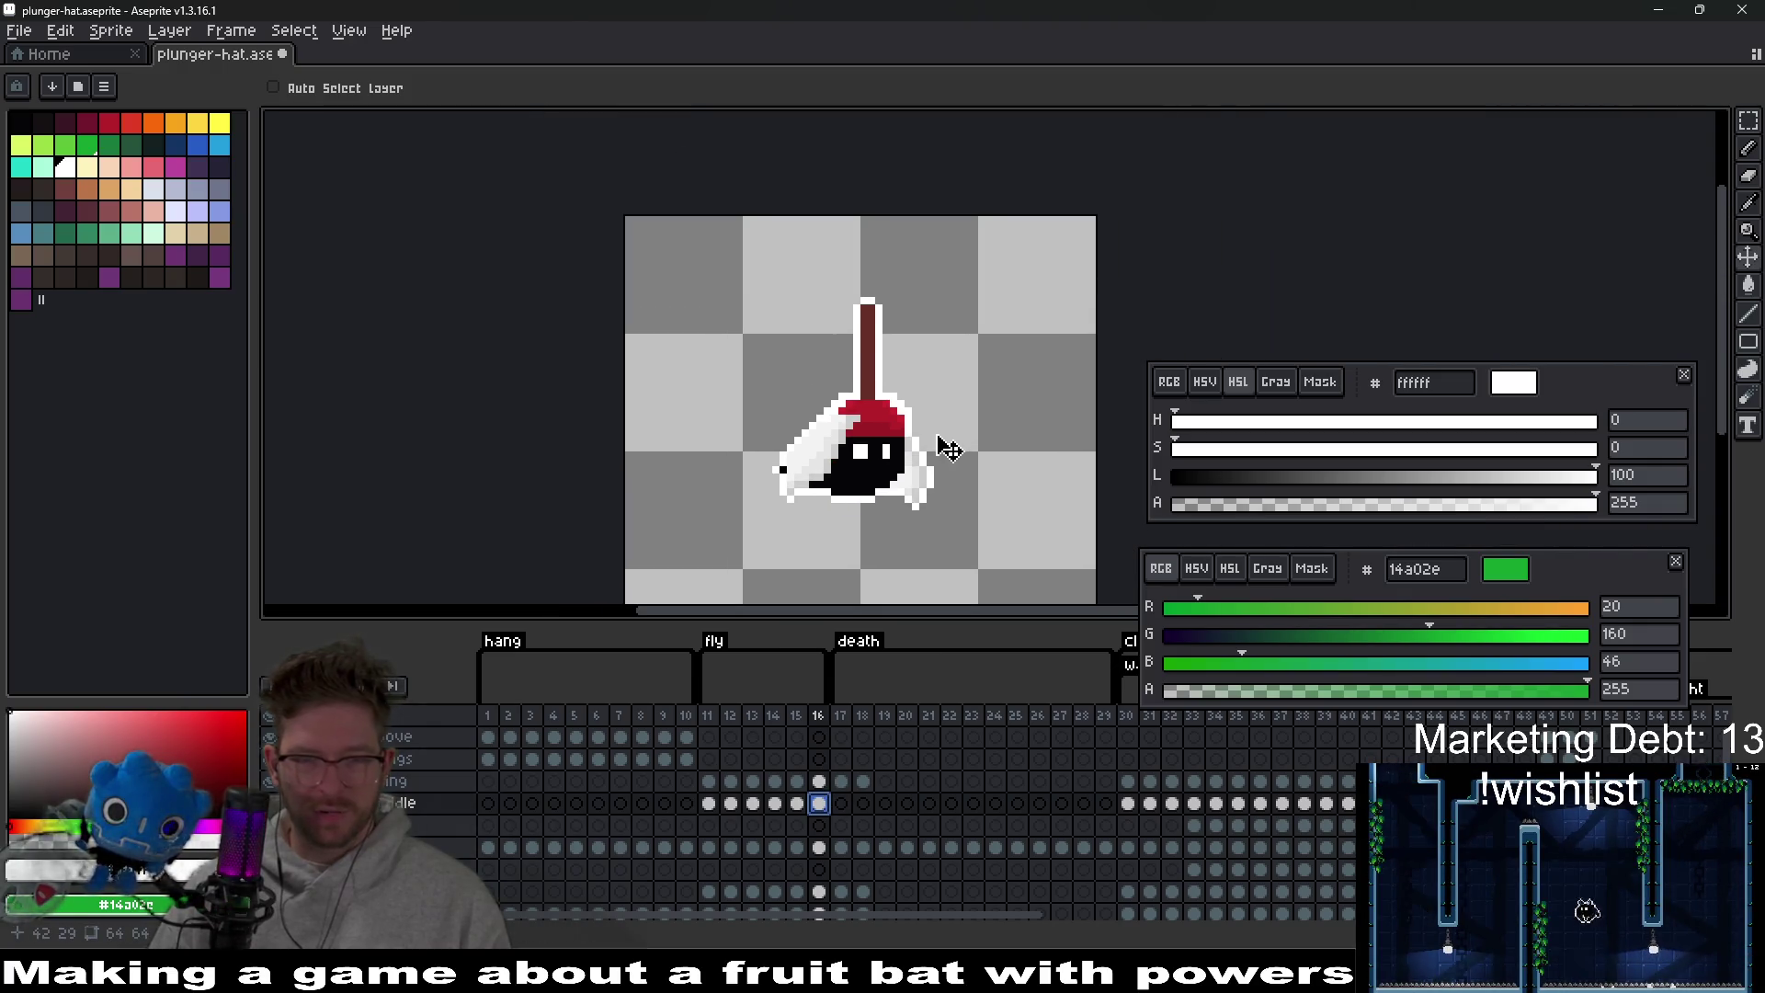
# On frame 11, select the plunger handle and shift it one pixel left.
pyautogui.click(709, 806)
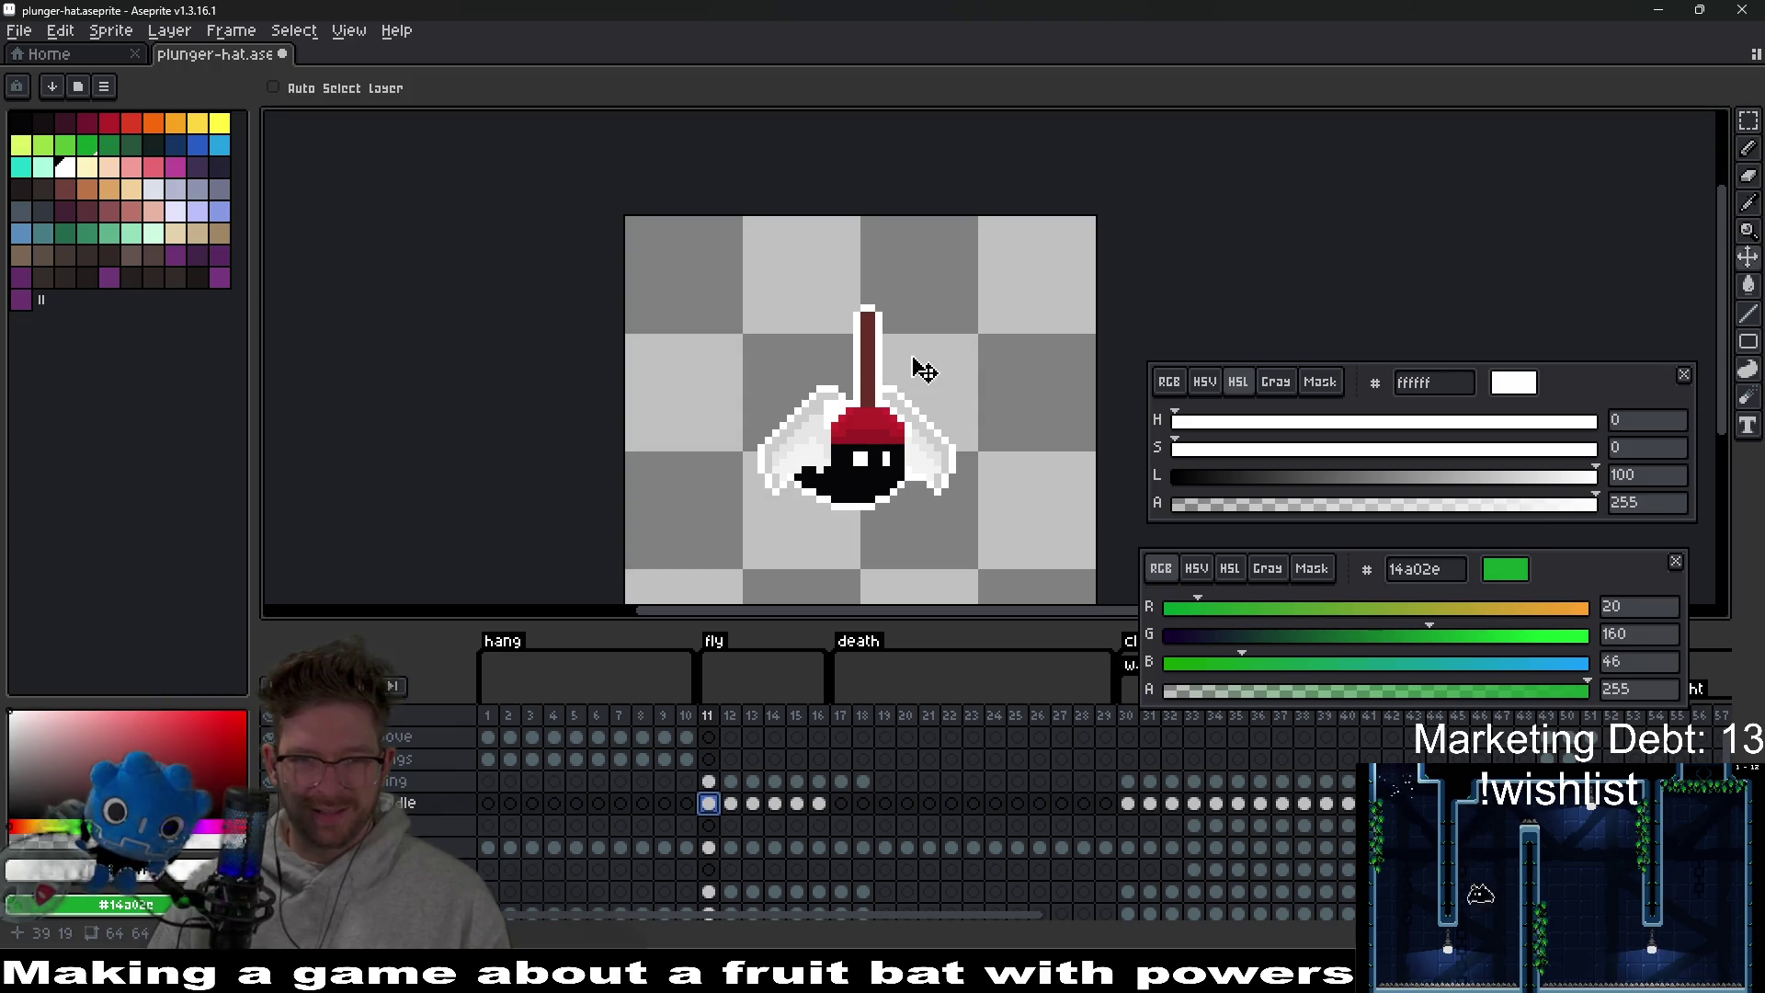
pyautogui.press('m')
pyautogui.scroll(1, 889, 396)
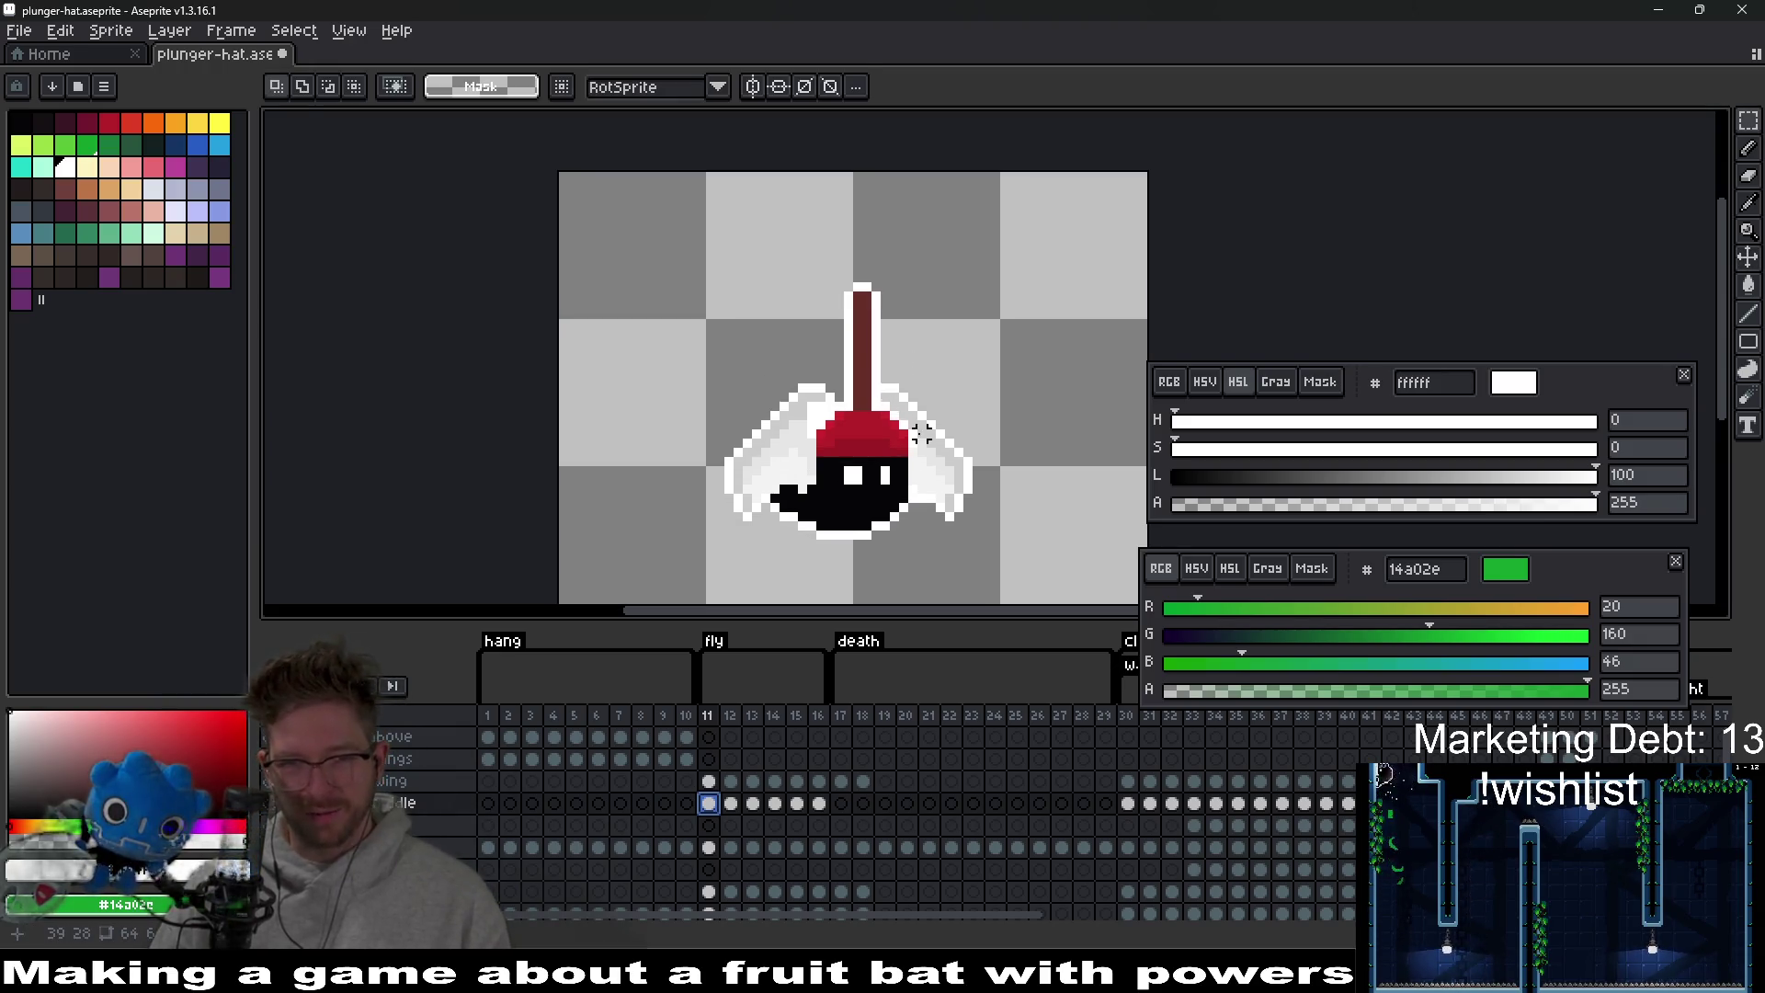
pyautogui.moveTo(792, 250); pyautogui.dragTo(907, 393)
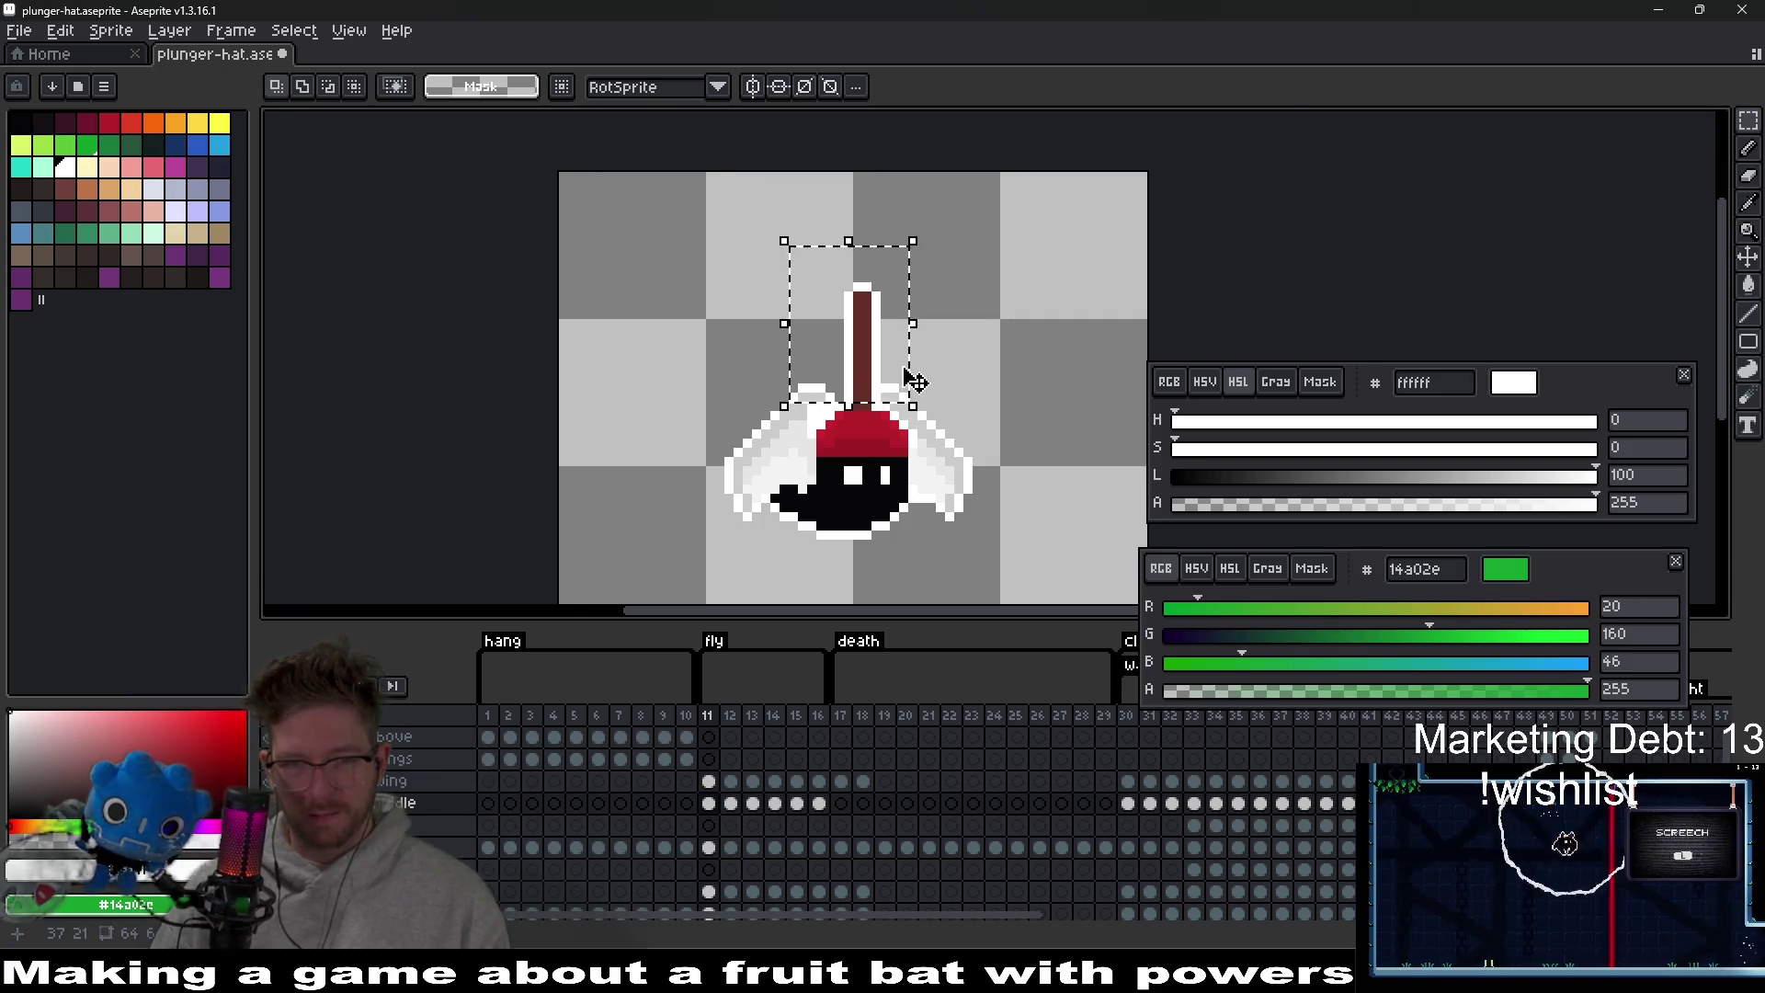
pyautogui.scroll(2, 920, 372)
pyautogui.moveTo(721, 175); pyautogui.dragTo(905, 401)
pyautogui.press('Left')
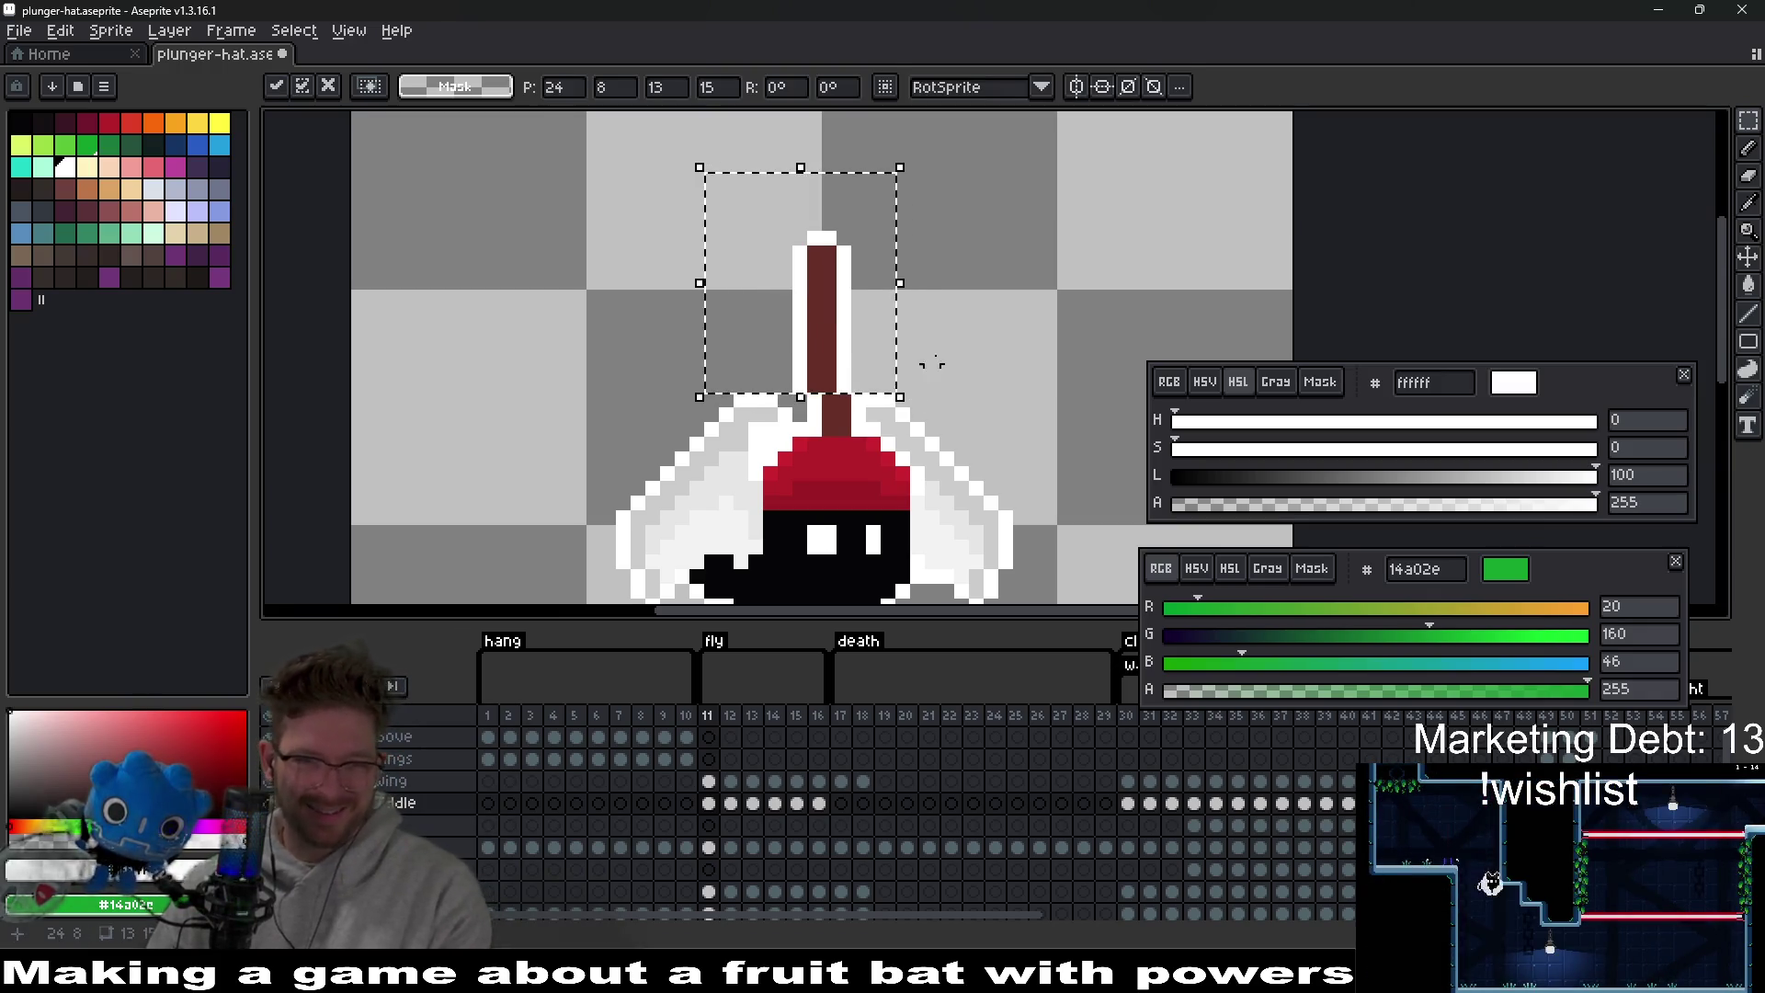
pyautogui.hotkey('ctrl', 'd')
# Shift the upper handle, handle top and handle tip one pixel left each.
pyautogui.moveTo(706, 173)
pyautogui.mouseDown()
pyautogui.moveTo(906, 315)
pyautogui.moveTo(916, 355)
pyautogui.mouseUp()
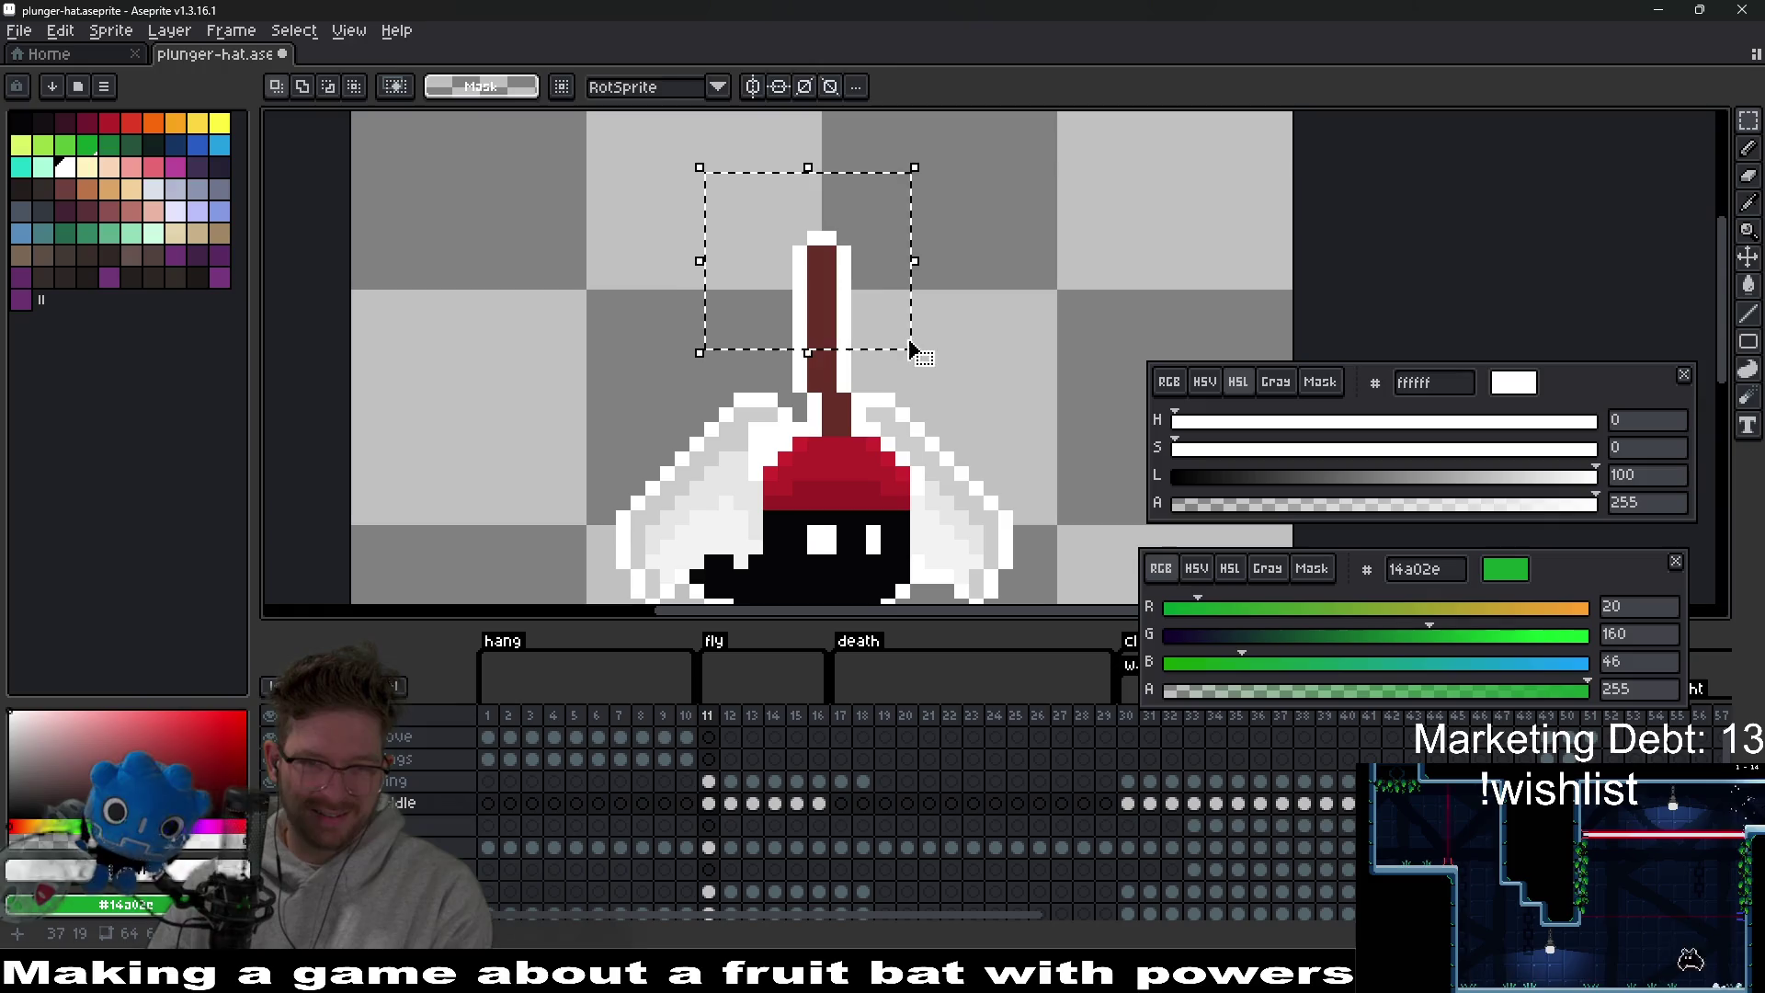
pyautogui.press('Left')
pyautogui.hotkey('ctrl', 'd')
pyautogui.moveTo(693, 185); pyautogui.dragTo(907, 298)
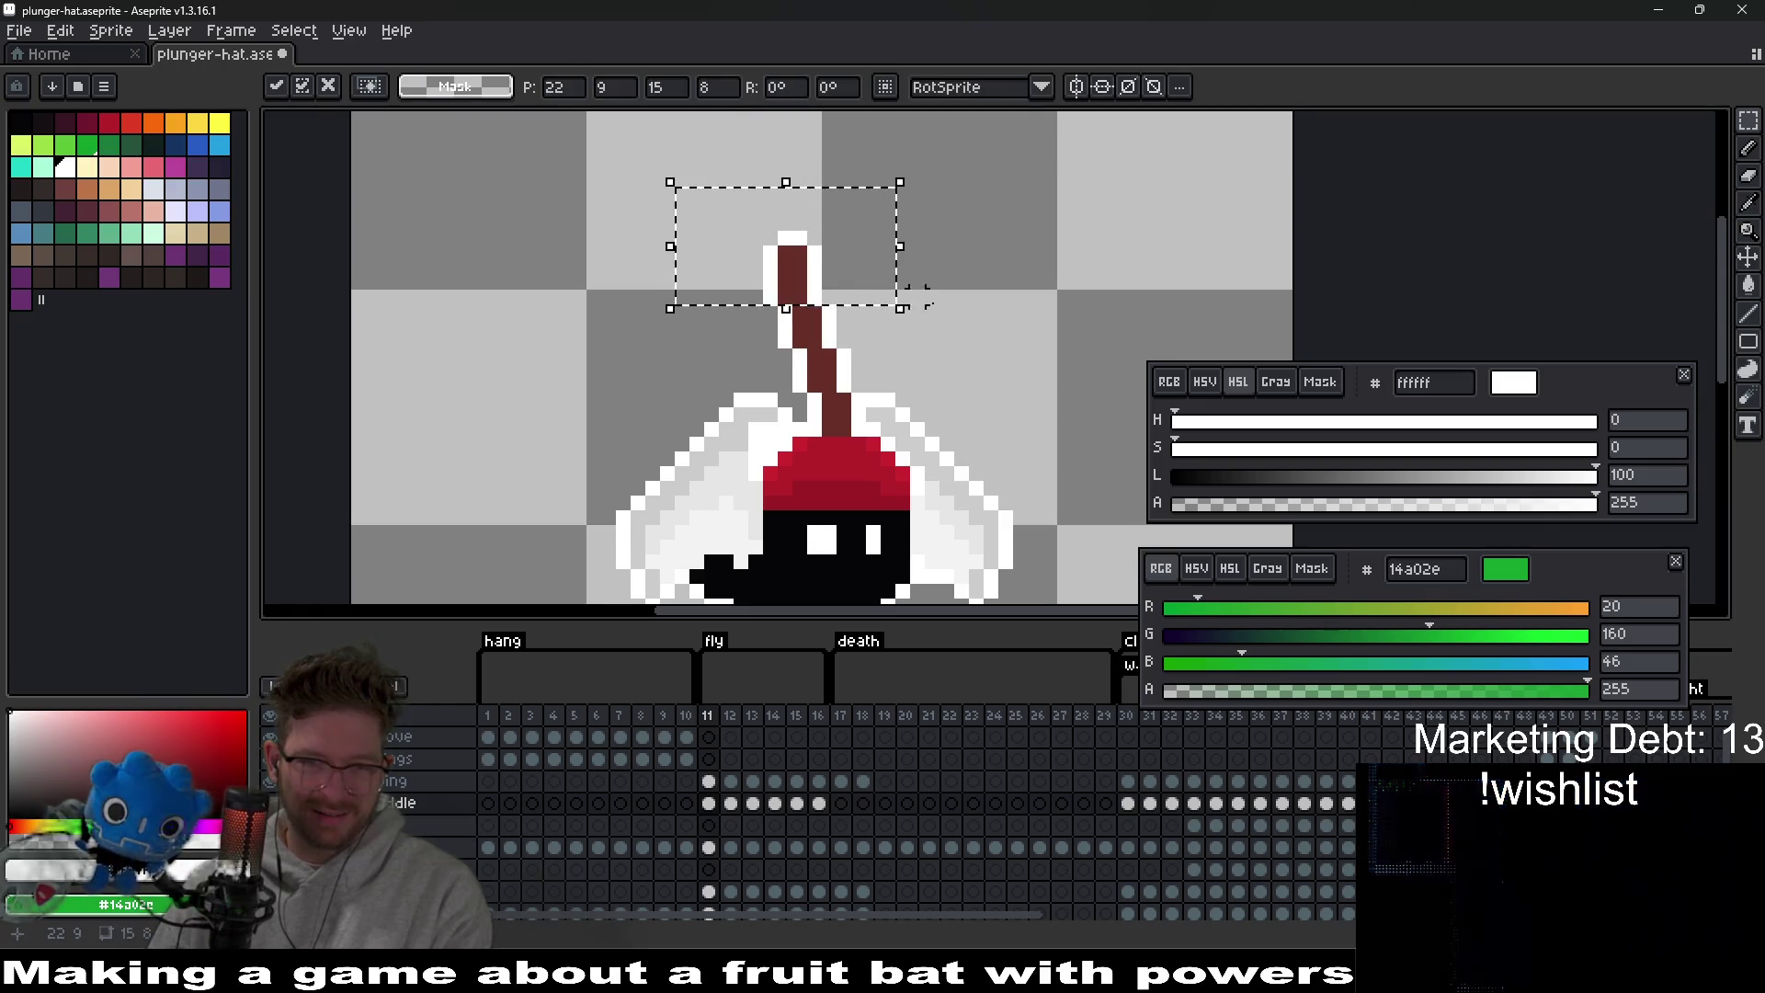
pyautogui.press('Left')
pyautogui.hotkey('ctrl', 'd')
pyautogui.moveTo(702, 184); pyautogui.dragTo(841, 261)
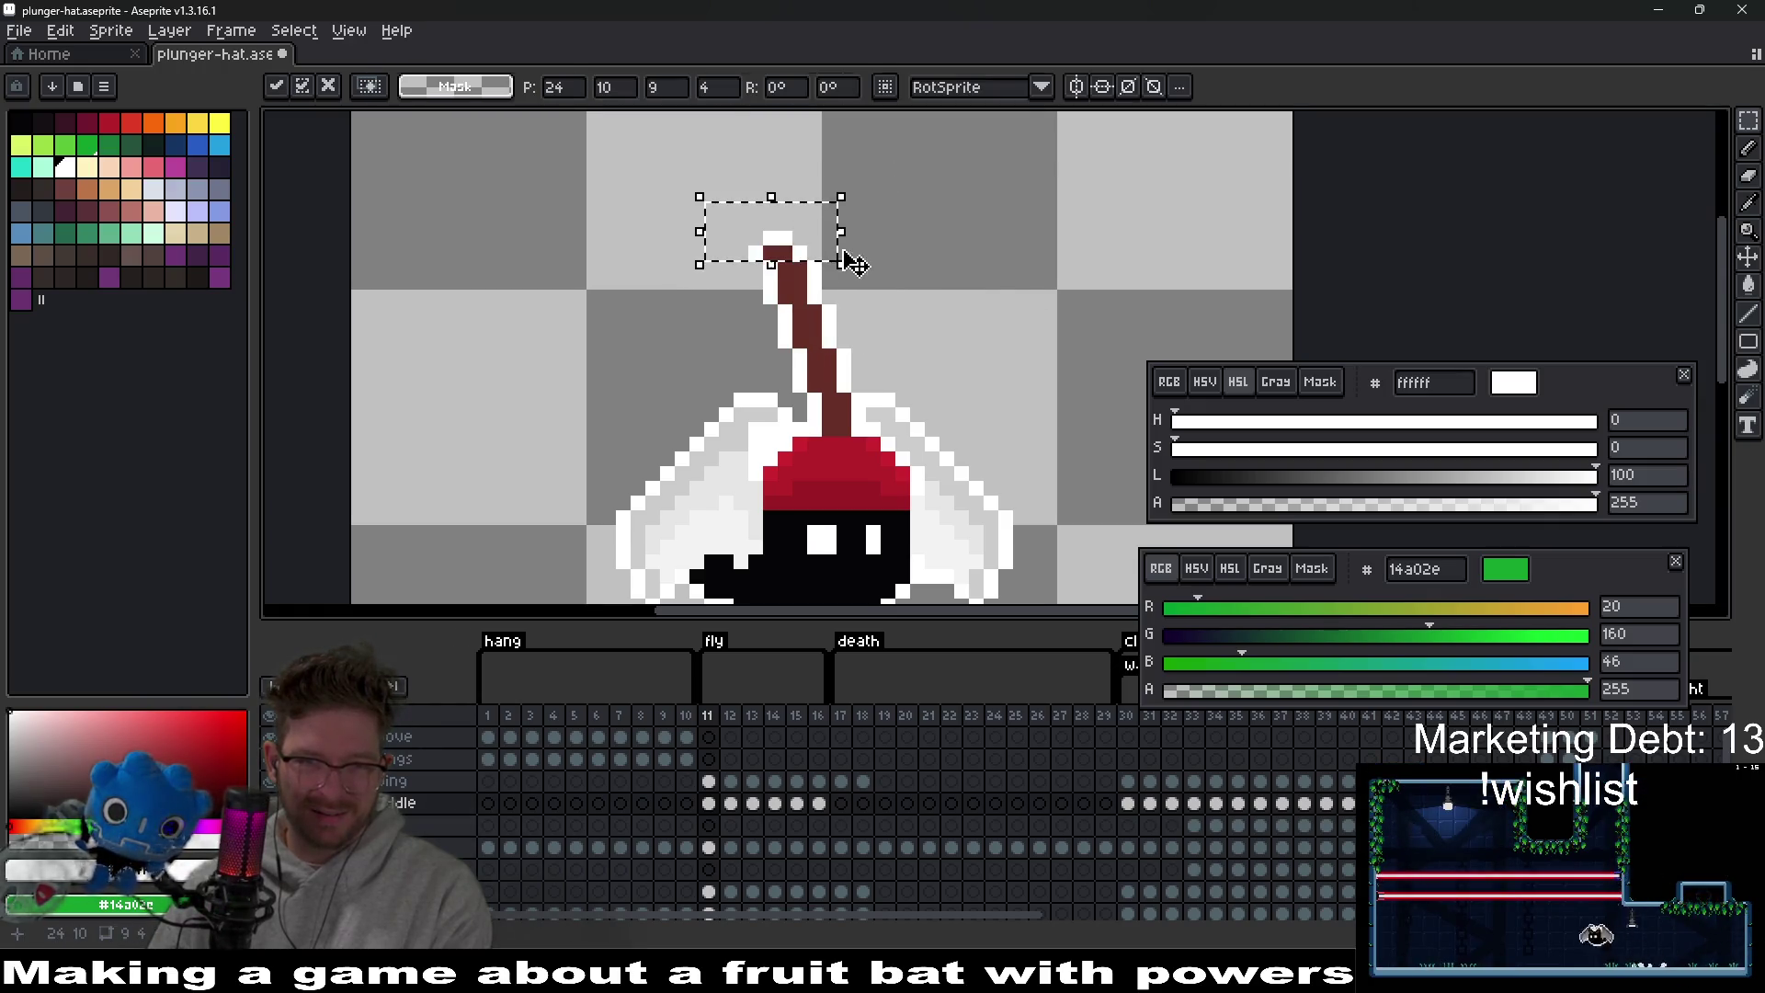
pyautogui.press('Left')
pyautogui.hotkey('ctrl', 'd')
# Select frame 11's idle cel and zoom in on the plunger handle.
pyautogui.scroll(-3, 1010, 321)
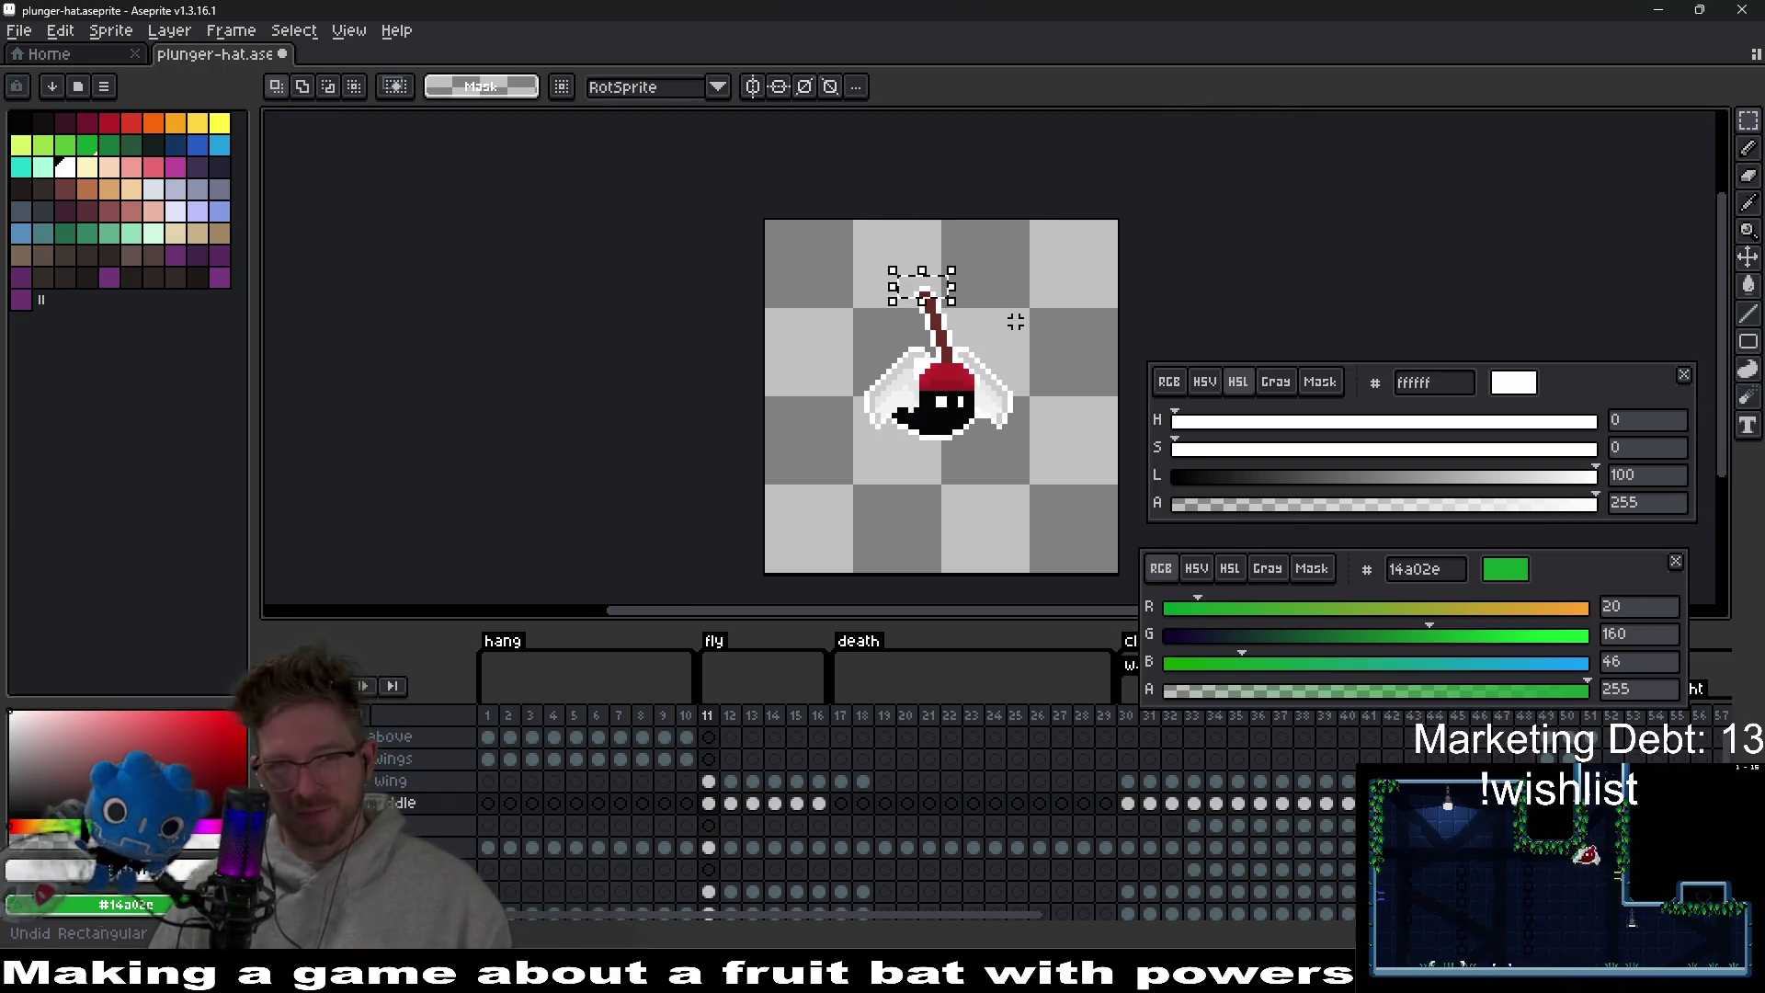
pyautogui.scroll(-1, 1027, 355)
pyautogui.scroll(-3, 1027, 355)
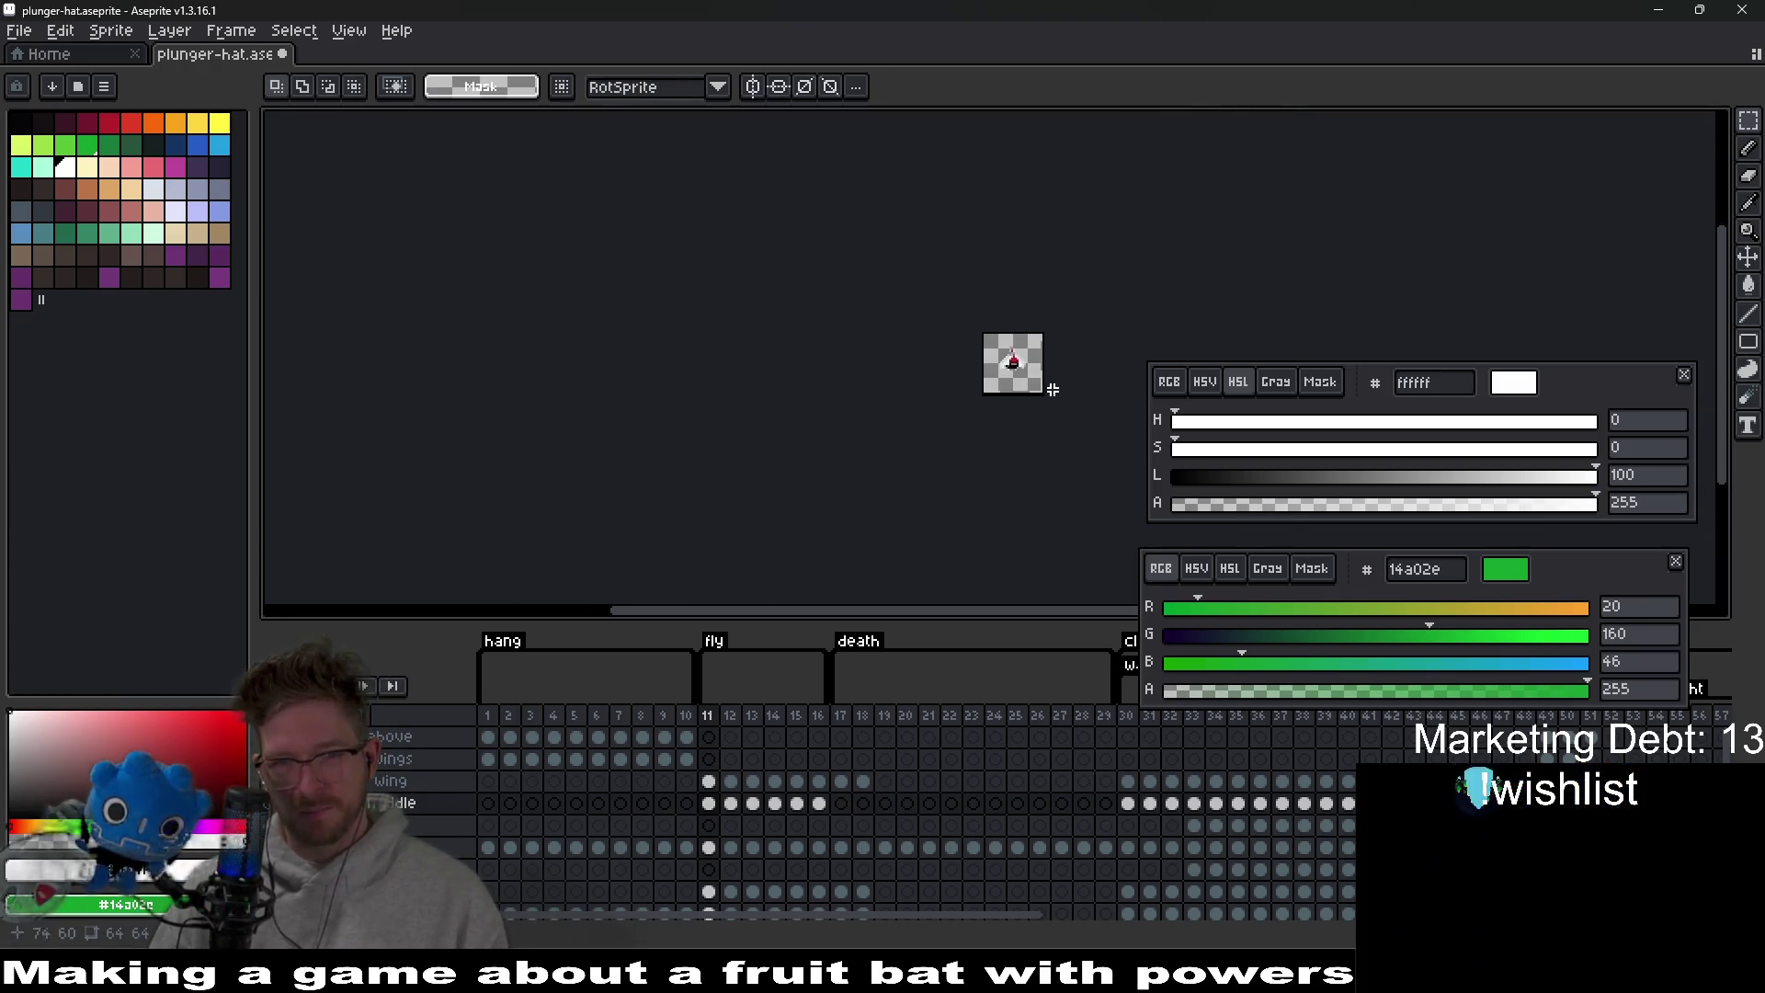
pyautogui.scroll(7, 1018, 346)
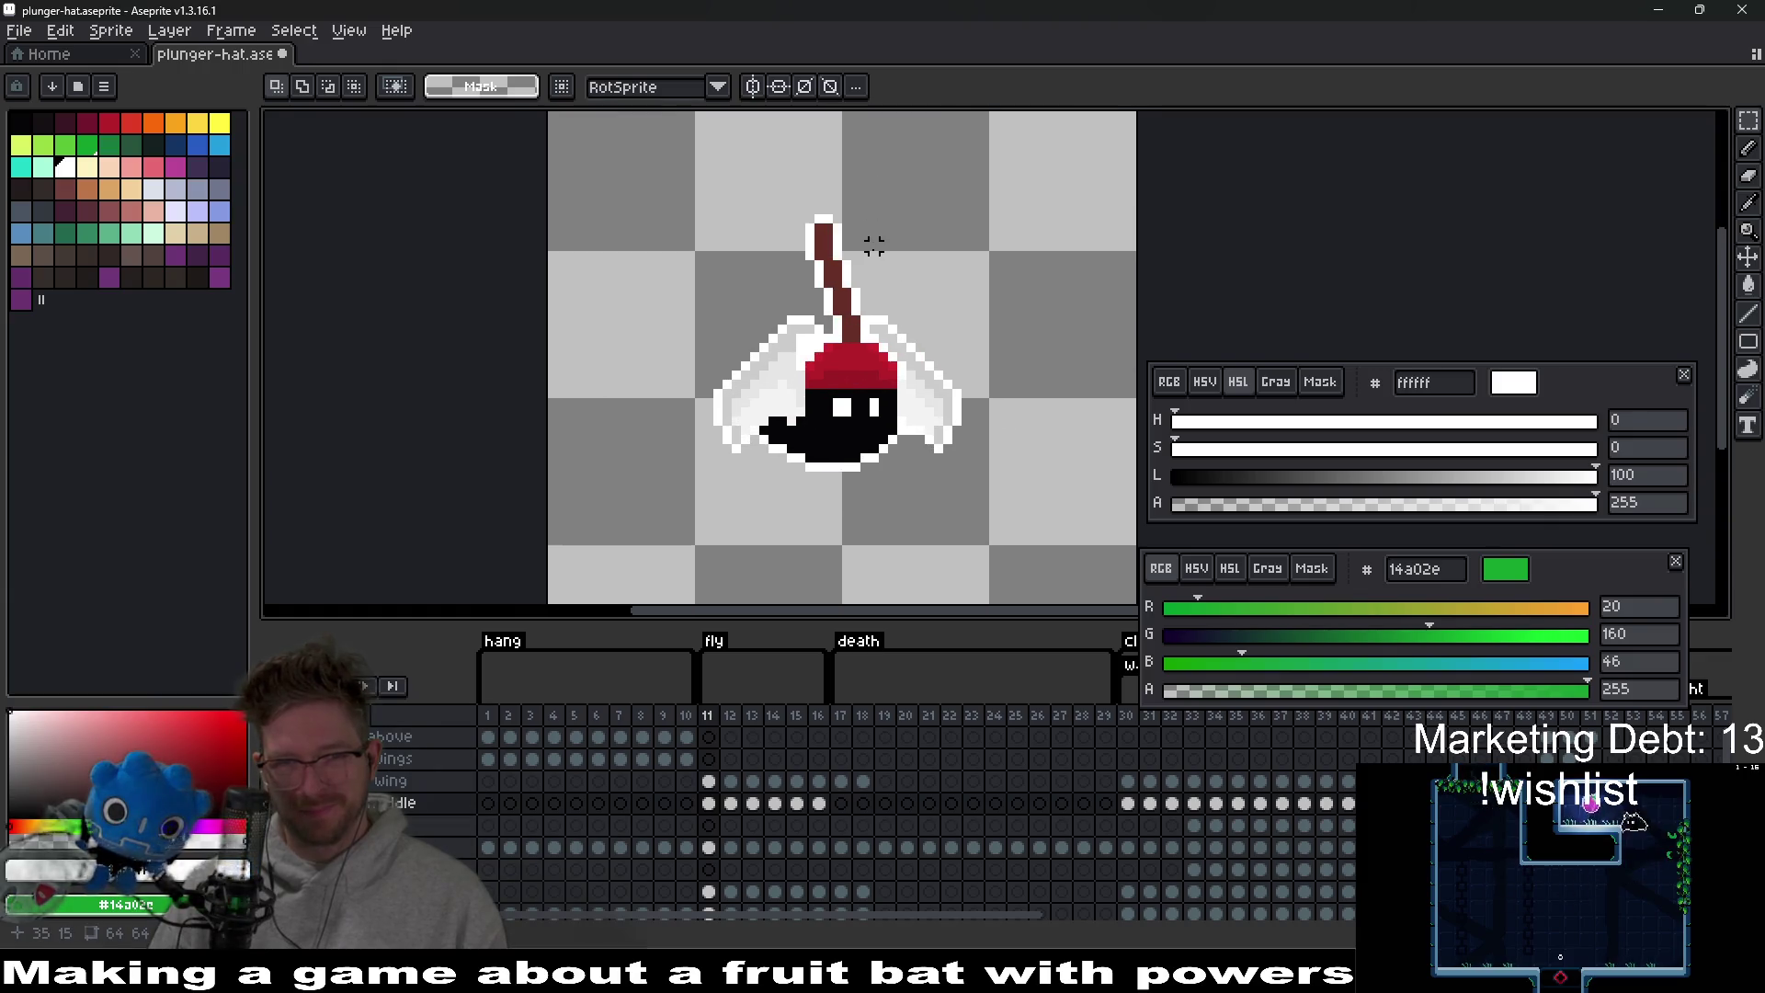
pyautogui.scroll(-2, 894, 304)
pyautogui.scroll(2, 895, 305)
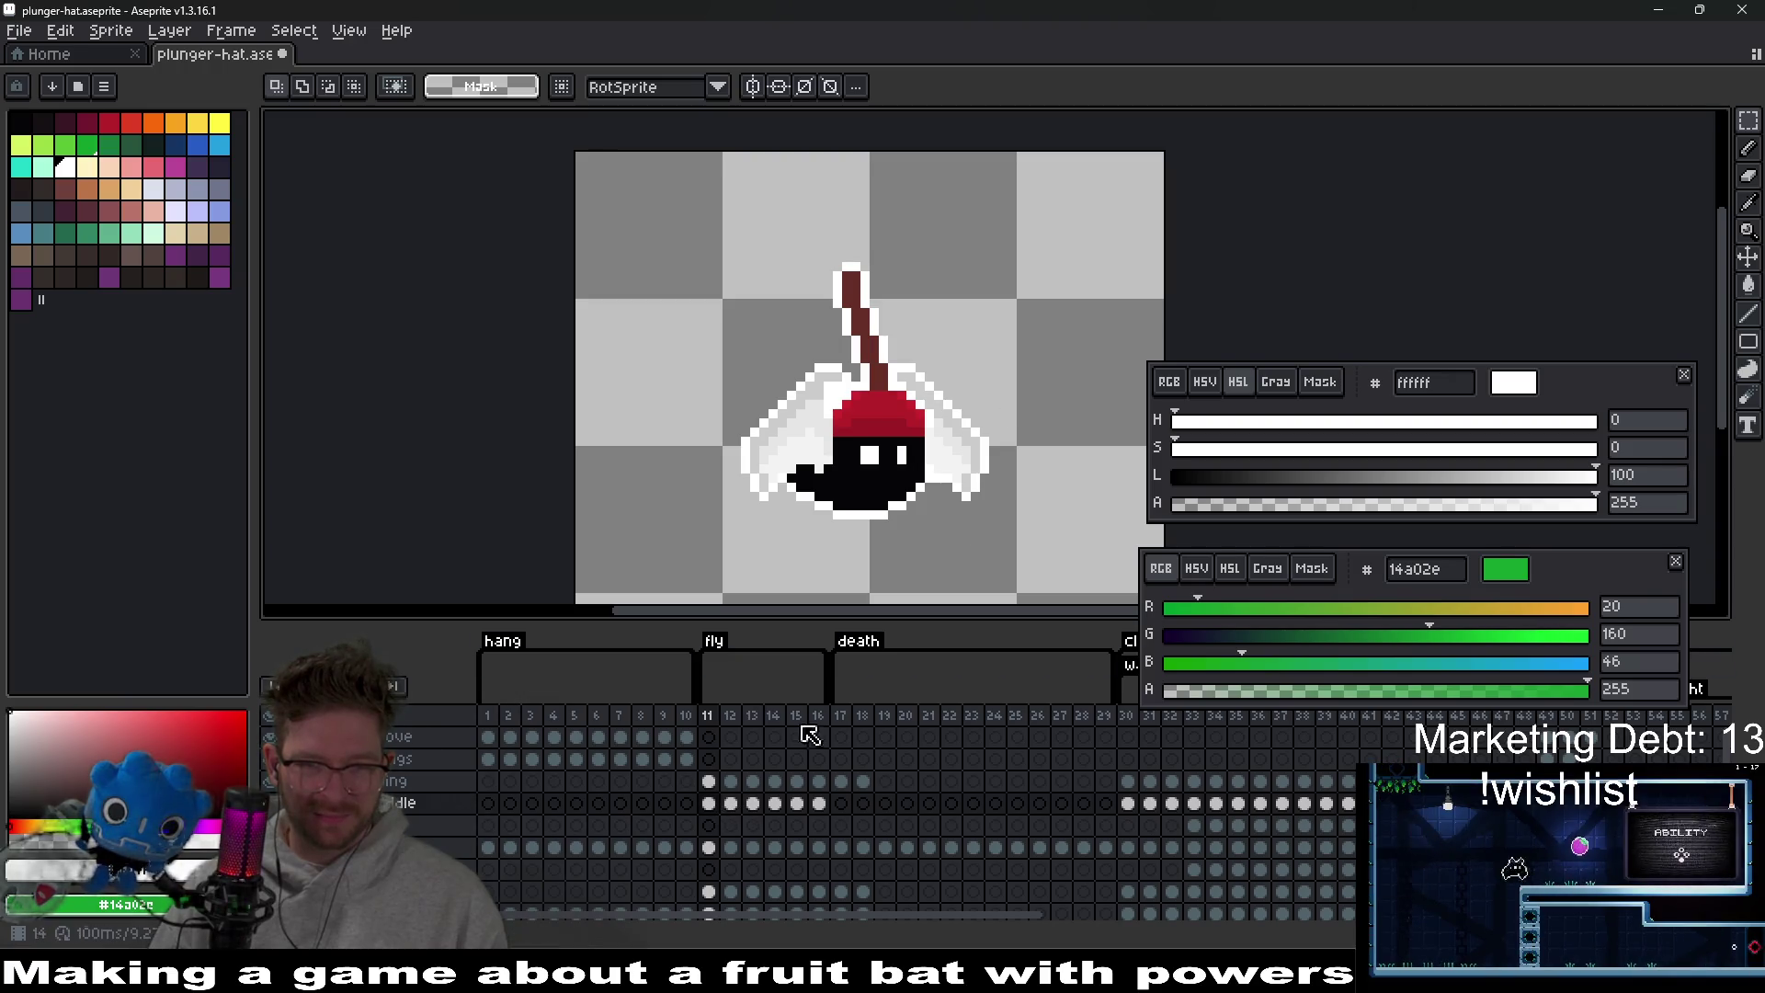
pyautogui.scroll(1, 872, 348)
pyautogui.scroll(1, 897, 354)
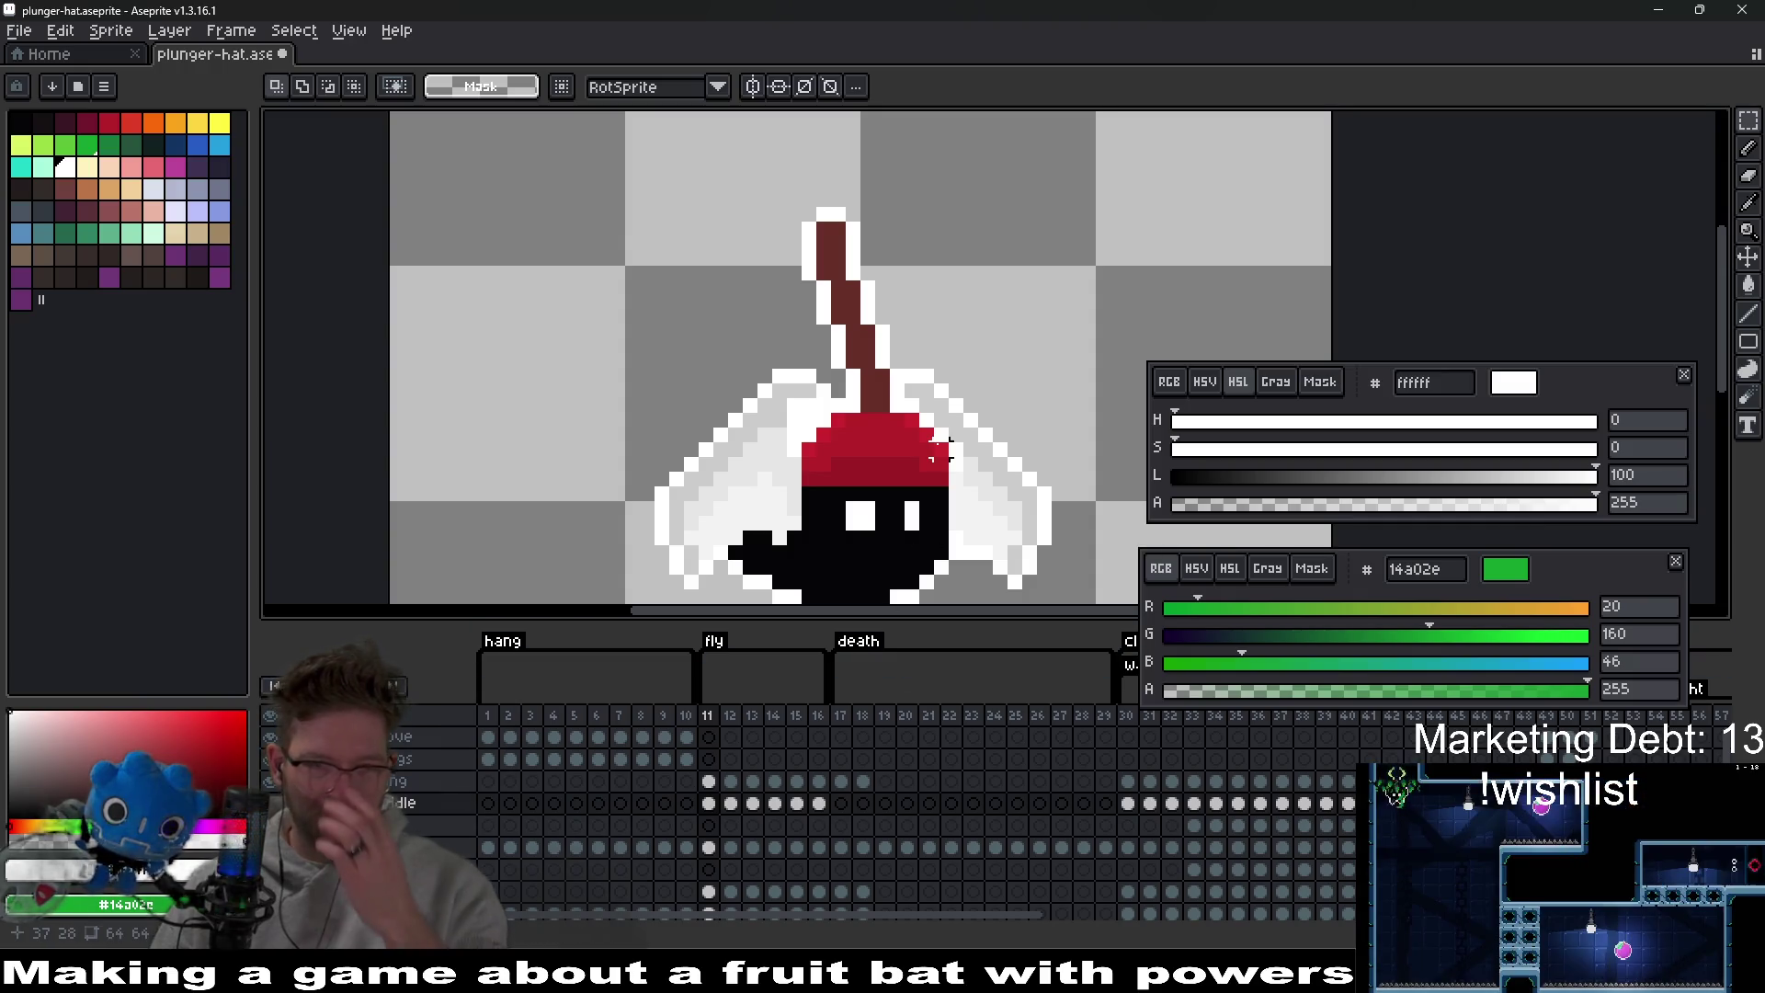
pyautogui.click(709, 804)
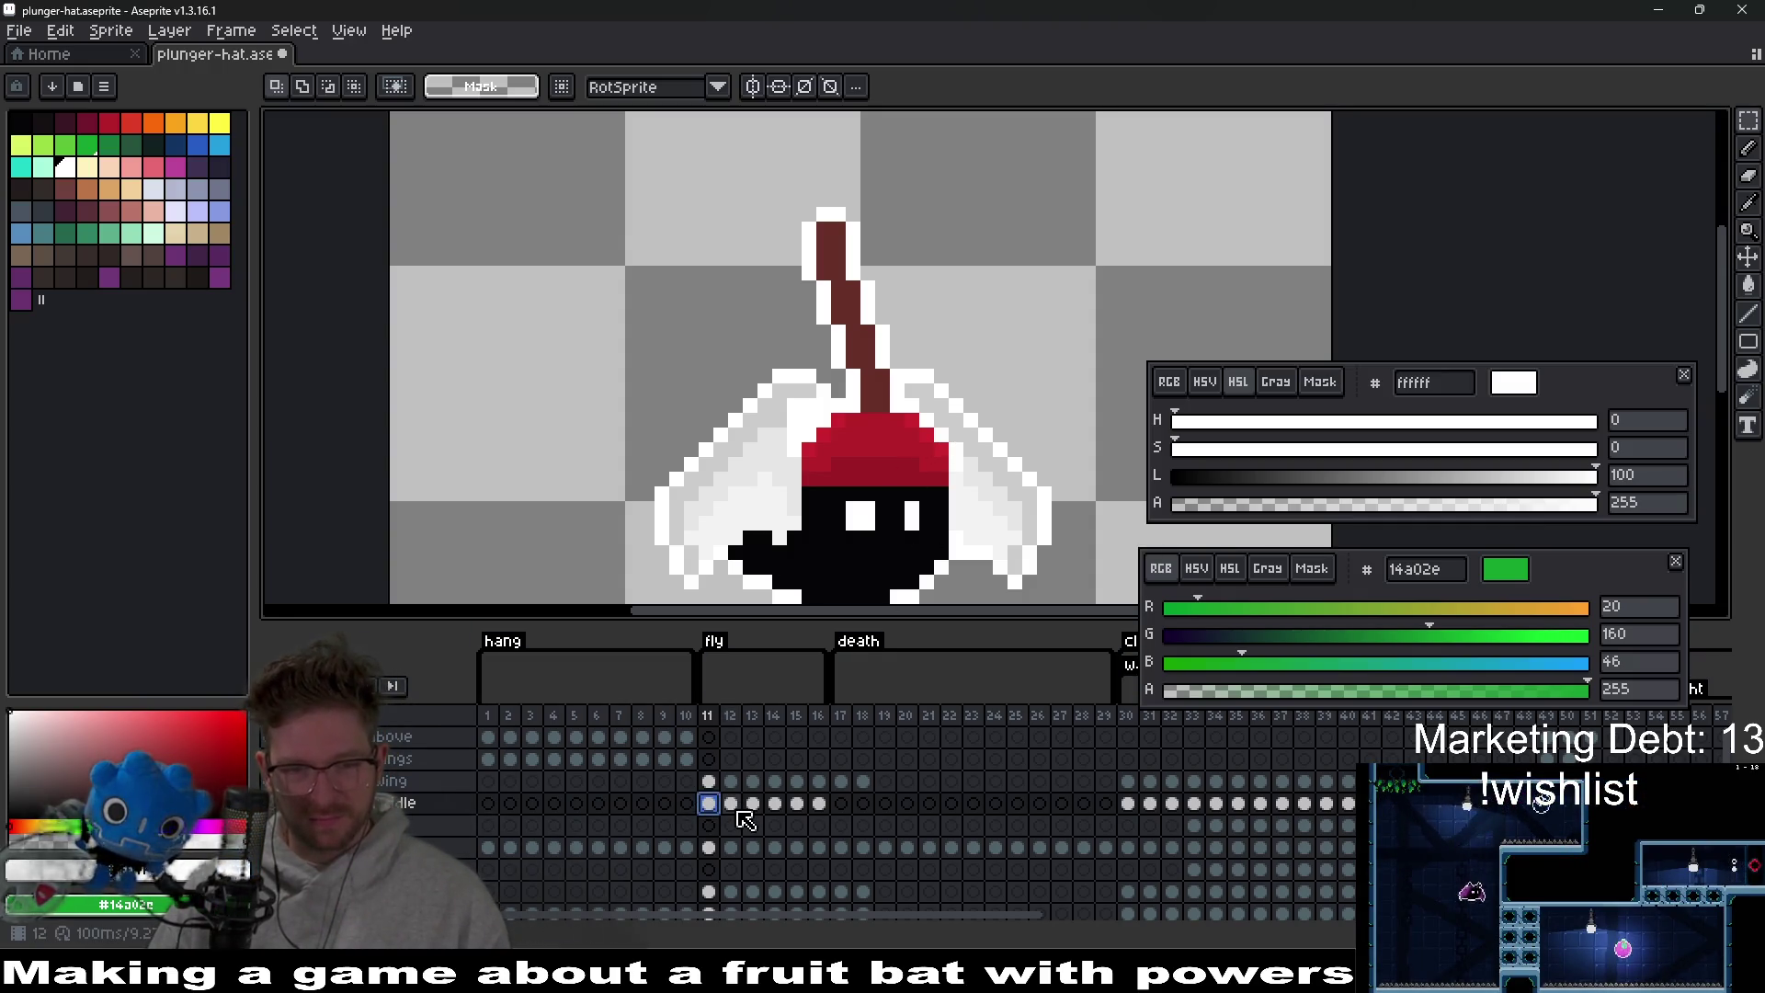
pyautogui.scroll(2, 882, 259)
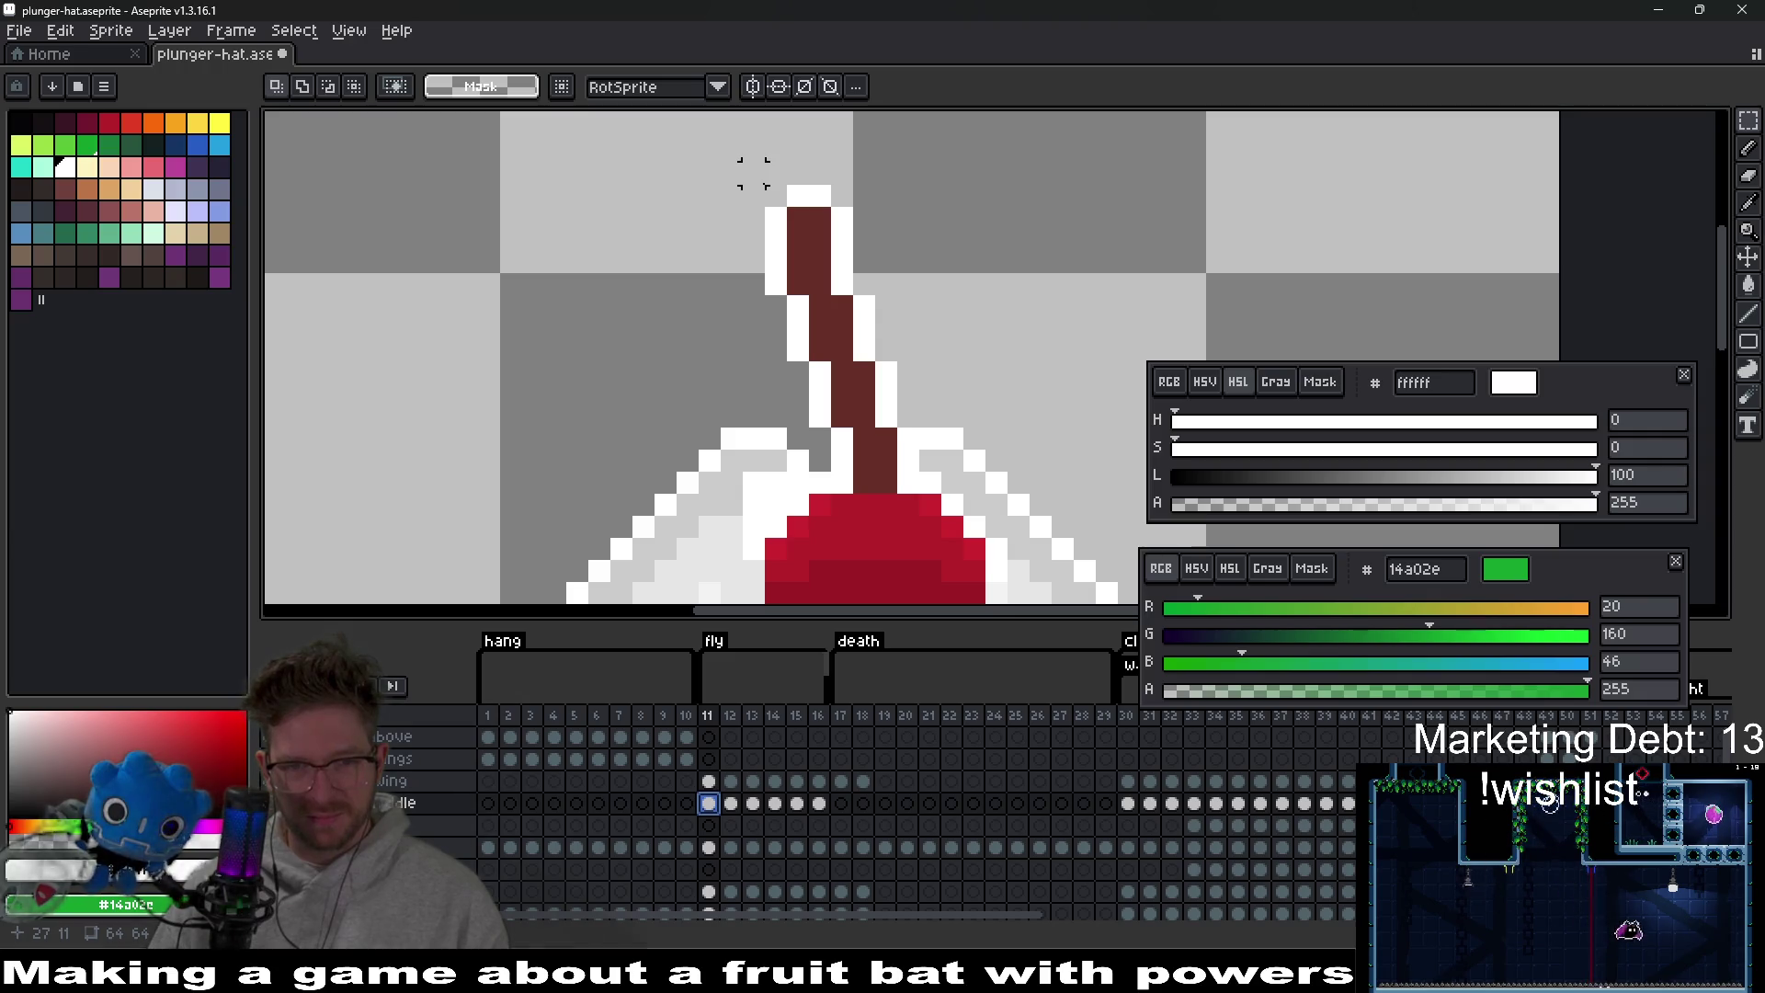
# Select the plunger handle area, then check the next frame and return to frame 11.
pyautogui.click(753, 172)
pyautogui.moveTo(753, 173)
pyautogui.mouseDown()
pyautogui.moveTo(939, 572)
pyautogui.moveTo(991, 388)
pyautogui.moveTo(952, 376)
pyautogui.mouseUp()
pyautogui.hotkey('ctrl', 'd')
pyautogui.scroll(-1, 991, 389)
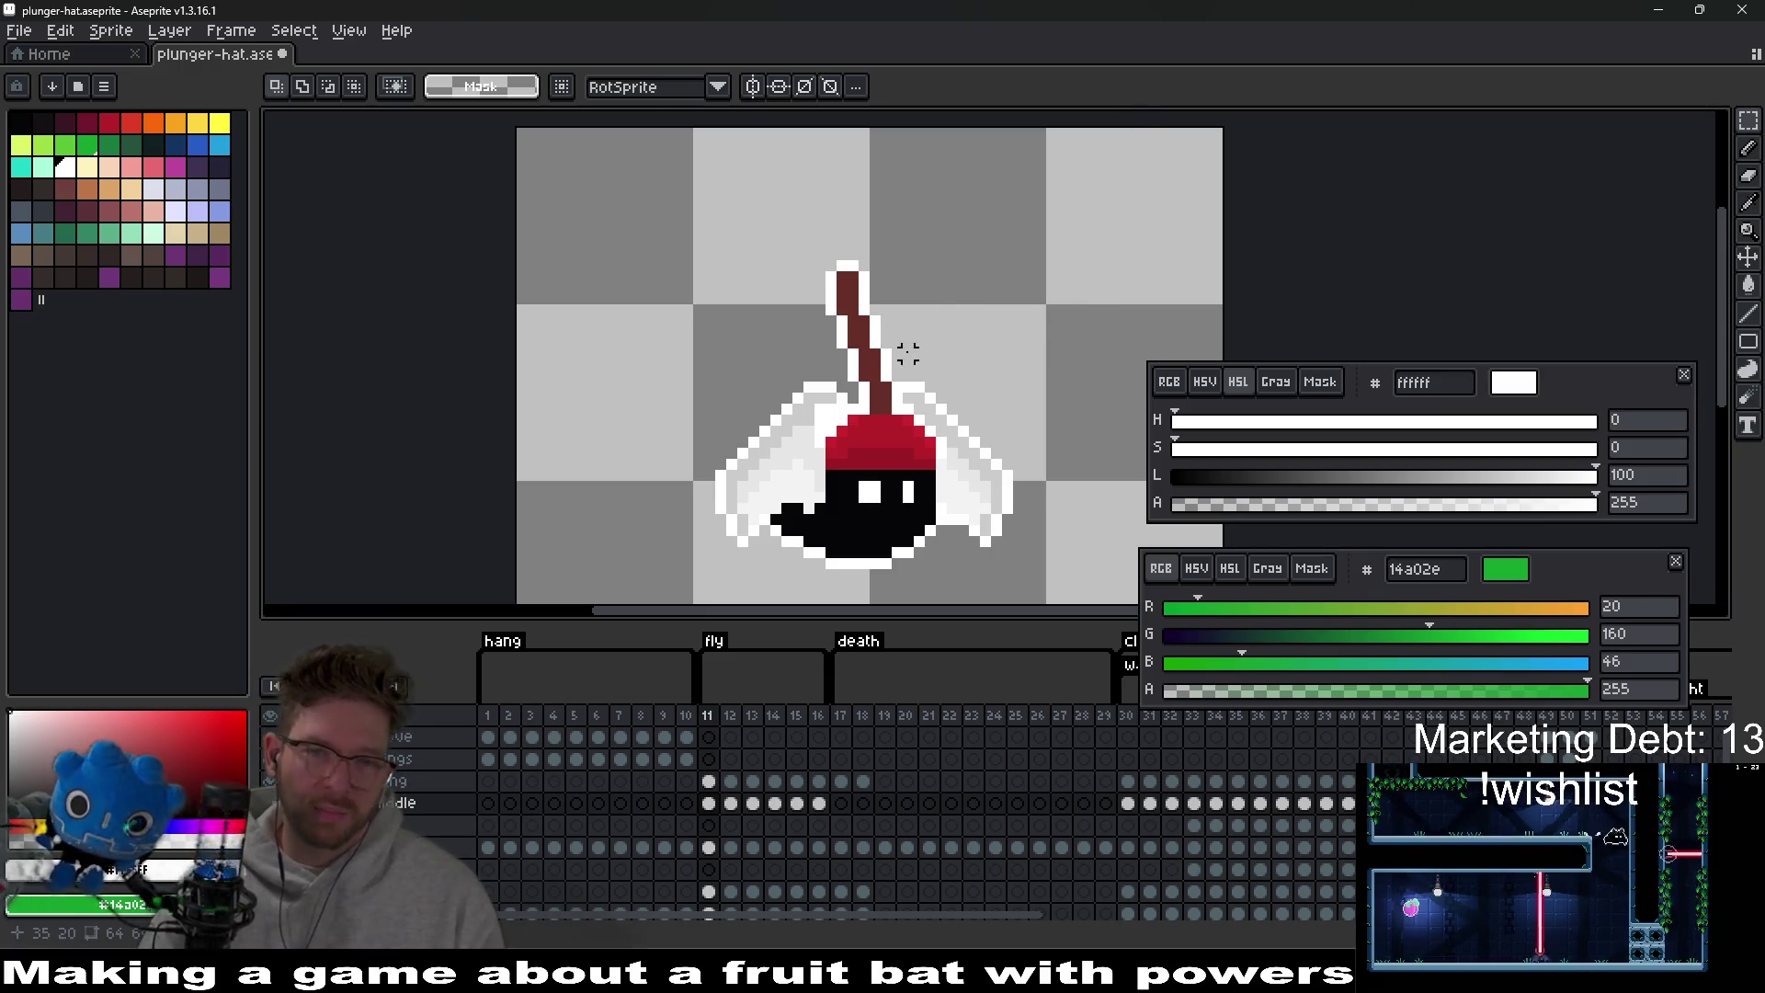
pyautogui.scroll(-3, 909, 352)
pyautogui.scroll(-2, 1018, 340)
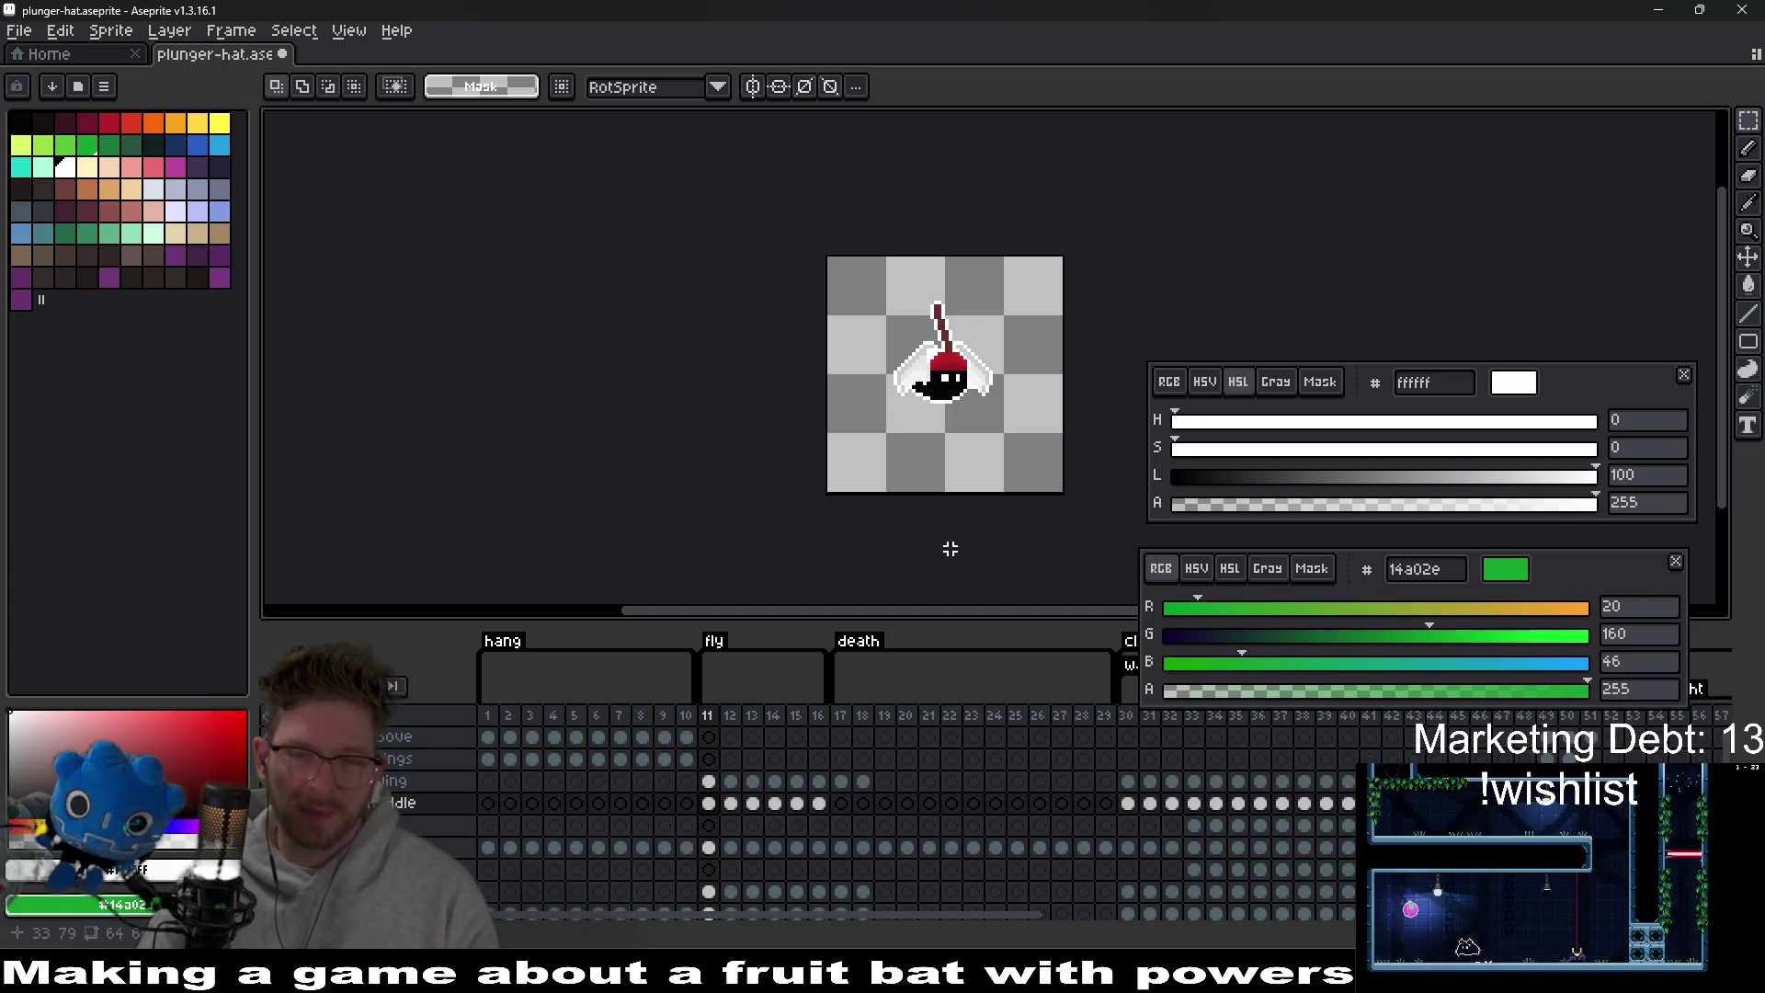
pyautogui.press('Right')
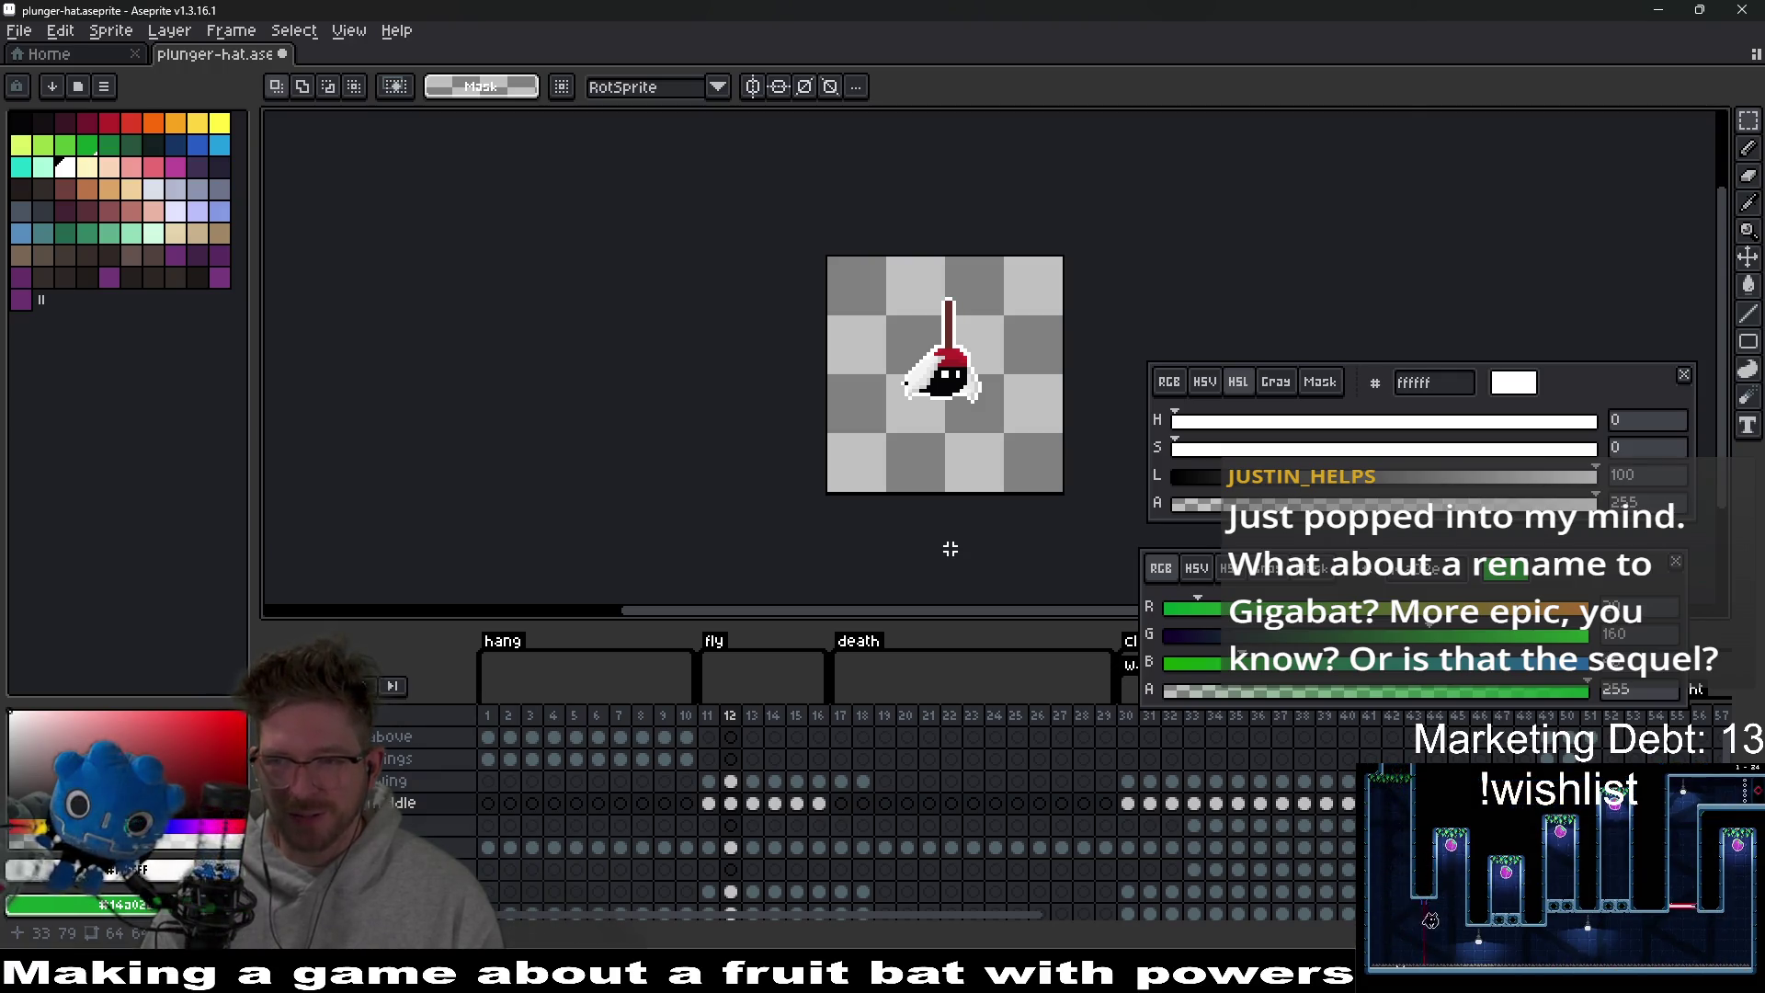
pyautogui.press('Left')
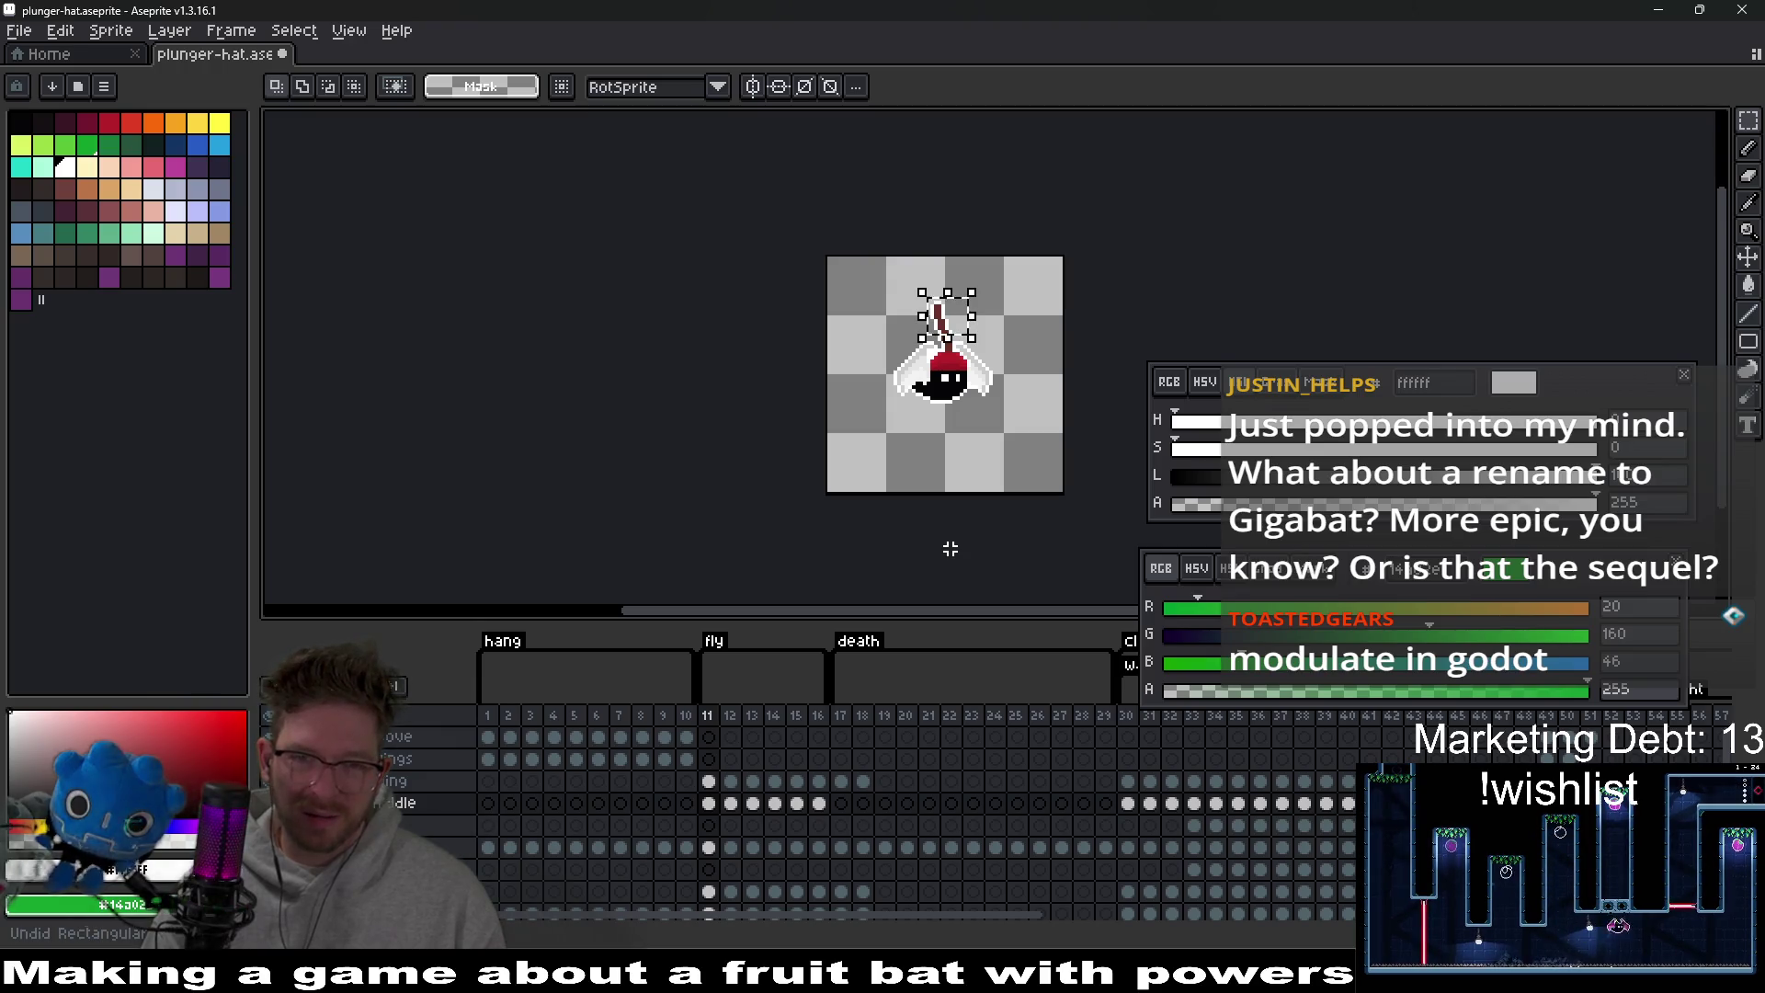
# Undo the handle's tilt so it stands upright, then save plunger-hat.aseprite.
pyautogui.hotkey('ctrl', 'd')
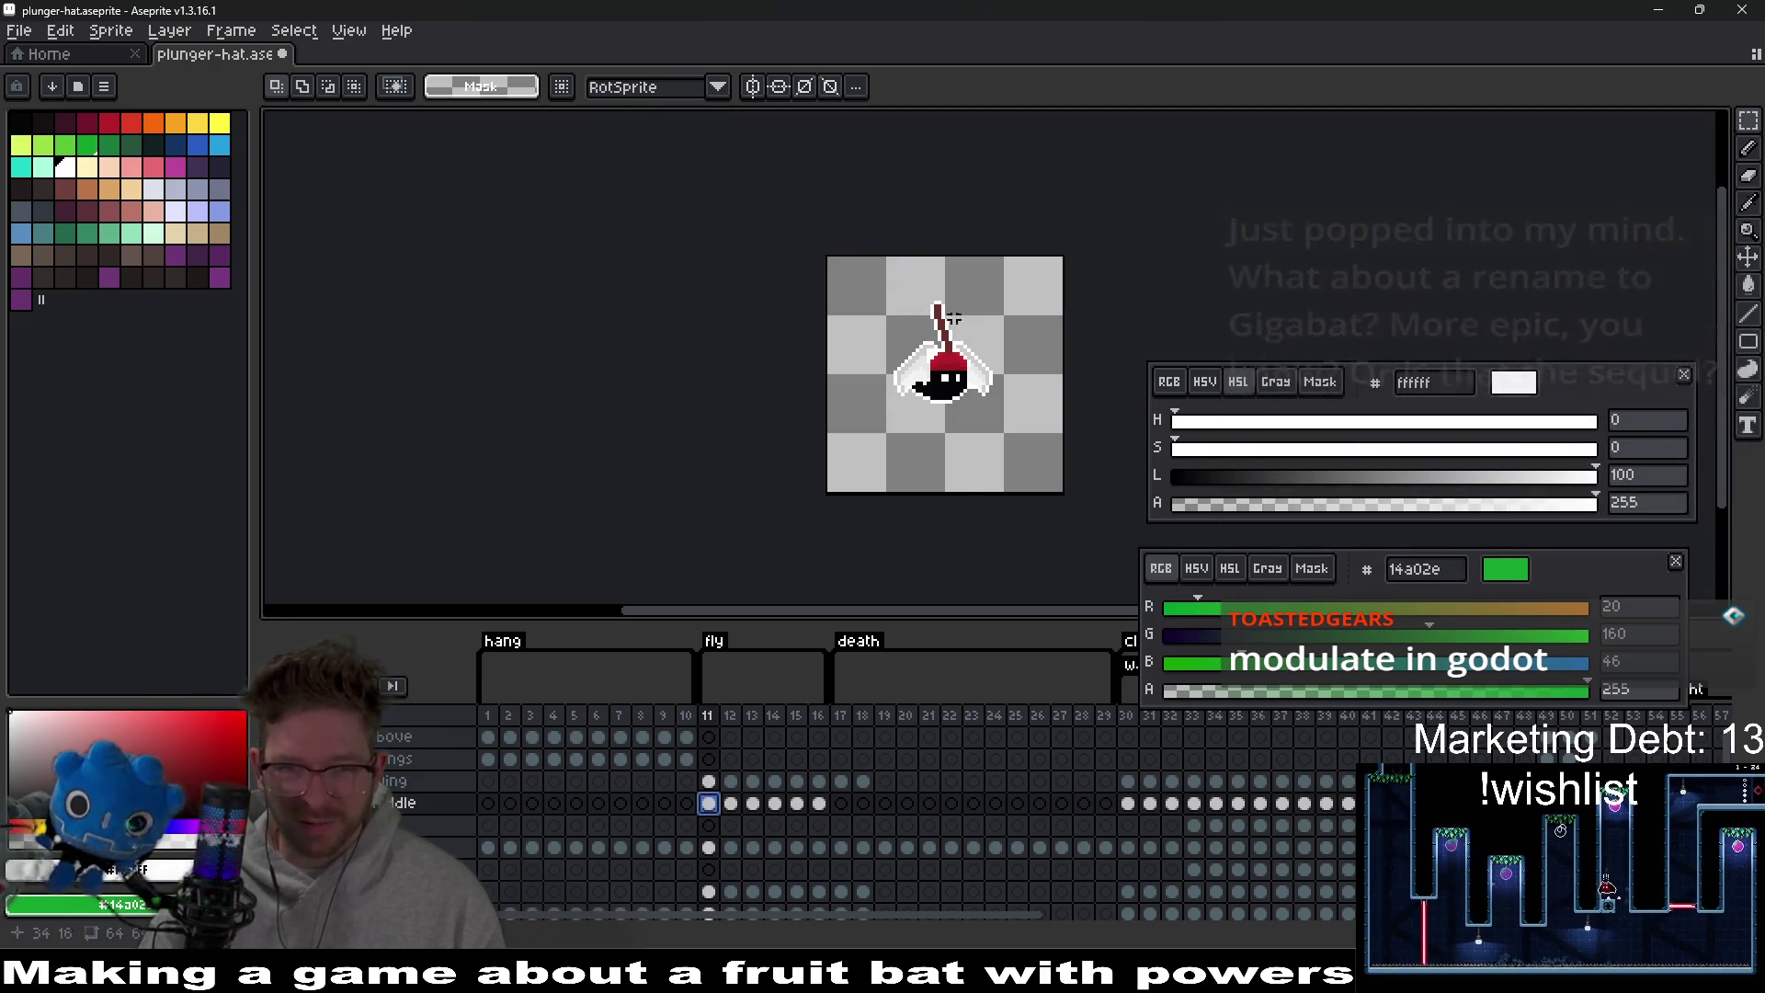
pyautogui.moveTo(974, 290); pyautogui.dragTo(941, 403)
pyautogui.hotkey('ctrl', 'z')
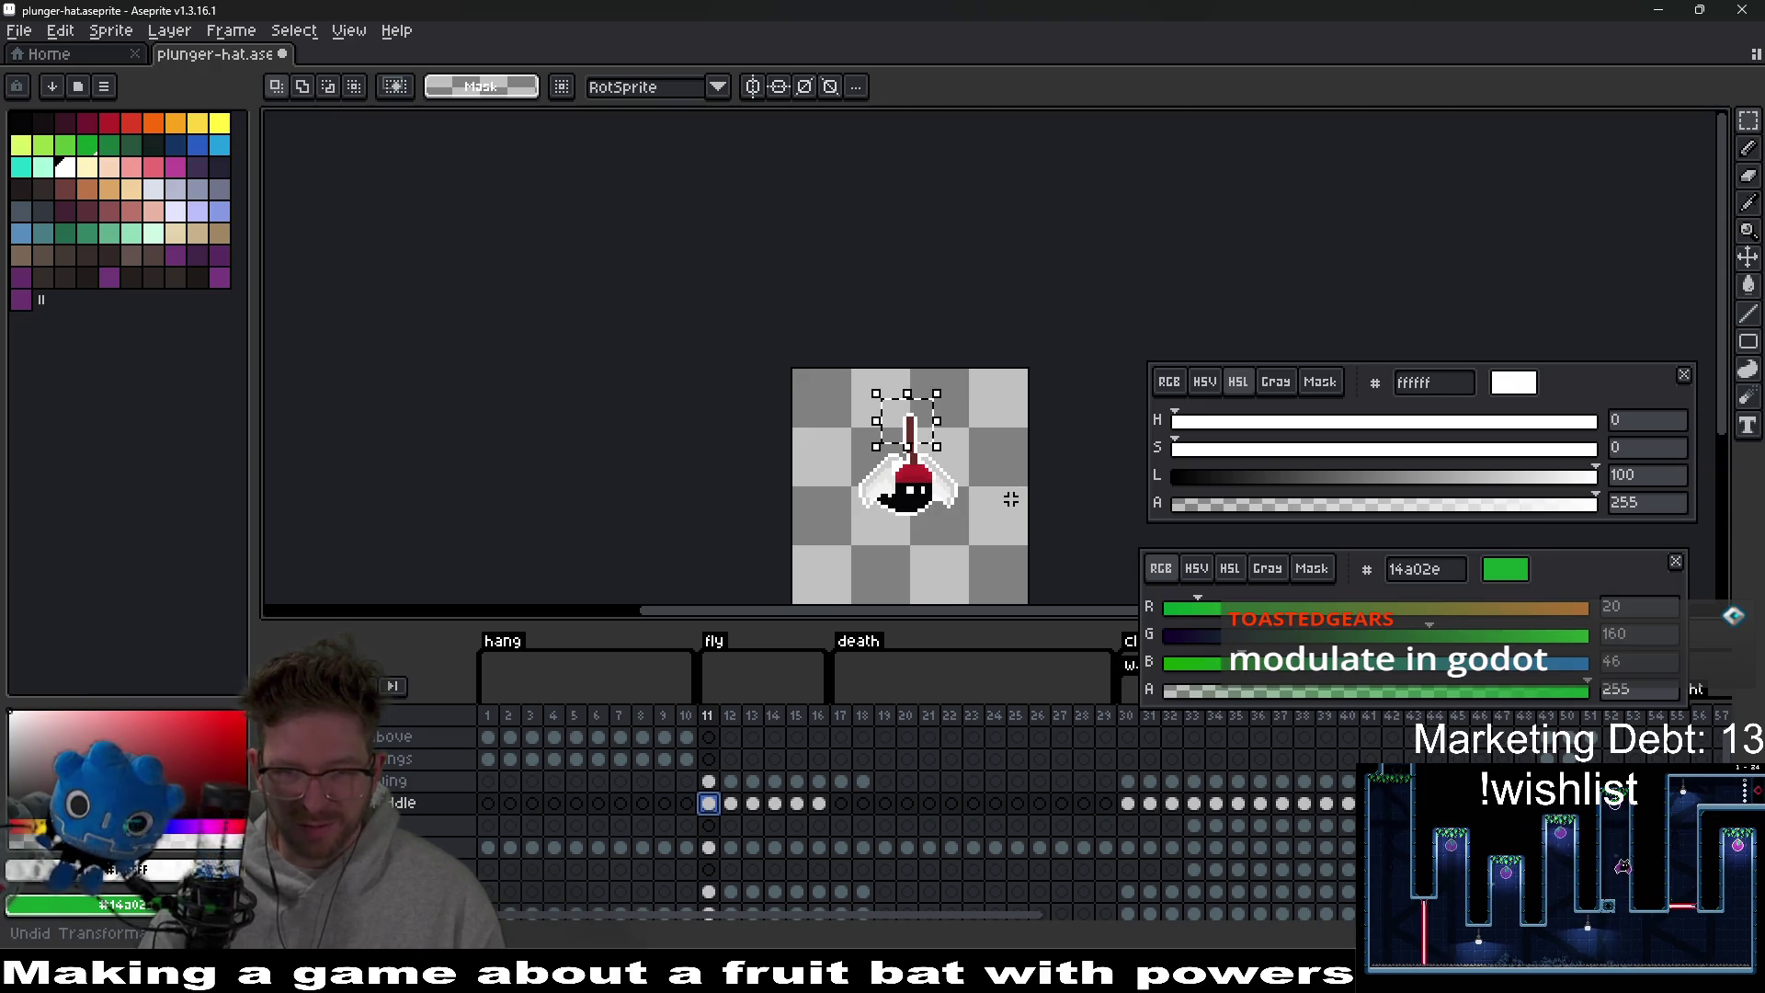
pyautogui.scroll(-3, 1011, 499)
pyautogui.scroll(5, 998, 506)
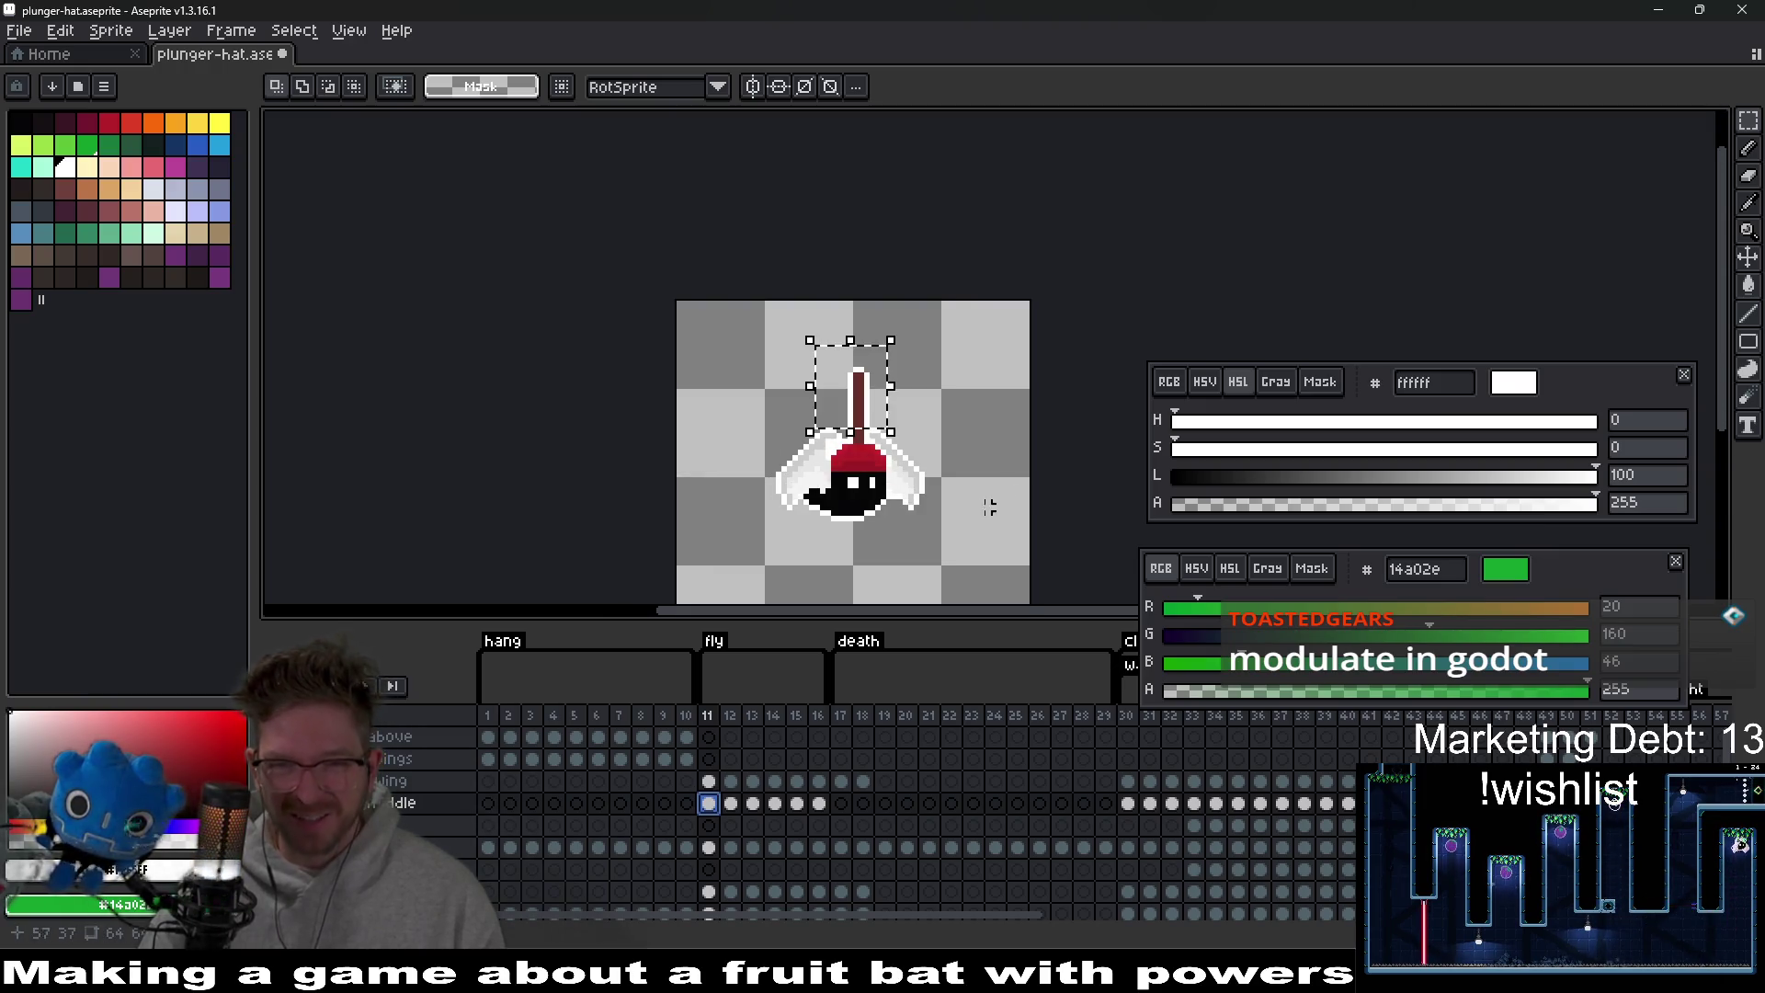
pyautogui.hotkey('ctrl', 'd')
pyautogui.moveTo(988, 512); pyautogui.dragTo(868, 453)
pyautogui.hotkey('ctrl', 's')
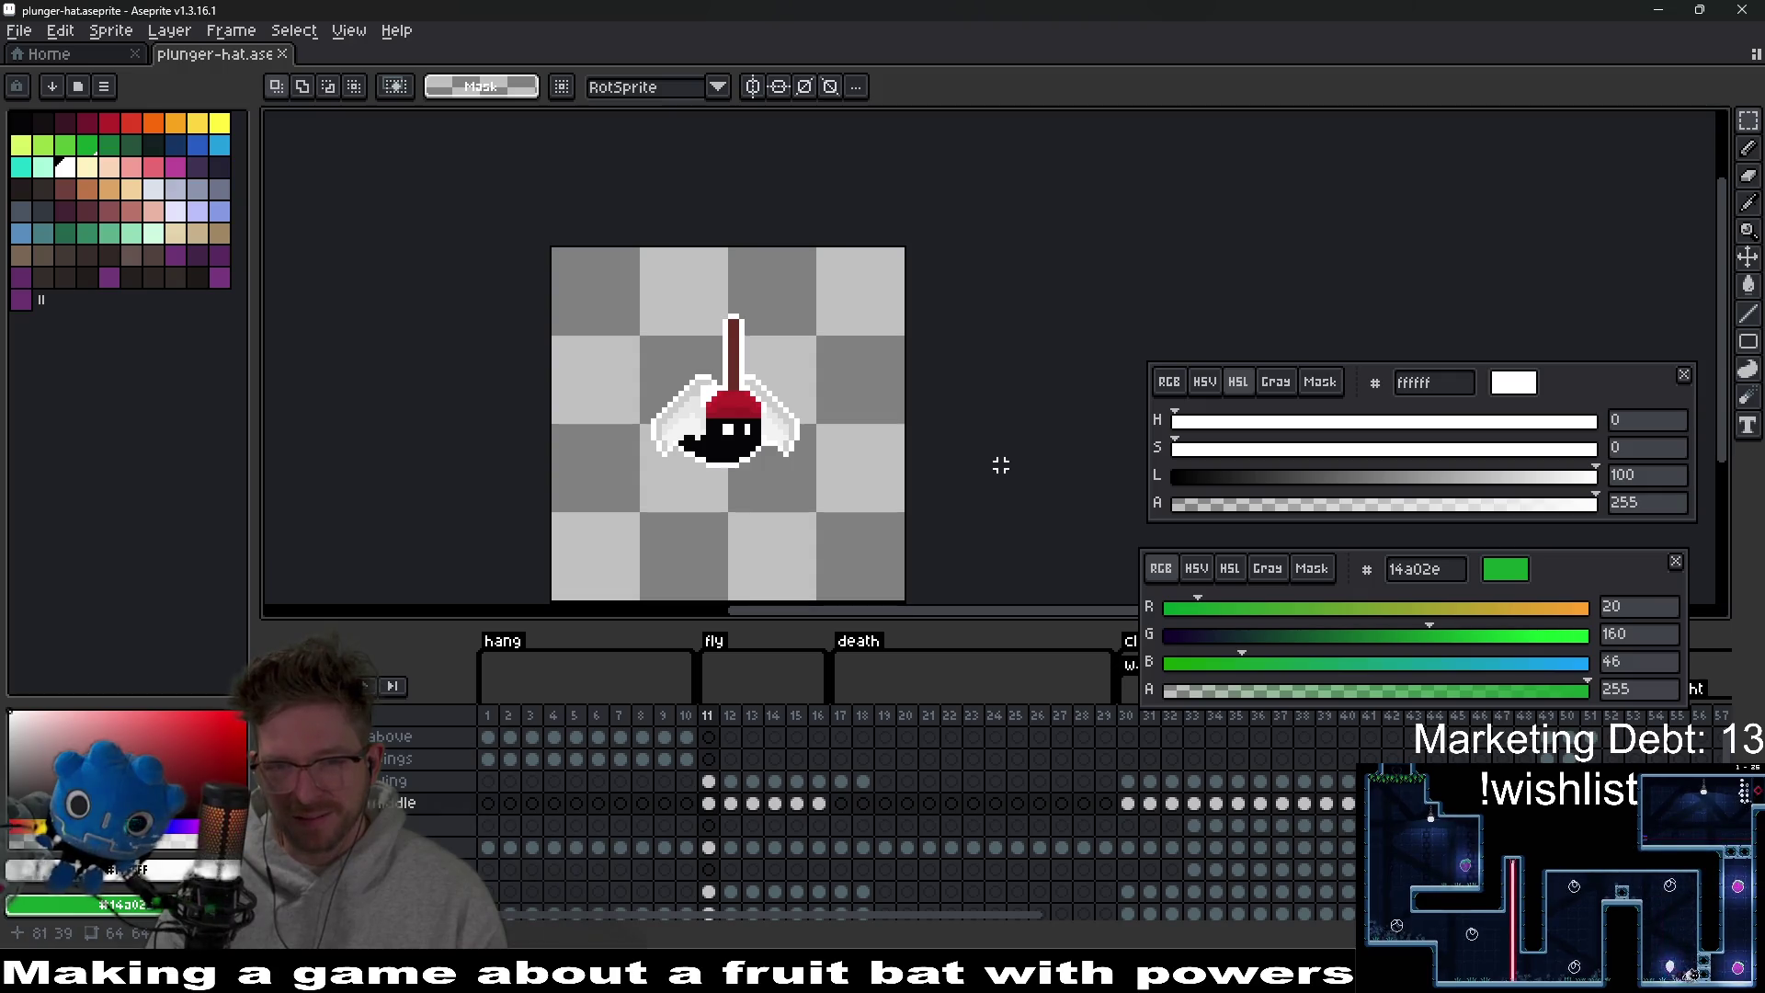
# Copy the hat-wearing bat from frame 11's idle cel and paste it into frame 30.
pyautogui.scroll(-2, 998, 463)
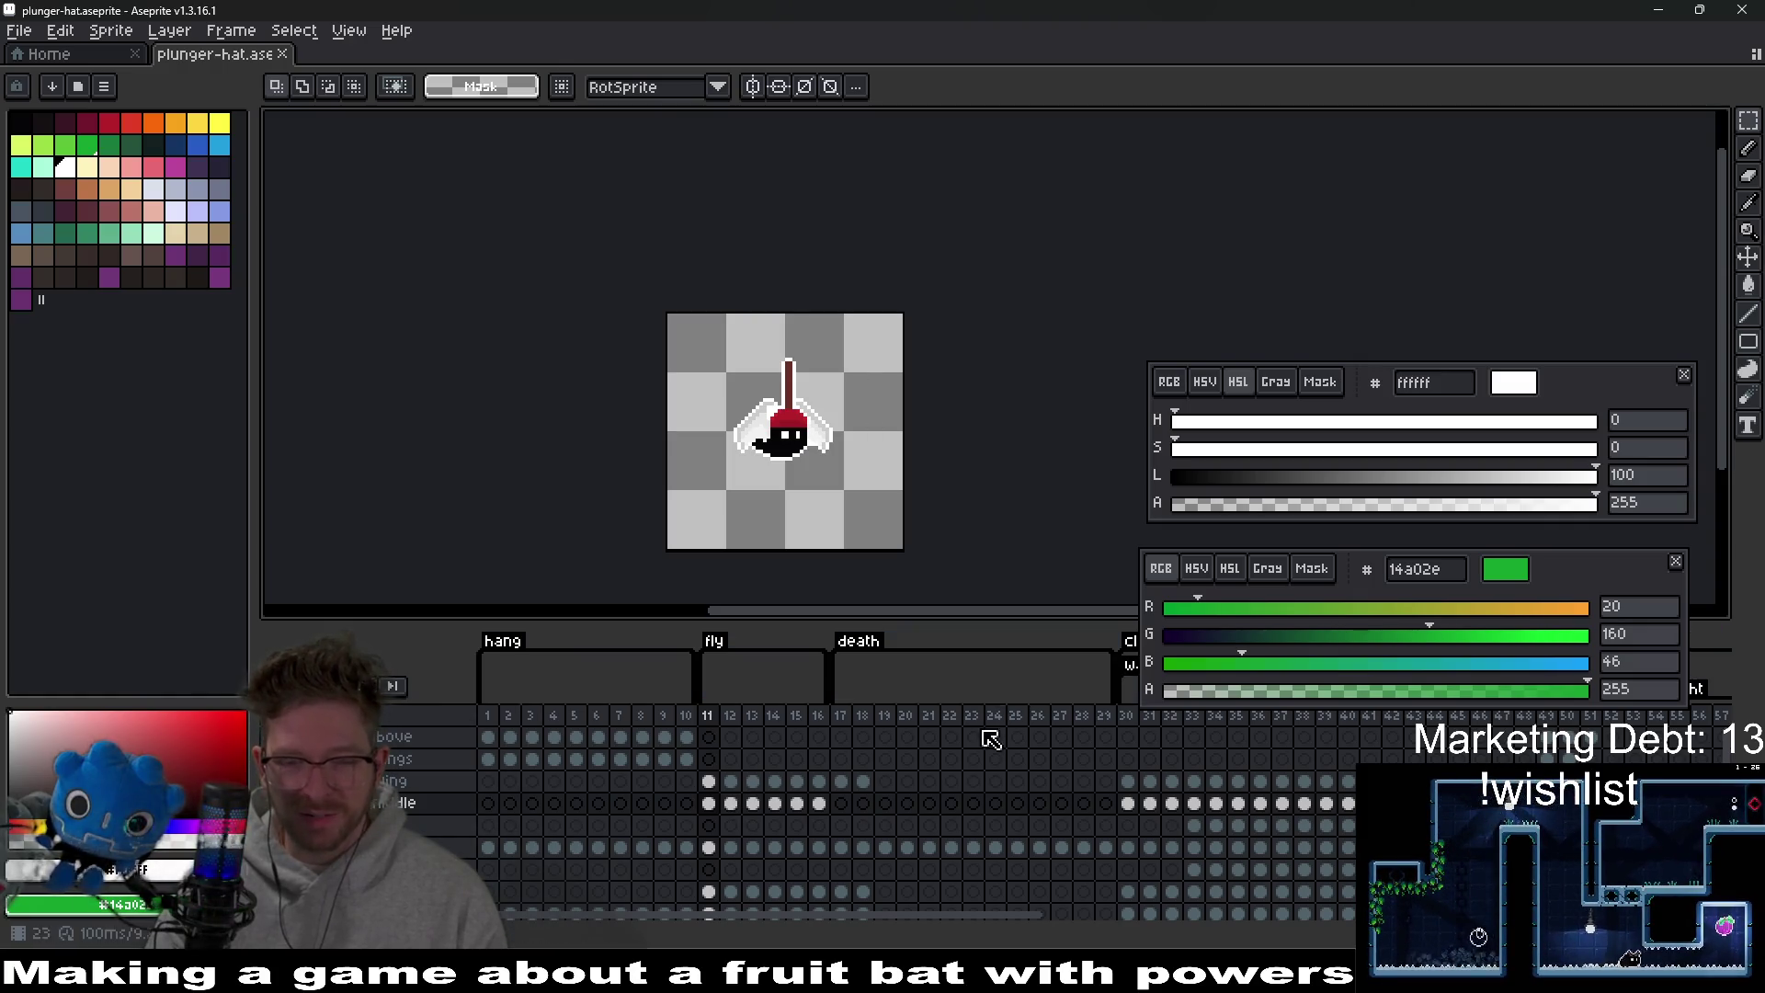
pyautogui.moveTo(1092, 762)
pyautogui.mouseDown()
pyautogui.moveTo(958, 744)
pyautogui.moveTo(832, 765)
pyautogui.mouseUp()
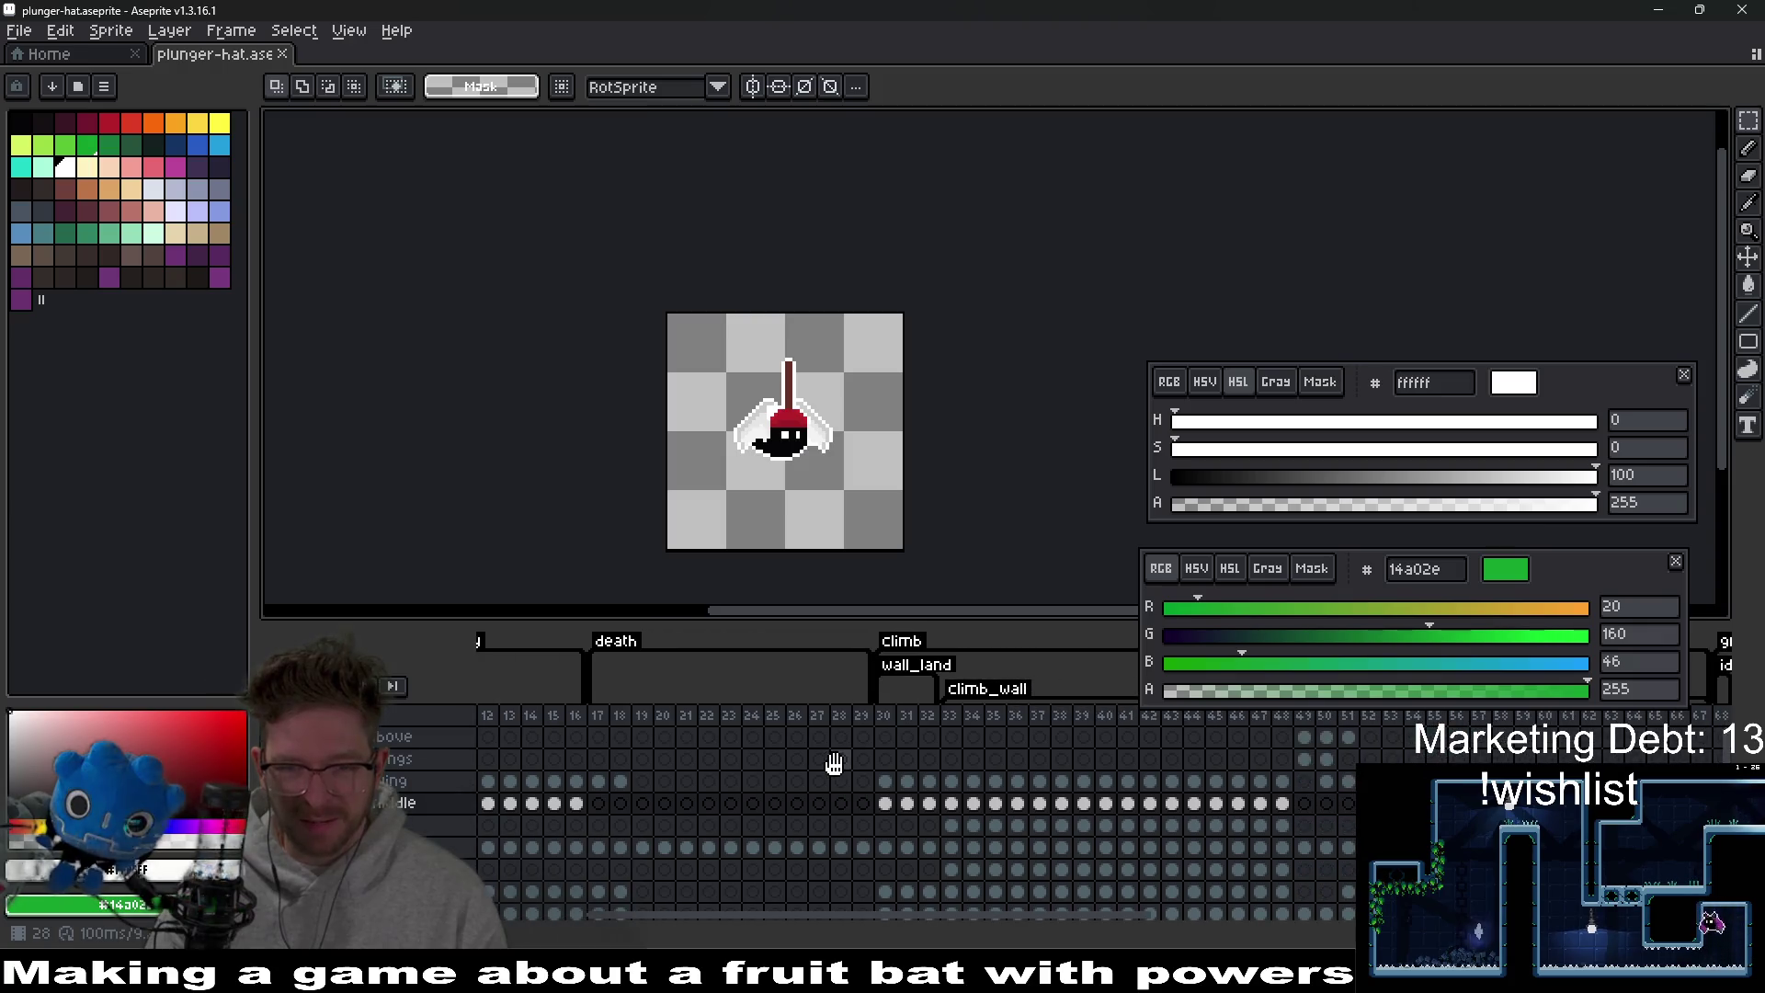
pyautogui.moveTo(982, 509)
pyautogui.mouseDown()
pyautogui.moveTo(1028, 423)
pyautogui.moveTo(1107, 398)
pyautogui.moveTo(1068, 481)
pyautogui.moveTo(1055, 449)
pyautogui.mouseUp()
pyautogui.moveTo(951, 797); pyautogui.dragTo(996, 796)
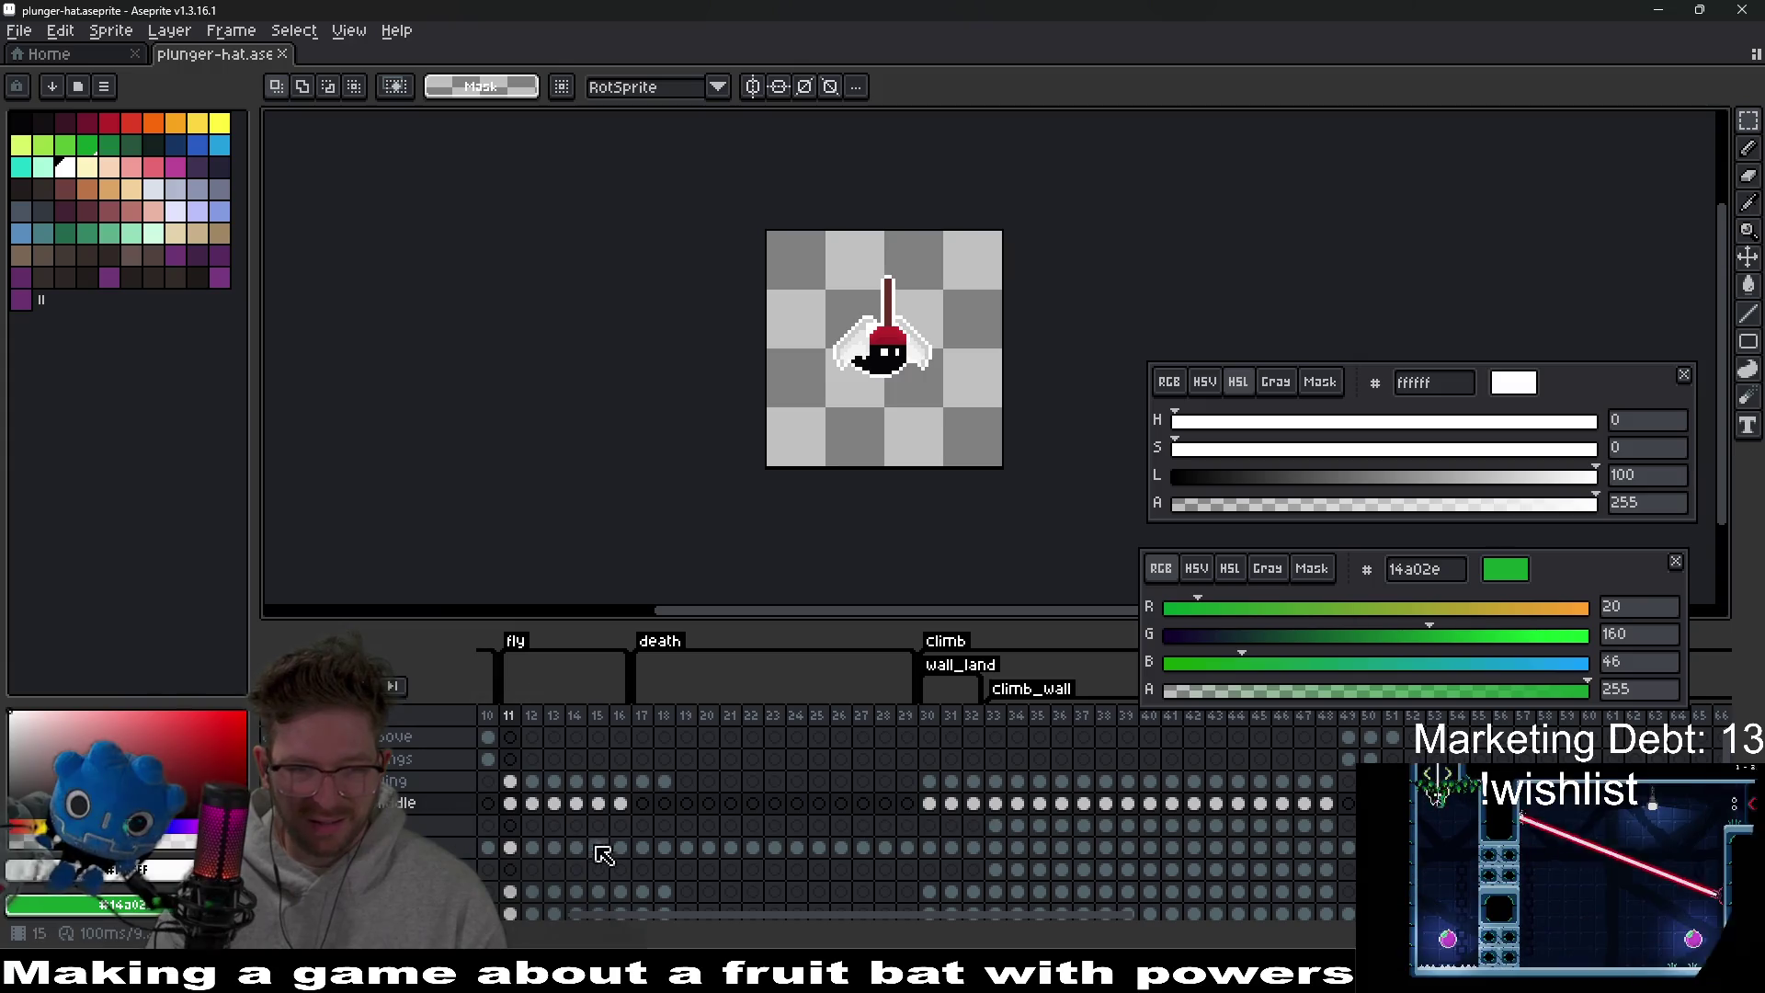
pyautogui.hotkey('ctrl', 'c')
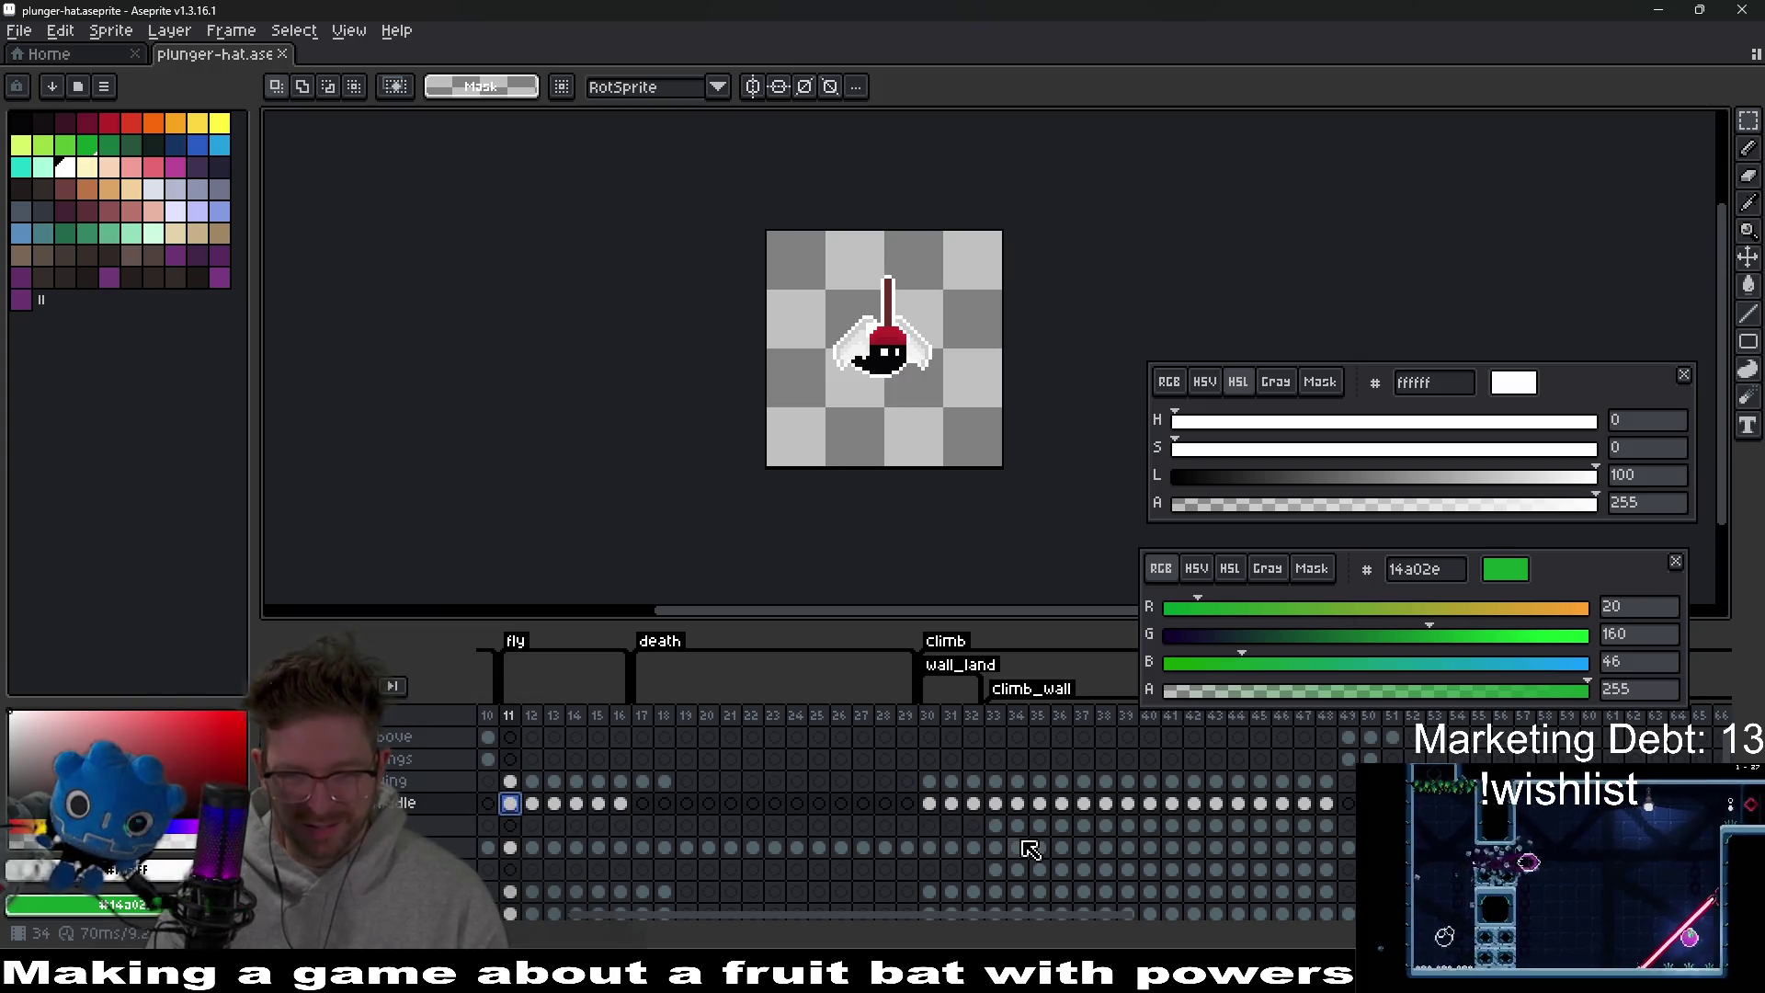
pyautogui.click(937, 815)
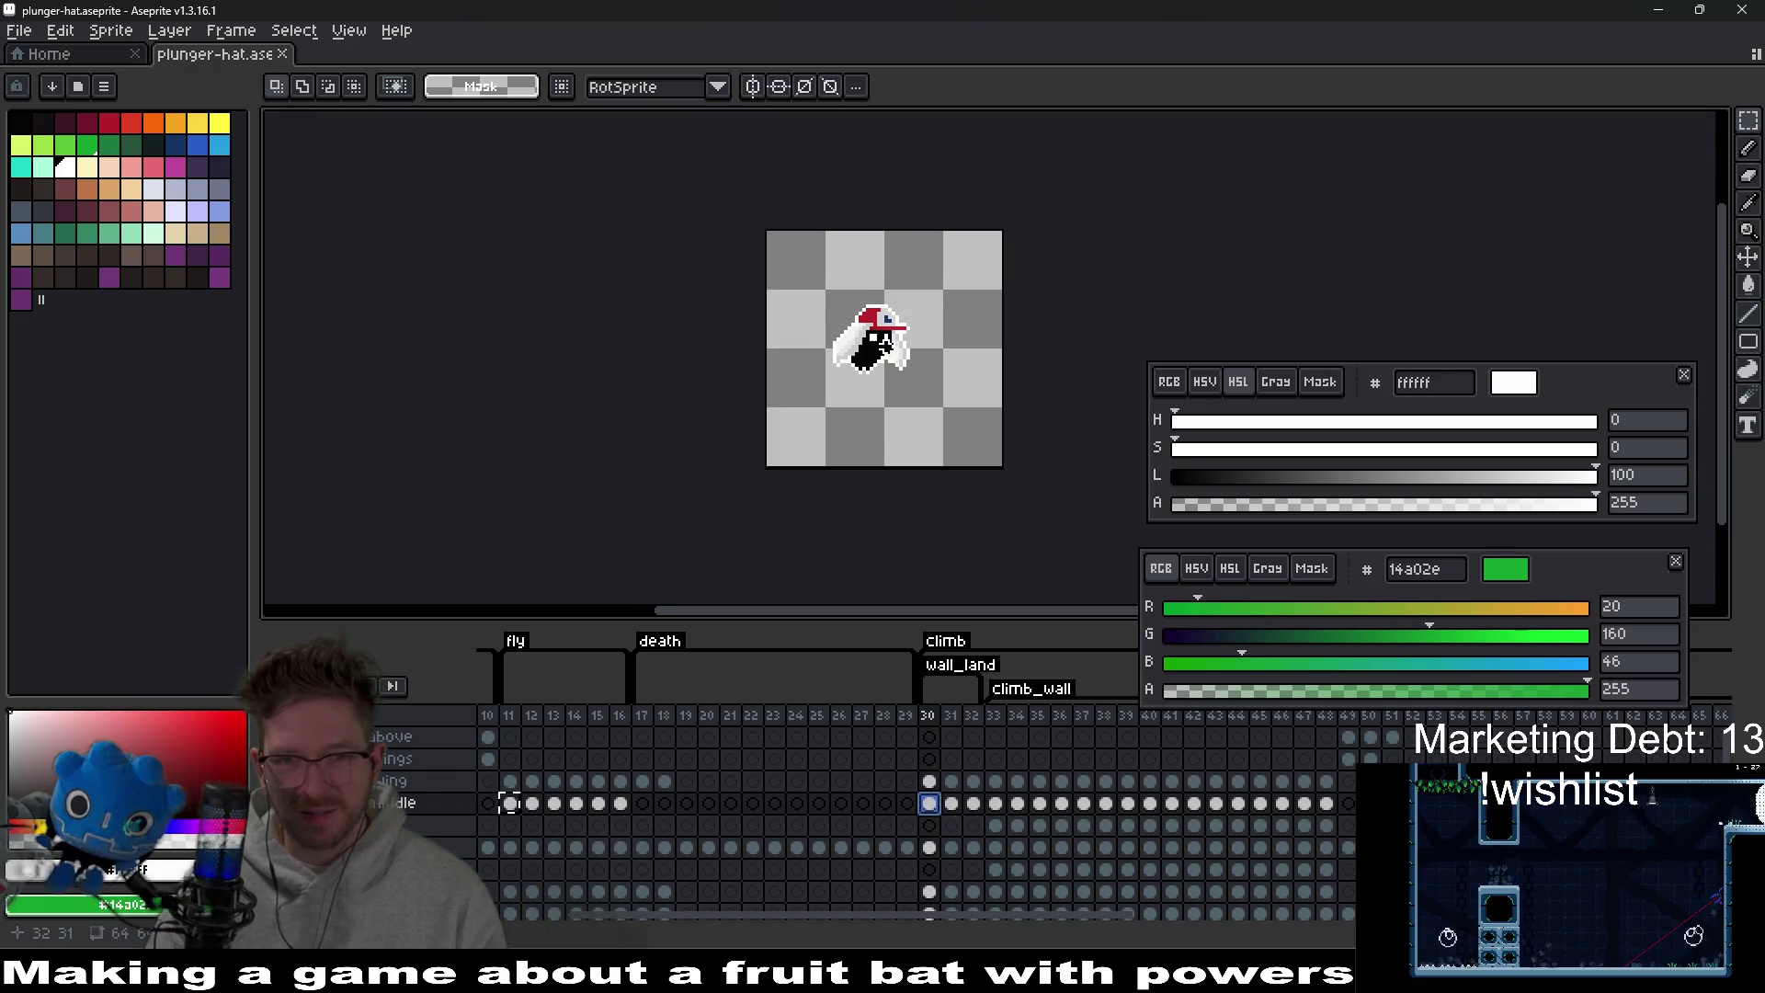
pyautogui.hotkey('ctrl', 'v')
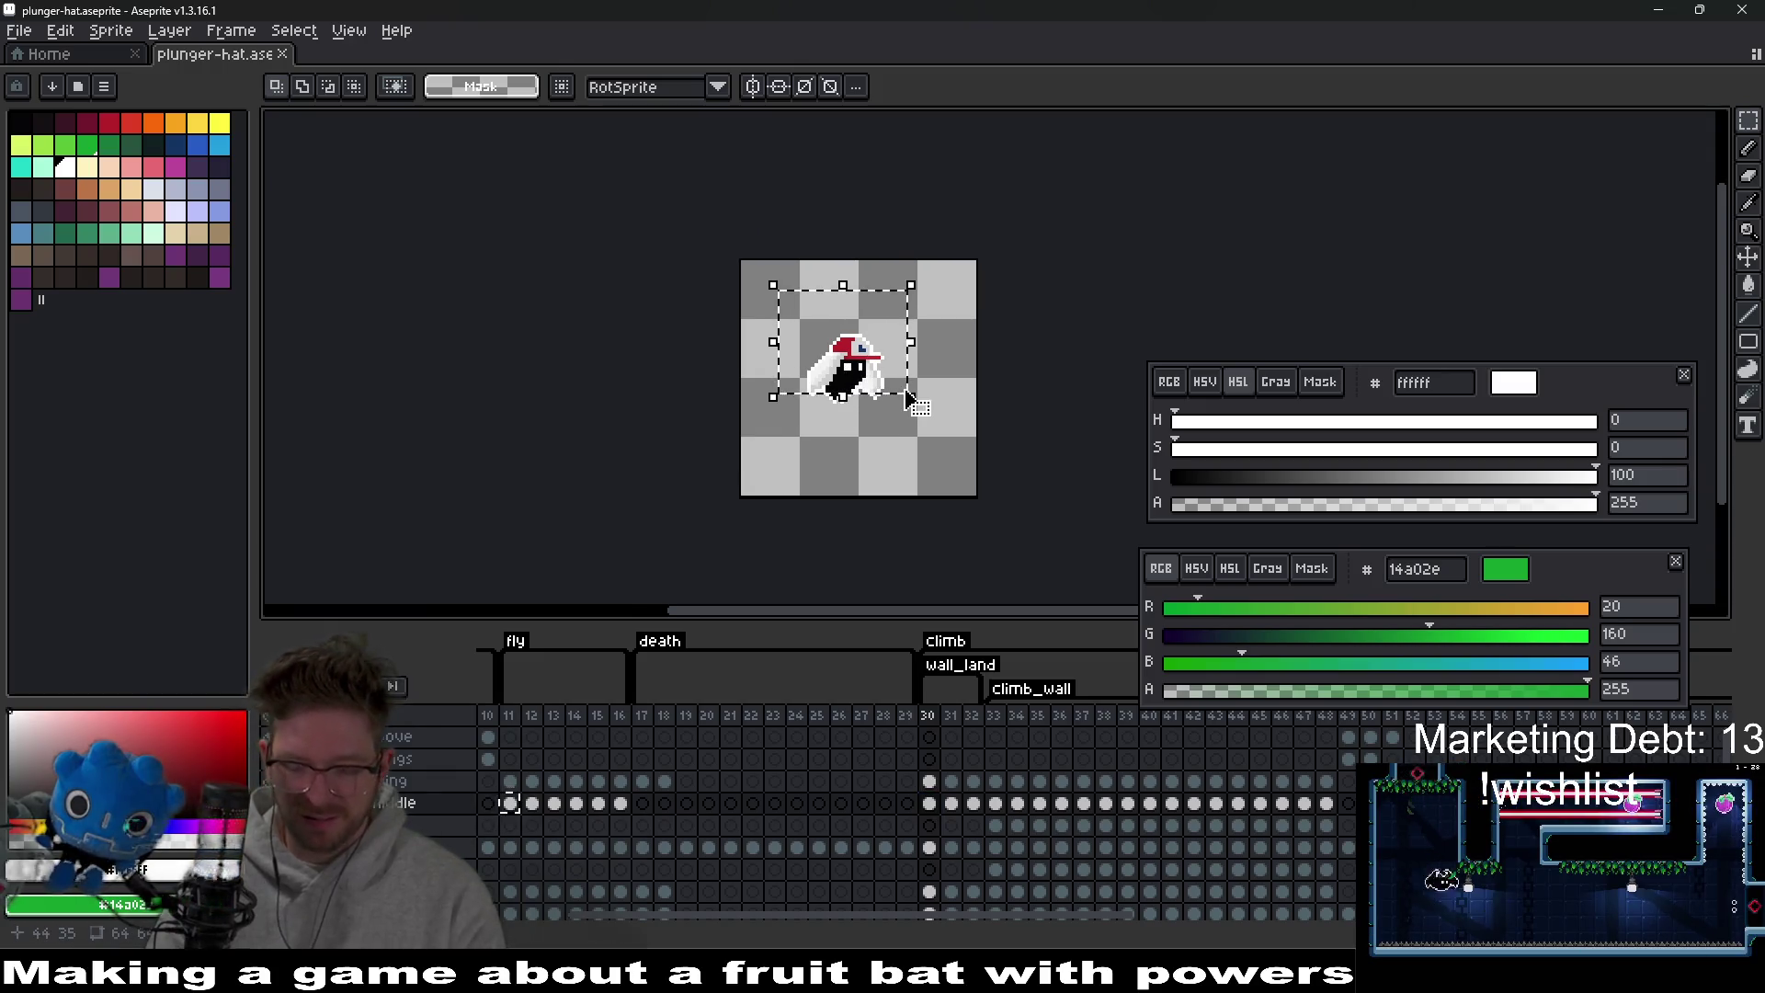
# Paste the plunger hat on frame 30, nudge it two pixels right and two down, and commit.
pyautogui.click(931, 804)
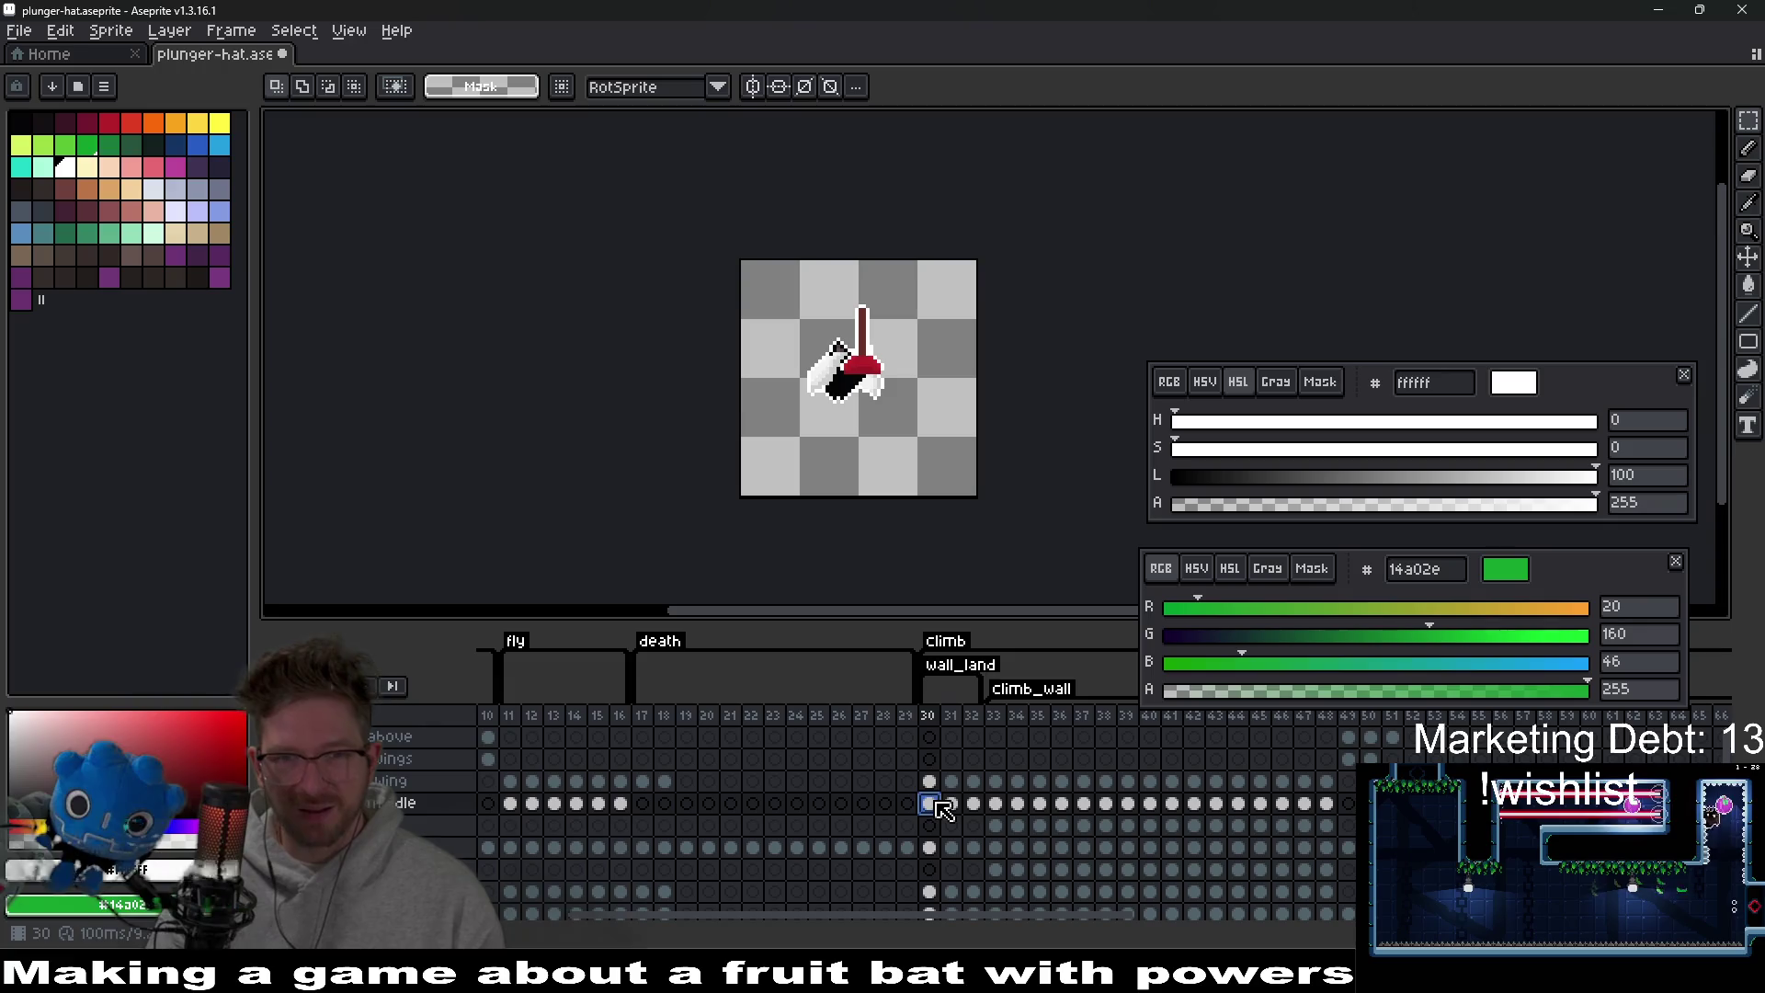
pyautogui.scroll(2, 900, 376)
pyautogui.hotkey('ctrl', 'v')
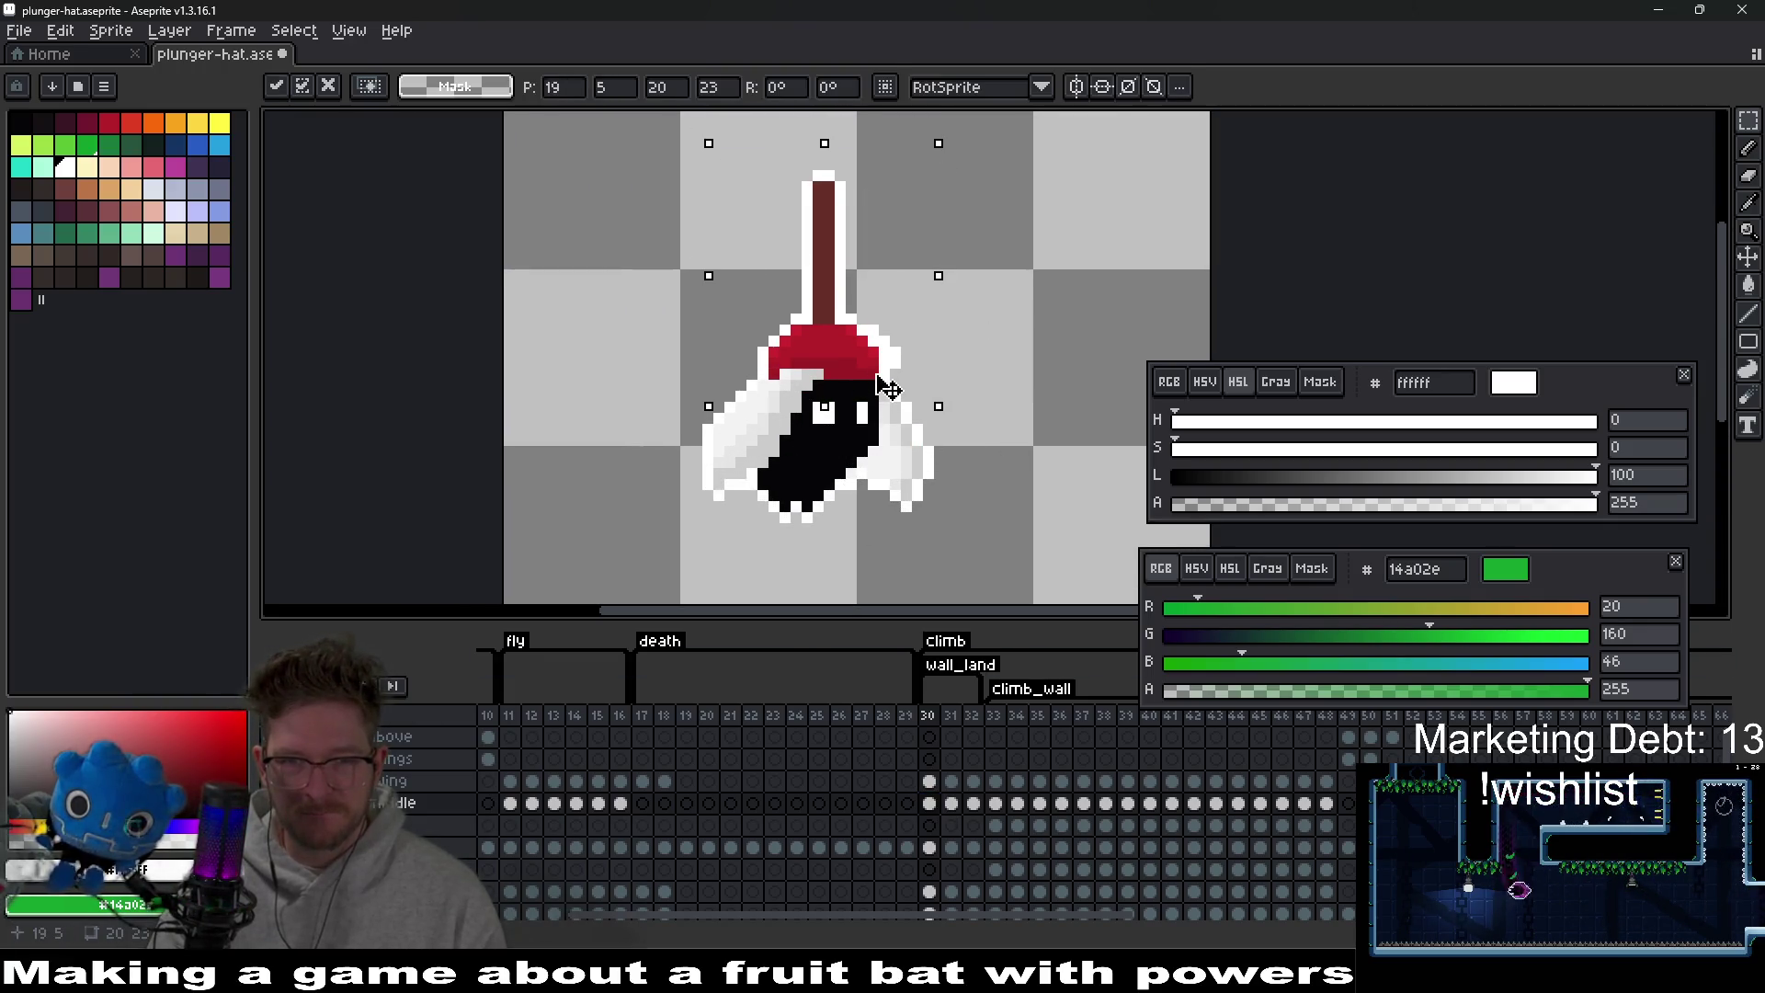
pyautogui.press('Right')
pyautogui.press('Down')
pyautogui.press('Right')
pyautogui.press('Down')
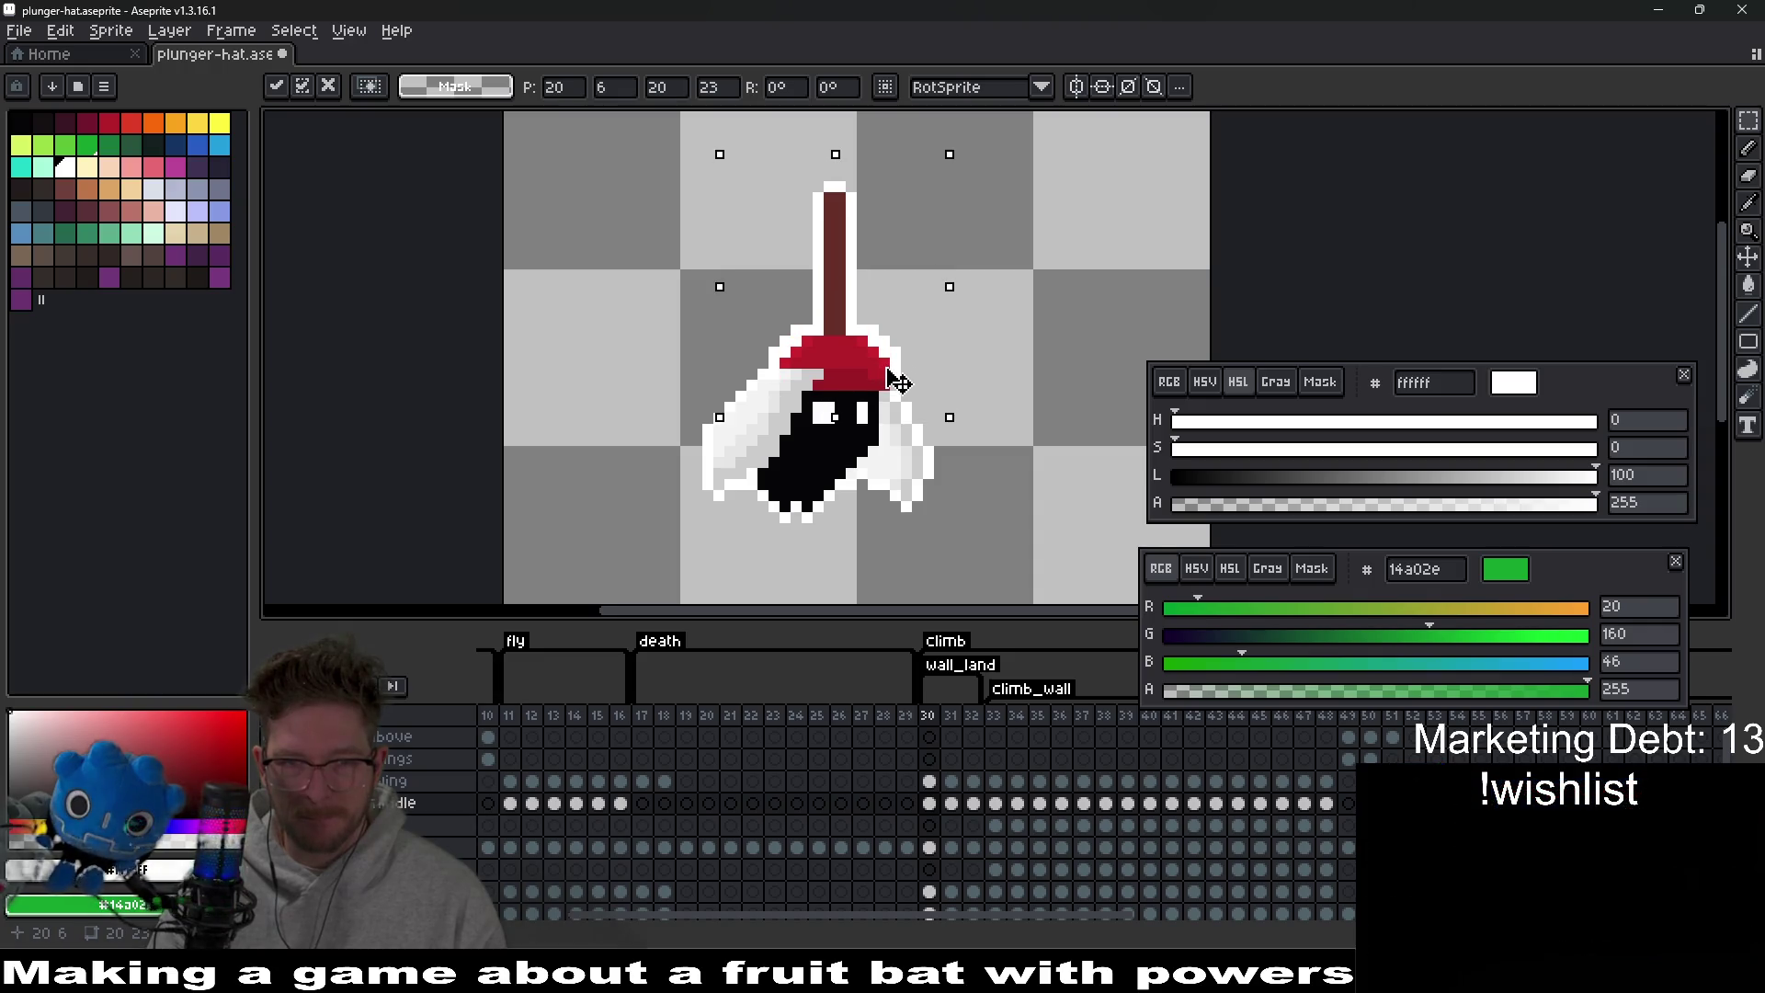
pyautogui.hotkey('ctrl', 'd')
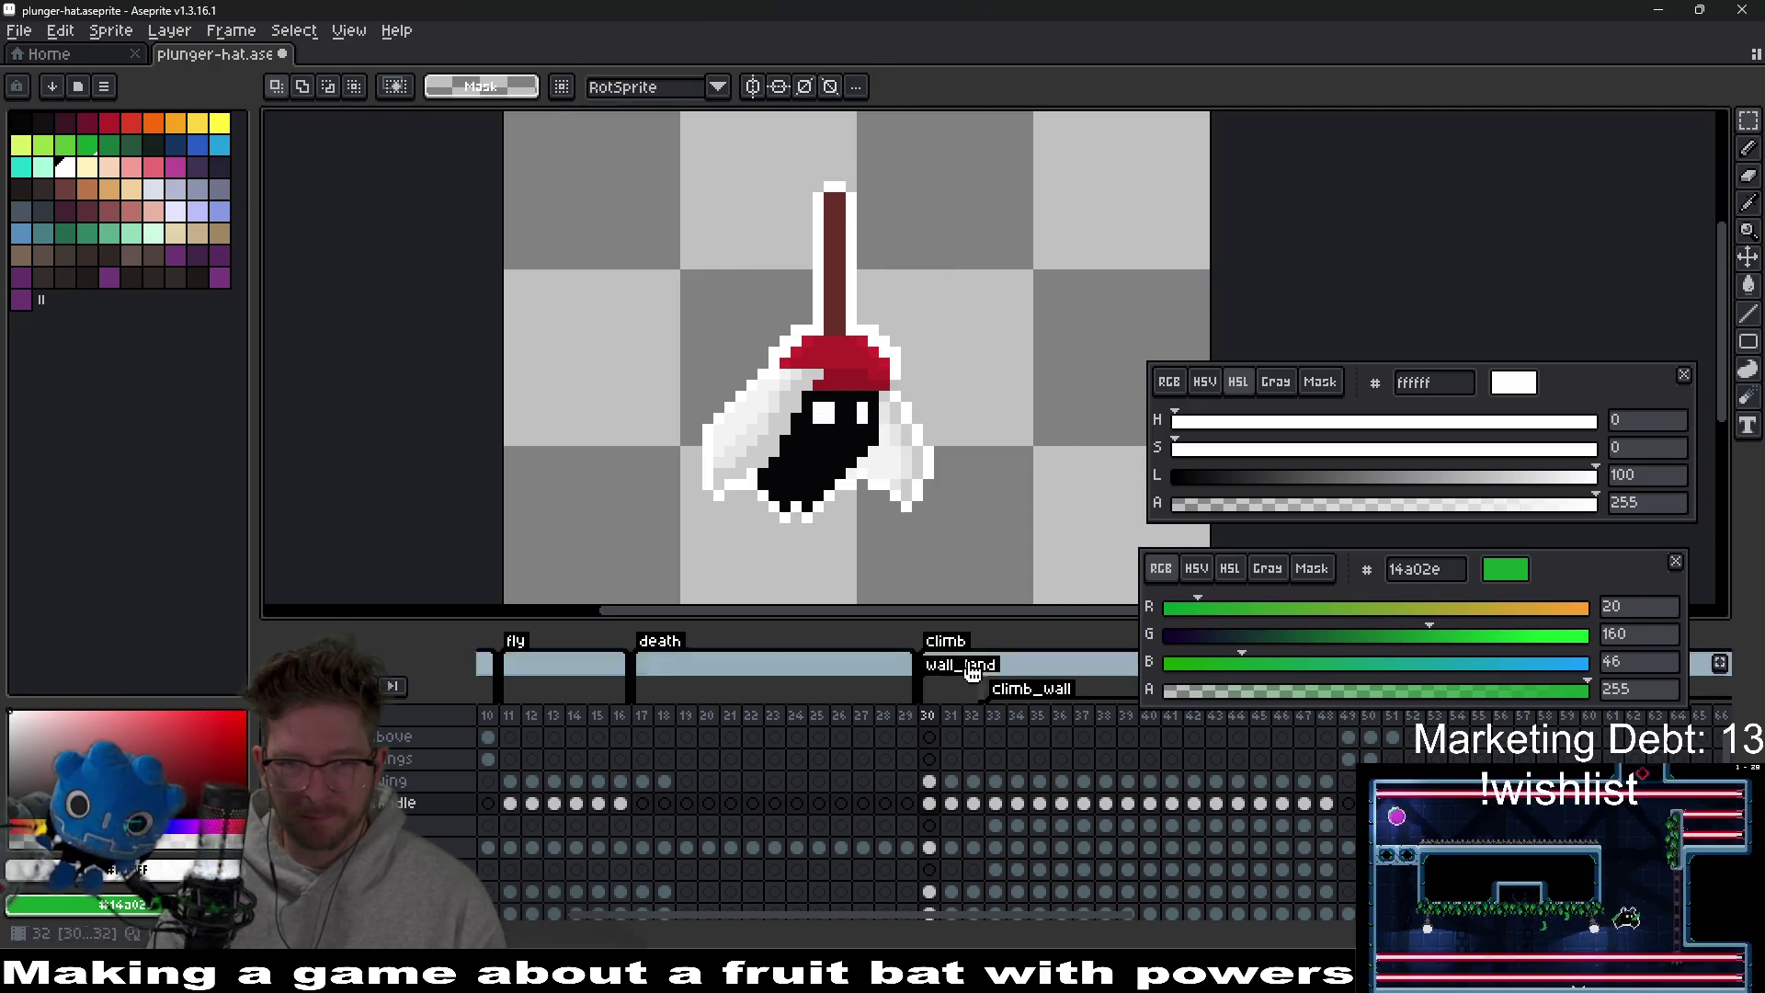
pyautogui.scroll(2, 931, 407)
pyautogui.press('b')
pyautogui.keyDown('alt'); pyautogui.click(874, 287); pyautogui.keyUp('alt')
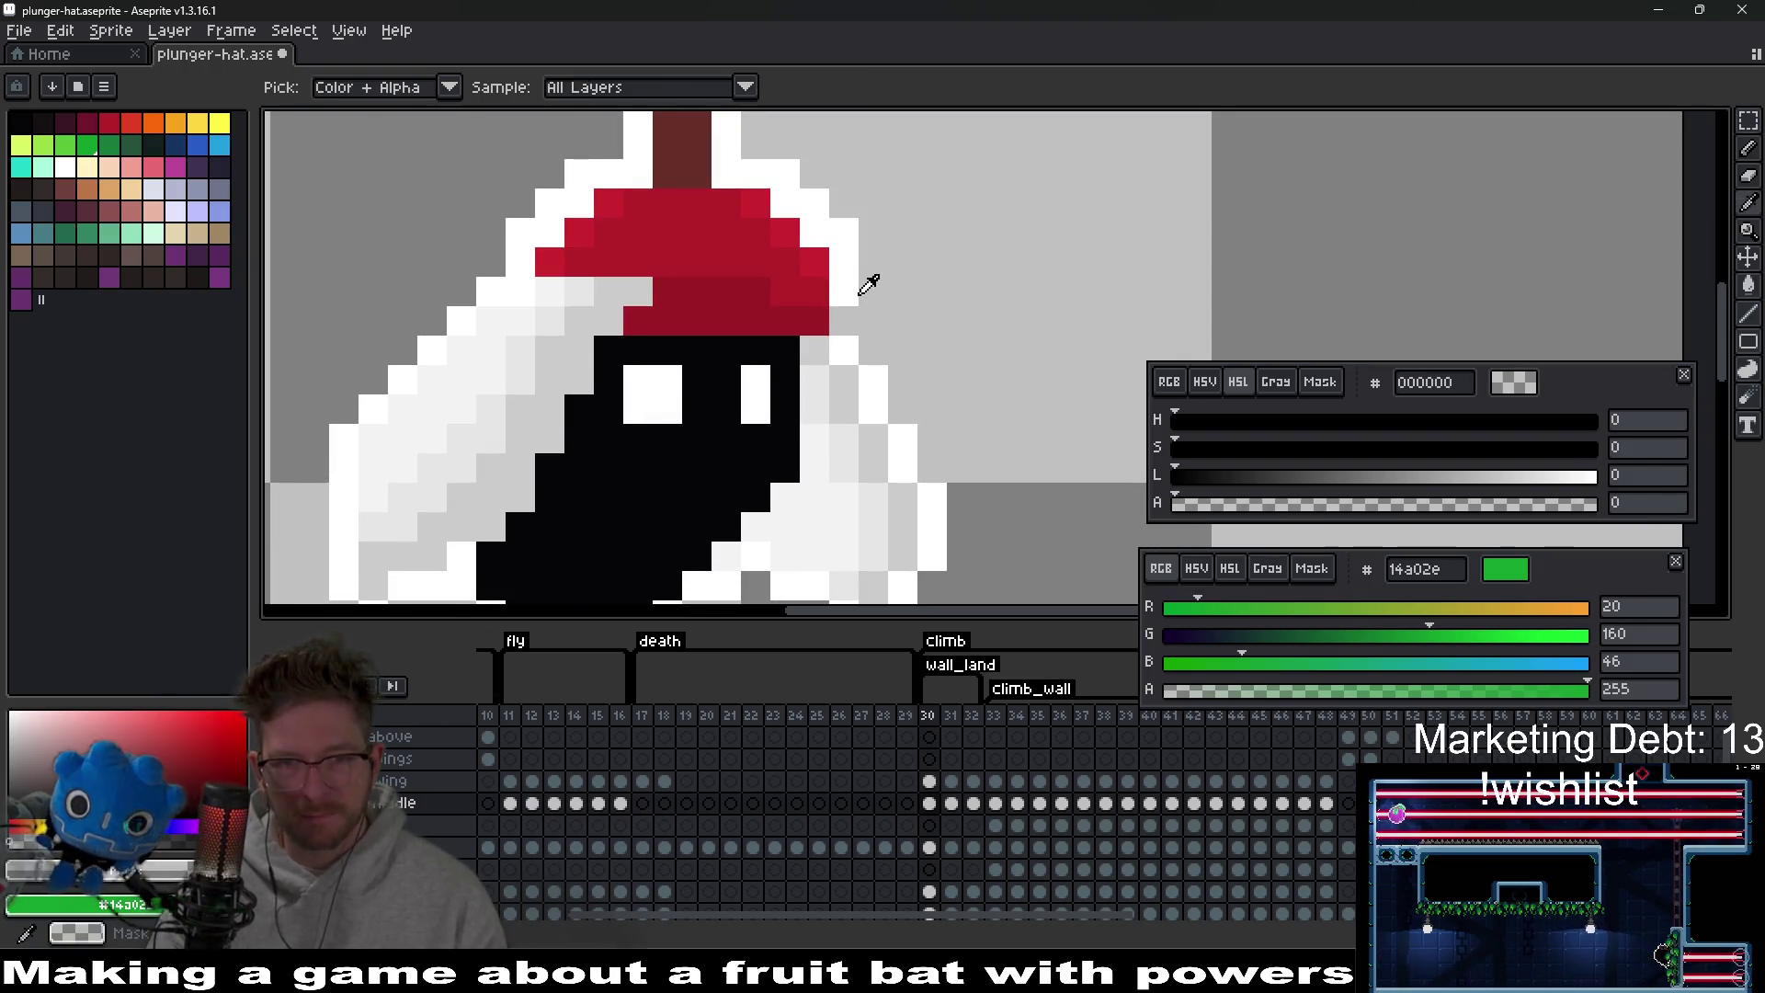
# Pick white from the bat's outline to close the outline around the frame 30 plunger cup.
pyautogui.keyDown('alt'); pyautogui.click(844, 322); pyautogui.keyUp('alt')
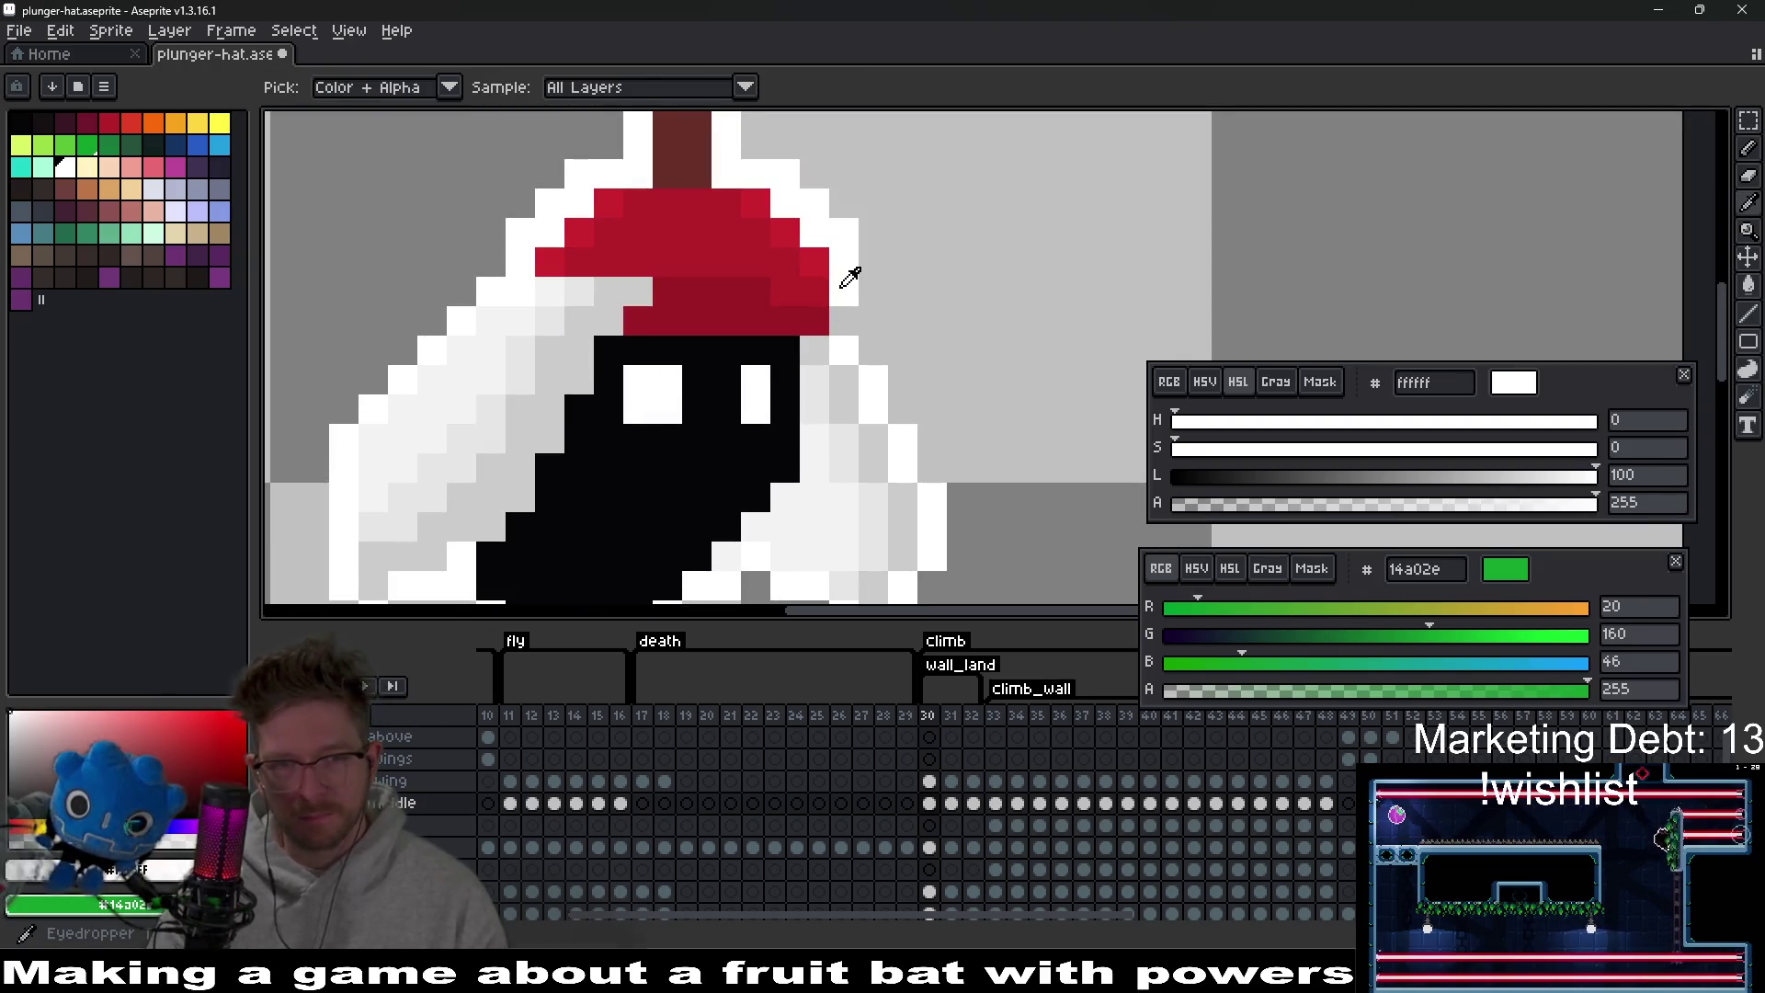
pyautogui.scroll(-2, 956, 347)
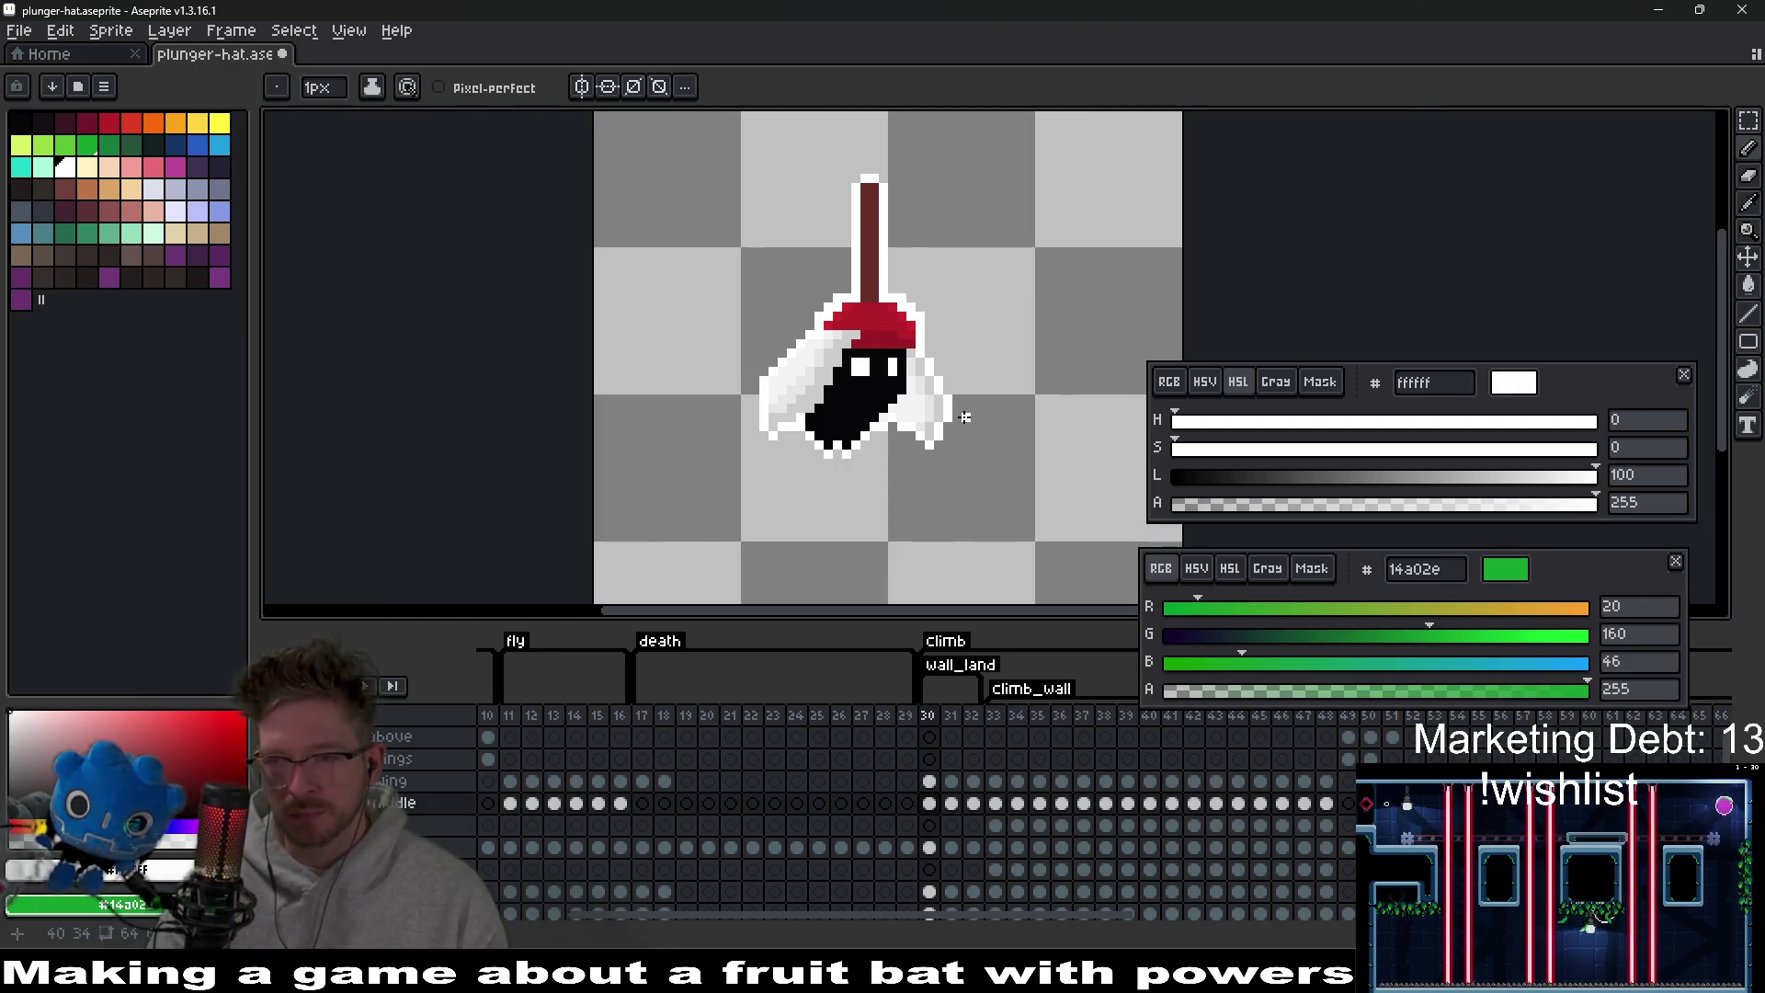
pyautogui.hscroll(2, 956, 487)
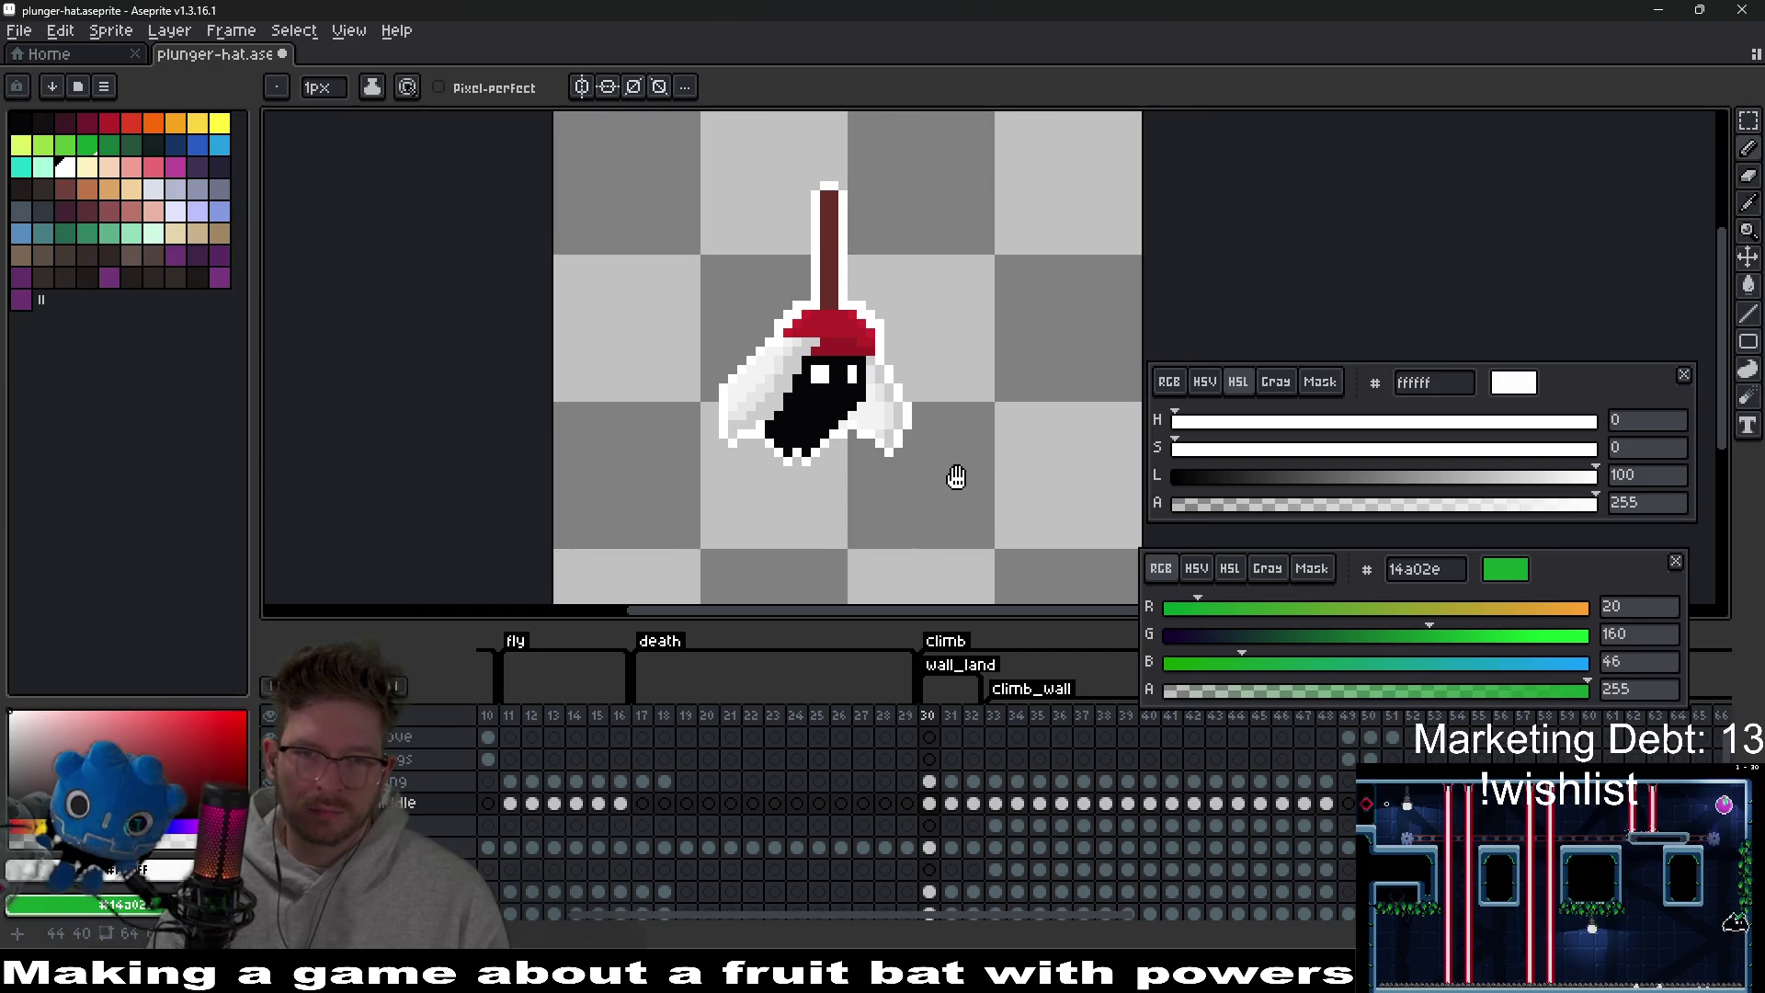
pyautogui.click(935, 806)
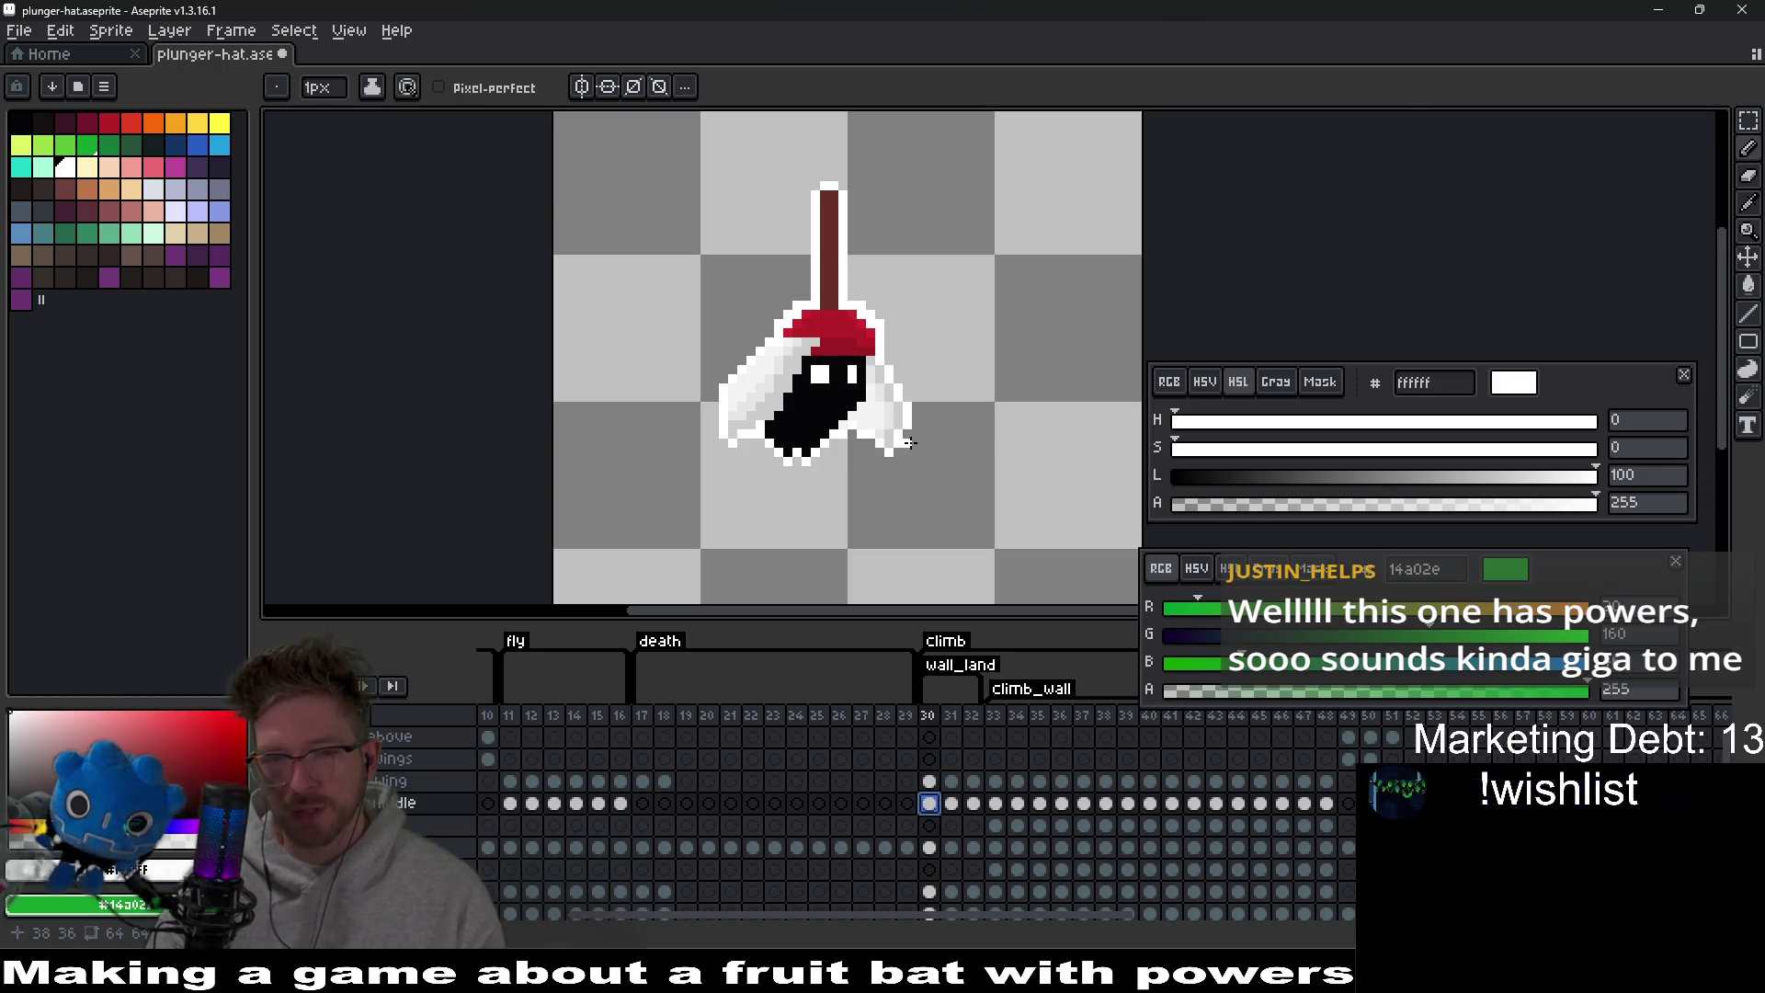
pyautogui.scroll(4, 822, 395)
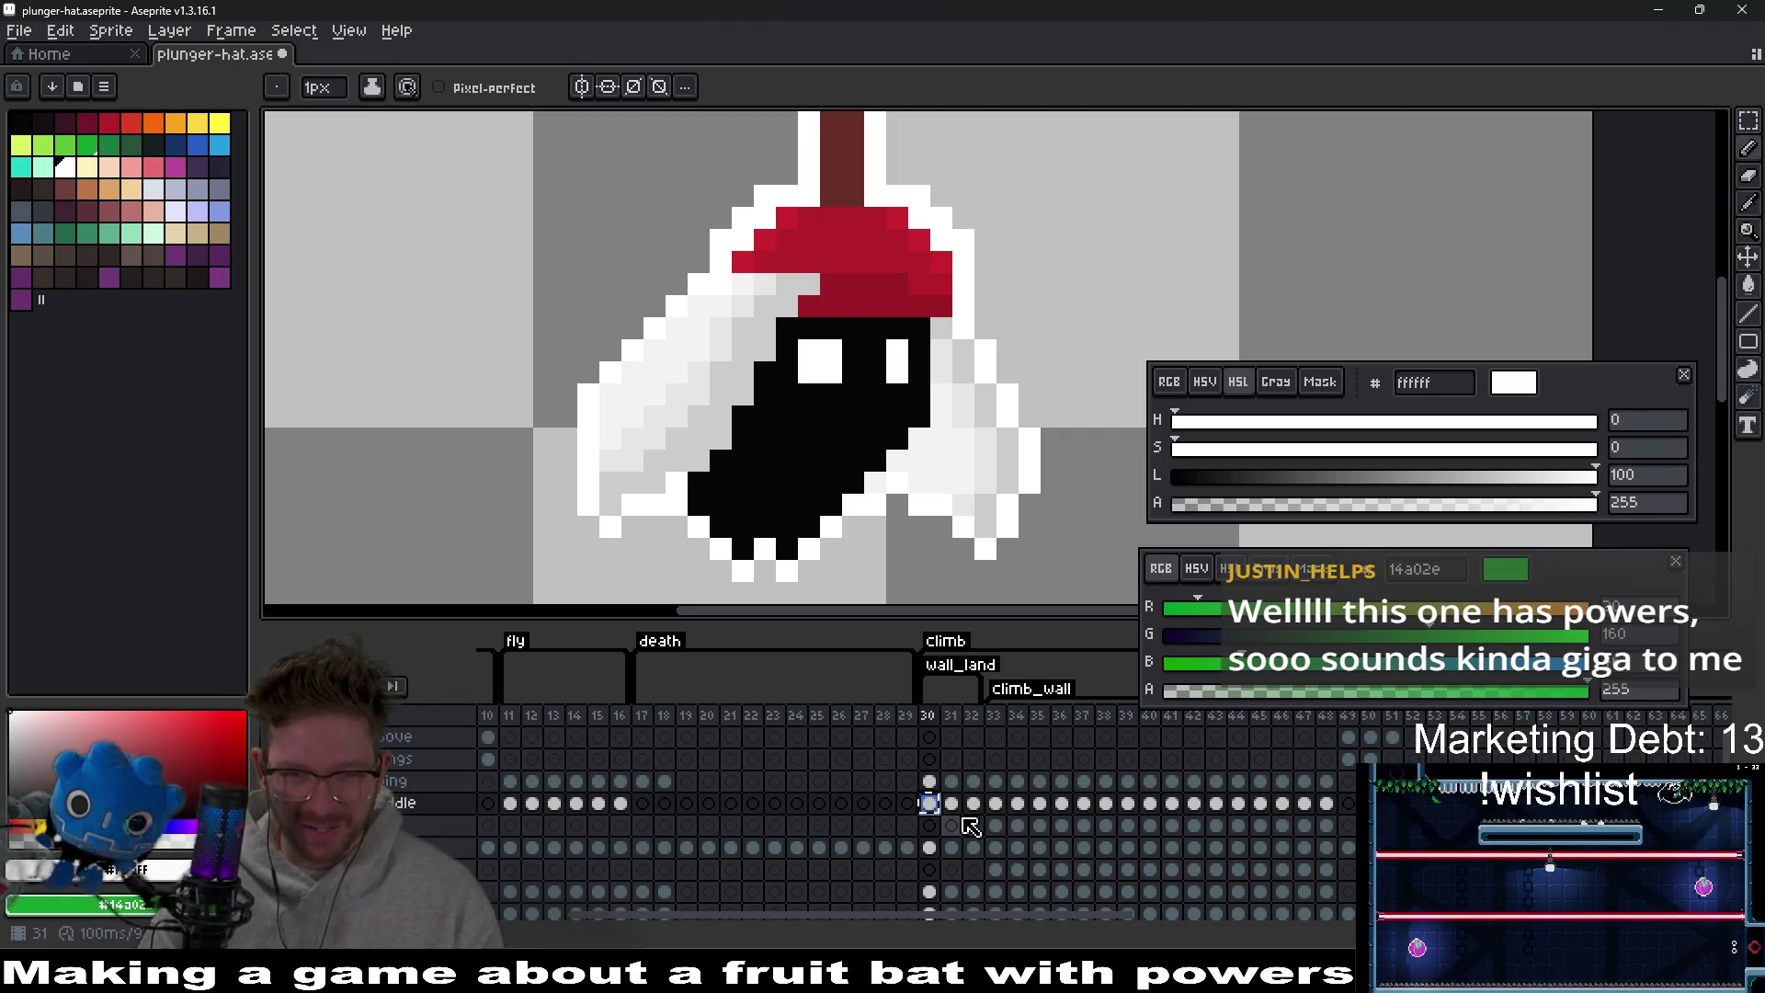
pyautogui.click(952, 805)
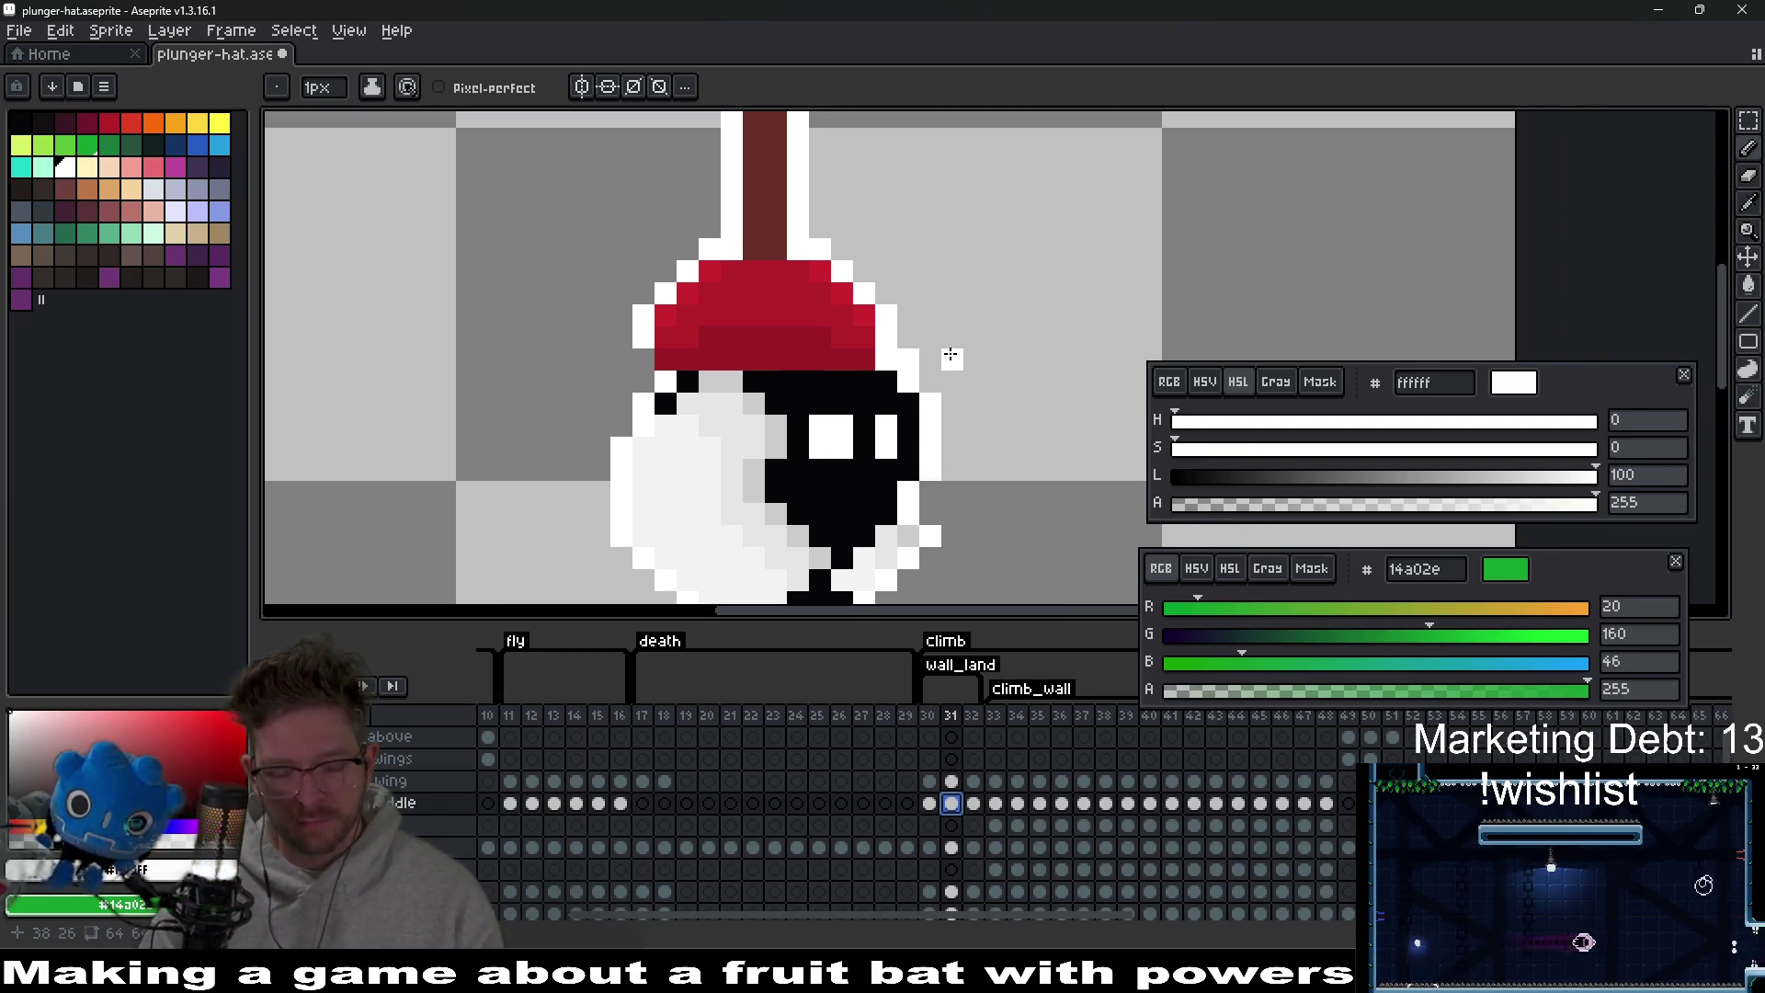
# On frame 31, shift the plunger hat right and down, then sample the hat's dark and light reds.
pyautogui.press('v')
pyautogui.moveTo(827, 347)
pyautogui.mouseDown()
pyautogui.moveTo(846, 334)
pyautogui.moveTo(824, 355)
pyautogui.moveTo(839, 354)
pyautogui.mouseUp()
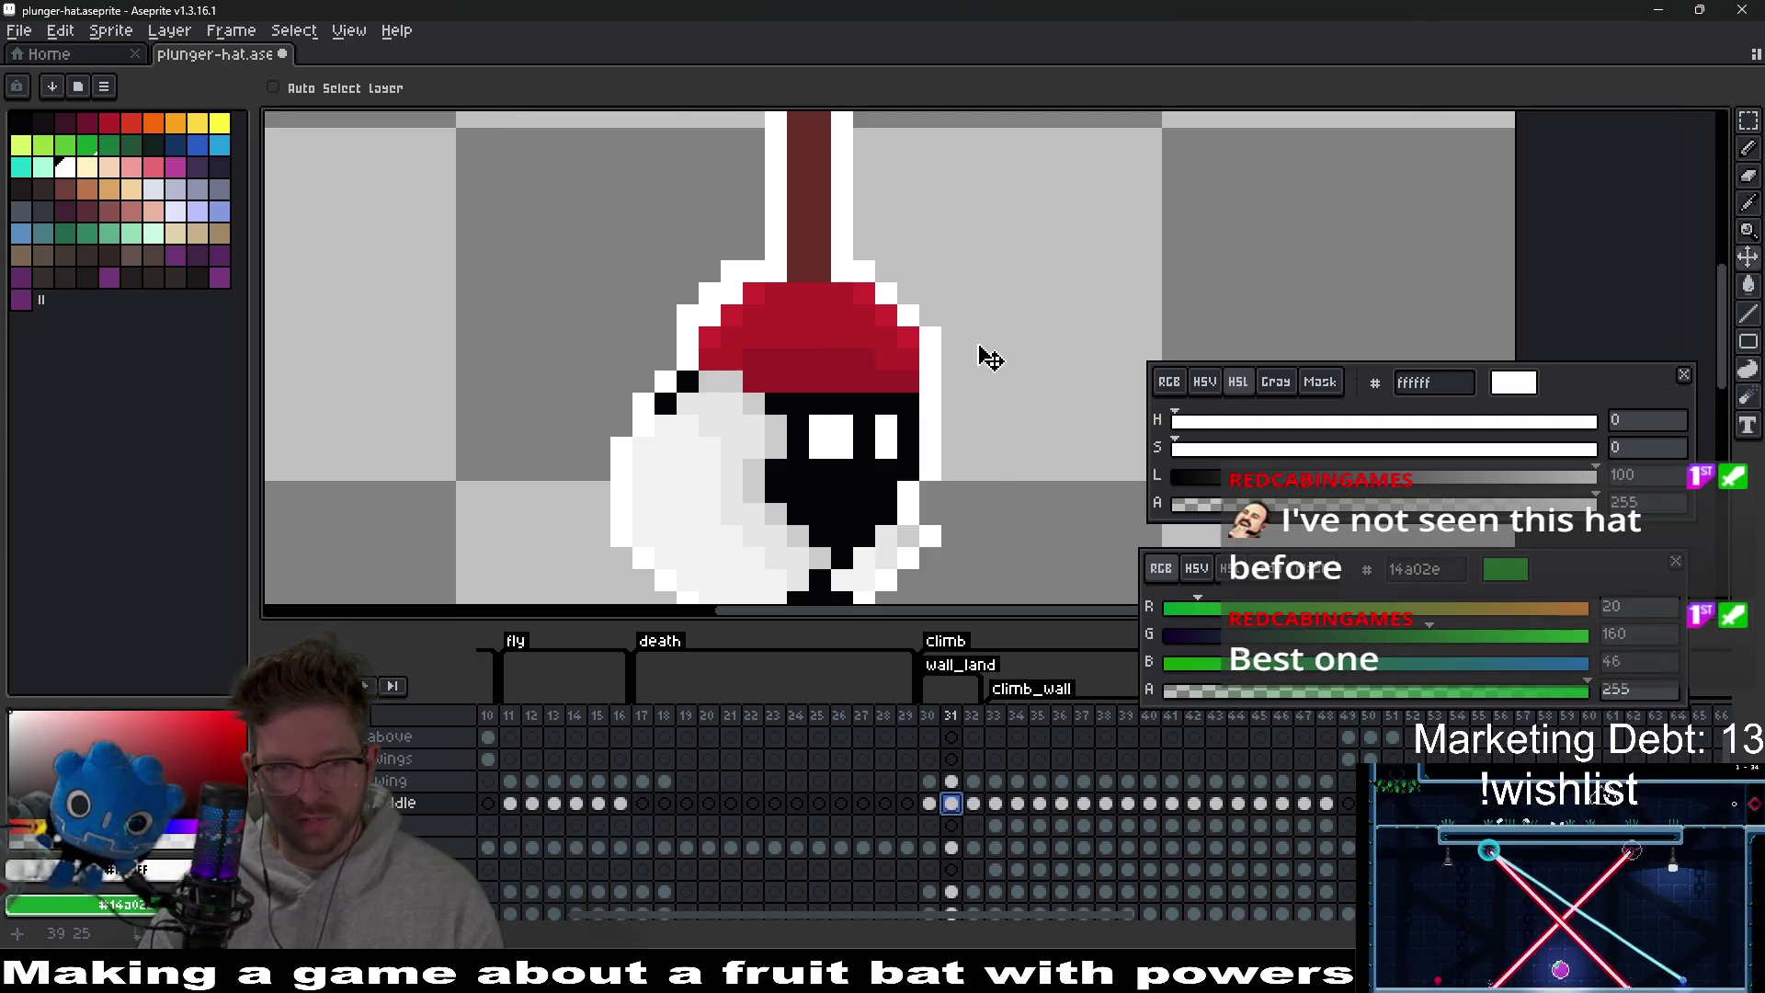
pyautogui.scroll(1, 989, 358)
pyautogui.keyDown('alt'); pyautogui.click(879, 366); pyautogui.keyUp('alt')
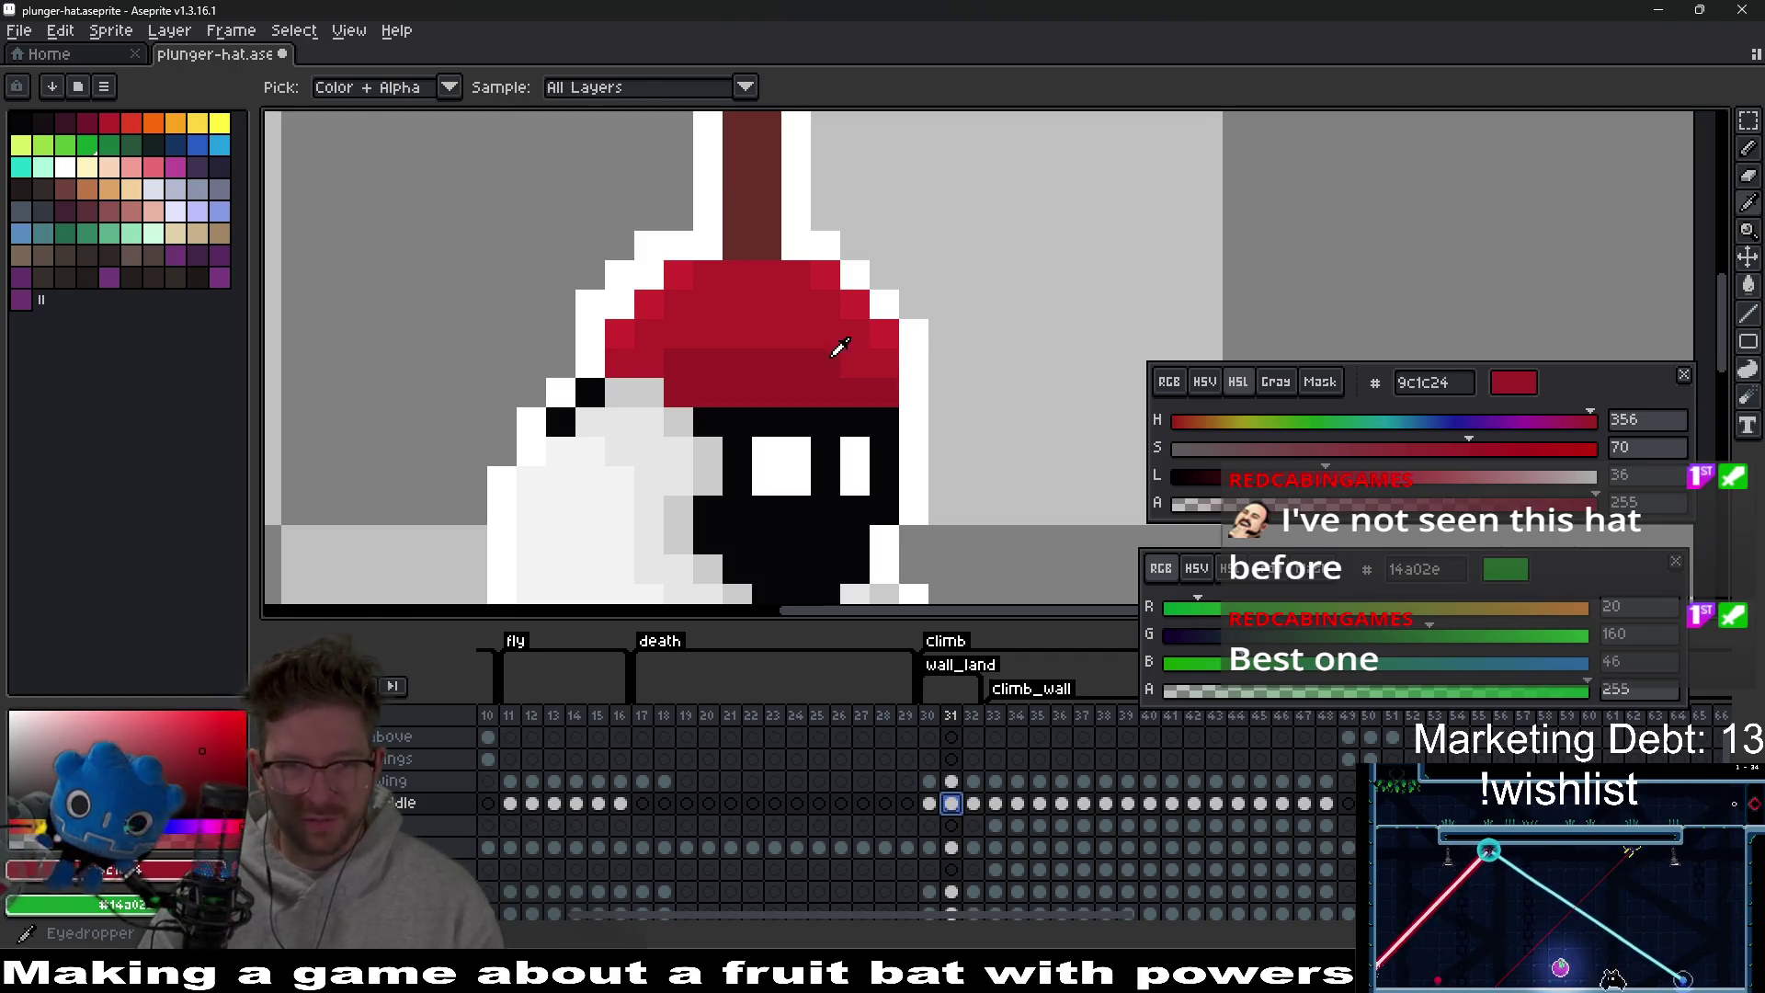
pyautogui.keyDown('alt'); pyautogui.click(669, 362); pyautogui.keyUp('alt')
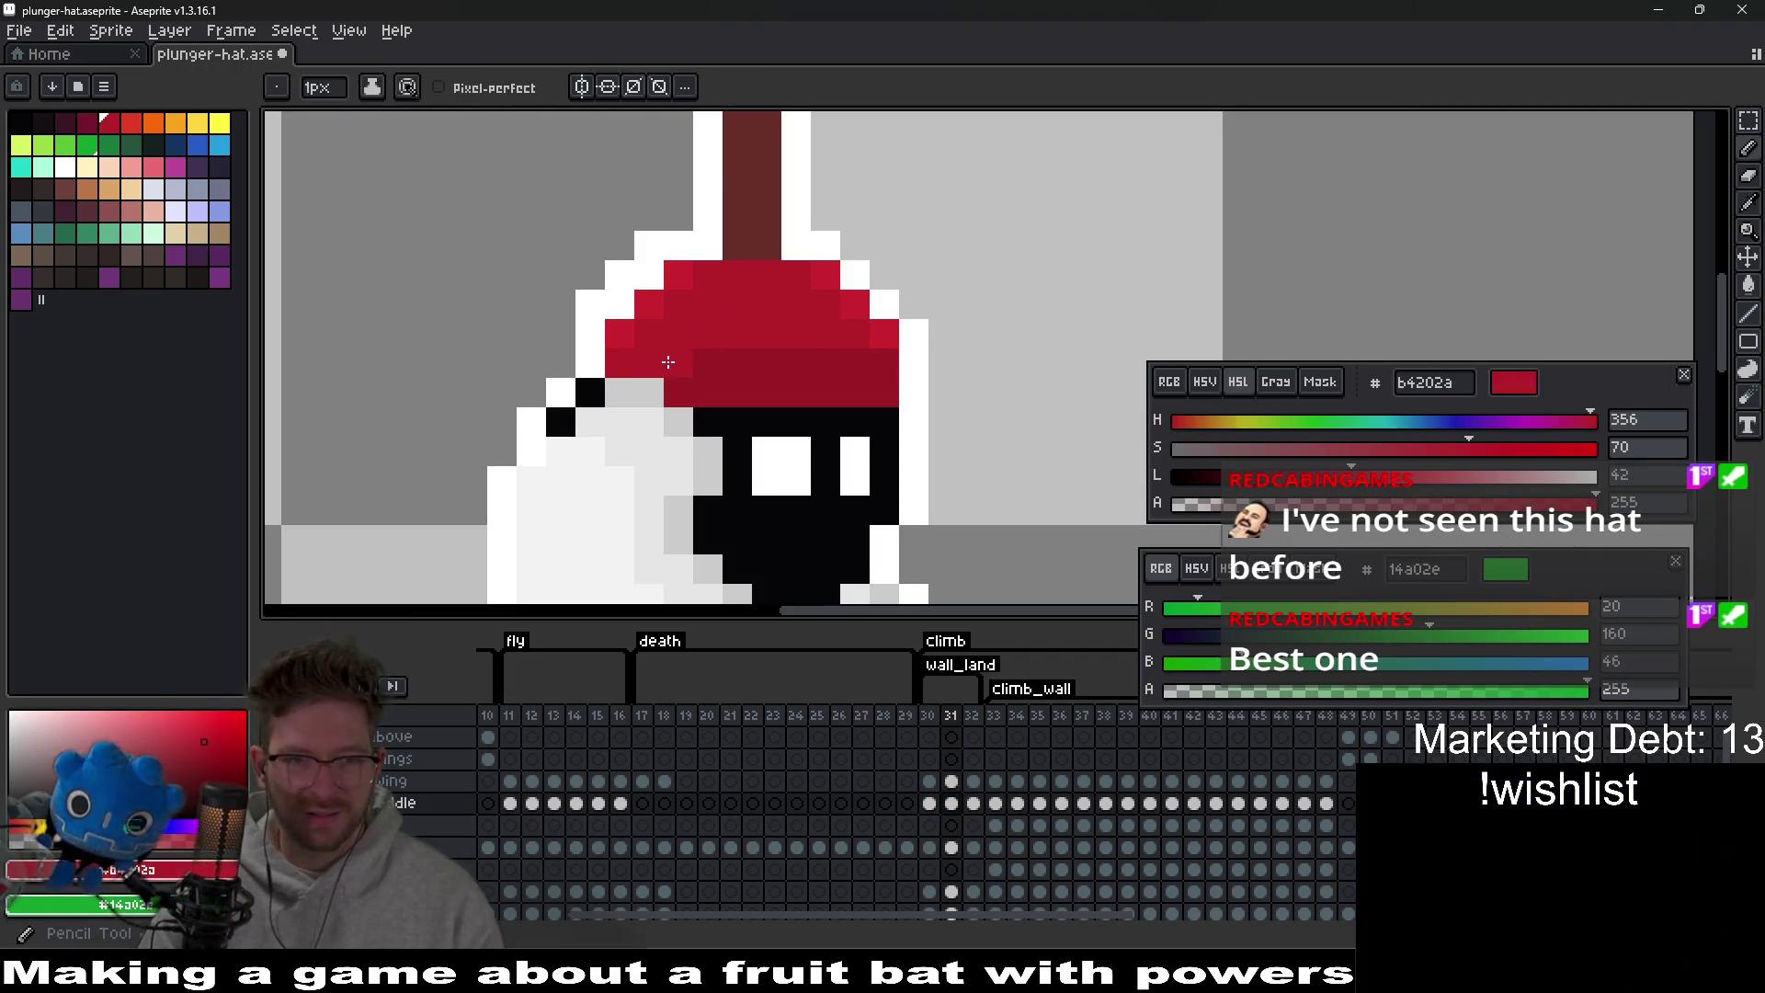
pyautogui.scroll(-3, 702, 362)
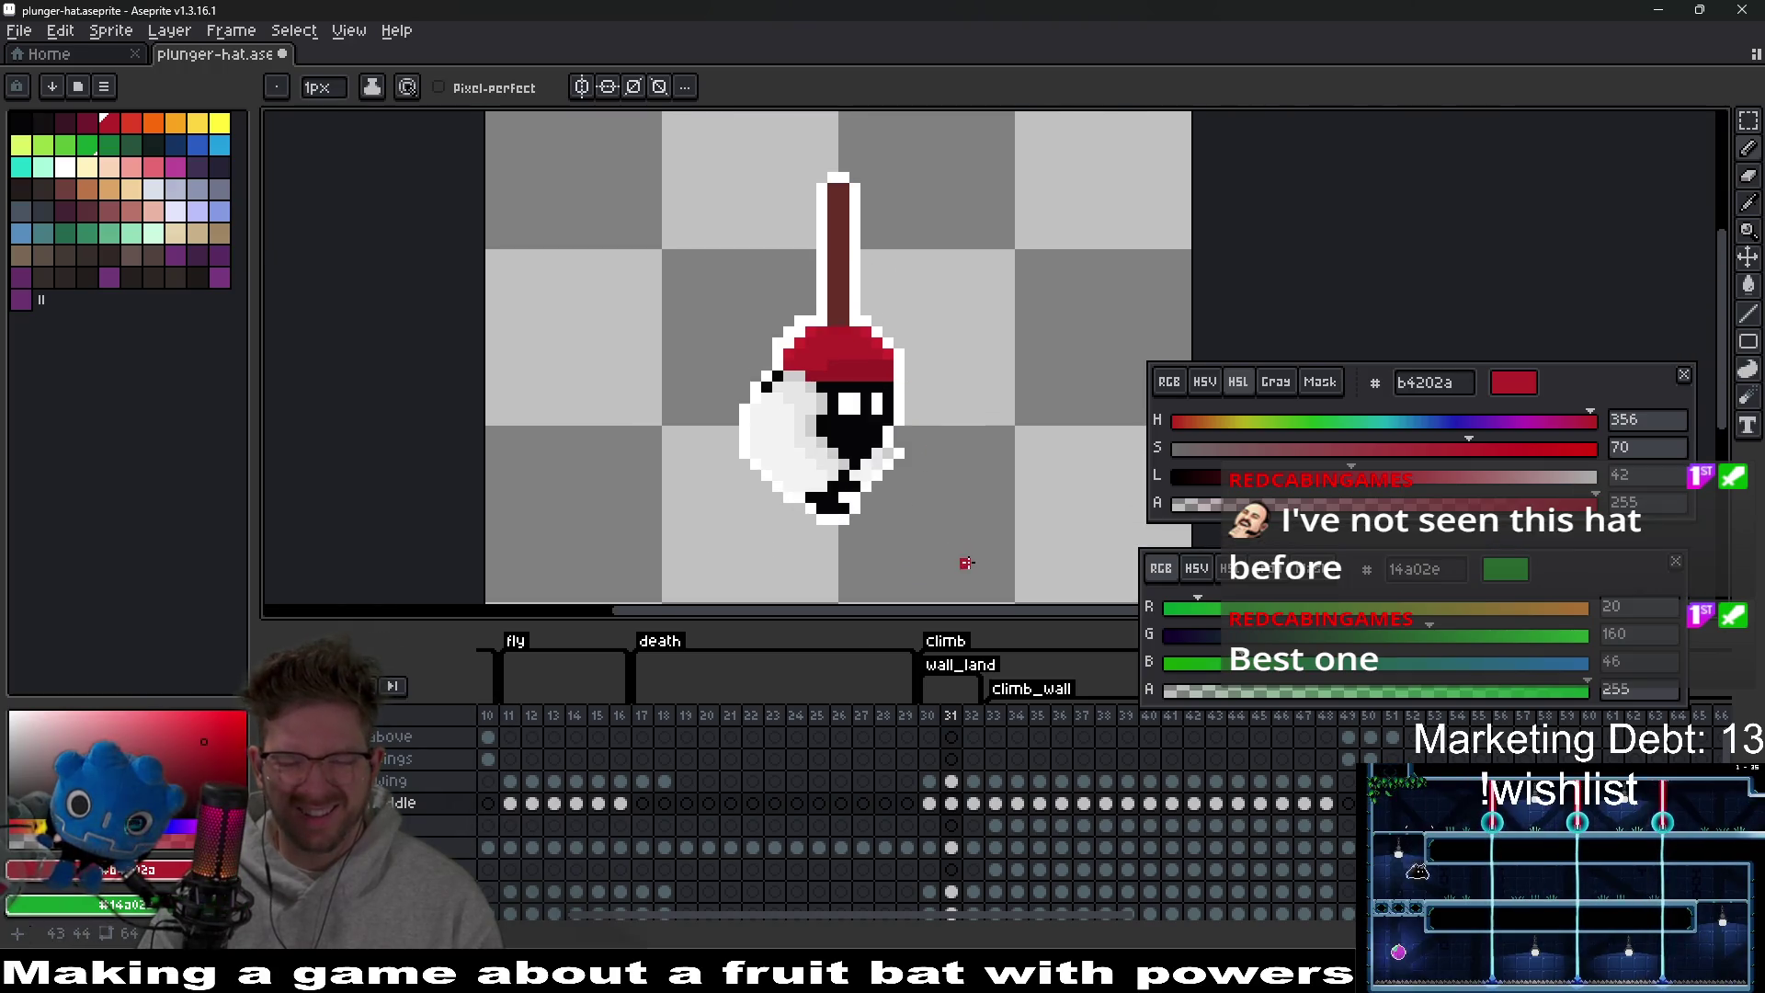
# On frame 32, move the plunger hat up one pixel and paint lighter red highlights on the cap.
pyautogui.click(973, 803)
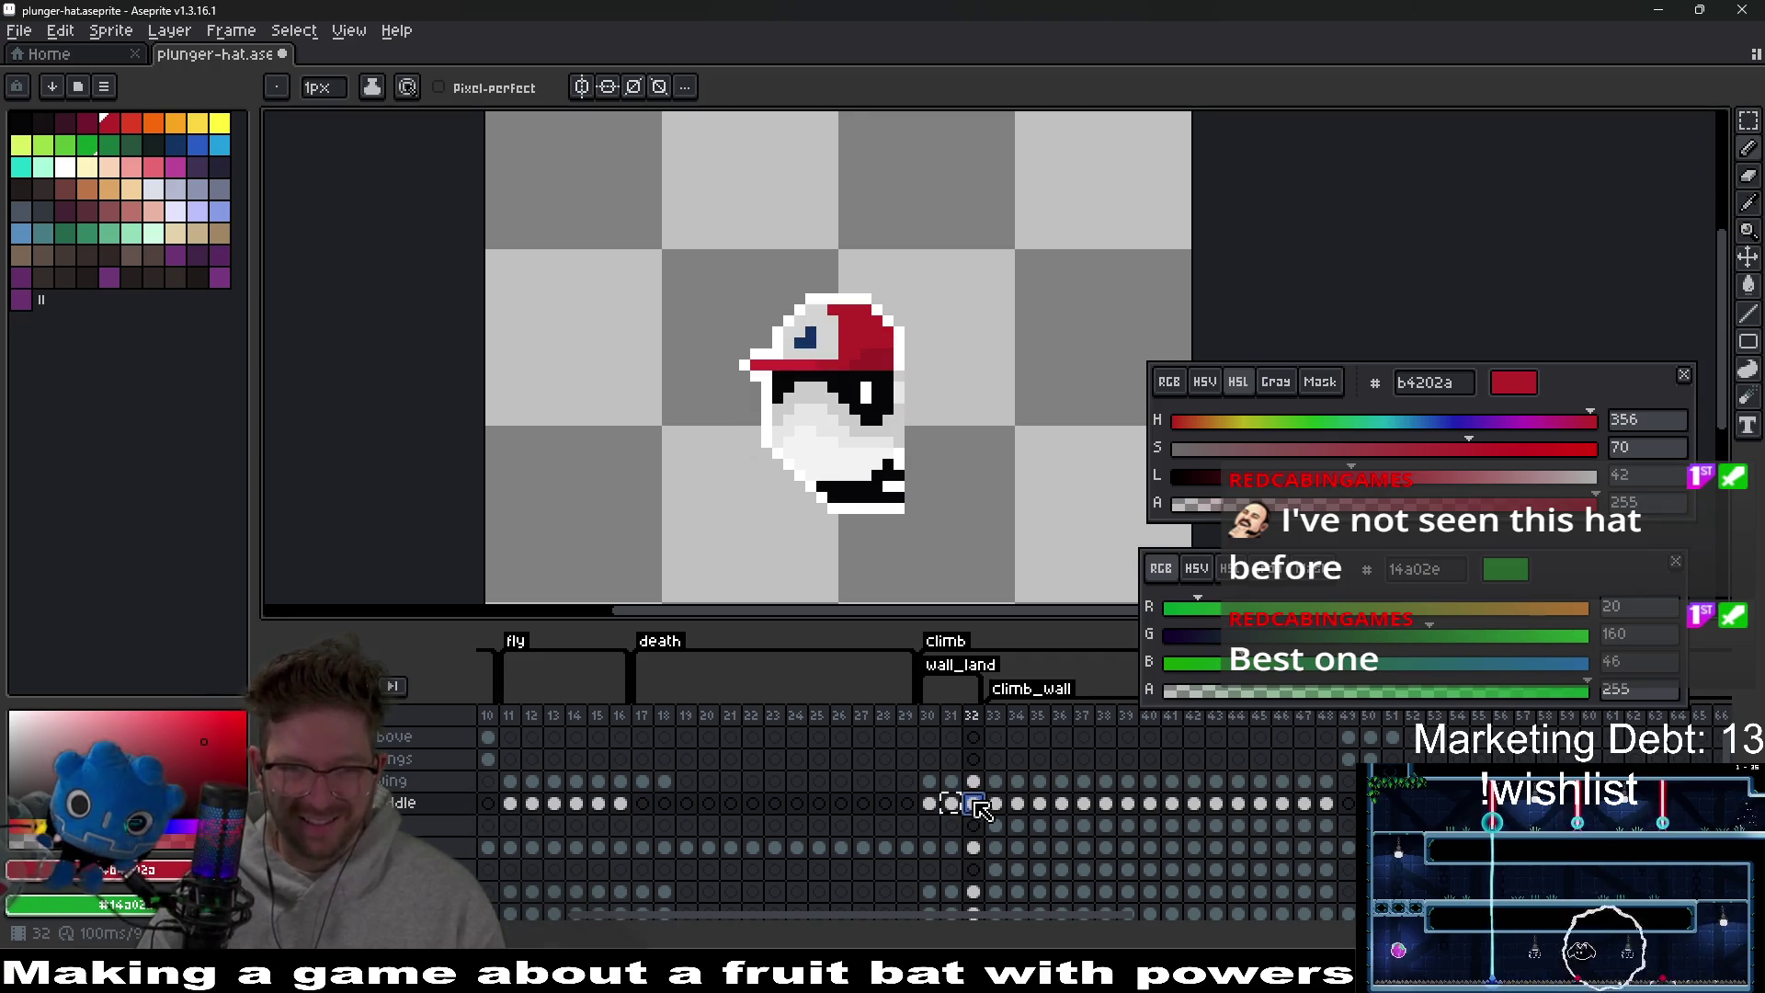
pyautogui.scroll(2, 933, 404)
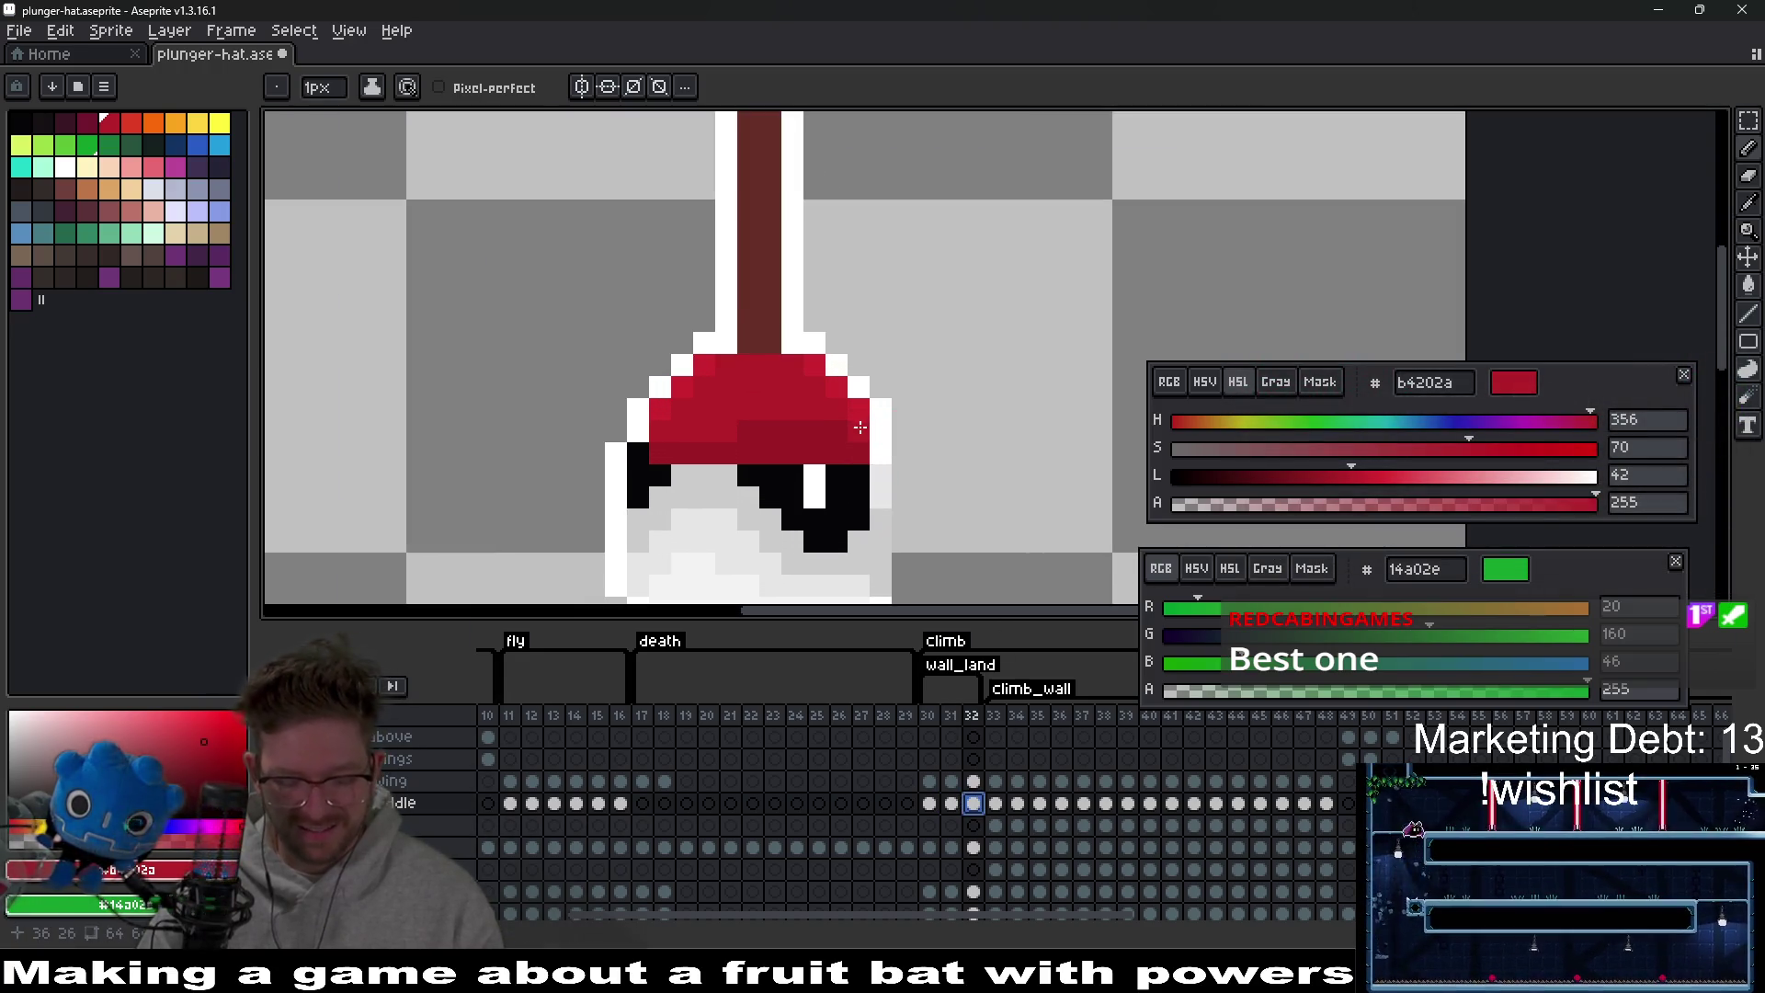
pyautogui.press('v')
pyautogui.moveTo(807, 414); pyautogui.dragTo(812, 392)
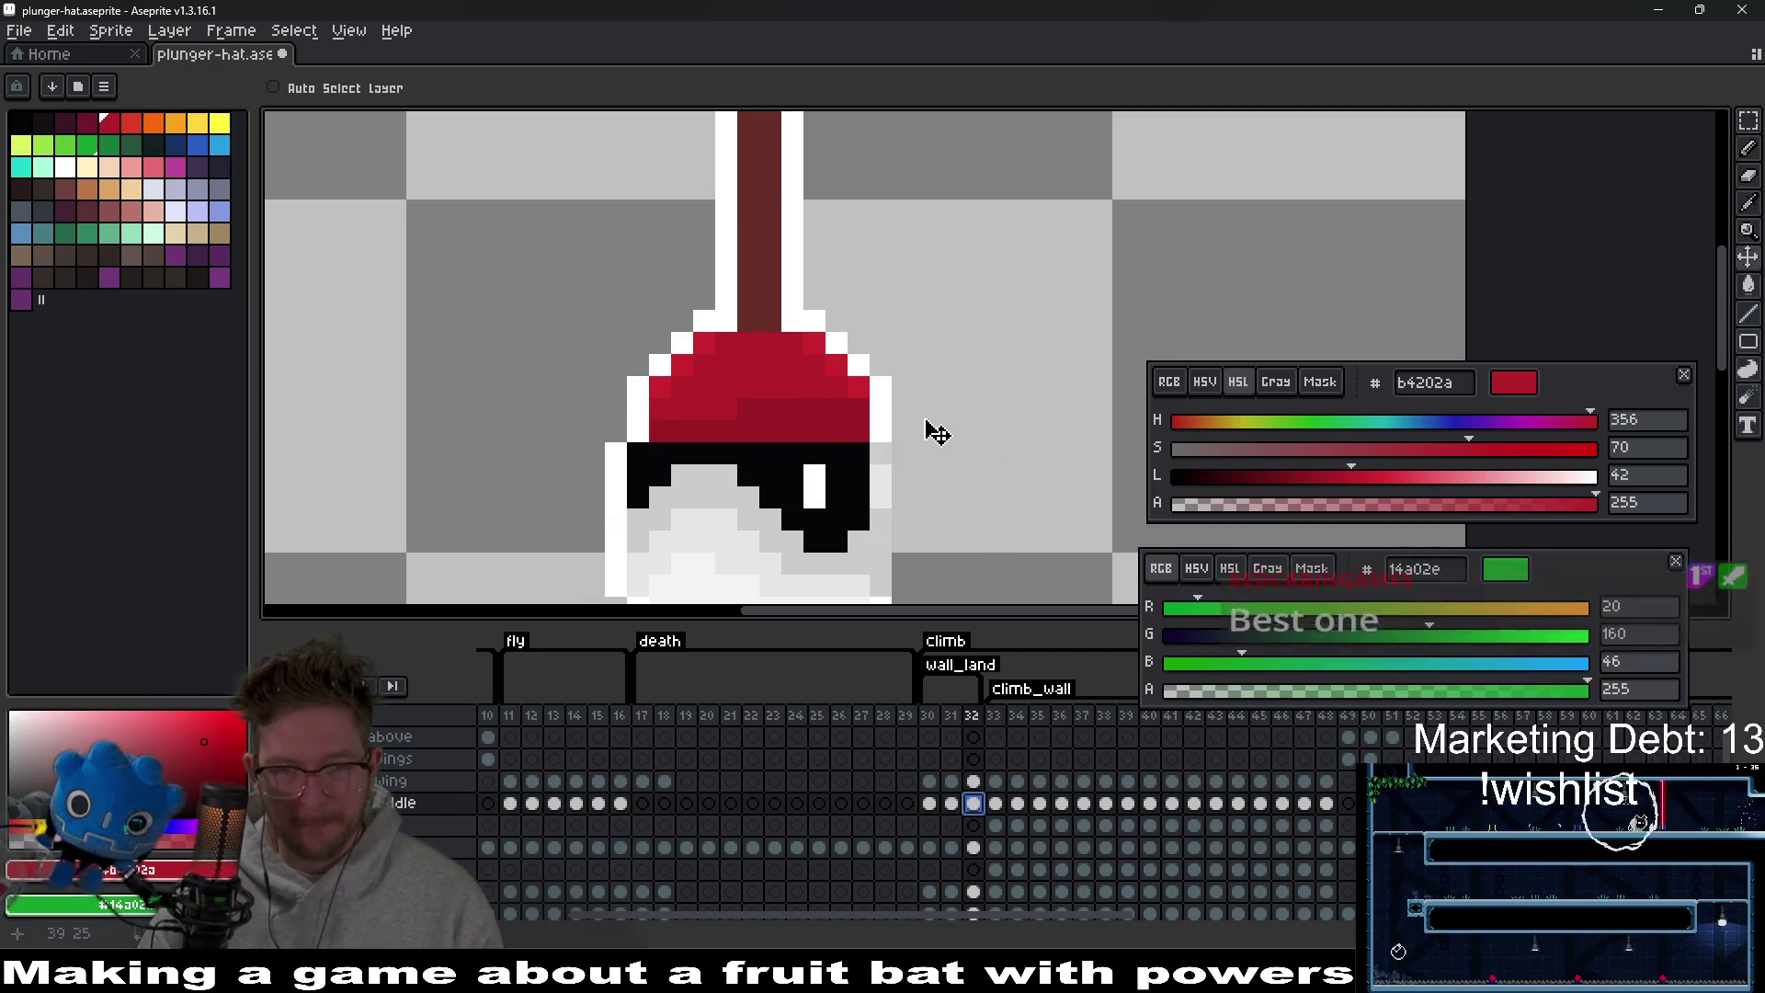
pyautogui.scroll(2, 855, 427)
pyautogui.press('i')
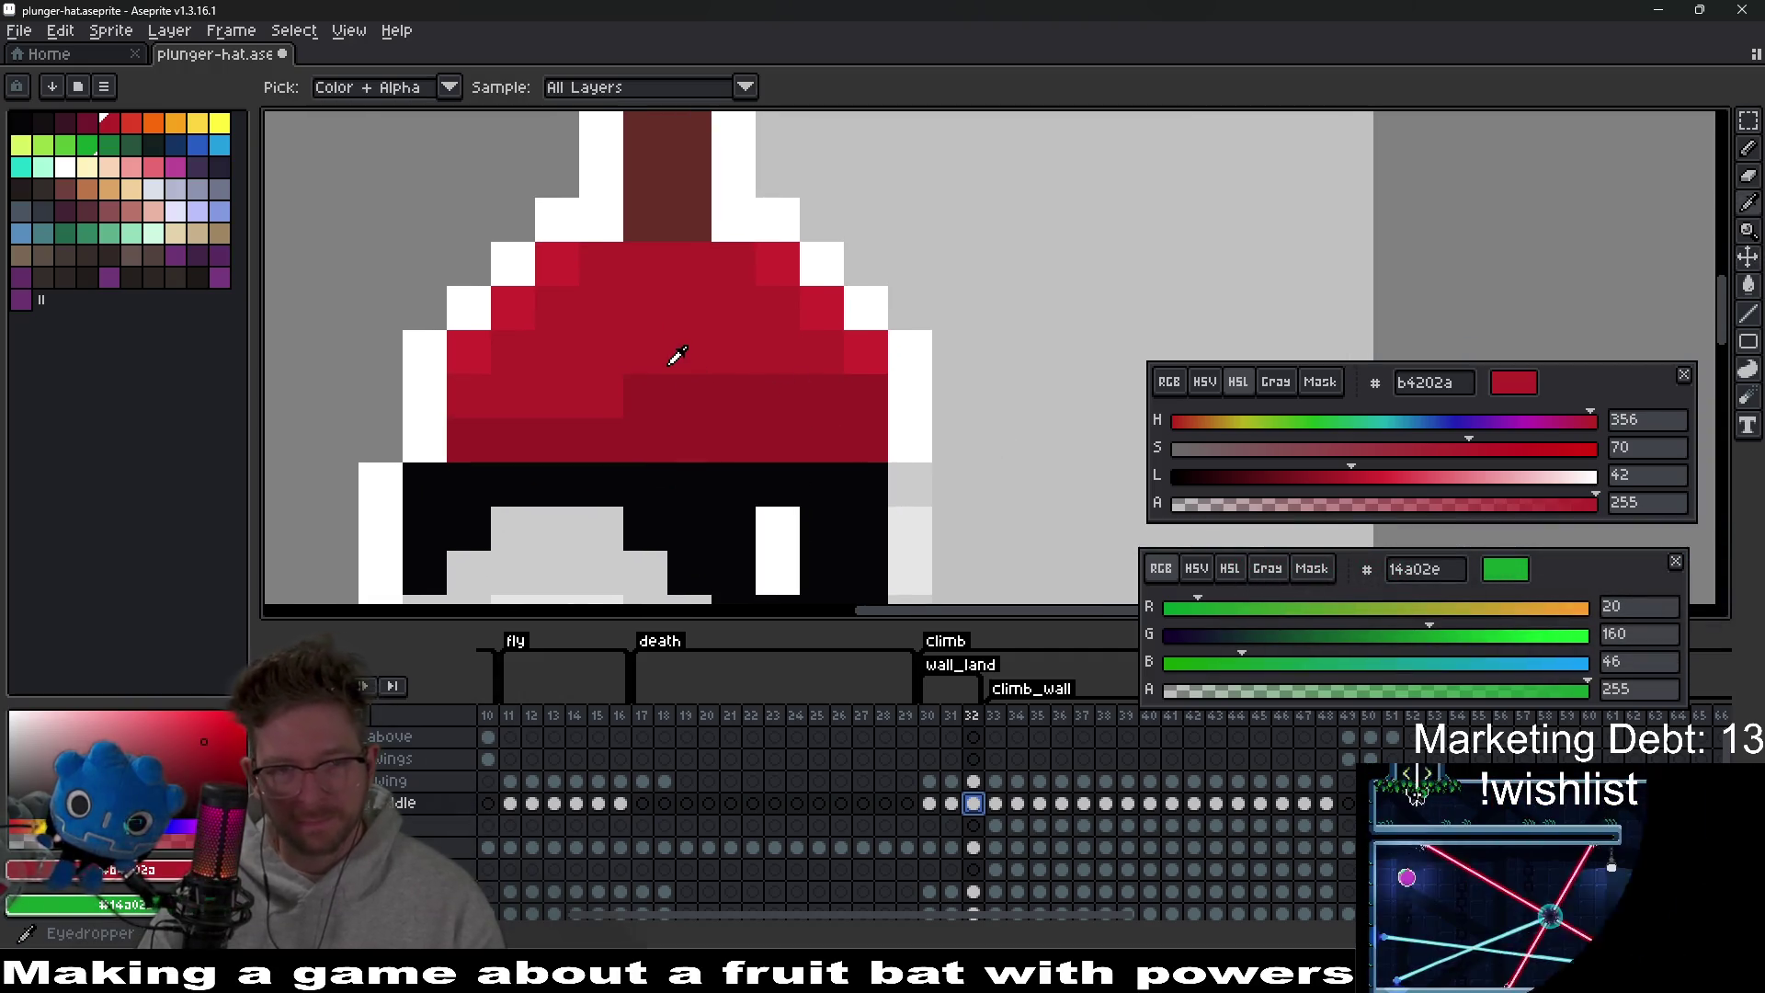
pyautogui.press('b')
pyautogui.moveTo(648, 394); pyautogui.dragTo(716, 396)
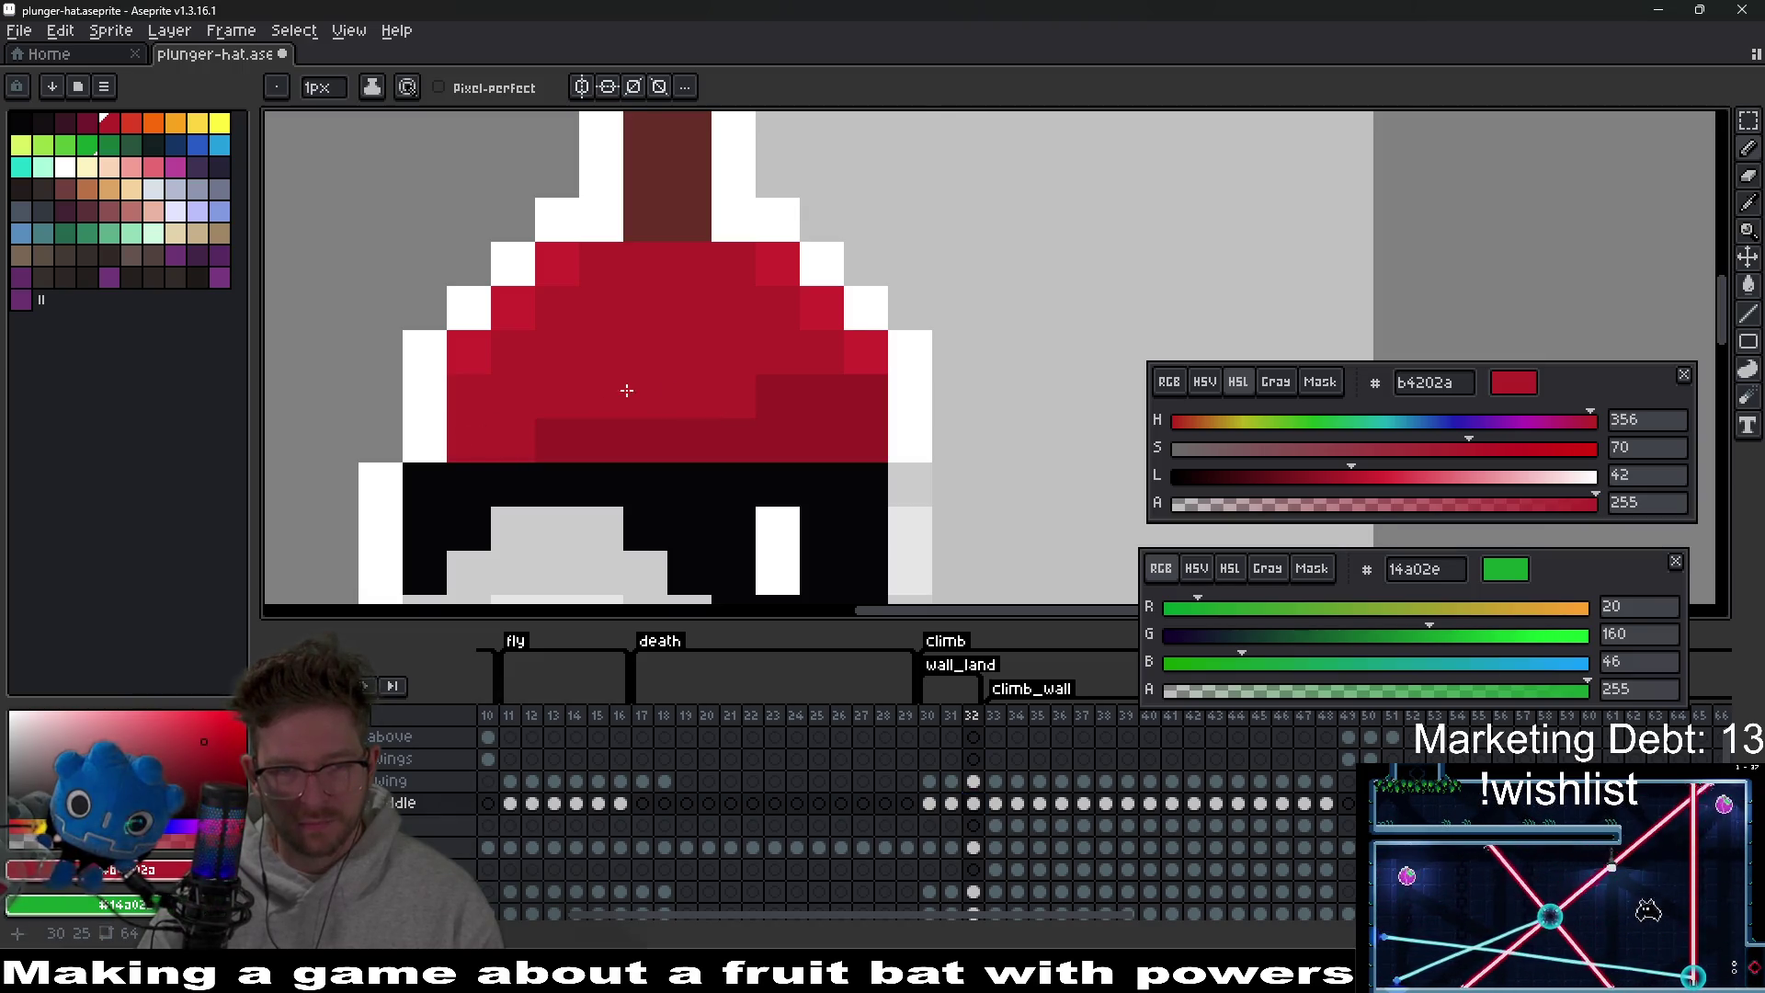
# Shade a cap pixel with the darker red sampled from the cap.
pyautogui.scroll(-3, 627, 391)
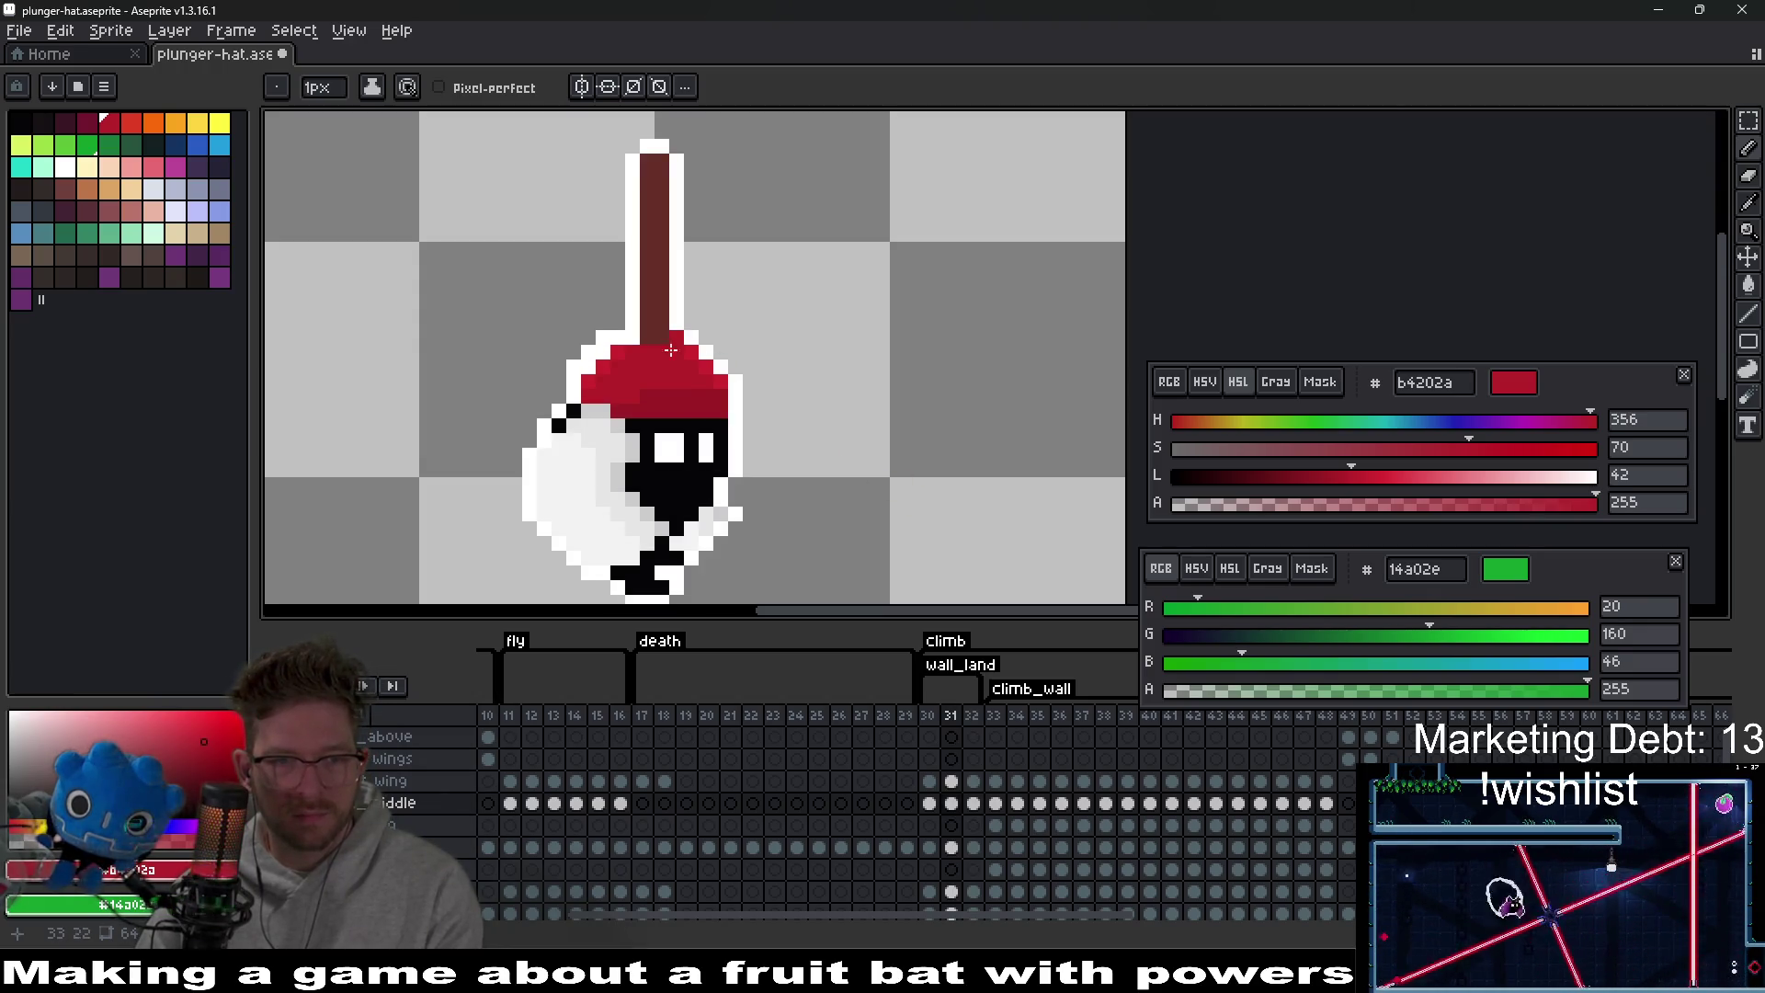
pyautogui.scroll(3, 684, 380)
pyautogui.scroll(1, 683, 379)
pyautogui.keyDown('alt'); pyautogui.click(726, 382); pyautogui.keyUp('alt')
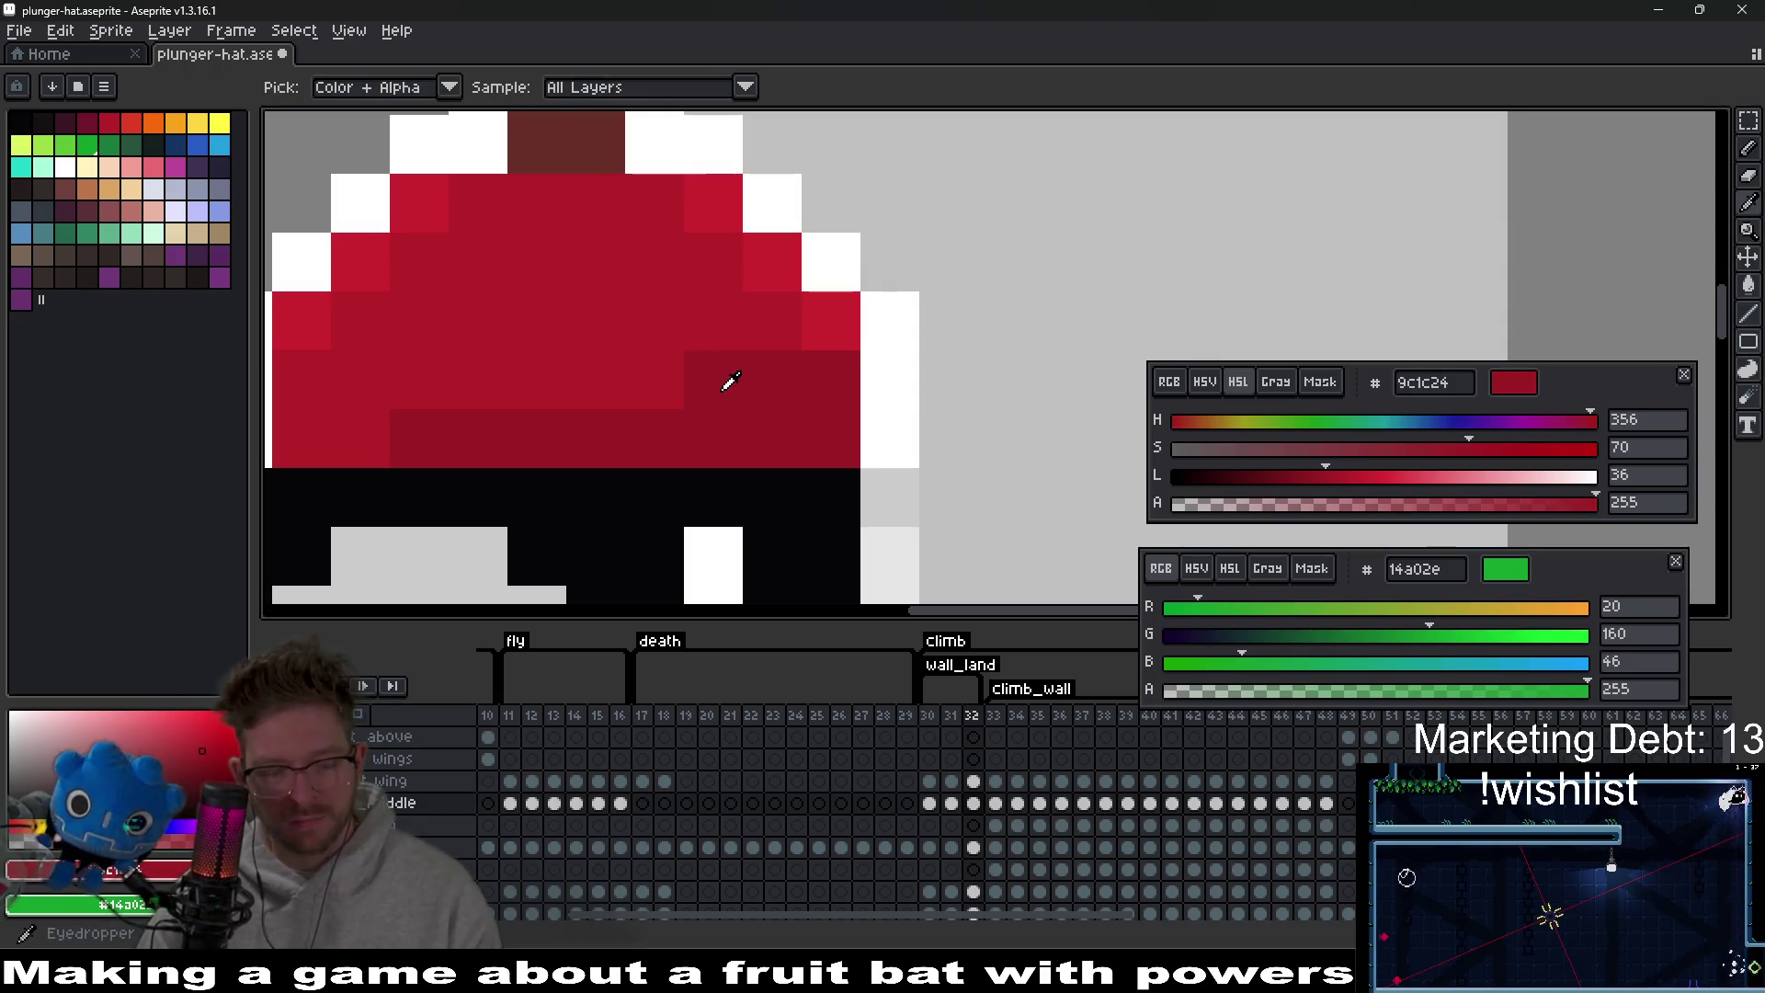
pyautogui.click(598, 380)
pyautogui.scroll(-3, 619, 378)
pyautogui.click(910, 489)
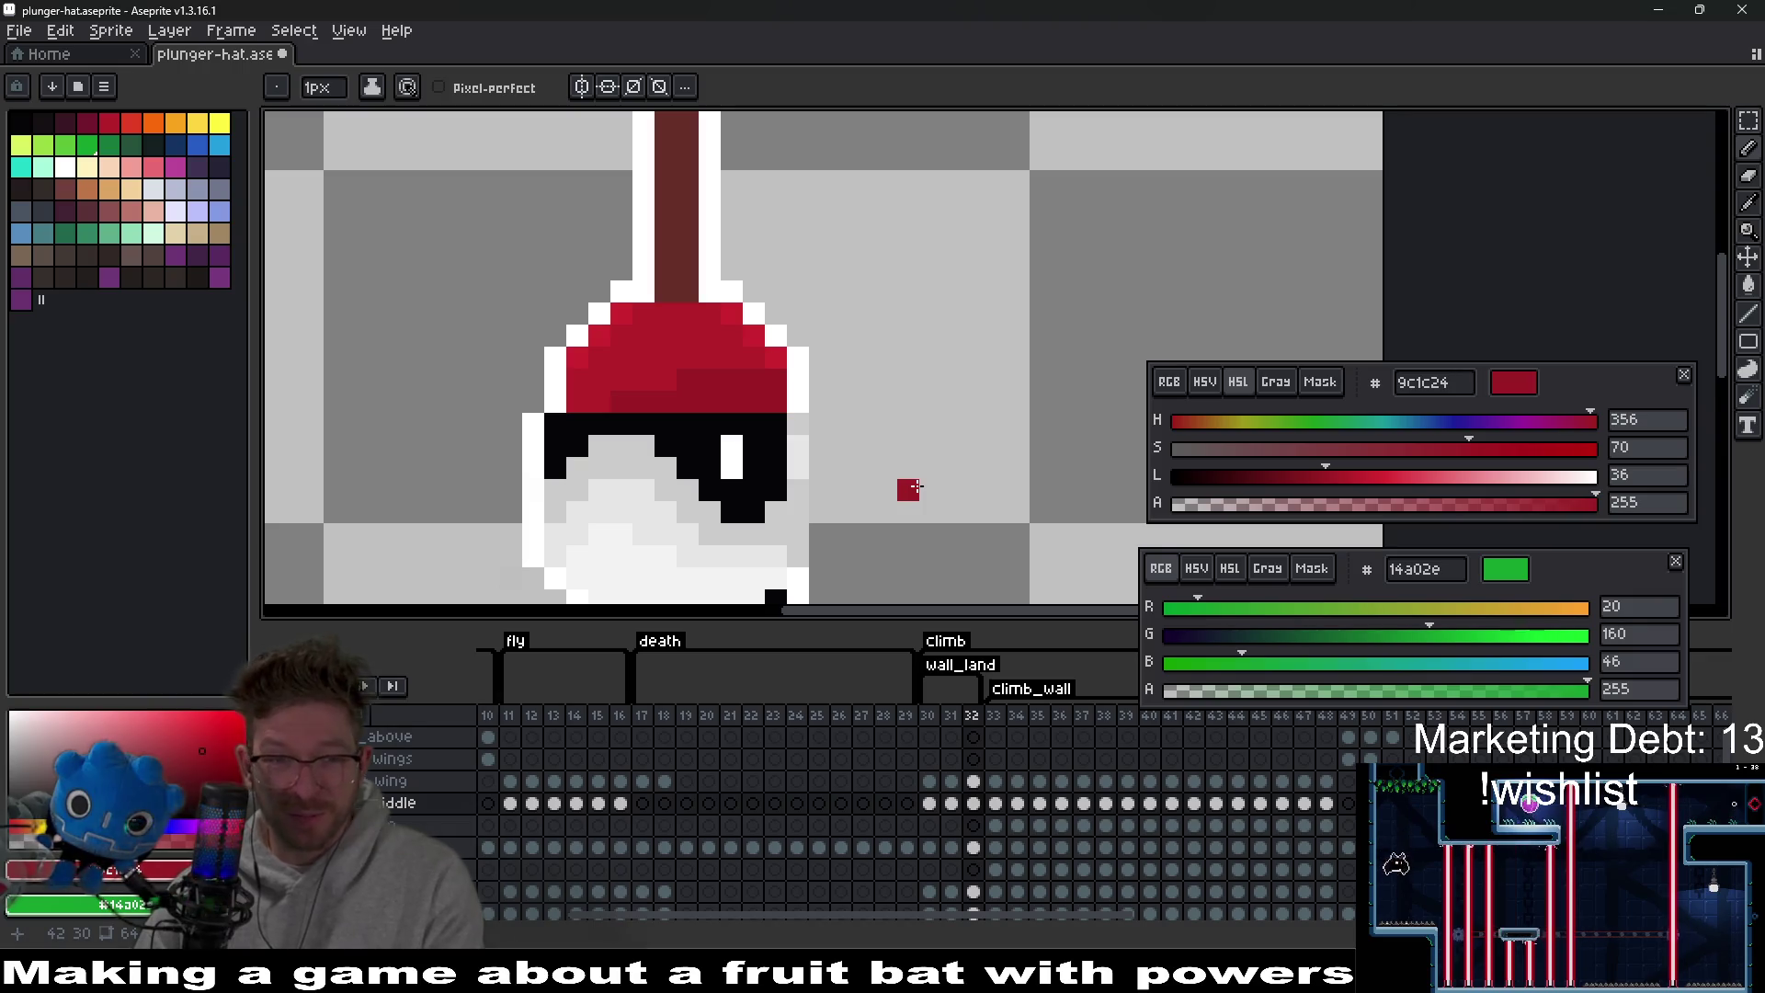
pyautogui.scroll(-3, 916, 487)
pyautogui.scroll(-1, 916, 486)
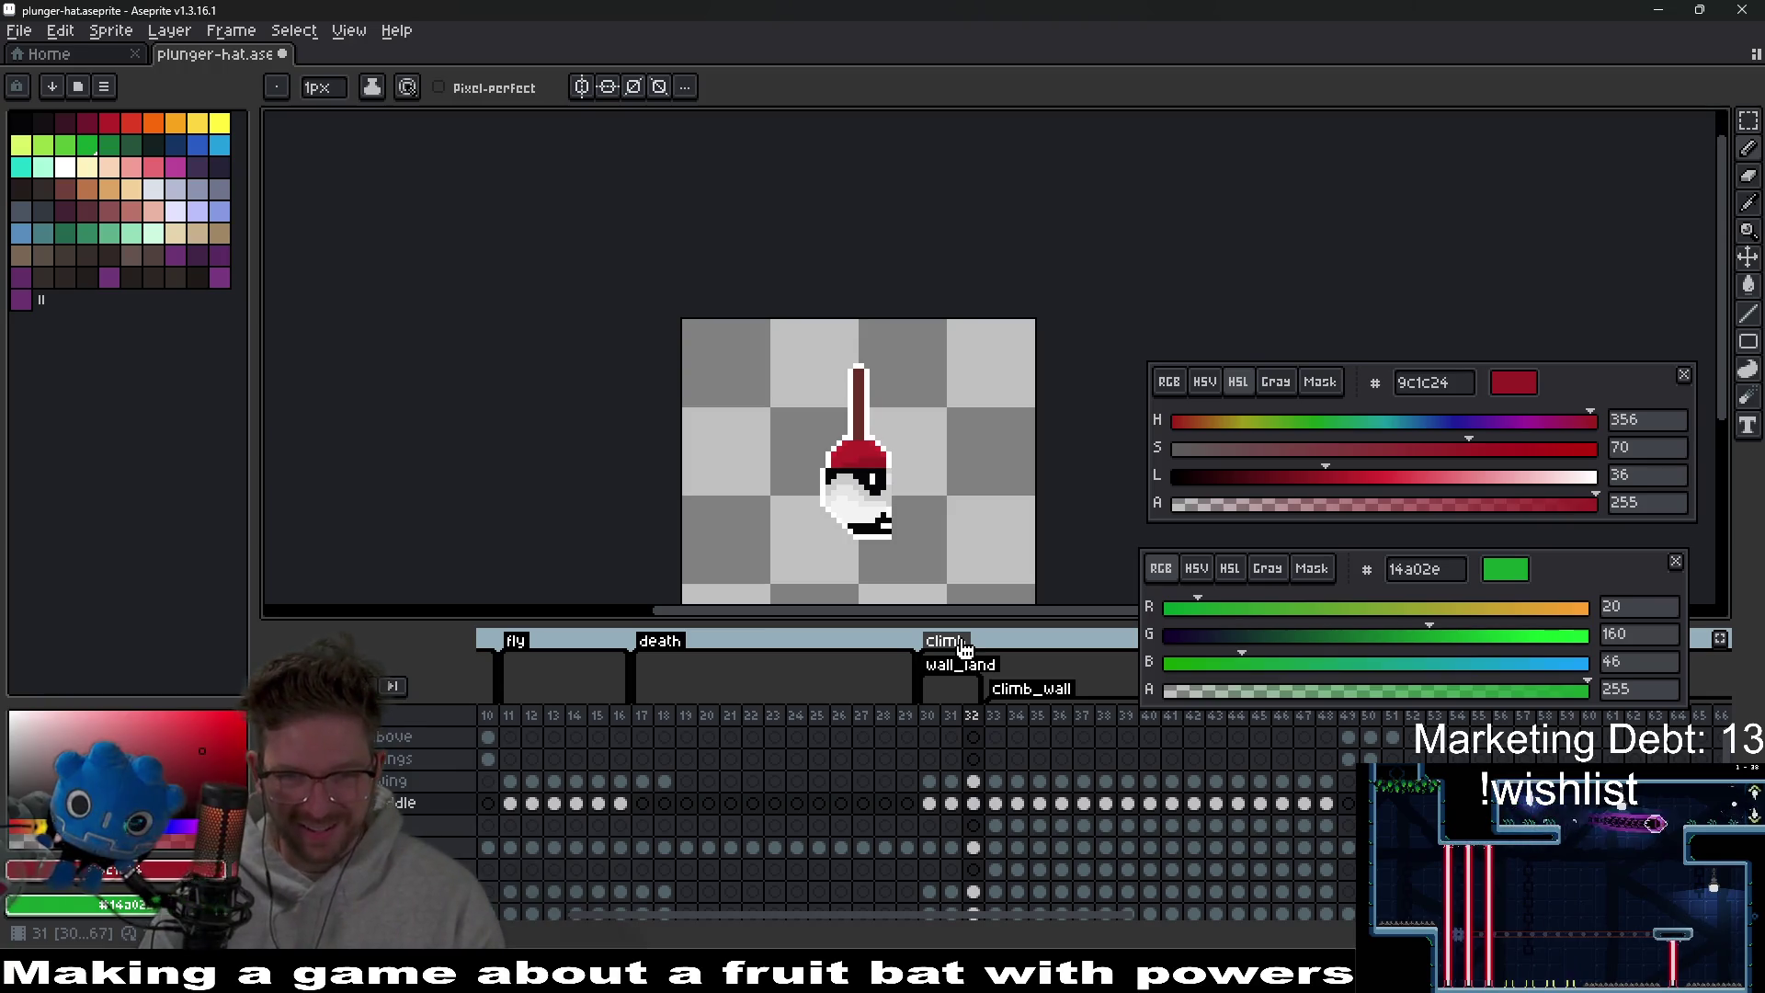
# Compare the plunger-hat poses by flipping between frames 33, 32 and 31.
pyautogui.click(997, 806)
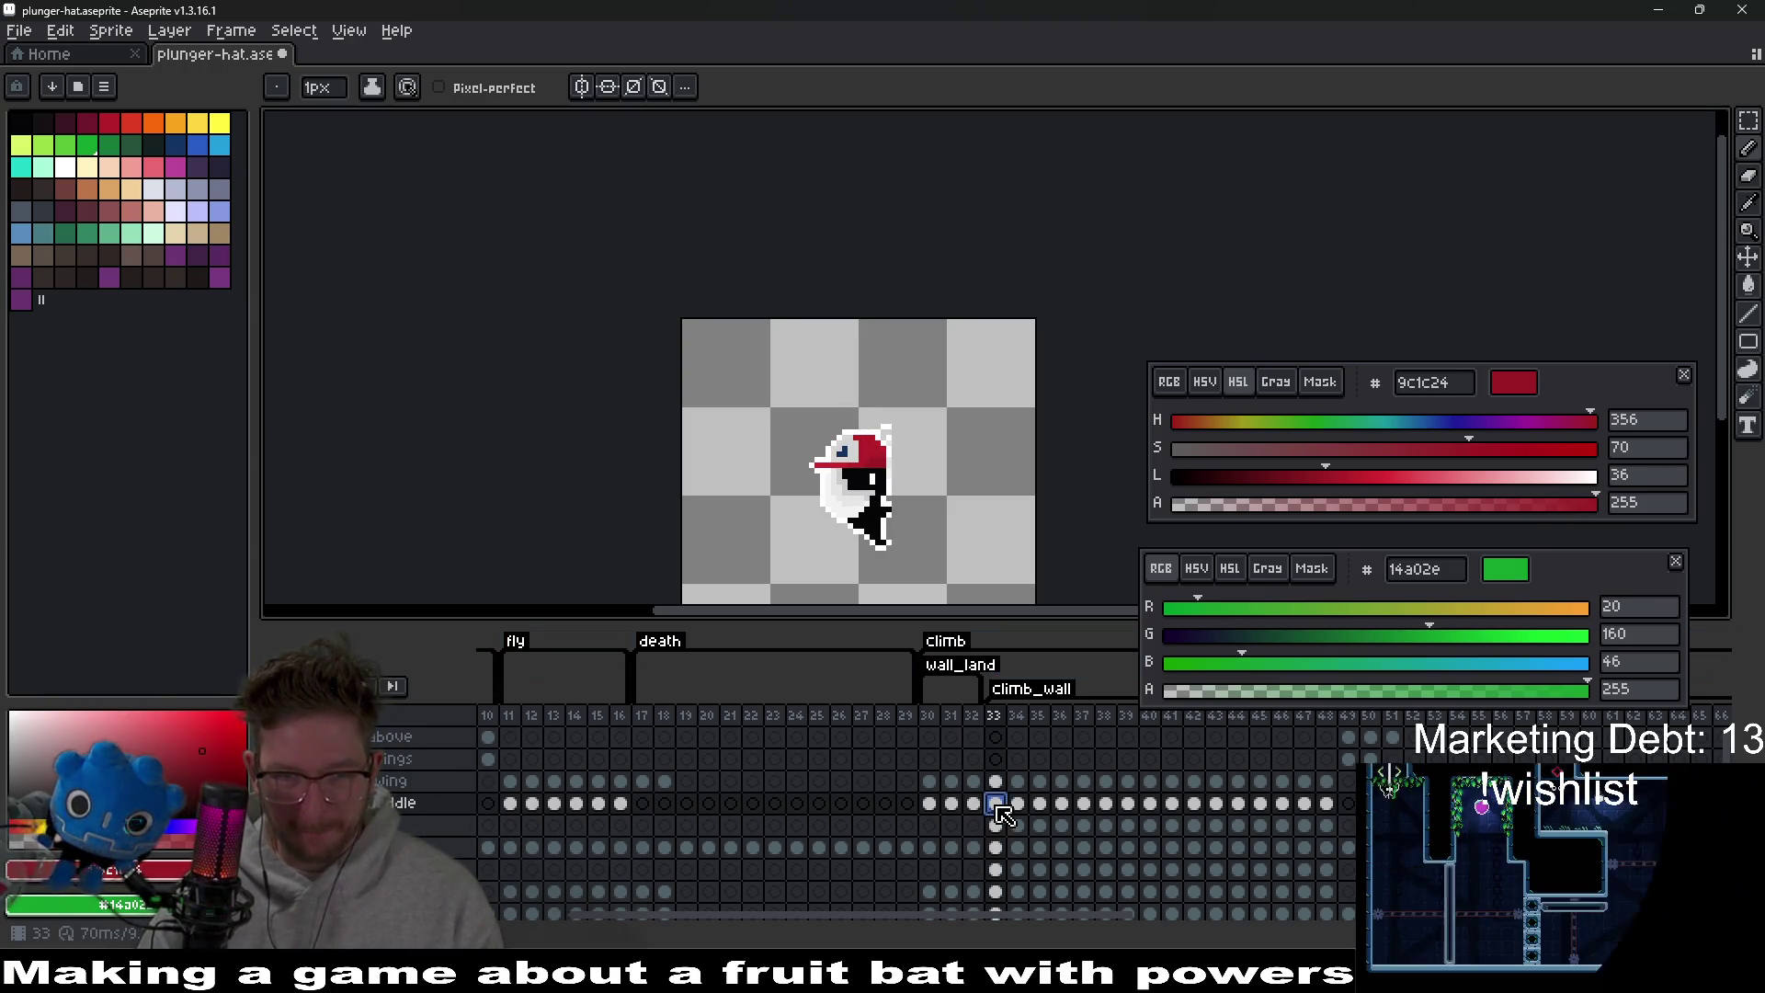
pyautogui.click(980, 807)
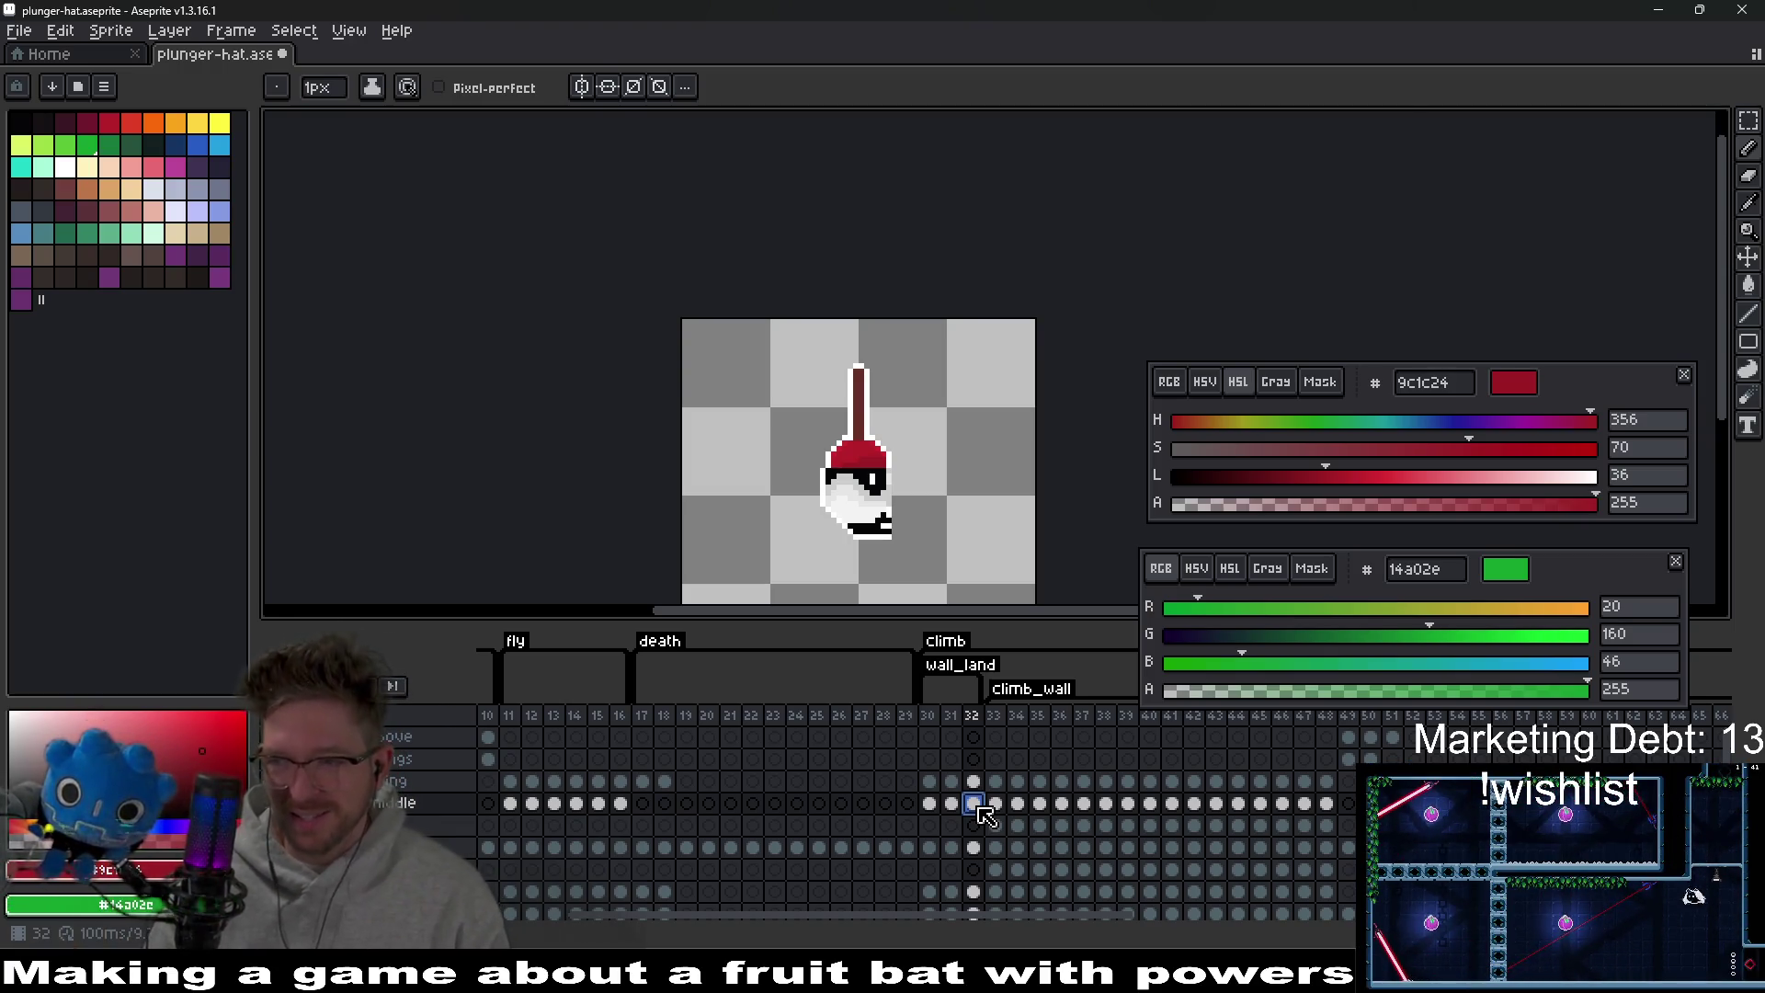
pyautogui.click(993, 804)
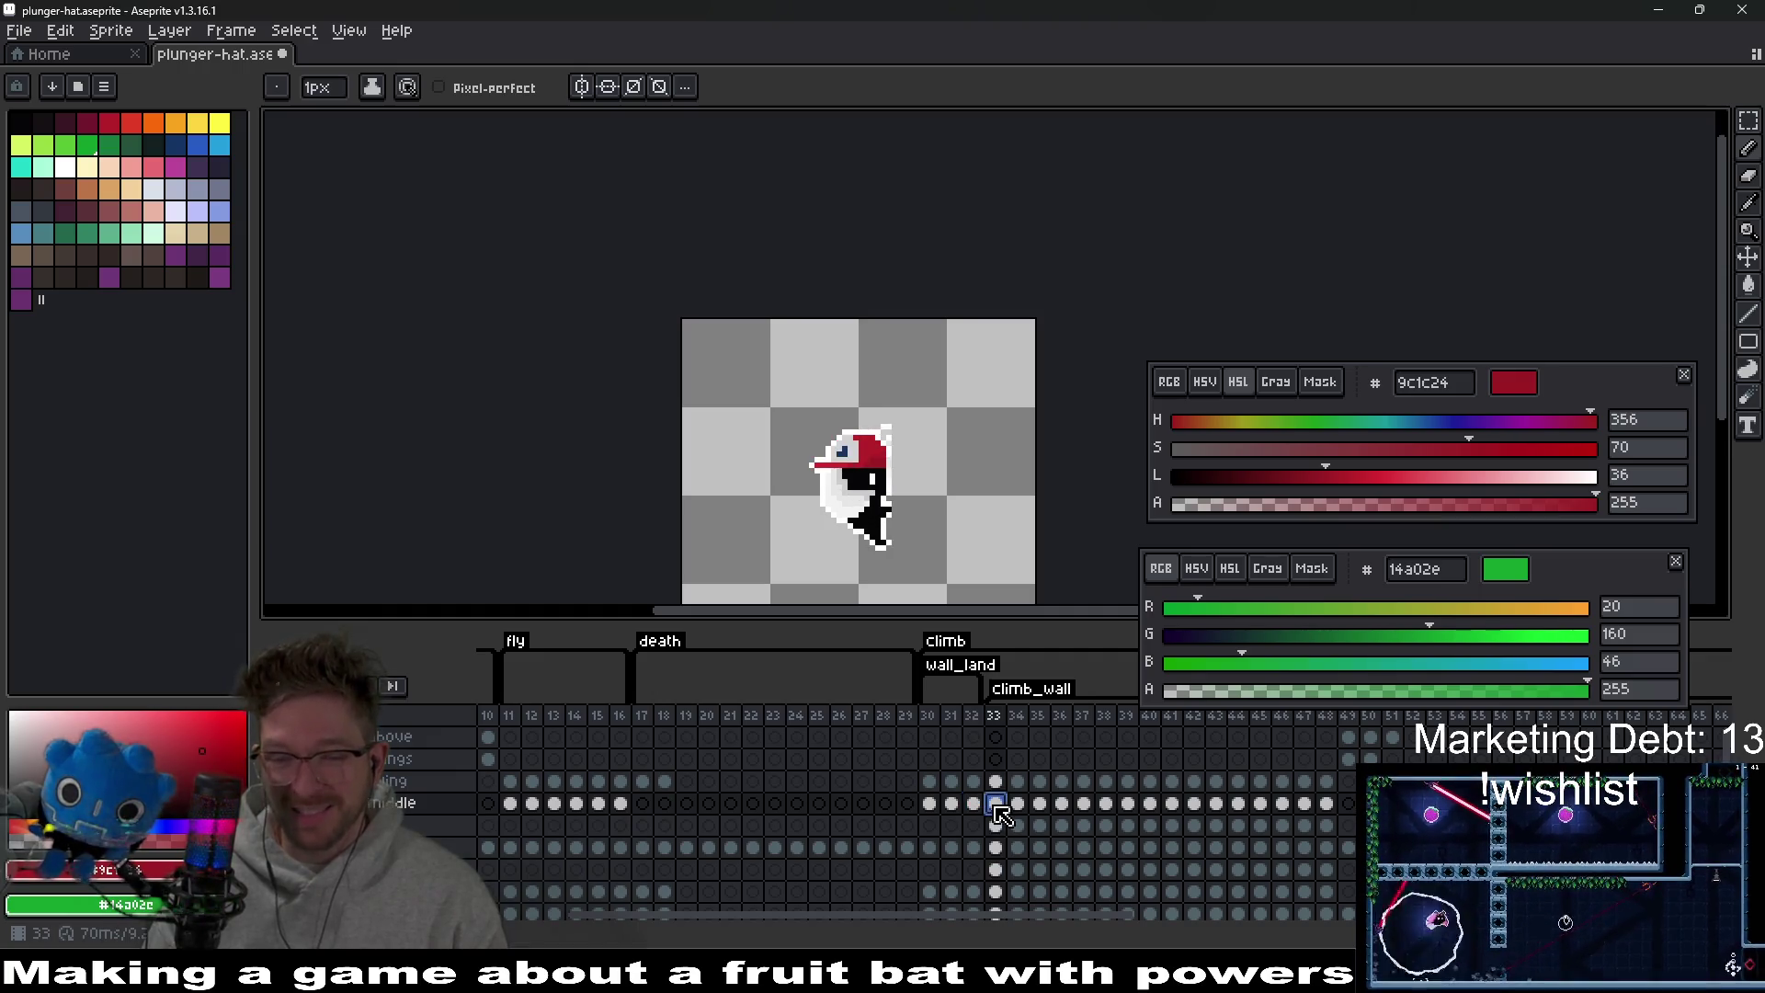
pyautogui.click(982, 807)
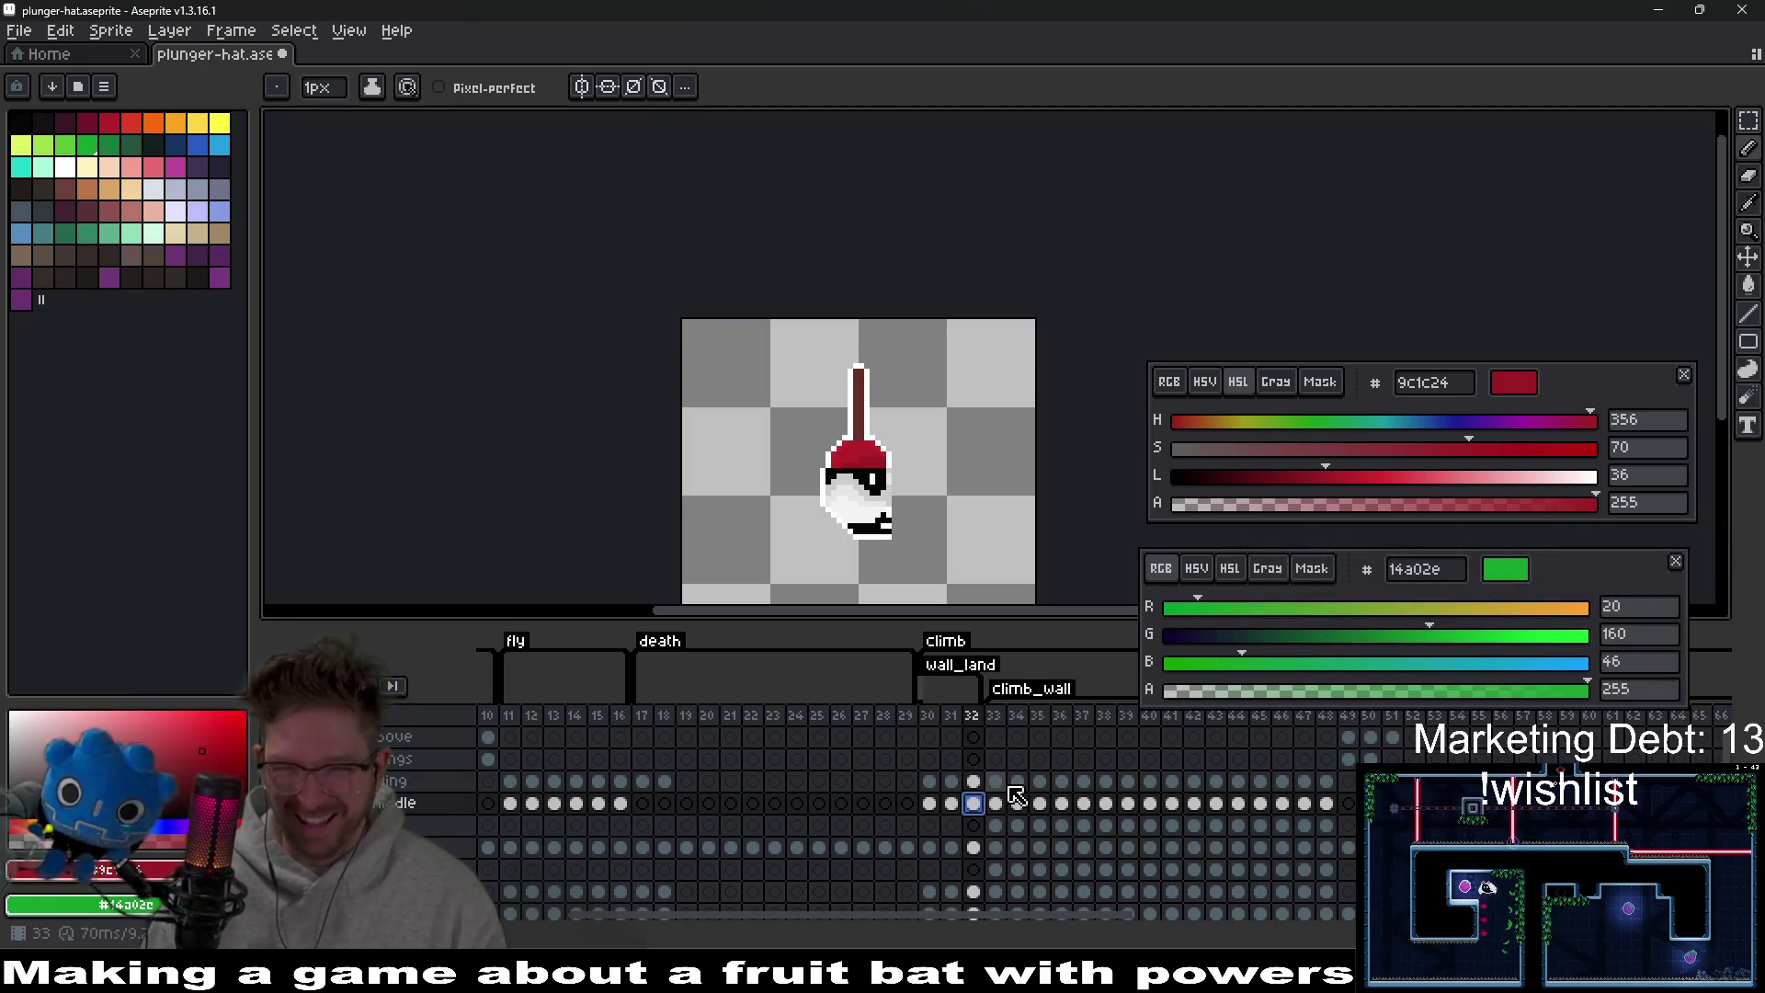
pyautogui.click(931, 803)
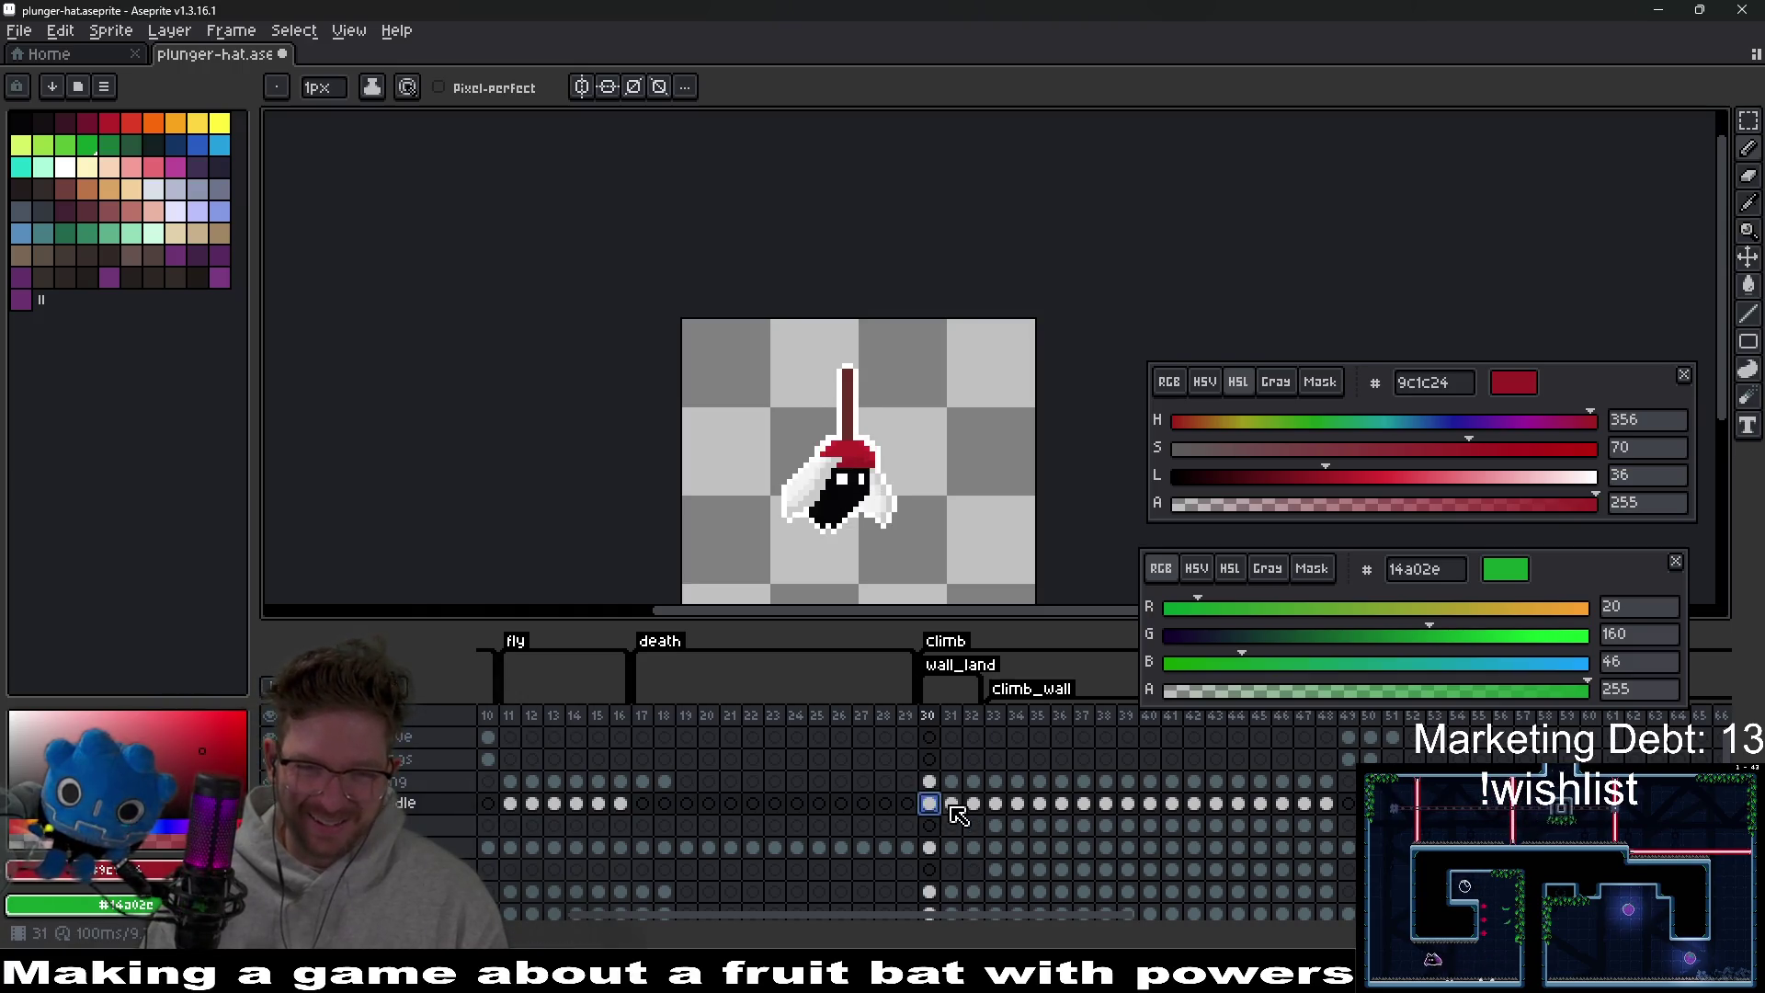
# Flip through frames 31, 30, 33 and 32, settling on frame 33.
pyautogui.click(952, 803)
pyautogui.click(930, 803)
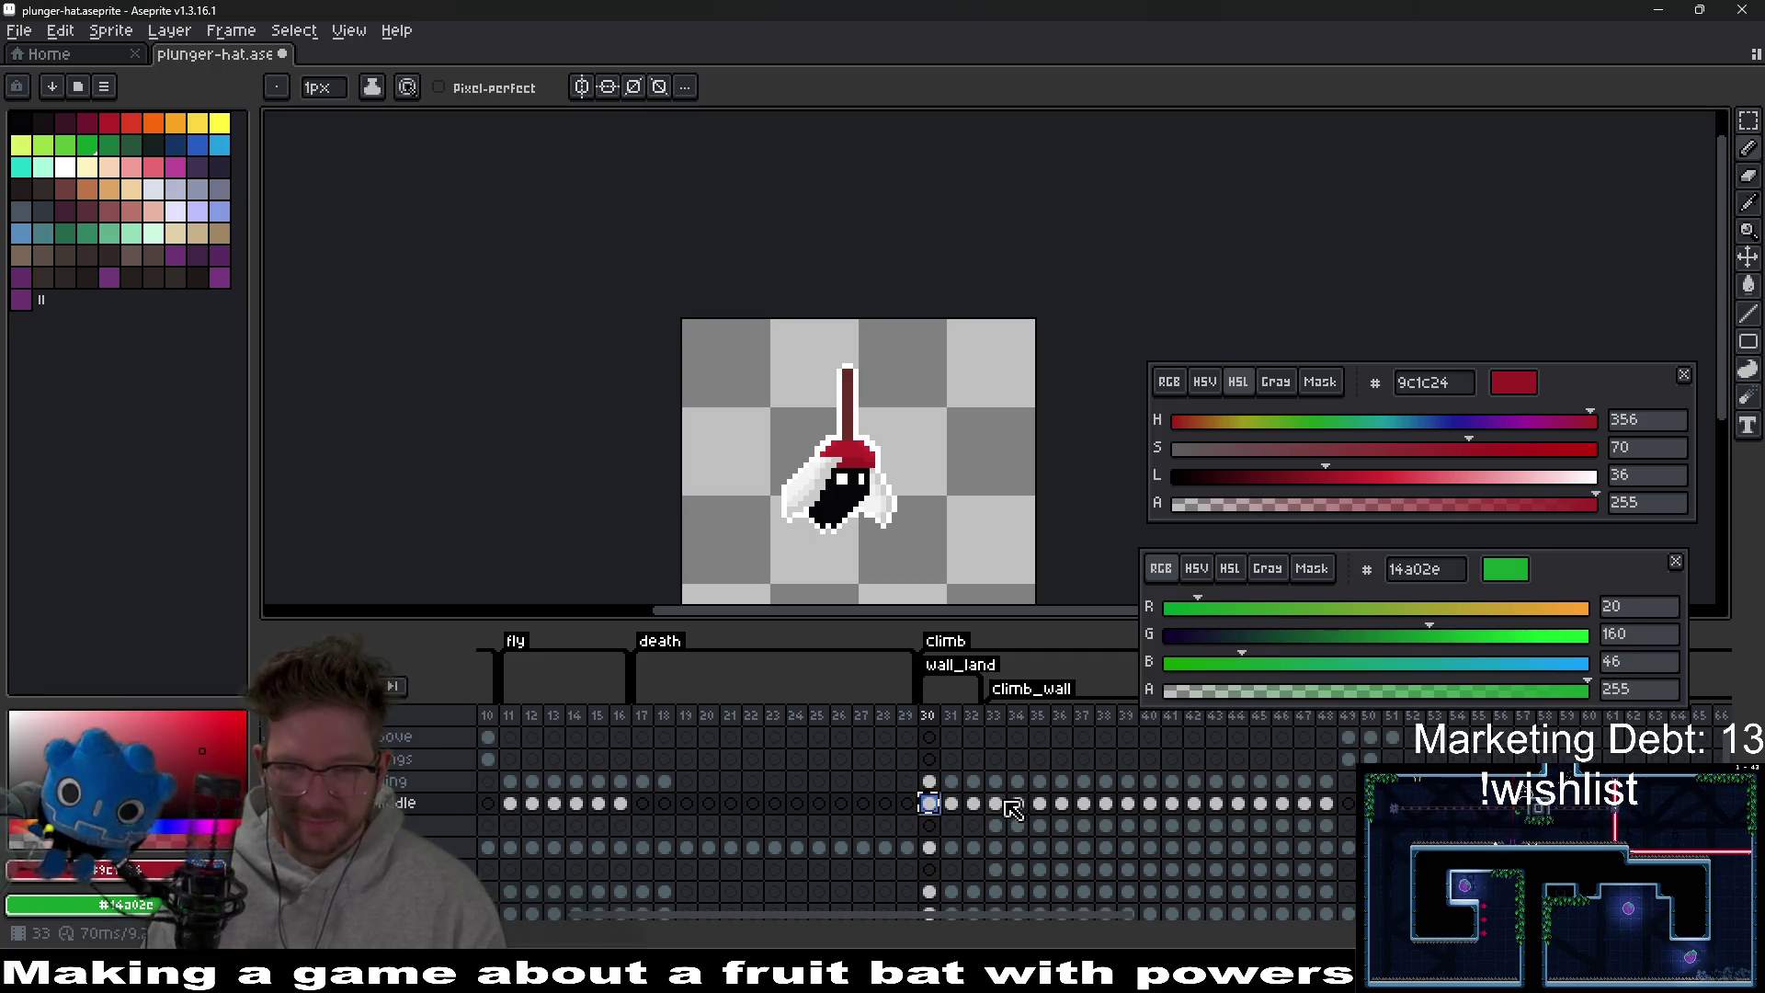
pyautogui.click(1000, 803)
pyautogui.click(973, 804)
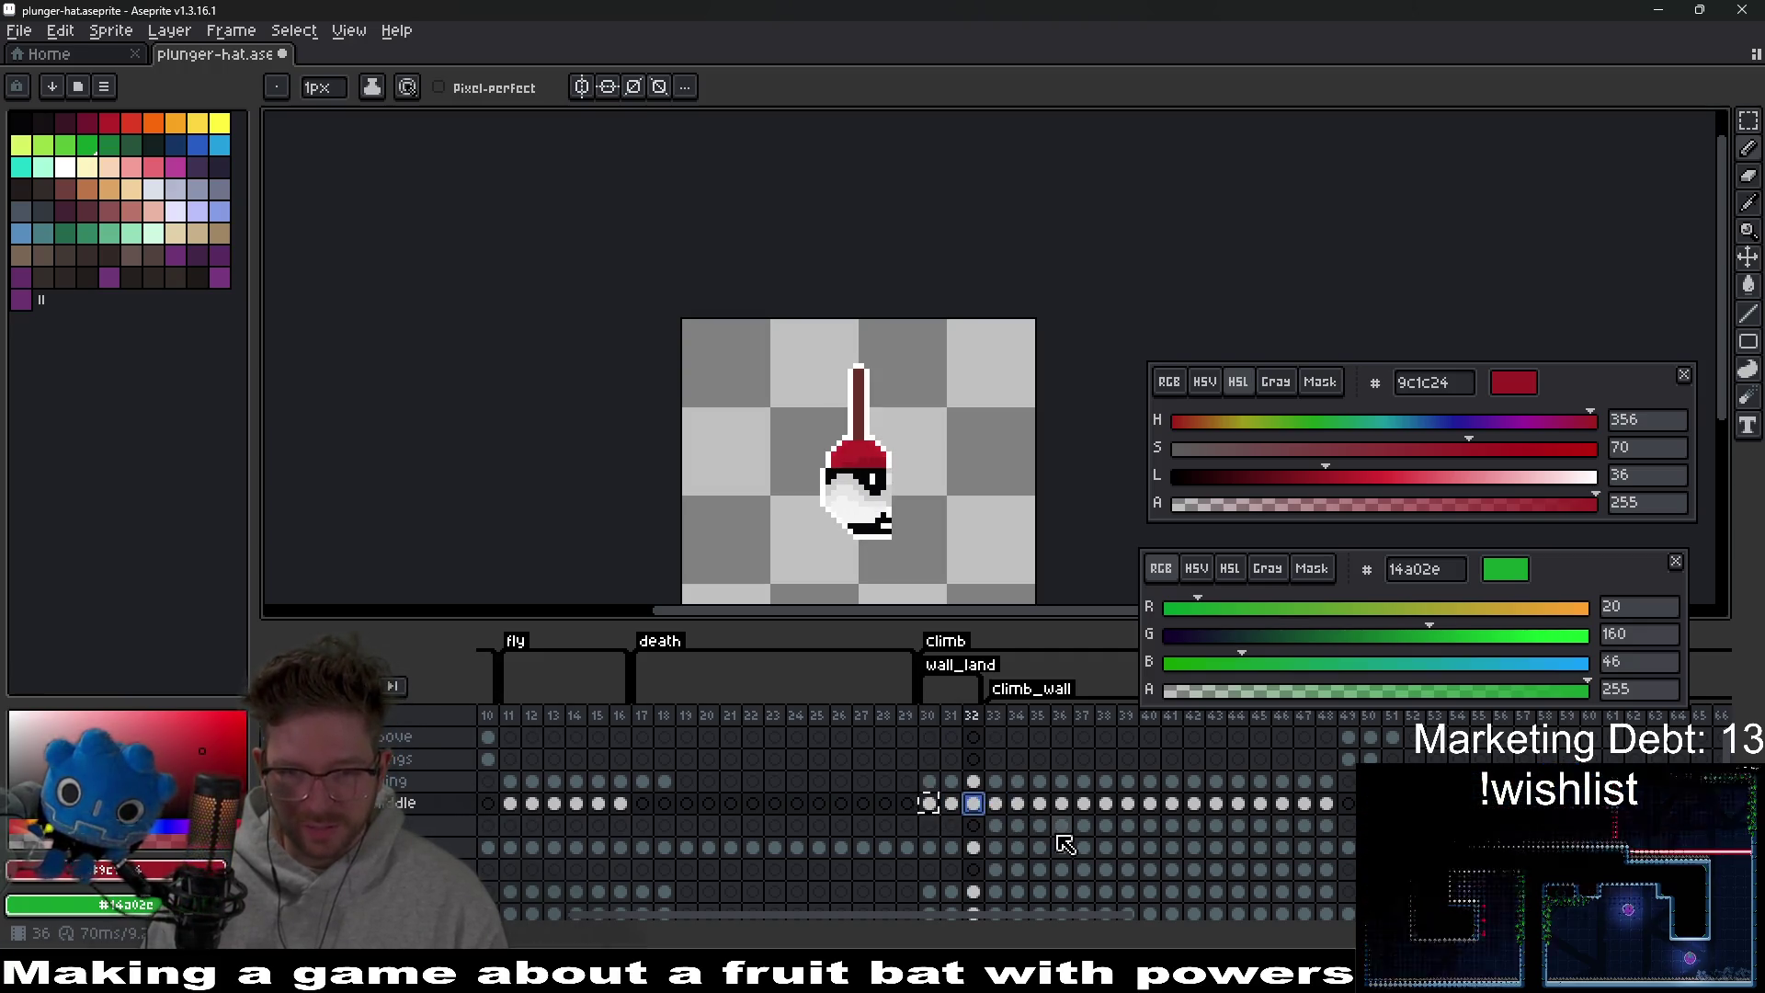
pyautogui.click(996, 803)
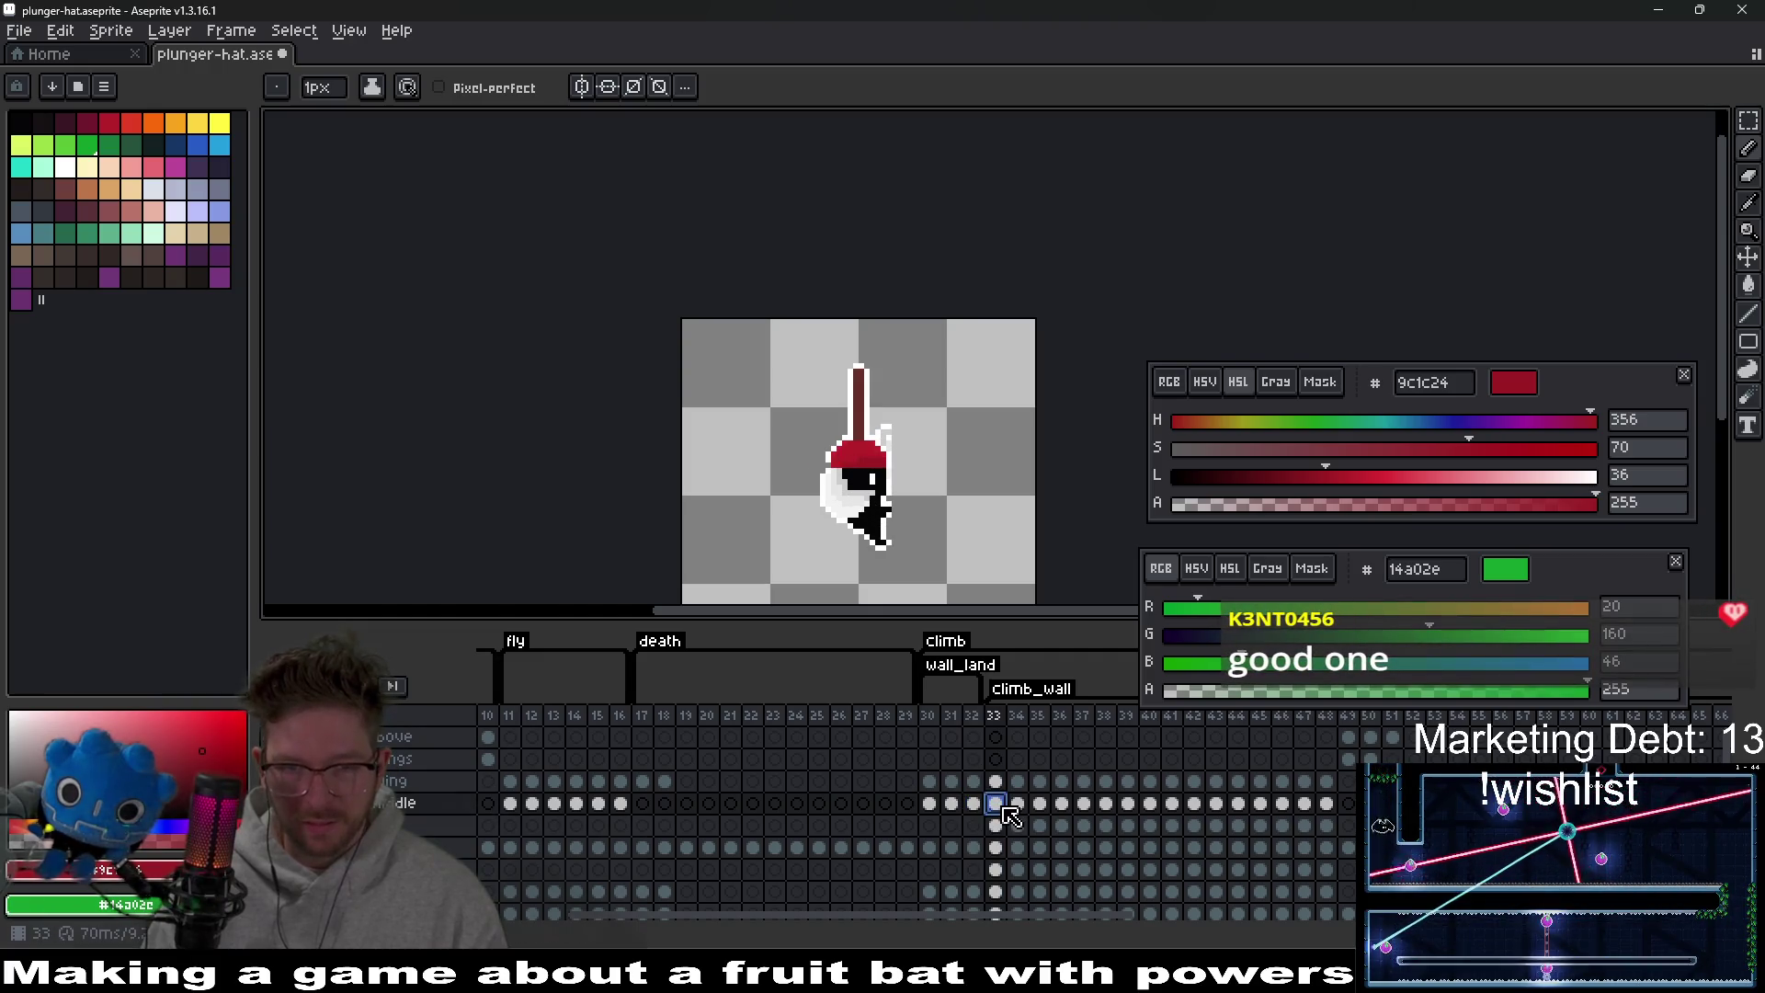
# Eyedrop white from the bat as the drawing colour and advance to frame 34.
pyautogui.scroll(1, 814, 556)
pyautogui.scroll(1, 969, 311)
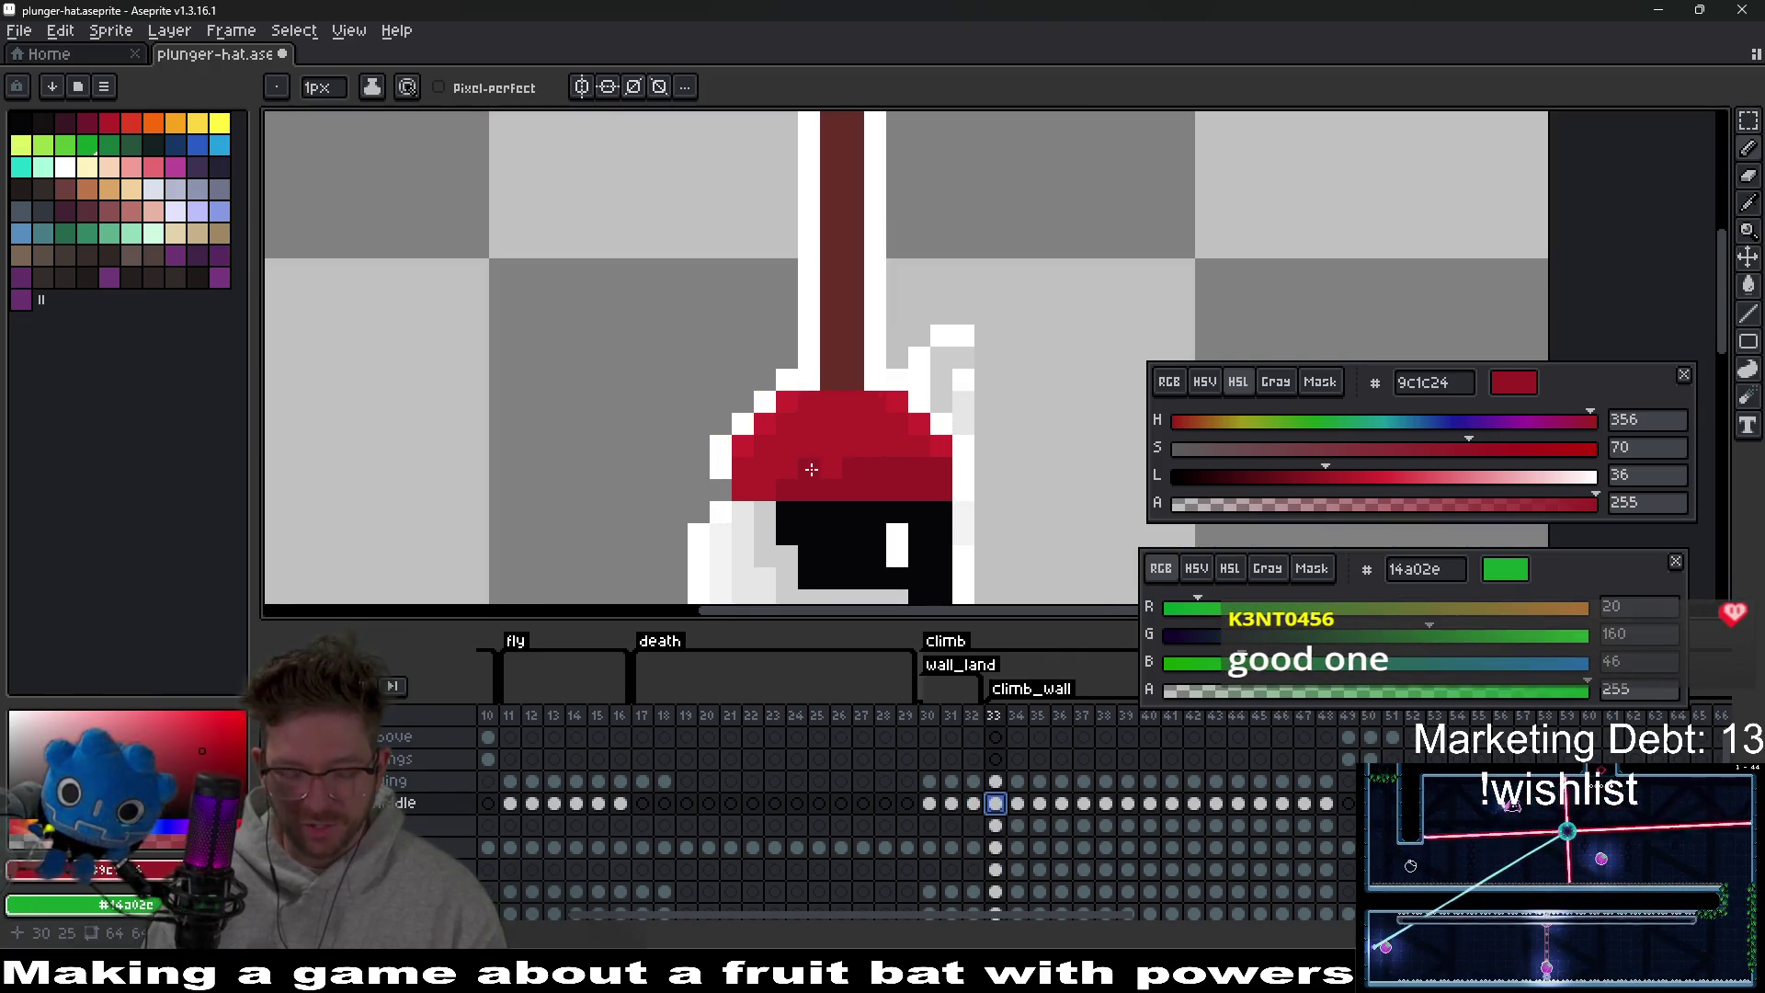
pyautogui.press('alt')
pyautogui.keyDown('alt'); pyautogui.click(723, 459); pyautogui.keyUp('alt')
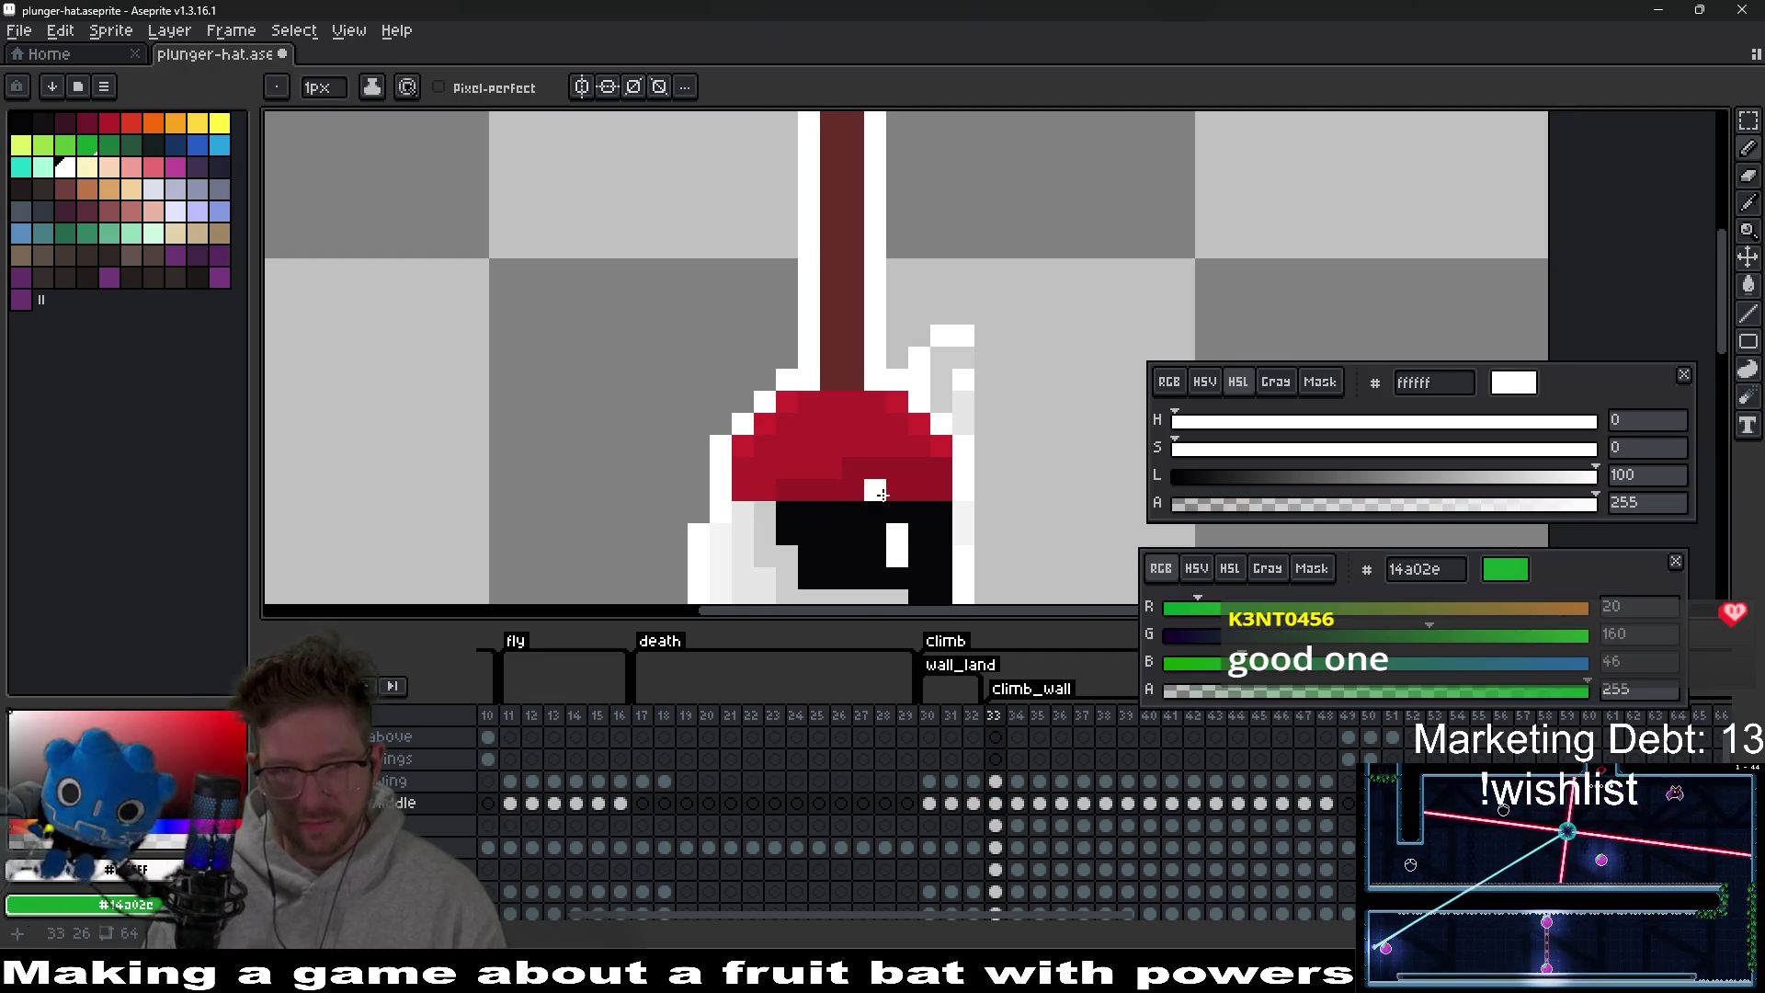
pyautogui.scroll(-2, 1088, 596)
pyautogui.press('.')
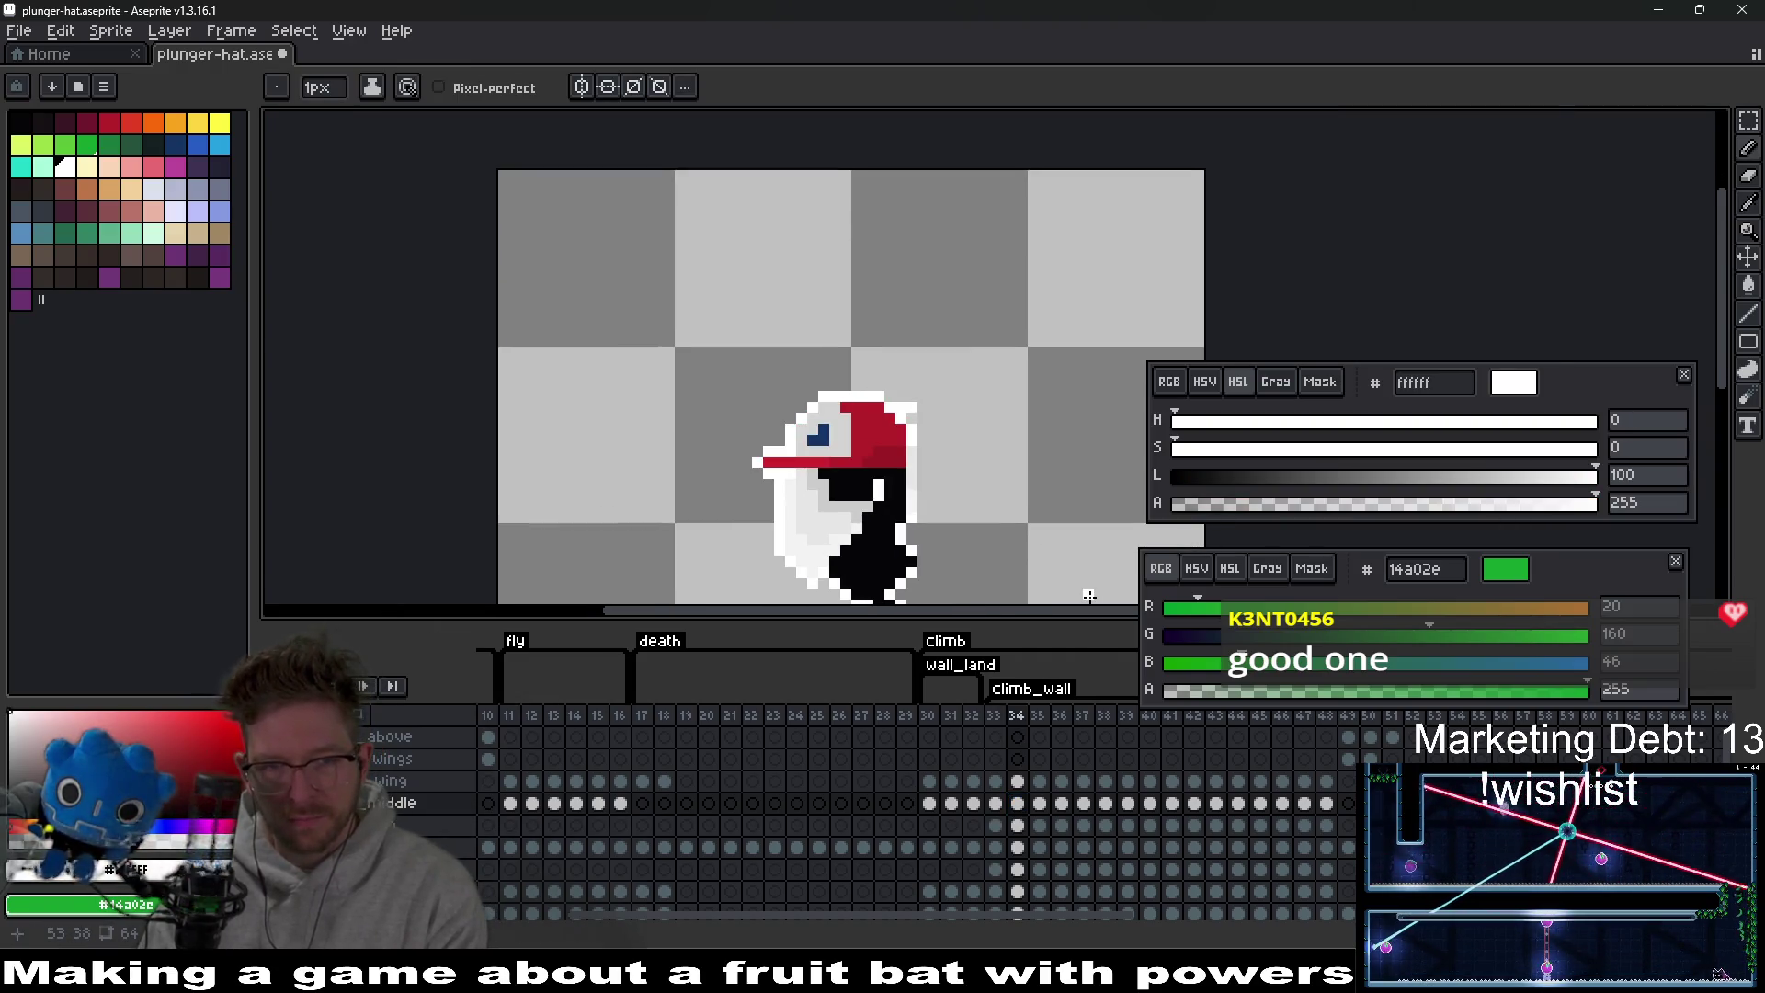
# Step through climb_wall frames 33 to 39, revisiting frames 34 and 38.
pyautogui.click(996, 802)
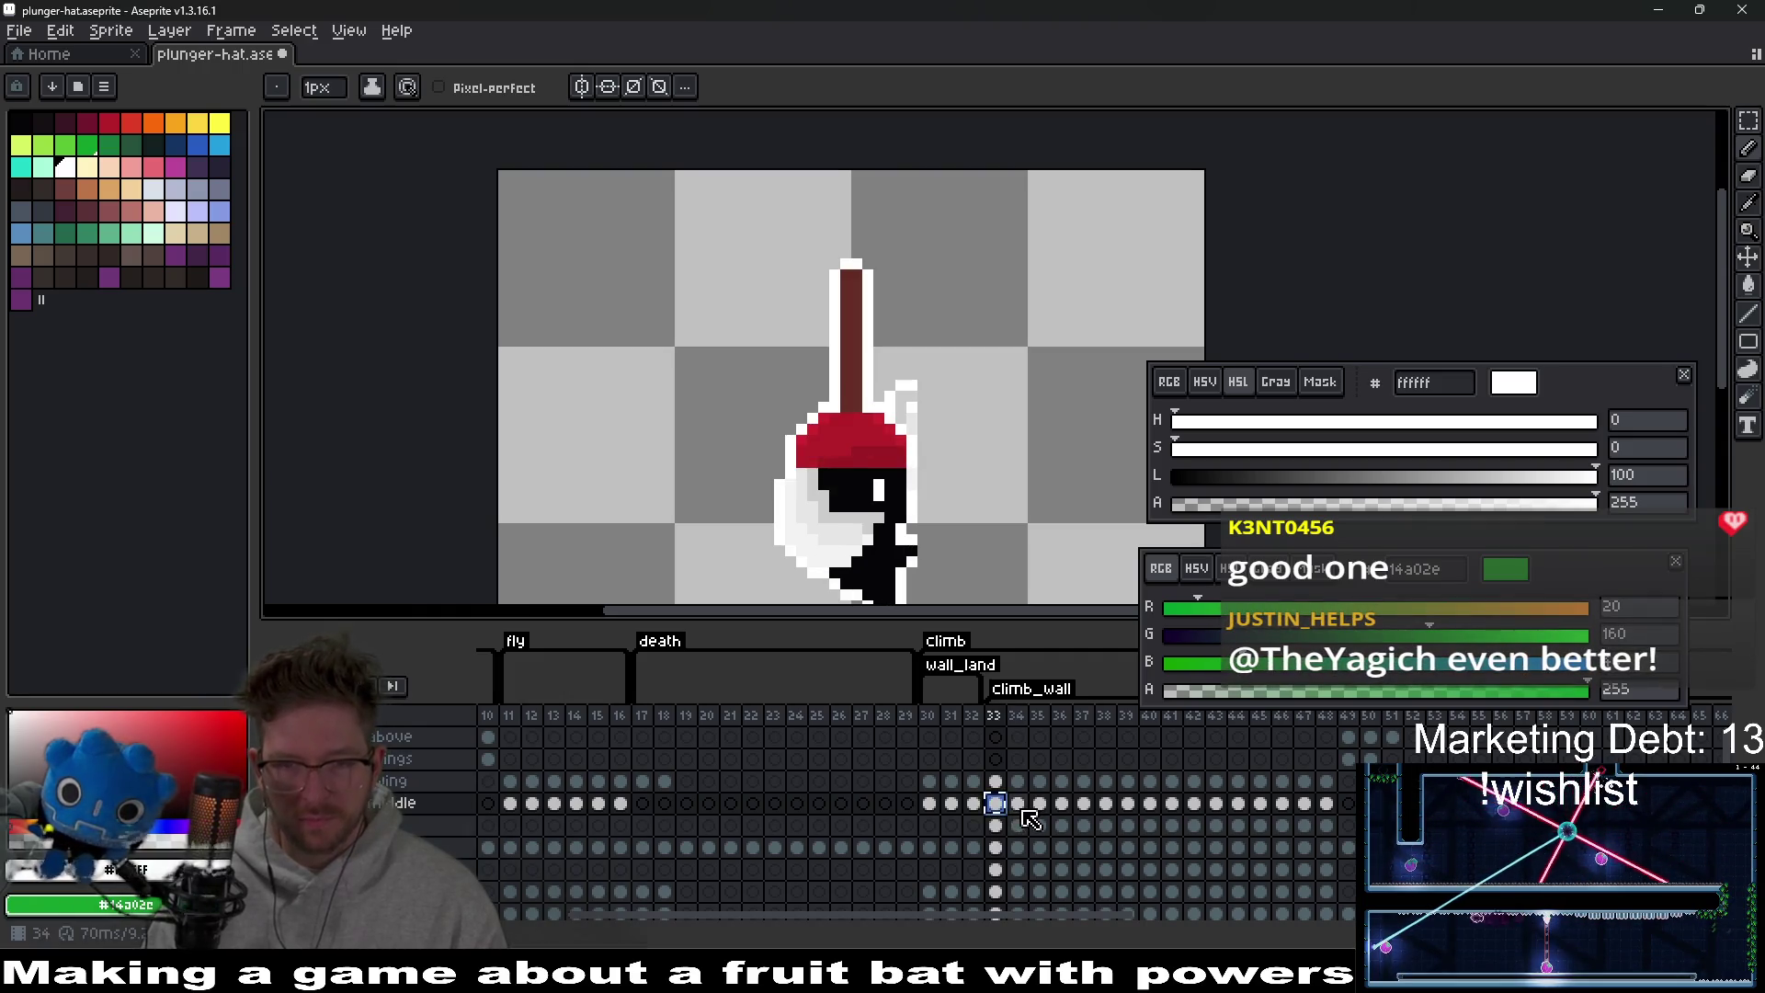
pyautogui.click(1019, 806)
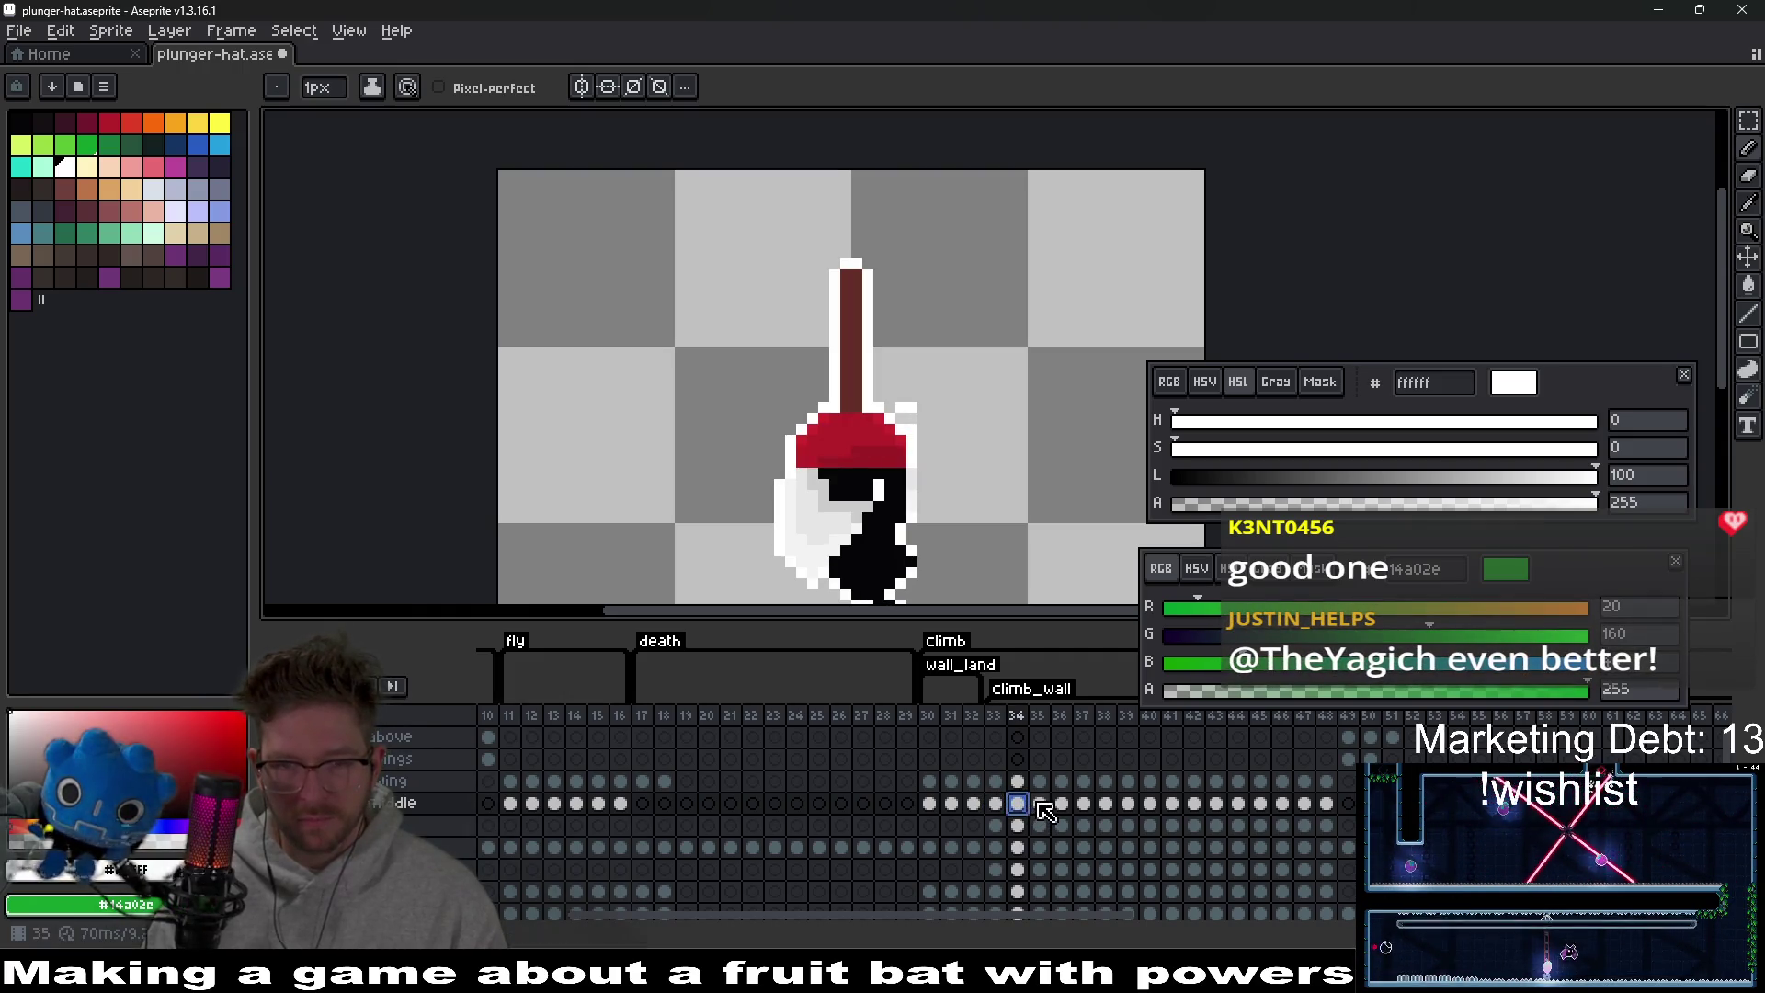
pyautogui.click(1040, 805)
pyautogui.click(1062, 805)
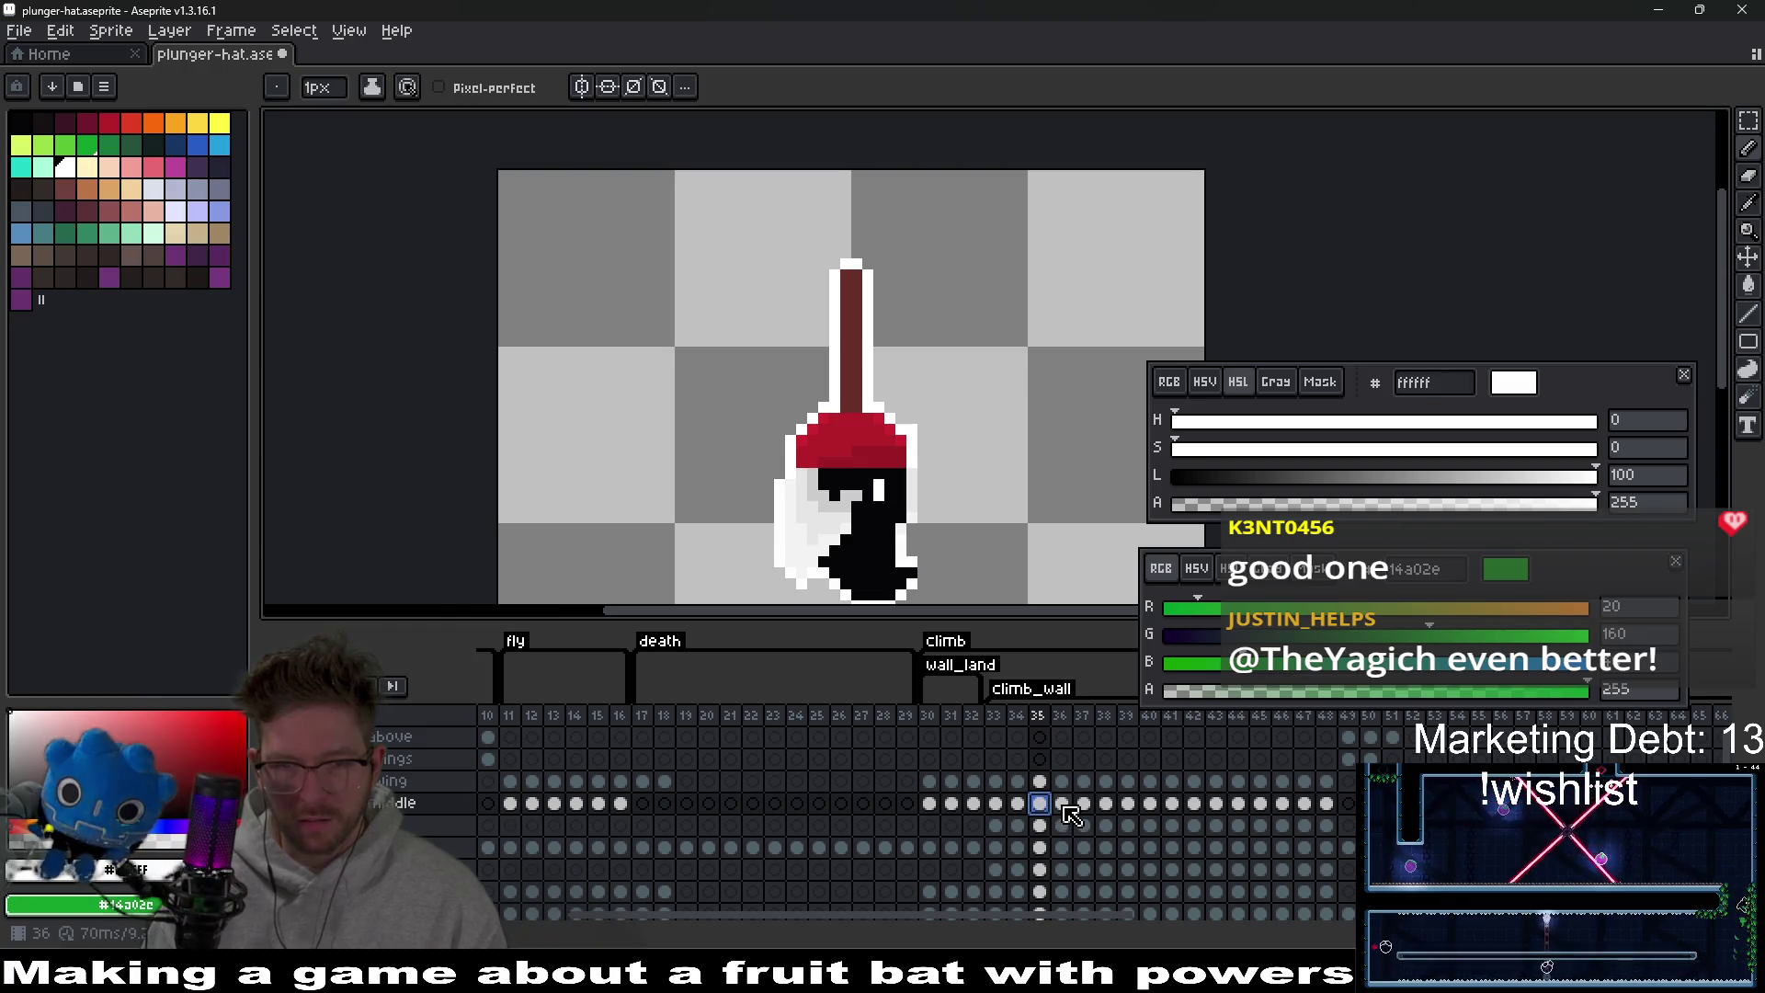
pyautogui.click(1084, 805)
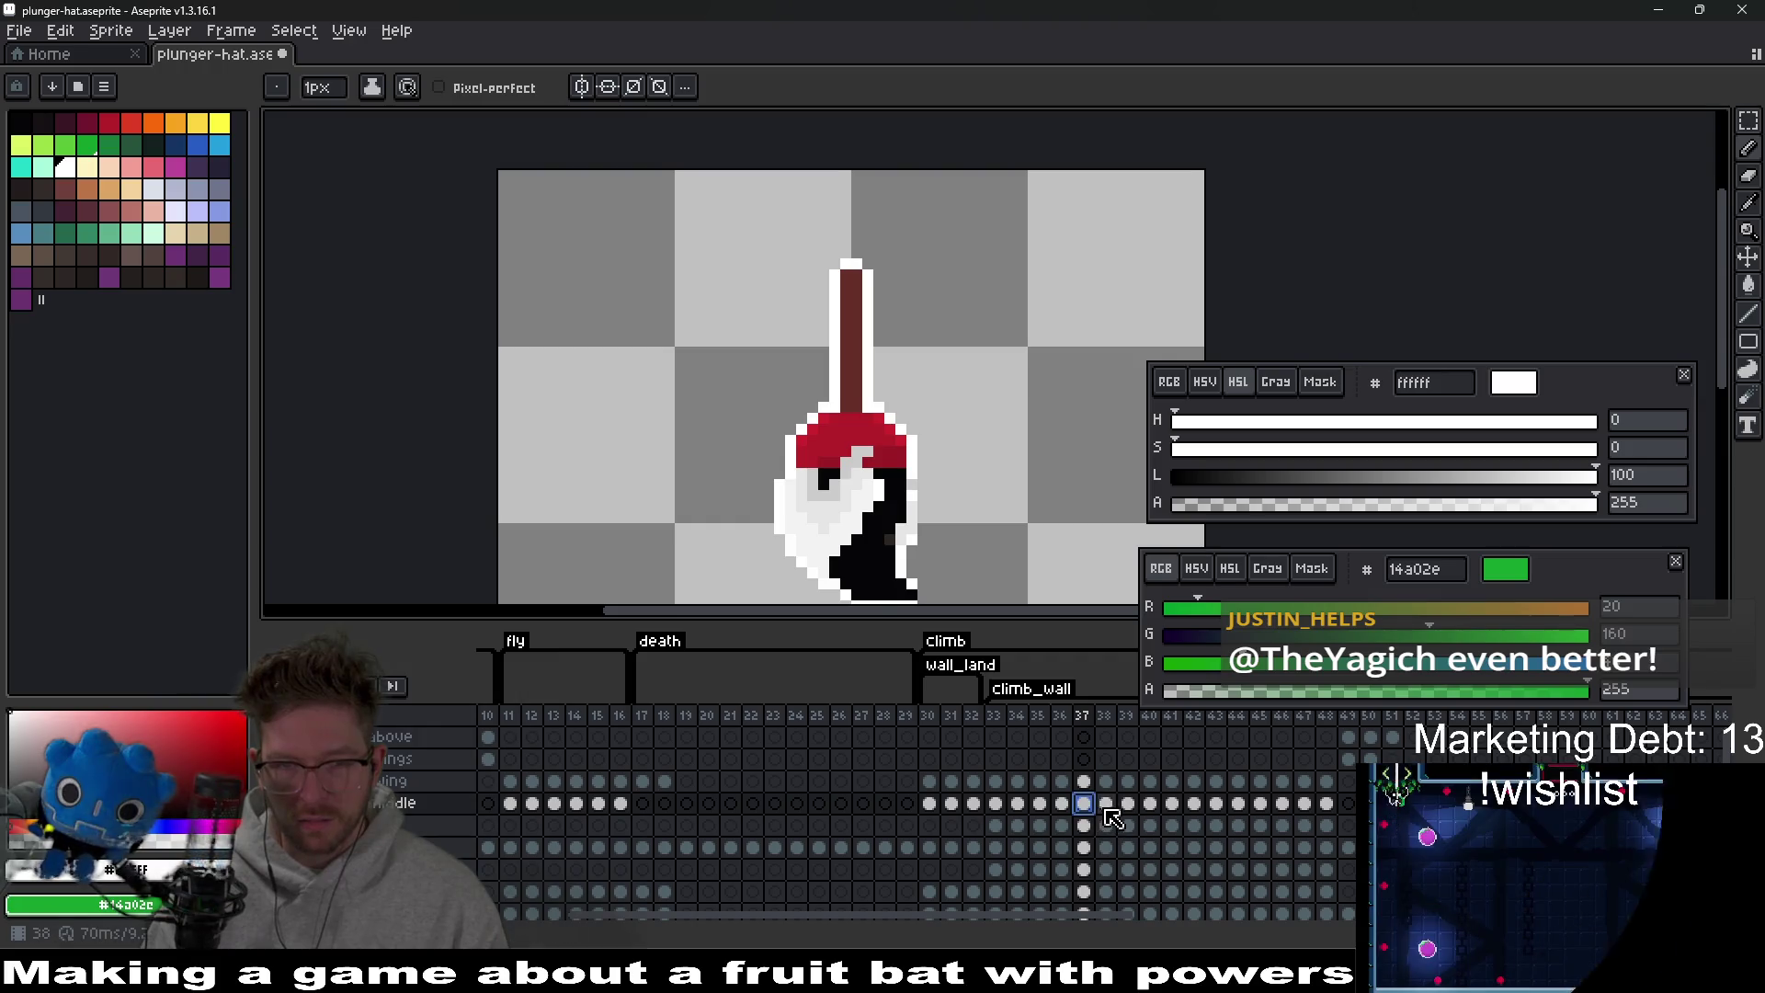
pyautogui.click(1108, 805)
pyautogui.click(1130, 806)
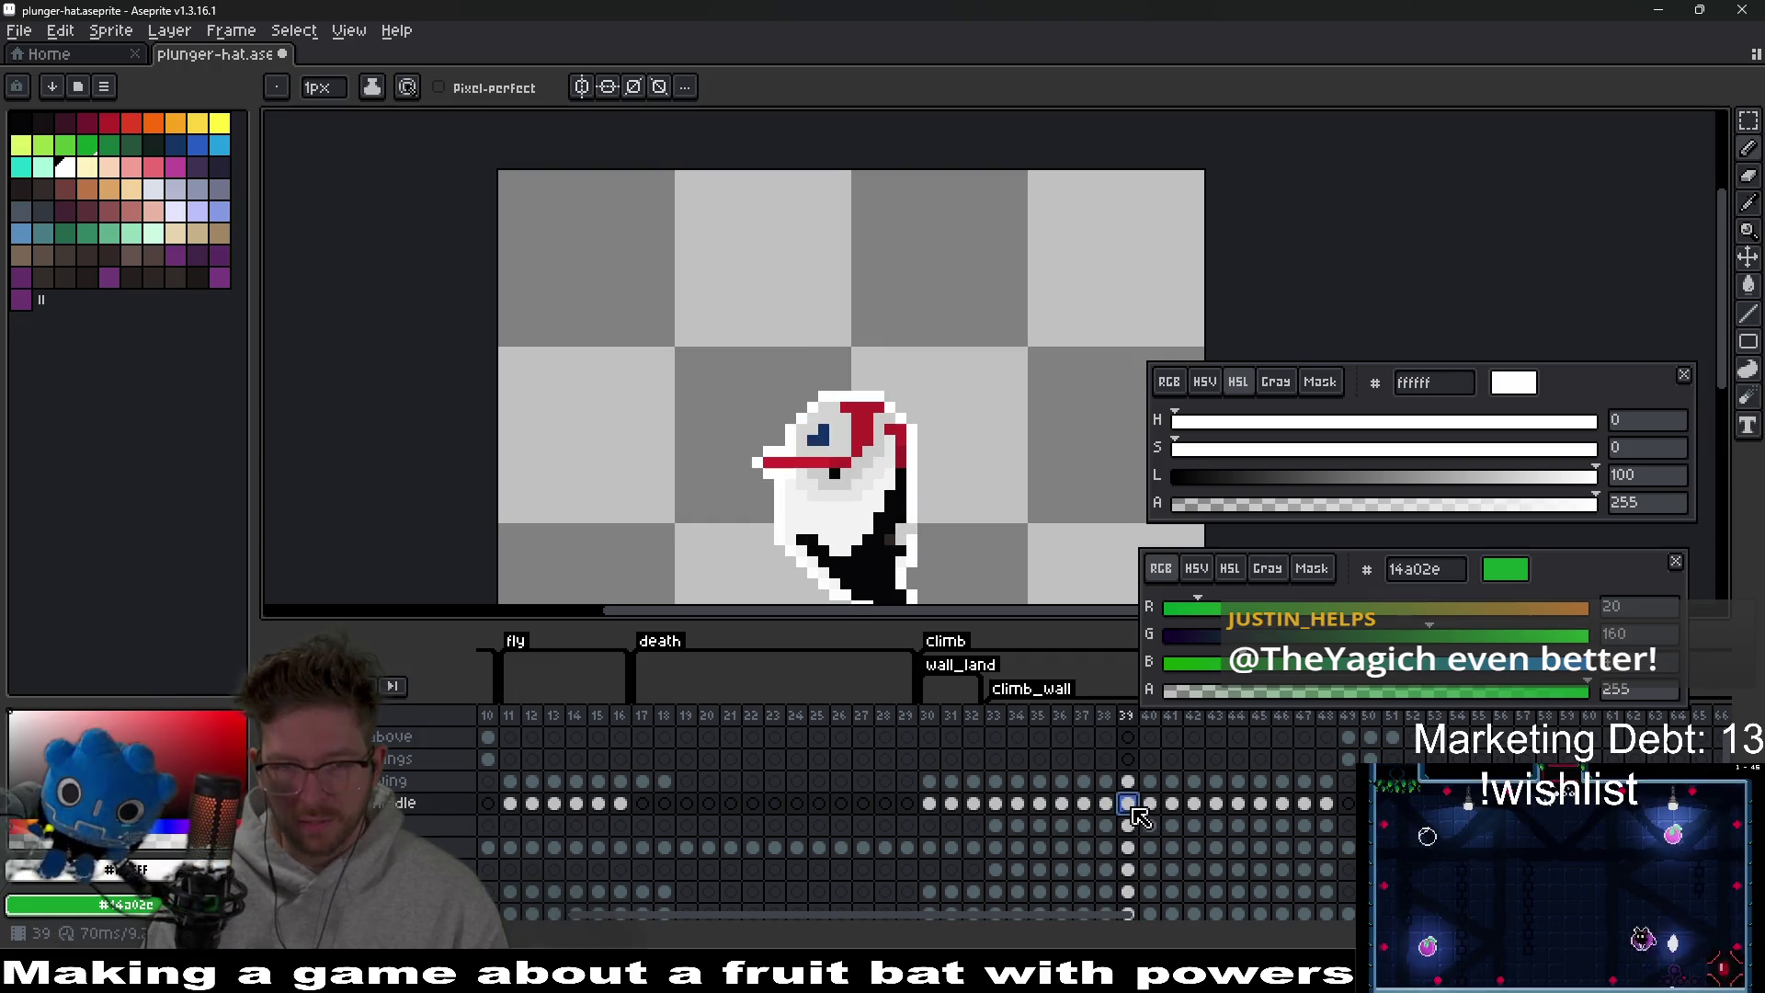
pyautogui.click(1106, 806)
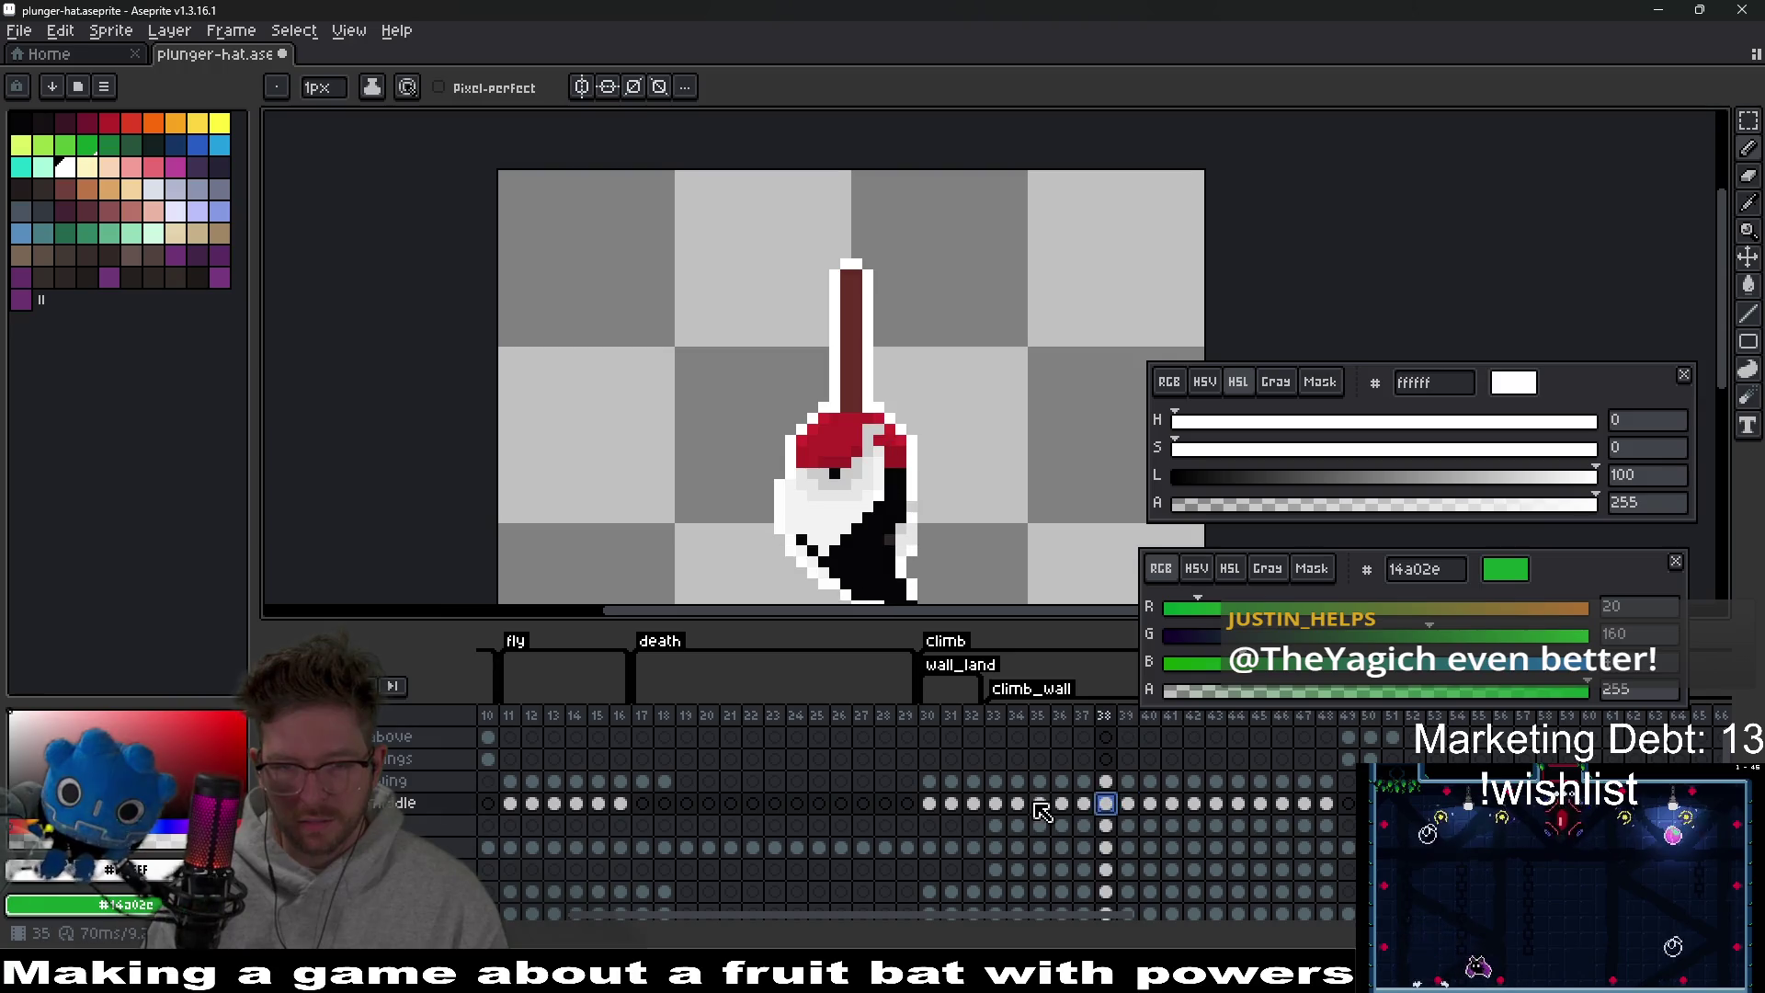
pyautogui.click(1018, 806)
pyautogui.click(1106, 805)
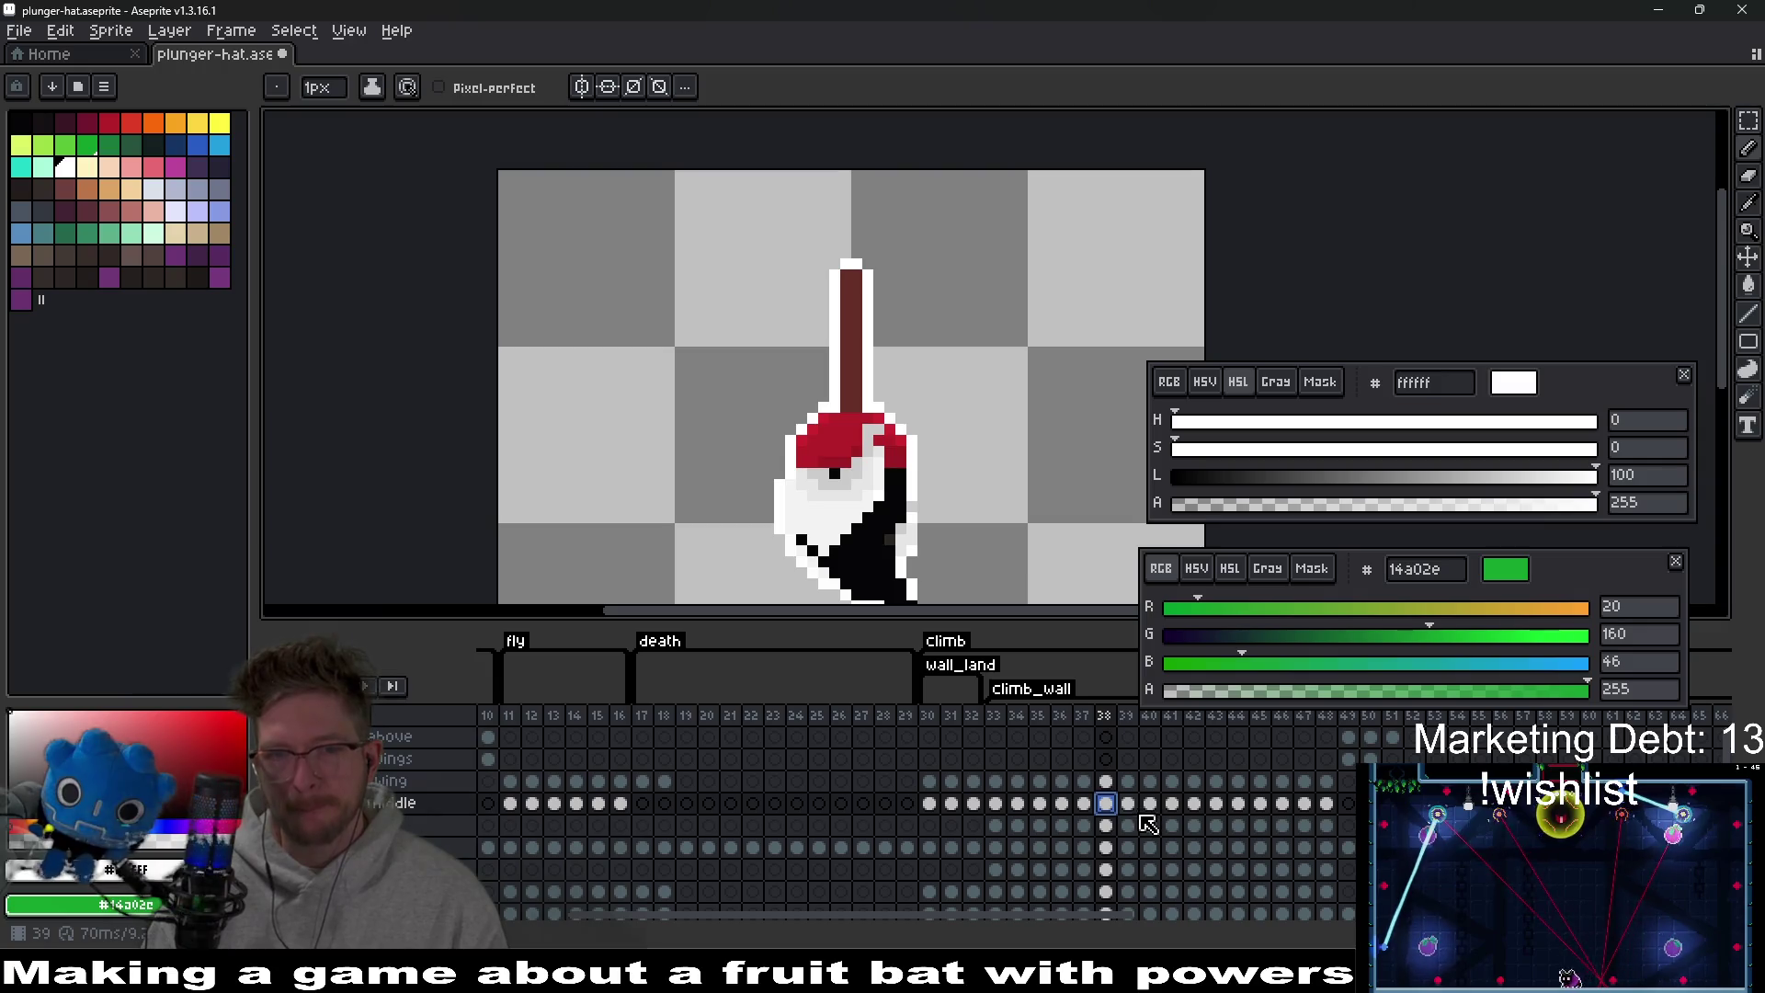
pyautogui.click(1128, 806)
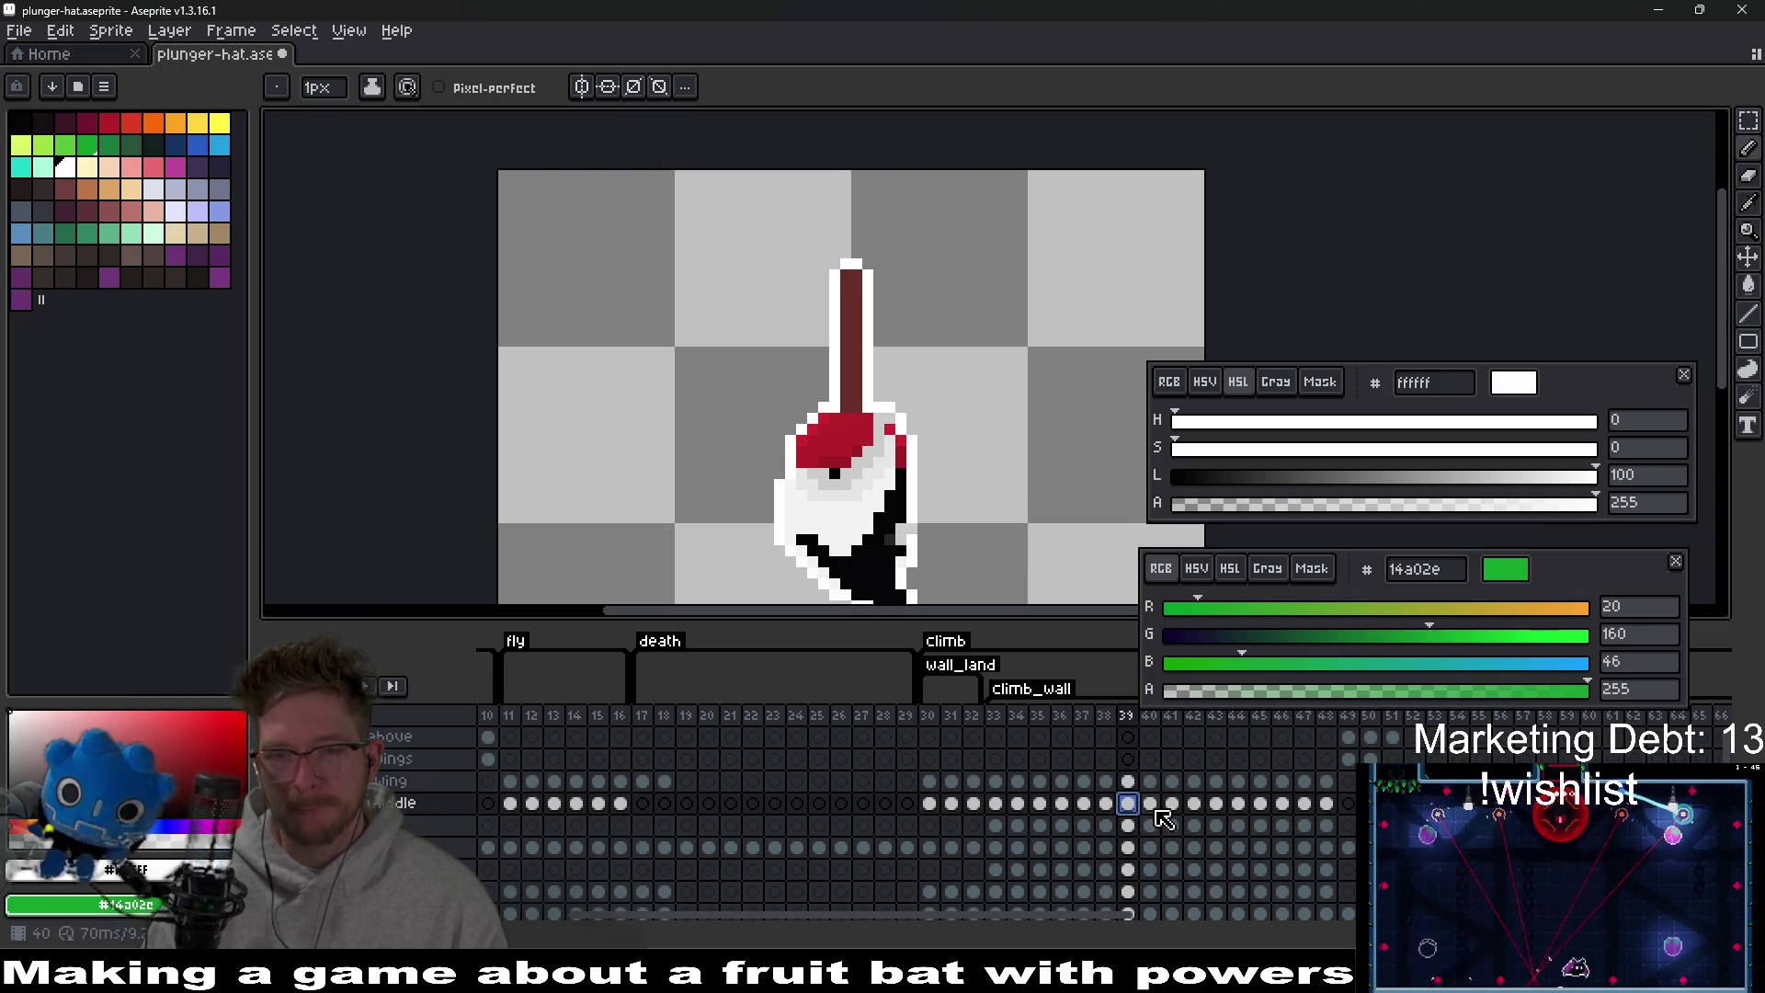
# Advance frame by frame from 40 to 48, then scroll the timeline right.
pyautogui.click(1159, 808)
pyautogui.click(1172, 807)
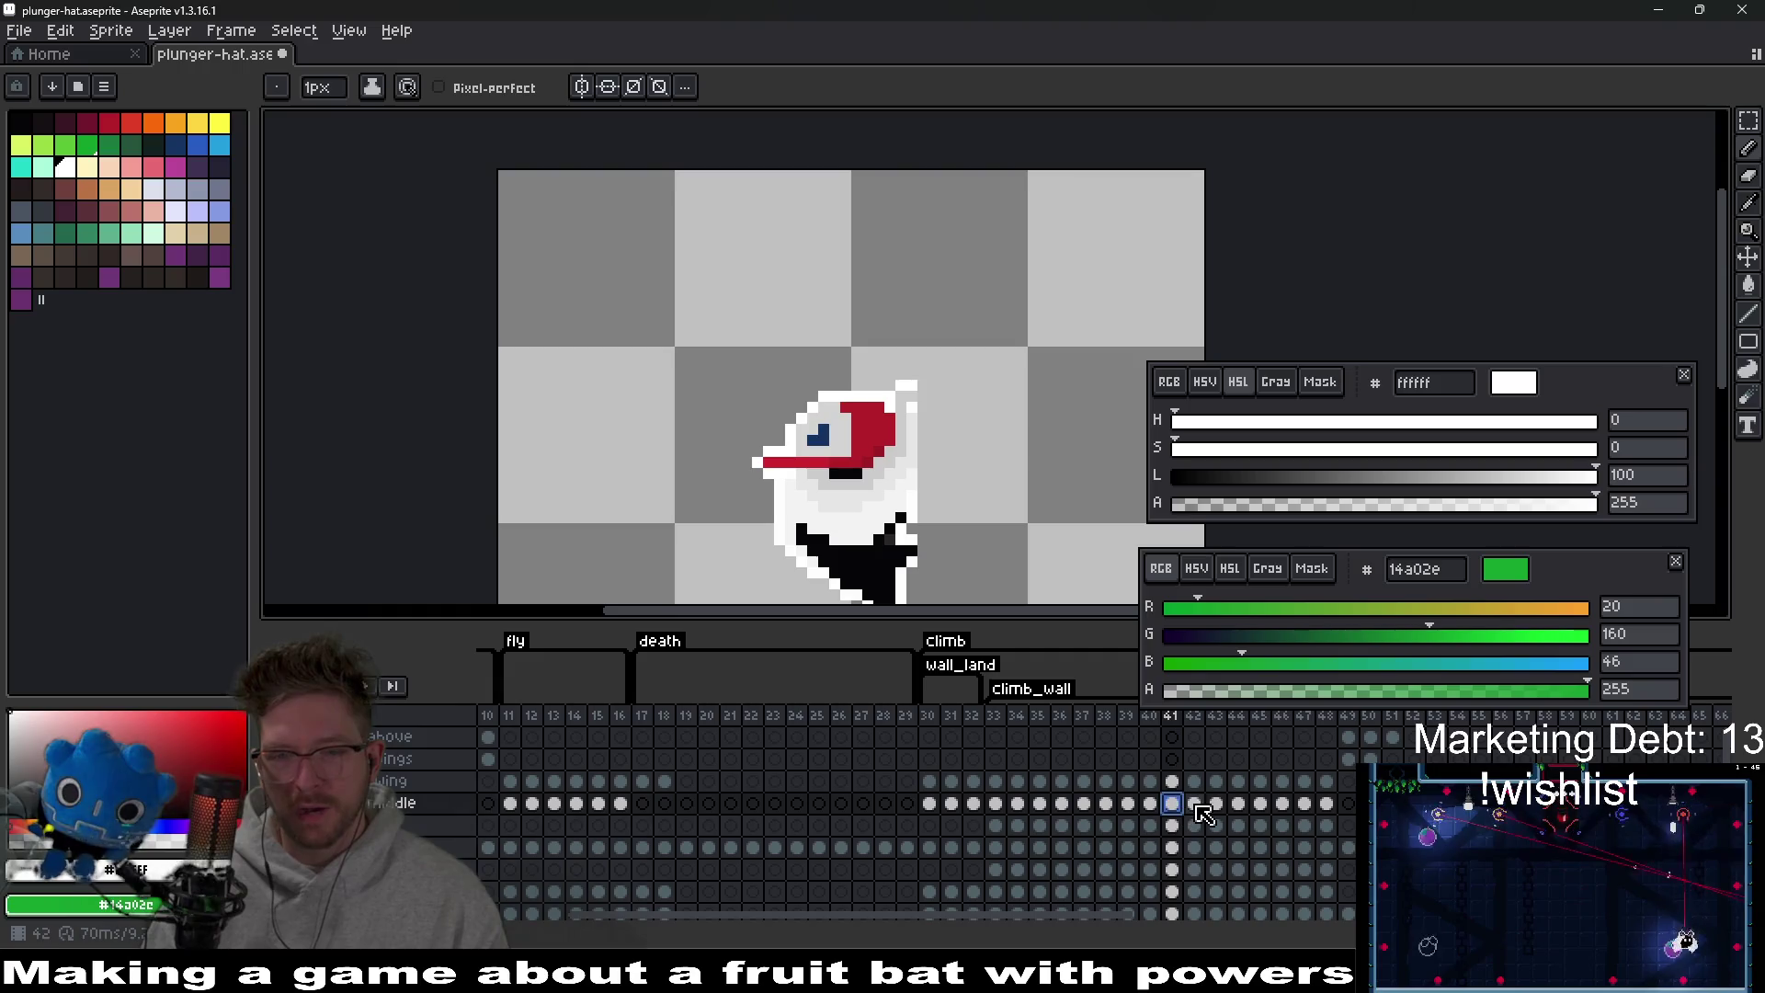
pyautogui.click(1195, 806)
pyautogui.click(1217, 807)
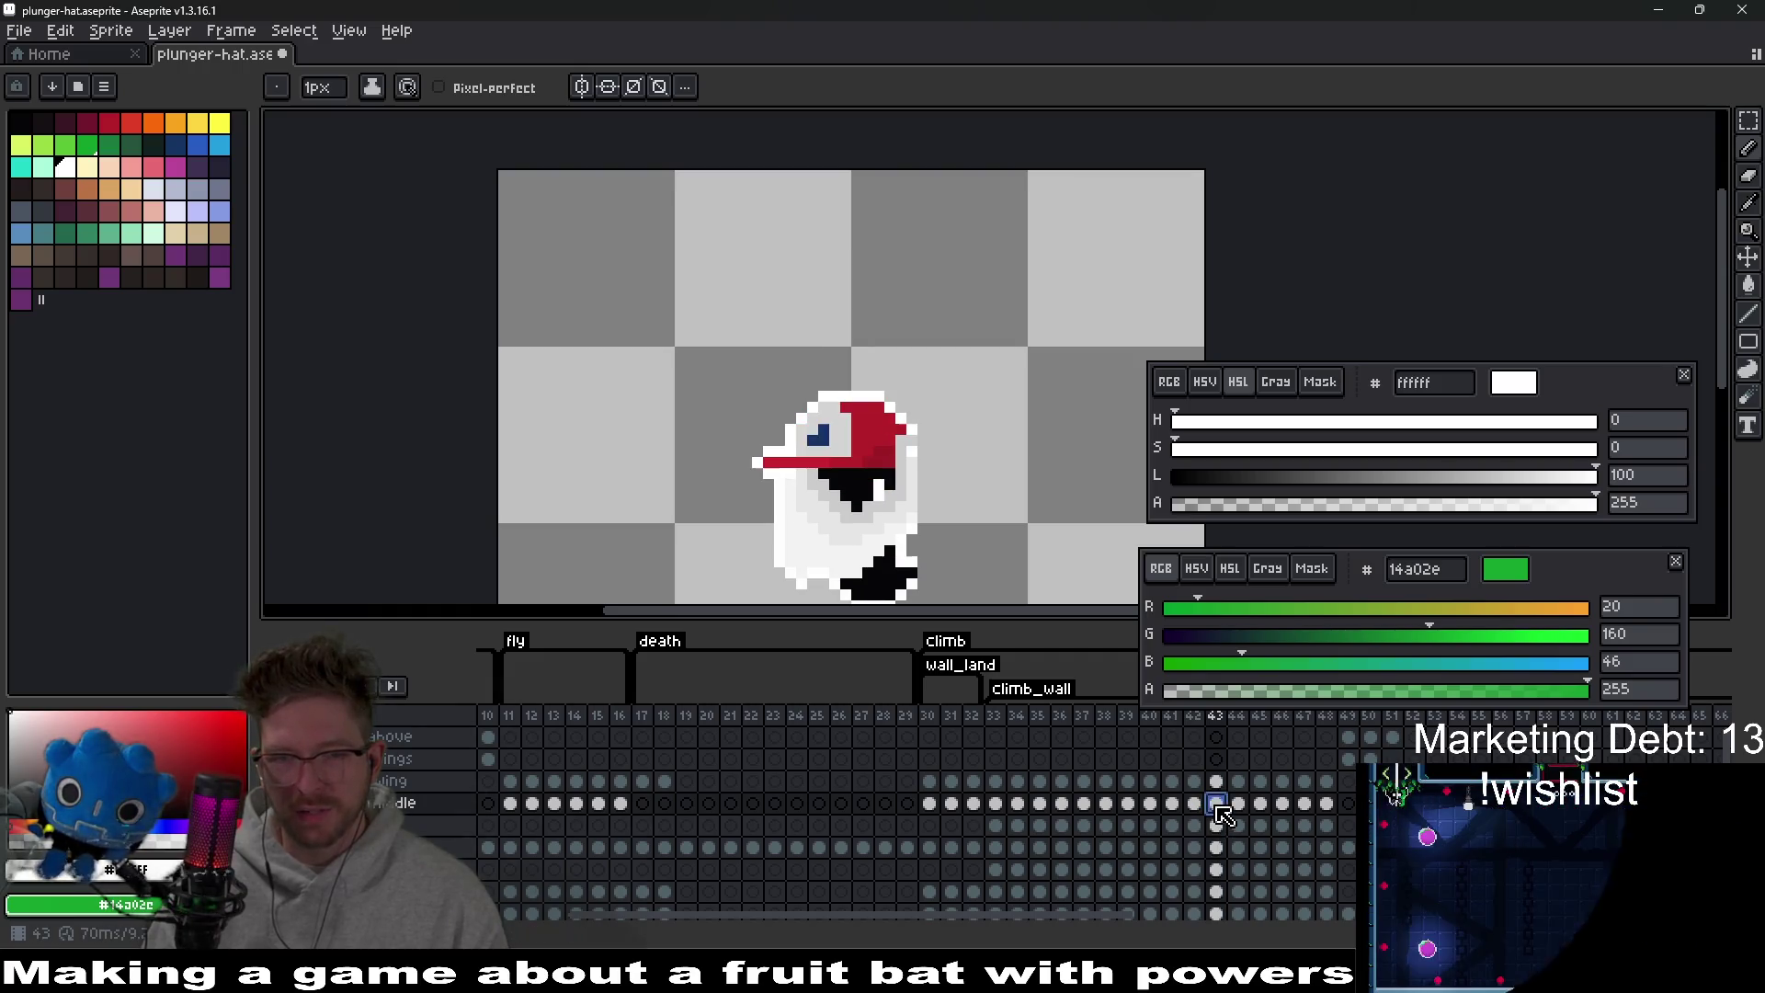
pyautogui.click(1239, 807)
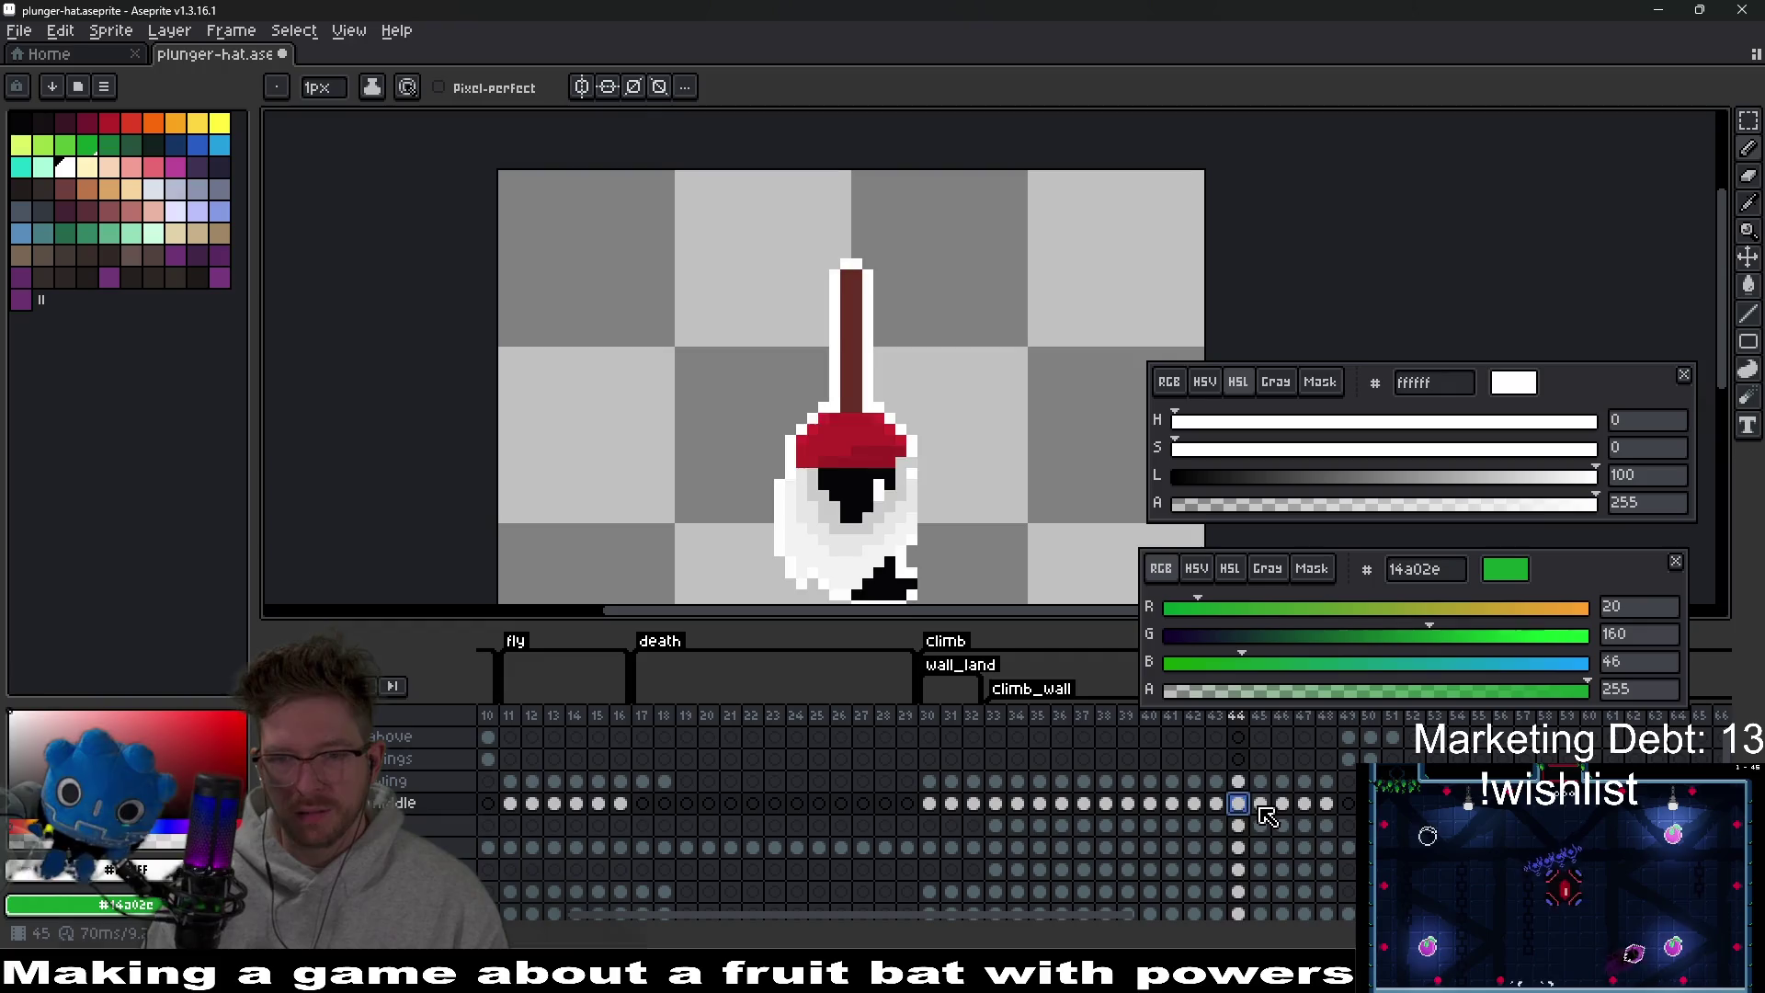
pyautogui.click(1261, 806)
pyautogui.click(1283, 806)
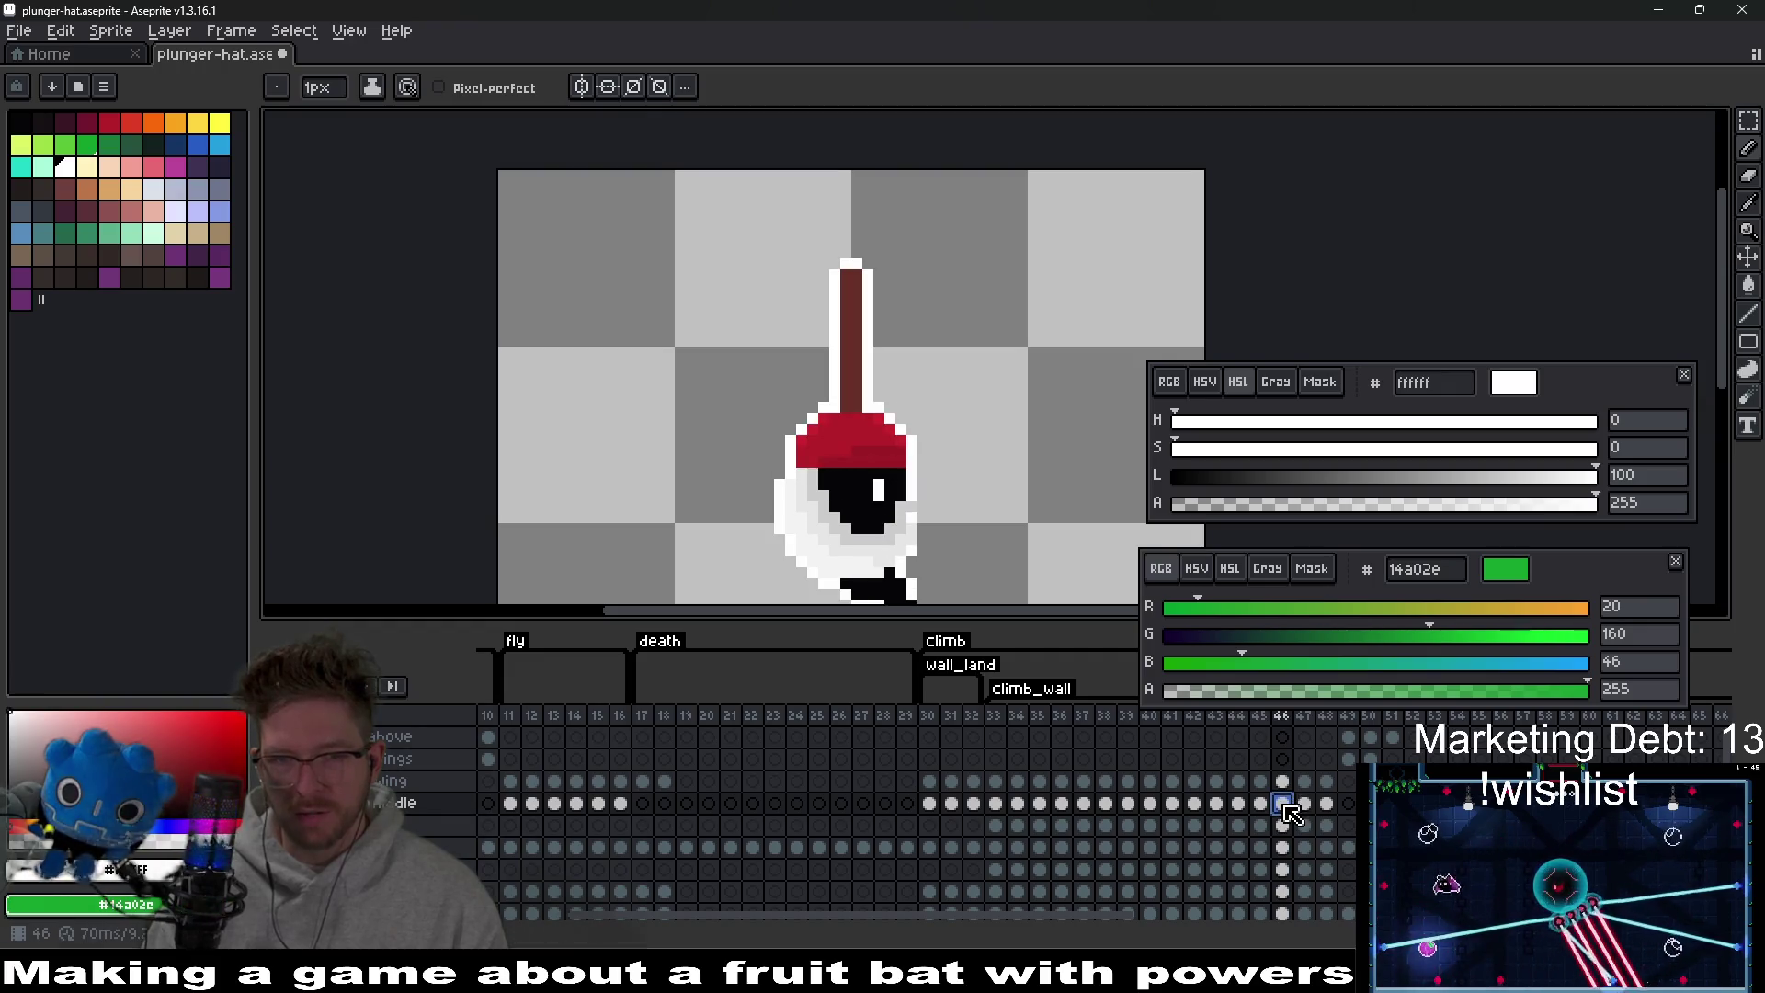
pyautogui.click(1305, 807)
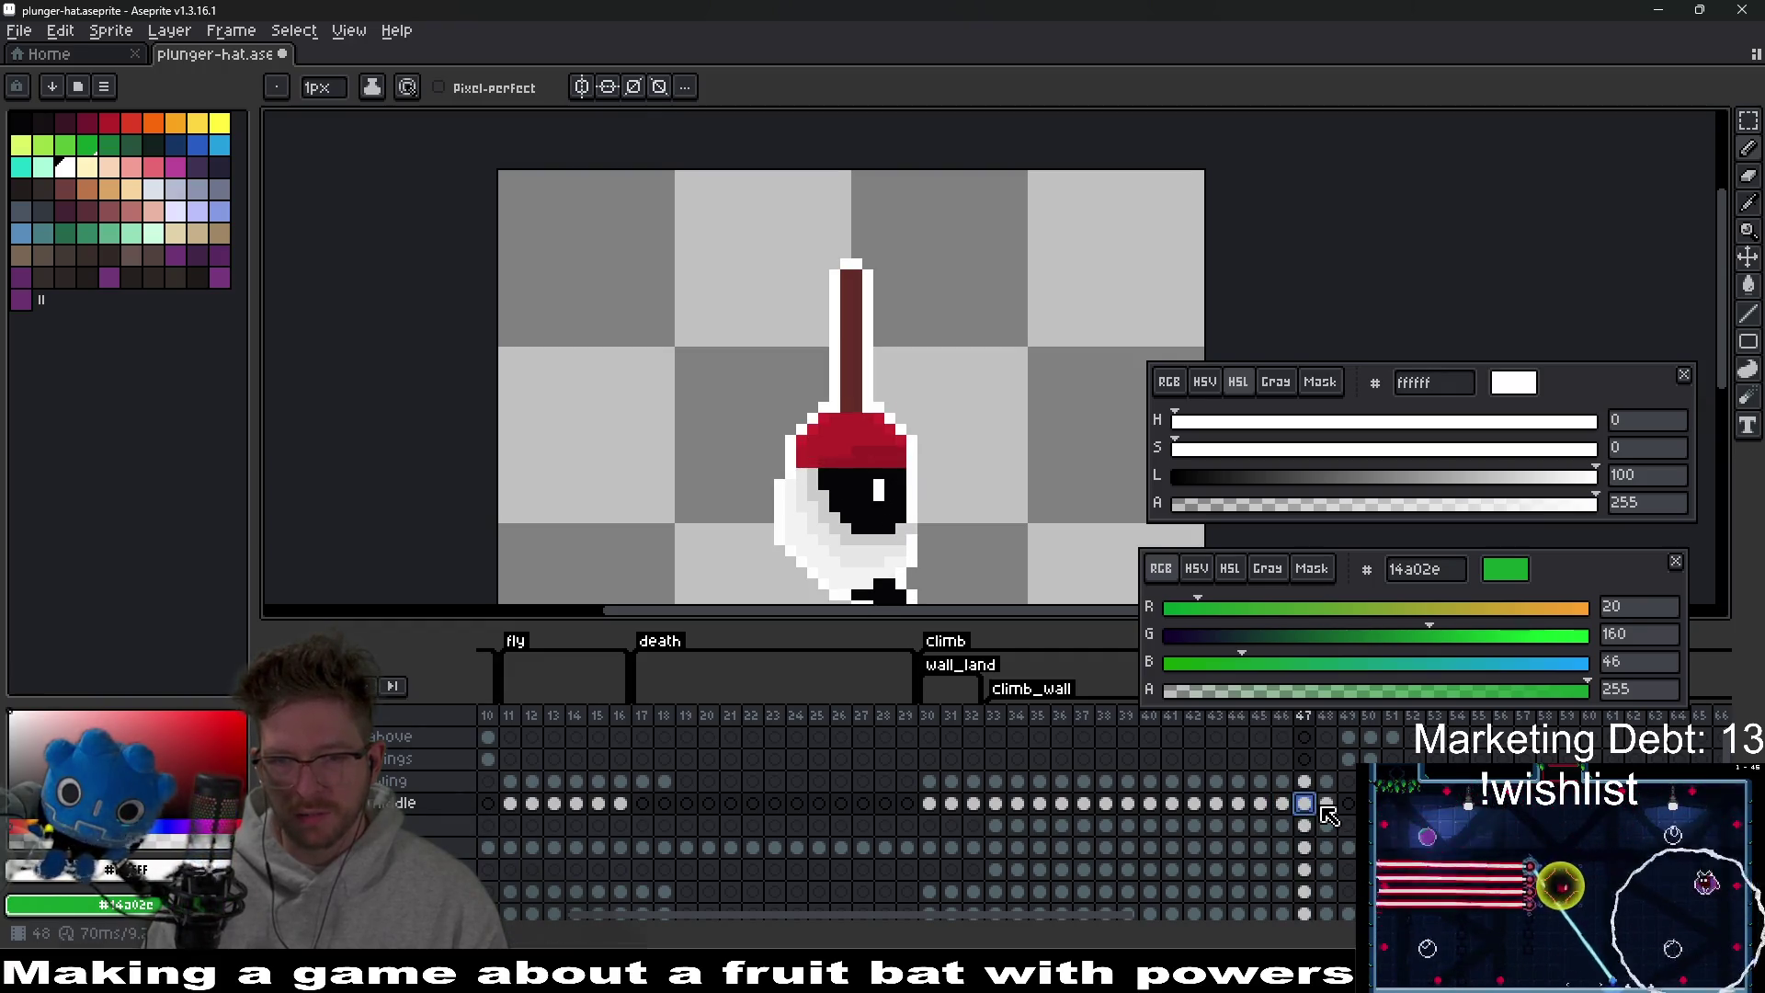
pyautogui.click(1327, 807)
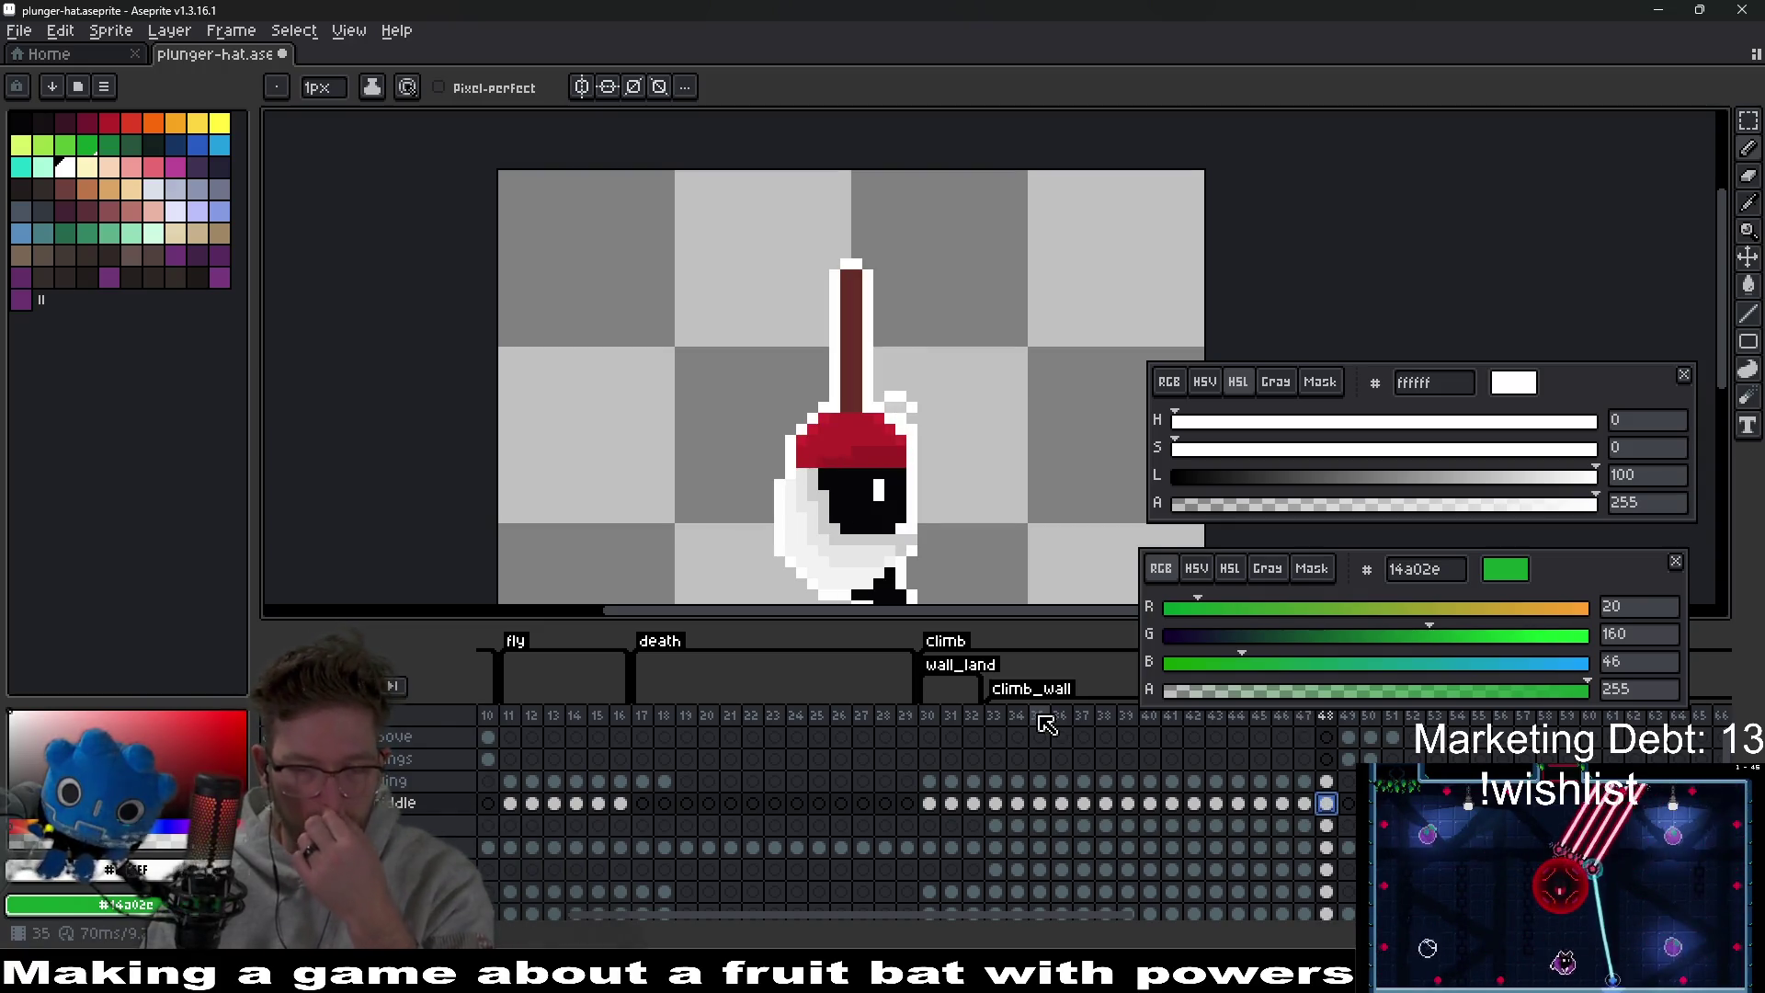
pyautogui.hscroll(8, 892, 874)
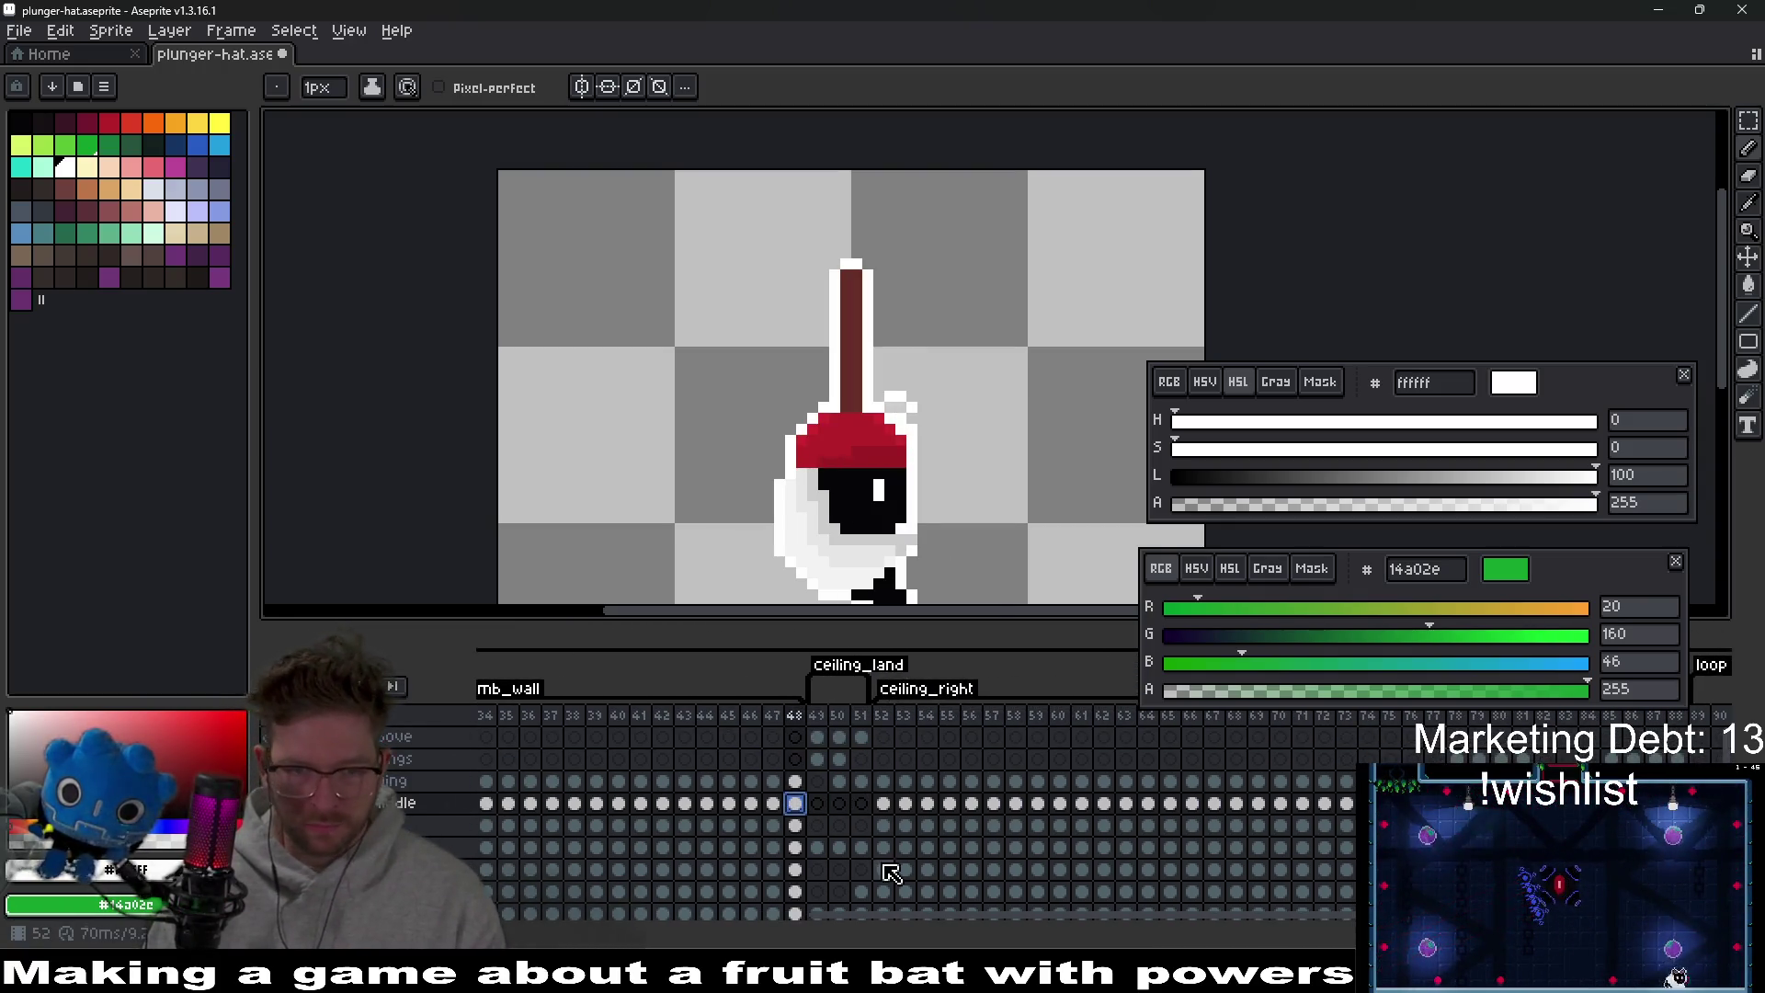
# Open frame 49 of ceiling_land and undo the earlier rotated plunger placement.
pyautogui.click(817, 738)
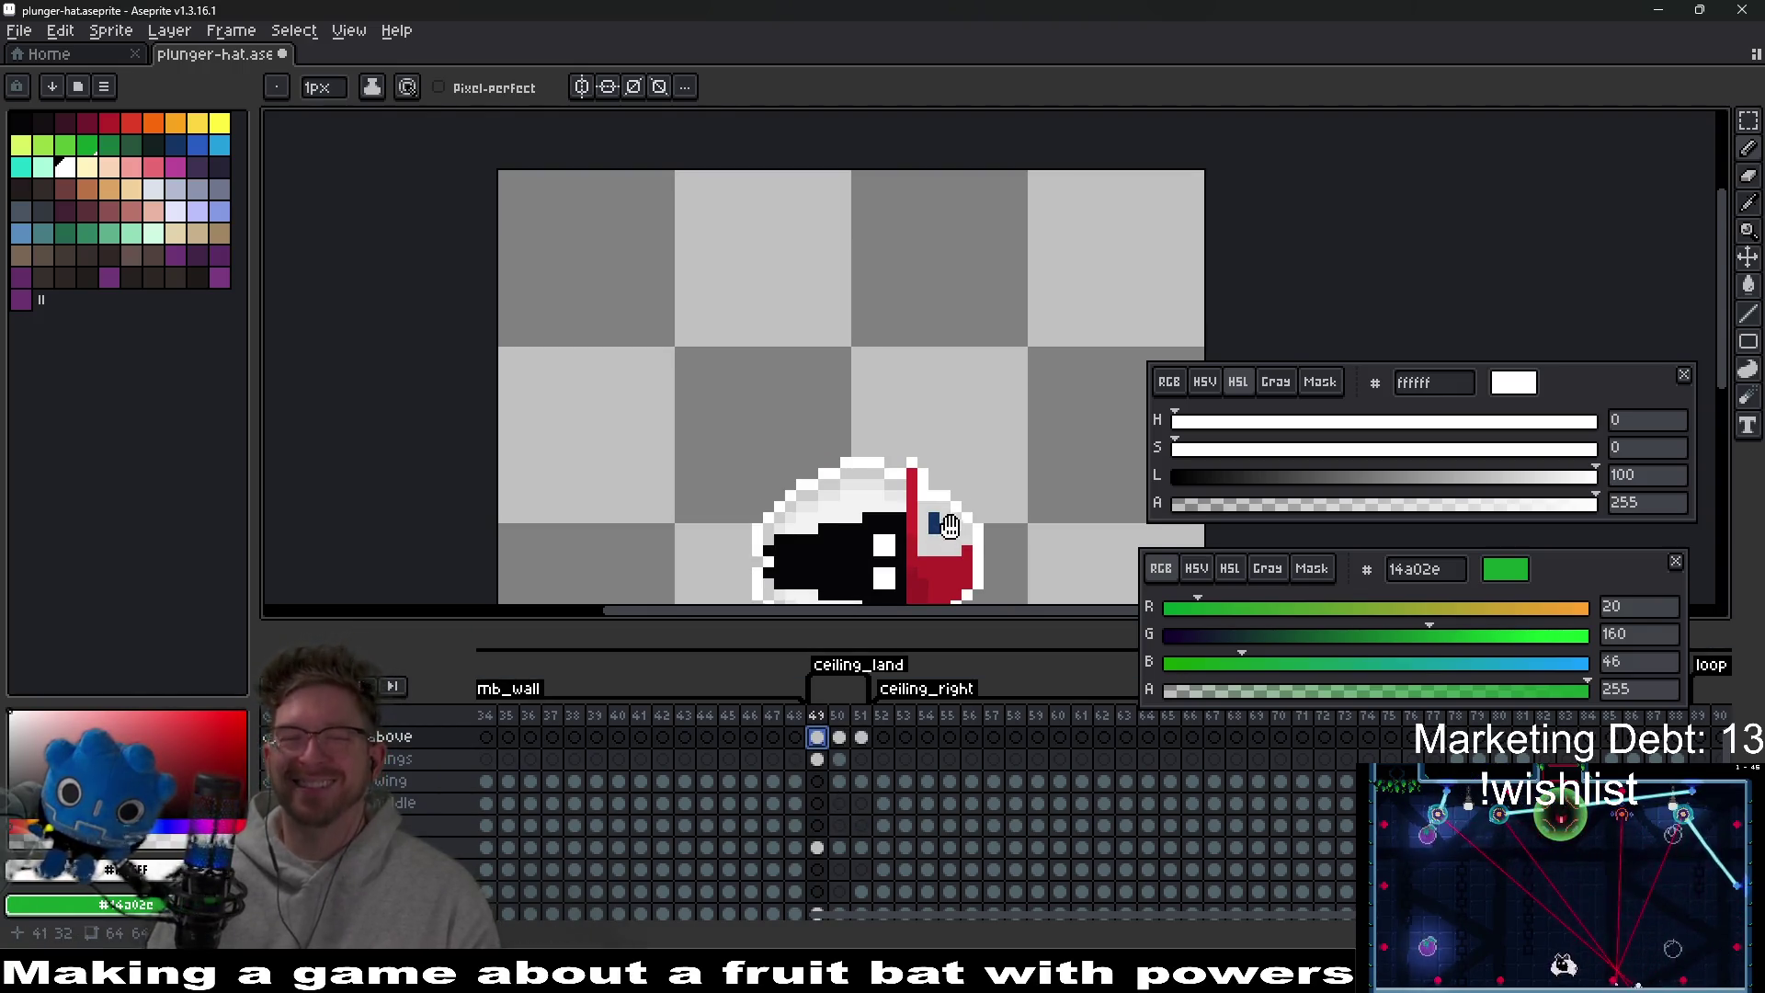
pyautogui.moveTo(950, 526); pyautogui.dragTo(964, 338)
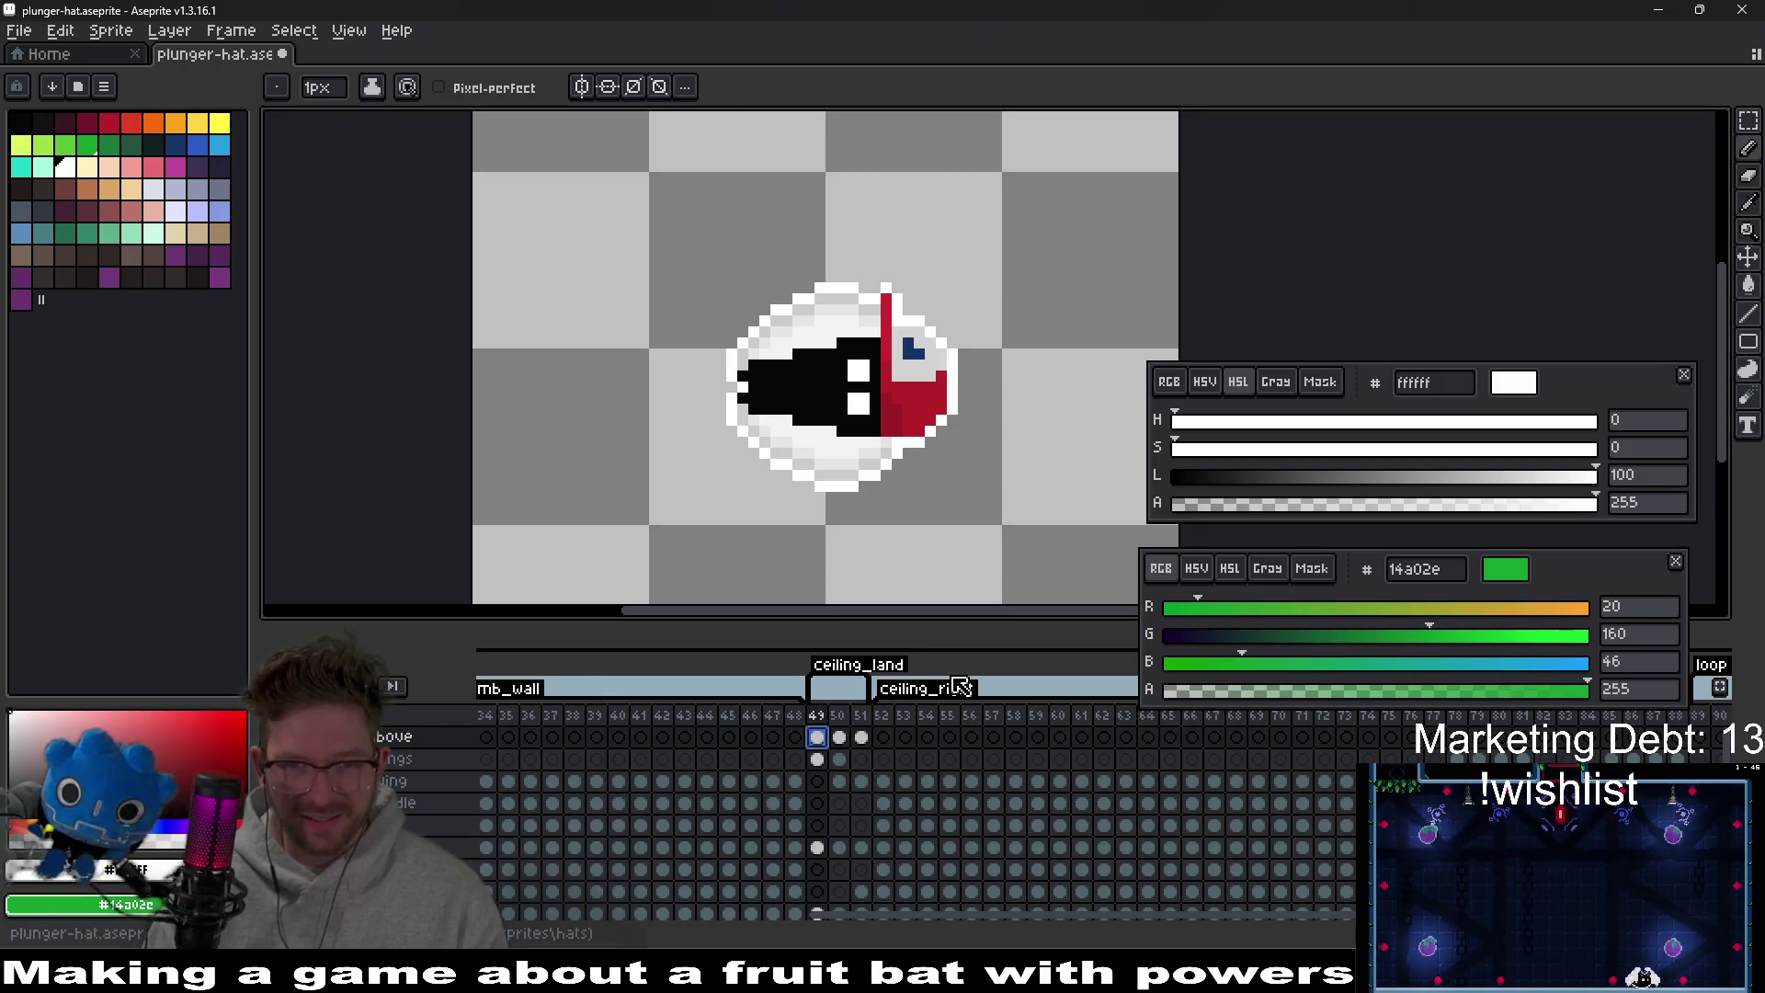
pyautogui.hotkey('ctrl', 'z')
pyautogui.moveTo(995, 397); pyautogui.dragTo(898, 512)
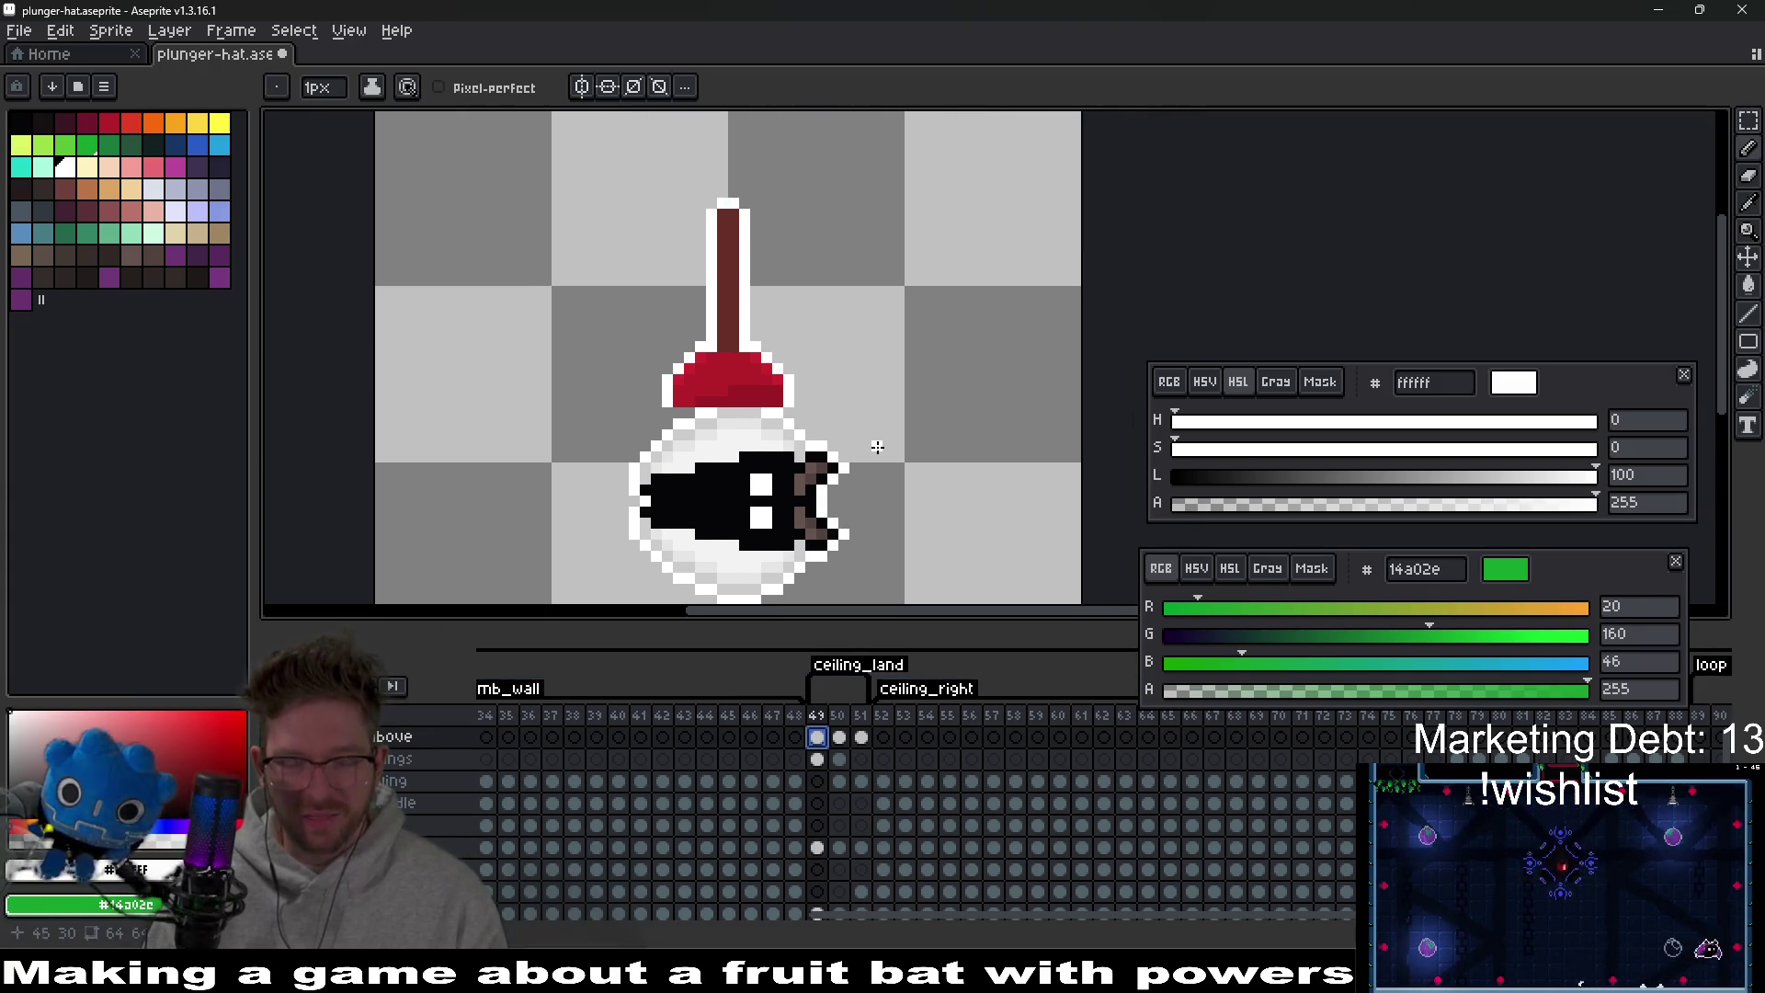
# Rotate the selected plunger hat to -90° and fit it against the side of the bat's head.
pyautogui.press('m')
pyautogui.moveTo(640, 131); pyautogui.dragTo(876, 433)
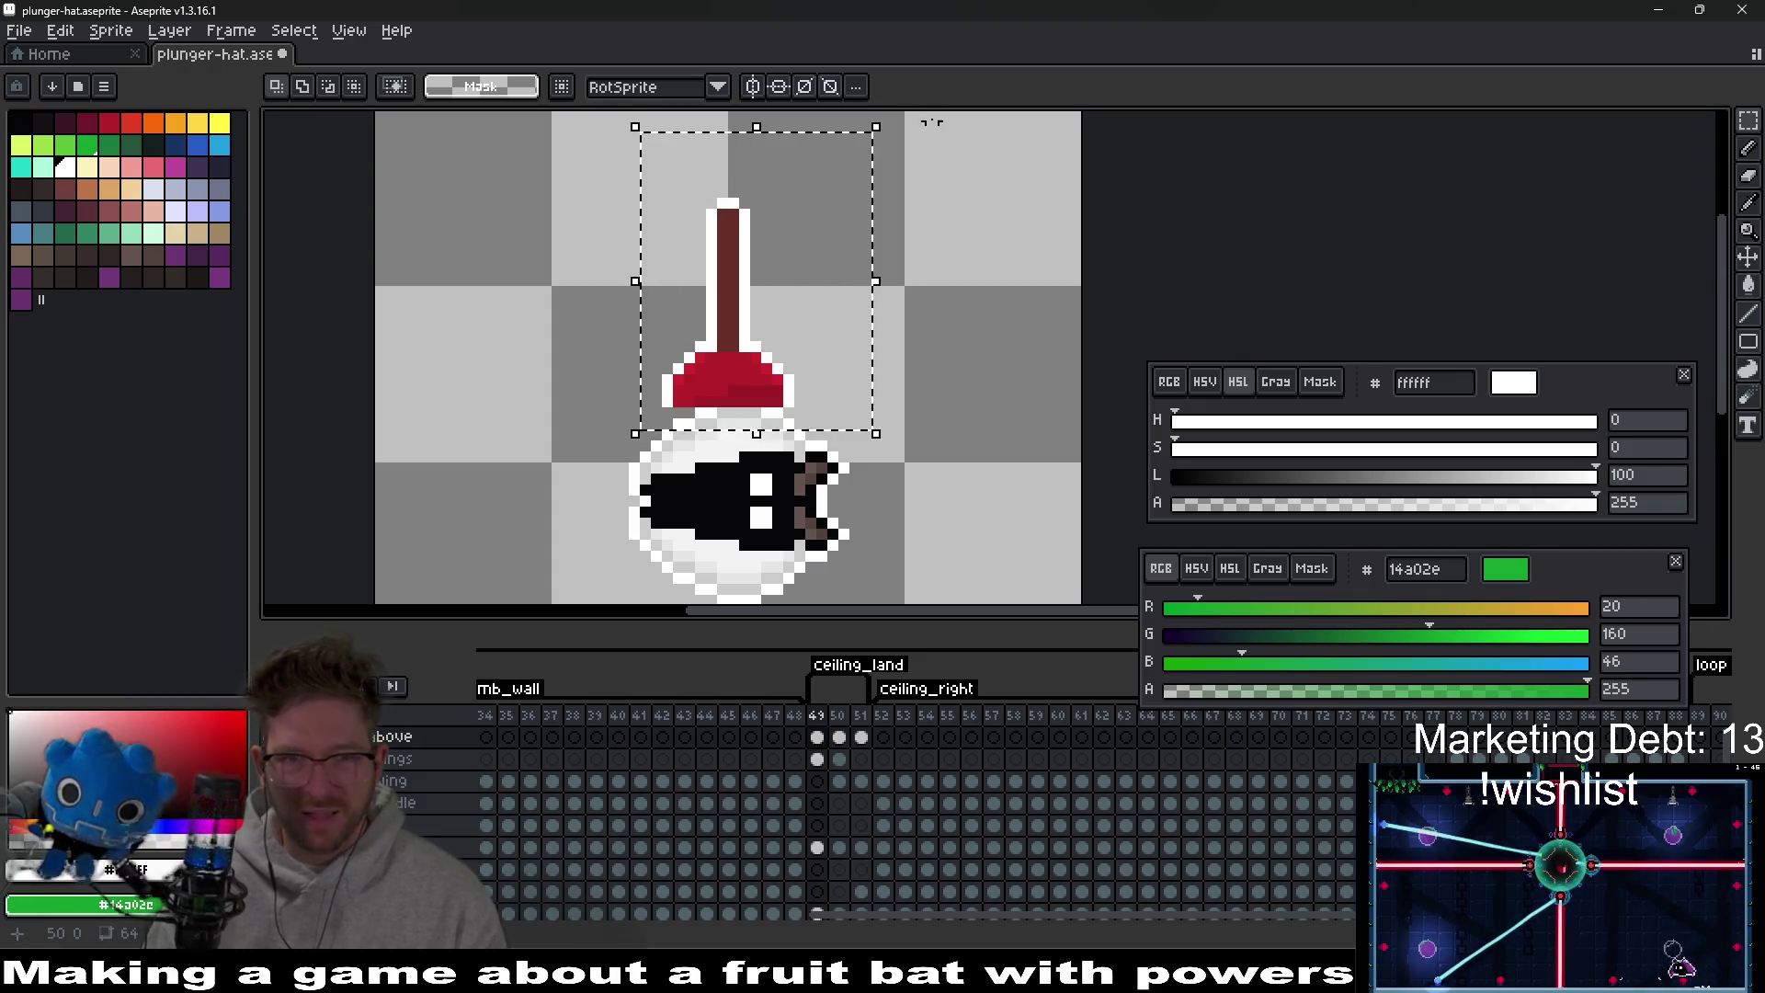
pyautogui.moveTo(880, 117)
pyautogui.mouseDown()
pyautogui.moveTo(1021, 426)
pyautogui.moveTo(1009, 406)
pyautogui.mouseUp()
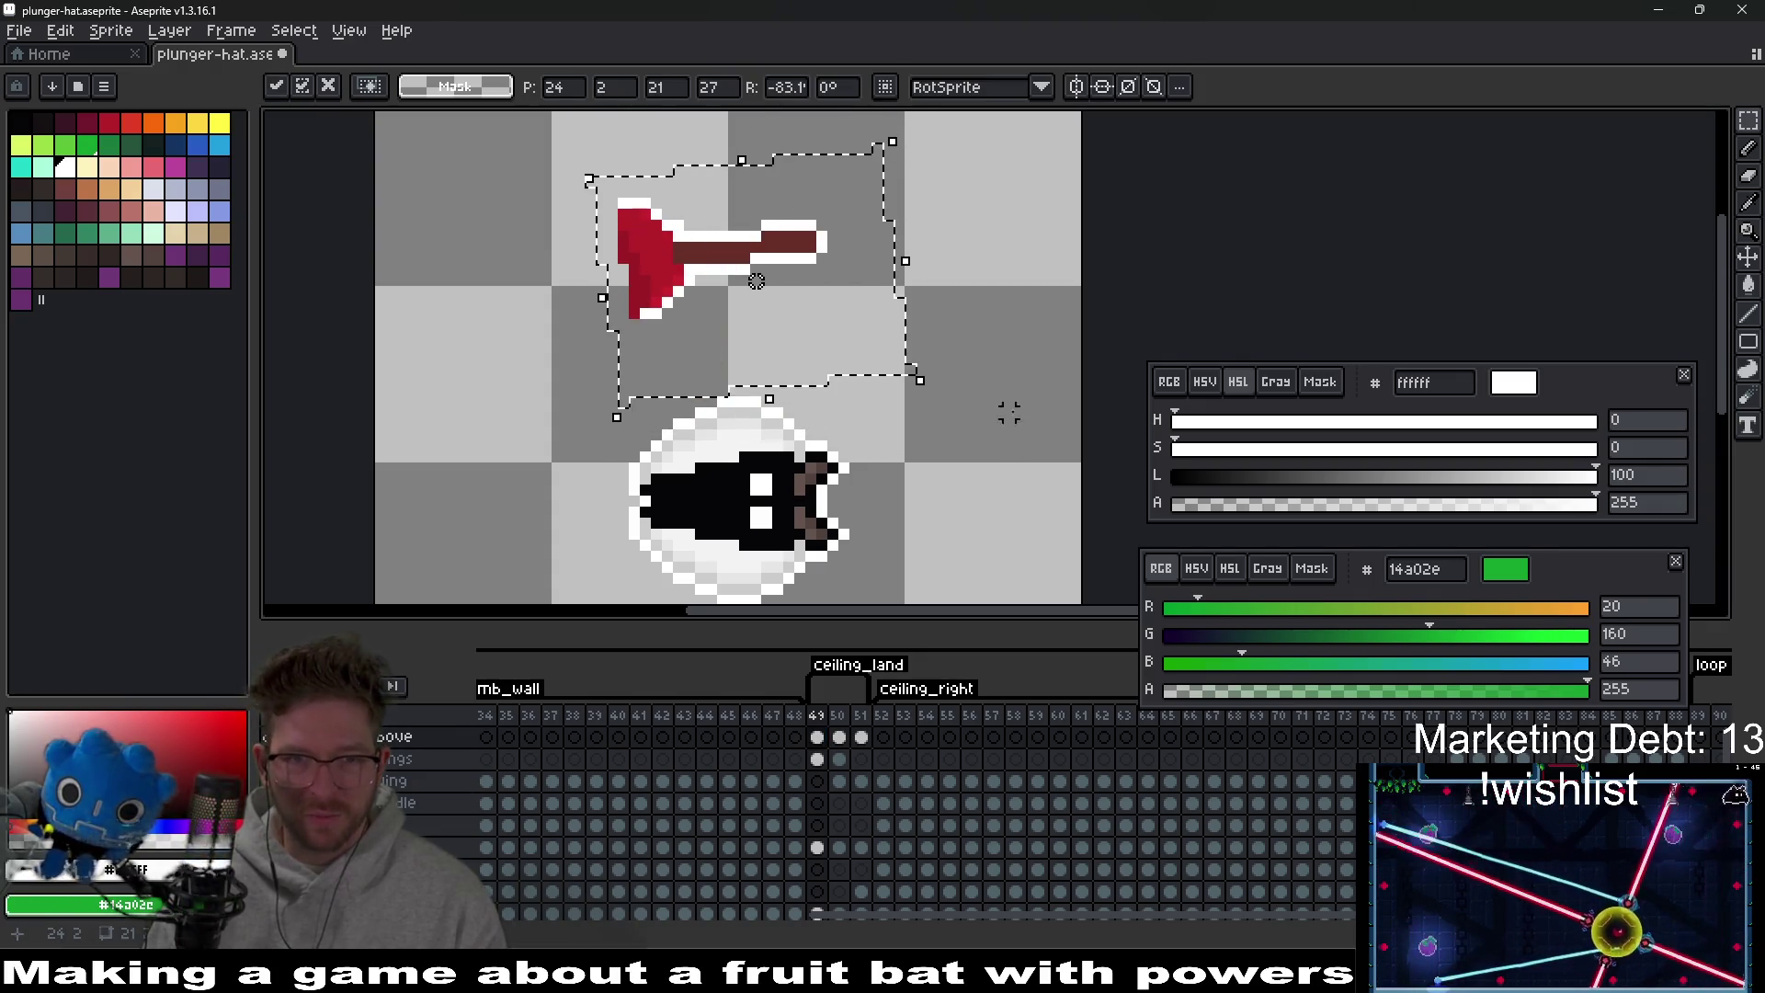
pyautogui.click(782, 87)
pyautogui.write('-90')
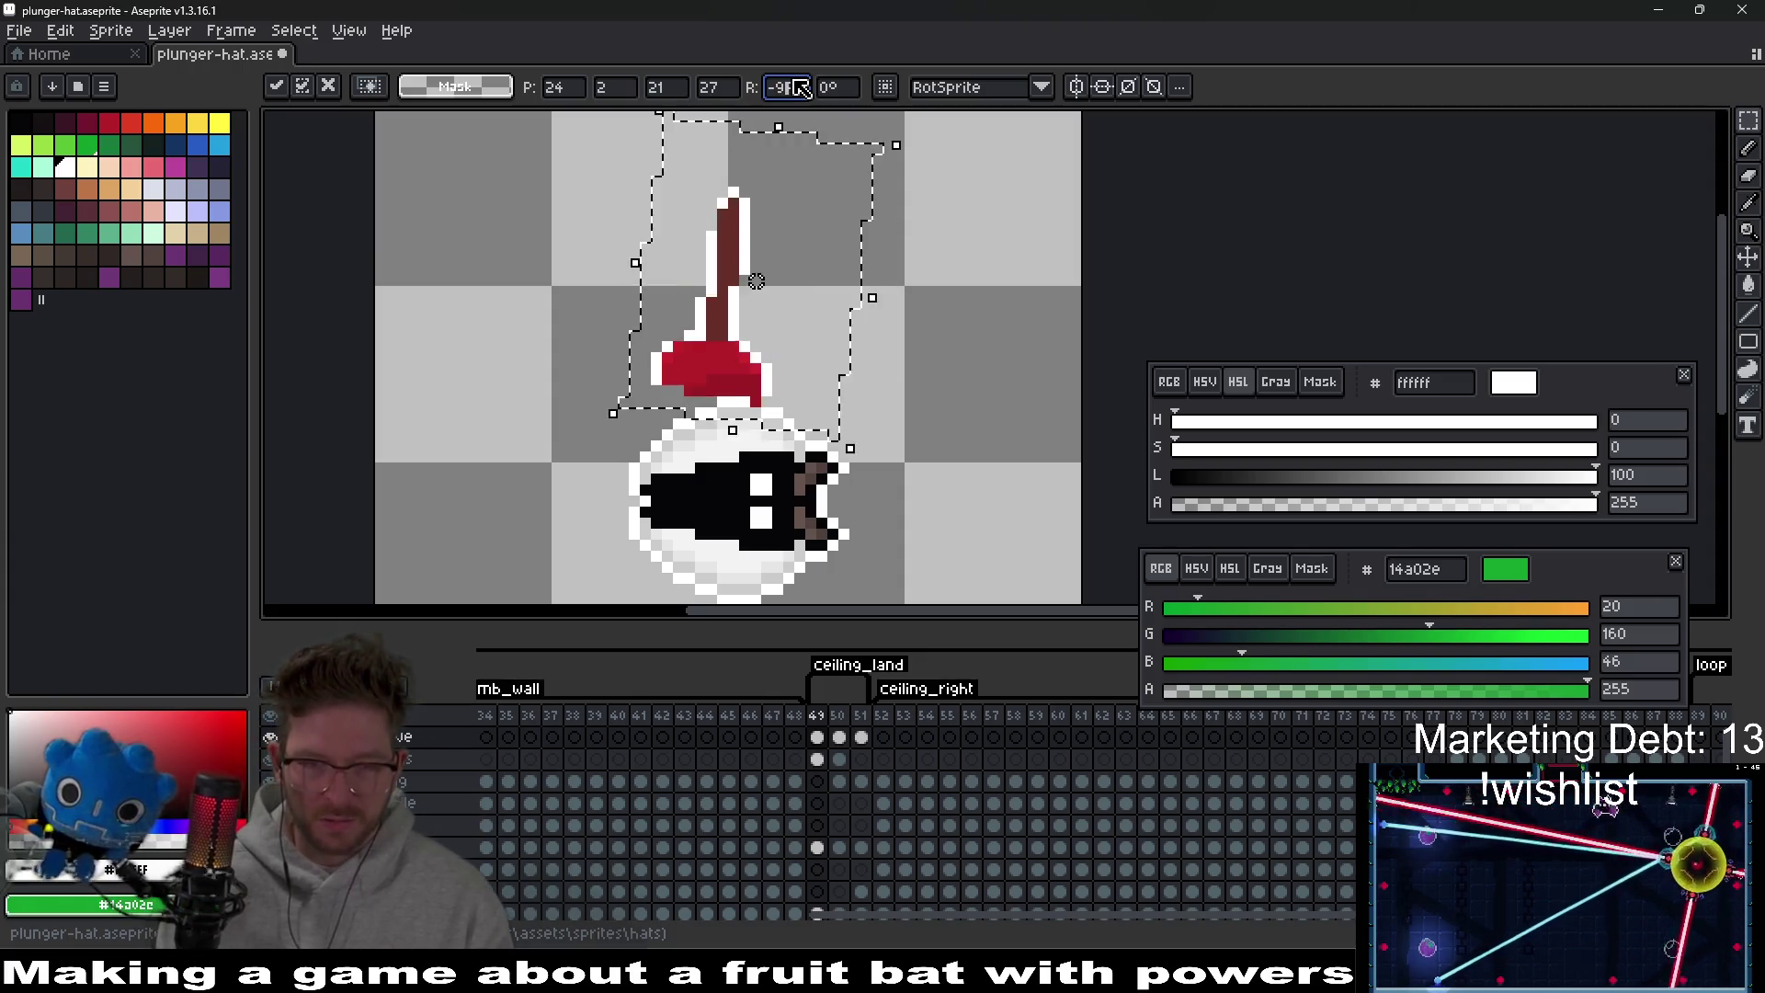
pyautogui.moveTo(664, 272)
pyautogui.mouseDown()
pyautogui.moveTo(860, 428)
pyautogui.moveTo(852, 515)
pyautogui.moveTo(836, 520)
pyautogui.moveTo(914, 531)
pyautogui.mouseUp()
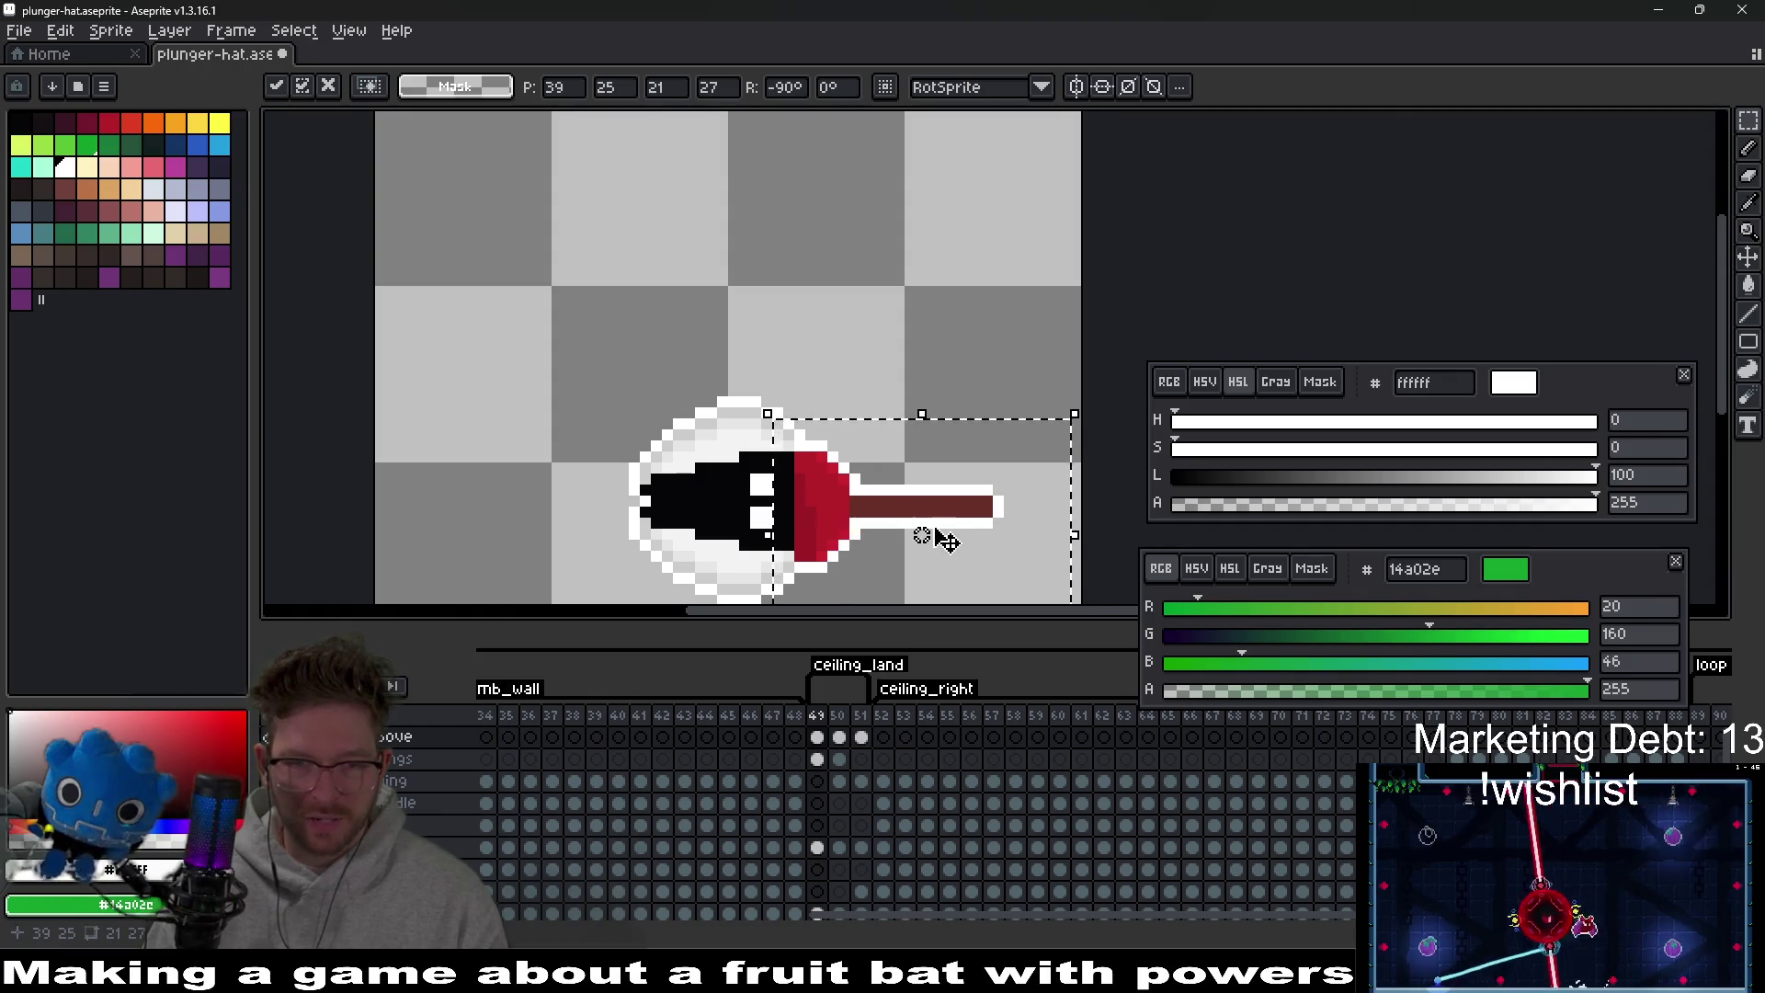
pyautogui.scroll(5, 890, 494)
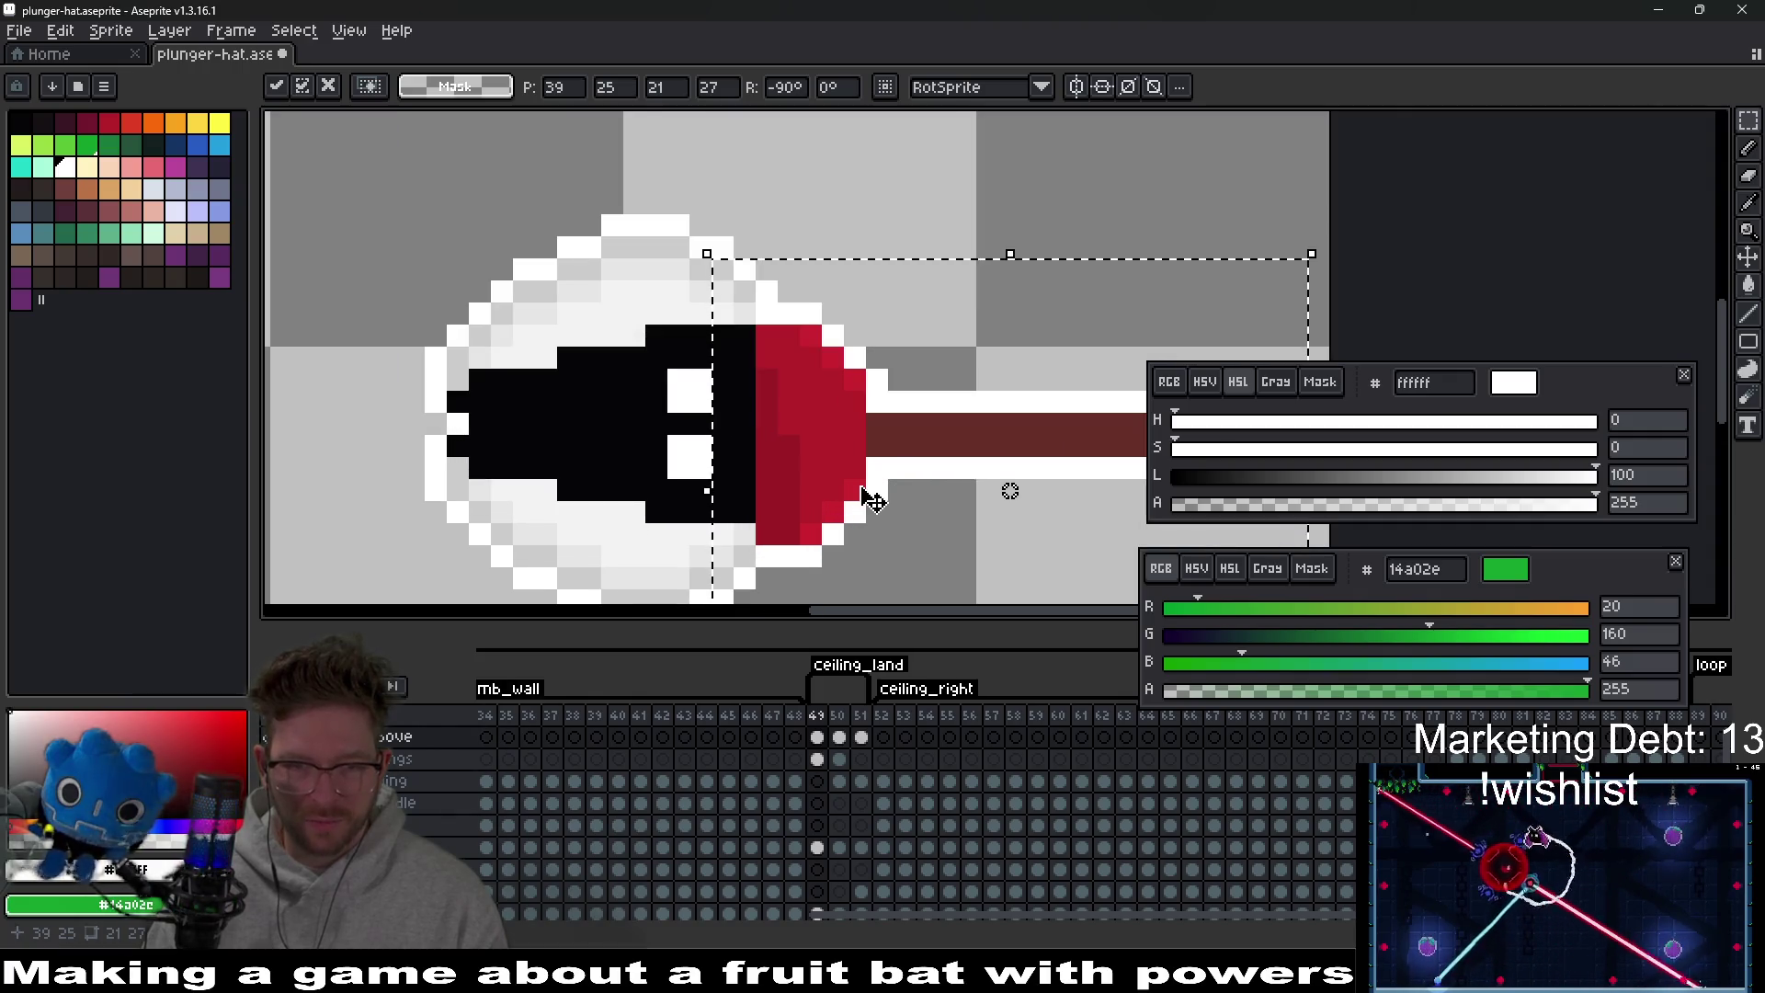
pyautogui.click(943, 180)
pyautogui.moveTo(942, 180); pyautogui.dragTo(950, 149)
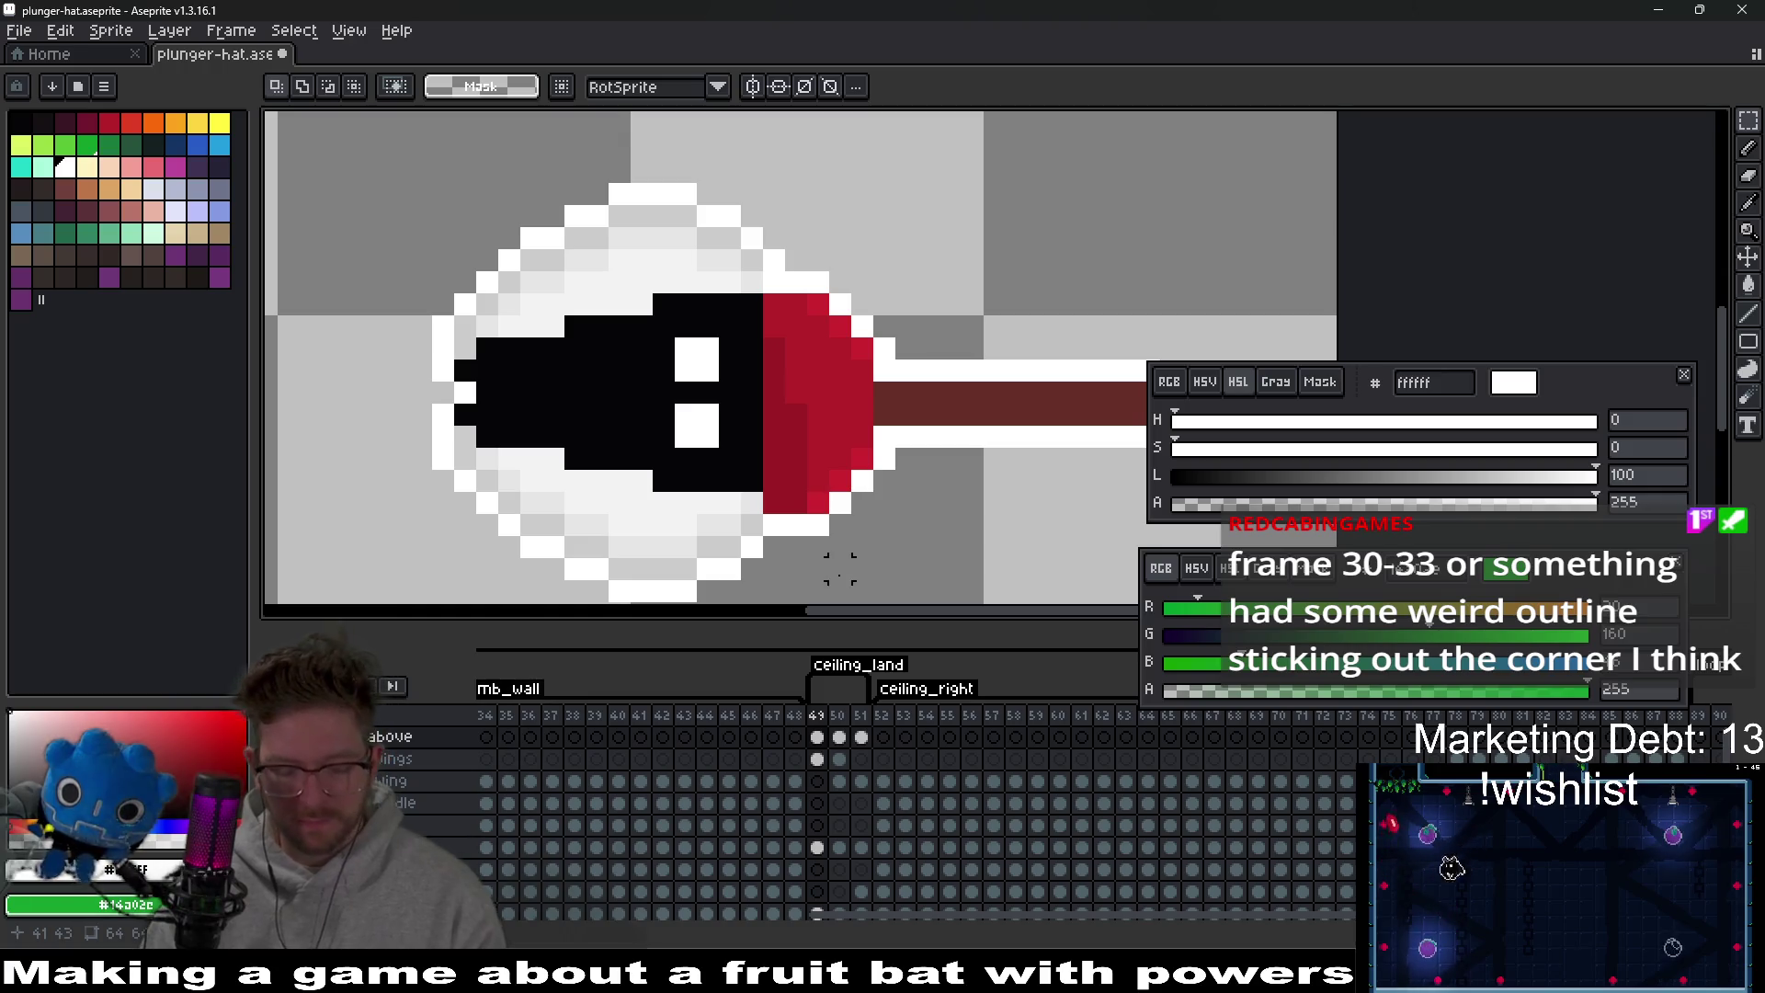
# Undo the stray rectangle and shift the cup's lower red area up one pixel.
pyautogui.moveTo(752, 458); pyautogui.dragTo(884, 546)
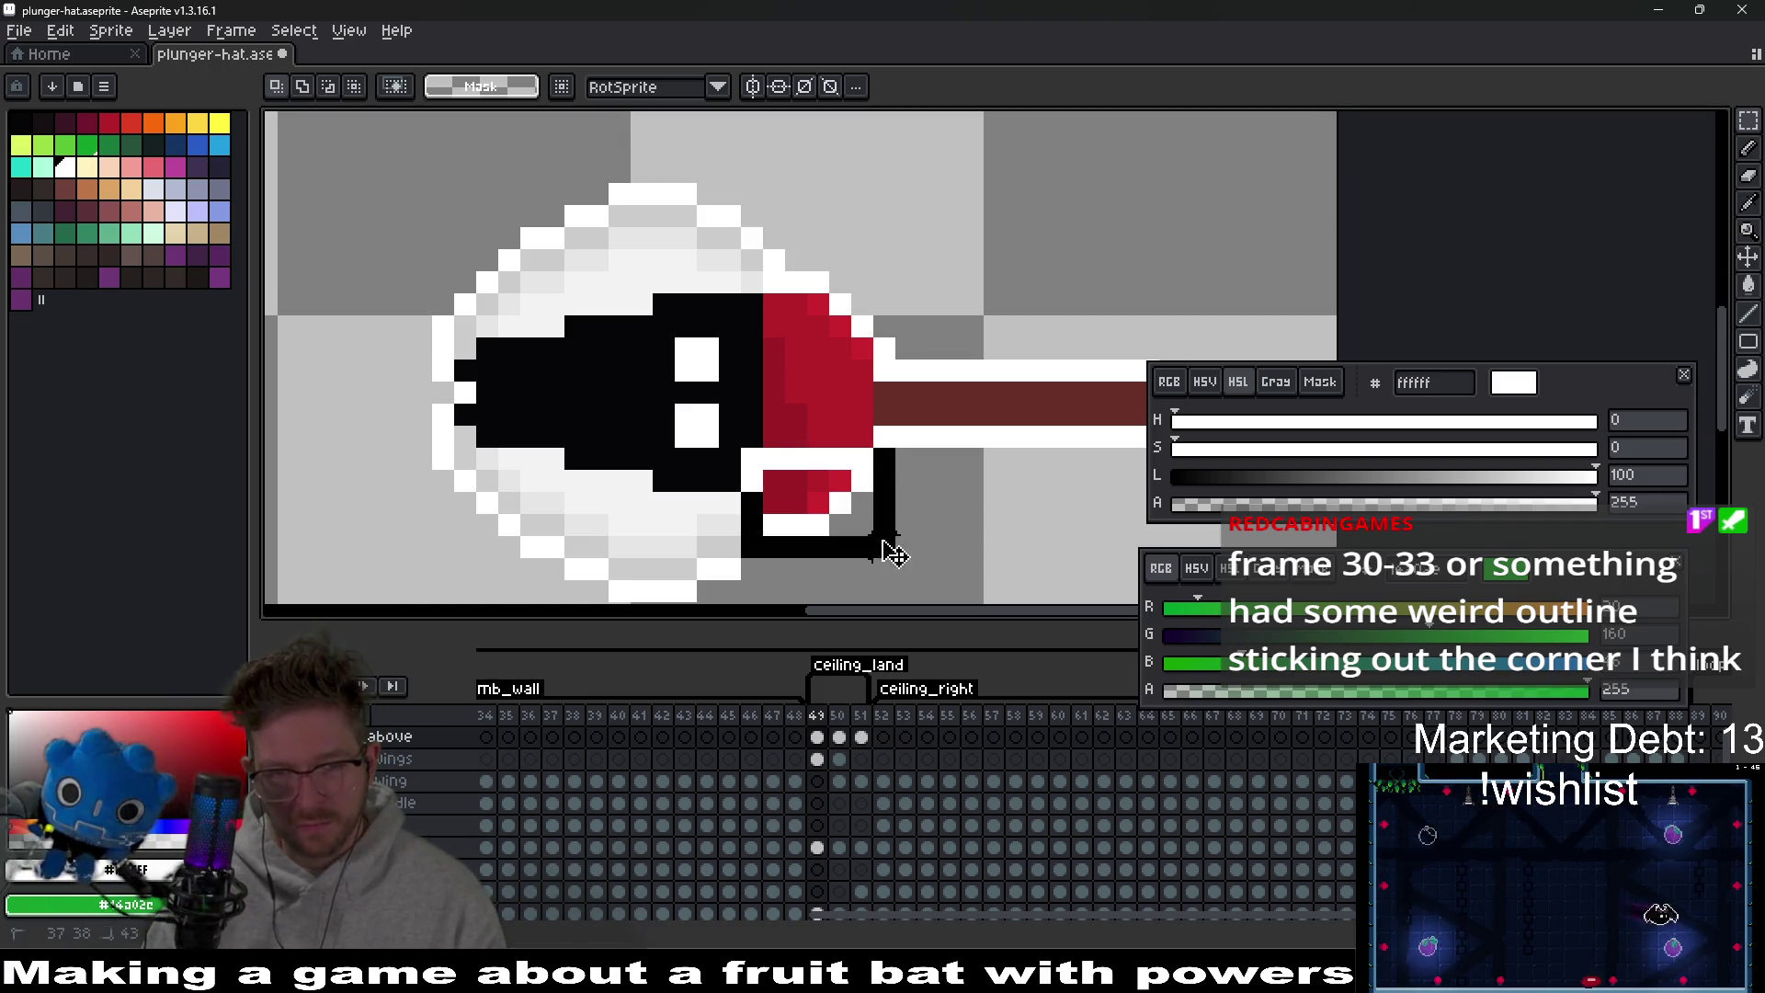
pyautogui.hotkey('ctrl', 'z')
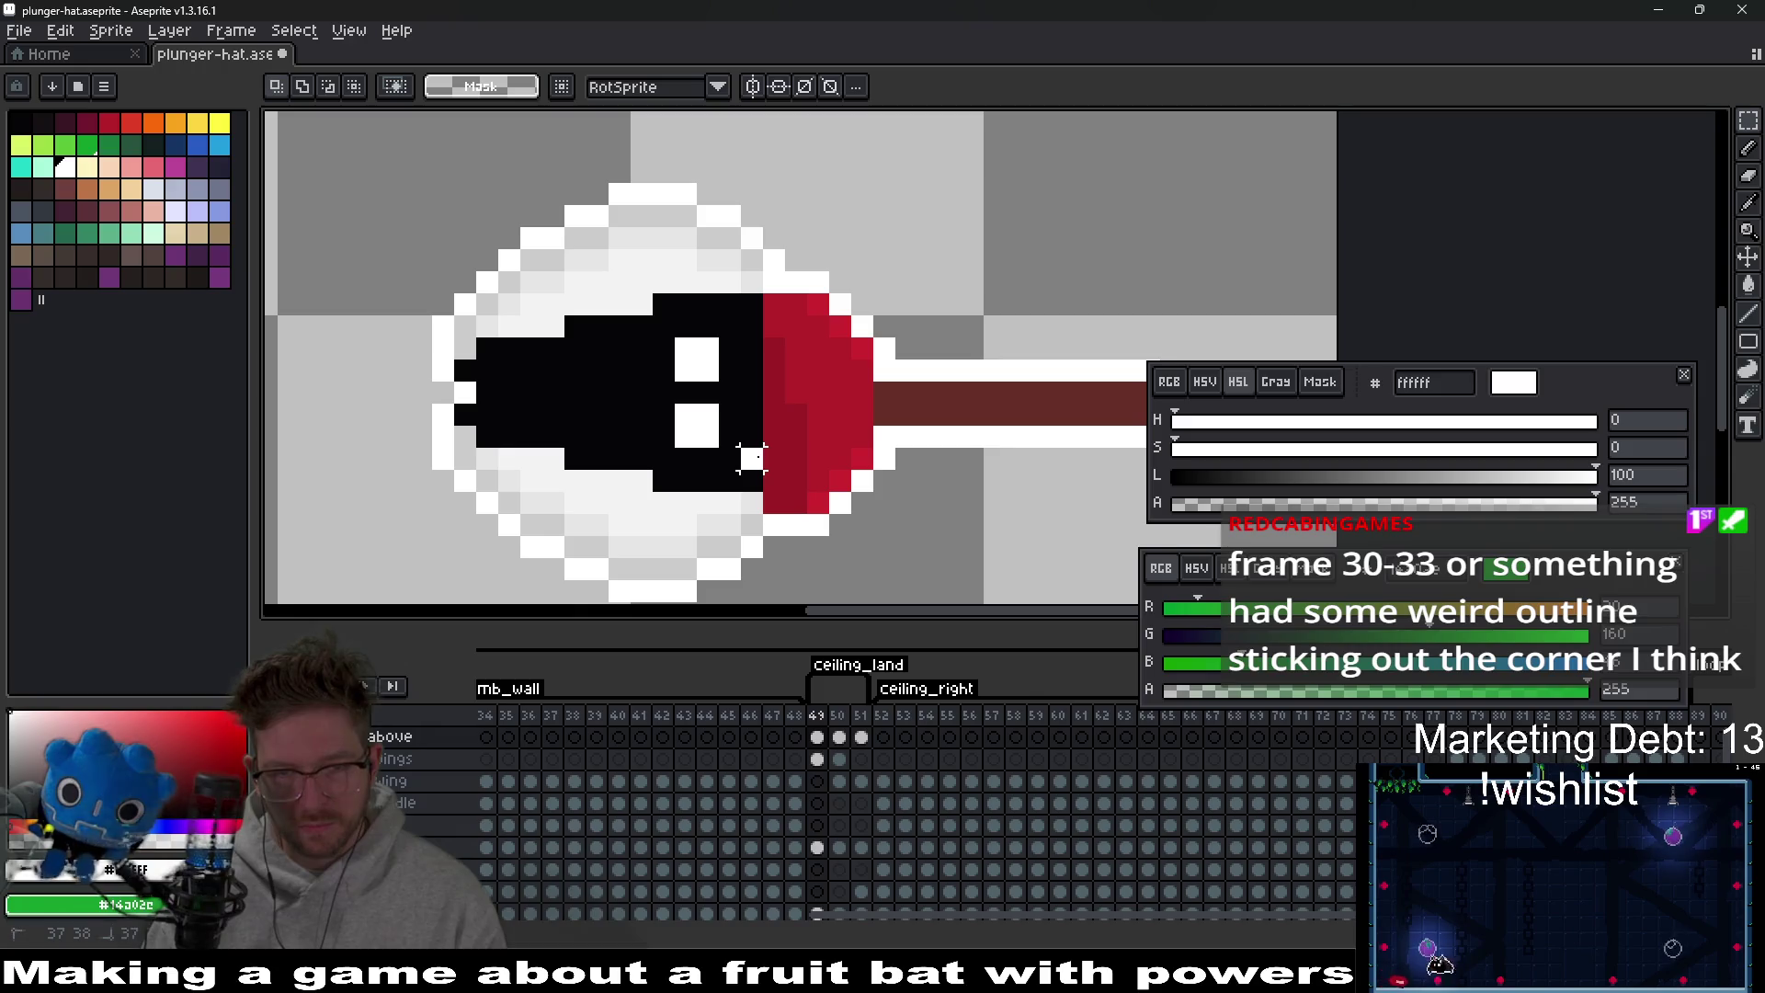
pyautogui.moveTo(751, 458); pyautogui.dragTo(922, 563)
pyautogui.press('Up')
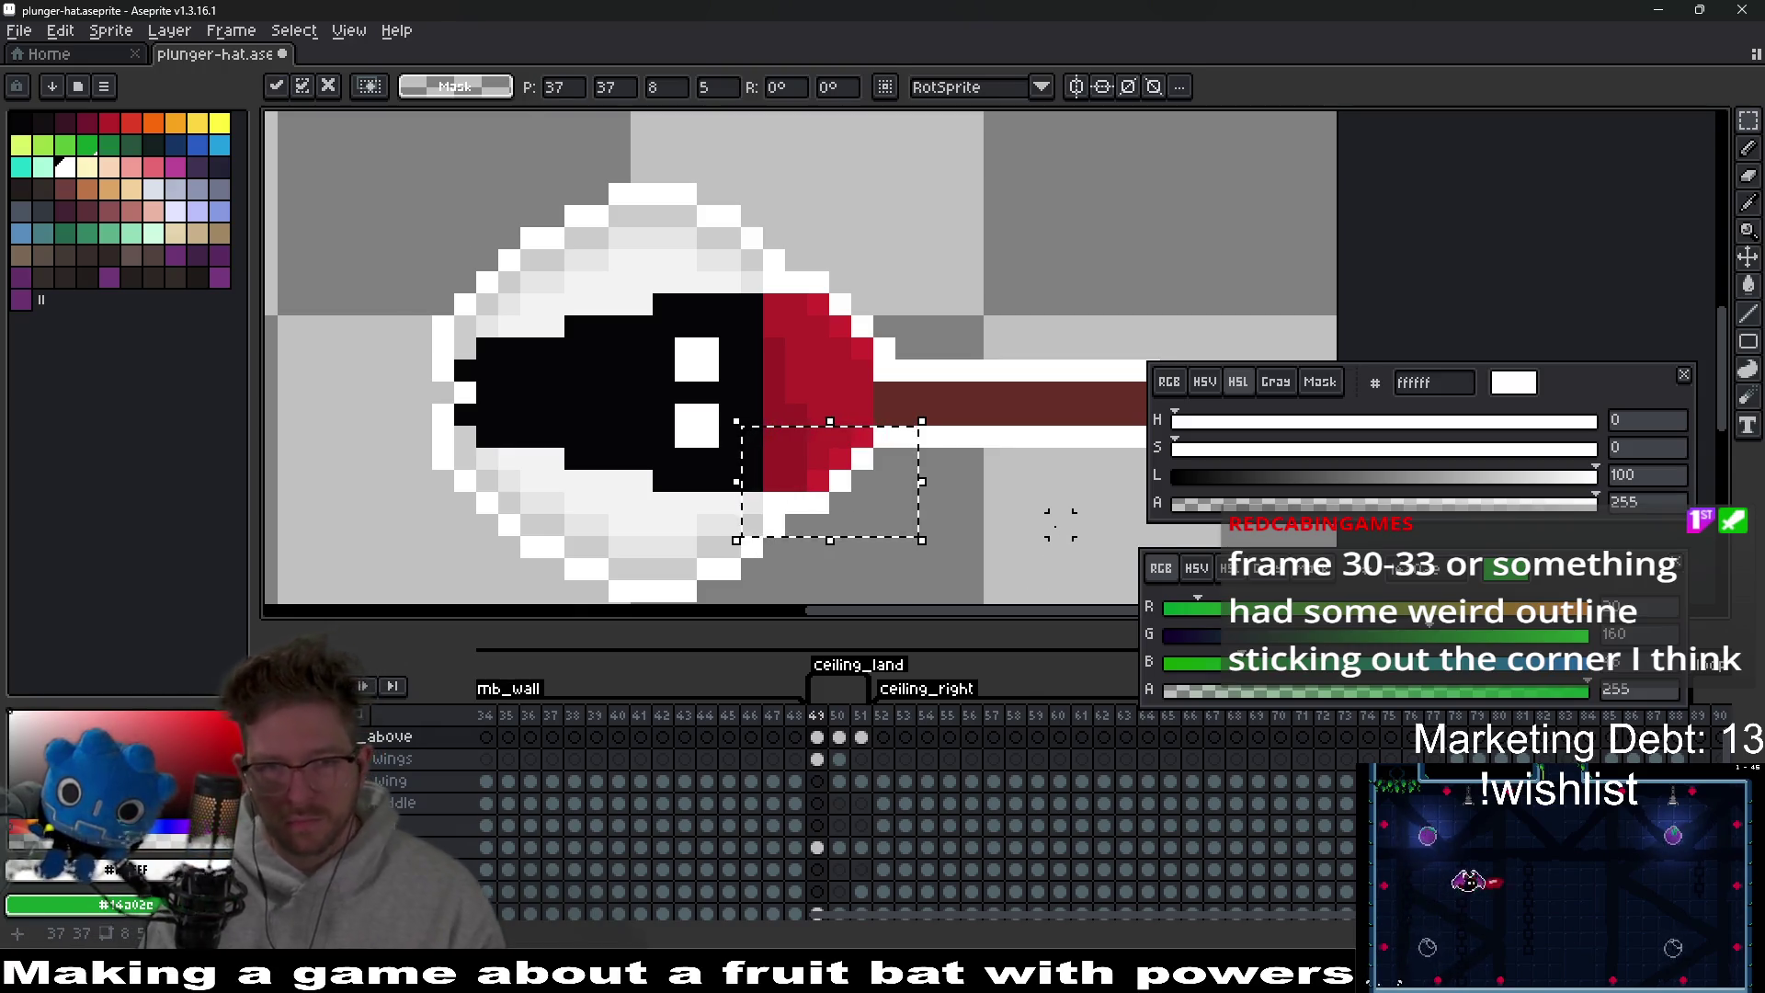
pyautogui.hotkey('ctrl', 'd')
# Eyedrop the cup's main red b4202a and darker red 9c1c24.
pyautogui.press('i')
pyautogui.click(829, 472)
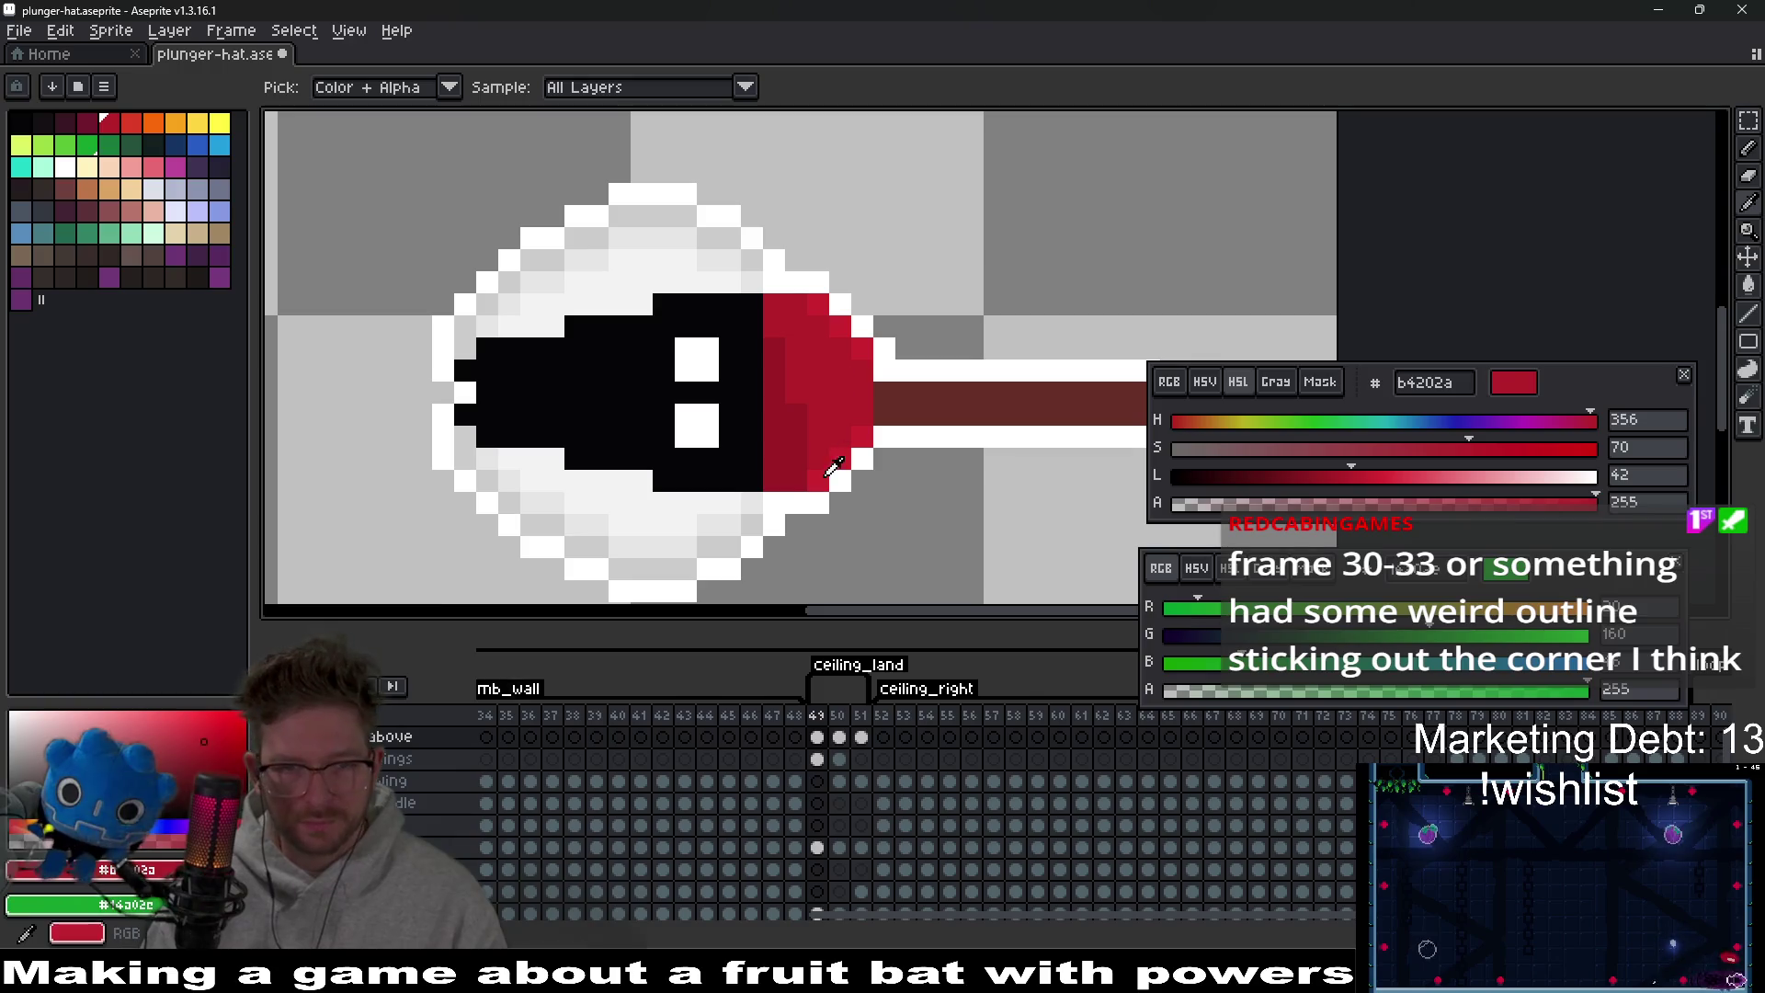
pyautogui.press('b')
pyautogui.press('alt')
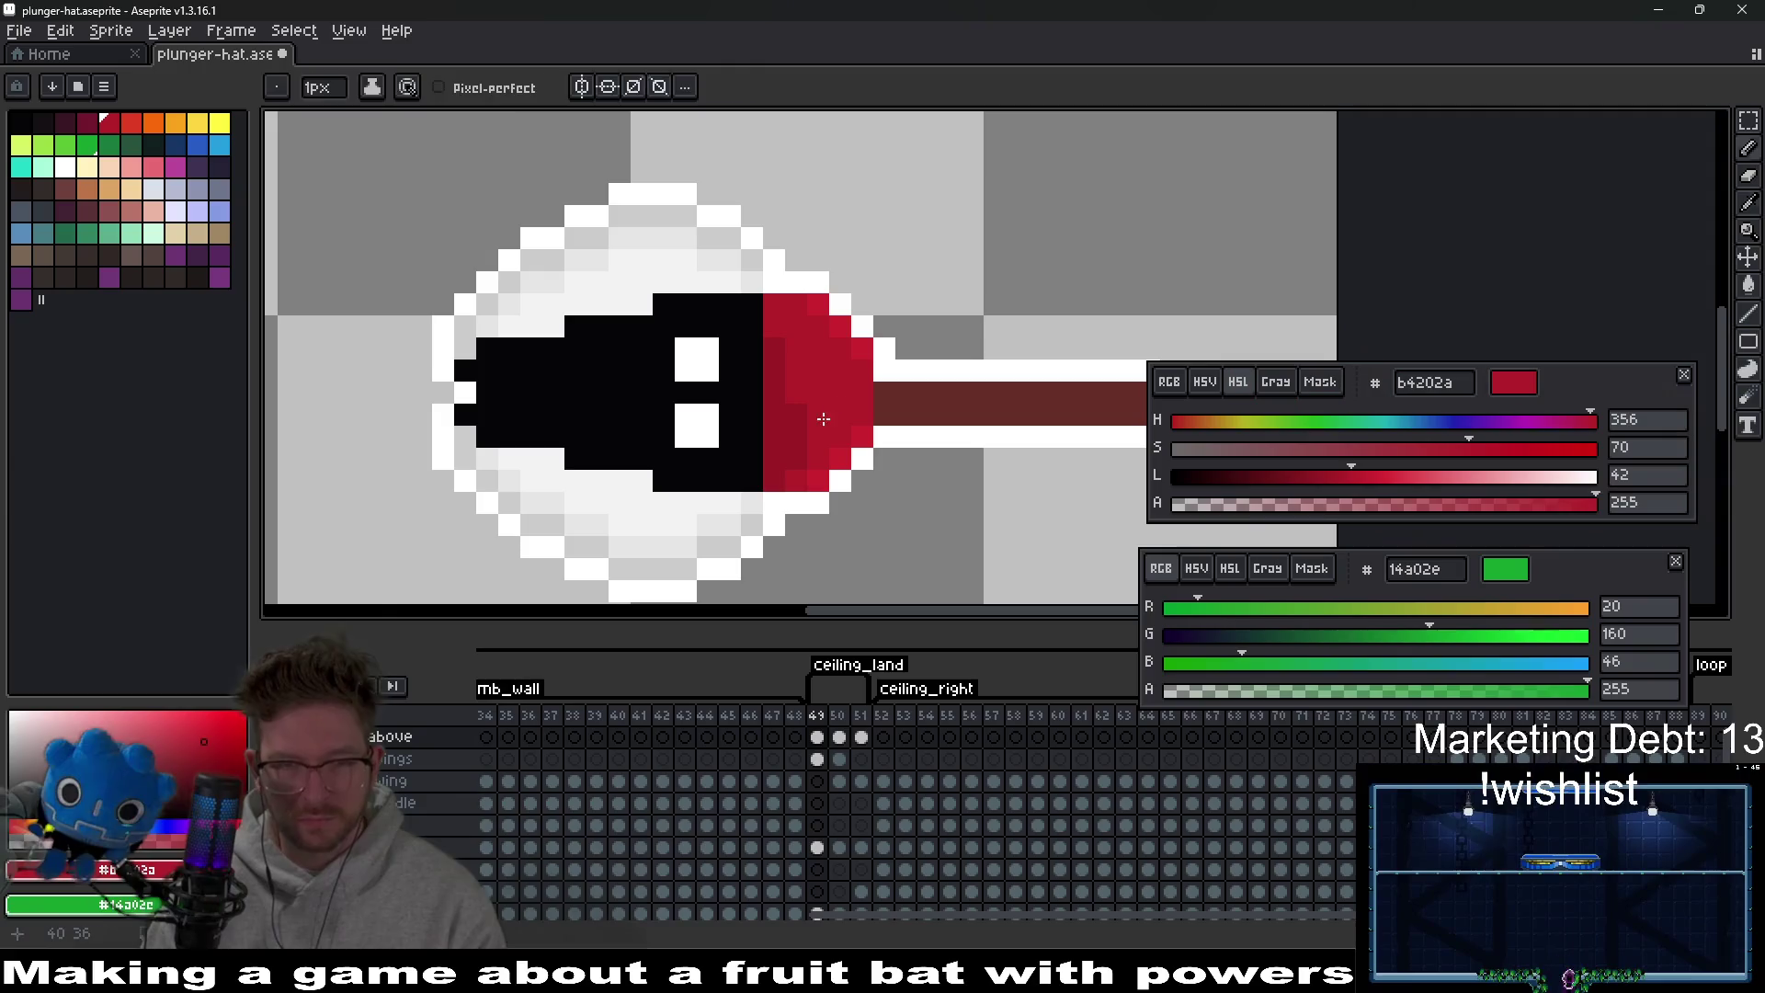
pyautogui.keyDown('alt'); pyautogui.click(812, 431); pyautogui.keyUp('alt')
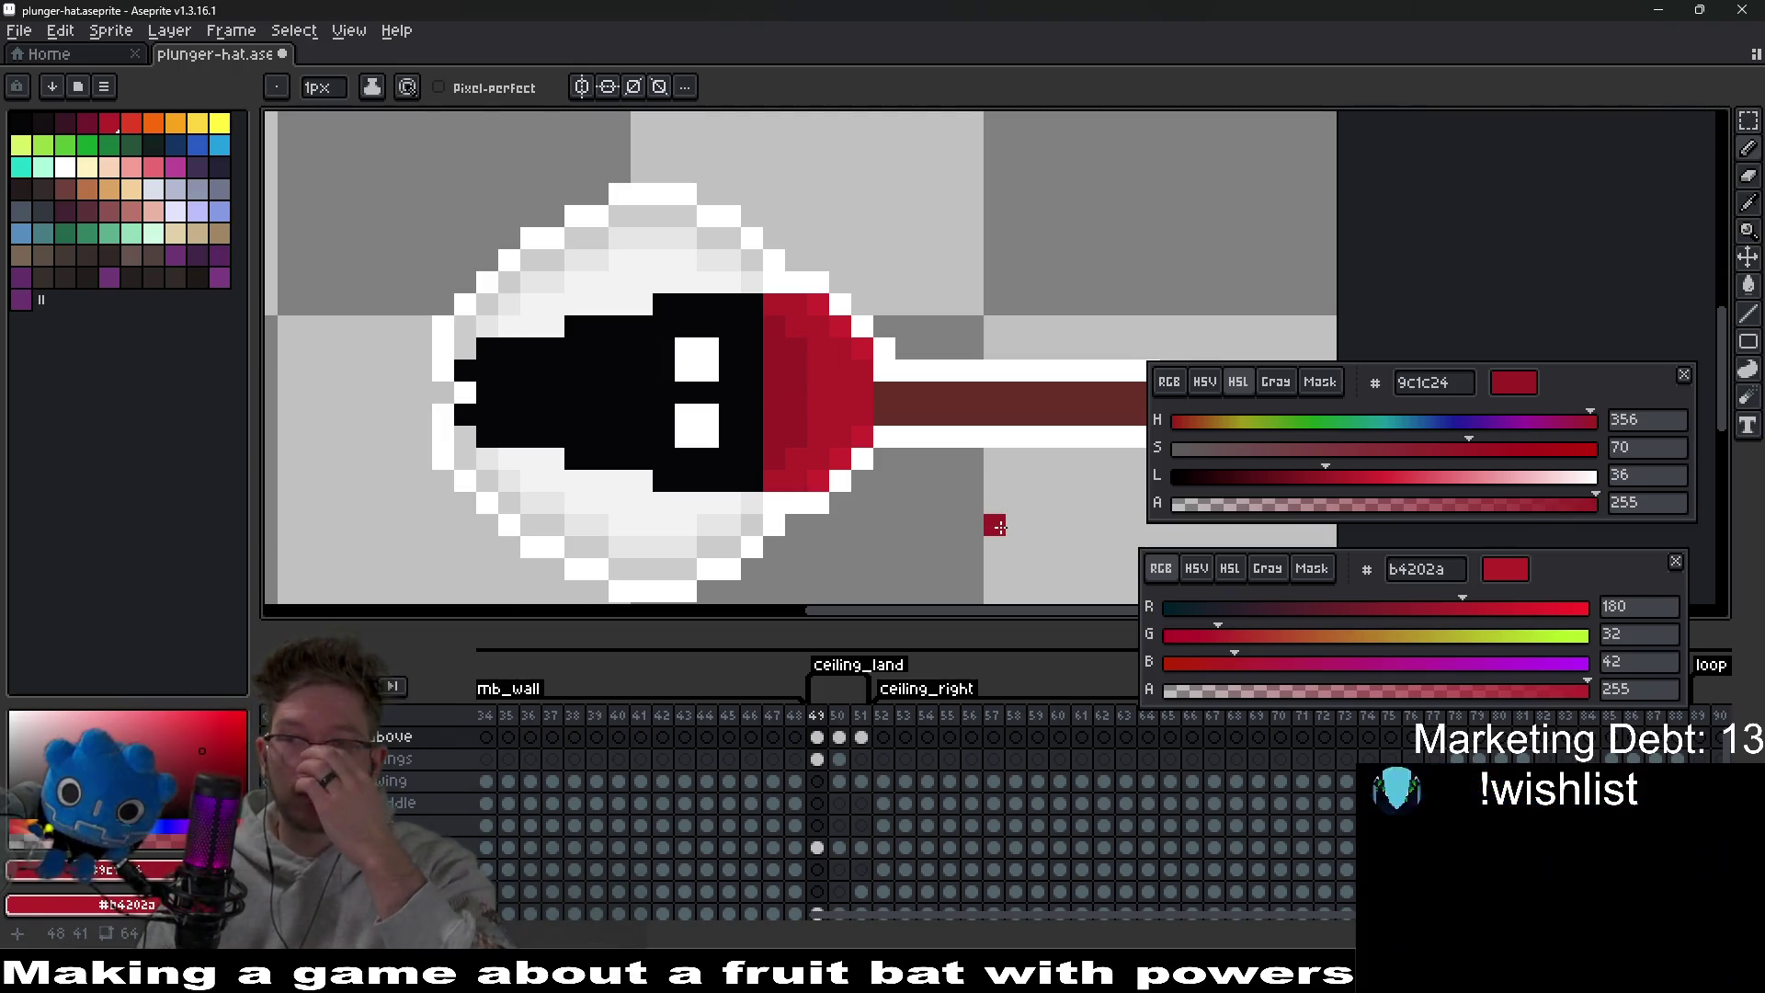
pyautogui.scroll(-3, 975, 524)
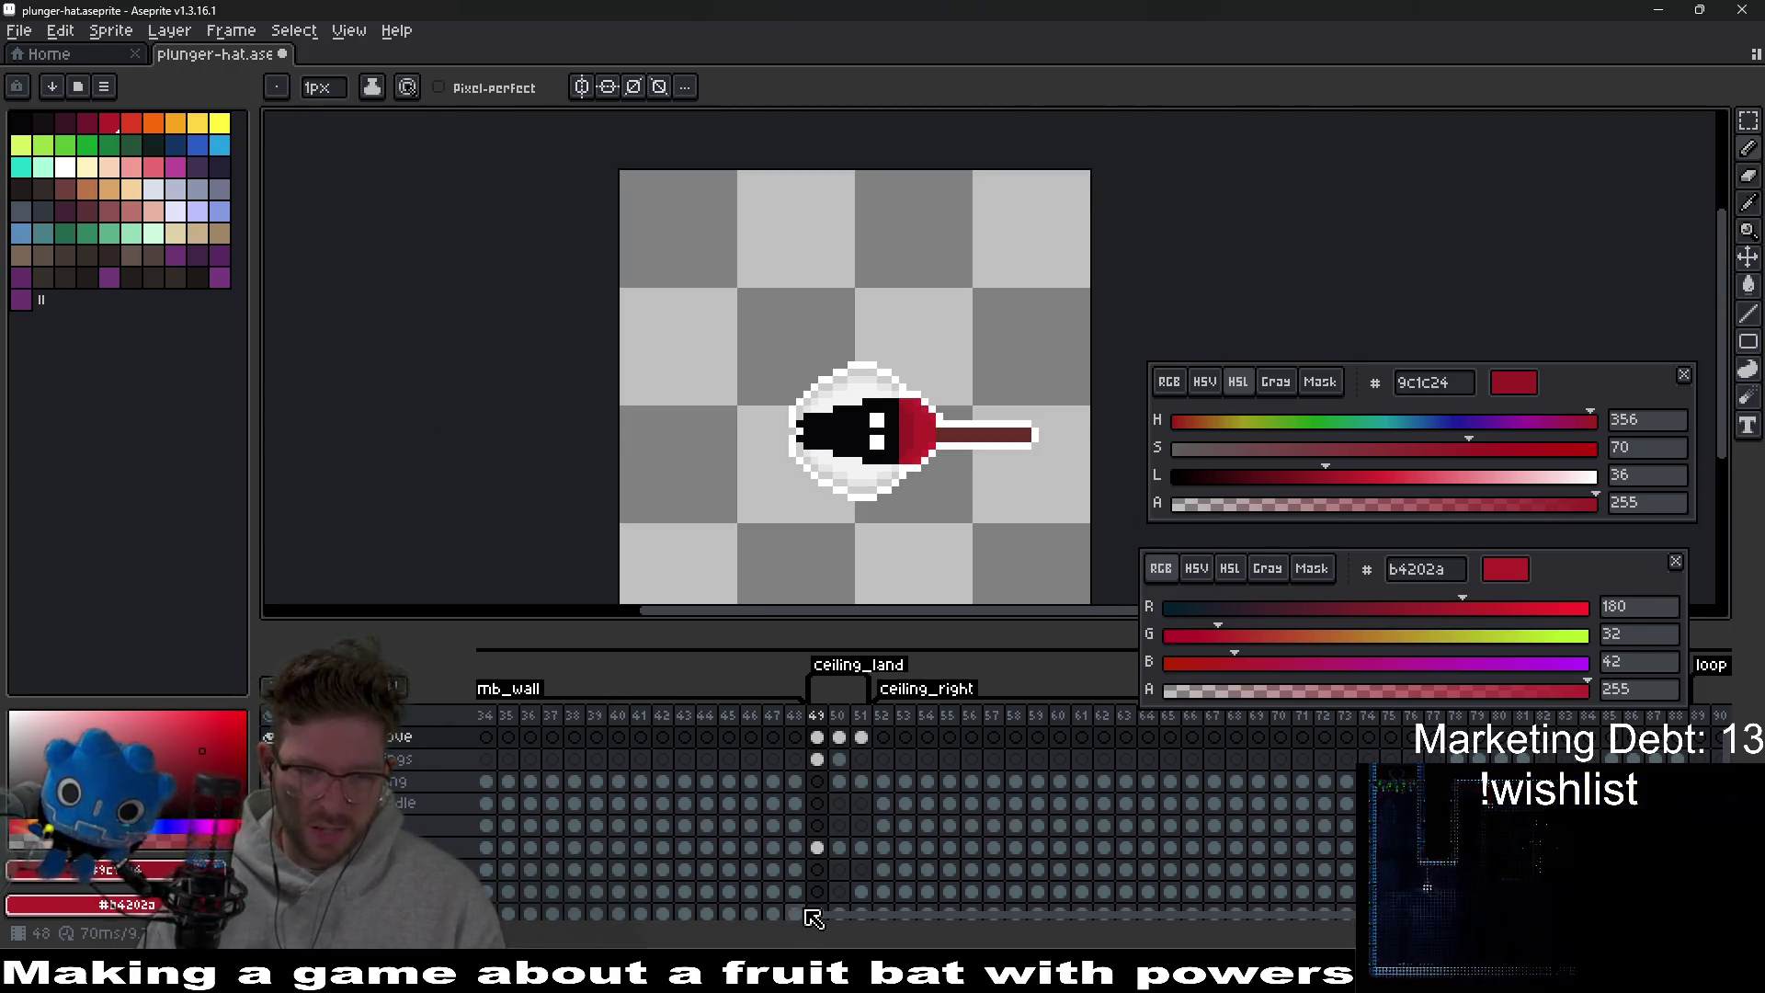
# Jump to climb_wall frame 33 and step between frames 33 and 35 to inspect the hat.
pyautogui.moveTo(810, 915); pyautogui.dragTo(694, 898)
pyautogui.click(745, 716)
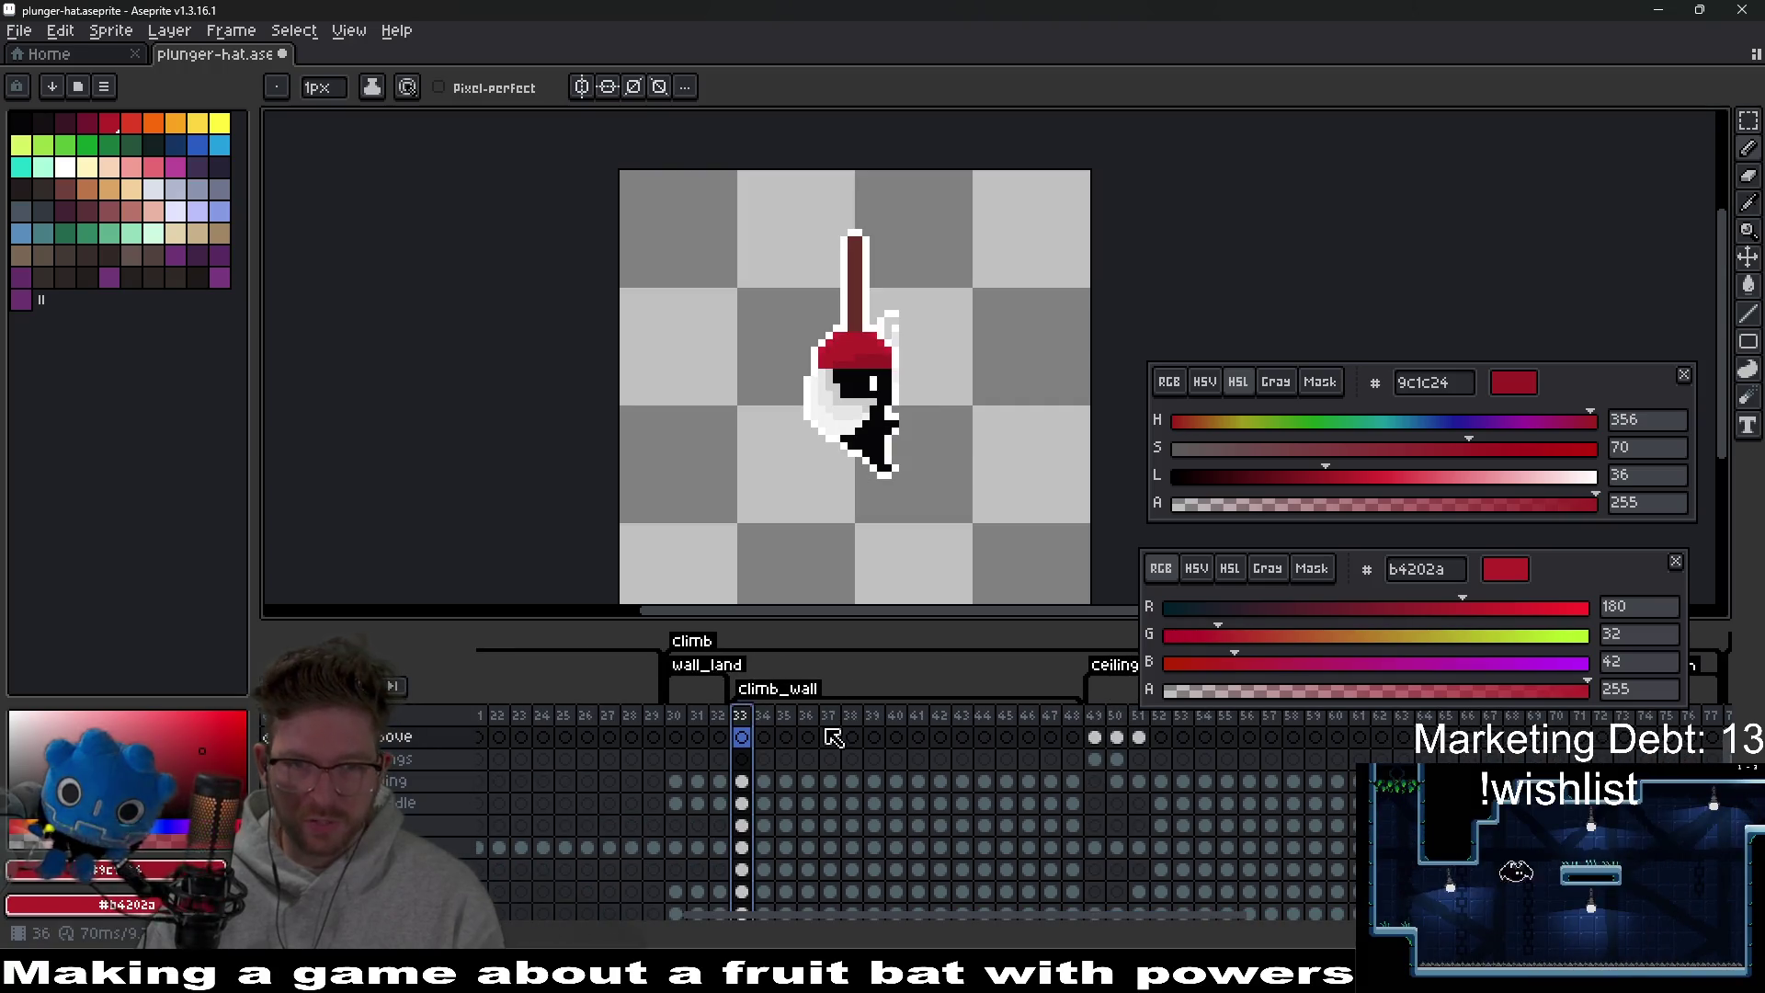
pyautogui.scroll(1, 925, 357)
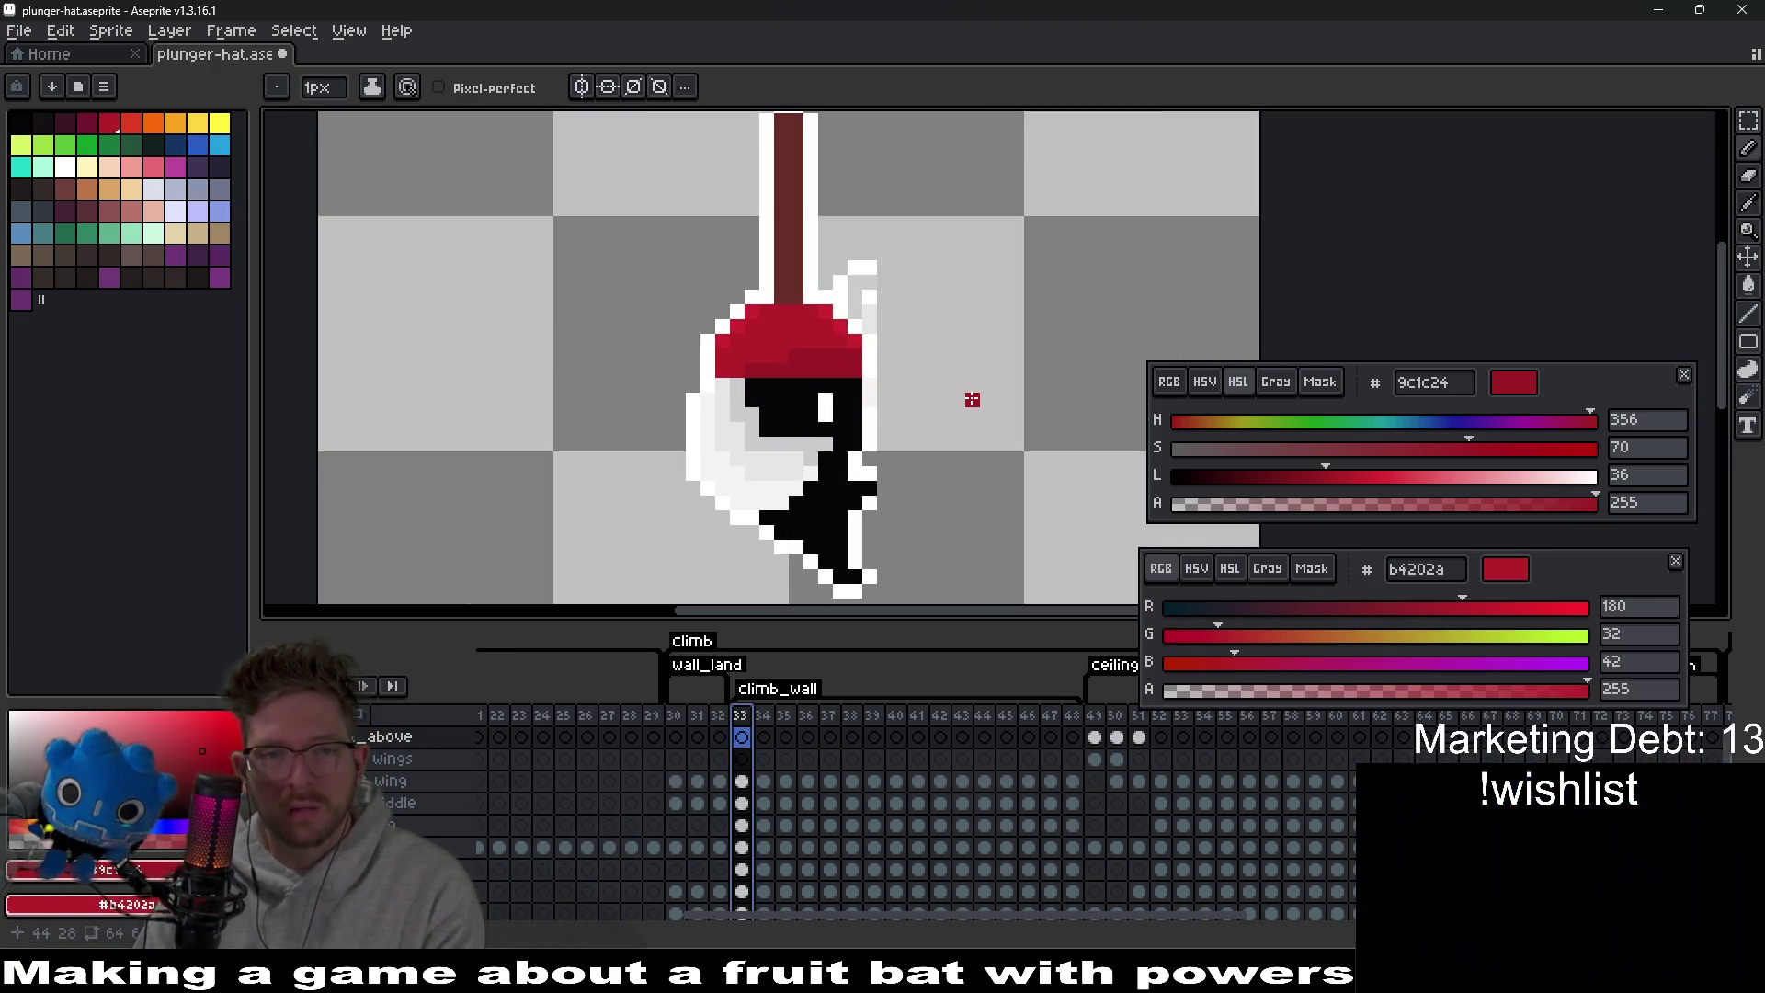
pyautogui.press('.')
pyautogui.press('.')
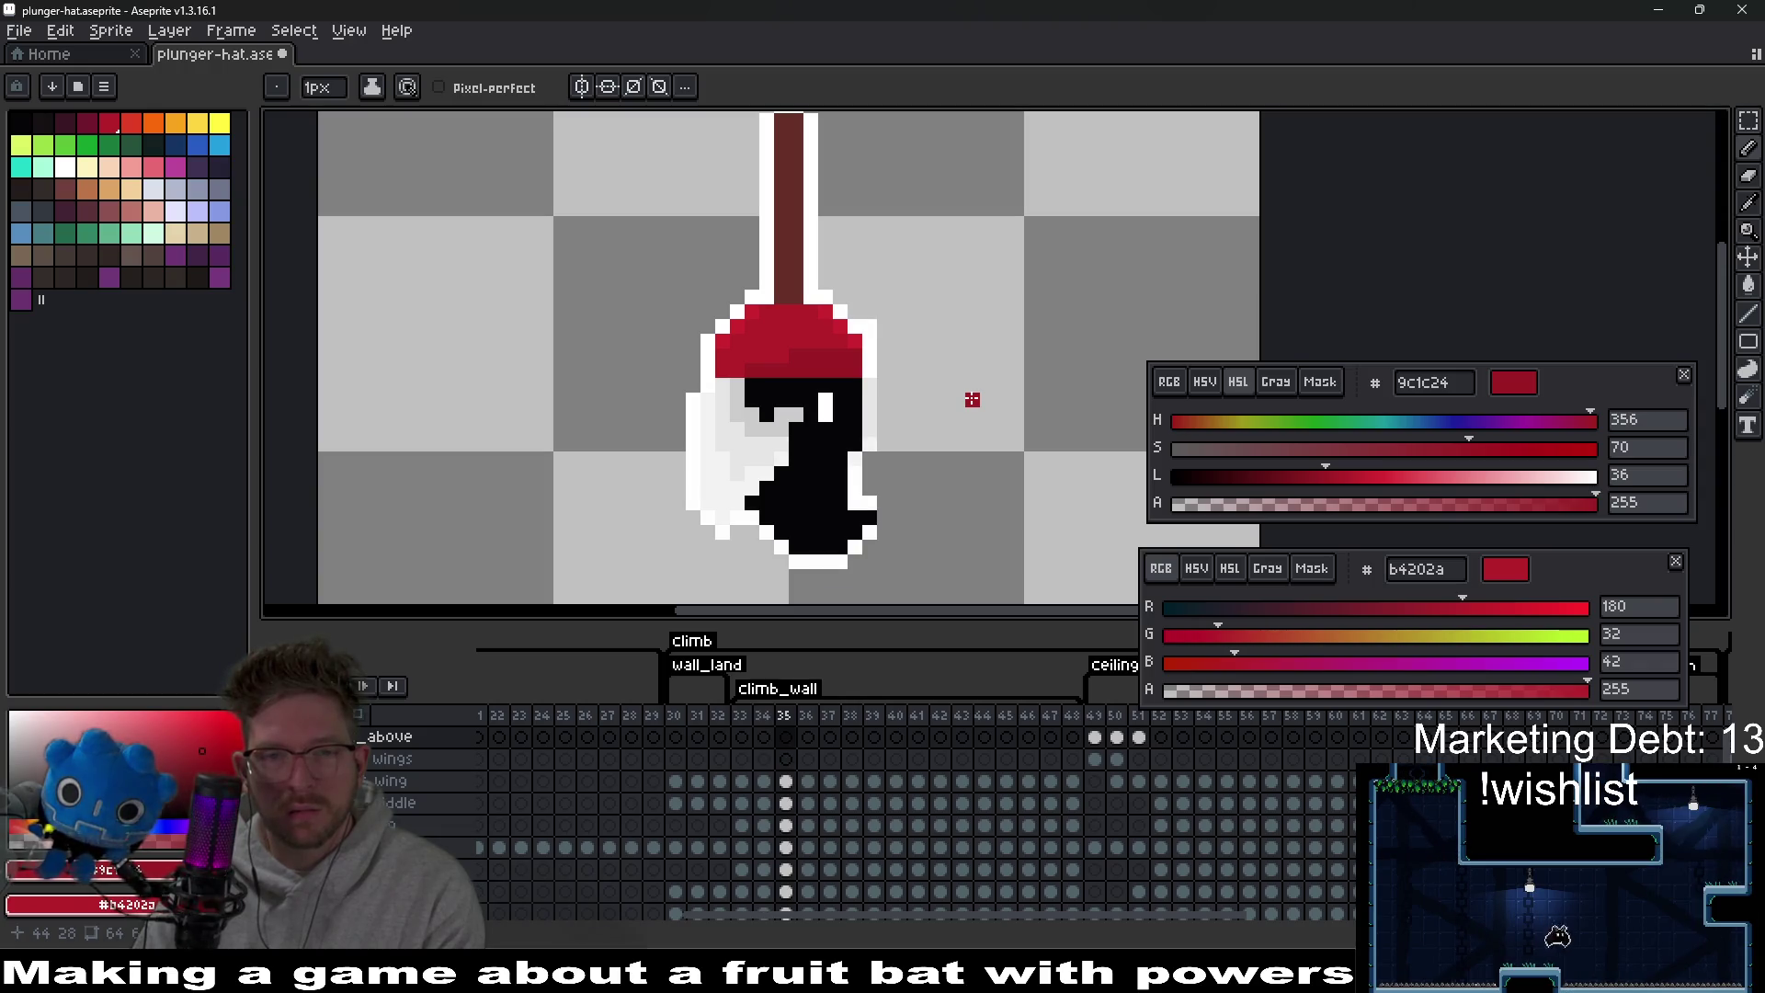
pyautogui.press('.')
pyautogui.press(',')
pyautogui.press(',')
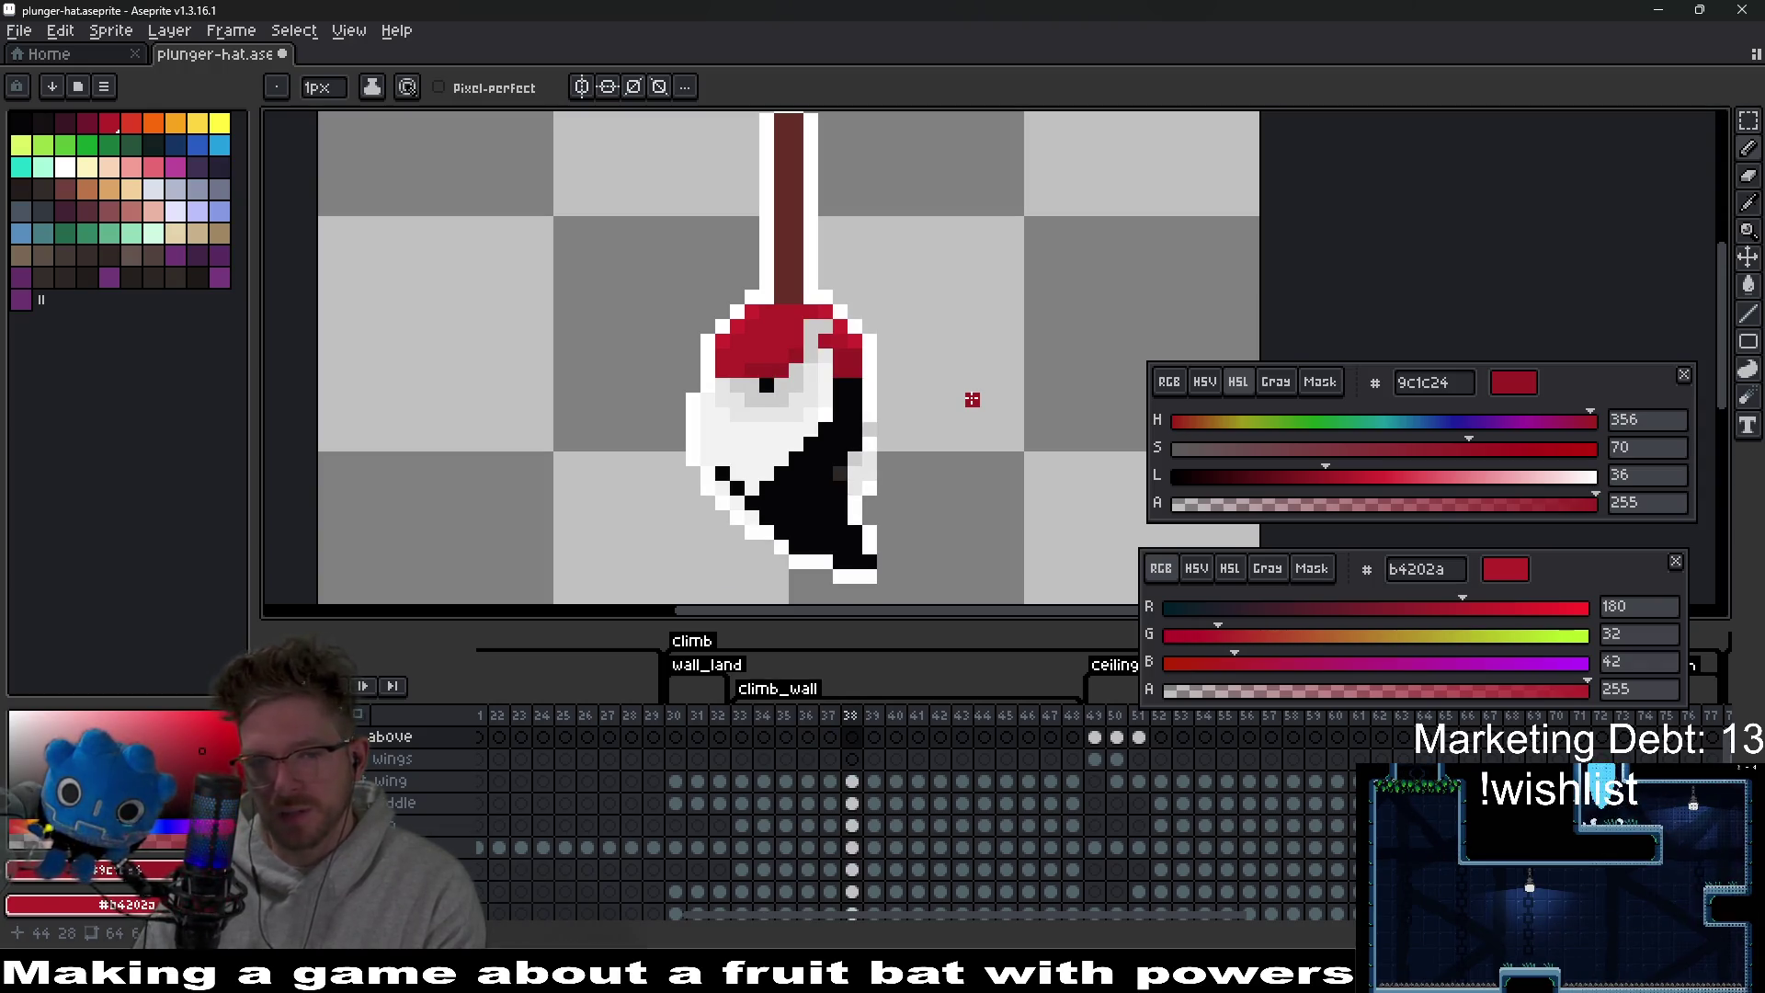
pyautogui.press('.')
pyautogui.press('.')
pyautogui.press(',')
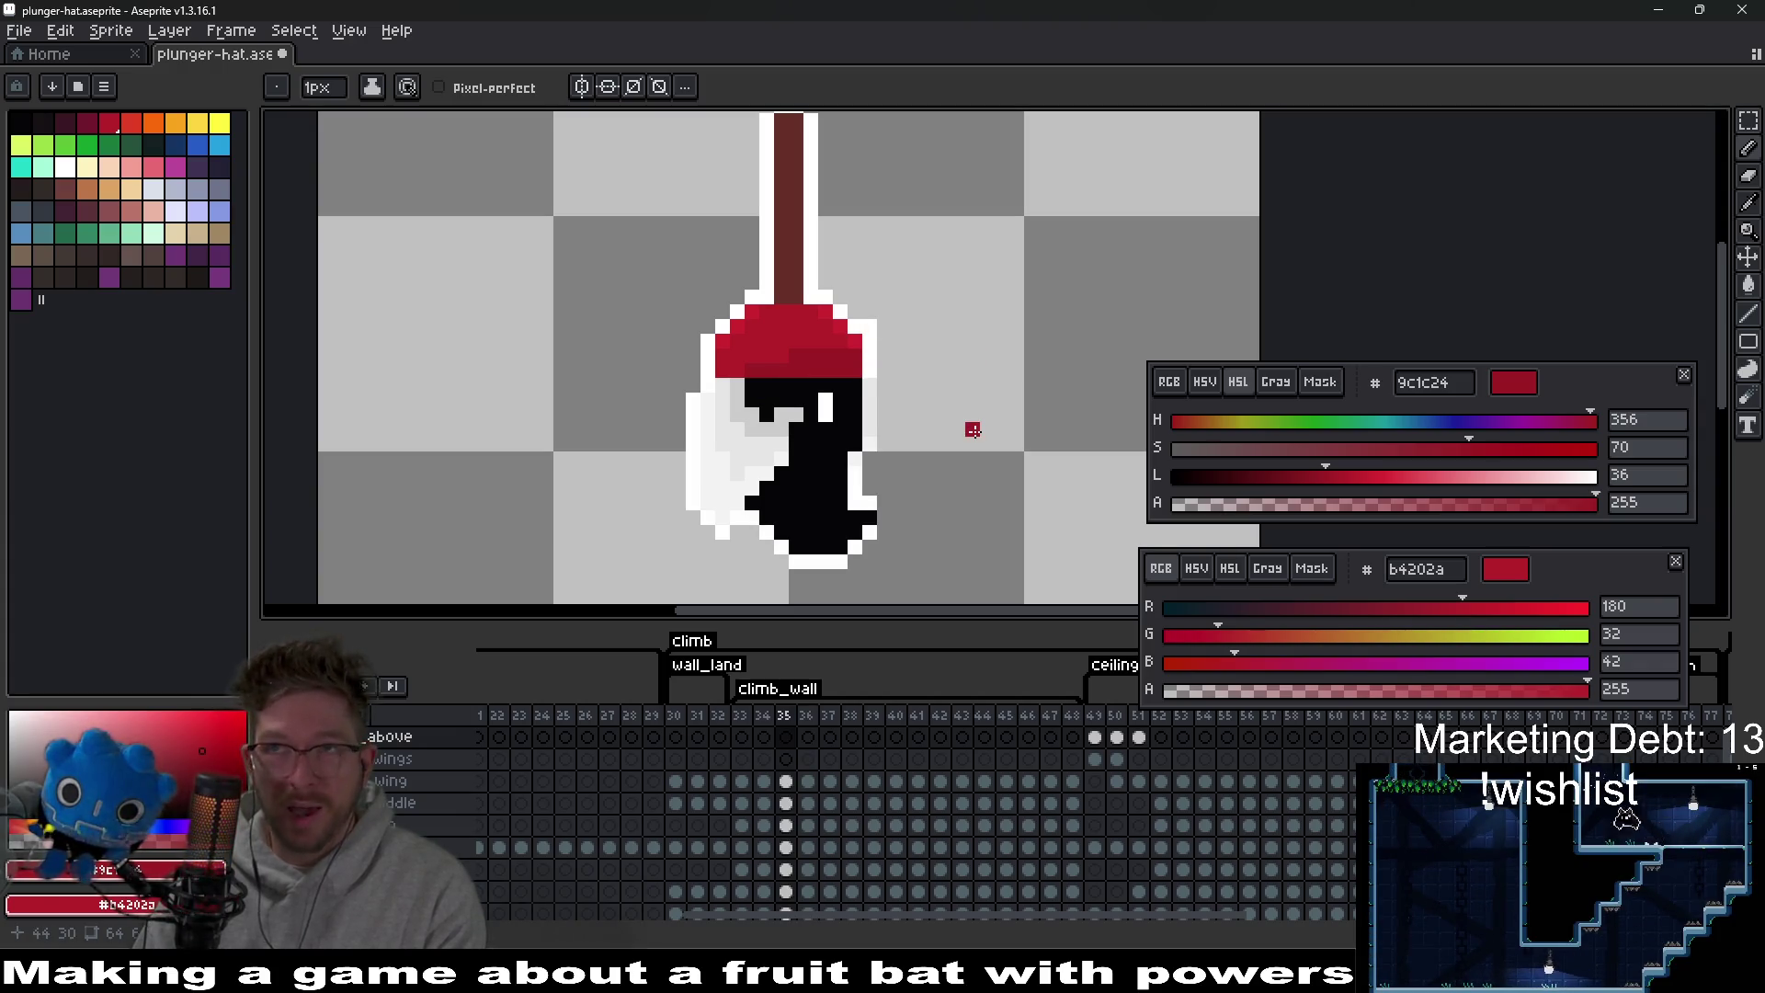
pyautogui.press(',')
pyautogui.press(',')
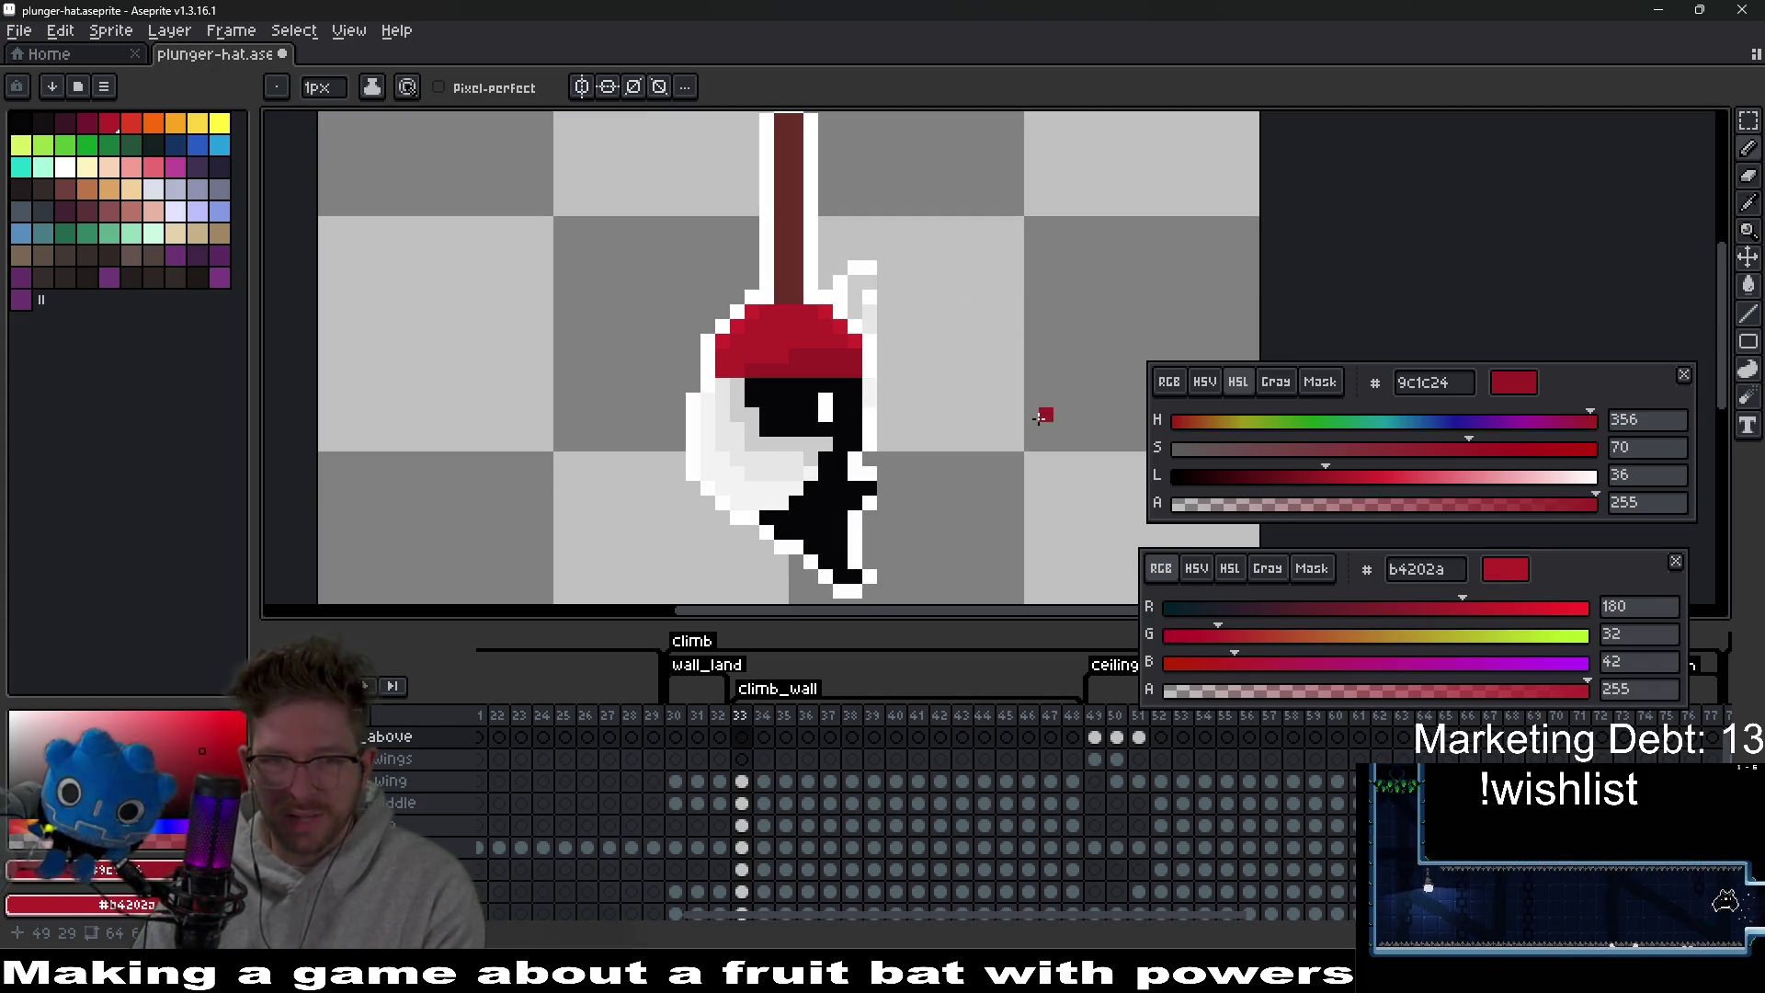
# Step forward through frames 34 to 39 checking the plunger cup's outline.
pyautogui.press('.')
pyautogui.press(',')
pyautogui.press('.')
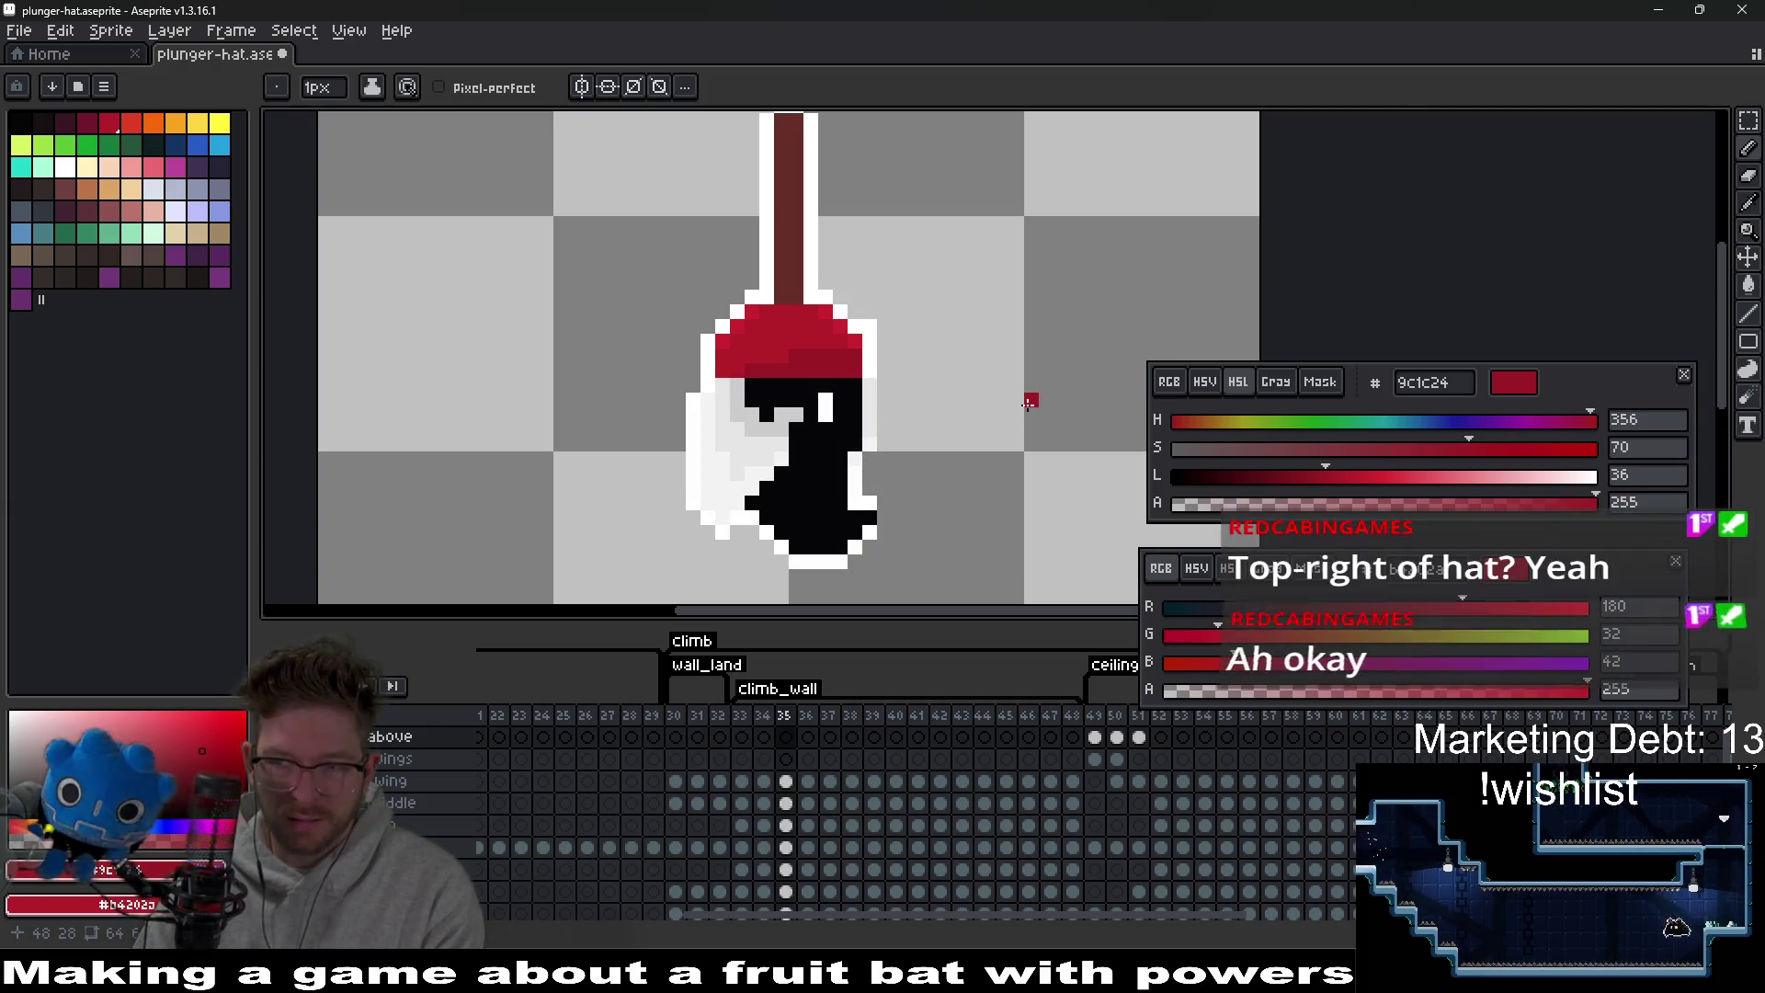
pyautogui.press('.')
pyautogui.press('.')
pyautogui.press(',')
pyautogui.press('.')
pyautogui.press(',')
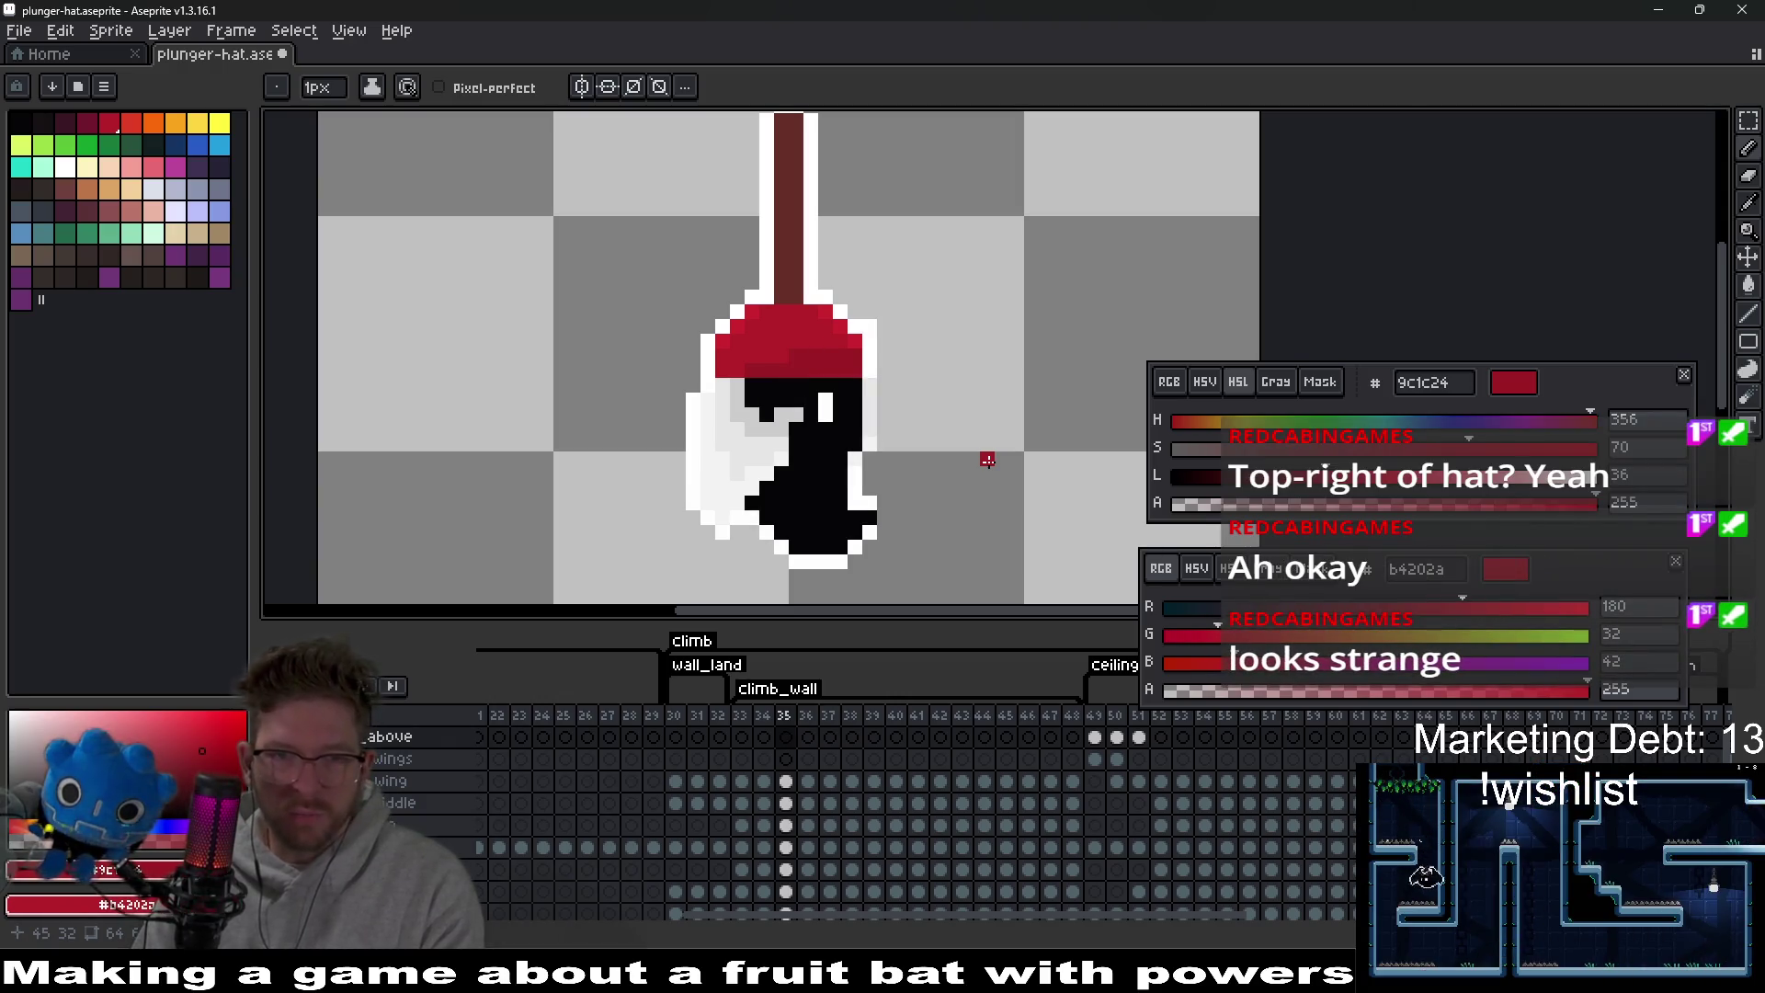
pyautogui.press('.')
pyautogui.press('.')
pyautogui.press('.')
pyautogui.press('.')
pyautogui.press('.')
pyautogui.press('.')
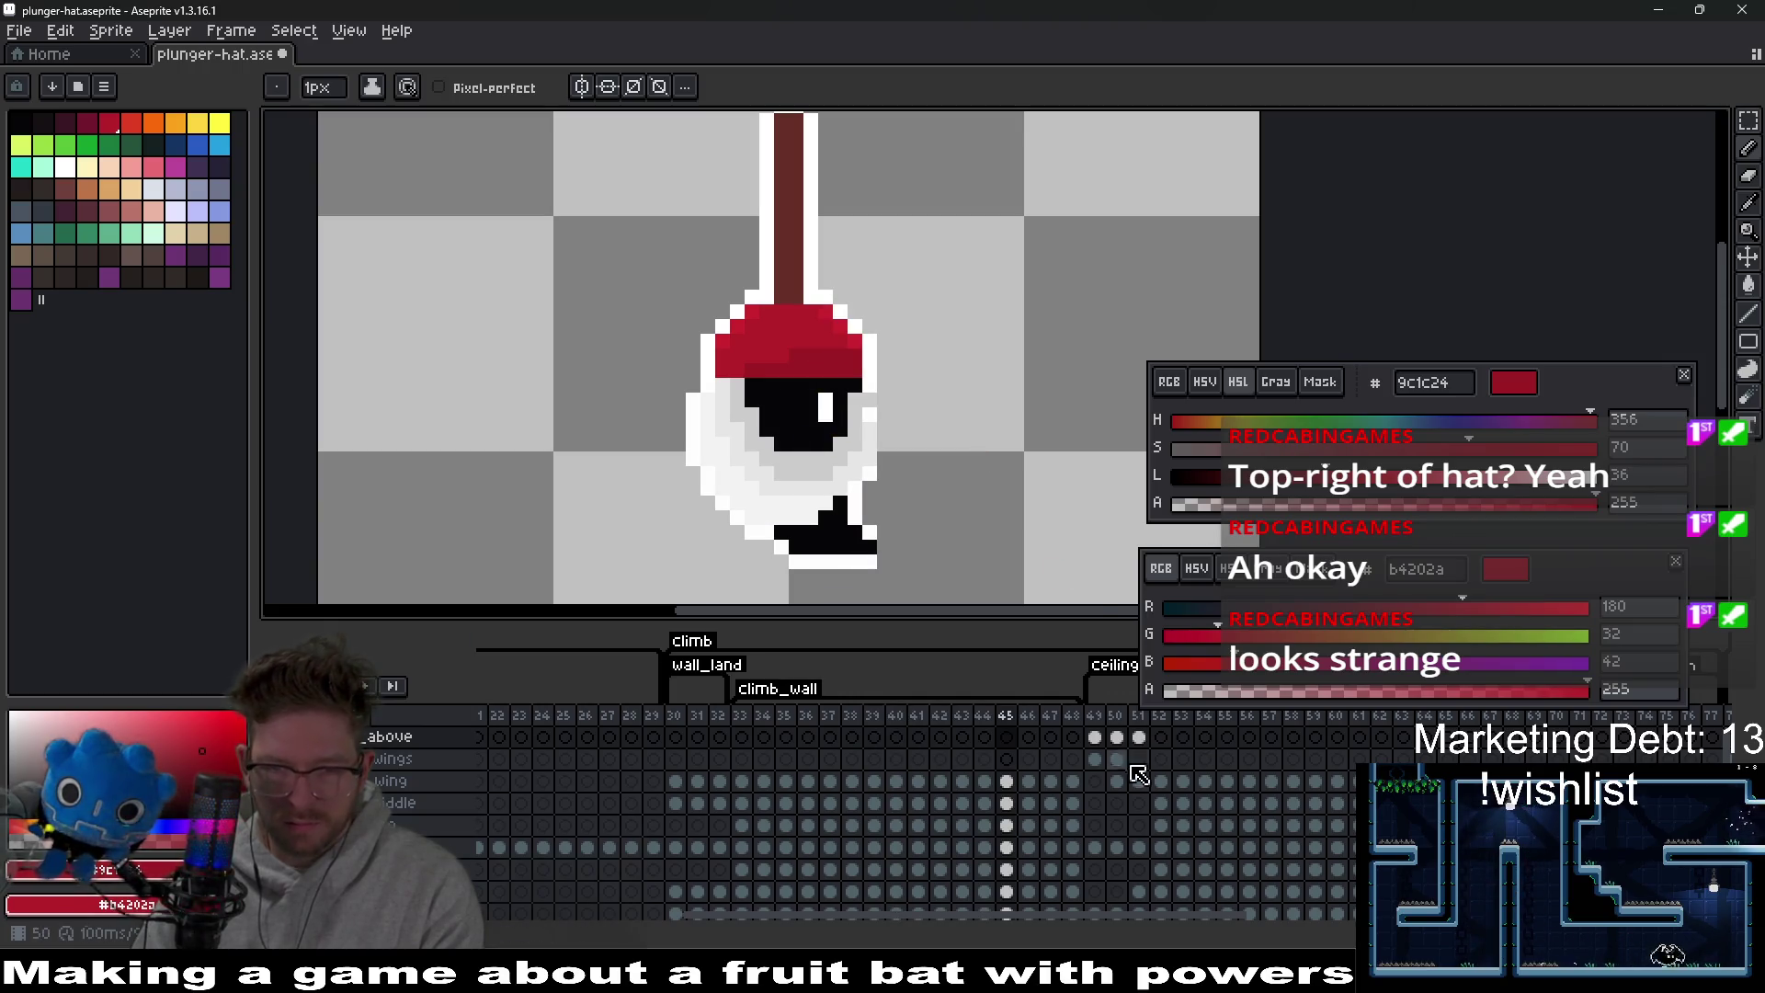
# On frame 49, select the plunger handle and nudge it up one pixel into place.
pyautogui.click(1094, 737)
pyautogui.scroll(-2, 944, 451)
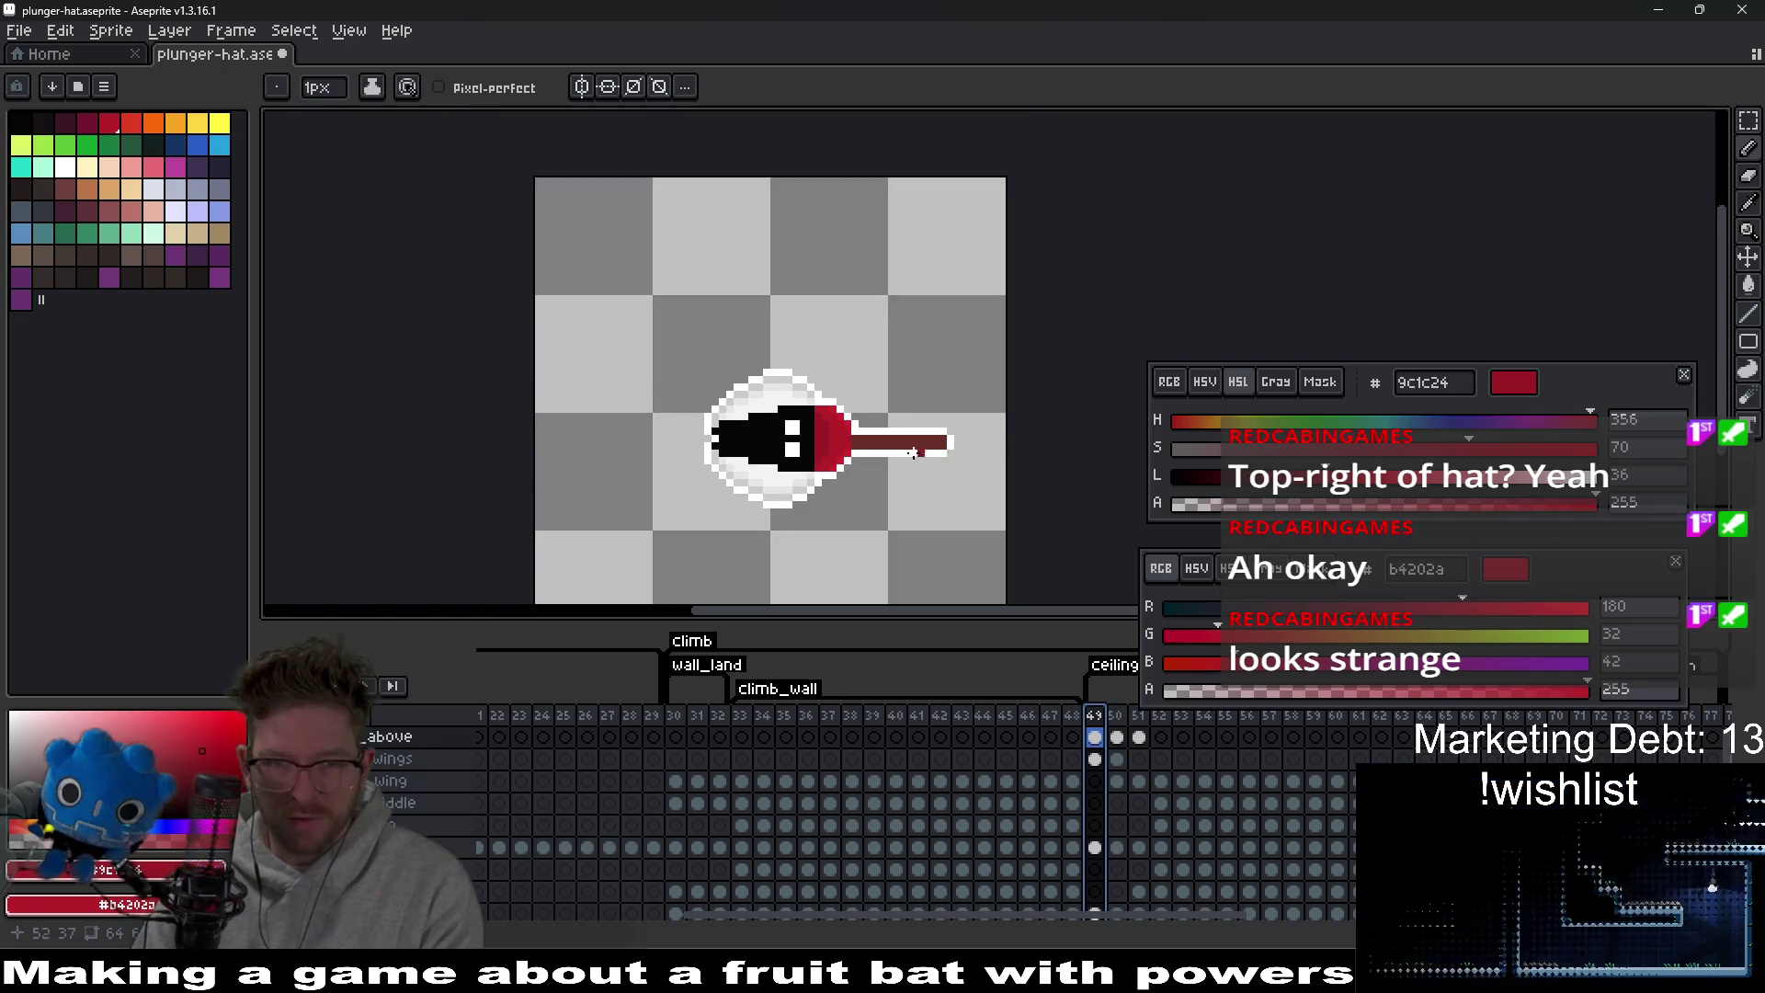
pyautogui.scroll(2, 886, 394)
pyautogui.scroll(2, 886, 394)
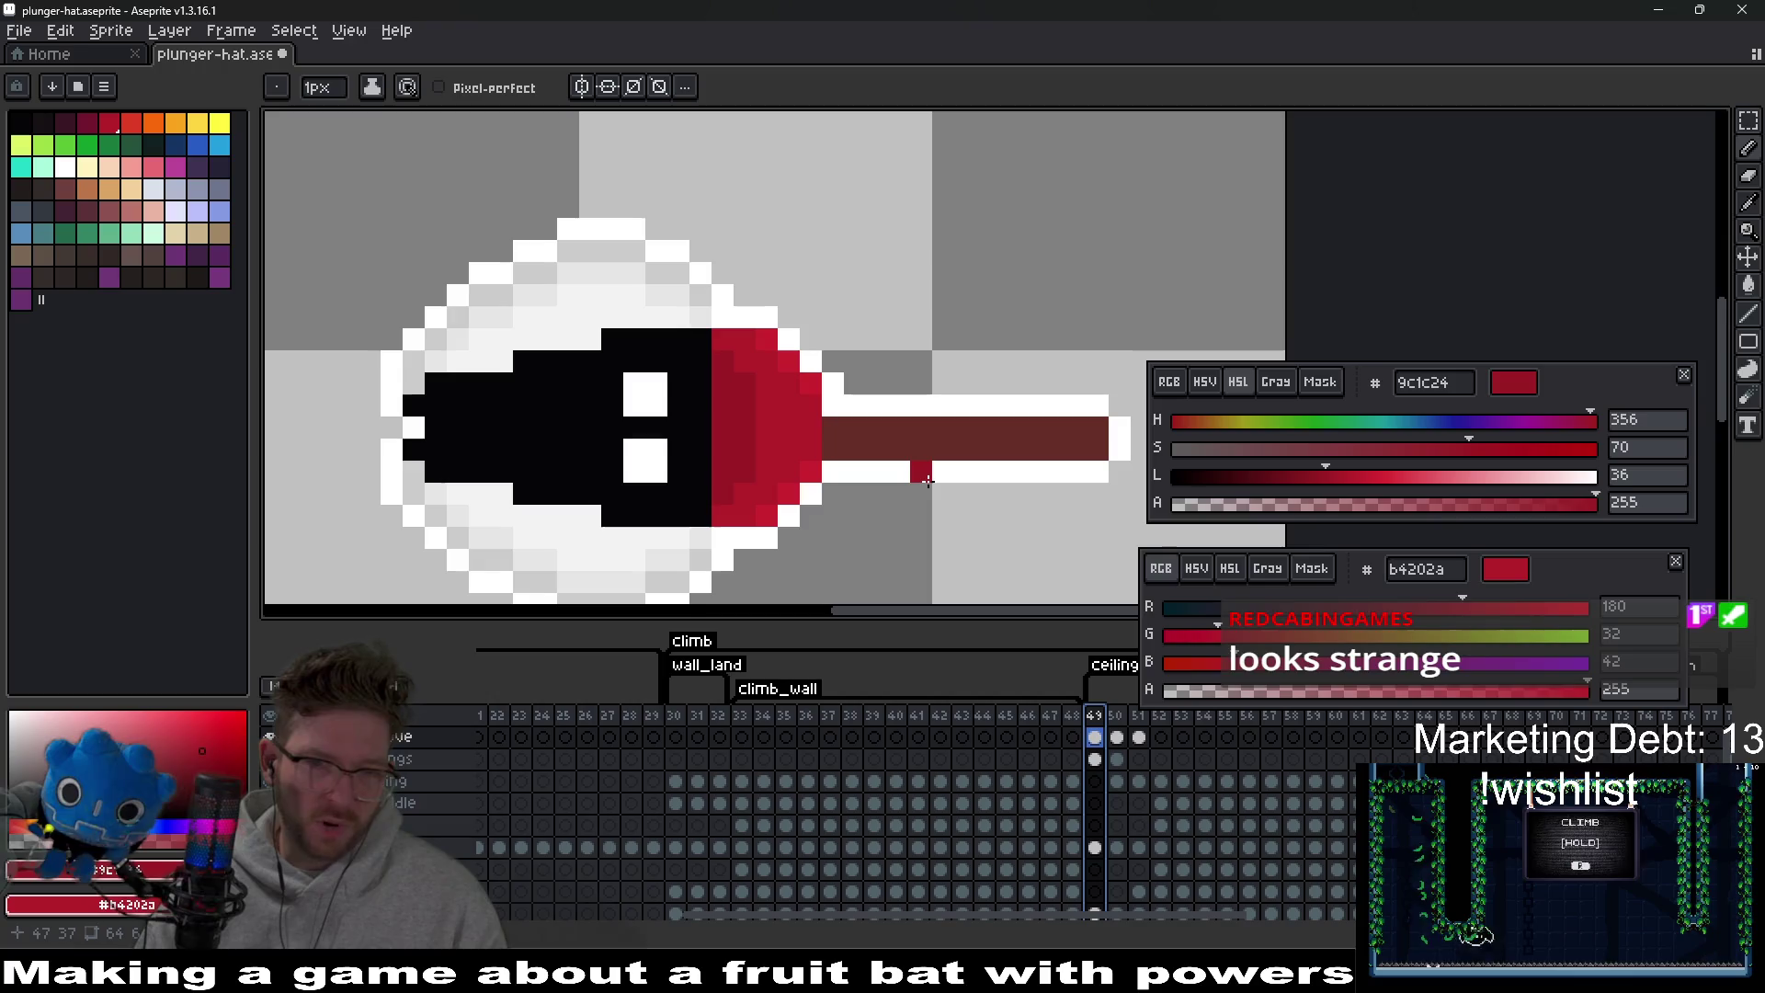
pyautogui.moveTo(852, 491)
pyautogui.mouseDown()
pyautogui.moveTo(953, 421)
pyautogui.moveTo(828, 461)
pyautogui.mouseUp()
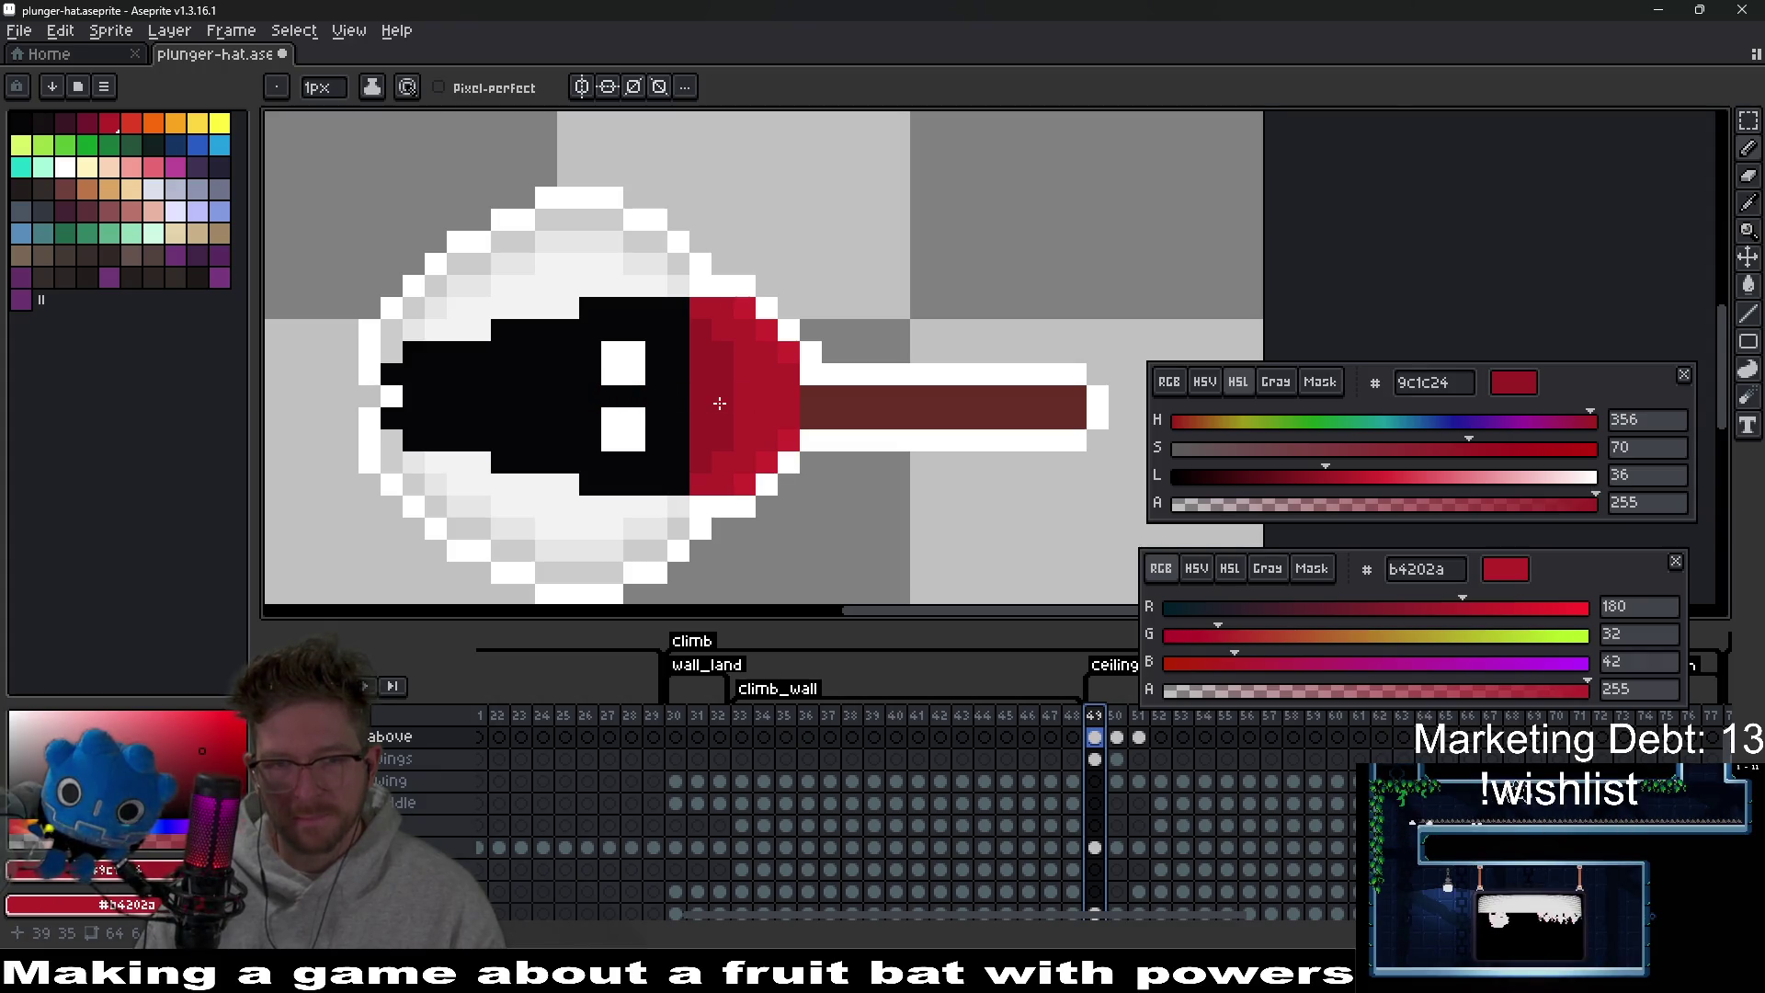
pyautogui.moveTo(995, 429); pyautogui.dragTo(944, 464)
pyautogui.press('m')
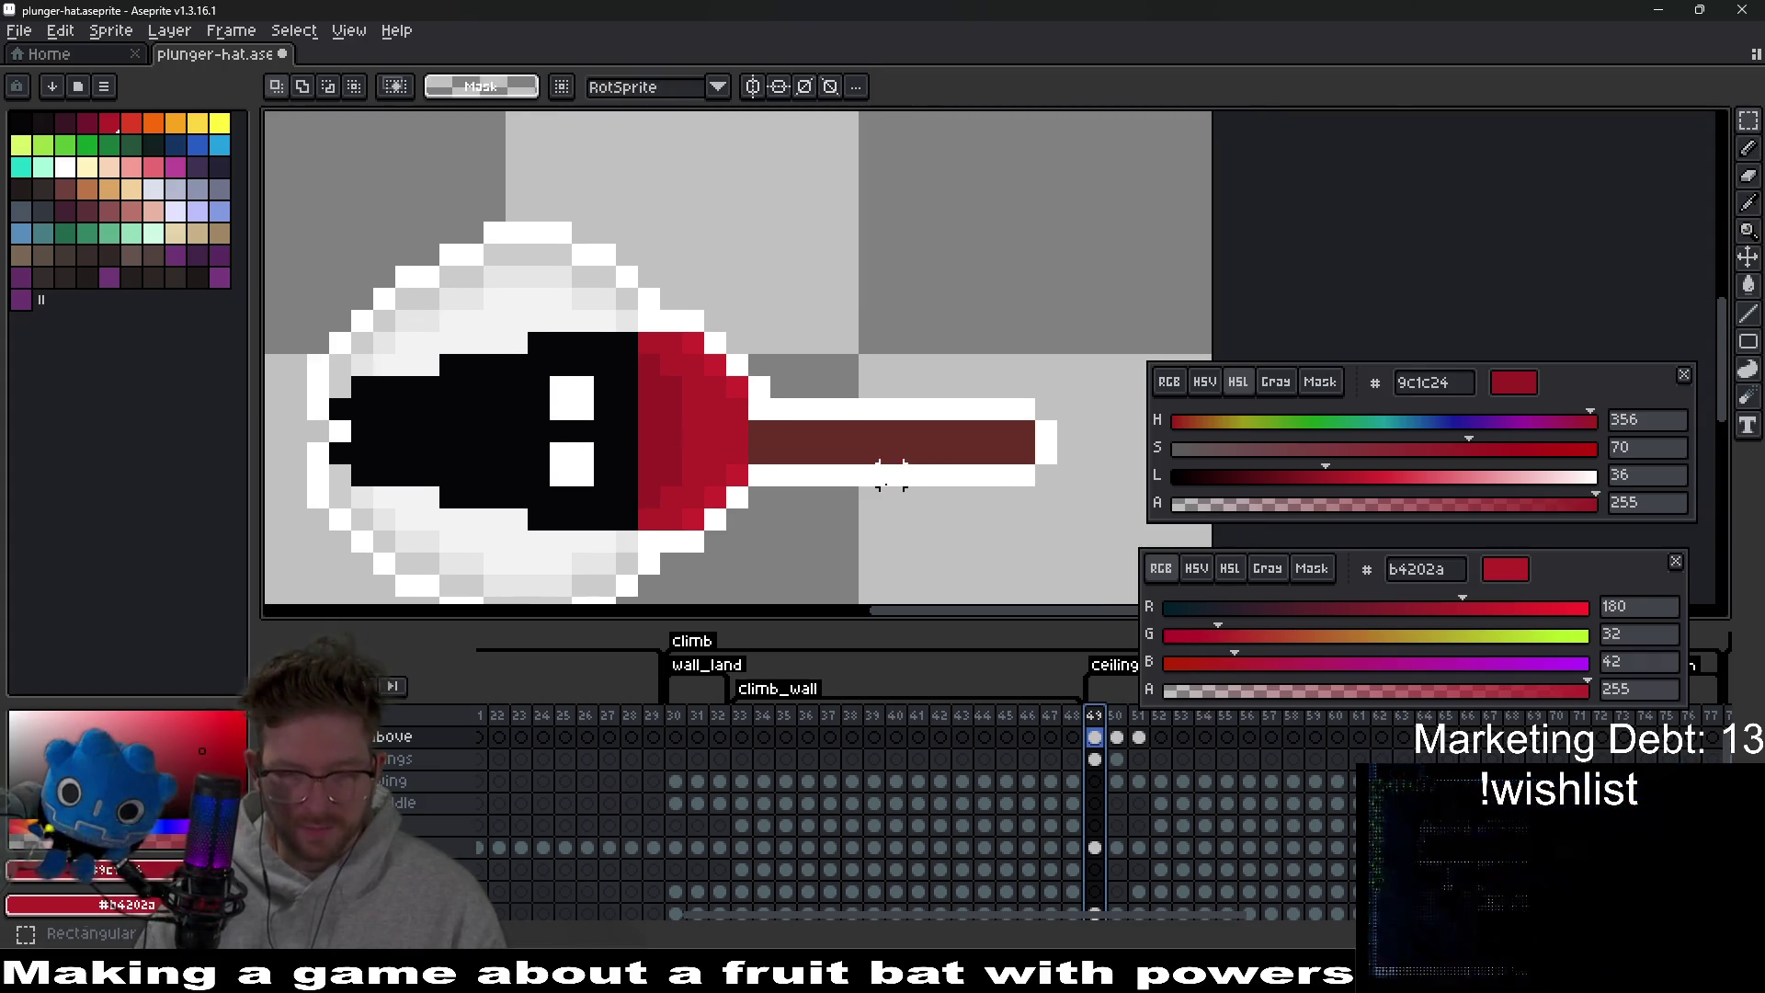
pyautogui.moveTo(743, 439); pyautogui.dragTo(1062, 513)
pyautogui.press('Up')
pyautogui.press('Up')
pyautogui.press('Return')
# Eyedrop white from the plunger outline to touch it up, then move to frame 50.
pyautogui.scroll(-8, 978, 512)
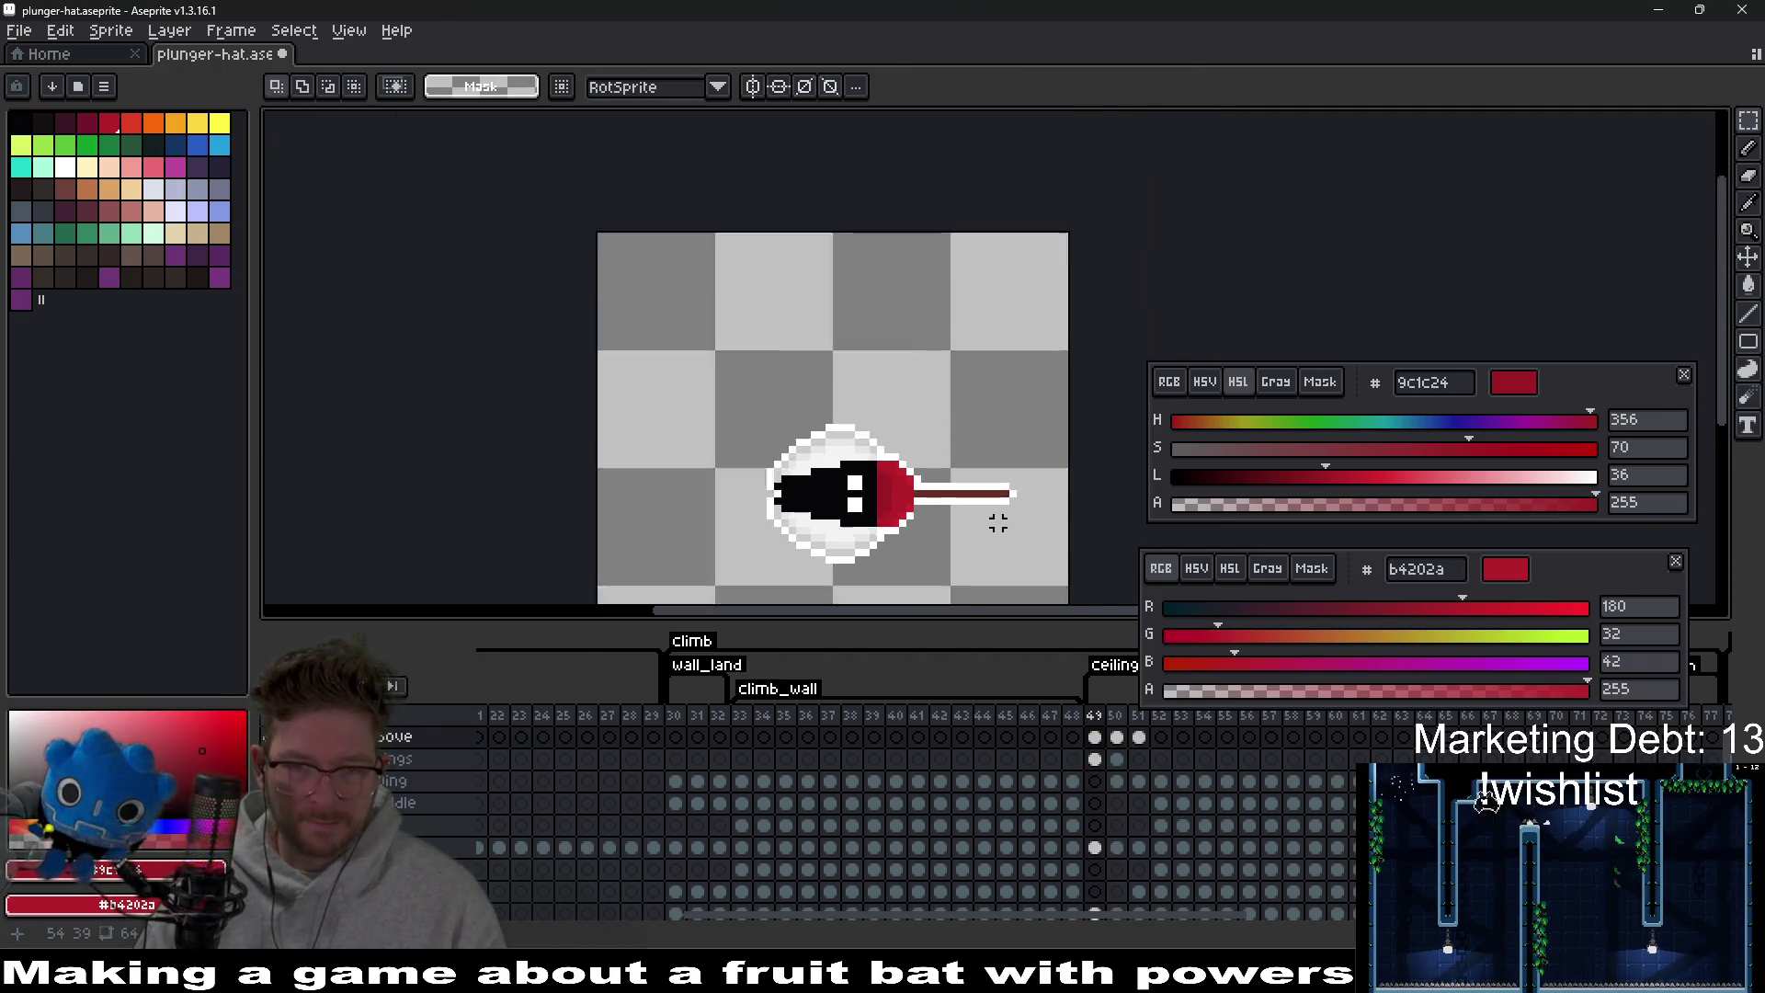
pyautogui.scroll(10, 995, 524)
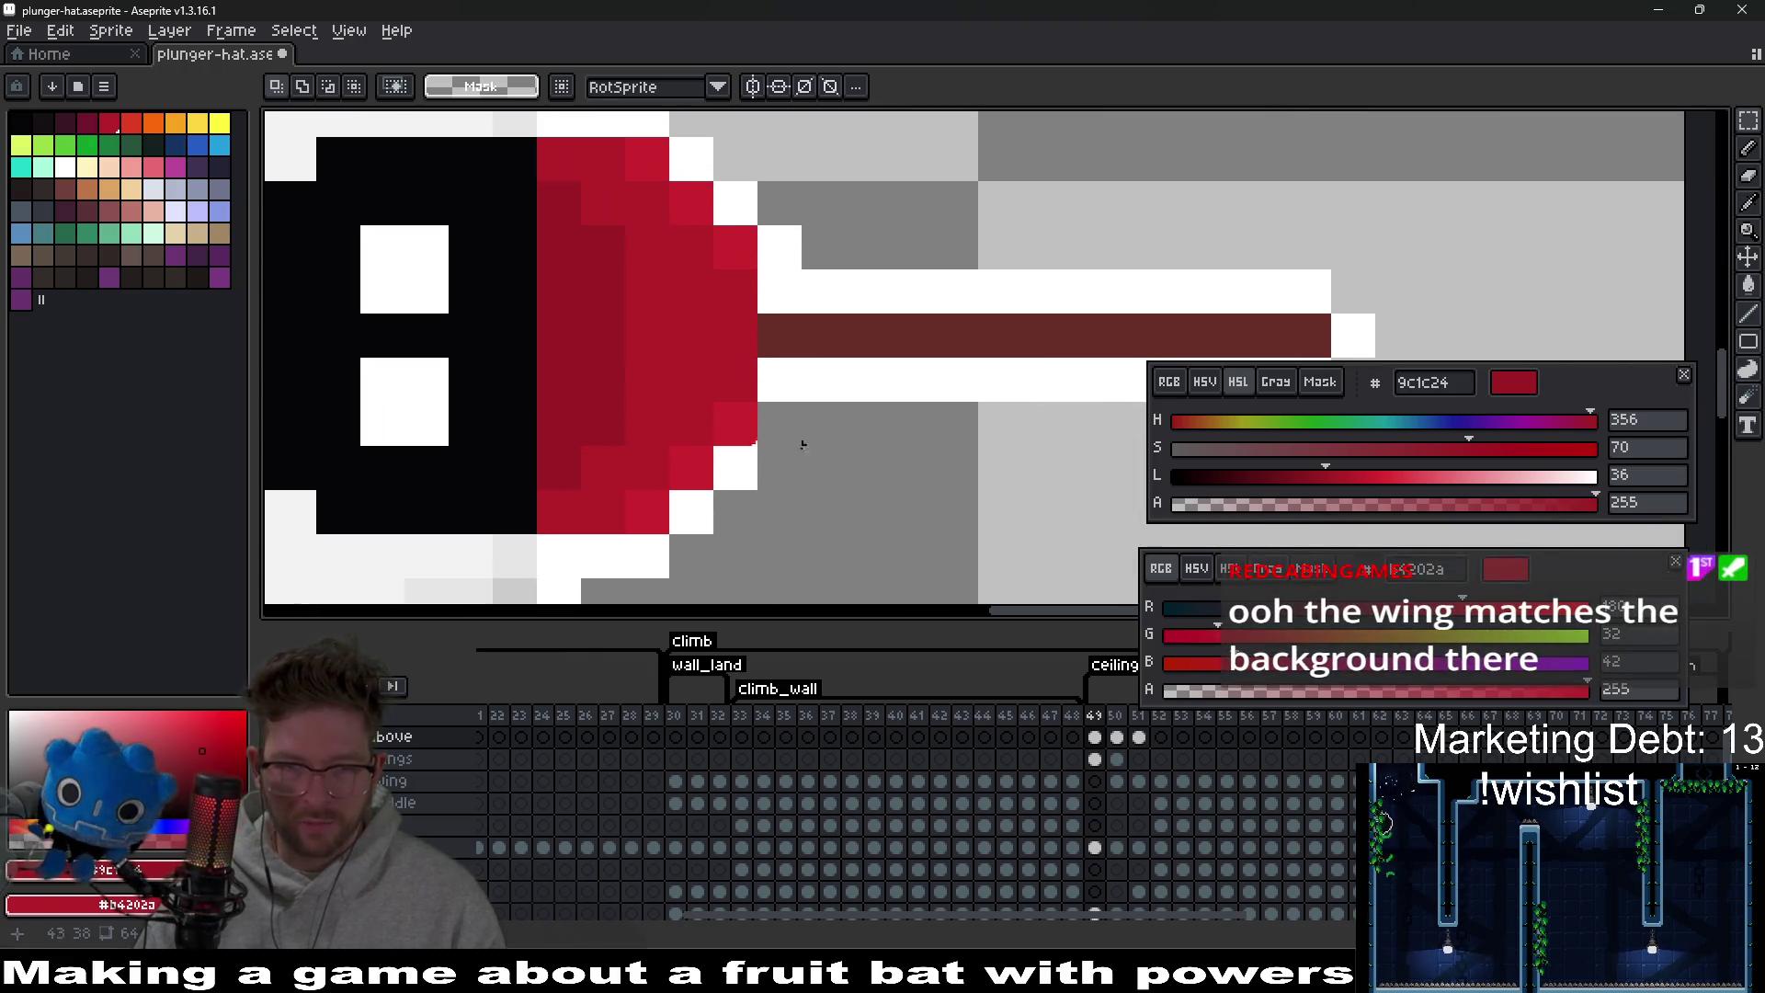
pyautogui.press('i')
pyautogui.click(699, 473)
pyautogui.press('b')
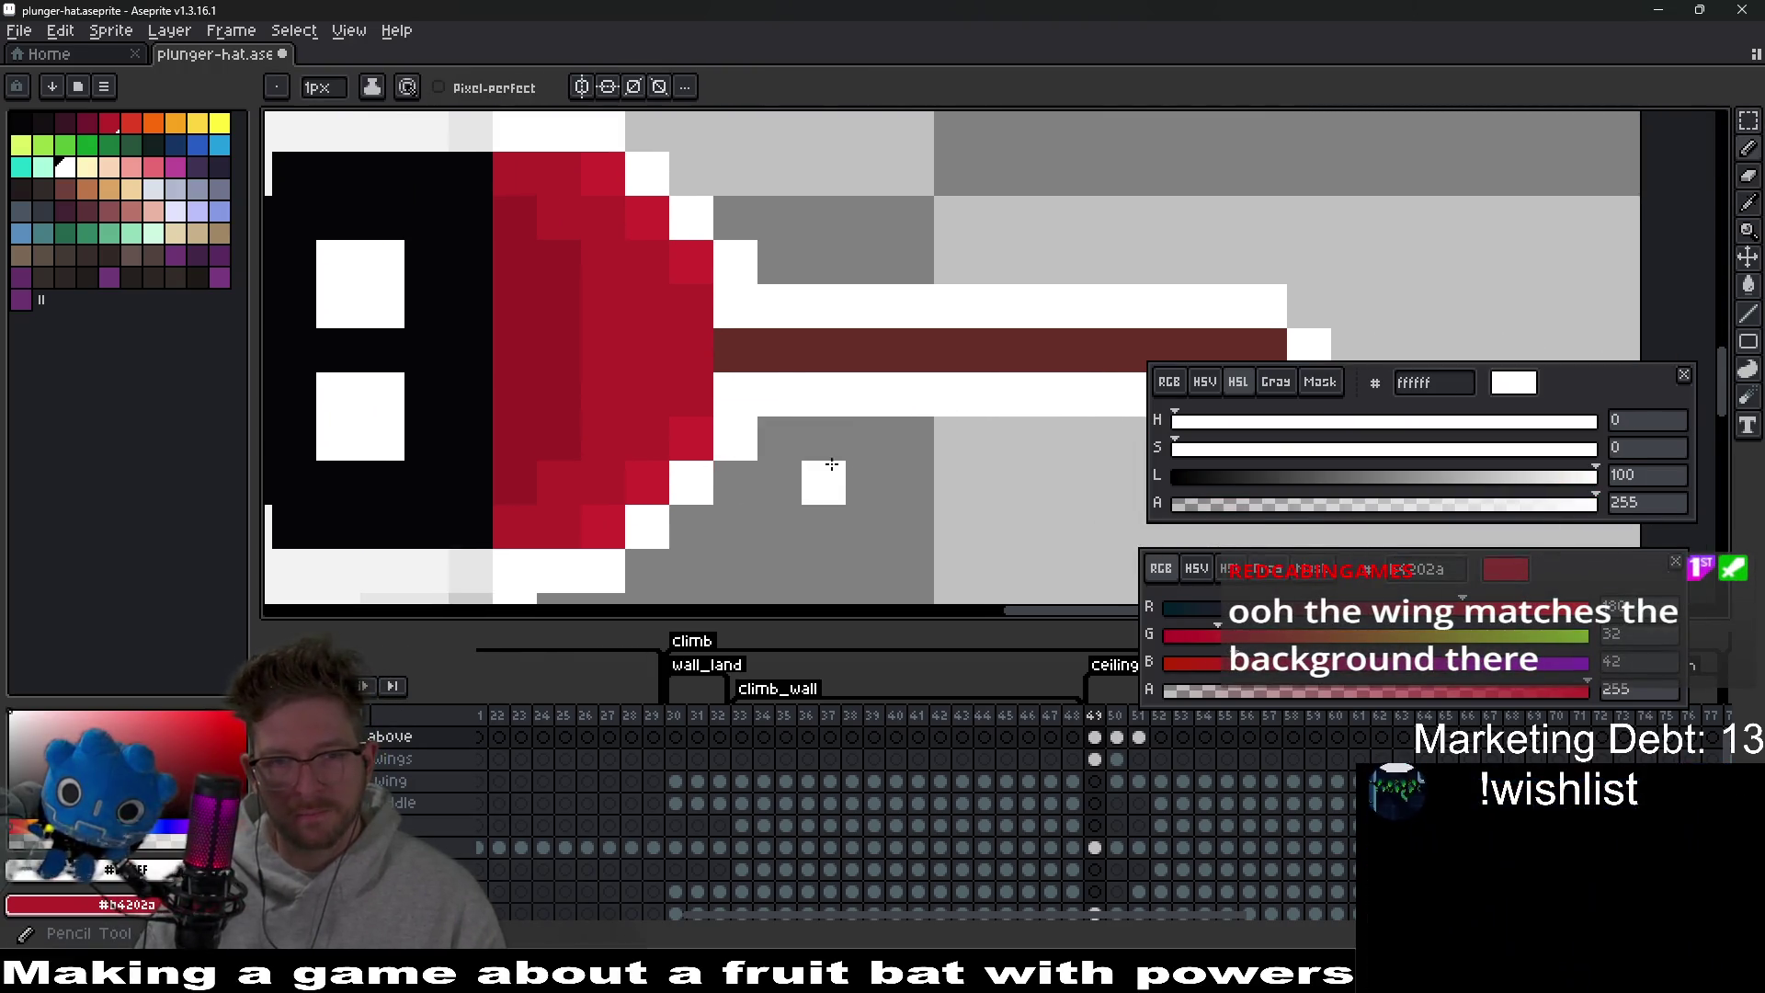
pyautogui.scroll(-5, 849, 474)
pyautogui.scroll(-2, 849, 473)
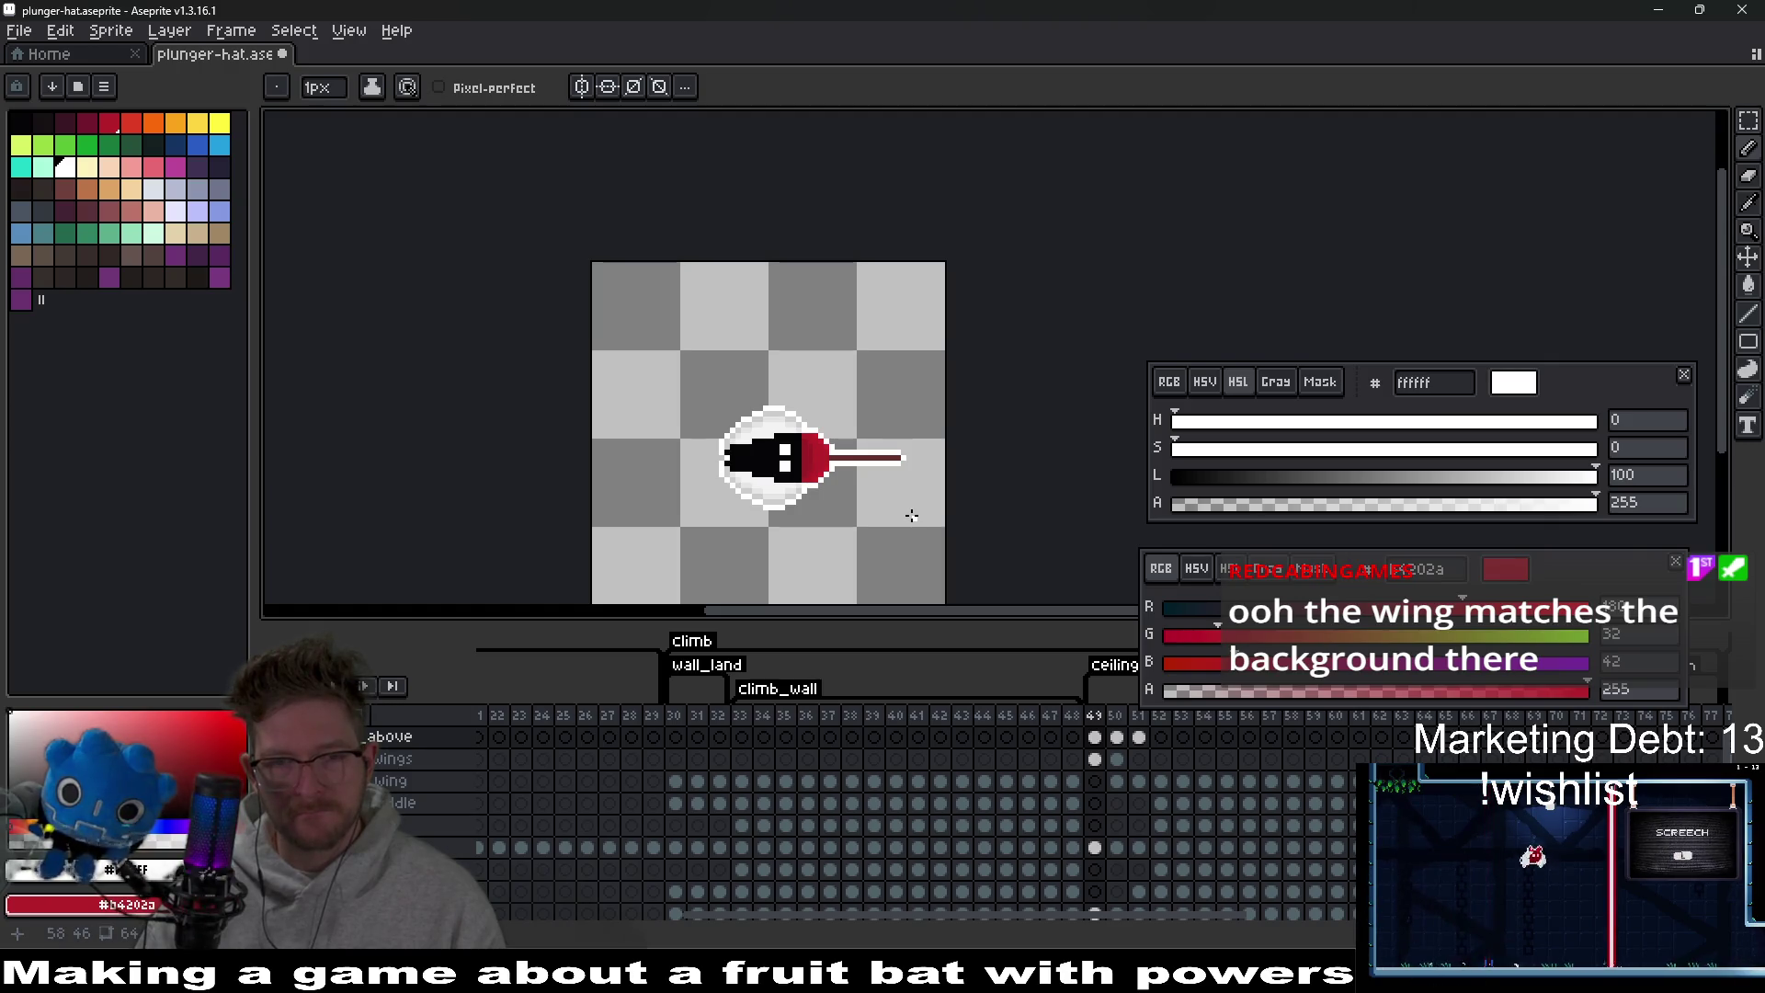
pyautogui.scroll(2, 828, 471)
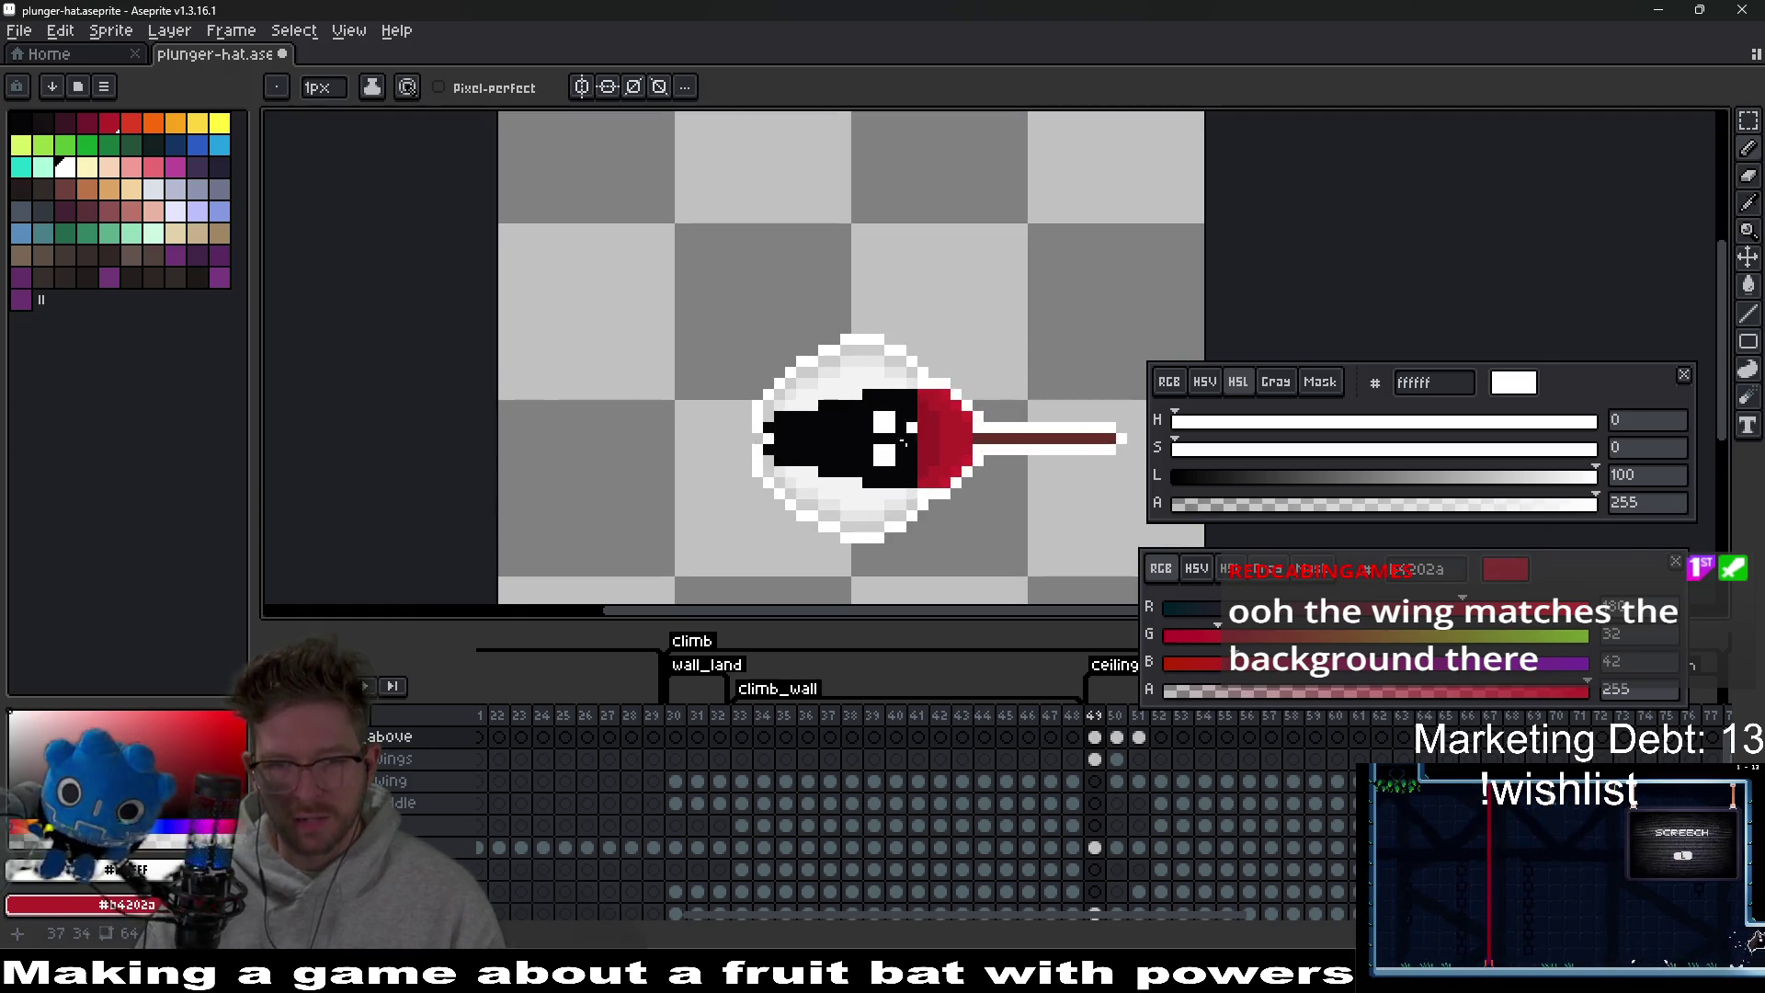
pyautogui.hscroll(2, 883, 446)
pyautogui.scroll(-2, 913, 453)
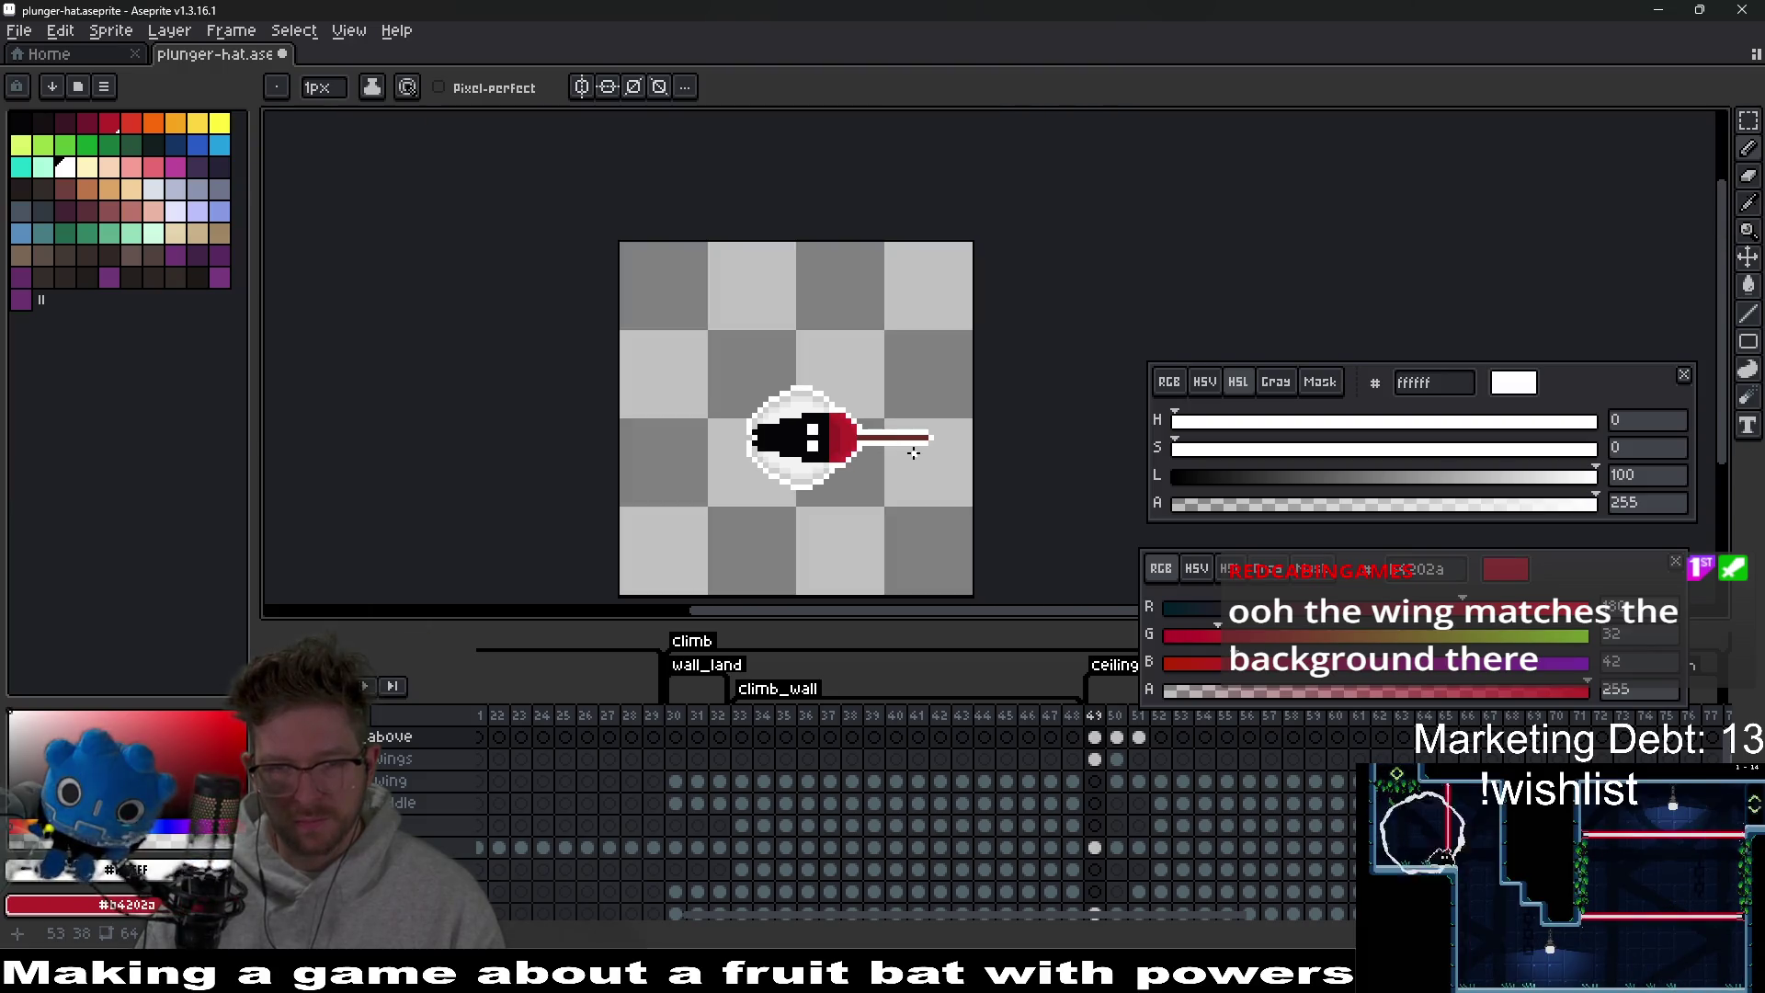
pyautogui.click(1117, 740)
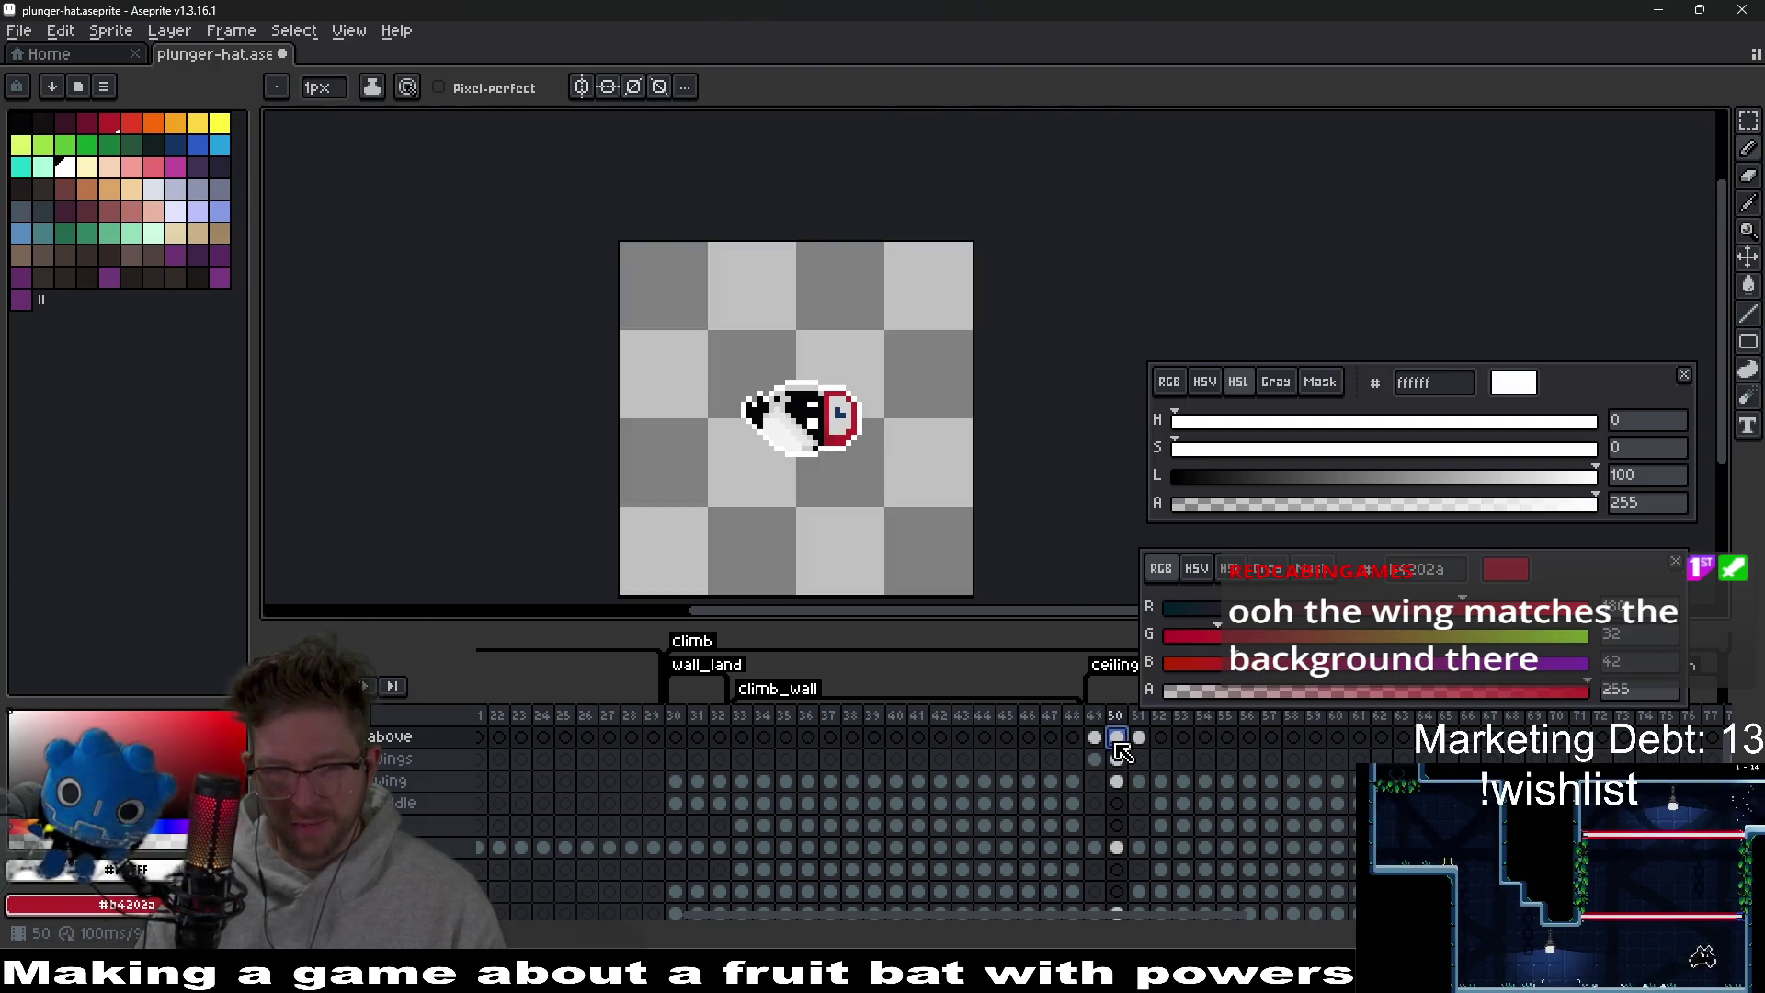
# Check the plunger hat on frames 49, 48, 47 and 46.
pyautogui.scroll(2, 847, 444)
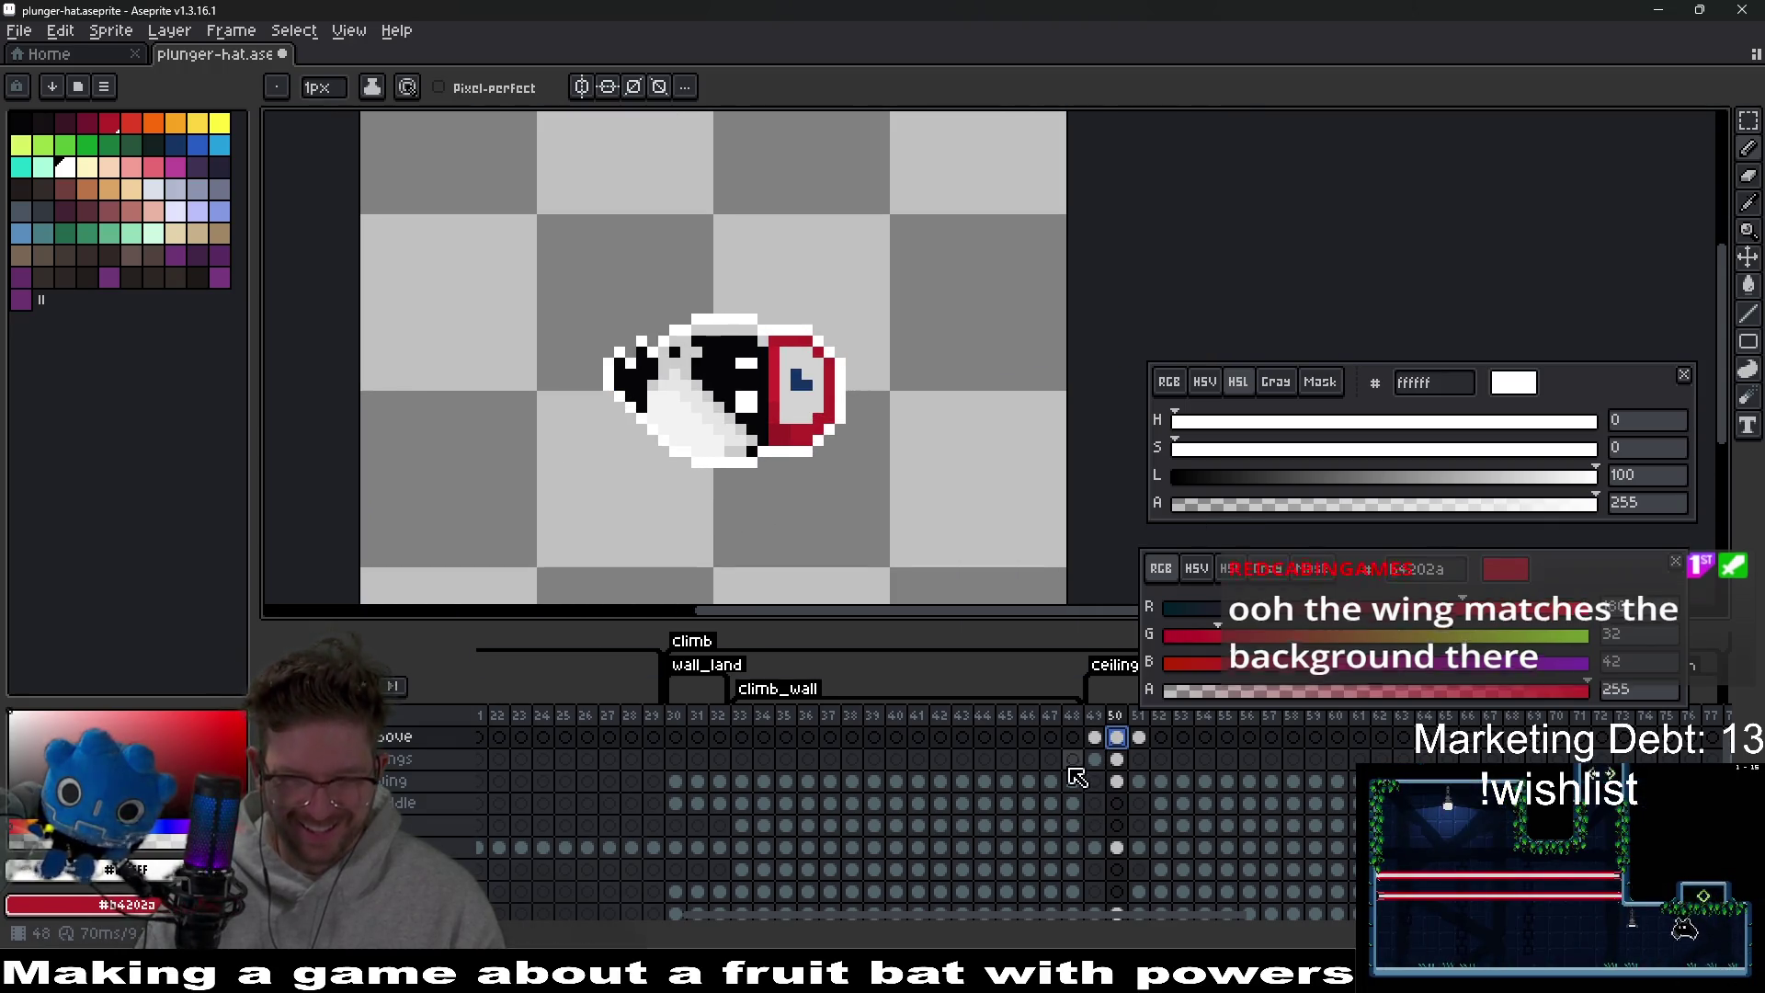
pyautogui.scroll(-1, 1074, 749)
pyautogui.scroll(1, 1076, 741)
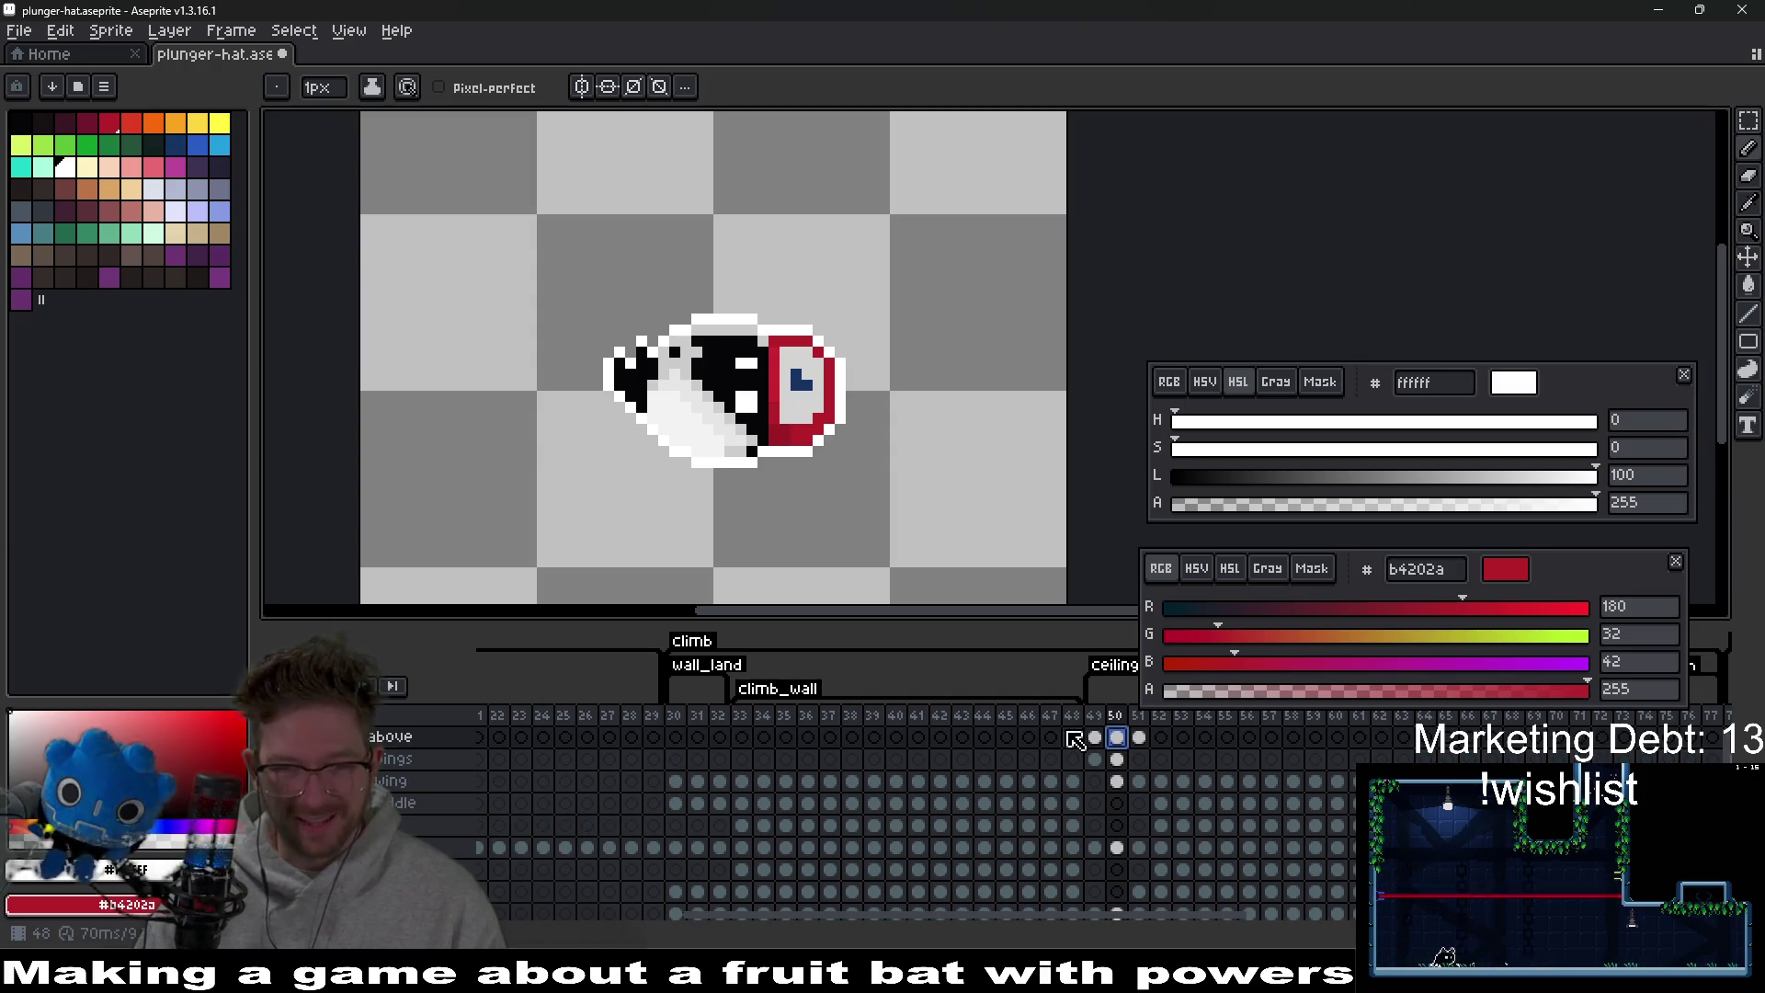
pyautogui.press('Left')
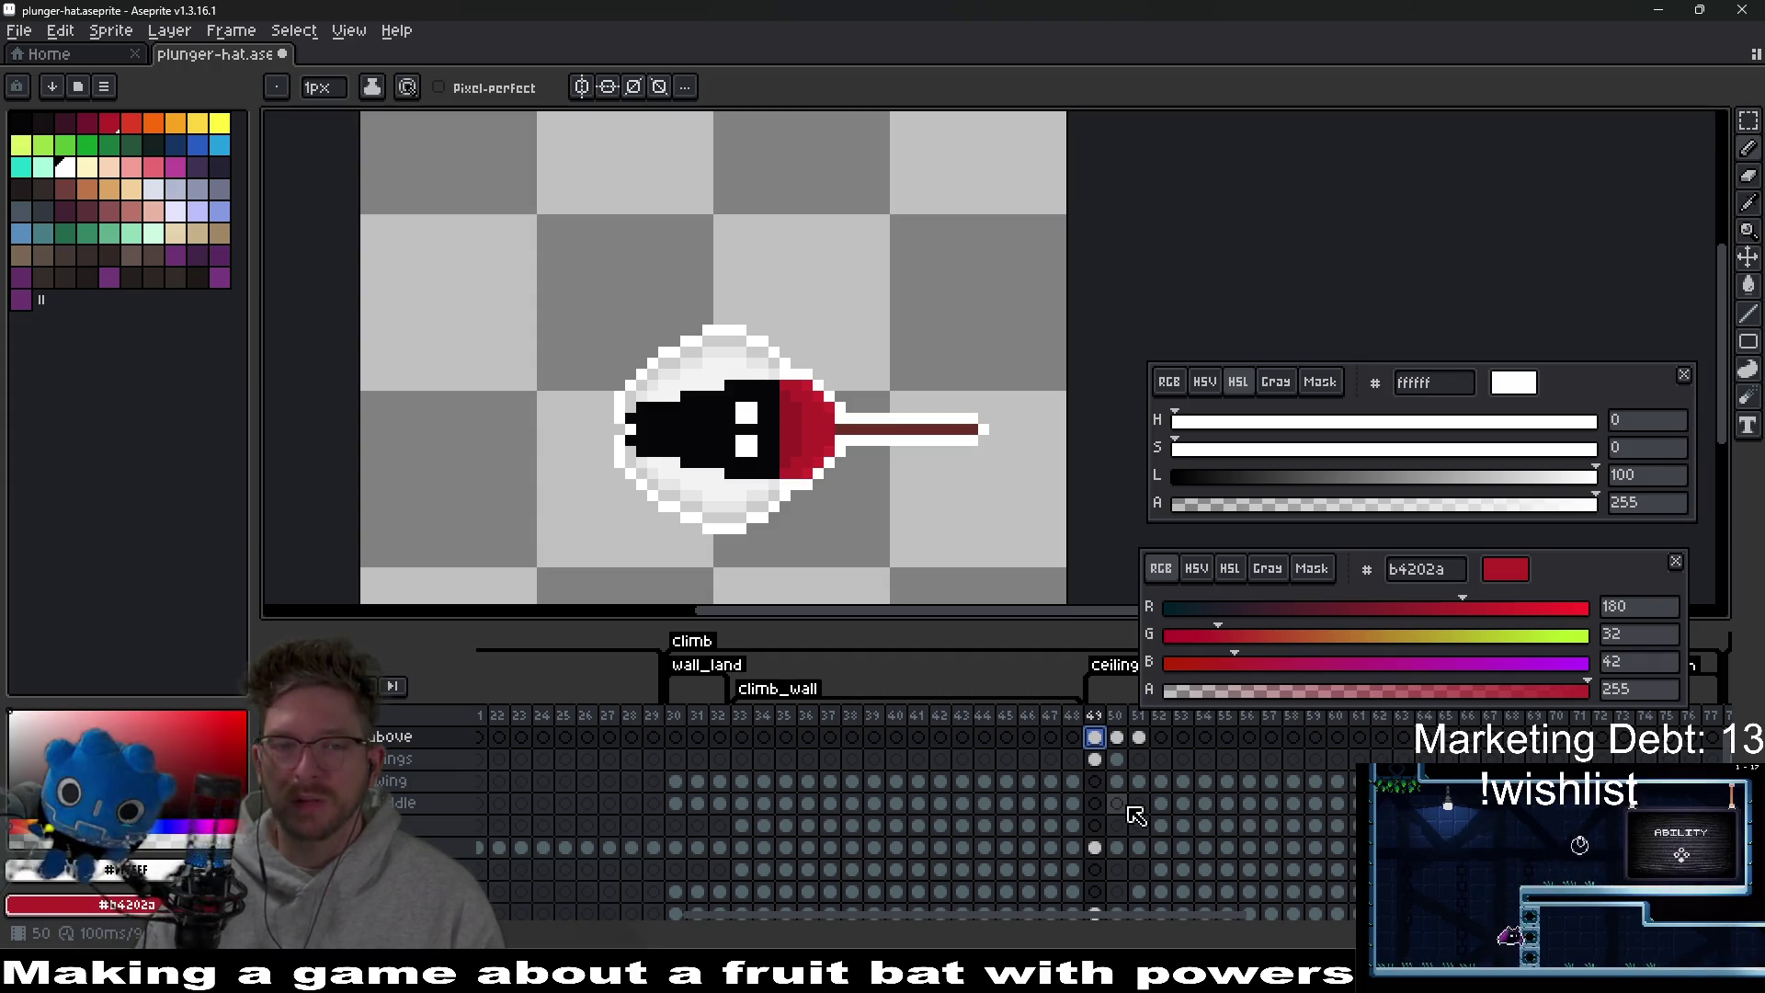
pyautogui.click(1081, 781)
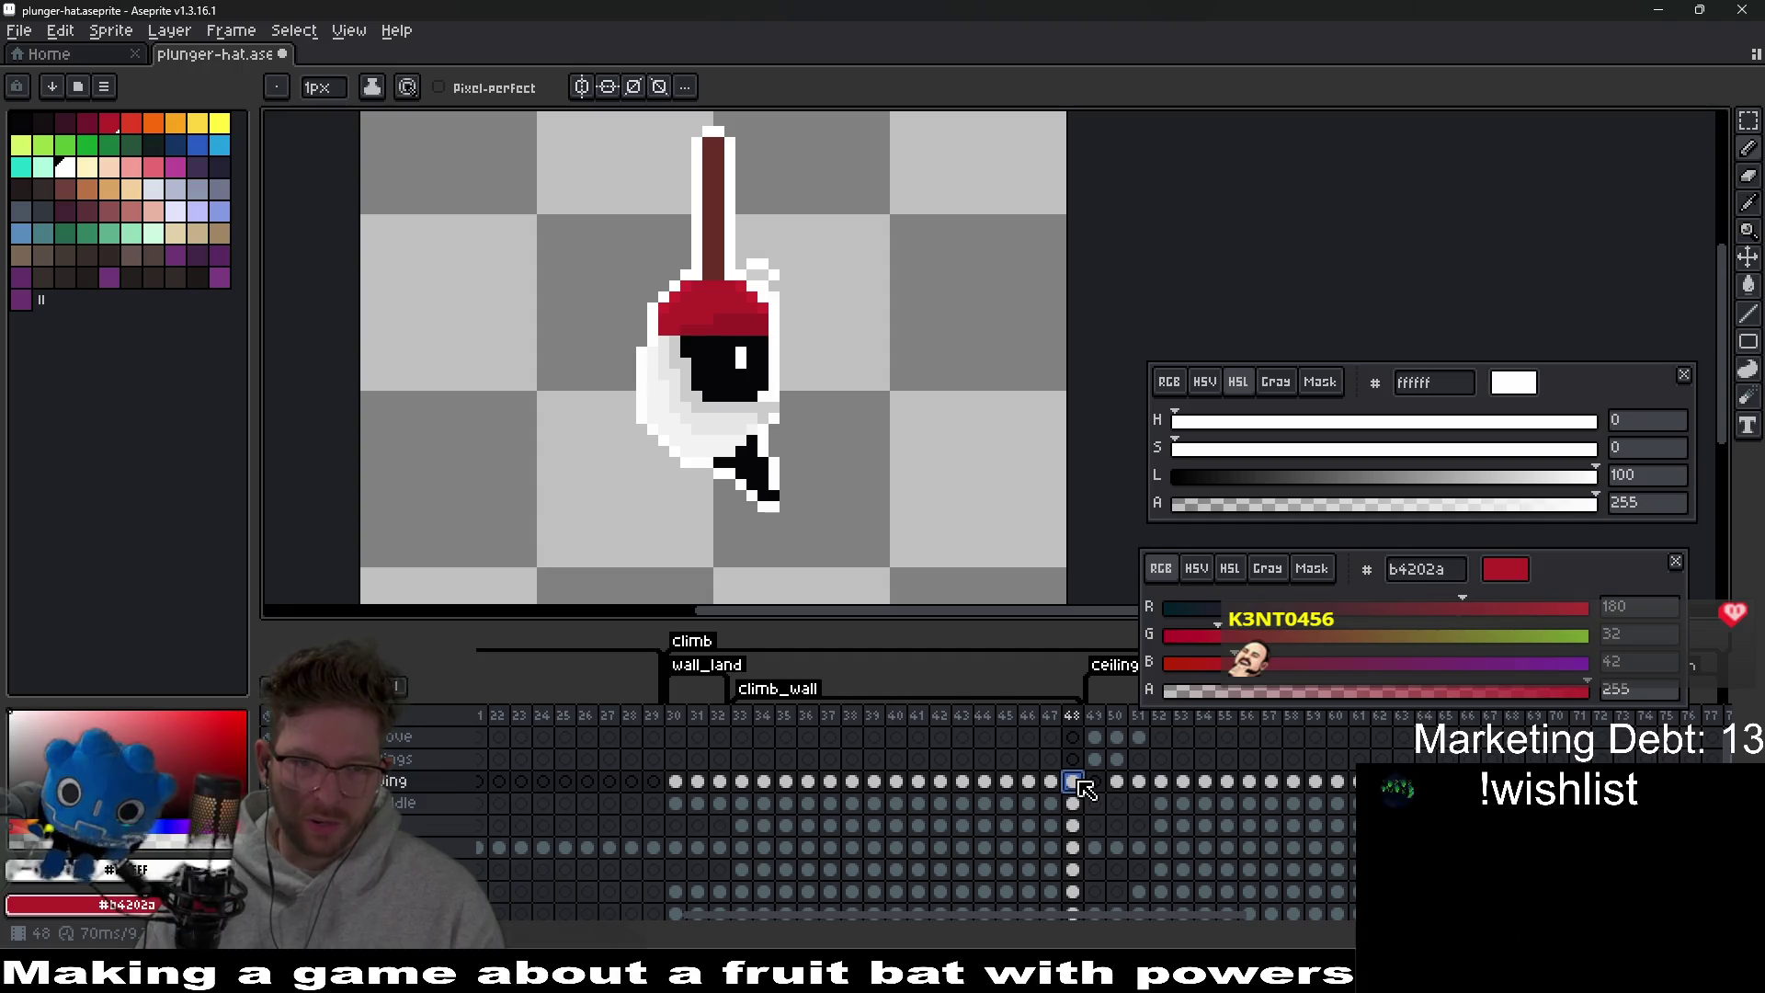
pyautogui.click(1053, 801)
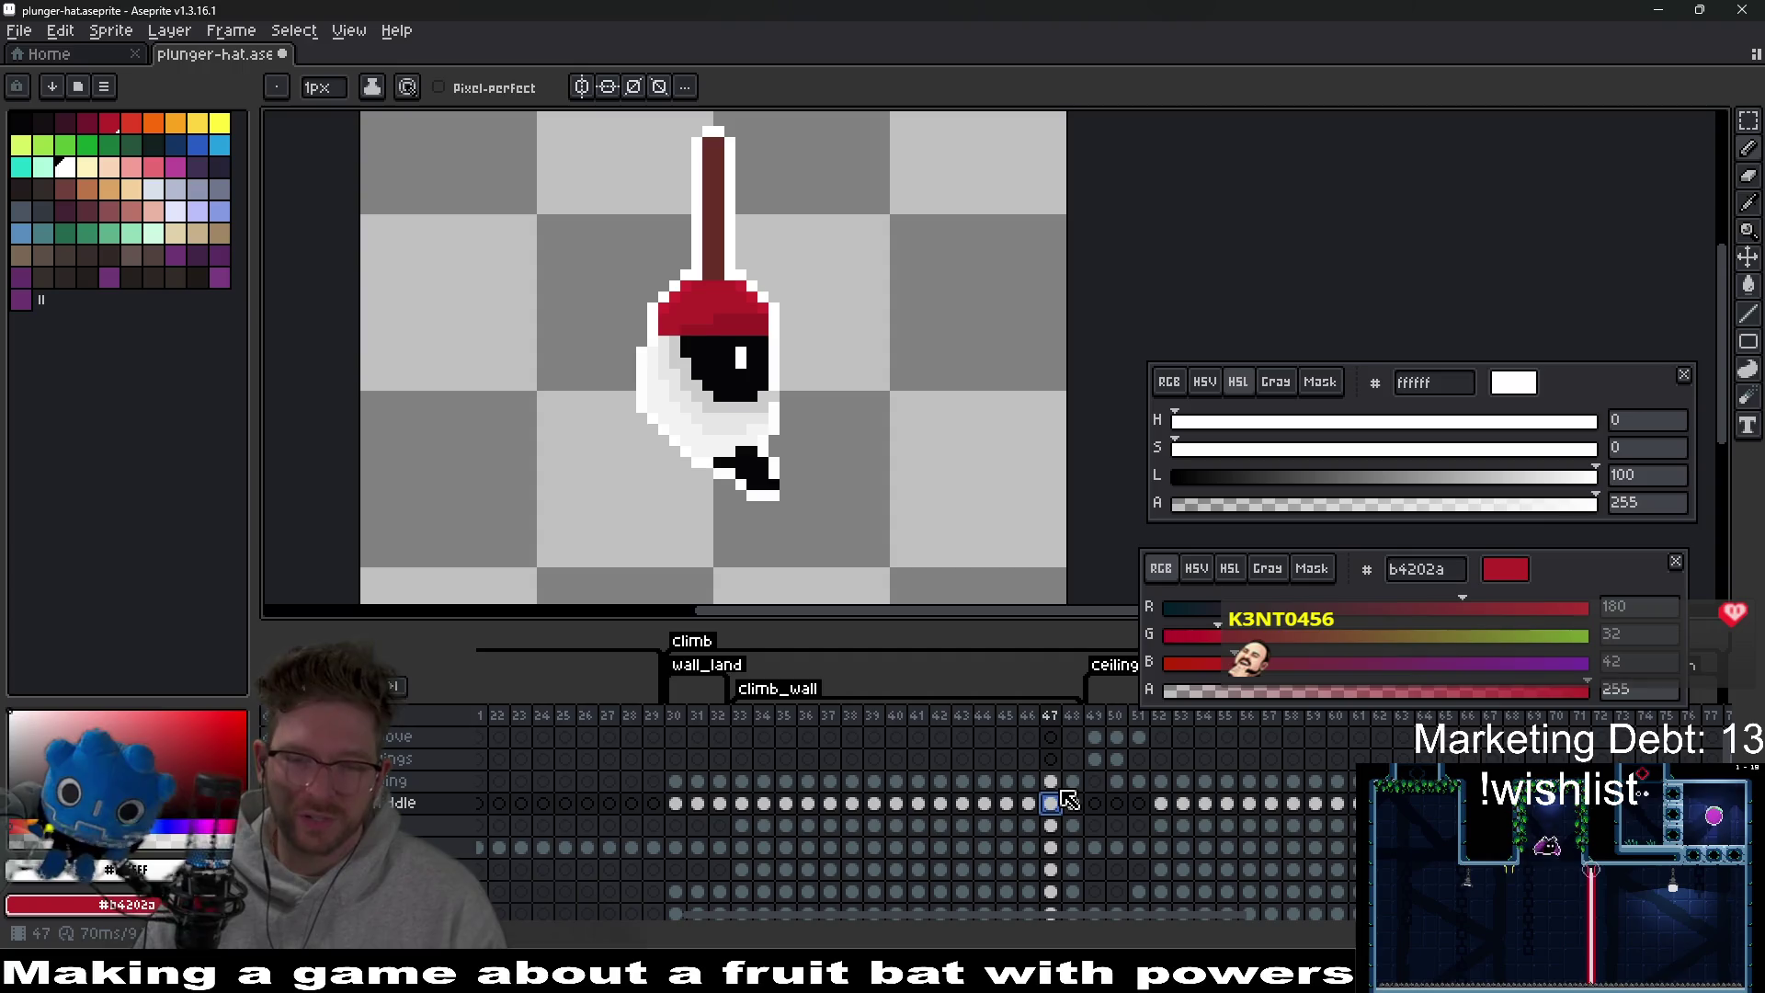
pyautogui.click(1028, 780)
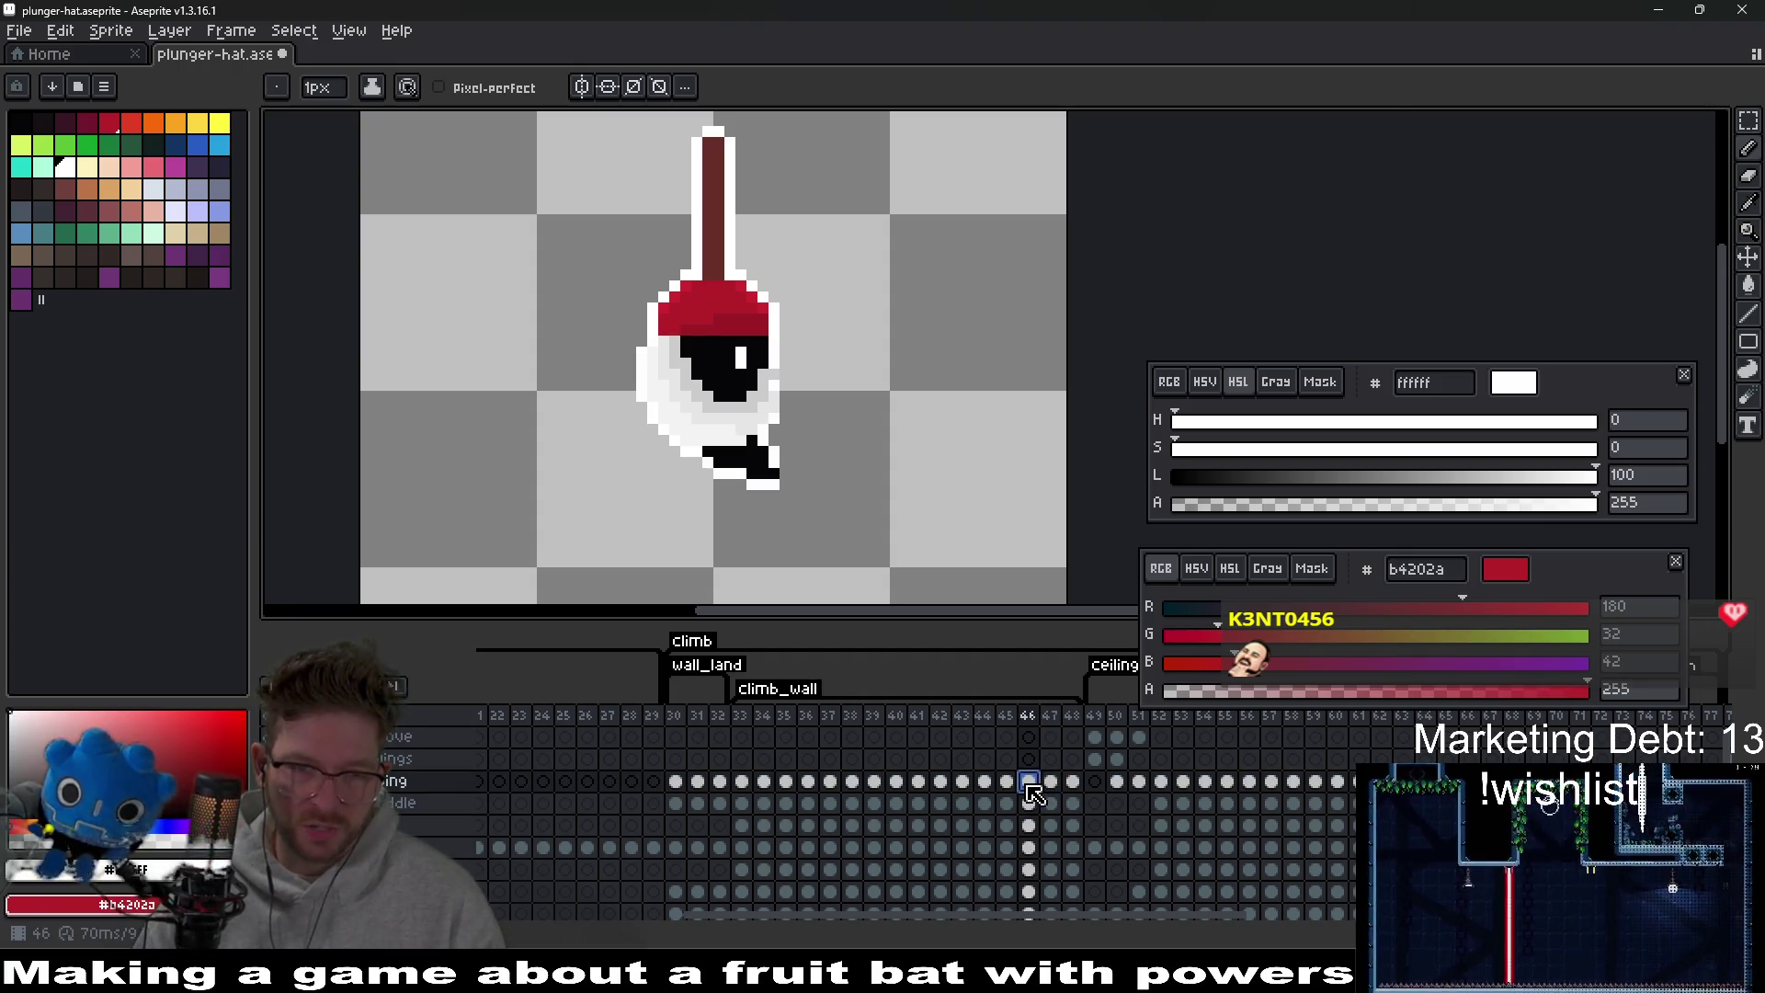
# Compare the hat on frames 30 and 31, then paste the plunger onto frame 50.
pyautogui.click(677, 783)
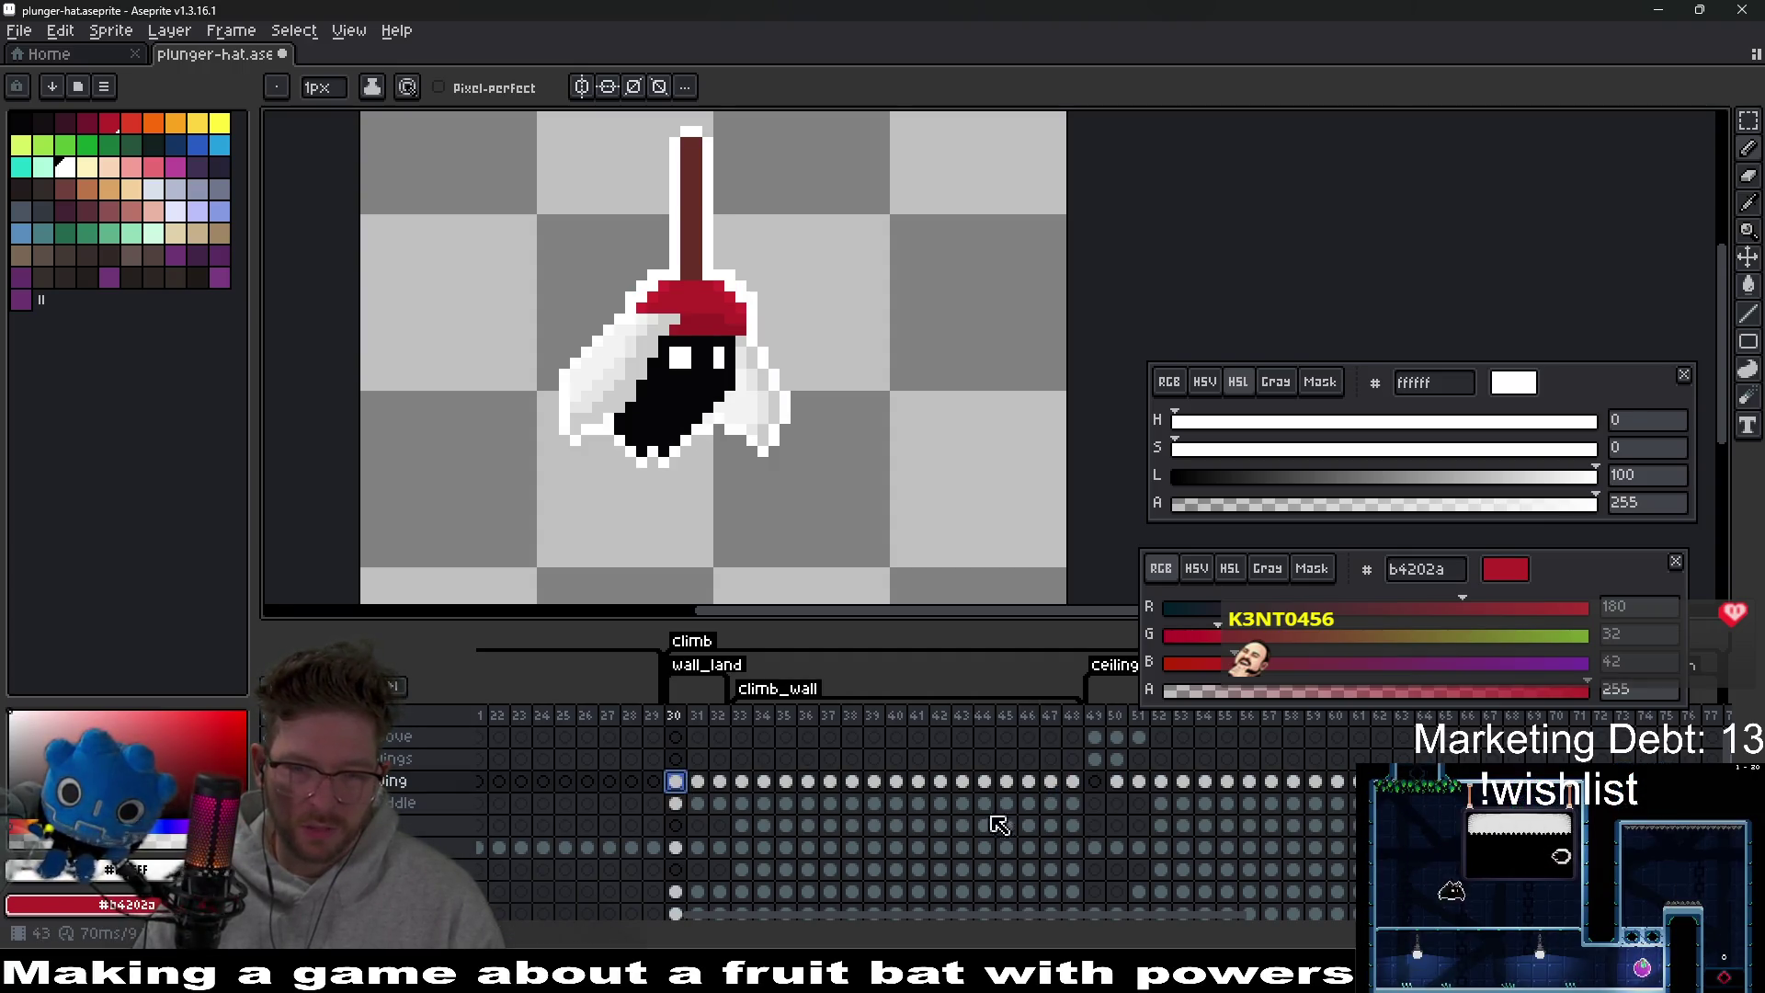
pyautogui.click(698, 783)
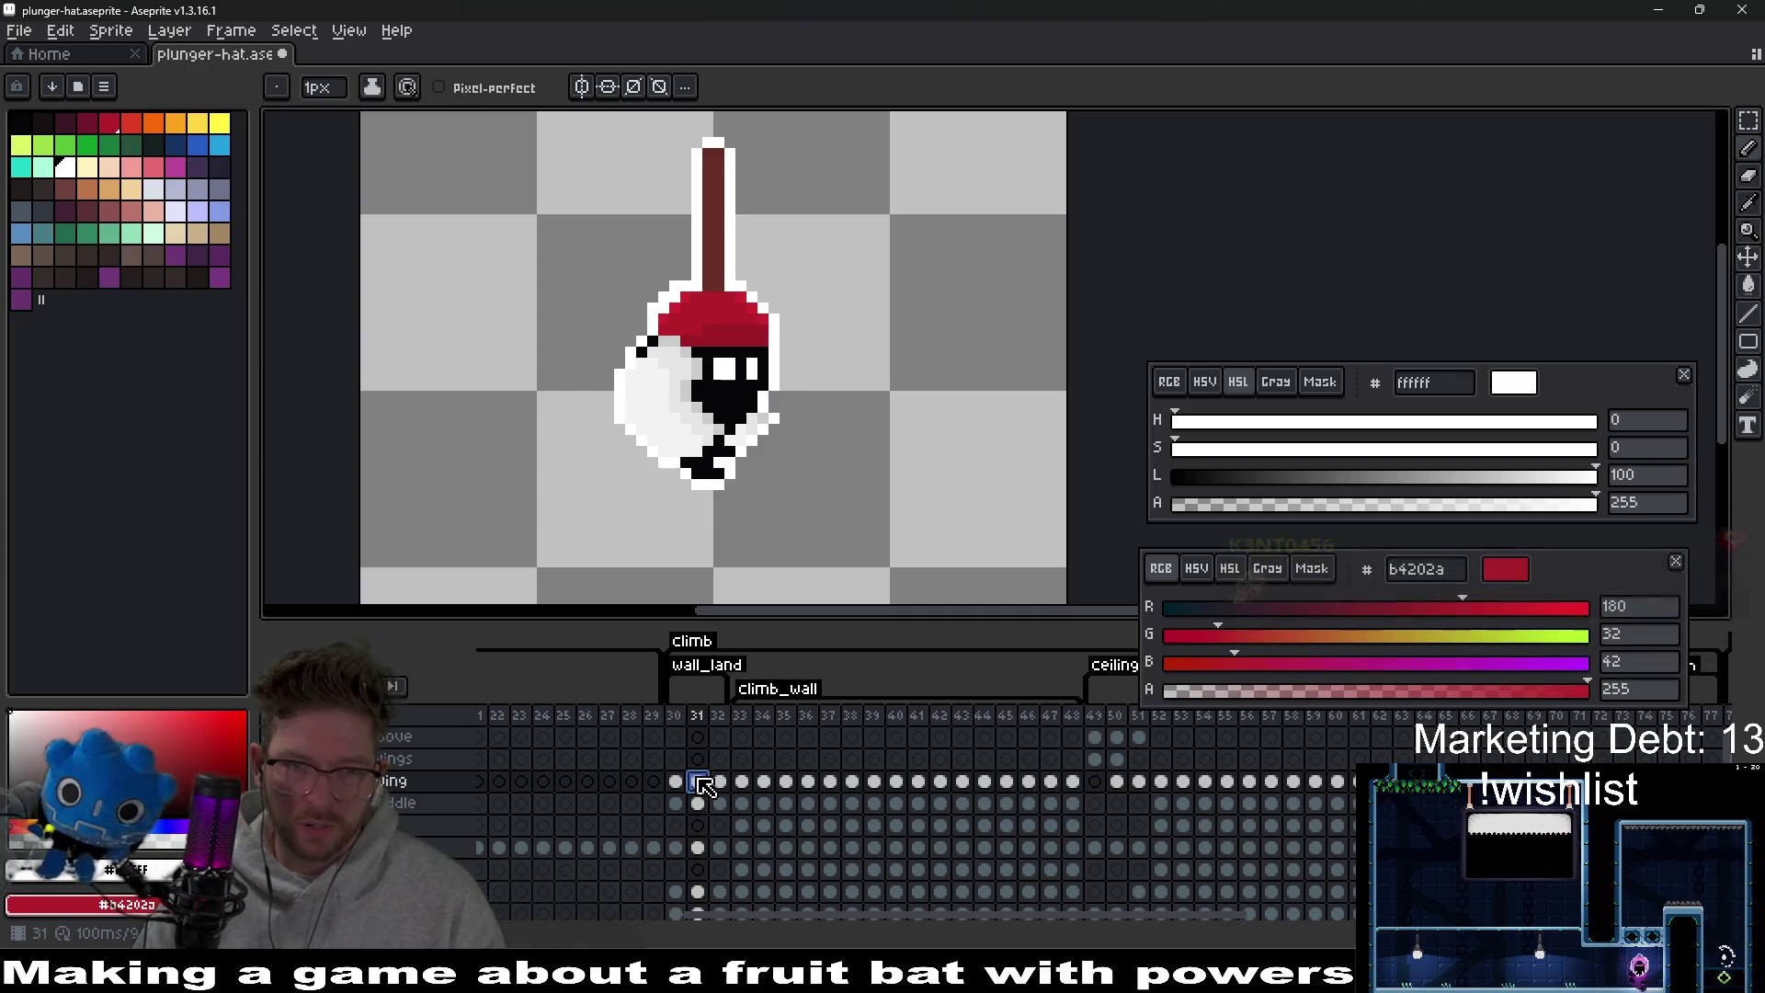
pyautogui.click(677, 783)
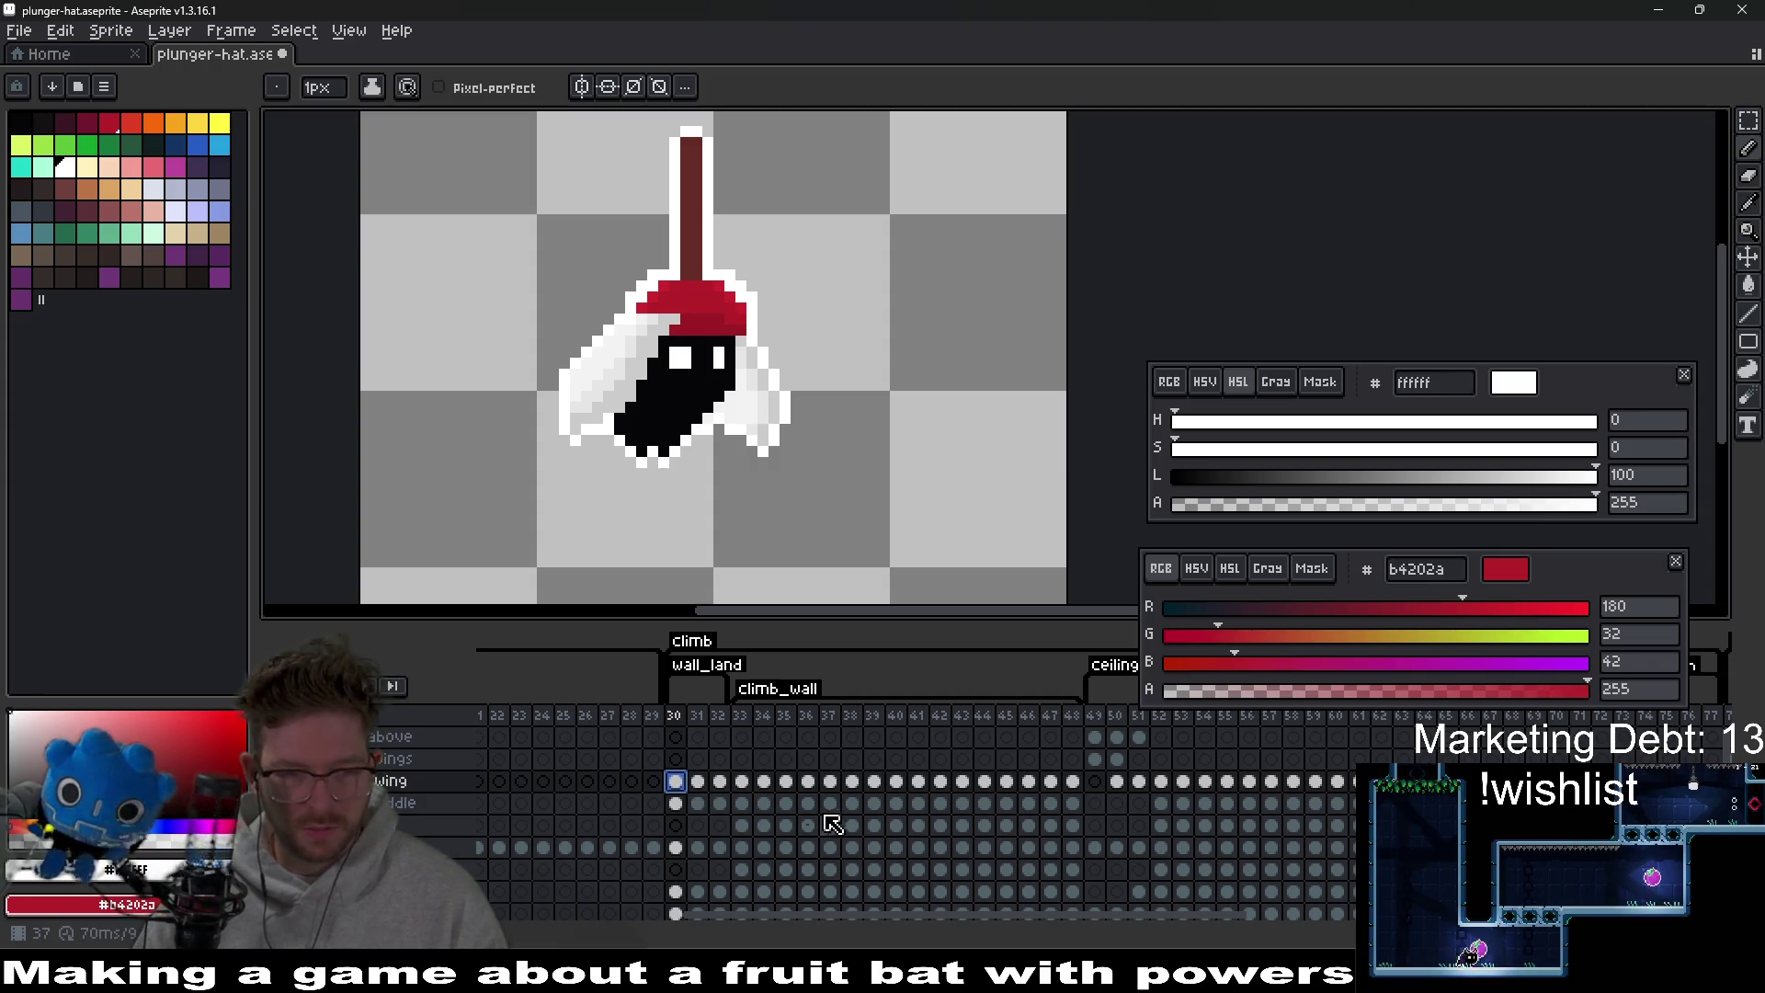
pyautogui.click(1121, 737)
pyautogui.hotkey('ctrl', 'v')
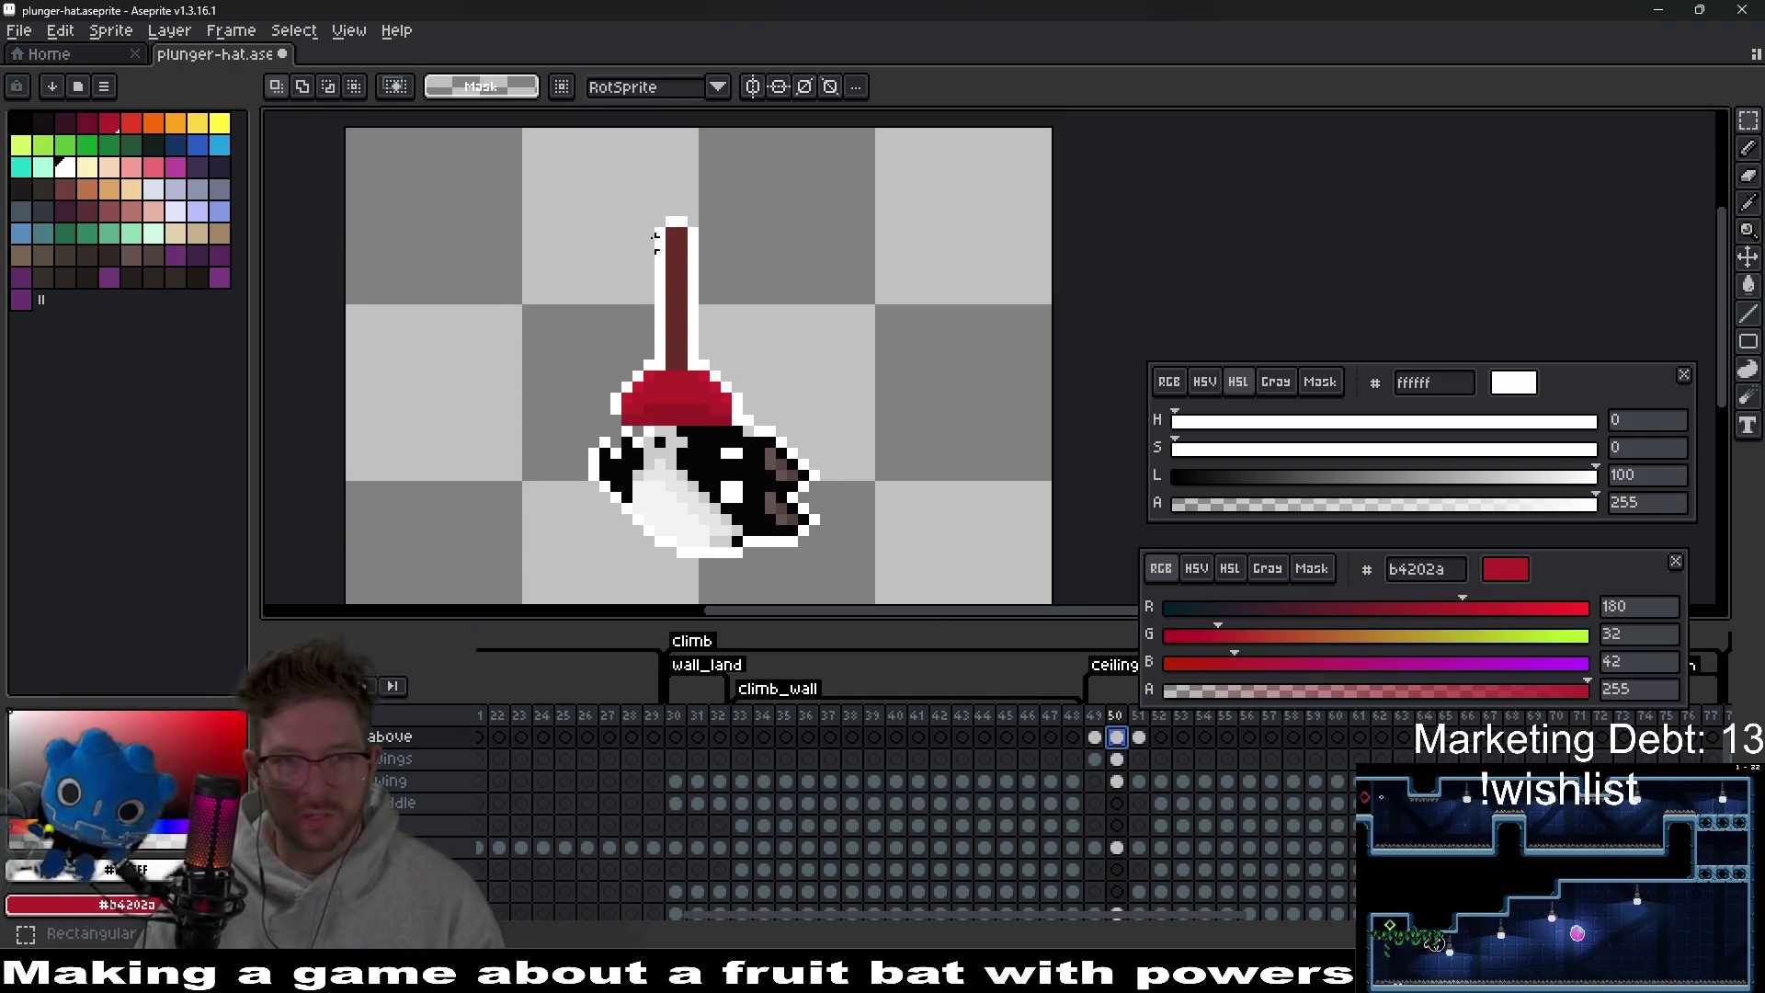
# Rotate the pasted plunger -90° and place it against the right side of the bat's head.
pyautogui.moveTo(825, 419); pyautogui.dragTo(937, 368)
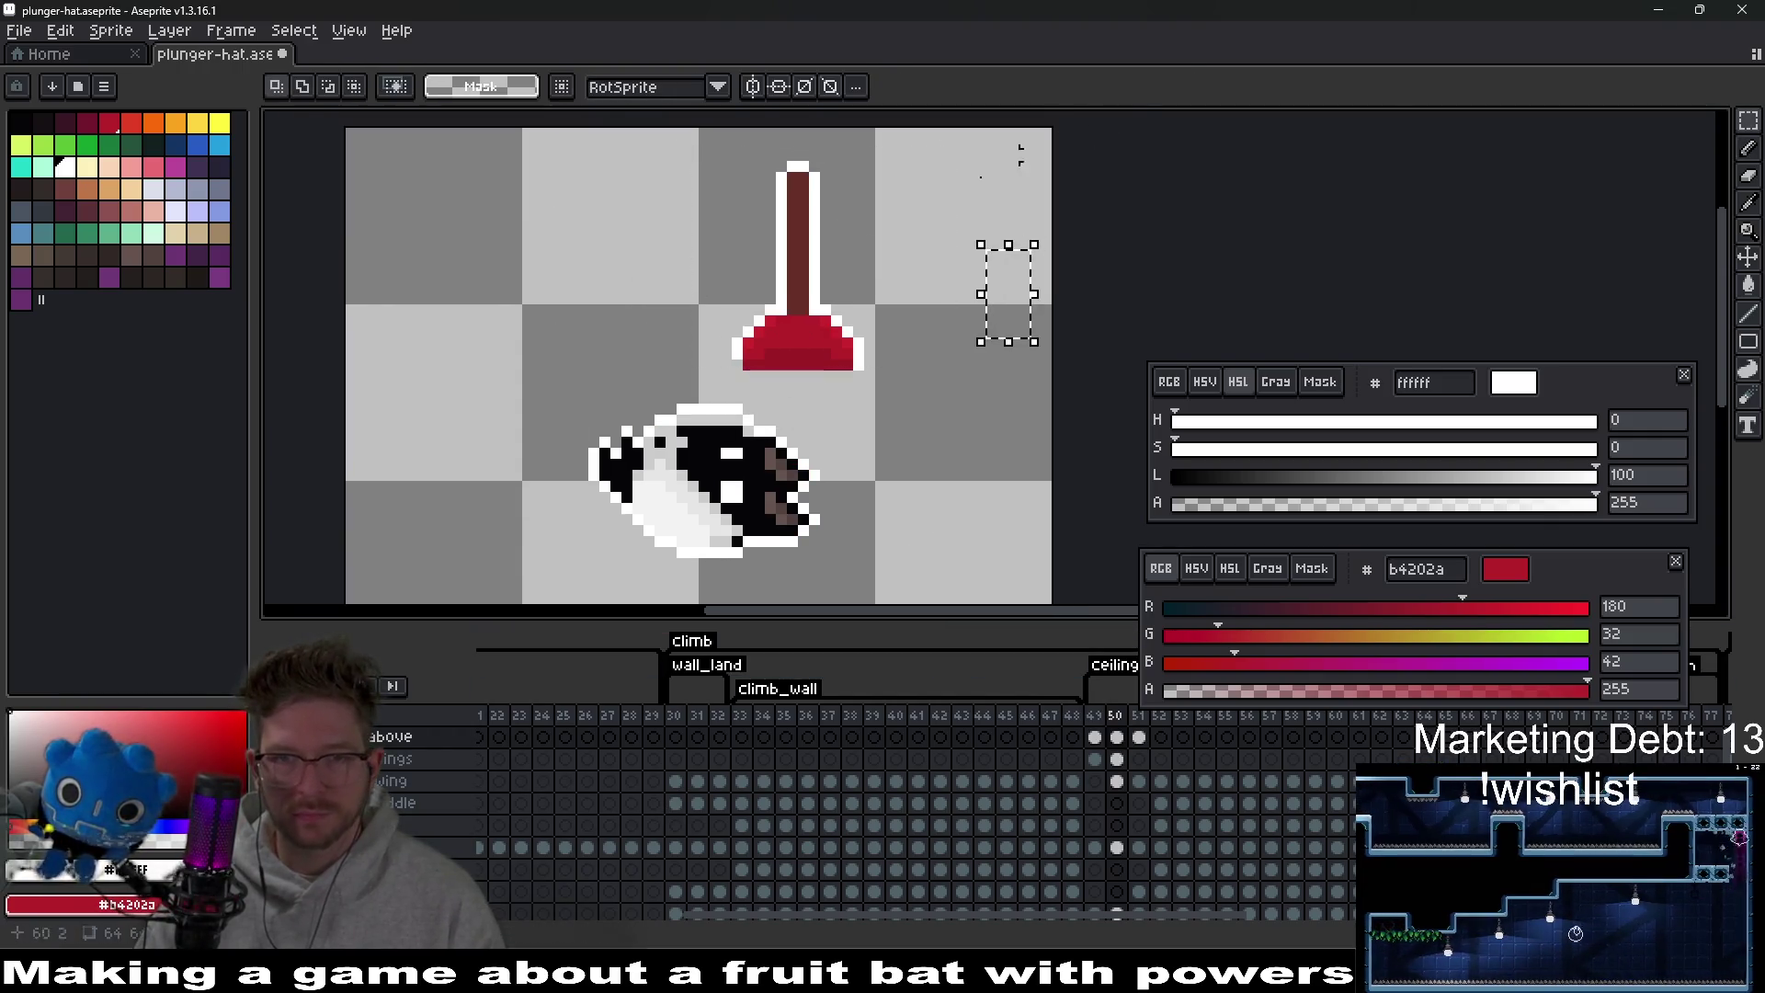
pyautogui.moveTo(714, 134); pyautogui.dragTo(966, 405)
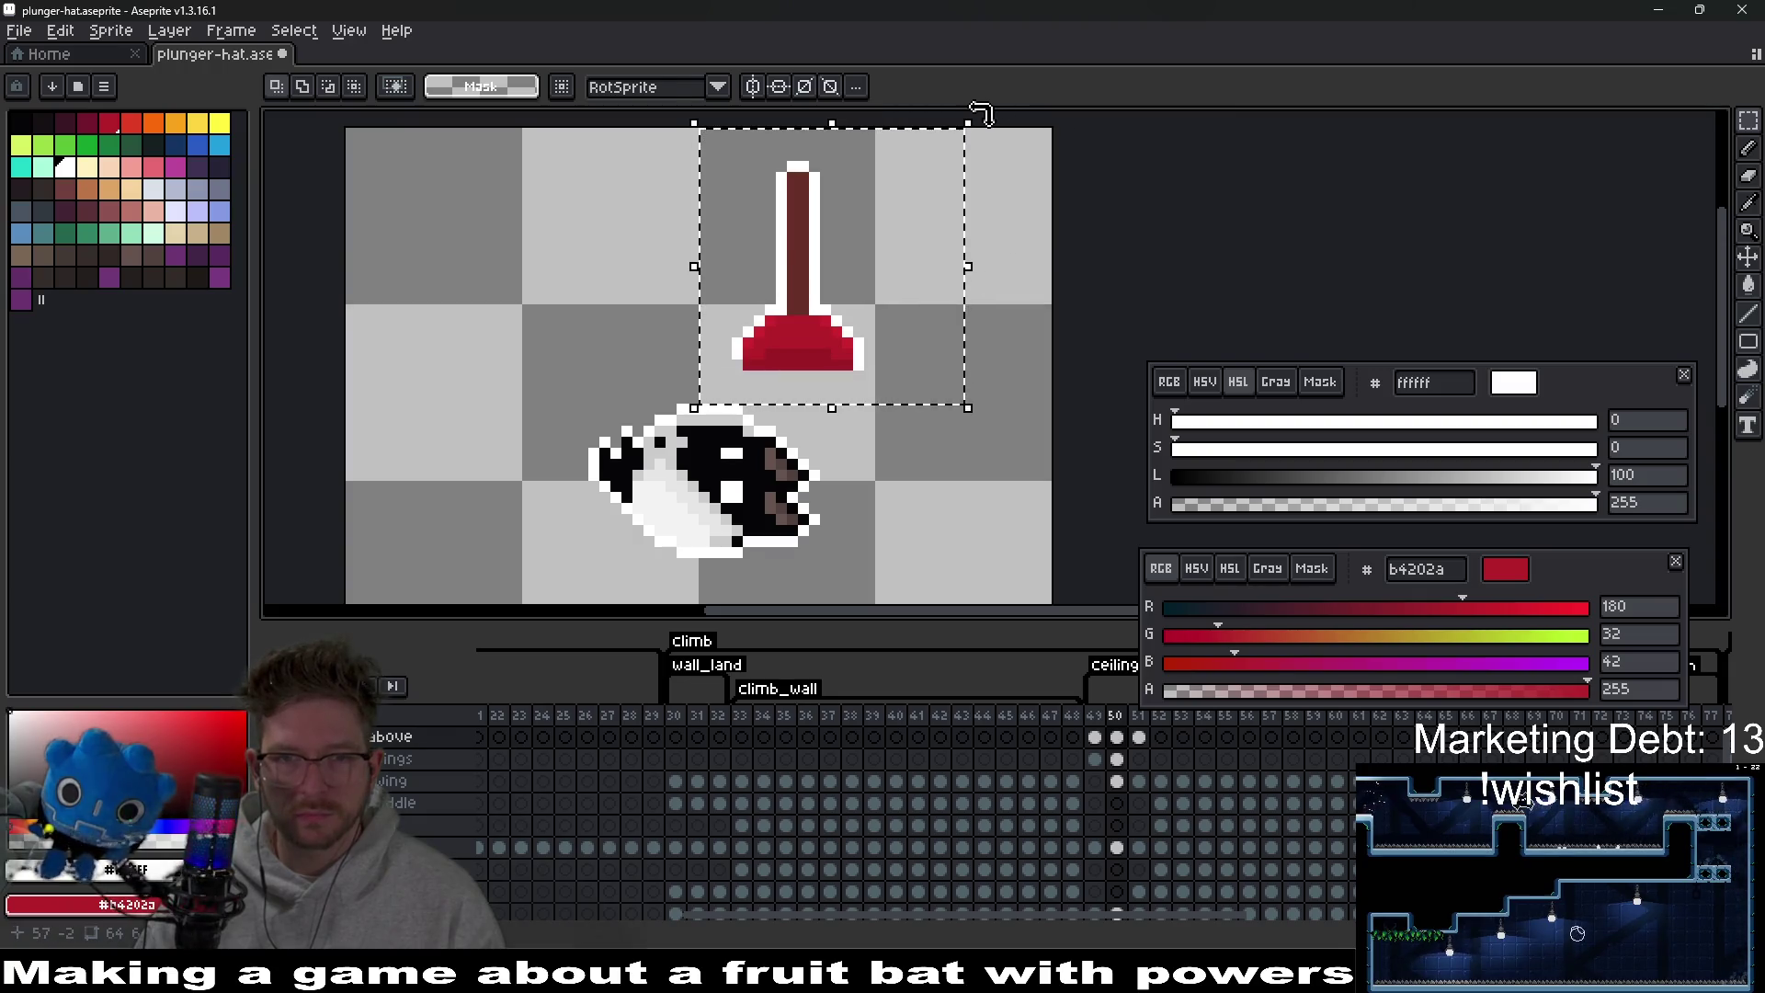
pyautogui.moveTo(980, 112); pyautogui.dragTo(828, 95)
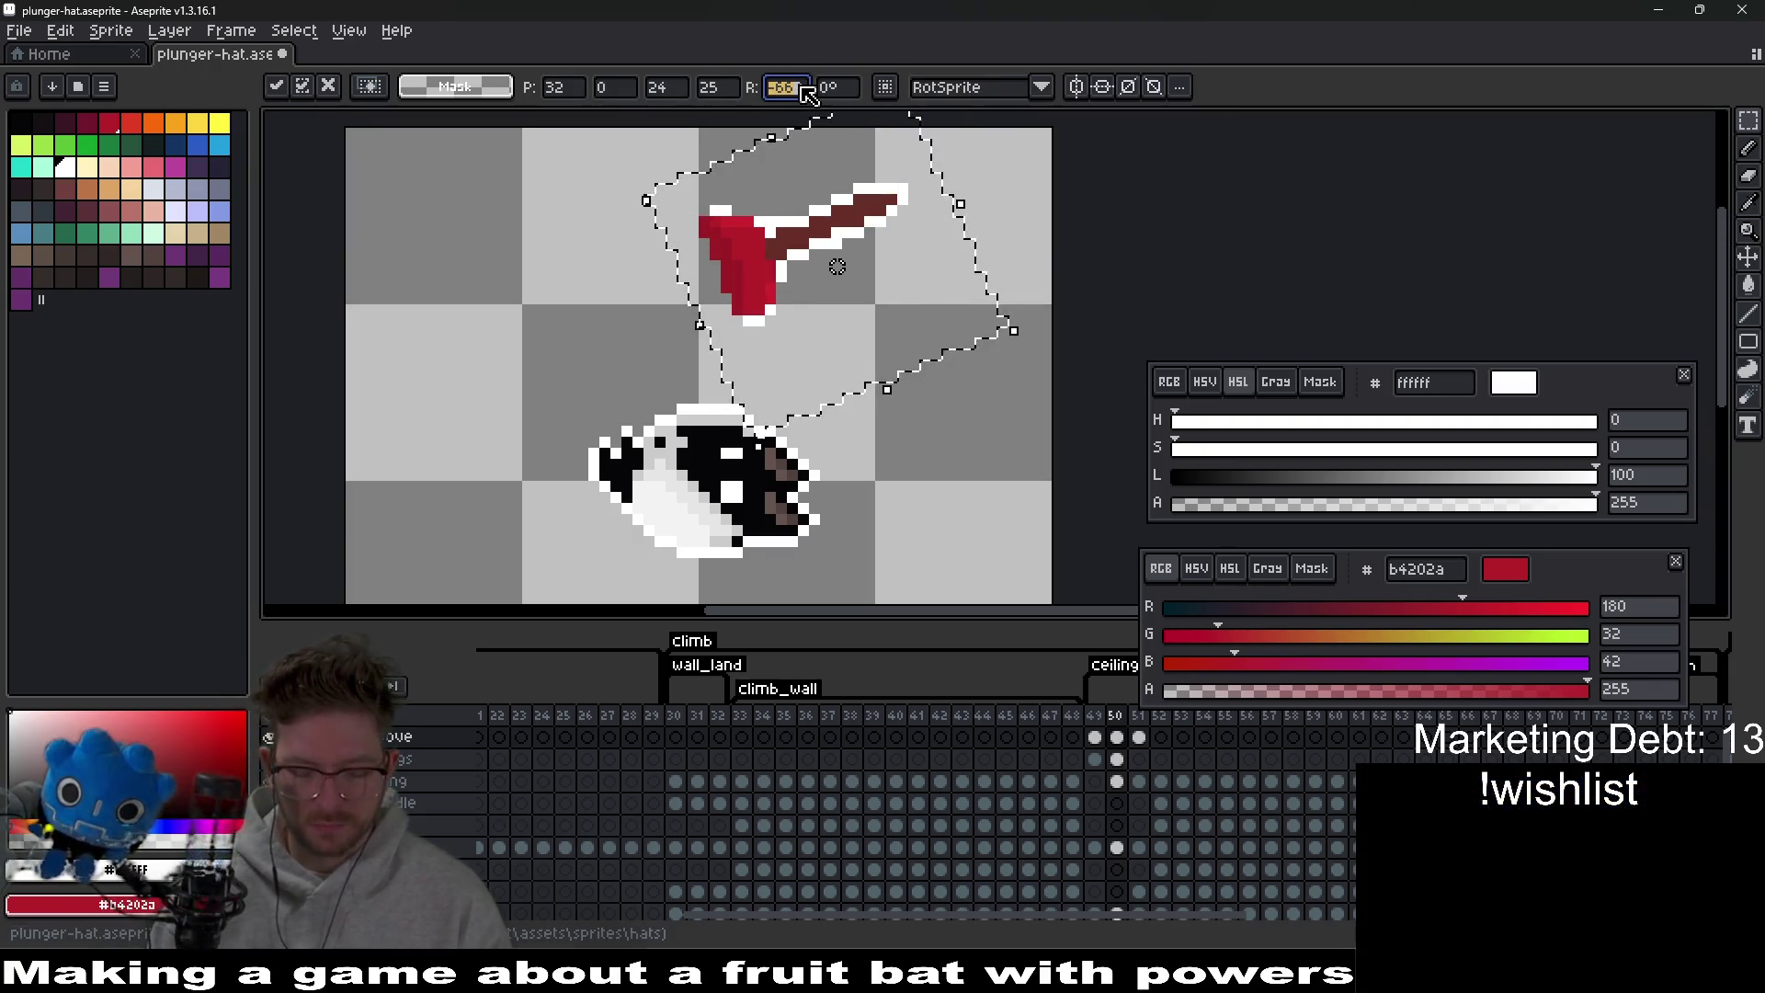
pyautogui.write('-90')
pyautogui.press('Return')
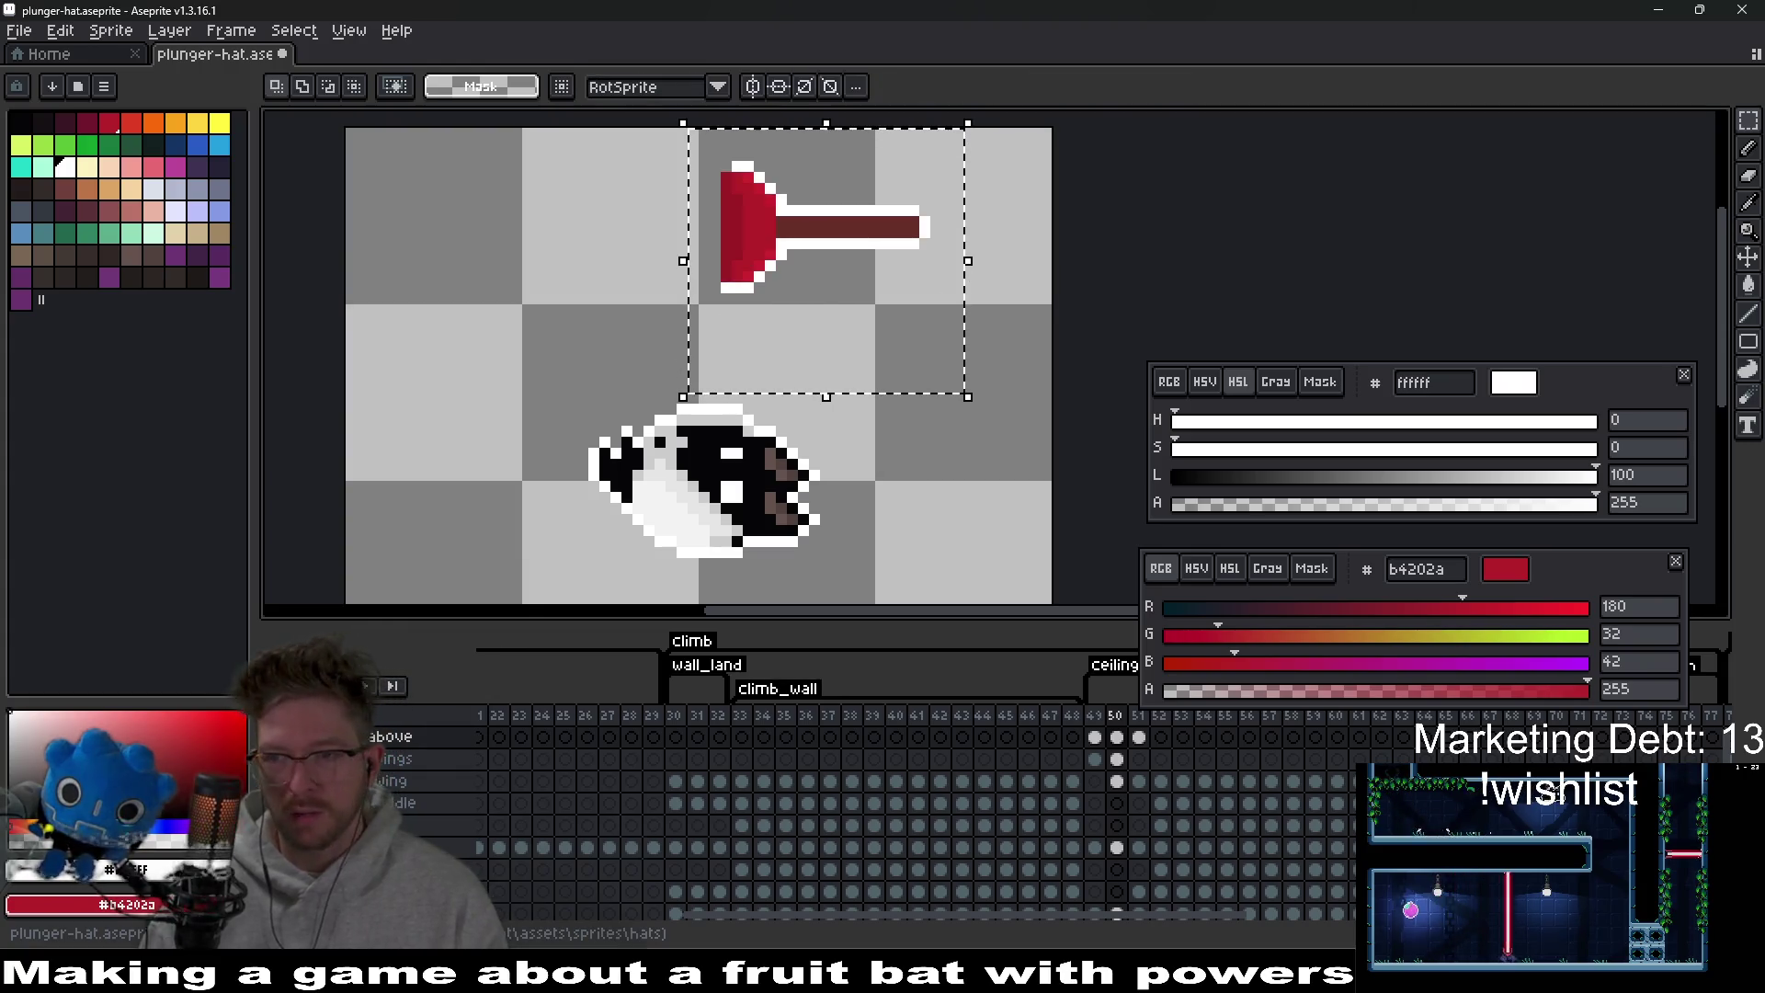
pyautogui.scroll(-1, 864, 389)
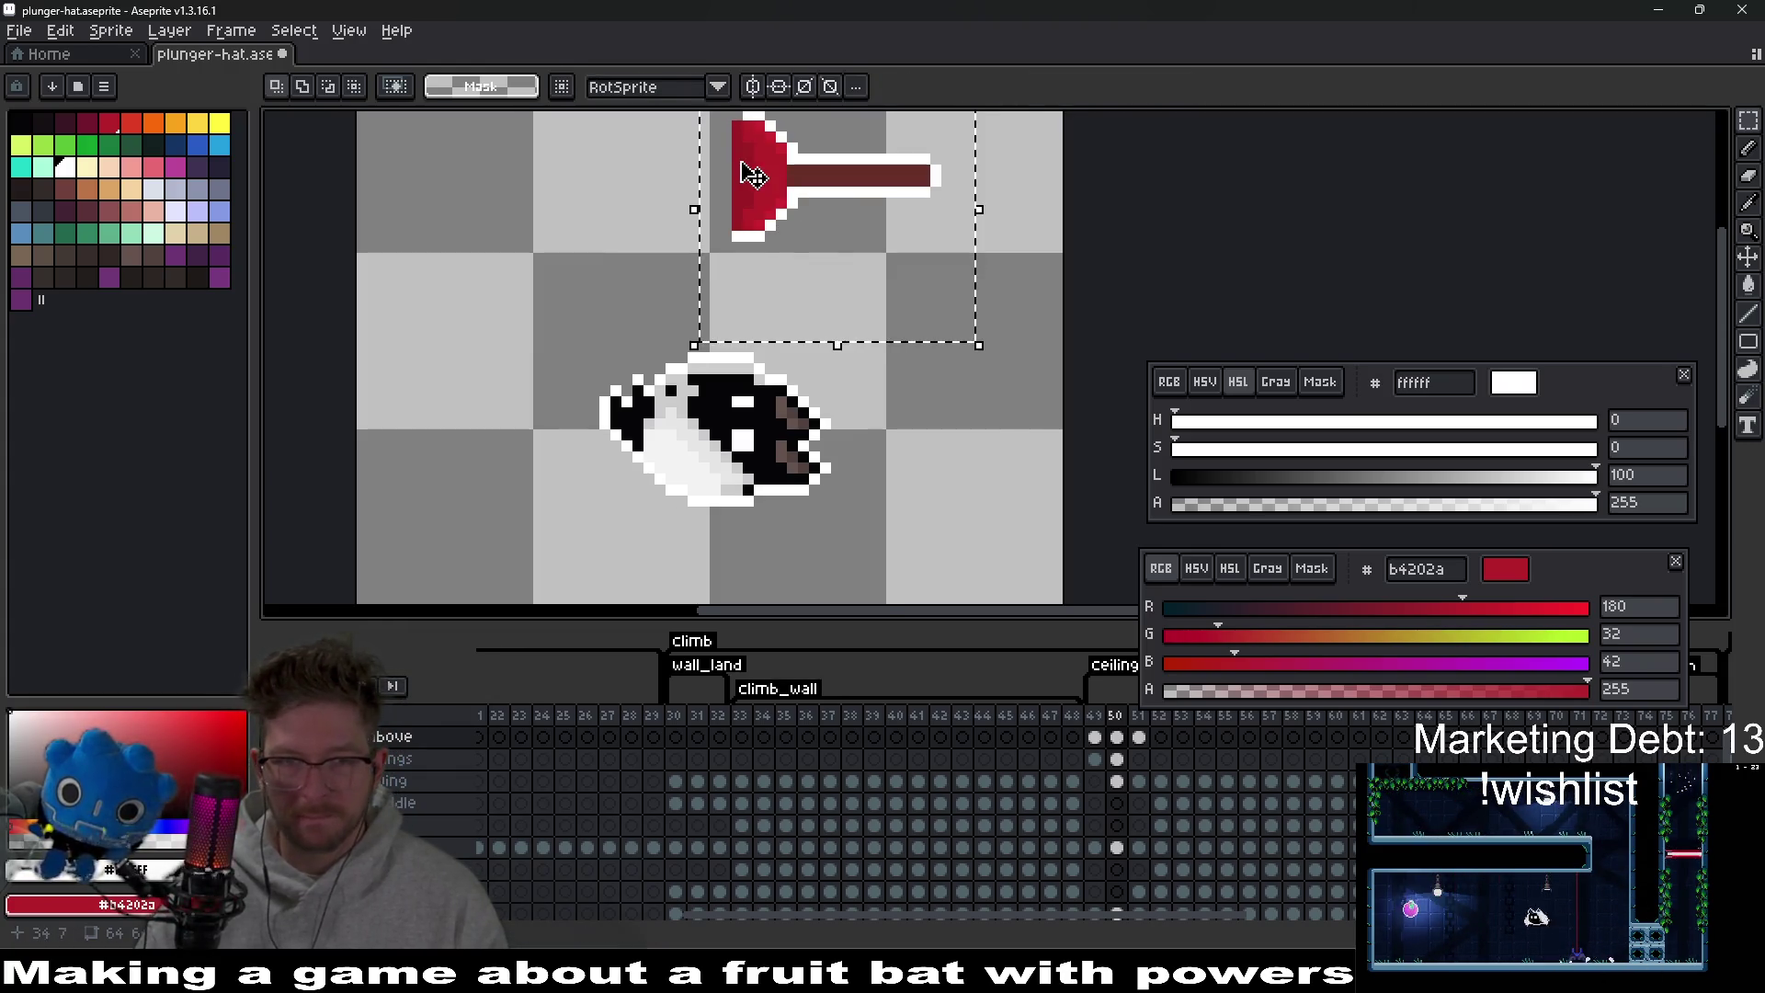
pyautogui.moveTo(752, 175)
pyautogui.mouseDown()
pyautogui.moveTo(832, 446)
pyautogui.moveTo(783, 425)
pyautogui.mouseUp()
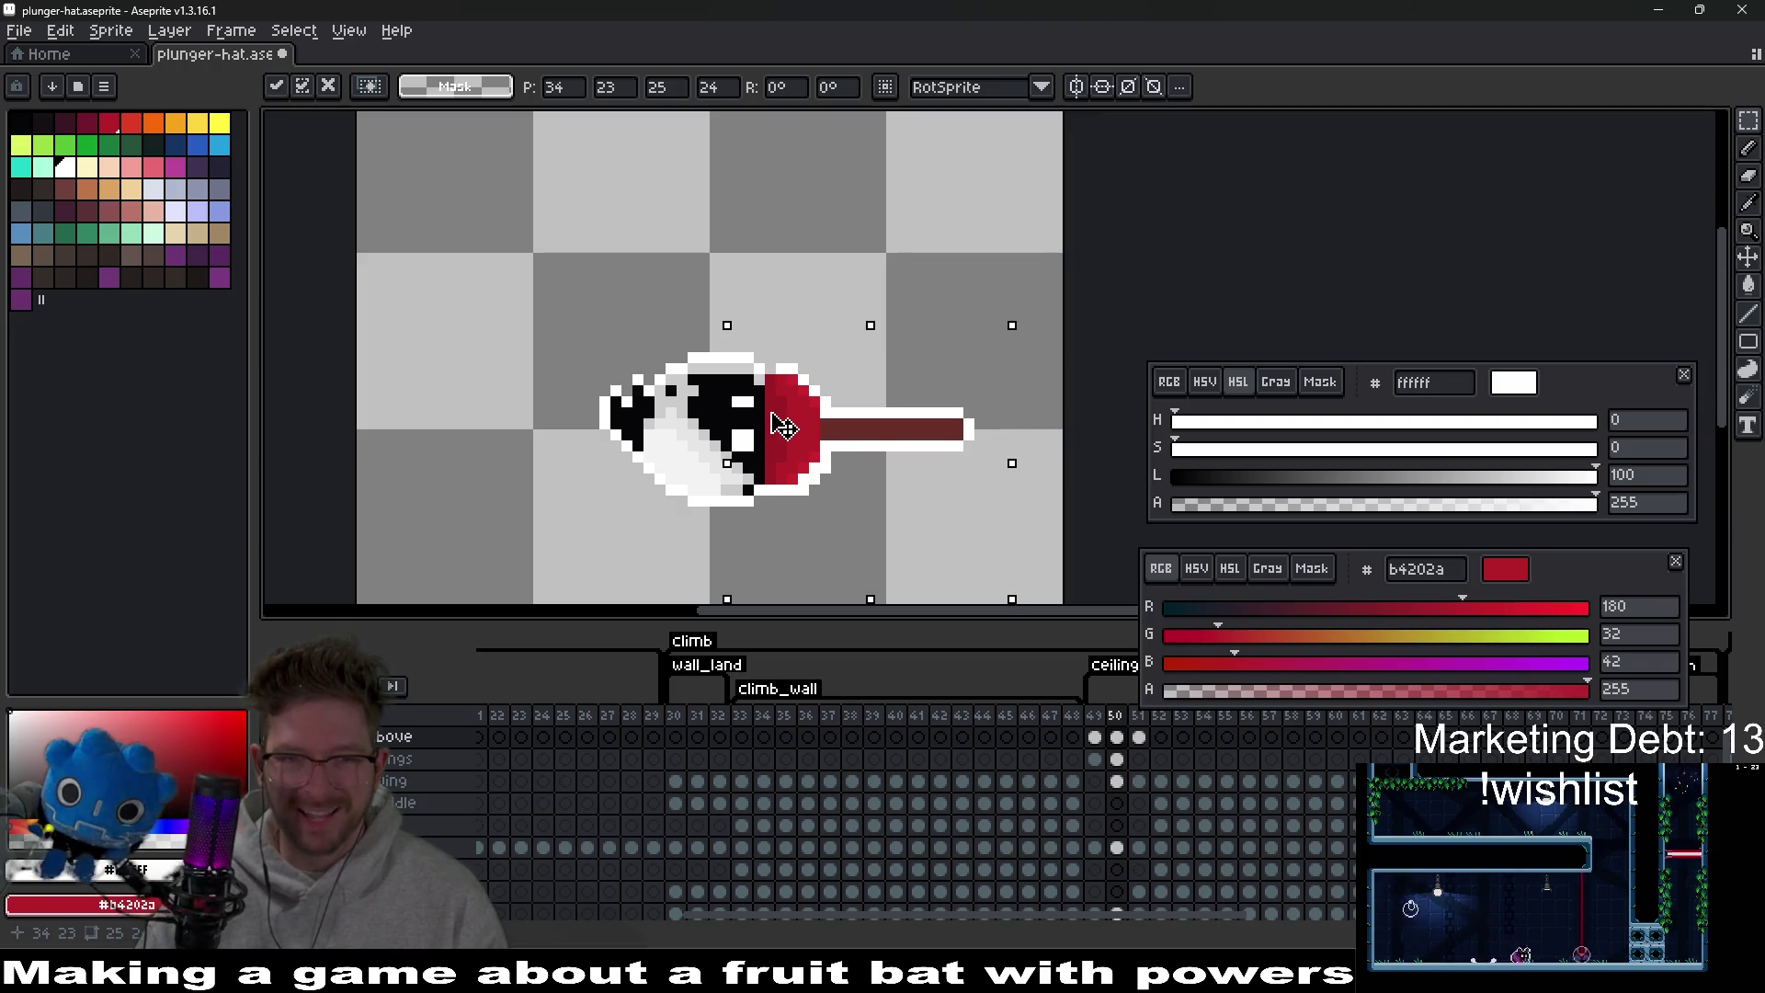
pyautogui.scroll(3, 954, 460)
pyautogui.scroll(-4, 977, 477)
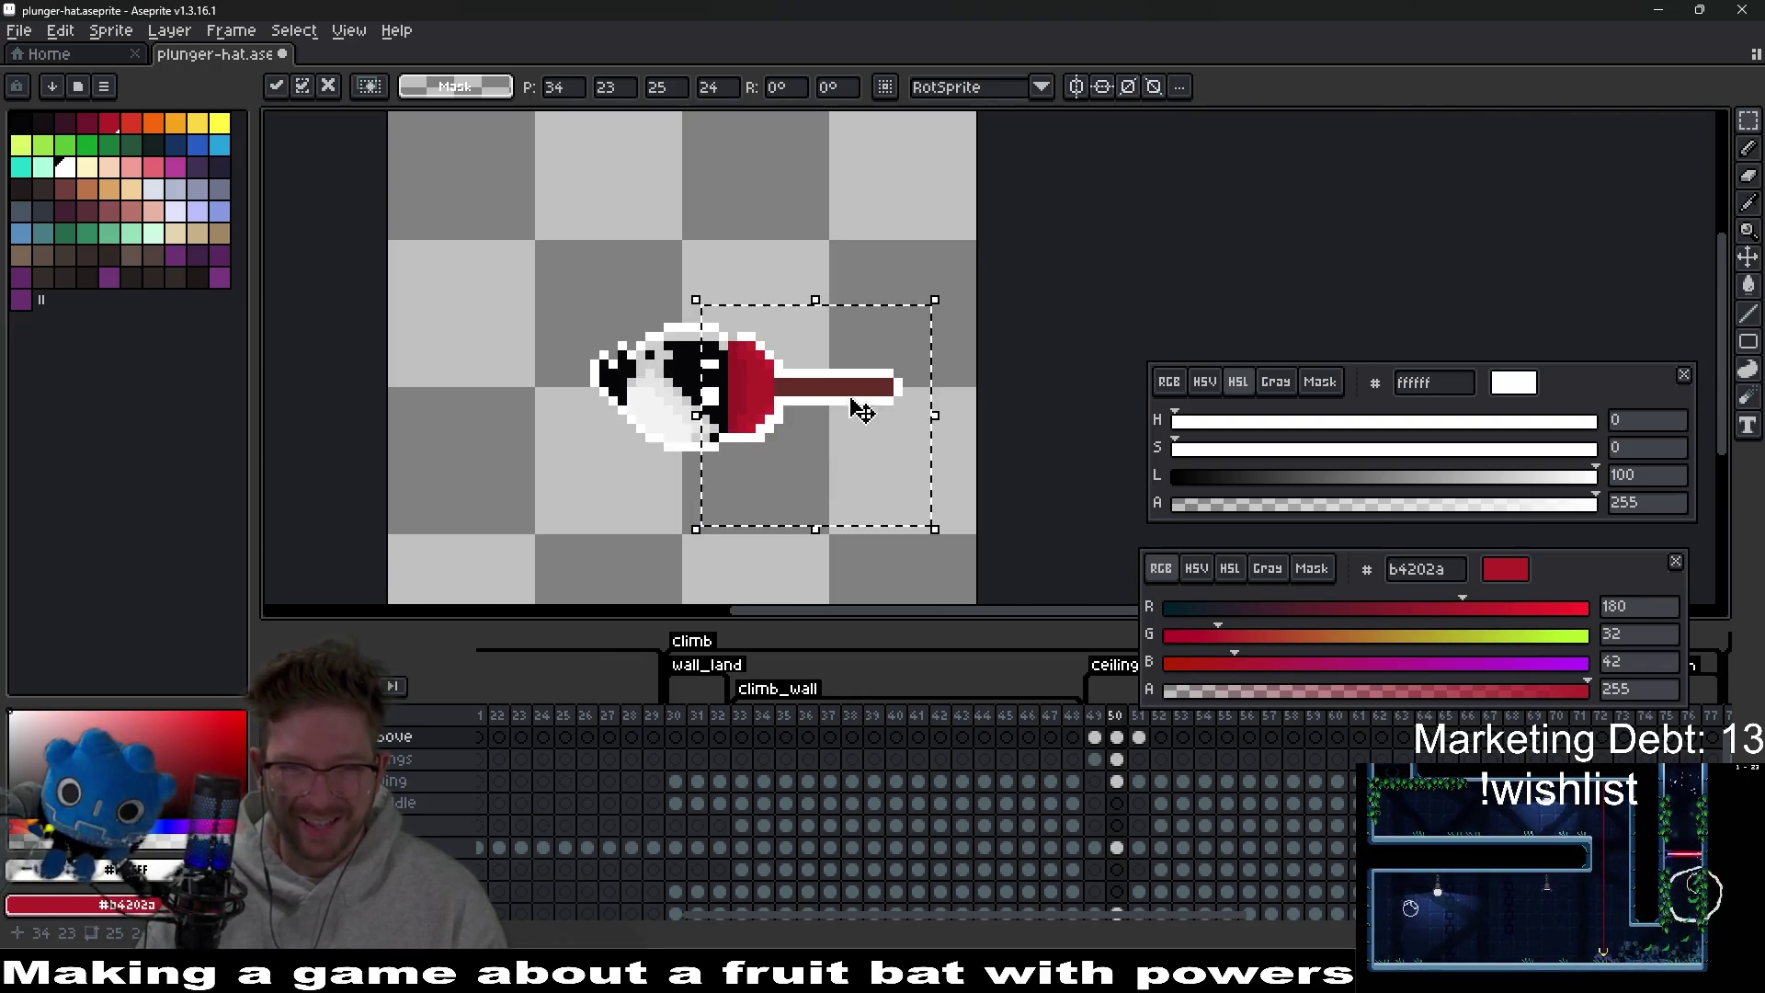
pyautogui.click(887, 245)
# After comparing with frame 49, nudge the plunger up-left into position and deselect.
pyautogui.click(1096, 737)
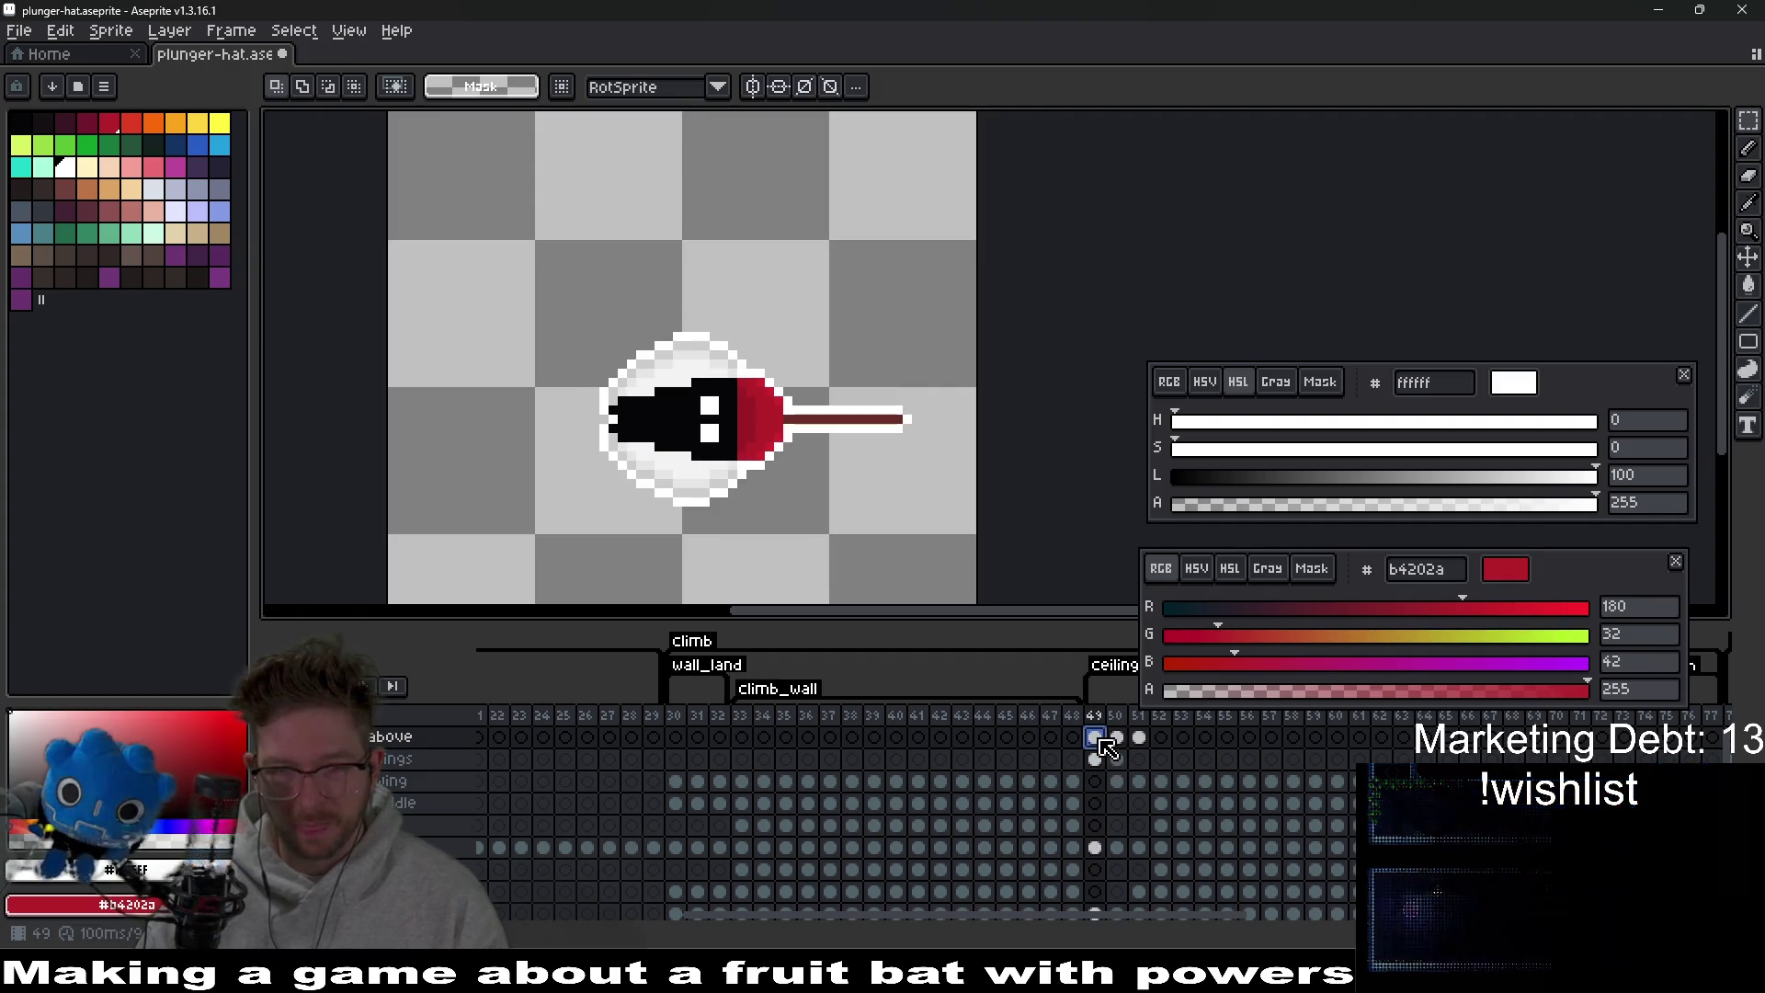
pyautogui.click(1117, 737)
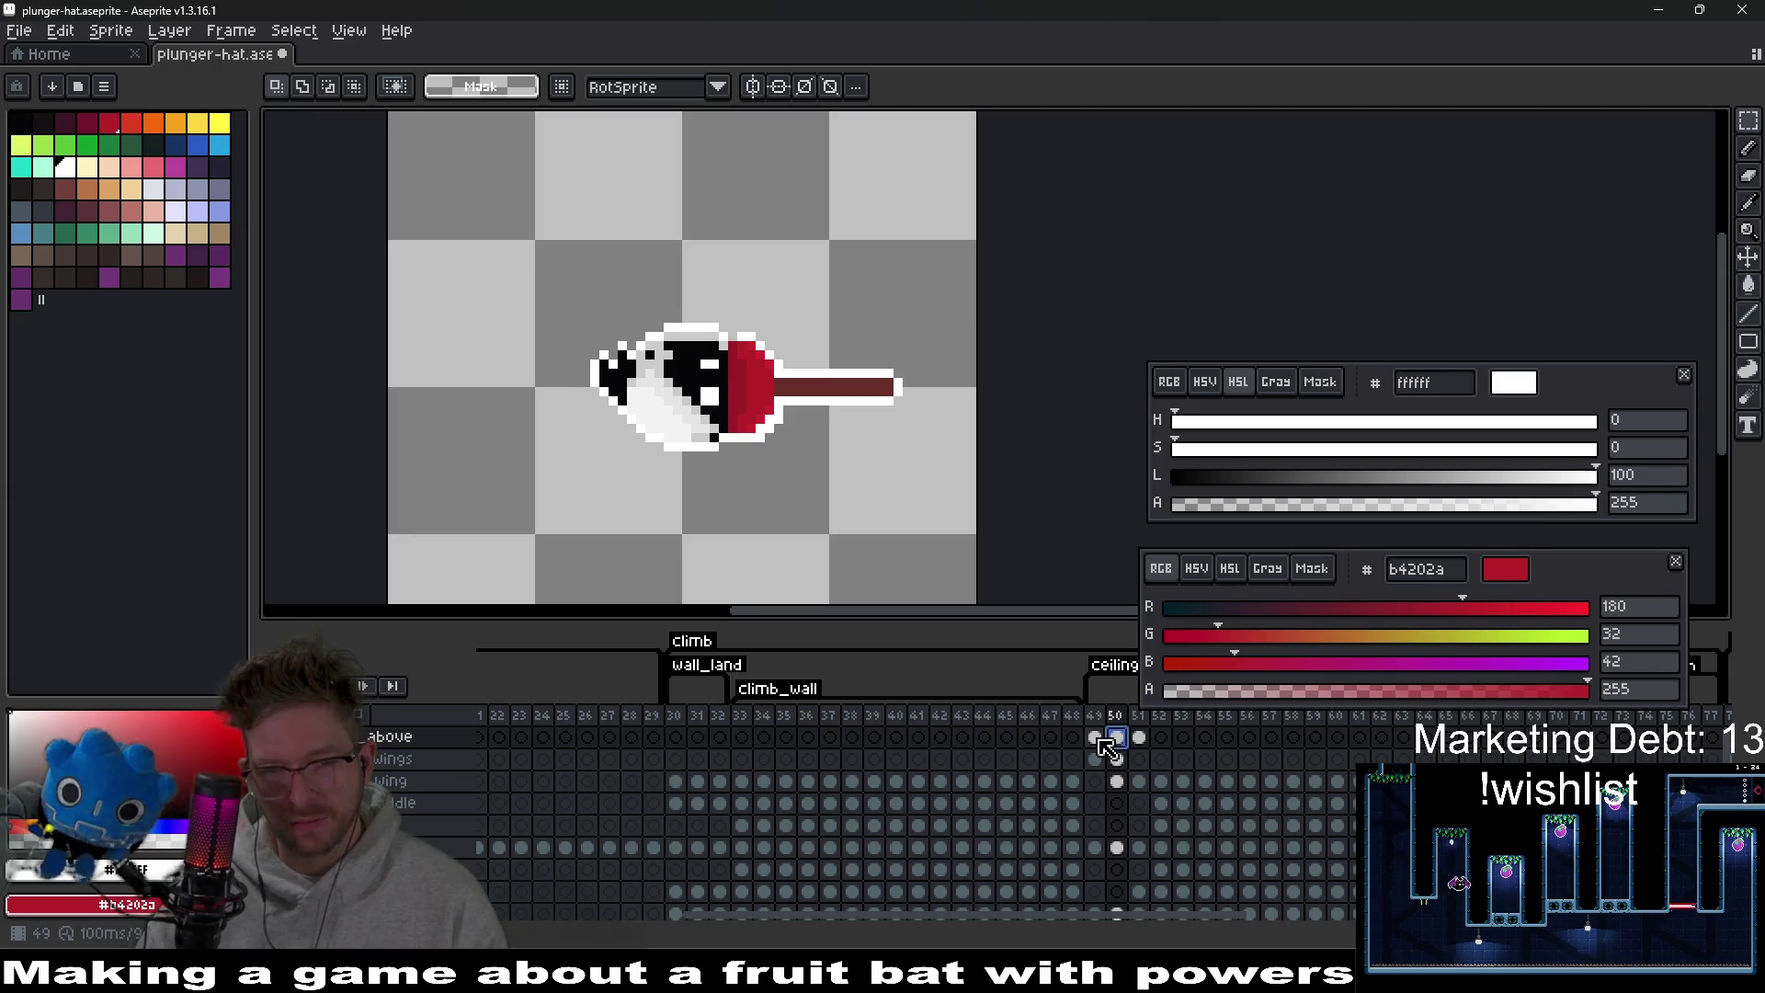
pyautogui.click(1097, 736)
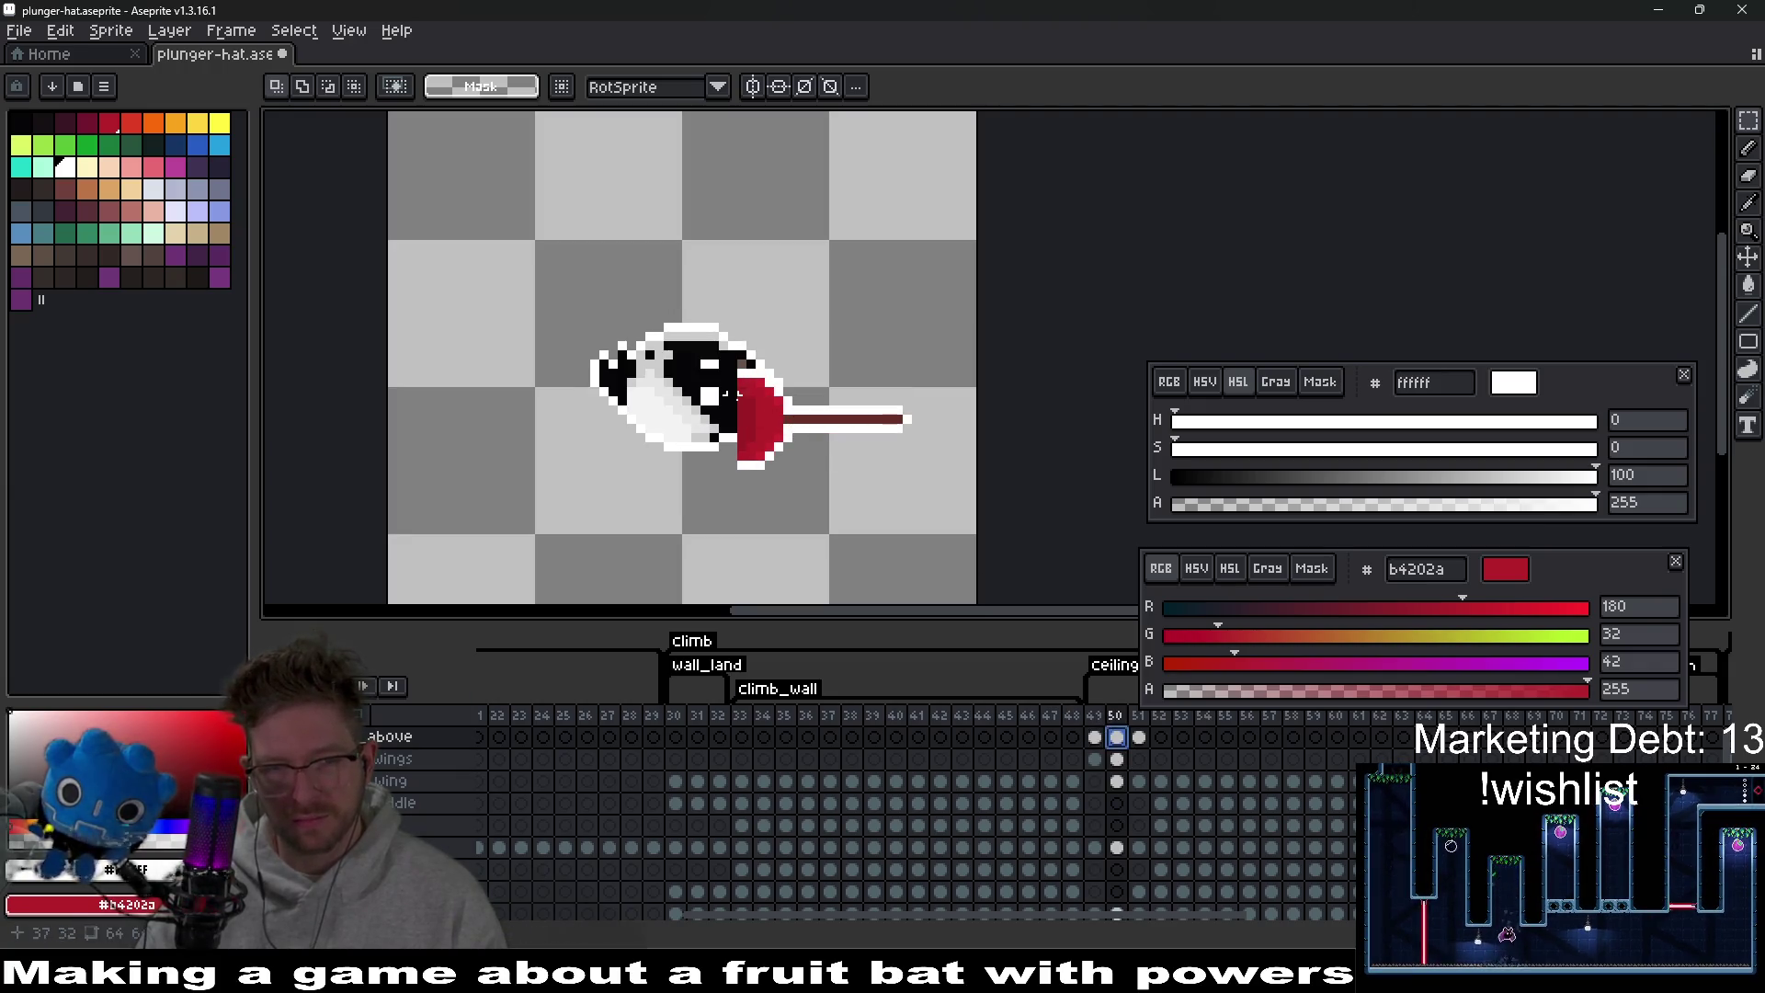
pyautogui.moveTo(724, 333); pyautogui.dragTo(961, 556)
pyautogui.moveTo(827, 493); pyautogui.dragTo(800, 445)
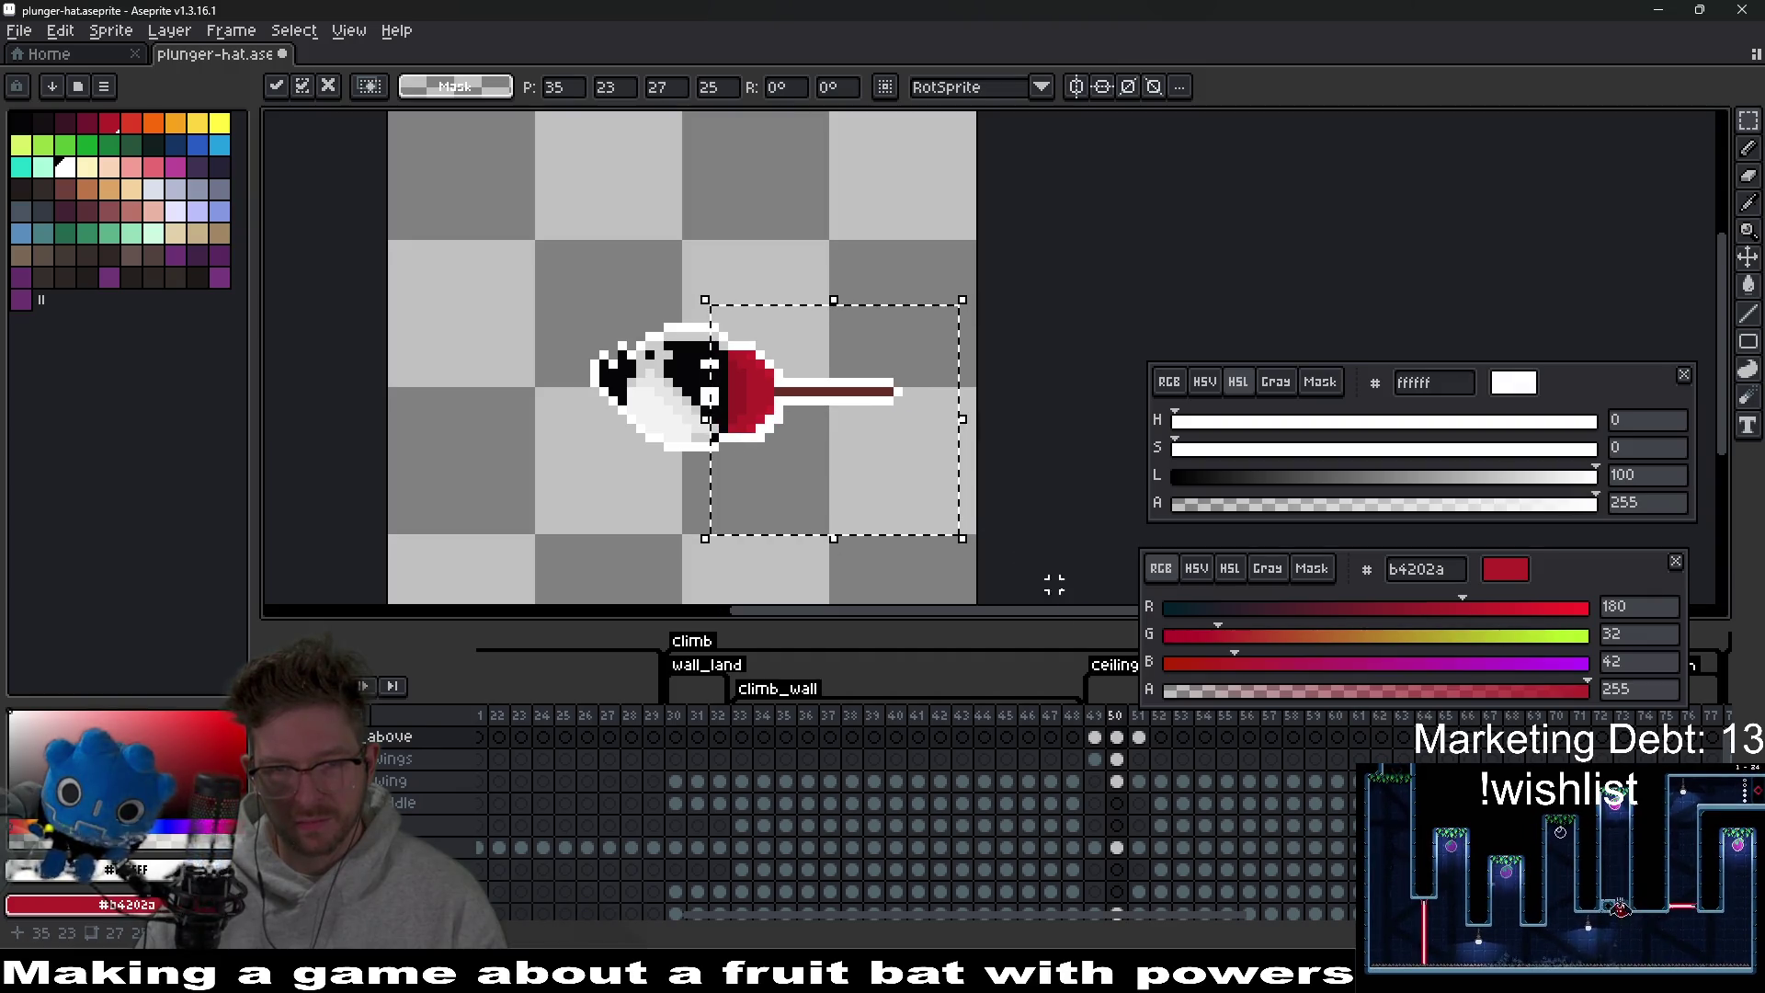
pyautogui.hotkey('ctrl', 'd')
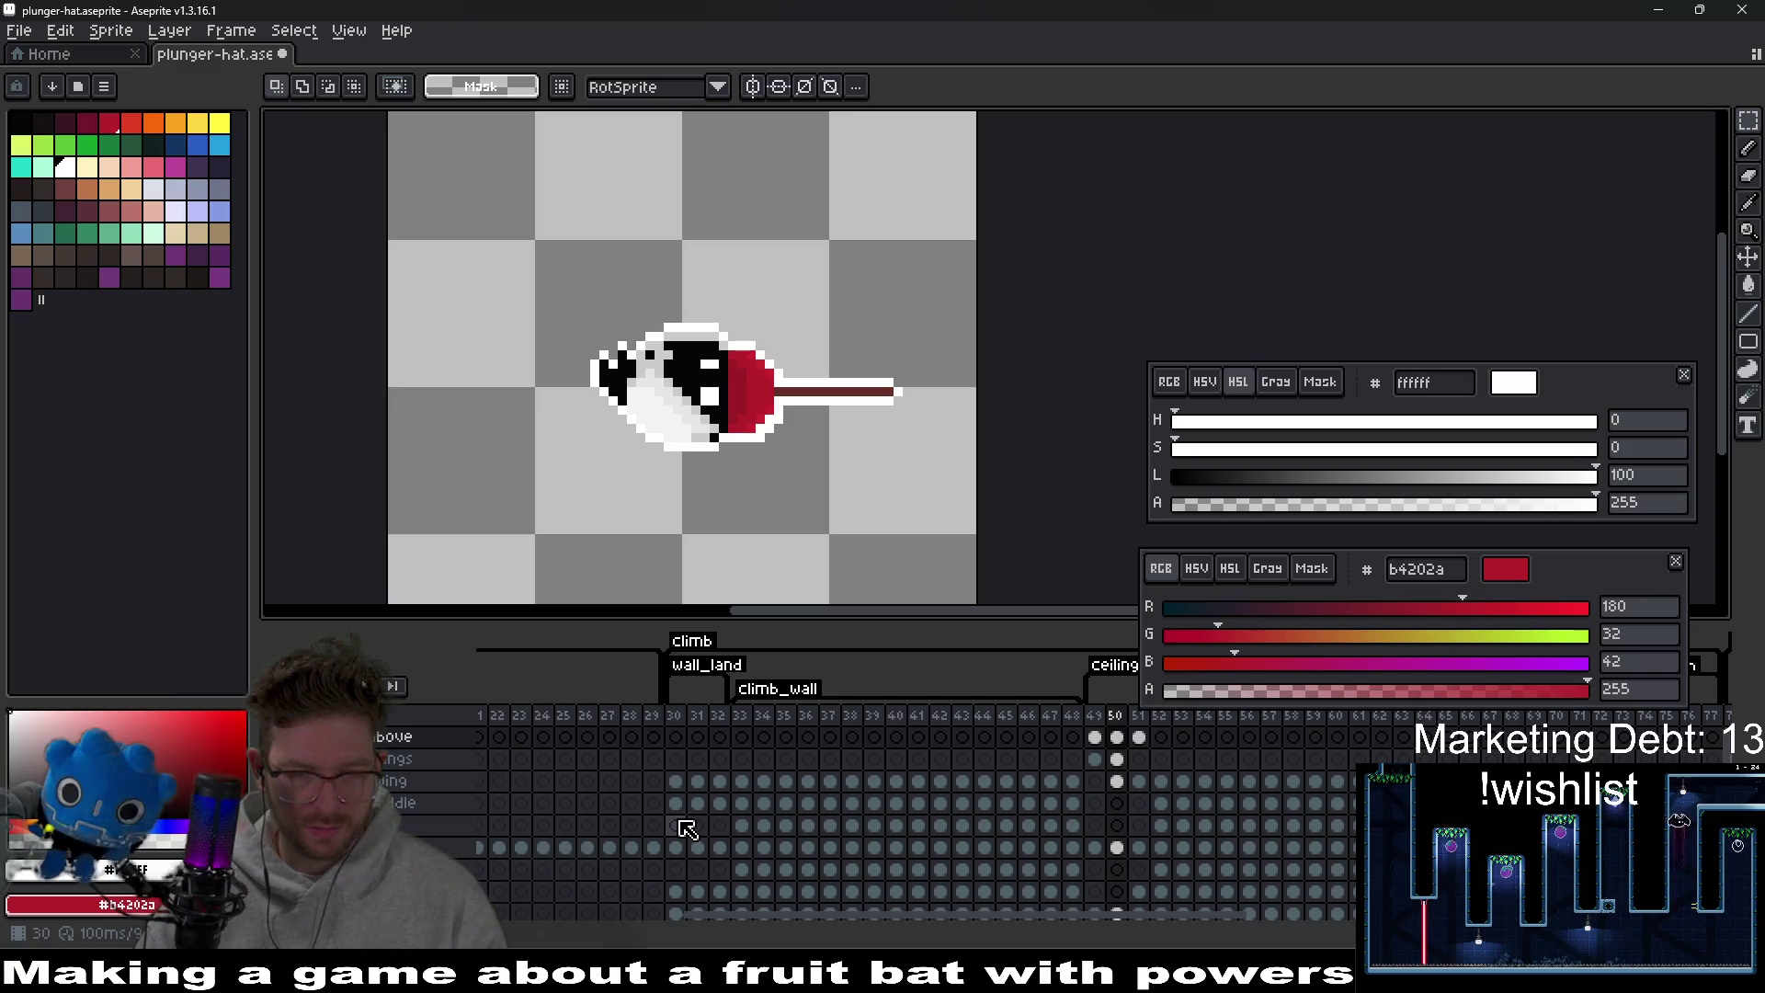
pyautogui.click(683, 811)
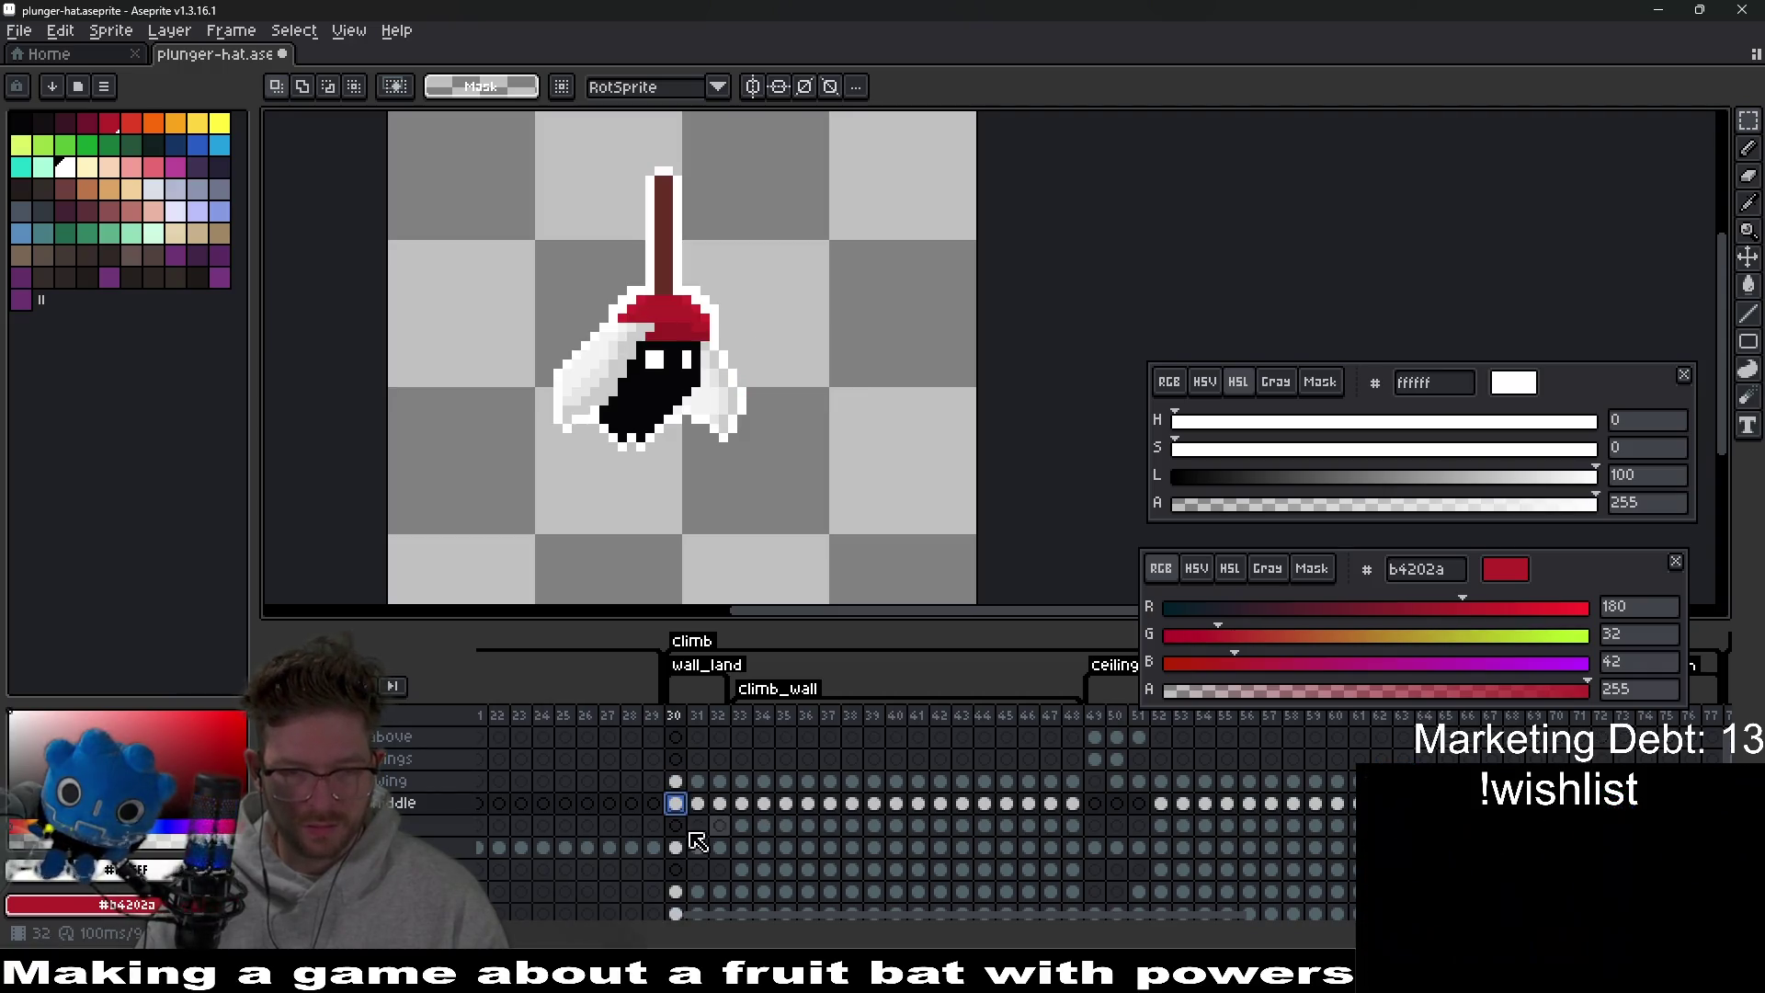
# Go to ceiling frame 51 and lift its plunger hat up and to the right.
pyautogui.moveTo(572, 156); pyautogui.dragTo(811, 398)
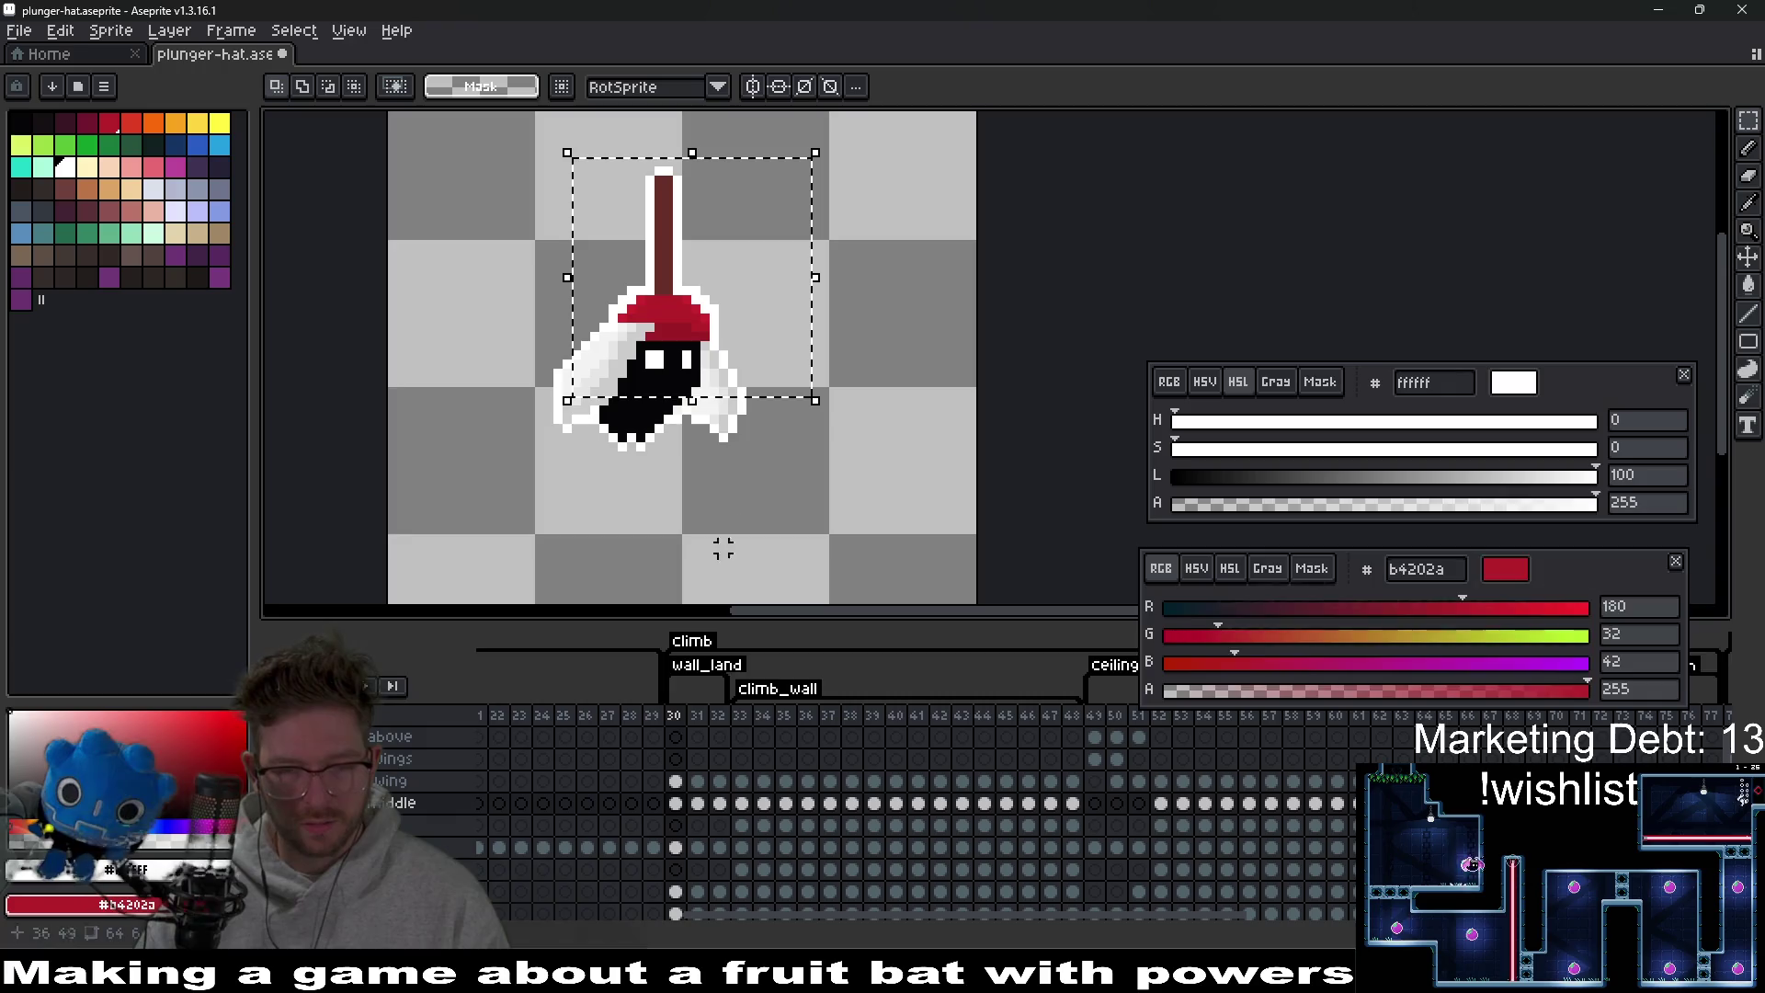
pyautogui.hotkey('ctrl', 'd')
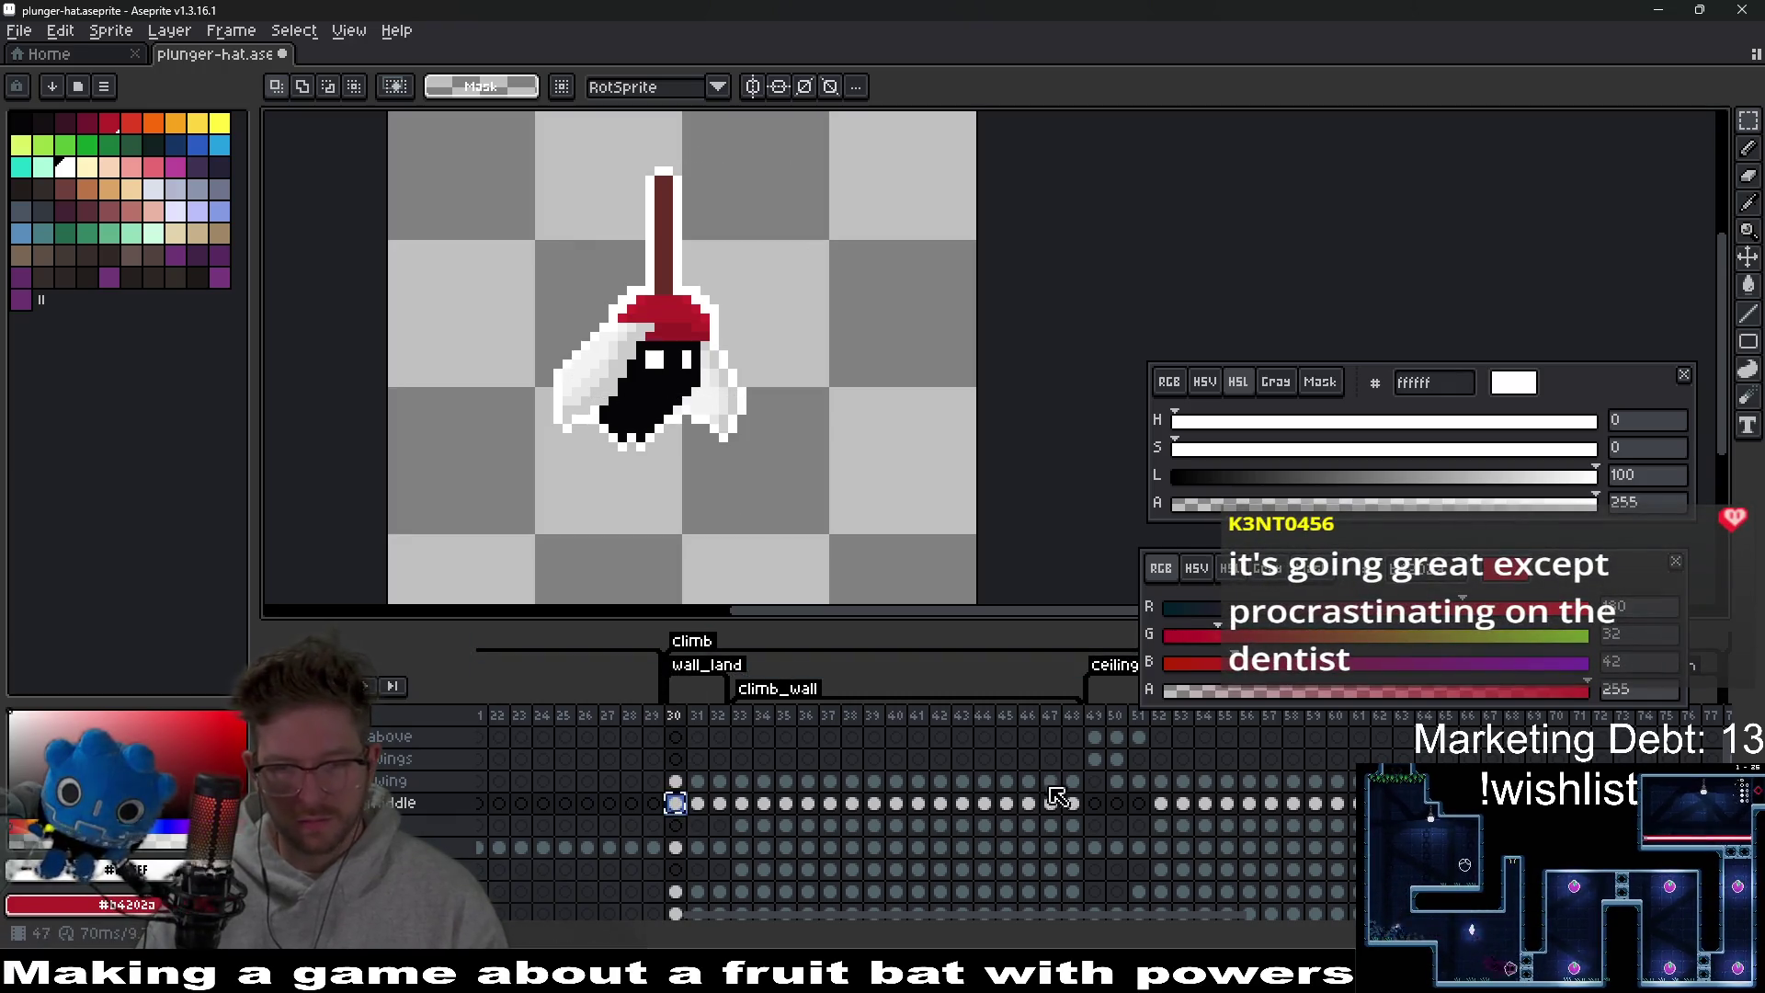
pyautogui.click(1139, 736)
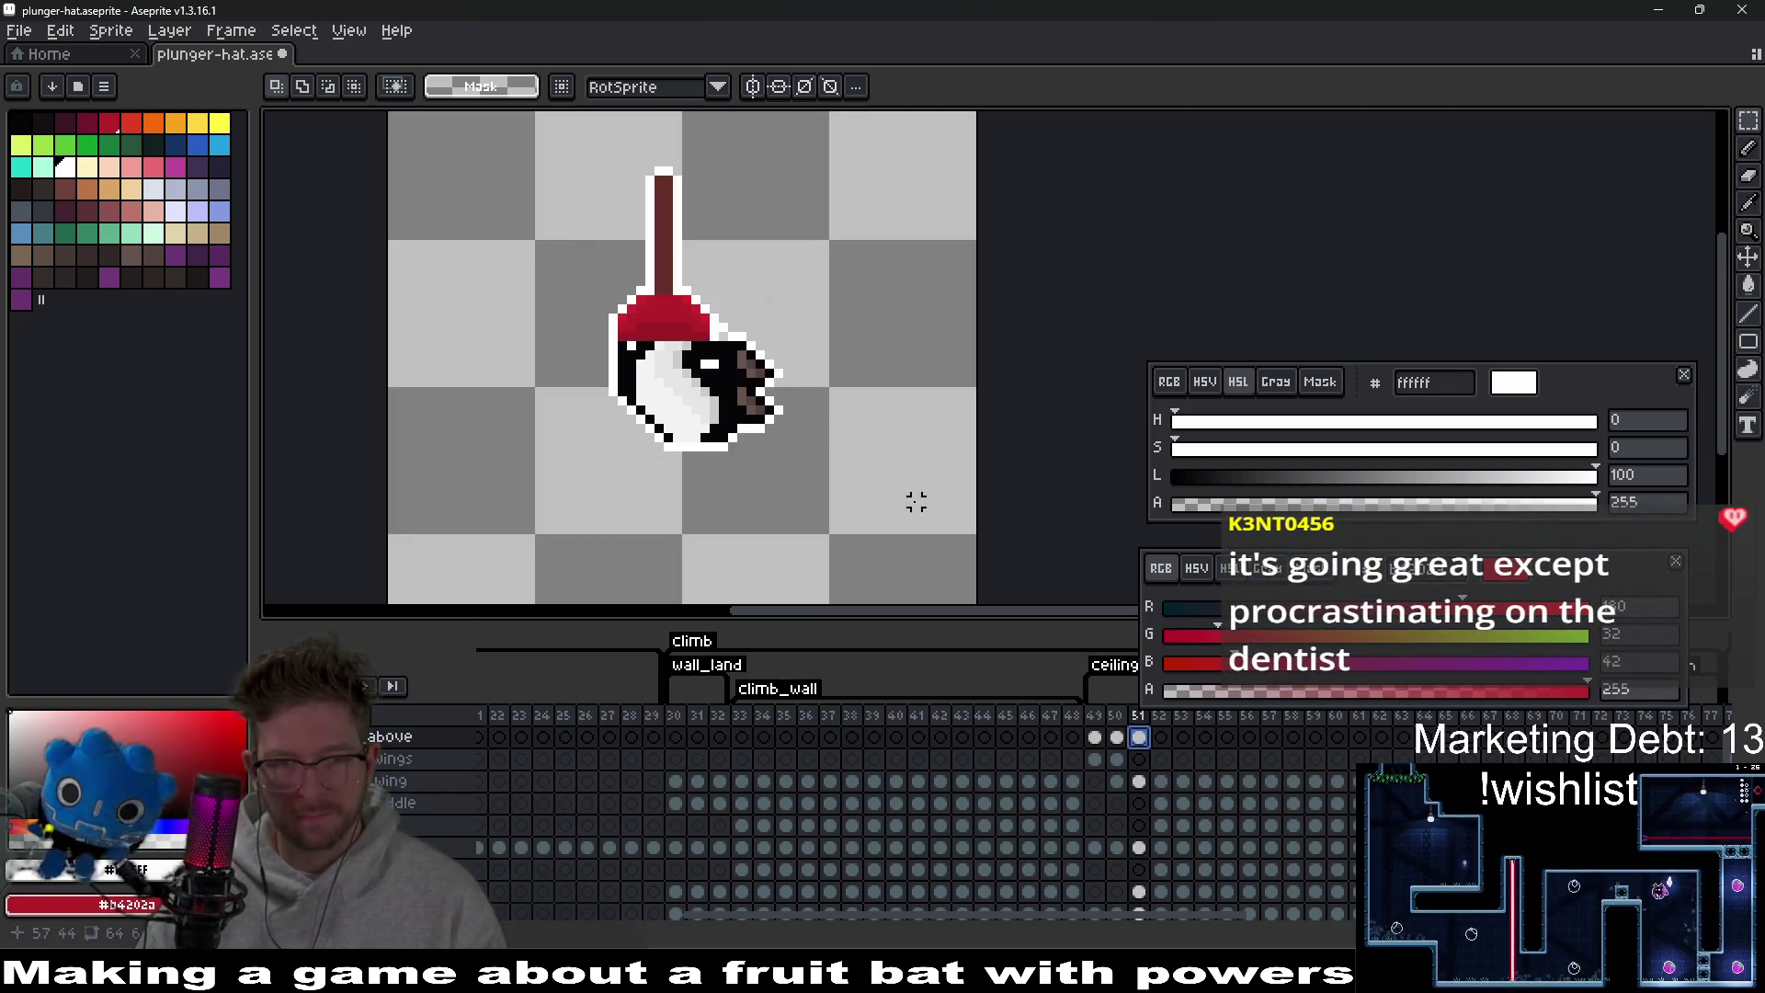
pyautogui.moveTo(517, 143); pyautogui.dragTo(836, 422)
pyautogui.moveTo(749, 374); pyautogui.dragTo(868, 347)
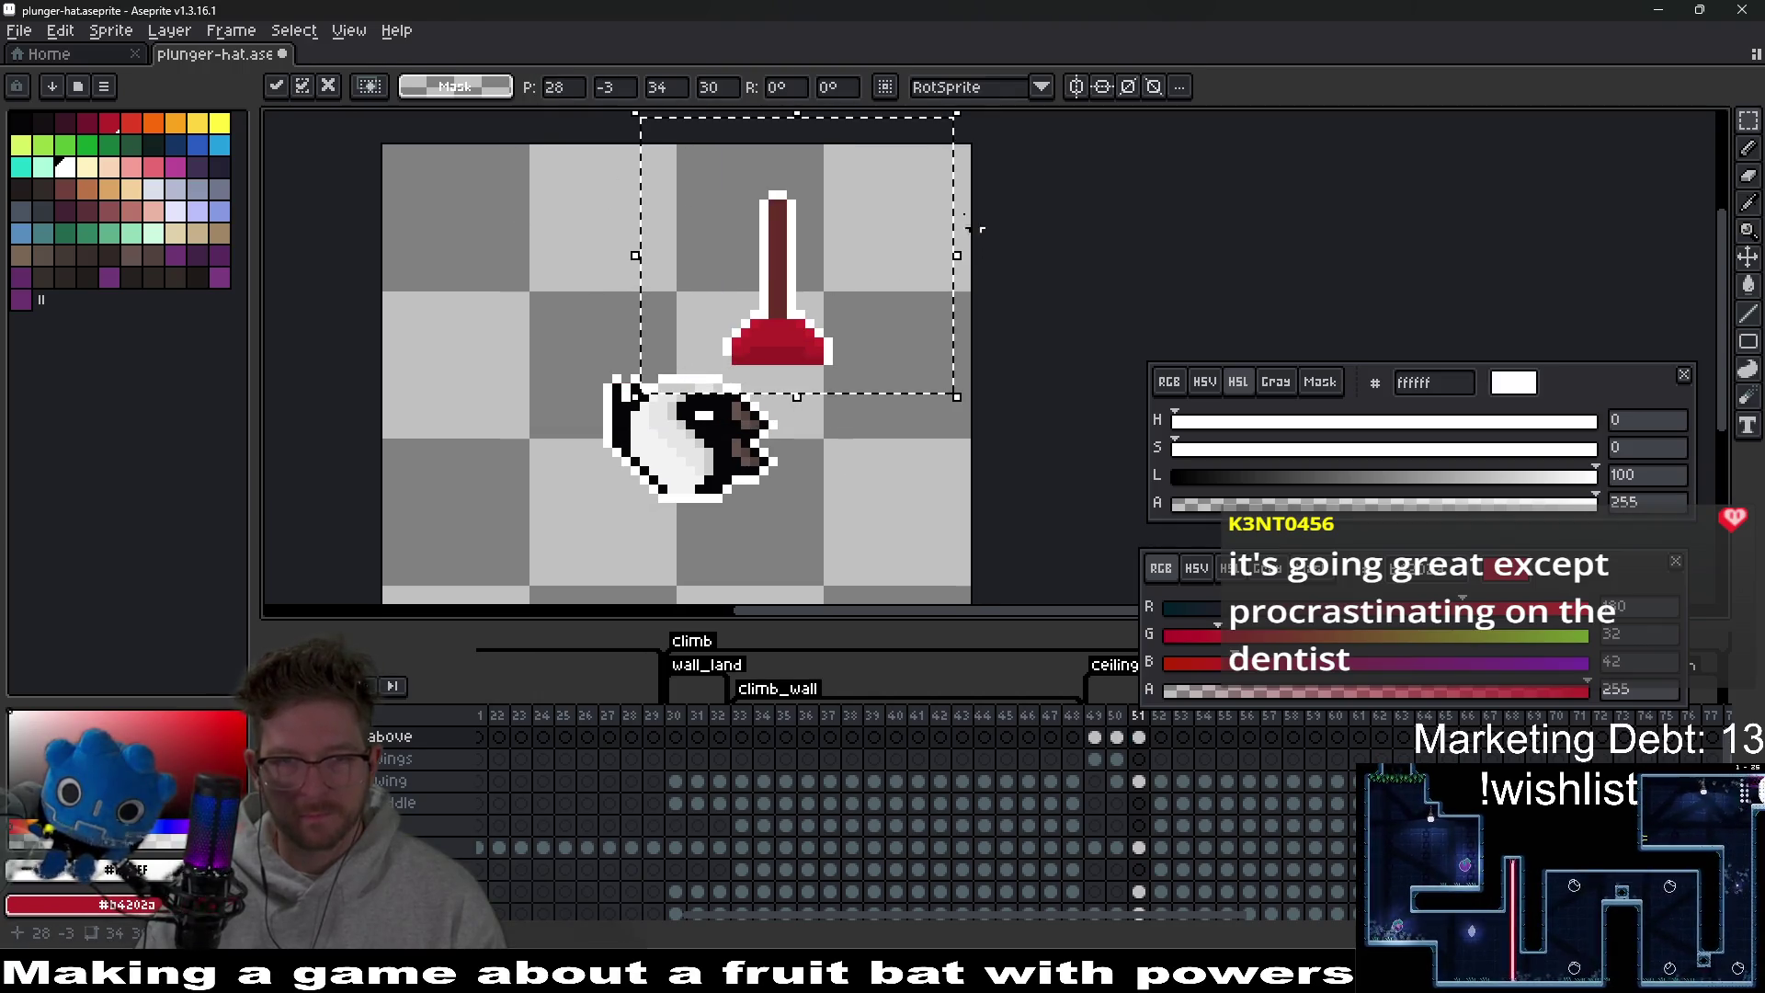
# Rotate the plunger -90° and move it down beside the bat's head.
pyautogui.scroll(2, 965, 178)
pyautogui.moveTo(970, 169); pyautogui.dragTo(1027, 246)
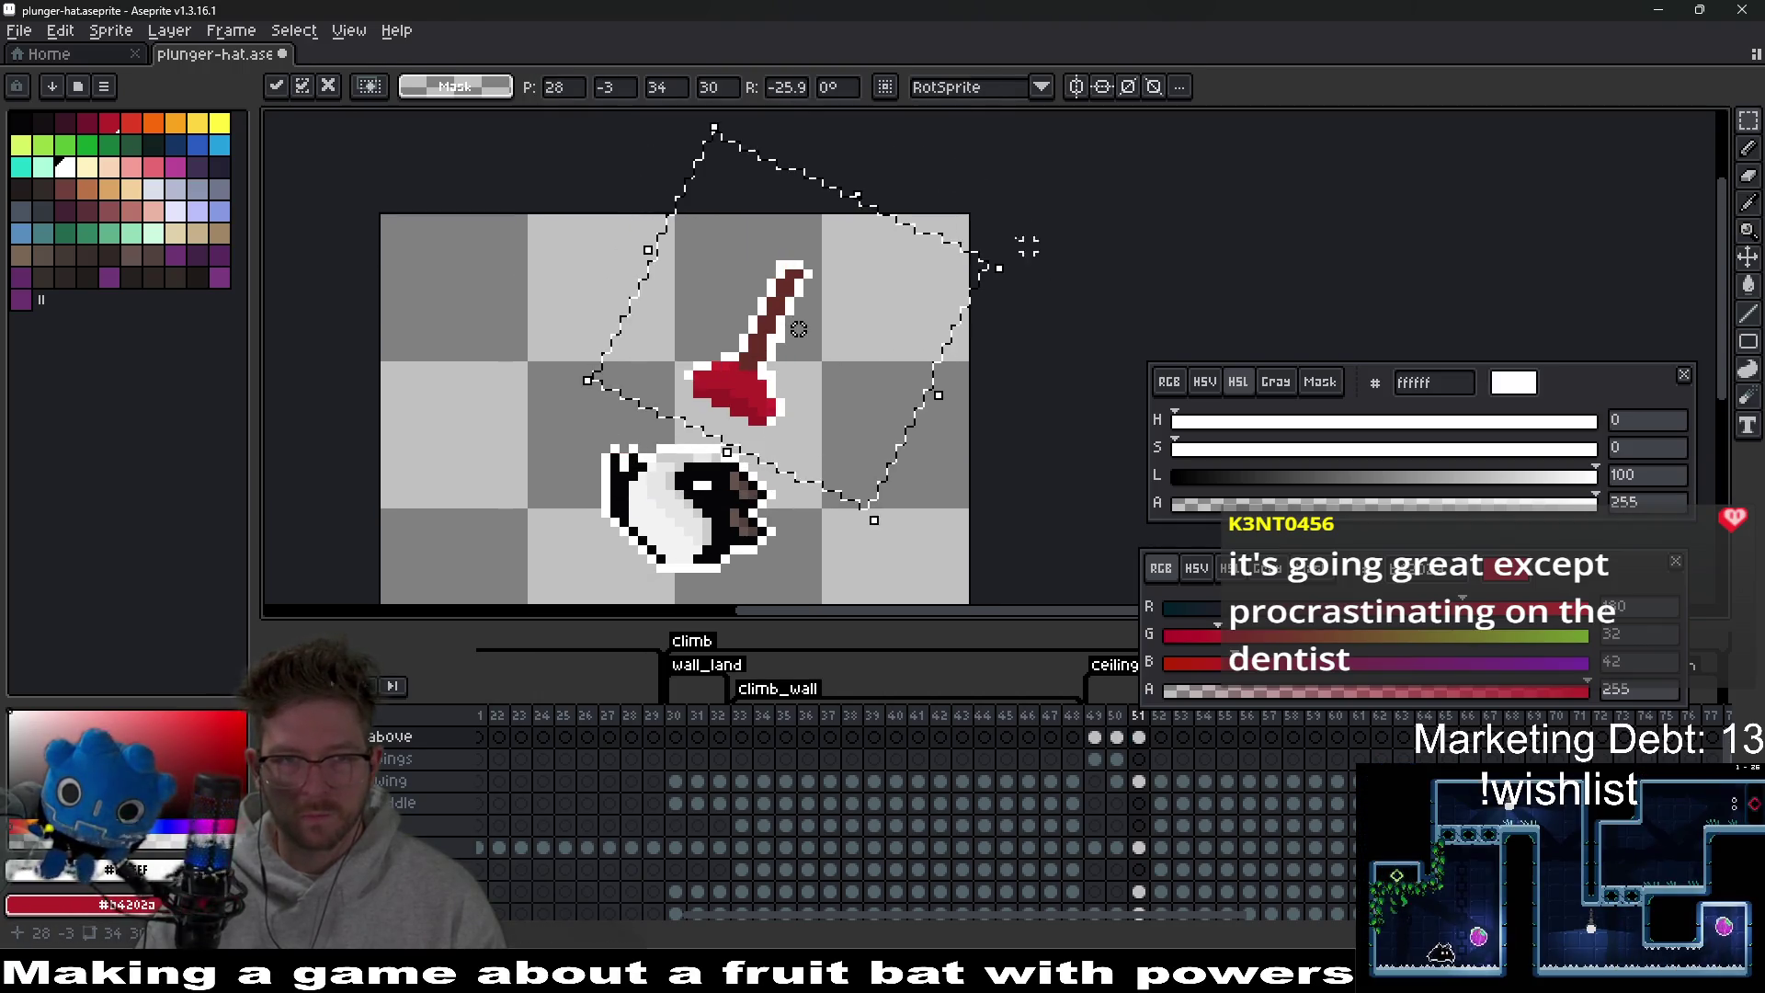
pyautogui.doubleClick(786, 87)
pyautogui.write('-90')
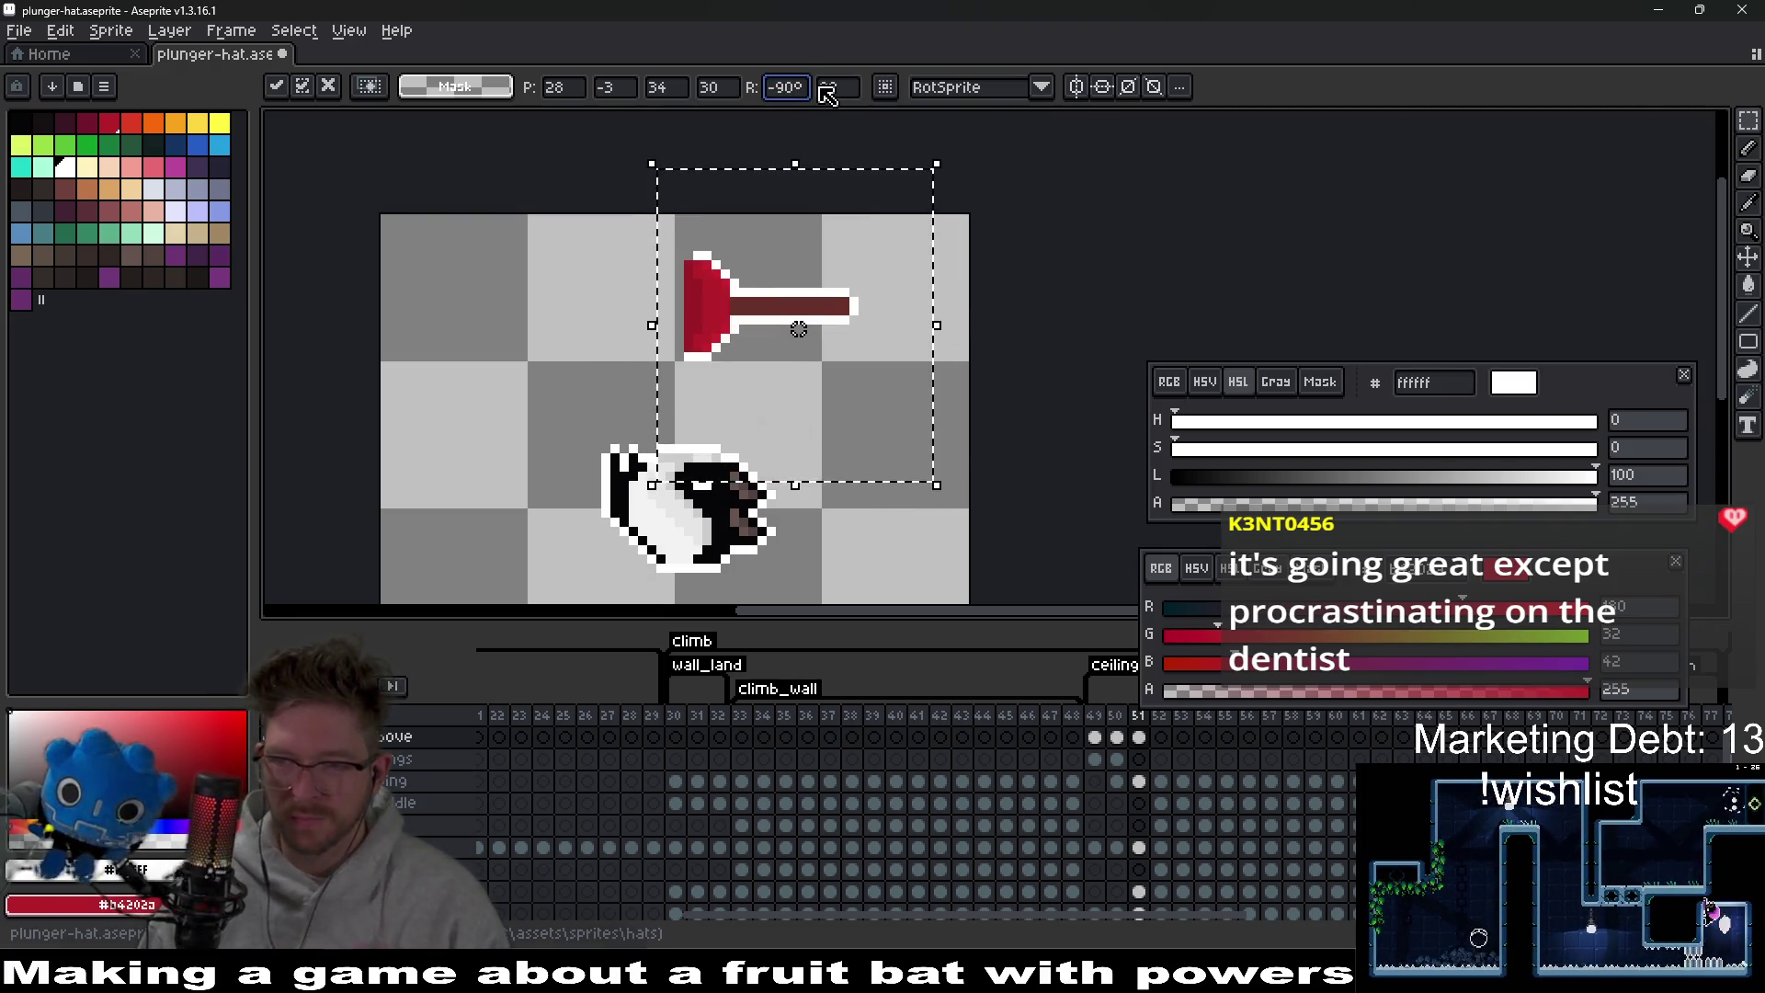
pyautogui.press('Return')
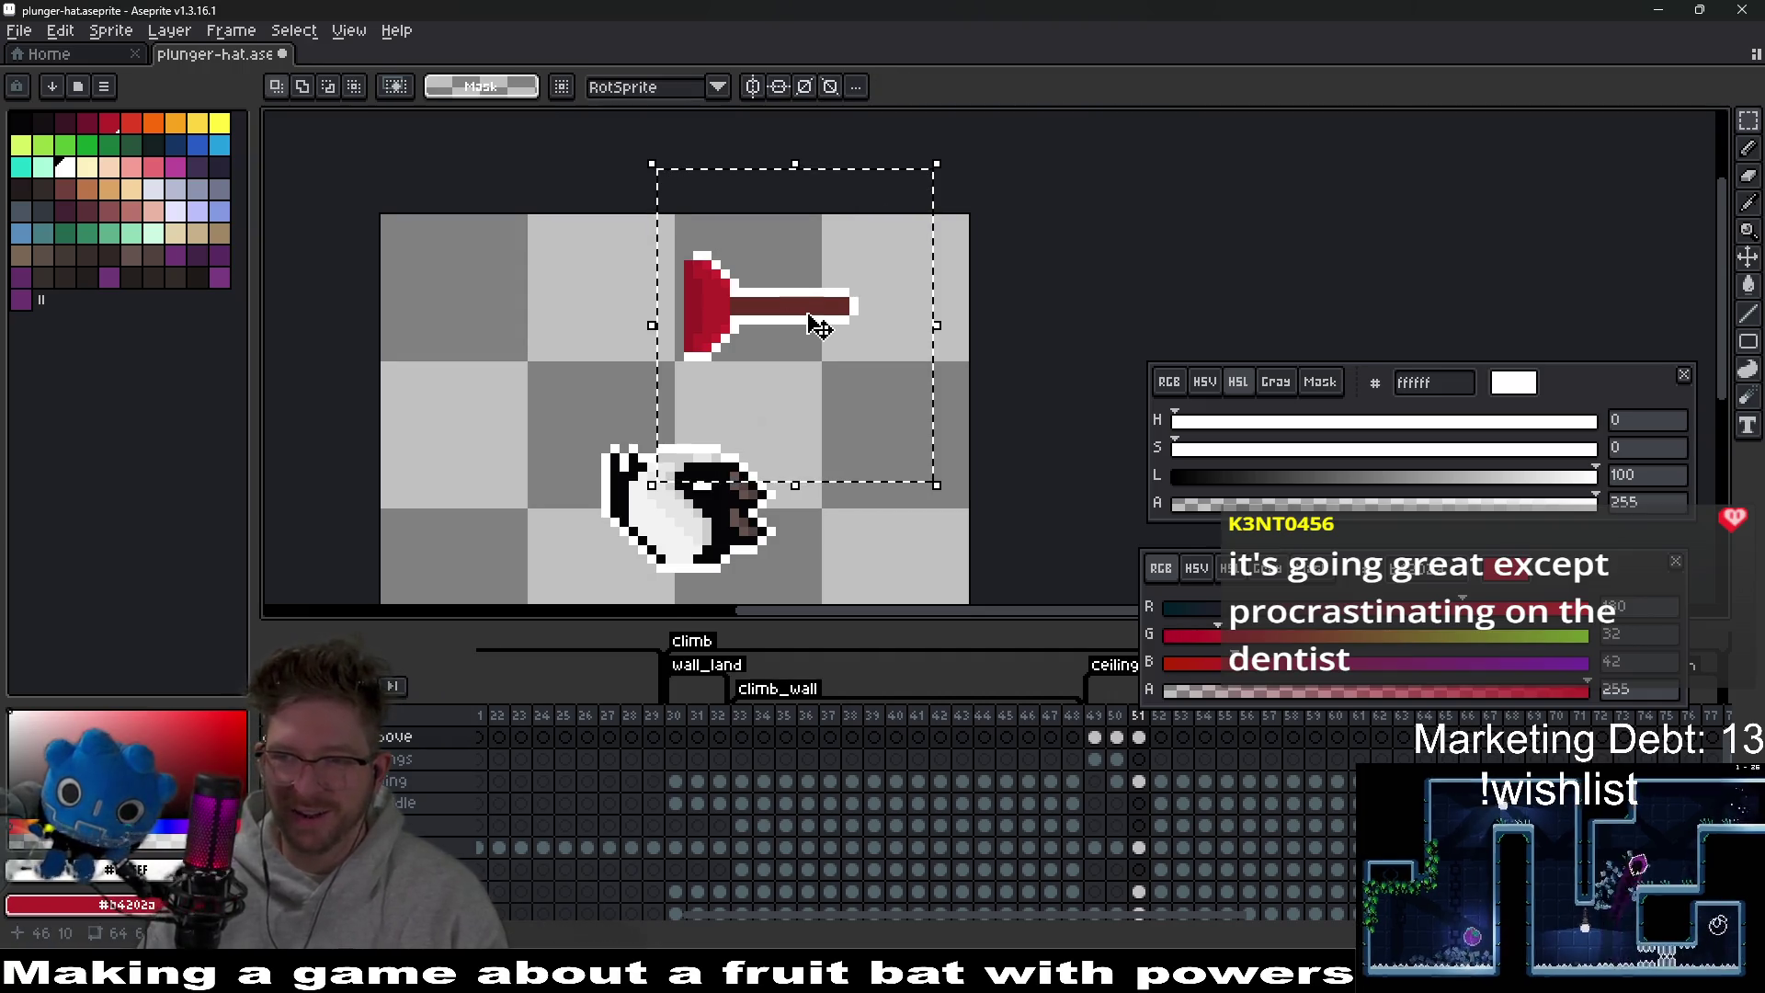
pyautogui.scroll(-1, 749, 273)
pyautogui.moveTo(750, 273); pyautogui.dragTo(859, 476)
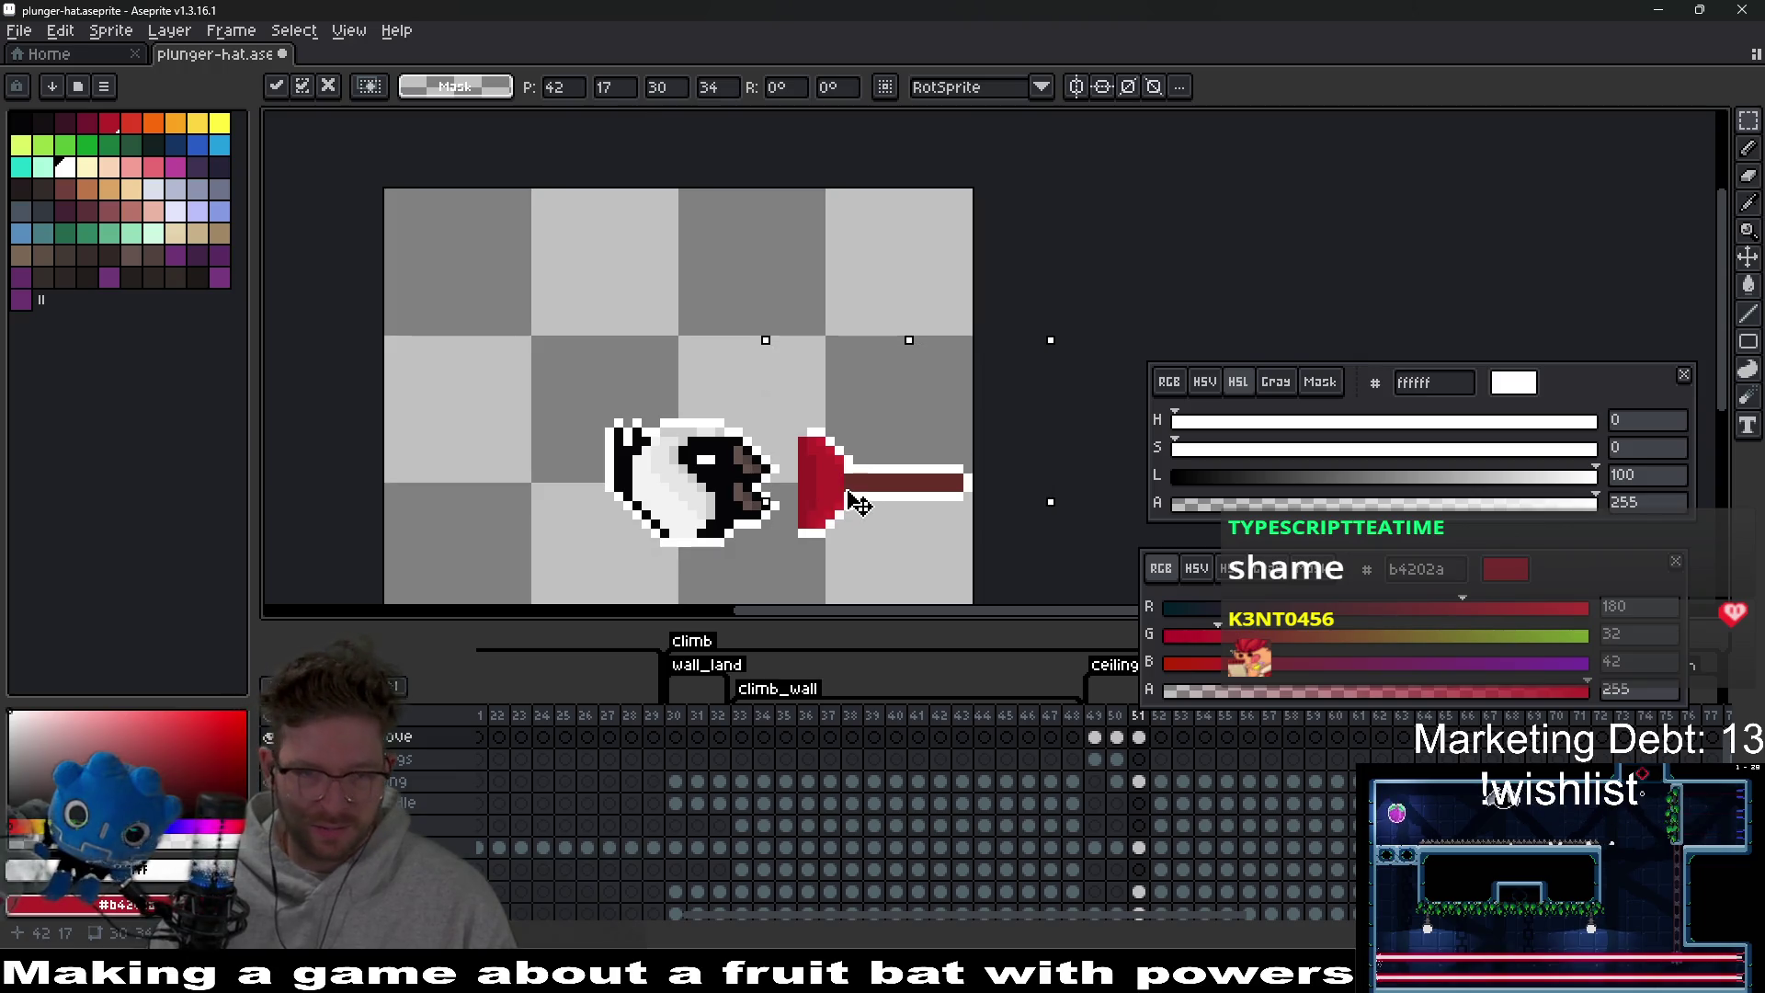
pyautogui.scroll(1, 863, 494)
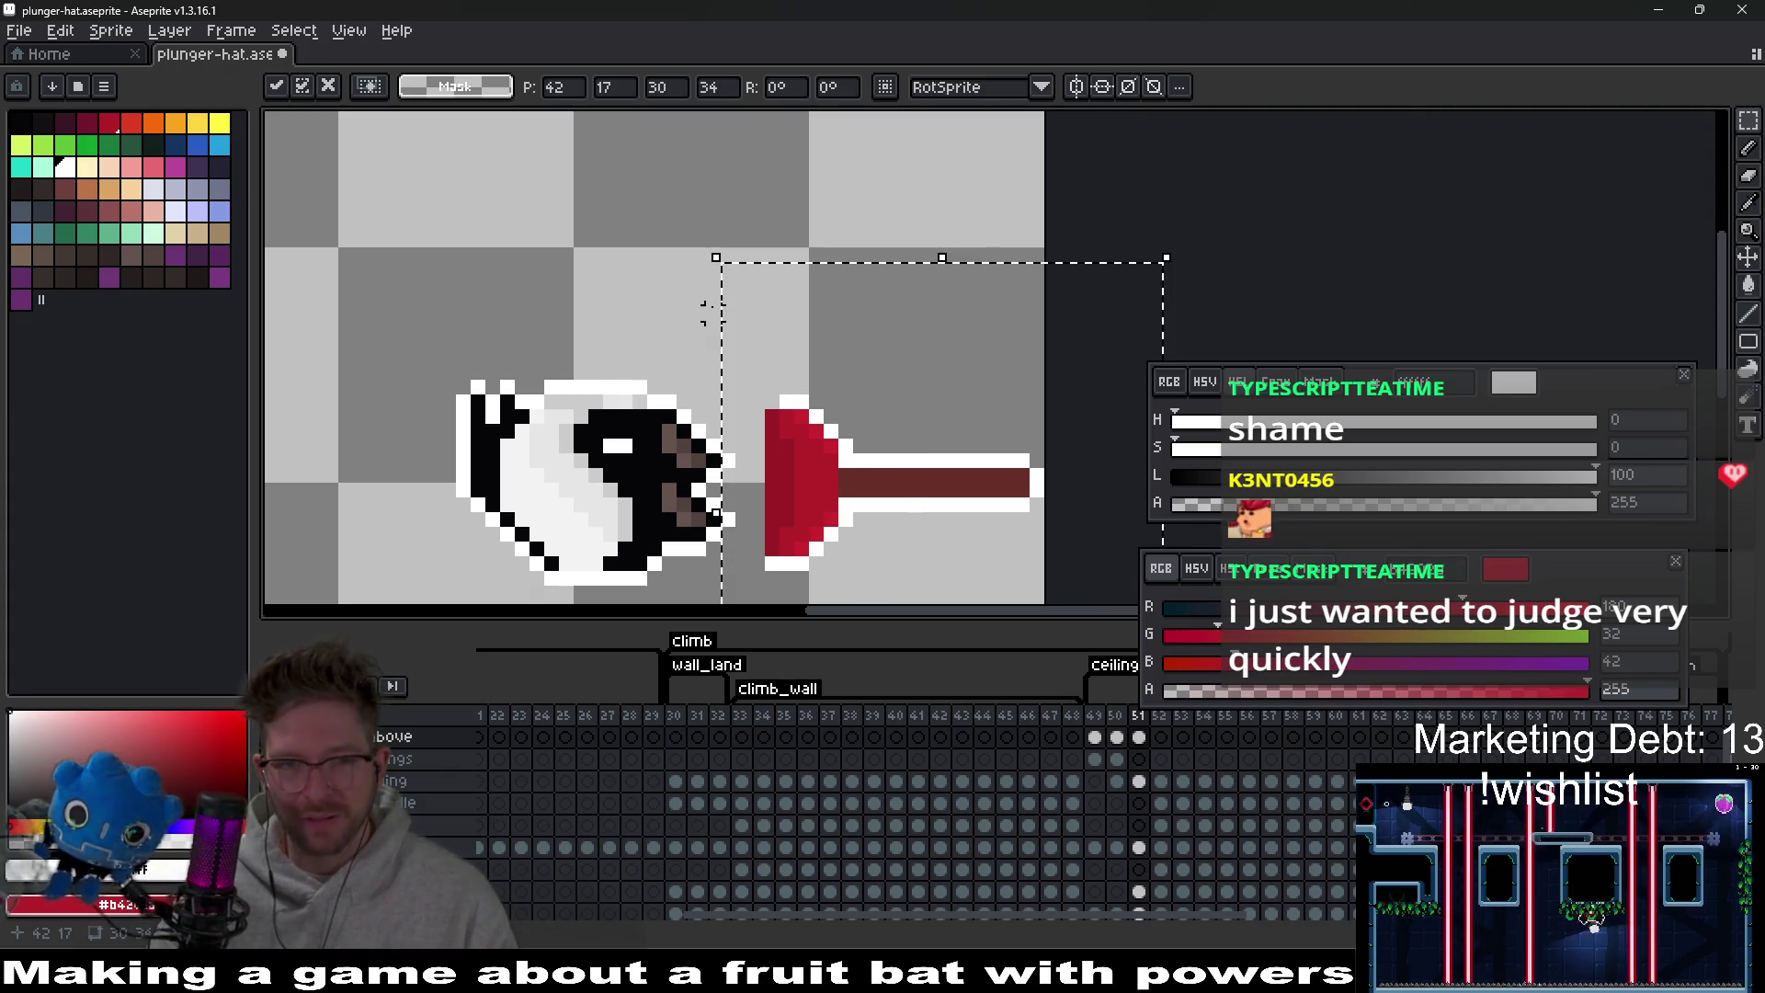
# Drop the plunger, then select and copy the sideways plunger hat.
pyautogui.click(698, 307)
pyautogui.scroll(2, 834, 405)
pyautogui.scroll(-2, 828, 396)
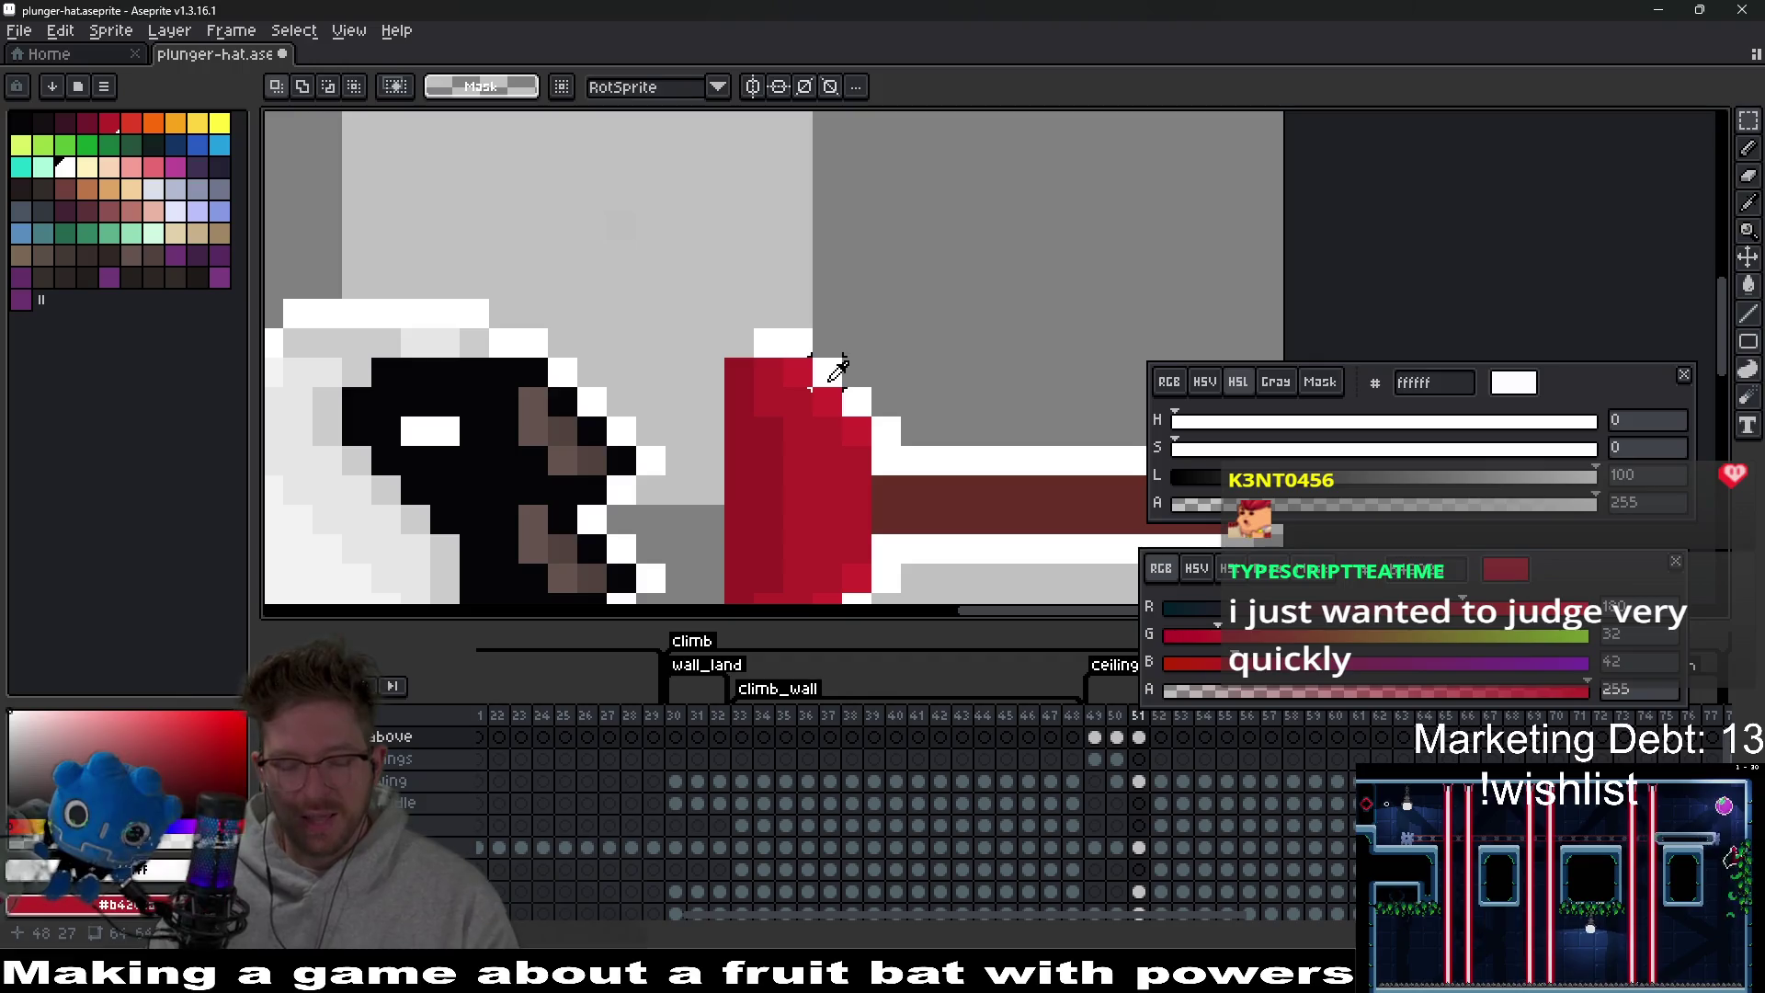
pyautogui.press('i')
pyautogui.press('b')
pyautogui.scroll(-4, 807, 450)
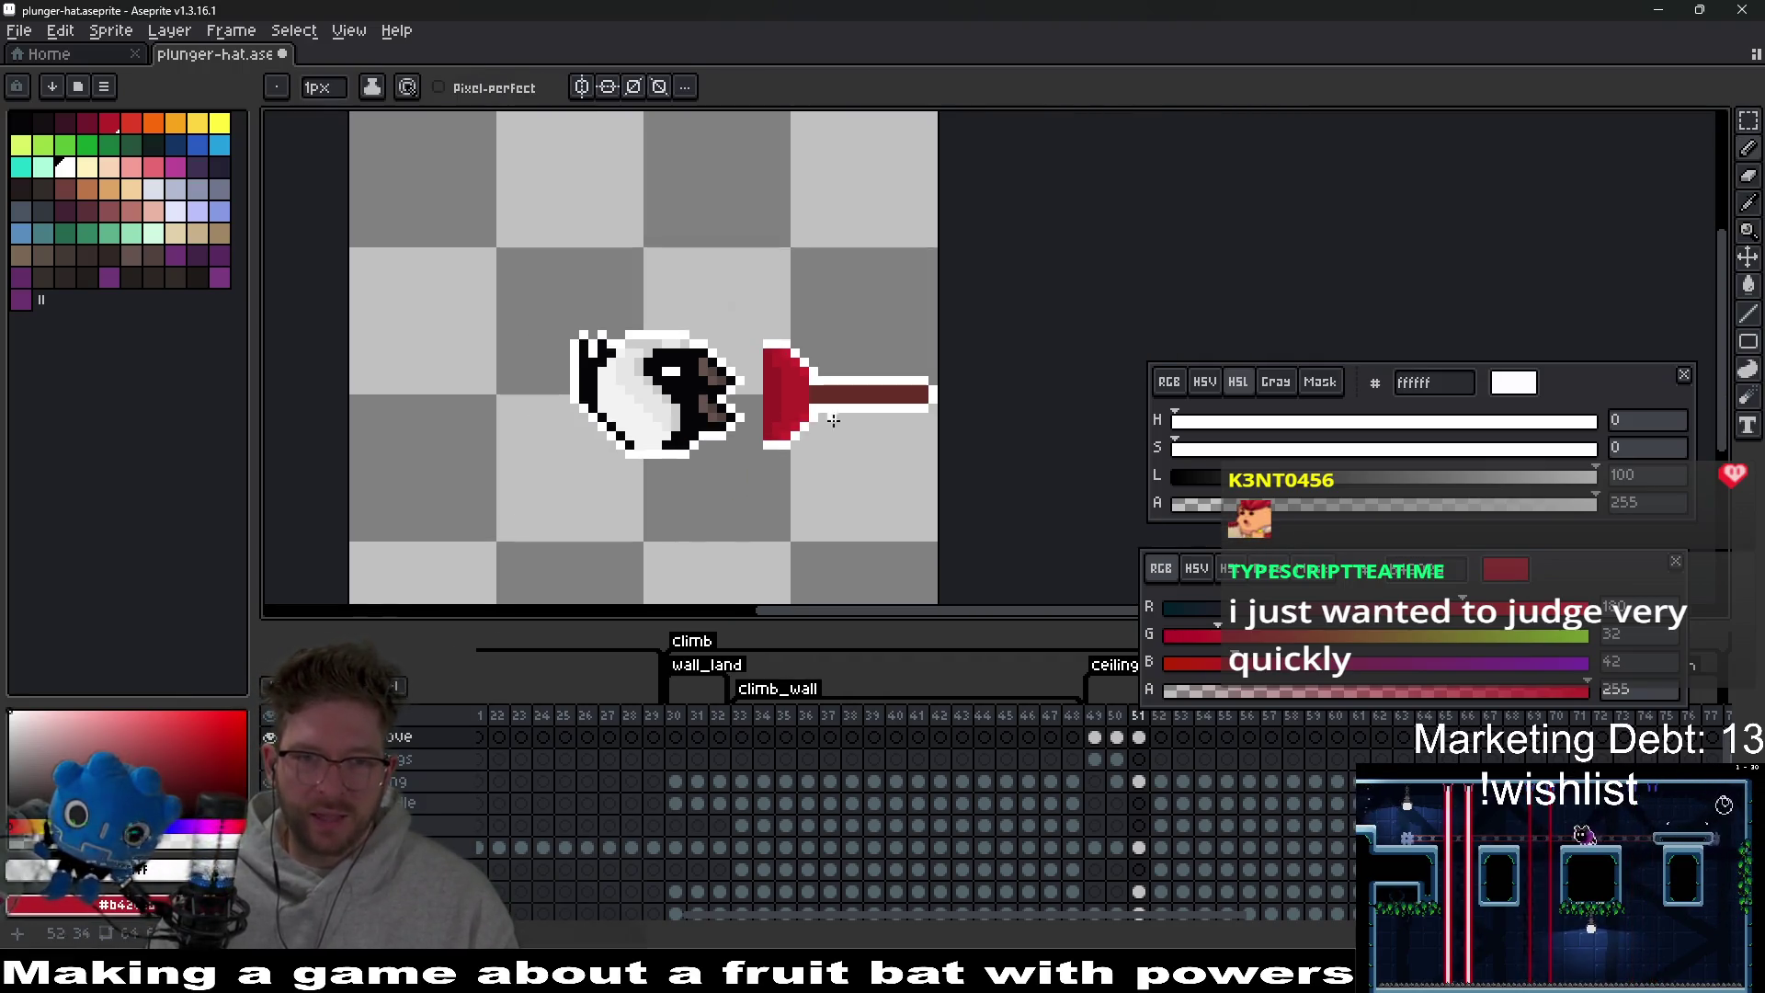
pyautogui.press('m')
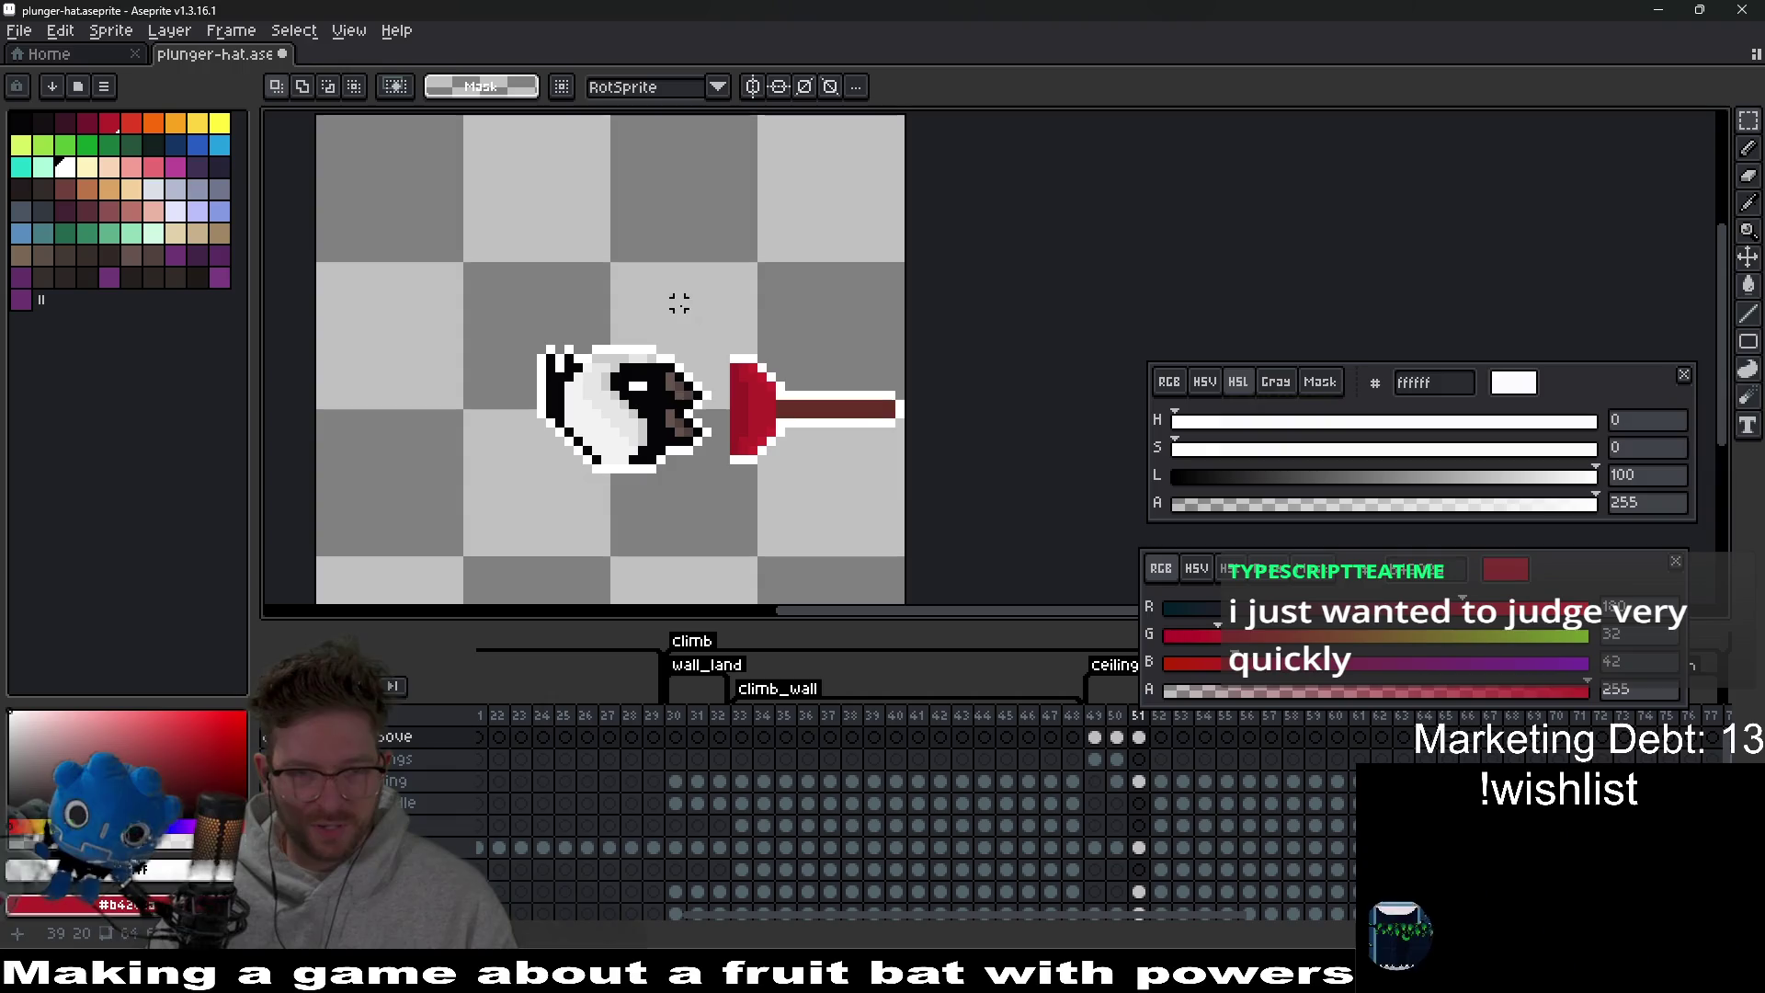
pyautogui.moveTo(678, 303); pyautogui.dragTo(1024, 552)
pyautogui.scroll(3, 796, 466)
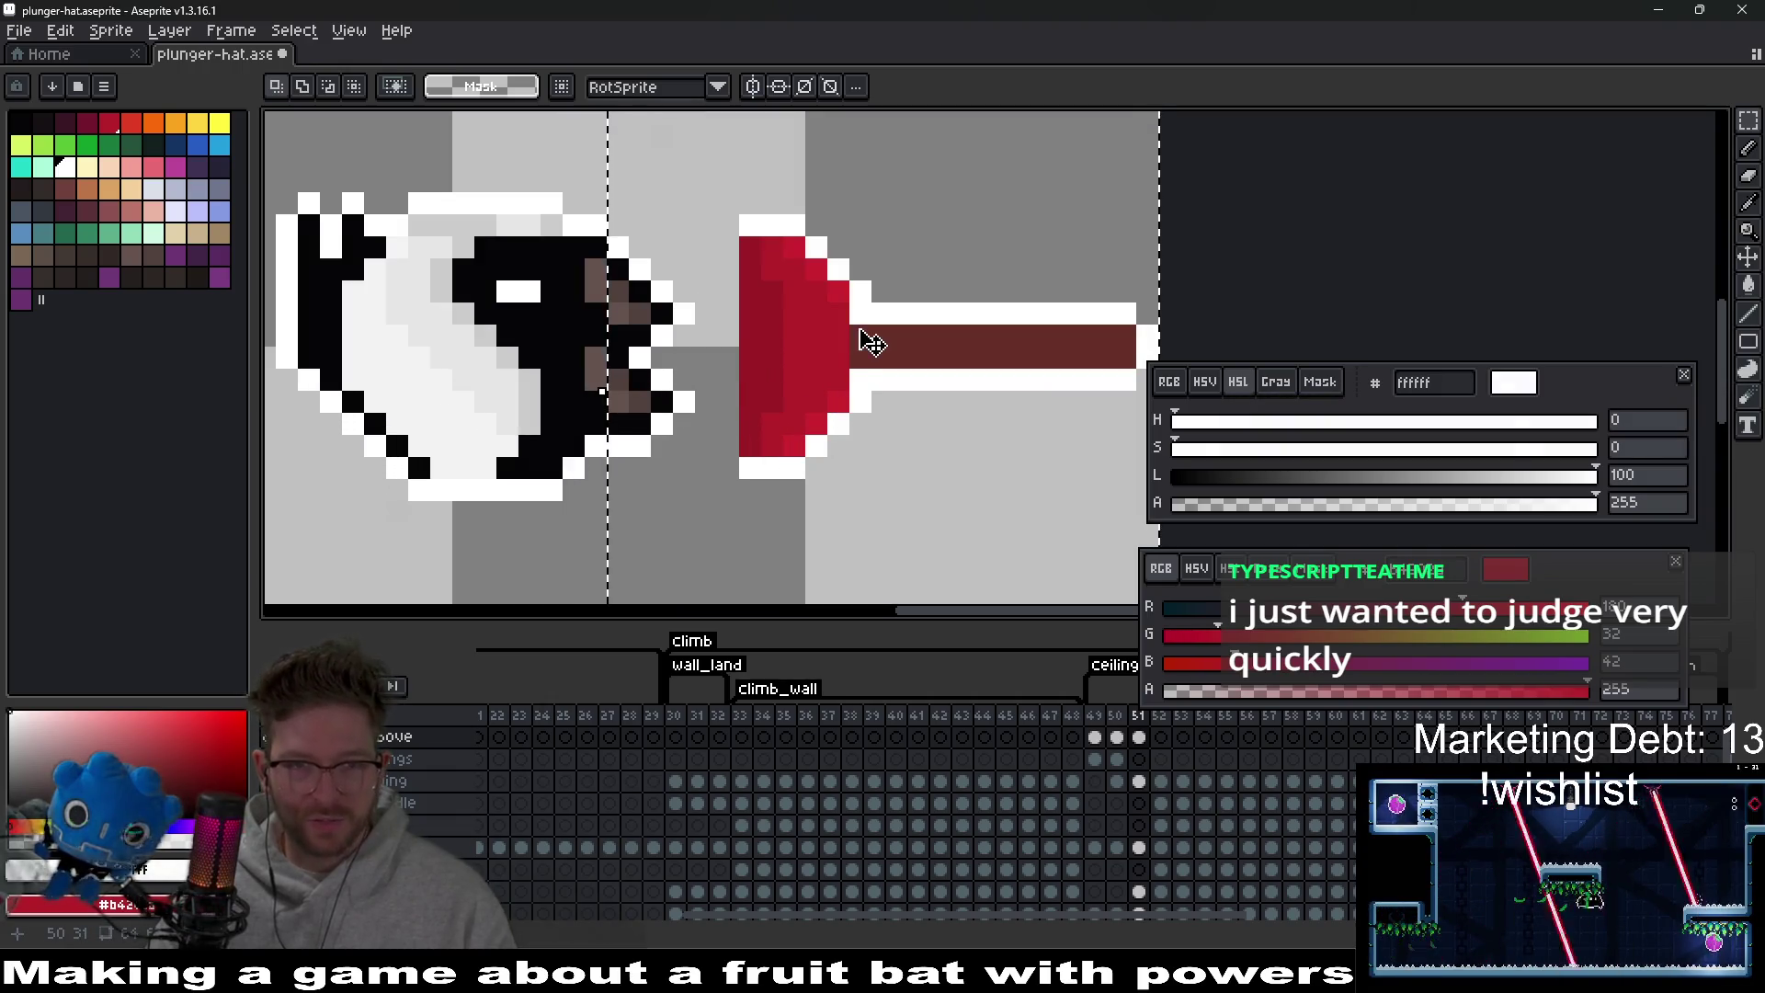
pyautogui.hotkey('ctrl', 'd')
# Sample the plunger cup's main, darker and lighter reds.
pyautogui.scroll(2, 846, 382)
pyautogui.press('i')
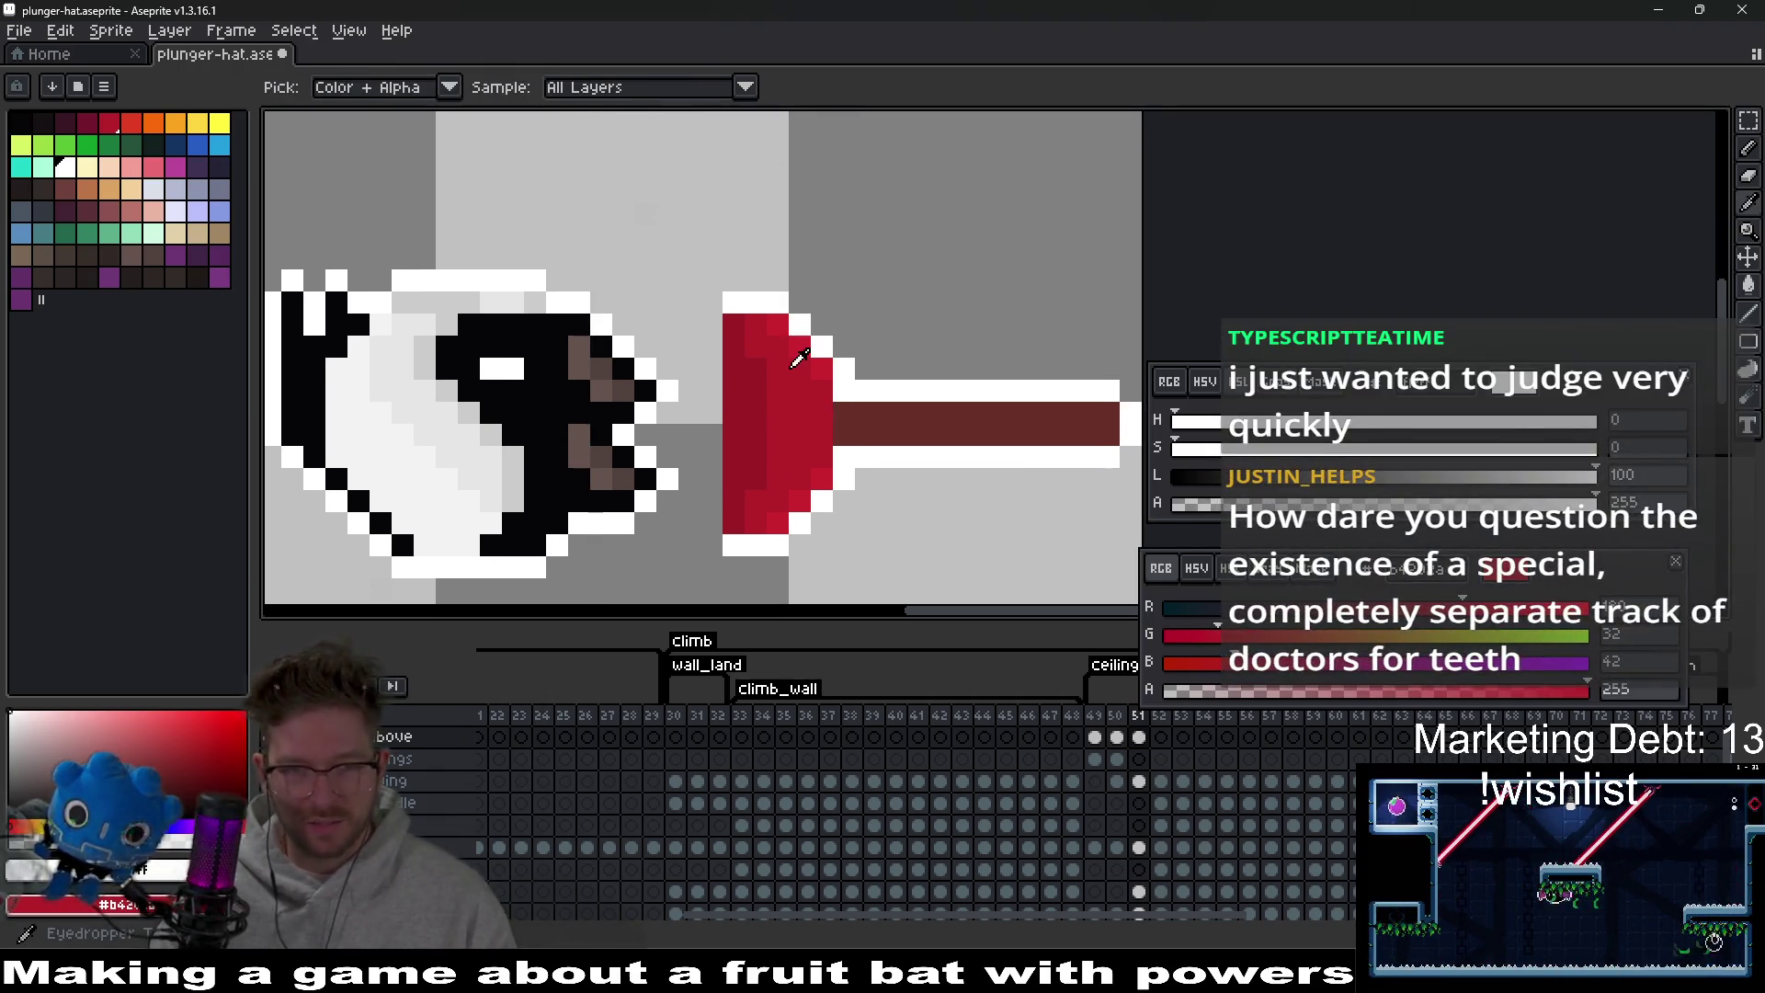
pyautogui.click(789, 366)
pyautogui.click(750, 357)
pyautogui.press('b')
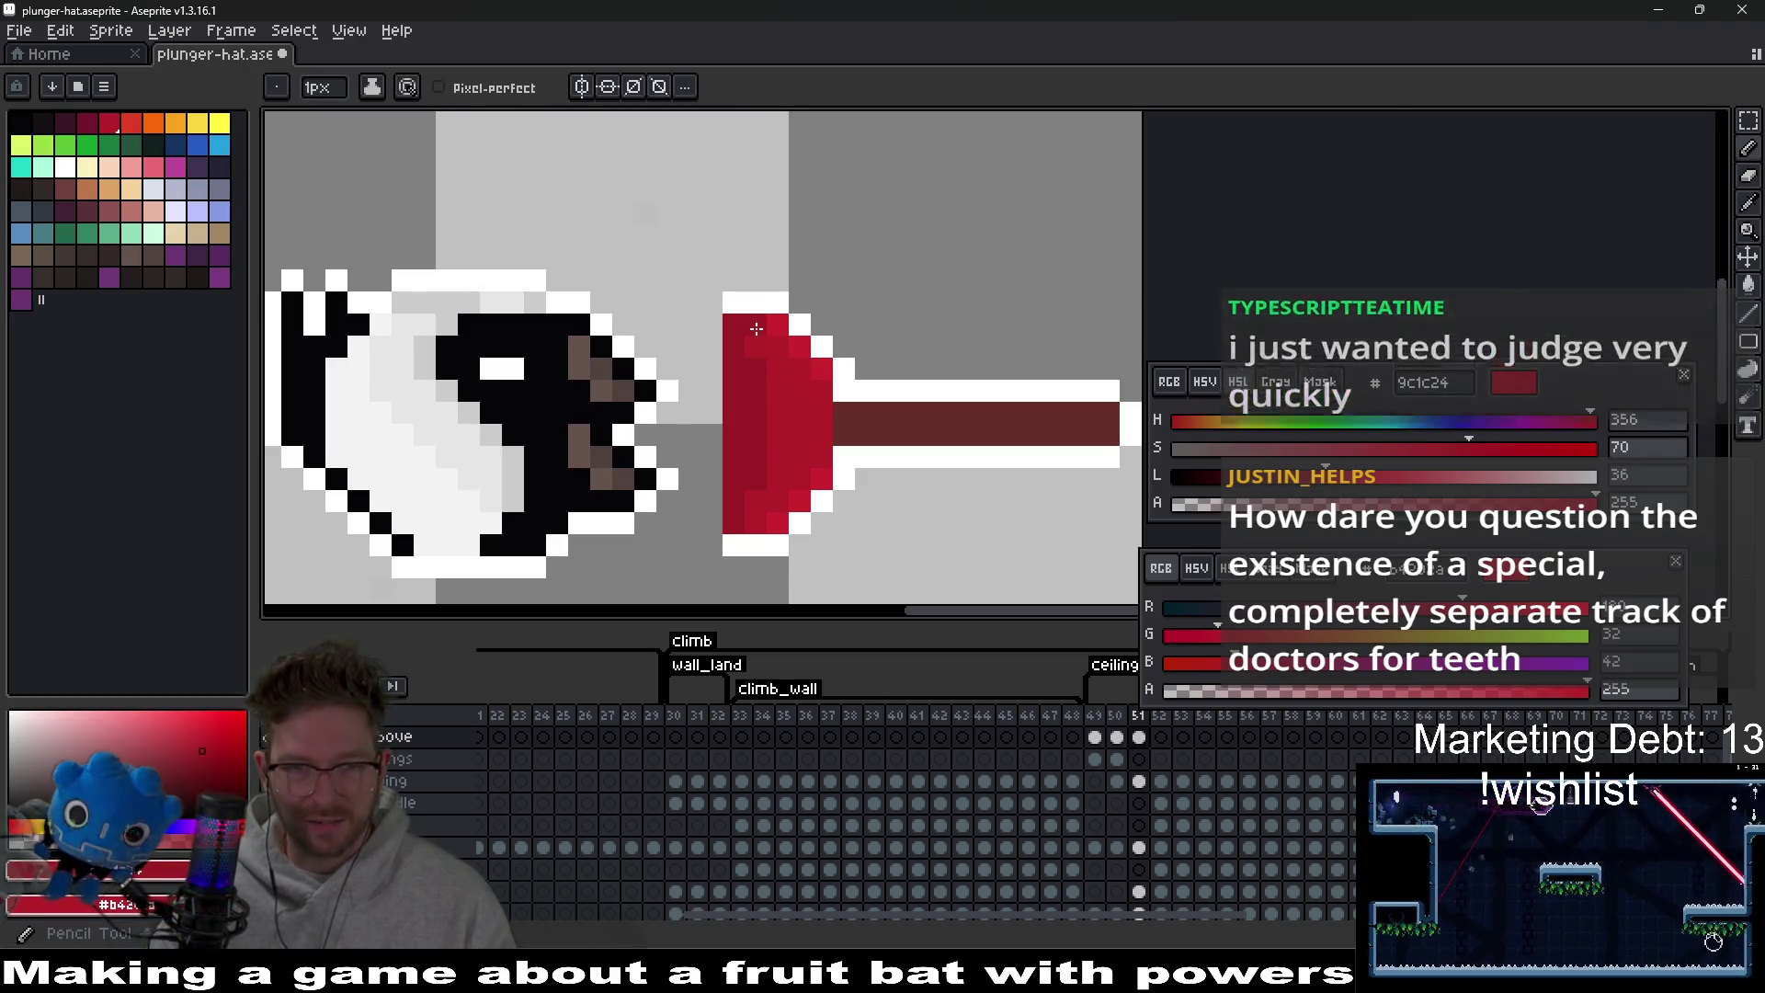
pyautogui.press('i')
pyautogui.click(789, 420)
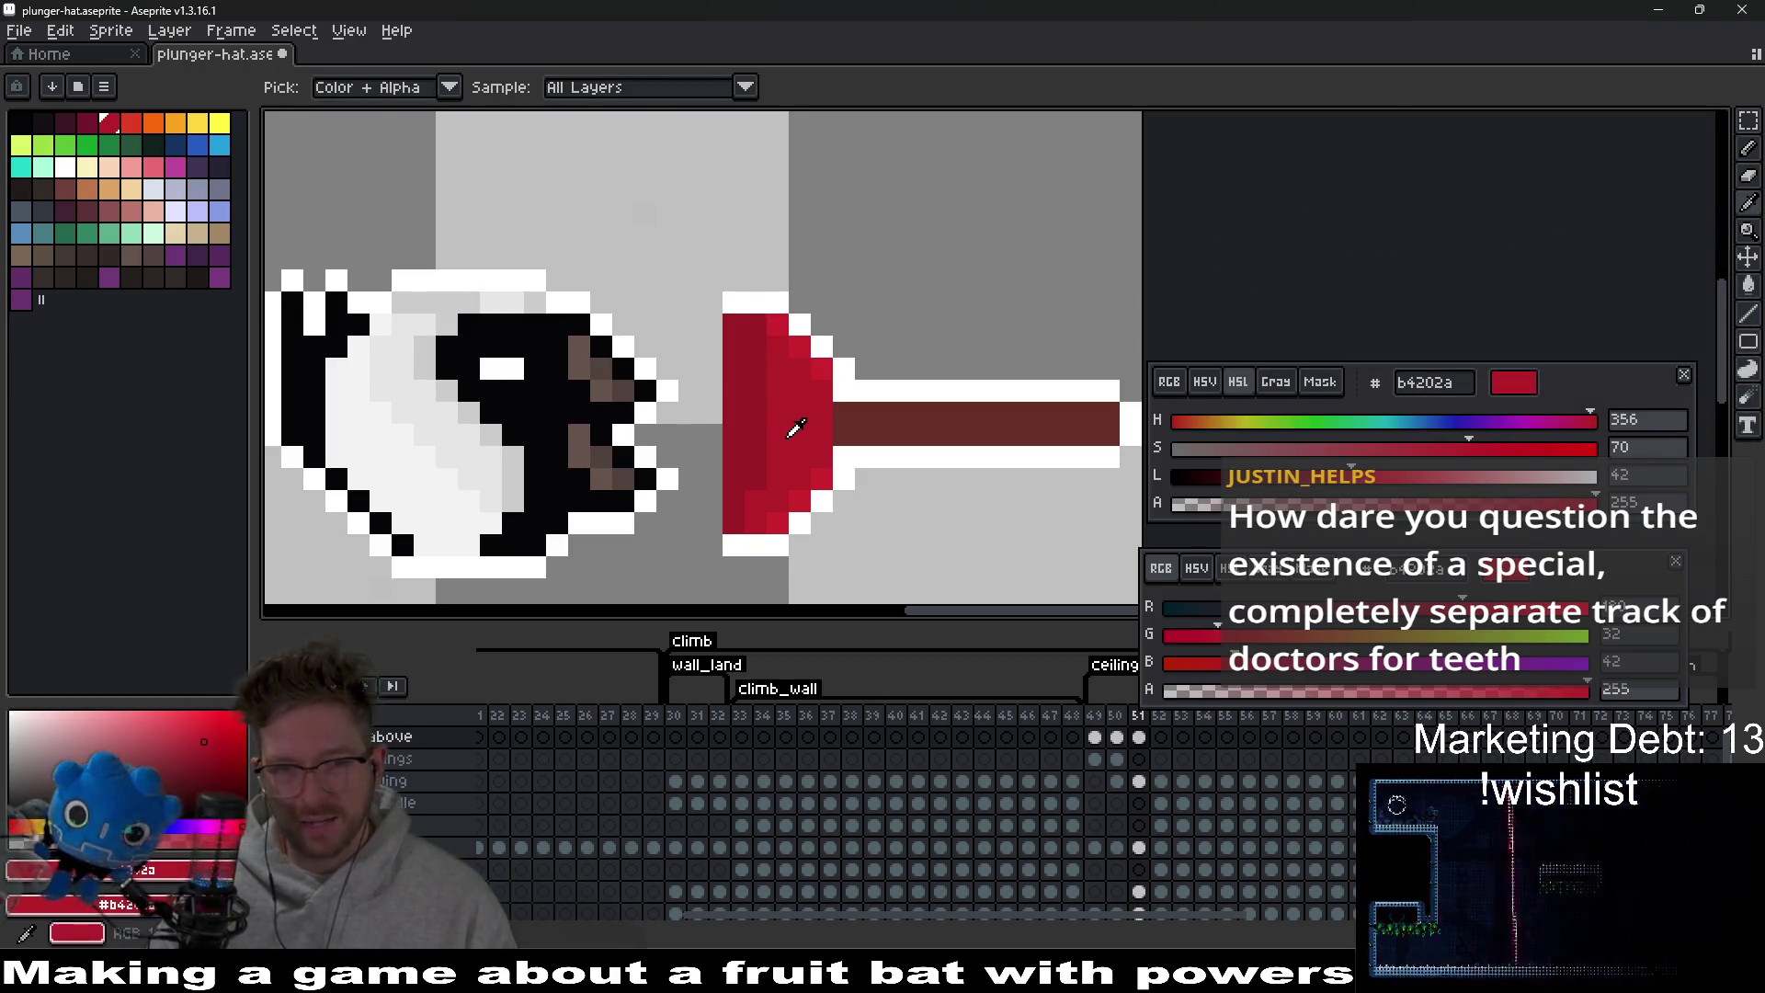
pyautogui.press('b')
pyautogui.scroll(-5, 739, 506)
# Paste the plunger copy and commit it onto the bat's head.
pyautogui.hotkey('ctrl', 'v')
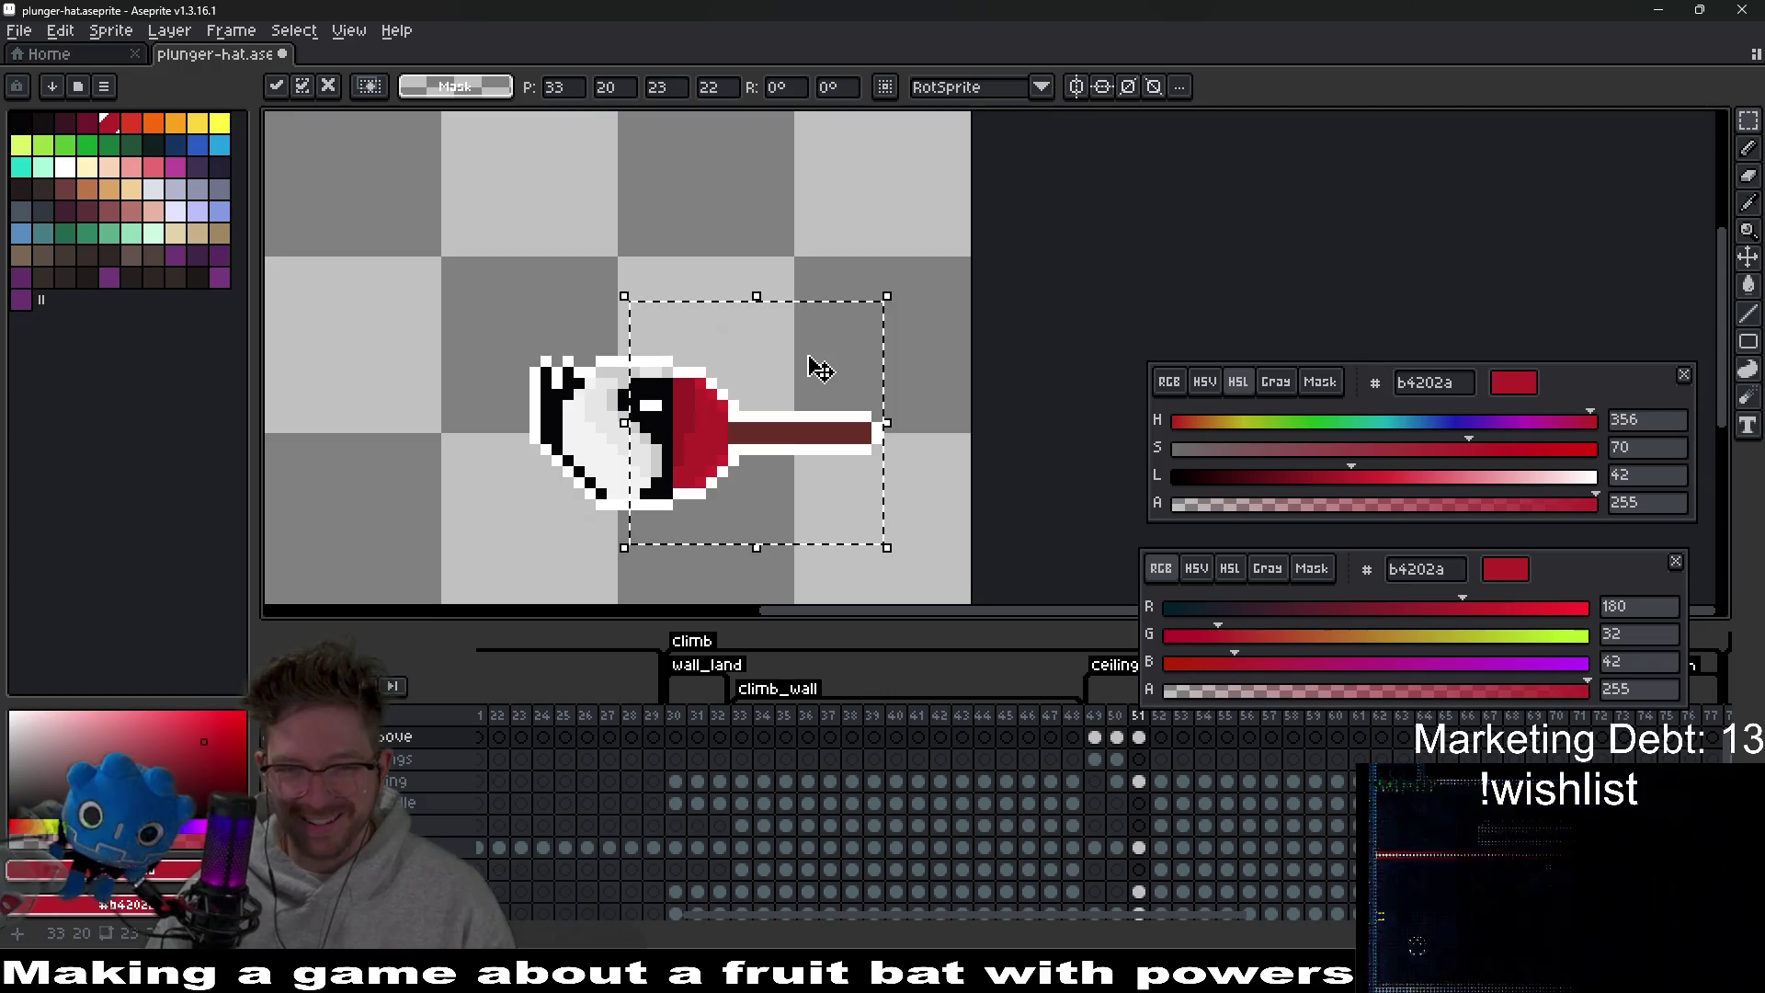
pyautogui.click(930, 342)
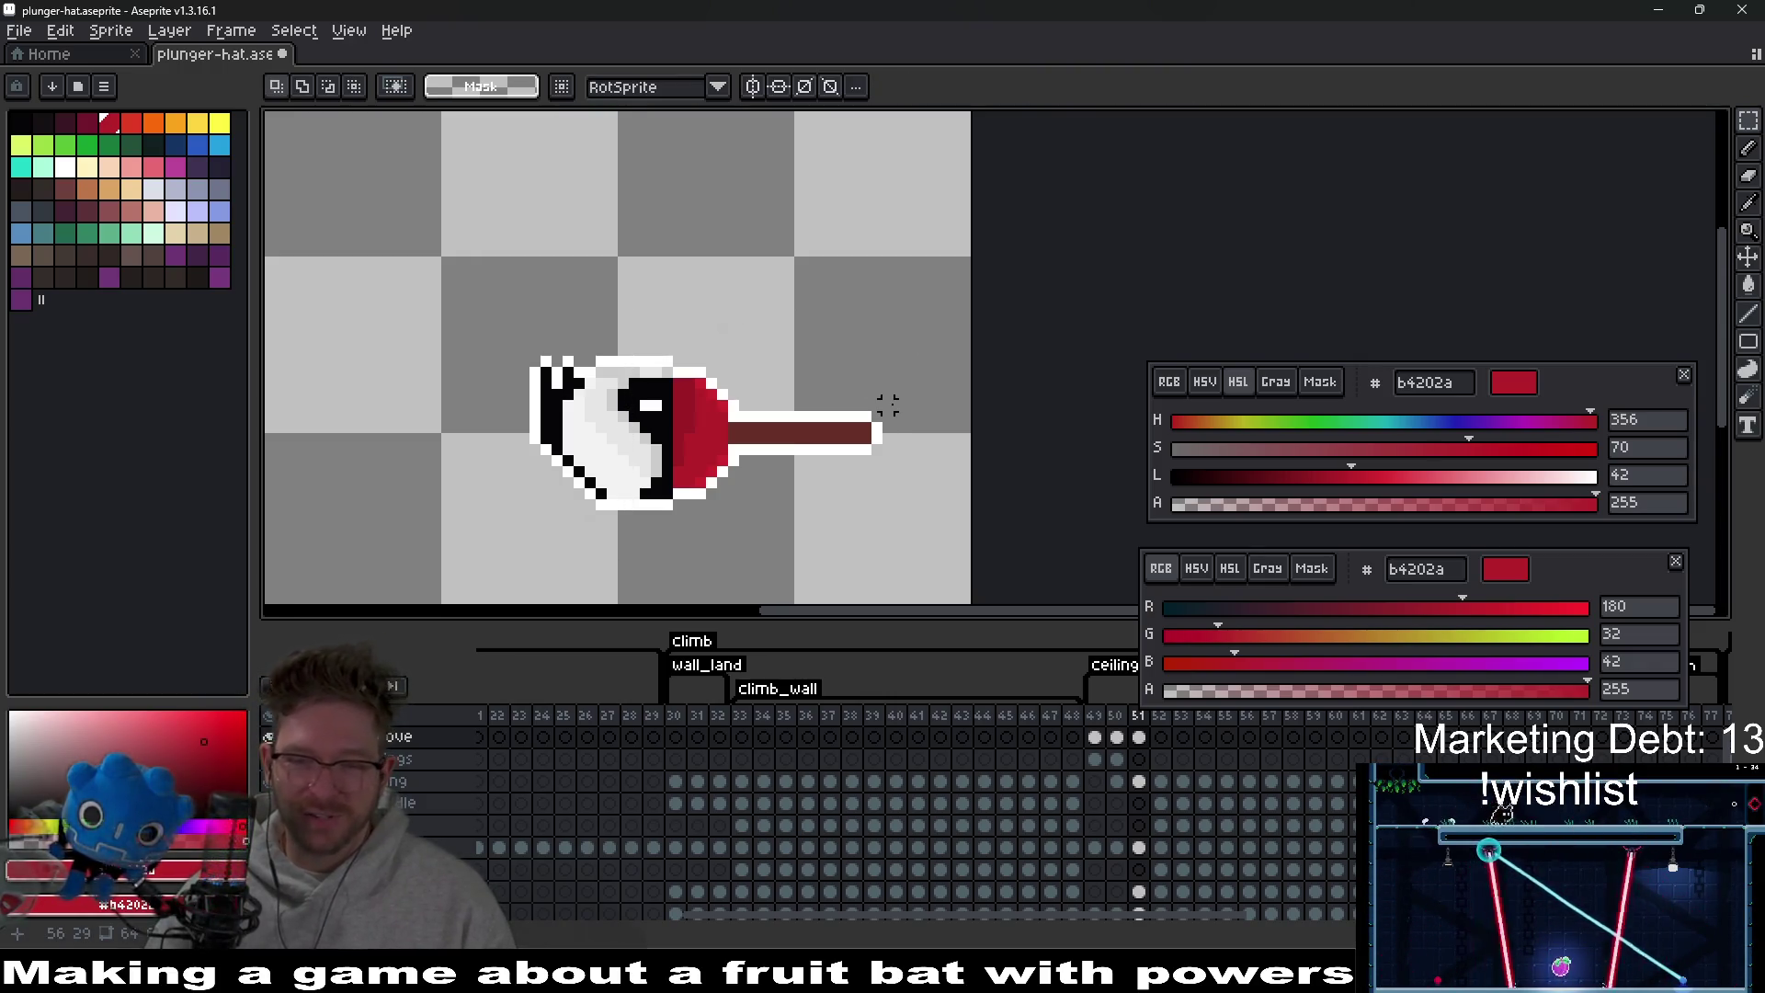
pyautogui.scroll(-2, 889, 404)
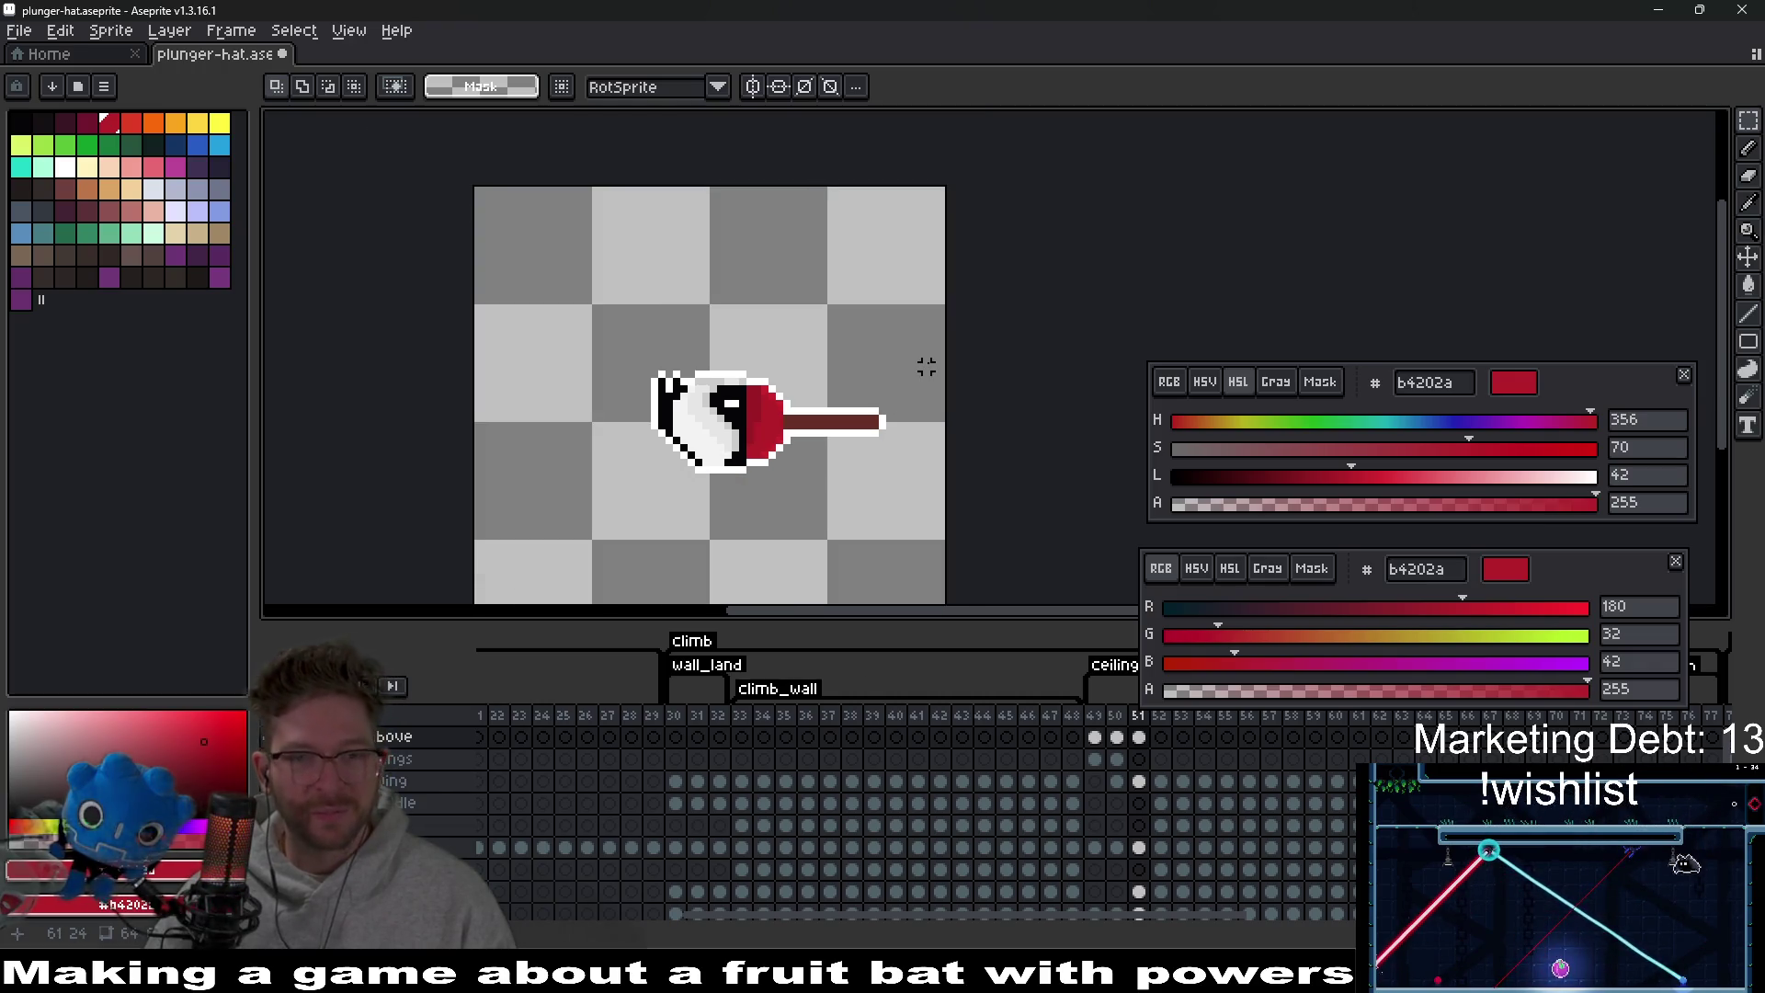
pyautogui.scroll(-3, 883, 367)
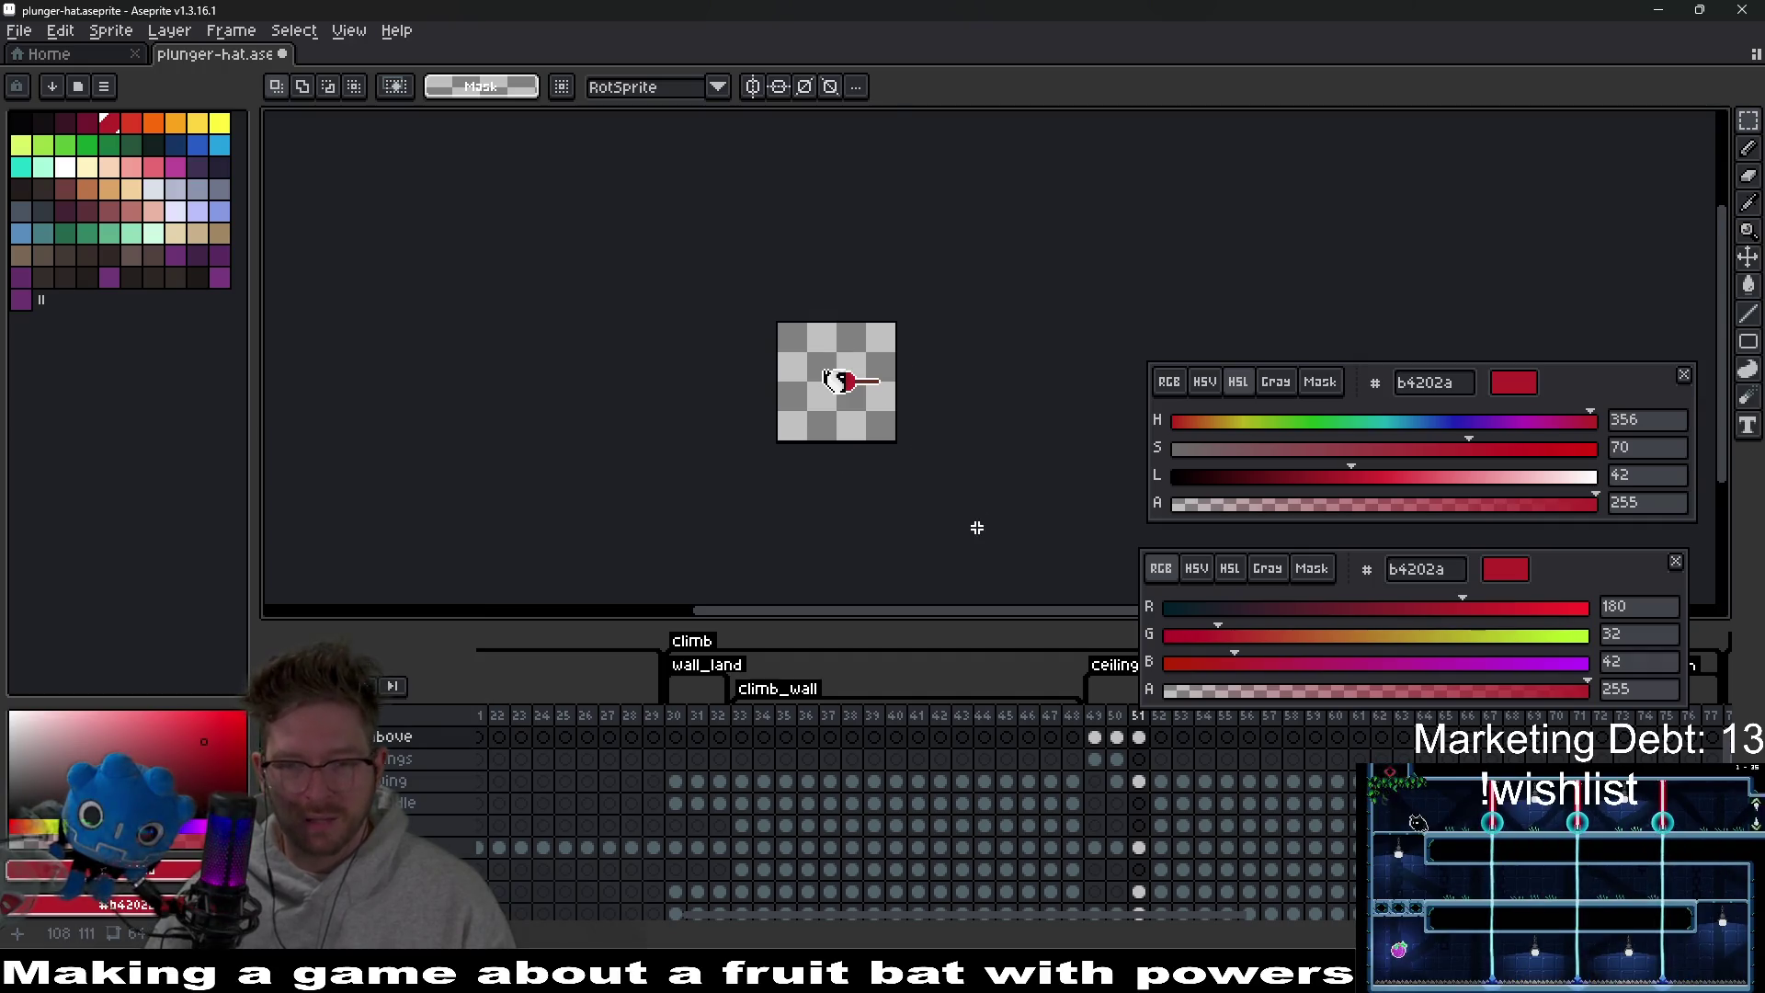
pyautogui.scroll(2, 978, 528)
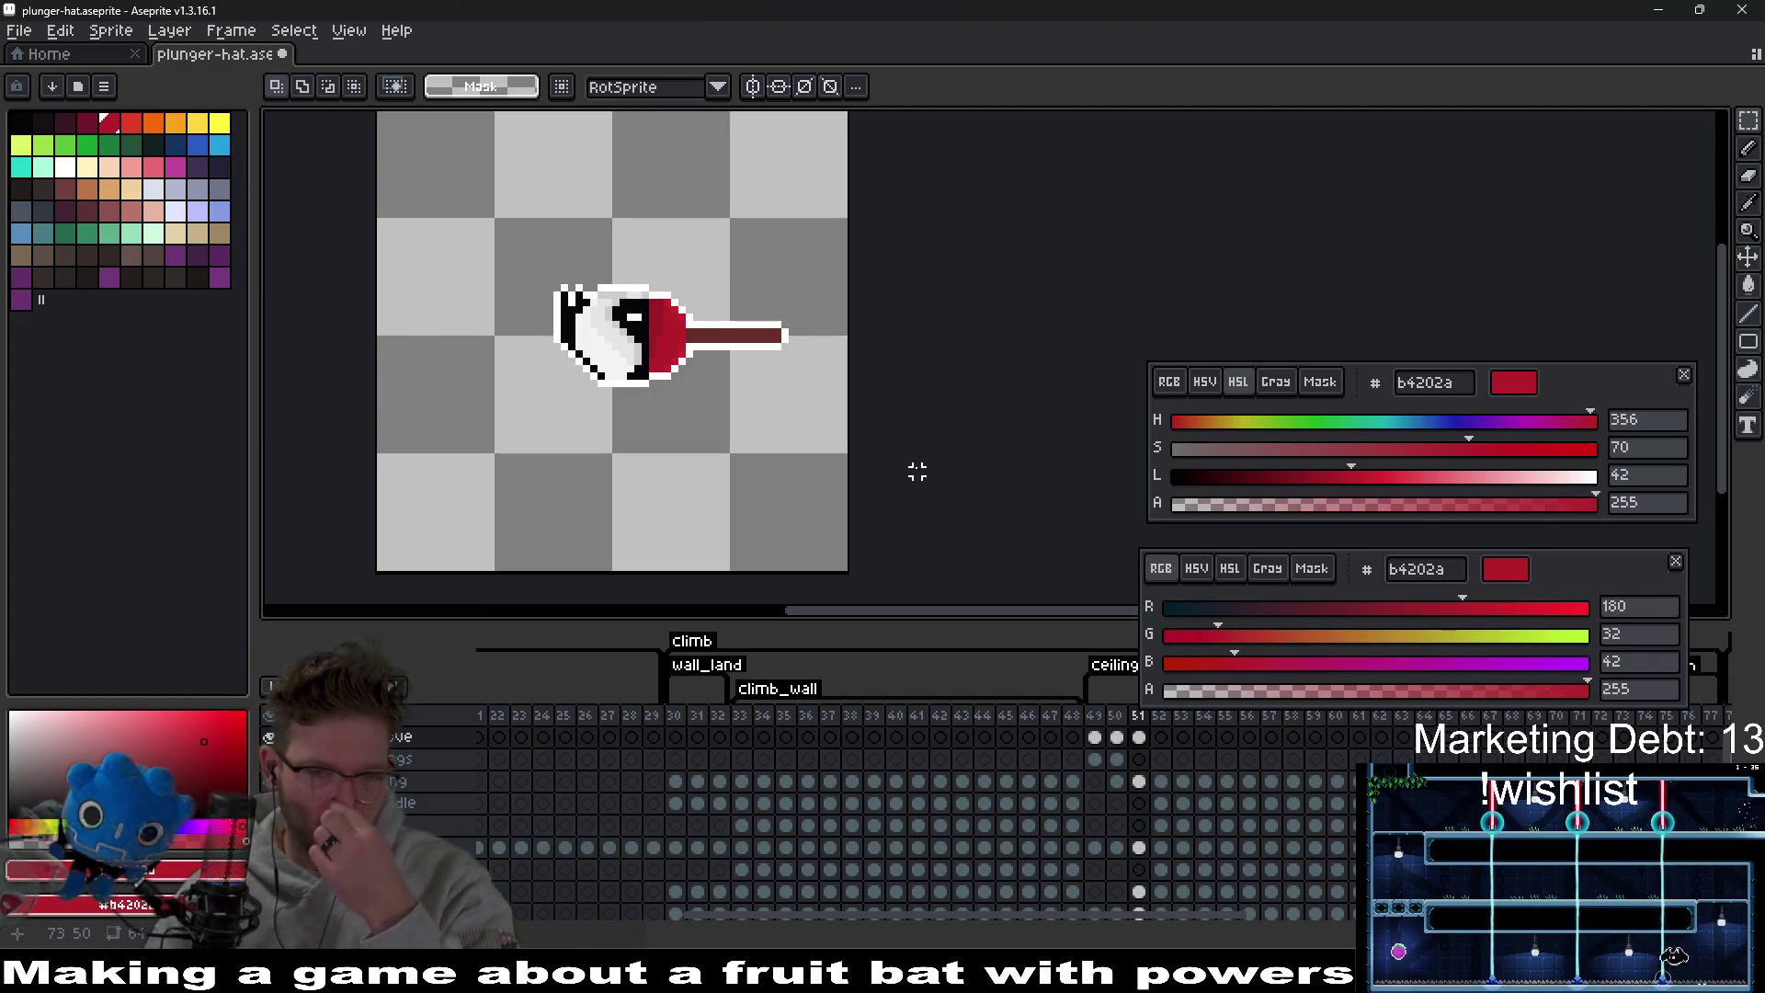
pyautogui.moveTo(910, 457)
pyautogui.mouseDown()
pyautogui.moveTo(839, 382)
pyautogui.moveTo(985, 322)
pyautogui.mouseUp()
# Dock the RGB colour editor beneath the HSL editor, heighten the timeline, and recentre the sprite.
pyautogui.moveTo(1617, 395); pyautogui.dragTo(1628, 174)
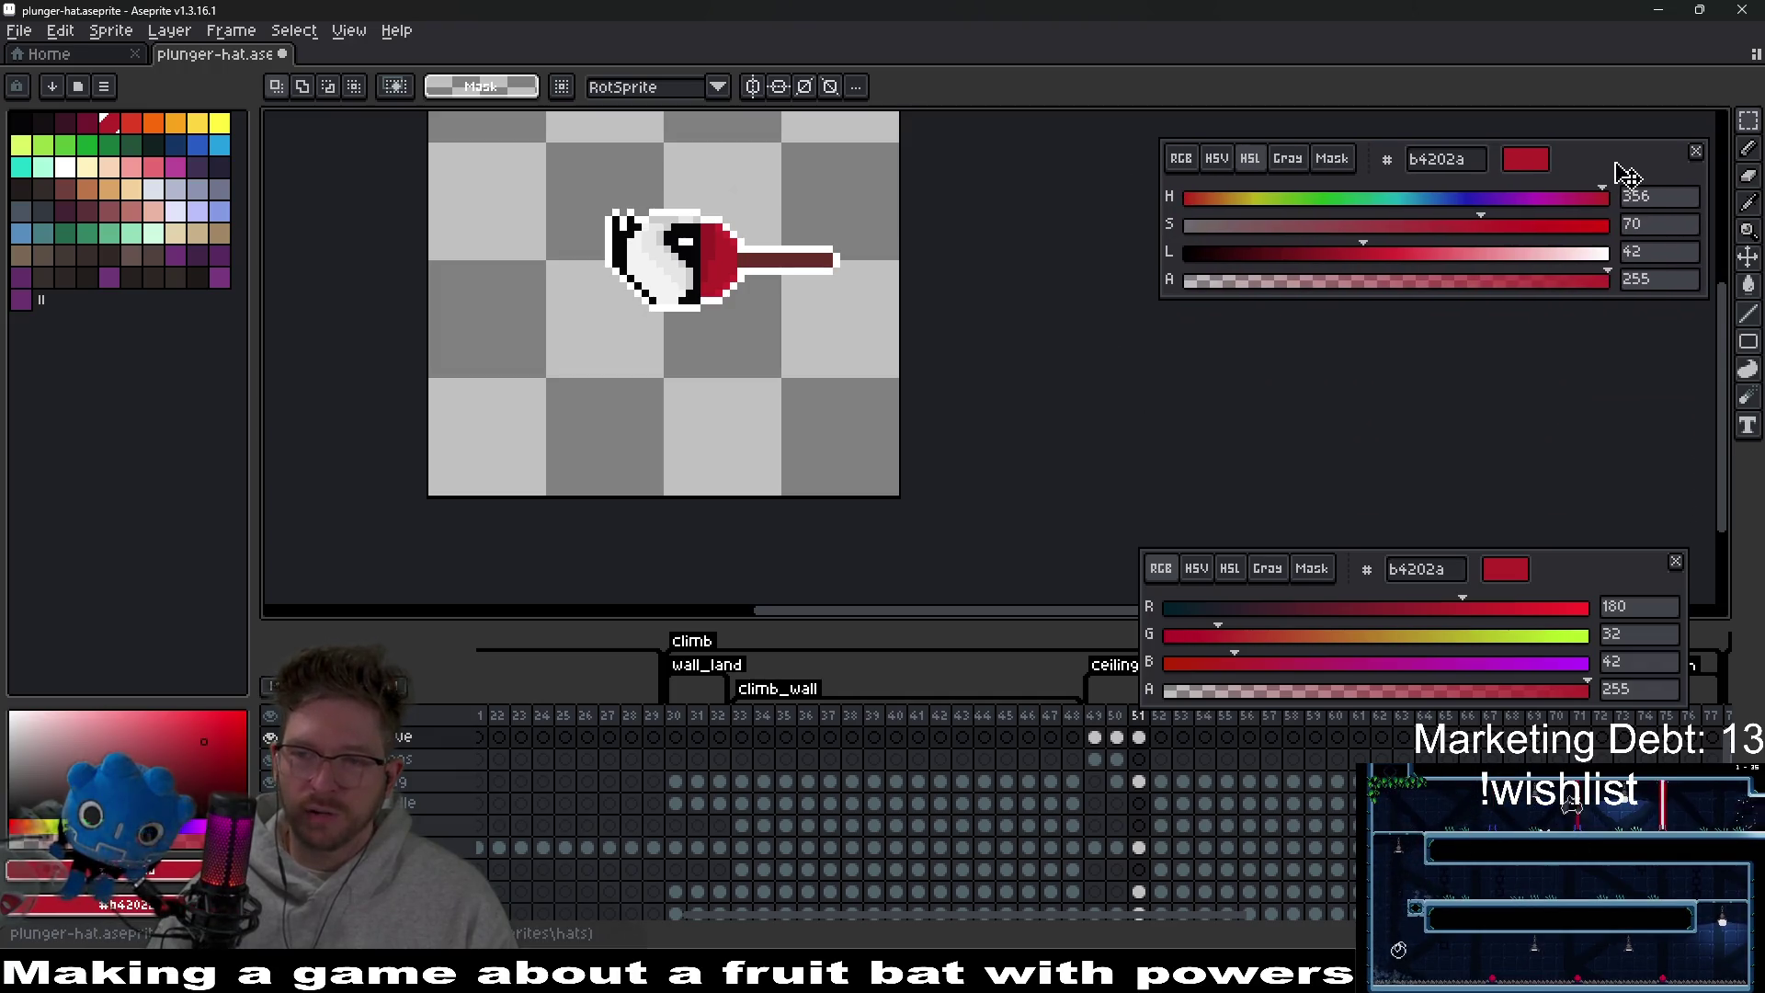
pyautogui.moveTo(1583, 586); pyautogui.dragTo(1601, 356)
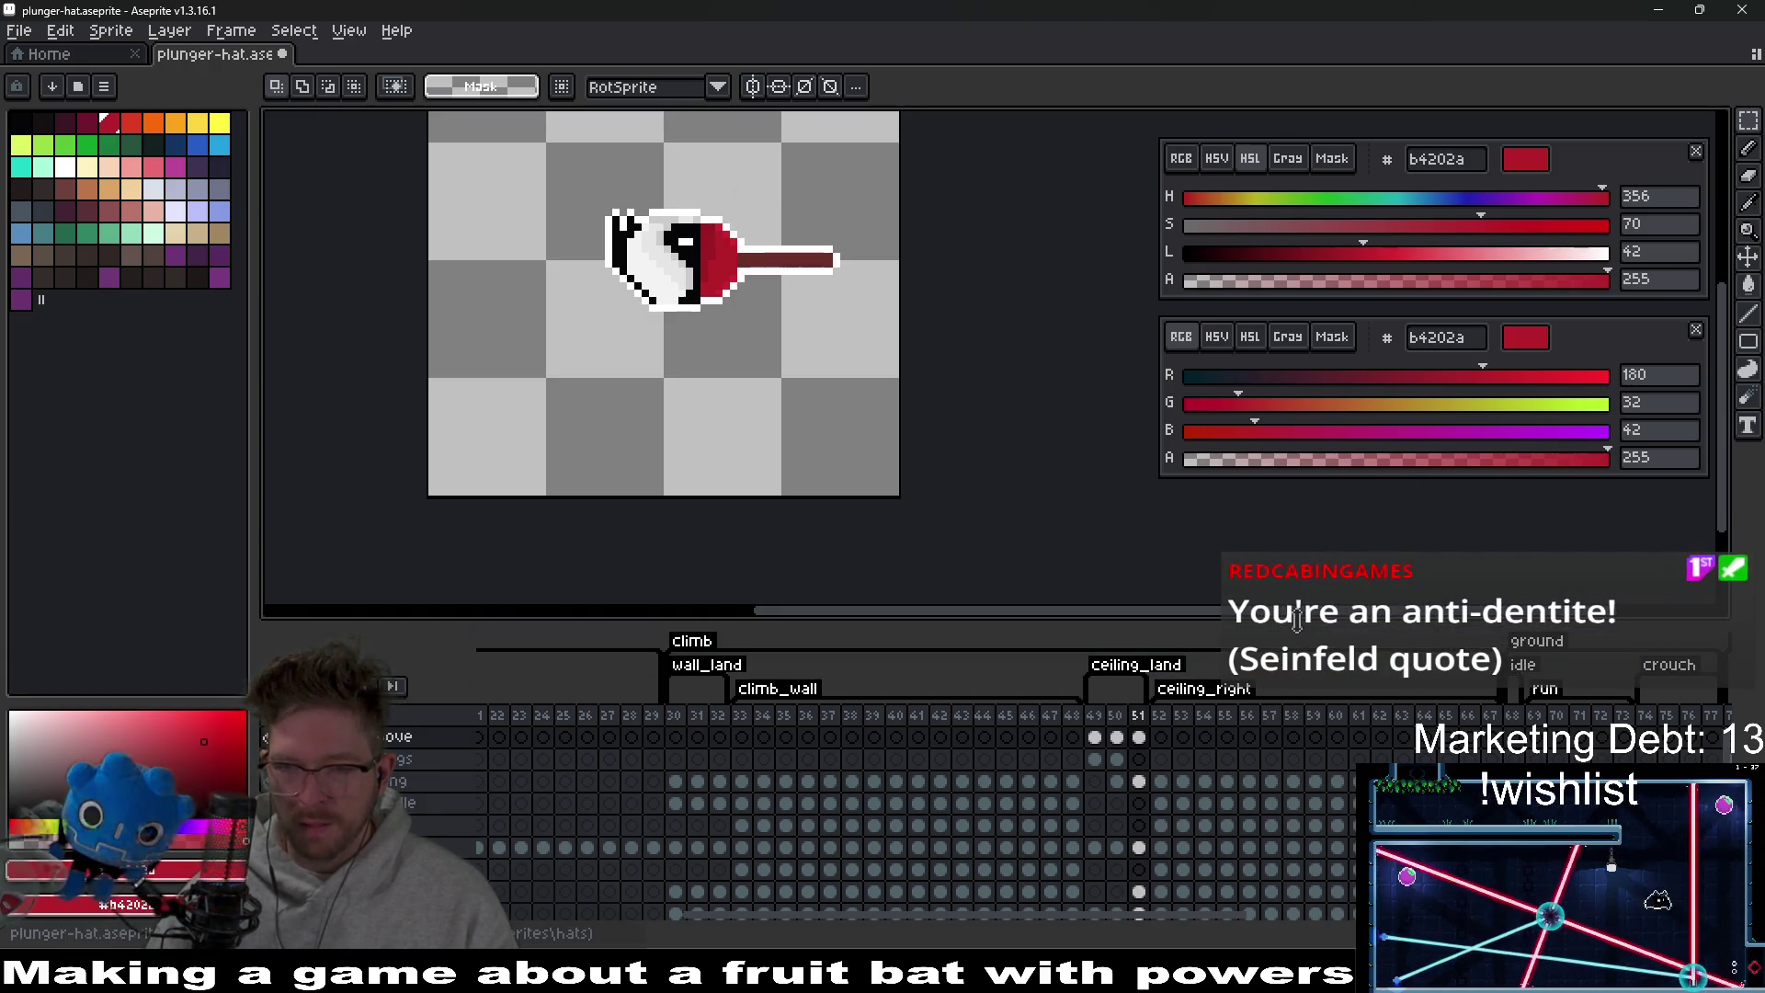
pyautogui.moveTo(1264, 616)
pyautogui.mouseDown()
pyautogui.moveTo(1288, 553)
pyautogui.moveTo(1268, 550)
pyautogui.mouseUp()
pyautogui.moveTo(937, 278); pyautogui.dragTo(939, 315)
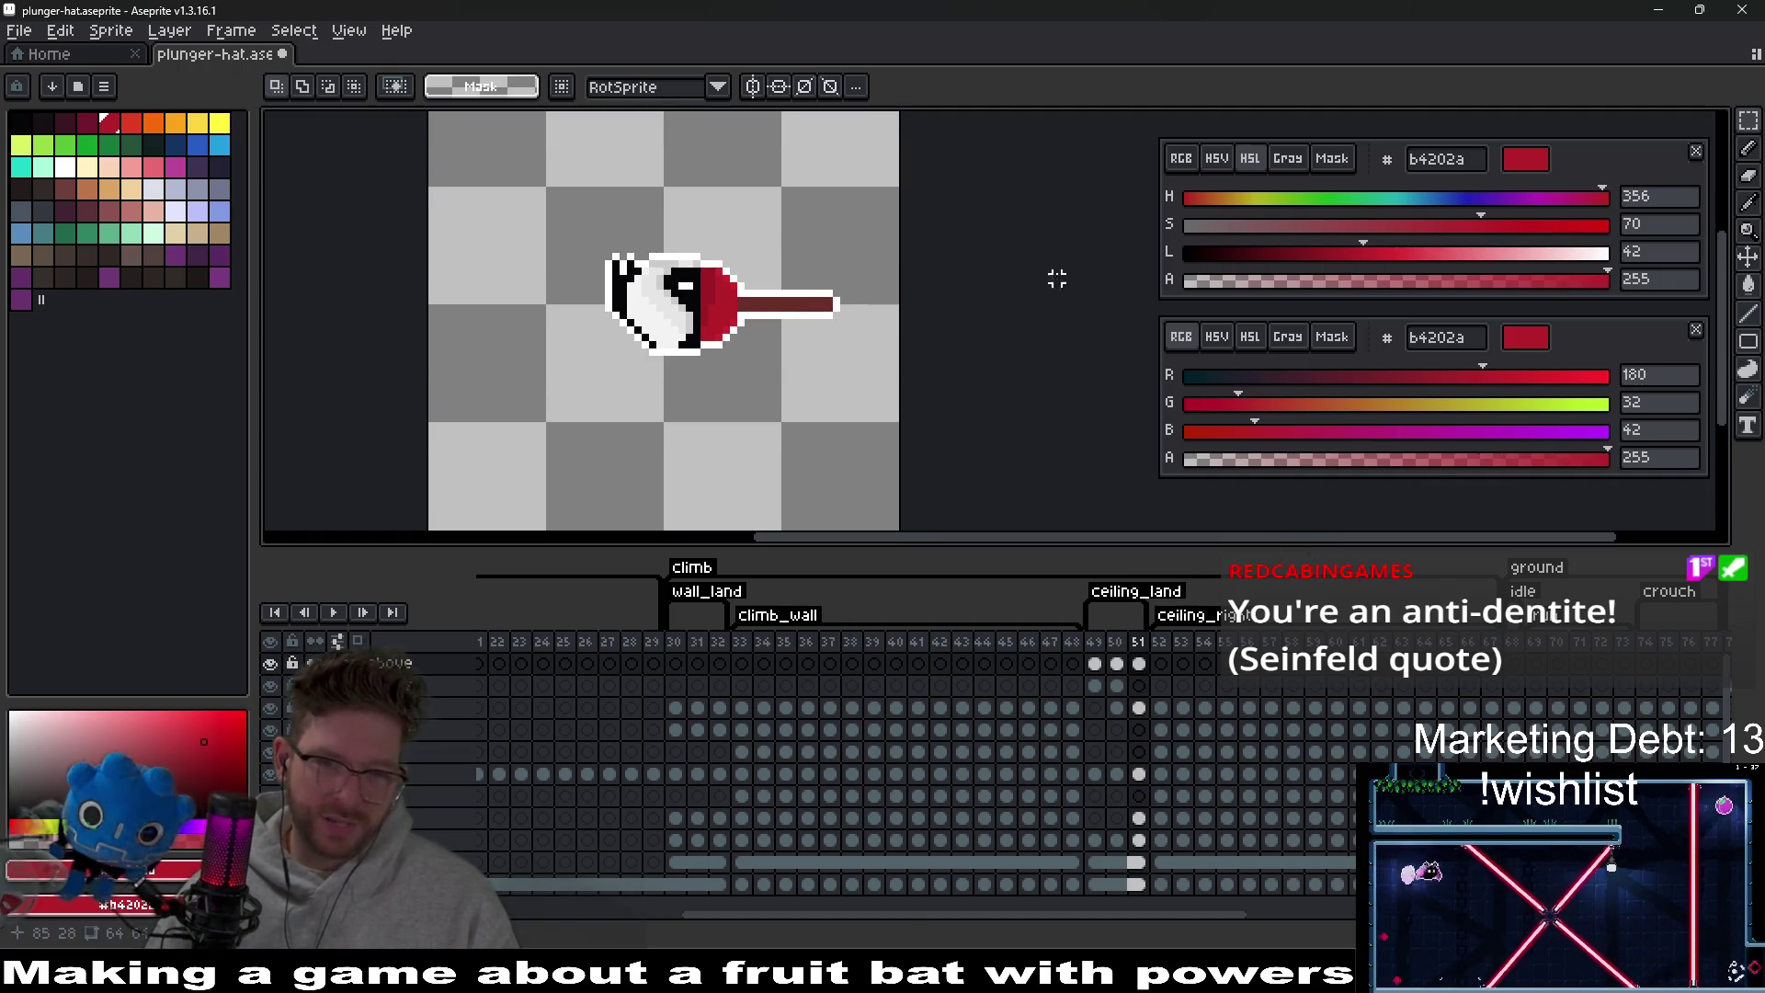
pyautogui.moveTo(1042, 272); pyautogui.dragTo(1029, 316)
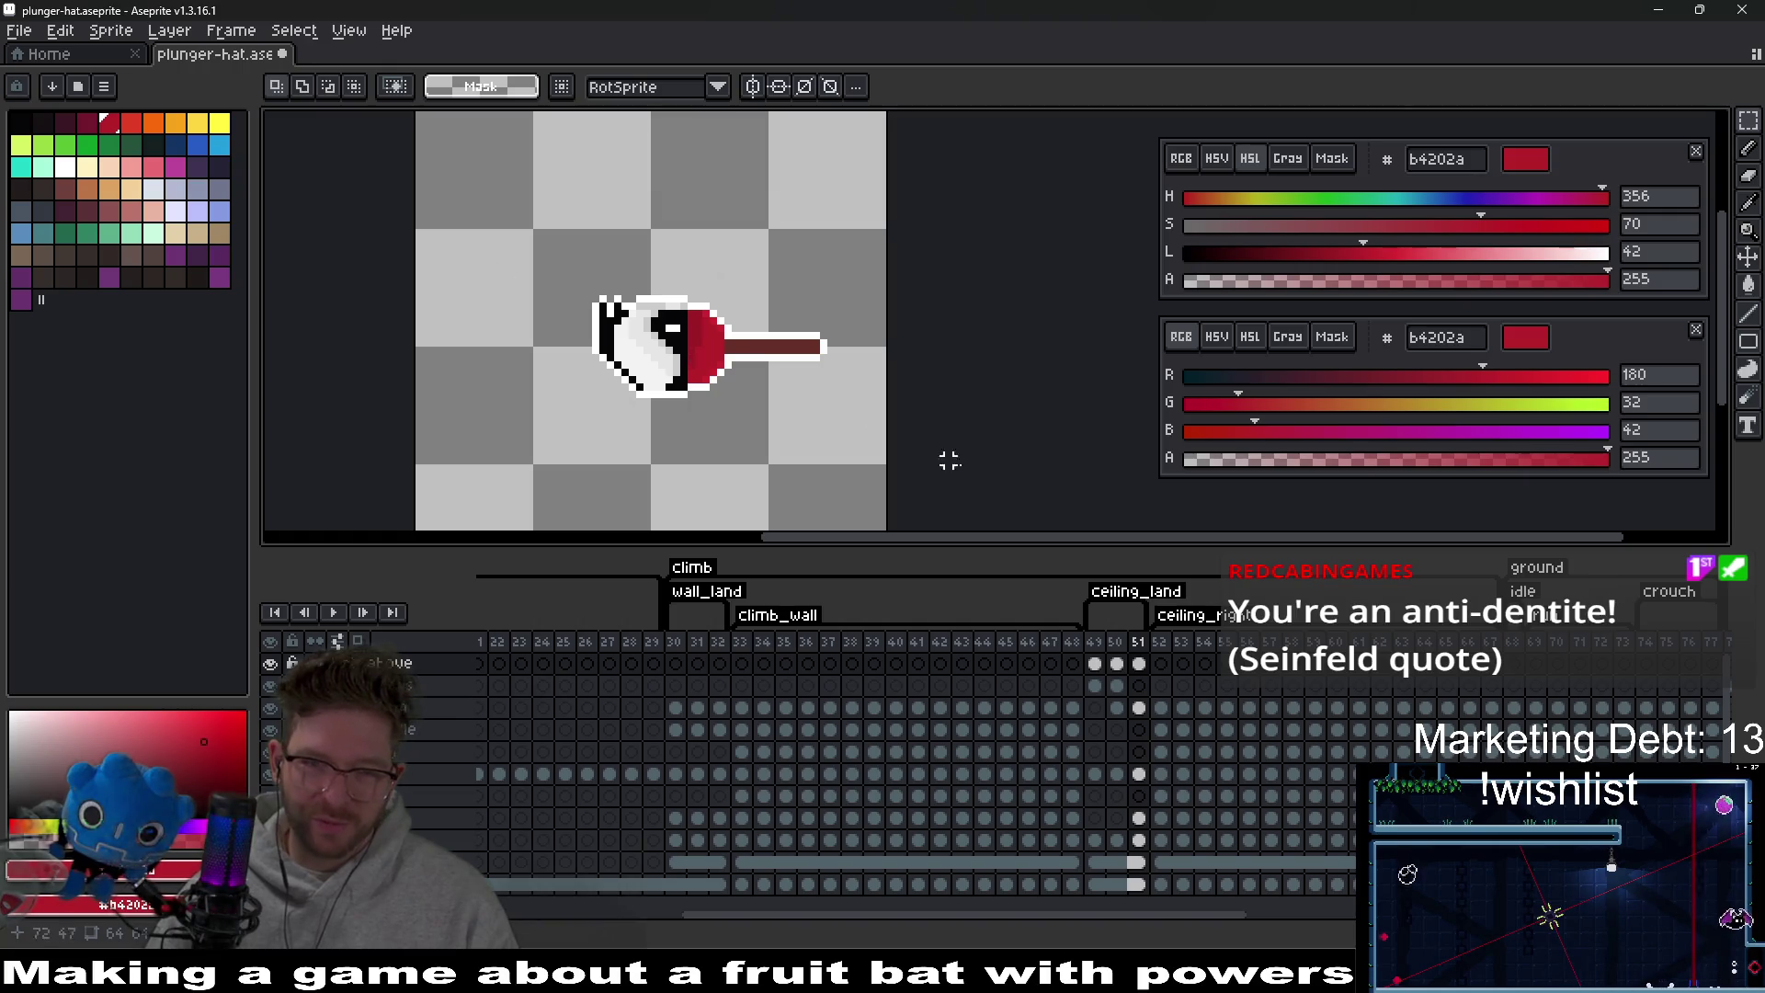
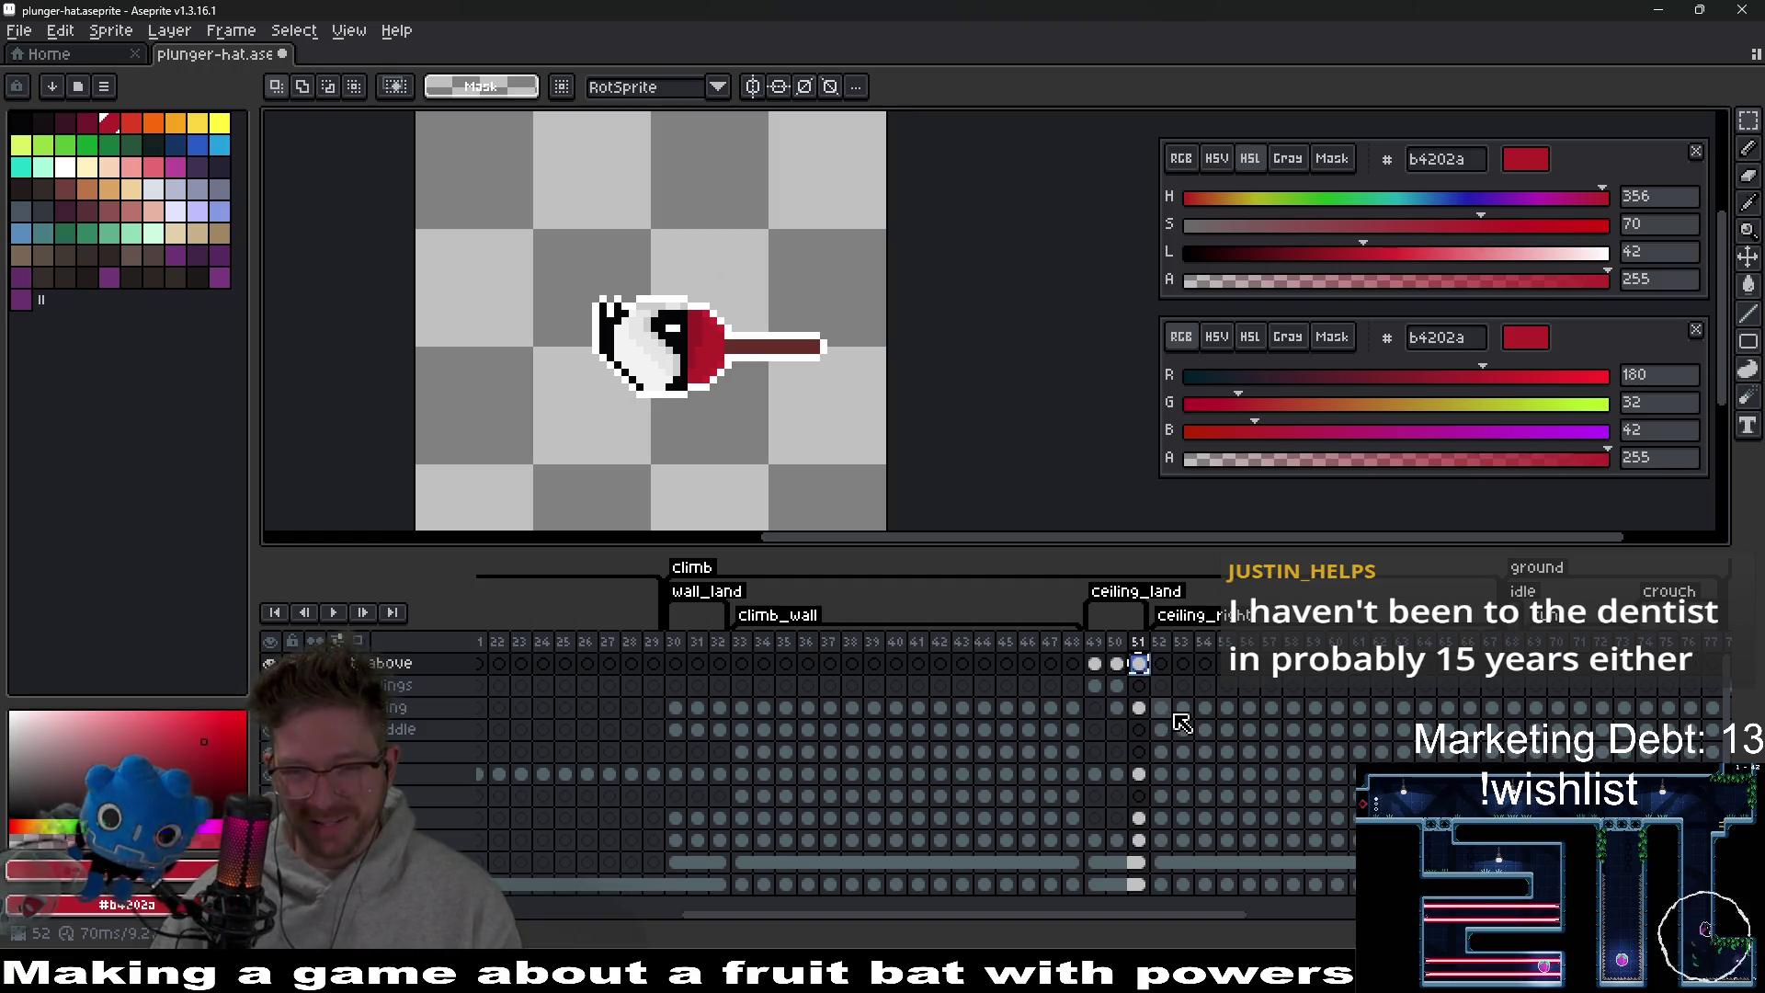
# Select the frame 52–53 hat-layer cels and restore the plunger drawing into frame 52.
pyautogui.click(1170, 713)
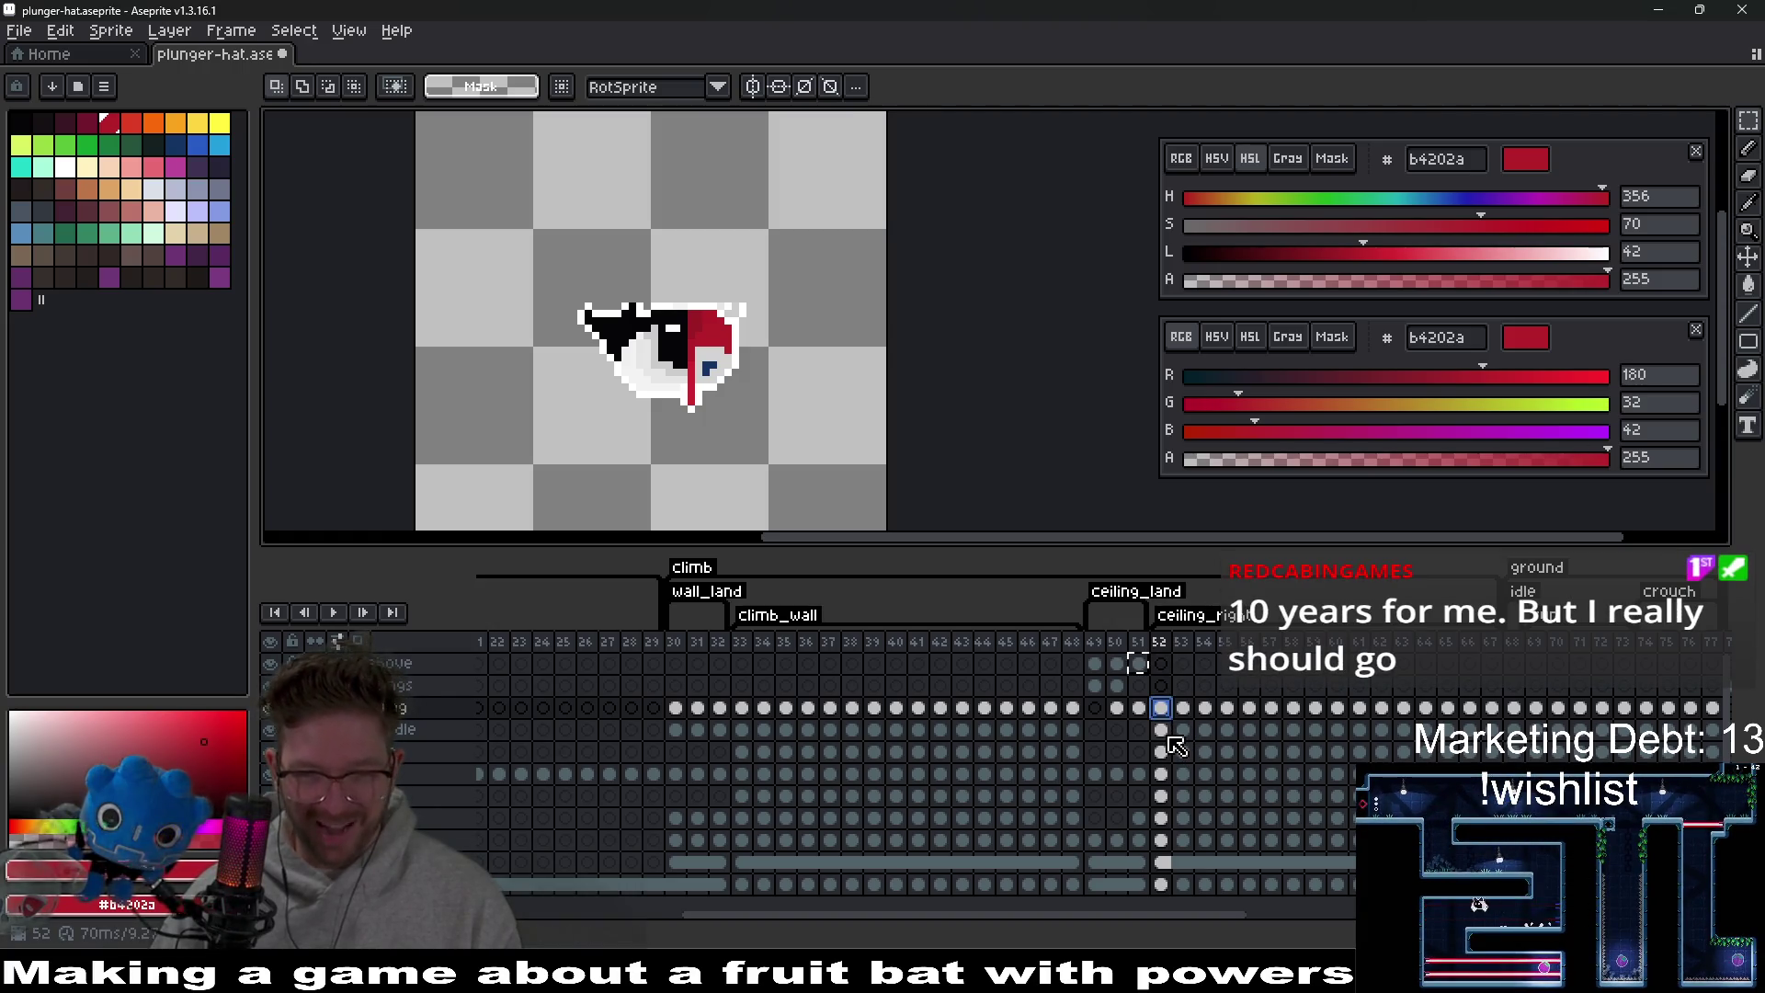
pyautogui.click(1163, 733)
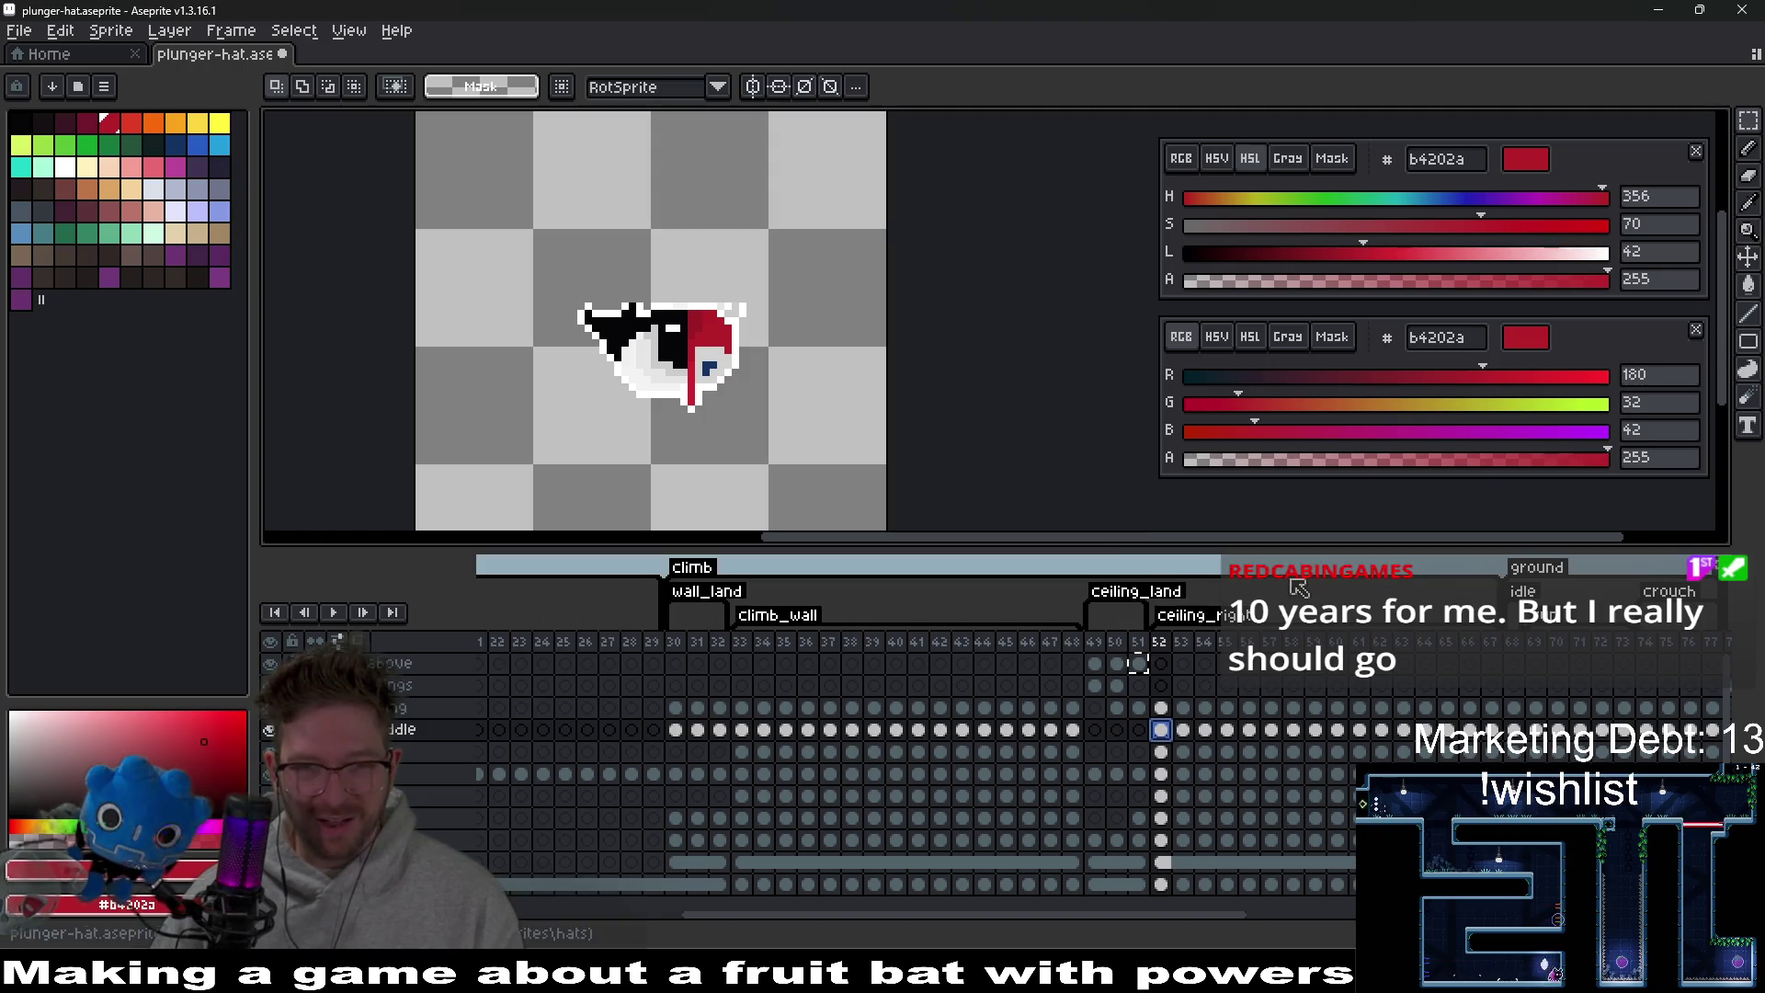
pyautogui.hotkey('ctrl', 'z')
pyautogui.click(1183, 730)
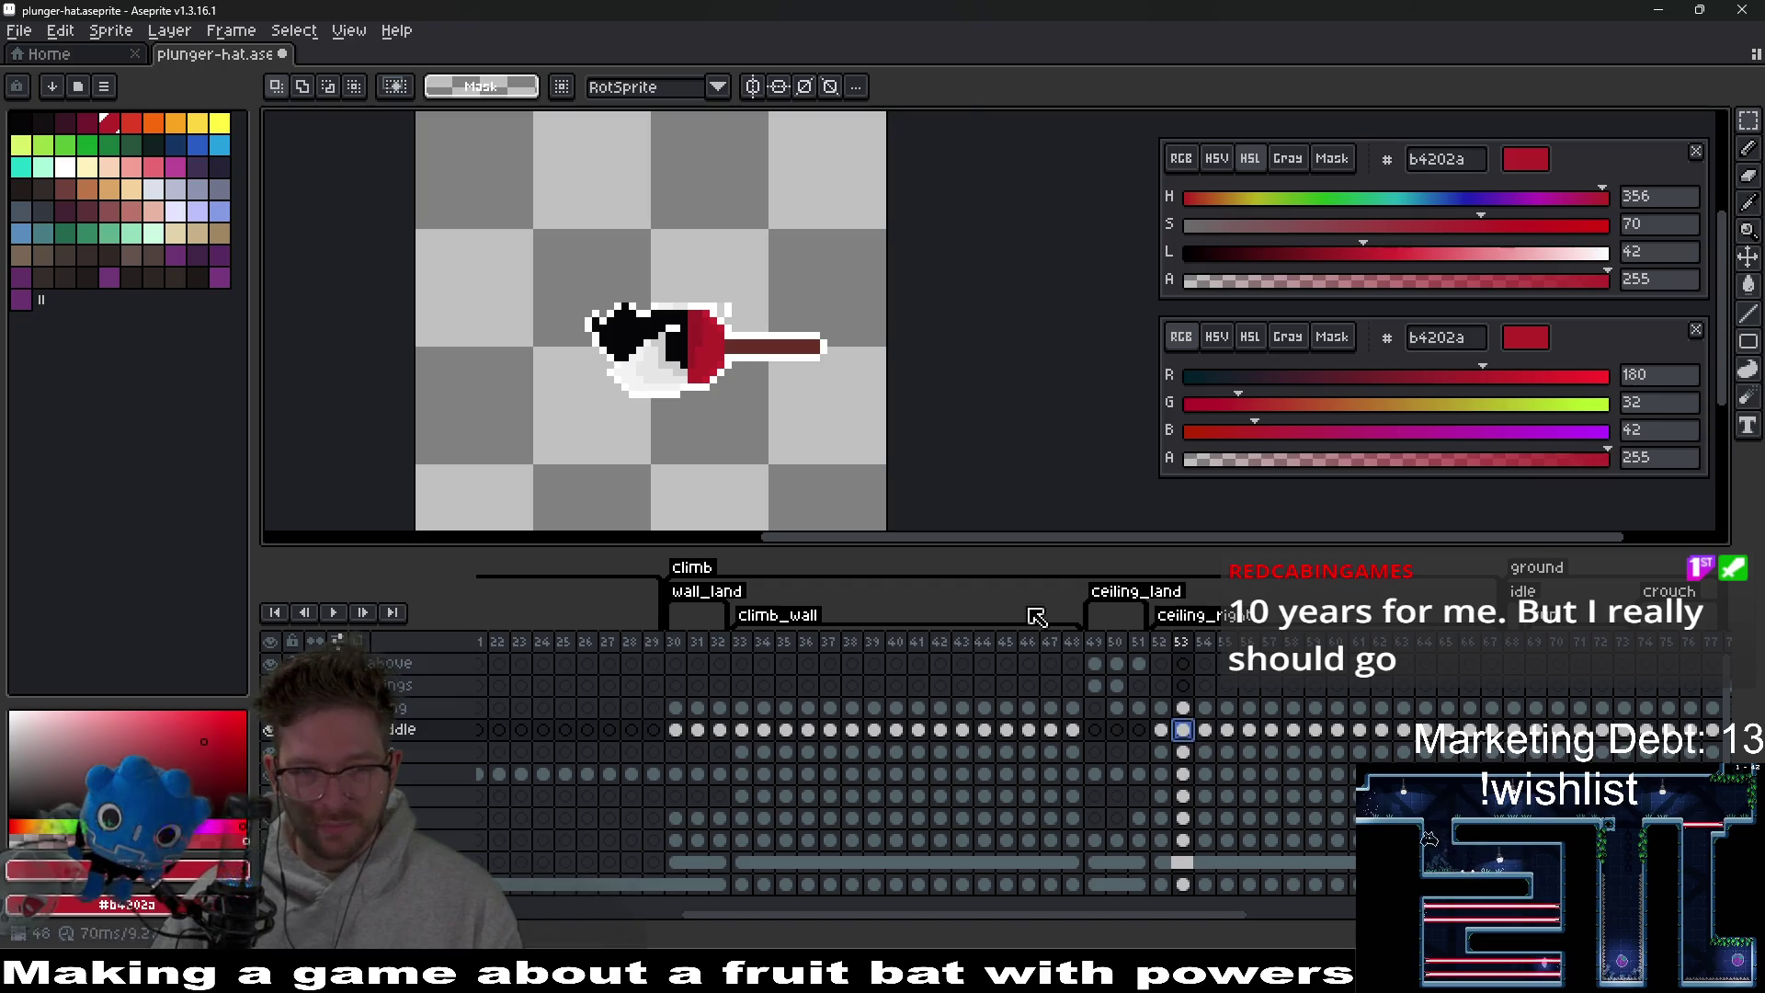
pyautogui.scroll(2, 757, 410)
pyautogui.moveTo(756, 410); pyautogui.dragTo(858, 471)
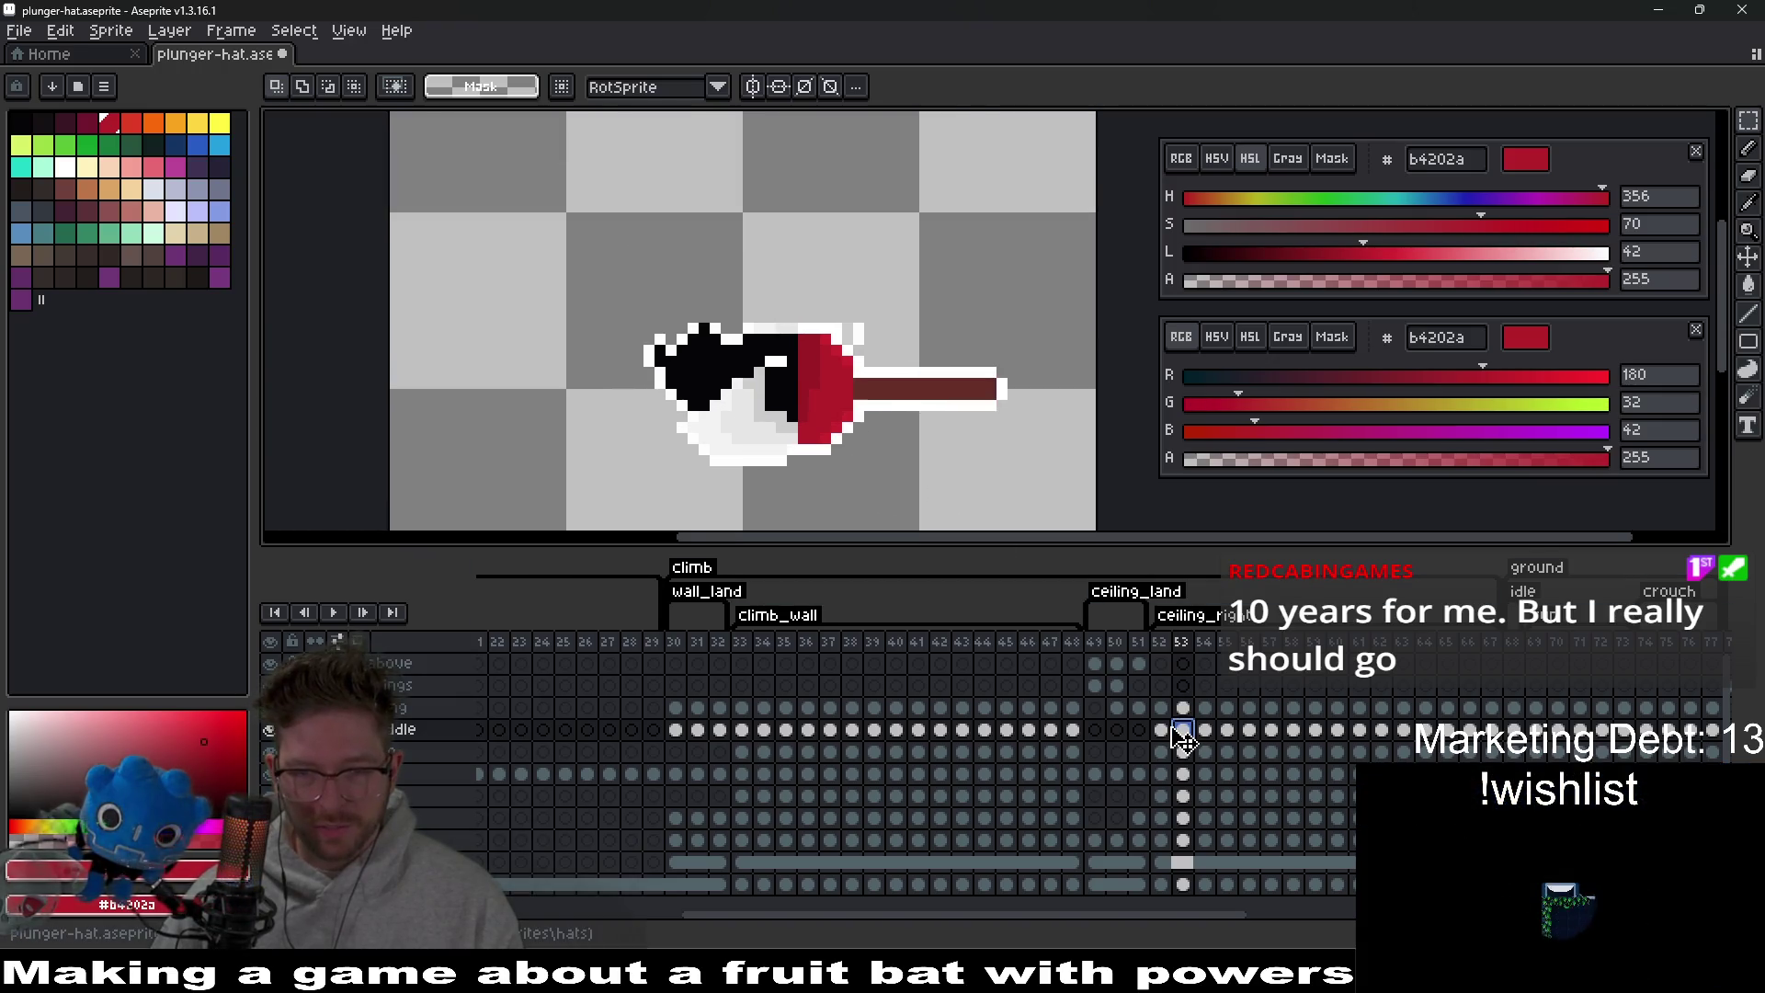
# Redo the Copy Range so the plunger cels fill frames 52–53, then zoom in closer.
pyautogui.press('Left')
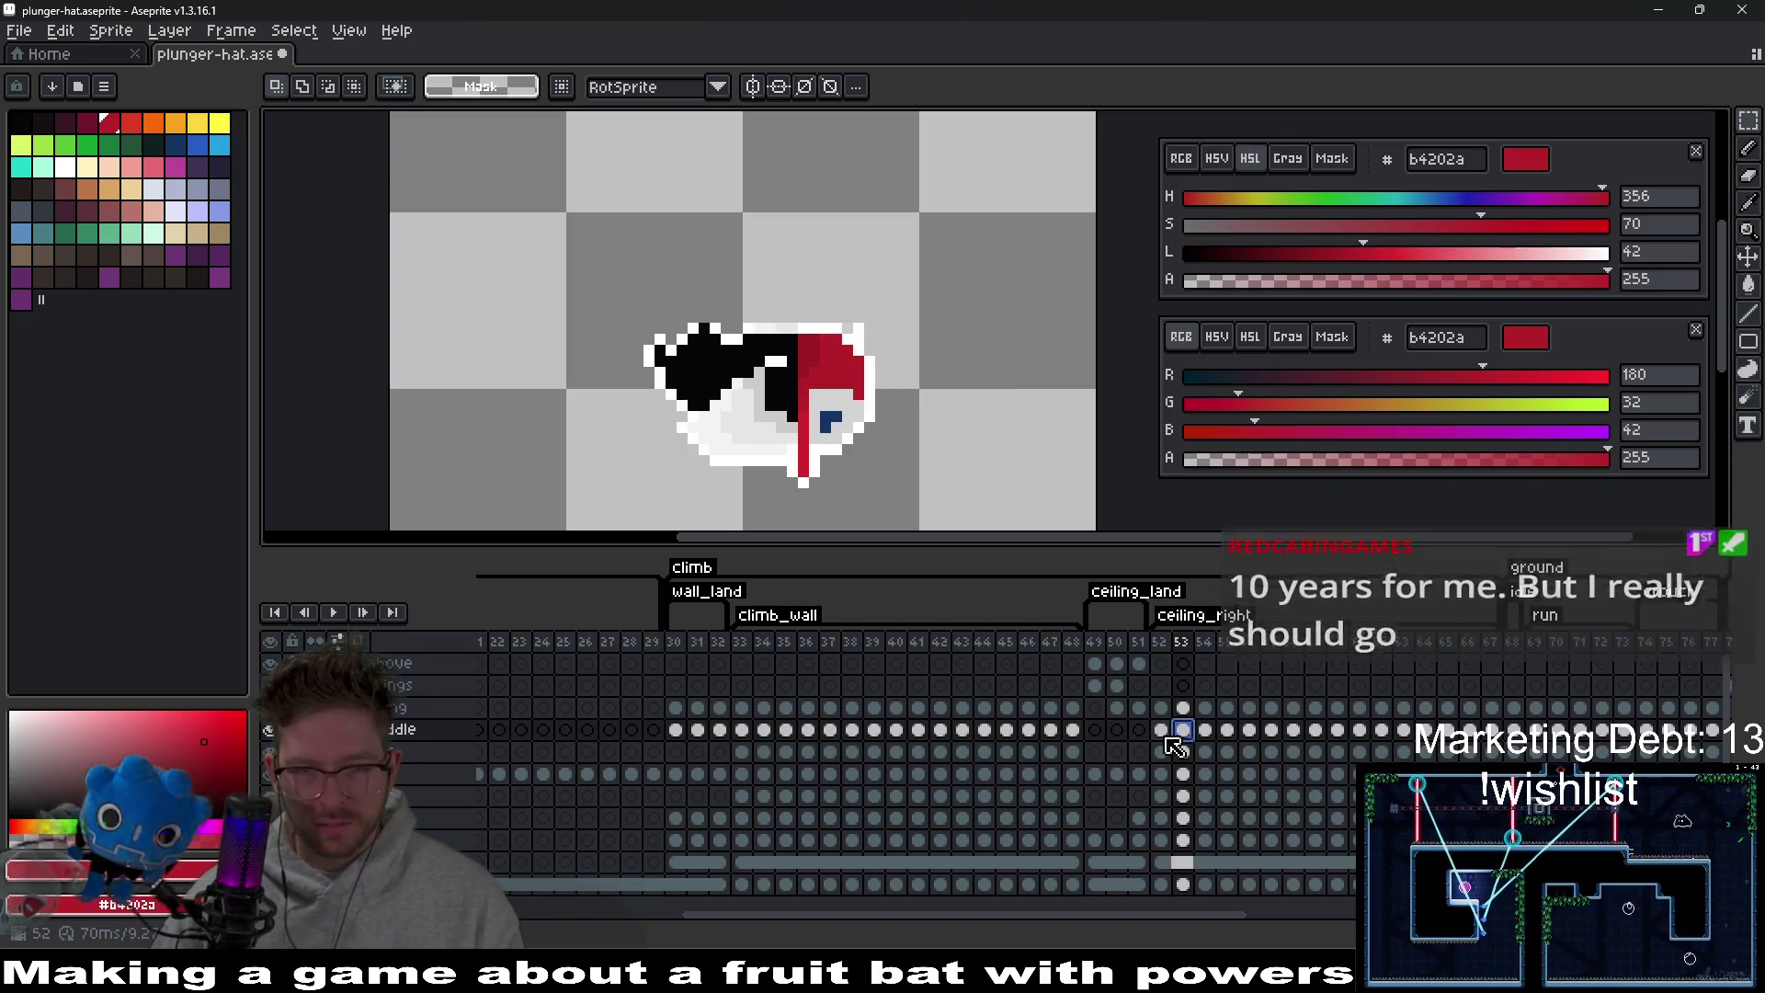
pyautogui.hotkey('ctrl', 'y')
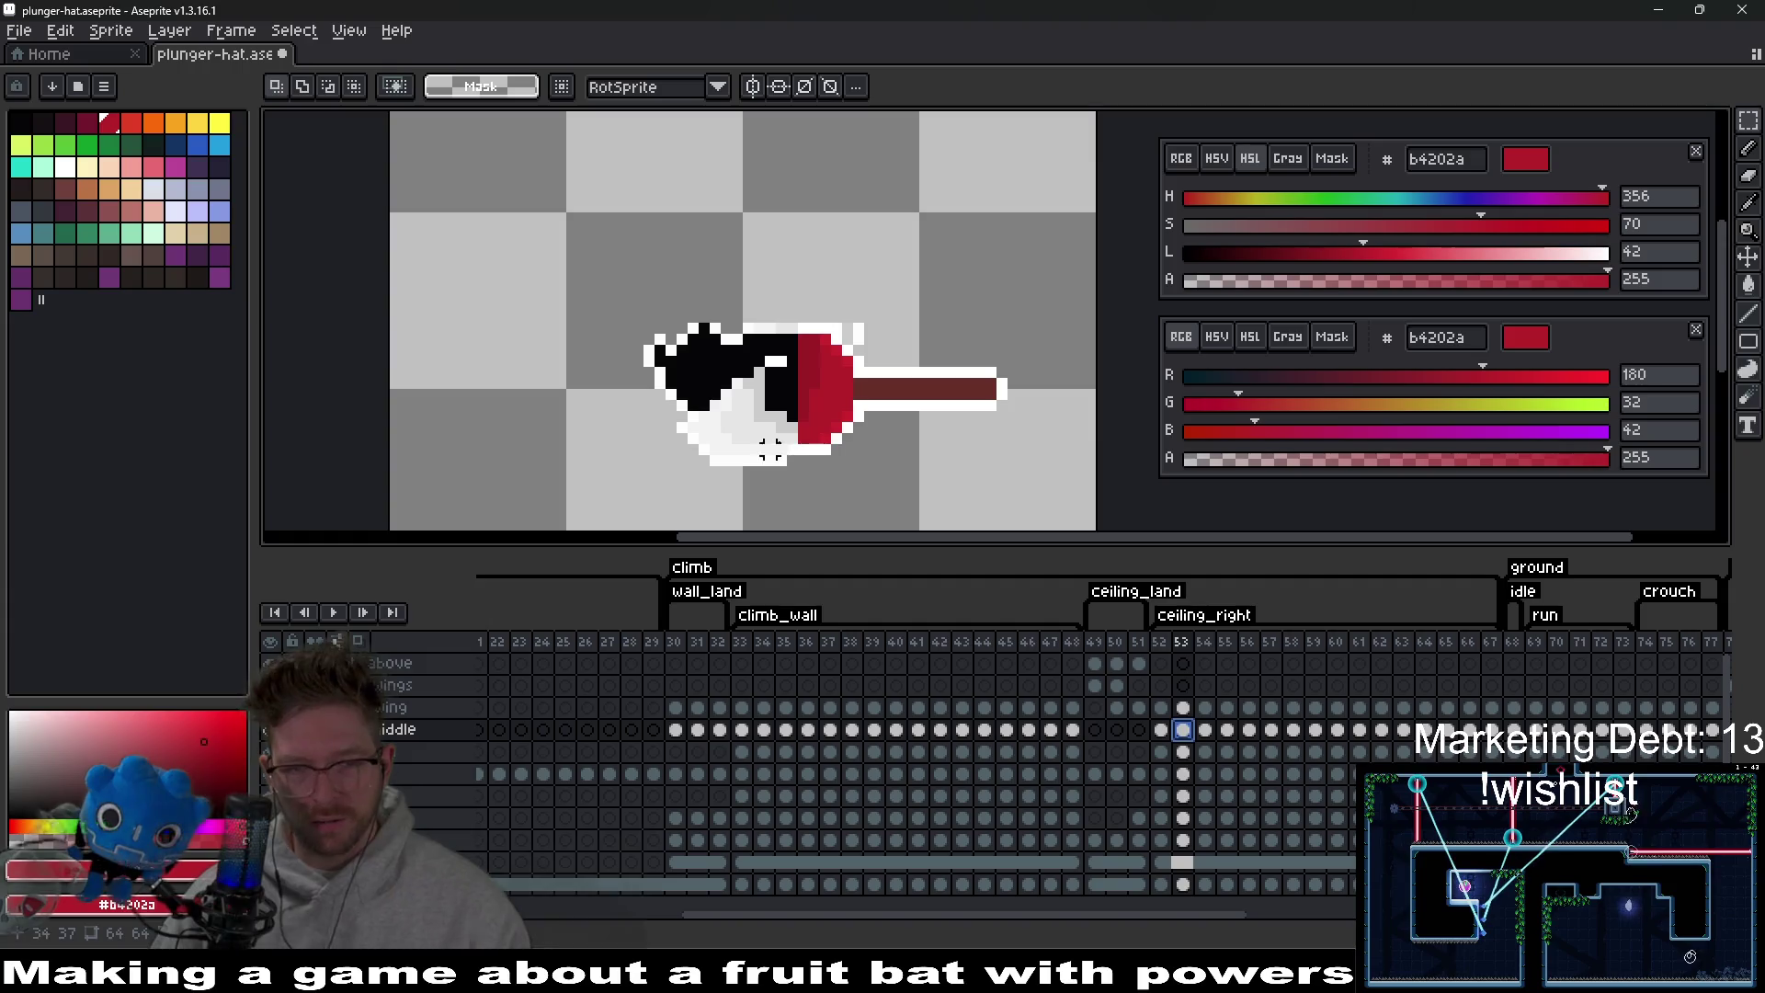
pyautogui.scroll(1, 823, 469)
pyautogui.scroll(1, 825, 470)
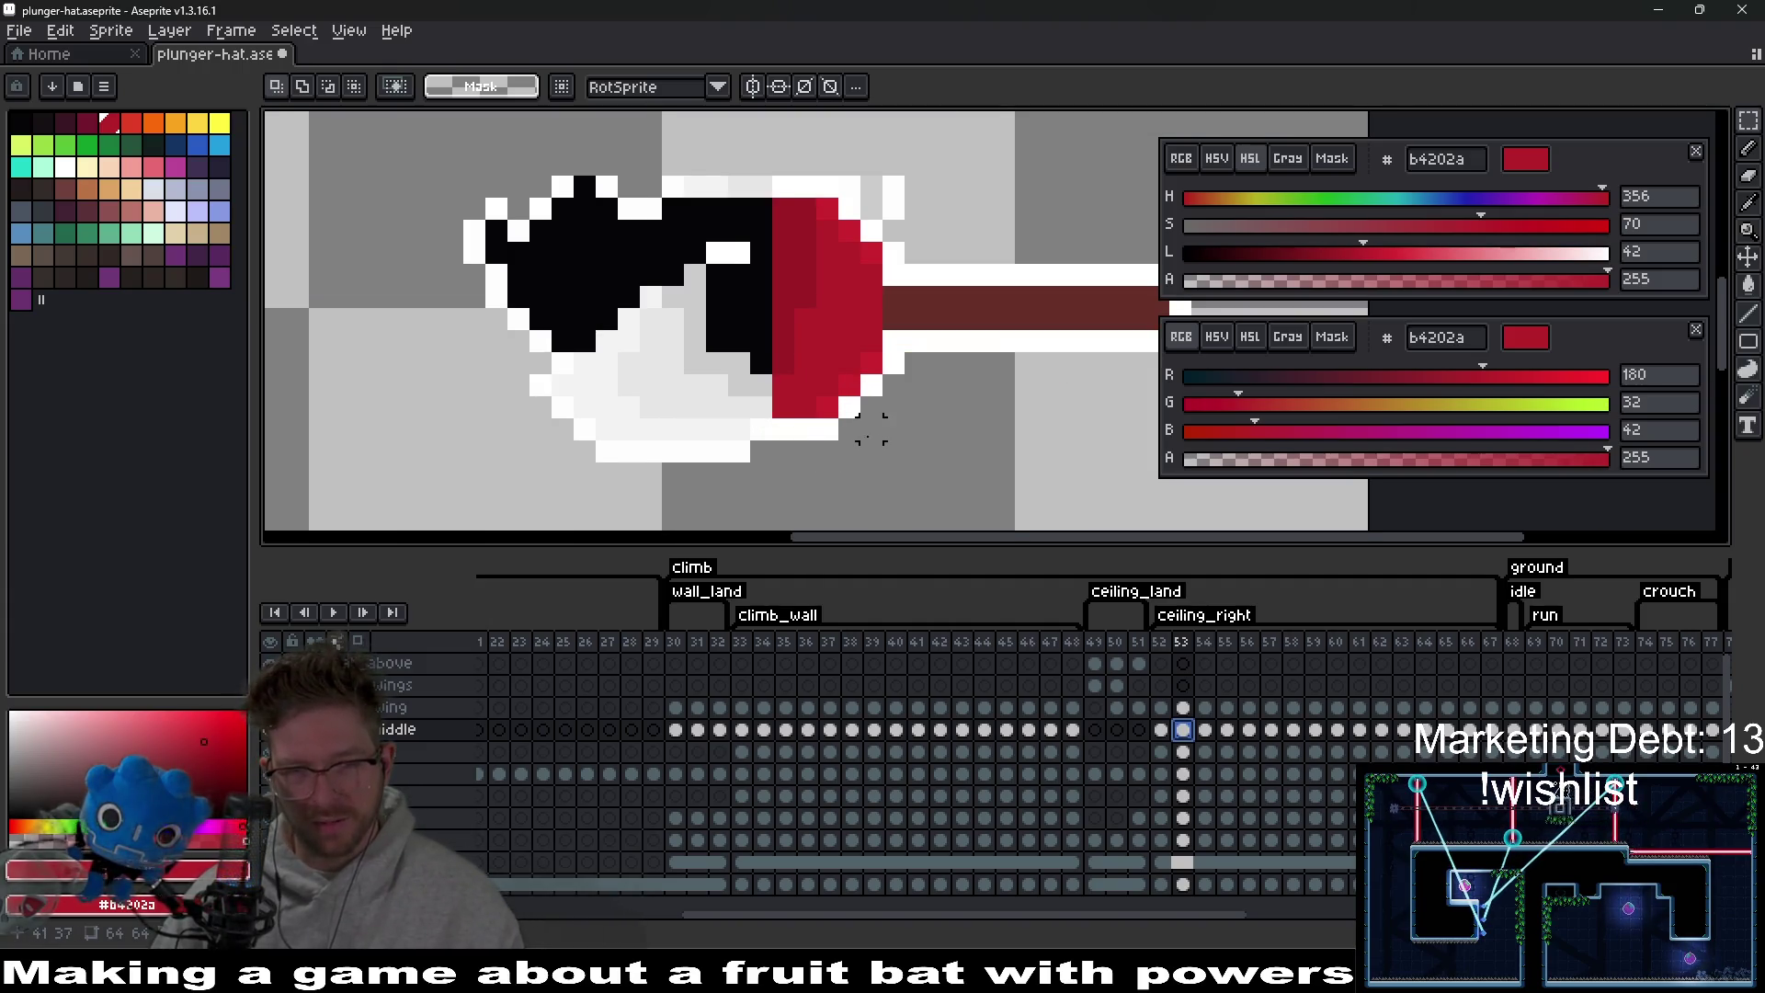
pyautogui.press(',')
pyautogui.press('e')
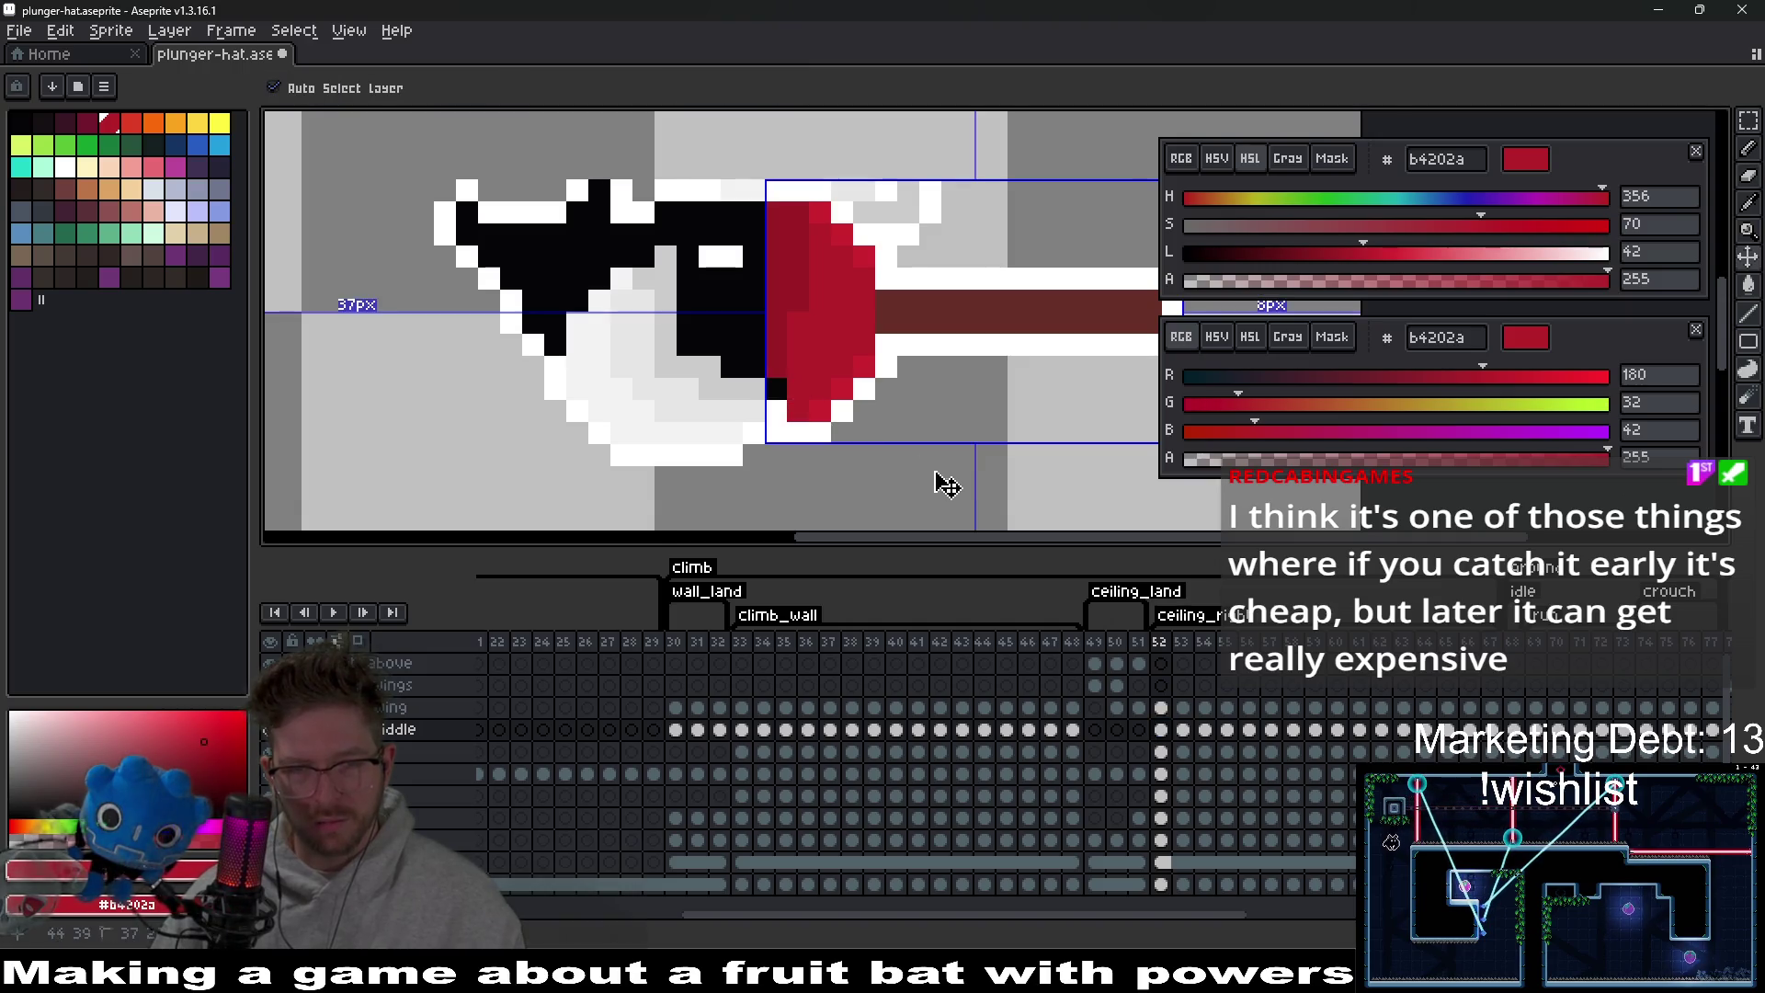
# Touch up stray plunger pixels in frames 52 and 54, painting a stray black pixel red.
pyautogui.click(1162, 729)
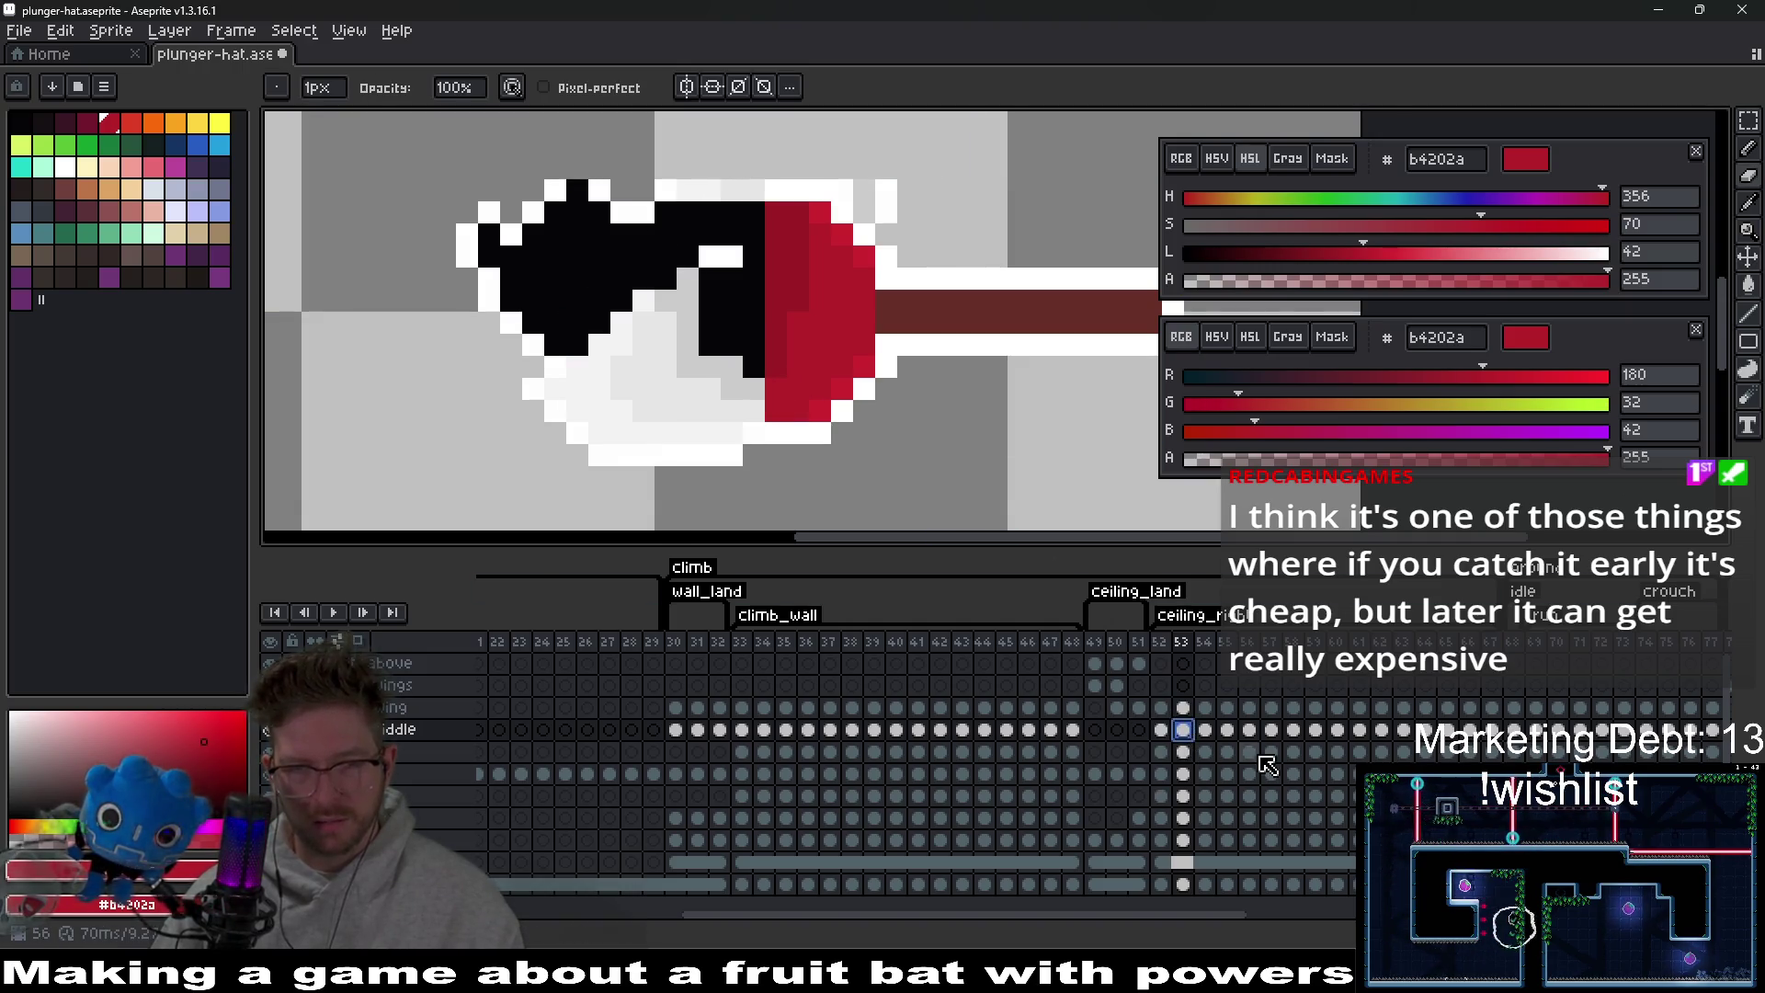
pyautogui.click(1184, 729)
pyautogui.click(1206, 729)
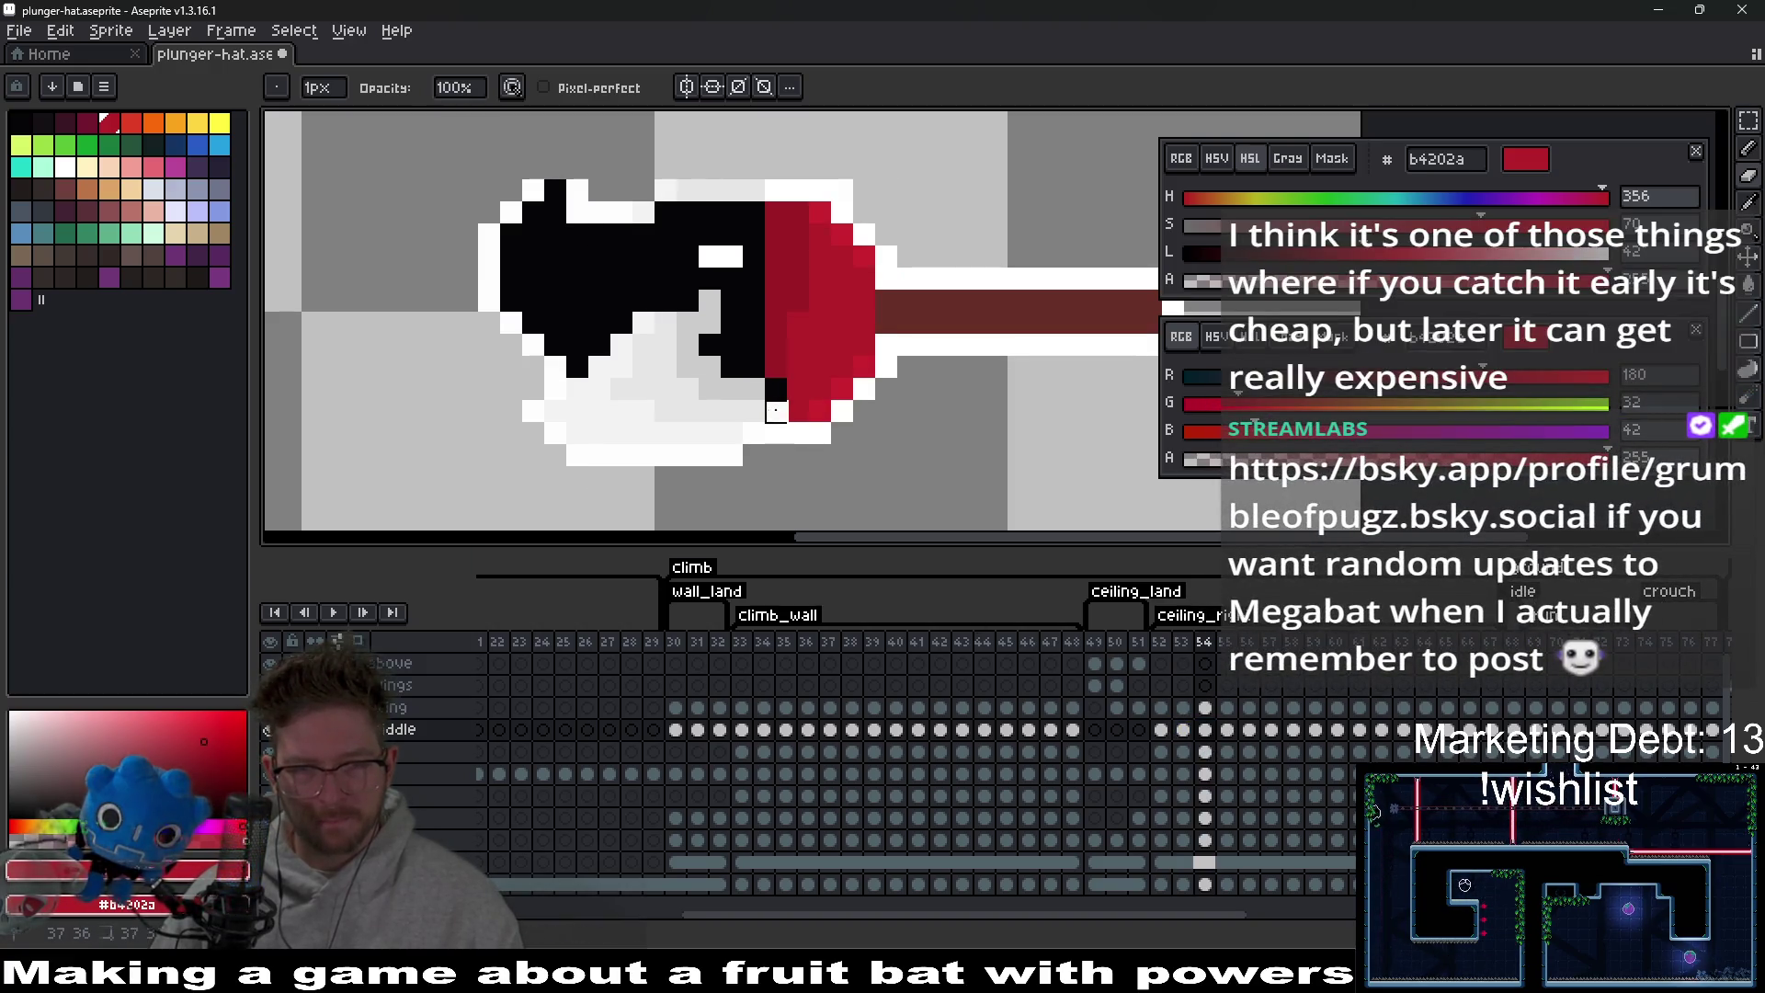
pyautogui.hotkey('ctrl', 'z')
pyautogui.click(1205, 729)
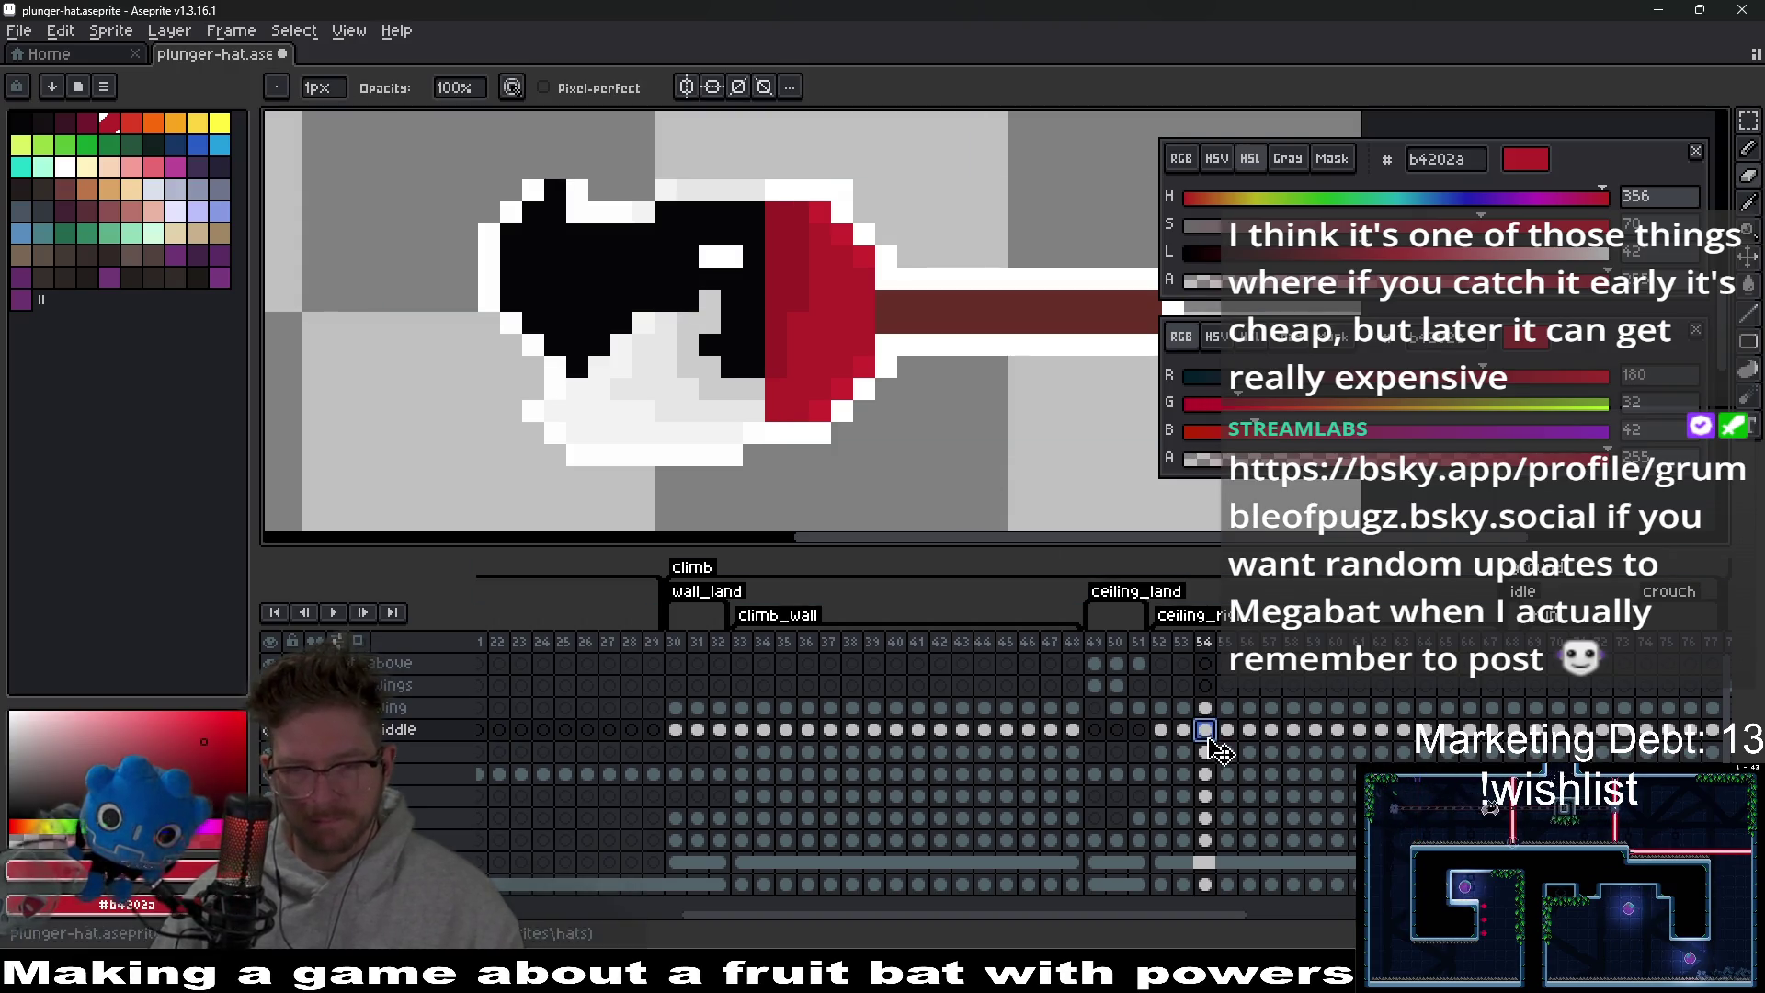
# Review the plunger hat across frames 55–60, recentring the view on the whole sprite.
pyautogui.click(1230, 730)
pyautogui.click(1250, 730)
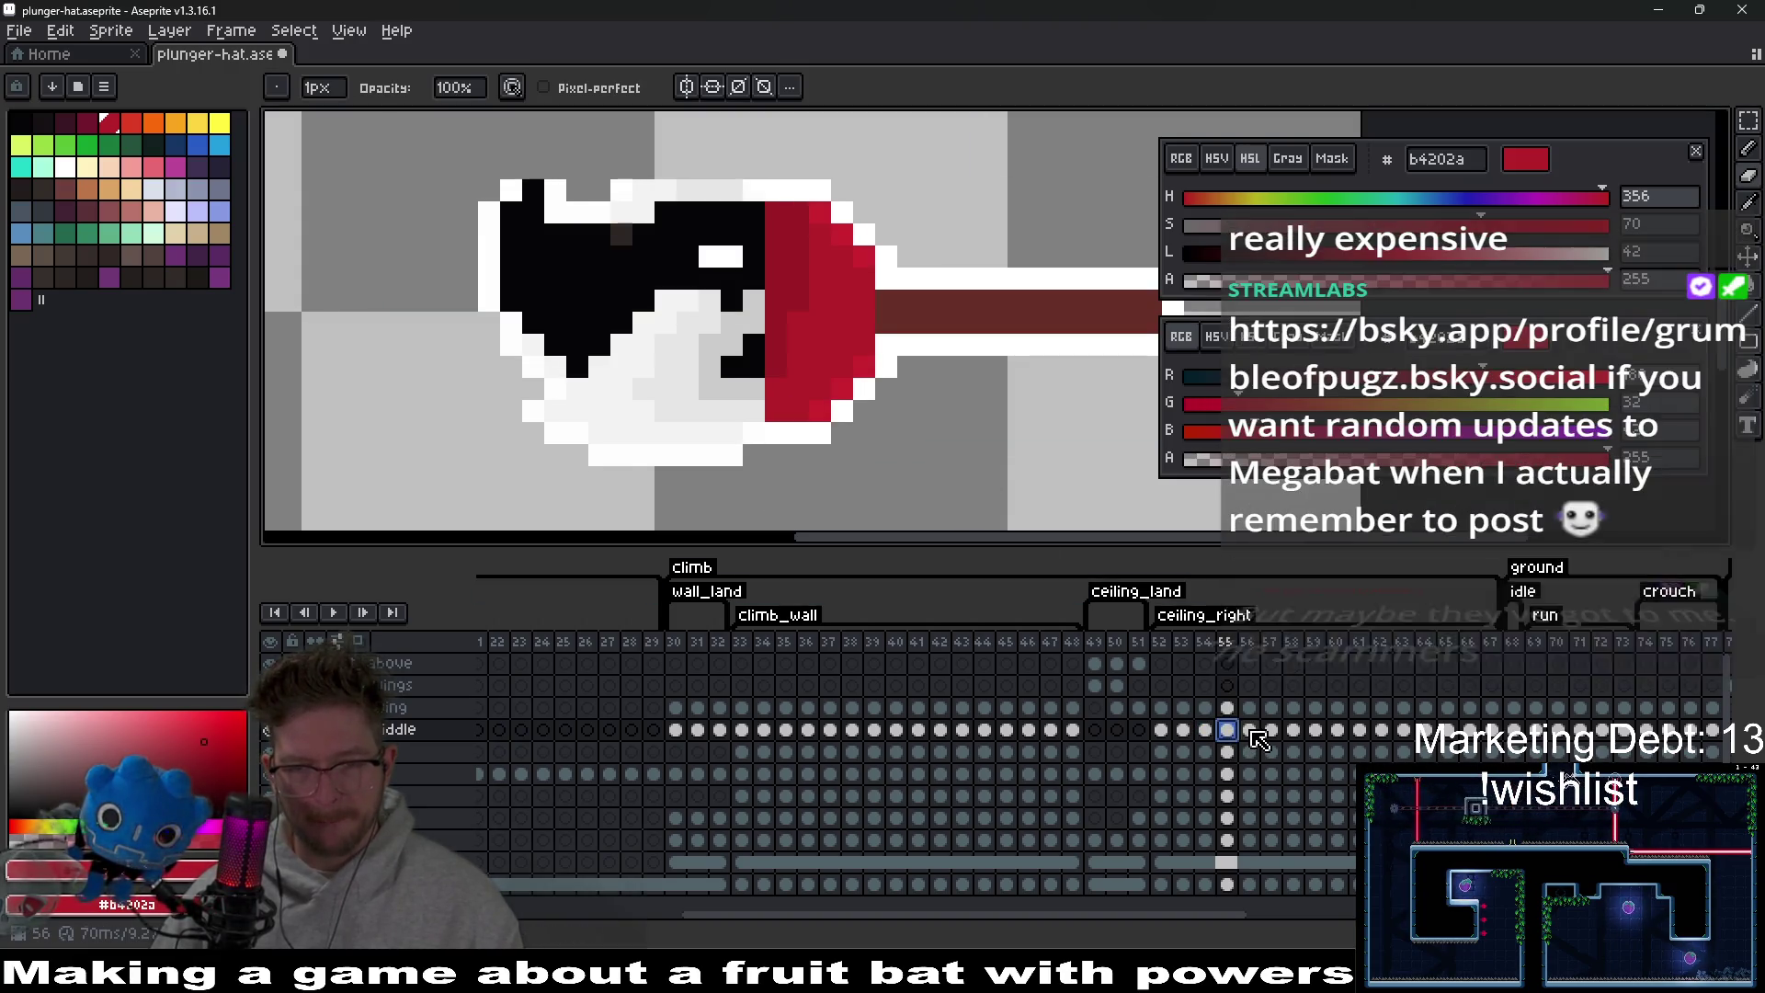
pyautogui.click(1230, 730)
pyautogui.click(1252, 731)
pyautogui.click(1271, 730)
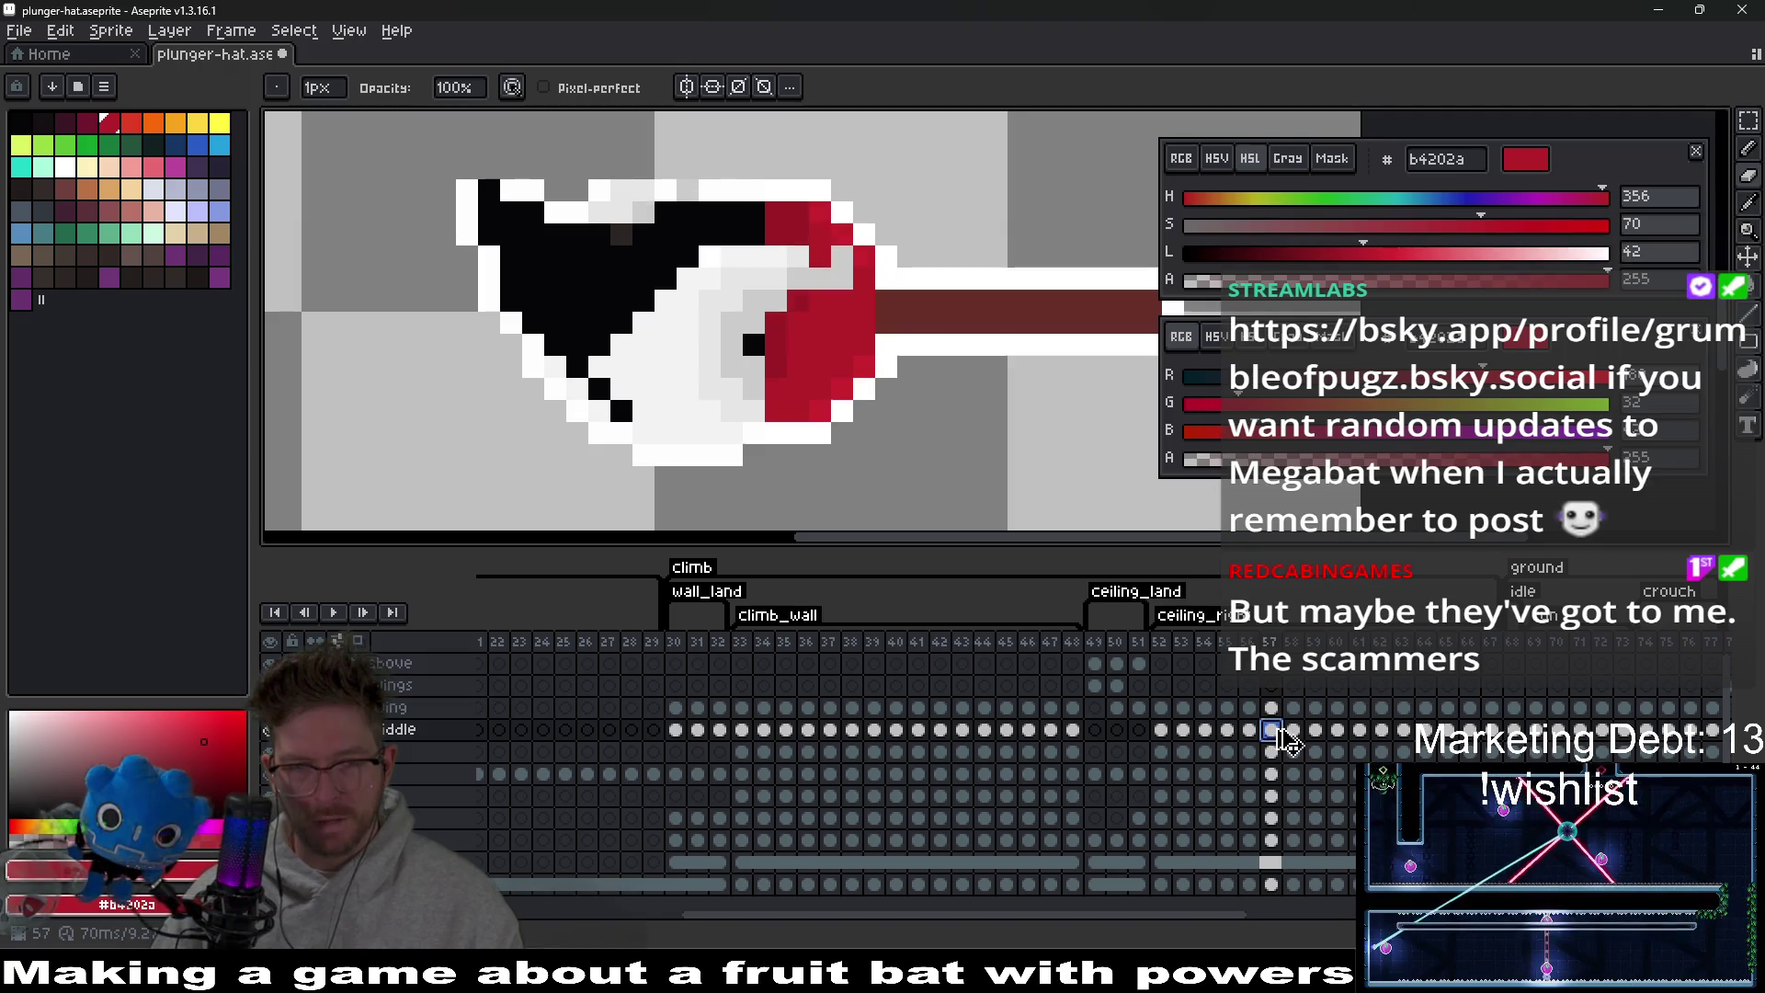
pyautogui.click(1294, 730)
pyautogui.click(1316, 730)
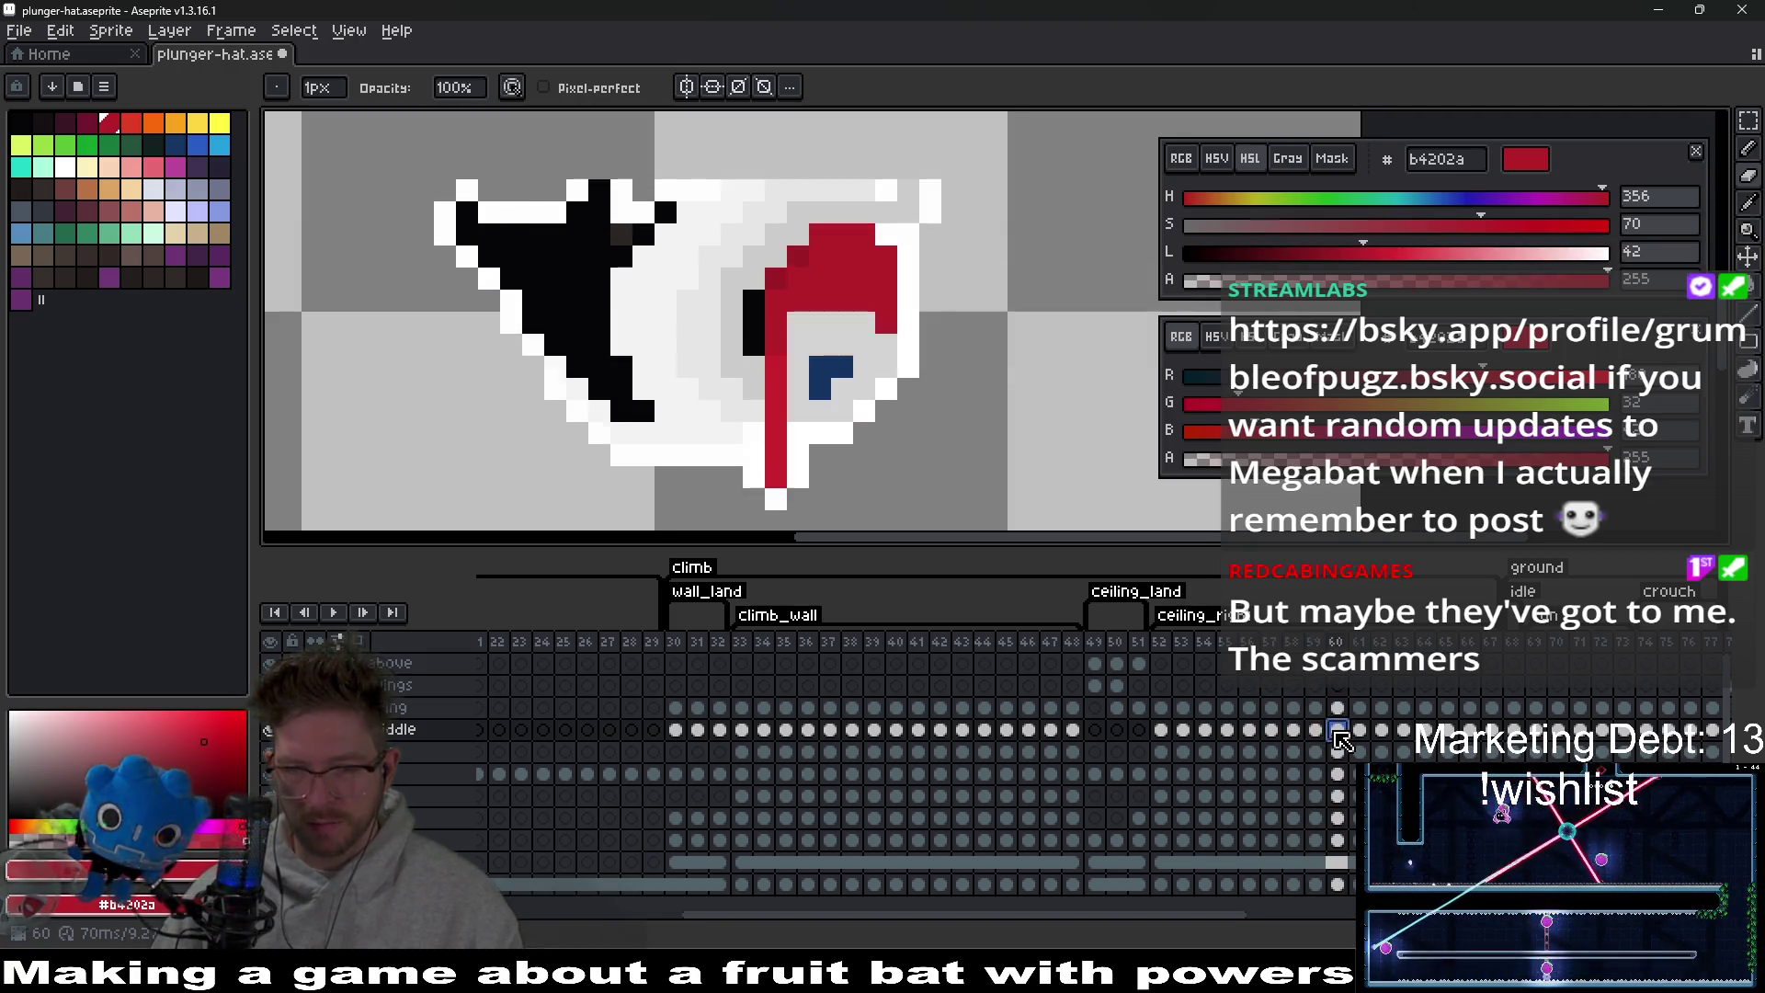
pyautogui.click(1338, 730)
pyautogui.moveTo(1056, 453); pyautogui.dragTo(892, 444)
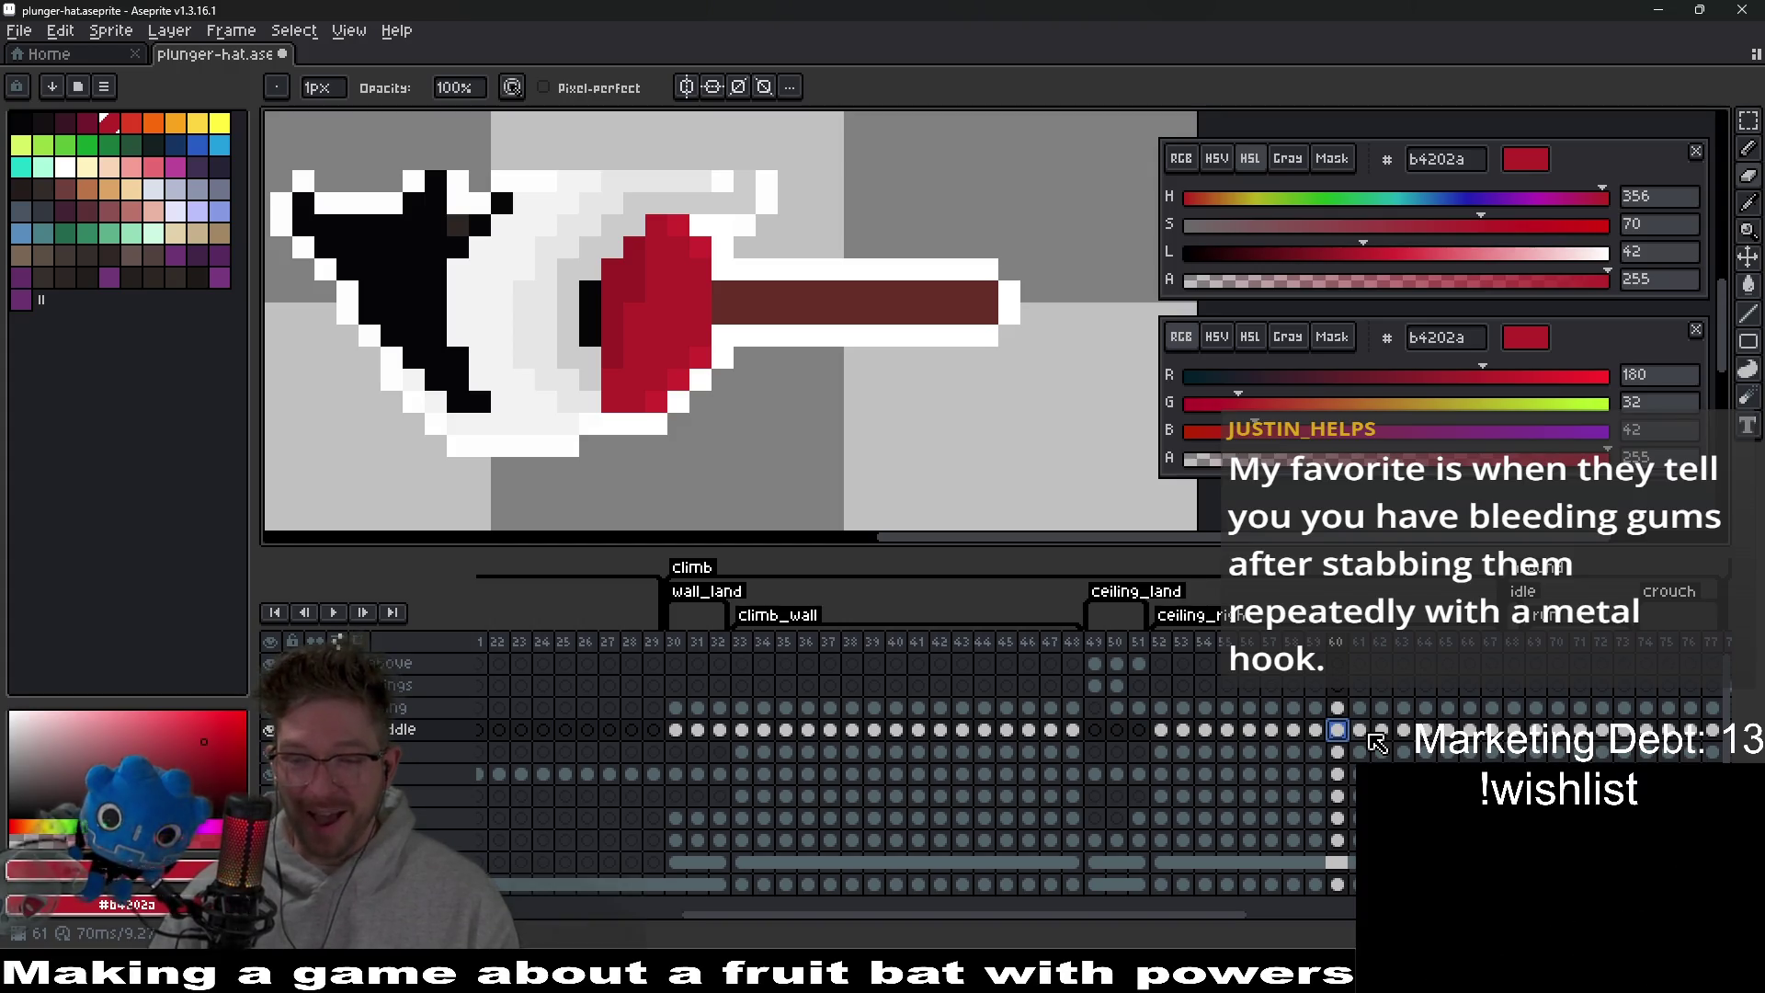
# Check frames 61–67 against their neighbours, then return to an earlier plunger frame.
pyautogui.click(1360, 732)
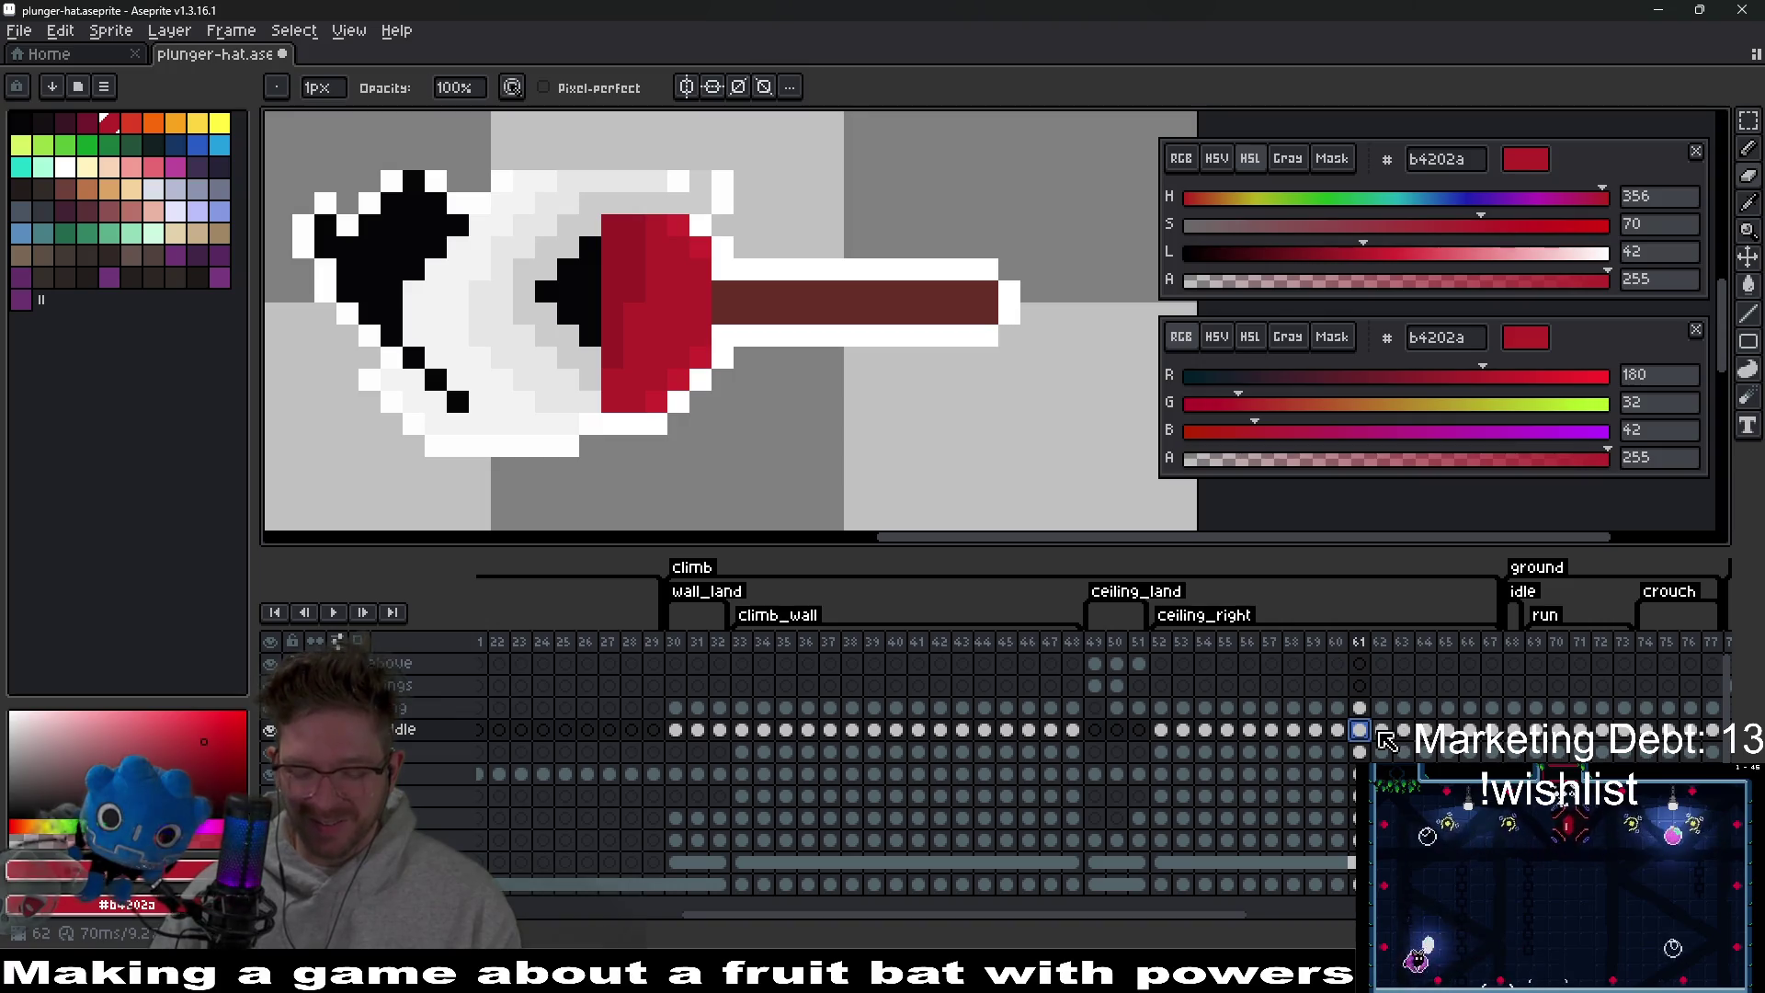
pyautogui.press('Right')
pyautogui.press('Left')
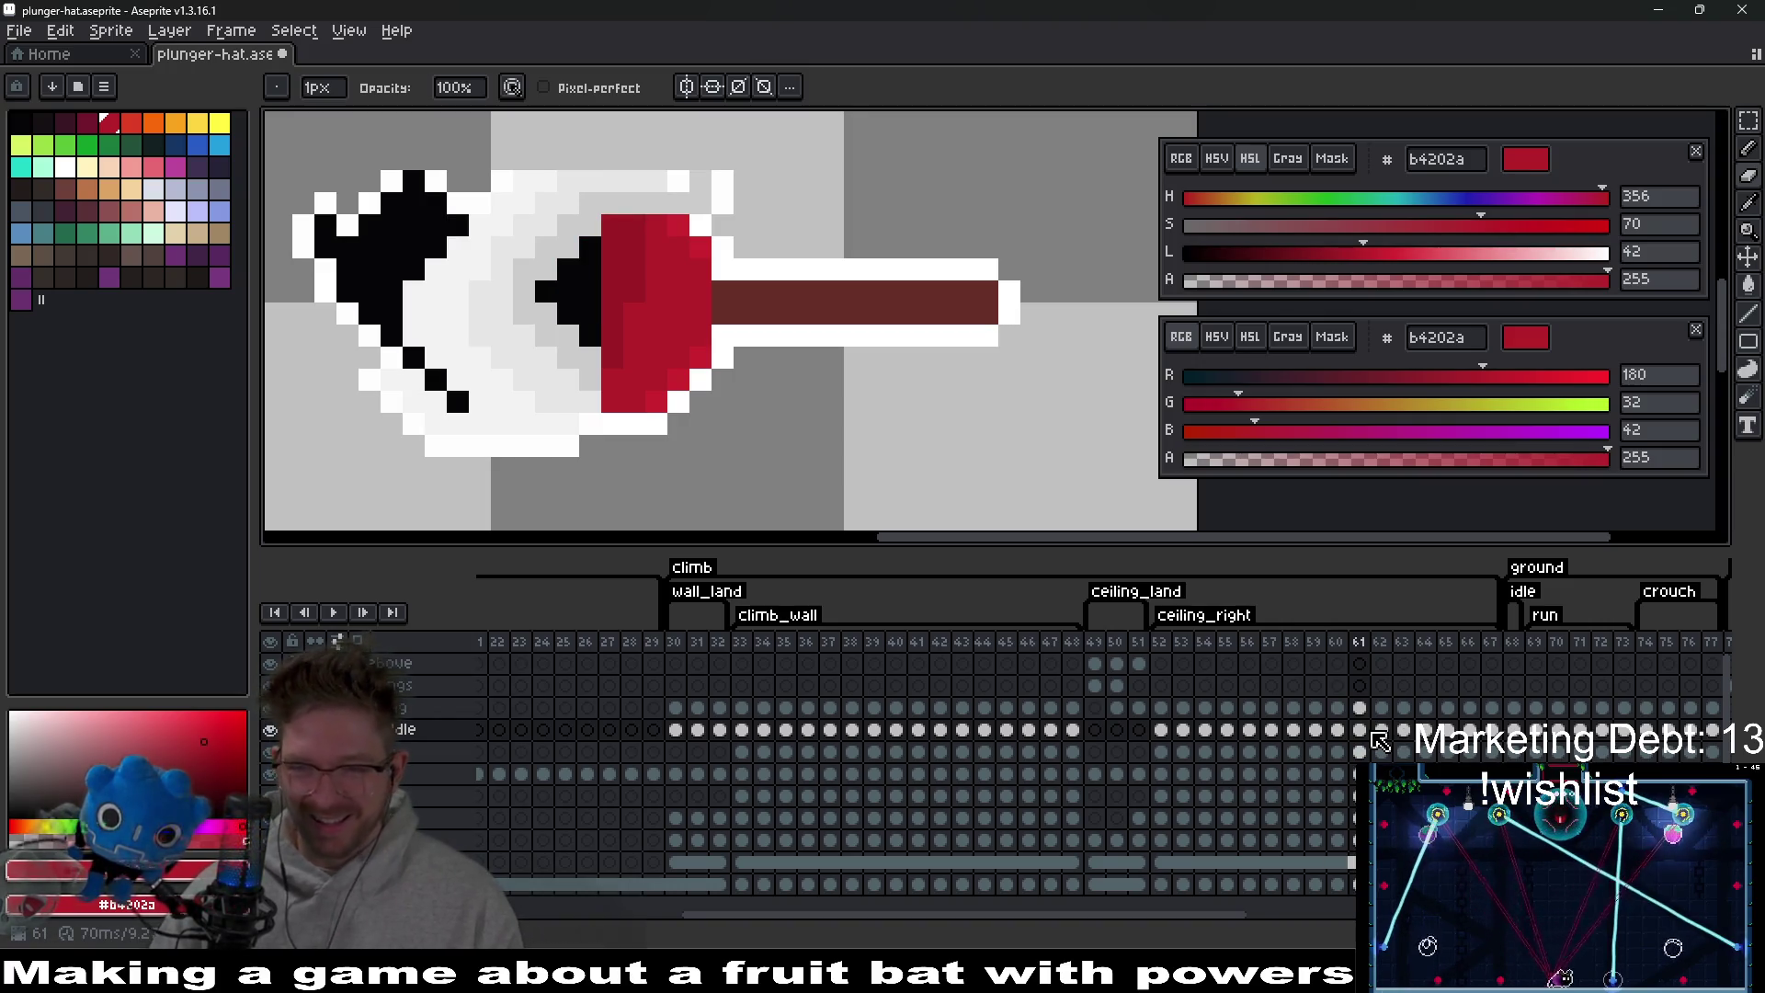
pyautogui.click(1382, 733)
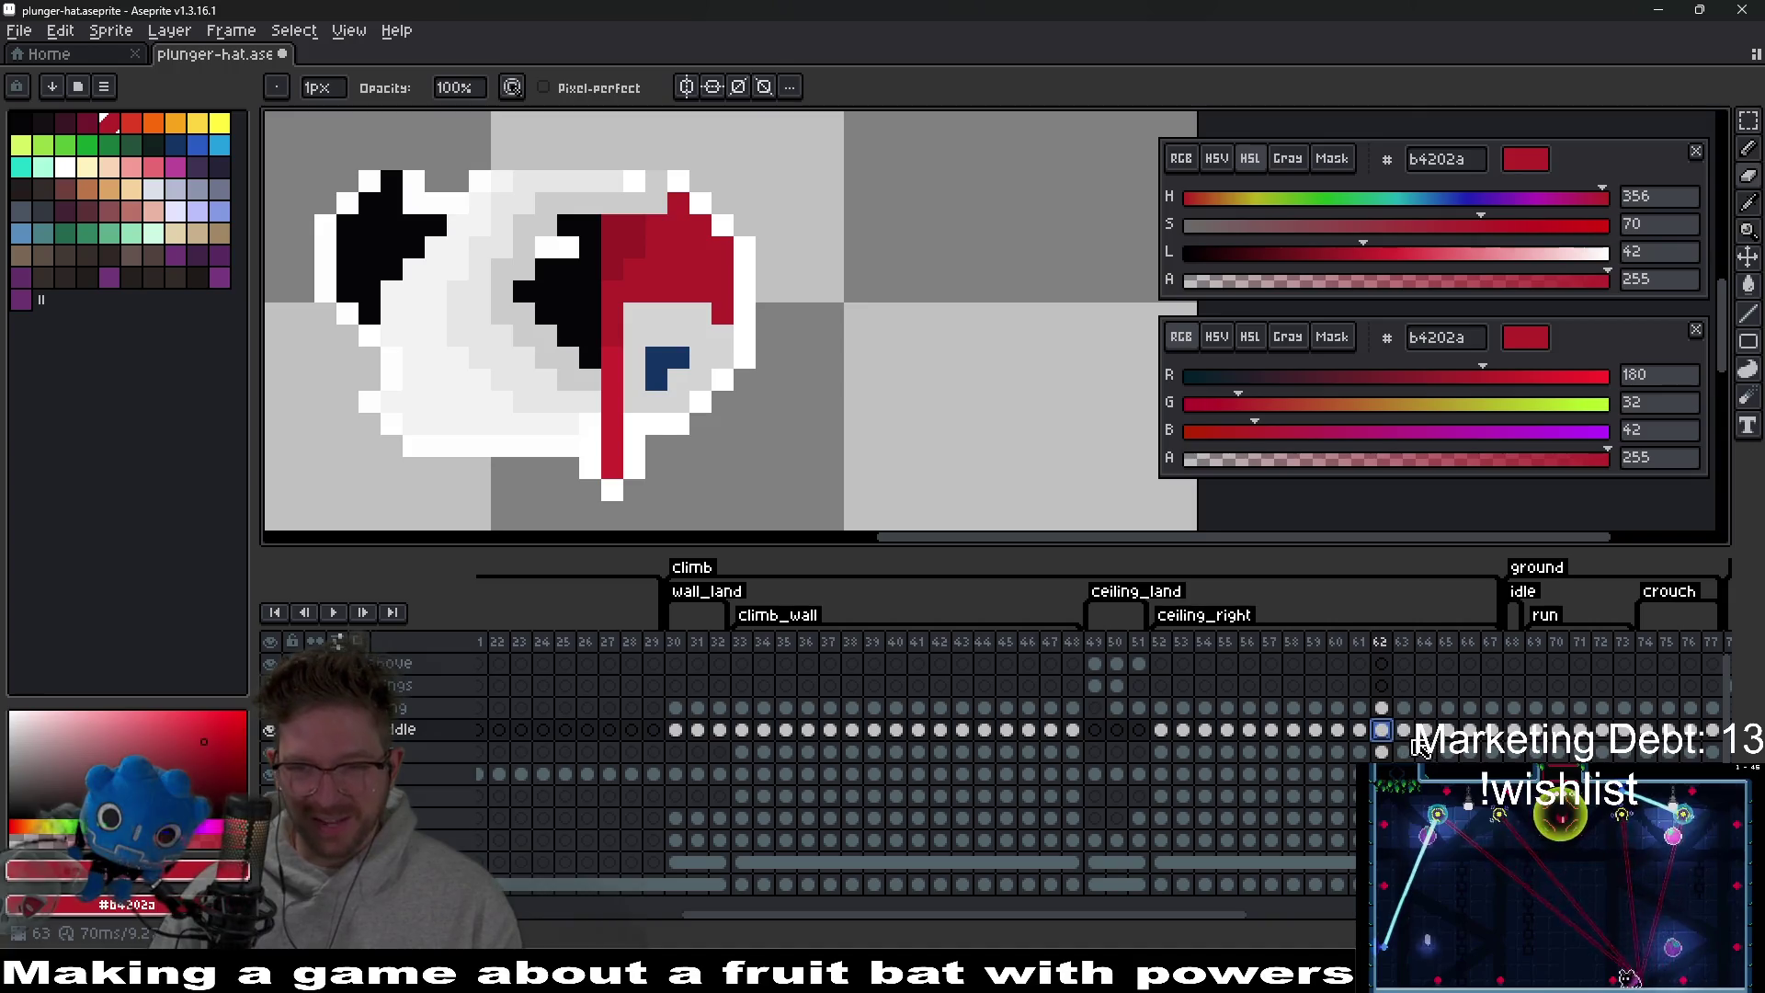
pyautogui.press('Right')
pyautogui.press('Right')
pyautogui.press('Left')
pyautogui.press('Right')
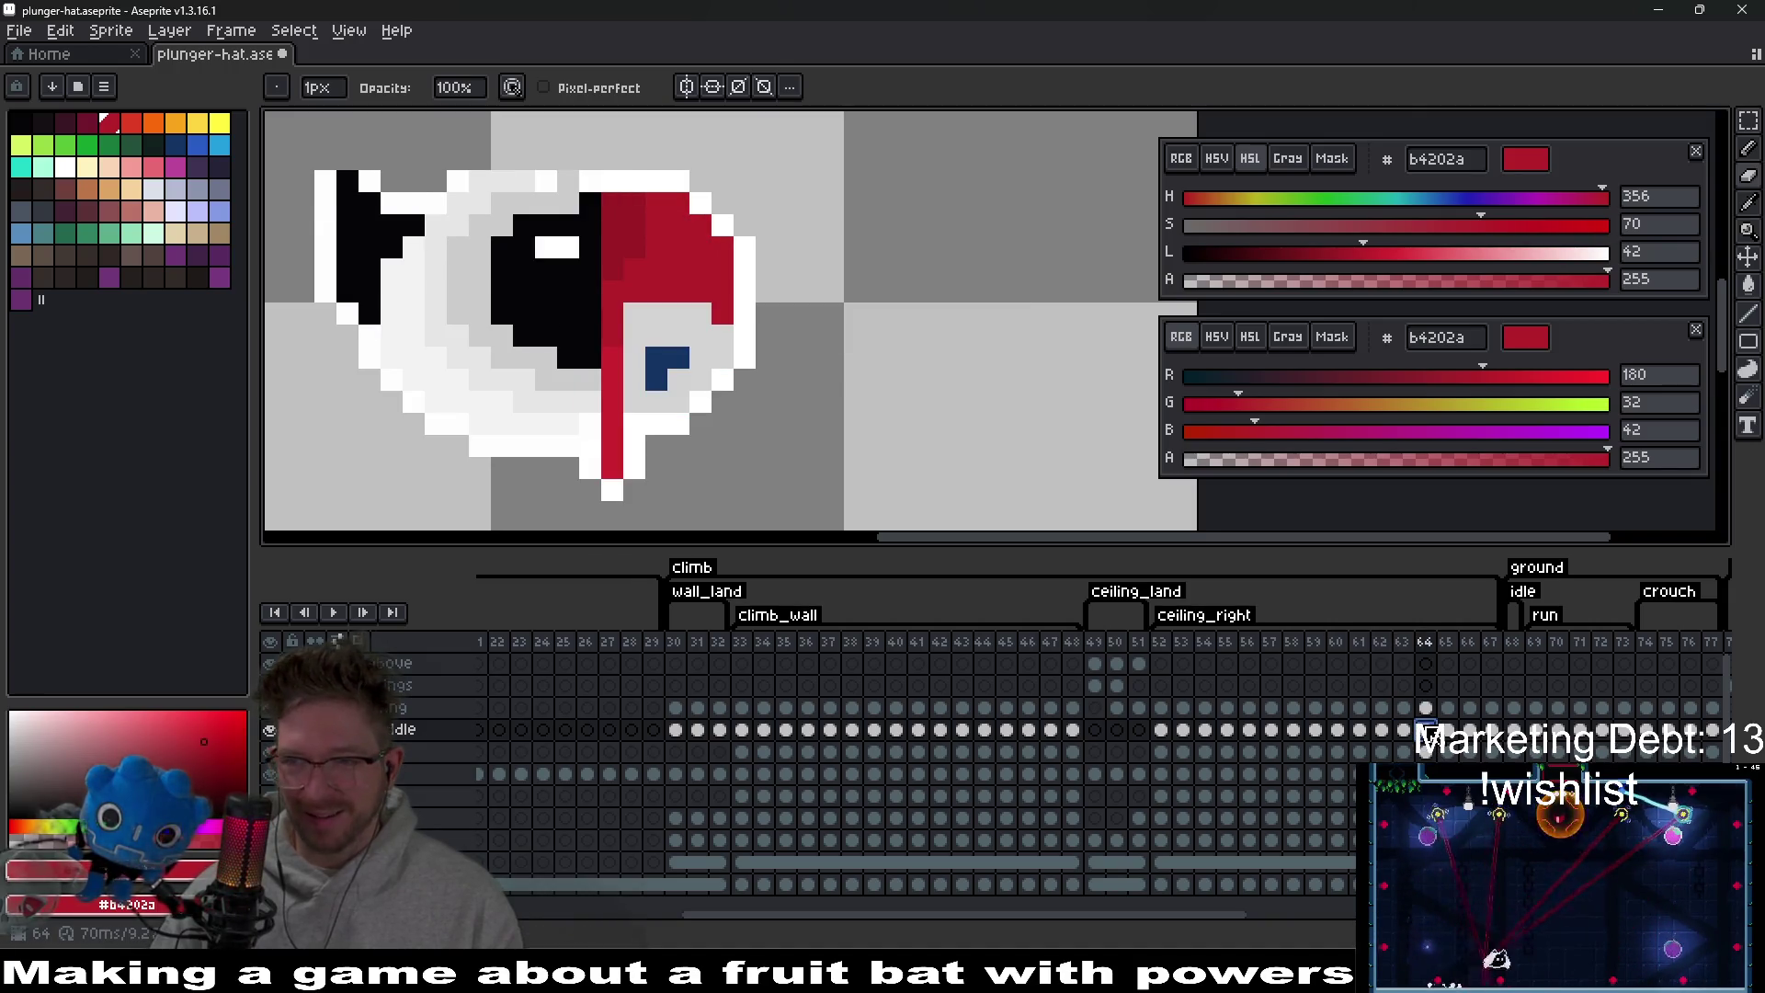
pyautogui.click(1448, 733)
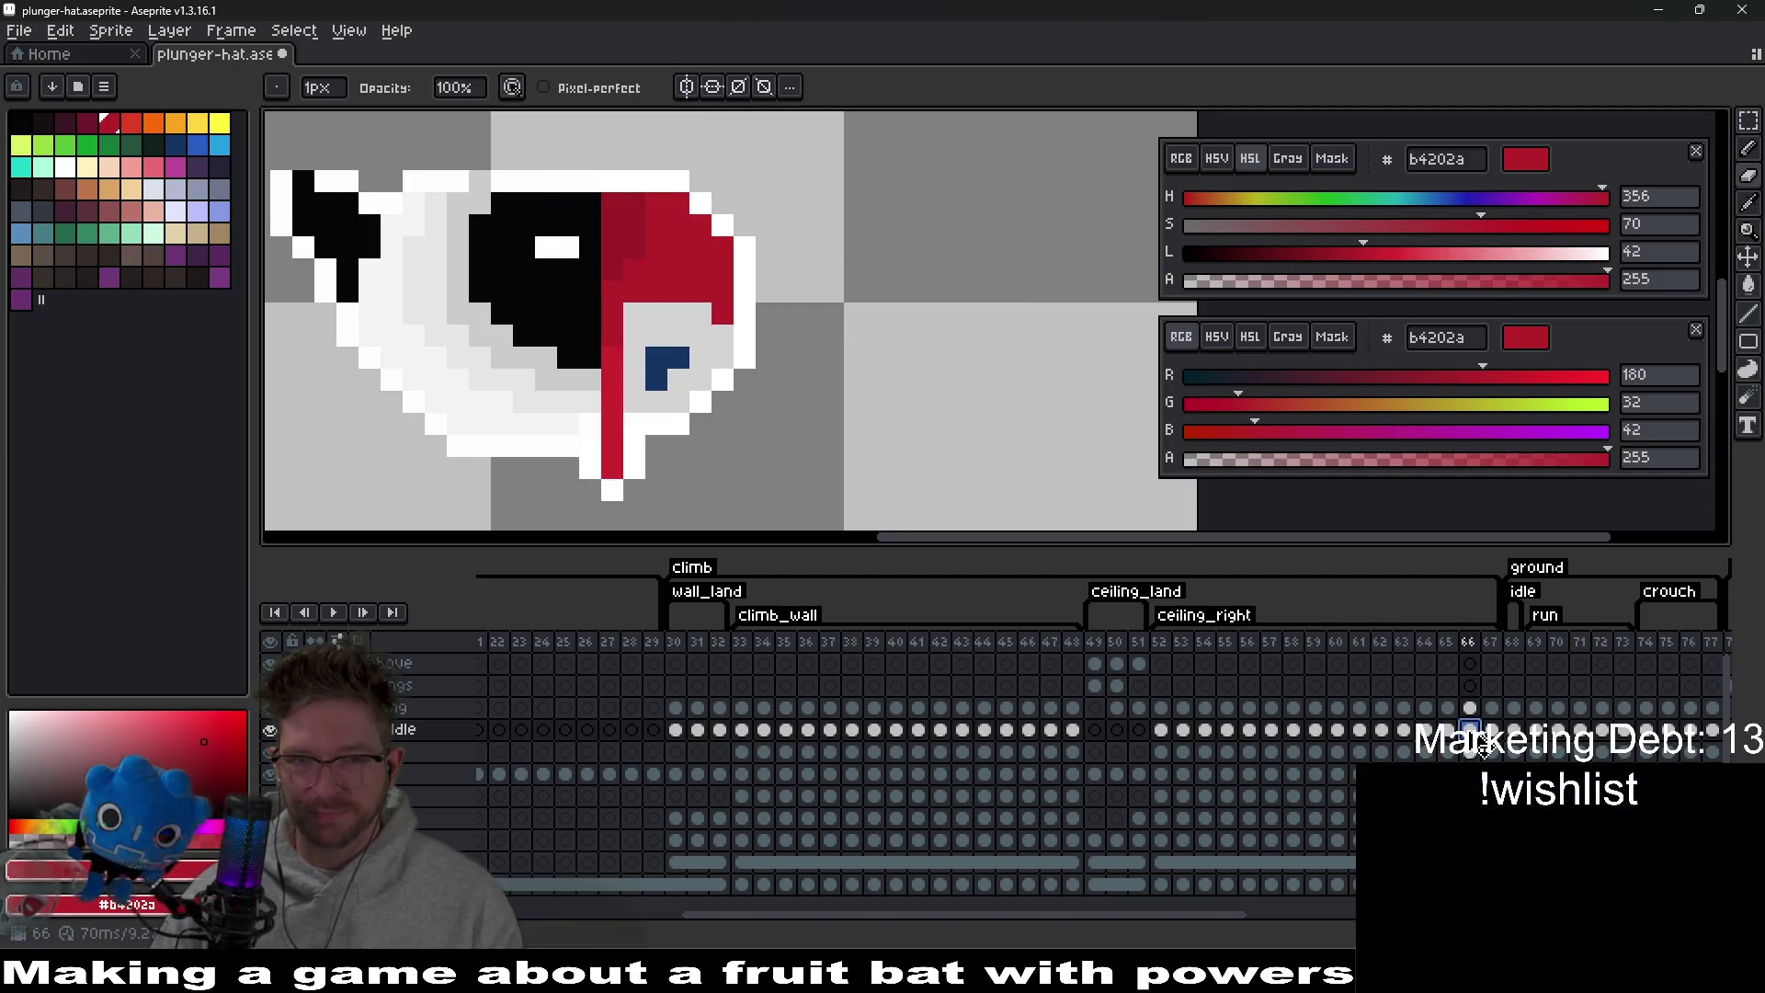
pyautogui.click(1464, 735)
pyautogui.click(1493, 736)
pyautogui.click(1246, 643)
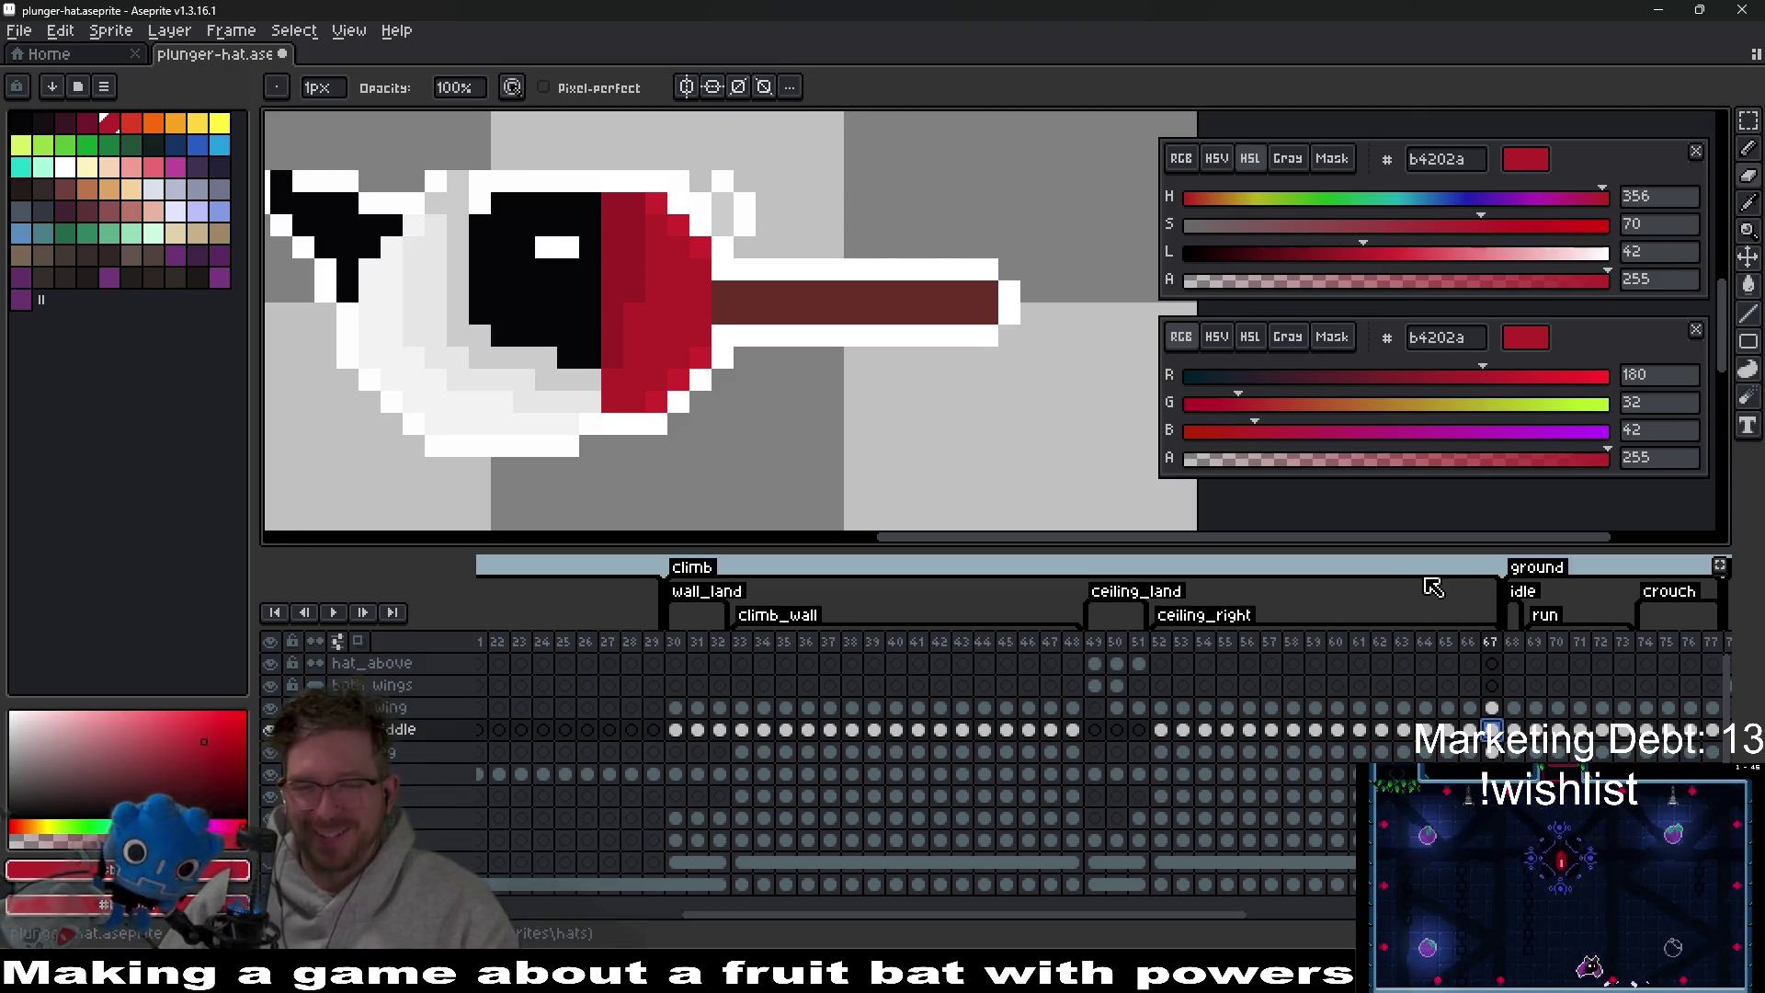
# Return to frame 52 to re-examine the sideways plunger pose.
pyautogui.click(1162, 649)
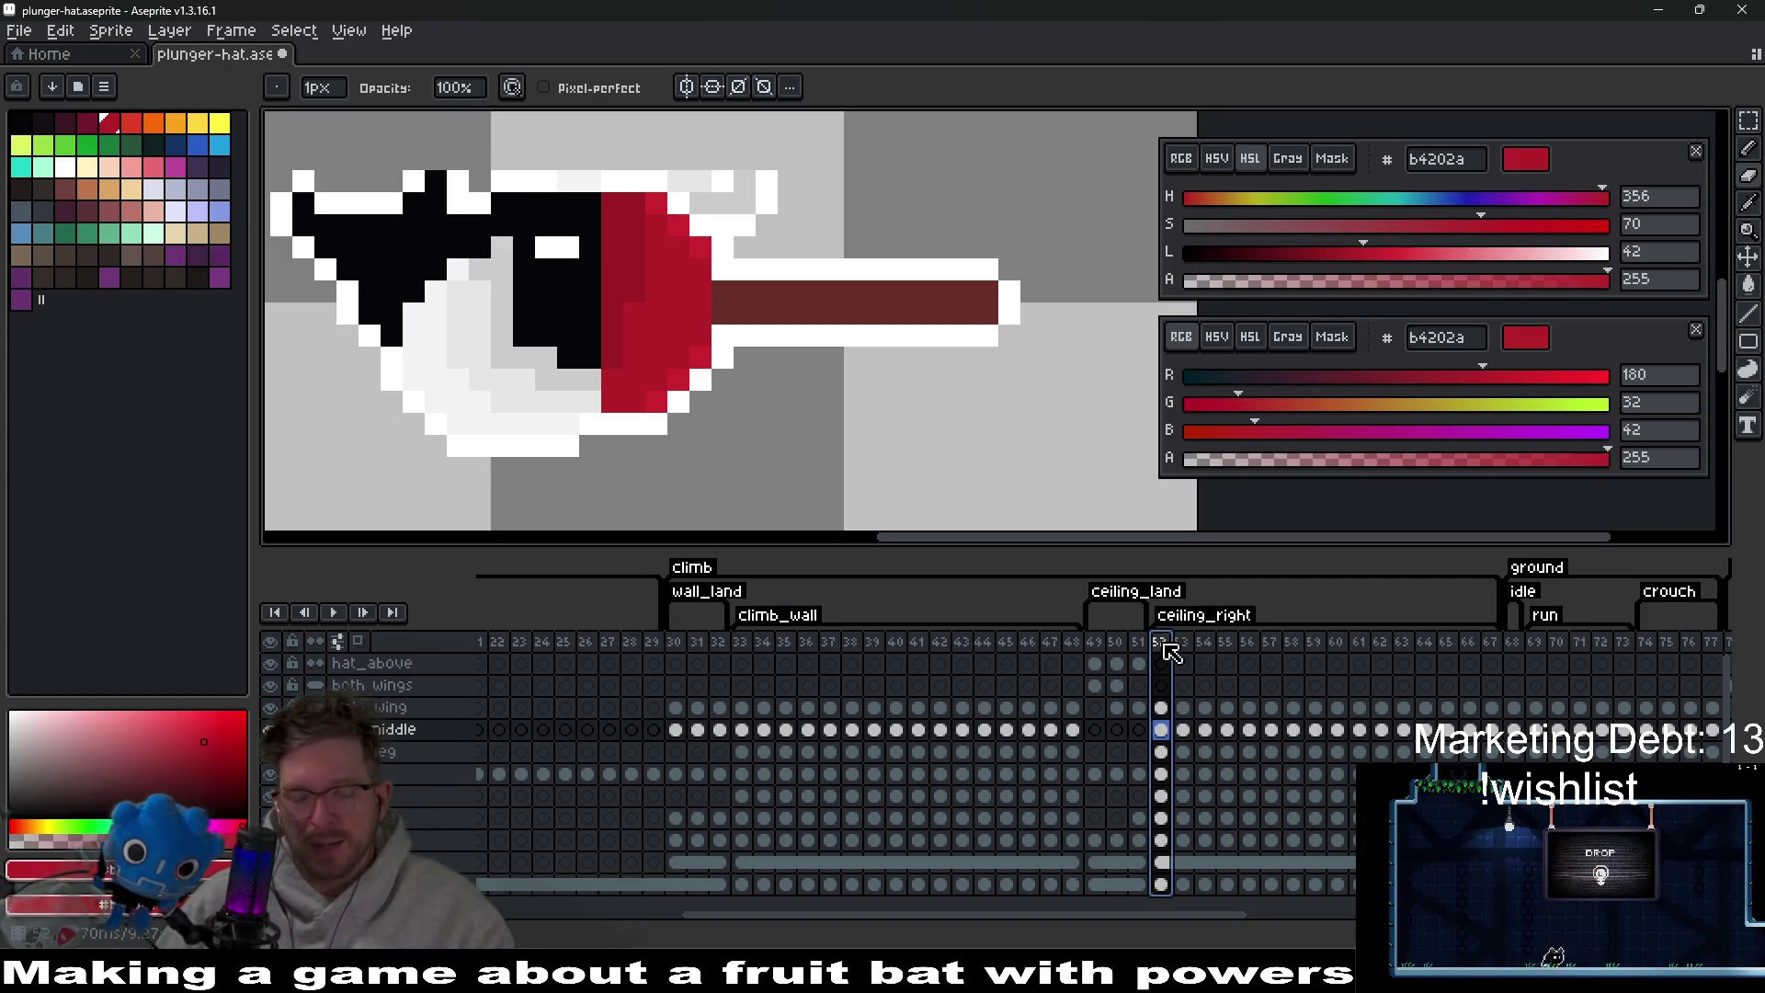
# Flip between frames 52, 53 and 54 to compare the plunger poses.
pyautogui.click(1186, 644)
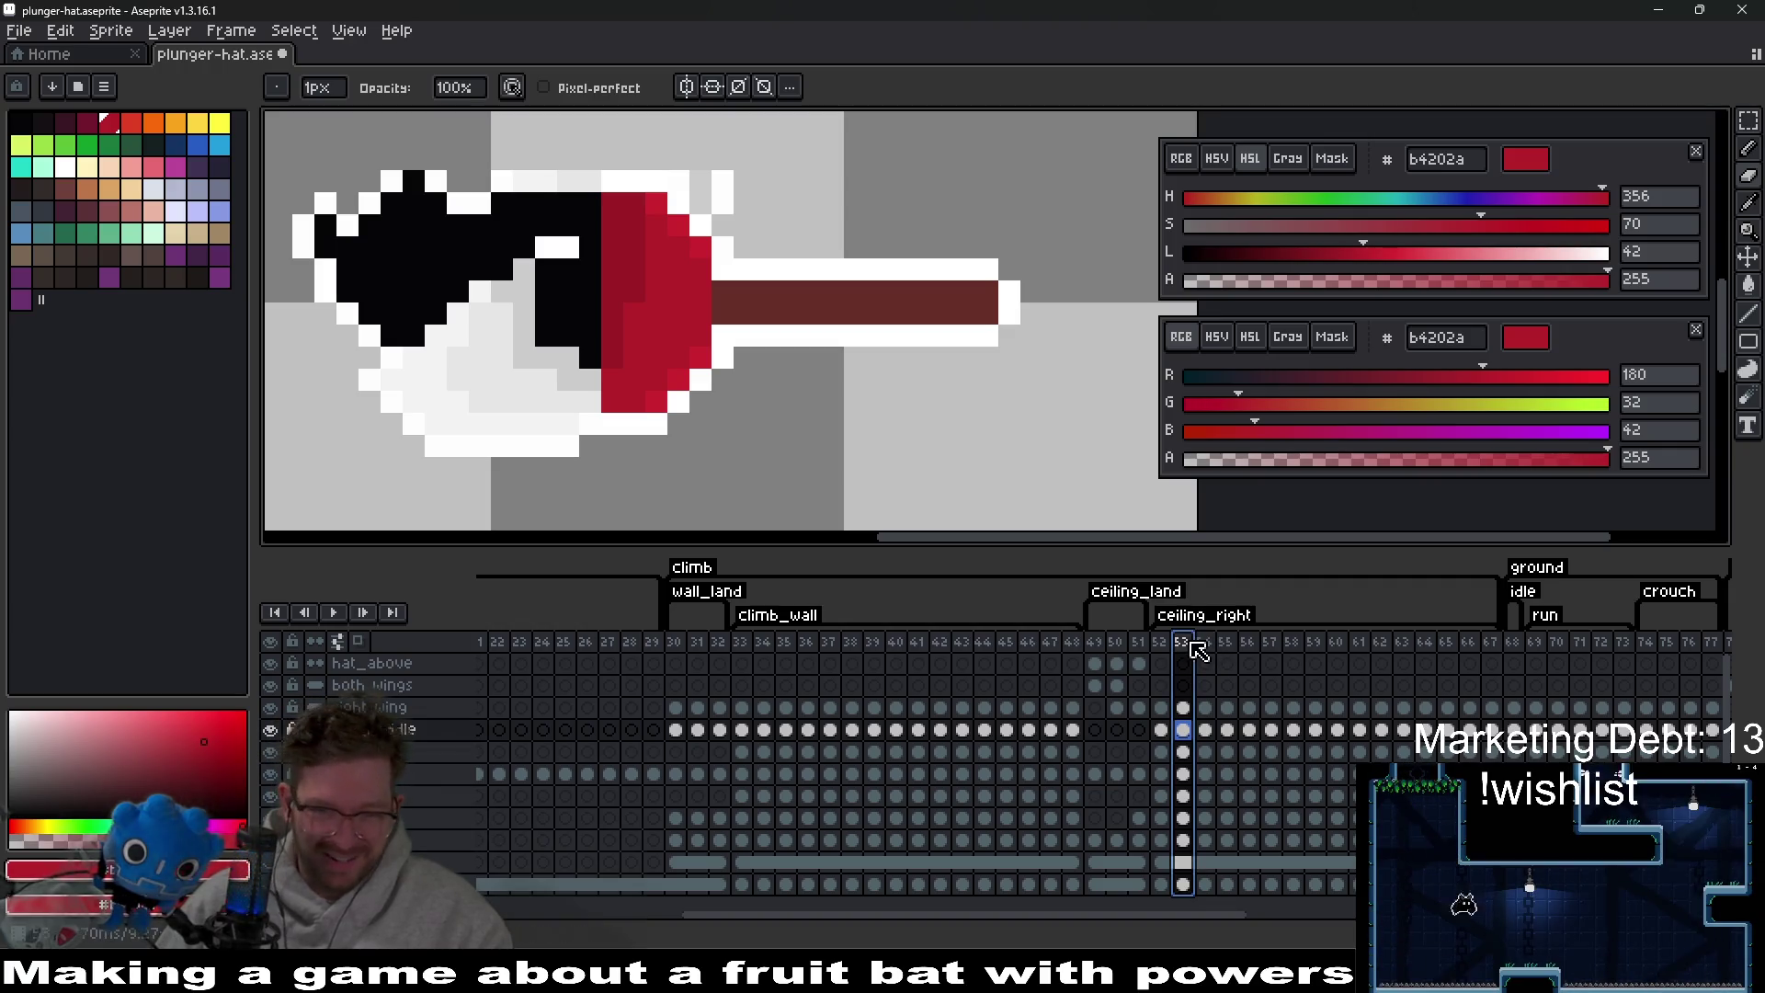
pyautogui.press('Left')
pyautogui.press('Right')
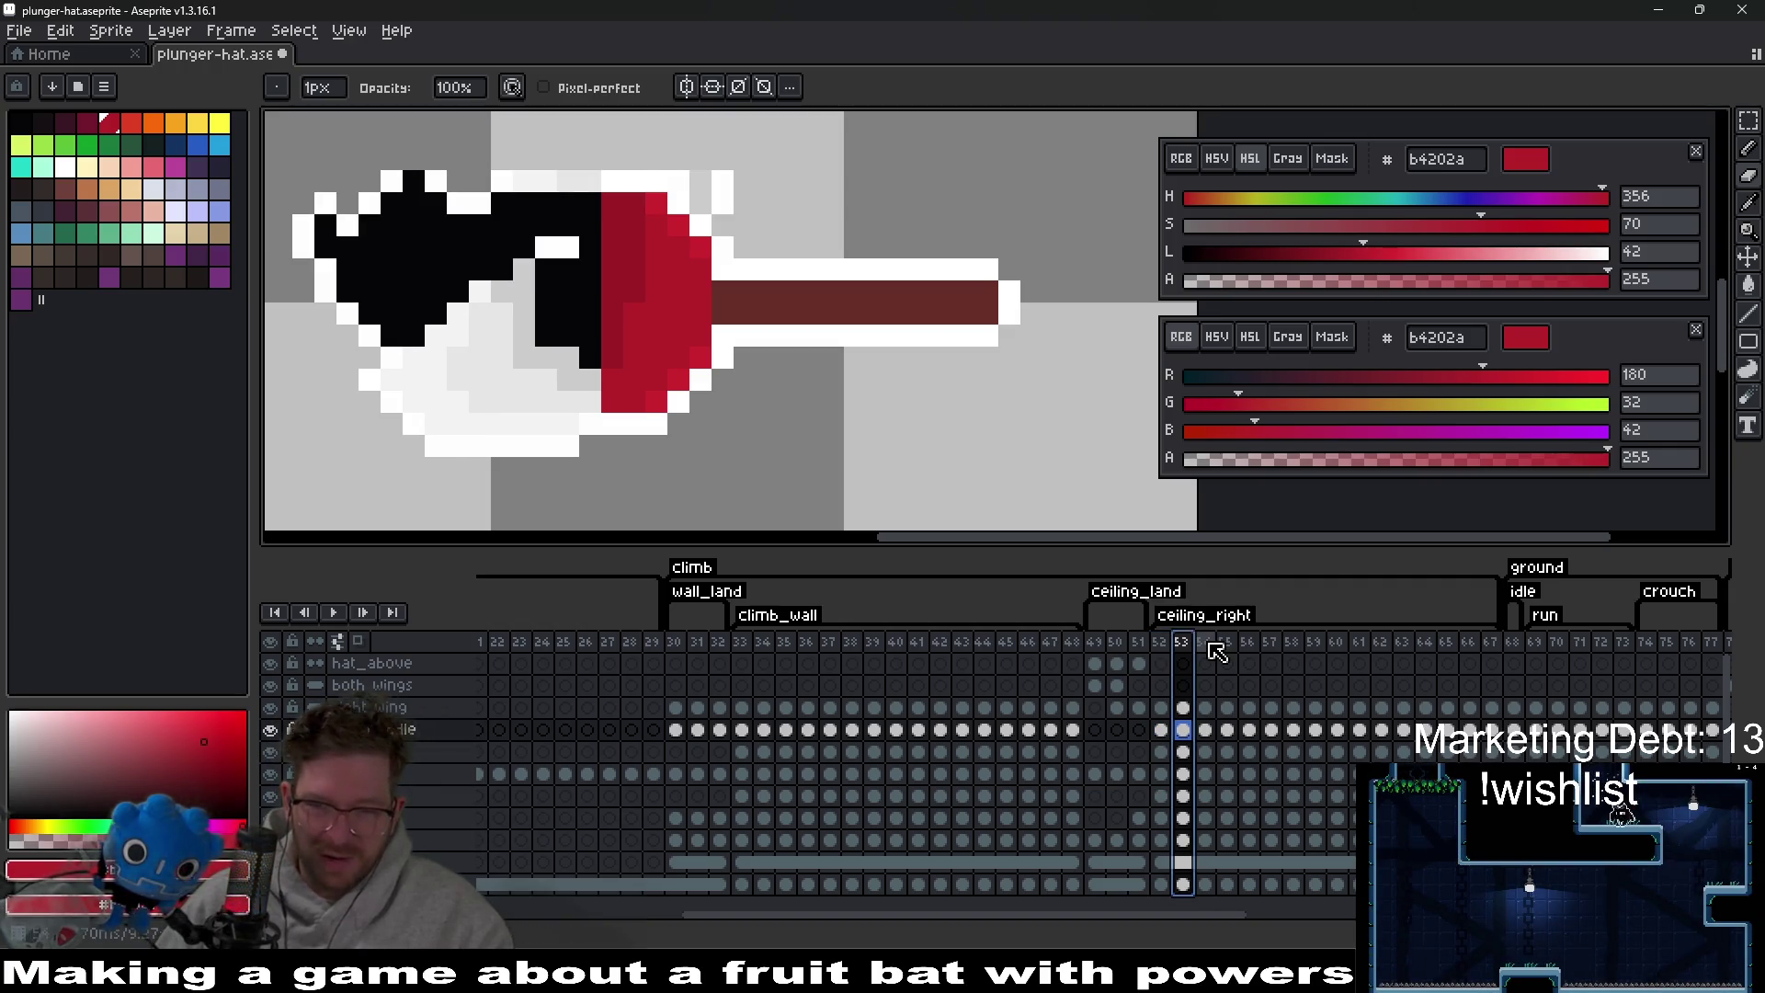
pyautogui.press('Right')
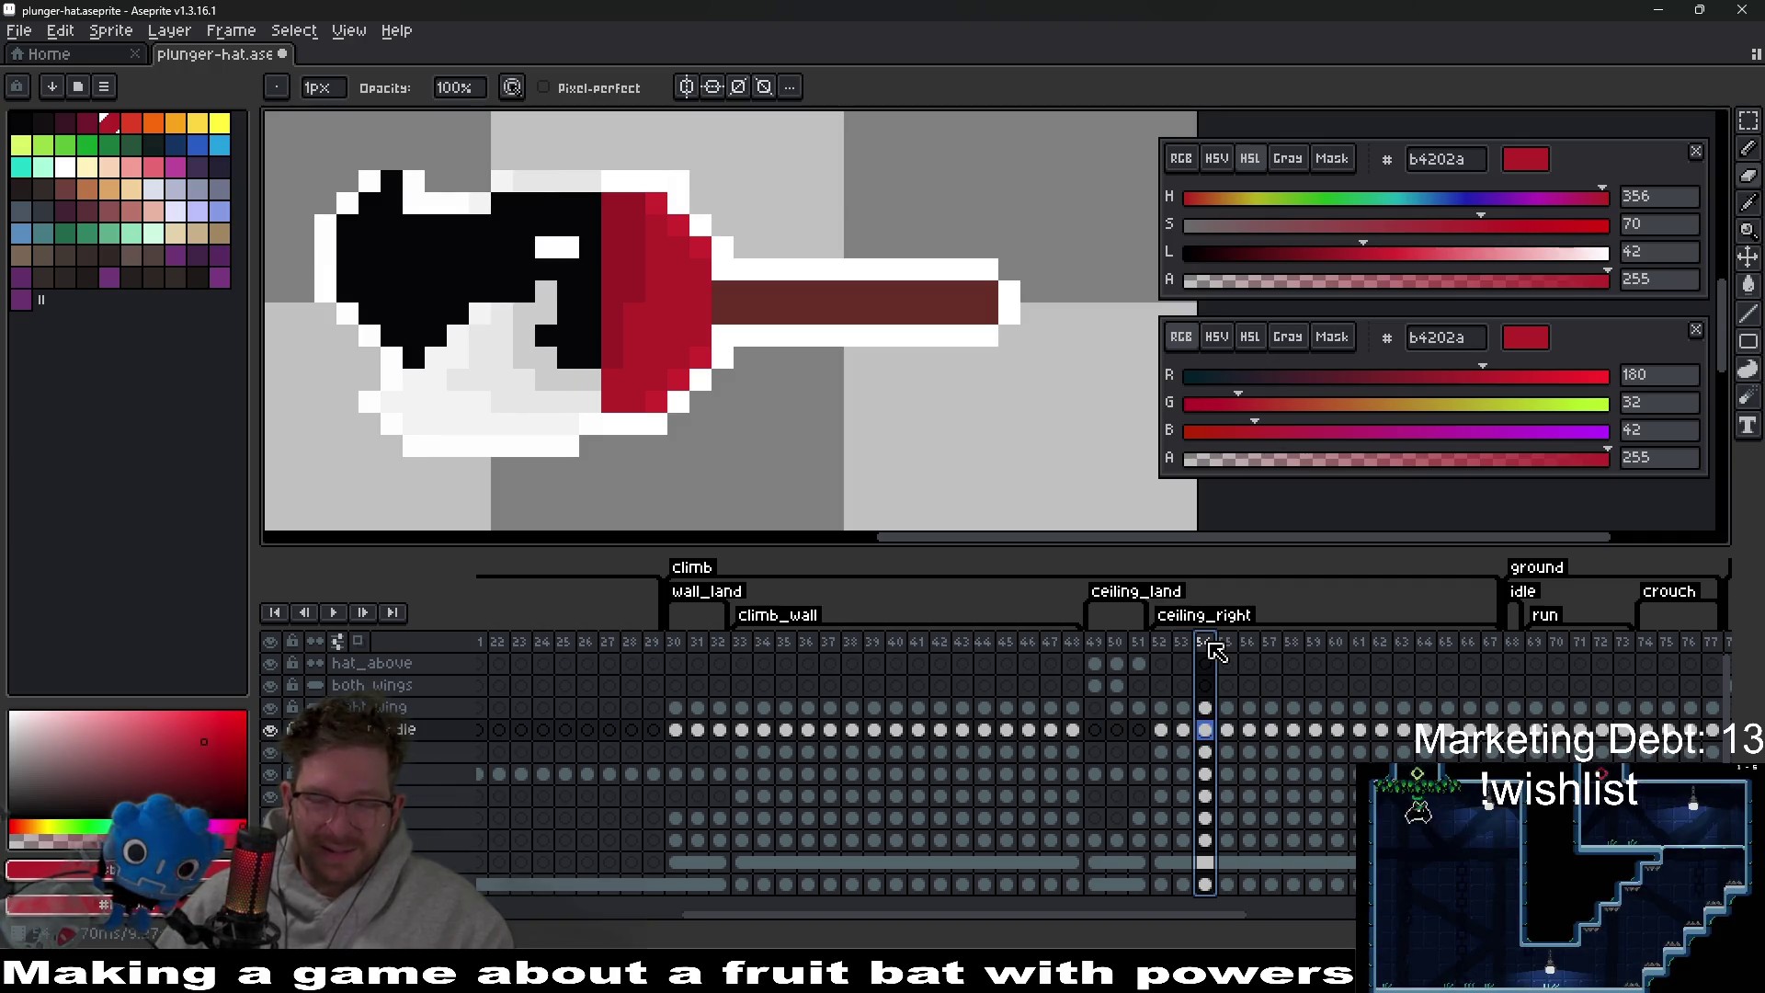
# Recentre the view, check fly frame 11, then select frame 68, the first ground idle frame.
pyautogui.click(1512, 641)
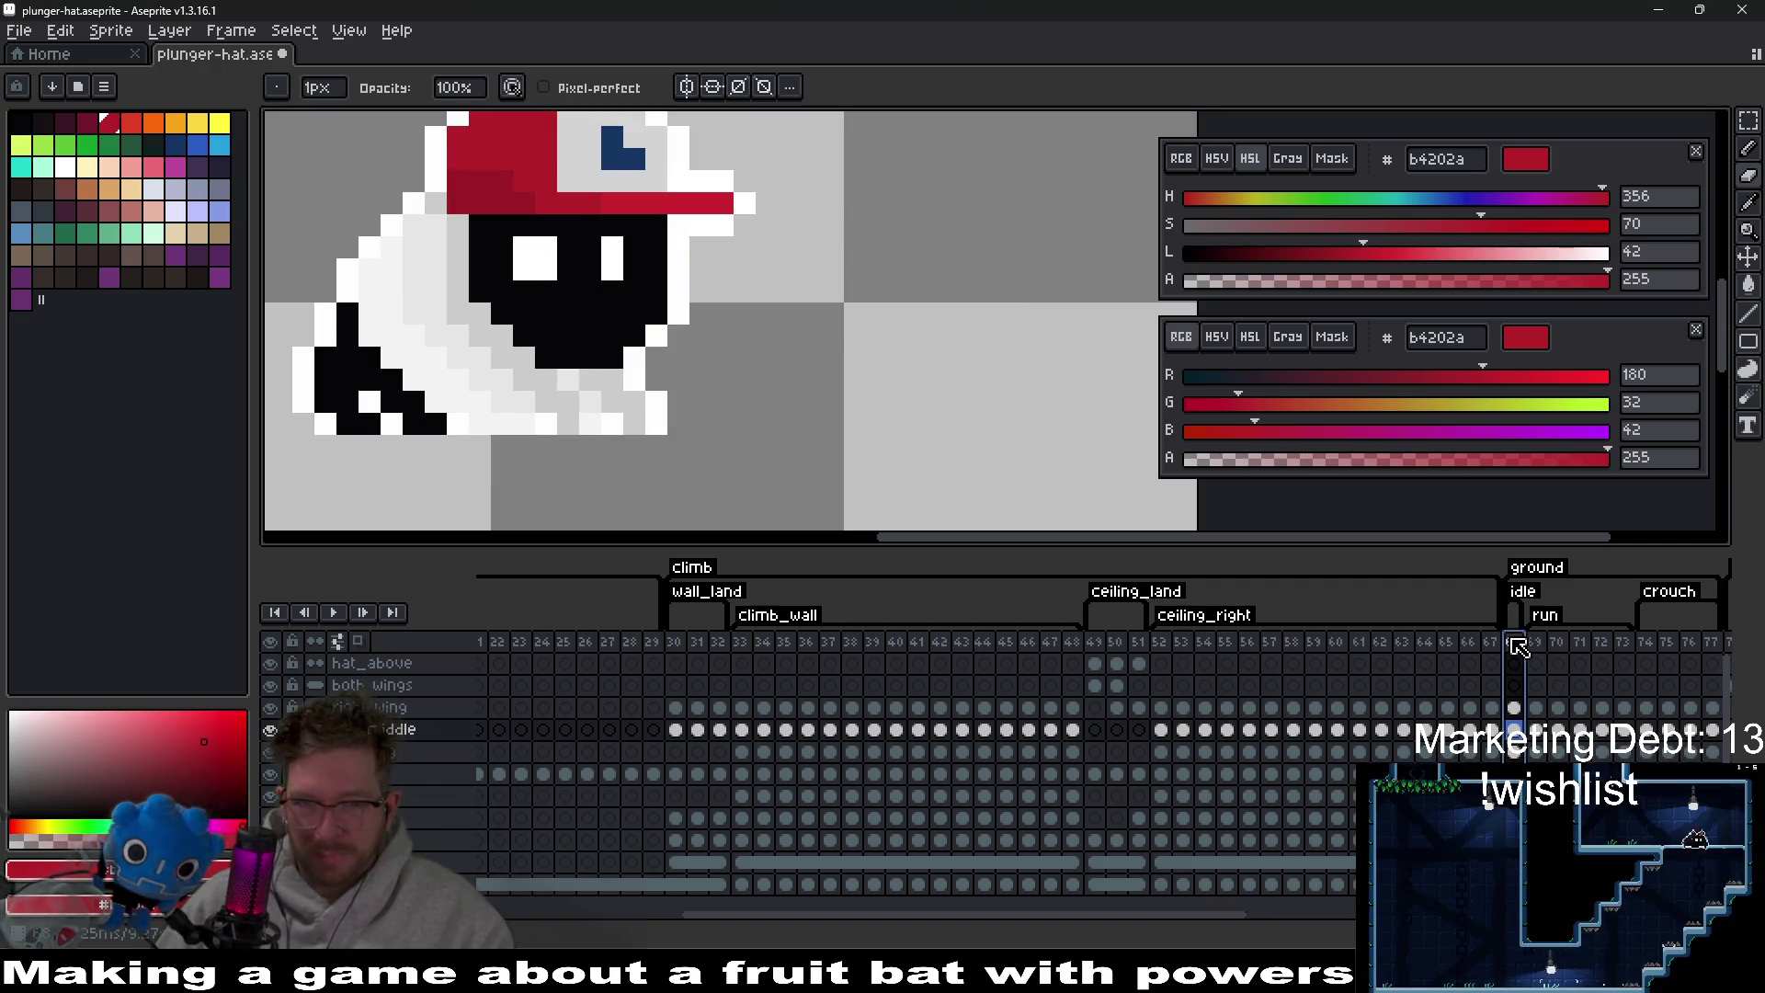
pyautogui.moveTo(697, 268)
pyautogui.mouseDown()
pyautogui.moveTo(945, 374)
pyautogui.moveTo(852, 342)
pyautogui.mouseUp()
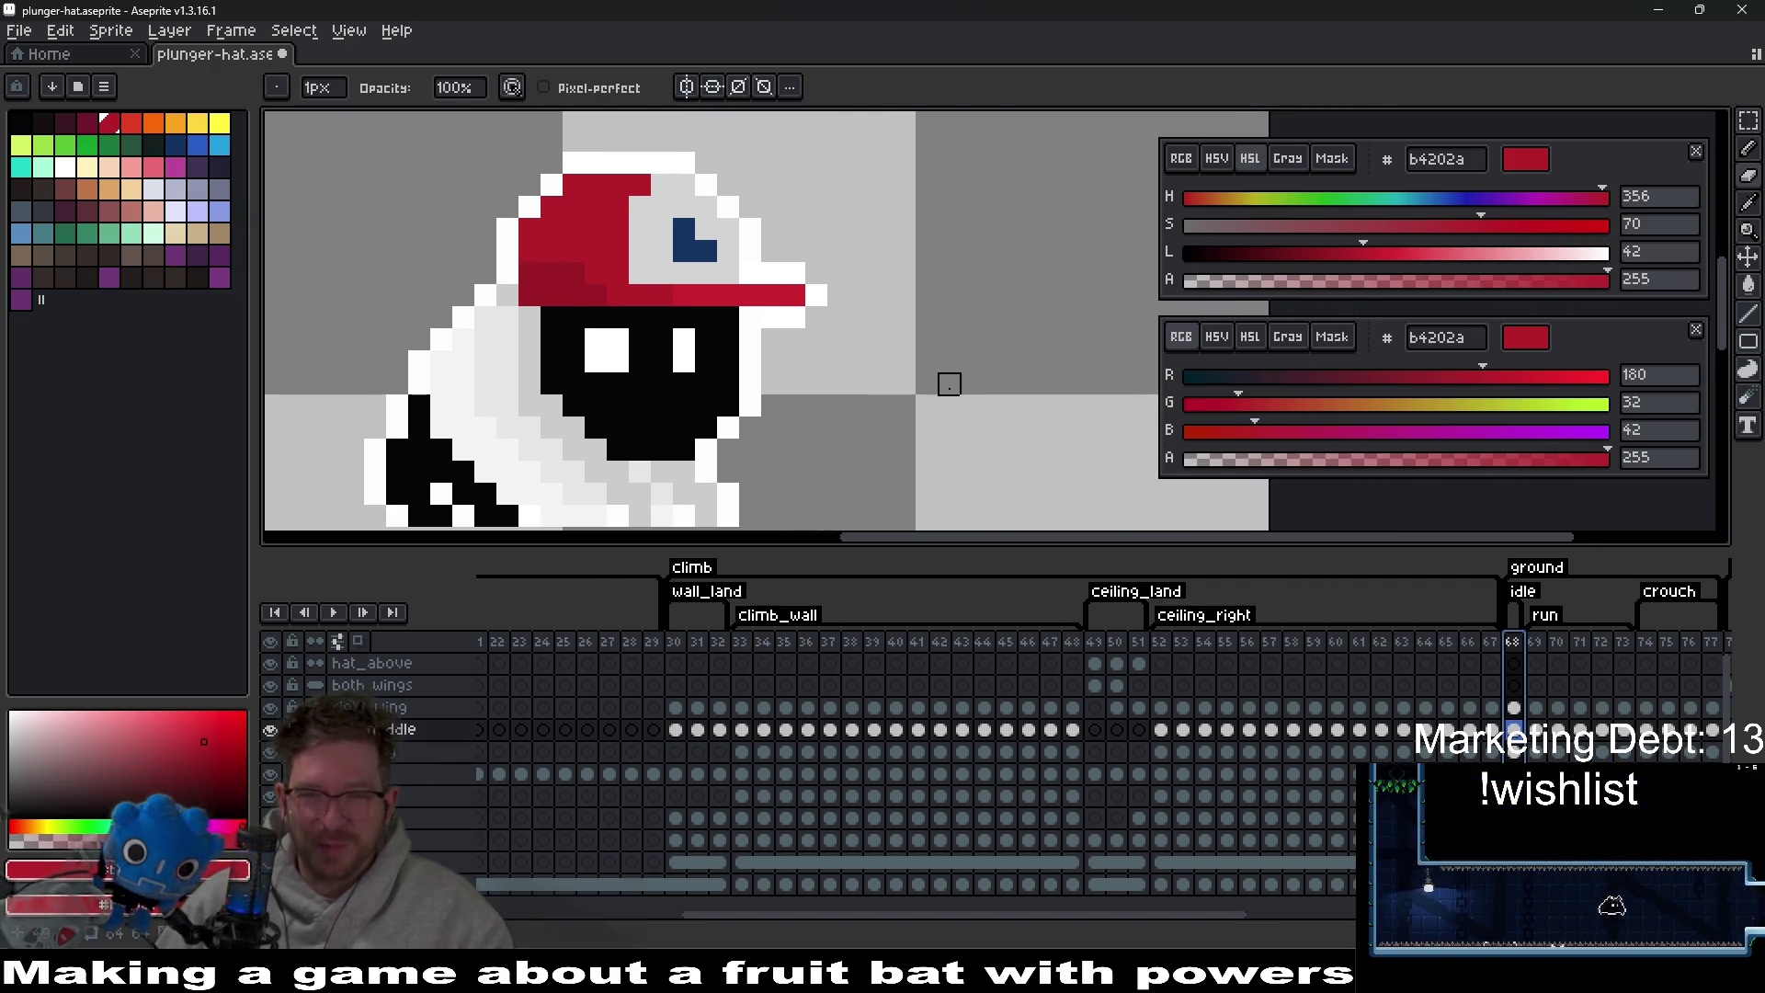
pyautogui.moveTo(945, 383); pyautogui.dragTo(955, 362)
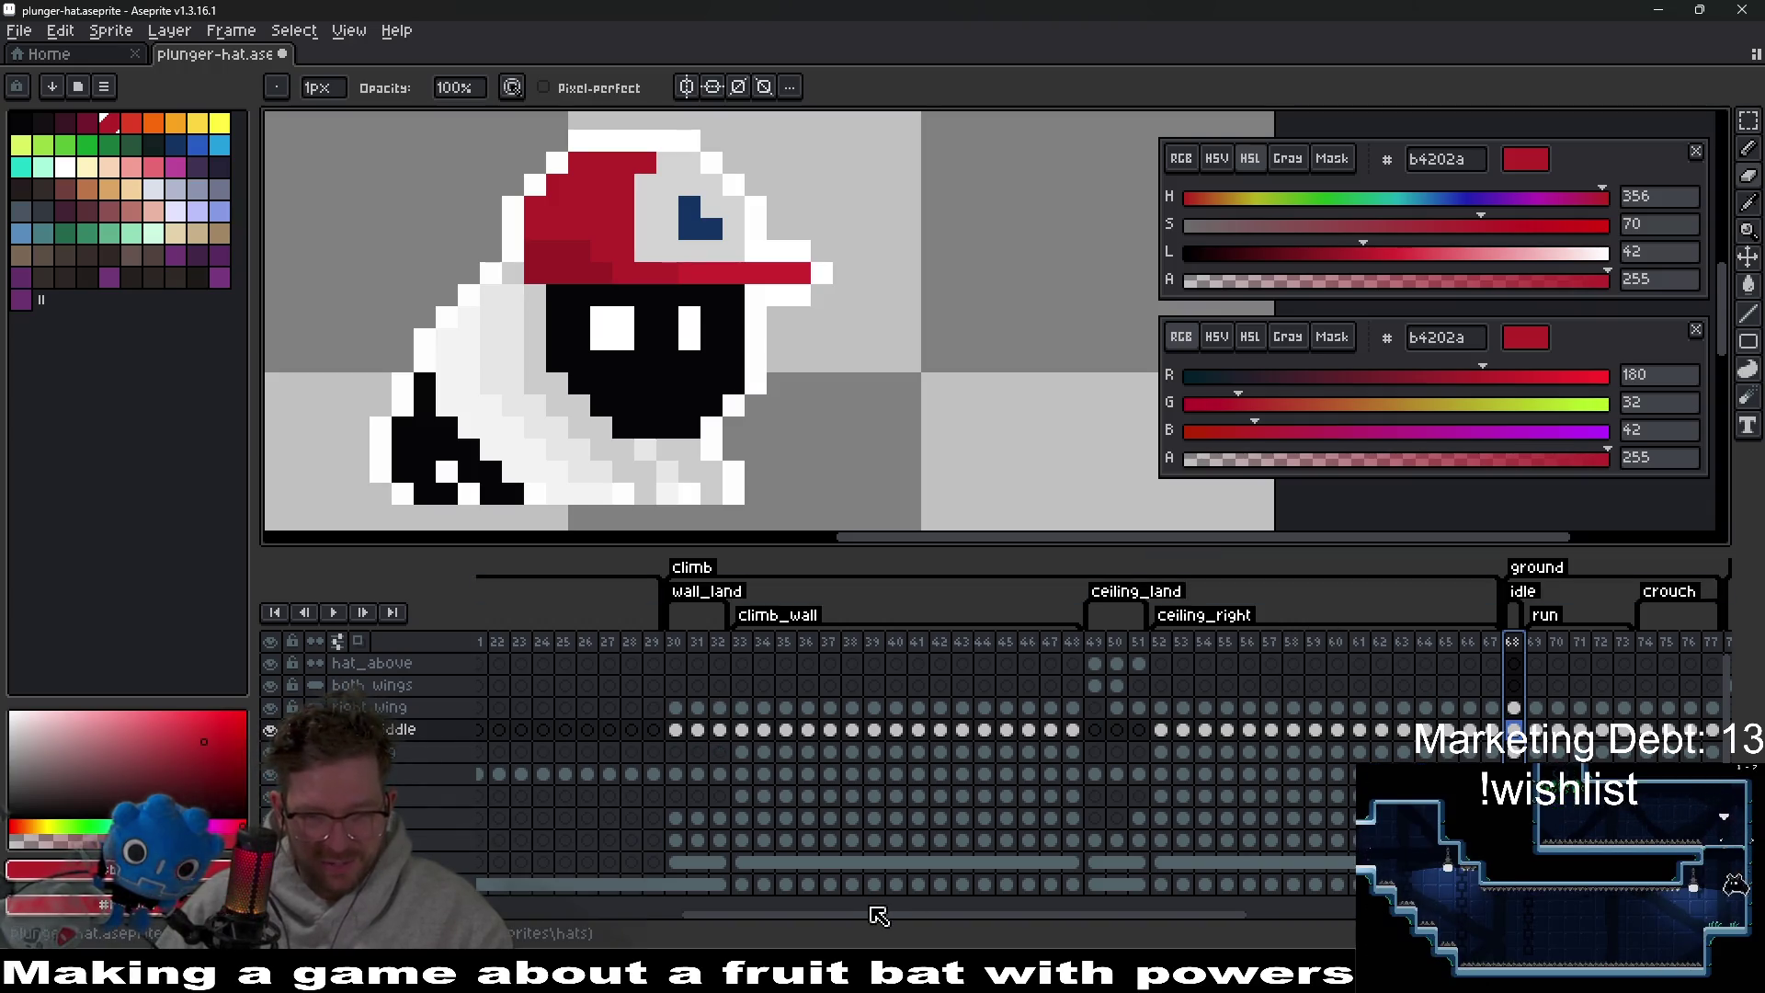
pyautogui.moveTo(885, 926); pyautogui.dragTo(701, 924)
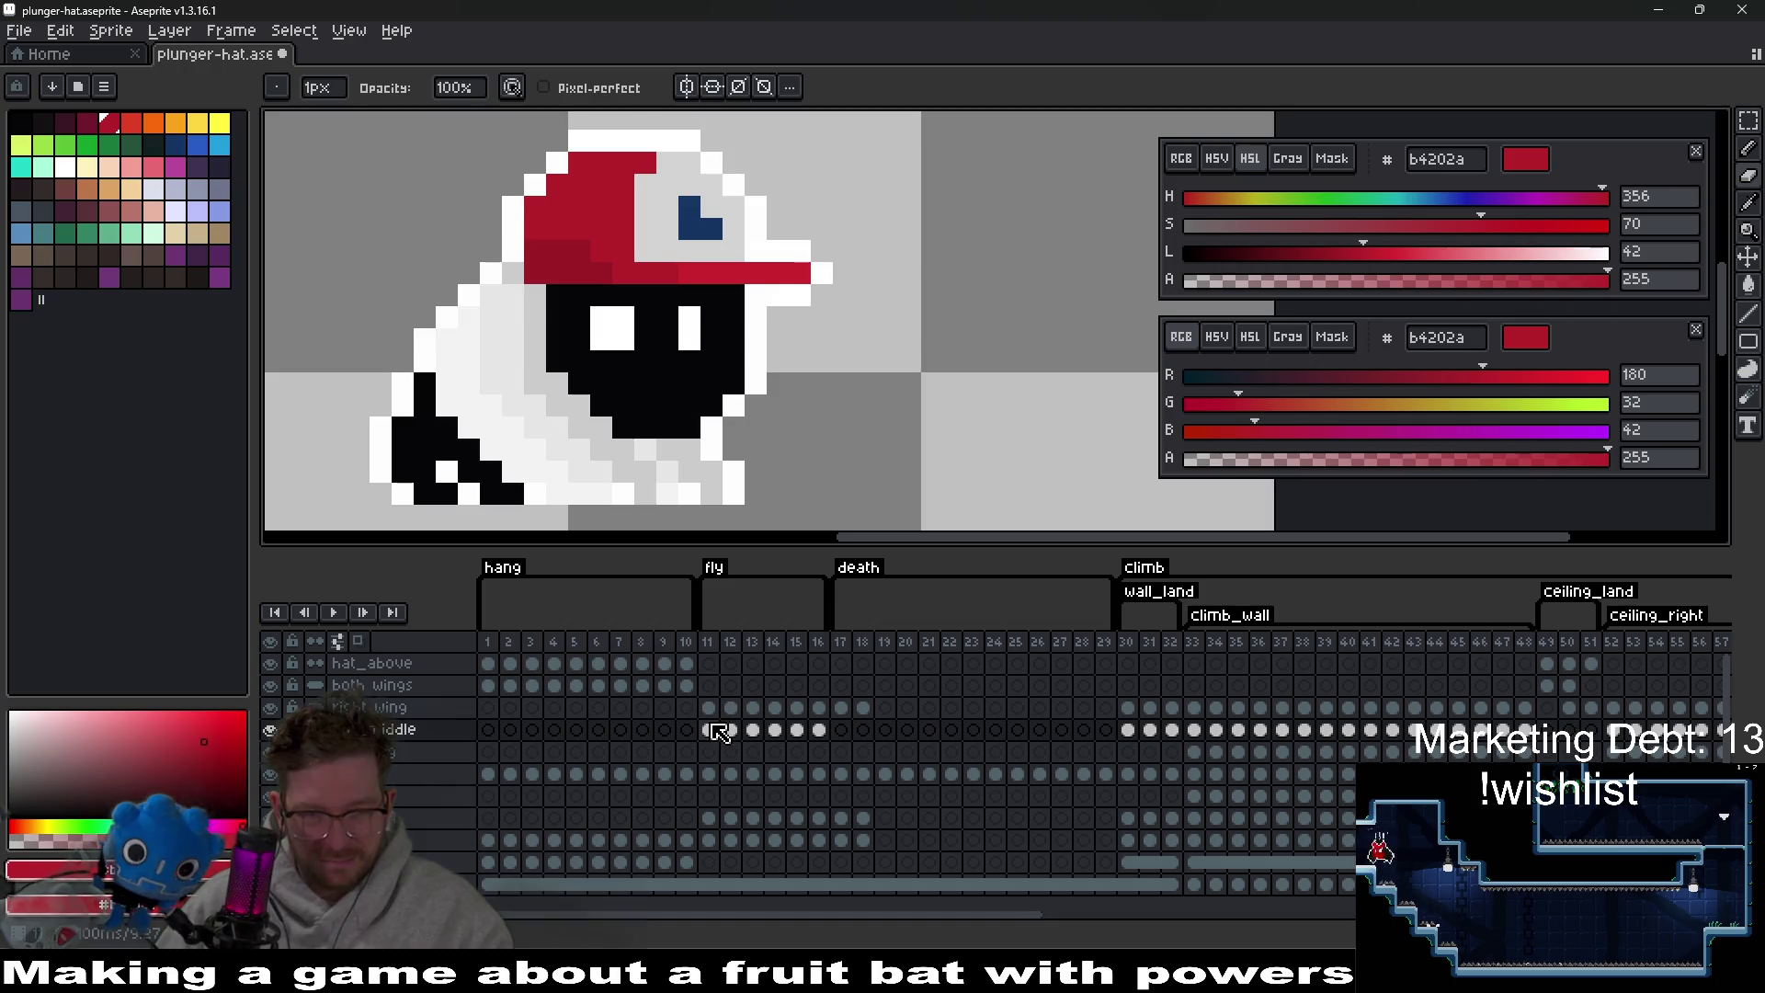
pyautogui.click(719, 731)
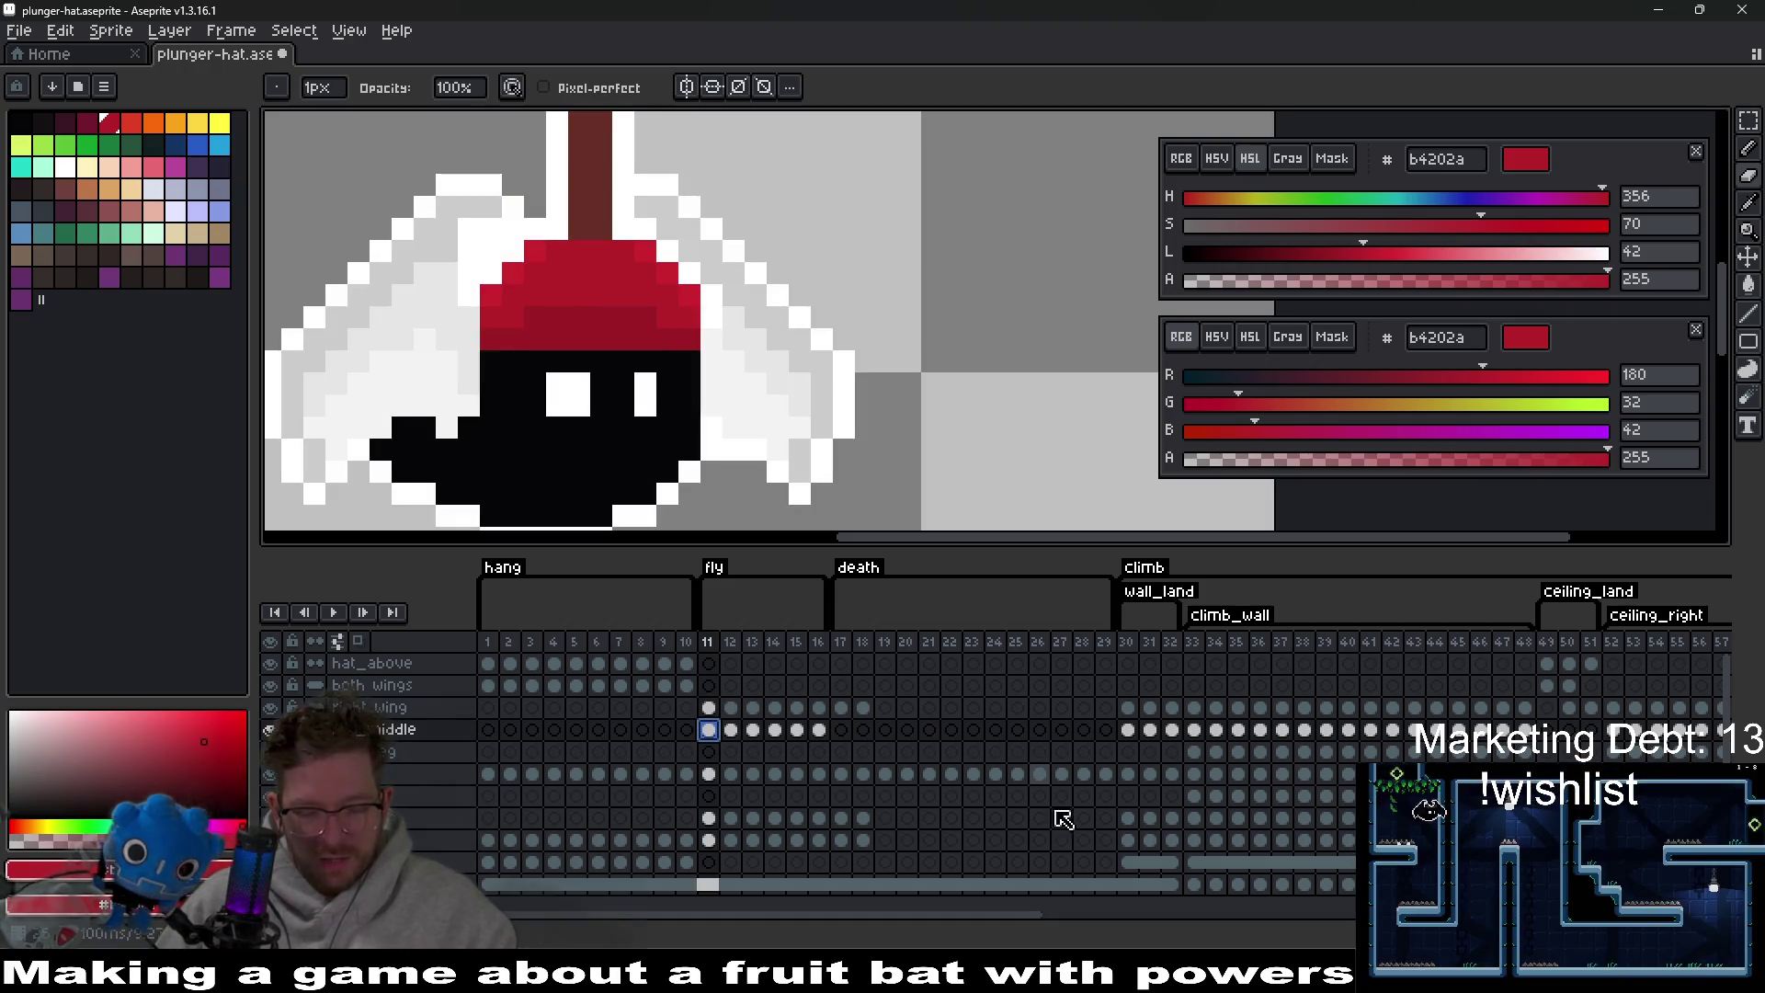
pyautogui.hscroll(5, 1241, 911)
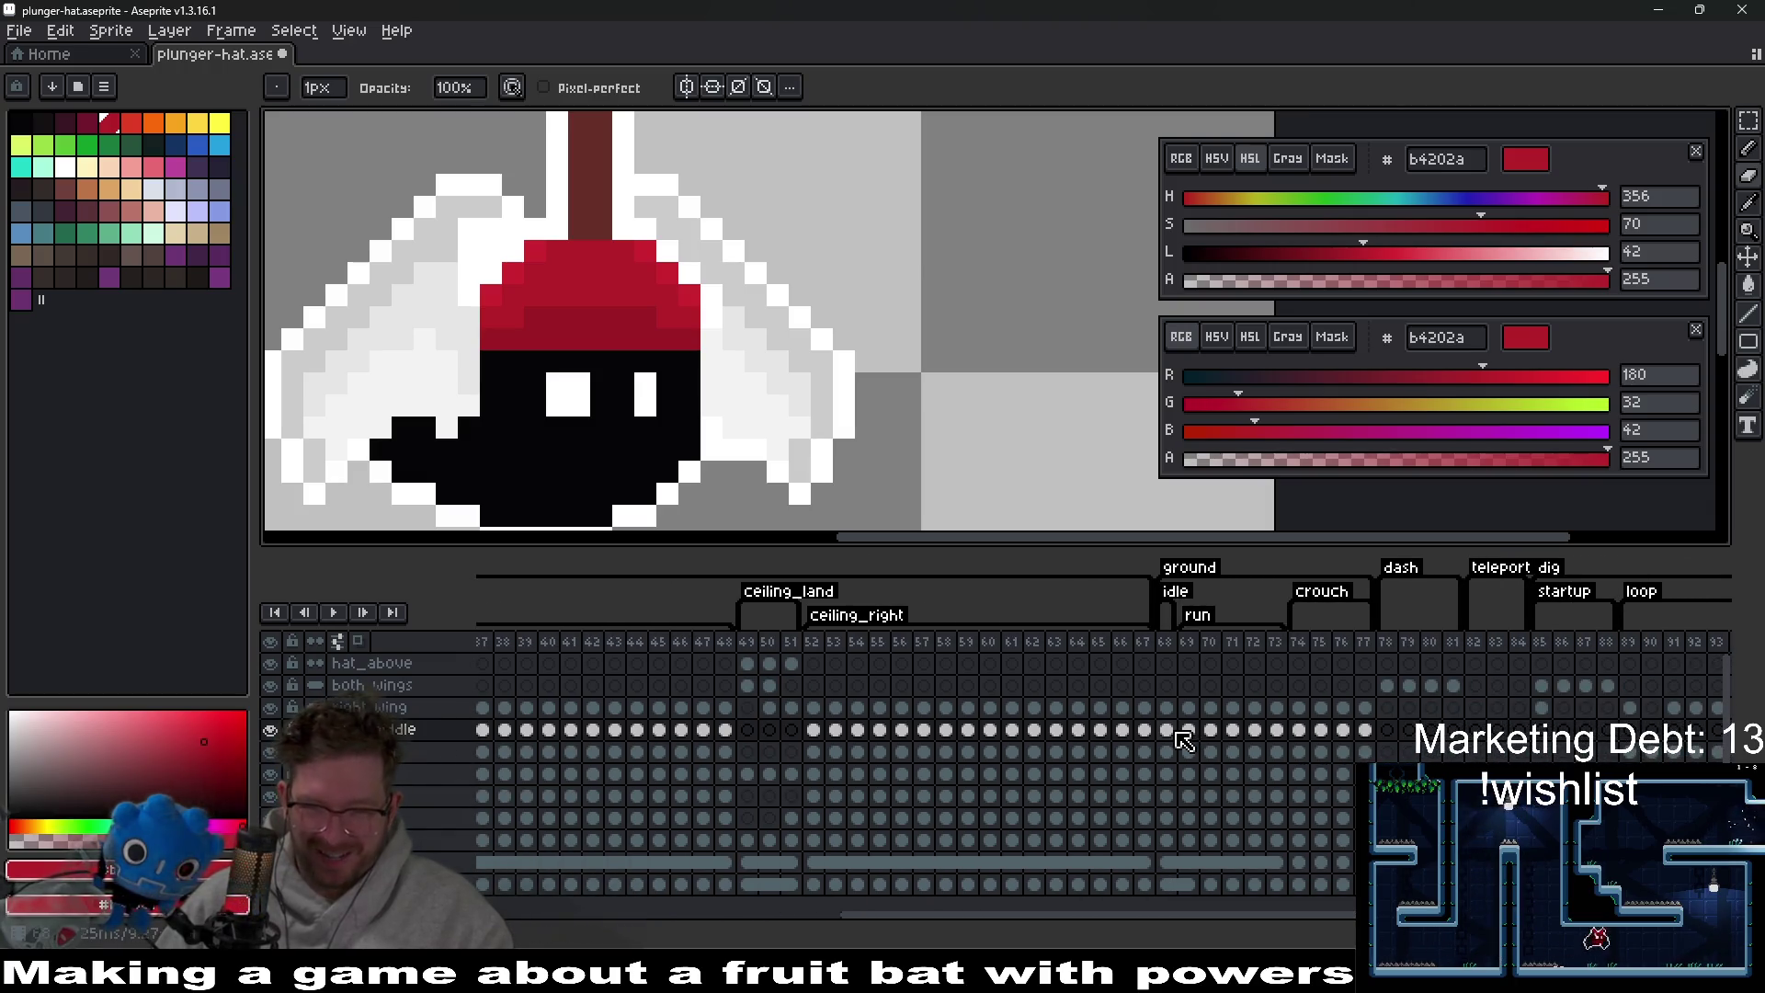
pyautogui.click(1166, 731)
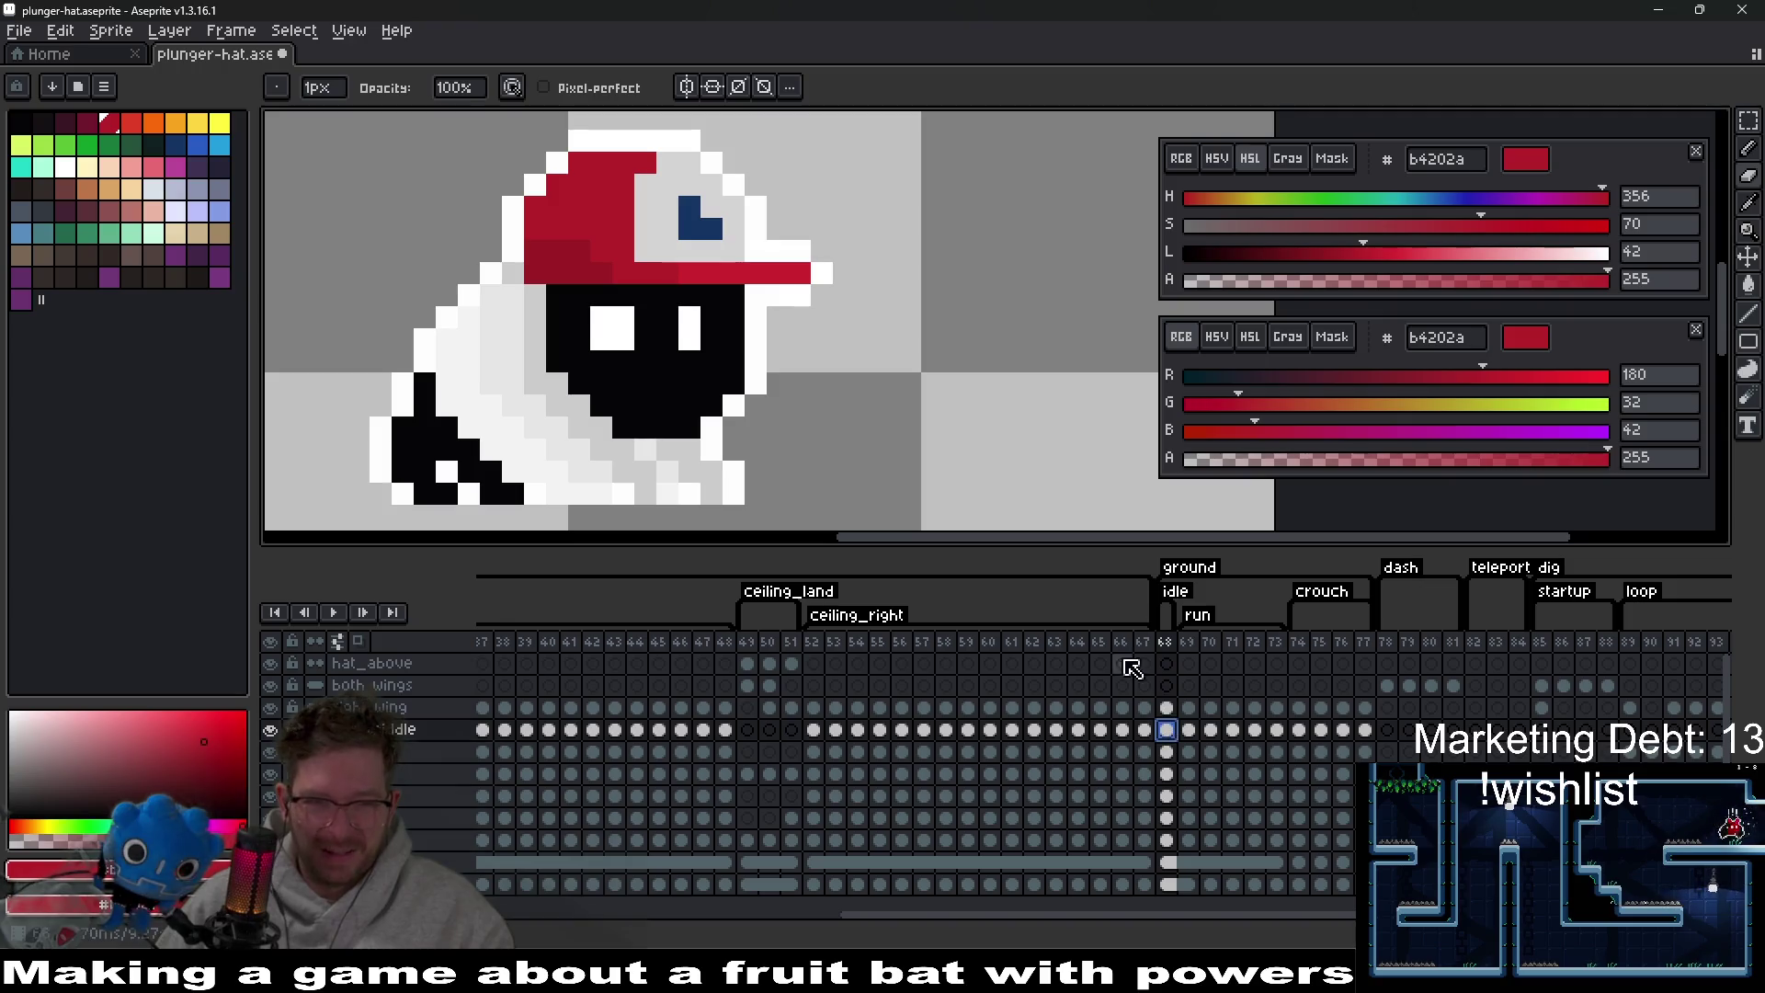
# Move the plunger hat up on the head in frame 68 and pick white as the drawing colour.
pyautogui.scroll(-2, 843, 421)
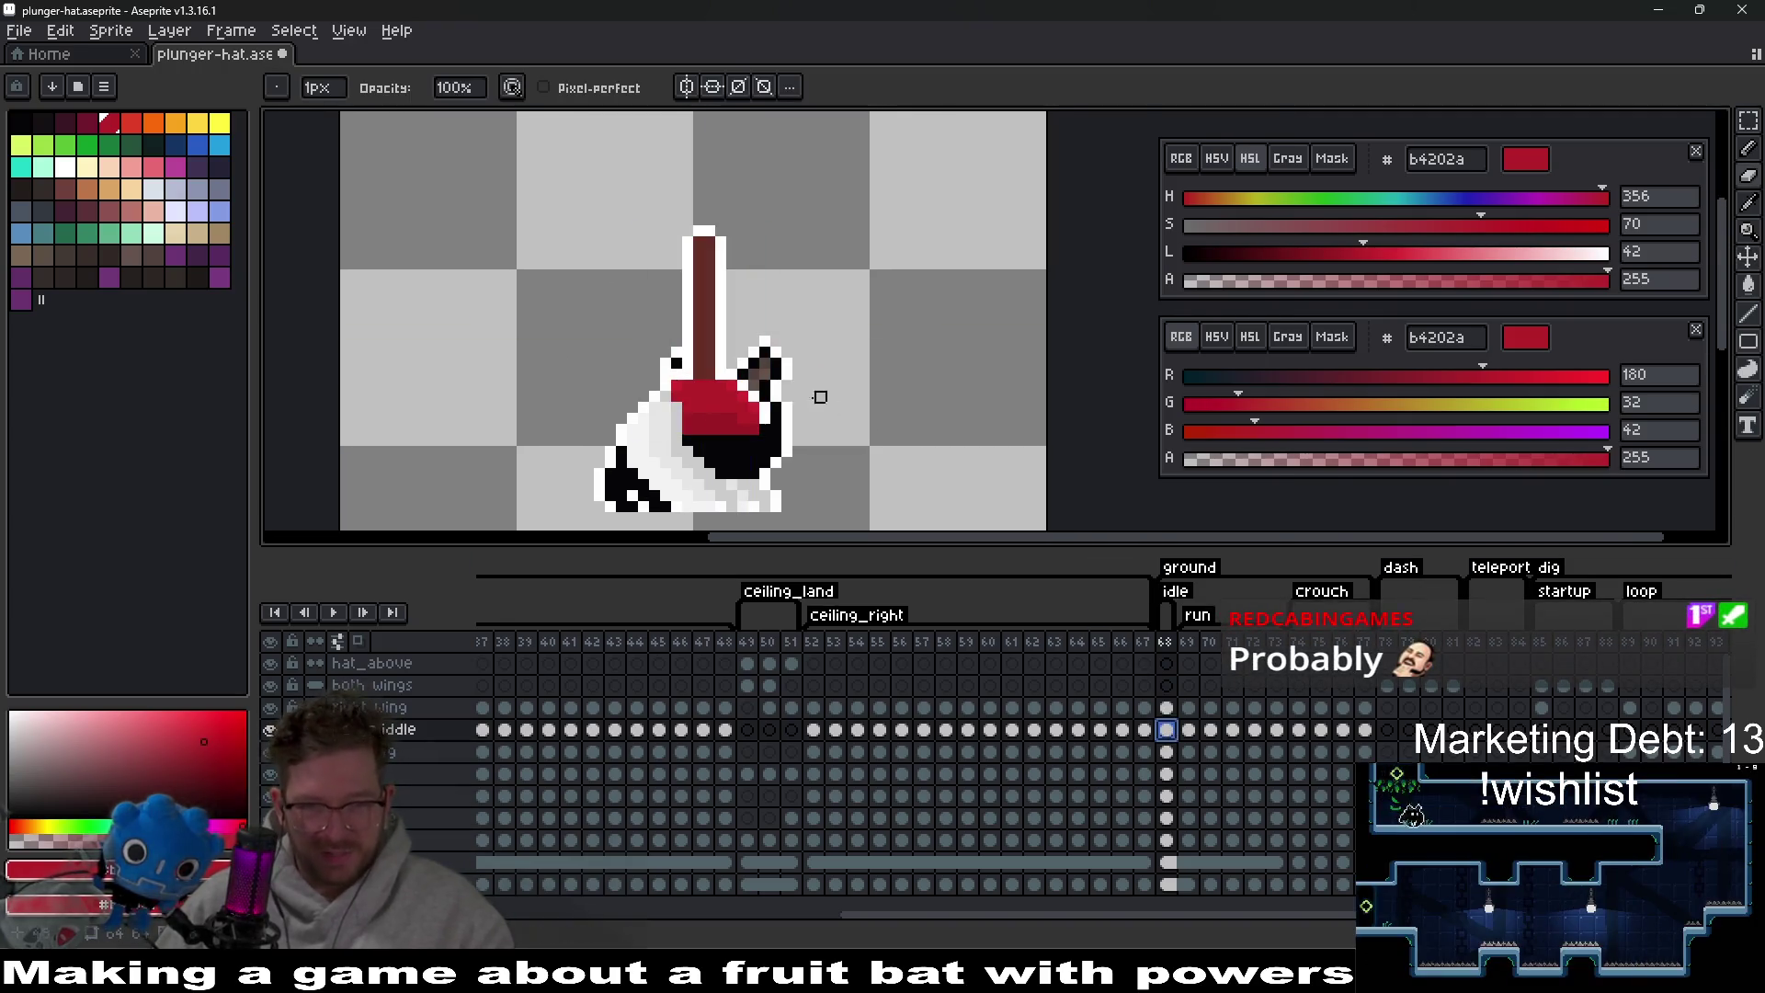
pyautogui.scroll(2, 749, 401)
pyautogui.press('v')
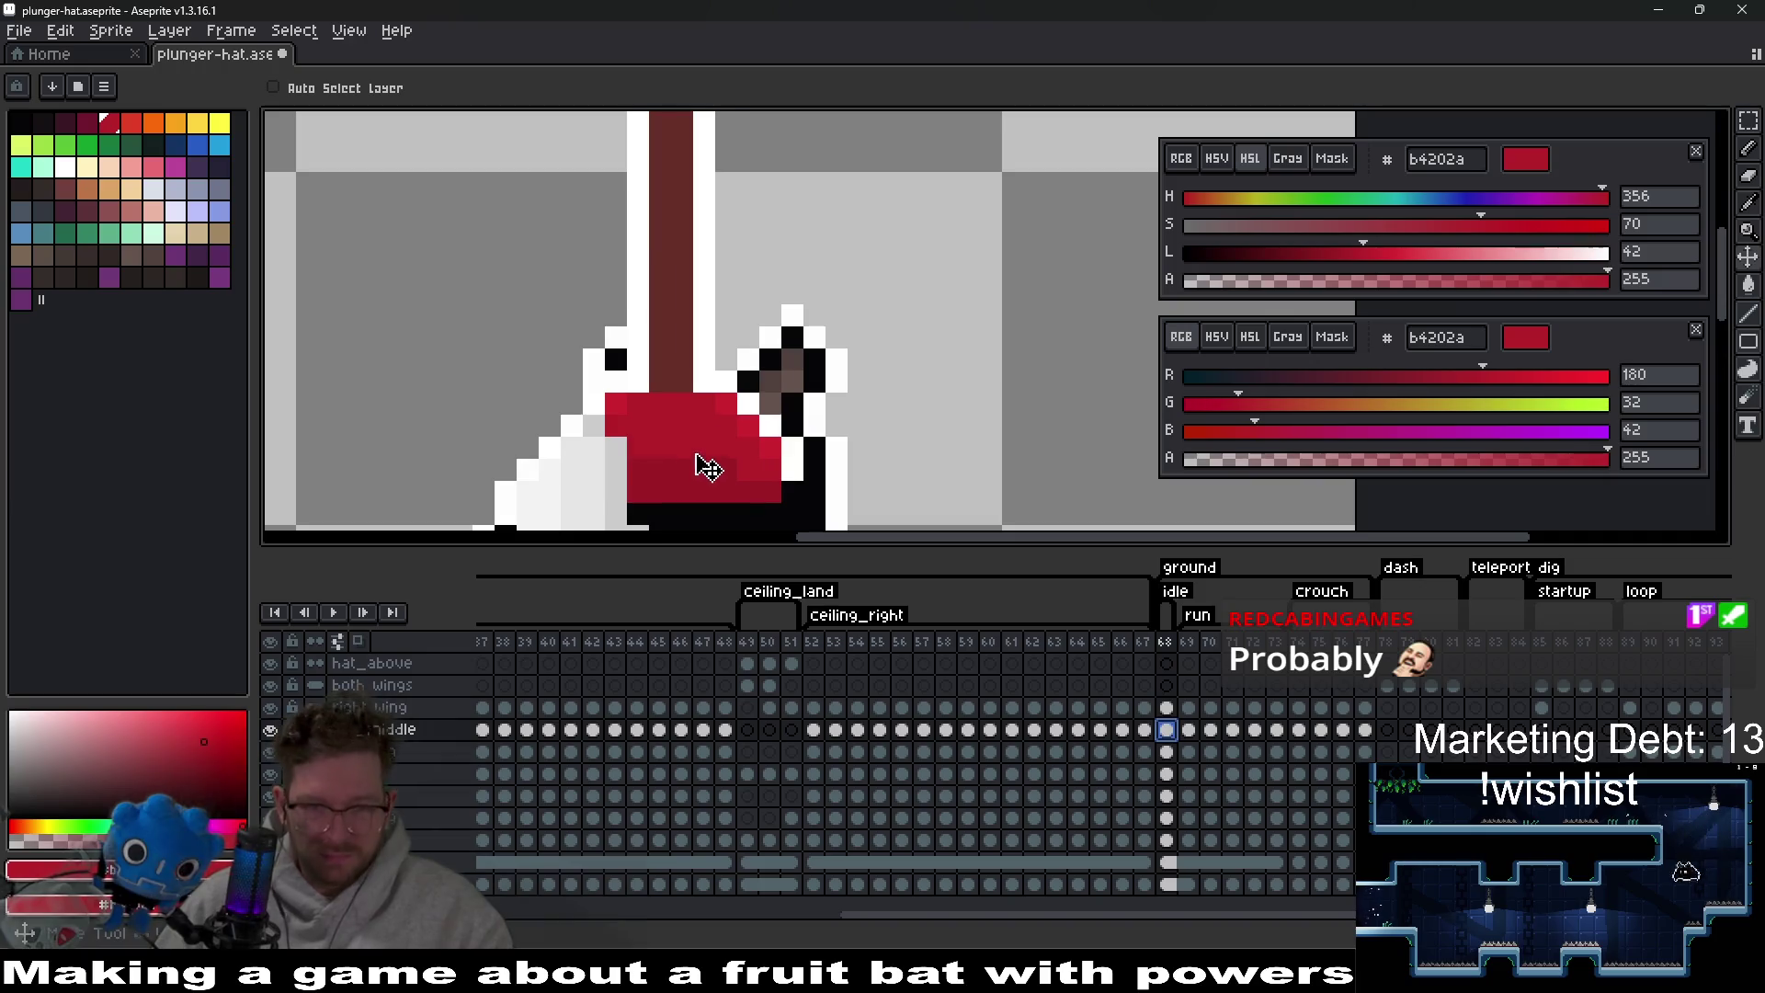
pyautogui.moveTo(701, 464); pyautogui.dragTo(745, 410)
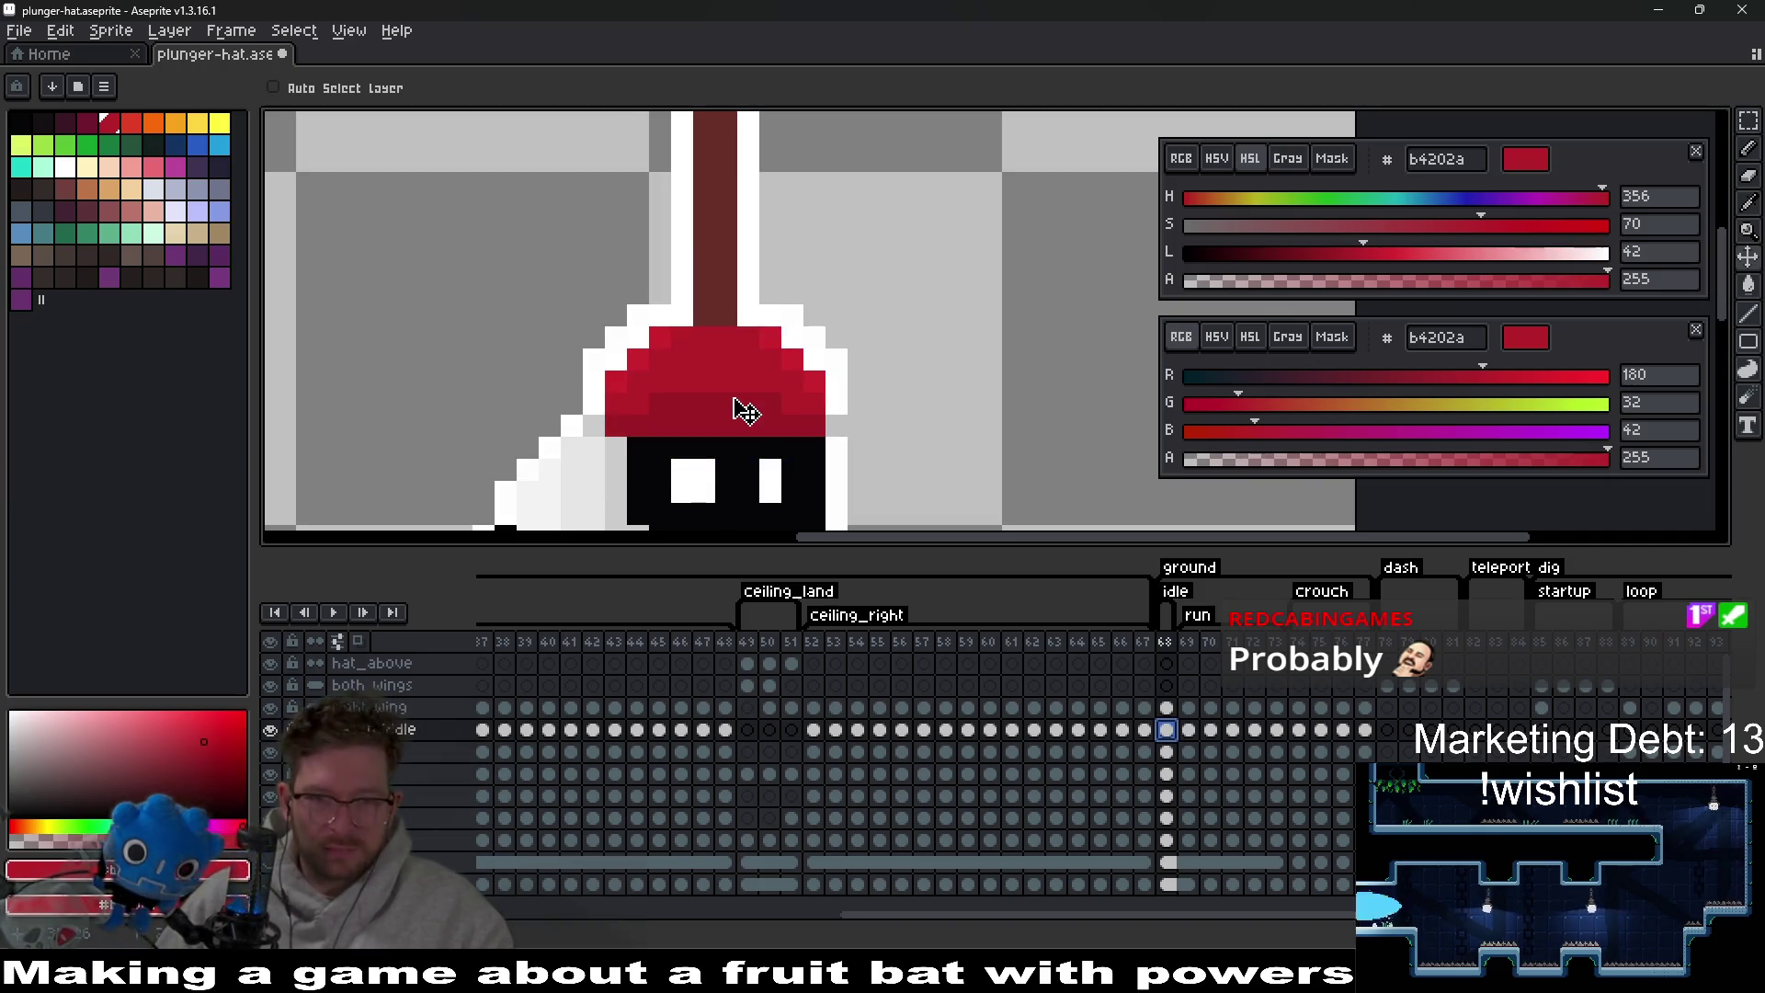
pyautogui.scroll(1, 938, 439)
pyautogui.press('b')
pyautogui.keyDown('alt'); pyautogui.click(871, 427); pyautogui.keyUp('alt')
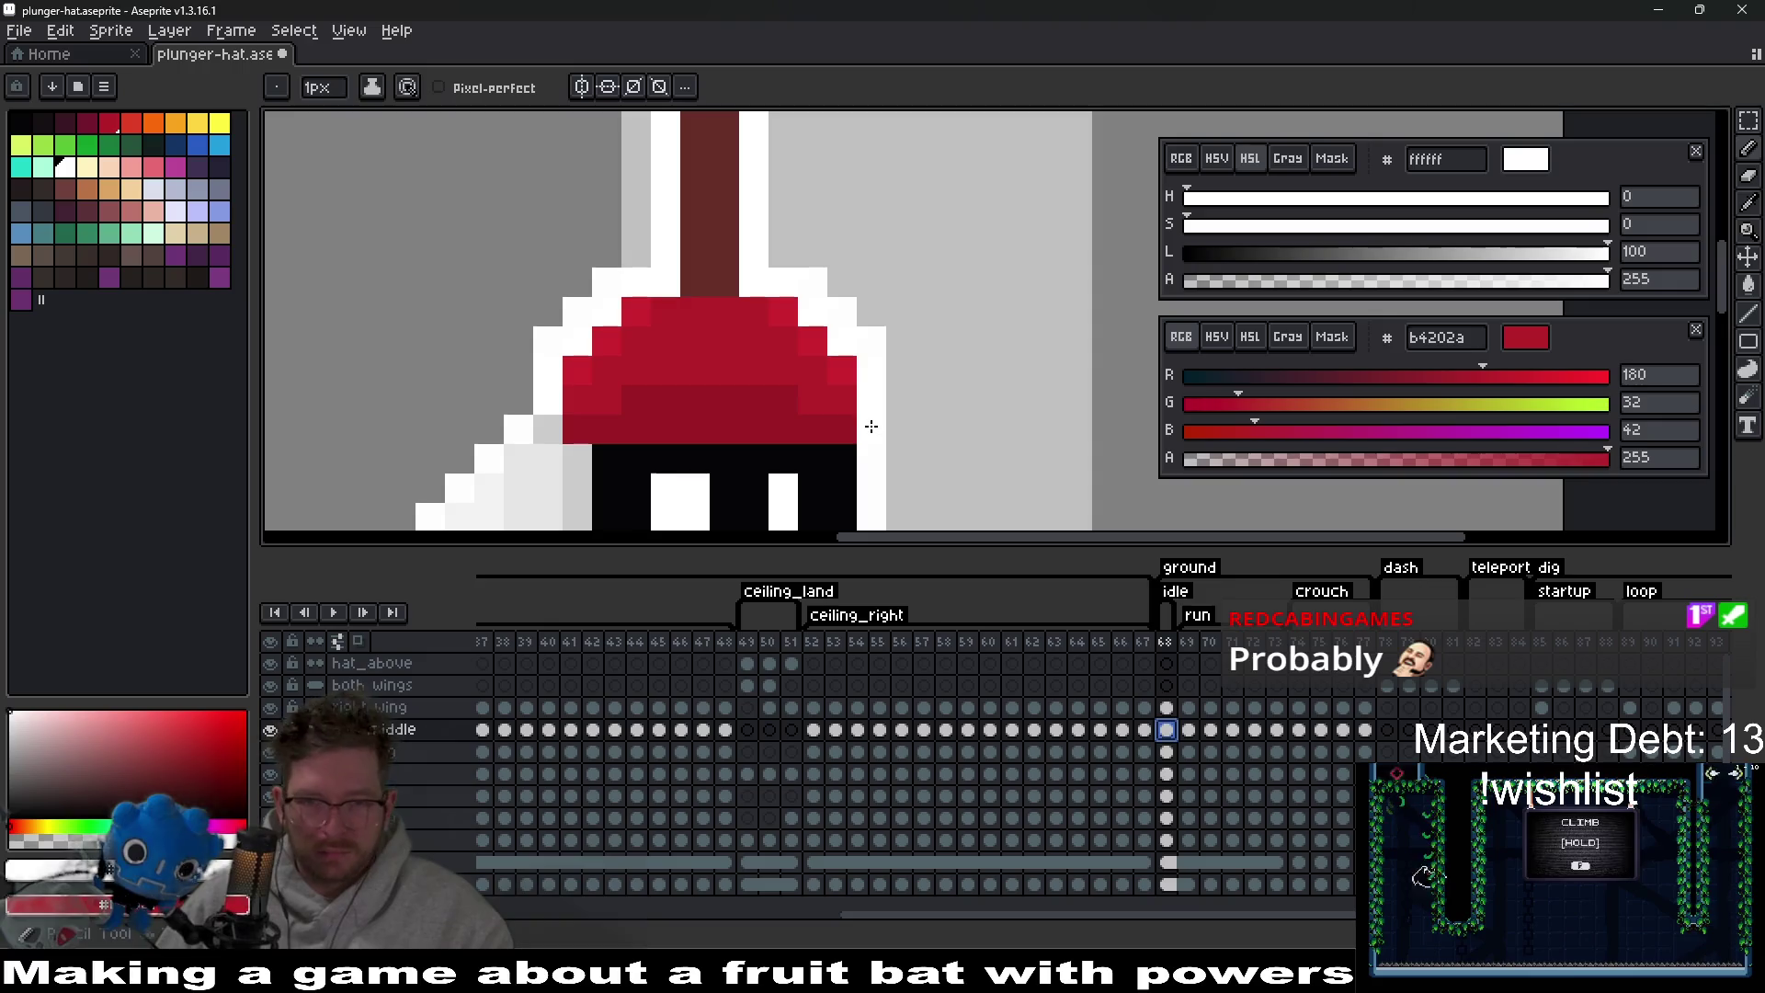
pyautogui.scroll(-4, 873, 421)
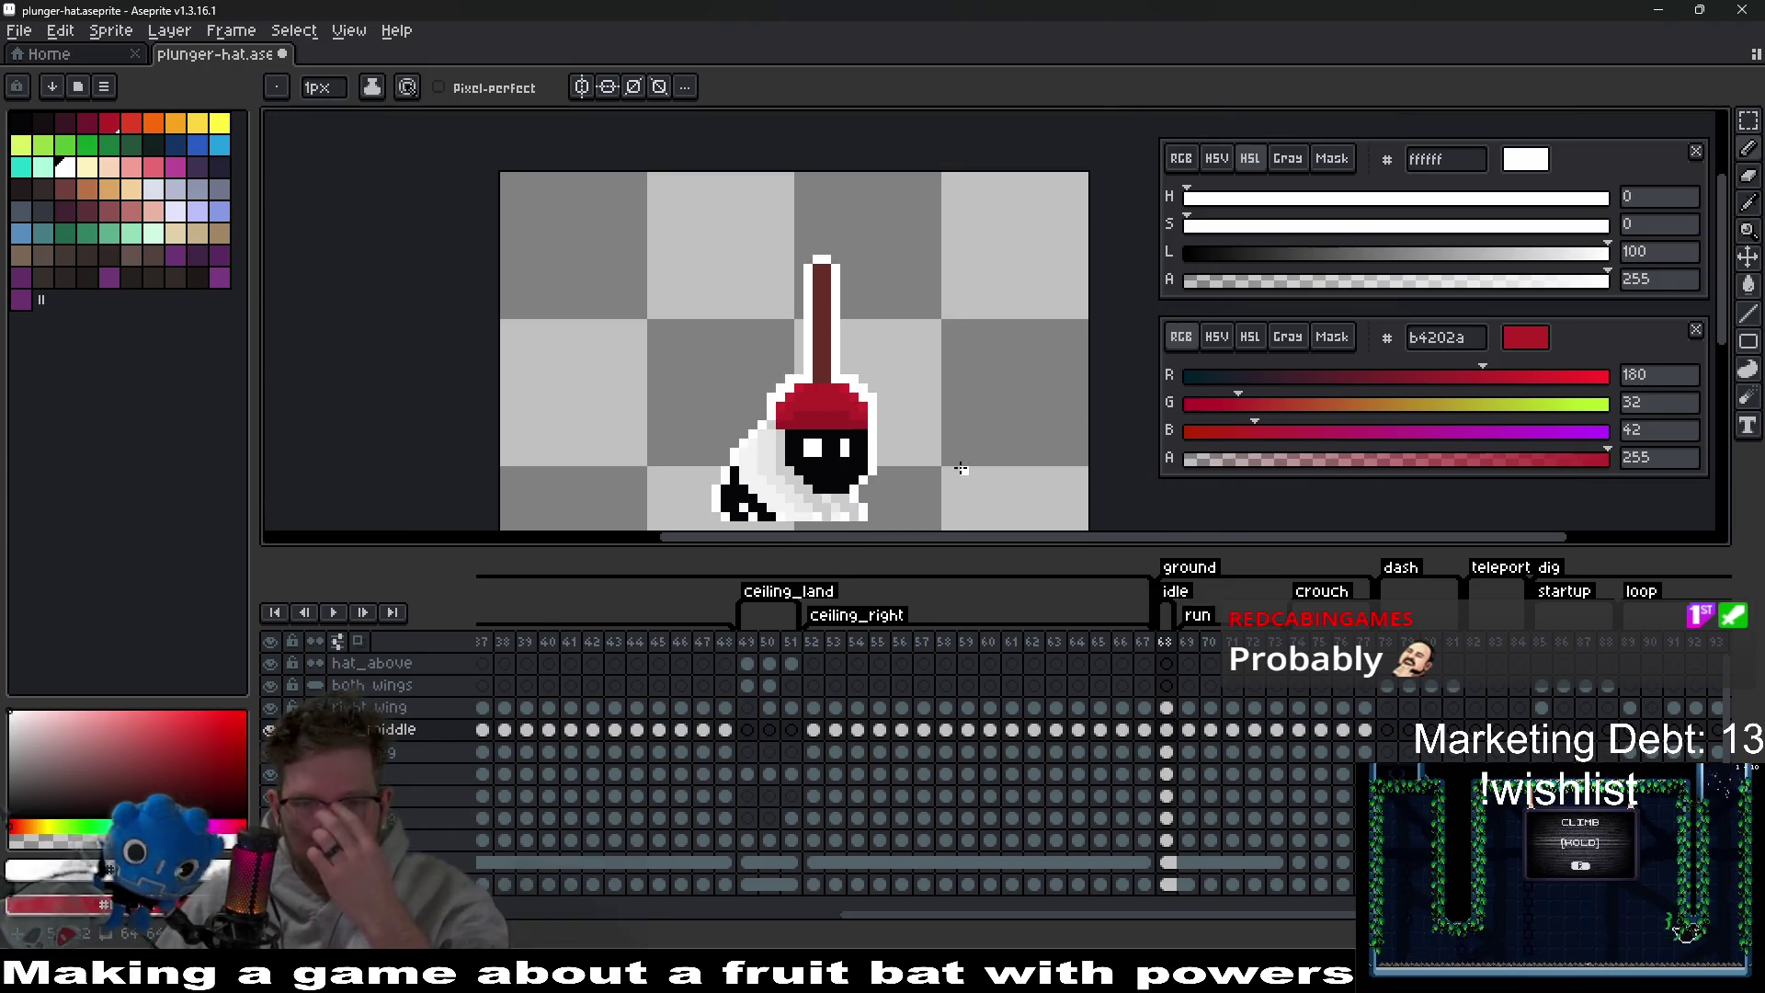
# Paste the plunger onto frame 69, nudge it down one pixel, and compare with frame 70.
pyautogui.click(1188, 729)
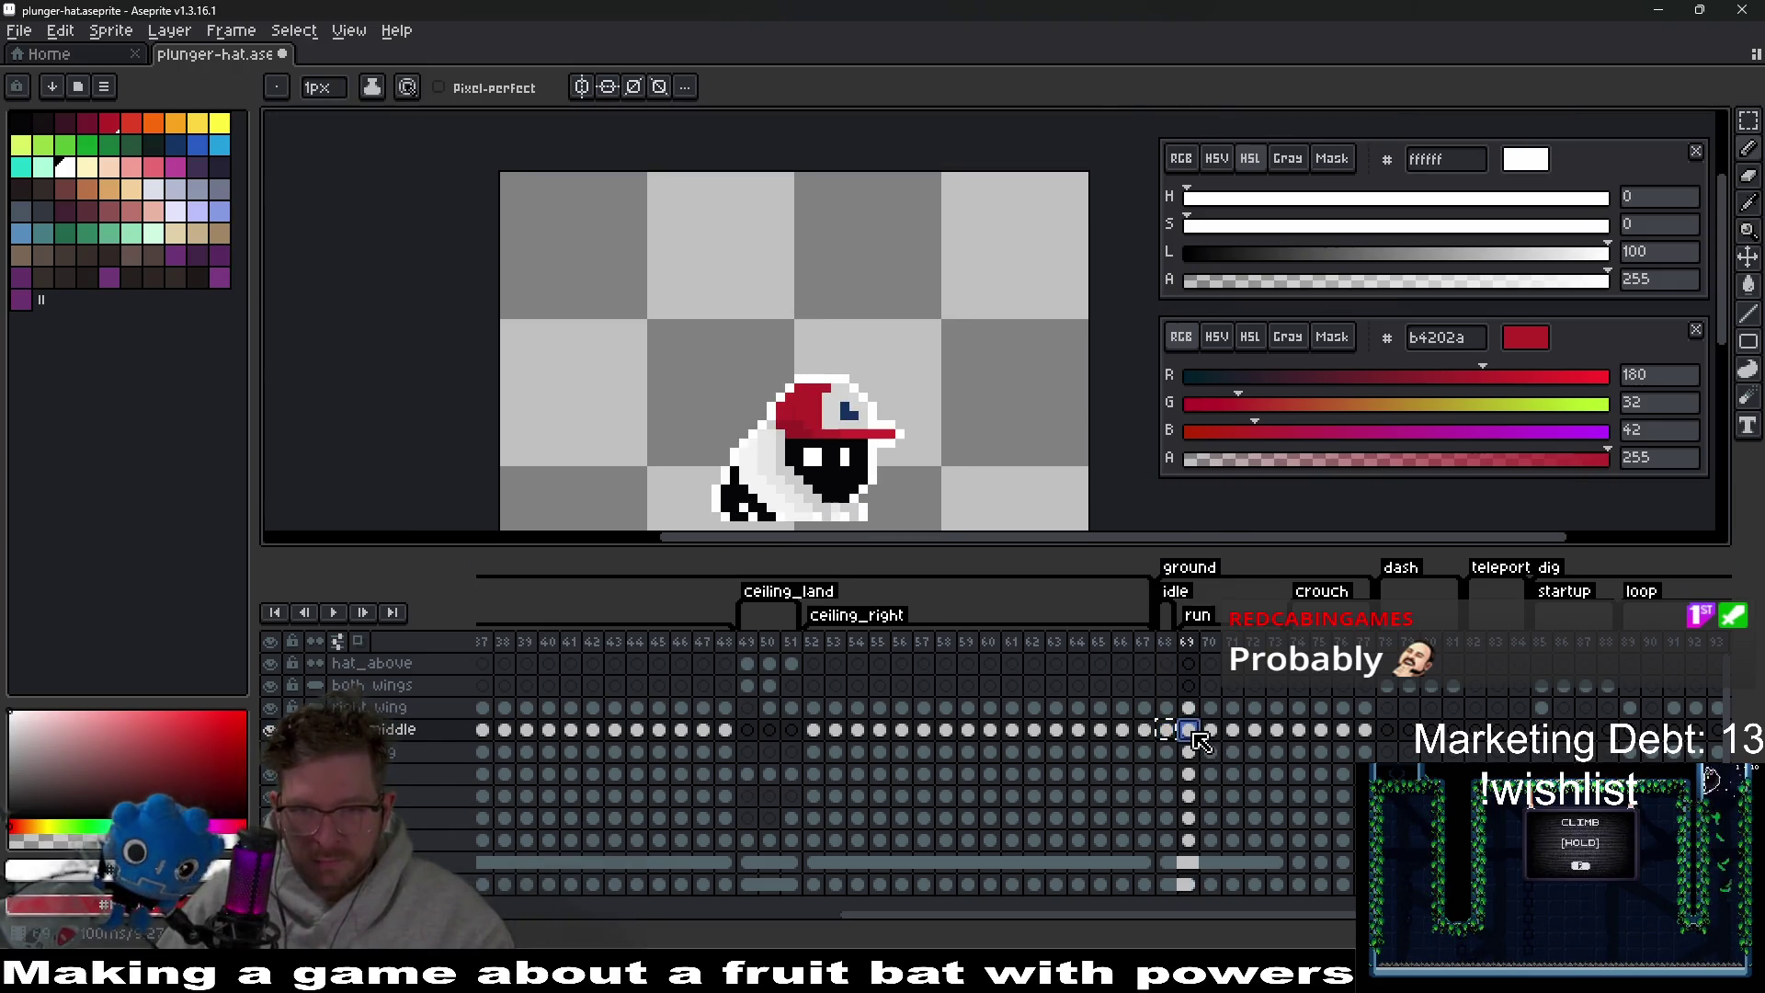
pyautogui.hotkey('ctrl', 'v')
pyautogui.scroll(1, 878, 408)
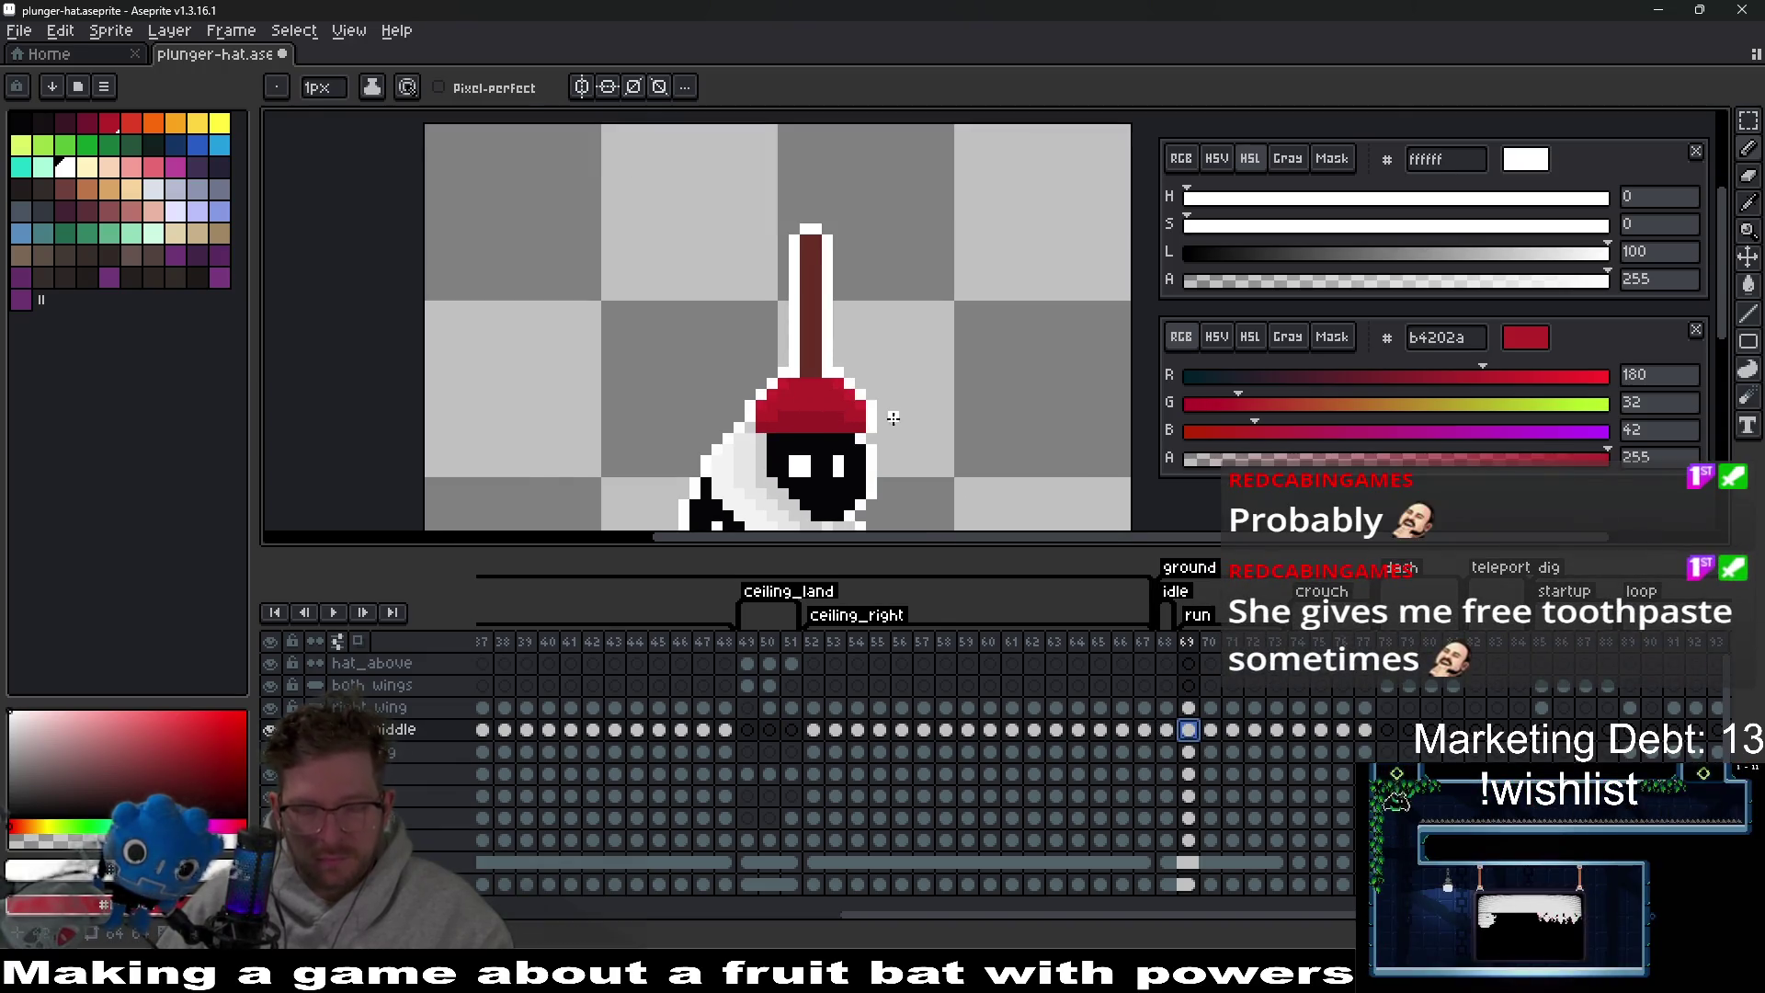
pyautogui.press('v')
pyautogui.moveTo(865, 408); pyautogui.dragTo(864, 416)
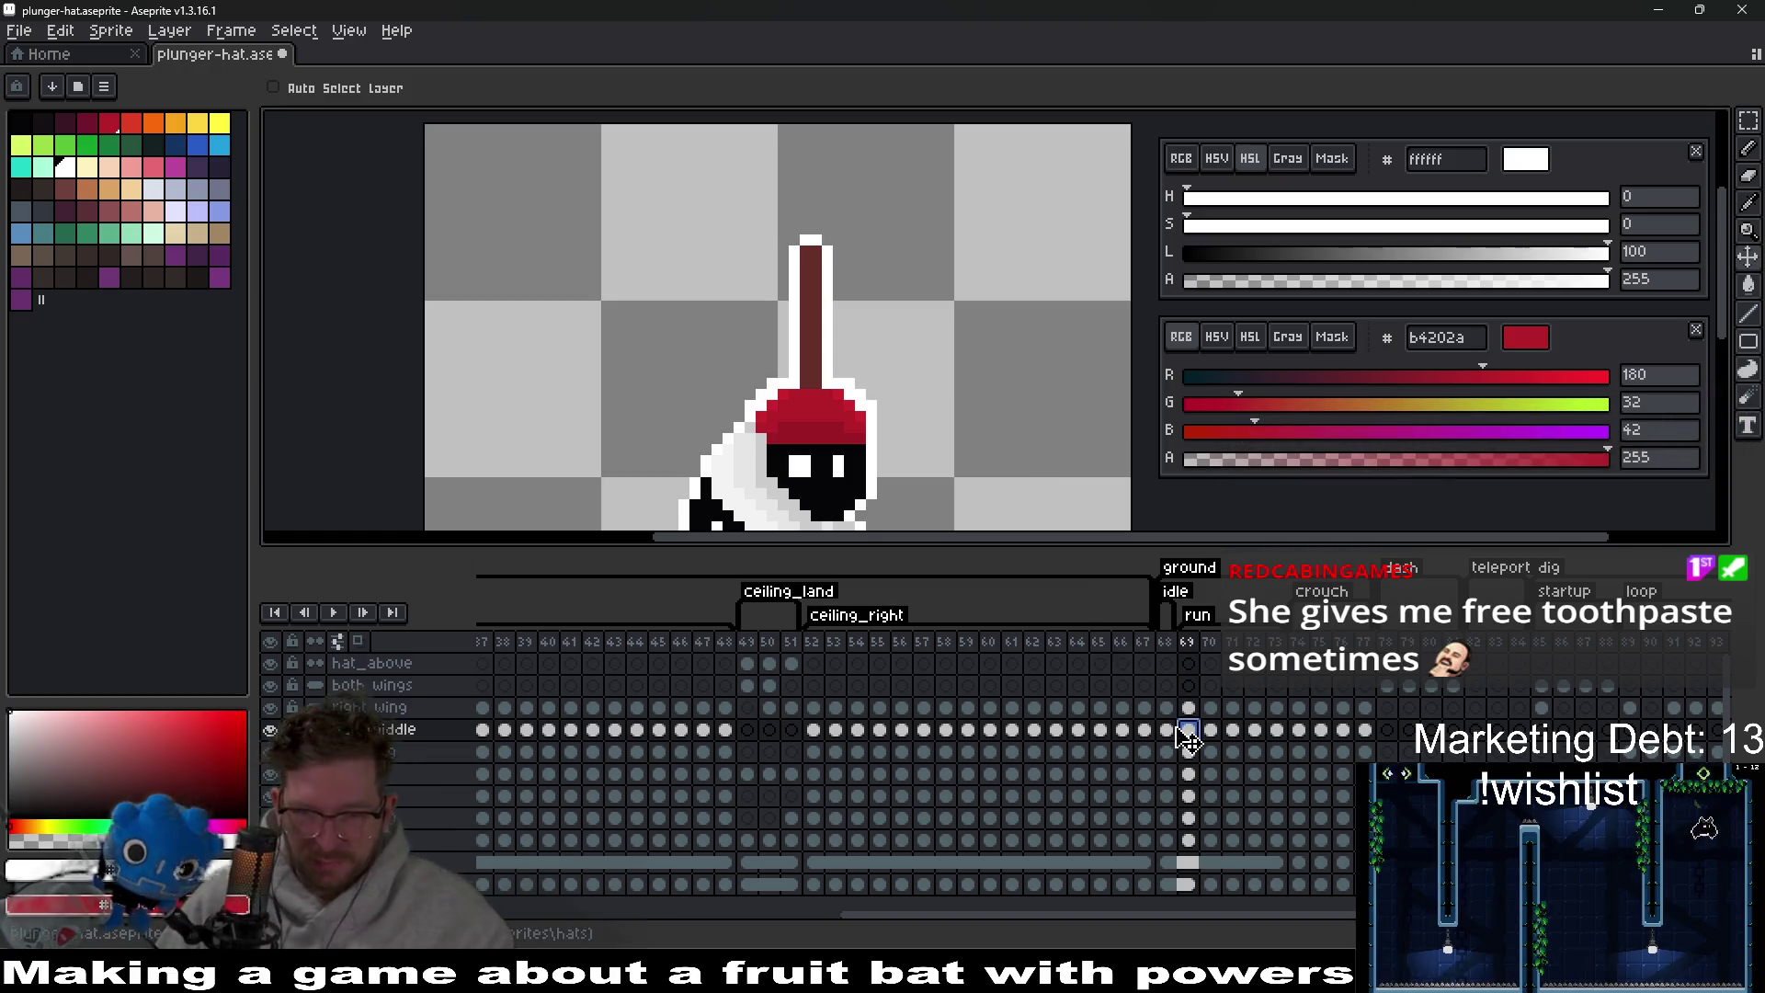
pyautogui.click(1212, 731)
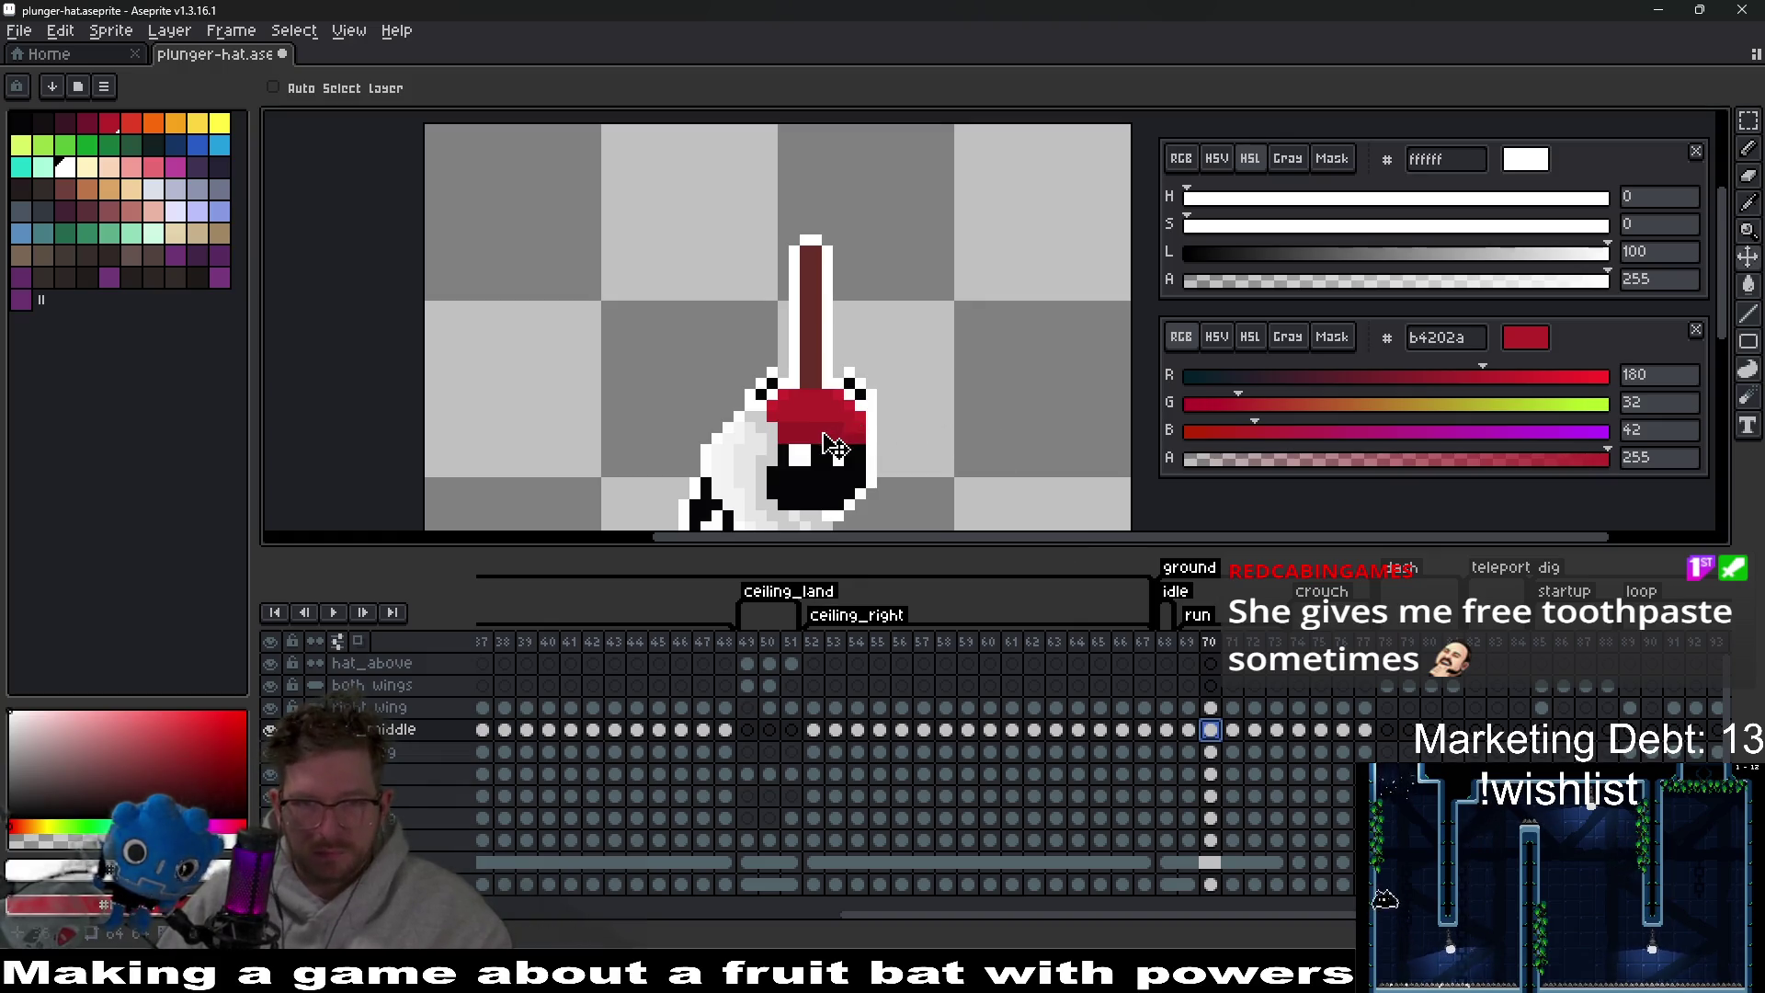
pyautogui.hotkey('ctrl', 'z')
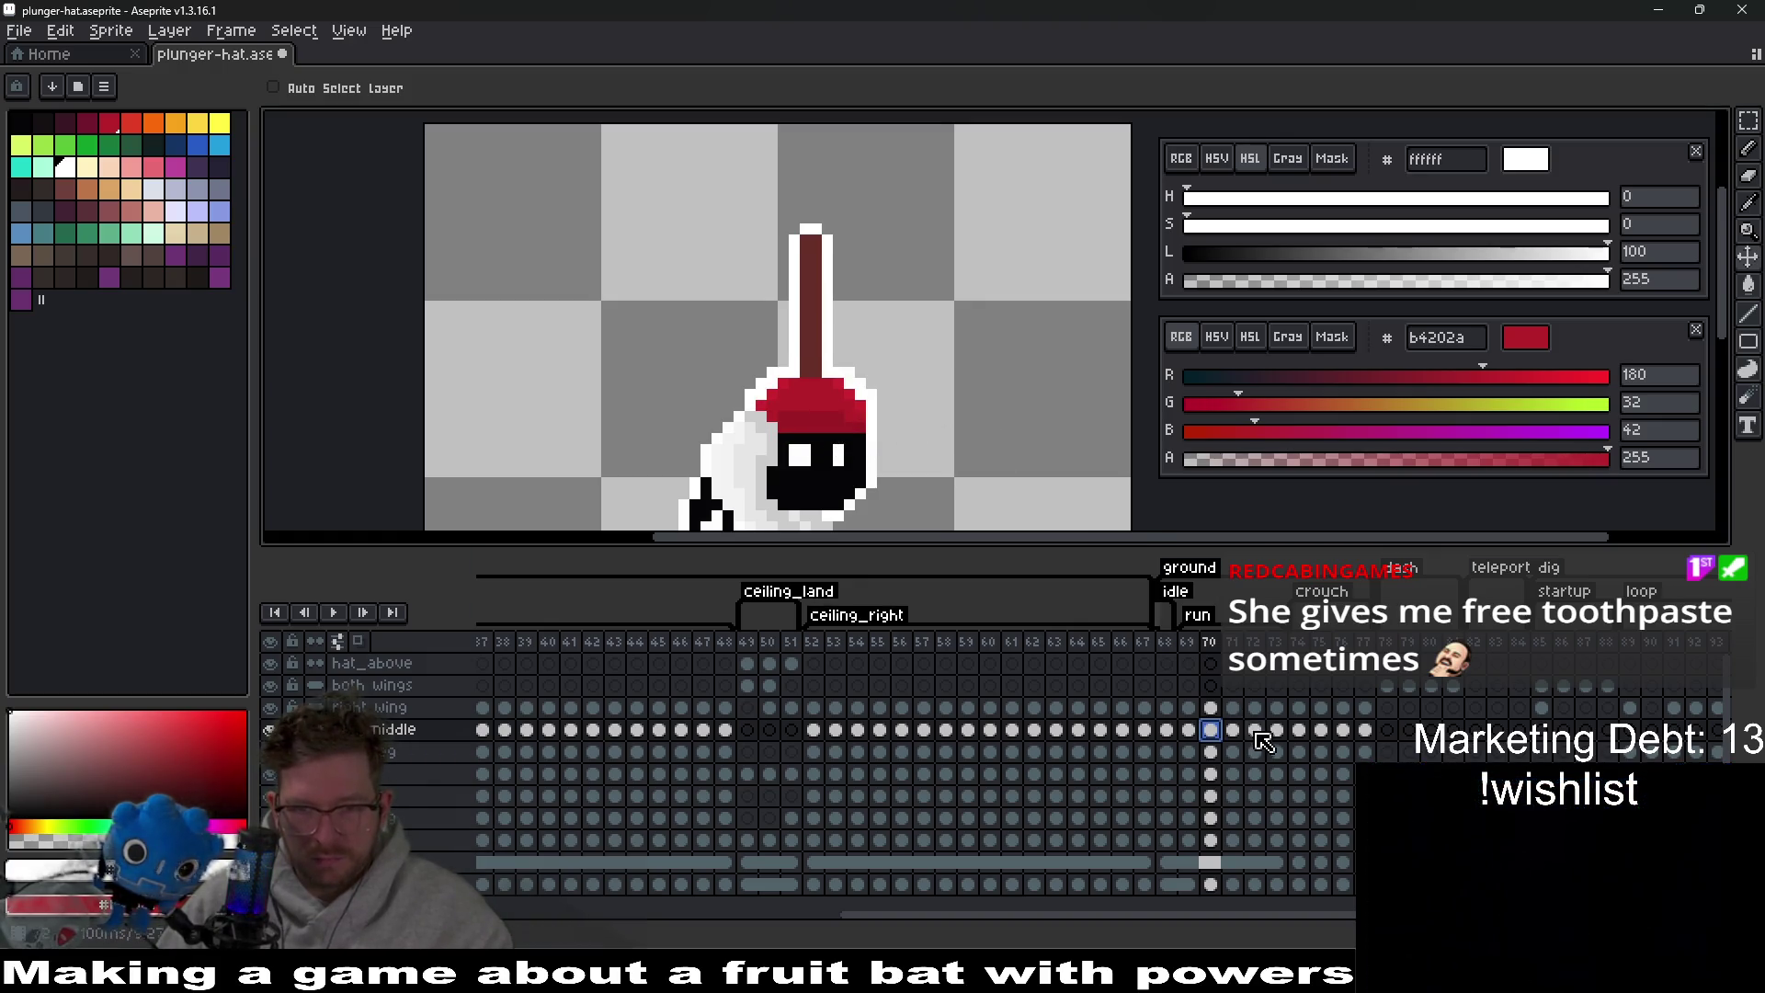
pyautogui.scroll(-3, 859, 307)
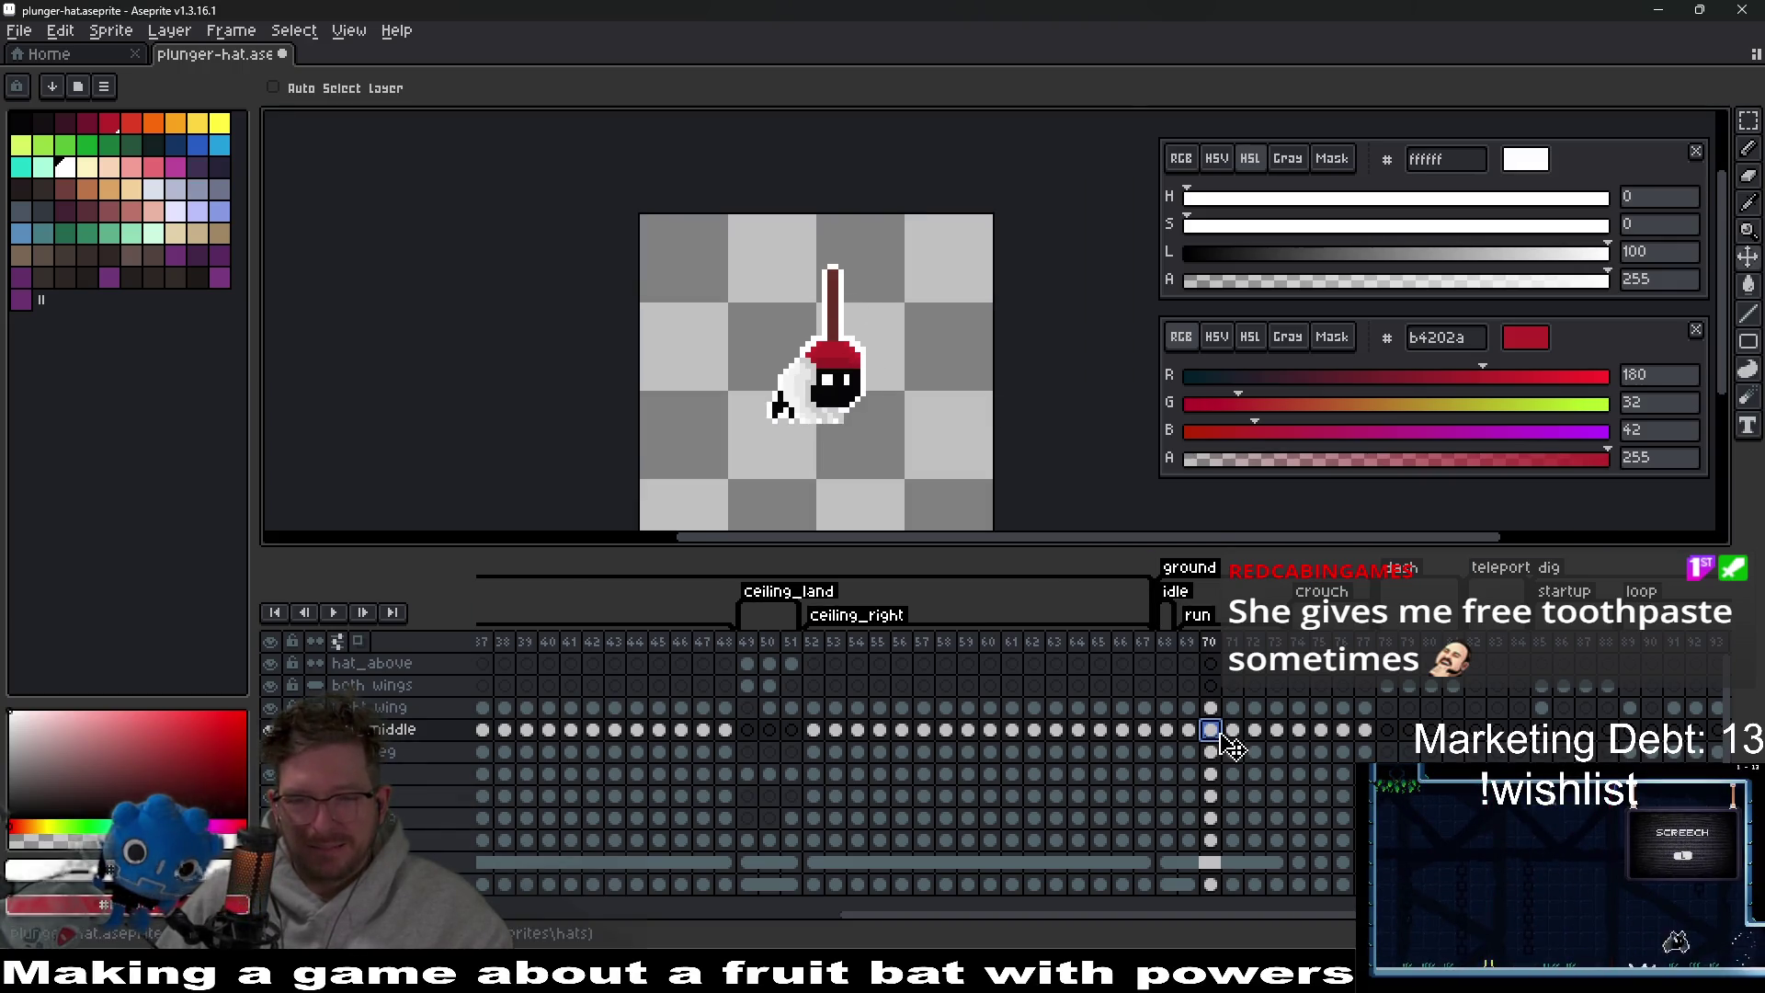
pyautogui.click(1189, 731)
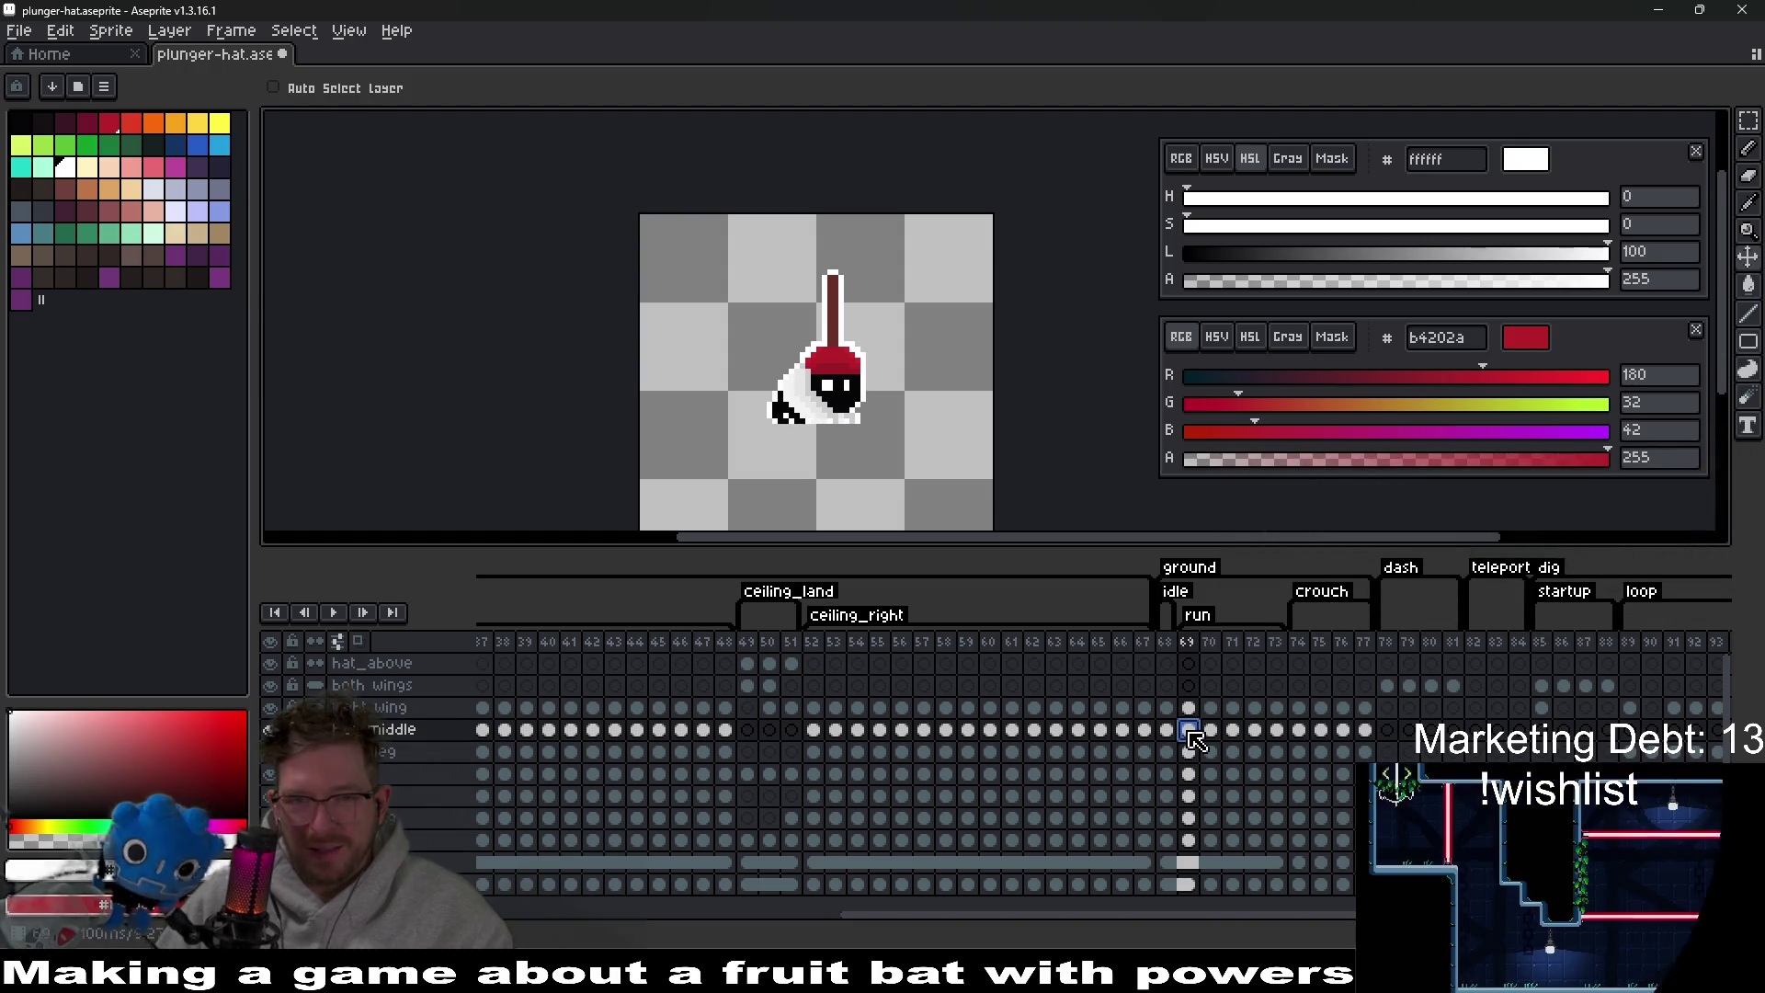
pyautogui.click(1211, 731)
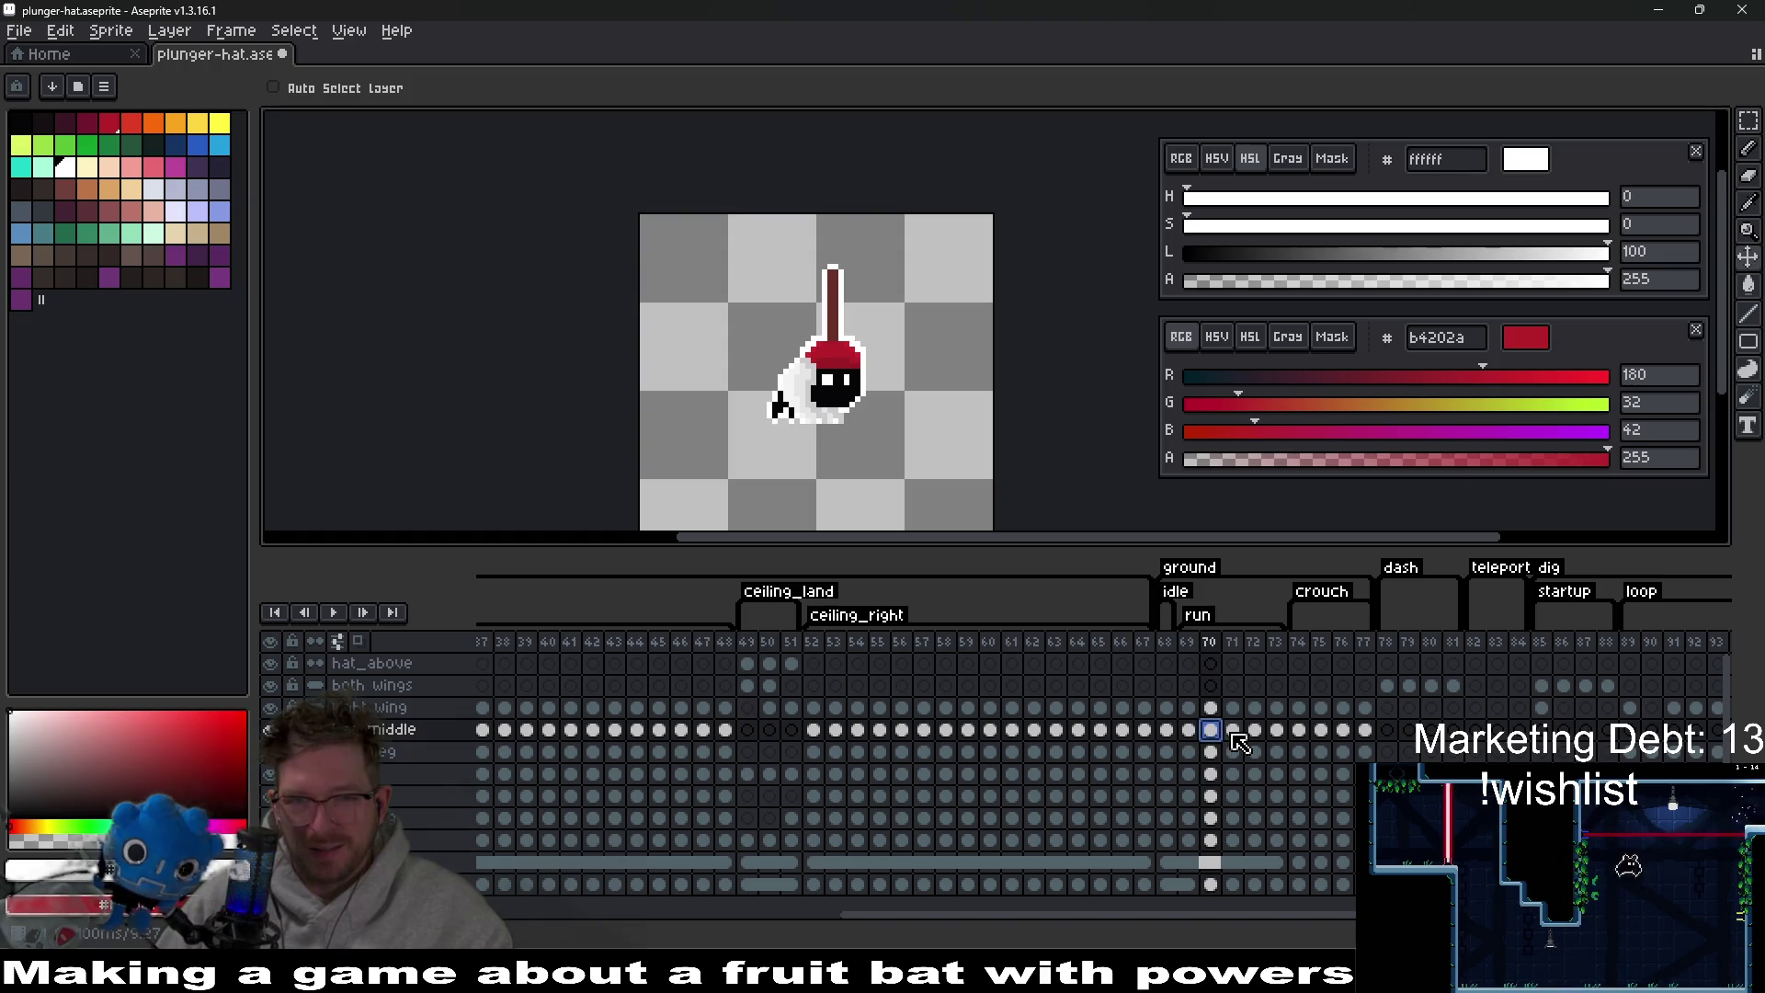
# Compare frames 69 and 70, then marquee-select the plunger handle on frame 70.
pyautogui.scroll(1, 903, 414)
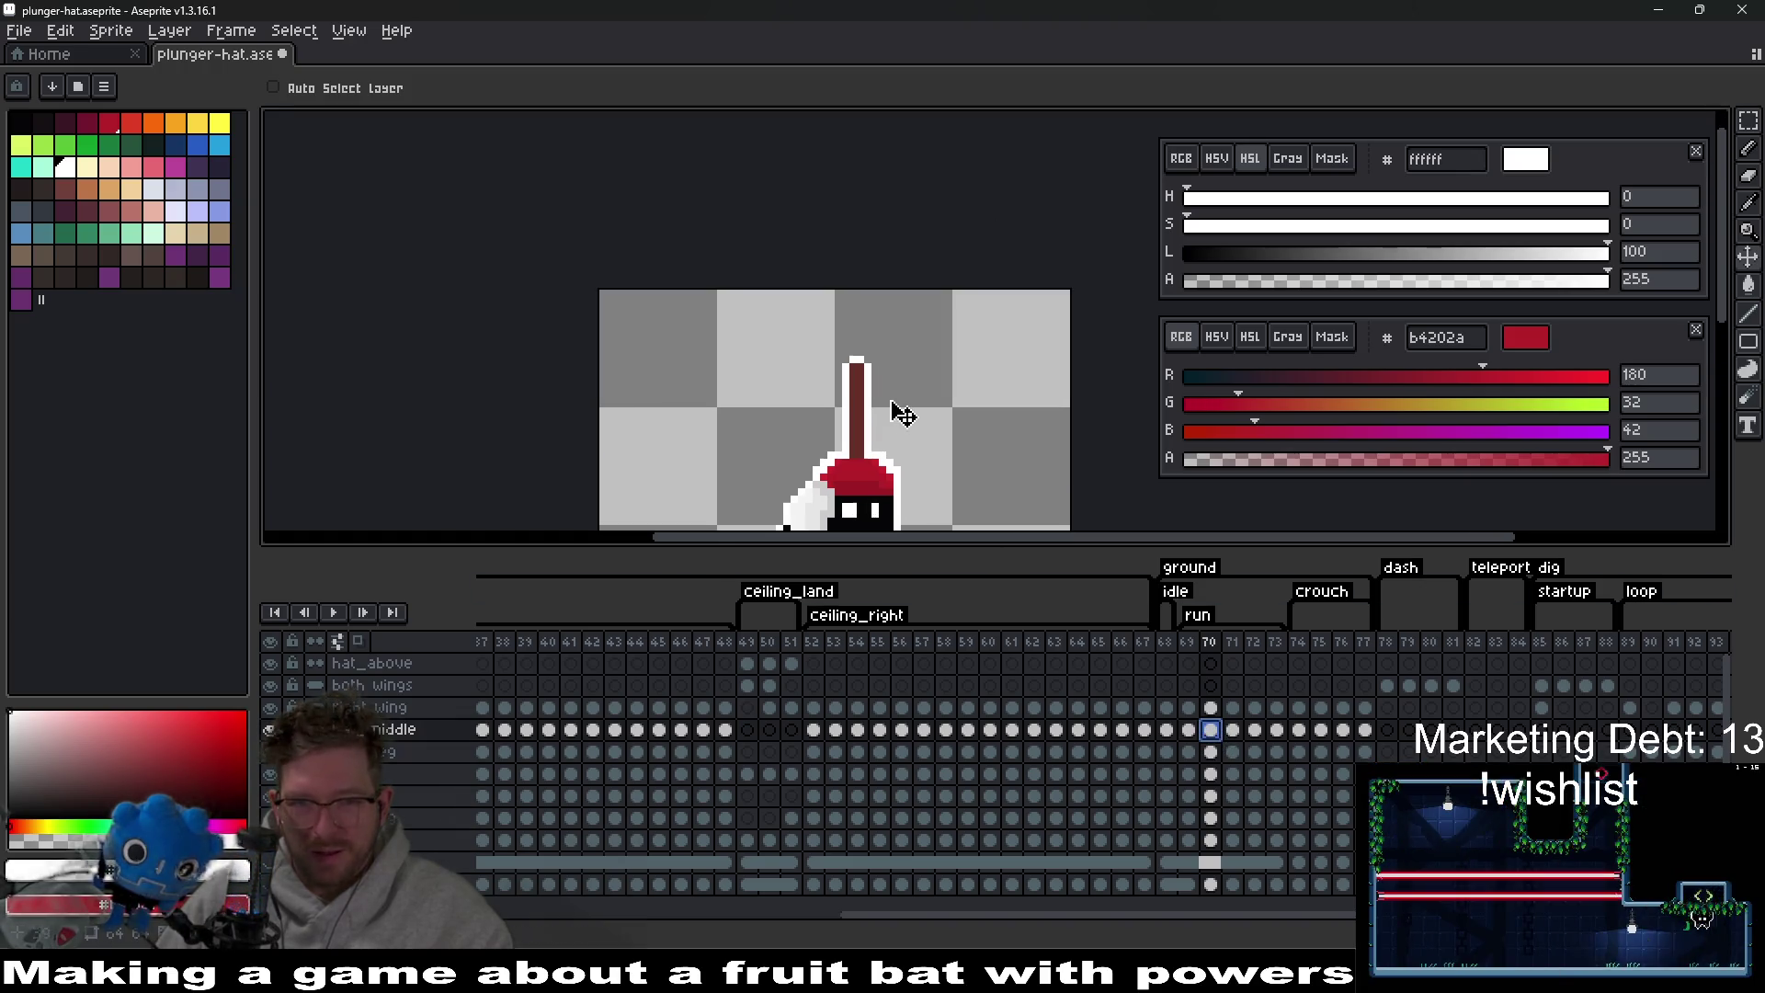
pyautogui.click(1189, 731)
pyautogui.click(1223, 733)
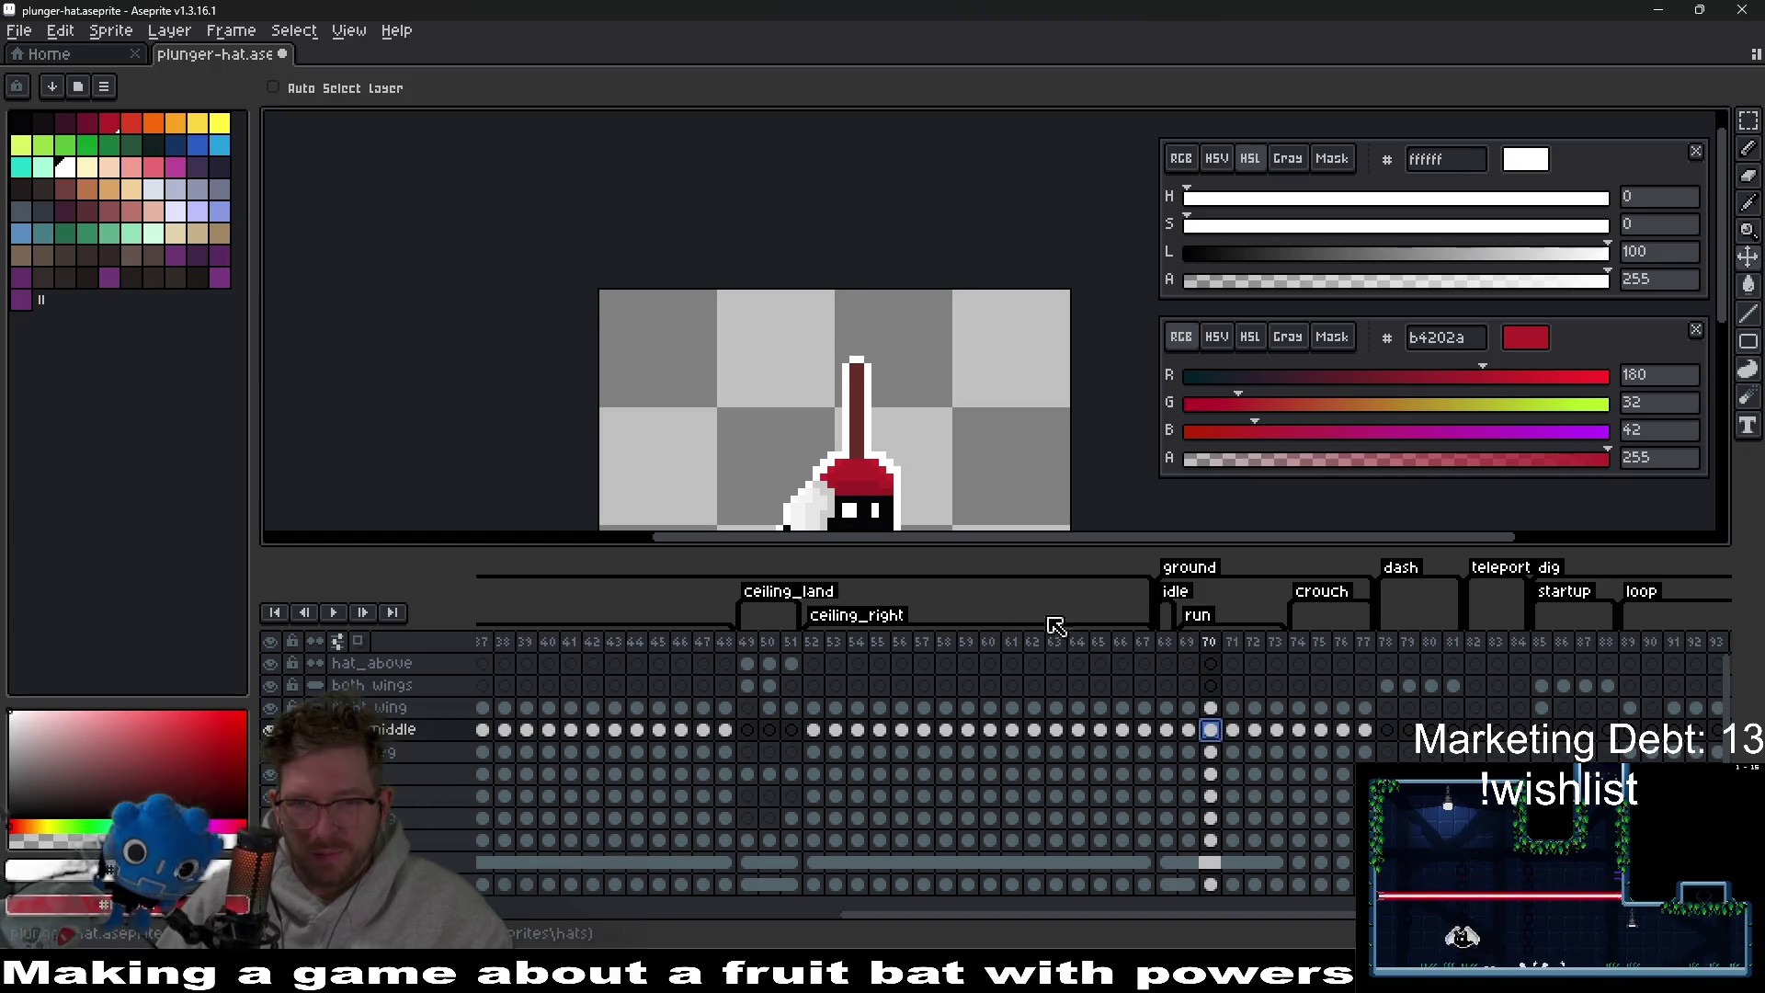
pyautogui.scroll(1, 898, 465)
pyautogui.press('m')
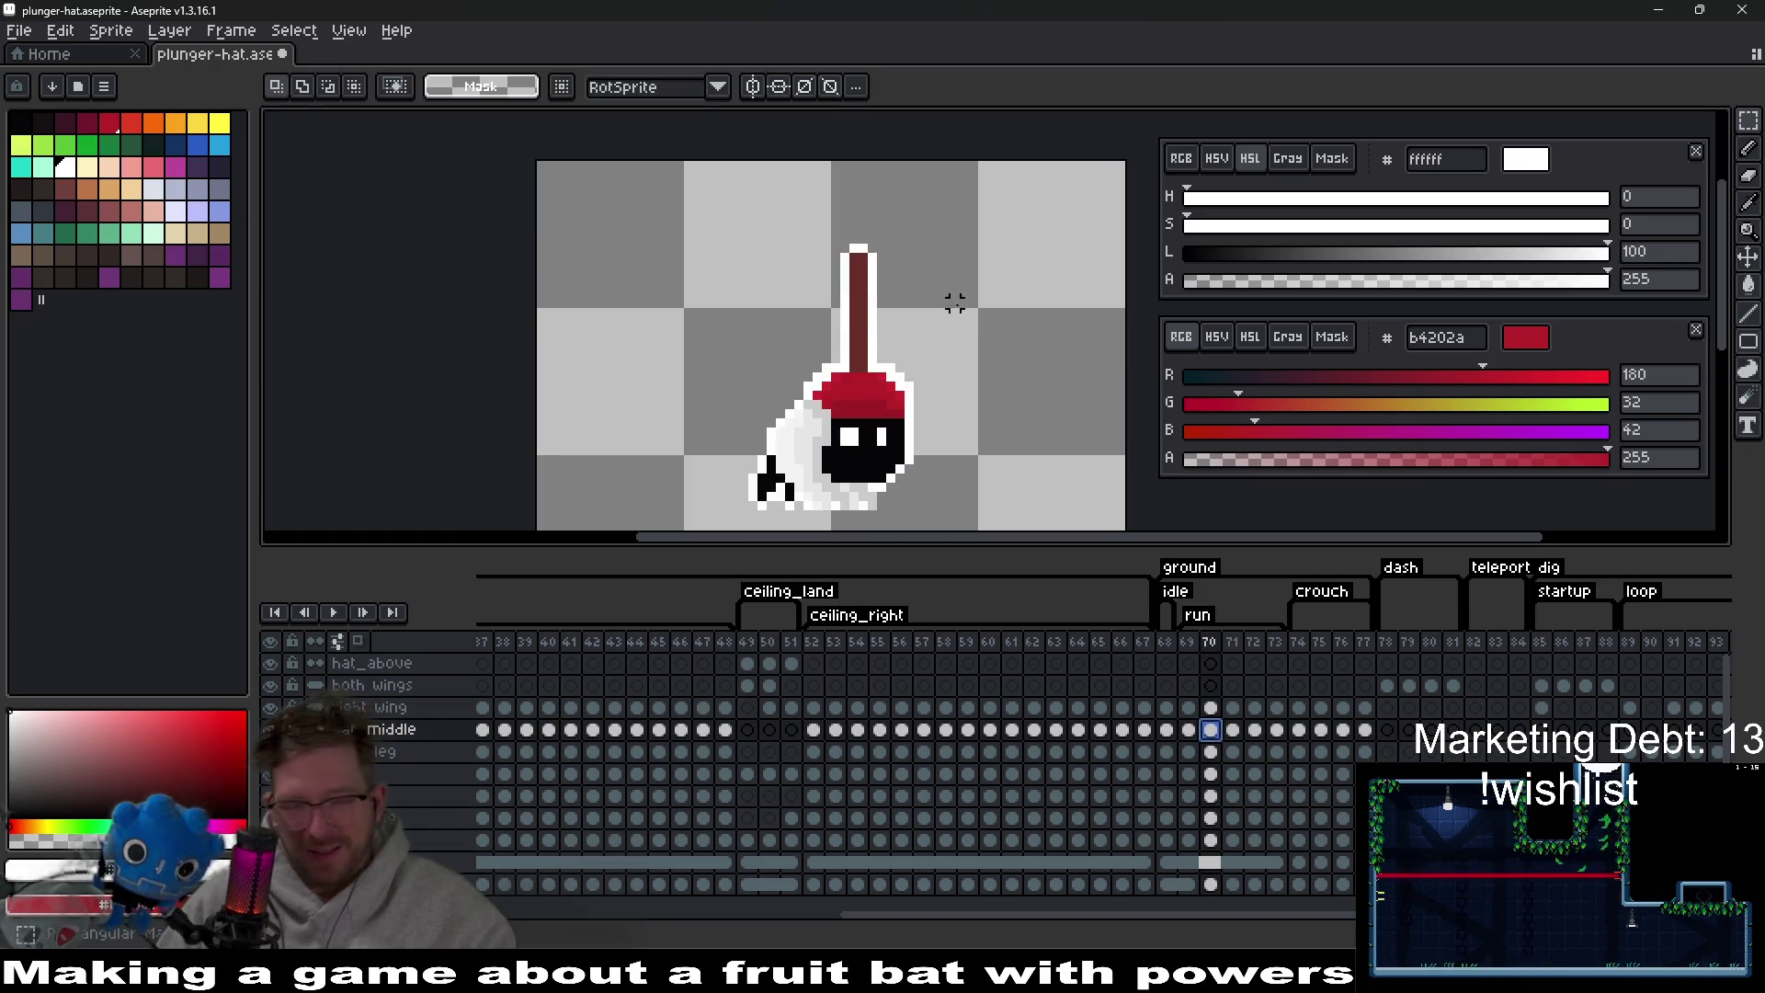
pyautogui.moveTo(795, 208); pyautogui.dragTo(927, 348)
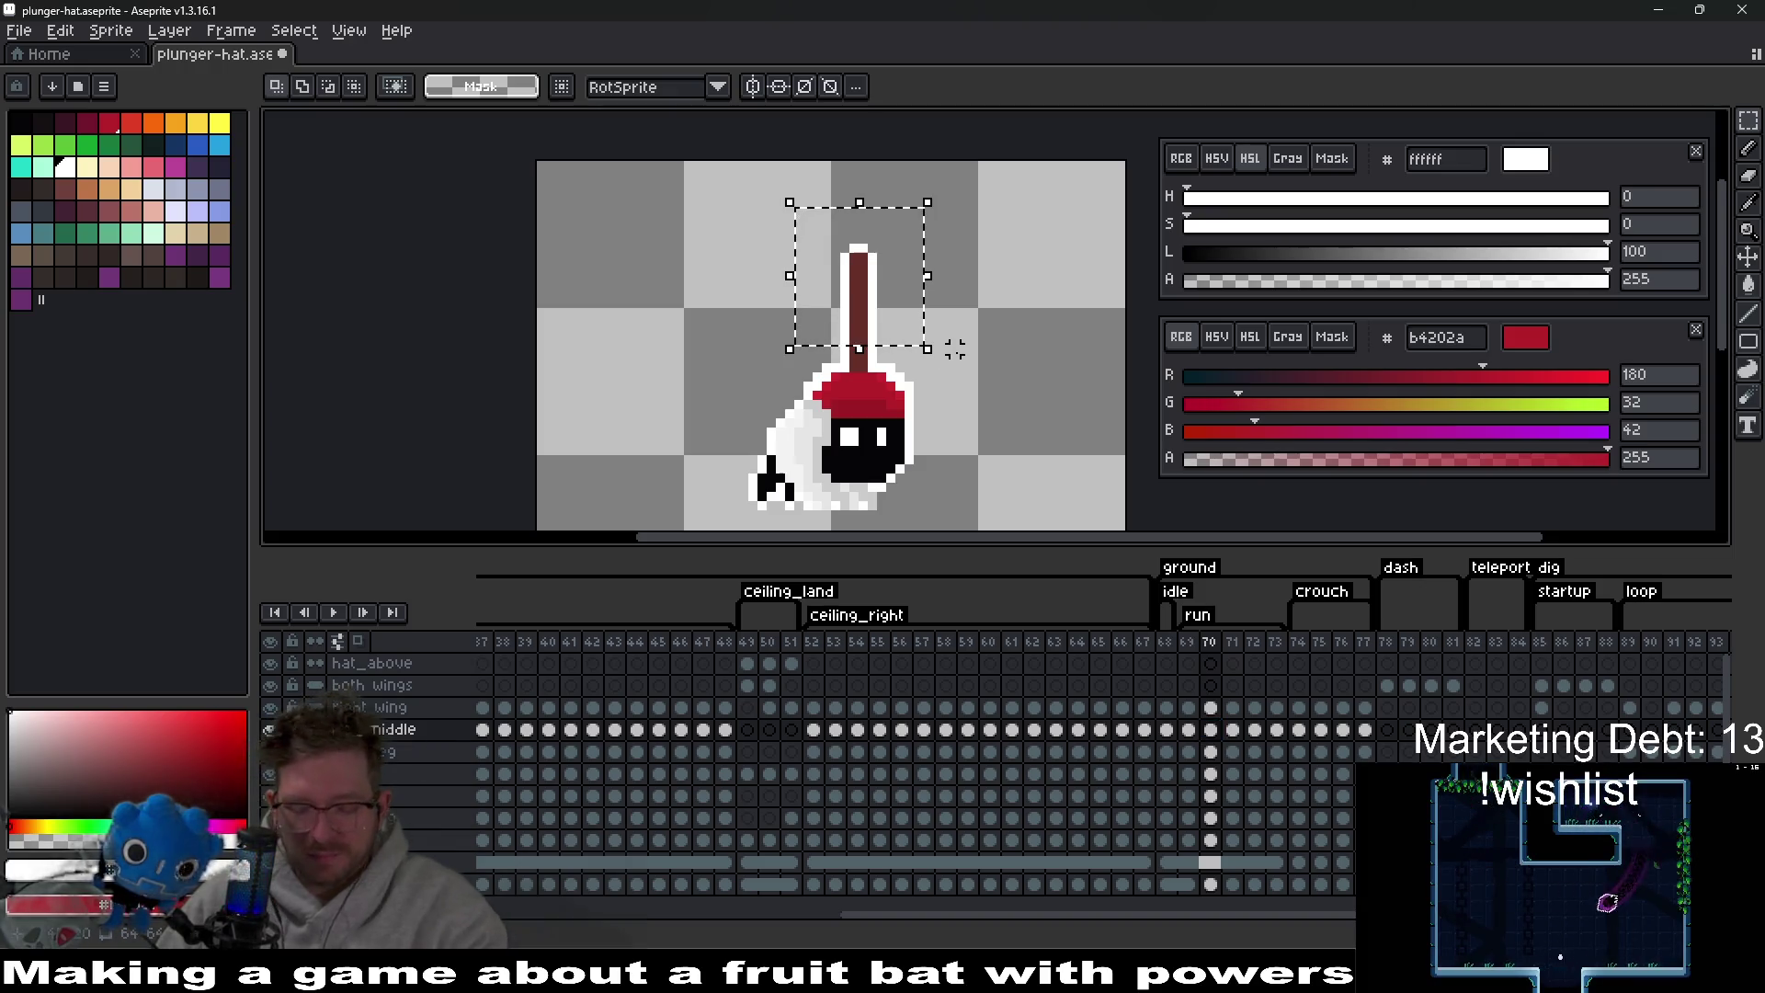
pyautogui.moveTo(787, 227)
pyautogui.mouseDown()
pyautogui.moveTo(827, 228)
pyautogui.moveTo(894, 302)
pyautogui.mouseUp()
pyautogui.scroll(-3, 1115, 387)
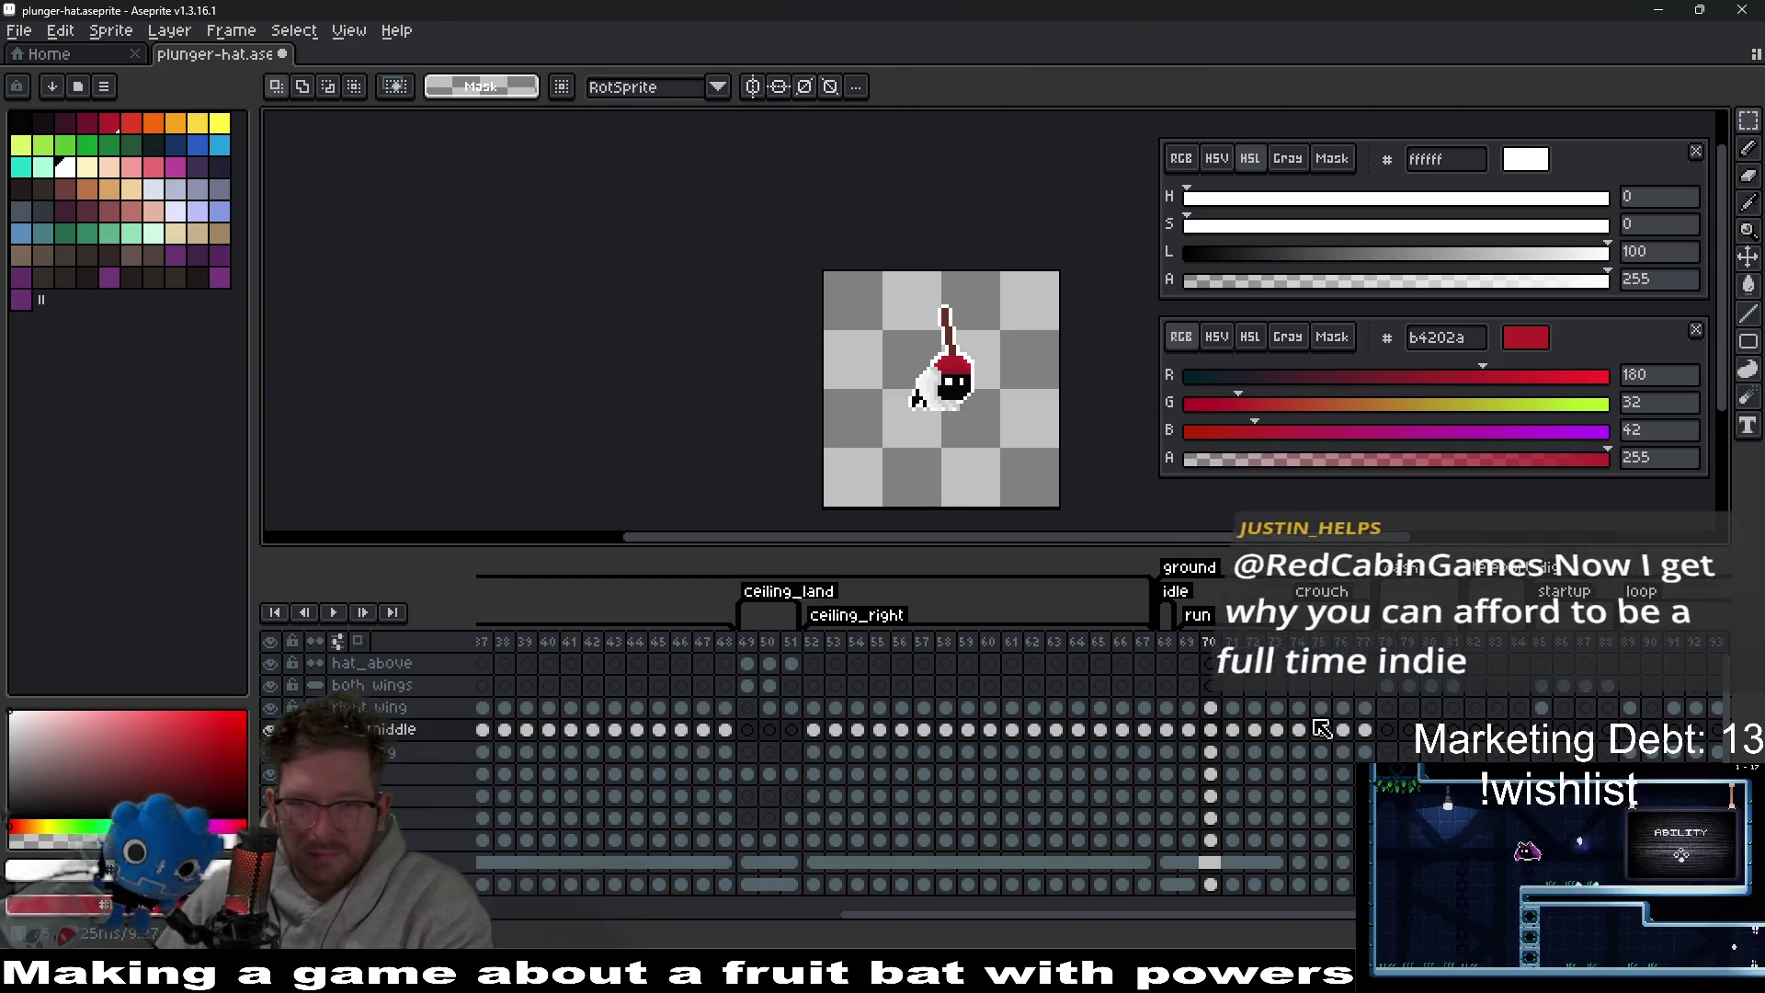
# Step between frames 69–71 to compare hat placement, ending on frame 71.
pyautogui.click(1237, 731)
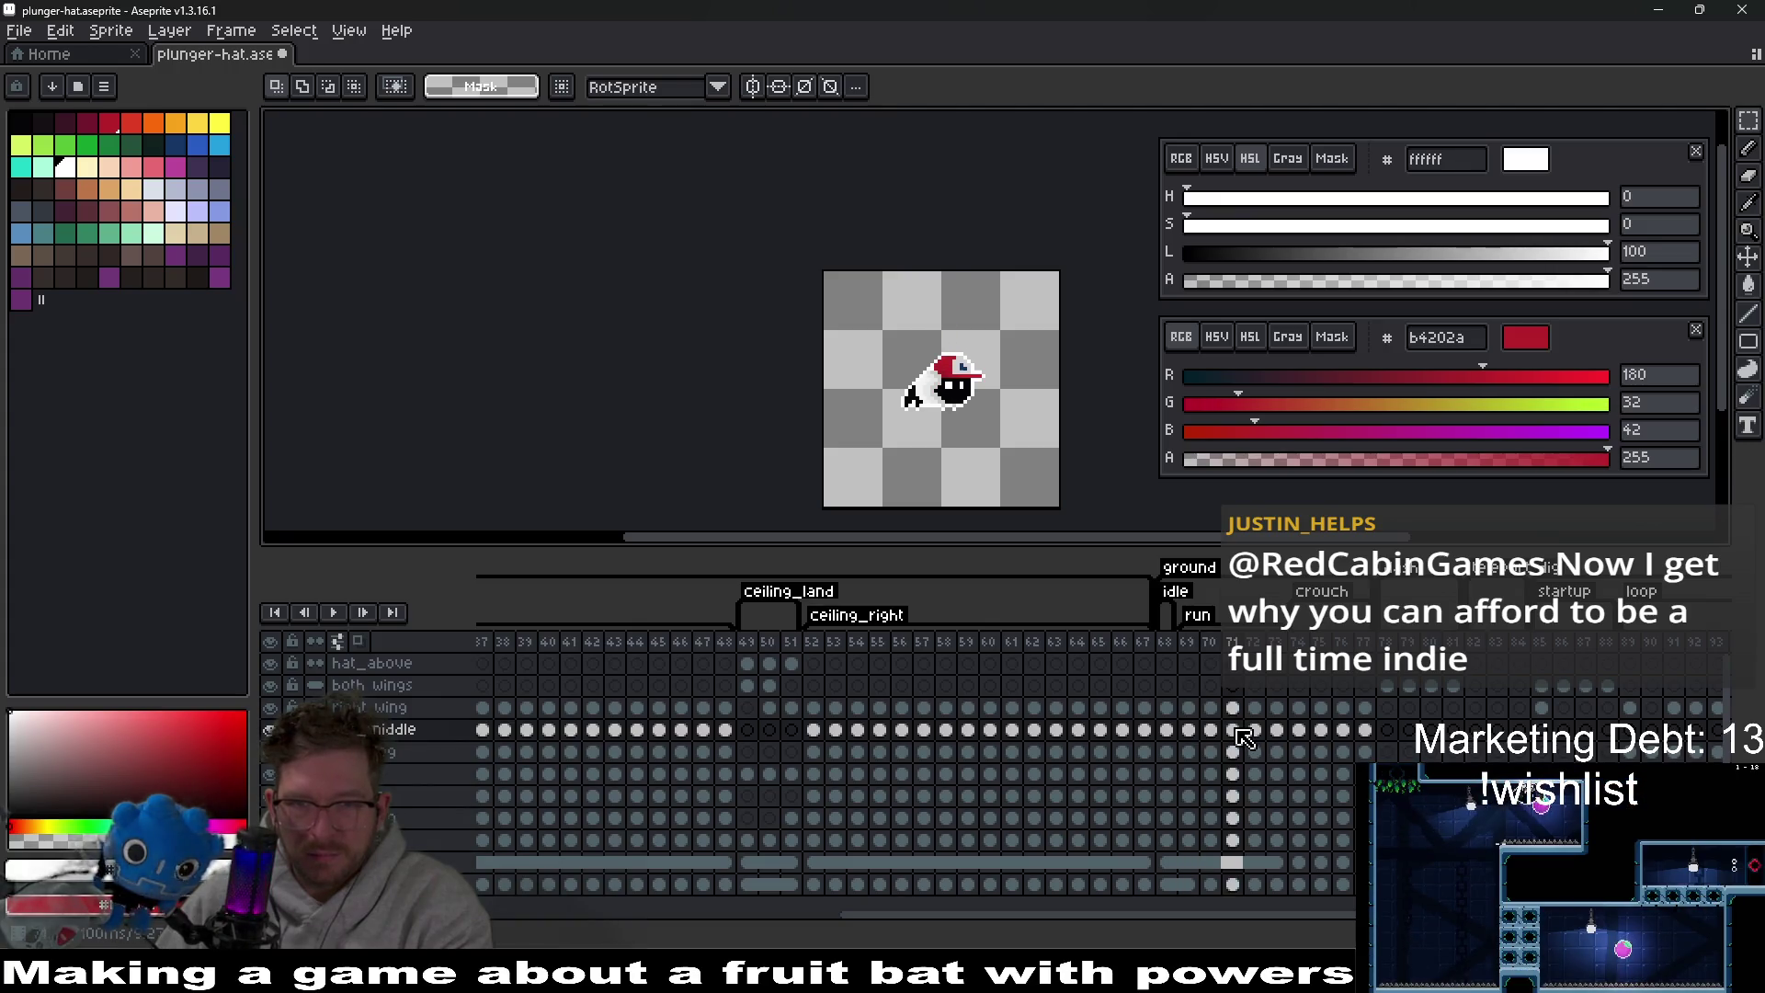
pyautogui.press('Left')
pyautogui.press('Left')
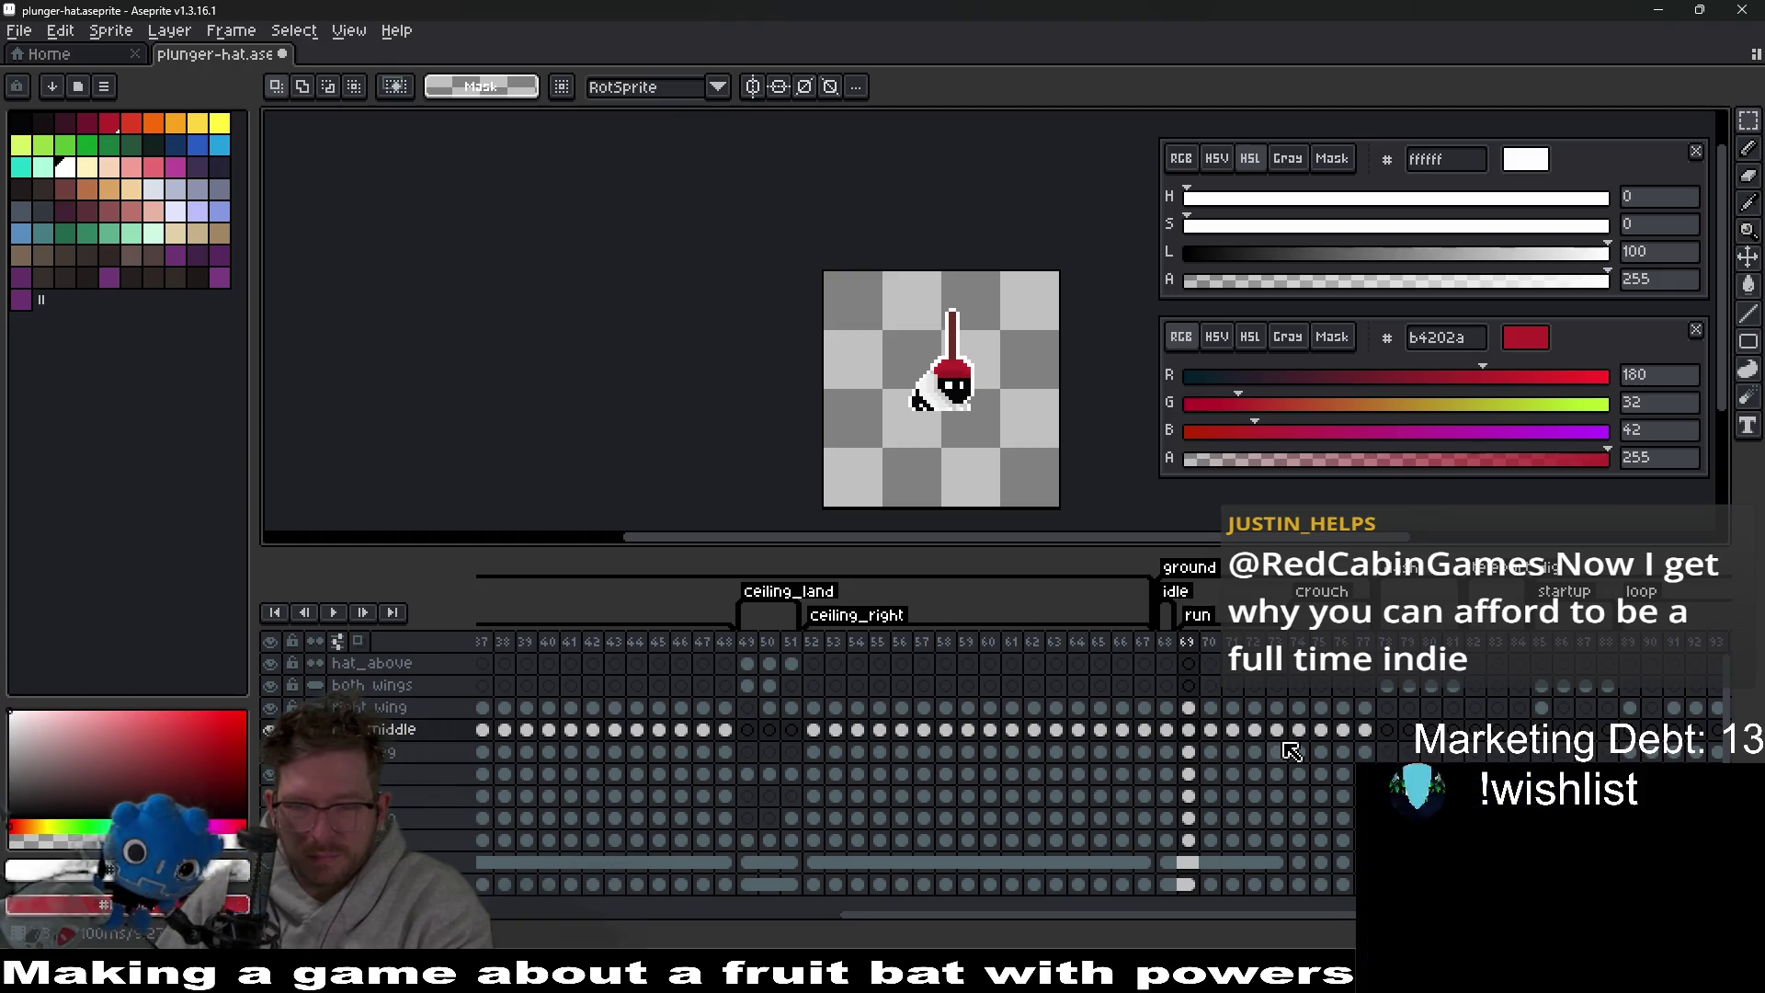
pyautogui.press('Right')
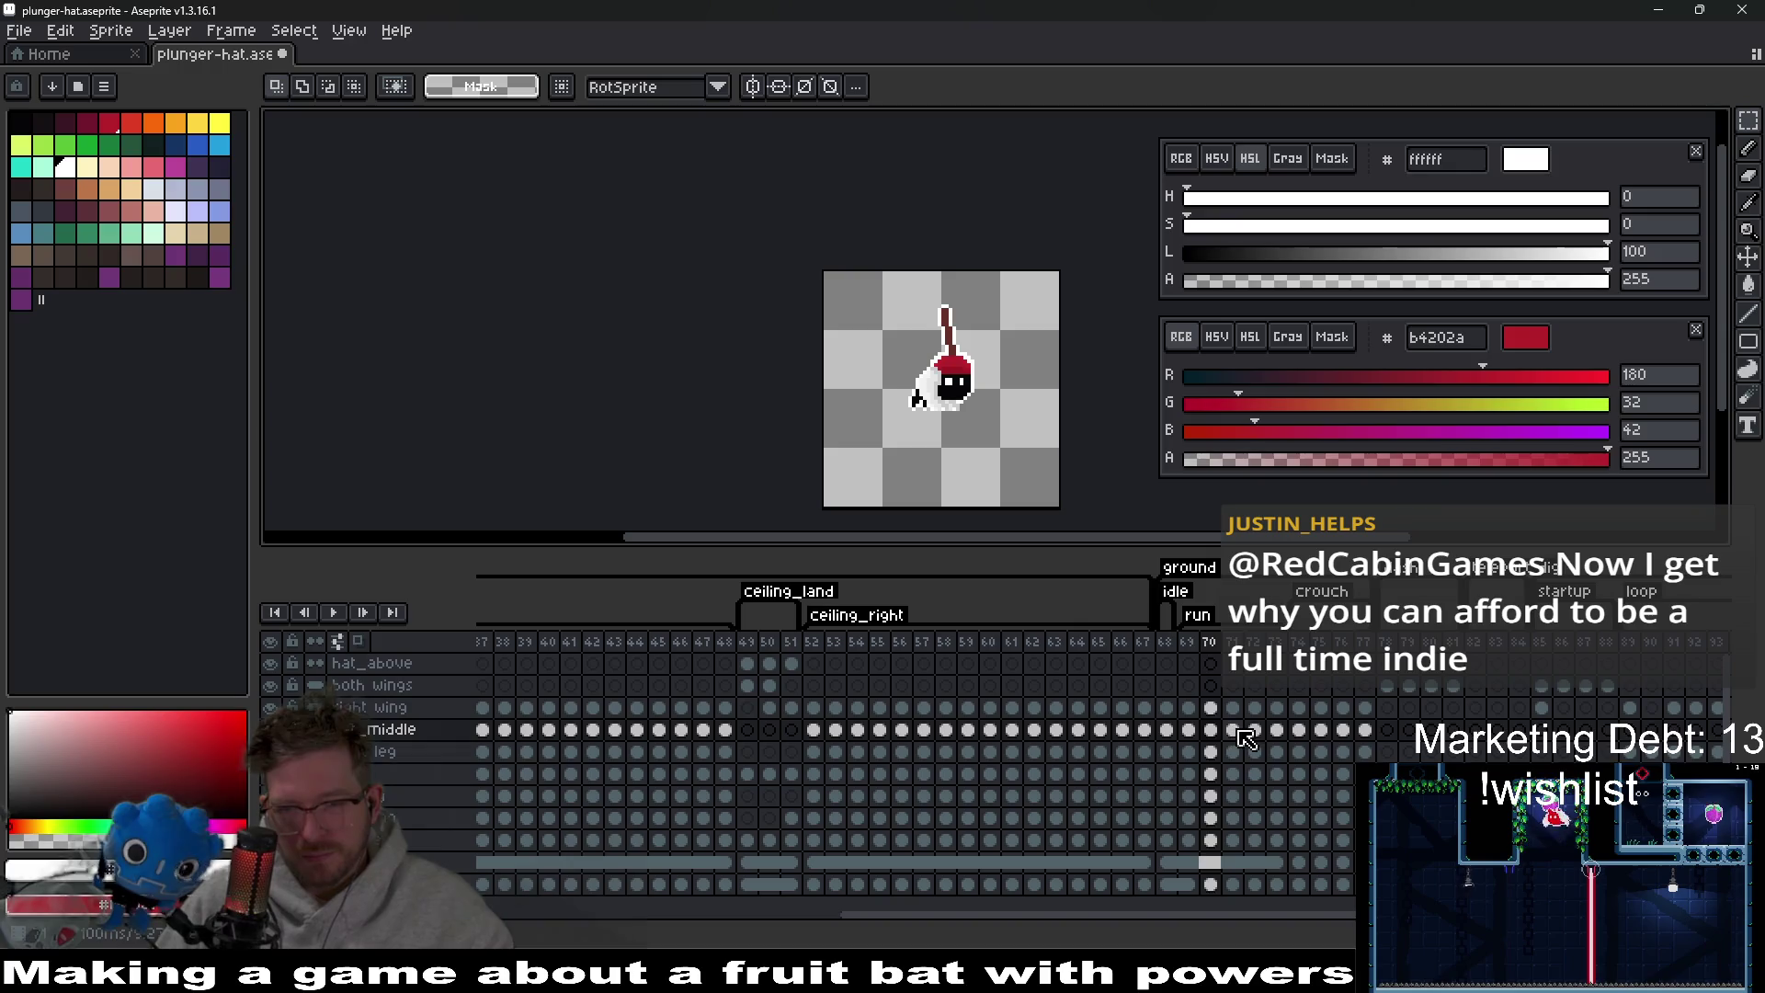
pyautogui.click(1210, 732)
pyautogui.click(1232, 730)
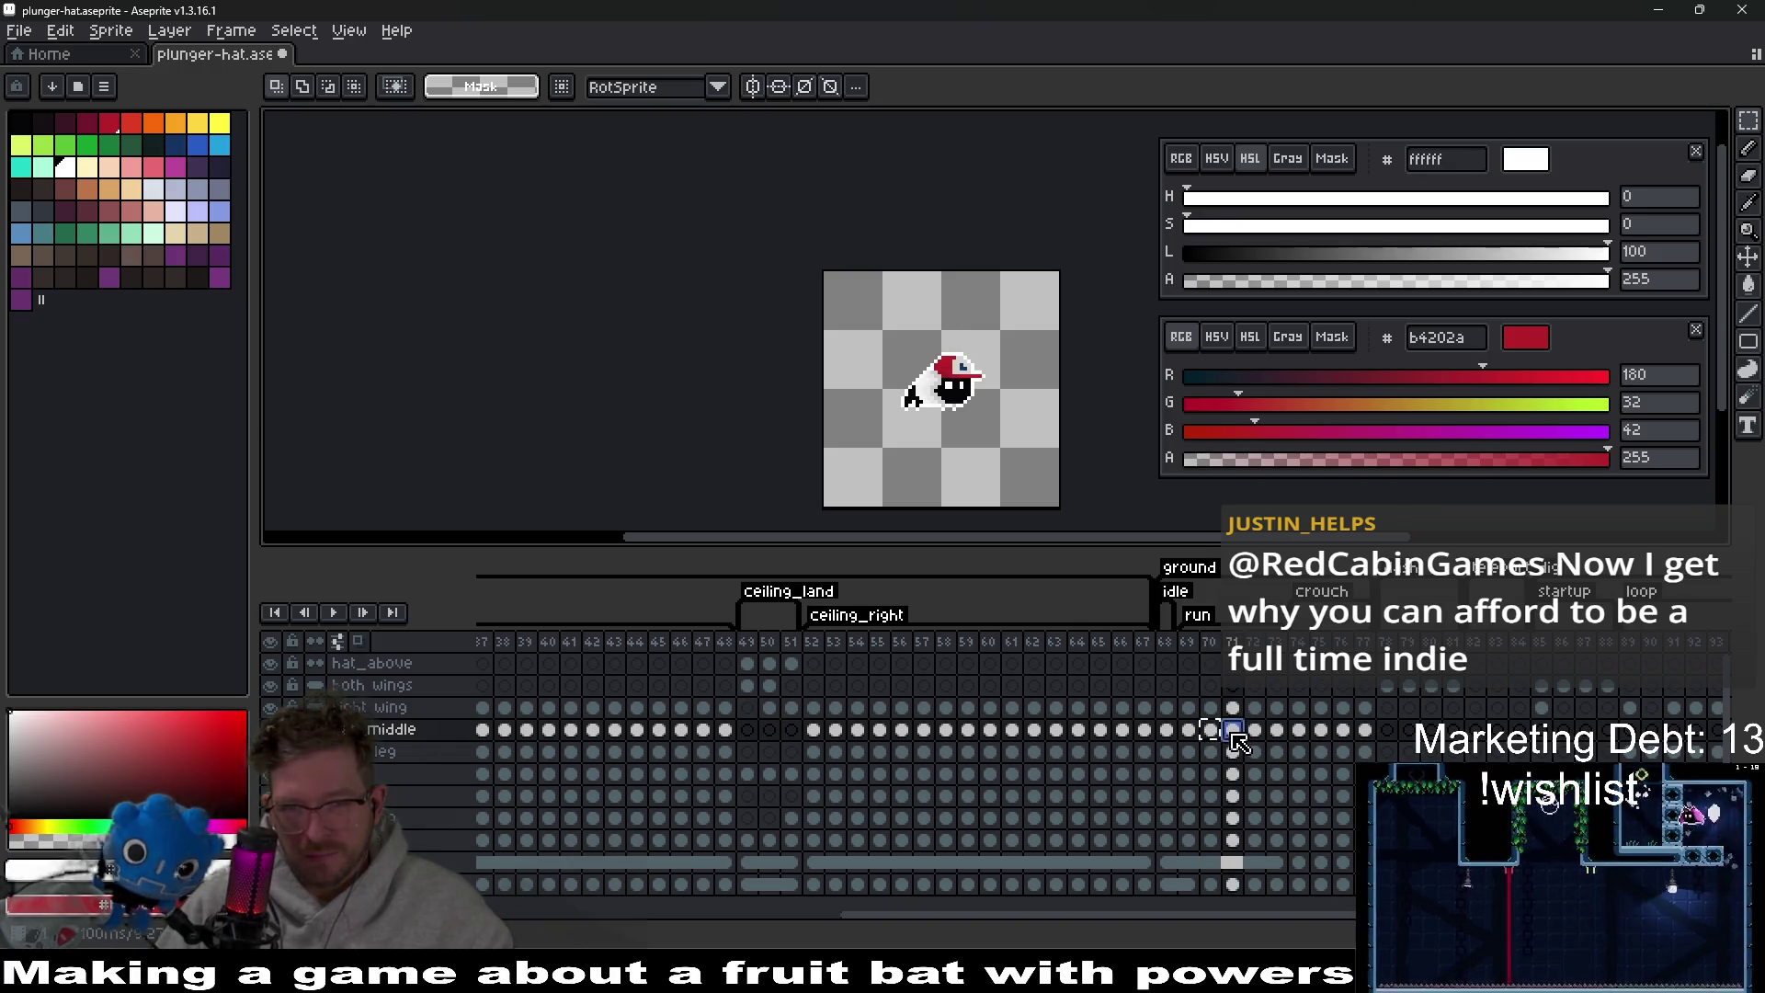
pyautogui.scroll(1, 953, 367)
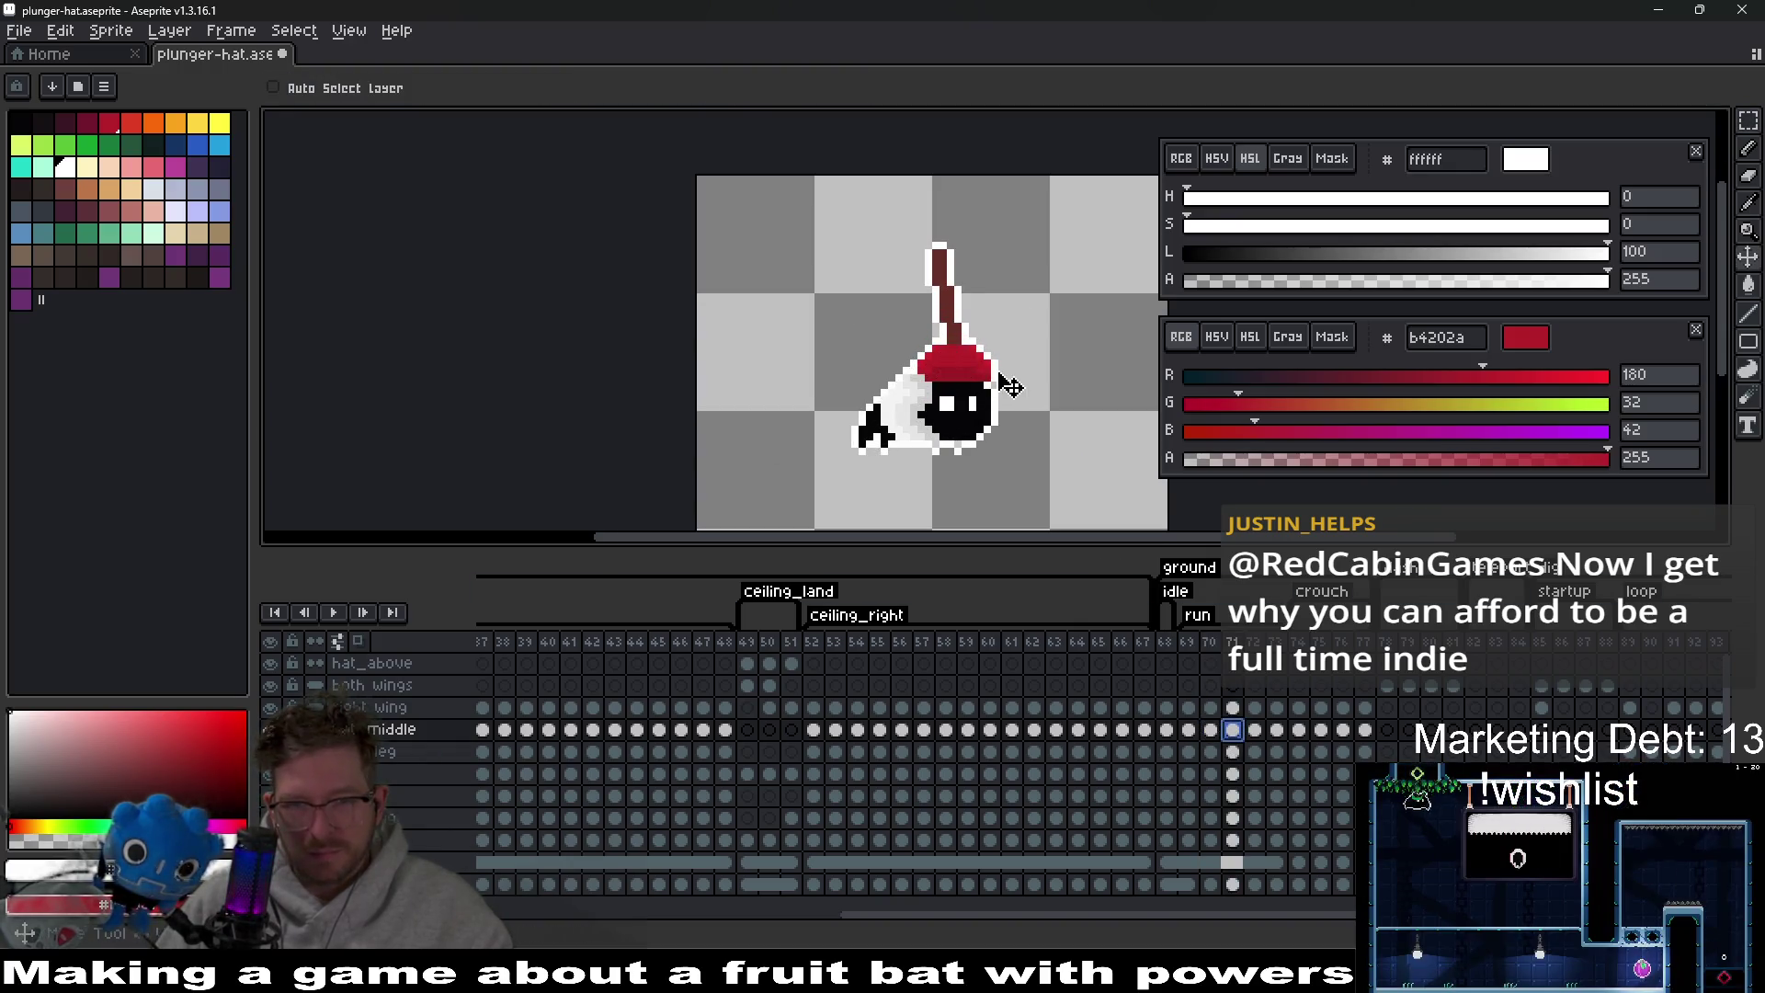
# Nudge the hat down one pixel in frame 71 and confirm its position.
pyautogui.press('Down')
pyautogui.press('Return')
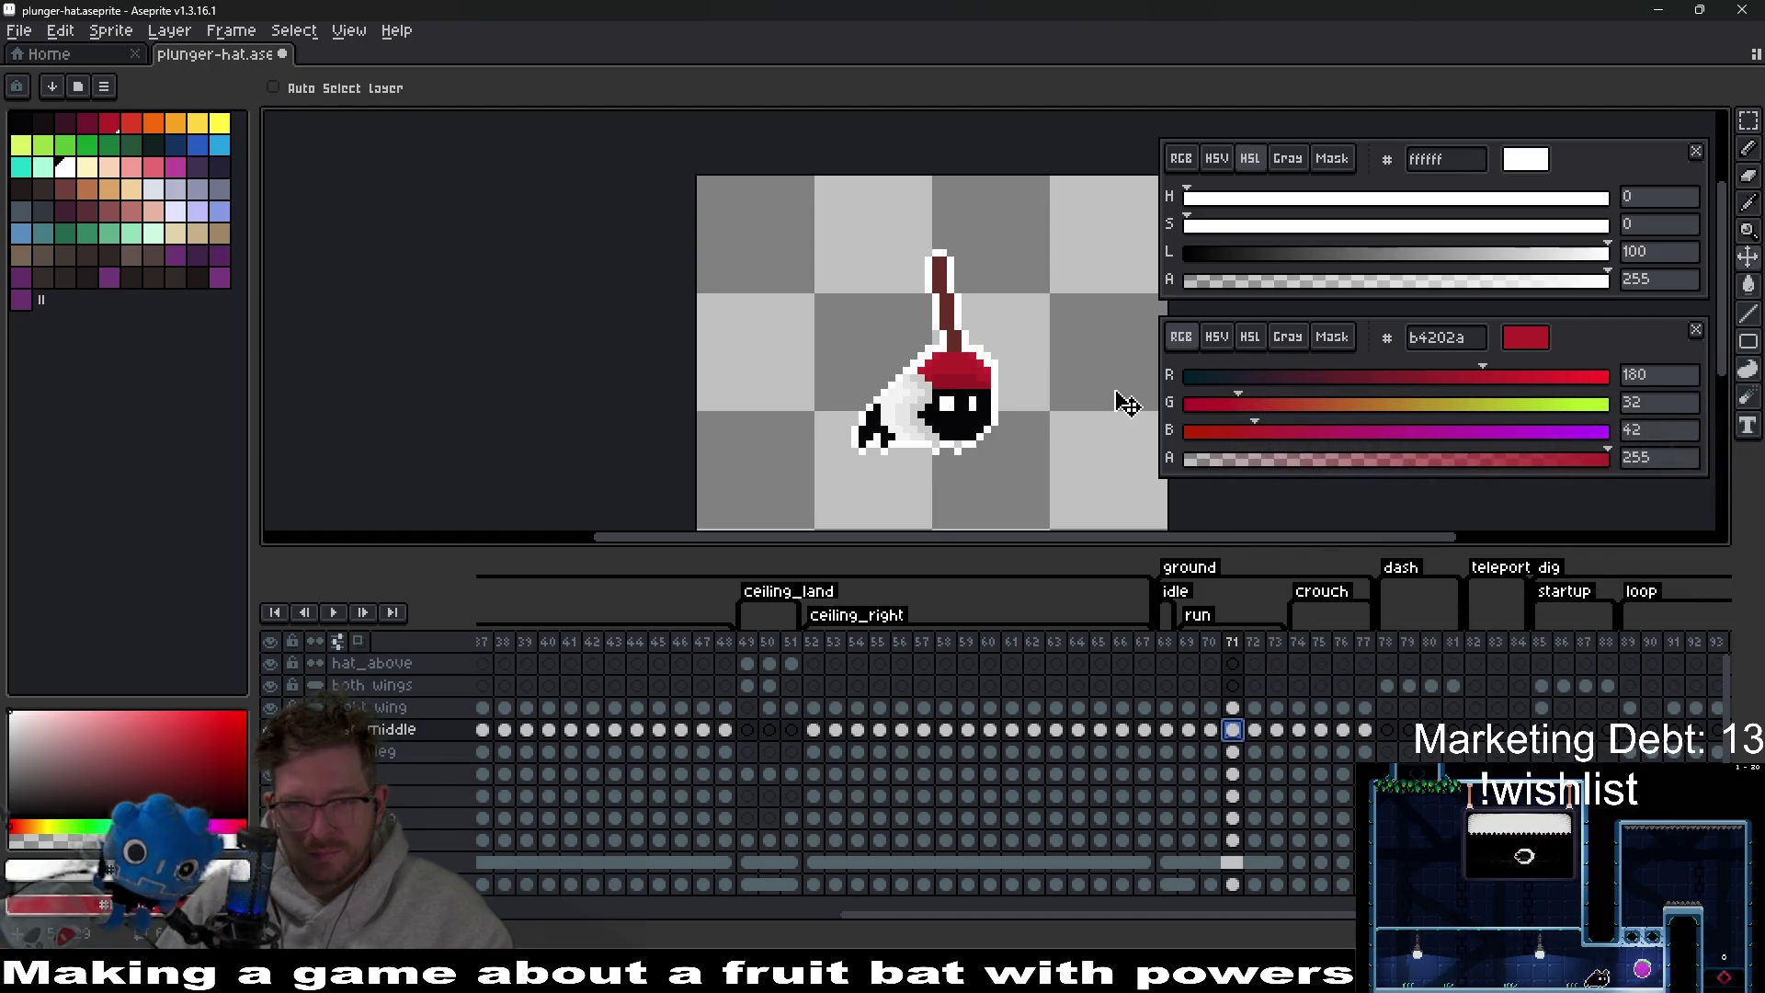
pyautogui.scroll(-1, 1123, 403)
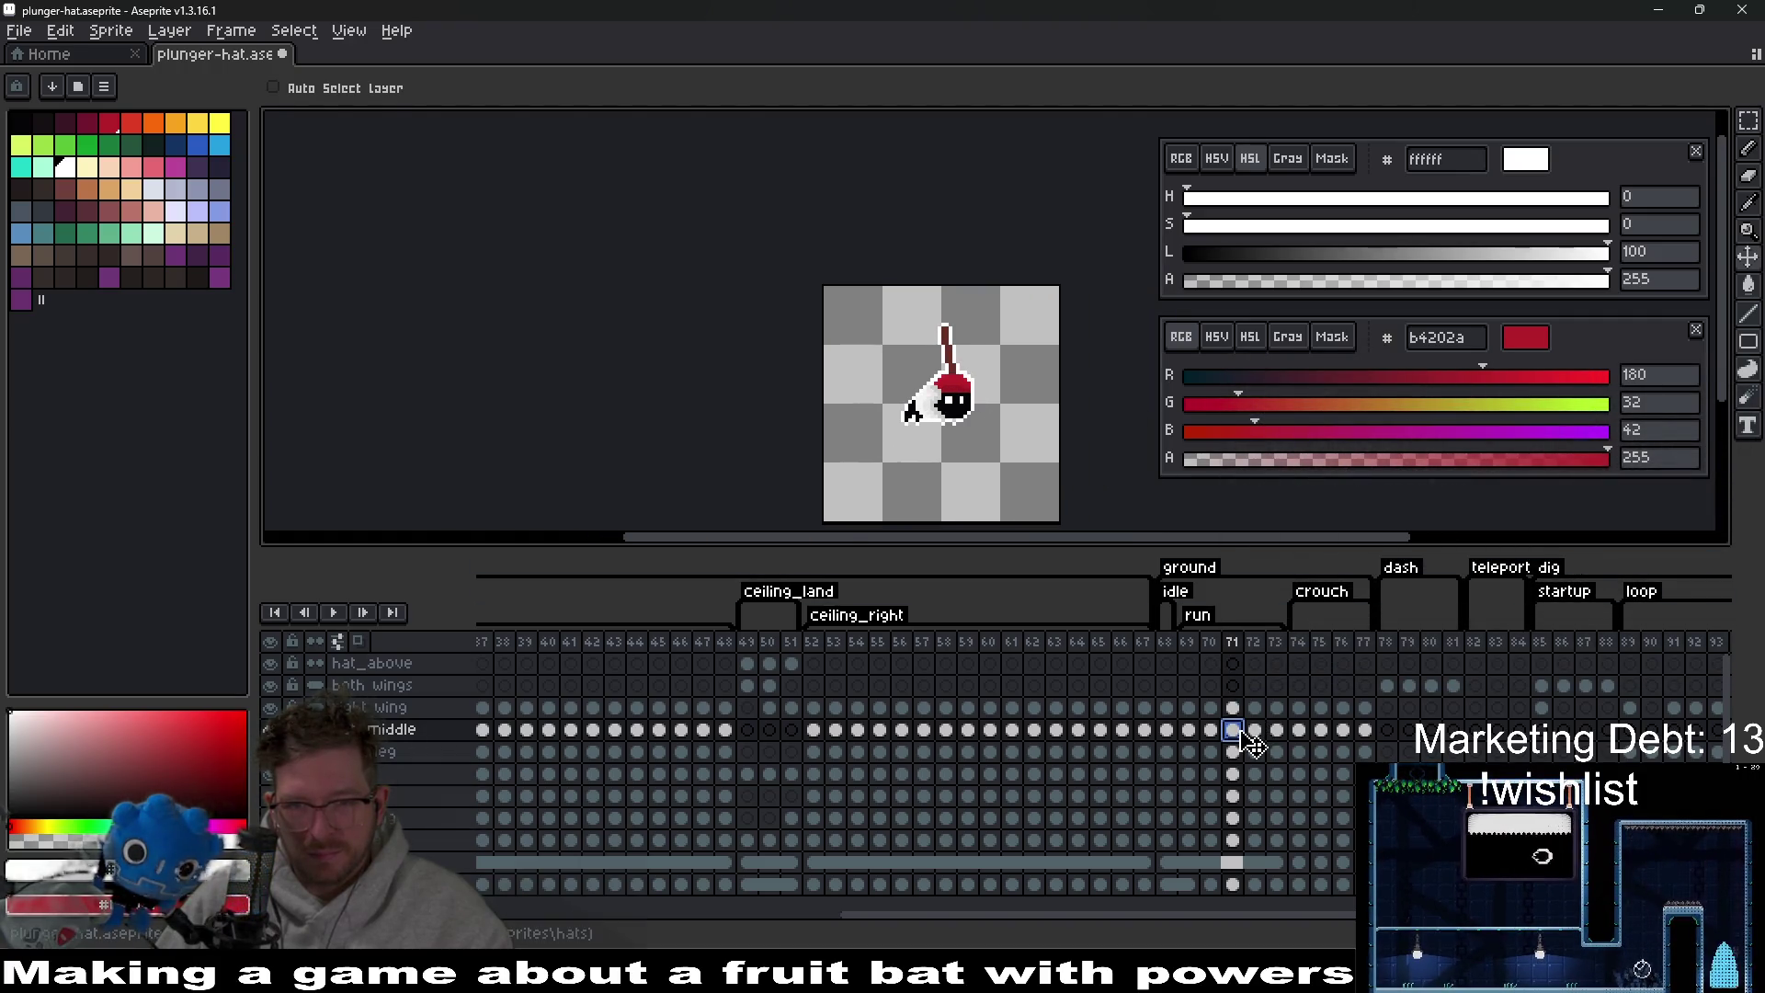
pyautogui.scroll(2, 938, 335)
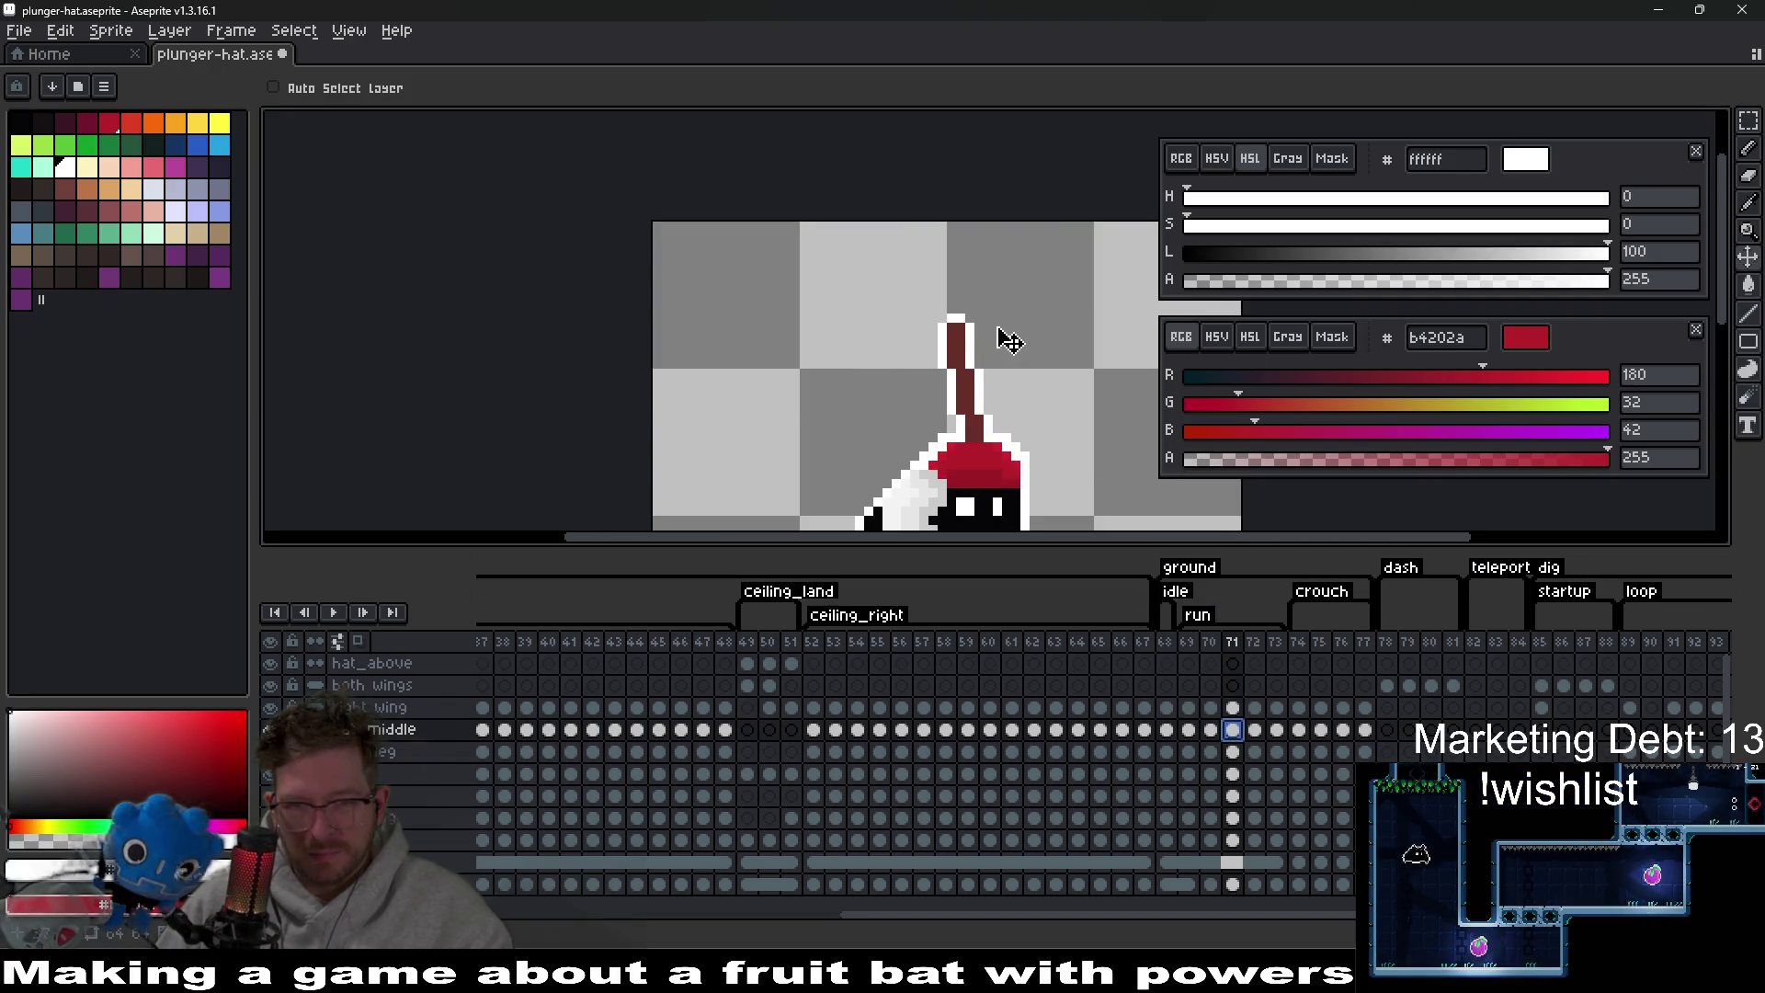
# Select frame 71's plunger handle, try a slight rotation, undo it, and clear the selection.
pyautogui.press('m')
pyautogui.scroll(1, 996, 406)
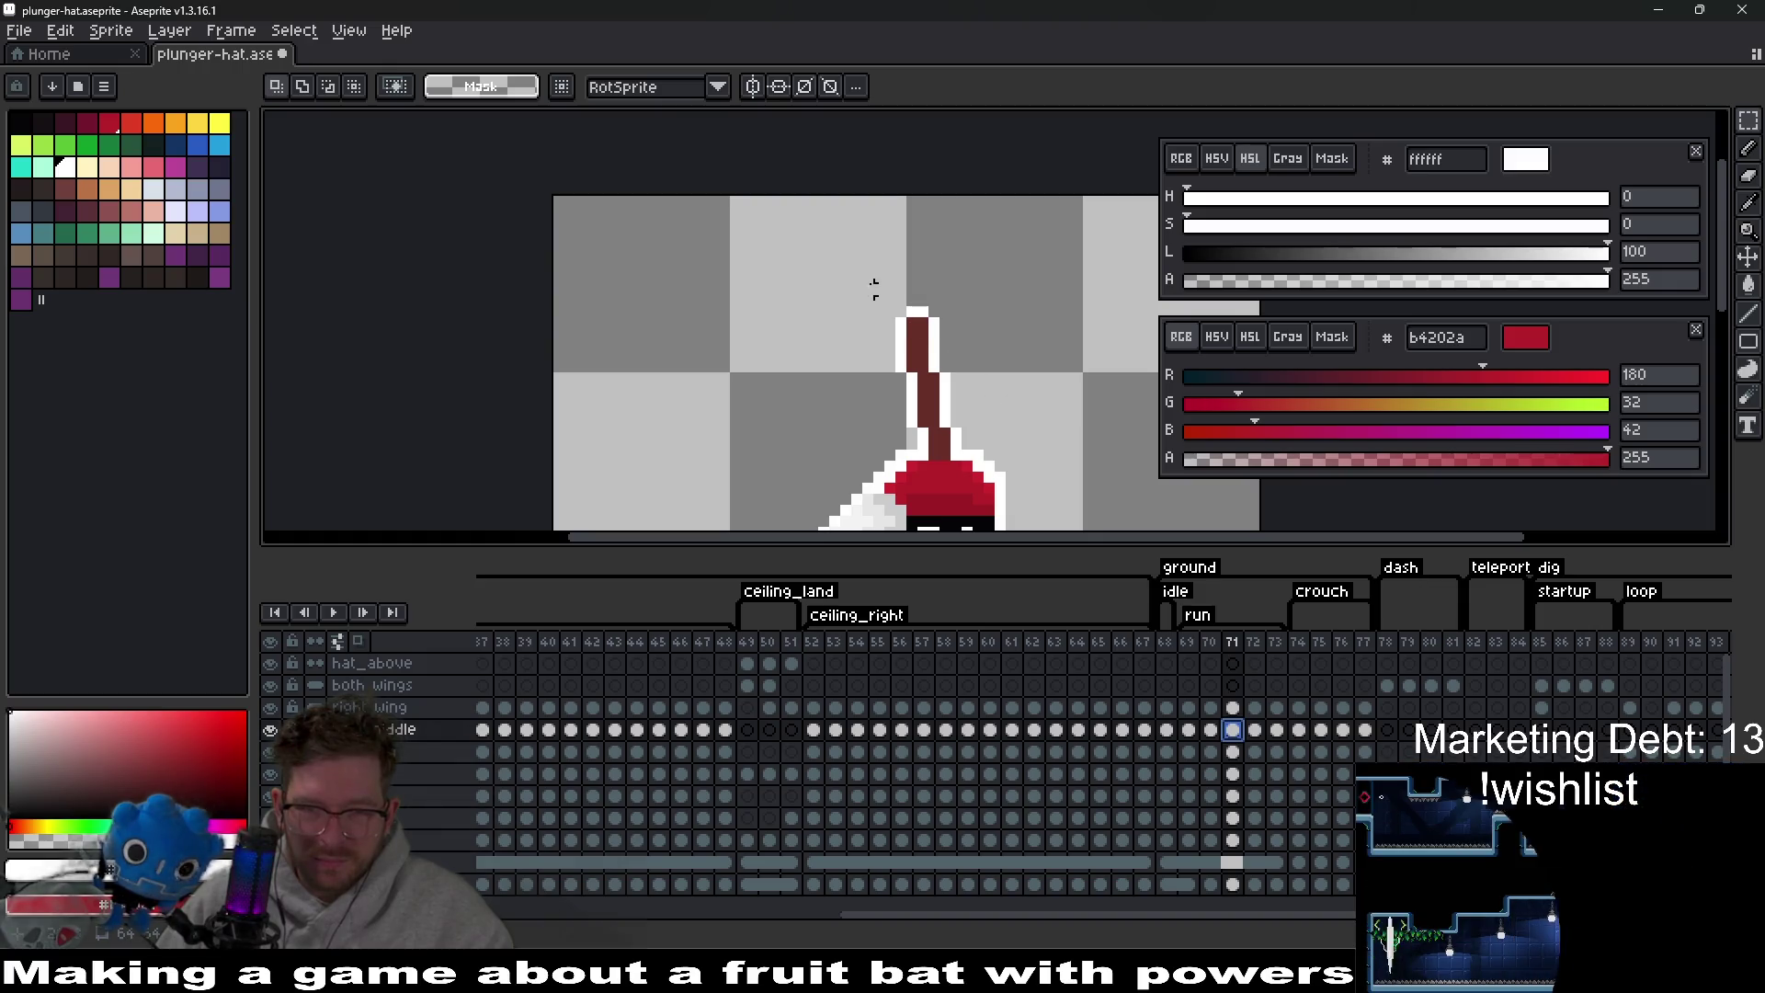
pyautogui.moveTo(847, 261)
pyautogui.mouseDown()
pyautogui.moveTo(1008, 443)
pyautogui.moveTo(1044, 363)
pyautogui.mouseUp()
pyautogui.hotkey('ctrl', 'd')
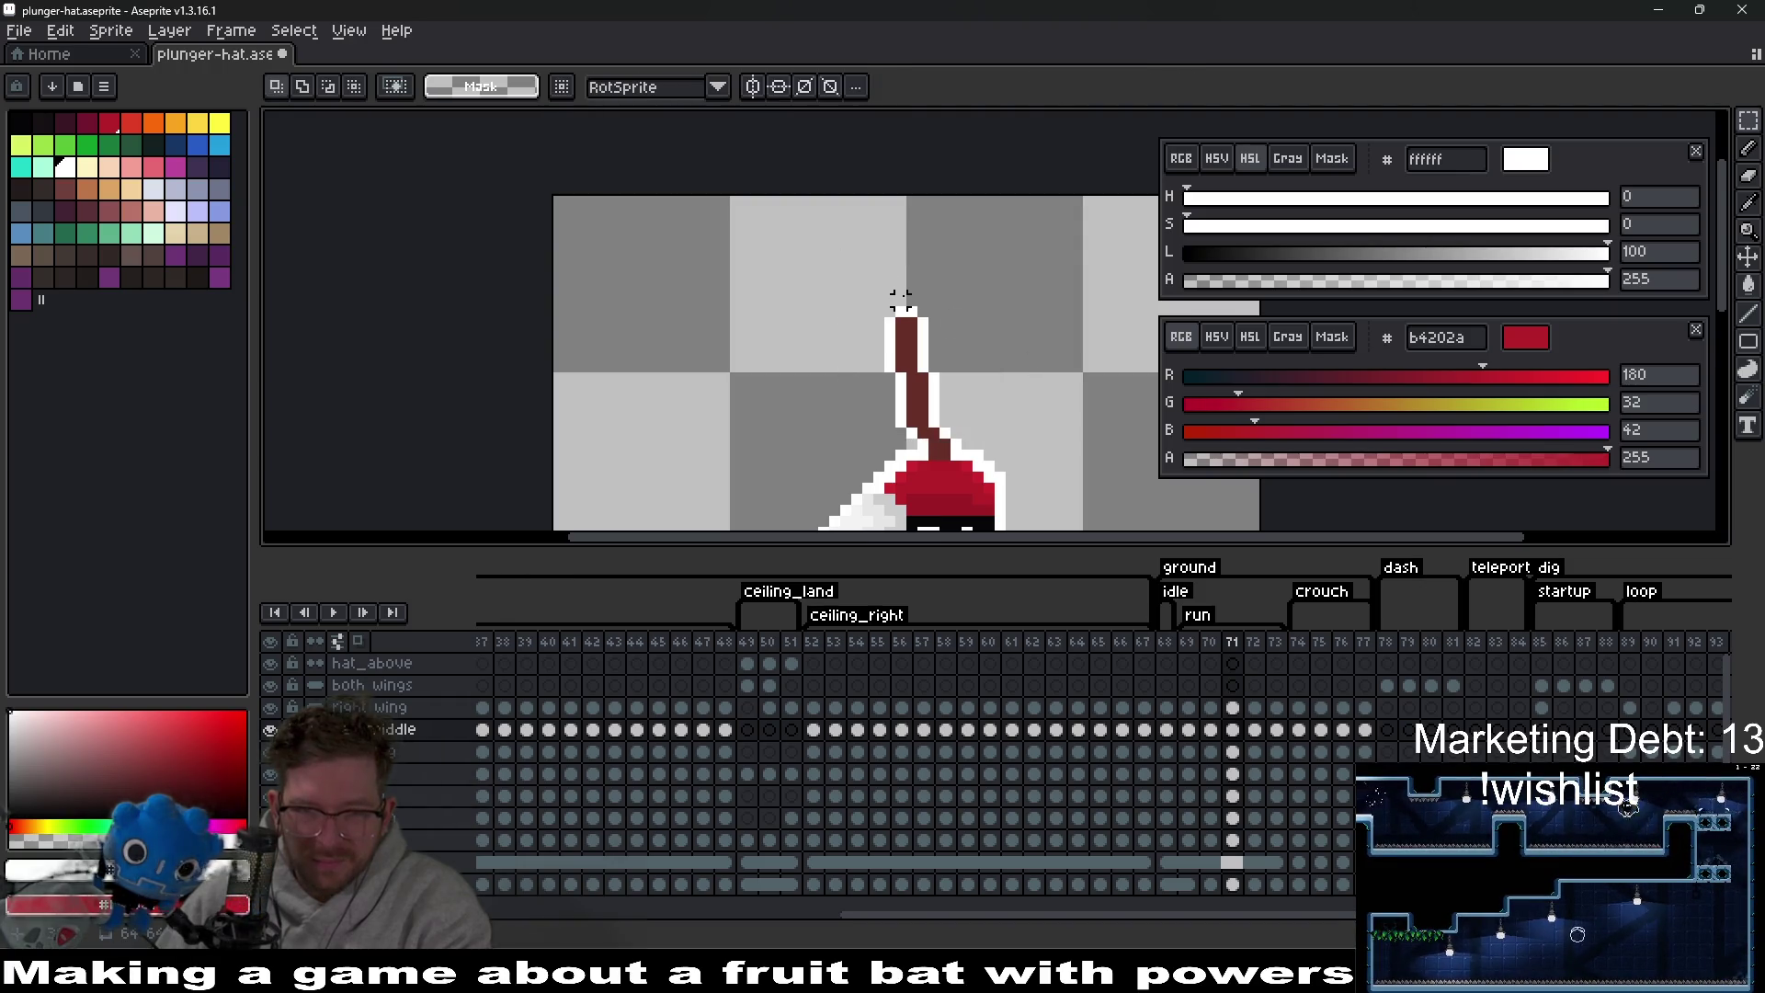
pyautogui.hotkey('ctrl', 'z')
pyautogui.hotkey('ctrl', 'z')
pyautogui.hotkey('ctrl', 'z')
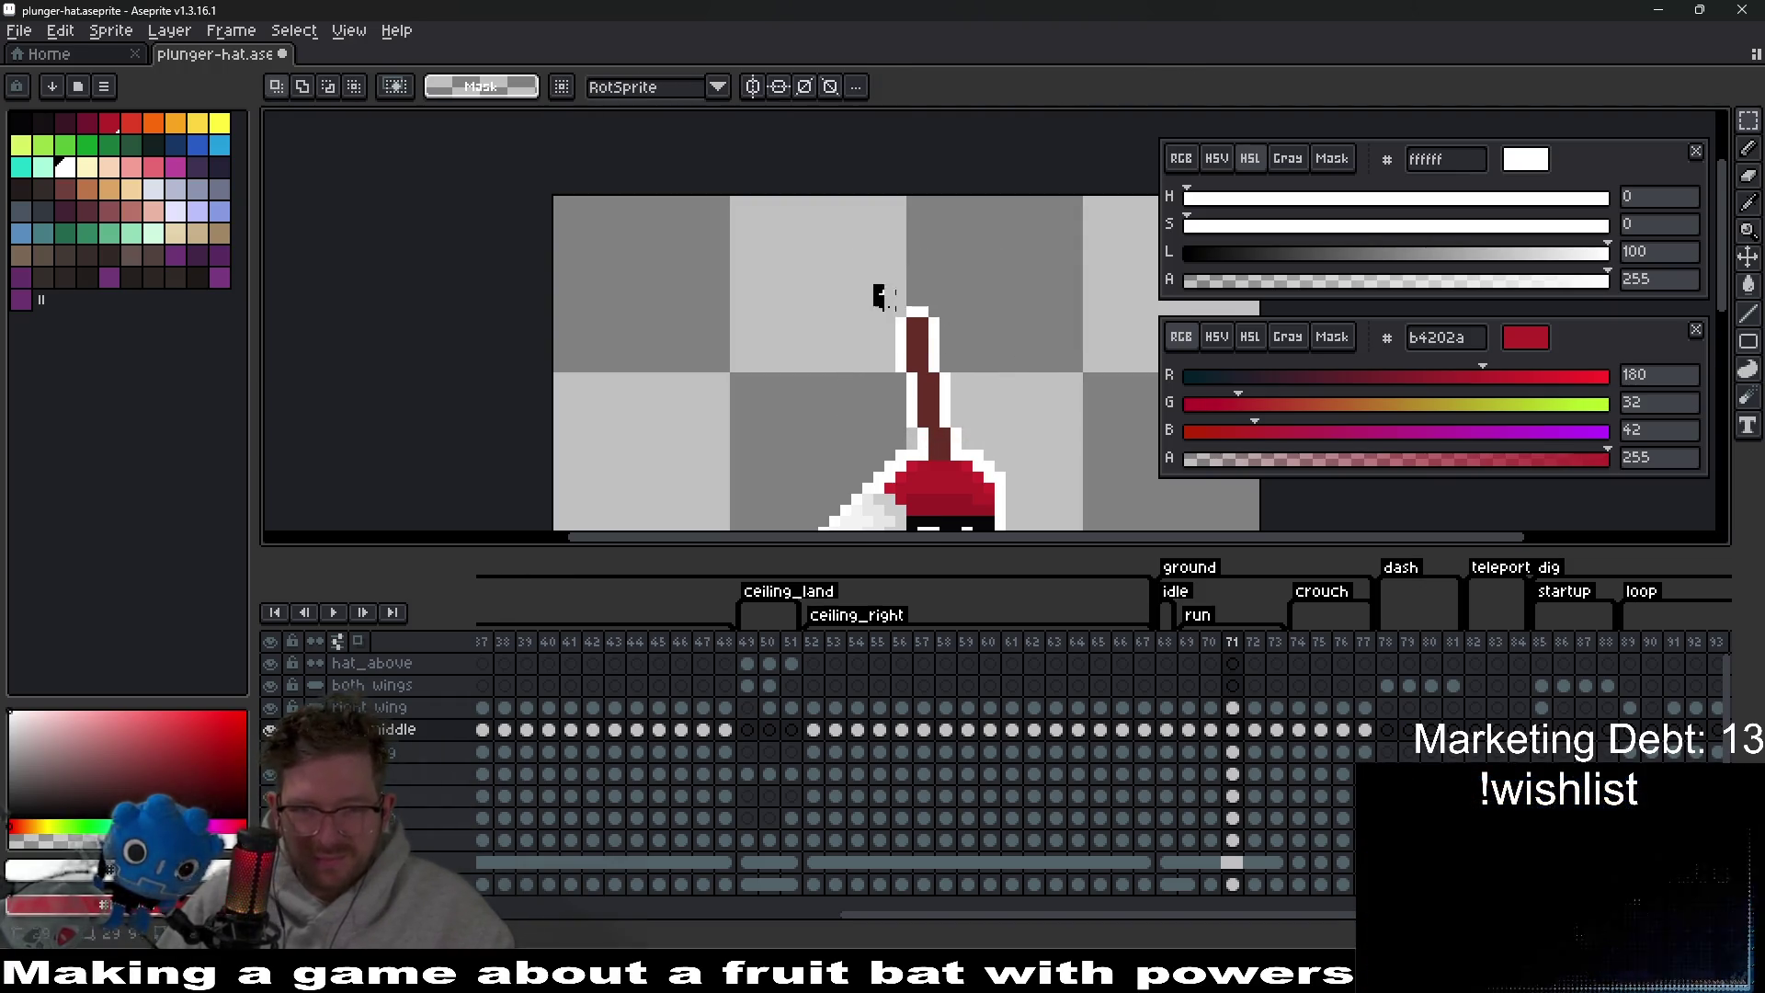
pyautogui.moveTo(871, 282); pyautogui.dragTo(988, 409)
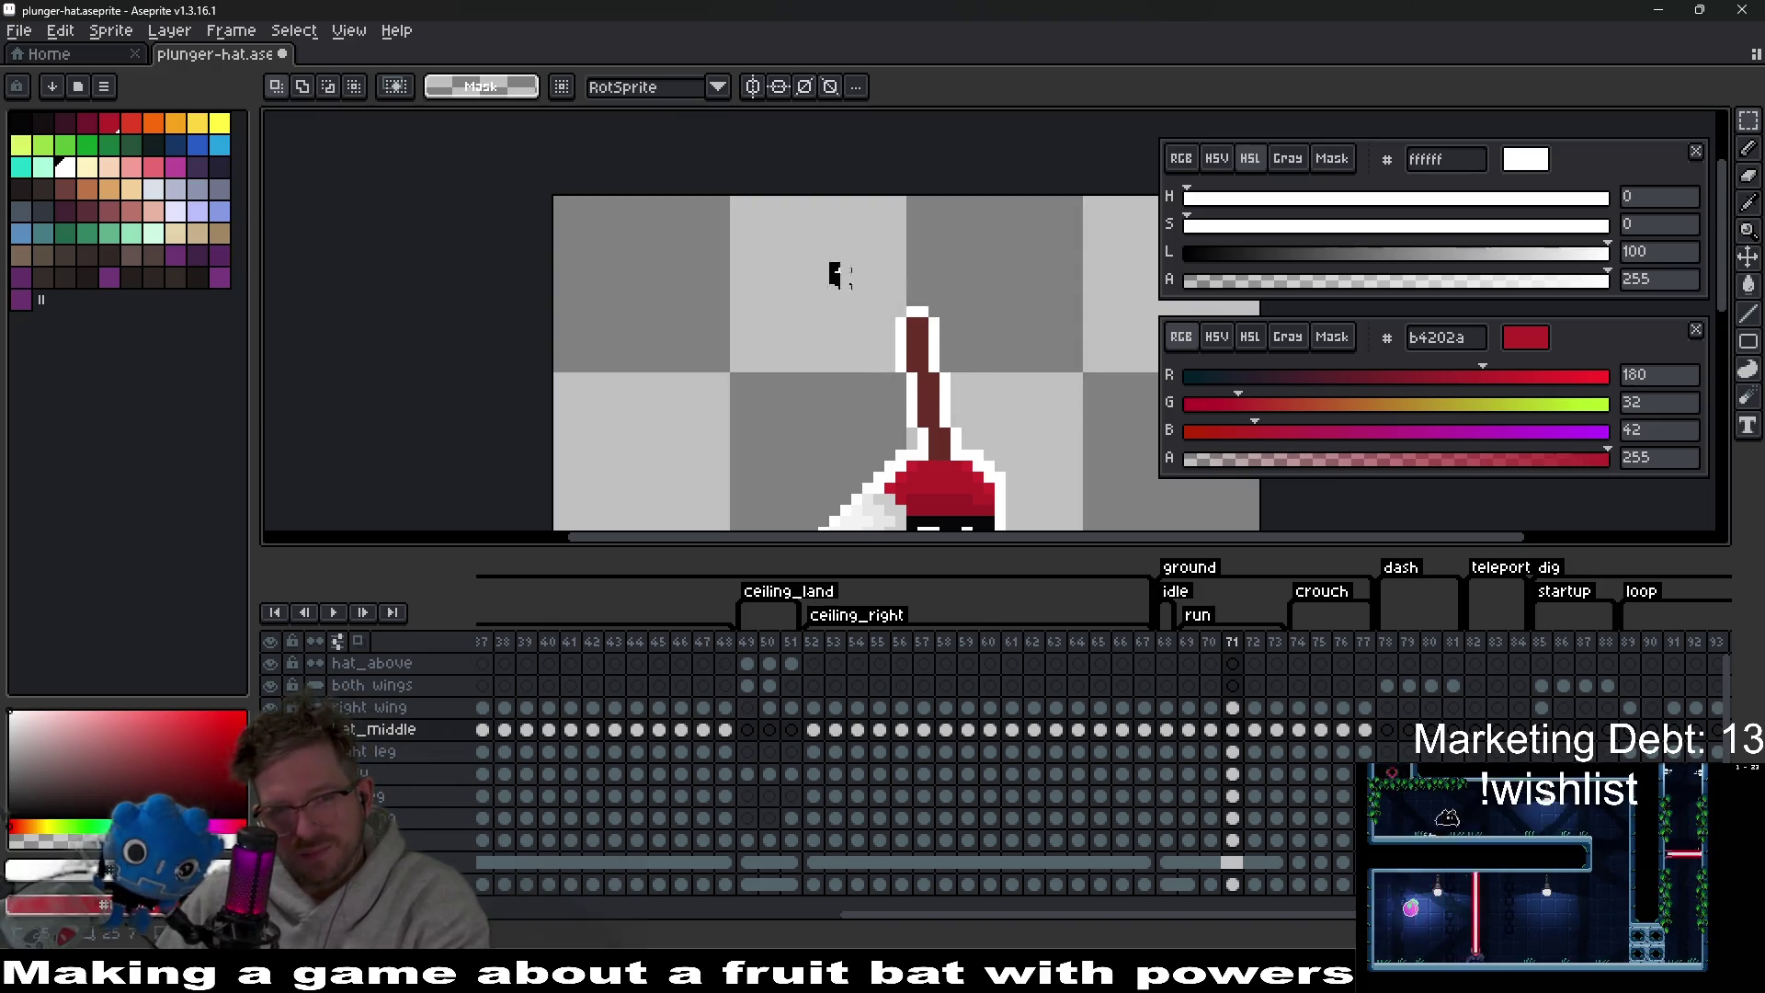
pyautogui.moveTo(837, 274); pyautogui.dragTo(1037, 387)
pyautogui.moveTo(830, 254); pyautogui.dragTo(988, 377)
pyautogui.moveTo(805, 260)
pyautogui.mouseDown()
pyautogui.moveTo(946, 354)
pyautogui.moveTo(978, 354)
pyautogui.mouseUp()
pyautogui.hotkey('ctrl', 'd')
# Step through frames 70–73, selecting then clearing the area around the frame-72 sprite.
pyautogui.press('Left')
pyautogui.scroll(-3, 1103, 414)
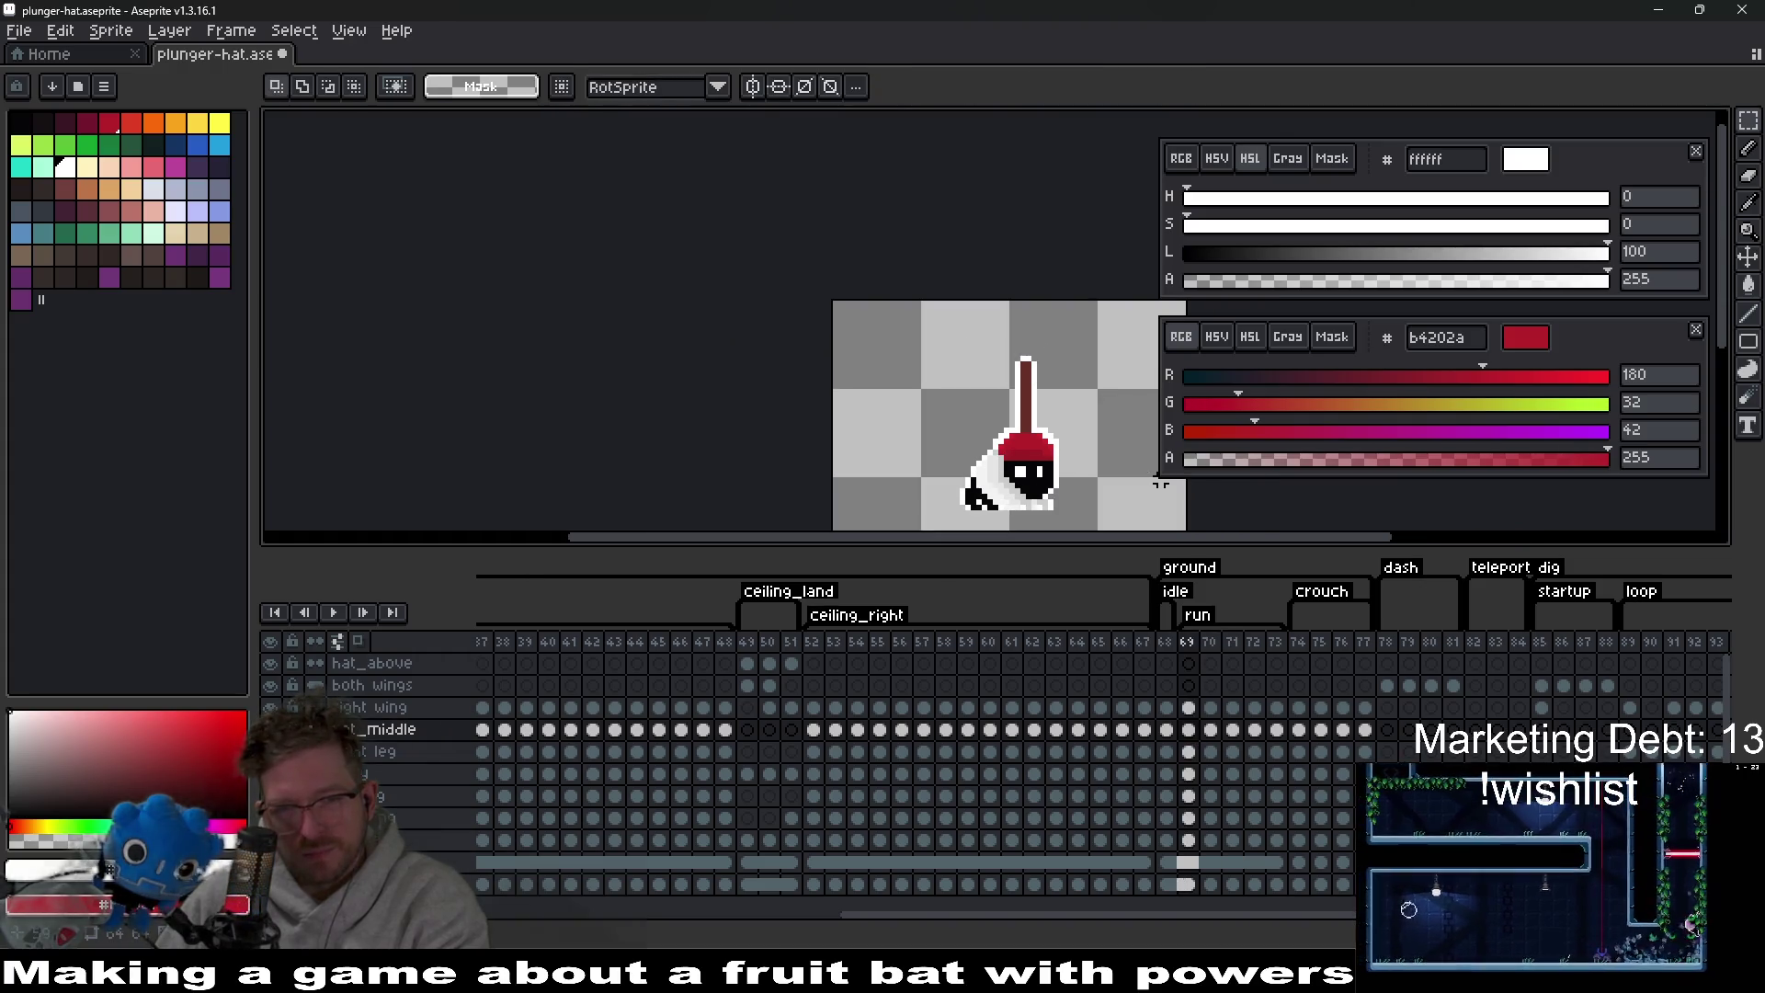
pyautogui.press('Right')
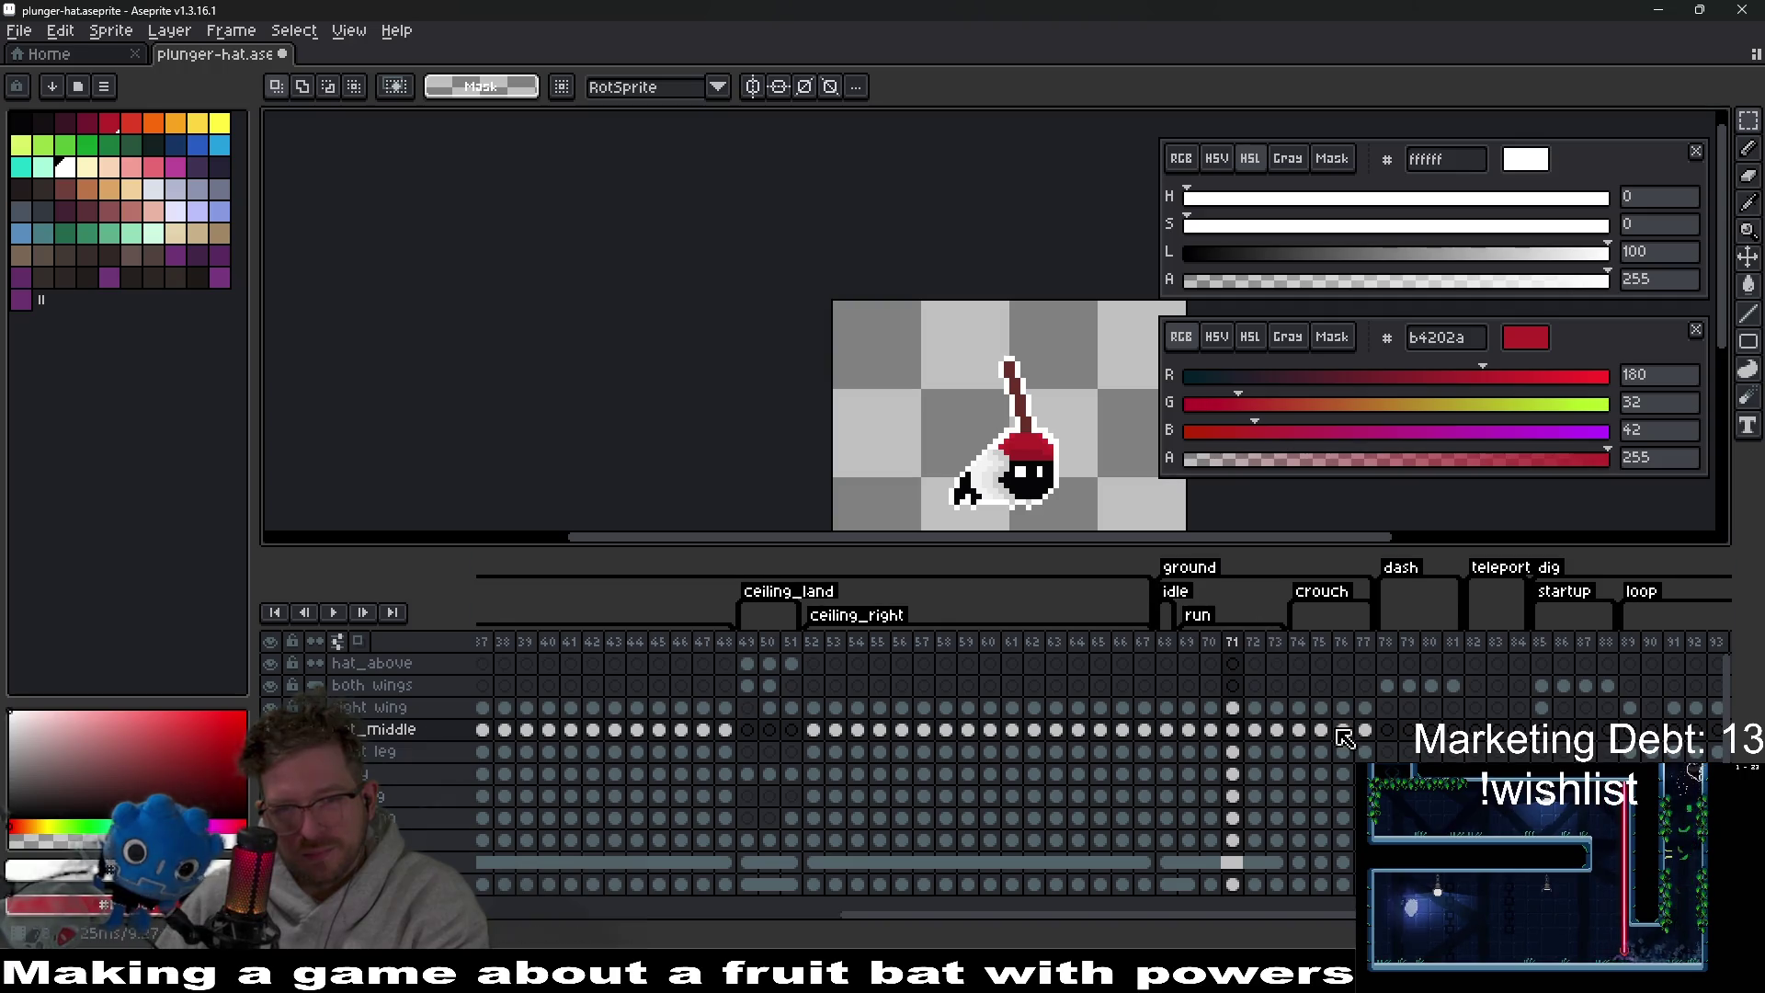
pyautogui.press('Right')
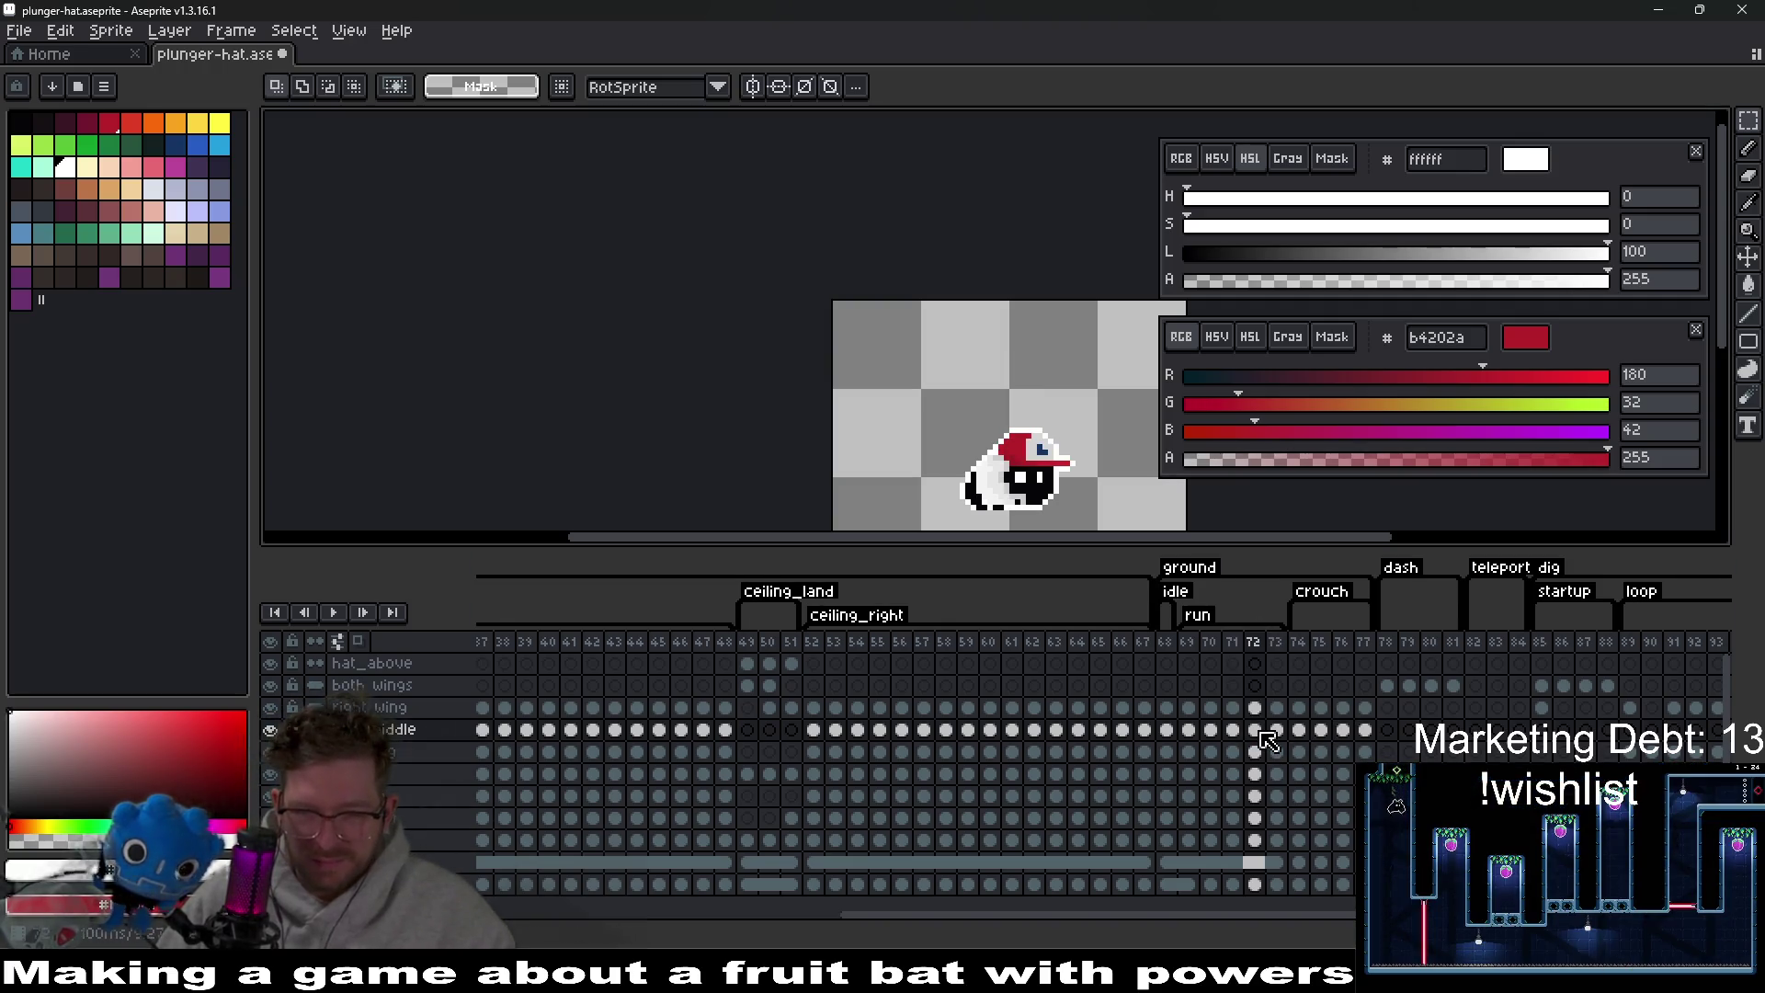
pyautogui.click(1234, 730)
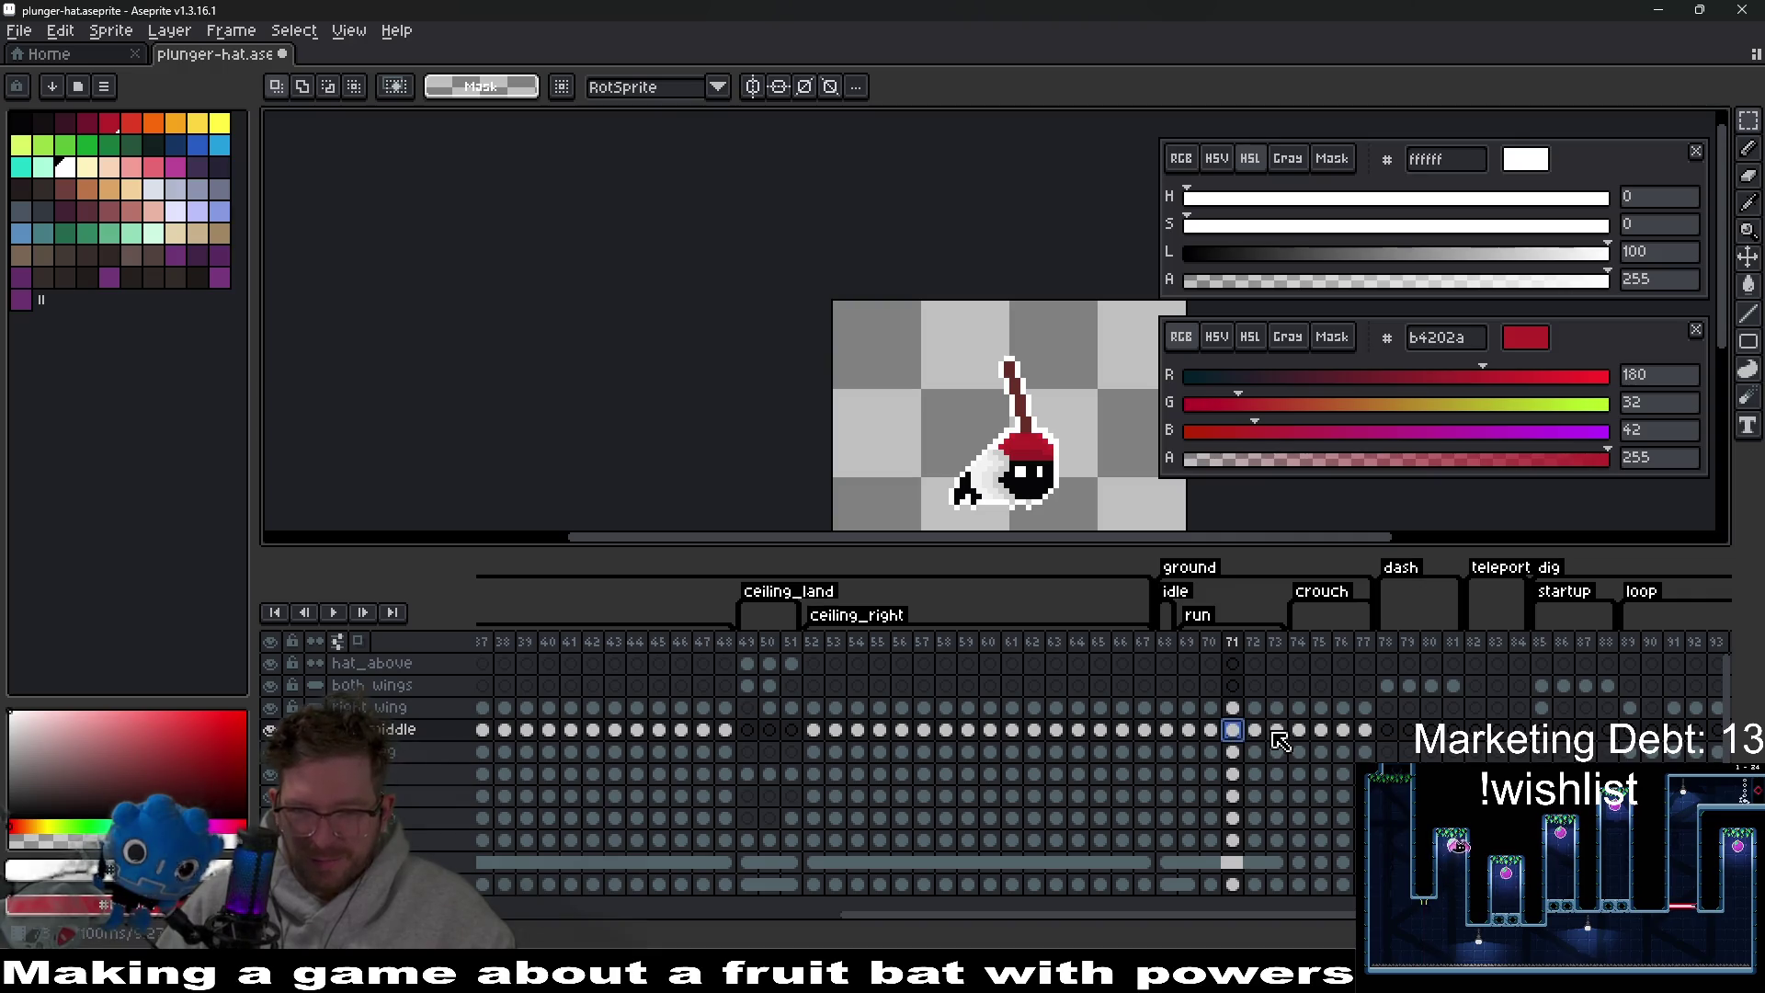
pyautogui.click(1256, 731)
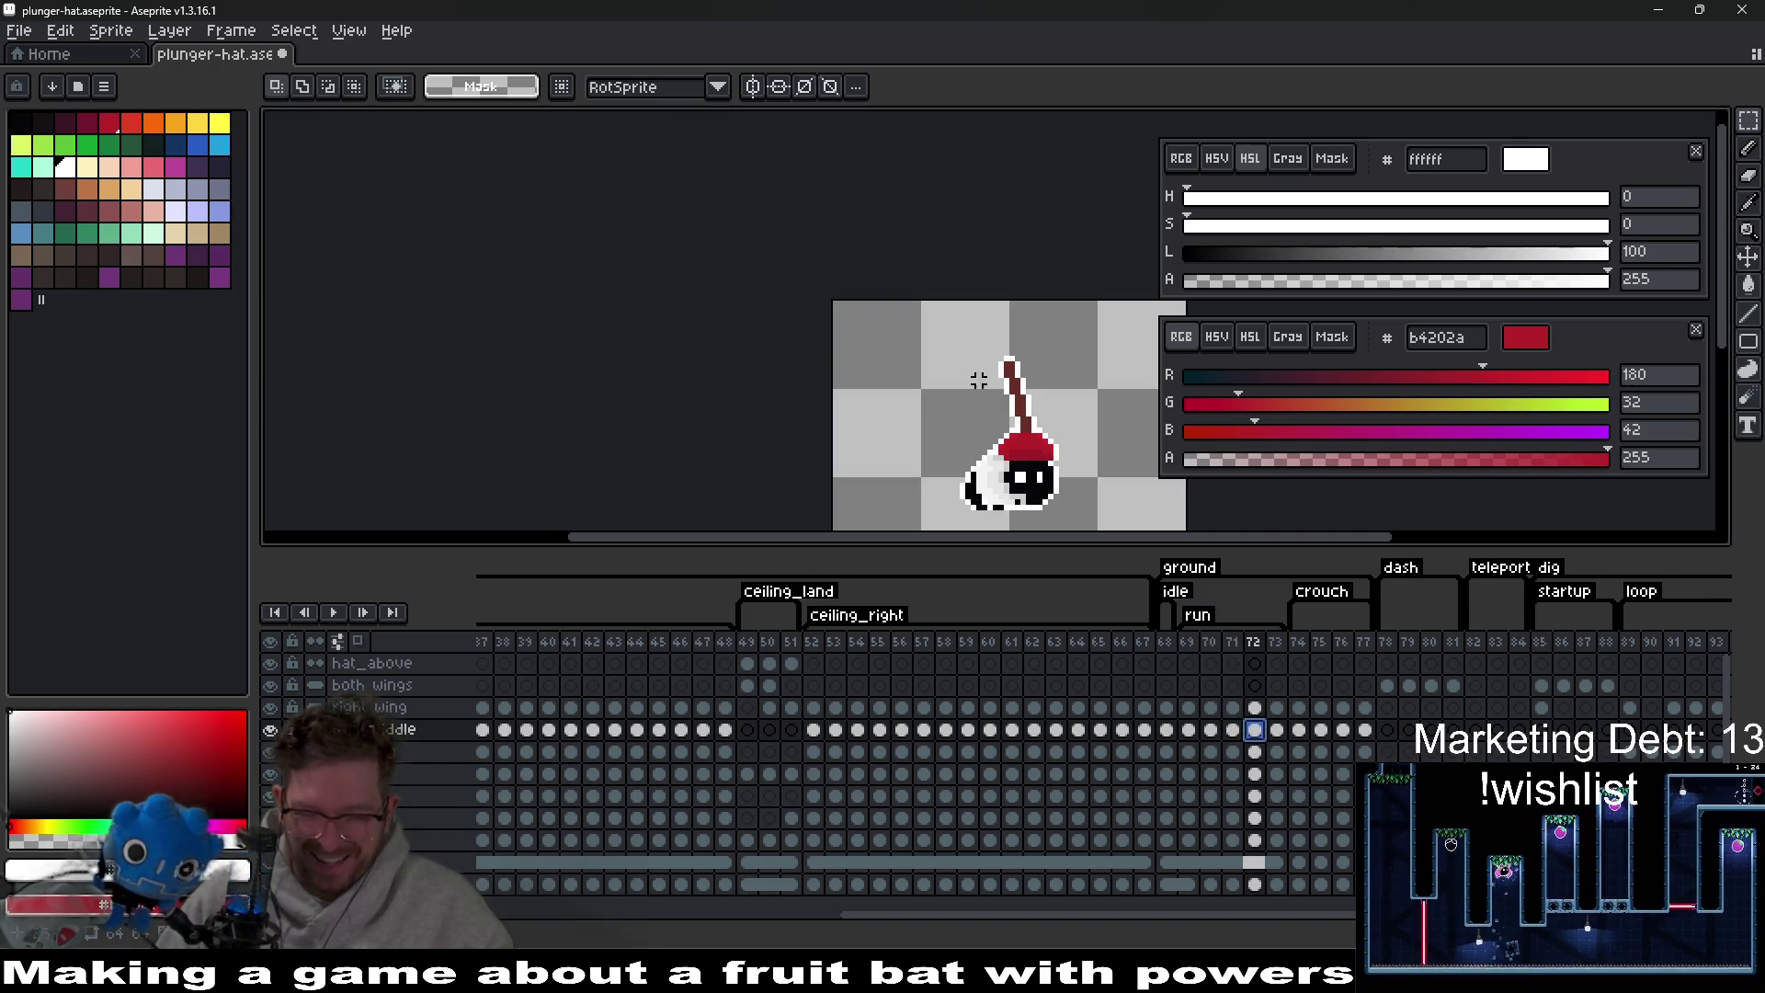
pyautogui.moveTo(933, 324); pyautogui.dragTo(1128, 463)
pyautogui.click(1116, 501)
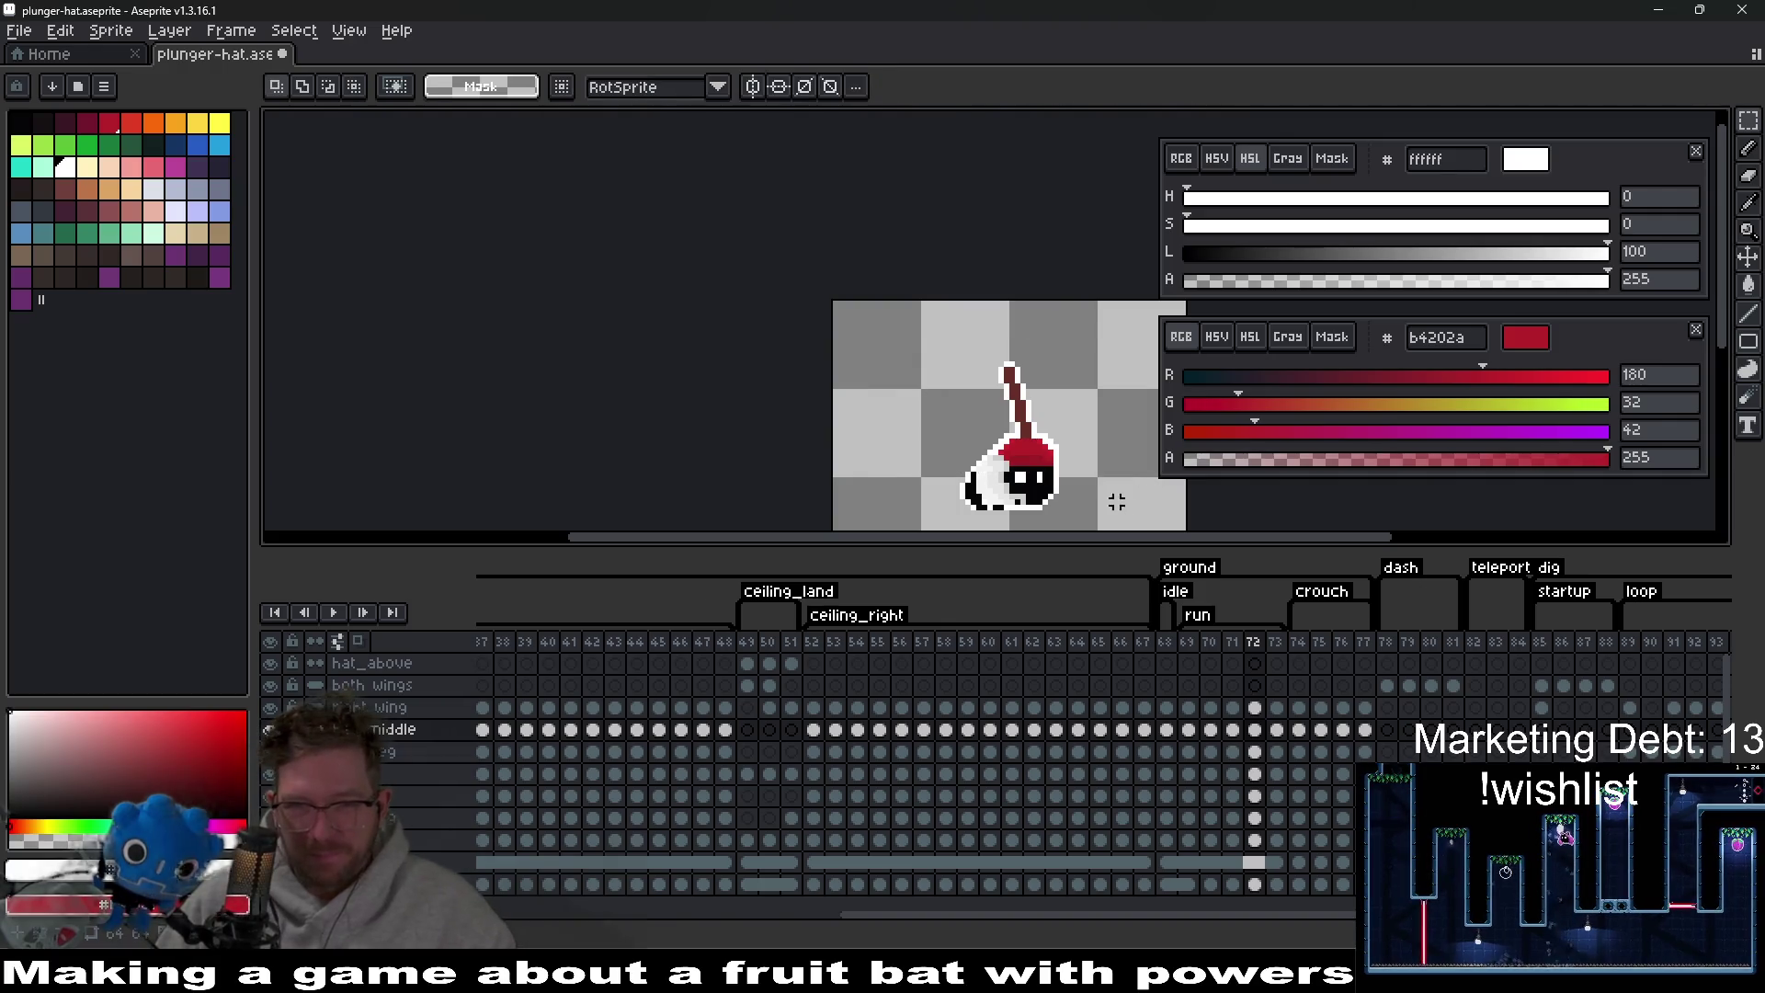
pyautogui.click(1277, 732)
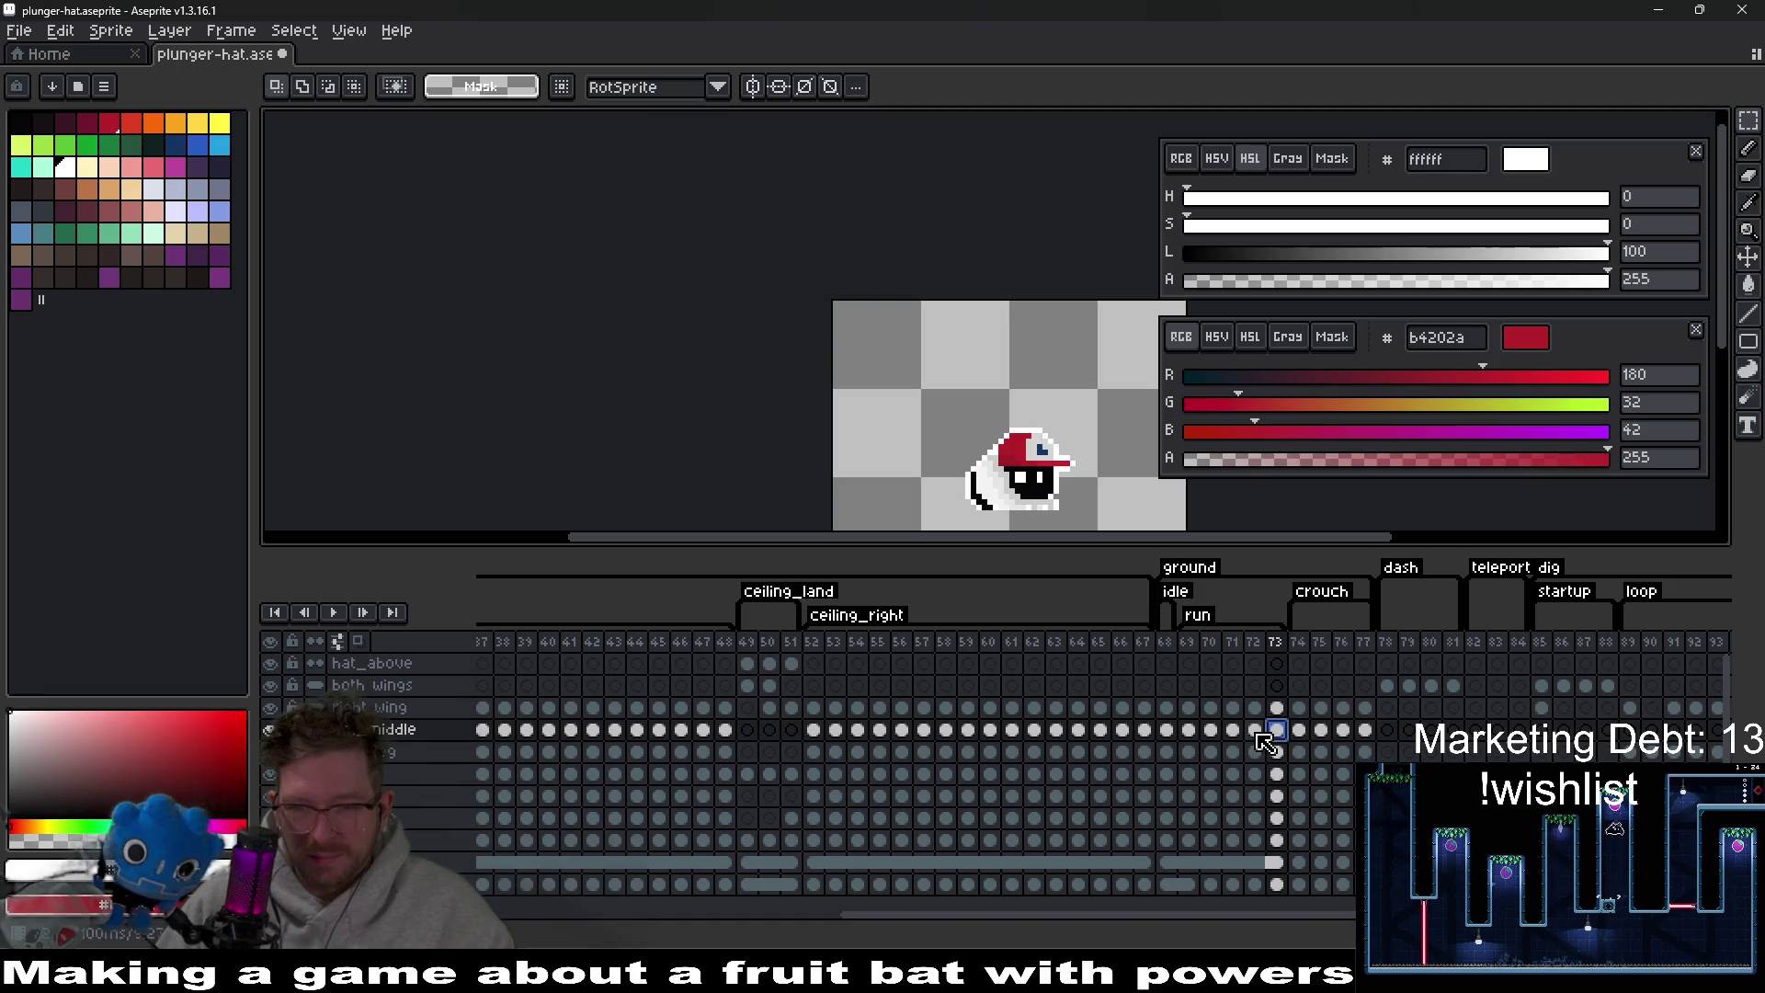
pyautogui.click(1258, 733)
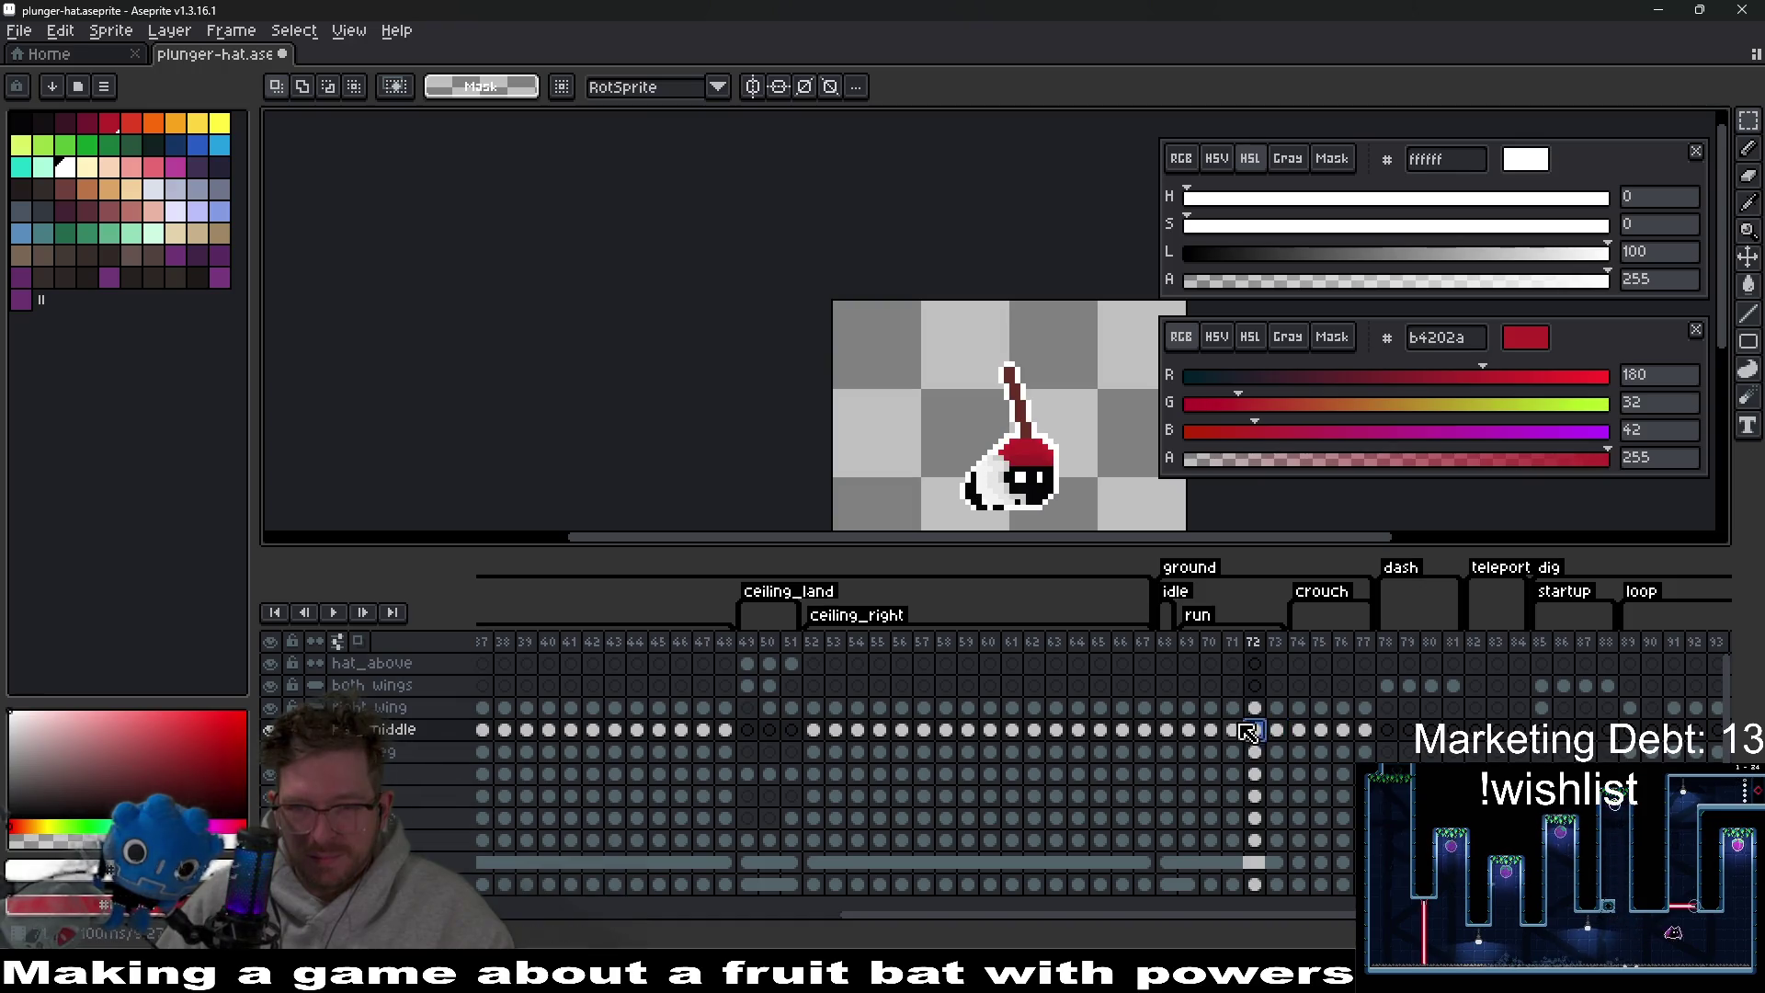
# Copy frame 70's plunger, paste it over the cap on frame 72, and position it on the head.
pyautogui.click(1211, 731)
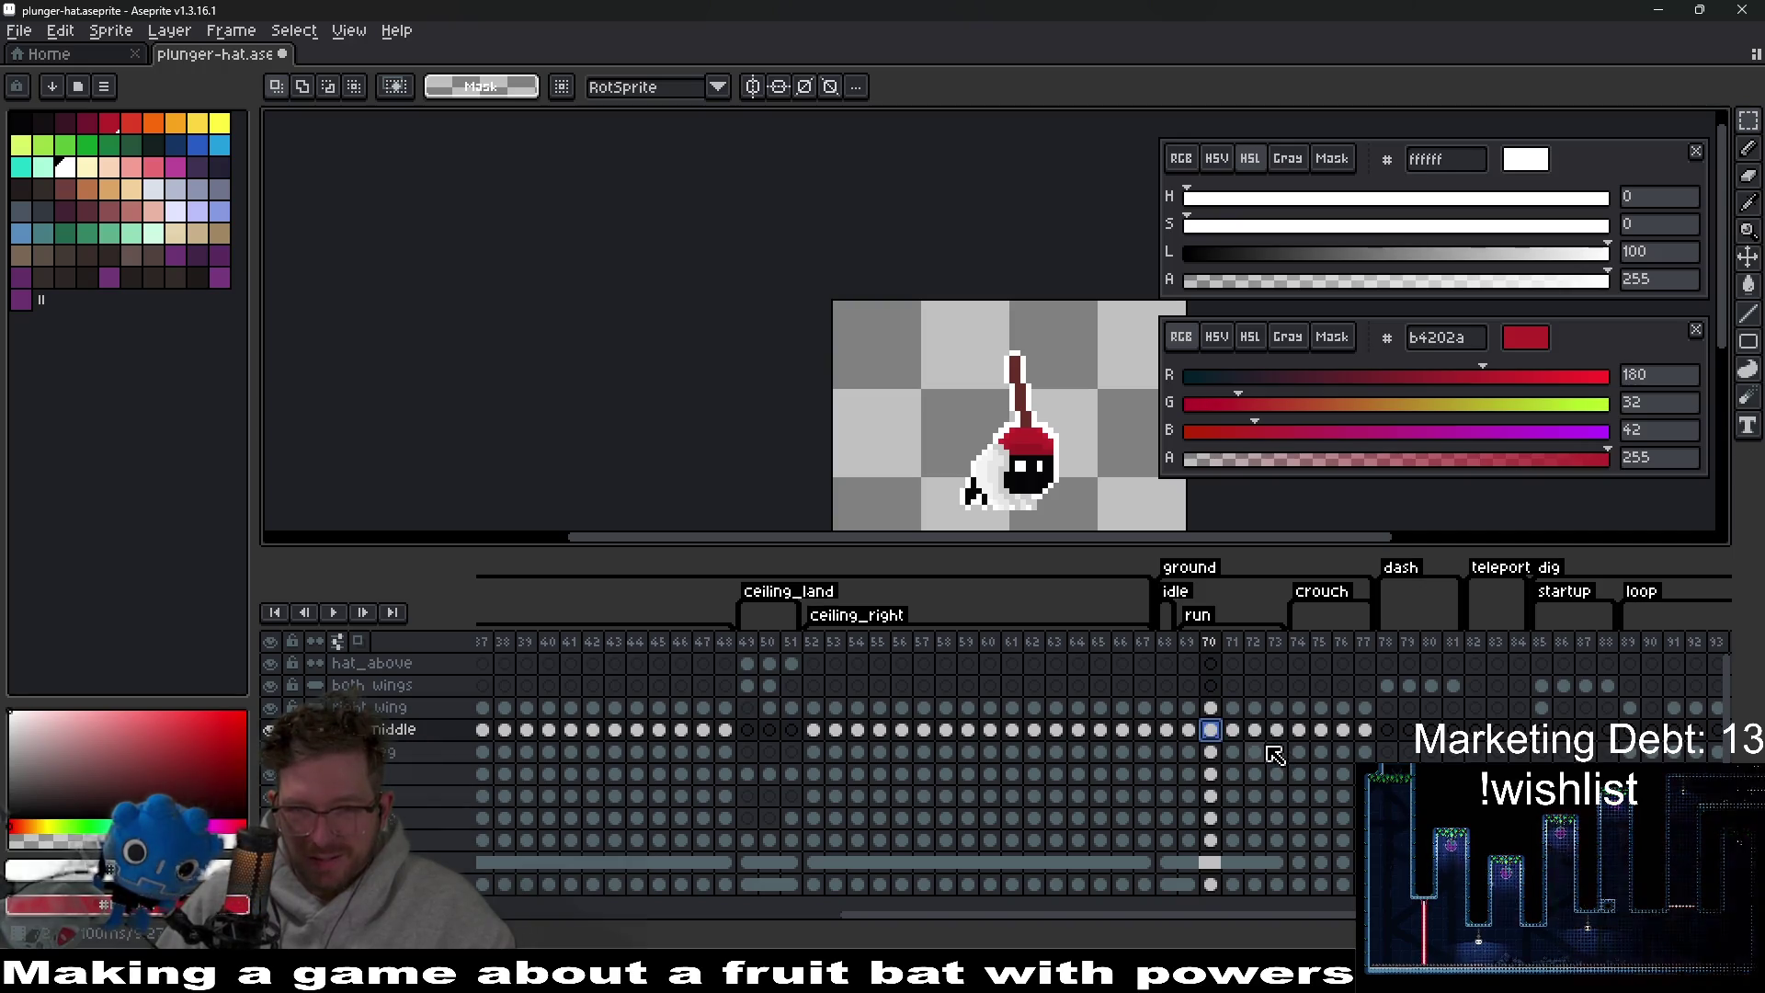
pyautogui.click(1255, 730)
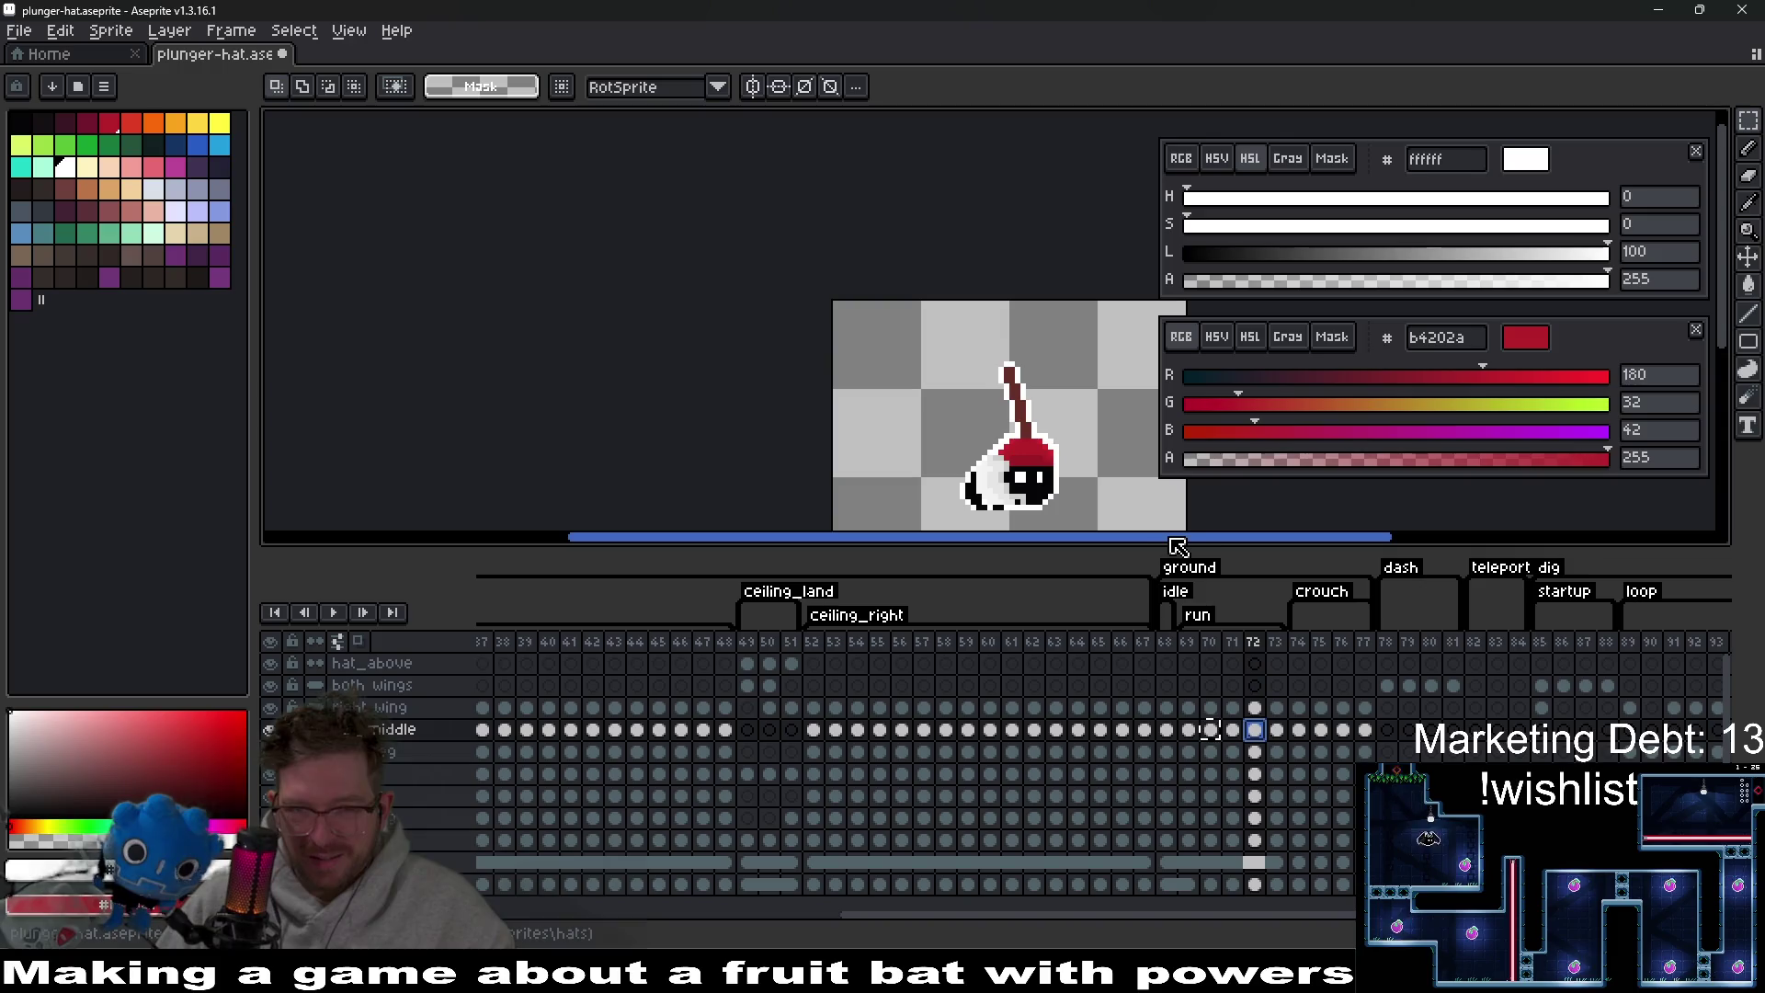
pyautogui.hotkey('ctrl', 'v')
pyautogui.moveTo(946, 325)
pyautogui.mouseDown()
pyautogui.moveTo(1057, 395)
pyautogui.moveTo(1122, 480)
pyautogui.mouseUp()
pyautogui.click(1275, 731)
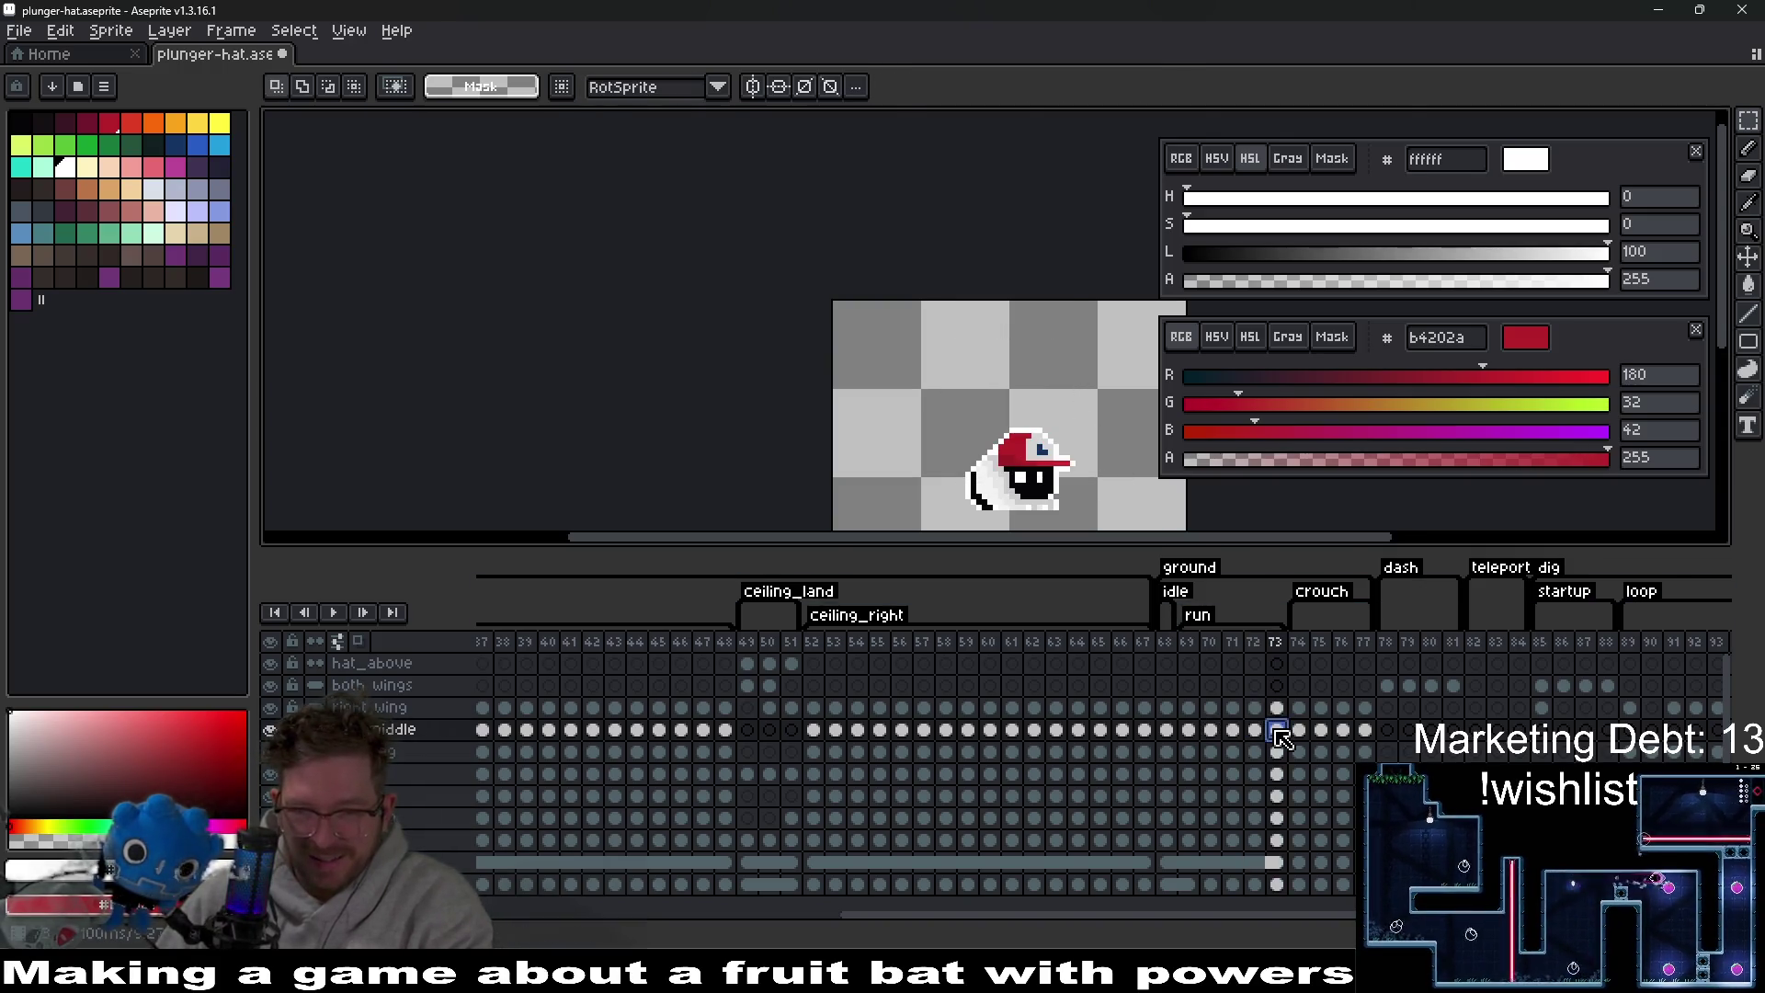
pyautogui.click(1256, 731)
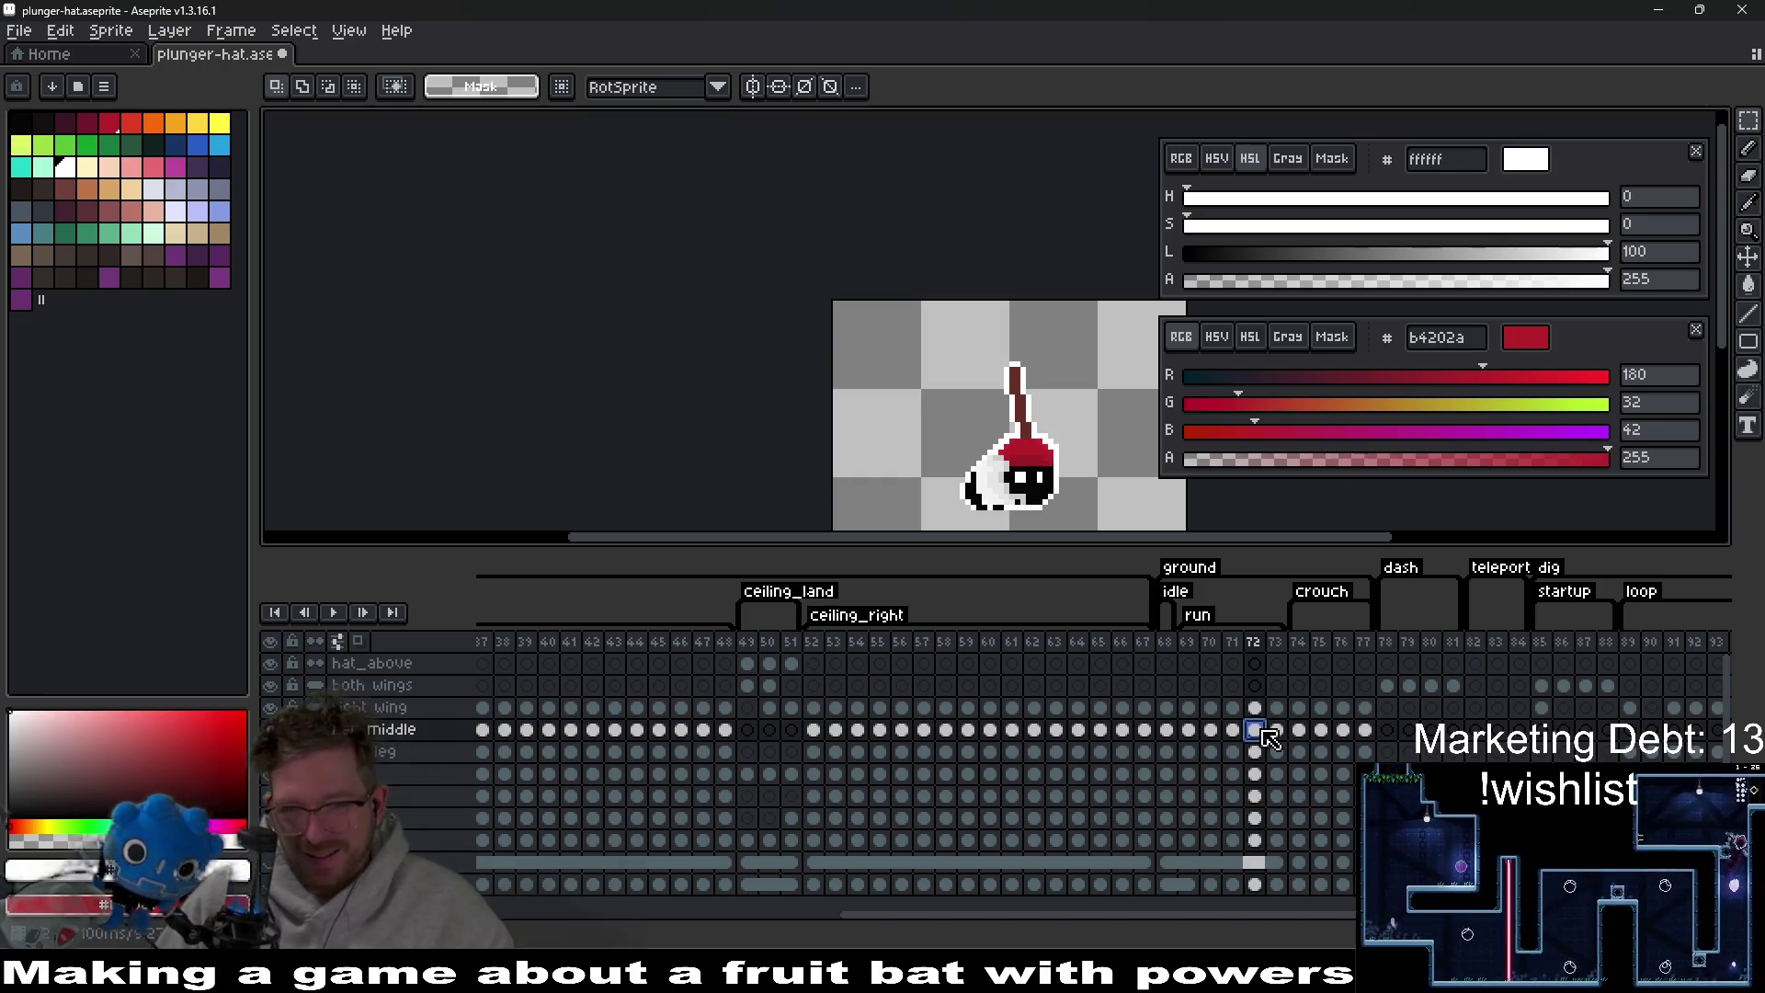
pyautogui.click(1277, 731)
pyautogui.scroll(2, 1036, 406)
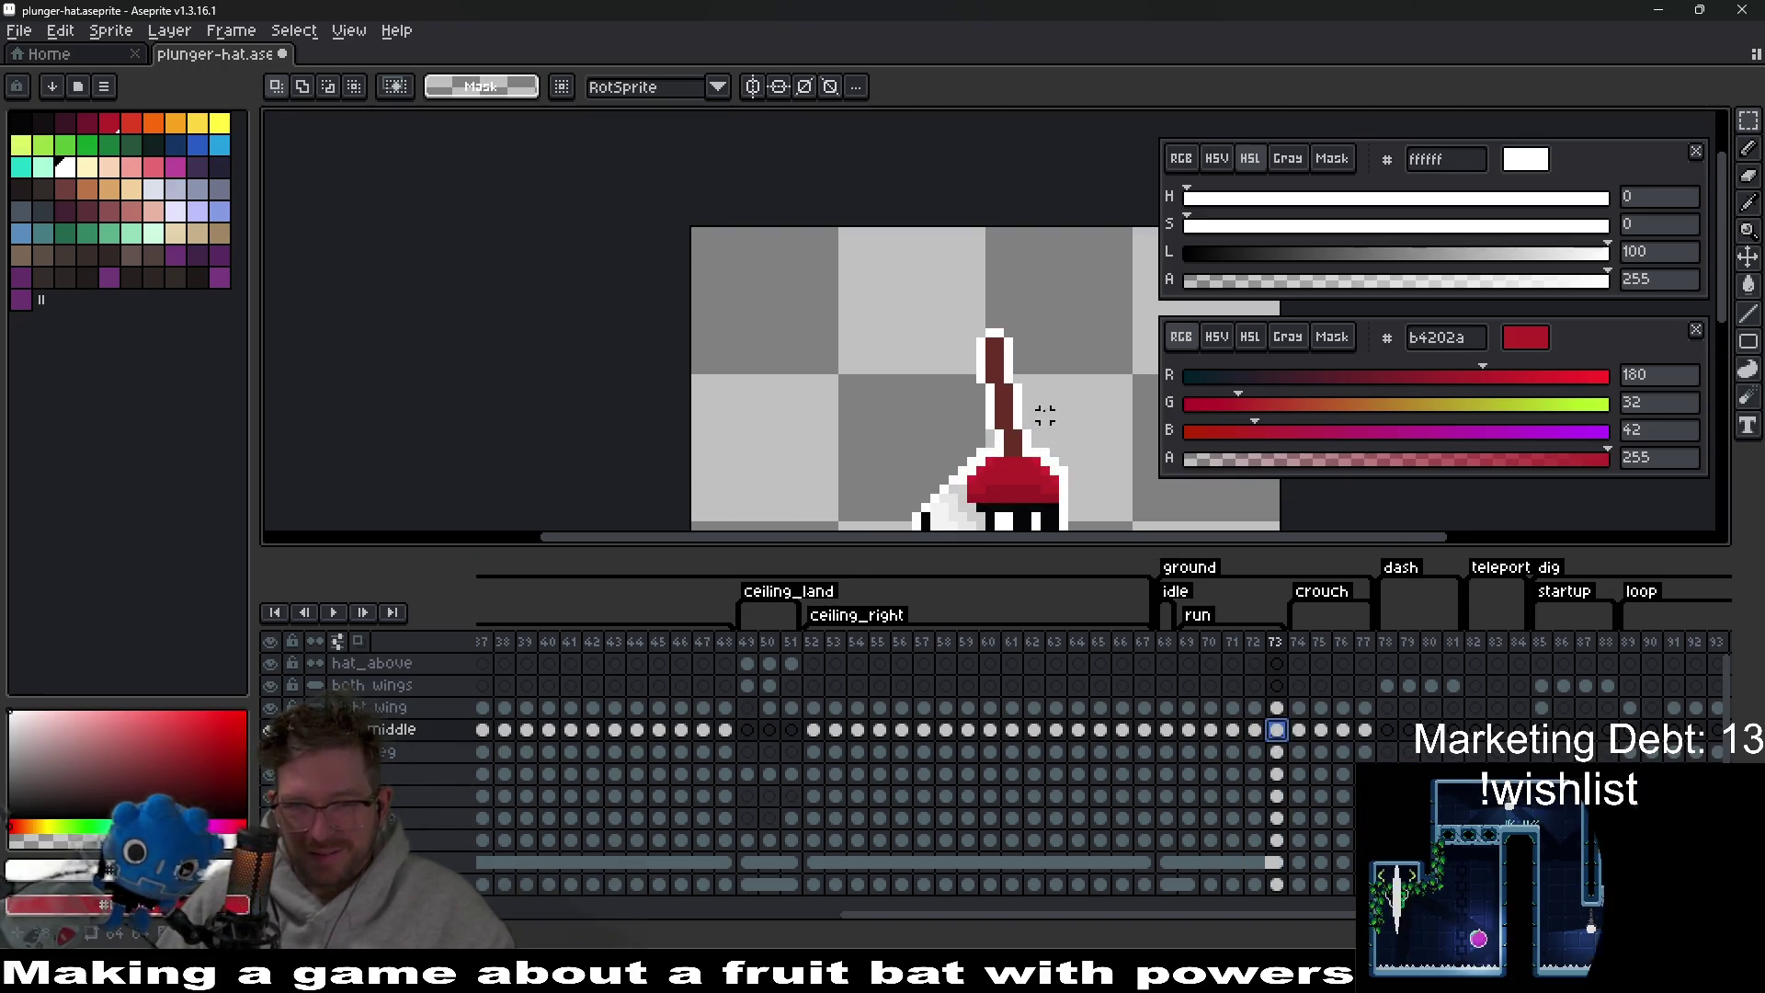
# Select frame 73's plunger handle and rotate it upright.
pyautogui.moveTo(905, 310)
pyautogui.mouseDown()
pyautogui.moveTo(1032, 435)
pyautogui.moveTo(1110, 439)
pyautogui.mouseUp()
pyautogui.press('Return')
pyautogui.moveTo(927, 321); pyautogui.dragTo(1072, 414)
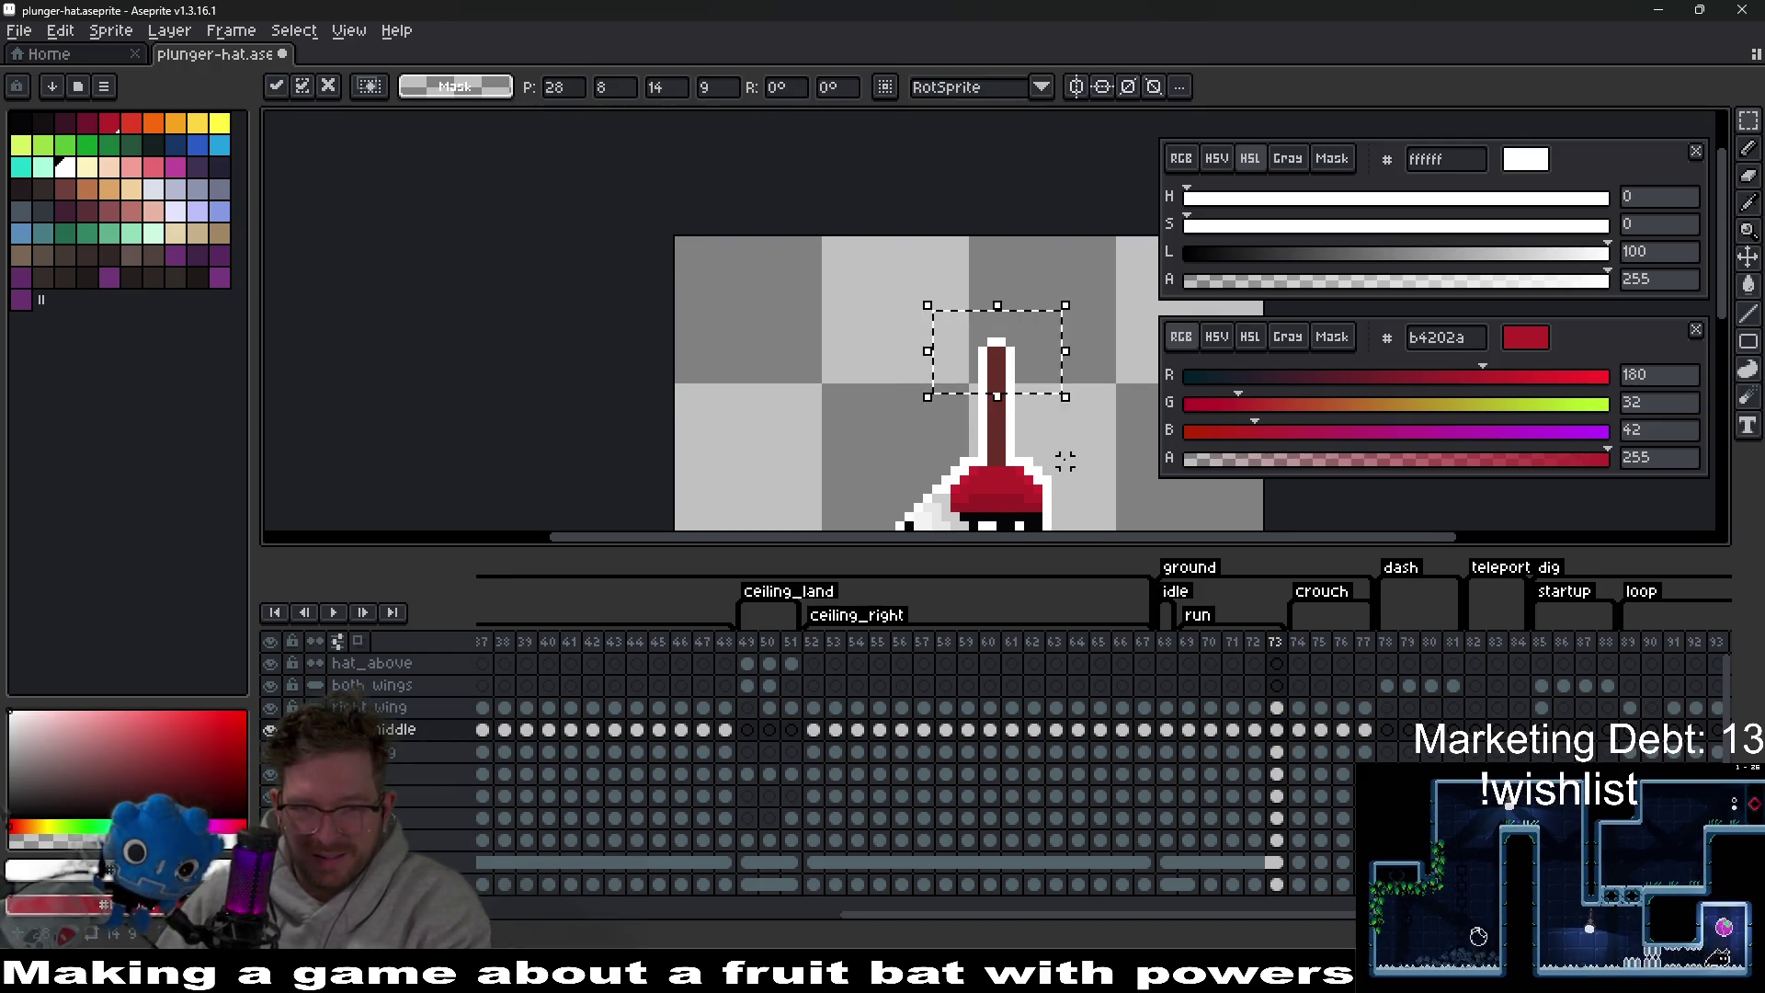
pyautogui.moveTo(961, 322); pyautogui.dragTo(1057, 418)
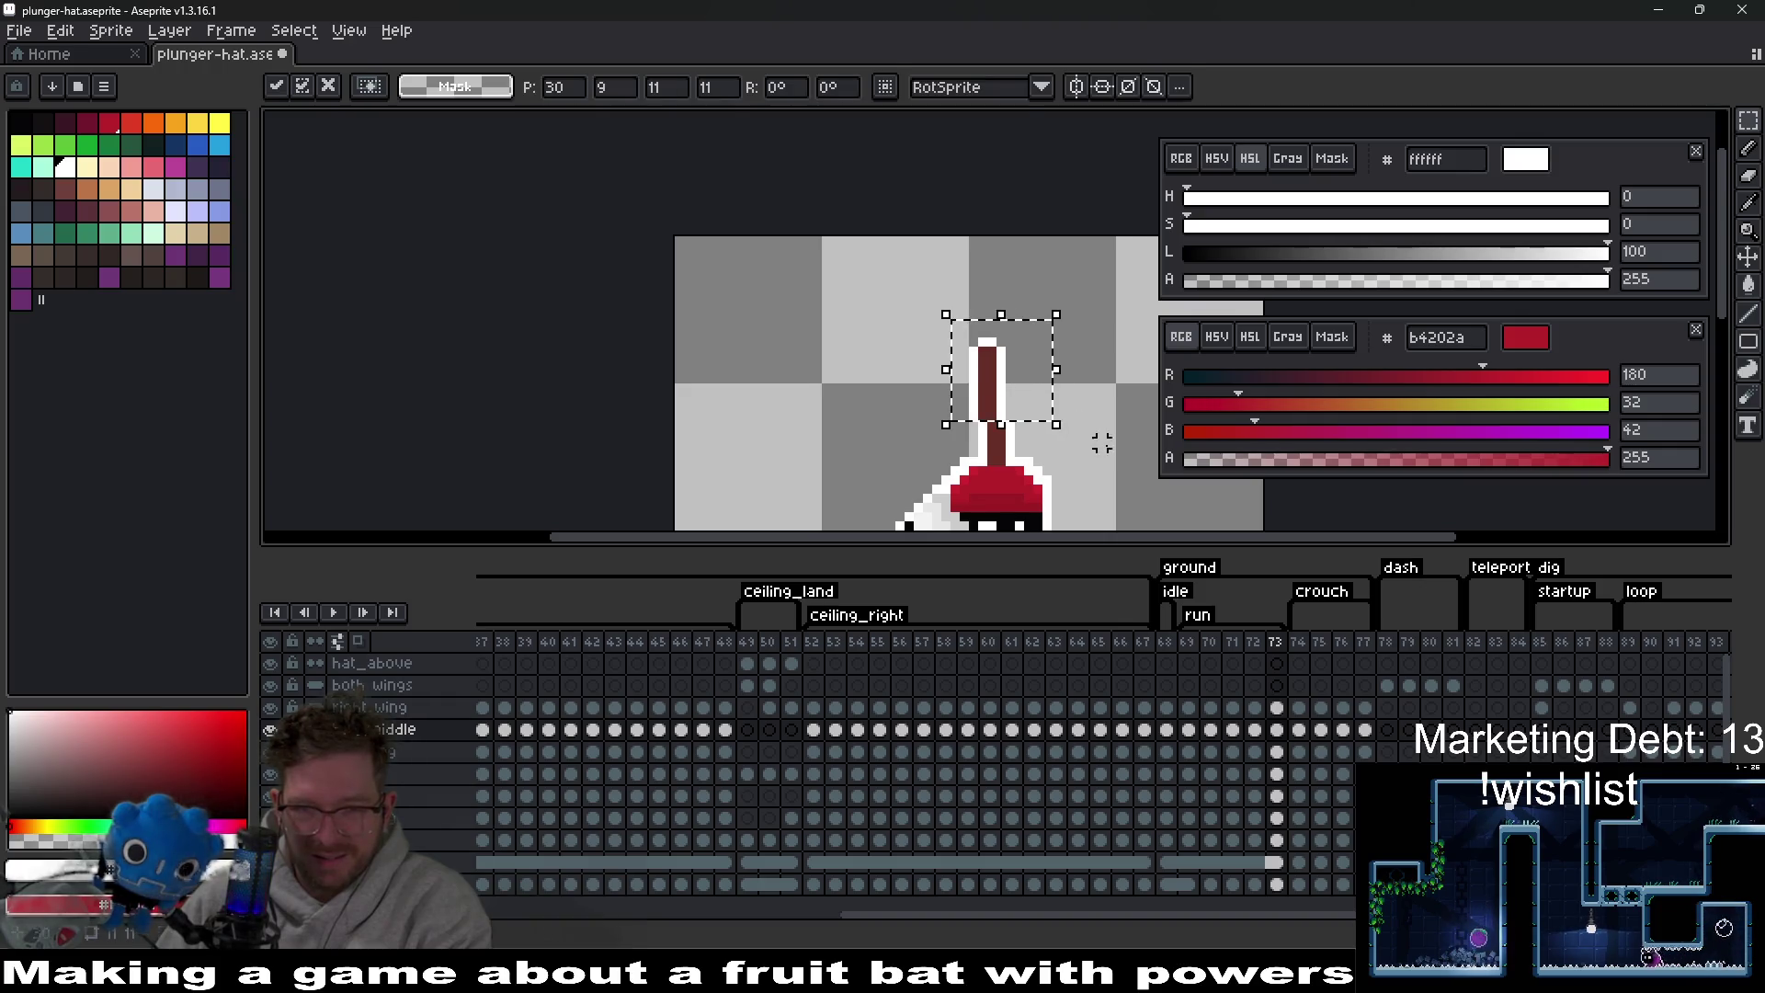
pyautogui.scroll(-4, 1103, 442)
# Play the animation to preview the hat, stop it, then step to frames 74 and 69.
pyautogui.press('Return')
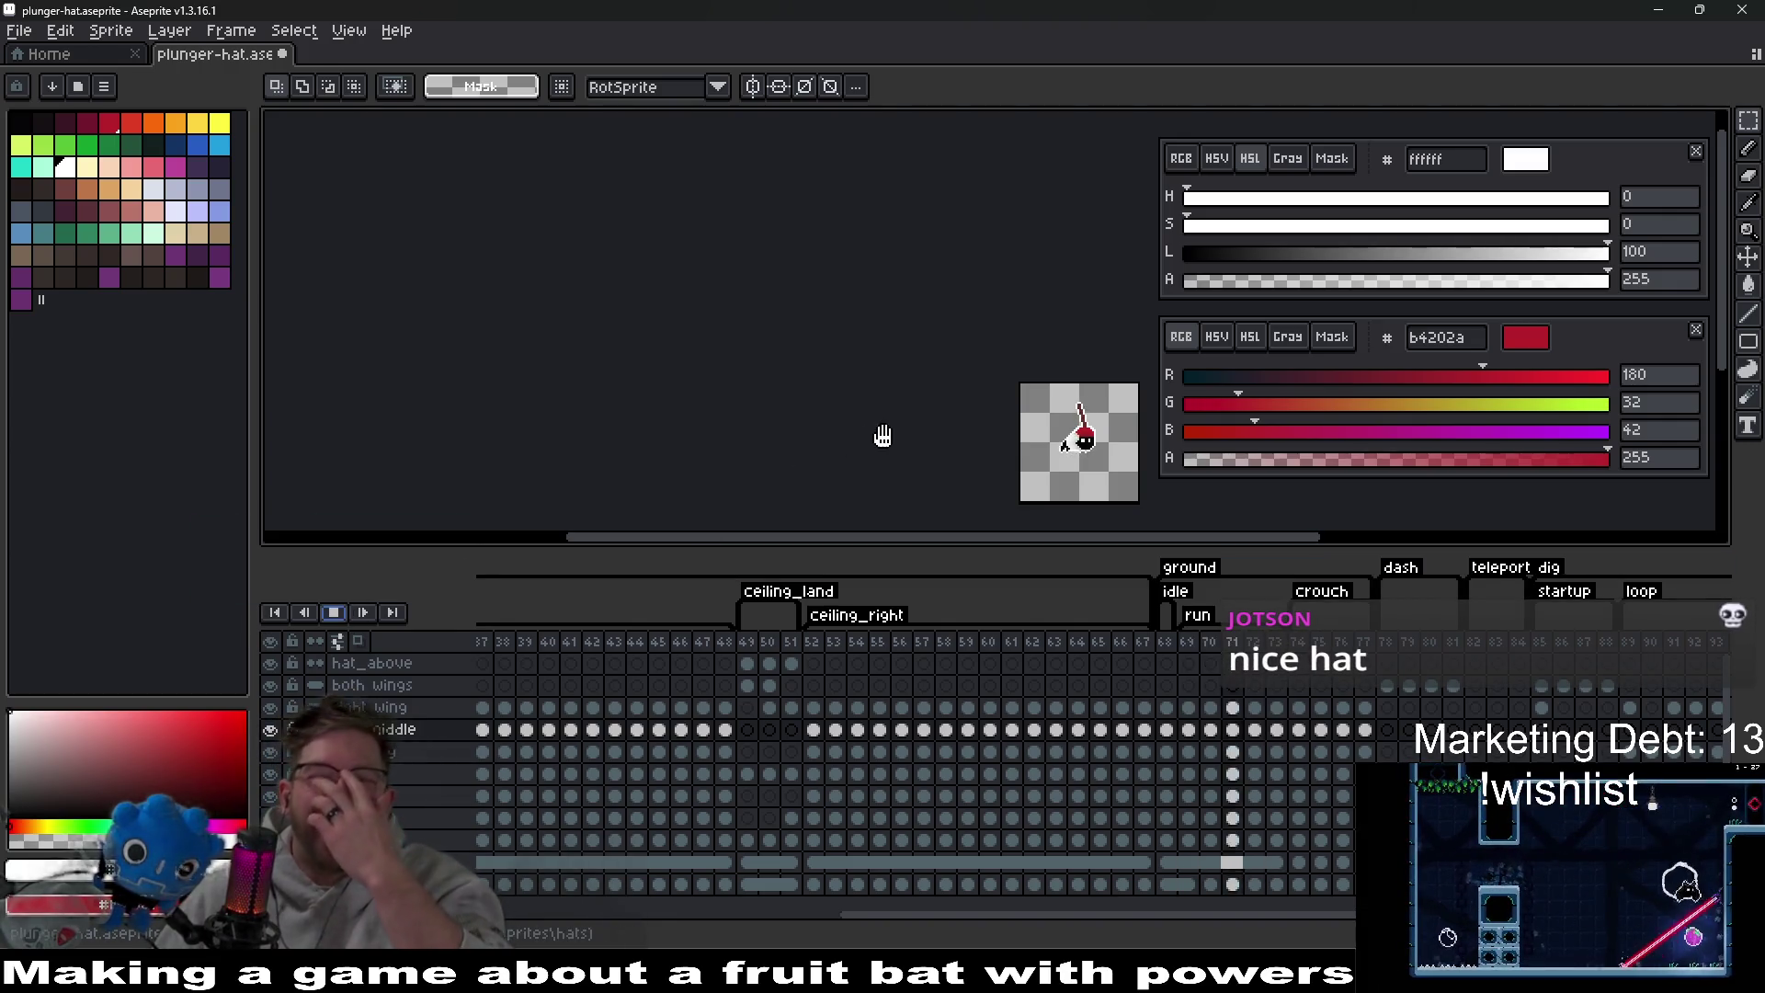
pyautogui.scroll(1, 902, 419)
pyautogui.moveTo(870, 411); pyautogui.dragTo(831, 402)
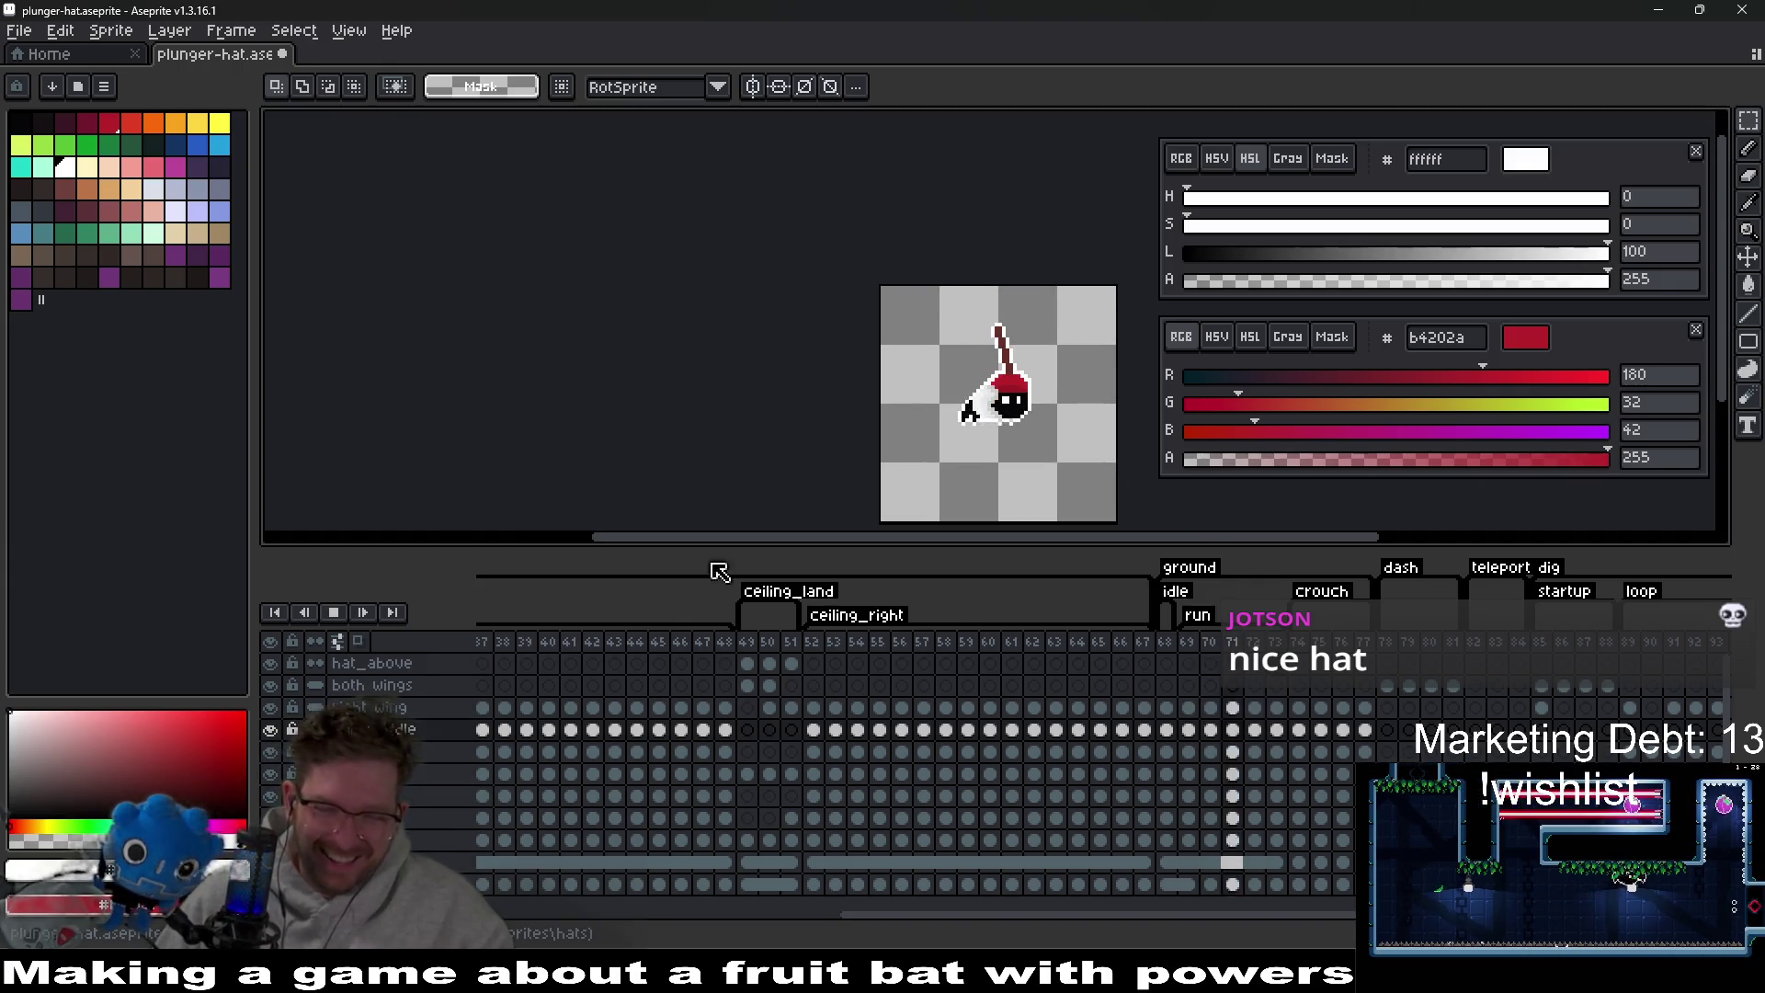
pyautogui.click(339, 618)
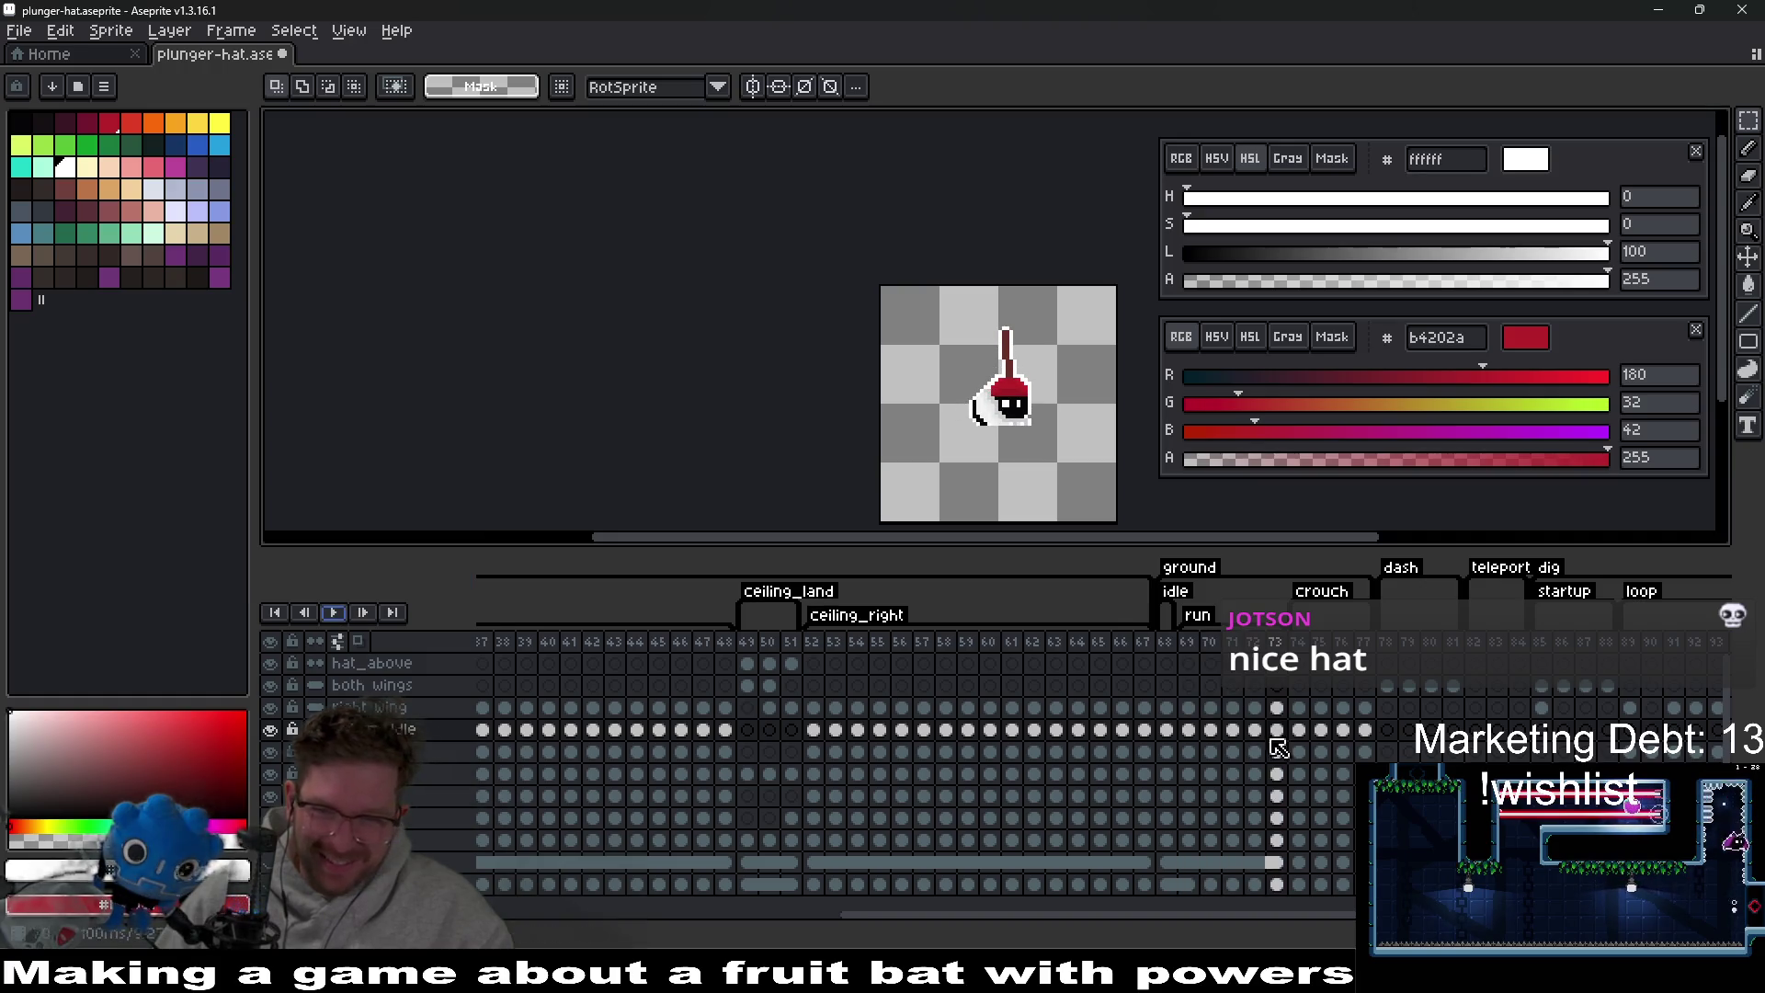
pyautogui.press('Right')
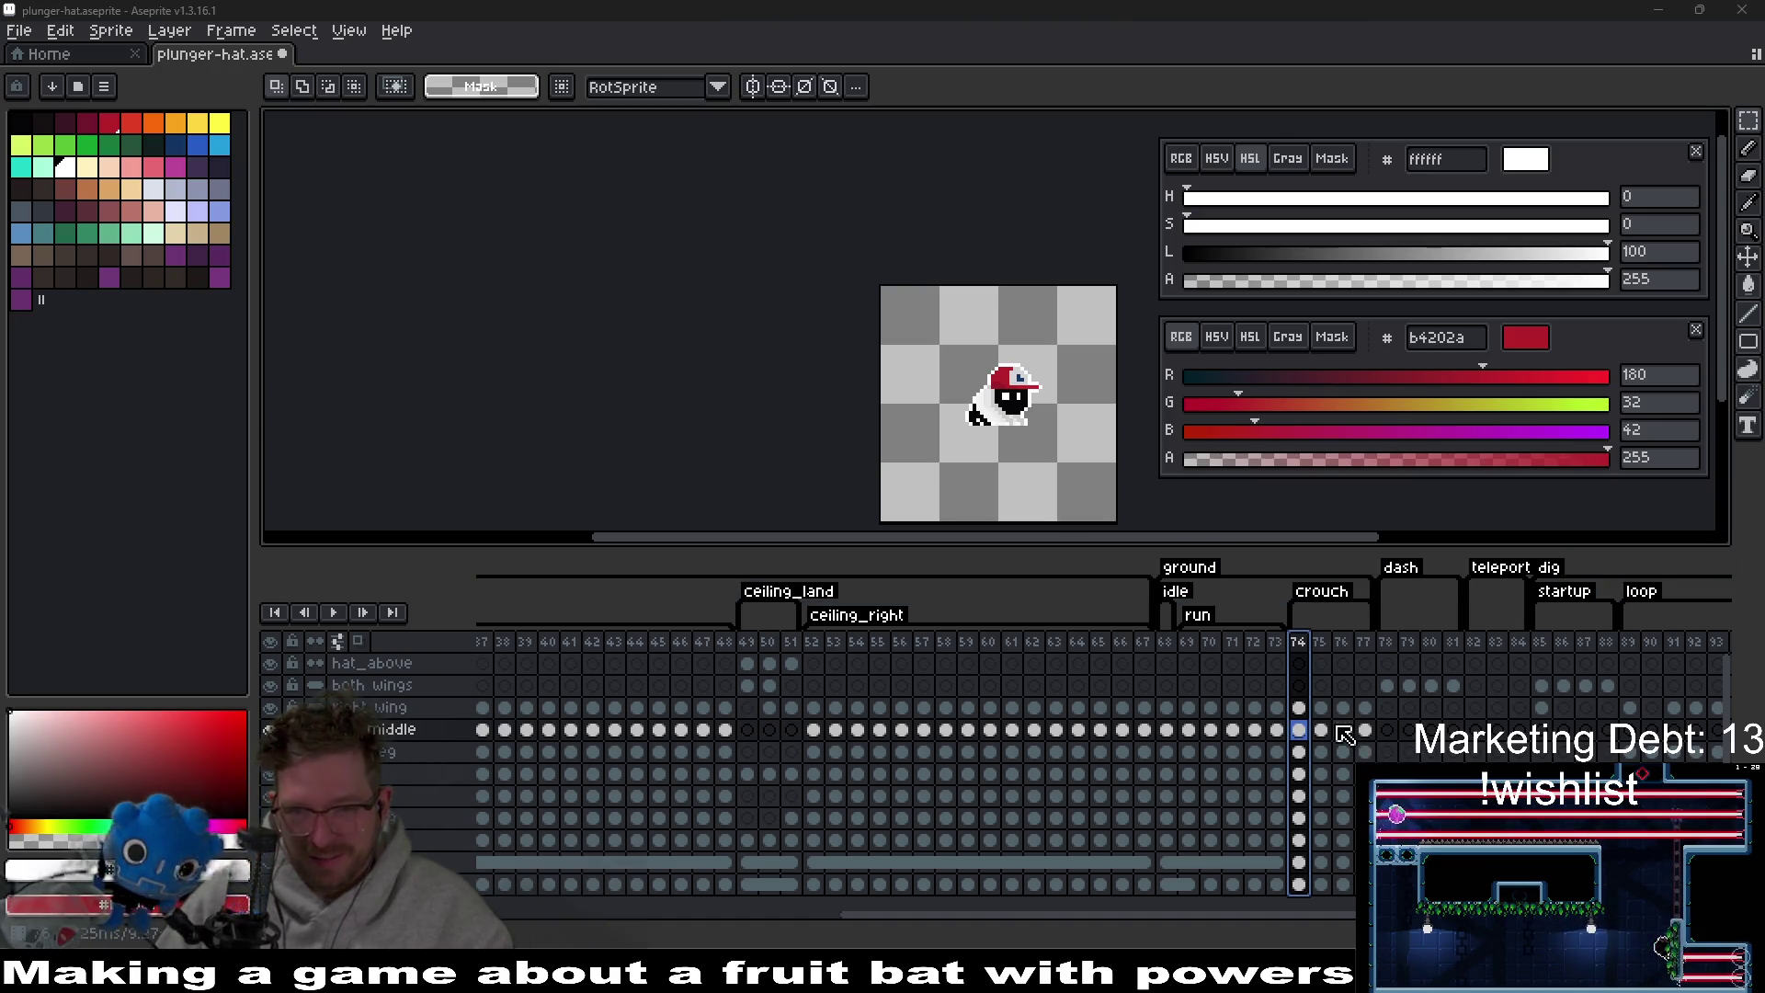
pyautogui.click(1187, 733)
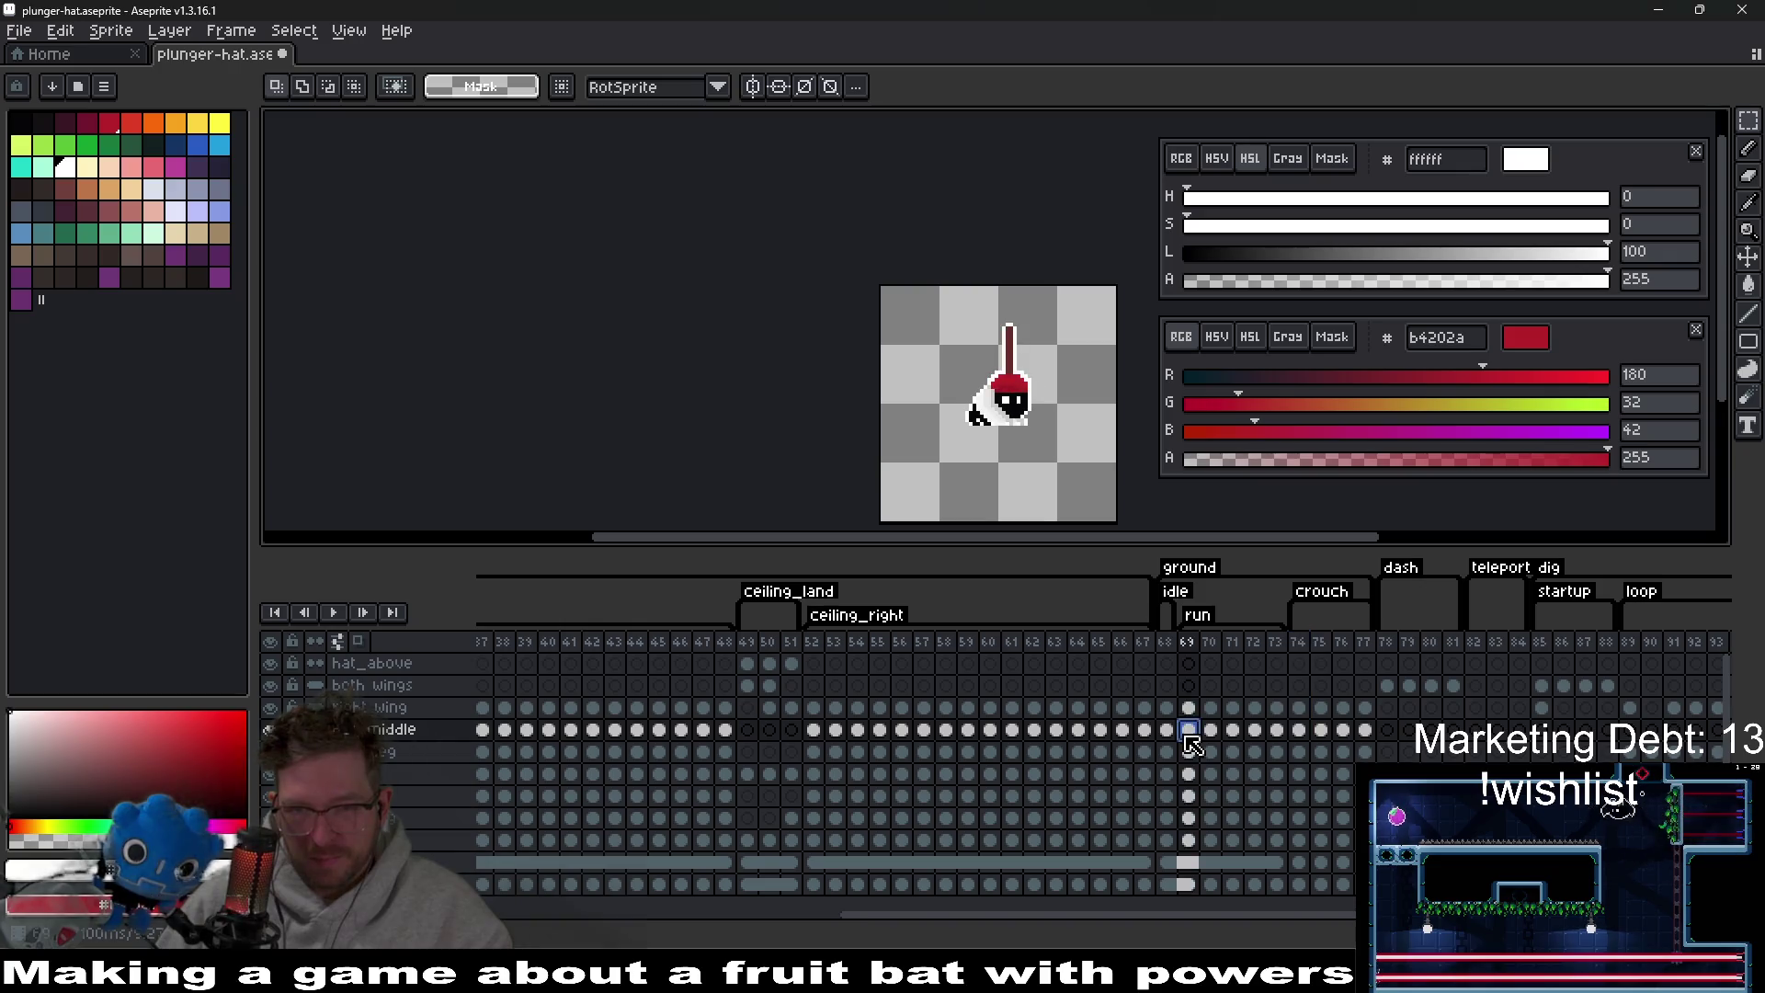
# Place the plunger over the cap on crouch frames 74 and 75 and review them.
pyautogui.click(1299, 729)
pyautogui.scroll(3, 1053, 364)
pyautogui.hscroll(2, 1054, 363)
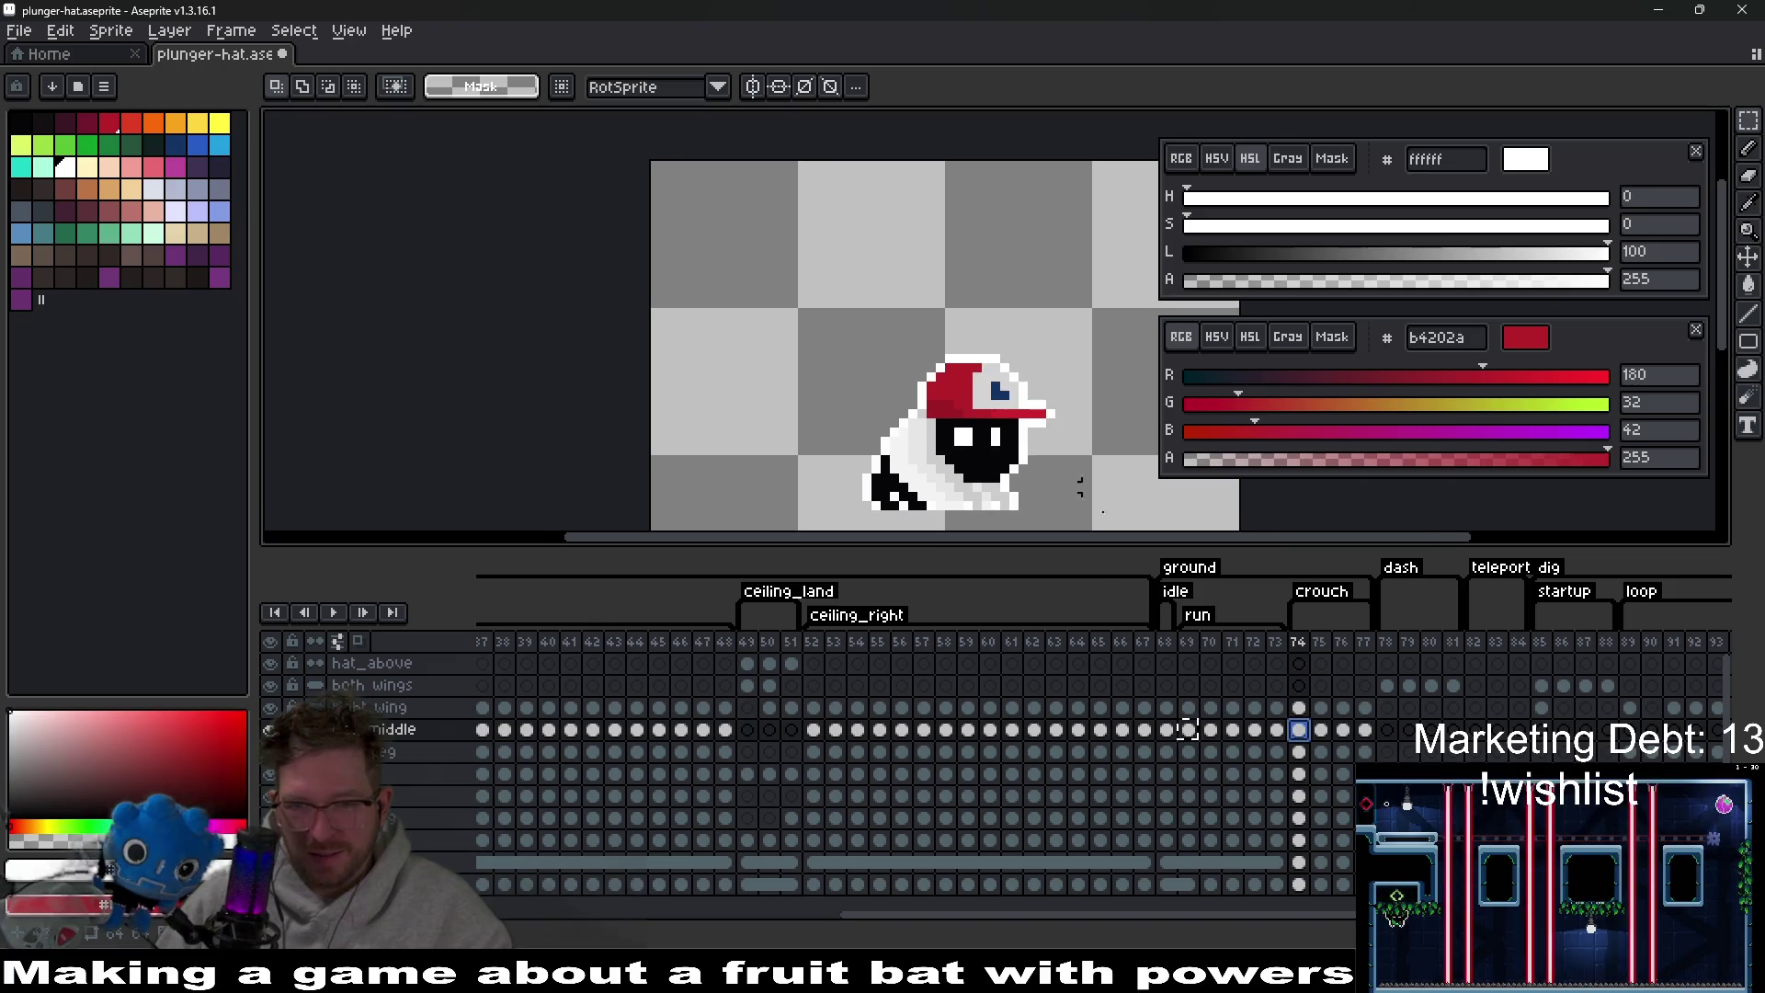
pyautogui.hotkey('ctrl', 'z')
pyautogui.moveTo(851, 196); pyautogui.dragTo(1078, 440)
pyautogui.hotkey('ctrl', 'd')
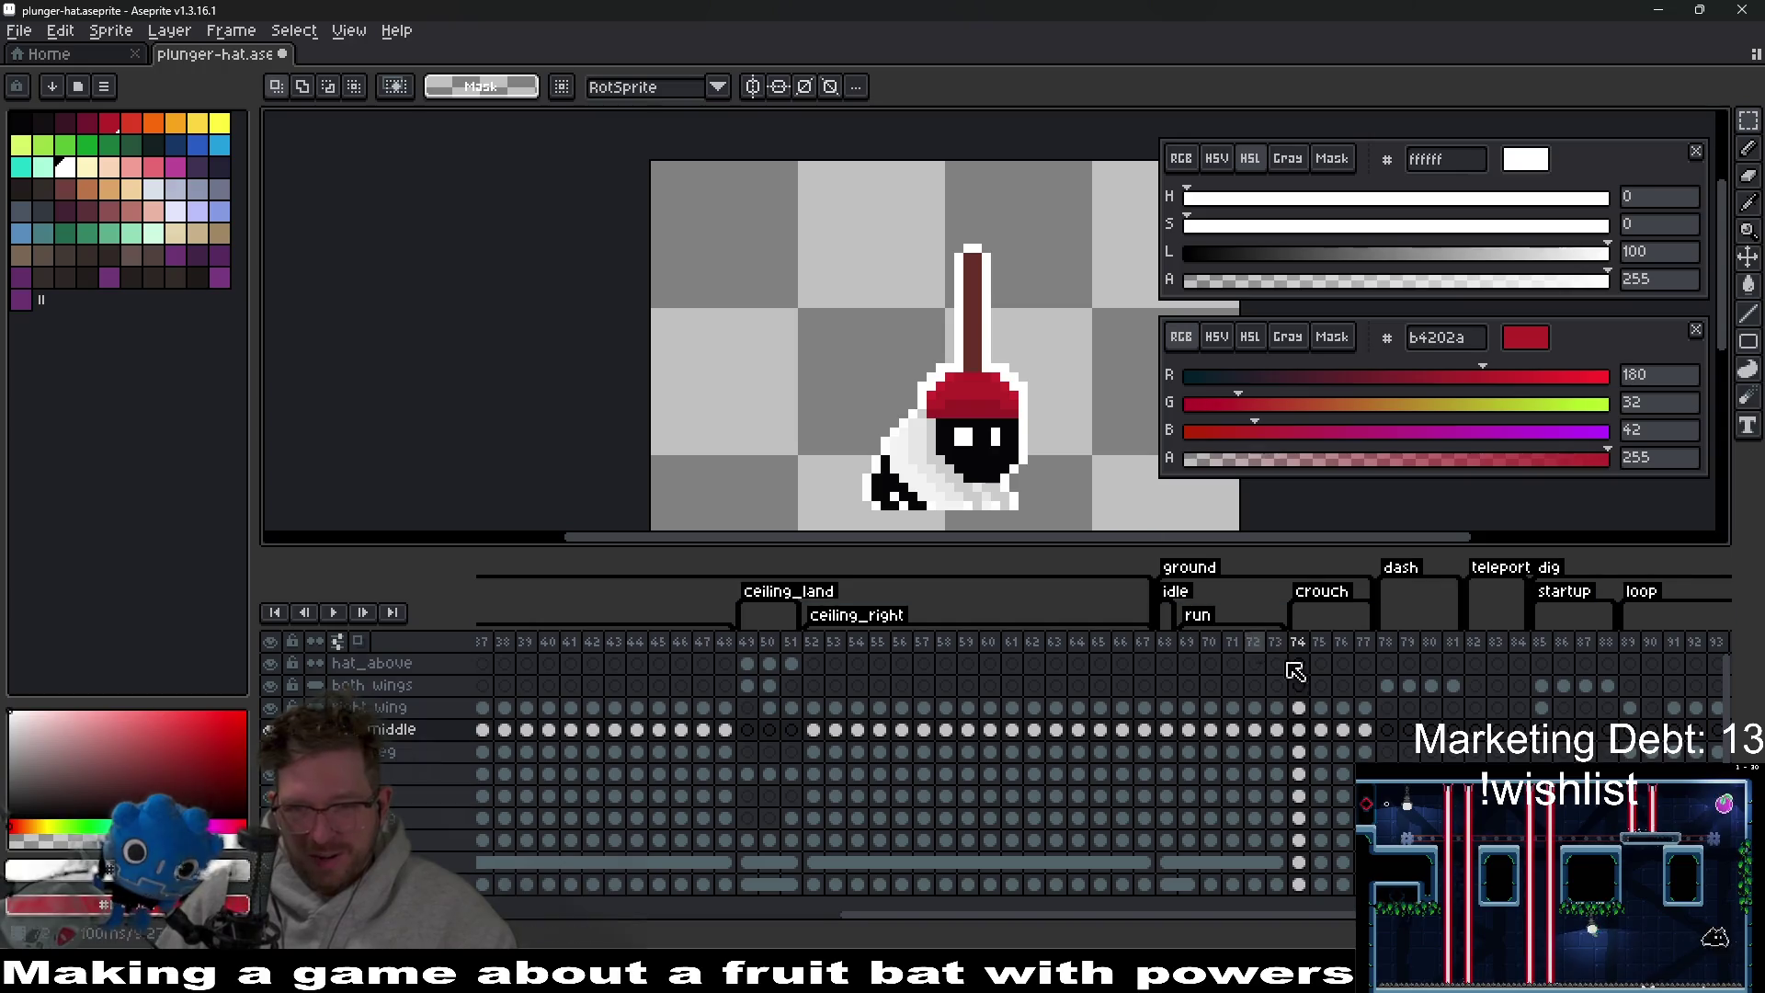
pyautogui.click(1322, 733)
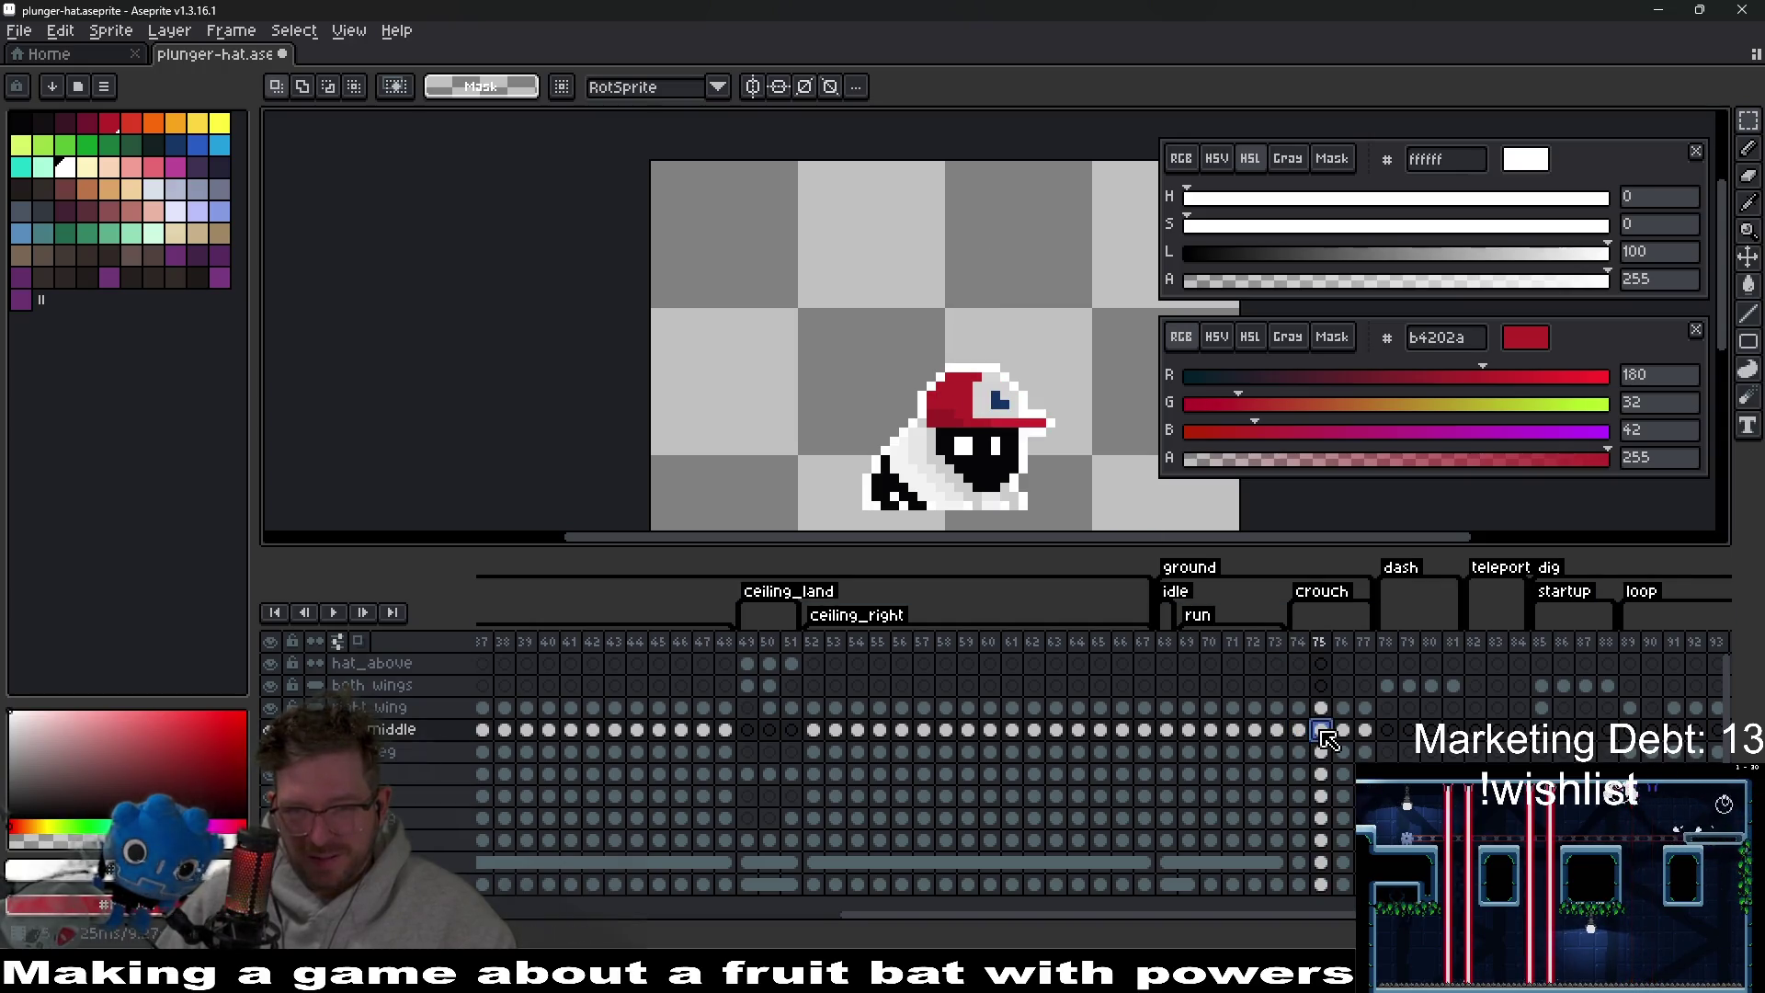
pyautogui.hotkey('ctrl', 'z')
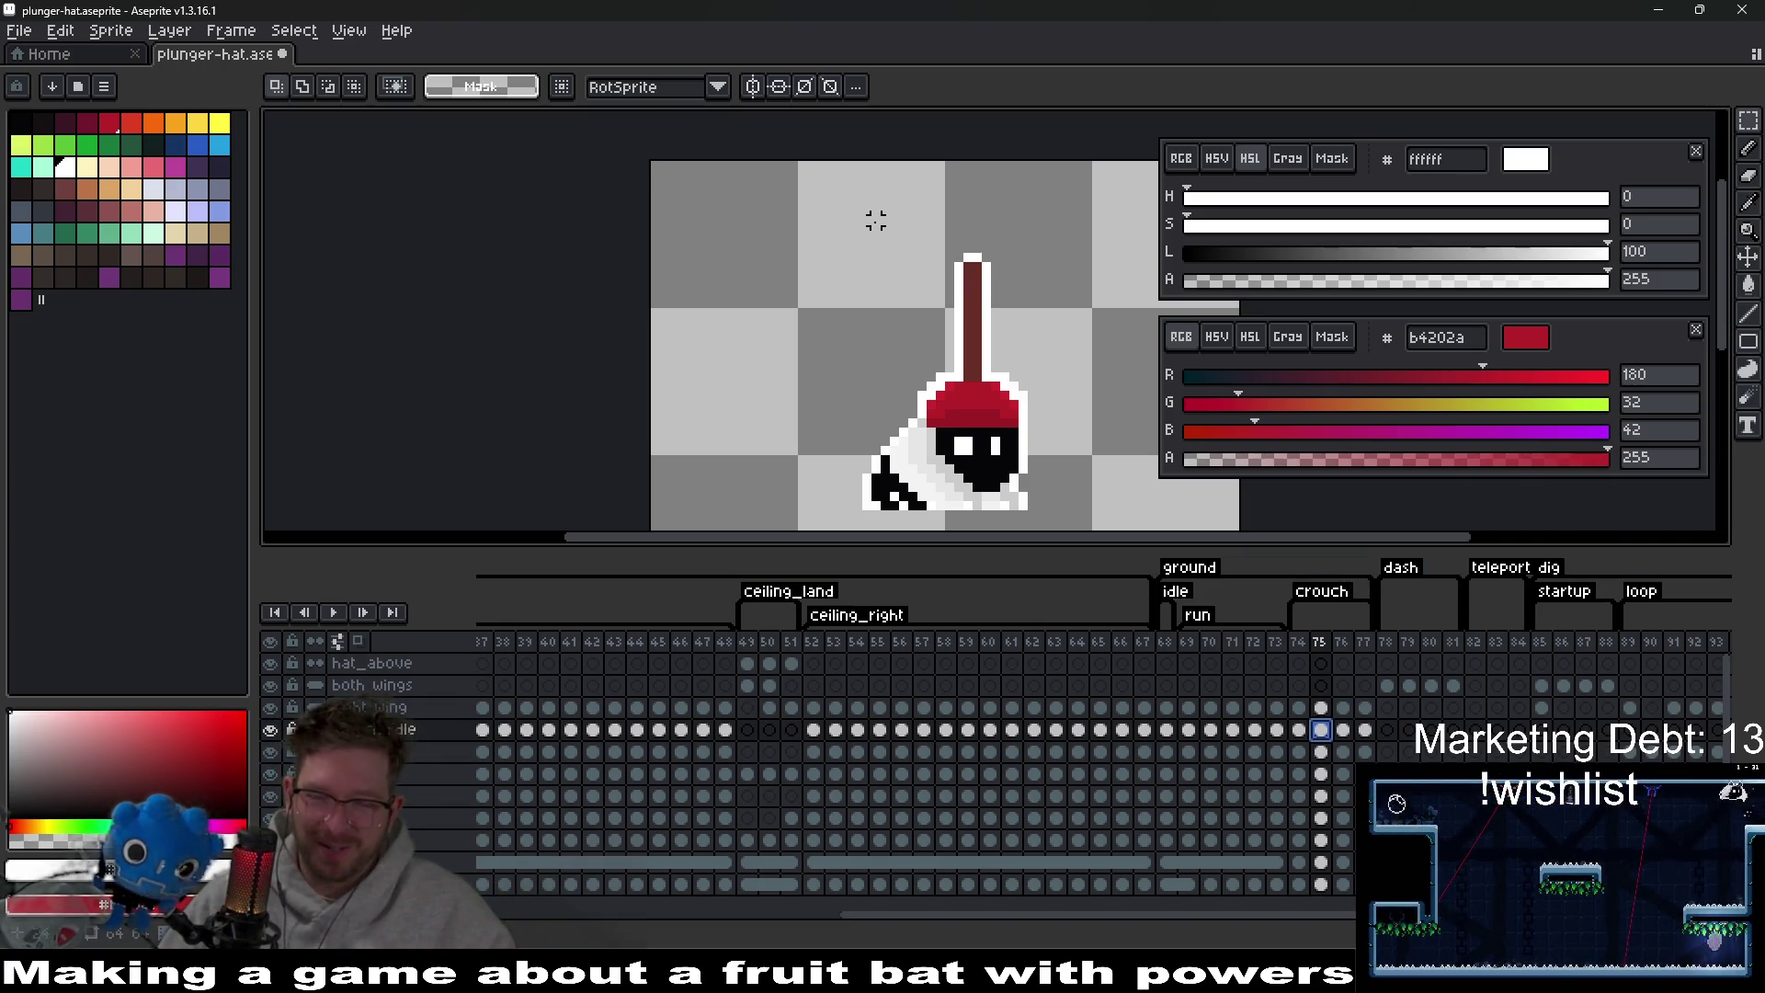
pyautogui.click(1302, 730)
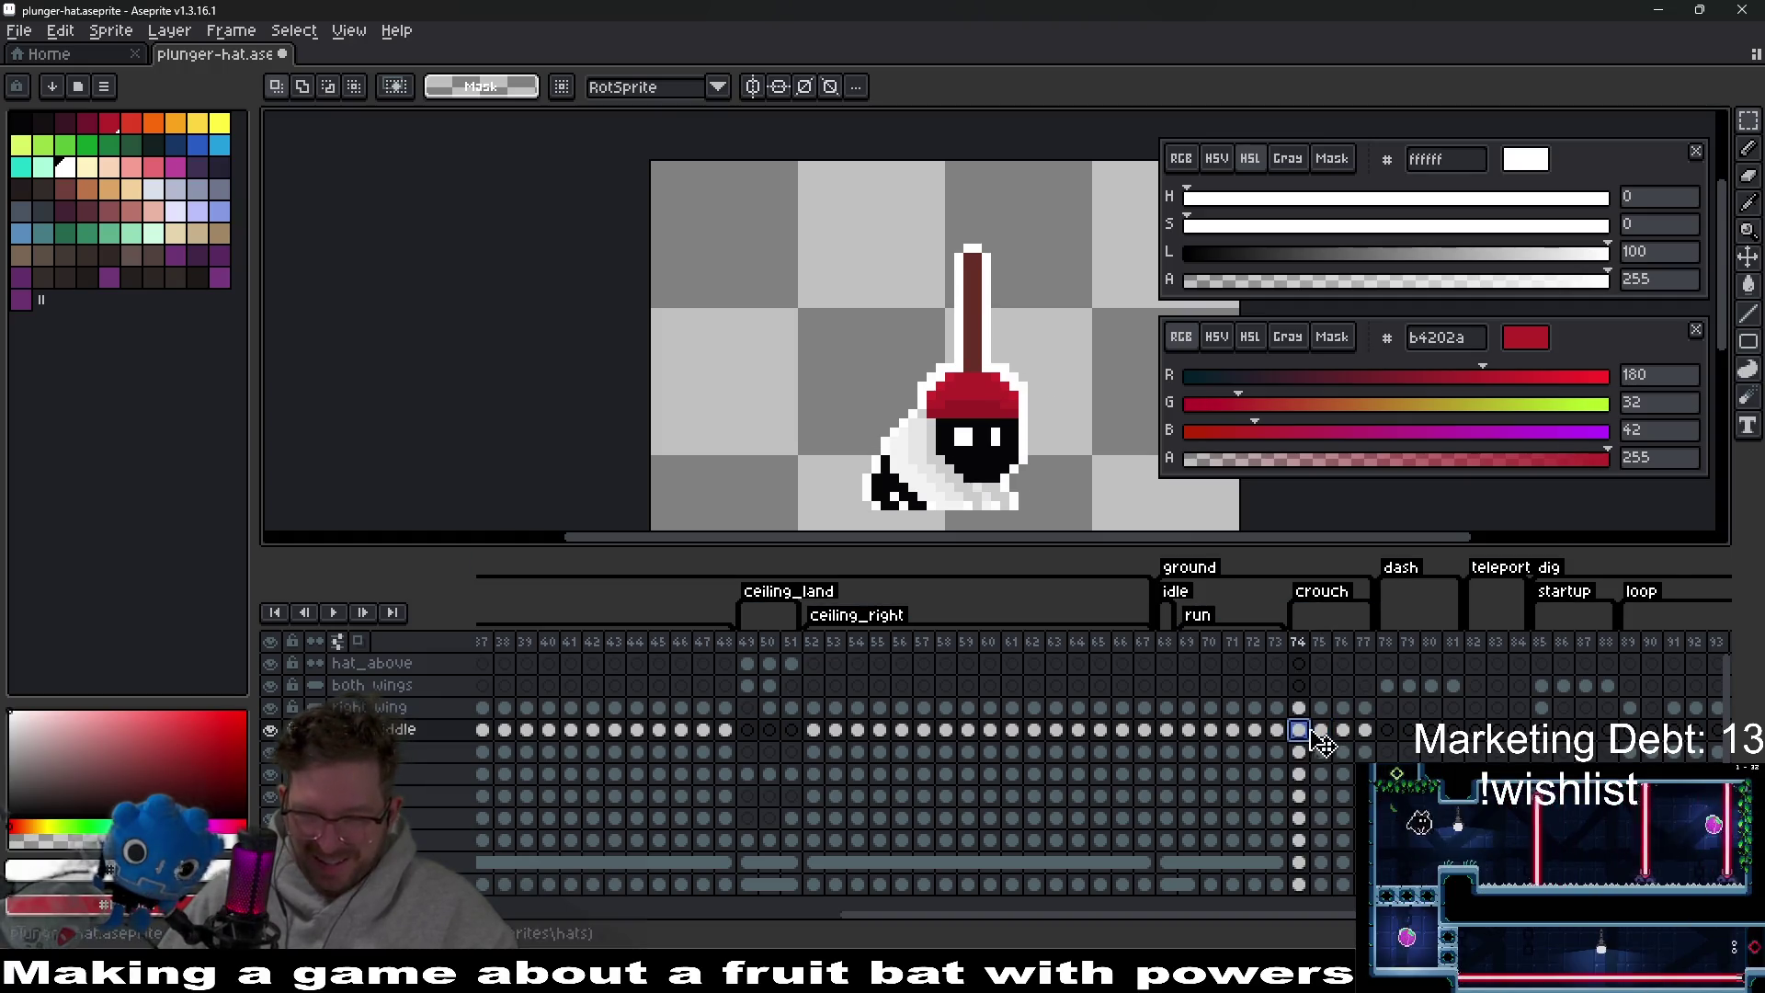
pyautogui.click(1324, 730)
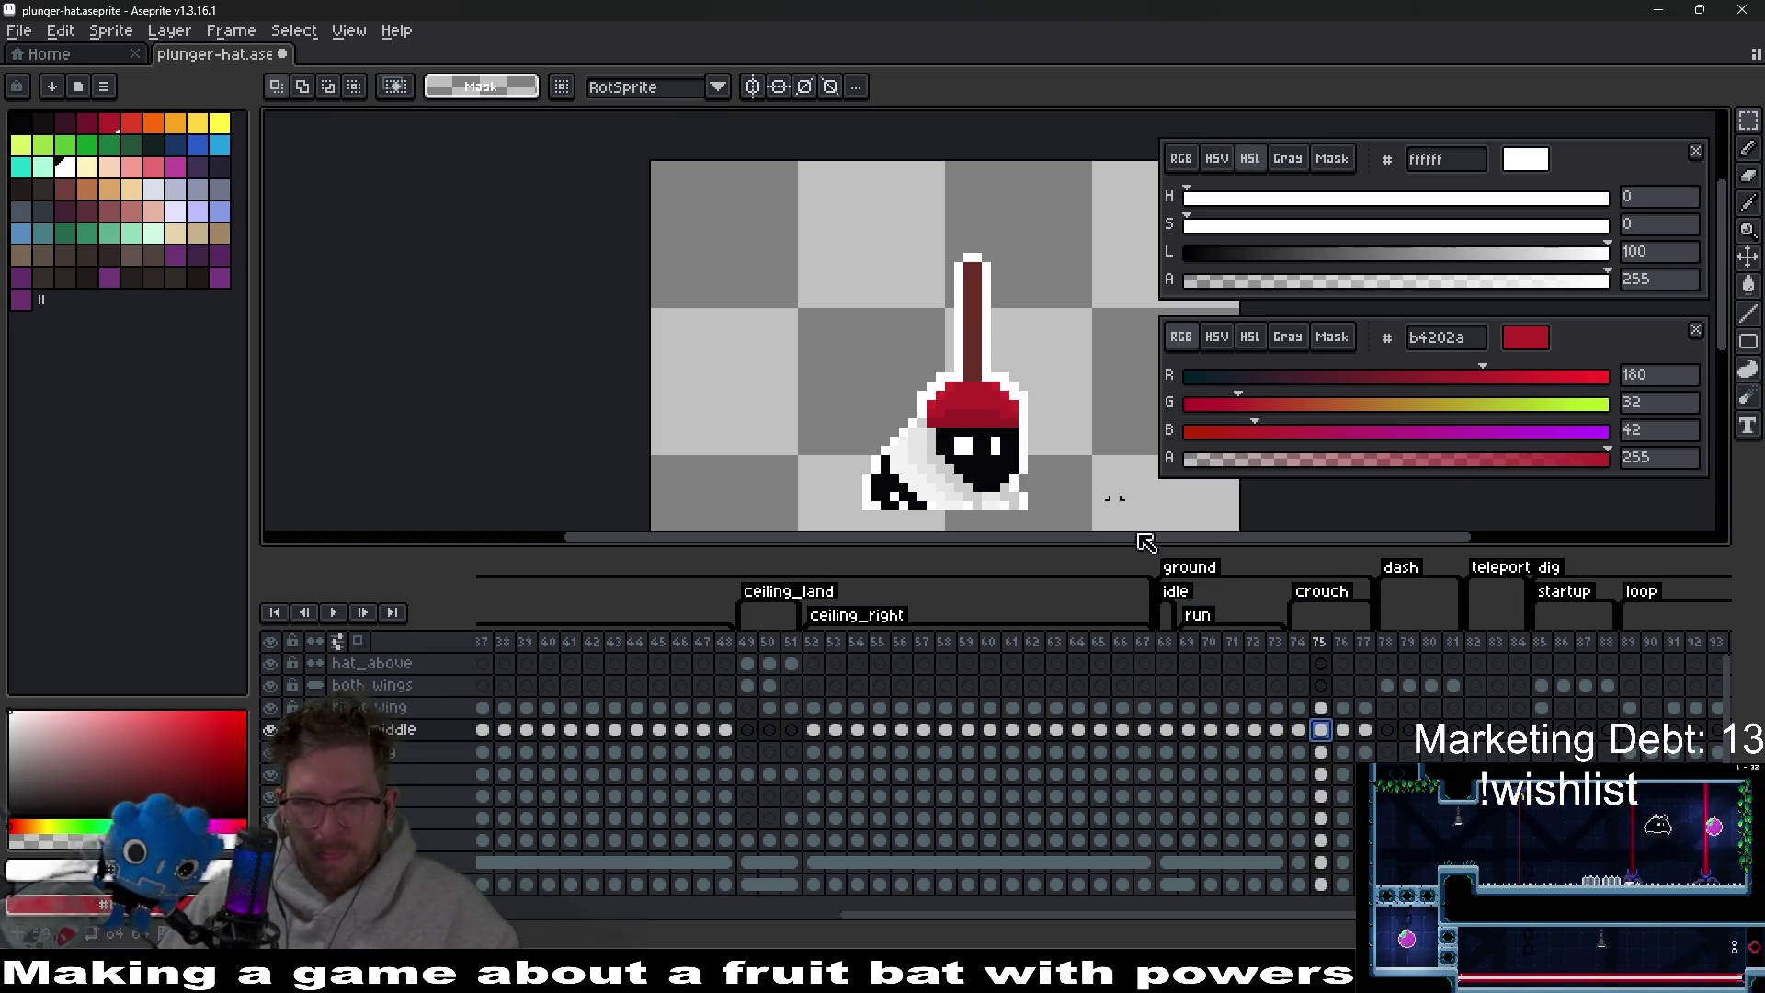
# Lower frame 76's plunger handle by one pixel.
pyautogui.click(1343, 730)
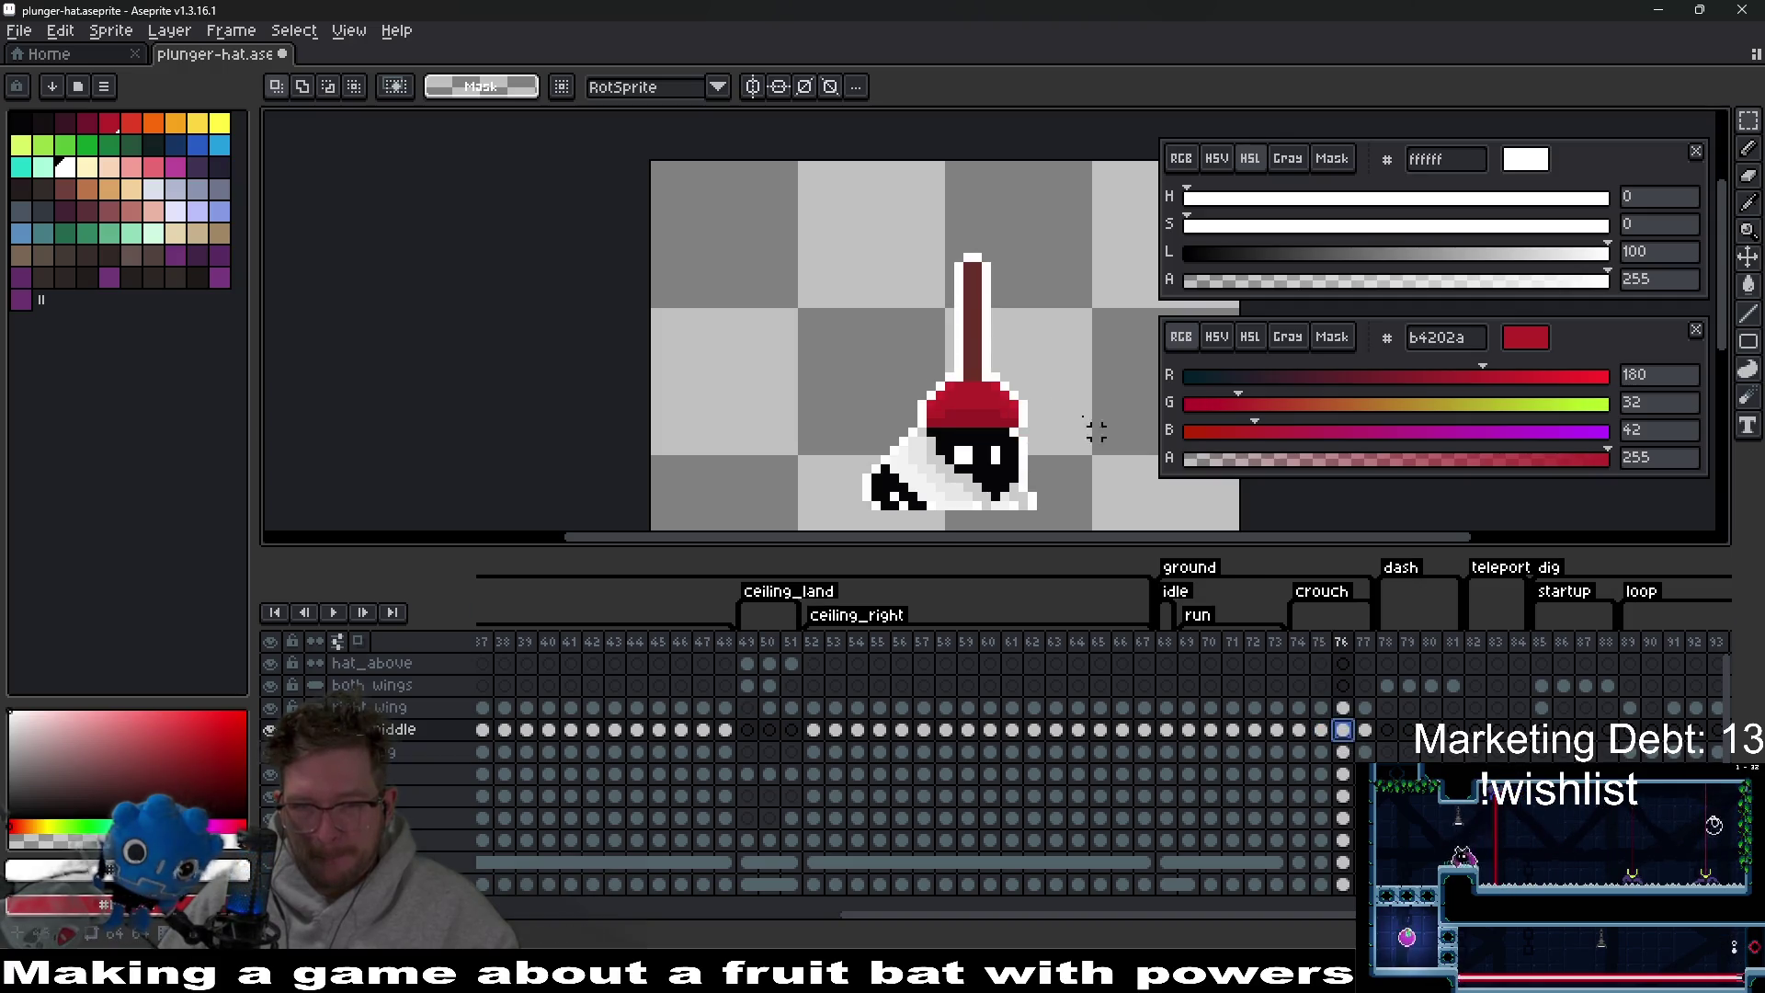
pyautogui.moveTo(876, 245)
pyautogui.mouseDown()
pyautogui.moveTo(1103, 425)
pyautogui.moveTo(1129, 502)
pyautogui.mouseUp()
pyautogui.hotkey('ctrl', 'd')
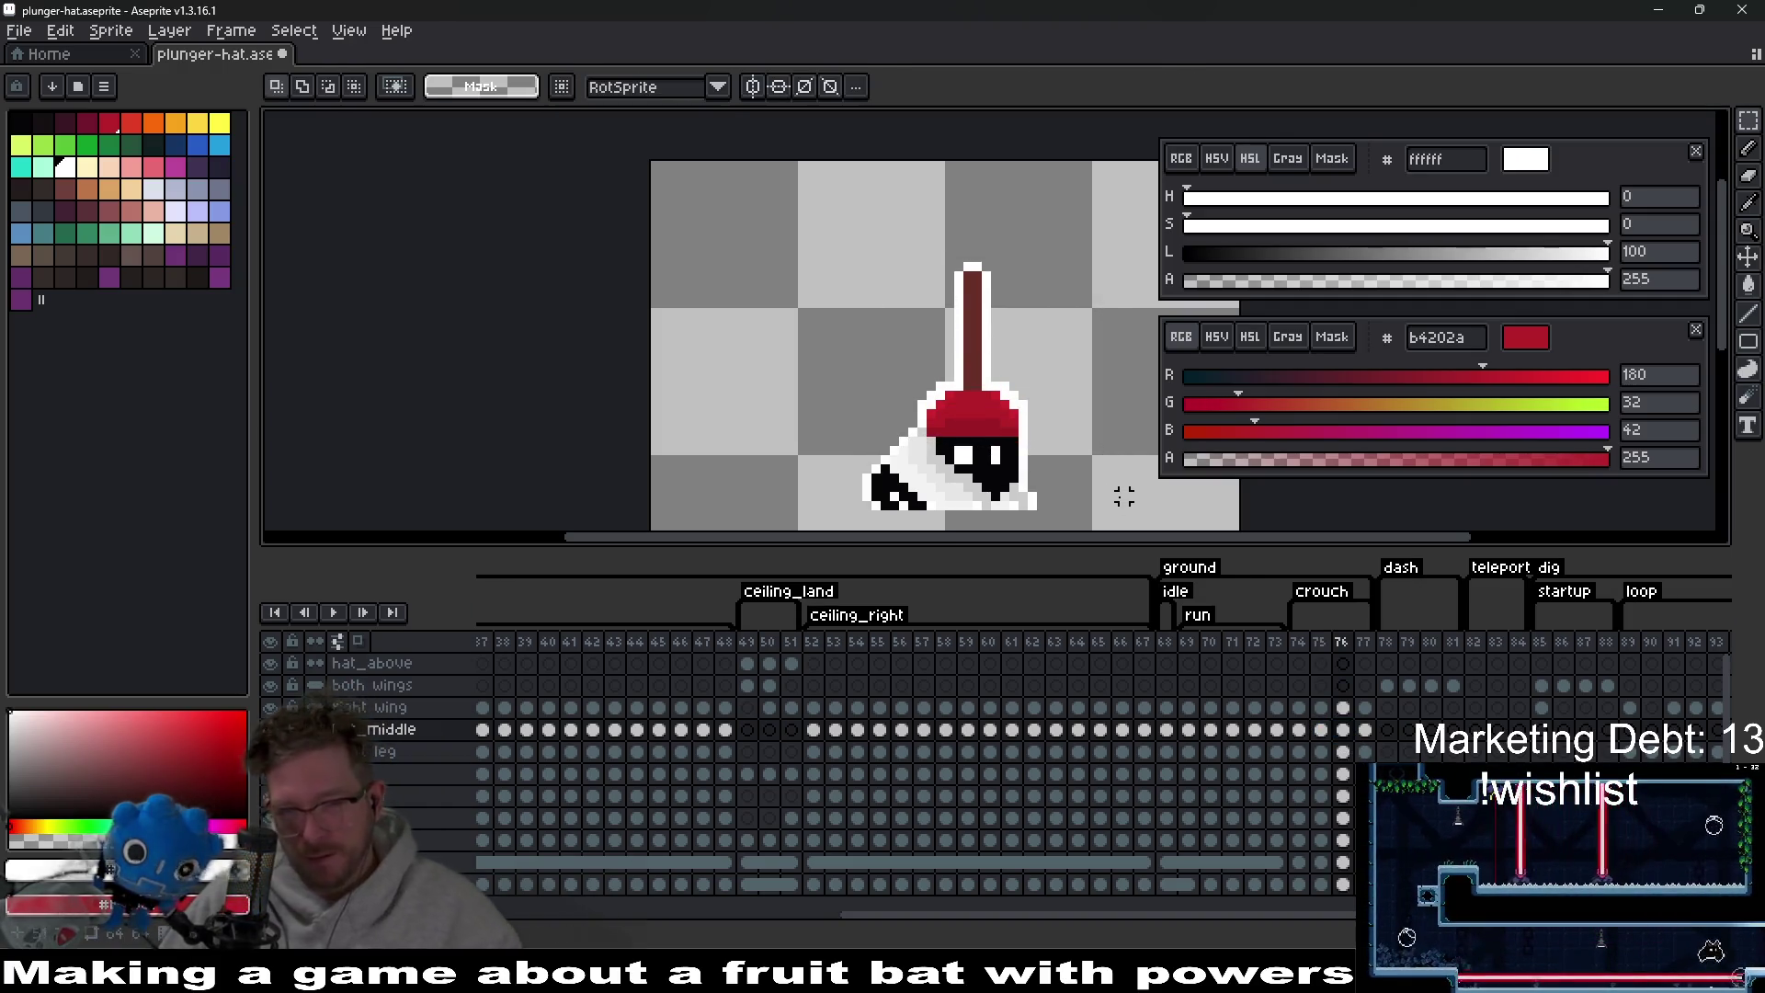
# Paste the plunger over the cap on frame 77, shifted right and down onto the head.
pyautogui.click(1365, 707)
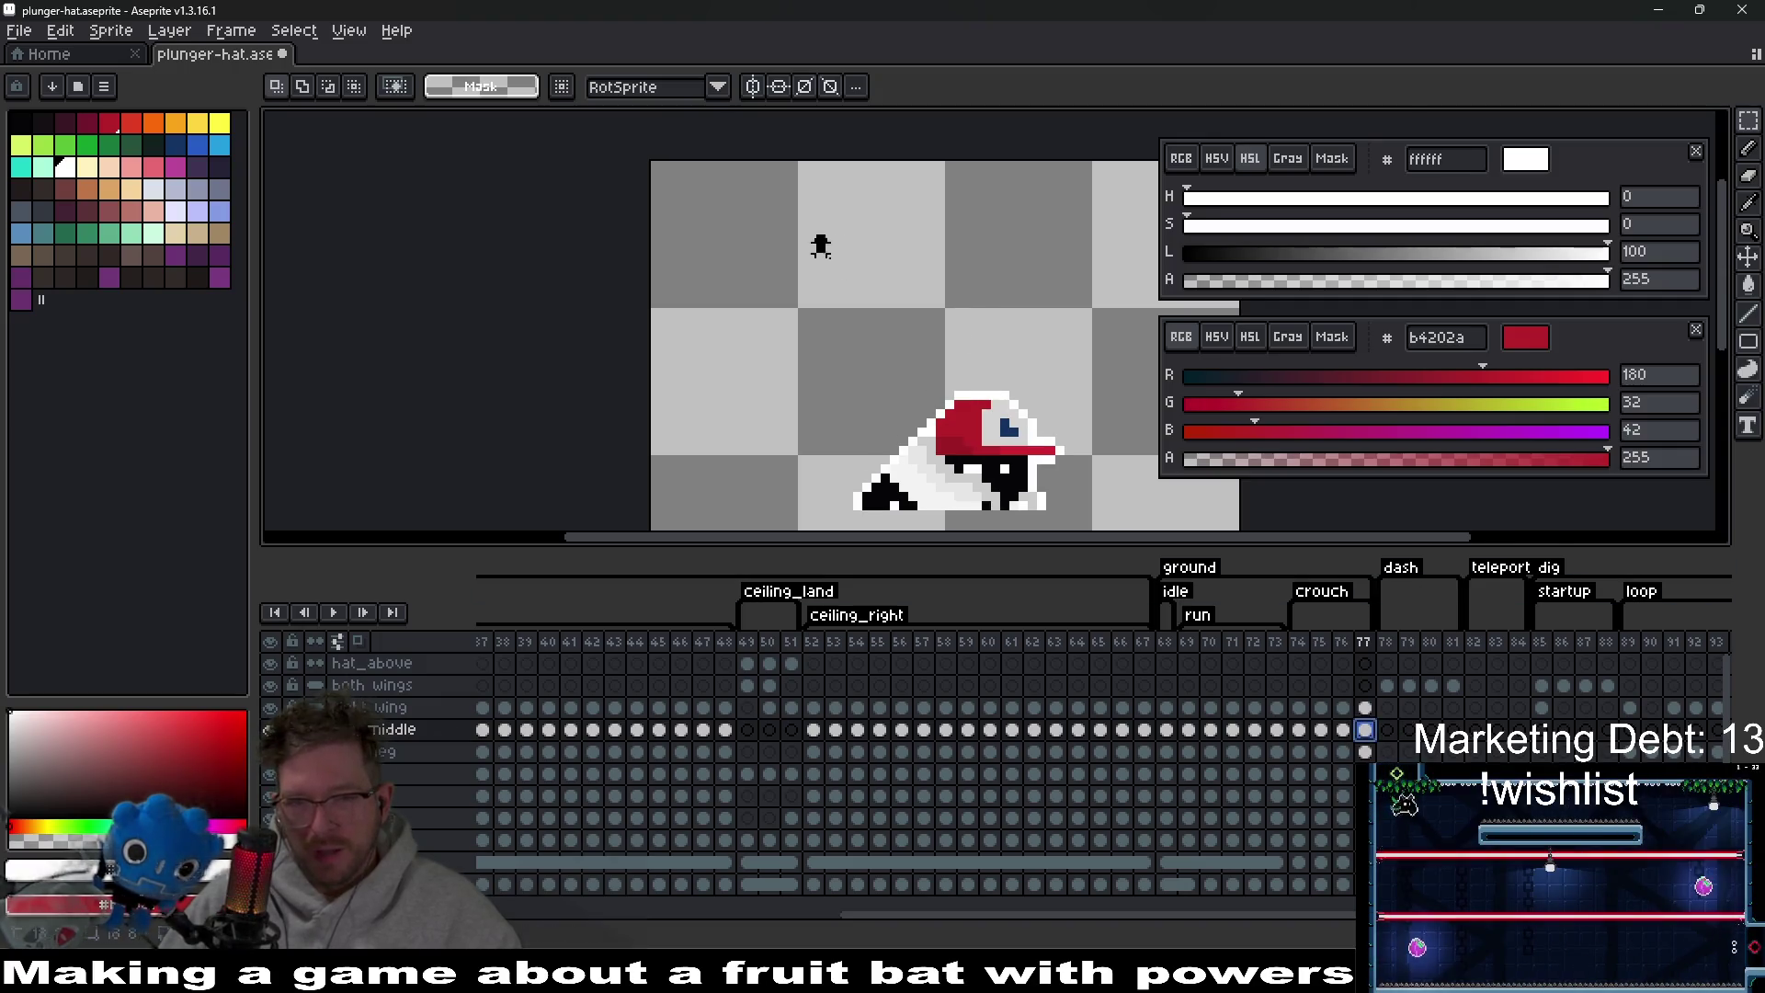
pyautogui.moveTo(812, 230); pyautogui.dragTo(1106, 478)
pyautogui.hotkey('ctrl', 'v')
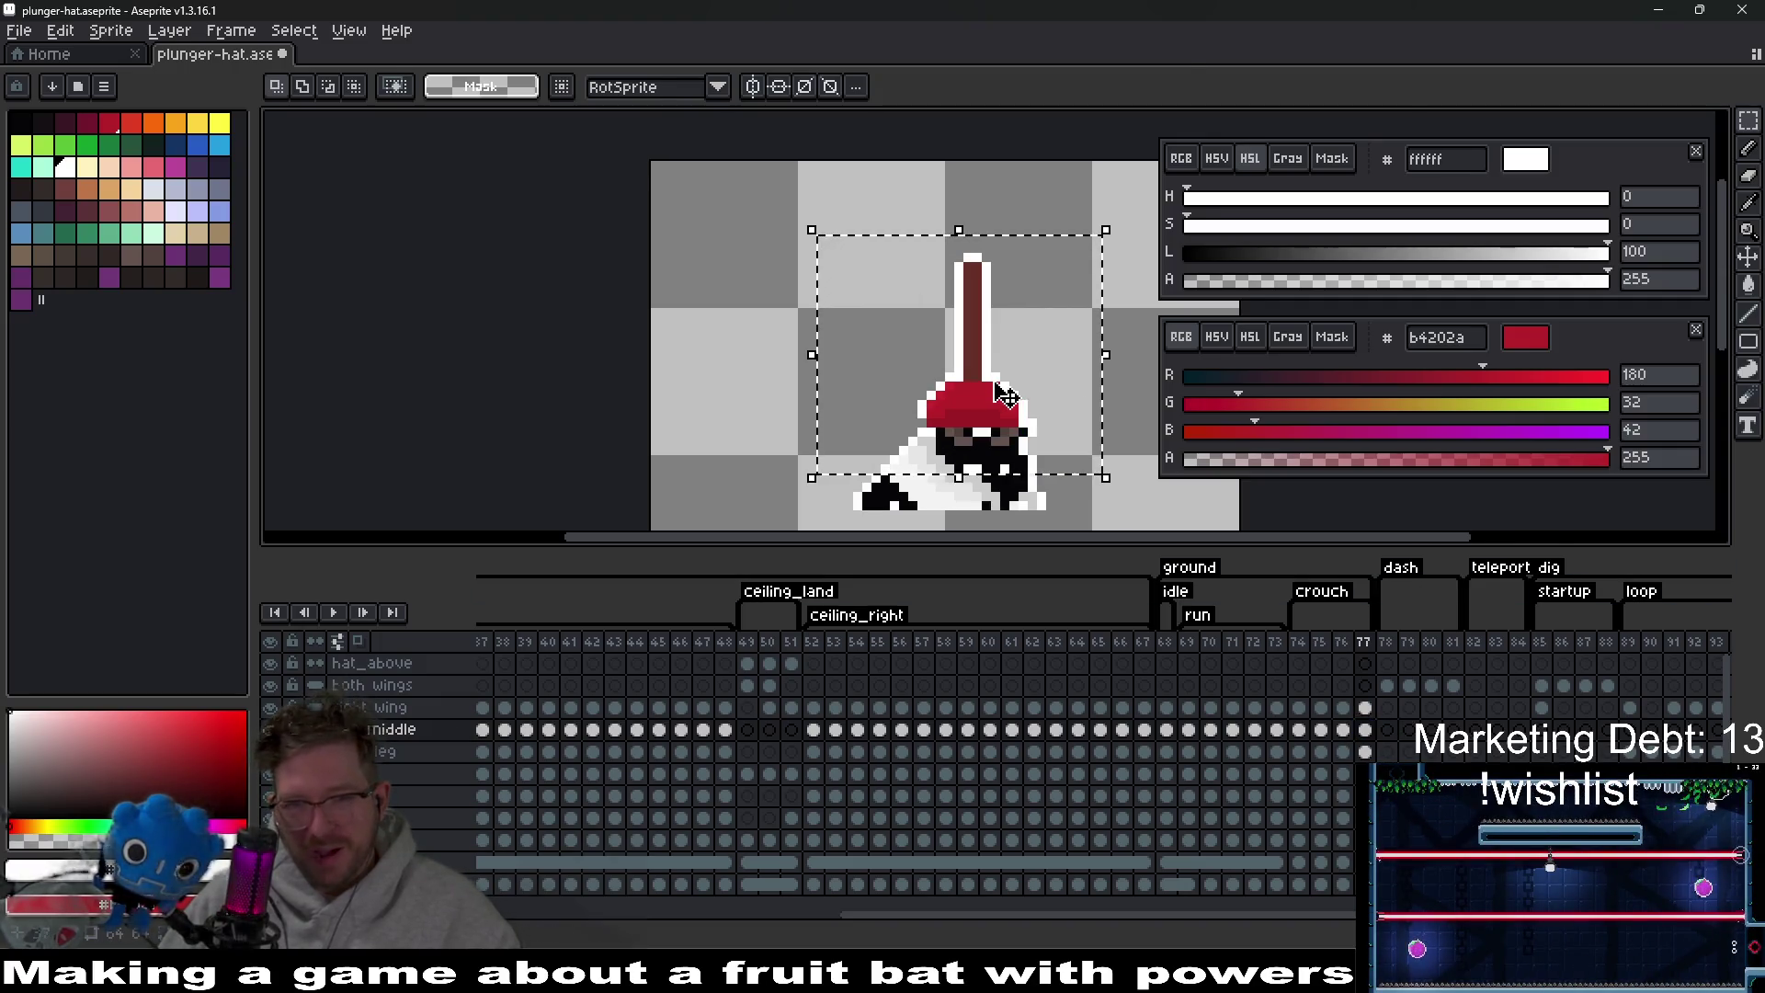
pyautogui.moveTo(1005, 394); pyautogui.dragTo(1015, 421)
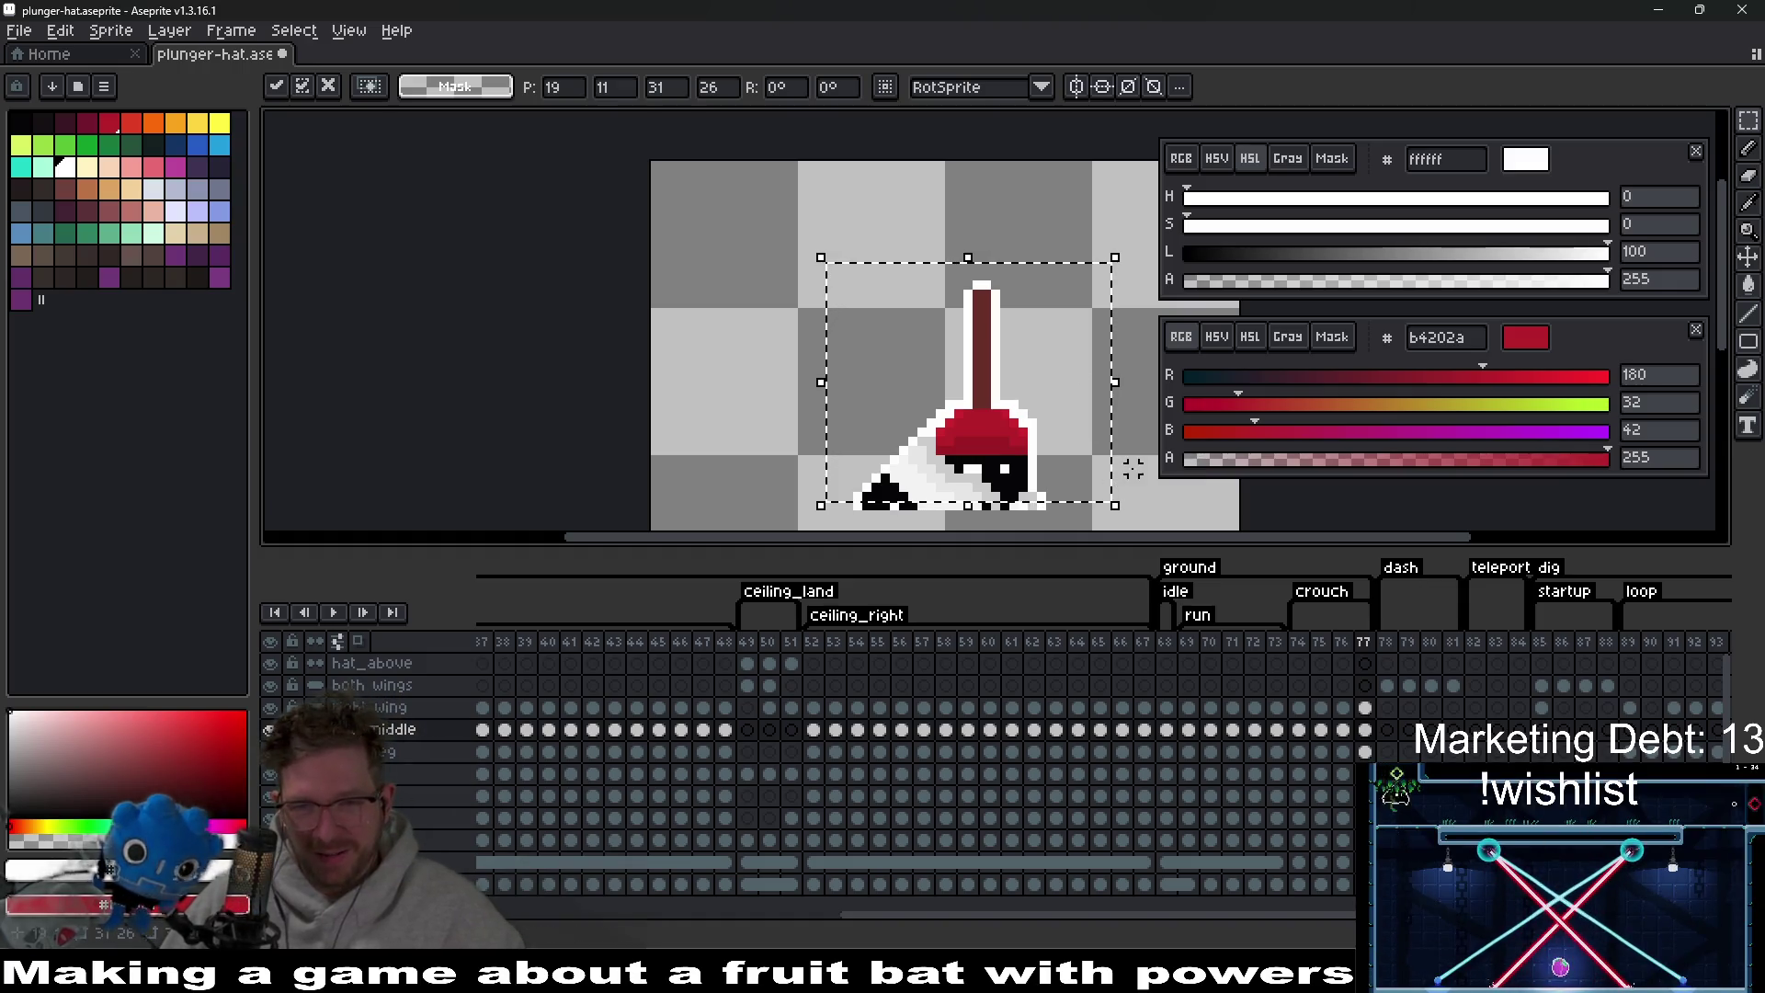
pyautogui.click(1143, 469)
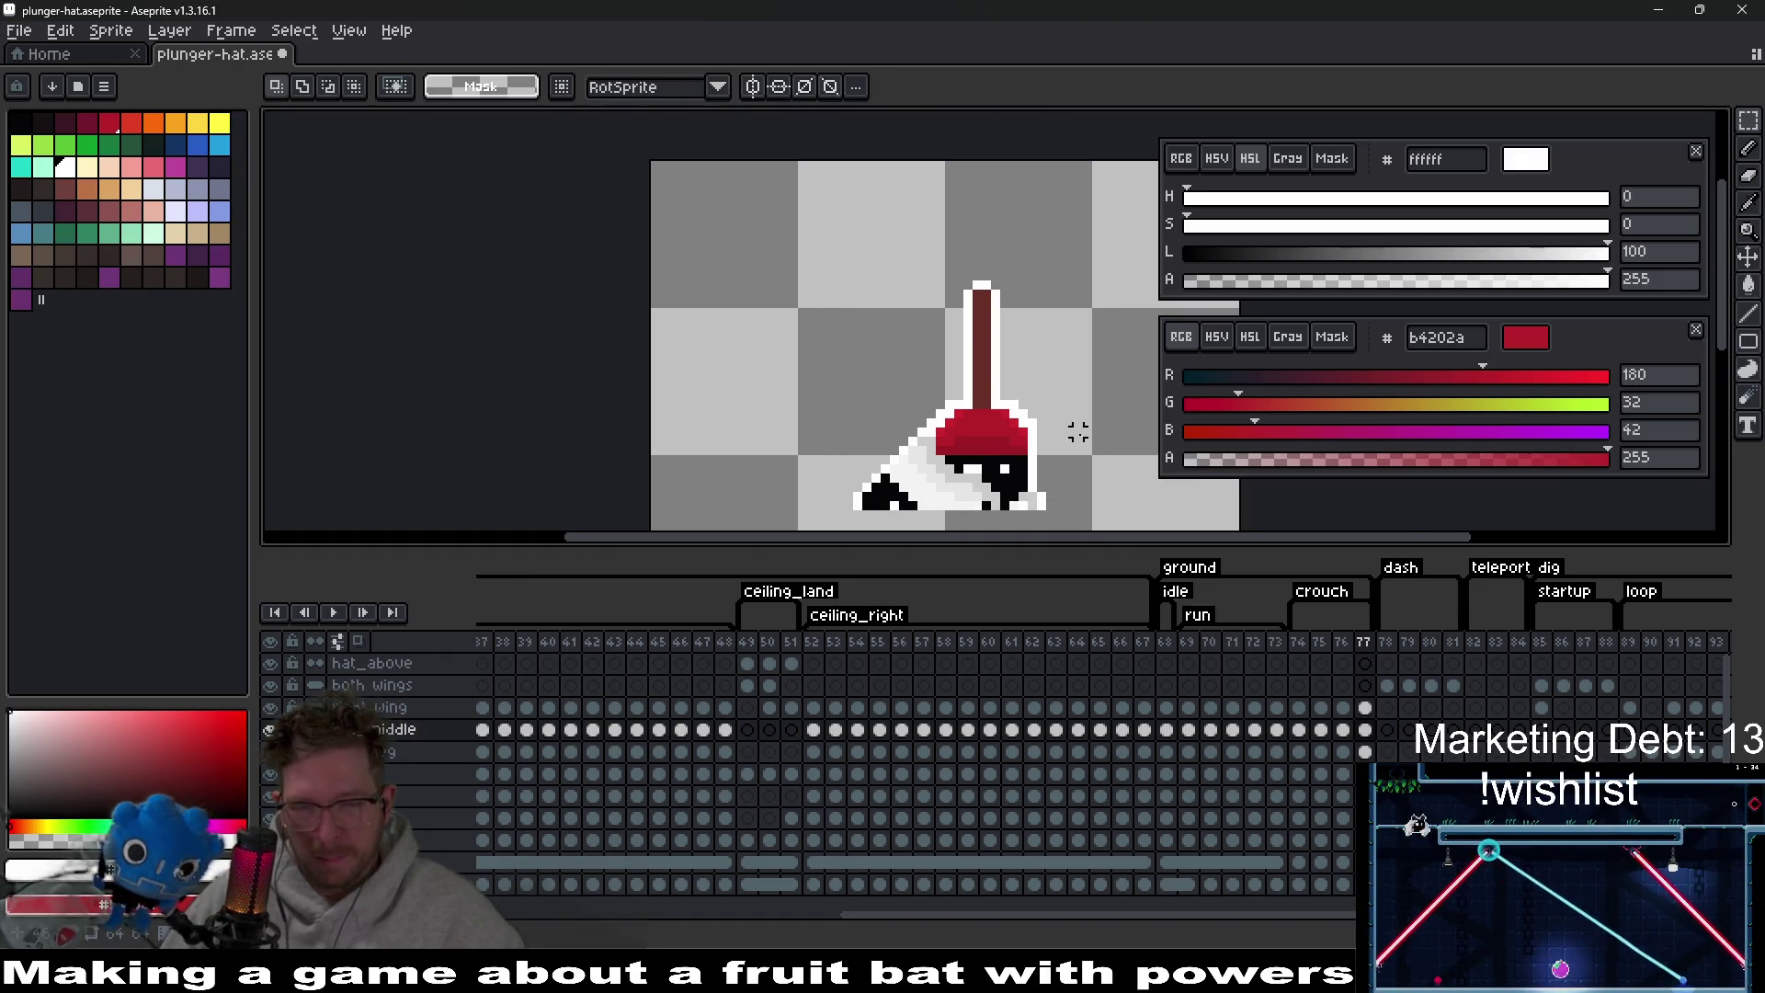
# Recentre the canvas and save the plunger-hat sprite.
pyautogui.scroll(-2, 1078, 432)
pyautogui.moveTo(1077, 432); pyautogui.dragTo(1004, 414)
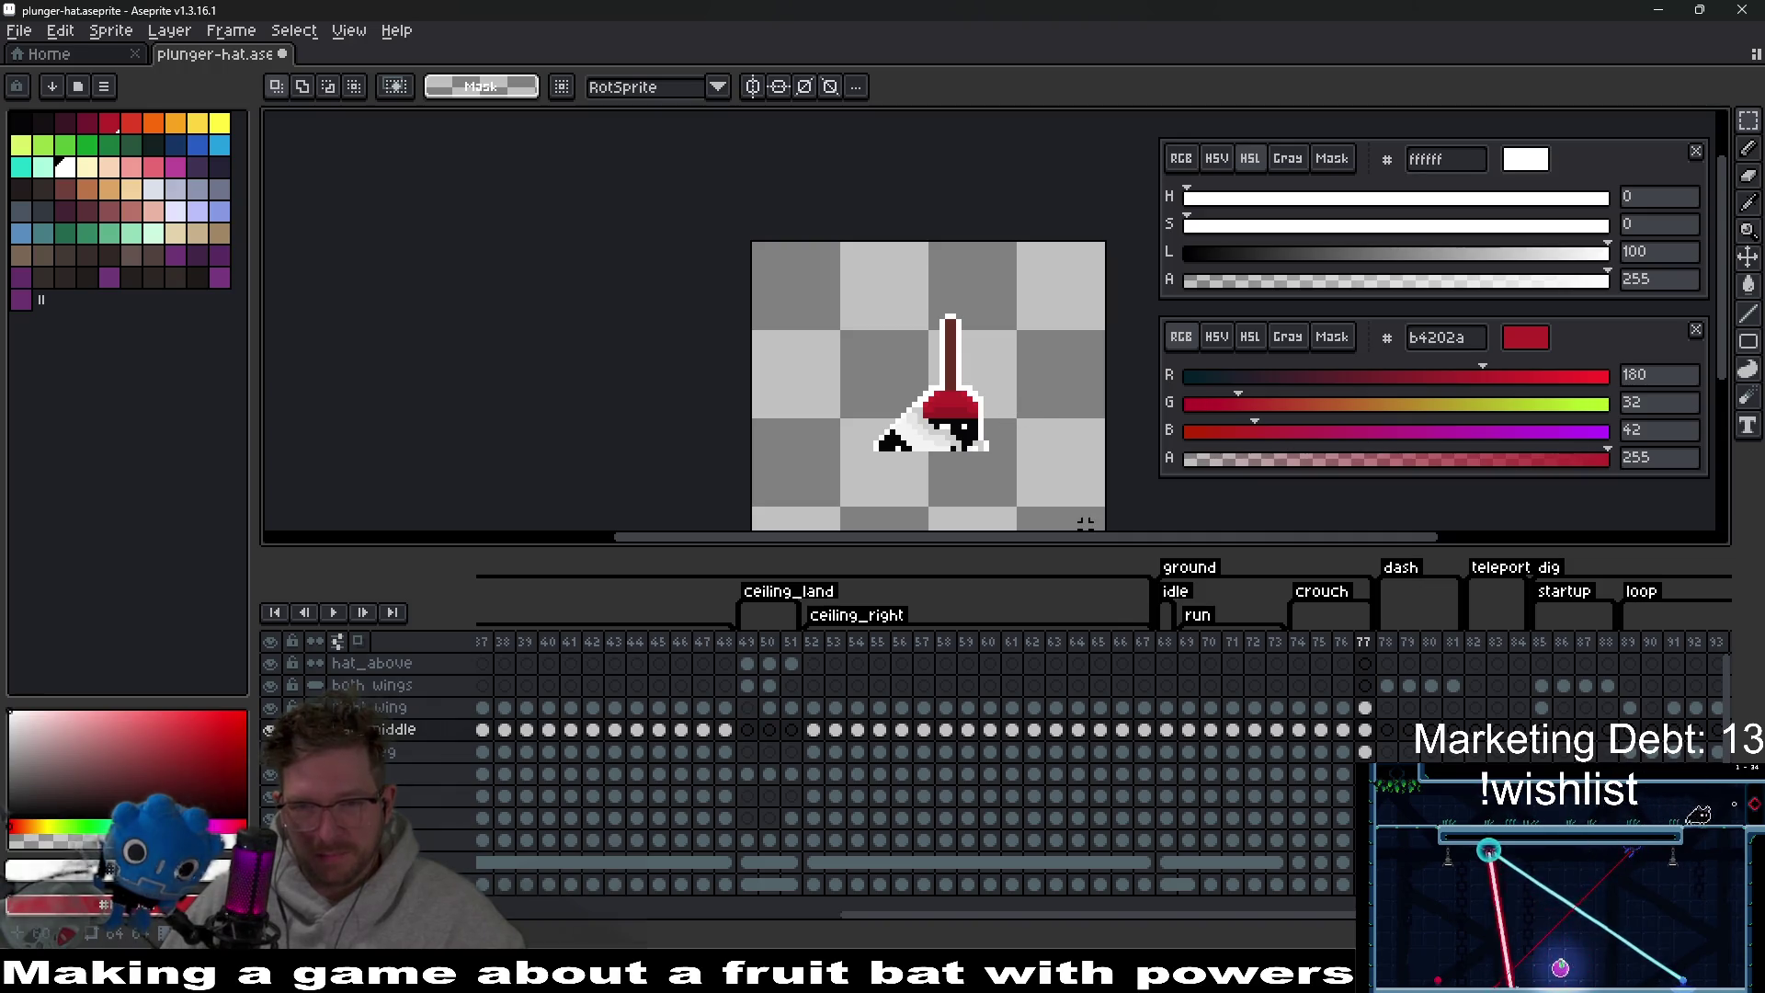
pyautogui.hotkey('ctrl', 's')
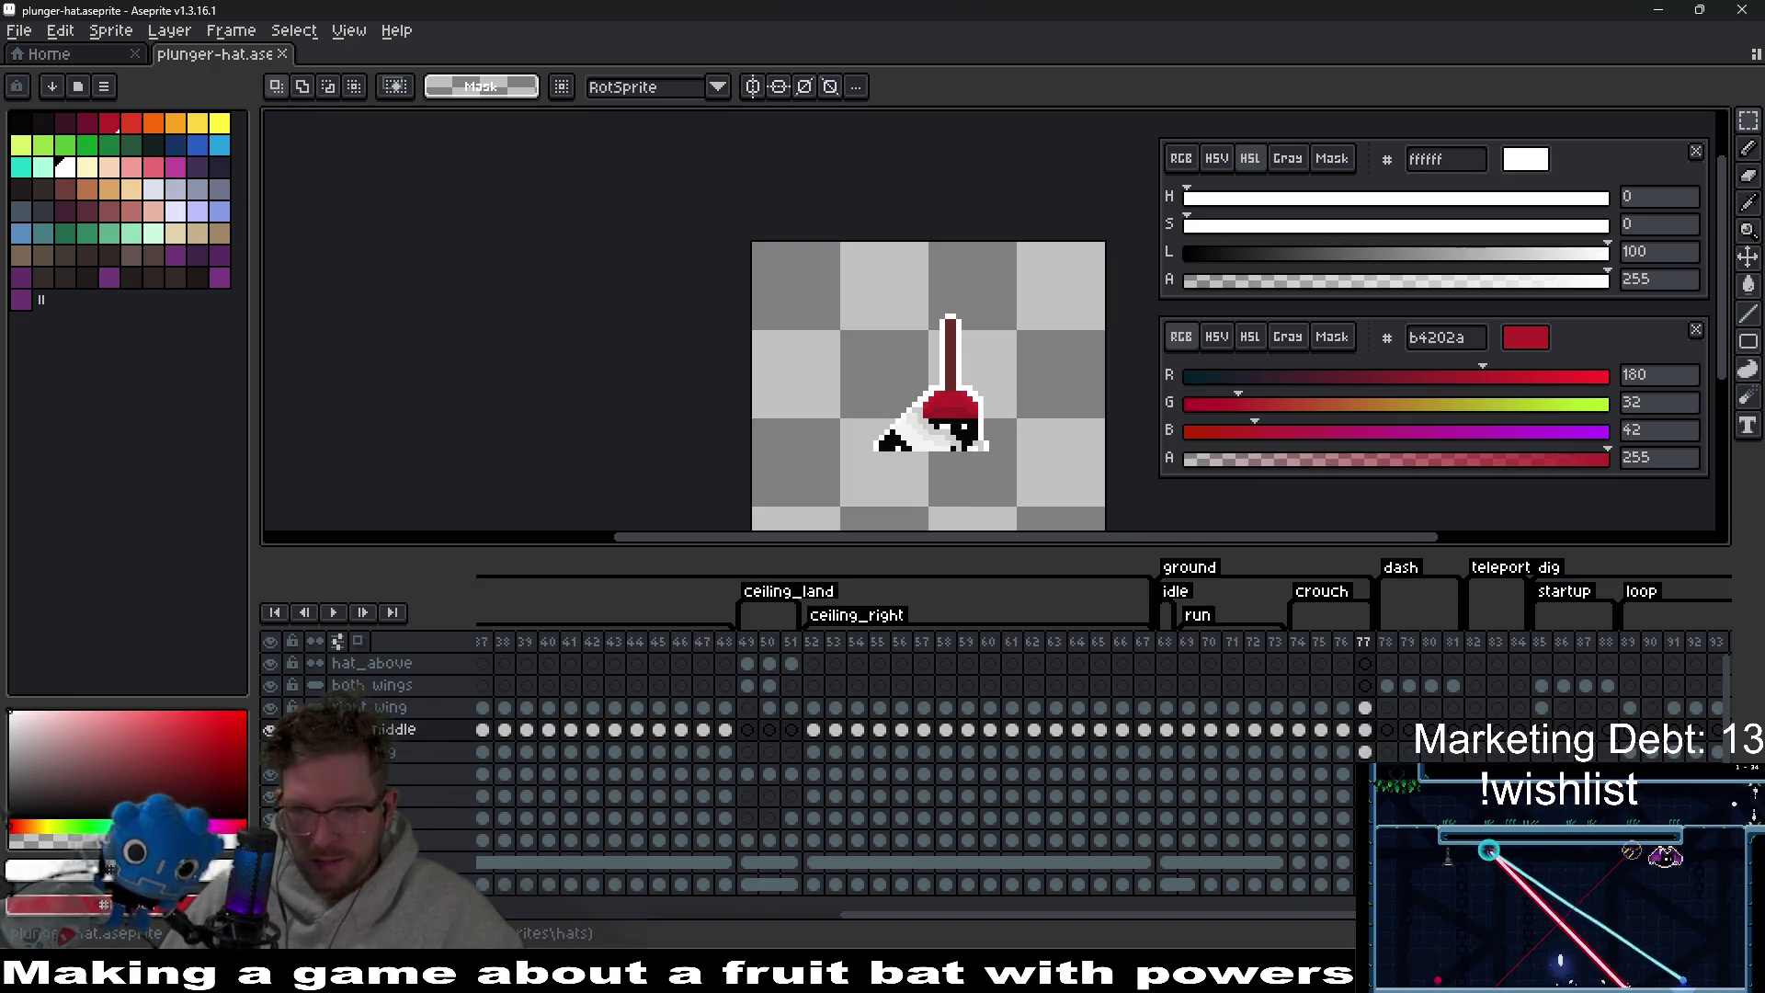
pyautogui.hscroll(5, 1630, 753)
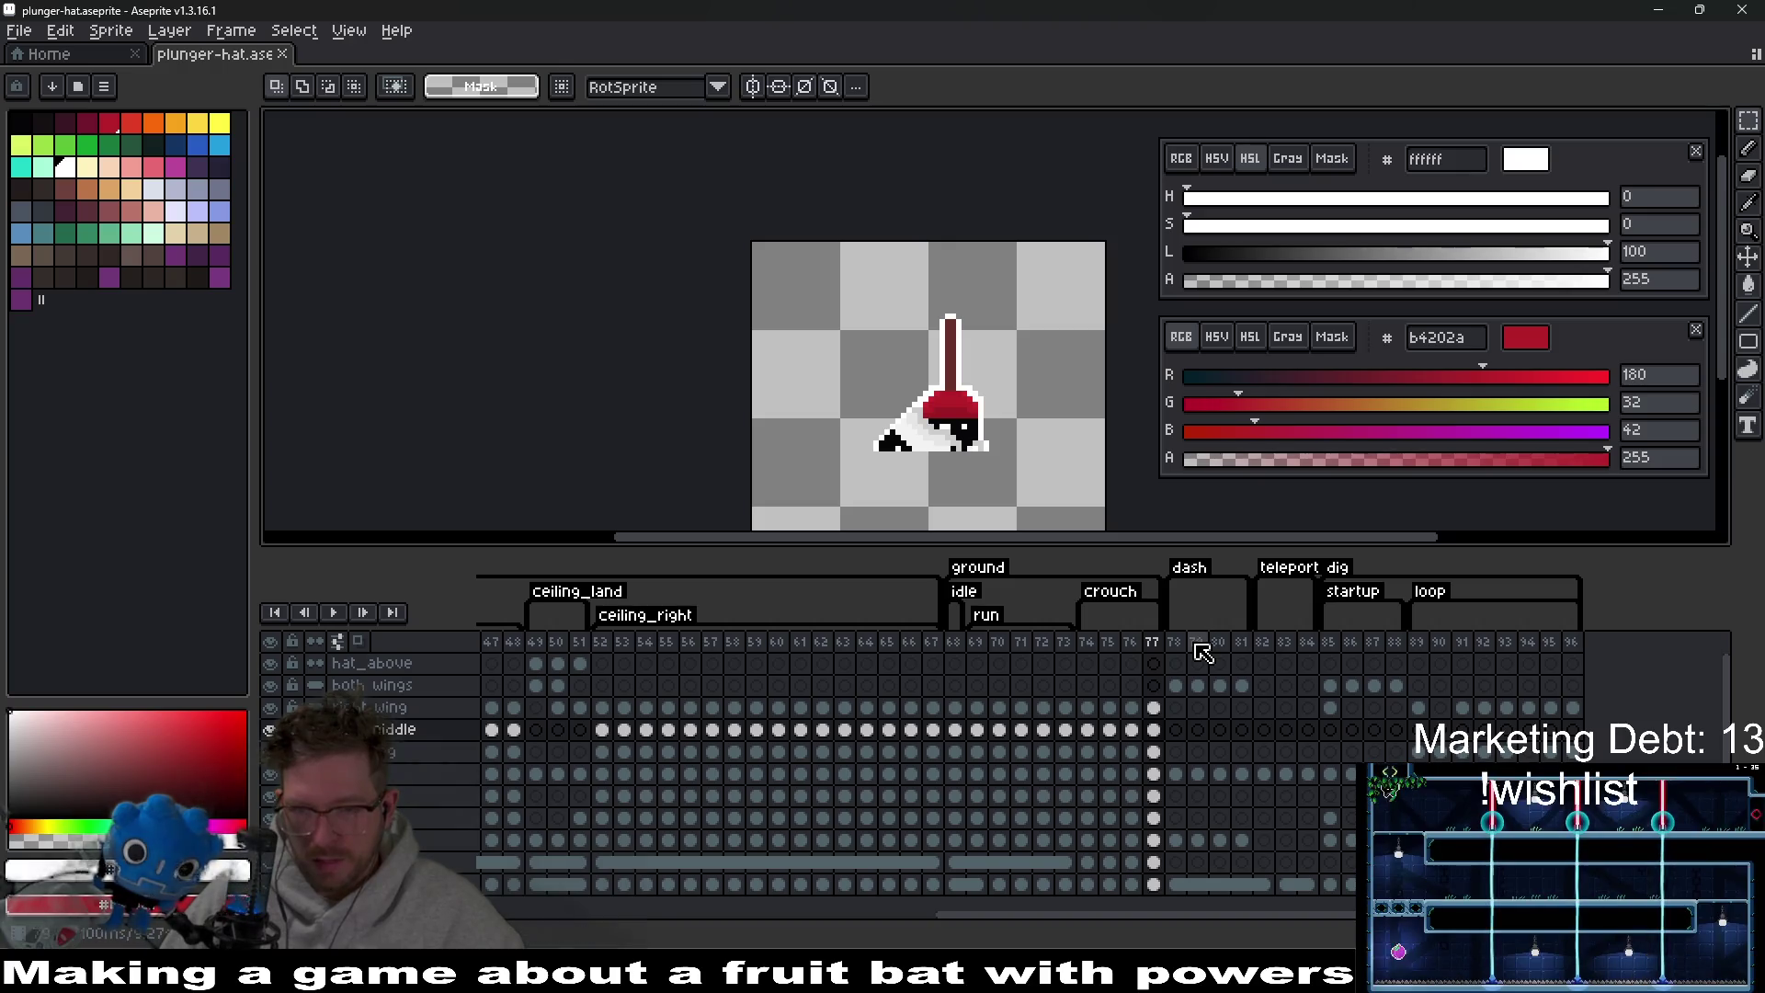
# Export the plunger hat frames to plunger-hat-Sheet.png, check the sheet, then close its tab.
pyautogui.press('Right')
pyautogui.press('Right')
pyautogui.press('Right')
pyautogui.press('Right')
pyautogui.press('Right')
pyautogui.press('Right')
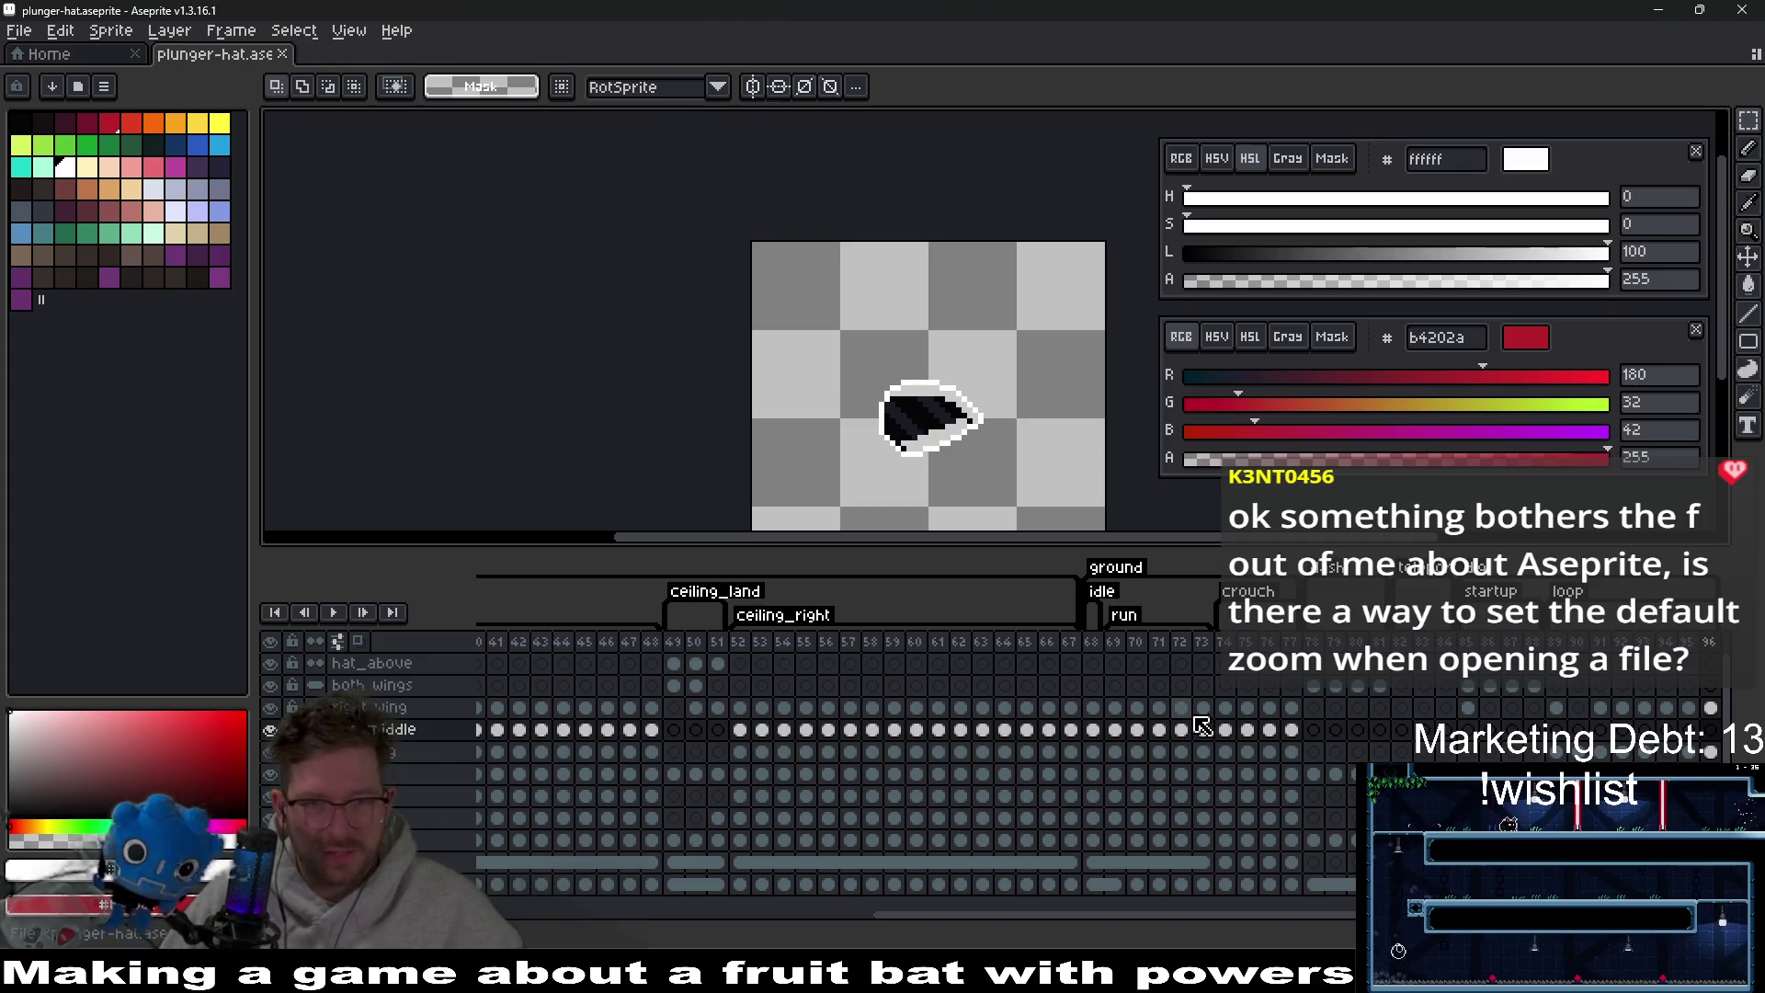
pyautogui.hotkey('ctrl', 'e')
pyautogui.click(1580, 625)
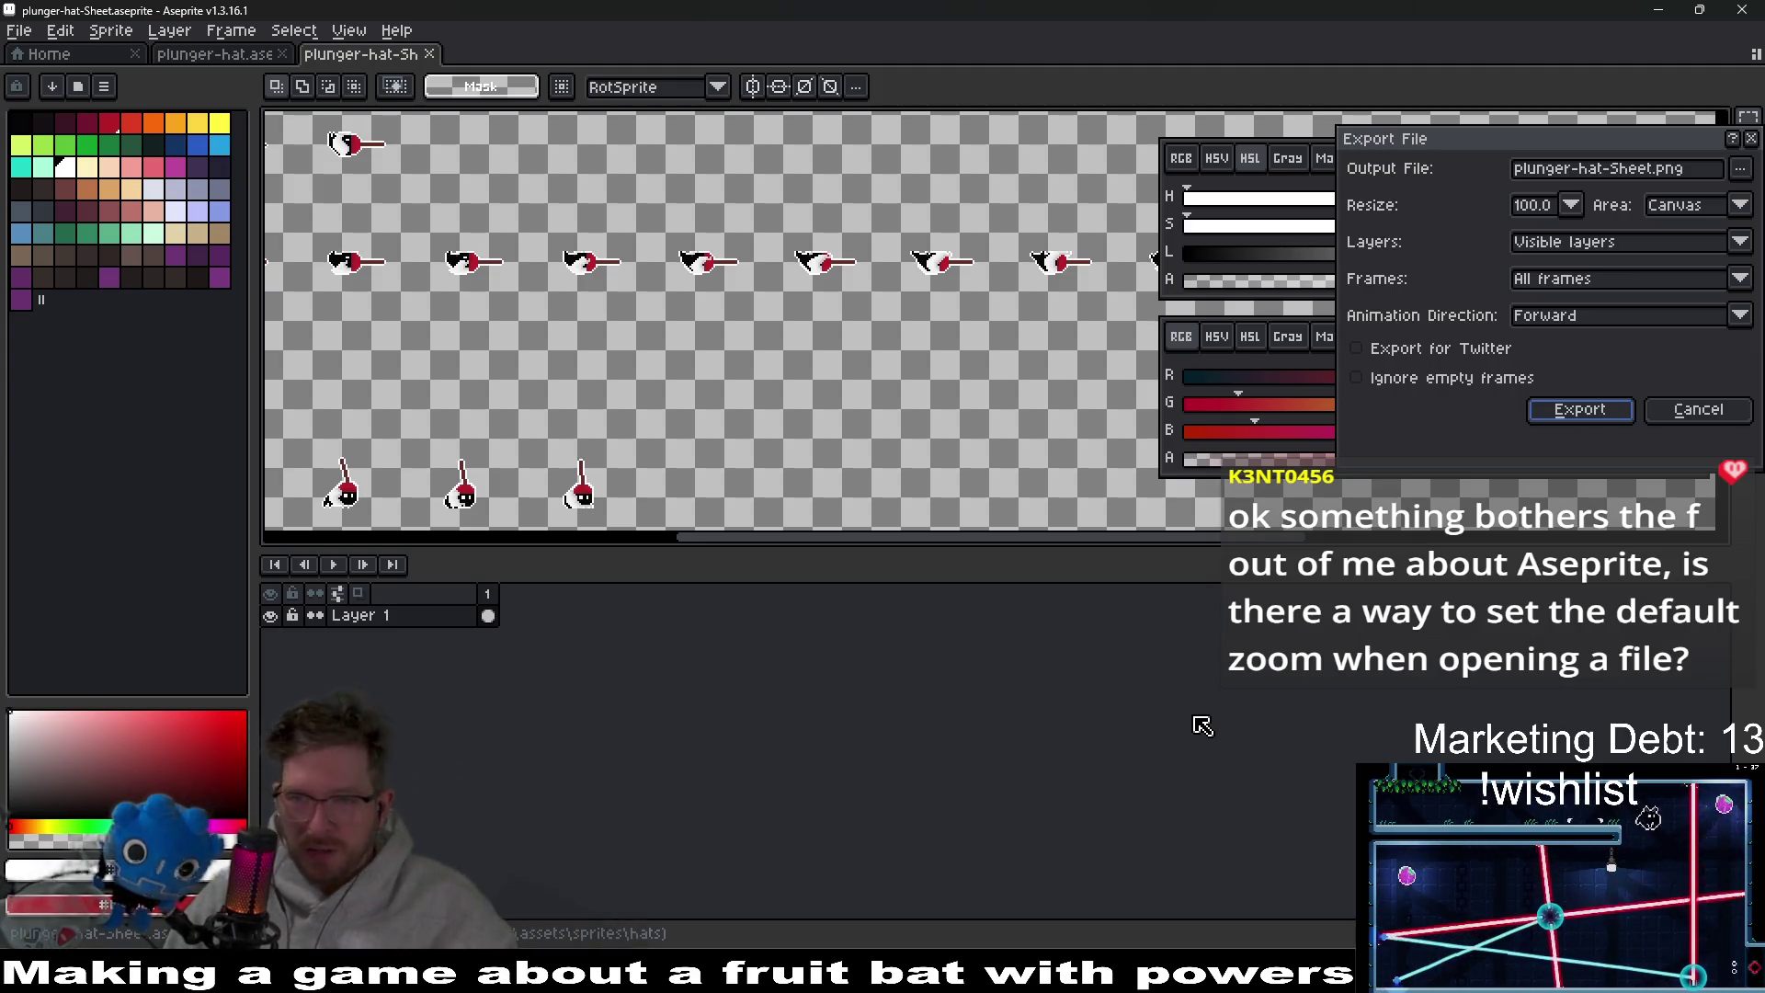
pyautogui.press('Return')
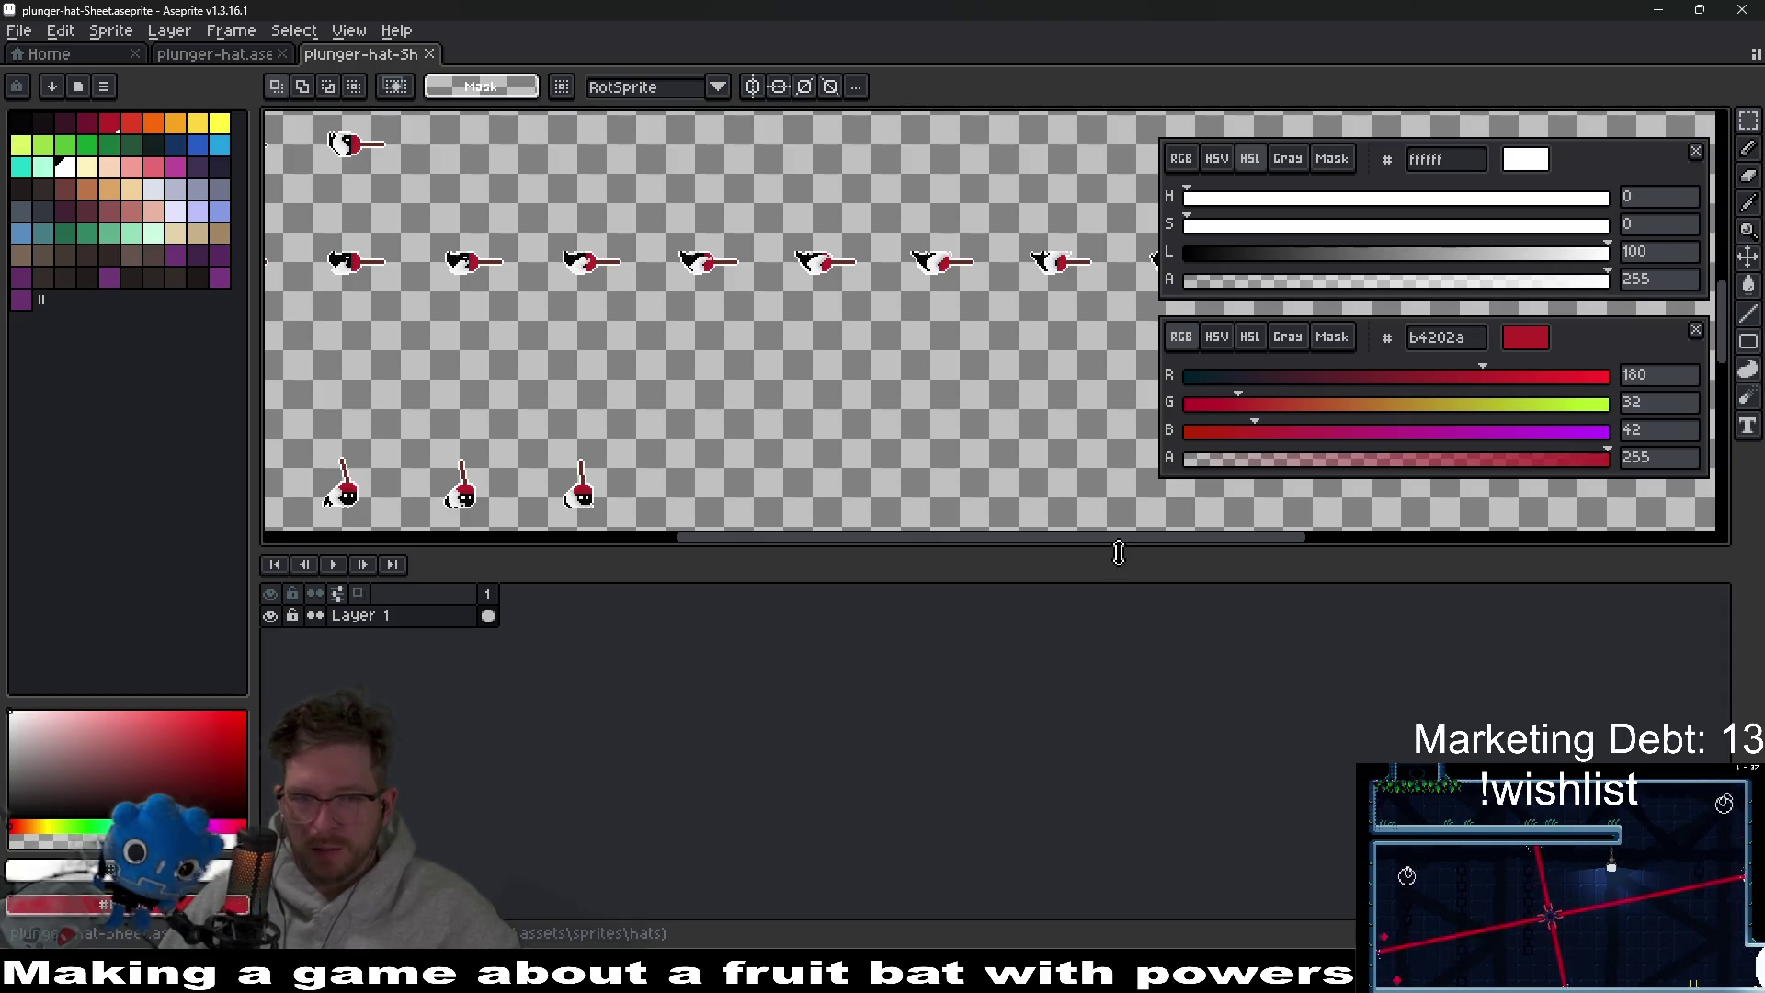
pyautogui.moveTo(1119, 553); pyautogui.dragTo(1110, 692)
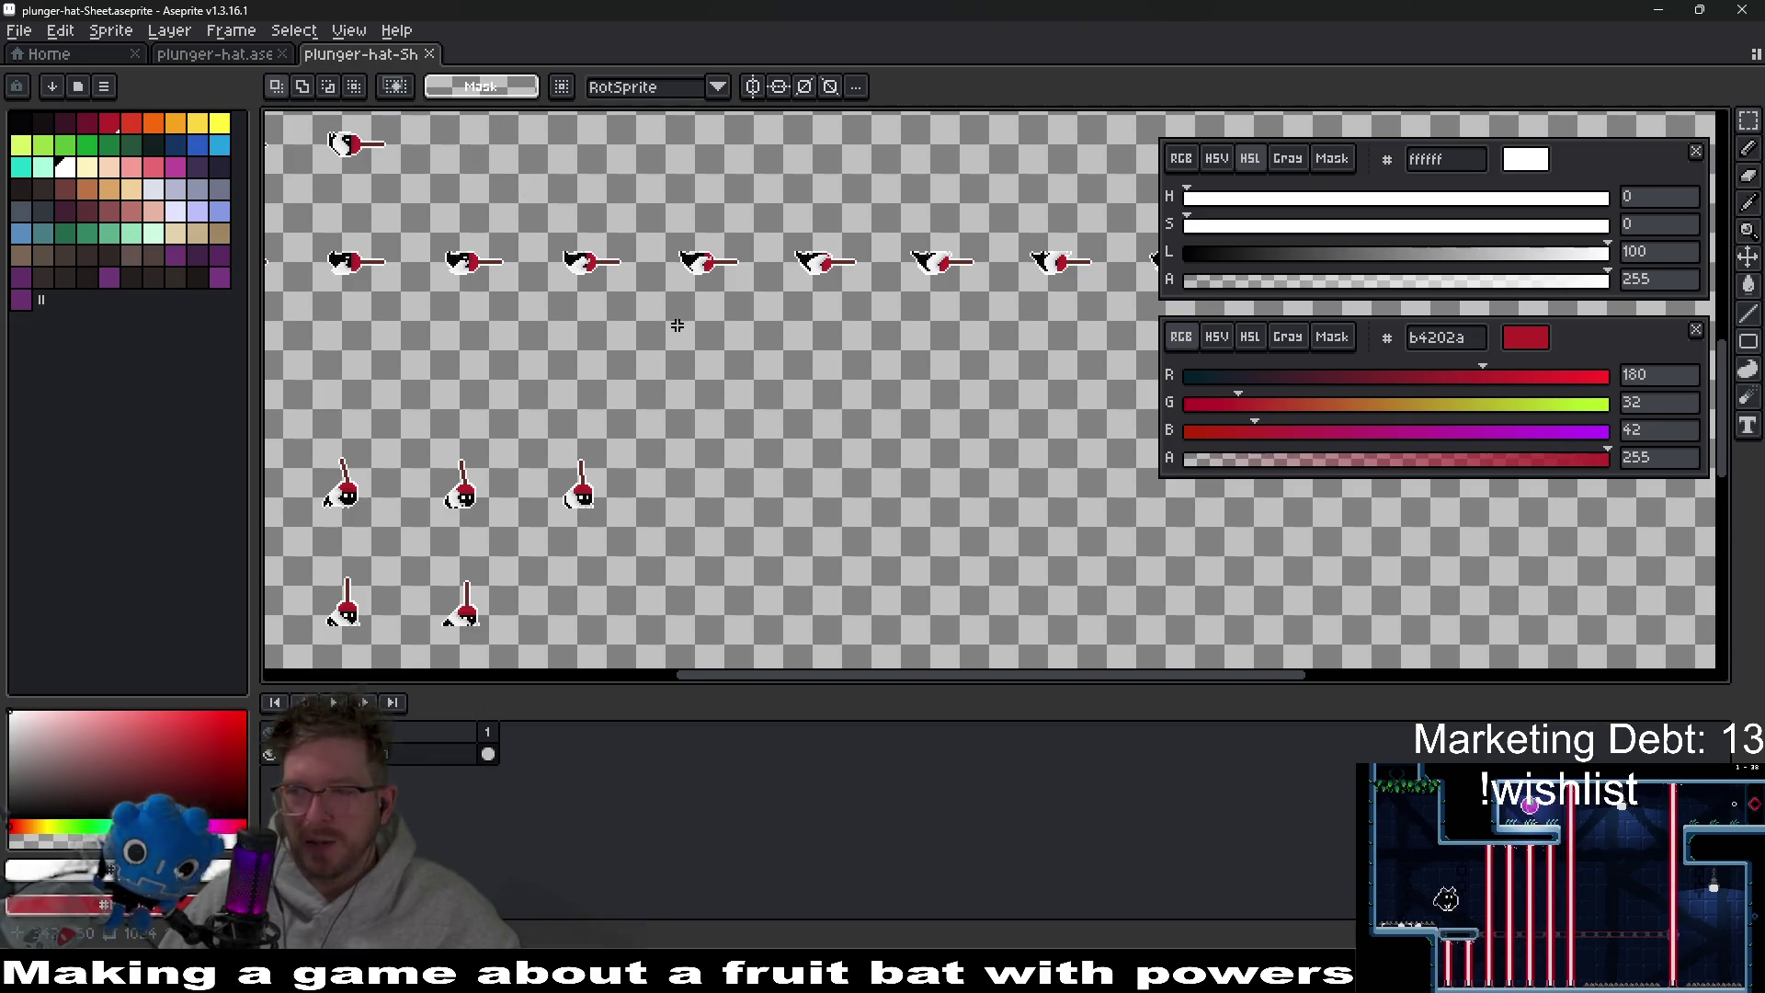
pyautogui.middleClick(346, 55)
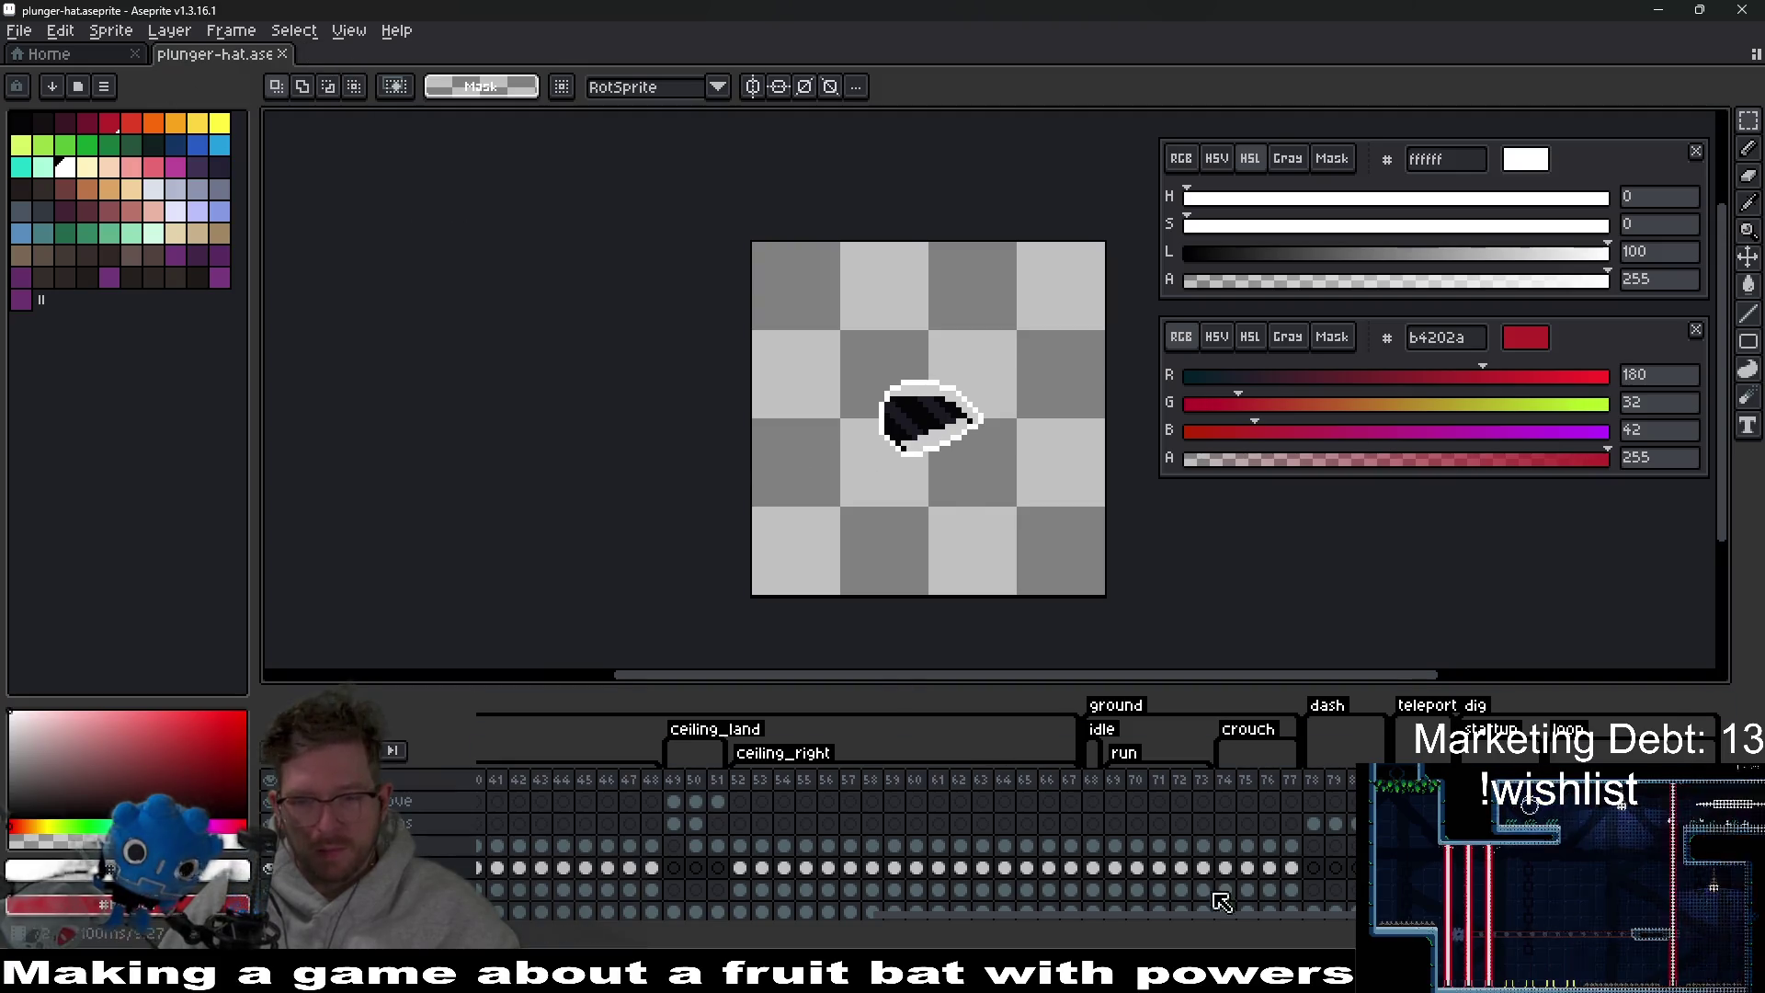
# Open Player.tscn from the Player node in Godot, then return to Aseprite's Home page.
pyautogui.hotkey('alt', 'Tab')
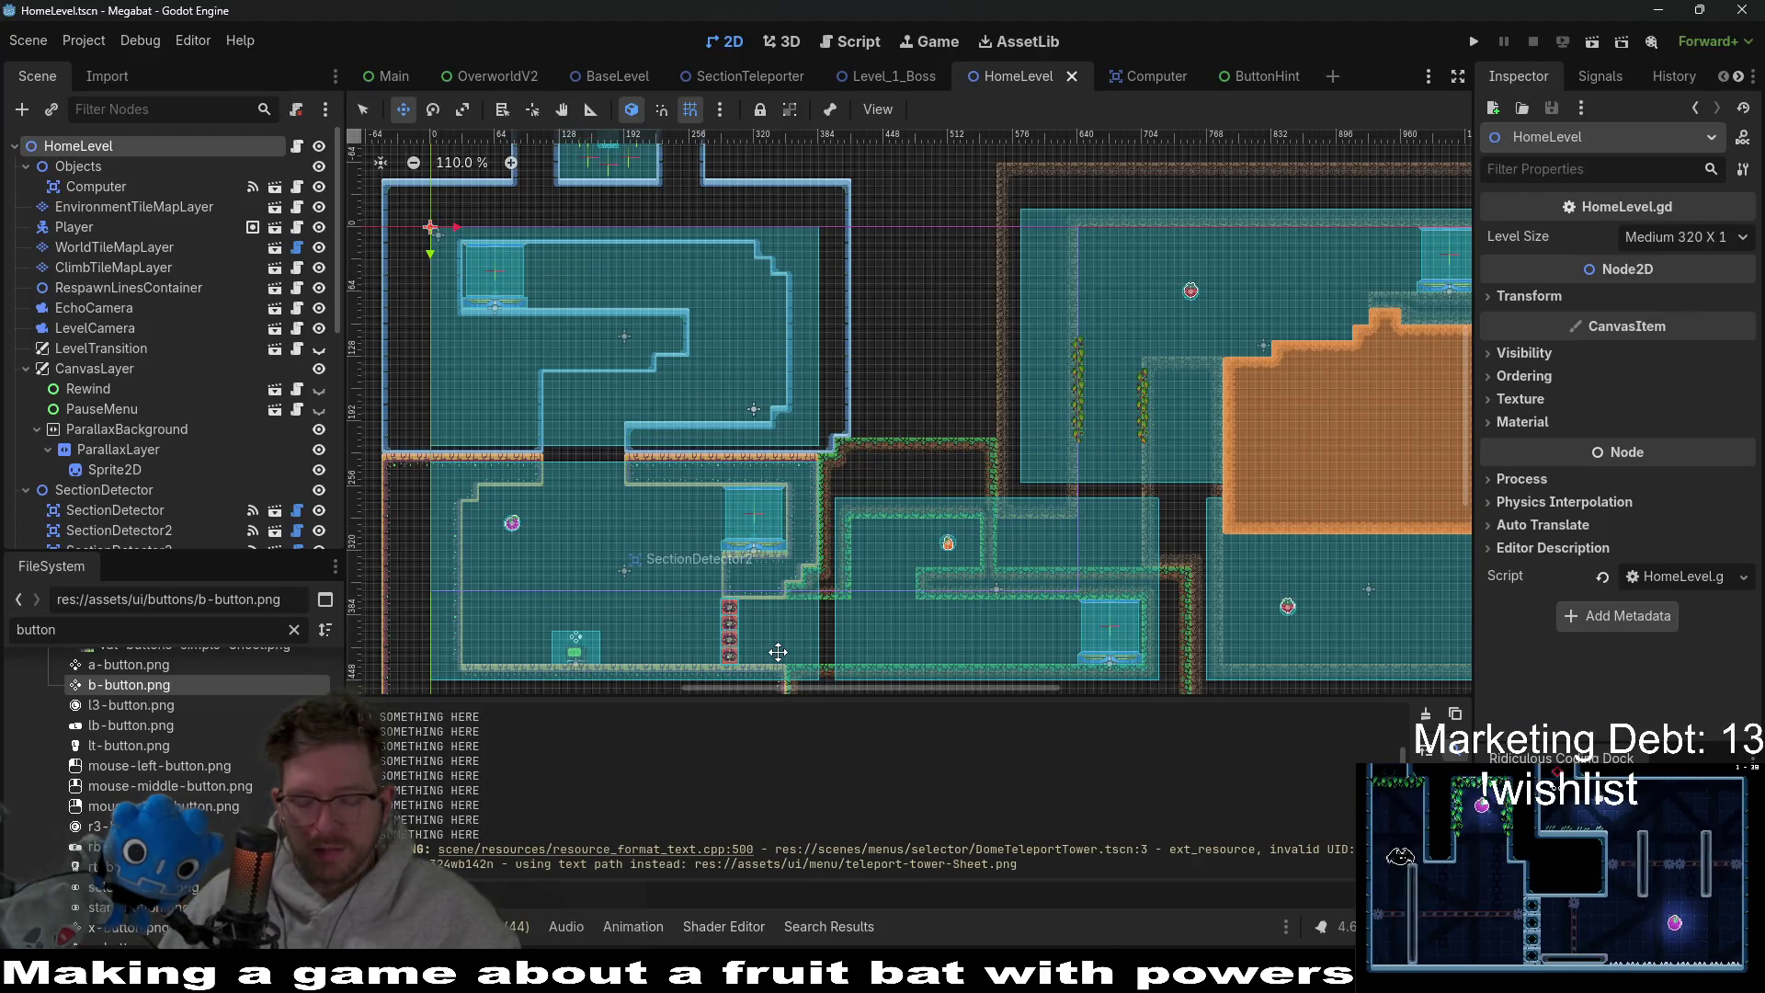
pyautogui.hotkey('shift', 'alt', 'o')
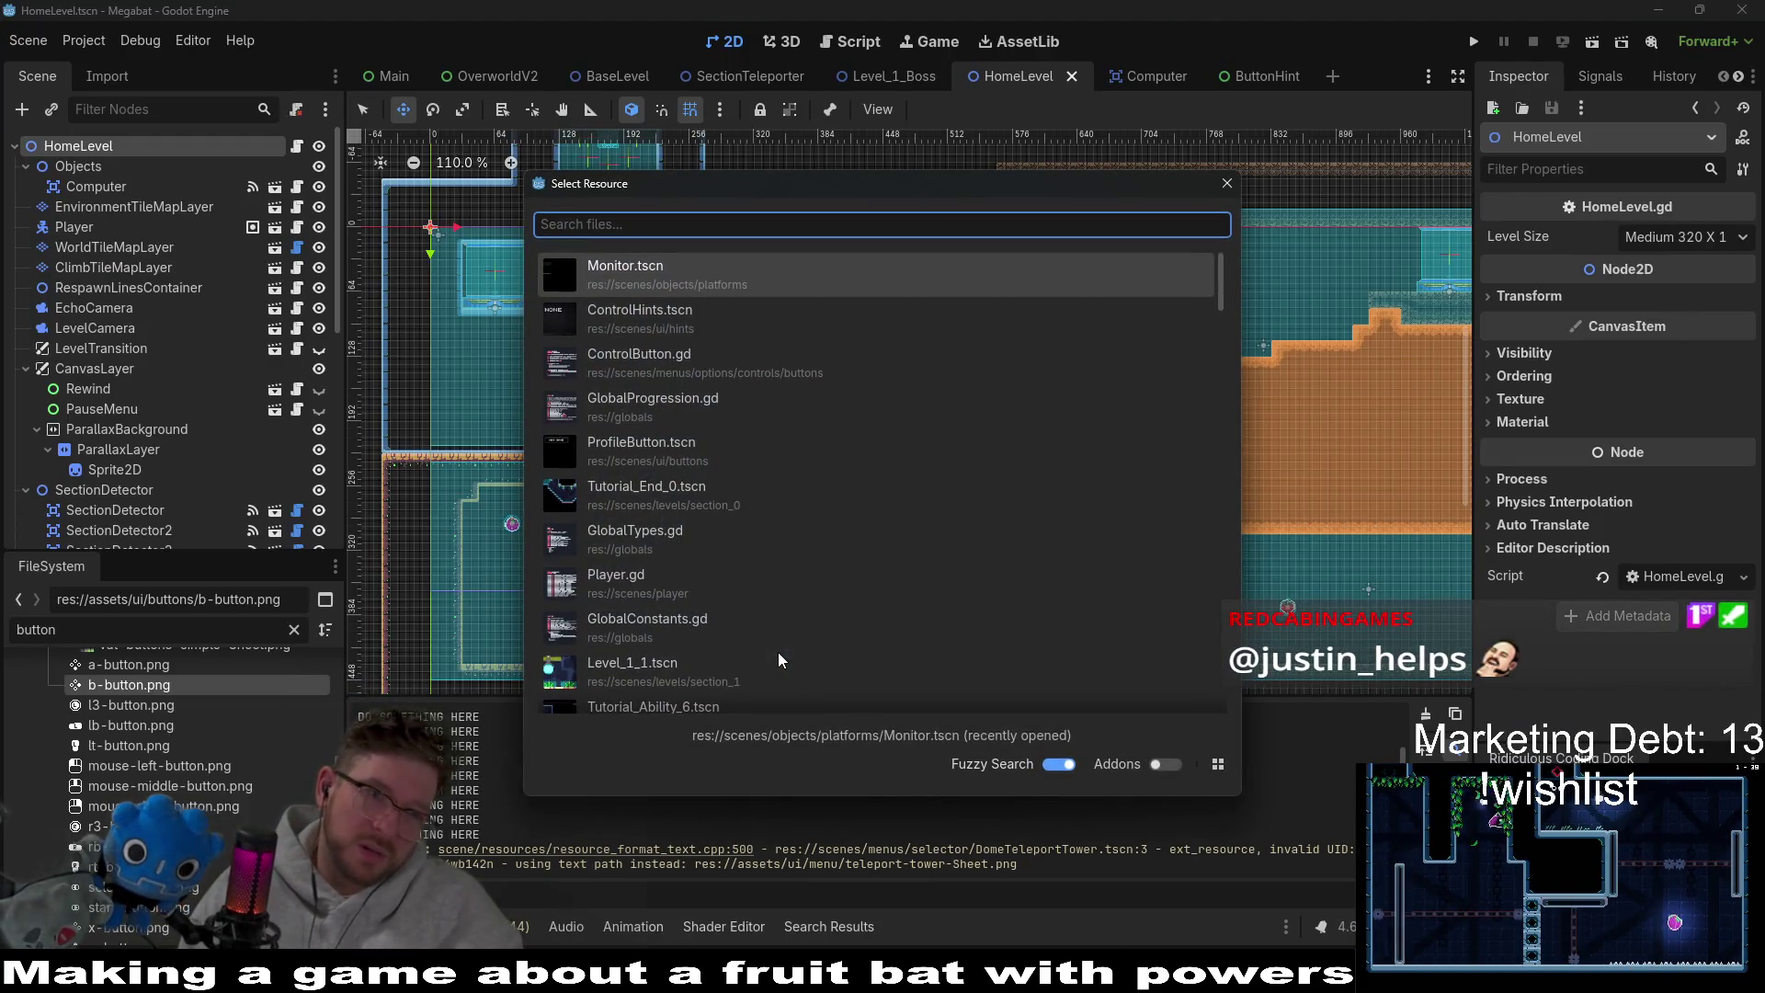
pyautogui.press('Escape')
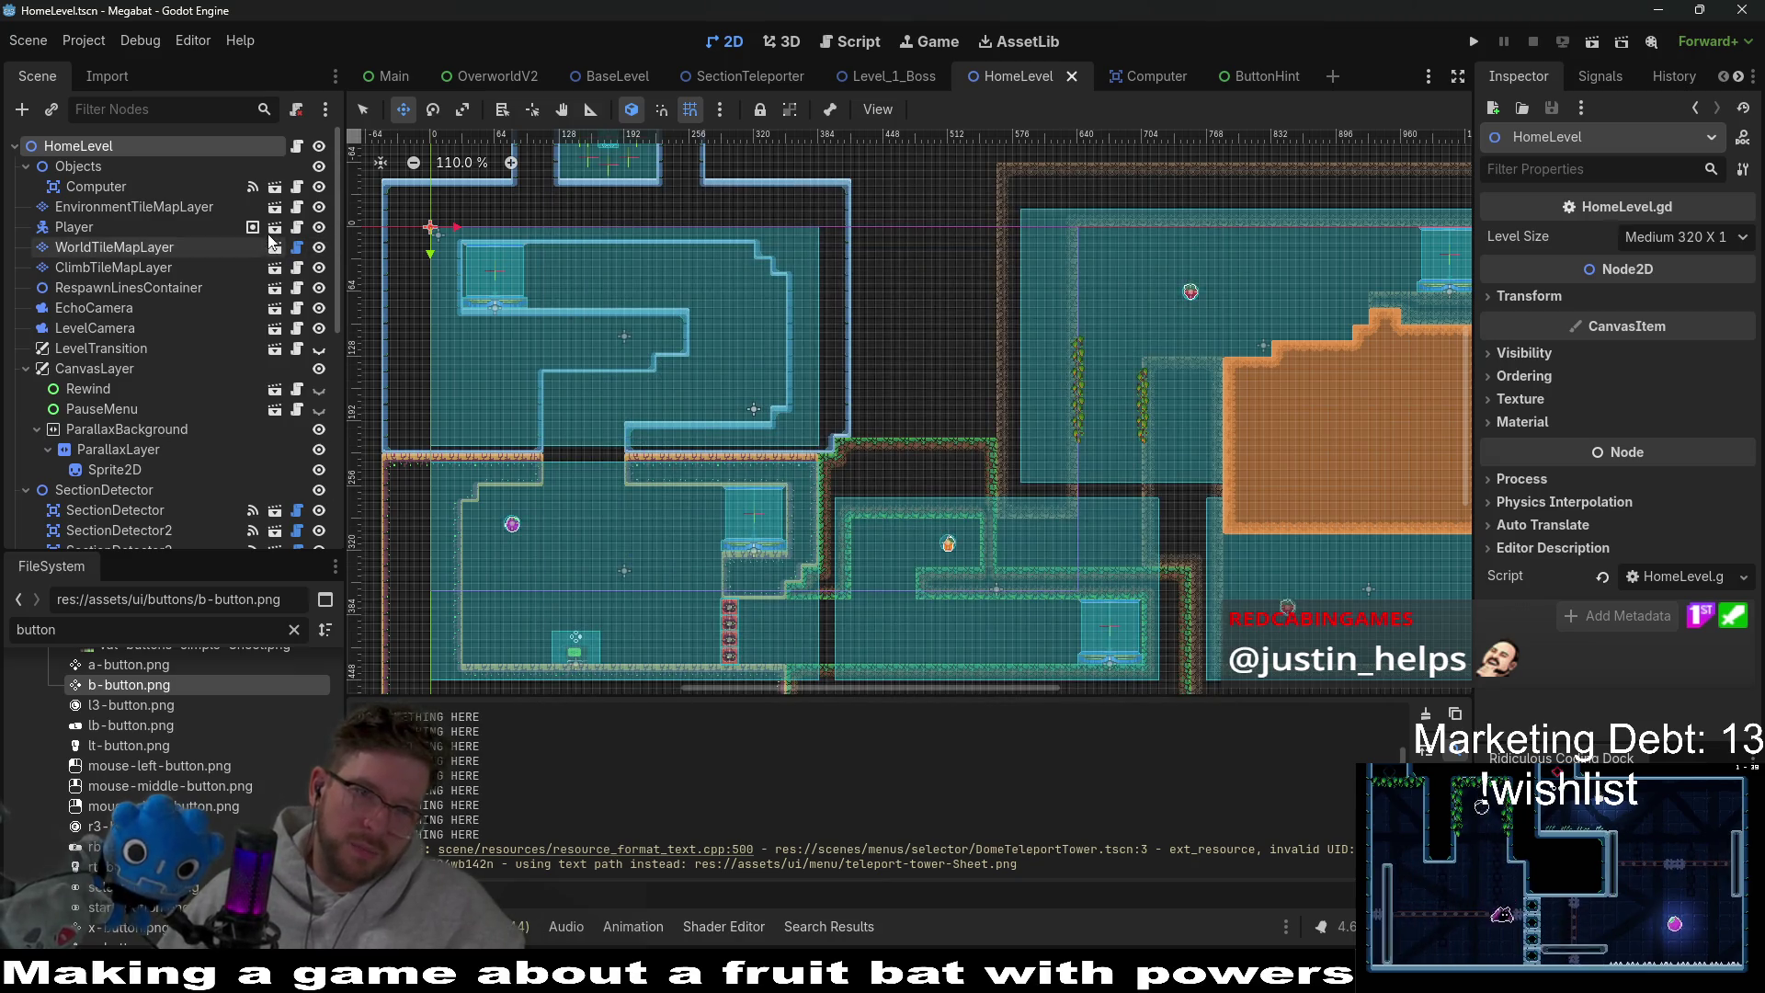
pyautogui.click(279, 231)
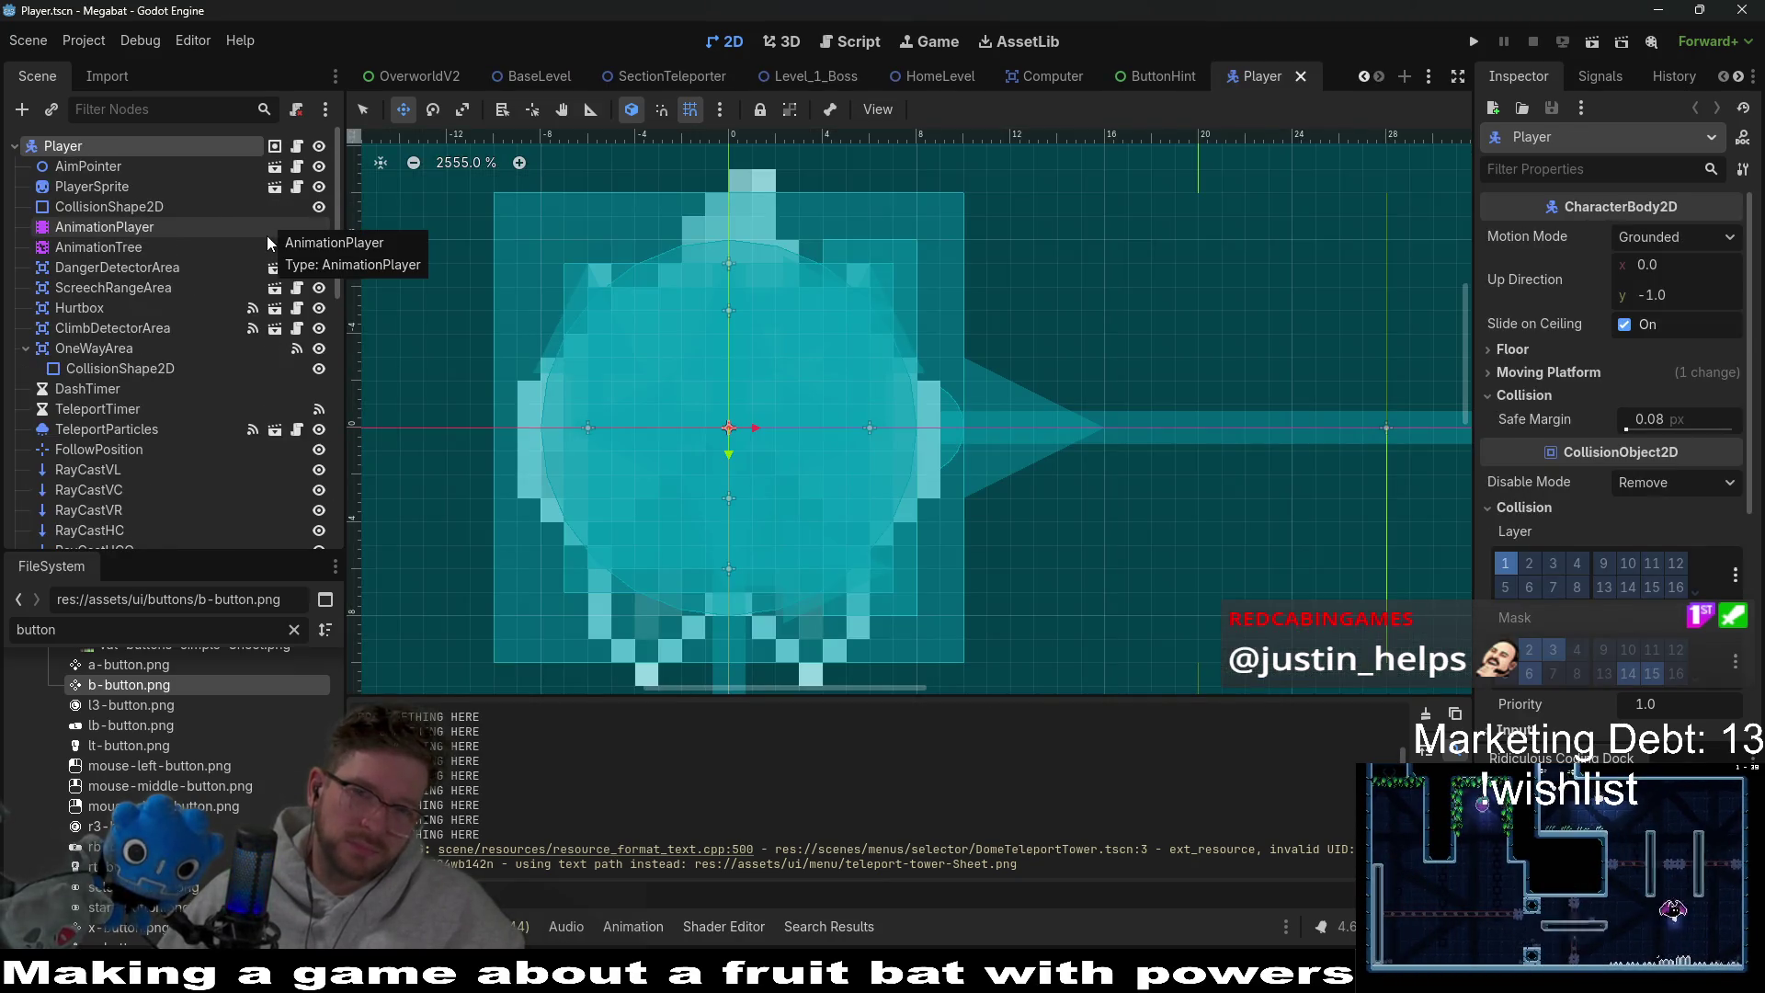
pyautogui.hotkey('alt', 'Tab')
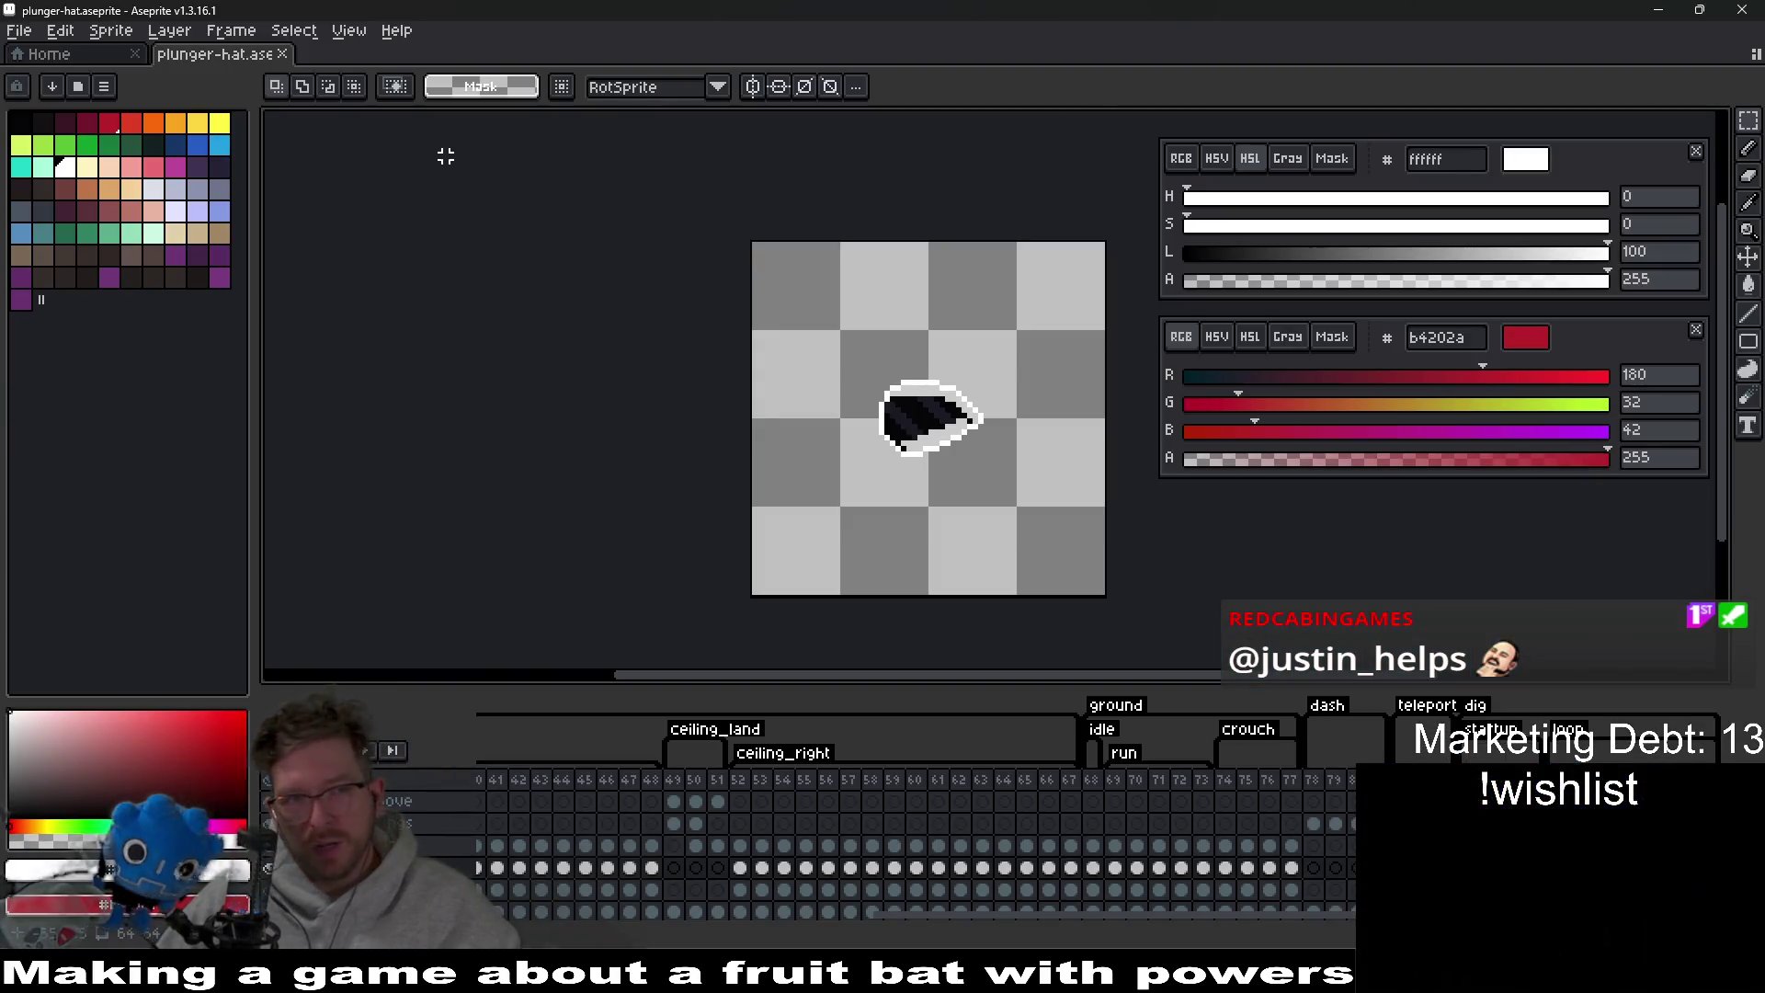
pyautogui.click(64, 54)
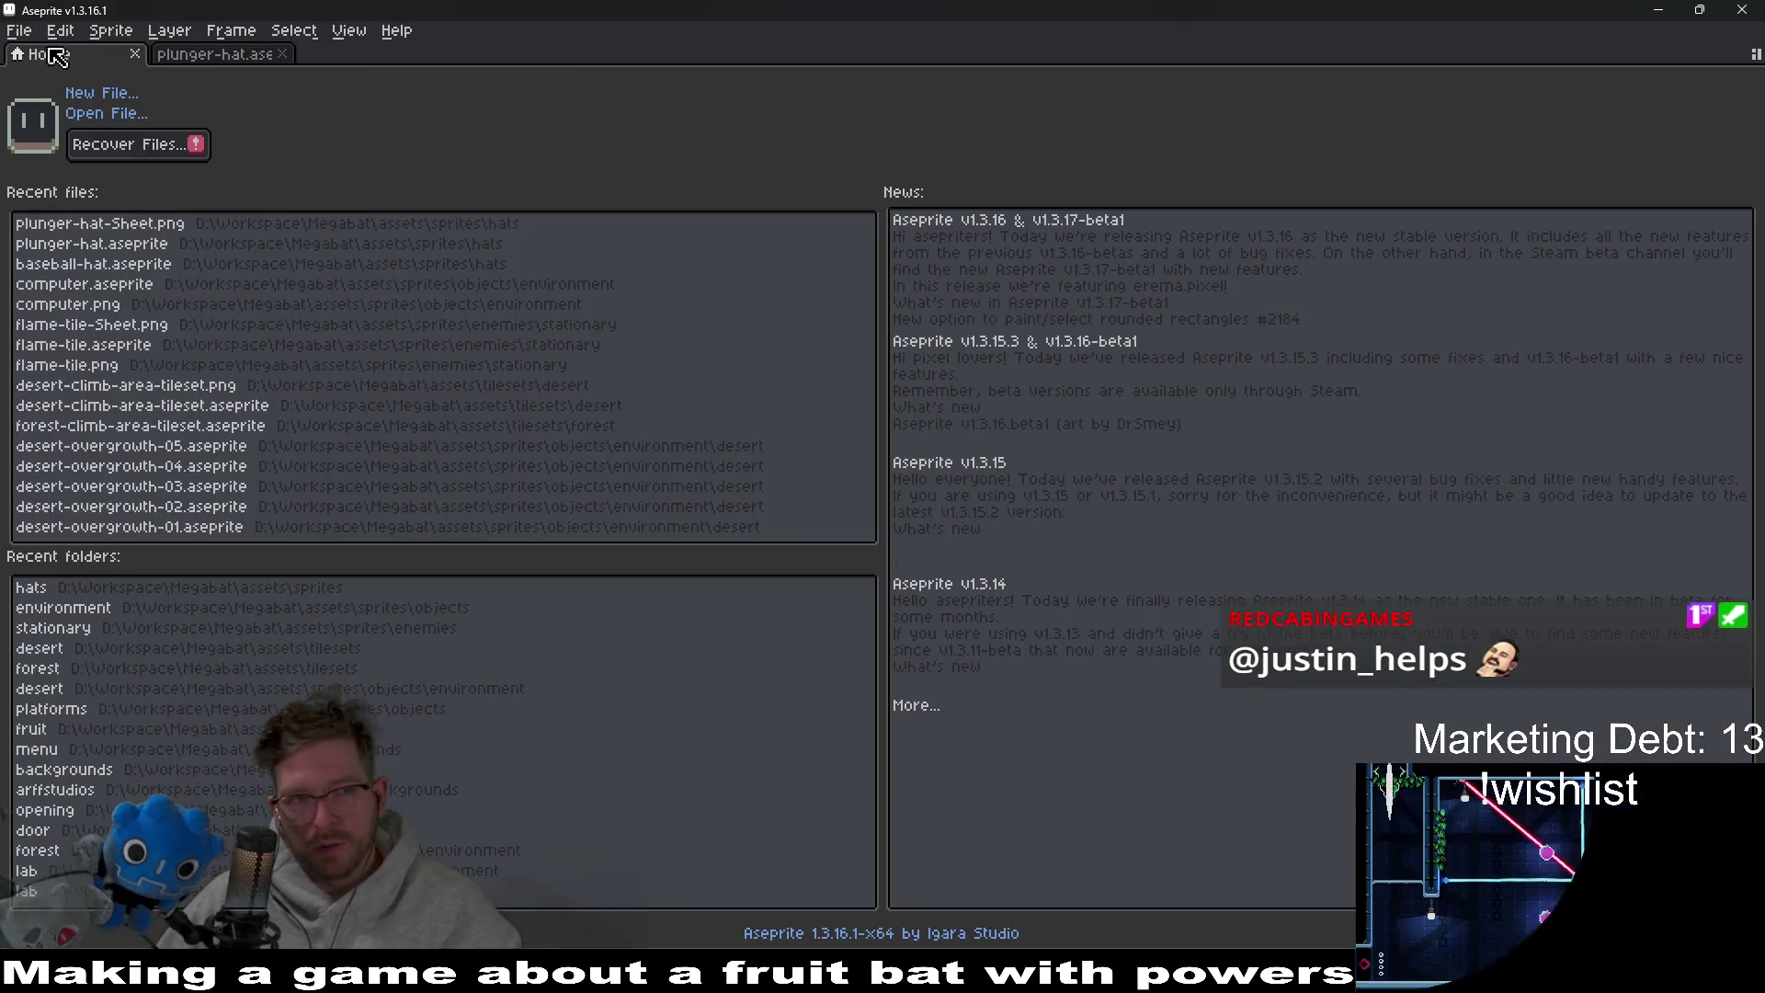
# Open baseball-hat-collectible.aseprite from the collectible hats folder.
pyautogui.click(122, 115)
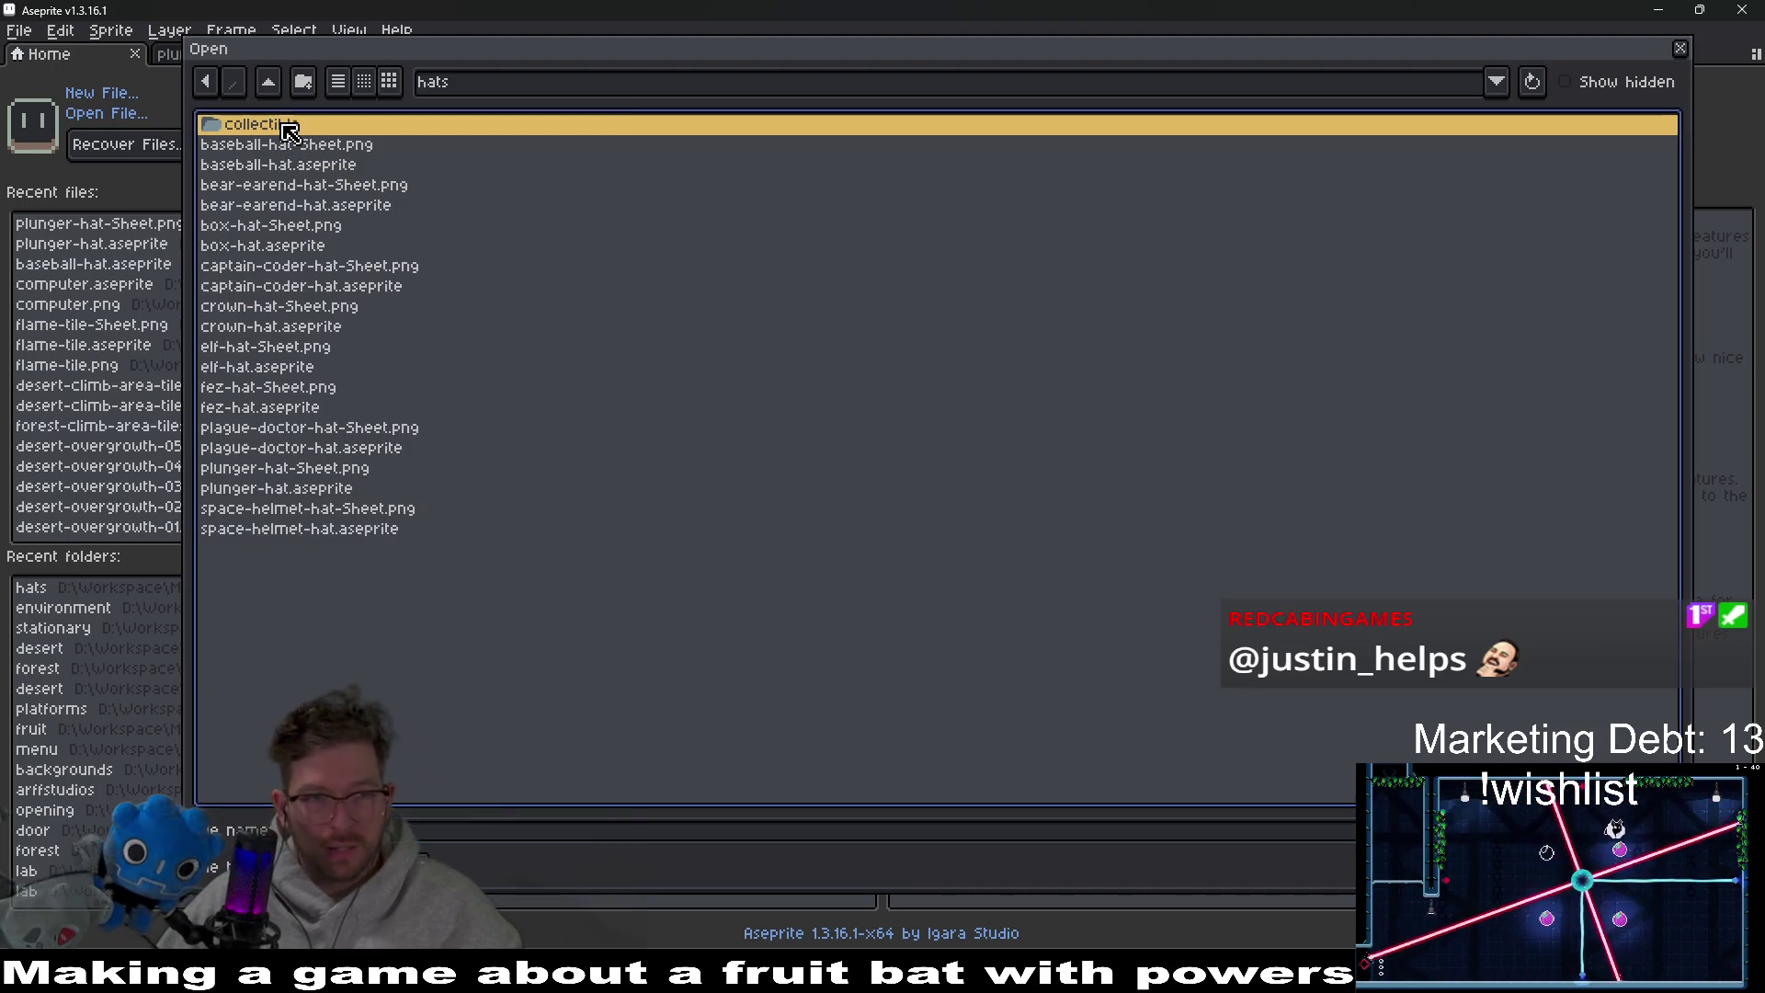
pyautogui.doubleClick(290, 129)
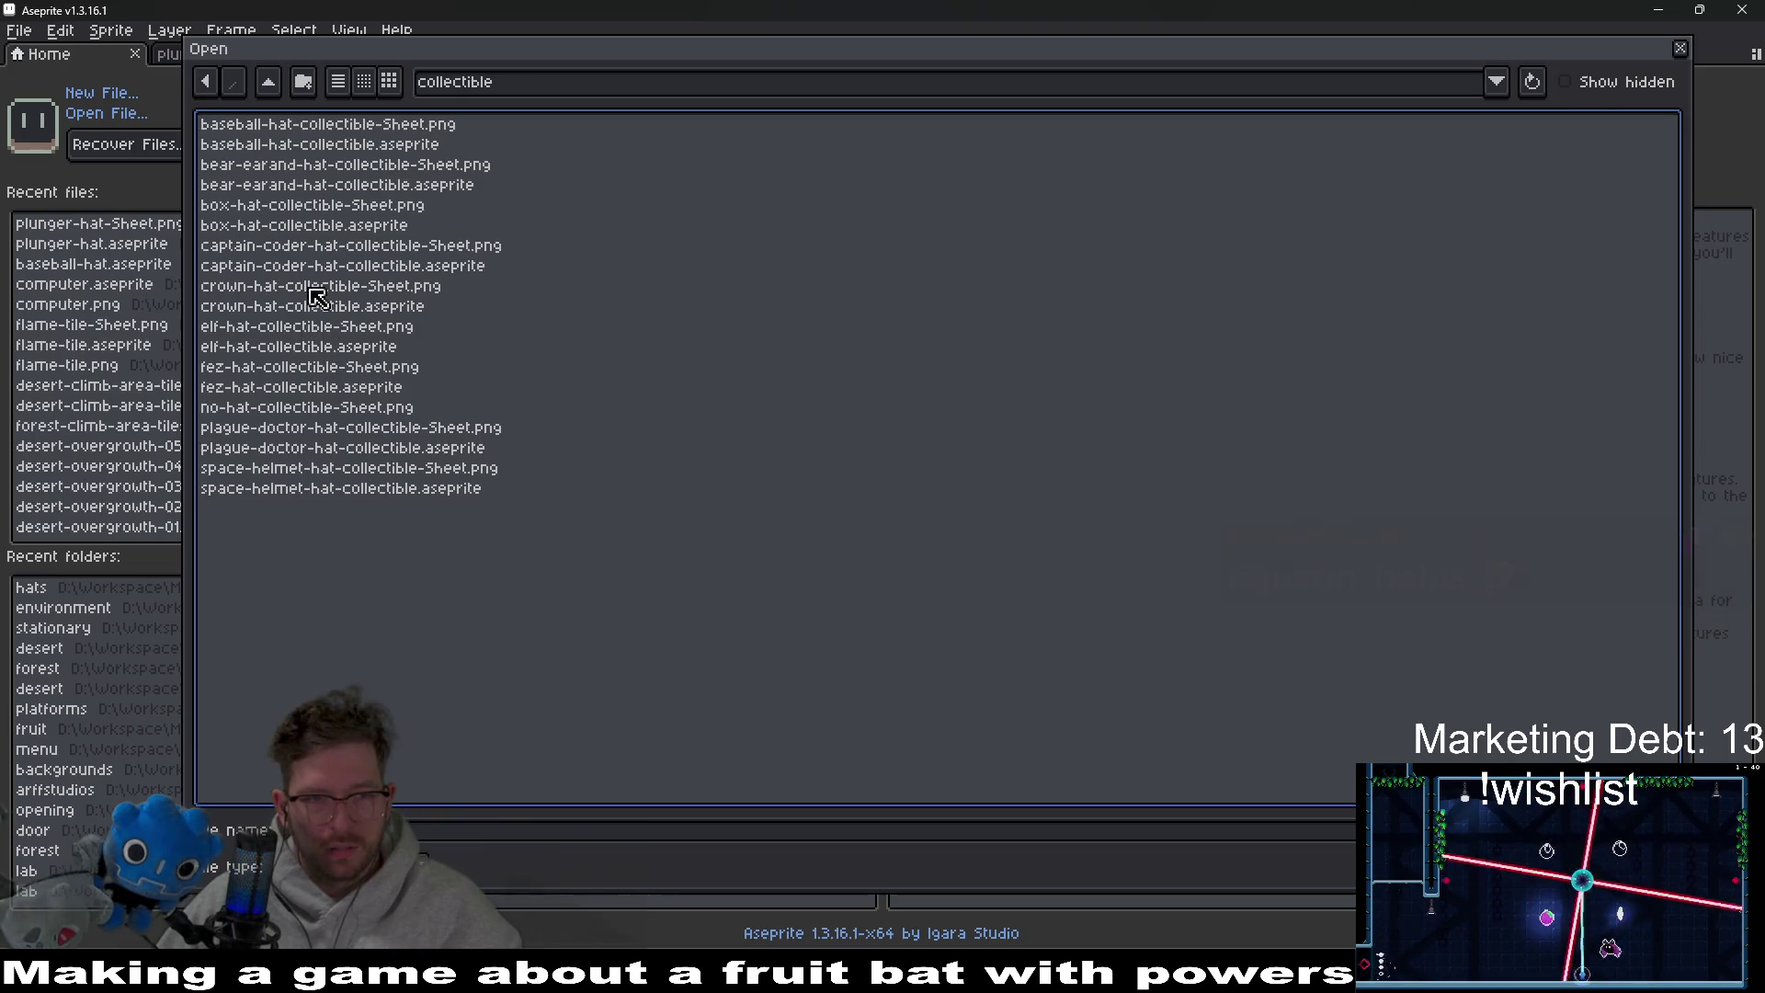
pyautogui.click(316, 146)
pyautogui.doubleClick(318, 145)
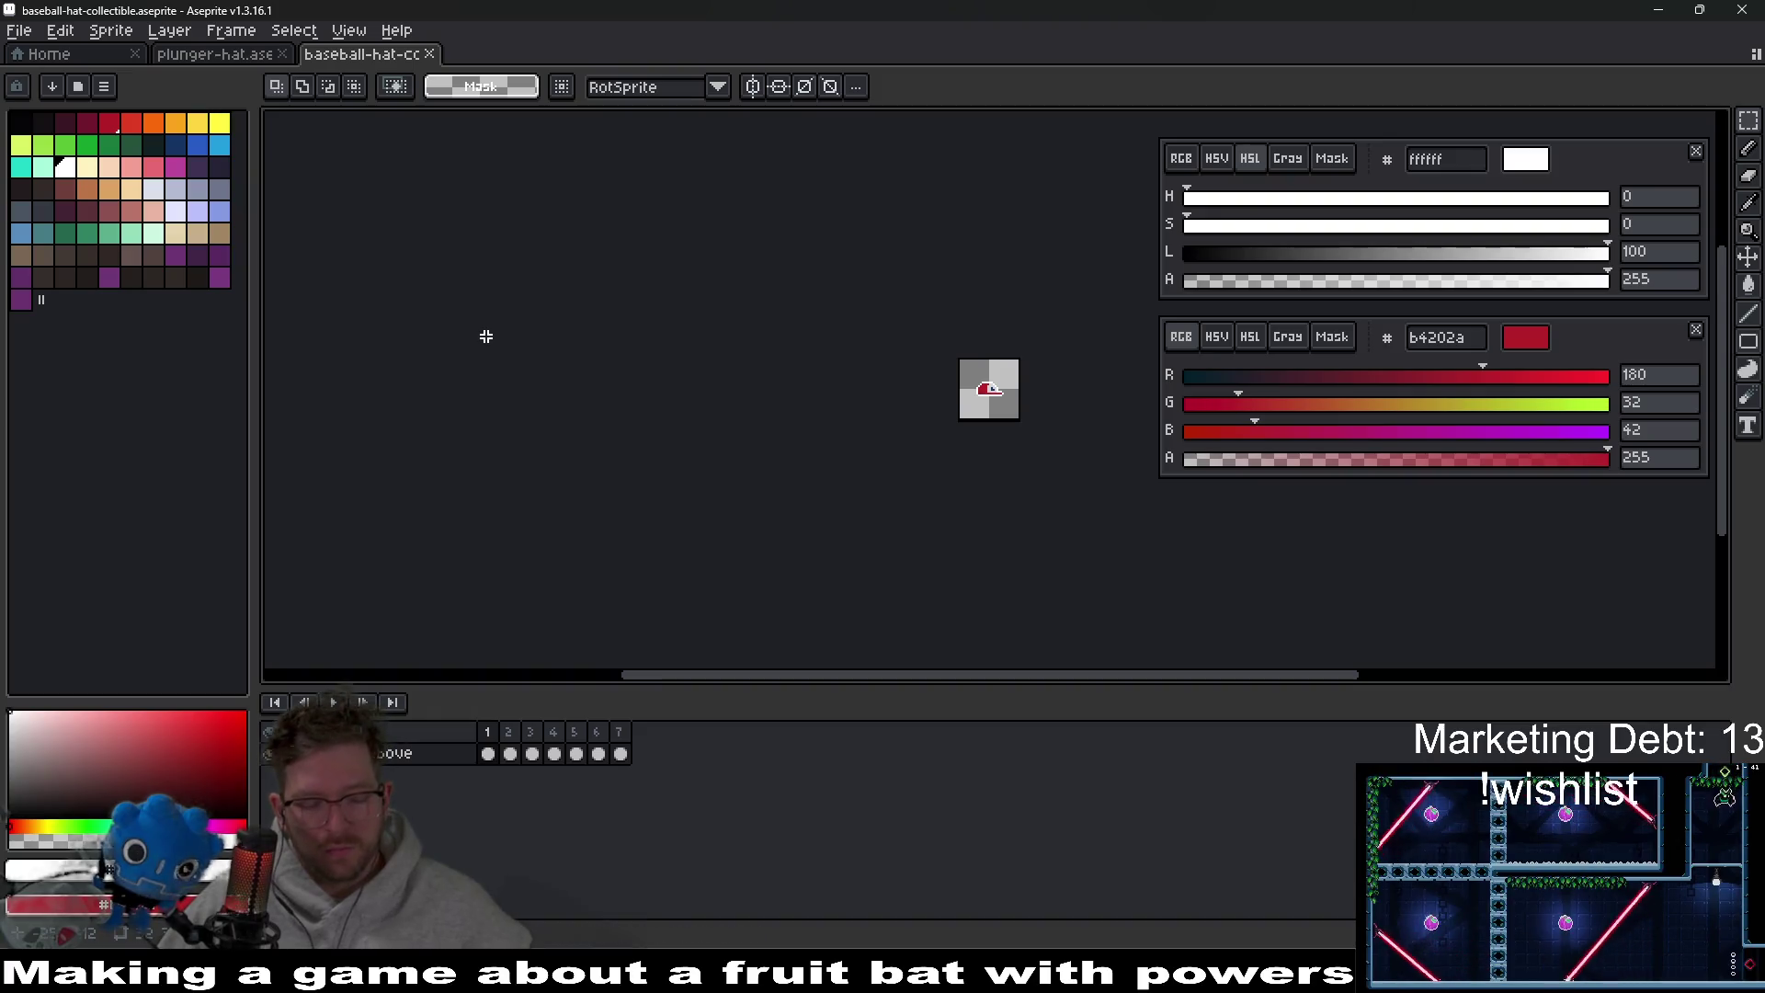
pyautogui.hotkey('ctrl', 'shift', 'e')
pyautogui.press('Return')
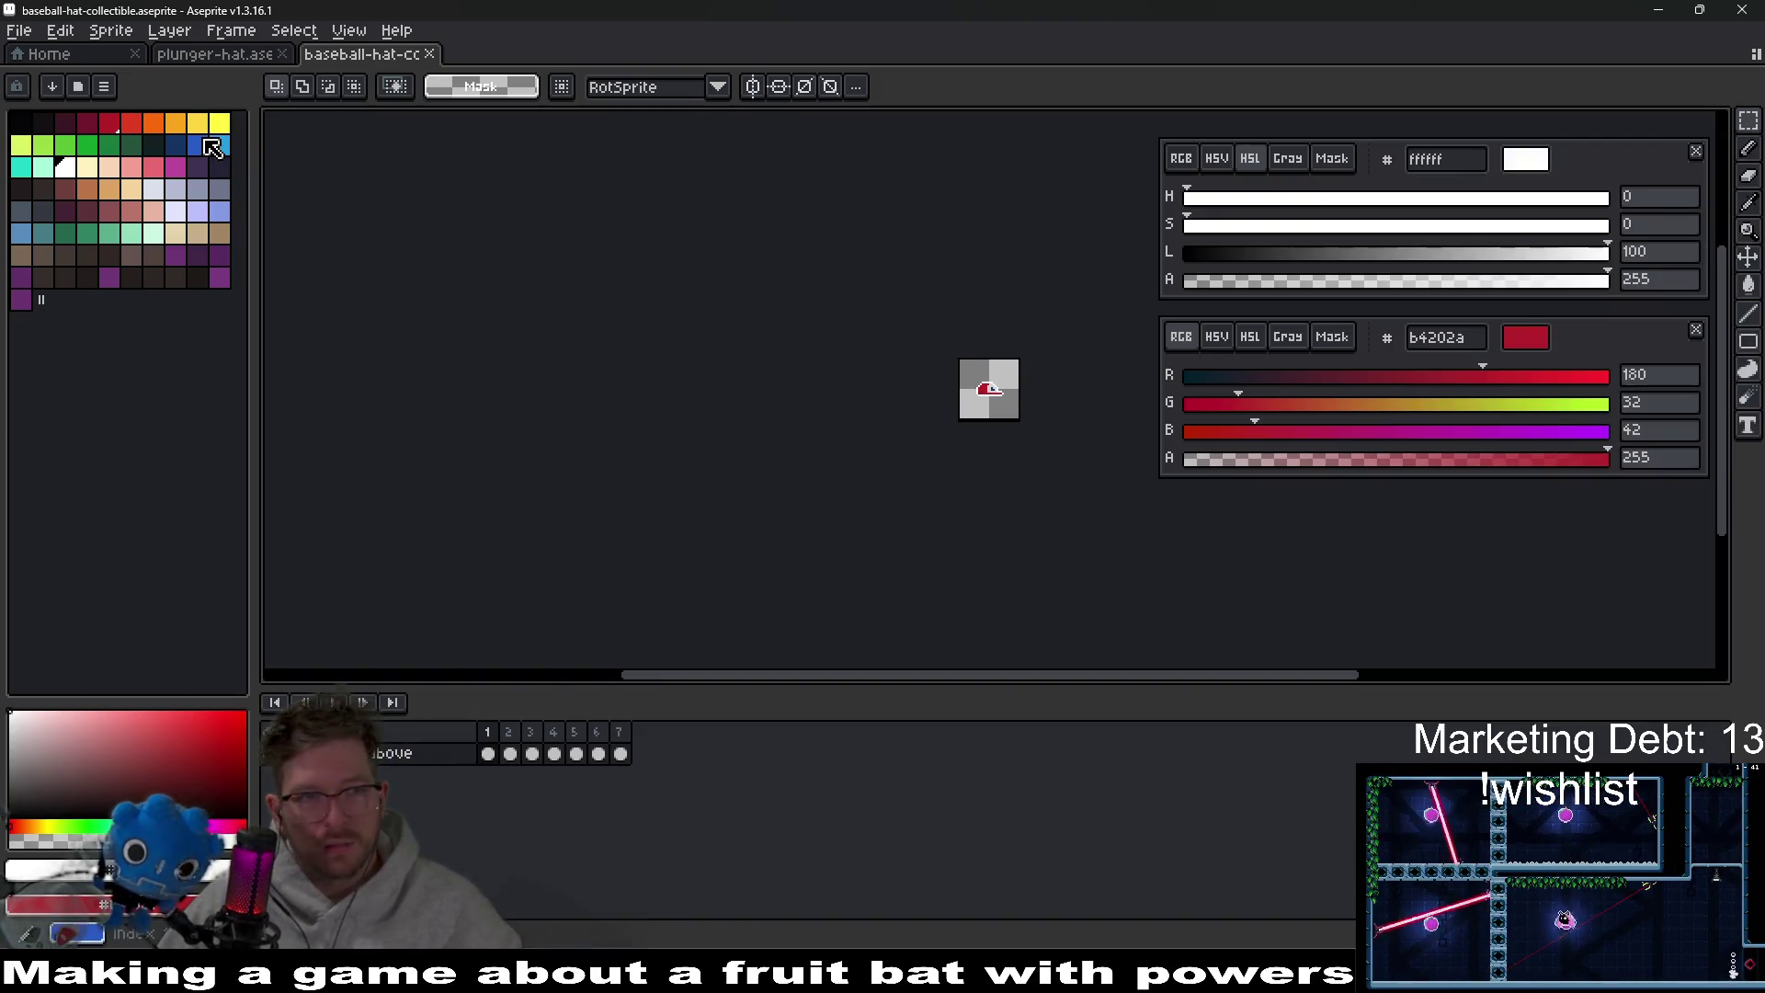
# Save a copy of it as plunger-hat-collectible.aseprite.
pyautogui.click(18, 31)
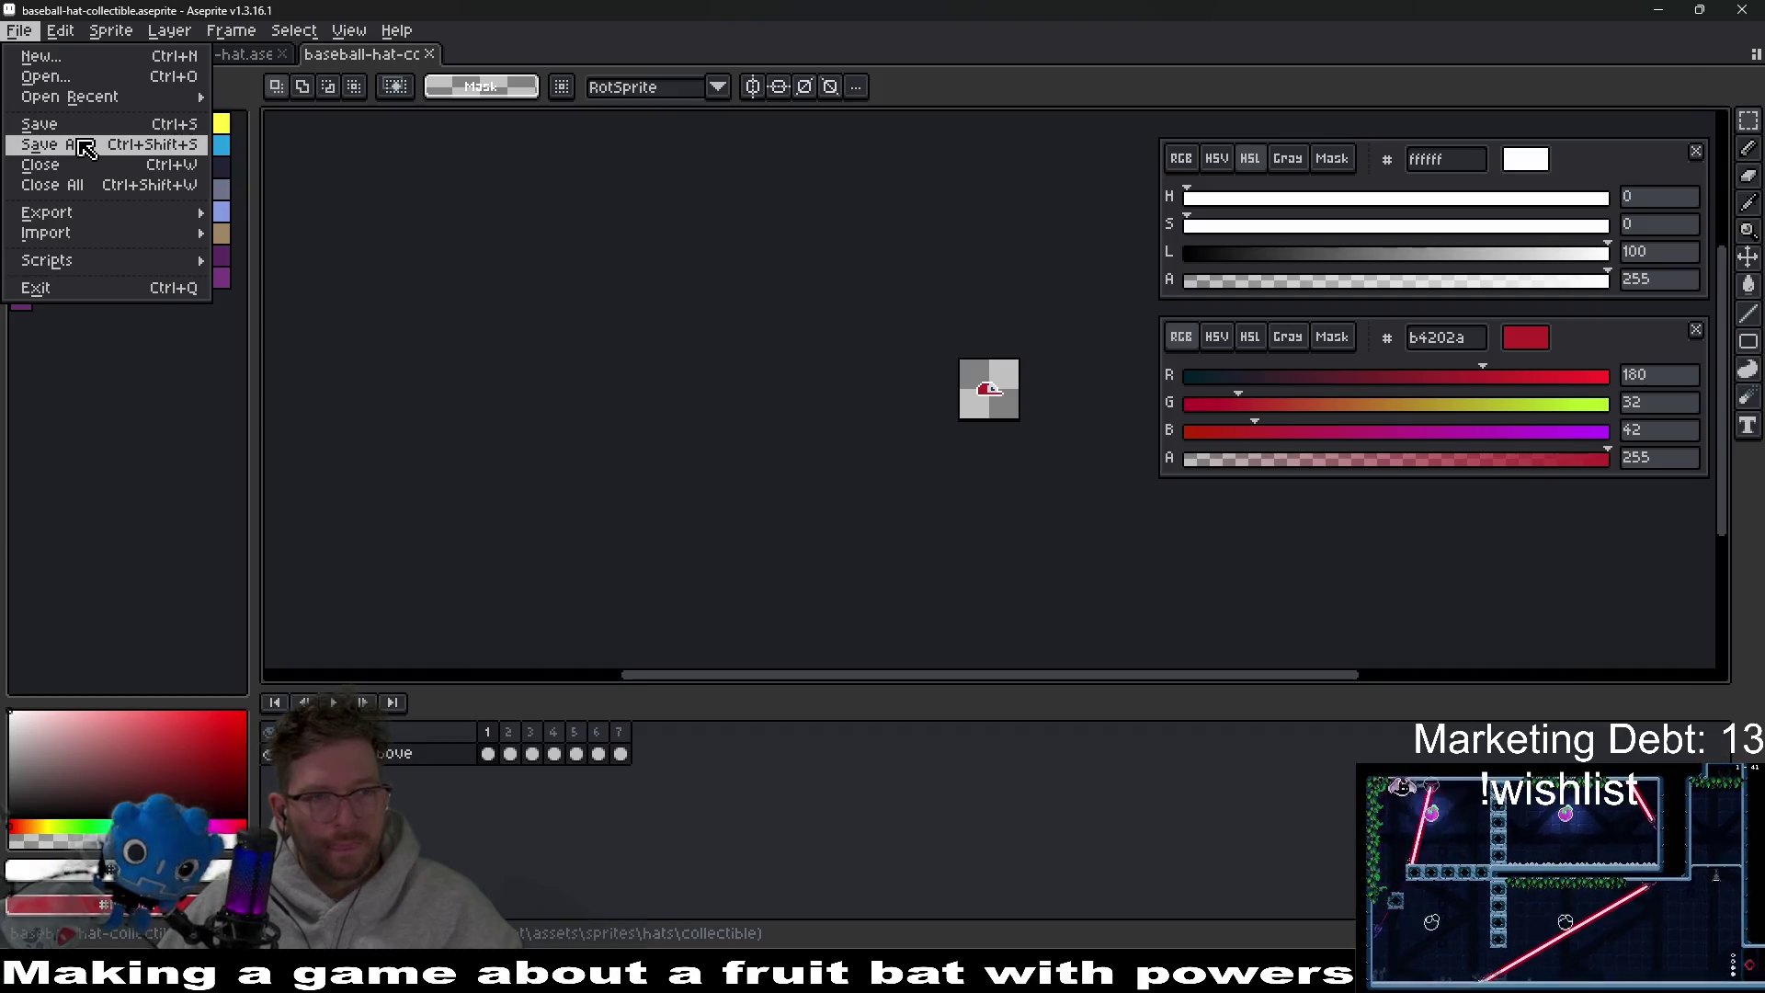
pyautogui.click(85, 145)
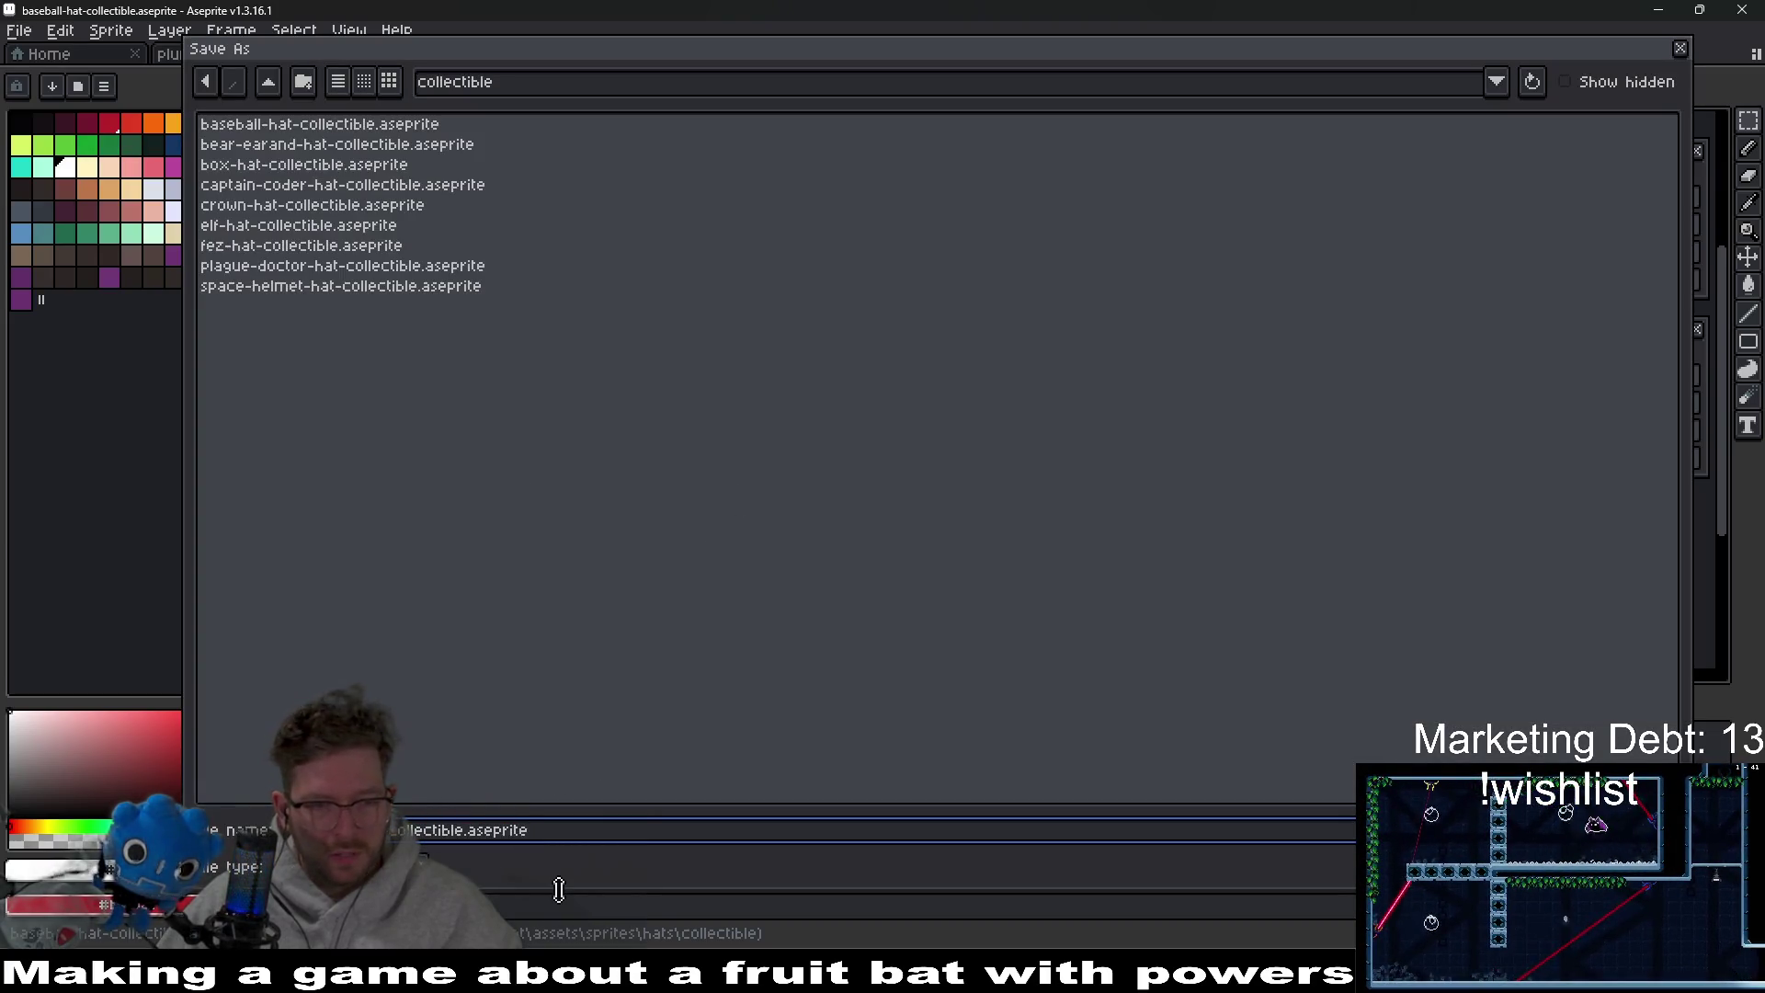
pyautogui.press('BackSpace')
pyautogui.press('BackSpace')
pyautogui.press('BackSpace')
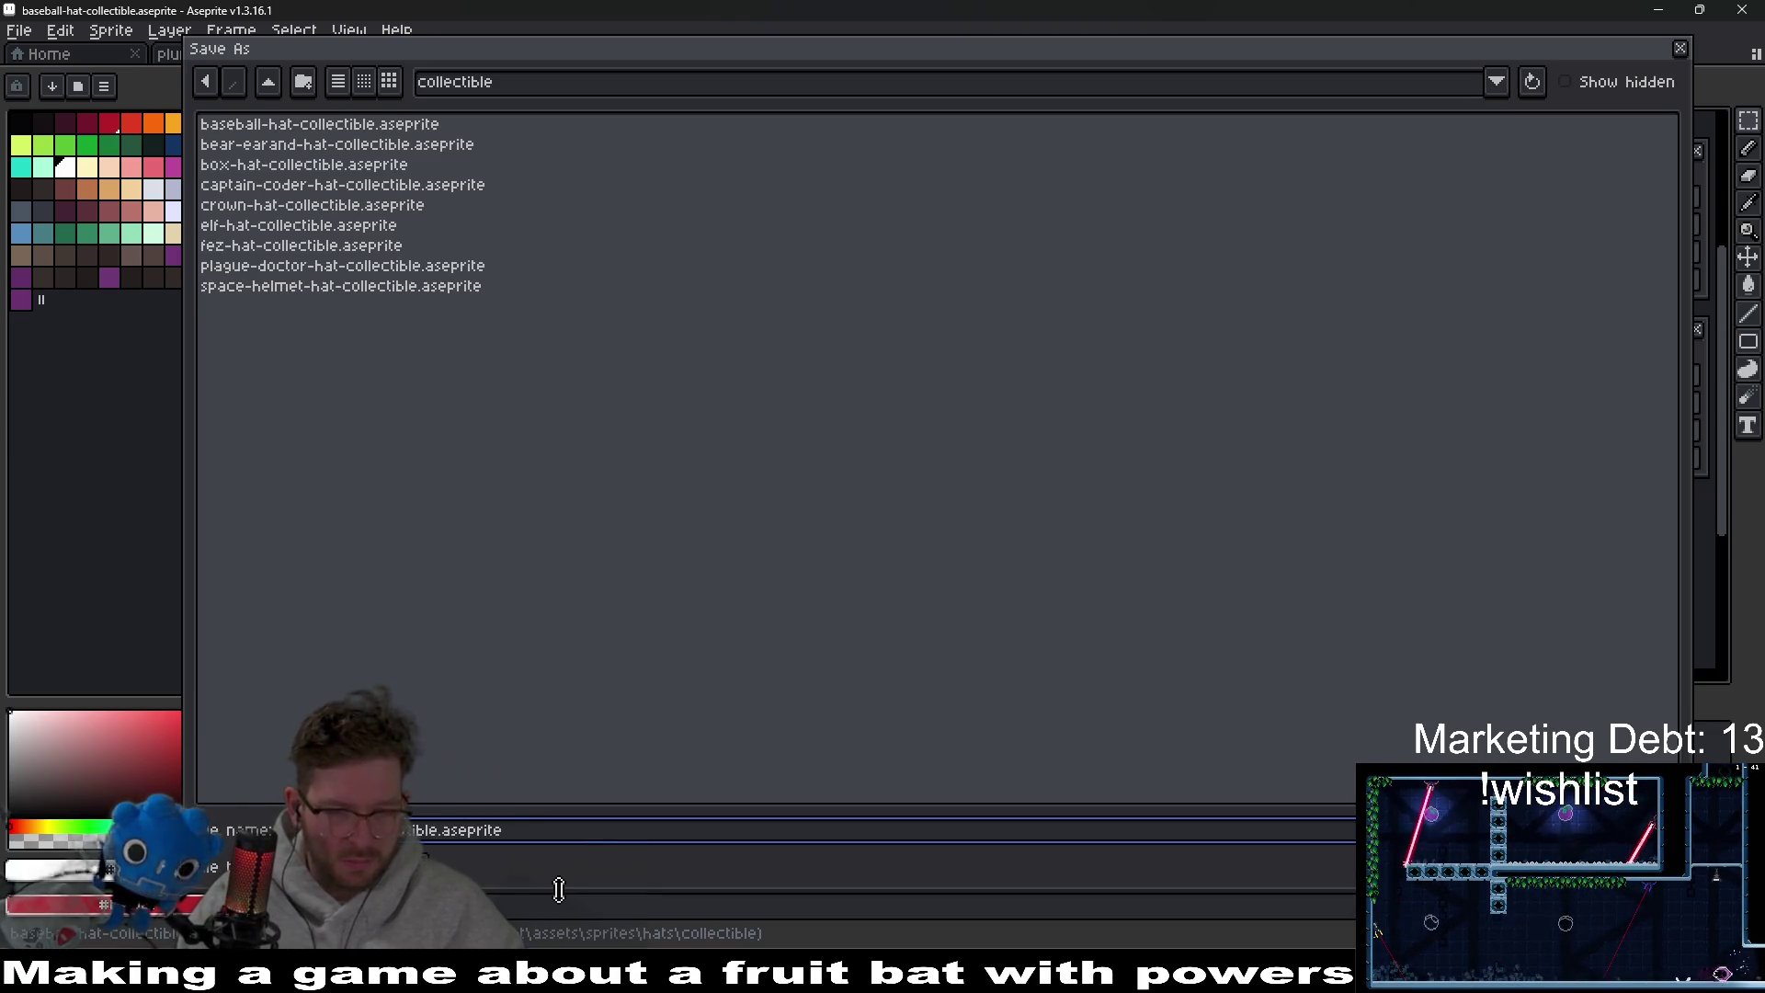
pyautogui.write('ect')
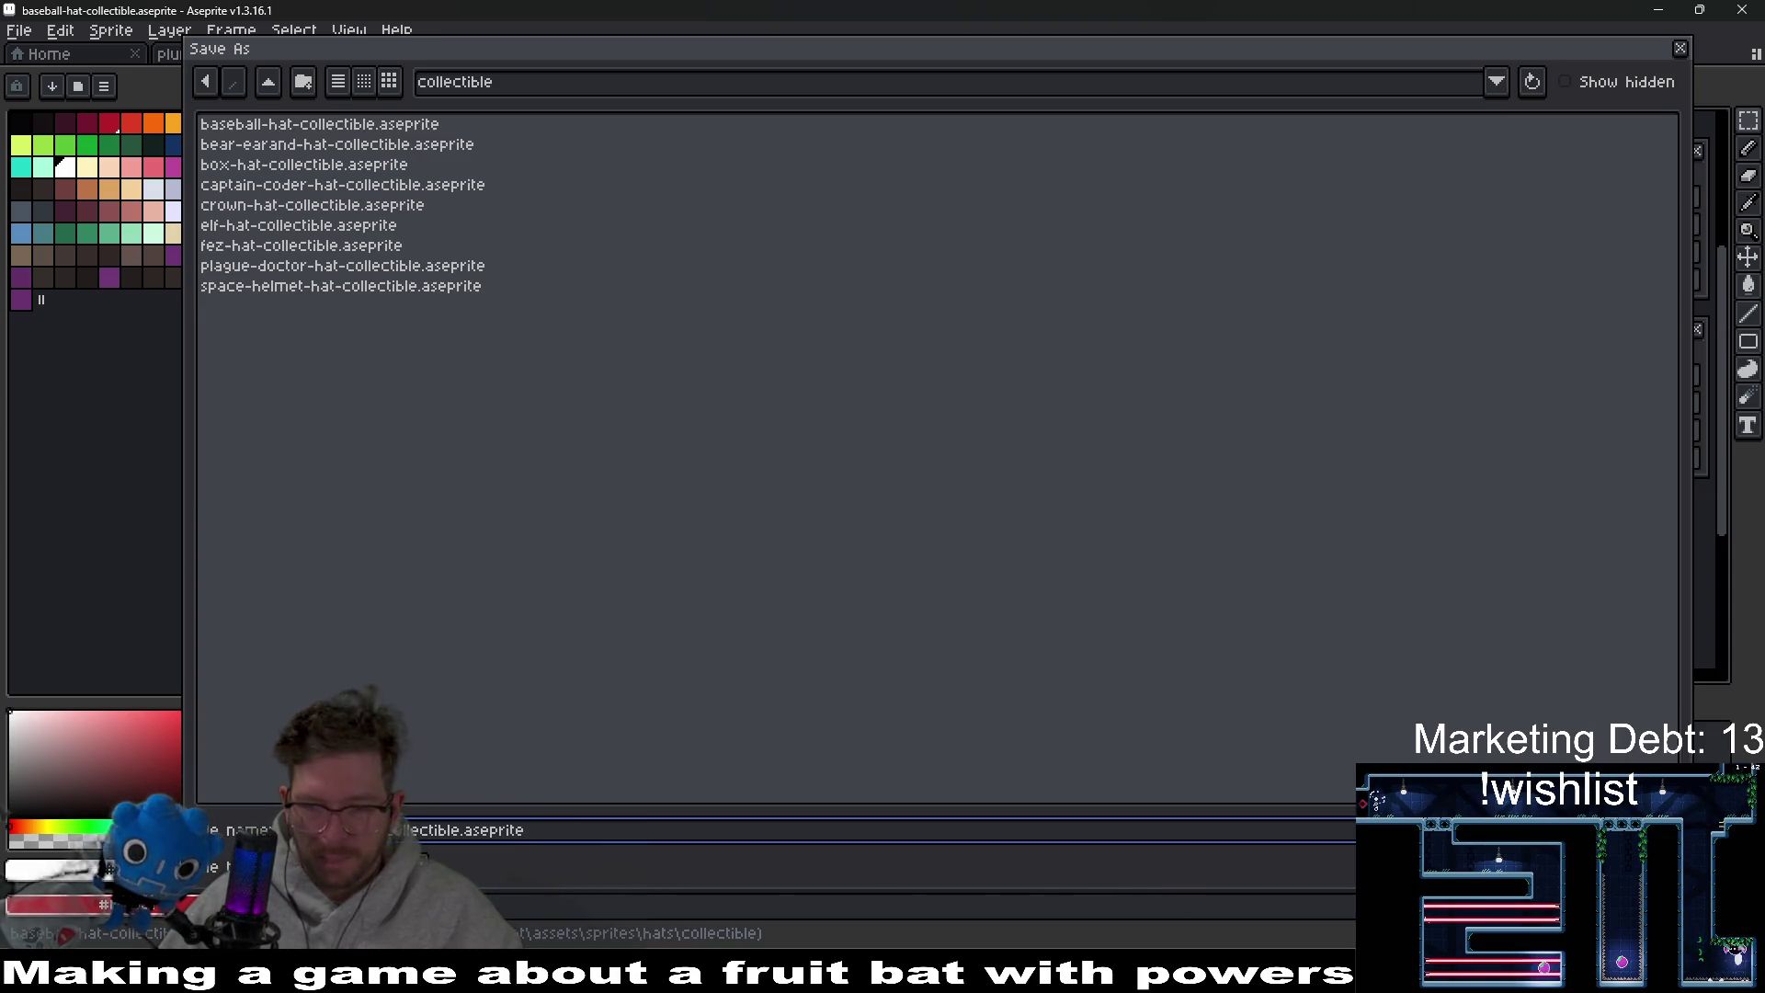
pyautogui.press('Return')
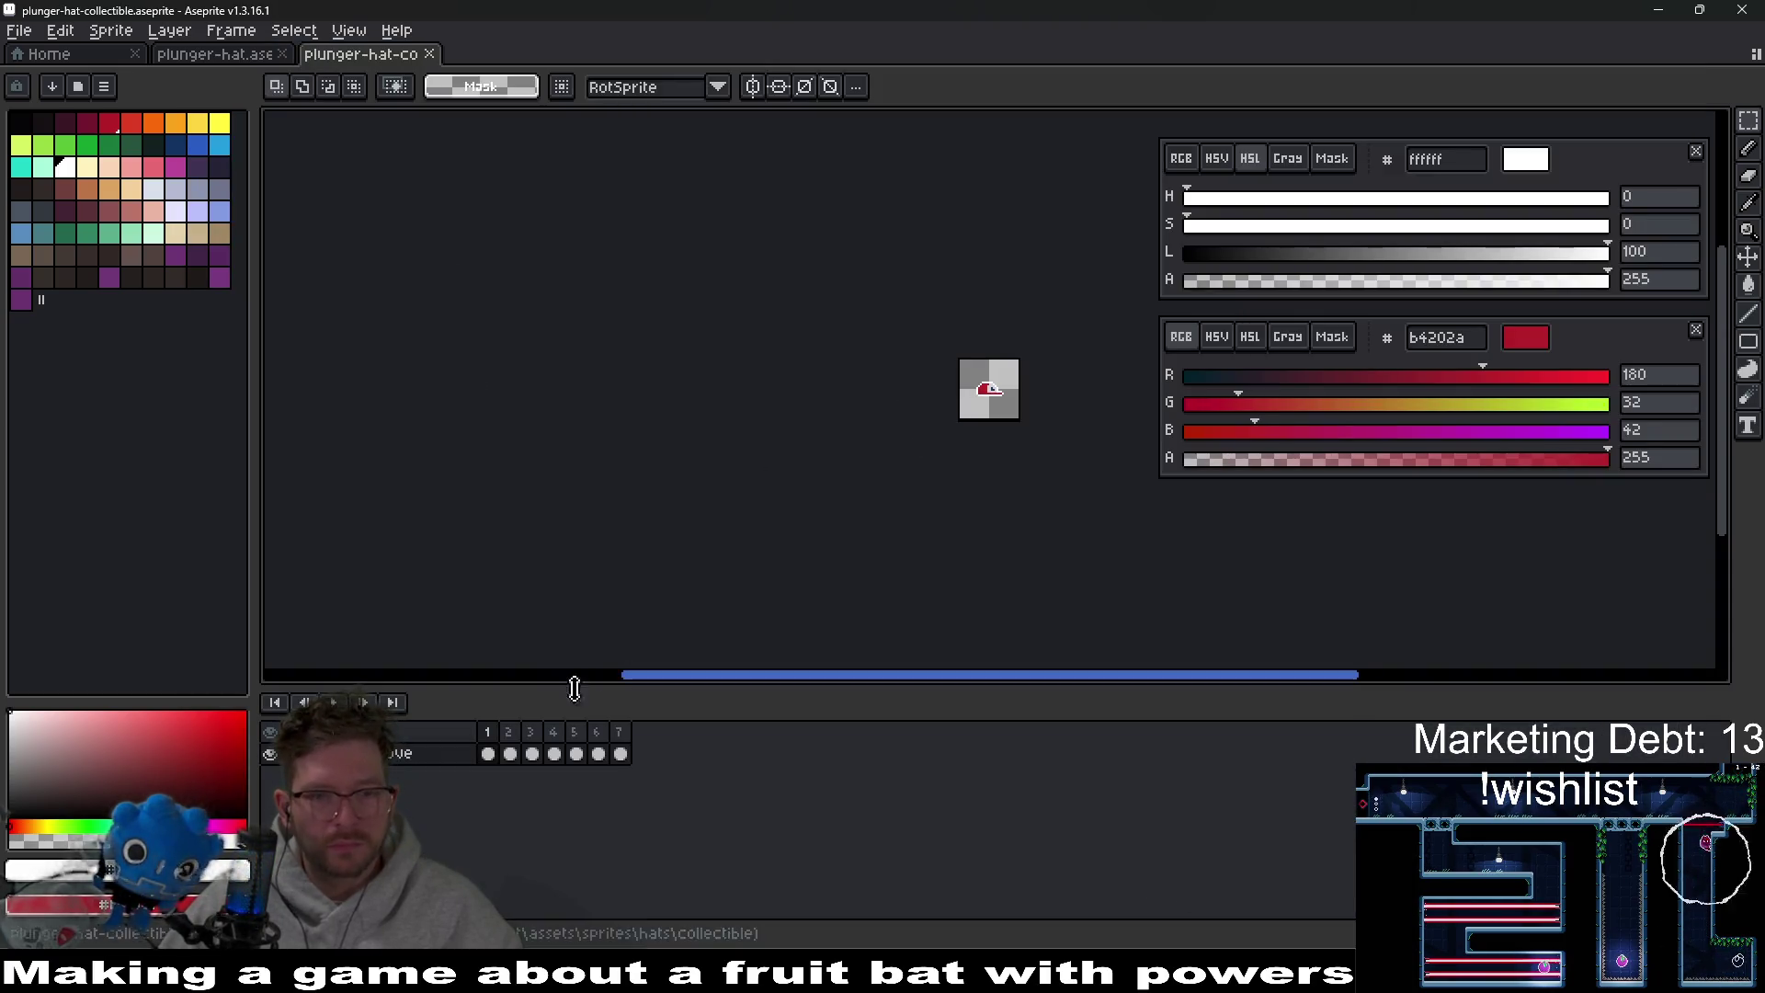
# Preview the collectible animation and delete the old hat from frame 1.
pyautogui.click(488, 754)
pyautogui.press('Return')
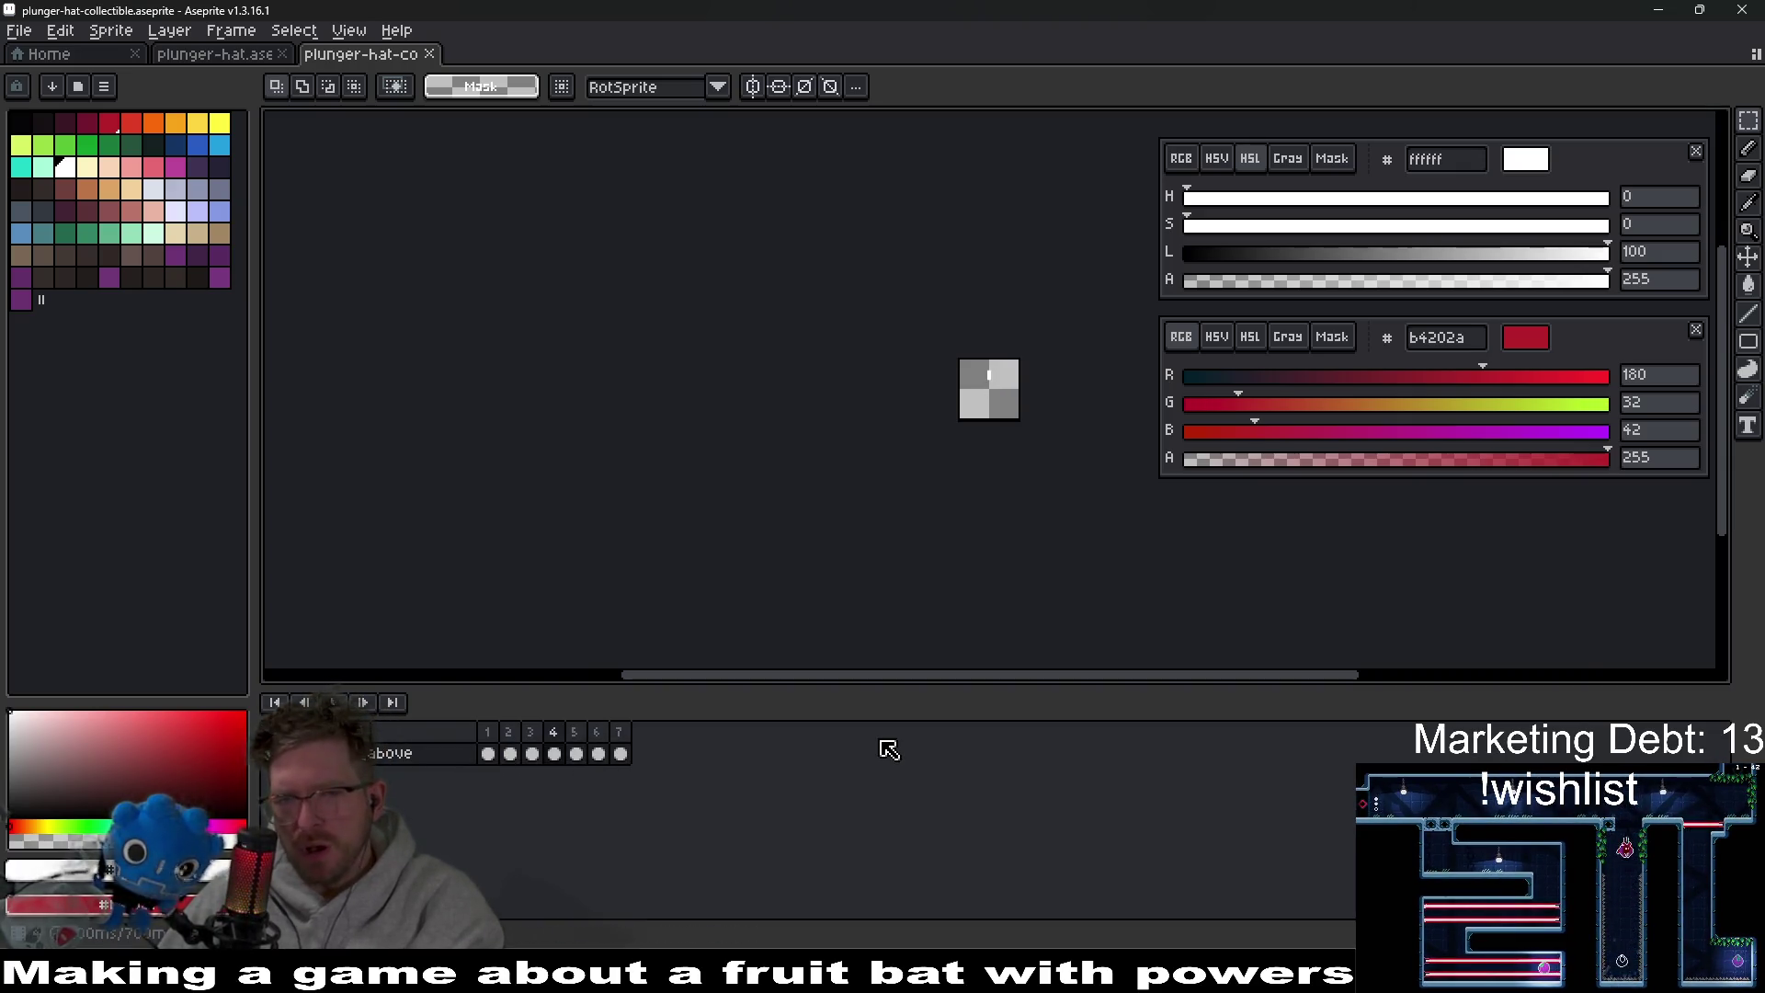
pyautogui.press('Return')
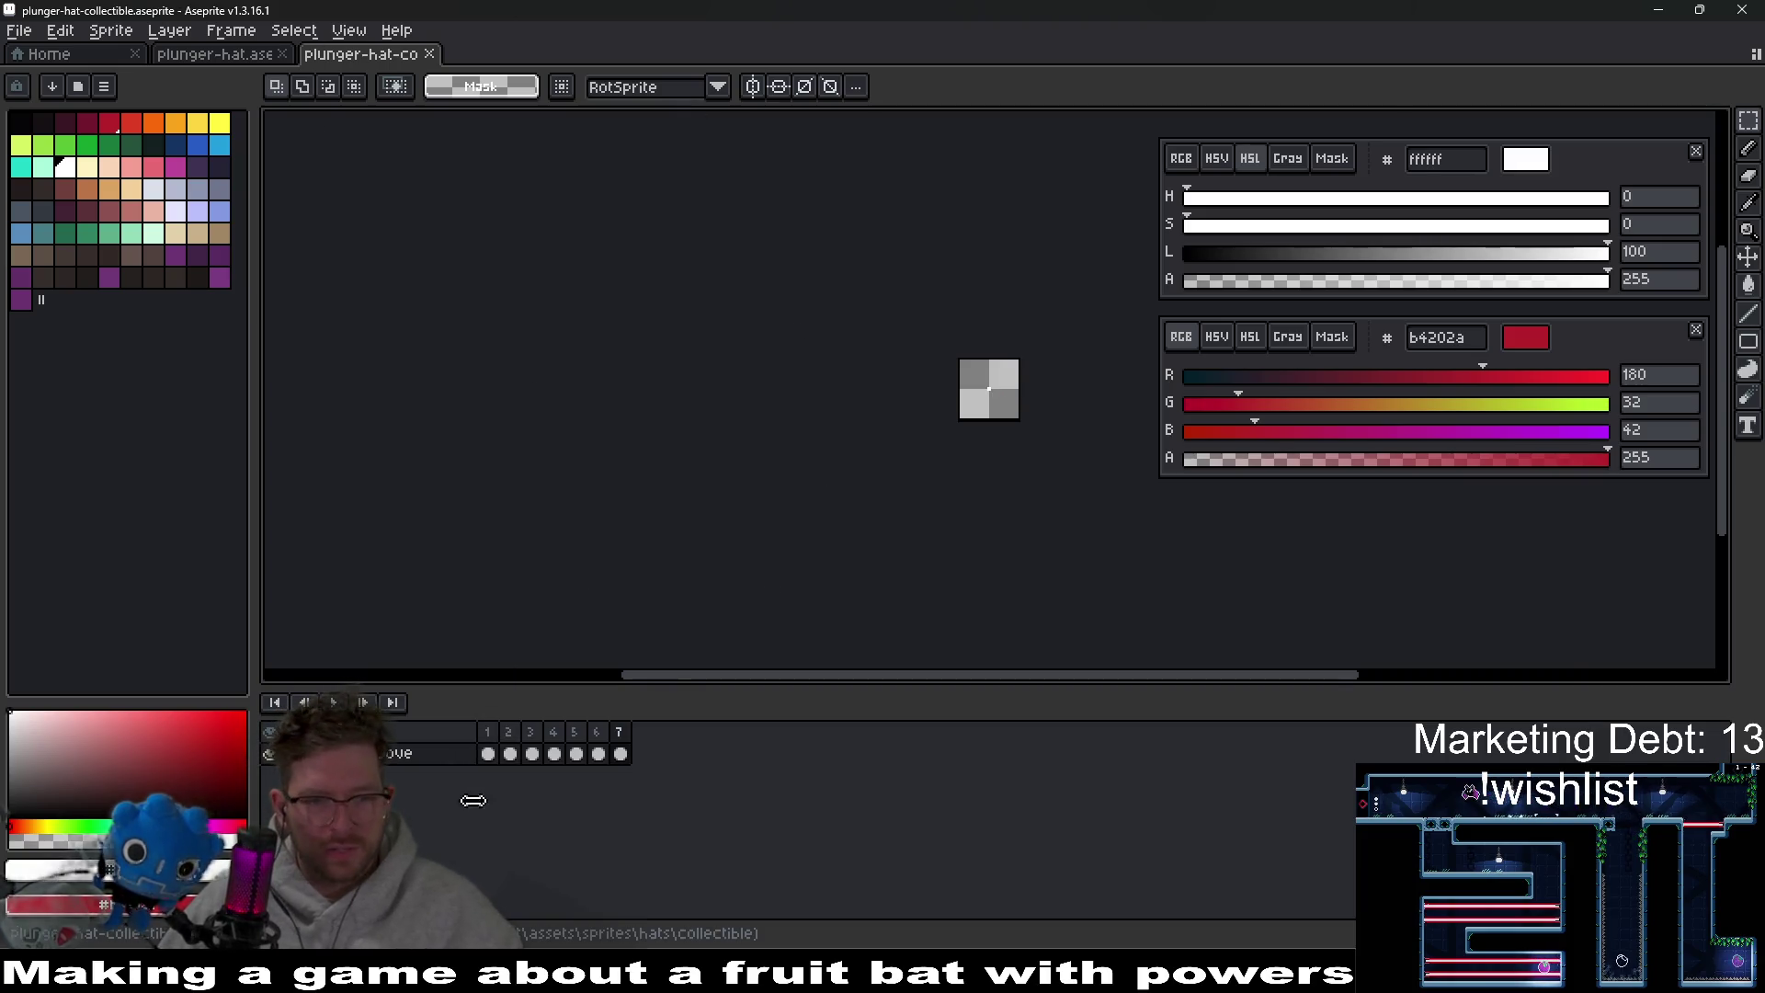
pyautogui.click(488, 754)
pyautogui.press('Delete')
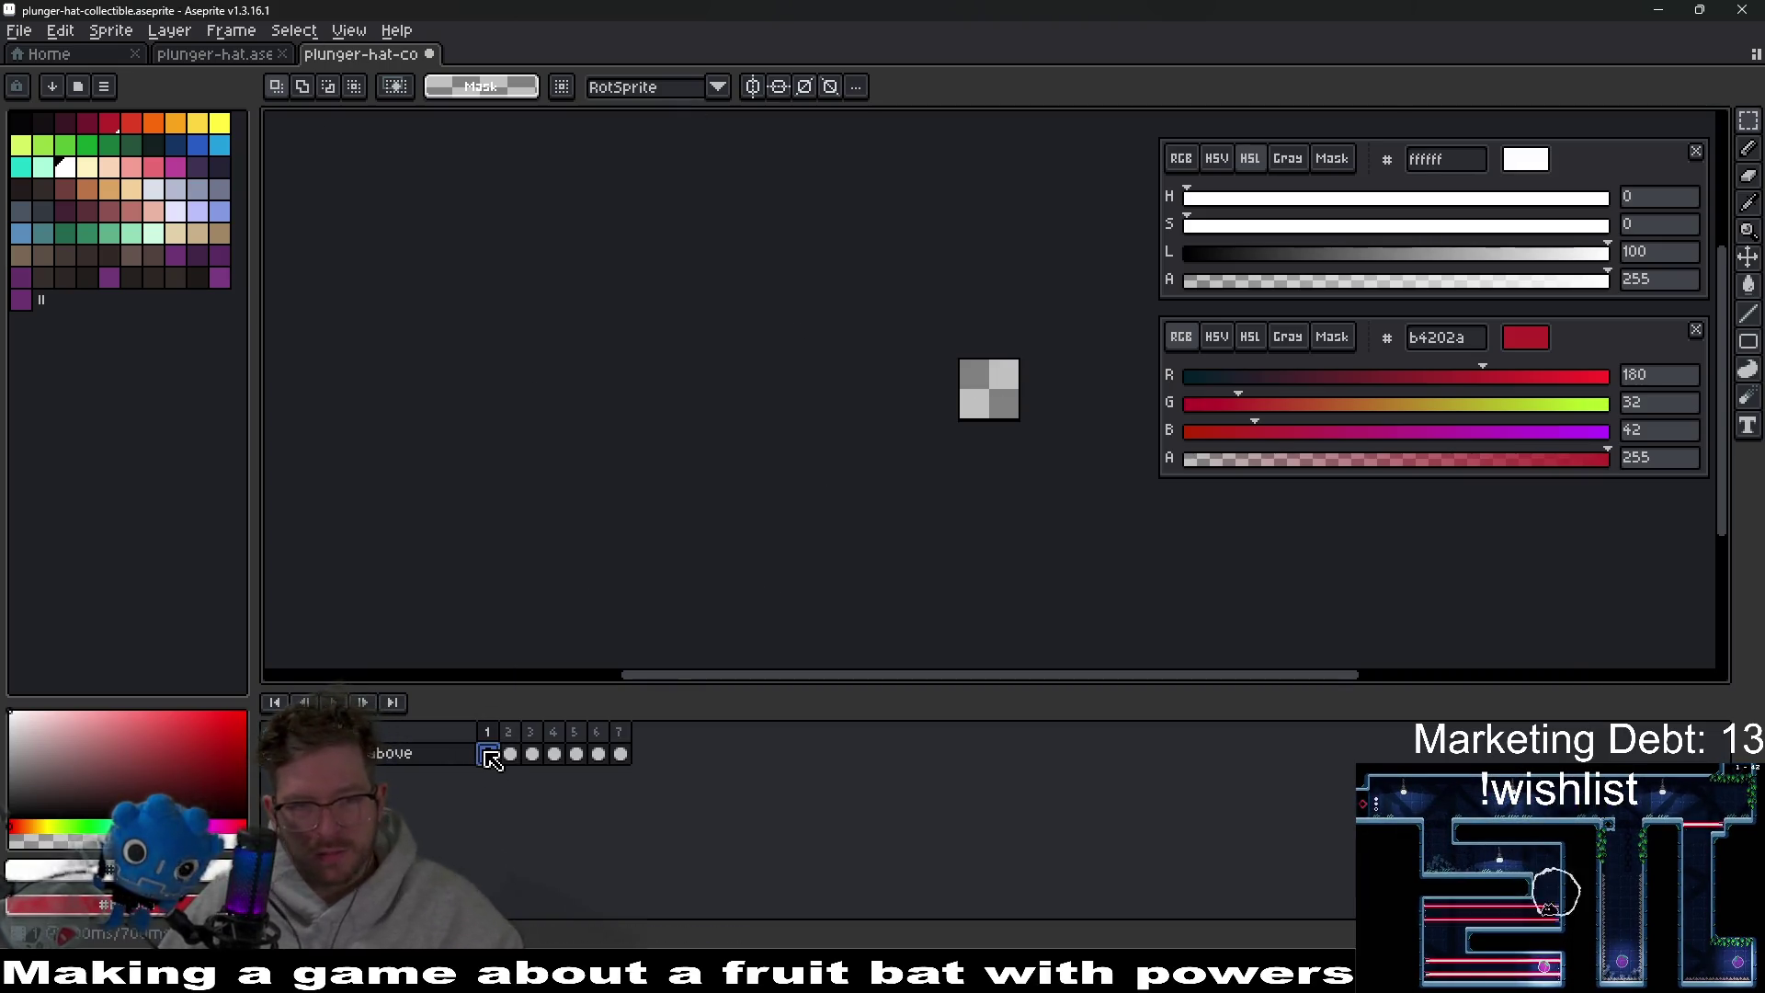
# Copy the upside-down plunger from frame 11 of plunger-hat.aseprite and test-paste it.
pyautogui.click(234, 56)
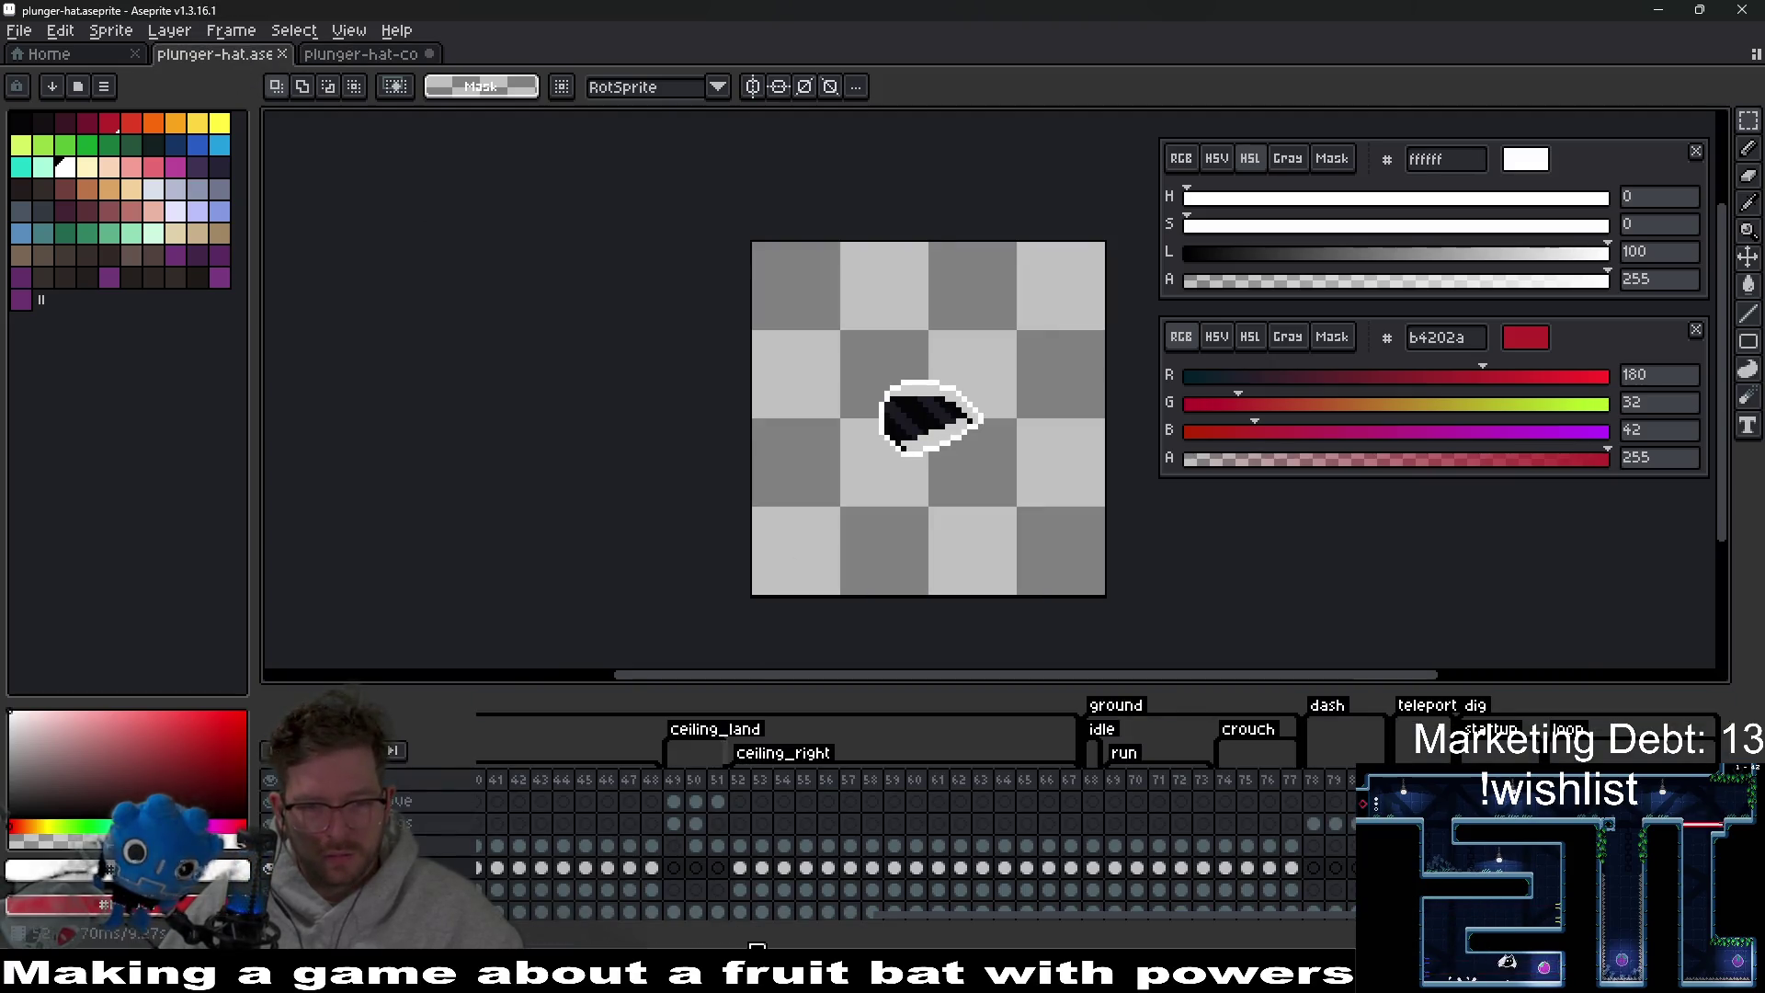
pyautogui.moveTo(910, 915); pyautogui.dragTo(517, 915)
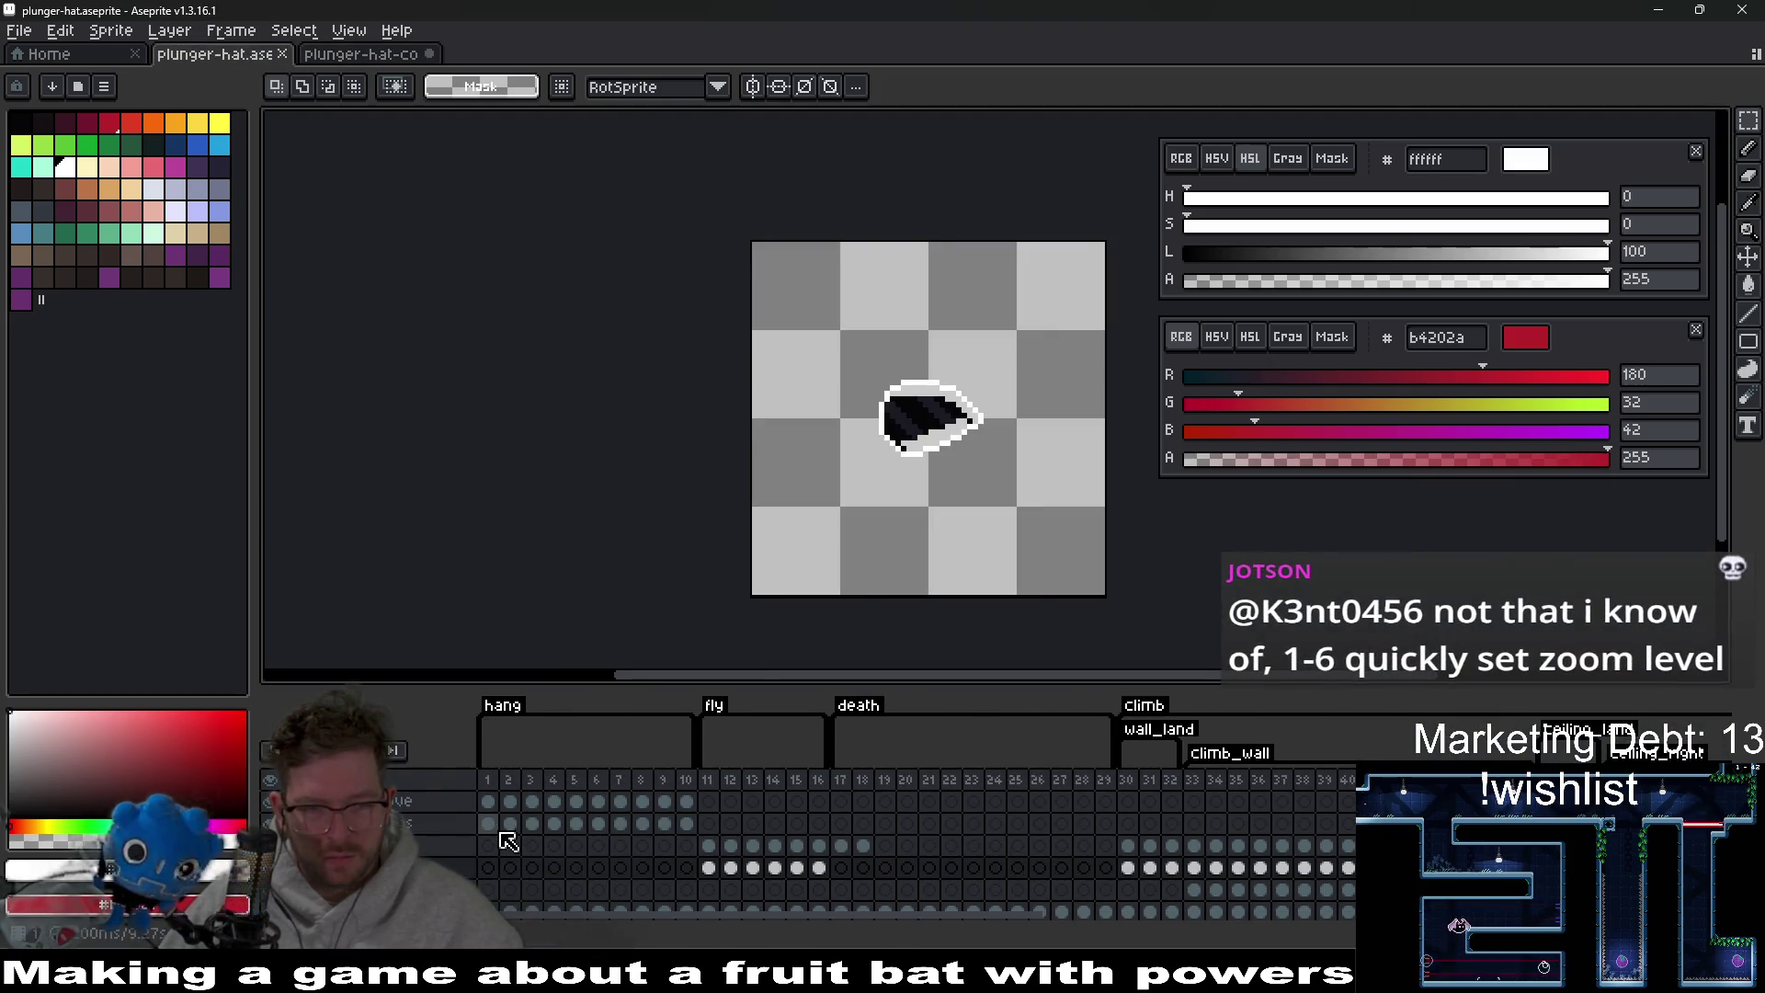
pyautogui.click(490, 800)
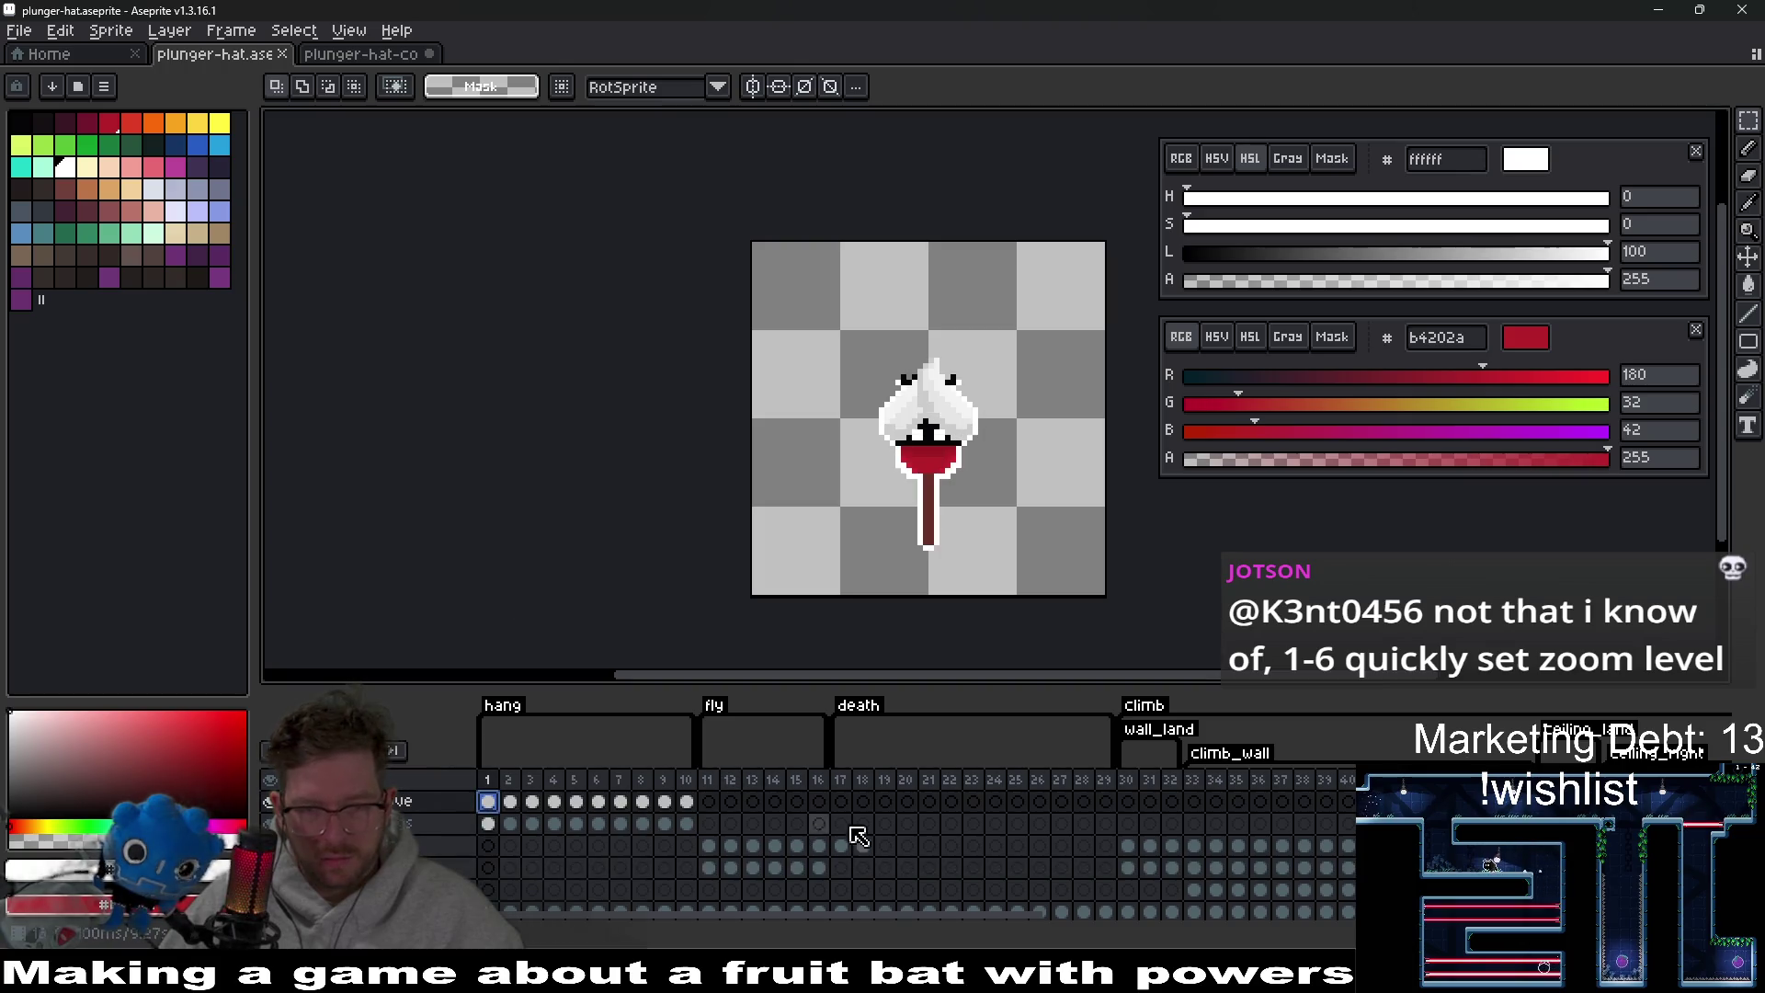
pyautogui.click(709, 846)
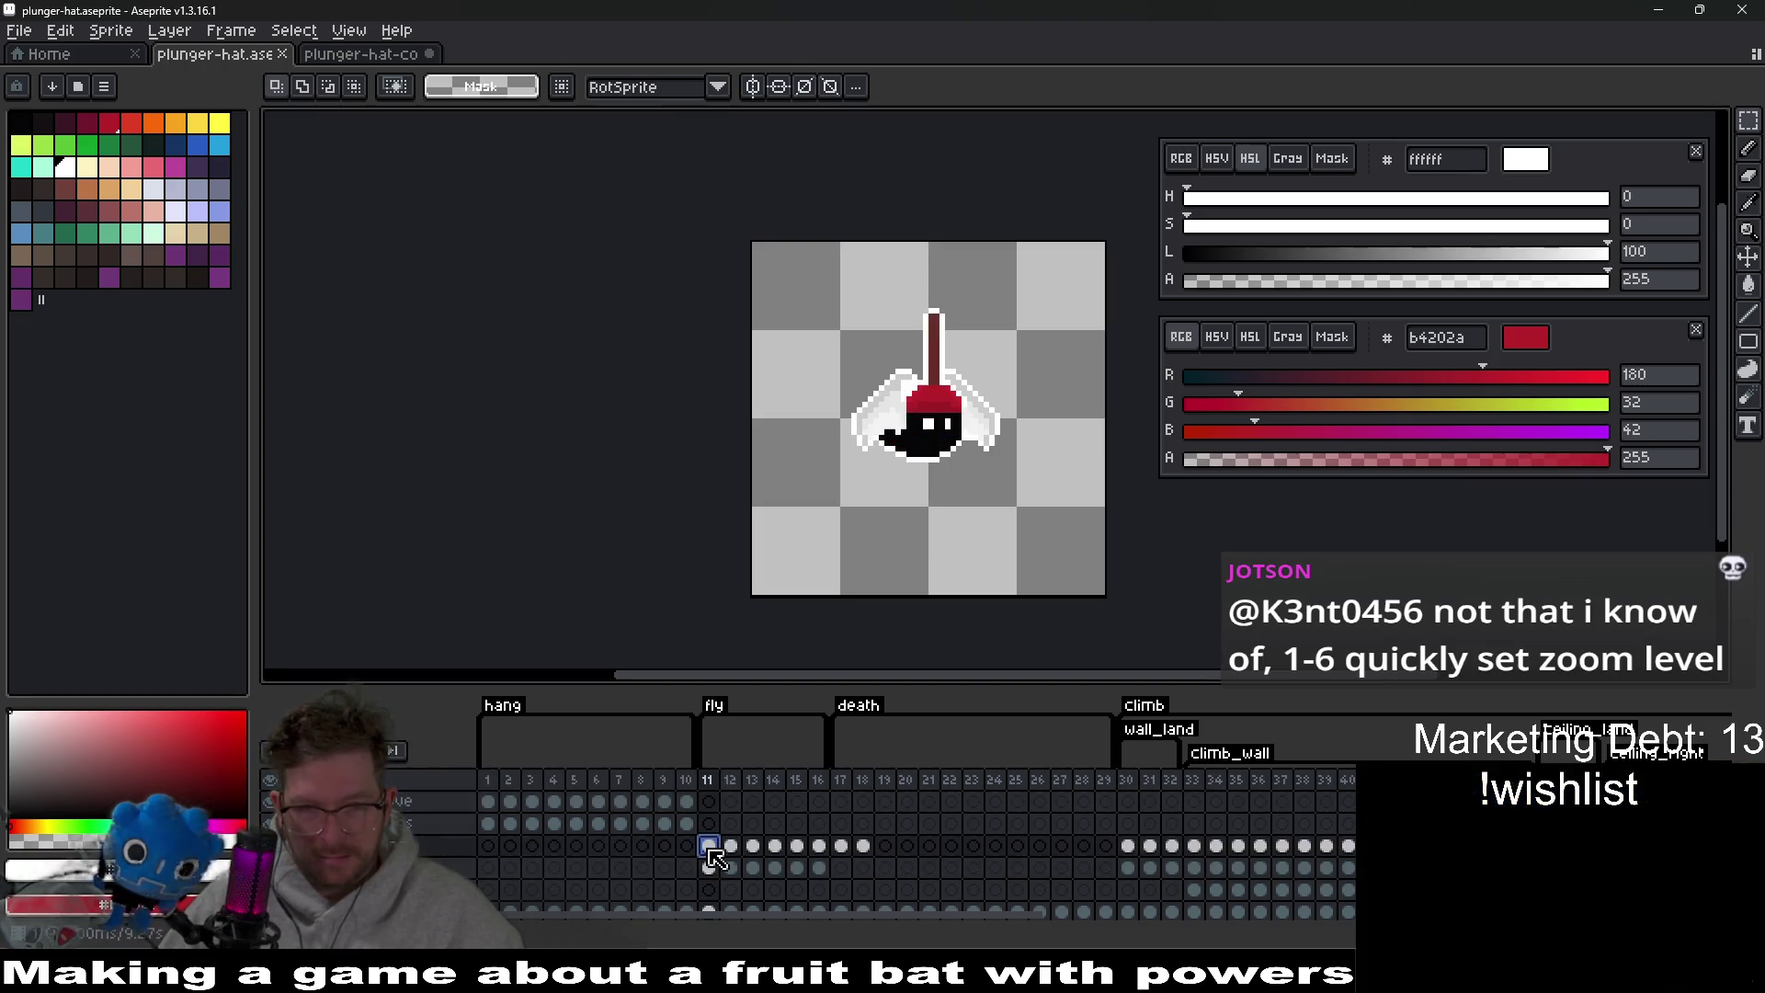
pyautogui.moveTo(808, 275); pyautogui.dragTo(1104, 473)
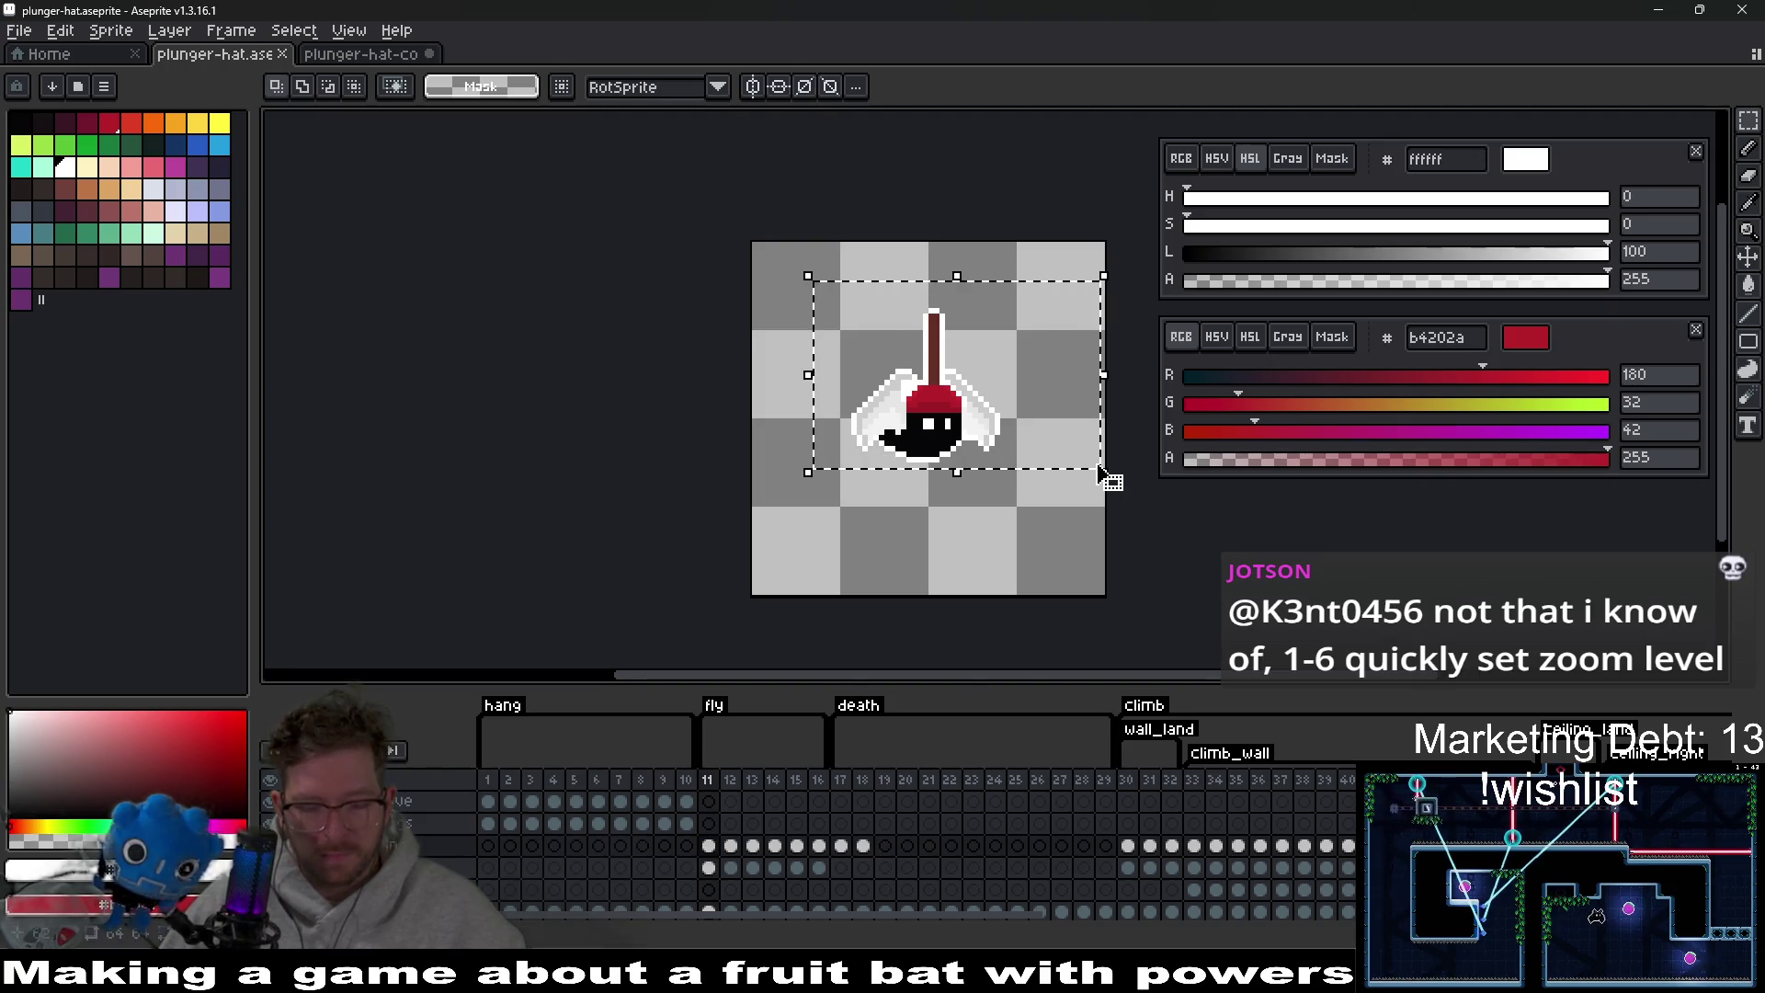
pyautogui.hotkey('ctrl', 'c')
pyautogui.click(361, 54)
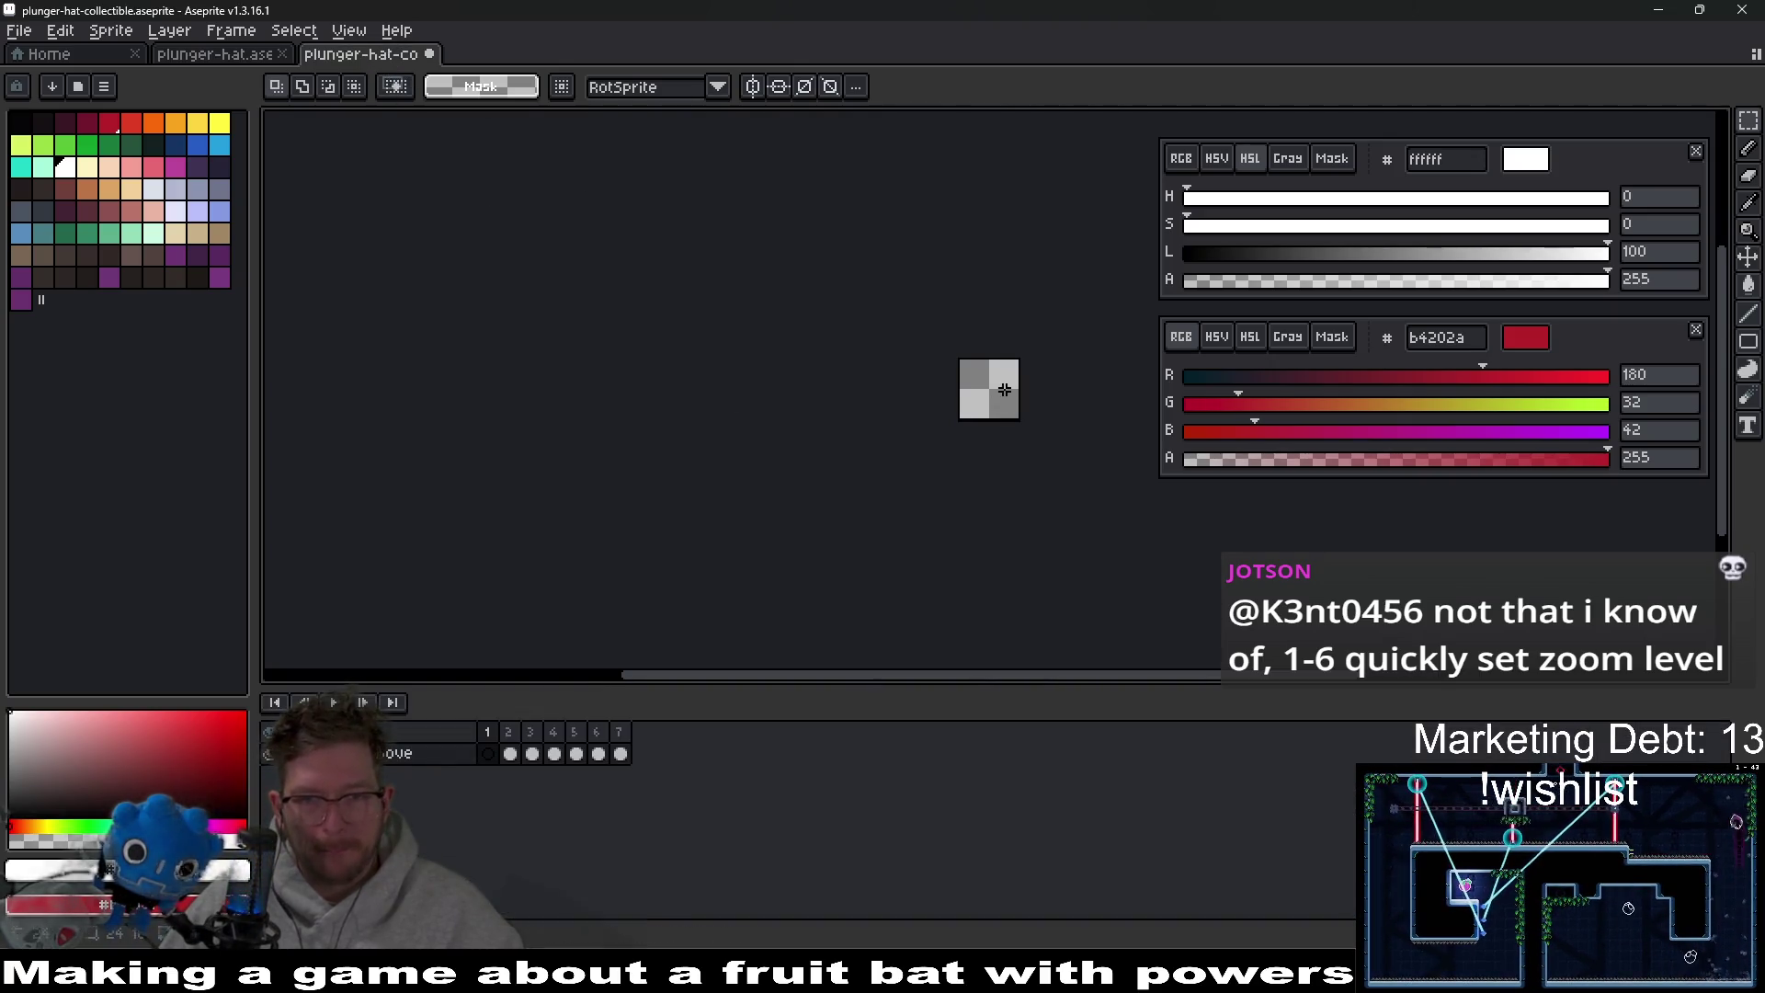
pyautogui.hotkey('ctrl', 'v')
pyautogui.scroll(5, 1011, 400)
pyautogui.press('Escape')
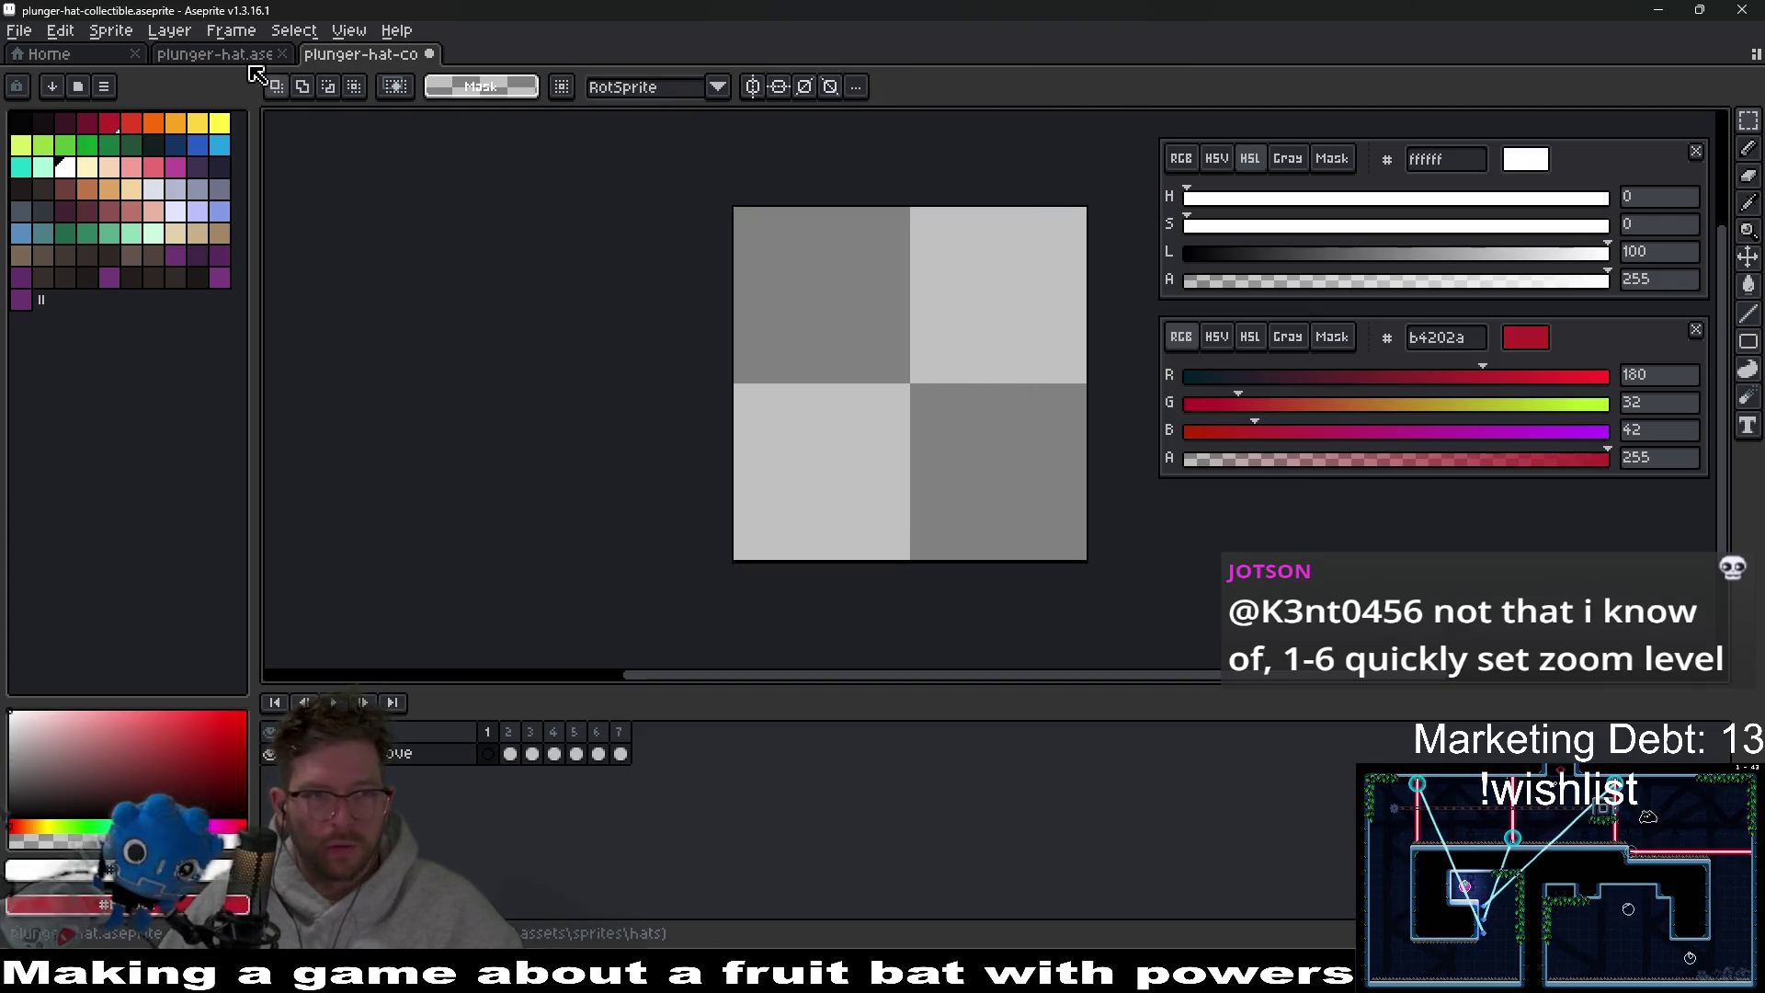
# Take the frame 11 plunger from the lower layer and paste it into the collectible.
pyautogui.click(241, 57)
pyautogui.click(708, 867)
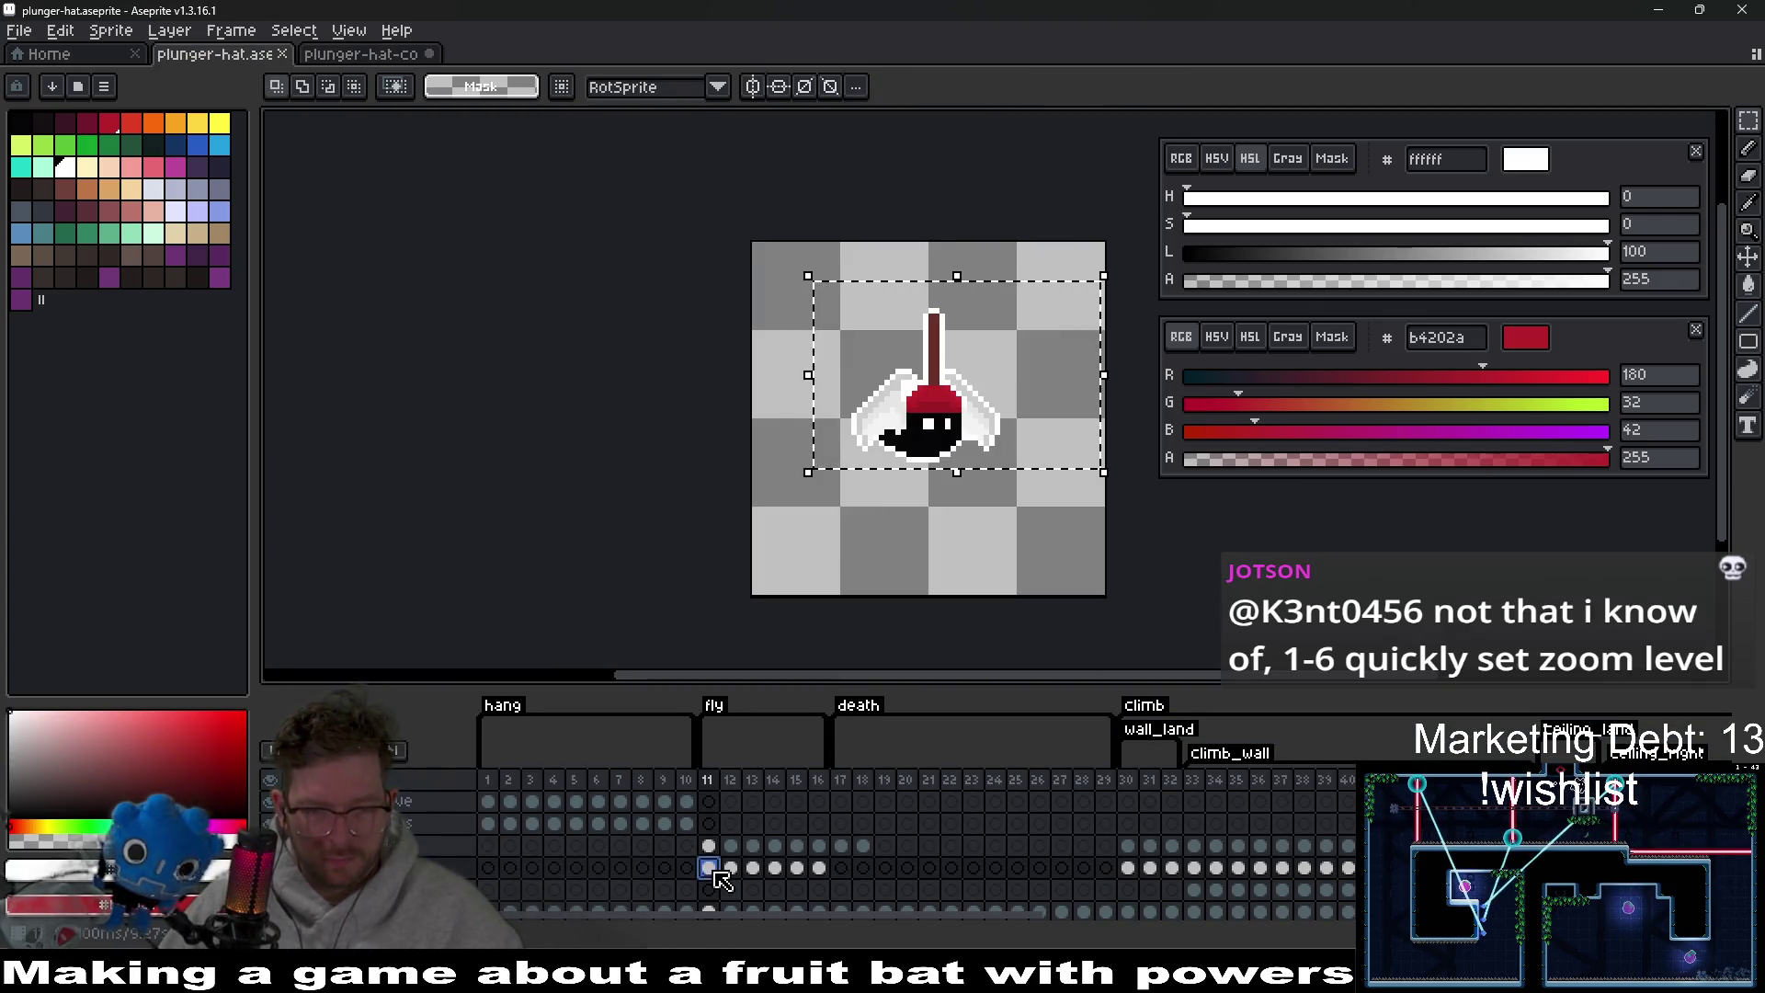
pyautogui.hotkey('ctrl', 'v')
pyautogui.hotkey('ctrl', 'Tab')
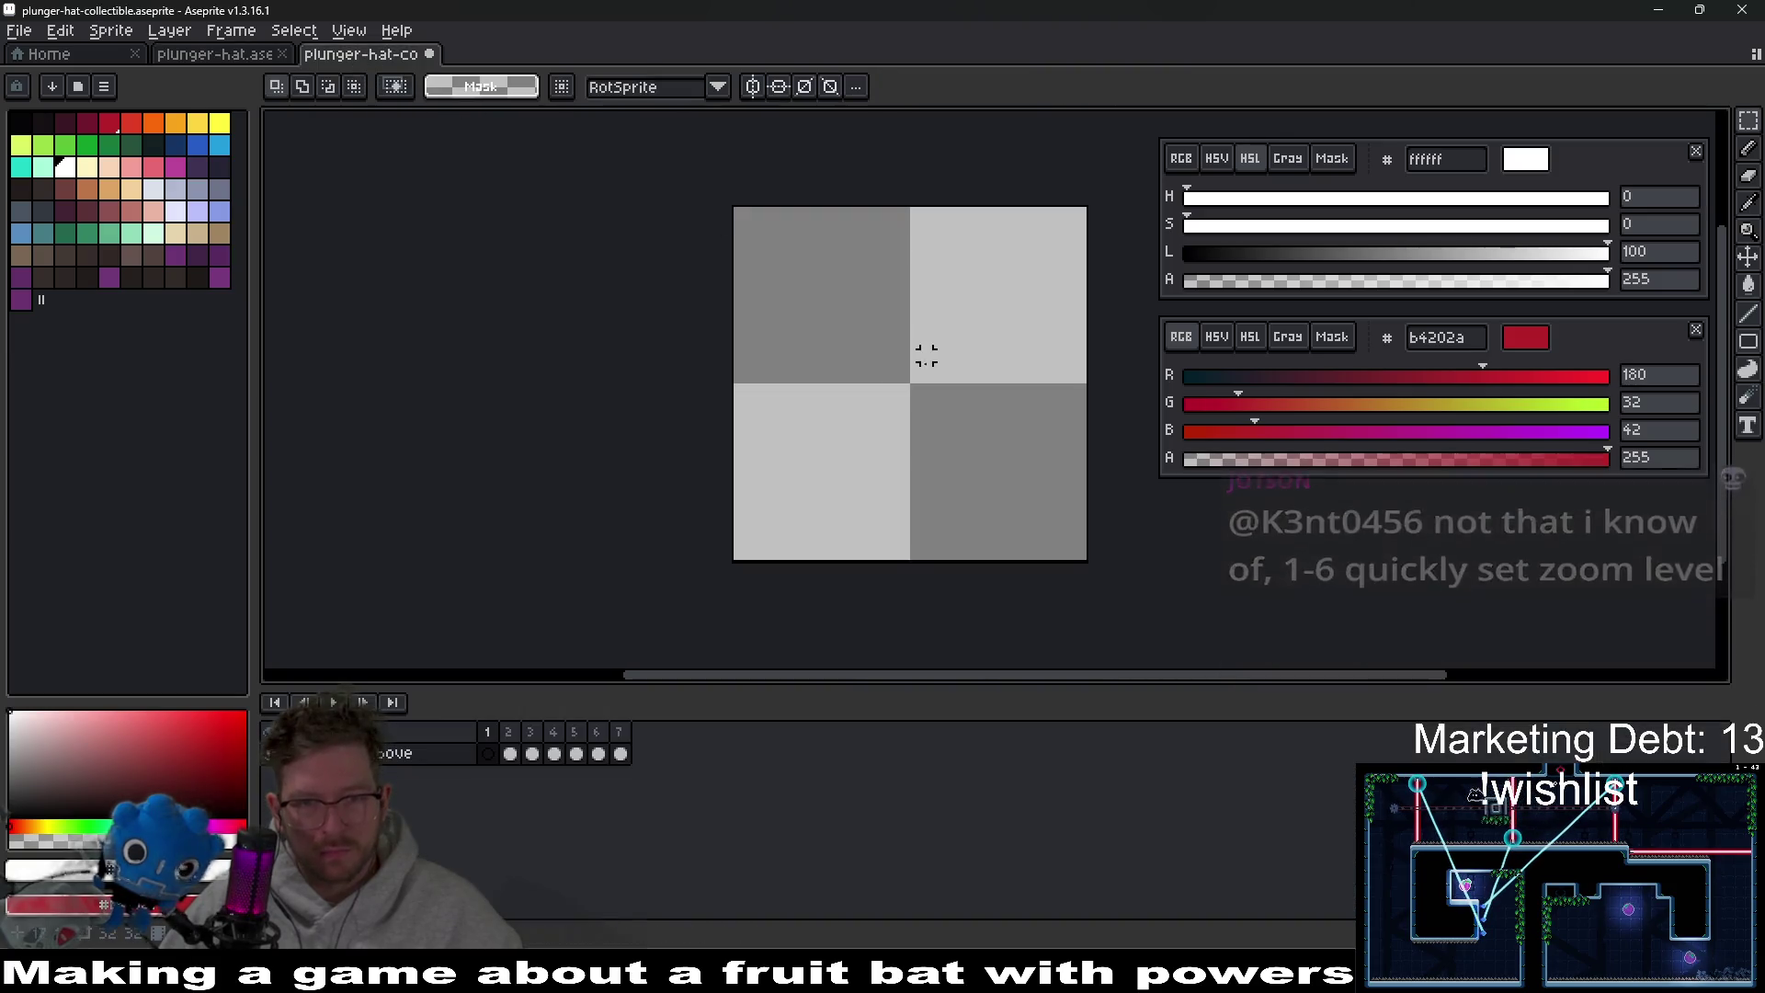
pyautogui.hotkey('ctrl', 'v')
# Centre the pasted plunger and draw a white line under its base.
pyautogui.moveTo(980, 432)
pyautogui.mouseDown()
pyautogui.moveTo(914, 417)
pyautogui.moveTo(914, 433)
pyautogui.mouseUp()
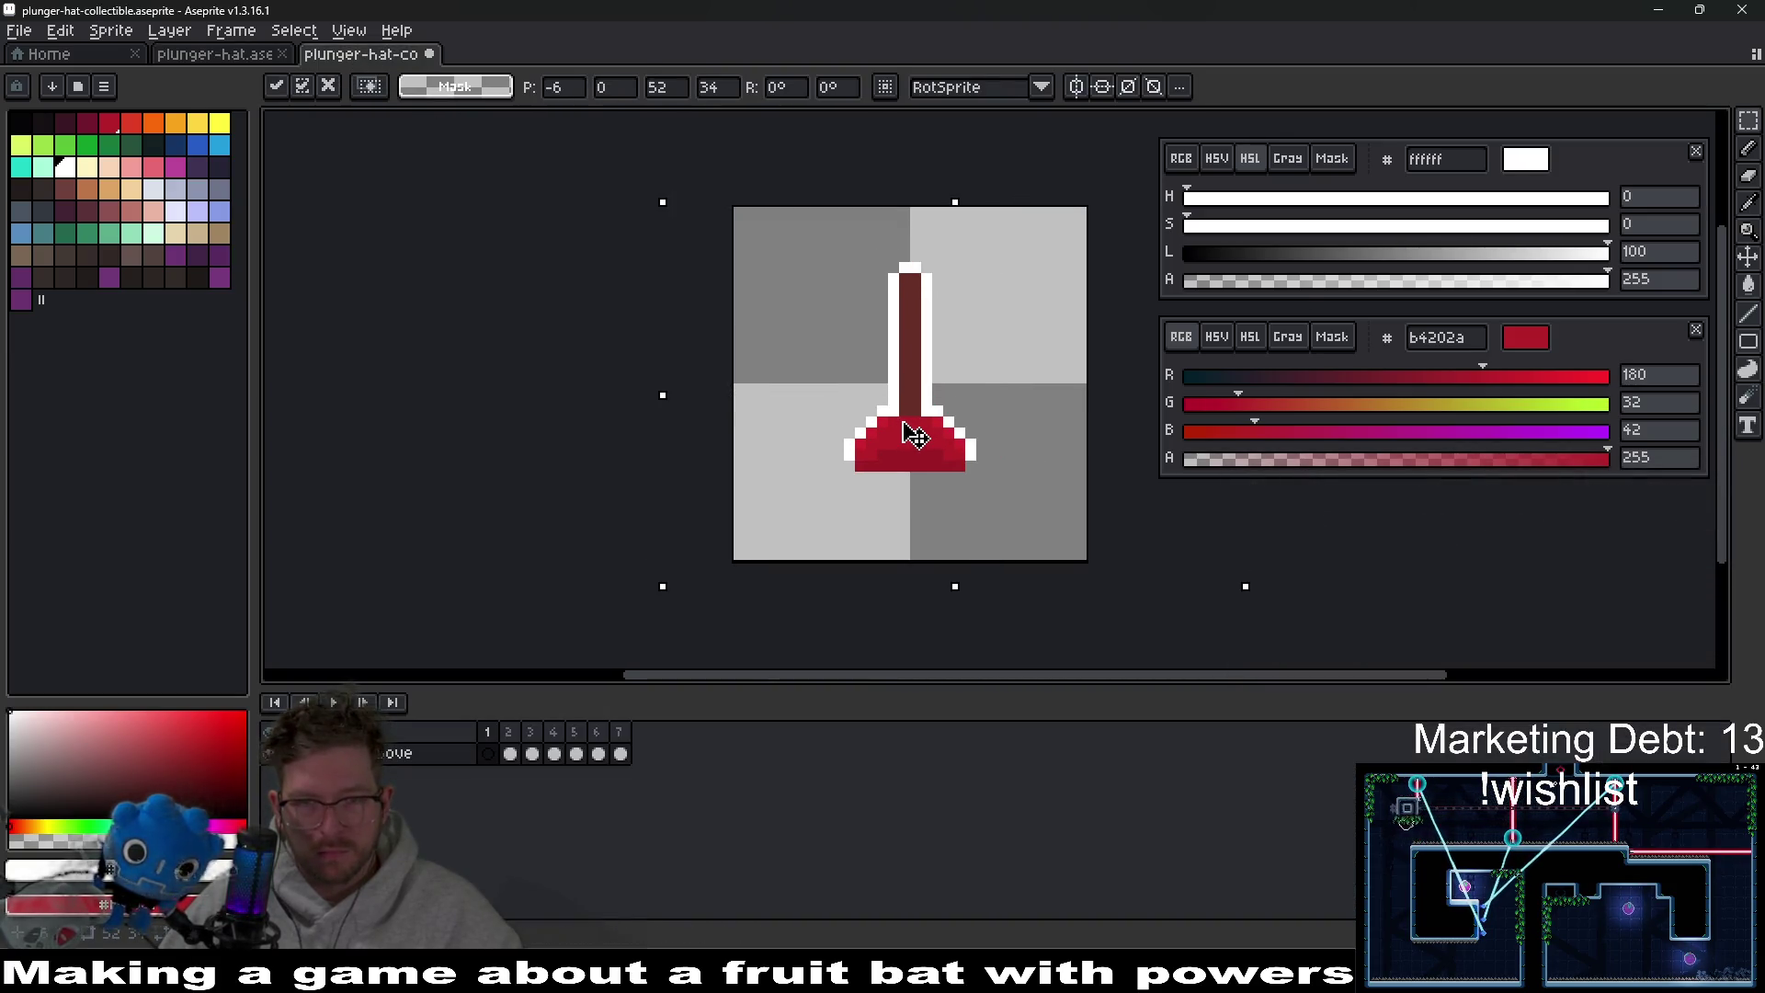
pyautogui.hotkey('ctrl', 'd')
pyautogui.scroll(3, 948, 482)
pyautogui.press('i')
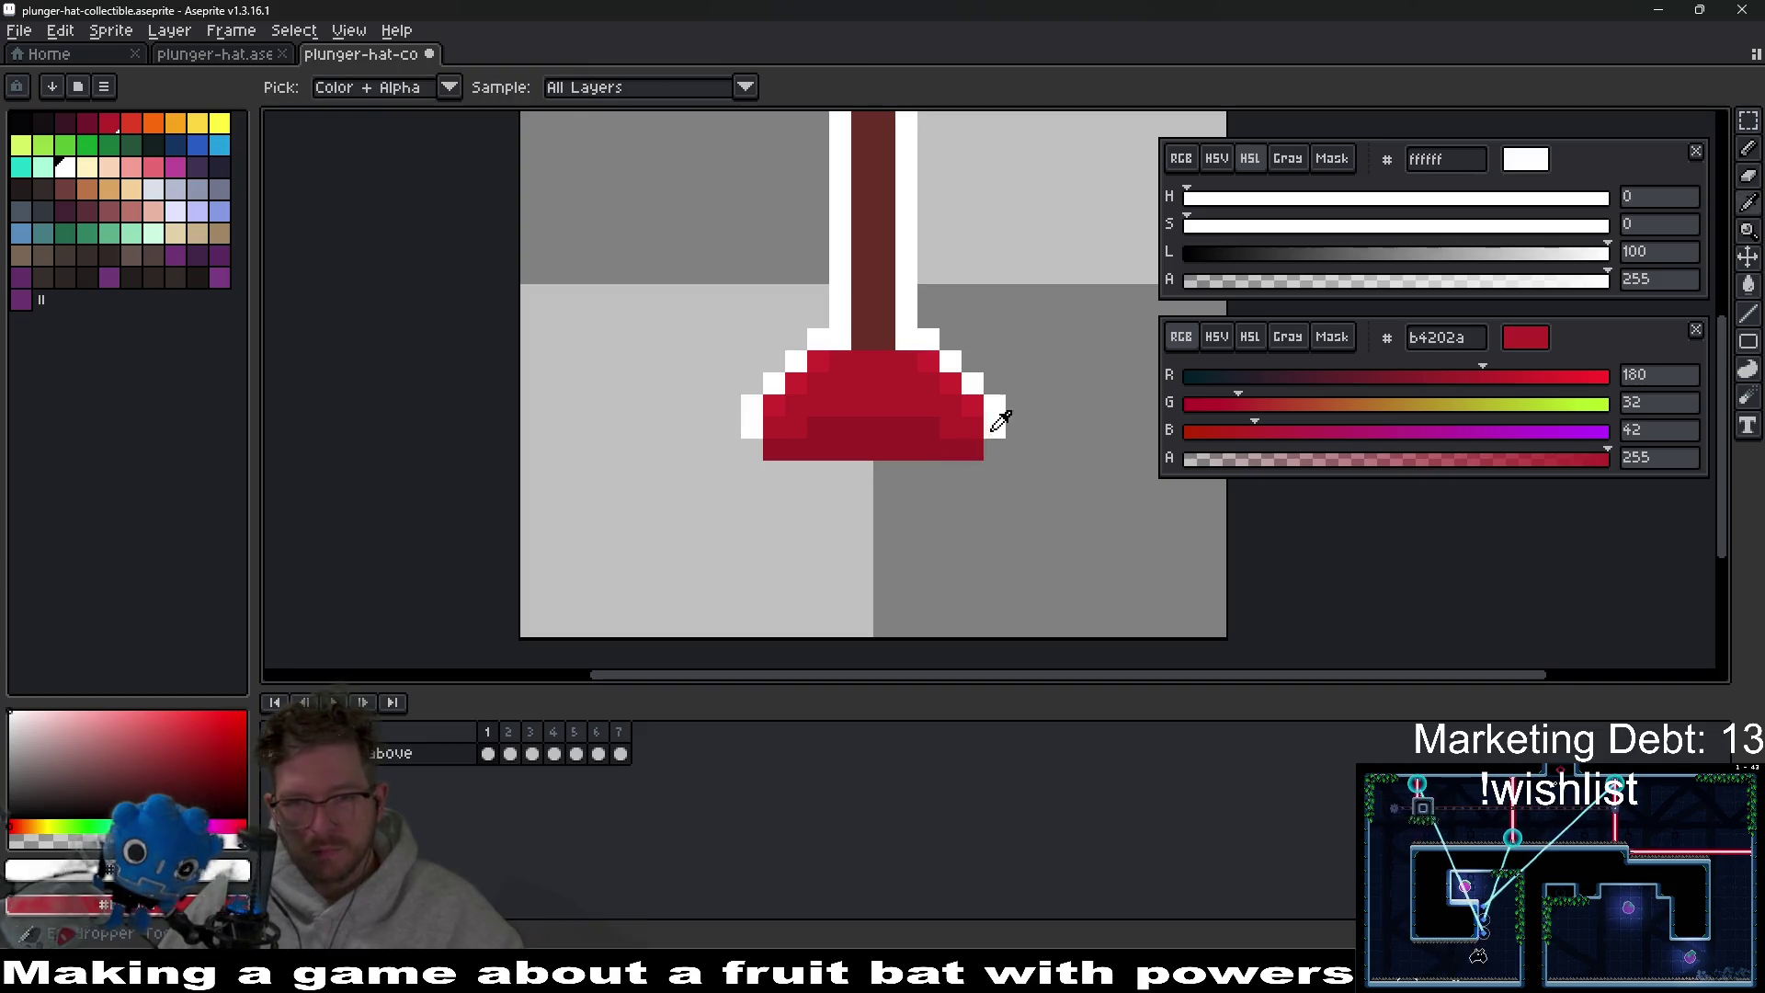
pyautogui.press('l')
pyautogui.click(999, 456)
pyautogui.moveTo(919, 473); pyautogui.dragTo(771, 472)
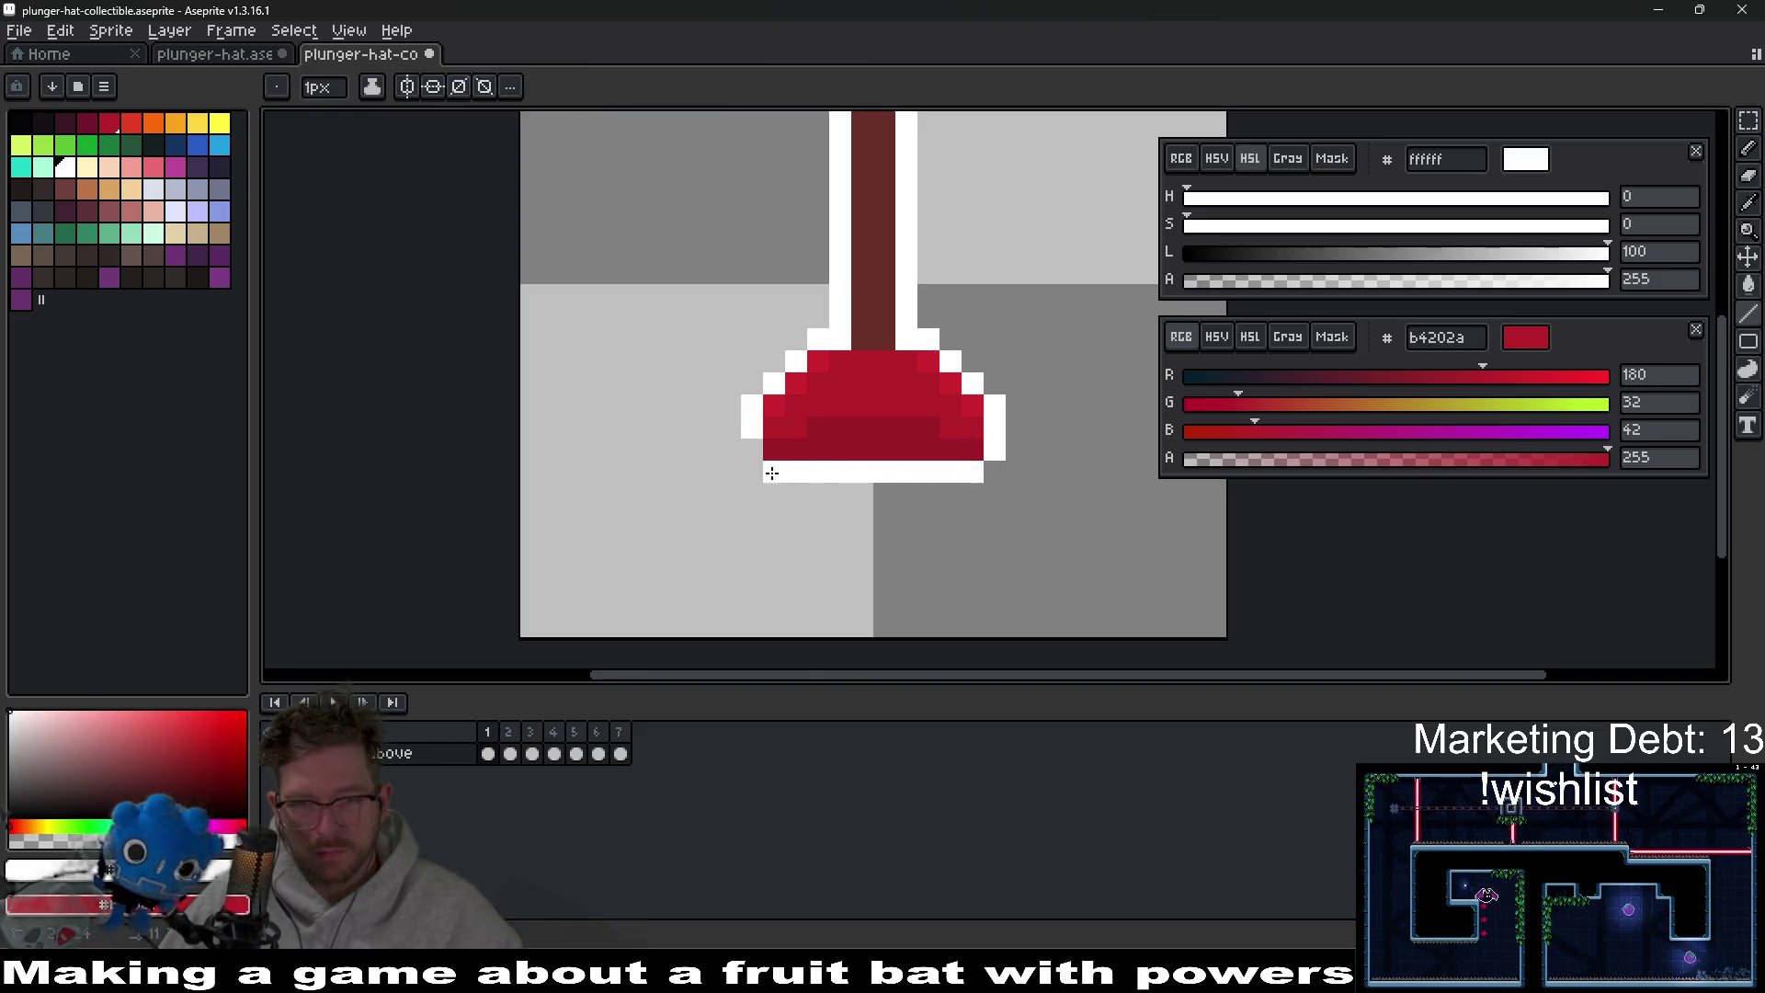
pyautogui.scroll(-5, 933, 432)
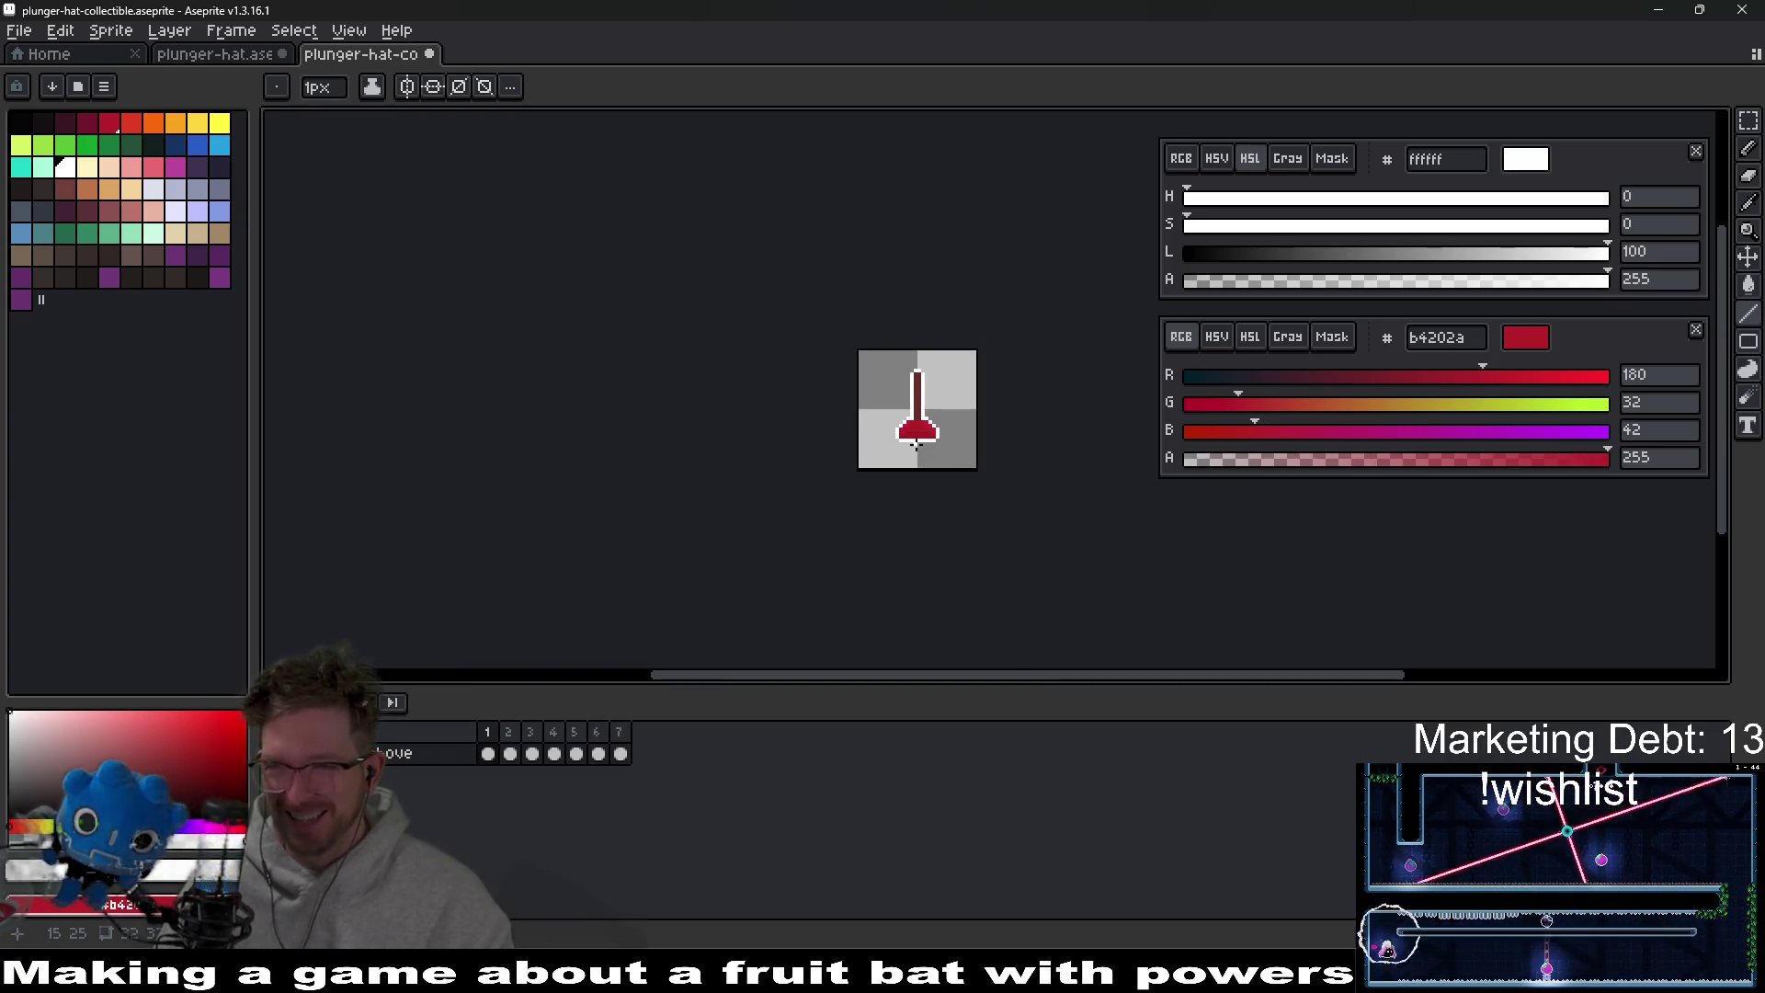
pyautogui.scroll(1, 916, 418)
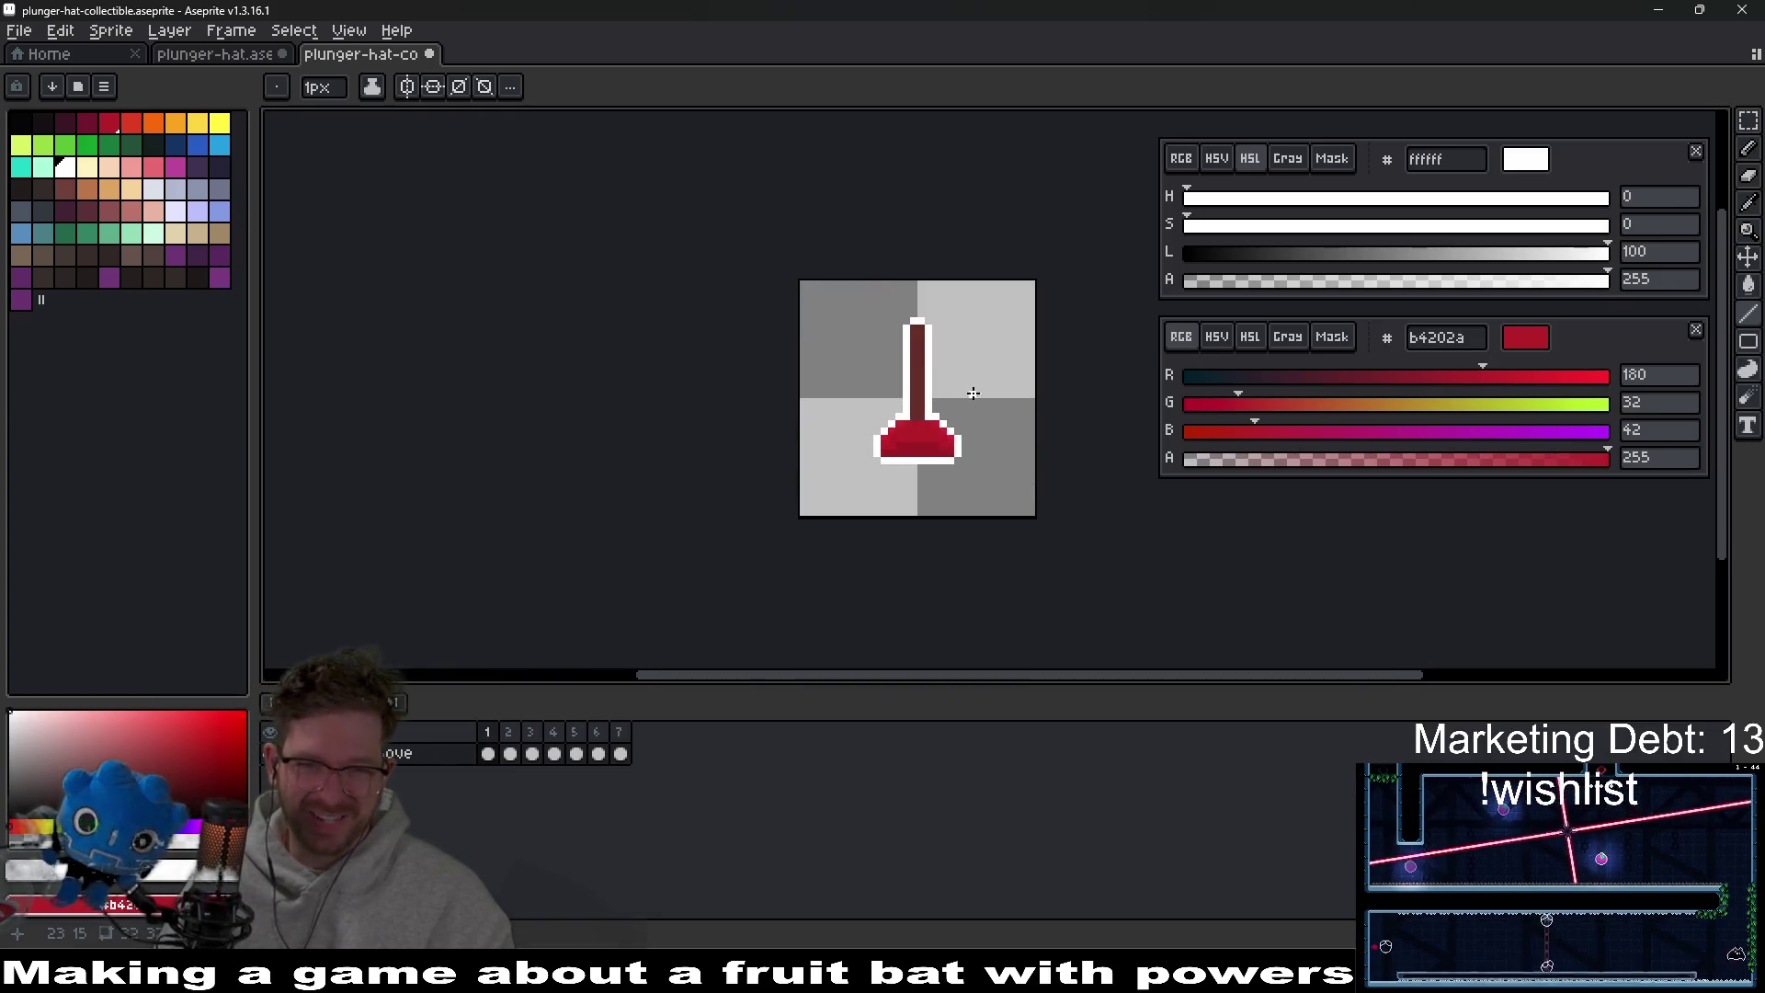
pyautogui.scroll(1, 967, 395)
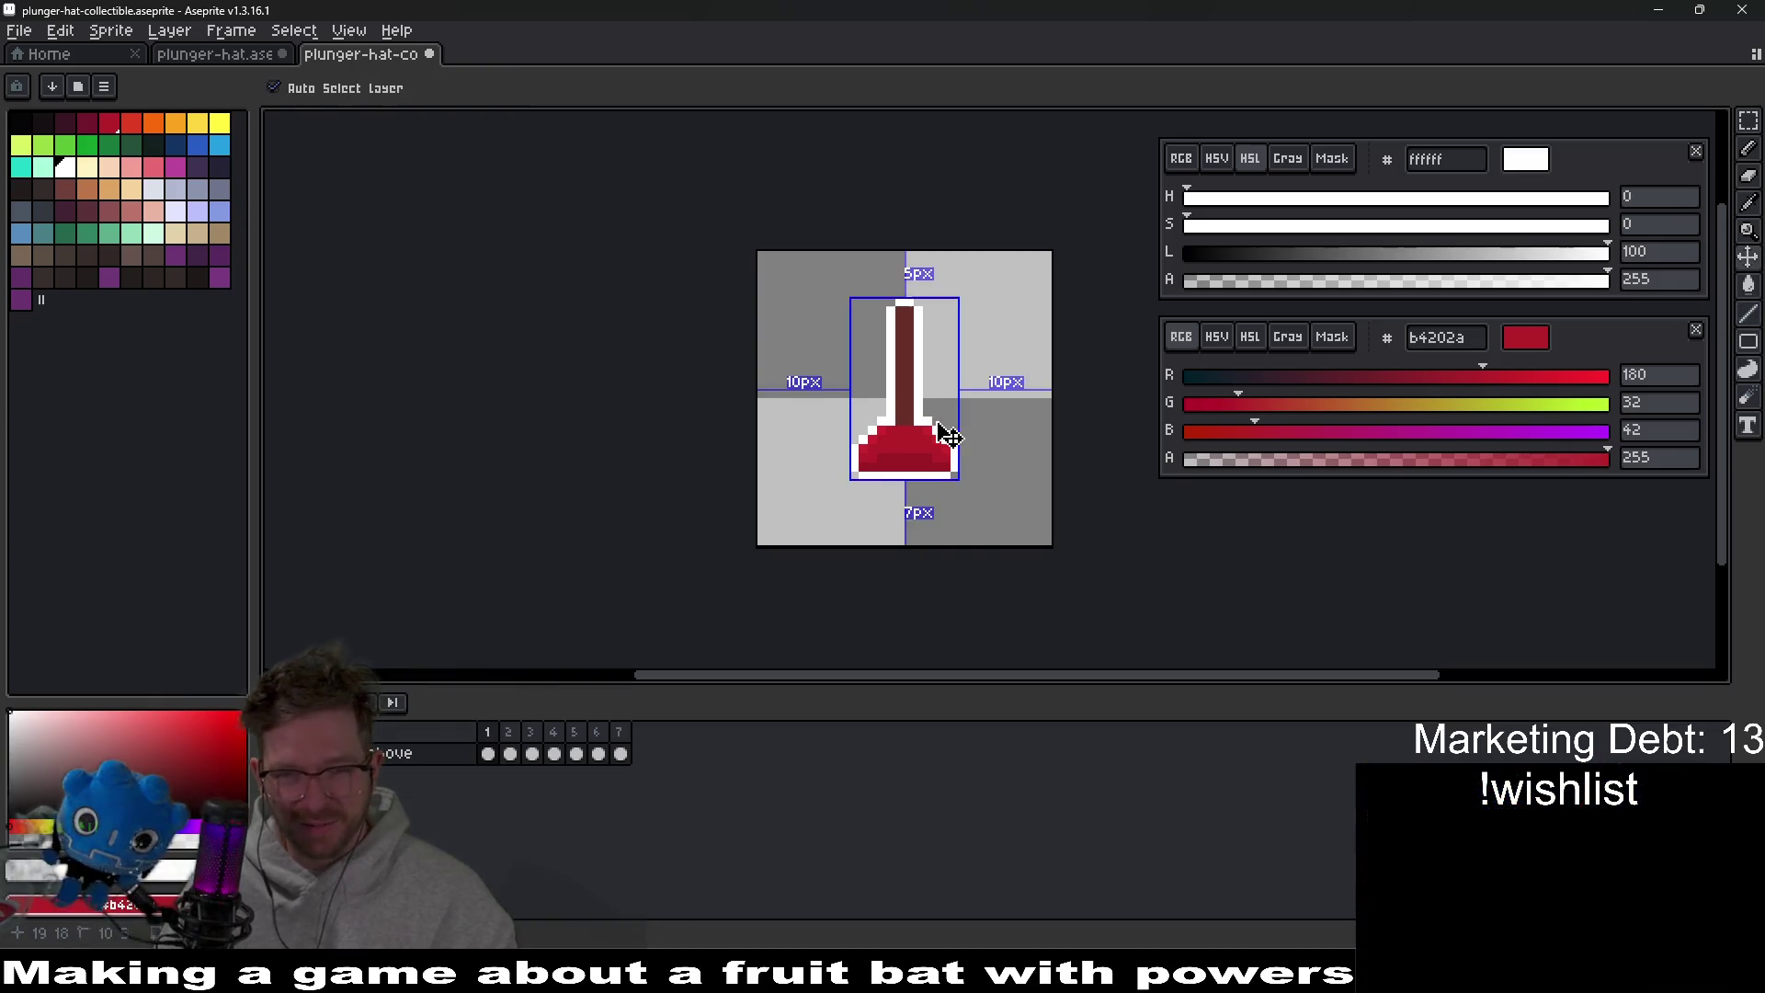
# Save the collectible and paste the red plunger into frame 2.
pyautogui.hotkey('ctrl', 's')
pyautogui.click(511, 756)
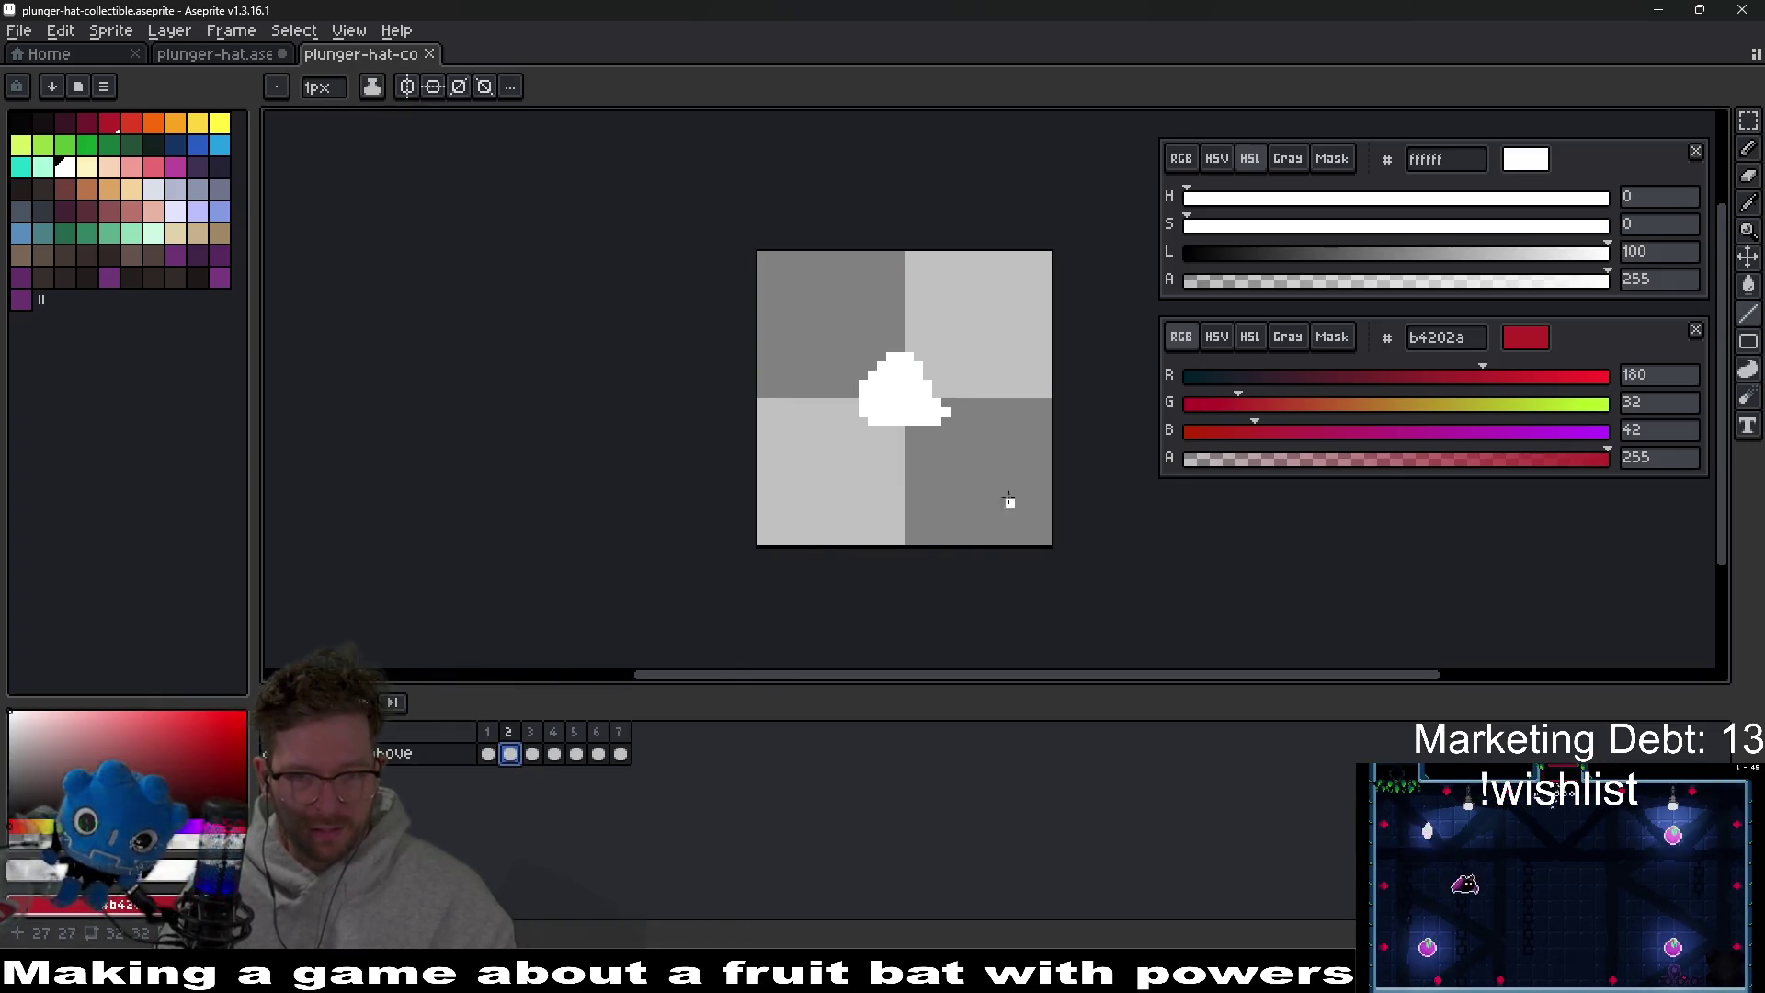
pyautogui.click(490, 755)
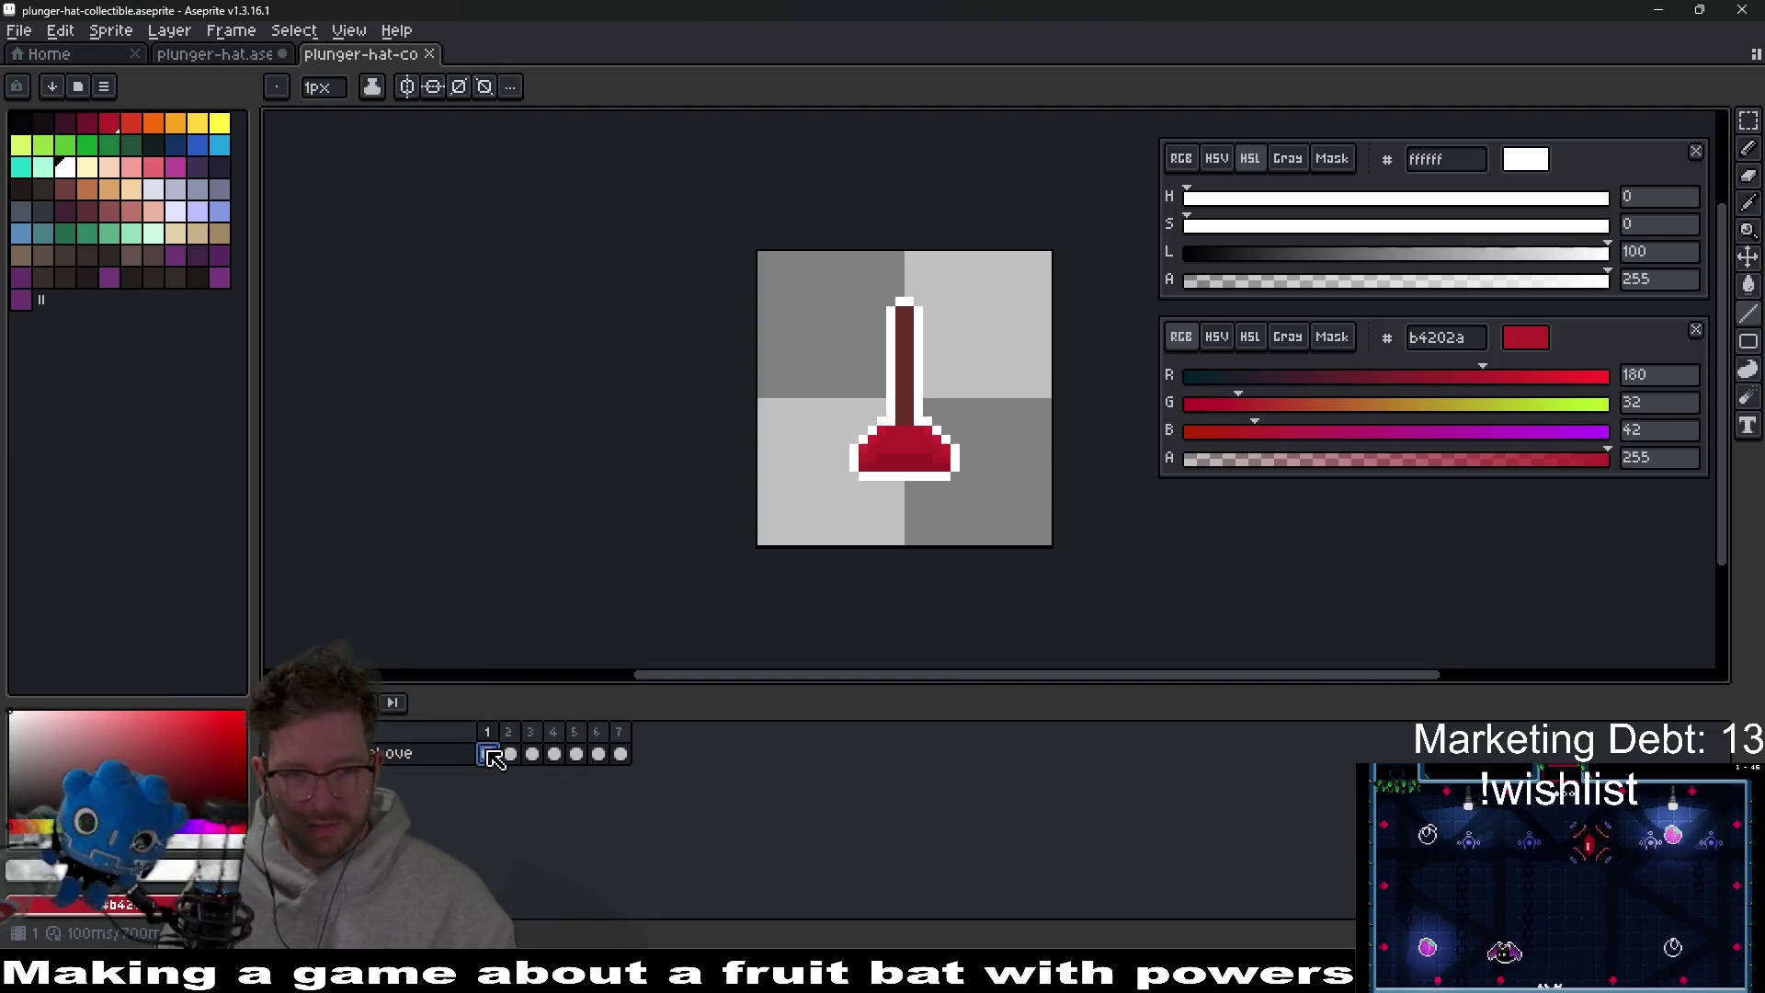
pyautogui.click(511, 756)
pyautogui.hotkey('ctrl', 'v')
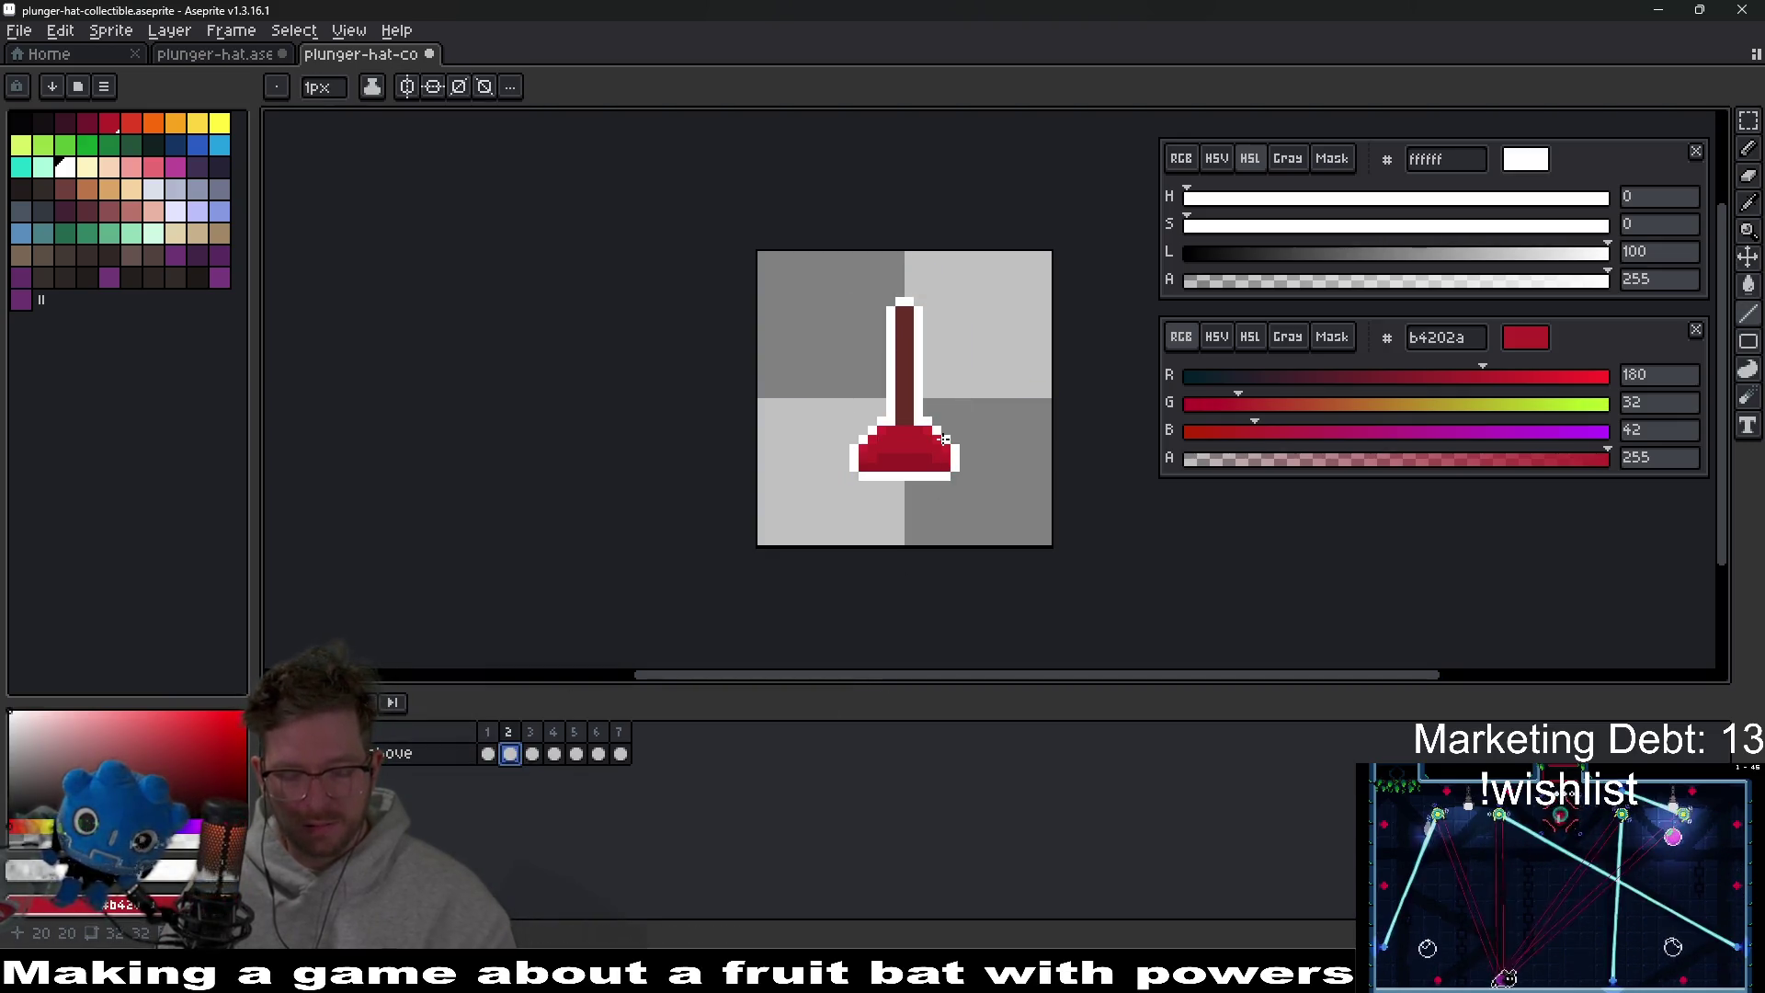
# Flood-fill the frame 2 plunger's red head and handle with white.
pyautogui.press('i')
pyautogui.scroll(2, 938, 411)
pyautogui.press('g')
pyautogui.click(888, 487)
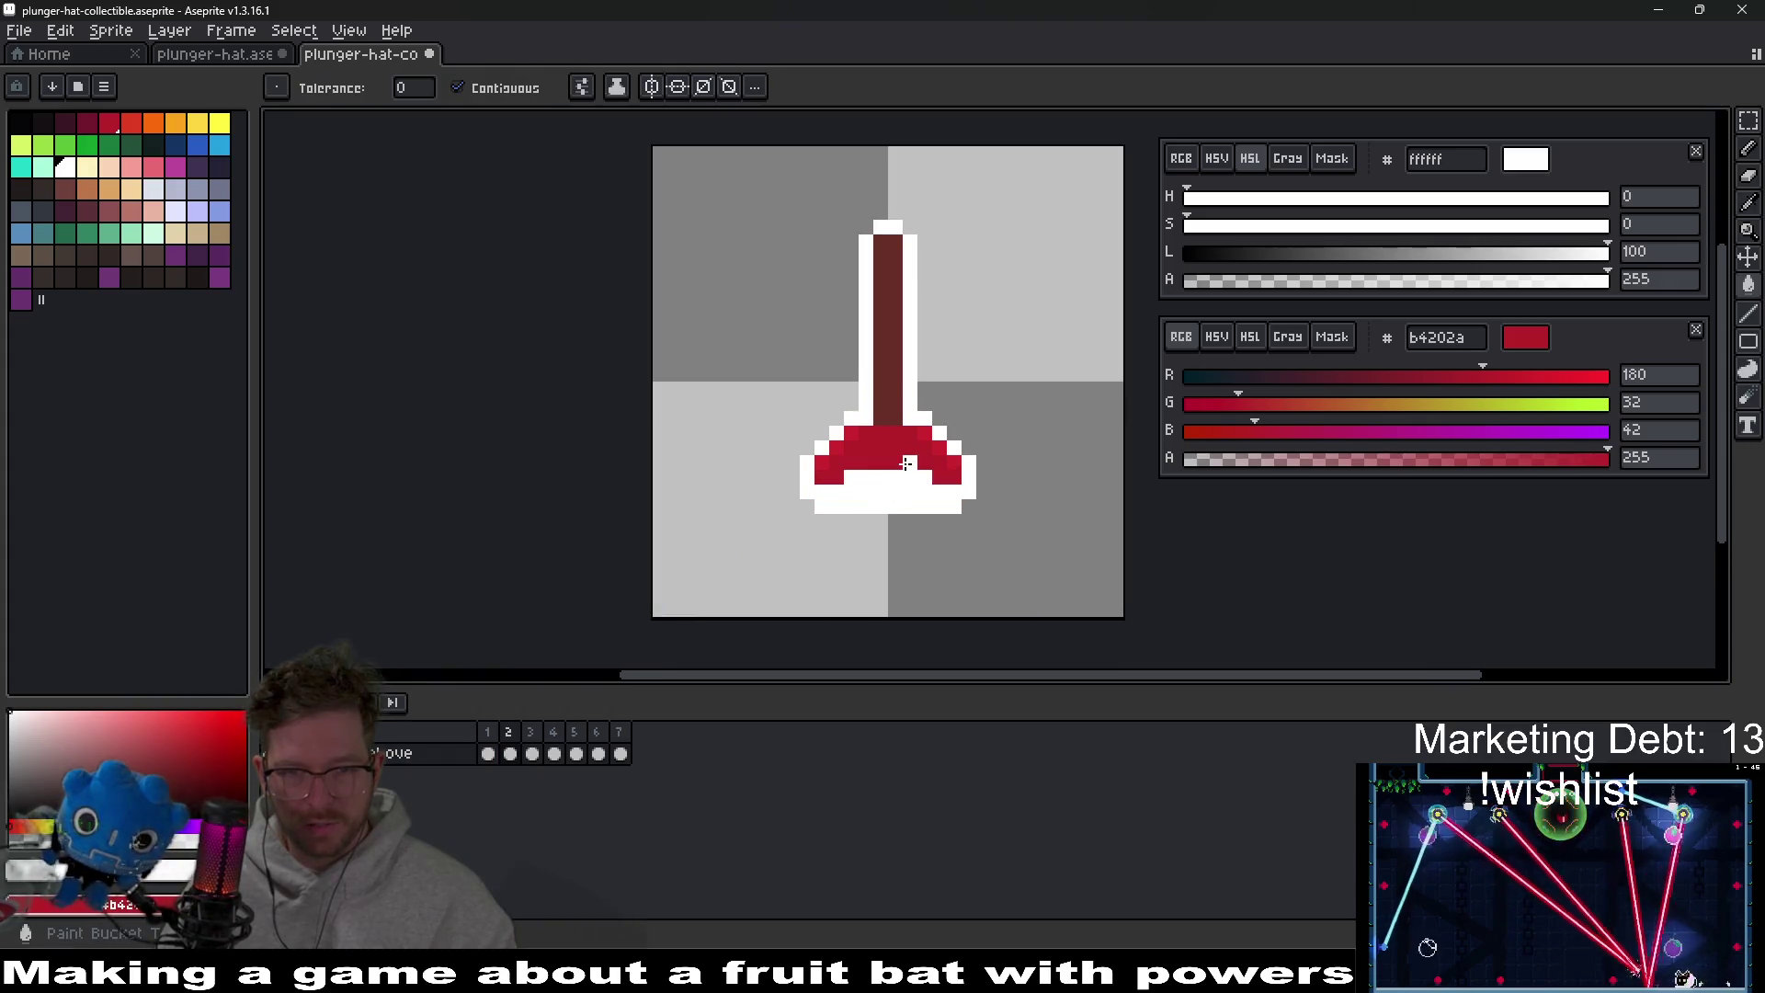
pyautogui.click(840, 449)
pyautogui.click(885, 419)
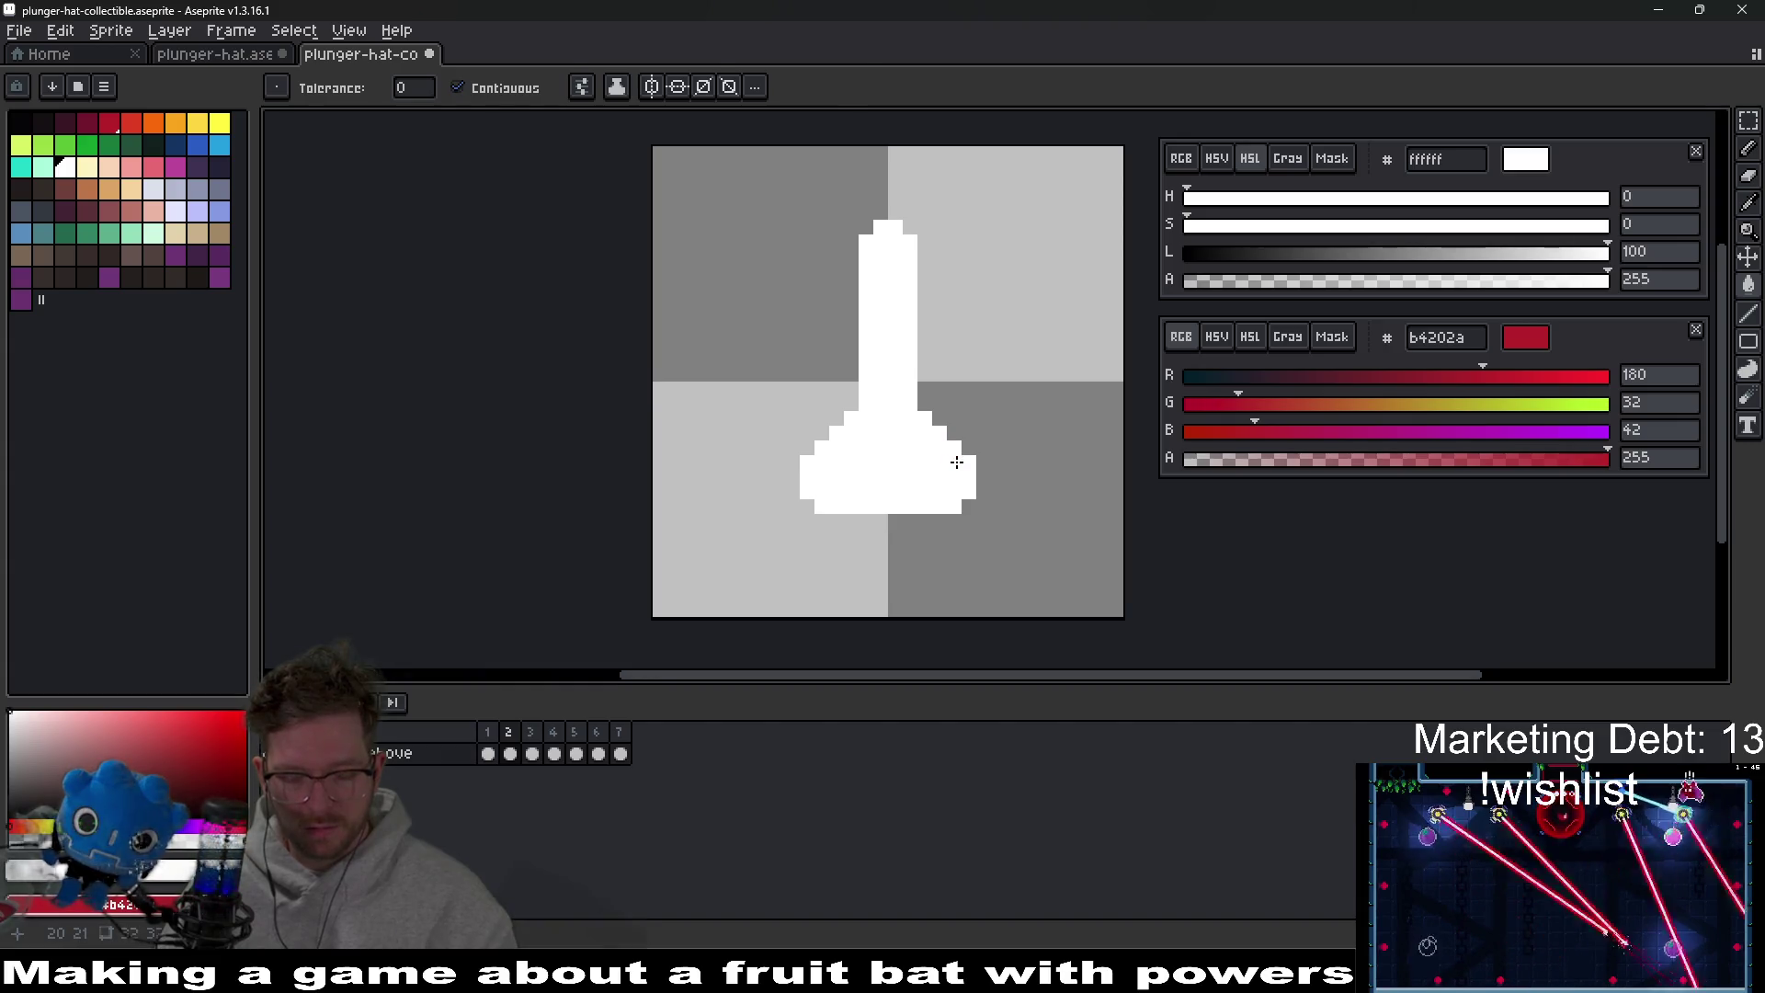
# Nudge the plunger base up and shift its right edge one pixel left.
pyautogui.press('m')
pyautogui.moveTo(747, 359); pyautogui.dragTo(1024, 540)
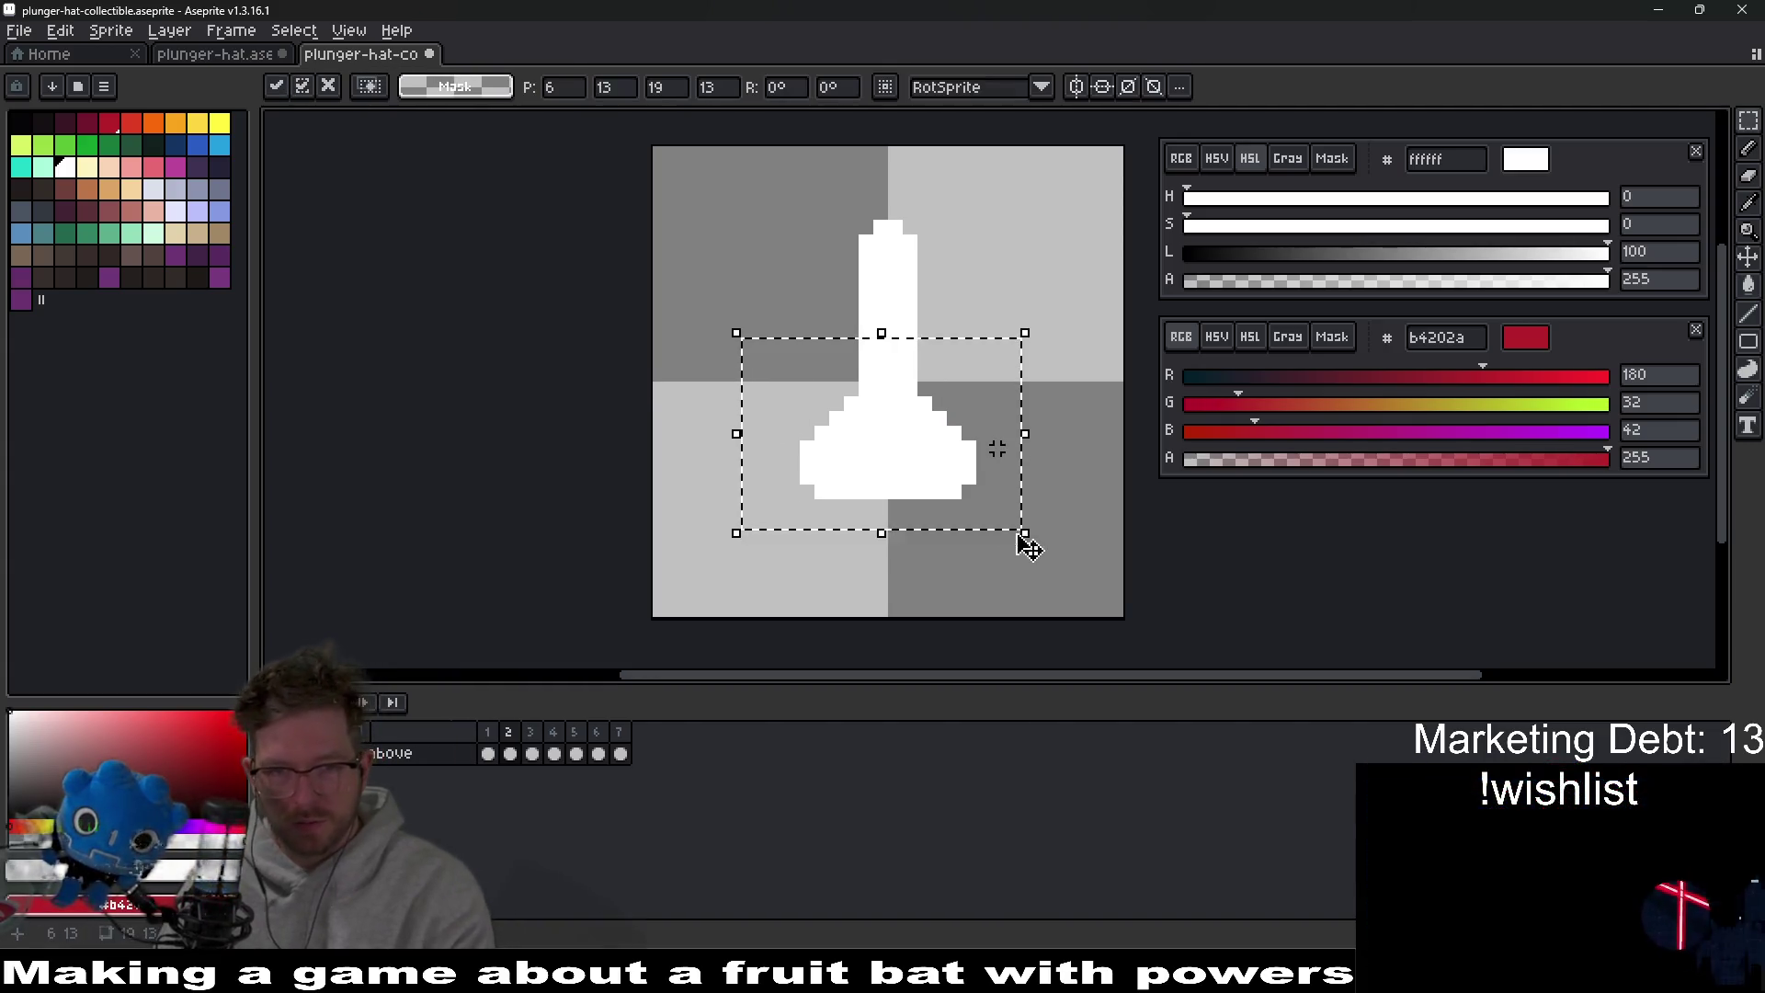
pyautogui.press('Up')
pyautogui.press('Up')
pyautogui.hotkey('ctrl', 'd')
pyautogui.moveTo(910, 391); pyautogui.dragTo(993, 551)
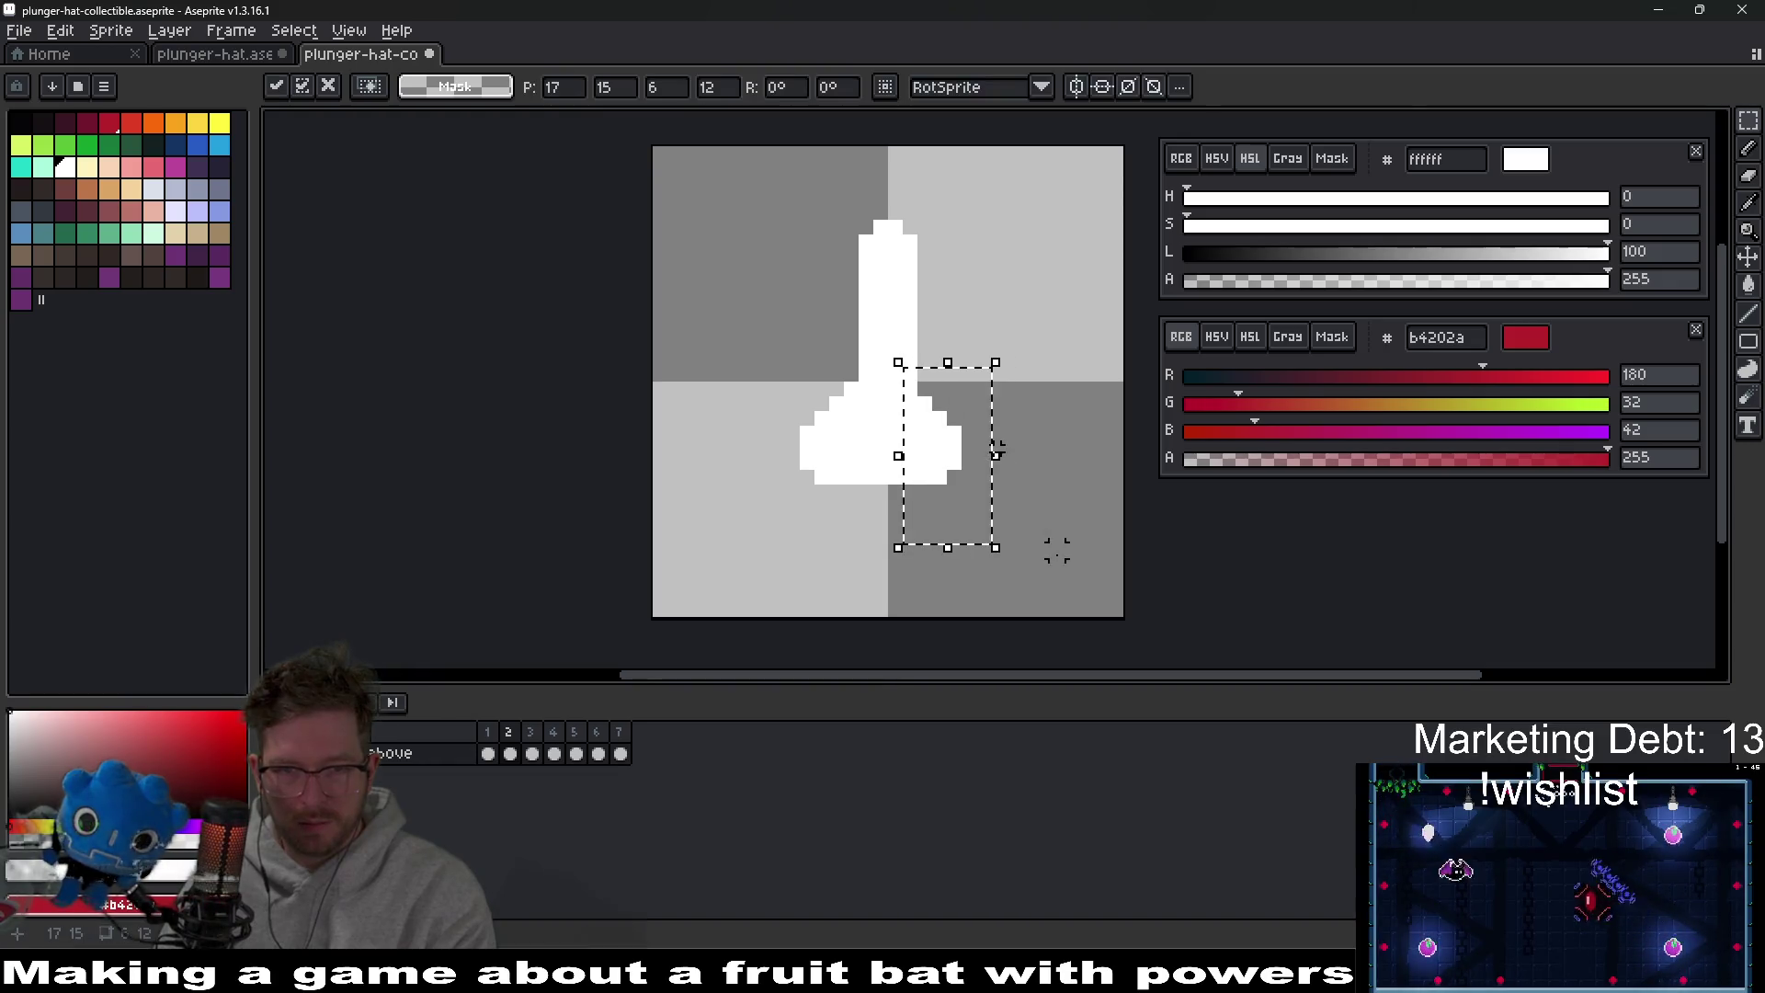
pyautogui.press('Left')
pyautogui.hotkey('ctrl', 'd')
# Raise the base's left part a pixel and select the handle top.
pyautogui.moveTo(705, 329); pyautogui.dragTo(851, 547)
pyautogui.press('Up')
pyautogui.hotkey('ctrl', 'd')
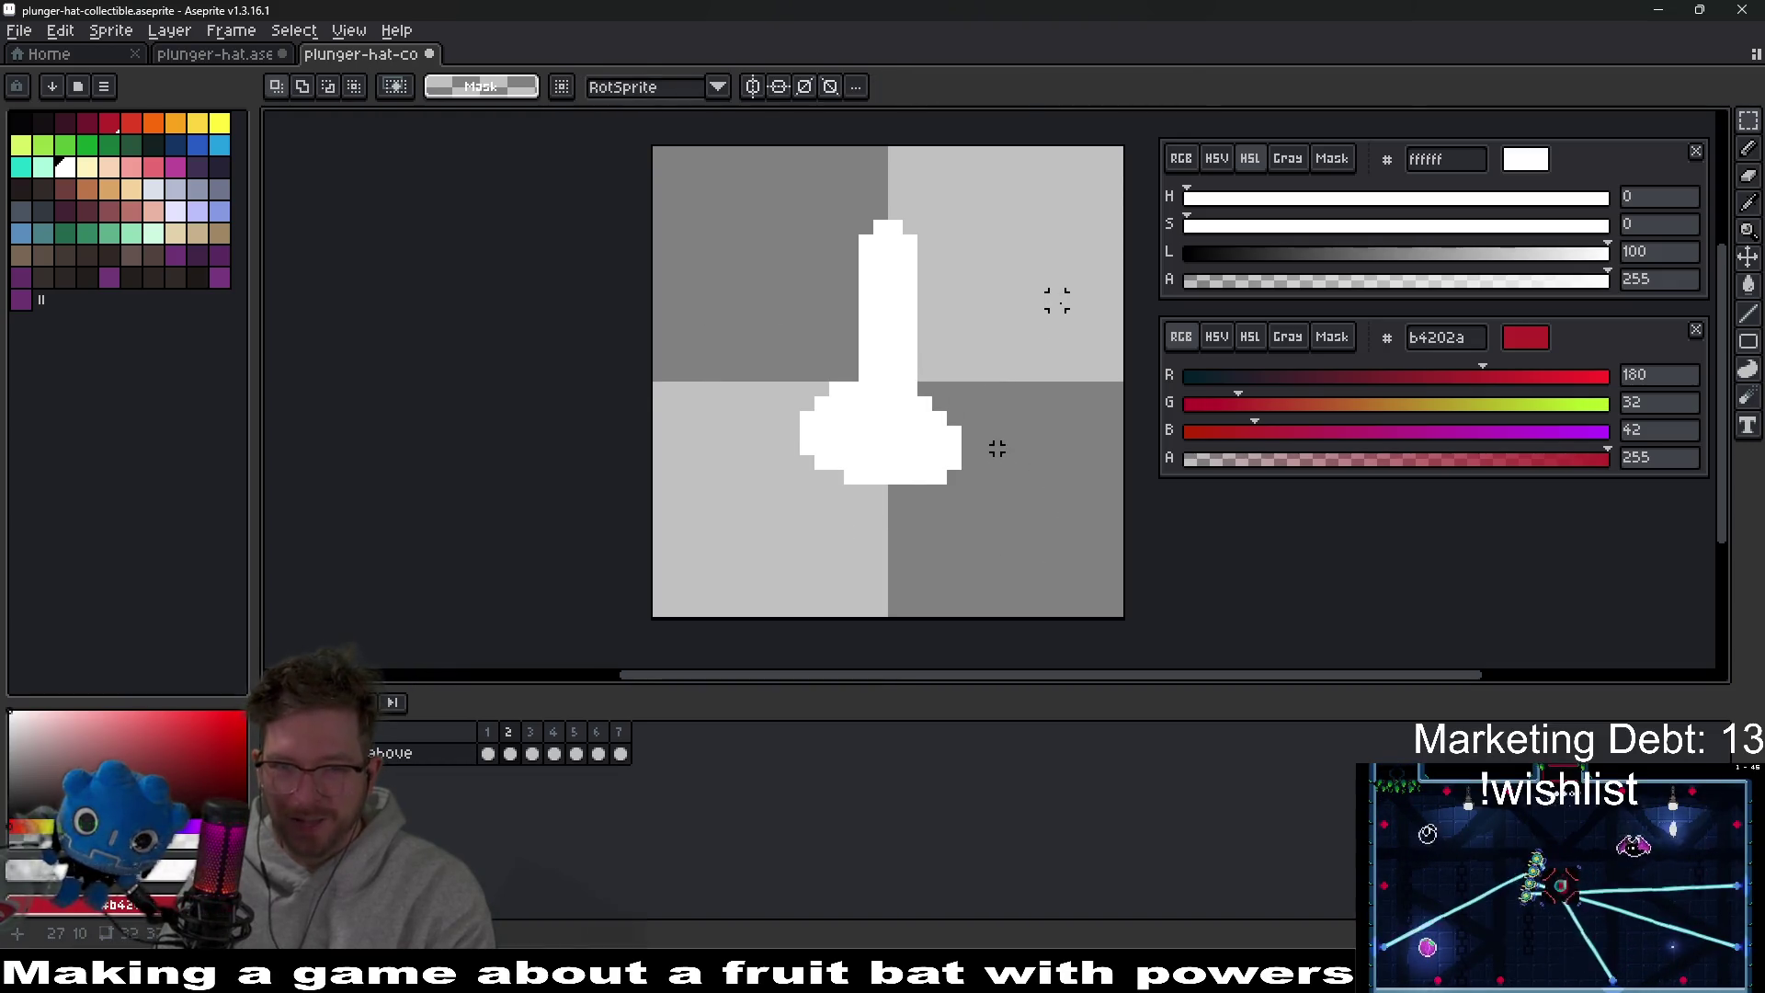
pyautogui.moveTo(722, 319)
pyautogui.mouseDown()
pyautogui.moveTo(726, 381)
pyautogui.moveTo(864, 532)
pyautogui.mouseUp()
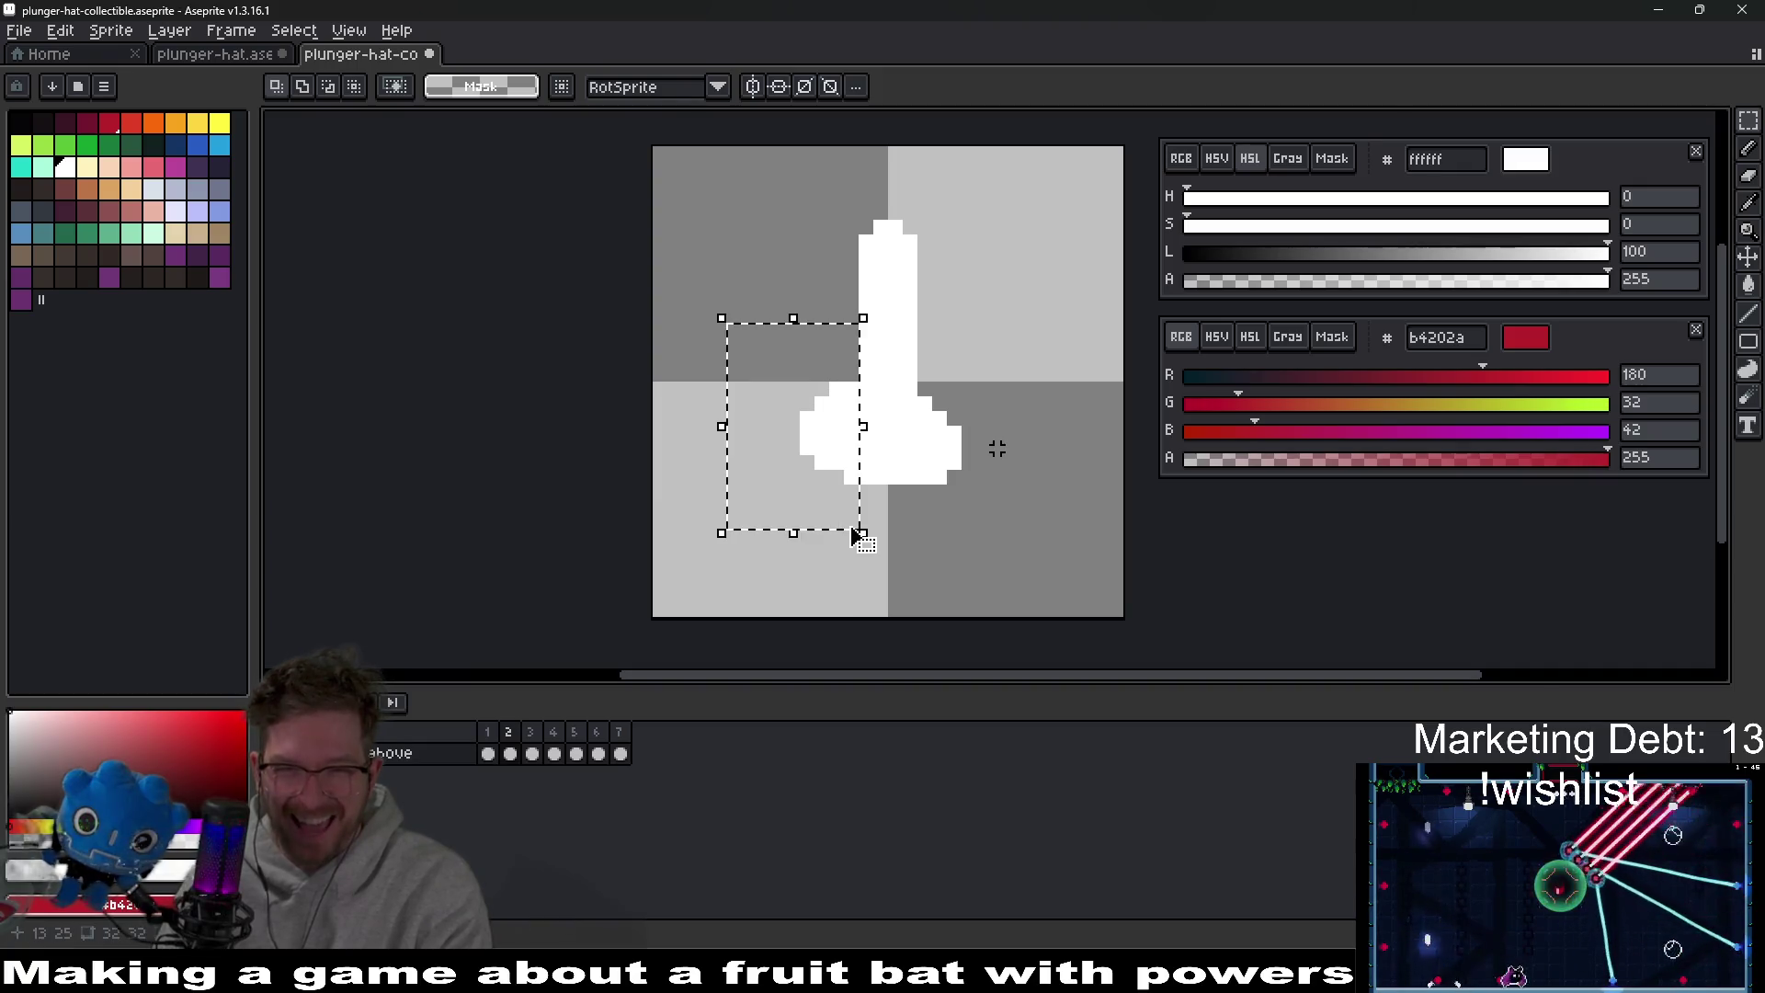
pyautogui.hotkey('ctrl', 'd')
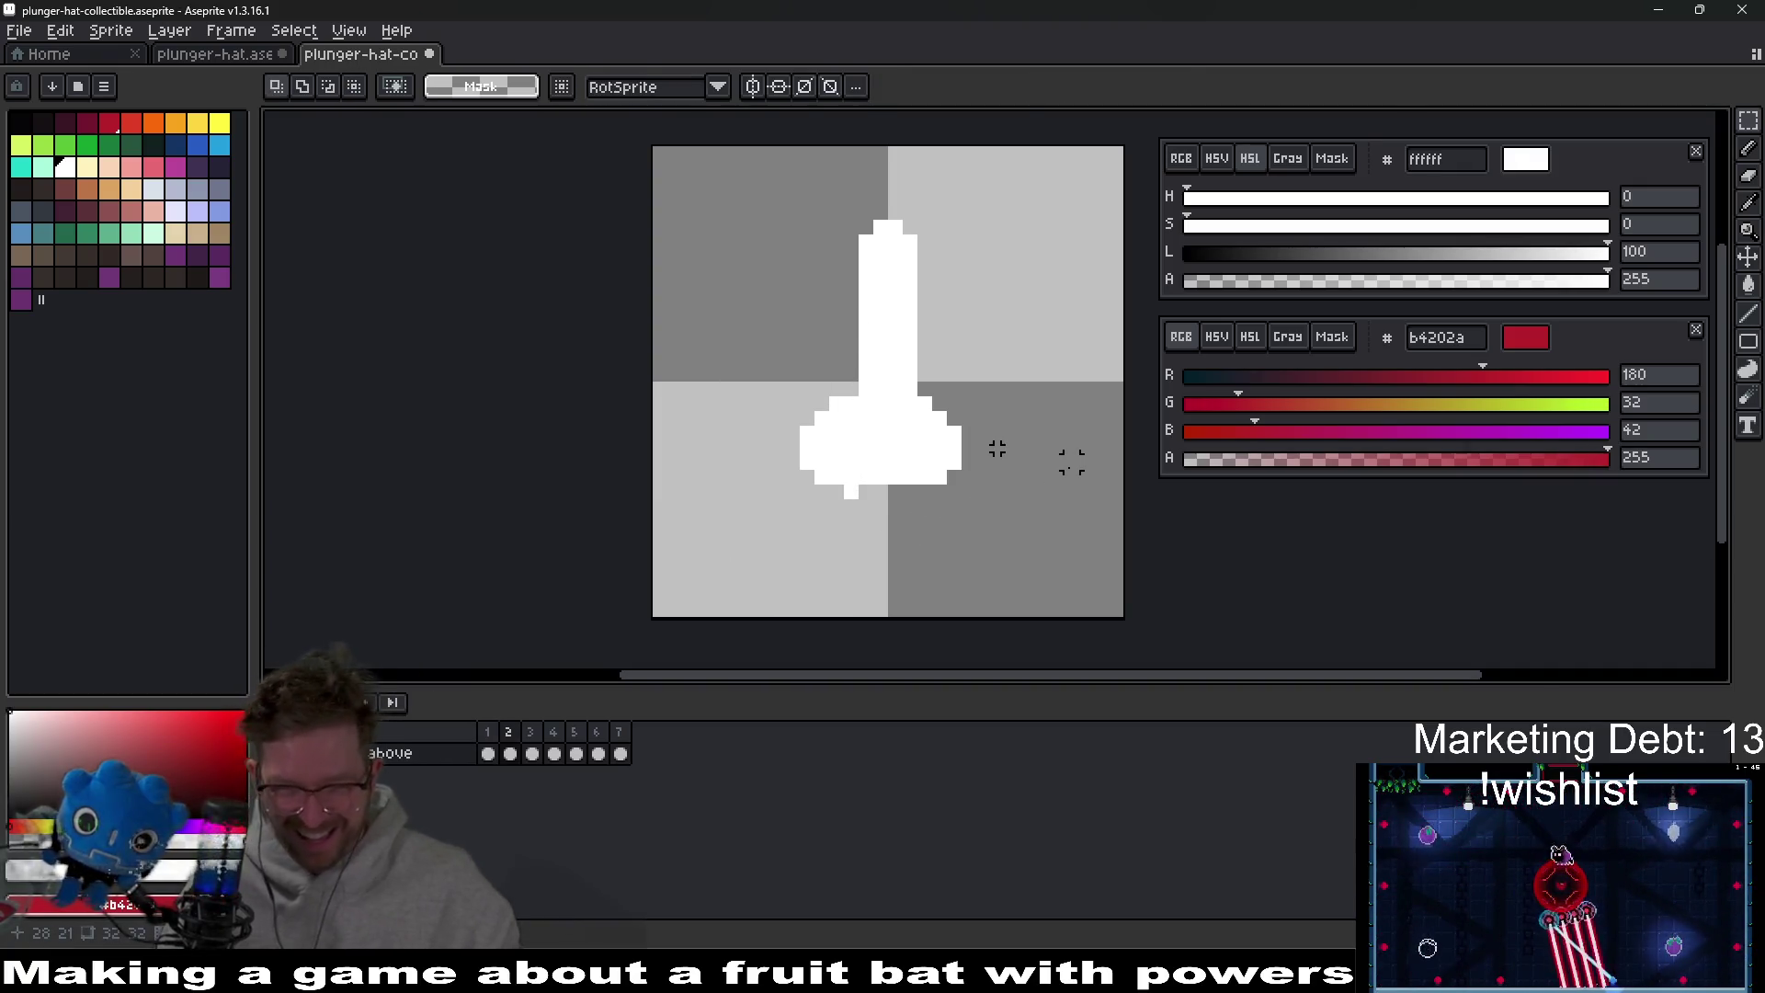
pyautogui.hotkey('ctrl', 'z')
pyautogui.hotkey('ctrl', 'z')
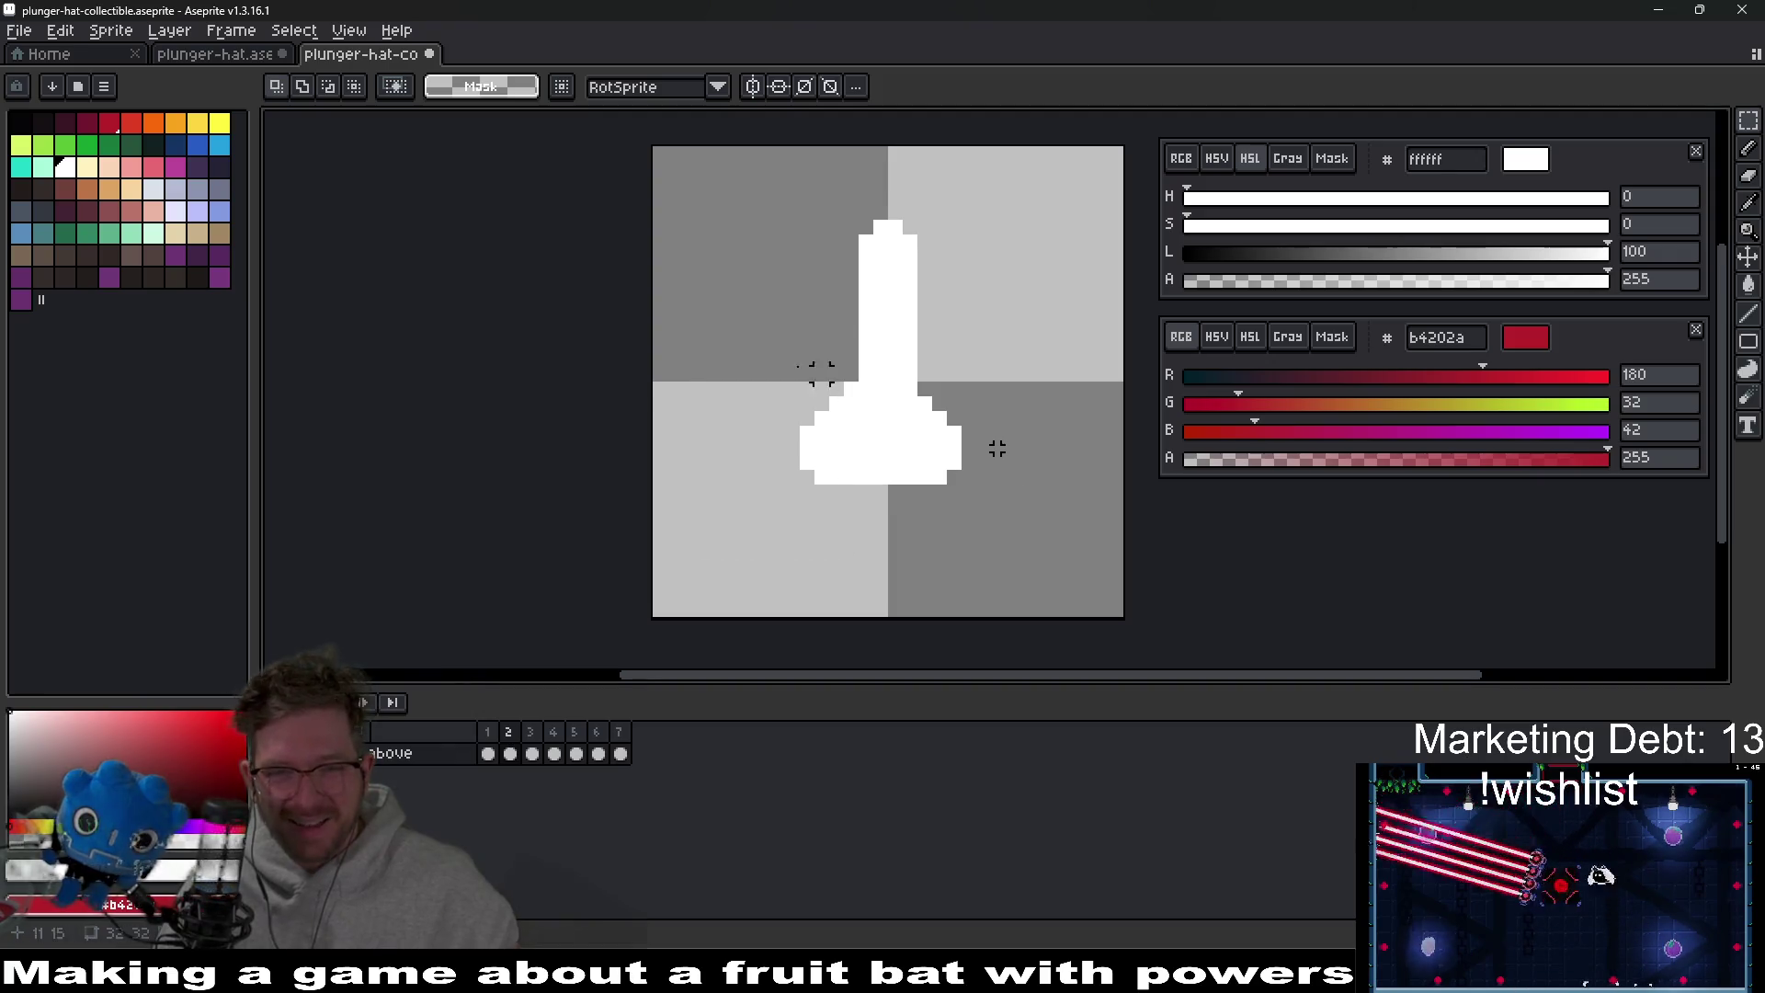
pyautogui.moveTo(708, 305)
pyautogui.mouseDown()
pyautogui.moveTo(827, 461)
pyautogui.moveTo(835, 519)
pyautogui.moveTo(876, 532)
pyautogui.mouseUp()
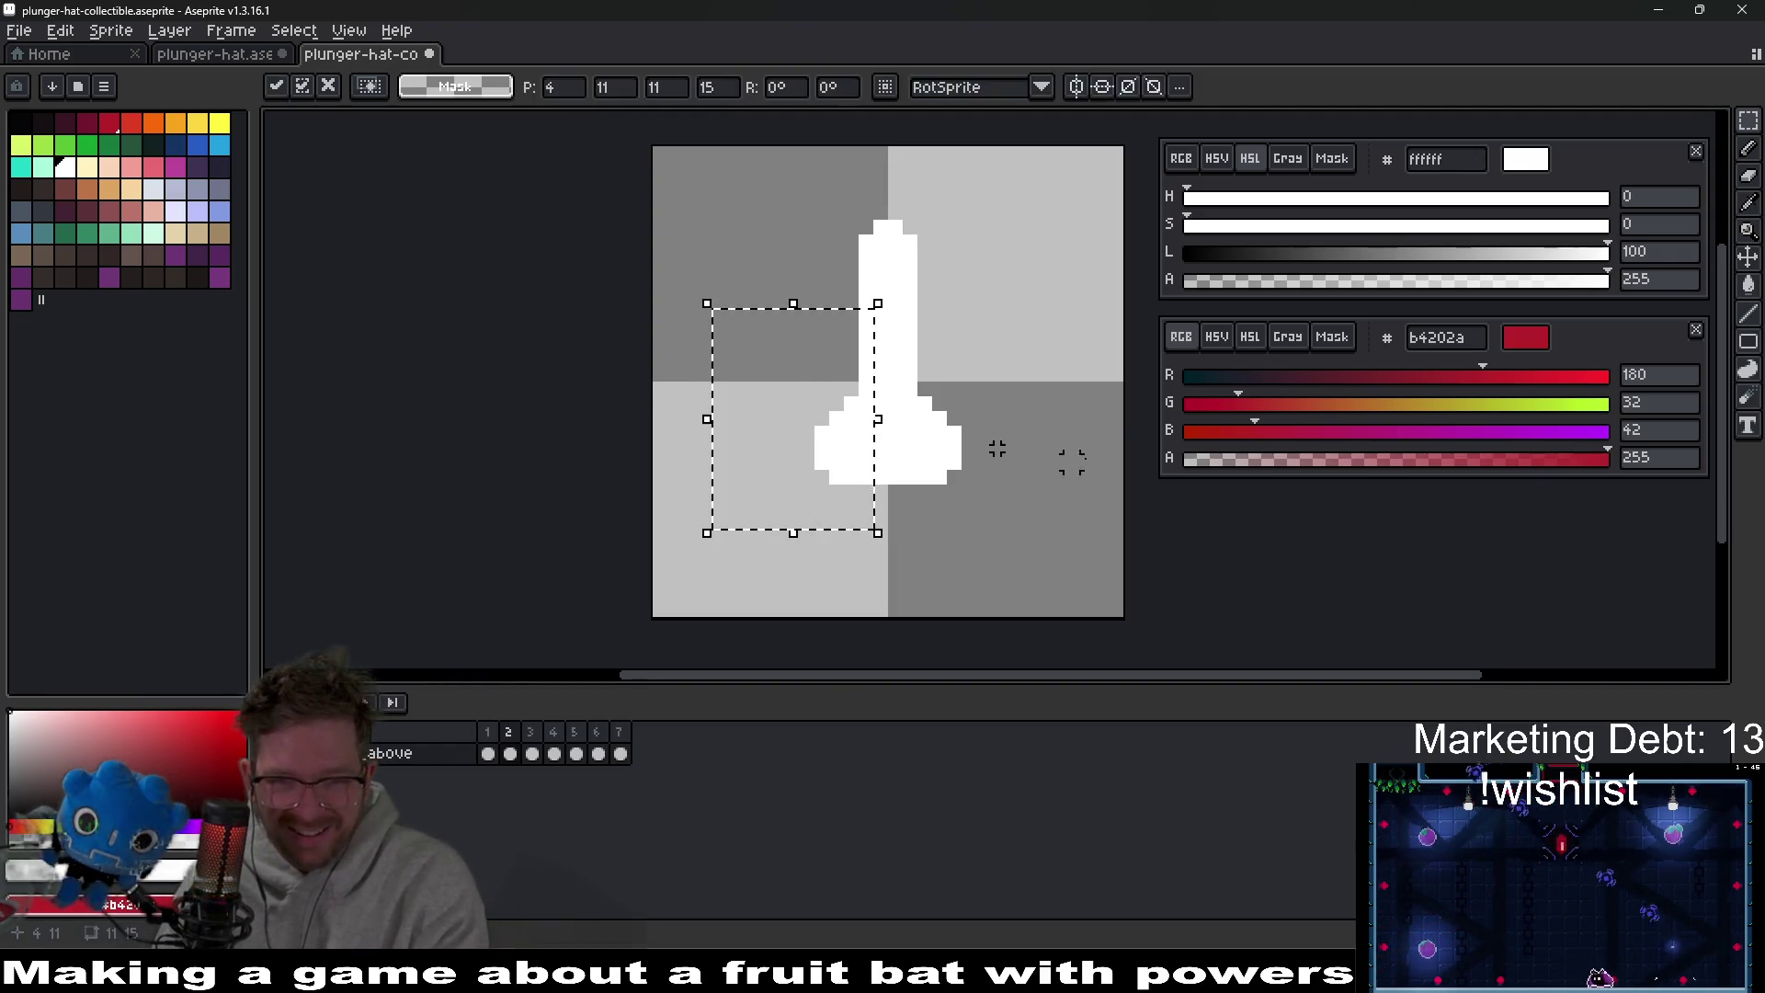
pyautogui.hotkey('ctrl', 'd')
pyautogui.moveTo(796, 184); pyautogui.dragTo(965, 346)
pyautogui.hotkey('ctrl', 'd')
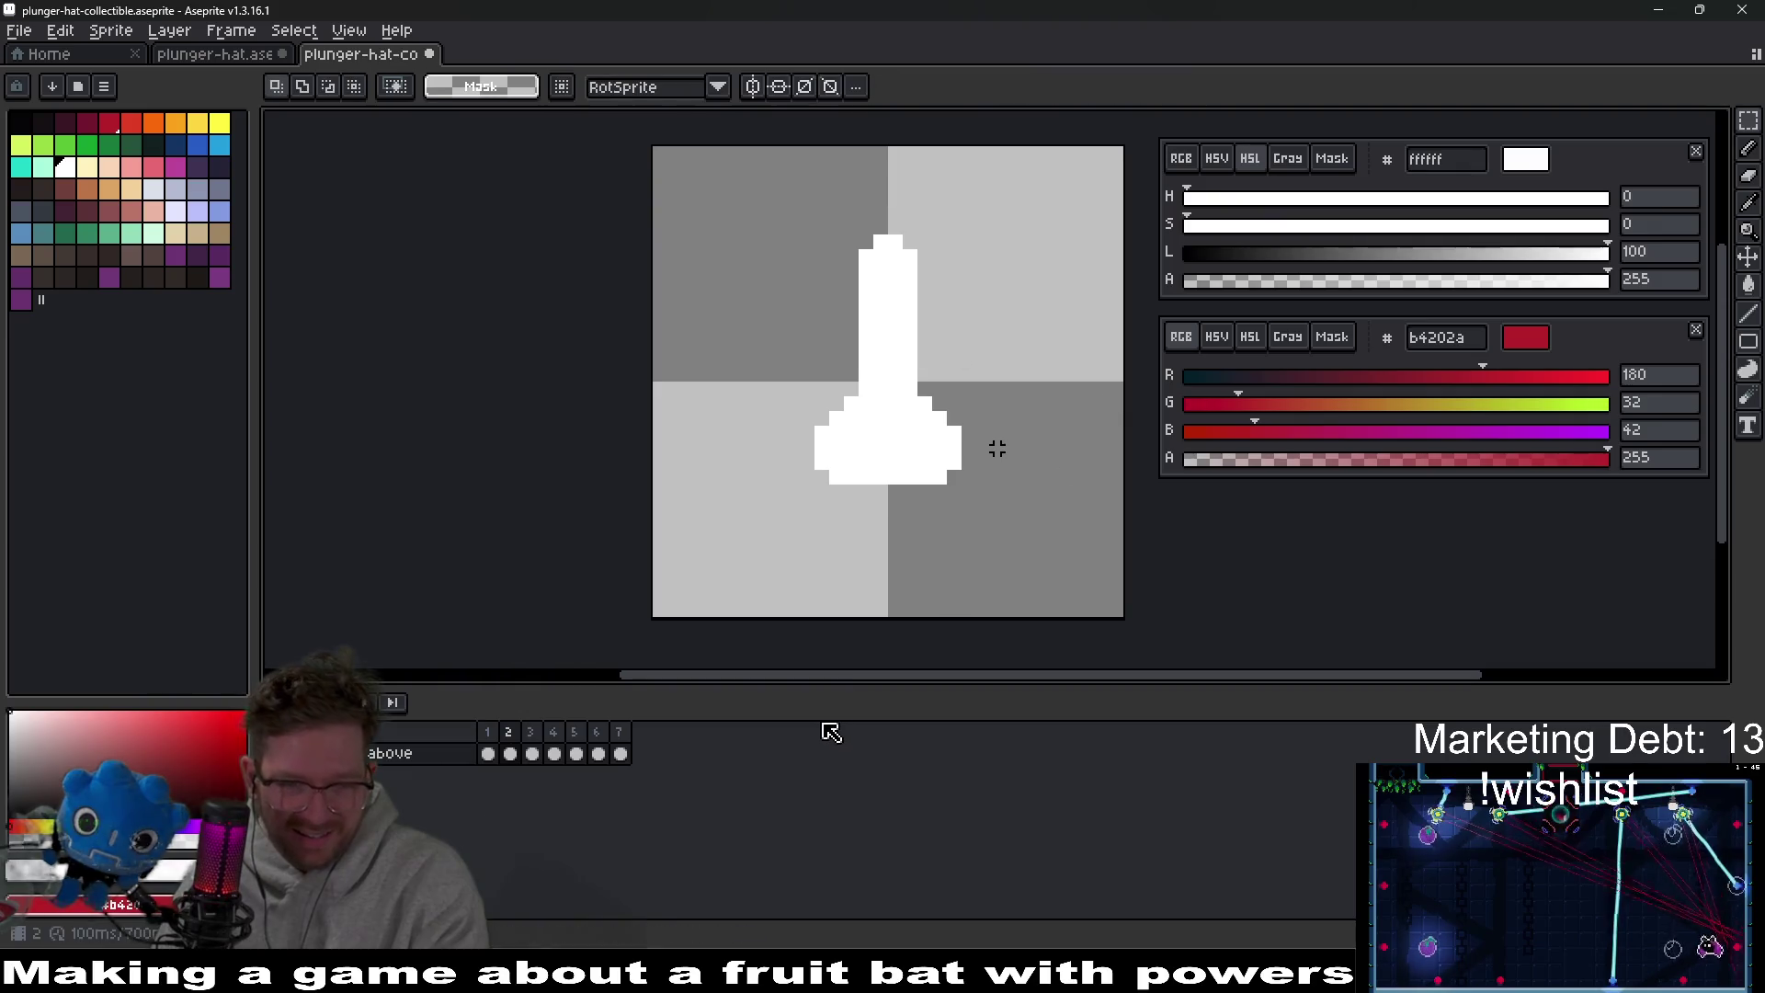
# Lower the plunger top on frame 2, comparing it against frame 1.
pyautogui.press('Left')
pyautogui.press('Right')
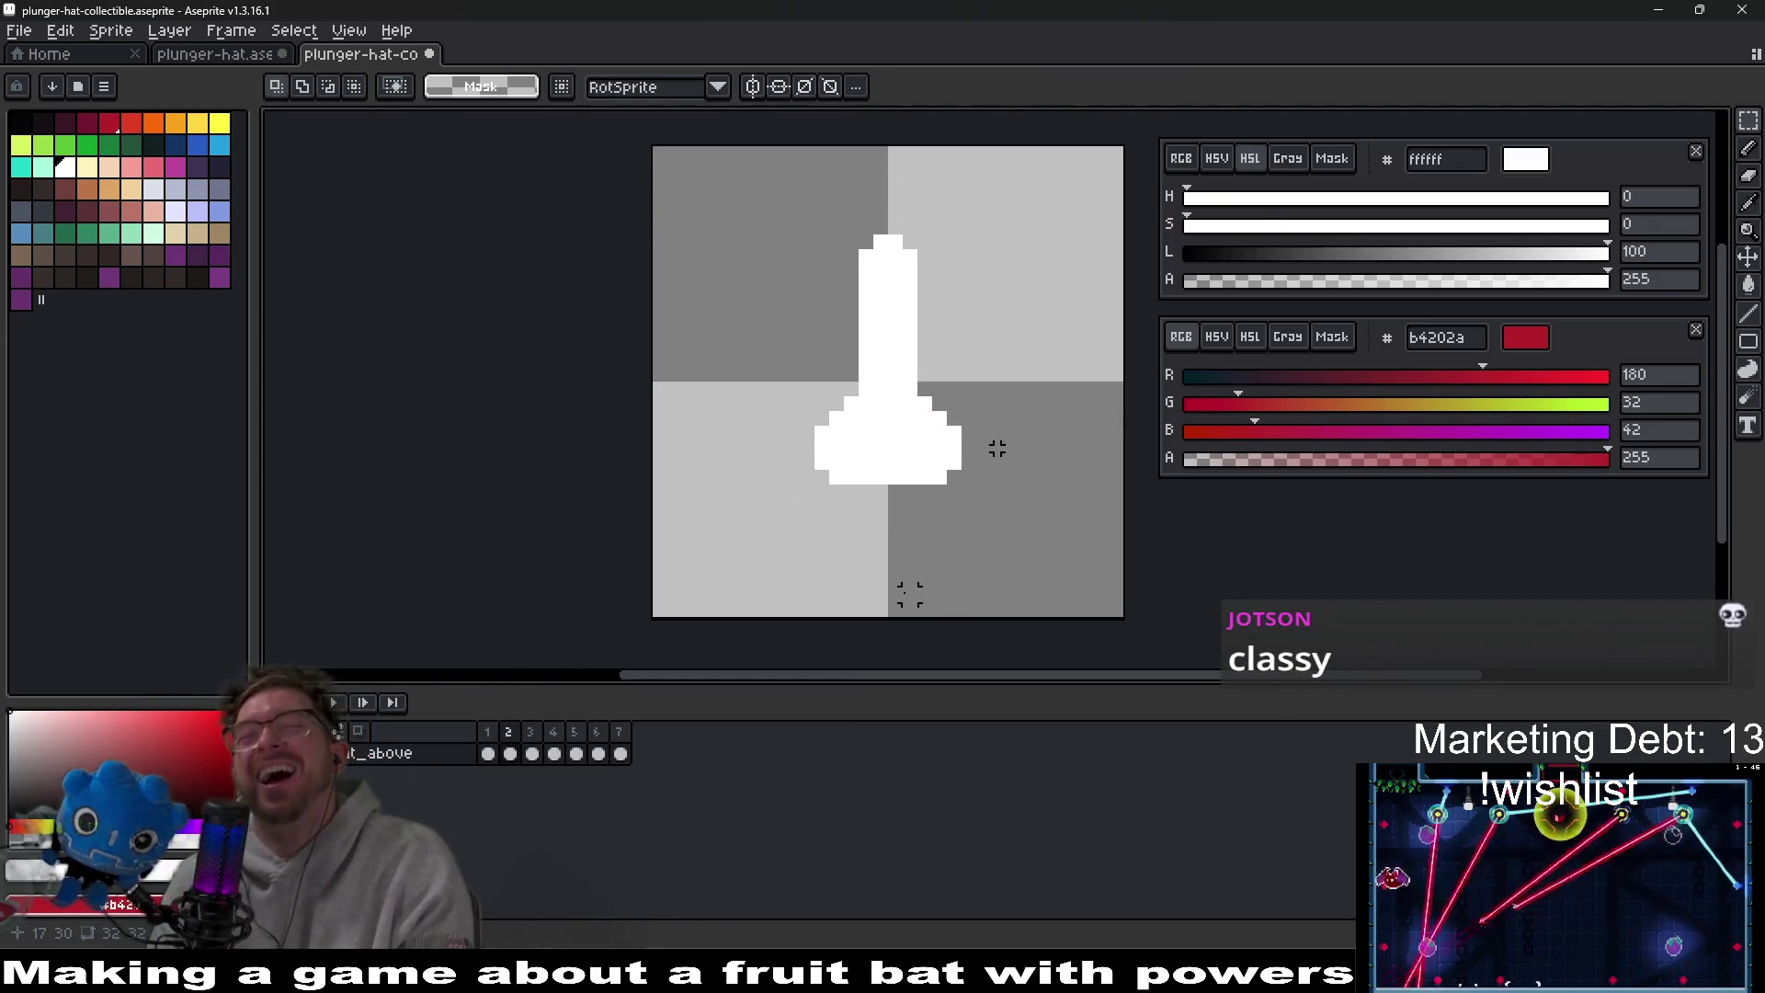
pyautogui.press('Left')
pyautogui.press('Right')
pyautogui.press('Right')
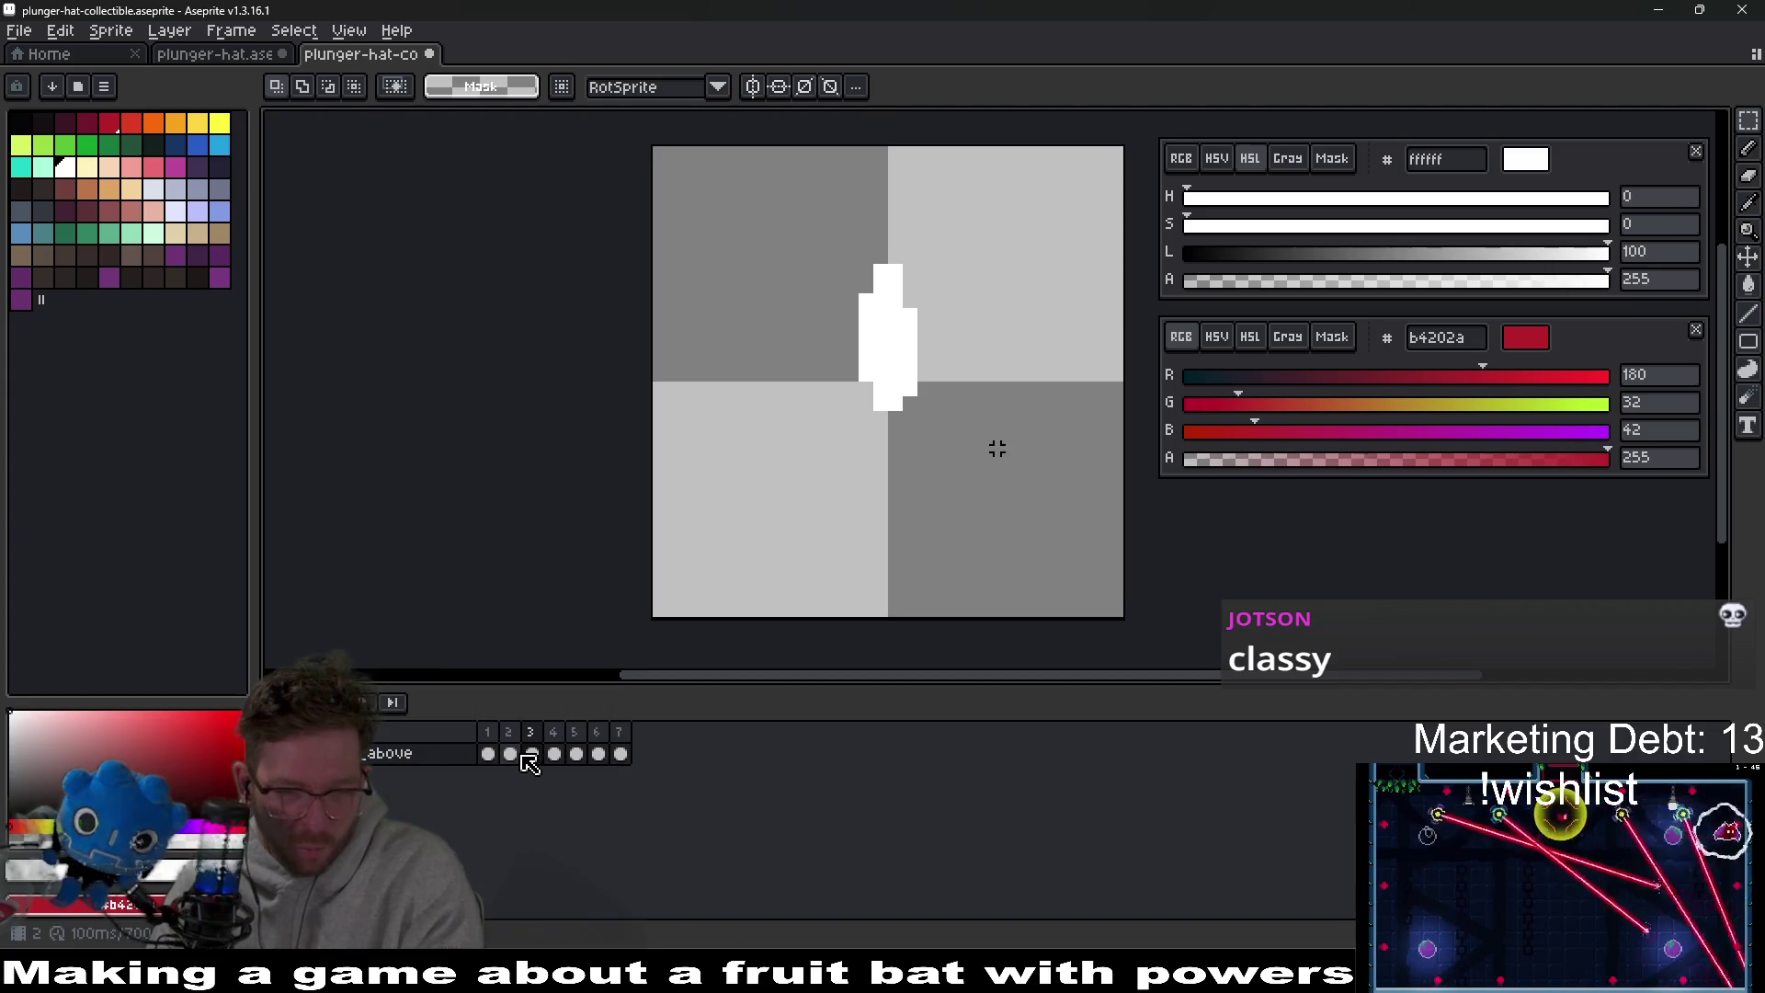
pyautogui.press('Left')
pyautogui.moveTo(854, 185)
pyautogui.mouseDown()
pyautogui.moveTo(891, 262)
pyautogui.moveTo(996, 356)
pyautogui.mouseUp()
pyautogui.press('Down')
pyautogui.press('Down')
pyautogui.hotkey('ctrl', 'd')
pyautogui.press('Left')
pyautogui.press('Right')
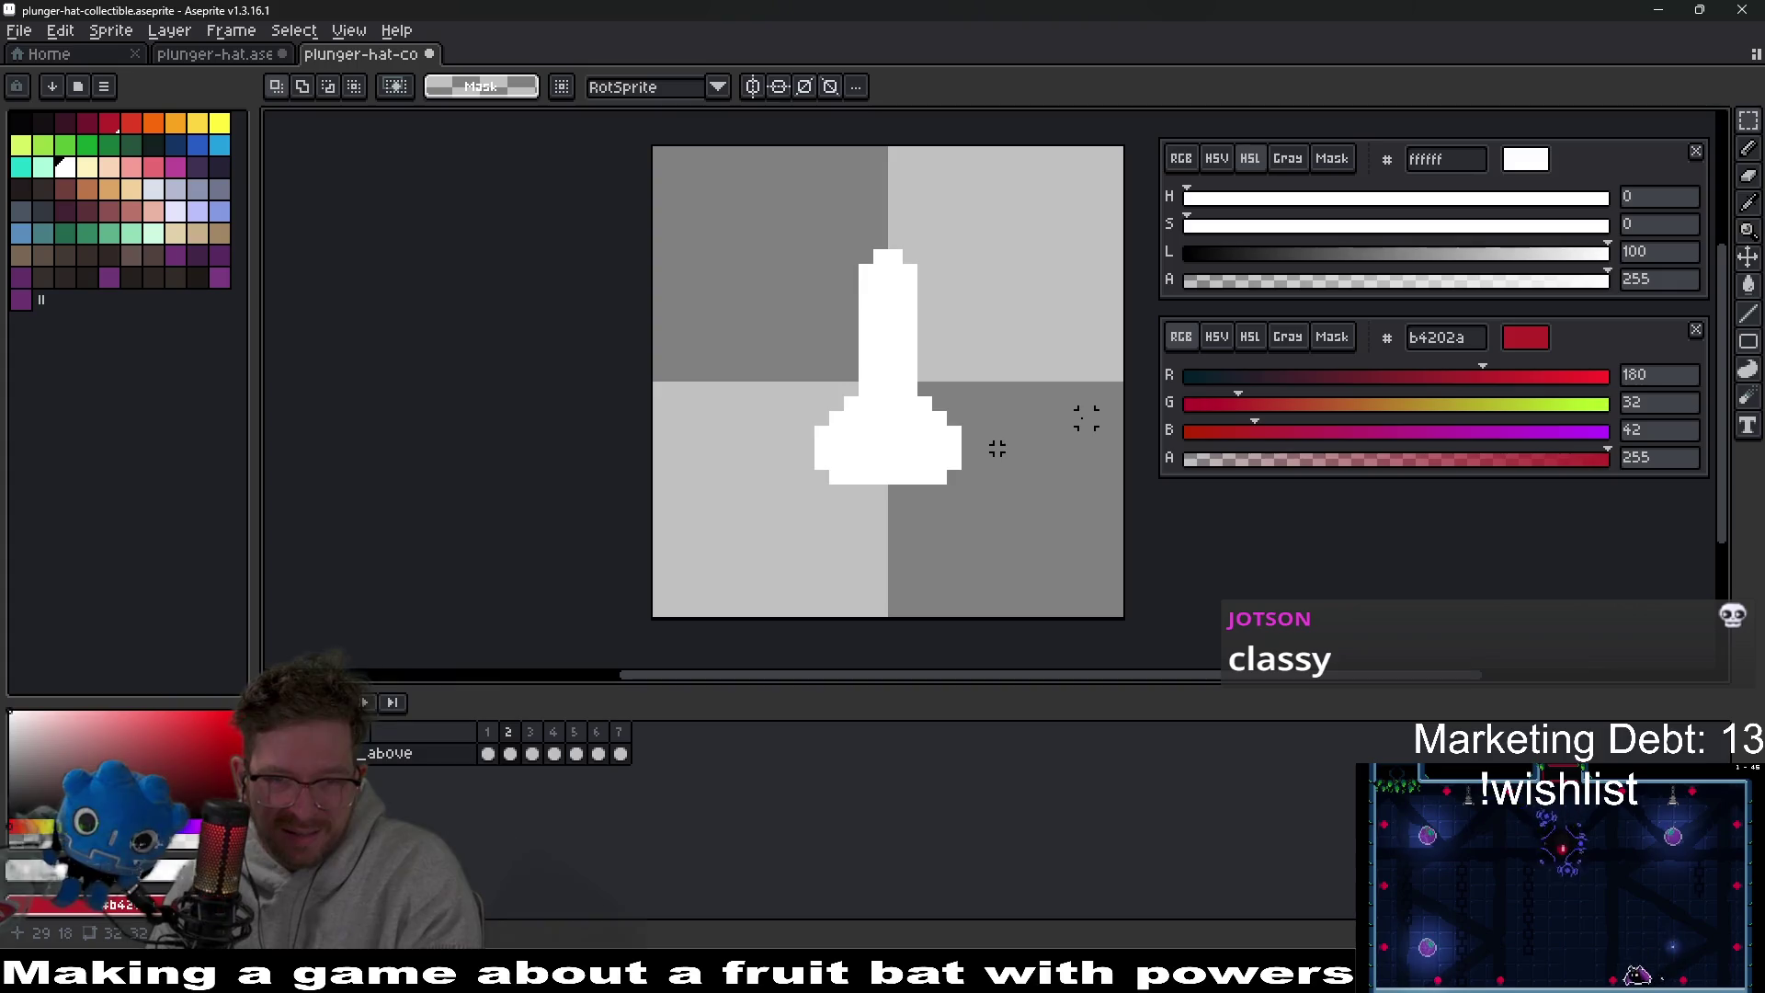
# Pencil in the base's right side on frame 3 and a white pixel on frame 4.
pyautogui.press('Right')
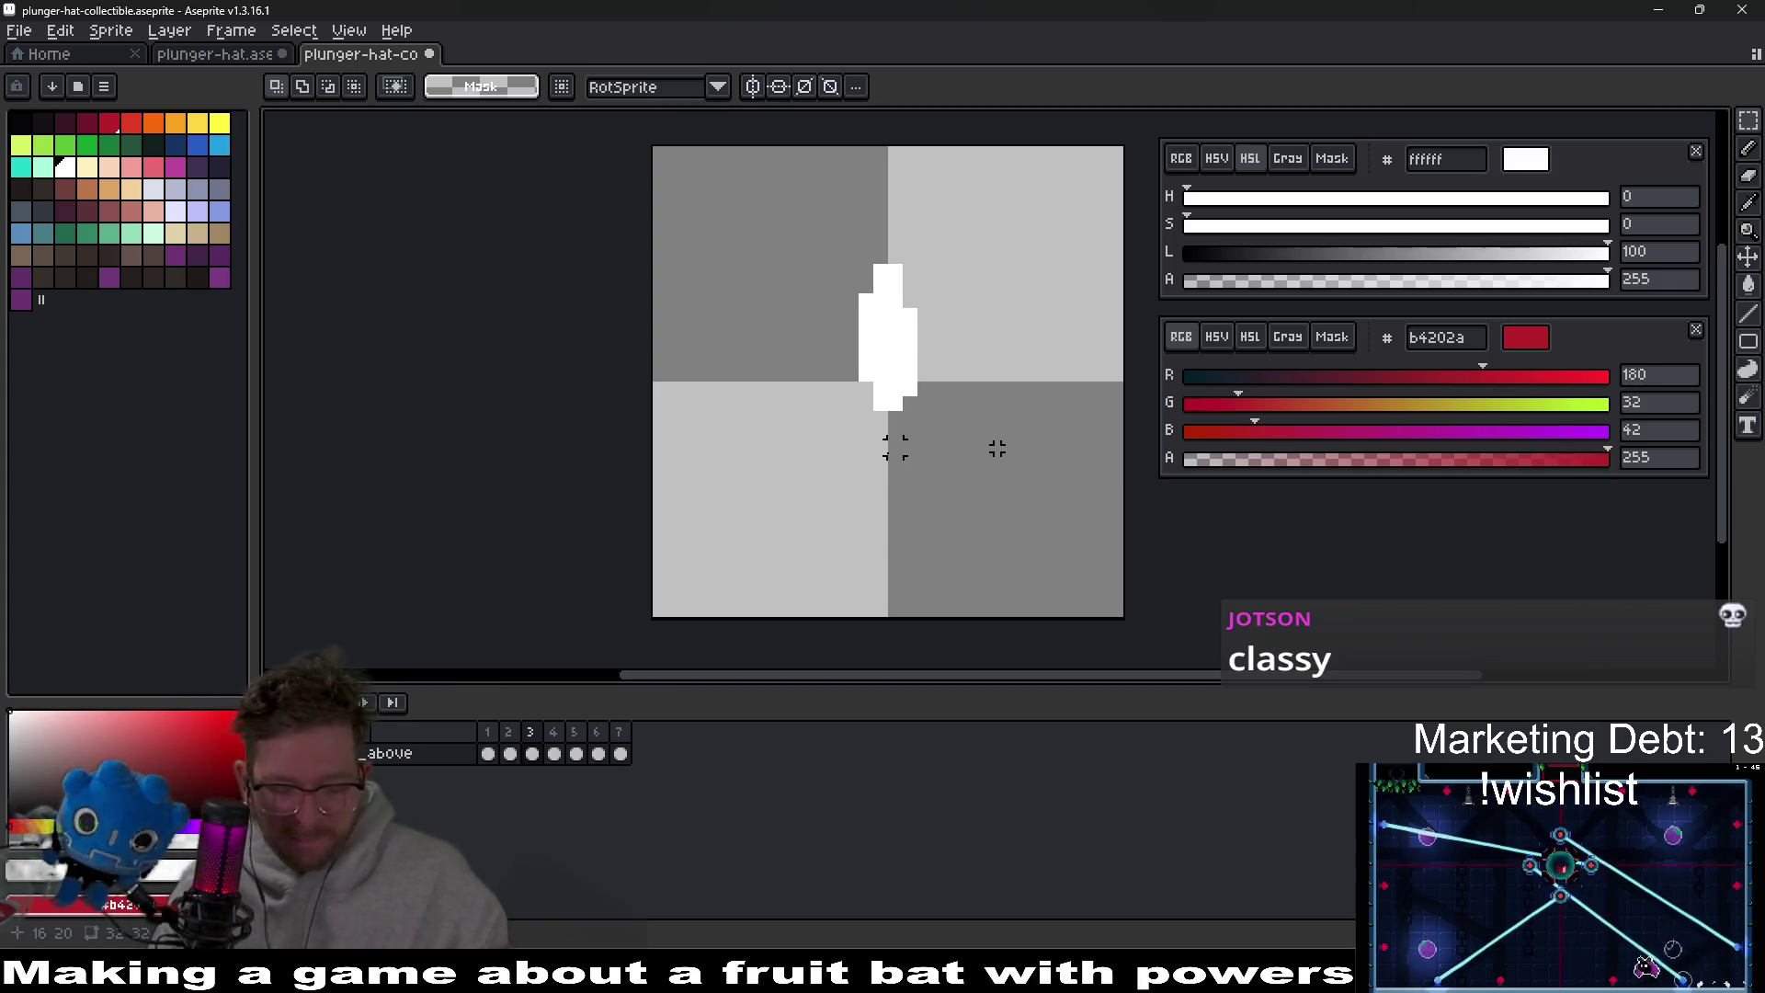
pyautogui.press('b')
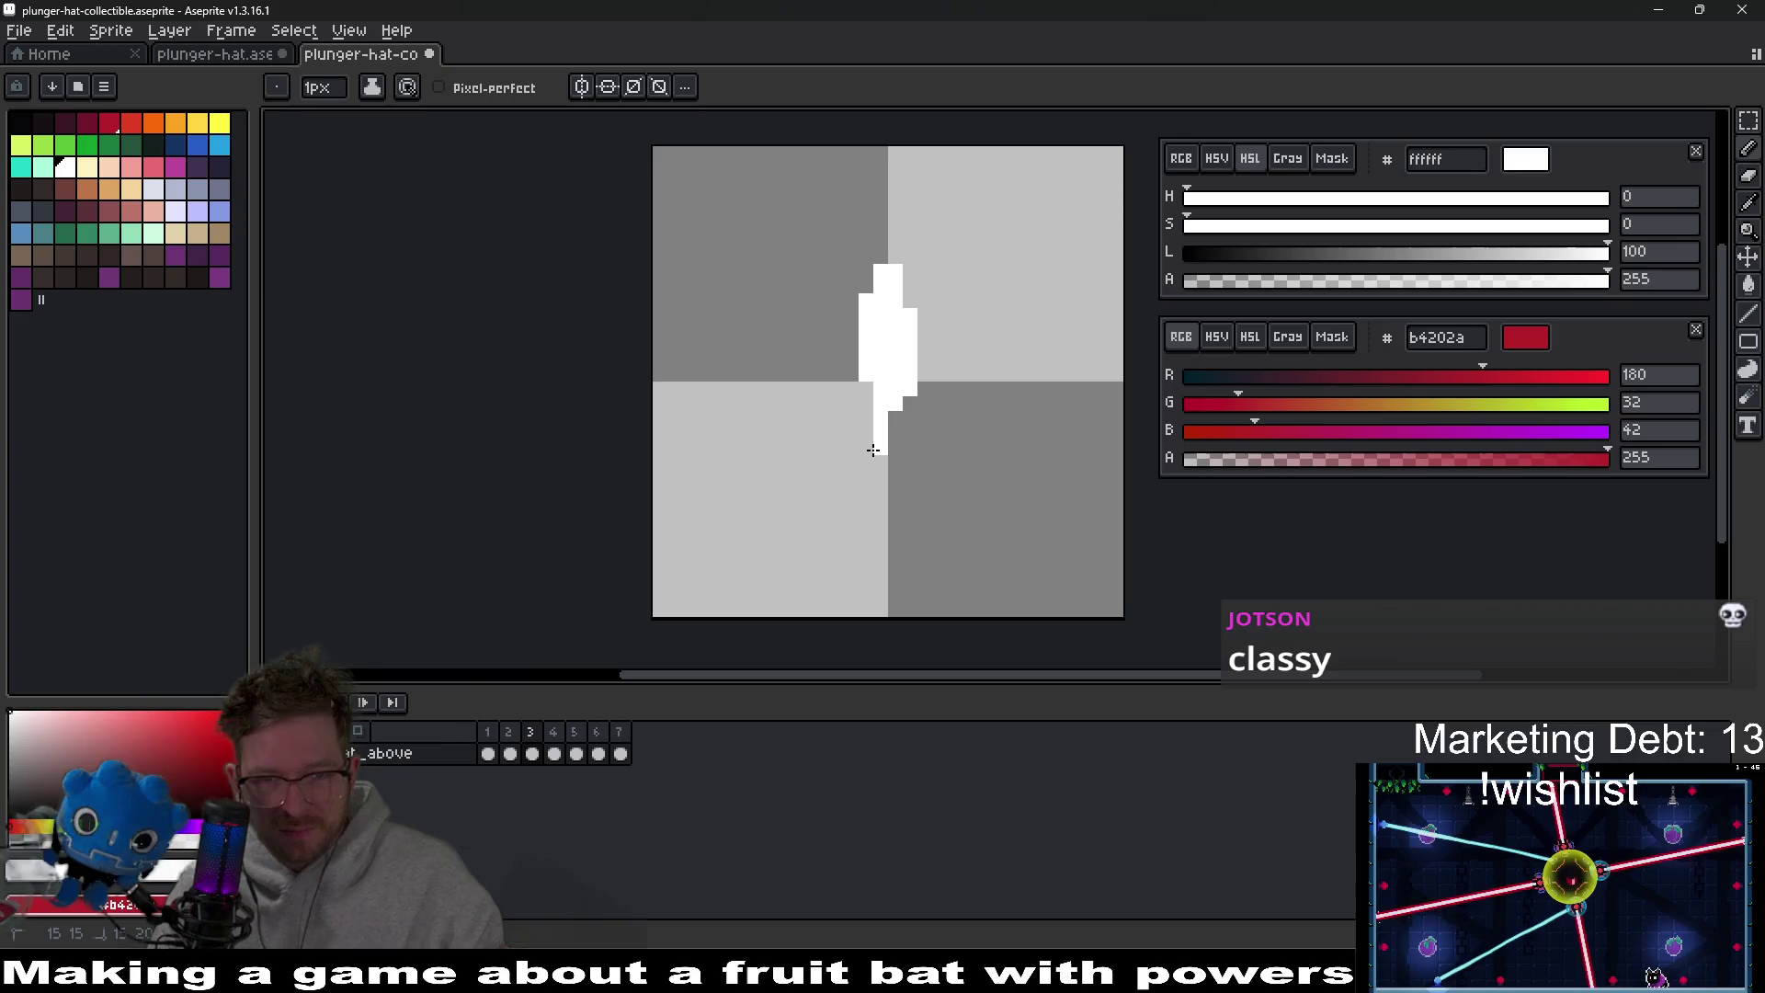
pyautogui.moveTo(881, 381)
pyautogui.mouseDown()
pyautogui.moveTo(908, 423)
pyautogui.moveTo(913, 402)
pyautogui.moveTo(906, 430)
pyautogui.mouseUp()
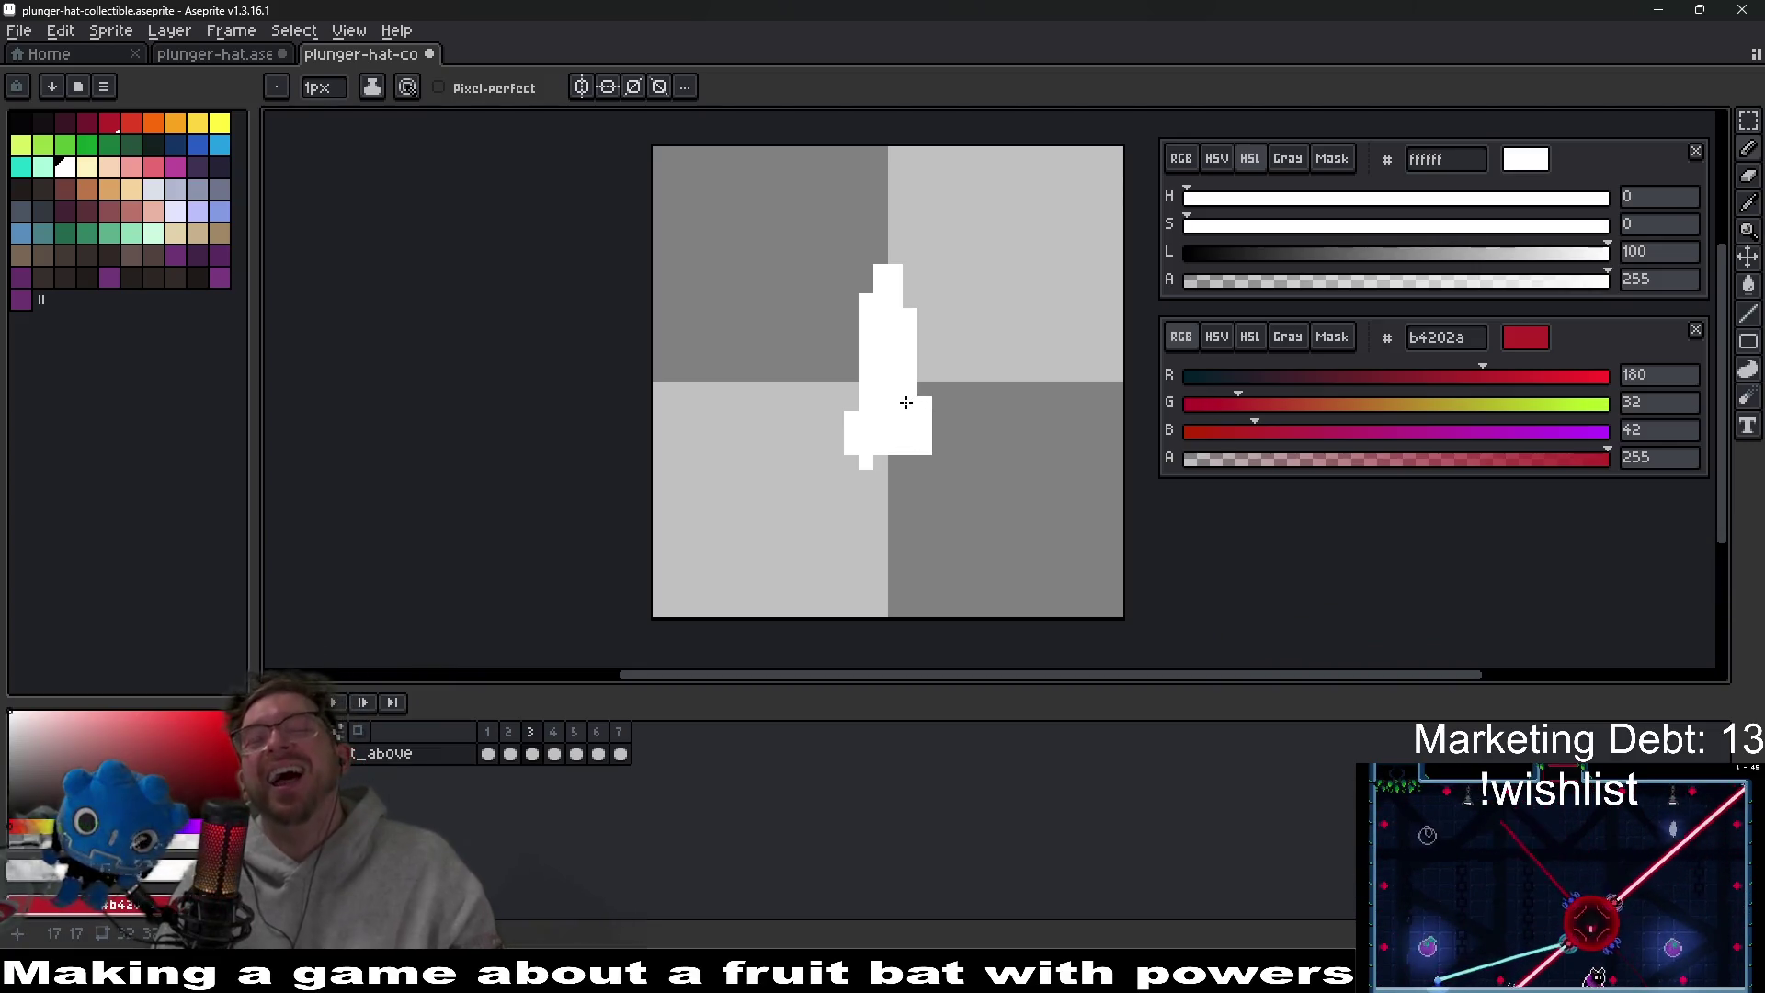
pyautogui.press('Right')
pyautogui.click(909, 507)
pyautogui.press('Left')
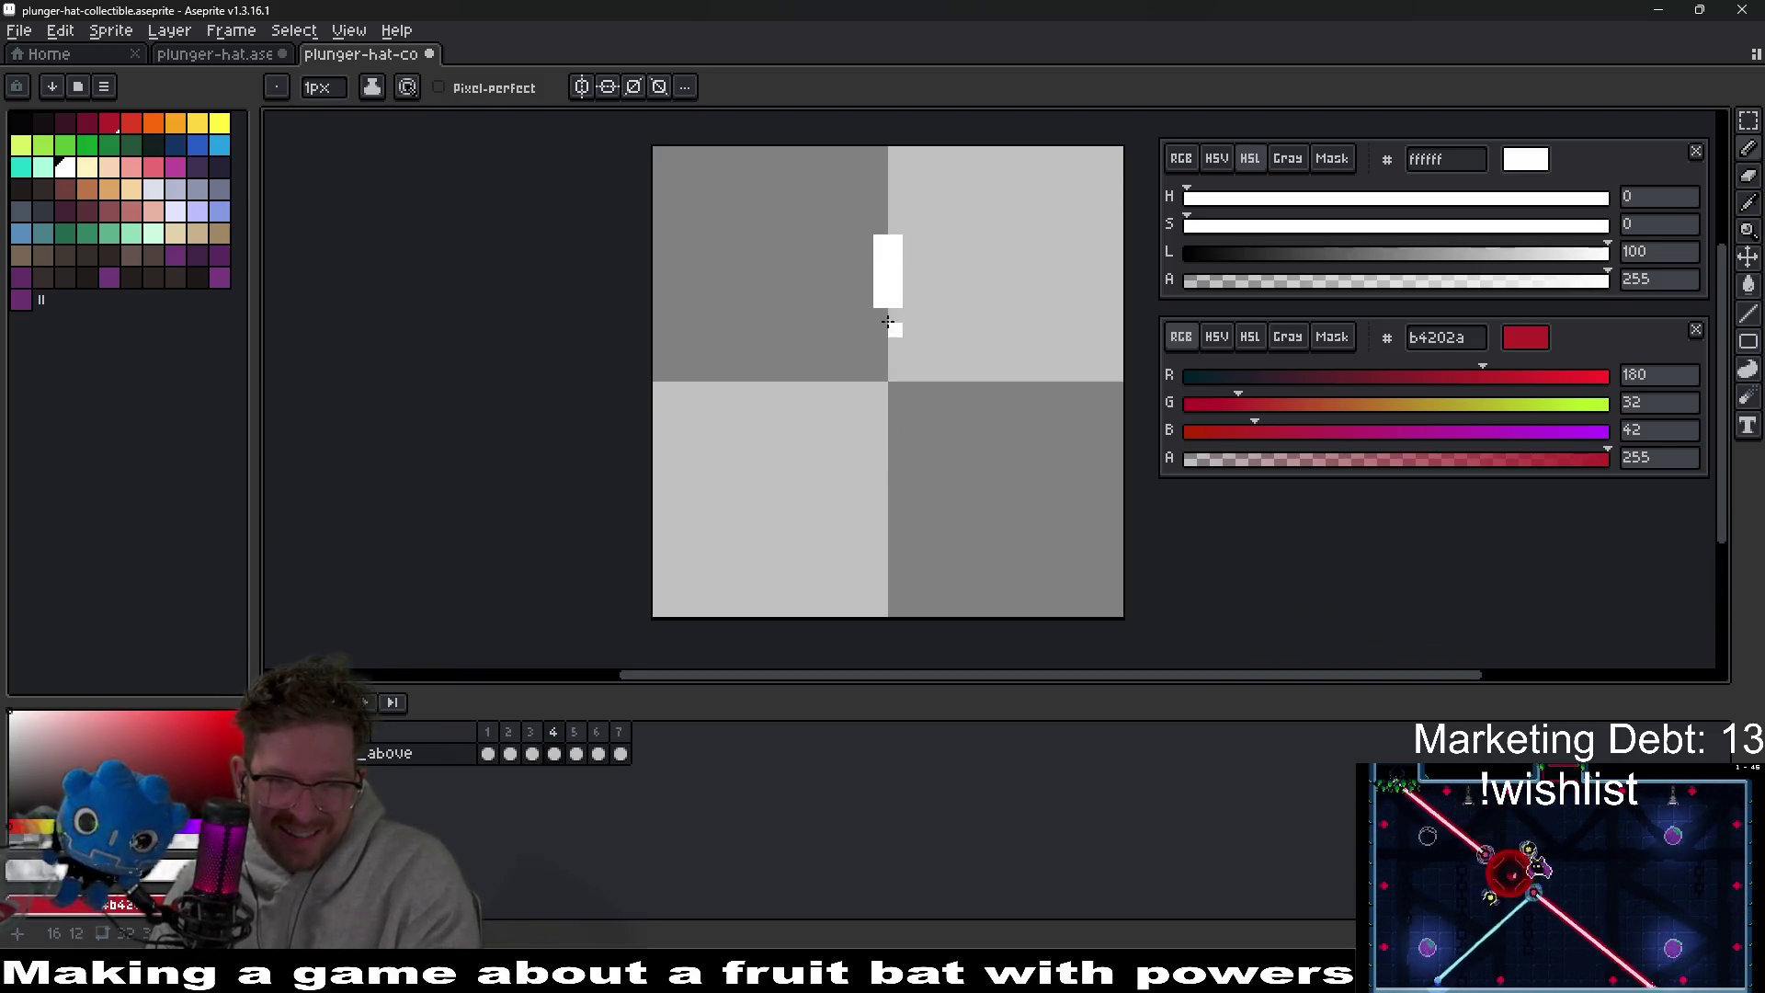
pyautogui.press('Right')
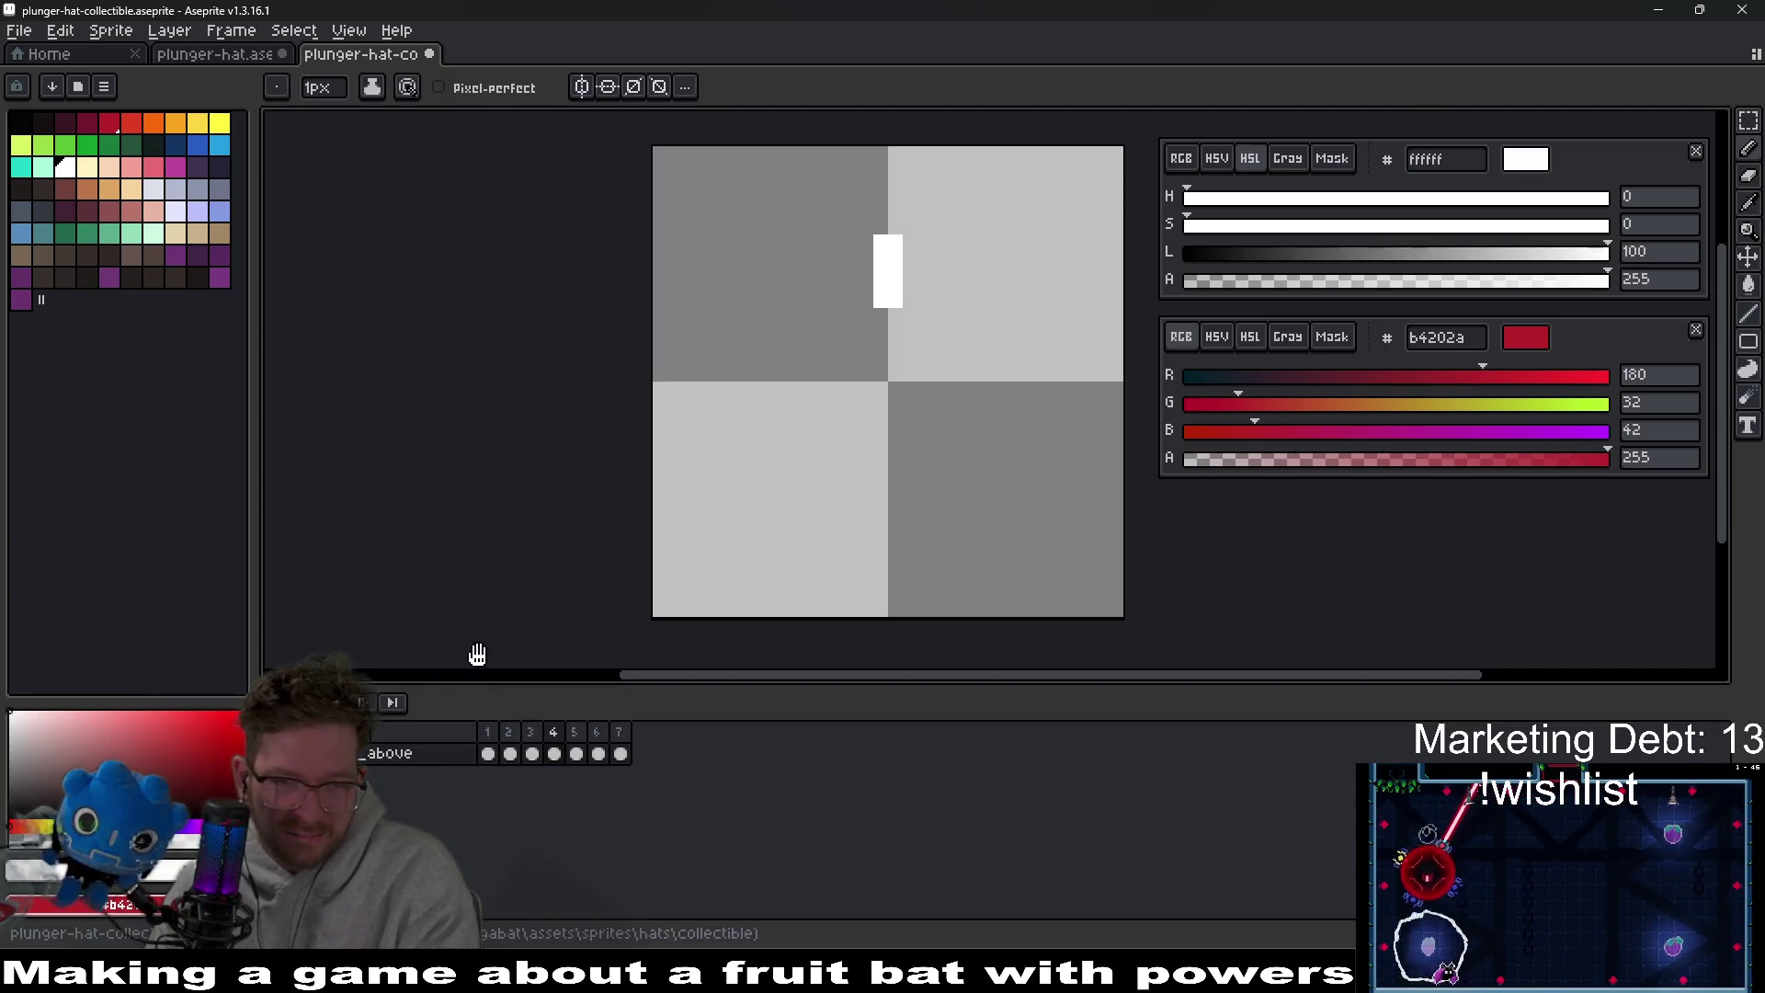
# Play the collectible animation to check the motion.
pyautogui.press('Return')
pyautogui.scroll(-3, 1010, 535)
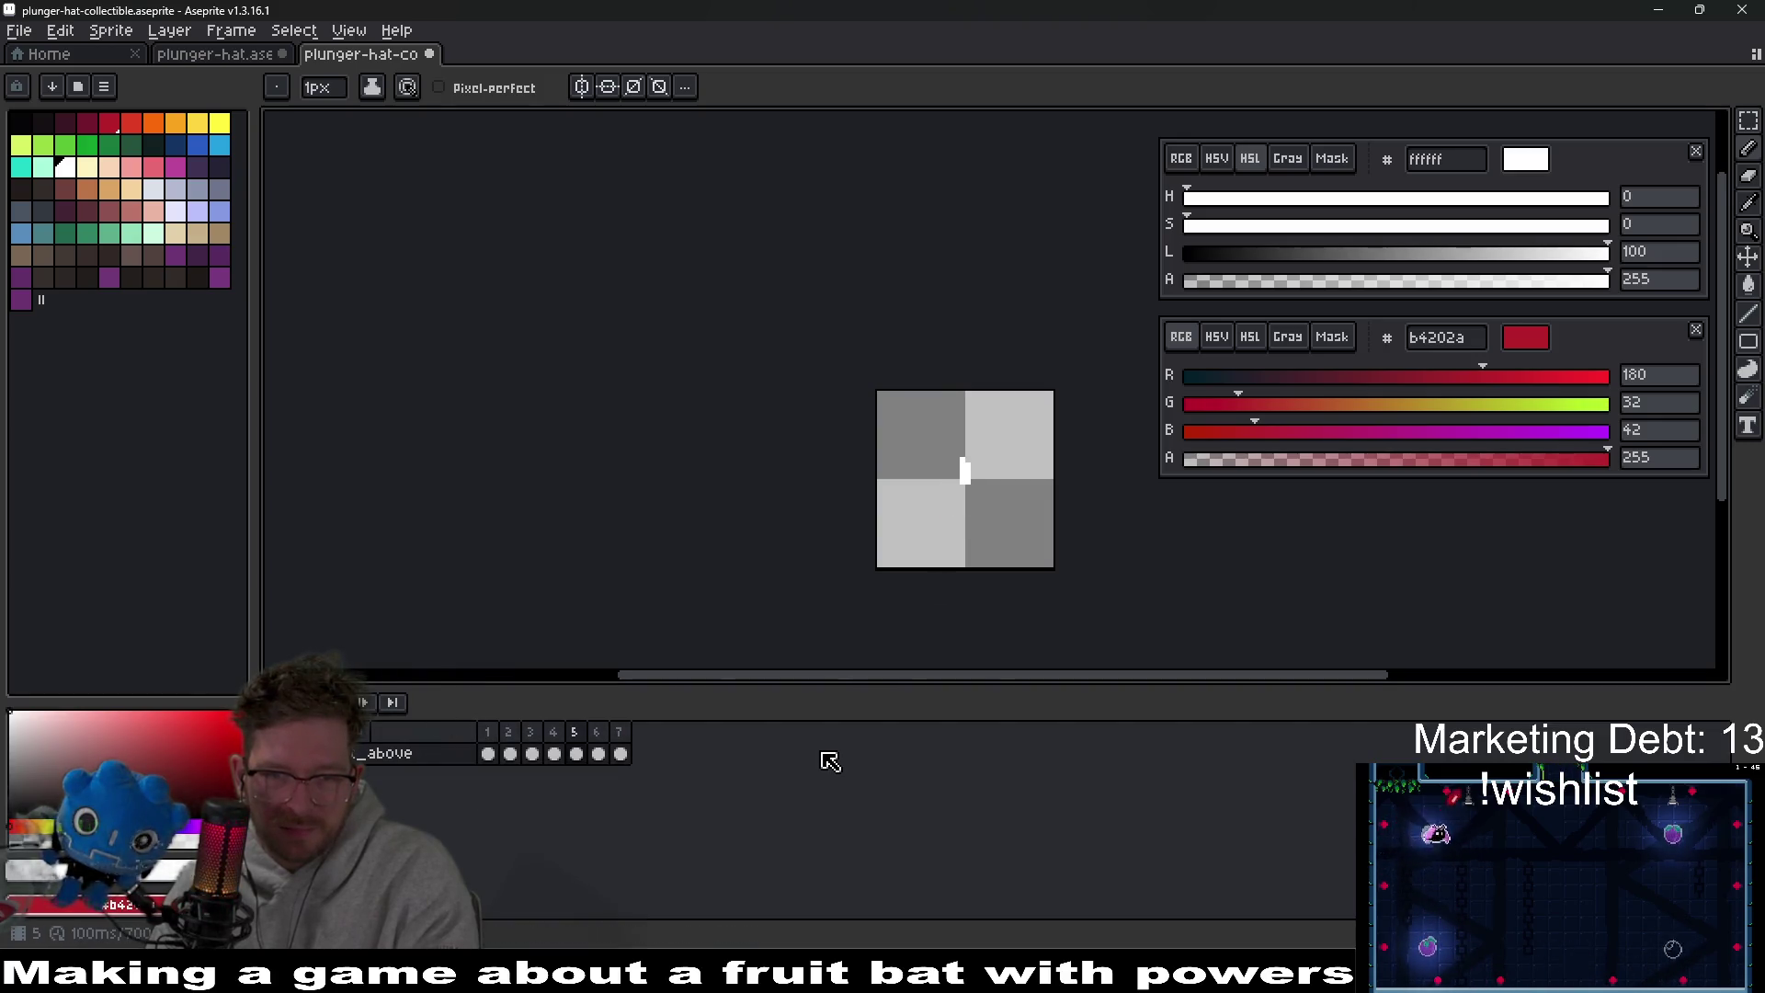
pyautogui.scroll(3, 989, 453)
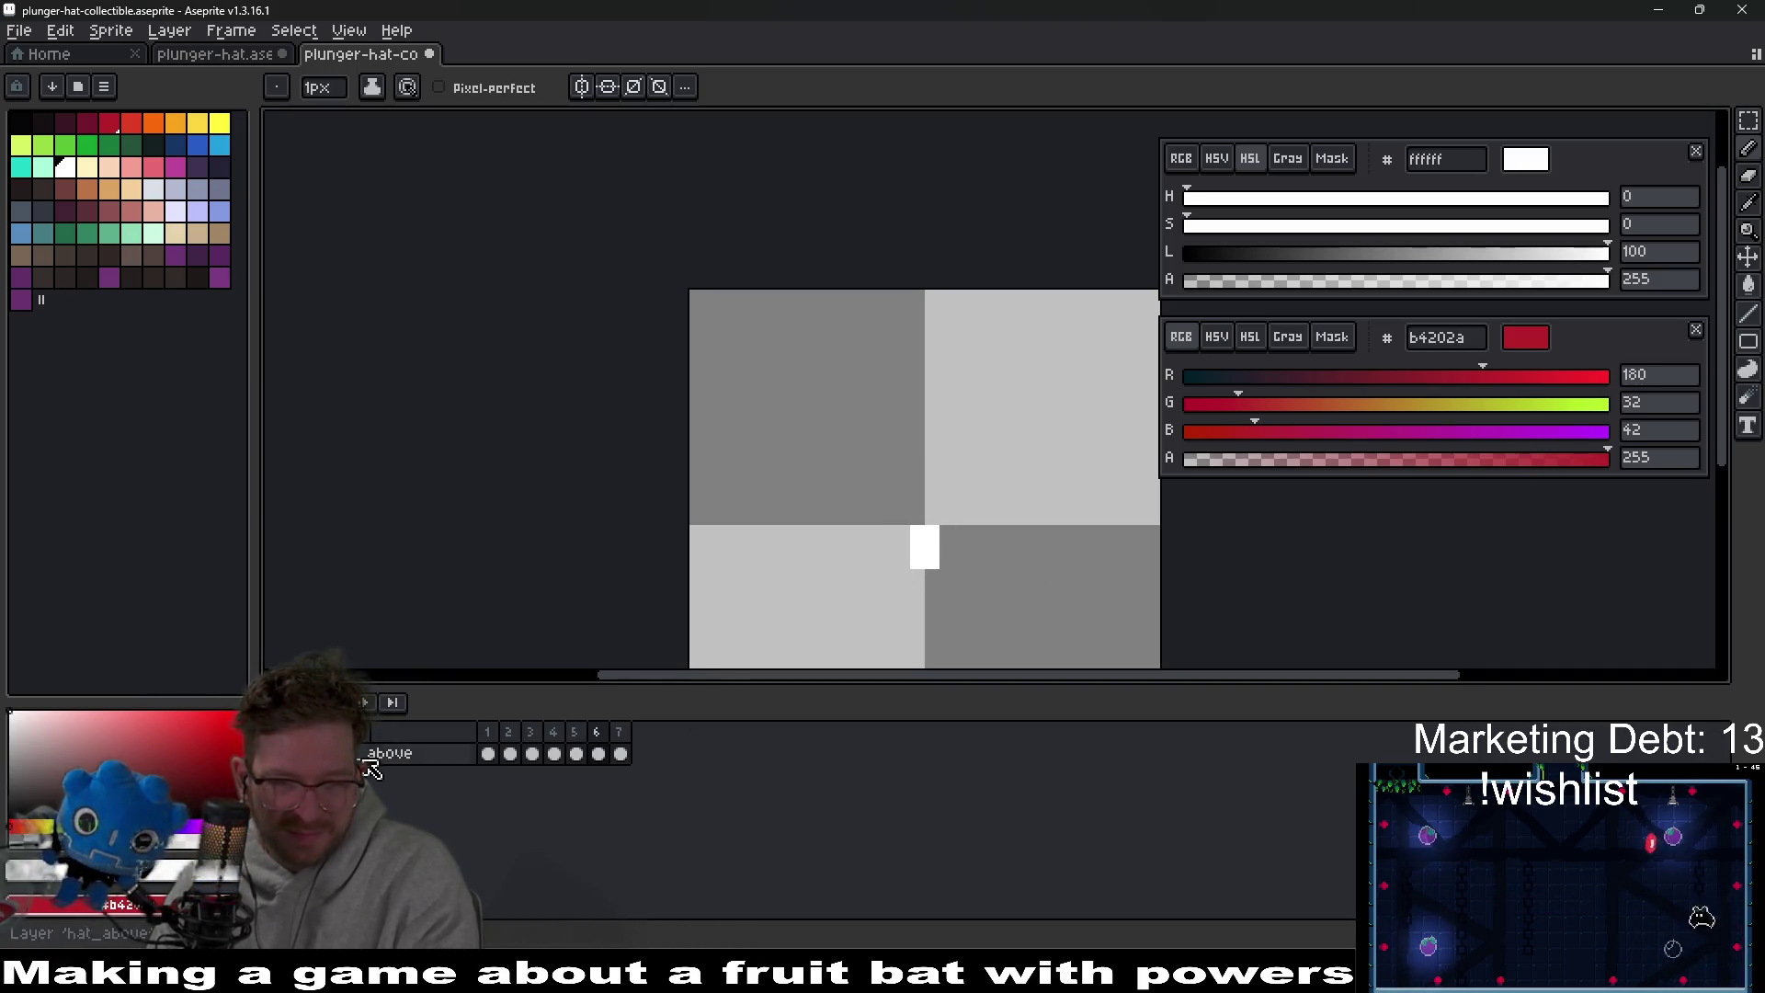
pyautogui.scroll(-3, 1023, 512)
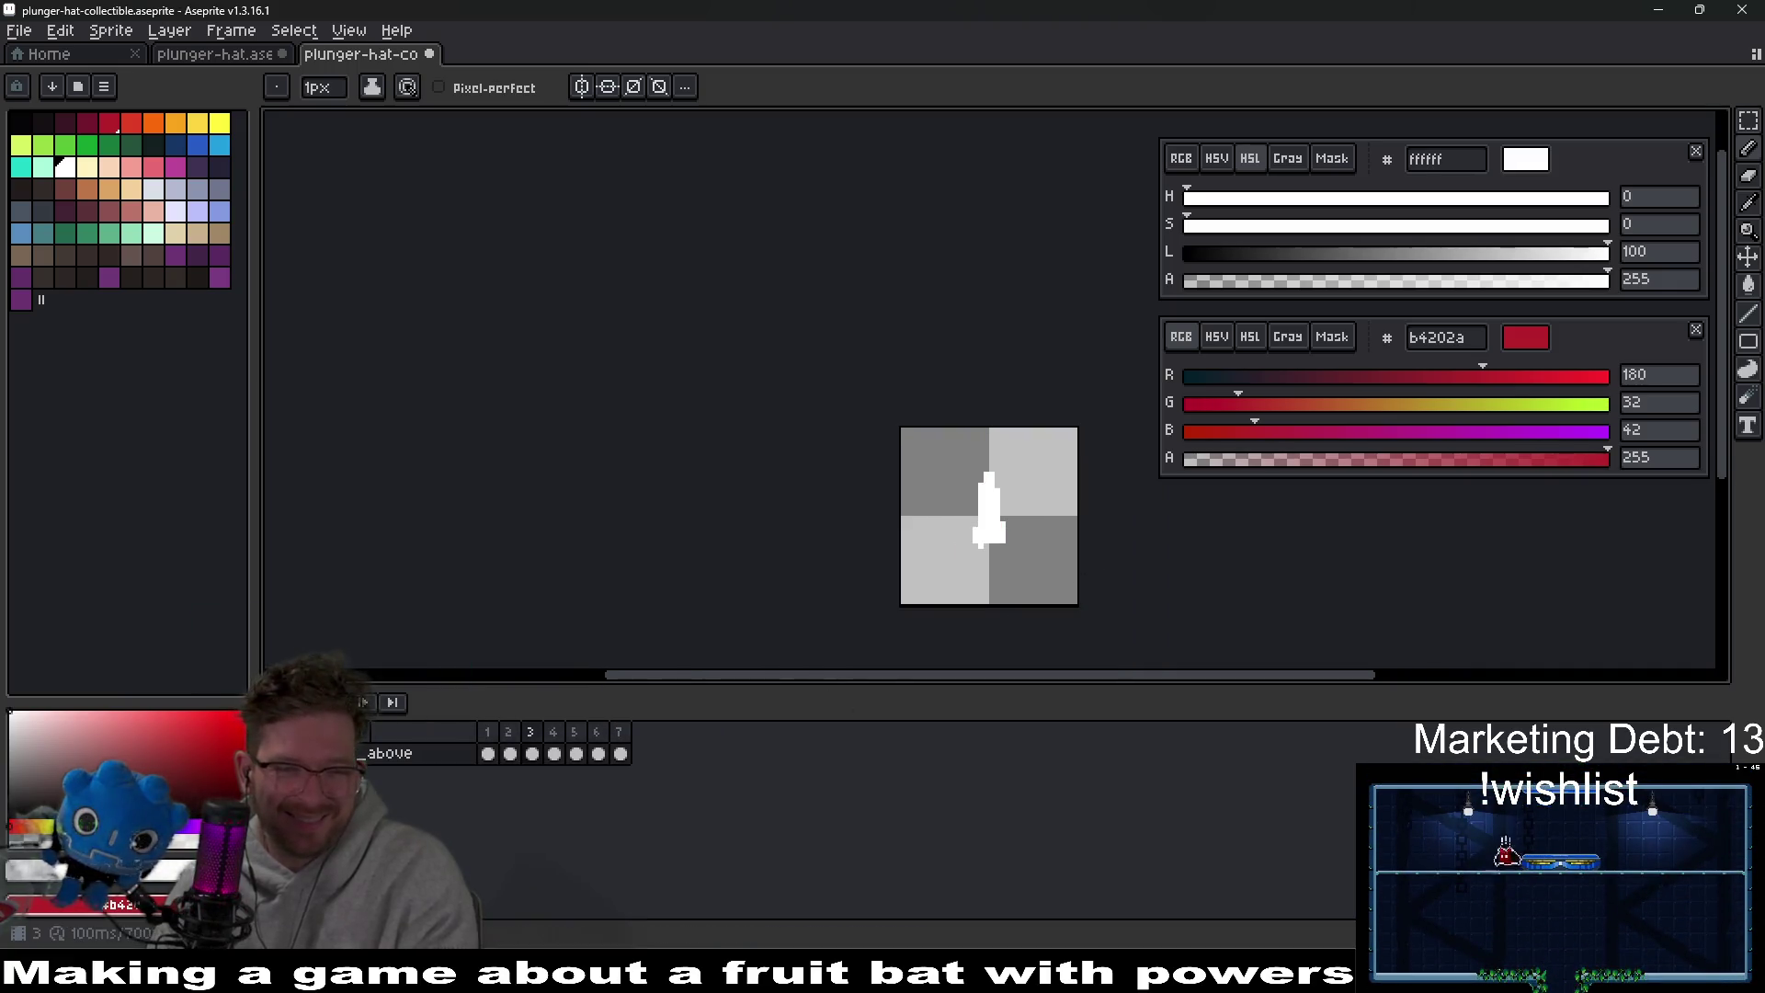
# Export the collectible's sprite sheet, go back to plunger-hat.aseprite, then switch to Godot.
pyautogui.hotkey('ctrl', 'e')
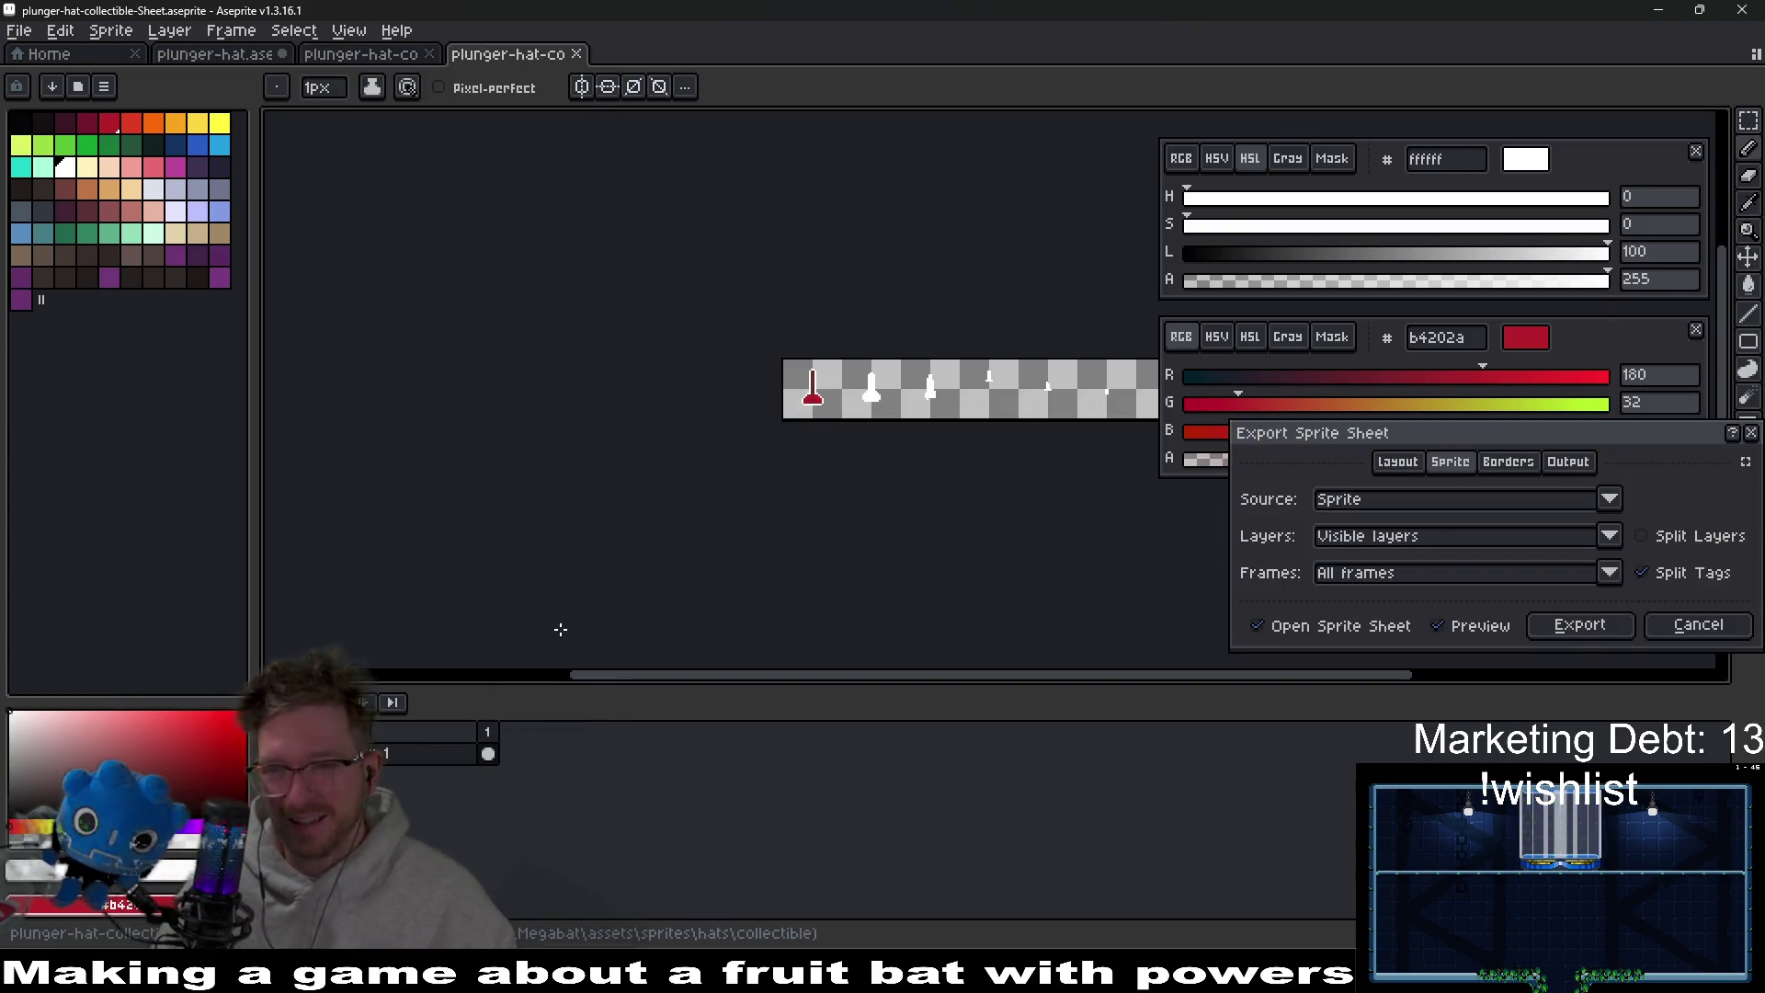
pyautogui.press('Return')
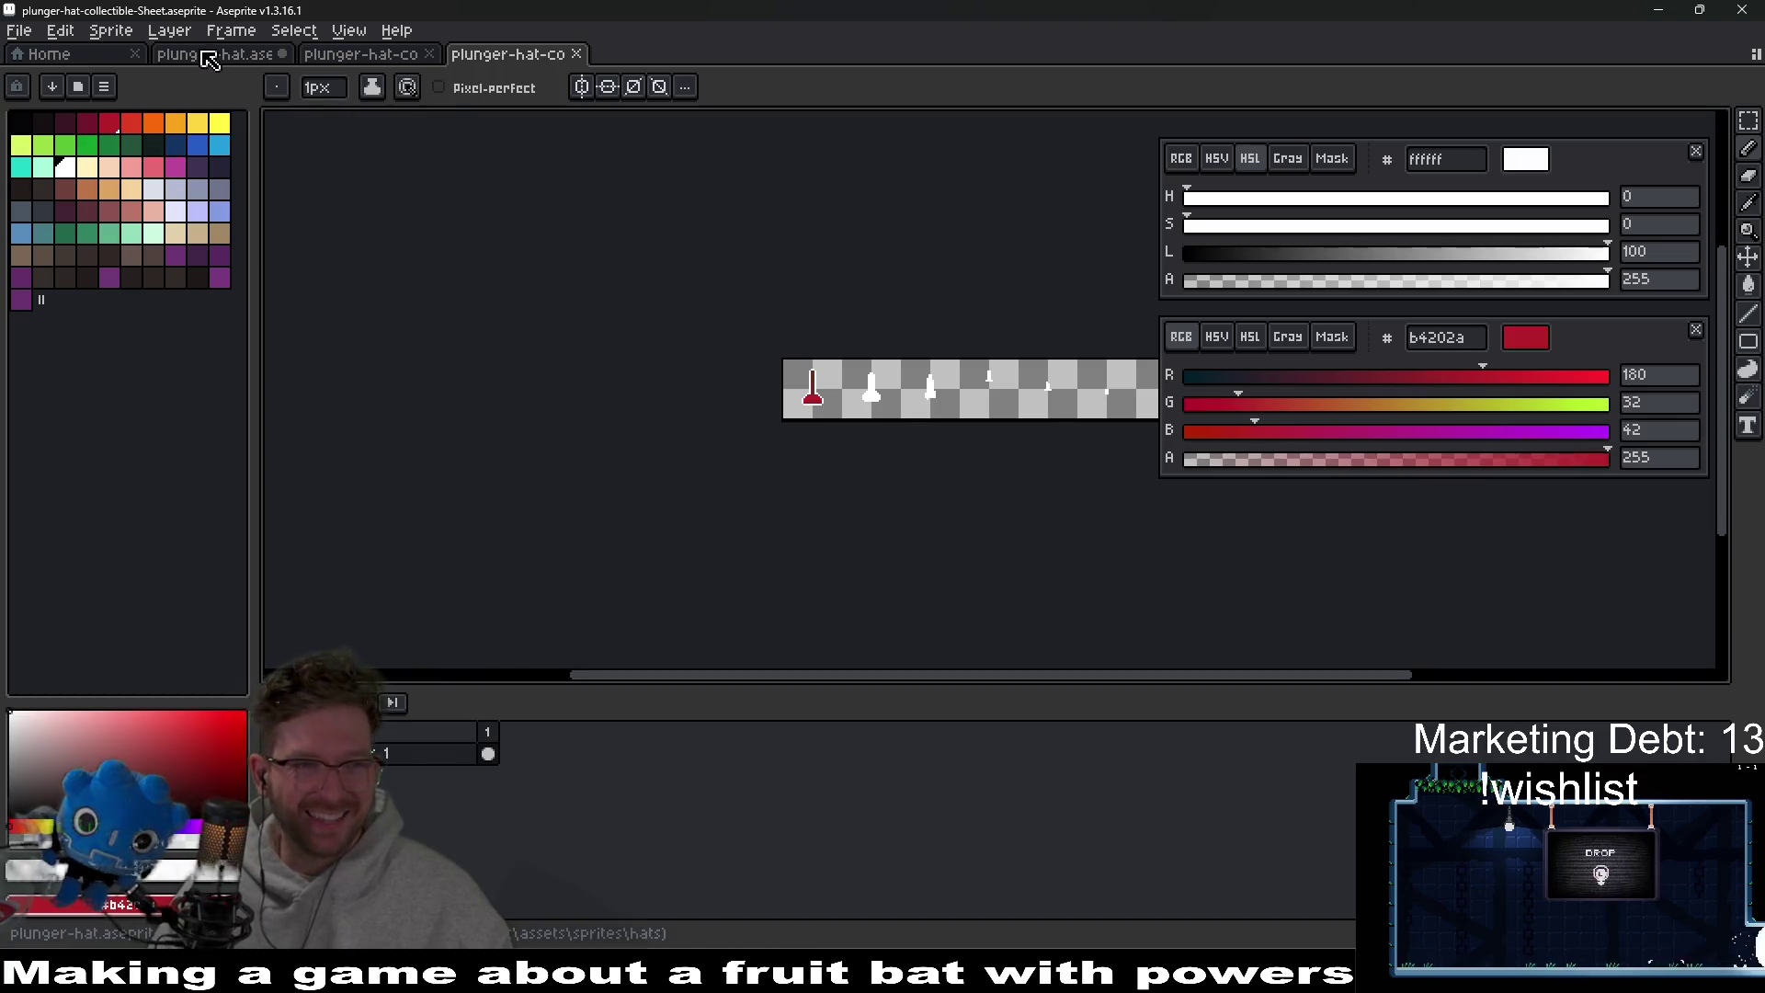
pyautogui.click(214, 54)
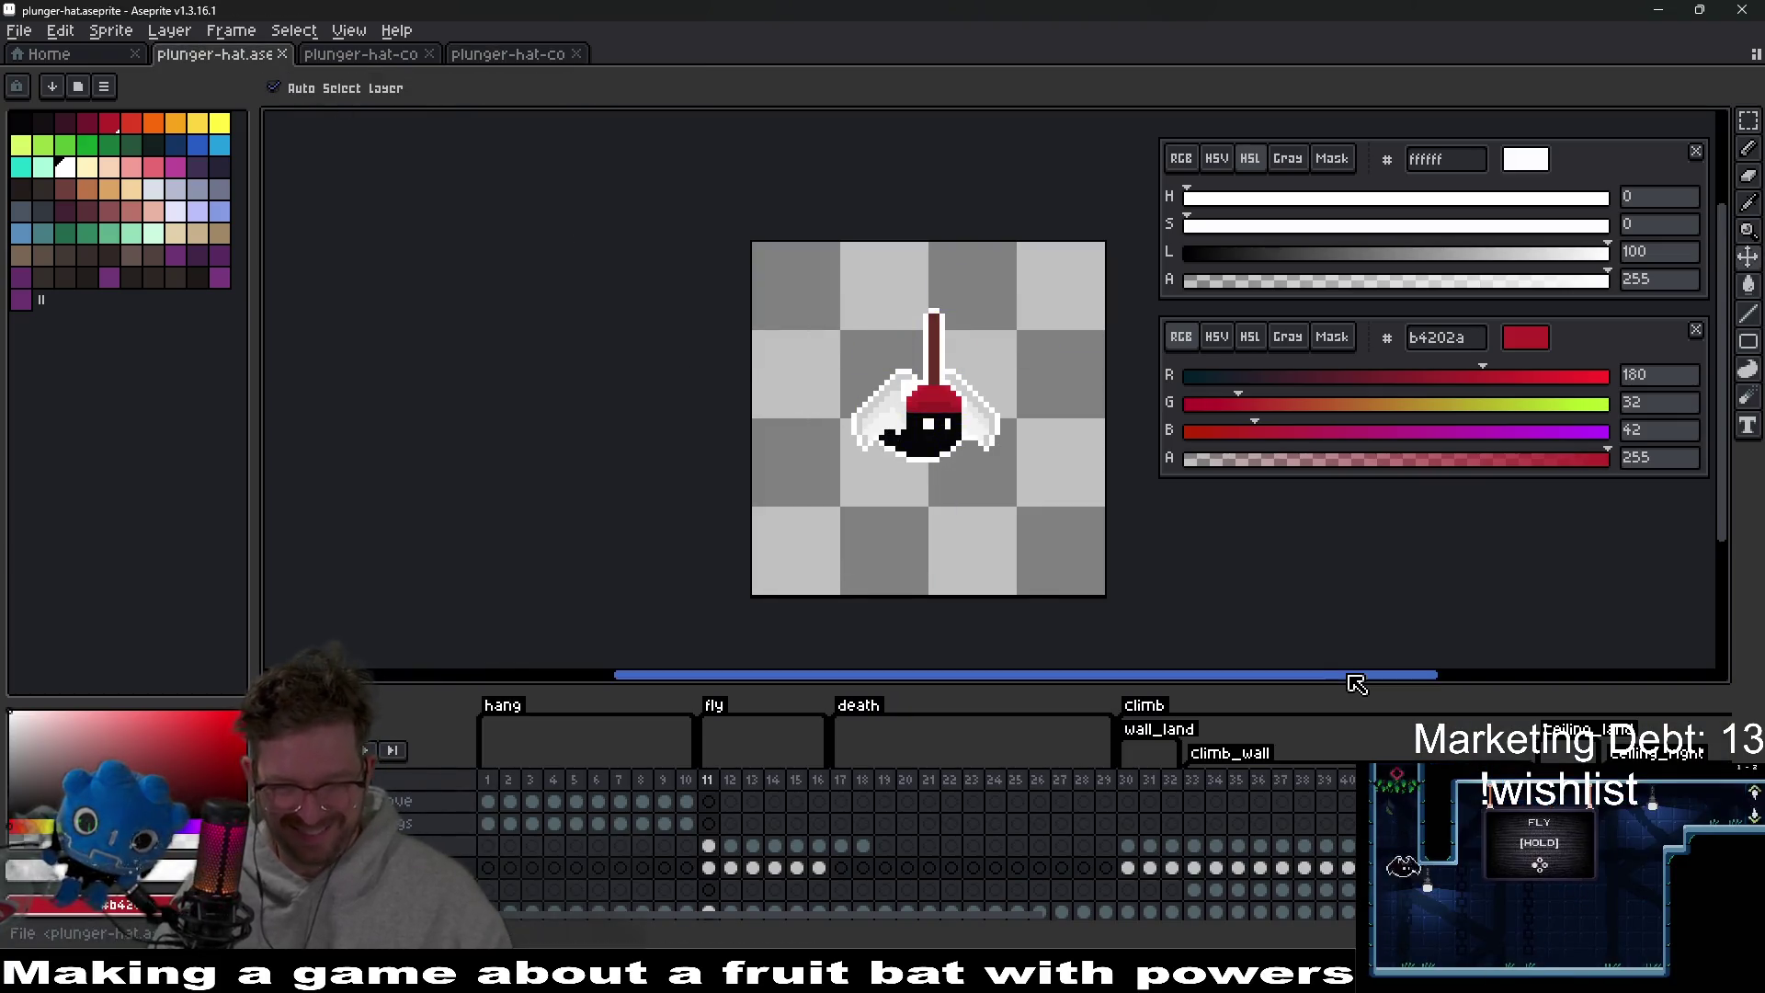
pyautogui.hotkey('alt', 'Tab')
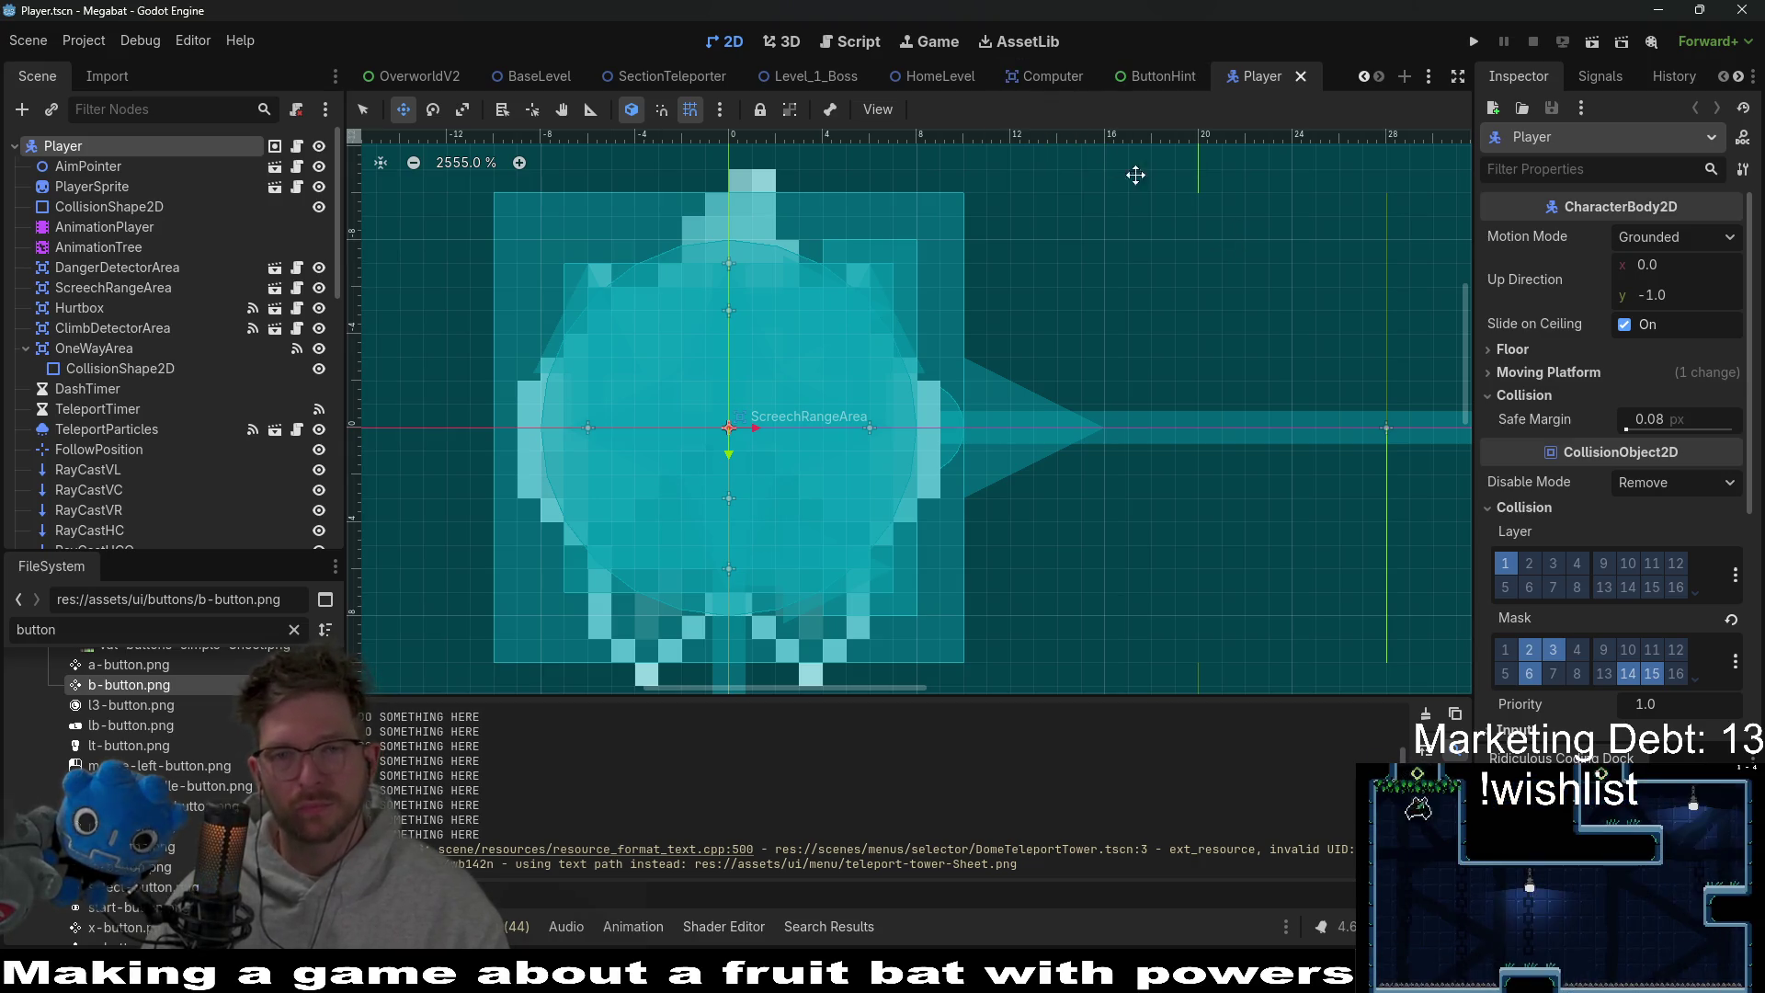
# Browse the Computer, HomeLevel, Level_1_Boss and Player scenes, then open the PlayerSprite scene.
pyautogui.click(1050, 78)
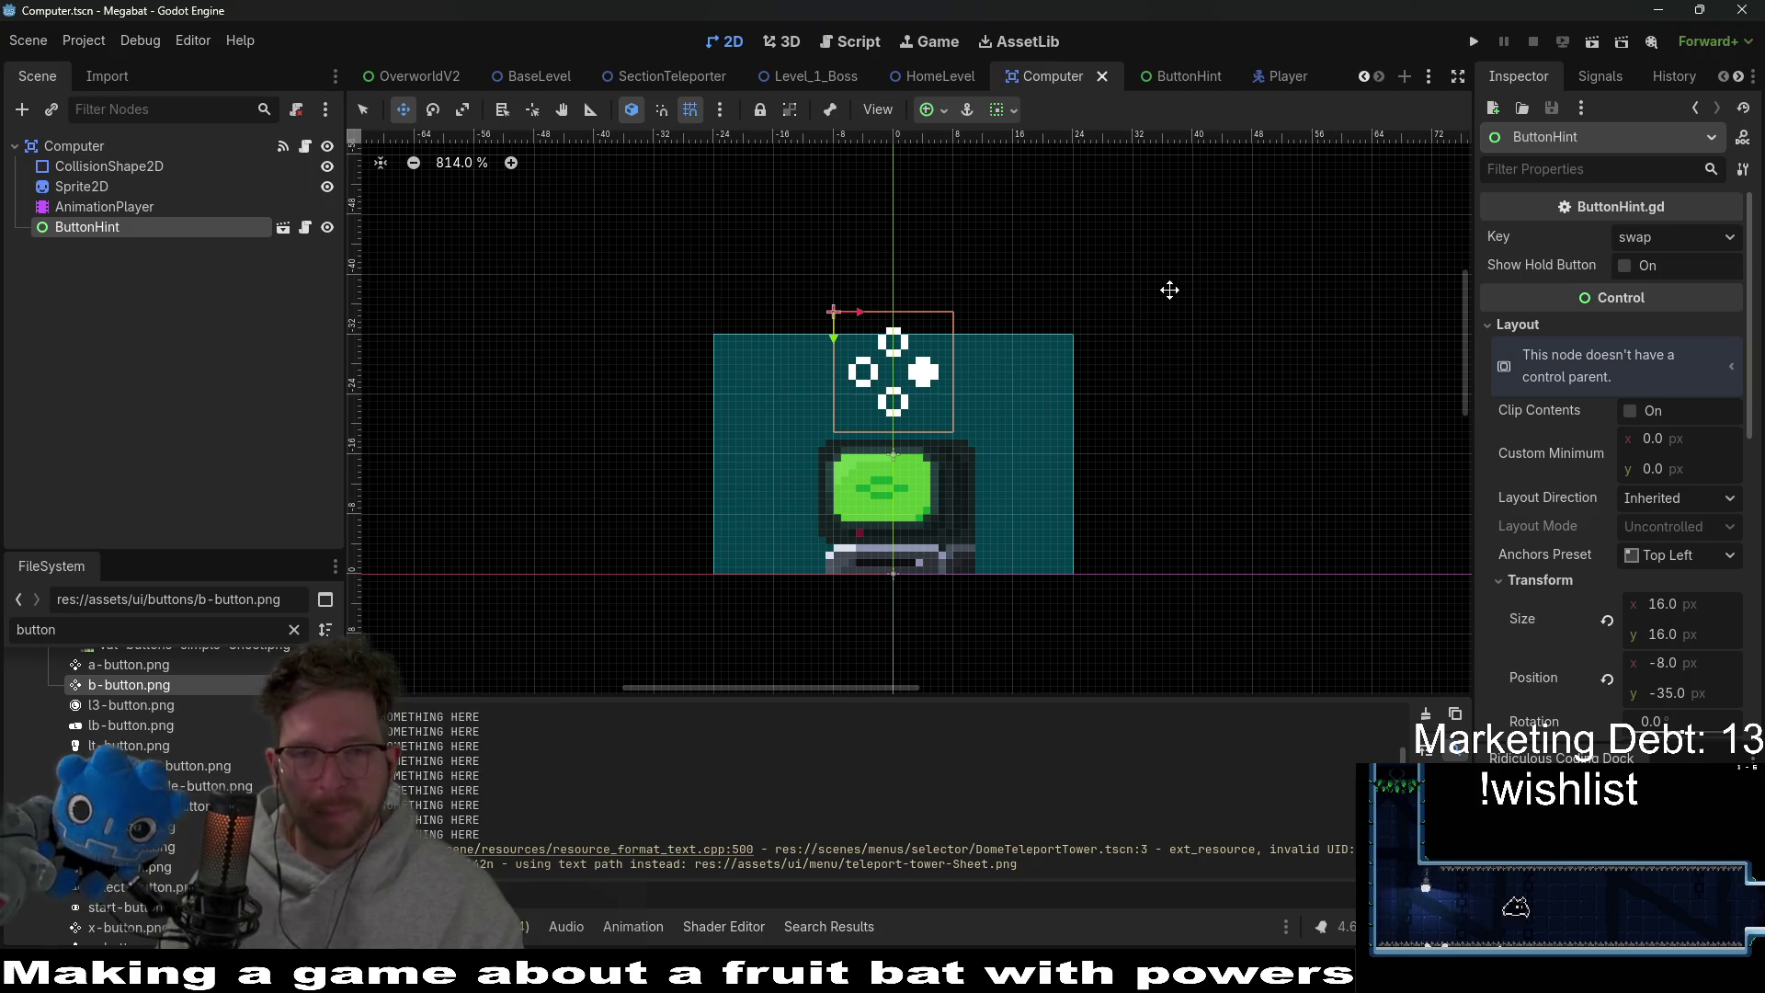
pyautogui.click(936, 77)
pyautogui.click(1045, 75)
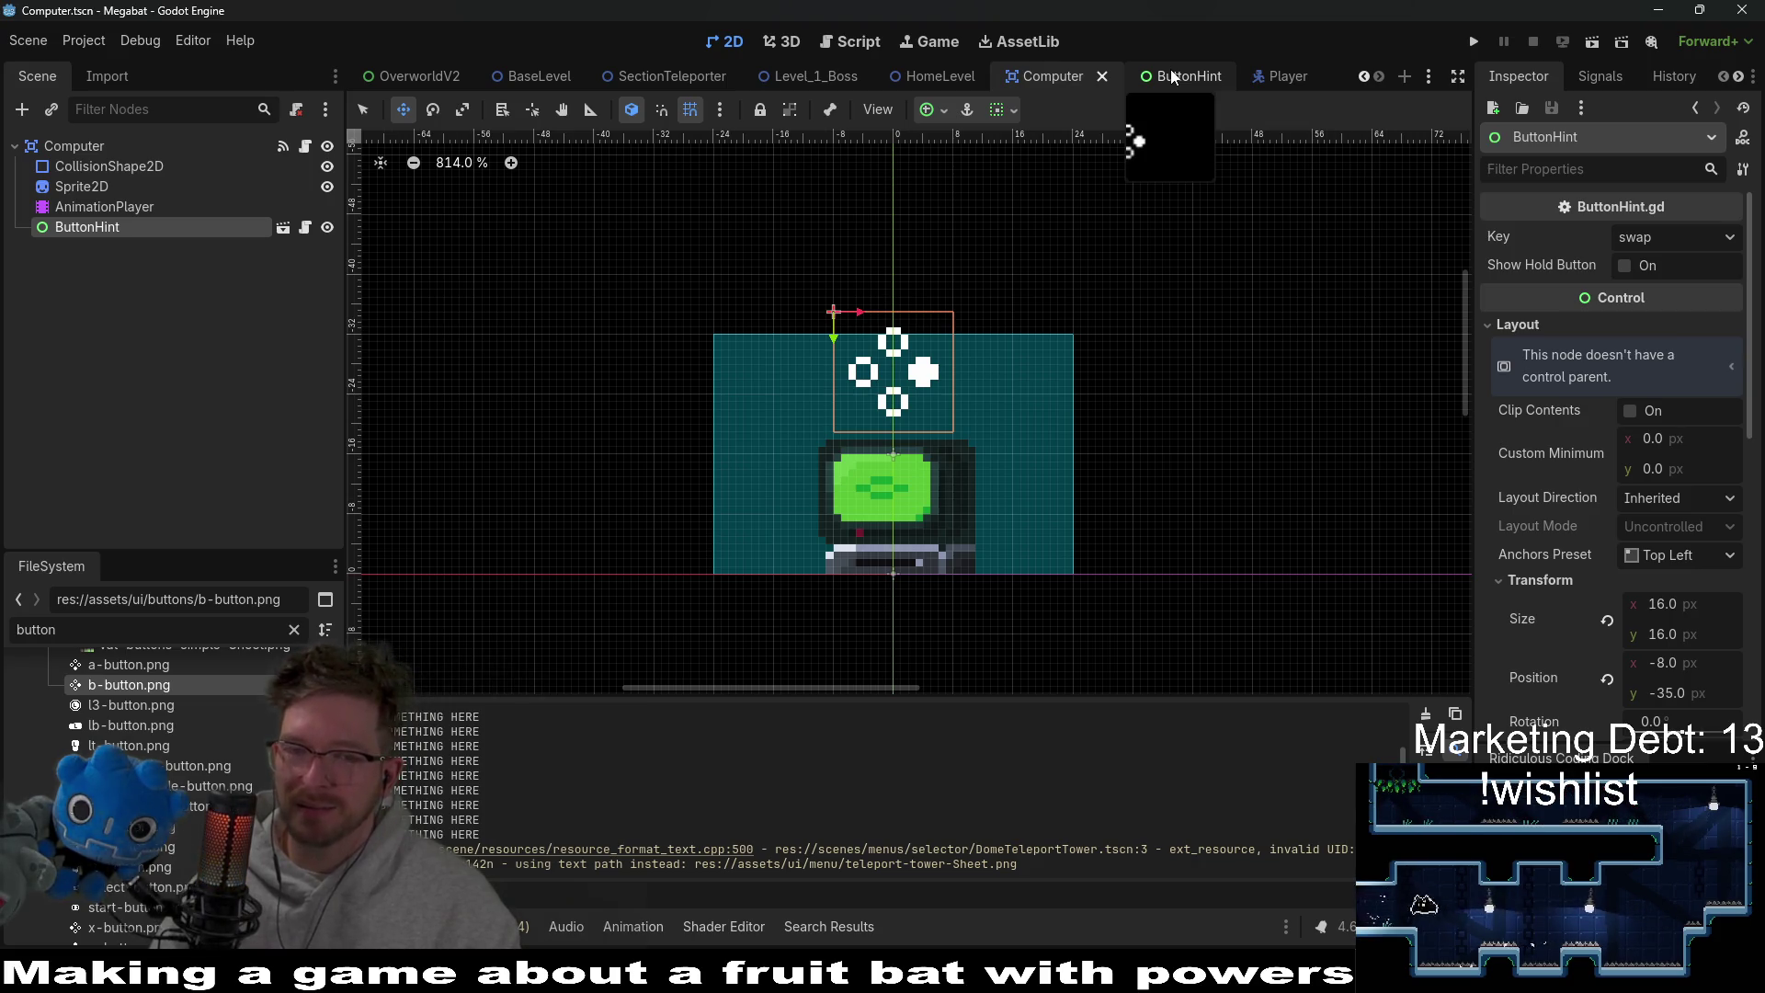
pyautogui.click(799, 75)
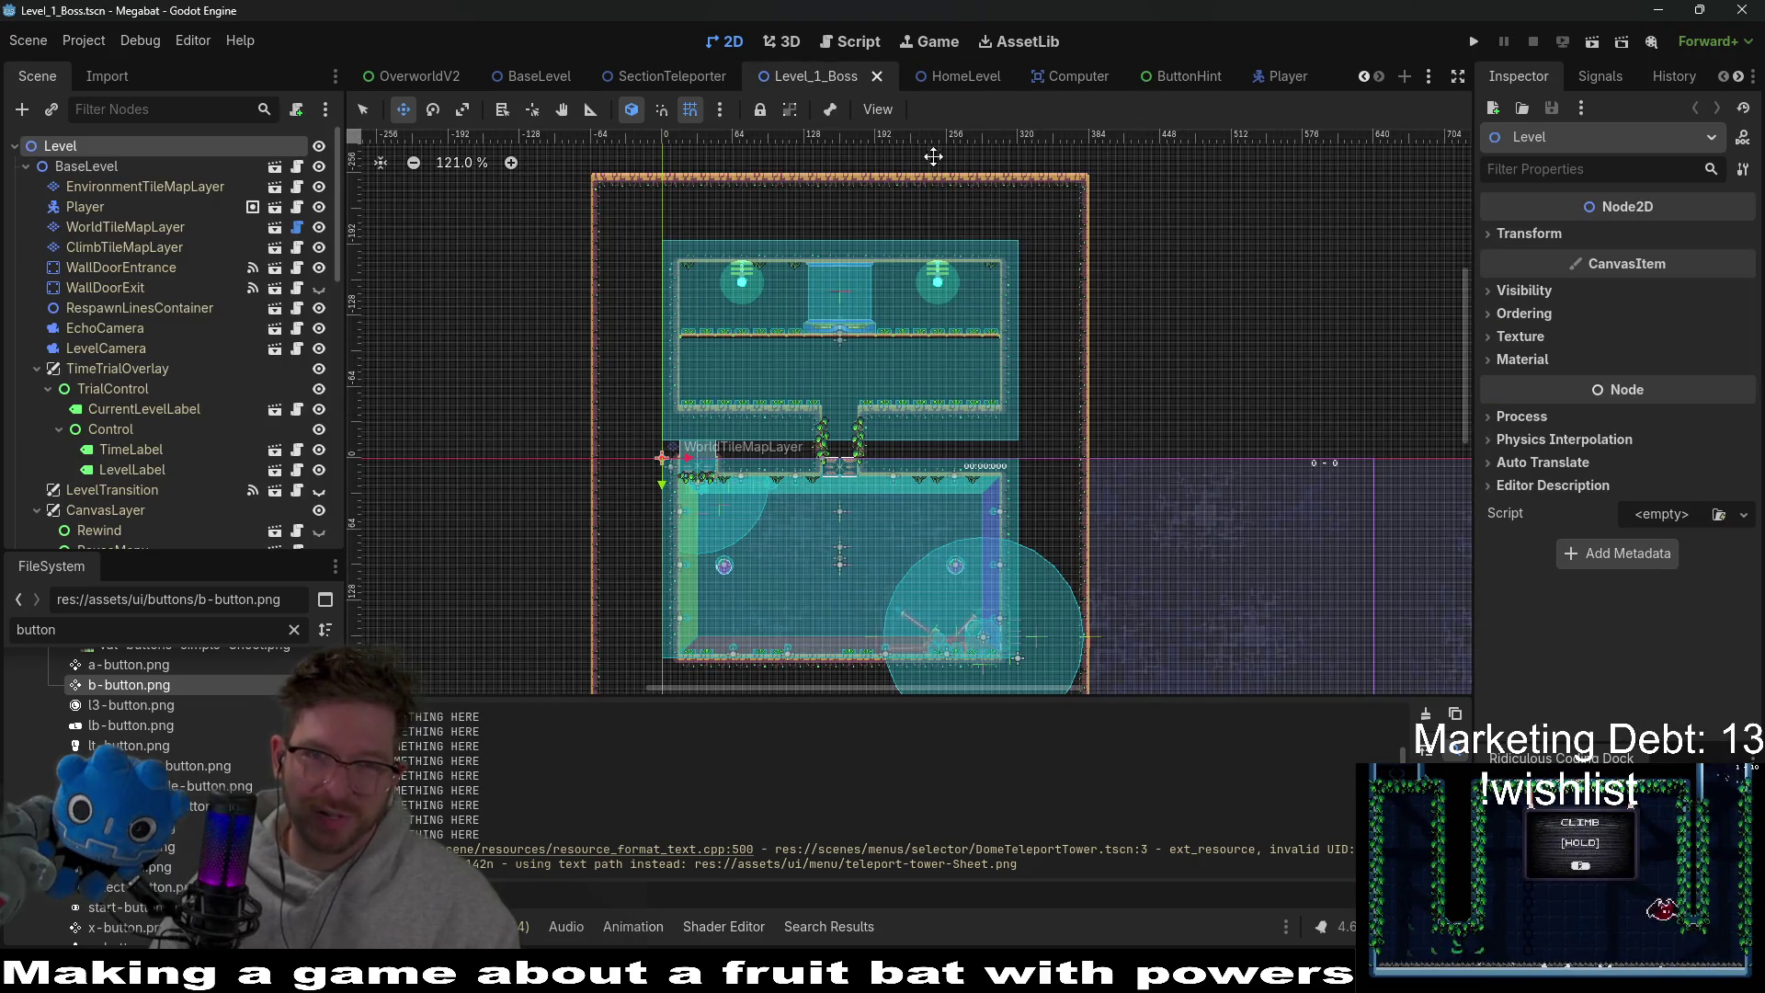
pyautogui.click(949, 83)
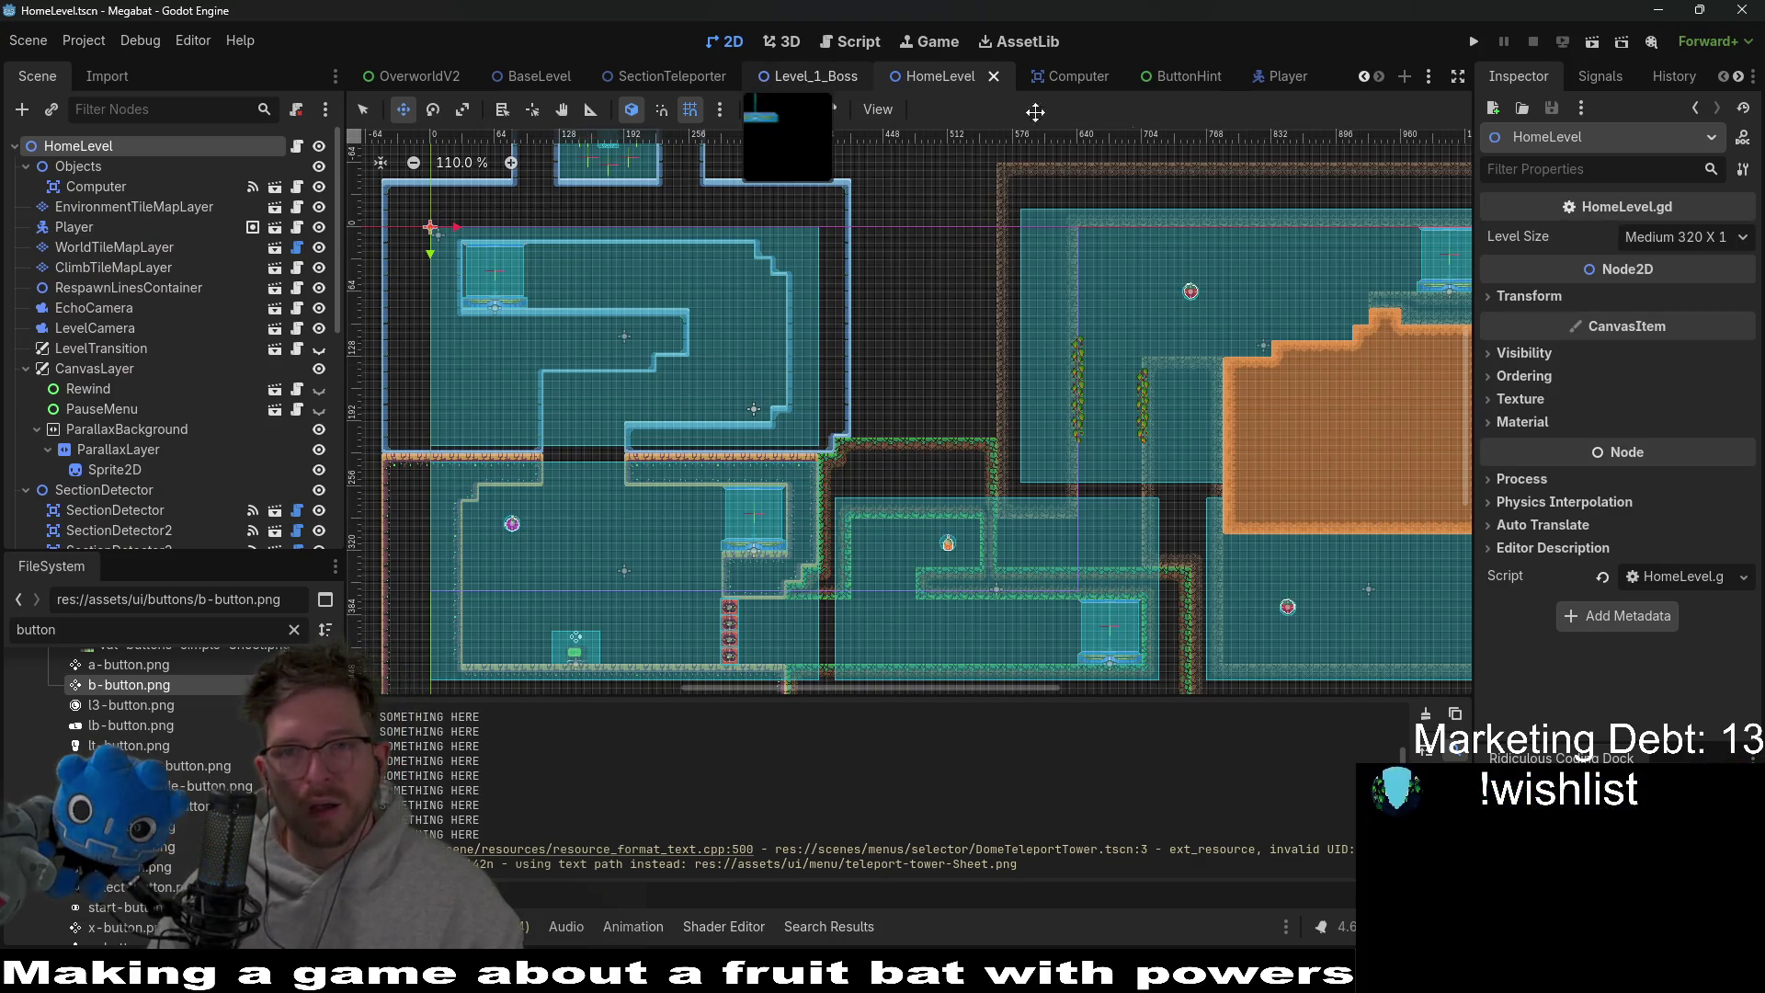
pyautogui.click(1271, 74)
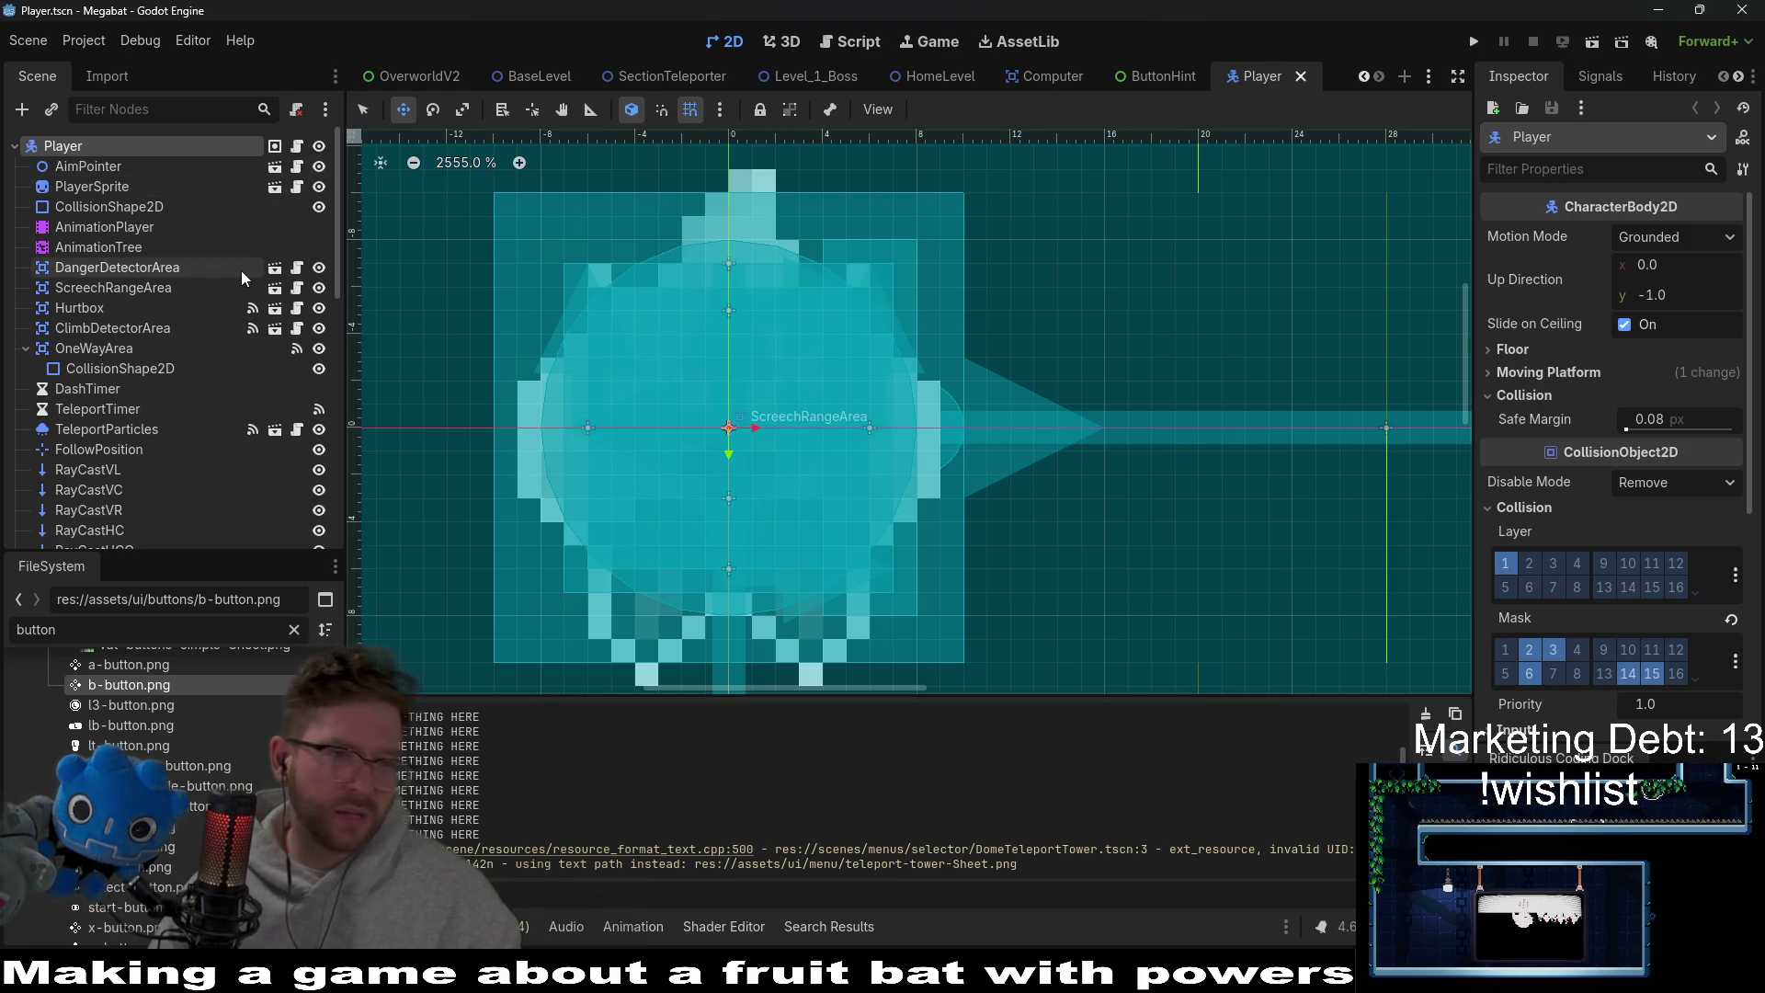
pyautogui.click(274, 186)
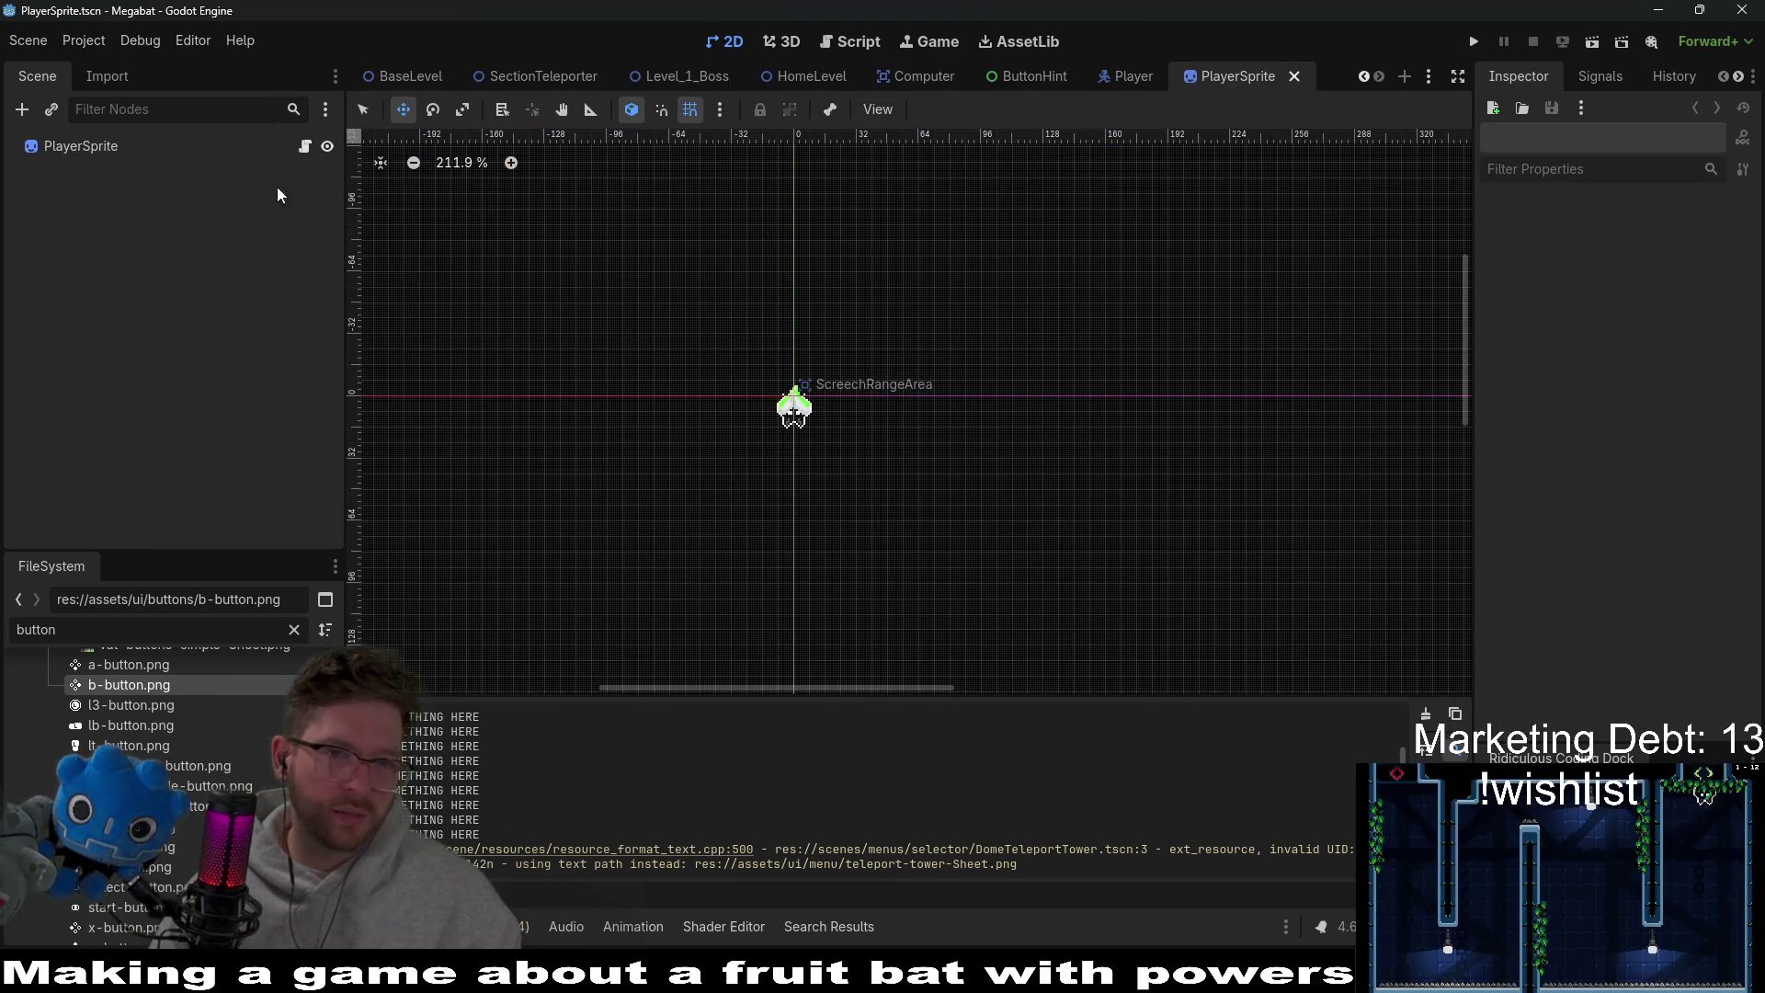
# Open the PlayerSprite.gd script and scroll through it.
pyautogui.click(305, 146)
pyautogui.scroll(5, 802, 292)
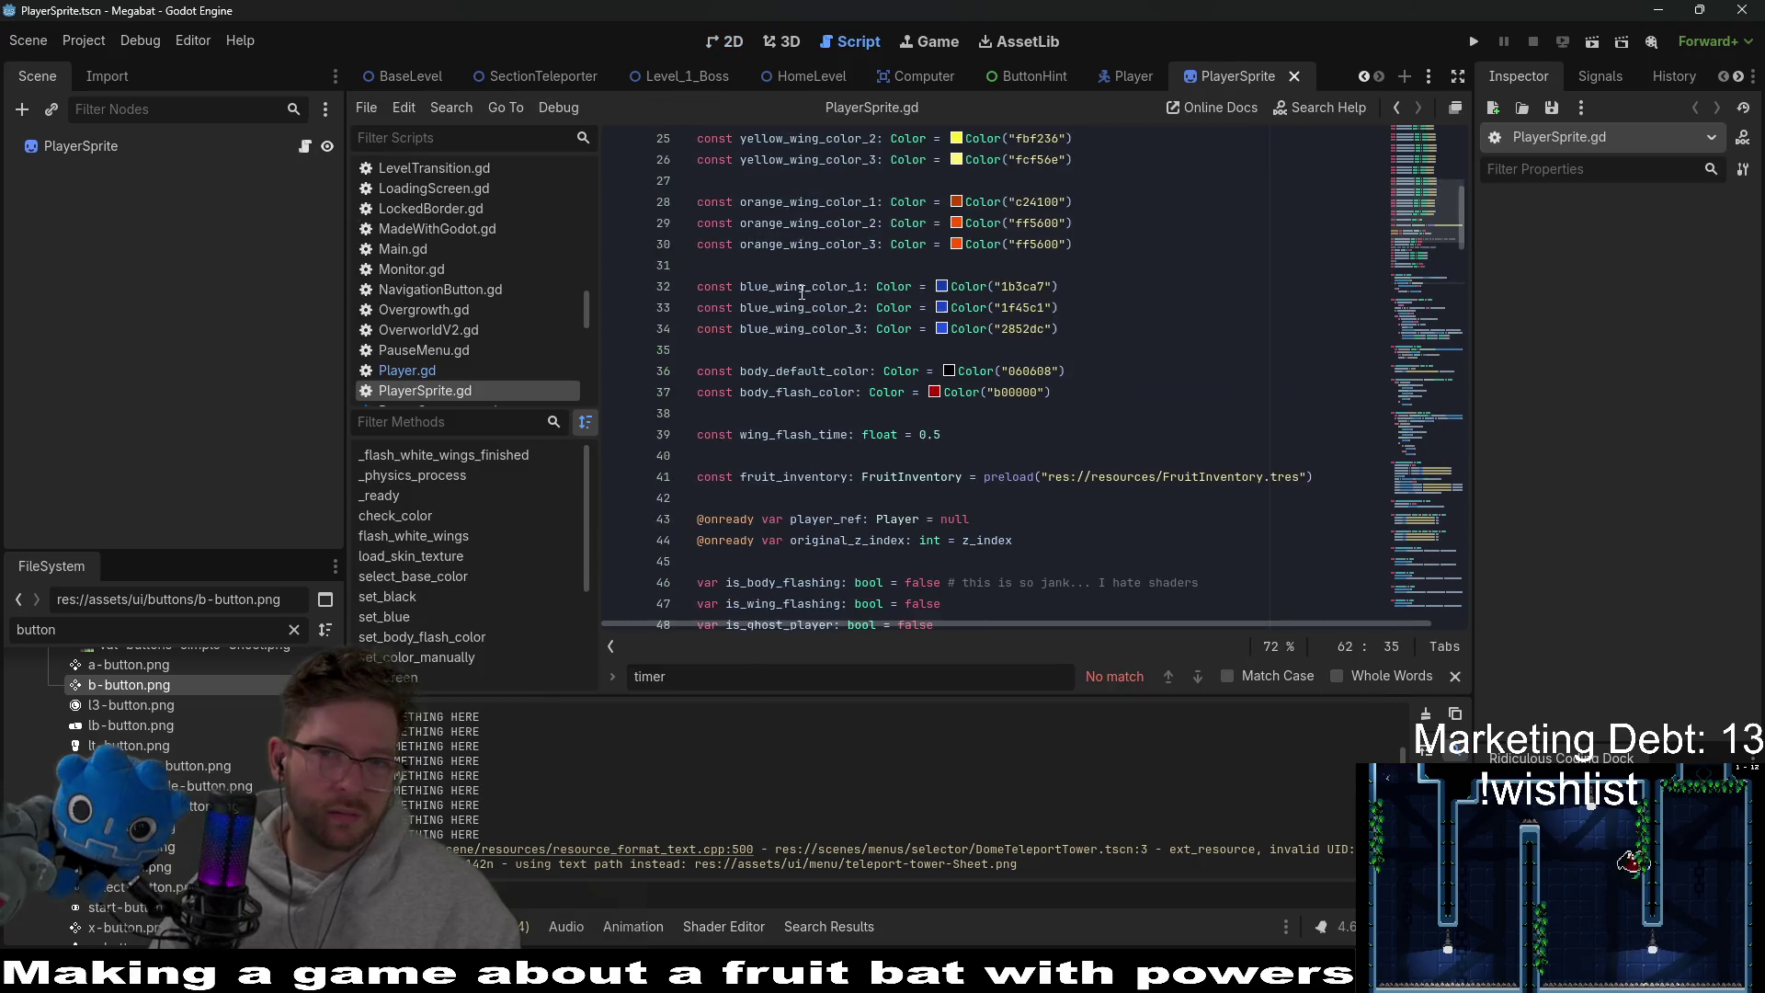
pyautogui.scroll(8, 801, 293)
pyautogui.scroll(-18, 801, 292)
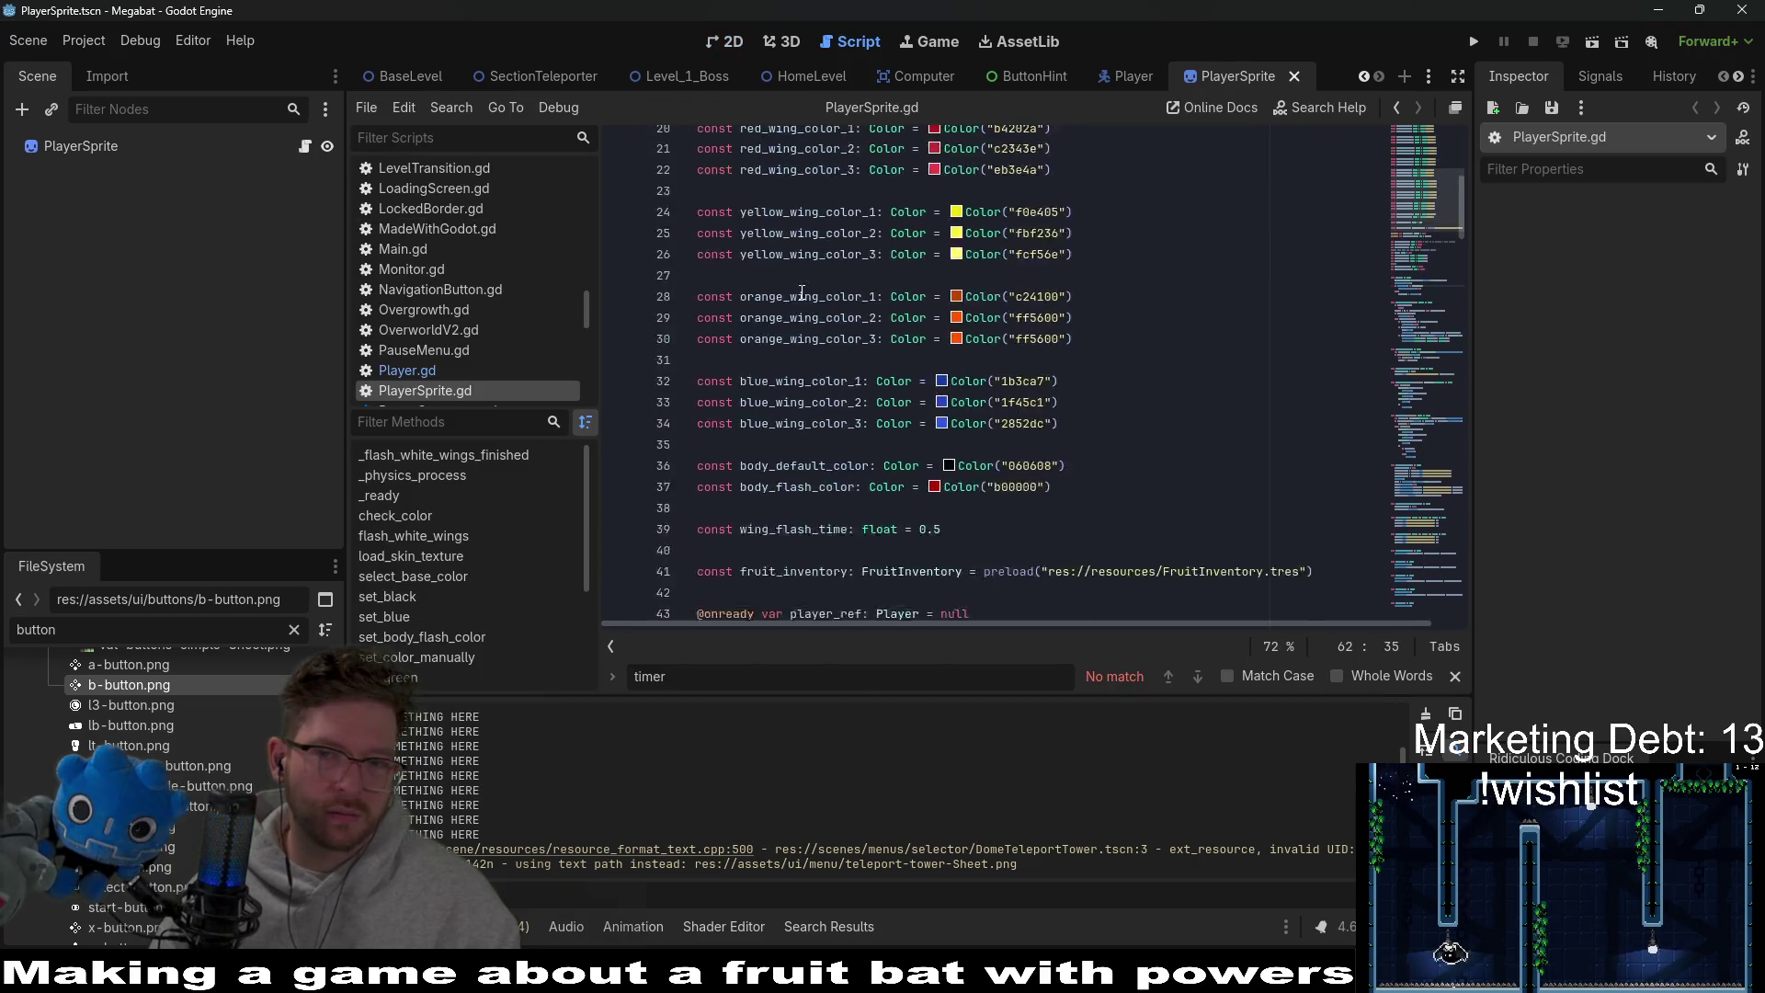
pyautogui.scroll(-5, 801, 292)
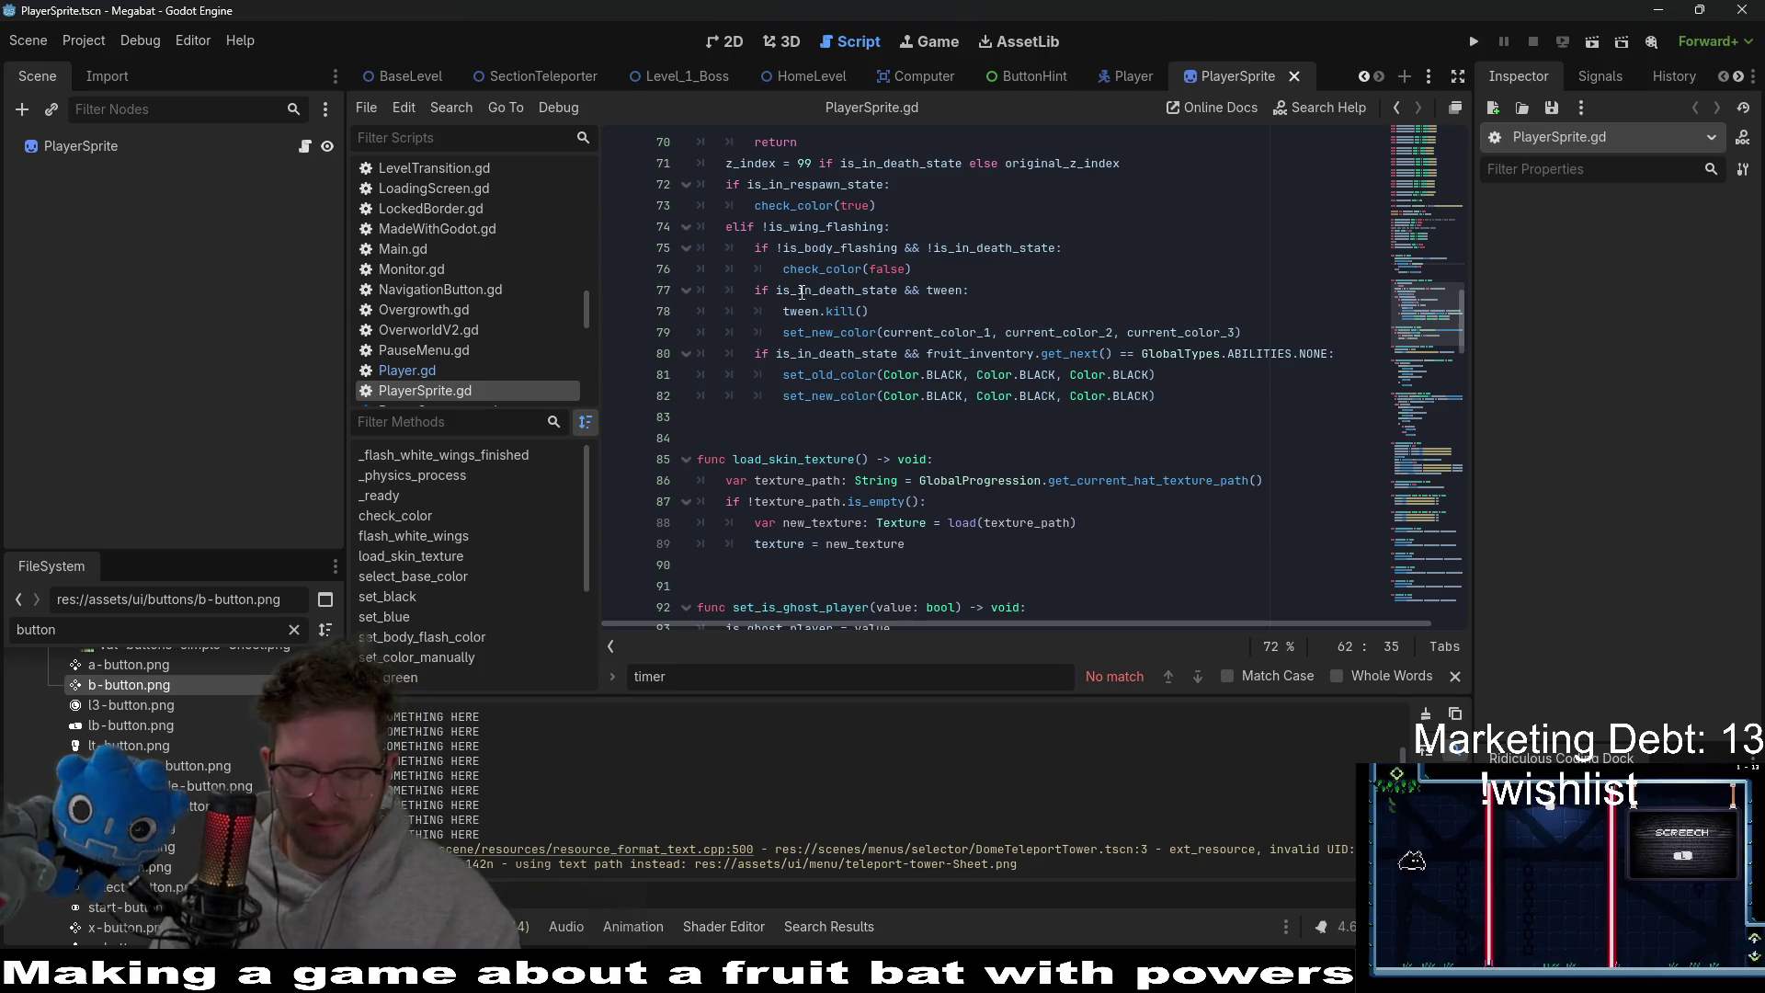
# Quick-open GlobalConstants.gd by searching for 'globalconstants'.
pyautogui.hotkey('shift', 'alt', 'o')
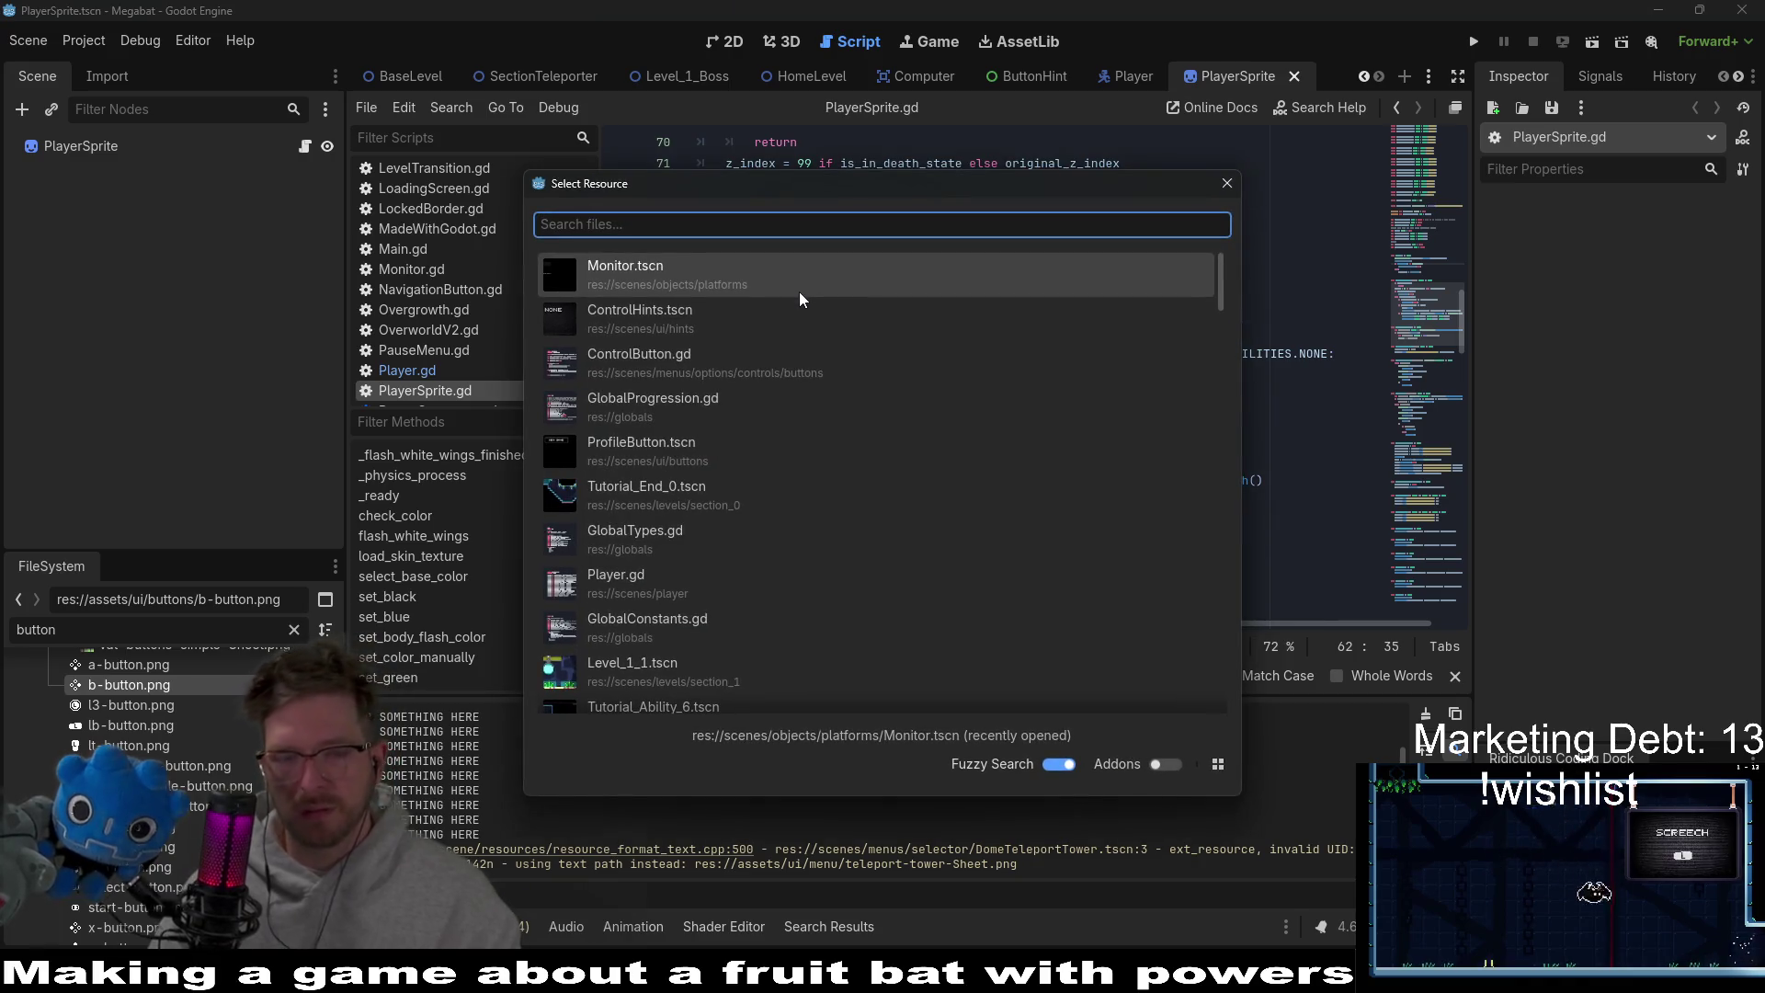
pyautogui.write('control')
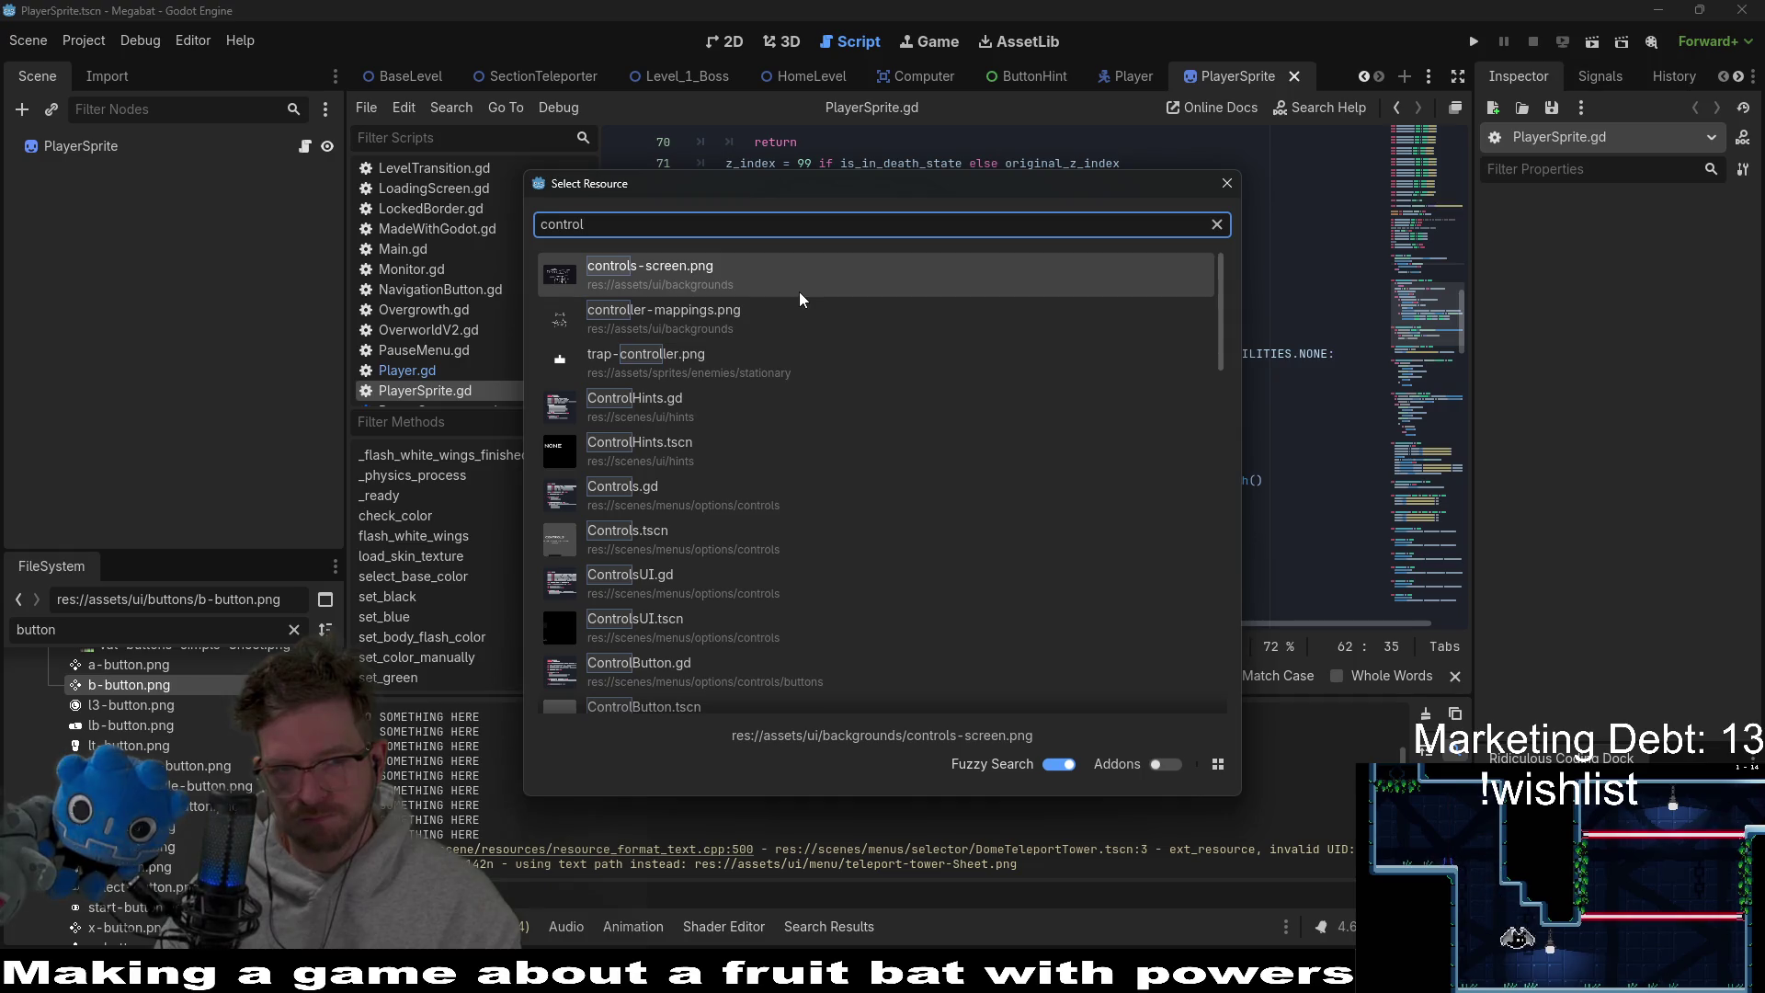
pyautogui.press('BackSpace')
pyautogui.press('BackSpace')
pyautogui.press('BackSpace')
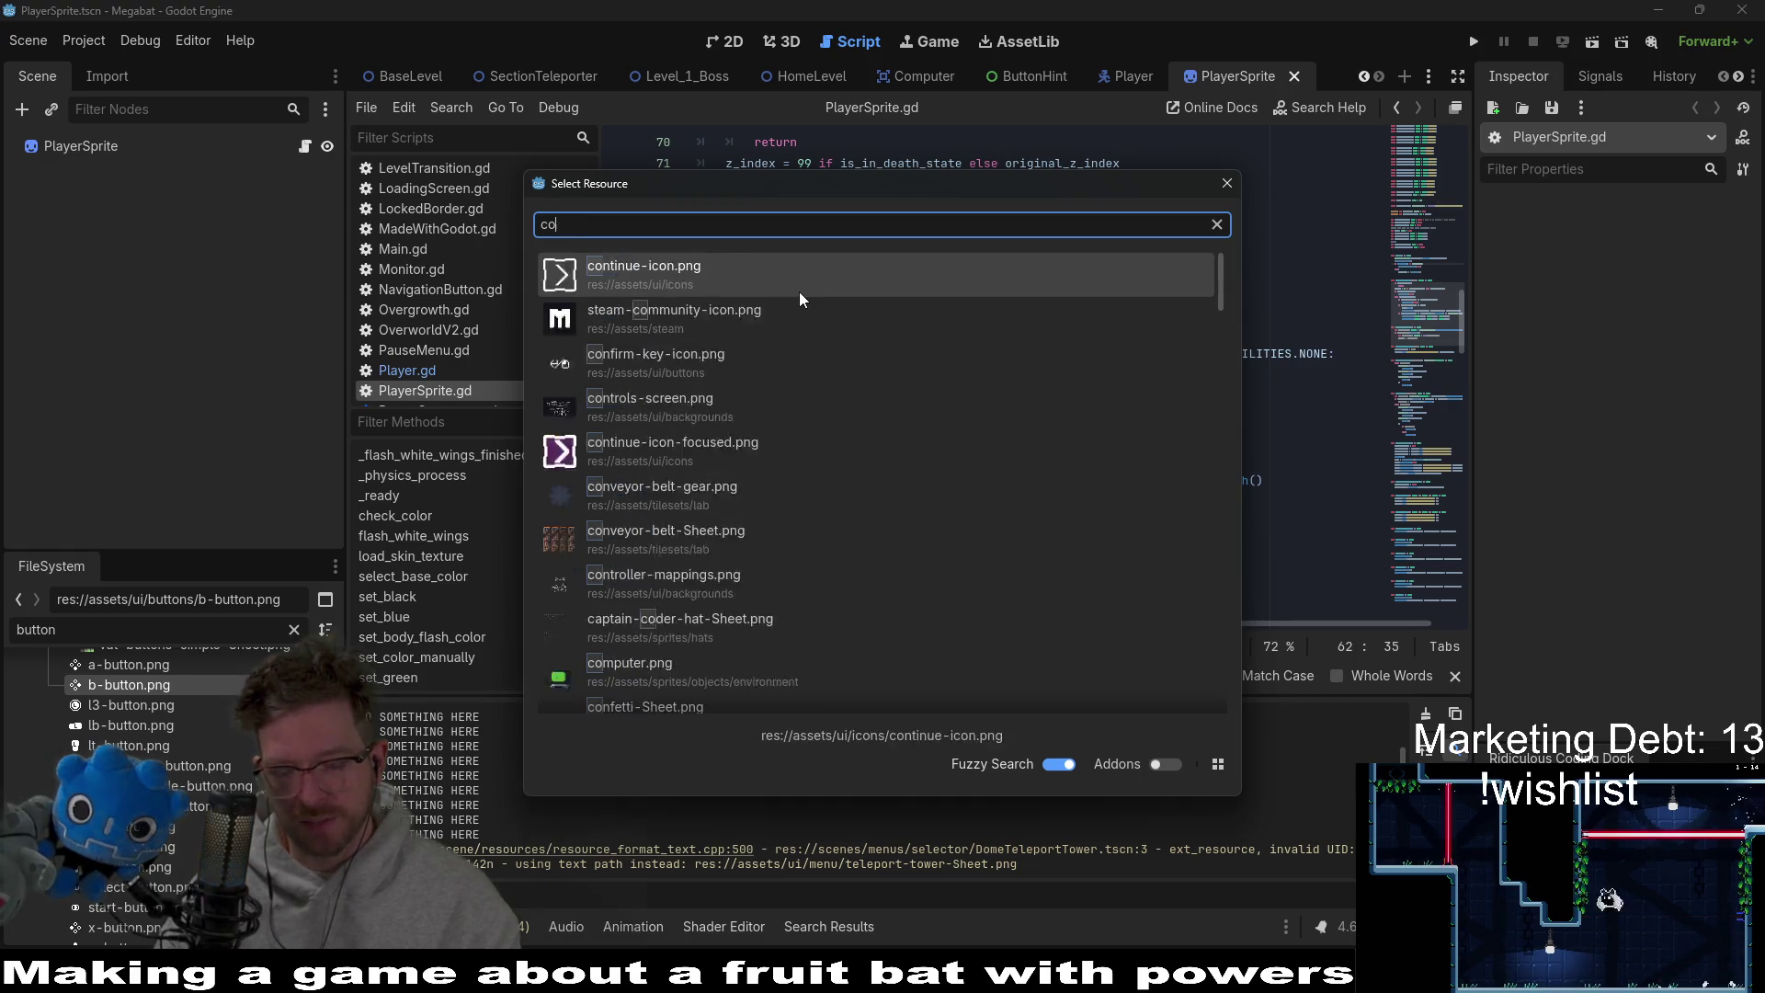
pyautogui.write('globalconstants')
pyautogui.press('Return')
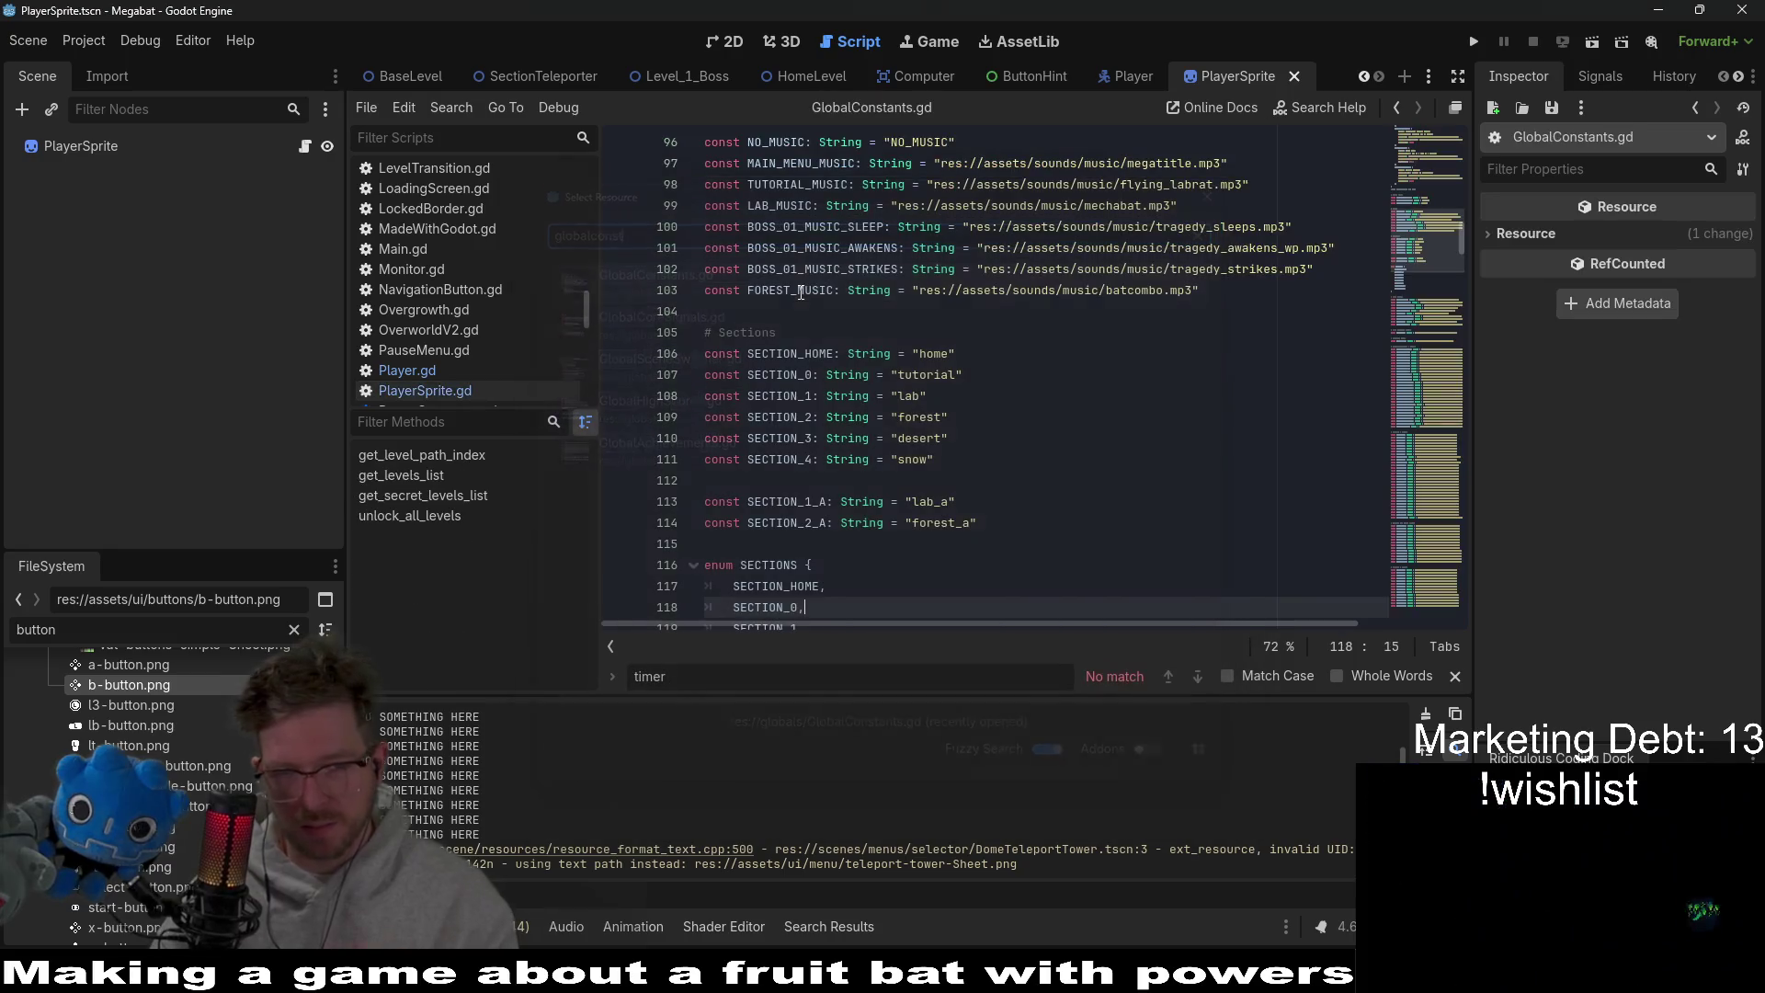
# Add const HAT_PLUNGER: String = "plunger_hat" below the hat constants and save.
pyautogui.scroll(15, 1163, 322)
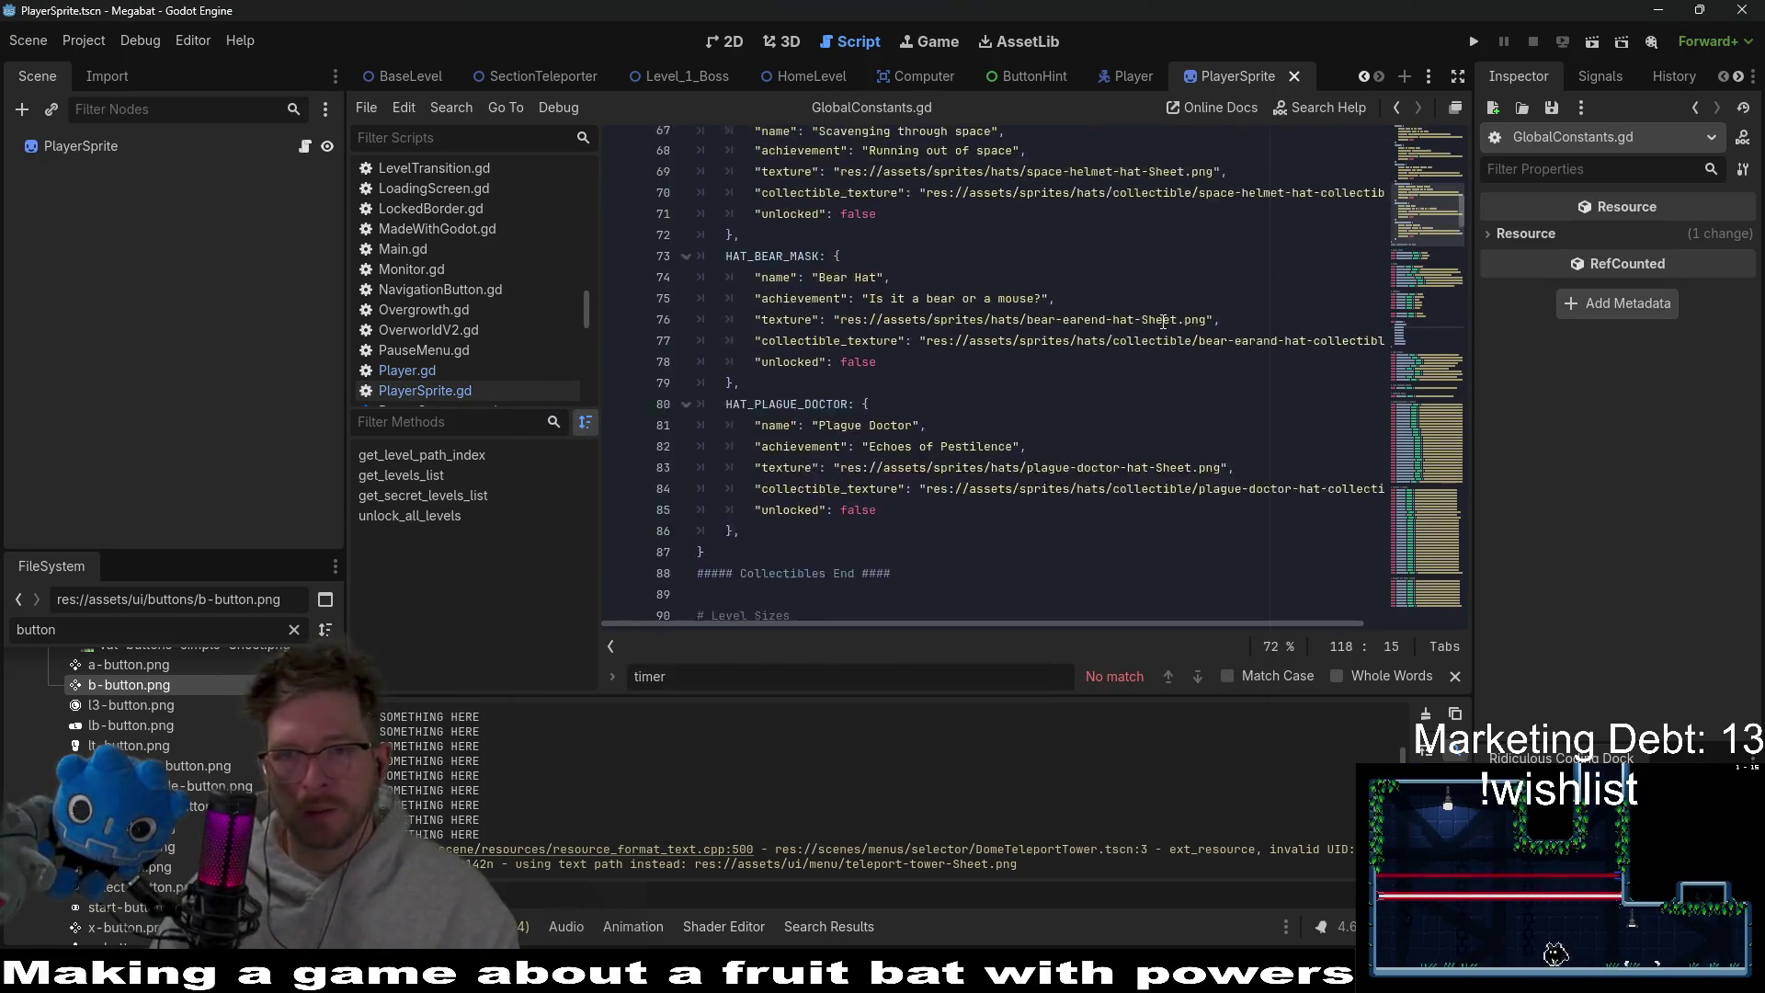
pyautogui.scroll(16, 1163, 322)
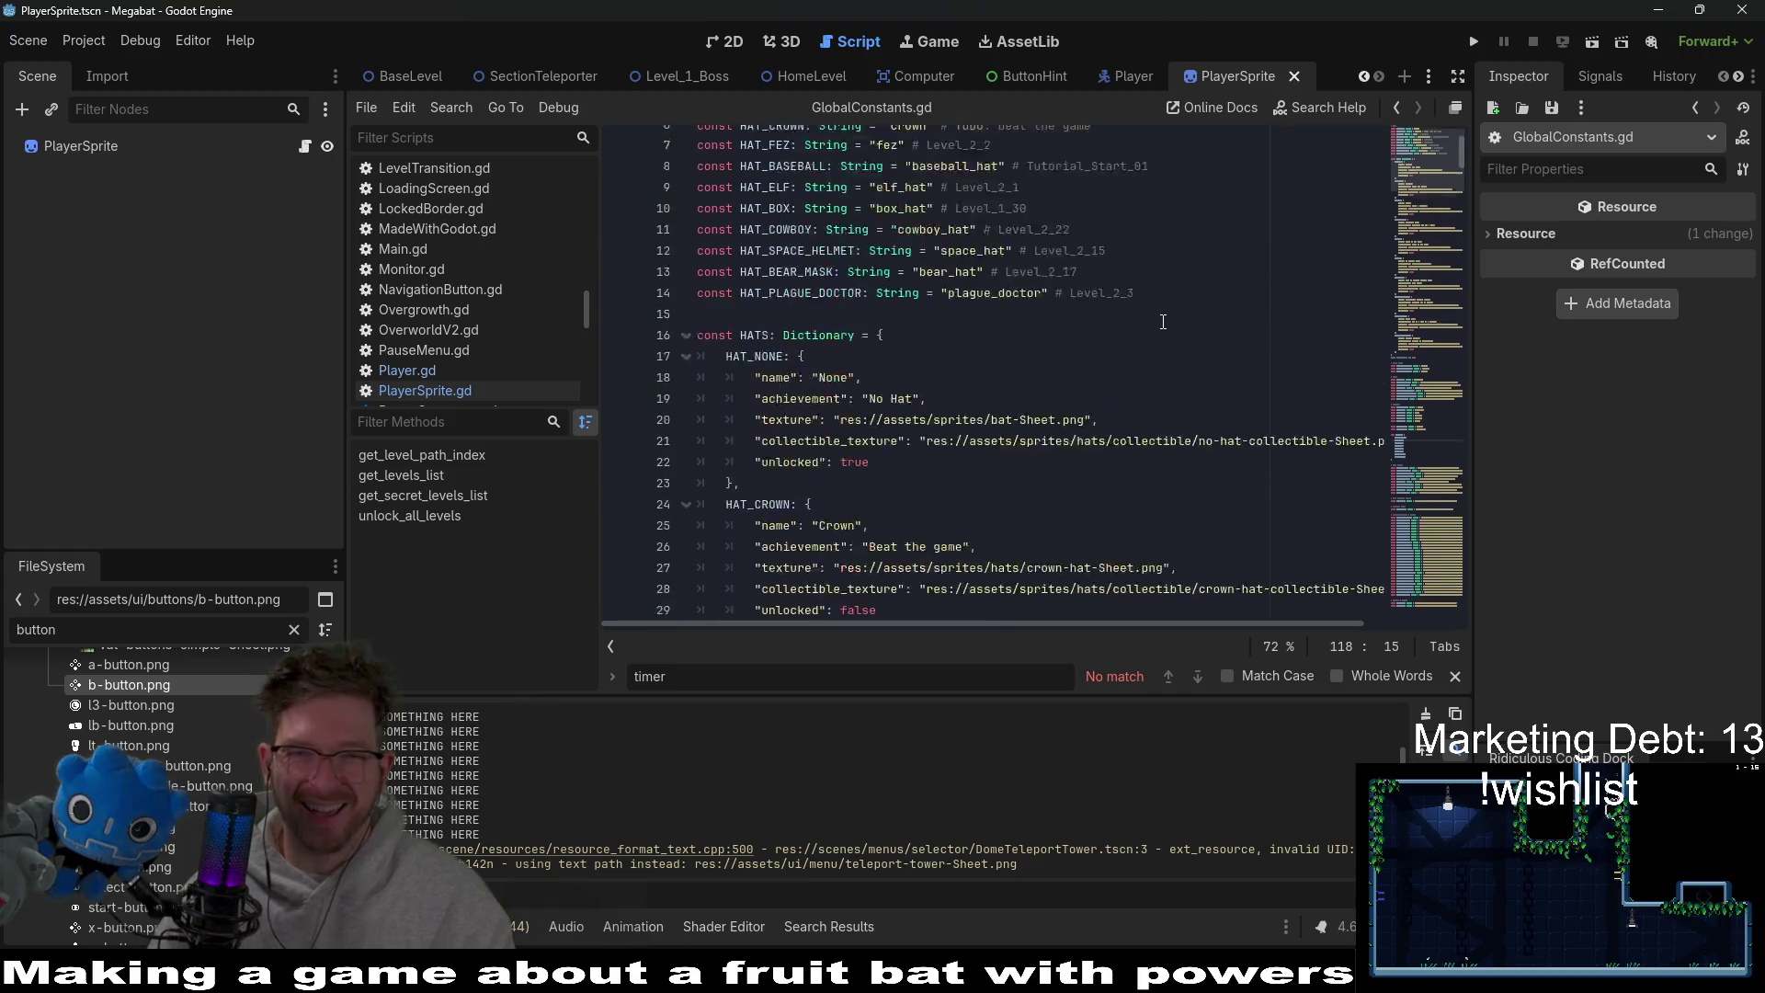
pyautogui.click(1149, 415)
pyautogui.press('Return')
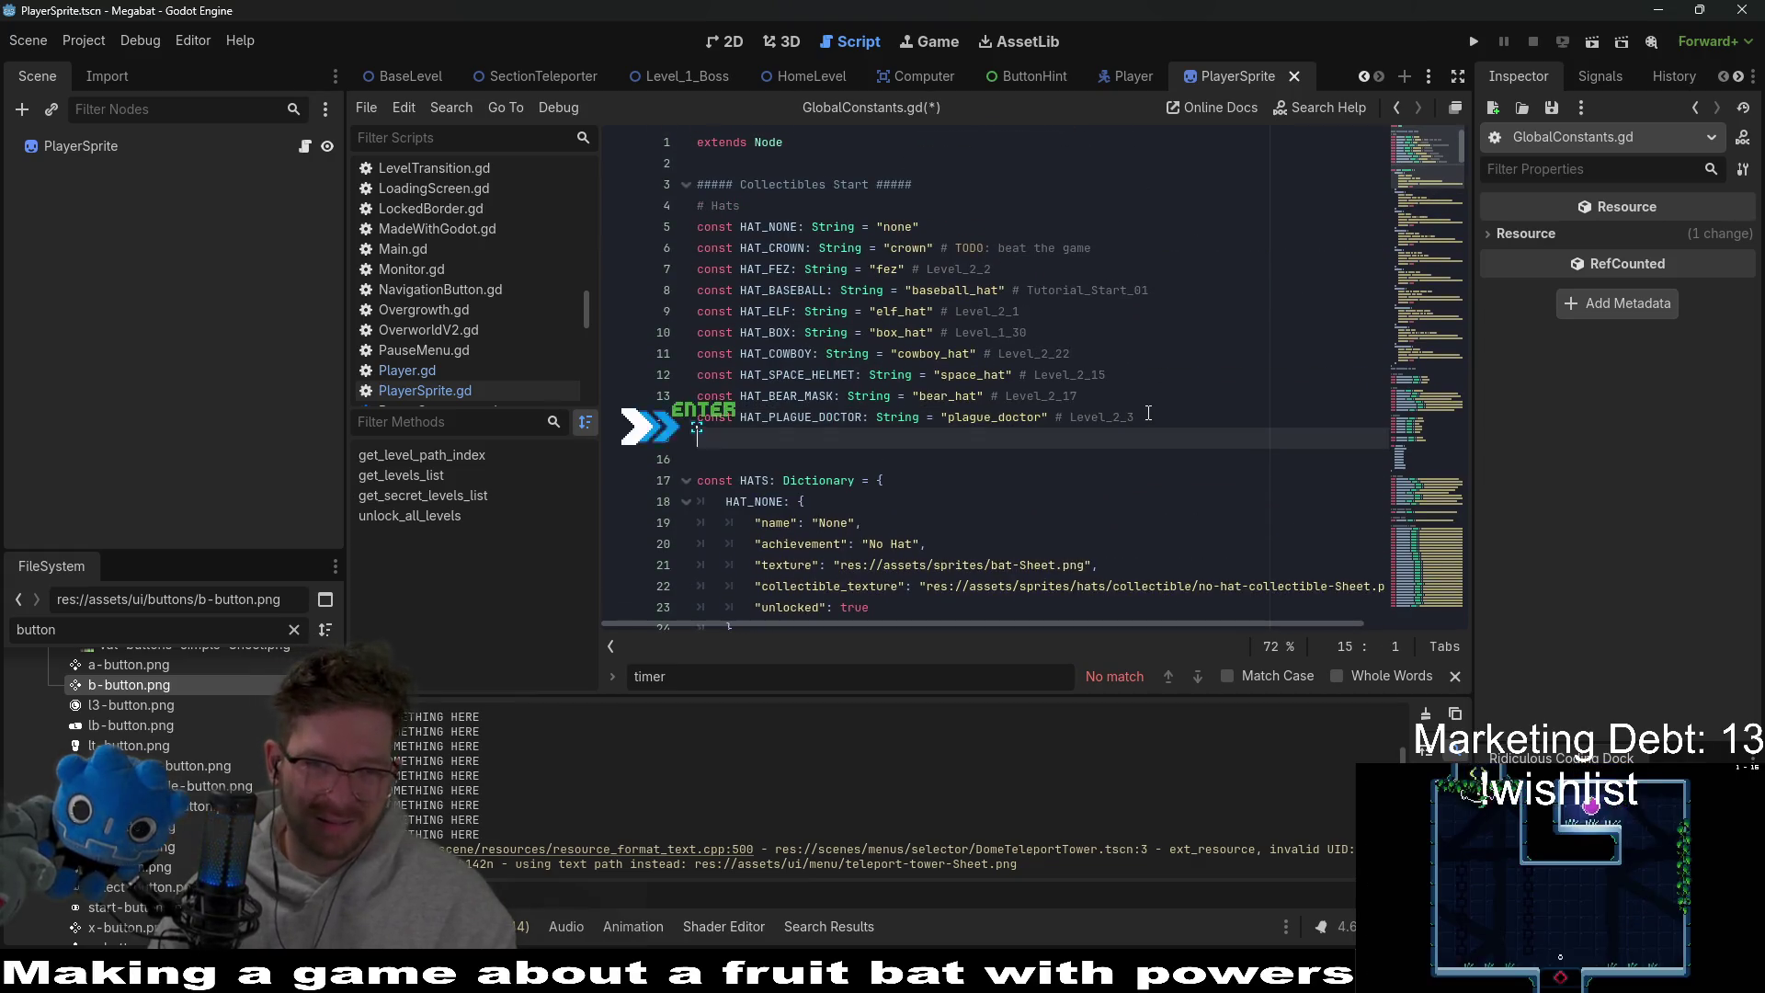
pyautogui.write('const HAT')
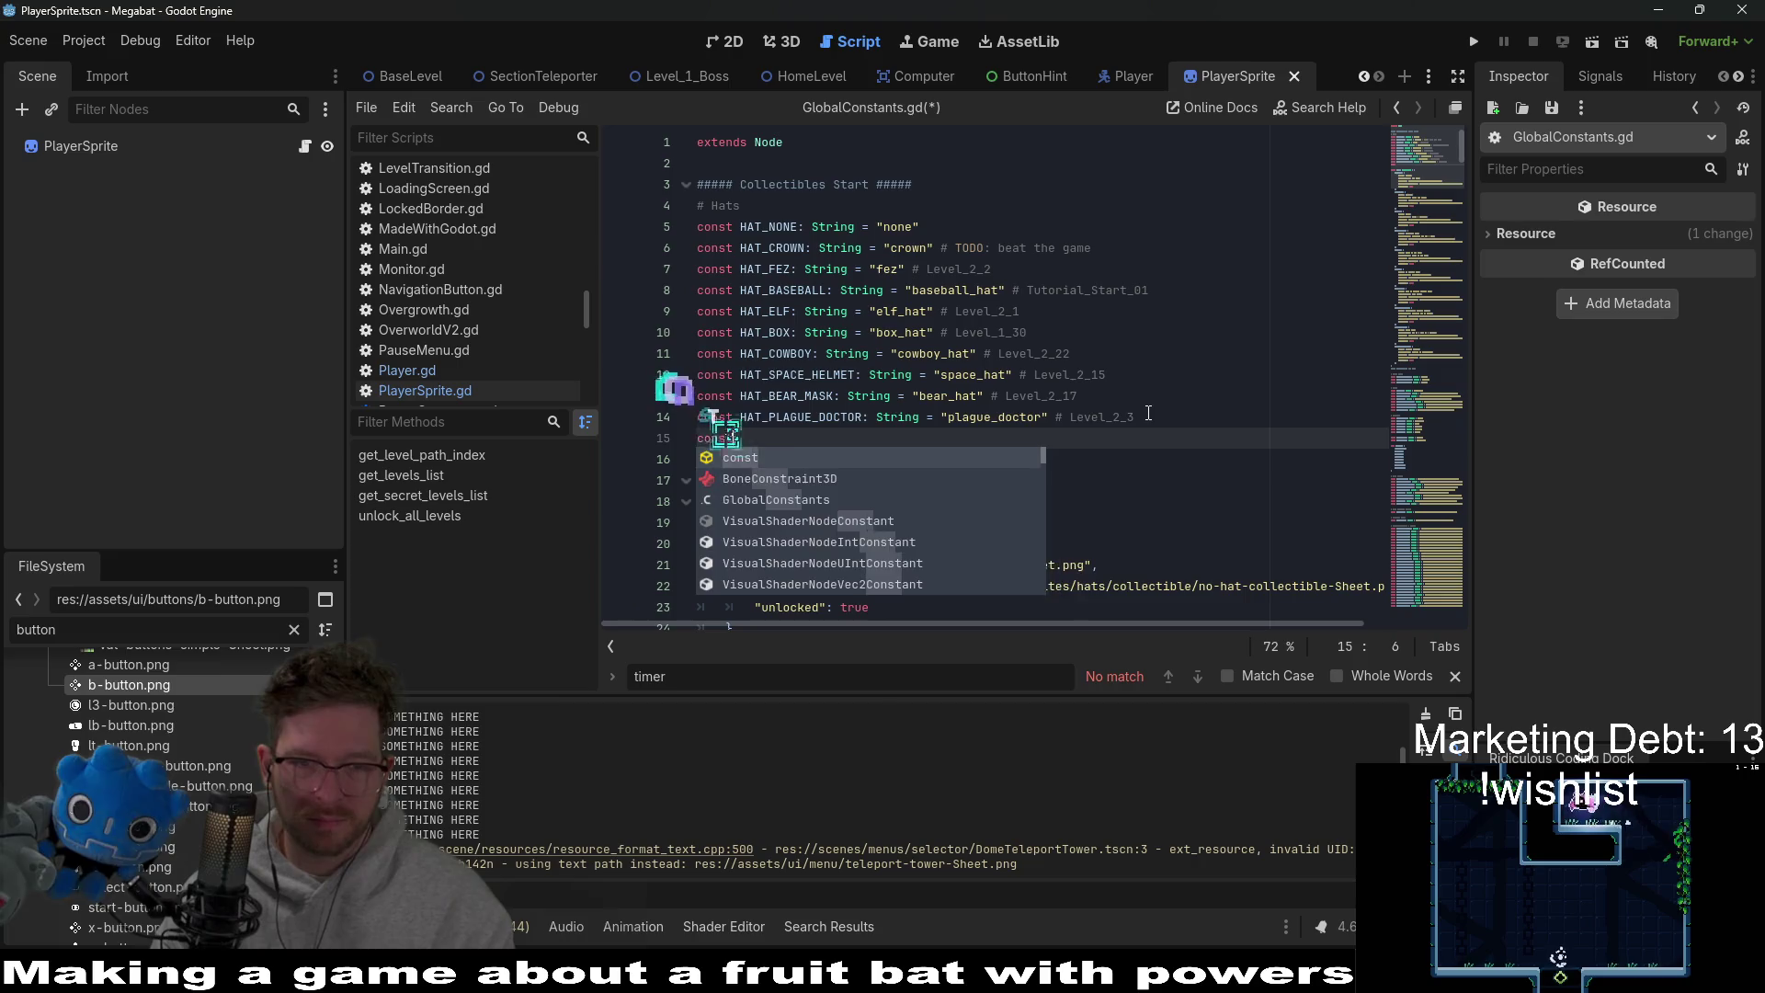
pyautogui.write('_')
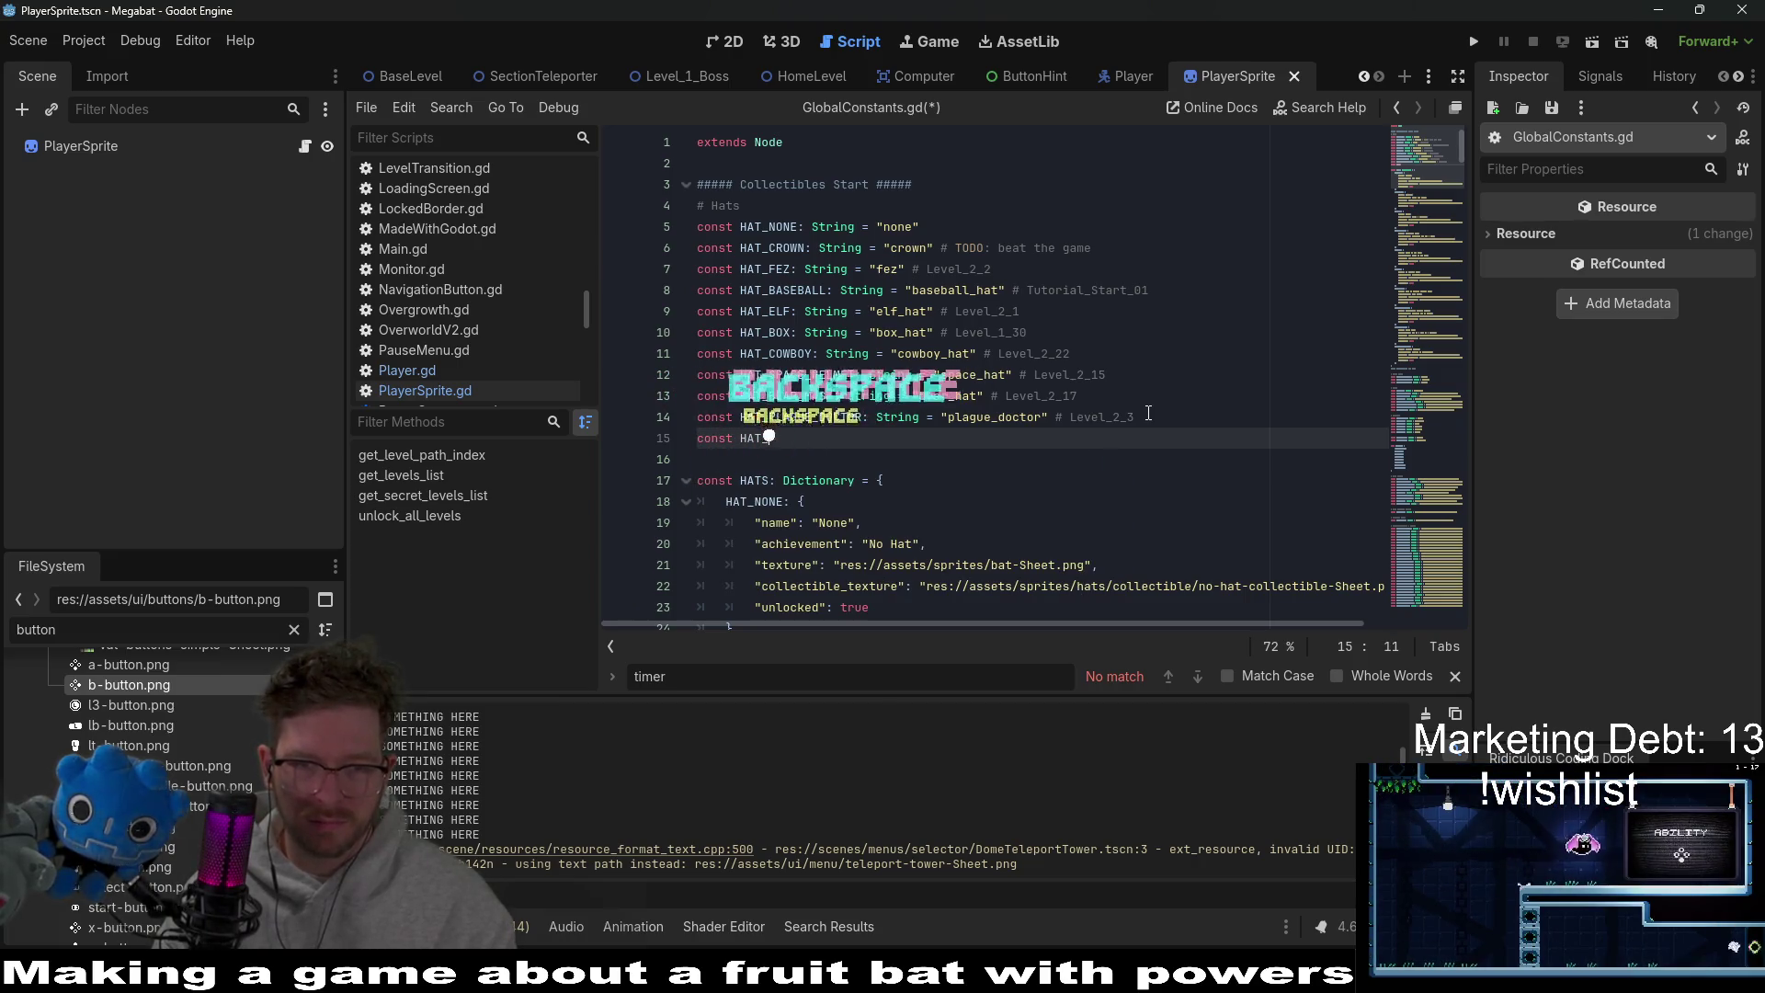
pyautogui.write('plulunger')
pyautogui.press('BackSpace')
pyautogui.press('BackSpace')
pyautogui.press('BackSpace')
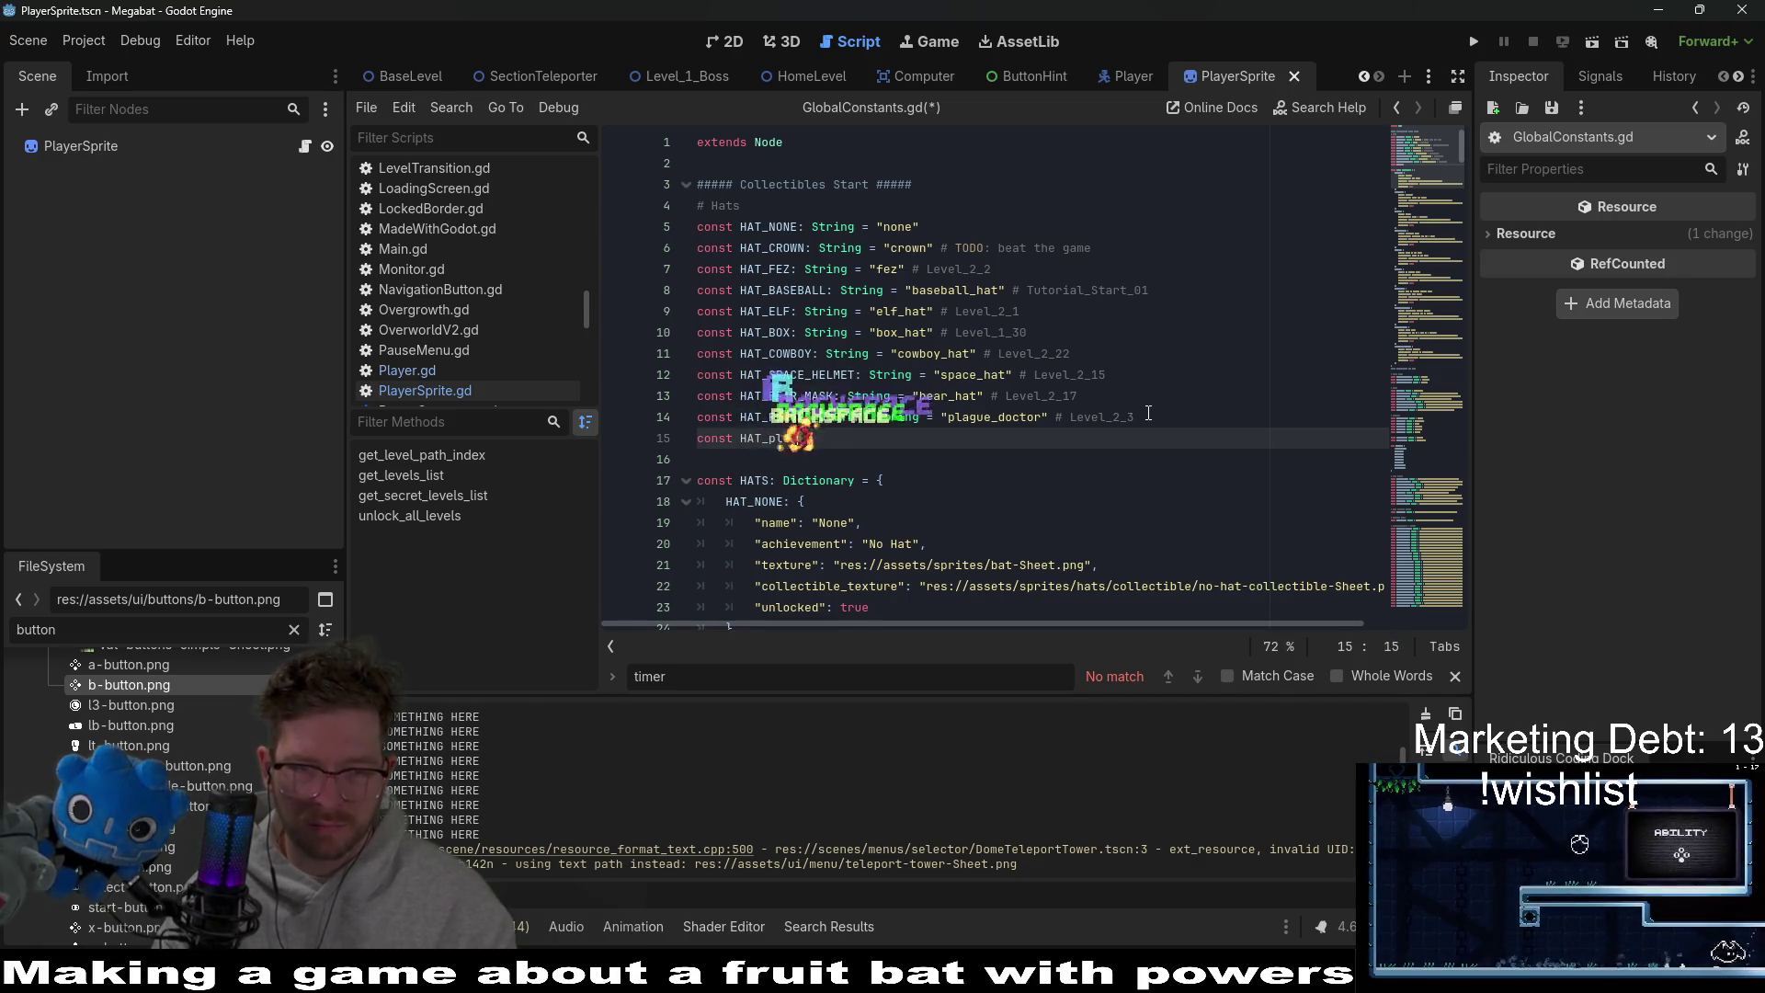
pyautogui.write('PLUNGER')
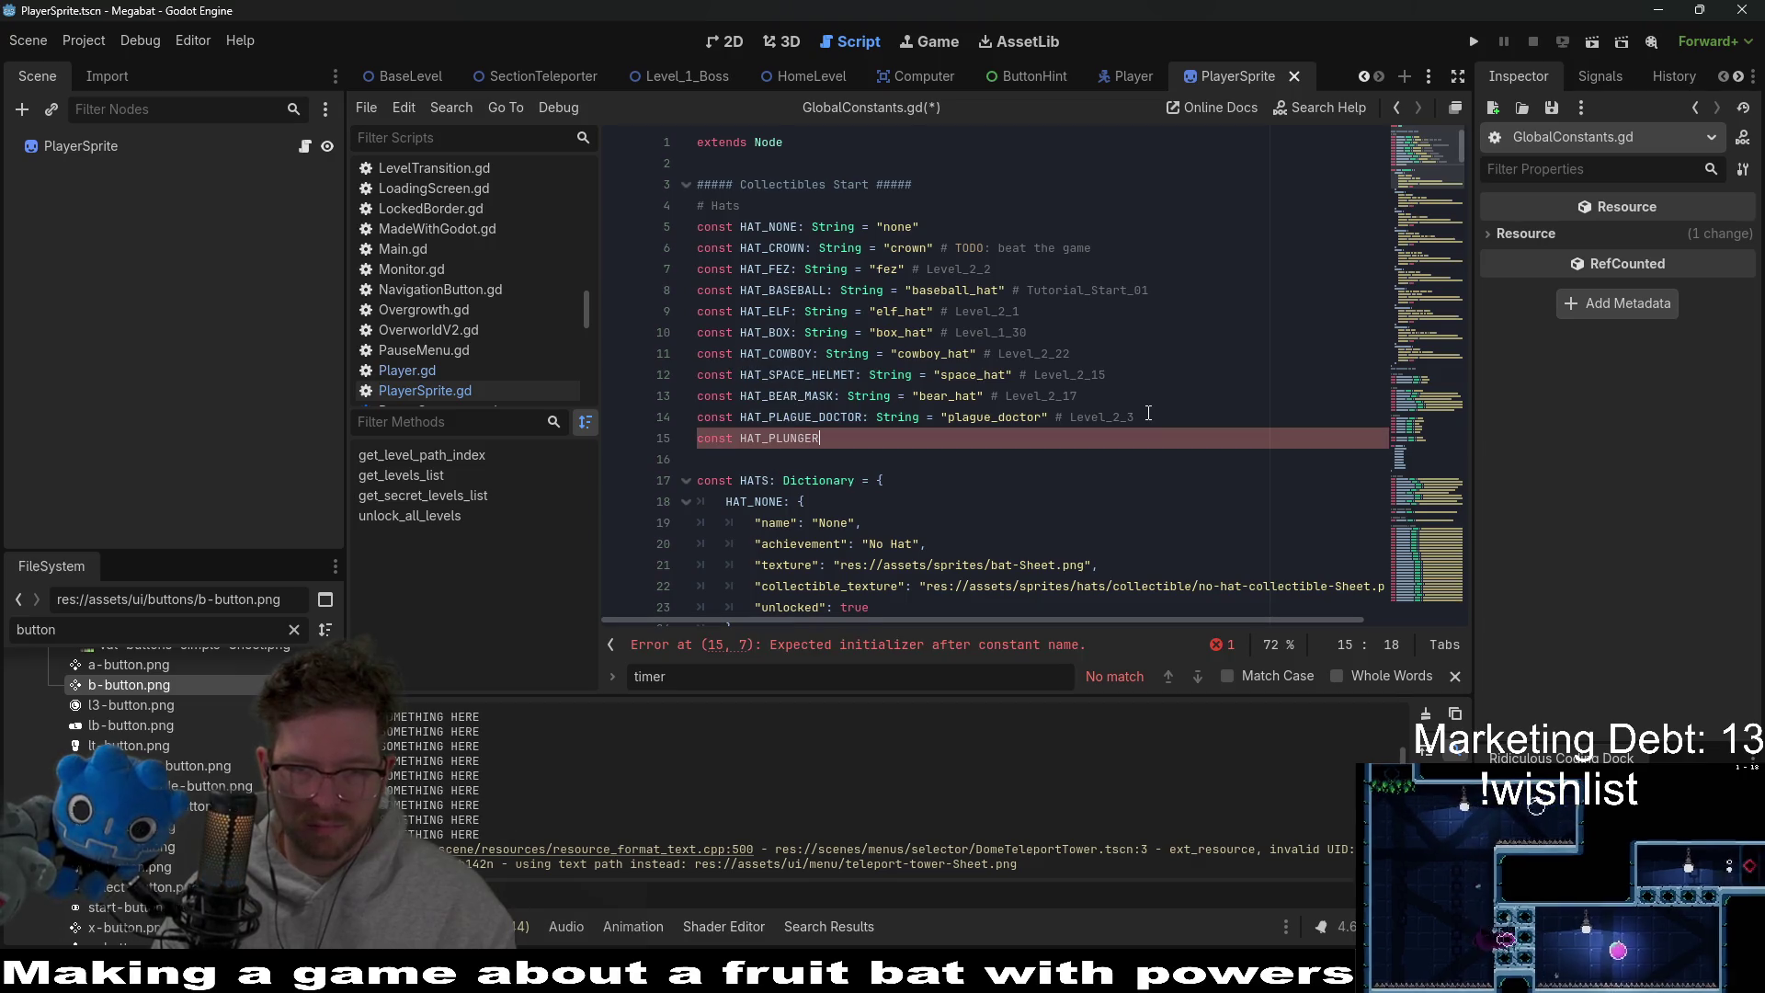
pyautogui.write(': ')
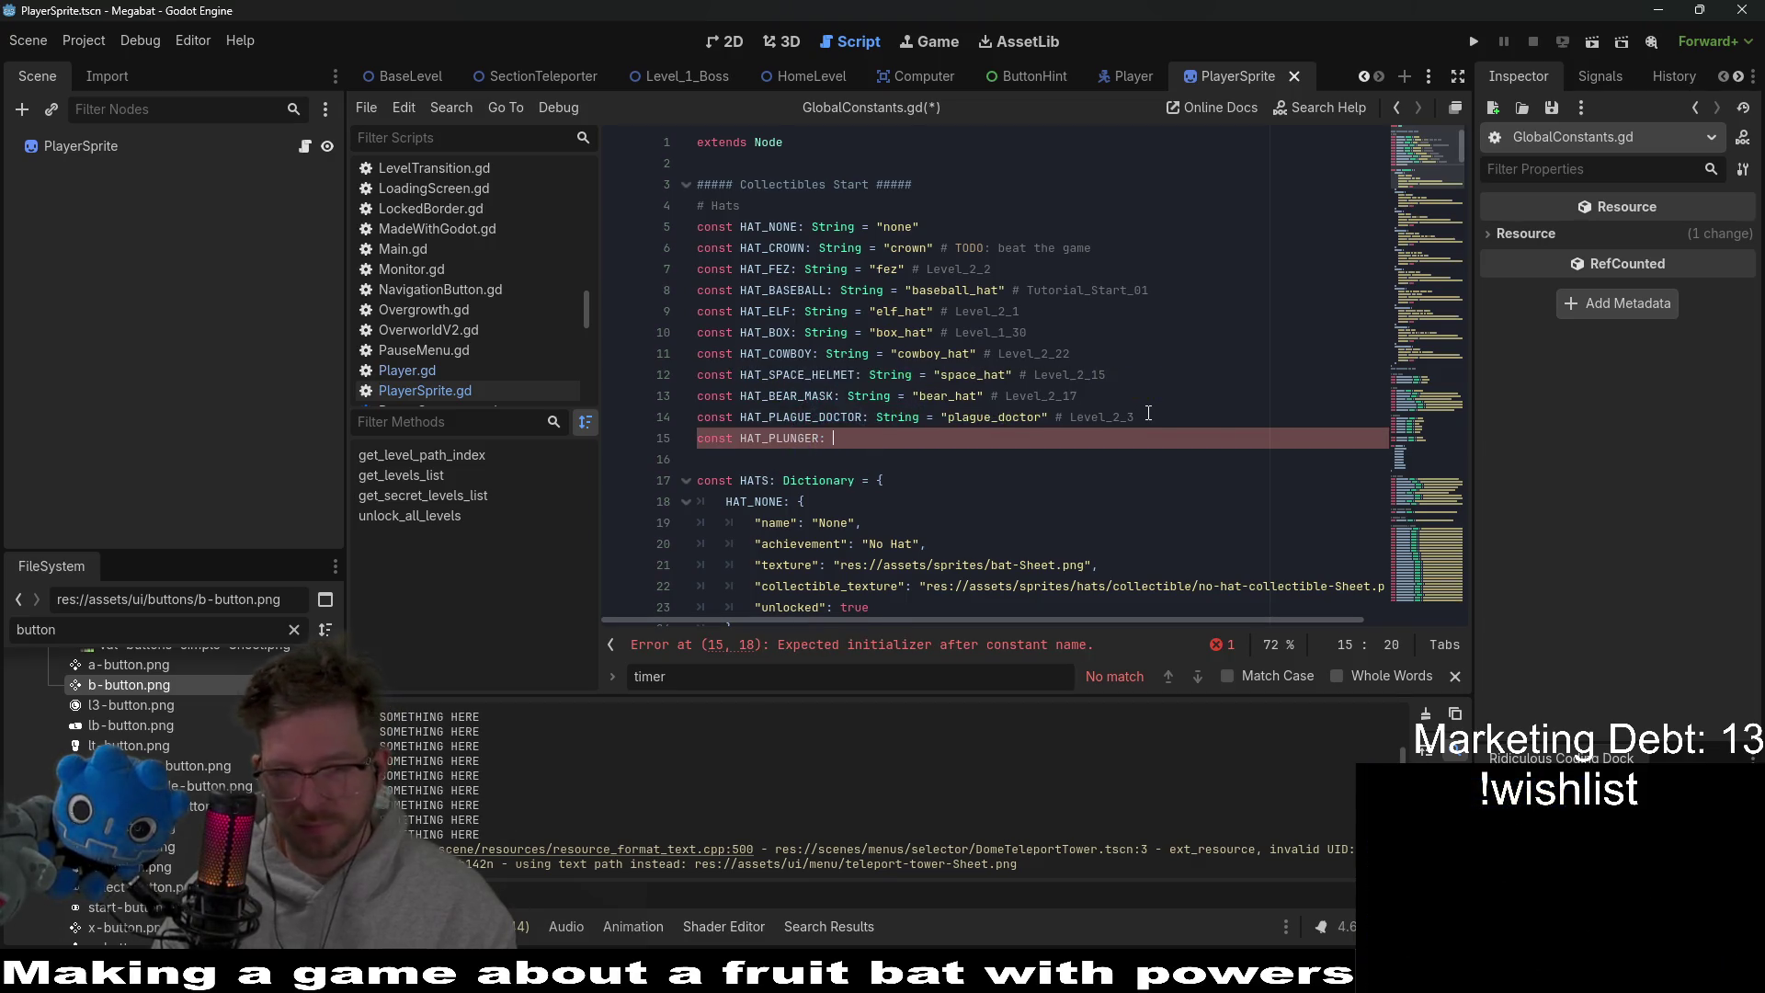
pyautogui.write('String')
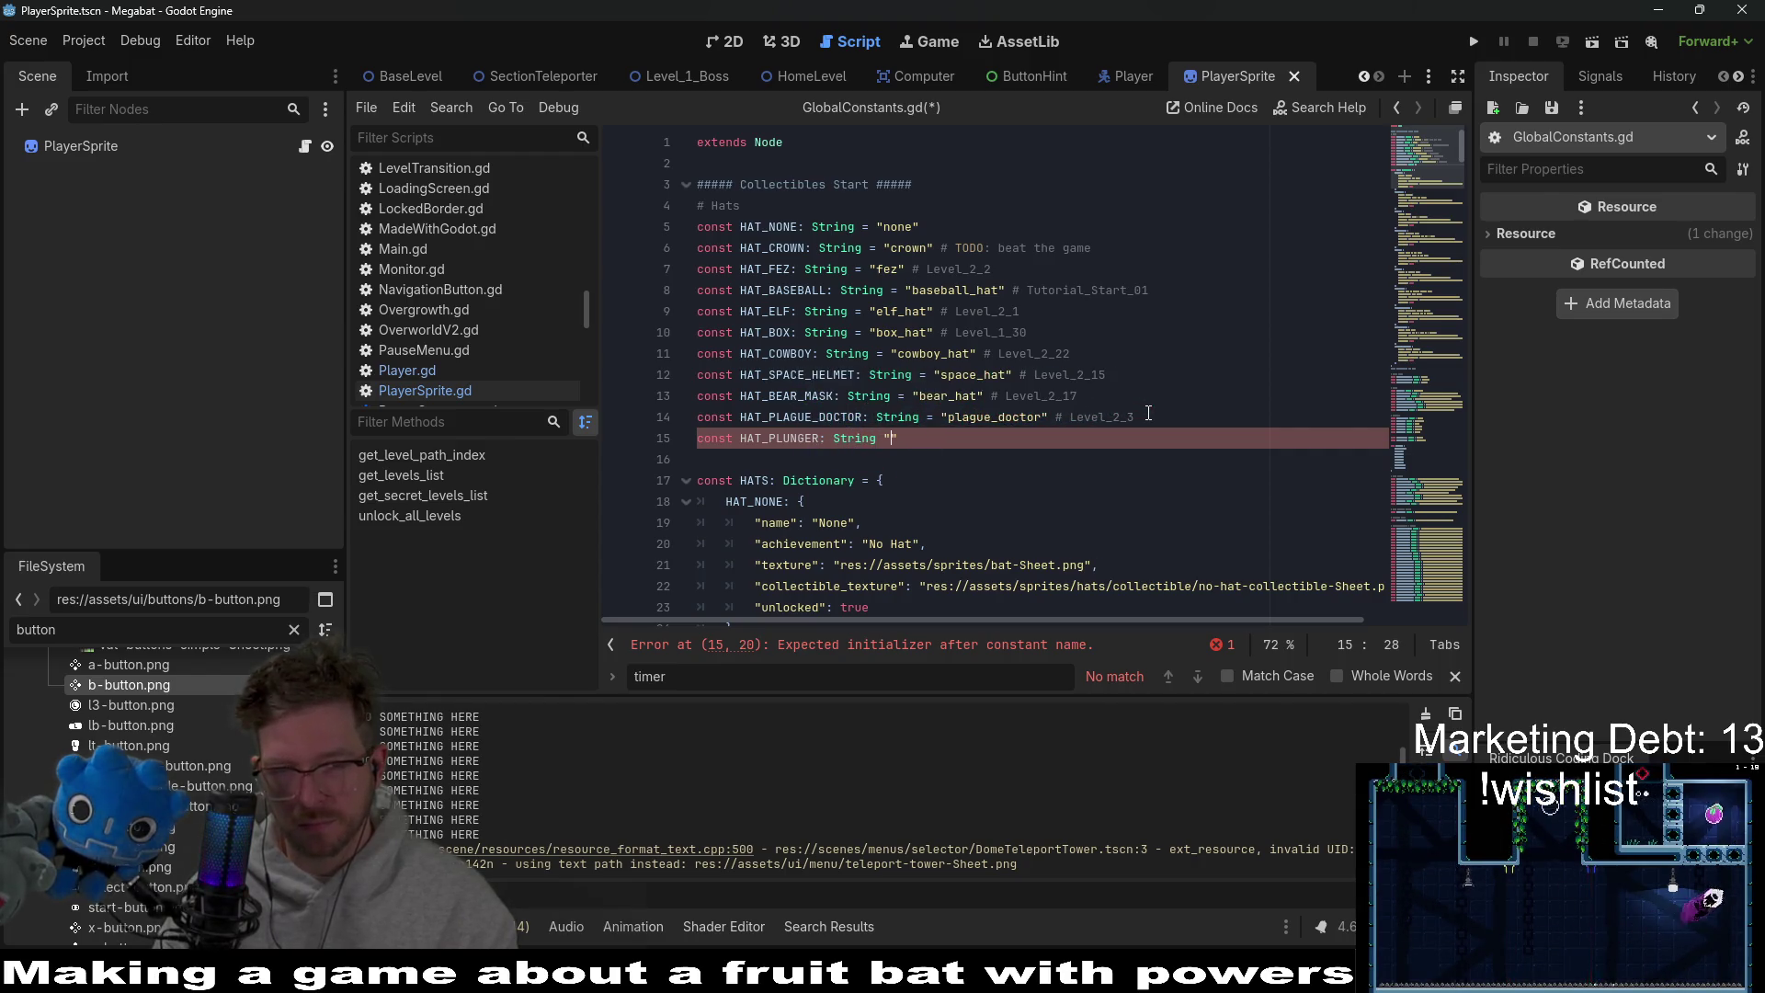
pyautogui.write('Plu')
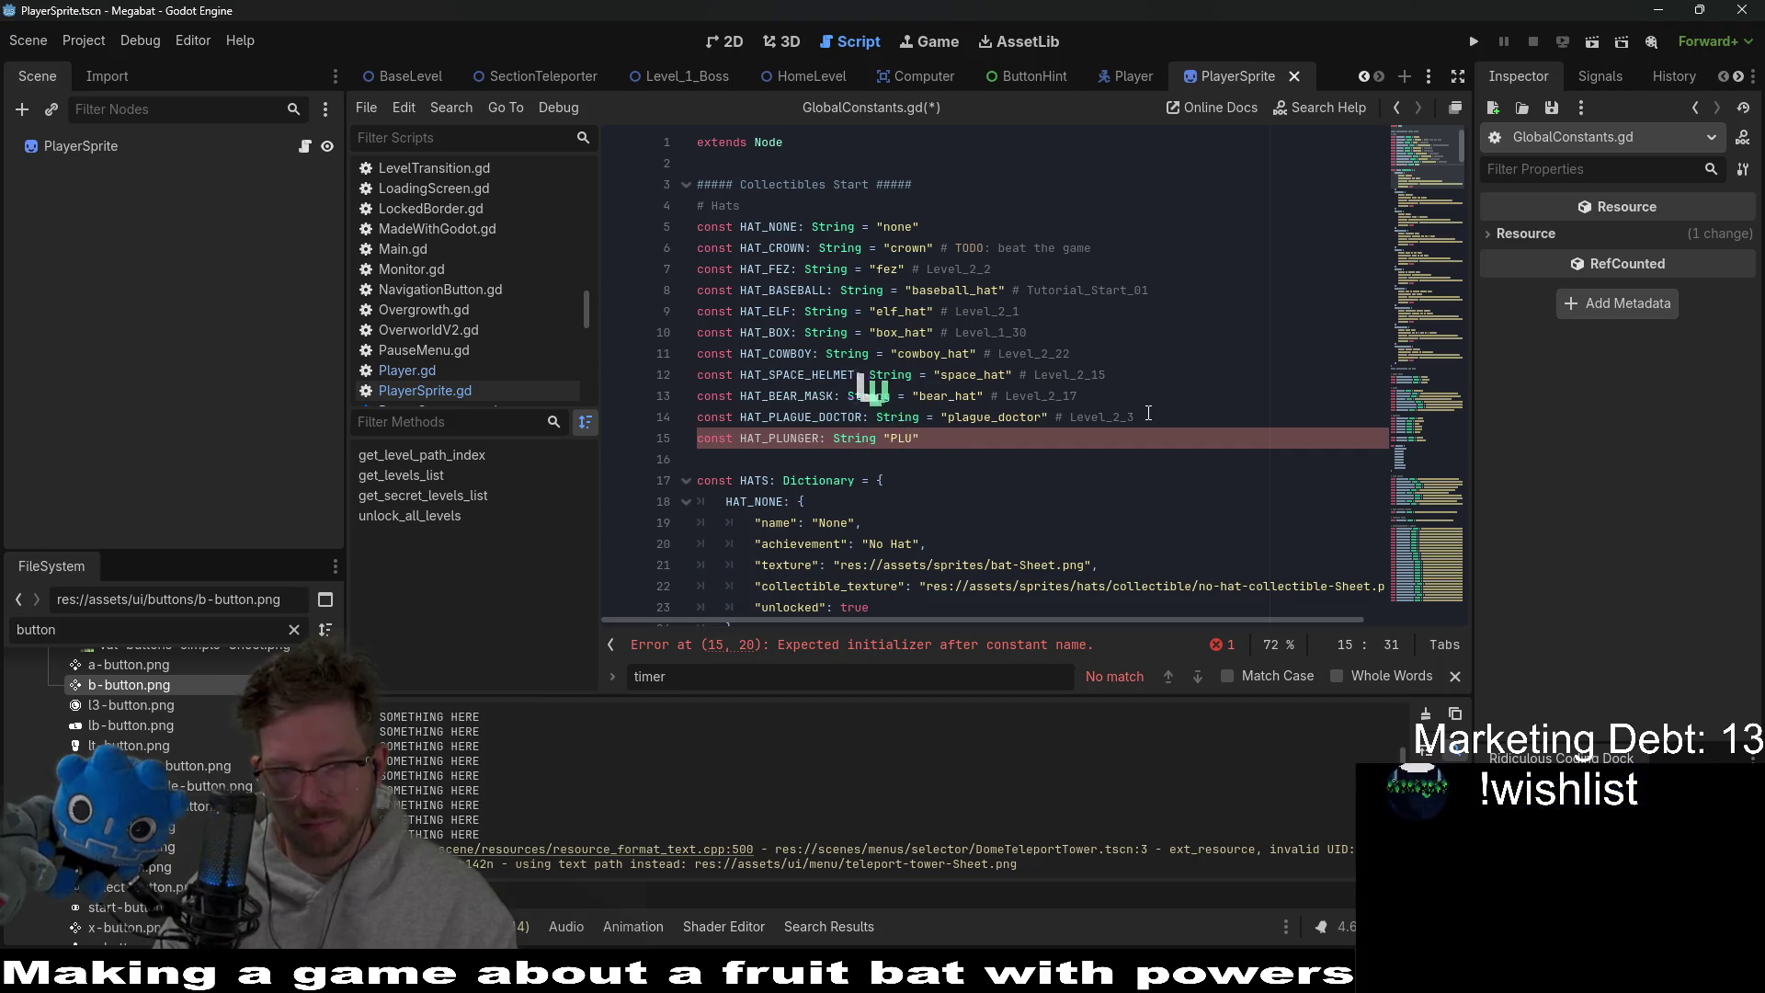
pyautogui.write('N')
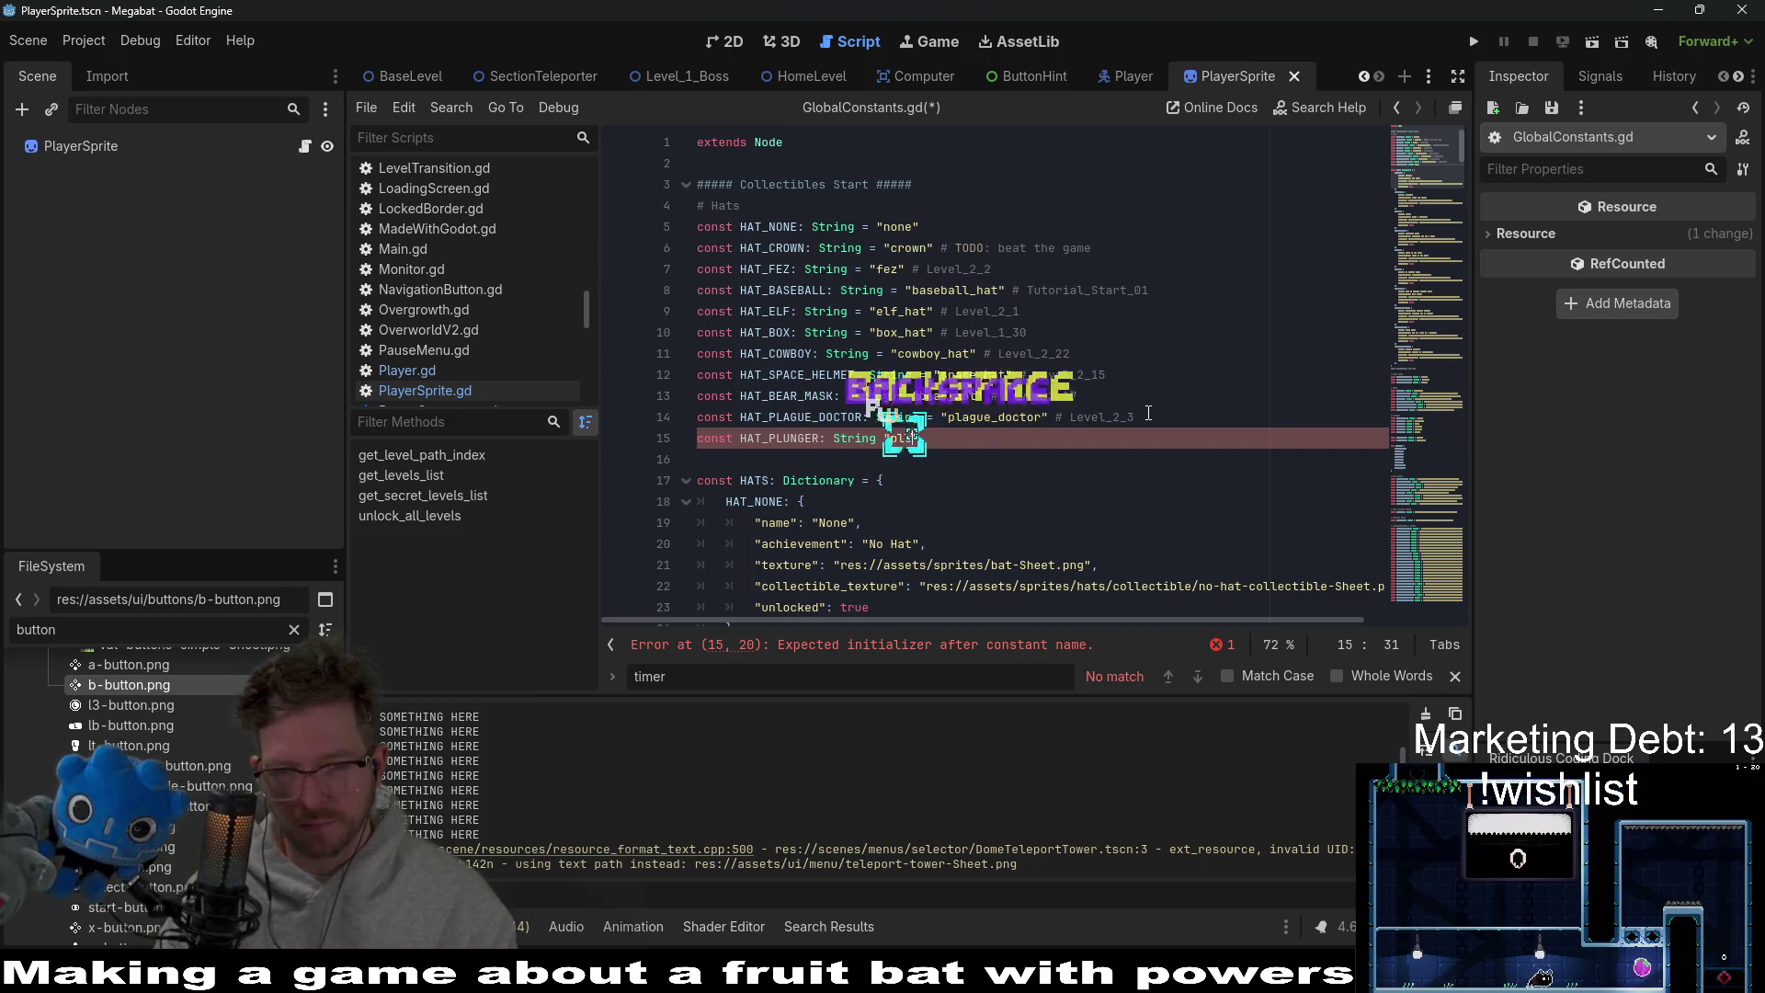
pyautogui.write('plunger_hat')
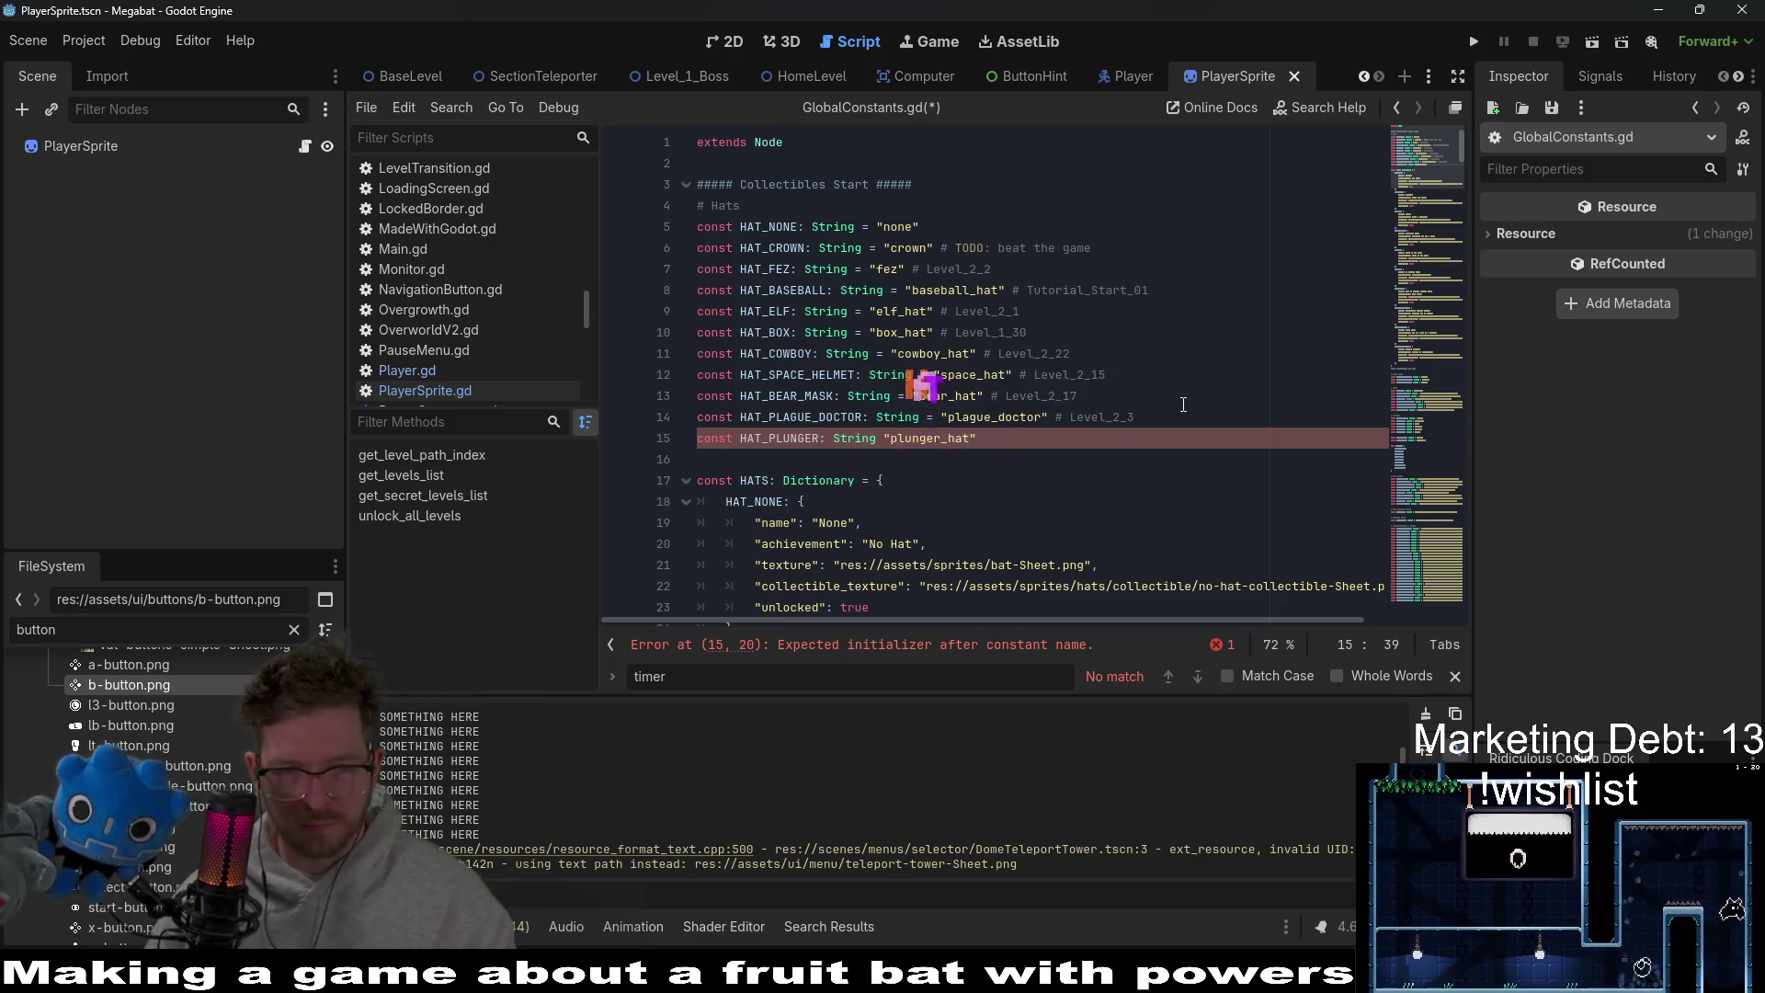
pyautogui.hotkey('ctrl', 's')
# Select the HAT_PLUNGER name for copying and scroll down to the HATS dictionary.
pyautogui.press('Right')
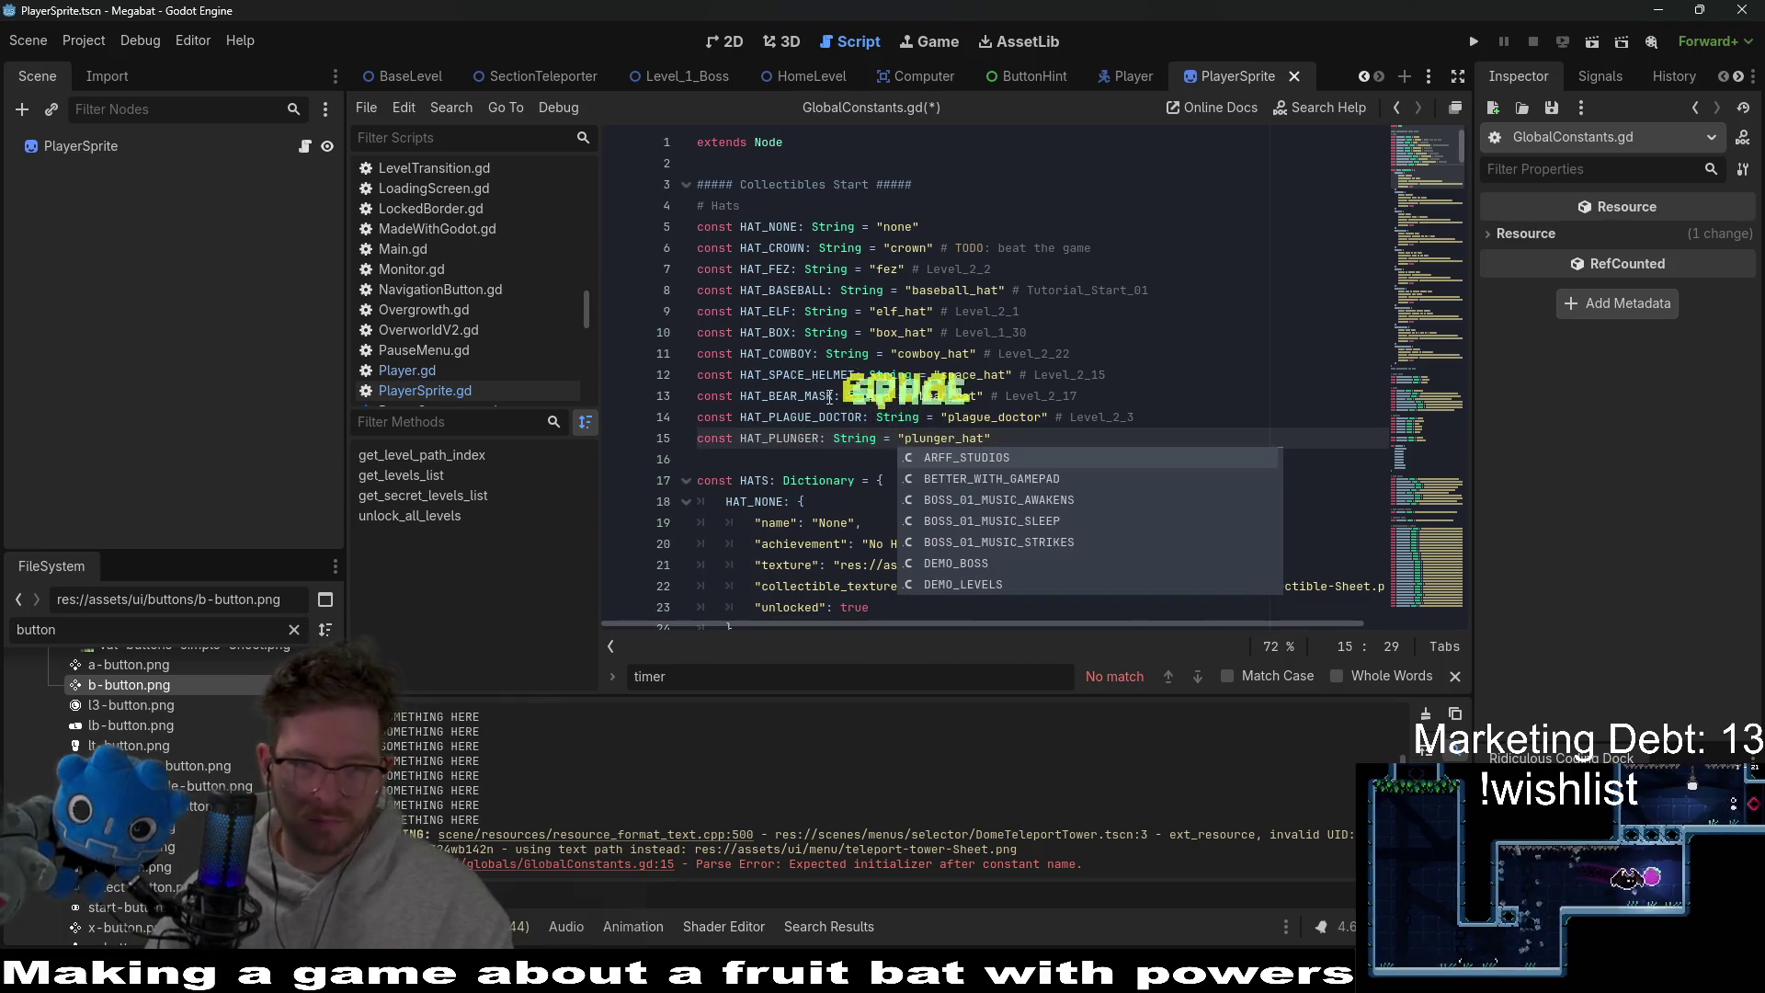
pyautogui.doubleClick(779, 438)
pyautogui.hotkey('ctrl', 'c')
pyautogui.scroll(-1, 942, 443)
pyautogui.scroll(-15, 942, 442)
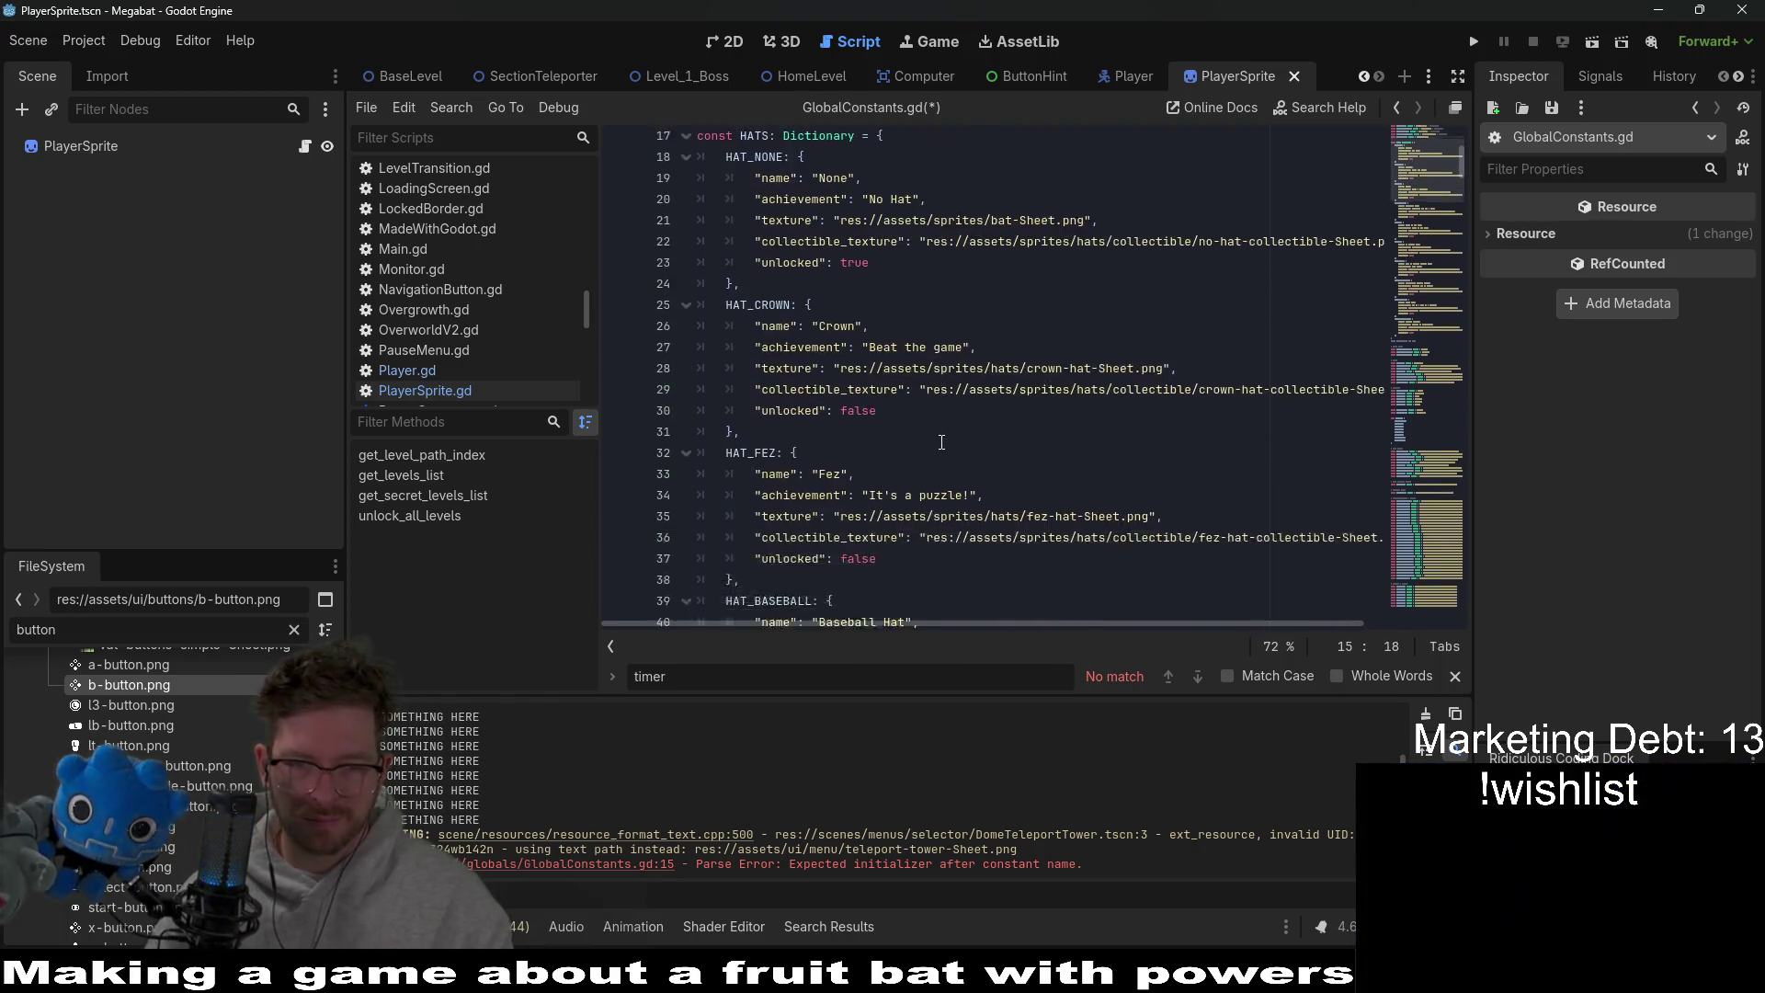
pyautogui.scroll(-7, 821, 511)
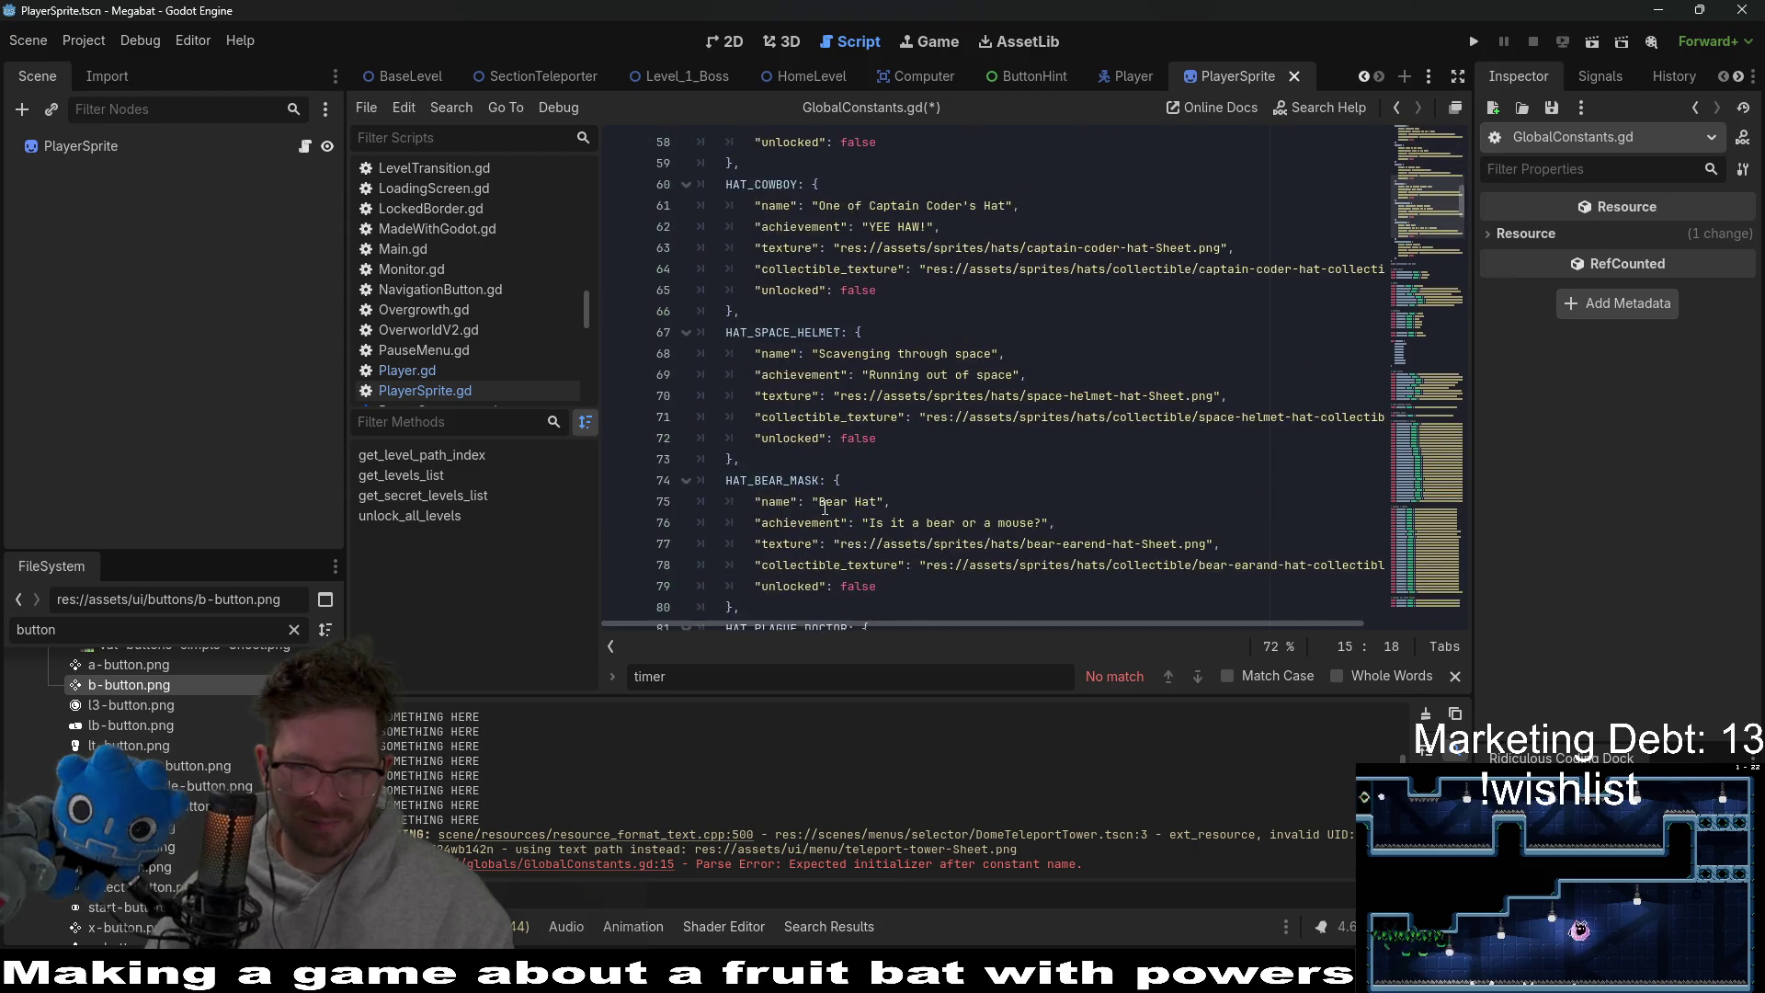
# Start a new HAT_PLUNGER: { block after the Plague Doctor entry.
pyautogui.click(920, 513)
pyautogui.press('Return')
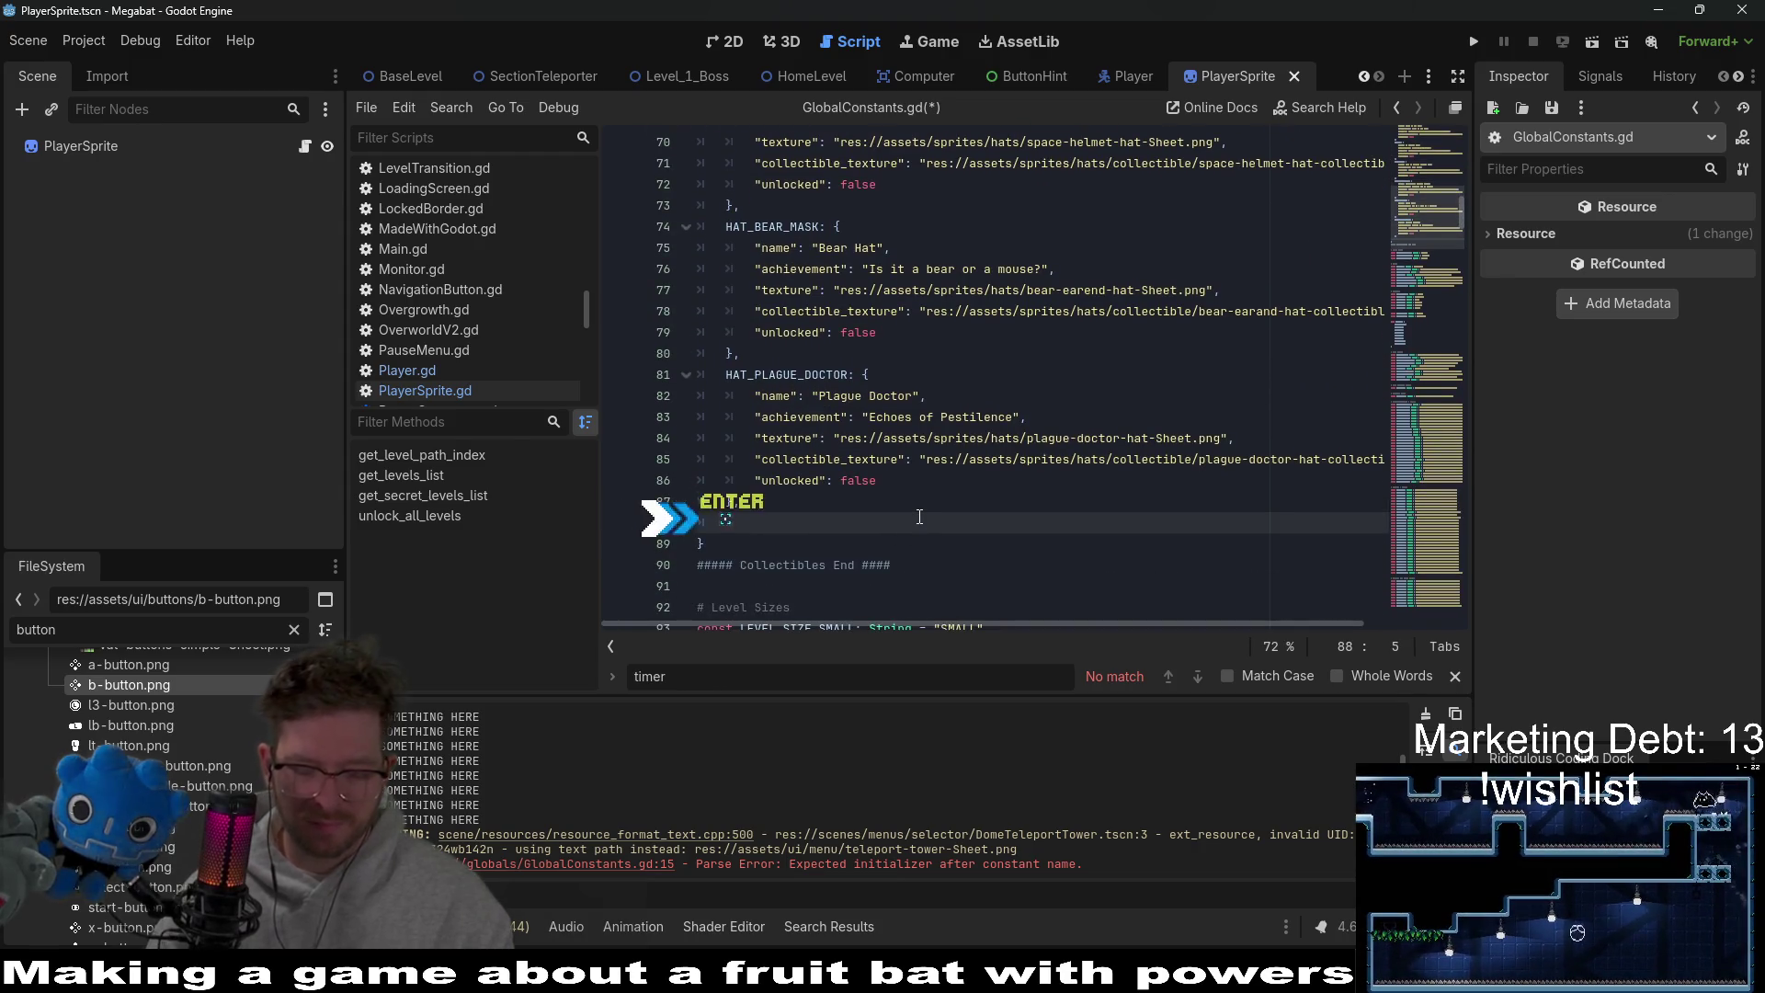
pyautogui.hotkey('ctrl', 'v')
pyautogui.write('{')
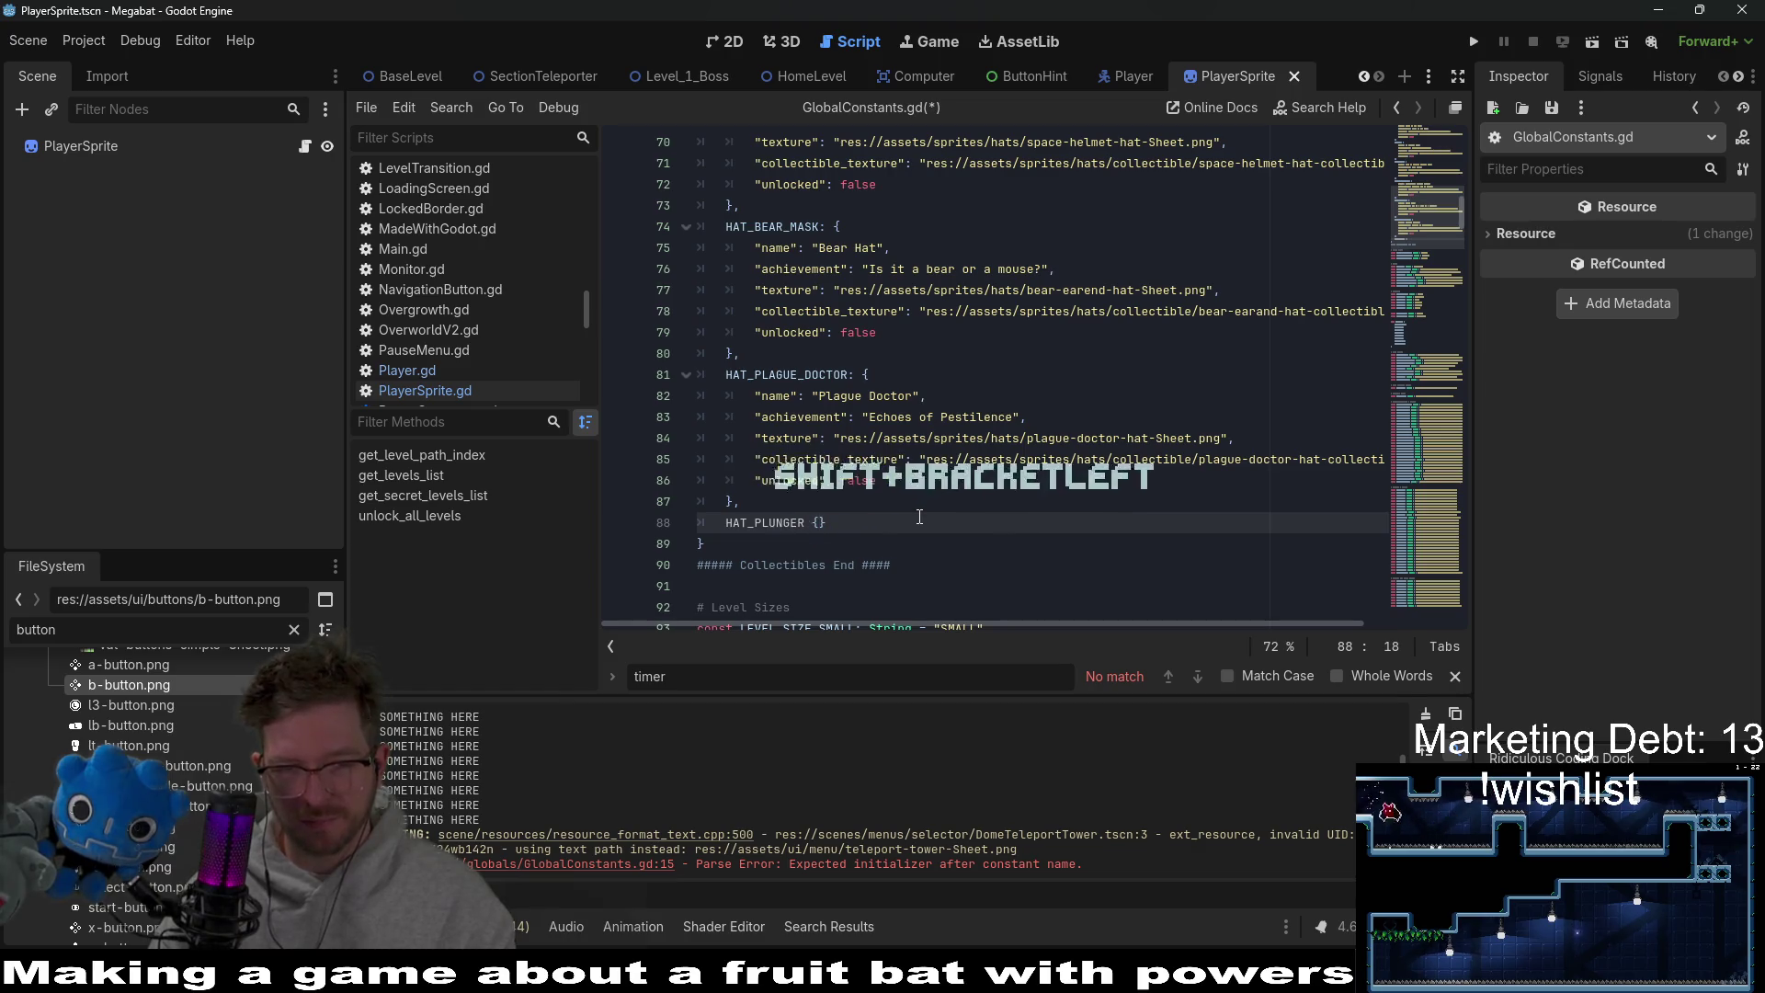
pyautogui.press('BackSpace')
pyautogui.press('BackSpace')
pyautogui.write(': {')
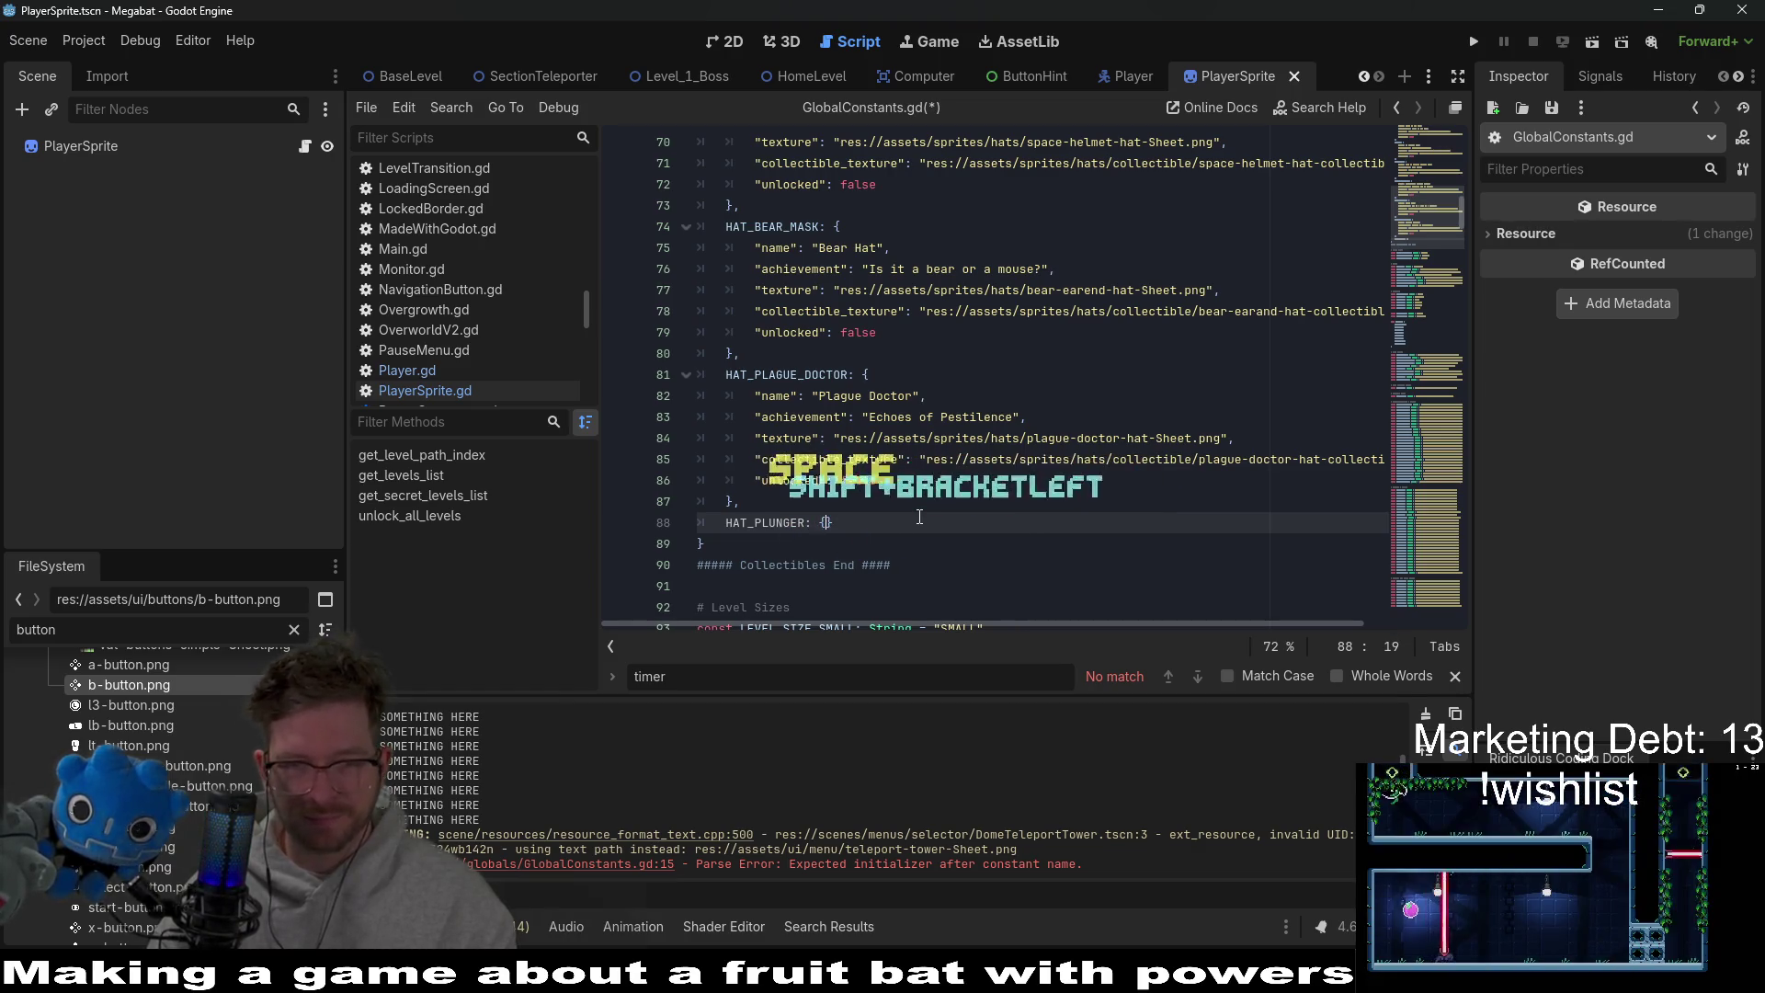
pyautogui.press('Return')
# Copy the Plague Doctor entry's fields into the HAT_PLUNGER block.
pyautogui.rightClick(919, 517)
pyautogui.moveTo(941, 482); pyautogui.dragTo(951, 367)
pyautogui.hotkey('ctrl', 'c')
pyautogui.click(848, 537)
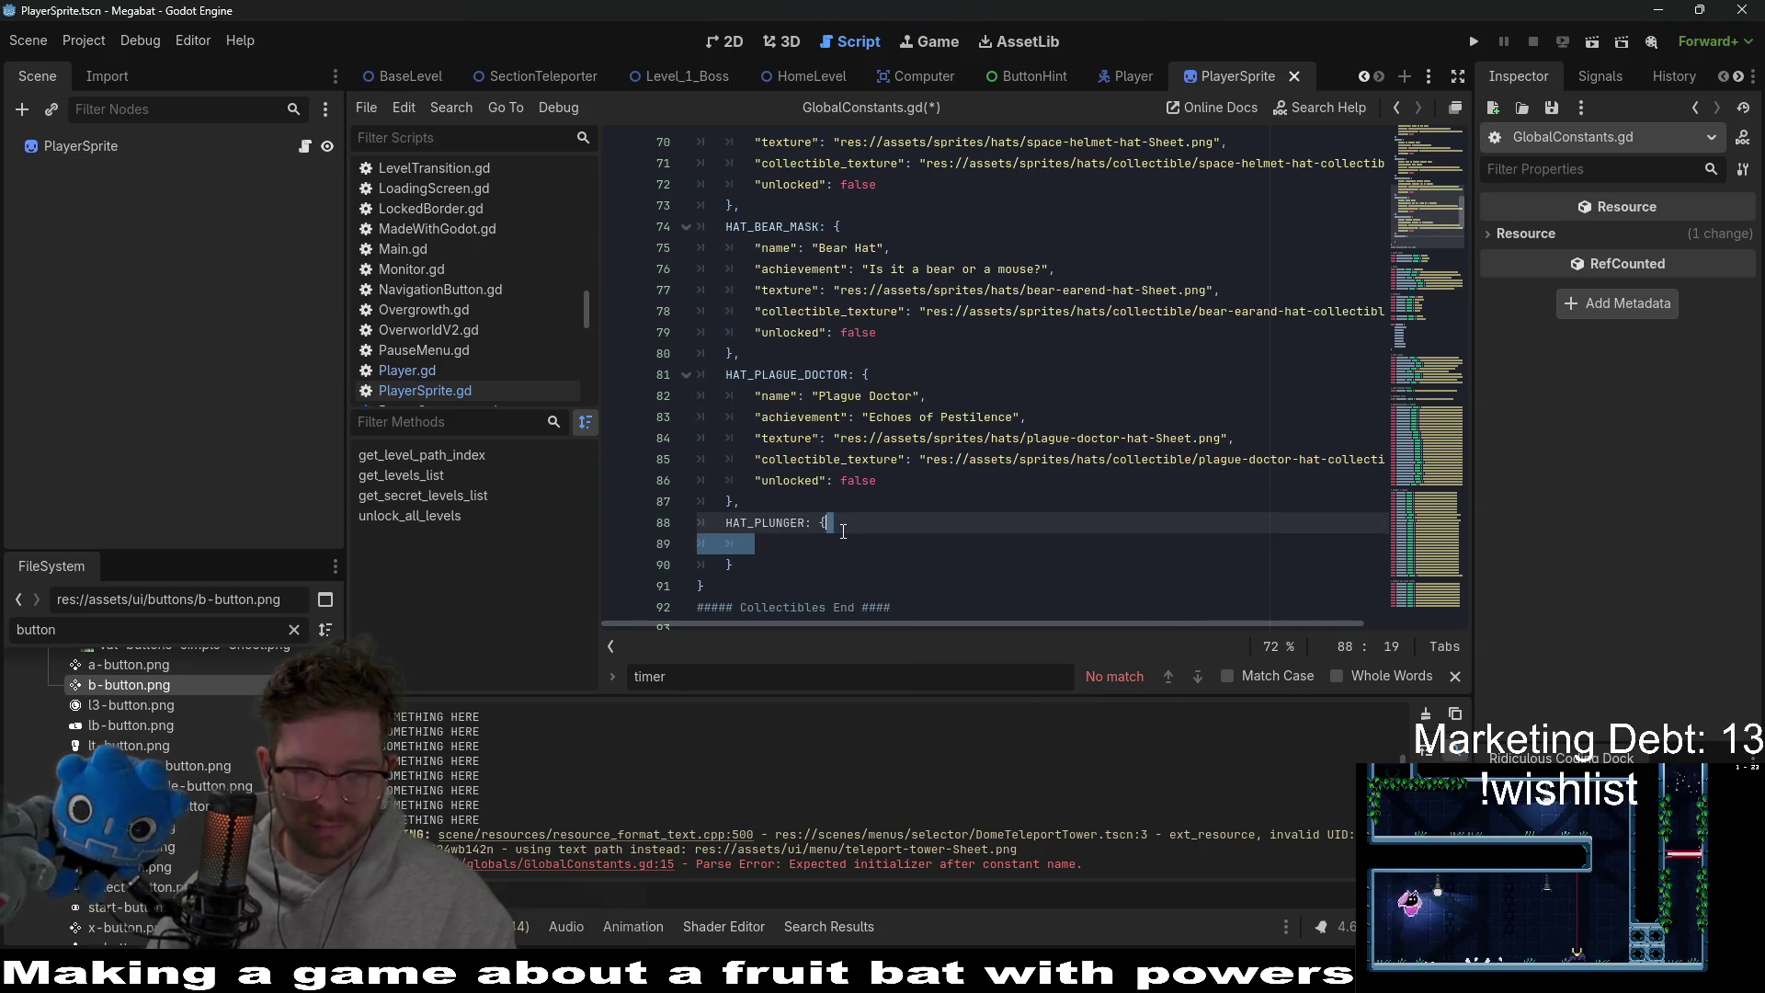
pyautogui.hotkey('ctrl', 'v')
pyautogui.scroll(-2, 807, 425)
# Rename the plunger entry's name from "Plague Doctor" to "Not a plumber".
pyautogui.doubleClick(886, 393)
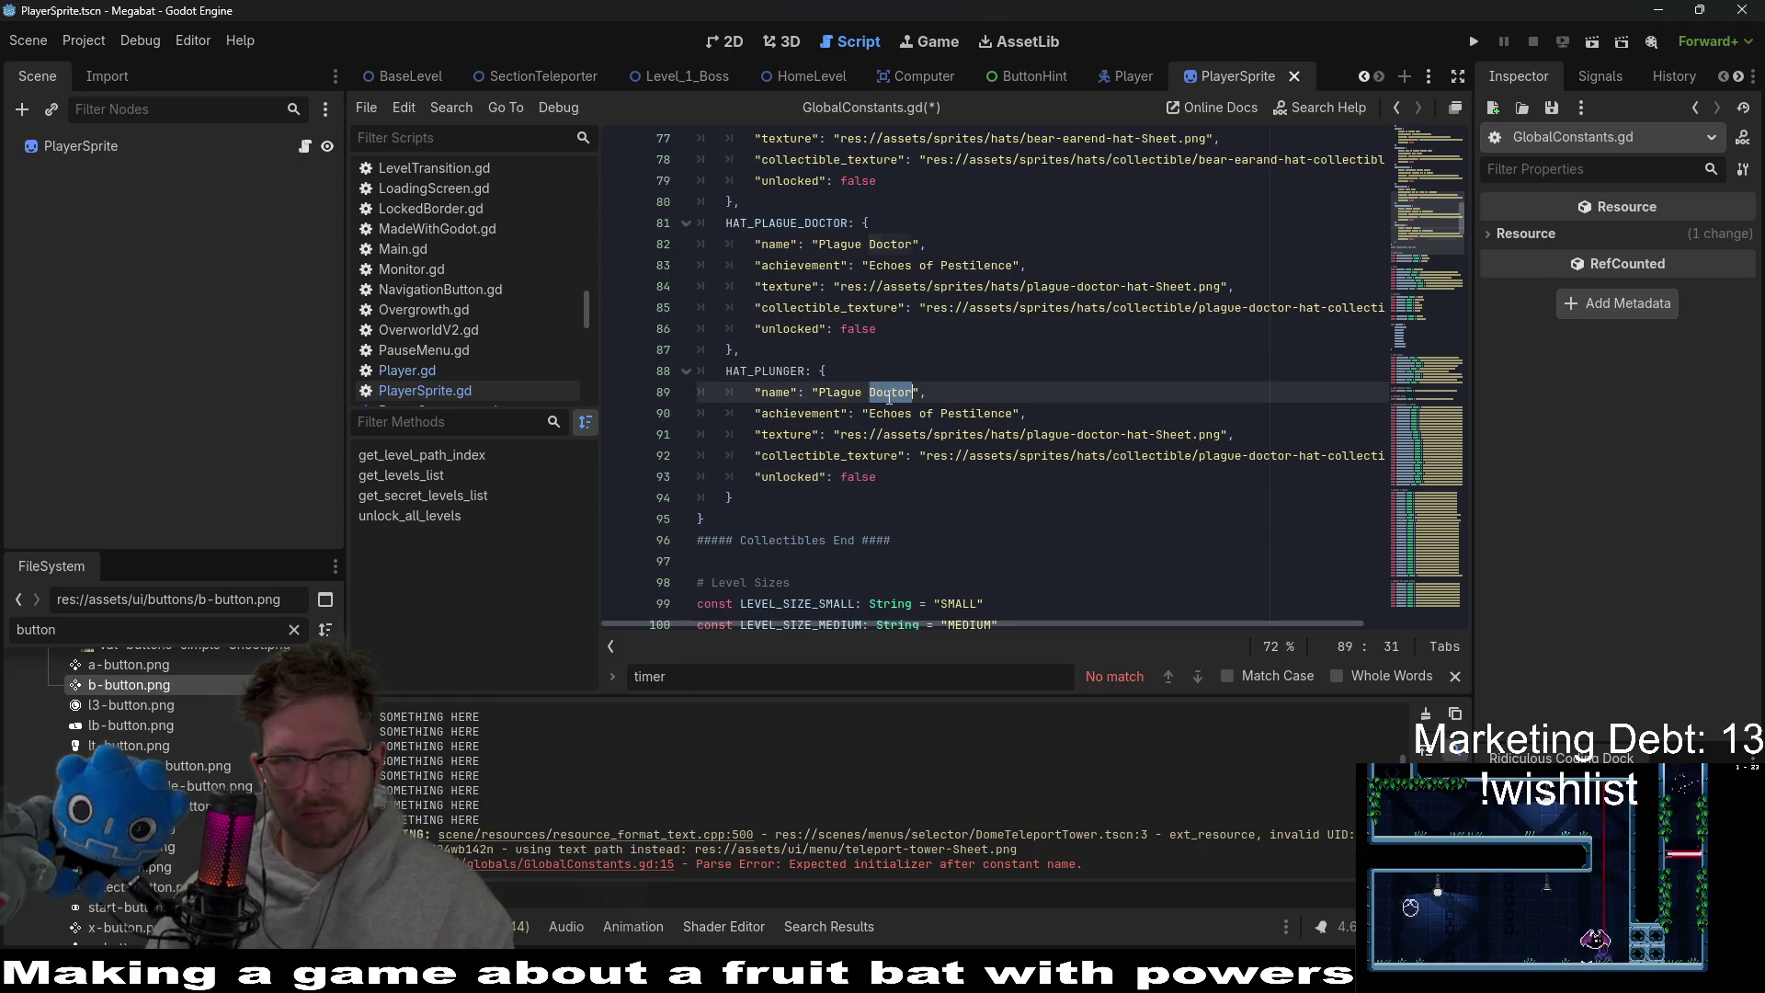
pyautogui.press('BackSpace')
pyautogui.press('BackSpace')
pyautogui.press('BackSpace')
pyautogui.press('BackSpace')
pyautogui.press('BackSpace')
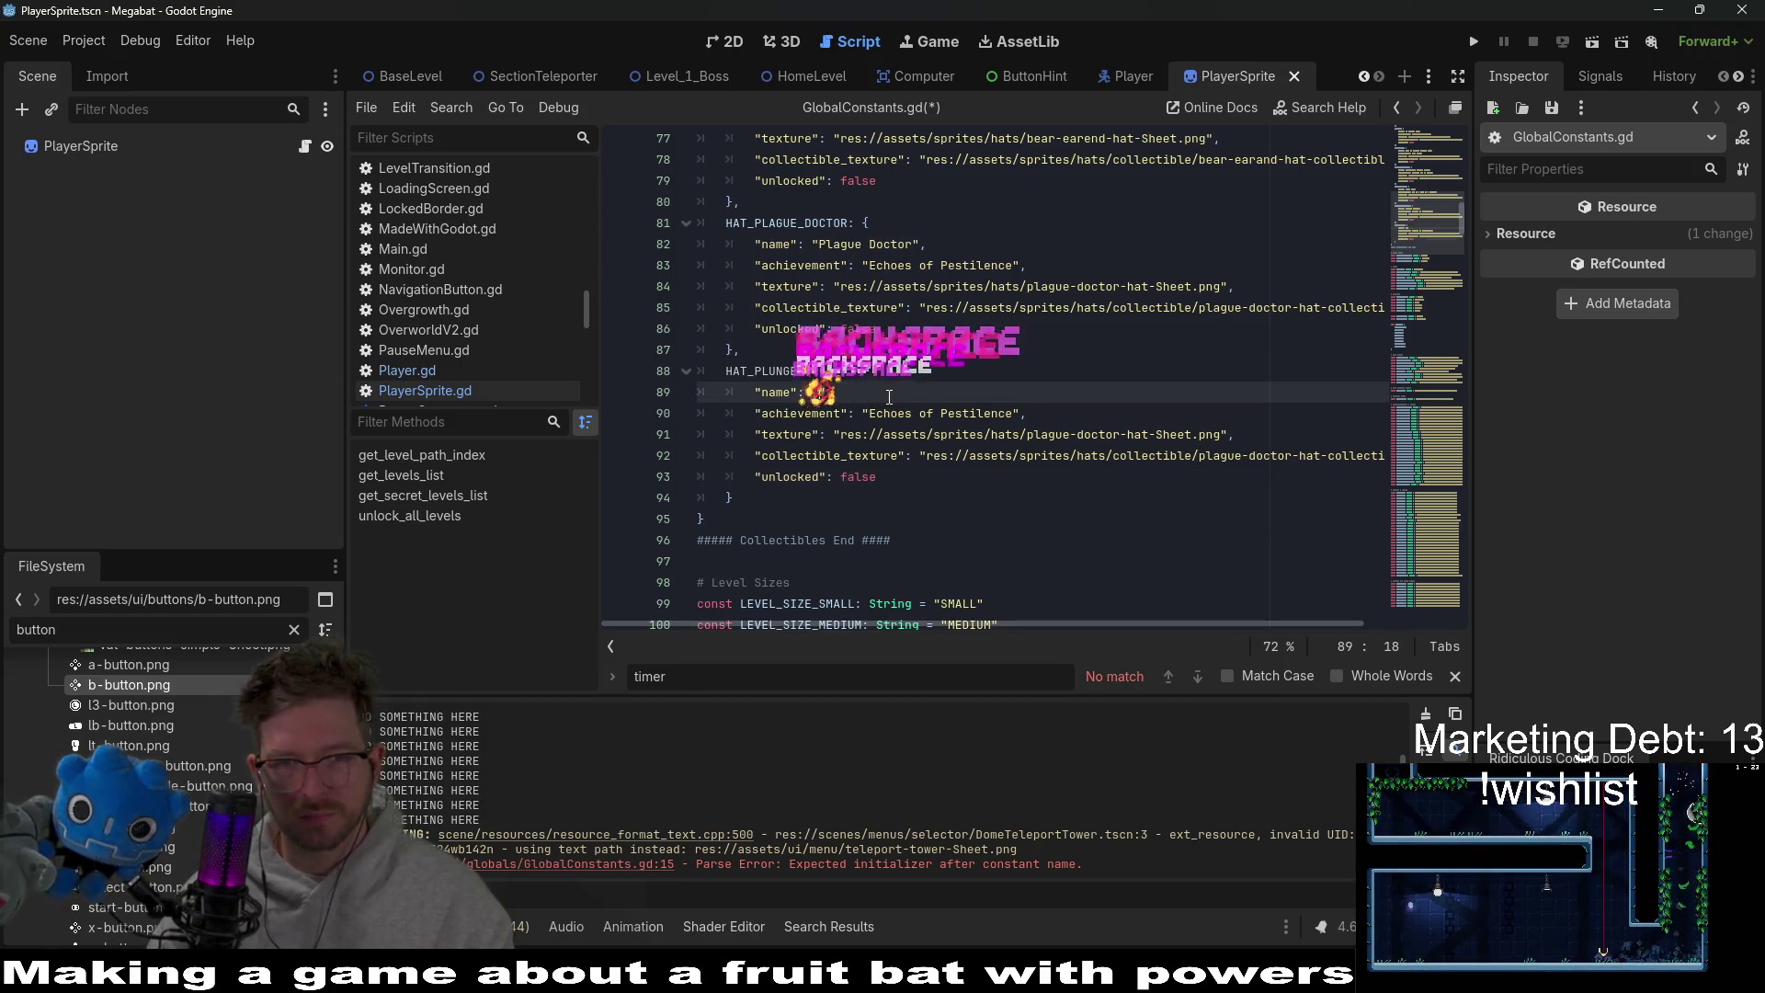
pyautogui.write('M')
pyautogui.press('BackSpace')
pyautogui.write('Not a ')
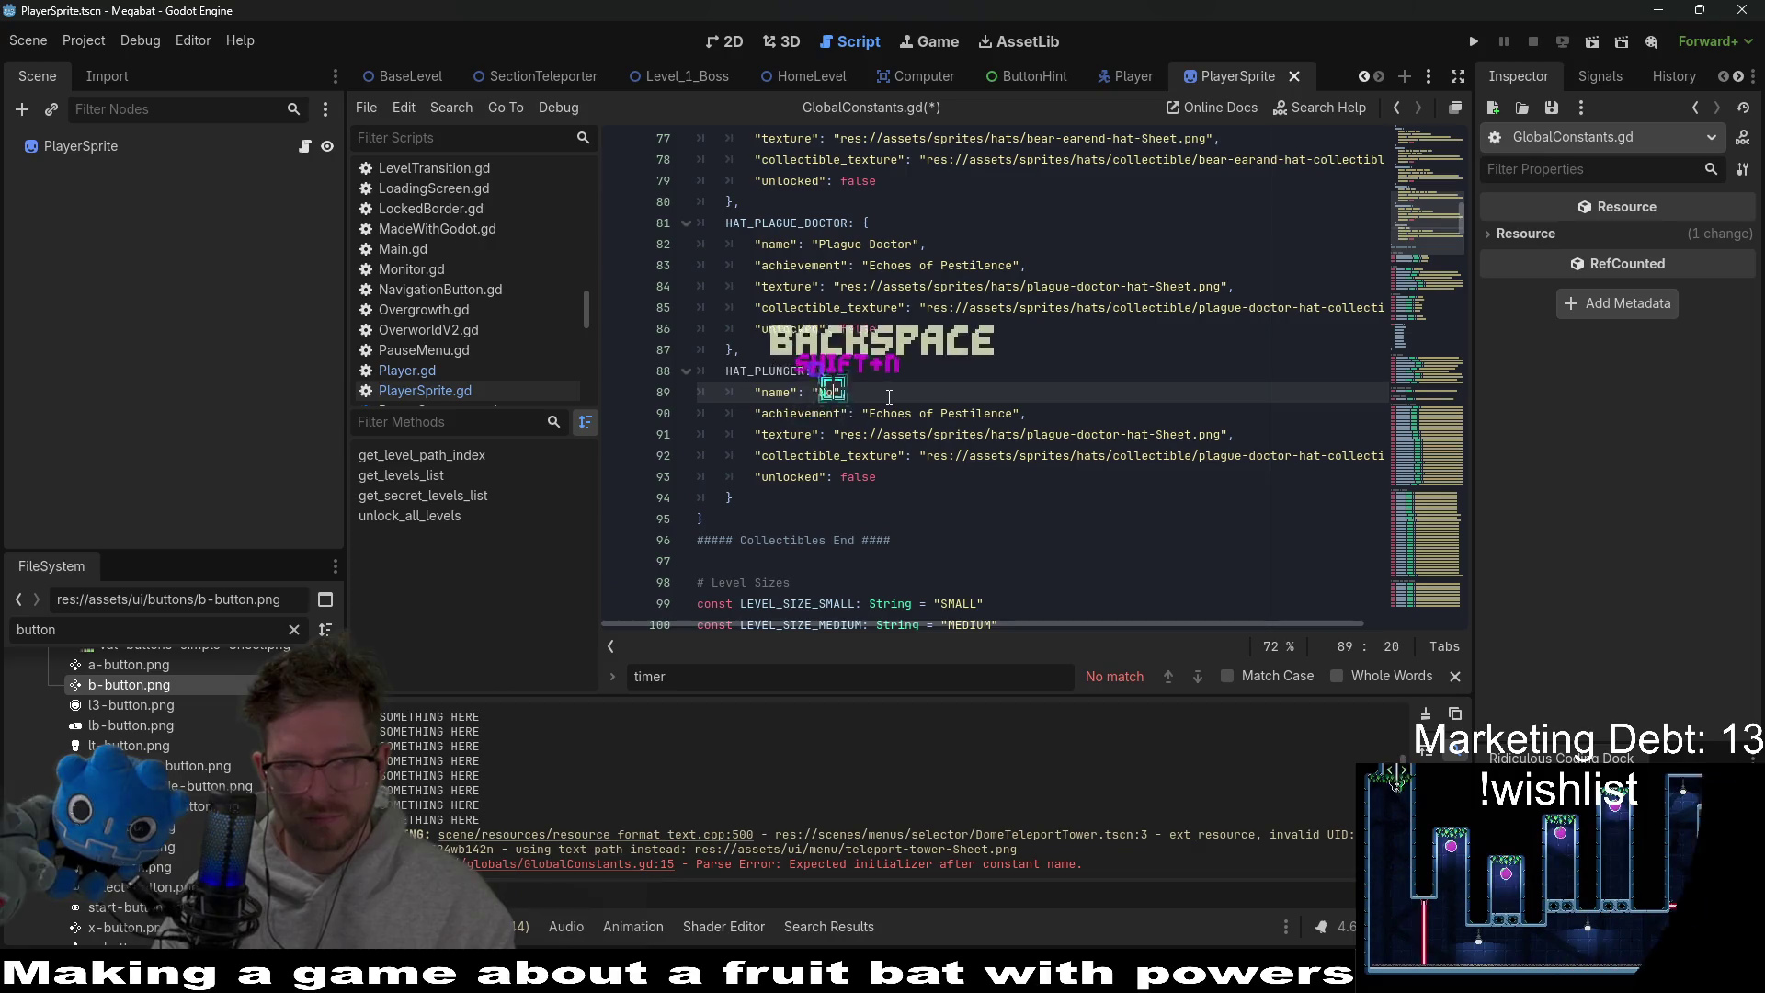
pyautogui.write('Plun')
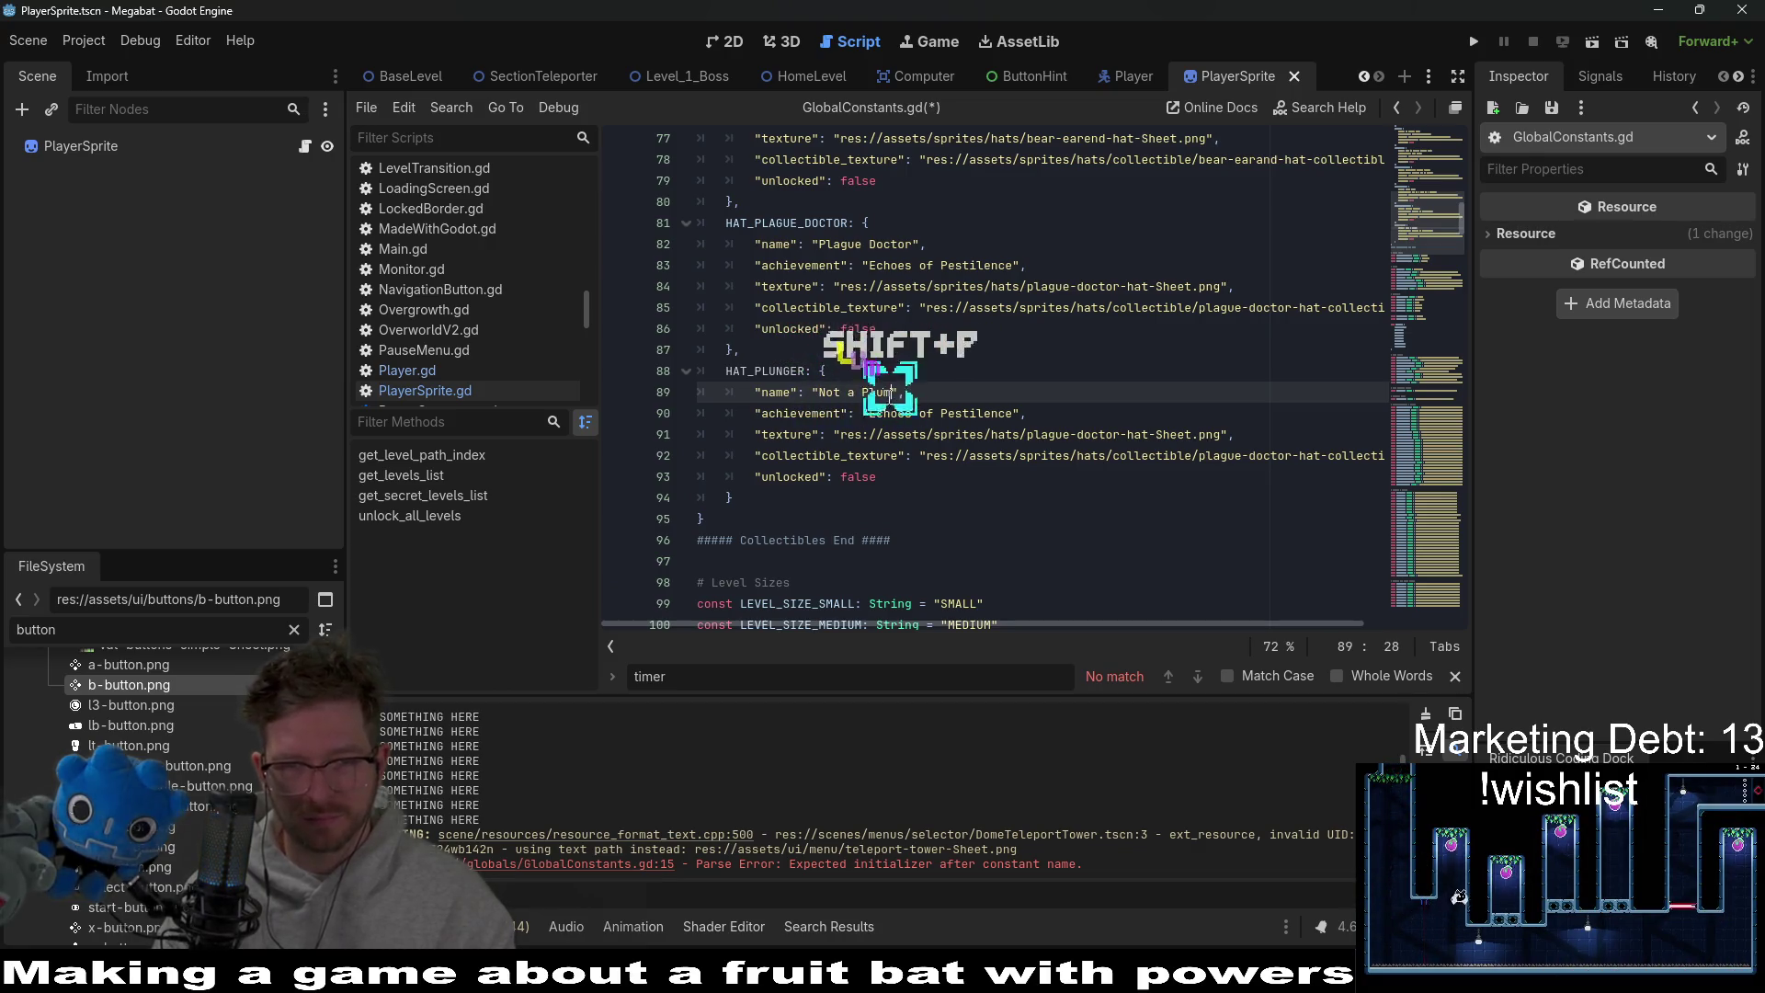
pyautogui.press('BackSpace')
pyautogui.write('plumber')
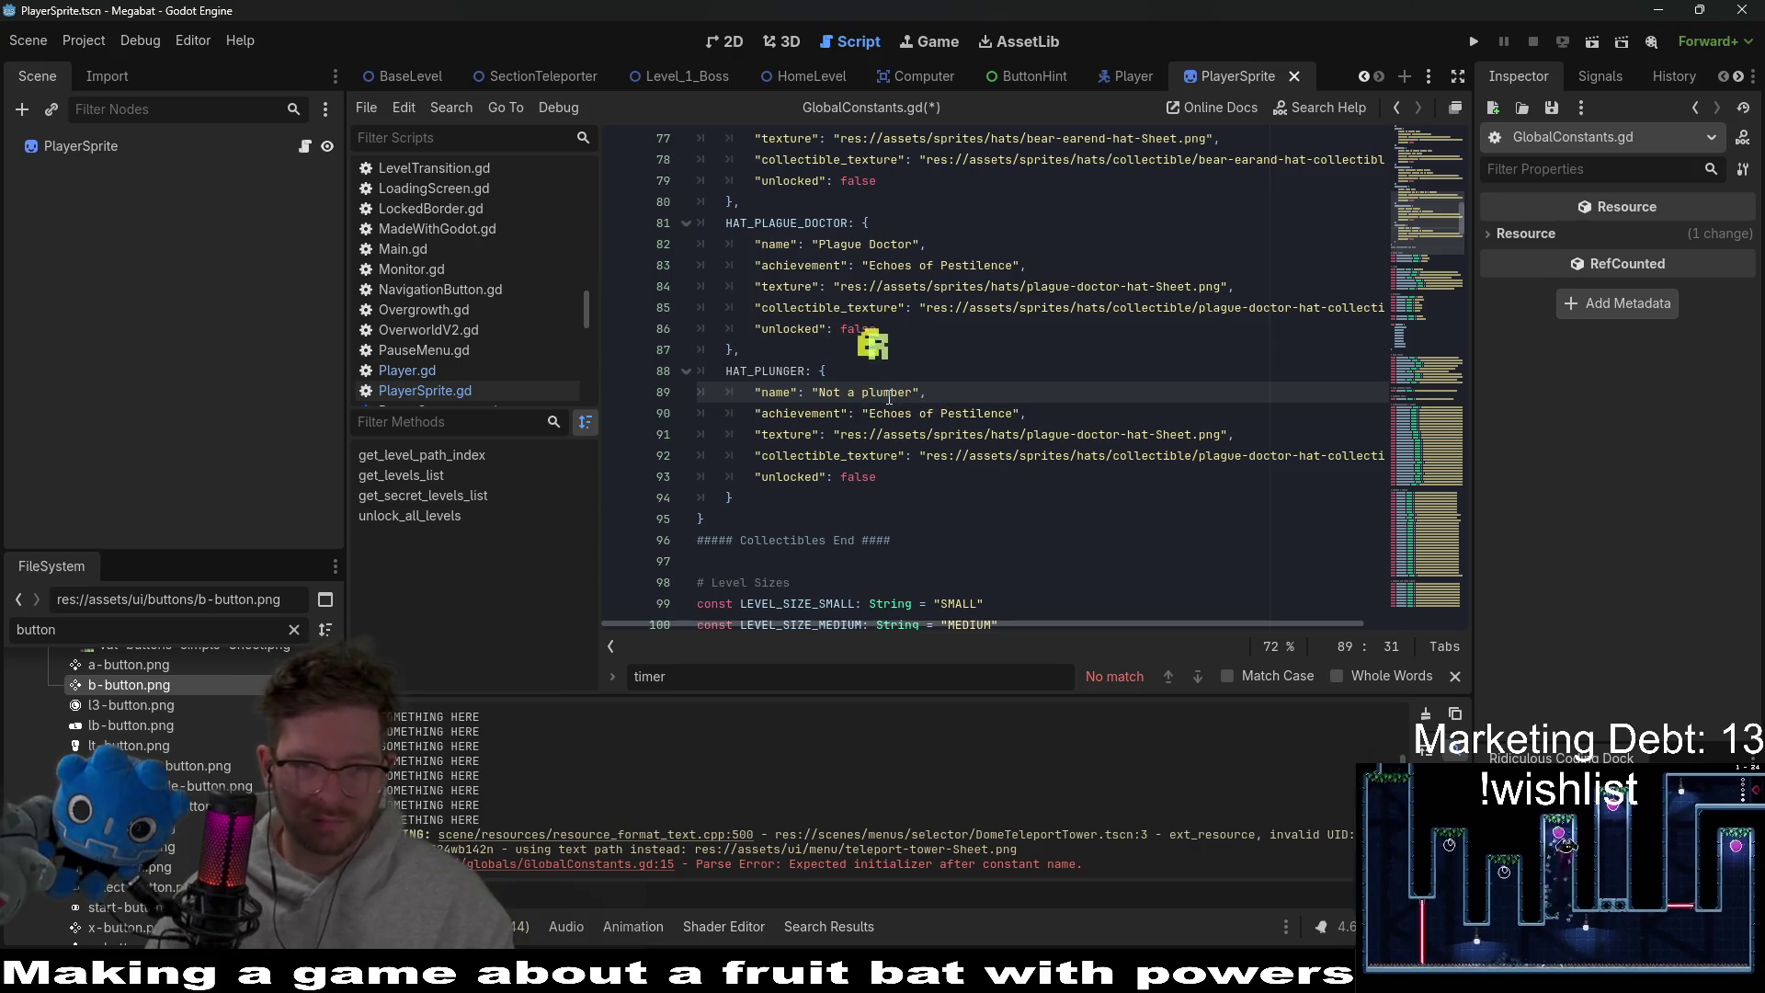
pyautogui.scroll(4, 1113, 368)
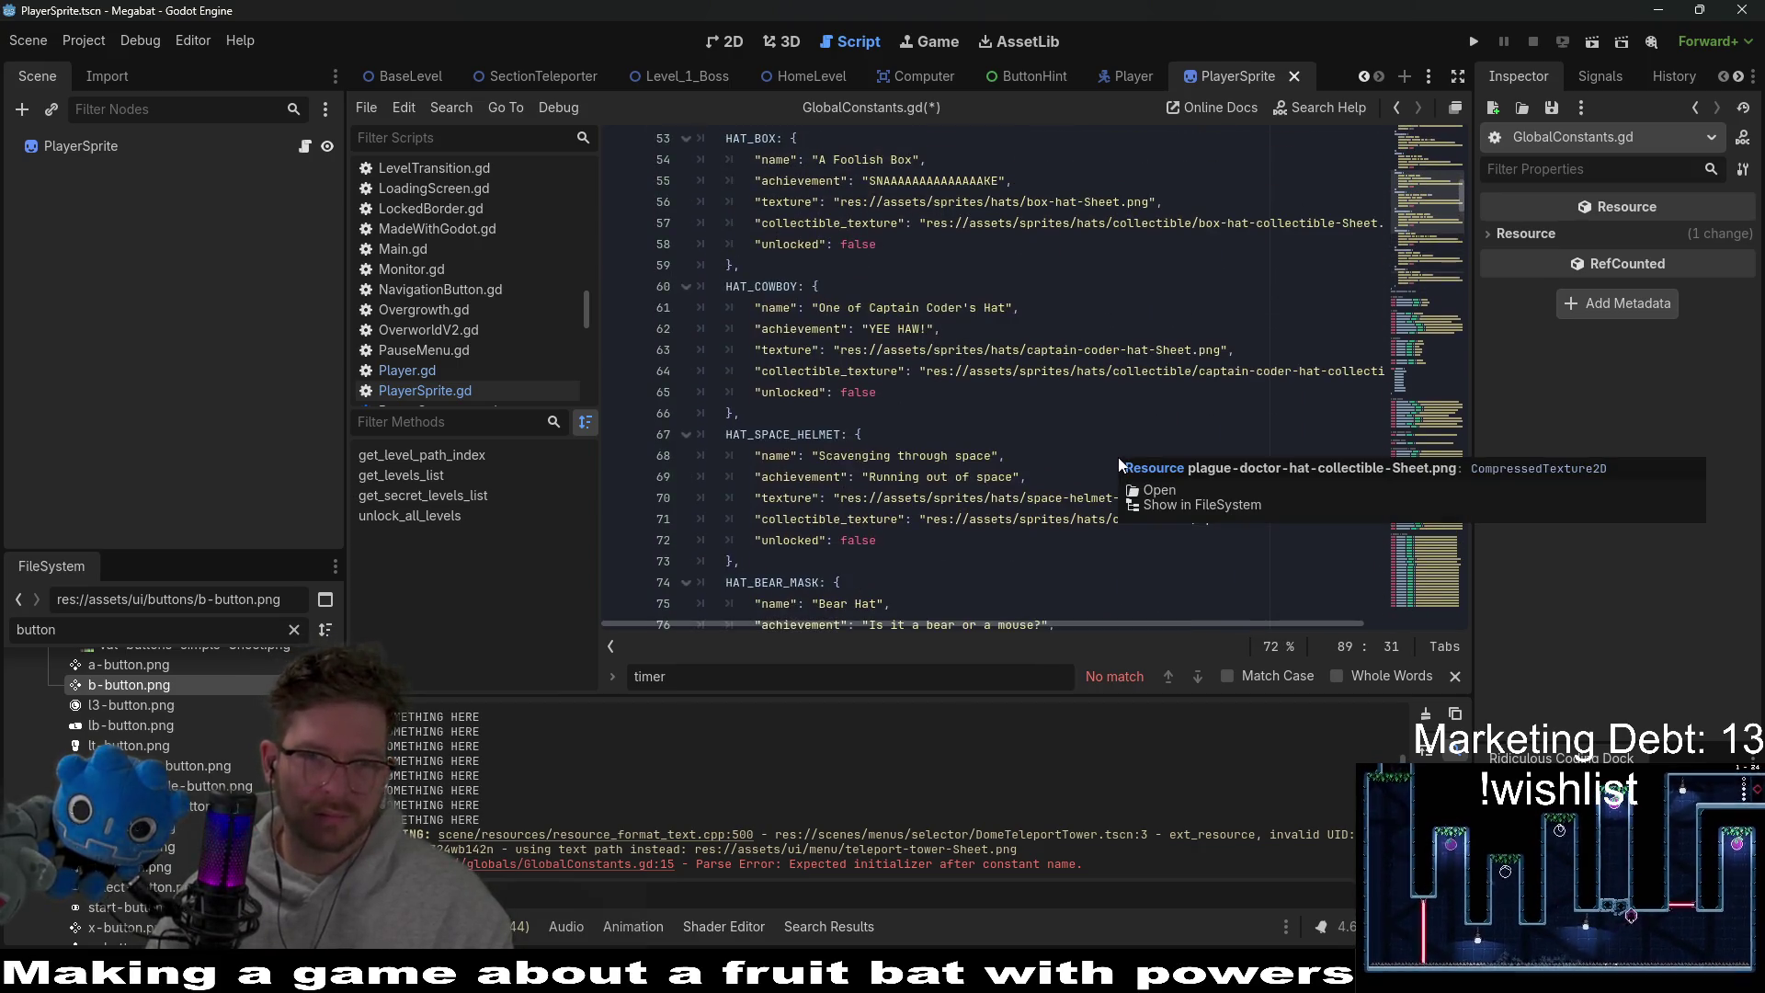
pyautogui.scroll(-4, 1012, 484)
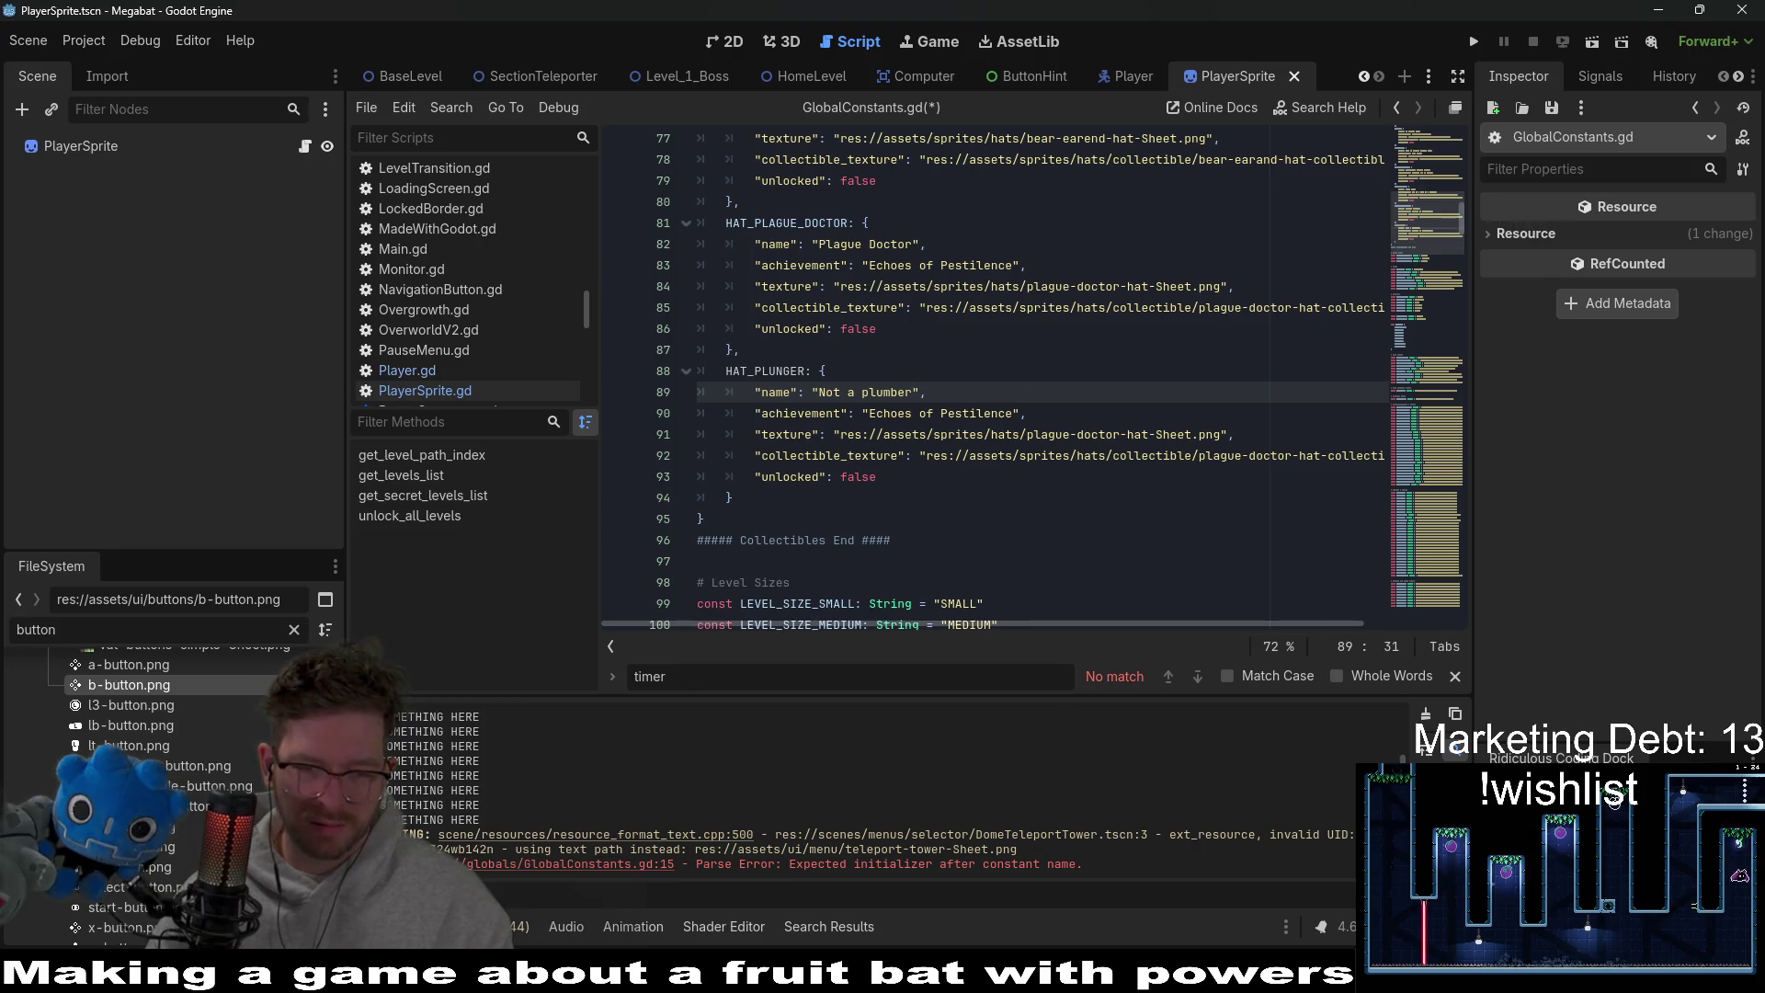
pyautogui.click(865, 873)
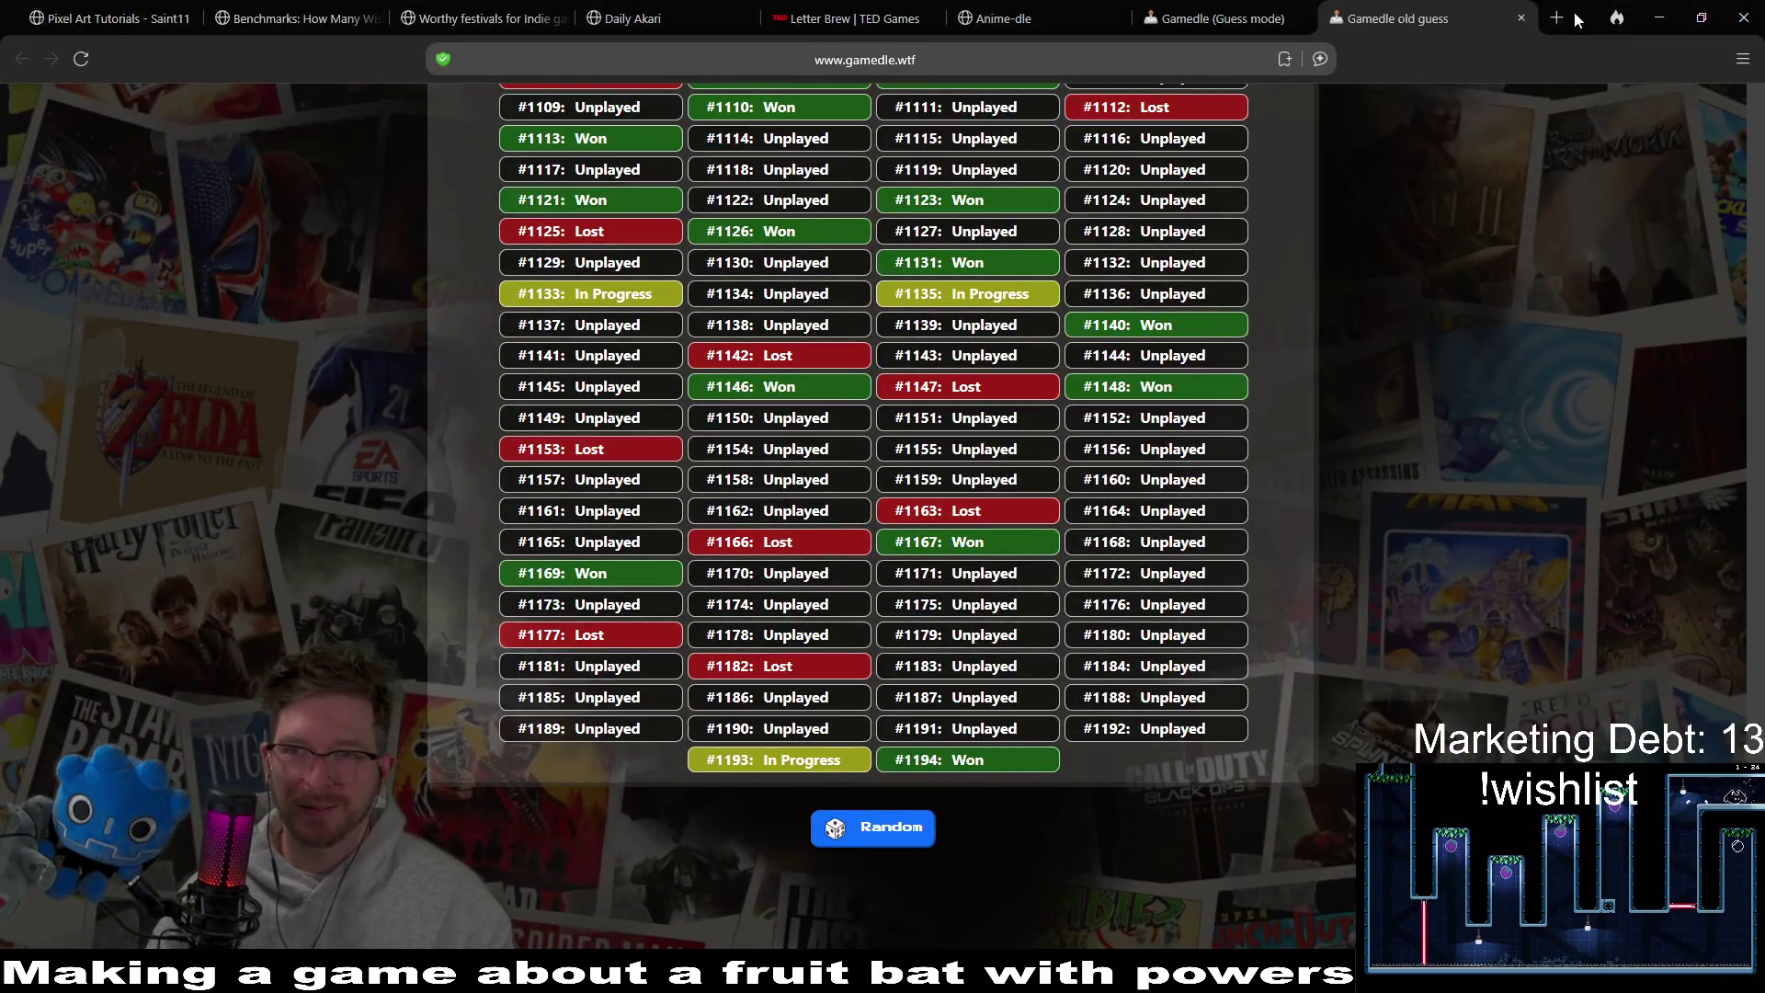
# Switch from the Gamedle browser page back to the Godot editor.
pyautogui.hotkey('alt', 'Tab')
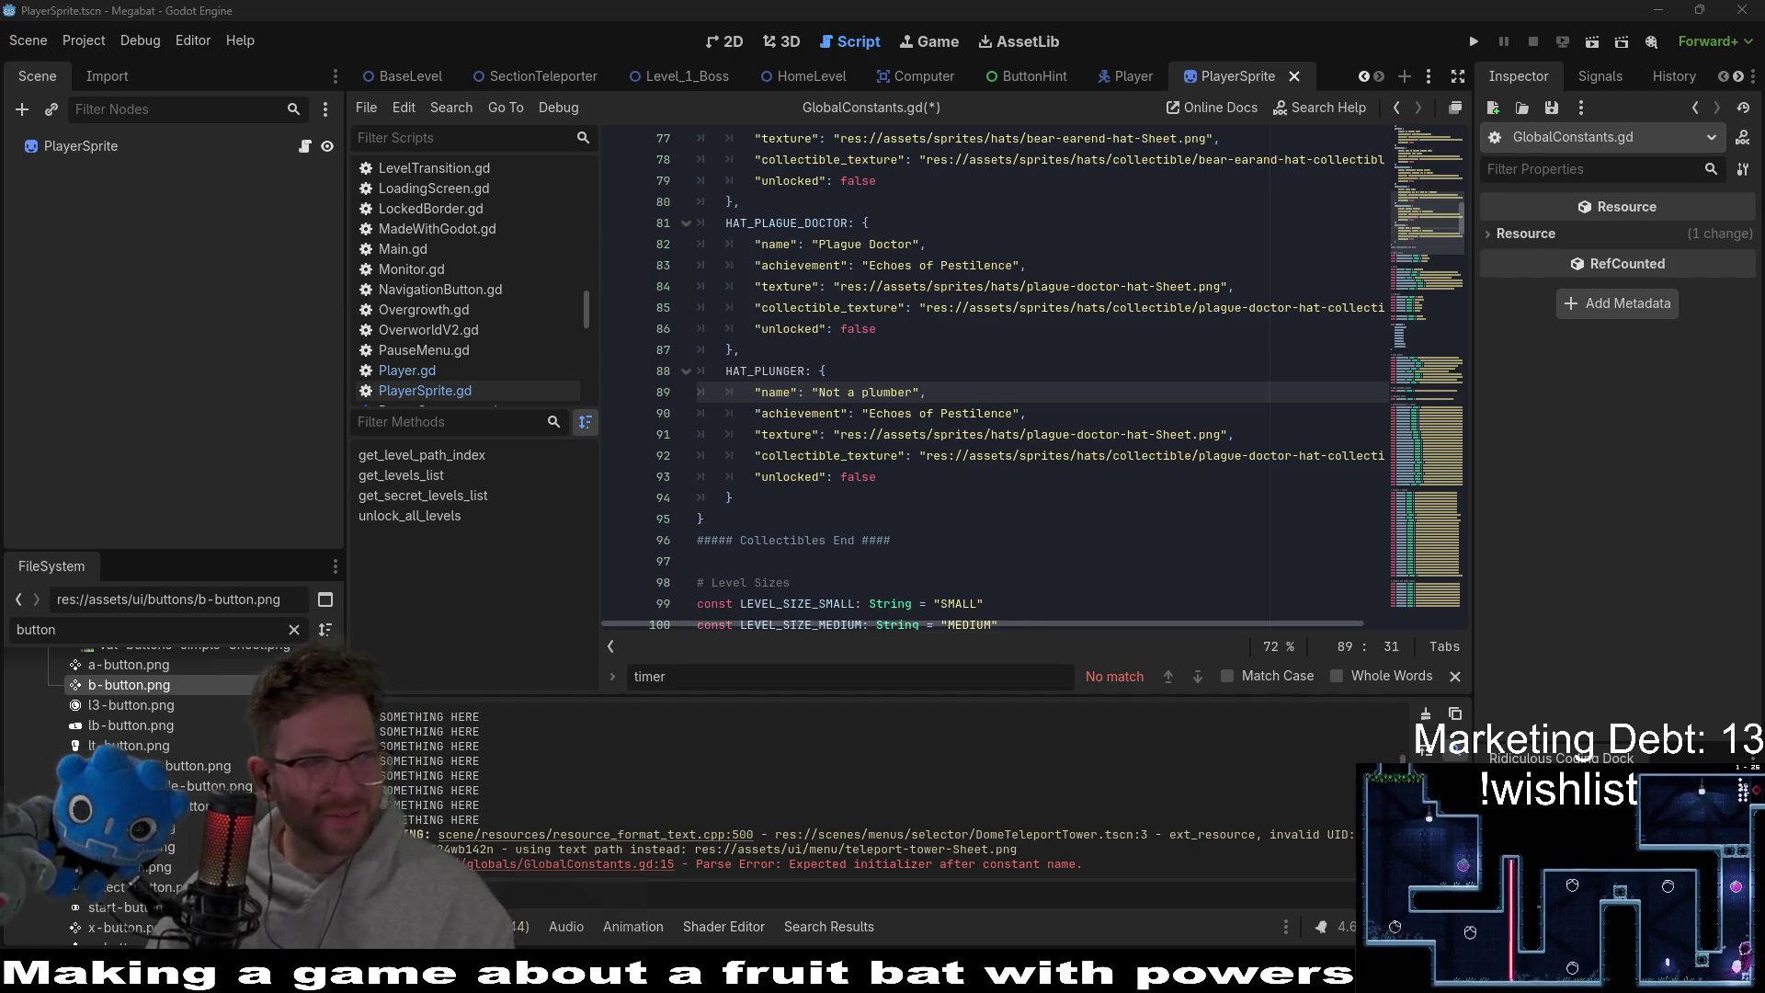
# Filter FileSystem for 'plunger' and set collectible_texture to plunger-hat-collectible-Sheet.png's path.
pyautogui.click(847, 434)
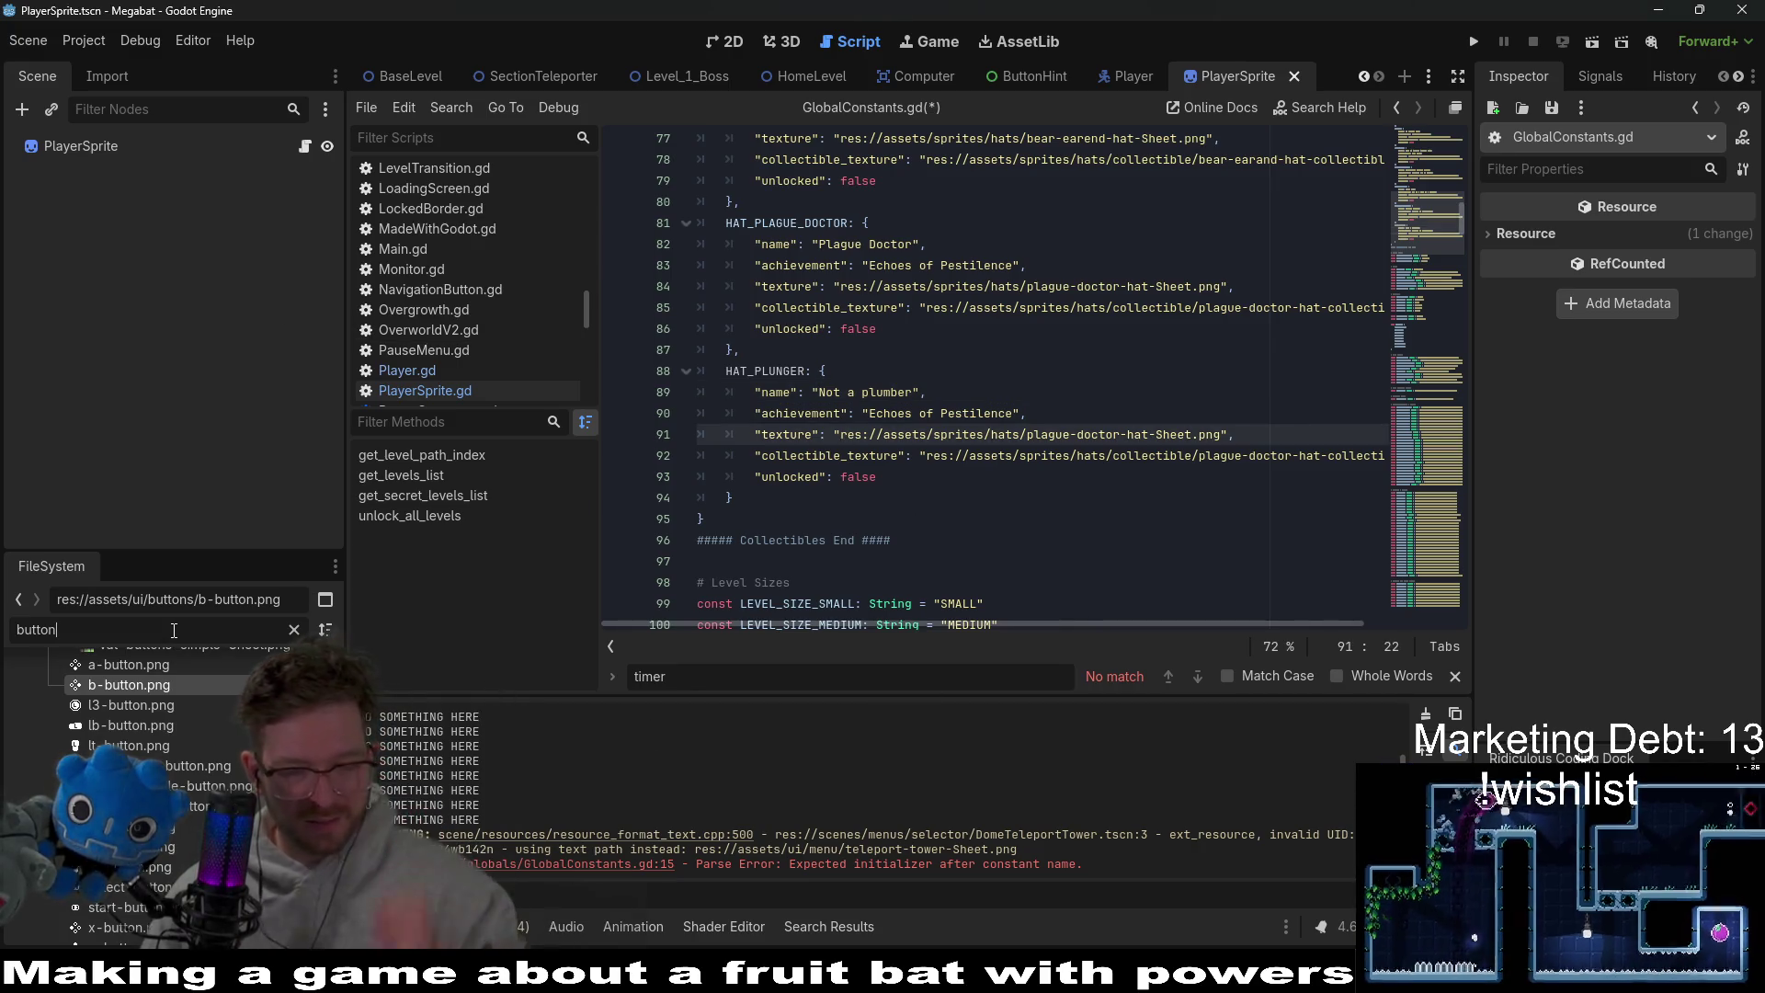
pyautogui.click(294, 630)
pyautogui.write('plunger')
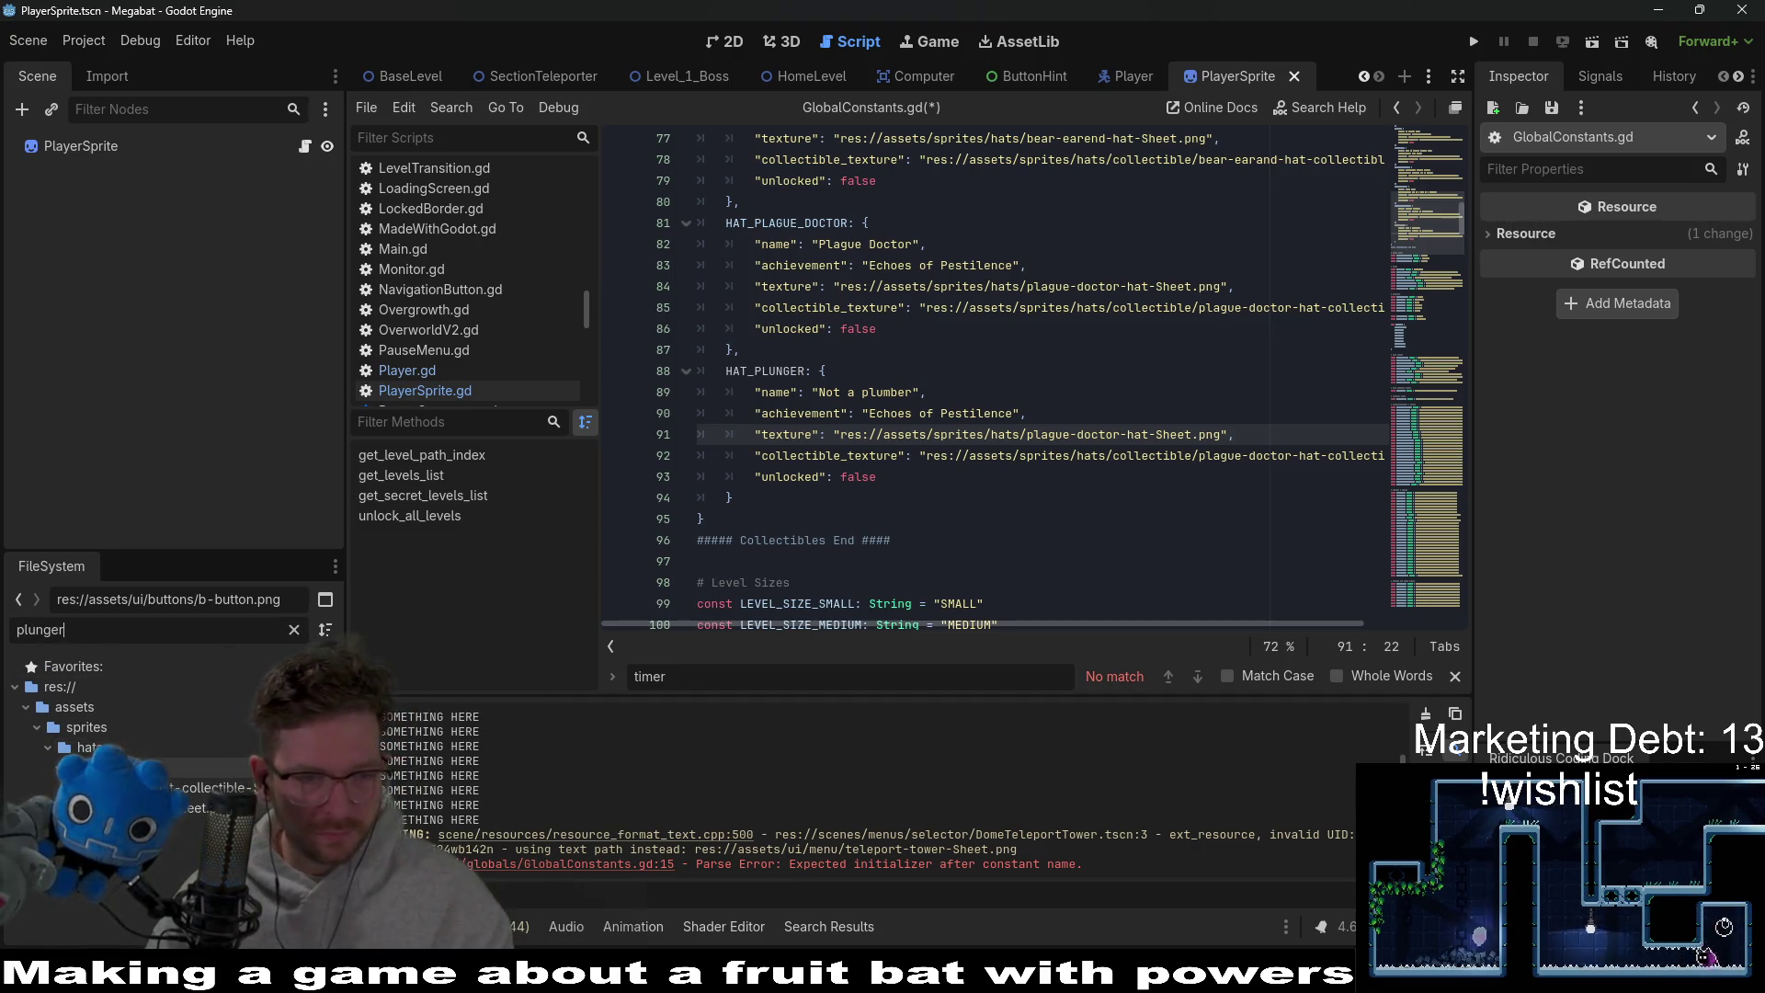
pyautogui.rightClick(285, 782)
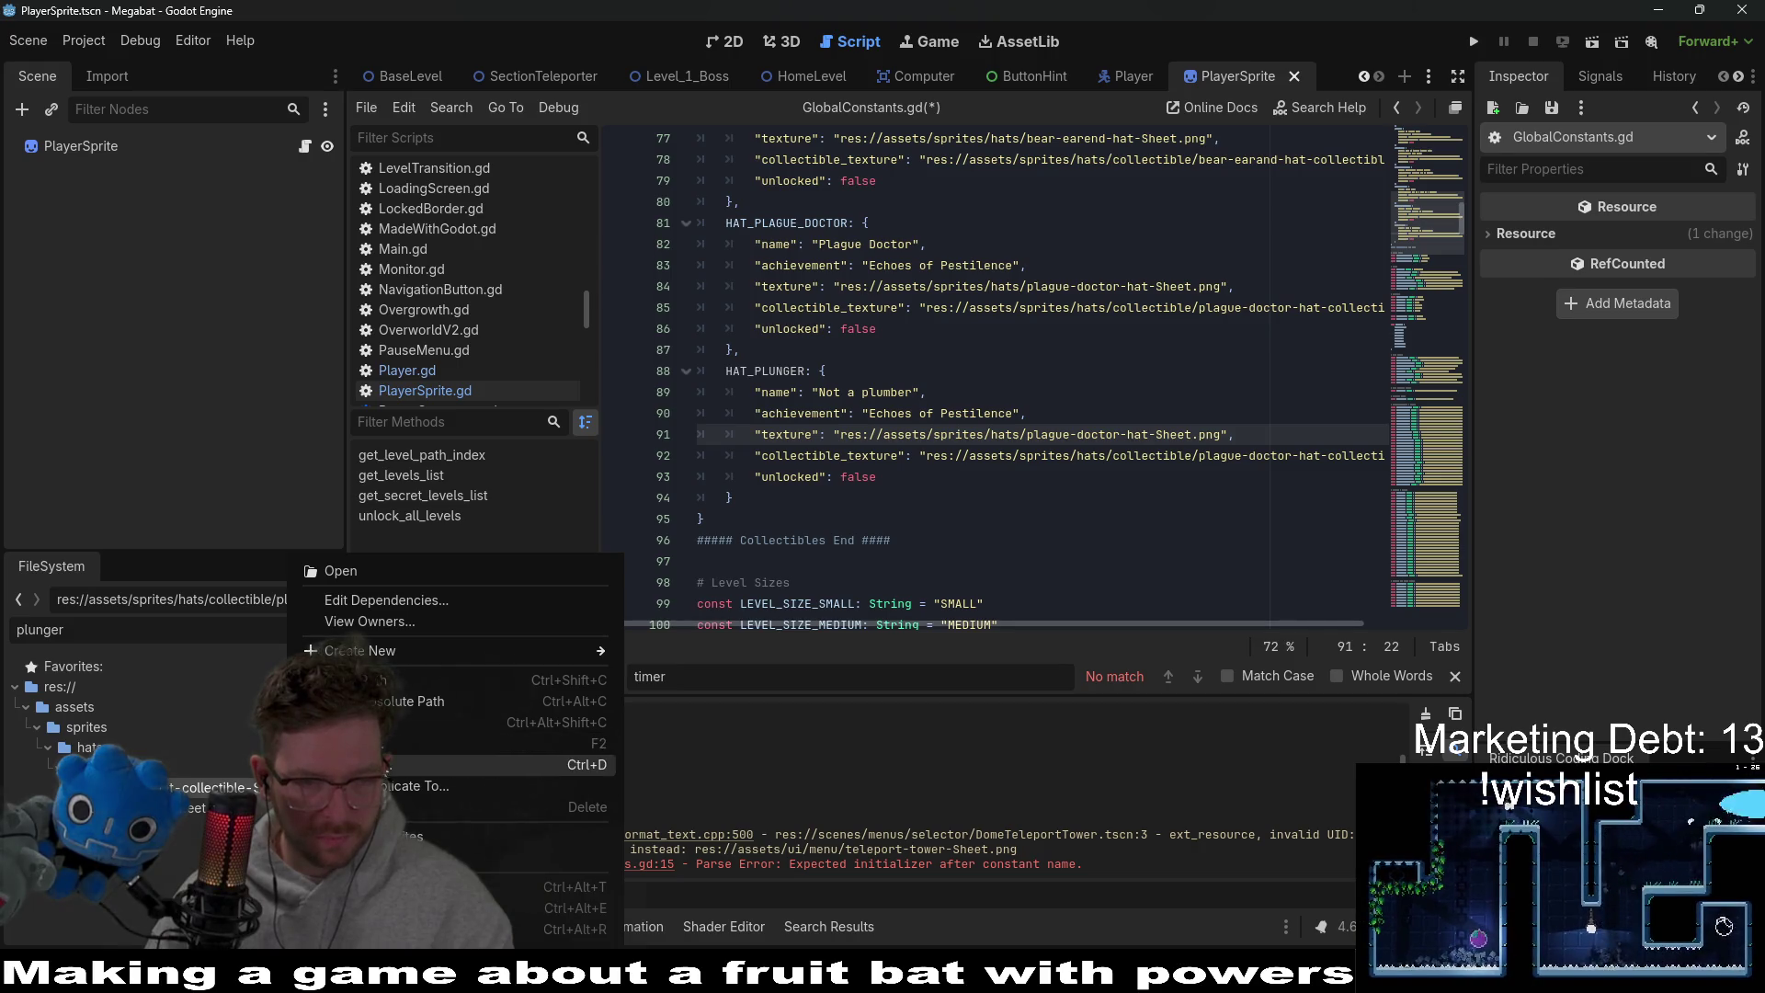
pyautogui.click(400, 681)
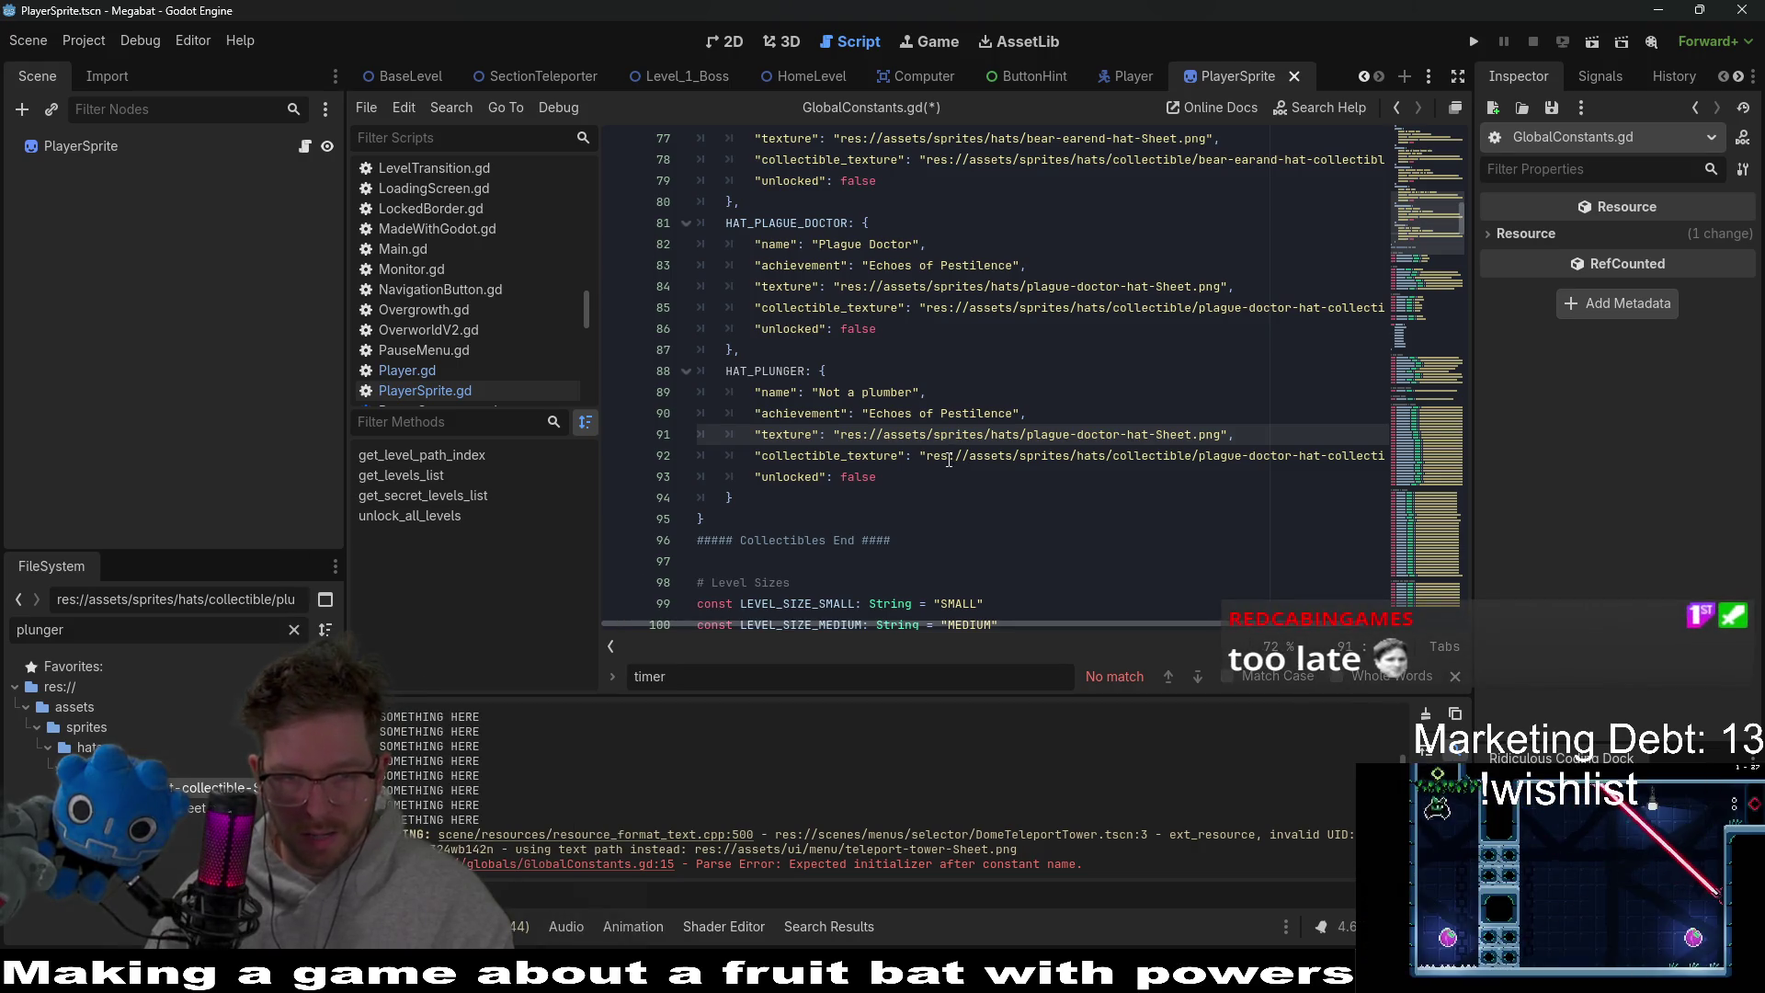
pyautogui.moveTo(927, 457)
pyautogui.mouseDown()
pyautogui.moveTo(1297, 472)
pyautogui.moveTo(1399, 457)
pyautogui.mouseUp()
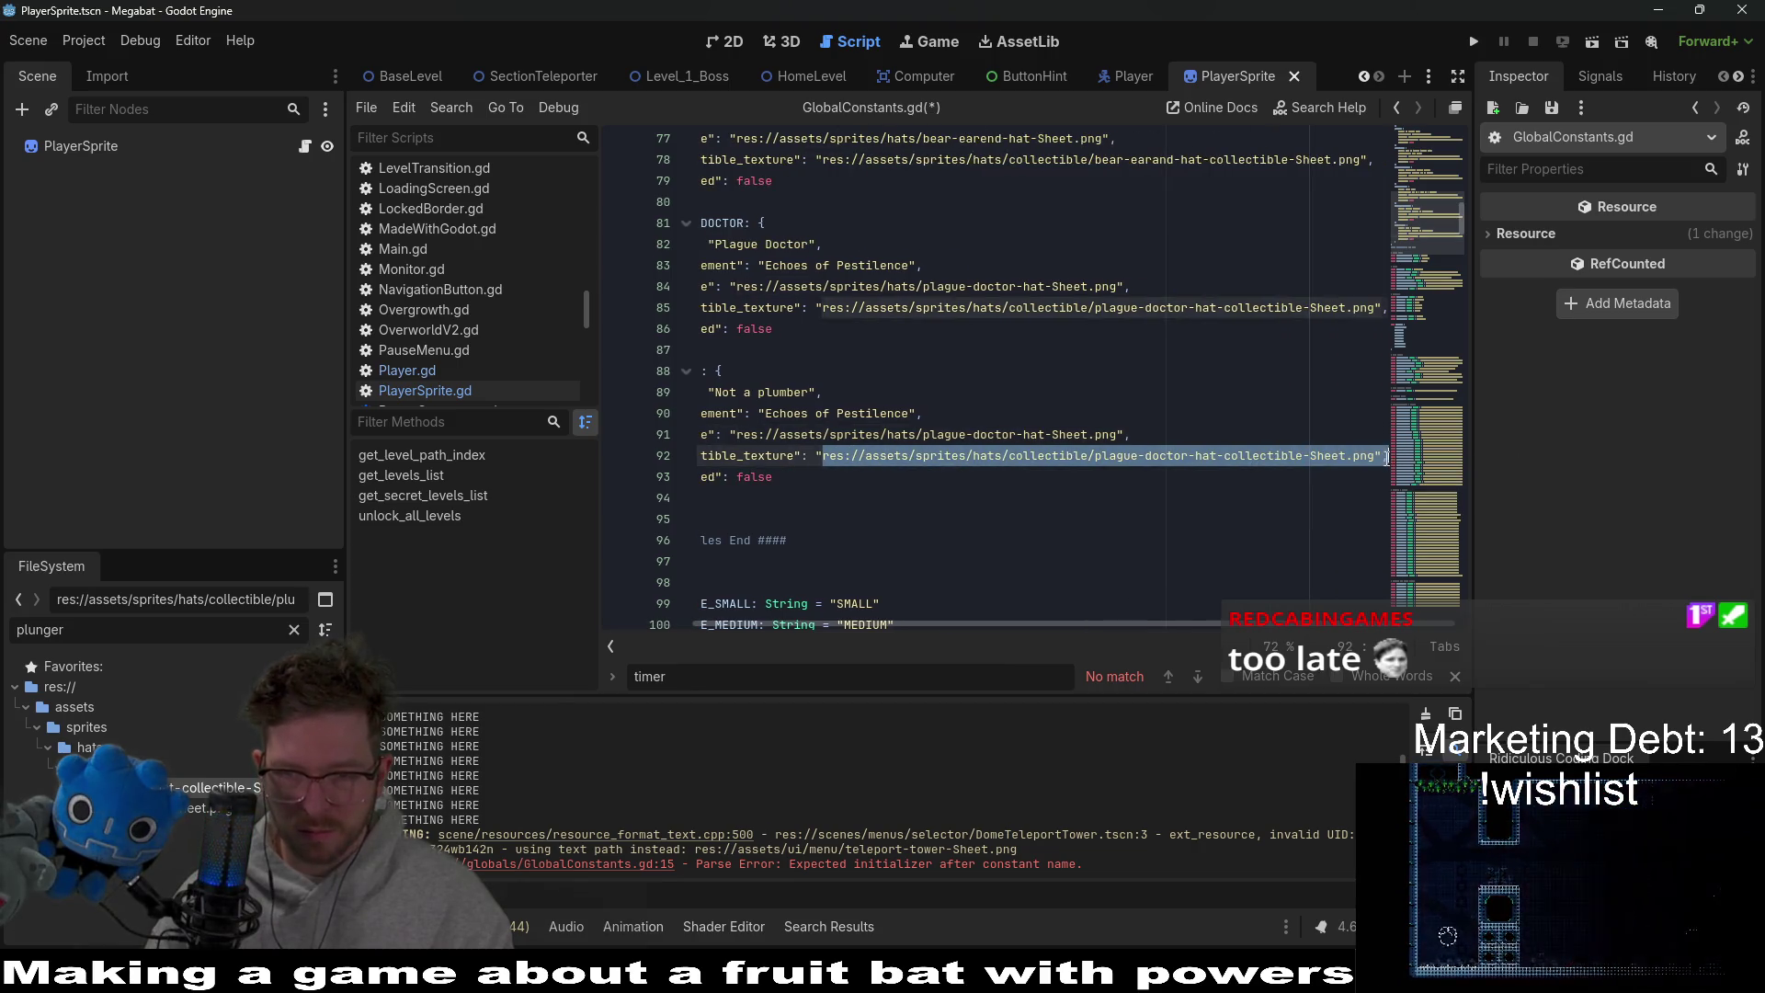
pyautogui.hotkey('ctrl', 'v')
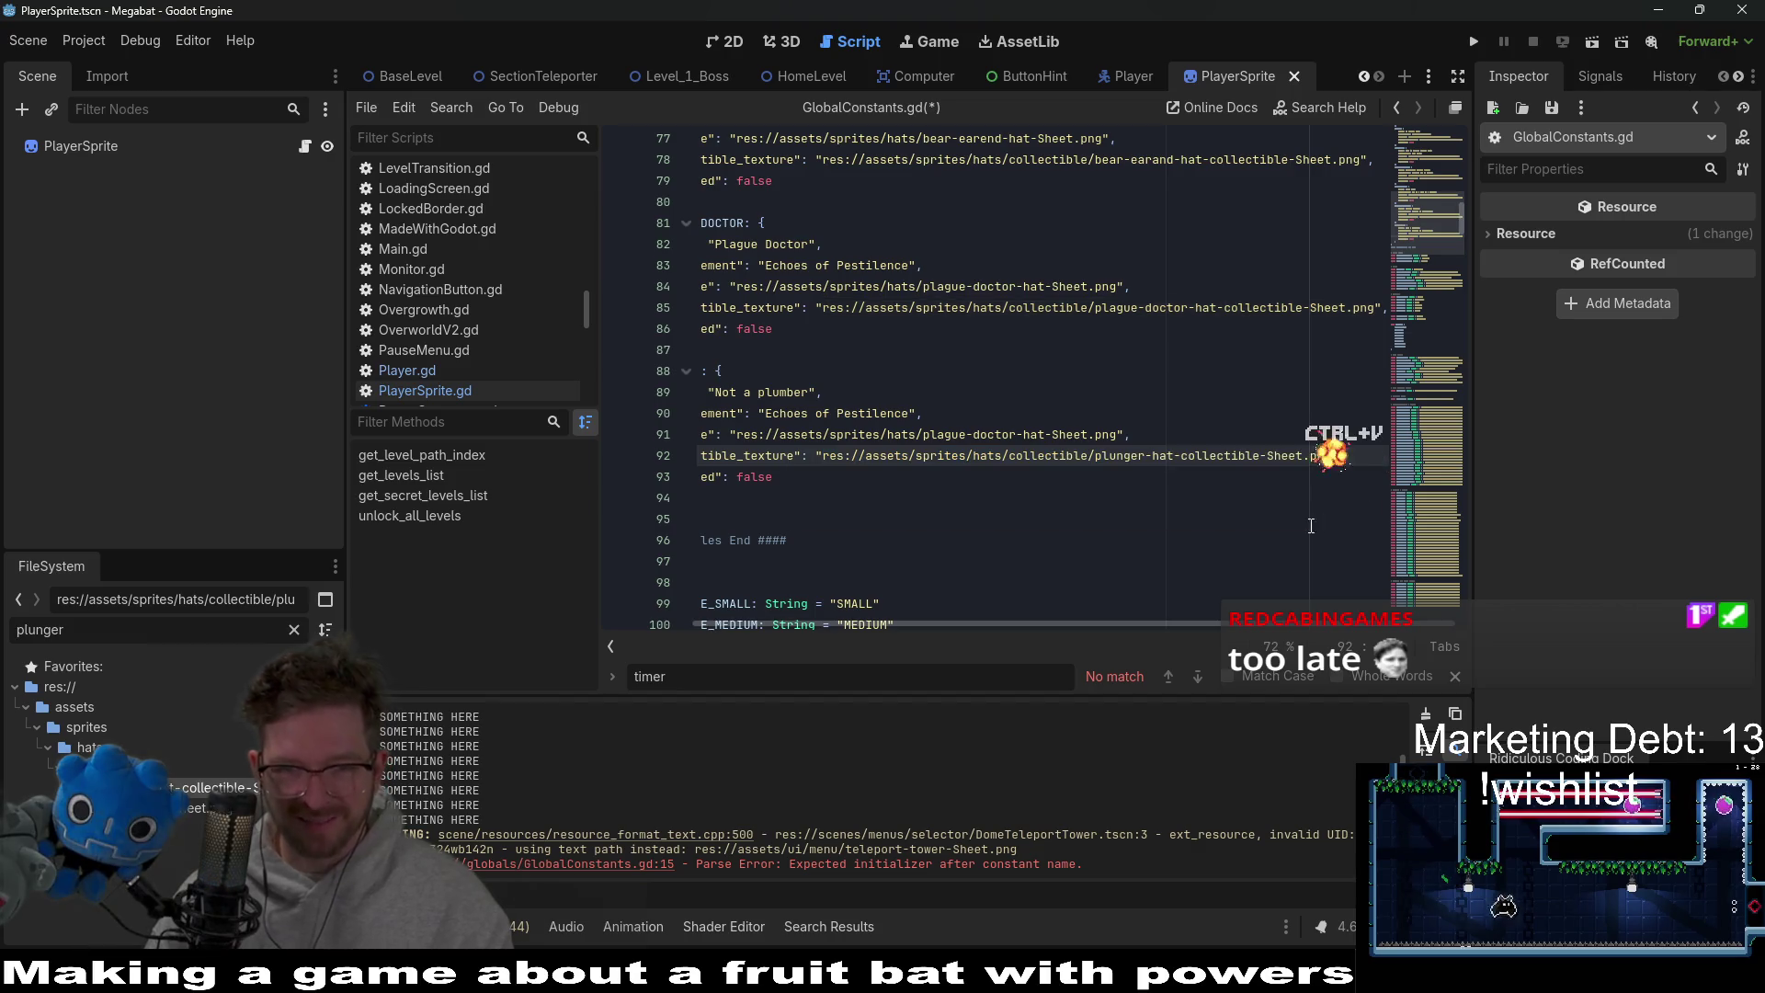
# Replace the texture path with plunger-hat-Sheet.png's path and save the script.
pyautogui.rightClick(166, 788)
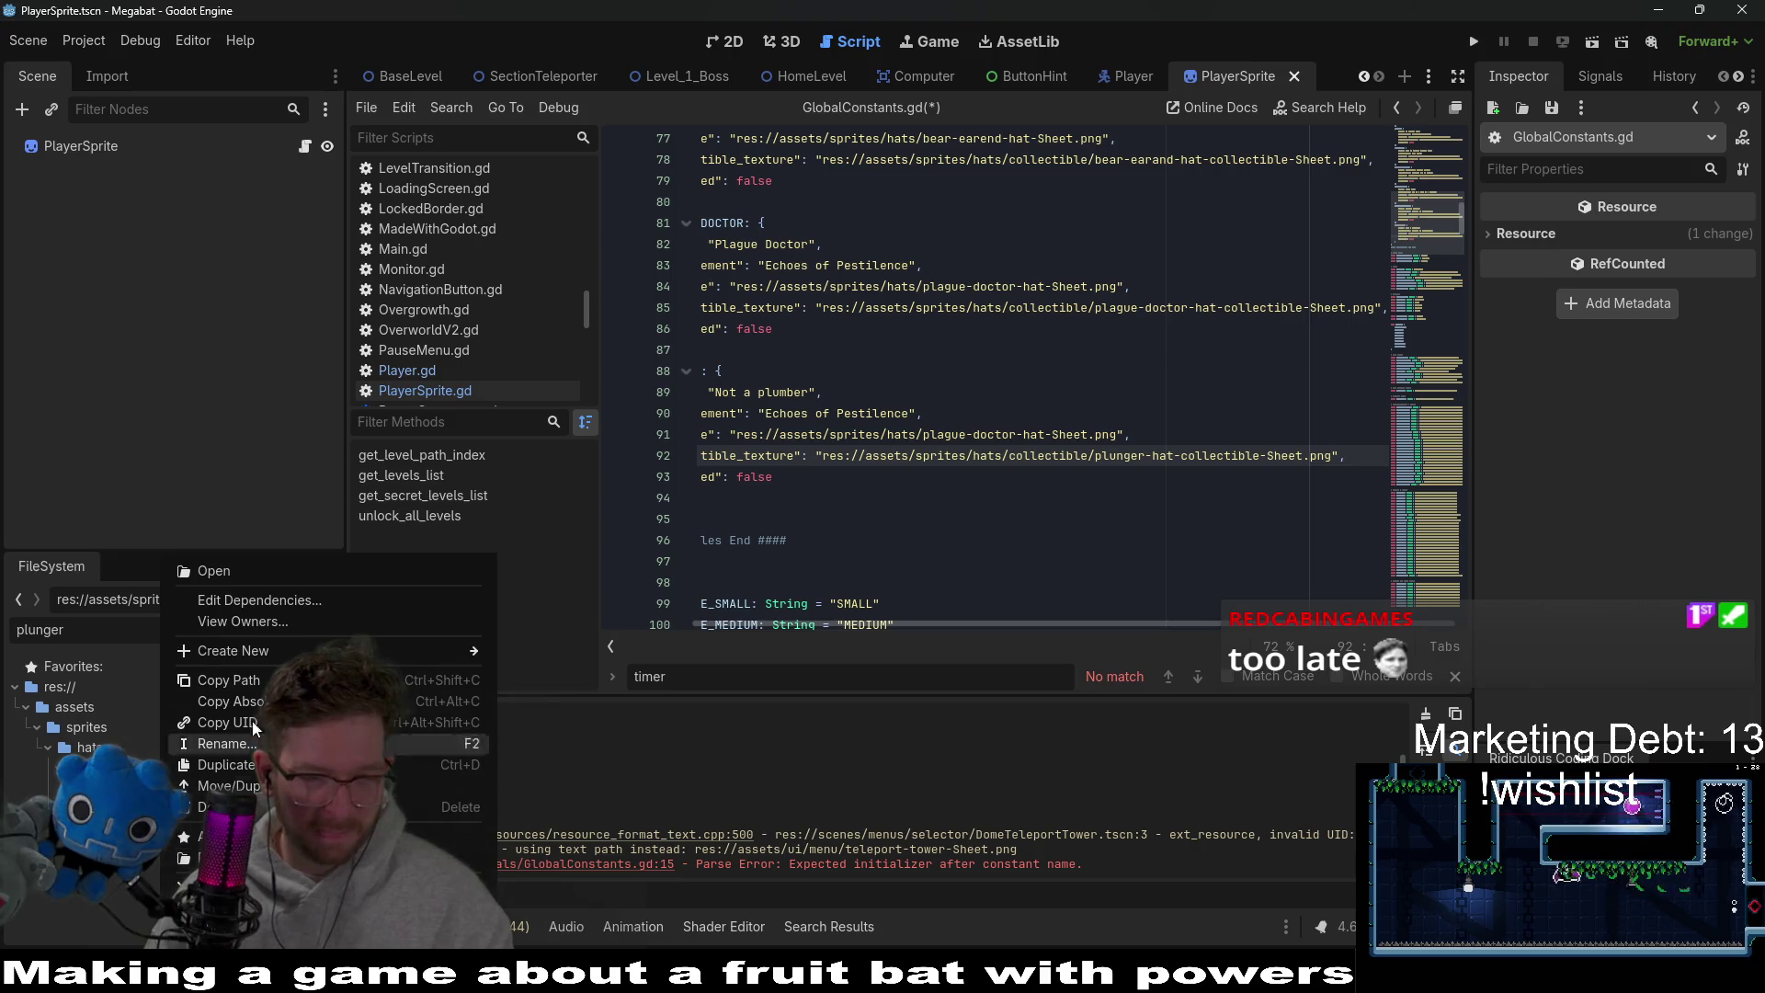
pyautogui.click(229, 681)
pyautogui.click(1118, 418)
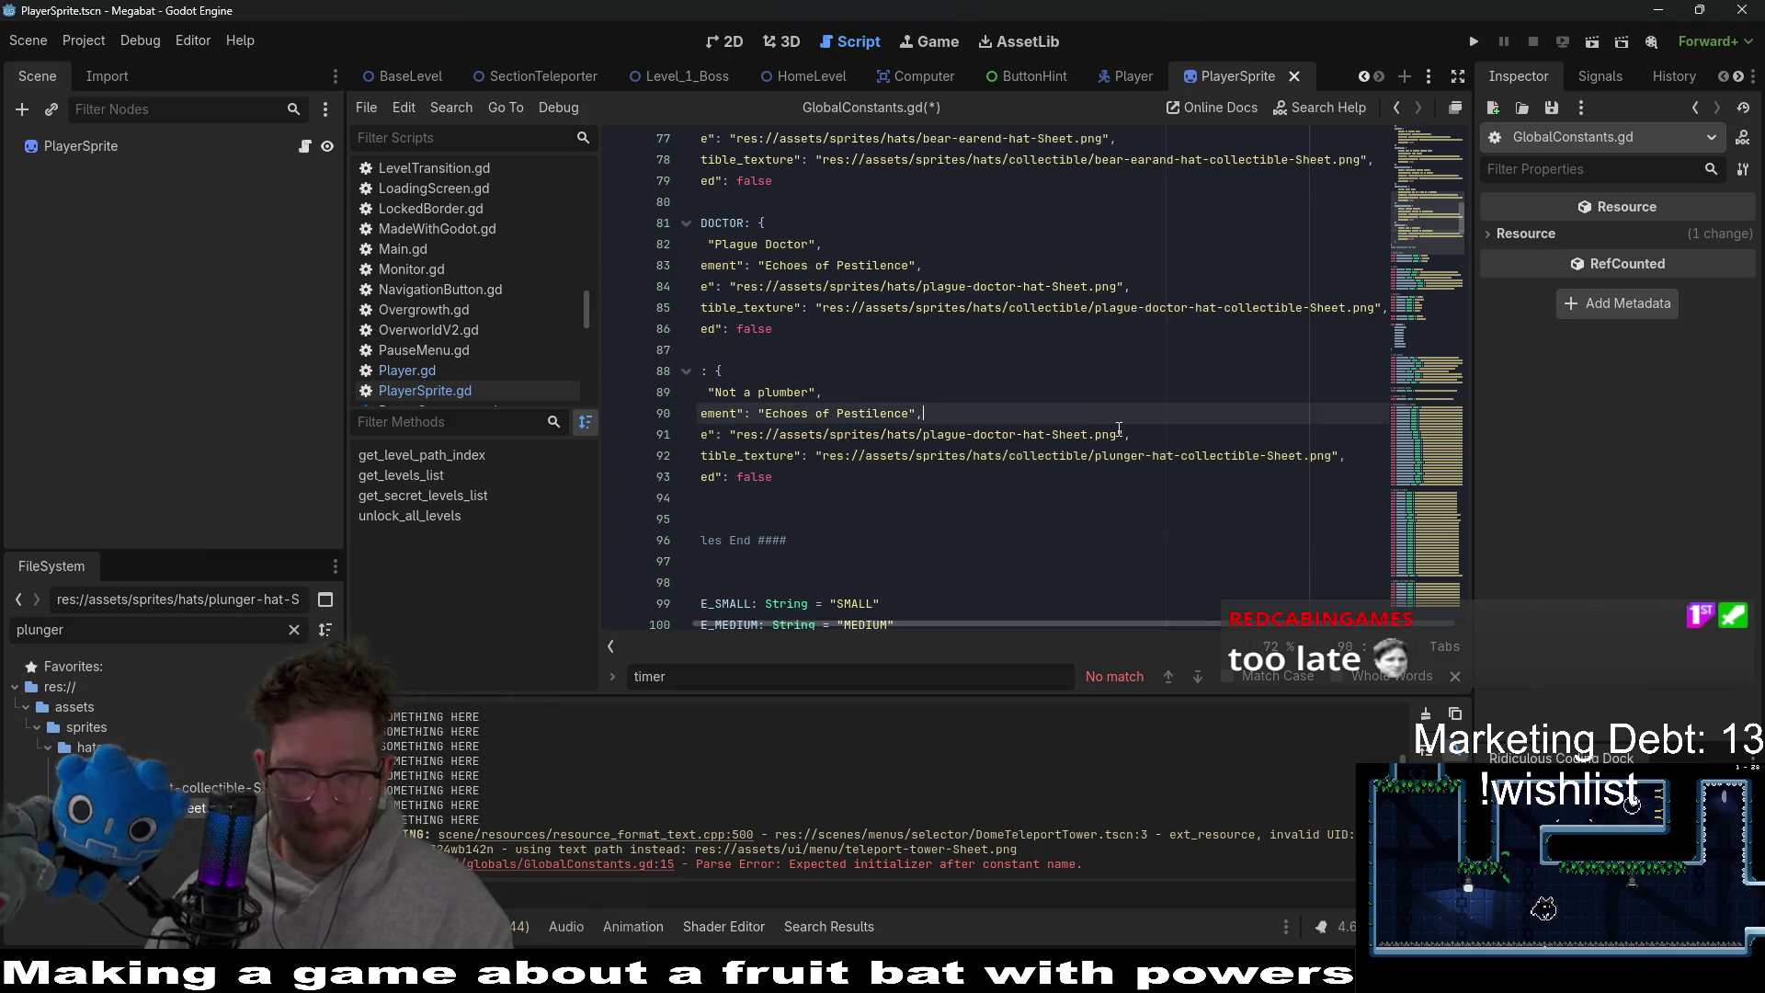
pyautogui.moveTo(1117, 434); pyautogui.dragTo(736, 434)
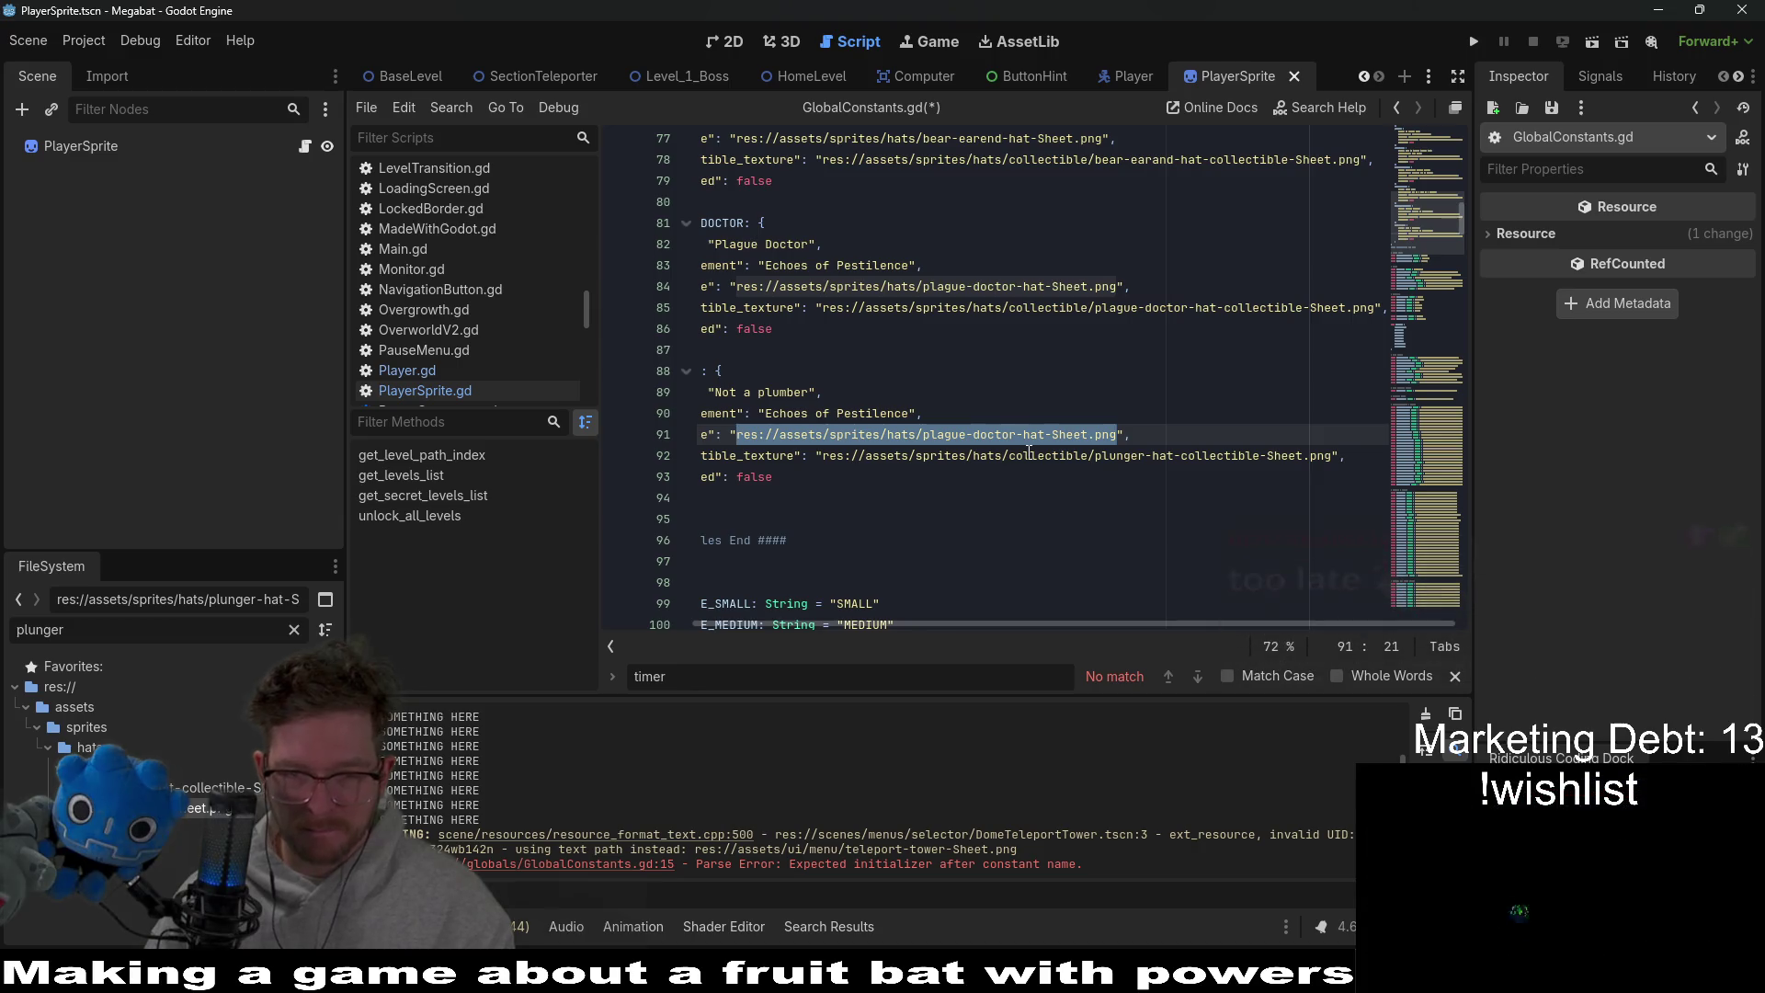
pyautogui.hotkey('ctrl', 'v')
pyautogui.moveTo(828, 497); pyautogui.dragTo(639, 463)
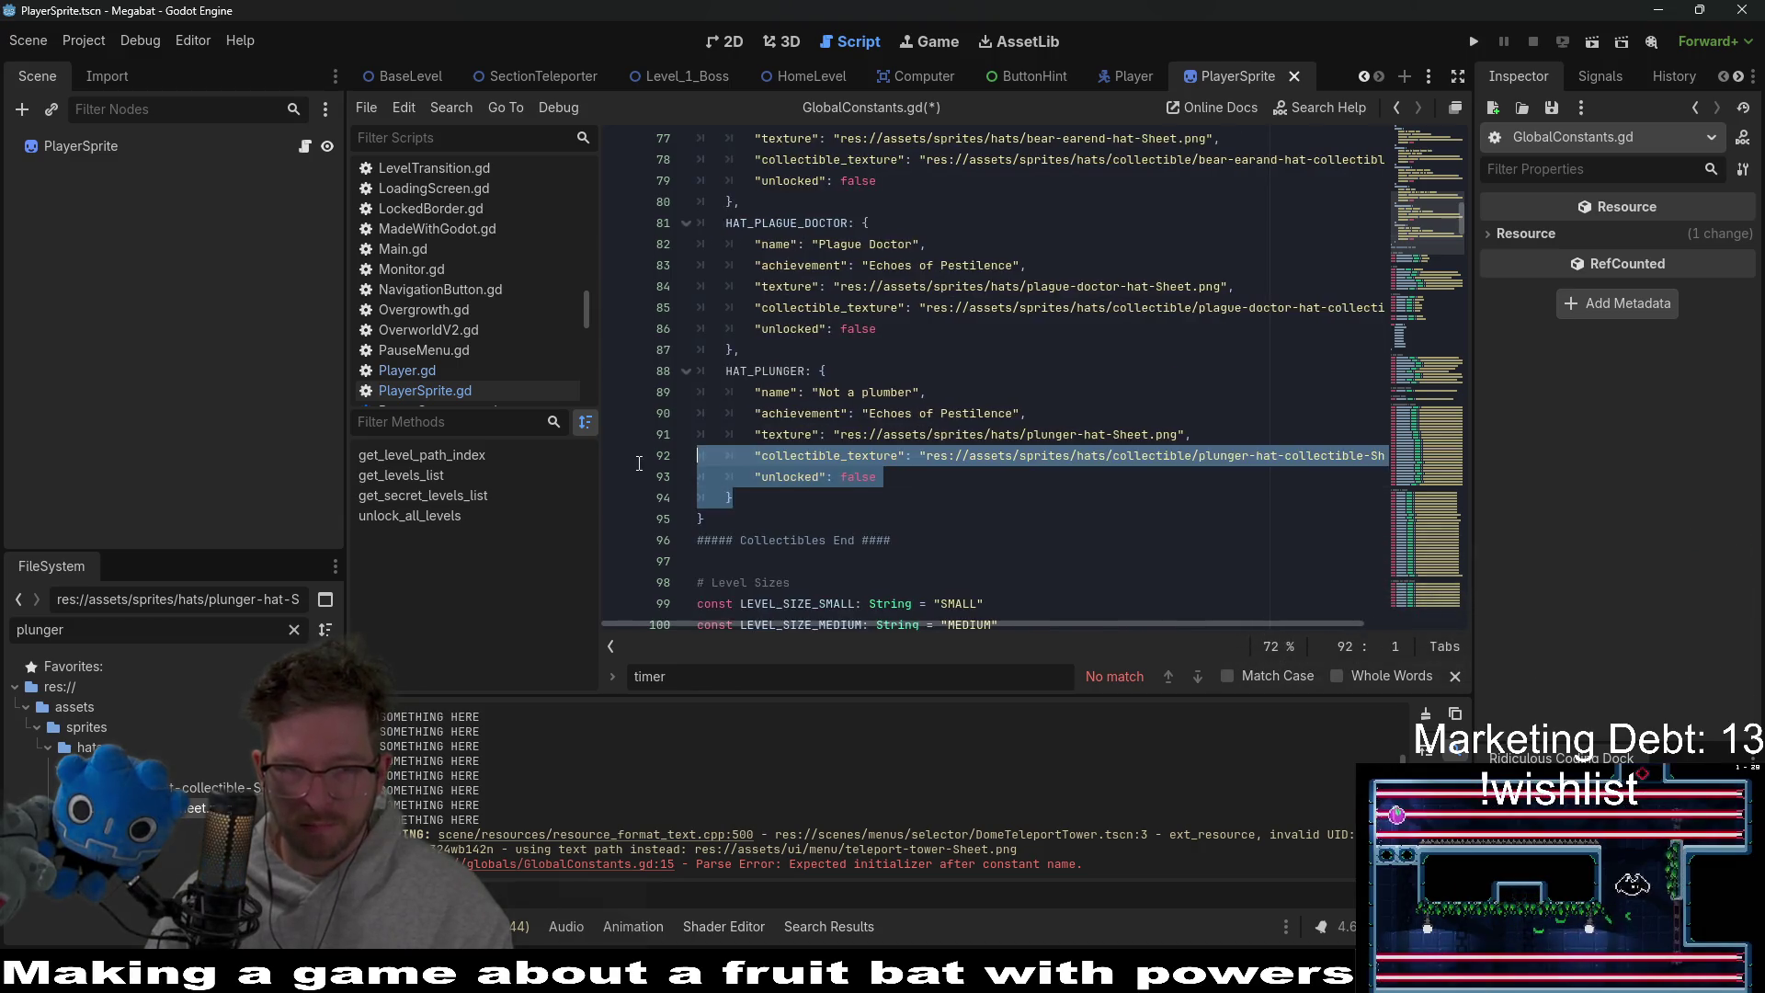
pyautogui.click(1038, 494)
pyautogui.hotkey('ctrl', 's')
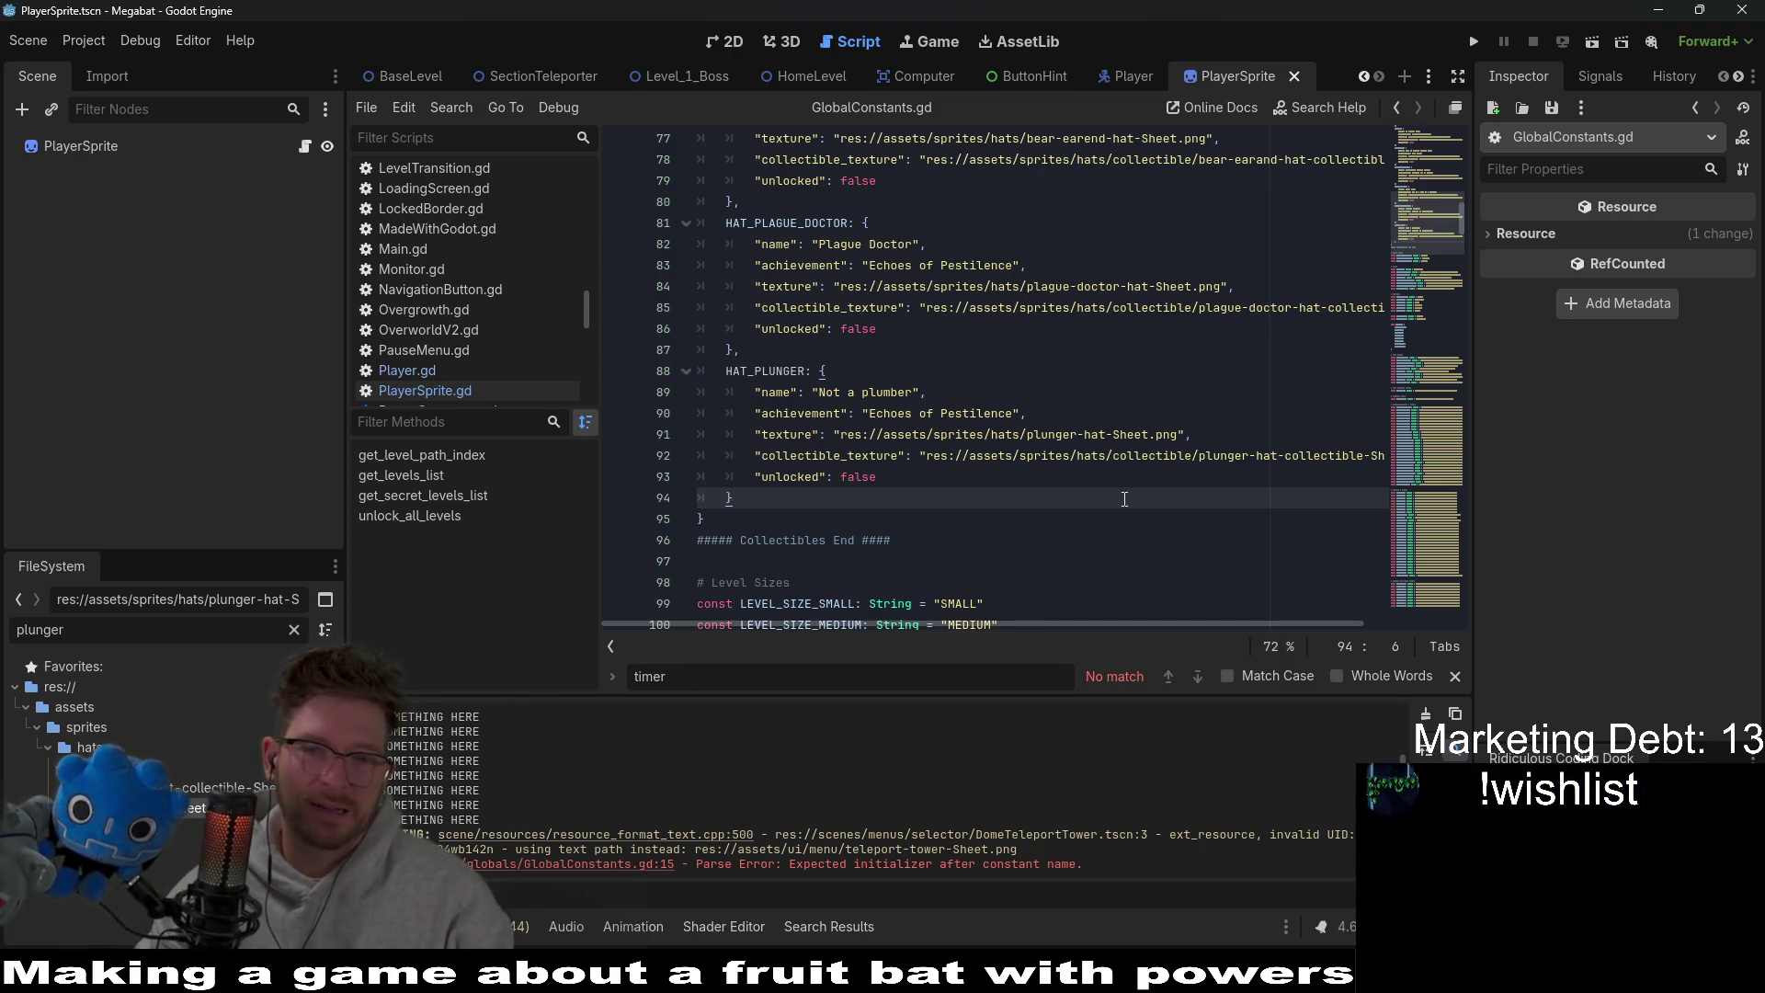
# Look over the finished HAT_PLUNGER entry before leaving Godot.
pyautogui.click(1064, 480)
pyautogui.scroll(2, 969, 396)
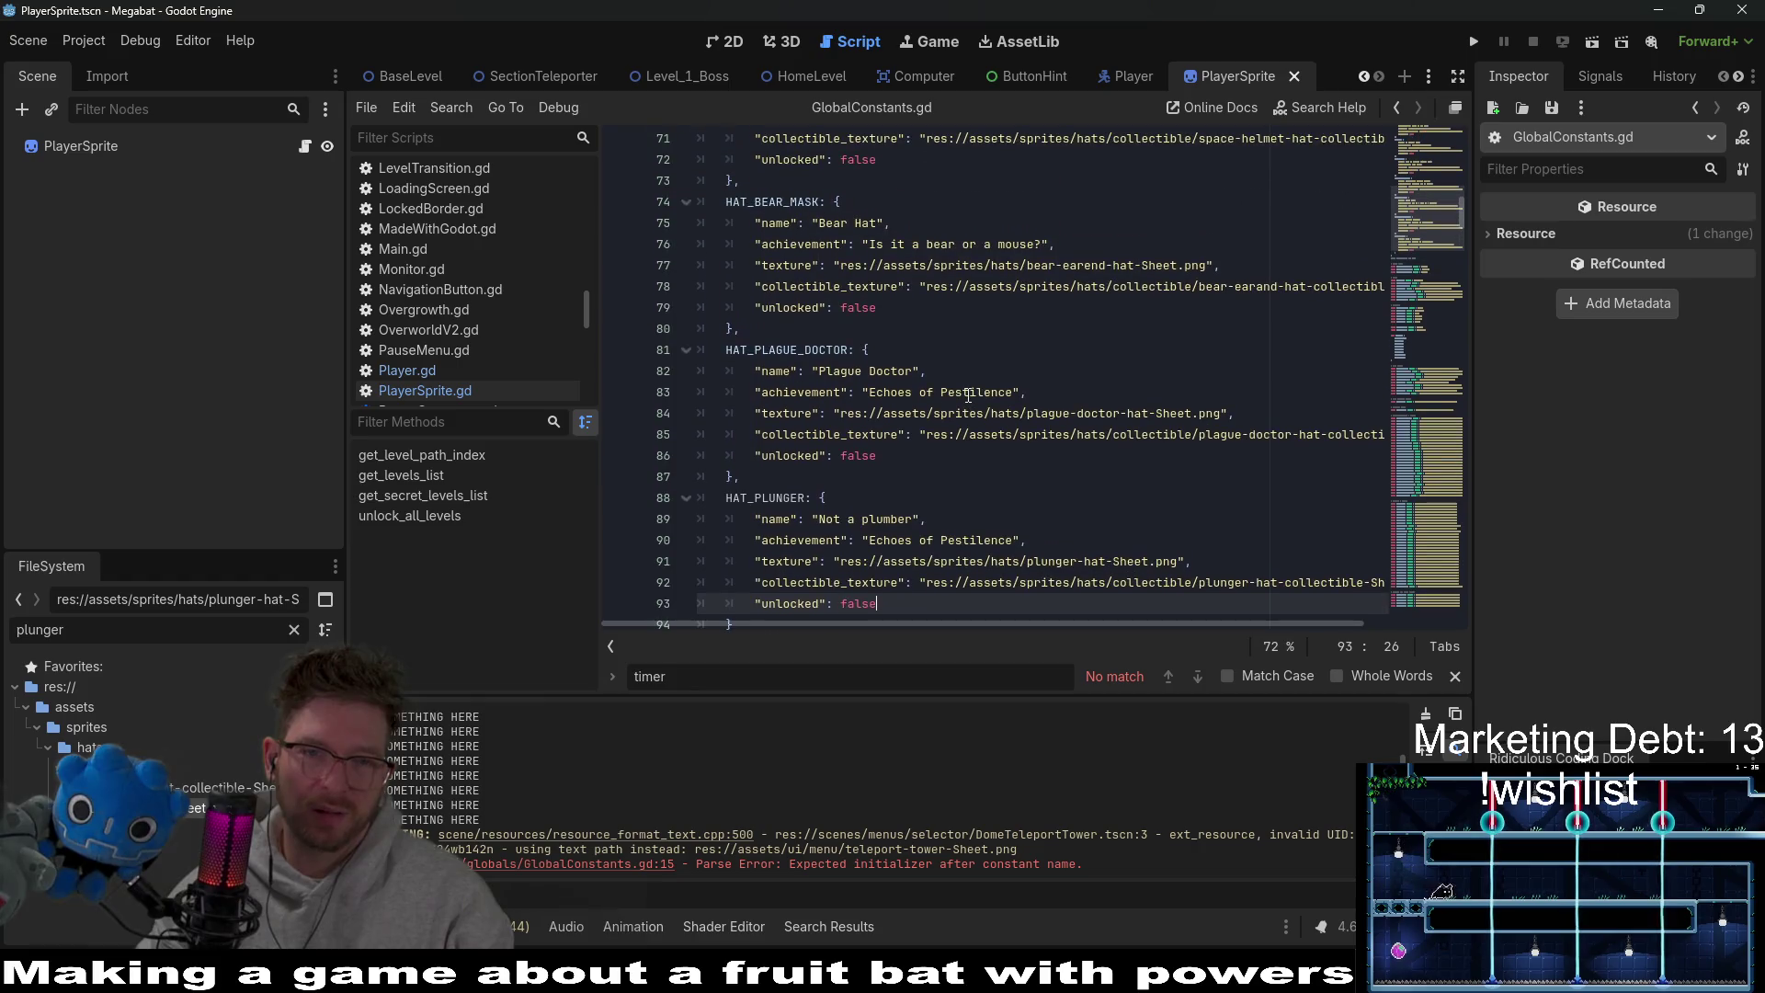
pyautogui.scroll(-3, 968, 395)
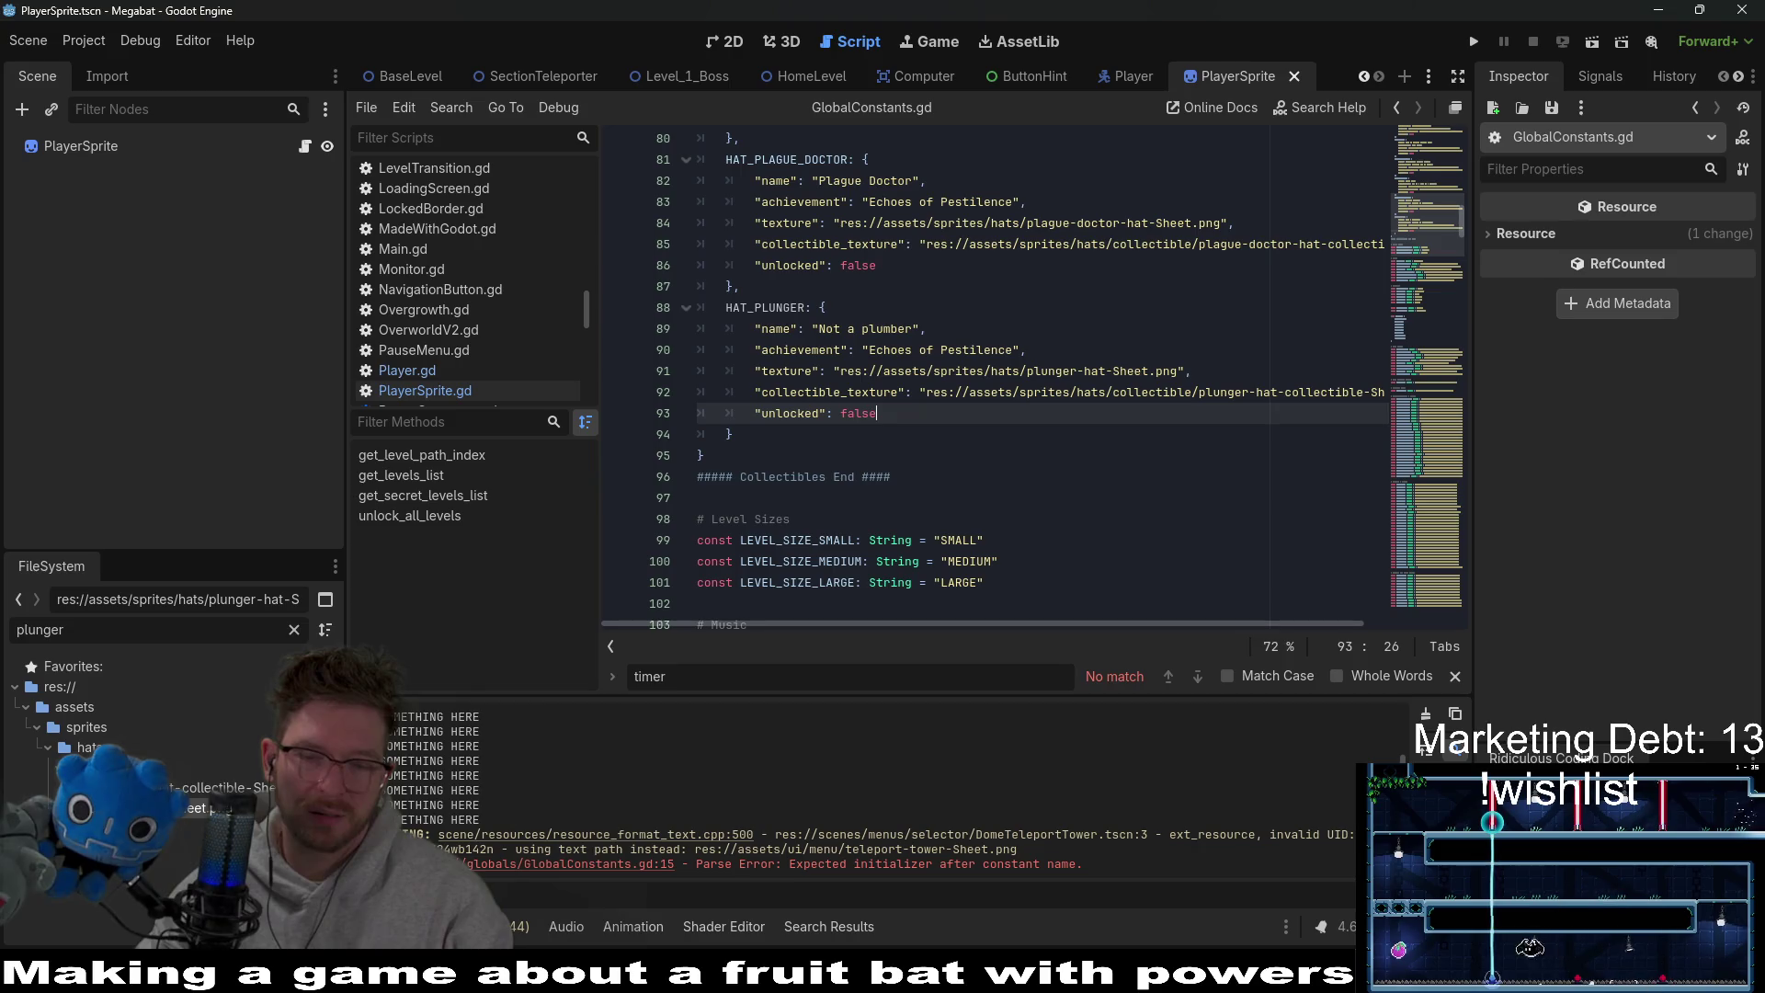
pyautogui.hotkey('alt', 'Tab')
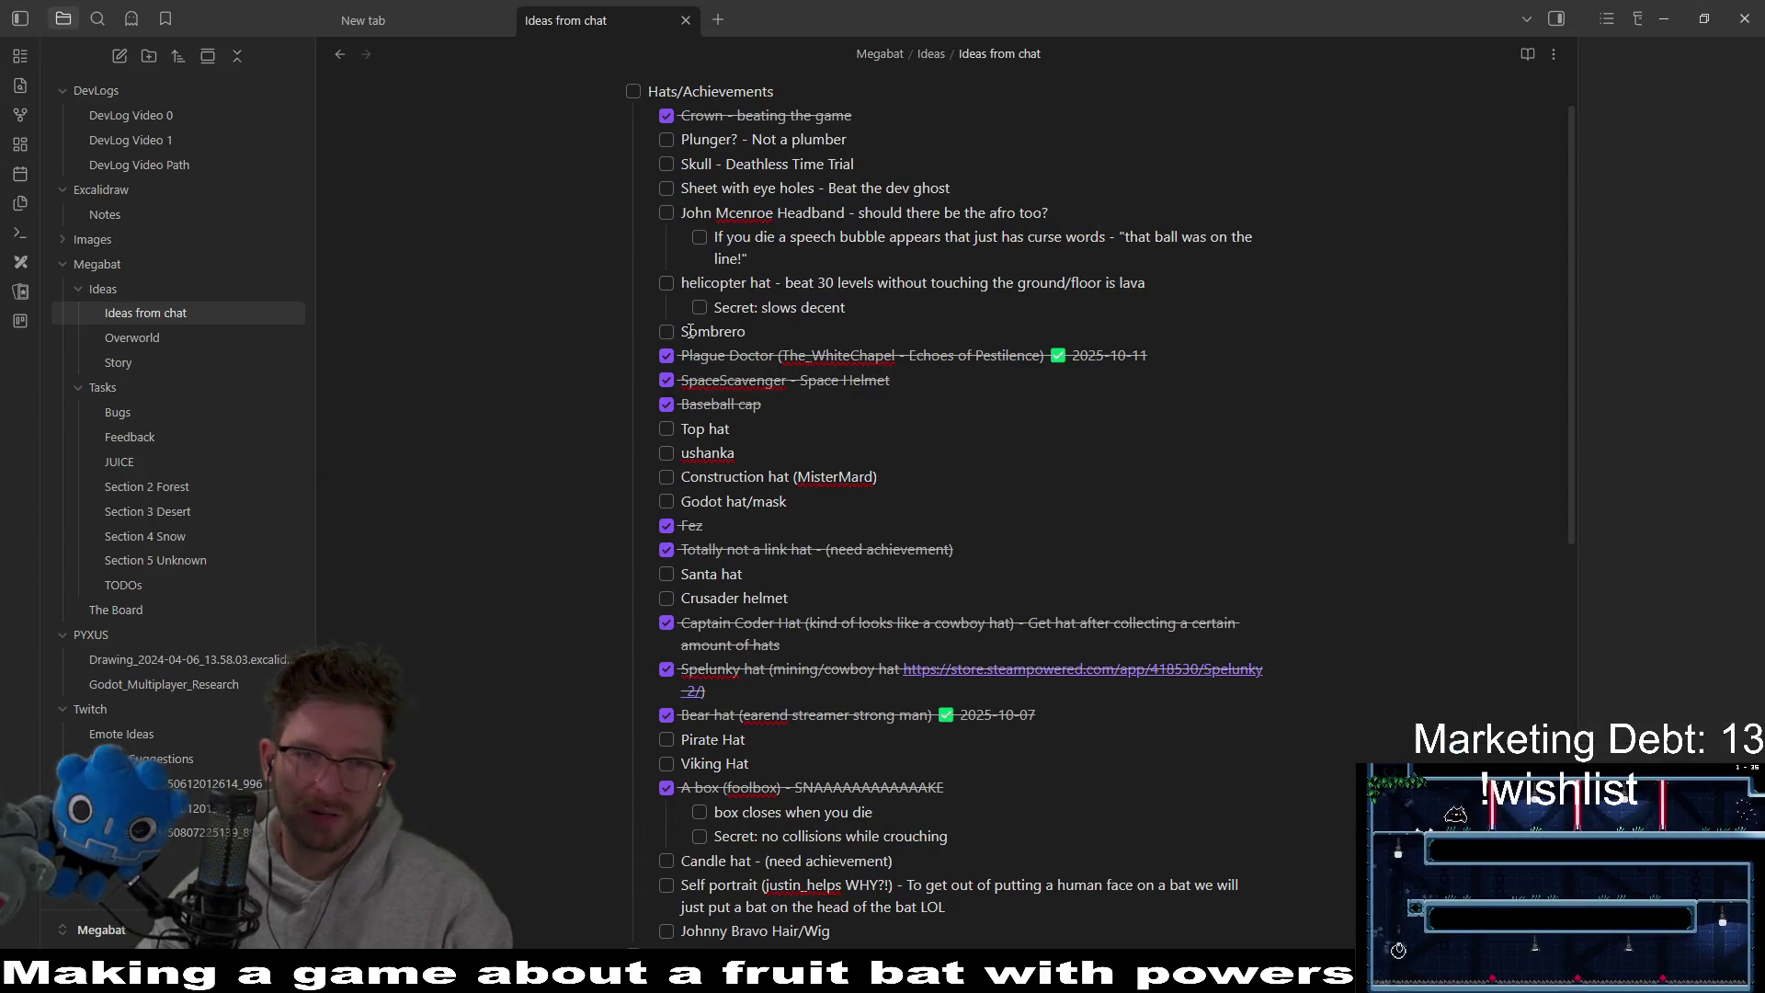
# Tick off 'Plunger? - Not a plumber' in the Hats checklist.
pyautogui.click(666, 140)
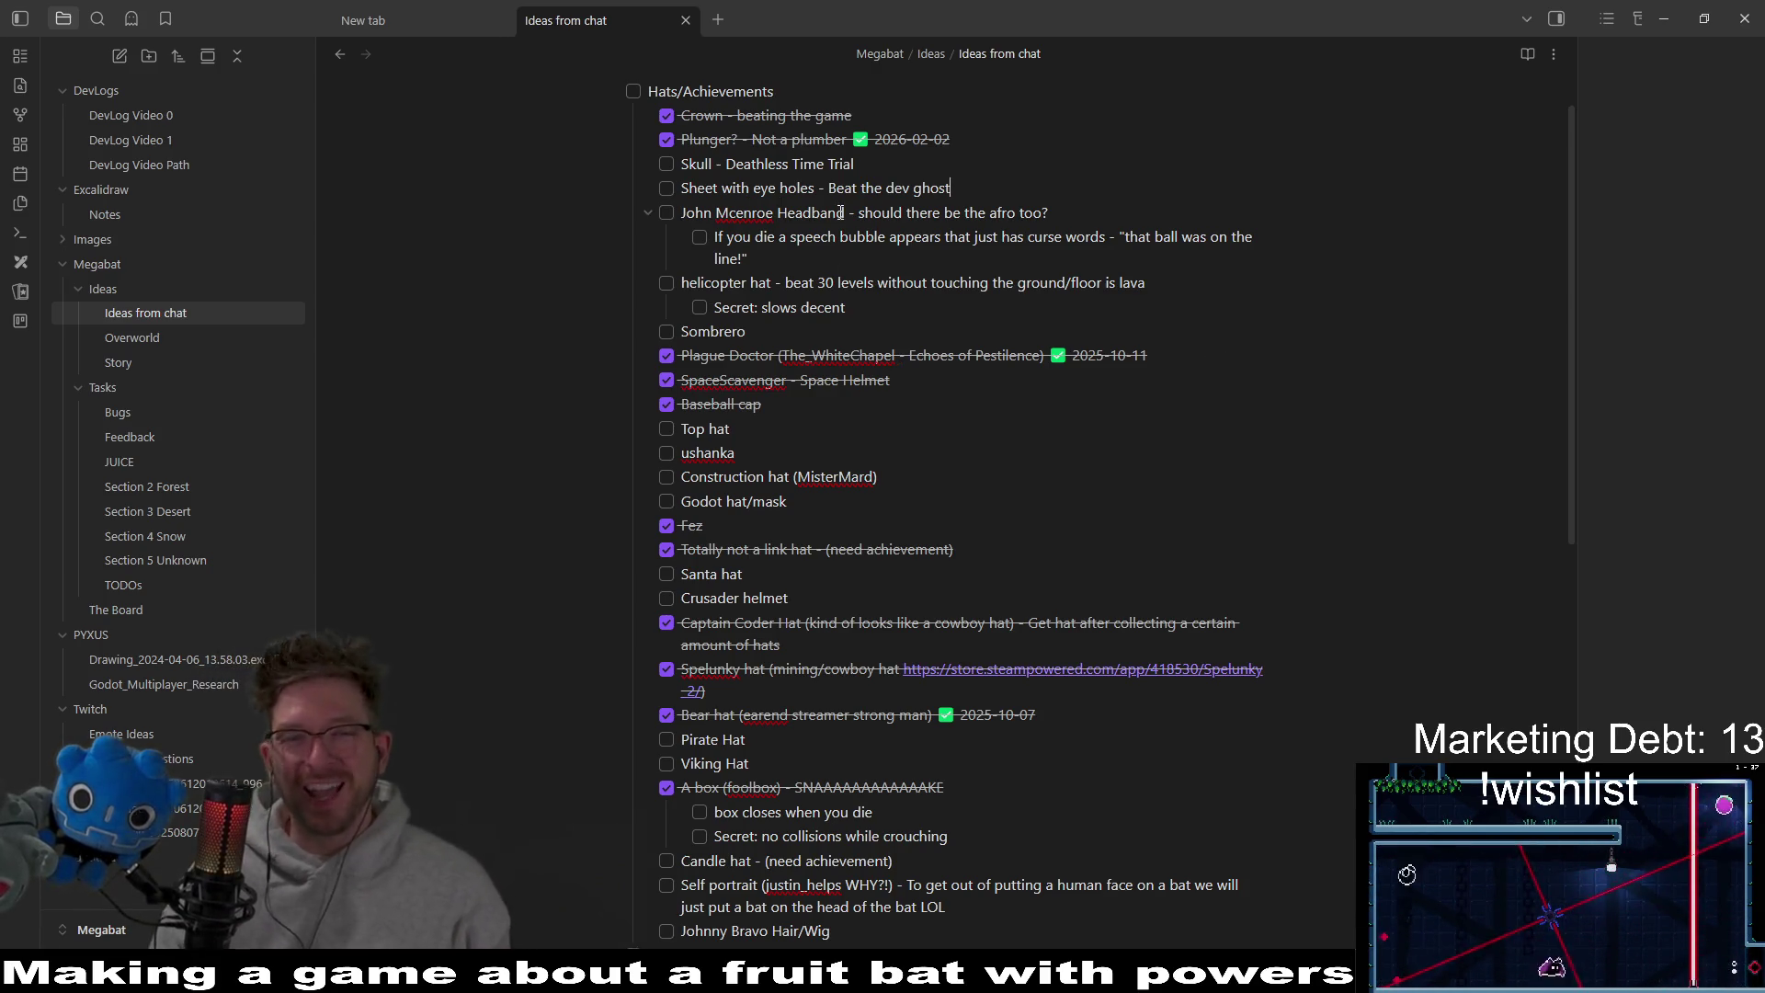
pyautogui.moveTo(825, 188); pyautogui.dragTo(706, 181)
pyautogui.click(892, 237)
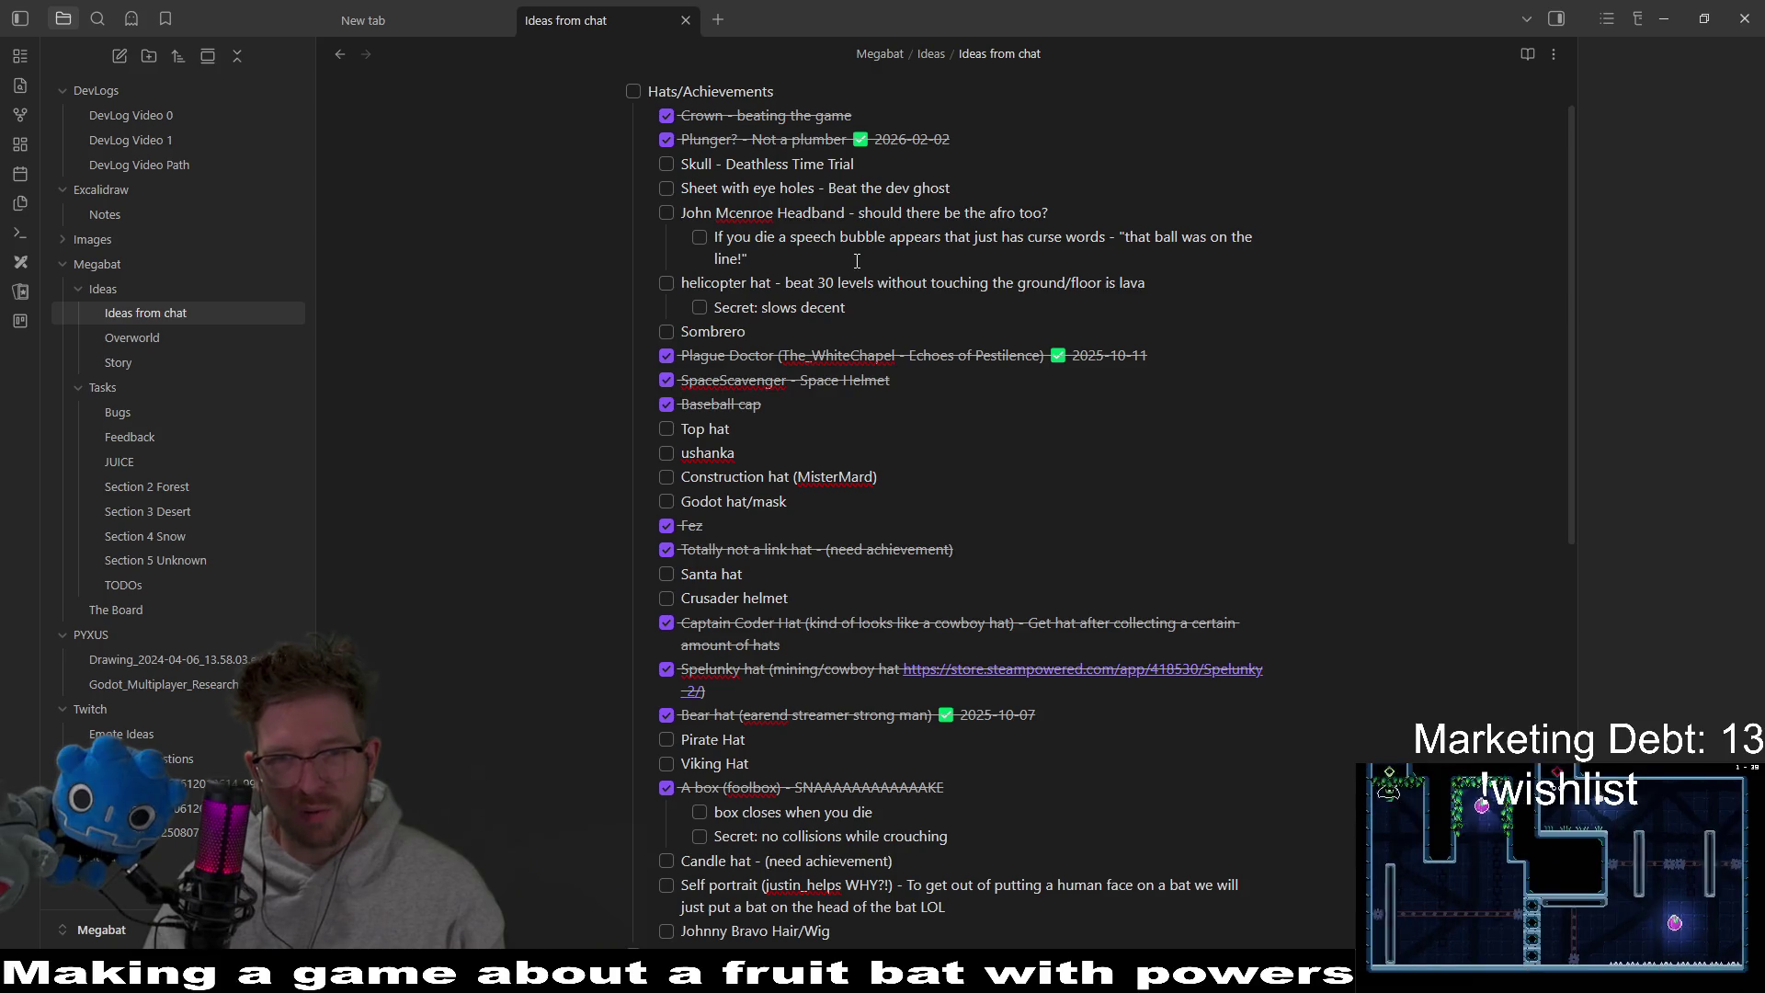
# Append , "You cannot be serious!" after the existing speech-bubble quote.
pyautogui.keyDown('shift'); pyautogui.click(1121, 244); pyautogui.keyUp('shift')
pyautogui.click(894, 255)
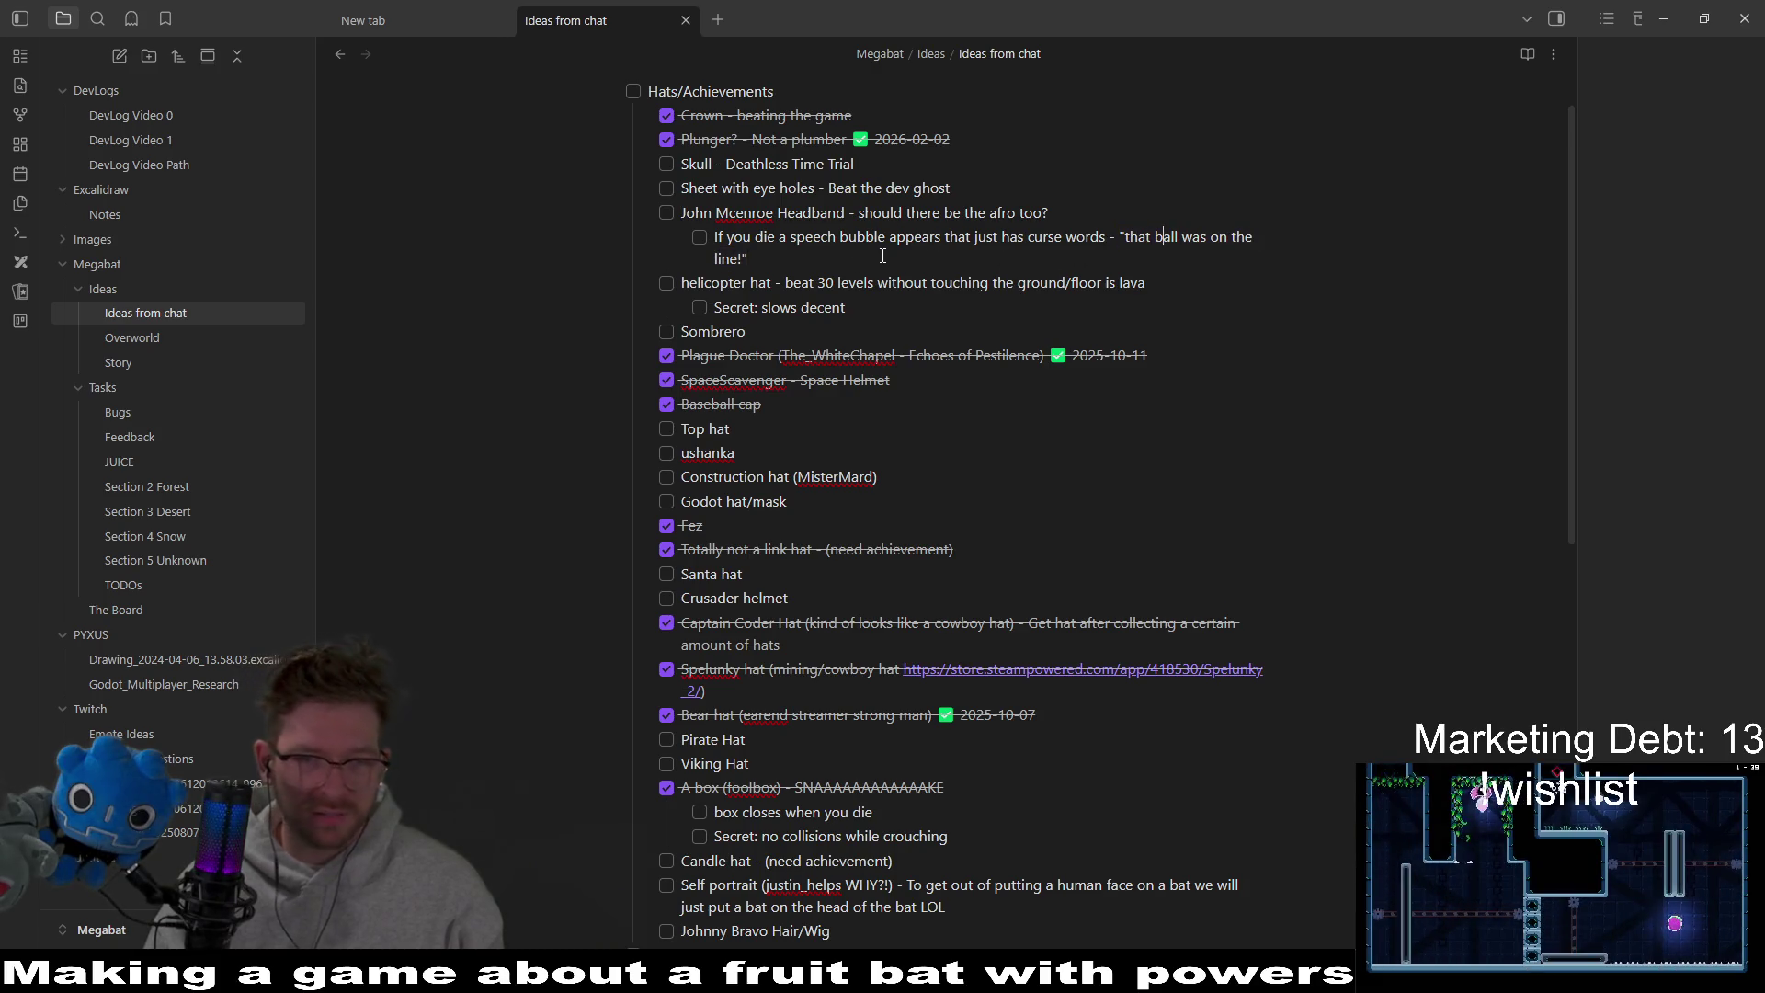
pyautogui.write(', "')
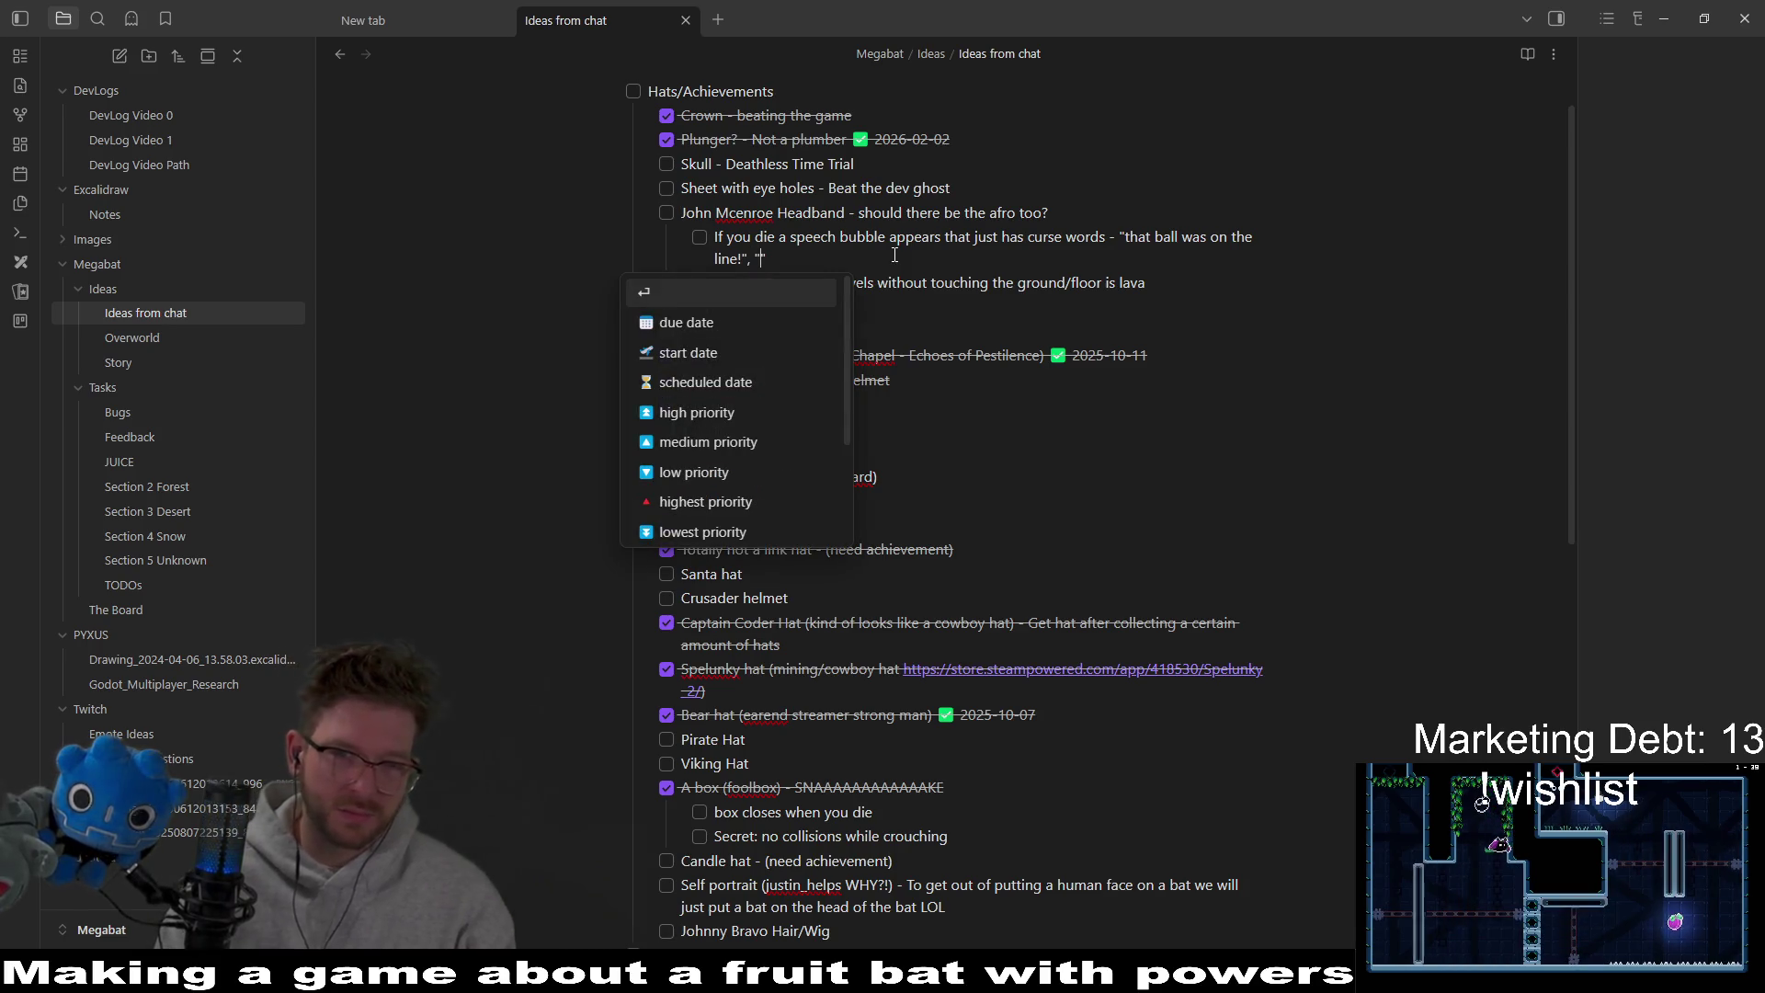
pyautogui.write('You cannot be serious"')
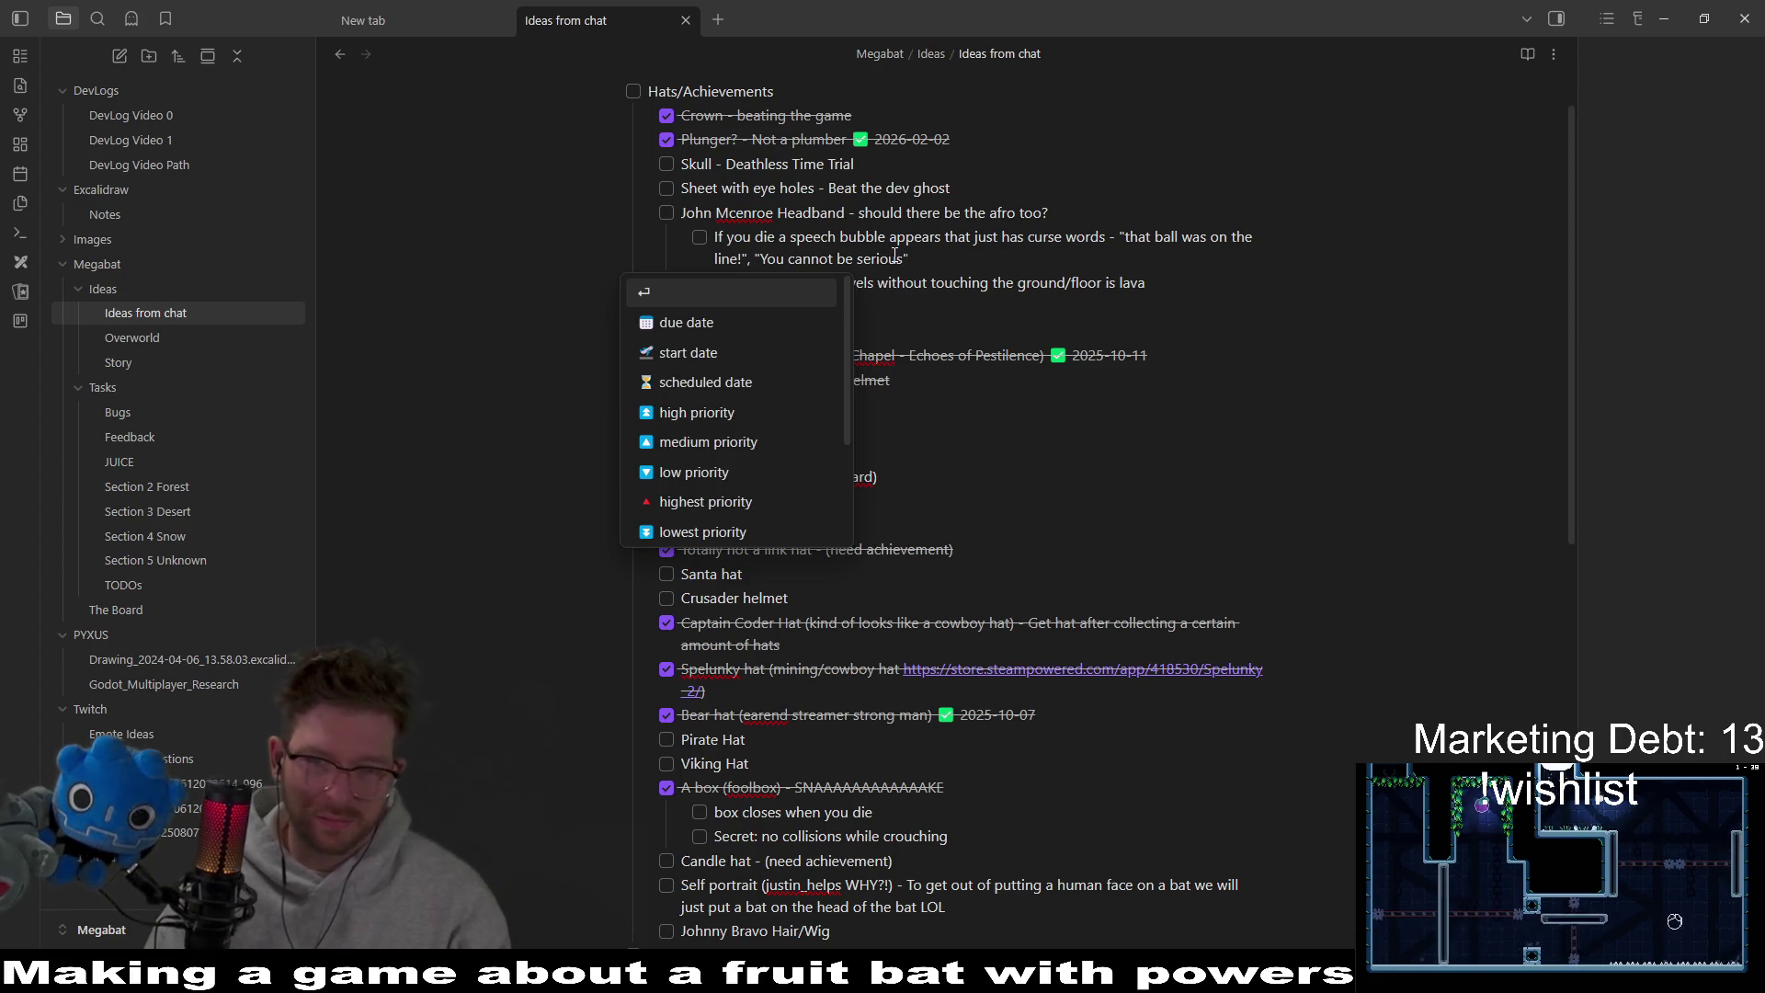
pyautogui.press('Escape')
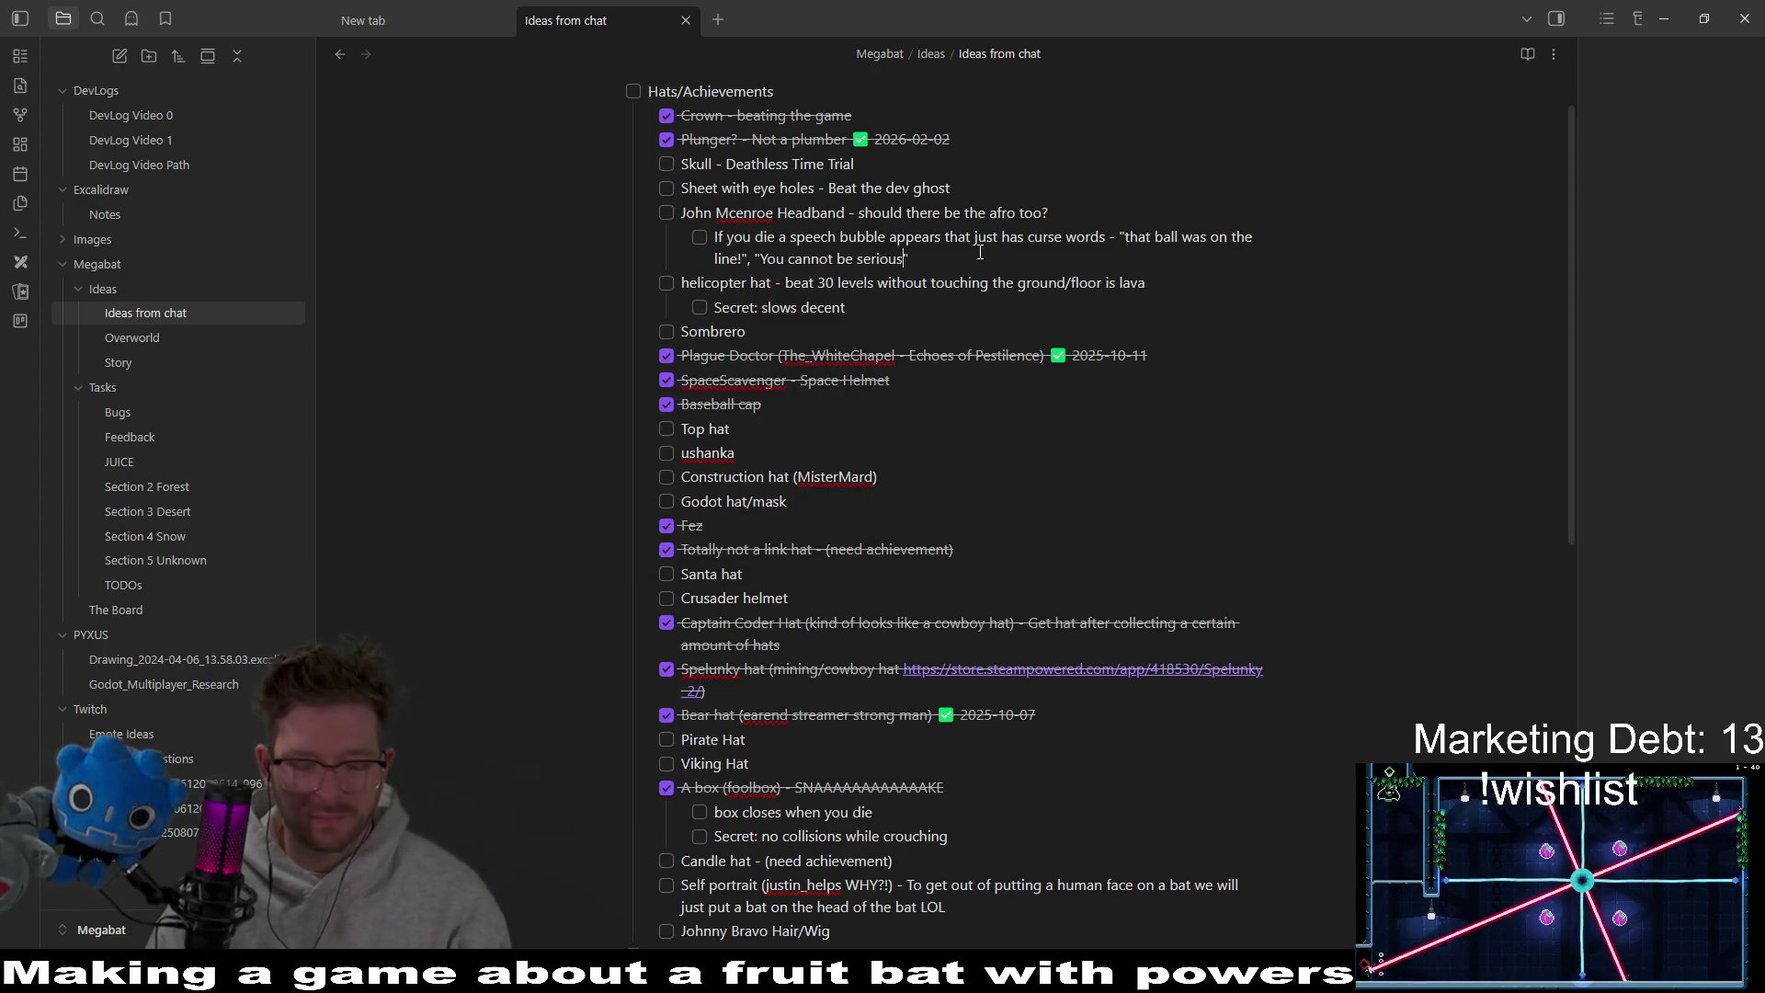
pyautogui.write('!"')
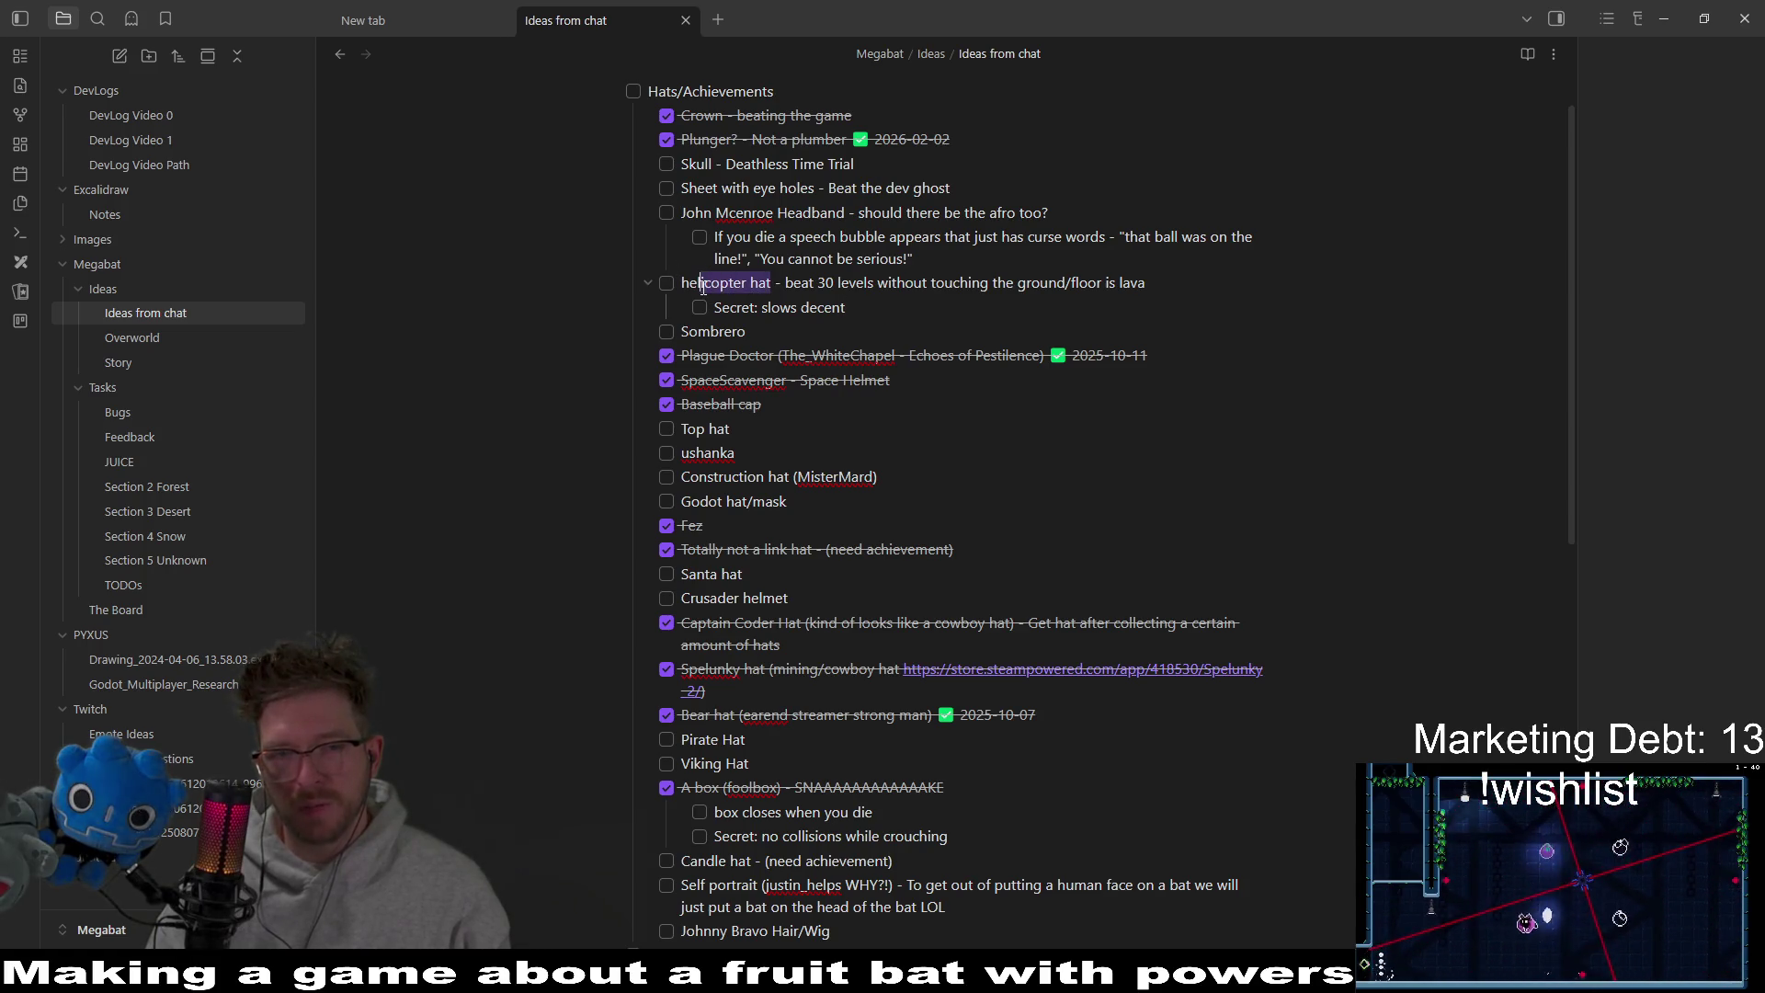
# Select the 'Secret: slows decent' sub-item text.
pyautogui.click(868, 287)
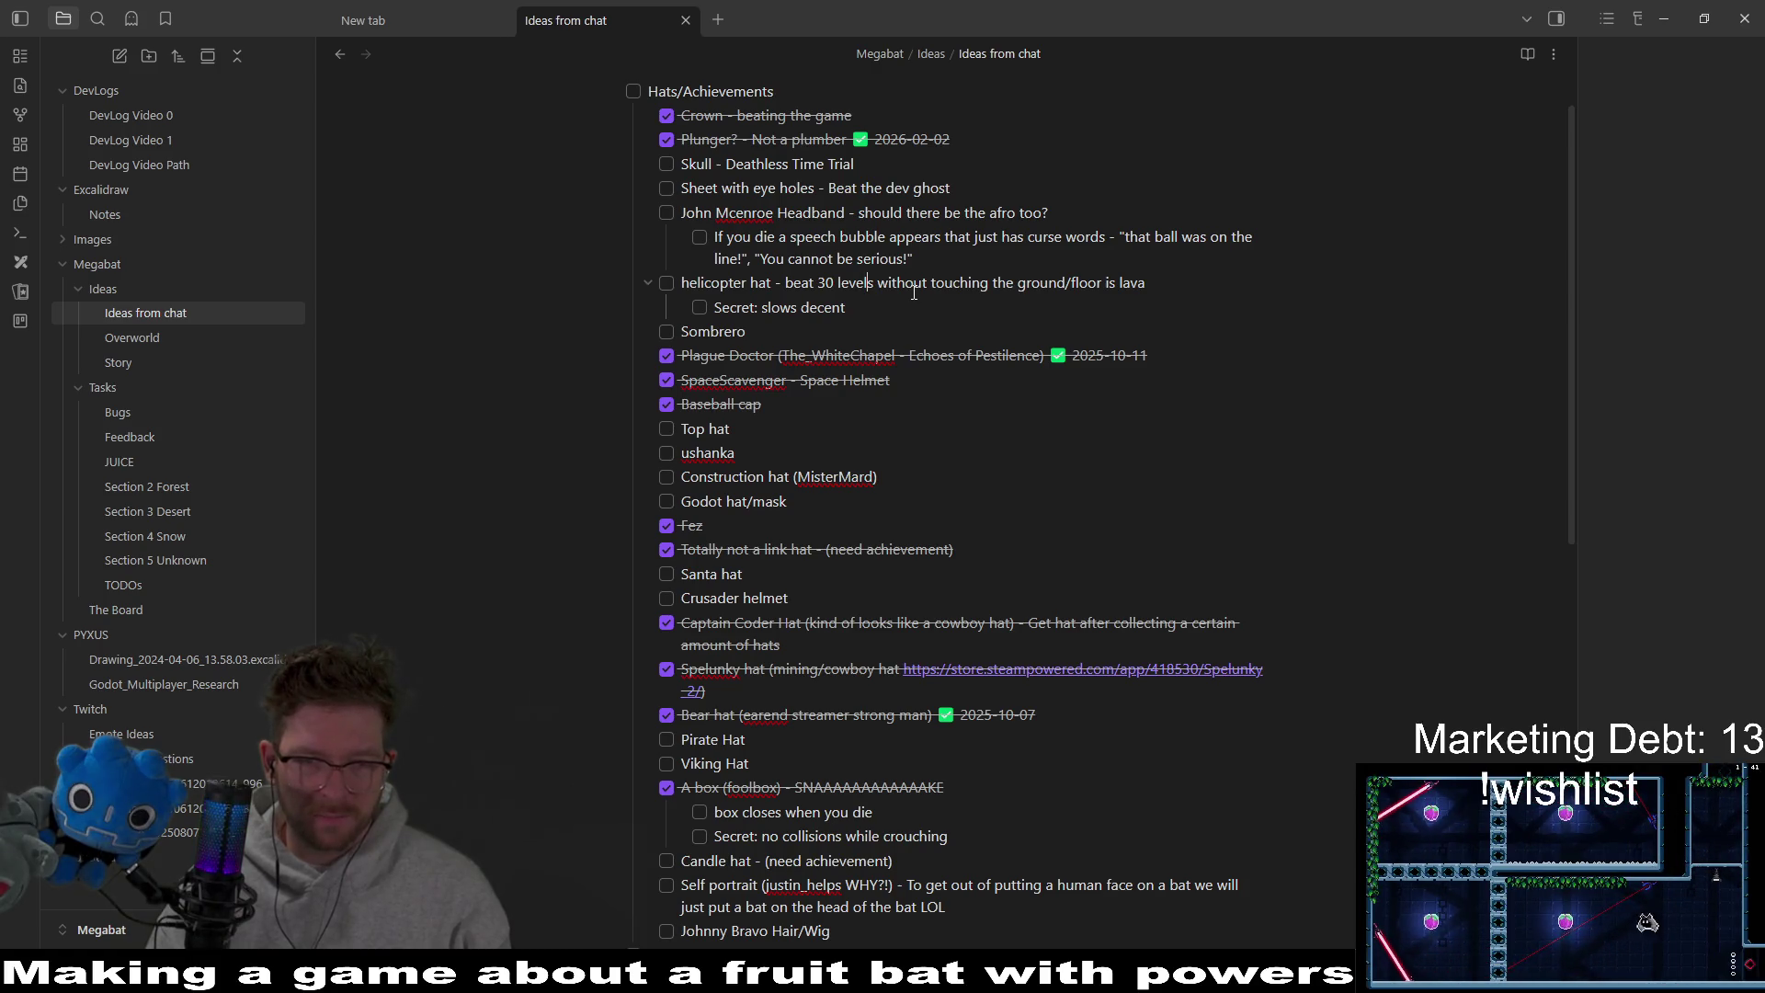
pyautogui.click(901, 301)
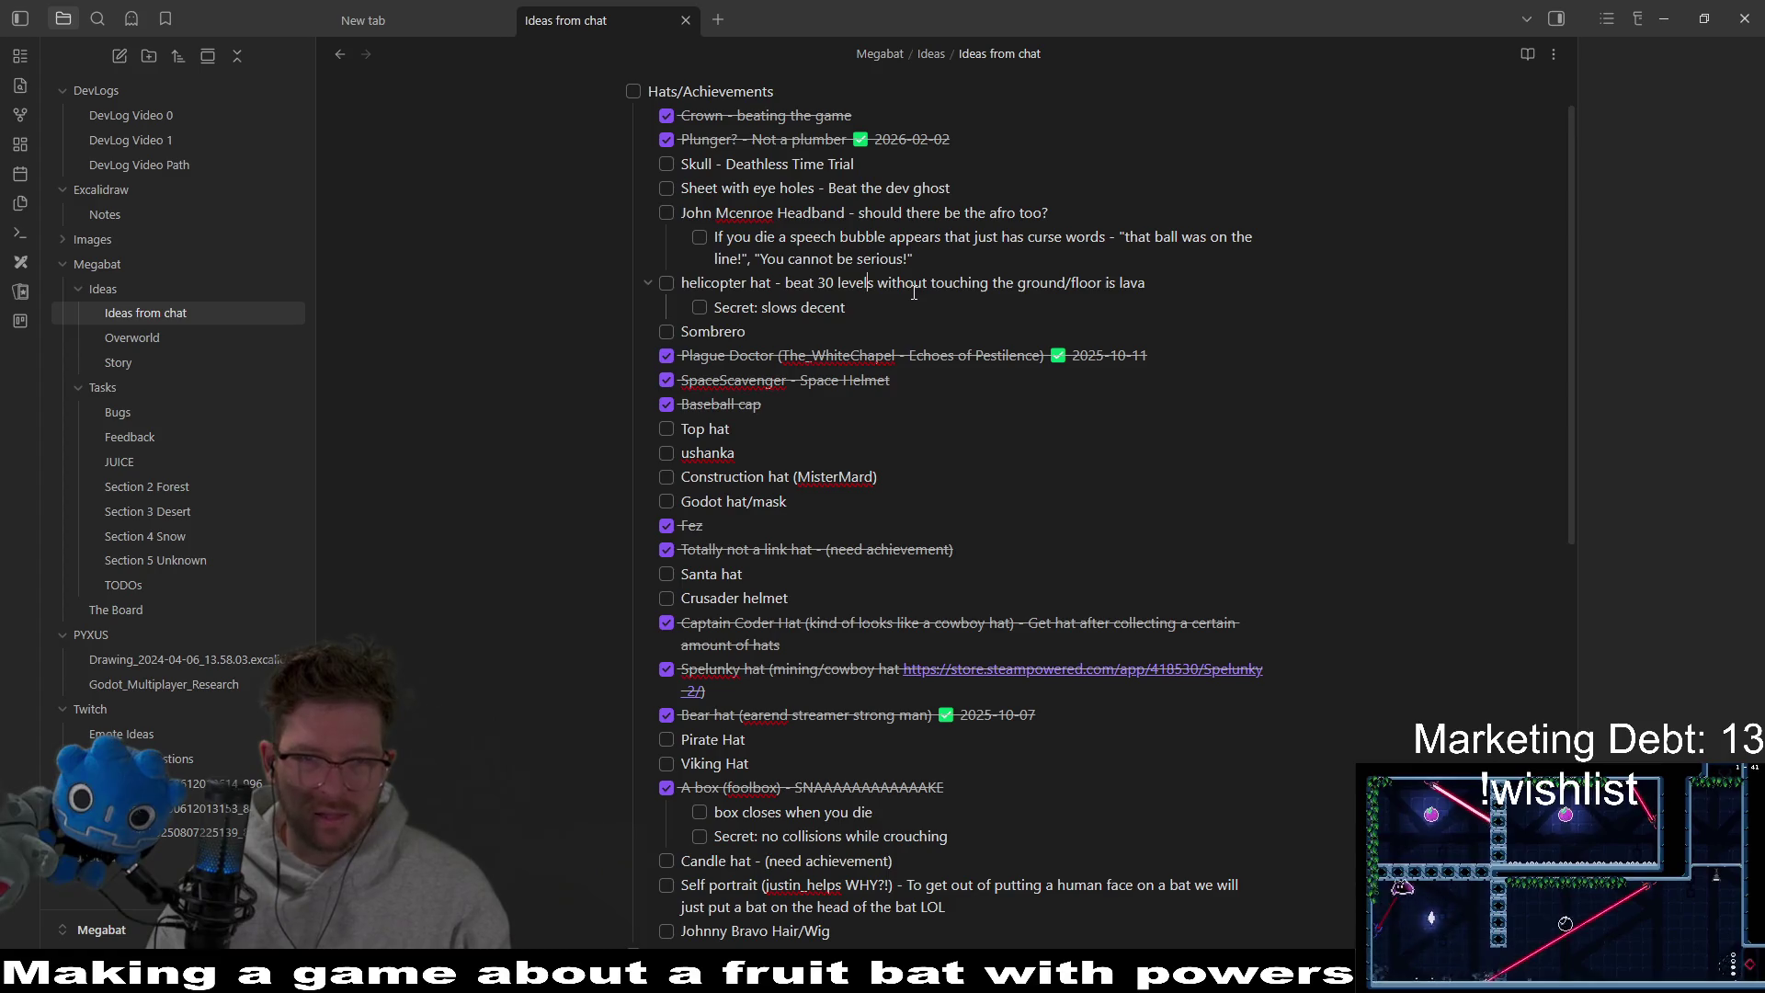
pyautogui.moveTo(901, 301)
pyautogui.mouseDown()
pyautogui.moveTo(704, 333)
pyautogui.moveTo(717, 311)
pyautogui.mouseUp()
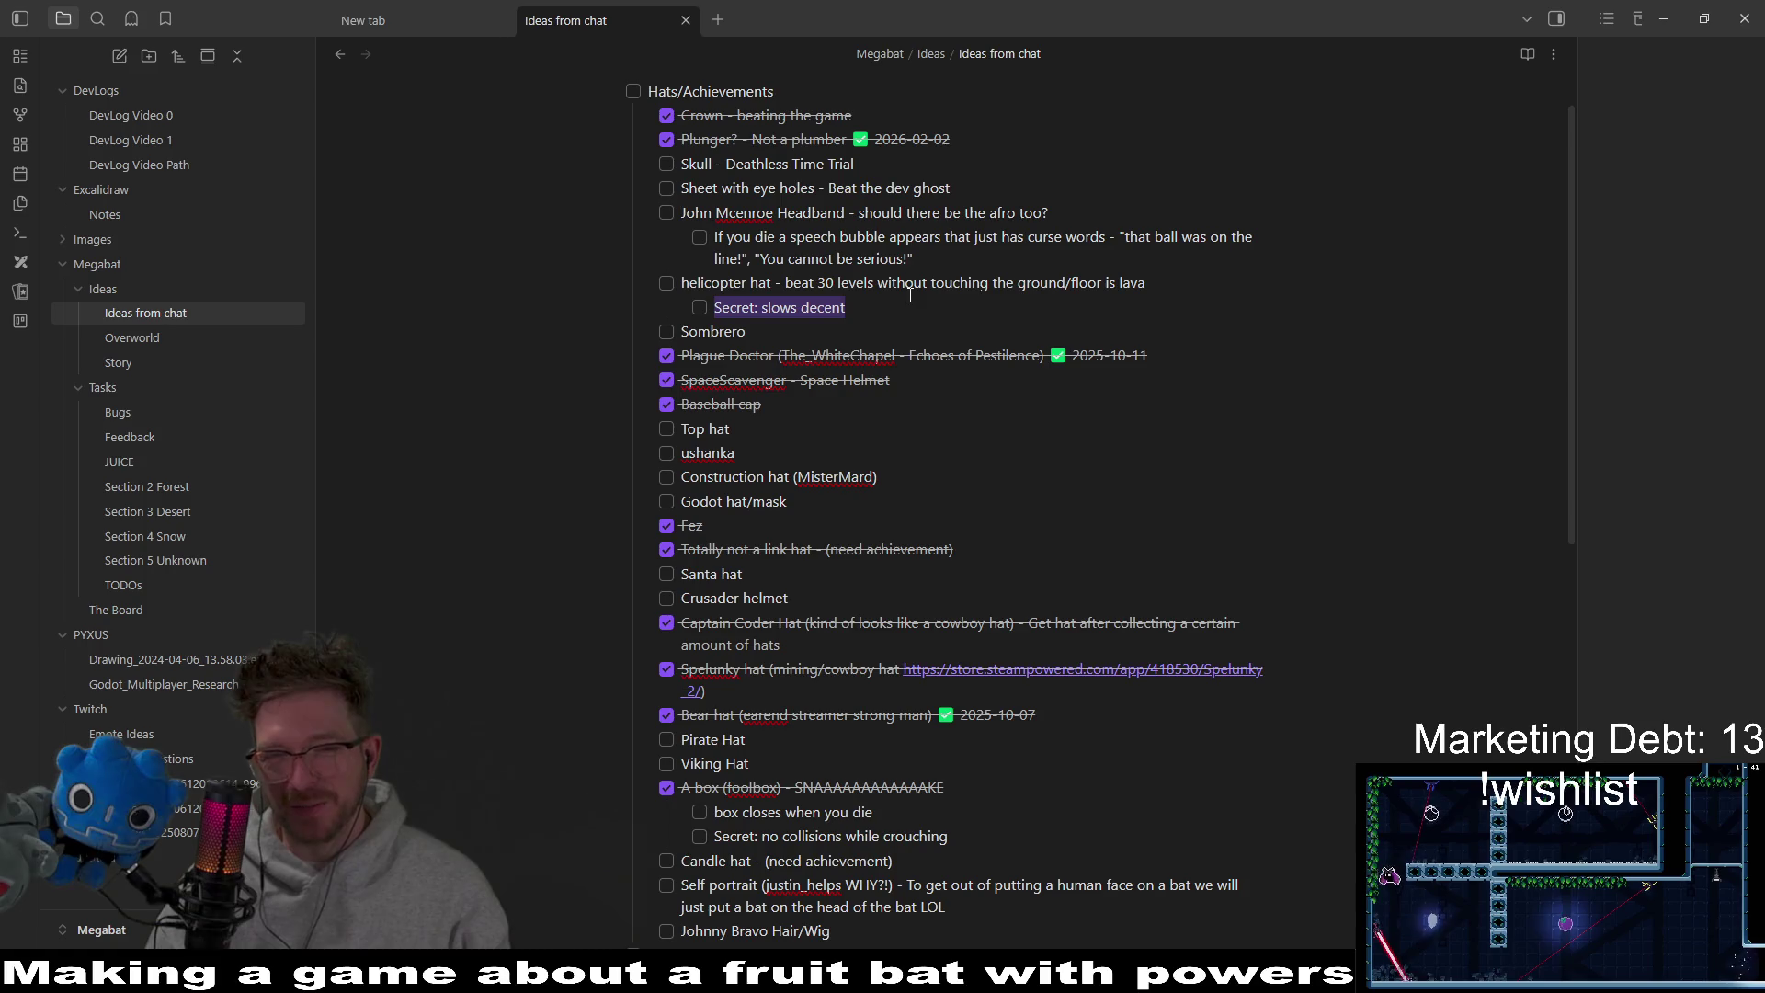
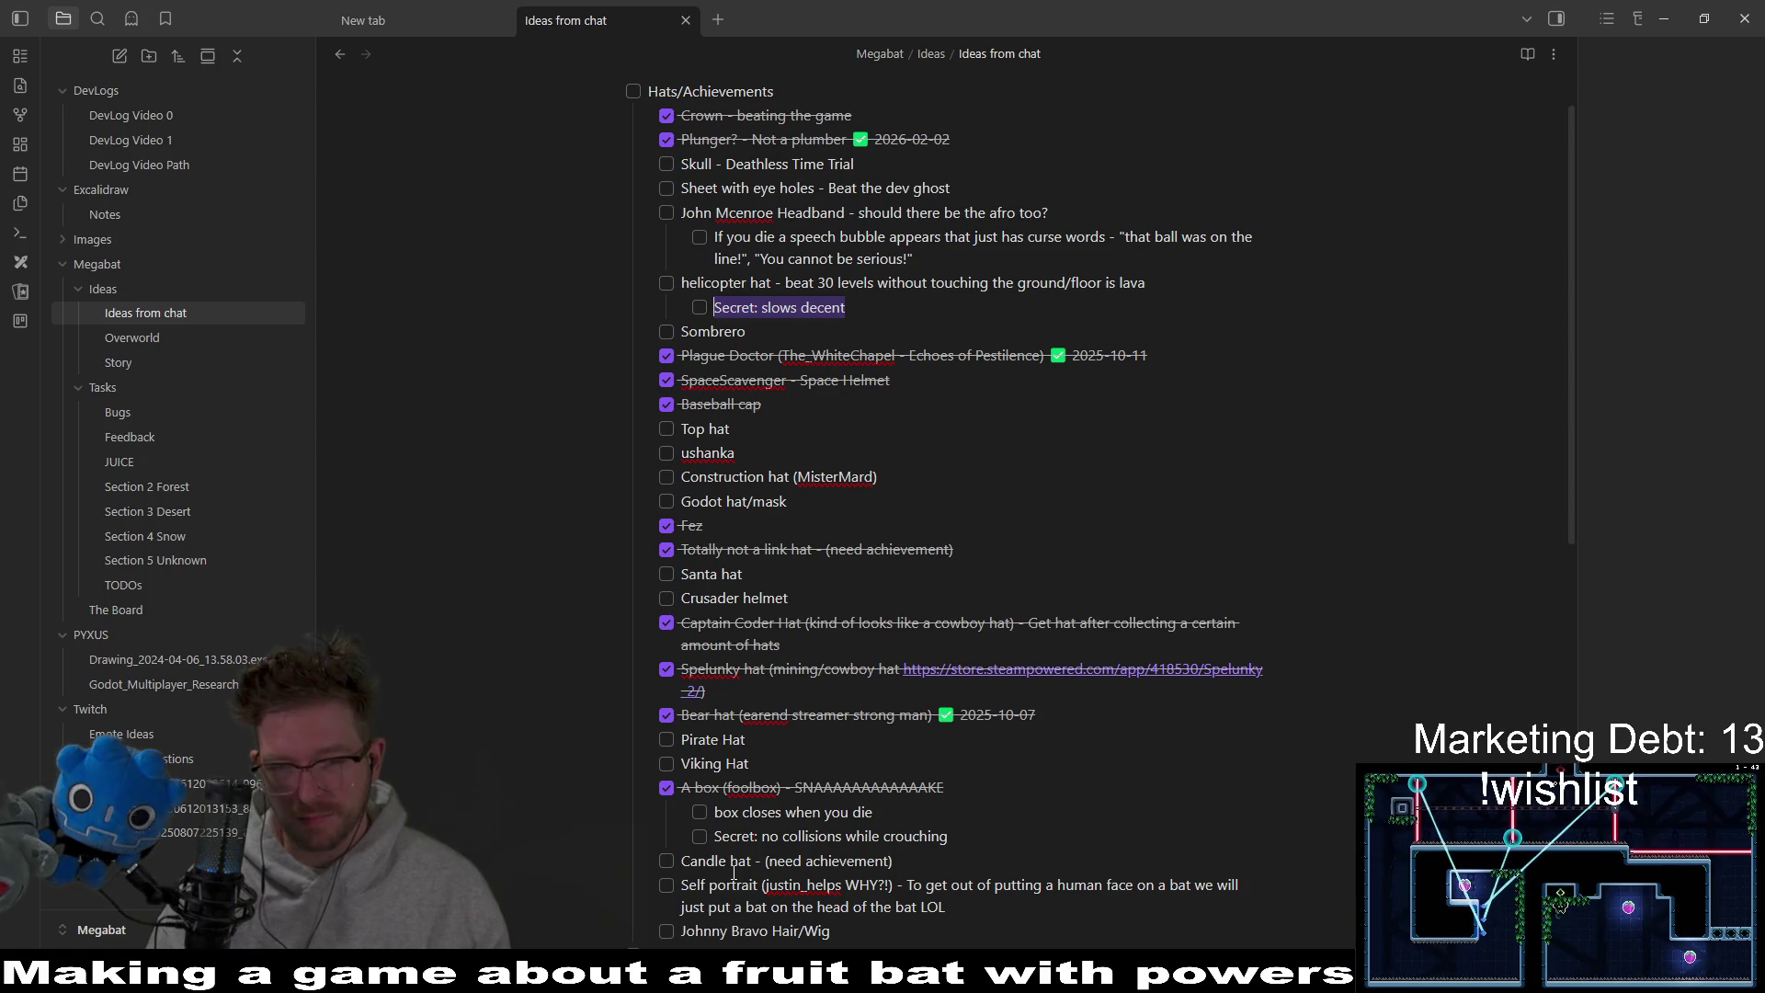
# Review the hat ideas in the Ideas from chat note, then return to construction-hat.aseprite.
pyautogui.click(755, 861)
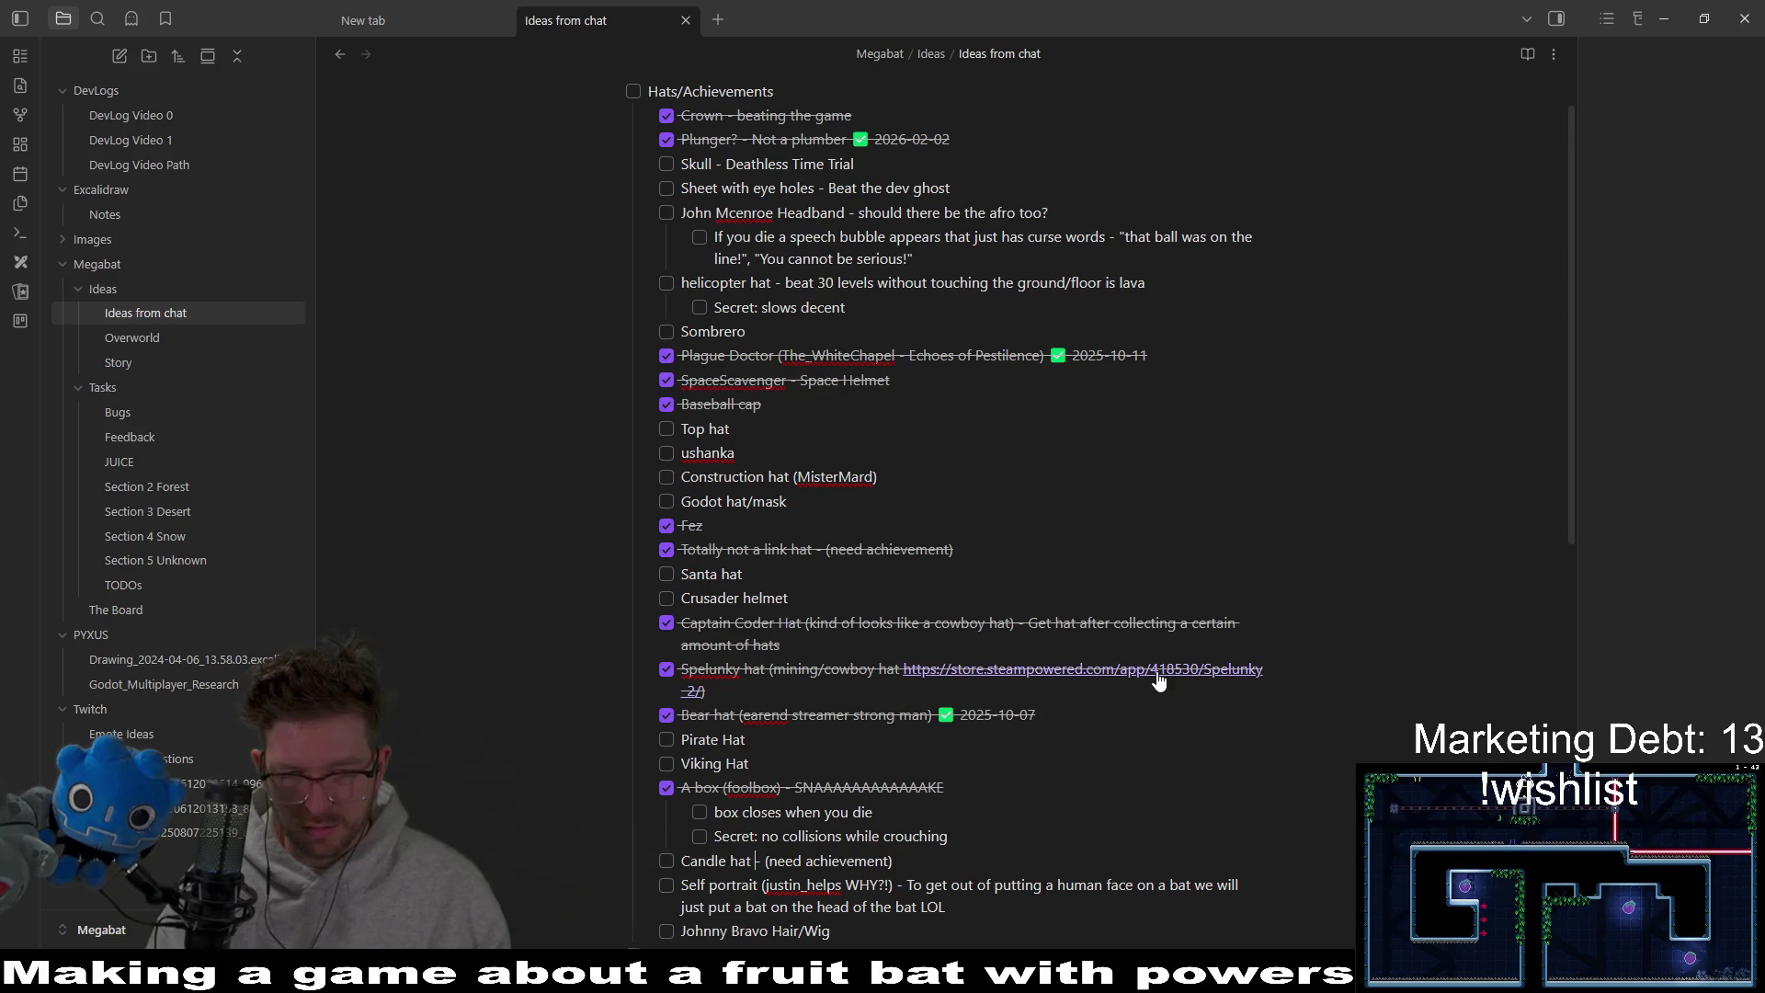
pyautogui.scroll(-9, 1158, 681)
pyautogui.scroll(10, 1323, 593)
pyautogui.middleClick(1323, 593)
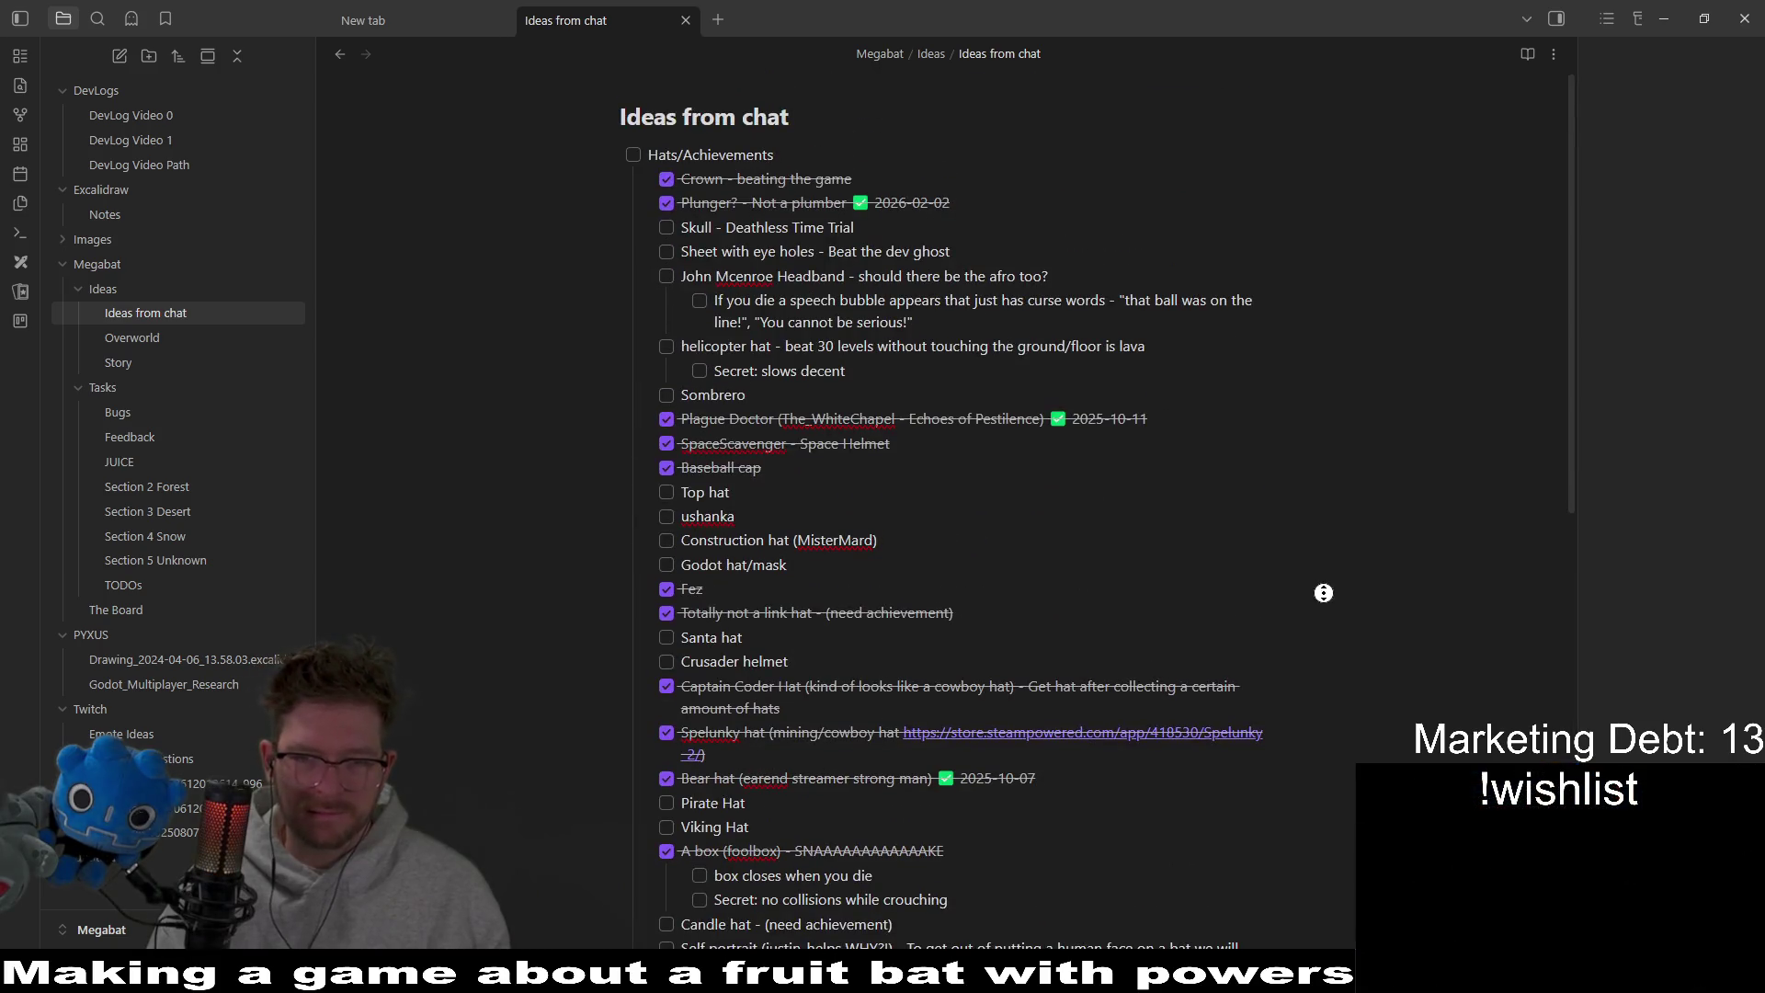
pyautogui.scroll(-3, 1343, 686)
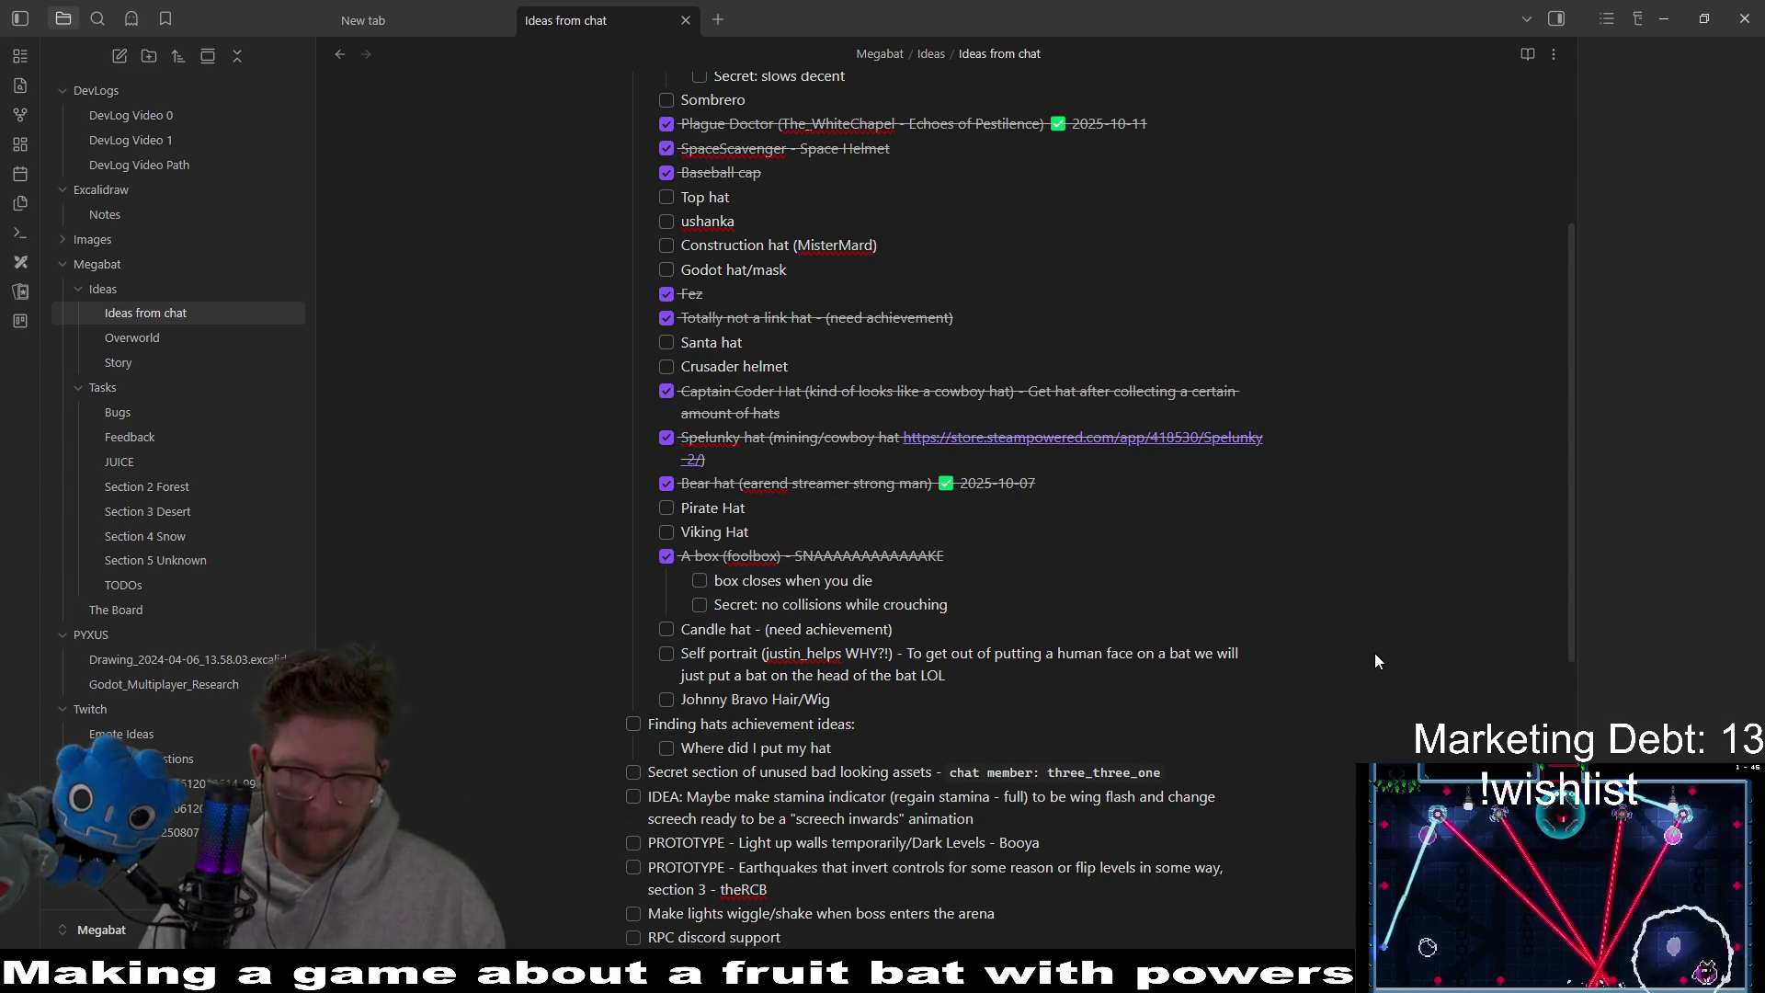
pyautogui.hotkey('alt', 'Tab')
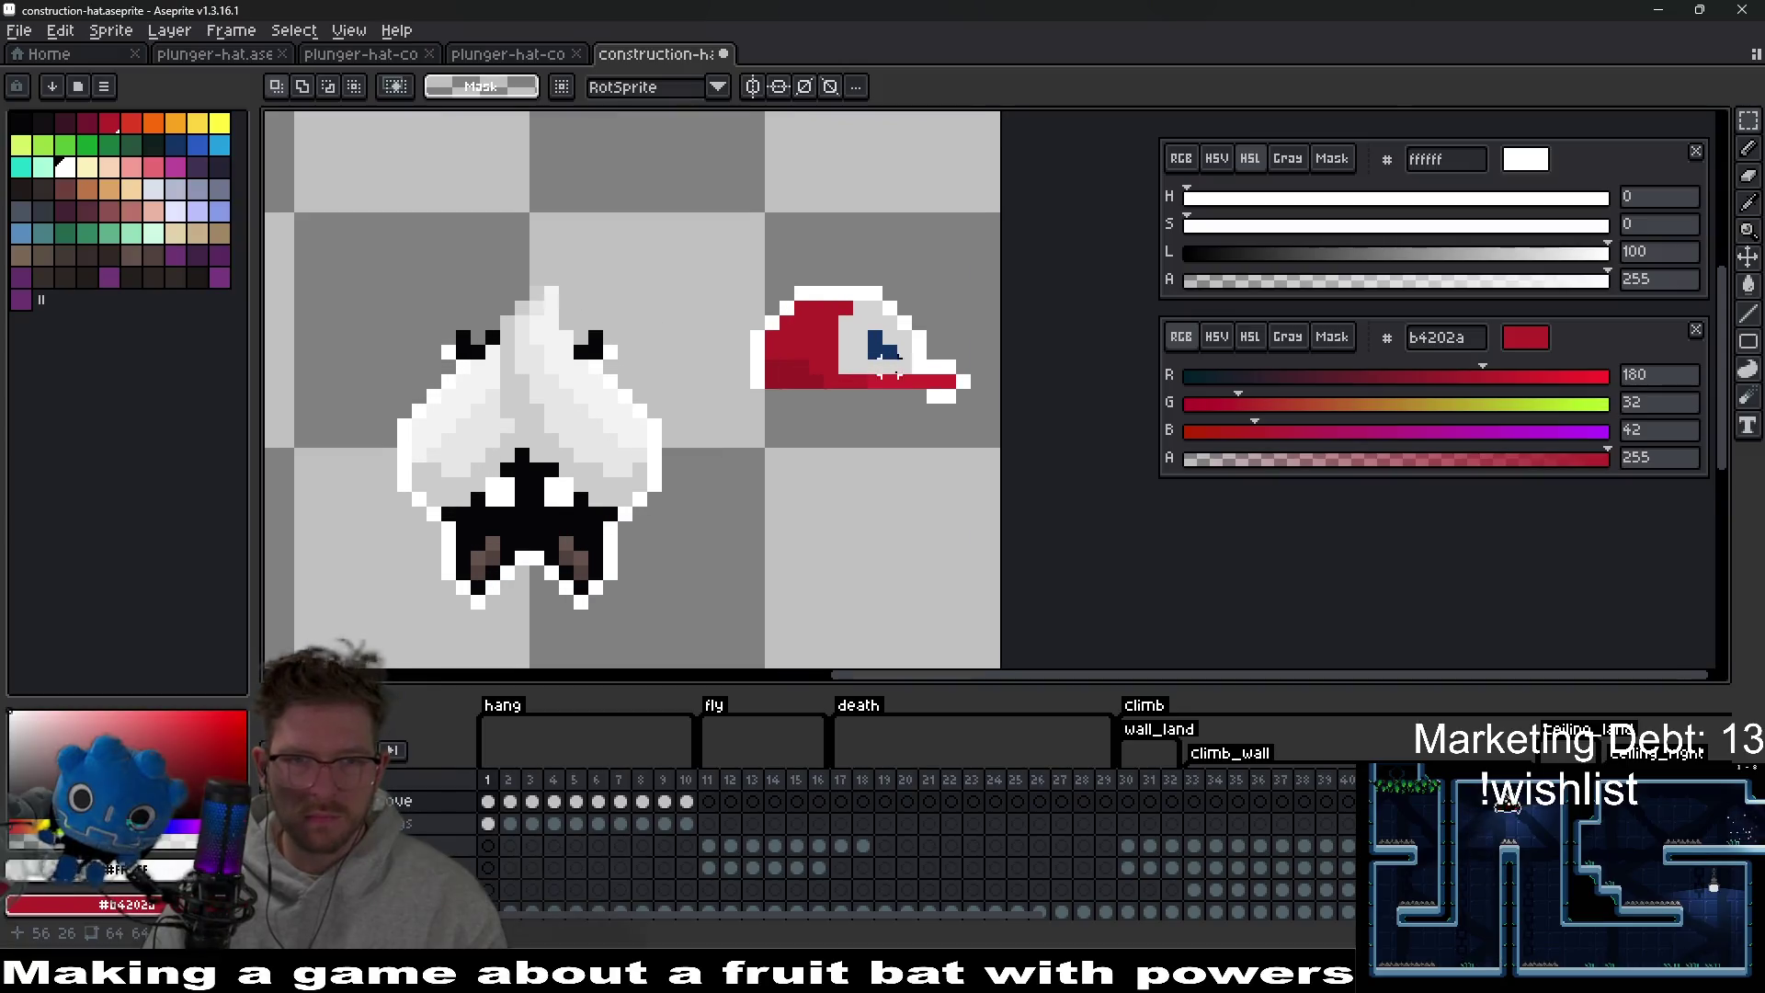
# Delete the brim tip and draw a white outline row under the cap's brim.
pyautogui.scroll(2, 846, 420)
pyautogui.scroll(1, 846, 420)
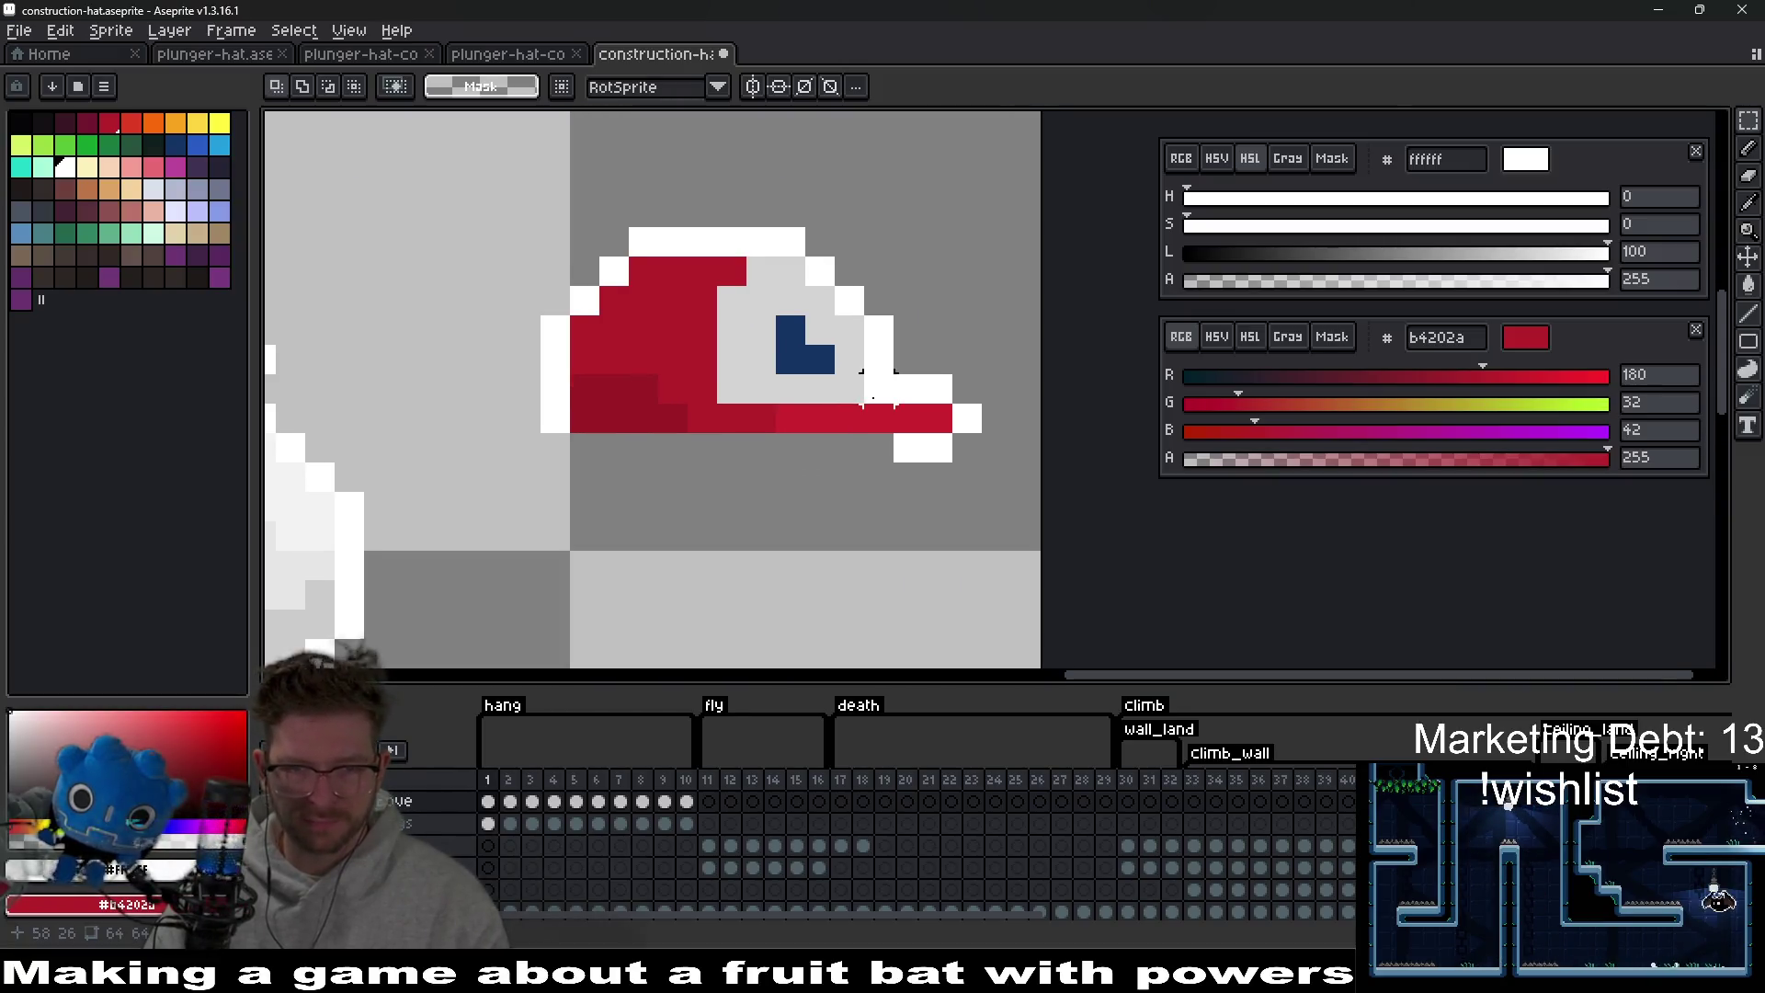
pyautogui.moveTo(885, 372); pyautogui.dragTo(1012, 498)
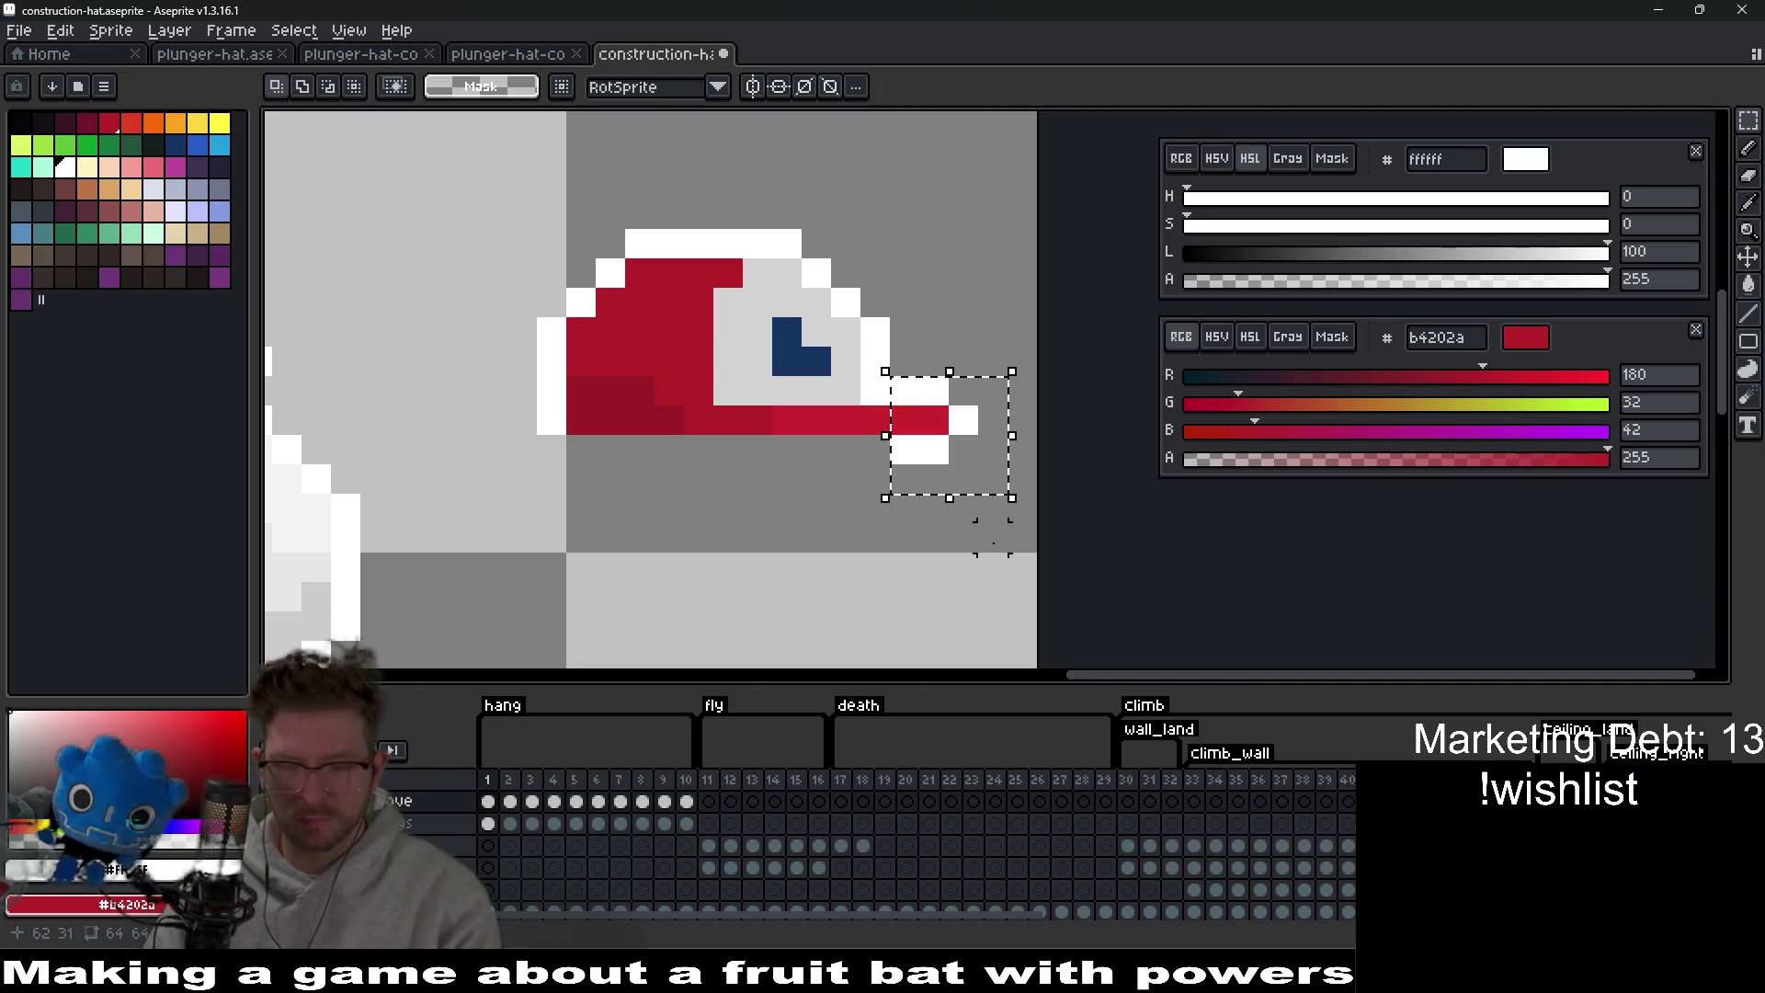
pyautogui.press('Delete')
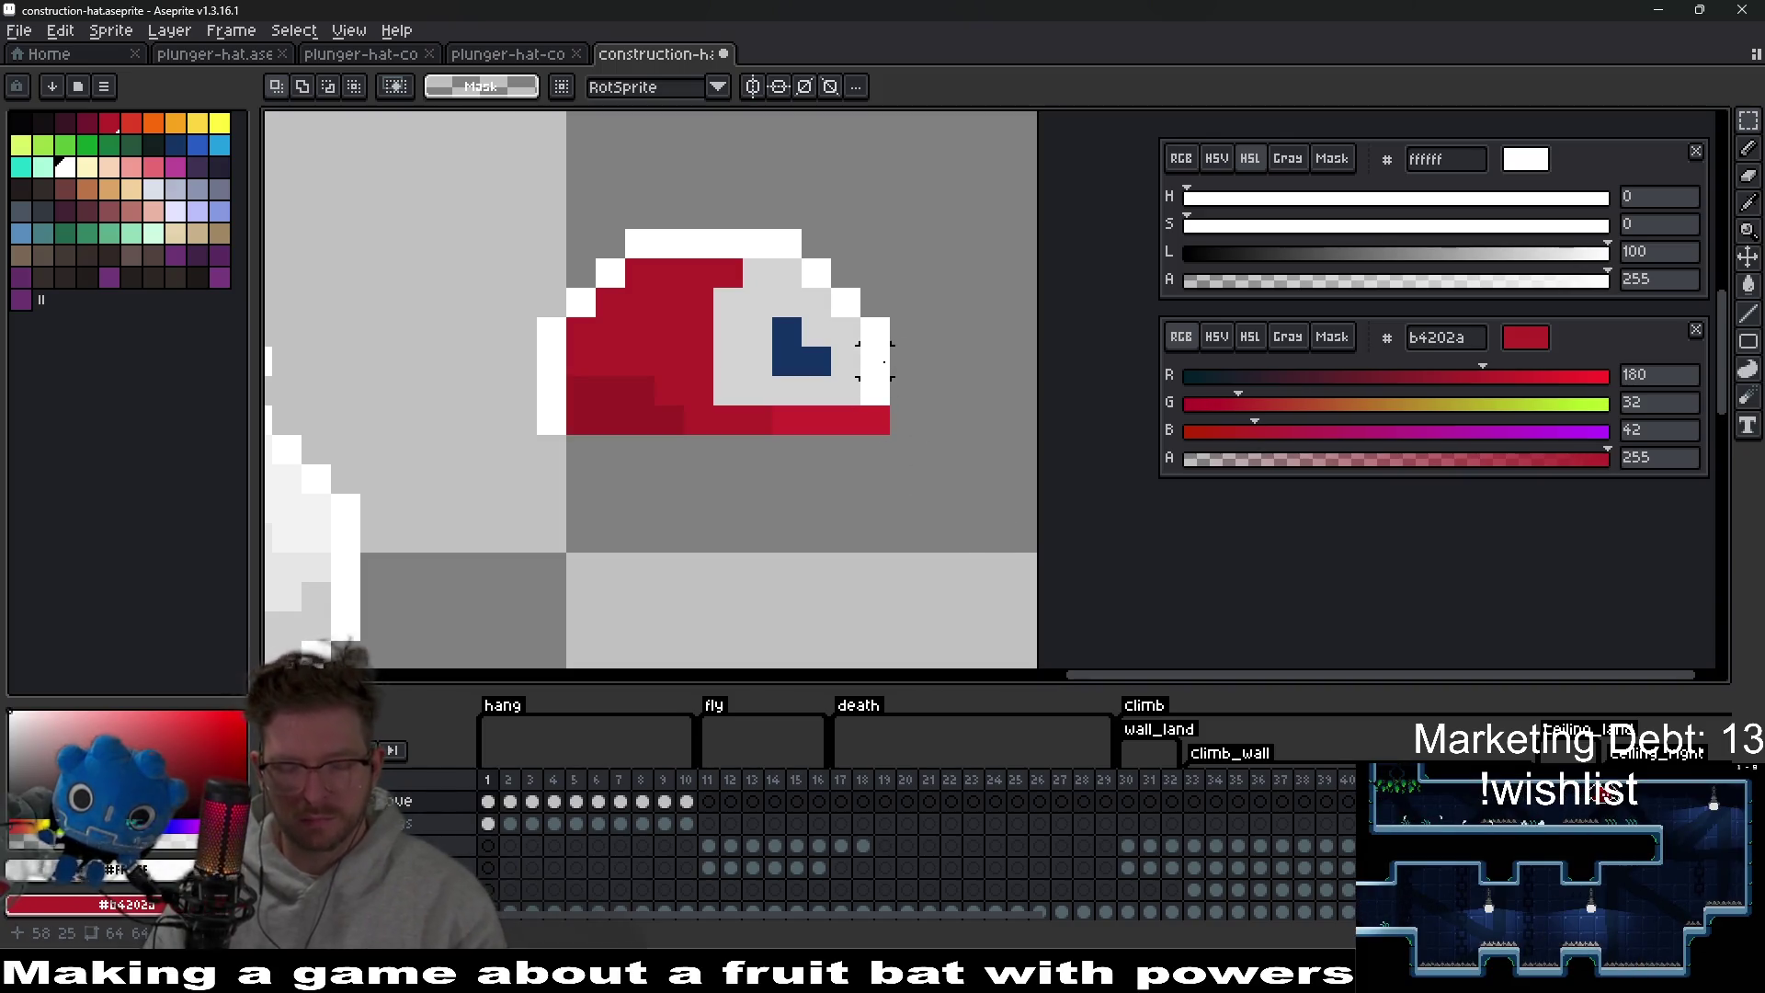
pyautogui.press('b')
pyautogui.click(904, 419)
pyautogui.click(875, 449)
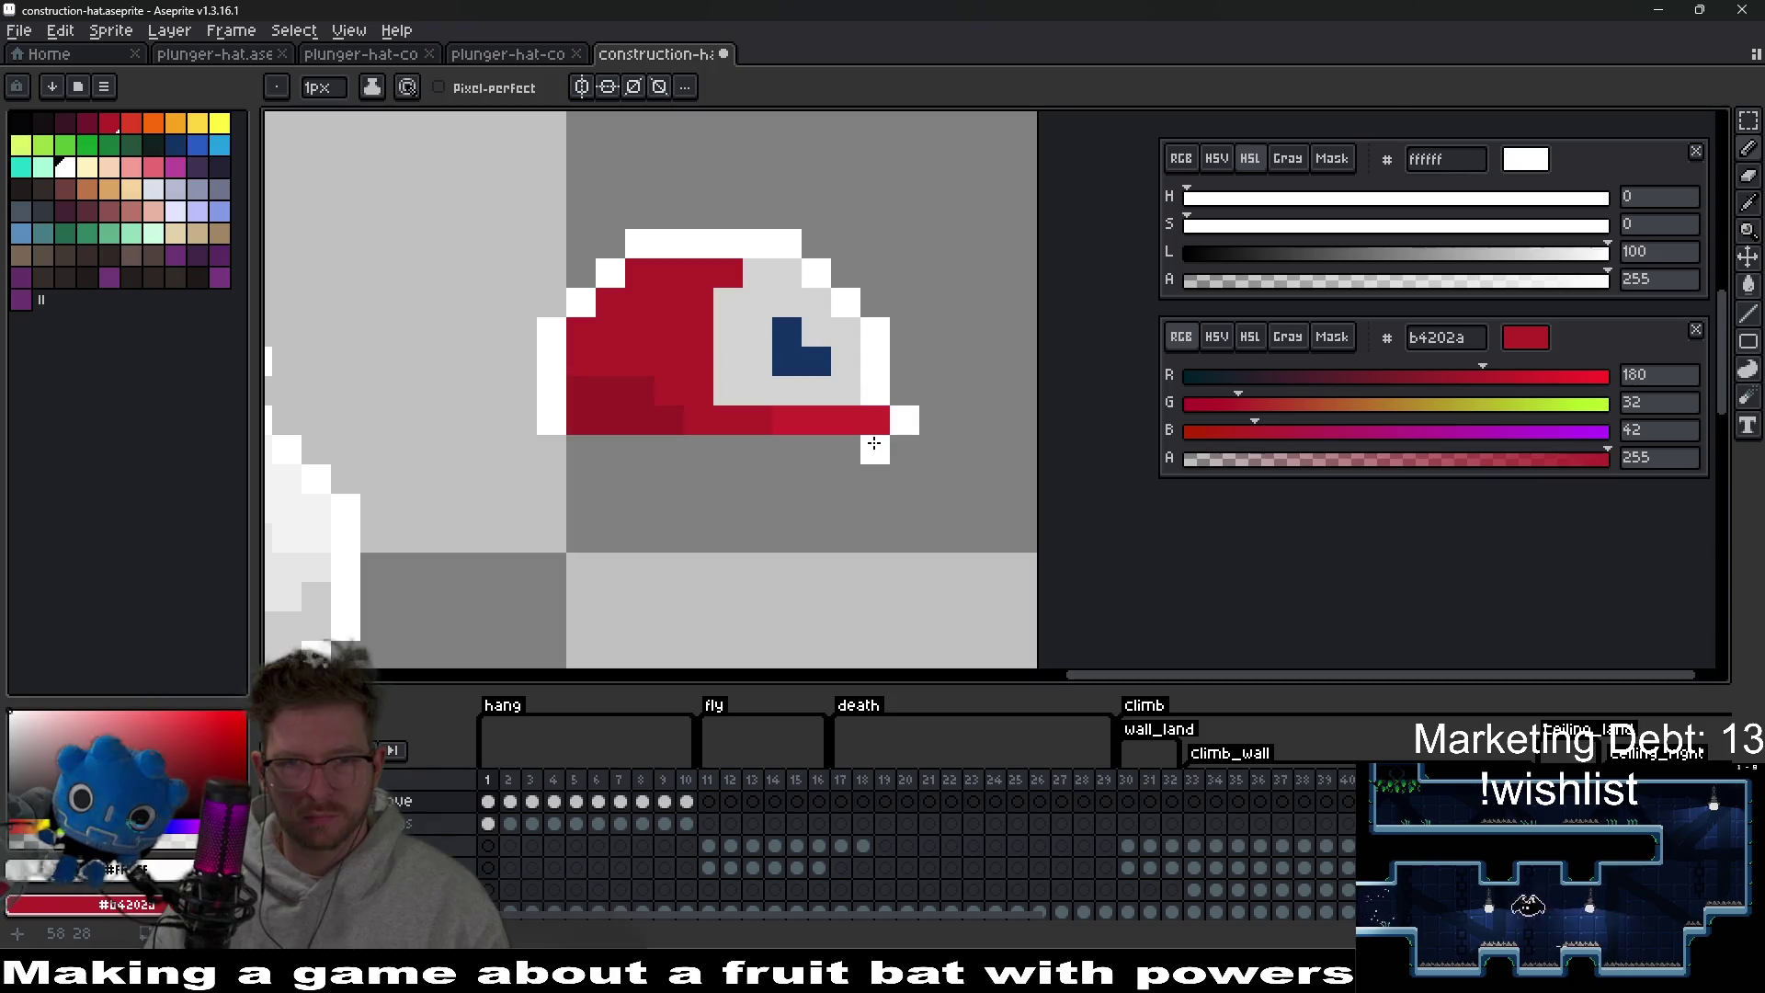
pyautogui.moveTo(883, 449); pyautogui.dragTo(579, 449)
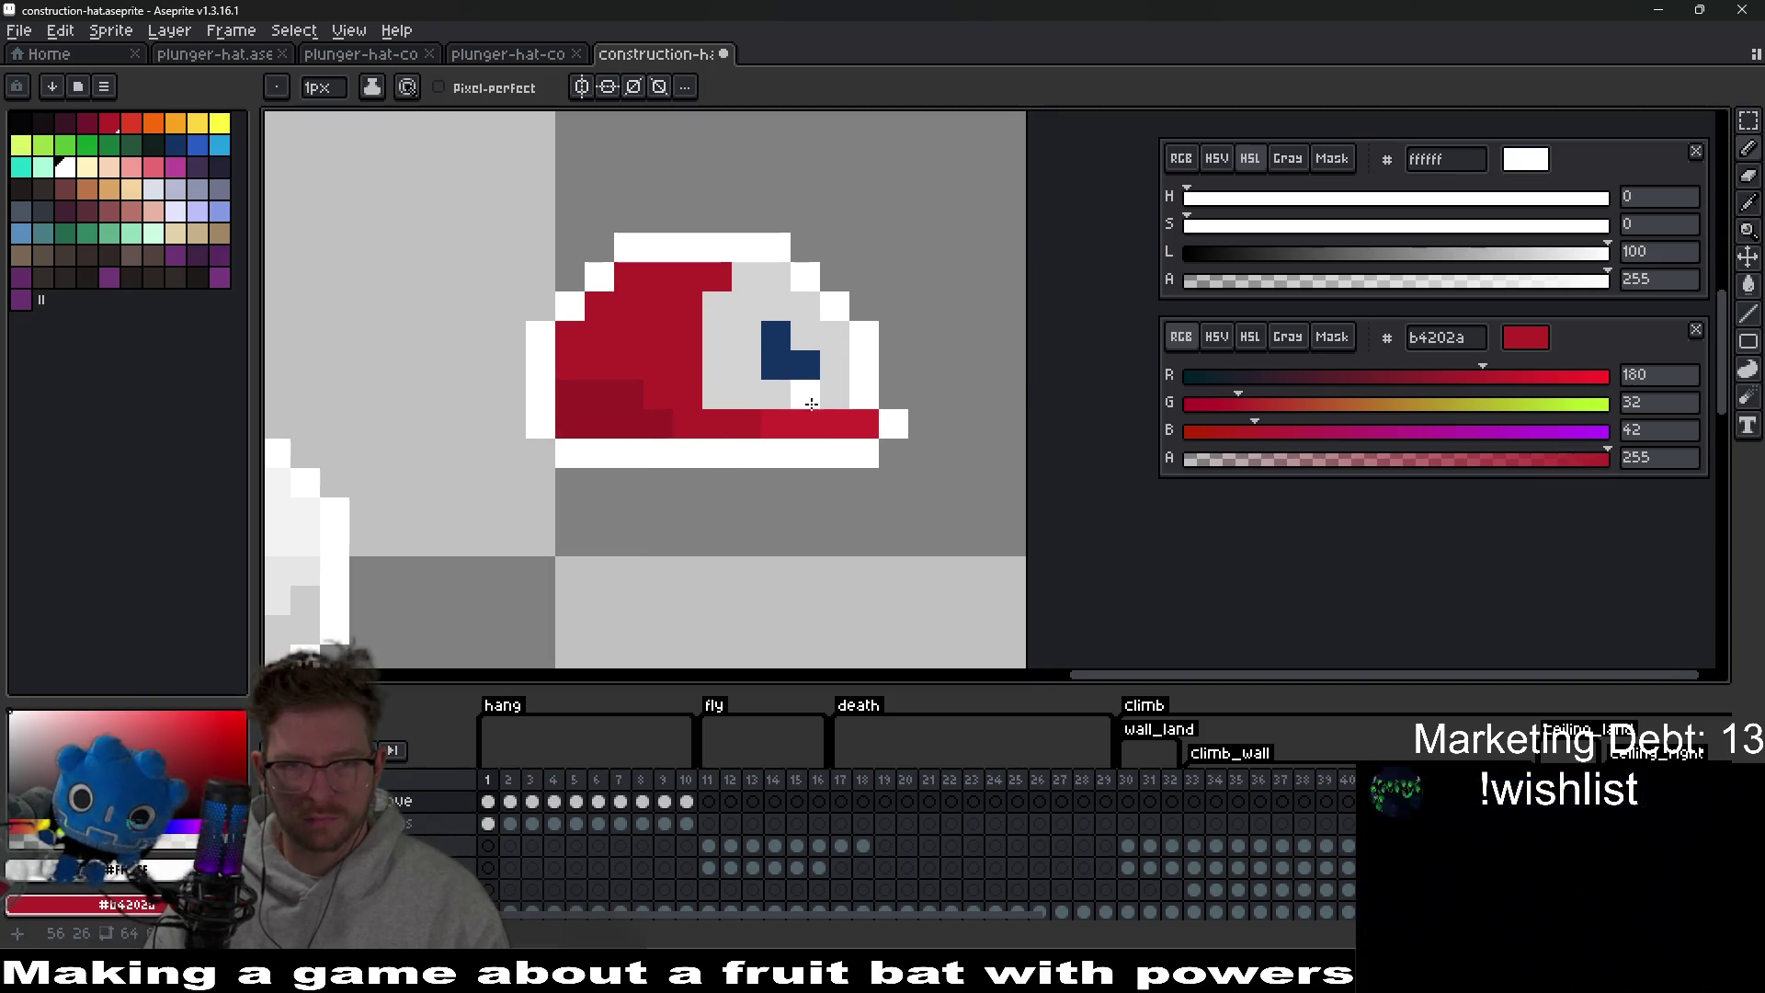
# Fill the cap's red, grey, navy and brim areas with orange.
pyautogui.press('i')
pyautogui.click(175, 122)
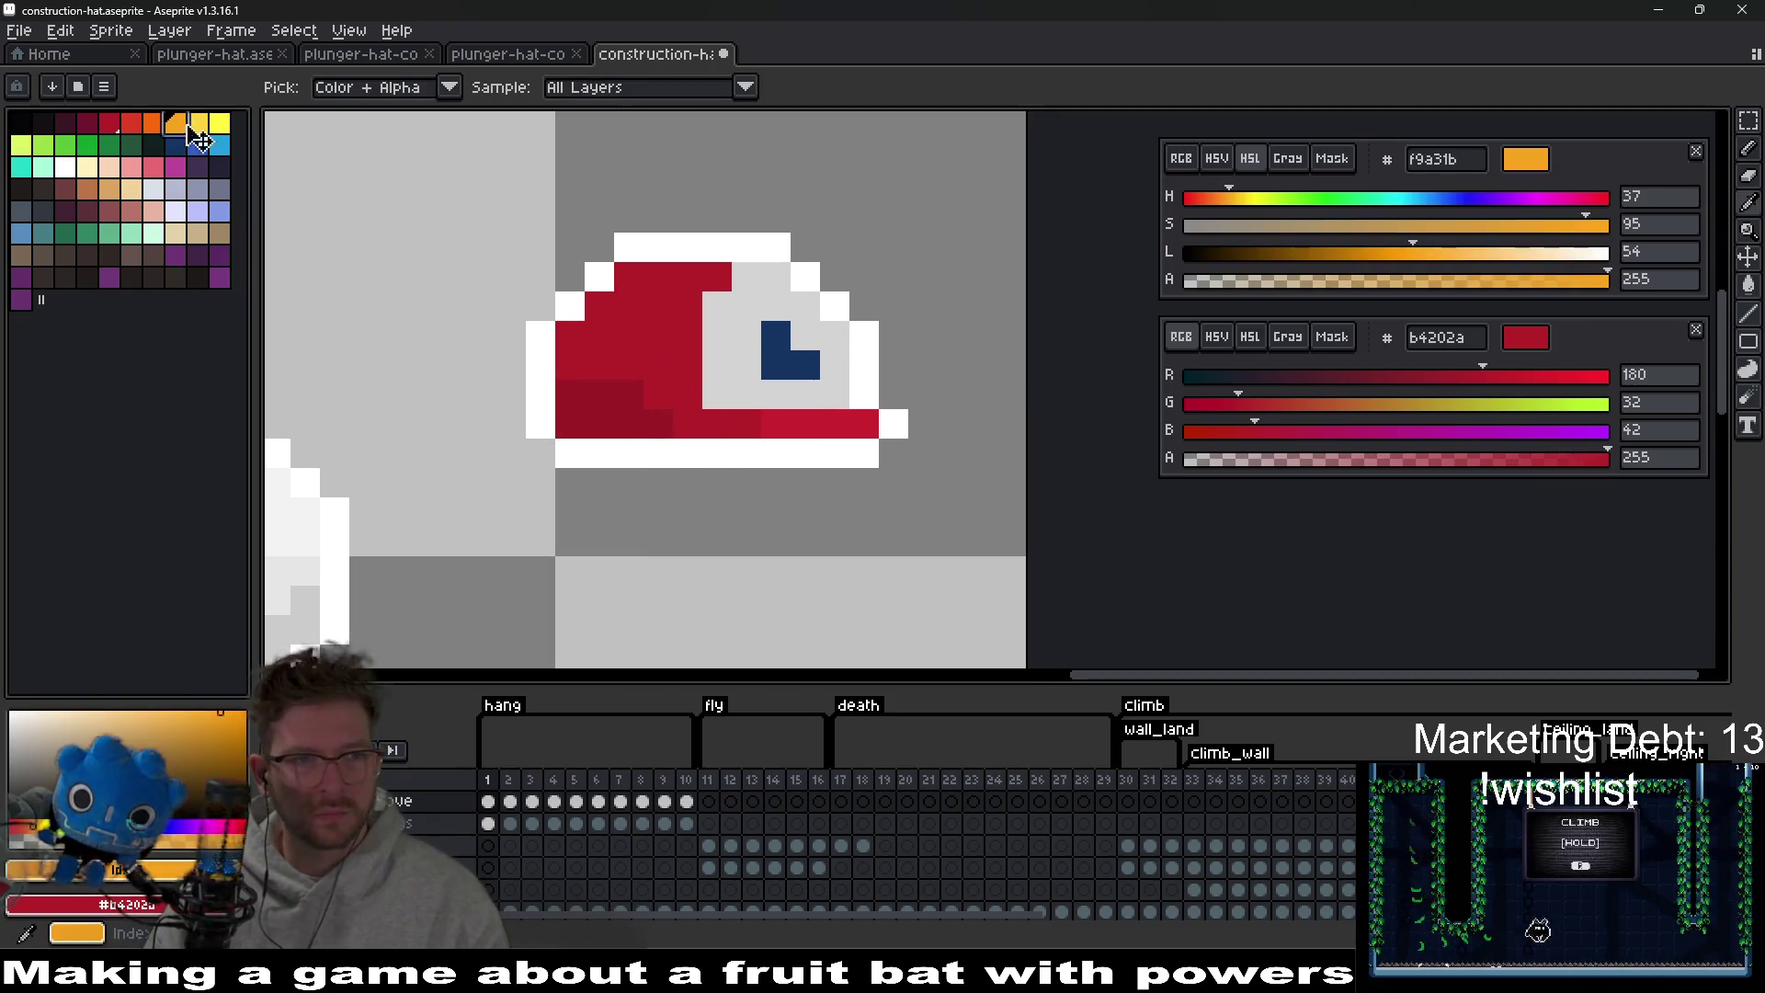
pyautogui.press('g')
pyautogui.click(607, 409)
pyautogui.click(669, 358)
pyautogui.click(760, 342)
pyautogui.click(760, 341)
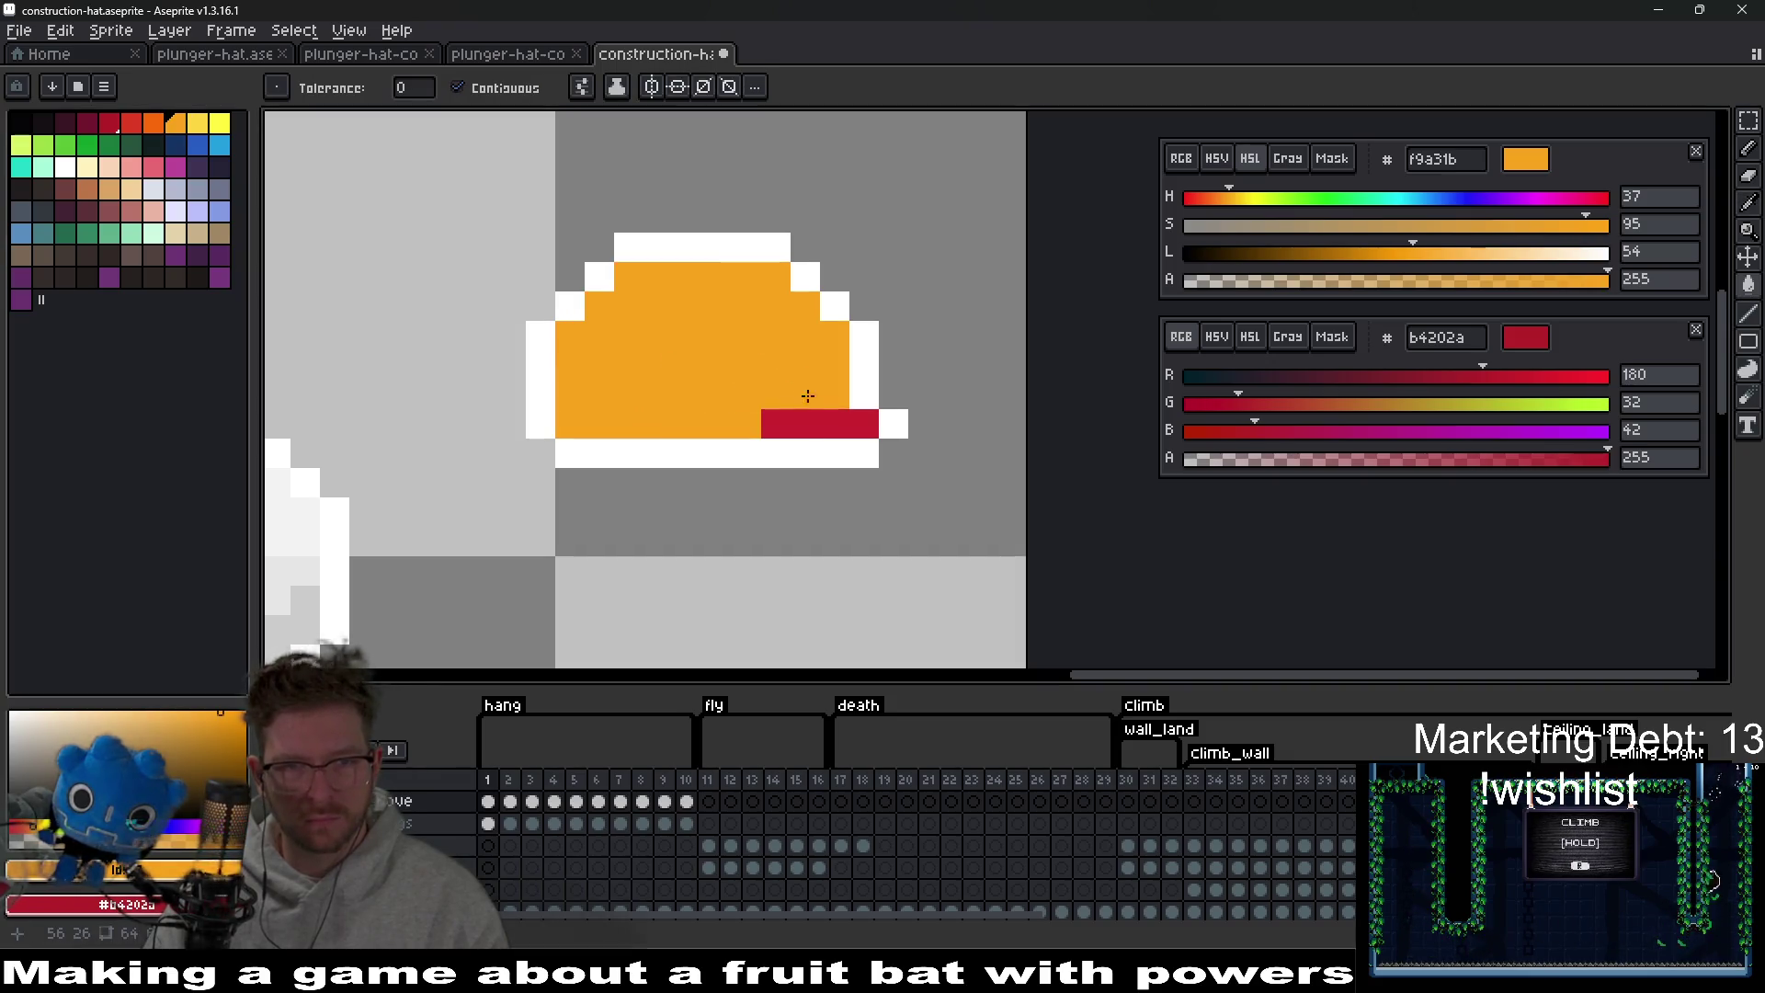
pyautogui.click(810, 418)
# Pencil yellow highlight pixels along the hat's top and left side.
pyautogui.click(198, 124)
pyautogui.press('b')
pyautogui.click(658, 277)
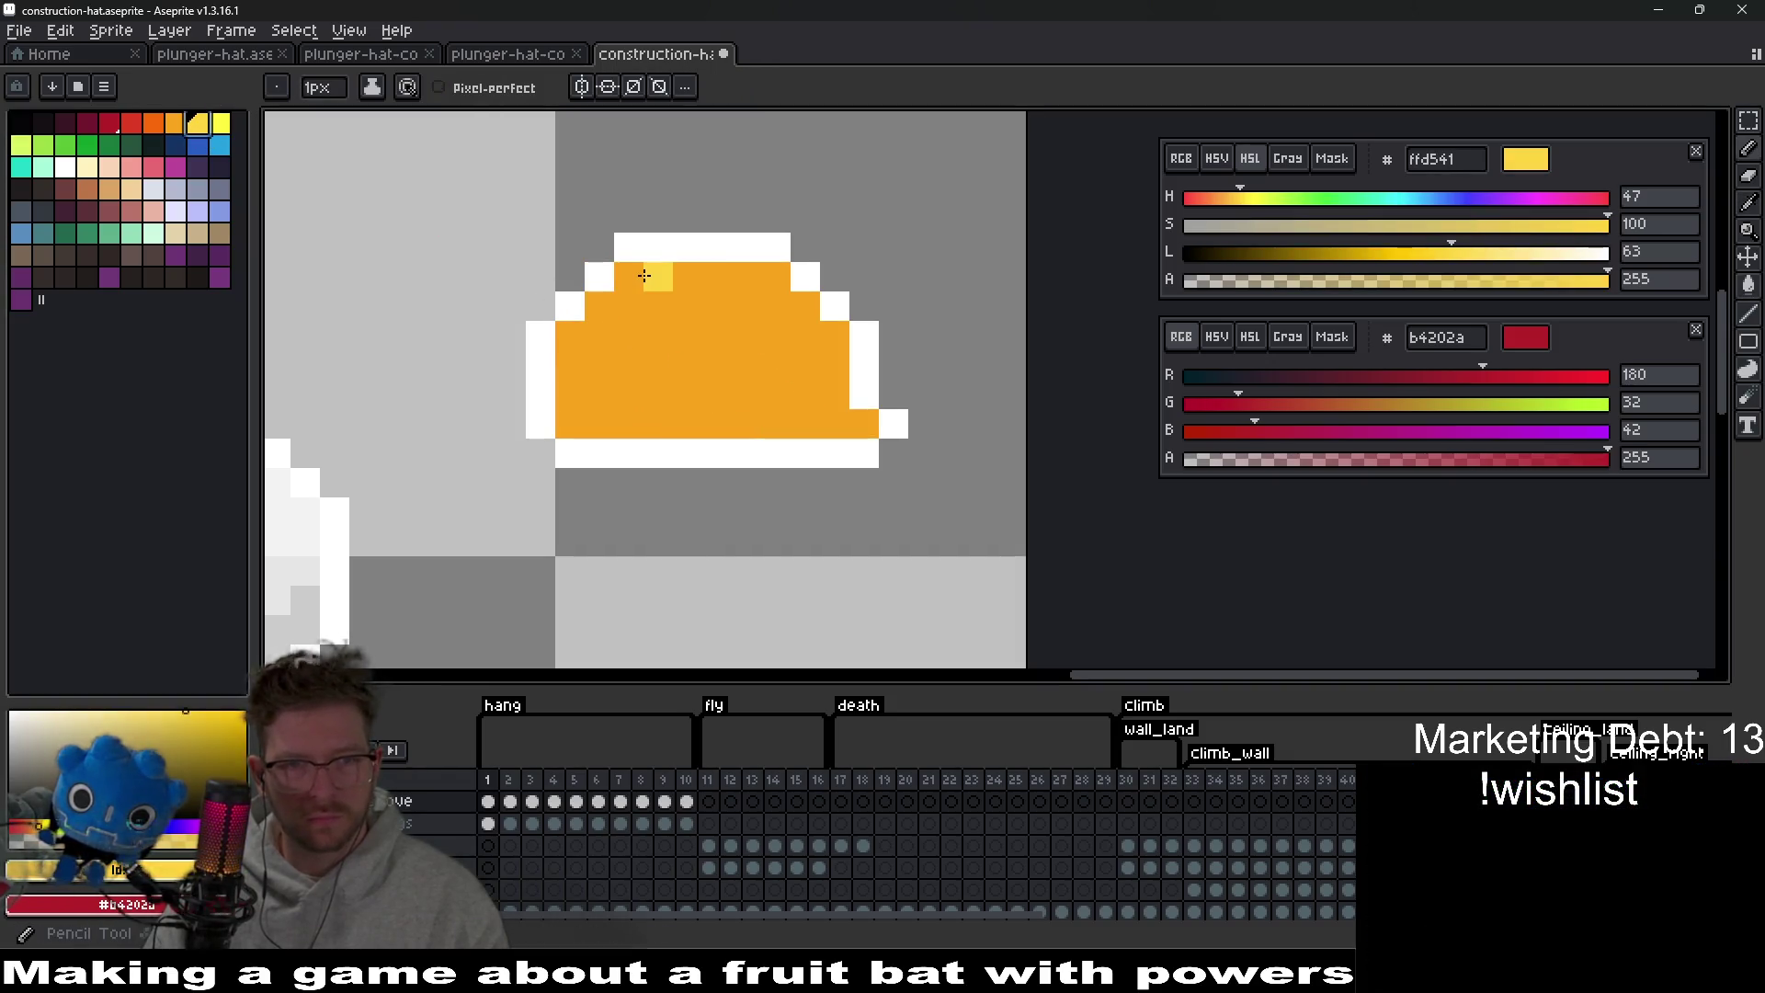
pyautogui.click(717, 277)
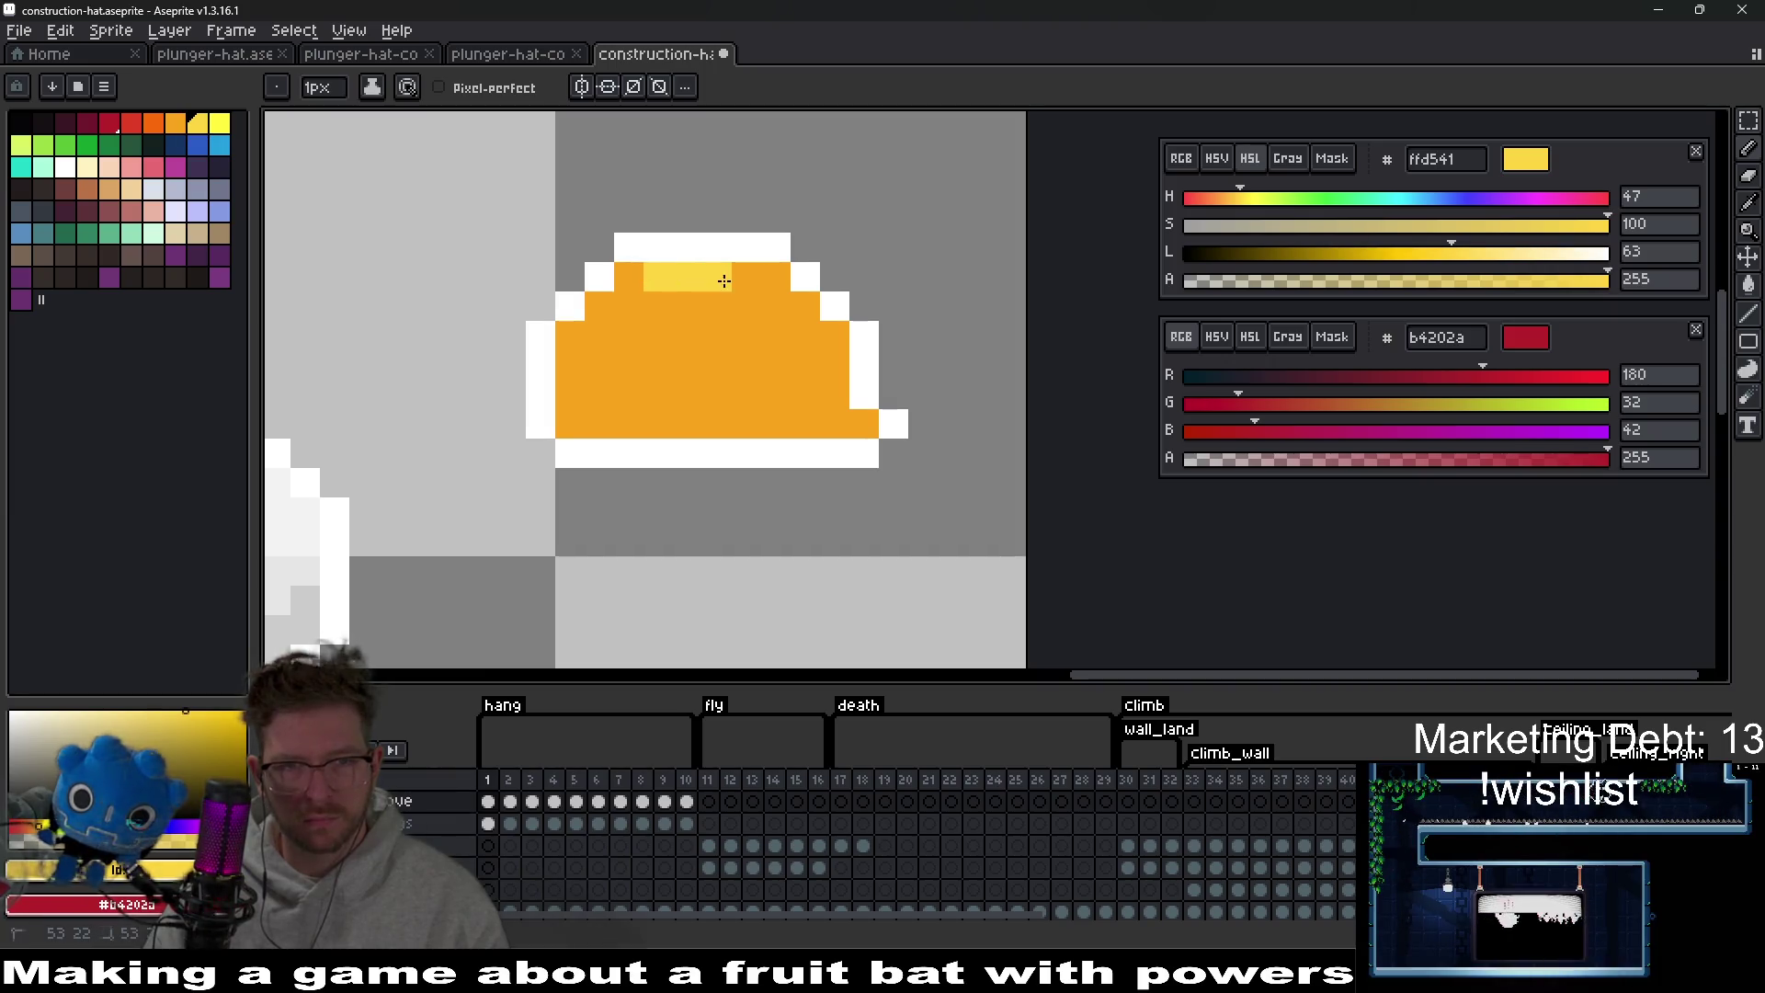
pyautogui.click(629, 277)
pyautogui.click(600, 307)
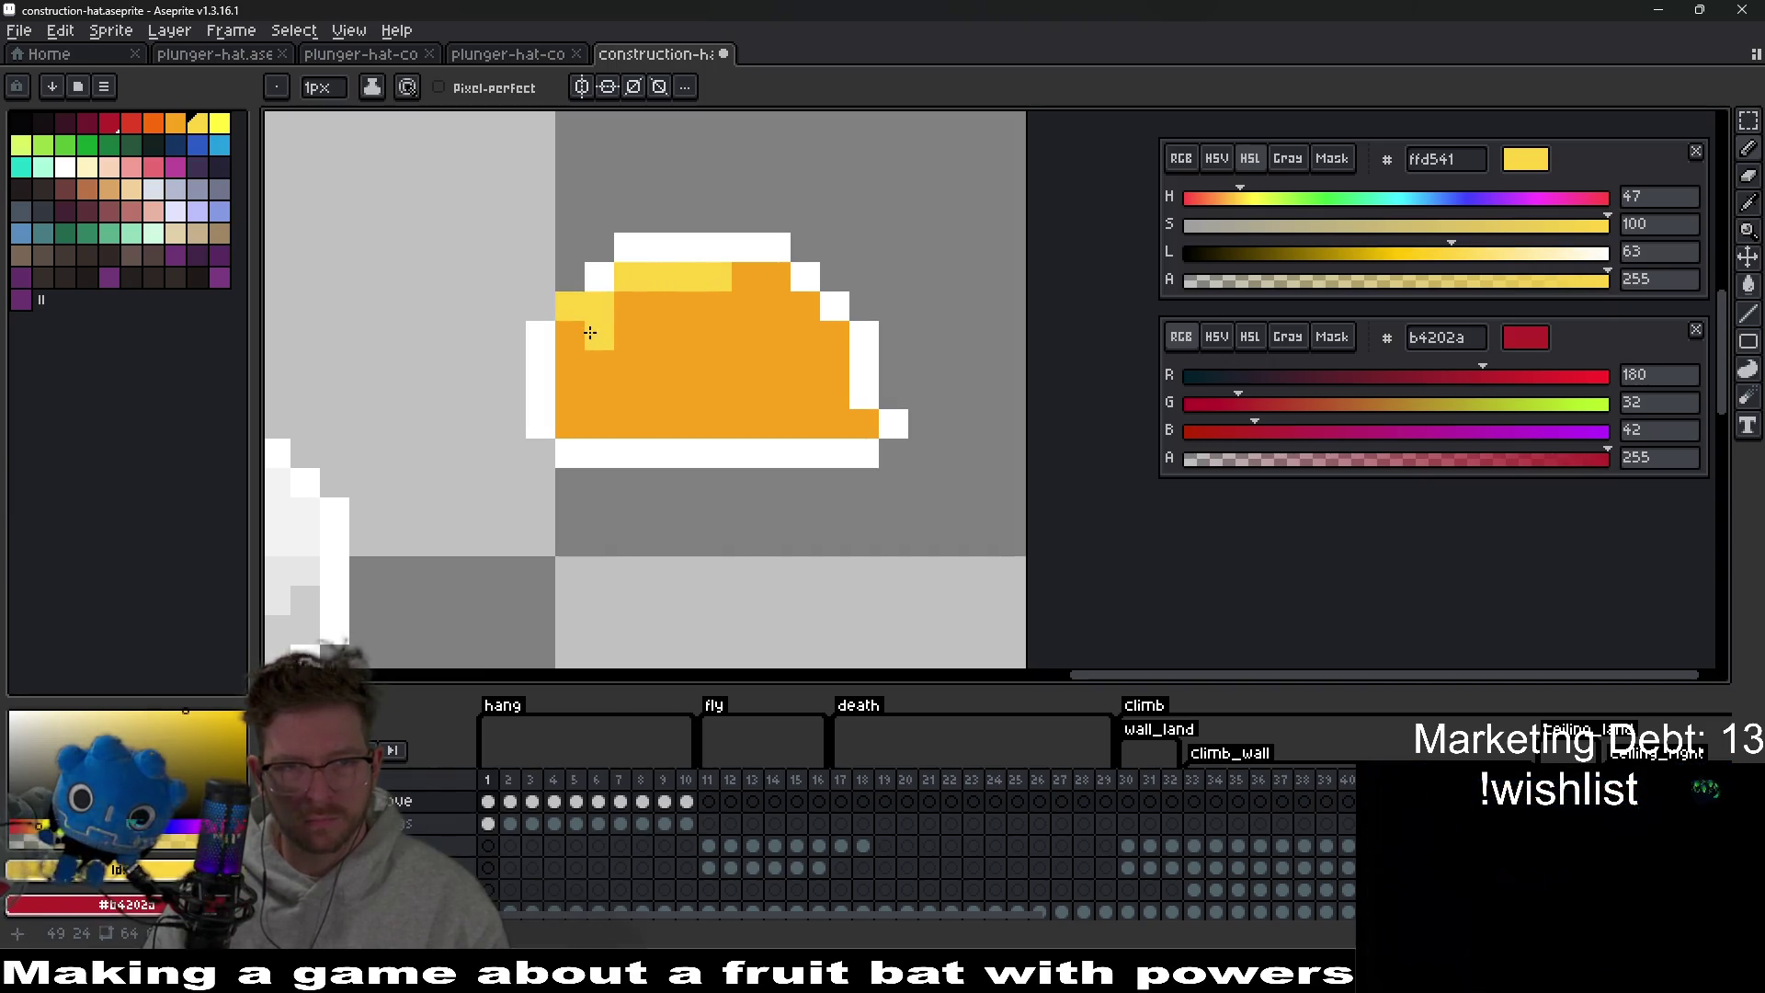
pyautogui.scroll(-5, 806, 325)
pyautogui.scroll(6, 806, 326)
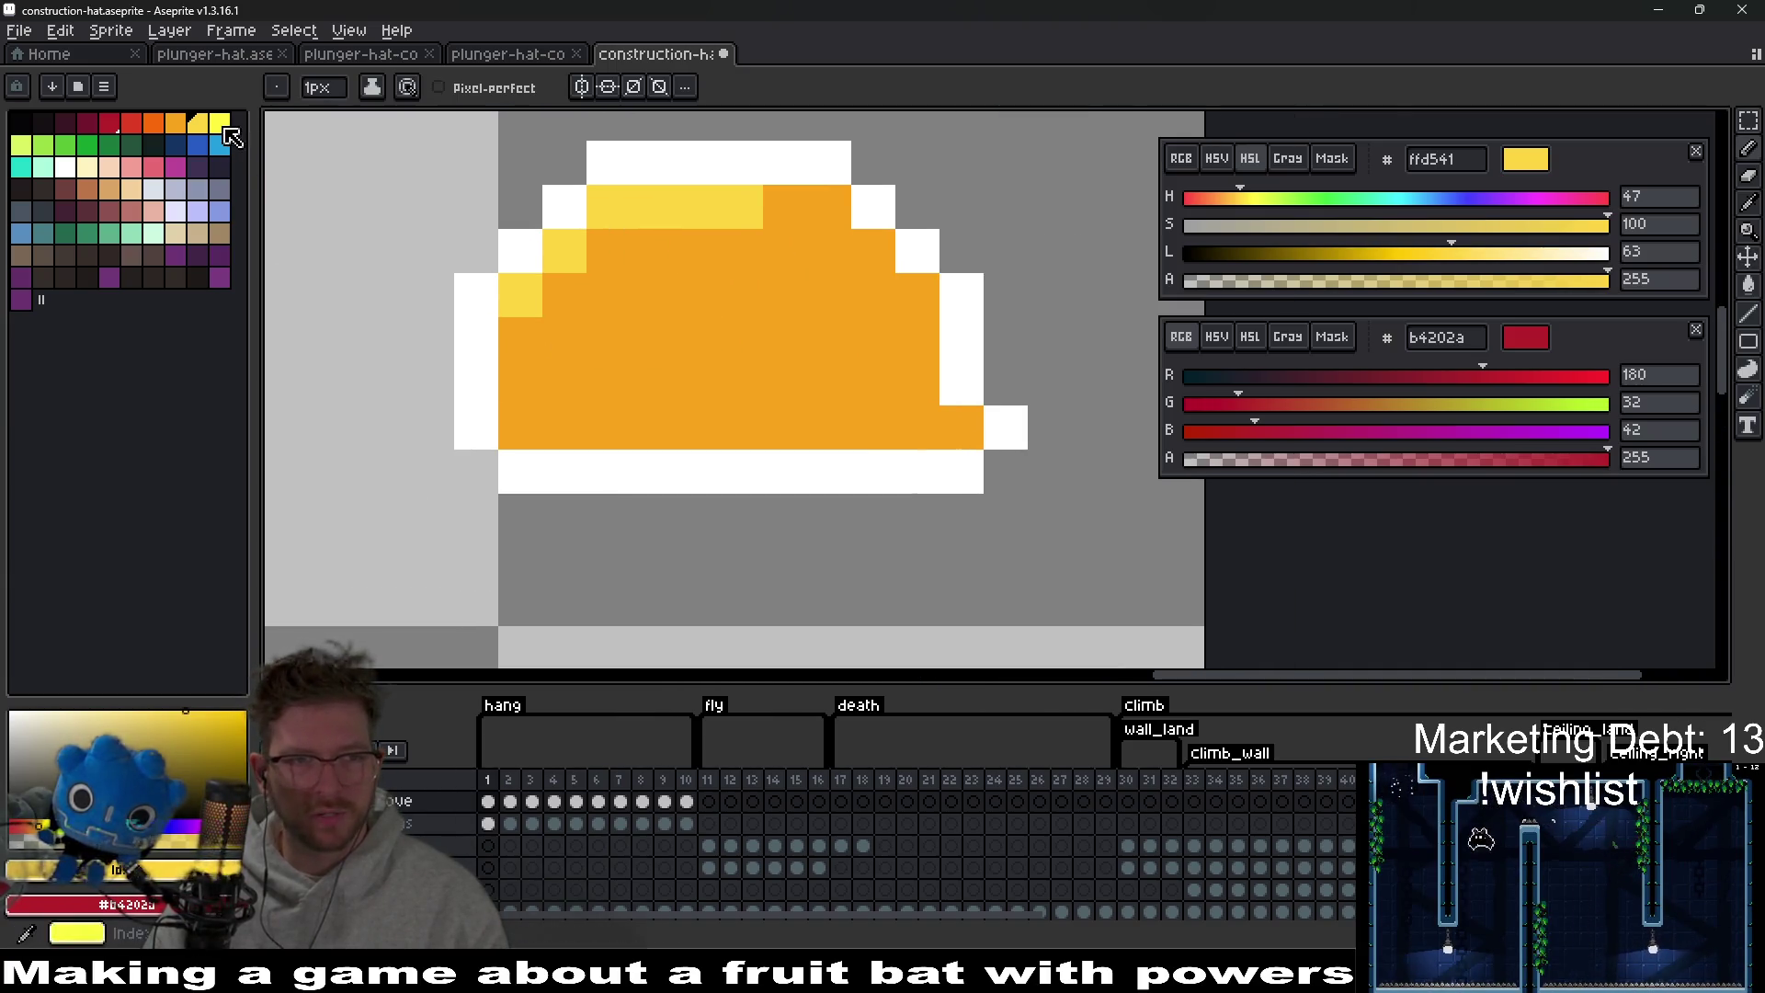
# Pick a stronger orange from the palette and fill the hat body with it.
pyautogui.click(1384, 838)
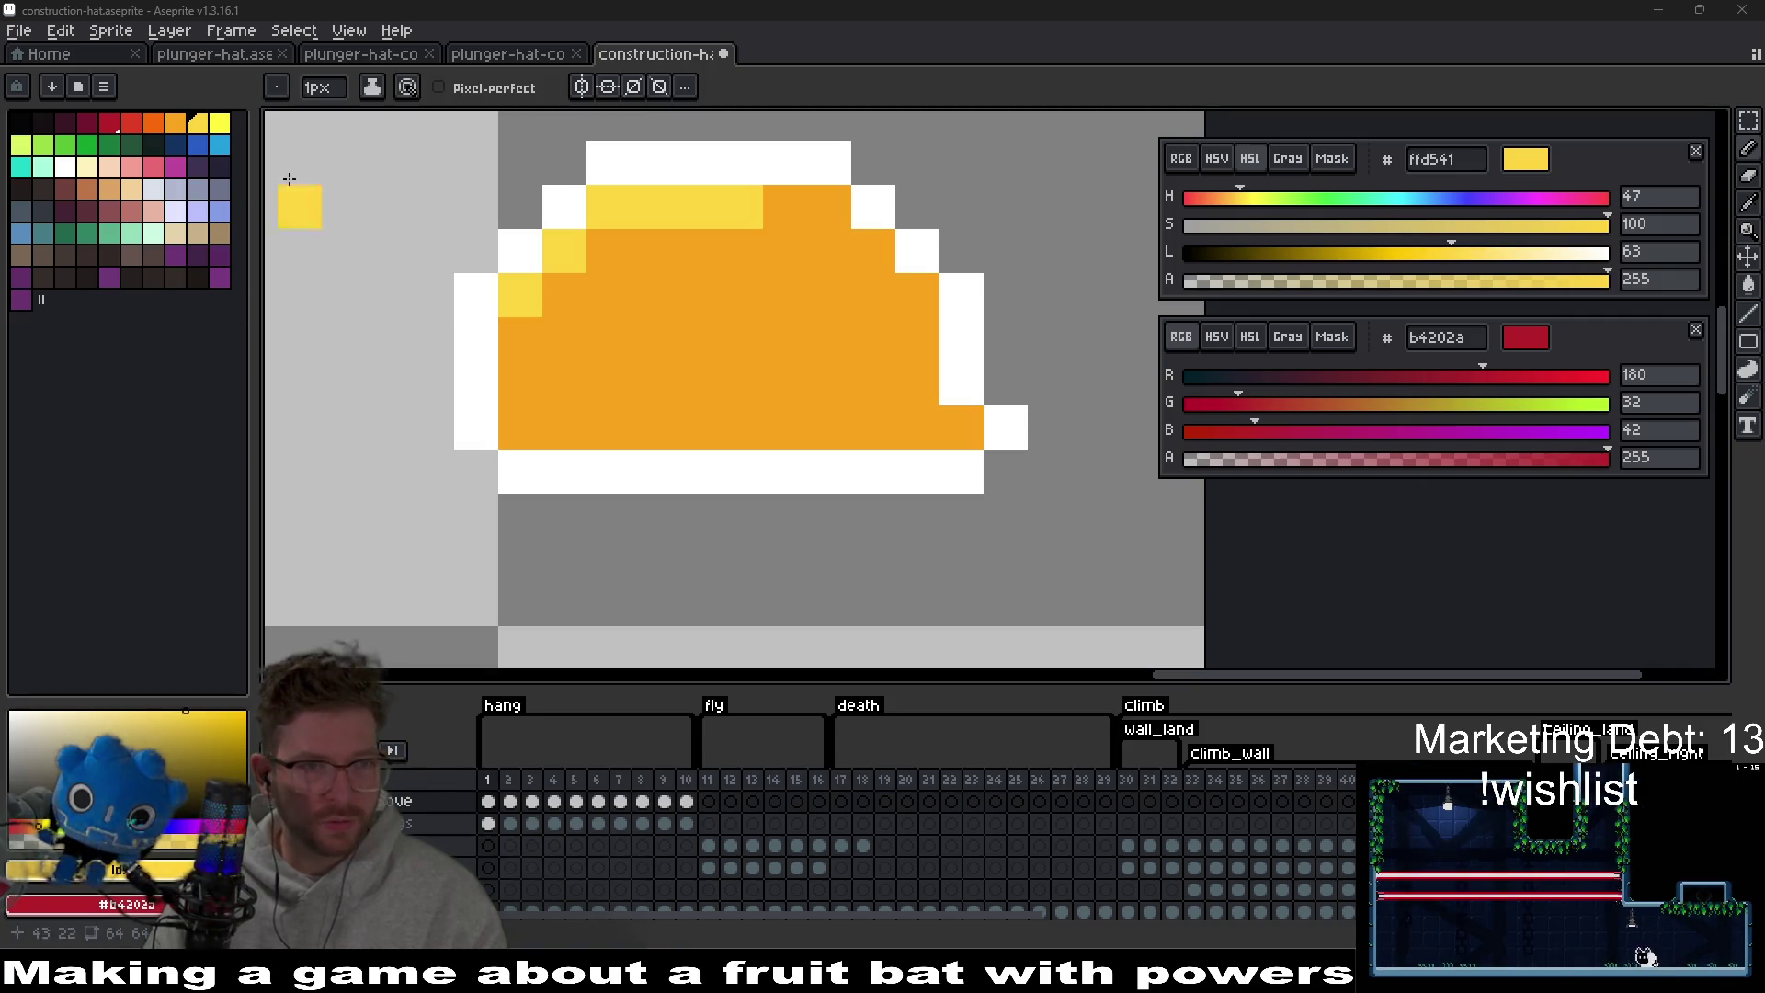
pyautogui.click(154, 123)
pyautogui.click(890, 427)
pyautogui.press('g')
pyautogui.click(807, 367)
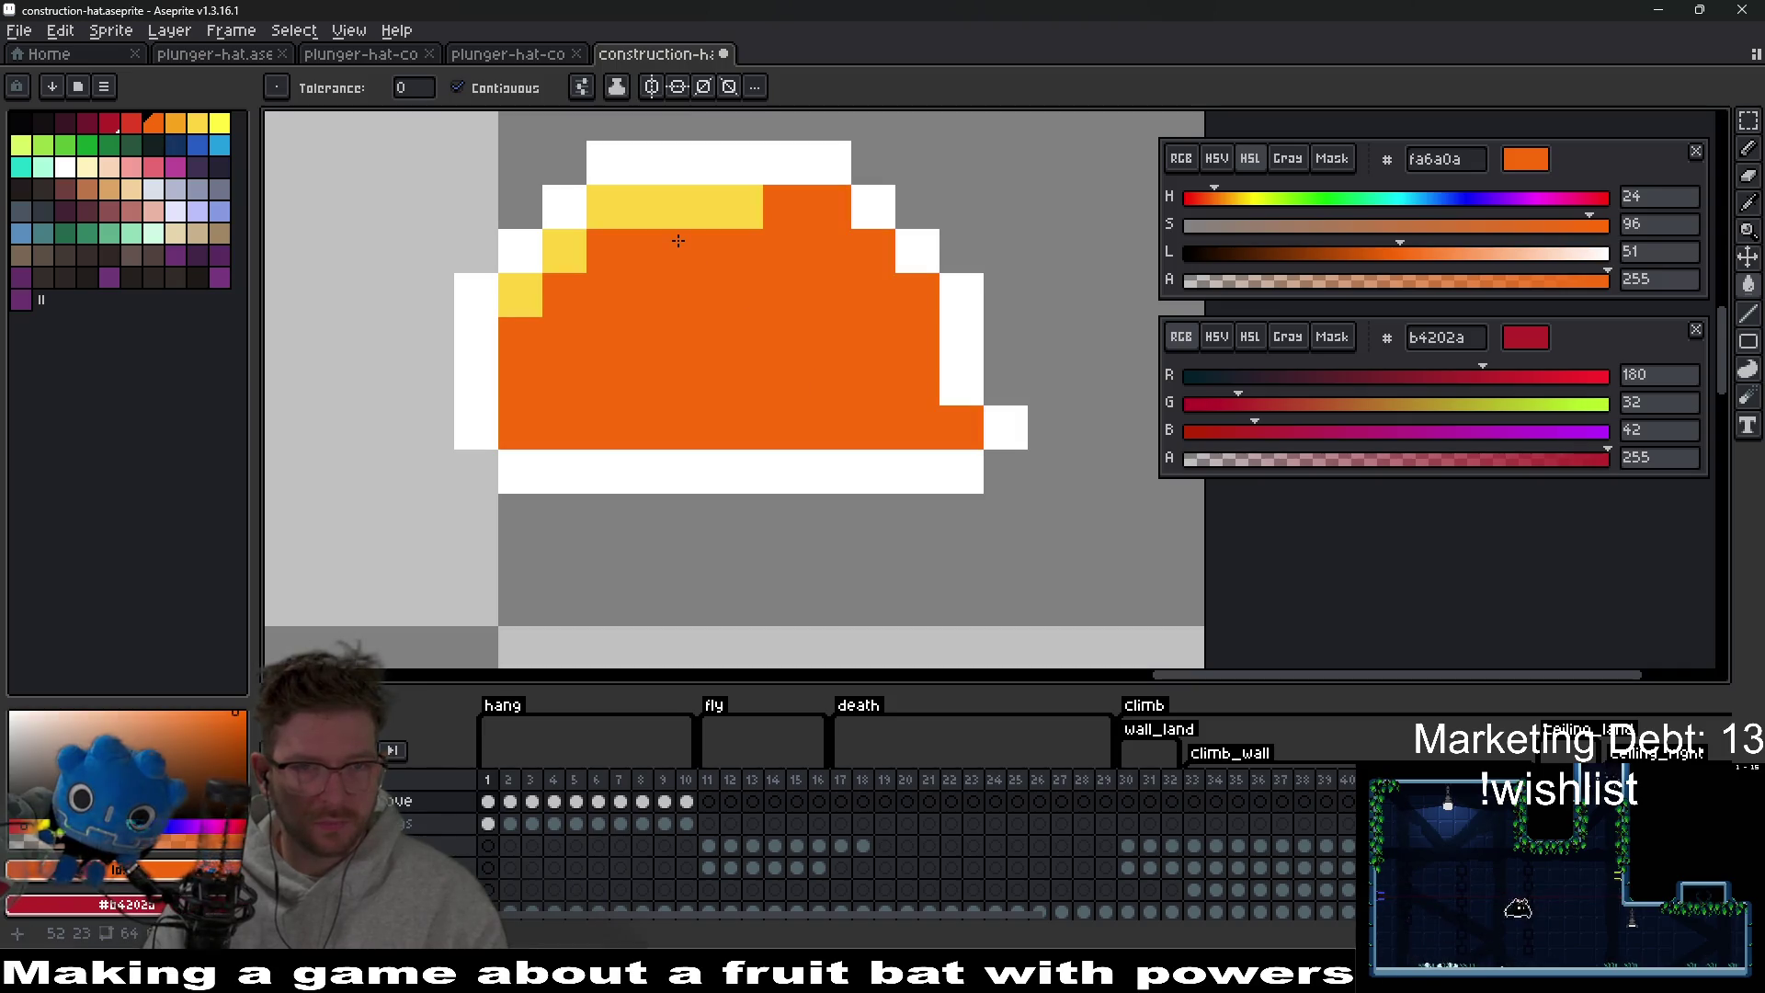
# Tune the orange's HSL sliders to f3801b and refill the hat body.
pyautogui.moveTo(1545, 227); pyautogui.dragTo(1524, 226)
pyautogui.click(788, 362)
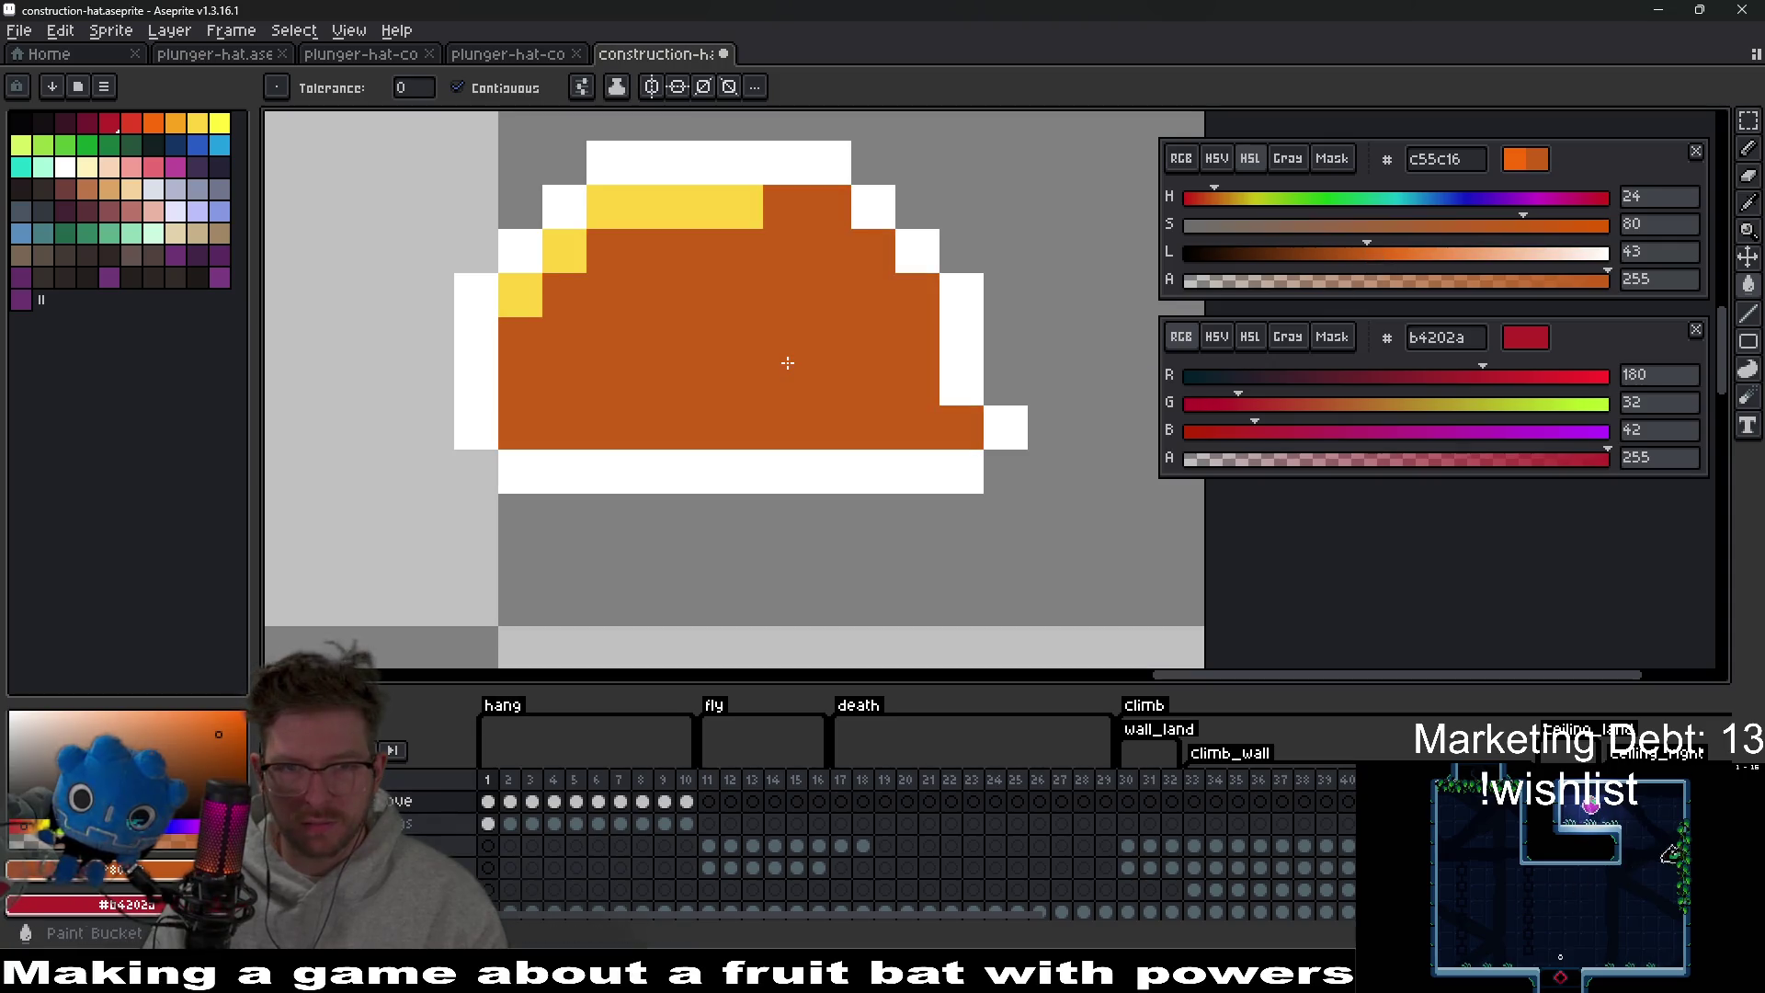
pyautogui.click(1406, 256)
pyautogui.click(696, 340)
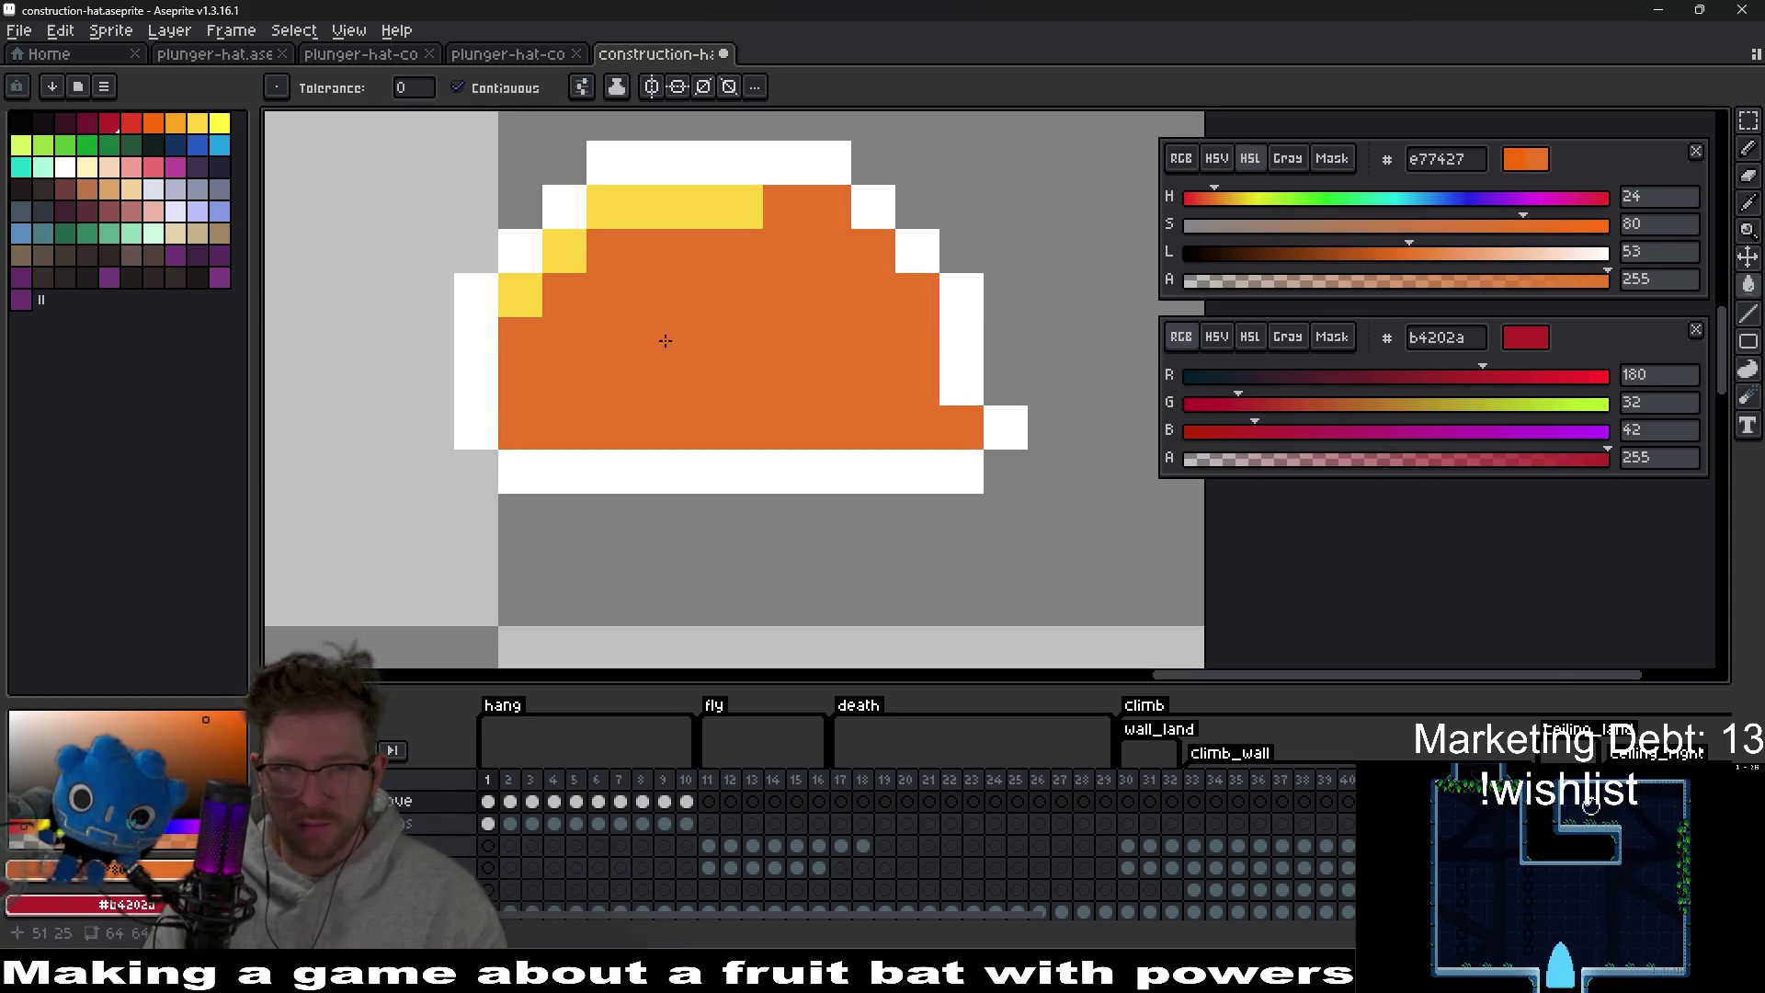
pyautogui.click(1218, 197)
pyautogui.click(1566, 224)
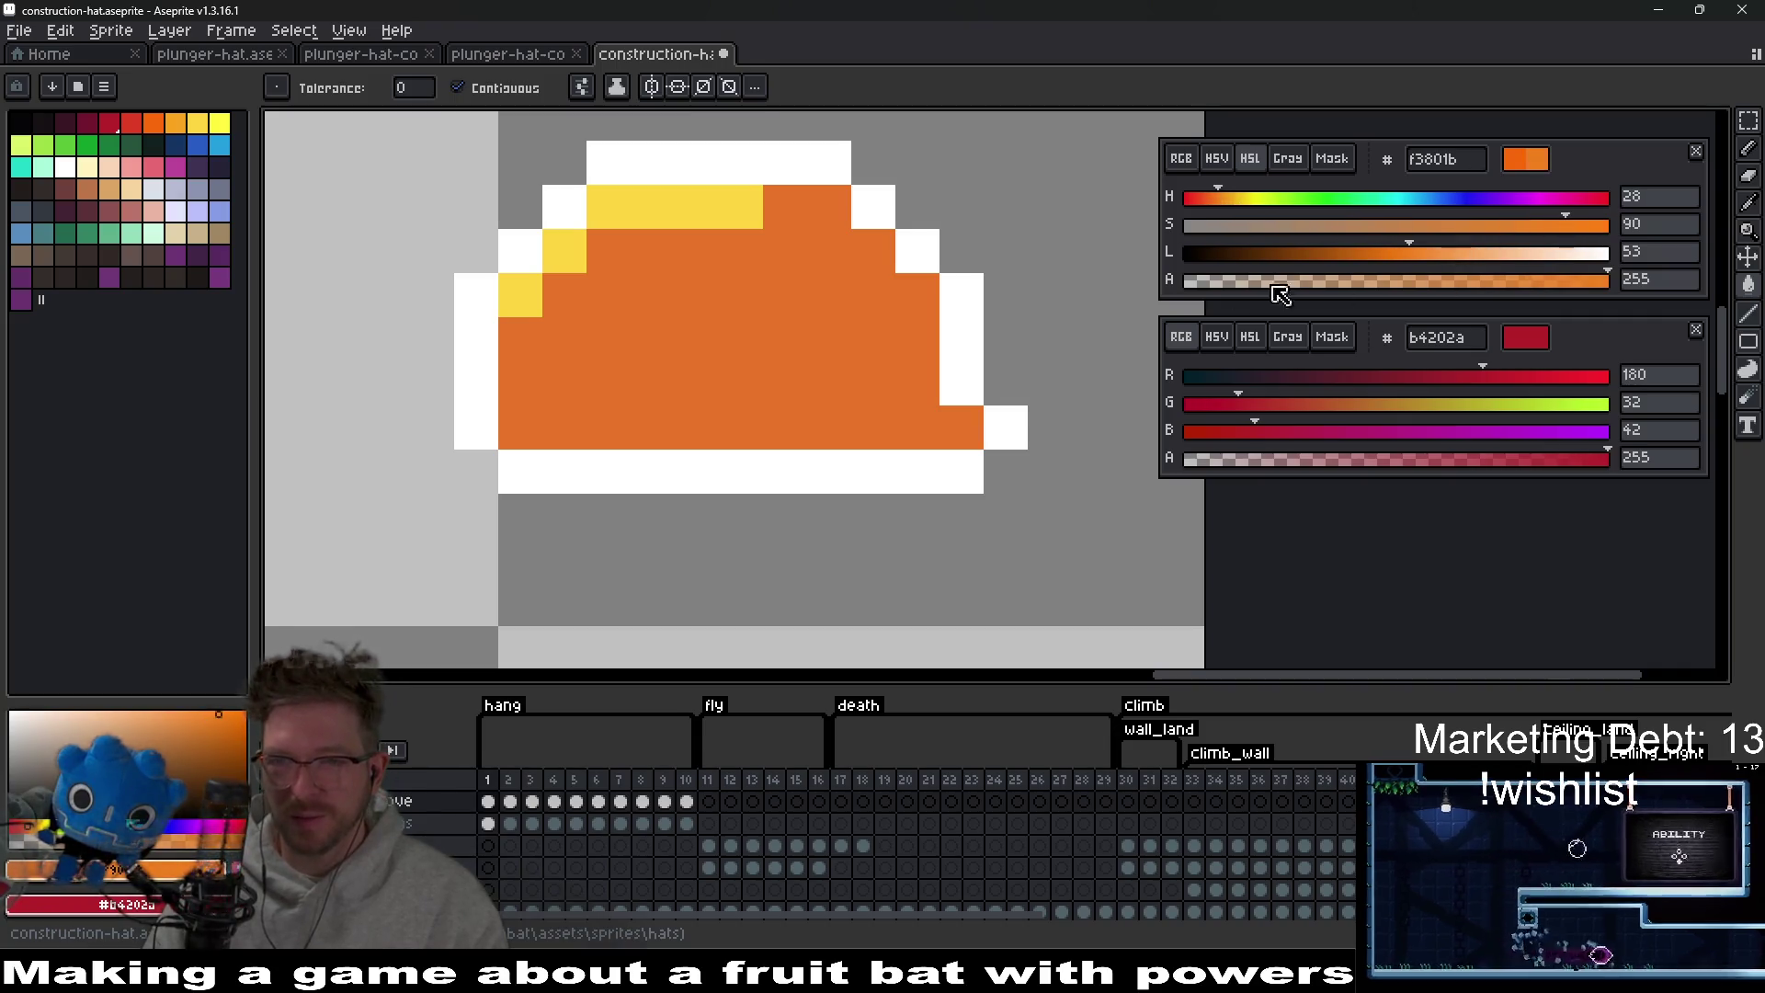
pyautogui.click(733, 315)
# Paint over the yellow top highlights in orange.
pyautogui.scroll(-3, 731, 355)
pyautogui.scroll(2, 900, 301)
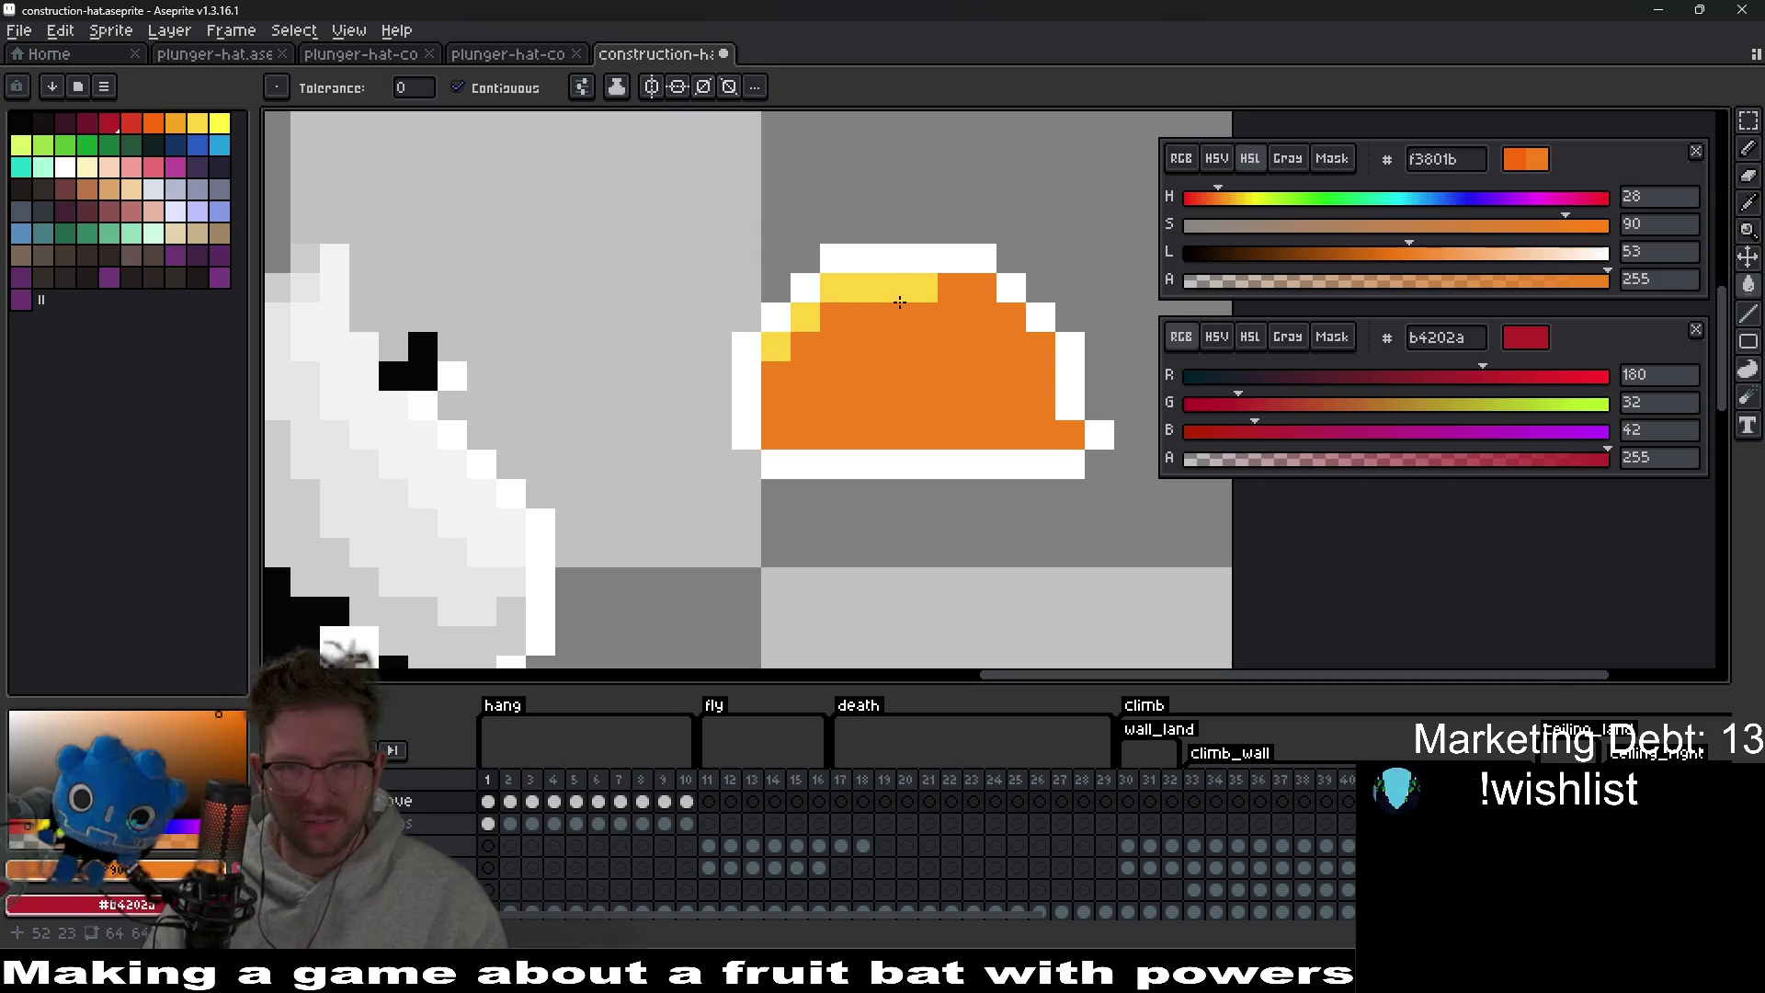
pyautogui.moveTo(900, 302); pyautogui.dragTo(834, 306)
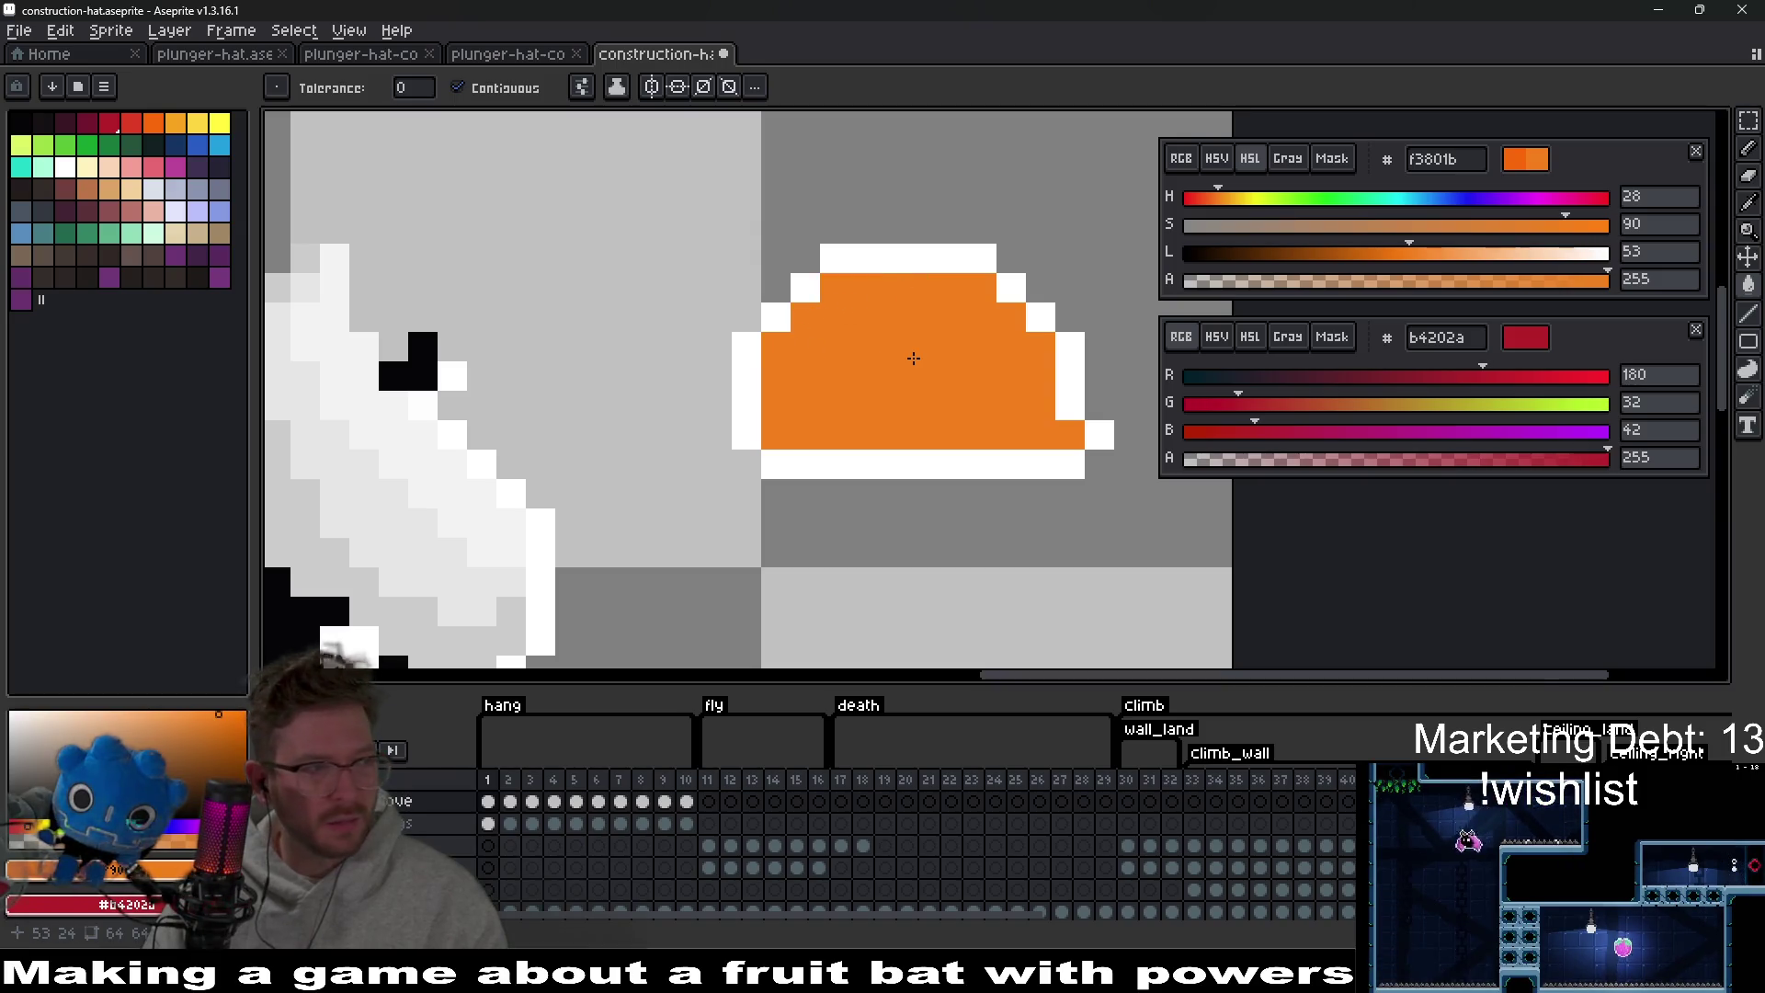
# Attempt to paint the hat's right white edge orange, undoing the stray strokes.
pyautogui.scroll(-3, 913, 359)
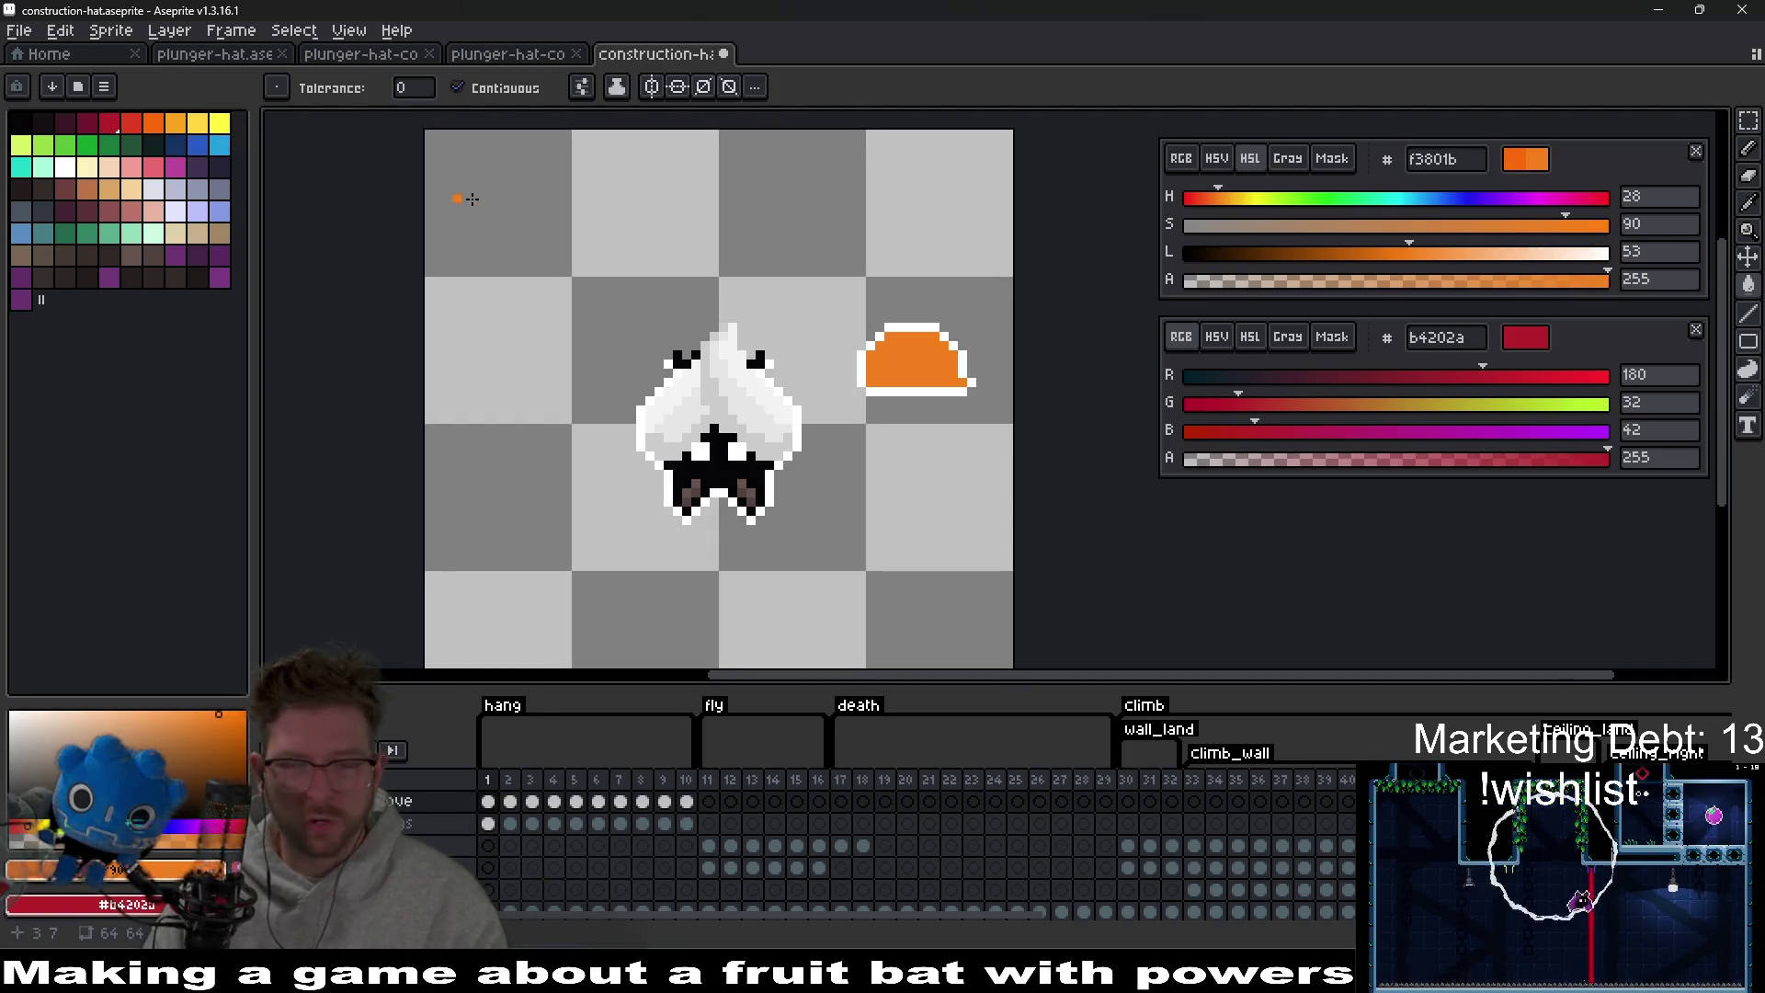
pyautogui.scroll(6, 959, 359)
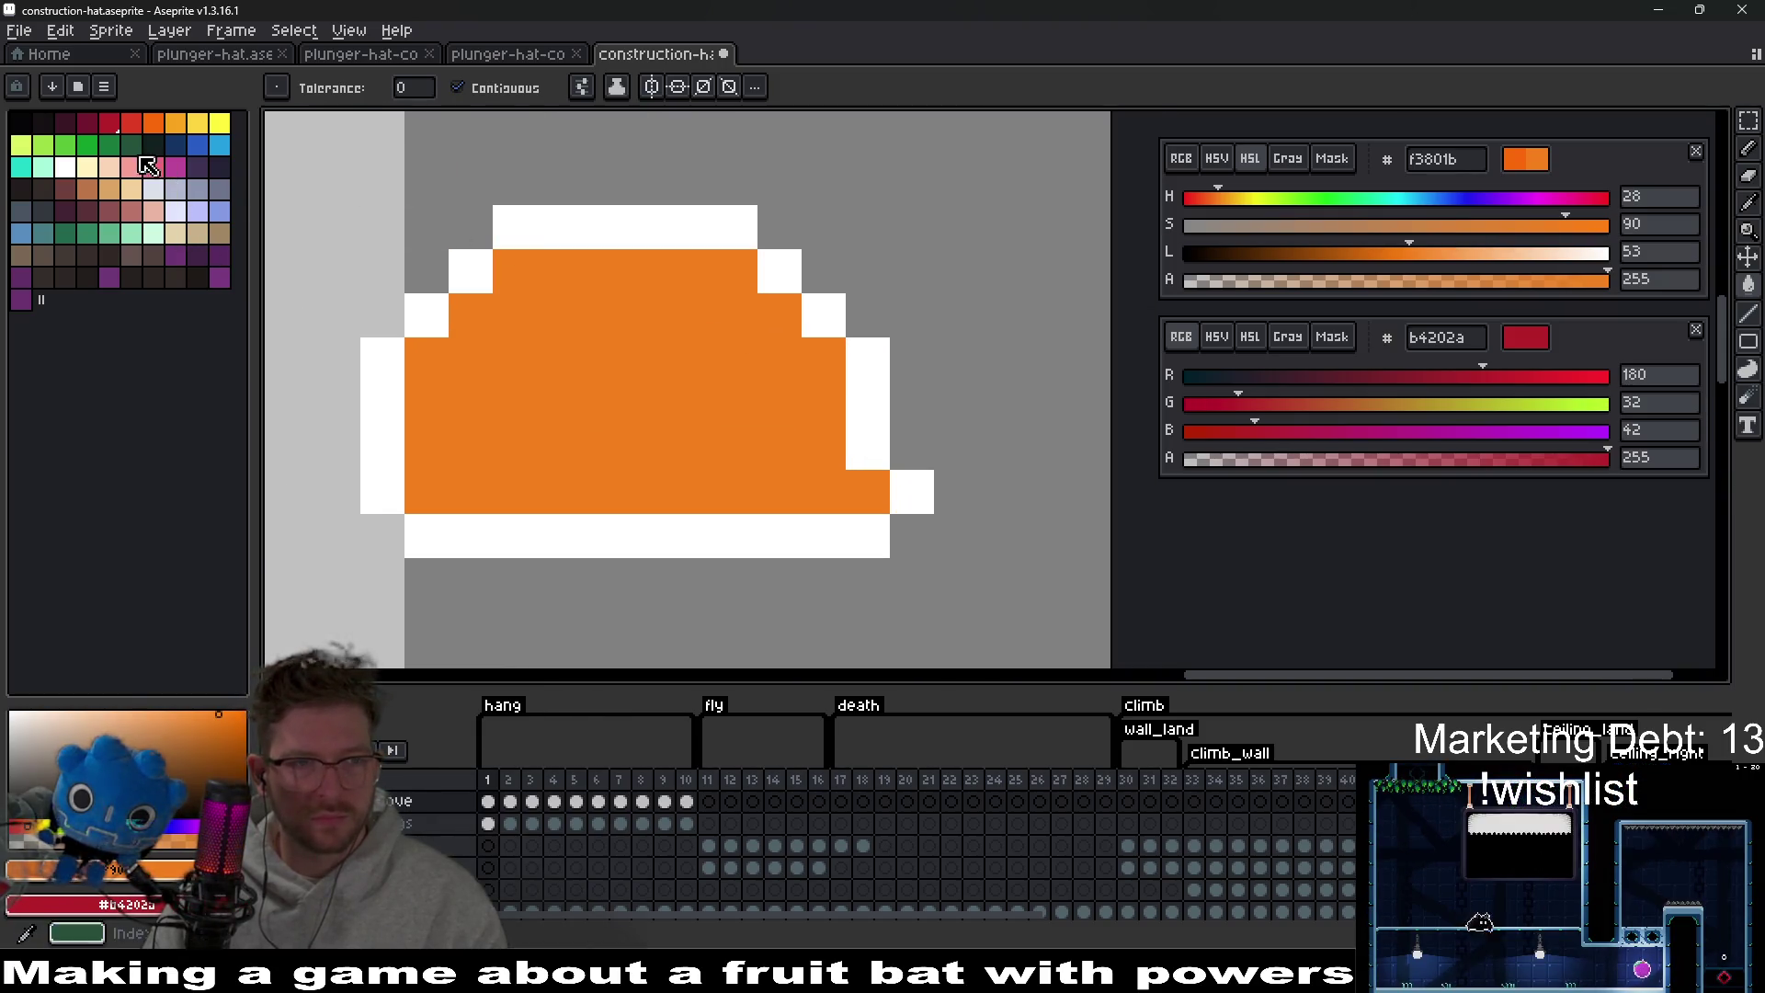
pyautogui.moveTo(868, 448); pyautogui.dragTo(868, 359)
pyautogui.hotkey('ctrl', 'z')
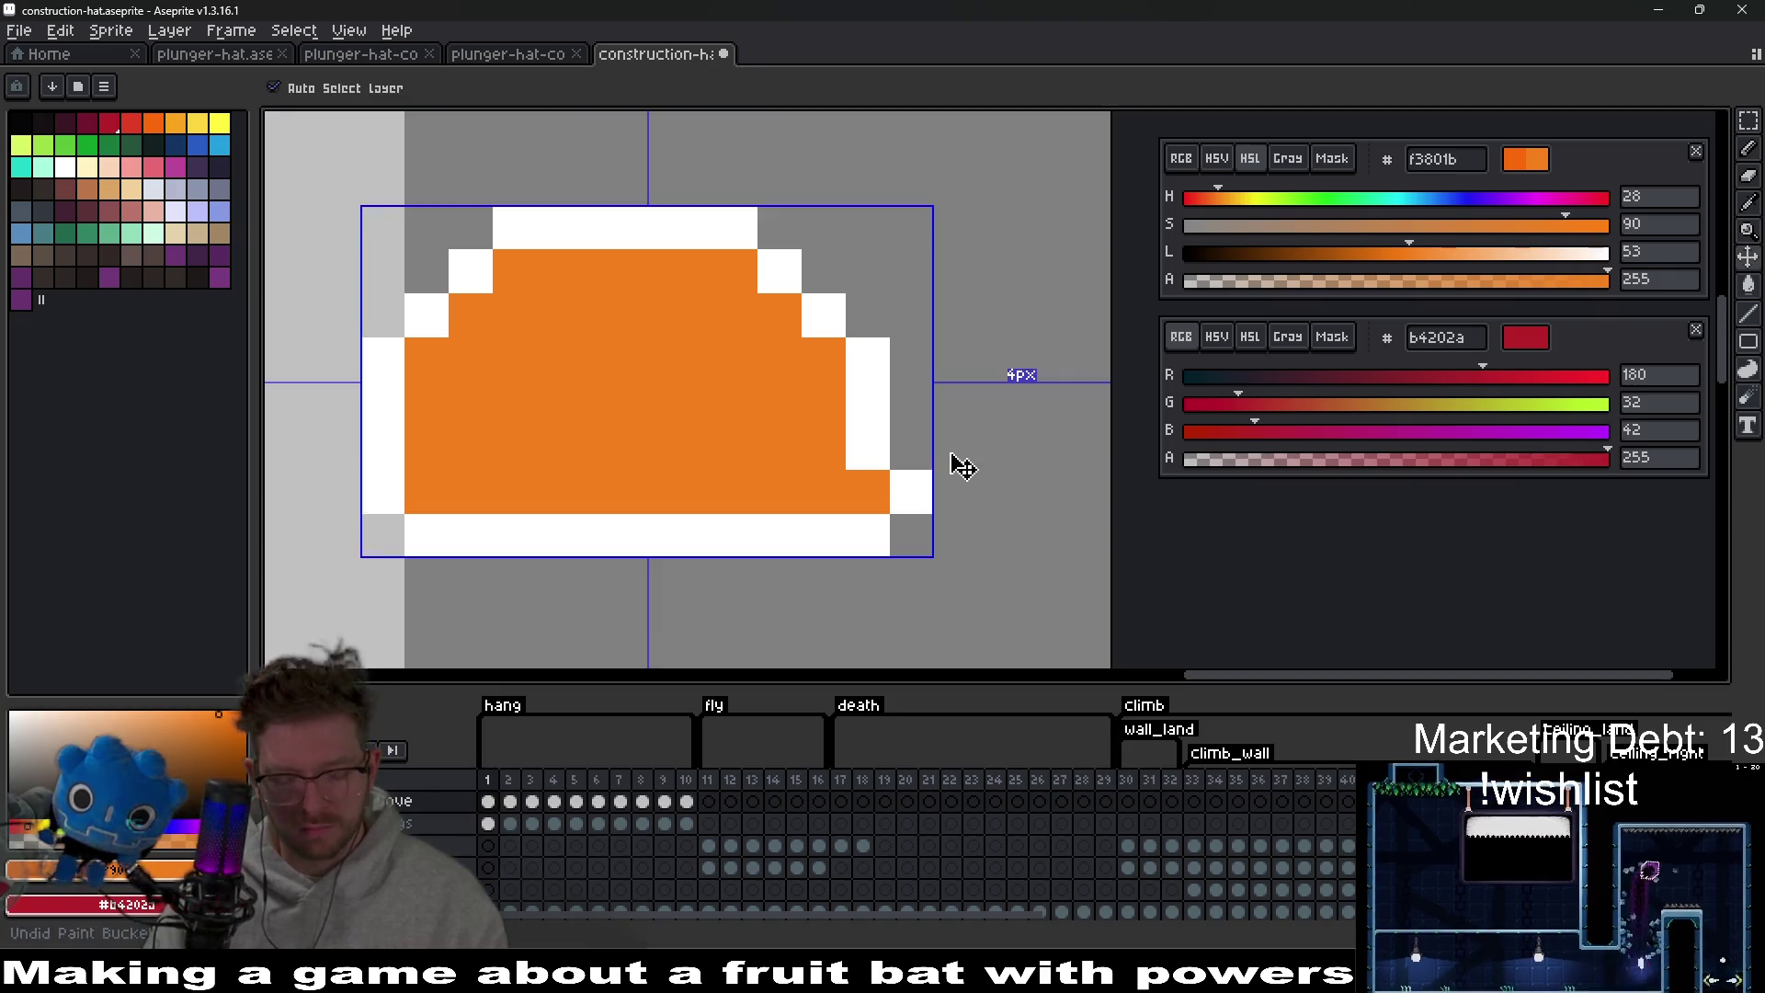
pyautogui.press('b')
pyautogui.hotkey('ctrl', 'z')
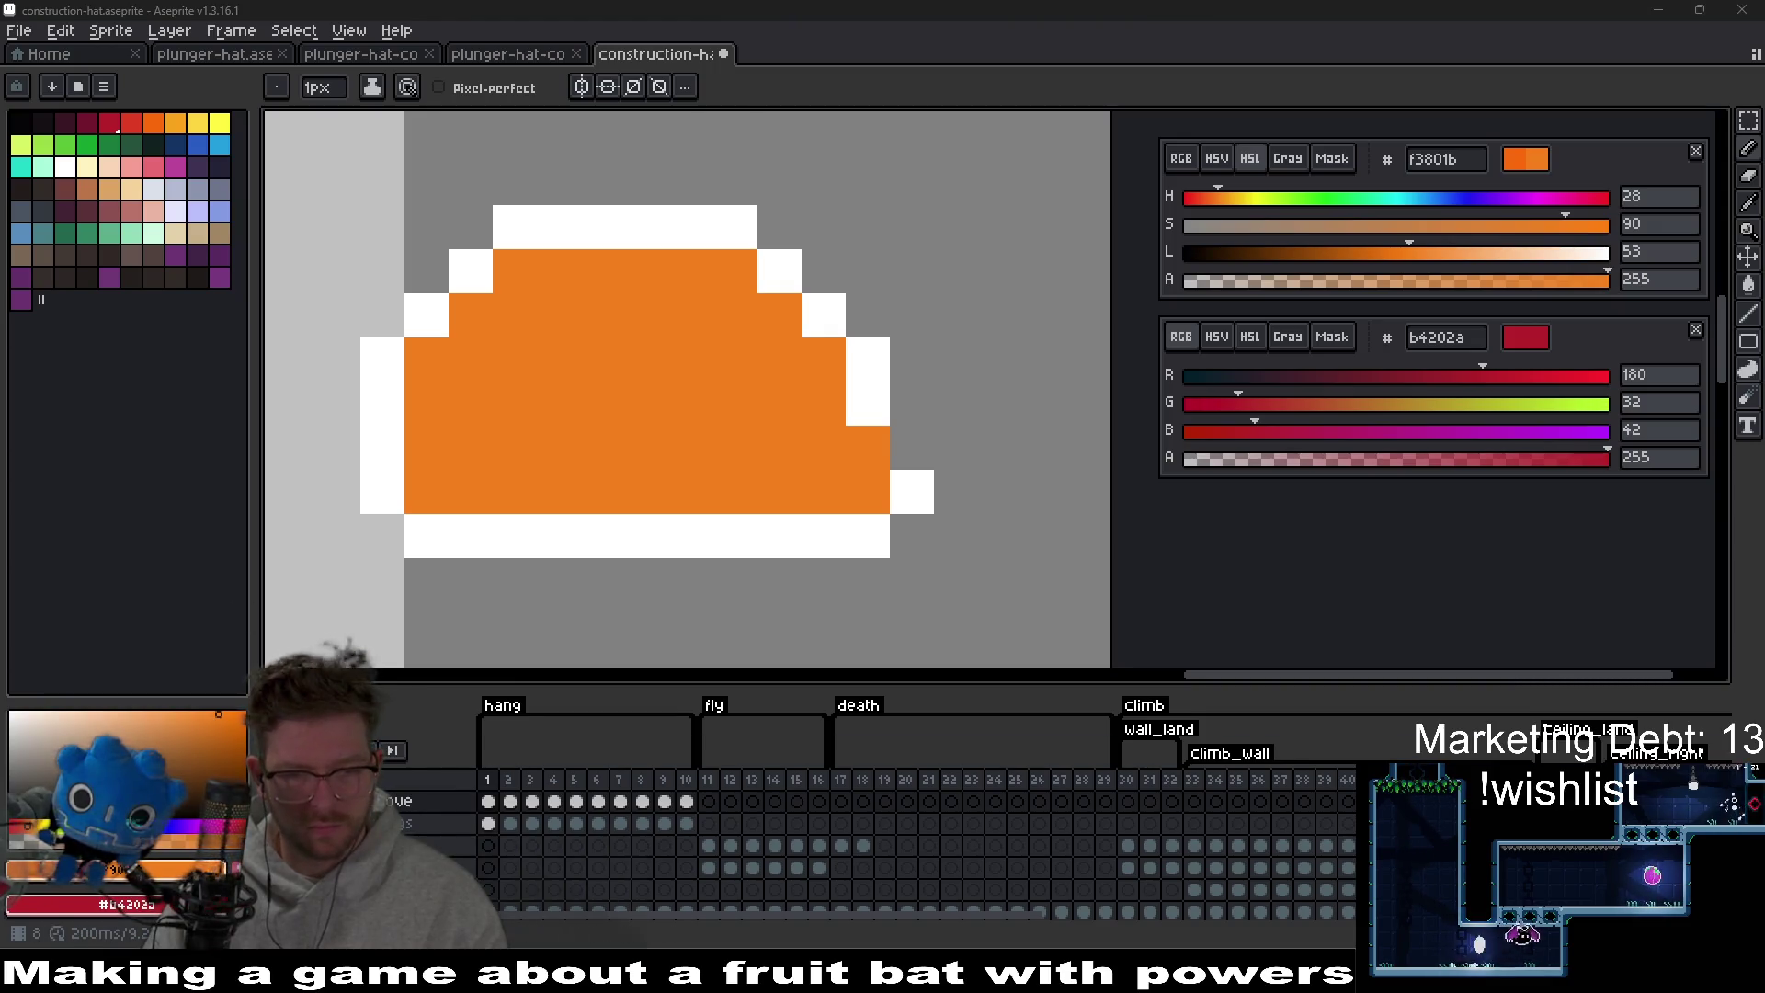
pyautogui.moveTo(864, 979)
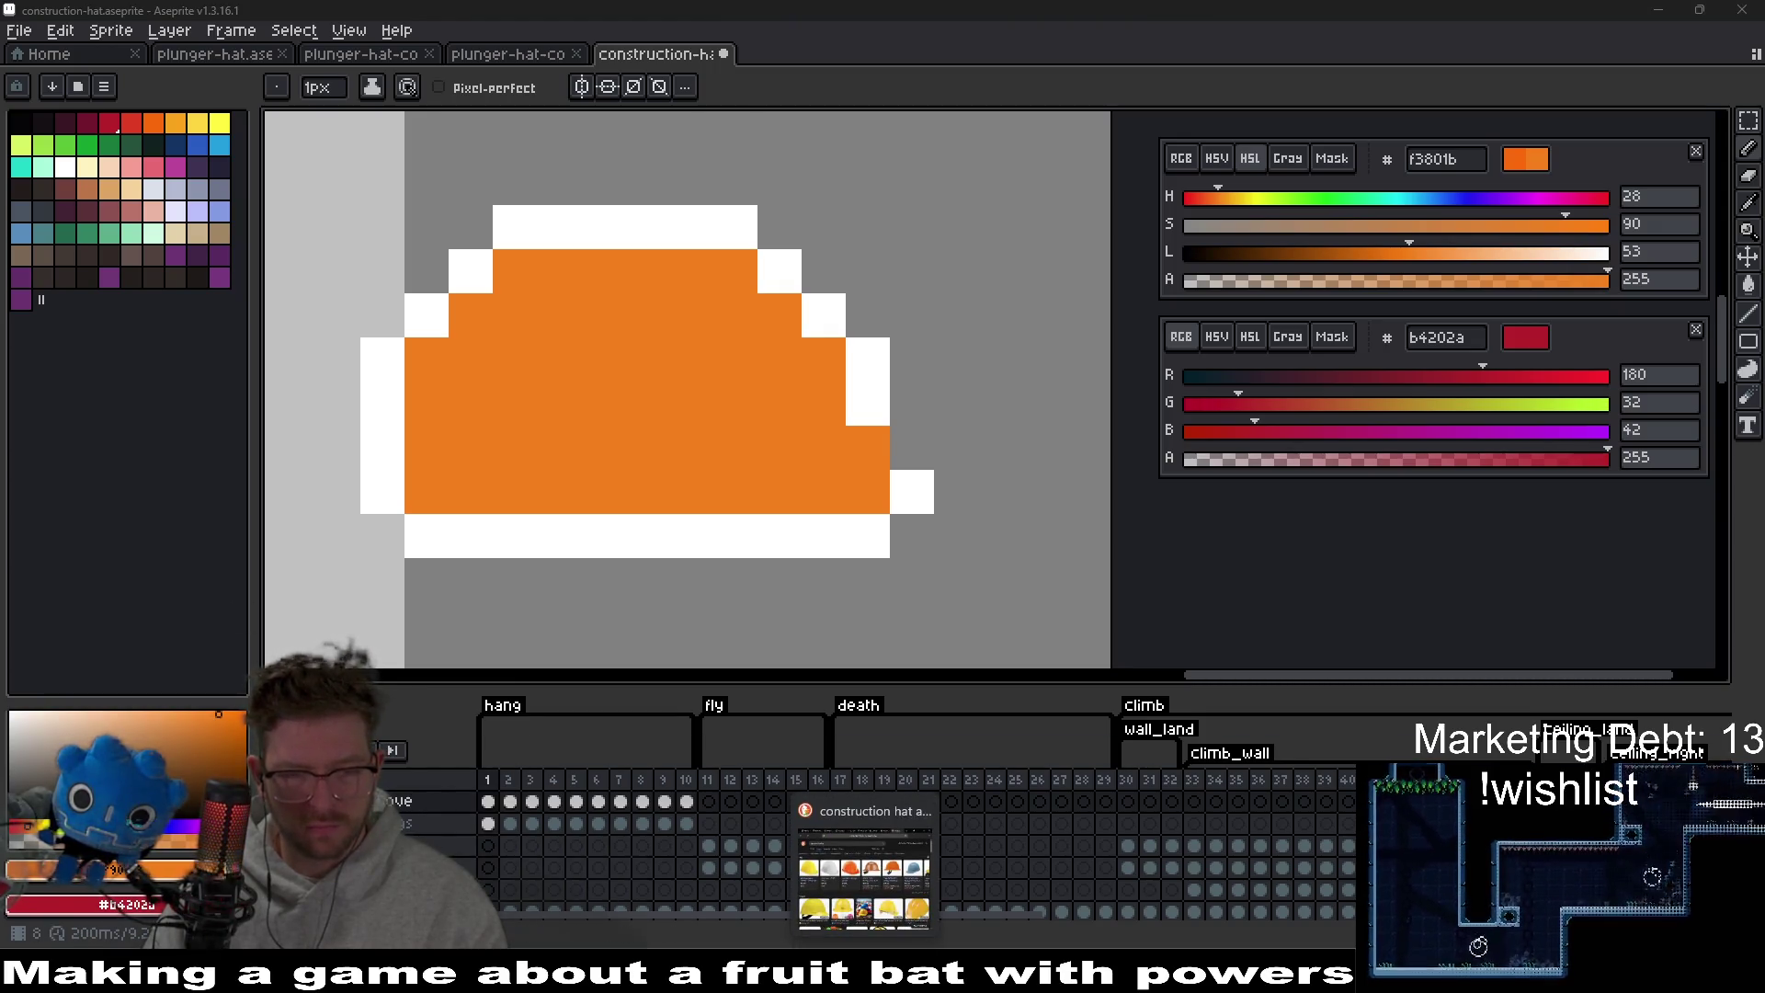
pyautogui.click(907, 458)
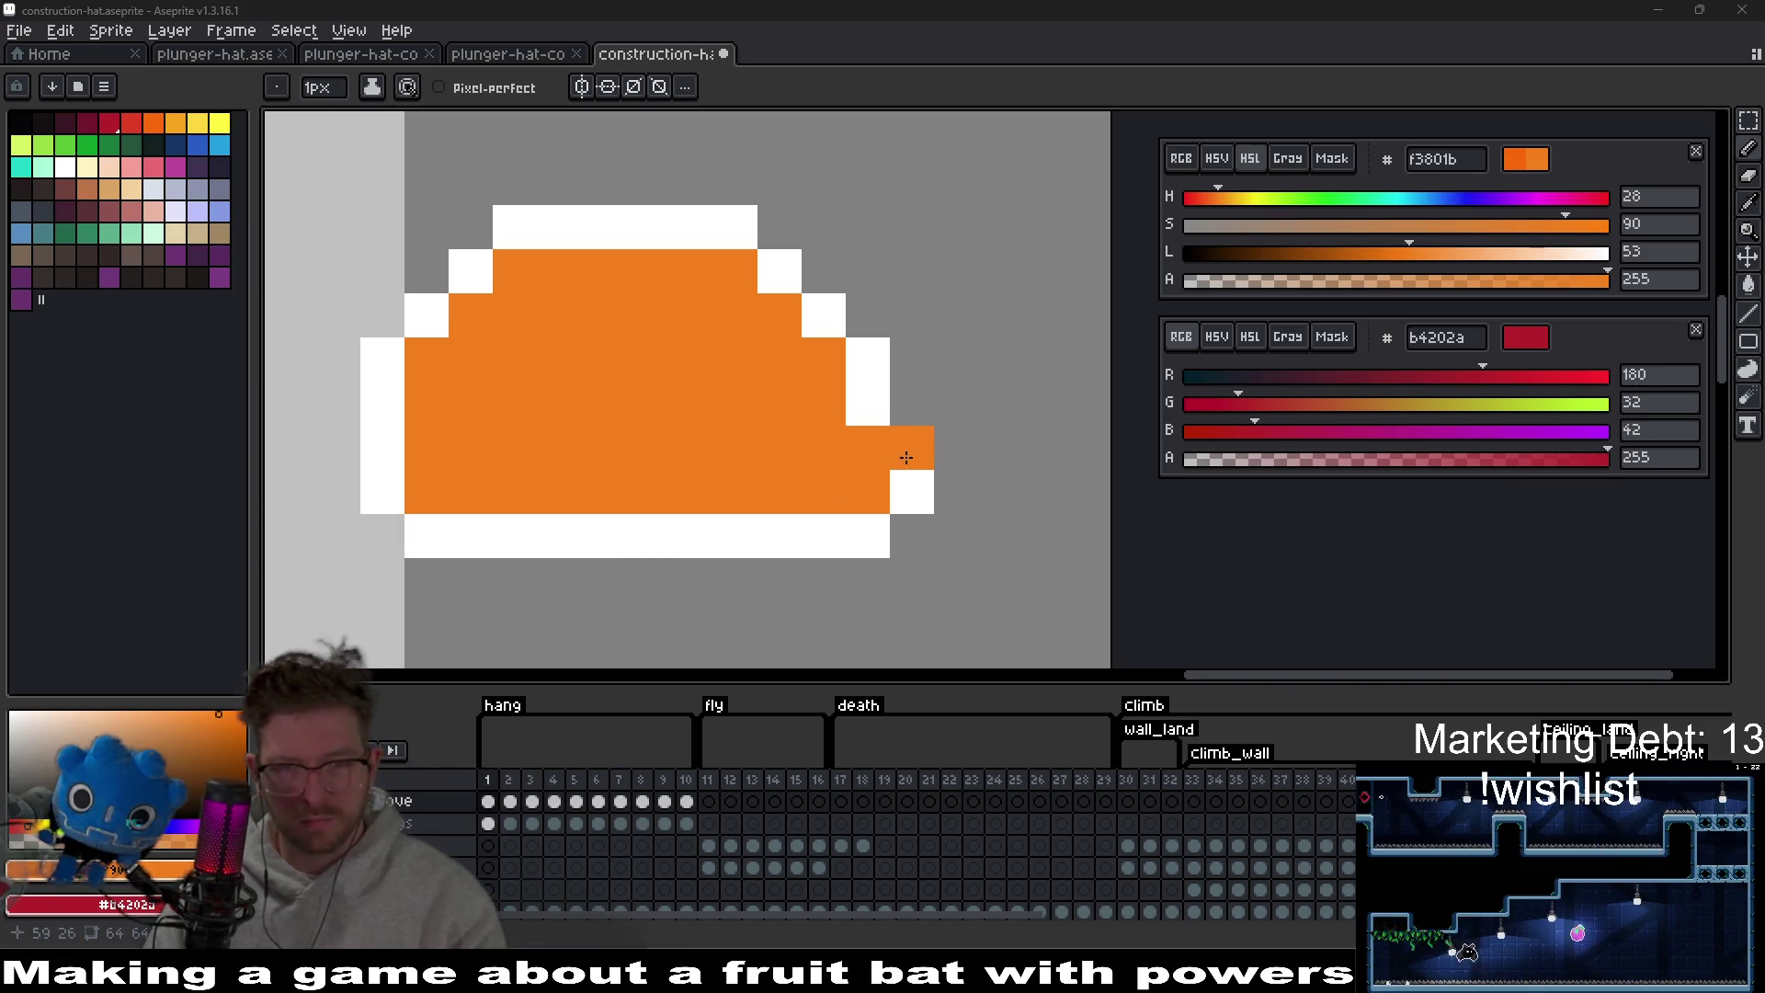
pyautogui.hotkey('ctrl', 'z')
pyautogui.click(881, 421)
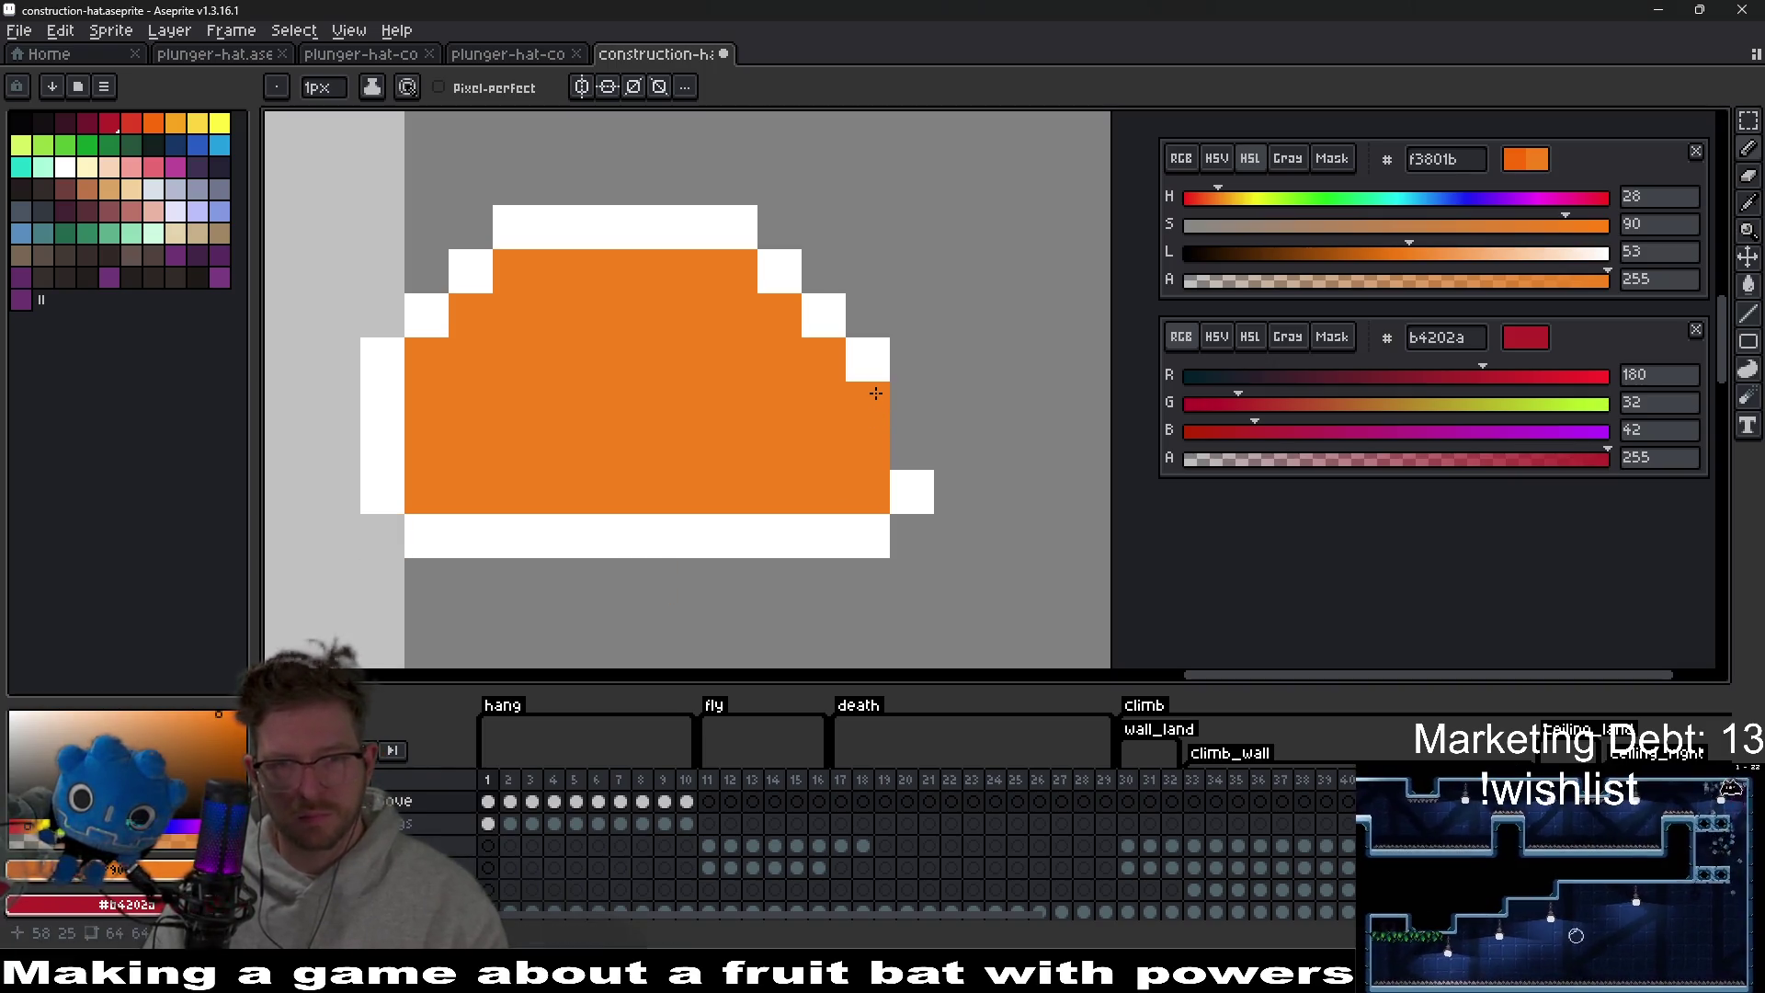
pyautogui.hotkey('ctrl', 'z')
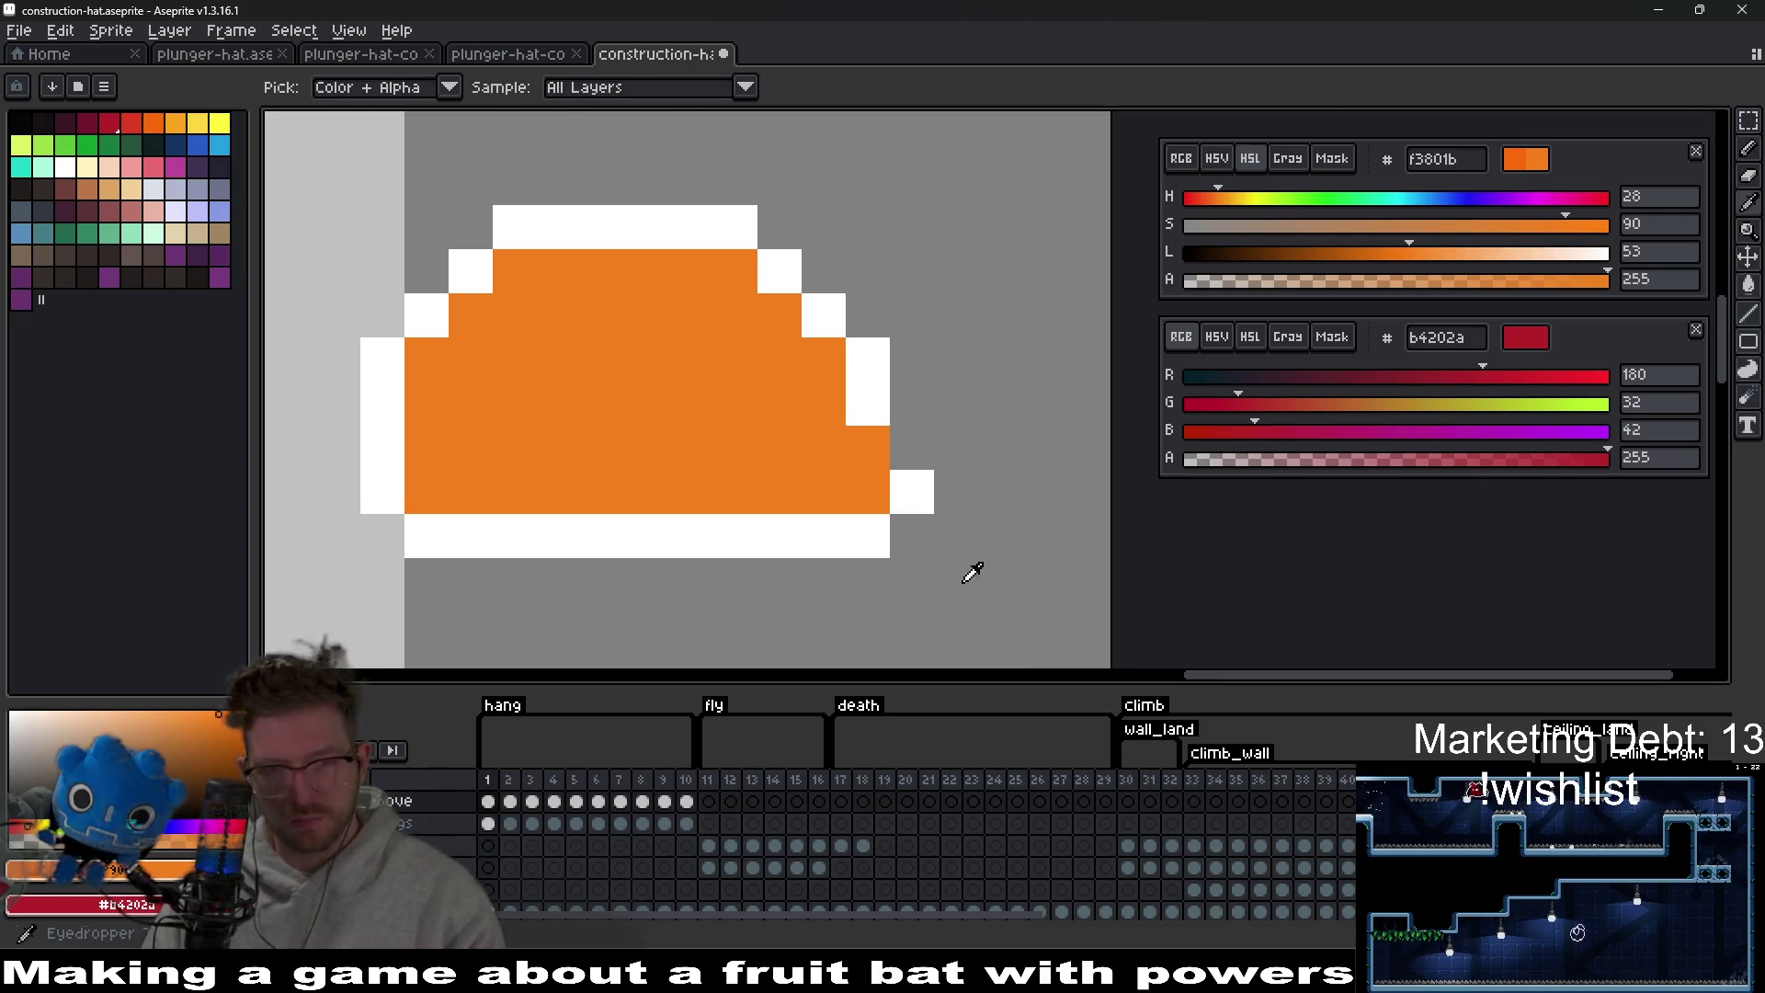
pyautogui.keyDown('alt'); pyautogui.click(883, 386); pyautogui.keyUp('alt')
# Sample the hat's orange and paint the white corner pixels on its right edge orange.
pyautogui.scroll(-3, 974, 487)
pyautogui.scroll(-1, 1003, 528)
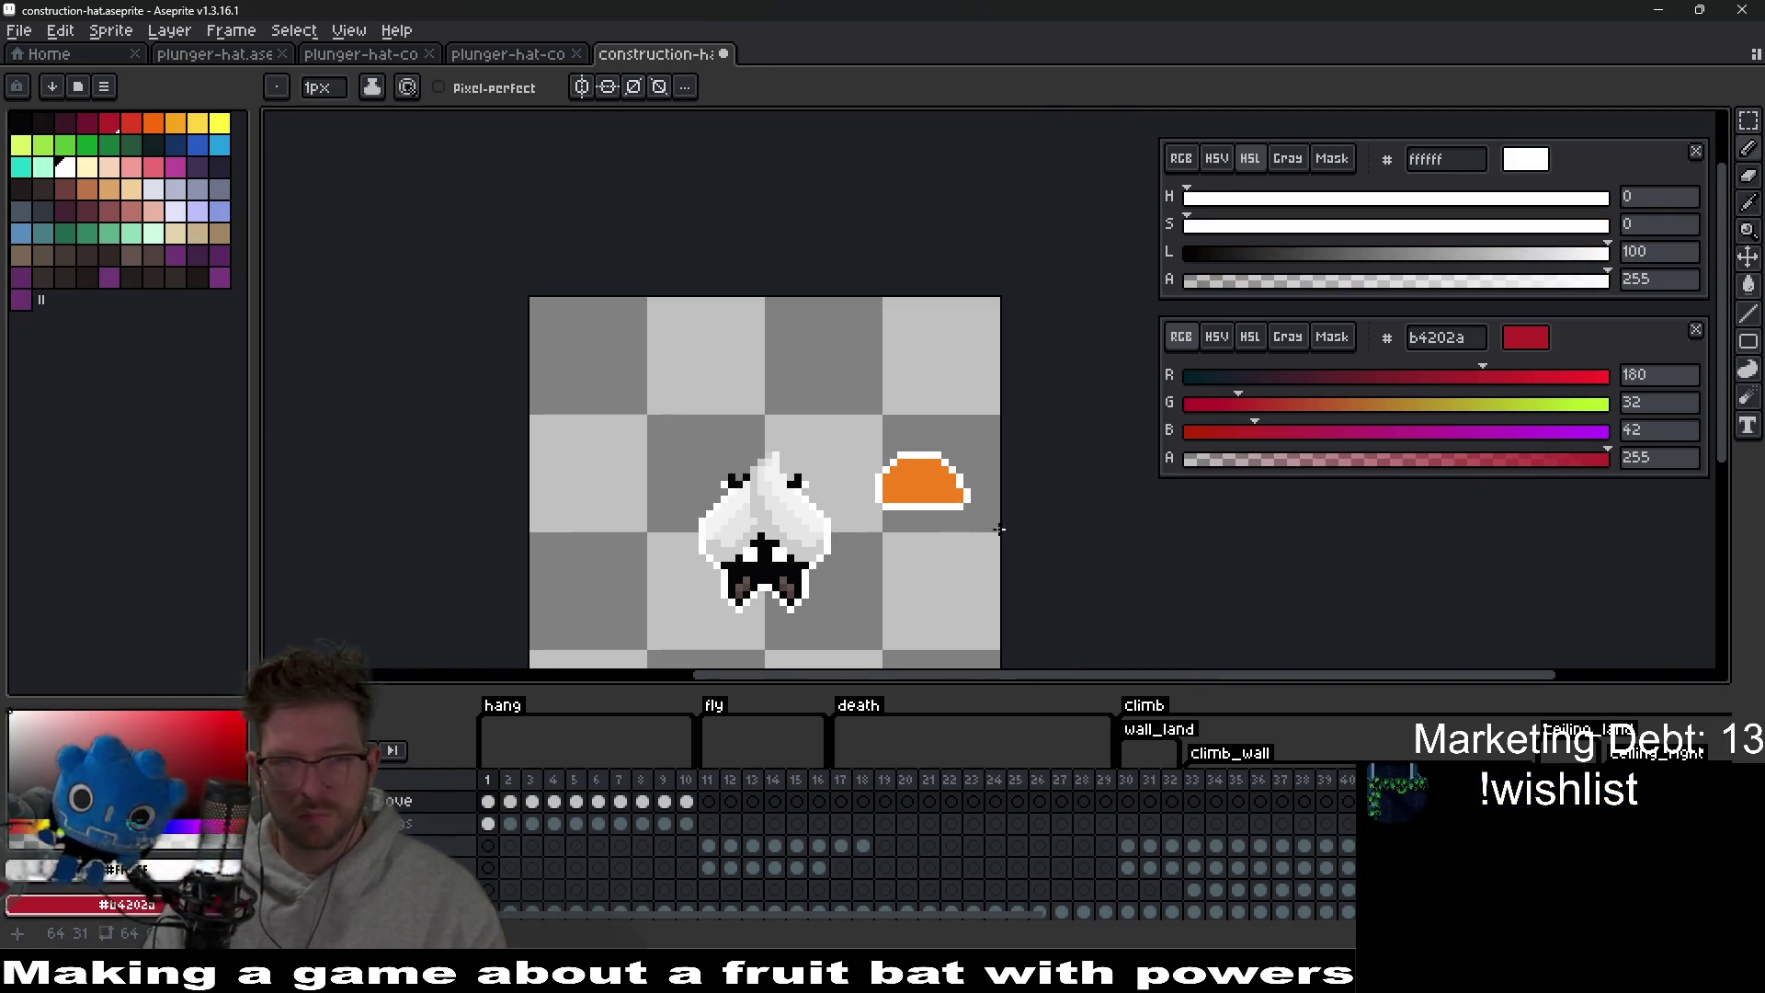
pyautogui.scroll(4, 916, 506)
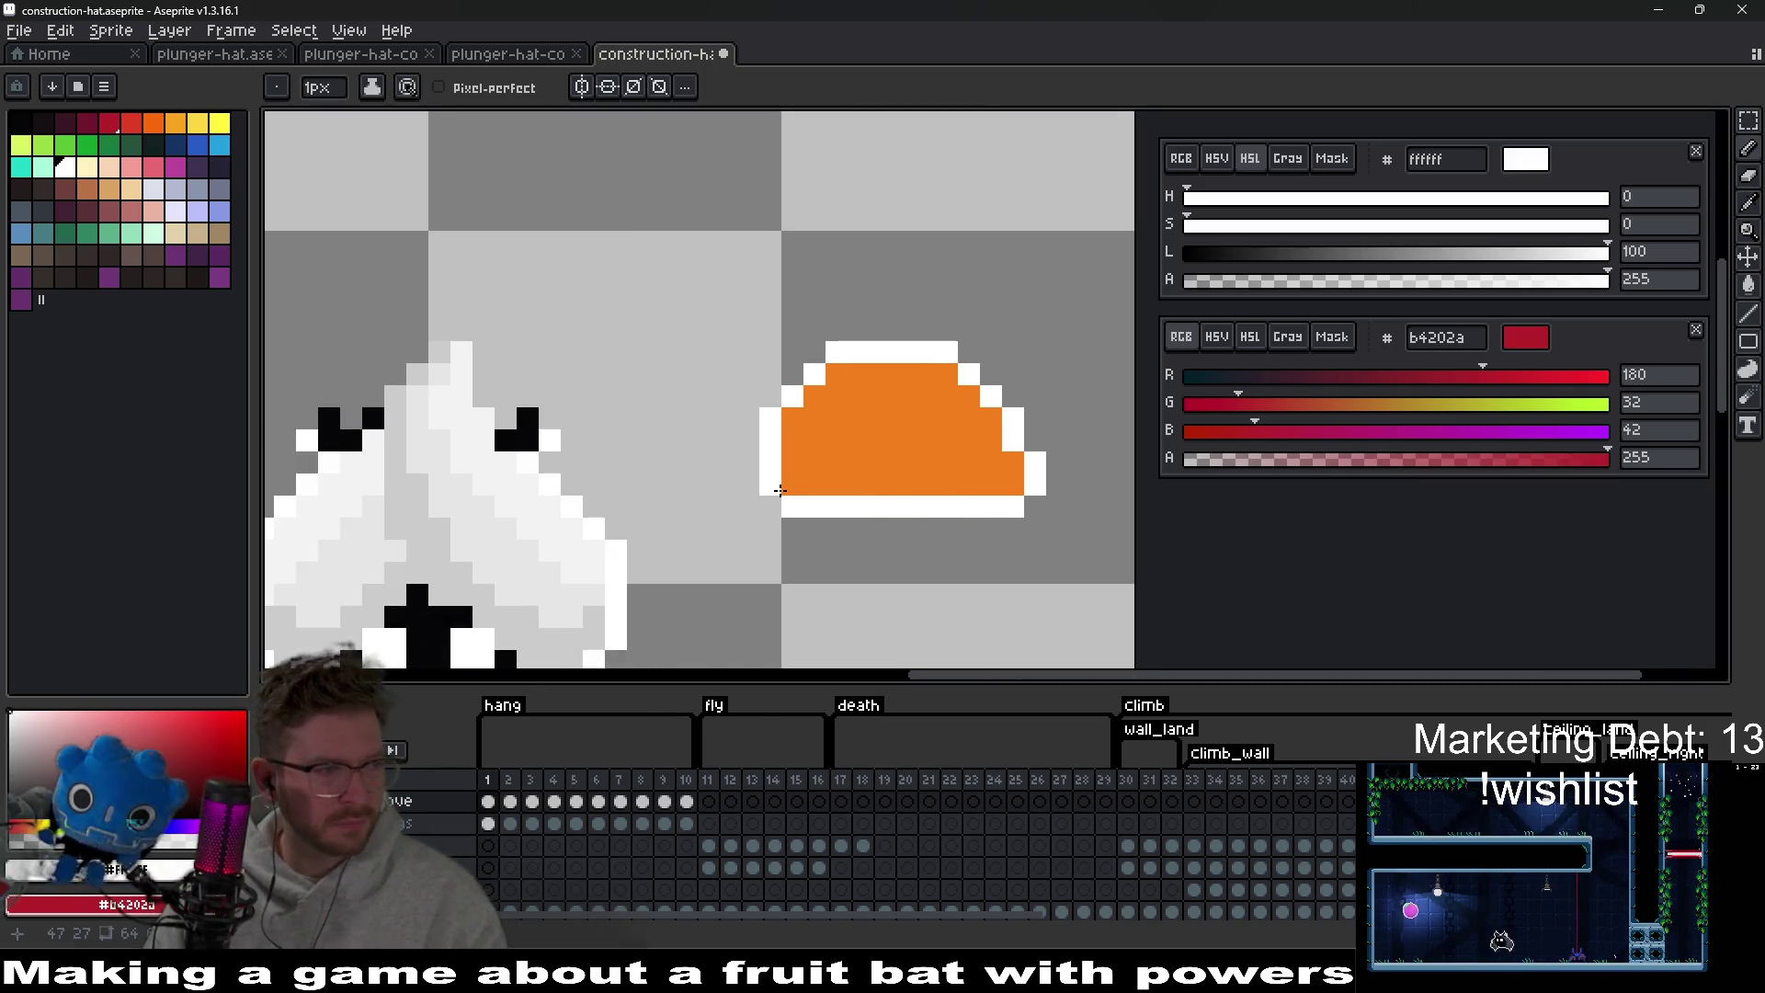
pyautogui.scroll(2, 919, 492)
pyautogui.hscroll(2, 1005, 493)
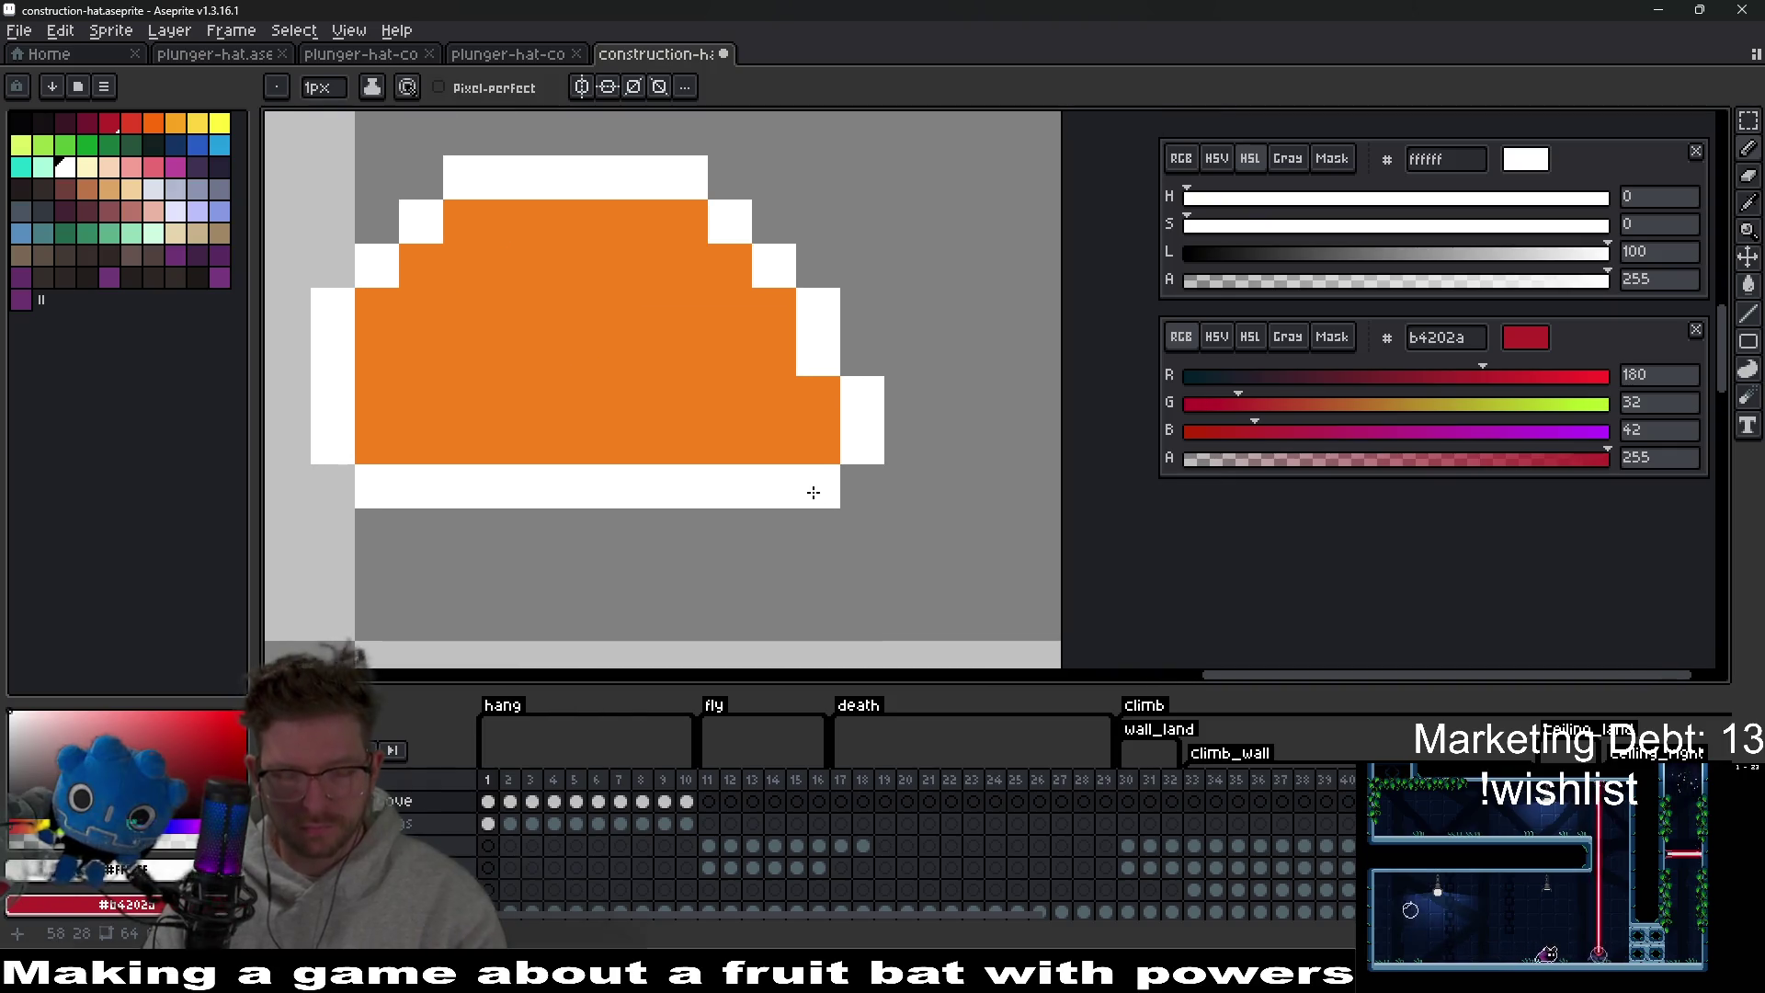
pyautogui.press('i')
pyautogui.click(819, 397)
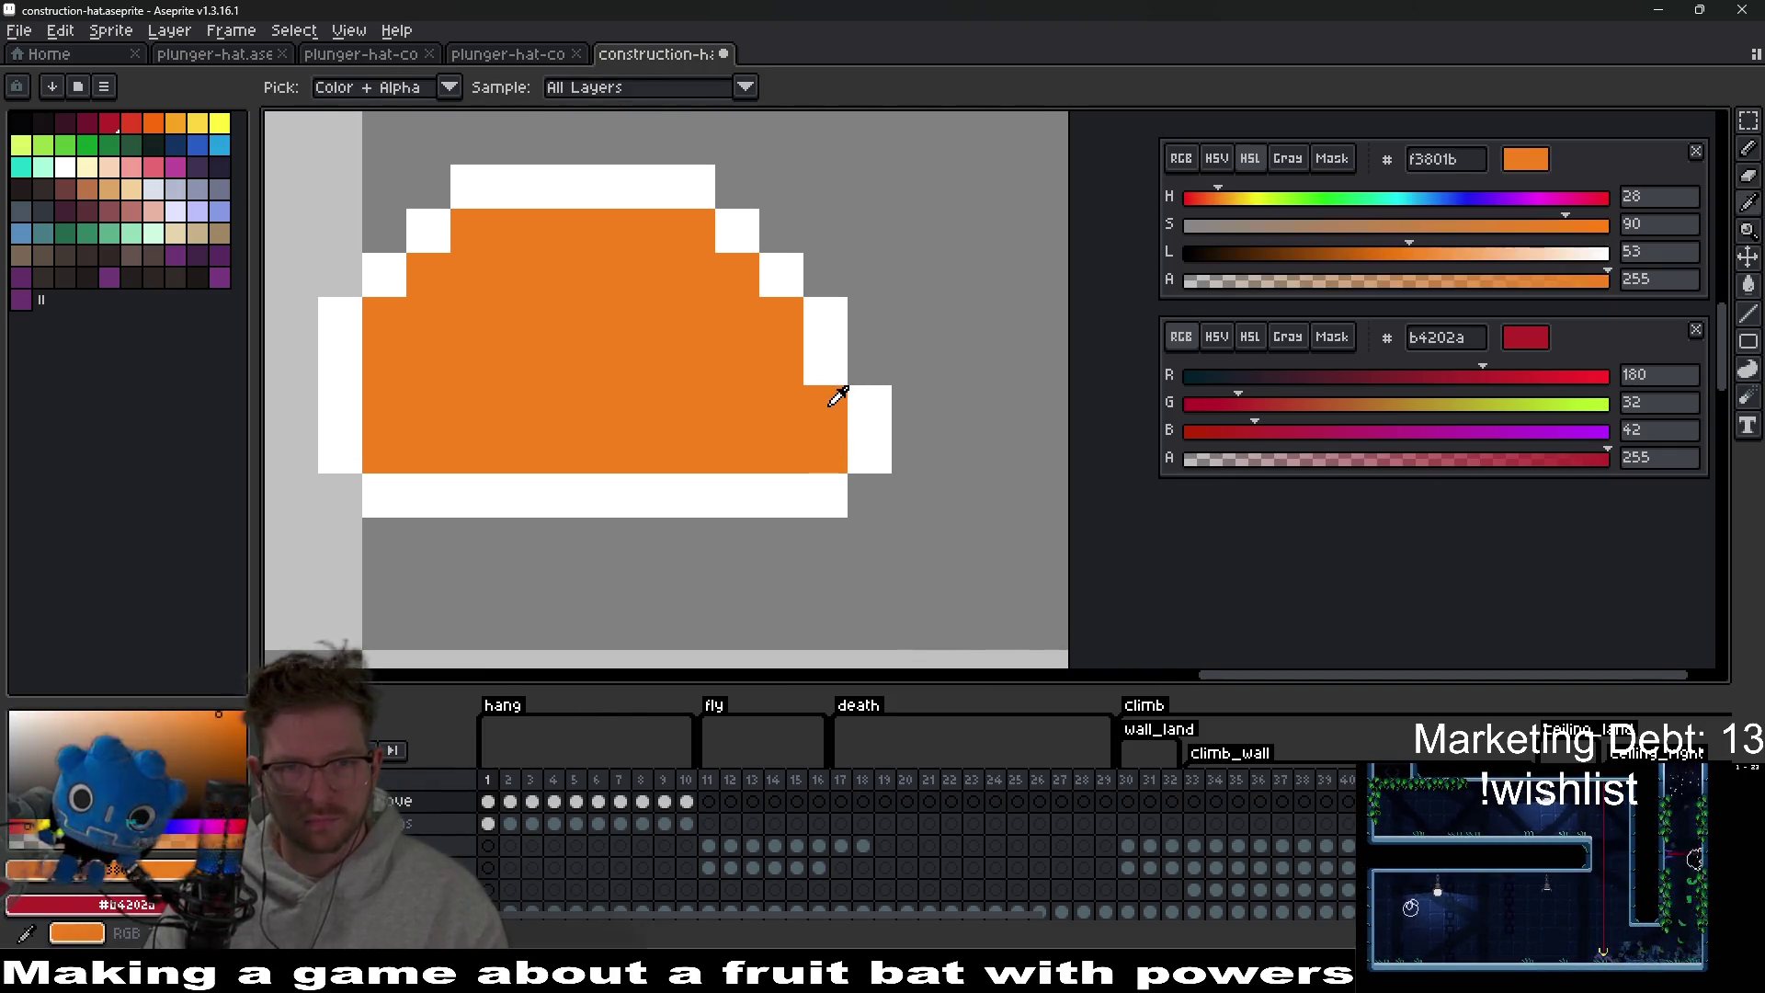
pyautogui.press('b')
pyautogui.click(873, 419)
pyautogui.click(870, 451)
pyautogui.click(826, 363)
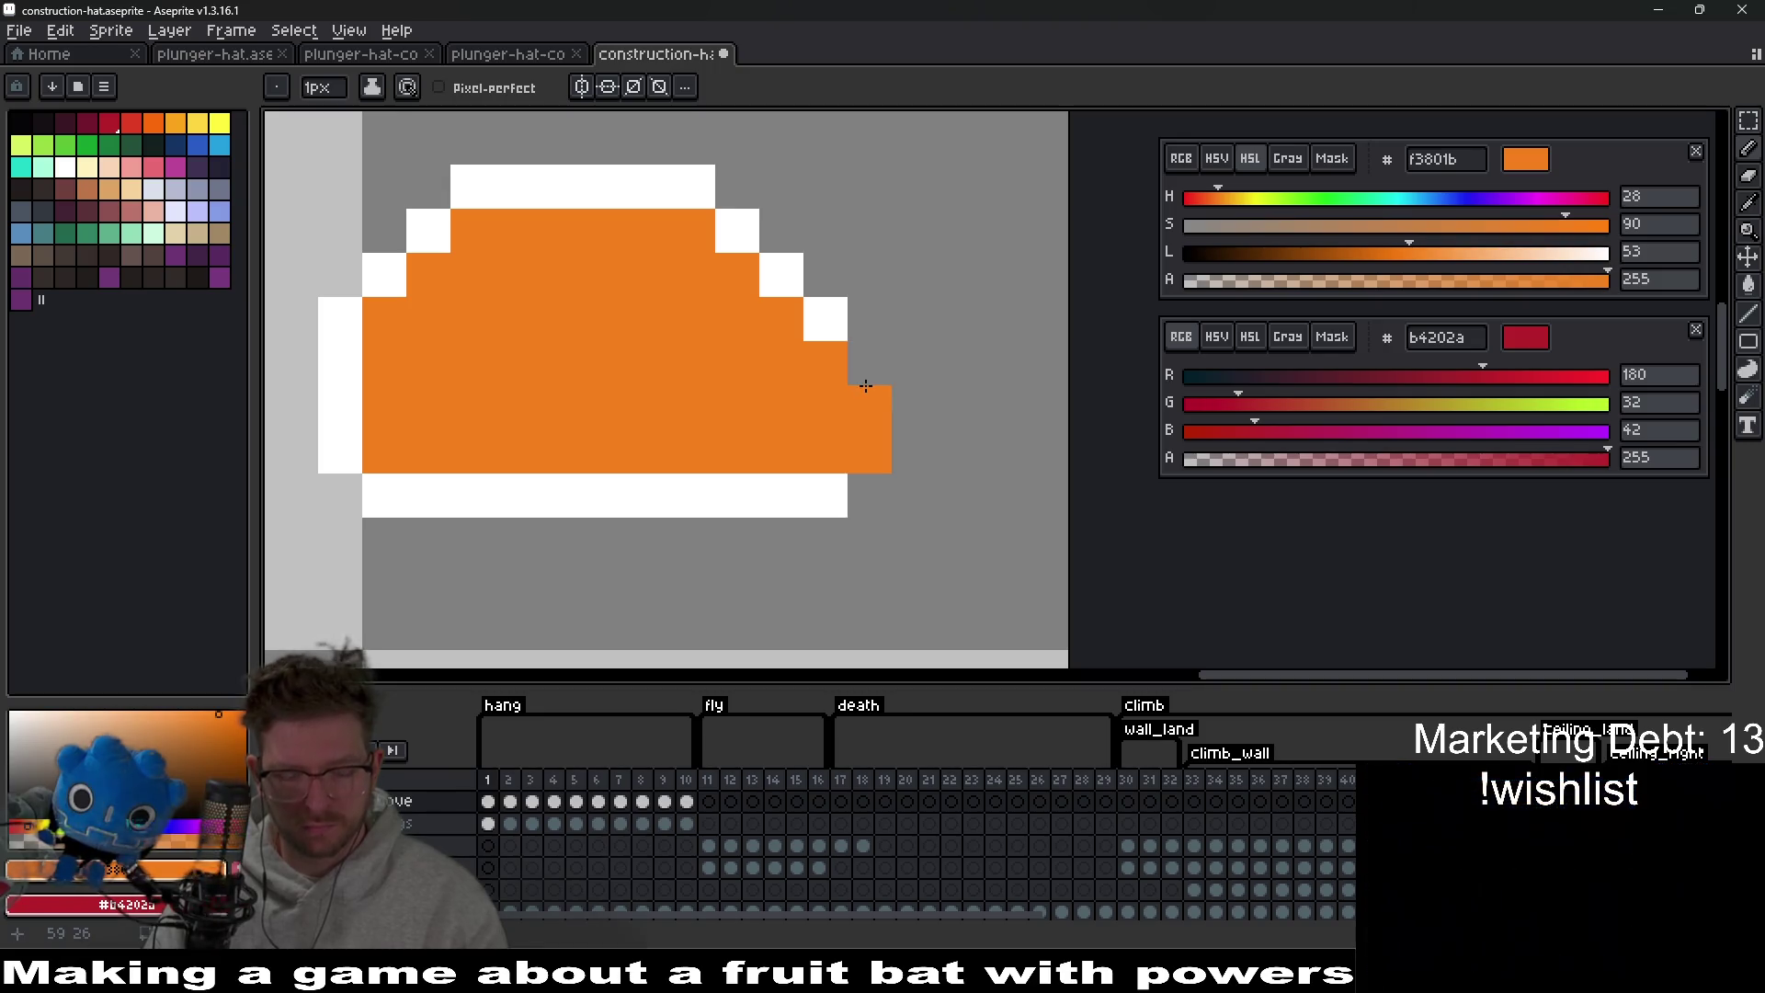
# Sample the white outline colour and draw a white outline down the hat's right edge.
pyautogui.press('i')
pyautogui.click(841, 322)
pyautogui.press('b')
pyautogui.moveTo(870, 362)
pyautogui.mouseDown()
pyautogui.moveTo(914, 441)
pyautogui.moveTo(881, 482)
pyautogui.mouseUp()
# Turn a white pixel on the hat's right edge orange, then resample the white outline colour.
pyautogui.scroll(-5, 881, 482)
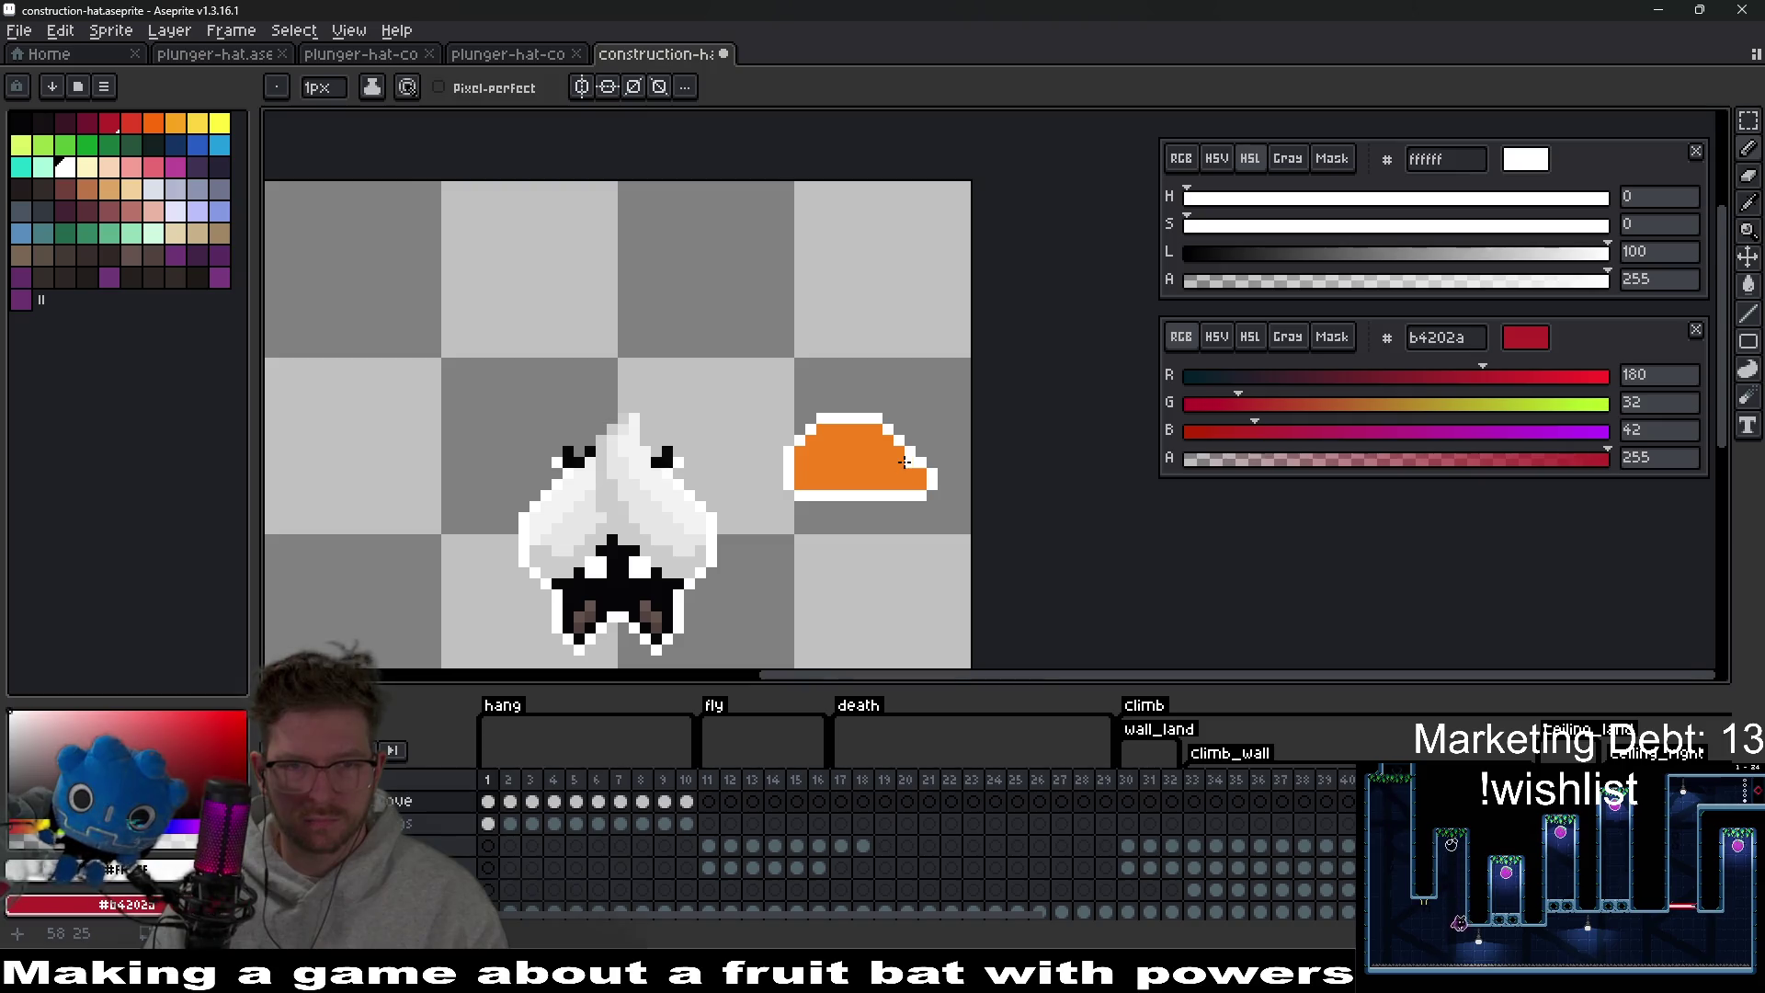
pyautogui.scroll(3, 905, 462)
pyautogui.press('i')
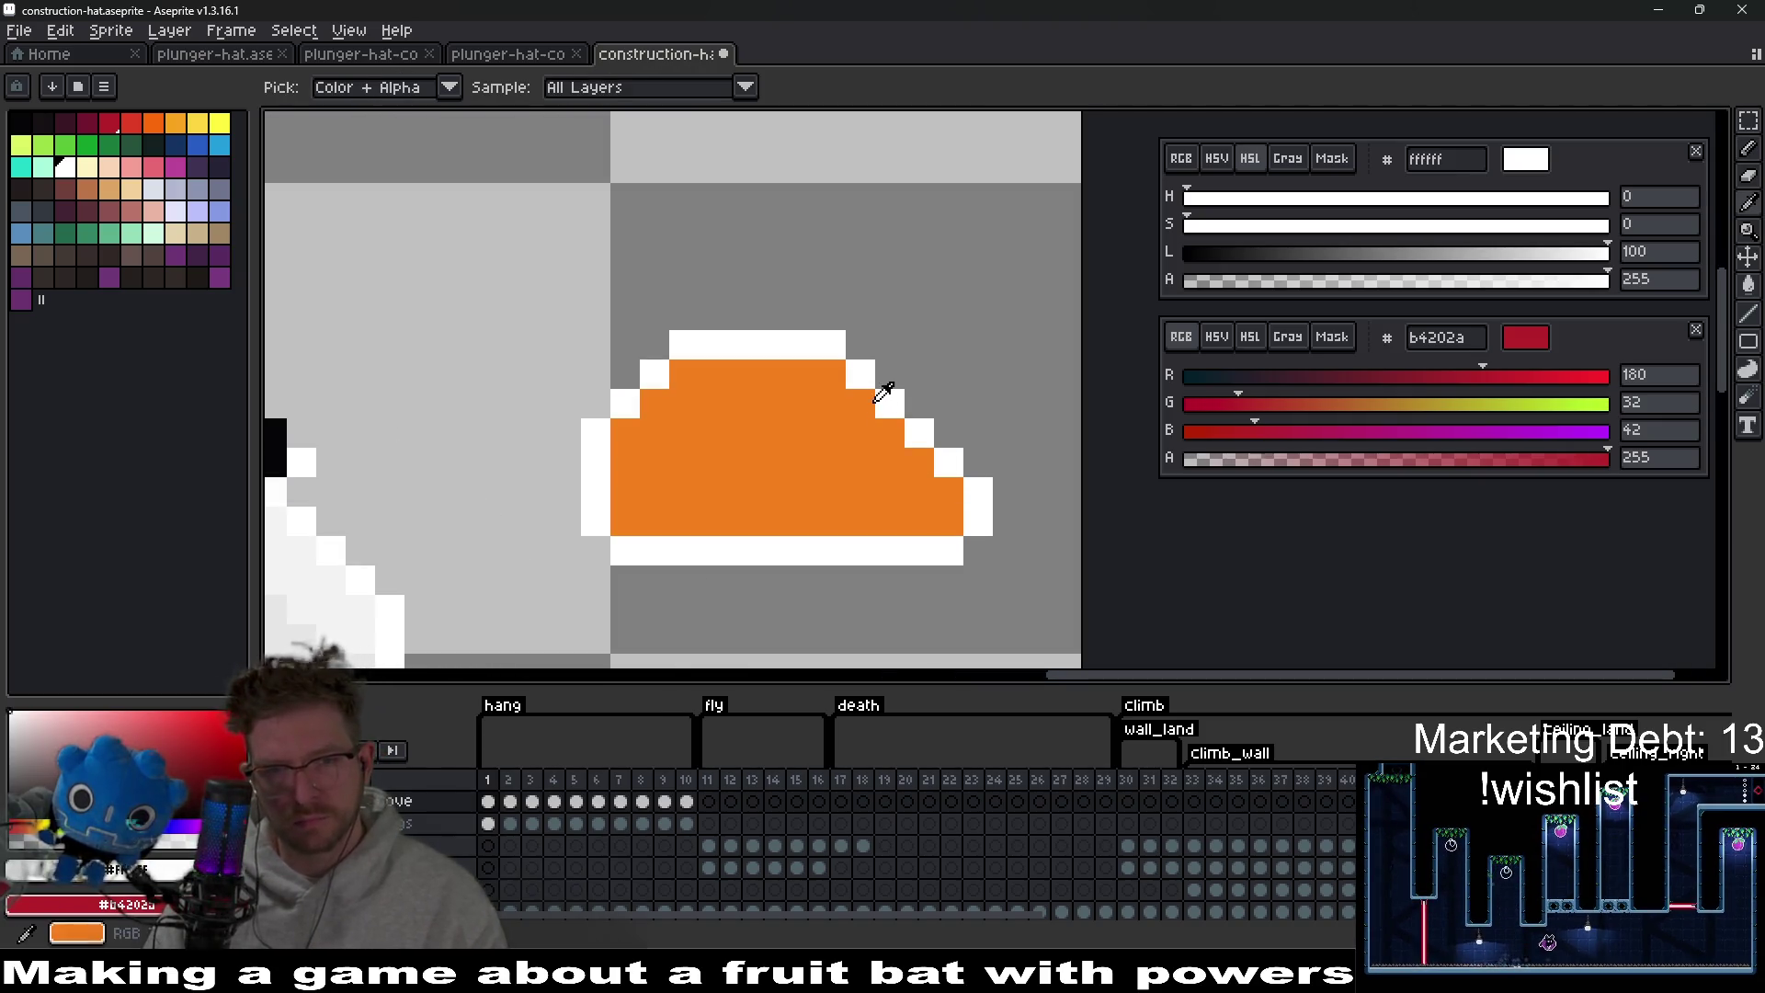
pyautogui.click(873, 401)
pyautogui.press('b')
pyautogui.click(890, 404)
pyautogui.press('i')
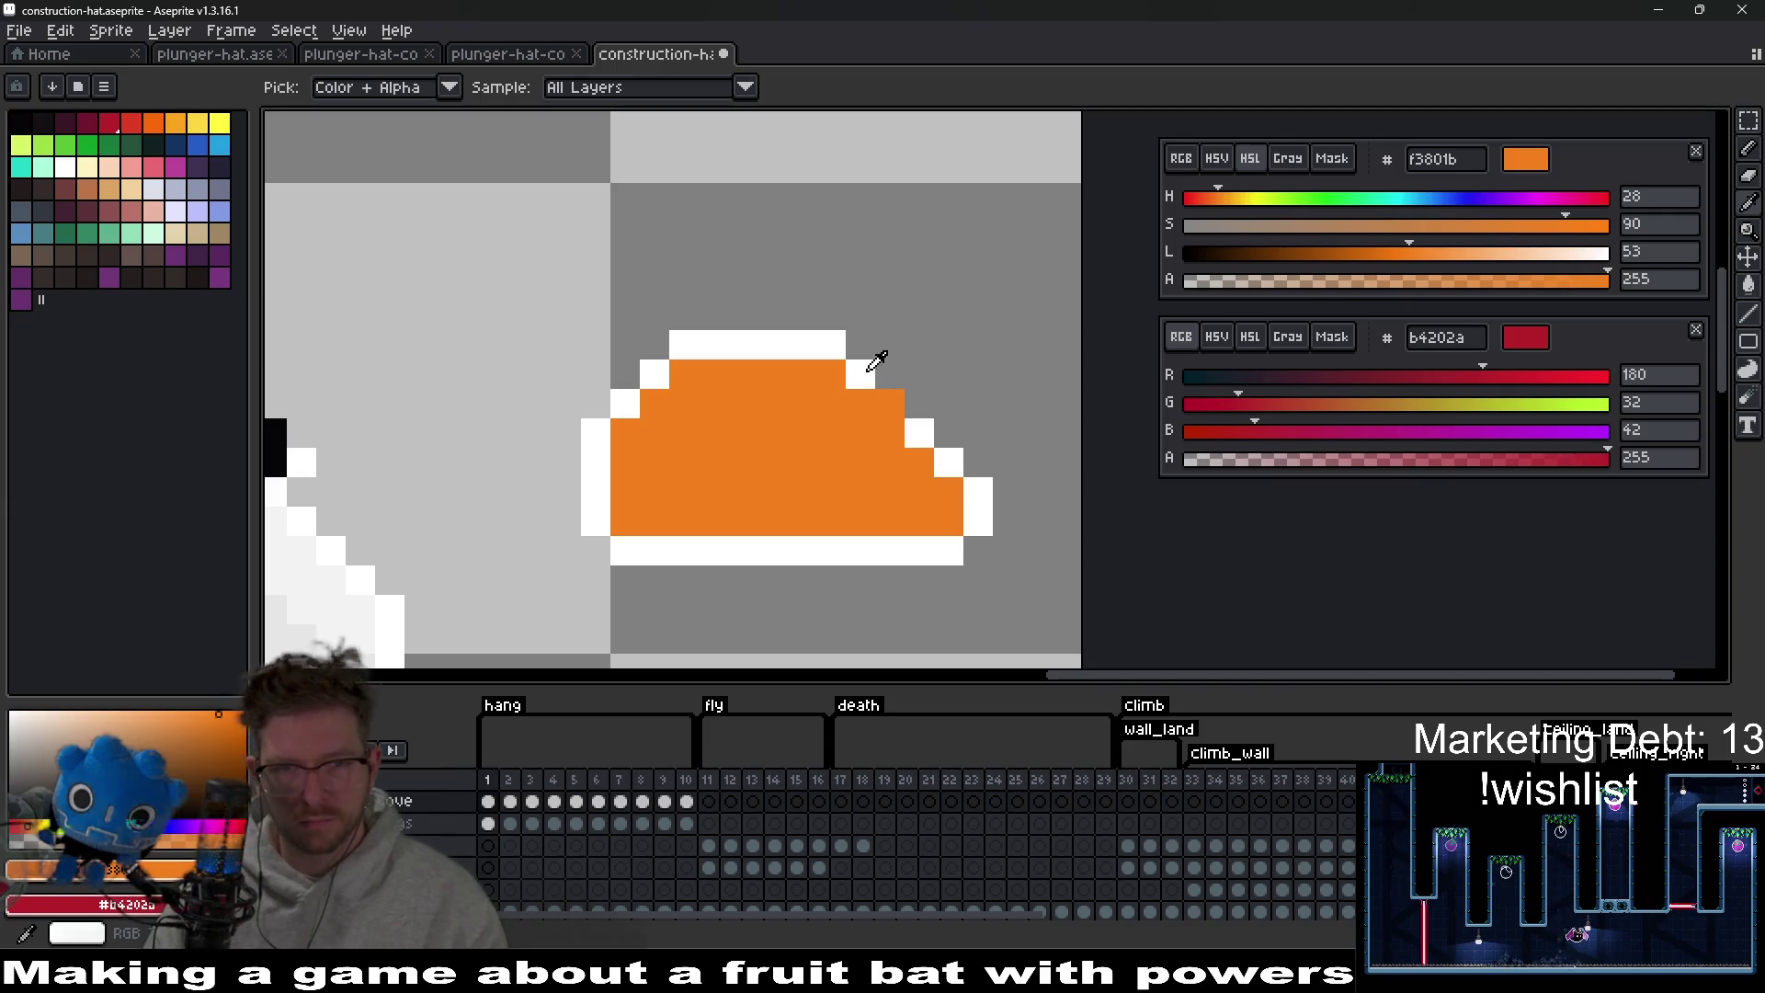
pyautogui.click(870, 368)
pyautogui.press('b')
# Undo a stray white pixel inside the hat, resample the orange and reframe the hat.
pyautogui.scroll(-2, 897, 534)
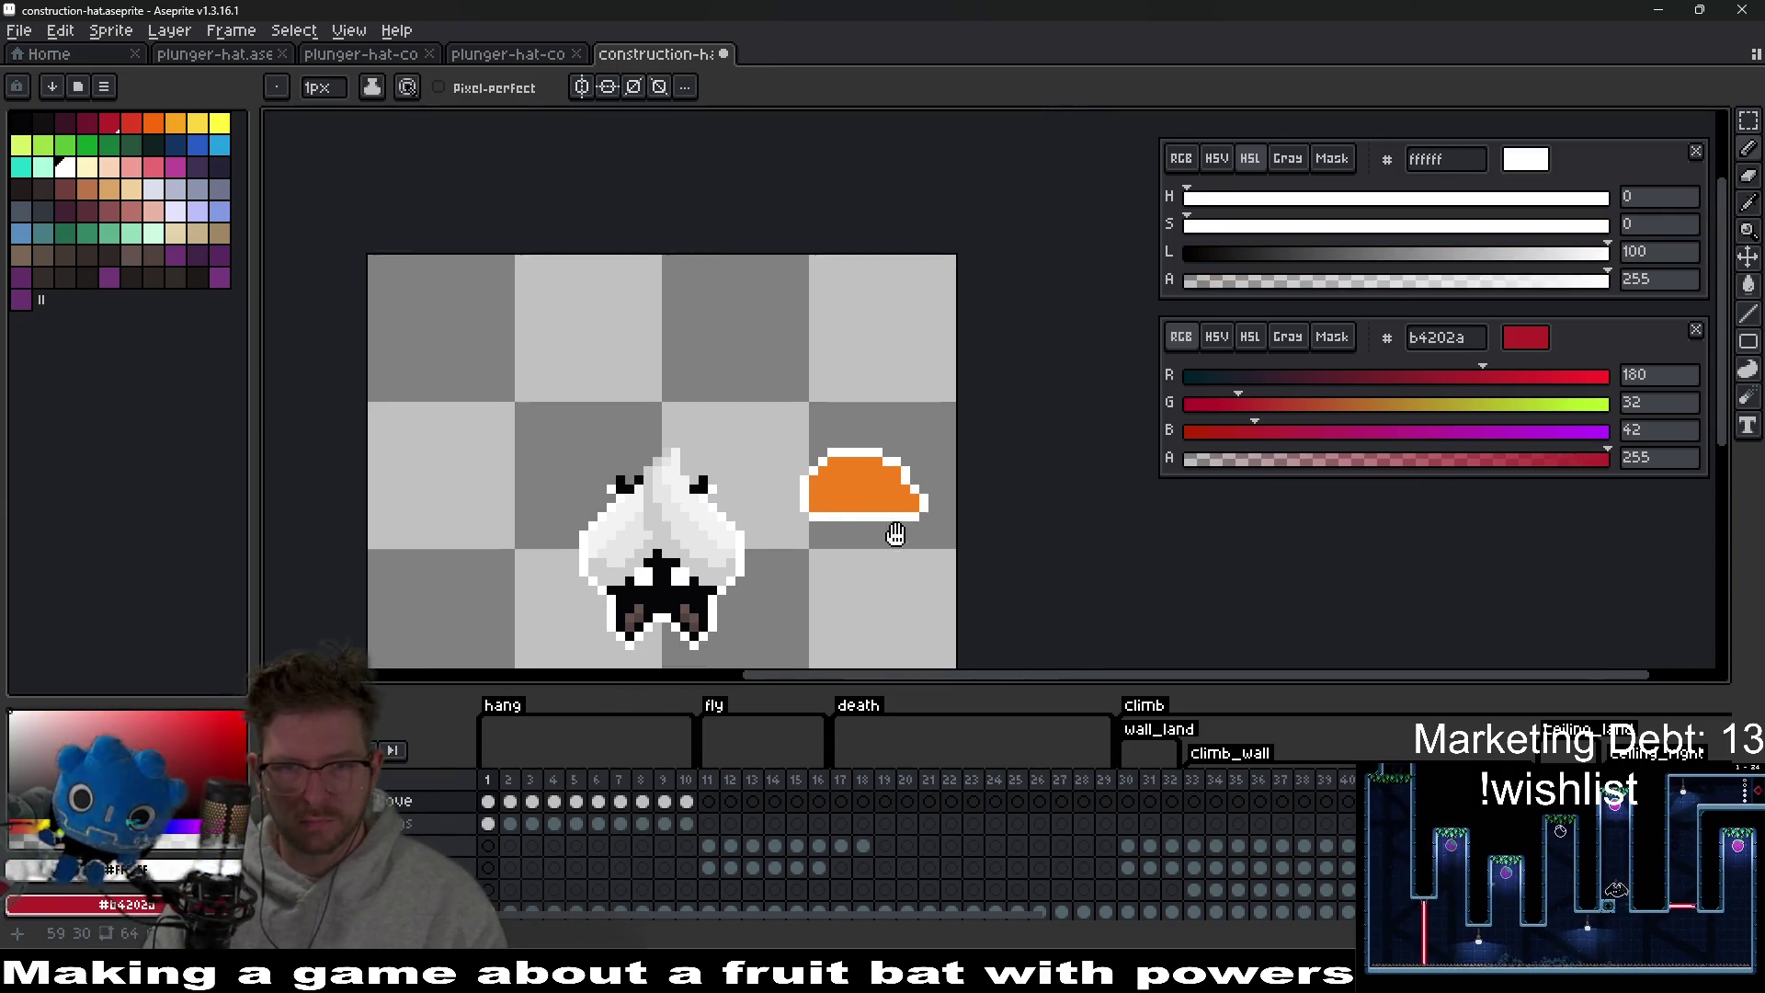
pyautogui.moveTo(896, 535); pyautogui.dragTo(789, 504)
pyautogui.click(786, 491)
pyautogui.scroll(3, 787, 478)
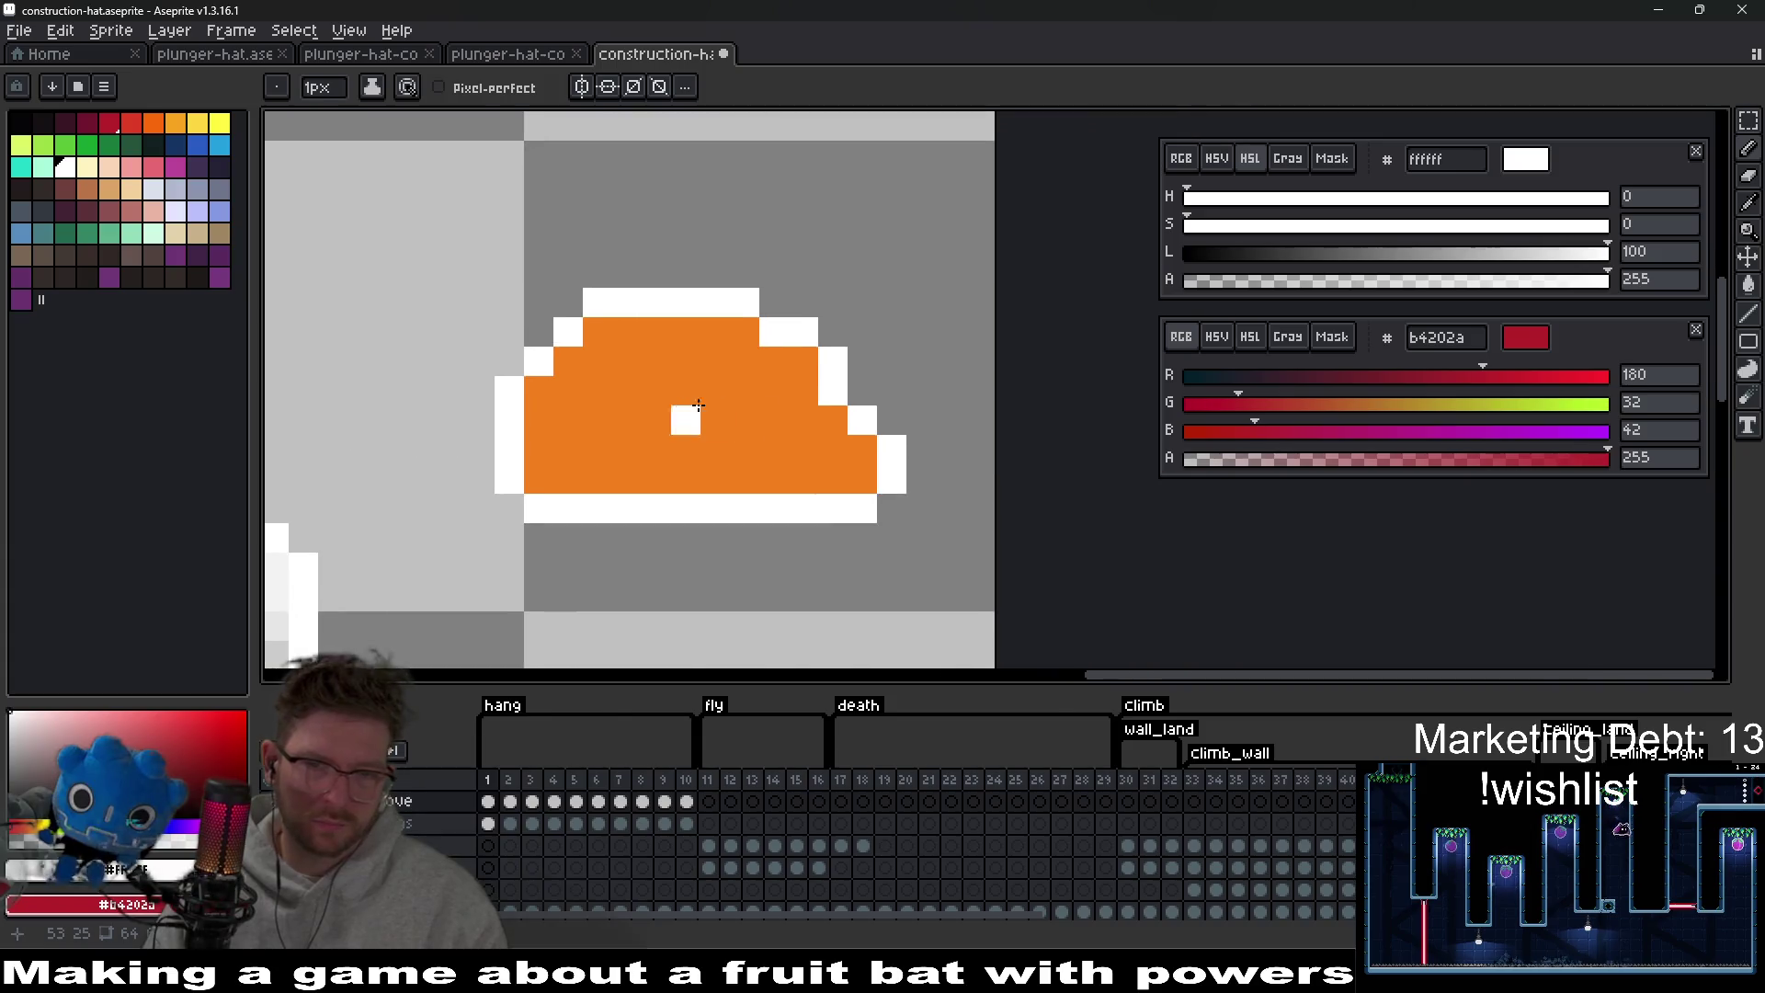
pyautogui.hotkey('ctrl', 'z')
pyautogui.hotkey('ctrl', 'z')
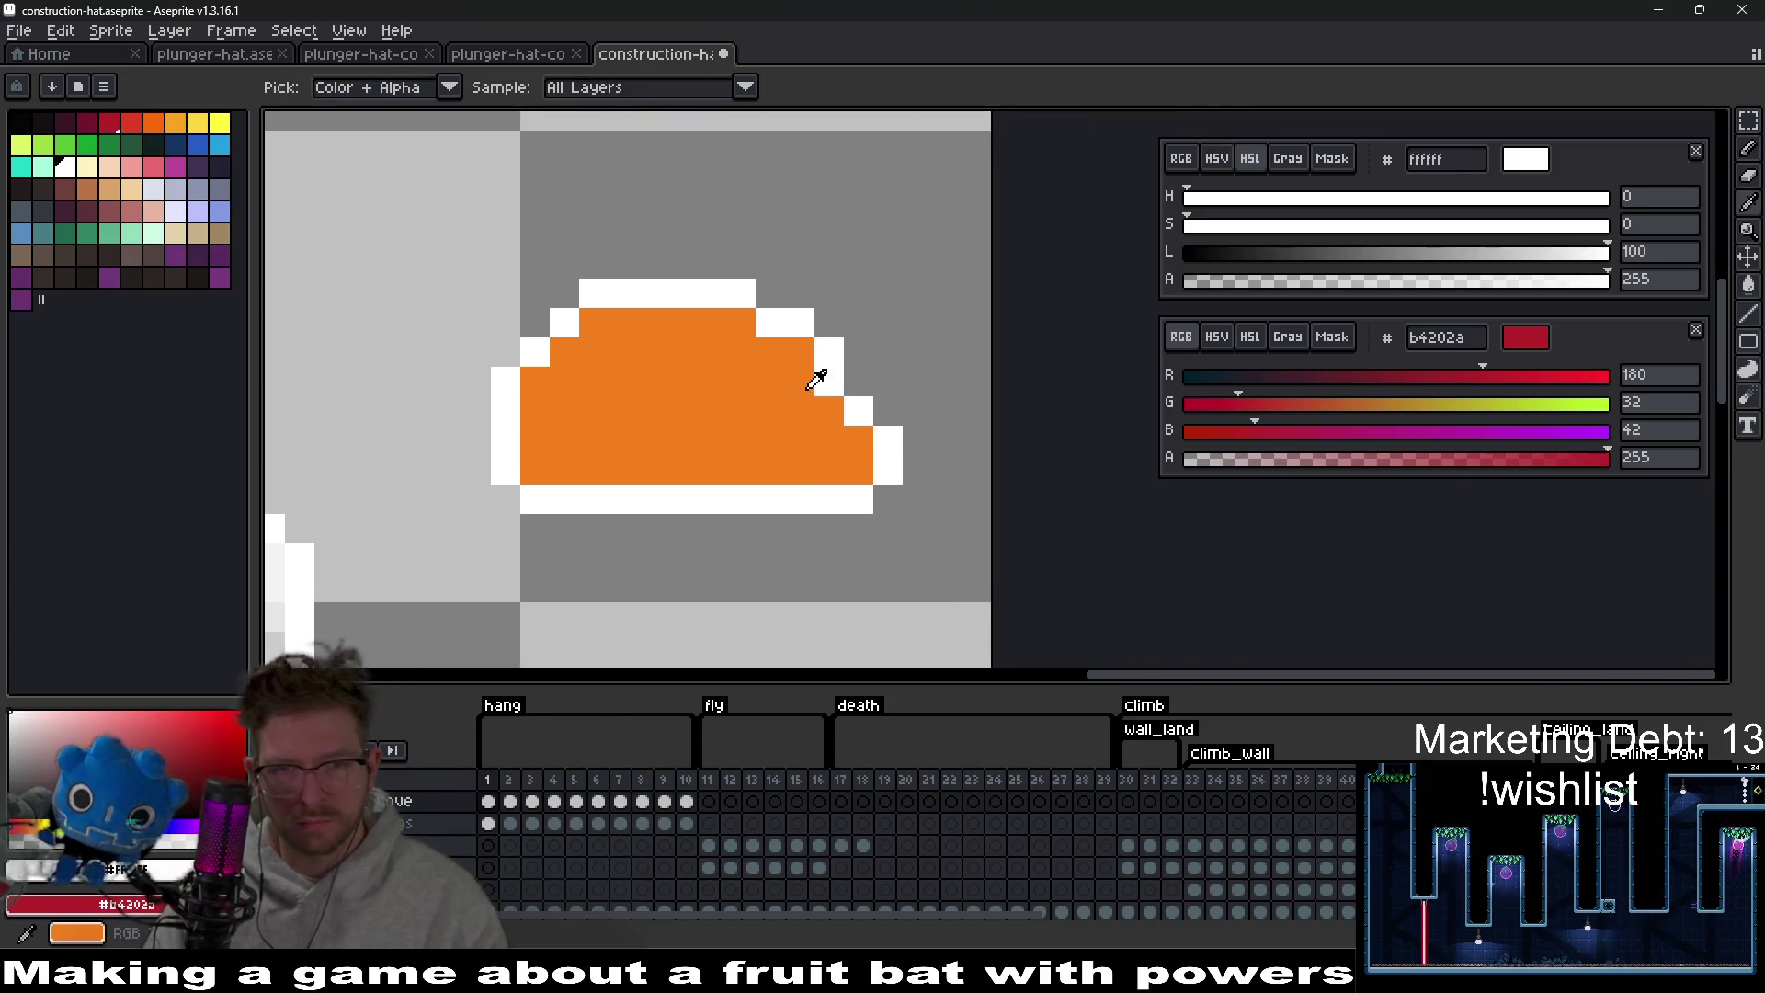
pyautogui.keyDown('alt'); pyautogui.click(824, 386); pyautogui.keyUp('alt')
pyautogui.keyDown('alt'); pyautogui.click(864, 405); pyautogui.keyUp('alt')
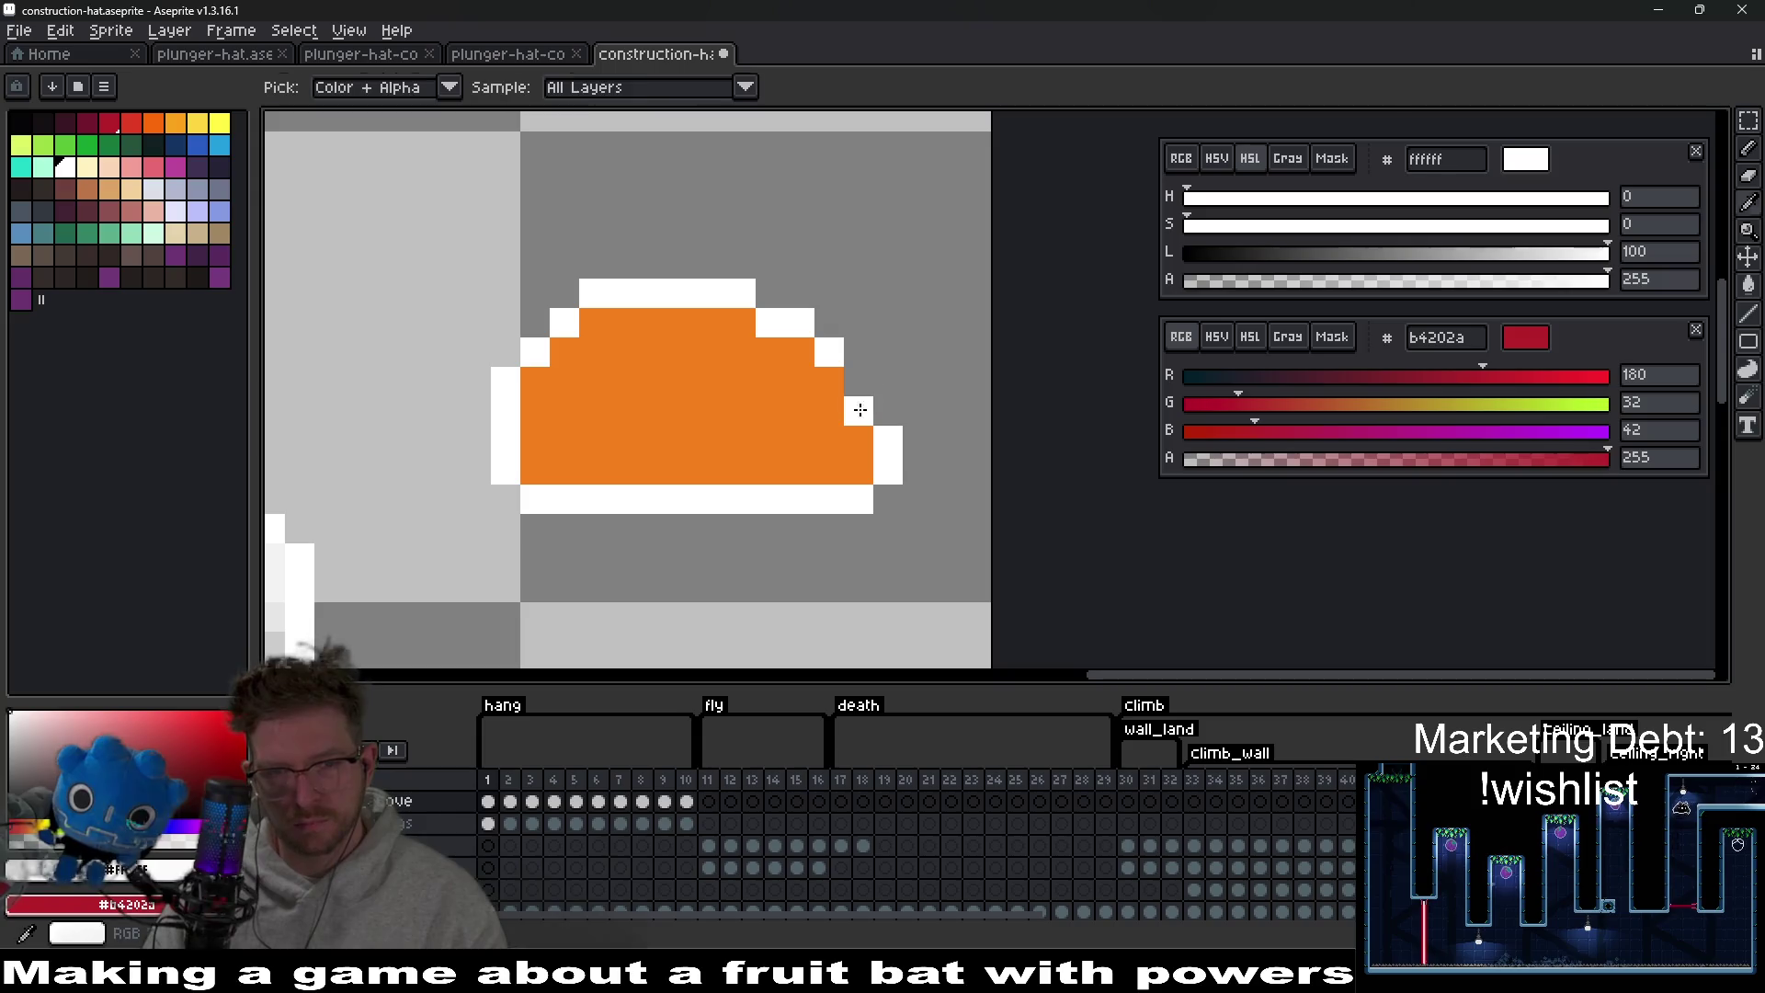
pyautogui.scroll(-5, 897, 537)
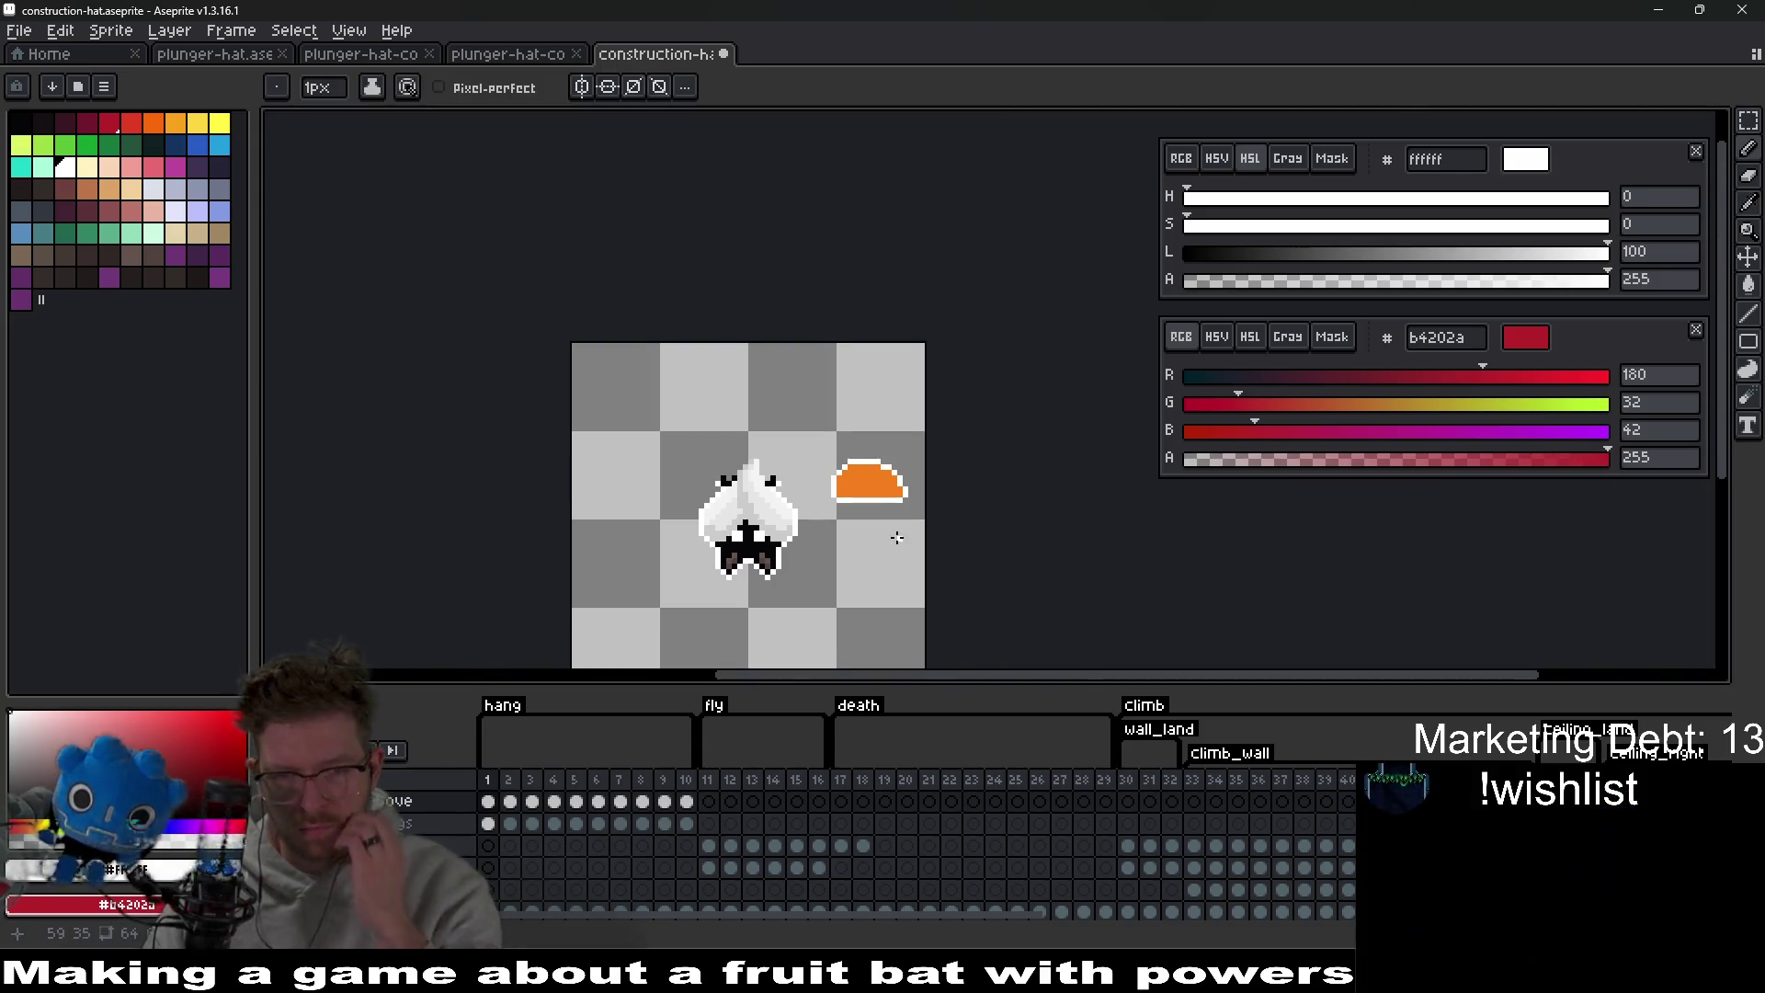
pyautogui.scroll(3, 879, 485)
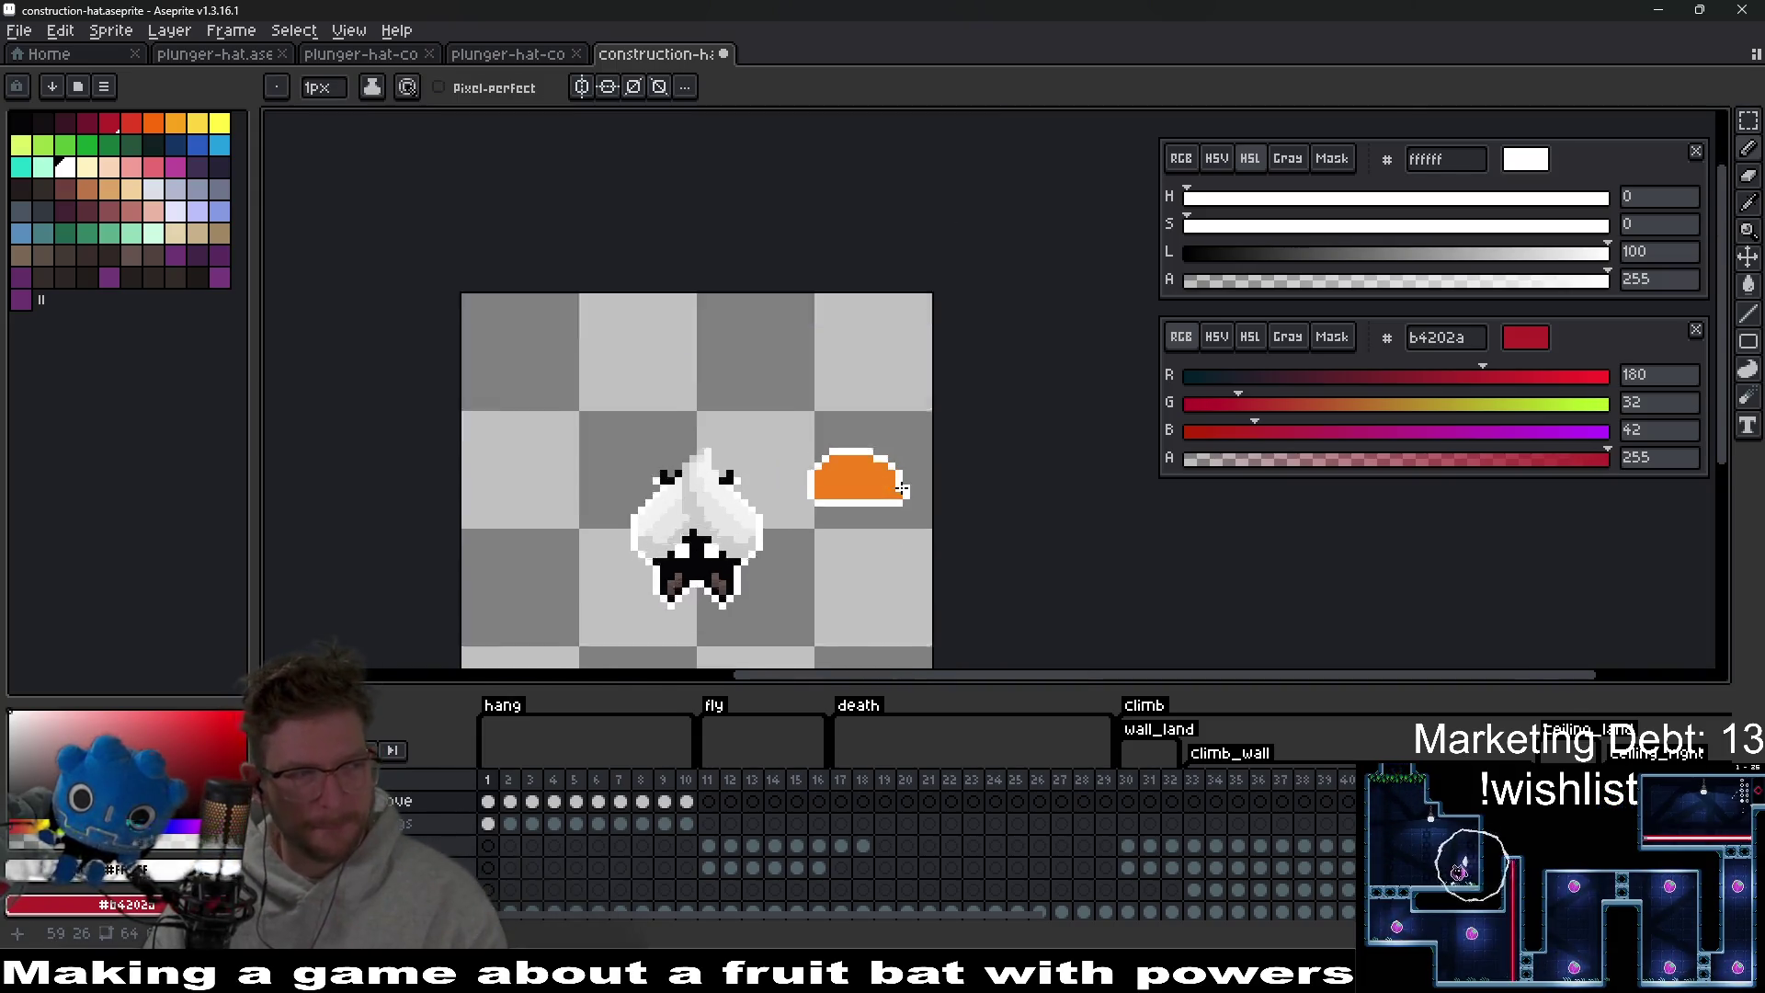
pyautogui.scroll(3, 811, 490)
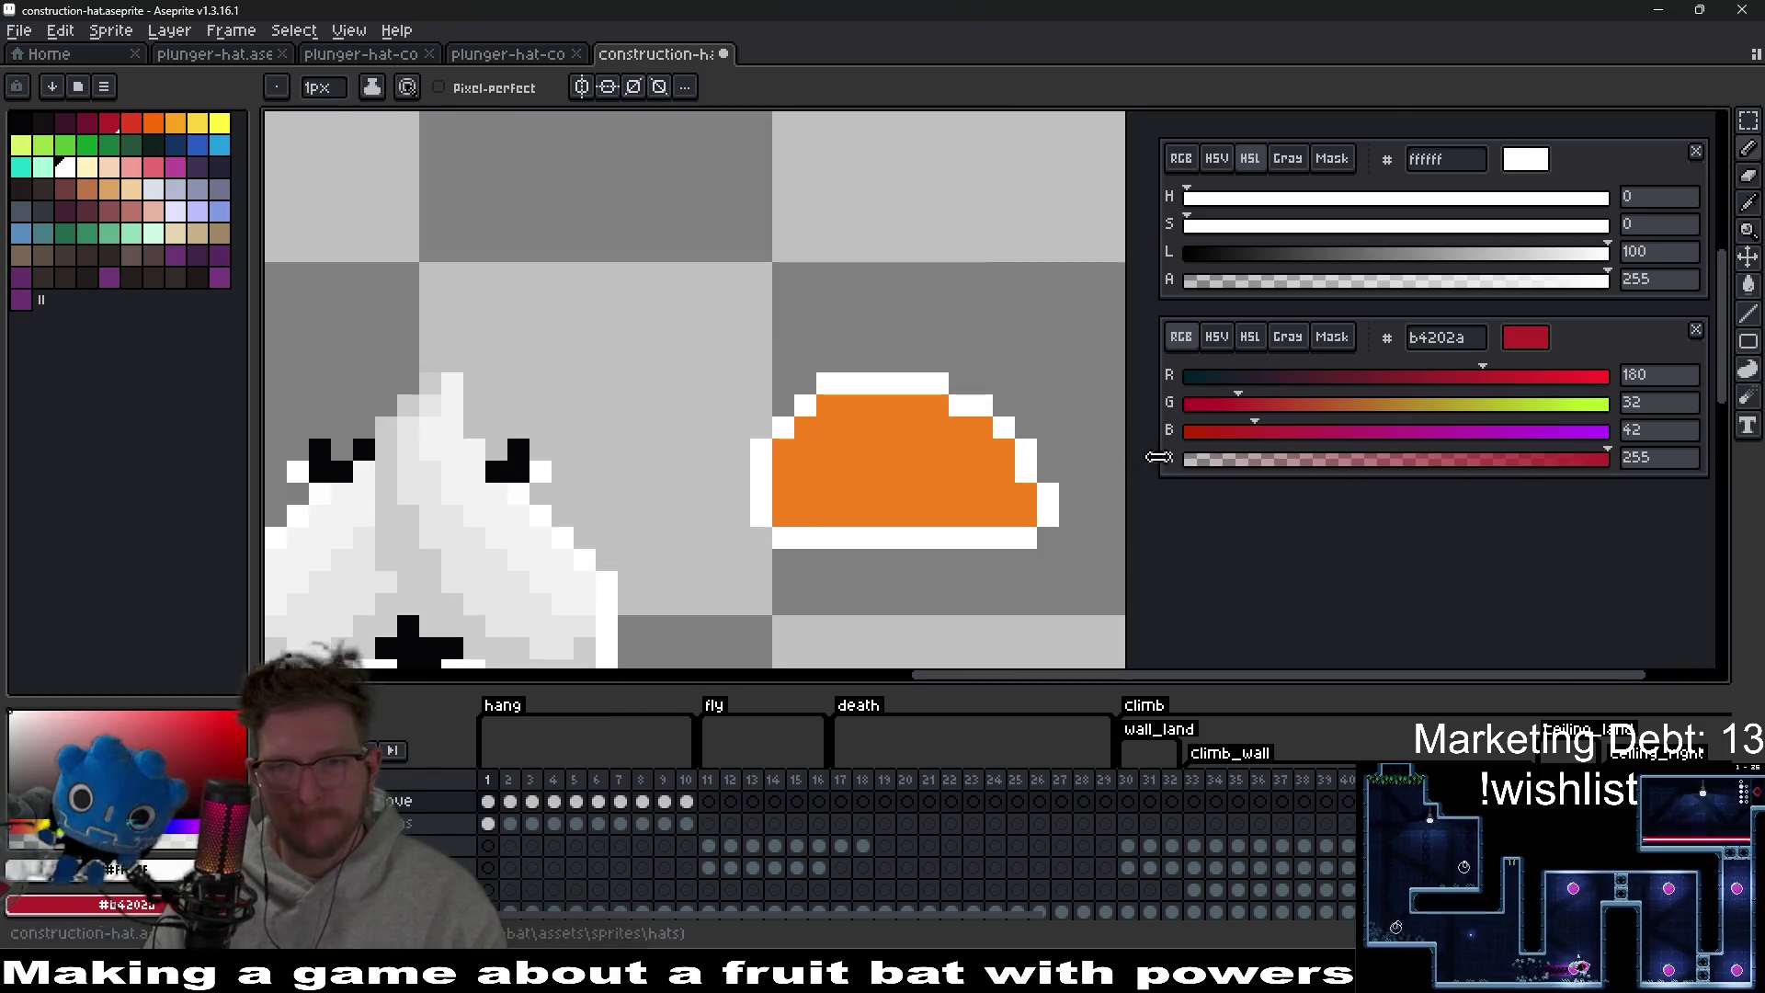
pyautogui.keyDown('alt'); pyautogui.click(908, 469); pyautogui.keyUp('alt')
pyautogui.moveTo(908, 468); pyautogui.dragTo(851, 439)
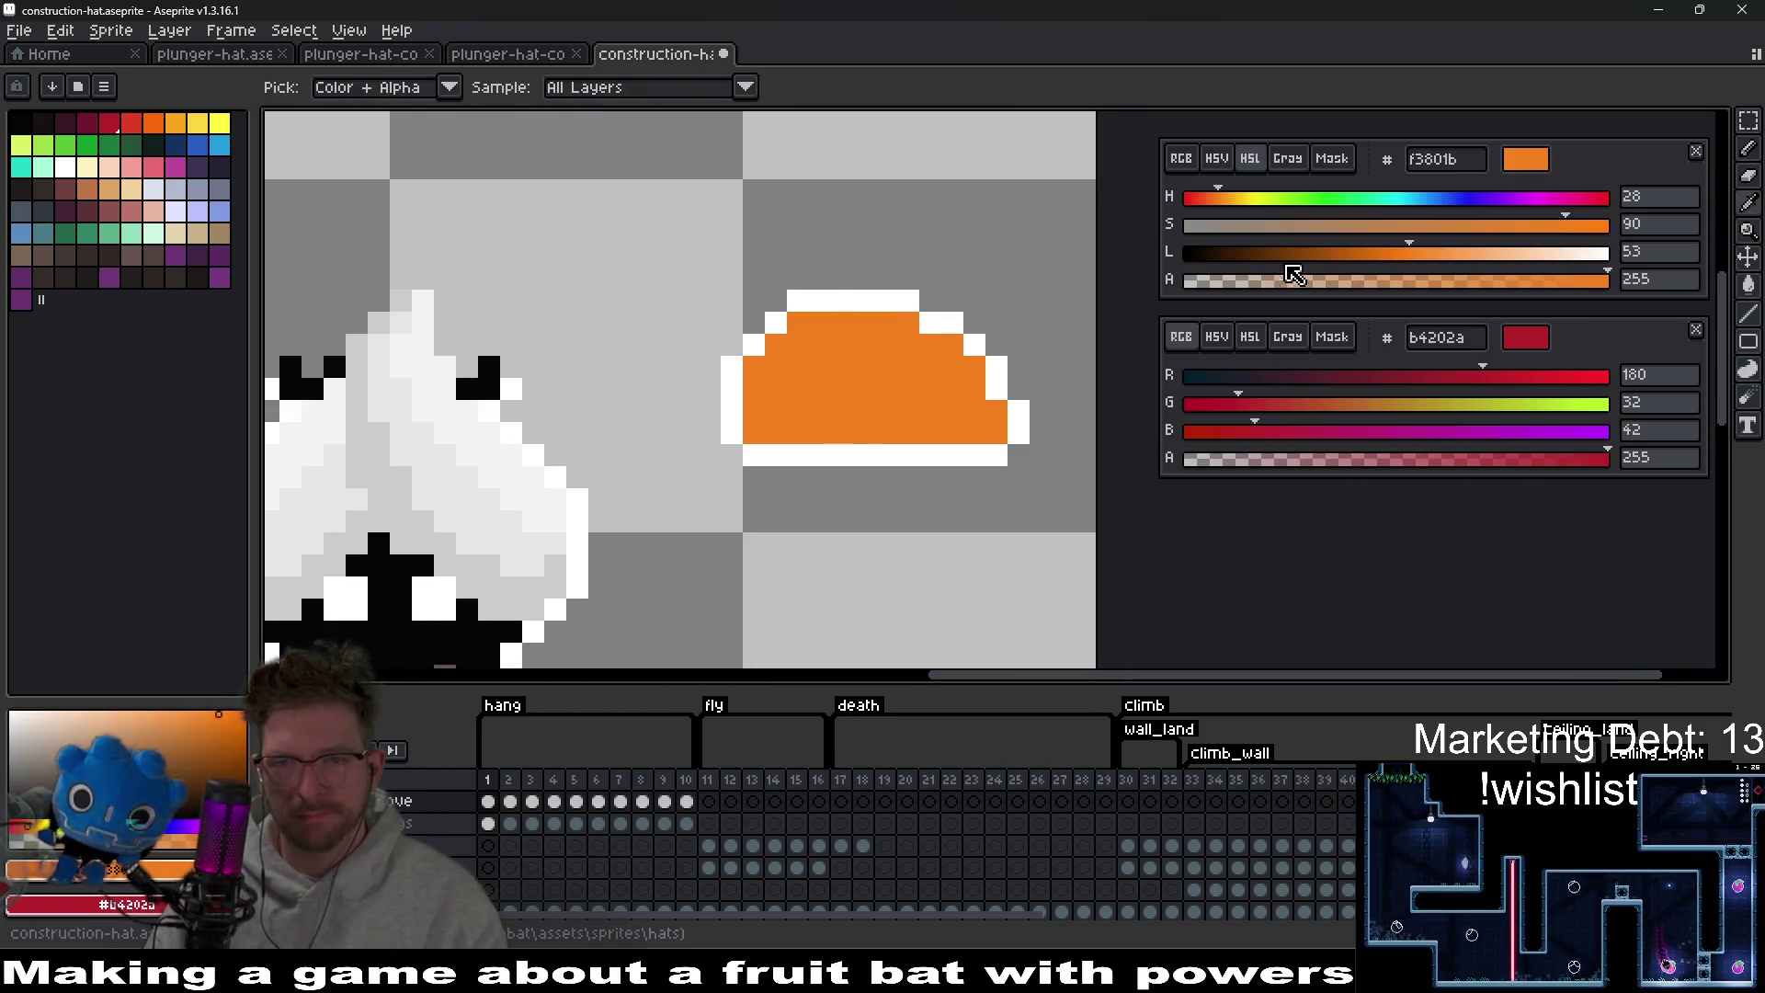
# Darken the orange to lightness 43 and shade the hat's lower-left edge.
pyautogui.moveTo(1402, 253); pyautogui.dragTo(1369, 253)
pyautogui.press('b')
pyautogui.click(819, 433)
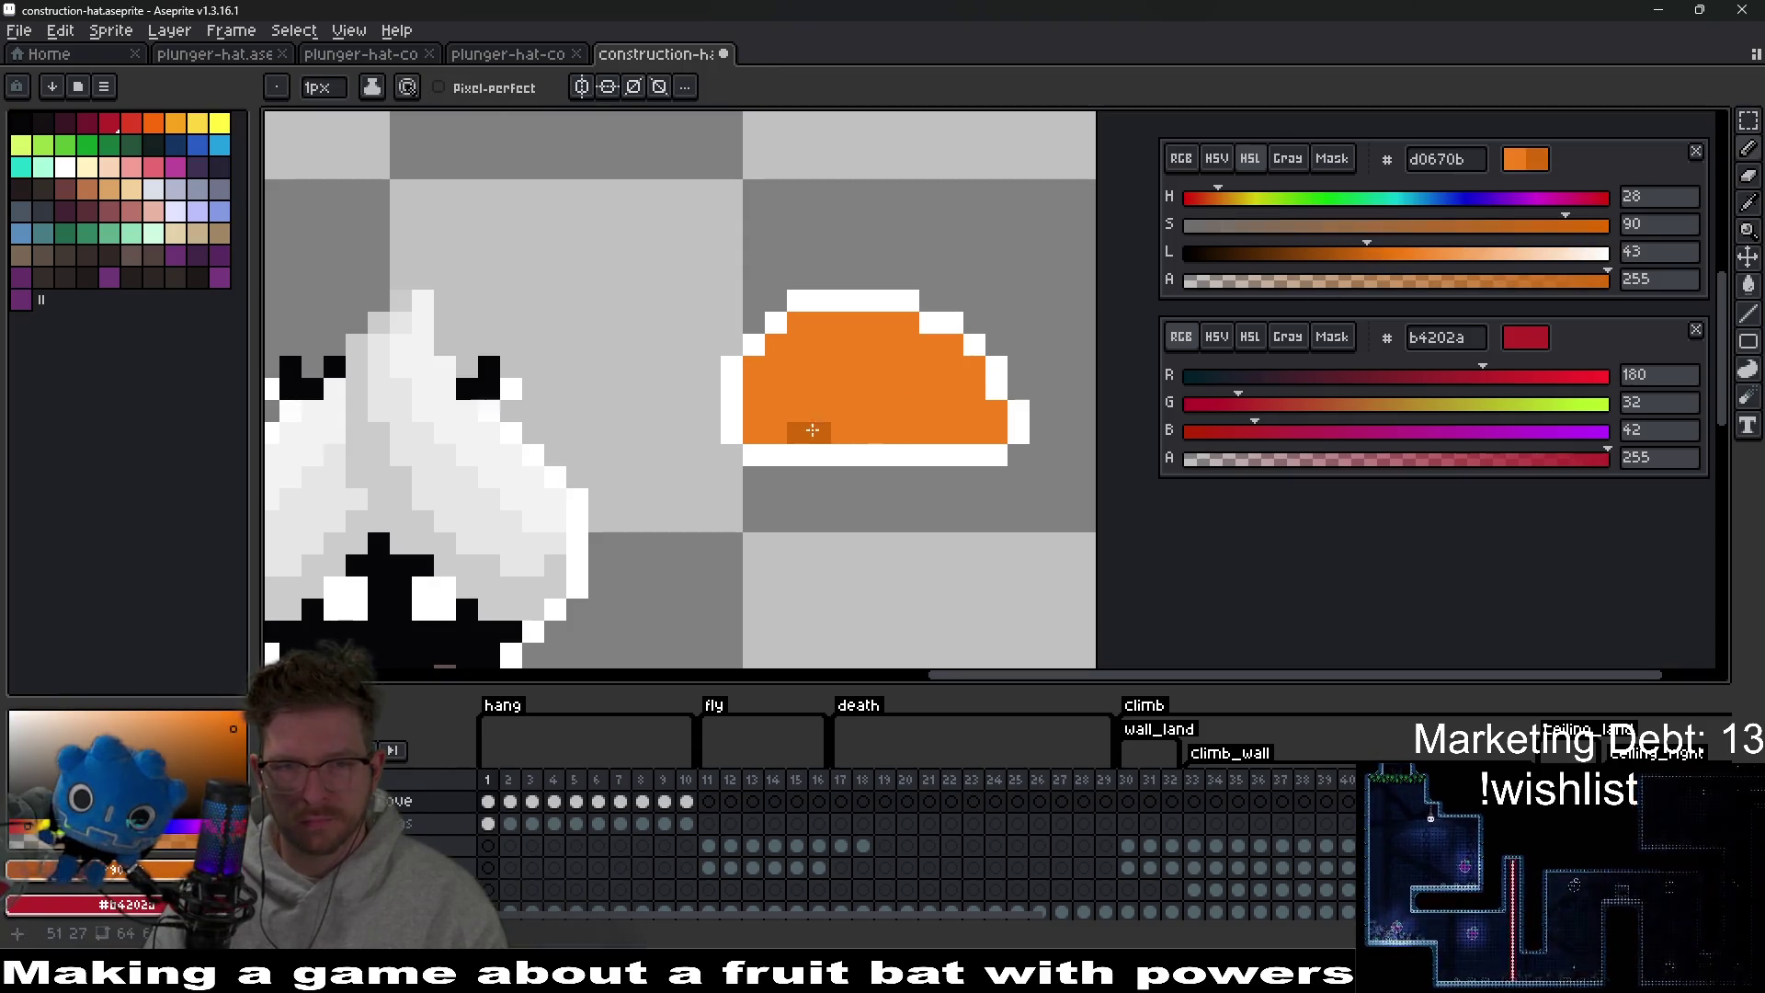
pyautogui.moveTo(754, 434); pyautogui.dragTo(753, 415)
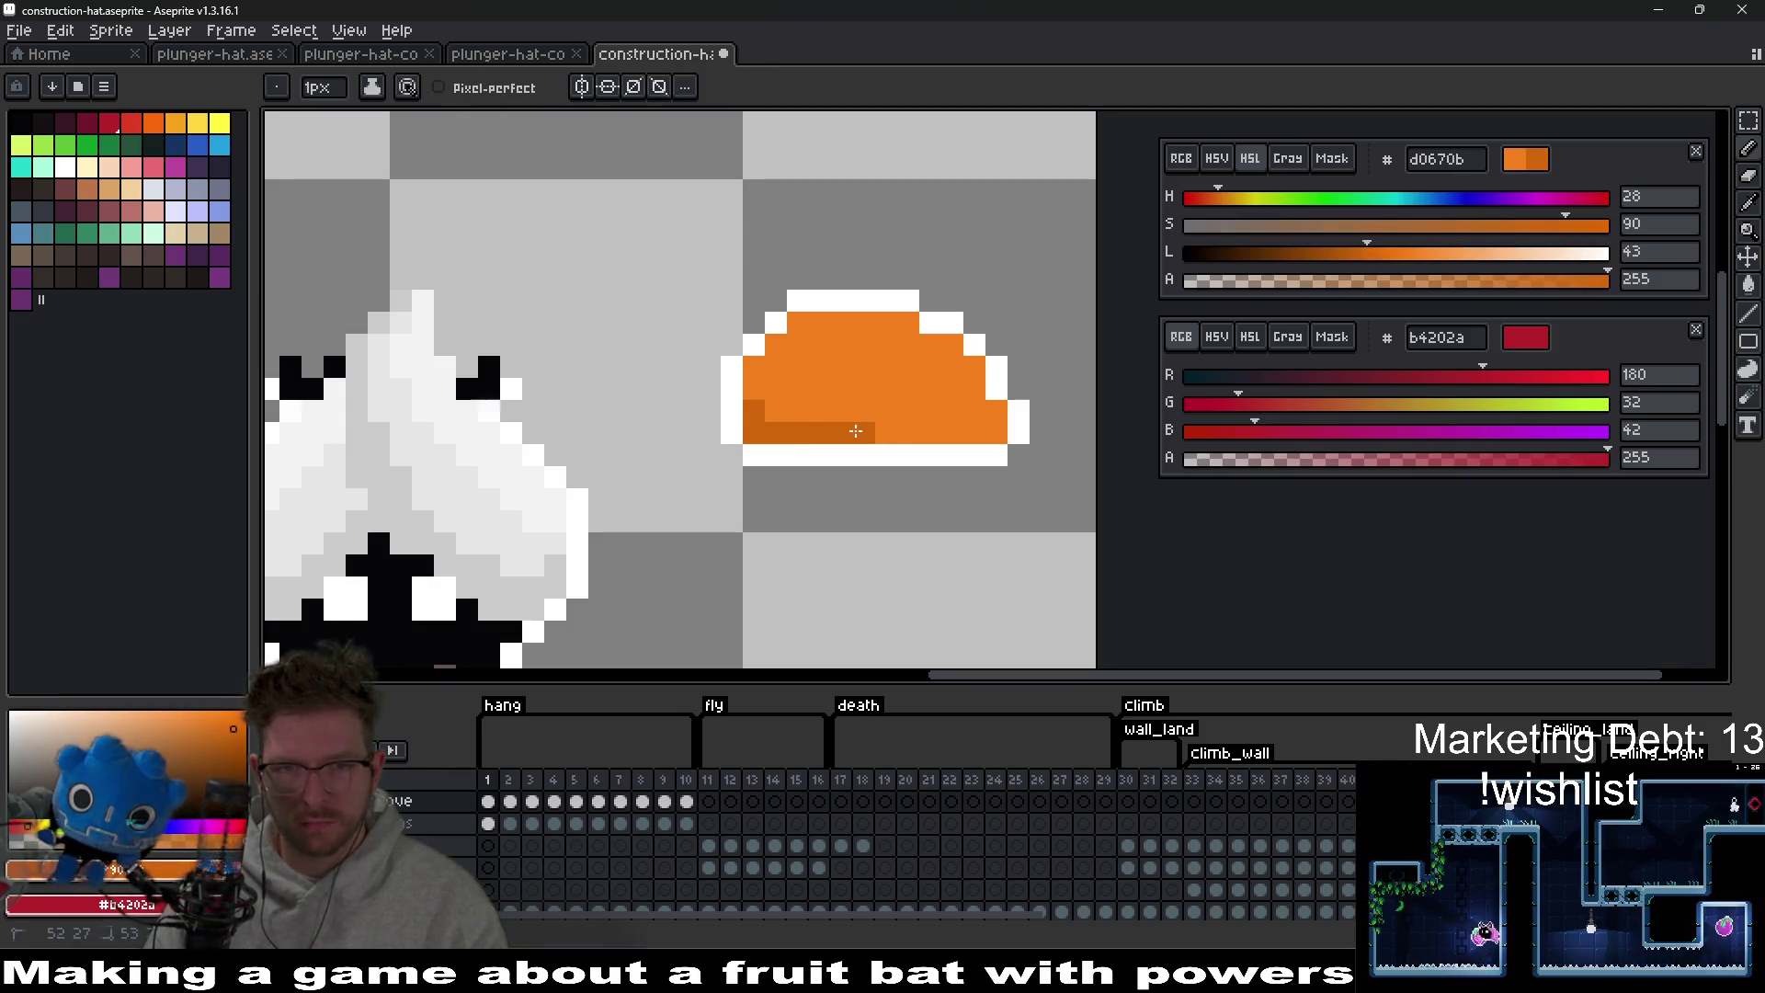
pyautogui.scroll(-5, 855, 430)
pyautogui.scroll(7, 855, 430)
pyautogui.click(853, 469)
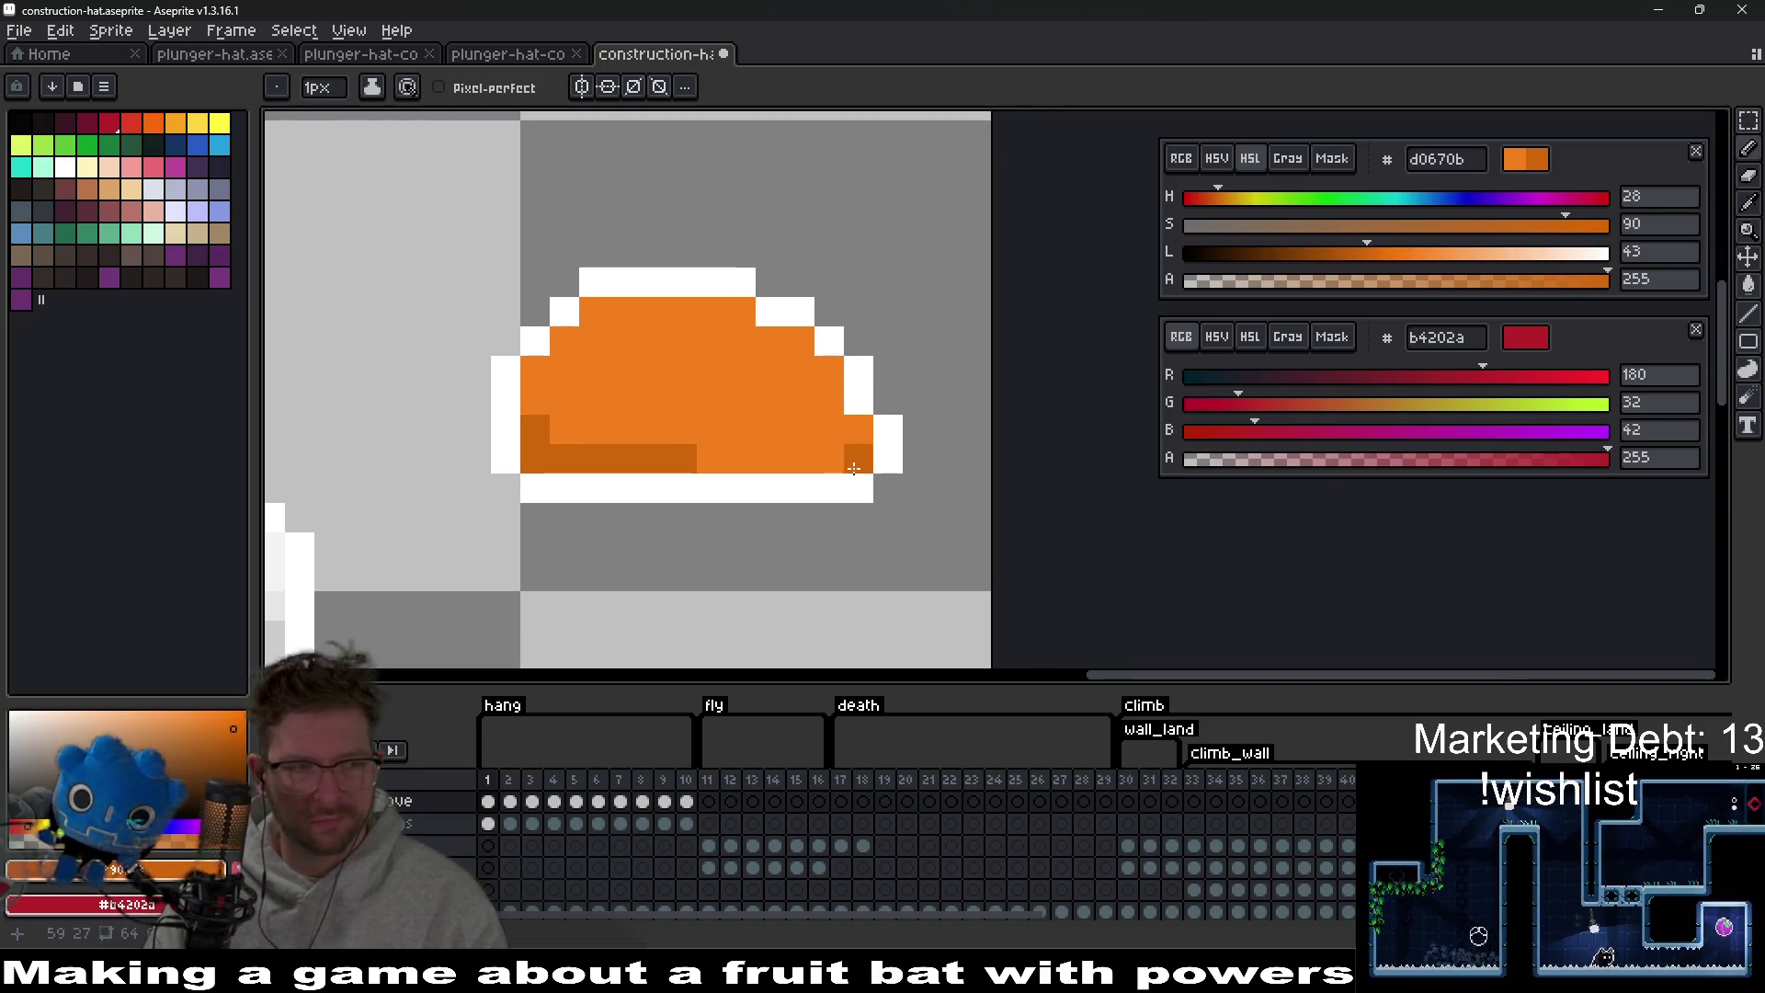
pyautogui.hotkey('ctrl', 'z')
# Raise lightness to 59 and paint light orange highlights along the hat's top-left.
pyautogui.click(1435, 253)
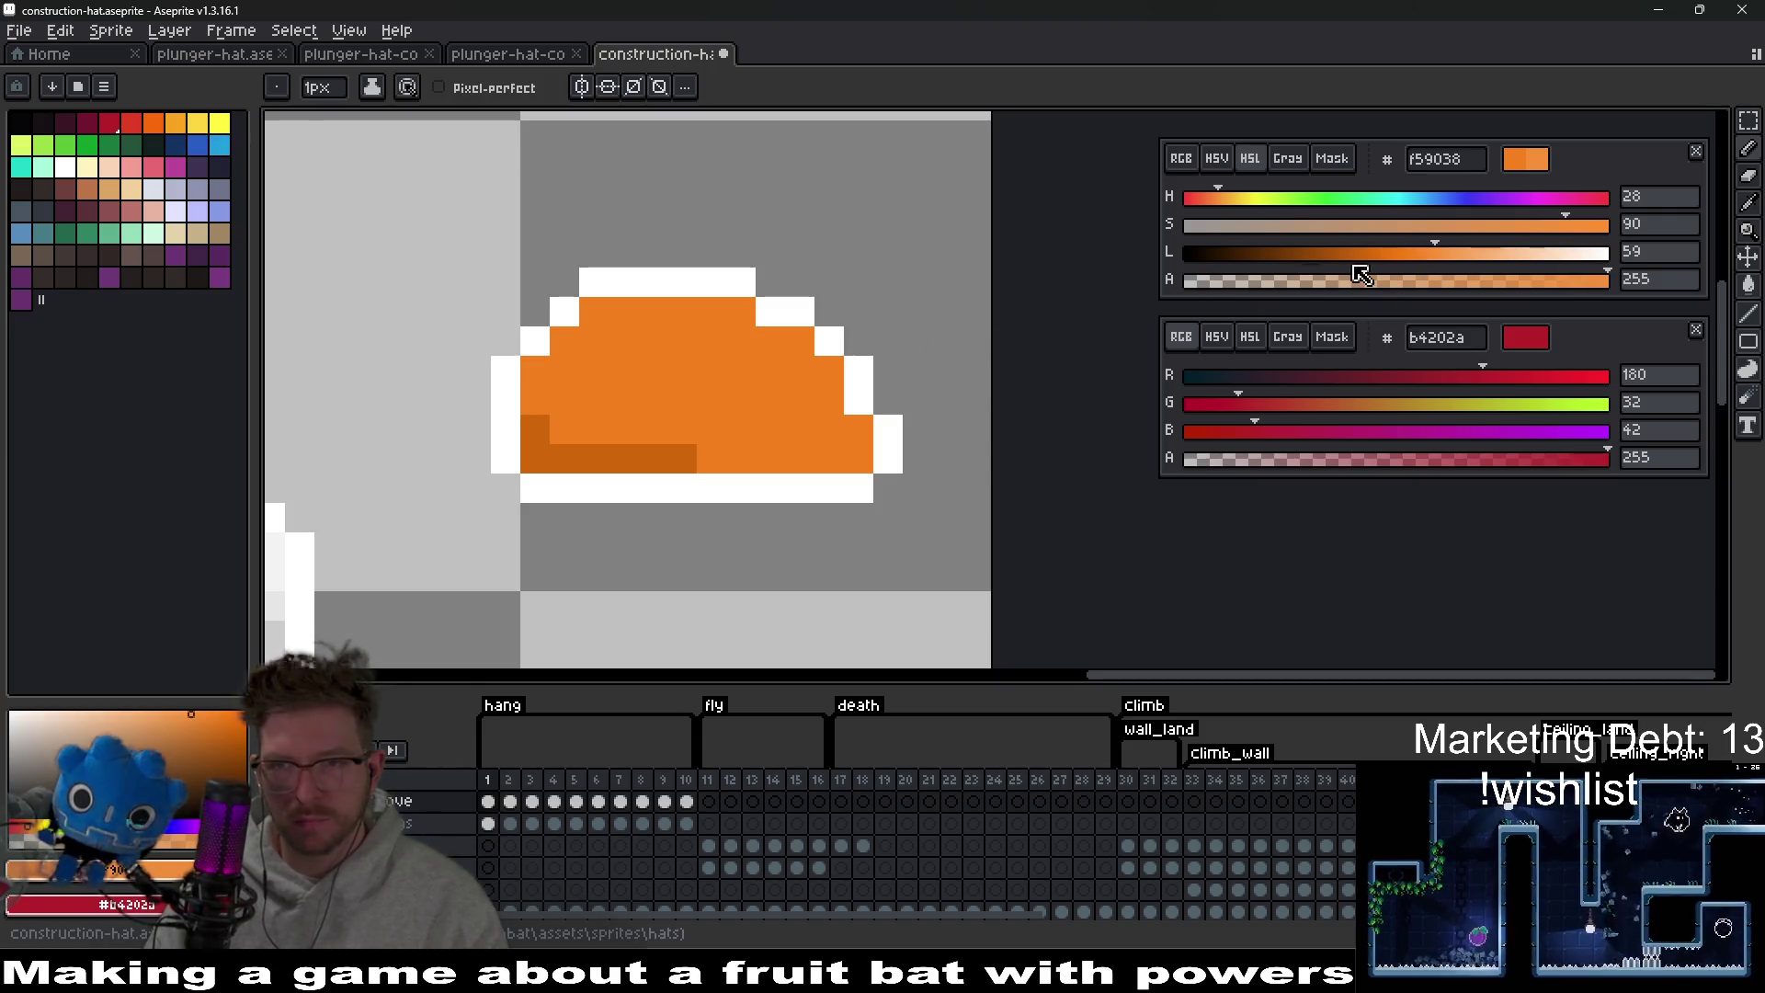
pyautogui.moveTo(584, 329)
pyautogui.mouseDown()
pyautogui.moveTo(536, 371)
pyautogui.moveTo(656, 315)
pyautogui.mouseUp()
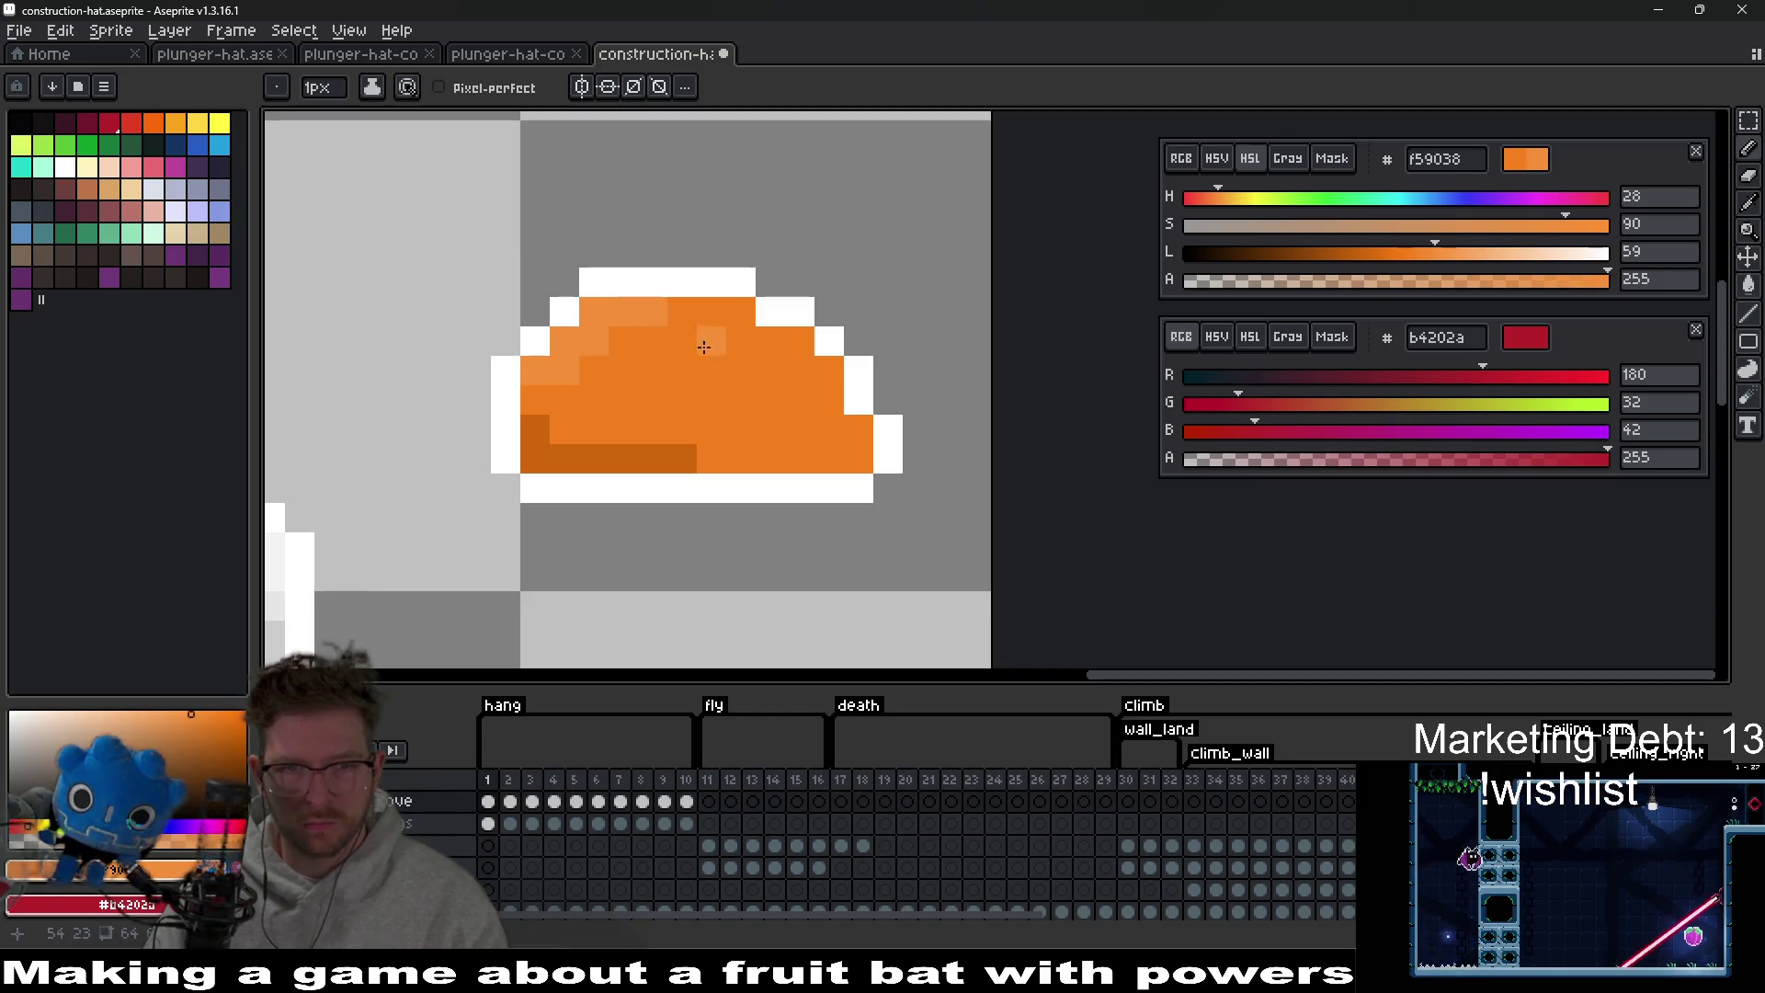
pyautogui.click(682, 341)
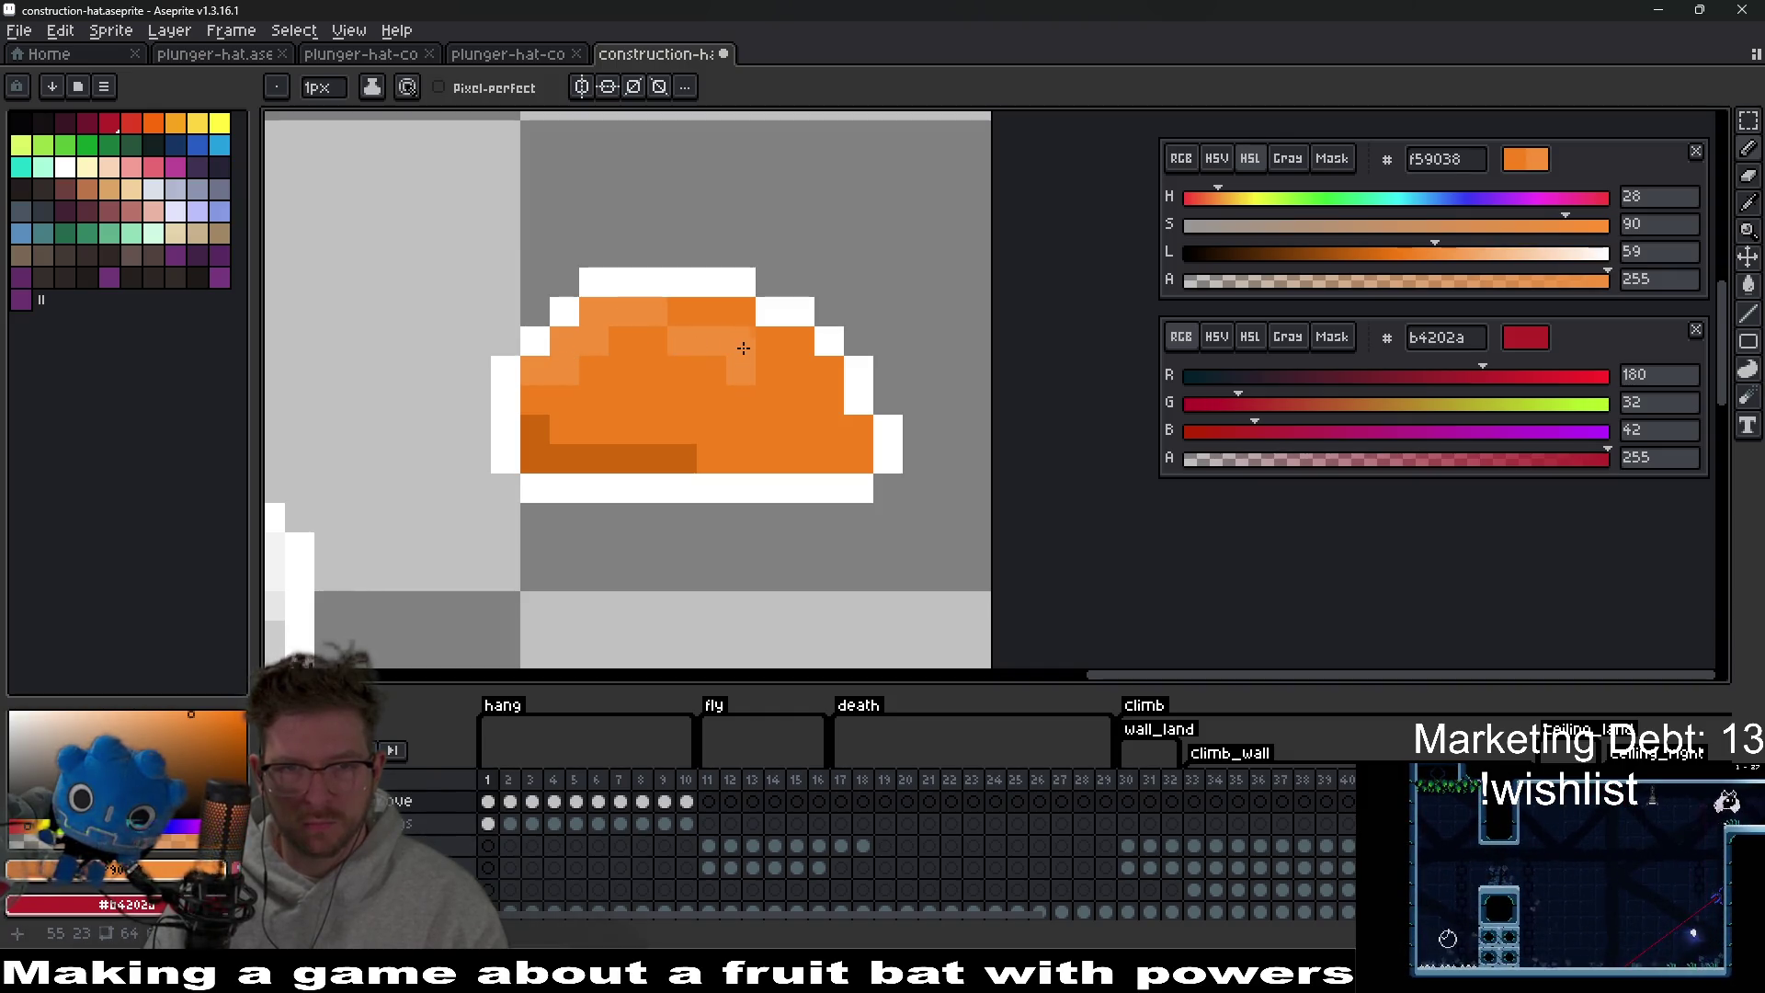
pyautogui.scroll(-4, 846, 441)
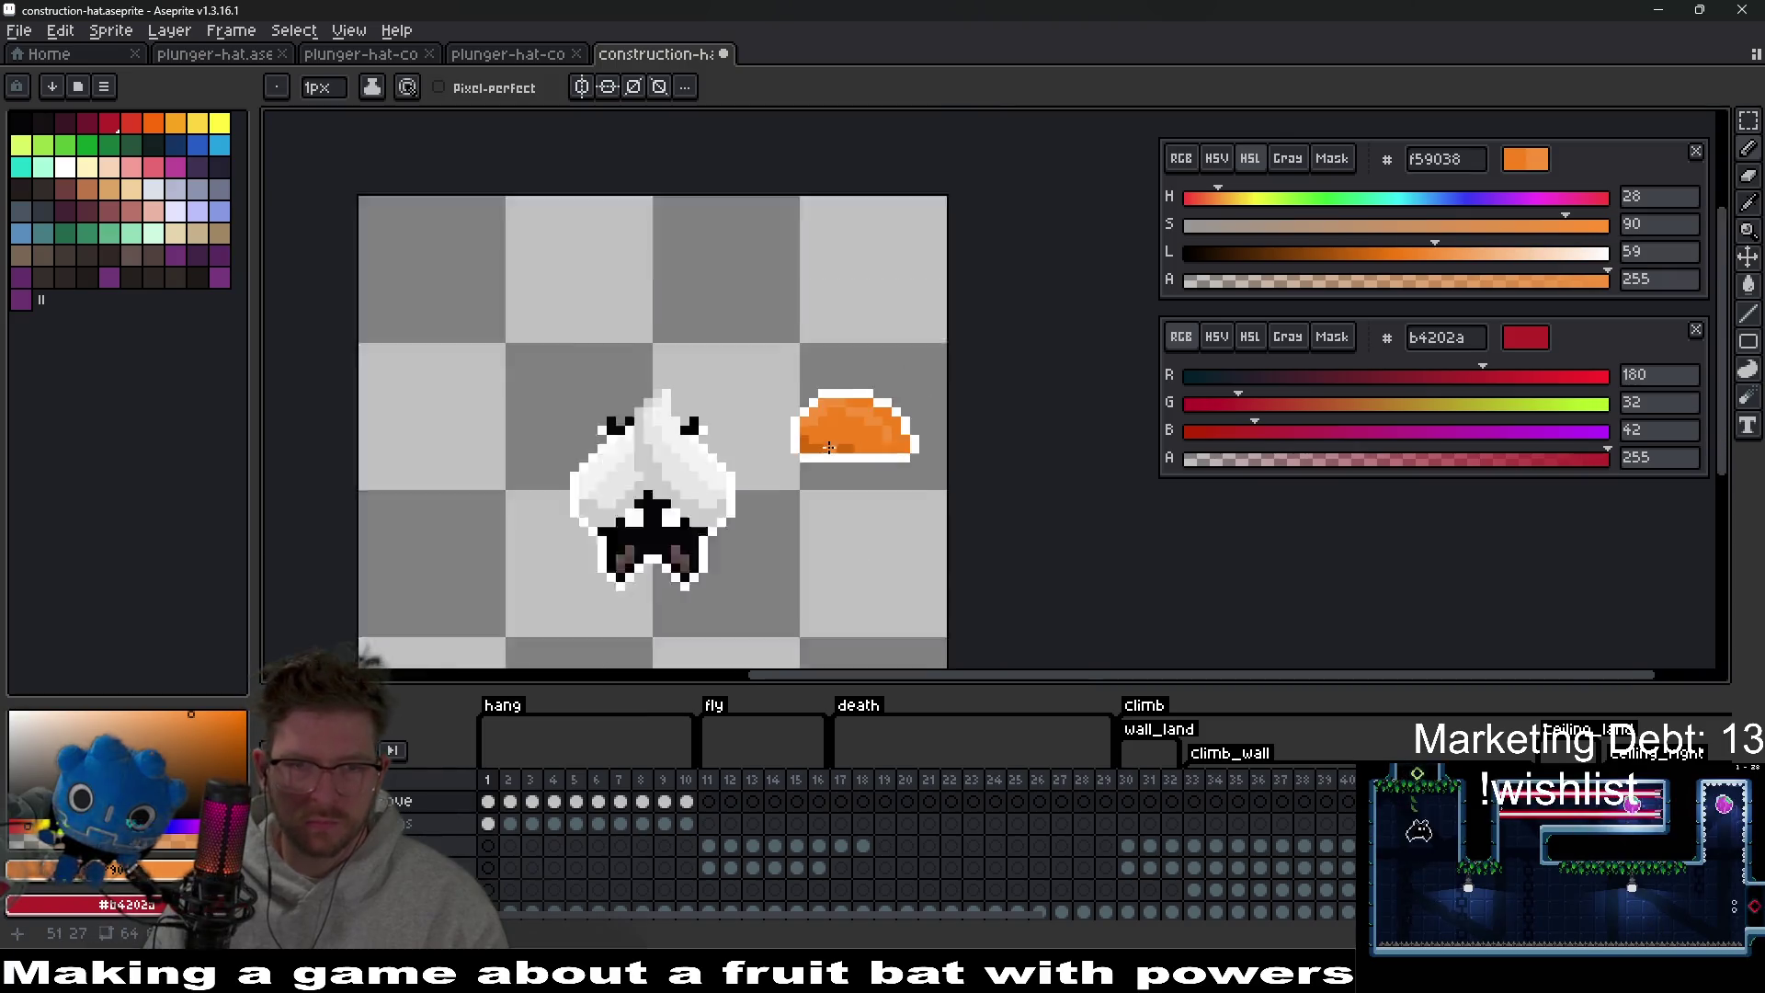
pyautogui.scroll(4, 901, 490)
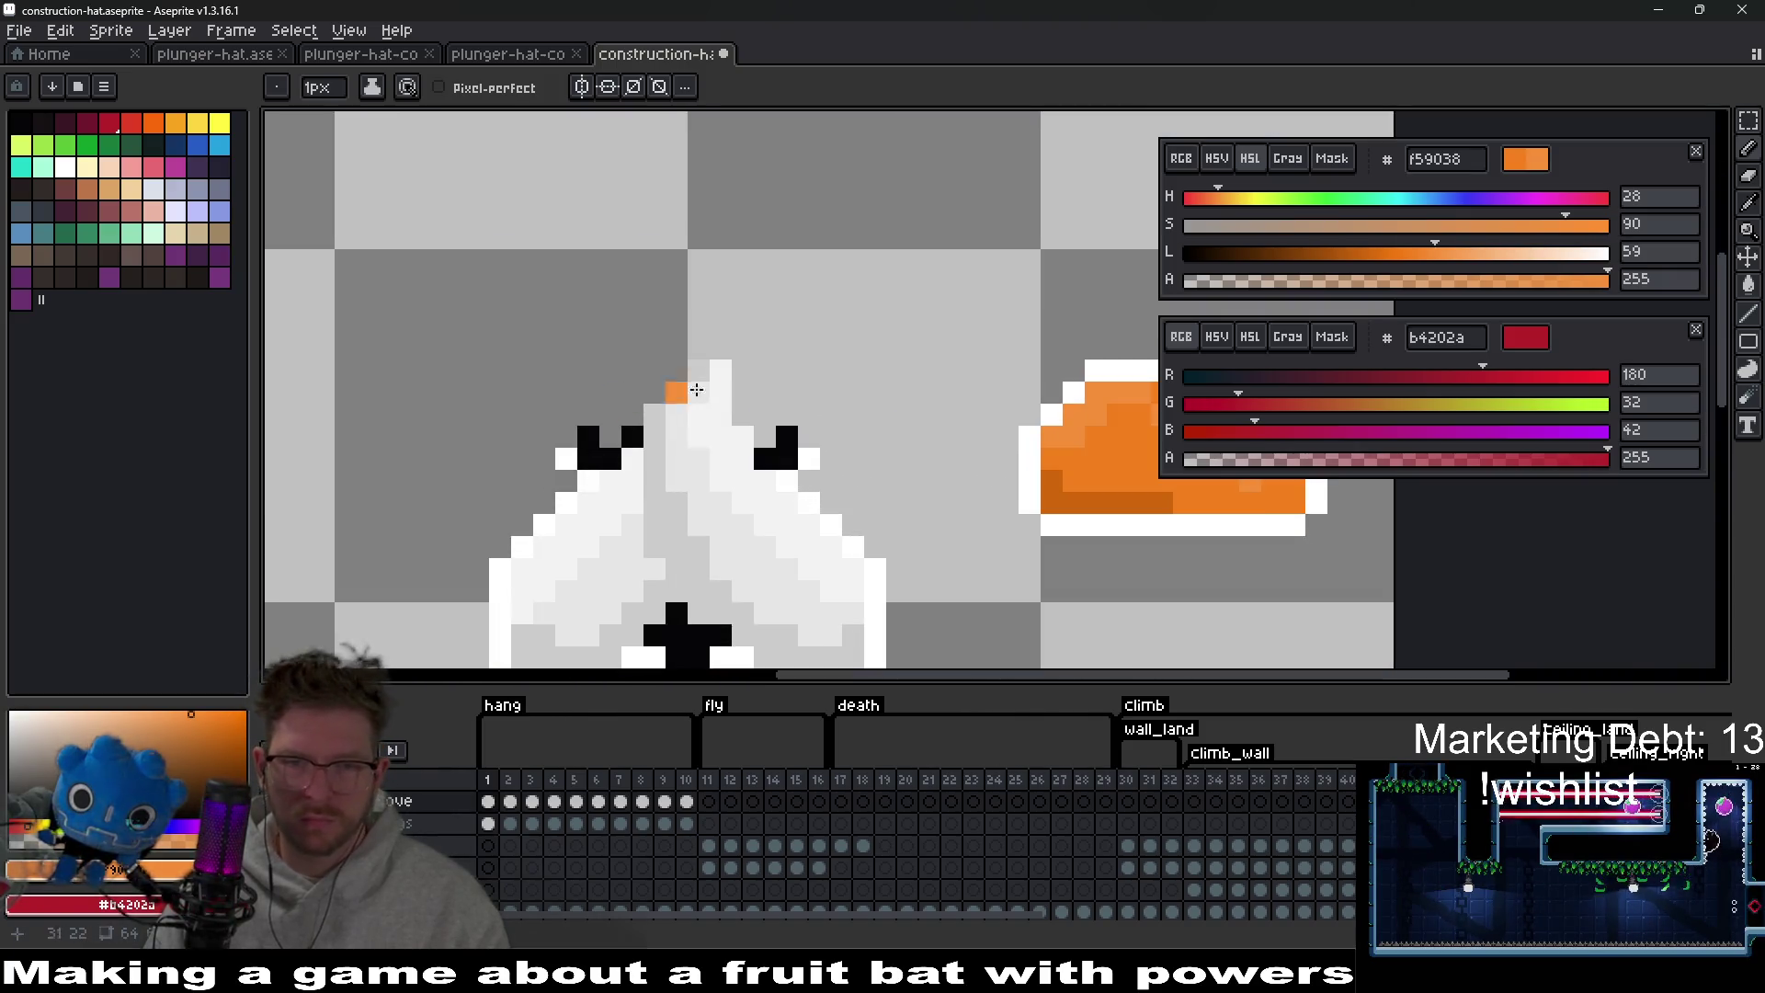
# Reposition the hat beside the bat and choose yellow from the palette.
pyautogui.press('v')
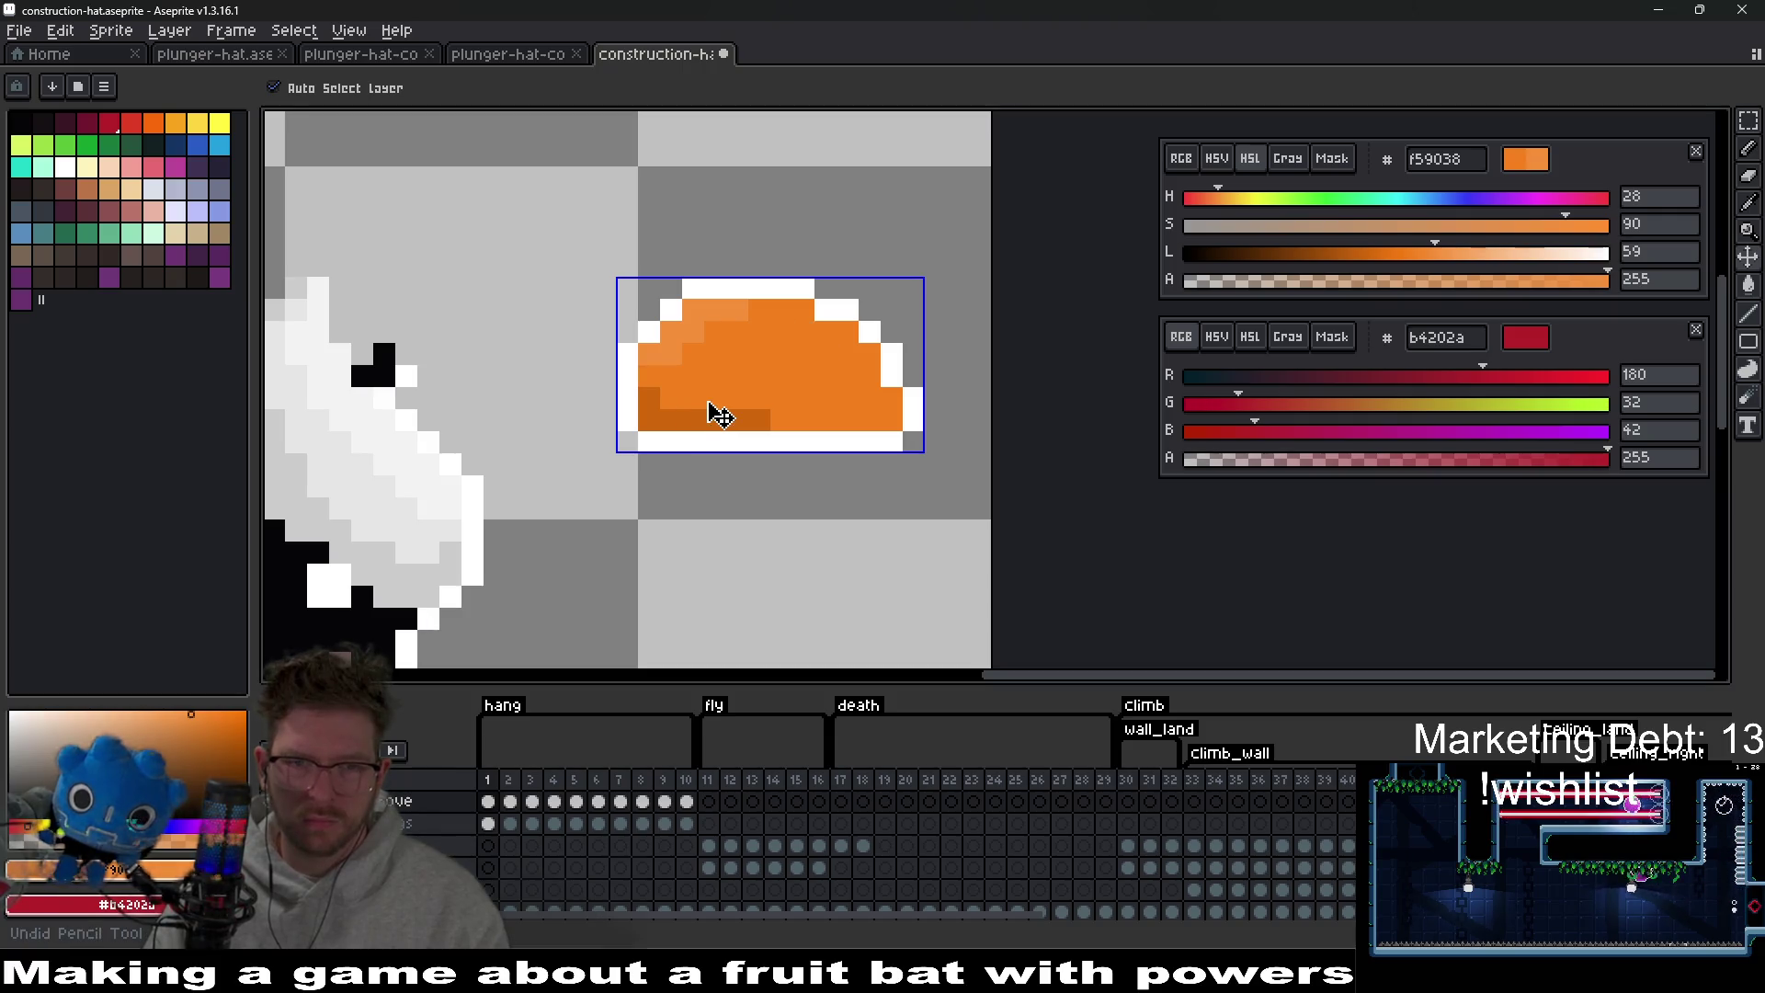
pyautogui.press('b')
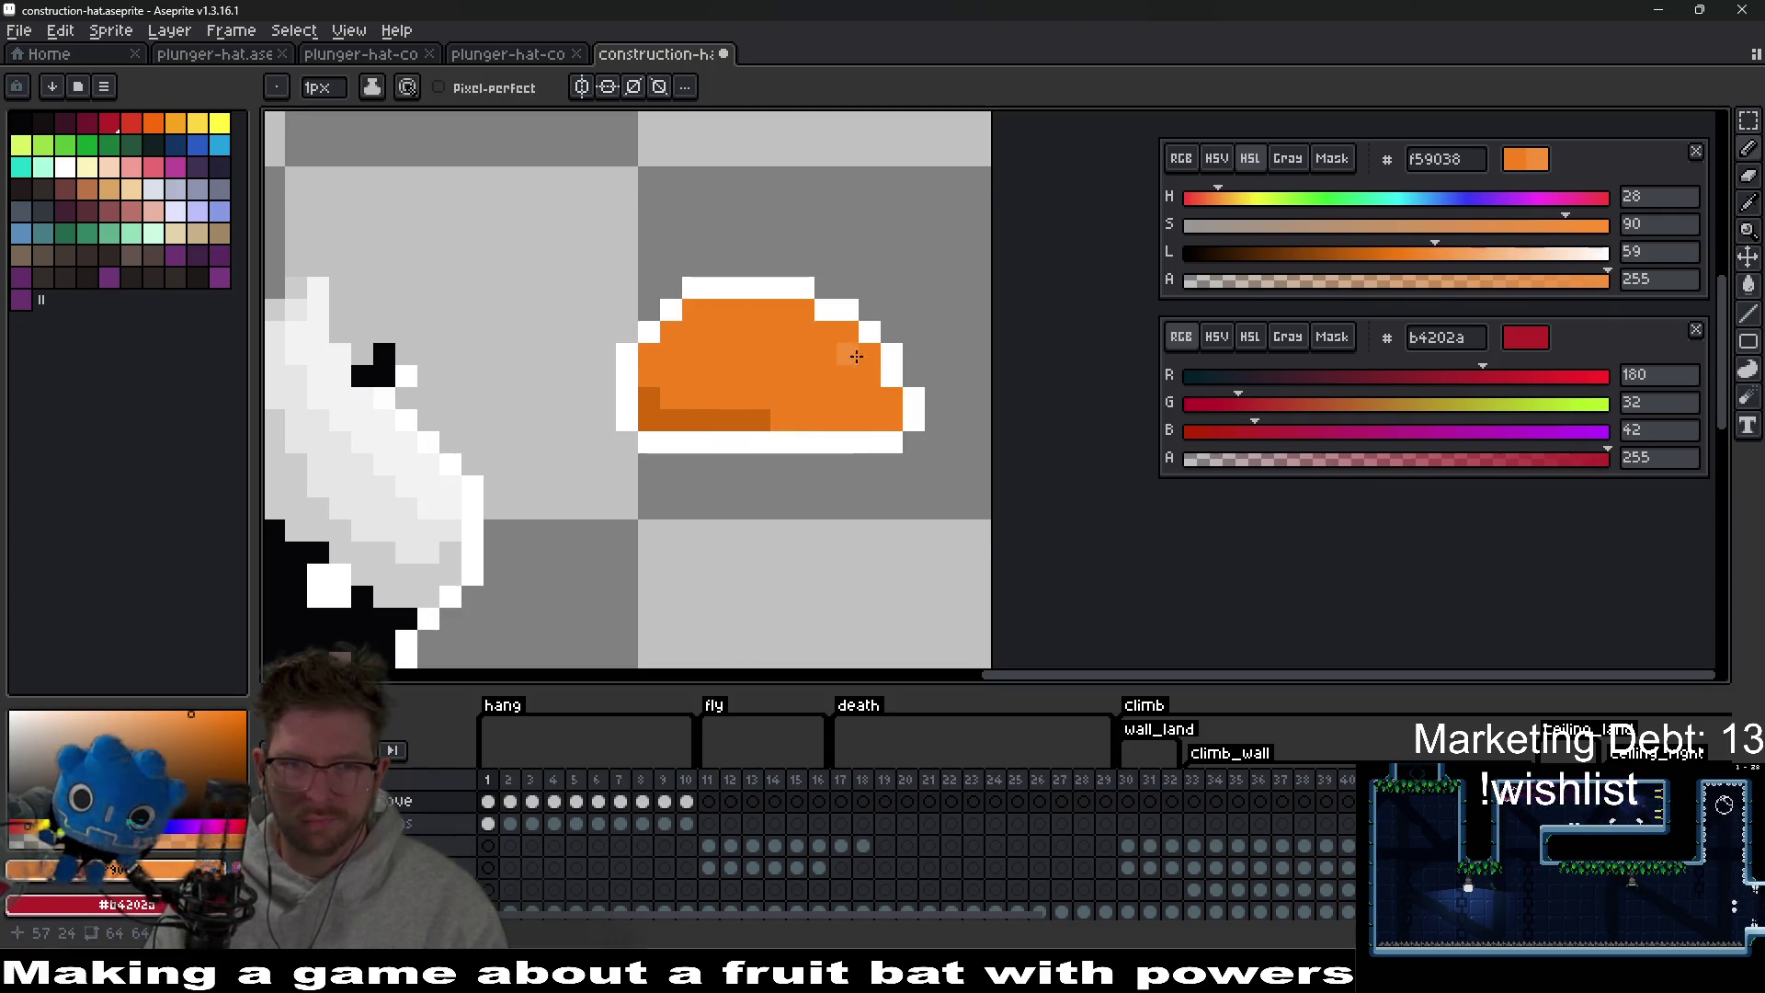
pyautogui.scroll(1, 672, 489)
pyautogui.scroll(1, 671, 489)
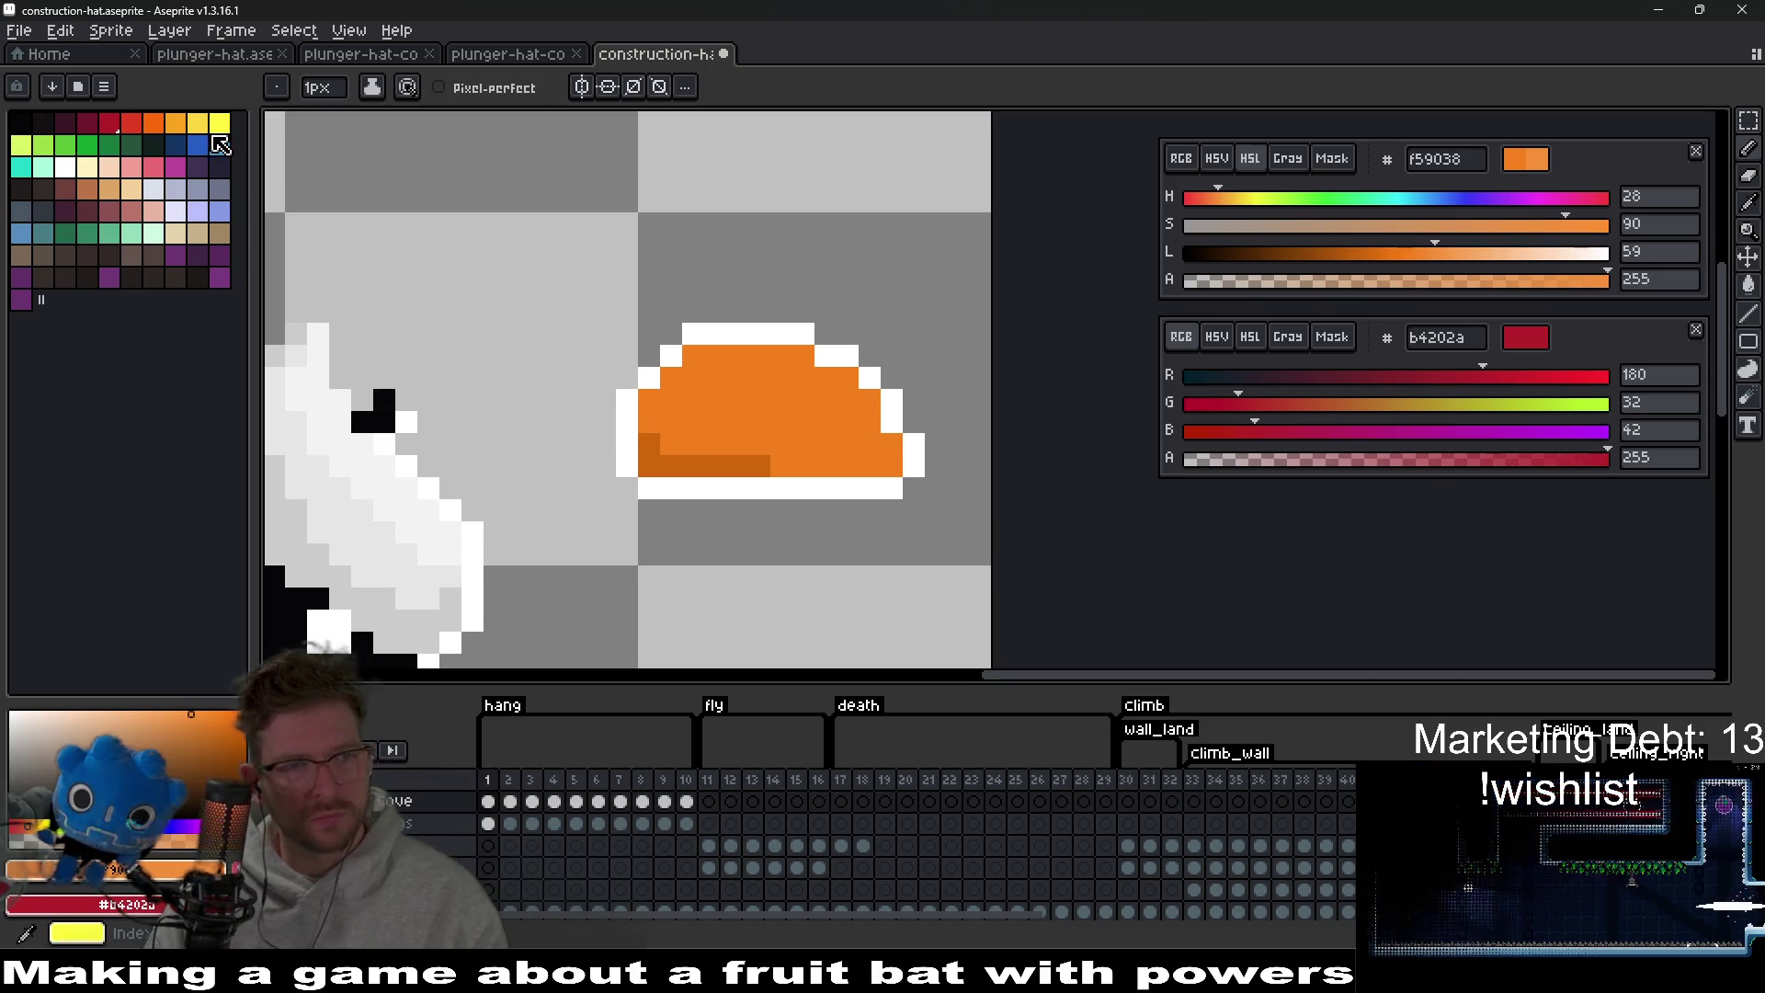
pyautogui.click(210, 131)
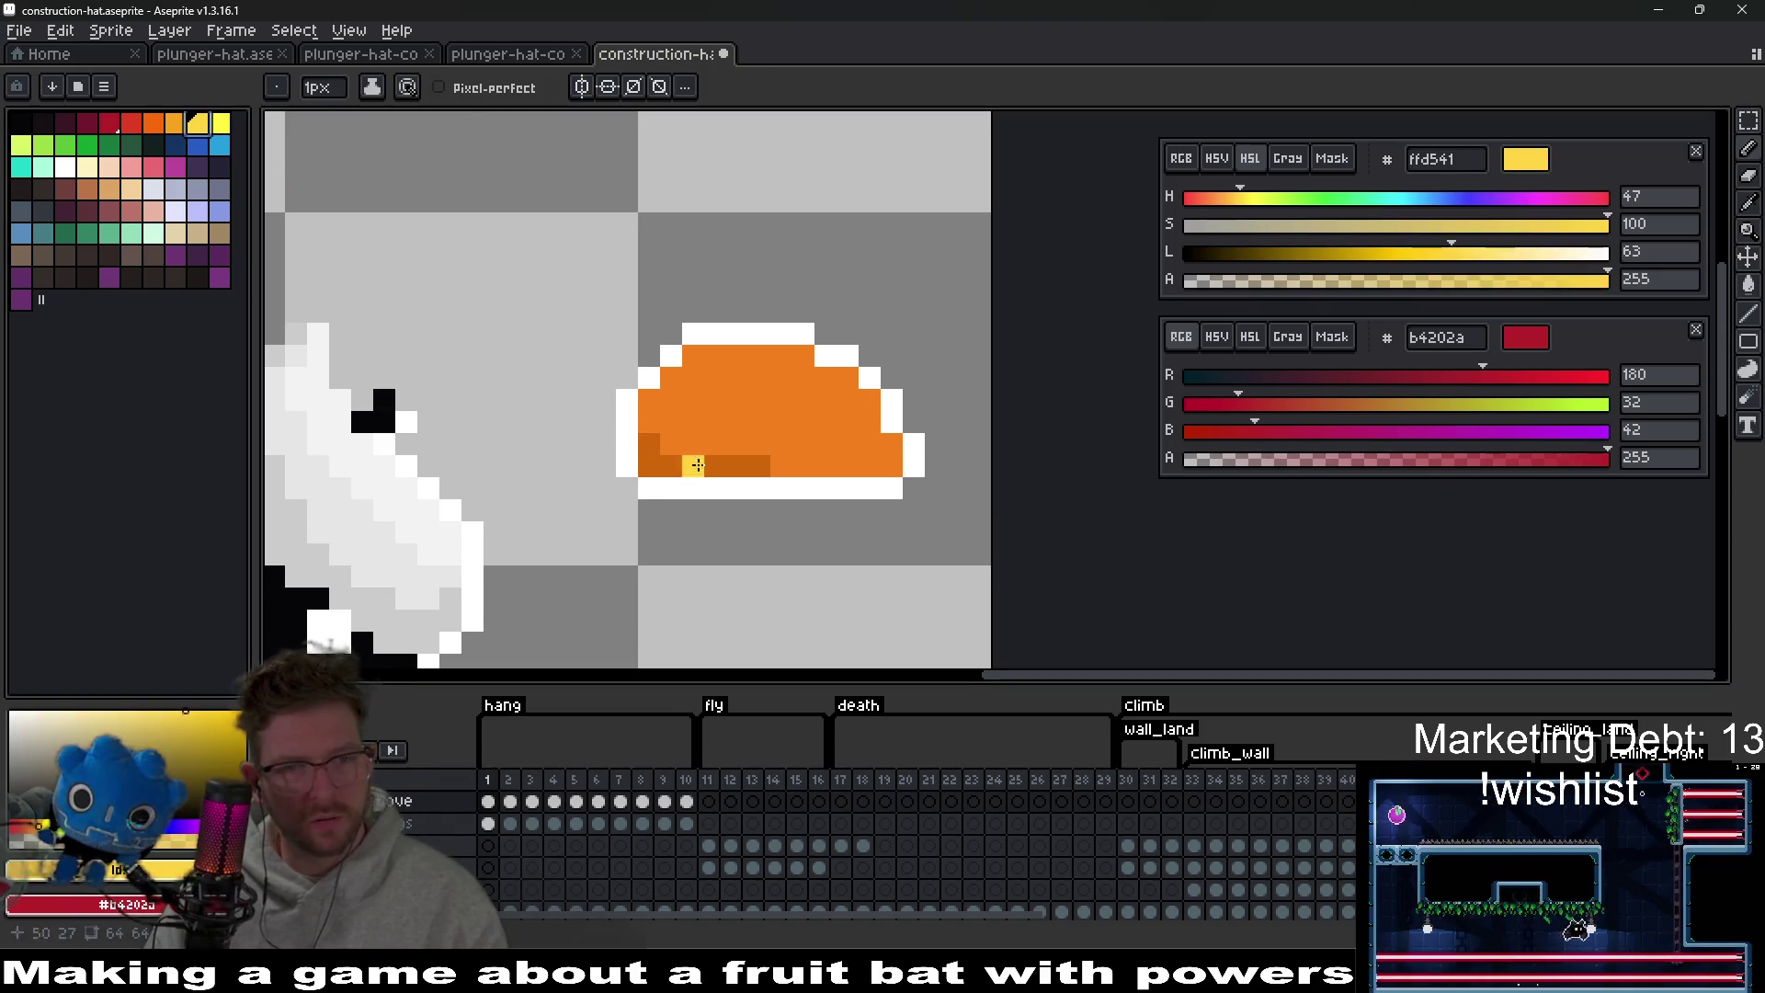
# Try filling the hat shell and brim with yellow, undoing the brighter yellow fill.
pyautogui.press('g')
pyautogui.click(784, 422)
pyautogui.click(722, 456)
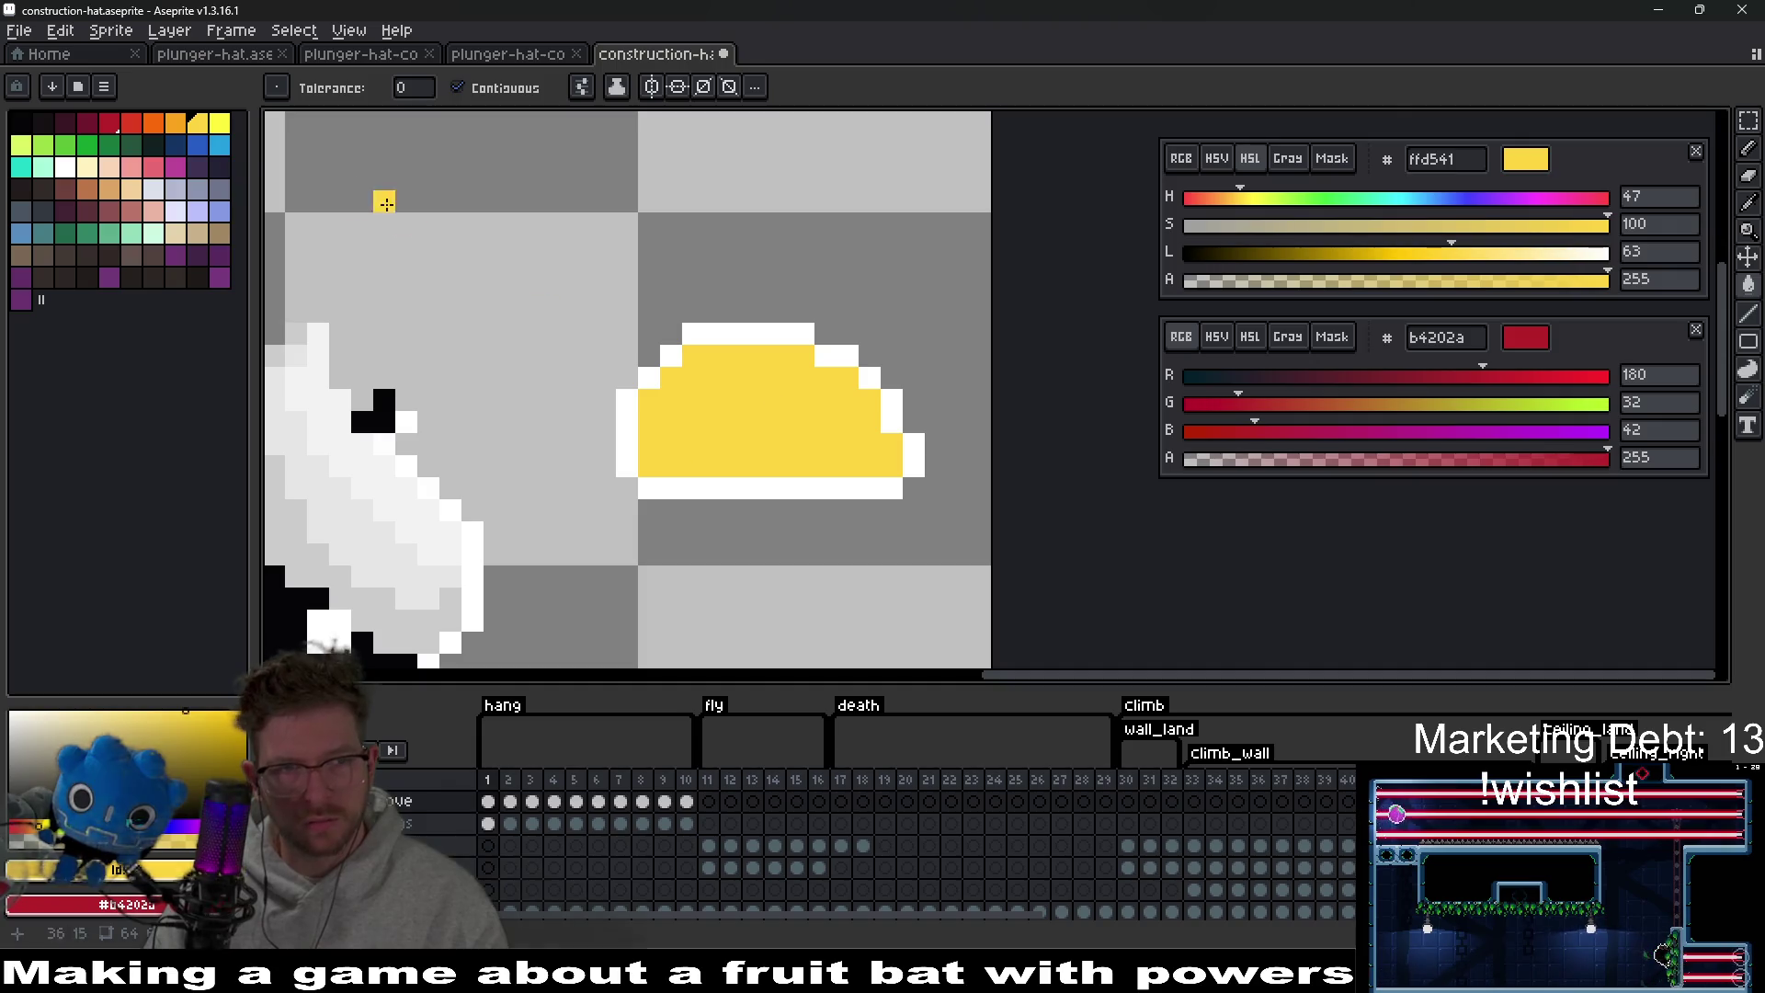
pyautogui.click(217, 129)
pyautogui.click(820, 459)
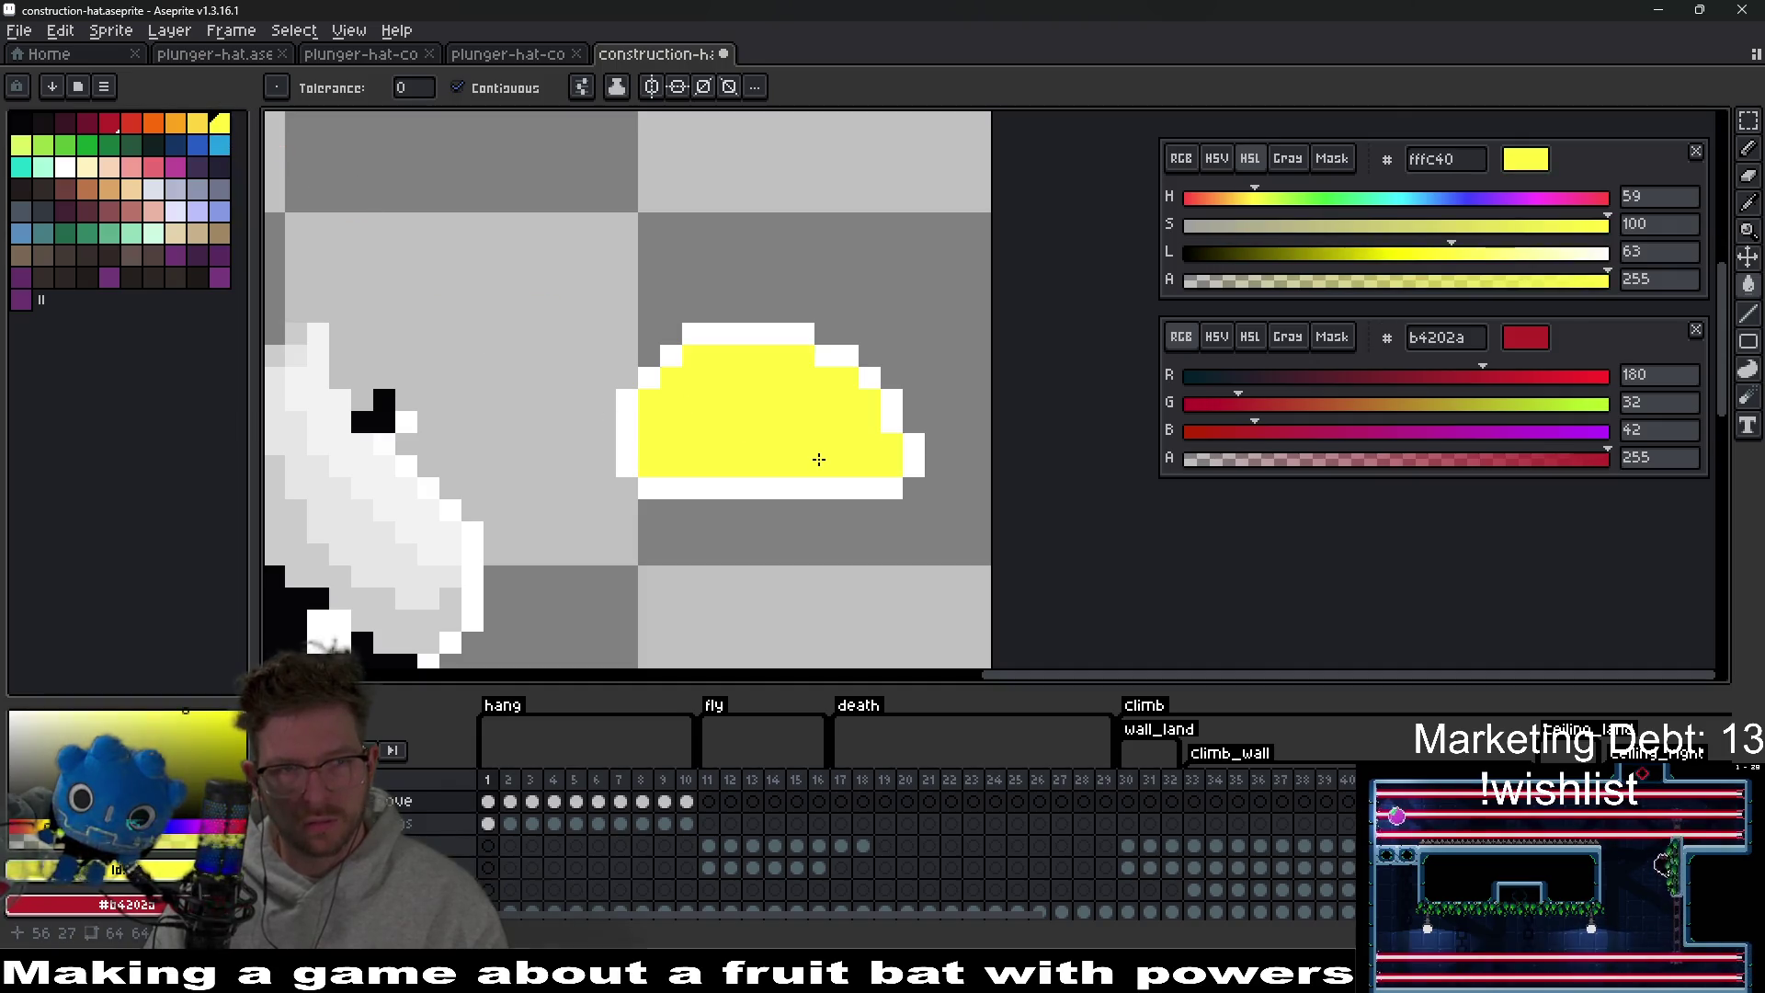
pyautogui.hotkey('ctrl', 'z')
pyautogui.scroll(-2, 782, 435)
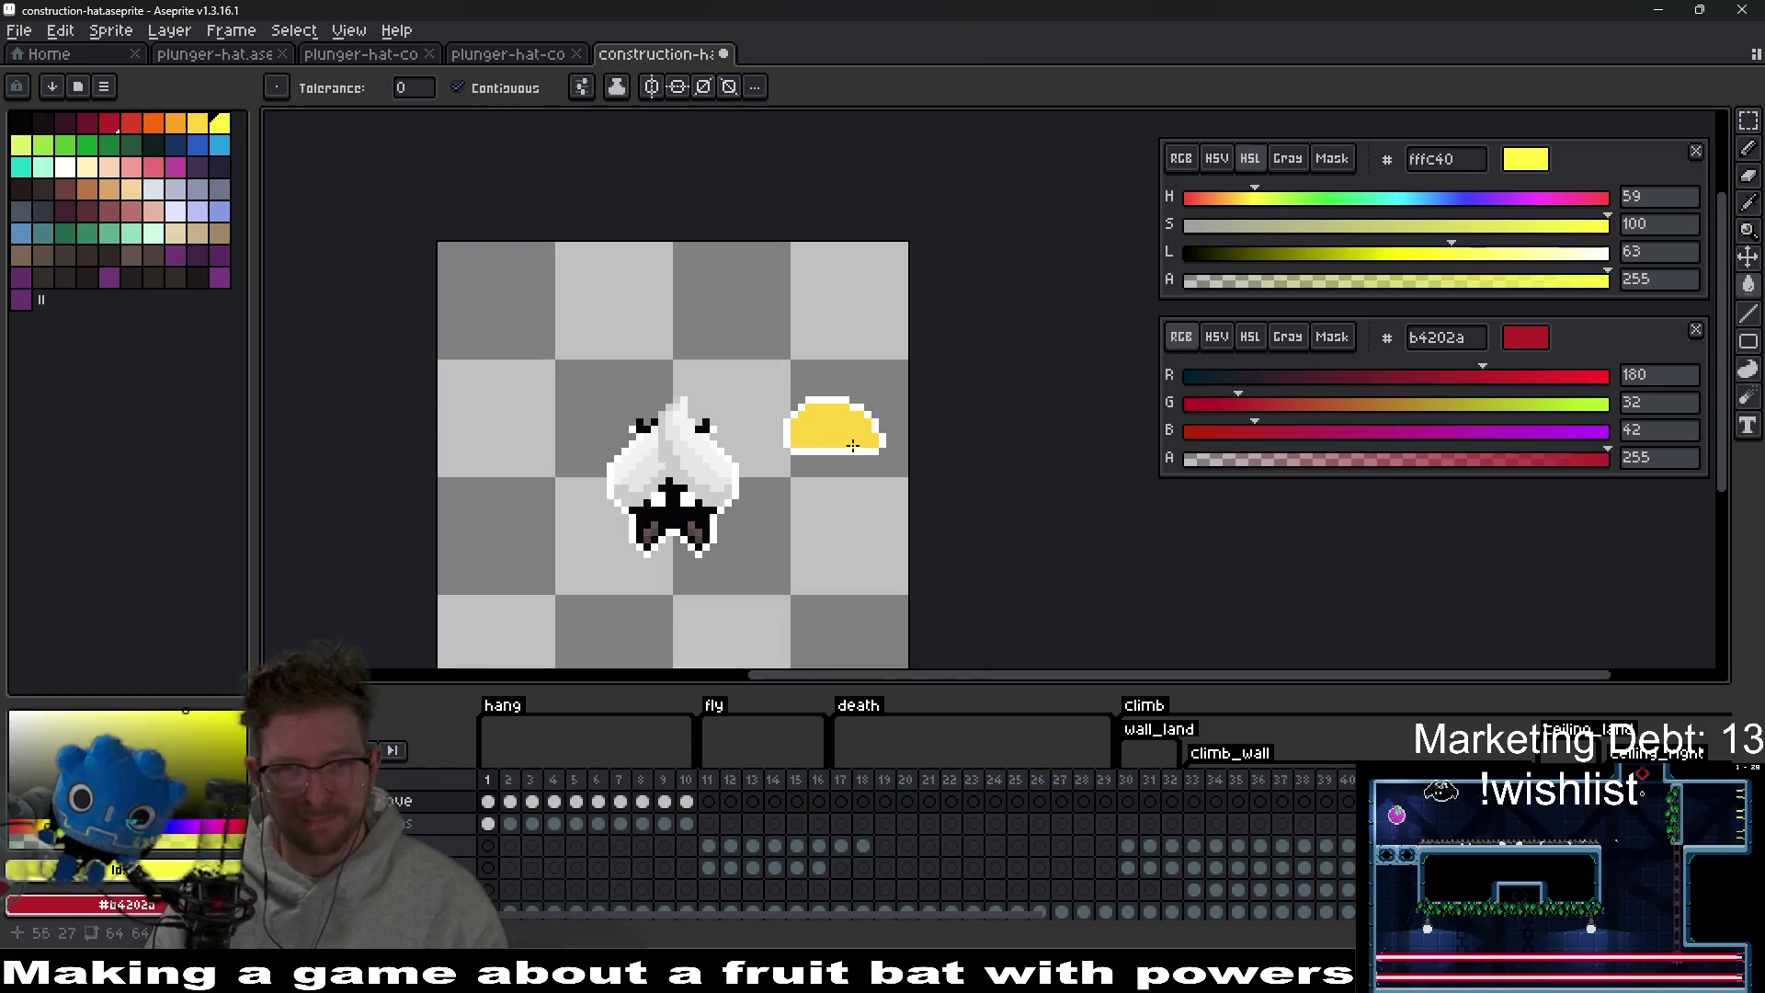
pyautogui.scroll(2, 918, 421)
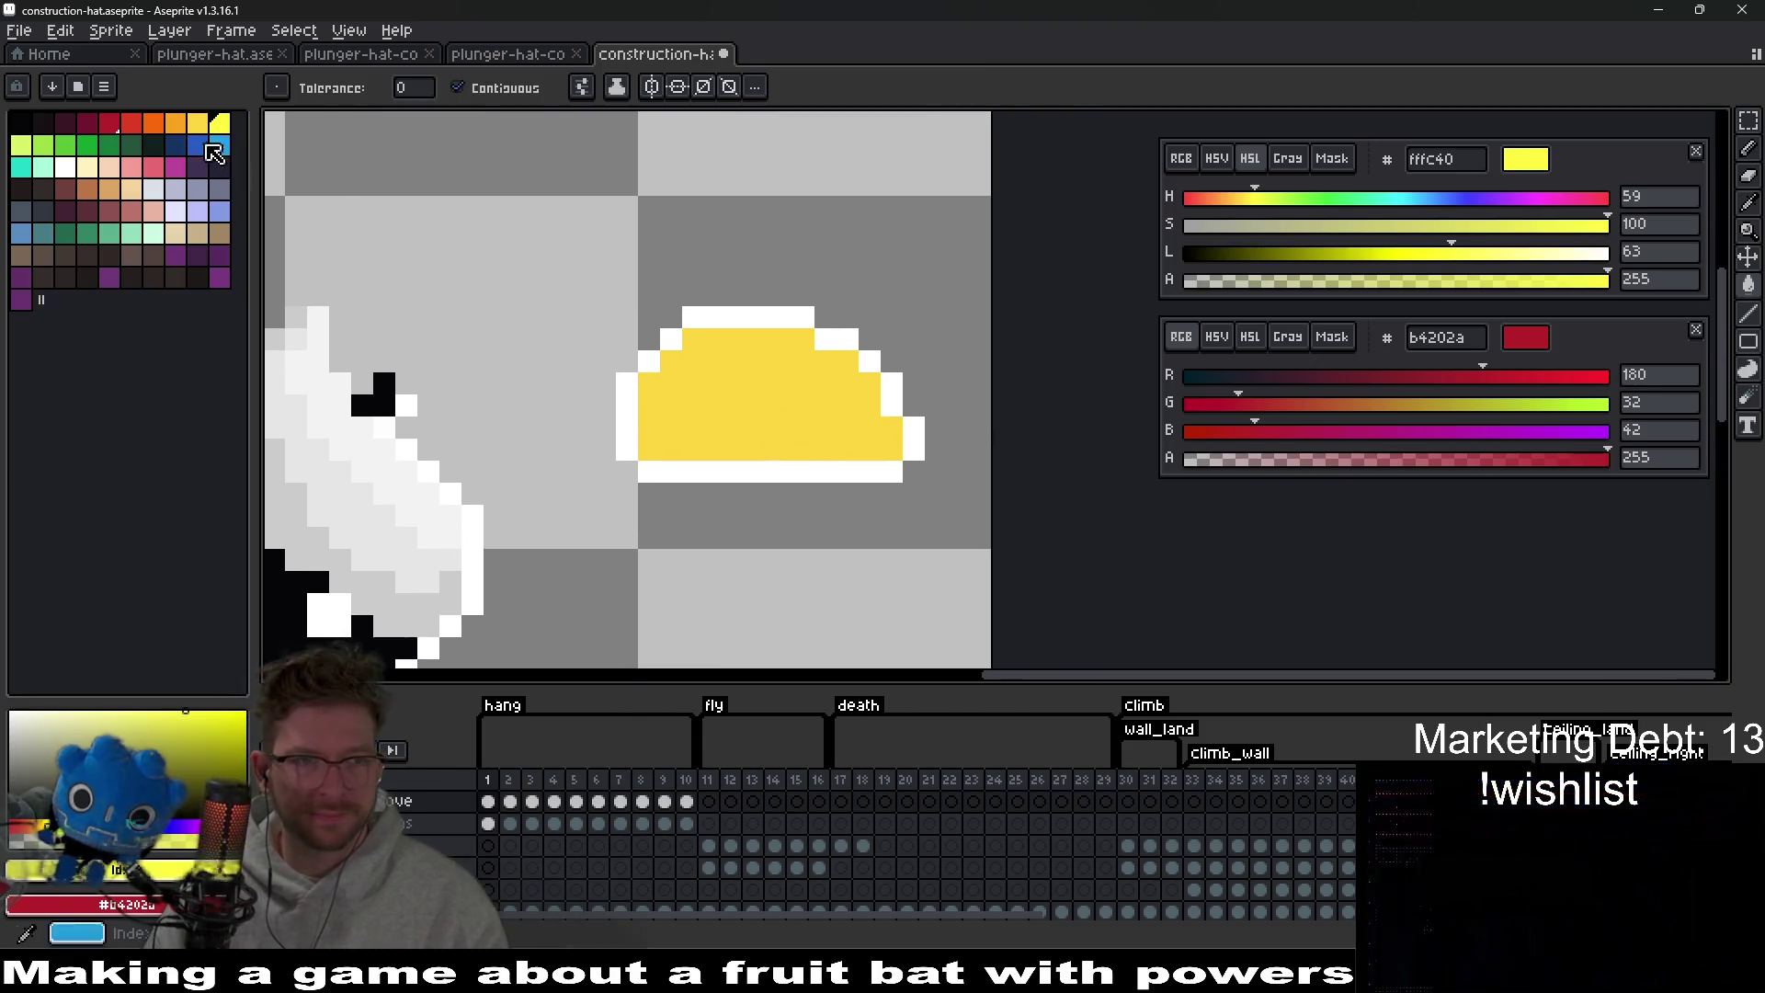
# Pick the orange swatch and fill the yellow hat solid orange.
pyautogui.click(152, 123)
pyautogui.click(779, 362)
pyautogui.scroll(-2, 778, 362)
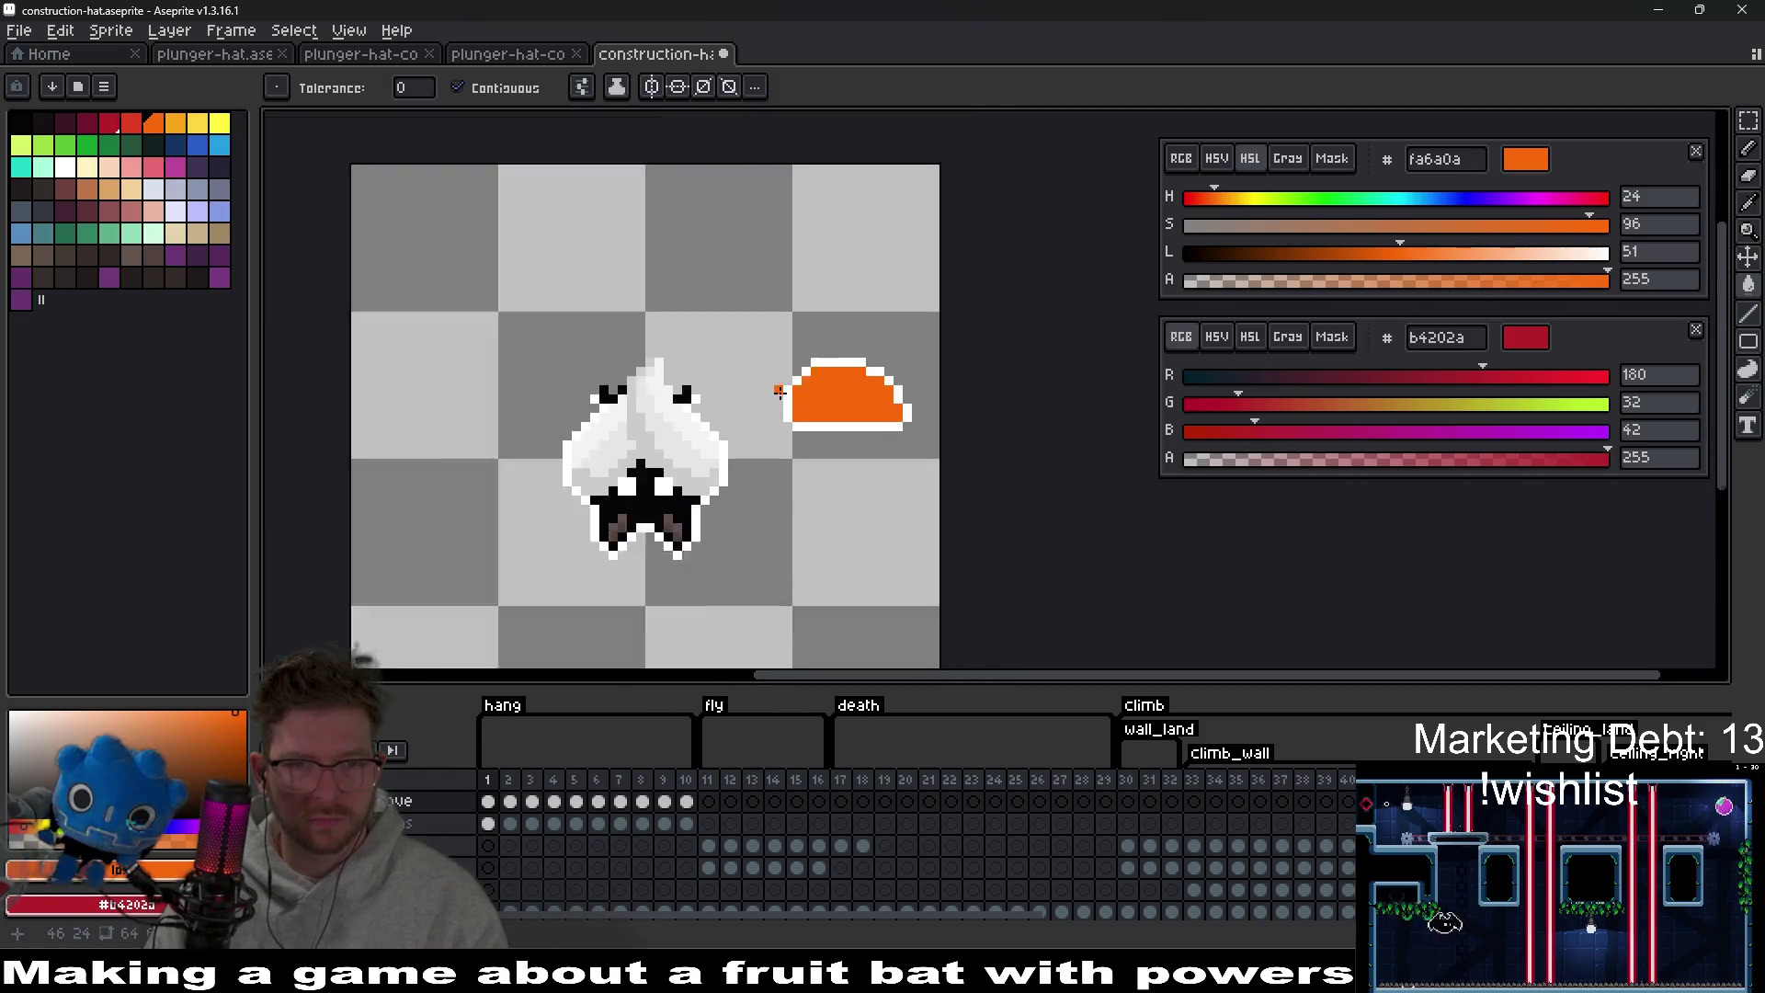
pyautogui.scroll(2, 867, 384)
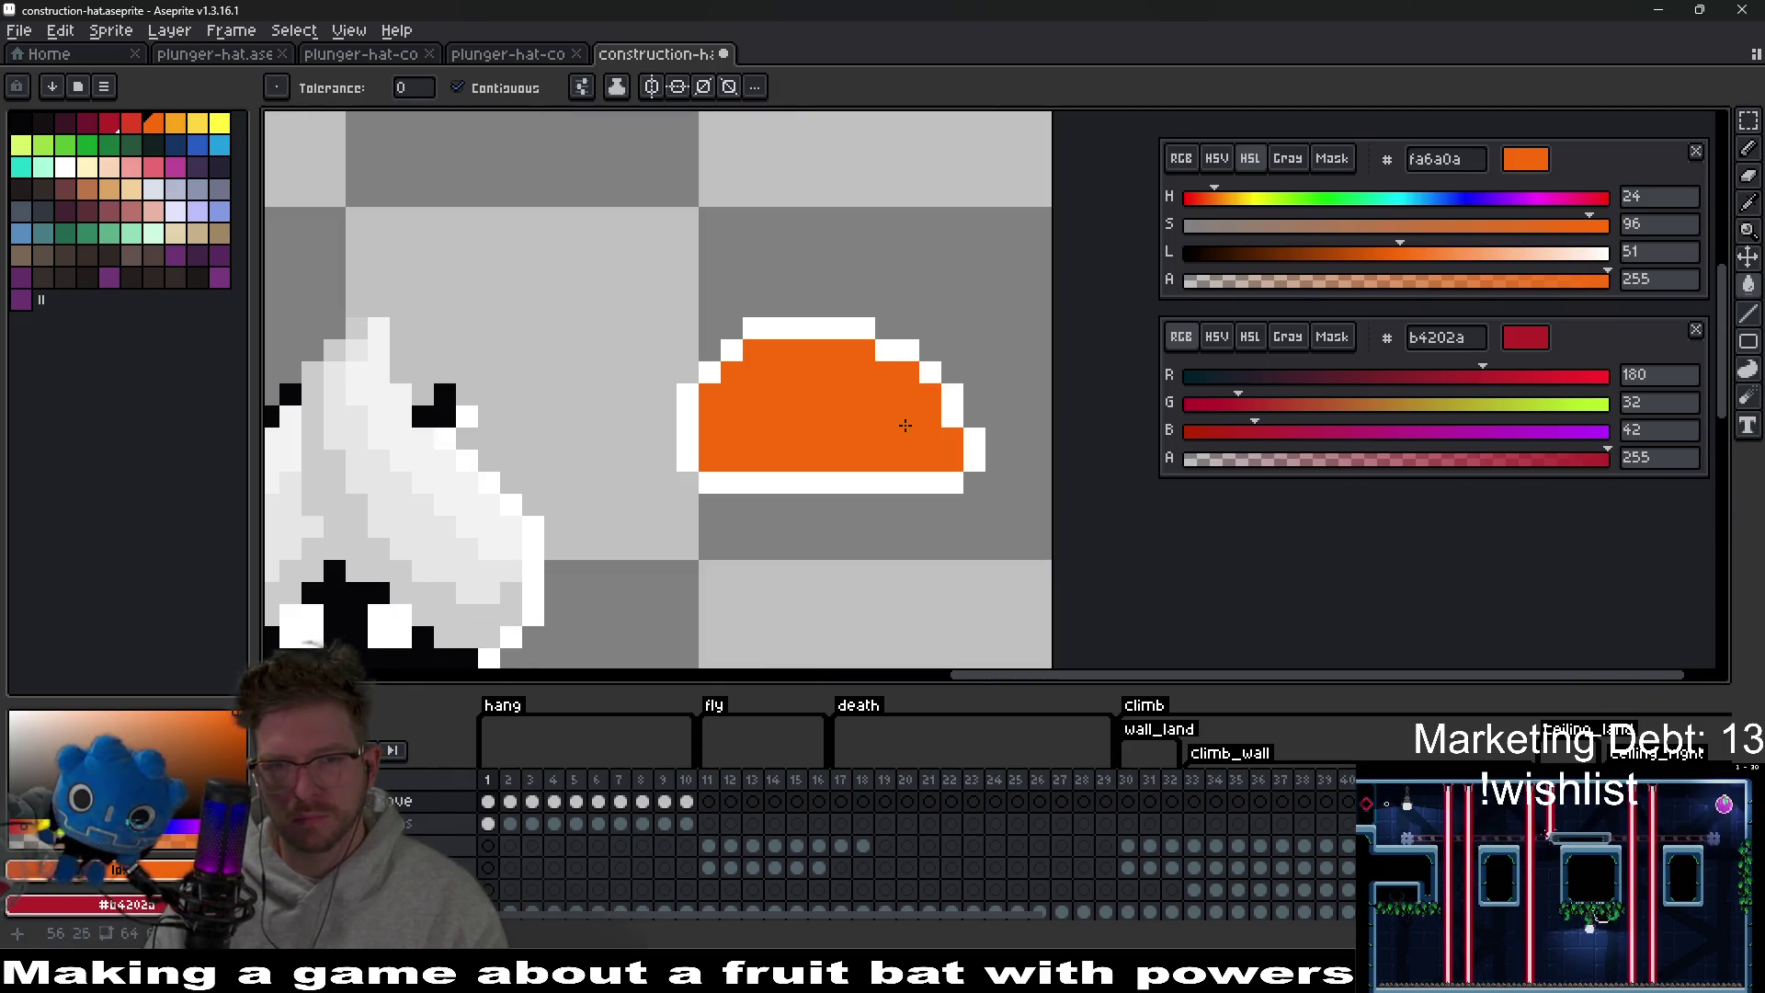
# Pencil darker orange shading pixels along the hat's lower left edge.
pyautogui.press('b')
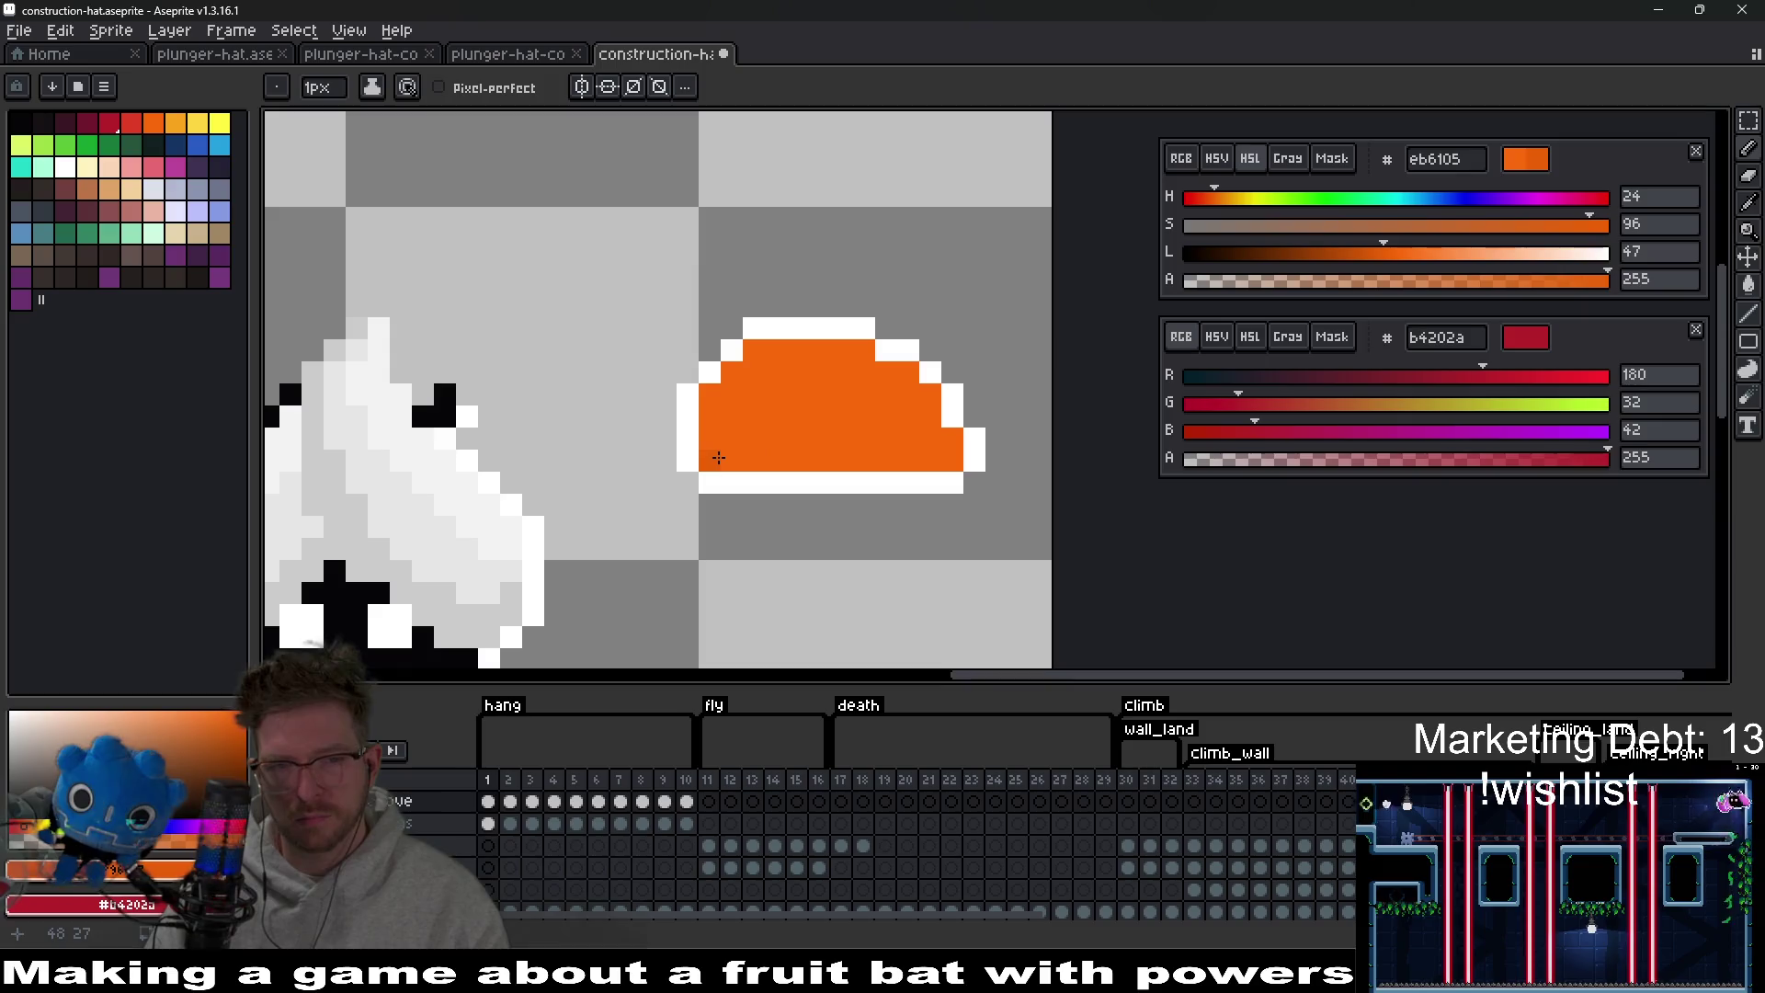
pyautogui.moveTo(719, 457); pyautogui.dragTo(754, 457)
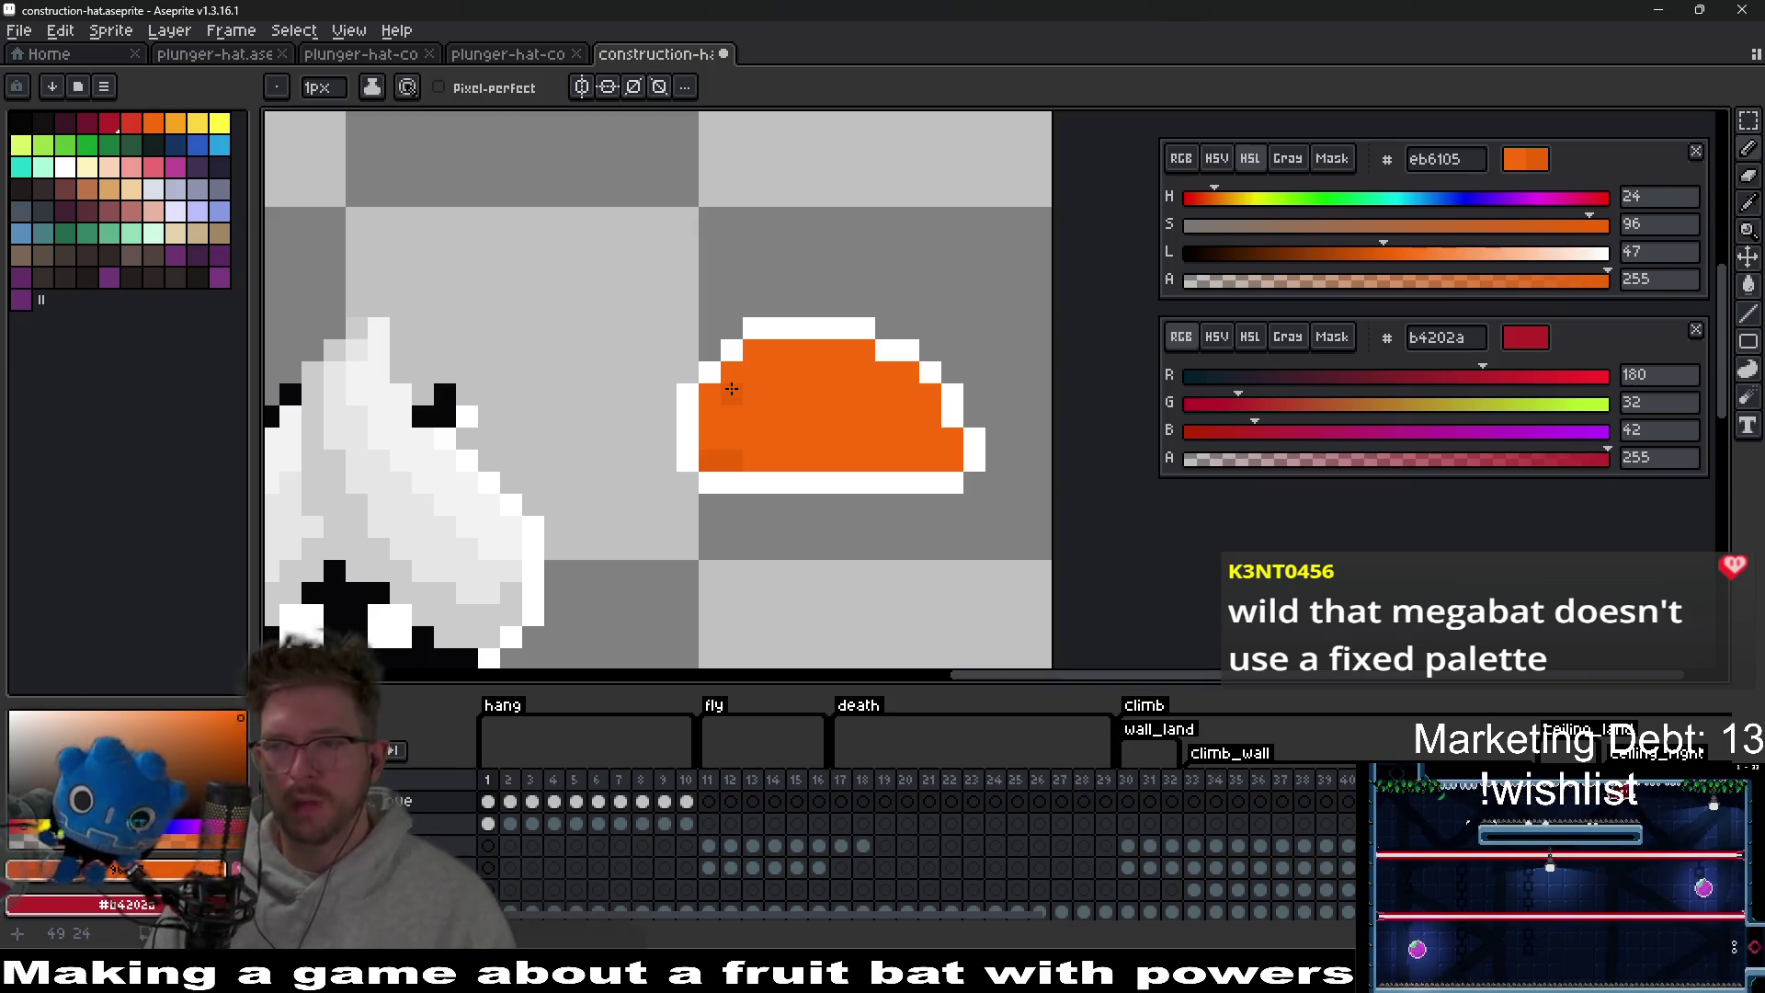
pyautogui.scroll(-2, 732, 389)
pyautogui.scroll(5, 717, 442)
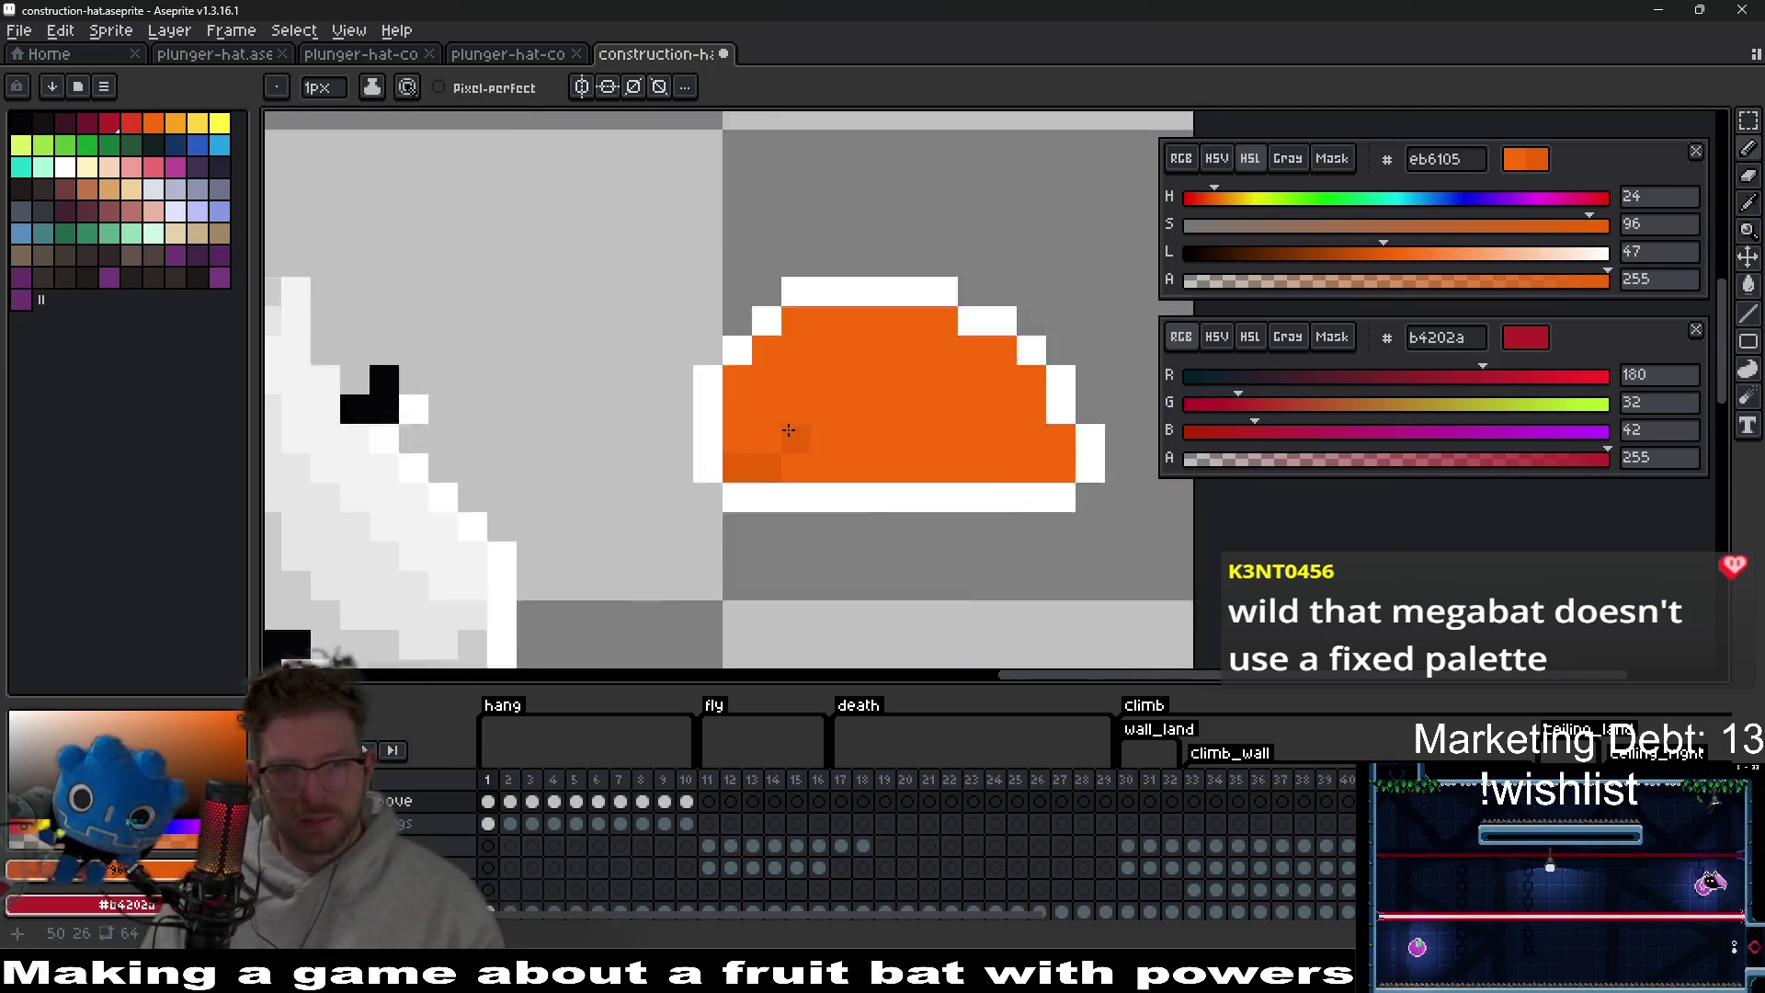
pyautogui.click(844, 485)
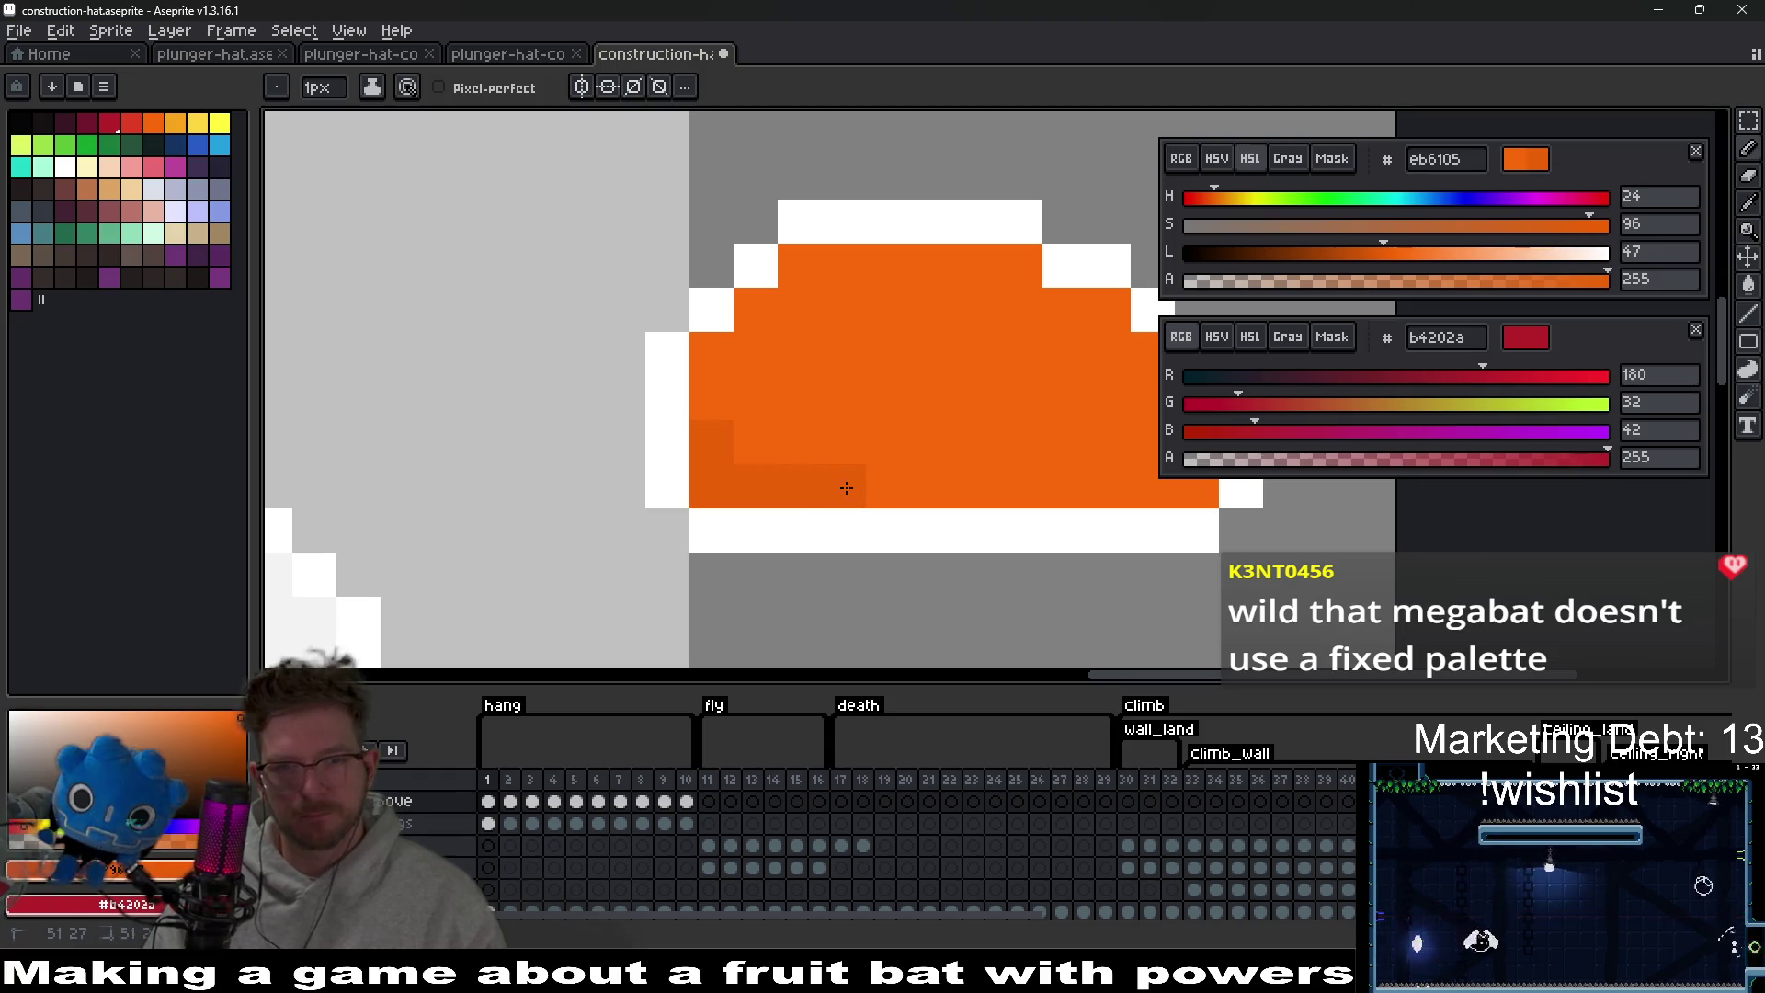
pyautogui.moveTo(844, 480)
pyautogui.mouseDown()
pyautogui.moveTo(604, 446)
pyautogui.moveTo(690, 395)
pyautogui.mouseUp()
pyautogui.click(153, 123)
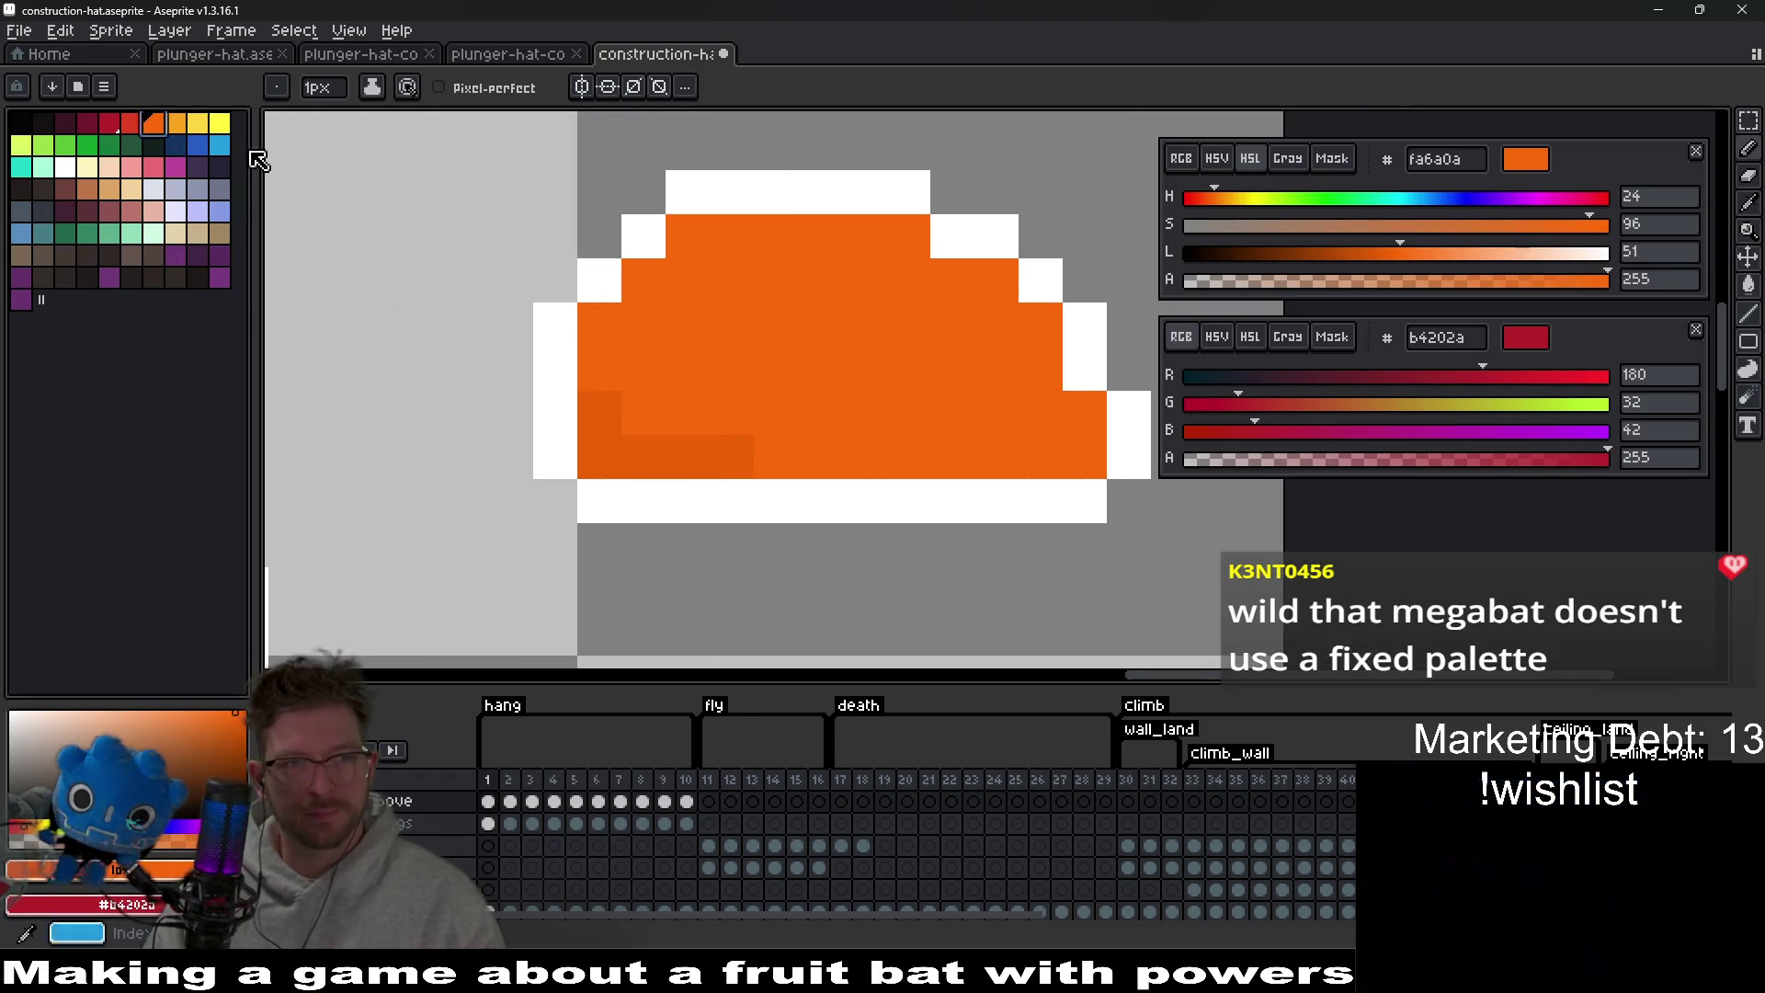
# Raise the orange's lightness in steps and paint pale peach highlights on the dome's top-left.
pyautogui.click(1454, 253)
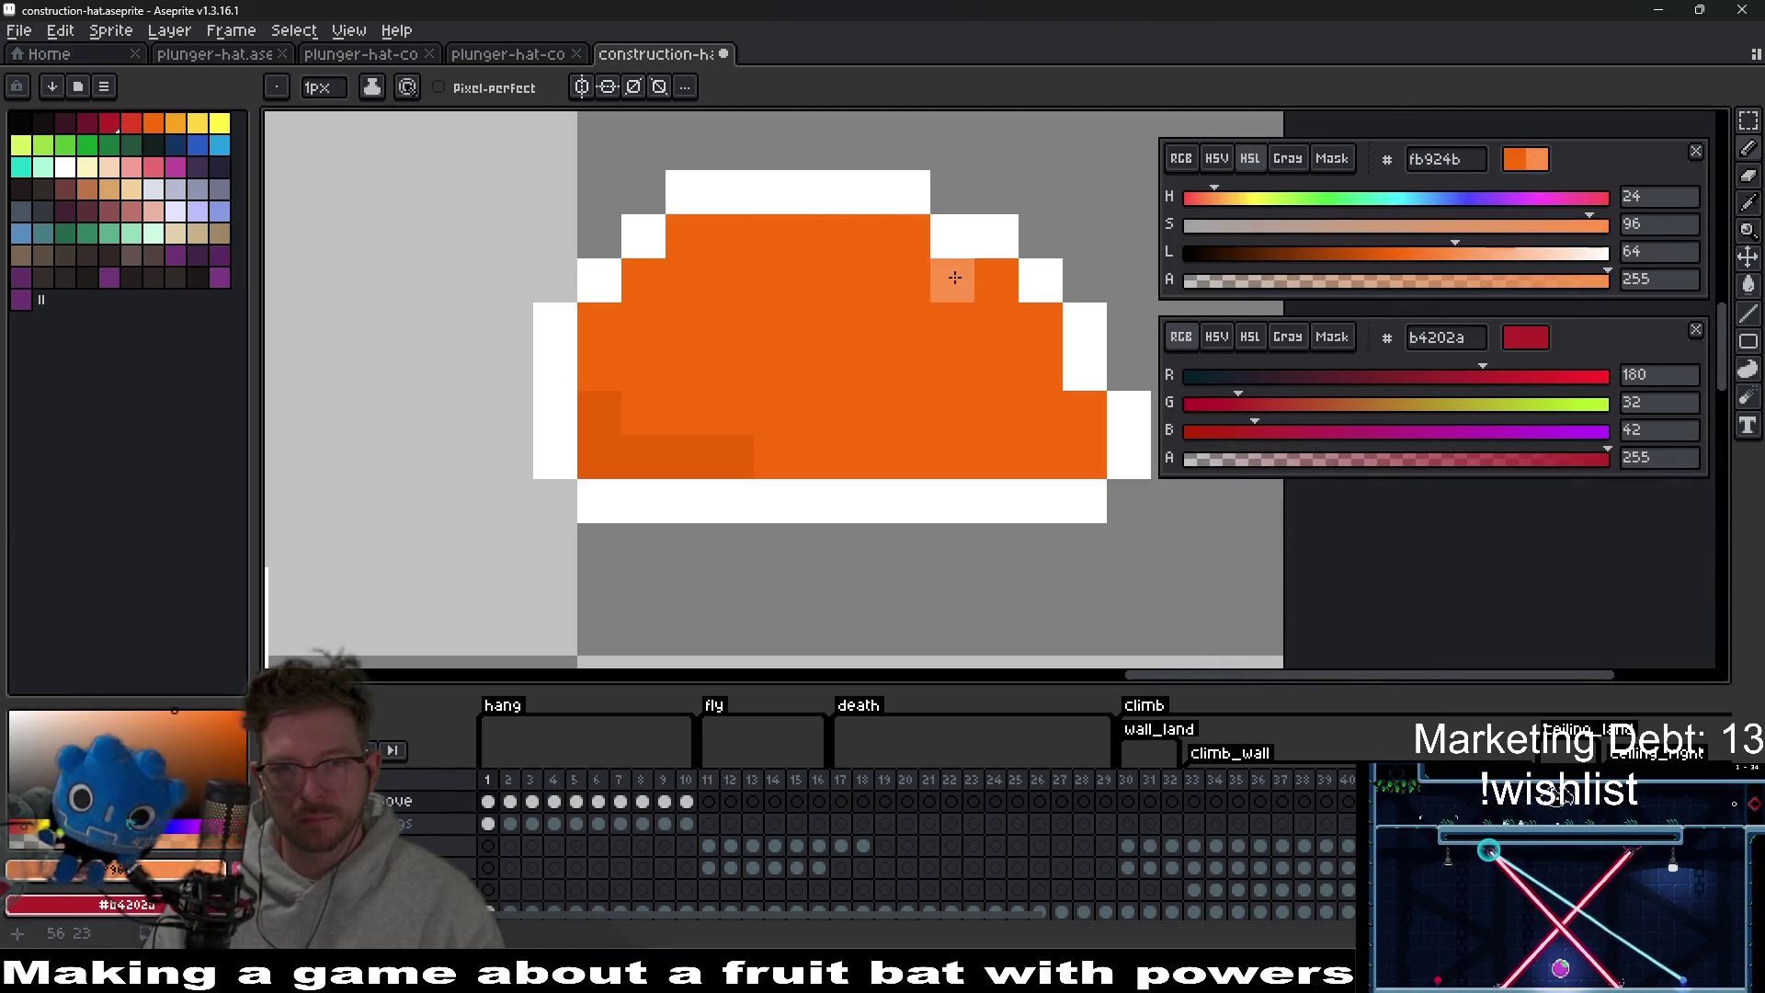
pyautogui.click(630, 277)
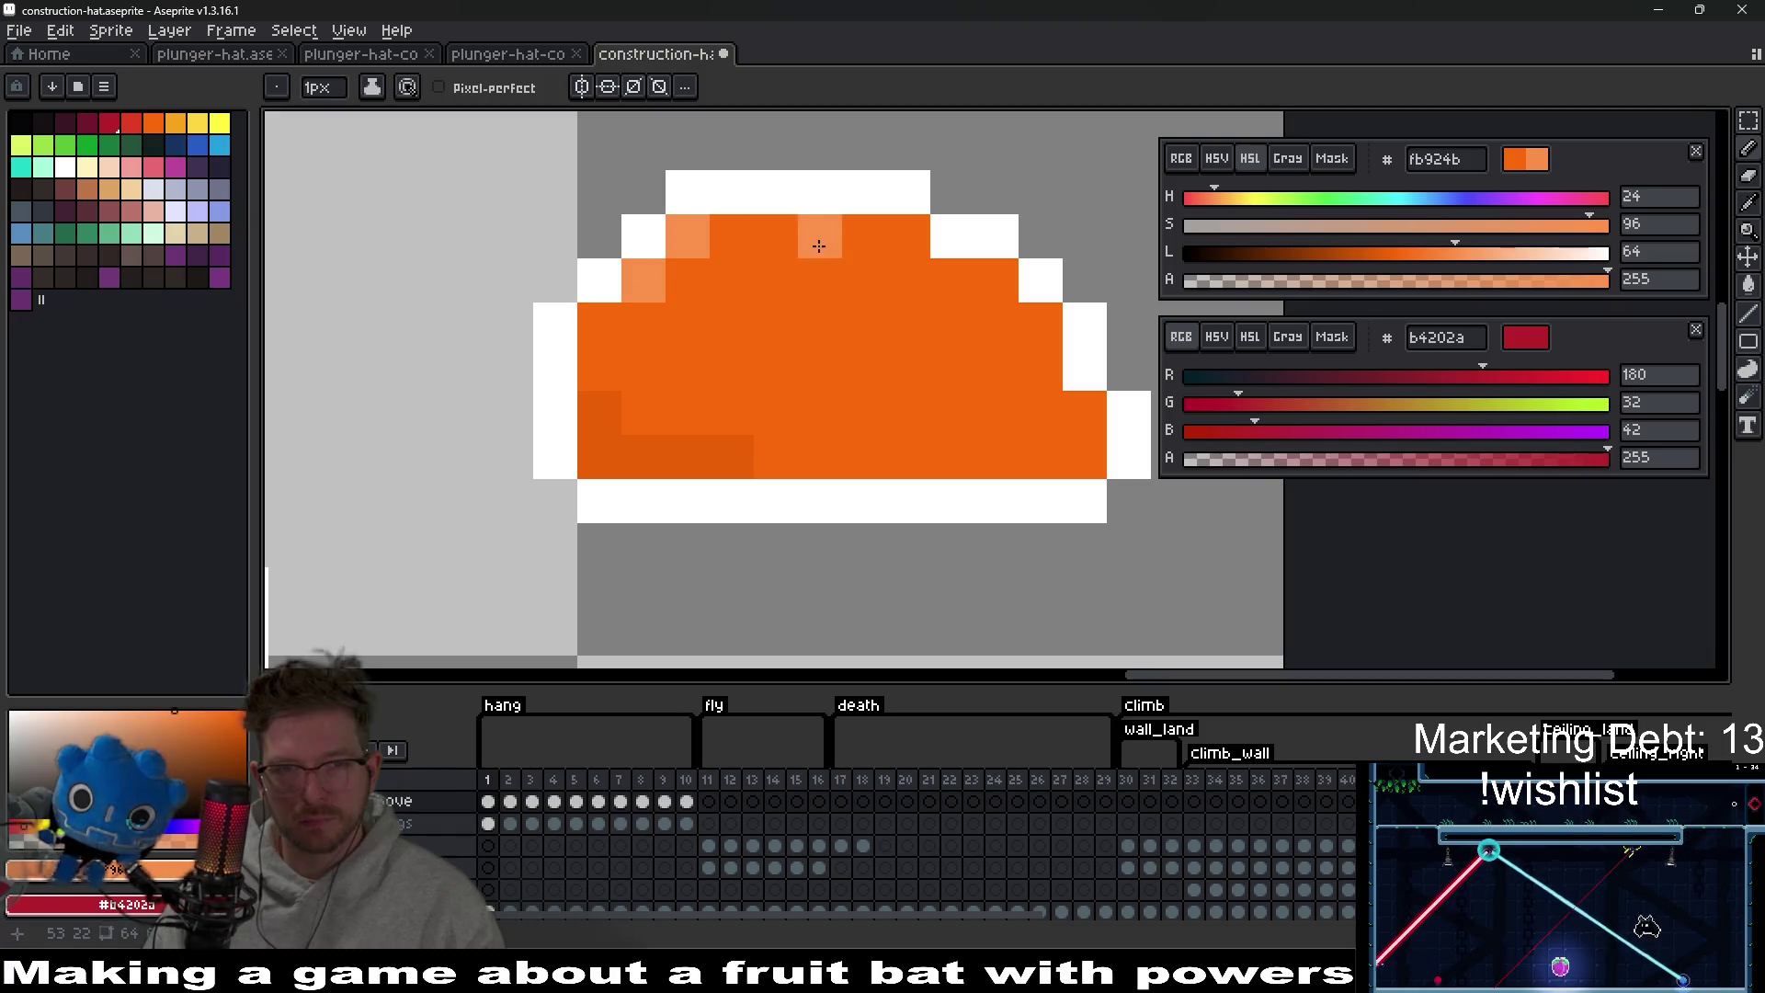
pyautogui.click(1518, 256)
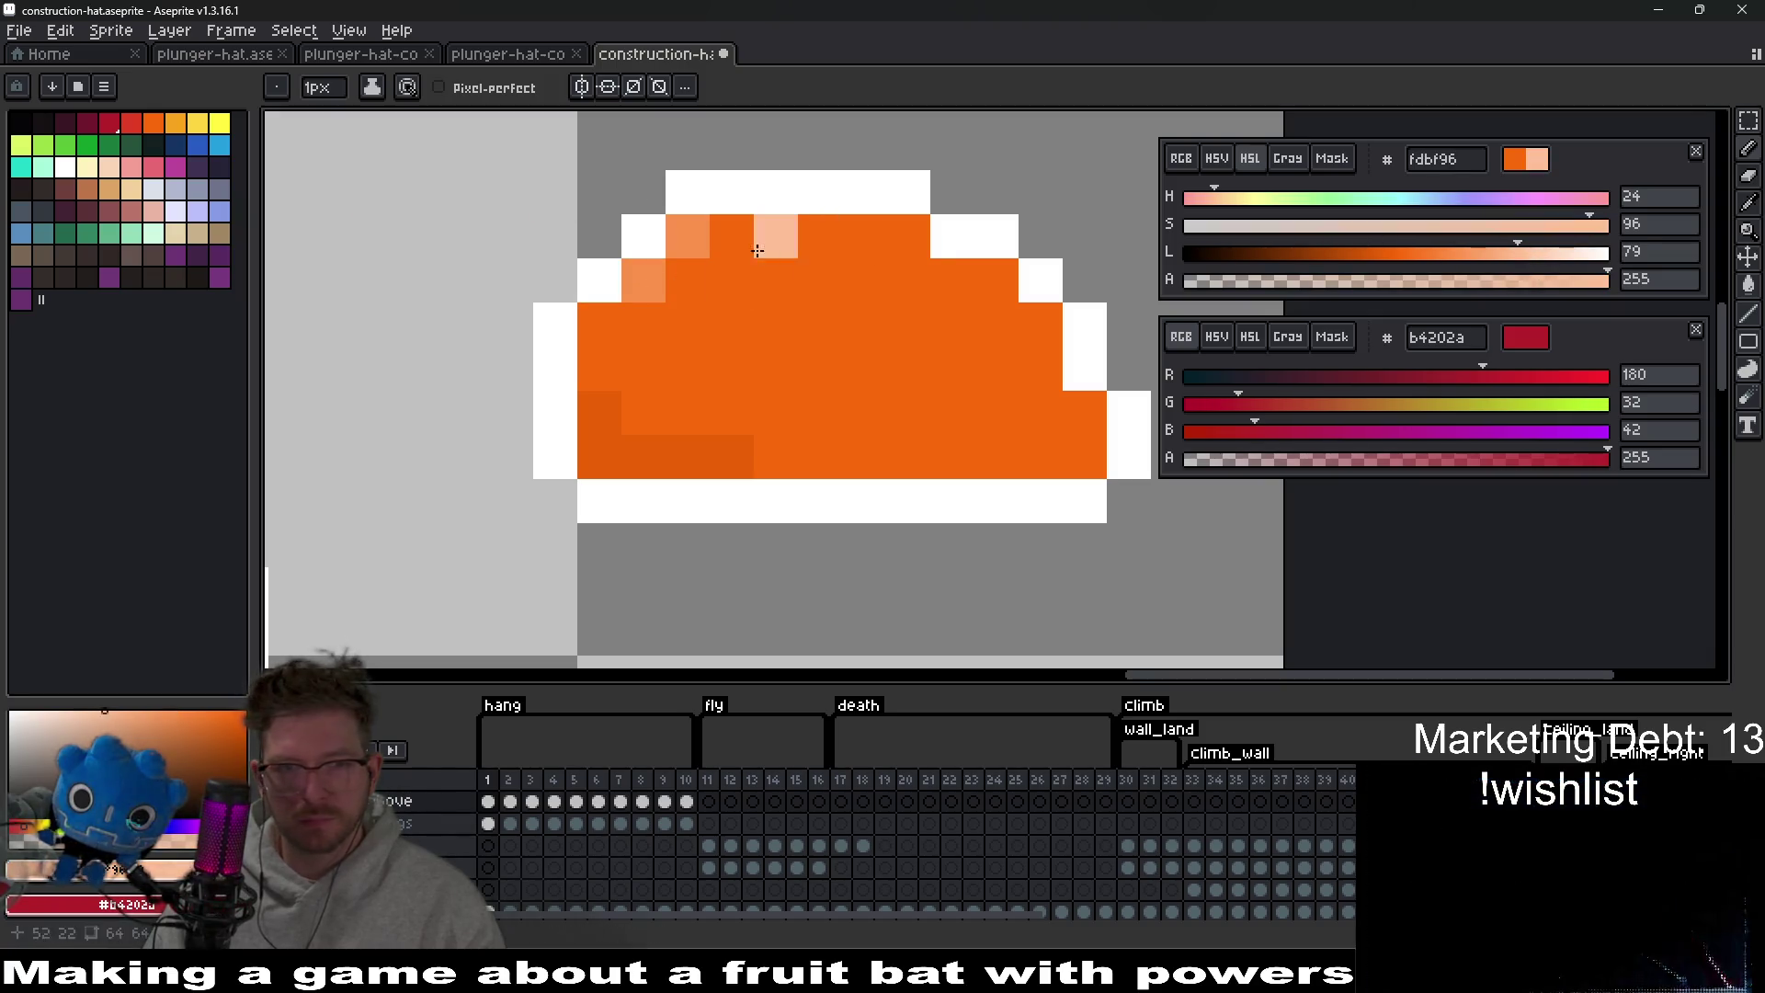
pyautogui.click(631, 275)
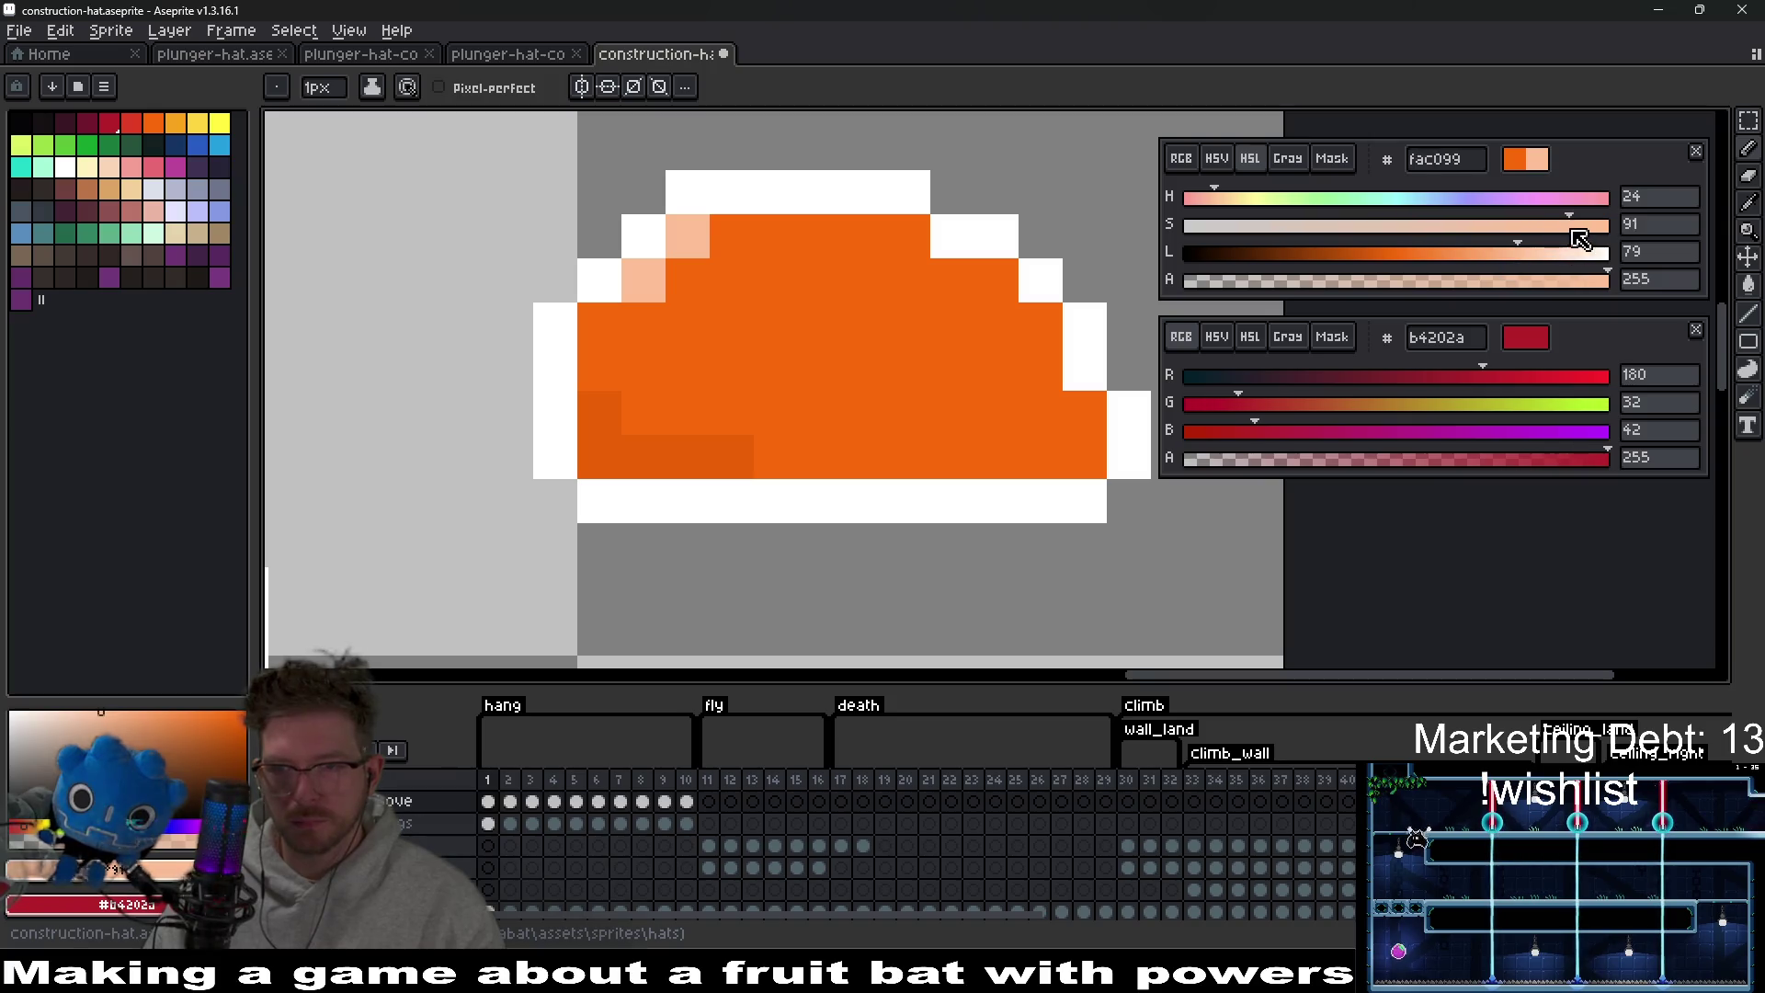
pyautogui.moveTo(1535, 259); pyautogui.dragTo(1548, 260)
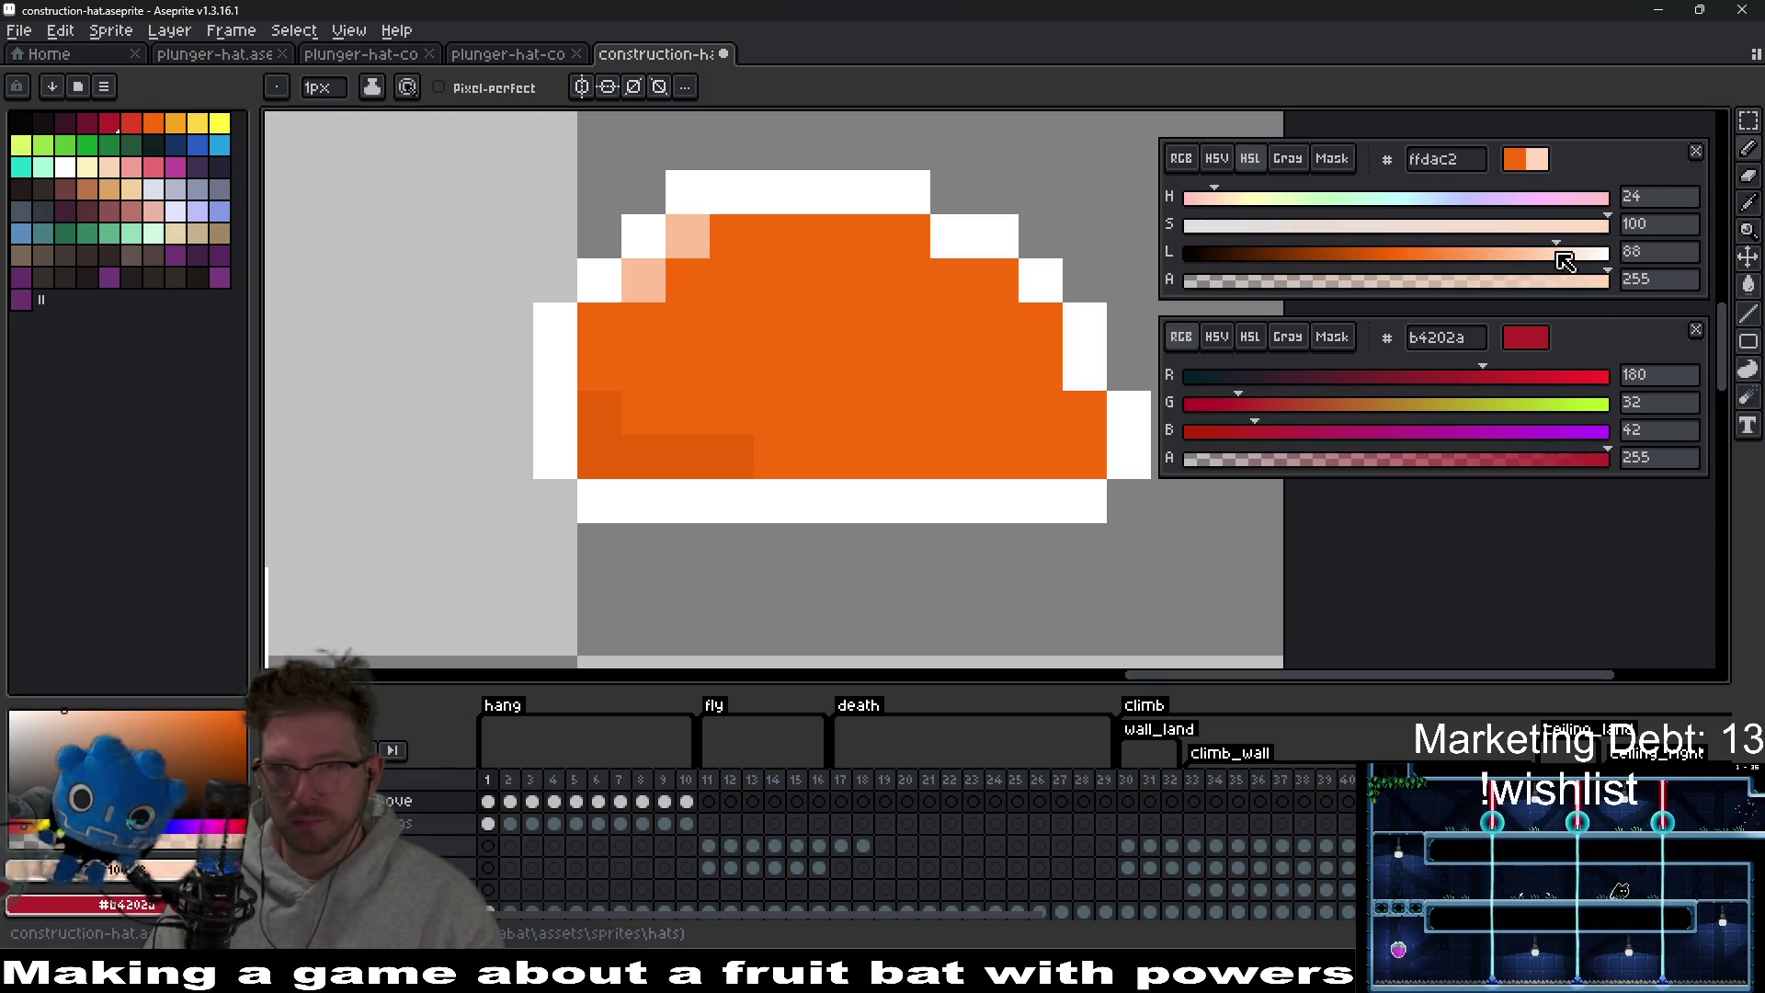
pyautogui.scroll(-5, 776, 285)
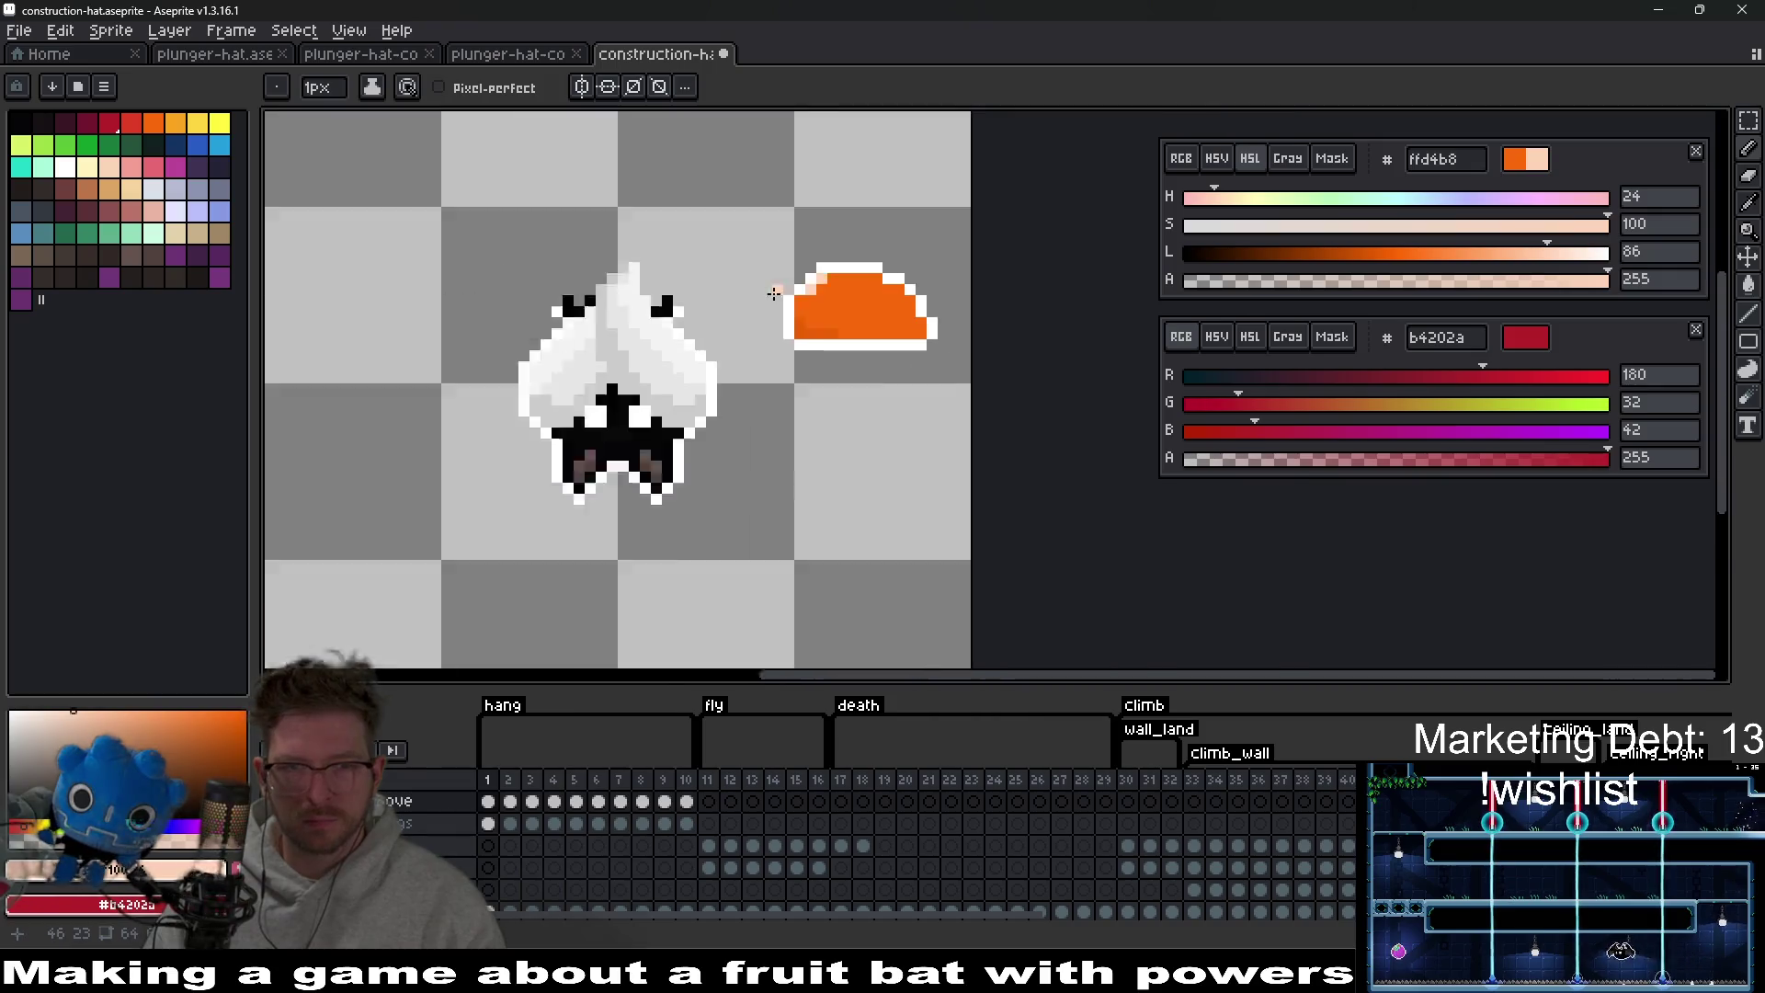
pyautogui.scroll(3, 780, 346)
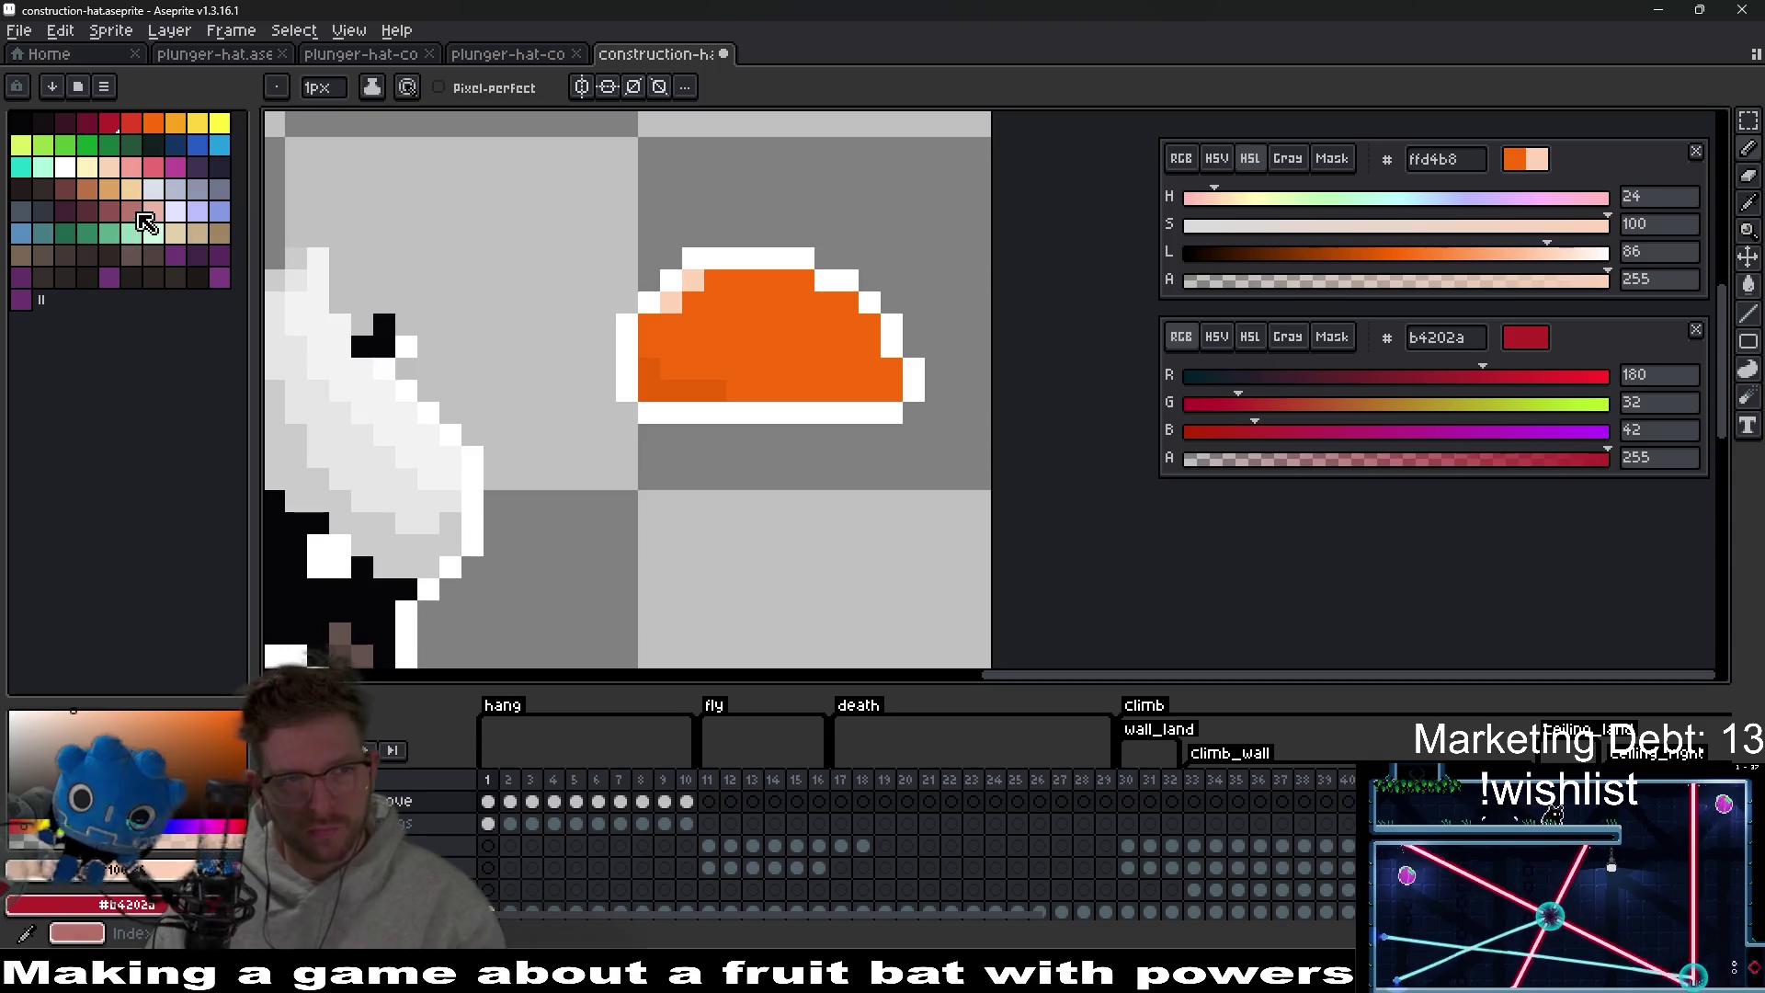
pyautogui.click(174, 189)
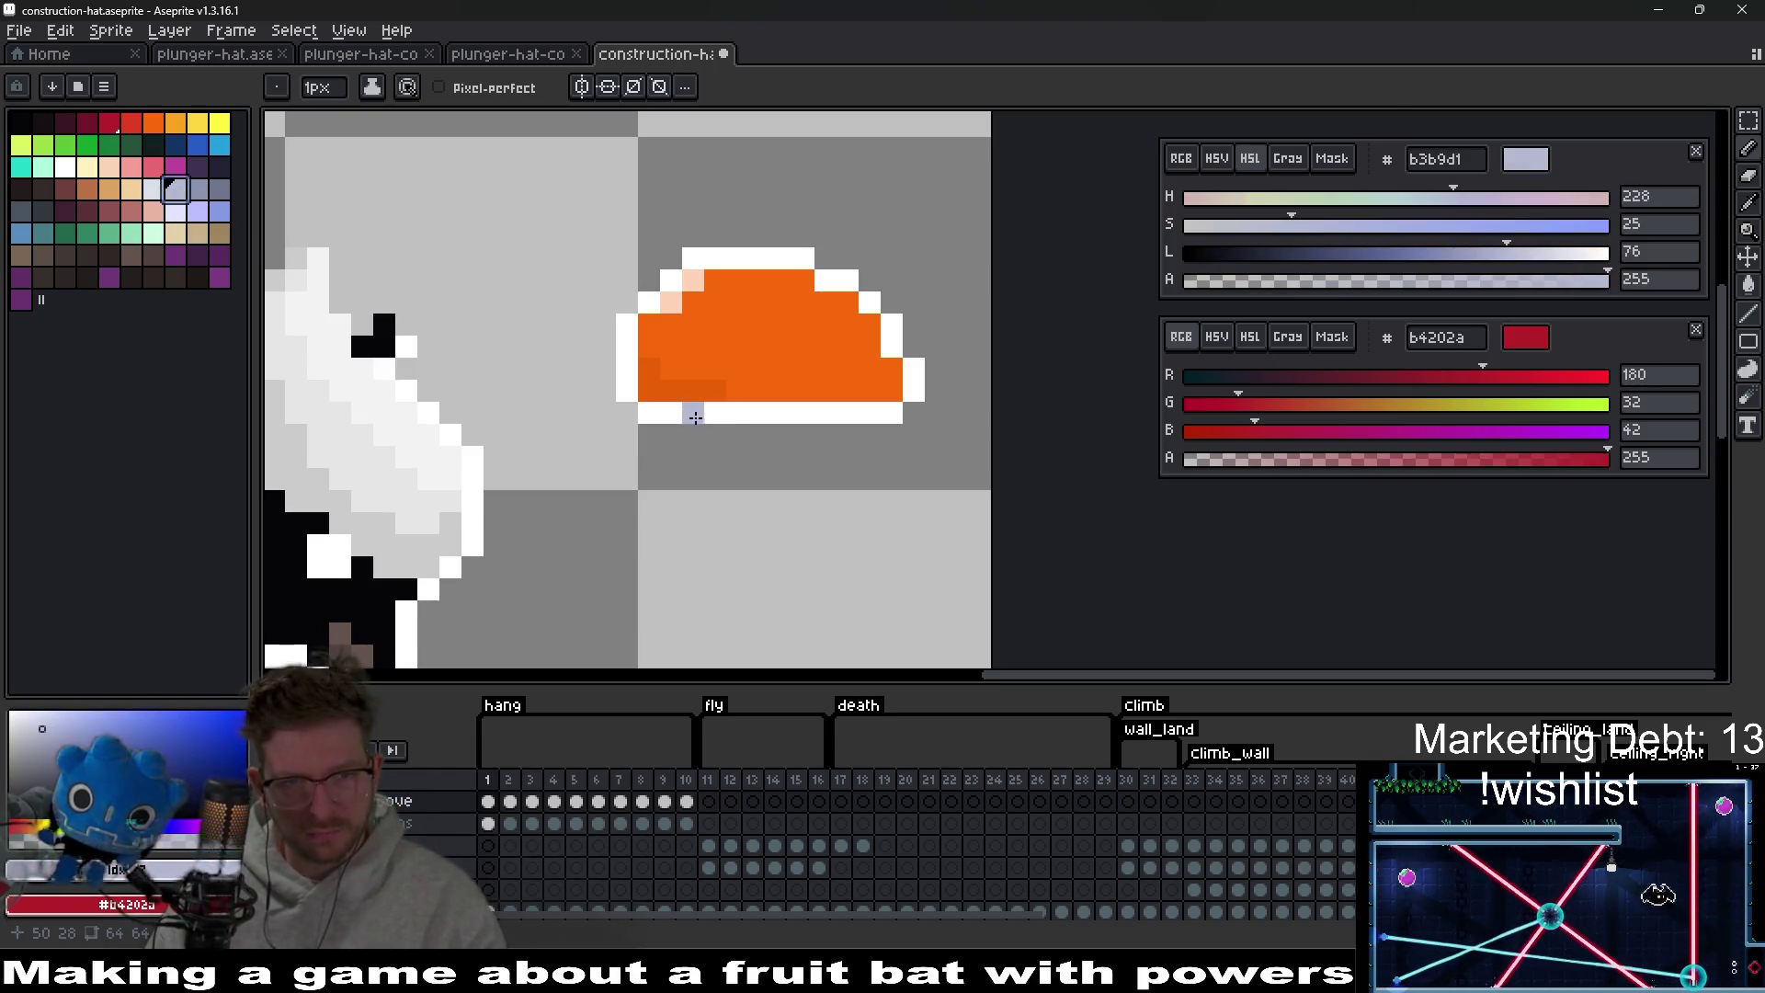
# Paint pale blue-grey pixels along the hat's bottom edge and inside its brim.
pyautogui.click(691, 419)
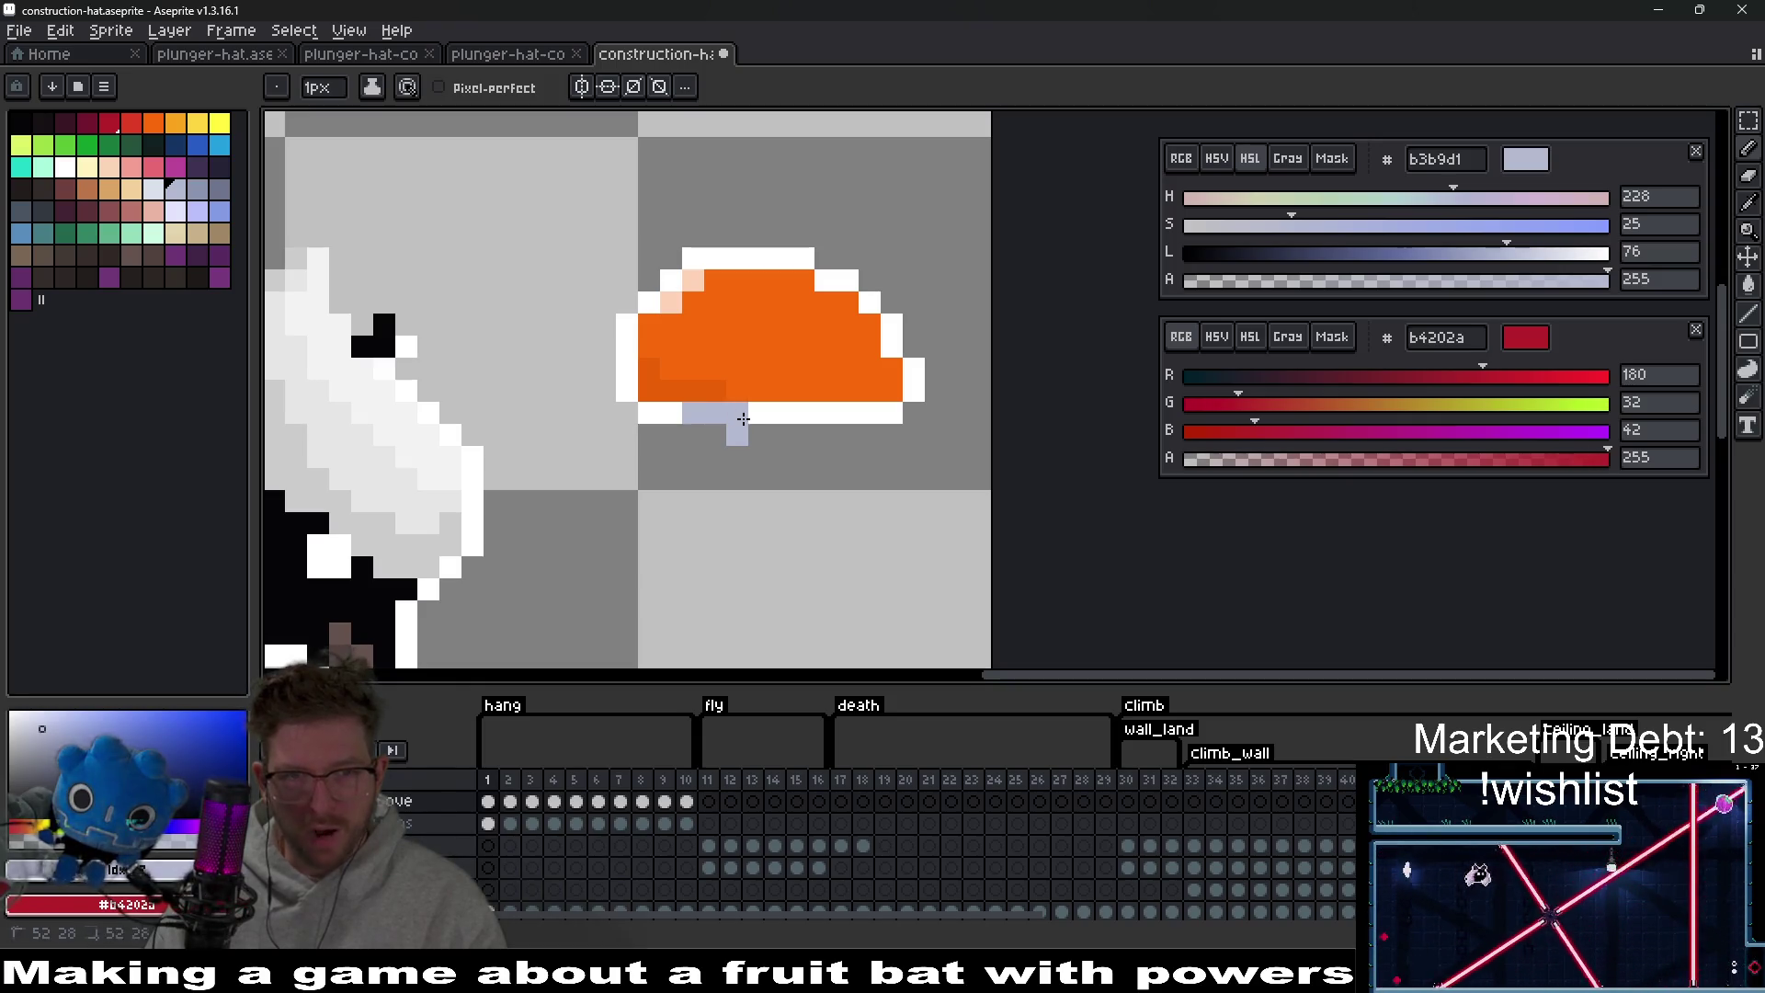
pyautogui.press('e')
pyautogui.press('i')
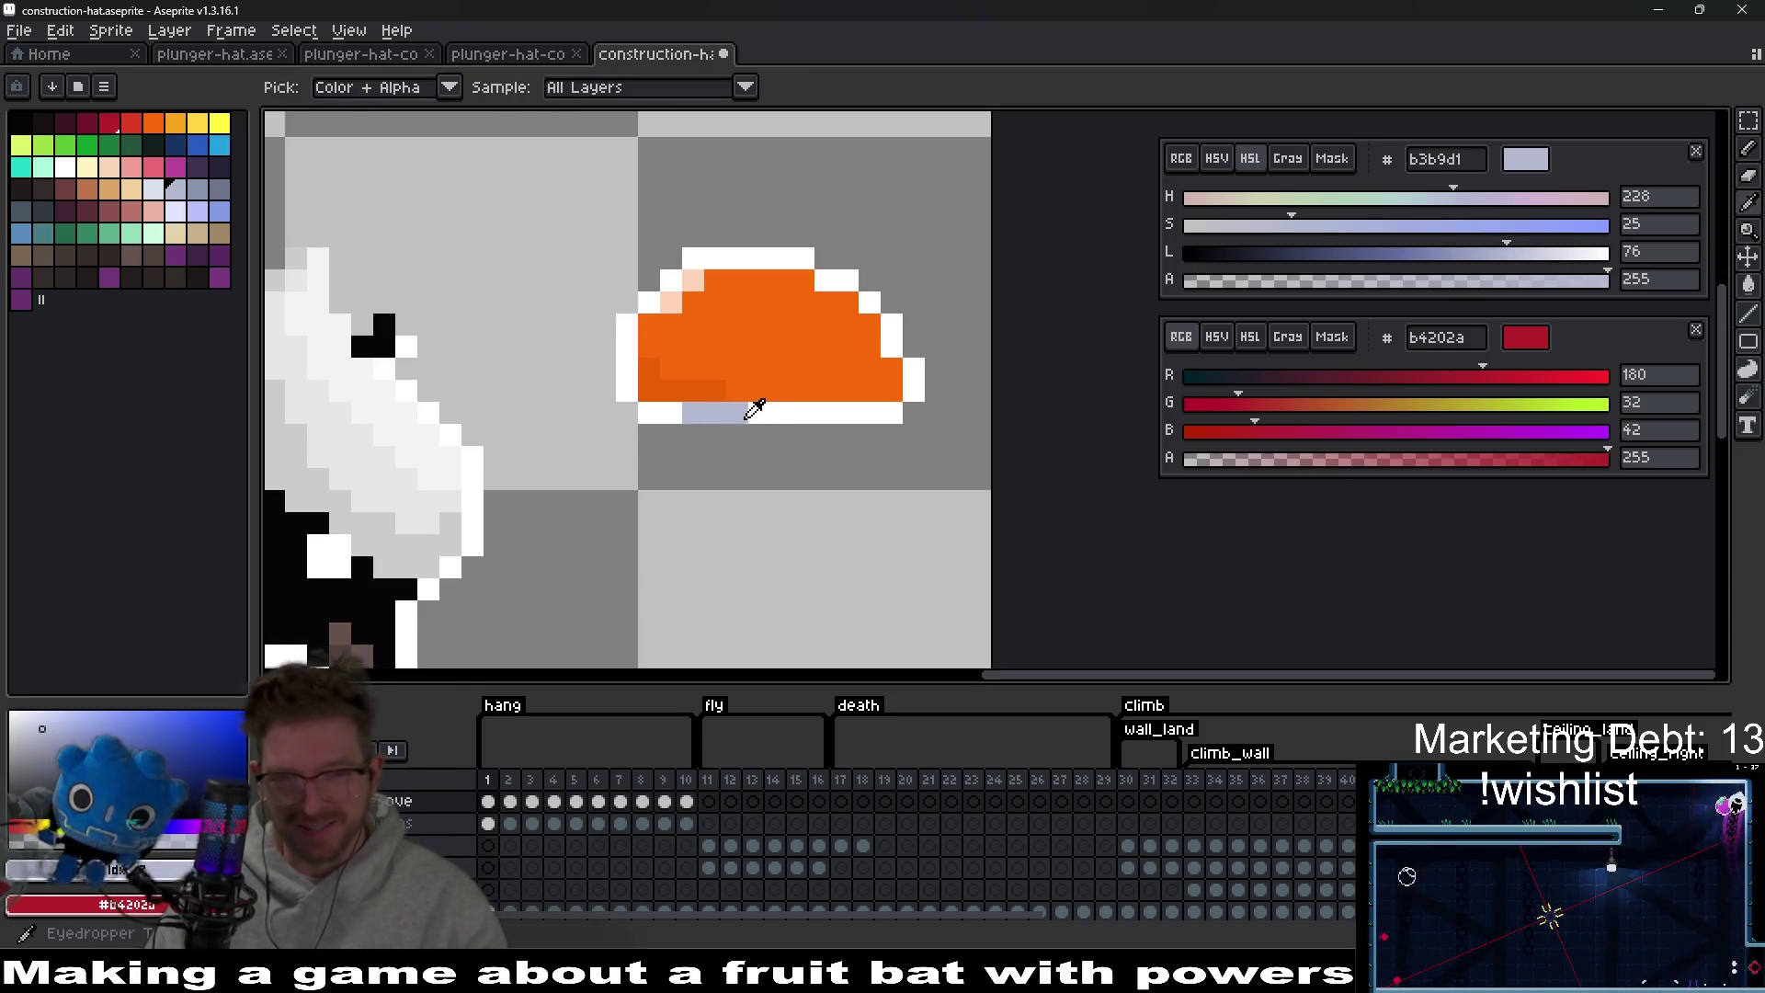
pyautogui.press('b')
pyautogui.moveTo(763, 390); pyautogui.dragTo(790, 390)
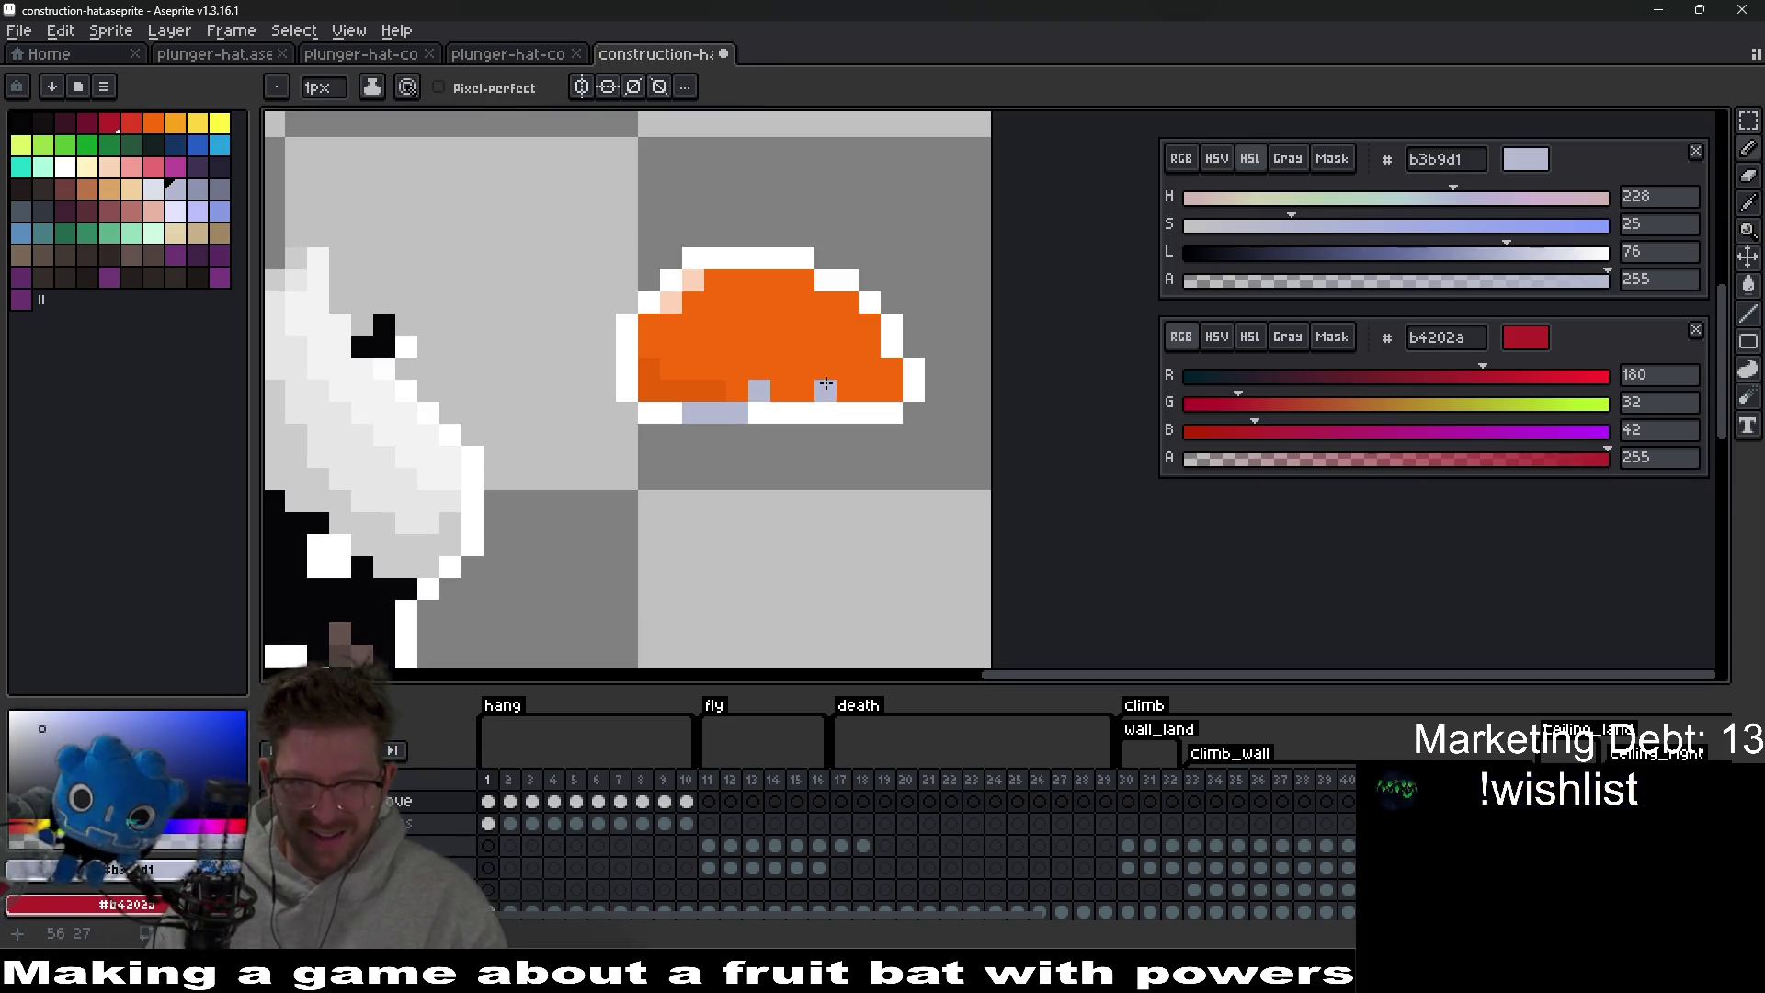
pyautogui.moveTo(879, 353); pyautogui.dragTo(875, 334)
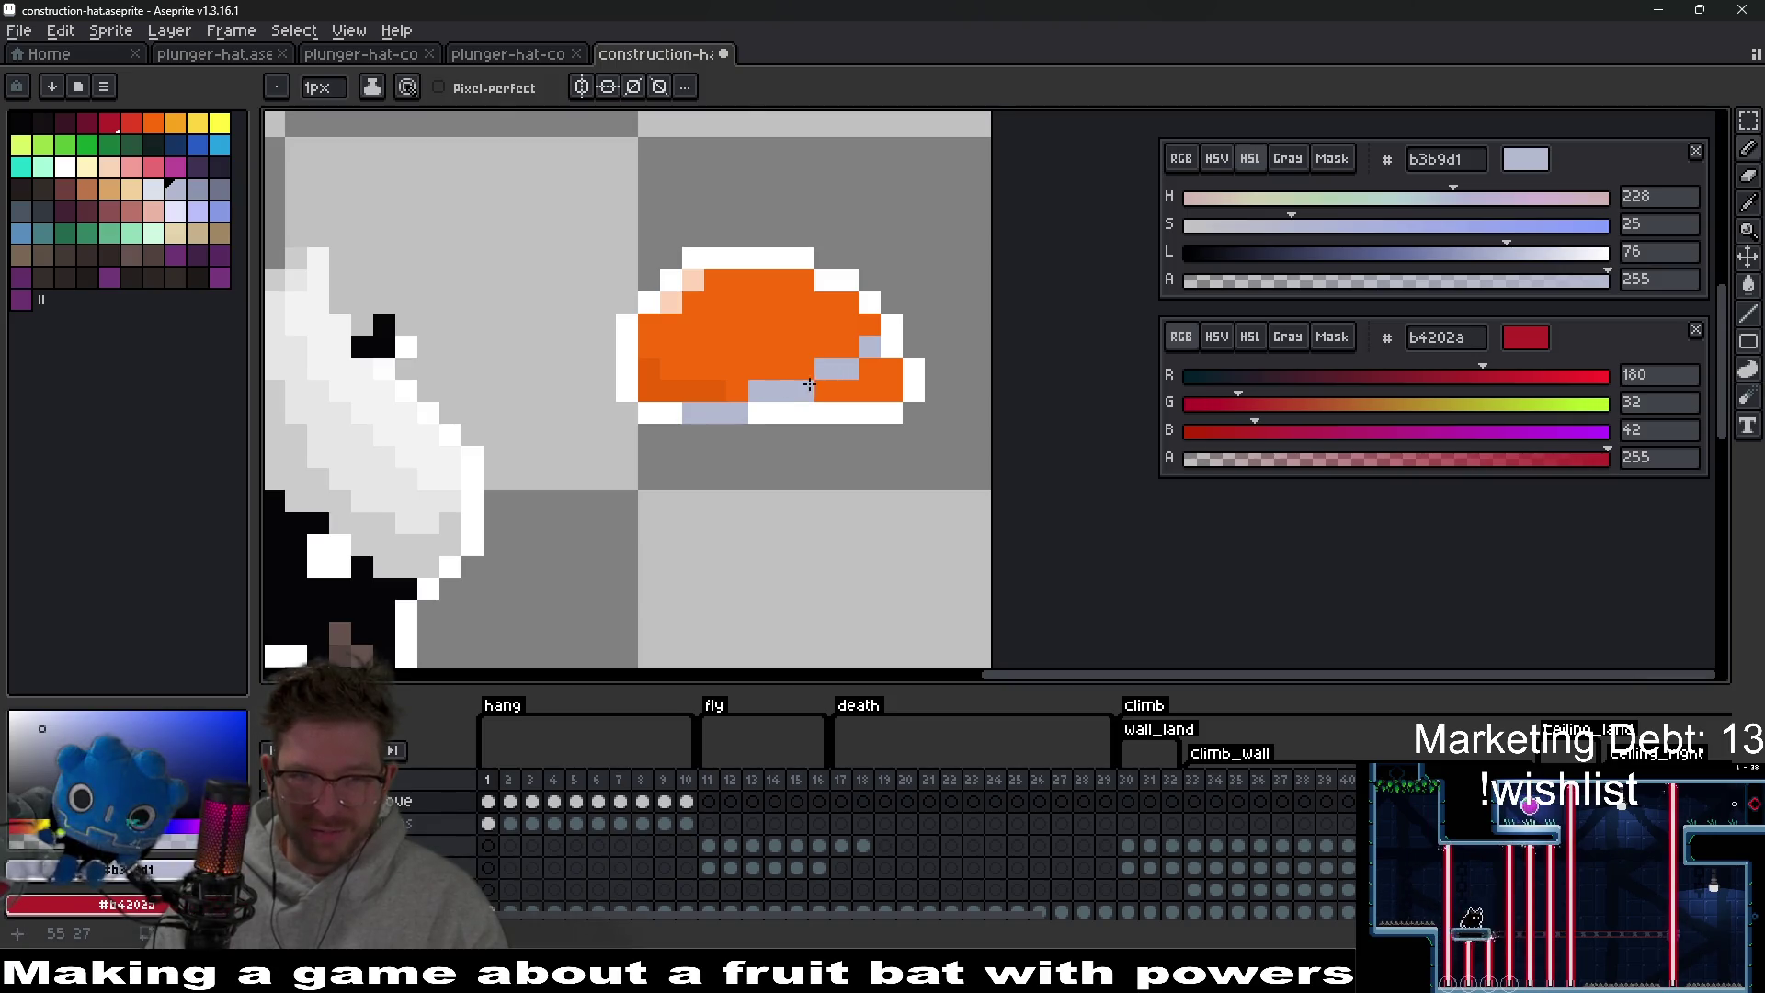
pyautogui.scroll(-4, 809, 384)
pyautogui.scroll(7, 855, 413)
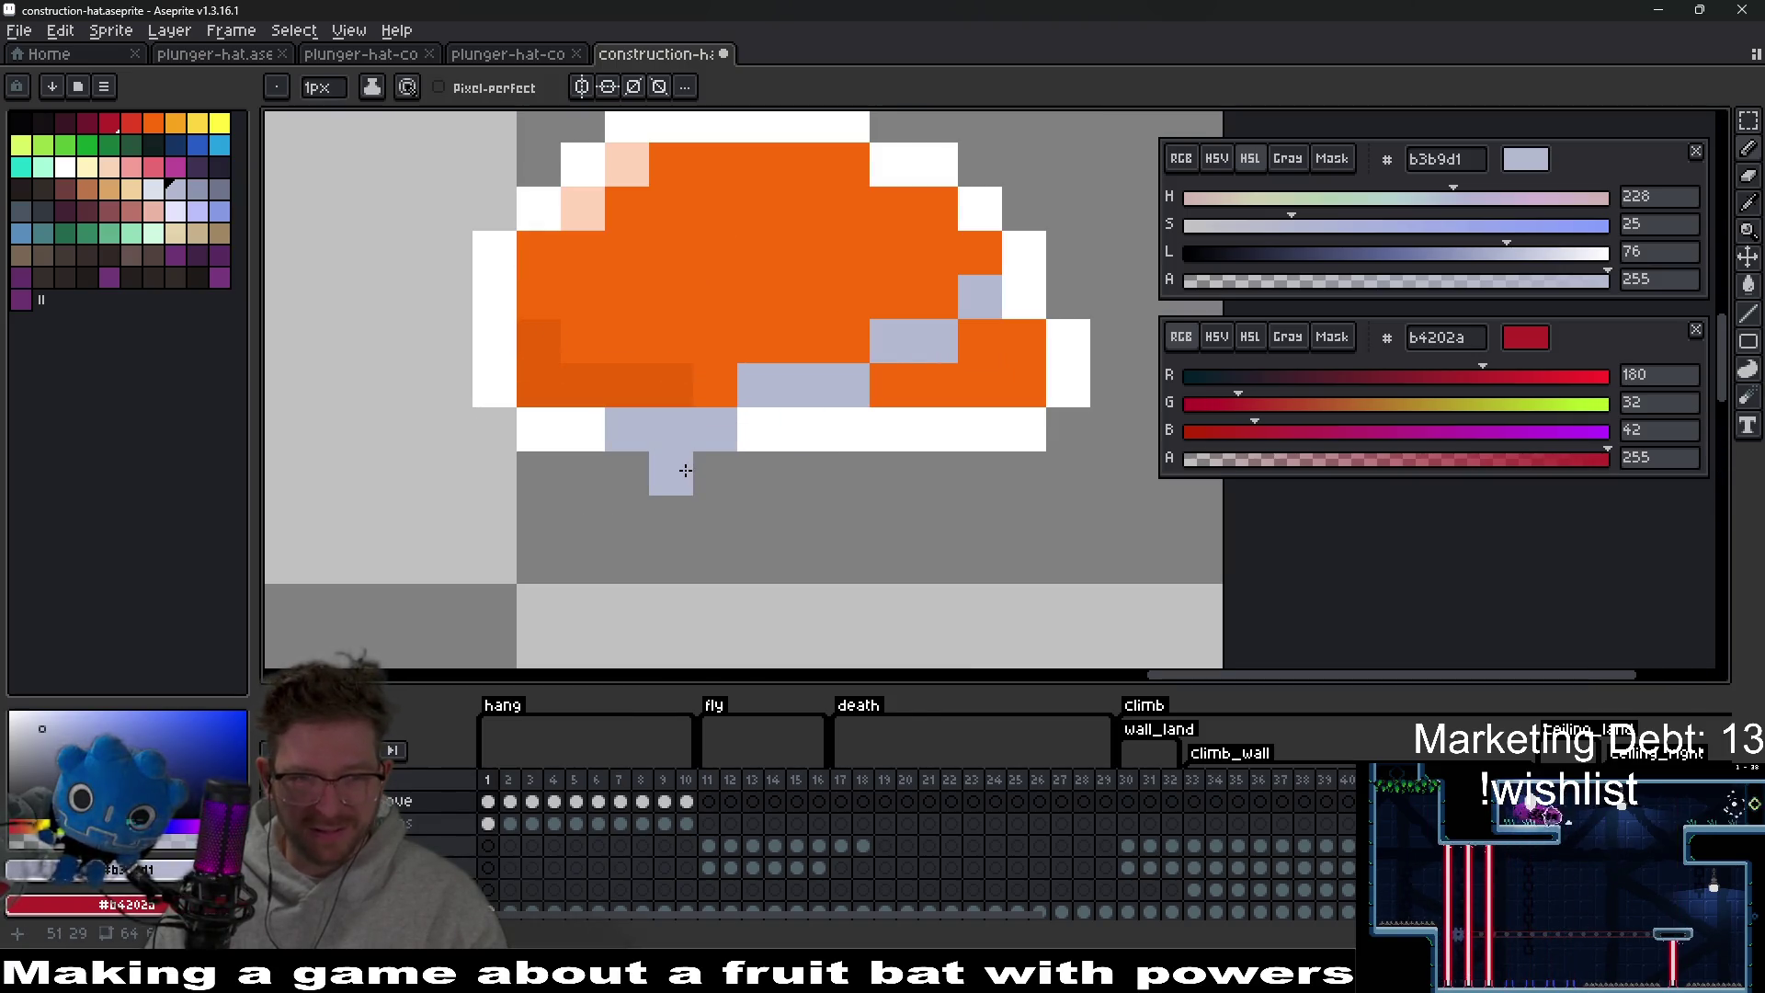
# Draw a hooked strap shape below the hat.
pyautogui.click(803, 517)
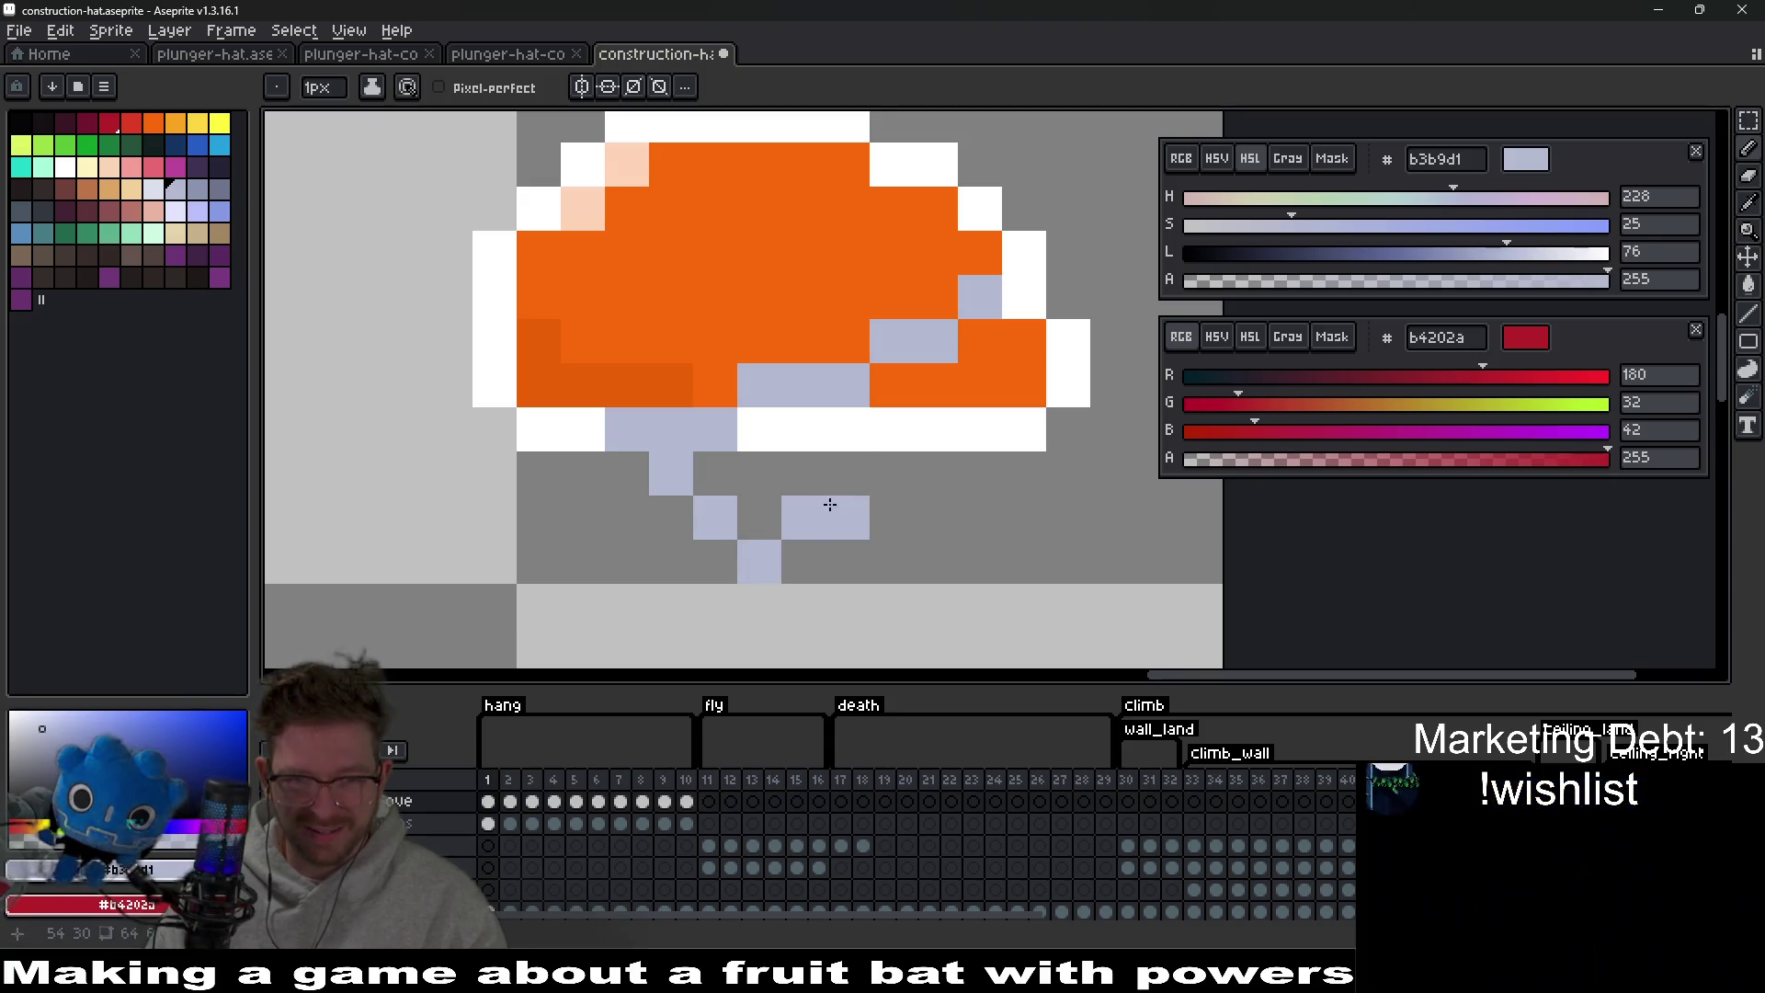
pyautogui.click(848, 473)
pyautogui.moveTo(804, 562); pyautogui.dragTo(725, 558)
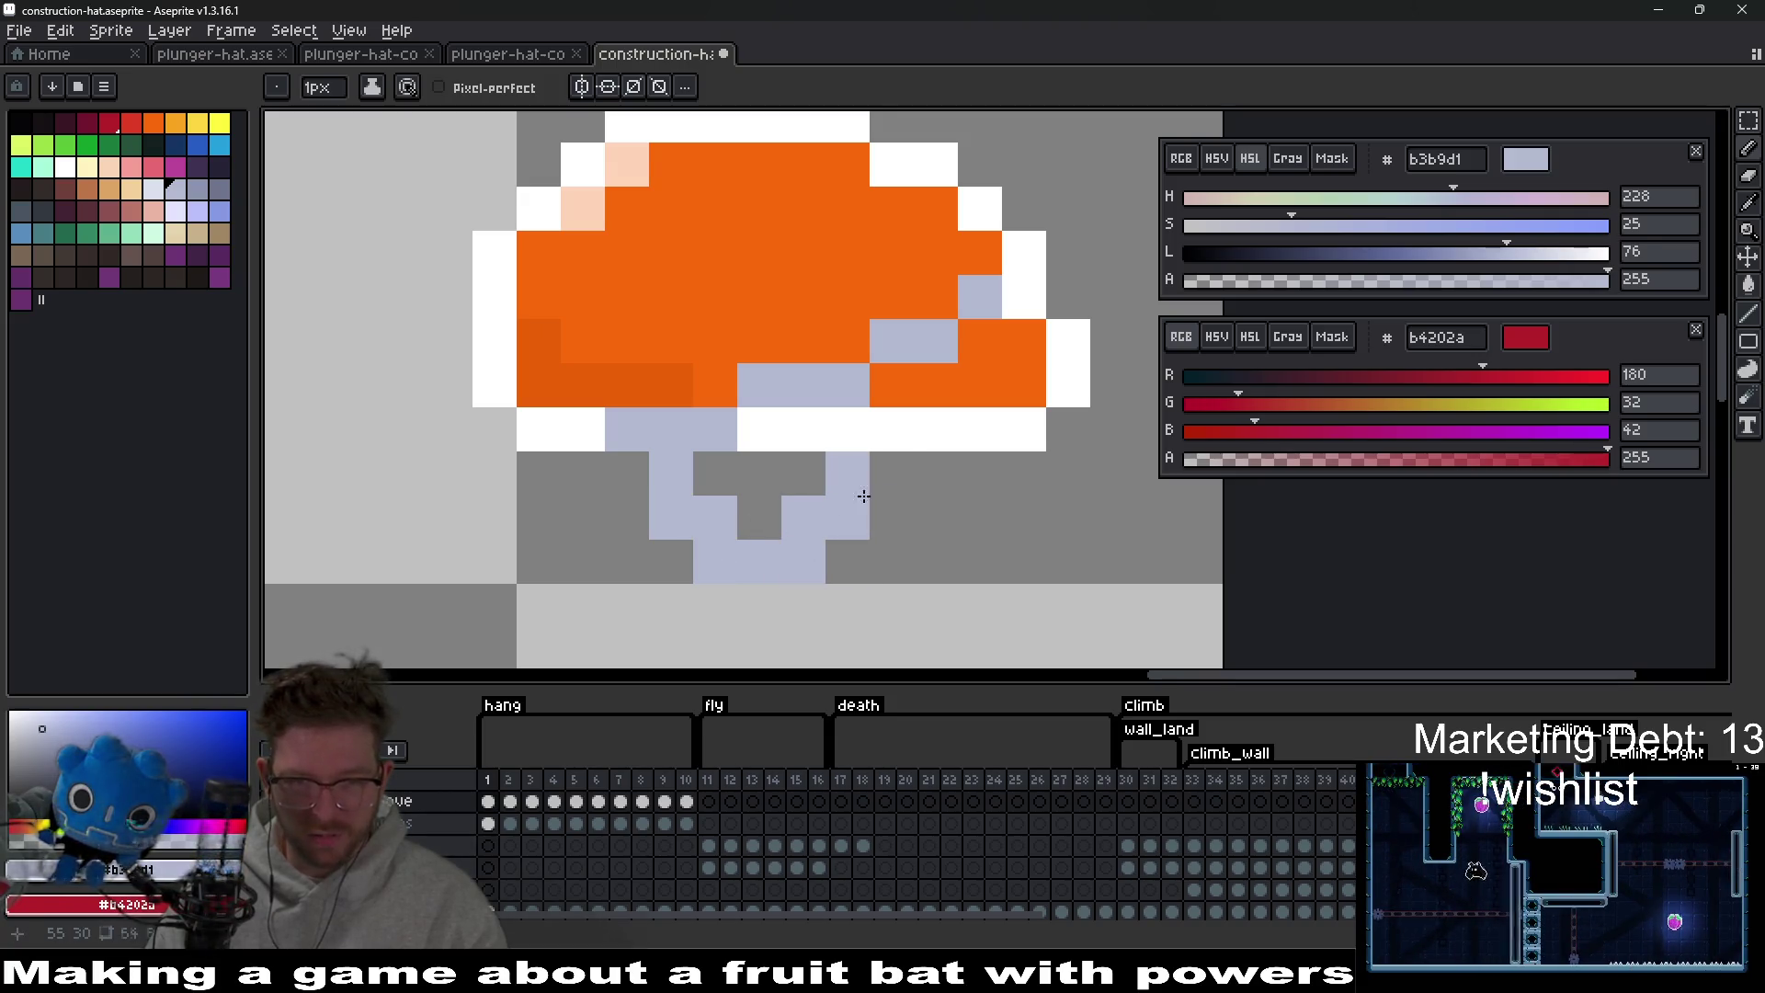
pyautogui.scroll(-5, 974, 521)
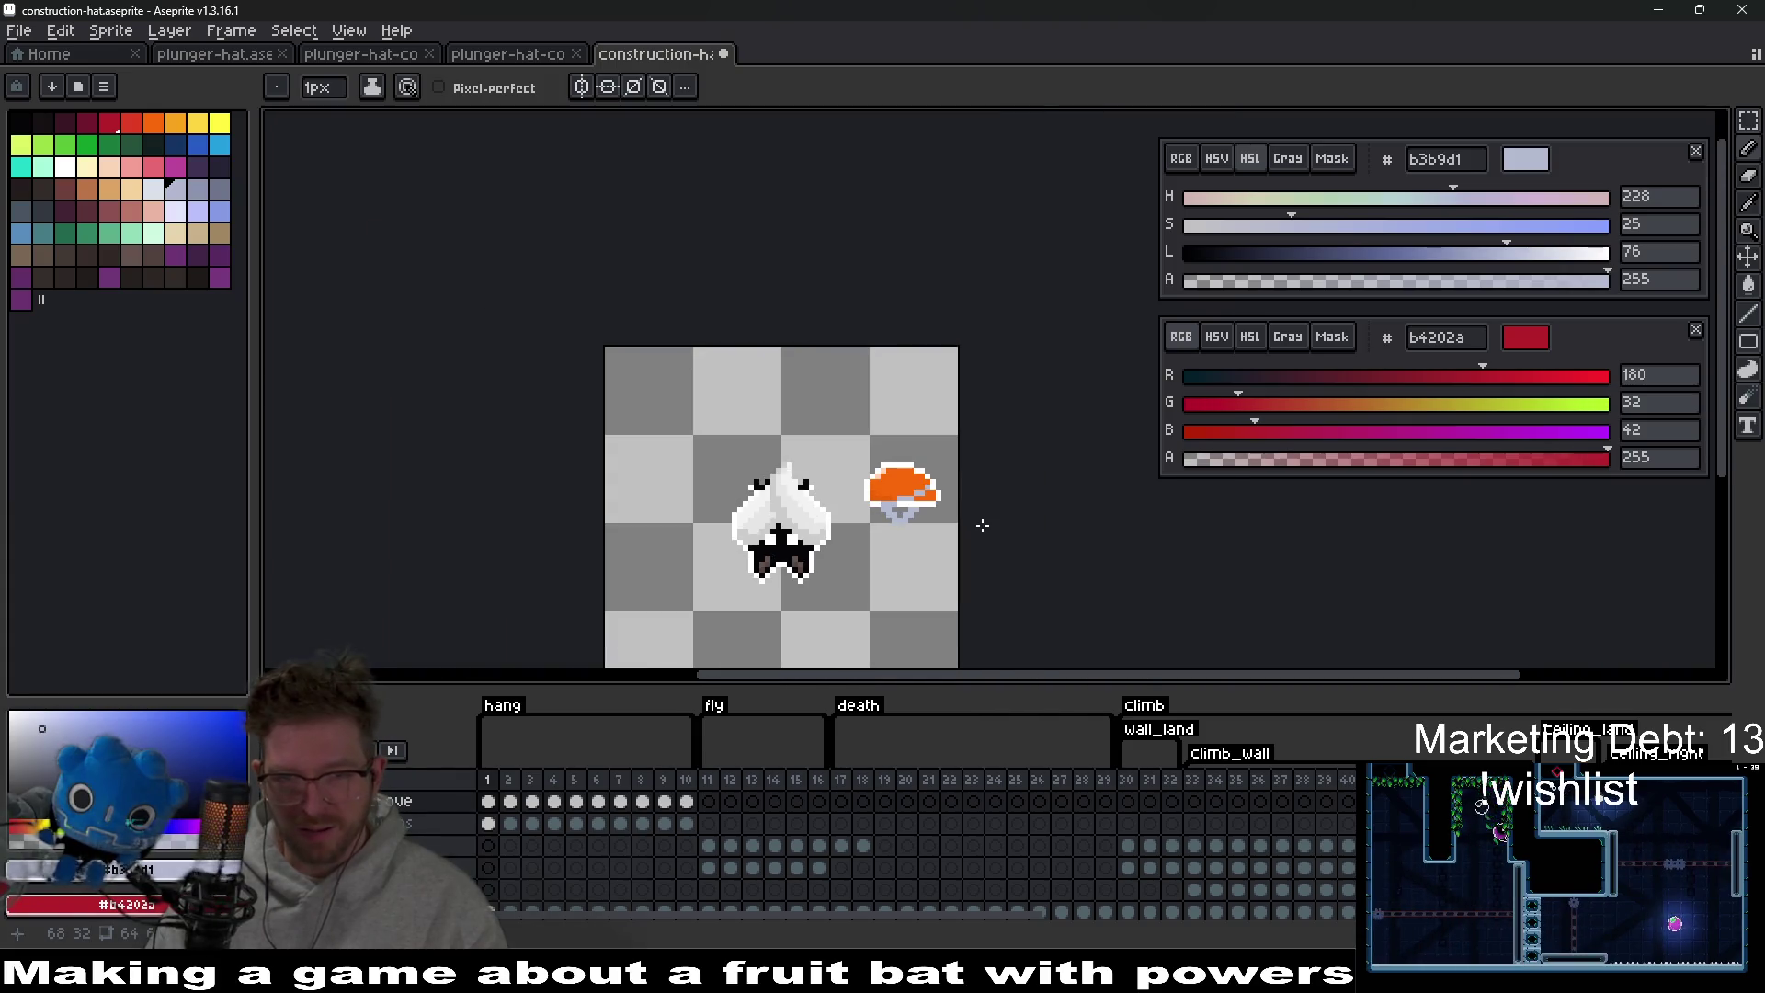
pyautogui.scroll(2, 961, 521)
pyautogui.scroll(4, 959, 522)
pyautogui.scroll(-1, 839, 505)
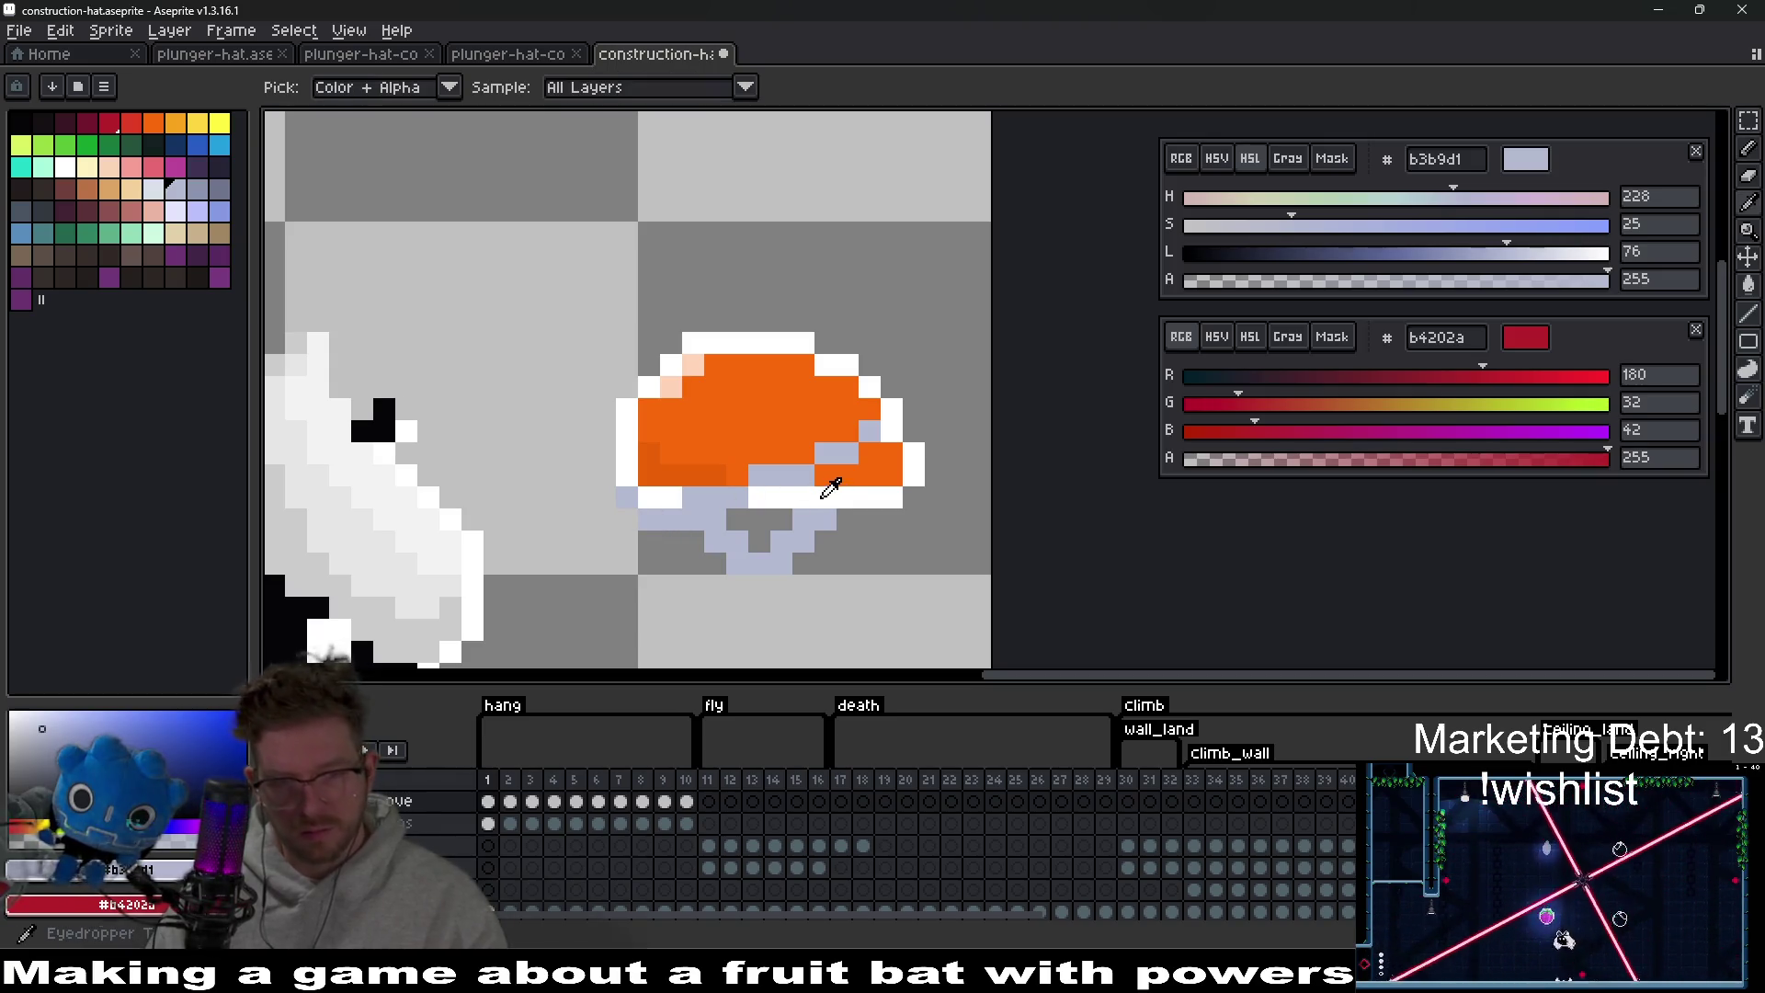
# Recolour the white brim pixels with the base orange.
pyautogui.keyDown('alt'); pyautogui.click(901, 478); pyautogui.keyUp('alt')
pyautogui.press('e')
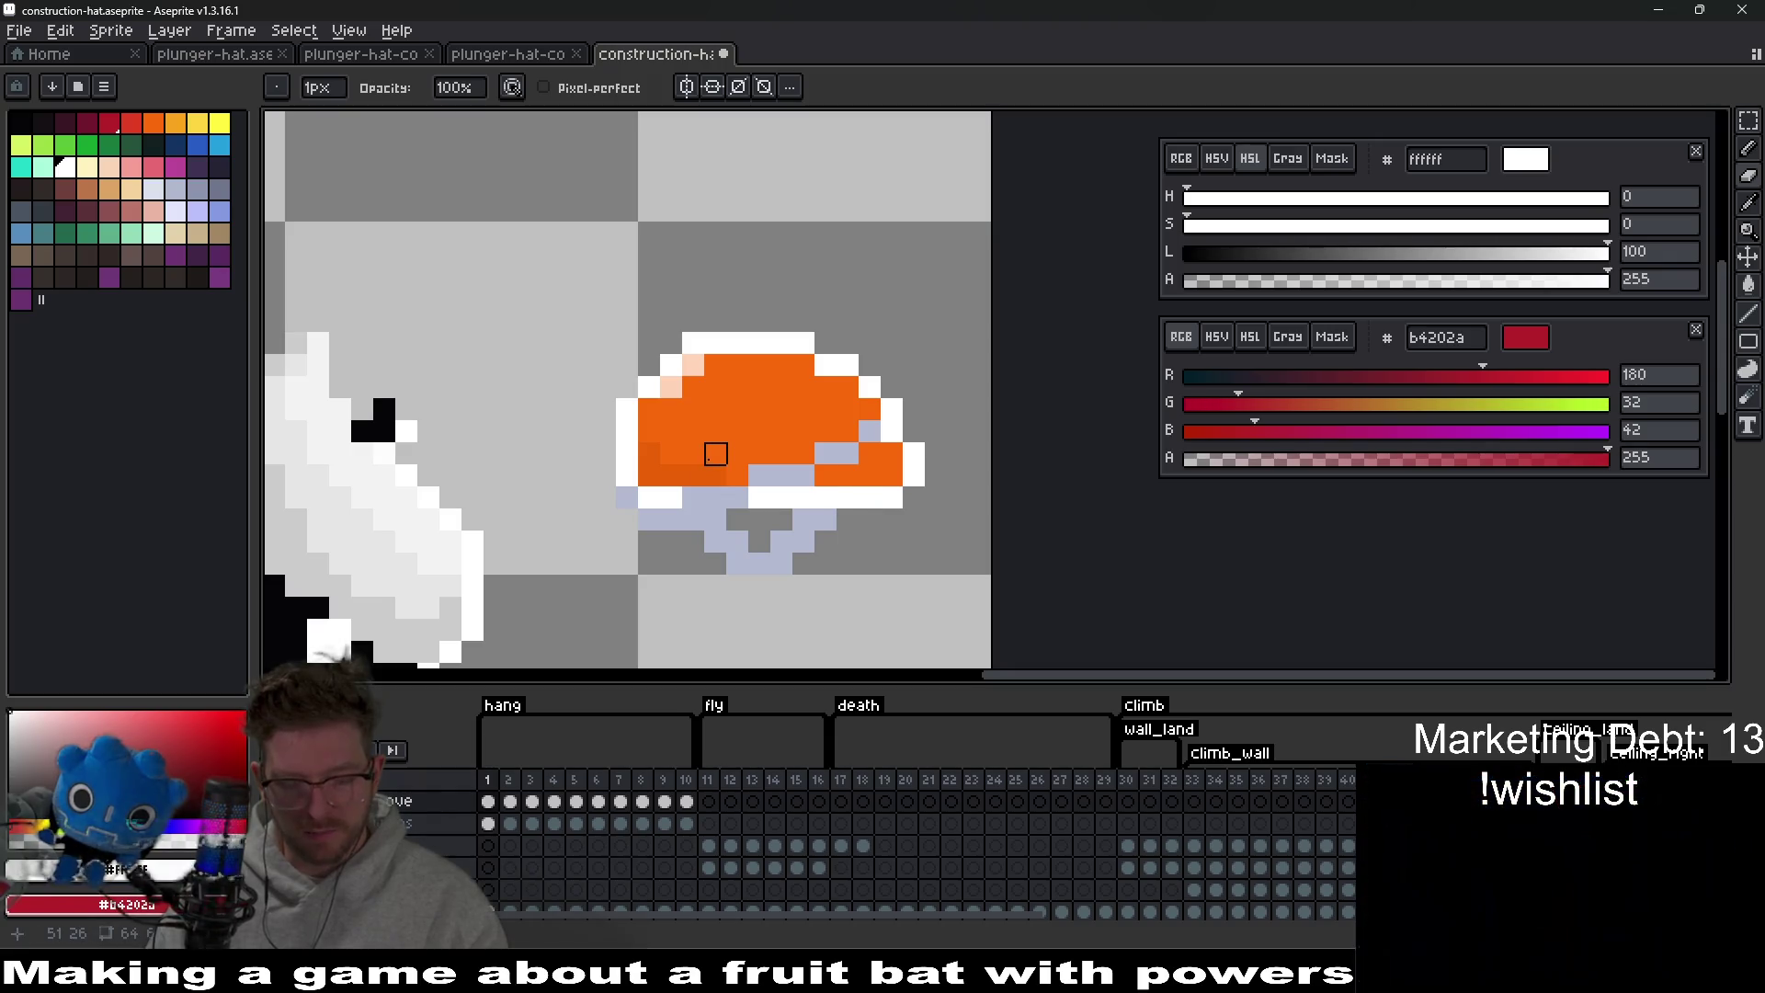
pyautogui.keyDown('alt'); pyautogui.click(736, 405); pyautogui.keyUp('alt')
pyautogui.press('b')
pyautogui.click(782, 497)
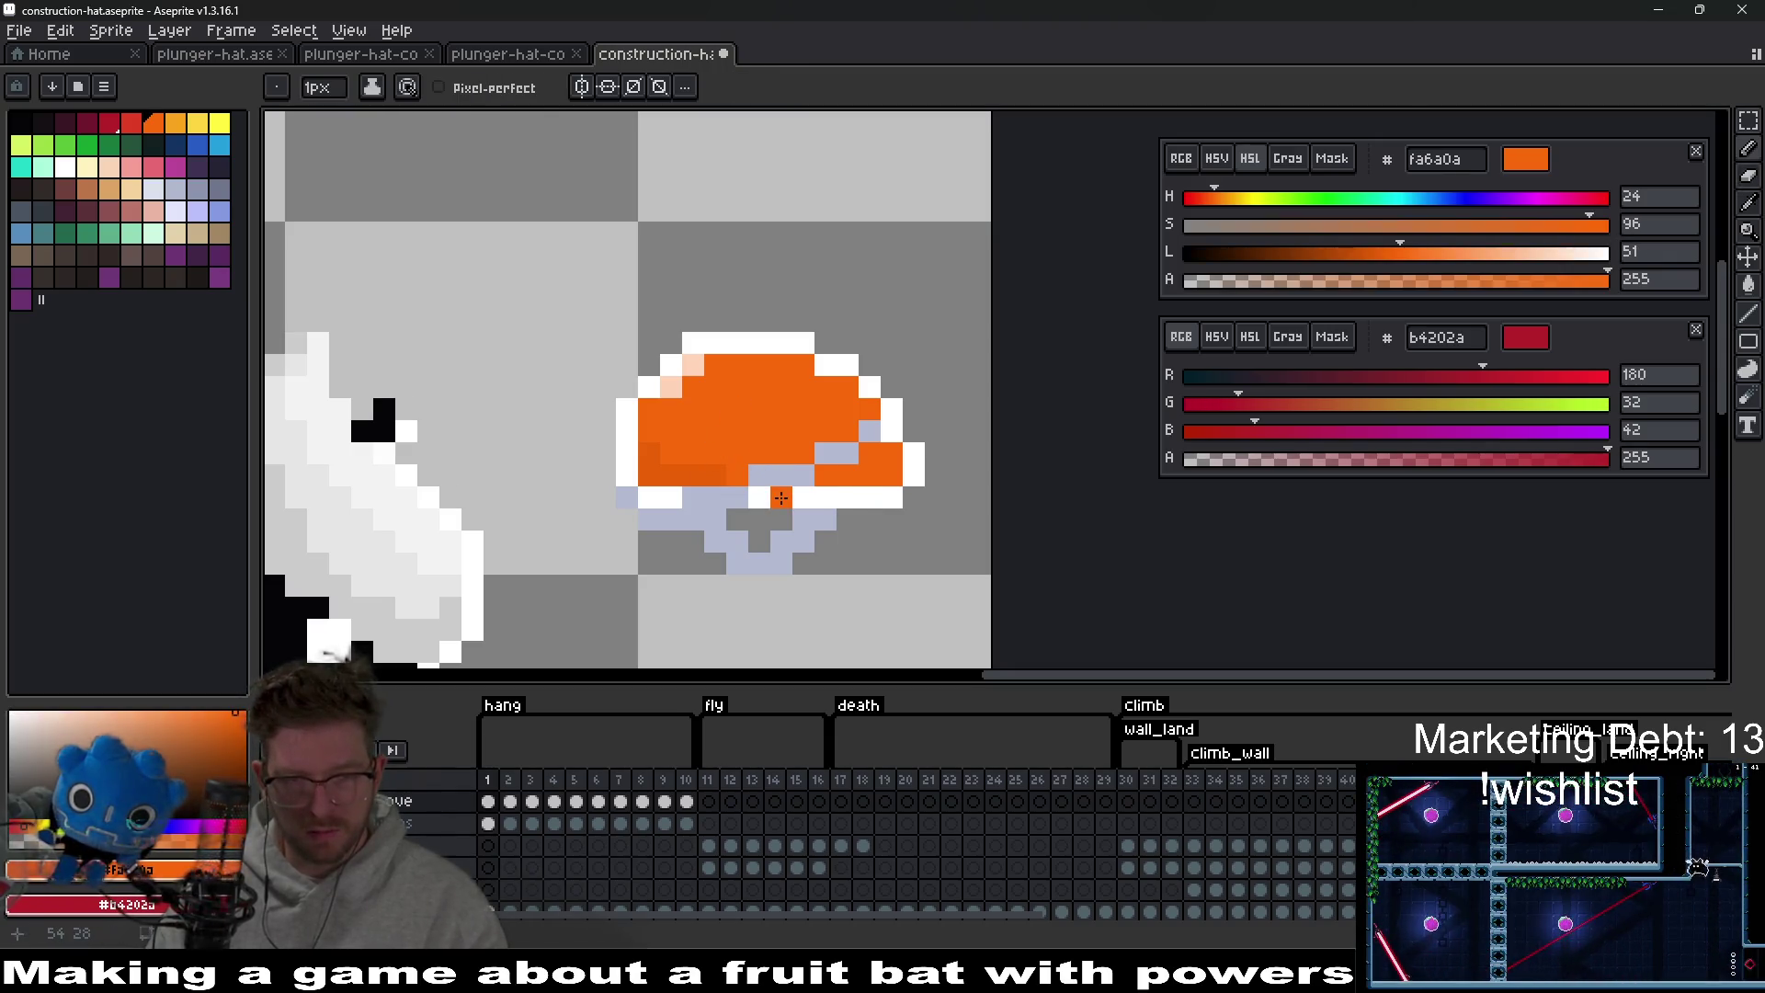
pyautogui.moveTo(768, 500)
pyautogui.mouseDown()
pyautogui.moveTo(868, 497)
pyautogui.moveTo(685, 501)
pyautogui.moveTo(627, 476)
pyautogui.mouseUp()
# Draw a white outline down the hat's lower-left side and along its lower right edge.
pyautogui.scroll(3, 733, 505)
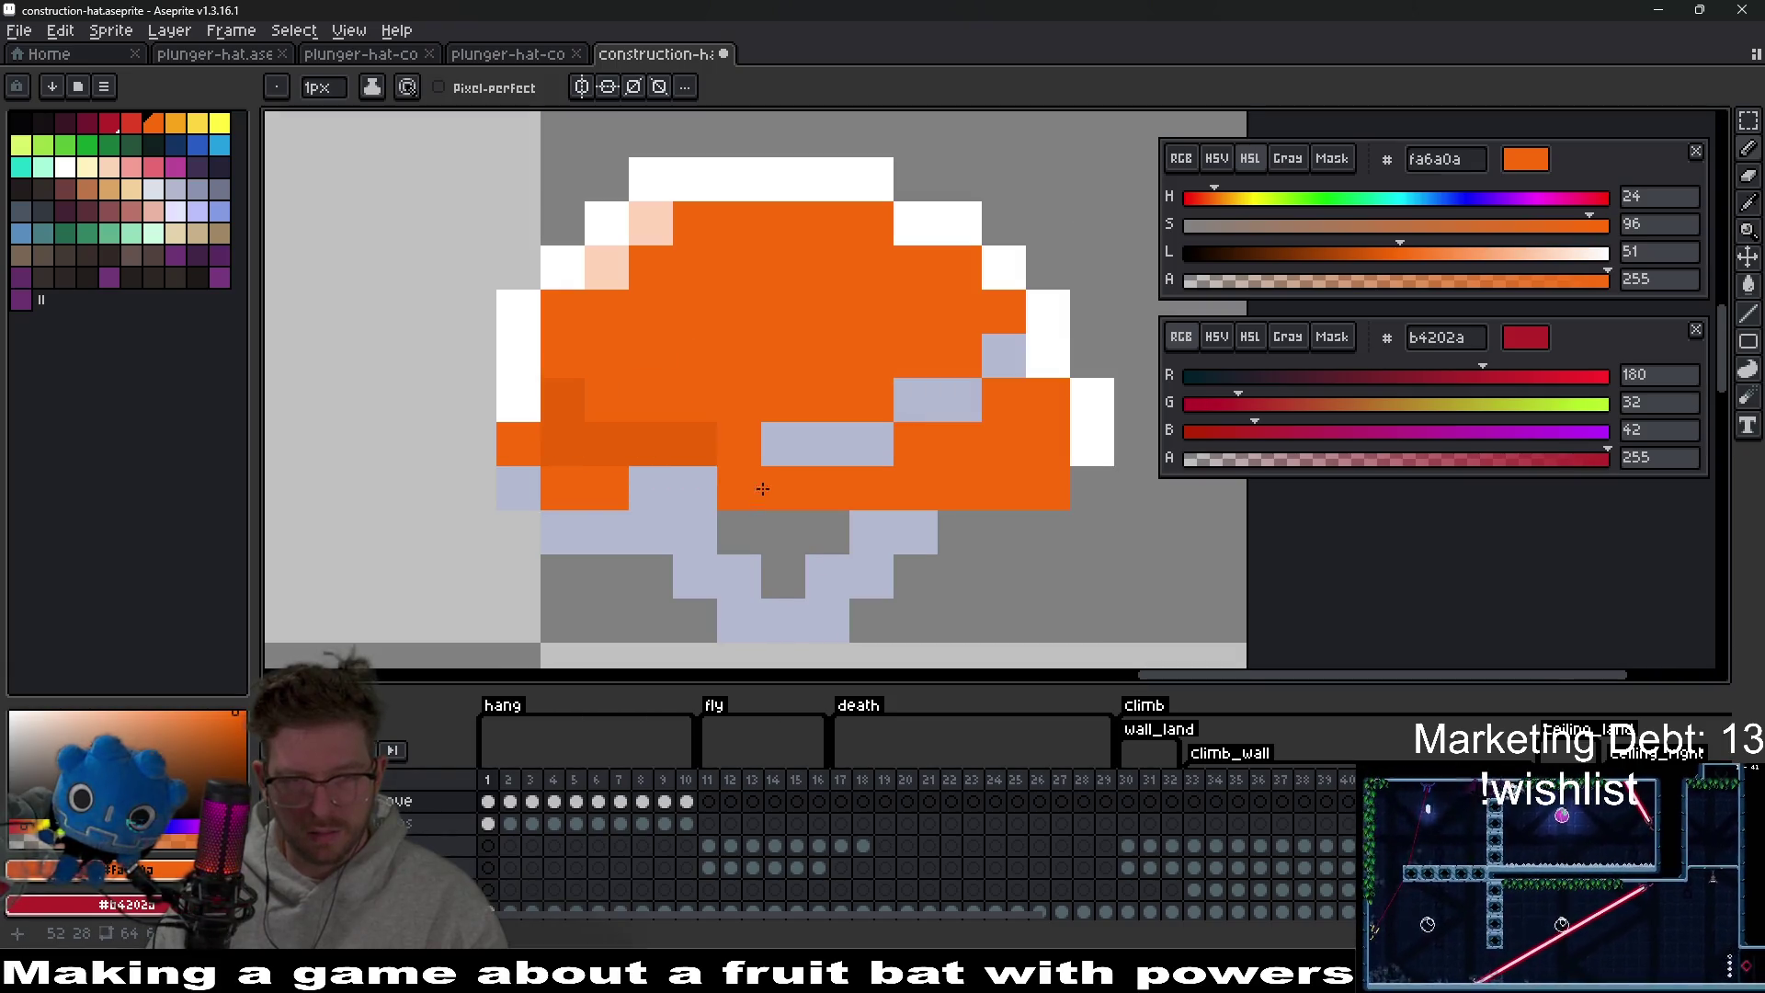
pyautogui.keyDown('alt'); pyautogui.click(490, 429); pyautogui.keyUp('alt')
pyautogui.moveTo(490, 430)
pyautogui.mouseDown()
pyautogui.moveTo(478, 469)
pyautogui.moveTo(555, 575)
pyautogui.moveTo(669, 596)
pyautogui.moveTo(591, 552)
pyautogui.moveTo(643, 599)
pyautogui.moveTo(736, 583)
pyautogui.moveTo(821, 528)
pyautogui.mouseUp()
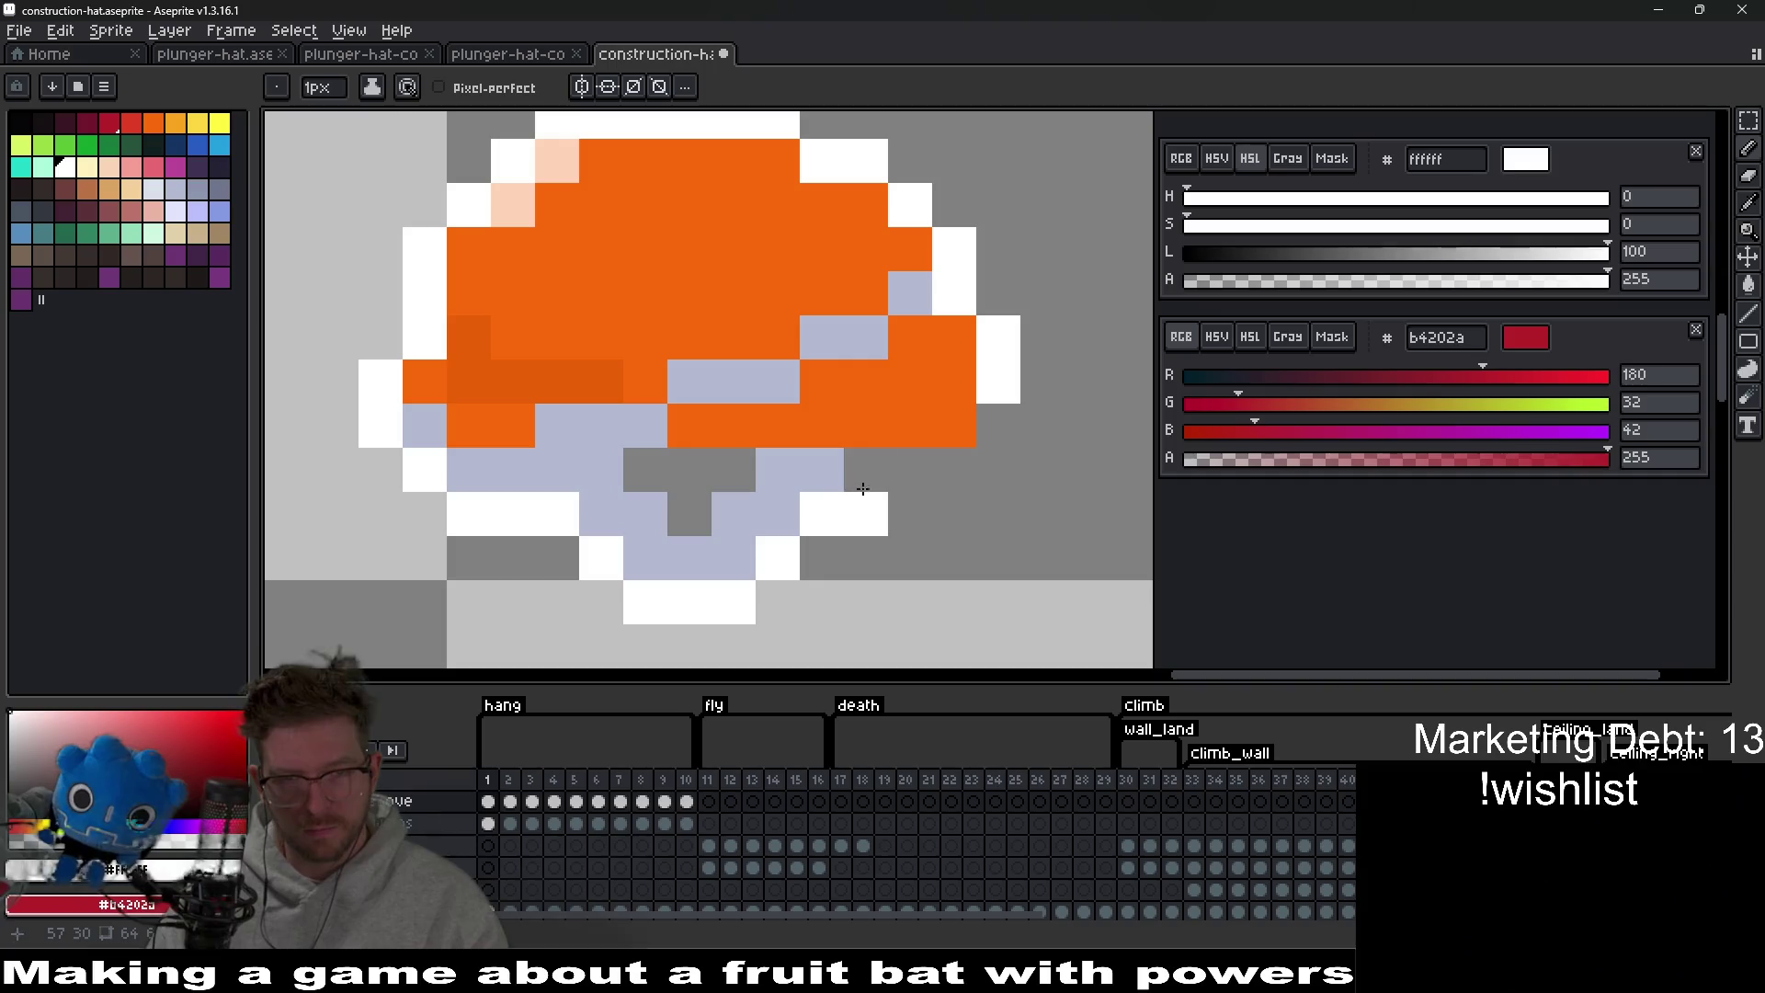
pyautogui.moveTo(864, 469); pyautogui.dragTo(956, 469)
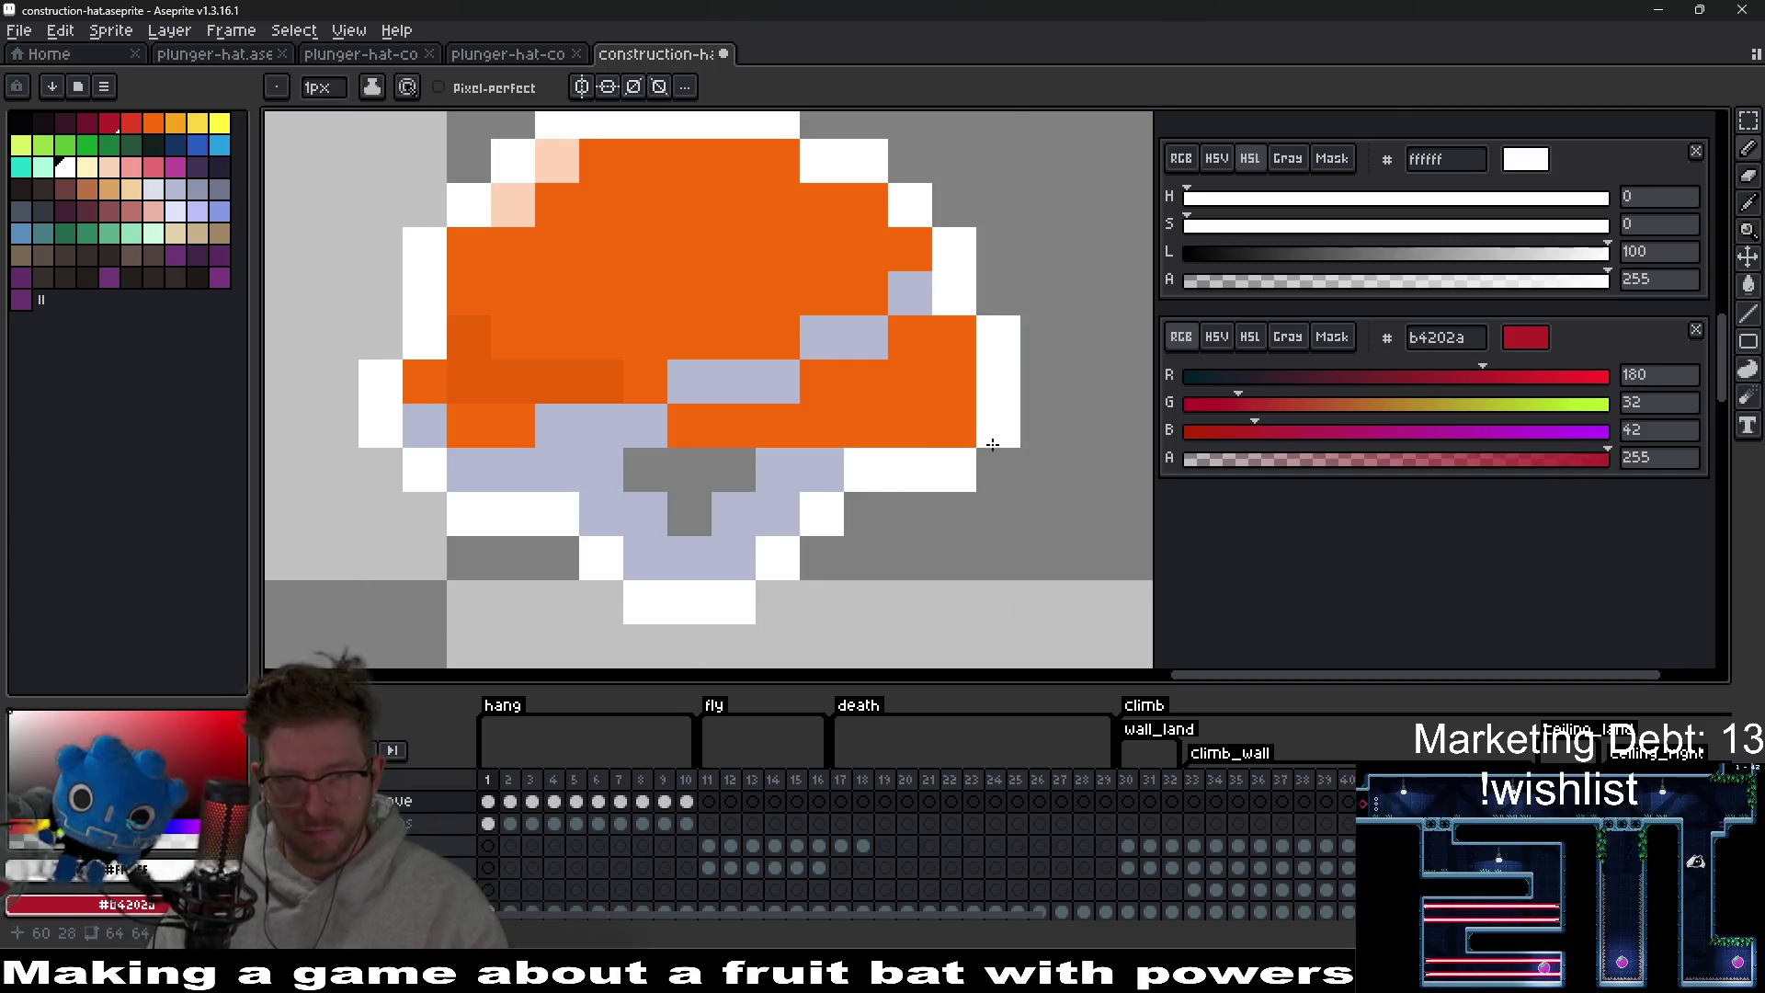
pyautogui.scroll(-6, 993, 446)
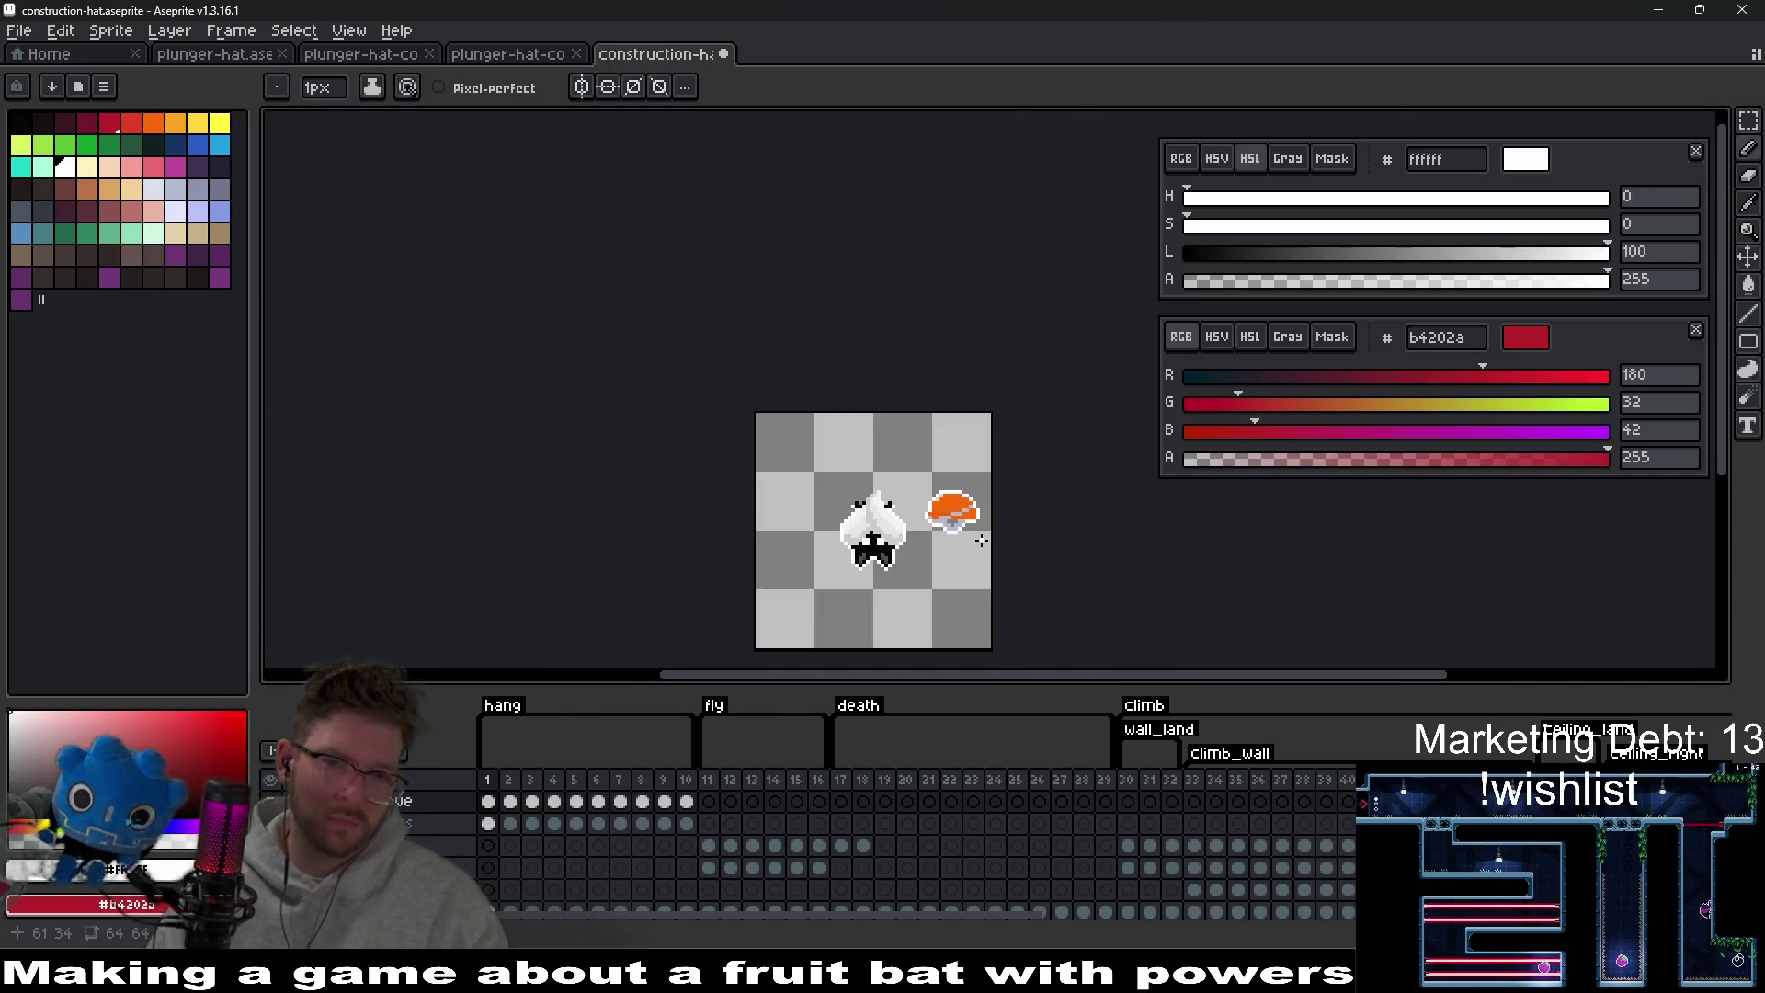
pyautogui.scroll(5, 976, 537)
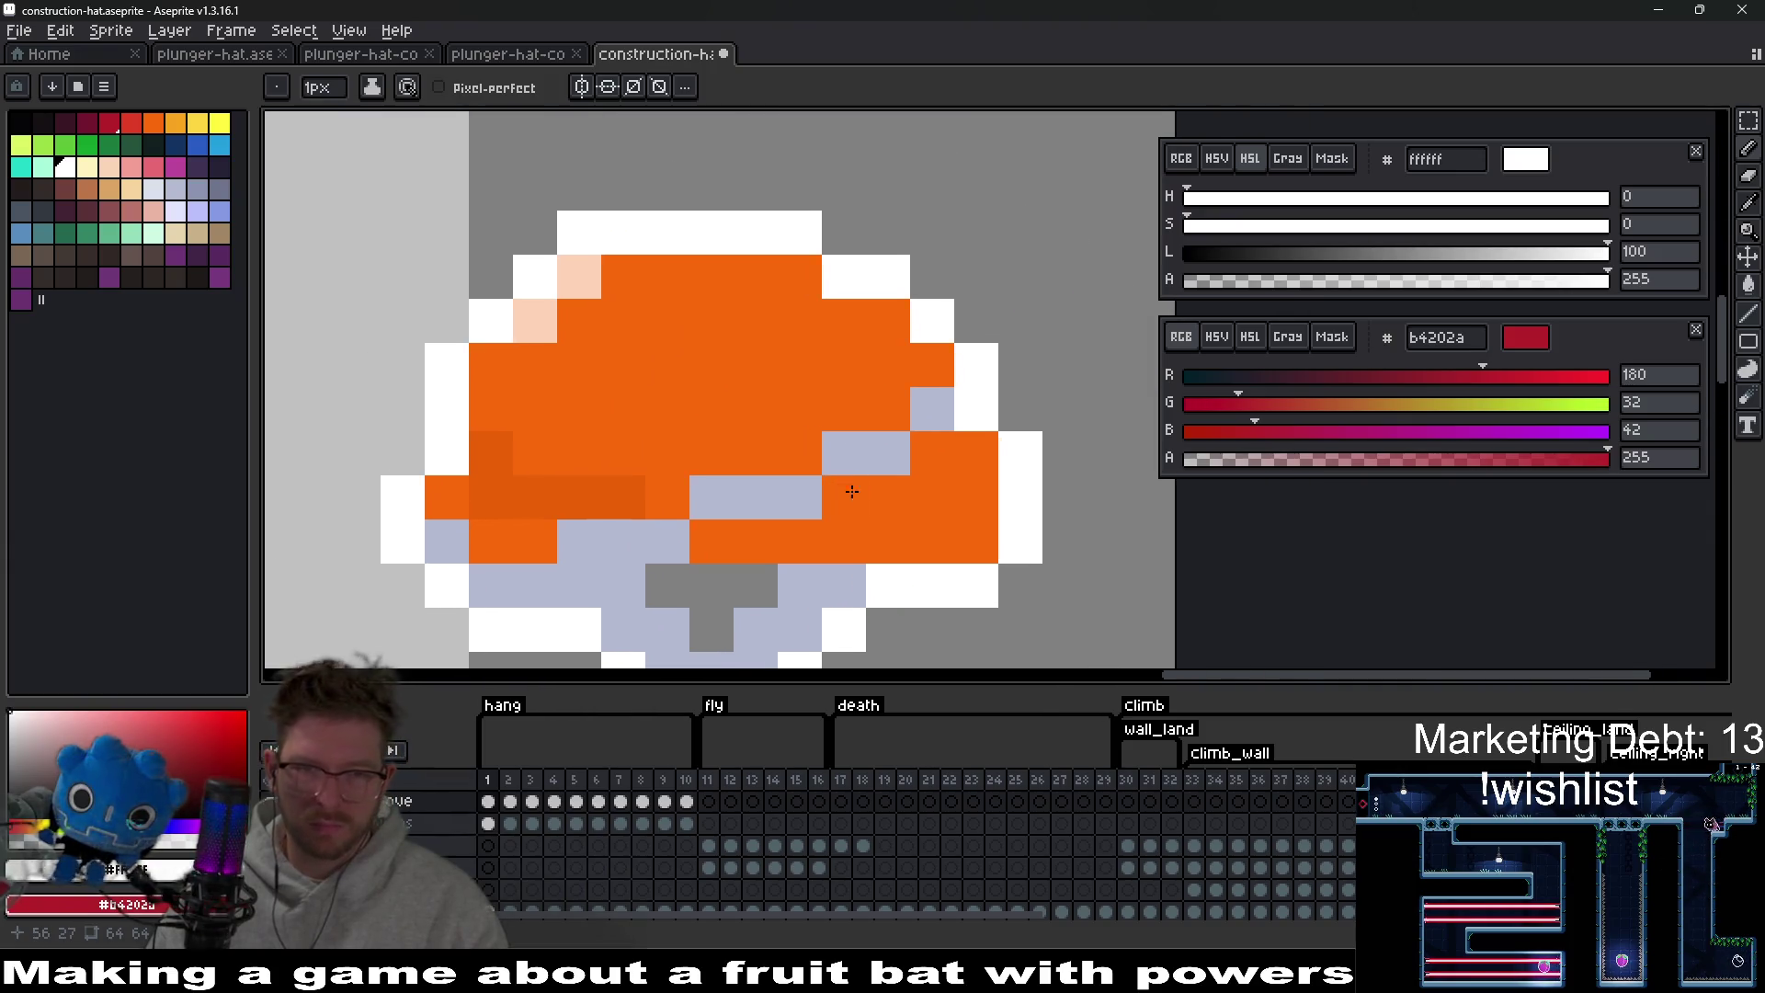
# Add a darker greyish-blue 8b93af shading pixel on the brim.
pyautogui.press('i')
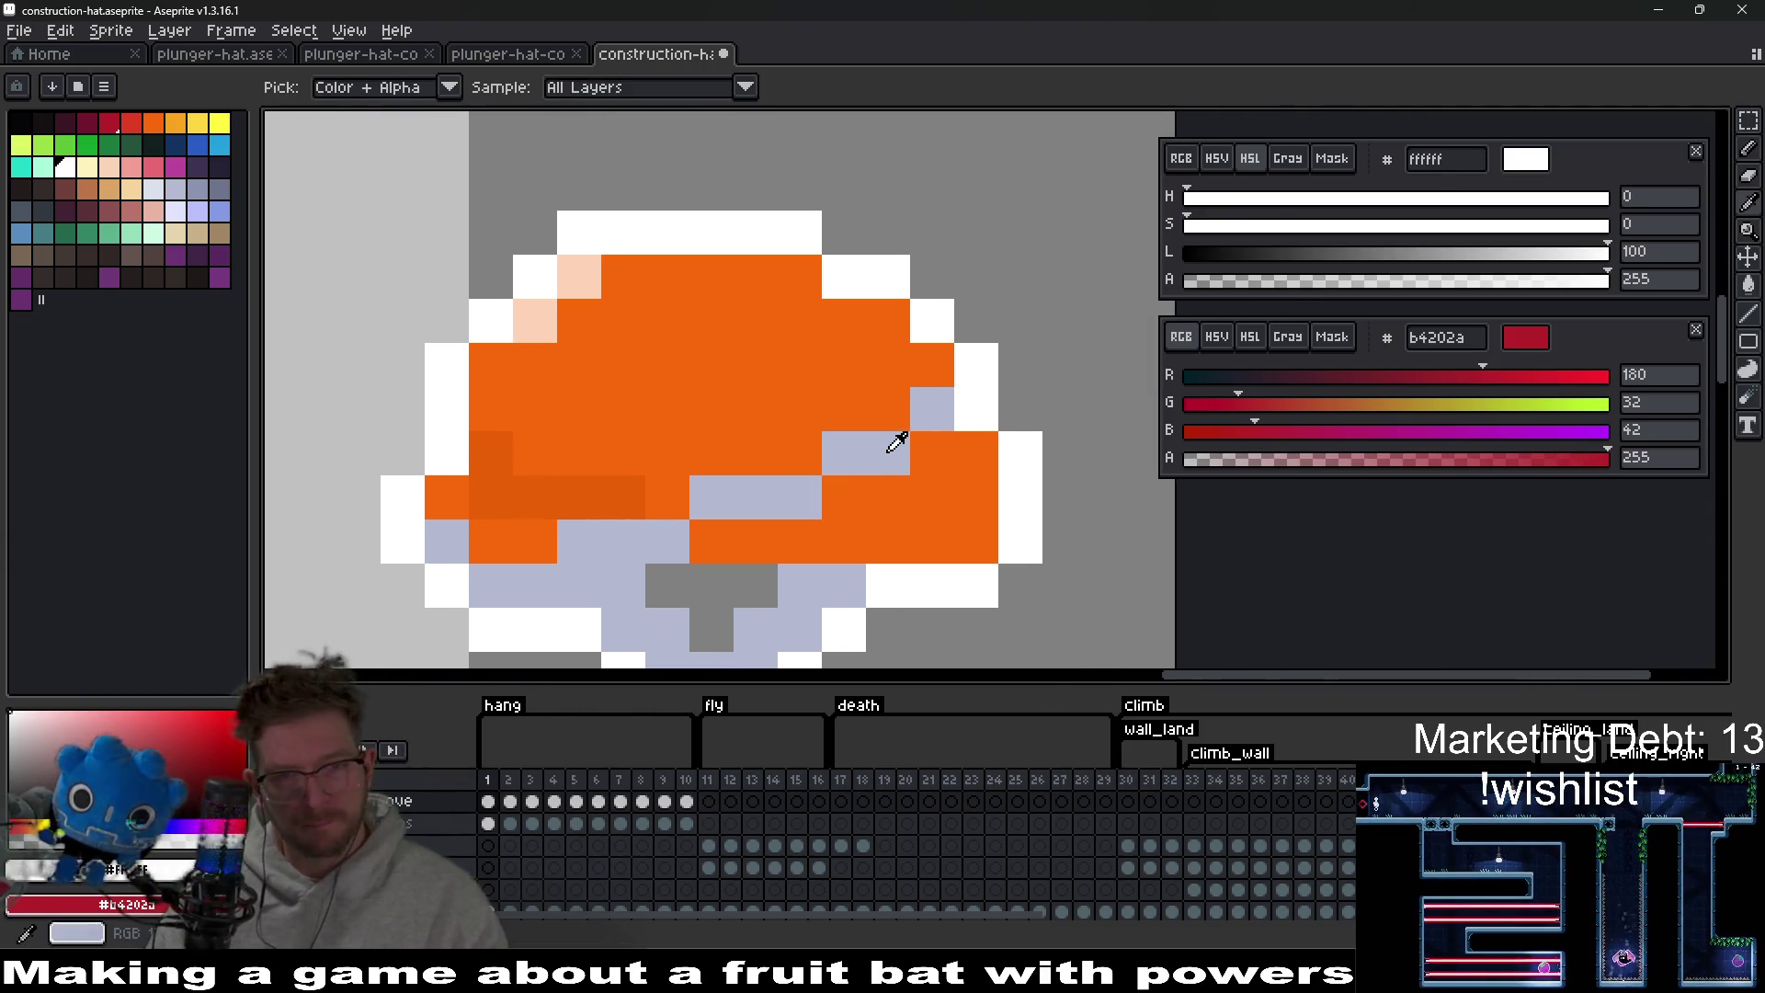
pyautogui.click(896, 443)
pyautogui.click(197, 193)
pyautogui.press('b')
pyautogui.click(901, 450)
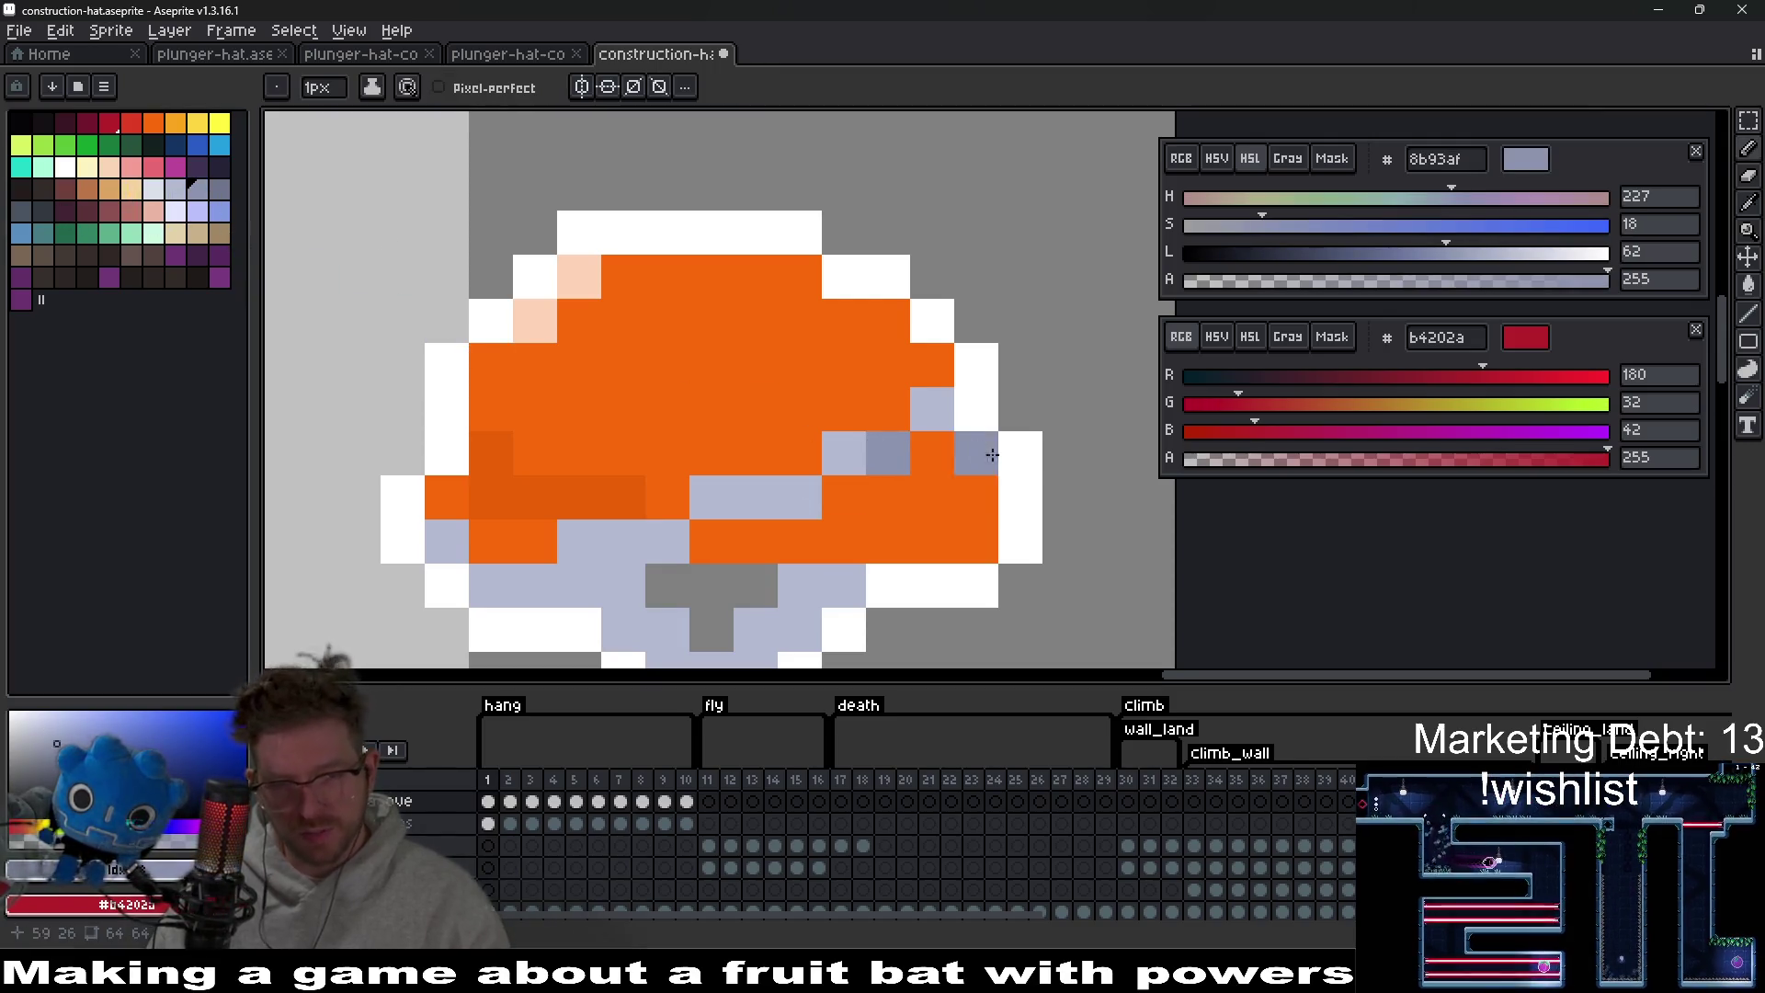
pyautogui.scroll(-4, 1013, 505)
pyautogui.scroll(2, 980, 525)
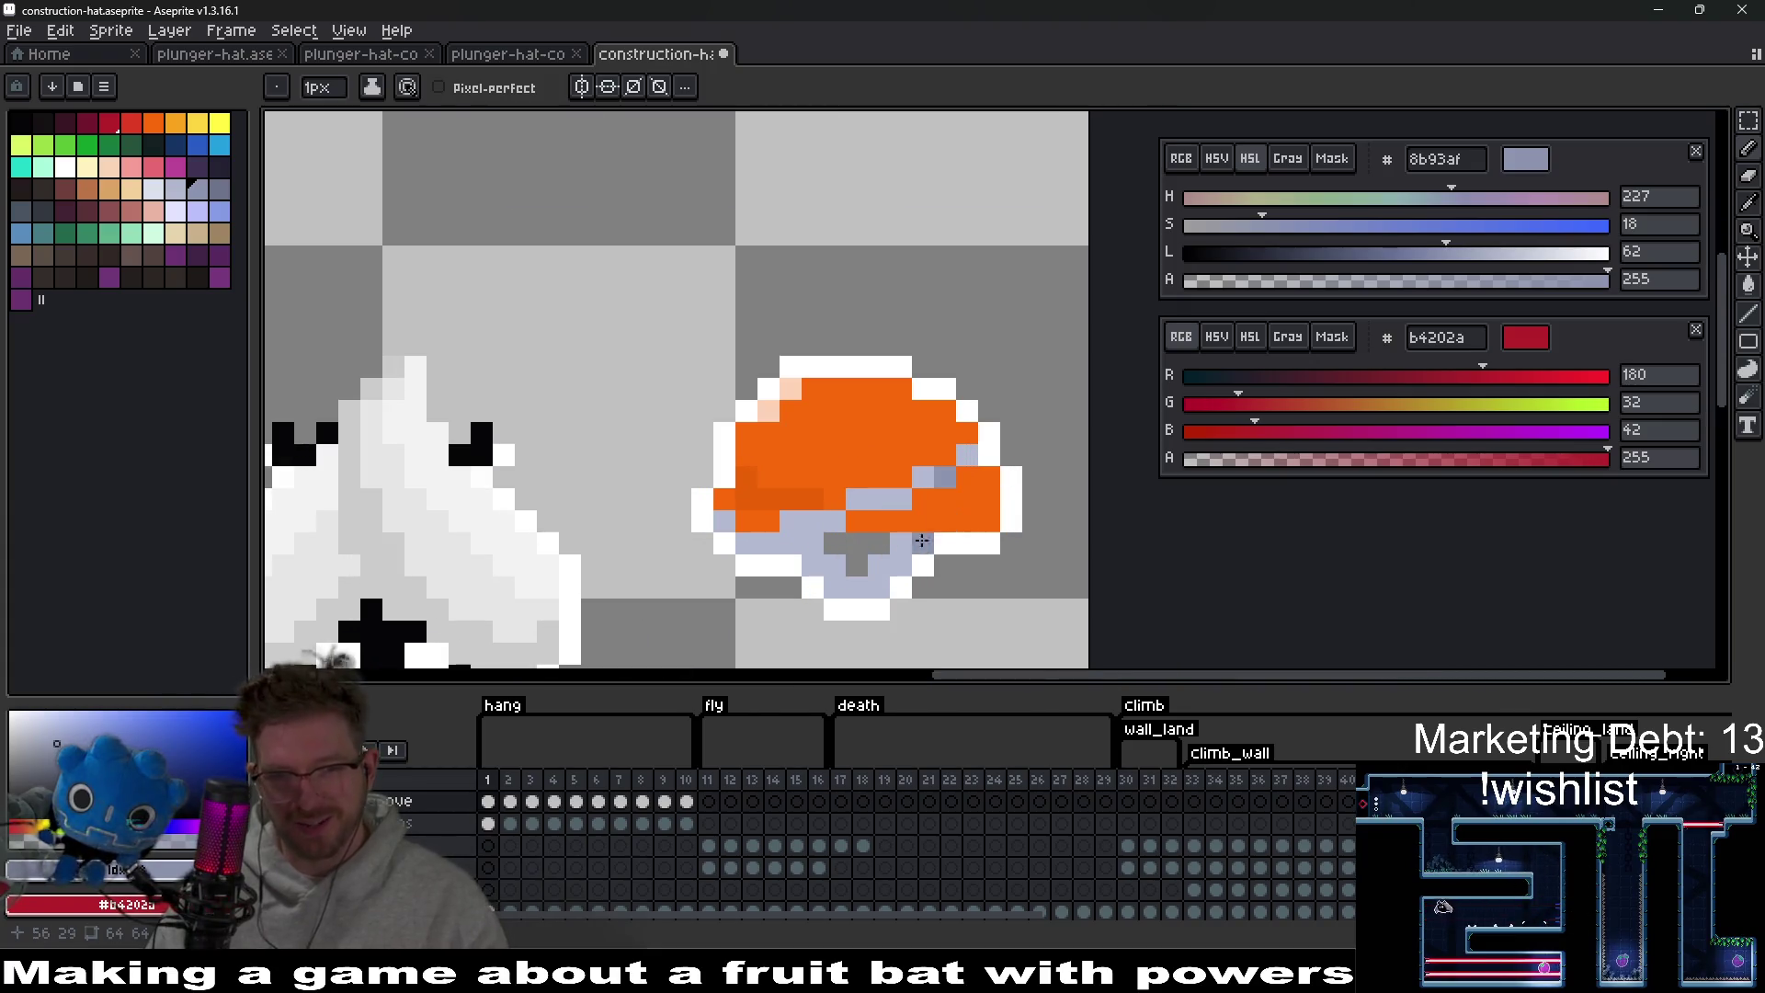
pyautogui.press('e')
pyautogui.scroll(-2, 919, 524)
pyautogui.scroll(2, 907, 461)
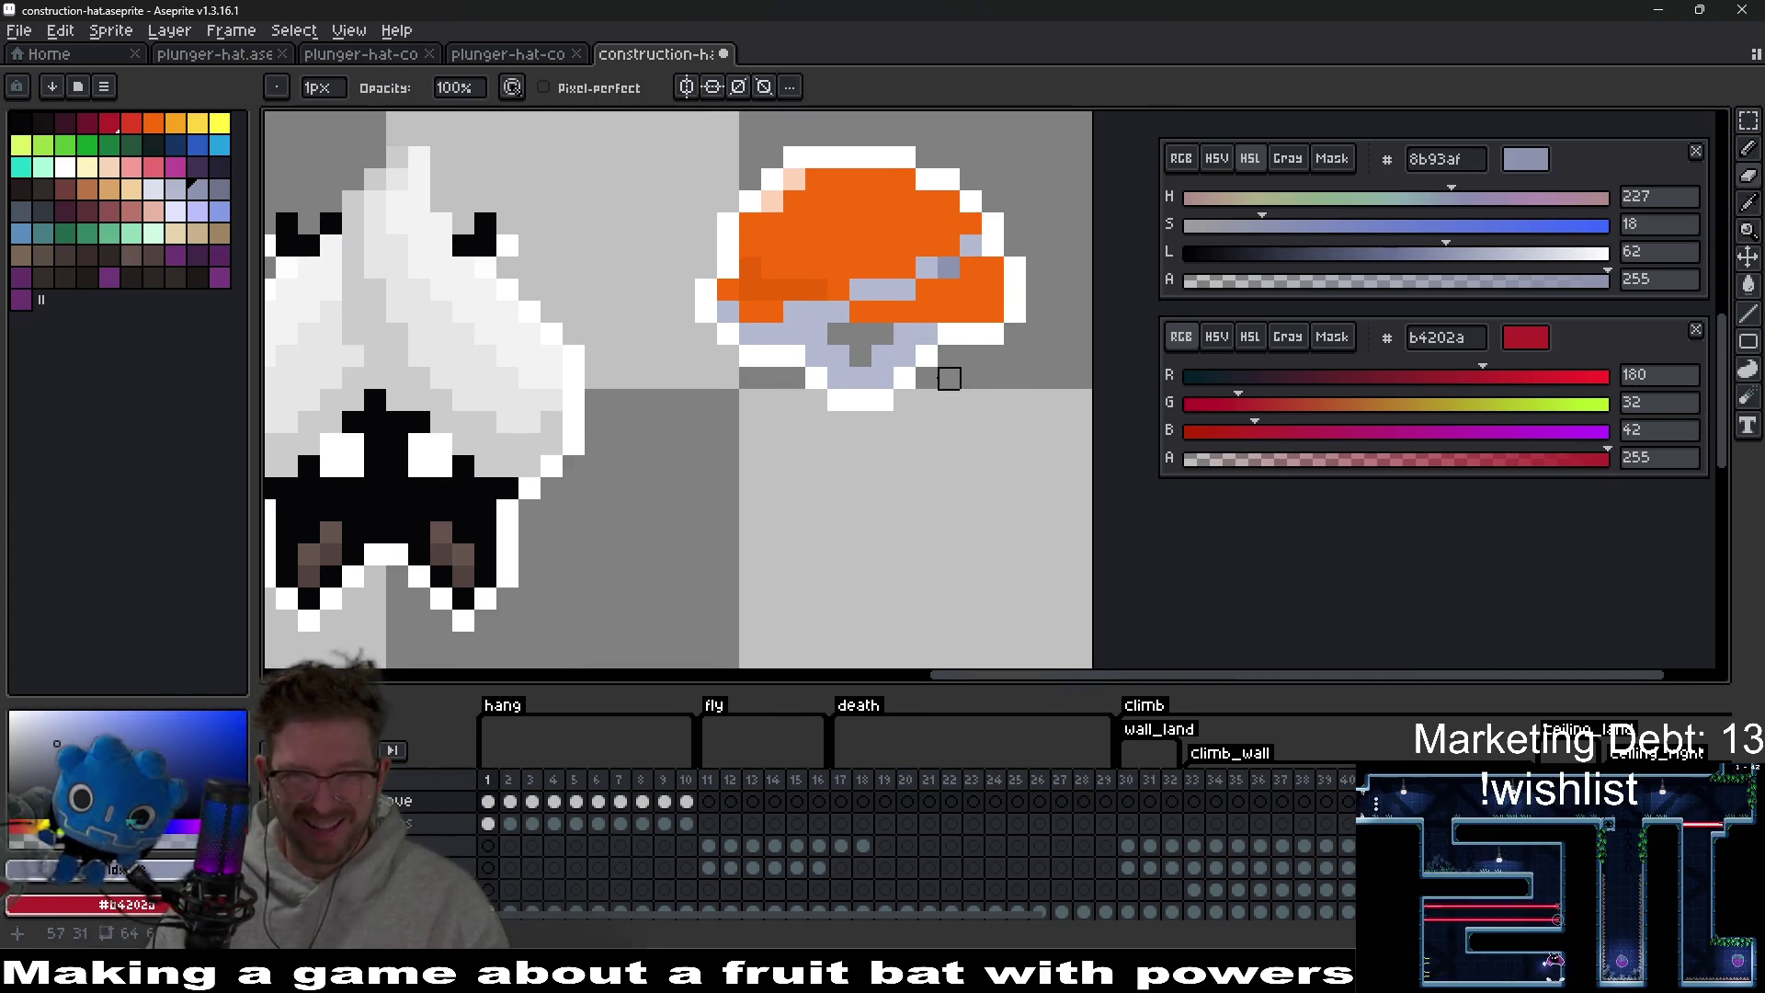
pyautogui.scroll(-1, 905, 456)
pyautogui.scroll(1, 781, 499)
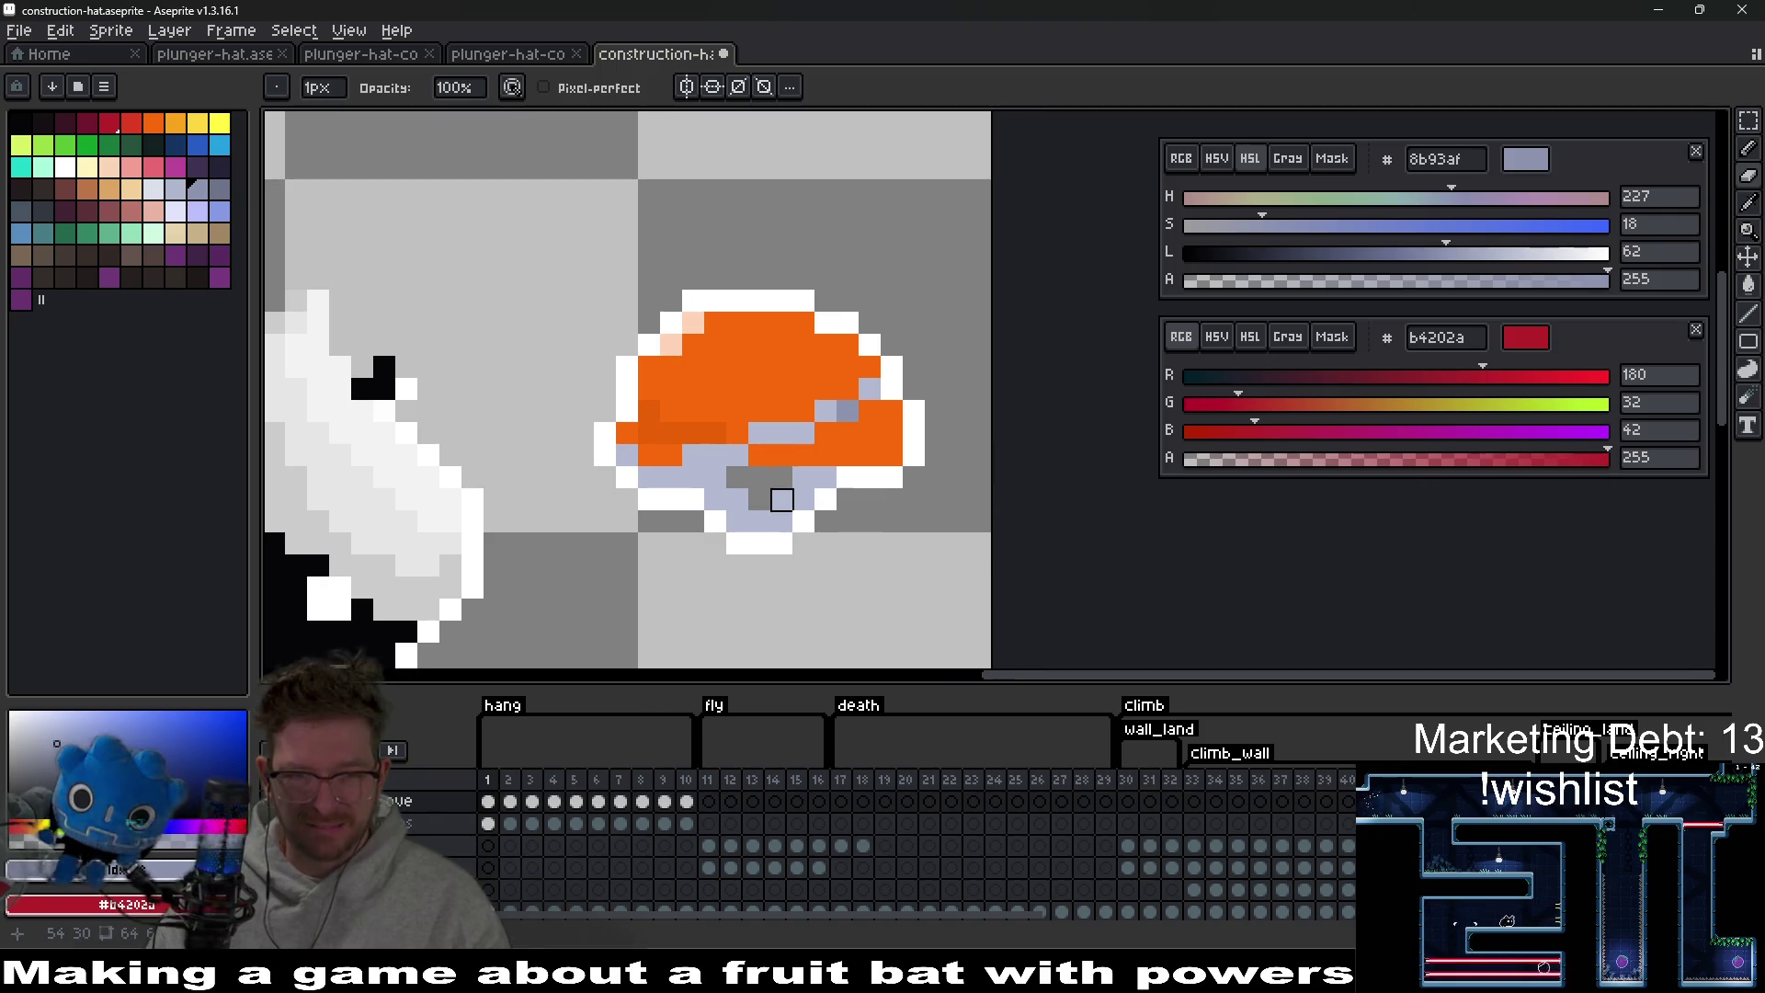
# Draw a rectangular selection around the whole orange hat.
pyautogui.press('m')
pyautogui.moveTo(568, 222); pyautogui.dragTo(974, 625)
pyautogui.scroll(-1, 828, 481)
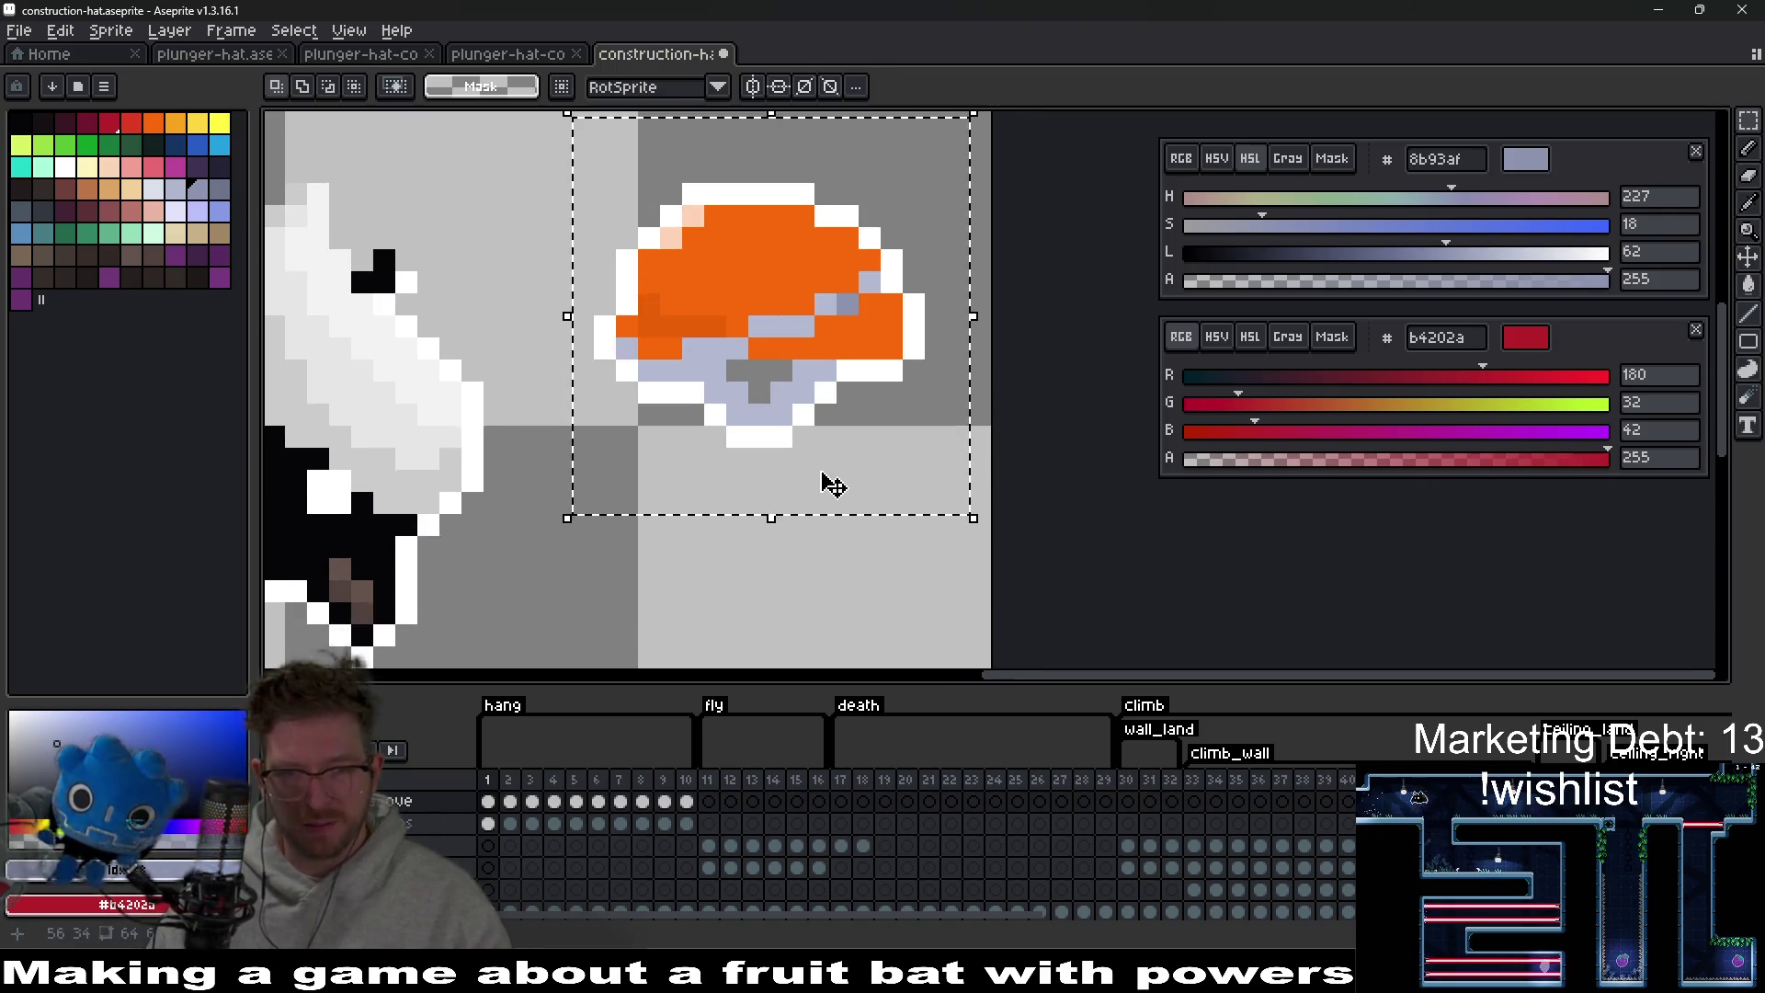
pyautogui.scroll(3, 741, 874)
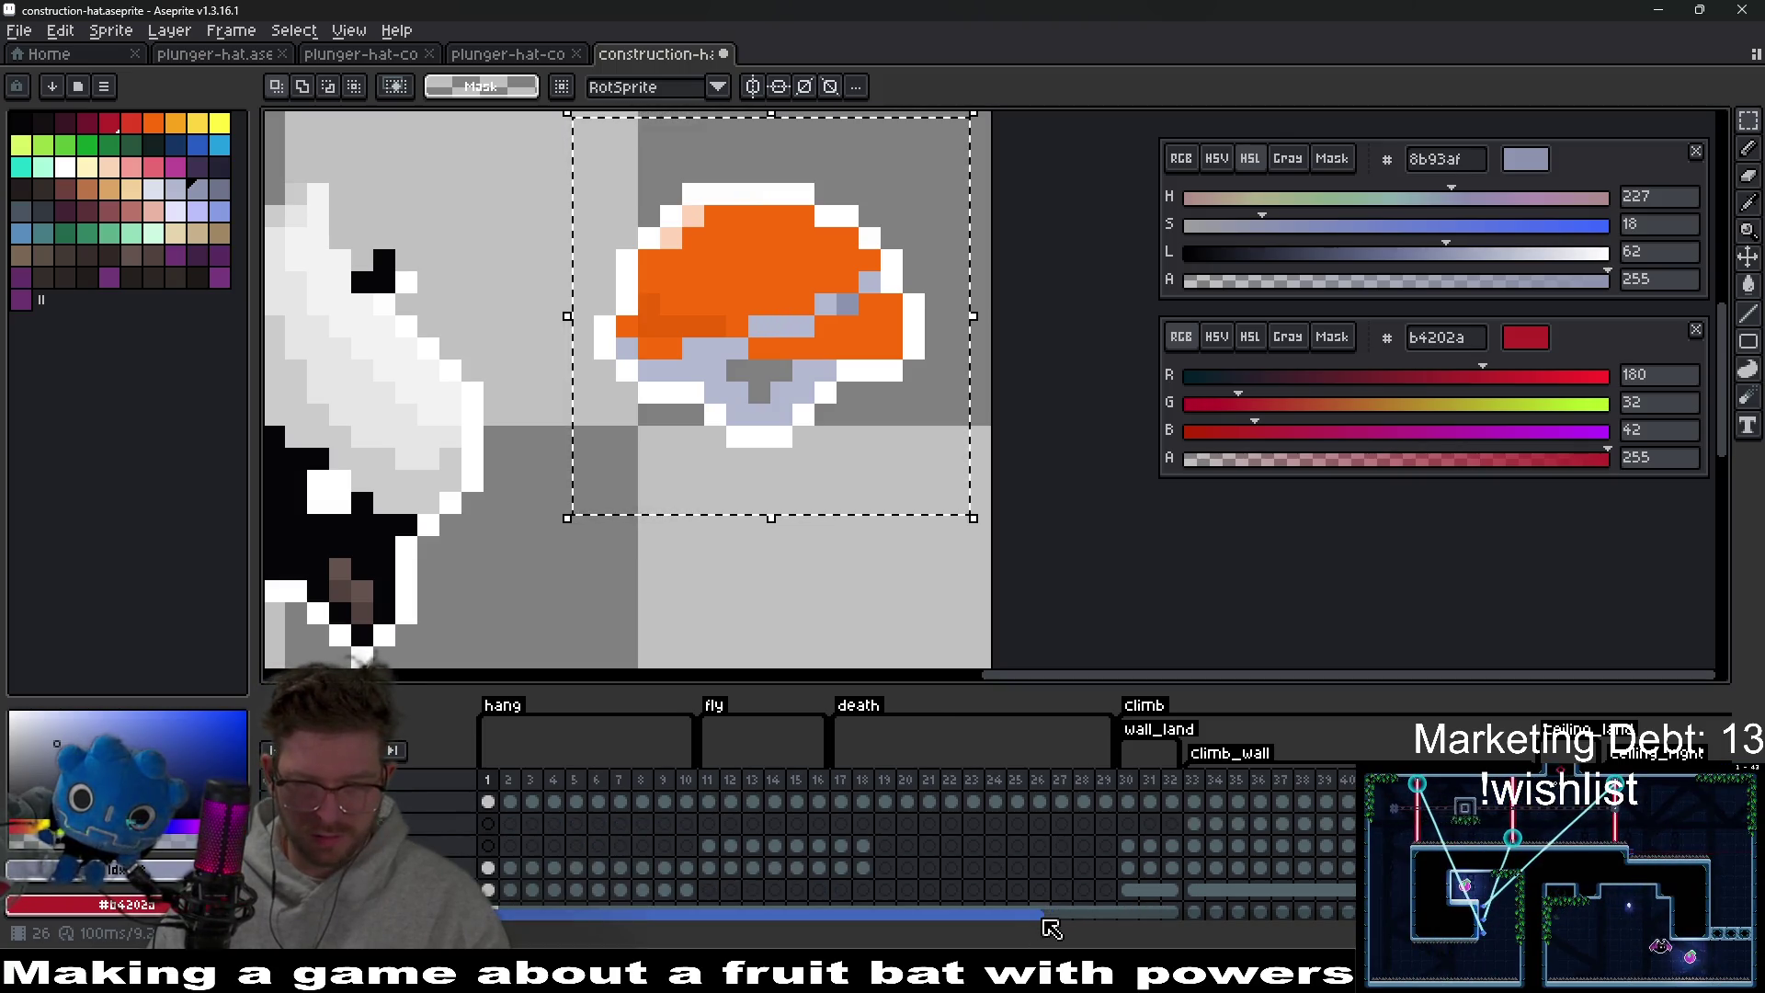
pyautogui.moveTo(1034, 919); pyautogui.dragTo(1361, 915)
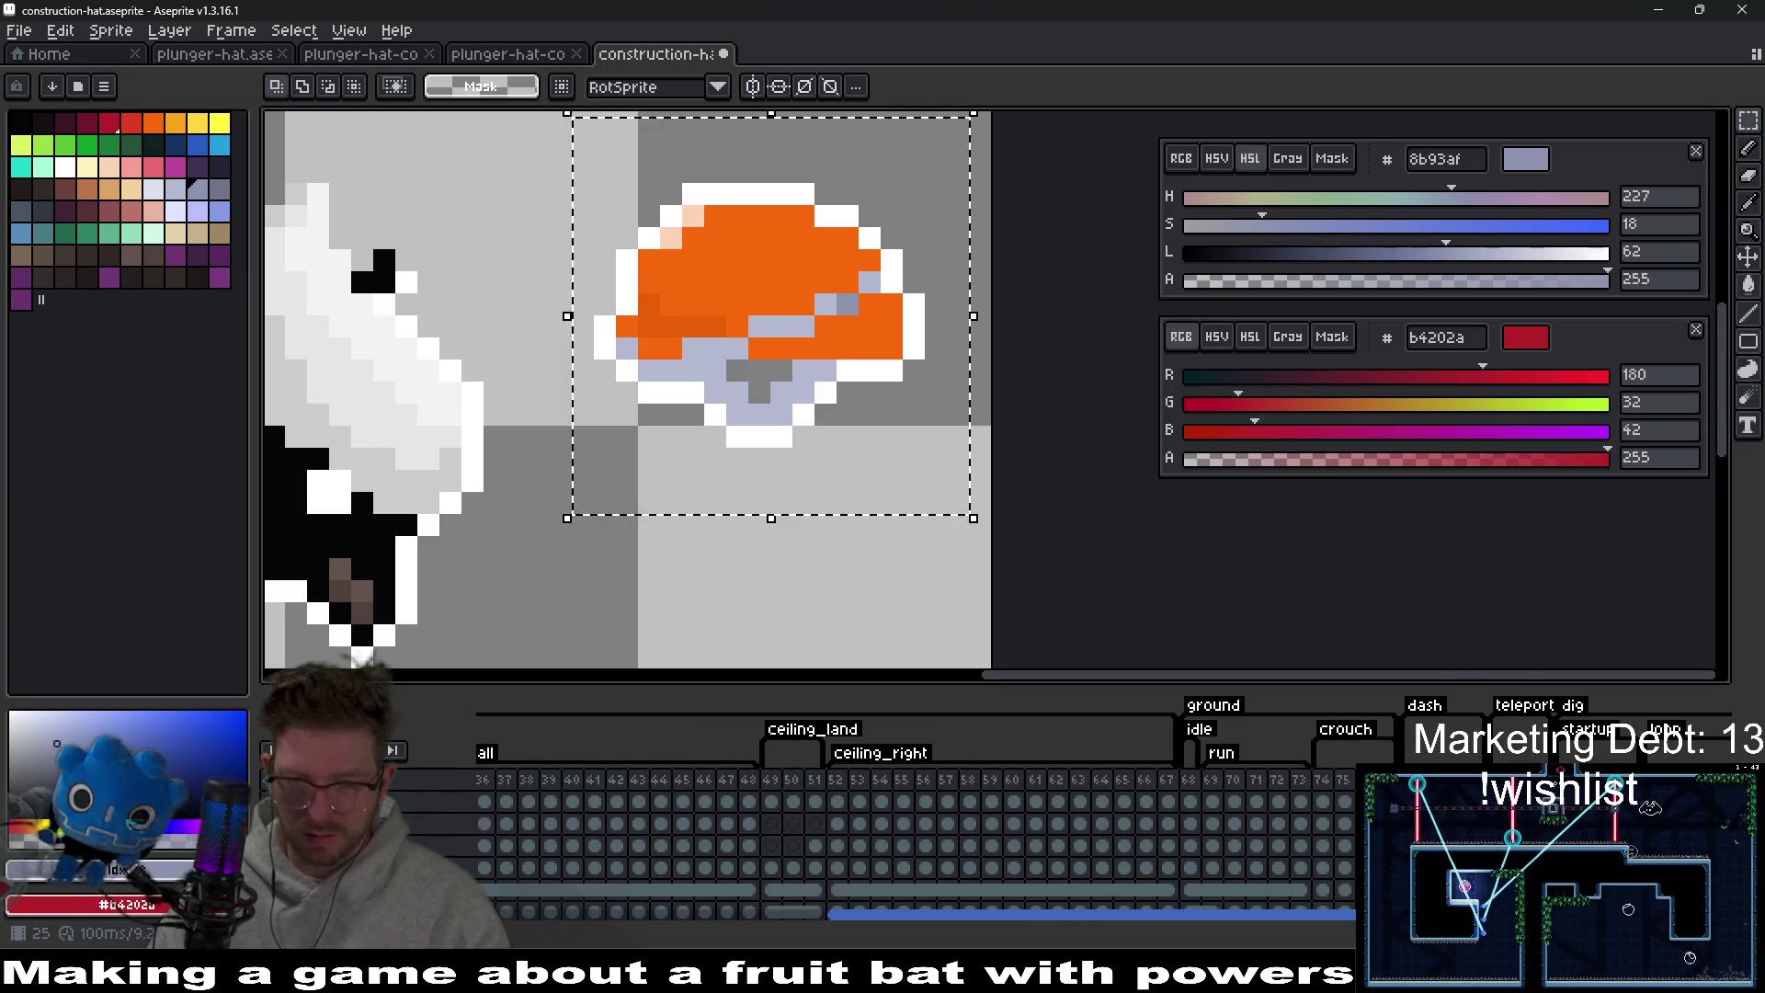
# On frame 68's iddle cel, delete the red cap and paste the orange hat.
pyautogui.click(1196, 850)
pyautogui.scroll(-1, 1202, 860)
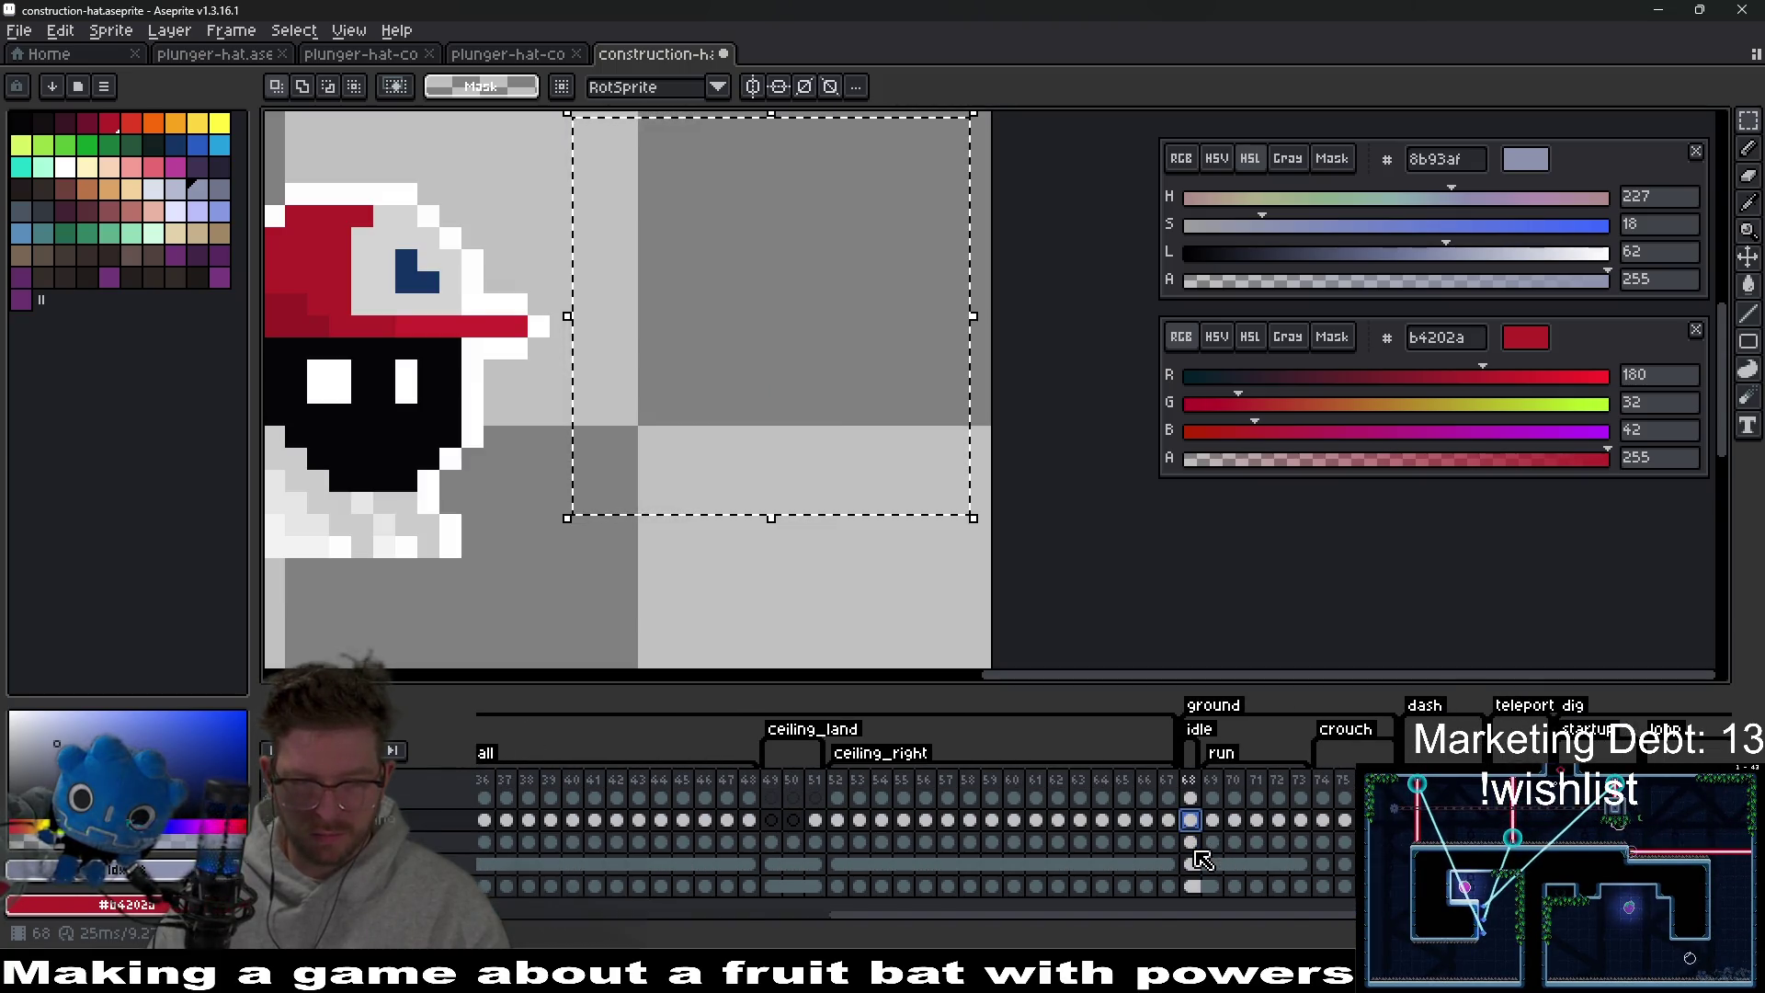
pyautogui.scroll(2, 1202, 860)
pyautogui.scroll(2, 1203, 860)
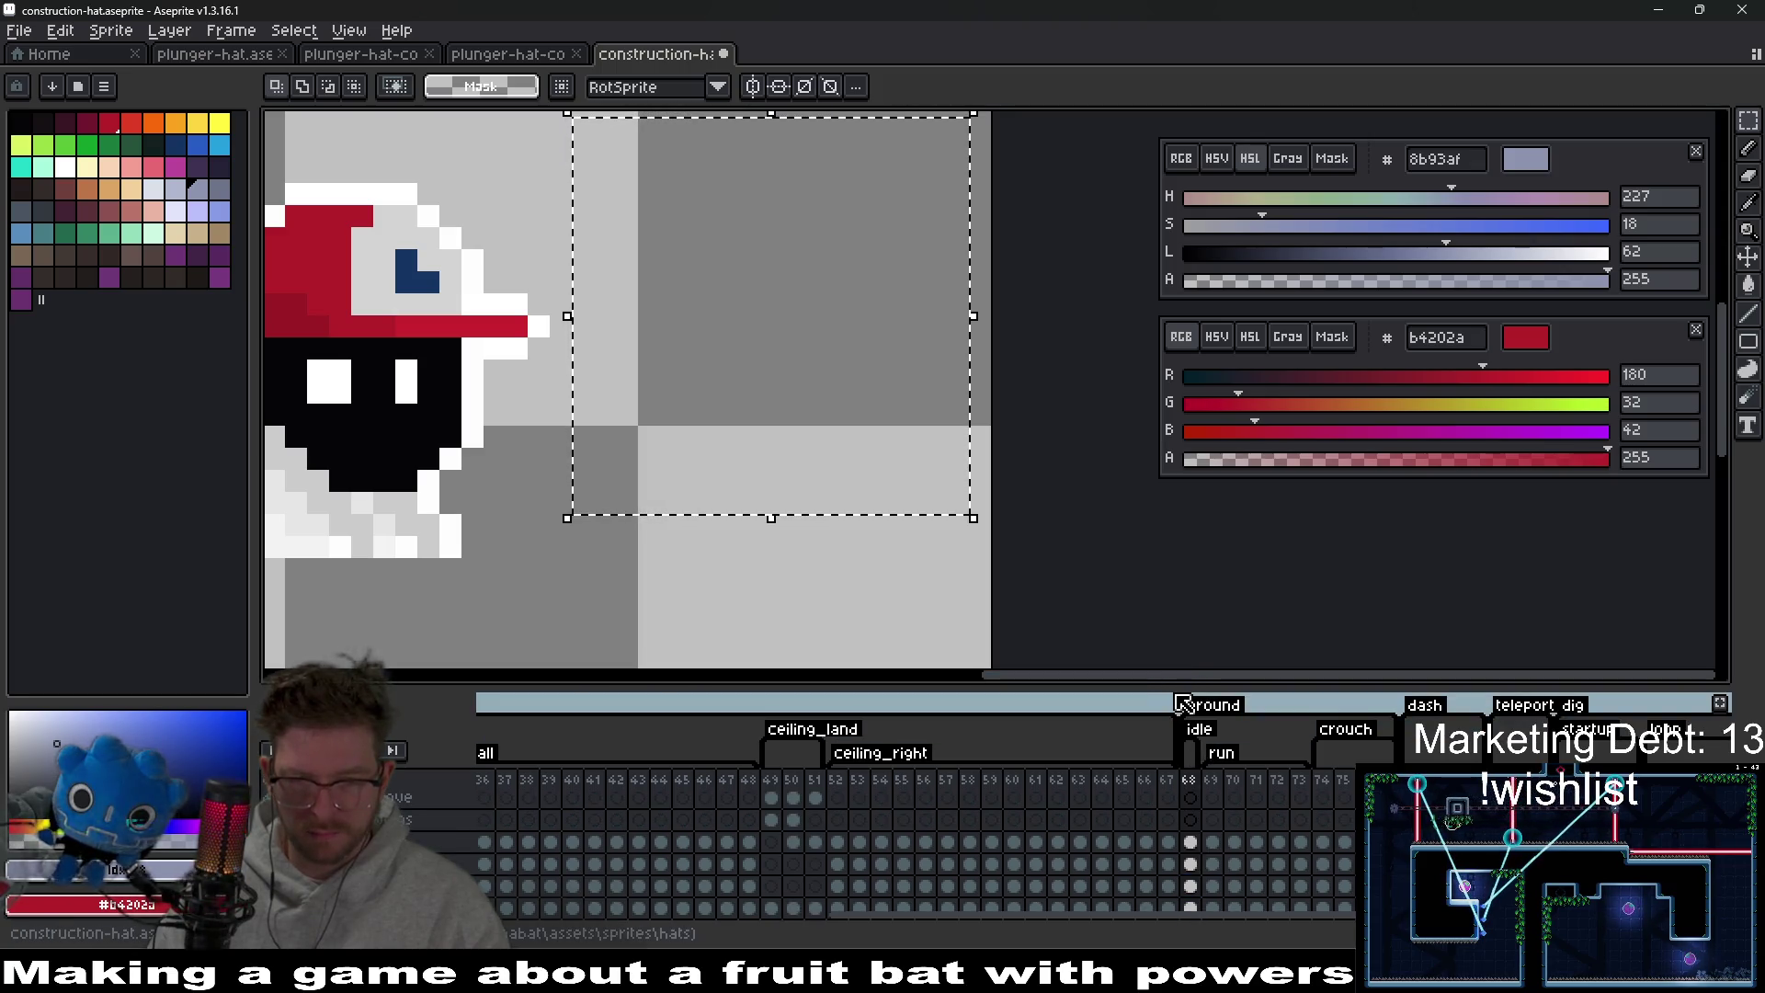
pyautogui.moveTo(1188, 688); pyautogui.dragTo(1188, 556)
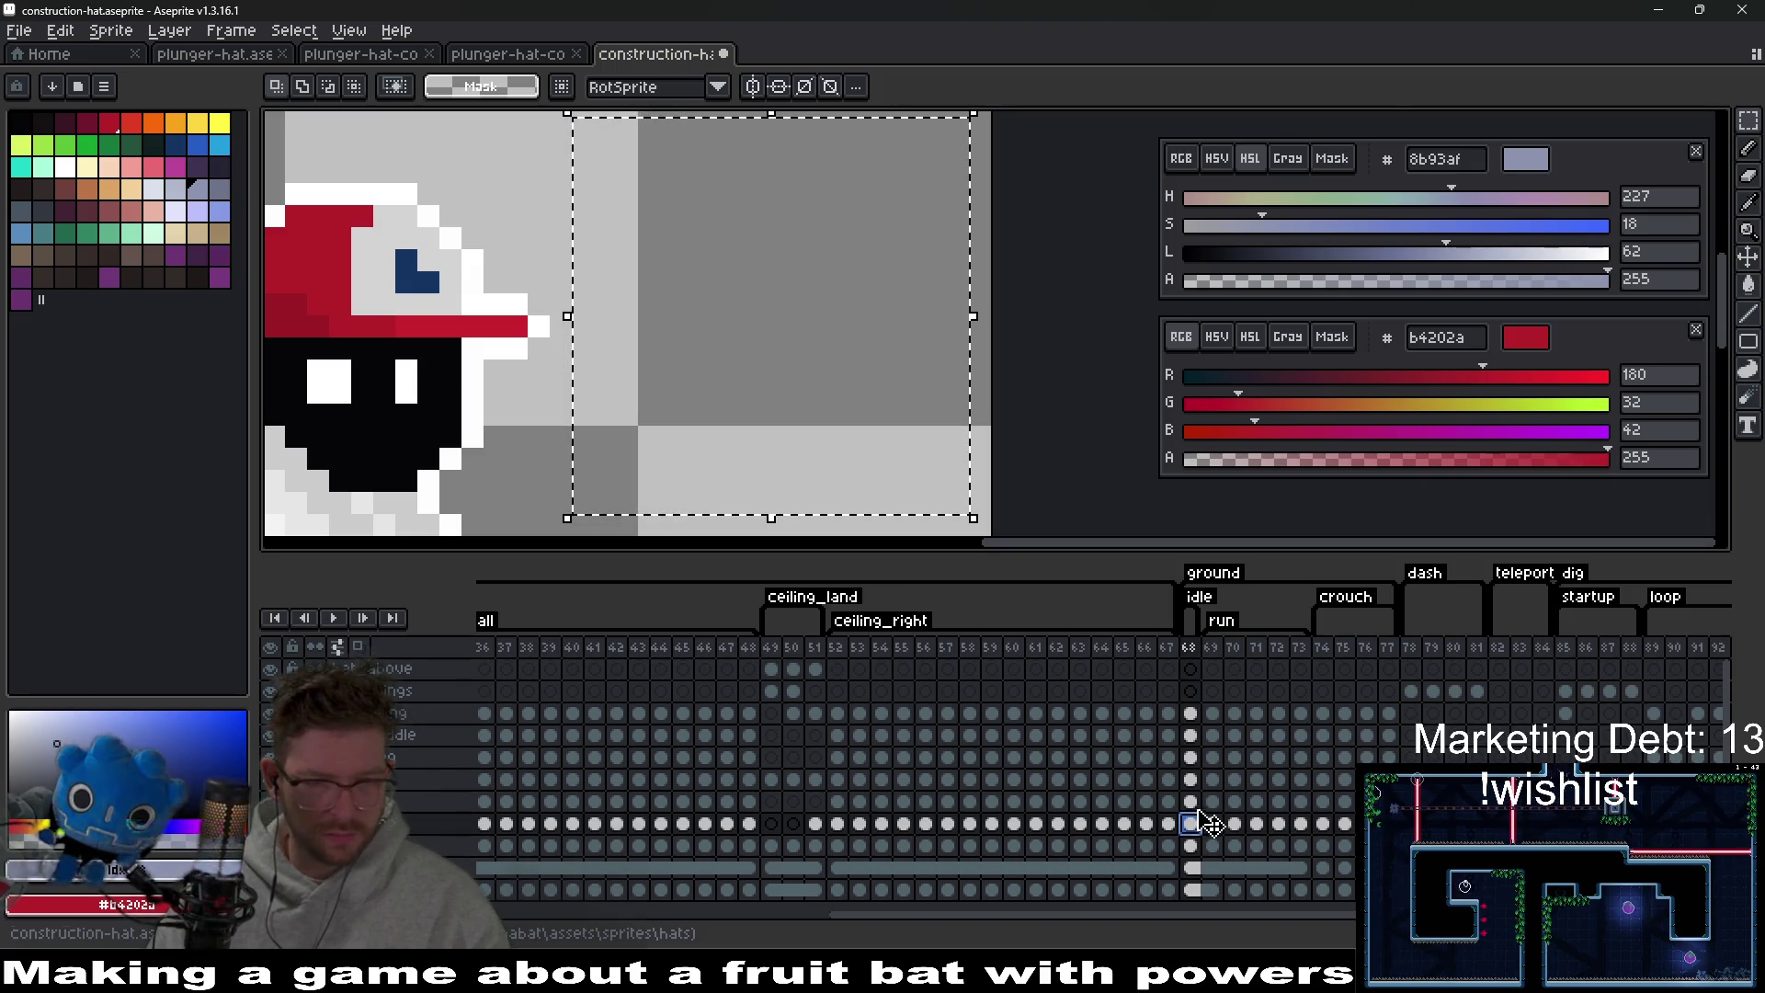
pyautogui.click(1190, 736)
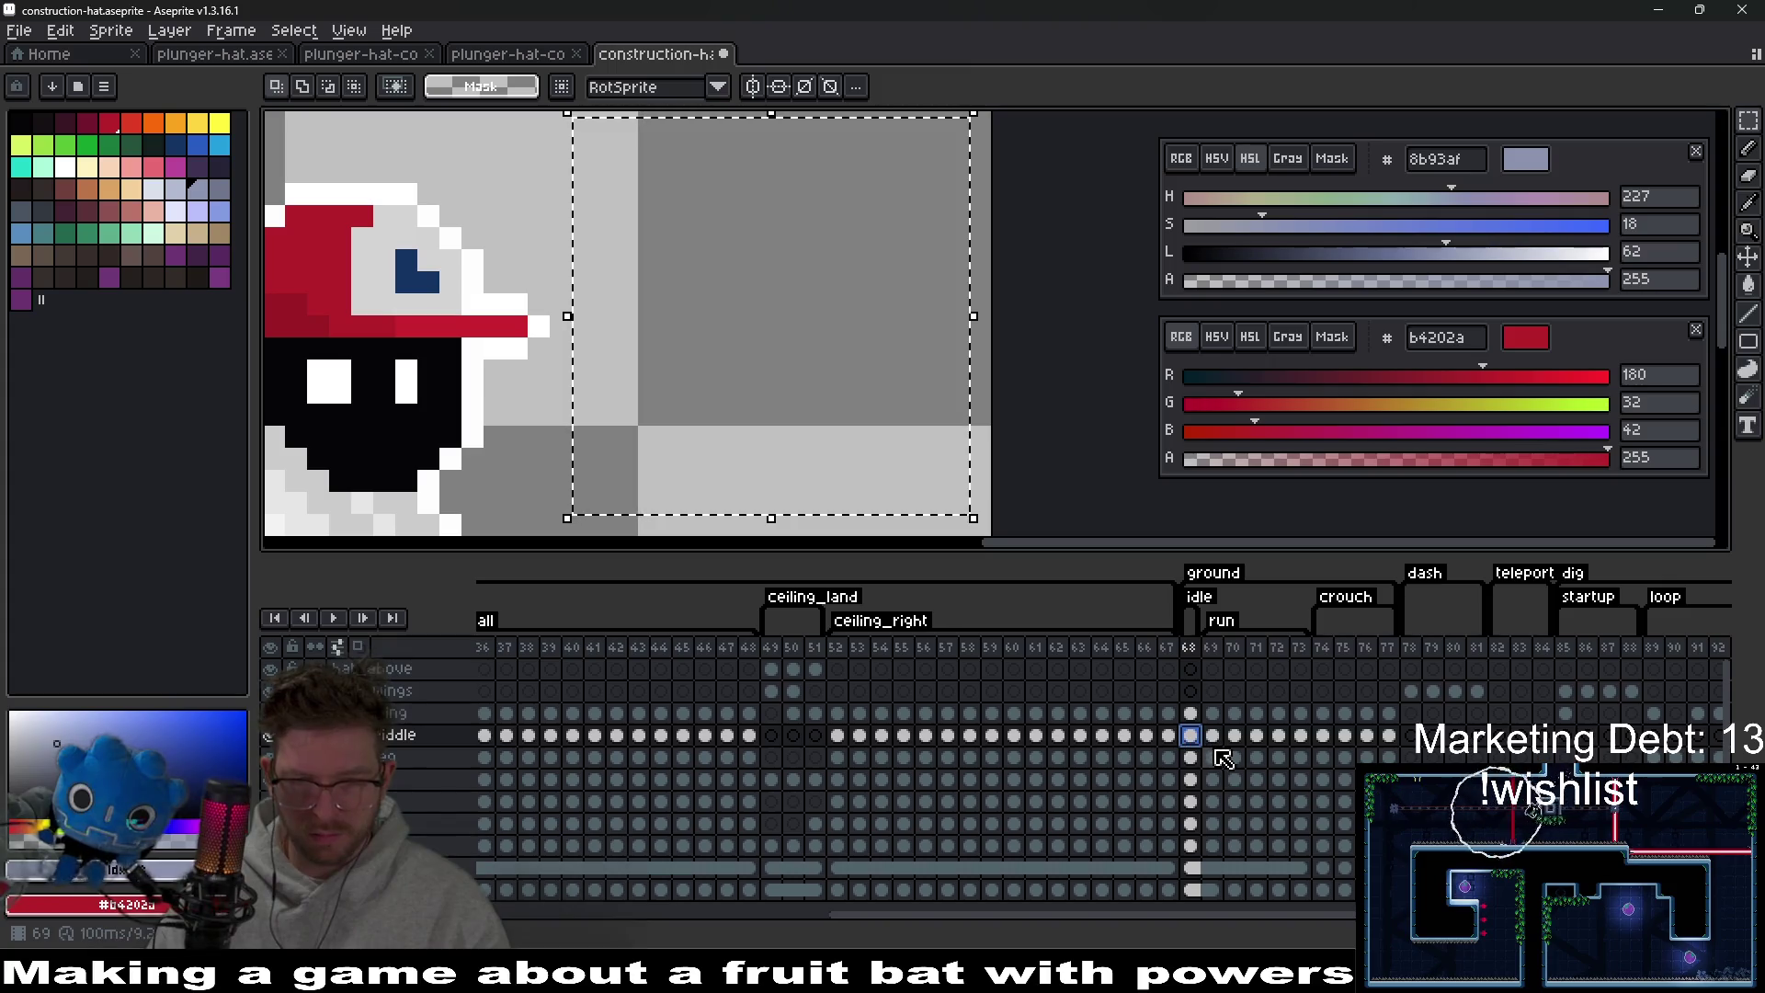
pyautogui.hotkey('ctrl', 'd')
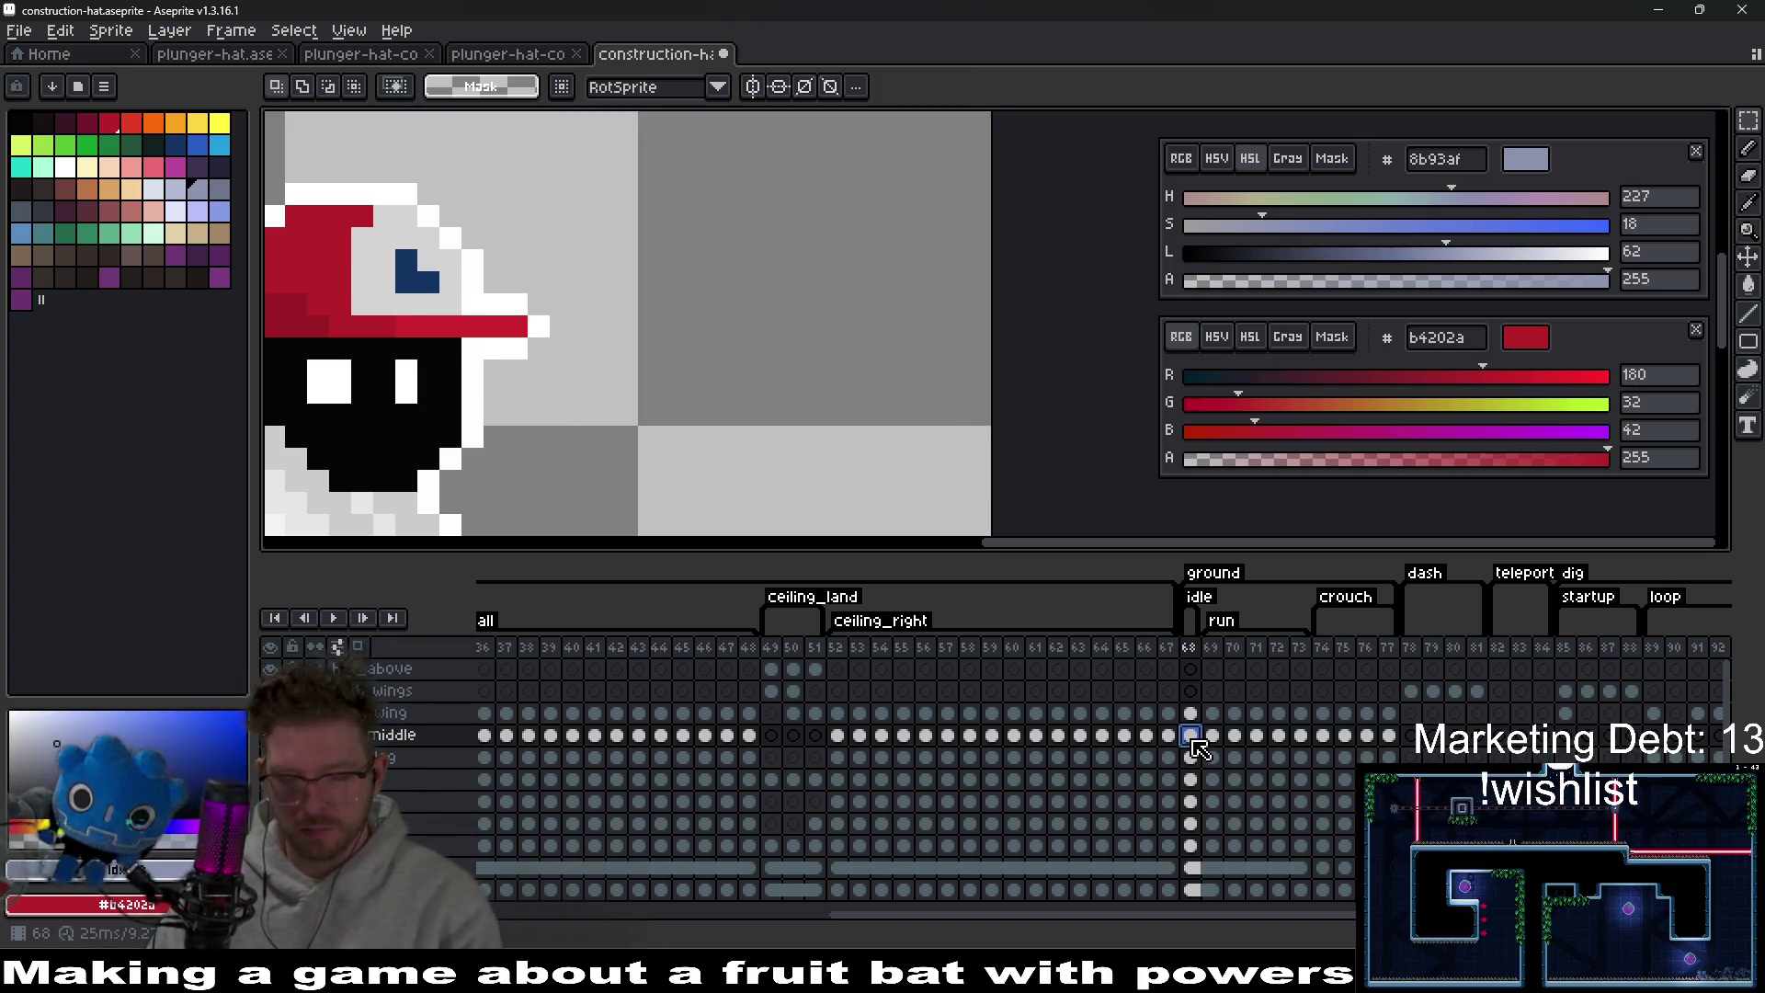
pyautogui.press('Delete')
pyautogui.hotkey('ctrl', 'v')
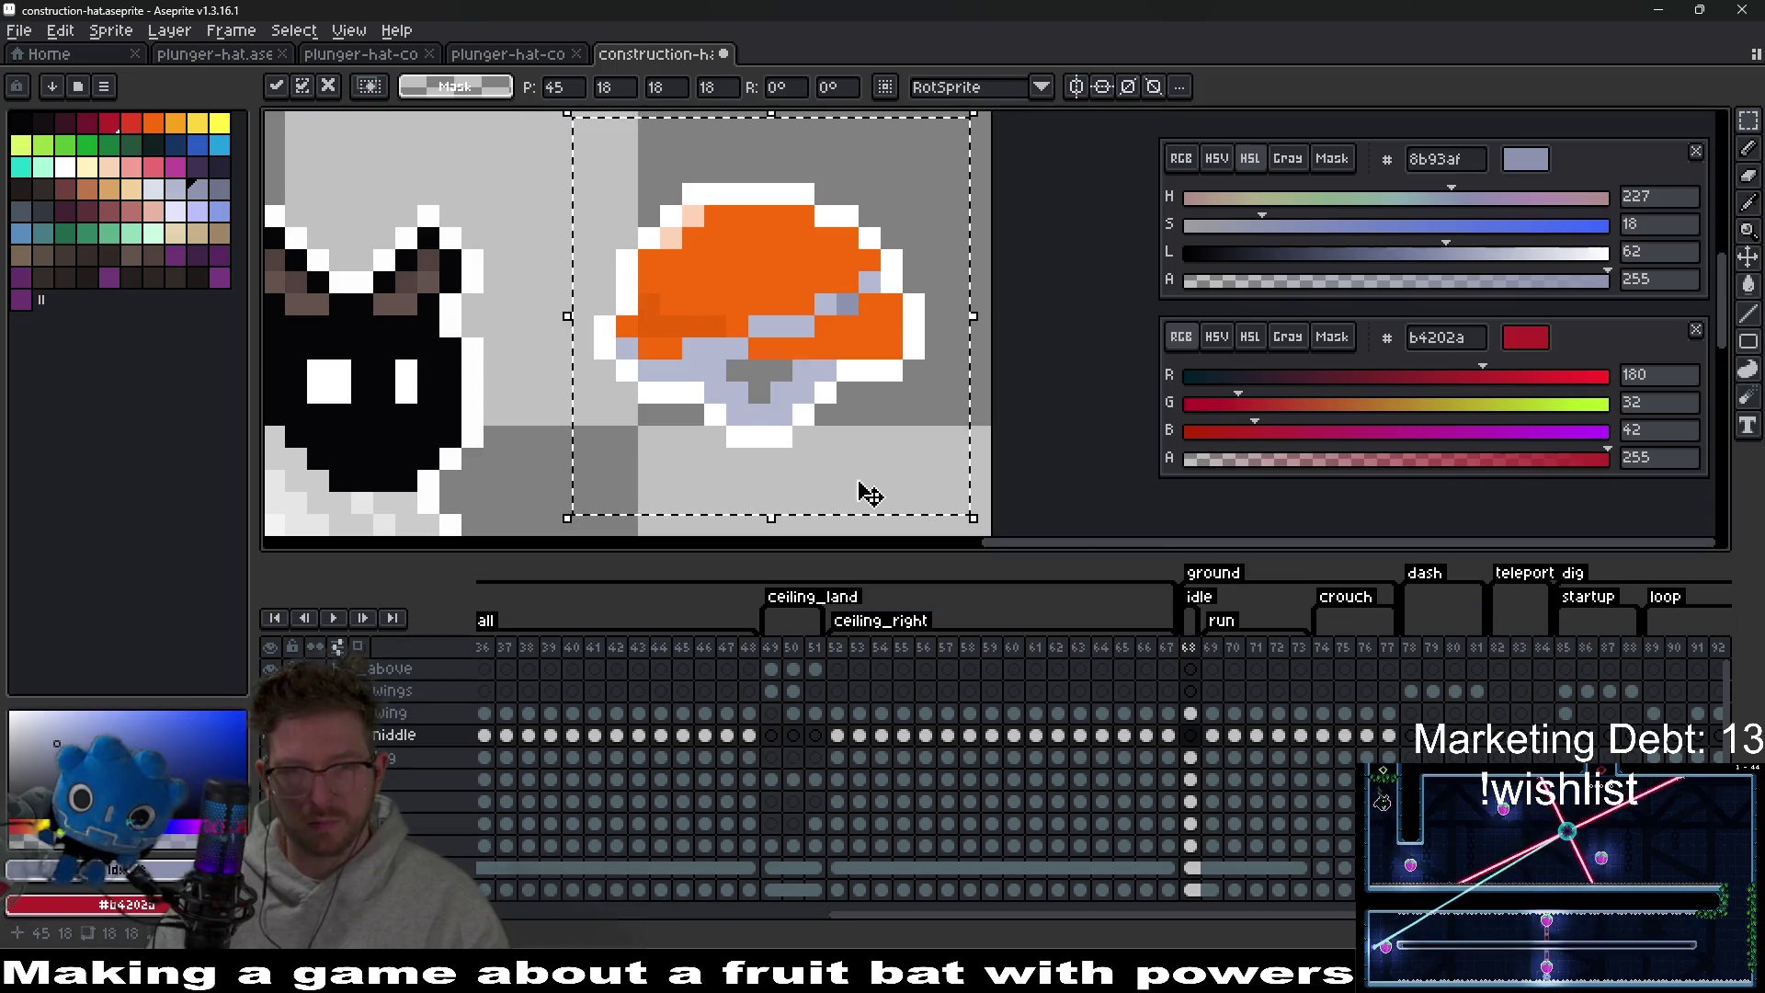
# Place the pasted hat, test it on the bat's head, then move it aside.
pyautogui.scroll(2, 827, 423)
pyautogui.press('Return')
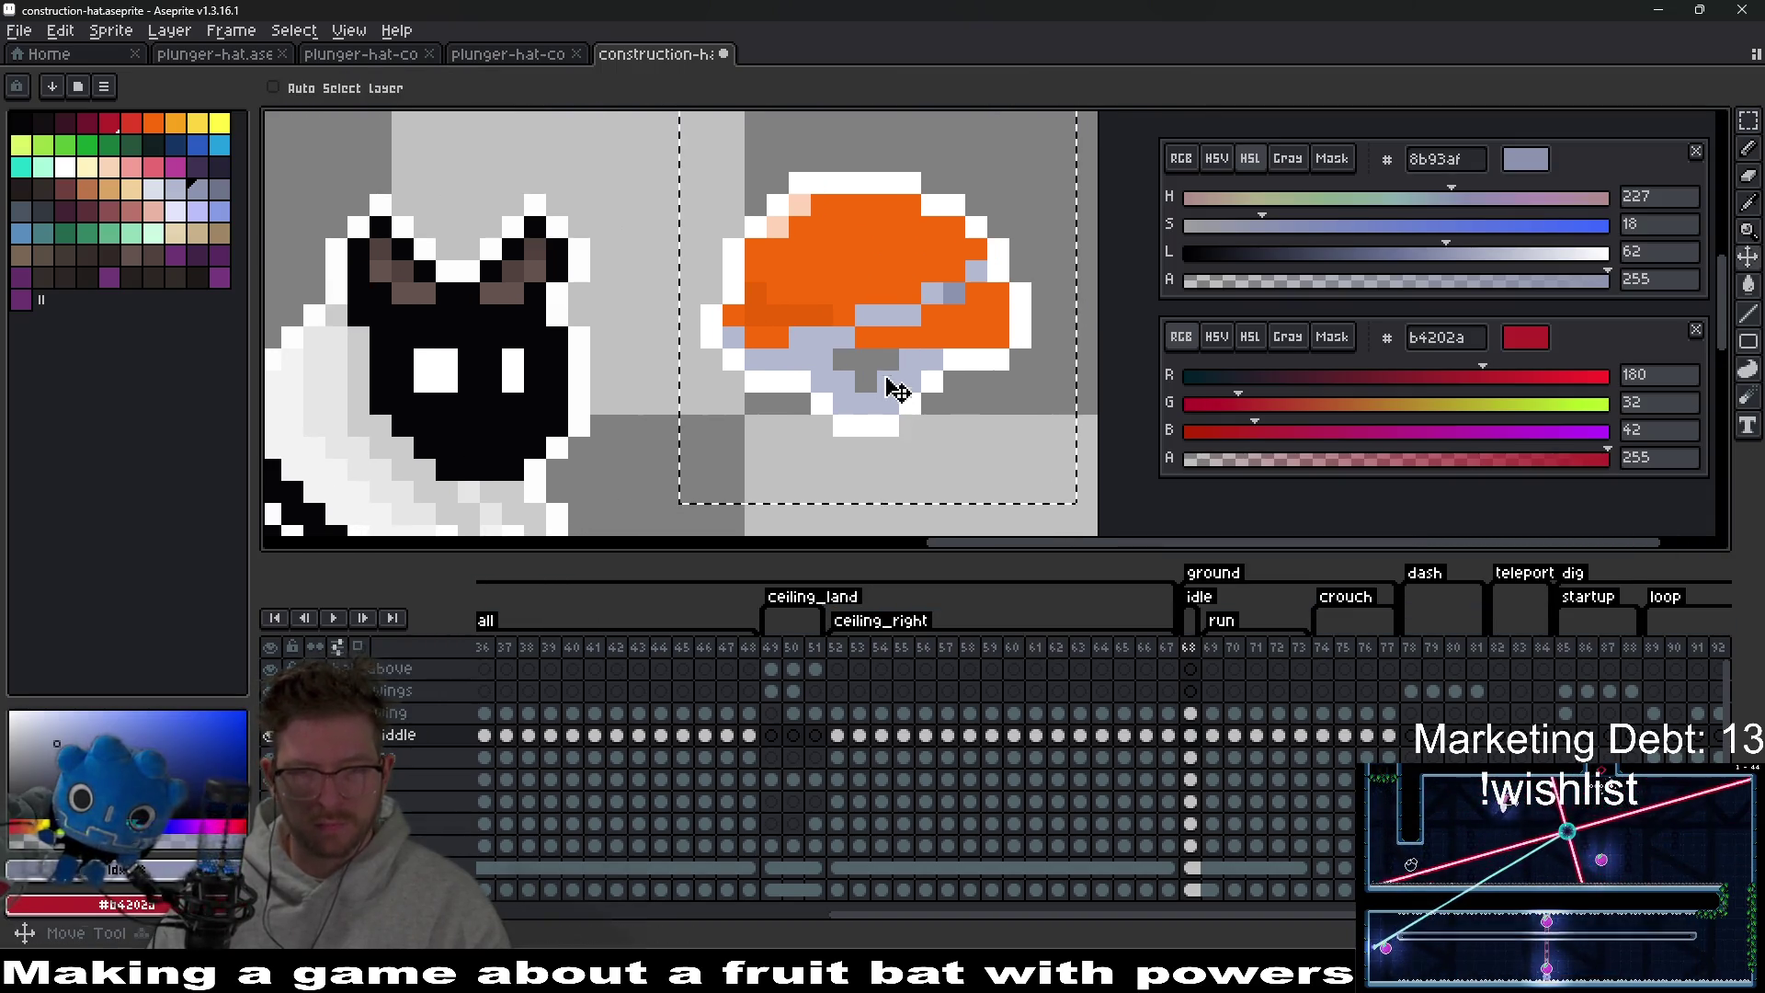
pyautogui.moveTo(899, 383)
pyautogui.mouseDown()
pyautogui.moveTo(505, 346)
pyautogui.moveTo(521, 347)
pyautogui.mouseUp()
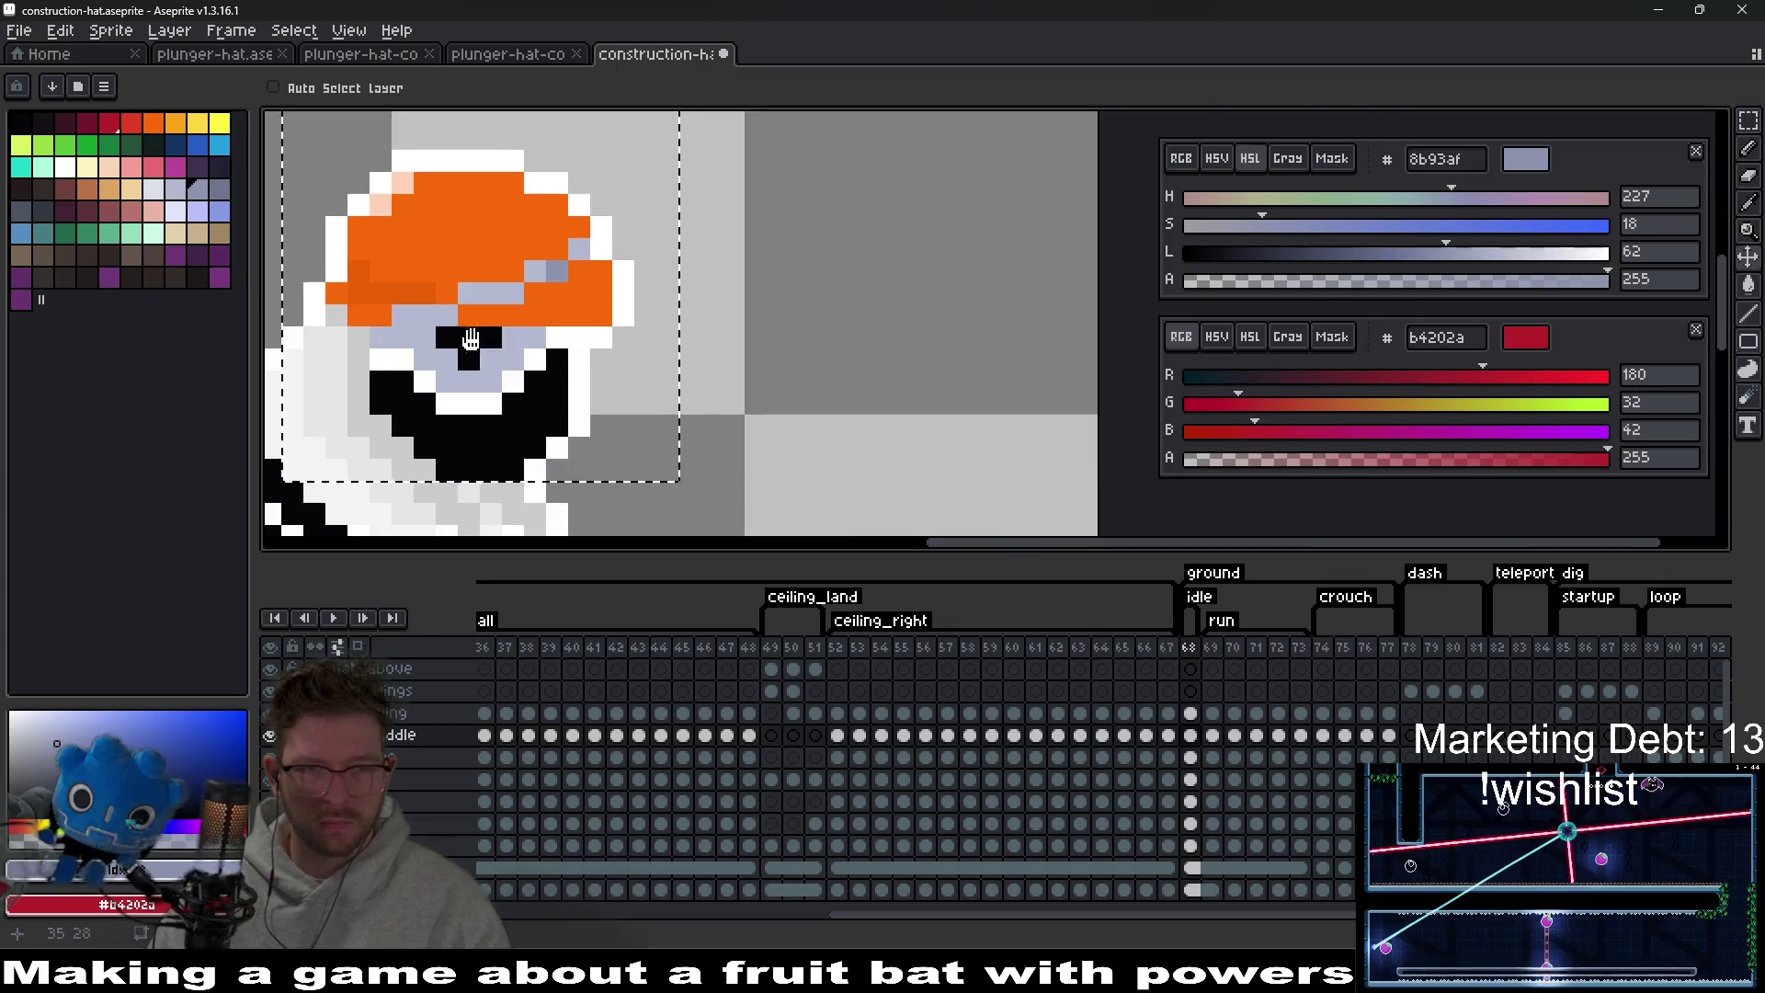
pyautogui.moveTo(752, 323); pyautogui.dragTo(1033, 383)
pyautogui.moveTo(692, 331)
pyautogui.mouseDown()
pyautogui.moveTo(1048, 300)
pyautogui.moveTo(930, 375)
pyautogui.mouseUp()
# Shift the hat's lower visor pixels one pixel left and sample white.
pyautogui.press('m')
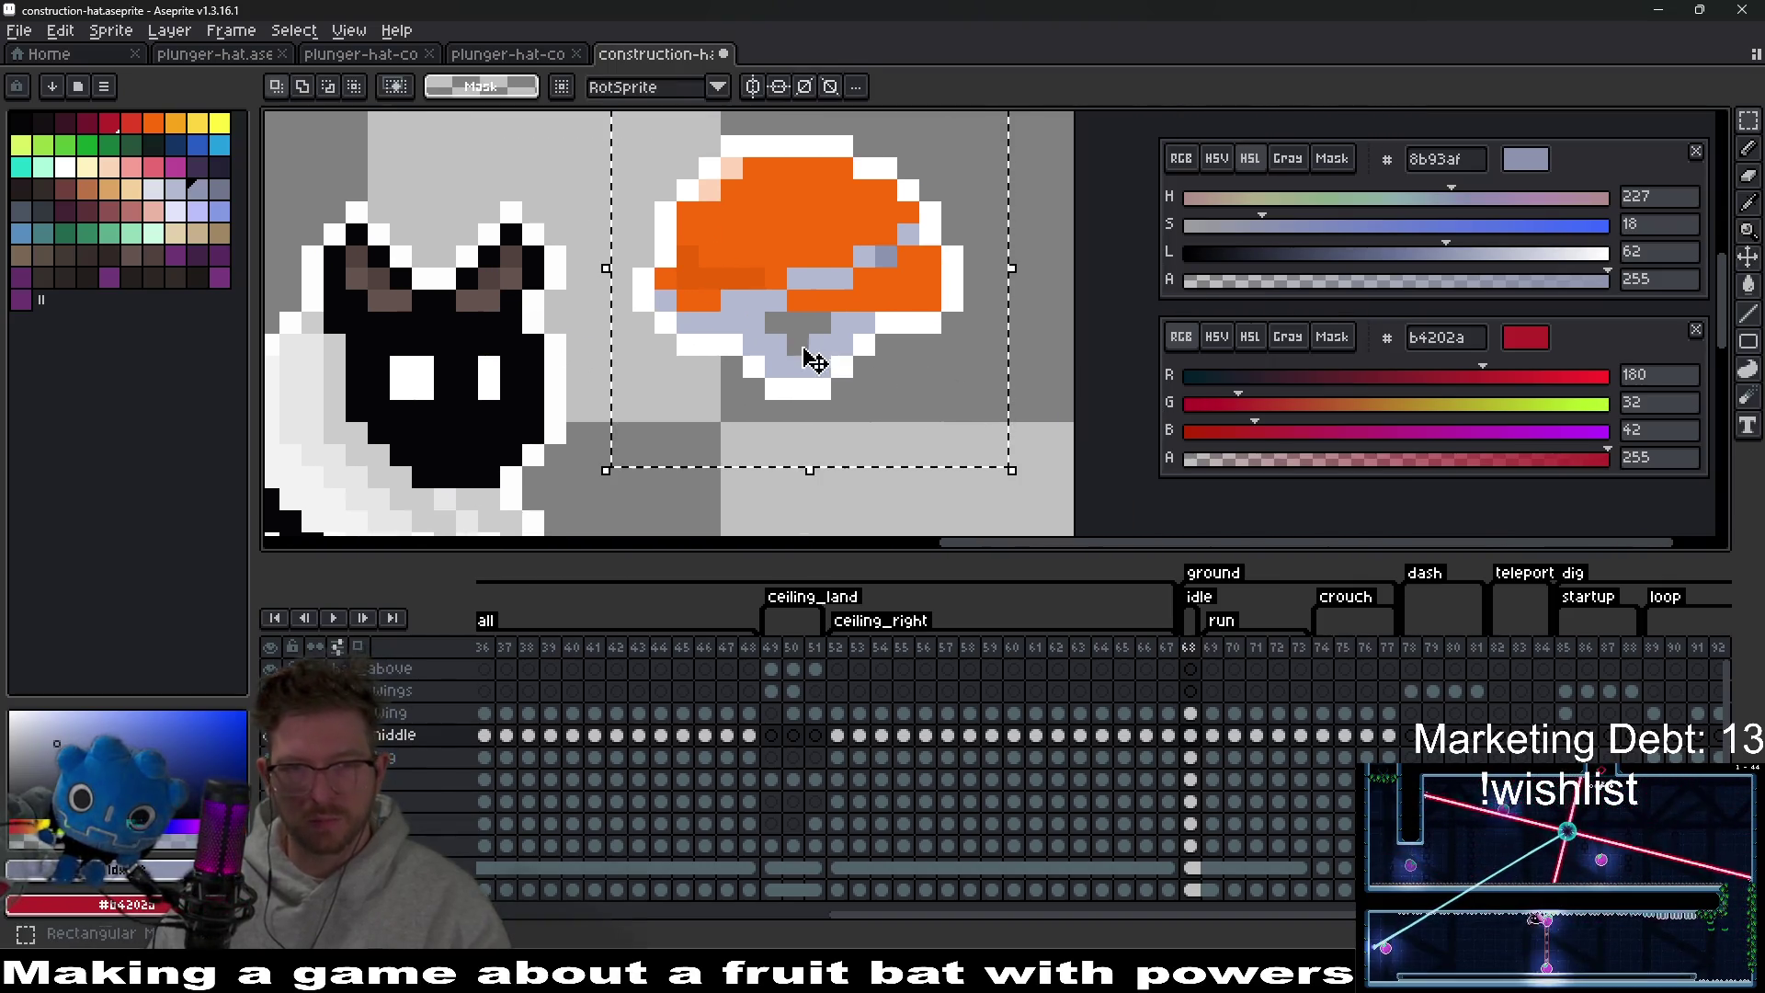
pyautogui.click(798, 386)
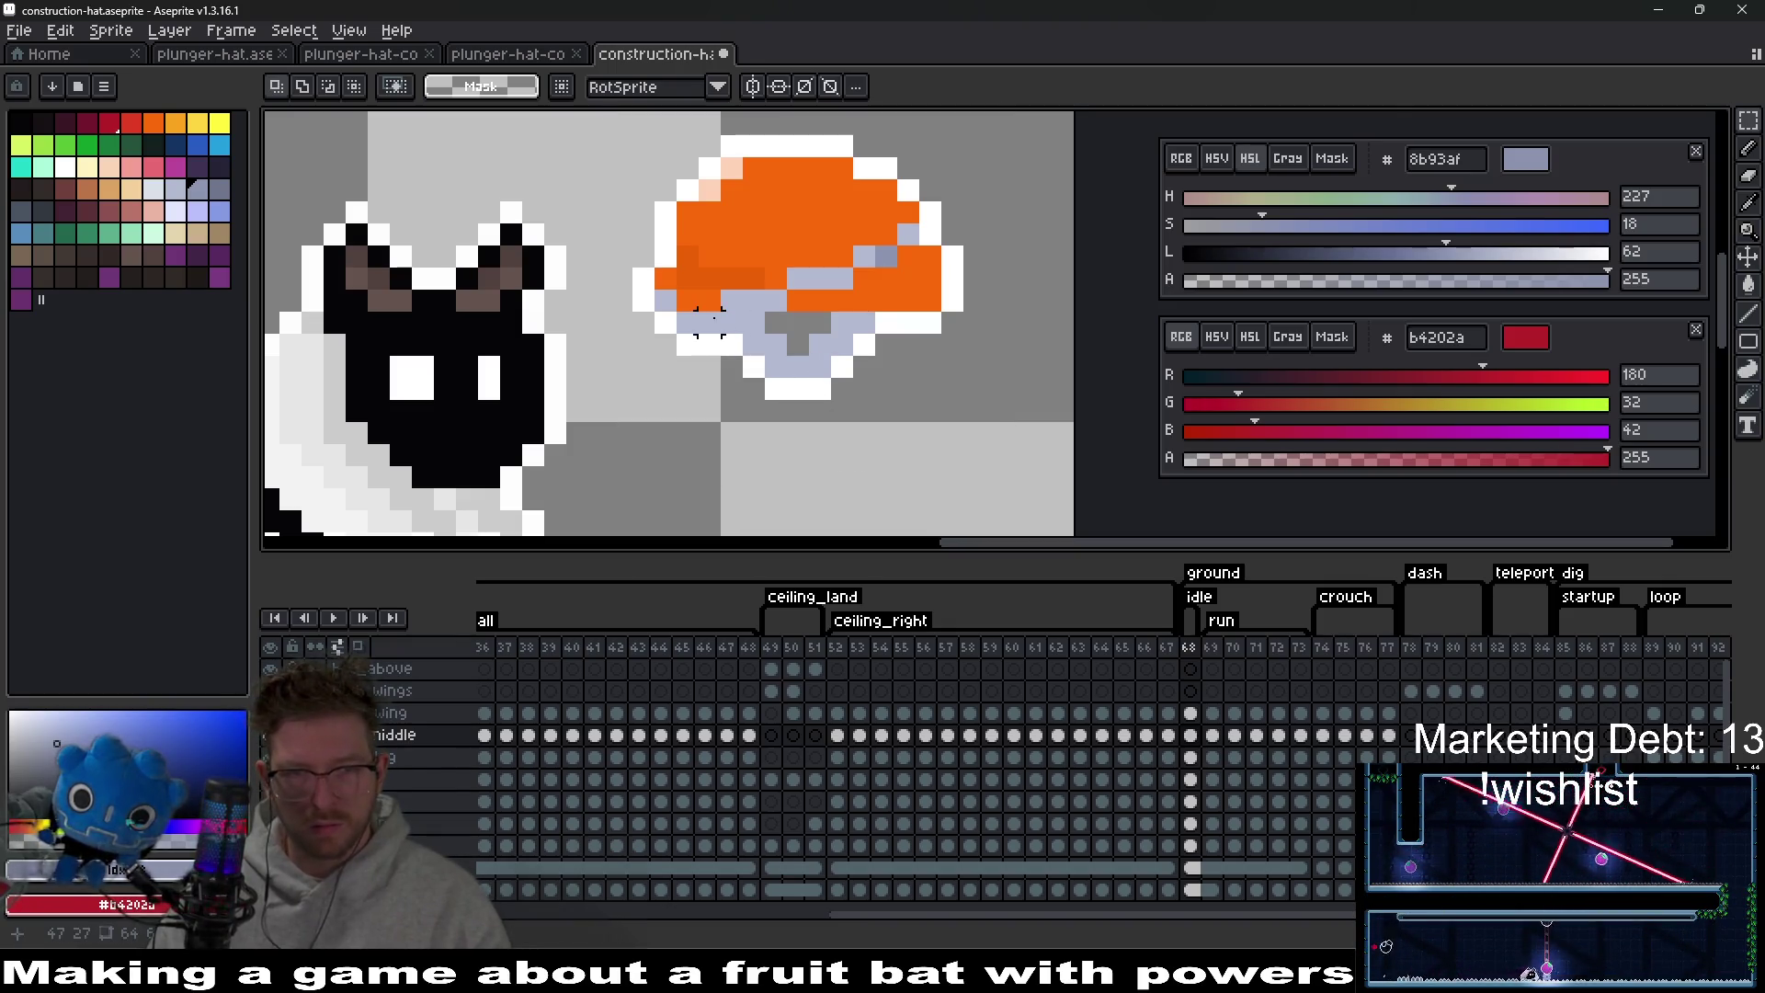
pyautogui.moveTo(731, 323); pyautogui.dragTo(885, 389)
pyautogui.press('Left')
pyautogui.press('Left')
pyautogui.press('Left')
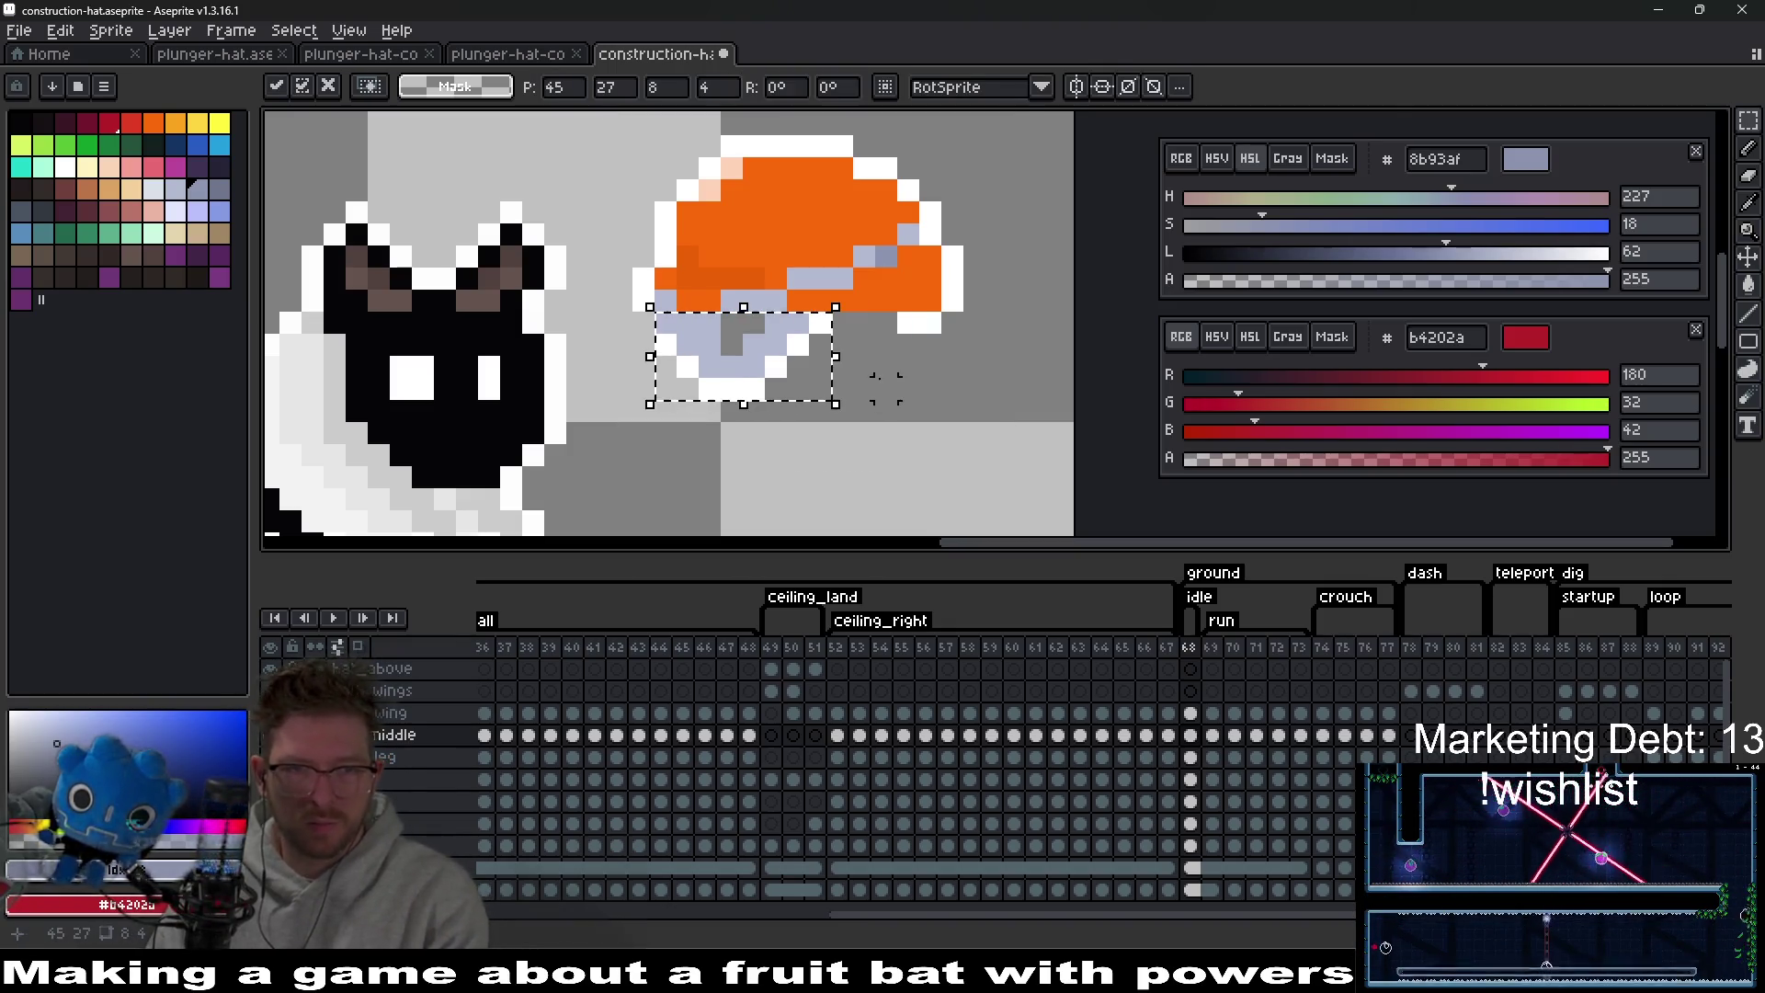
pyautogui.click(907, 366)
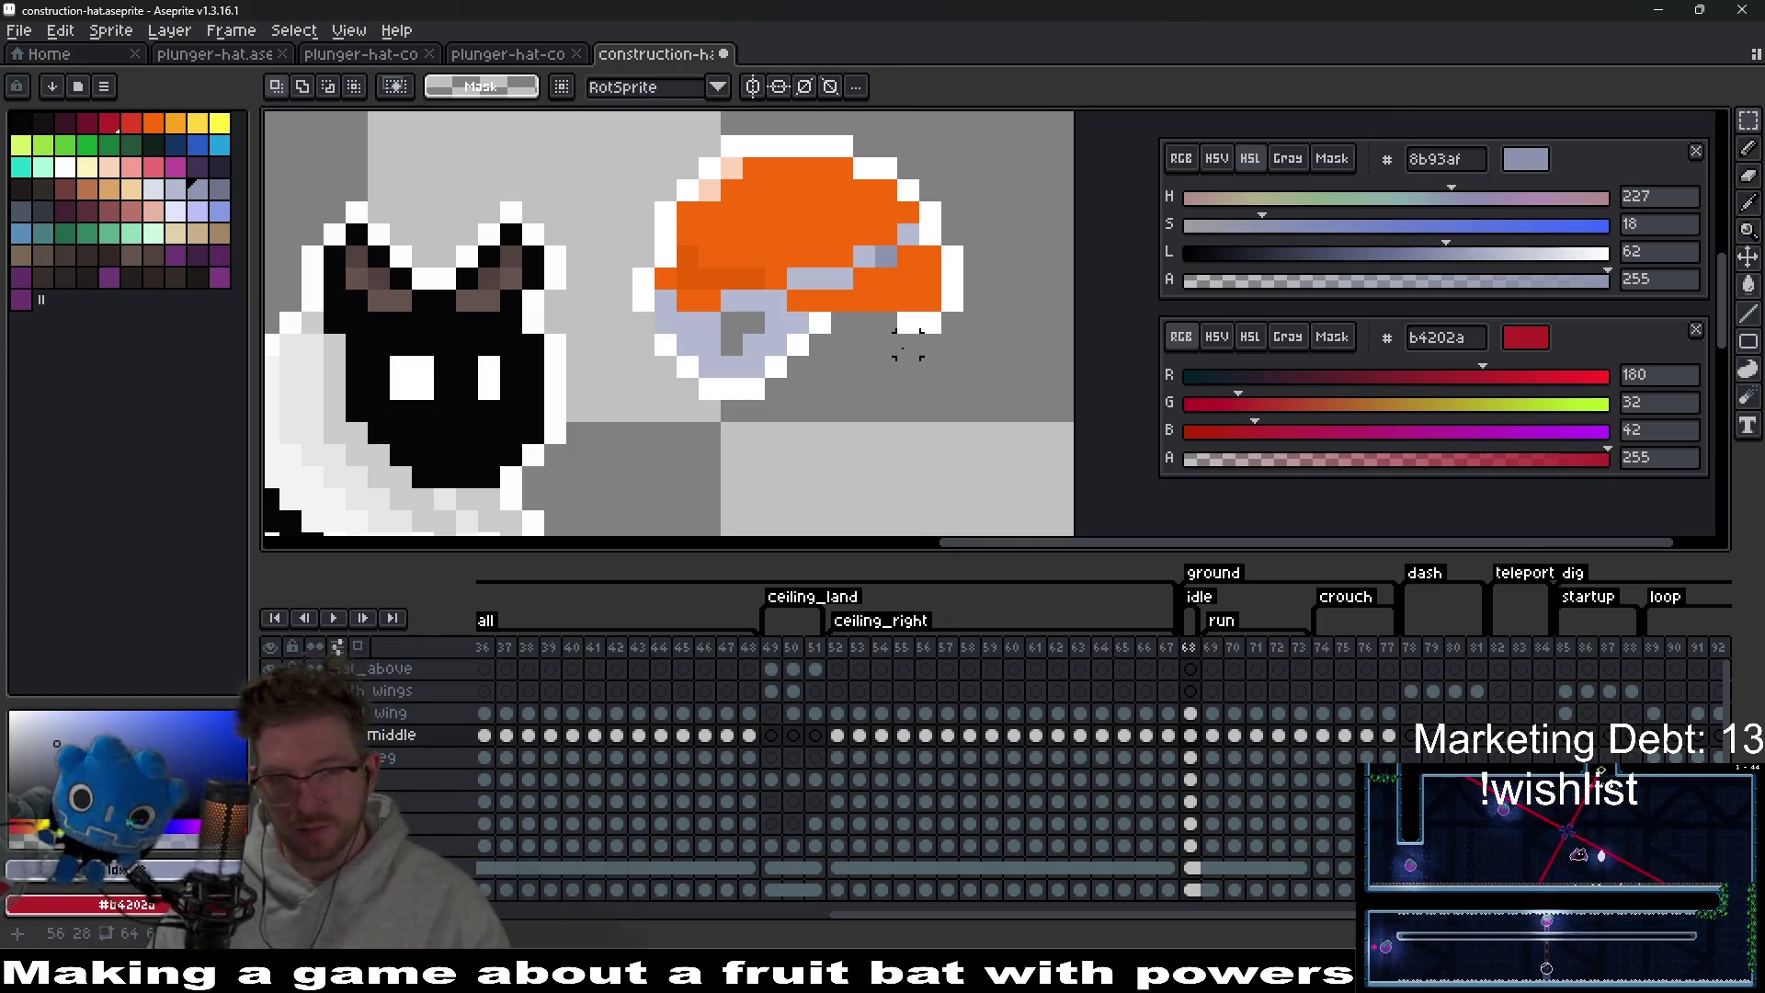
pyautogui.keyDown('alt'); pyautogui.click(864, 327); pyautogui.keyUp('alt')
pyautogui.press('b')
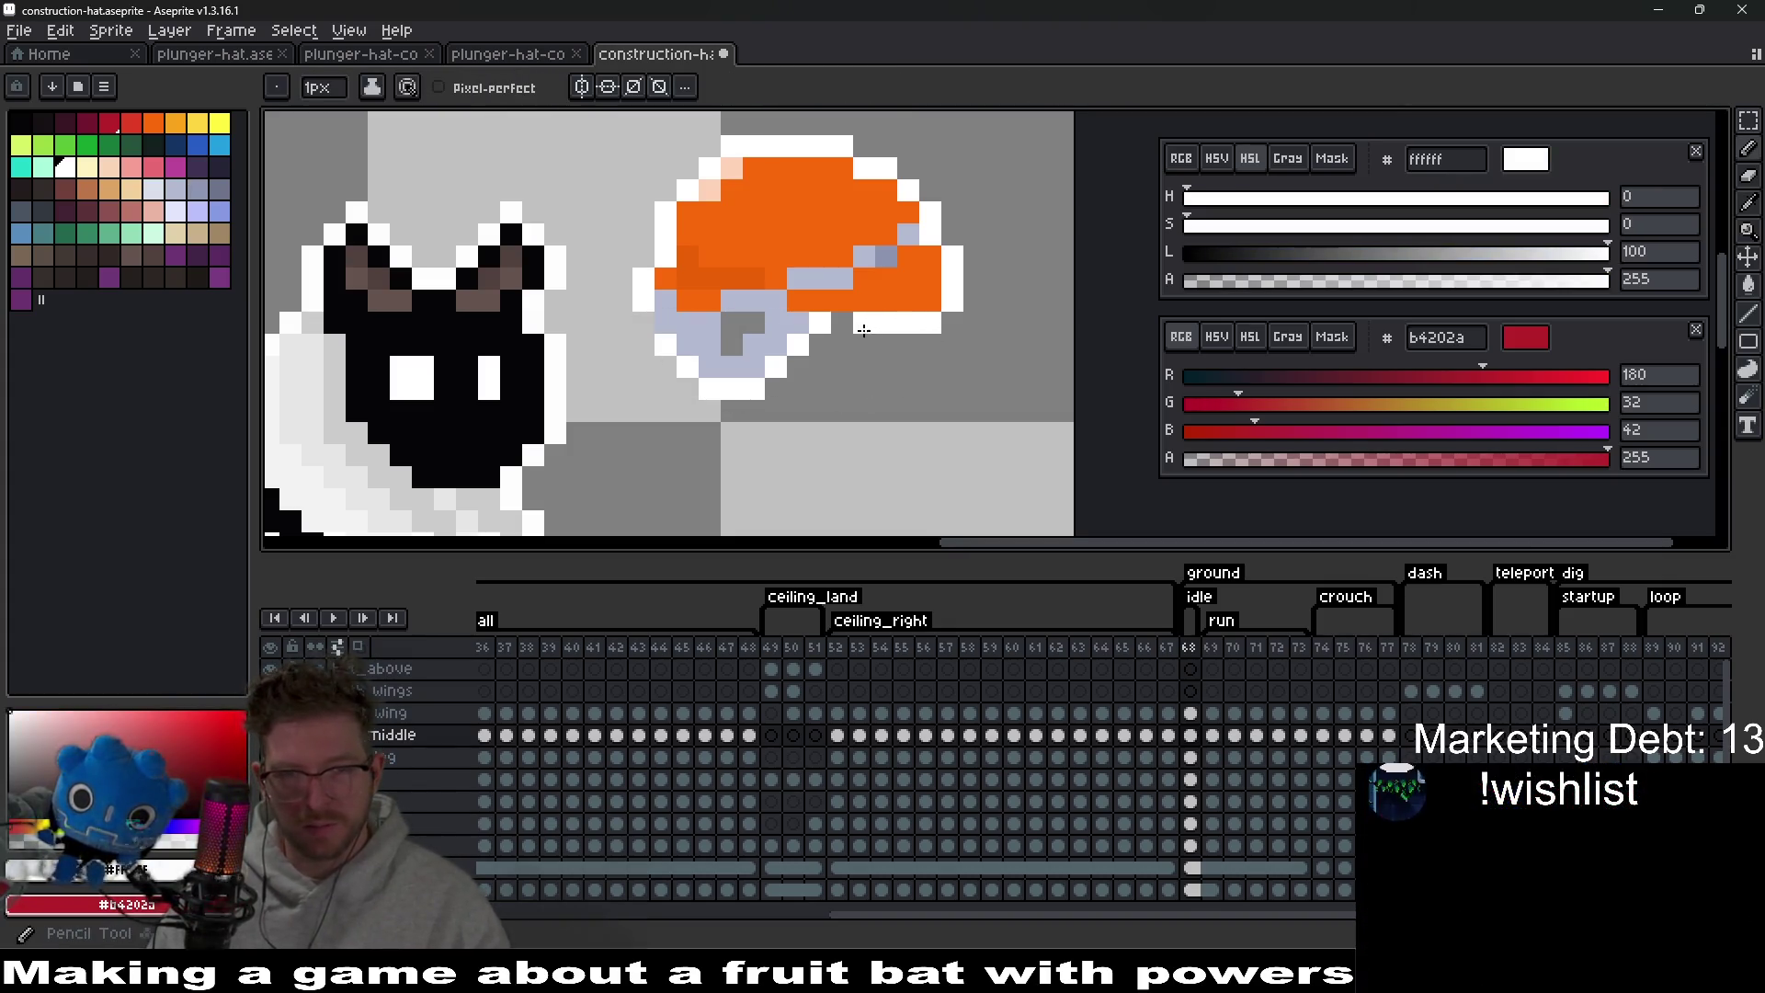
# Try the hat on the bat's head again, then move it back off.
pyautogui.hscroll(-2, 846, 333)
pyautogui.press('v')
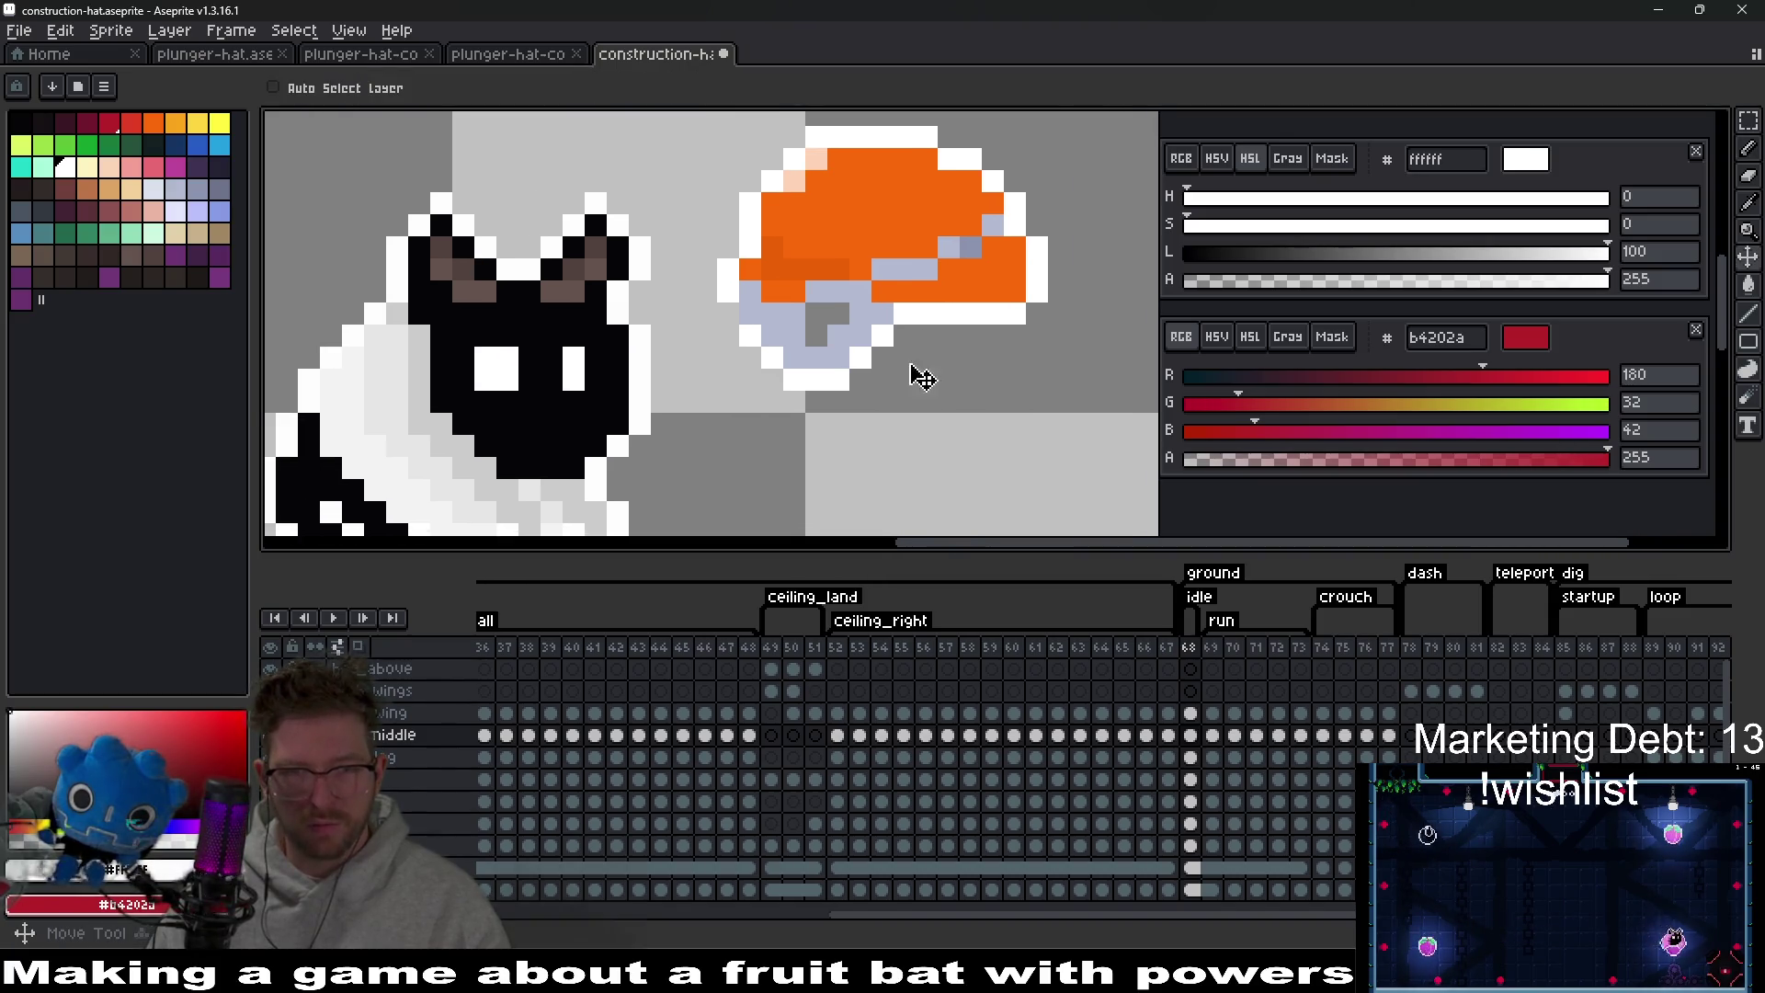
pyautogui.moveTo(914, 374)
pyautogui.mouseDown()
pyautogui.moveTo(851, 288)
pyautogui.moveTo(571, 277)
pyautogui.moveTo(574, 253)
pyautogui.mouseUp()
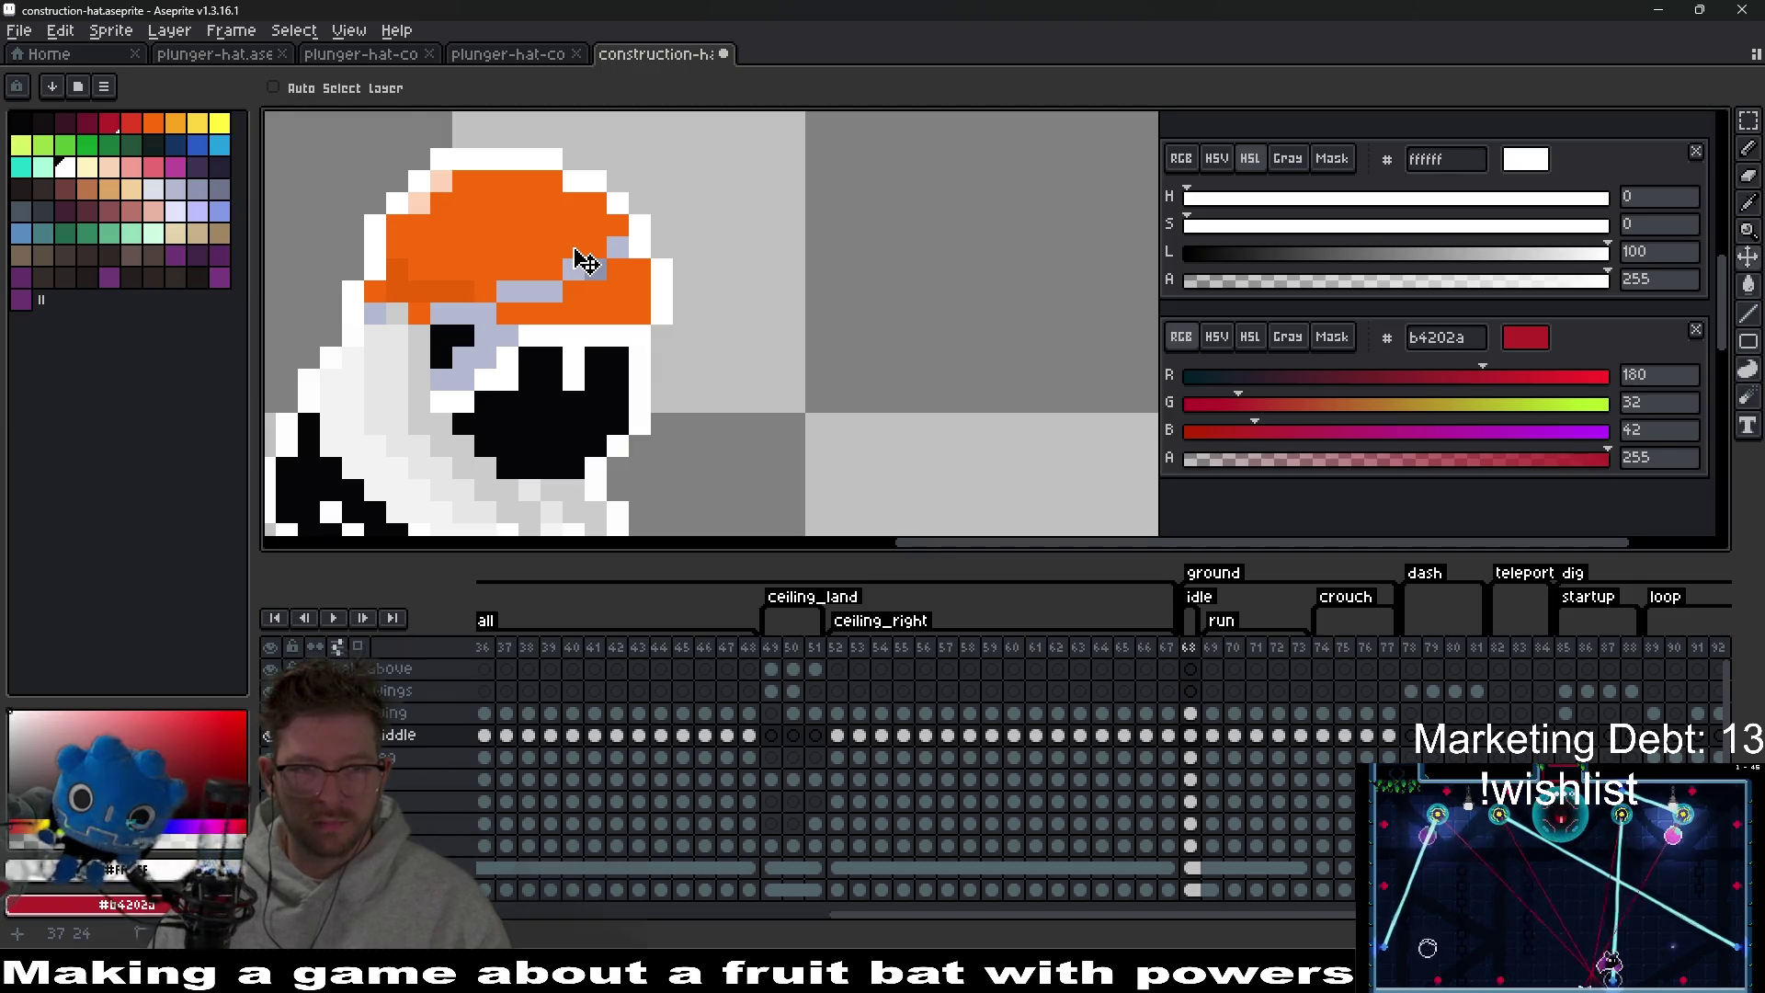
pyautogui.hscroll(-2, 623, 282)
pyautogui.moveTo(839, 268); pyautogui.dragTo(1045, 248)
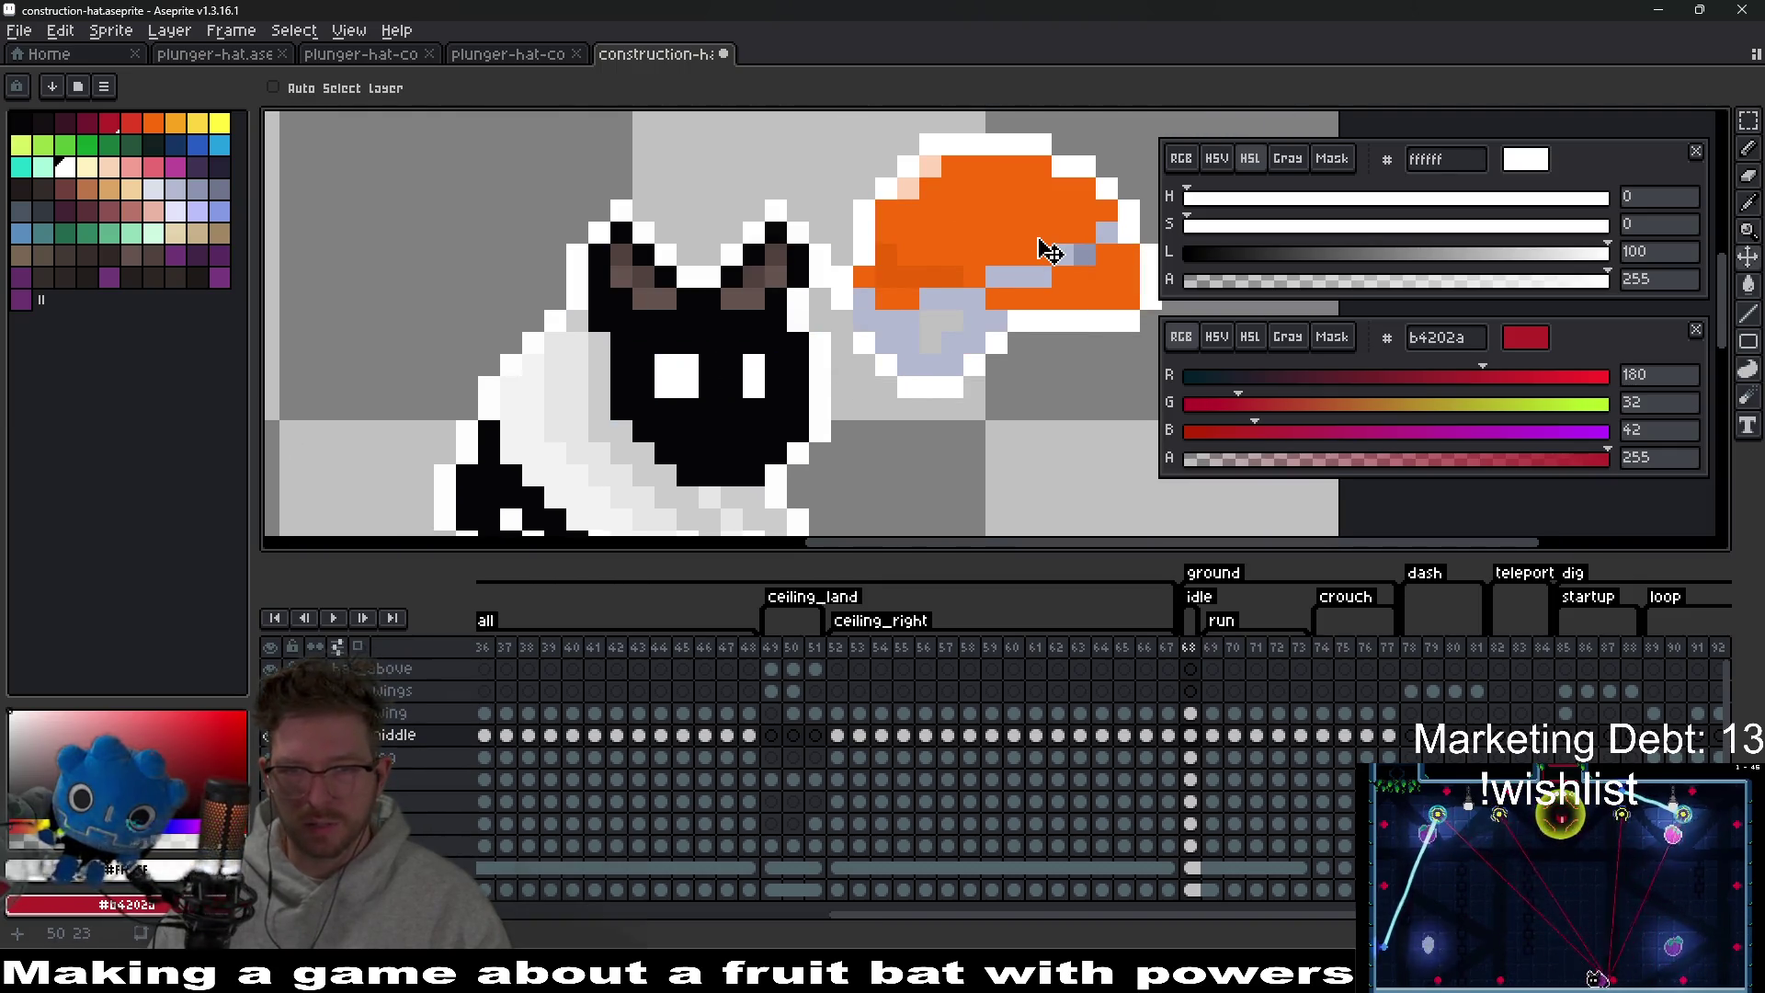
pyautogui.hscroll(2, 972, 436)
# Select the hat's underside, nudge it, deselect, and undo to clear the stray white pixels.
pyautogui.press('m')
pyautogui.scroll(2, 892, 448)
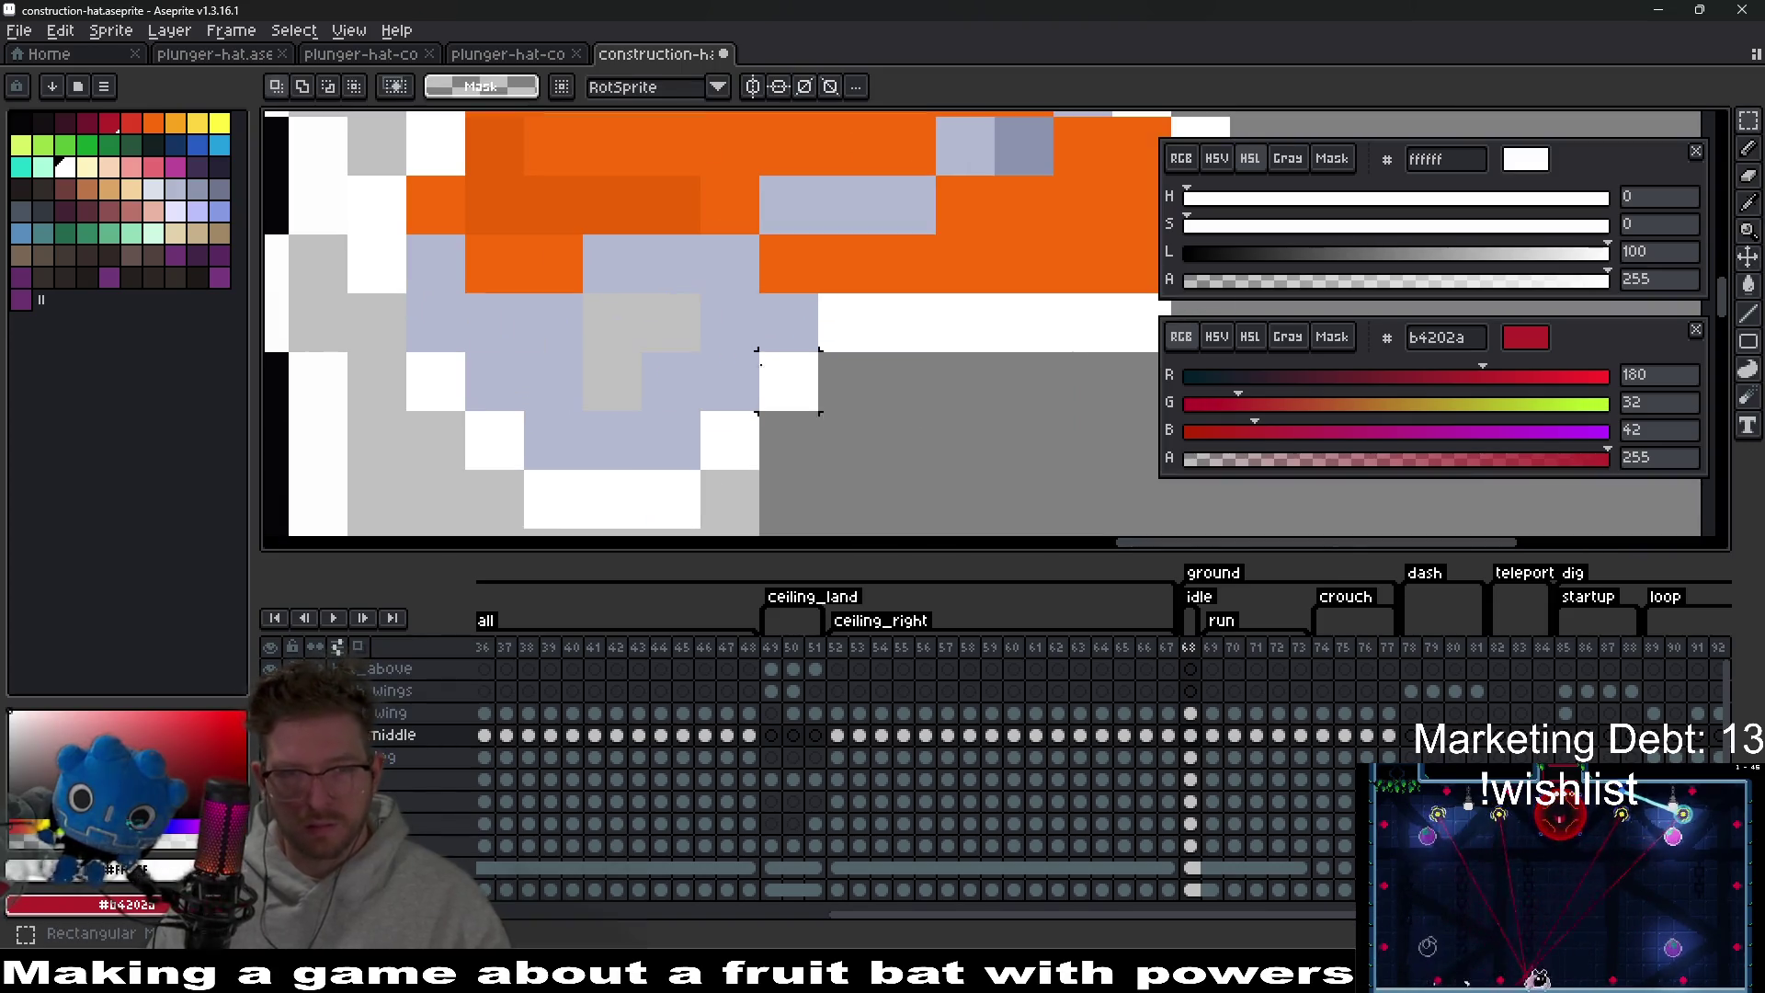
pyautogui.moveTo(649, 299); pyautogui.dragTo(867, 499)
pyautogui.press('Escape')
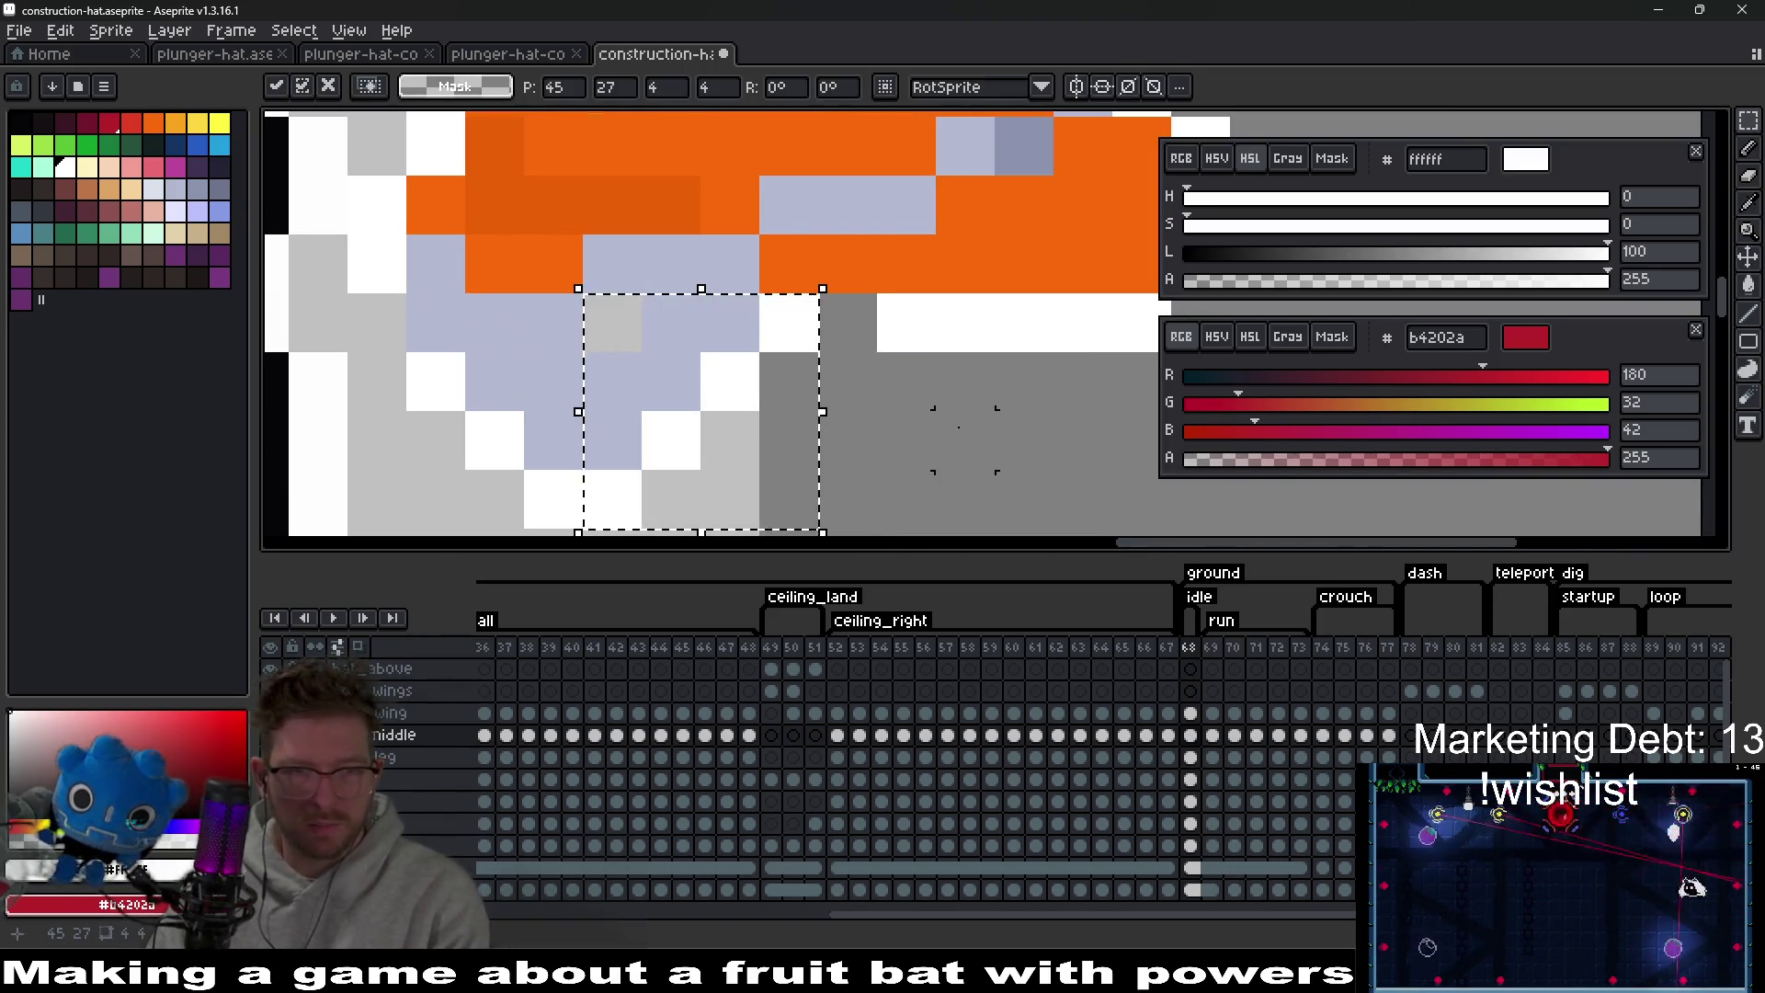
pyautogui.moveTo(589, 299)
pyautogui.mouseDown()
pyautogui.moveTo(643, 349)
pyautogui.moveTo(938, 462)
pyautogui.moveTo(883, 462)
pyautogui.mouseUp()
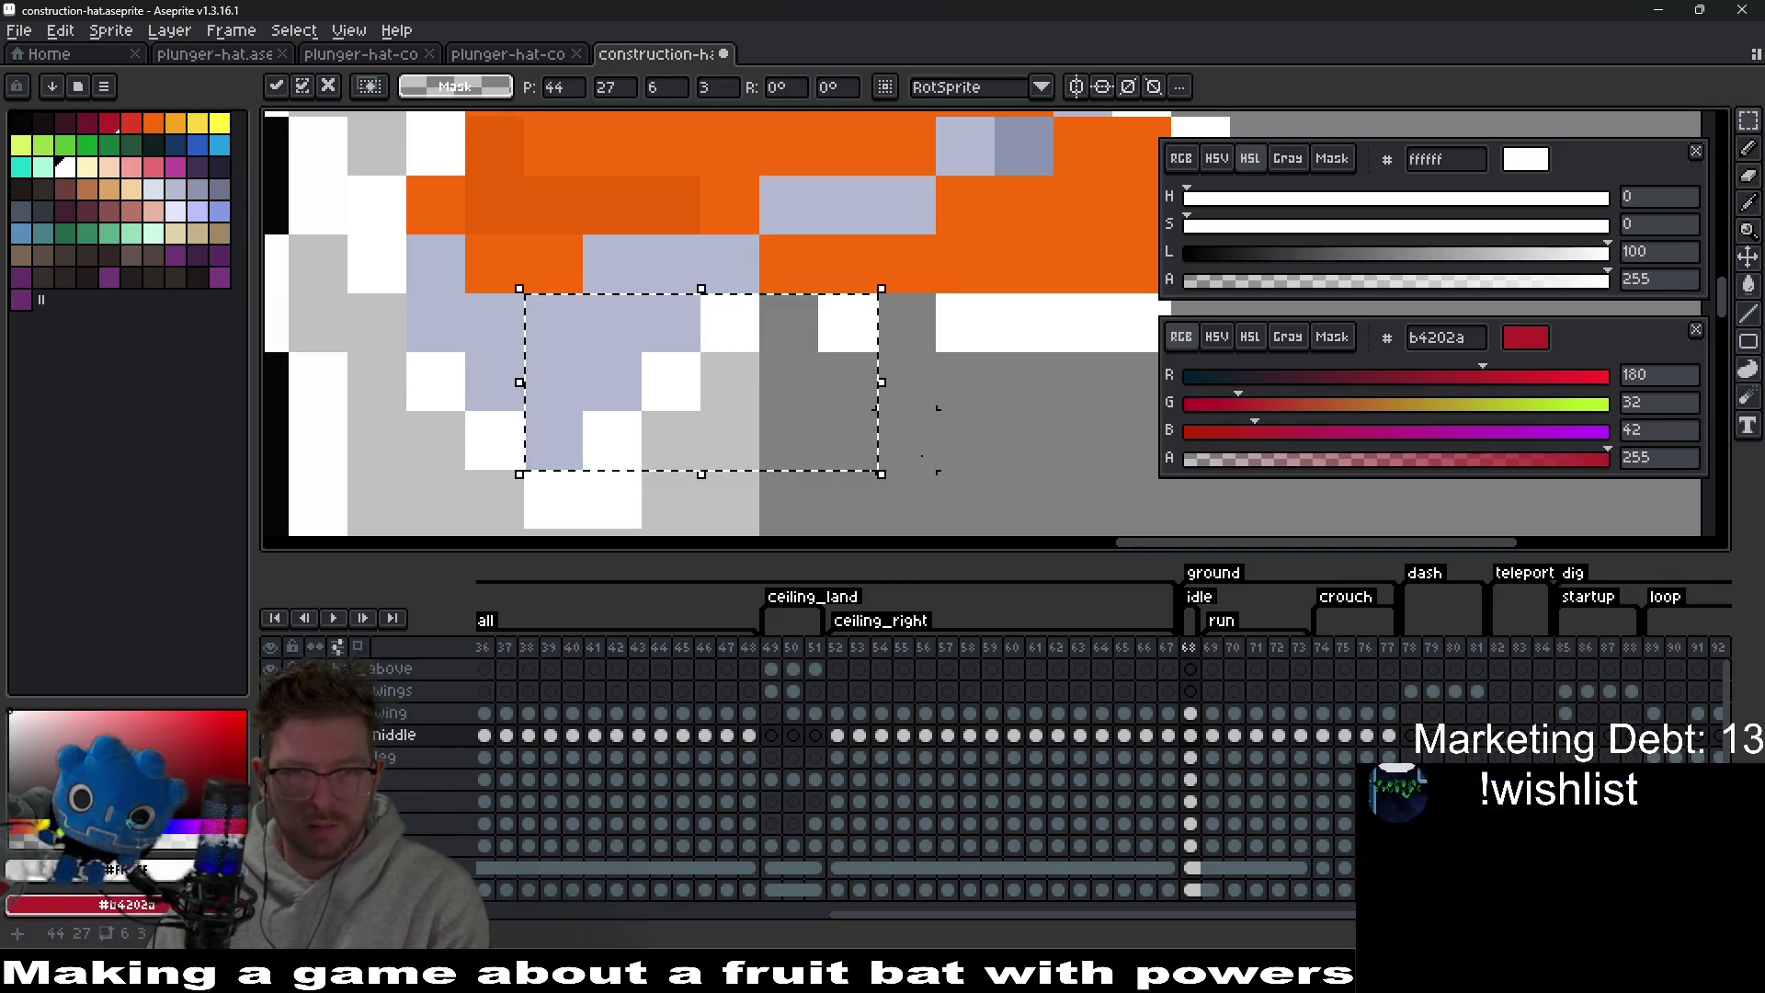
pyautogui.hotkey('ctrl', 'd')
pyautogui.scroll(-3, 956, 409)
pyautogui.scroll(1, 959, 404)
pyautogui.press('i')
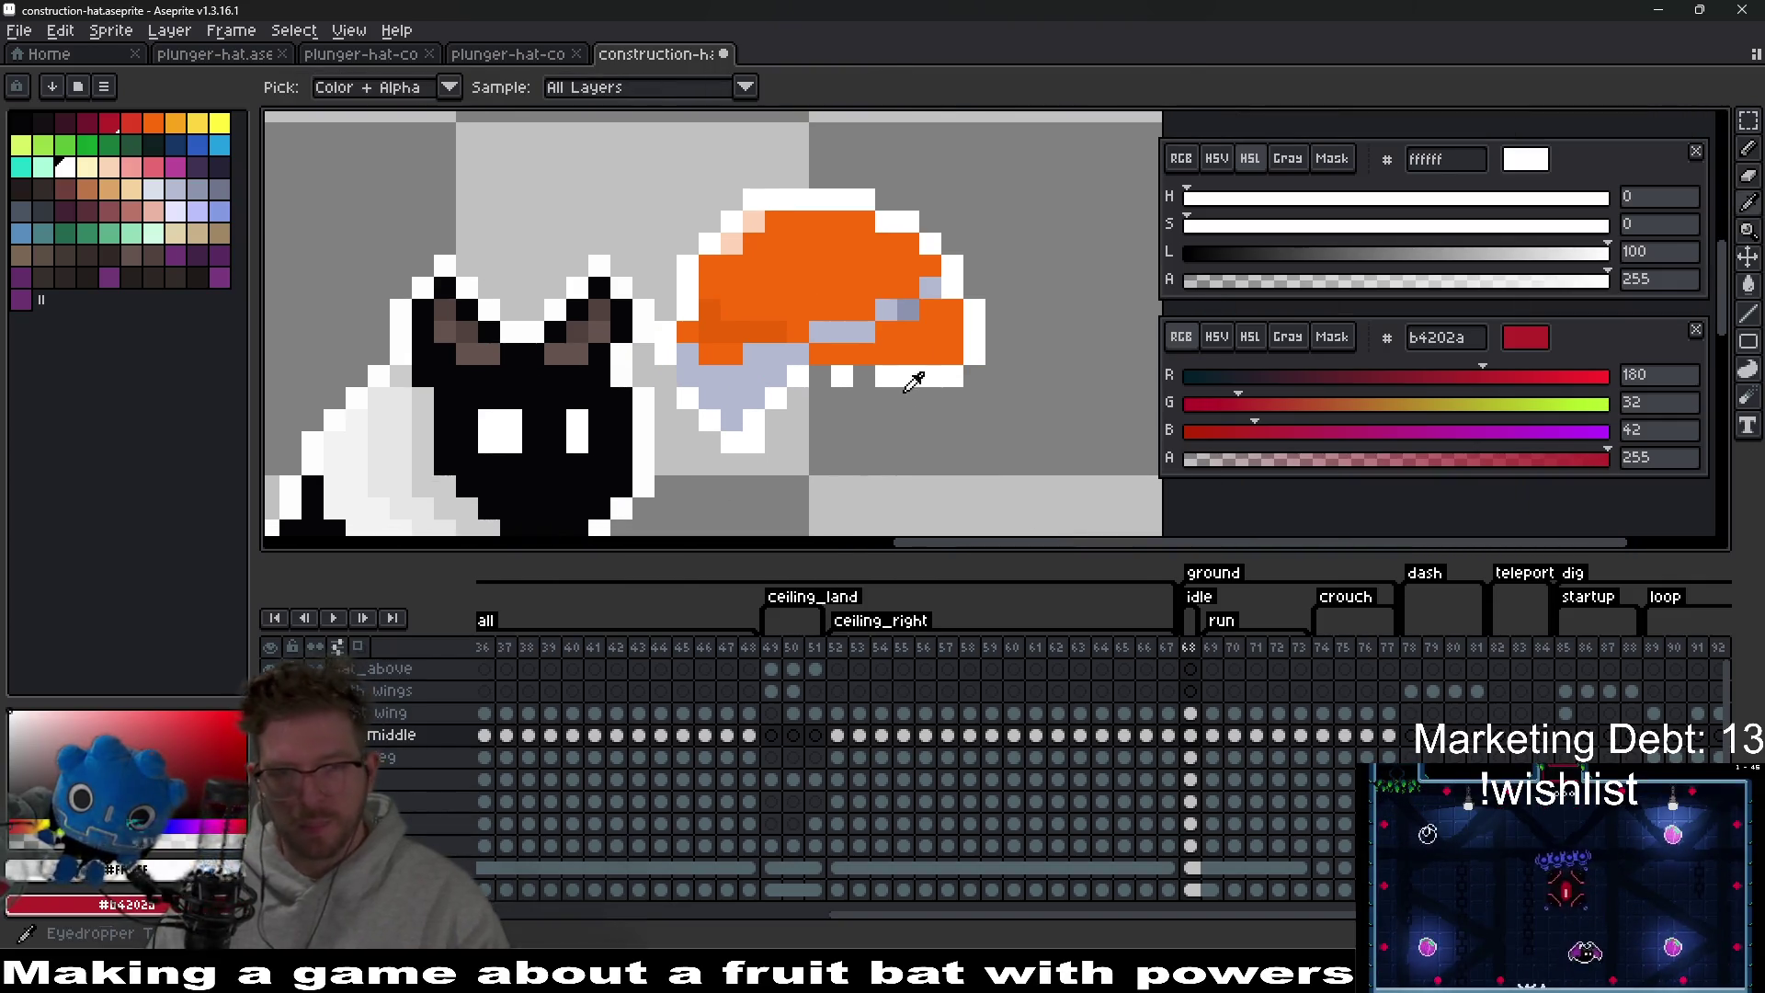
pyautogui.press('v')
pyautogui.press('b')
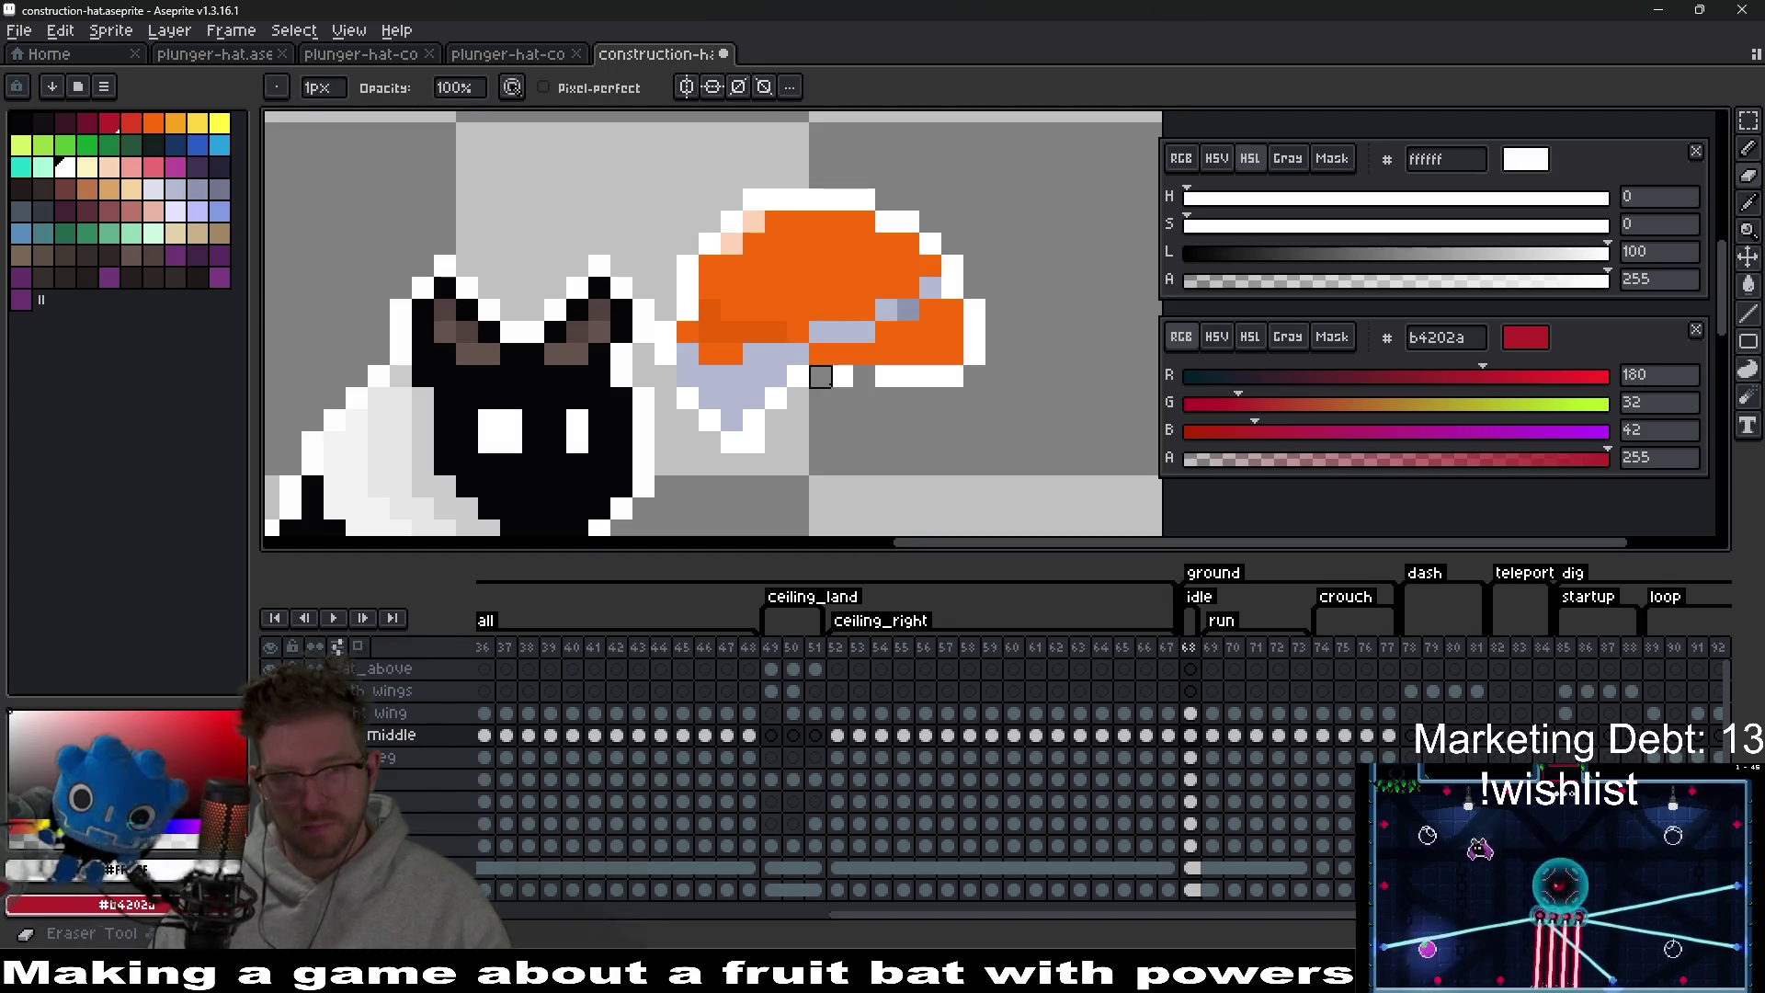
pyautogui.hotkey('ctrl', 'z')
# Check the hat's fit on the bat's head, set it aside, and sample pale blue-grey b3b9d1.
pyautogui.moveTo(952, 443); pyautogui.dragTo(1095, 411)
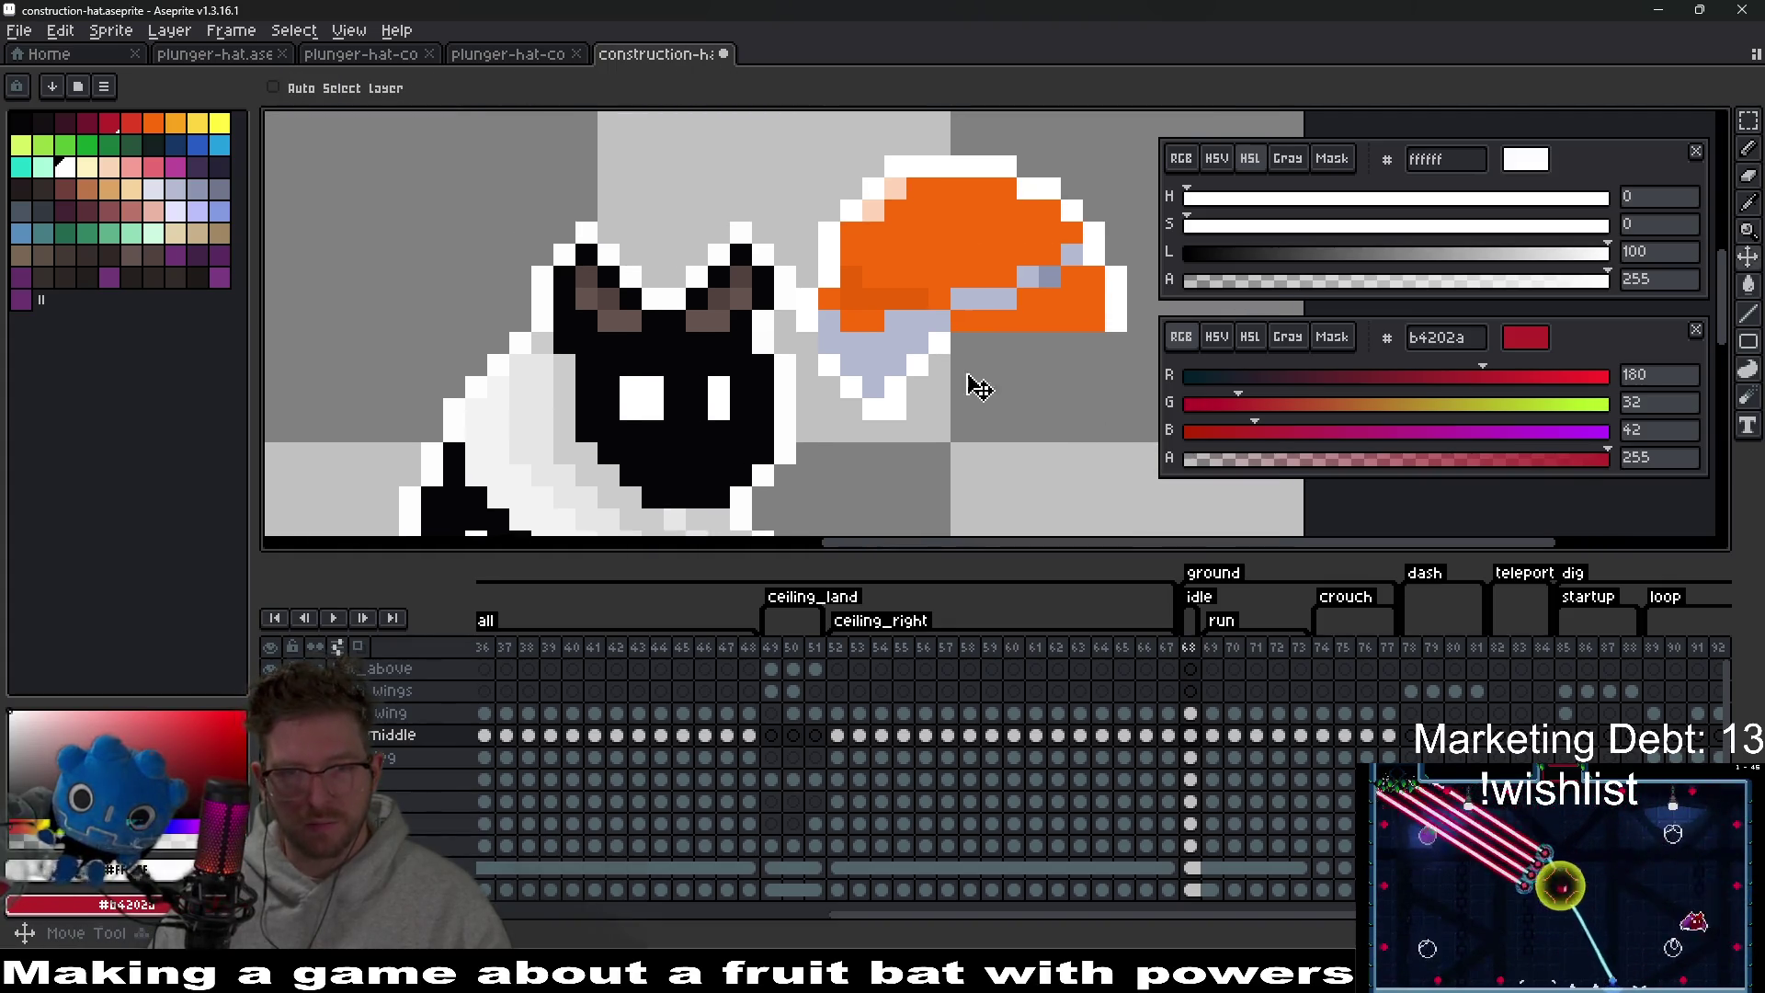
pyautogui.press('e')
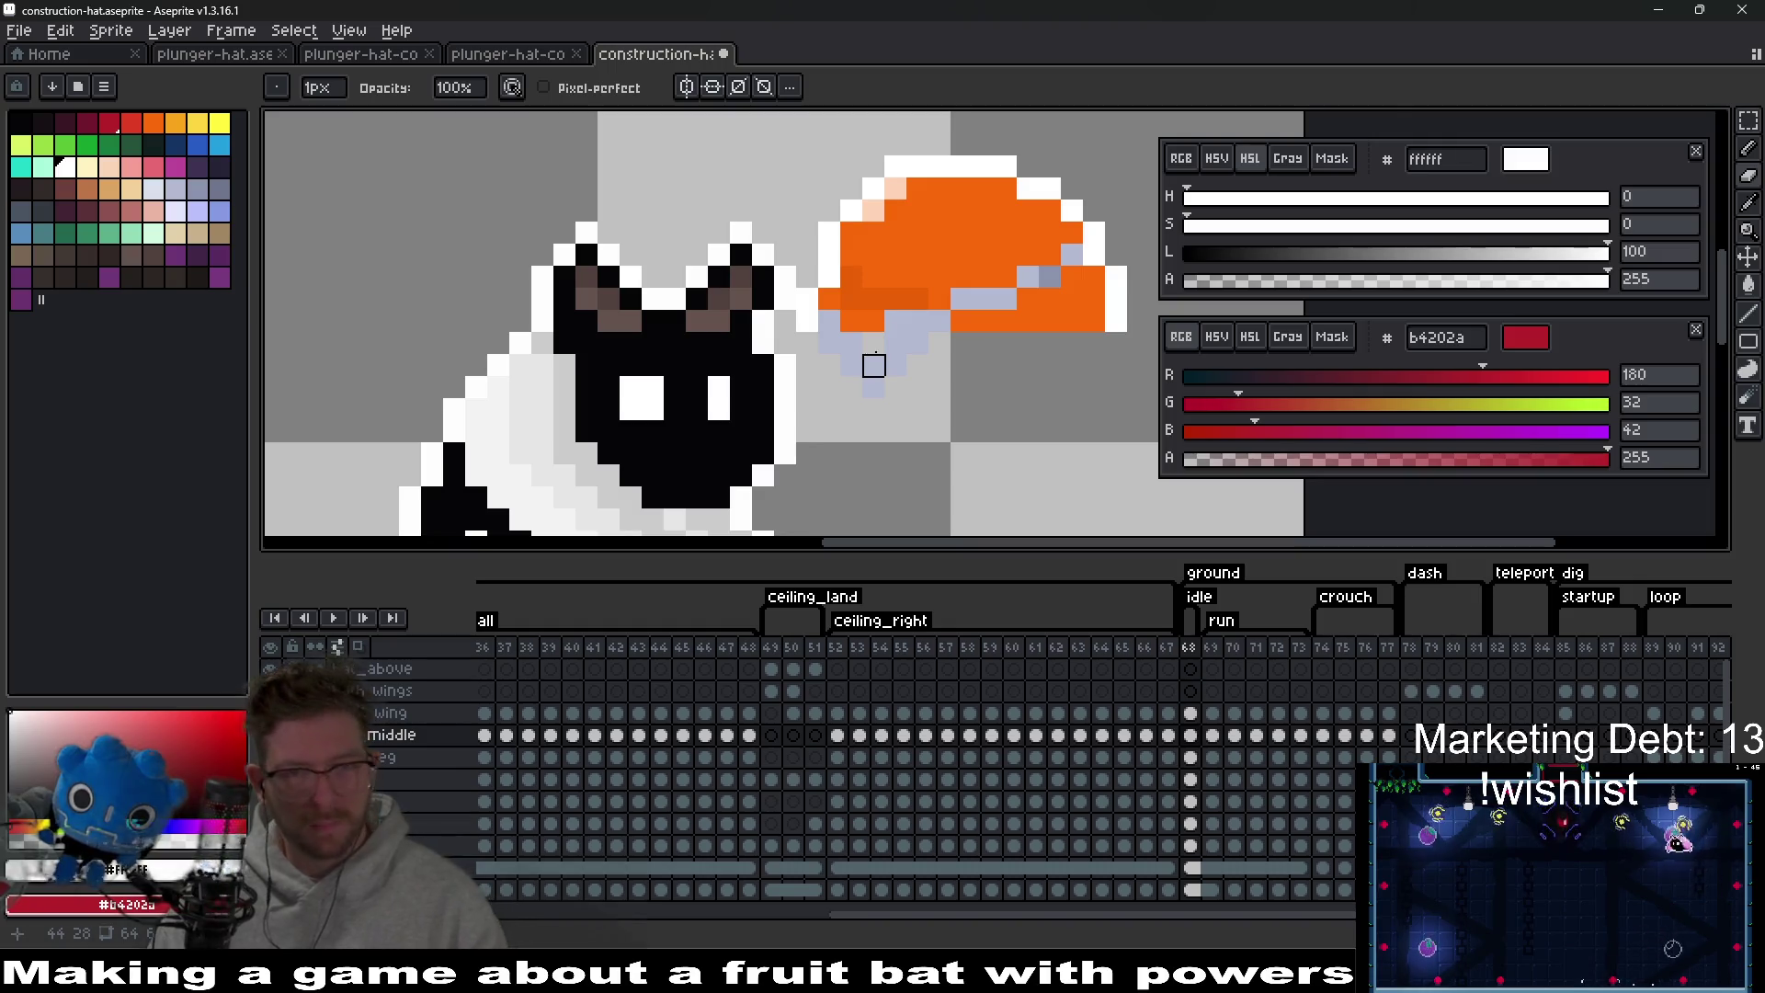
pyautogui.moveTo(1051, 387); pyautogui.dragTo(949, 406)
pyautogui.press('v')
pyautogui.moveTo(938, 285)
pyautogui.mouseDown()
pyautogui.moveTo(910, 307)
pyautogui.moveTo(643, 327)
pyautogui.moveTo(658, 318)
pyautogui.mouseUp()
pyautogui.scroll(-5, 873, 429)
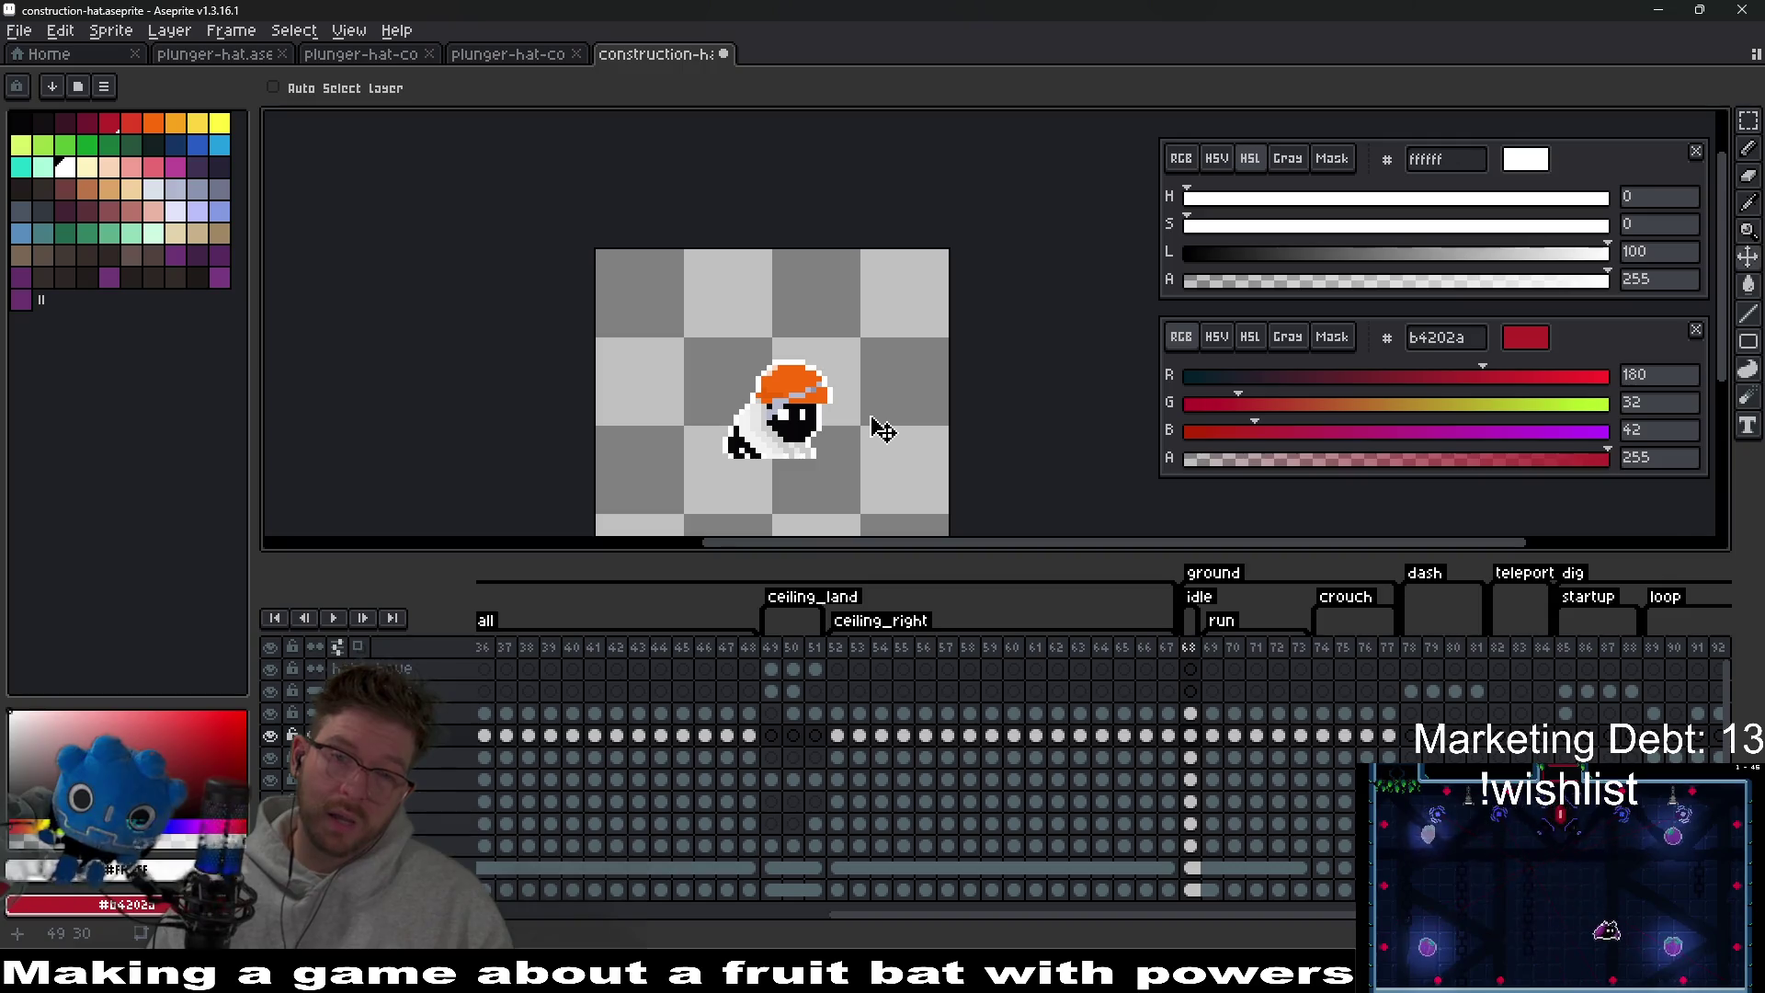
pyautogui.scroll(5, 875, 425)
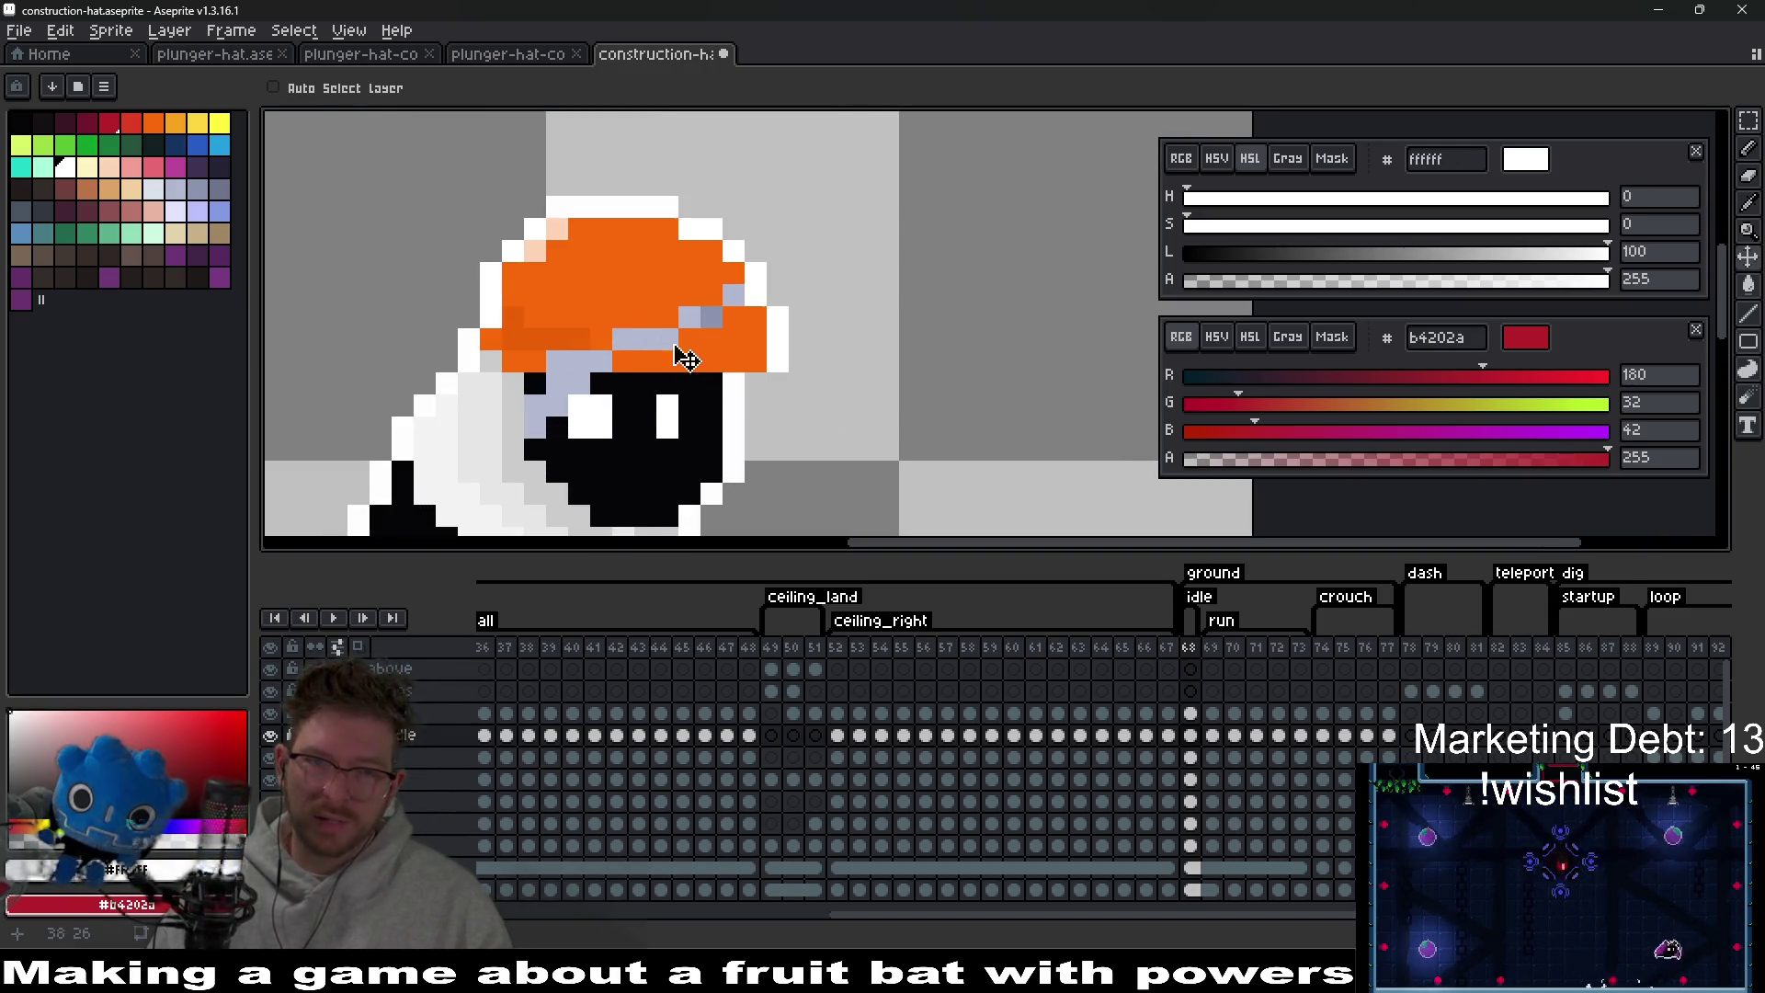
pyautogui.moveTo(686, 359)
pyautogui.mouseDown()
pyautogui.moveTo(776, 322)
pyautogui.moveTo(957, 300)
pyautogui.mouseUp()
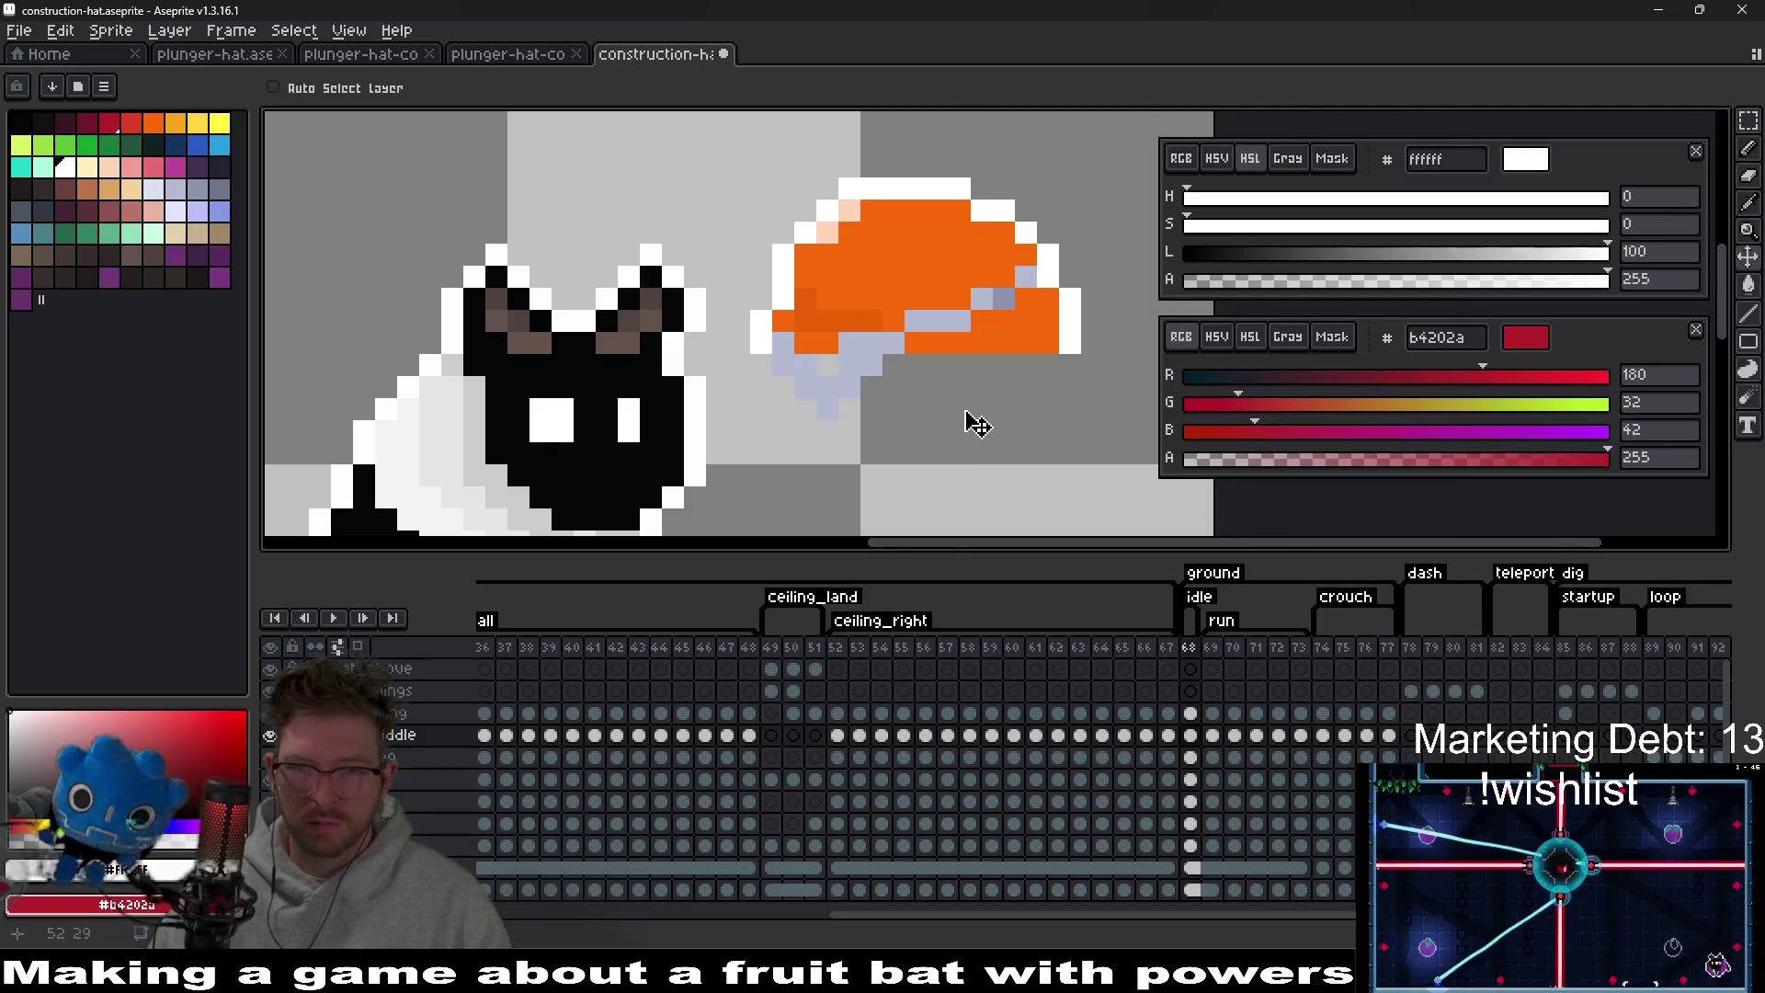
pyautogui.scroll(1, 933, 410)
pyautogui.scroll(-1, 934, 410)
pyautogui.press('i')
pyautogui.click(842, 346)
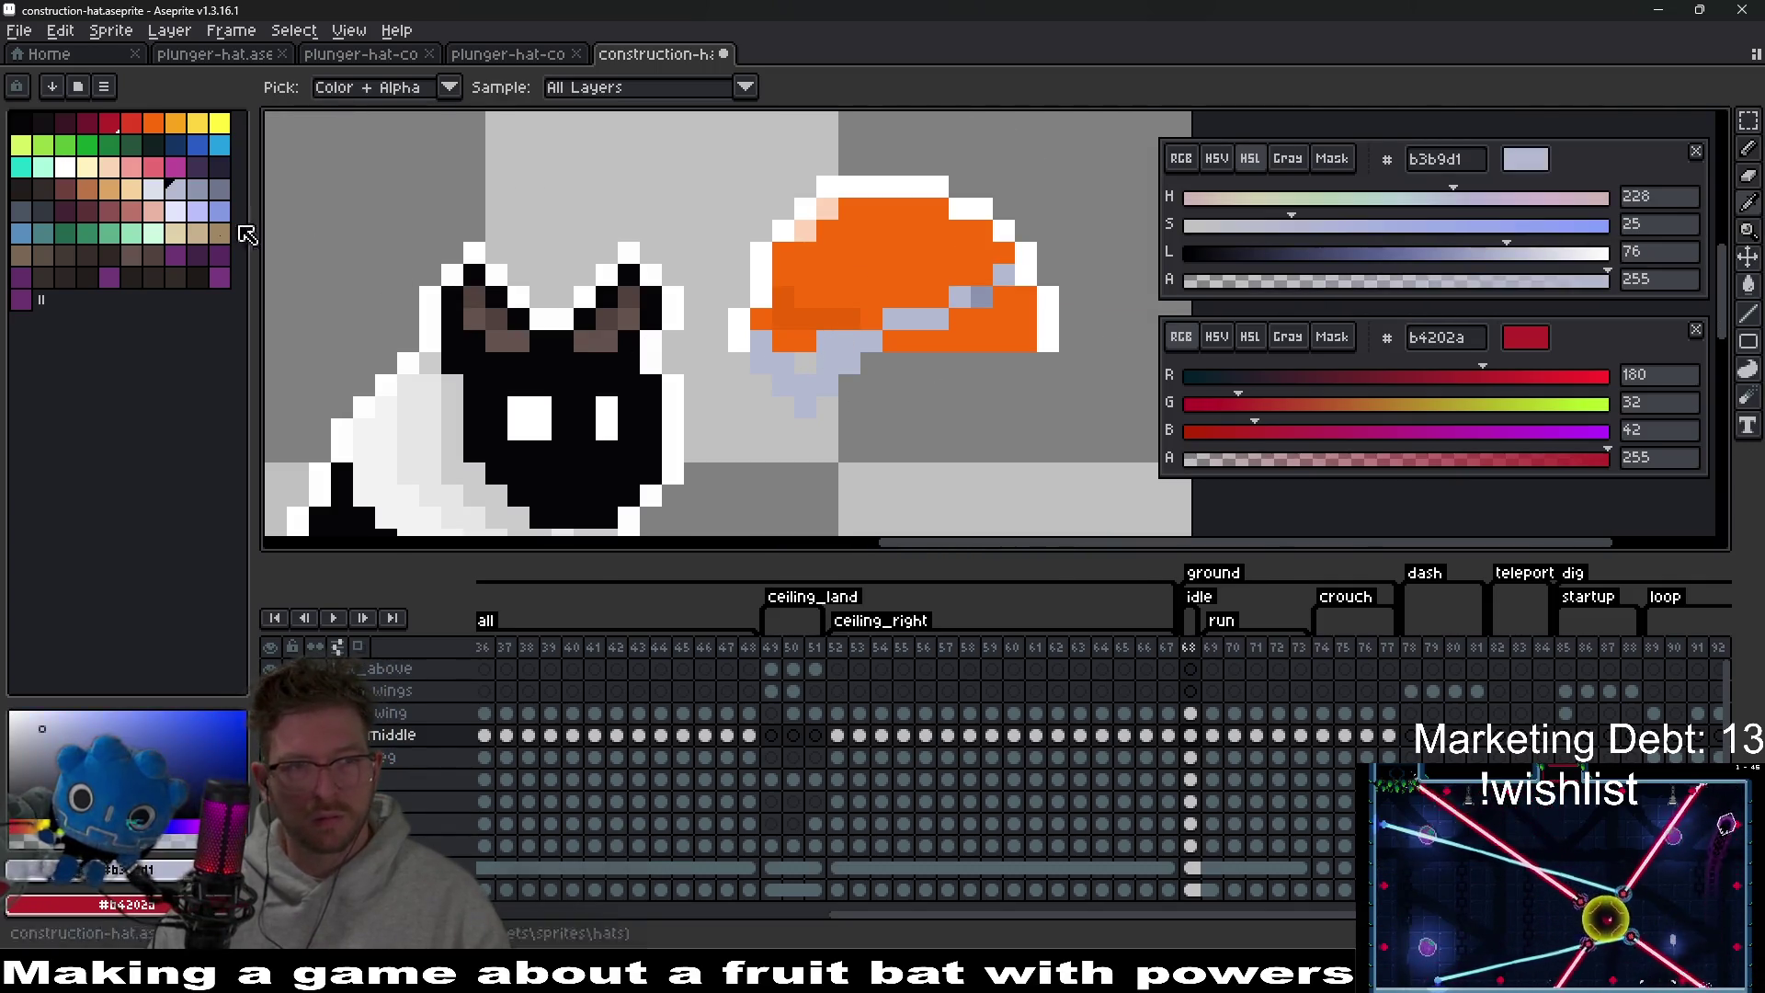
# Pencil three lavender pixels below the hat's brim.
pyautogui.press('b')
pyautogui.scroll(3, 821, 363)
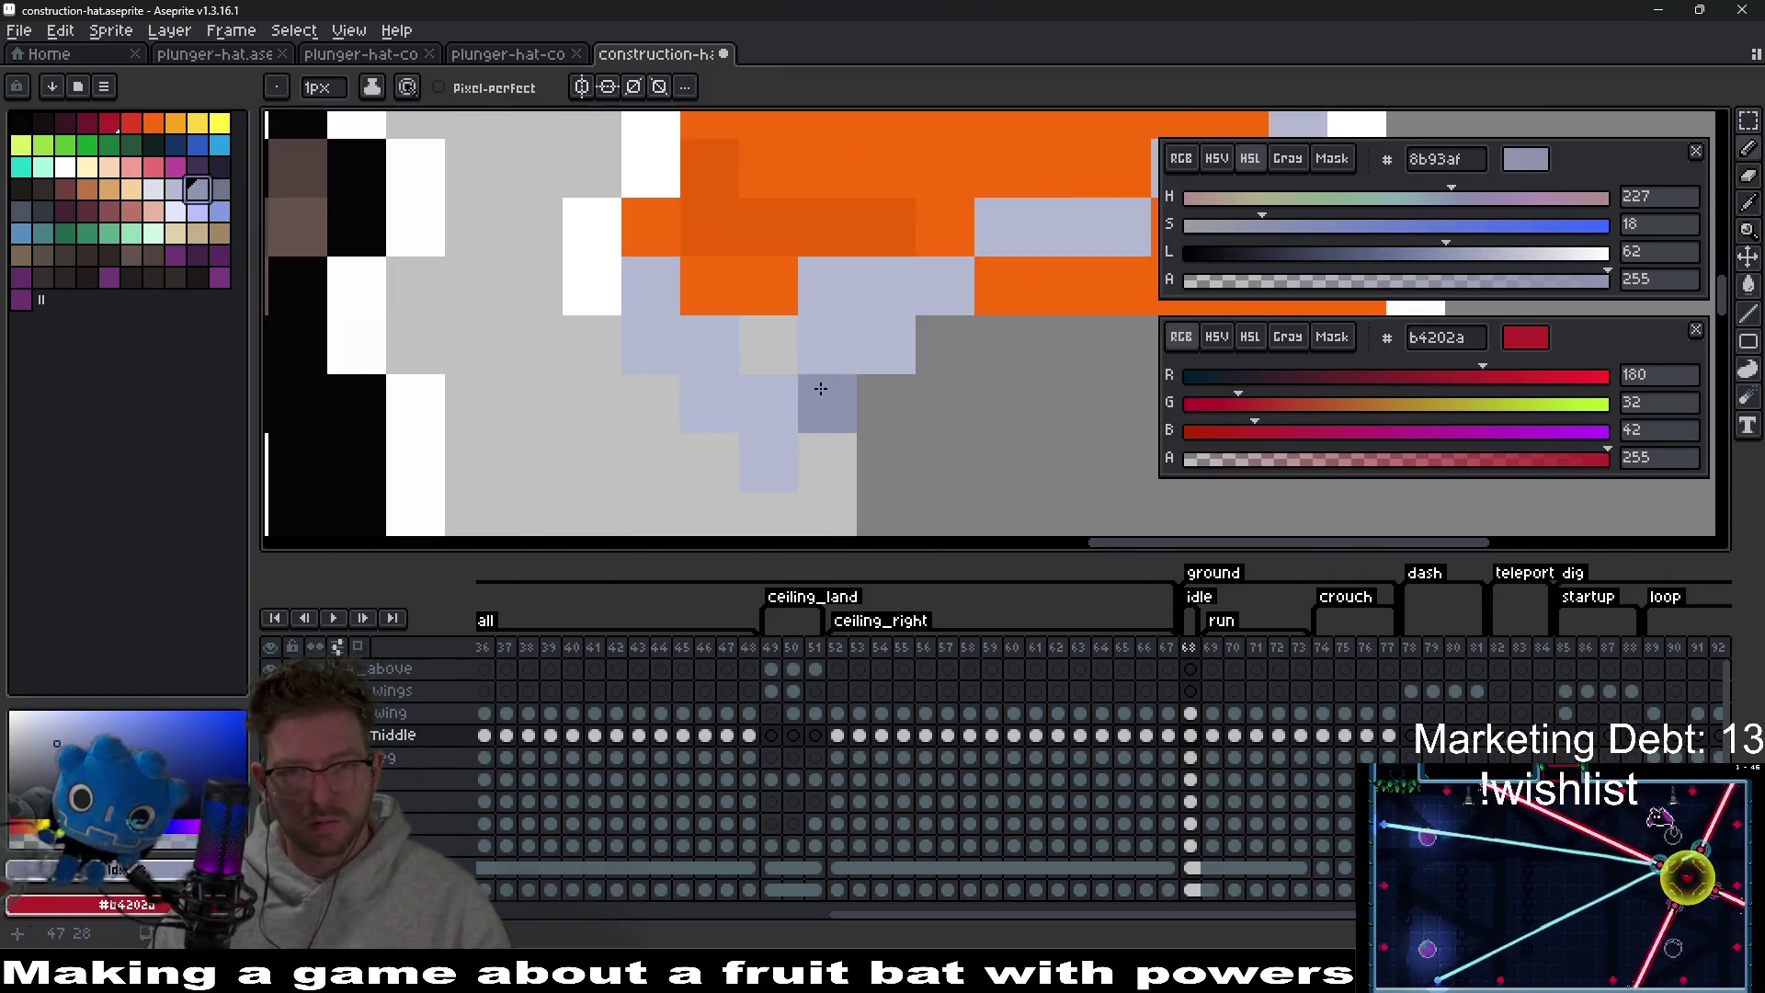
pyautogui.click(769, 462)
pyautogui.click(710, 403)
pyautogui.click(651, 344)
# Repaint the underside pixels and several neighbours in darker blue-grey.
pyautogui.click(219, 189)
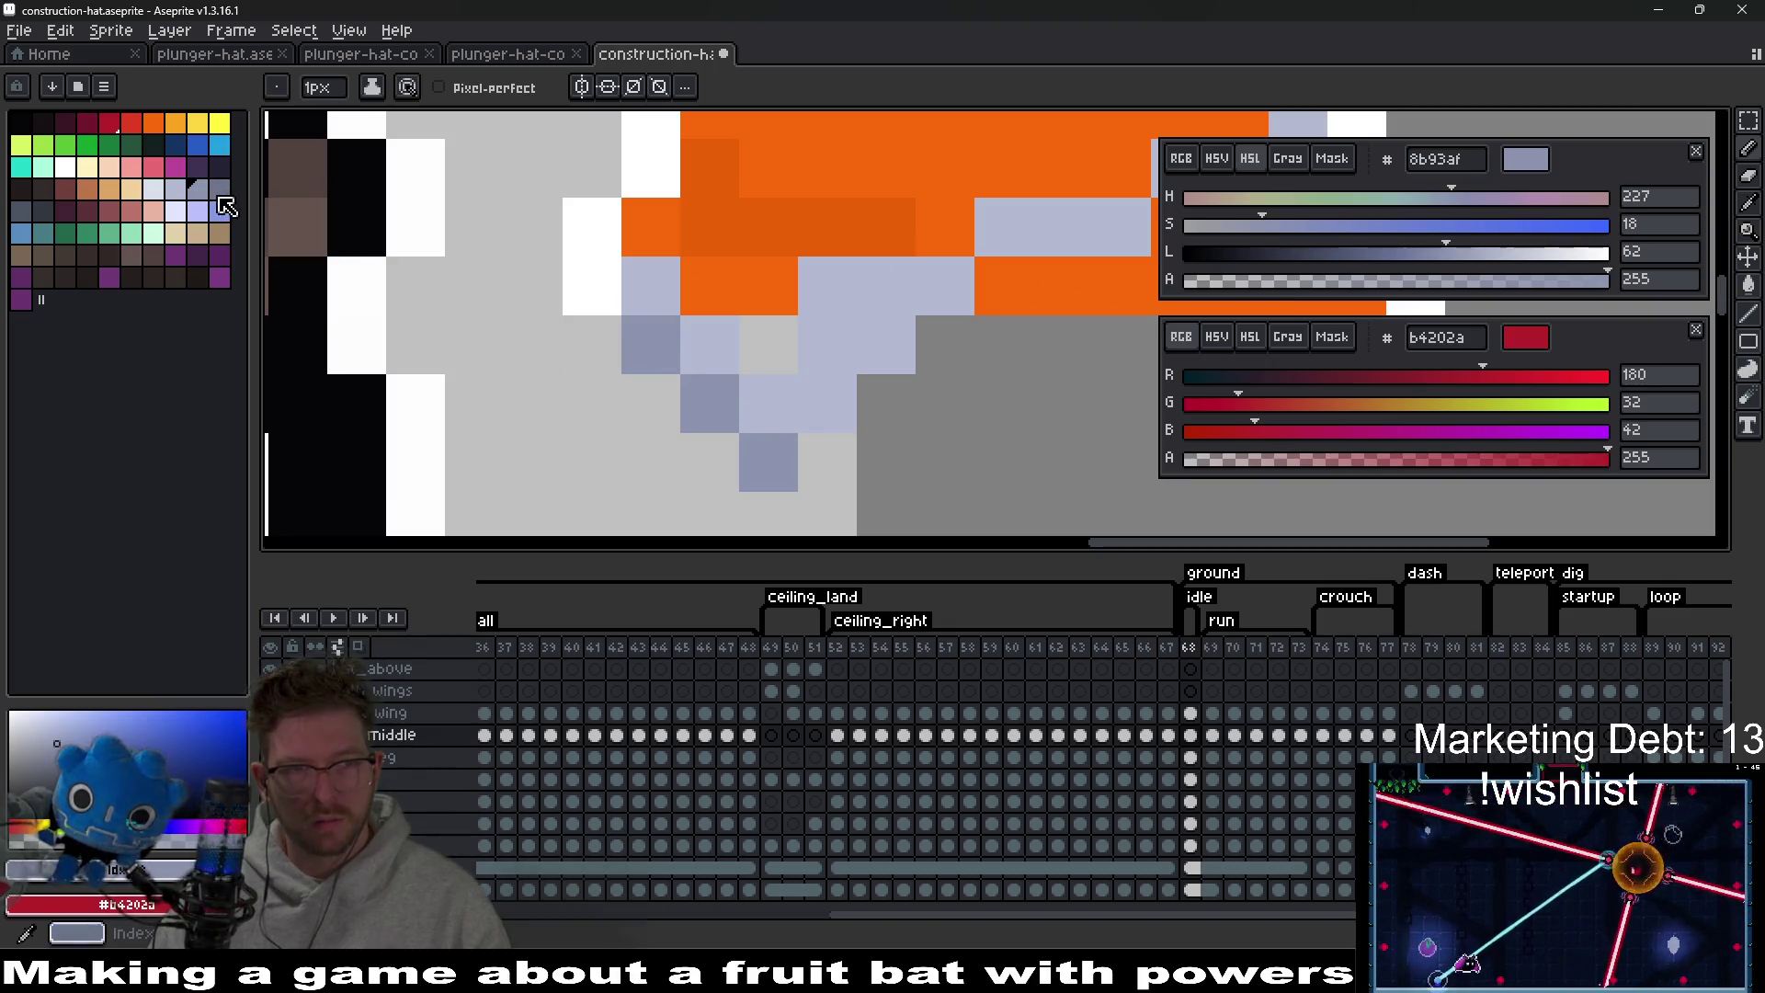
pyautogui.click(769, 462)
pyautogui.click(710, 403)
pyautogui.click(651, 344)
pyautogui.click(651, 286)
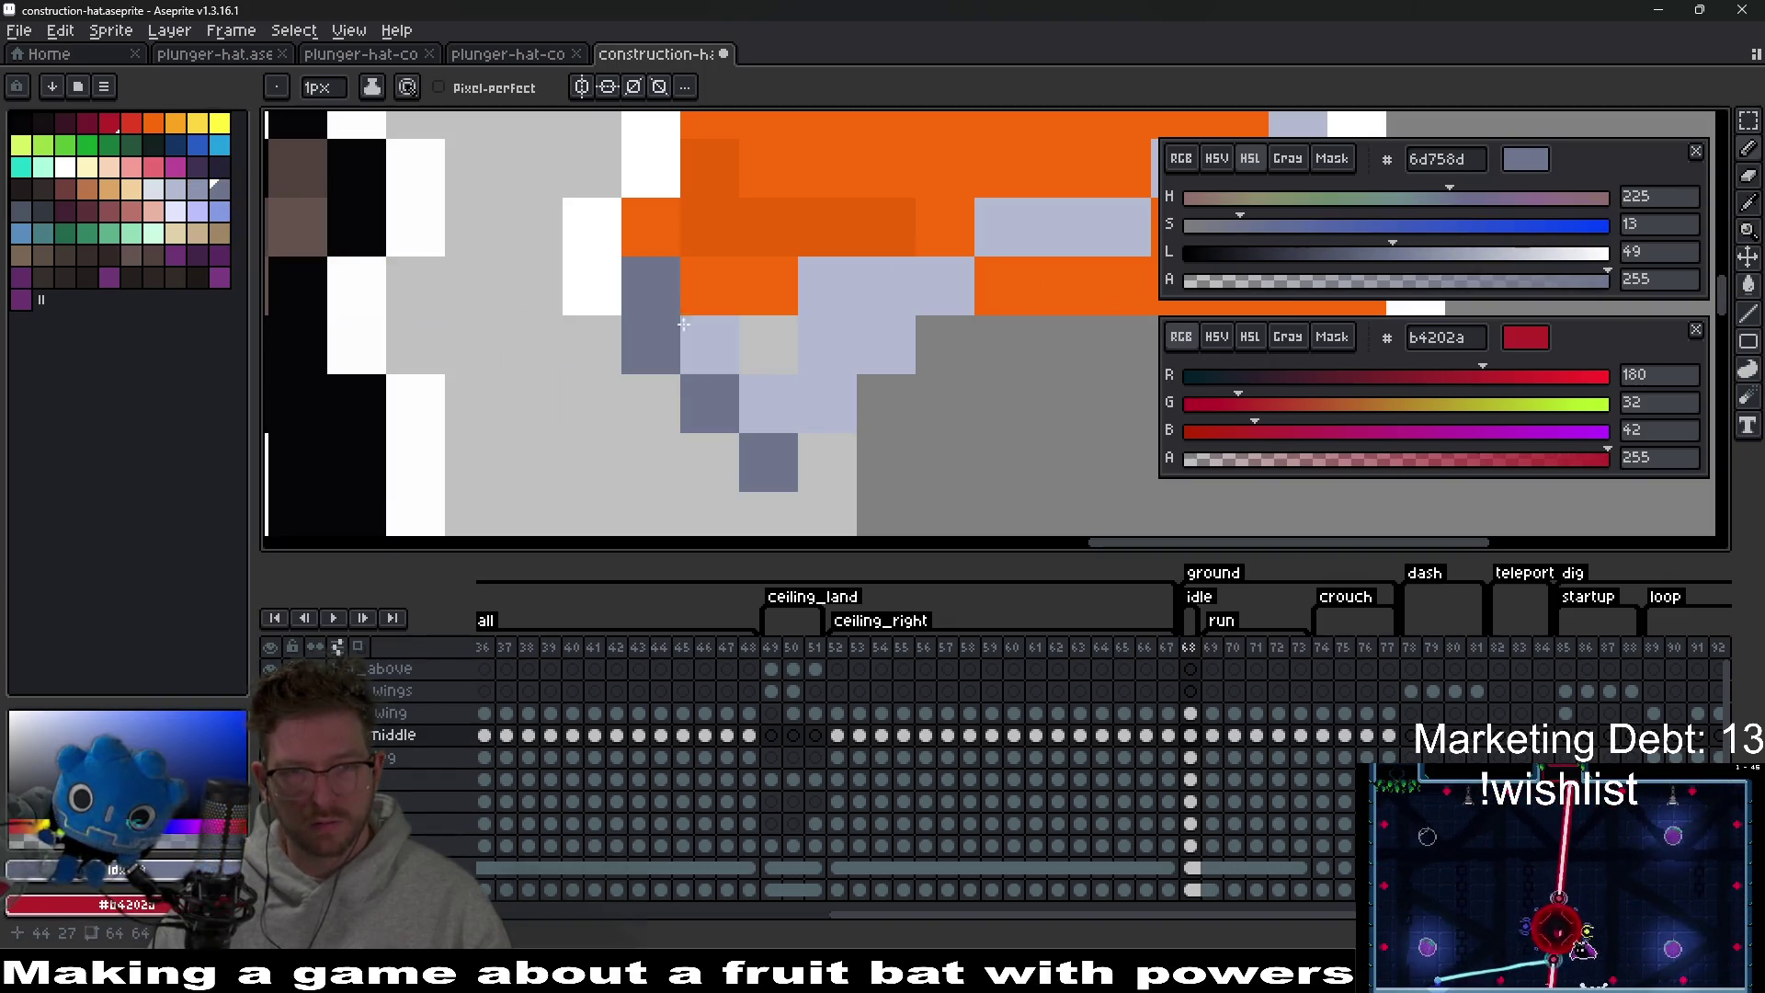
pyautogui.click(710, 345)
pyautogui.click(769, 403)
pyautogui.click(828, 402)
pyautogui.click(828, 345)
pyautogui.click(898, 346)
# Lighten a diagonal of underside pixels with the hat's light lavender, then undo the last ones.
pyautogui.scroll(-6, 725, 394)
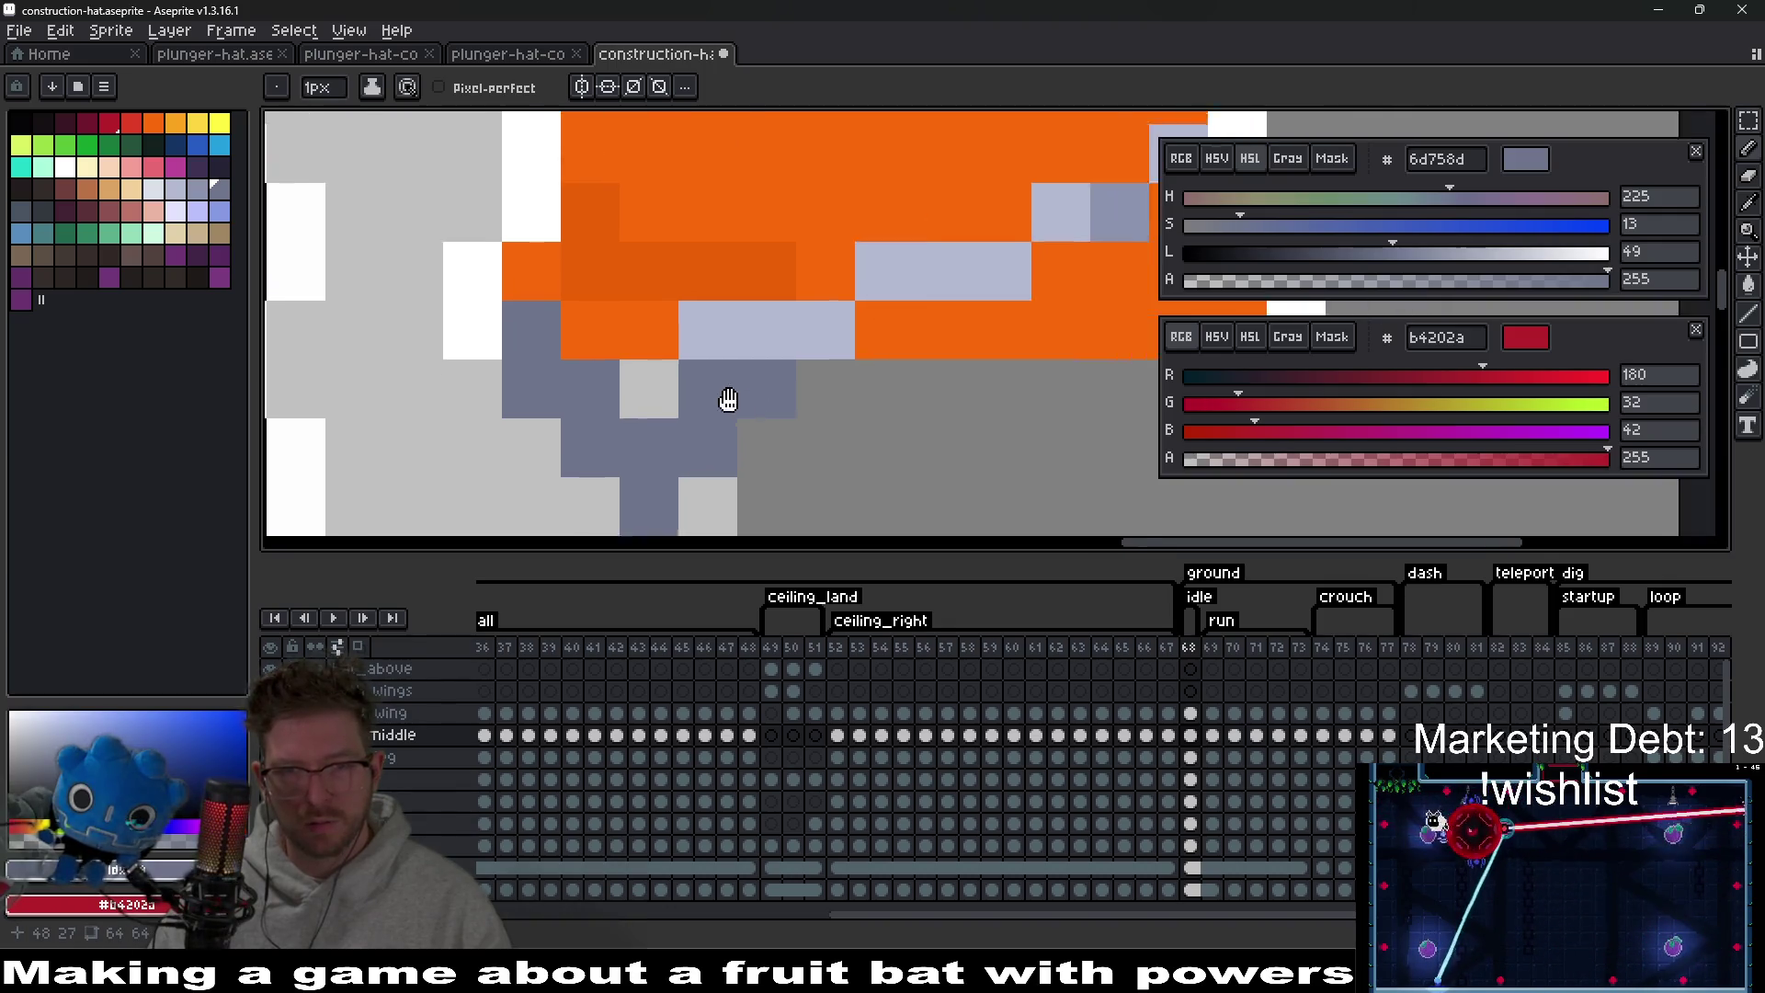
pyautogui.scroll(3, 799, 419)
pyautogui.scroll(3, 799, 419)
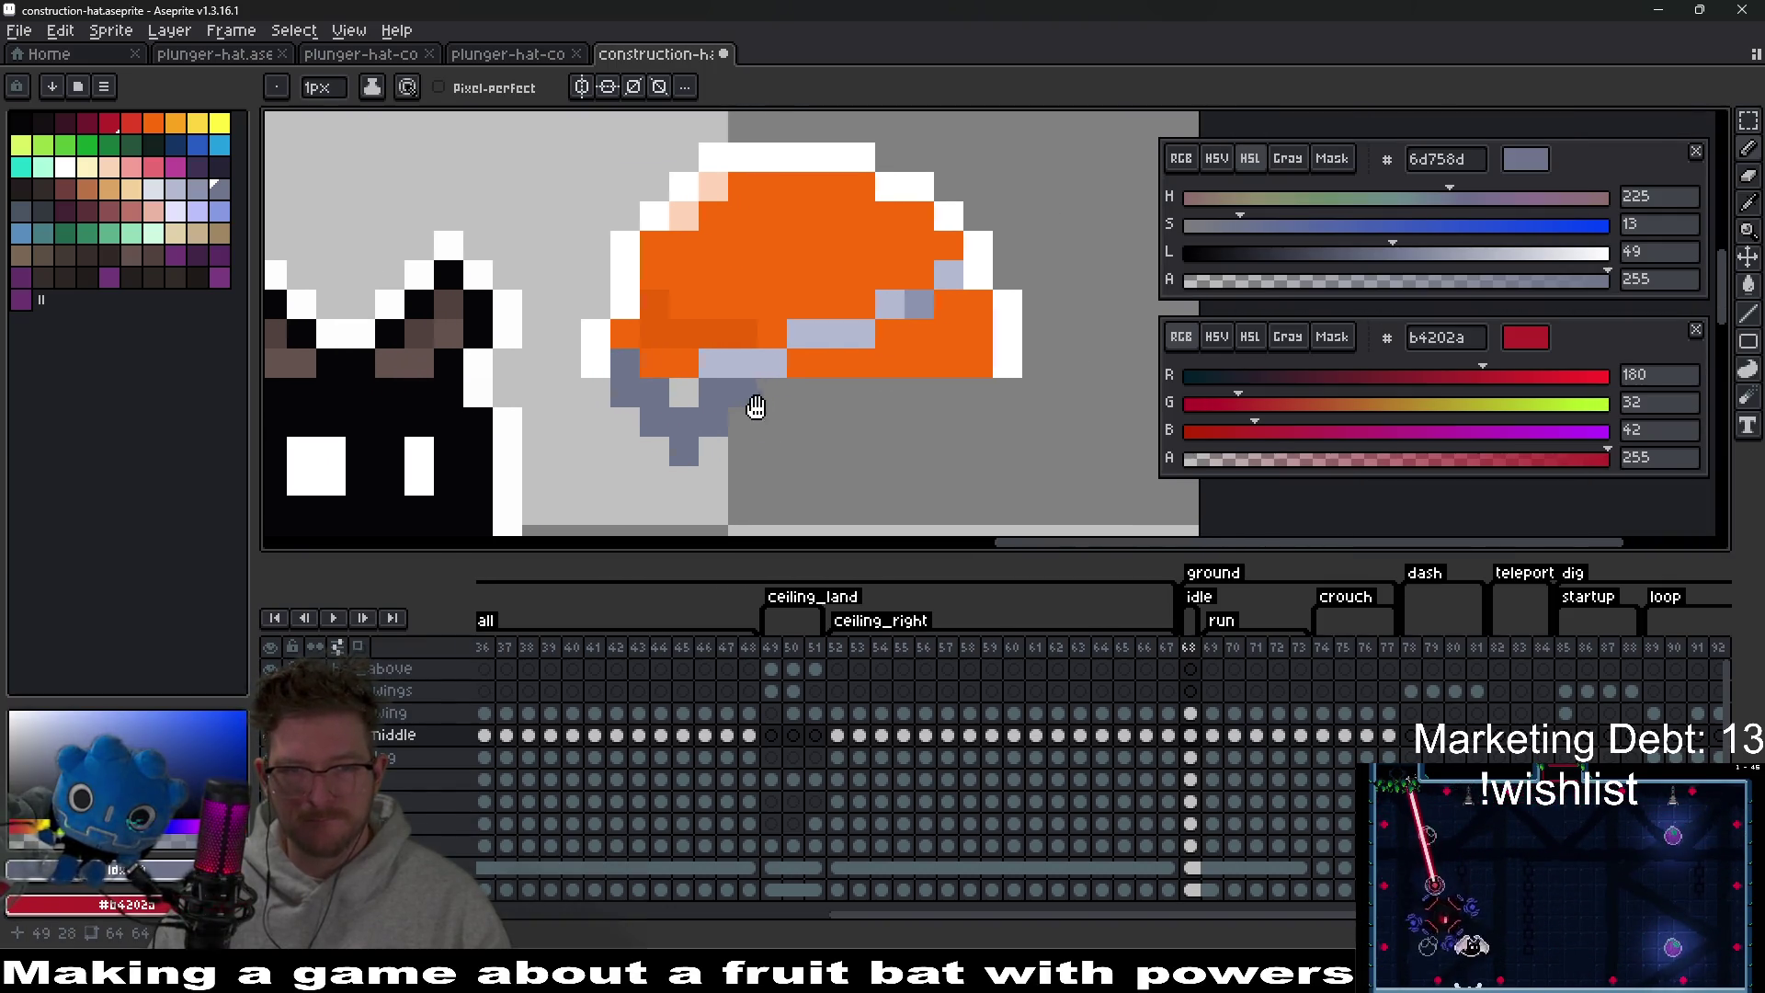
pyautogui.keyDown('alt'); pyautogui.click(588, 335); pyautogui.keyUp('alt')
pyautogui.click(639, 383)
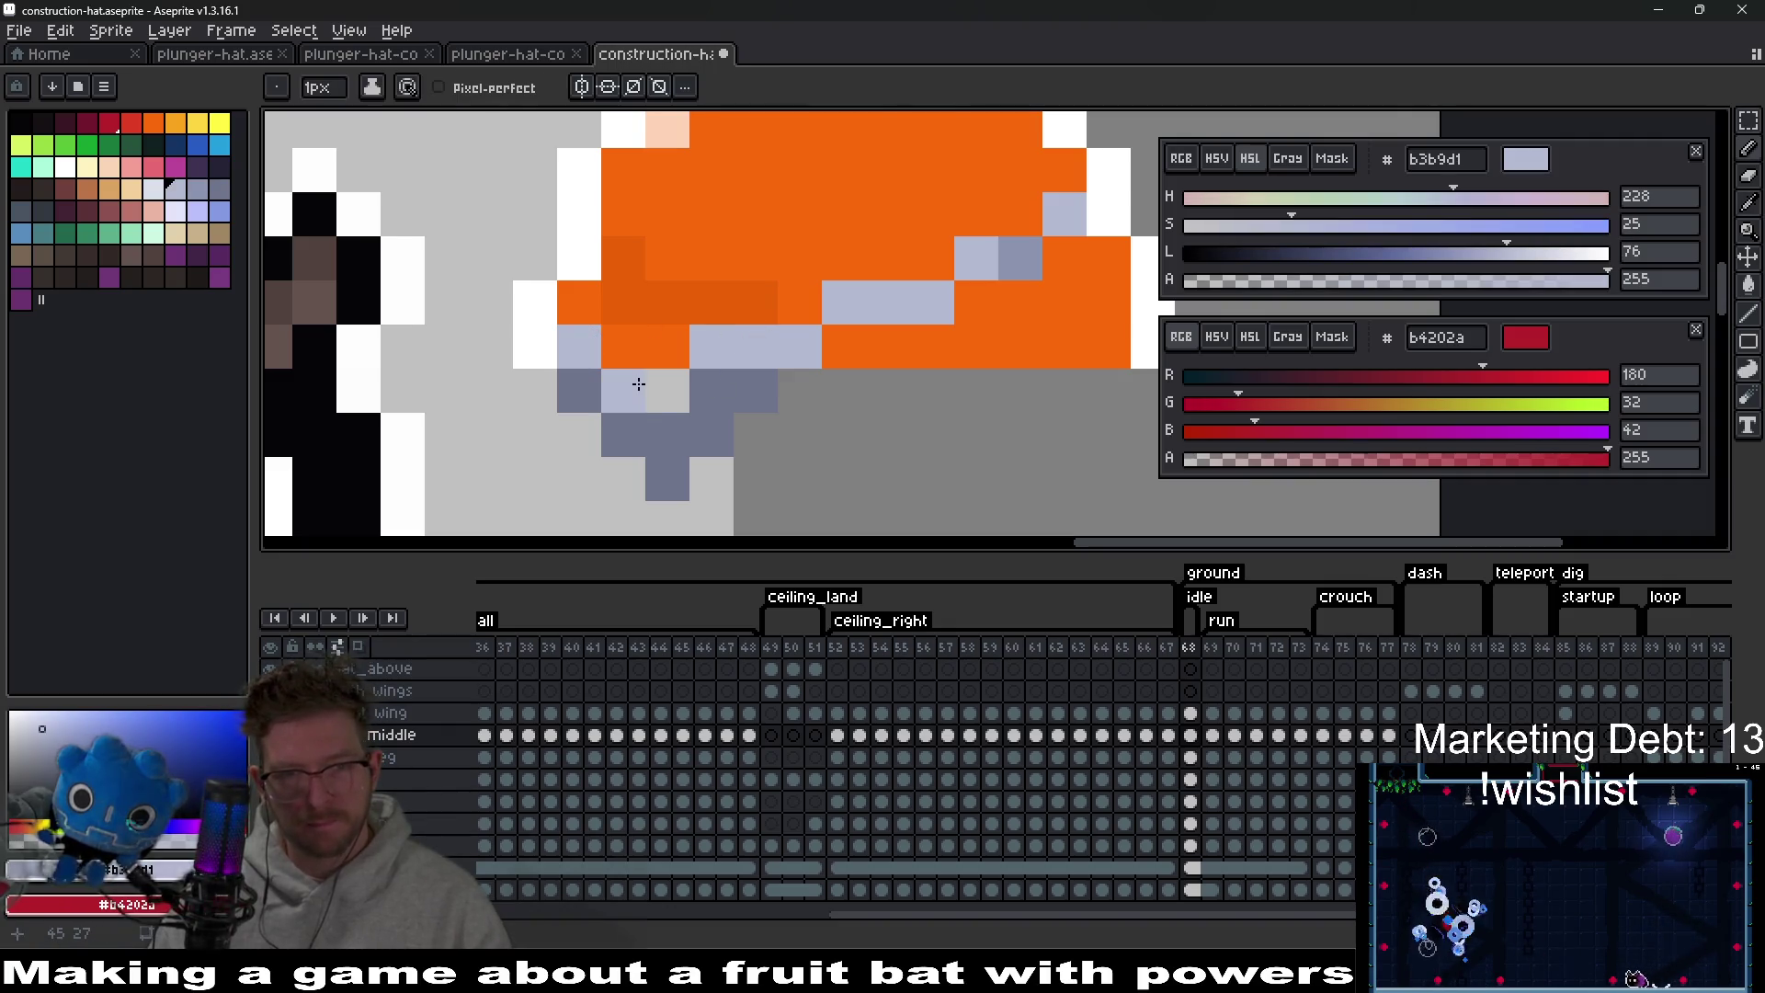
pyautogui.click(581, 390)
pyautogui.click(624, 435)
pyautogui.click(666, 476)
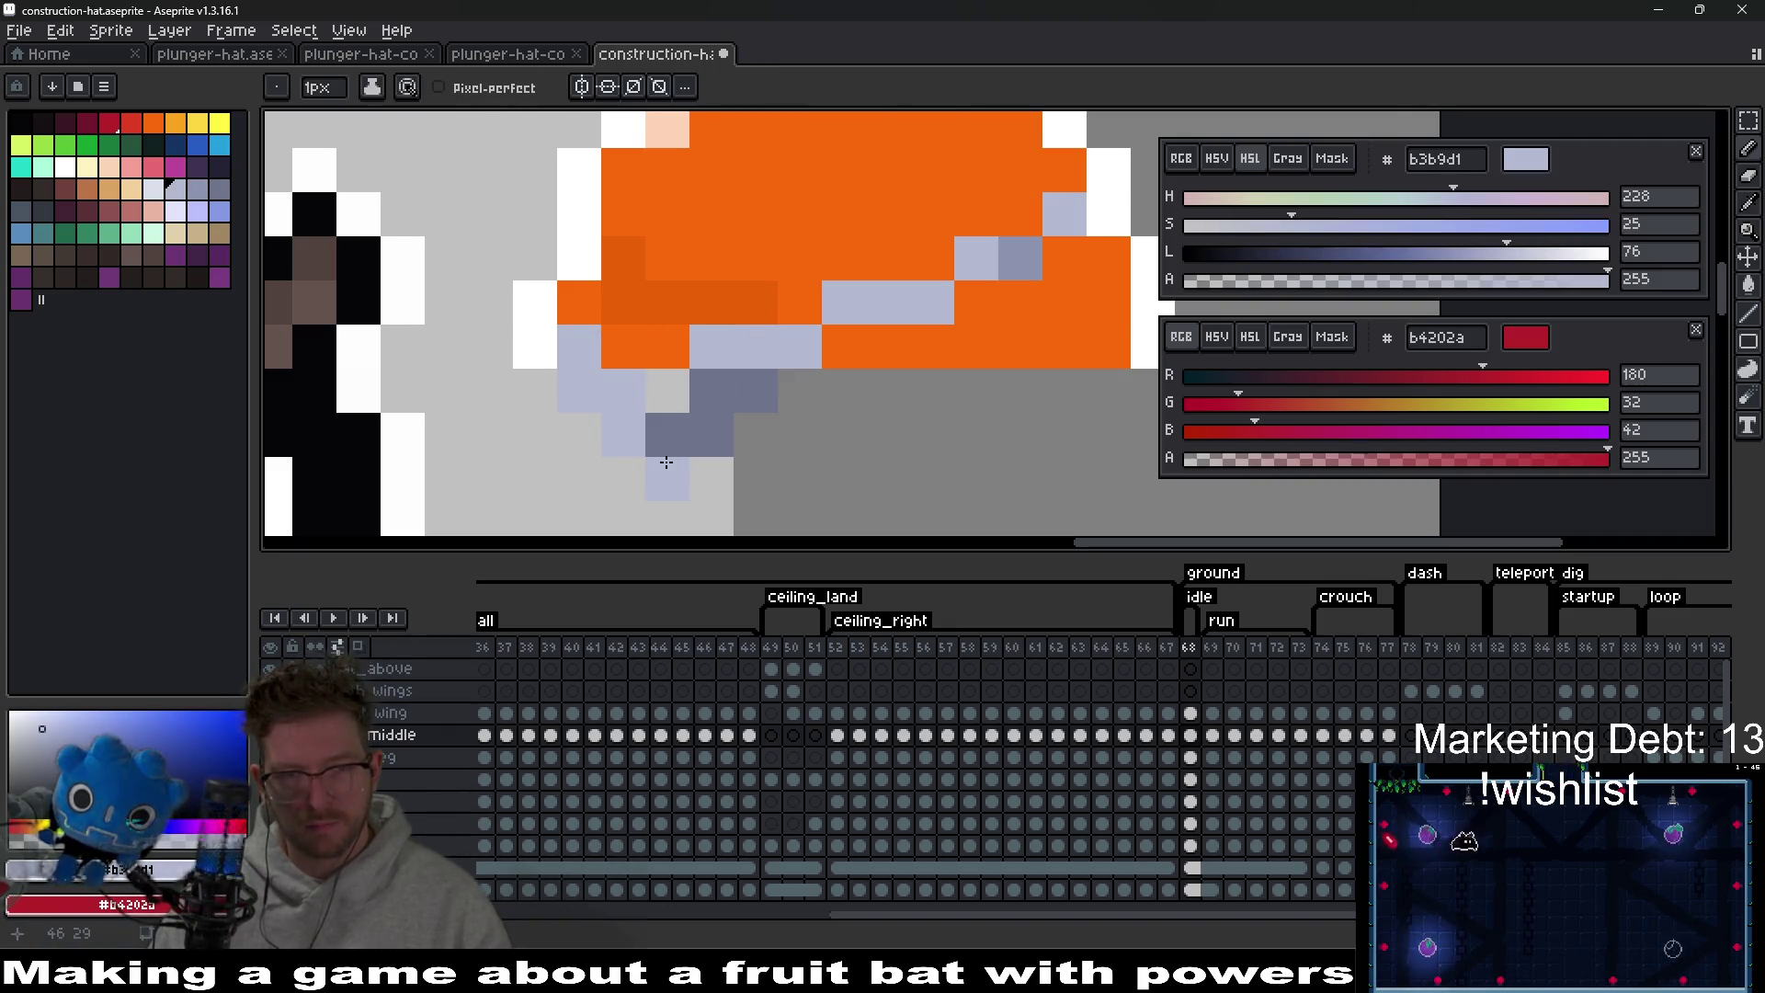
pyautogui.hotkey('ctrl', 'z')
pyautogui.hotkey('ctrl', 'z')
pyautogui.hotkey('ctrl', 'z')
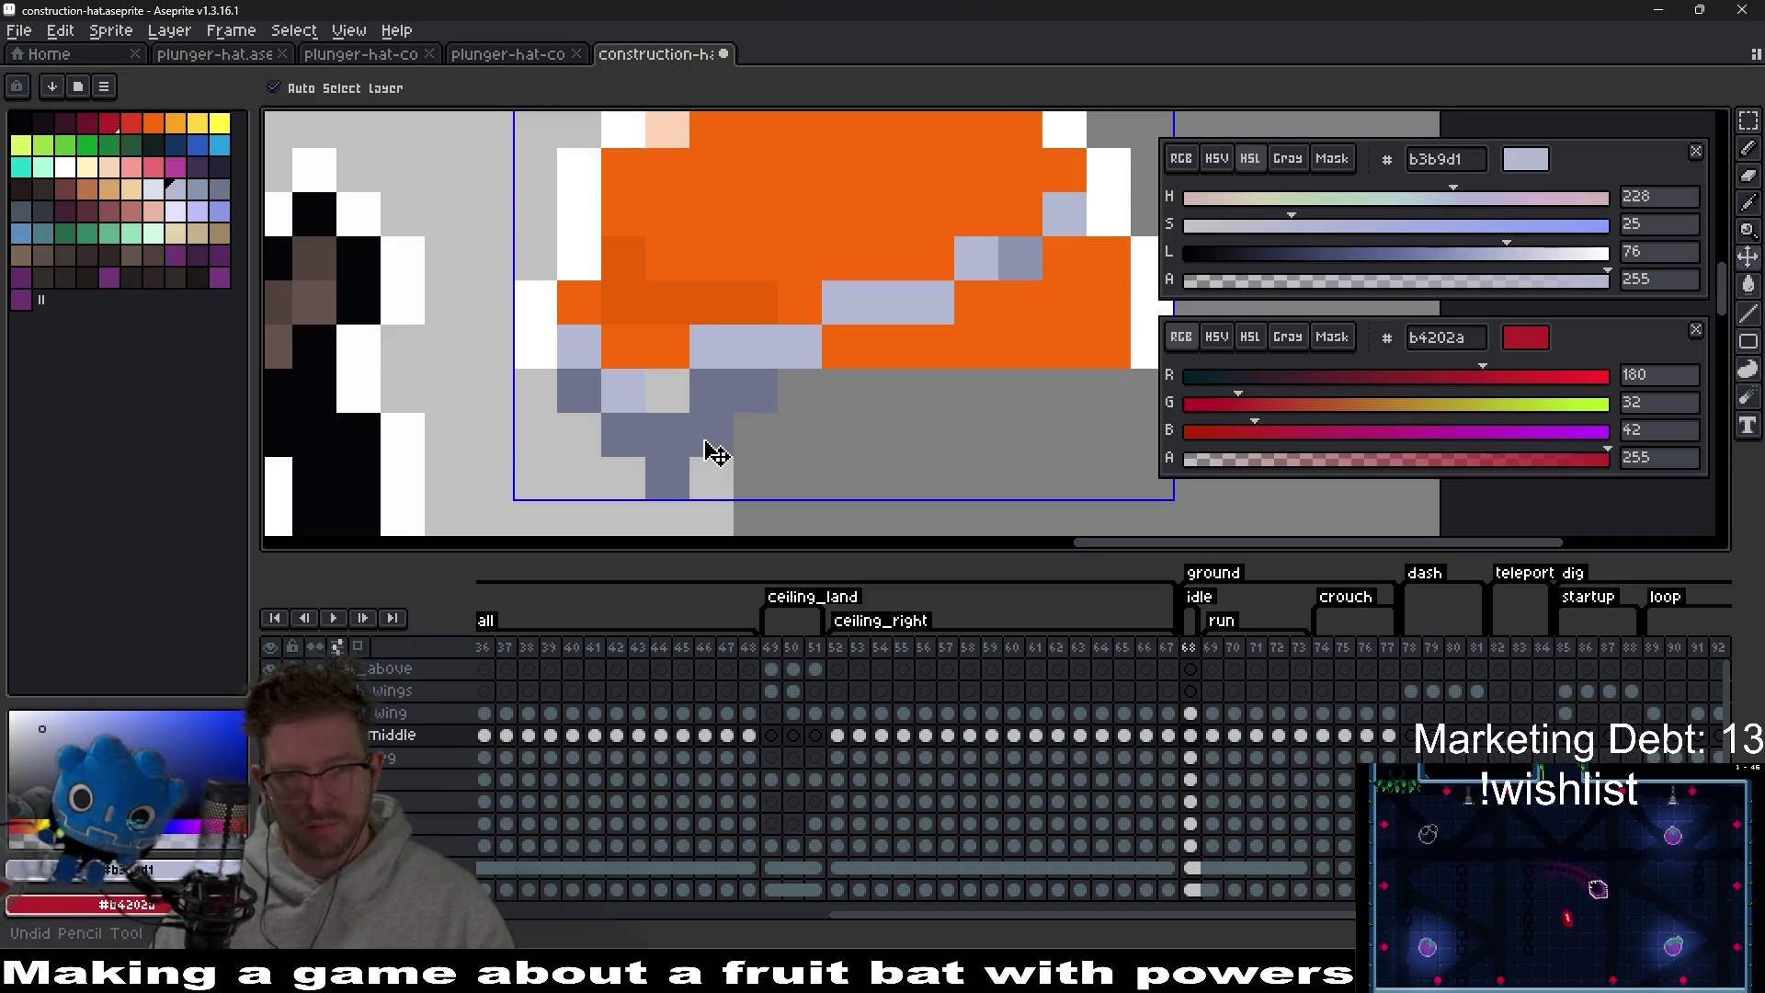
# Darken the lavender to a mid tone and bucket-fill the dark underside pixels with it.
pyautogui.scroll(-7, 722, 450)
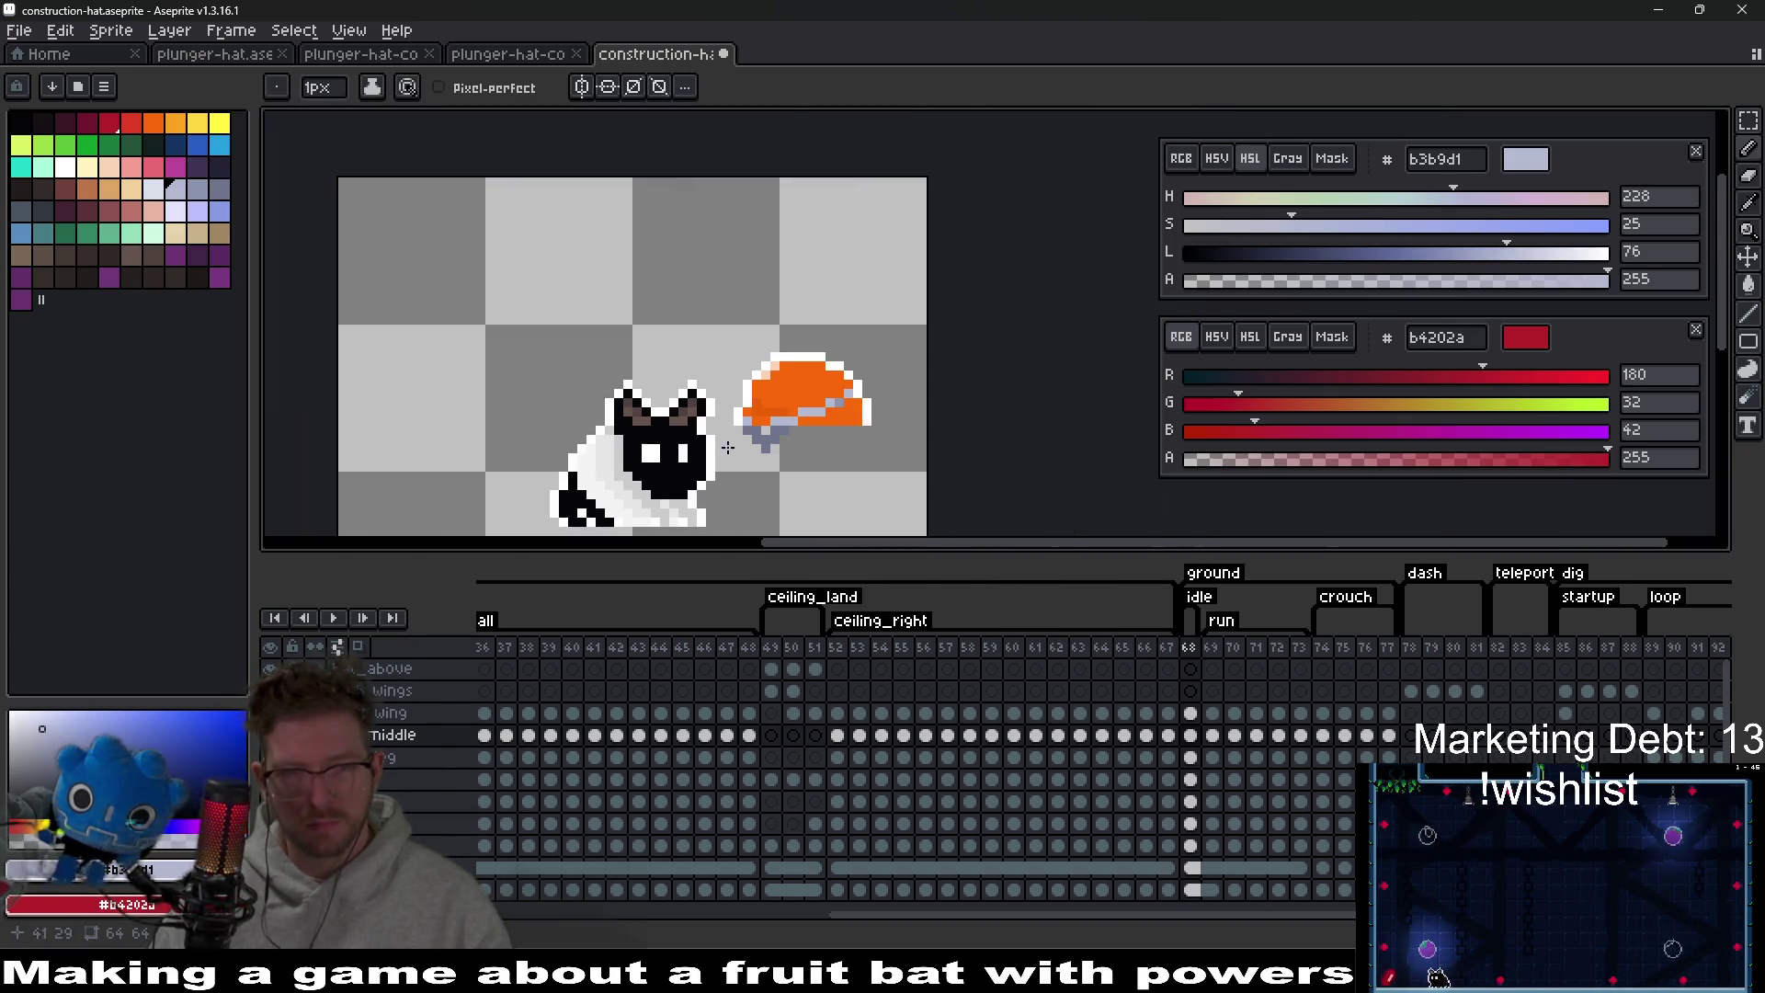
pyautogui.scroll(7, 788, 456)
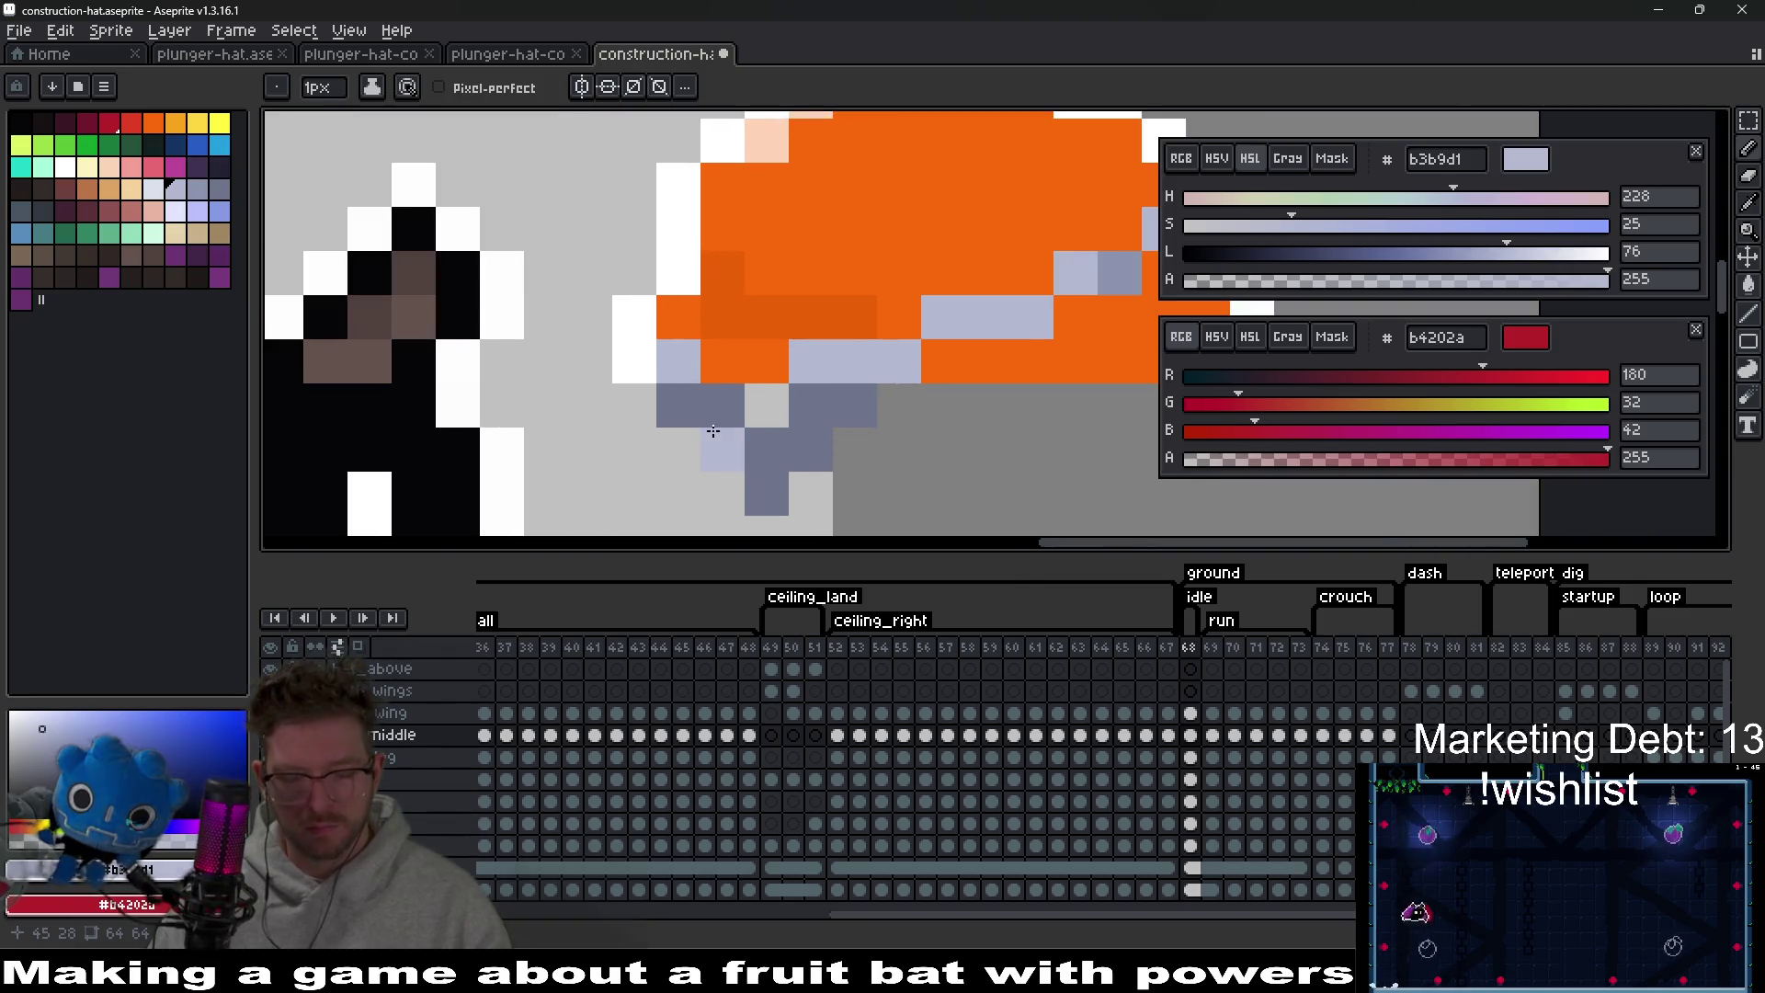
pyautogui.press('alt')
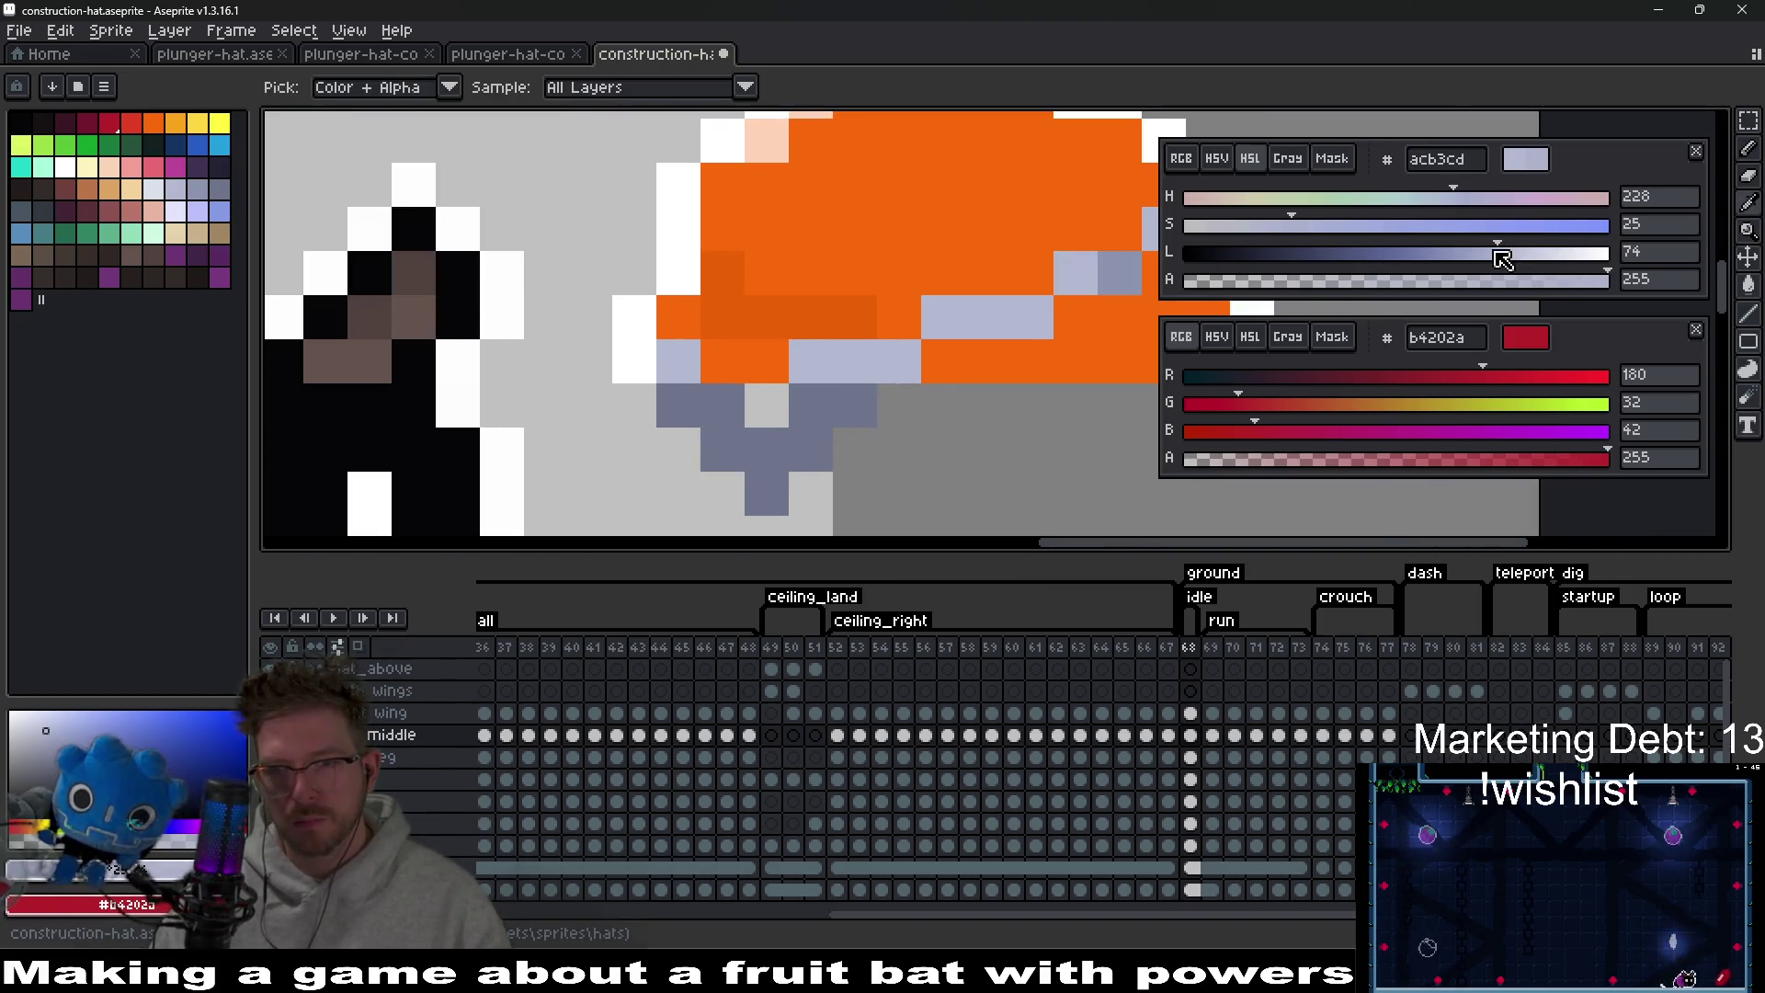
pyautogui.moveTo(1497, 255); pyautogui.dragTo(1472, 261)
pyautogui.press('g')
pyautogui.click(792, 430)
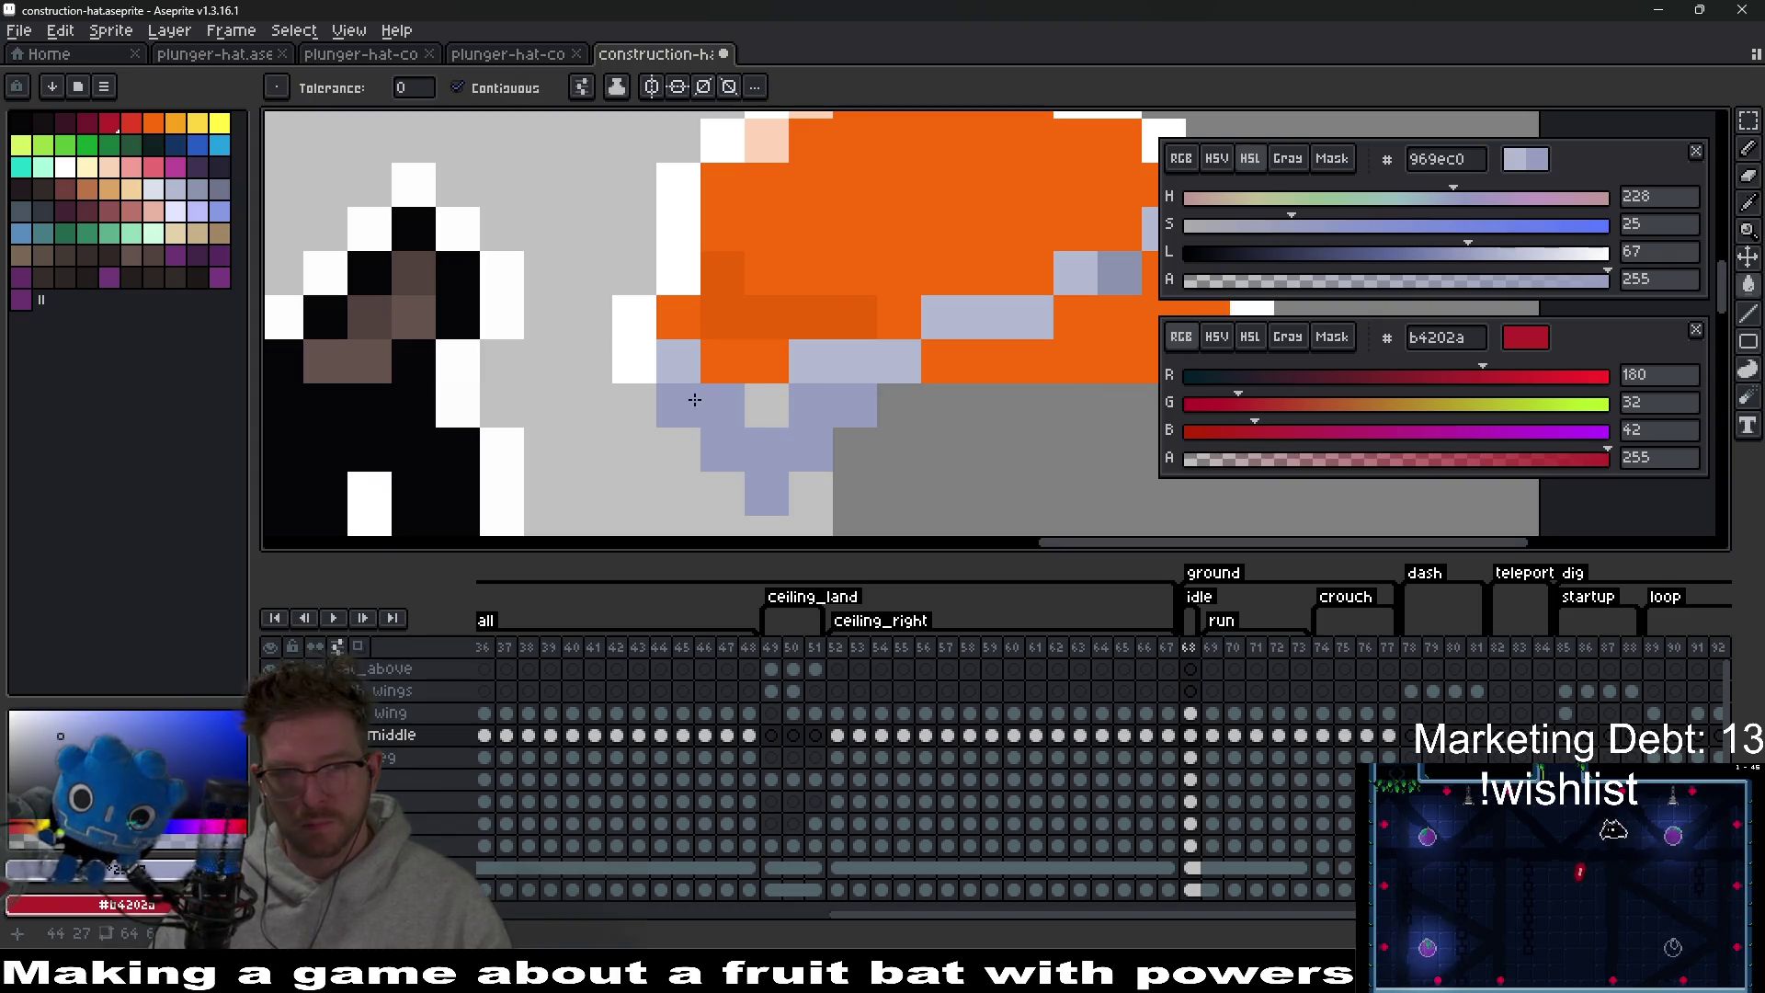
# Sample the light lavender and lighten it to pale d9dce8 for brim highlights.
pyautogui.scroll(-6, 695, 400)
pyautogui.scroll(5, 880, 443)
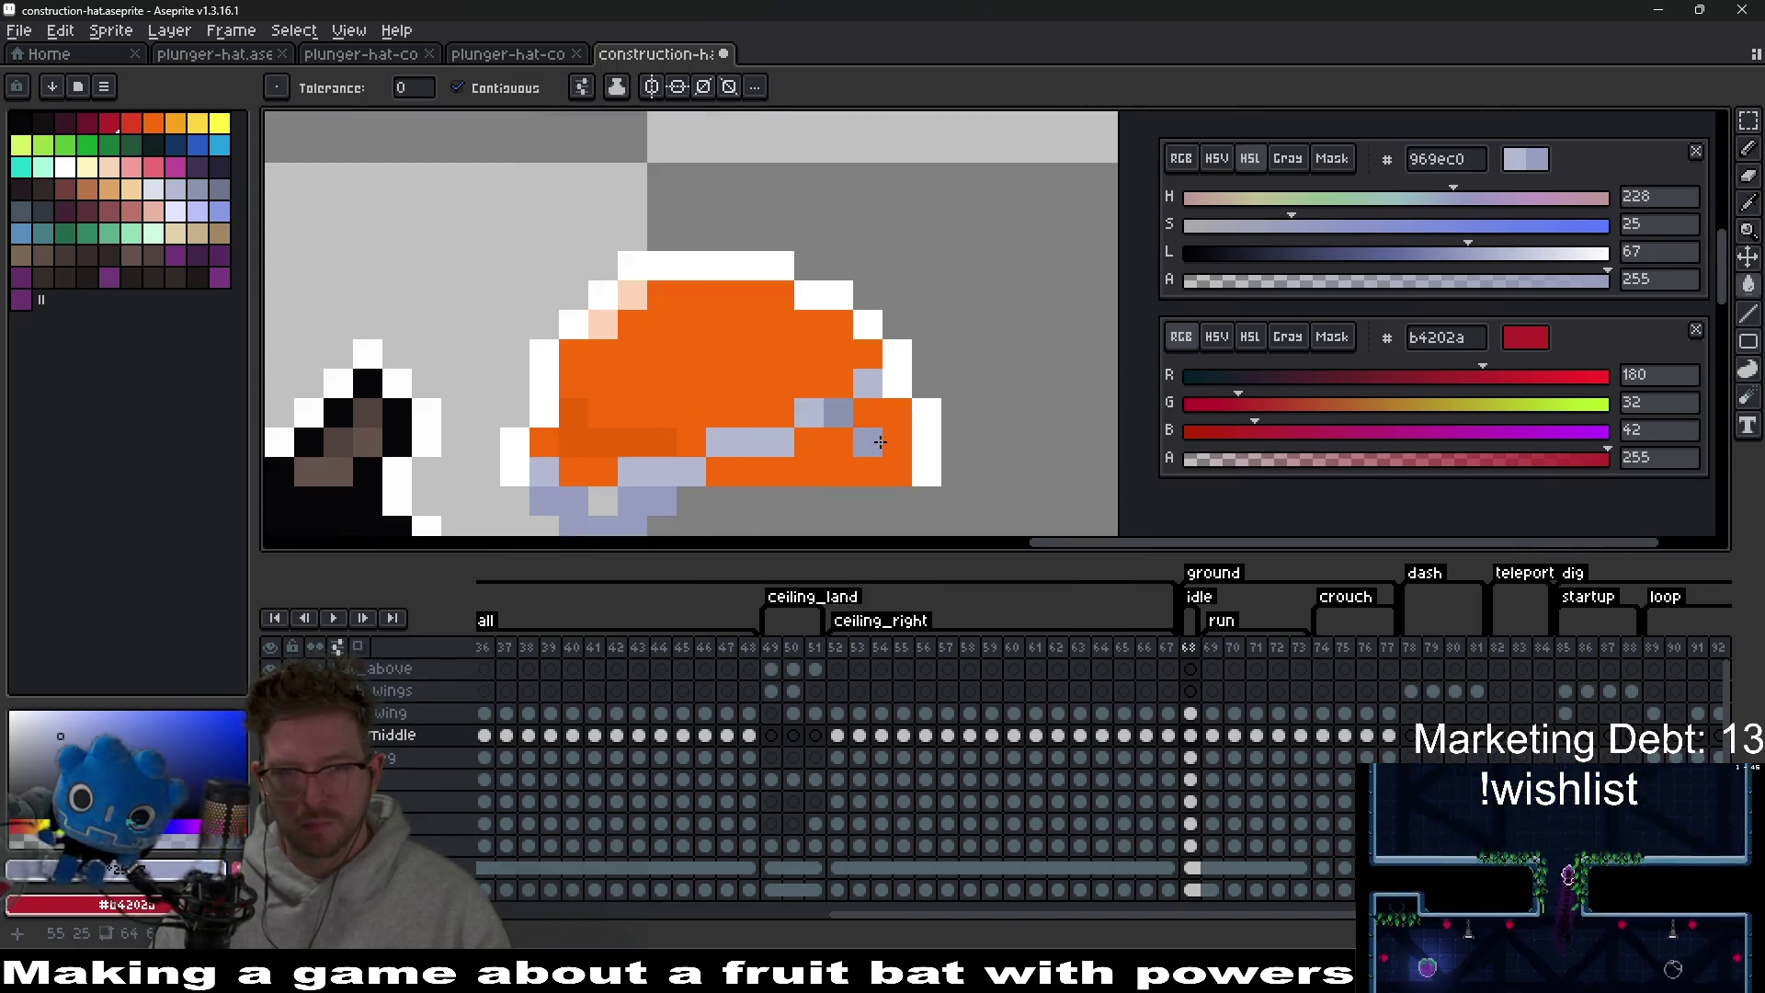
pyautogui.scroll(2, 880, 443)
pyautogui.press('i')
pyautogui.click(872, 315)
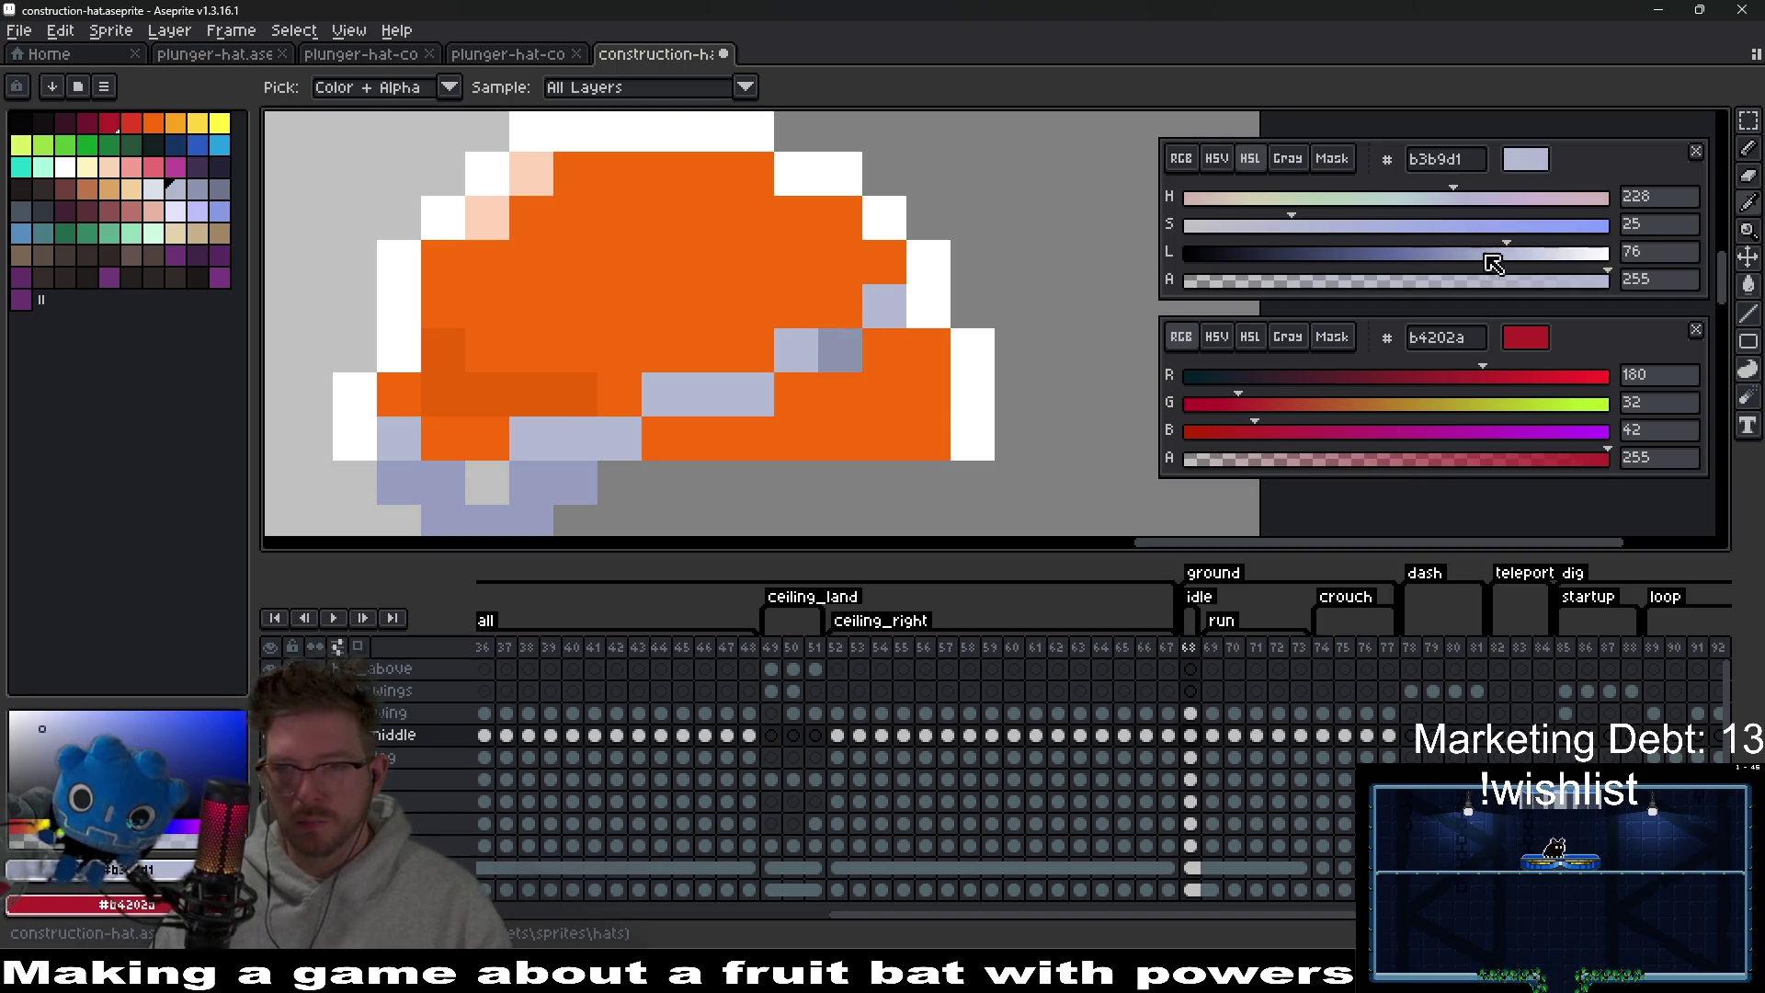
pyautogui.click(1556, 255)
pyautogui.press('b')
# Recentre the bat and hat in view and sample the hat's orange fa6a0a.
pyautogui.scroll(-7, 858, 368)
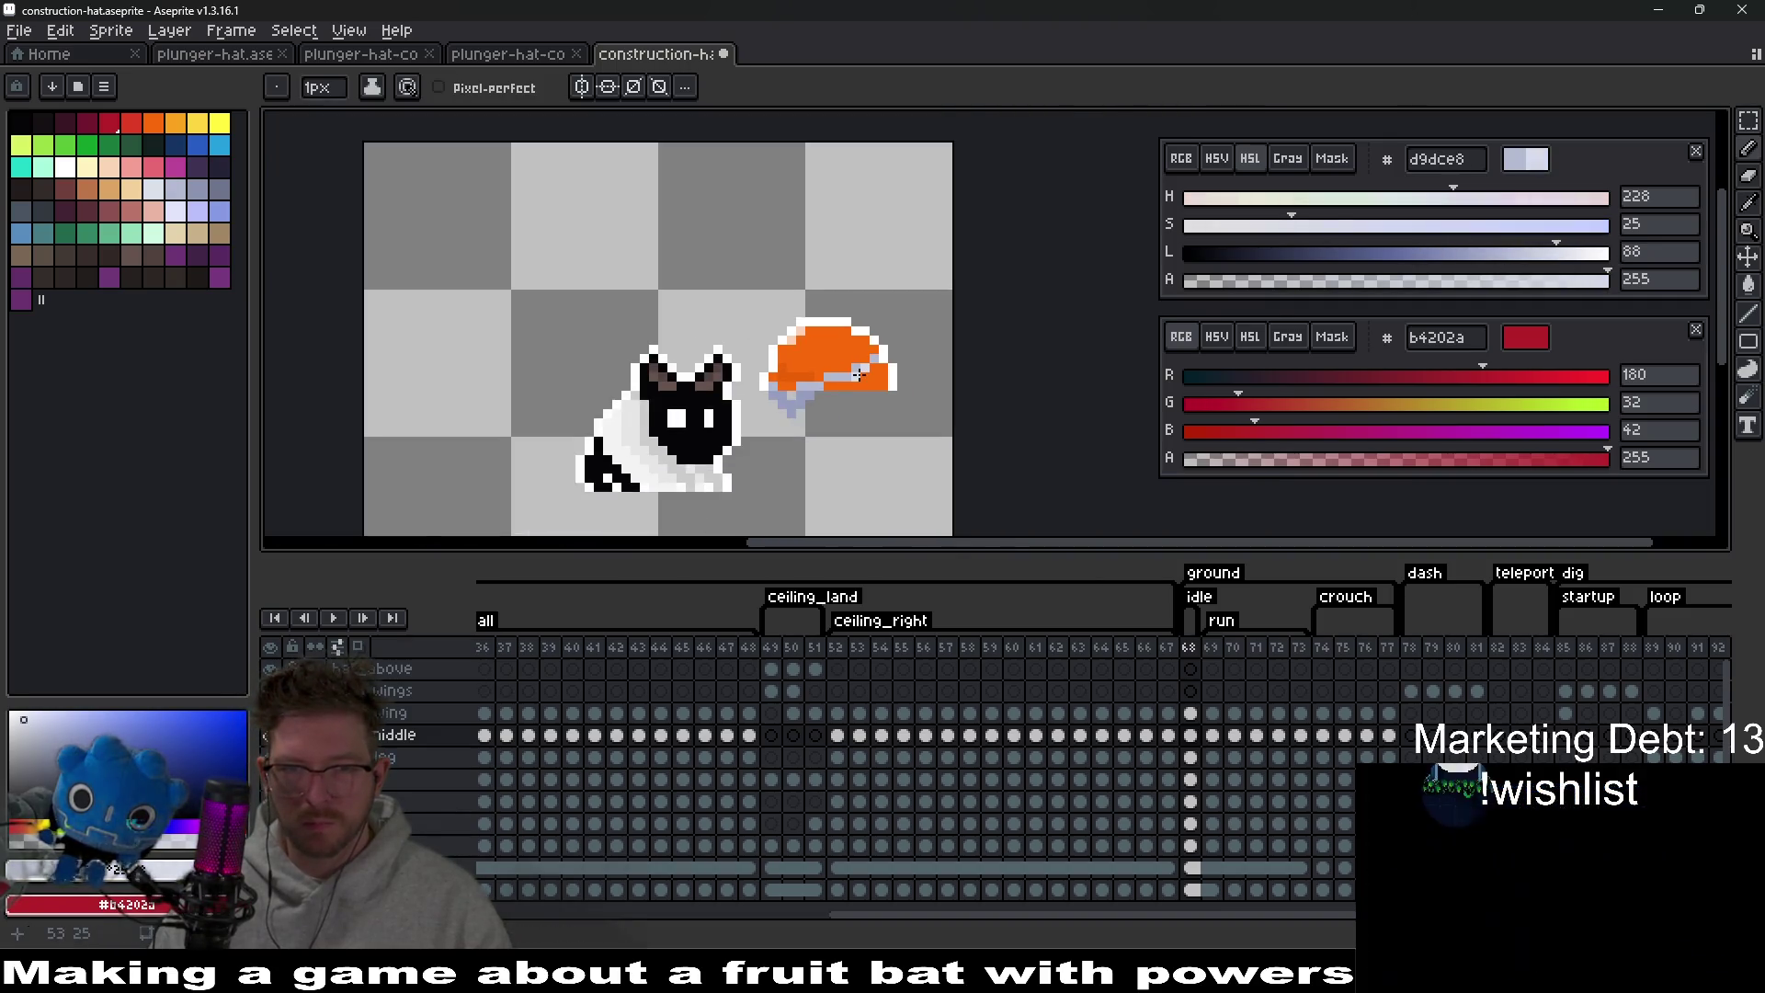
pyautogui.scroll(3, 858, 373)
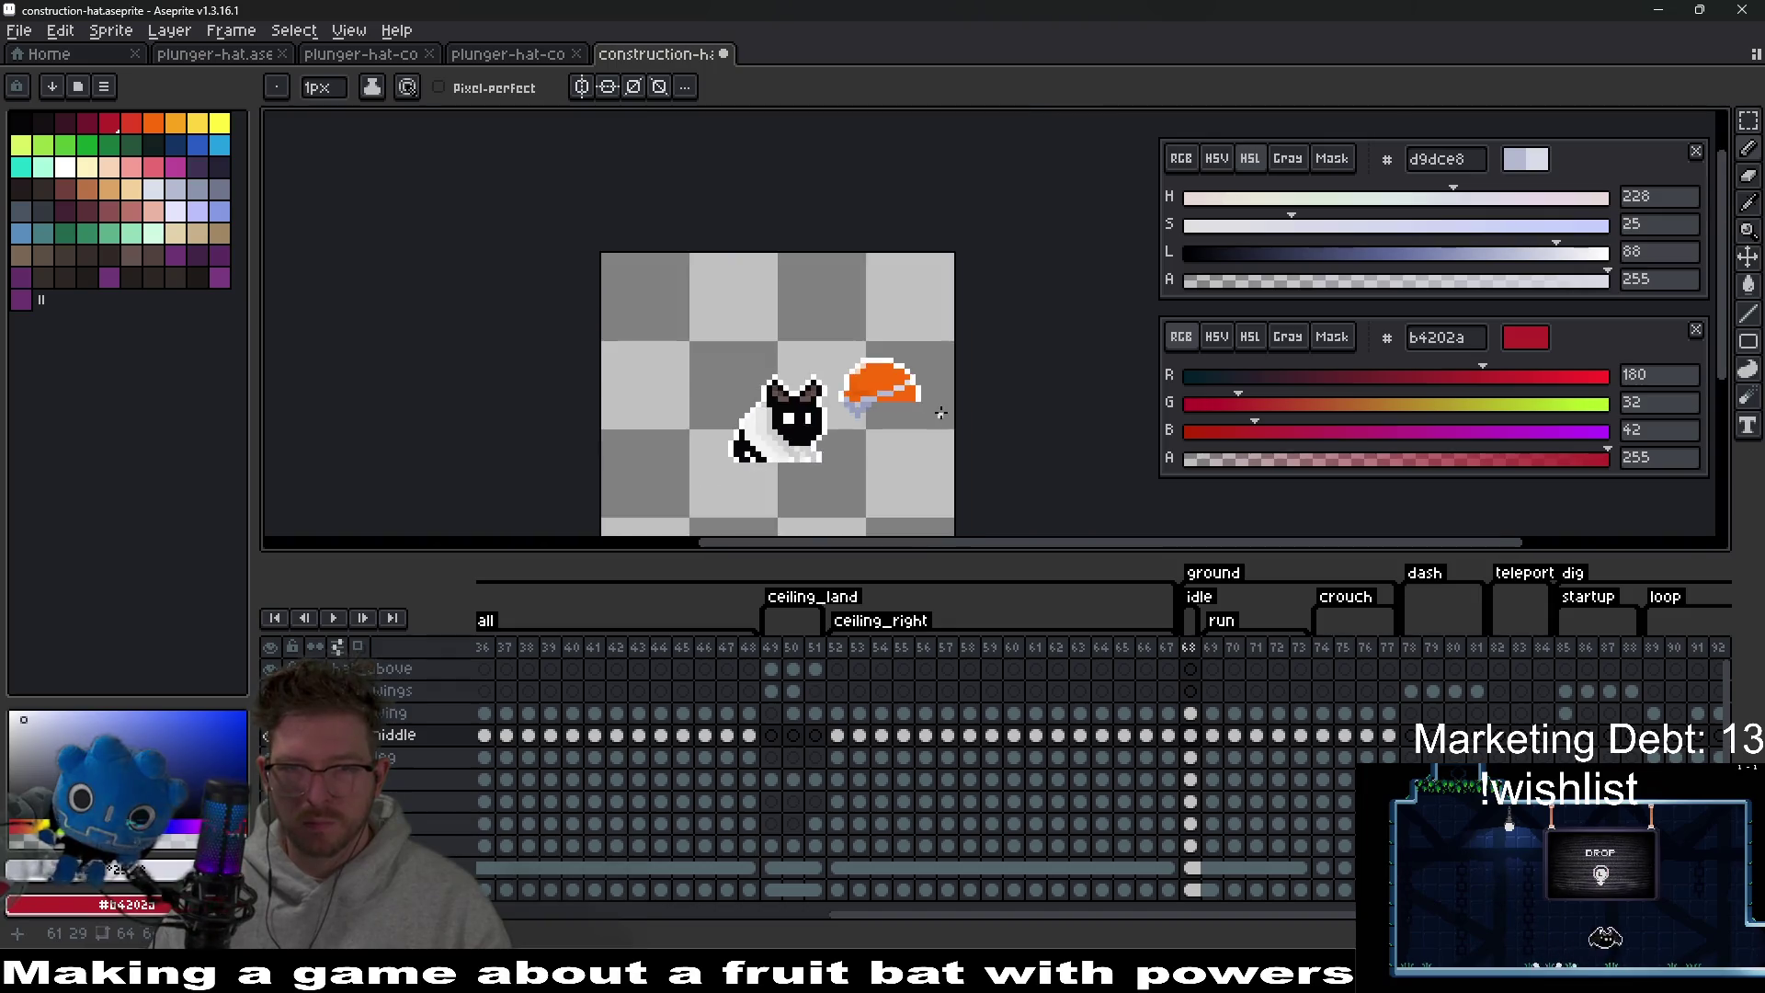
pyautogui.scroll(-8, 932, 416)
pyautogui.scroll(4, 933, 416)
pyautogui.scroll(3, 919, 377)
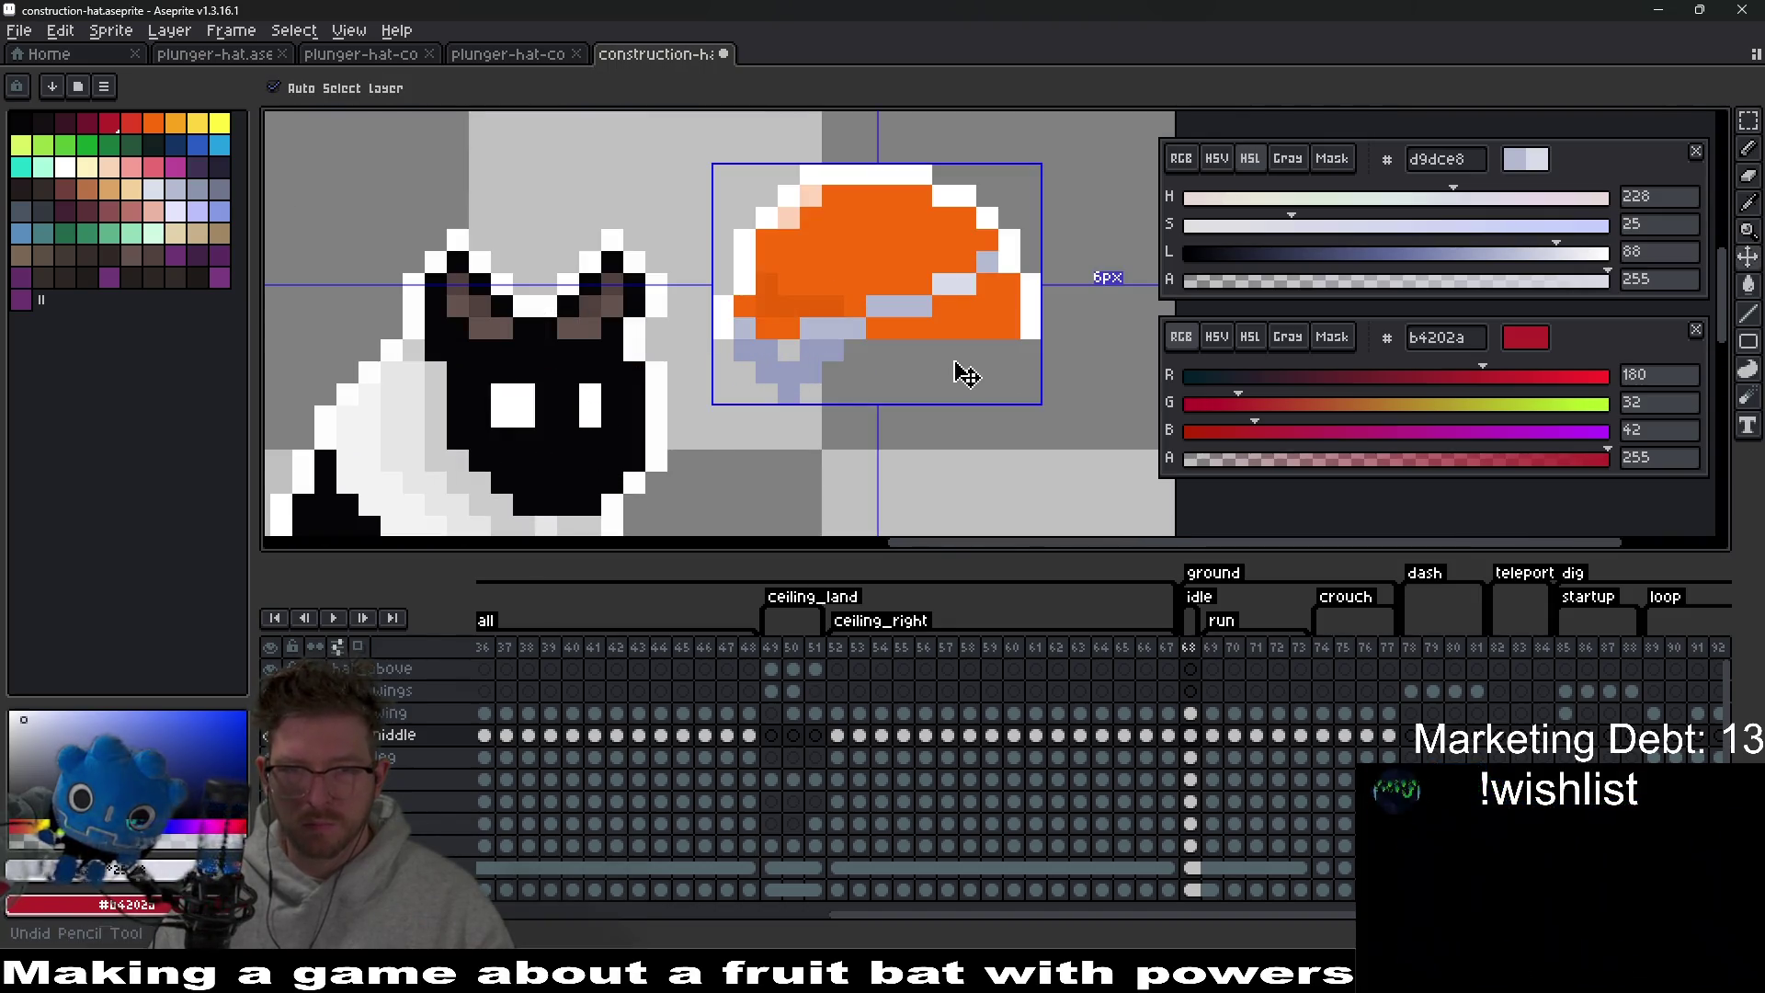
pyautogui.scroll(2, 899, 367)
pyautogui.scroll(2, 899, 367)
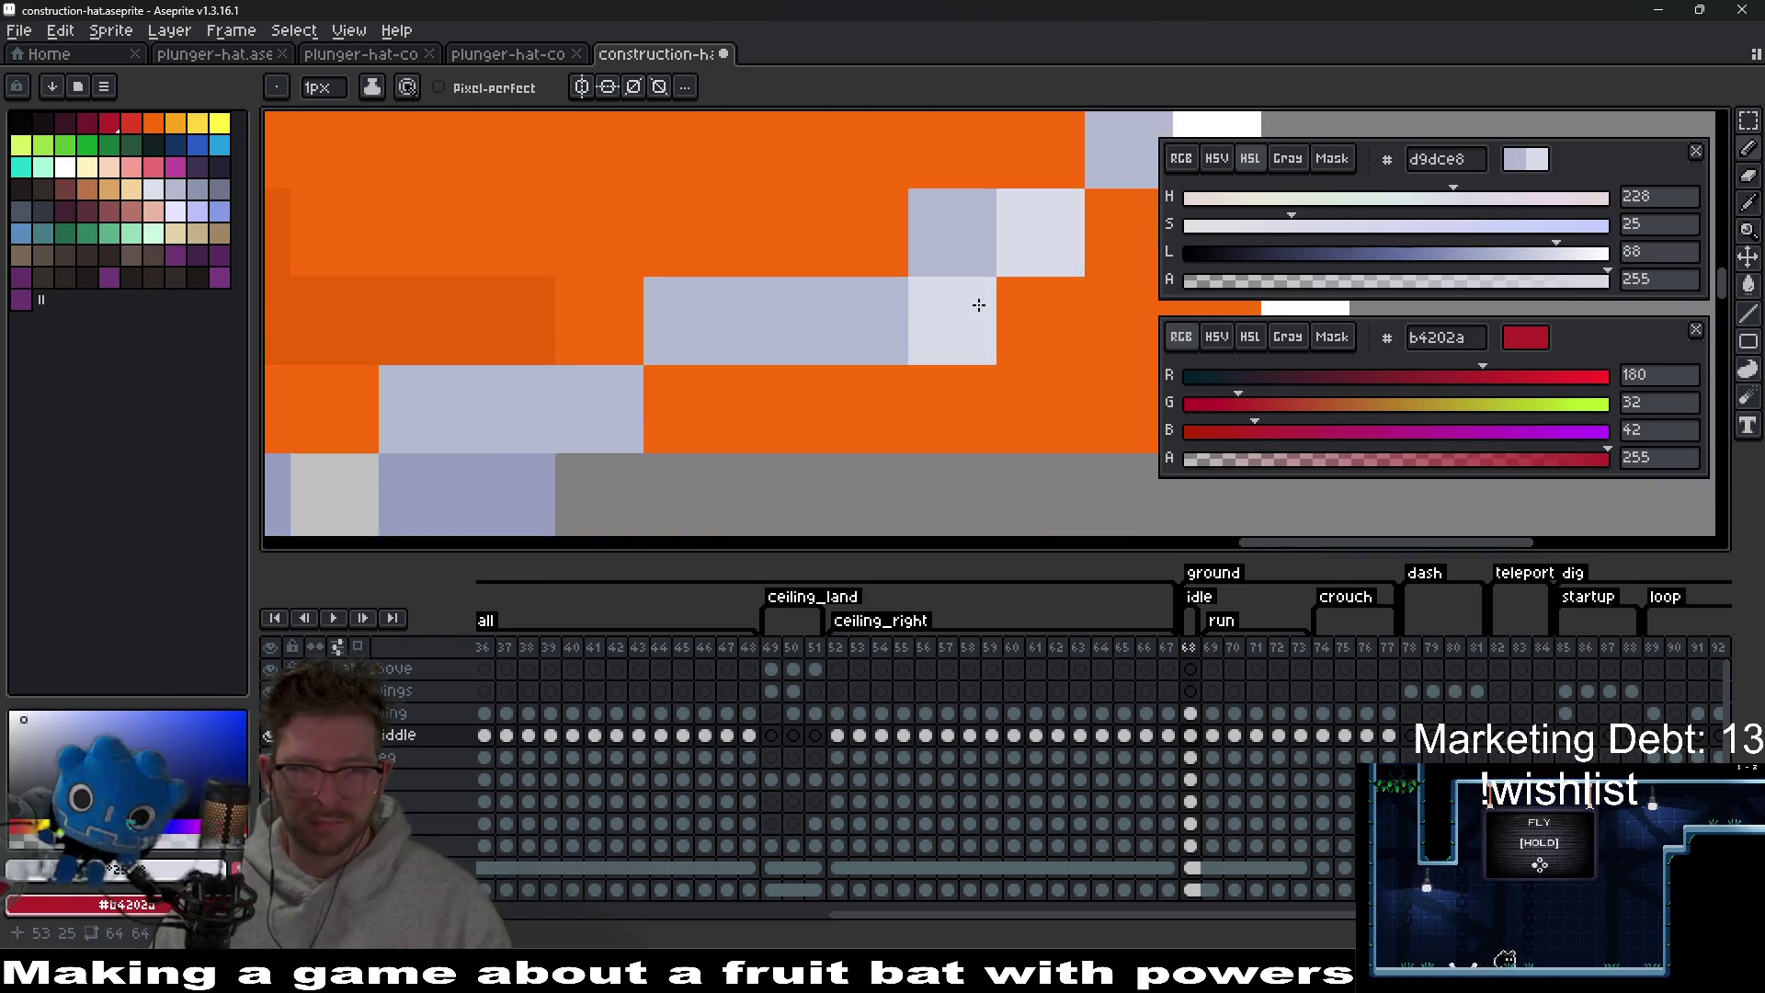
pyautogui.scroll(-5, 797, 388)
pyautogui.moveTo(796, 388); pyautogui.dragTo(797, 408)
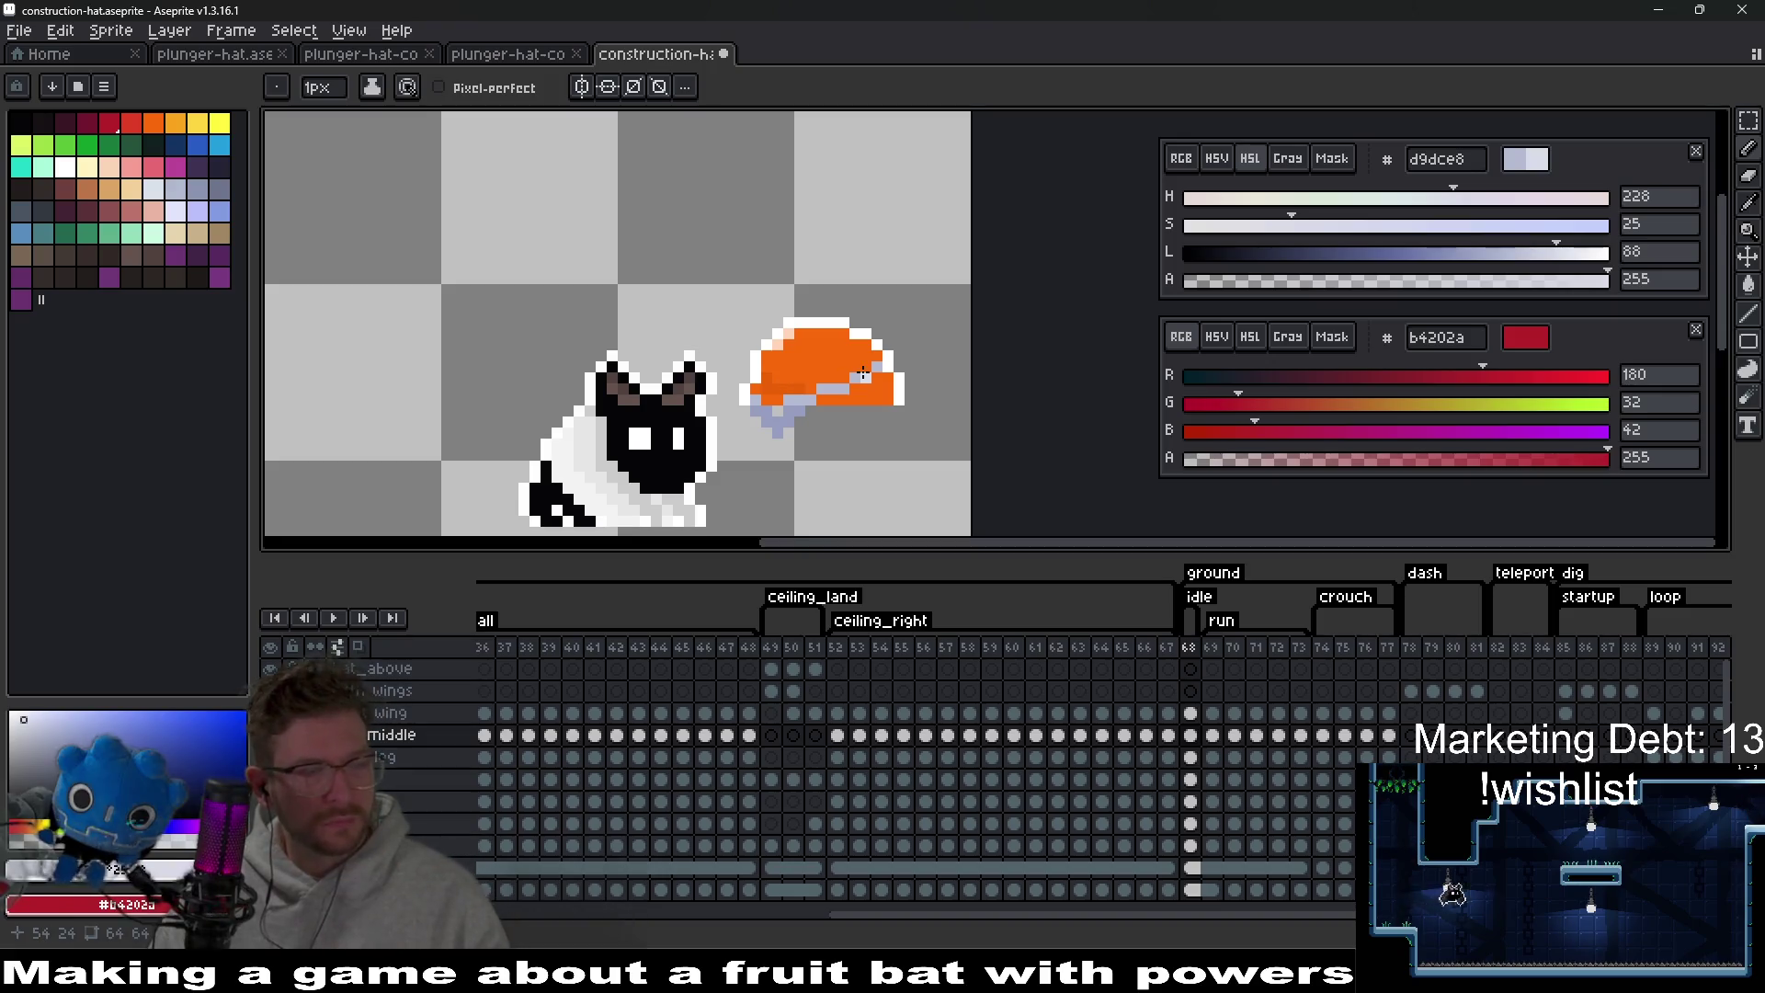
pyautogui.scroll(2, 855, 365)
pyautogui.press('i')
pyautogui.click(820, 307)
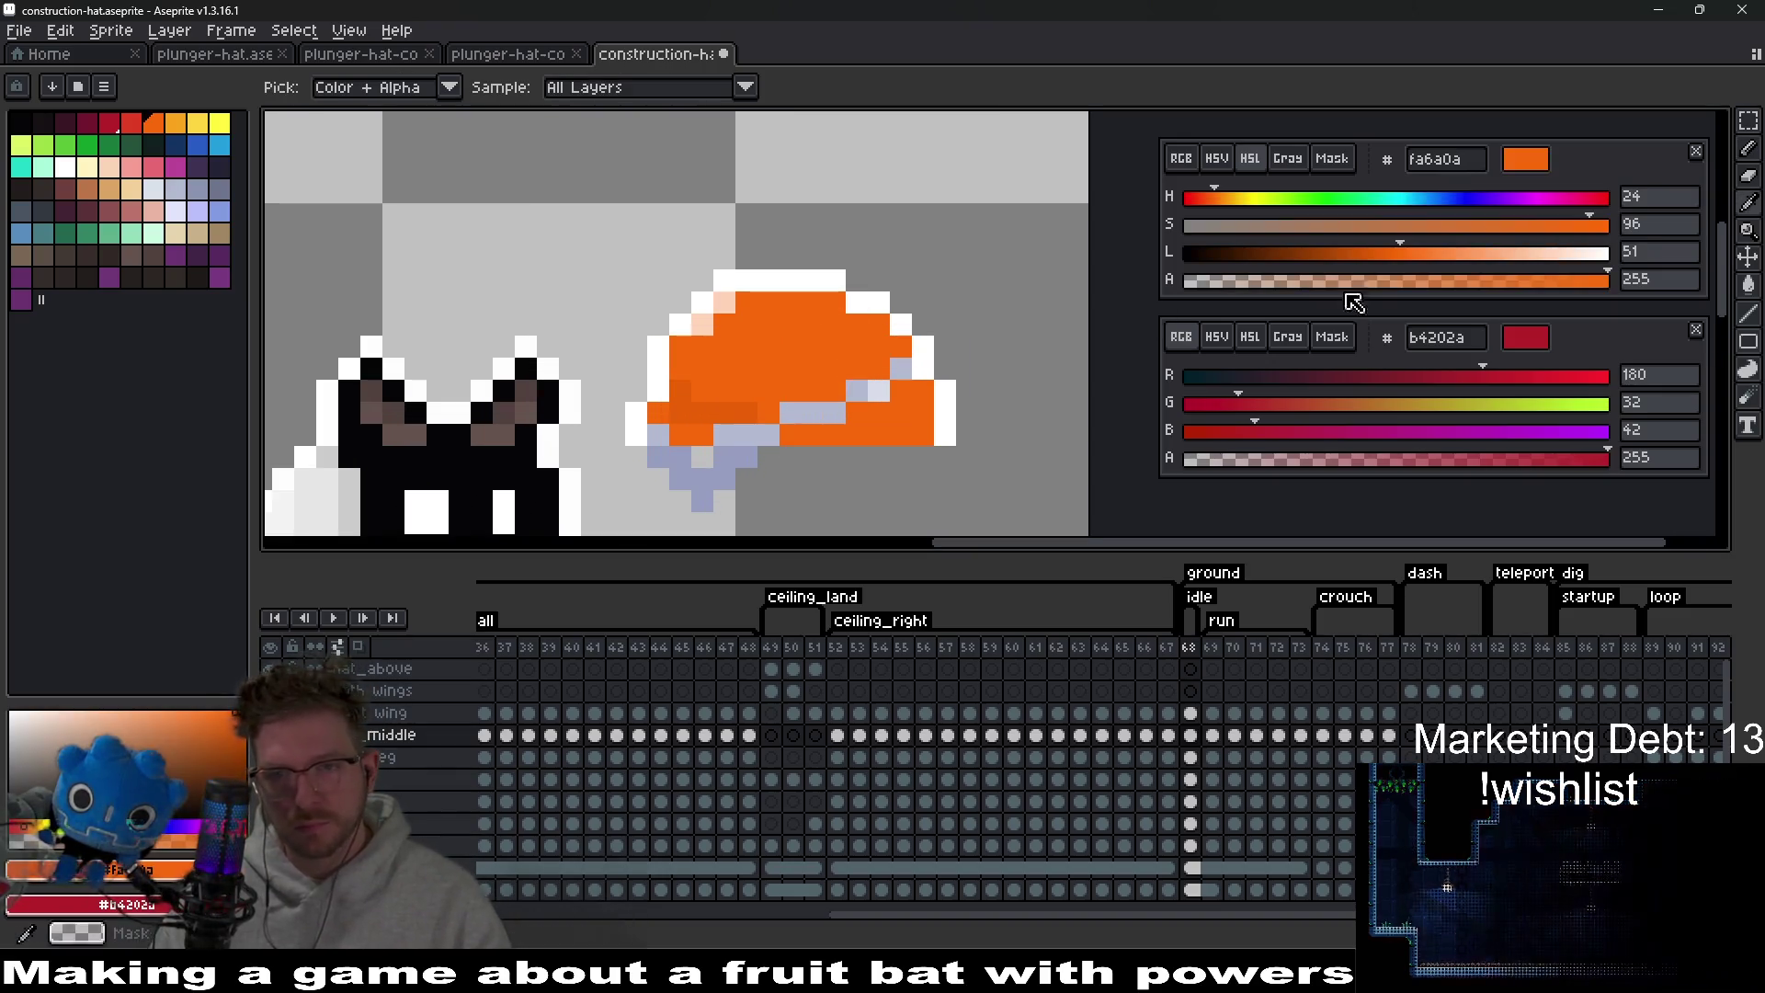
# Close the gap in the darker e65f05 orange strip and continue the diagonal shading.
pyautogui.scroll(1, 944, 294)
pyautogui.press('b')
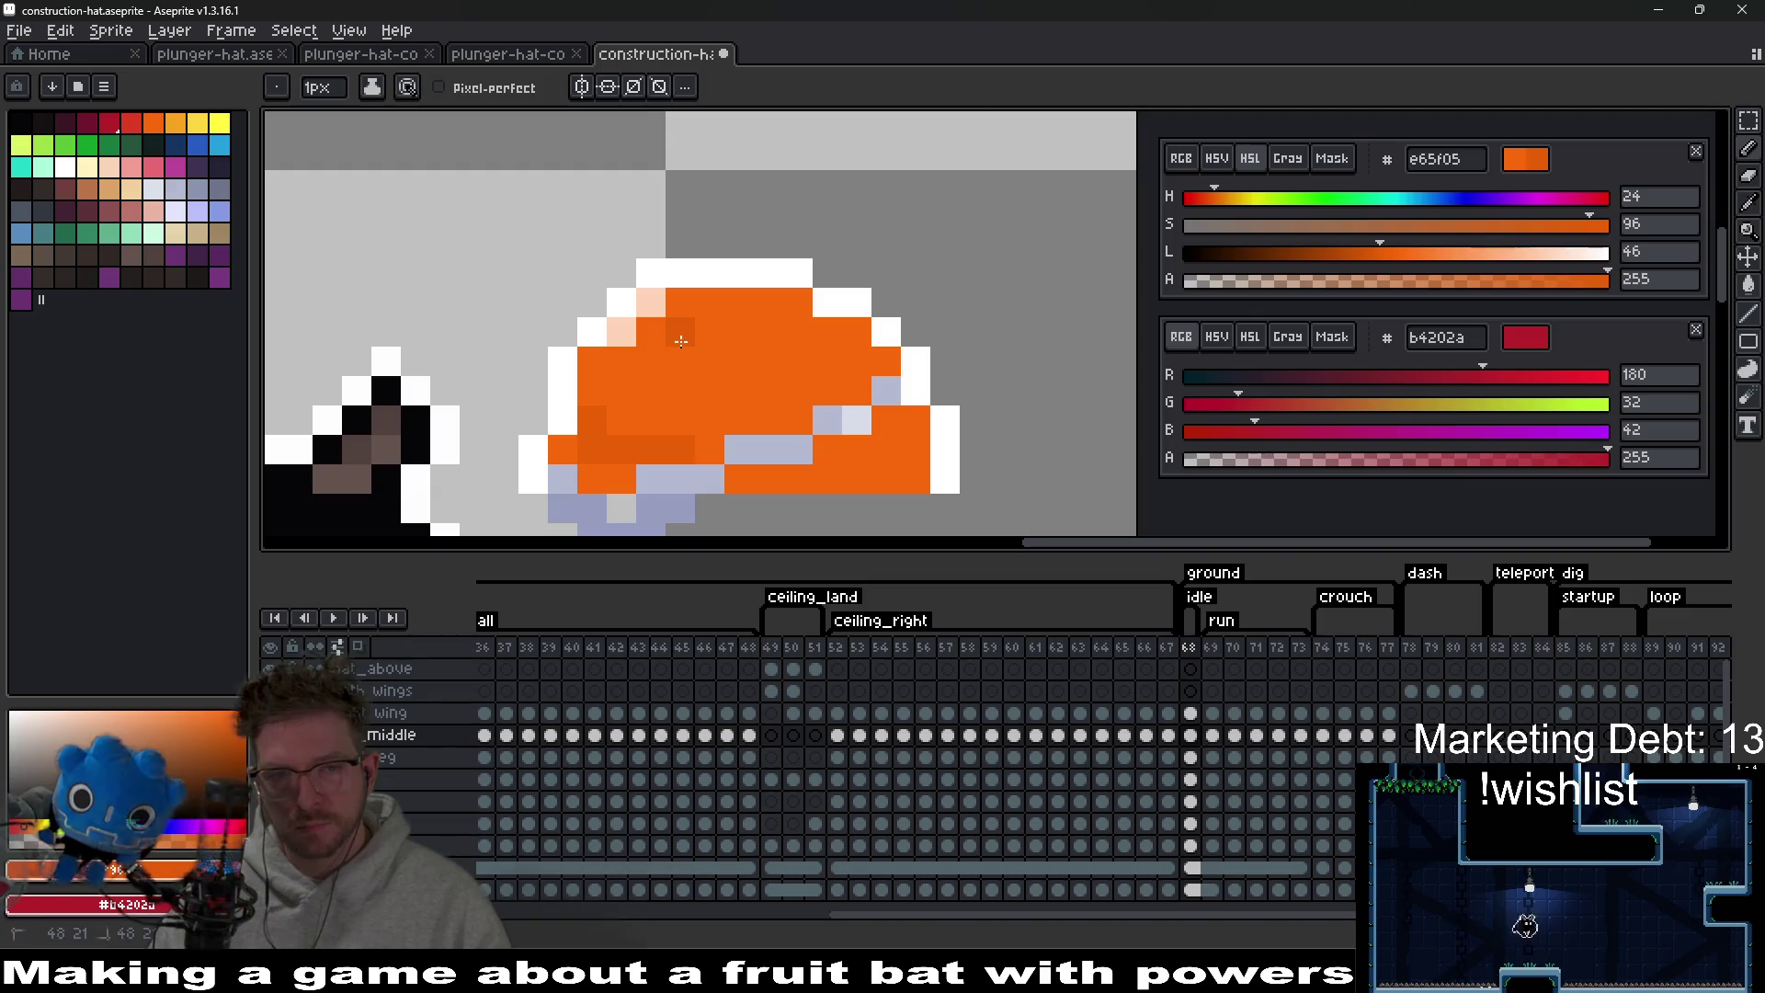
pyautogui.click(770, 333)
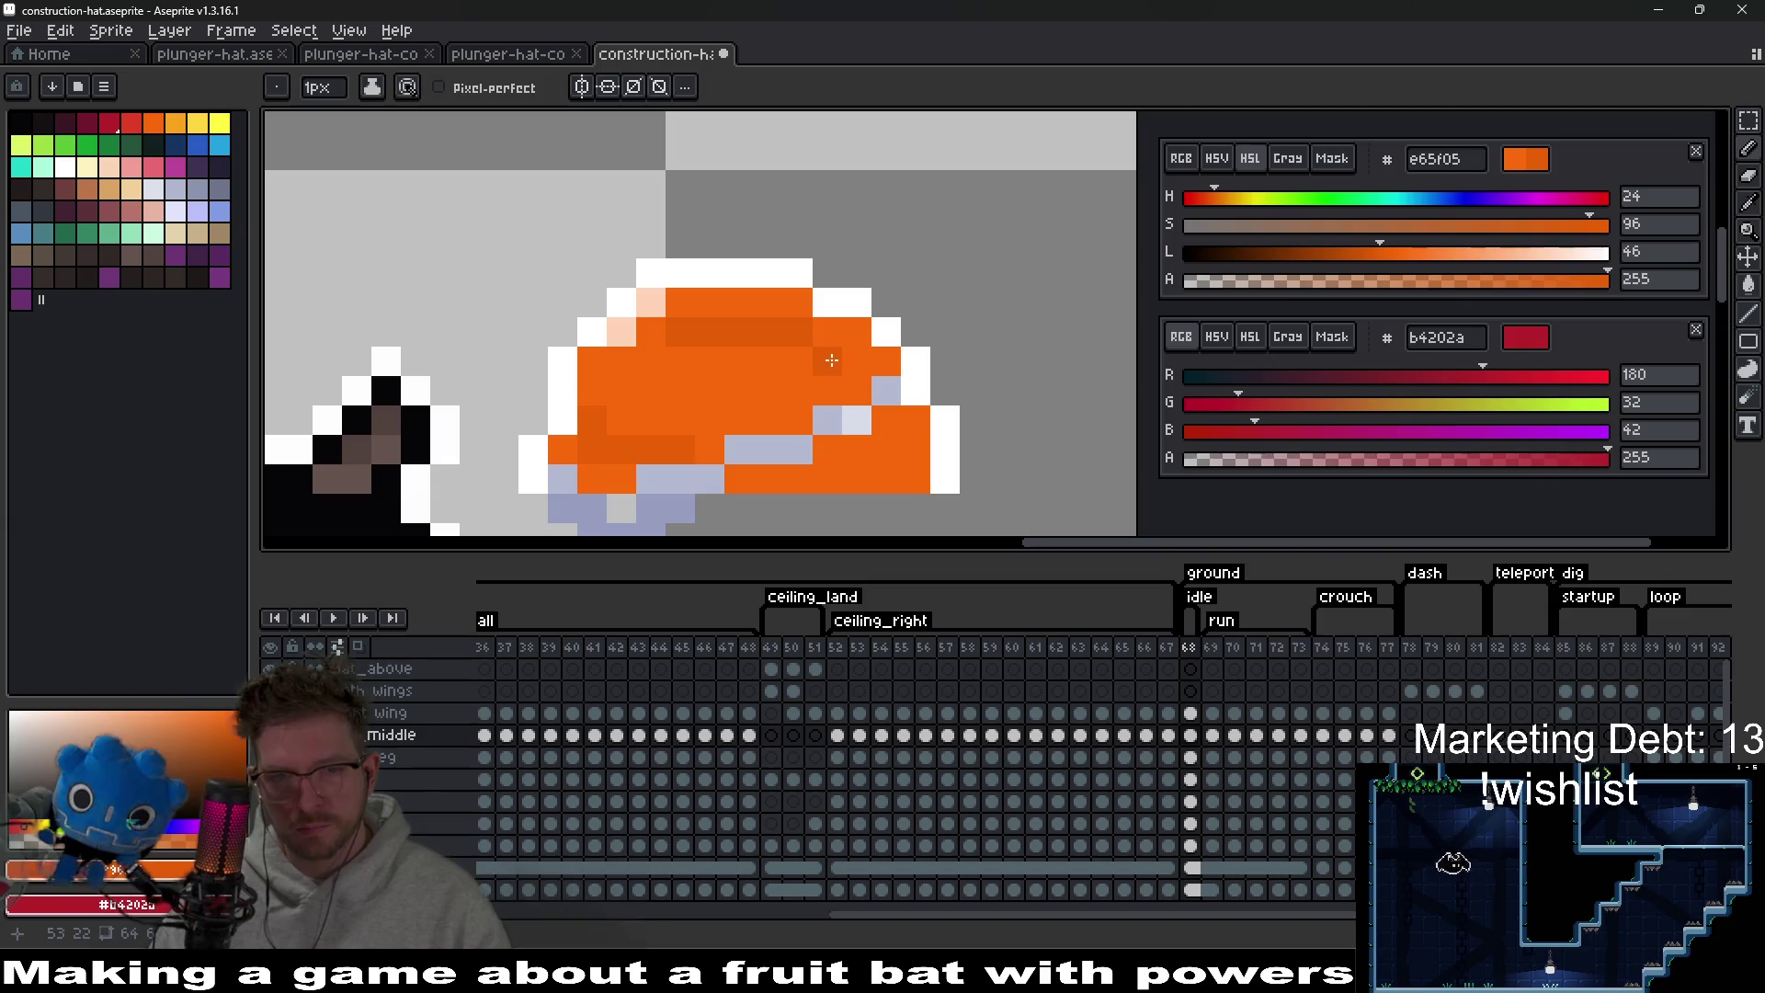
pyautogui.click(898, 418)
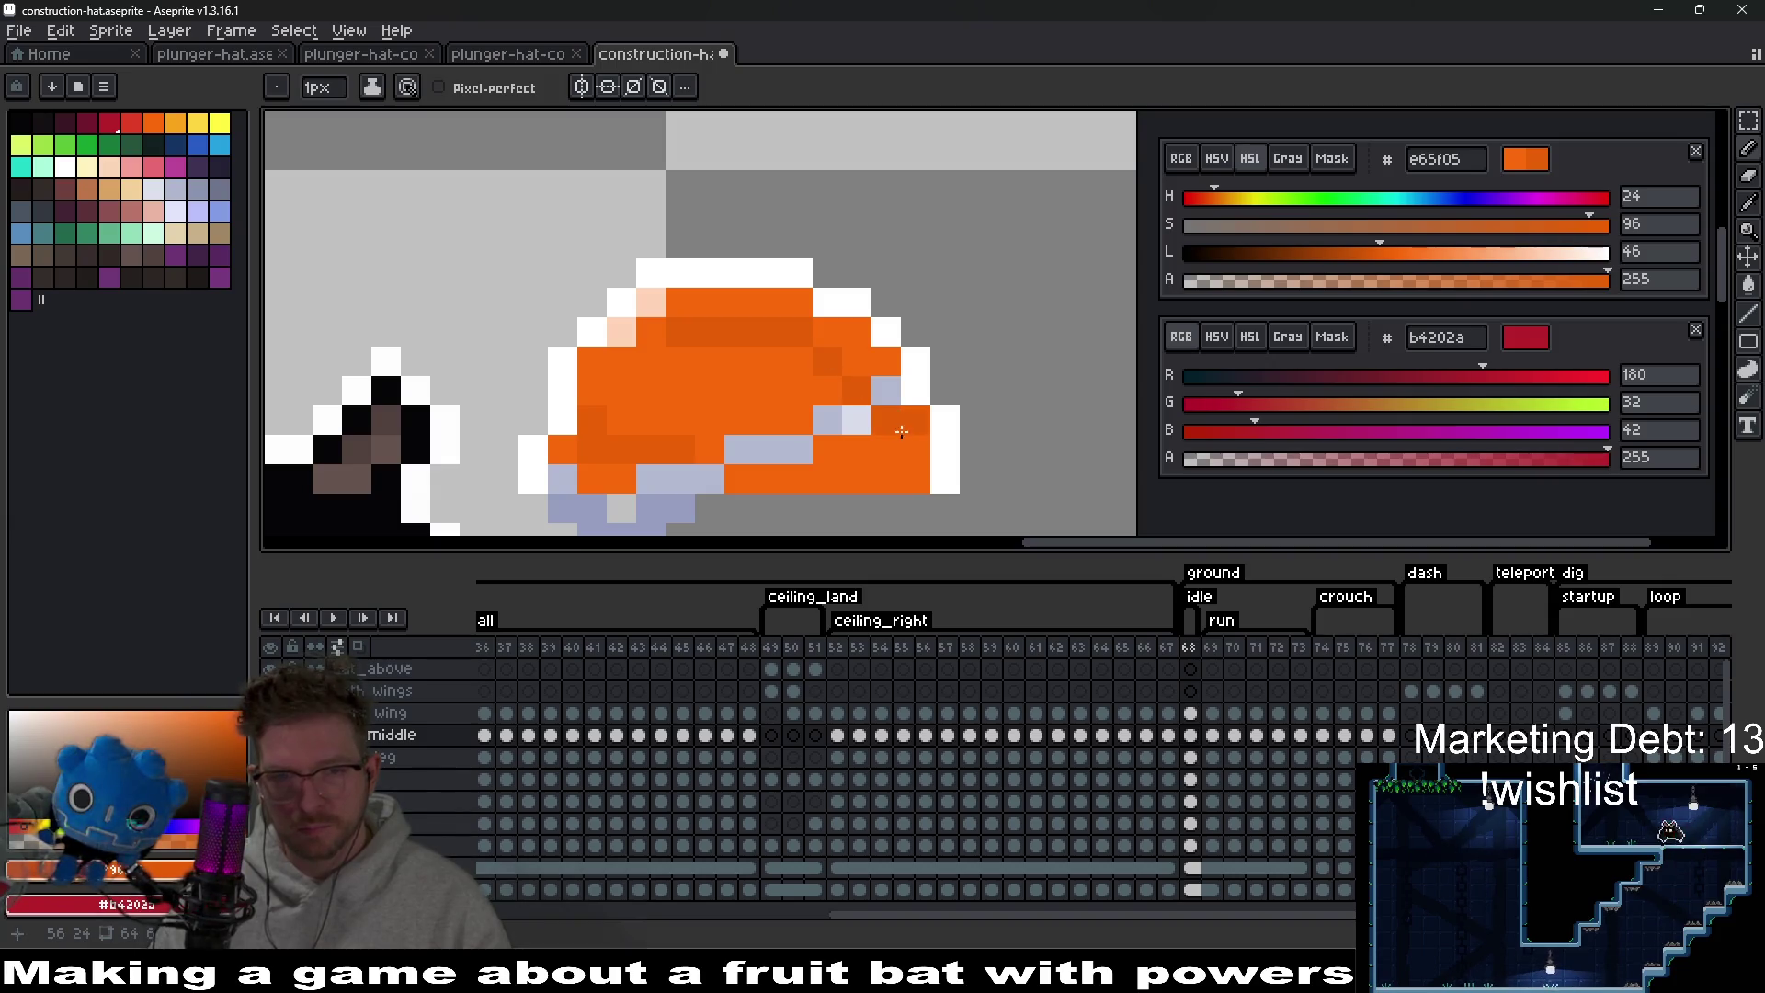
pyautogui.scroll(-8, 901, 432)
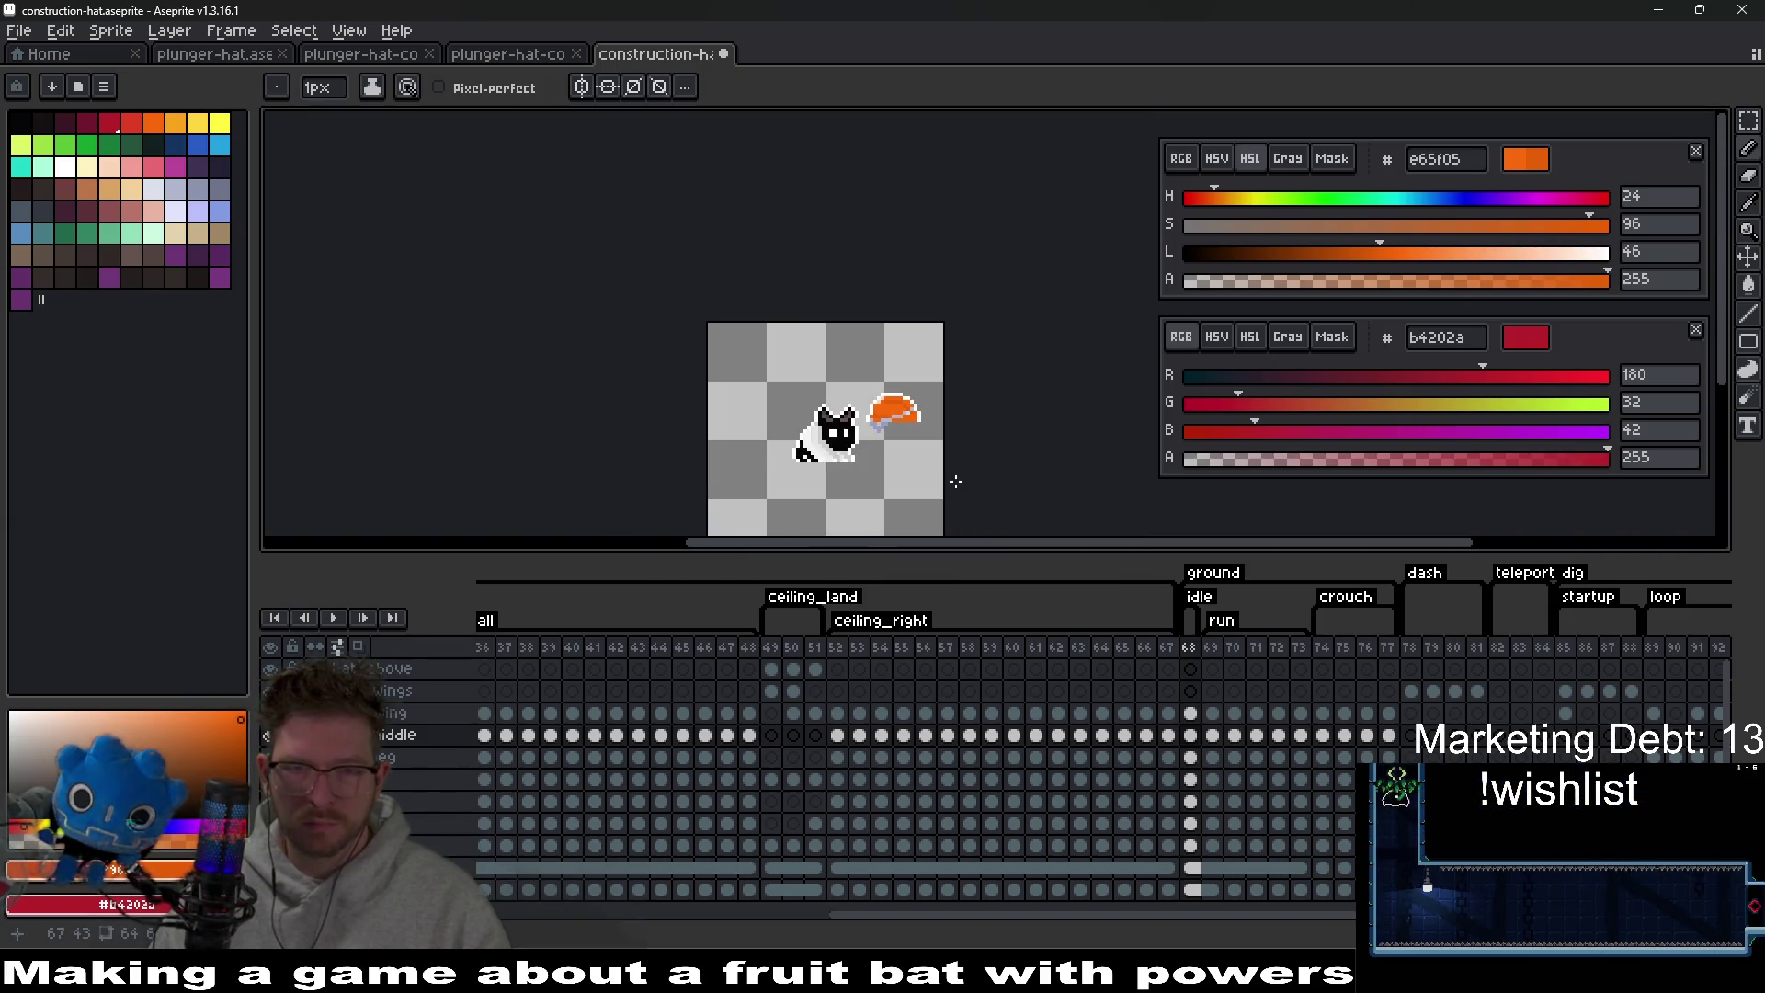
pyautogui.scroll(8, 906, 419)
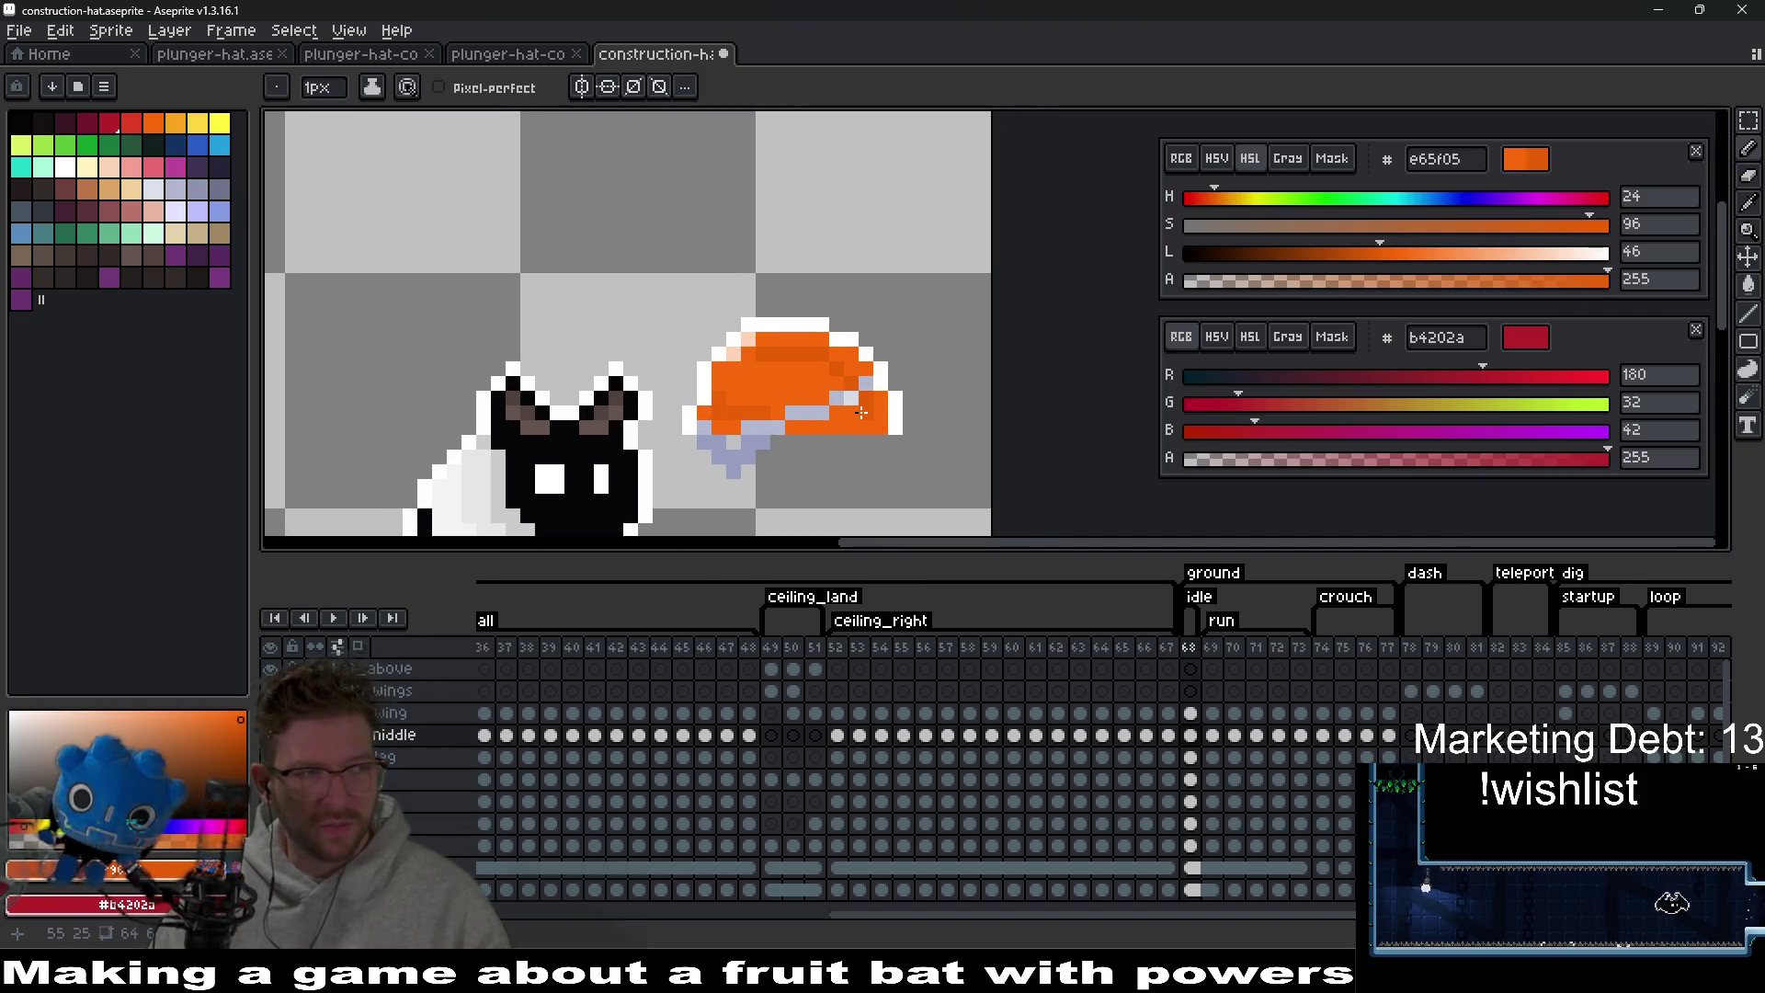
pyautogui.scroll(2, 861, 413)
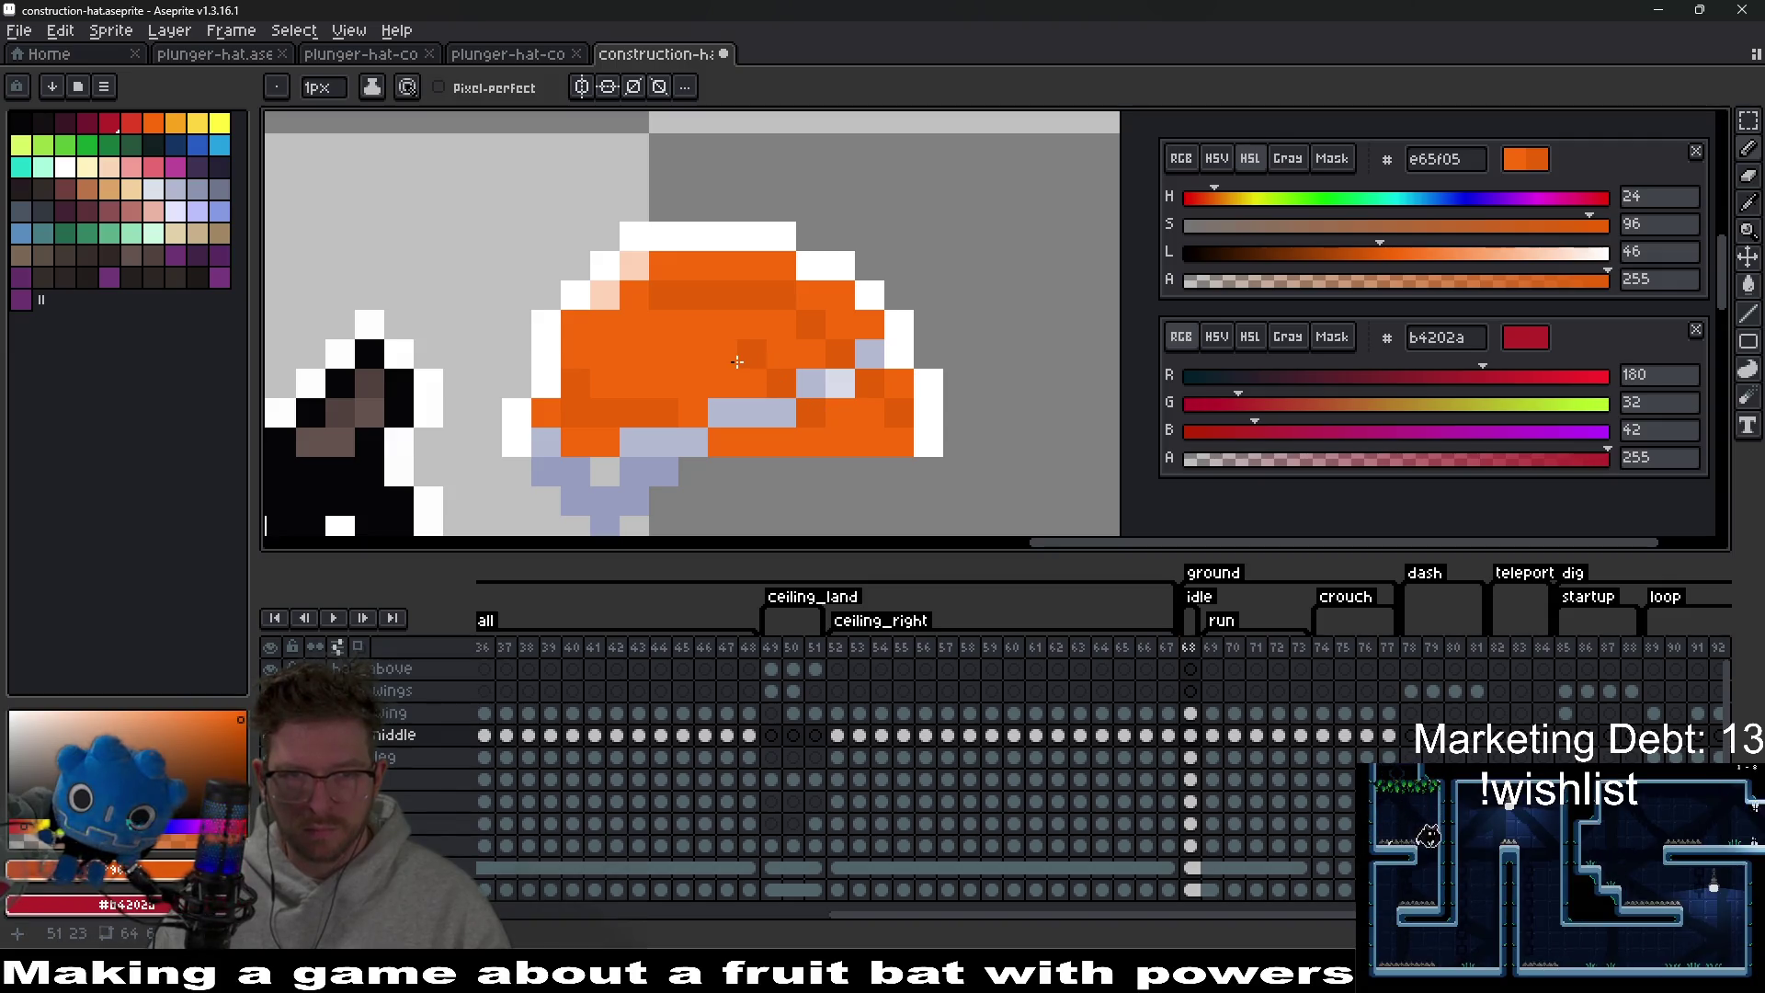
pyautogui.scroll(-6, 945, 452)
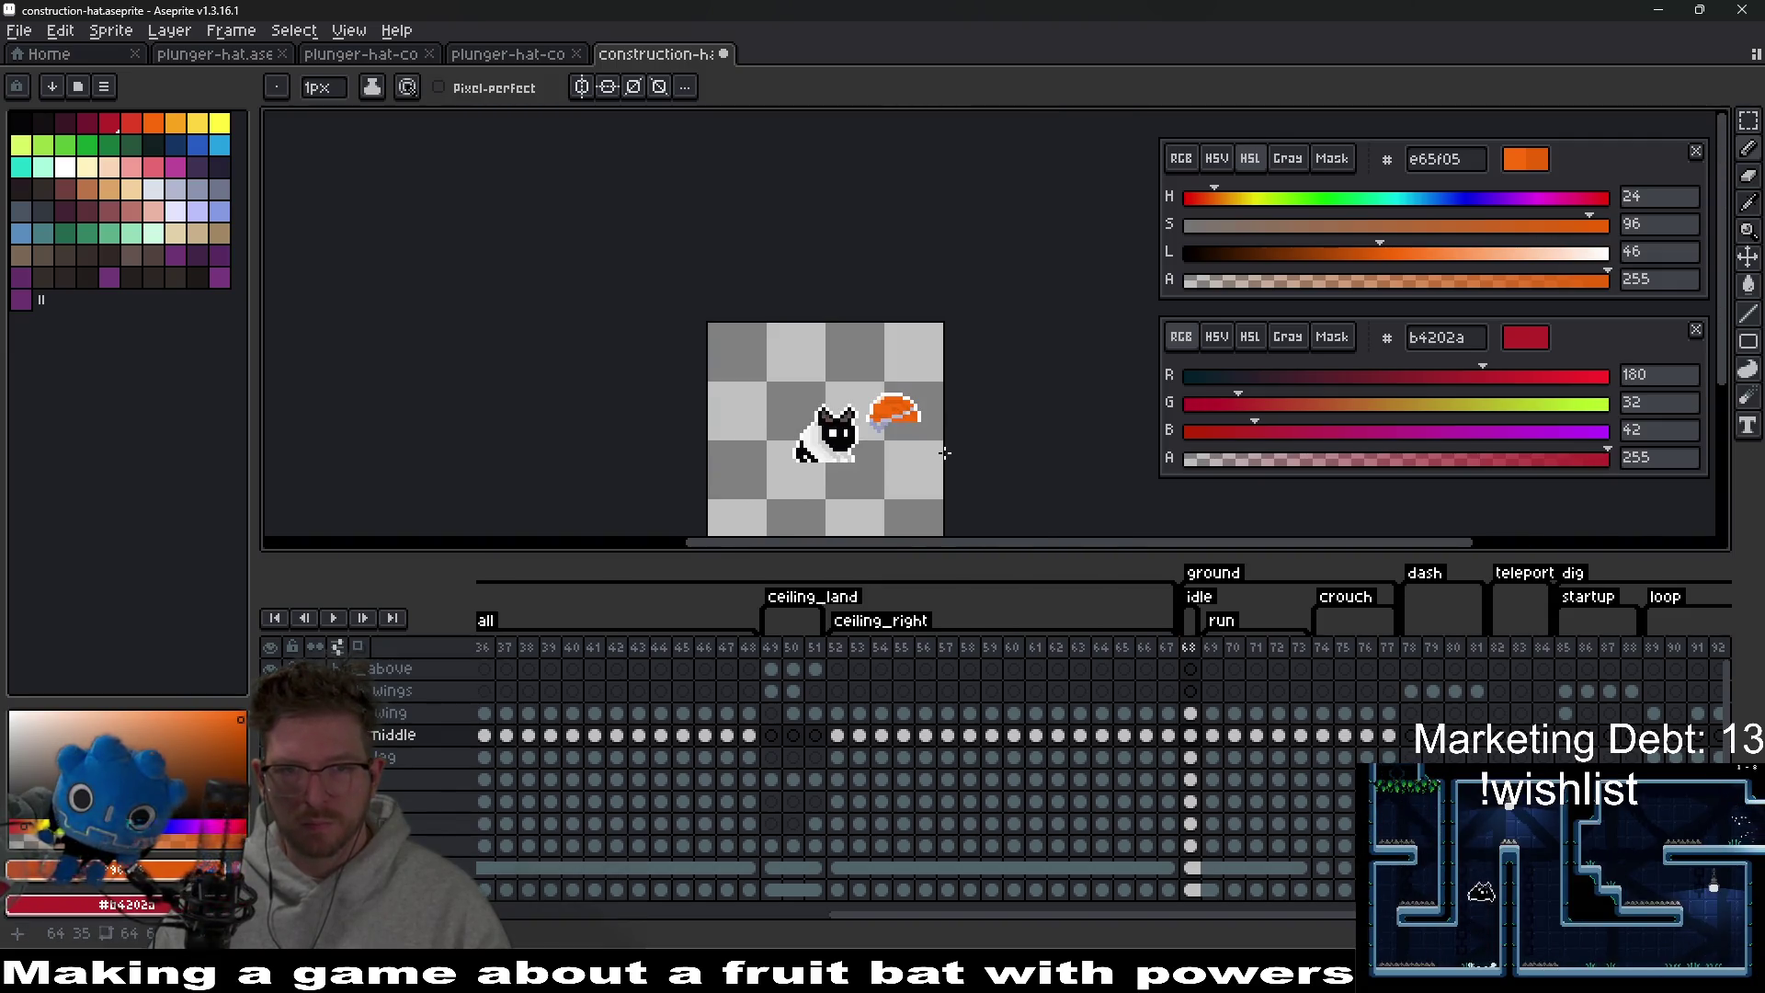
pyautogui.scroll(6, 764, 386)
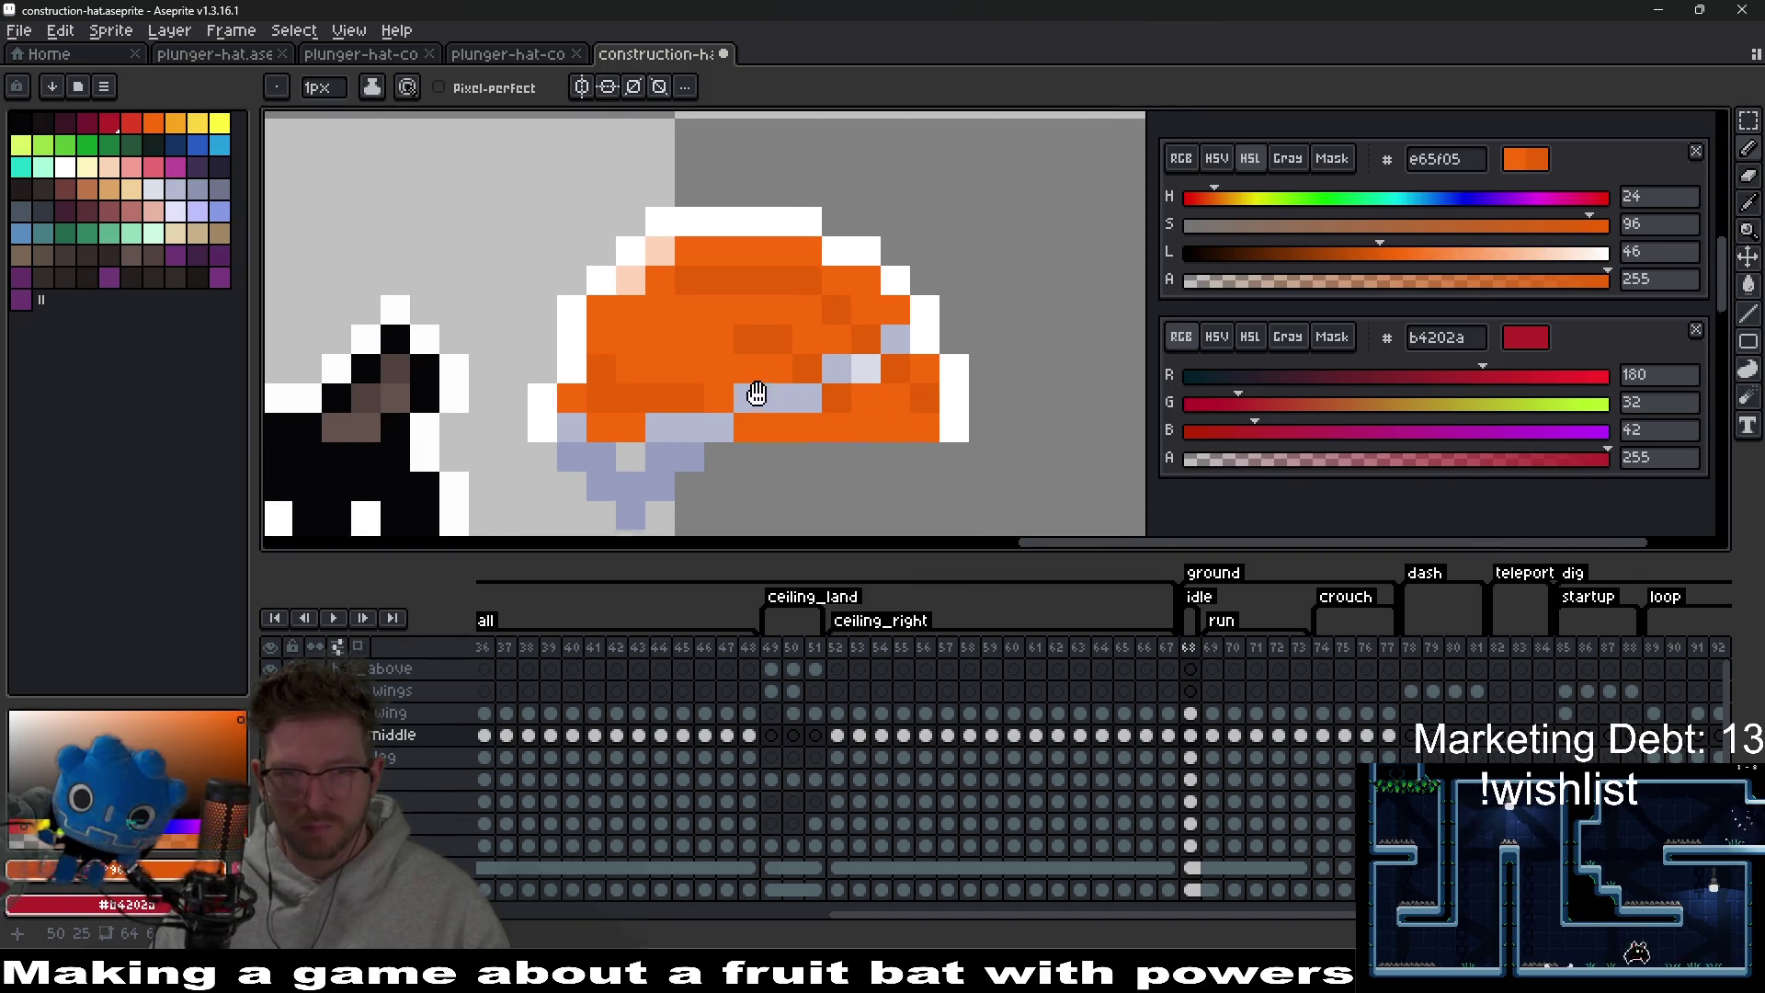
# Sample the lighter orange fa6a0a and undo the stray white pixels left of the hat.
pyautogui.press('i')
pyautogui.click(678, 367)
pyautogui.press('b')
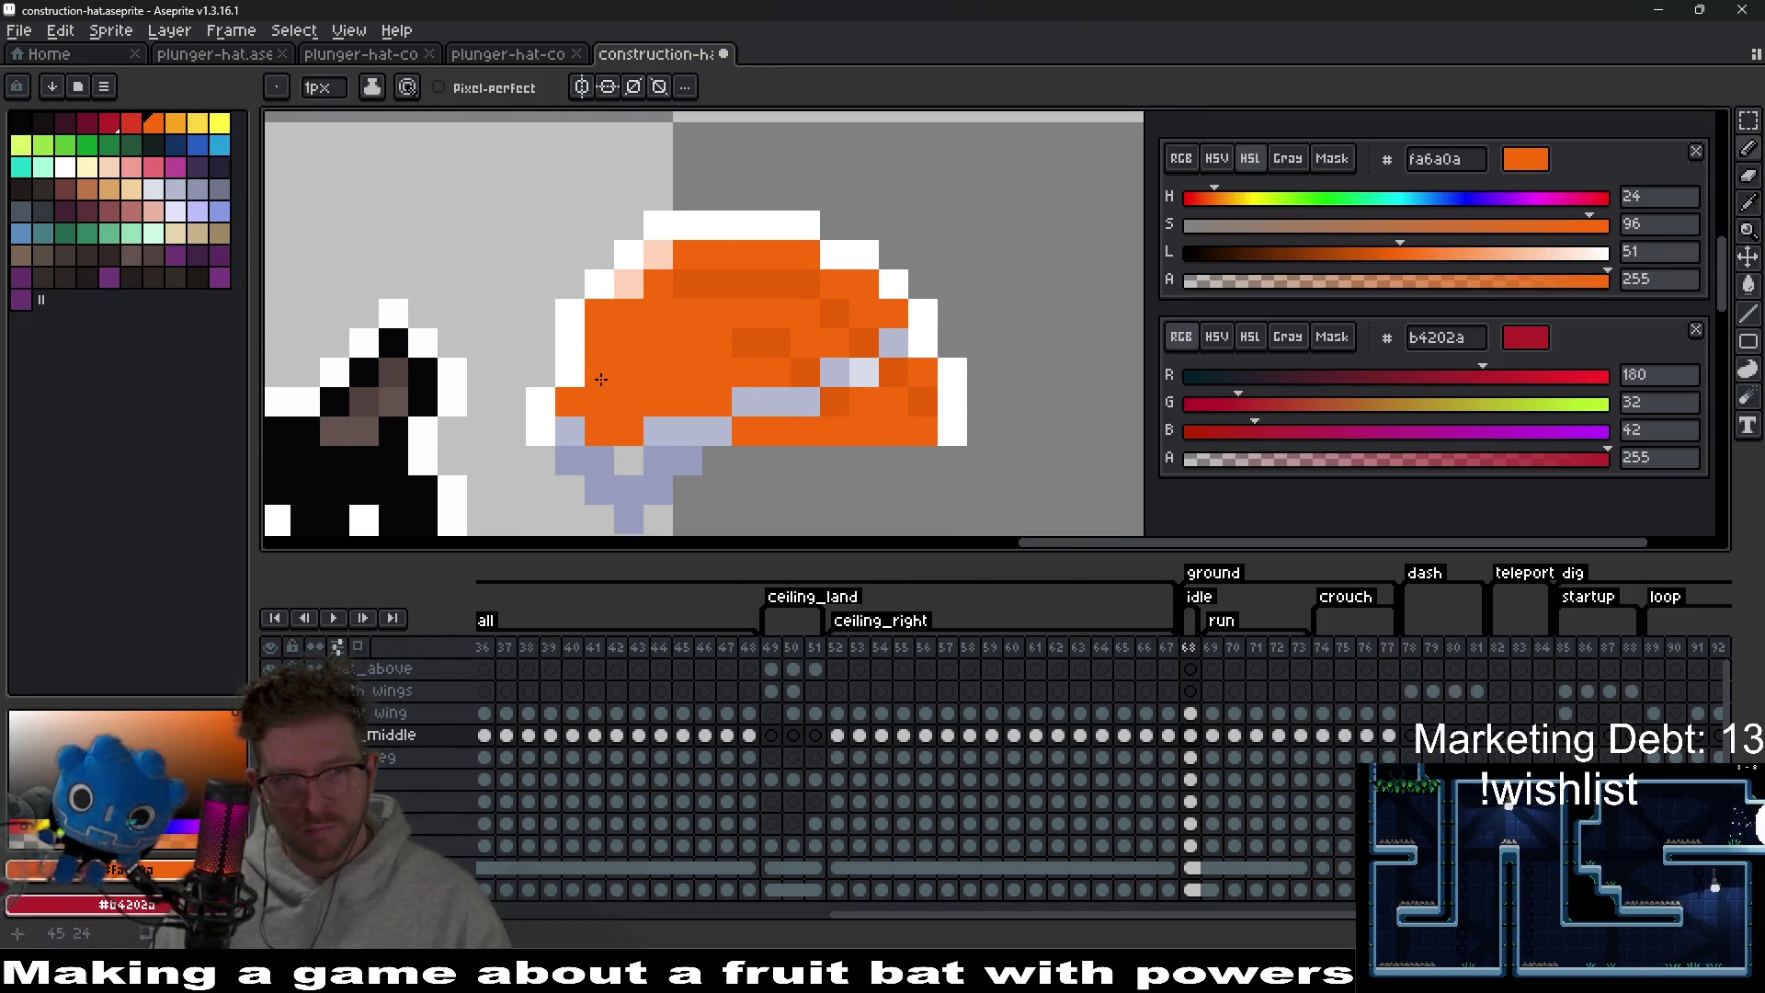
pyautogui.scroll(-5, 717, 396)
pyautogui.scroll(4, 834, 415)
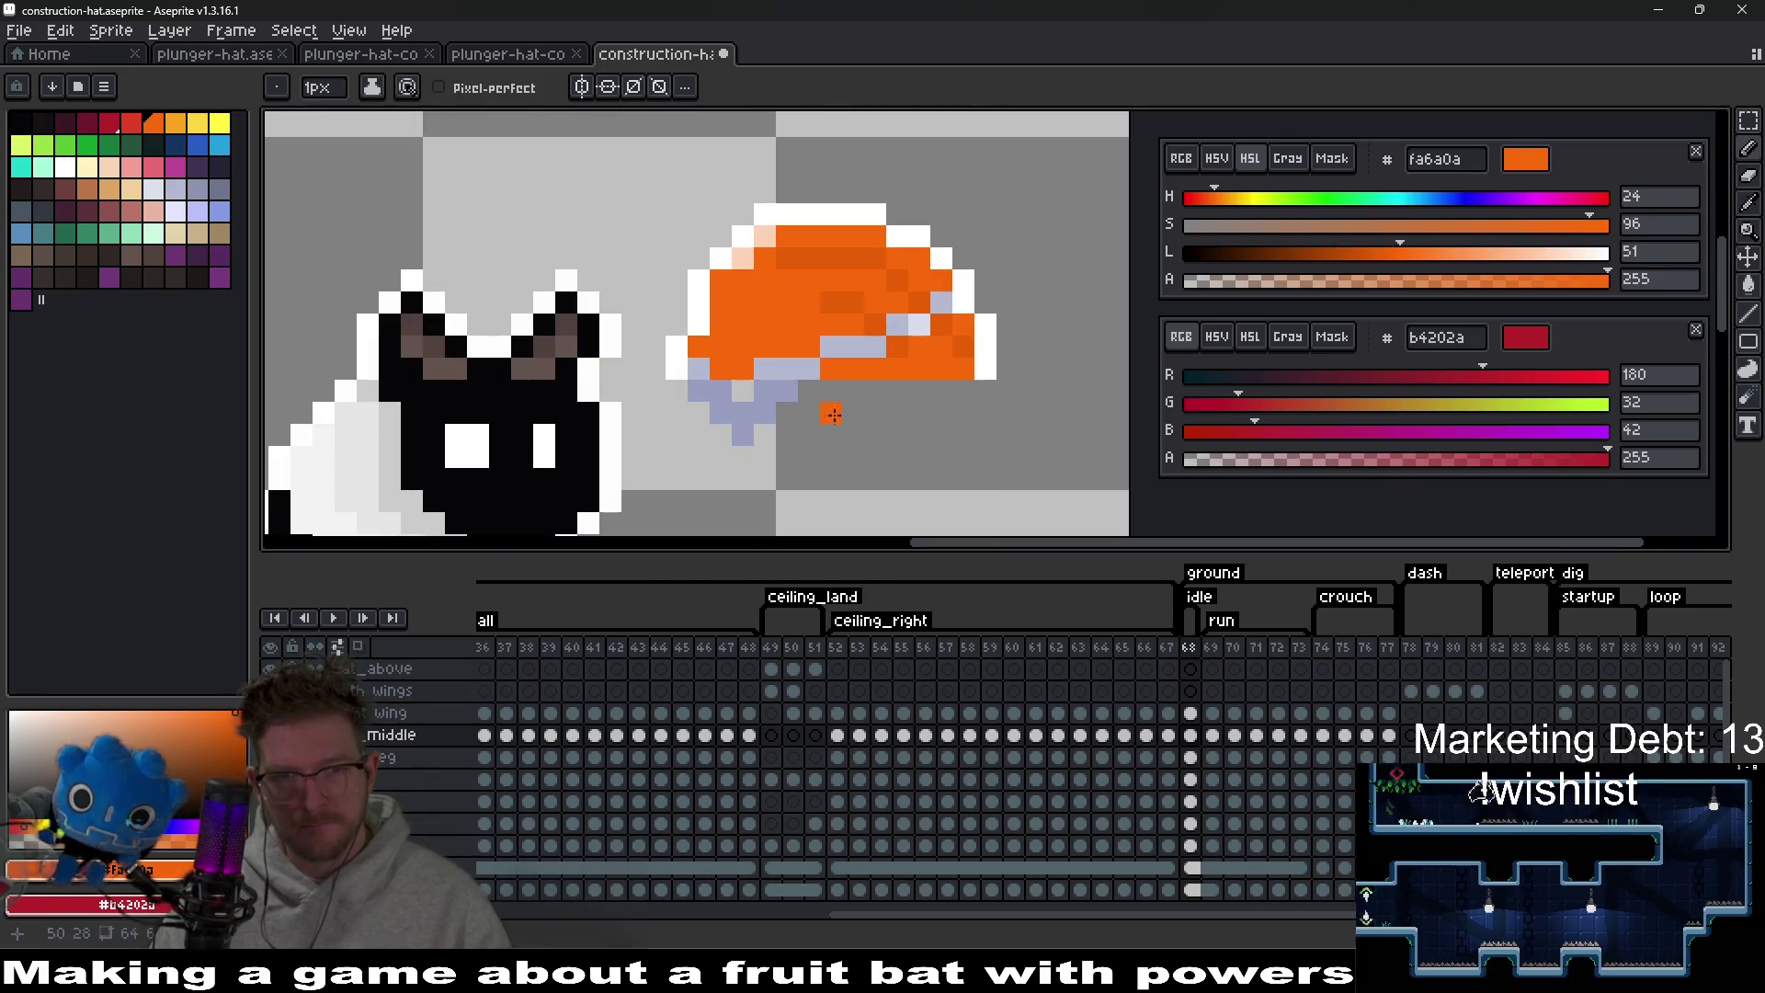
pyautogui.scroll(-1, 792, 367)
pyautogui.scroll(1, 717, 424)
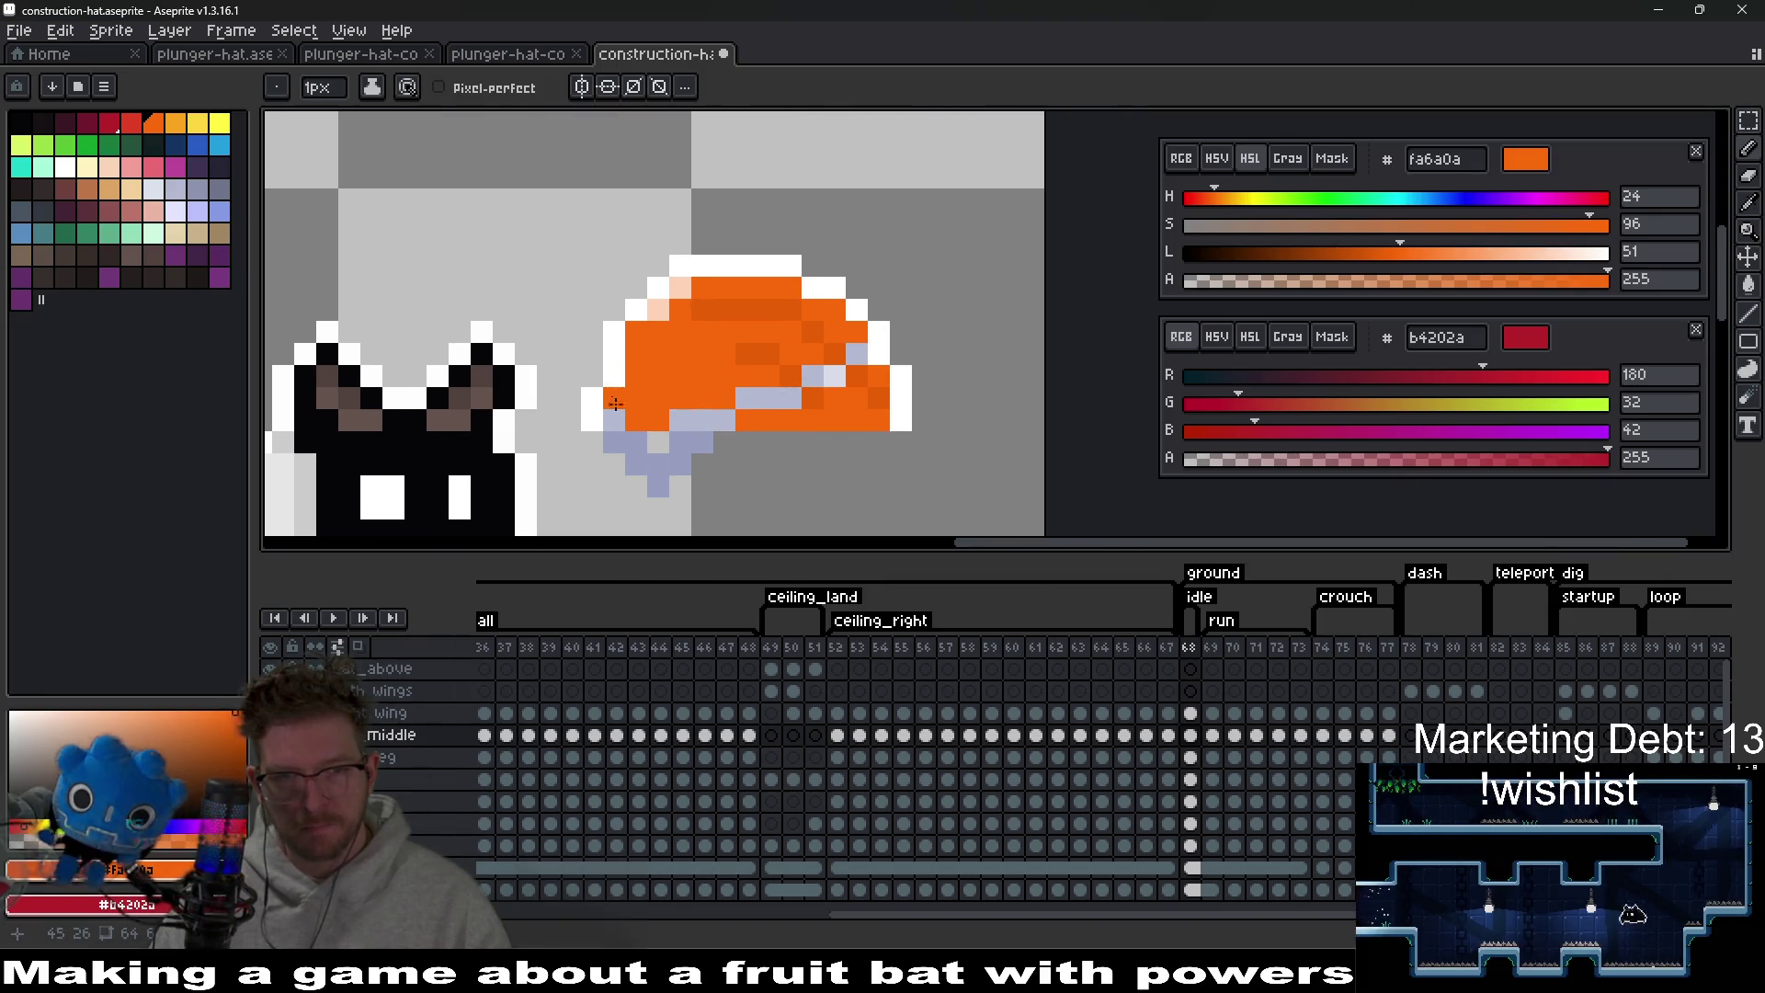
pyautogui.hotkey('ctrl', 'z')
pyautogui.hotkey('ctrl', 'z')
# Sample white and paint it on the hat's lower-left edge and under the brim.
pyautogui.press('i')
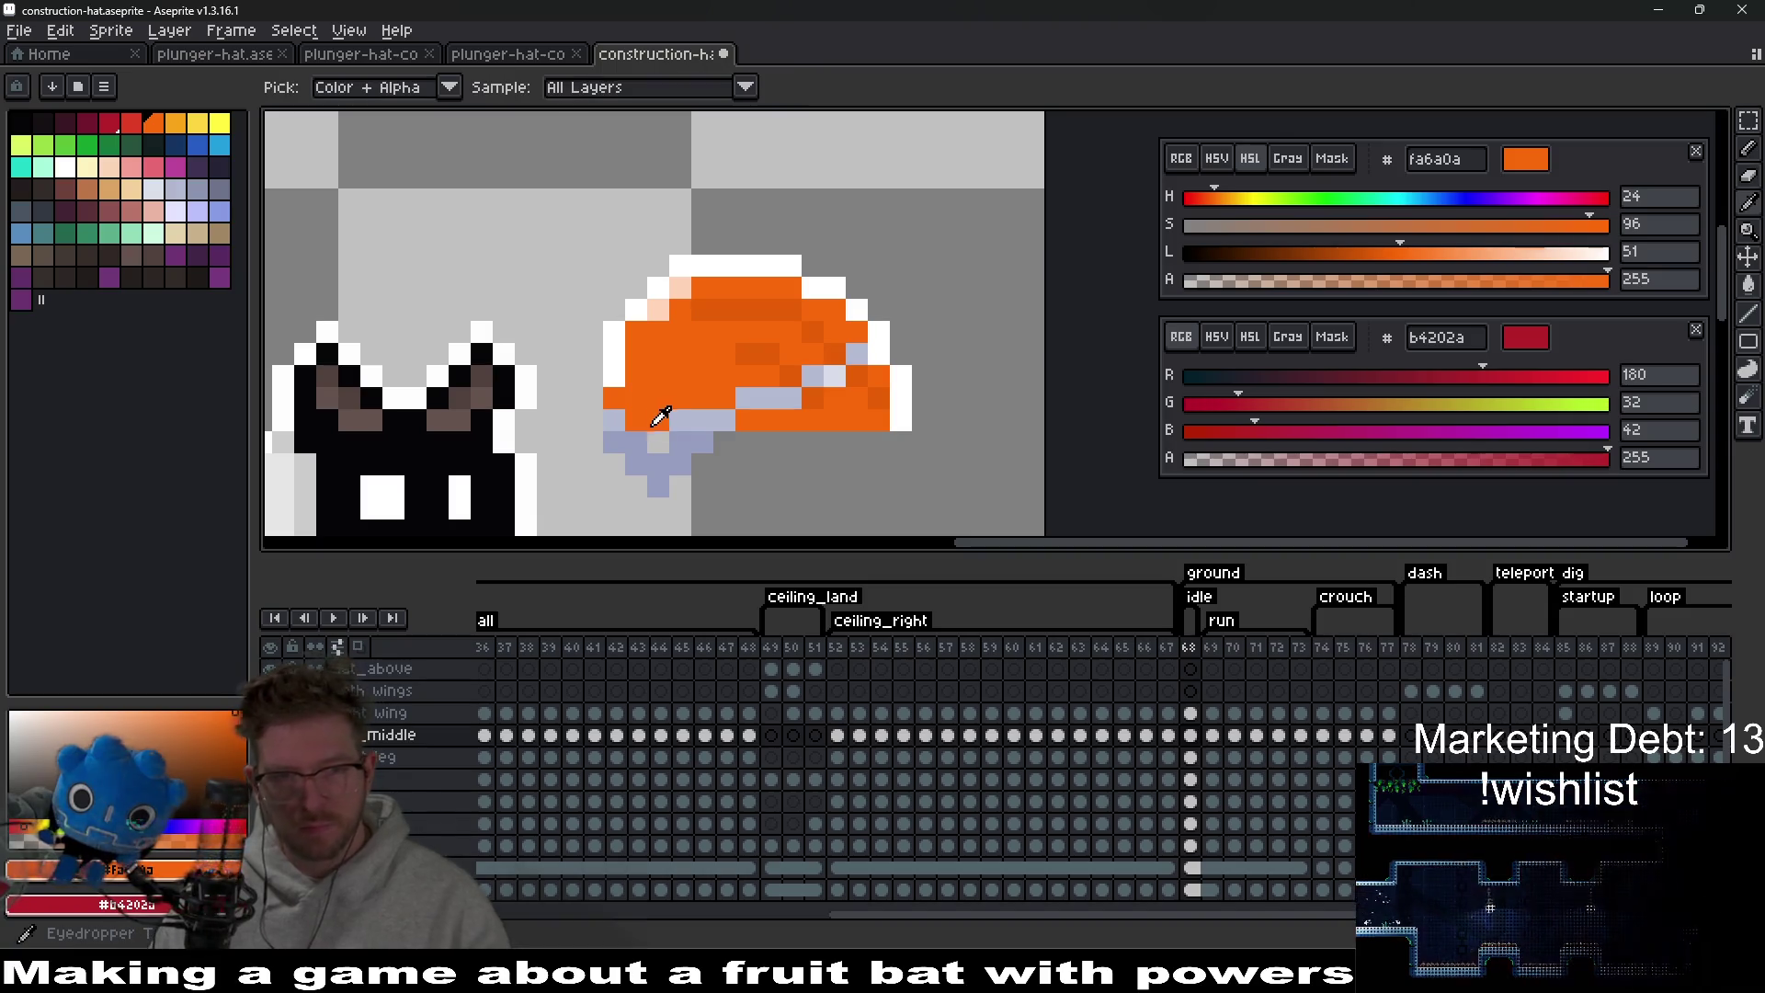
pyautogui.press('m')
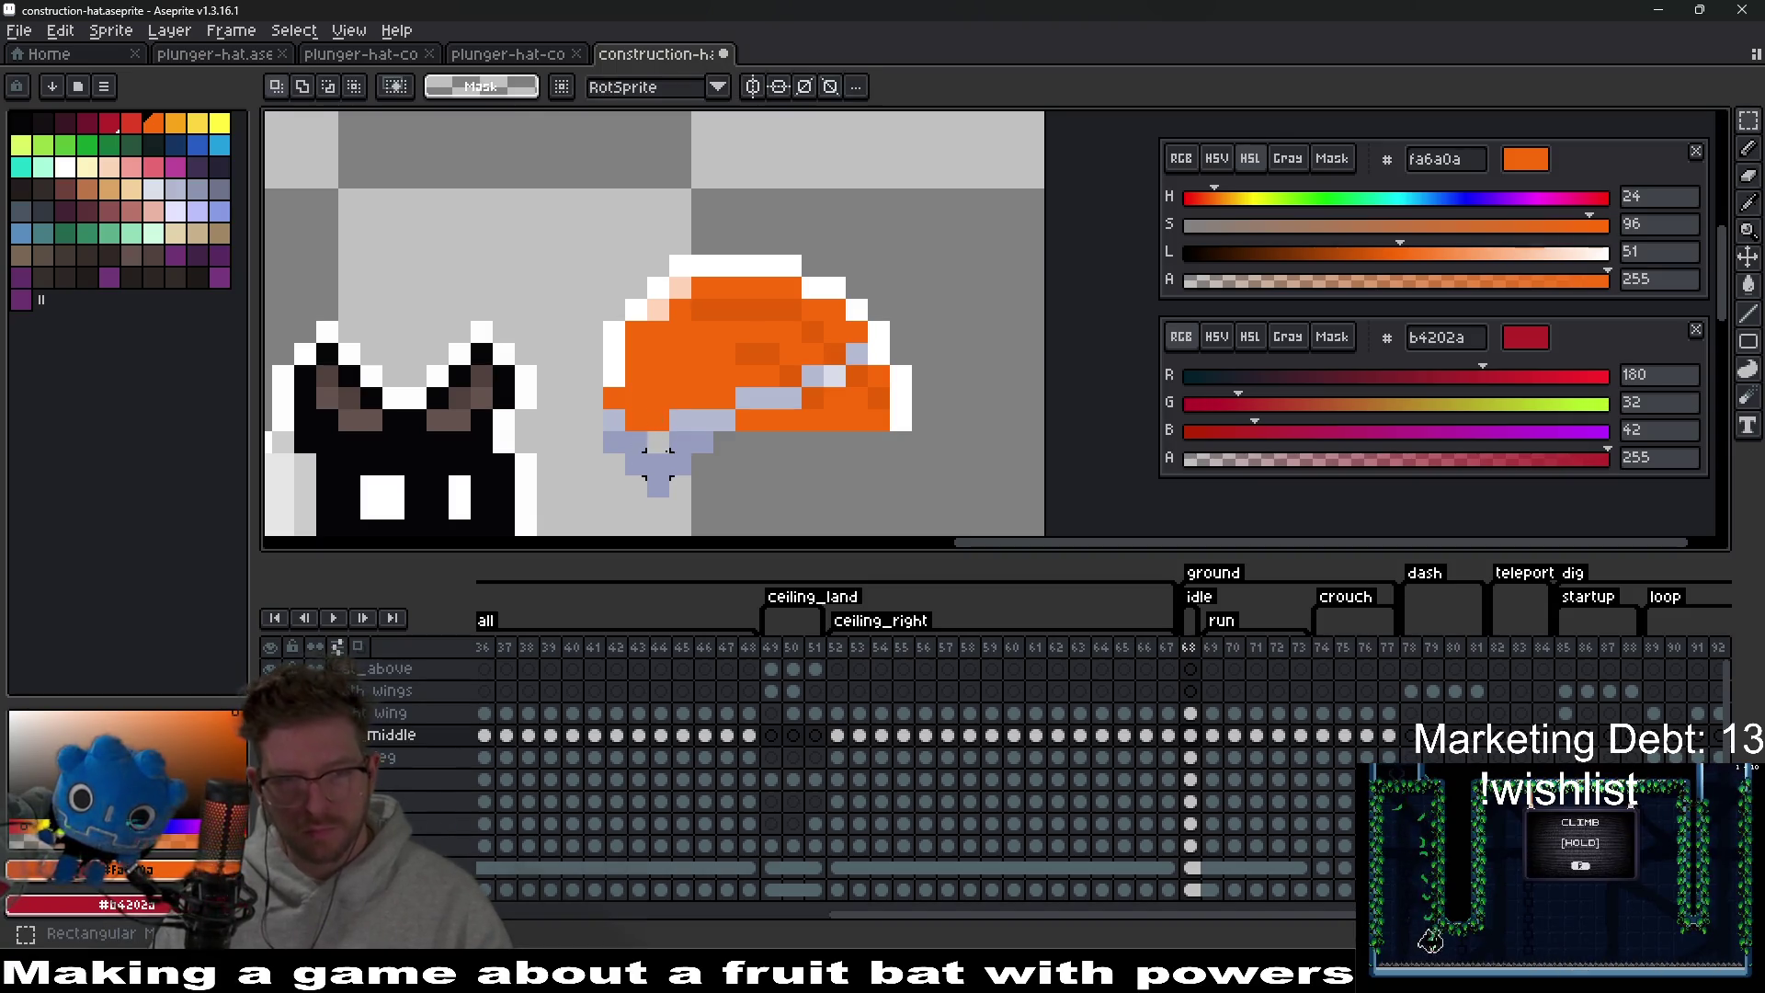
pyautogui.press('i')
pyautogui.click(614, 364)
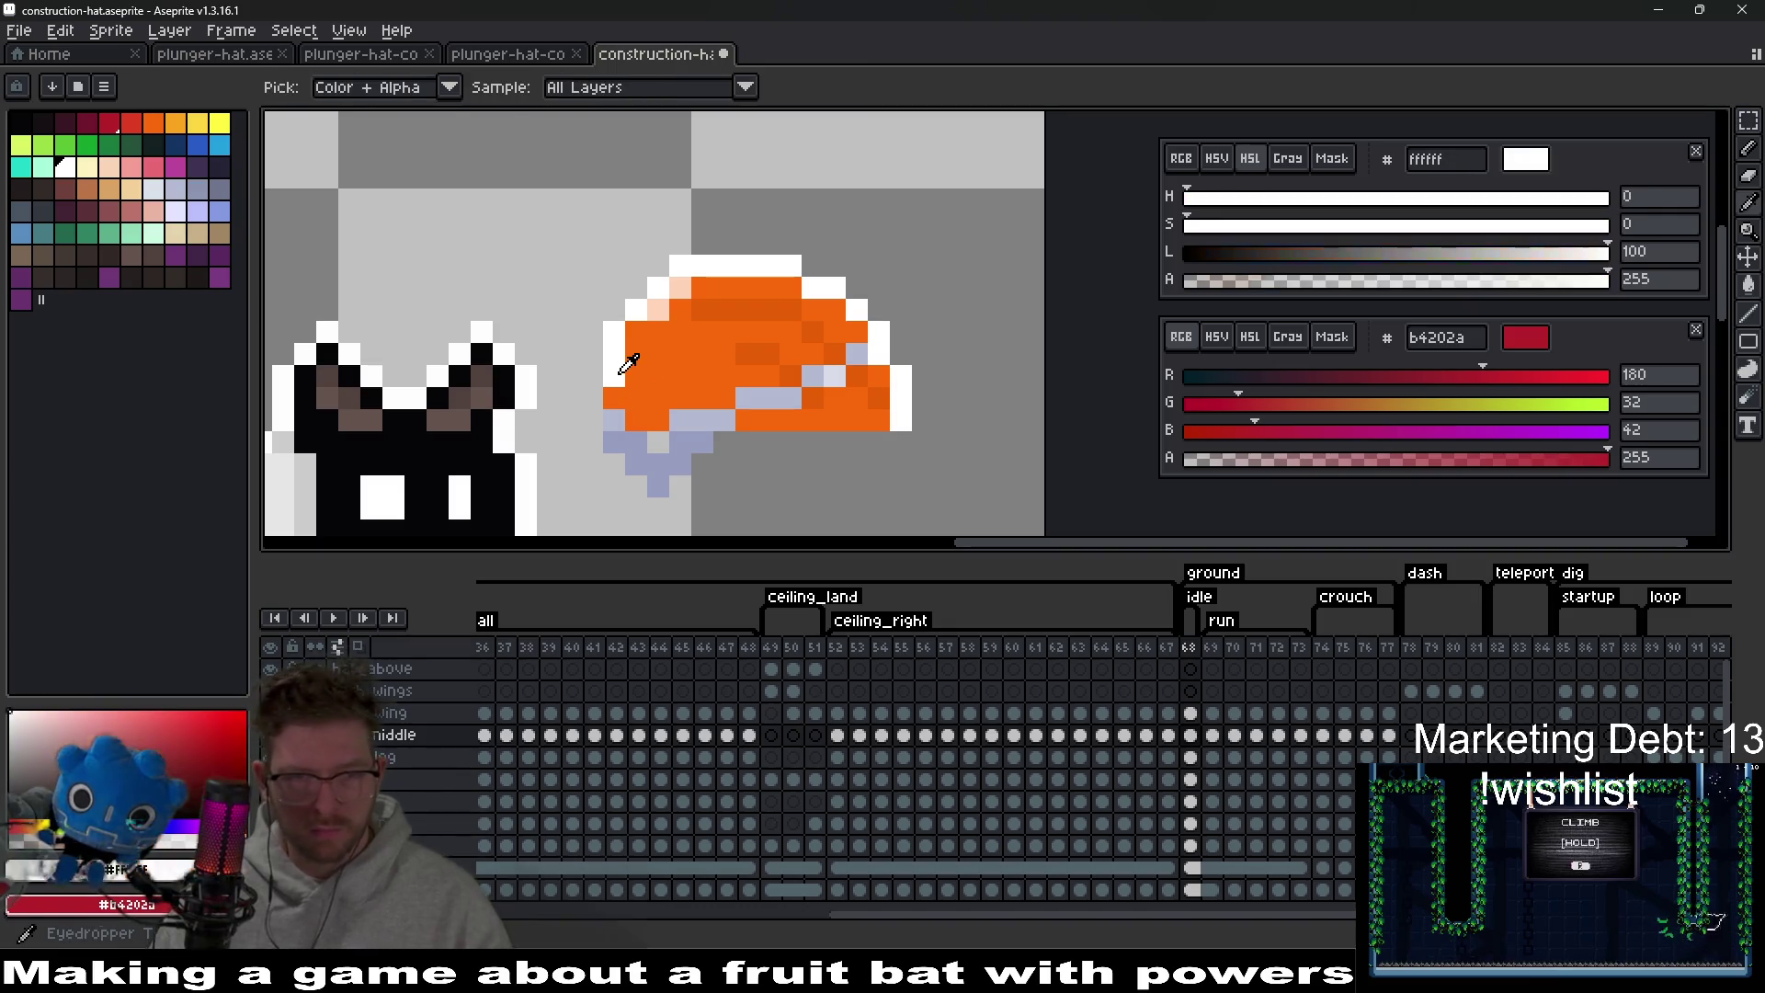
pyautogui.press('b')
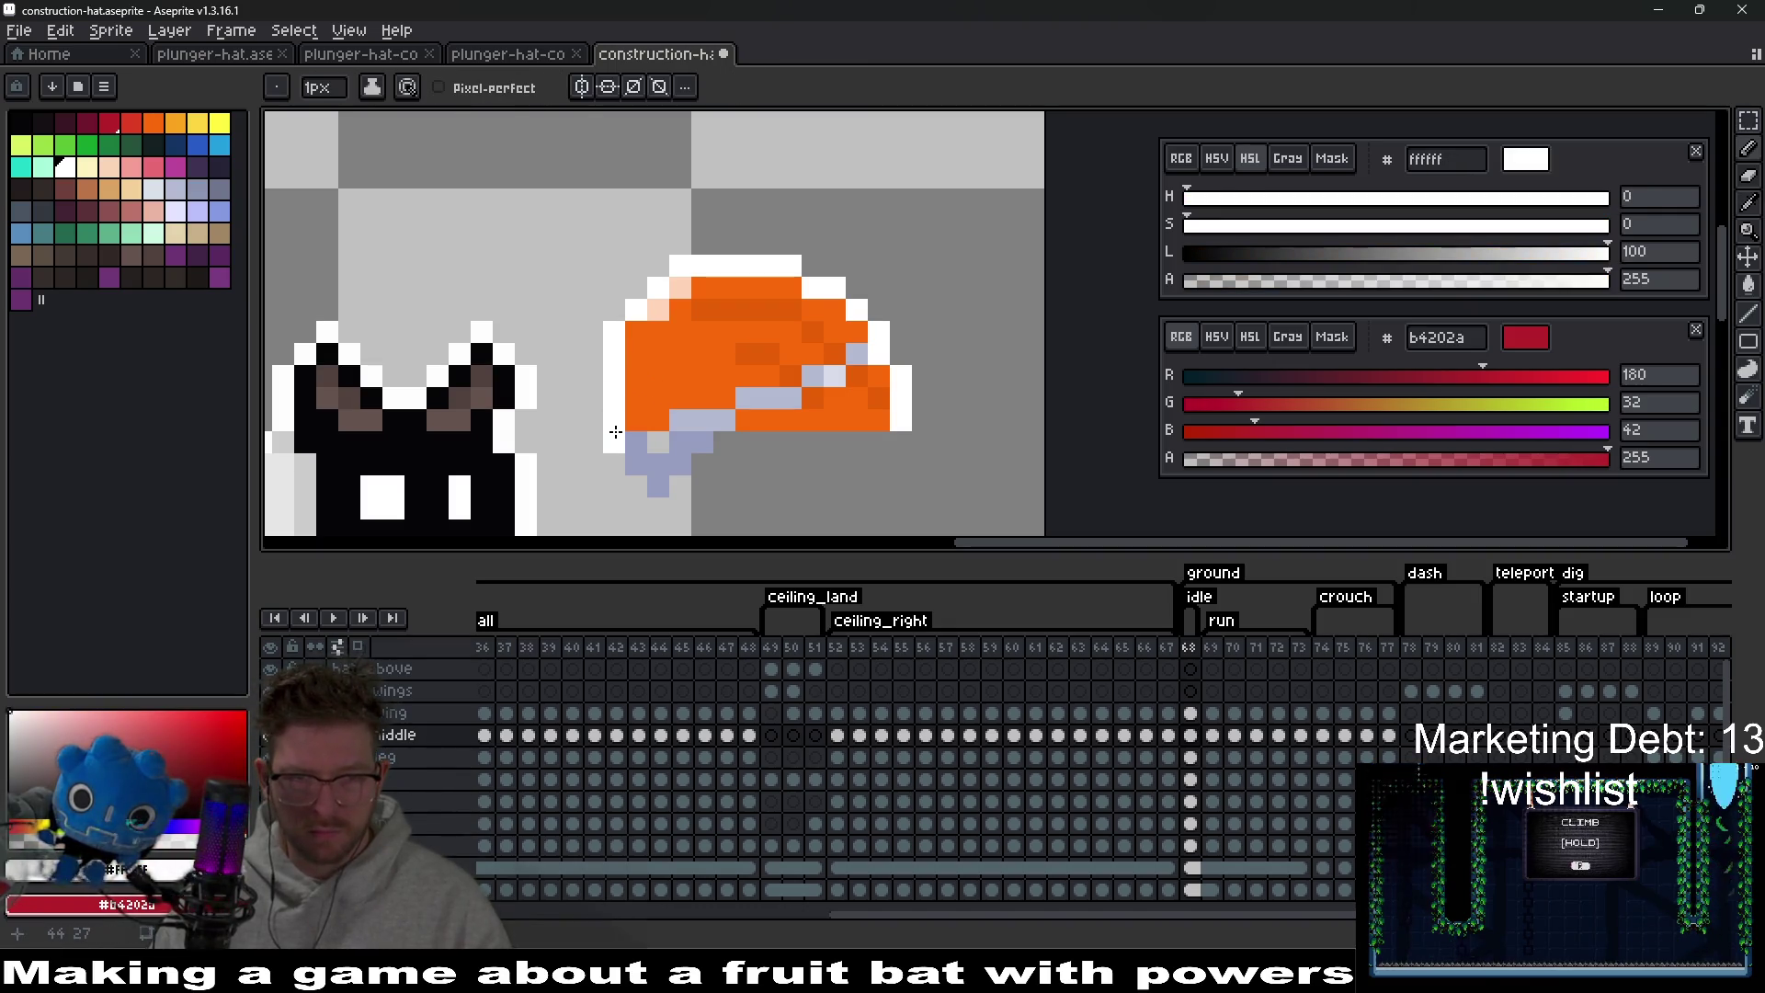
pyautogui.click(613, 458)
pyautogui.moveTo(634, 487); pyautogui.dragTo(662, 488)
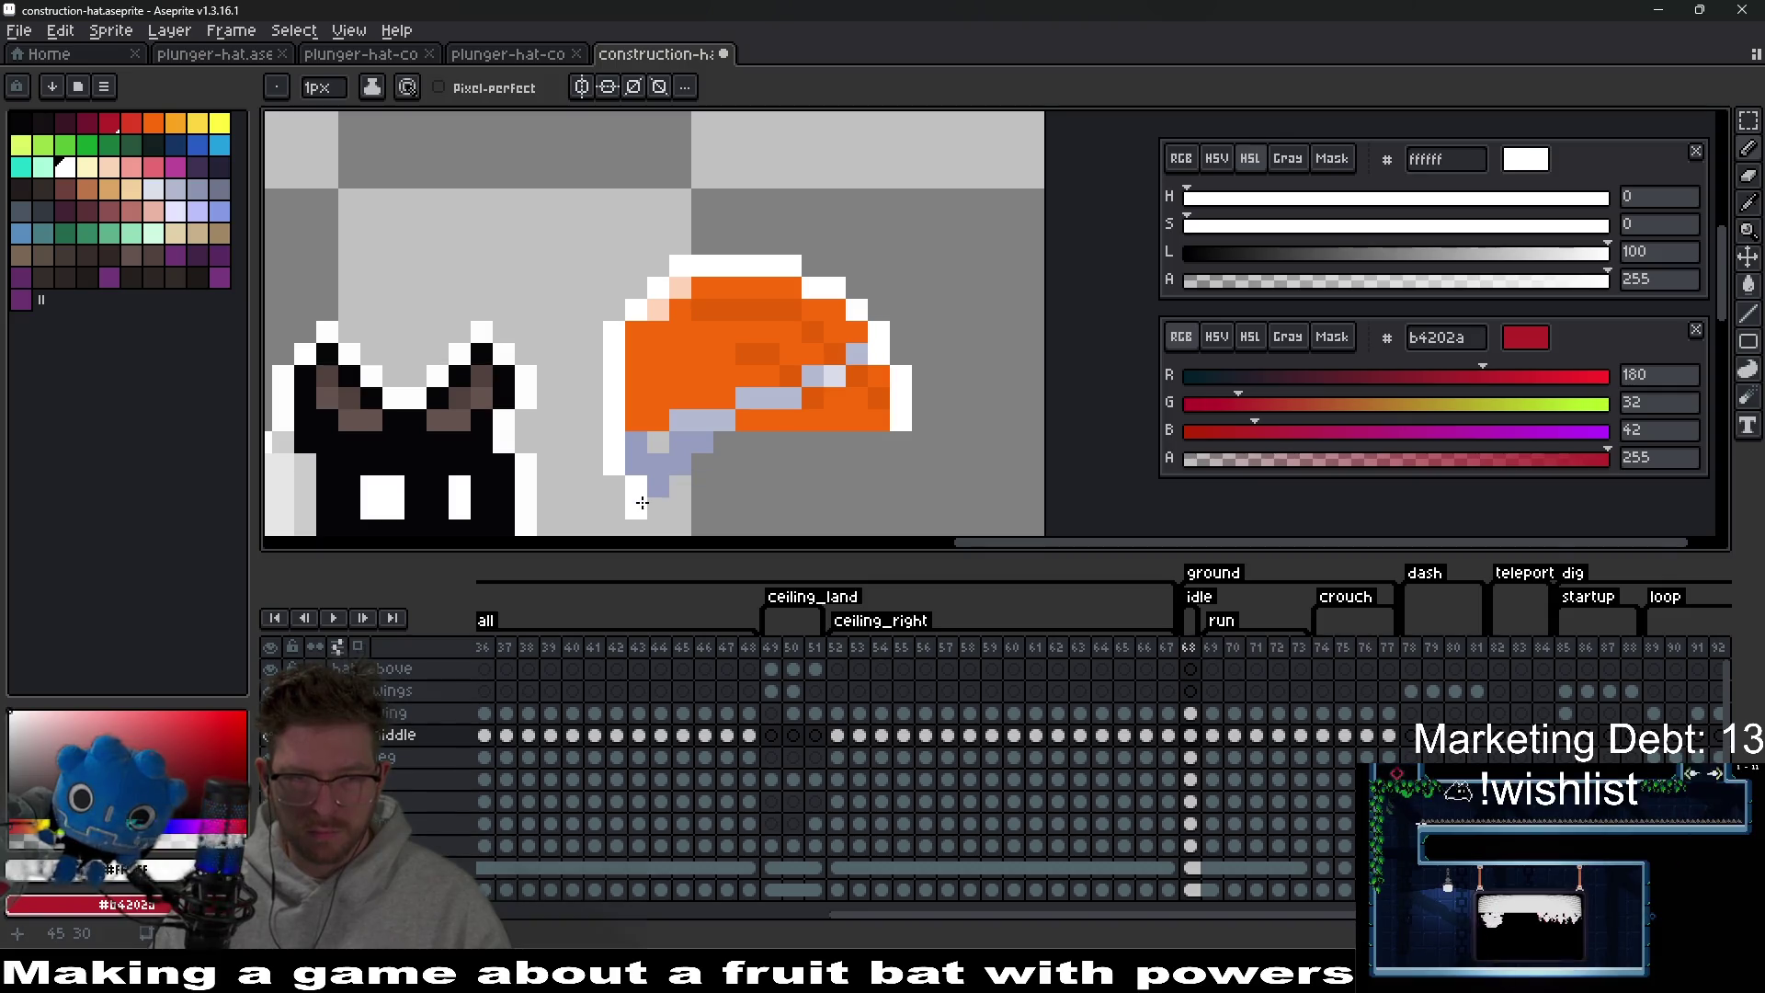
# Erase the white outline pixels along the hat's bottom edge.
pyautogui.scroll(-3, 745, 462)
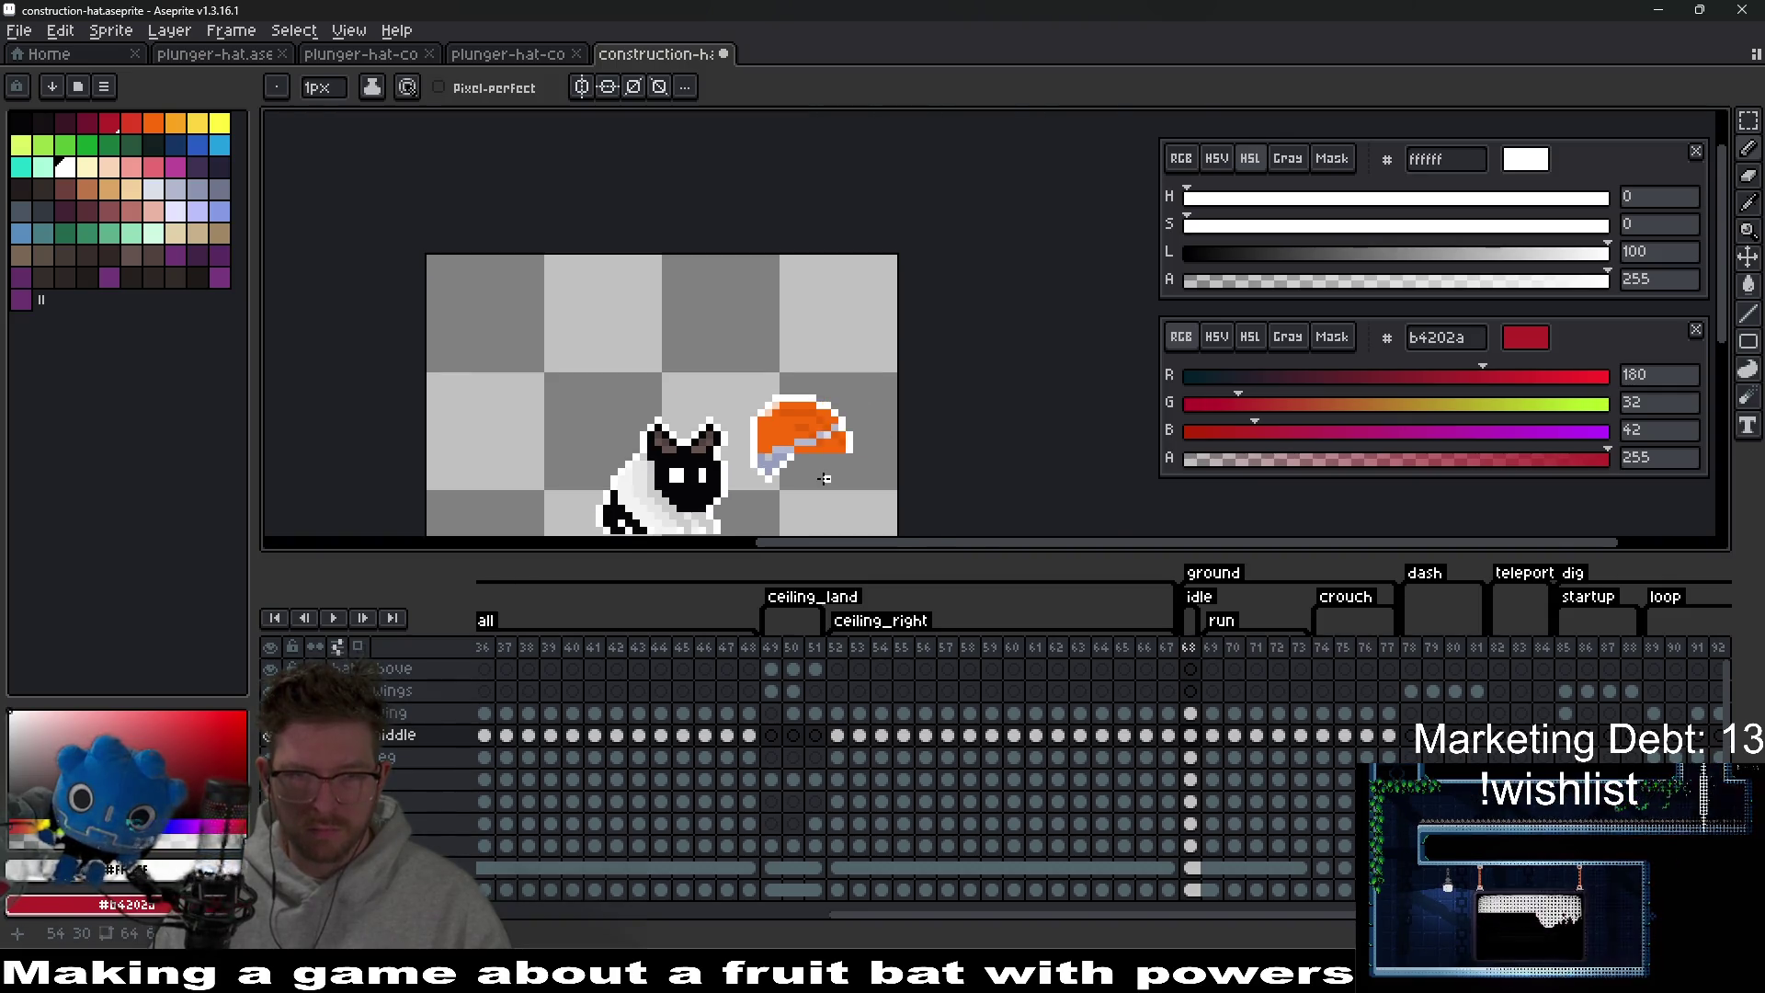
pyautogui.scroll(4, 823, 396)
pyautogui.scroll(-8, 981, 392)
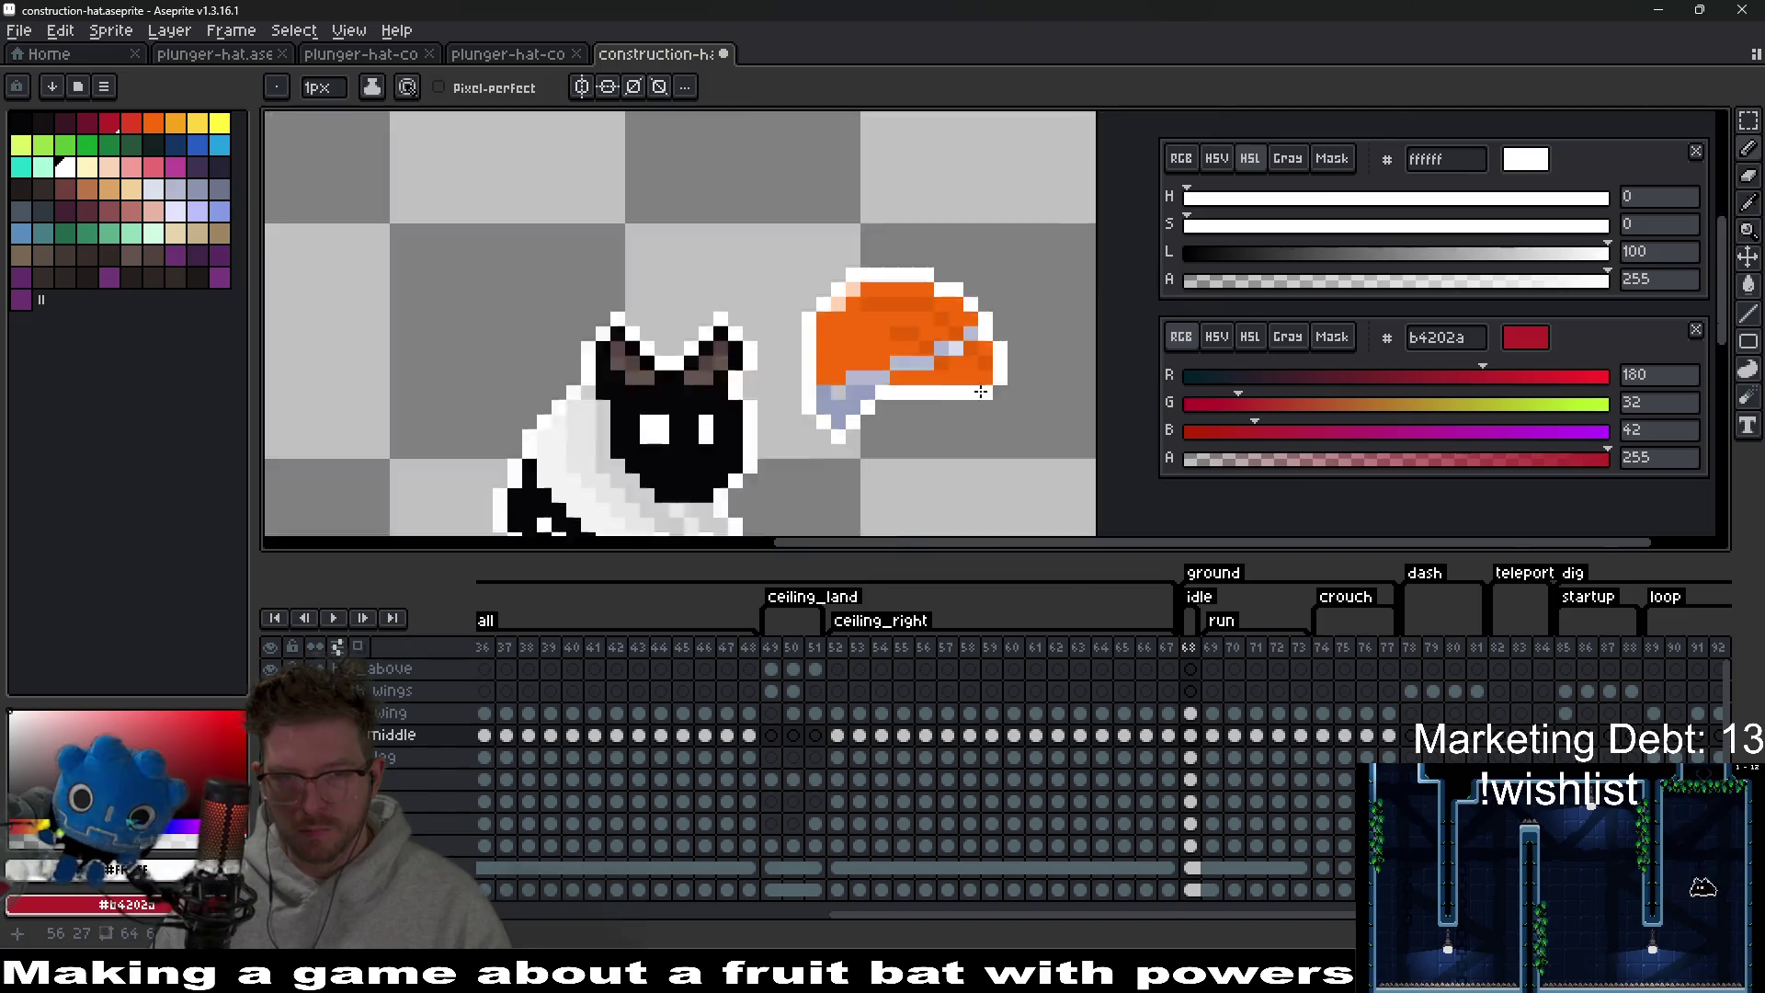
pyautogui.scroll(6, 876, 413)
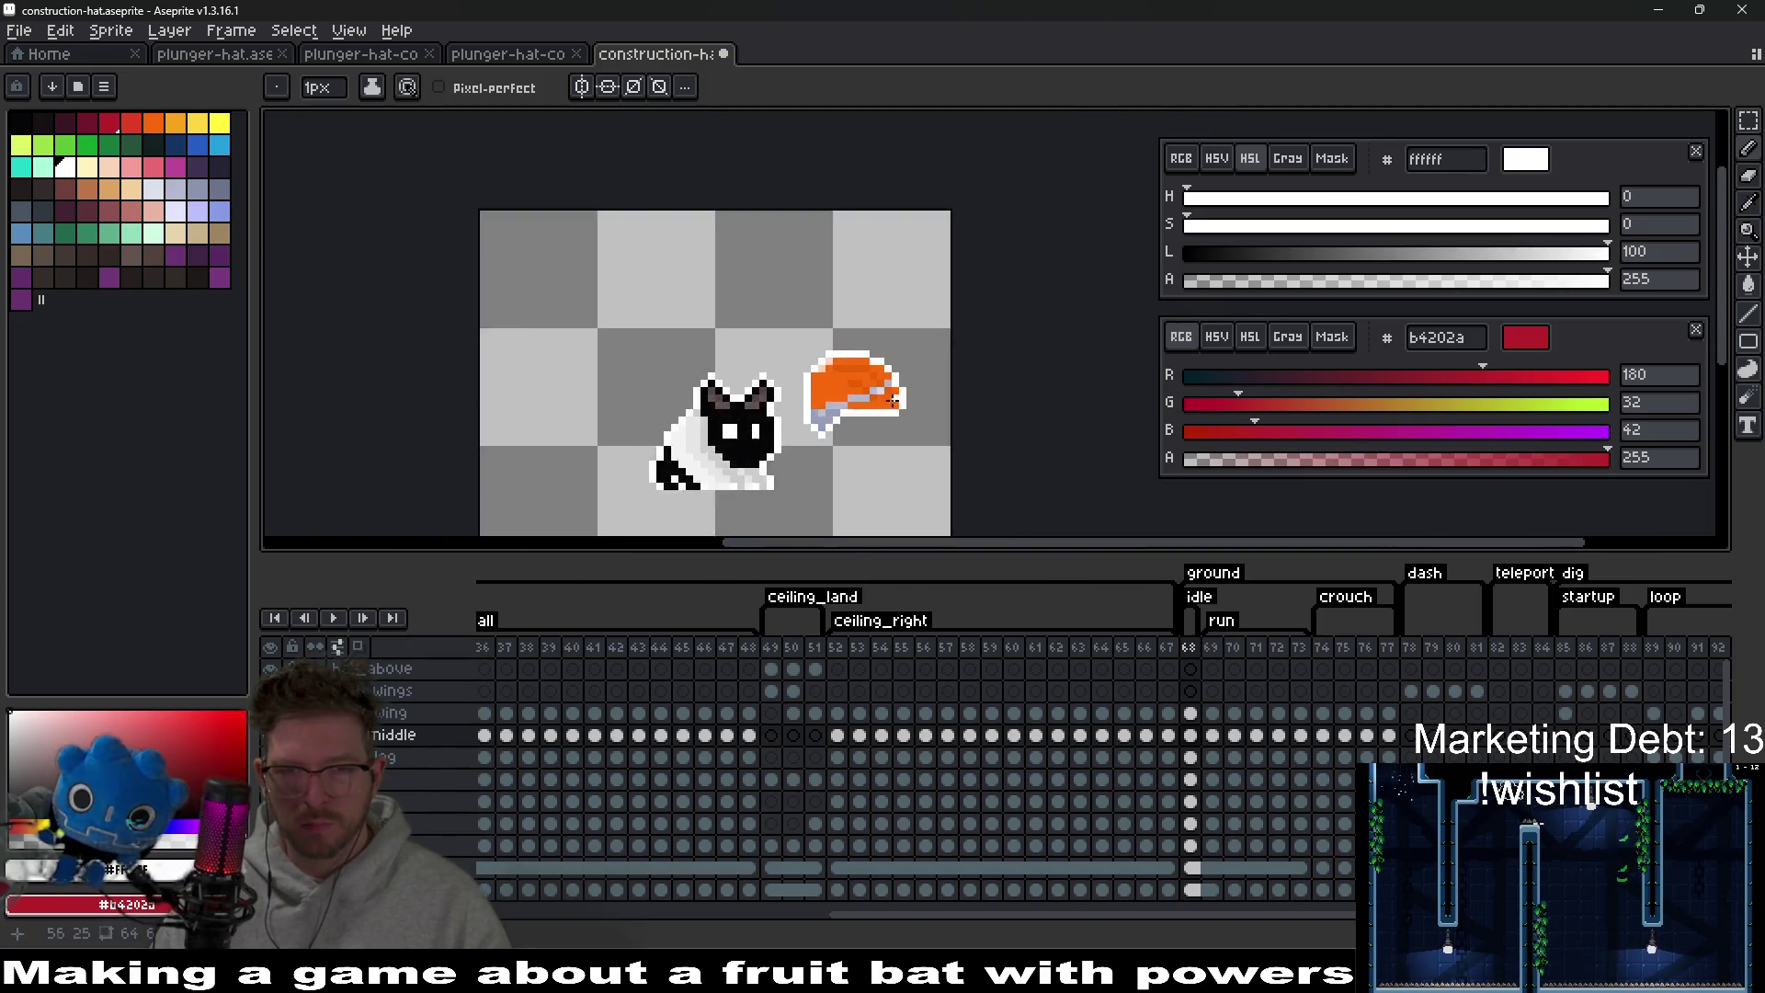
pyautogui.press('e')
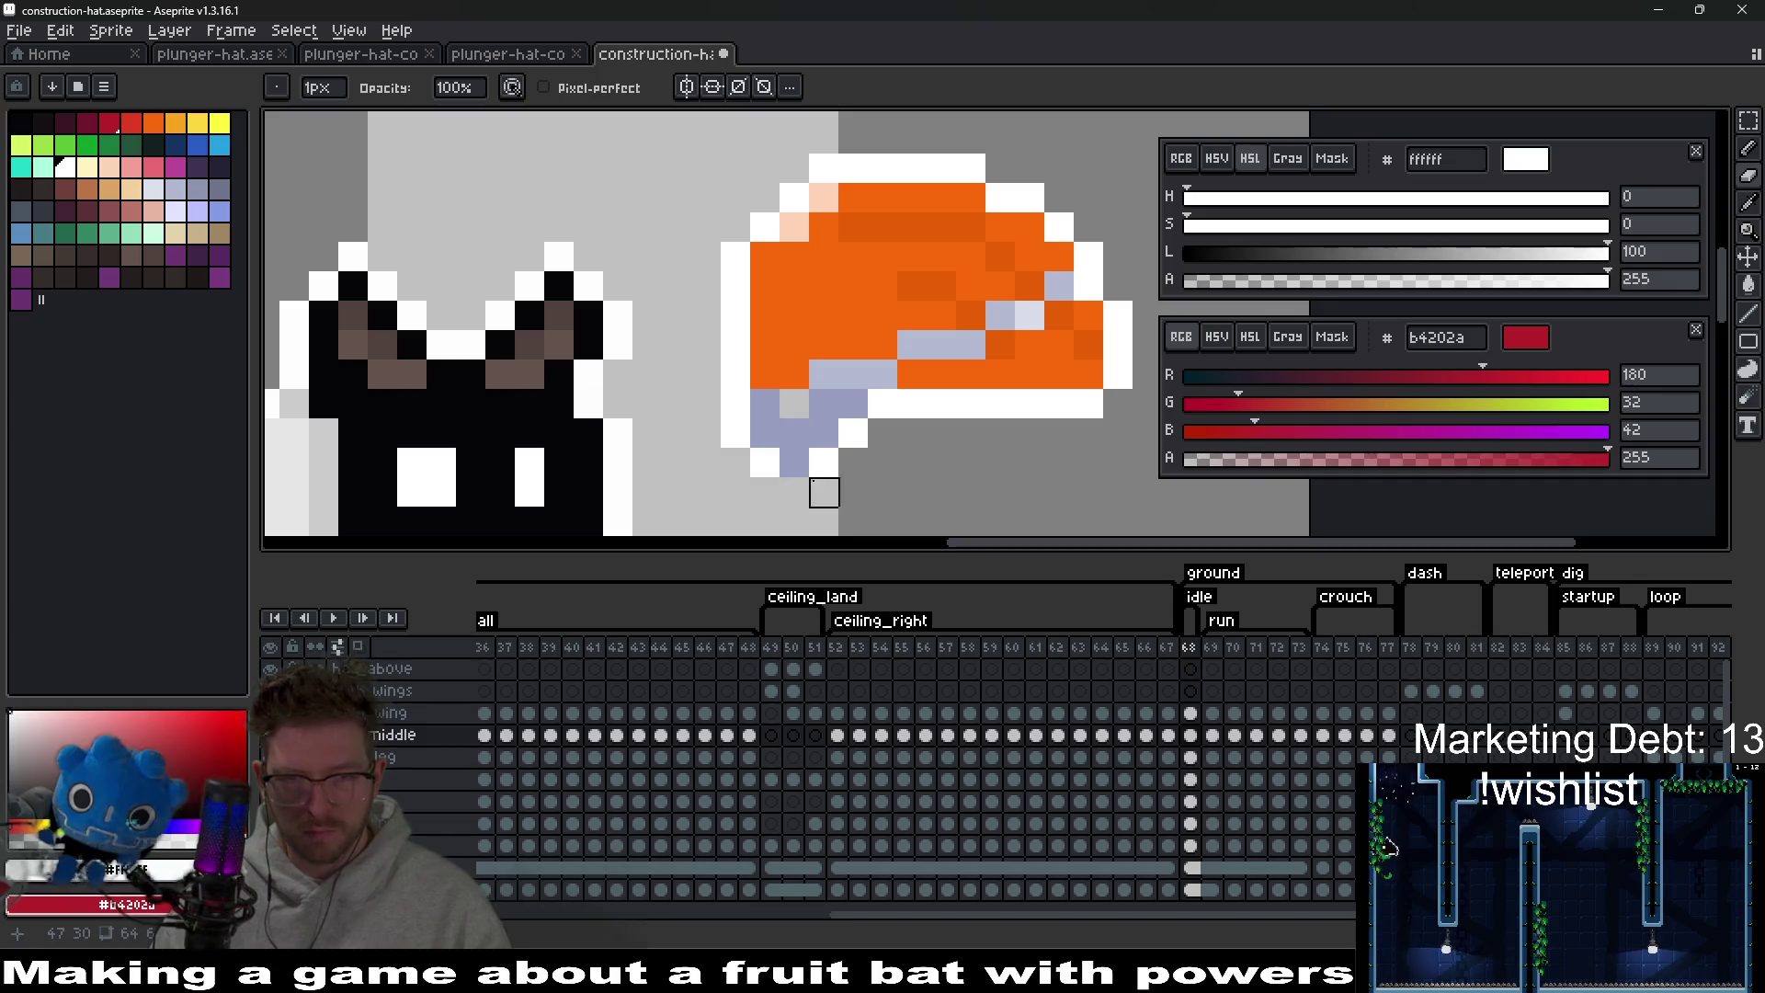
pyautogui.press('b')
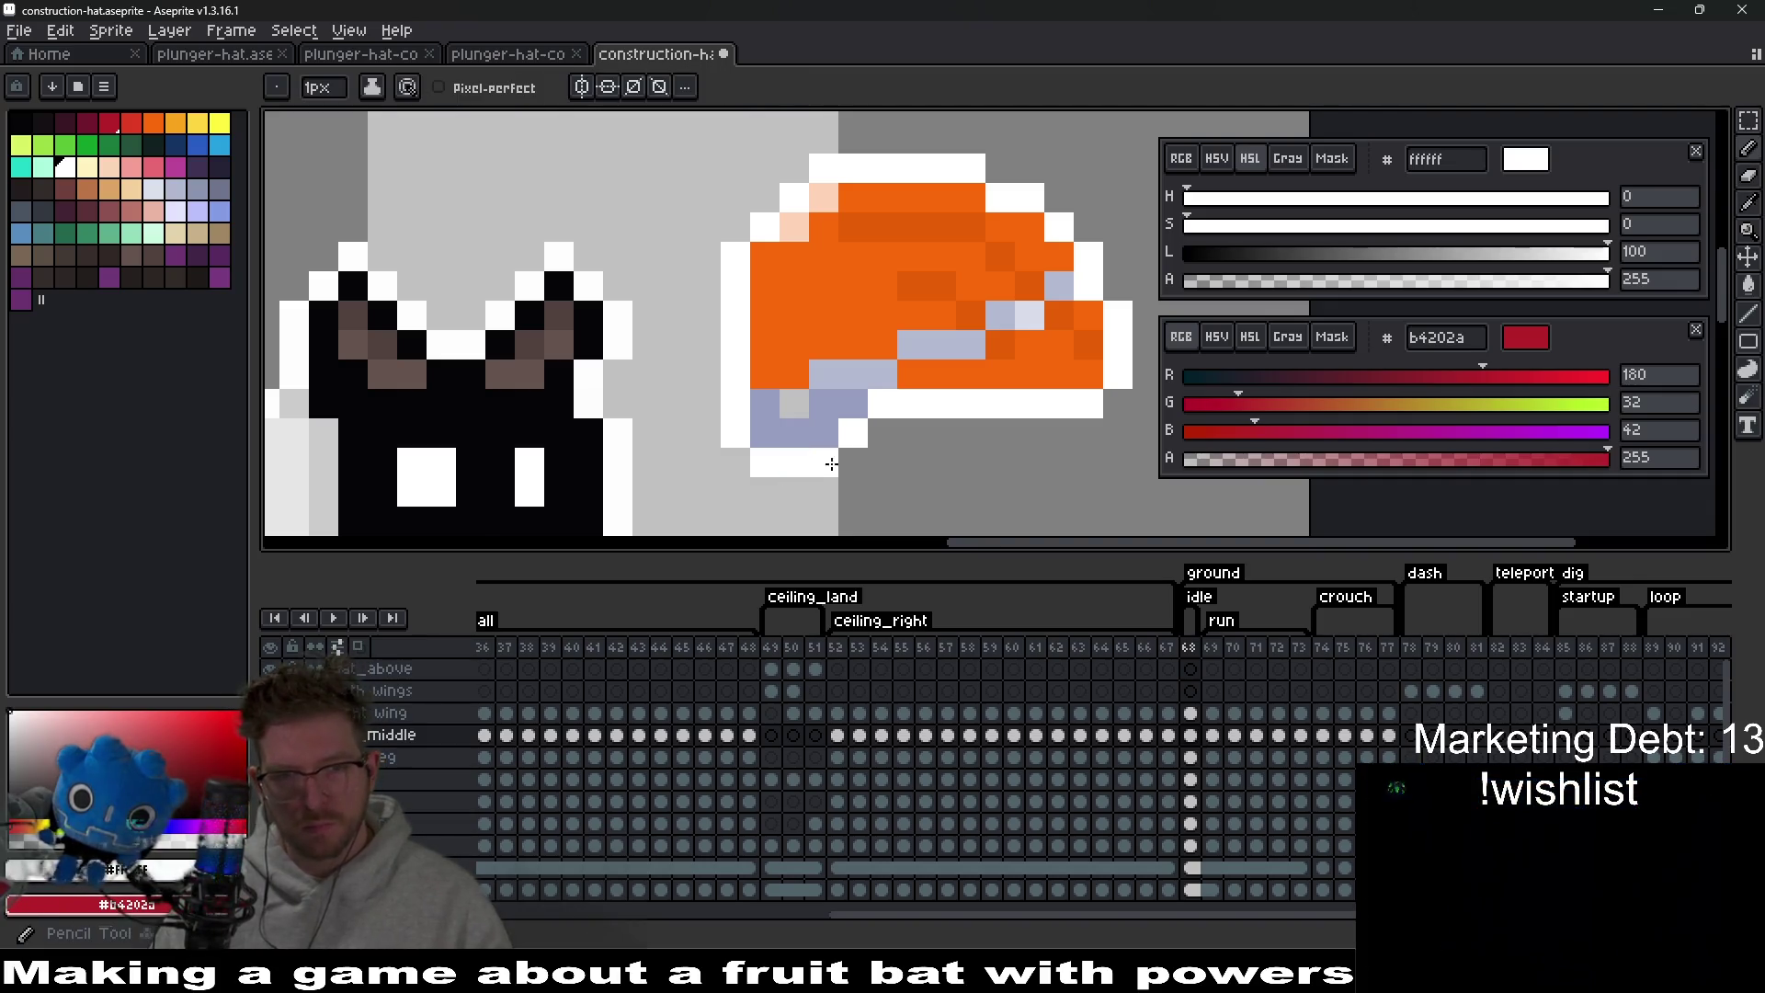
pyautogui.scroll(-4, 841, 462)
pyautogui.scroll(5, 840, 463)
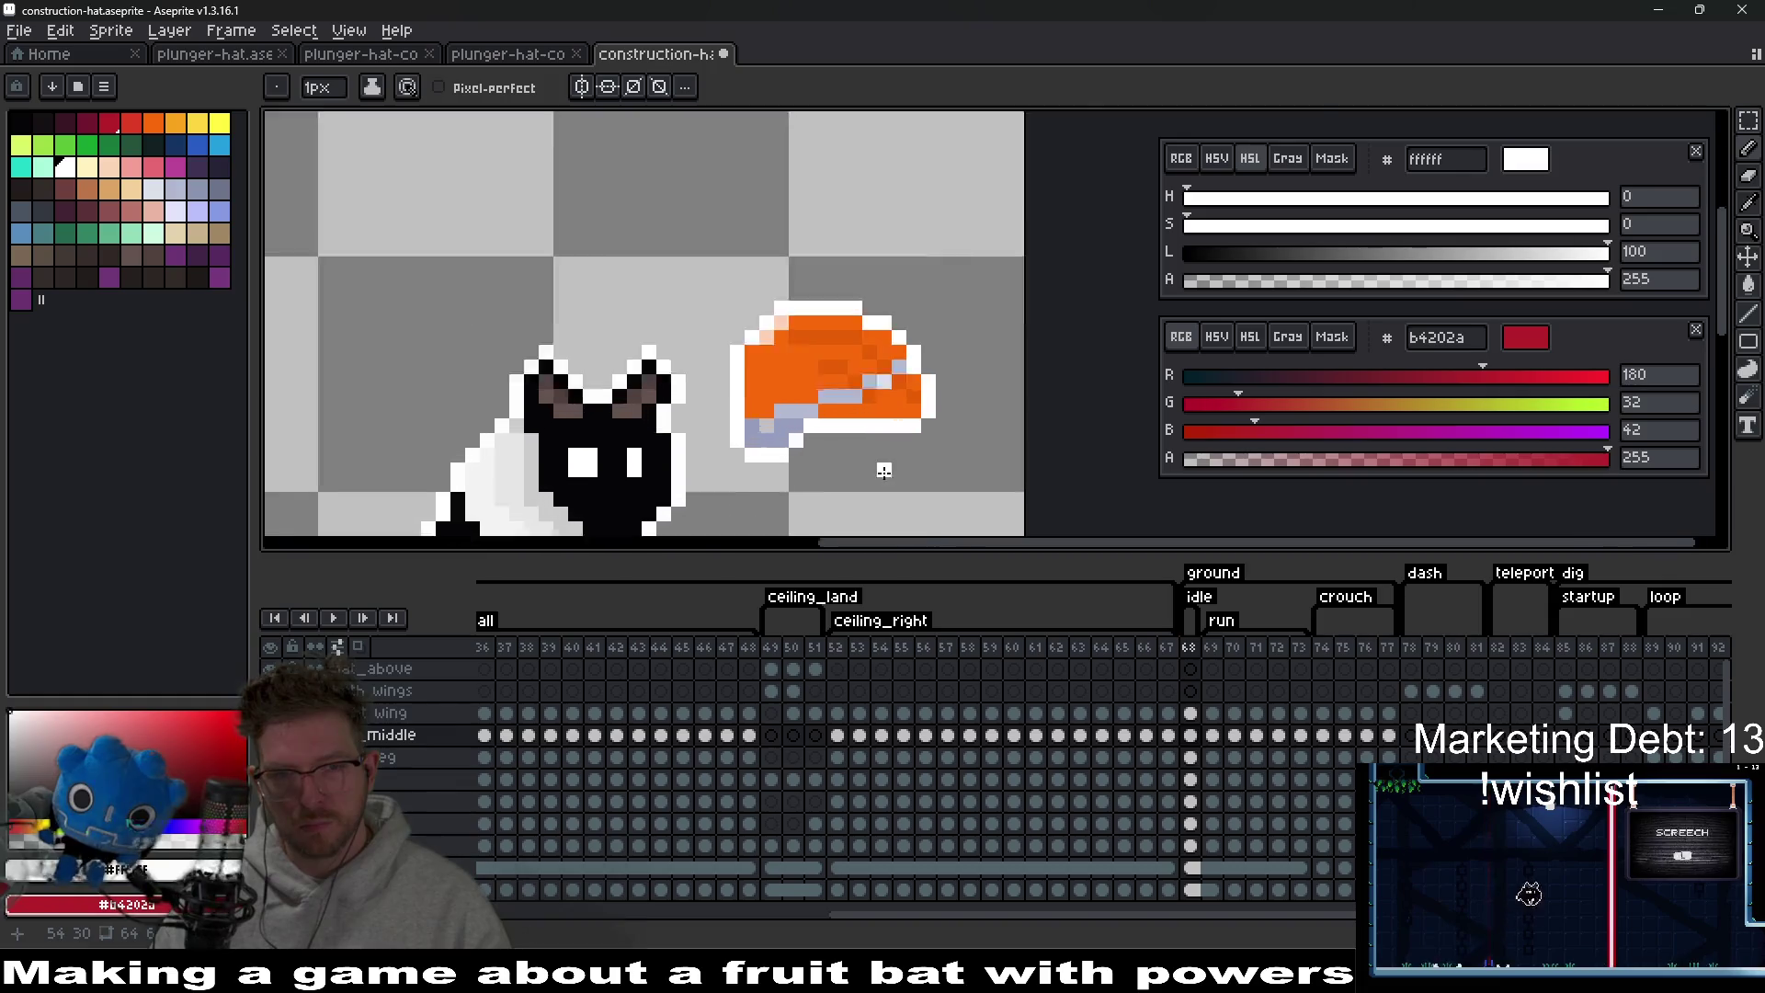
pyautogui.scroll(-3, 868, 467)
pyautogui.press('e')
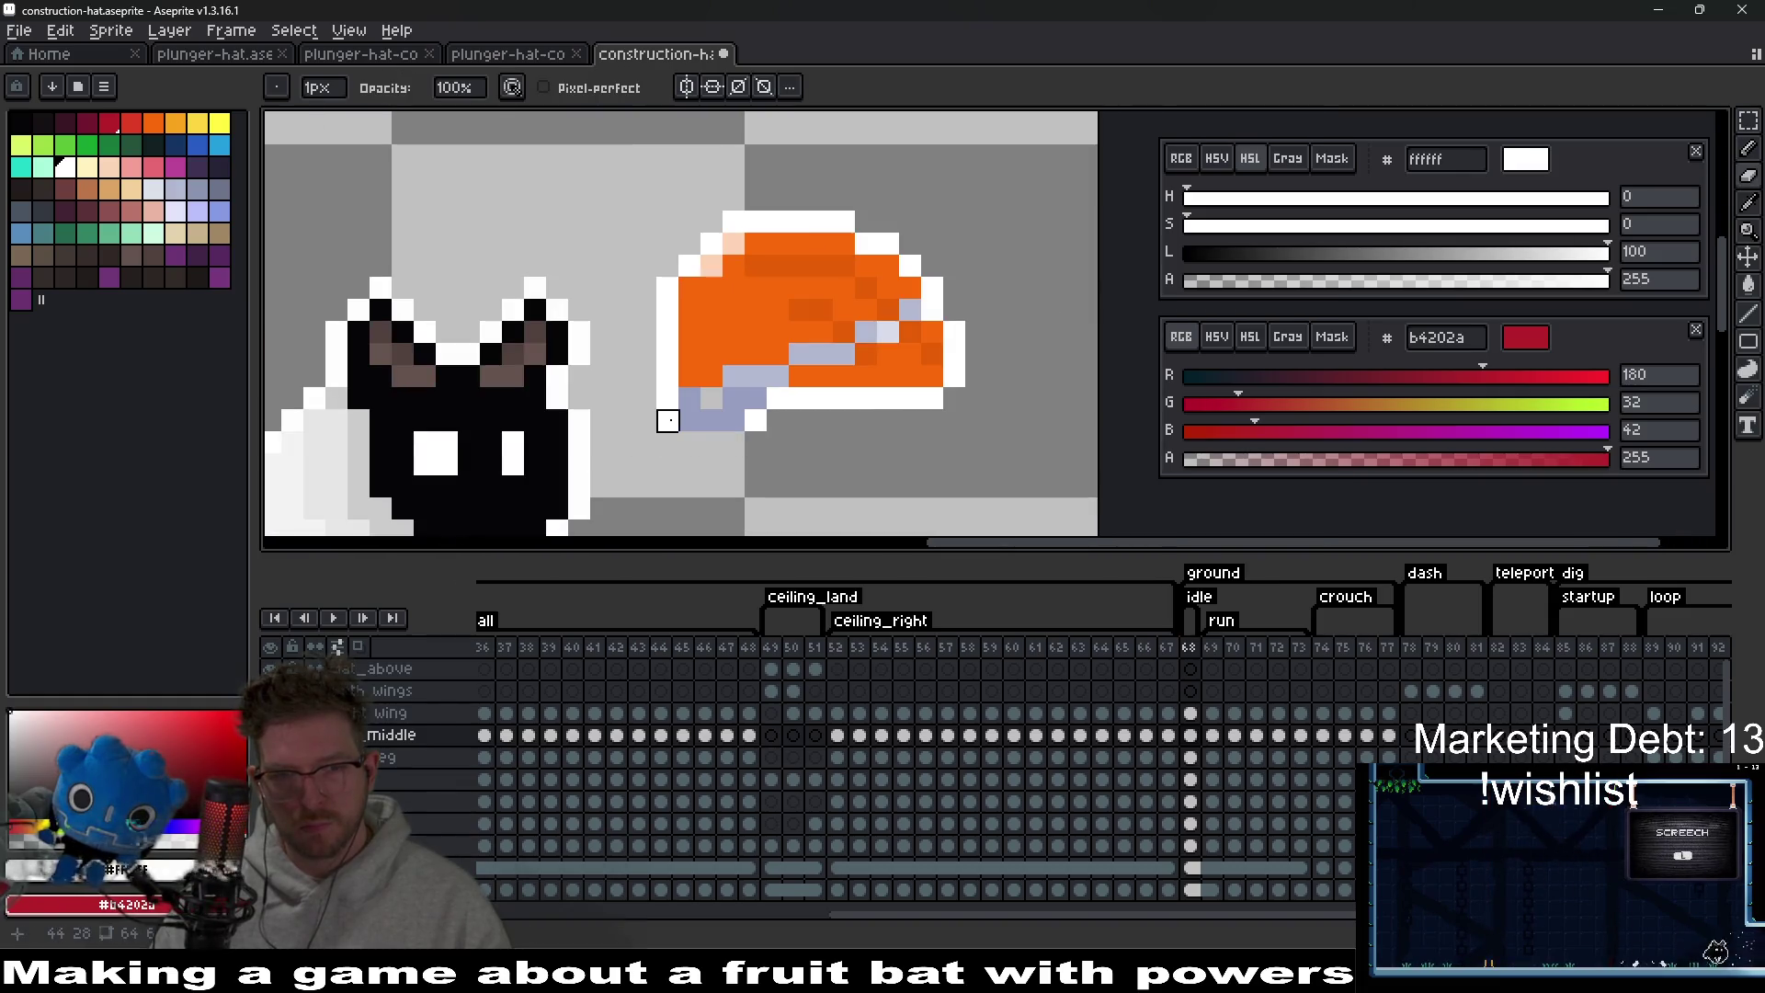
pyautogui.moveTo(776, 418); pyautogui.dragTo(932, 399)
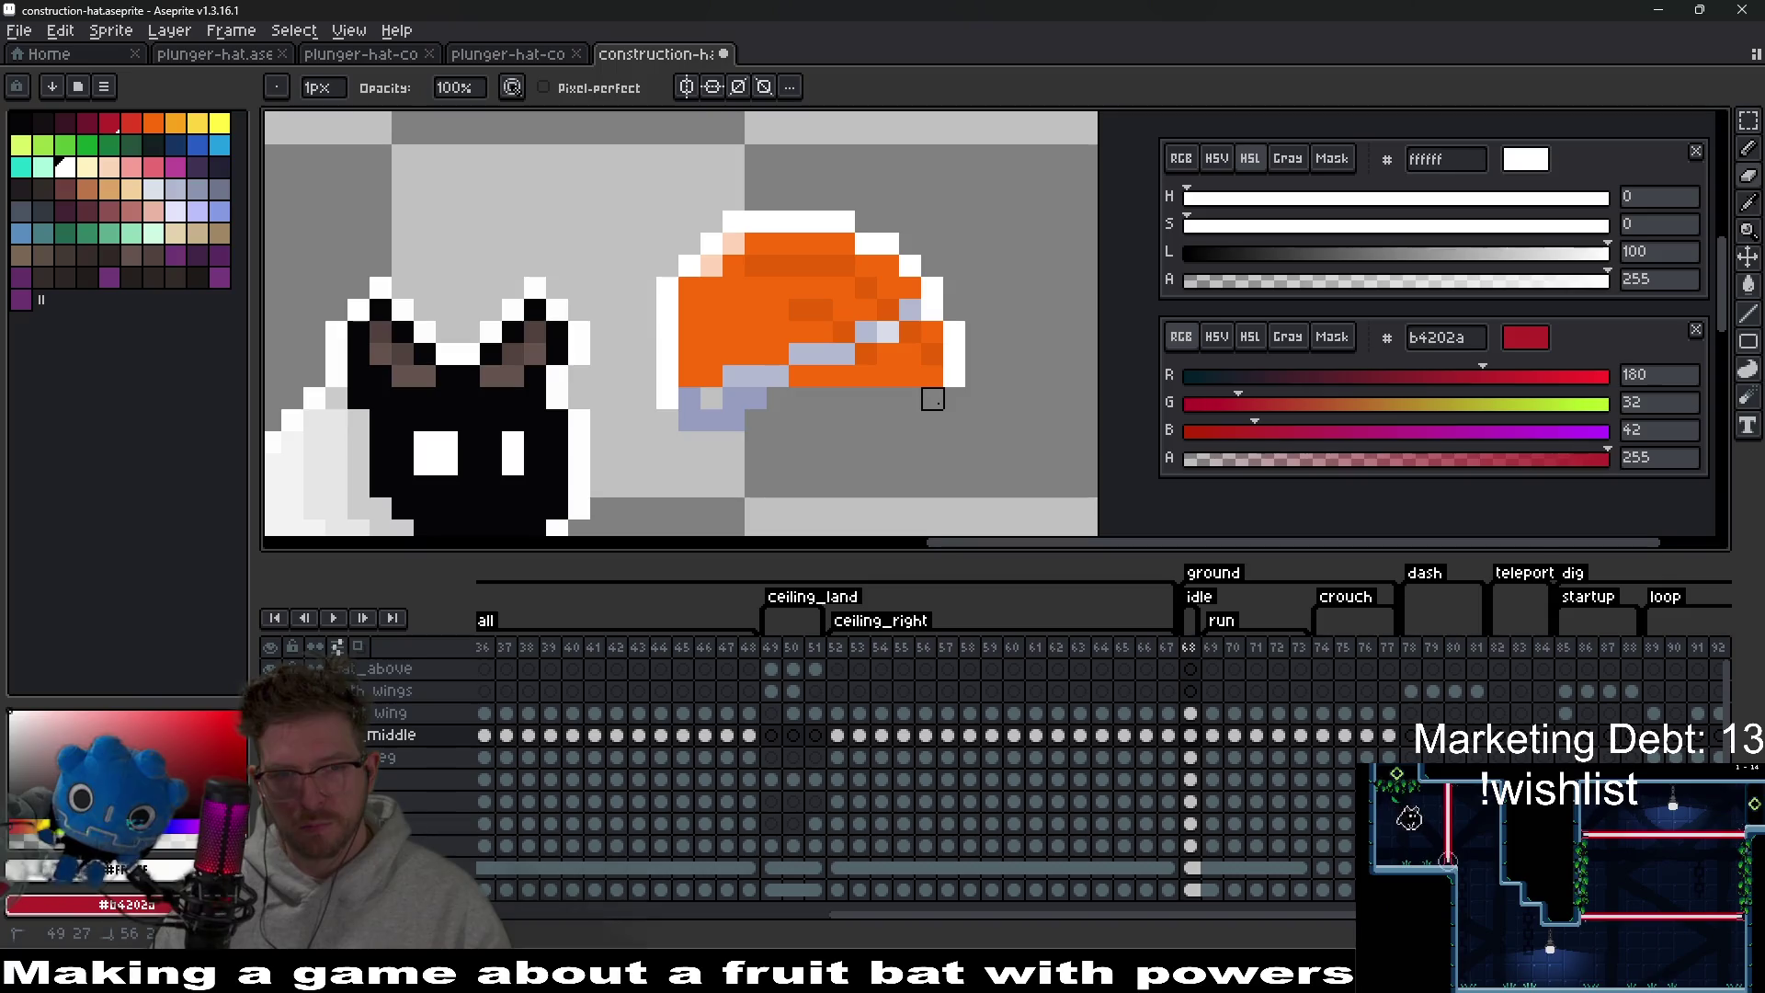
pyautogui.moveTo(668, 443); pyautogui.dragTo(782, 387)
# Drag the orange hat onto the bat's head with the Move tool.
pyautogui.press('v')
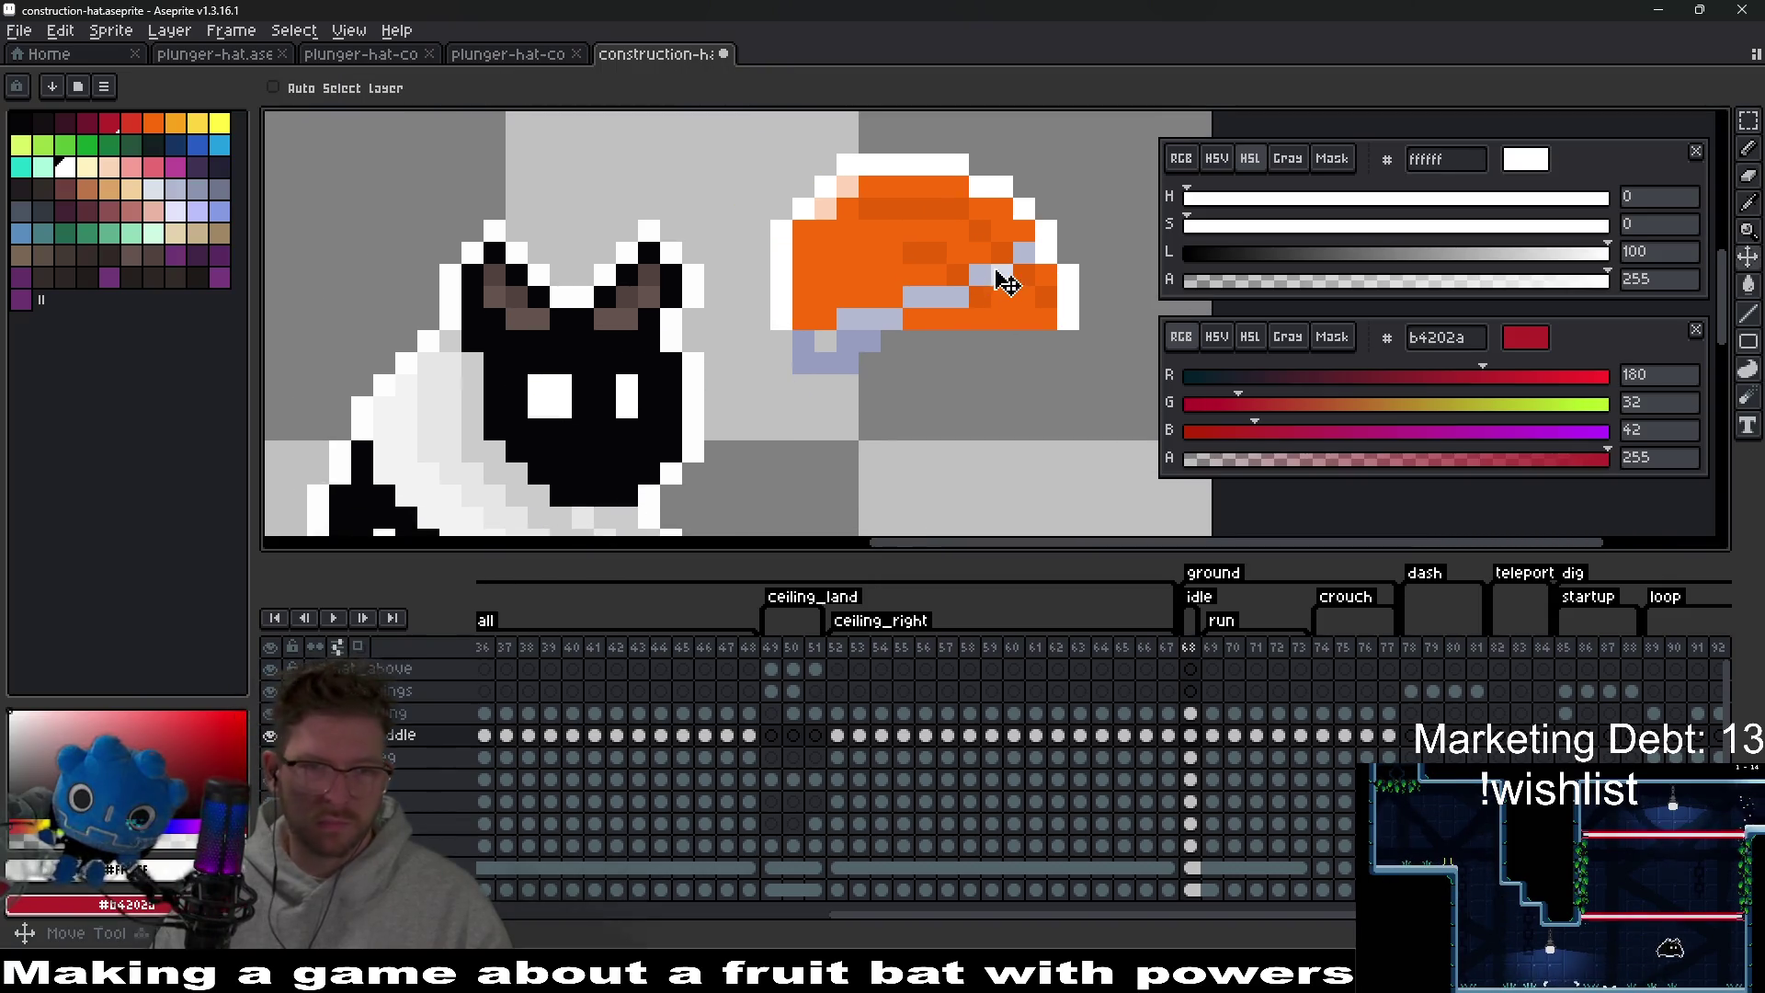
pyautogui.moveTo(1005, 280)
pyautogui.mouseDown()
pyautogui.moveTo(643, 347)
pyautogui.moveTo(662, 276)
pyautogui.moveTo(643, 296)
pyautogui.mouseUp()
pyautogui.scroll(-2, 777, 390)
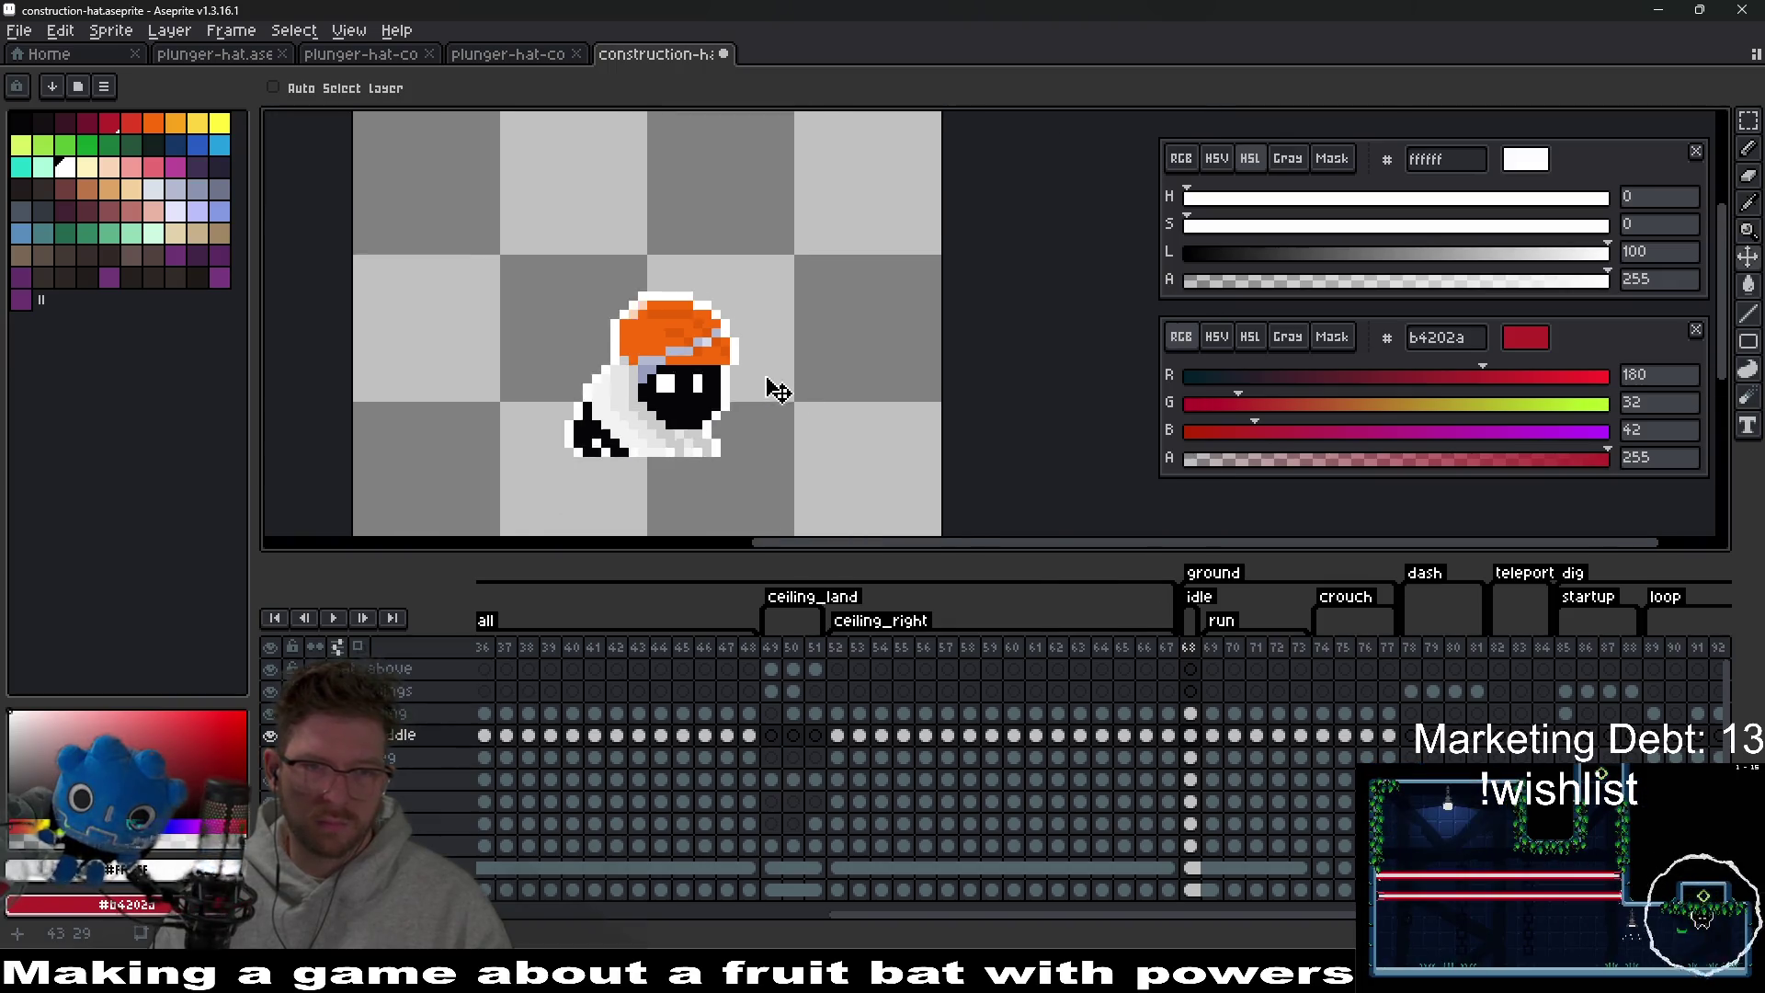
pyautogui.scroll(-2, 782, 390)
pyautogui.scroll(2, 800, 391)
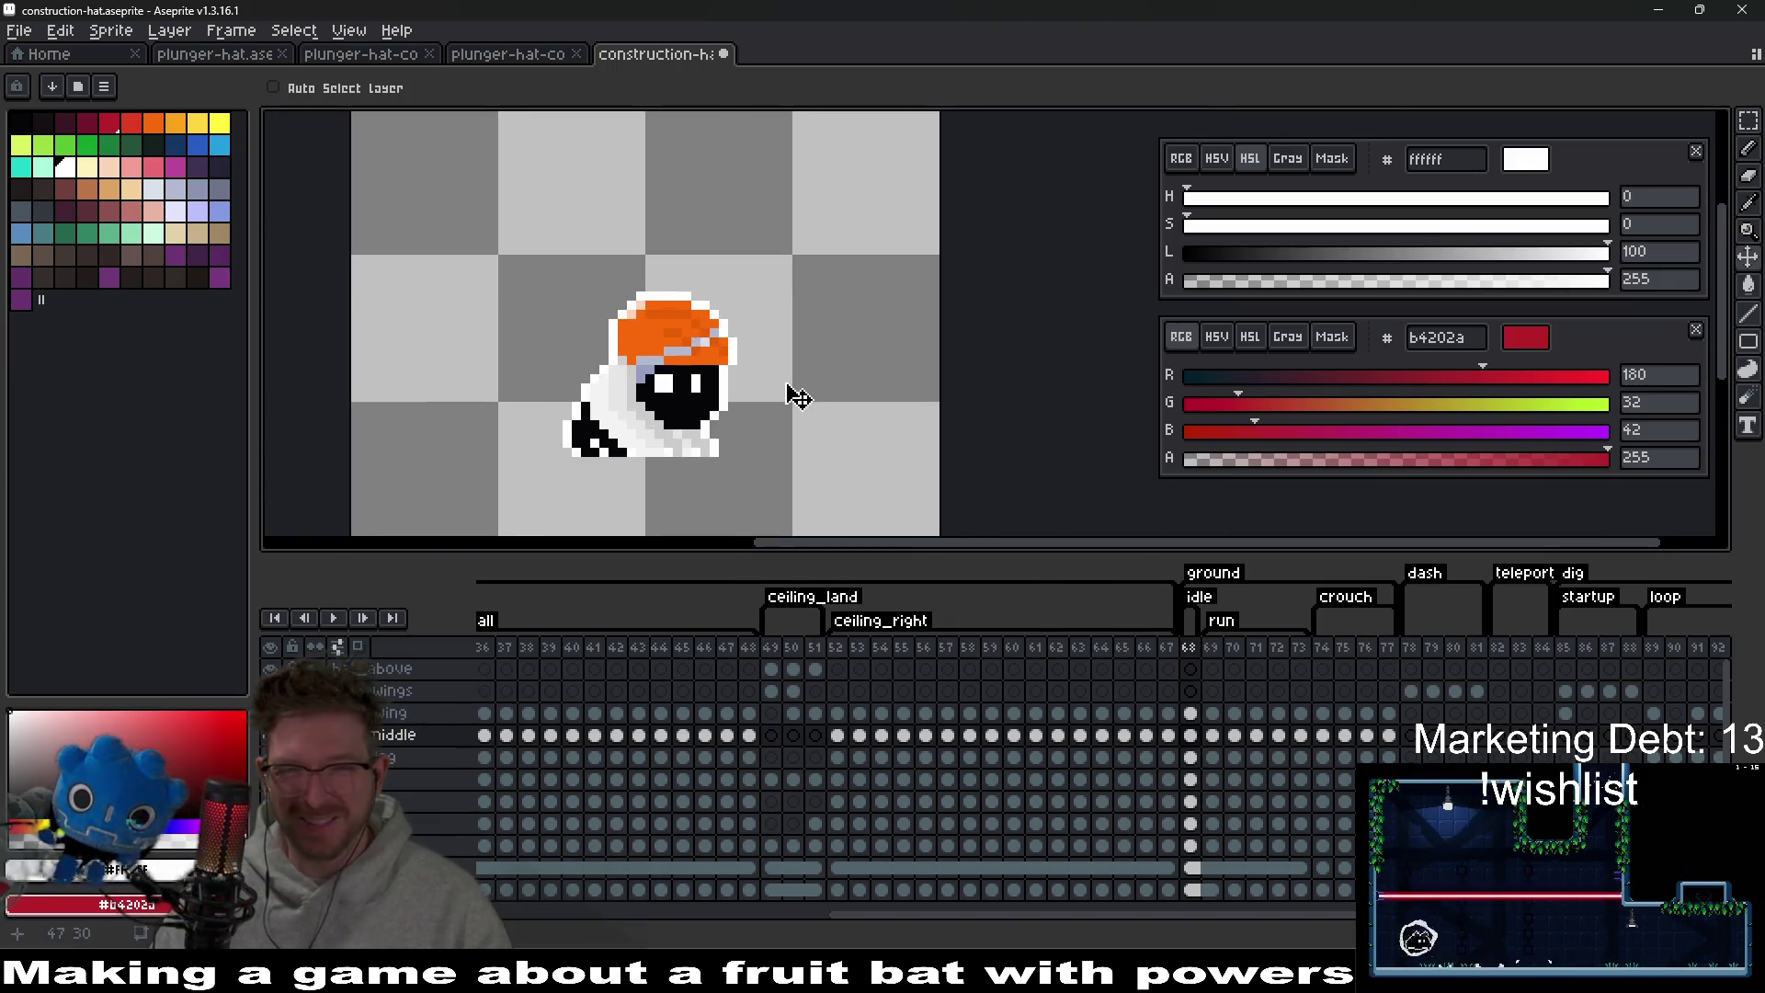
pyautogui.scroll(1, 796, 395)
pyautogui.scroll(3, 835, 386)
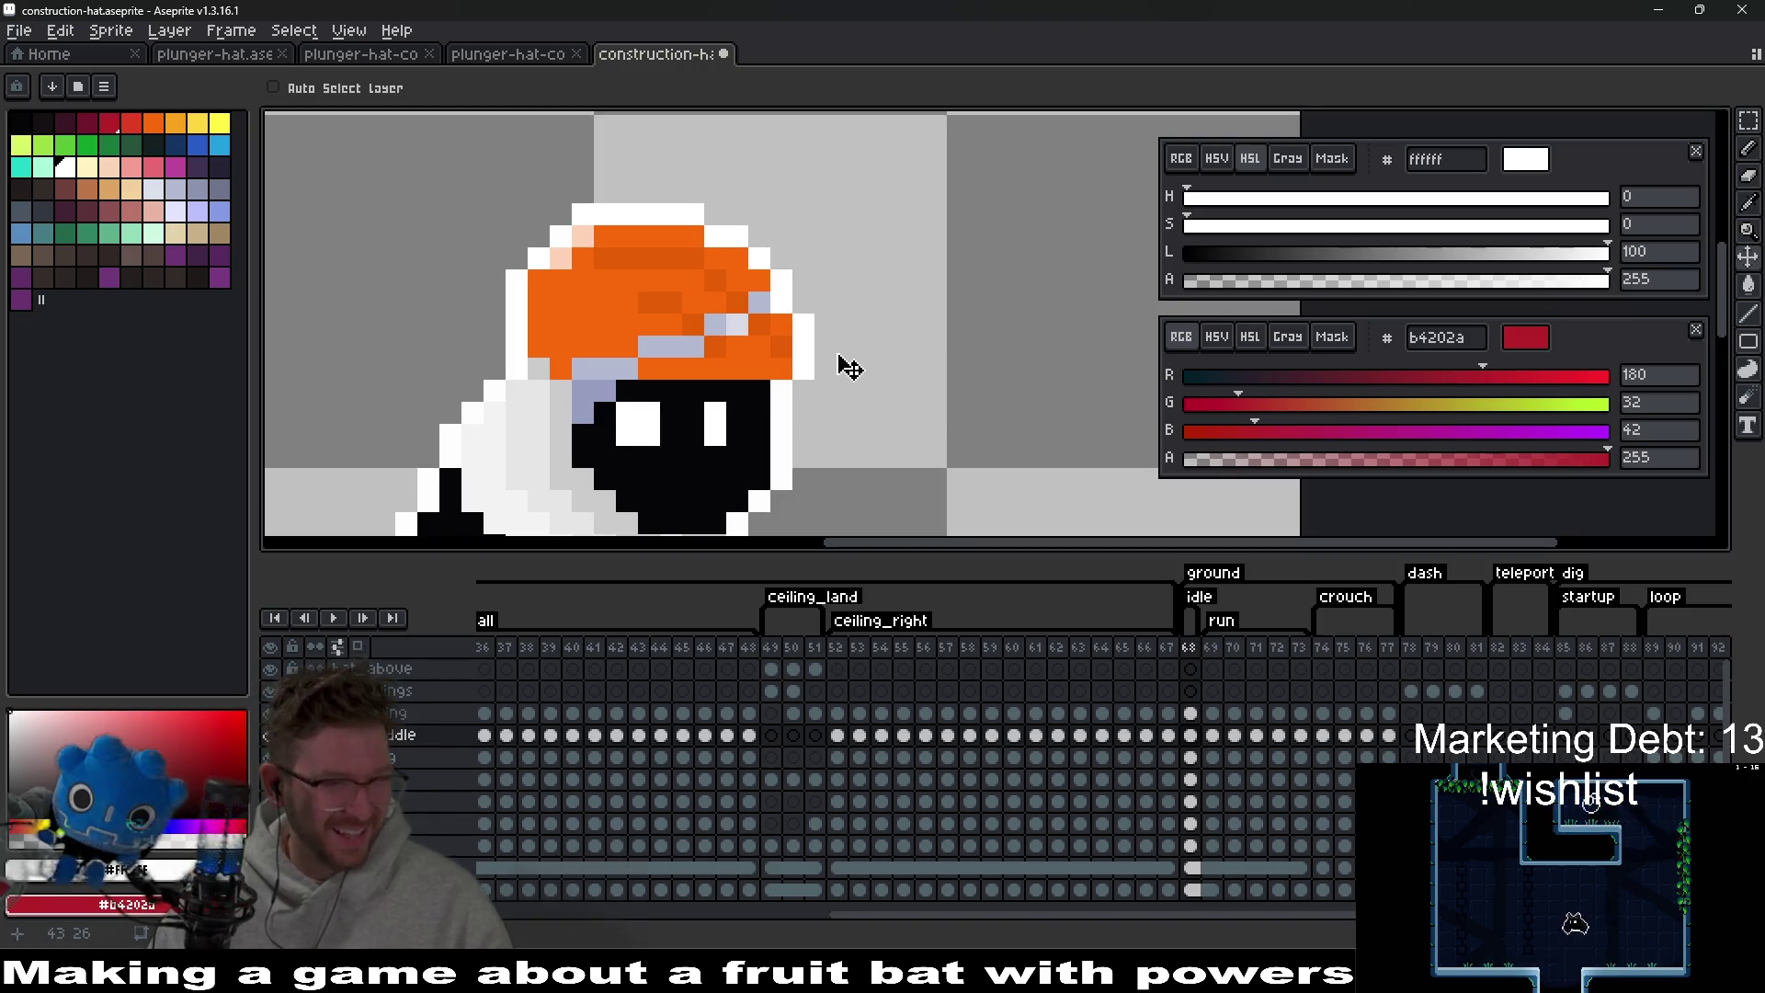
pyautogui.moveTo(839, 361); pyautogui.dragTo(834, 382)
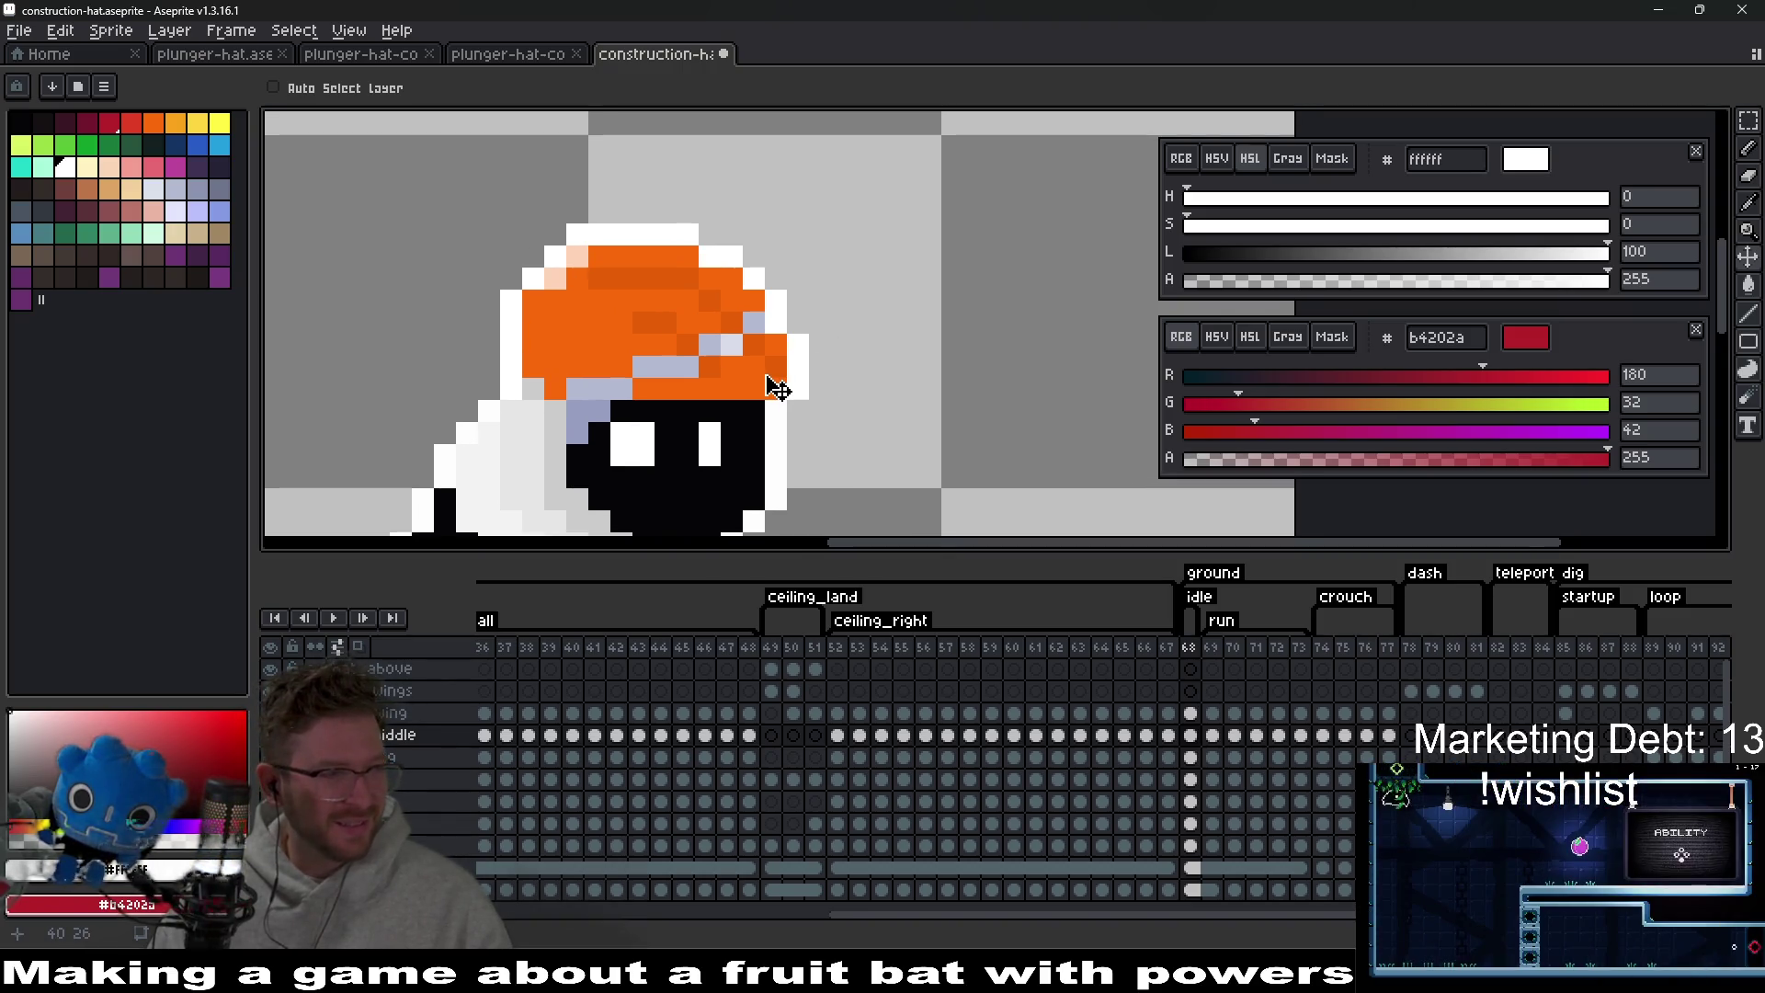
pyautogui.scroll(2, 777, 388)
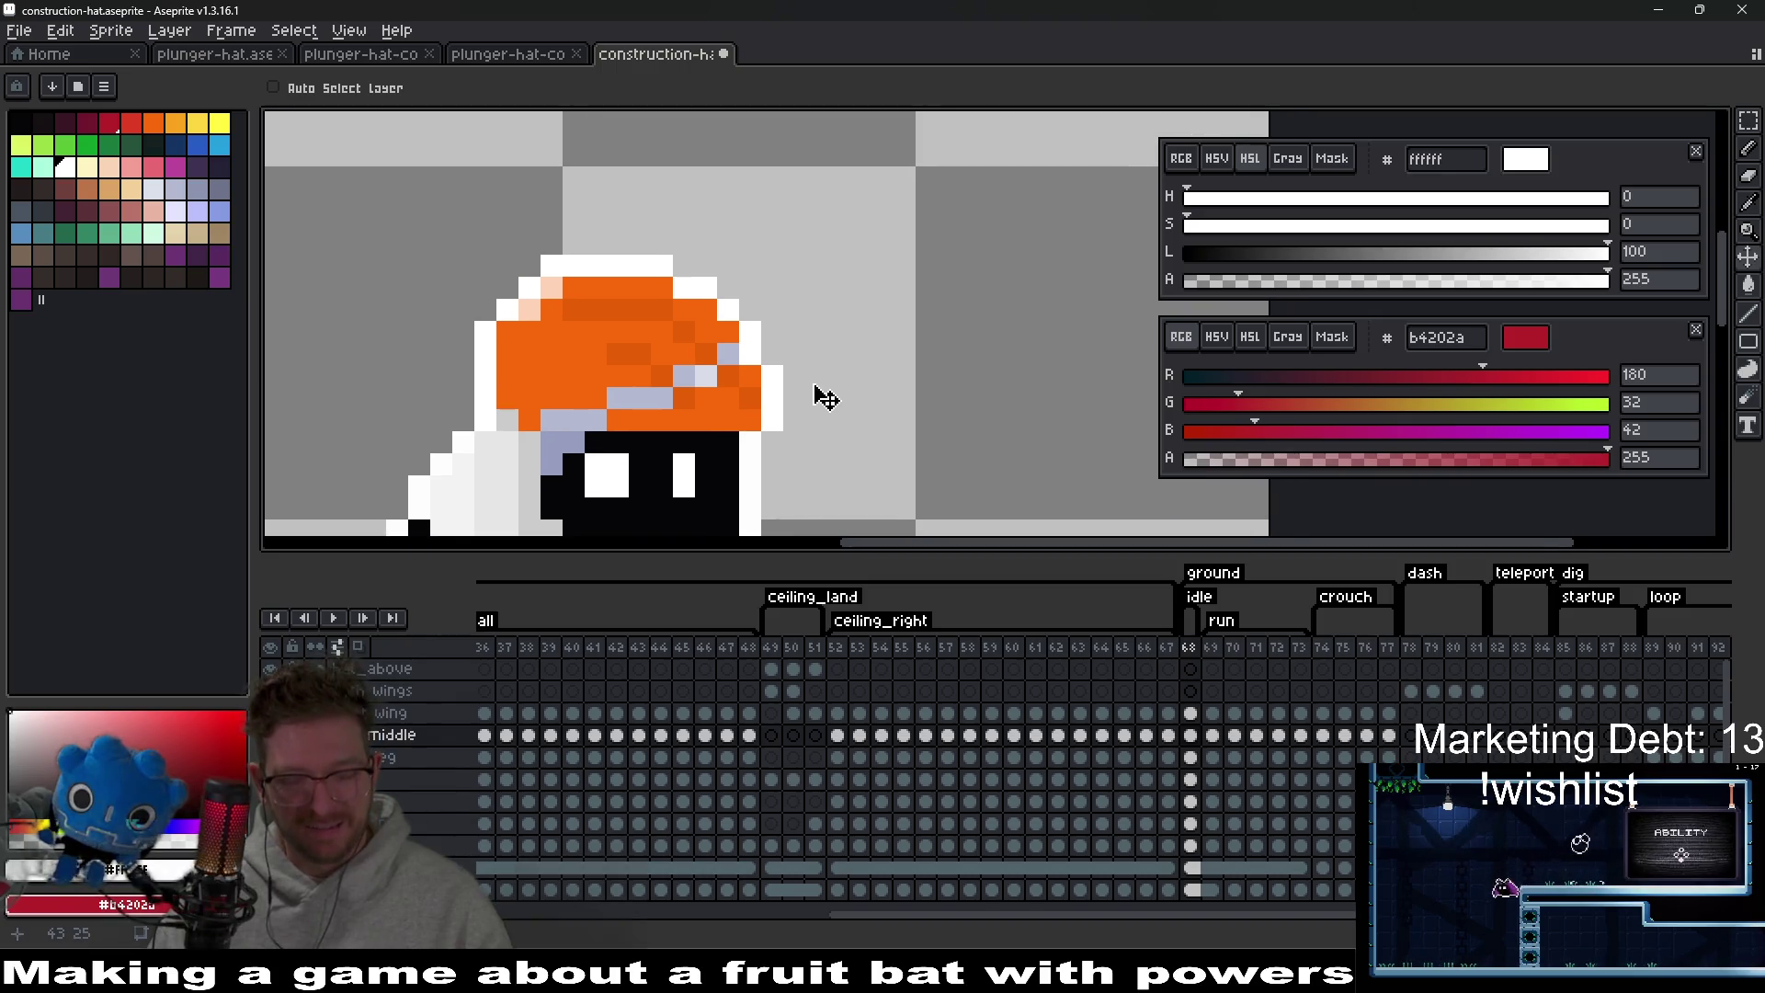
# Select the hat's right part and nudge it one pixel right.
pyautogui.press('m')
pyautogui.moveTo(630, 256)
pyautogui.mouseDown()
pyautogui.moveTo(740, 385)
pyautogui.moveTo(762, 386)
pyautogui.mouseUp()
pyautogui.hotkey('ctrl', 'd')
pyautogui.scroll(2, 772, 379)
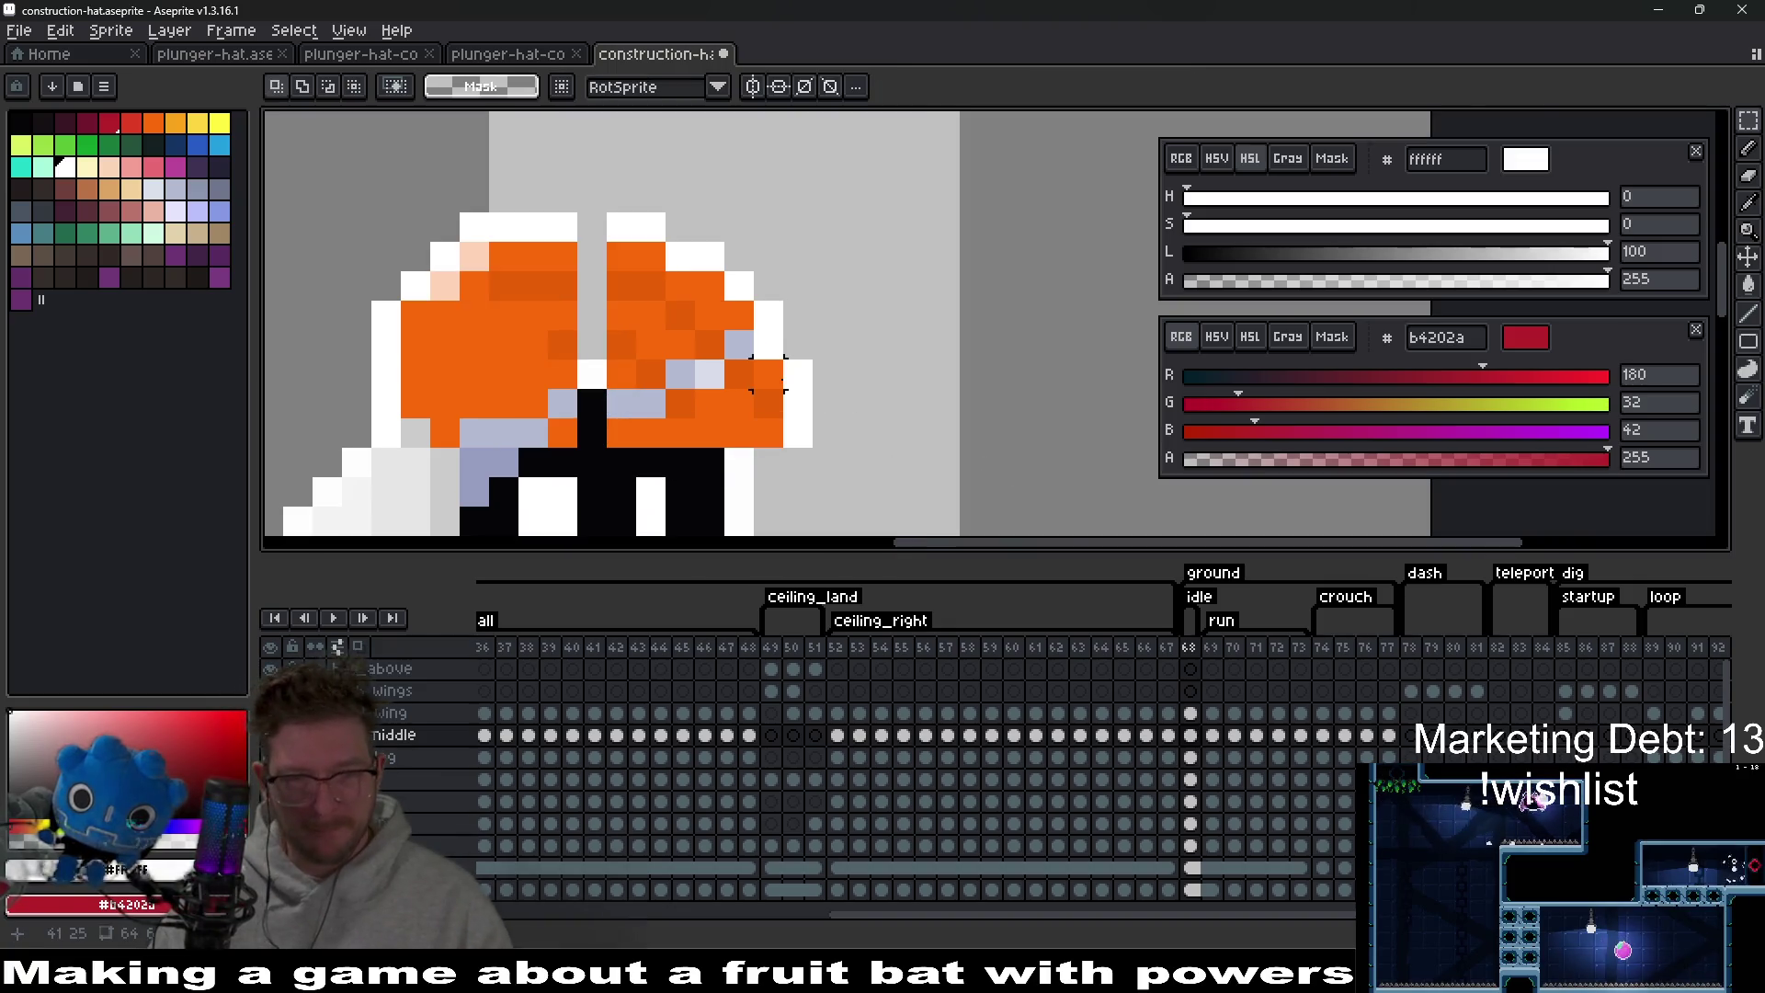
# Fill one black pixel with light blue-grey and the hat's gap pixels with bright orange.
pyautogui.hscroll(-2, 768, 374)
pyautogui.press('i')
pyautogui.click(735, 393)
pyautogui.press('b')
pyautogui.click(697, 394)
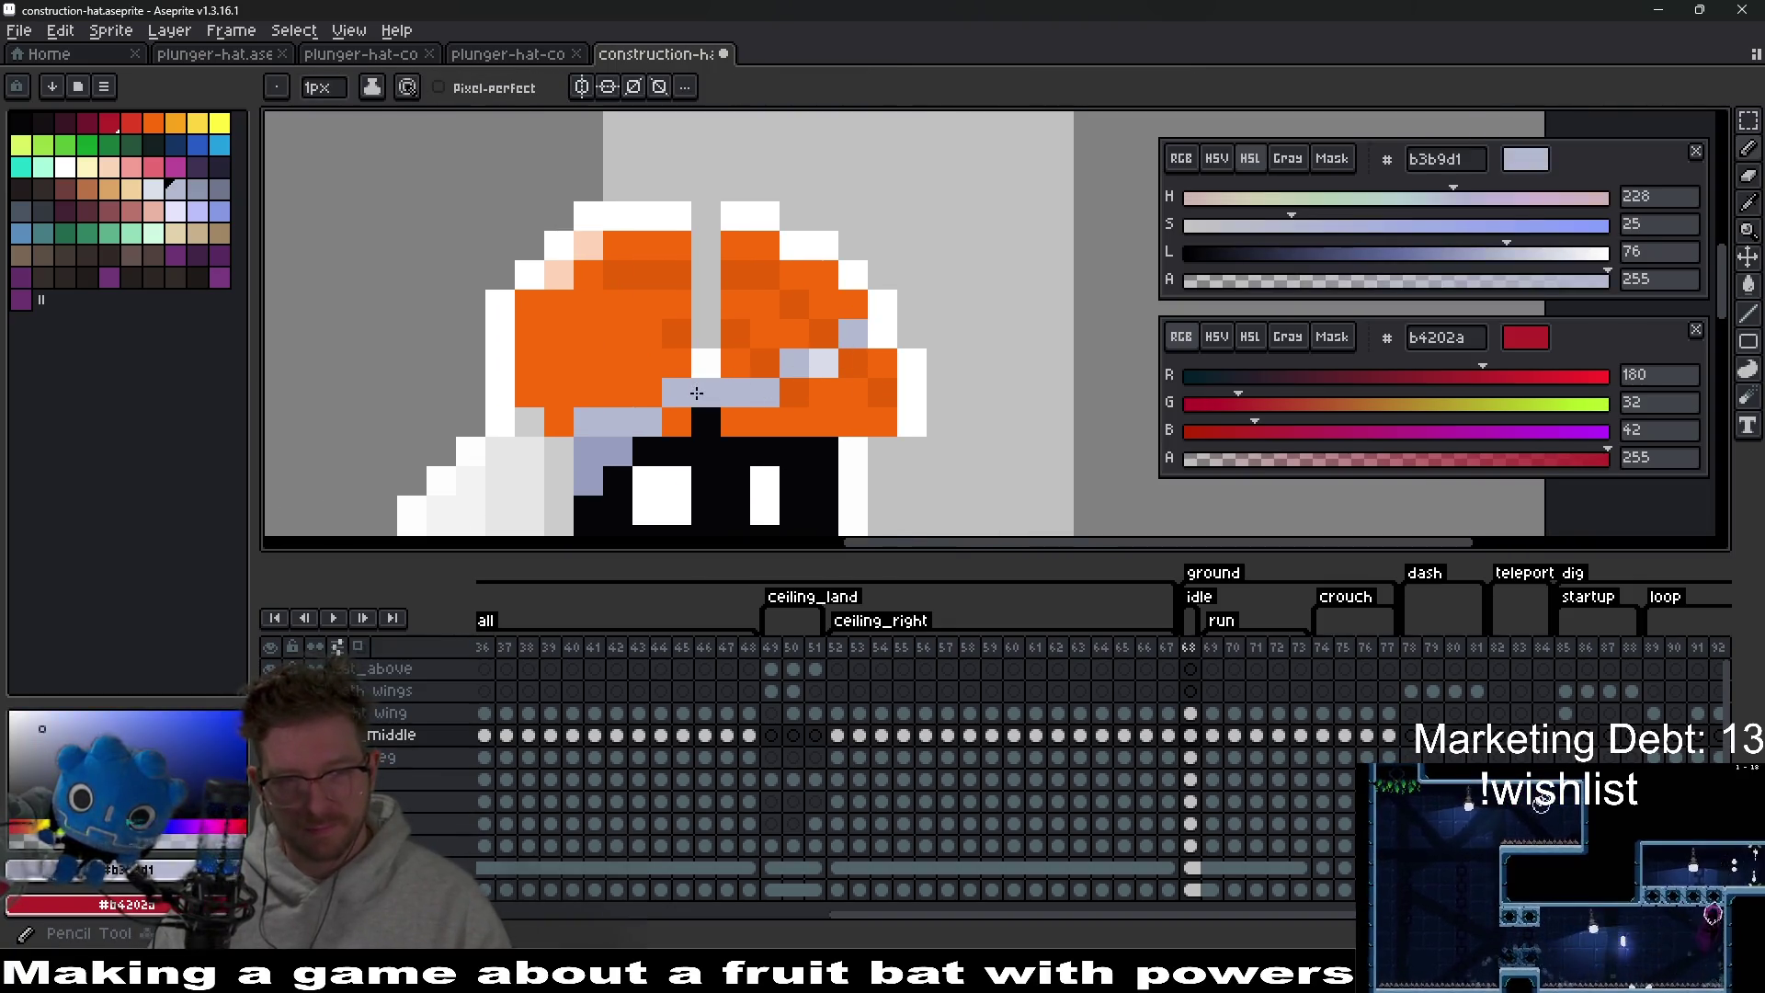
pyautogui.press('i')
pyautogui.click(741, 419)
pyautogui.press('b')
pyautogui.click(706, 423)
pyautogui.click(707, 363)
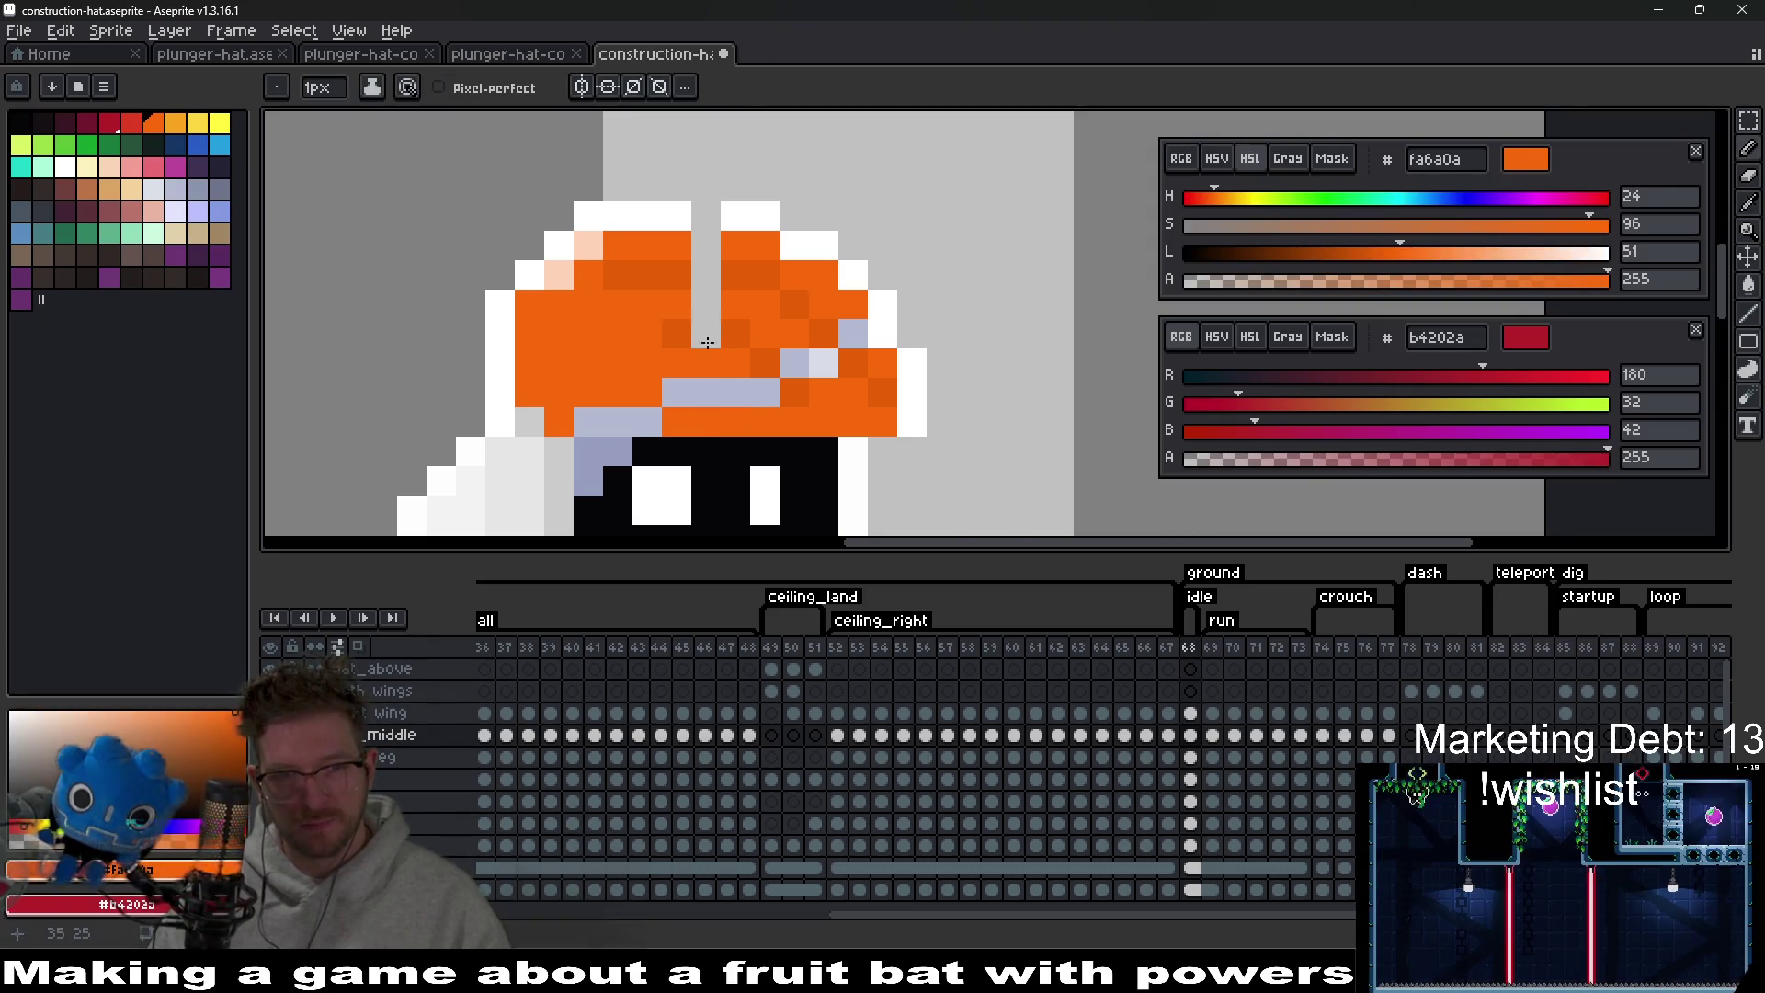
pyautogui.click(707, 244)
# Paint a gap pixel white, and two grey pixels and a white brim pixel dark orange.
pyautogui.press('i')
pyautogui.click(747, 212)
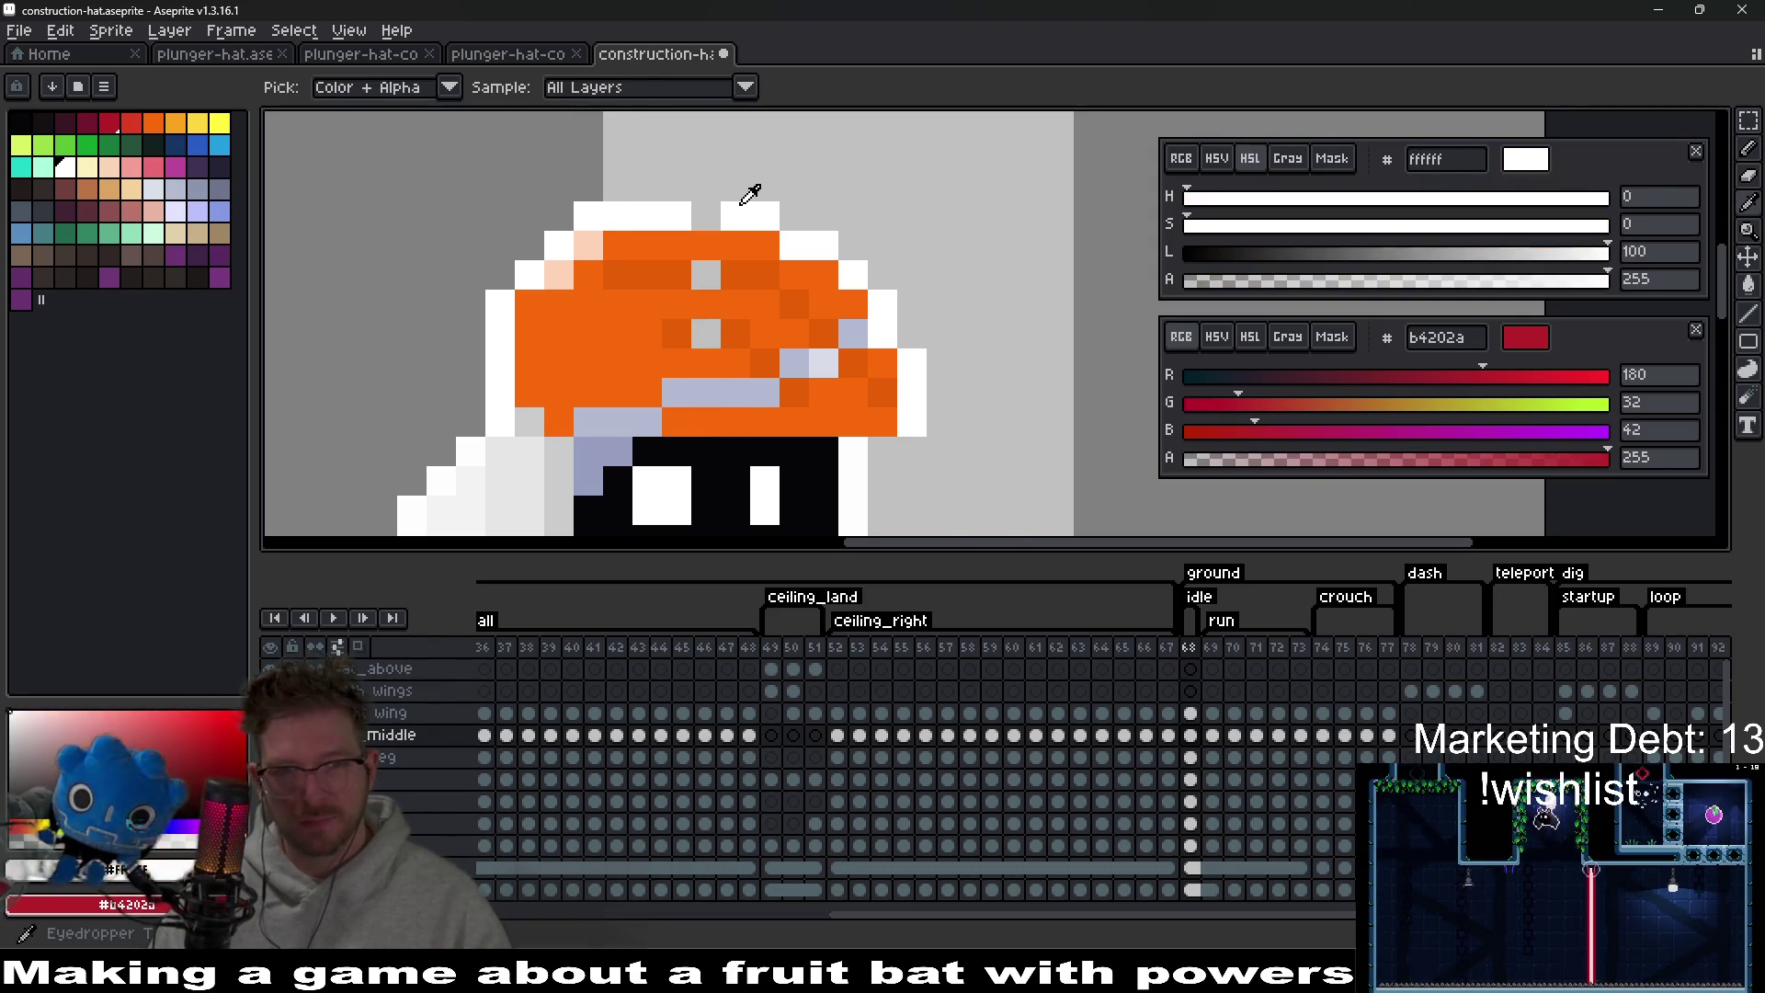
pyautogui.press('b')
pyautogui.click(710, 215)
pyautogui.press('i')
pyautogui.click(729, 267)
pyautogui.press('b')
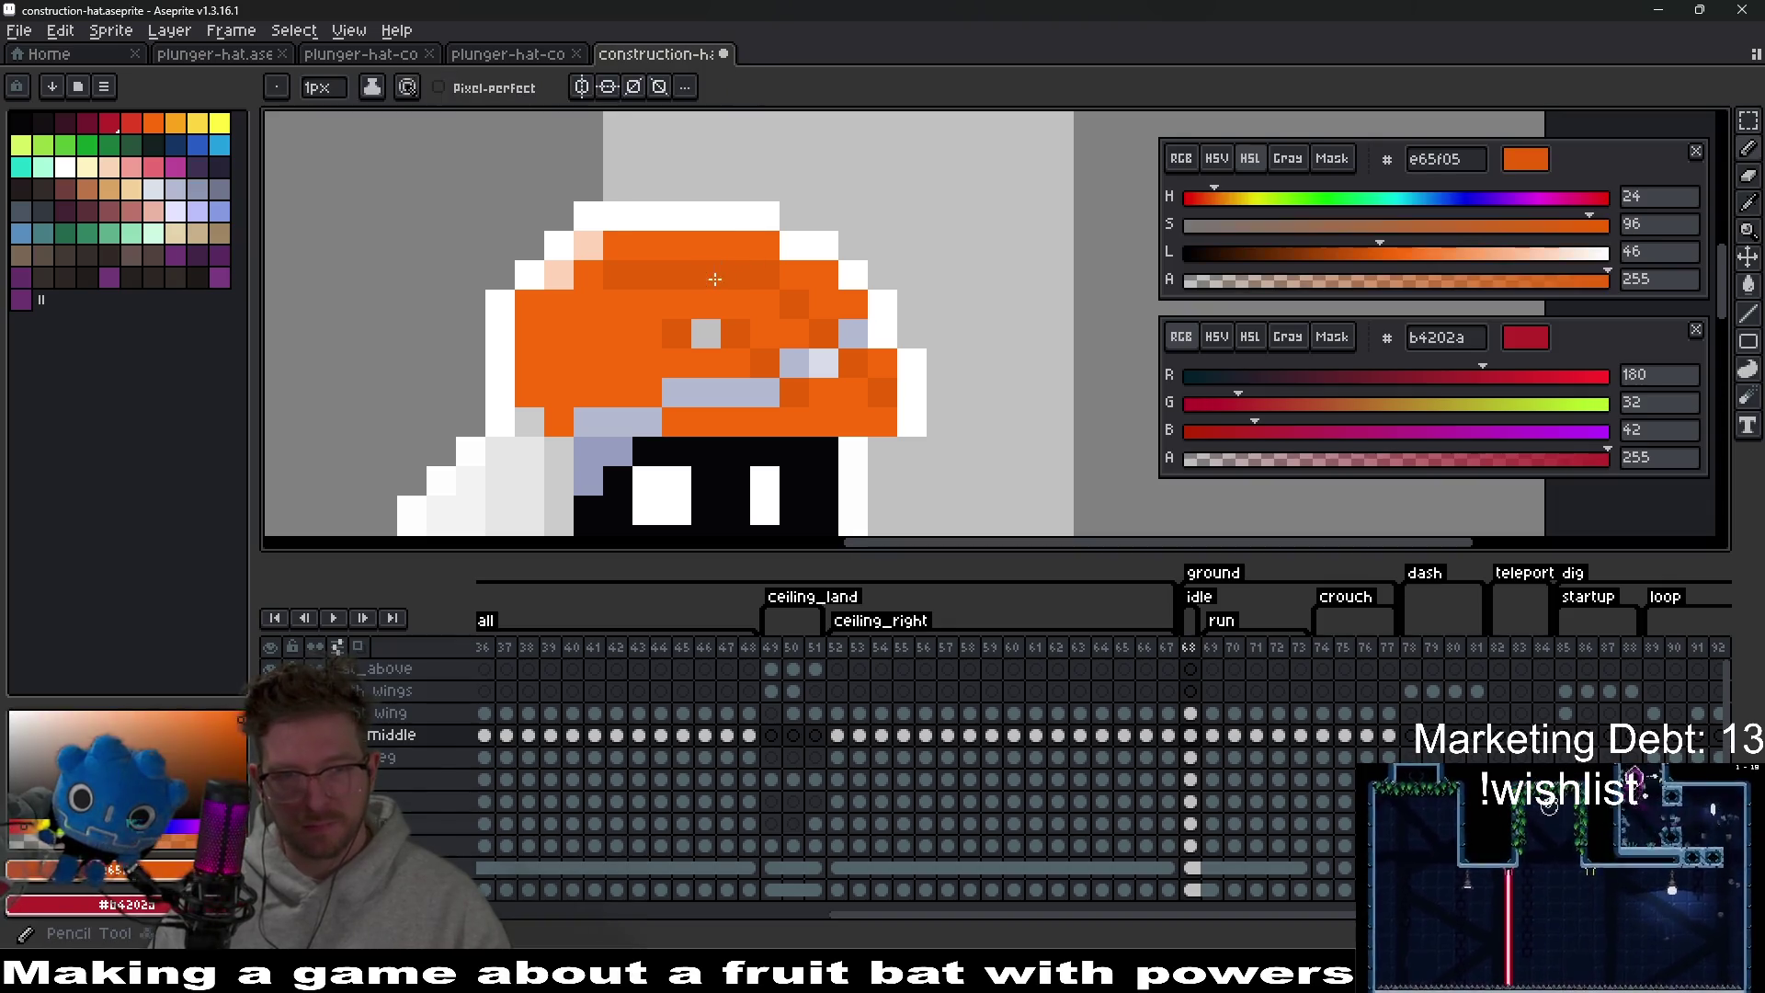
pyautogui.click(706, 274)
pyautogui.click(708, 321)
pyautogui.scroll(-5, 708, 322)
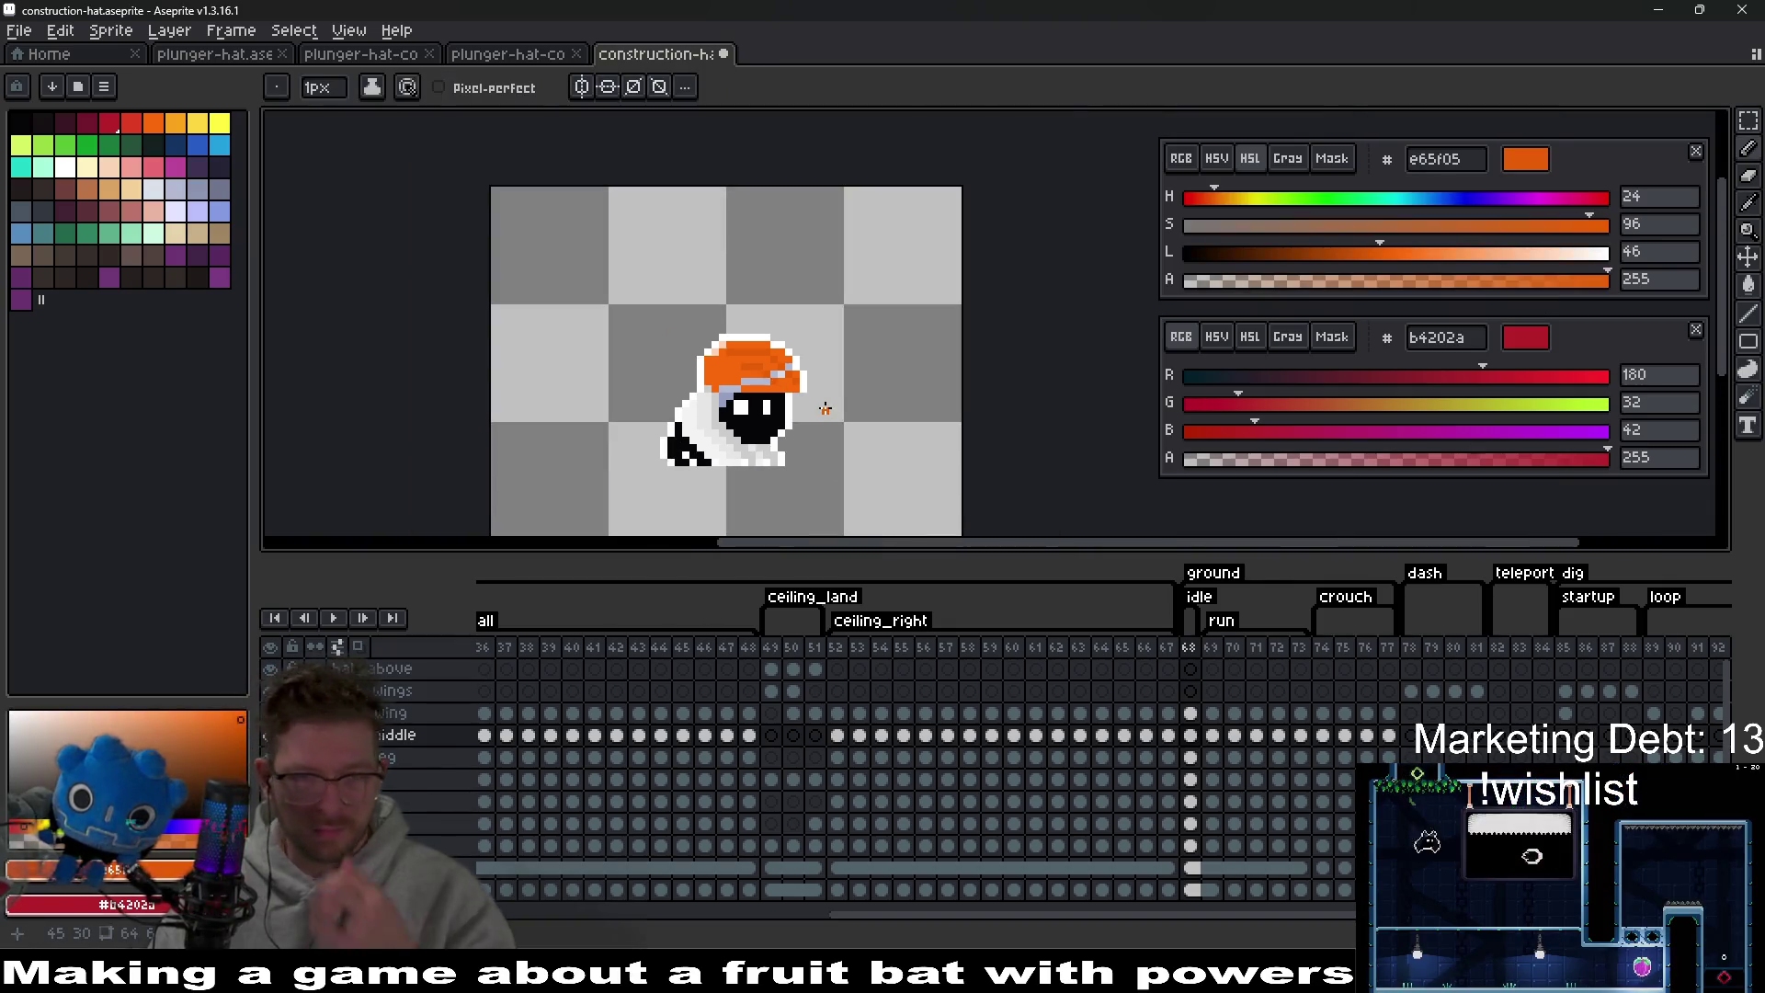
pyautogui.scroll(4, 824, 408)
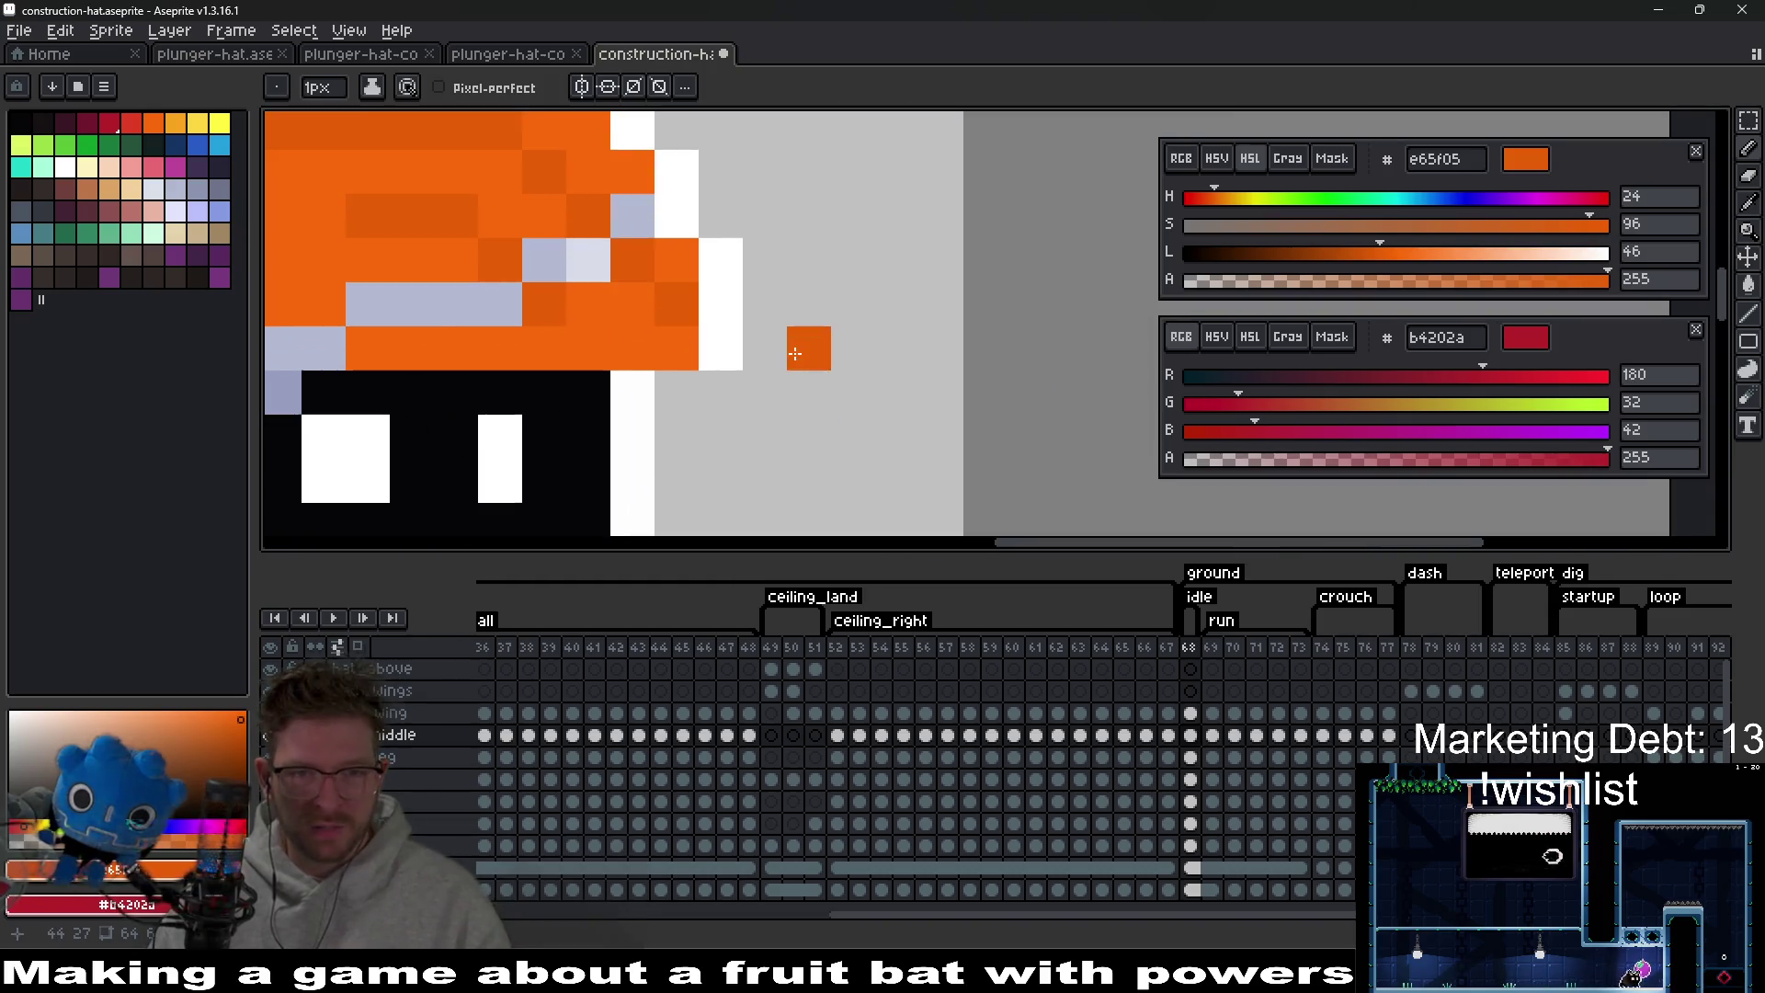
pyautogui.click(695, 338)
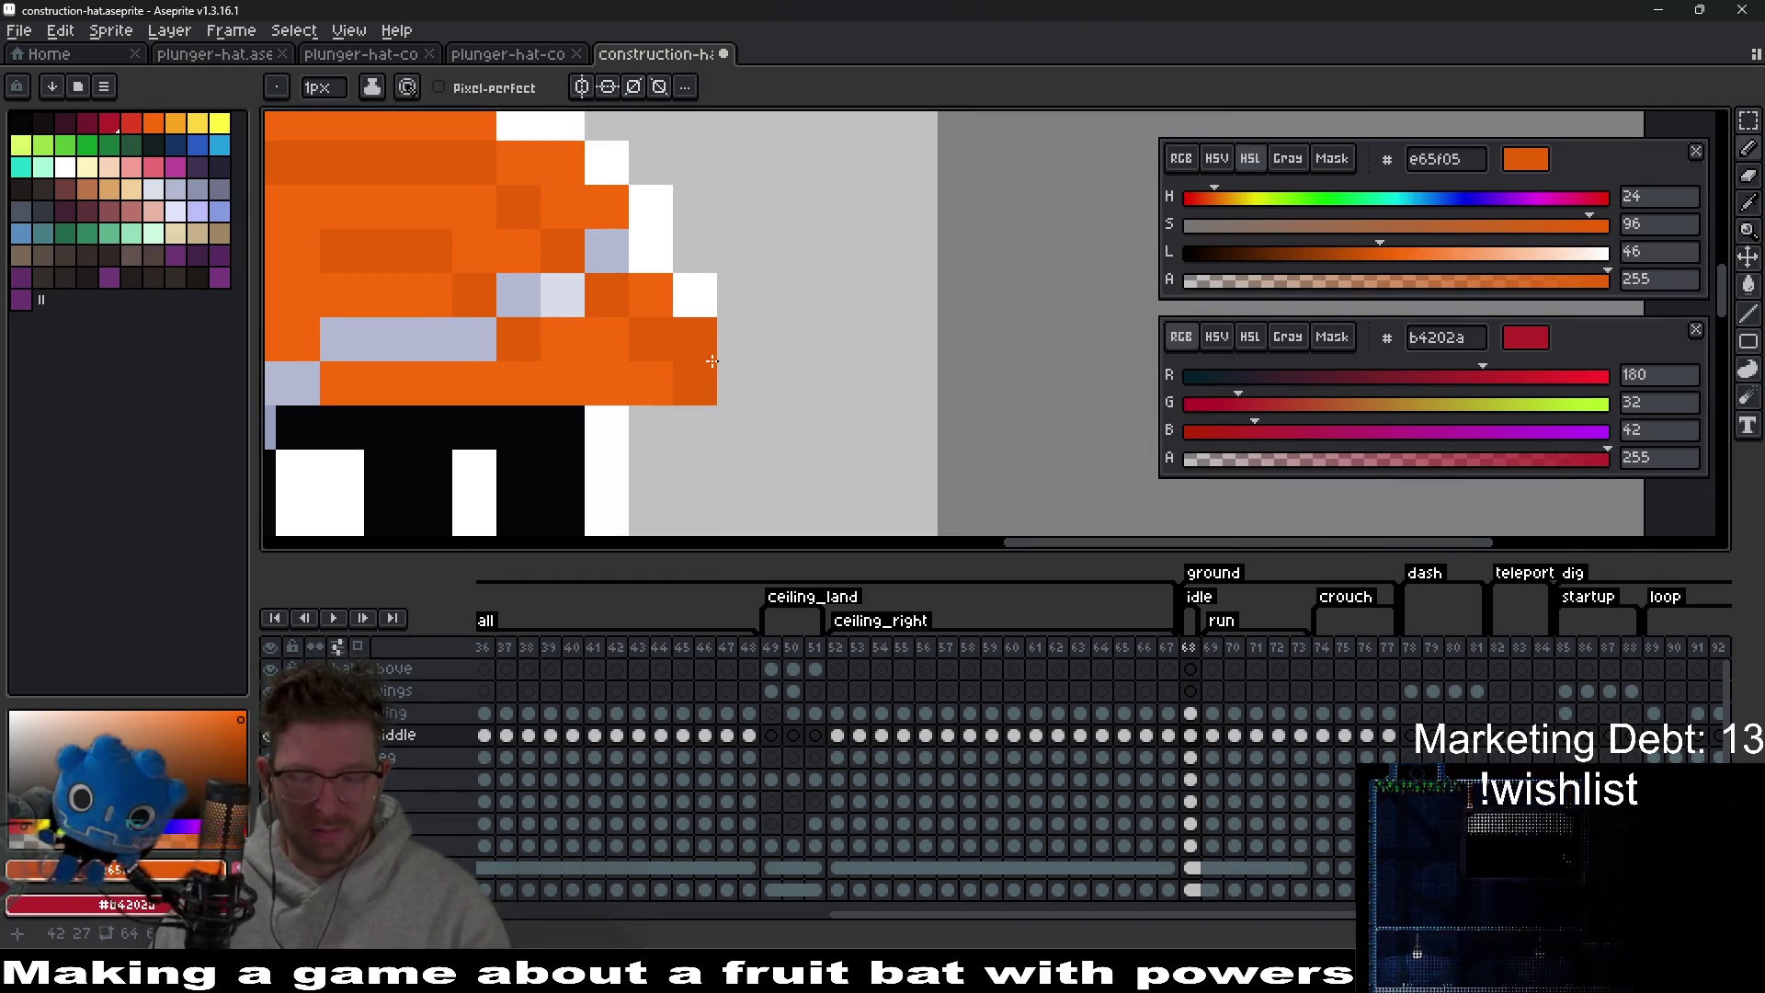
# Add white outline pixels under the brim's right edge.
pyautogui.press('i')
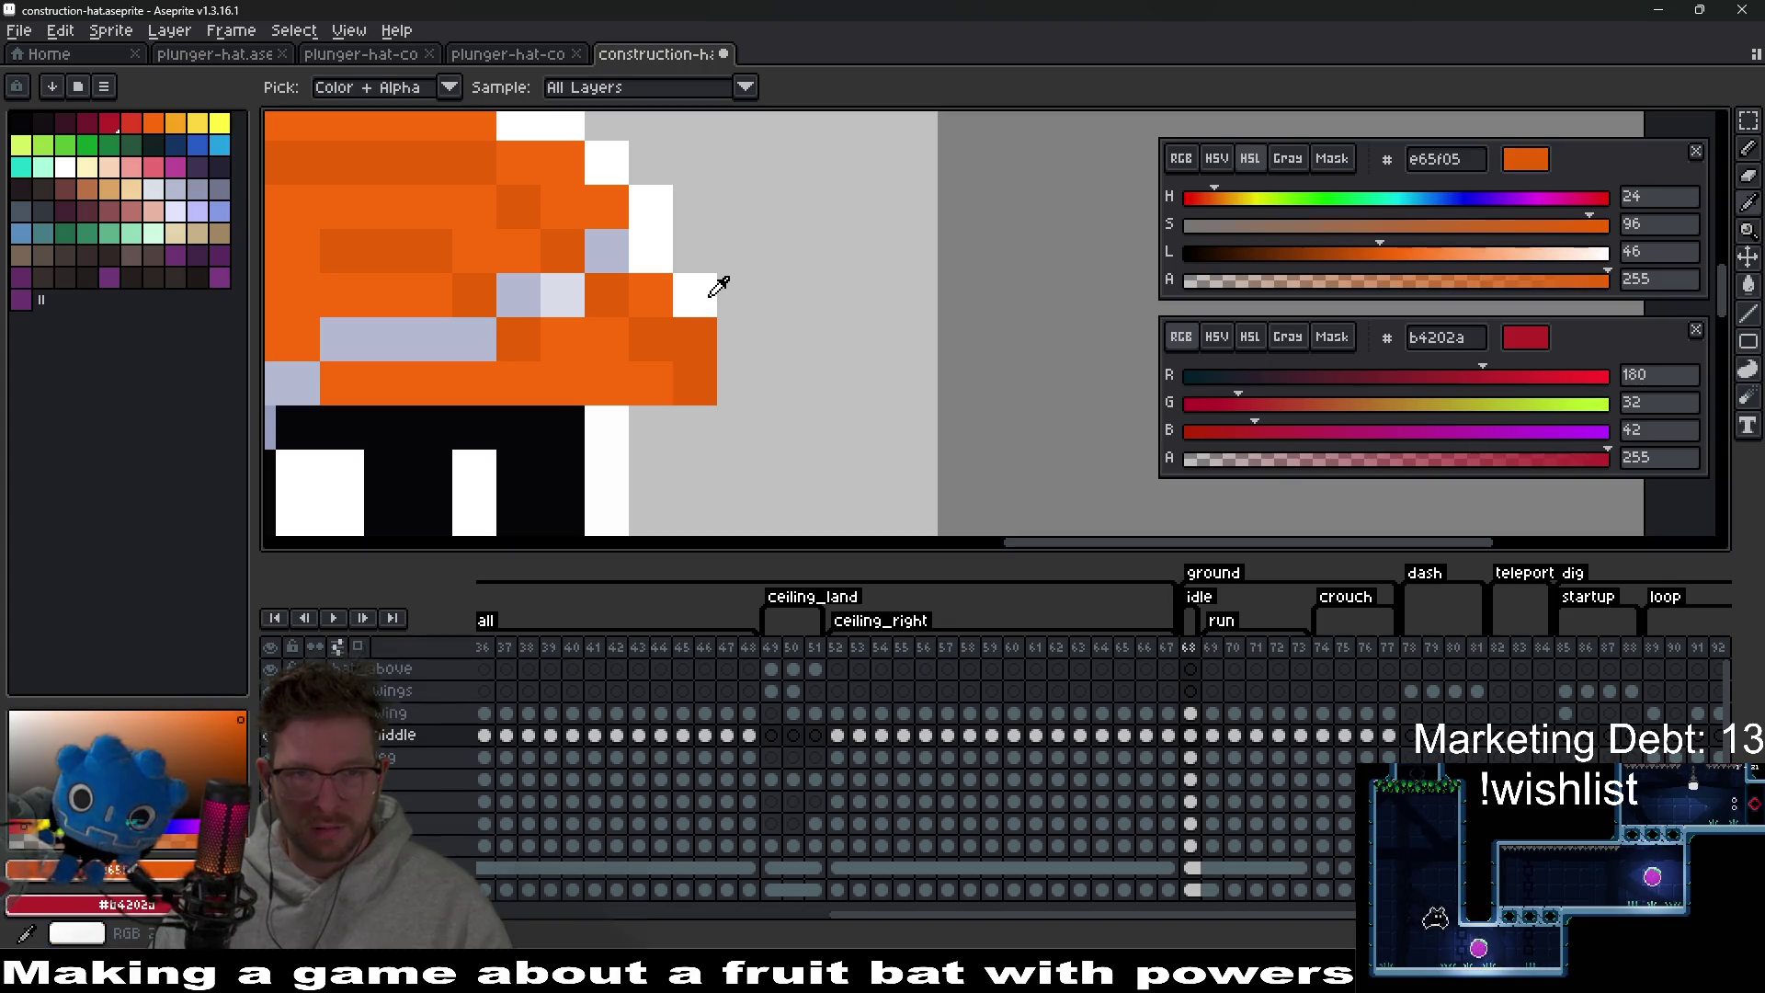
pyautogui.click(708, 292)
pyautogui.press('b')
pyautogui.moveTo(733, 335)
pyautogui.mouseDown()
pyautogui.moveTo(716, 398)
pyautogui.moveTo(651, 428)
pyautogui.mouseUp()
pyautogui.scroll(-6, 823, 459)
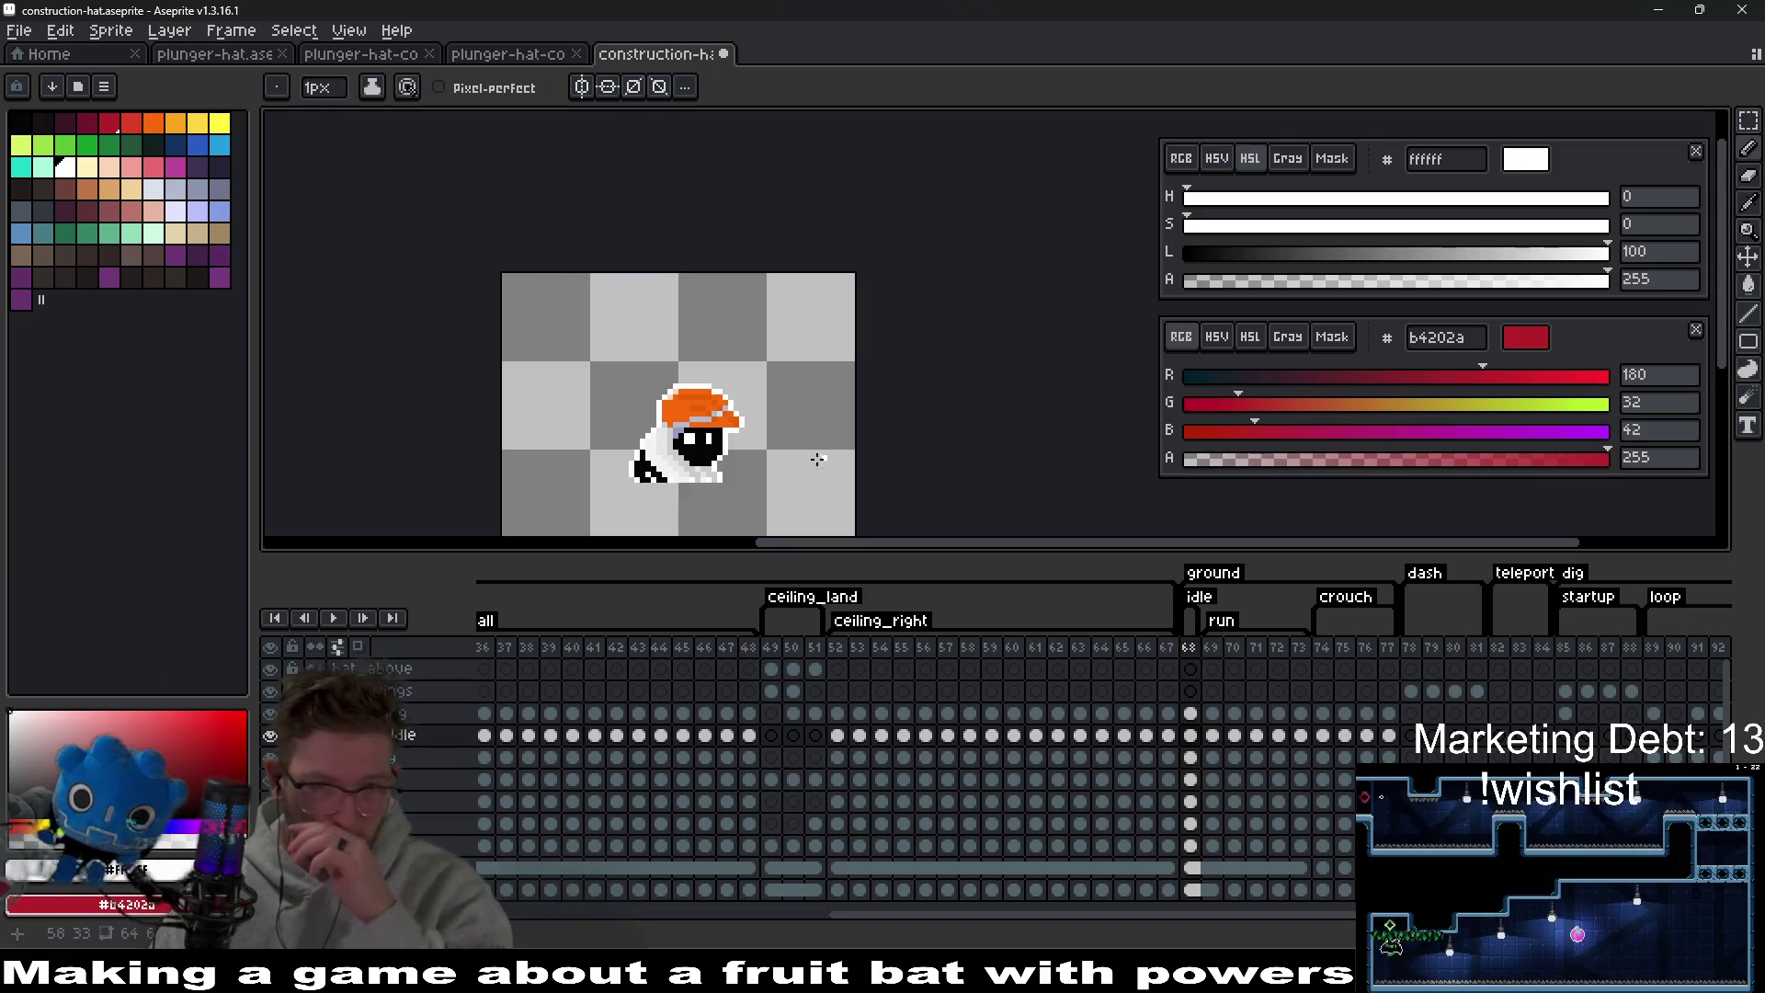
pyautogui.scroll(5, 816, 457)
# Shift the dark-orange shading mark one pixel right, extending it and restoring bright orange pixels.
pyautogui.moveTo(887, 399)
pyautogui.mouseDown()
pyautogui.moveTo(666, 361)
pyautogui.moveTo(632, 312)
pyautogui.moveTo(749, 334)
pyautogui.mouseUp()
pyautogui.keyDown('alt'); pyautogui.click(697, 359); pyautogui.keyUp('alt')
pyautogui.click(731, 340)
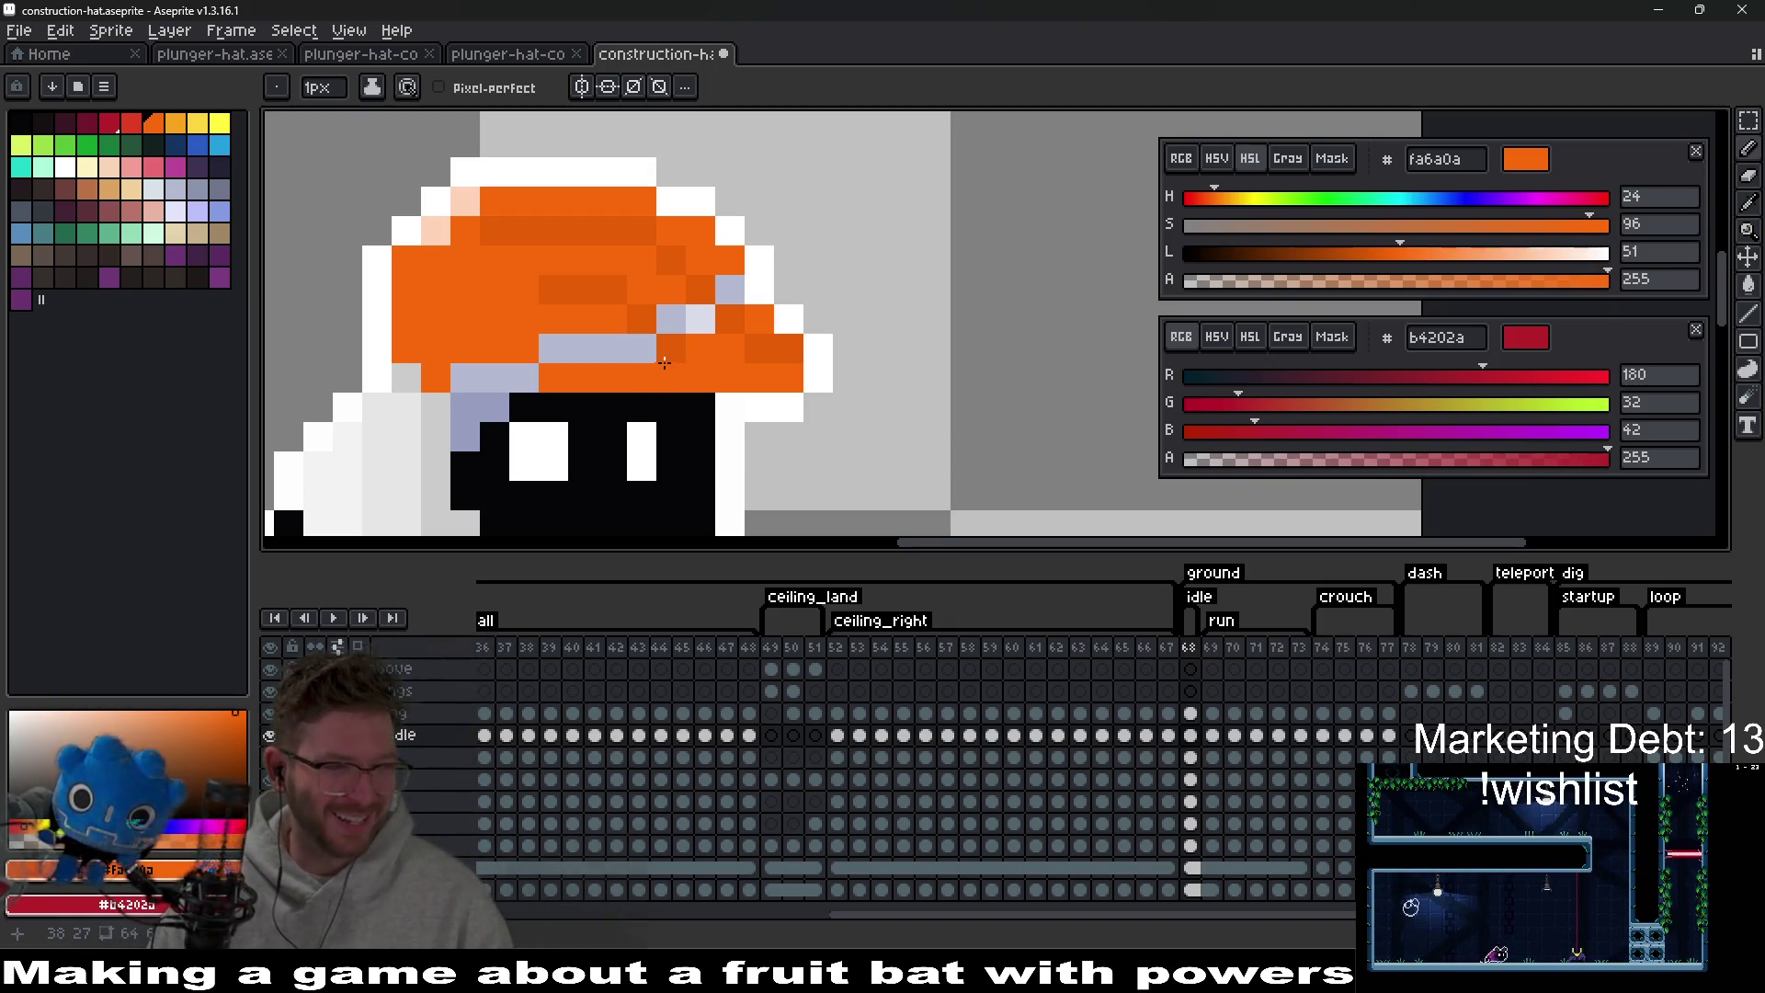
pyautogui.click(607, 290)
pyautogui.click(563, 303)
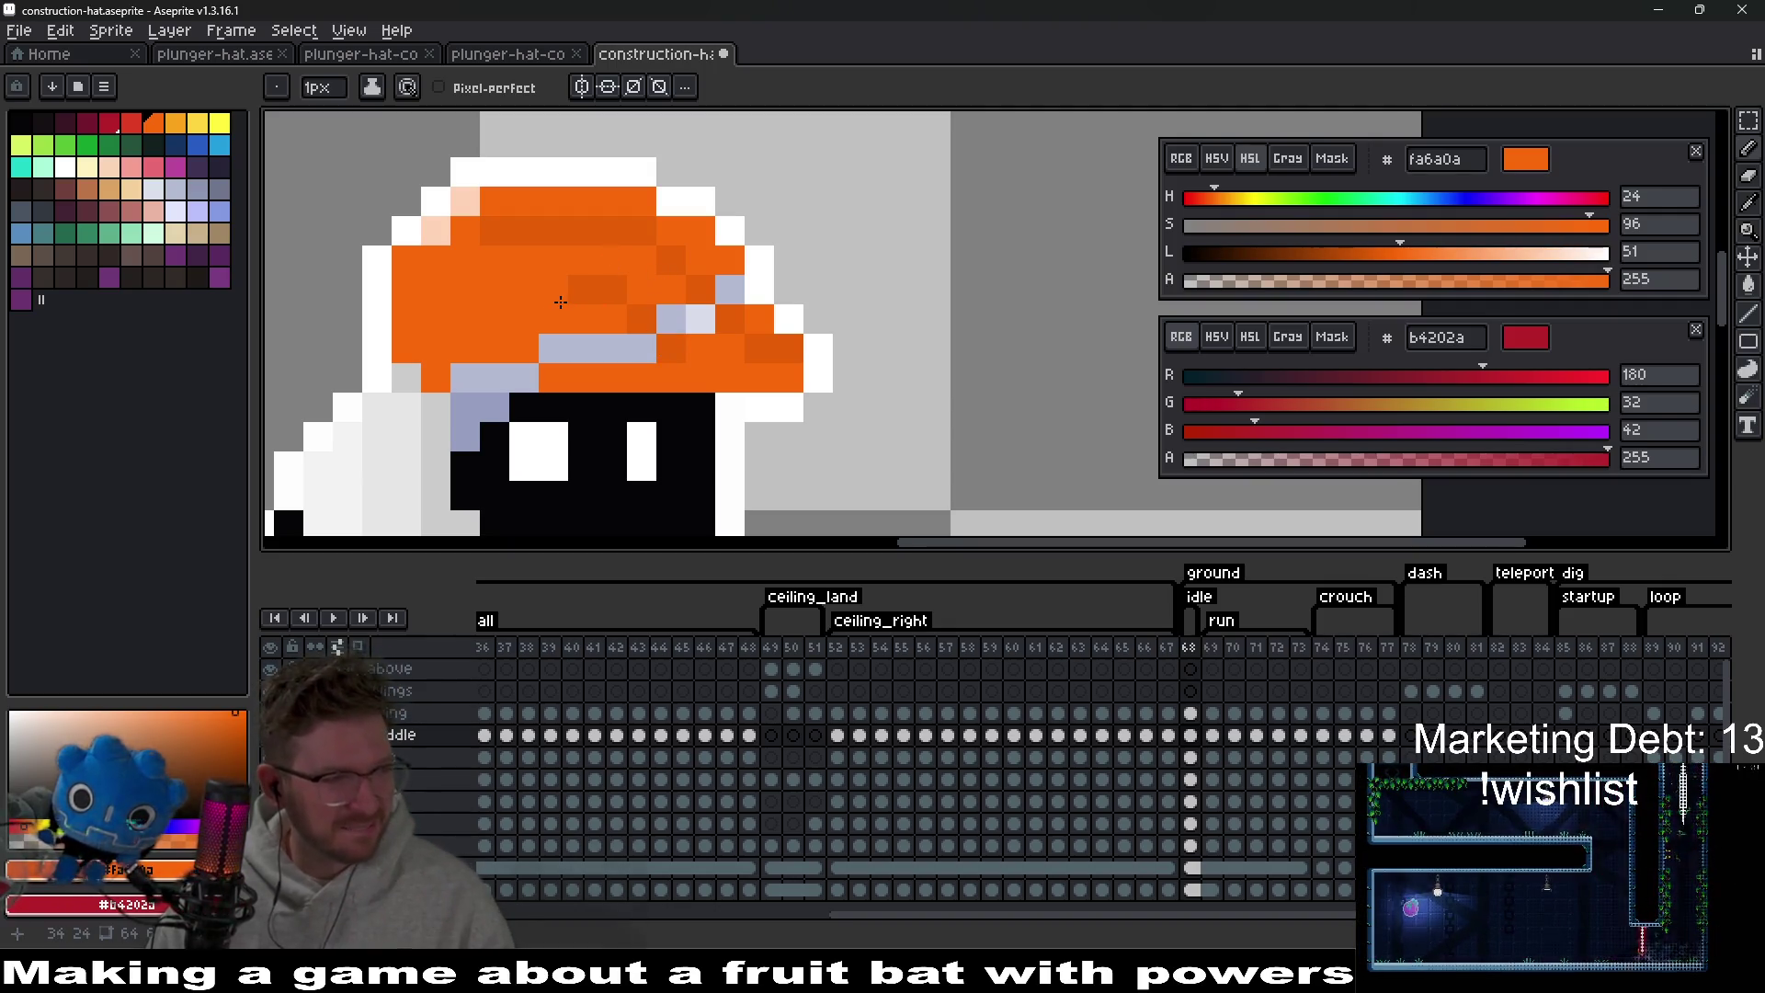
pyautogui.click(554, 289)
pyautogui.click(688, 289)
# Blur the blue-grey pixels beside the bat's face.
pyautogui.moveTo(688, 290); pyautogui.dragTo(768, 255)
pyautogui.press('i')
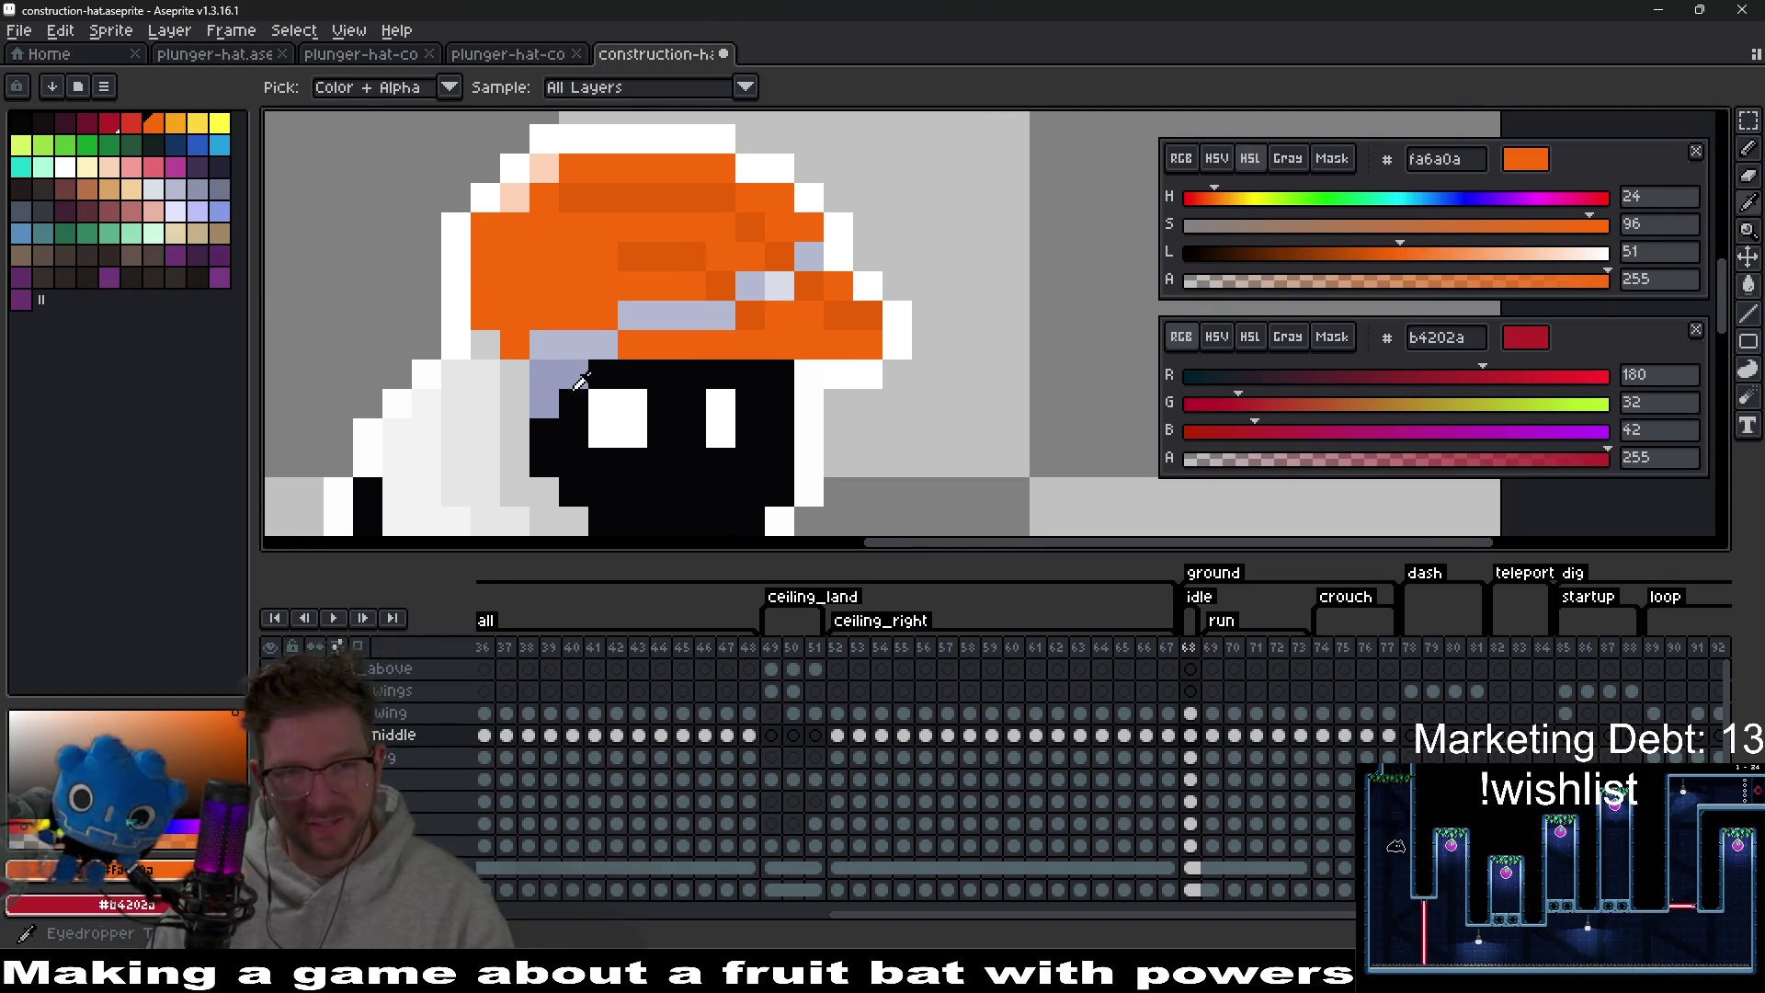
pyautogui.press('r')
pyautogui.moveTo(564, 378); pyautogui.dragTo(515, 405)
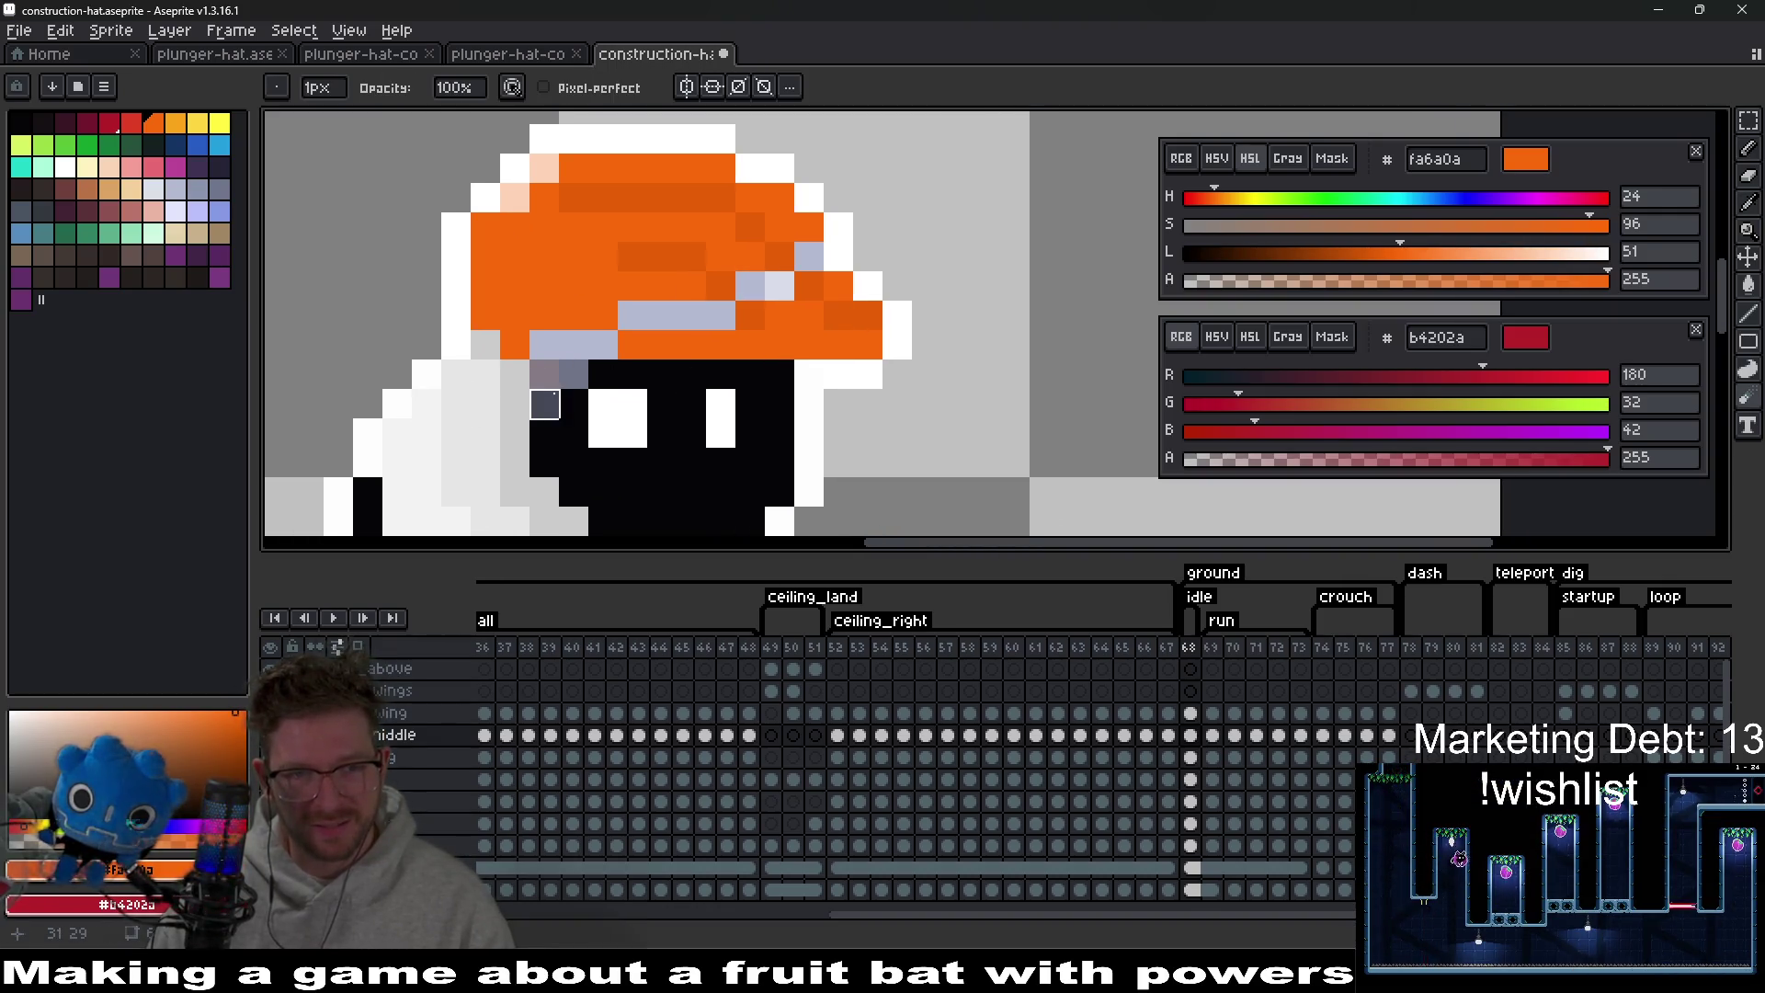
# Erase the blurred grey pixels to the left of the bat's face.
pyautogui.moveTo(544, 375); pyautogui.dragTo(544, 404)
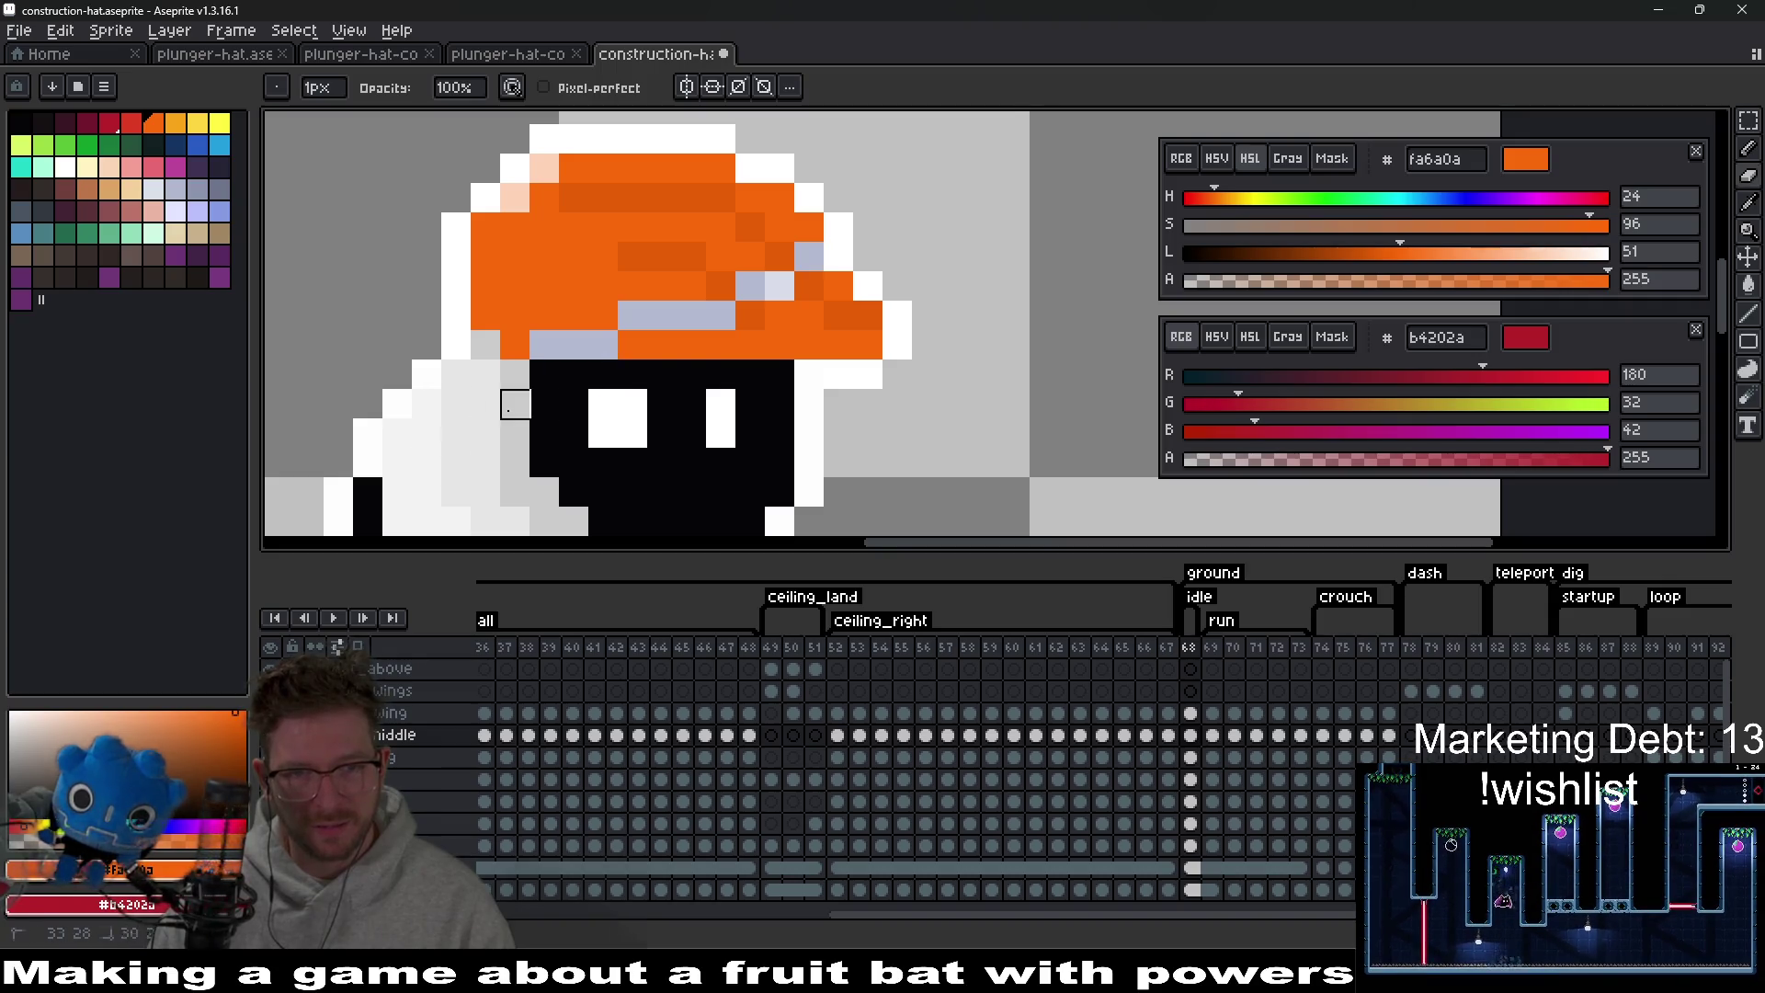
pyautogui.moveTo(692, 375); pyautogui.dragTo(621, 404)
pyautogui.press('i')
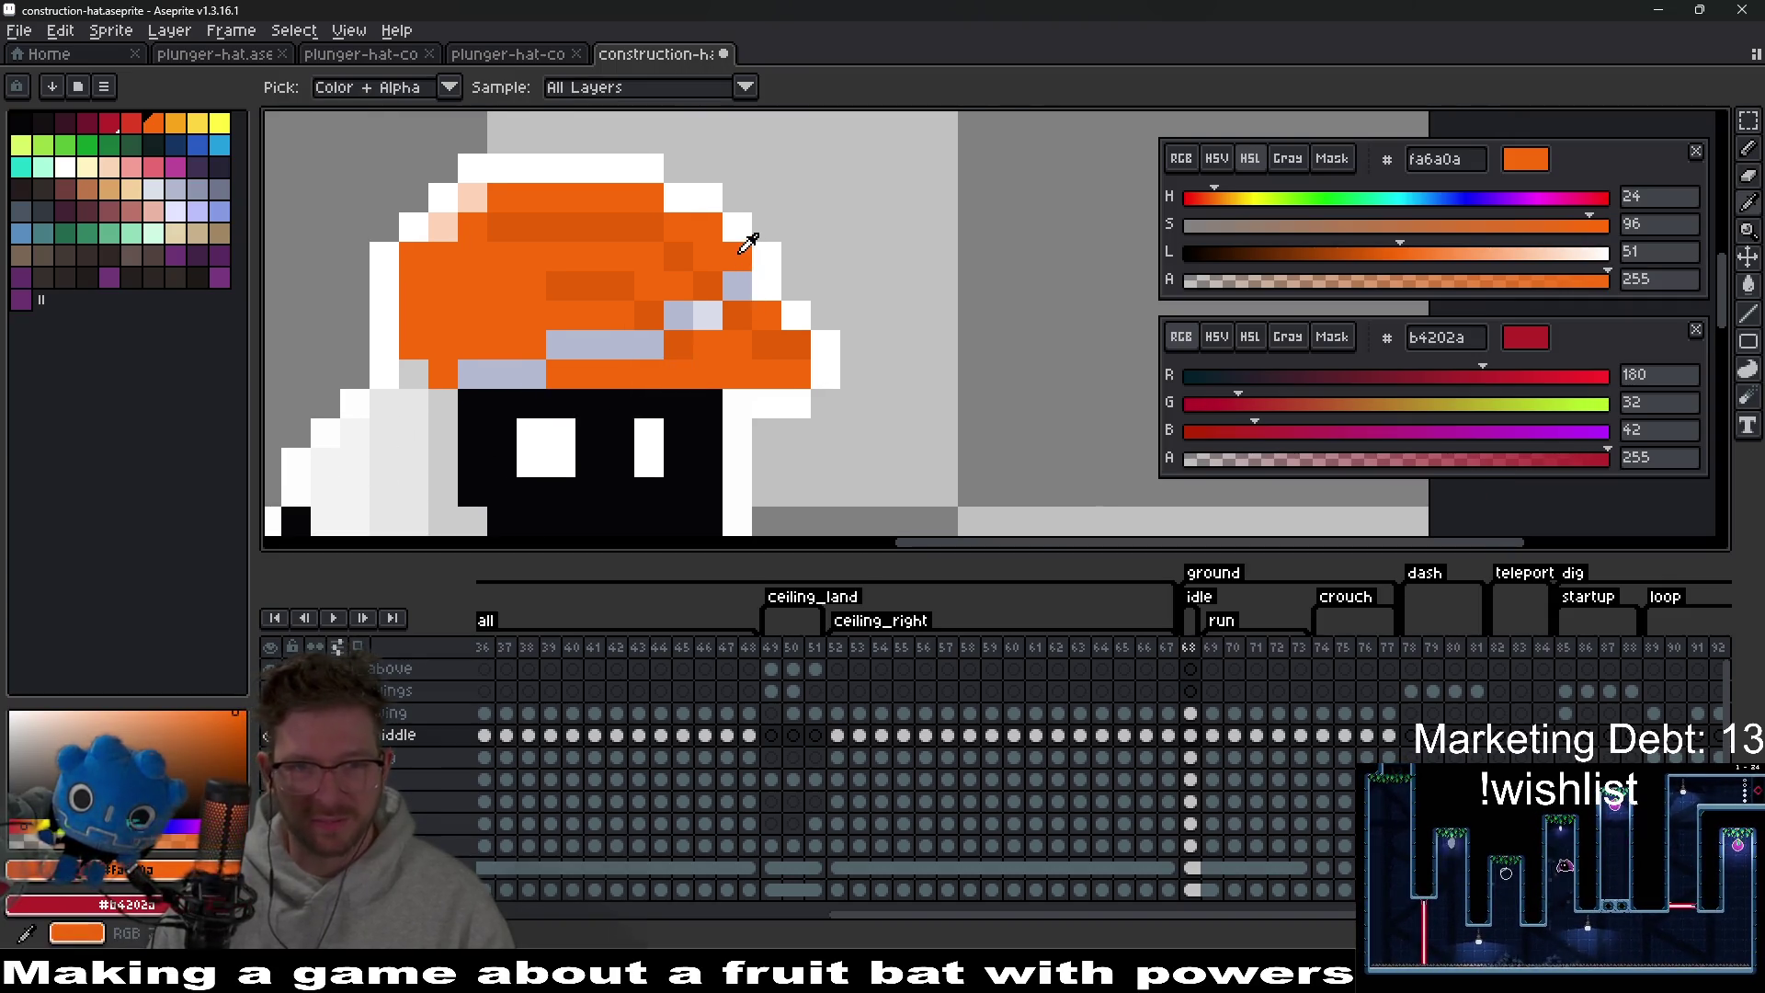
pyautogui.press('b')
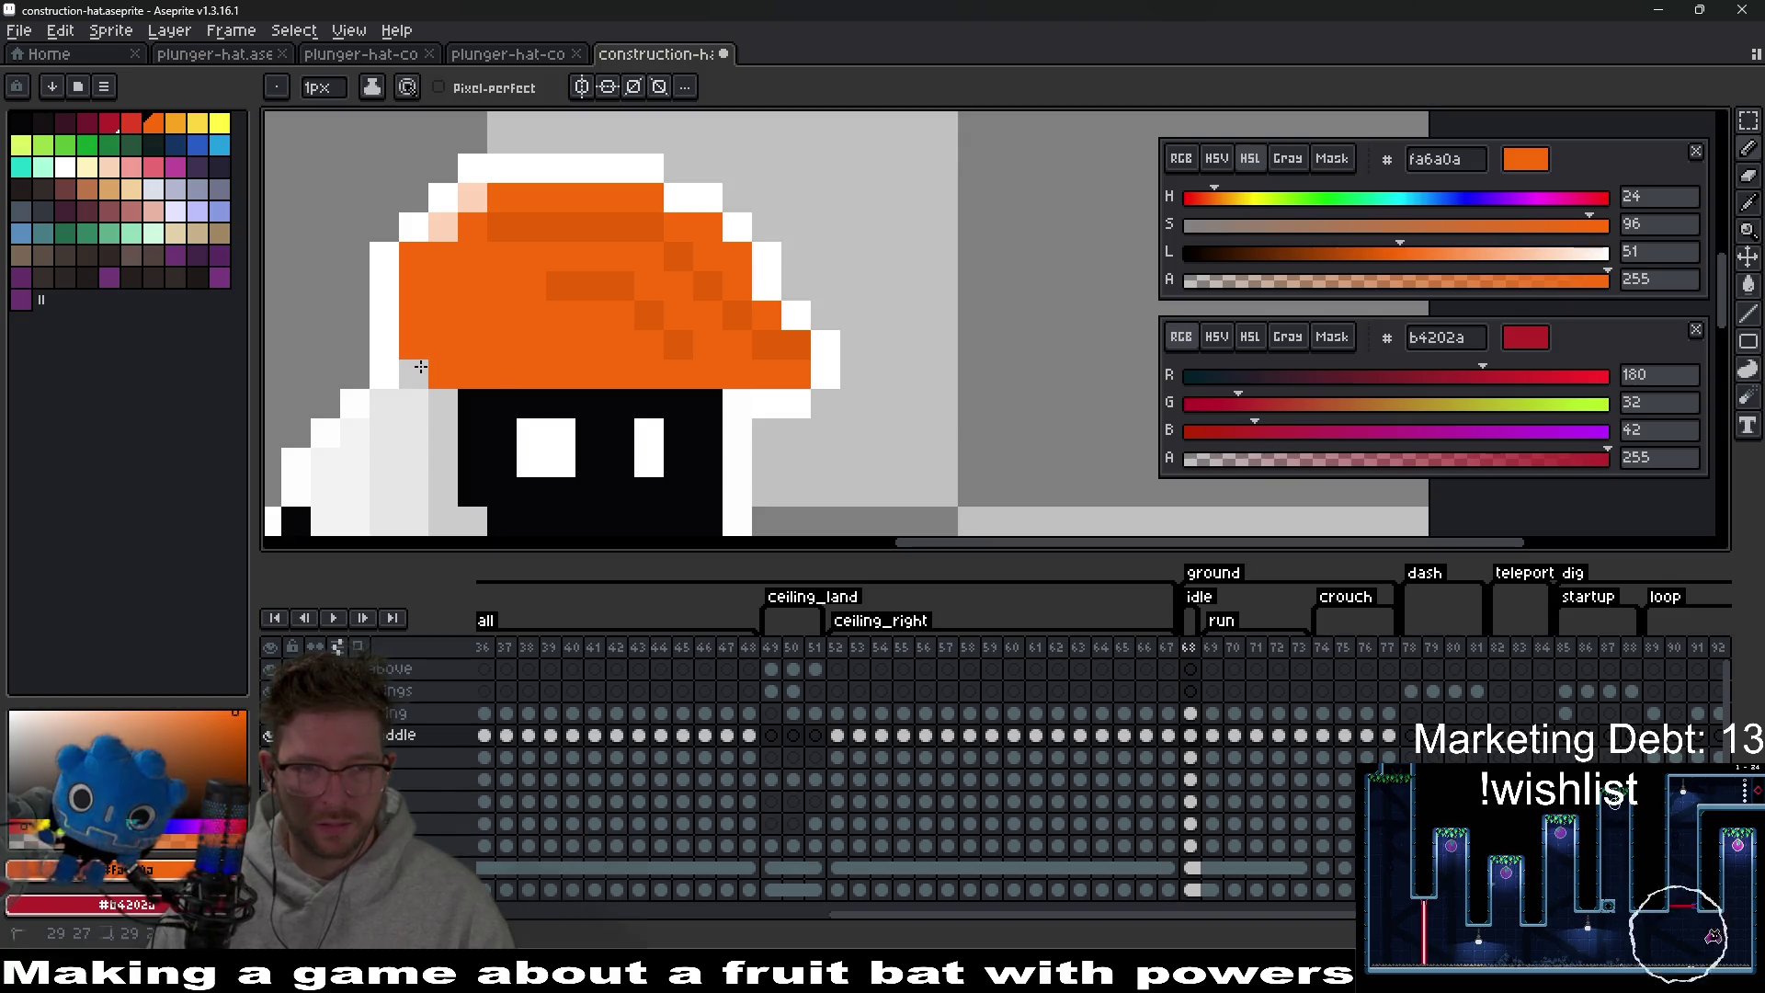
# Zoom out and back in to check the sprite after the cleanup.
pyautogui.scroll(-6, 560, 332)
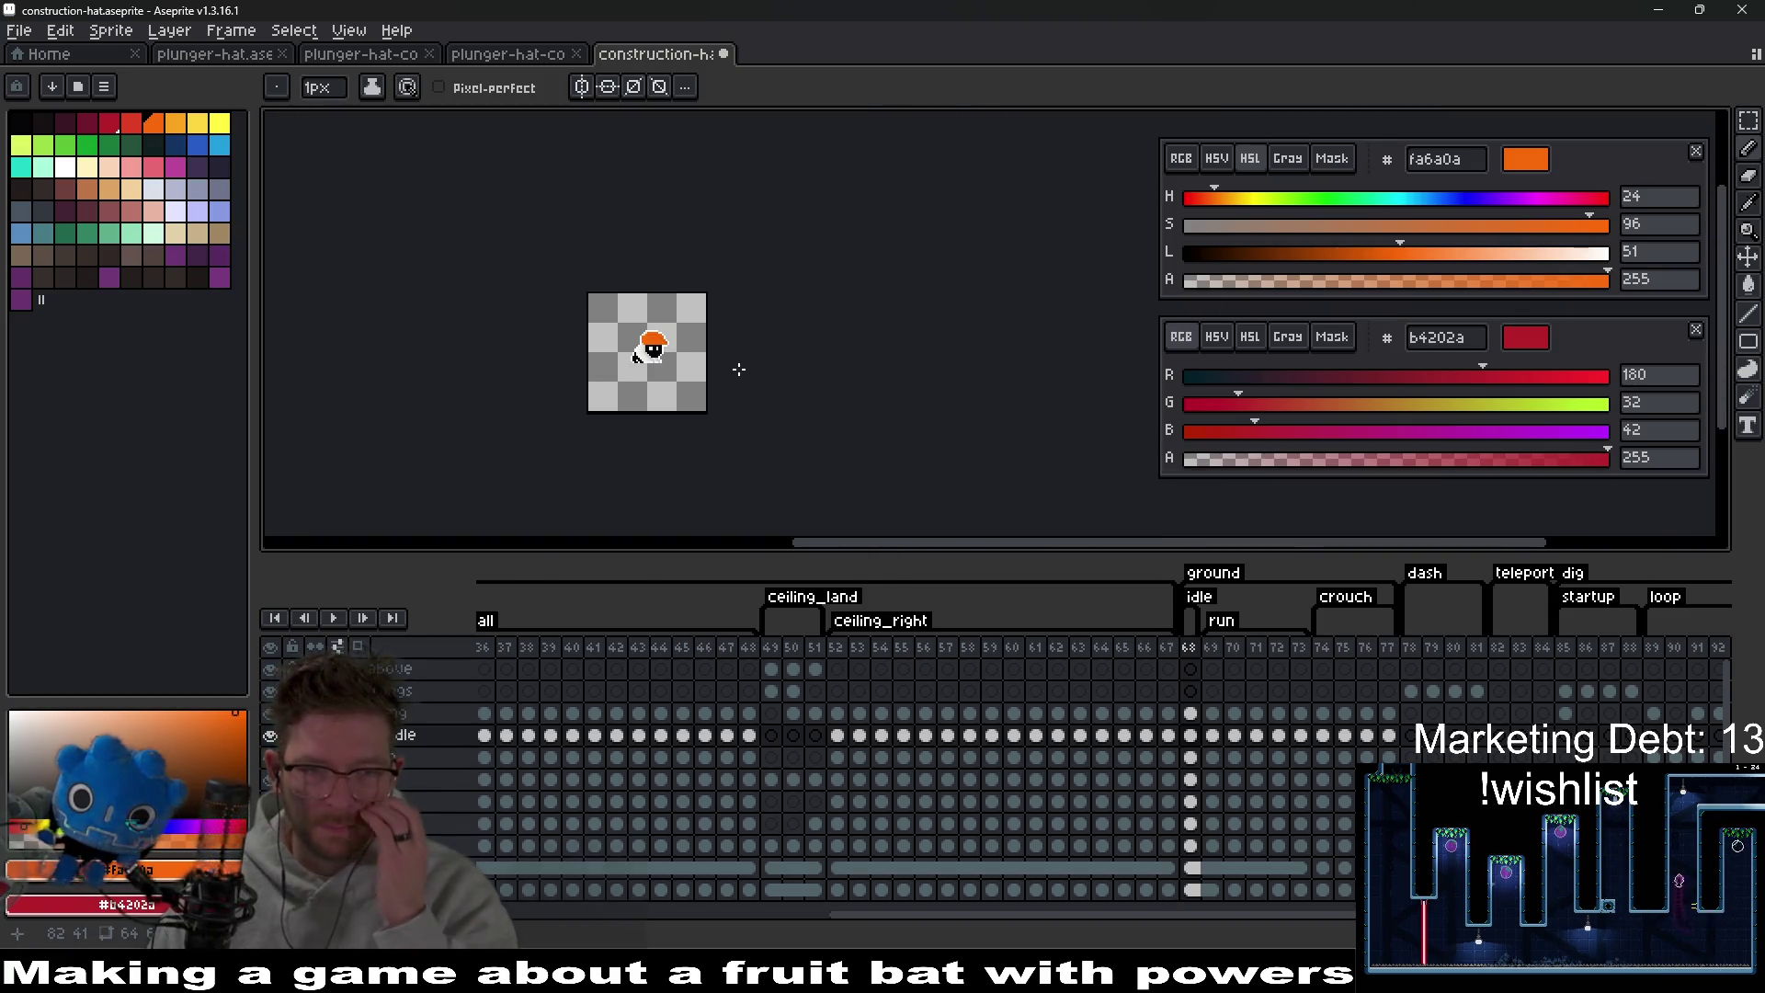
pyautogui.scroll(6, 672, 359)
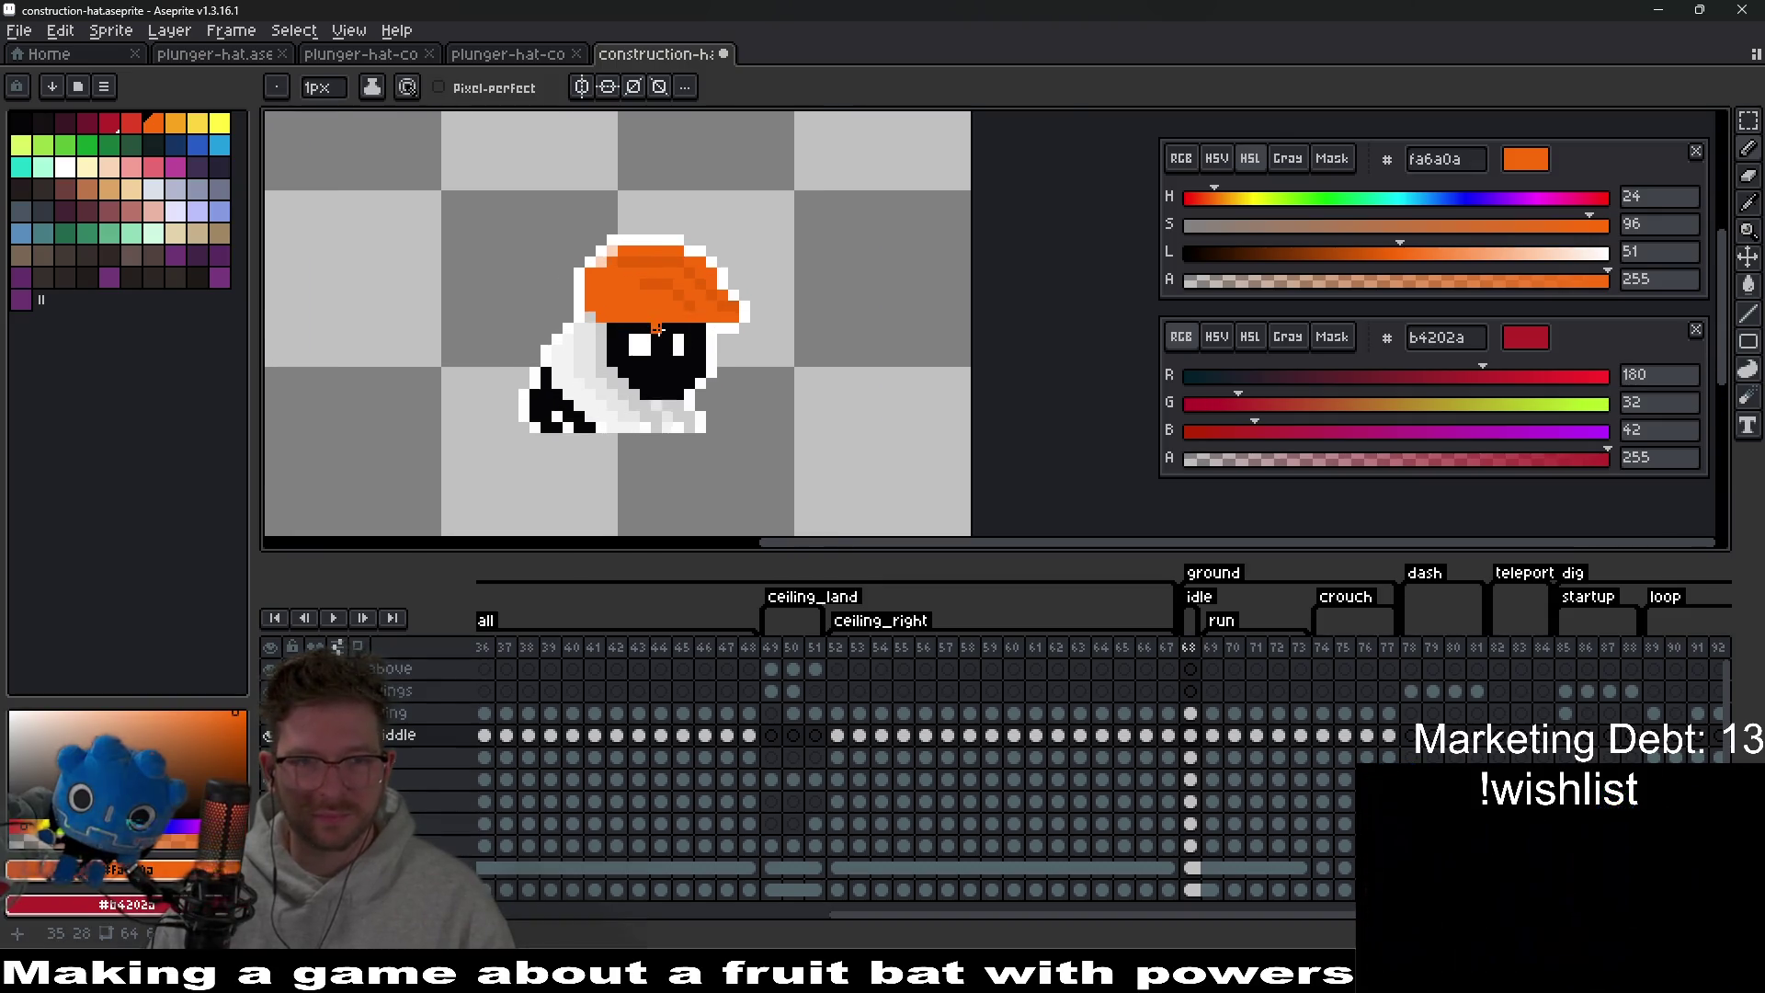
pyautogui.scroll(3, 672, 320)
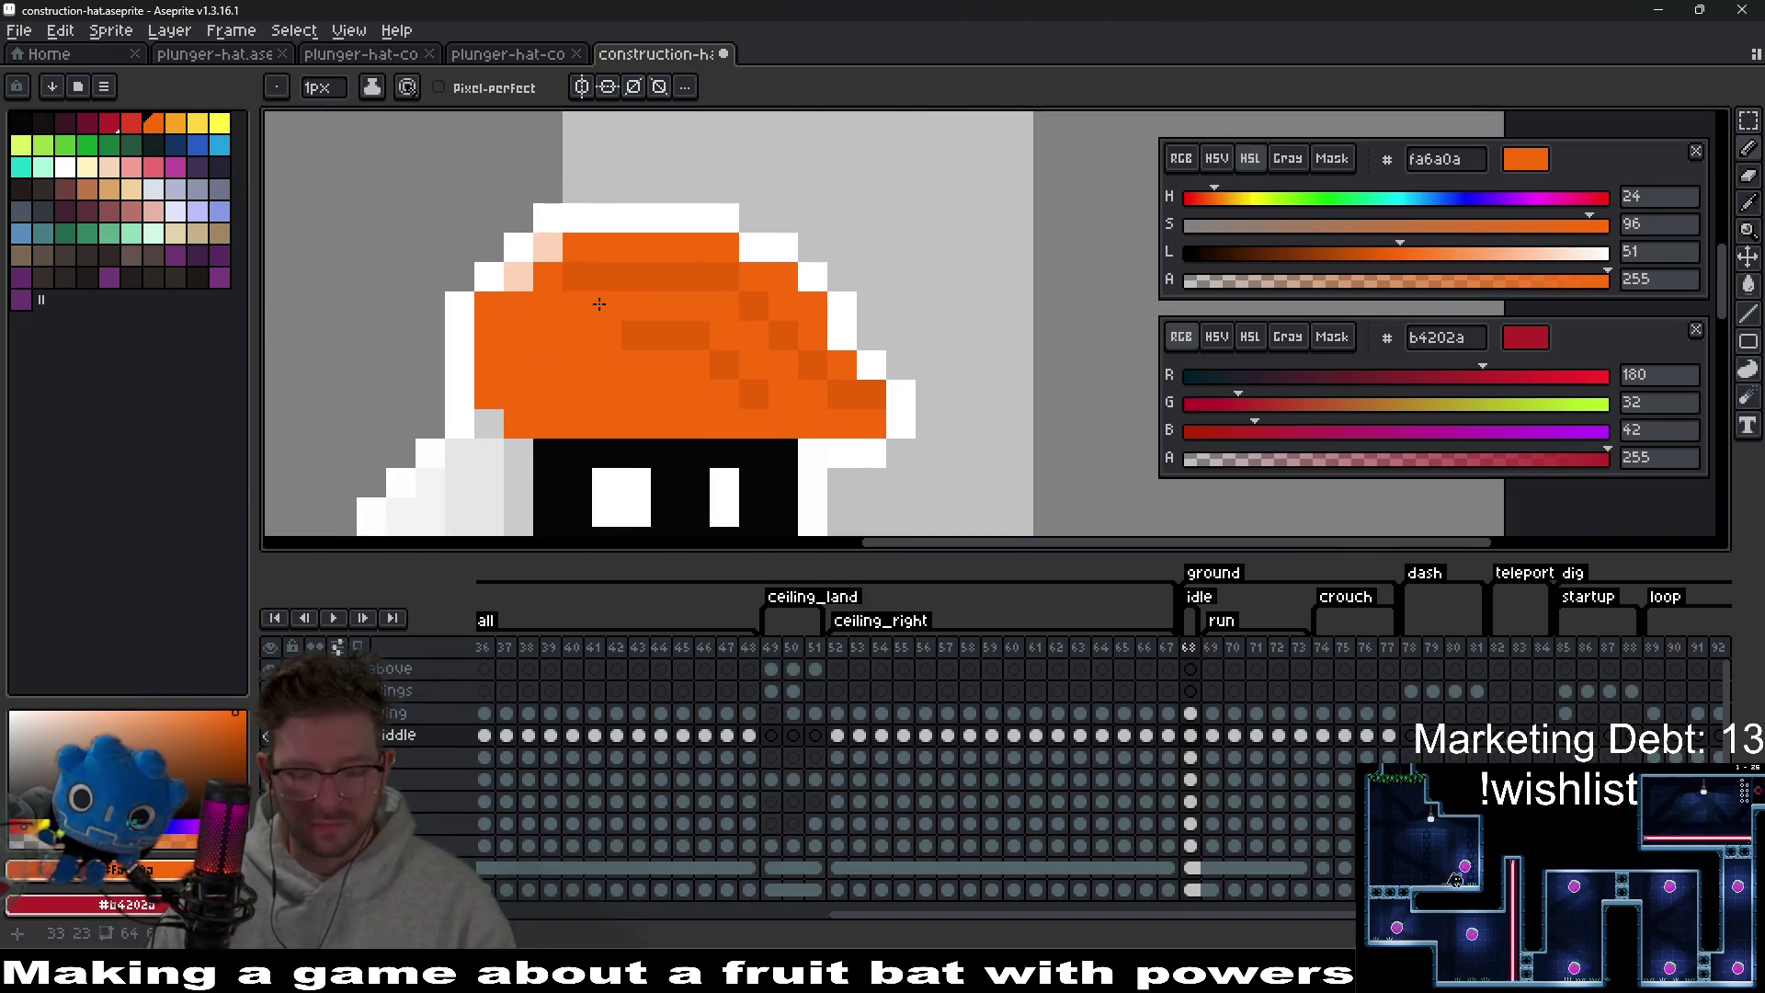
pyautogui.press('i')
pyautogui.press('b')
pyautogui.scroll(-5, 770, 399)
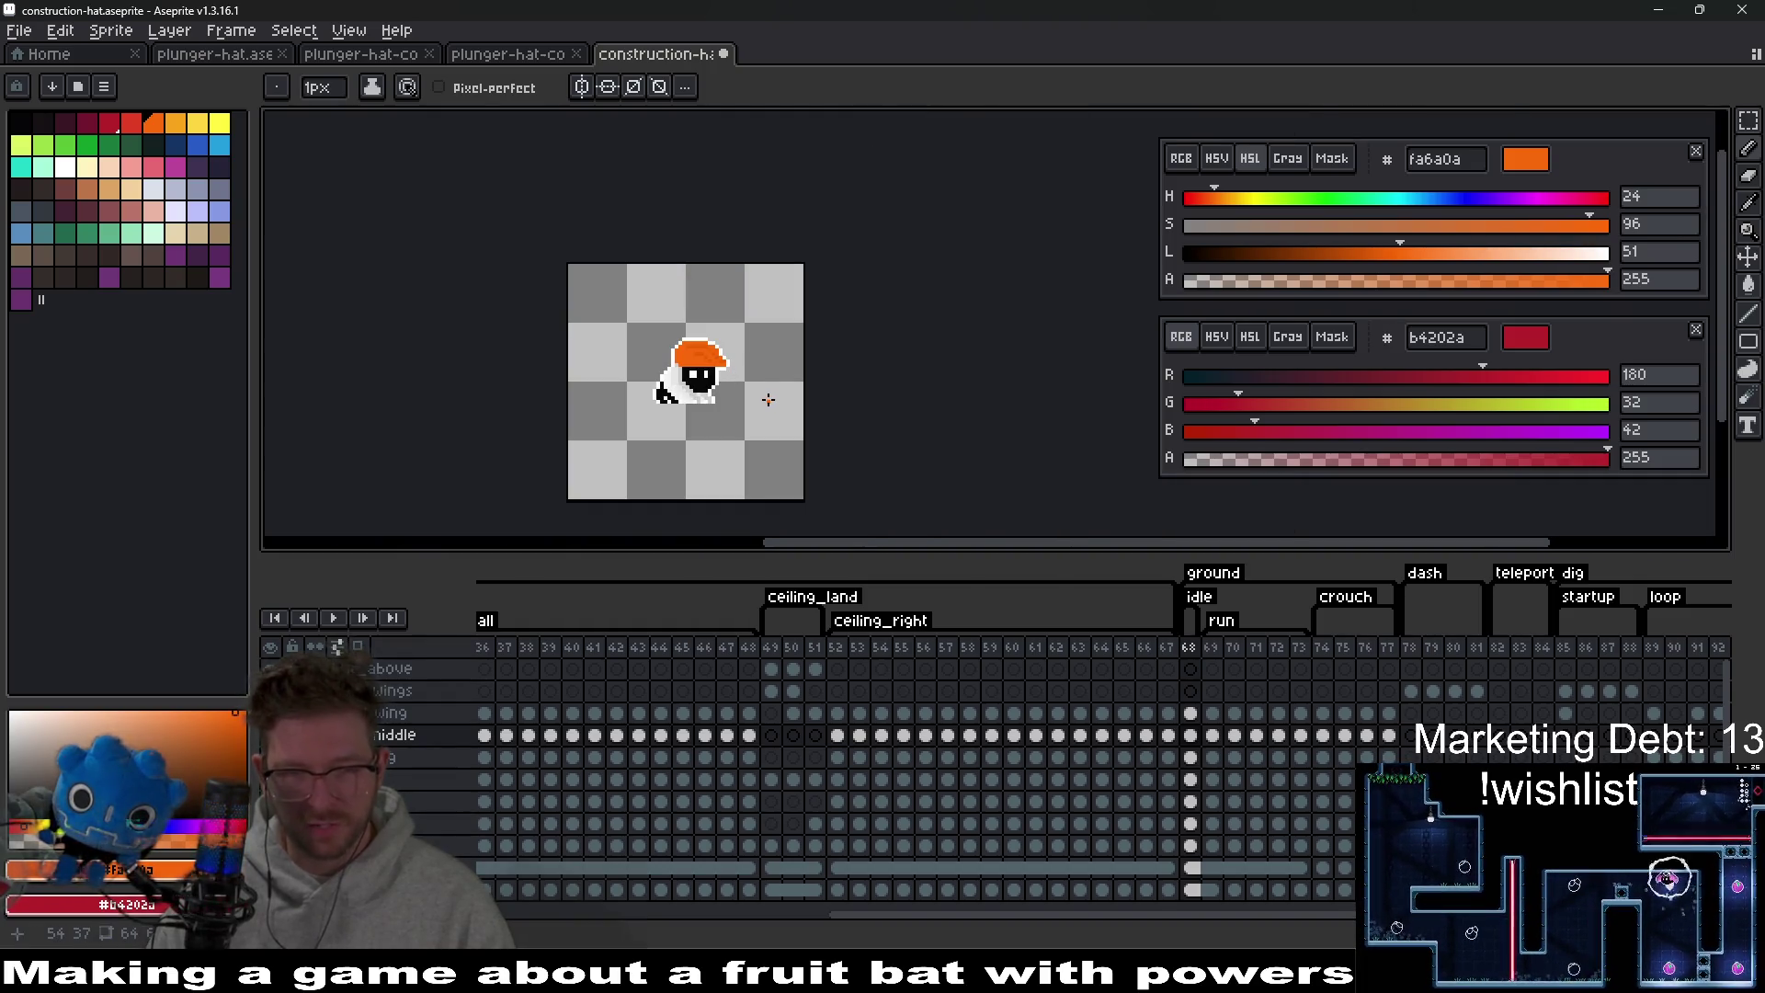
pyautogui.scroll(4, 769, 396)
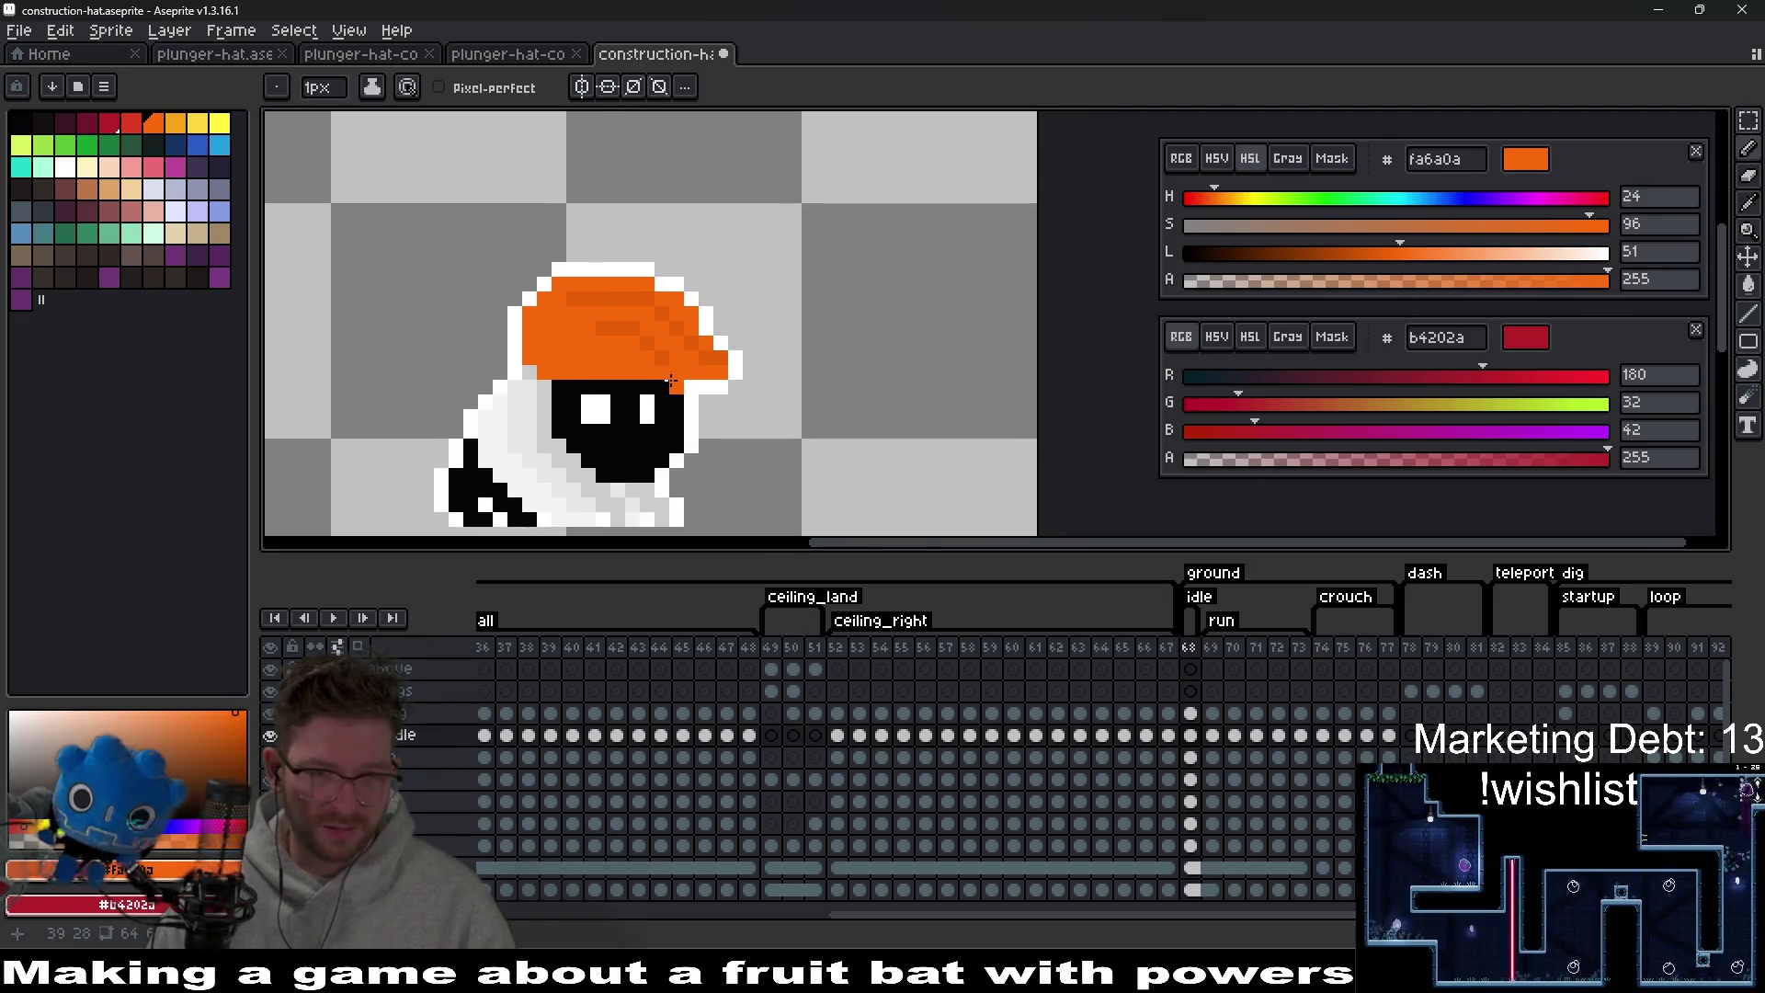
pyautogui.scroll(2, 673, 381)
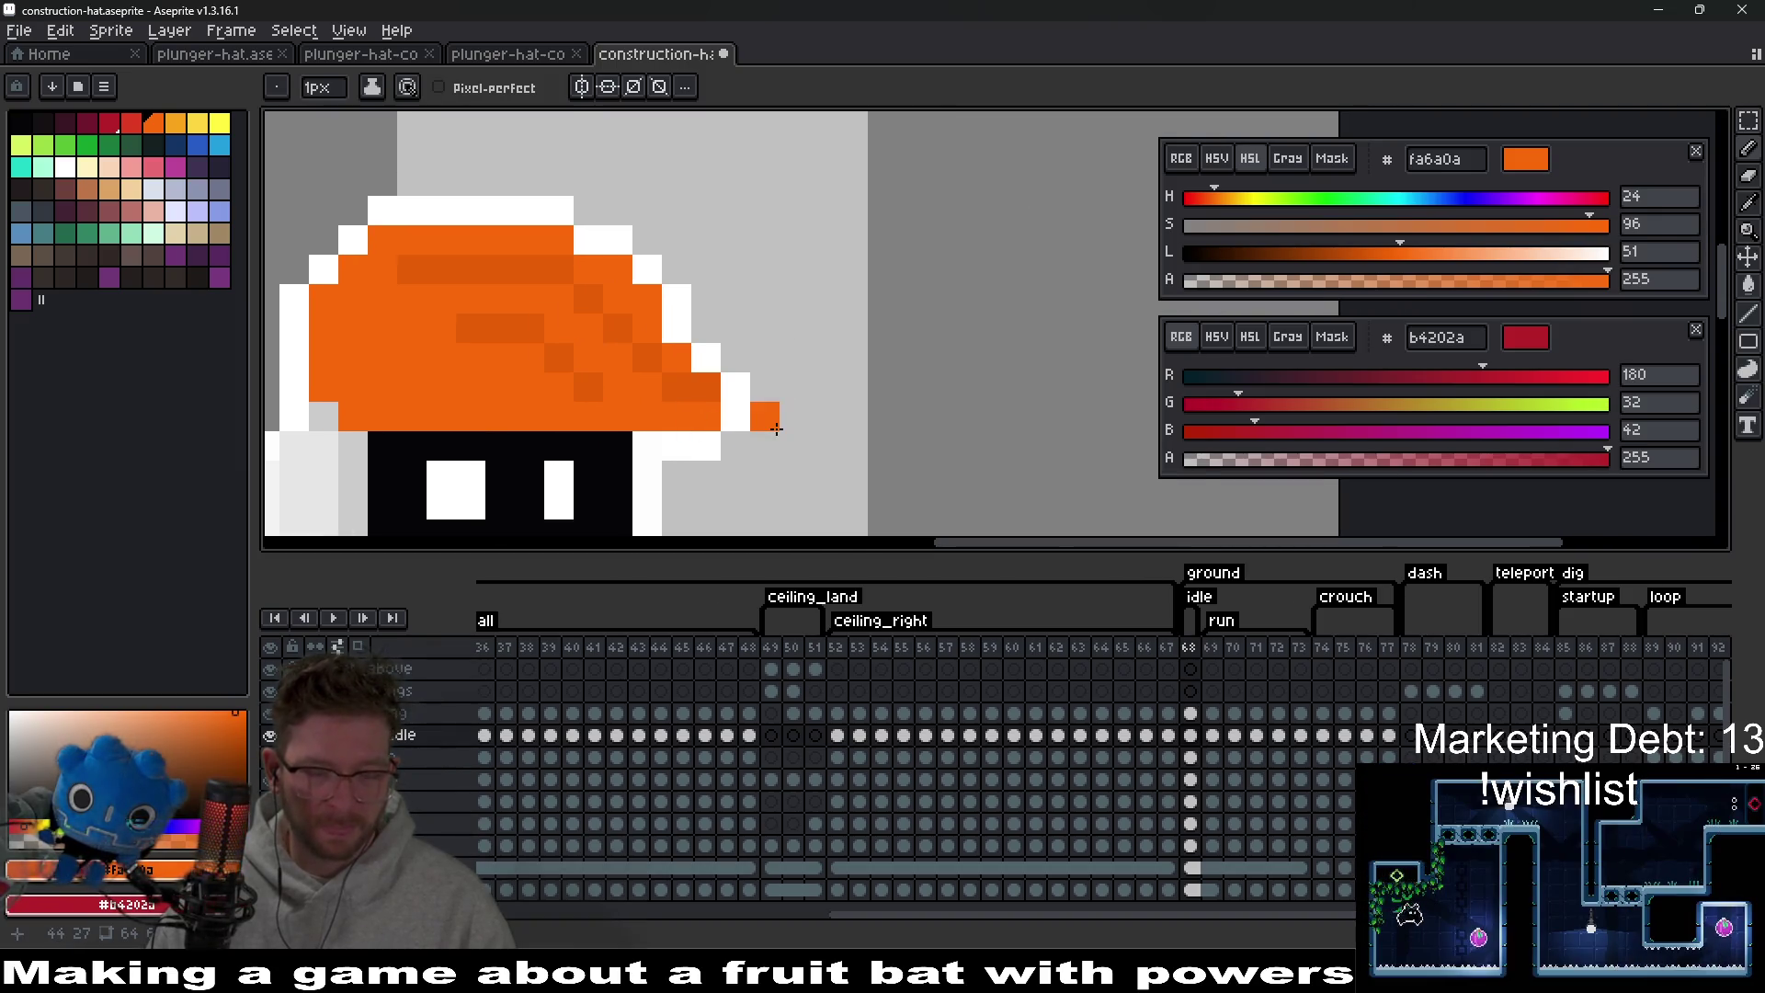
# Select and delete the stray pixels around the hat's brim tip.
pyautogui.press('m')
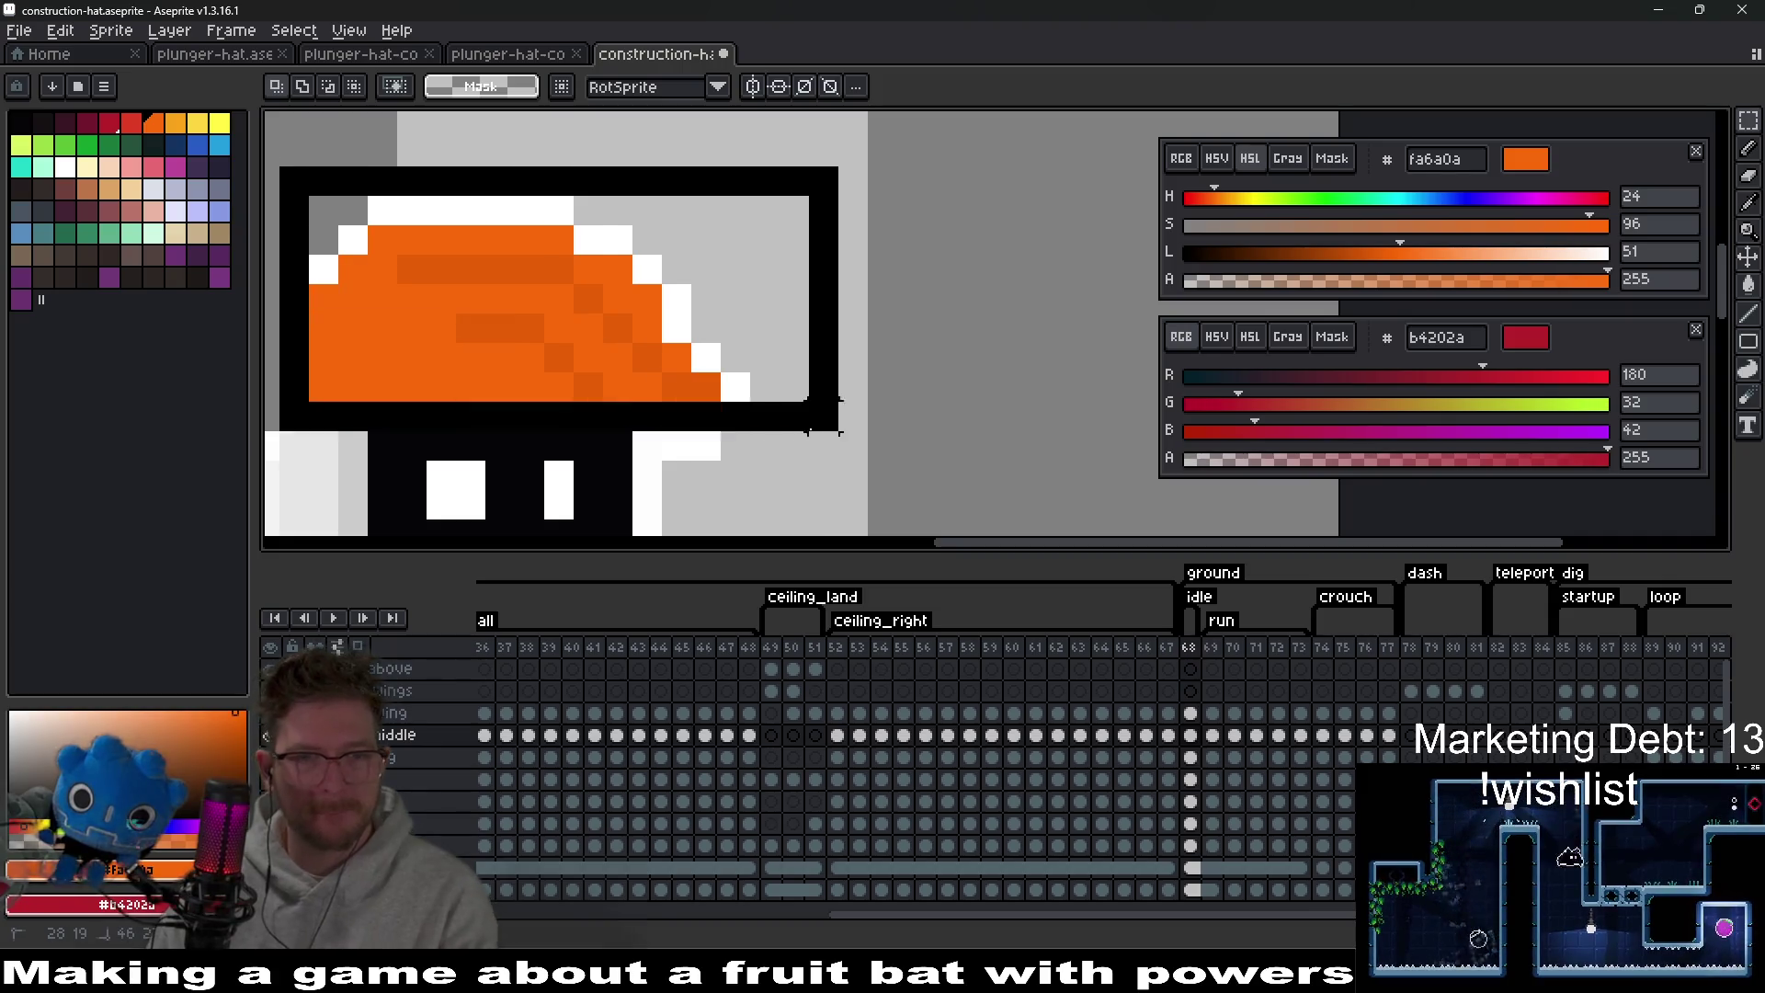
pyautogui.scroll(-3, 836, 465)
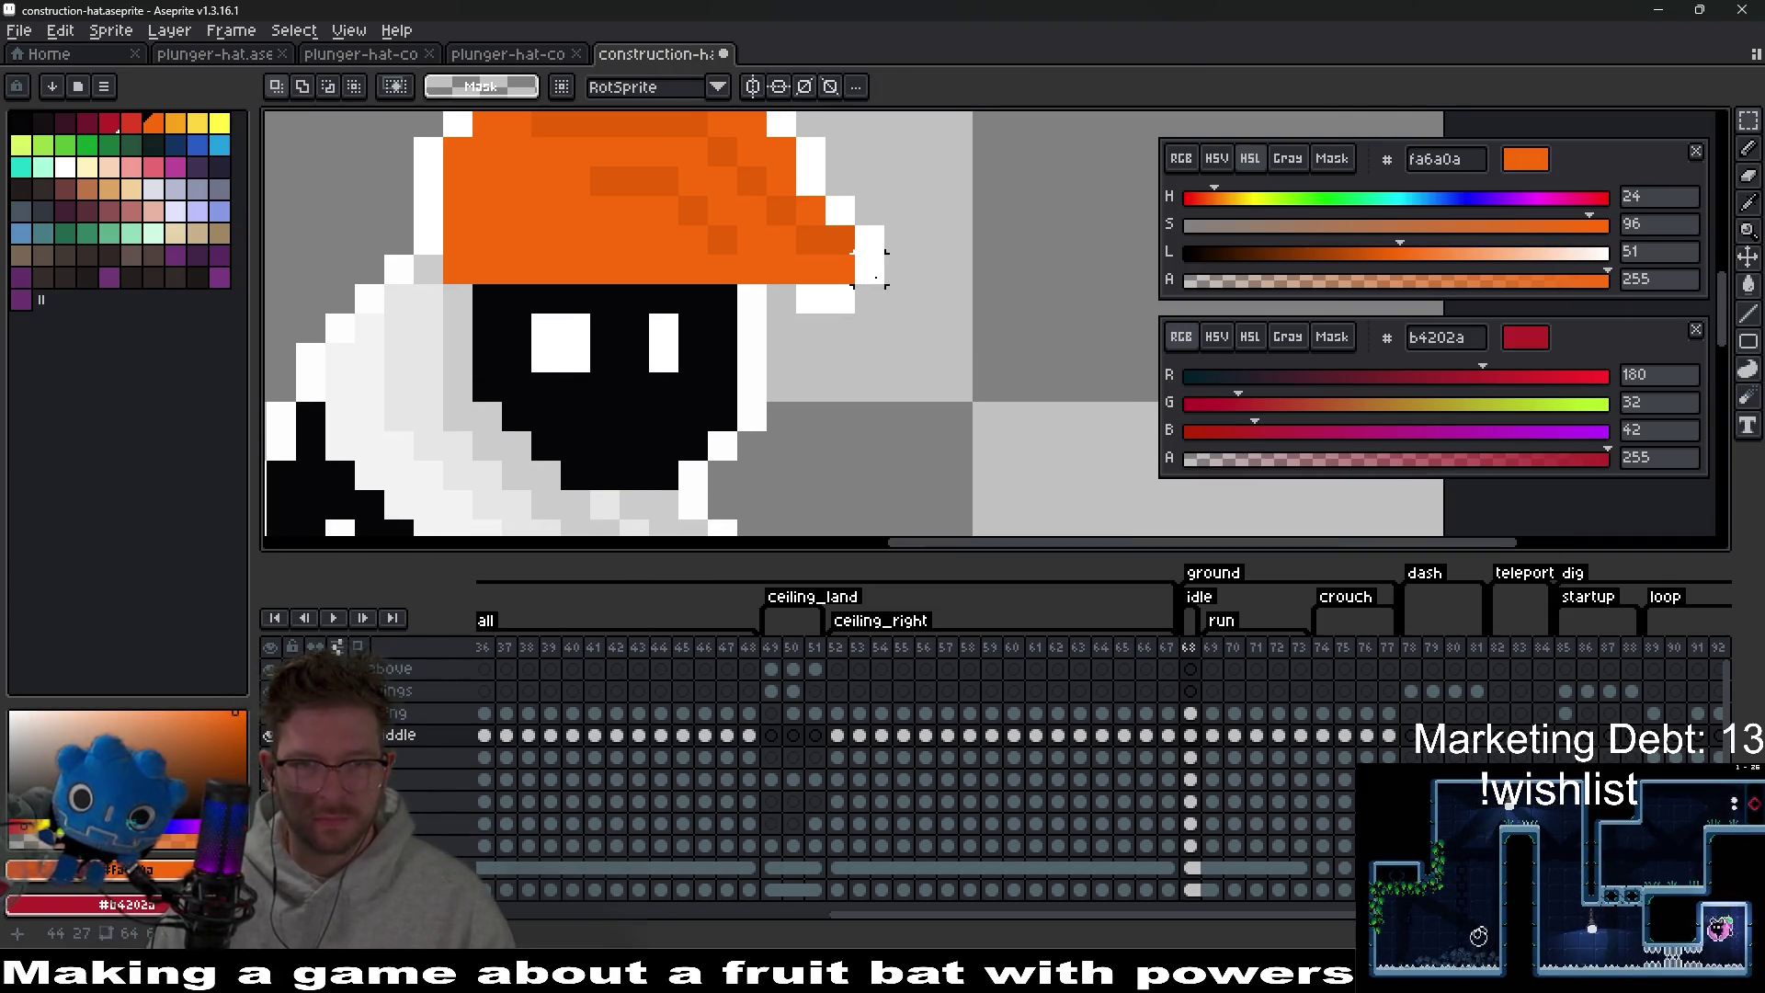
pyautogui.moveTo(876, 277); pyautogui.dragTo(847, 342)
pyautogui.moveTo(791, 267); pyautogui.dragTo(920, 423)
pyautogui.press('Delete')
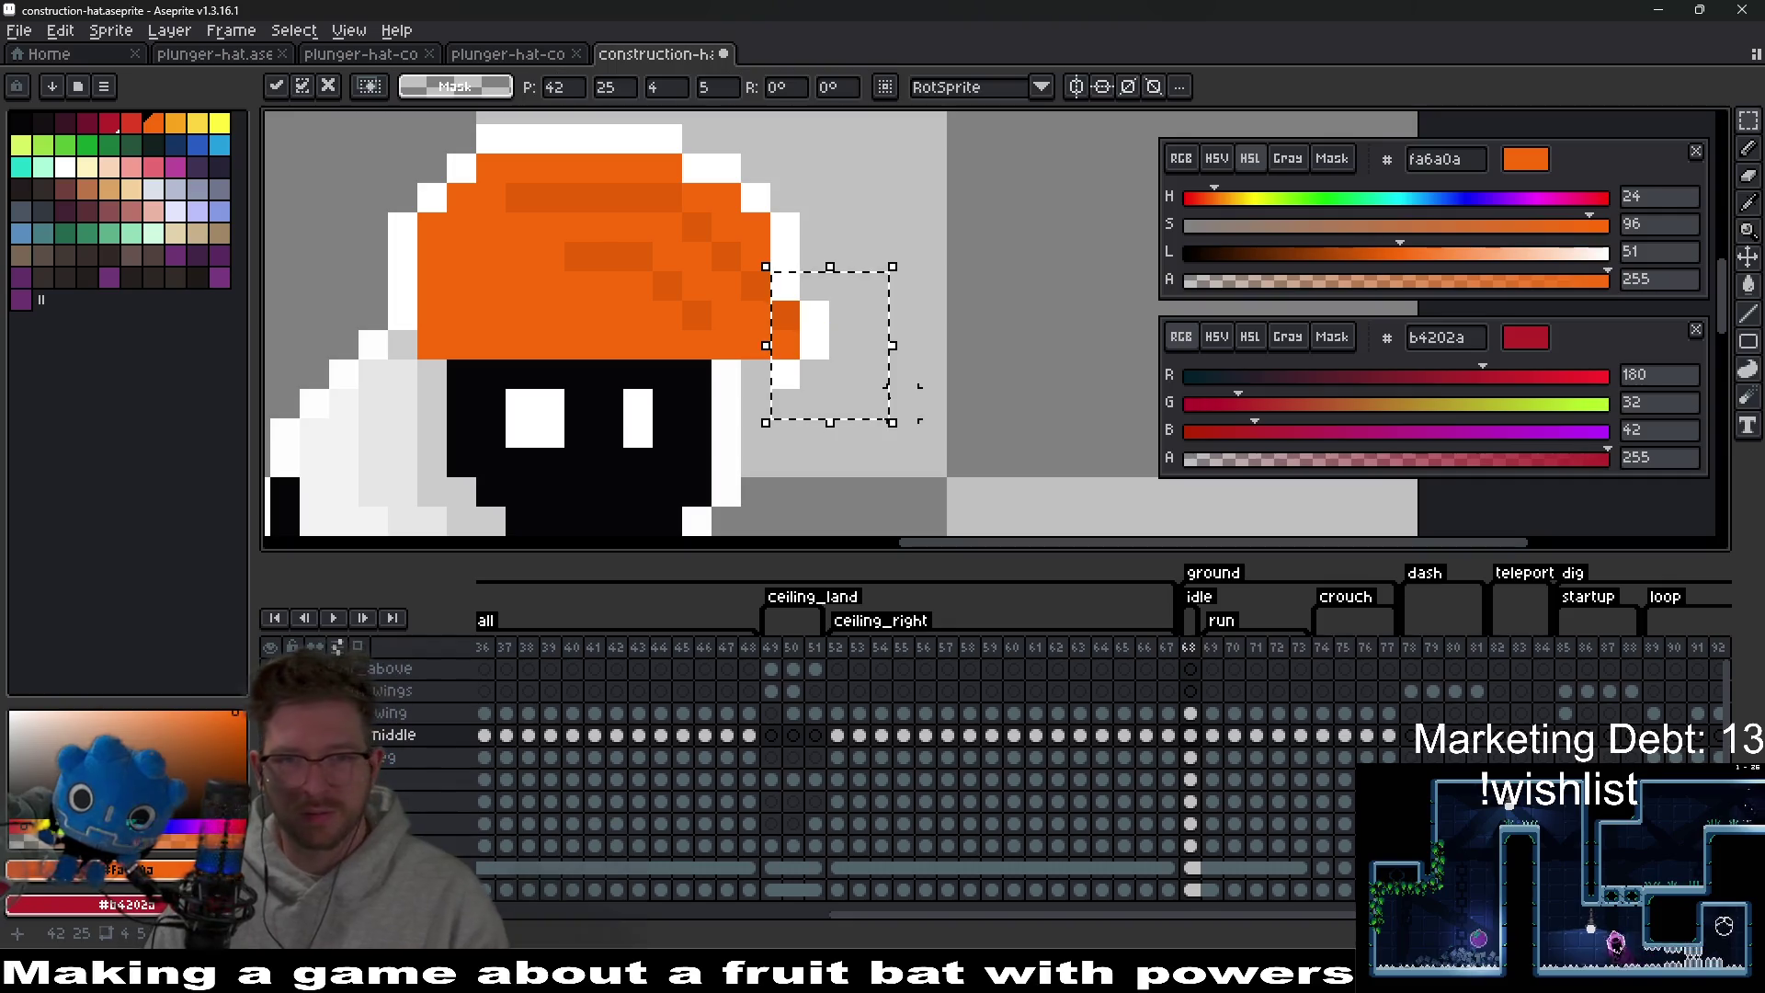
pyautogui.hotkey('ctrl', 'd')
# Pick white from the hat outline and recentre the sprite in view.
pyautogui.press('b')
pyautogui.keyDown('alt'); pyautogui.click(810, 354); pyautogui.keyUp('alt')
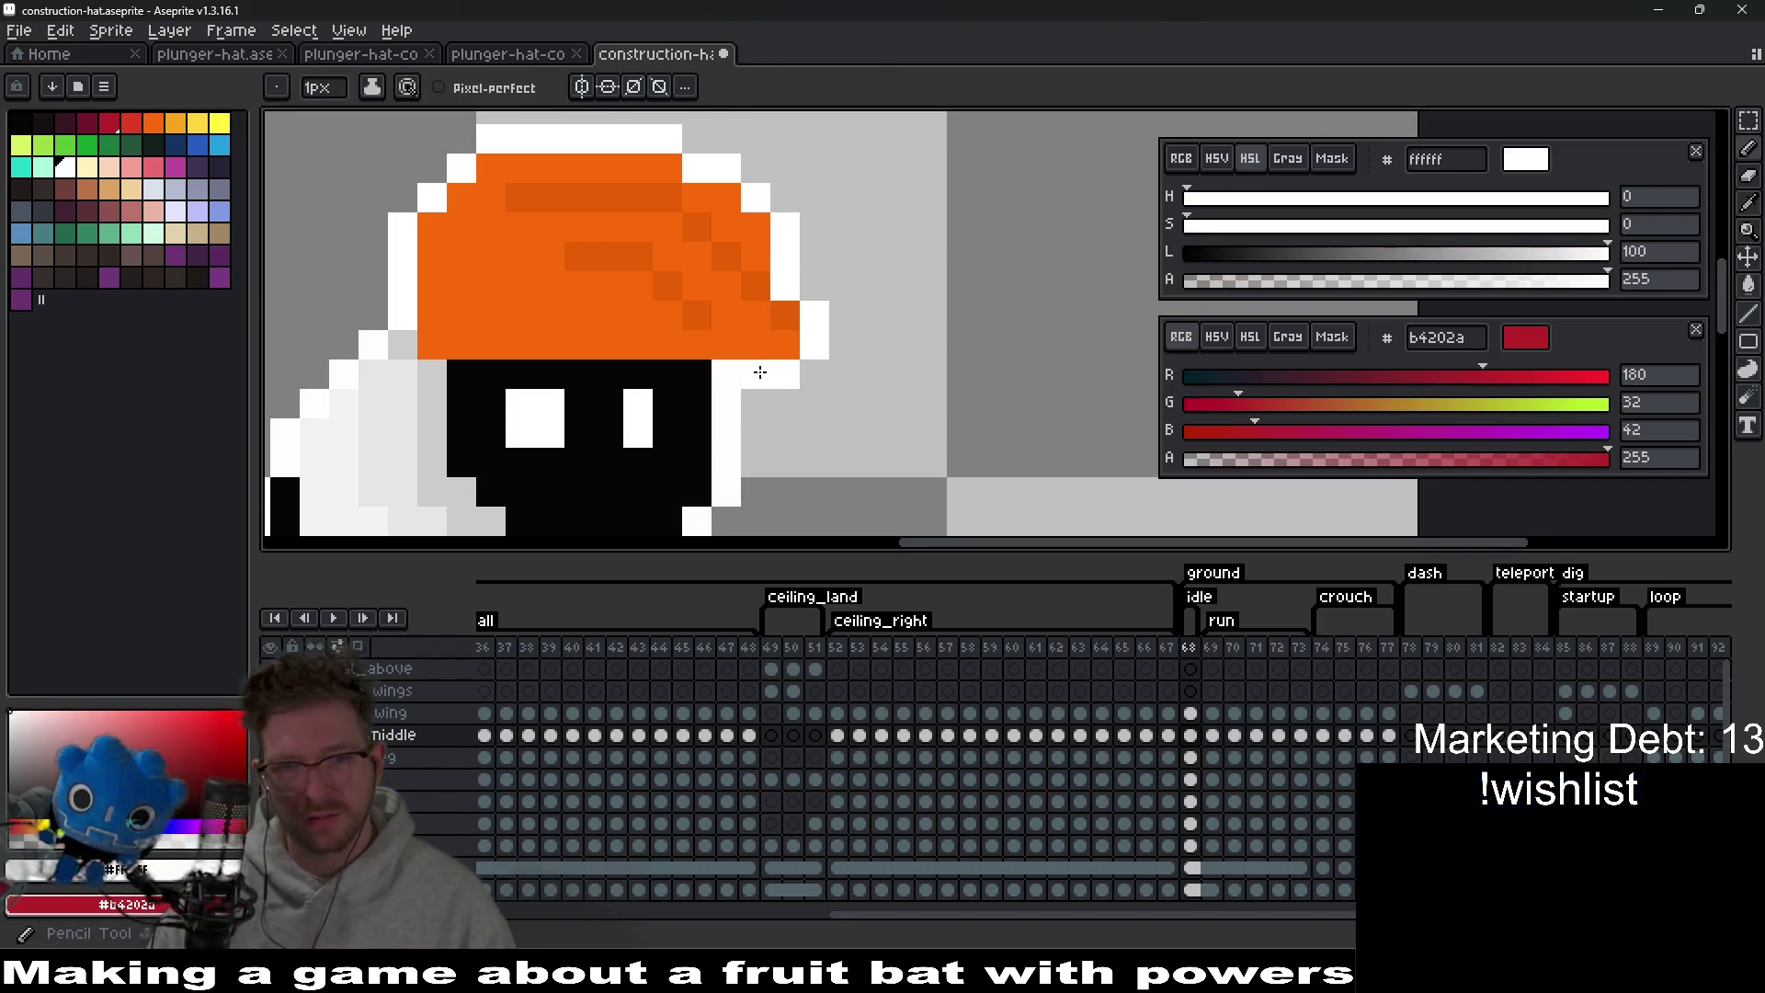
pyautogui.scroll(-4, 832, 402)
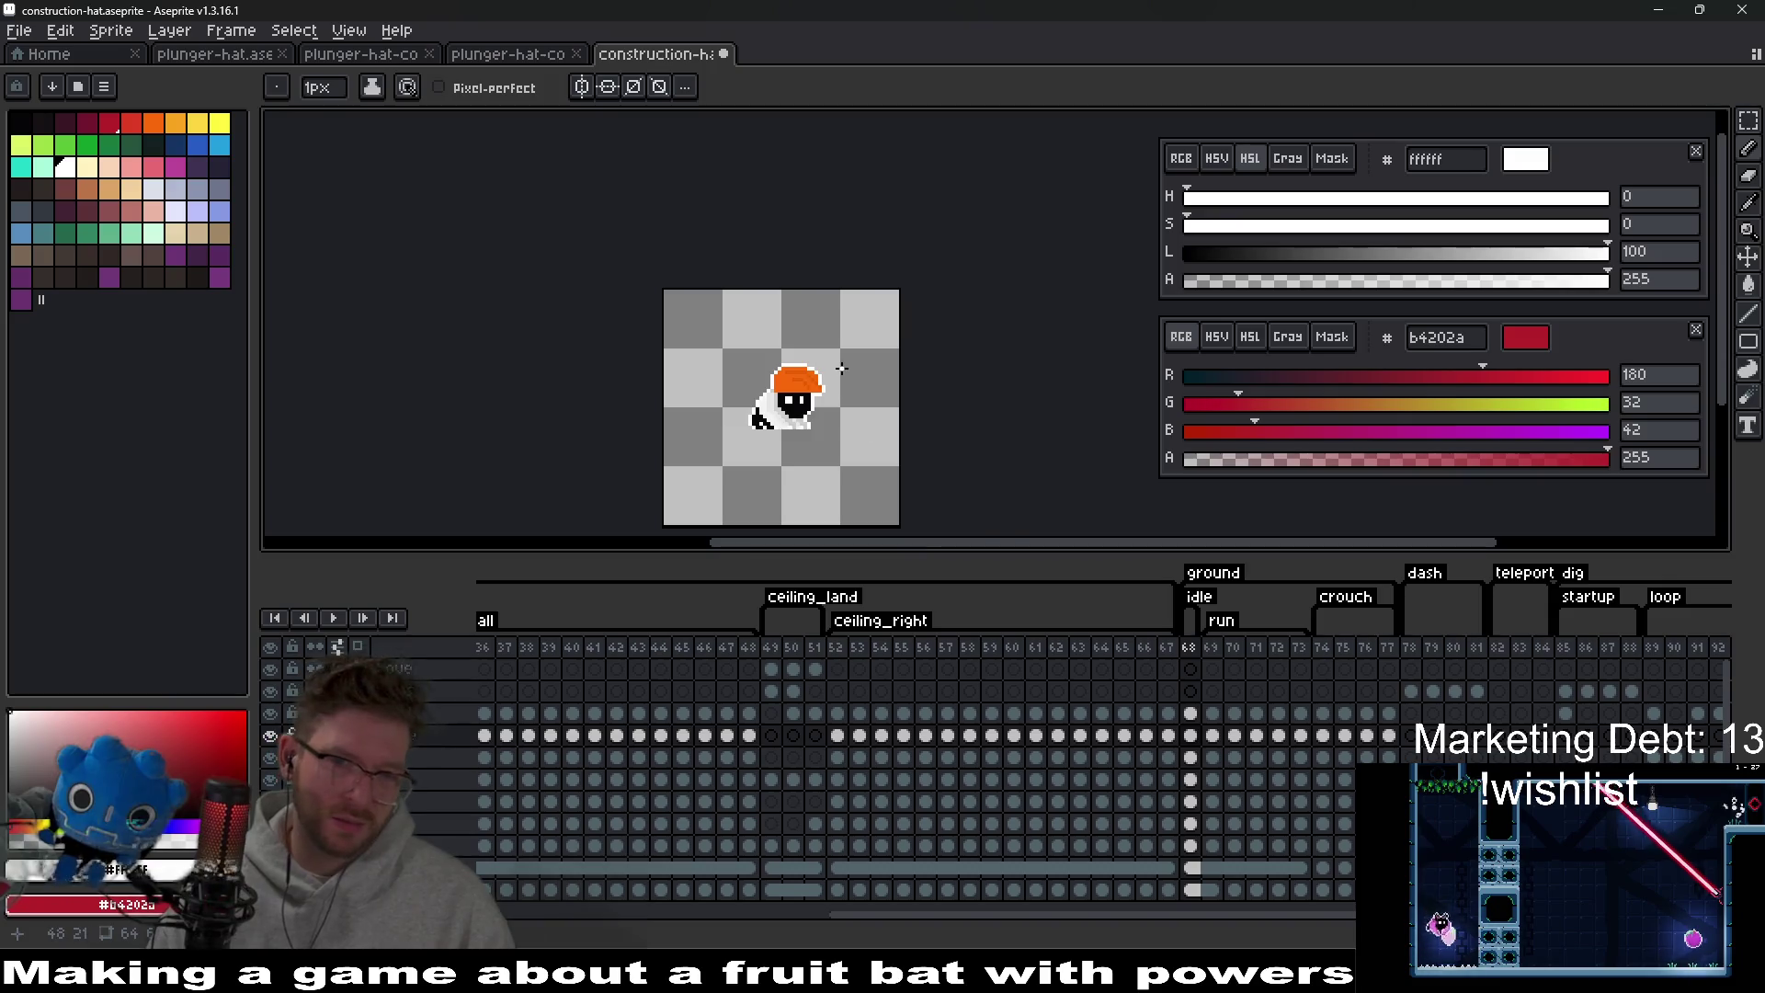
pyautogui.scroll(4, 842, 368)
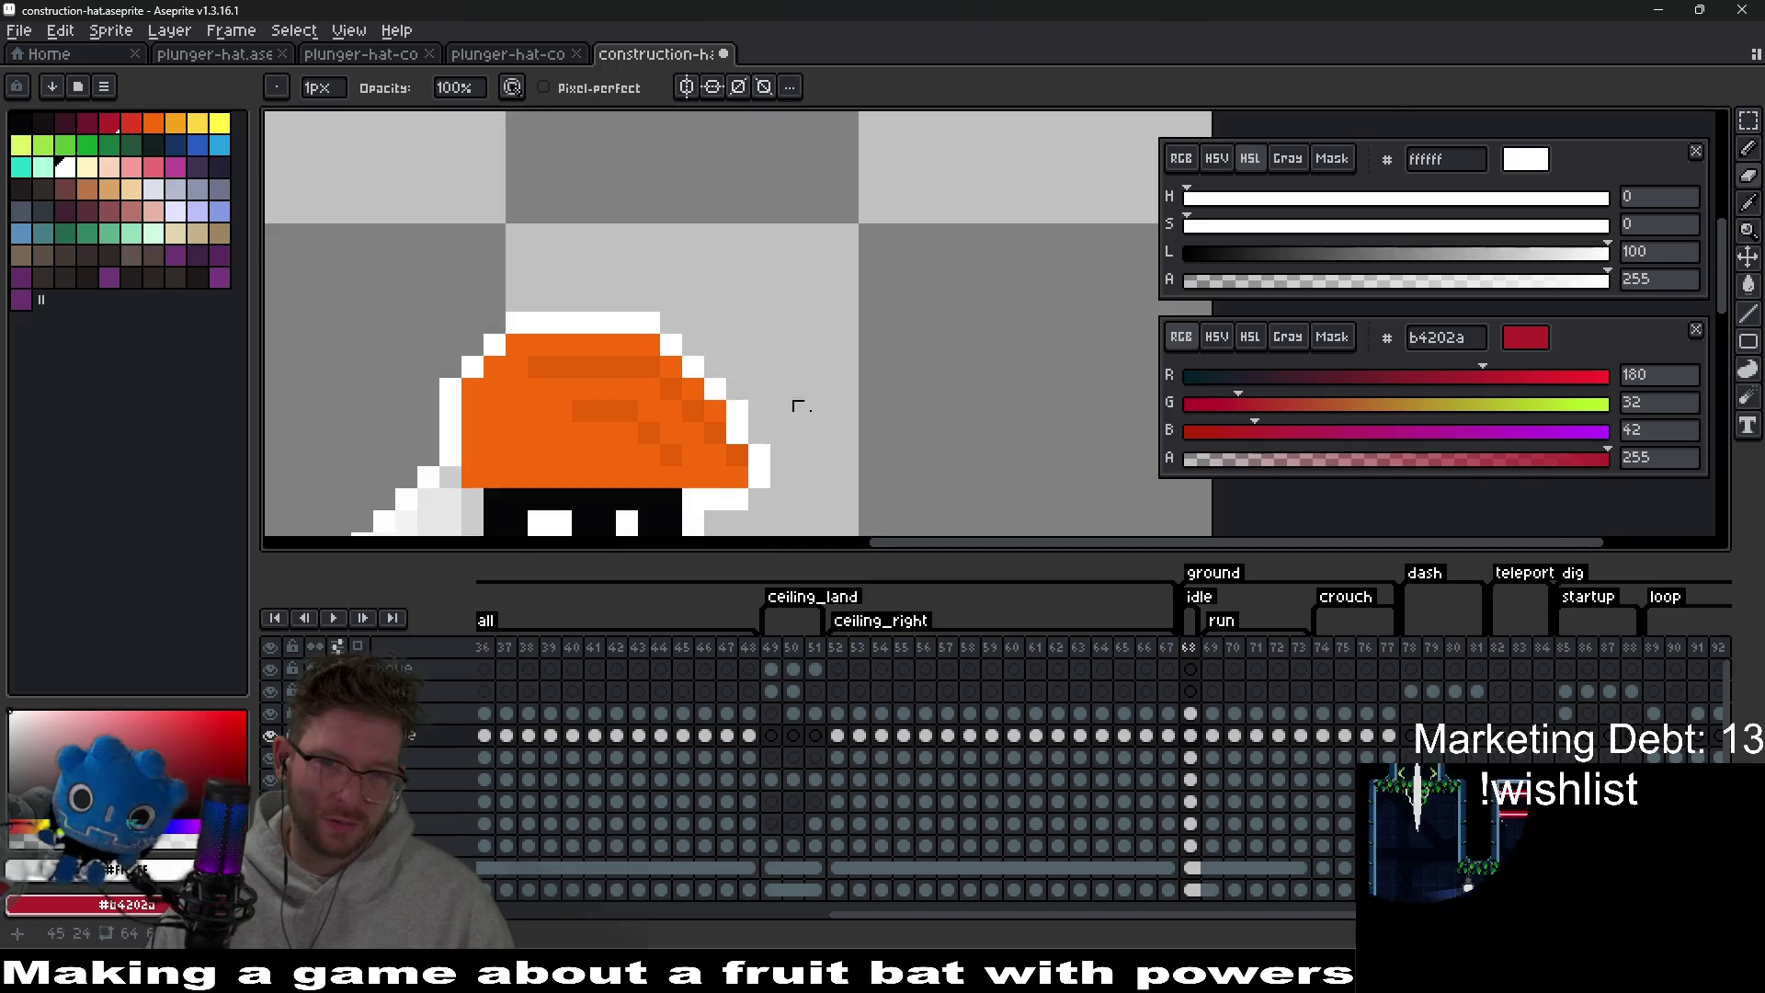
pyautogui.scroll(-4, 863, 438)
pyautogui.moveTo(863, 438); pyautogui.dragTo(848, 336)
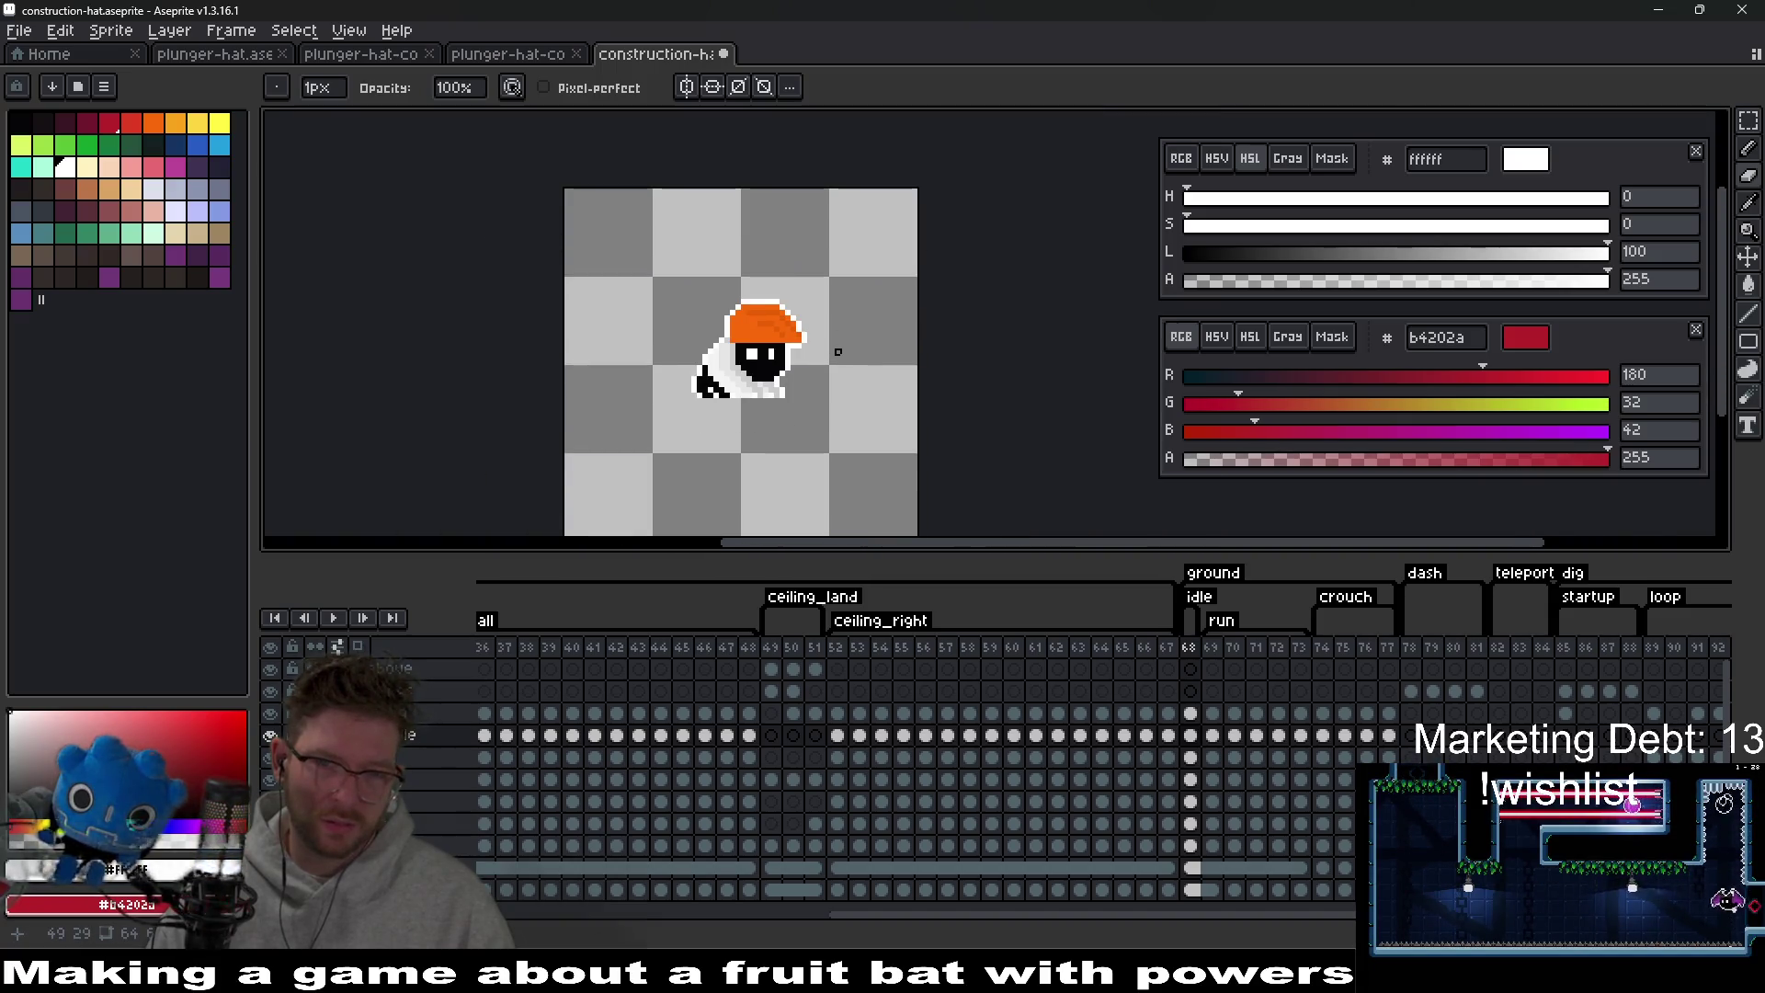
pyautogui.scroll(-1, 838, 351)
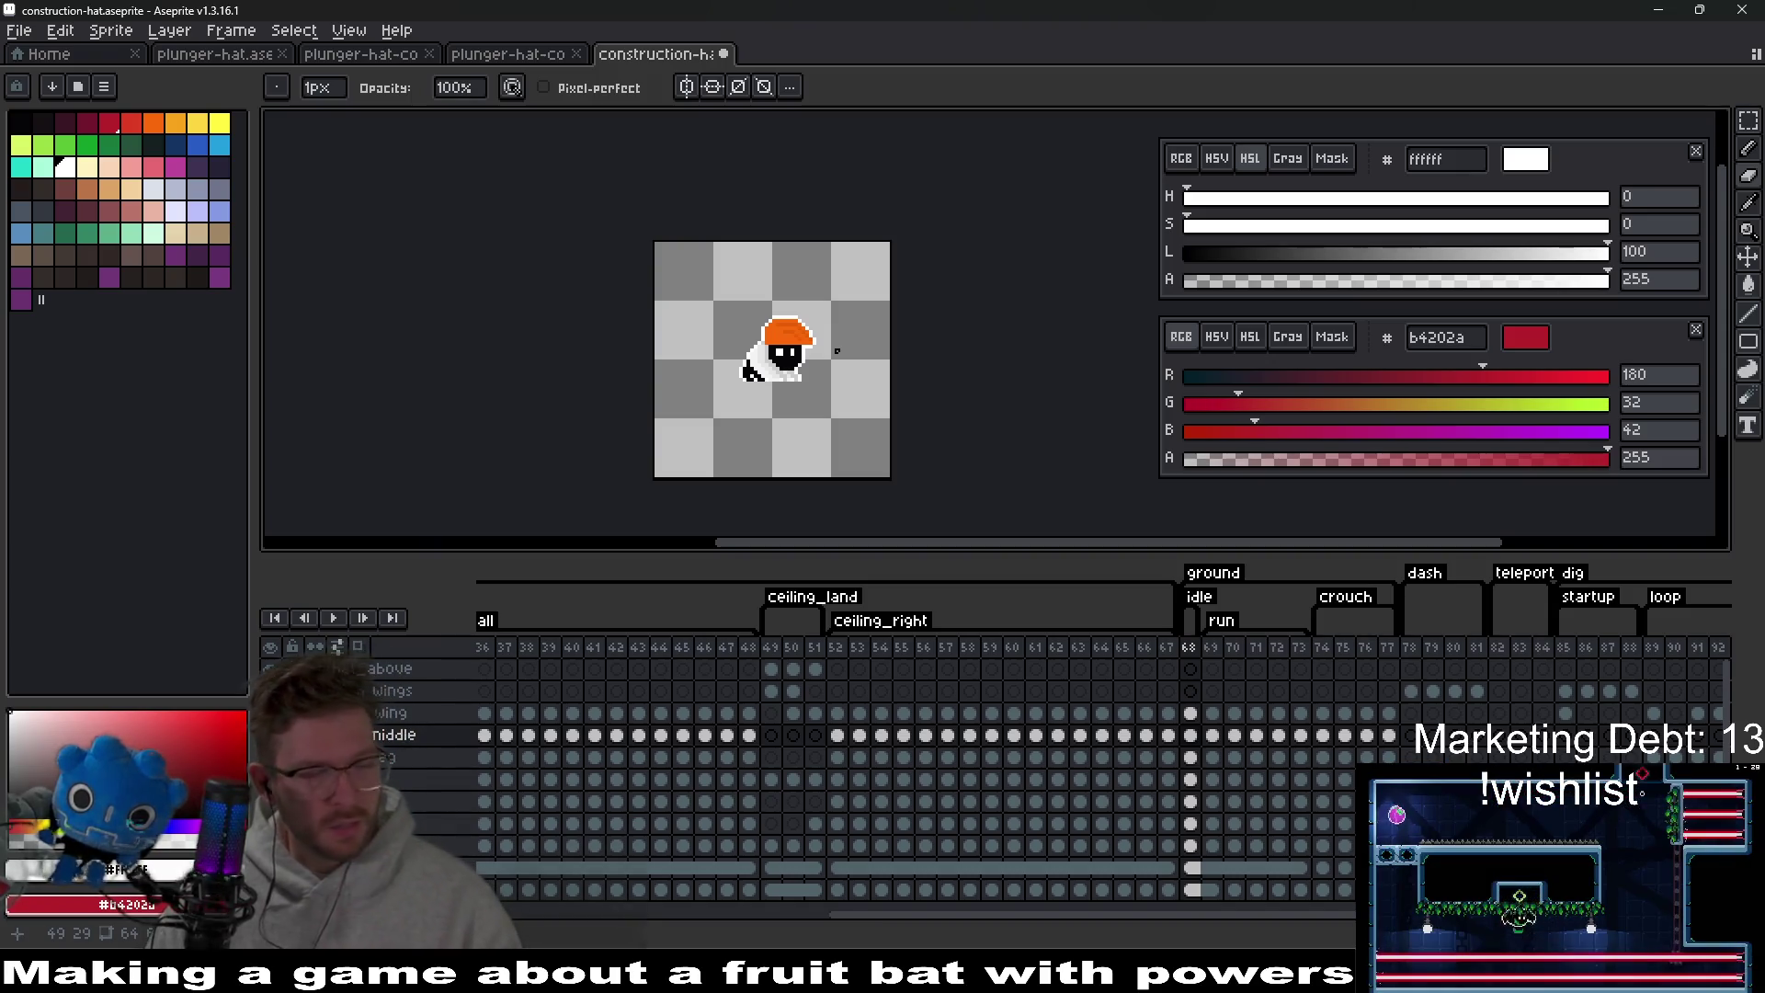
pyautogui.scroll(5, 838, 352)
# Darken the hat orange to a54403 (L 33) and extend the shadow row under the hat.
pyautogui.keyDown('alt'); pyautogui.click(633, 359); pyautogui.keyUp('alt')
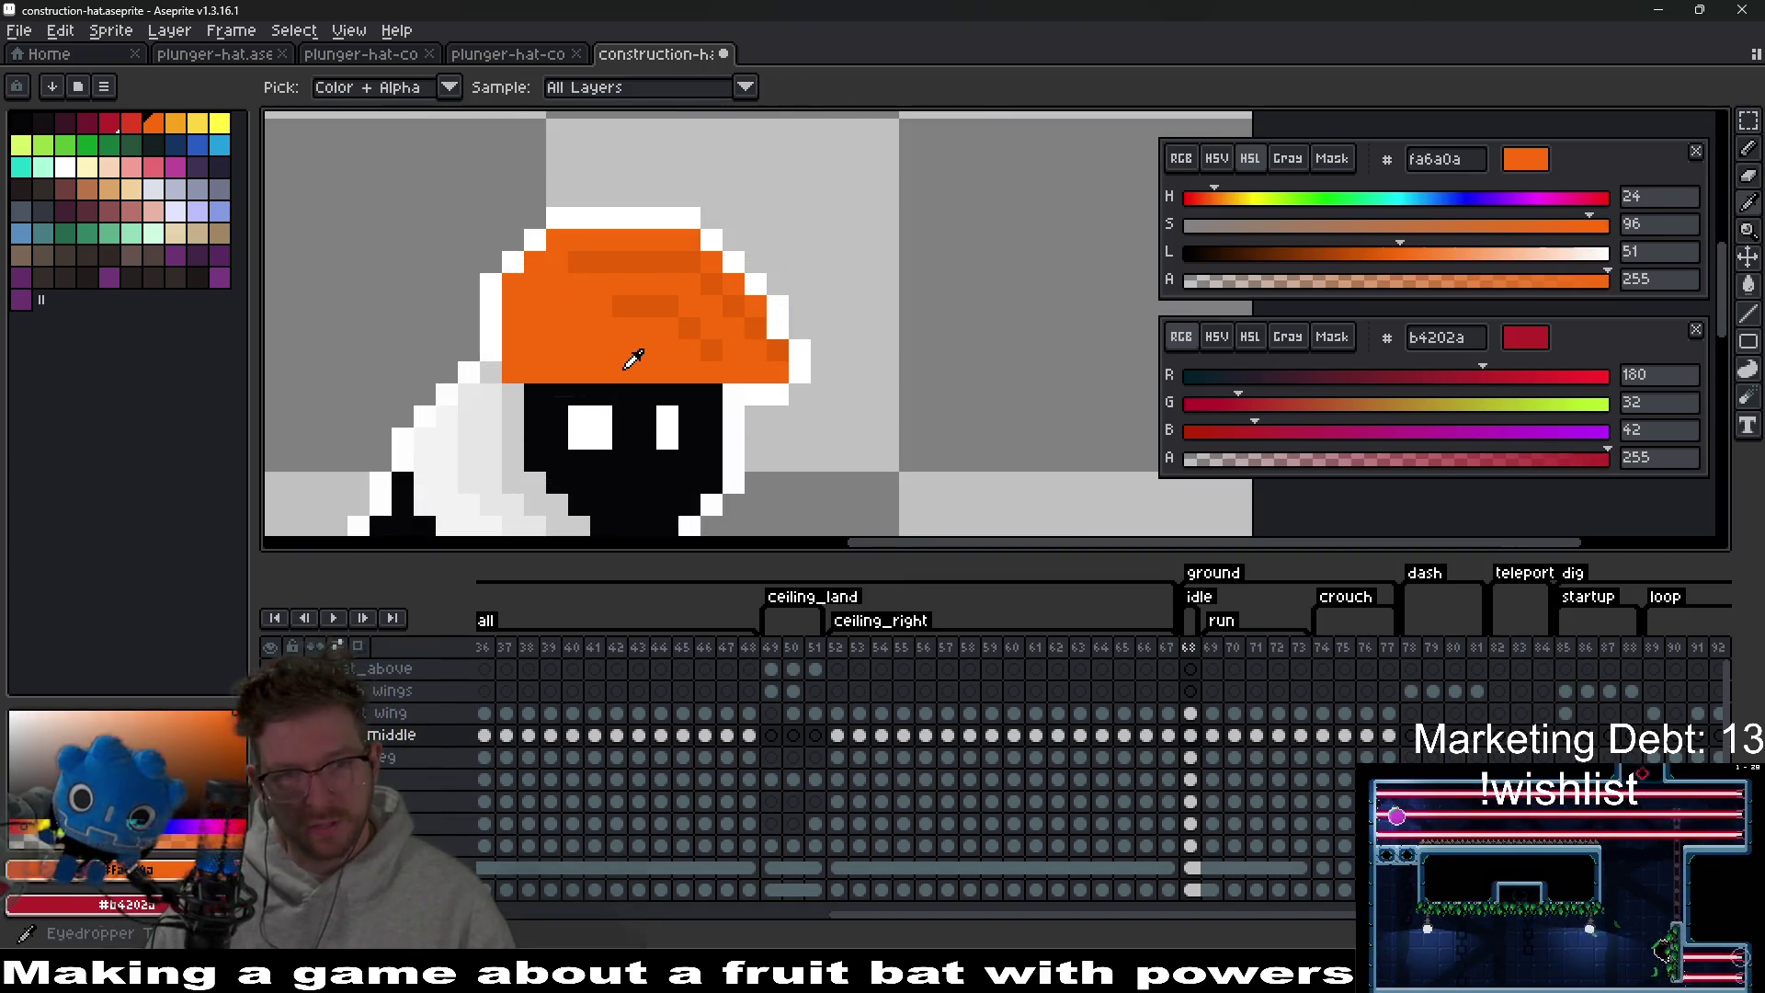
pyautogui.moveTo(1356, 266); pyautogui.dragTo(1325, 266)
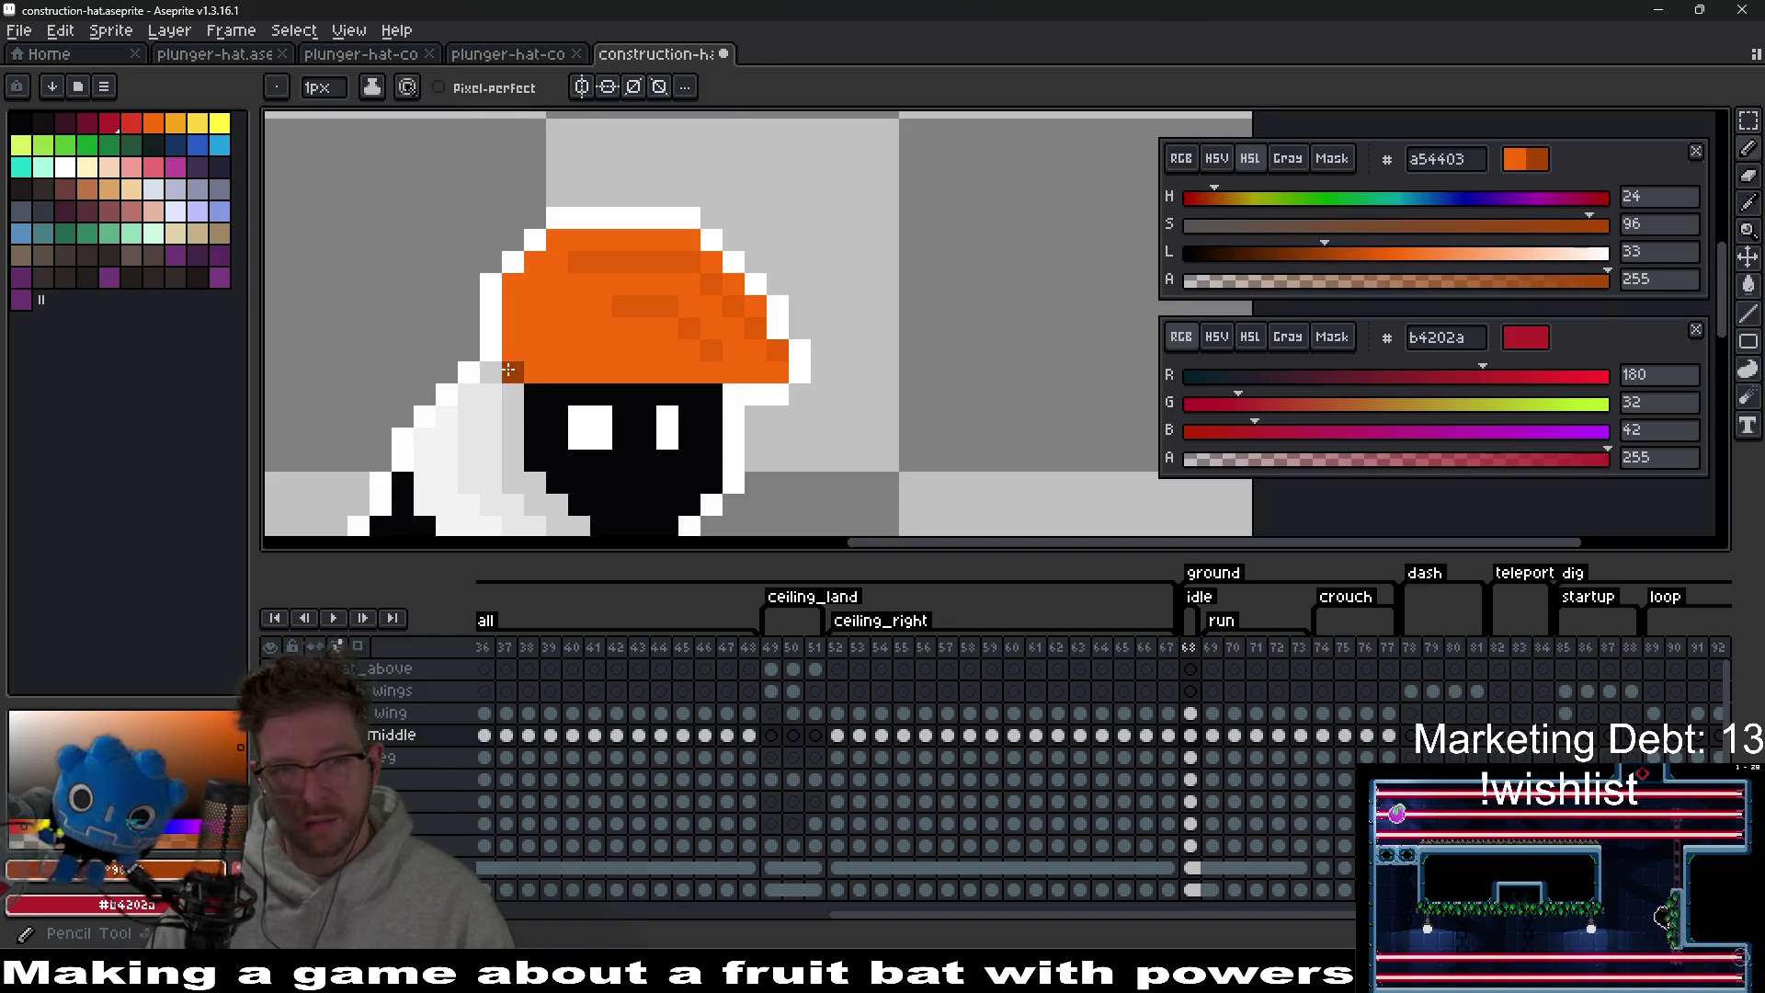
pyautogui.moveTo(544, 365); pyautogui.dragTo(602, 372)
pyautogui.scroll(-8, 889, 390)
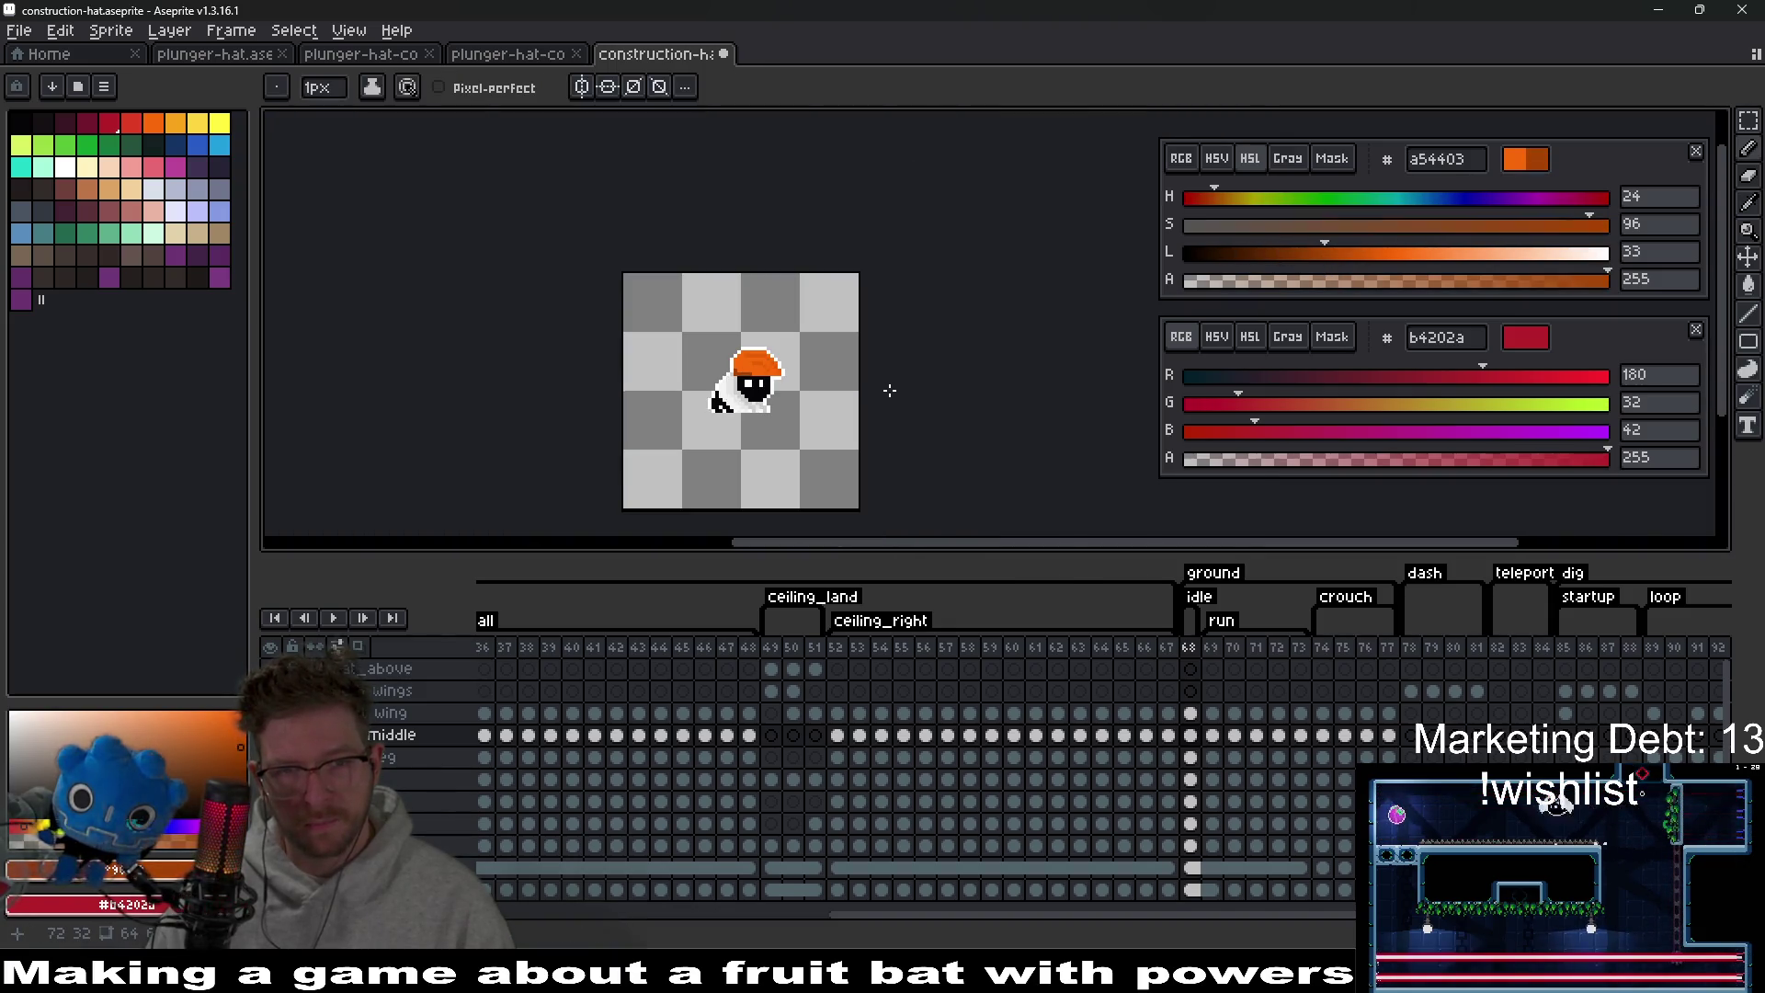
pyautogui.scroll(5, 754, 365)
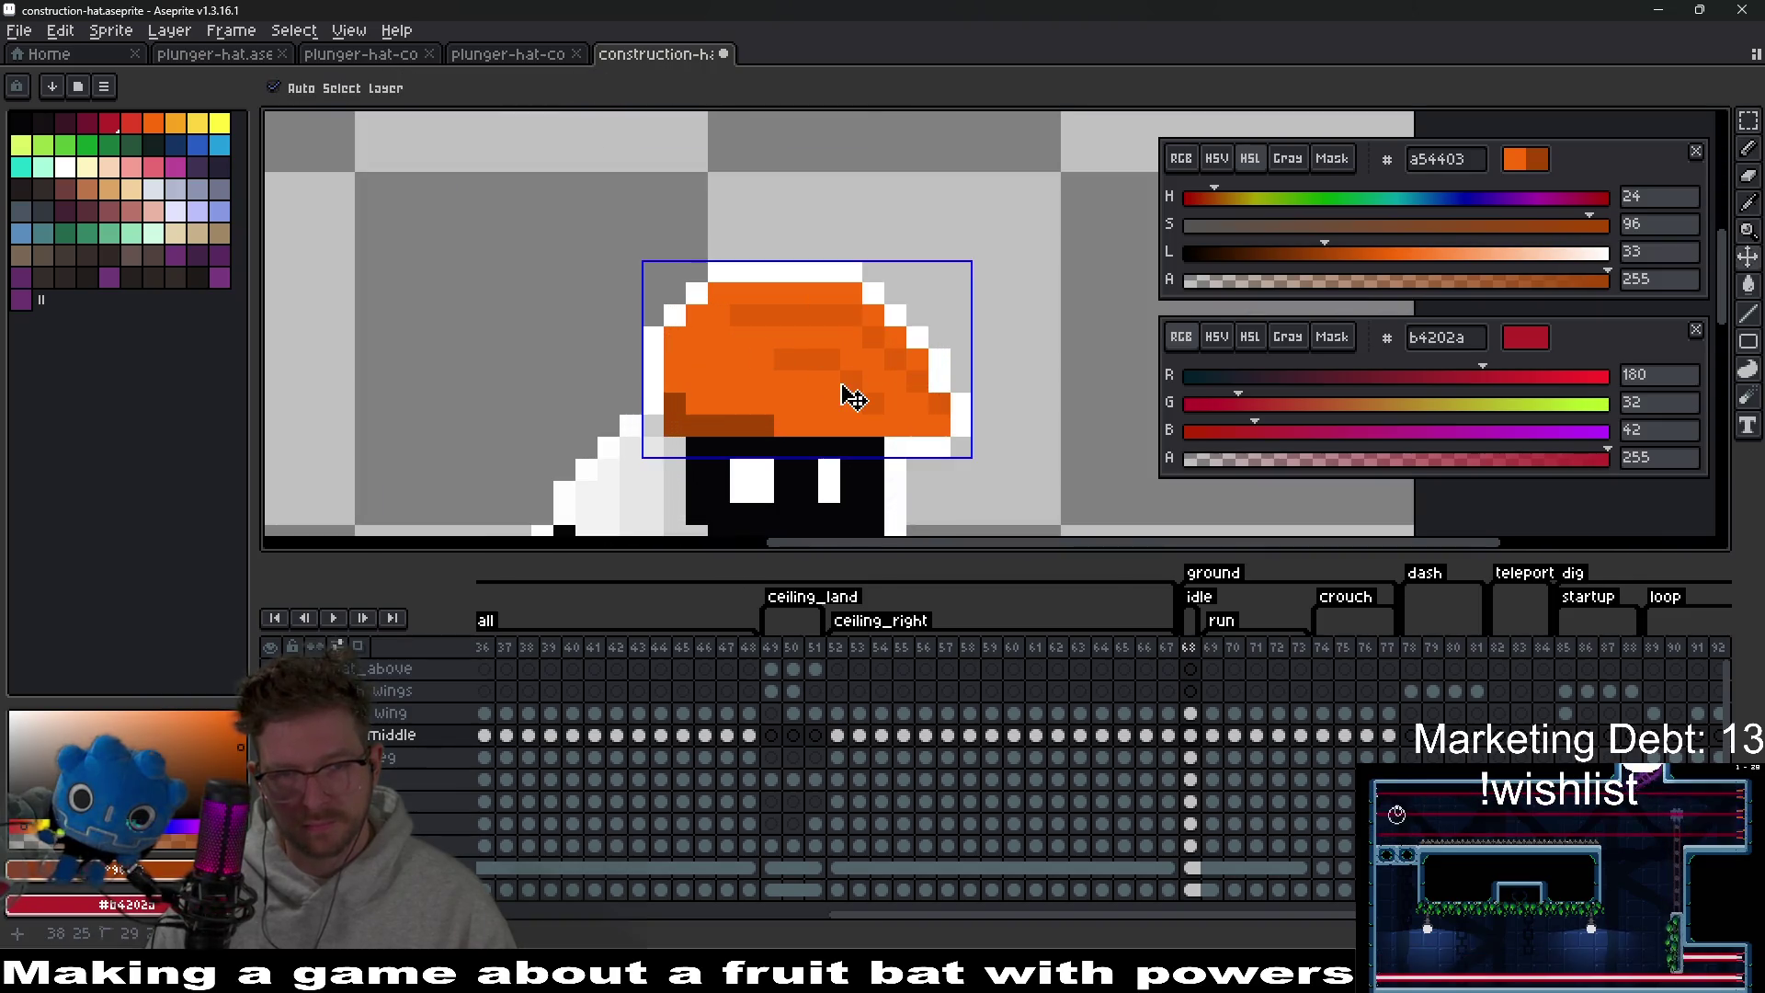
# Paint the hat's bottom row in e65f05 orange and zoom out to review it.
pyautogui.keyDown('alt'); pyautogui.click(808, 346); pyautogui.keyUp('alt')
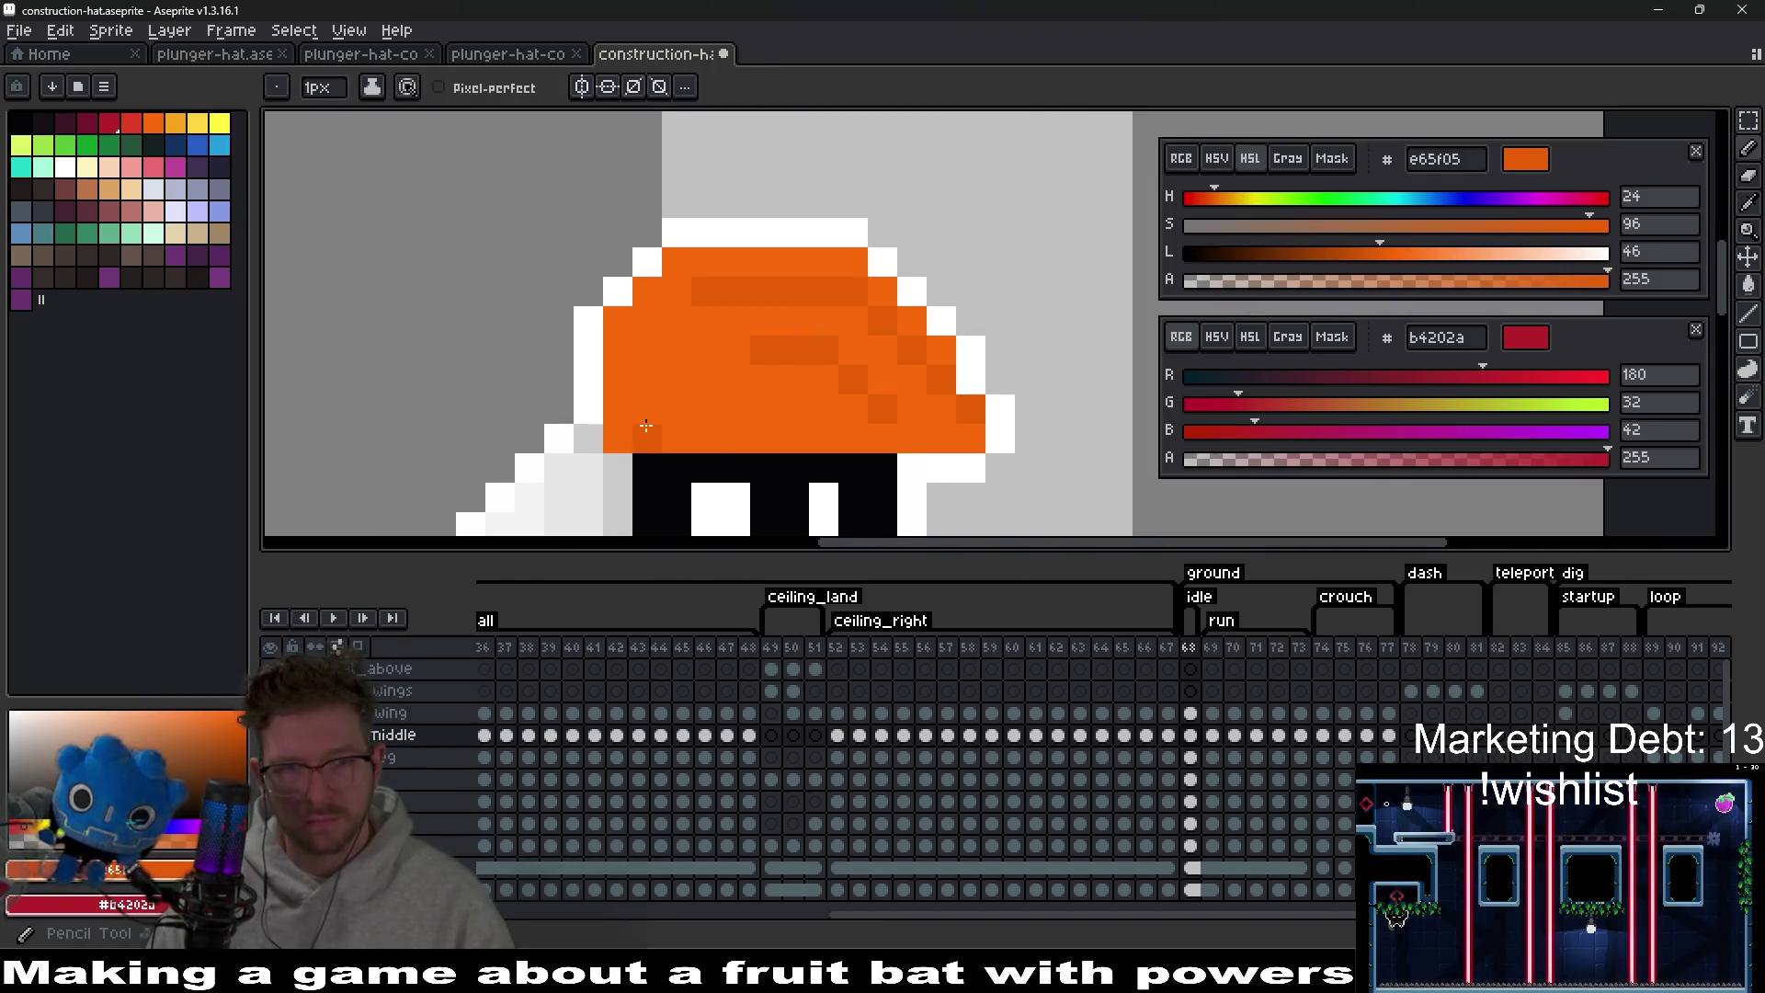
pyautogui.keyDown('alt'); pyautogui.click(623, 419); pyautogui.keyUp('alt')
pyautogui.moveTo(636, 439); pyautogui.dragTo(800, 438)
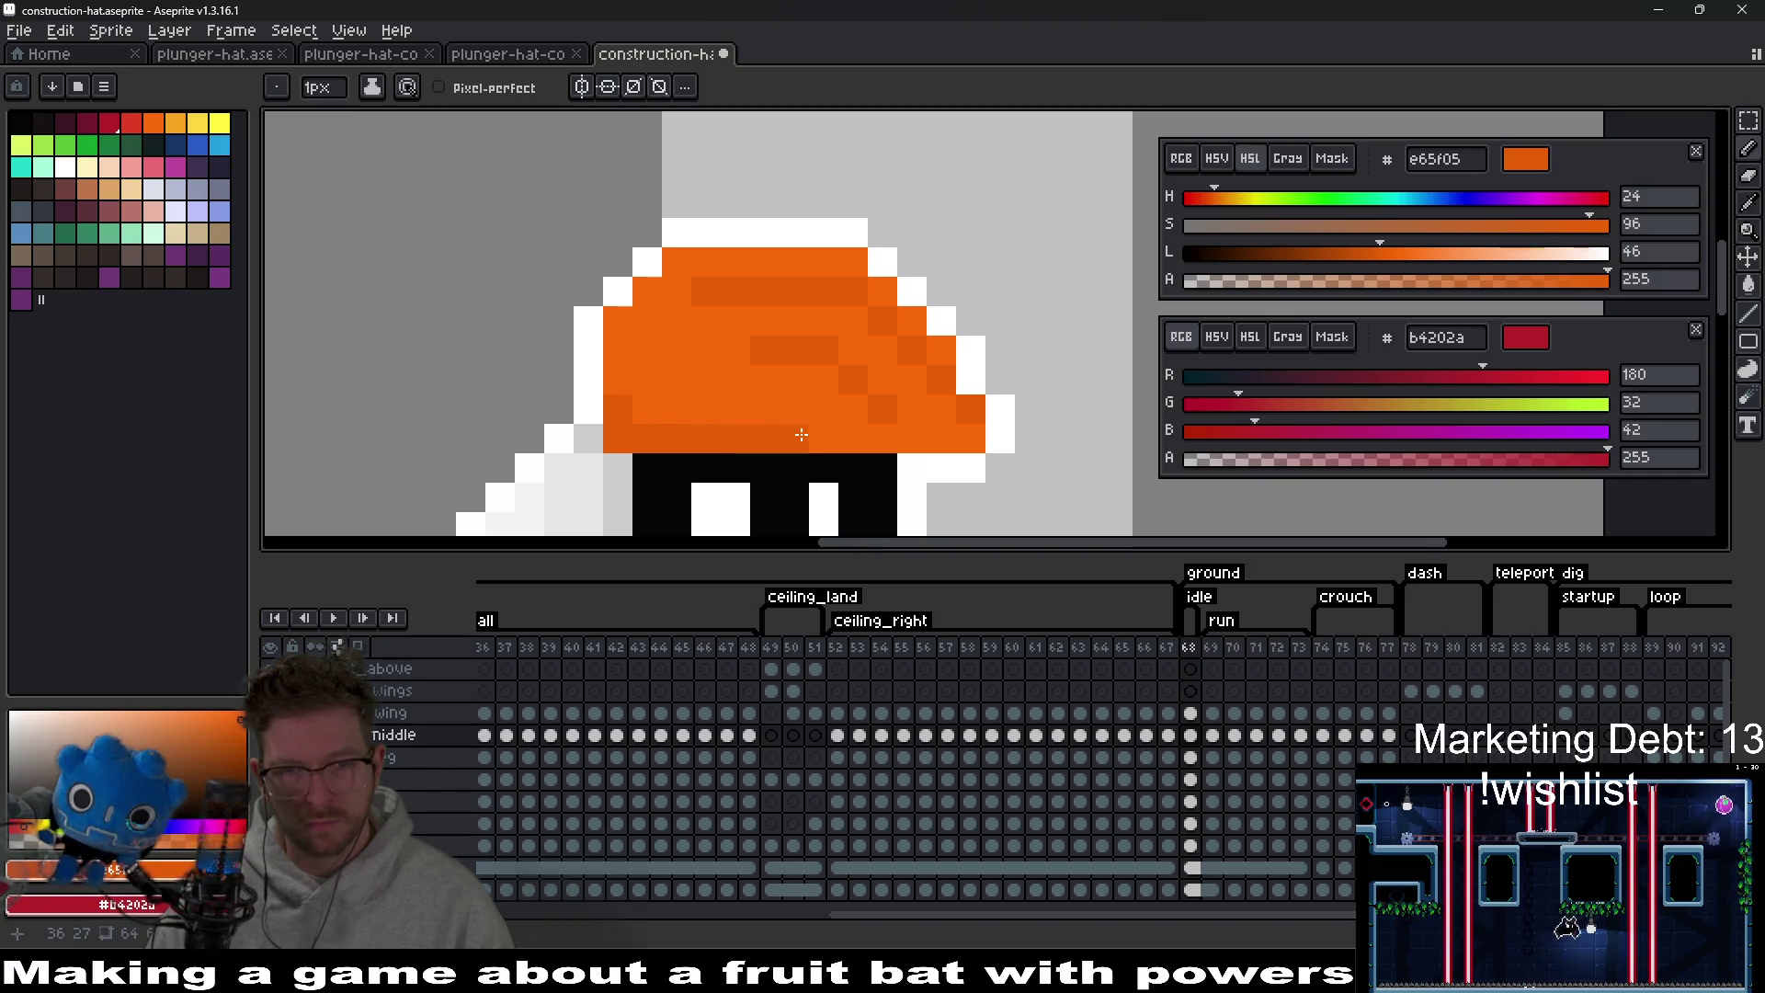
pyautogui.scroll(-6, 1023, 462)
pyautogui.scroll(5, 892, 444)
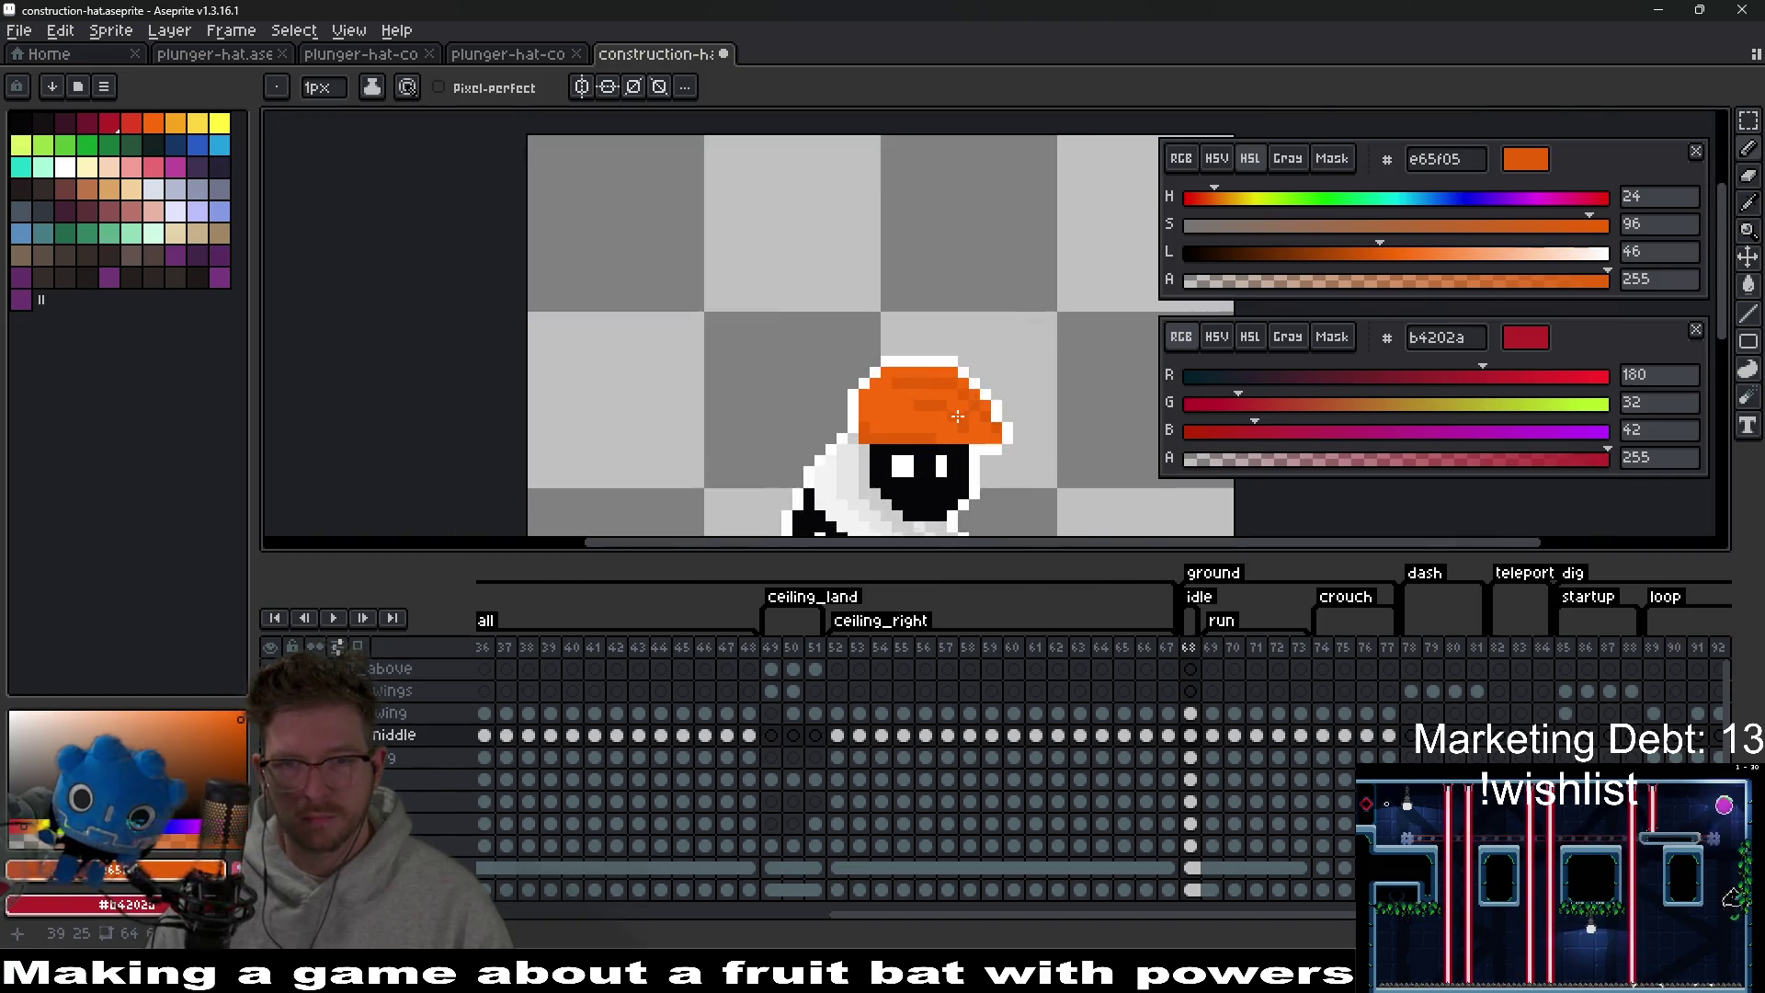
pyautogui.scroll(-5, 924, 422)
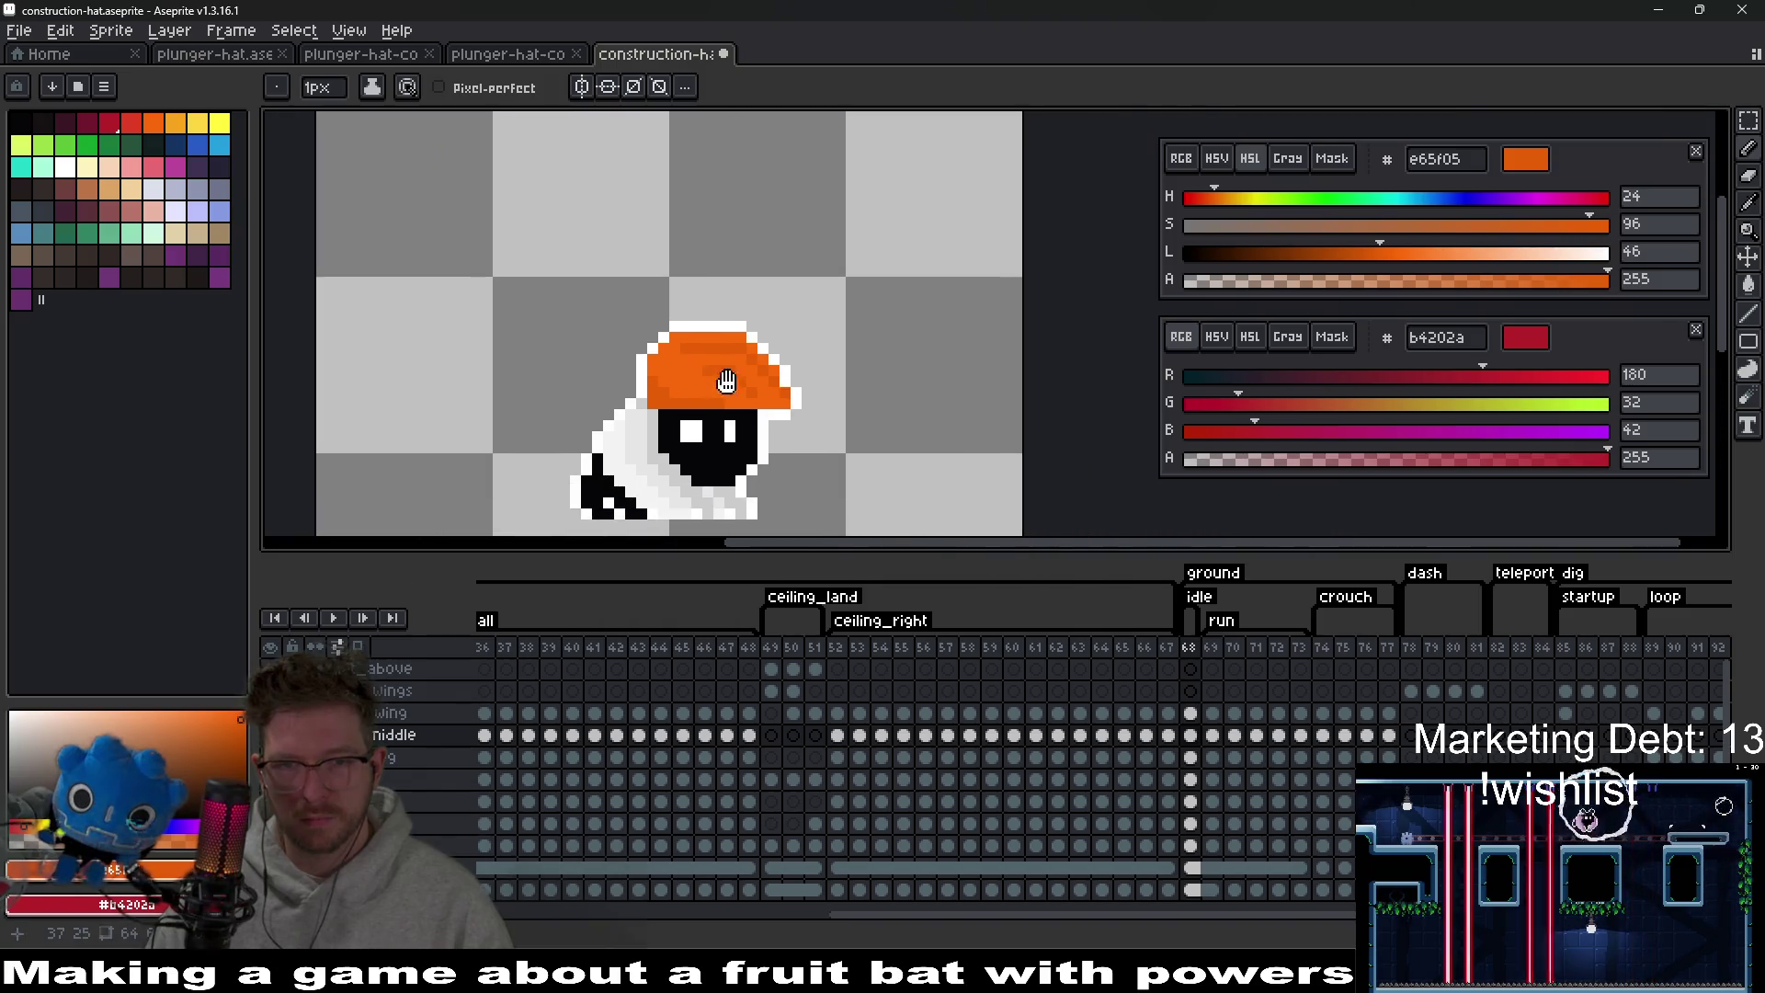
pyautogui.scroll(5, 869, 381)
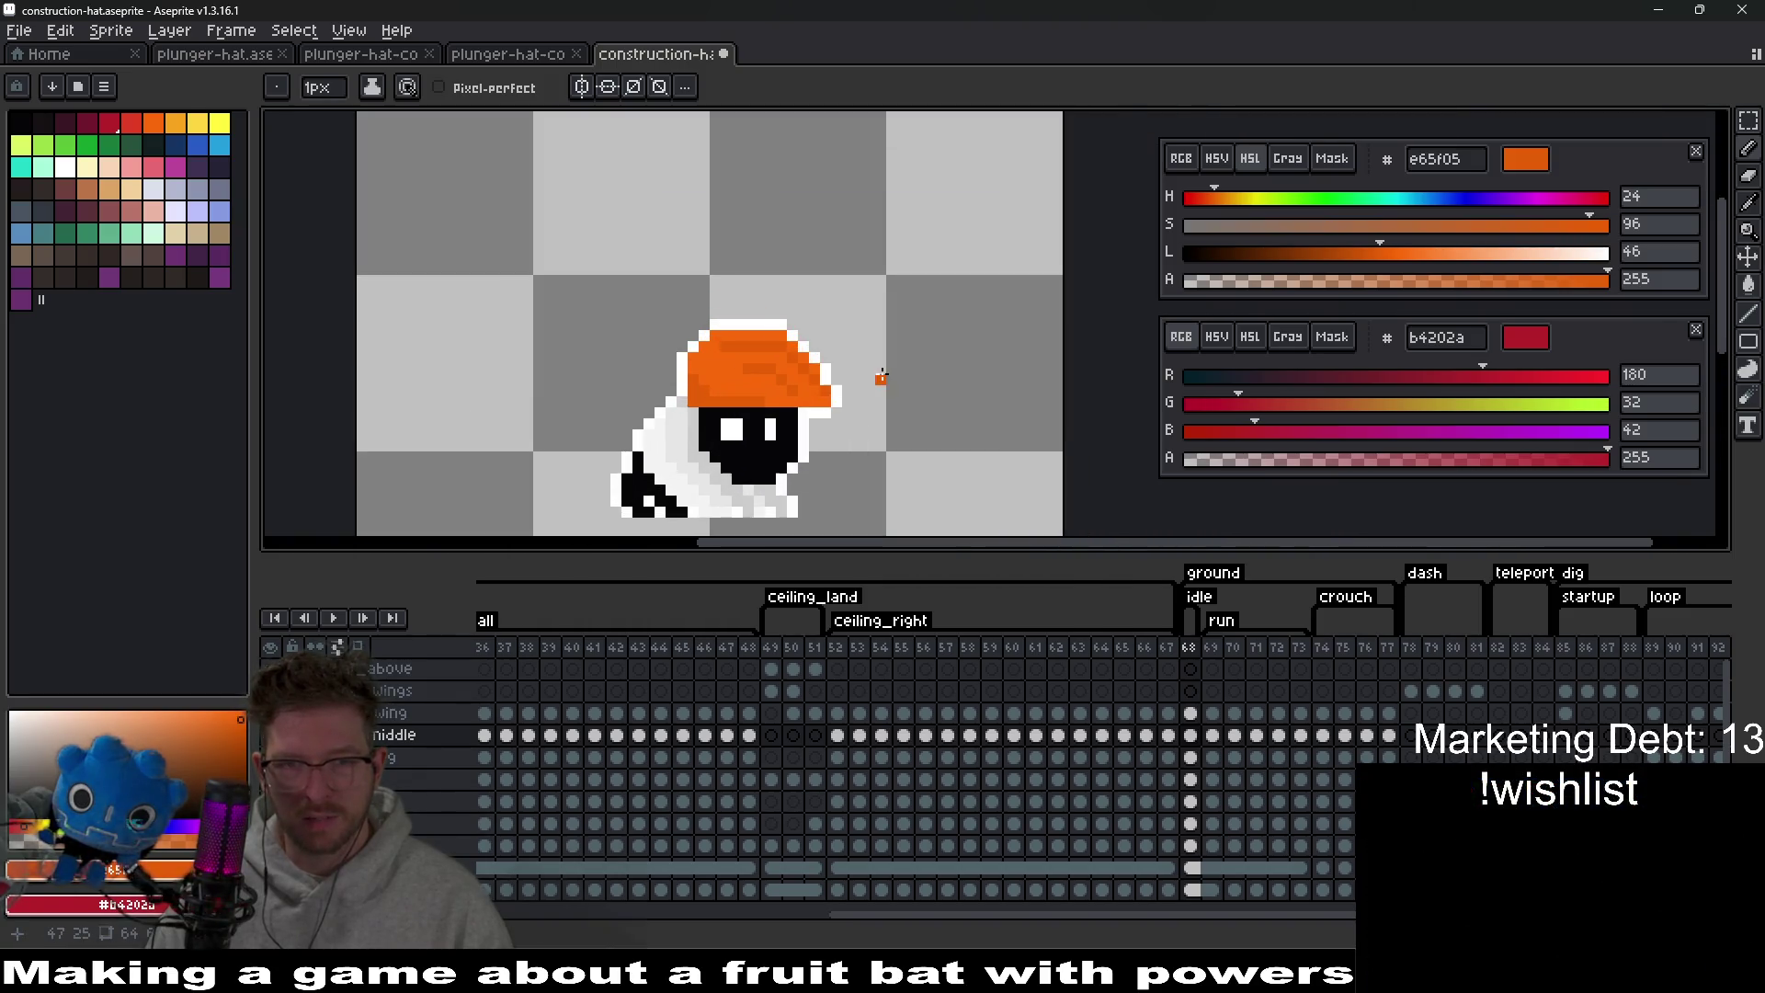
pyautogui.scroll(-5, 882, 370)
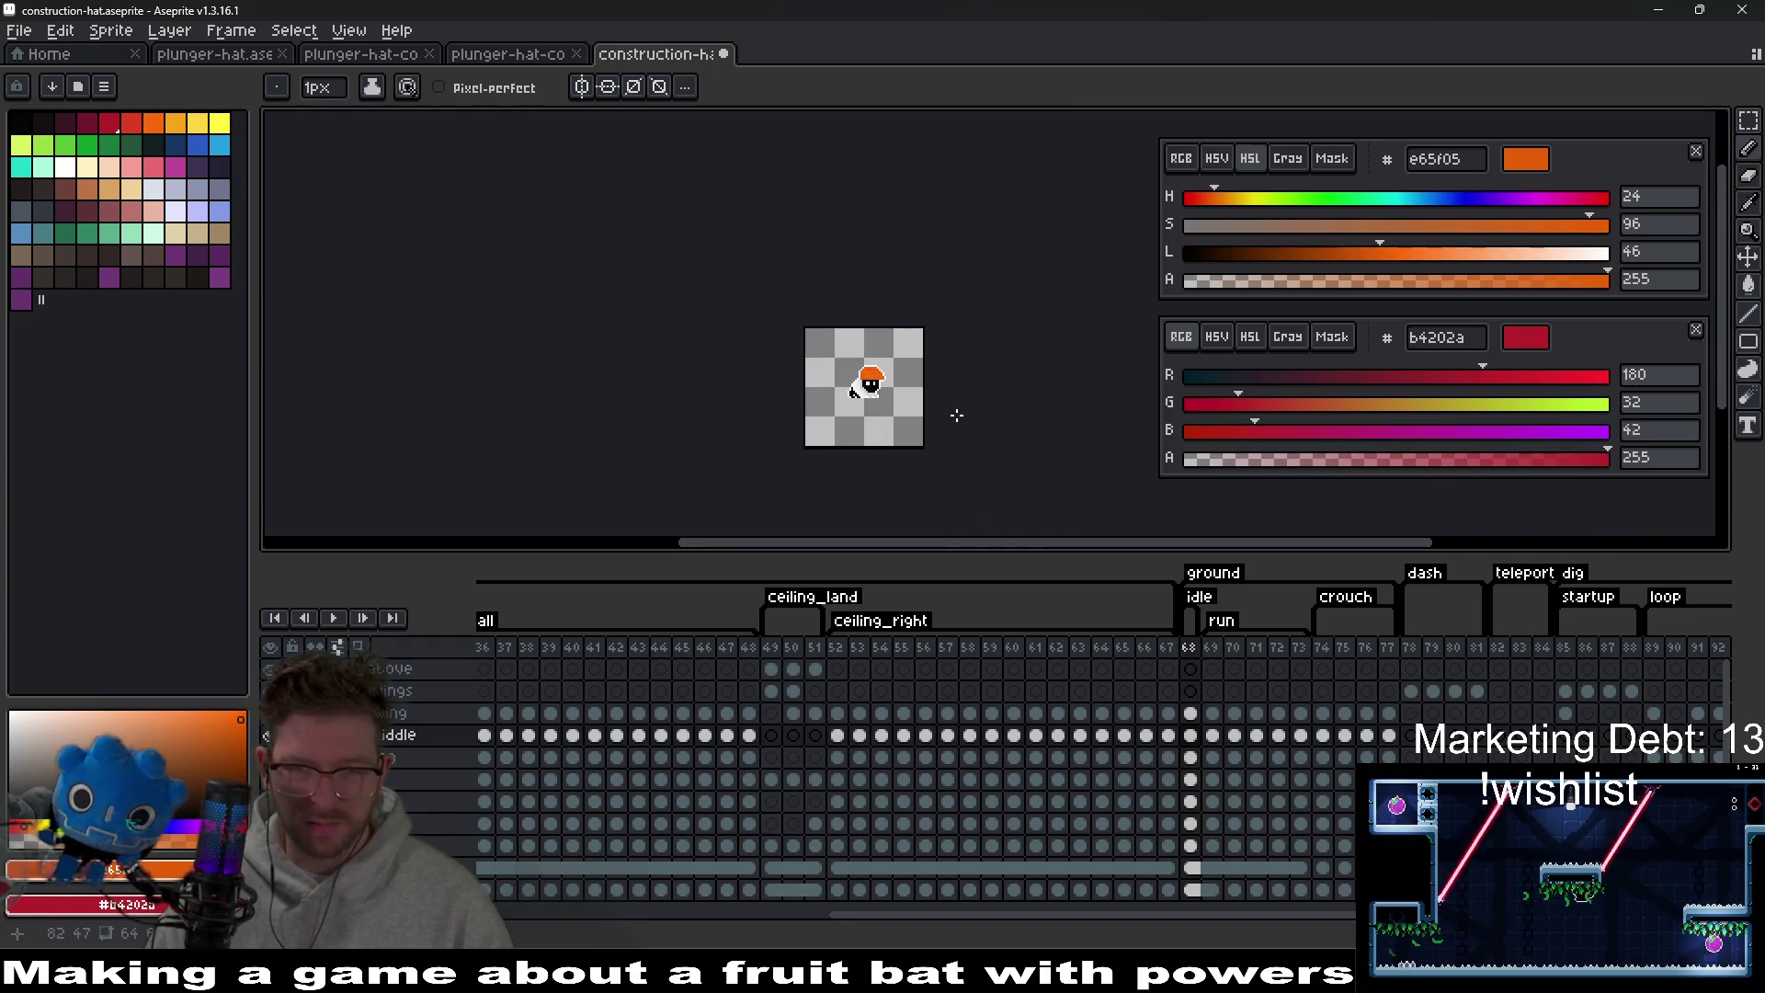
pyautogui.moveTo(955, 380); pyautogui.dragTo(731, 356)
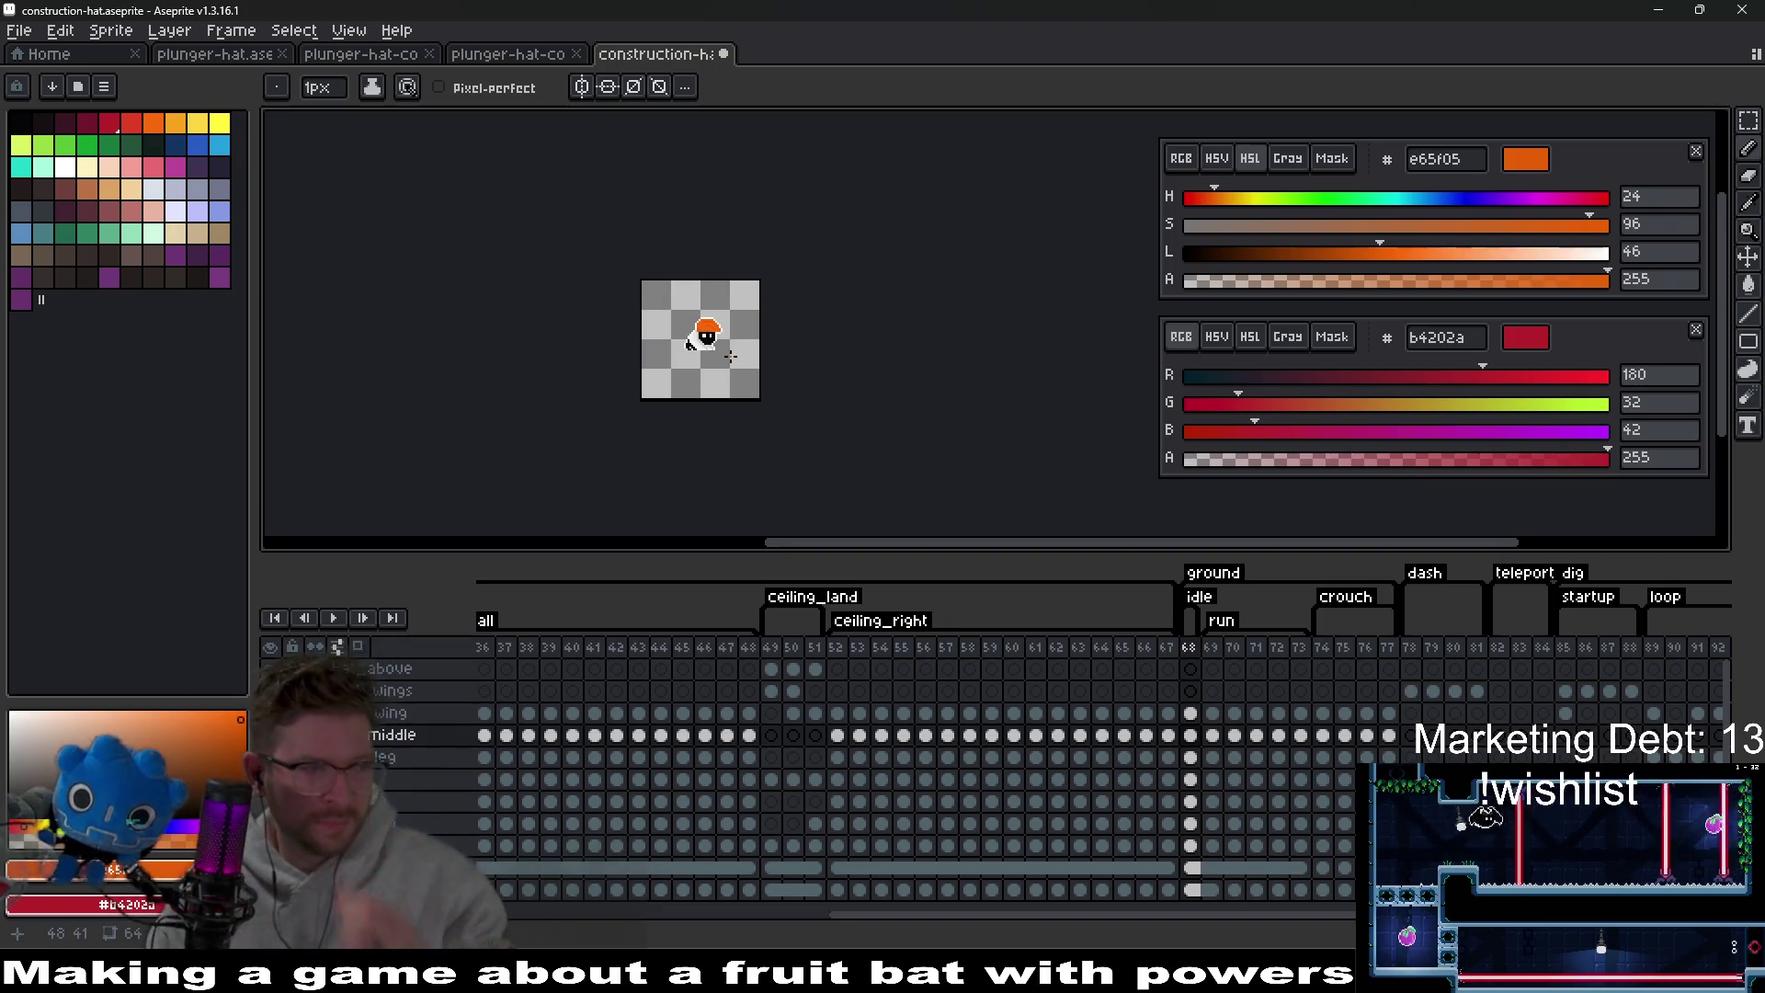
pyautogui.scroll(6, 729, 341)
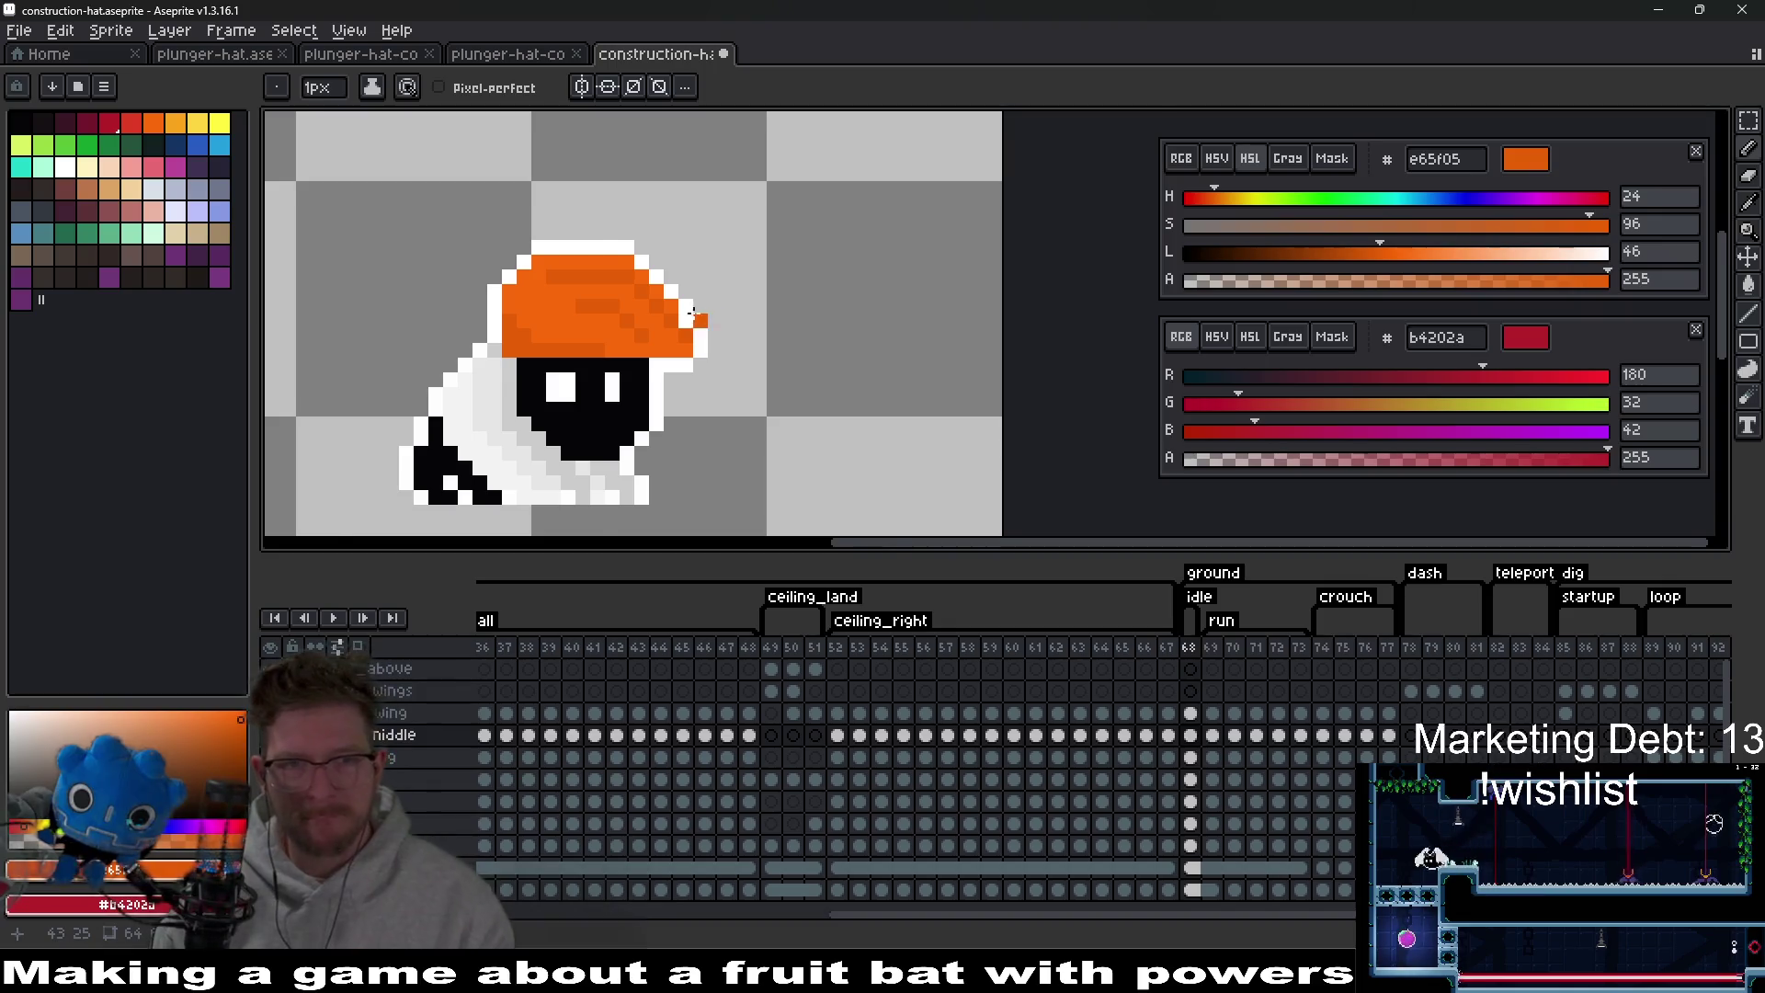
pyautogui.scroll(2, 721, 321)
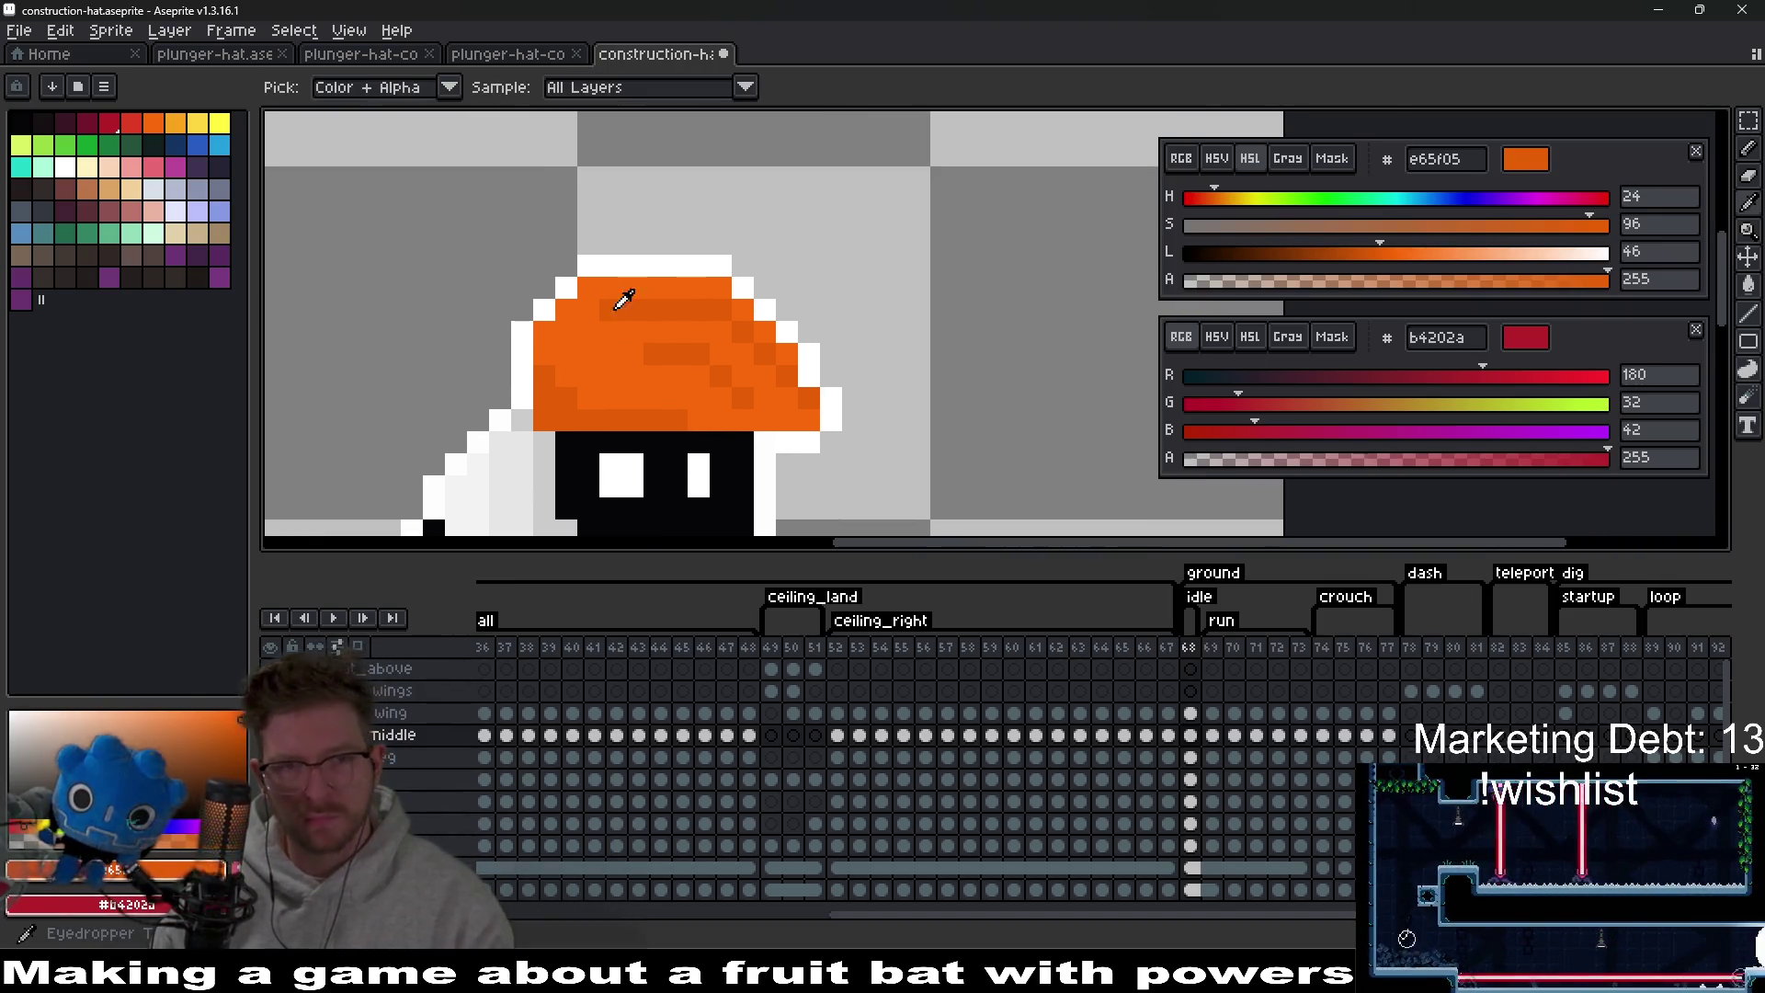
# Lighten the hat orange to L 59 and highlight the hat's top row and left edge.
pyautogui.keyDown('alt'); pyautogui.click(619, 295); pyautogui.keyUp('alt')
pyautogui.moveTo(1408, 258); pyautogui.dragTo(1442, 258)
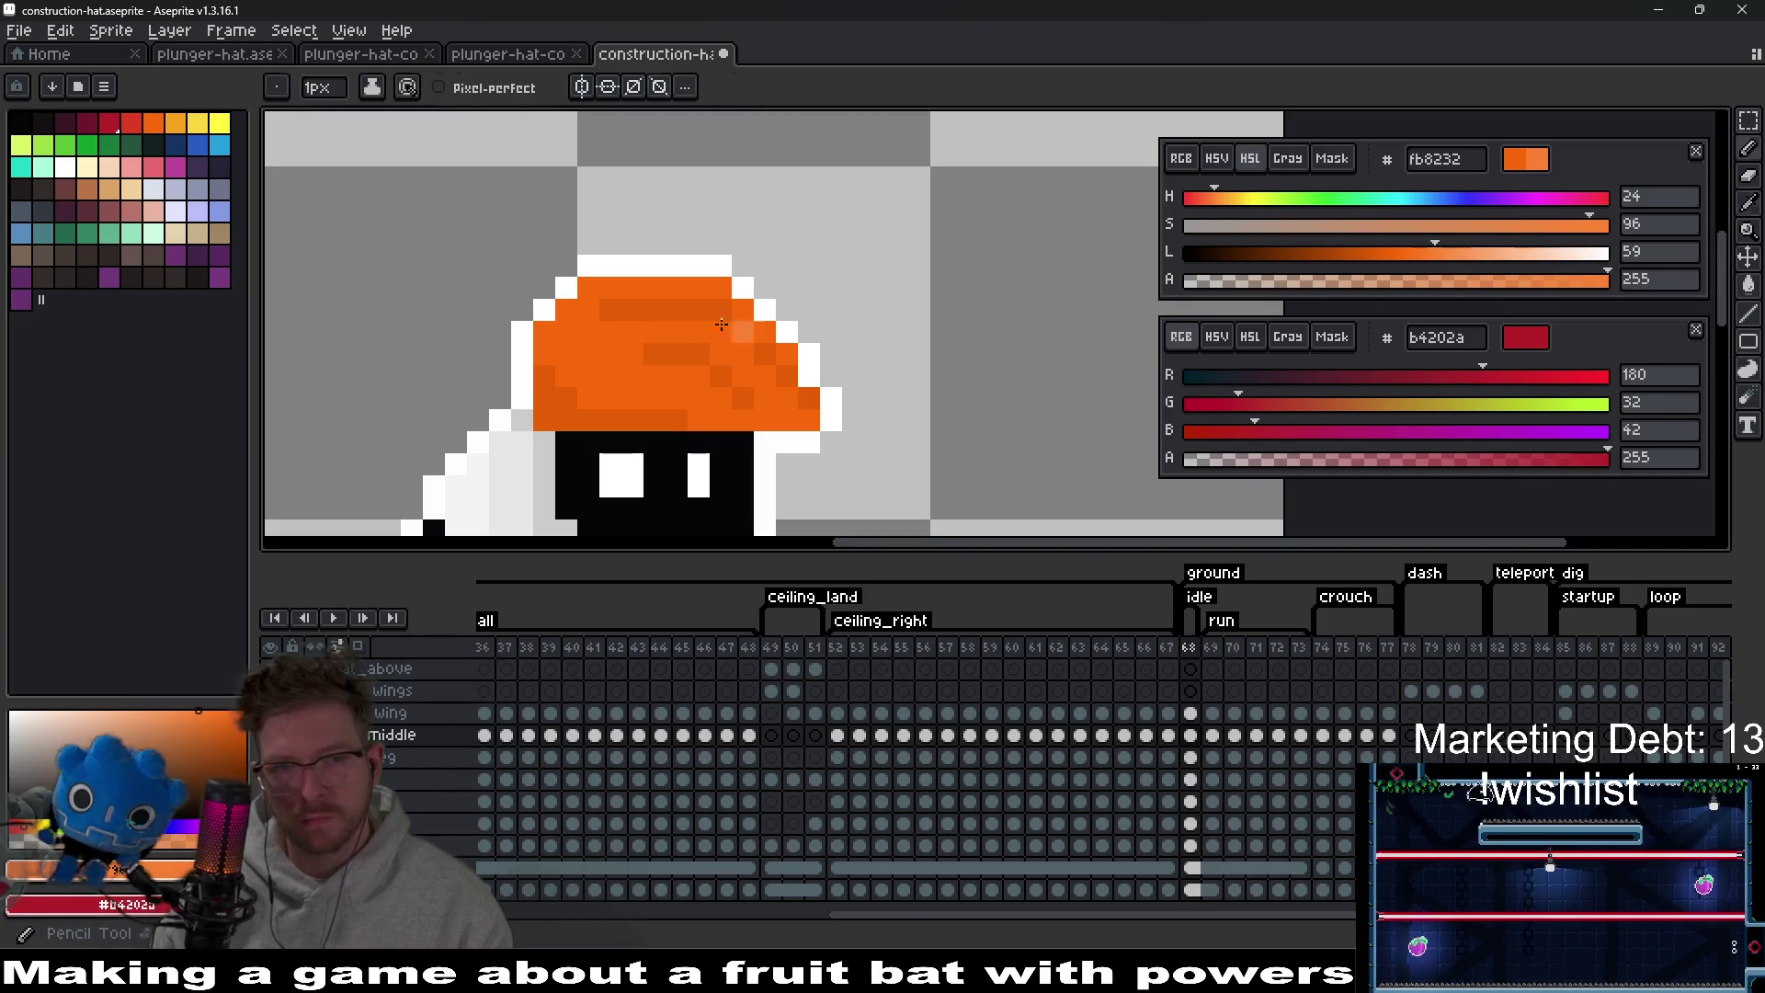
pyautogui.scroll(3, 659, 309)
pyautogui.click(541, 269)
pyautogui.moveTo(548, 271); pyautogui.dragTo(784, 265)
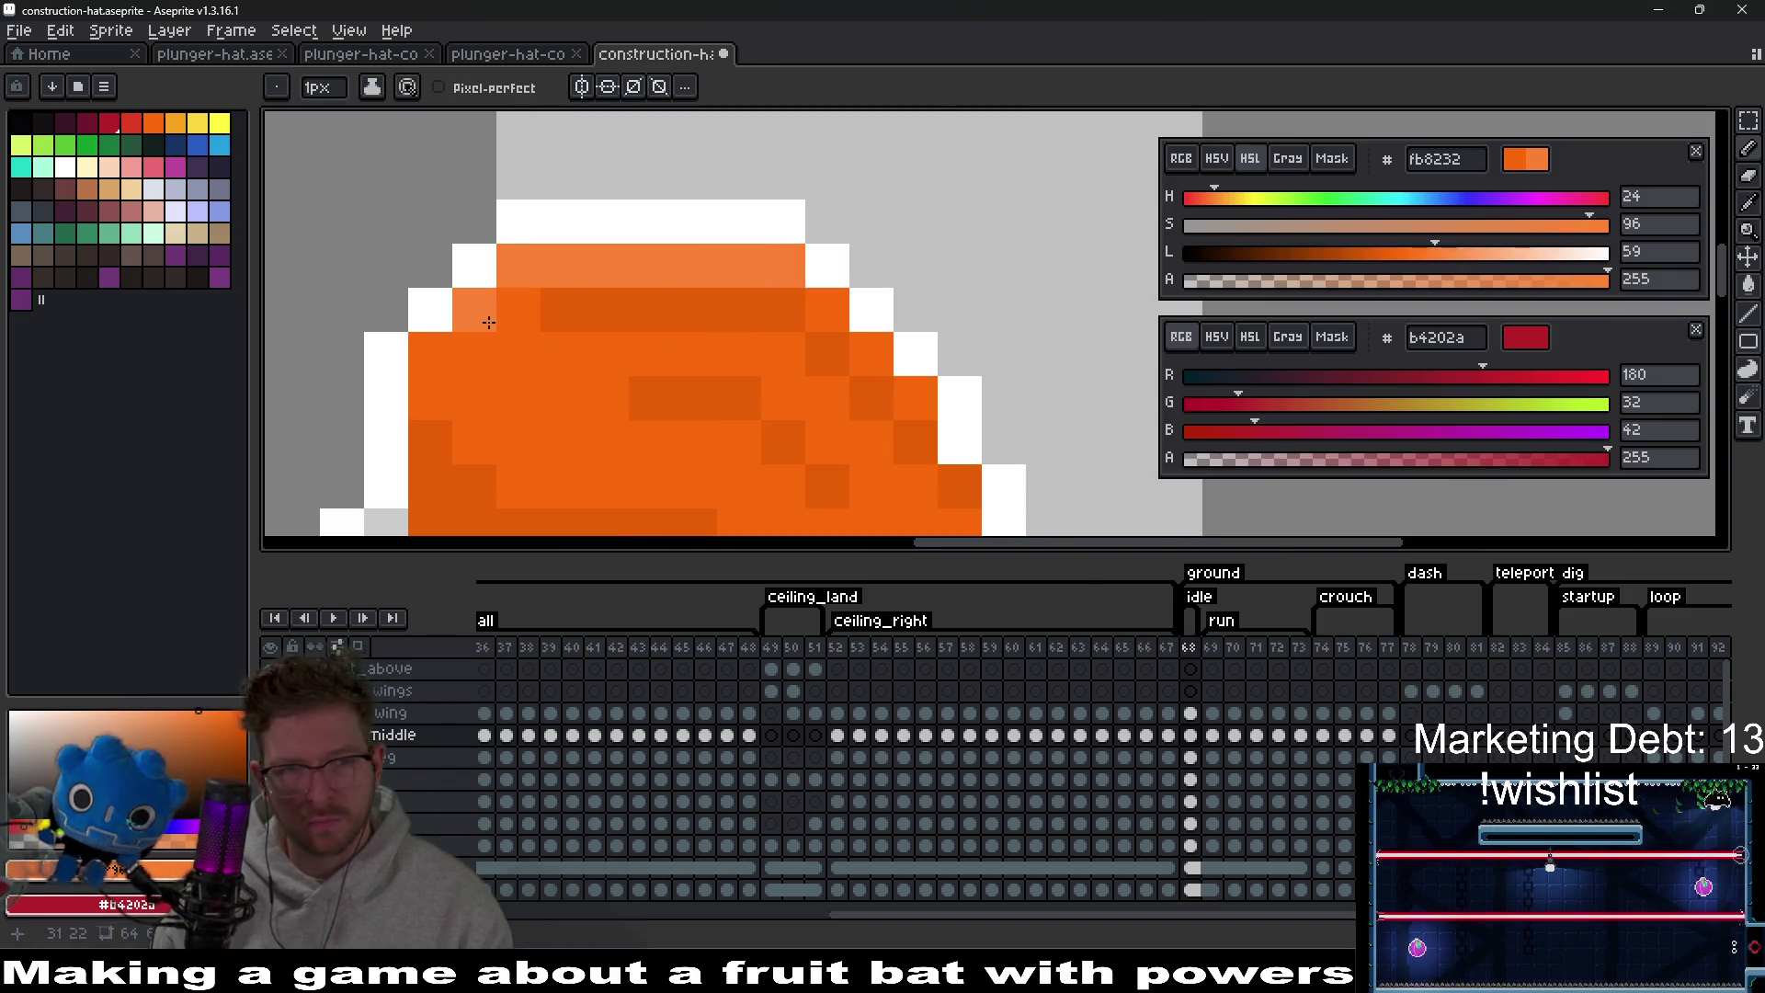
pyautogui.moveTo(520, 309); pyautogui.dragTo(469, 343)
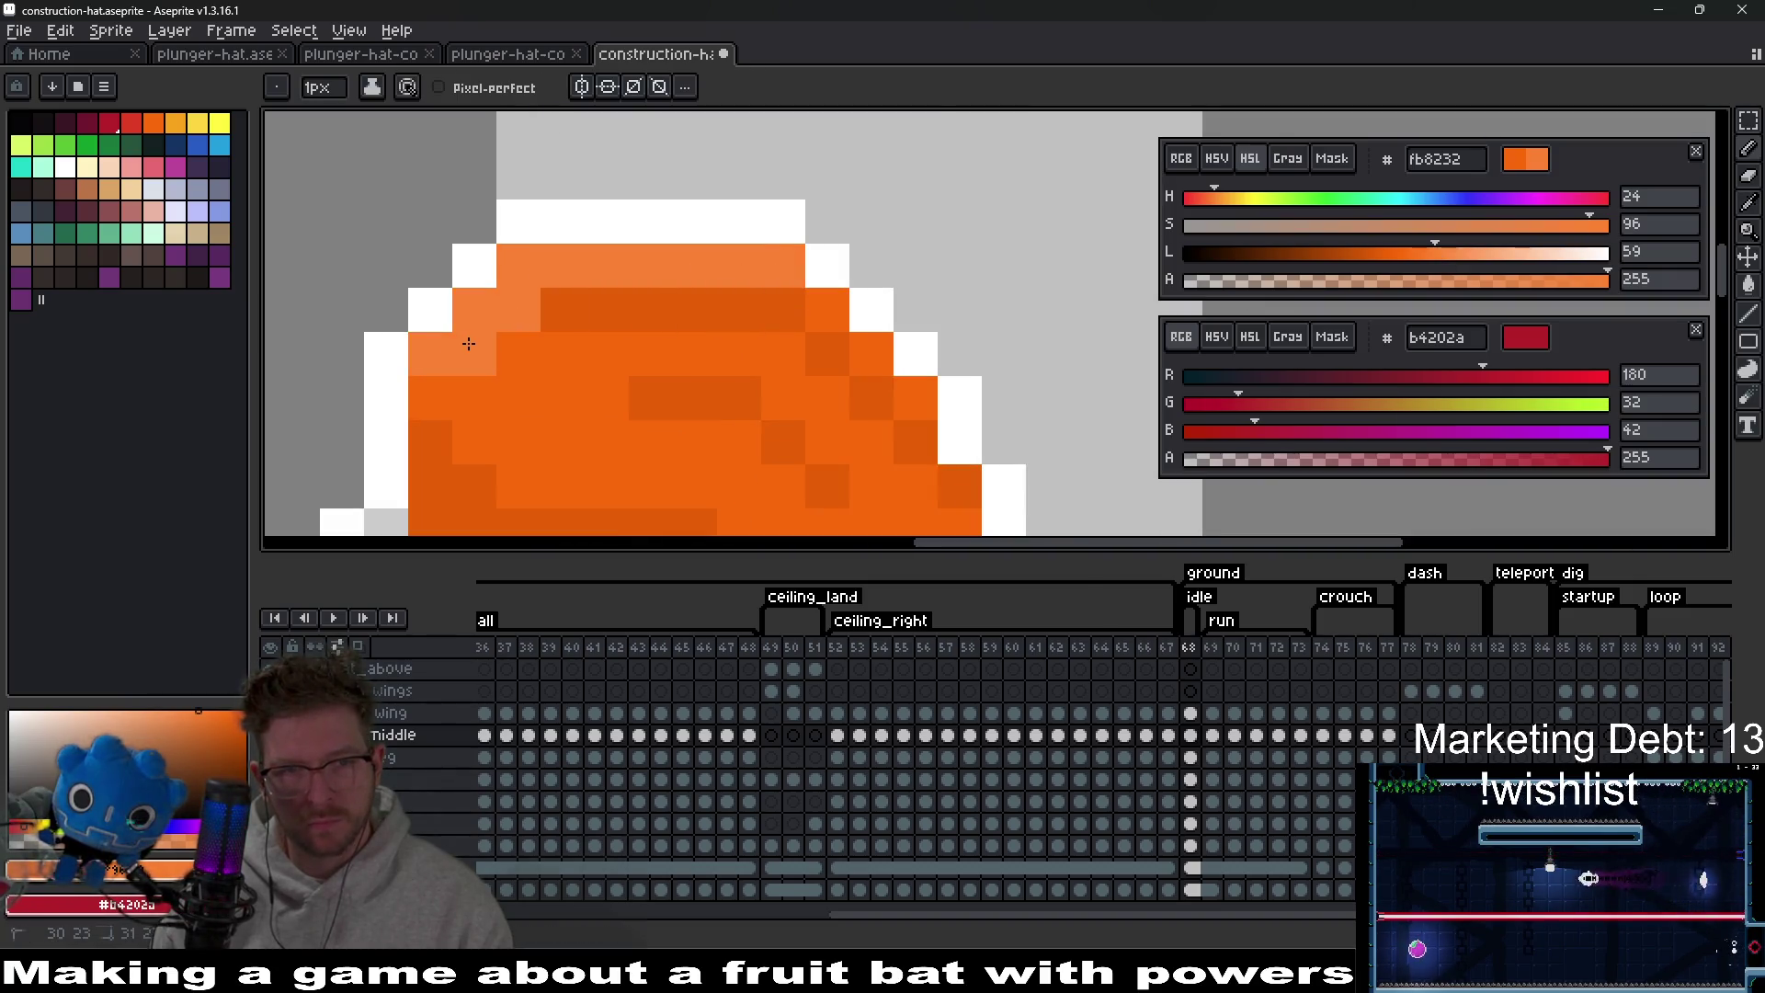
# Add highlight pixels down the hat's upper right edge, undoing one misplaced pixel.
pyautogui.click(871, 359)
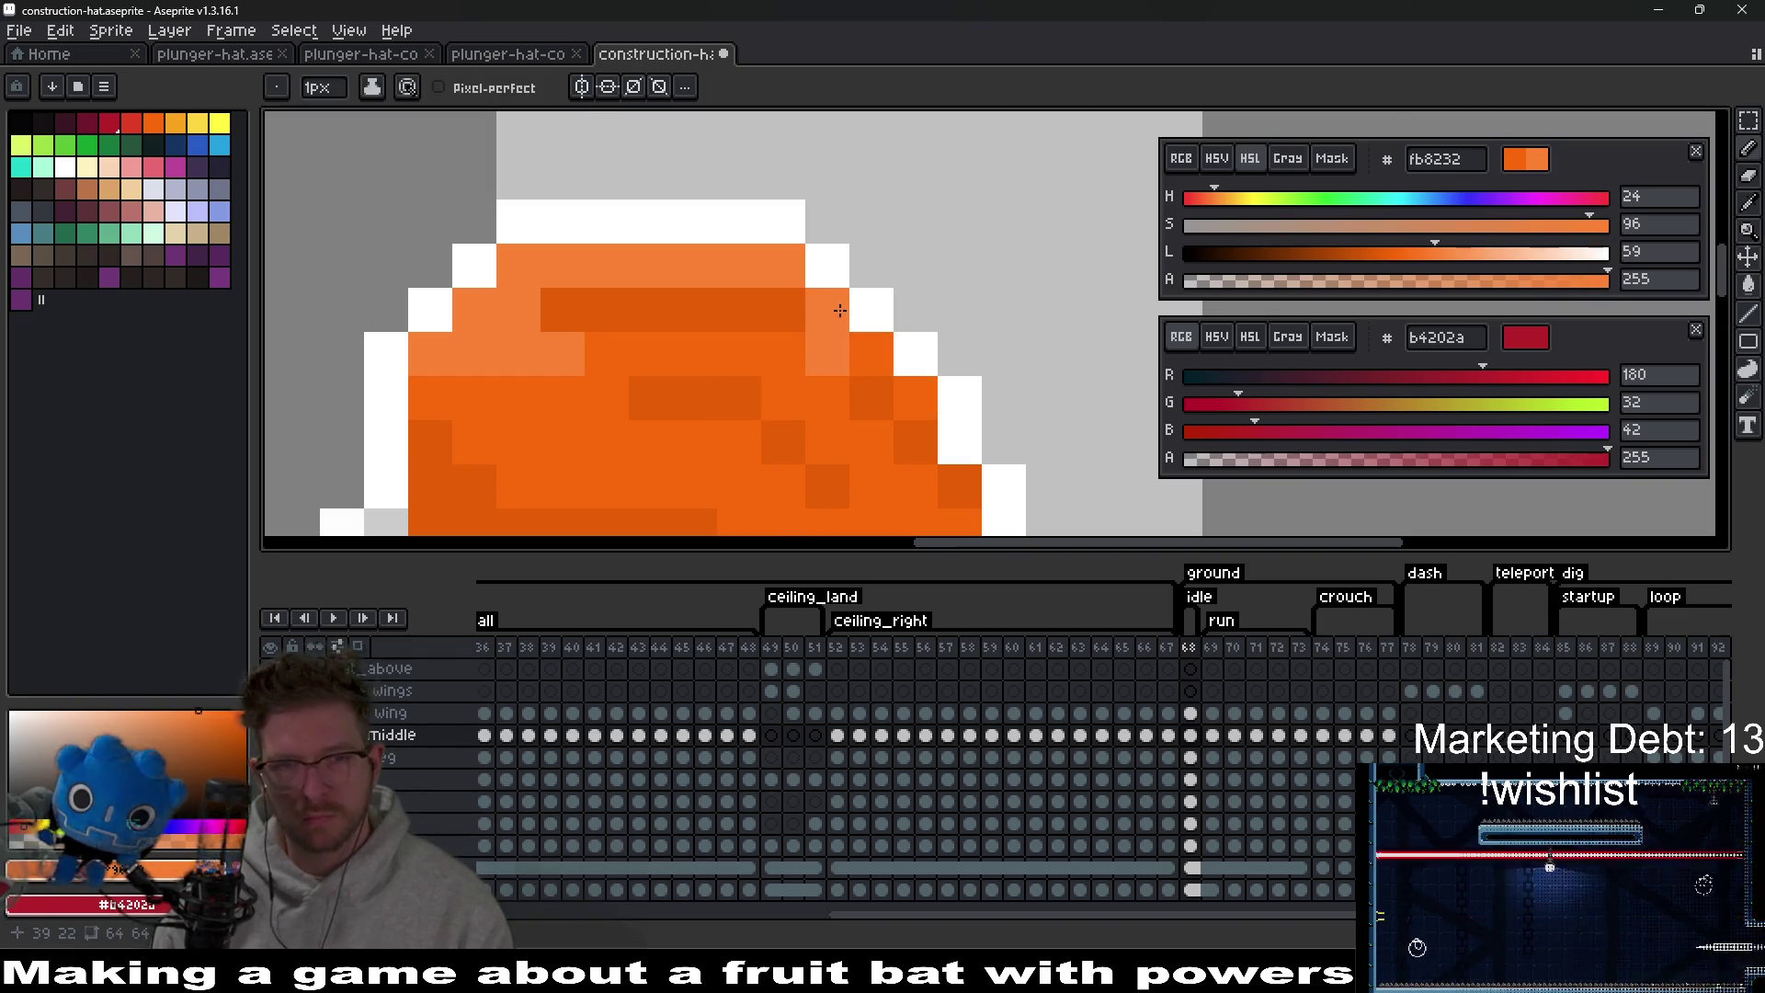
pyautogui.hotkey('ctrl', 'z')
pyautogui.click(873, 355)
pyautogui.click(914, 396)
pyautogui.scroll(-3, 924, 398)
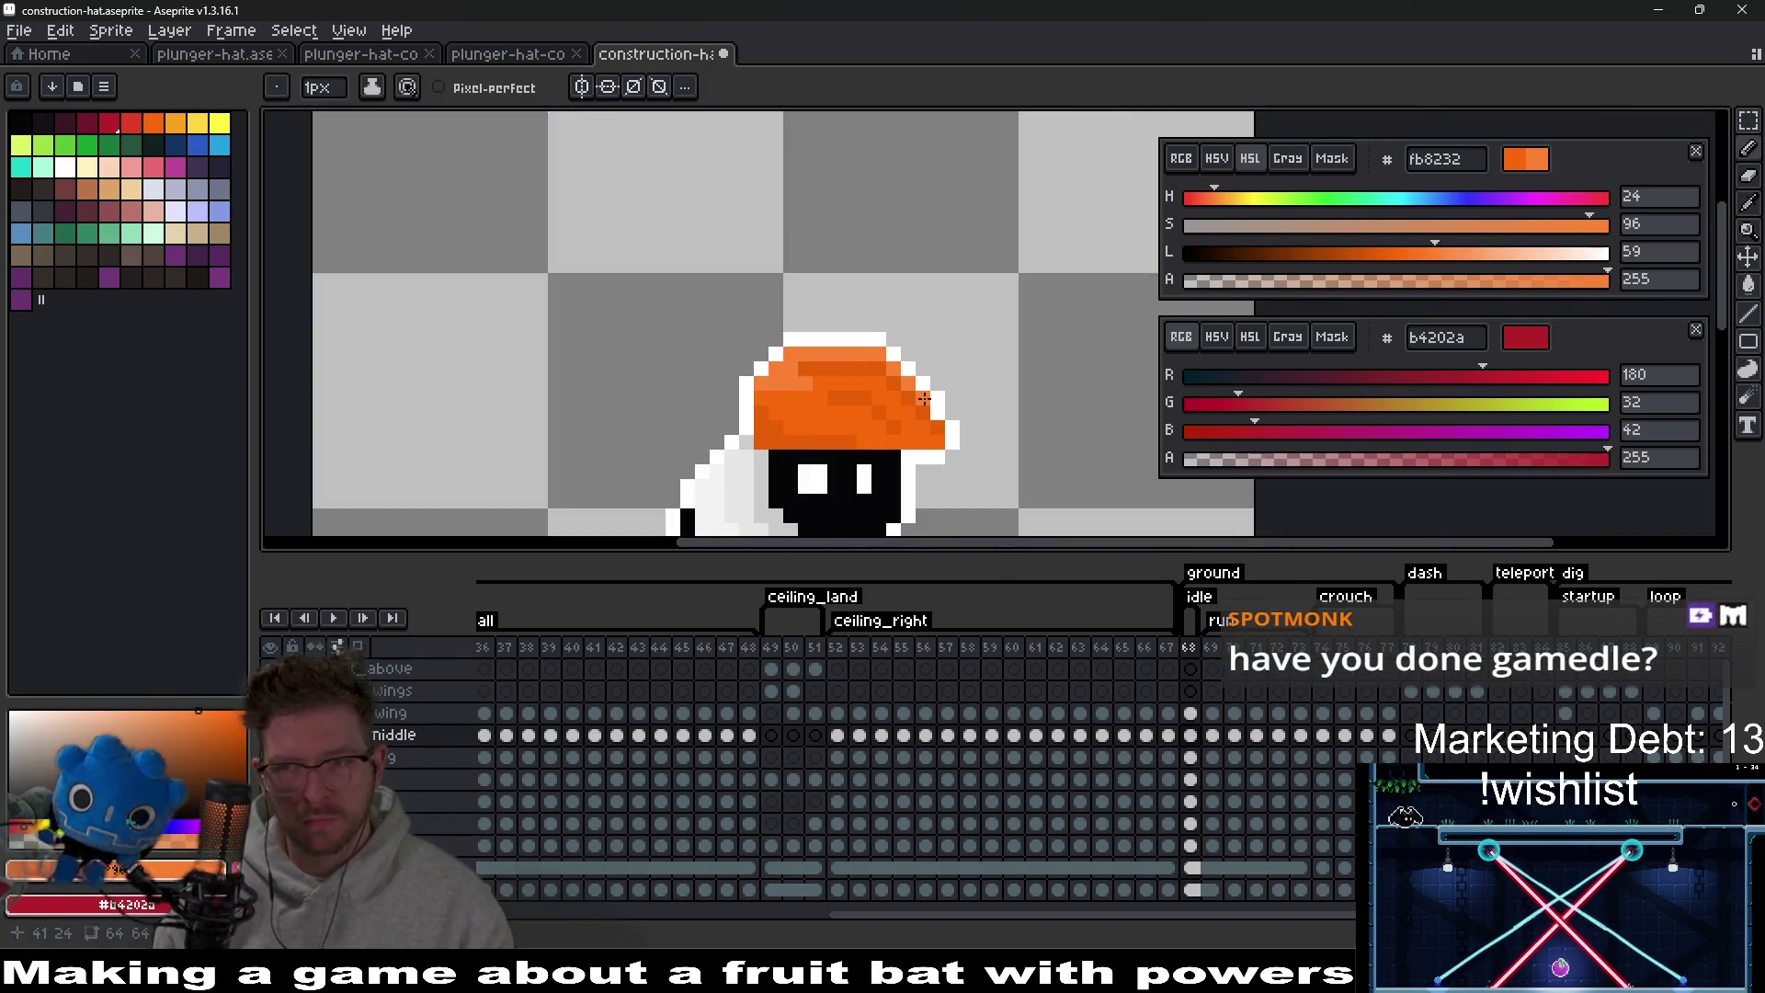
pyautogui.scroll(-3, 924, 398)
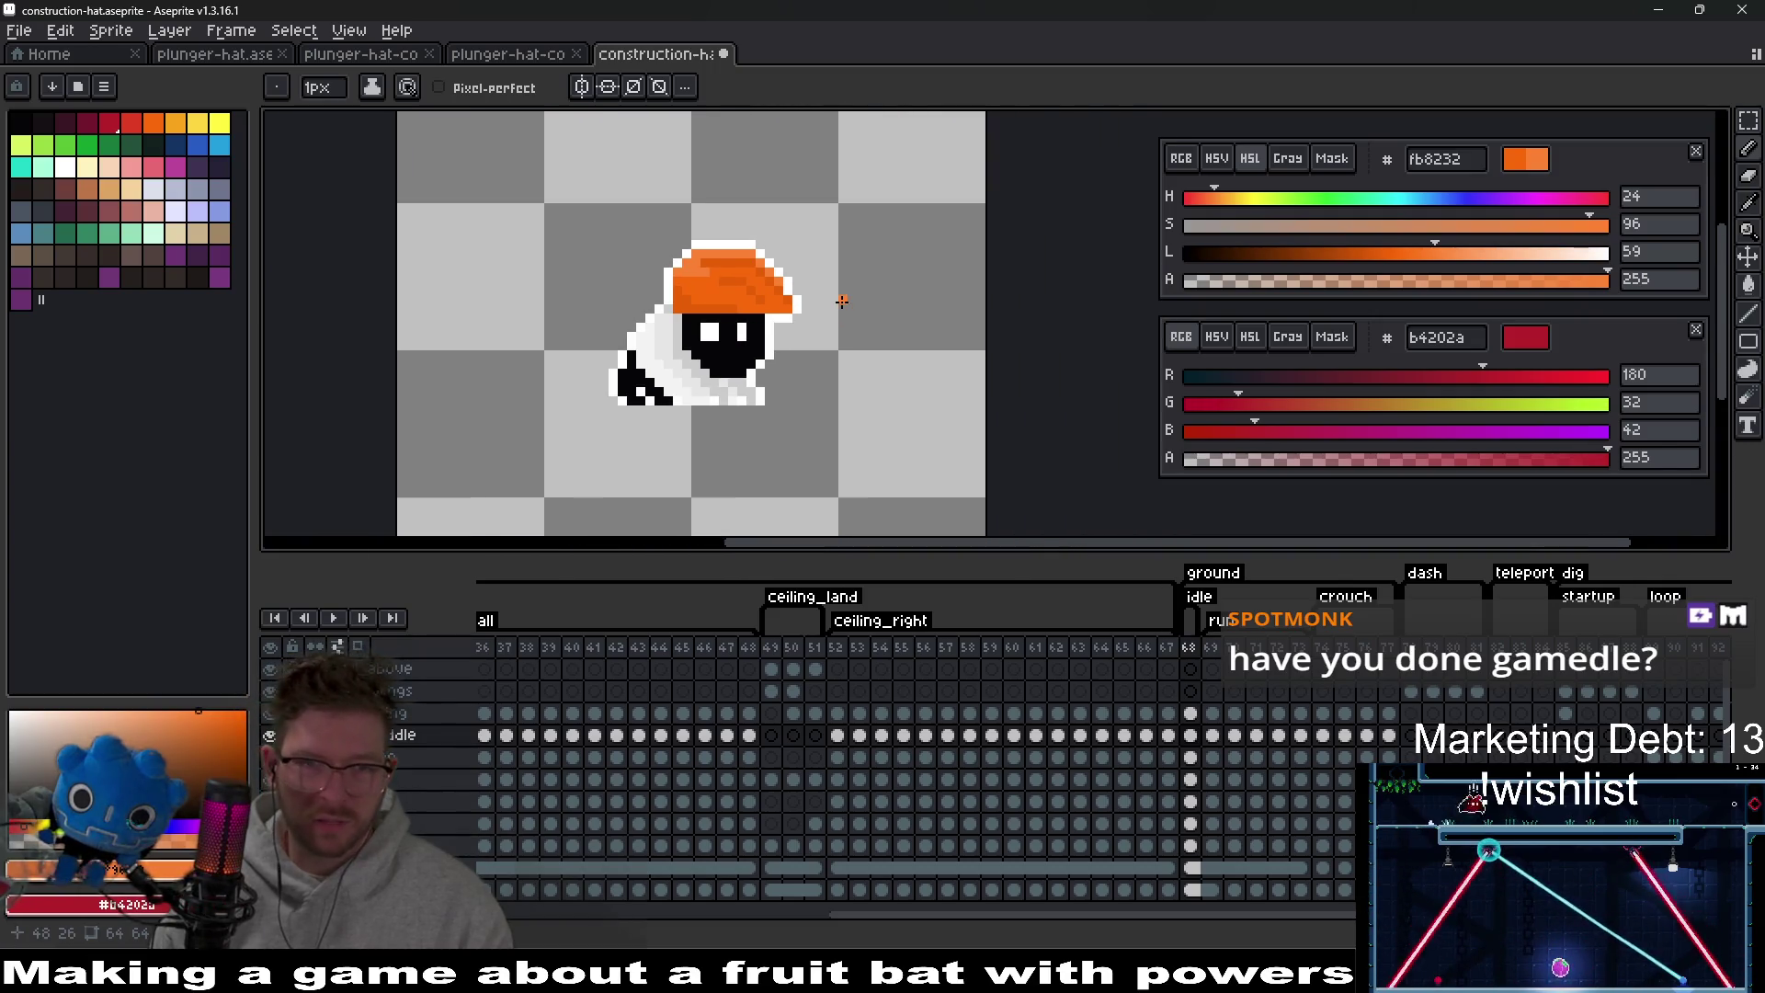
pyautogui.scroll(-3, 842, 301)
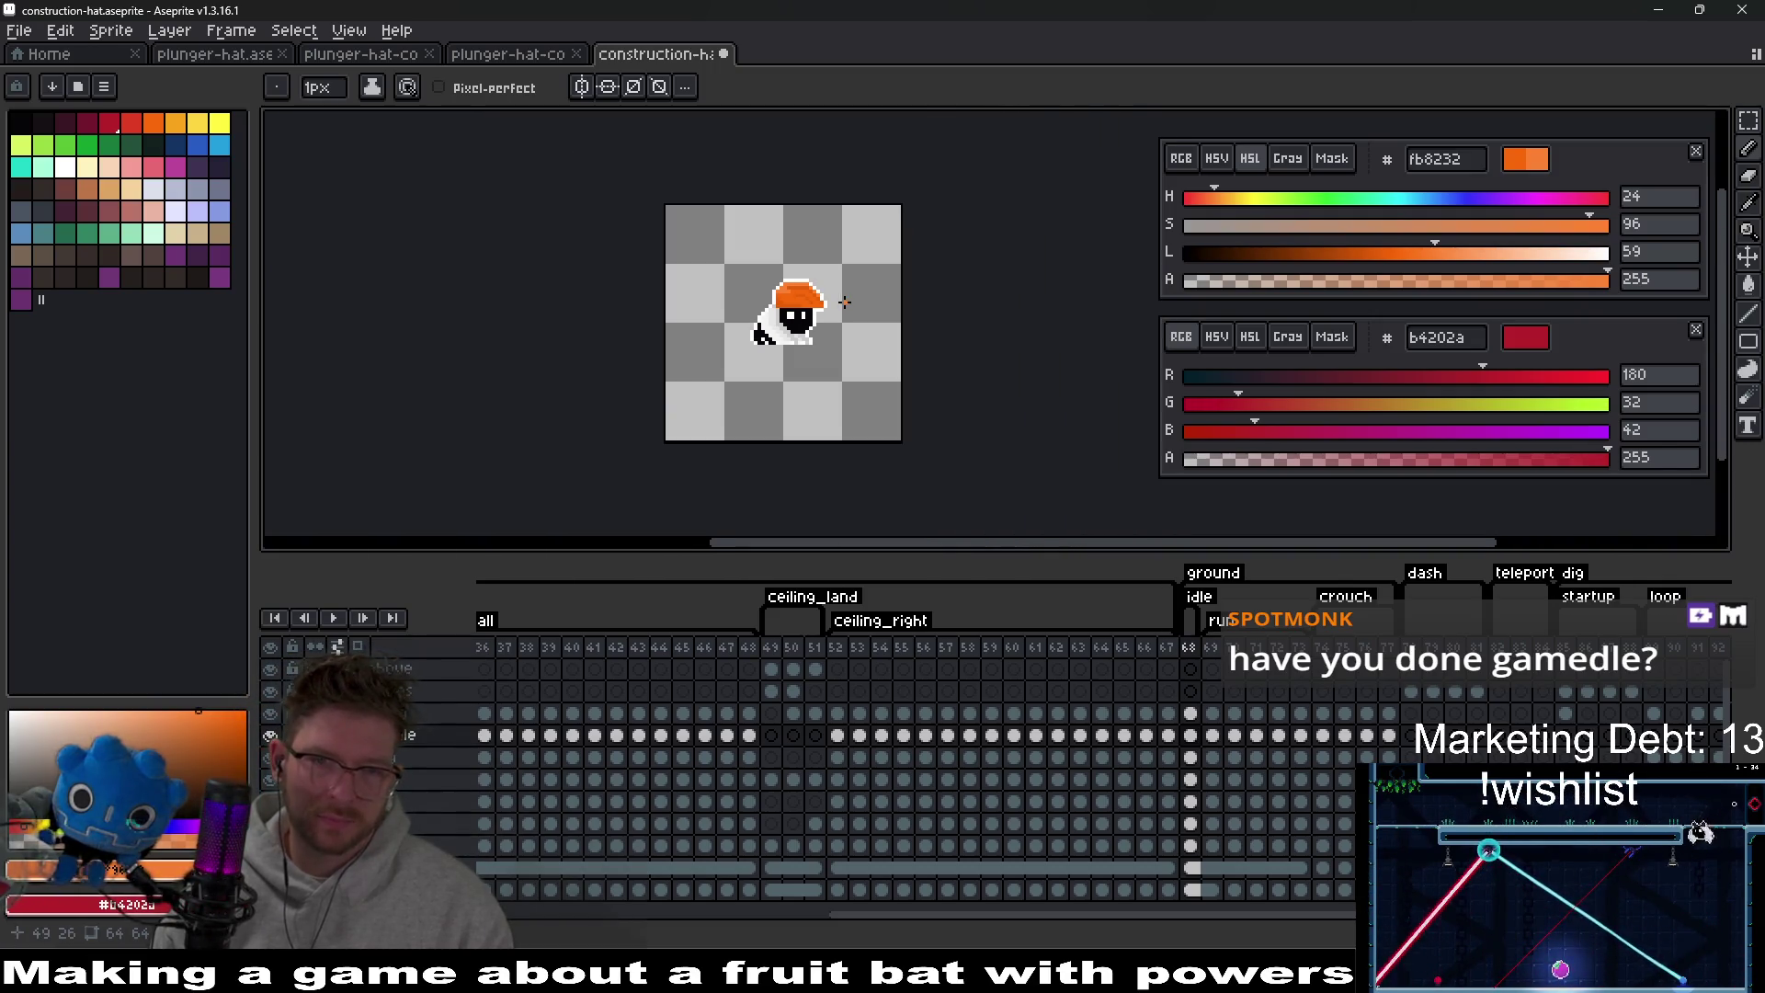
pyautogui.scroll(8, 845, 301)
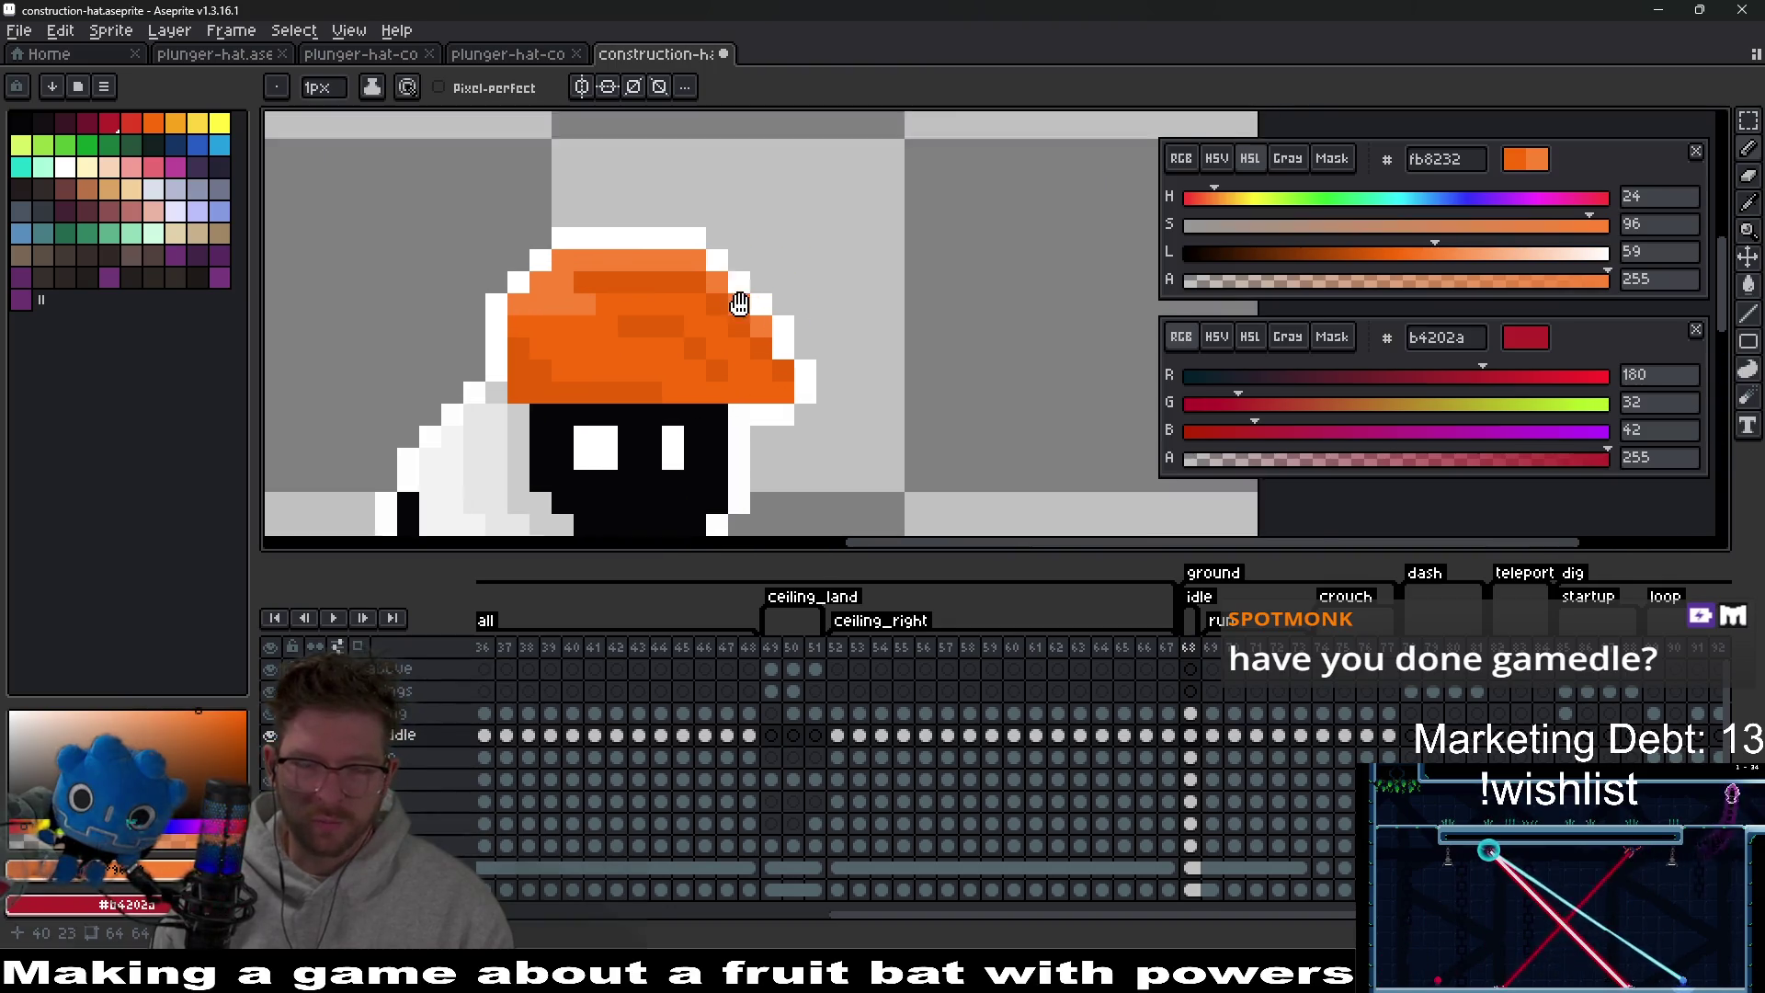
# Pan and zoom to review the highlighted hat's position on the sprite.
pyautogui.moveTo(740, 304); pyautogui.dragTo(809, 368)
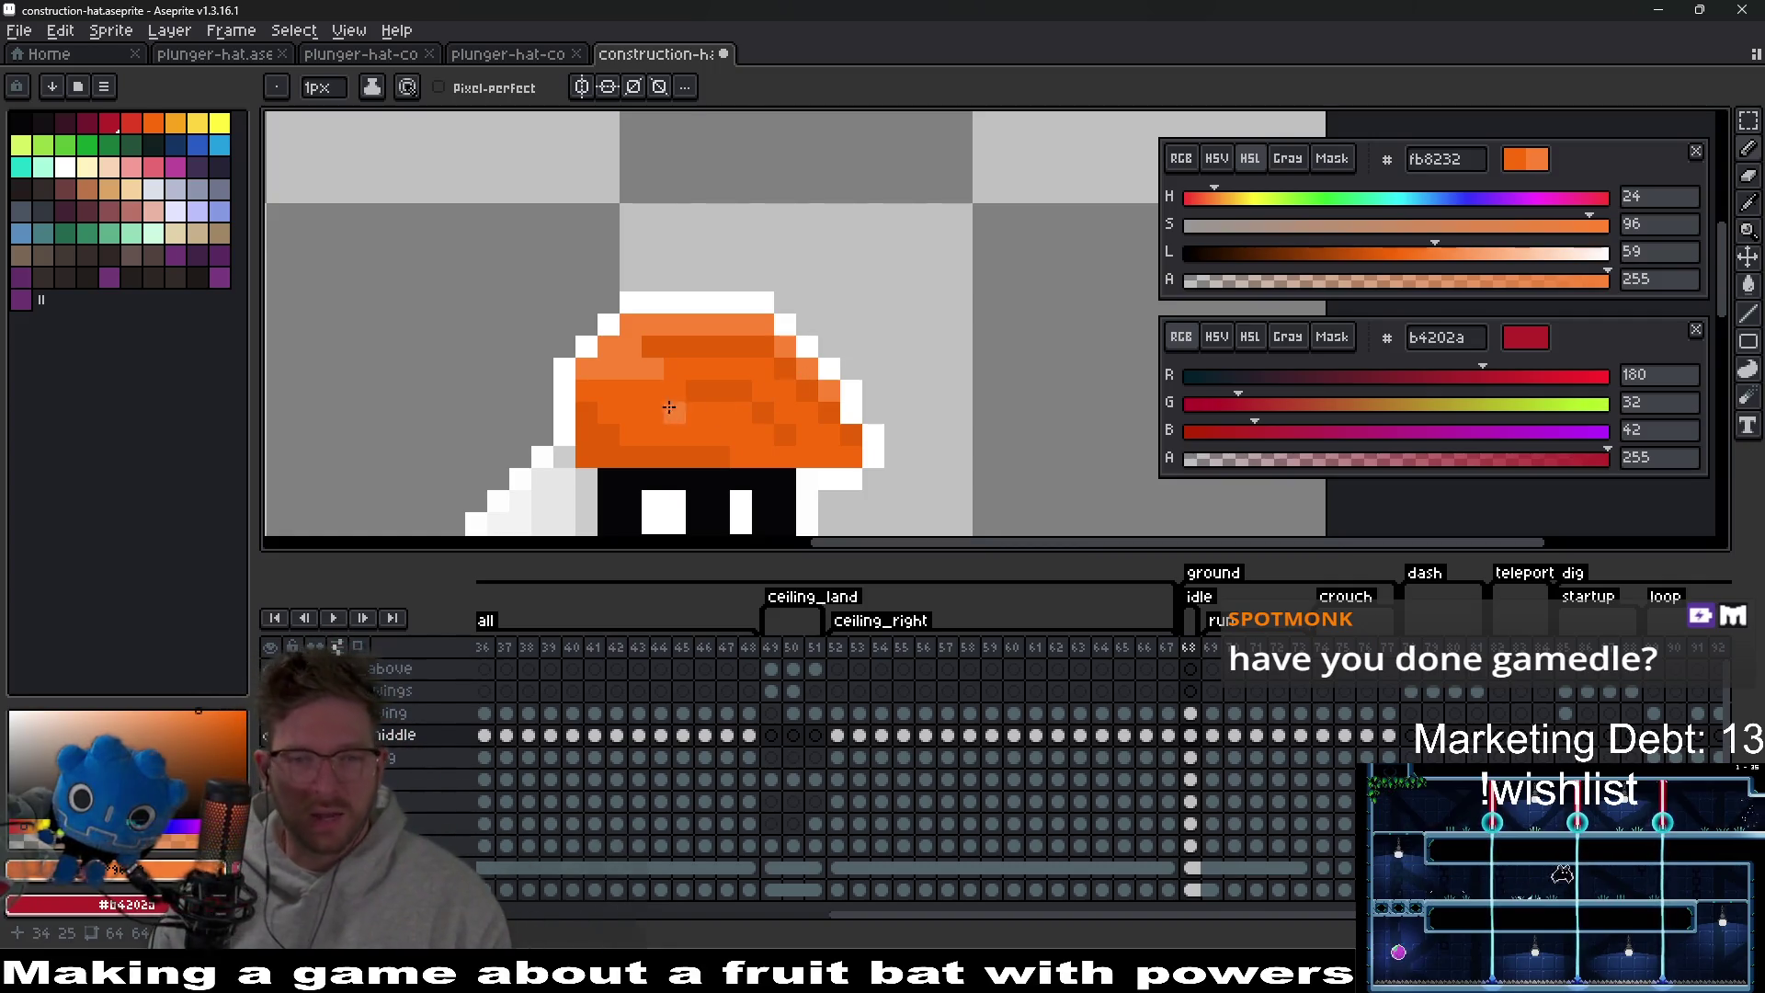
pyautogui.scroll(-6, 641, 388)
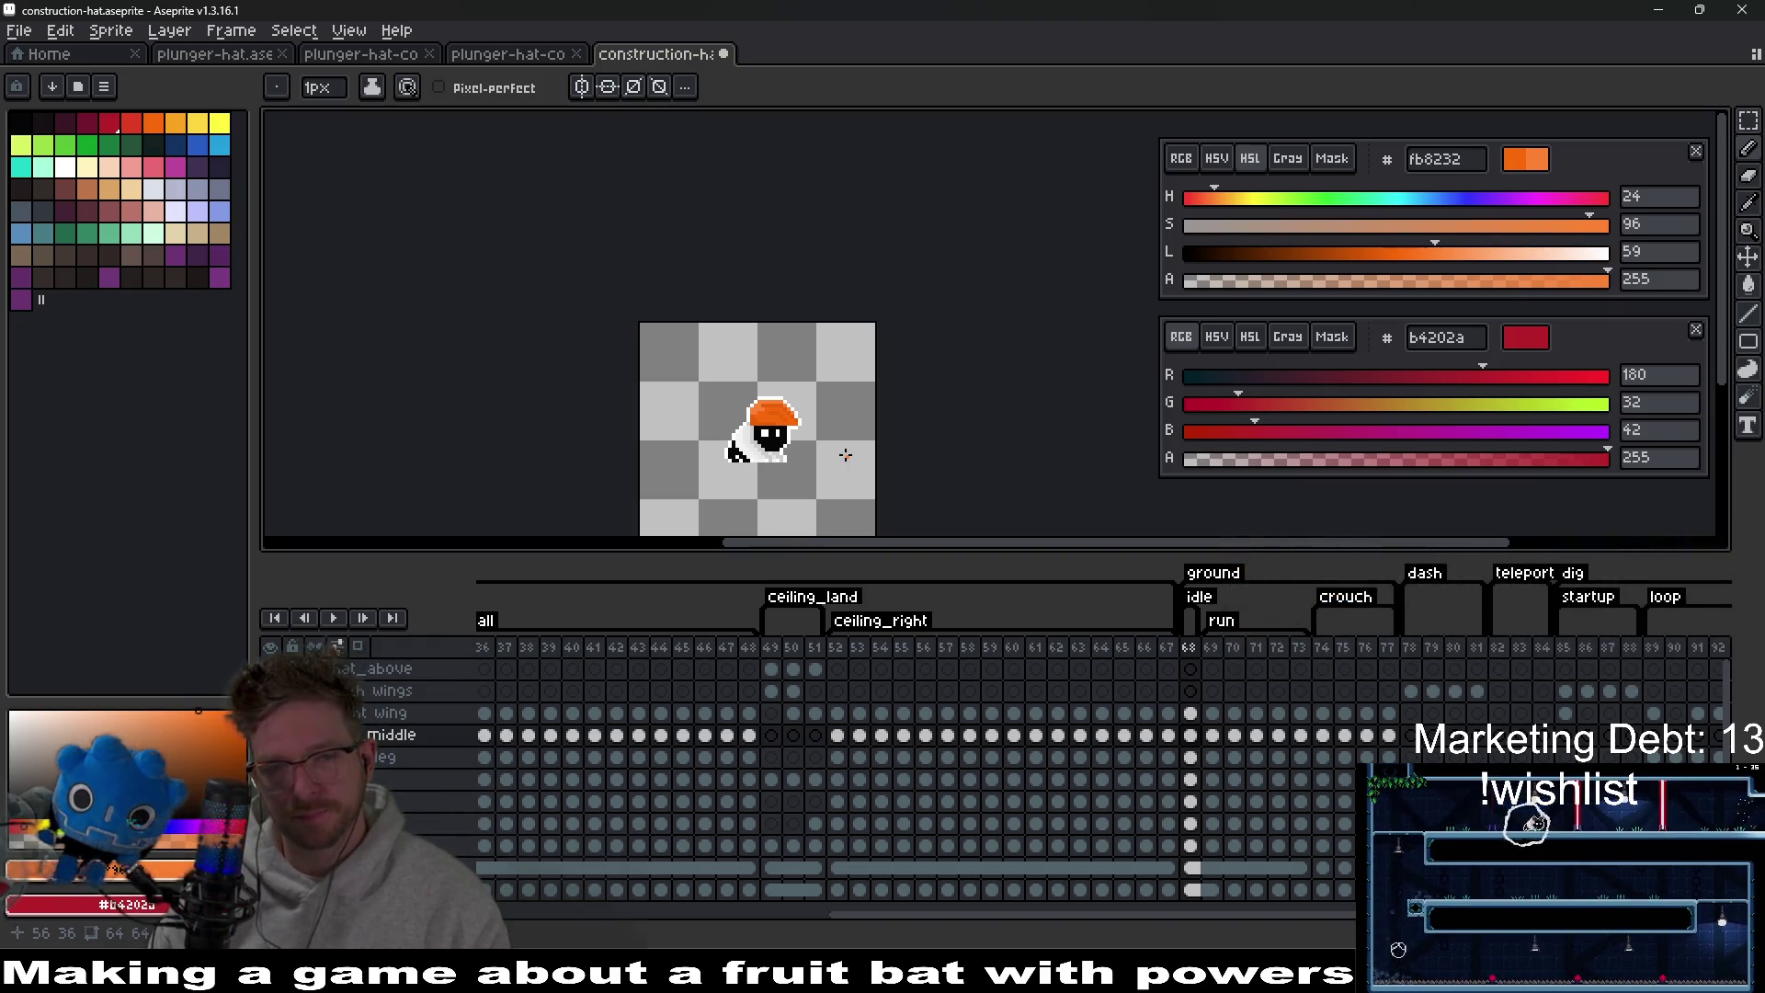
pyautogui.scroll(6, 788, 434)
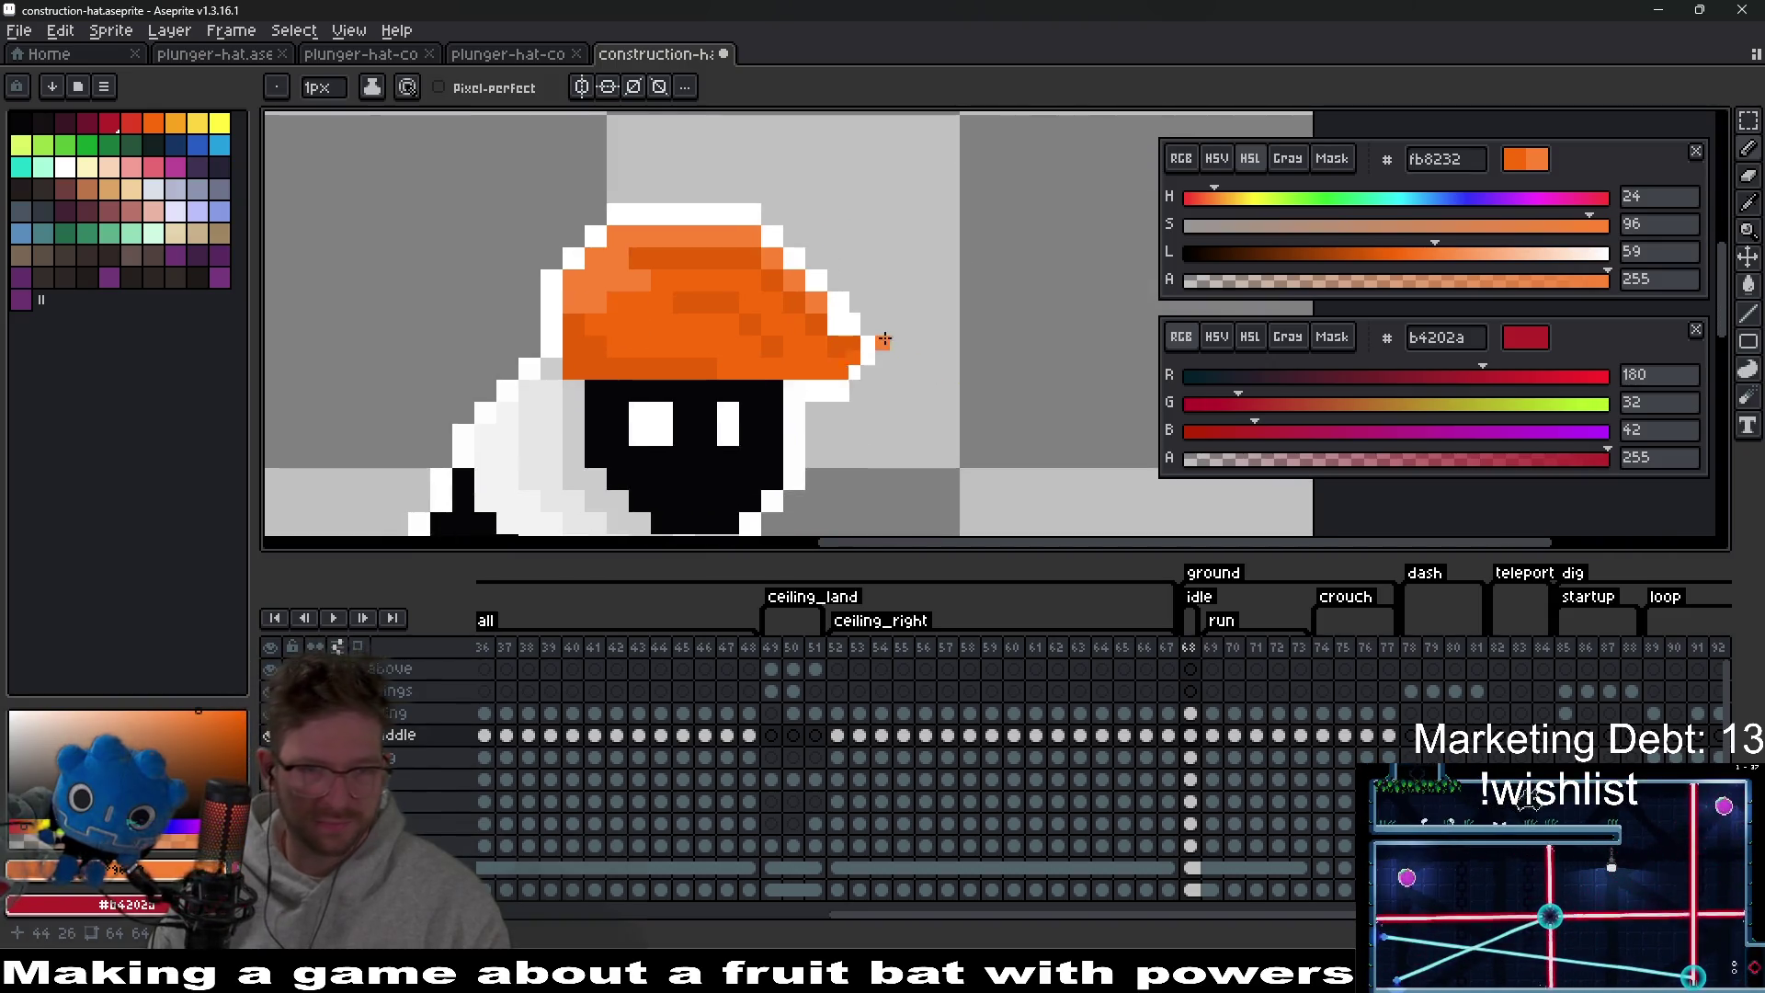
pyautogui.scroll(-6, 884, 341)
pyautogui.scroll(6, 836, 384)
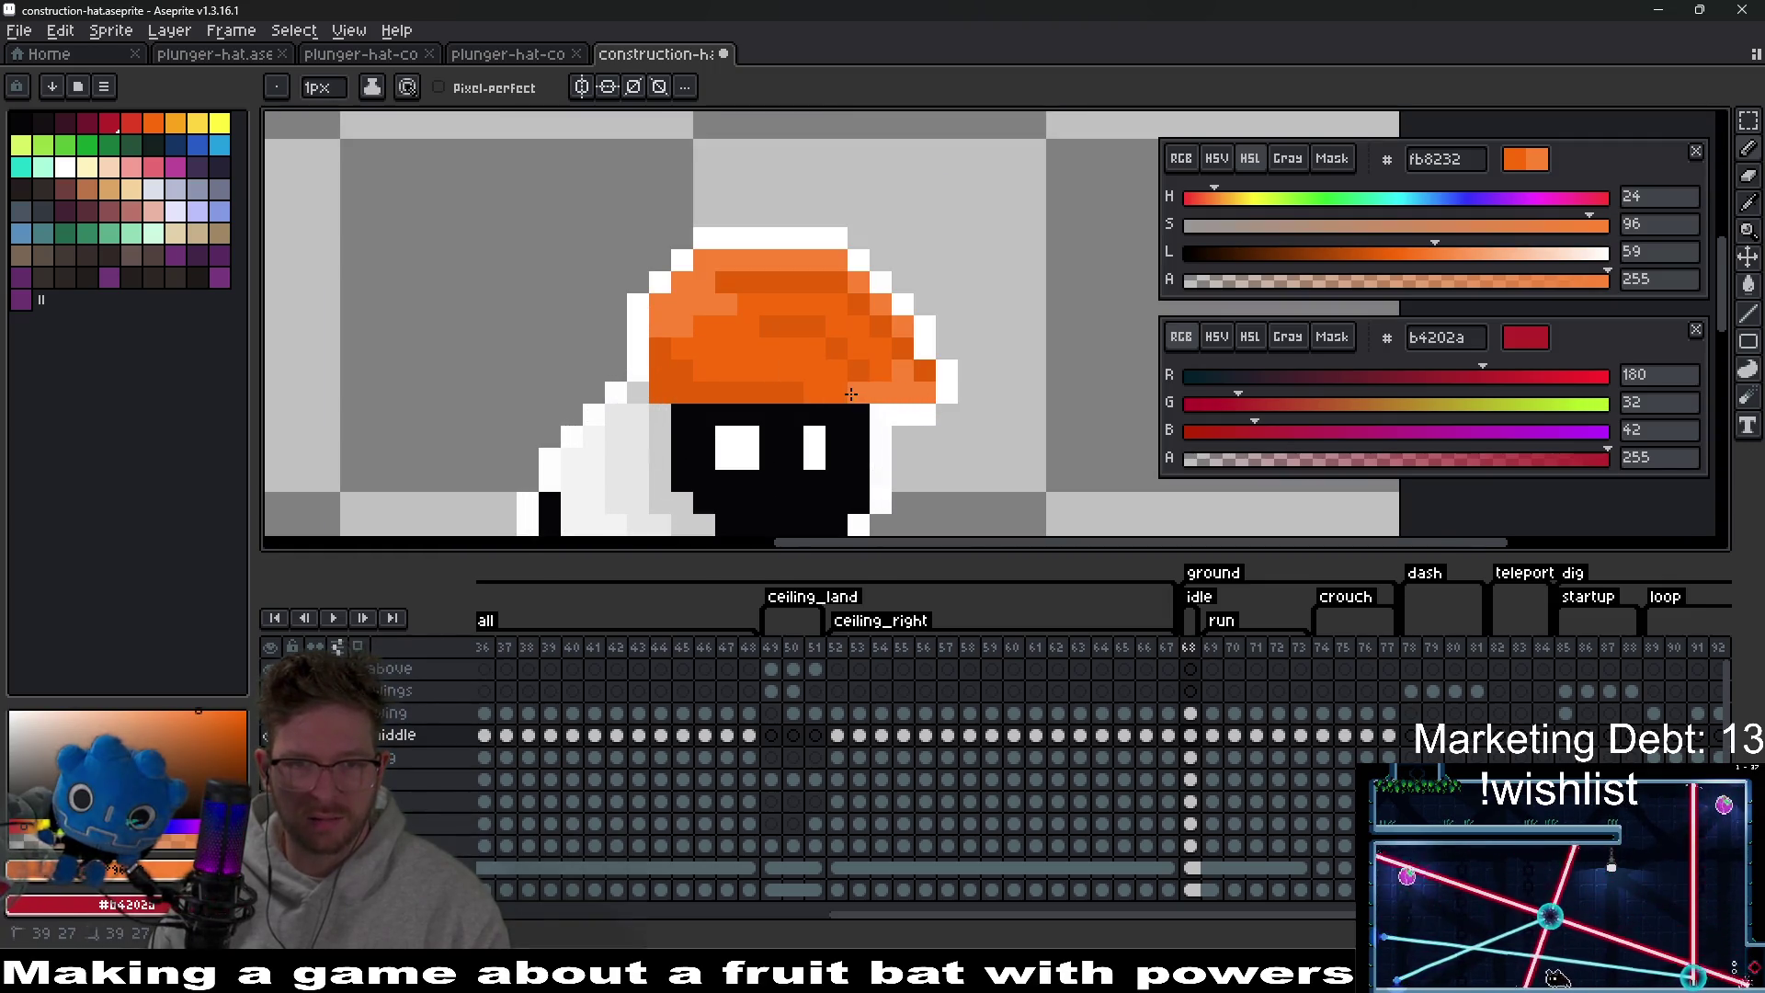
pyautogui.scroll(-5, 923, 389)
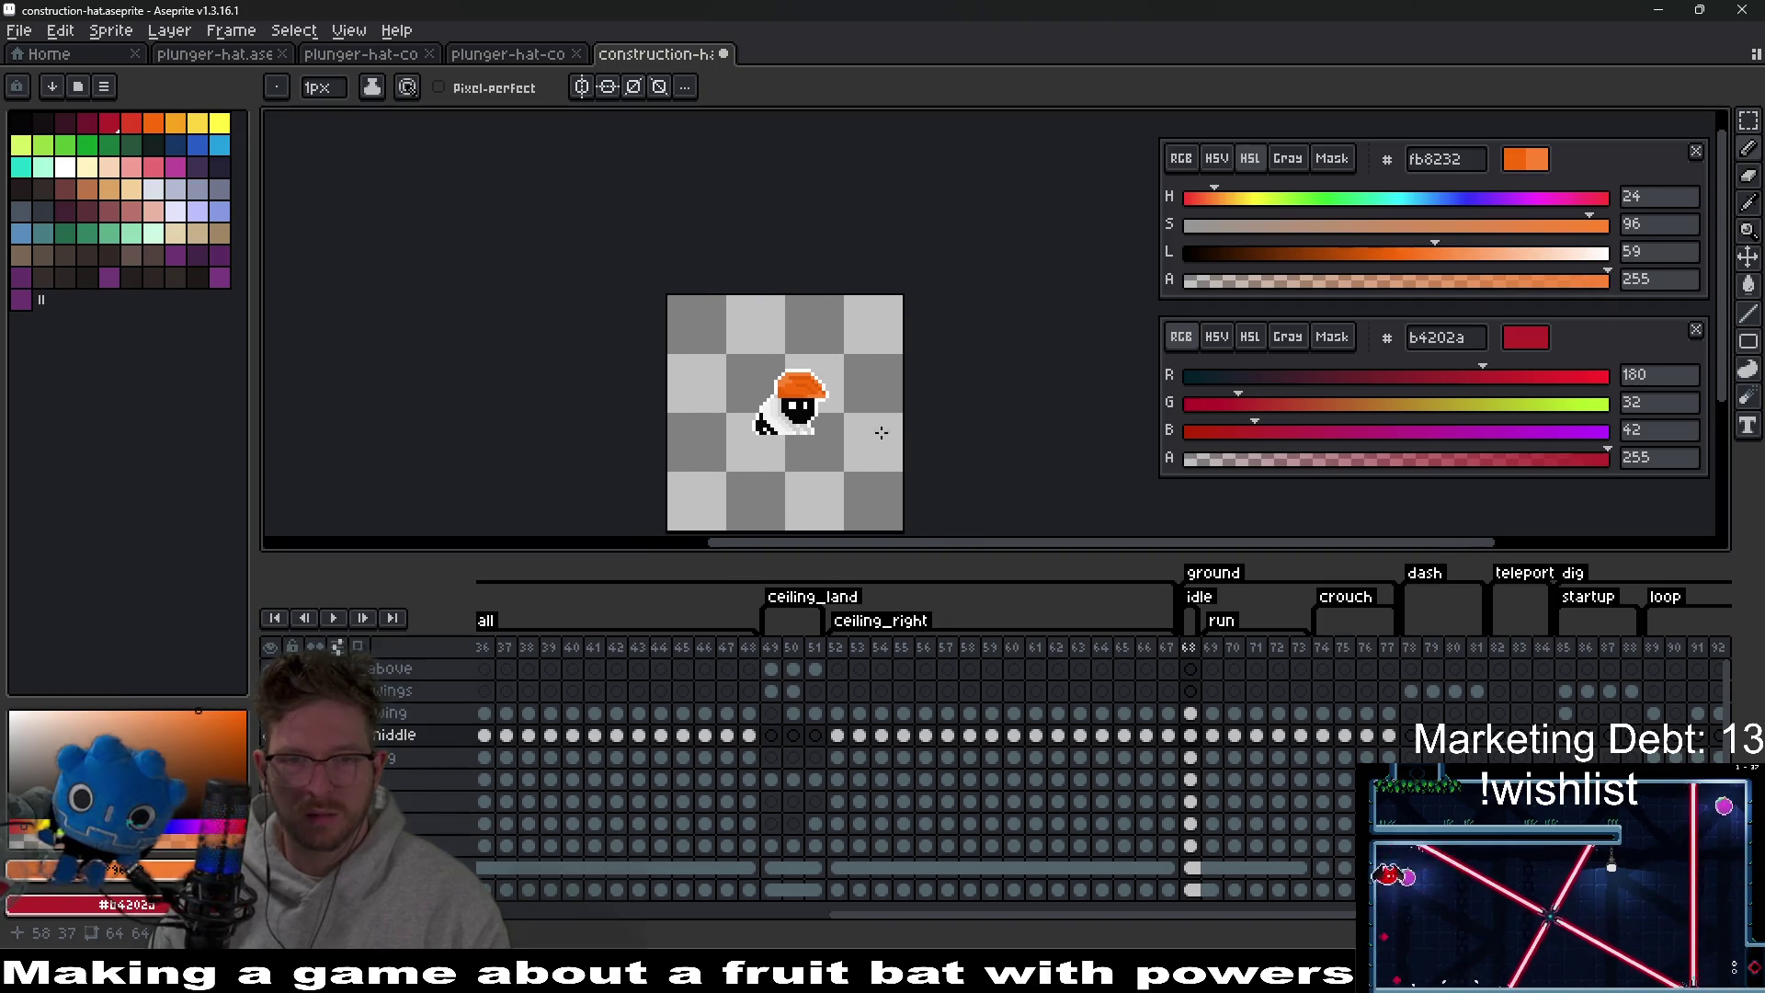
pyautogui.press('v')
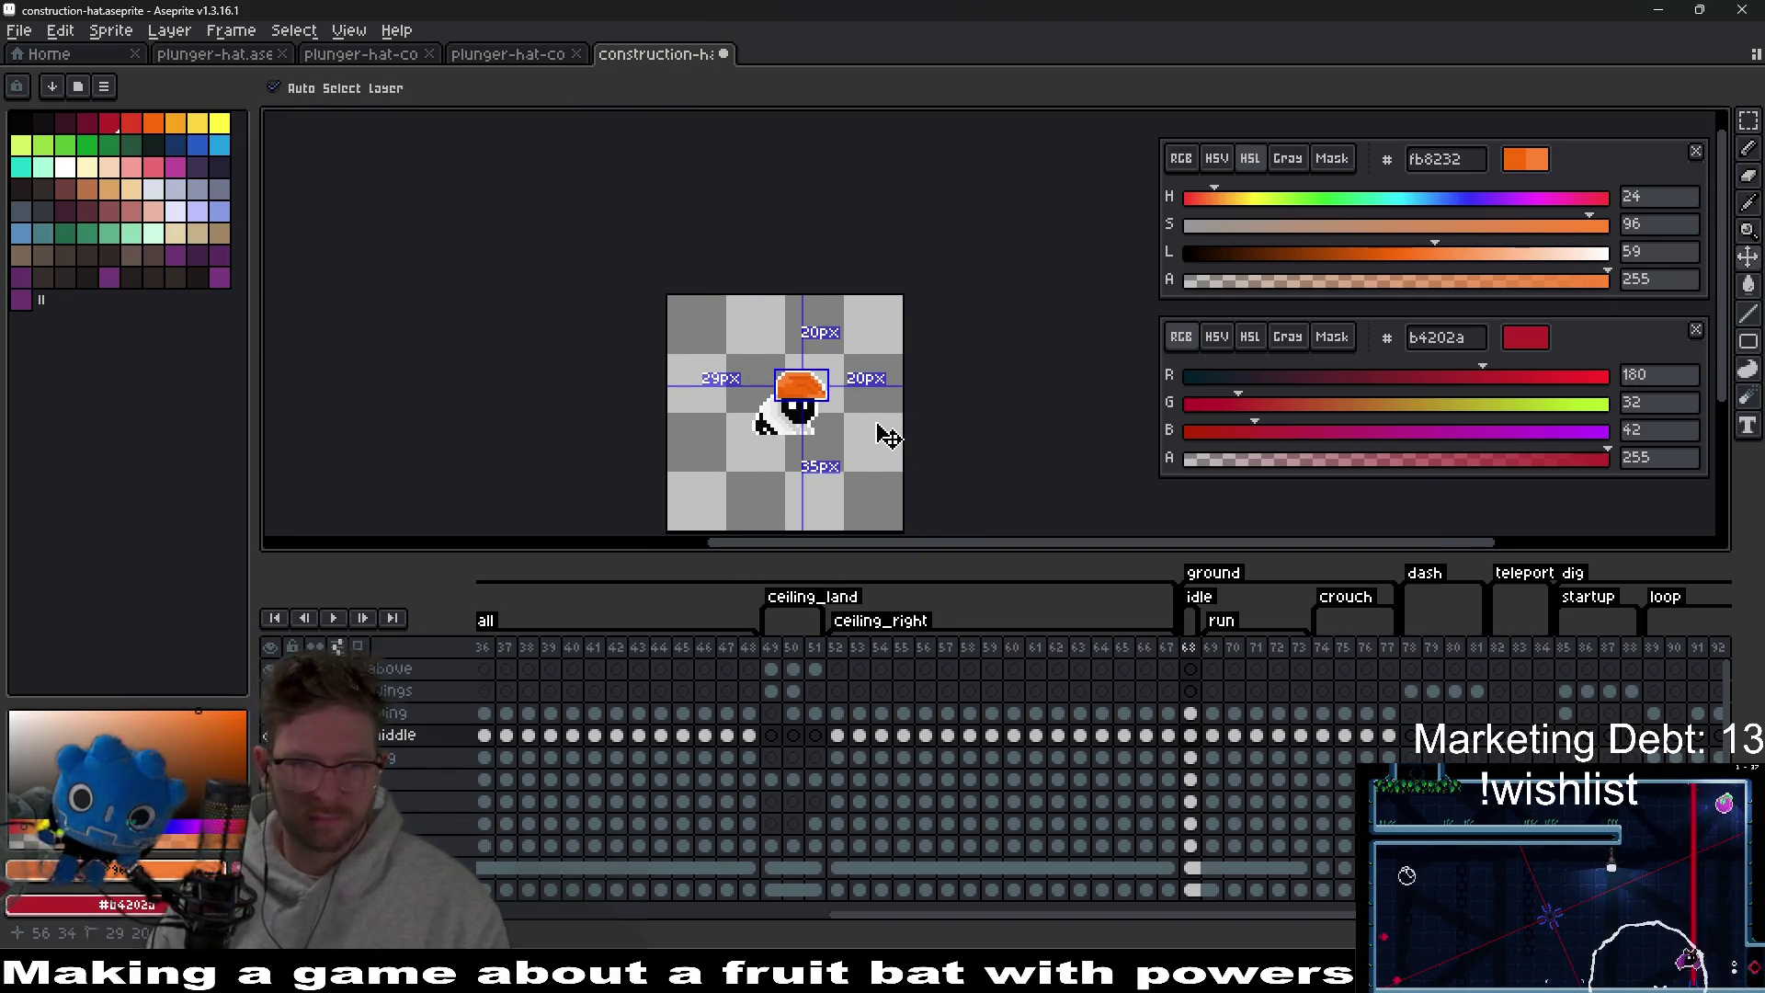
pyautogui.press('b')
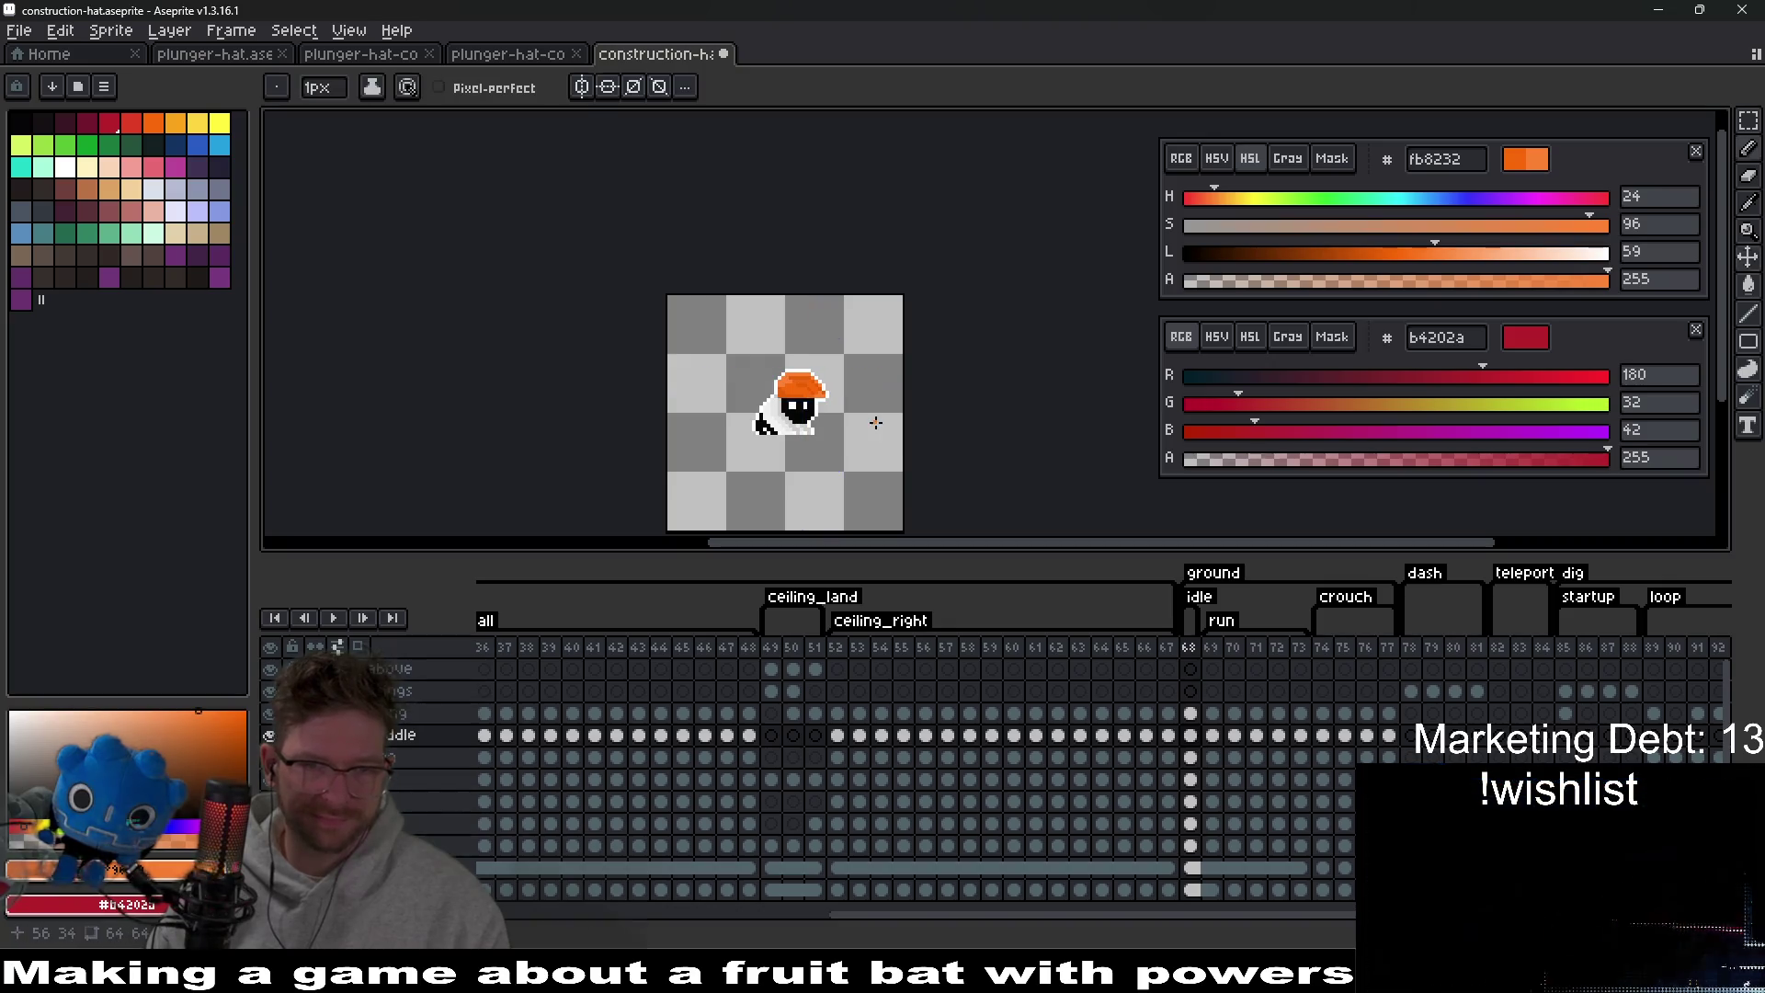
pyautogui.scroll(5, 842, 392)
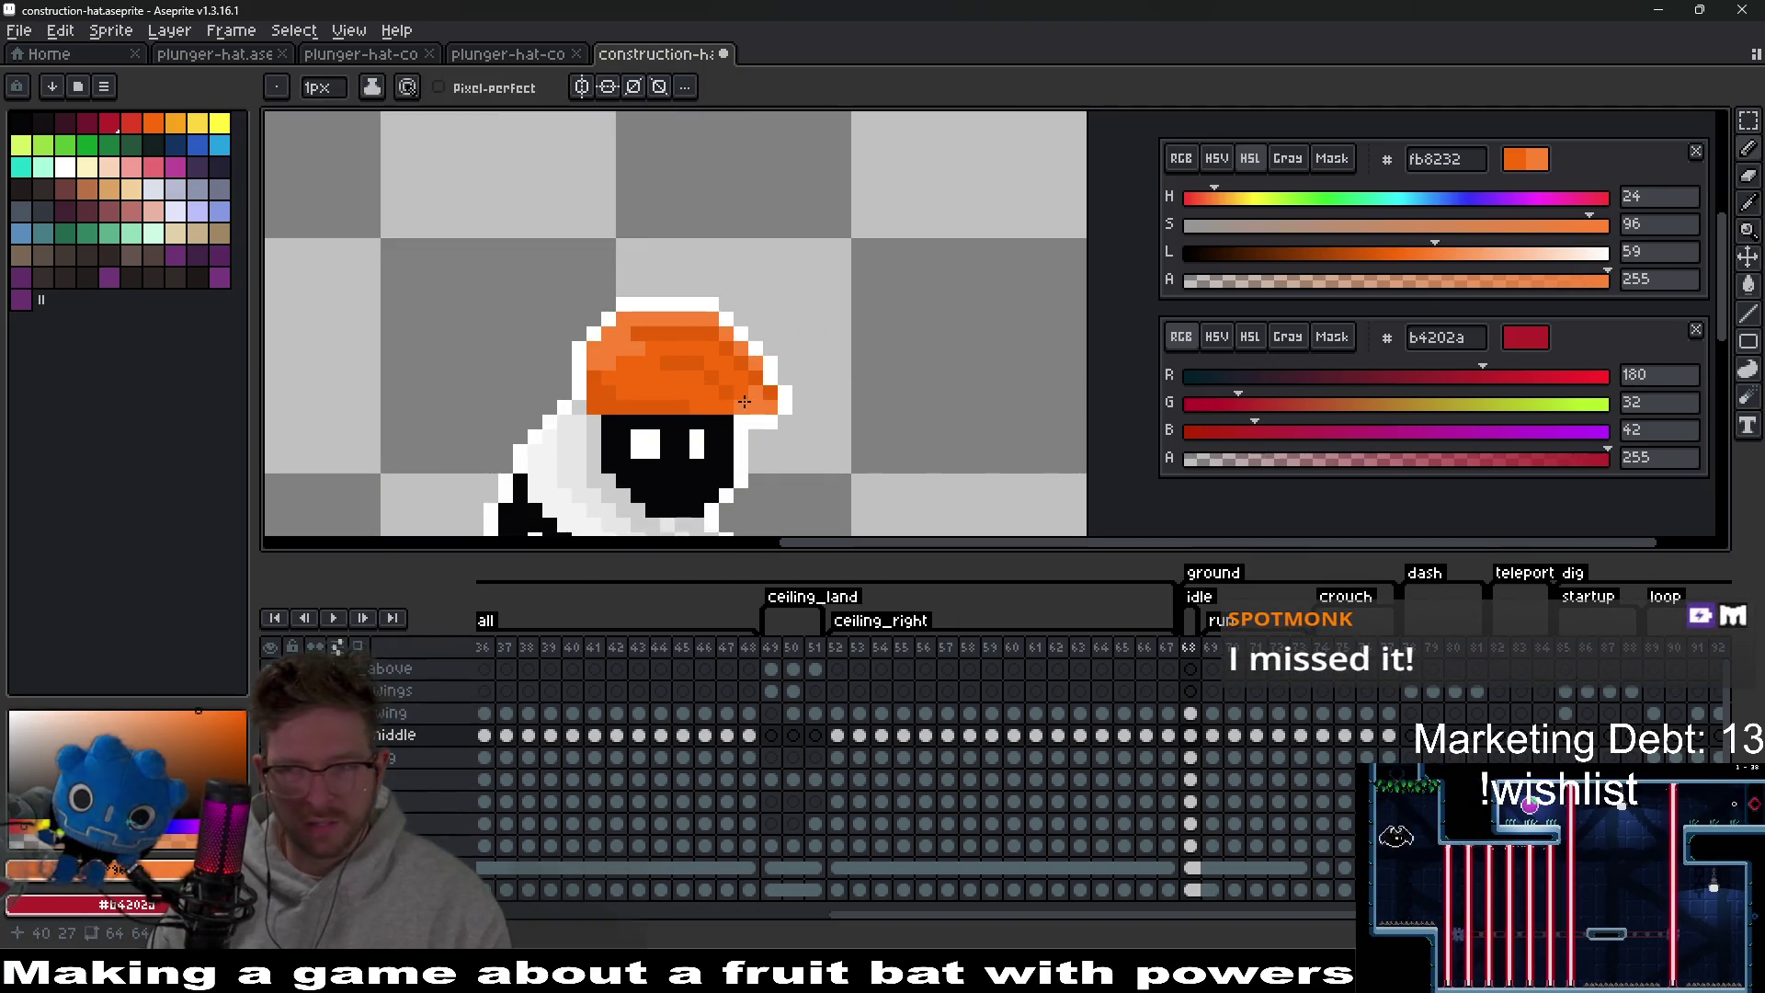
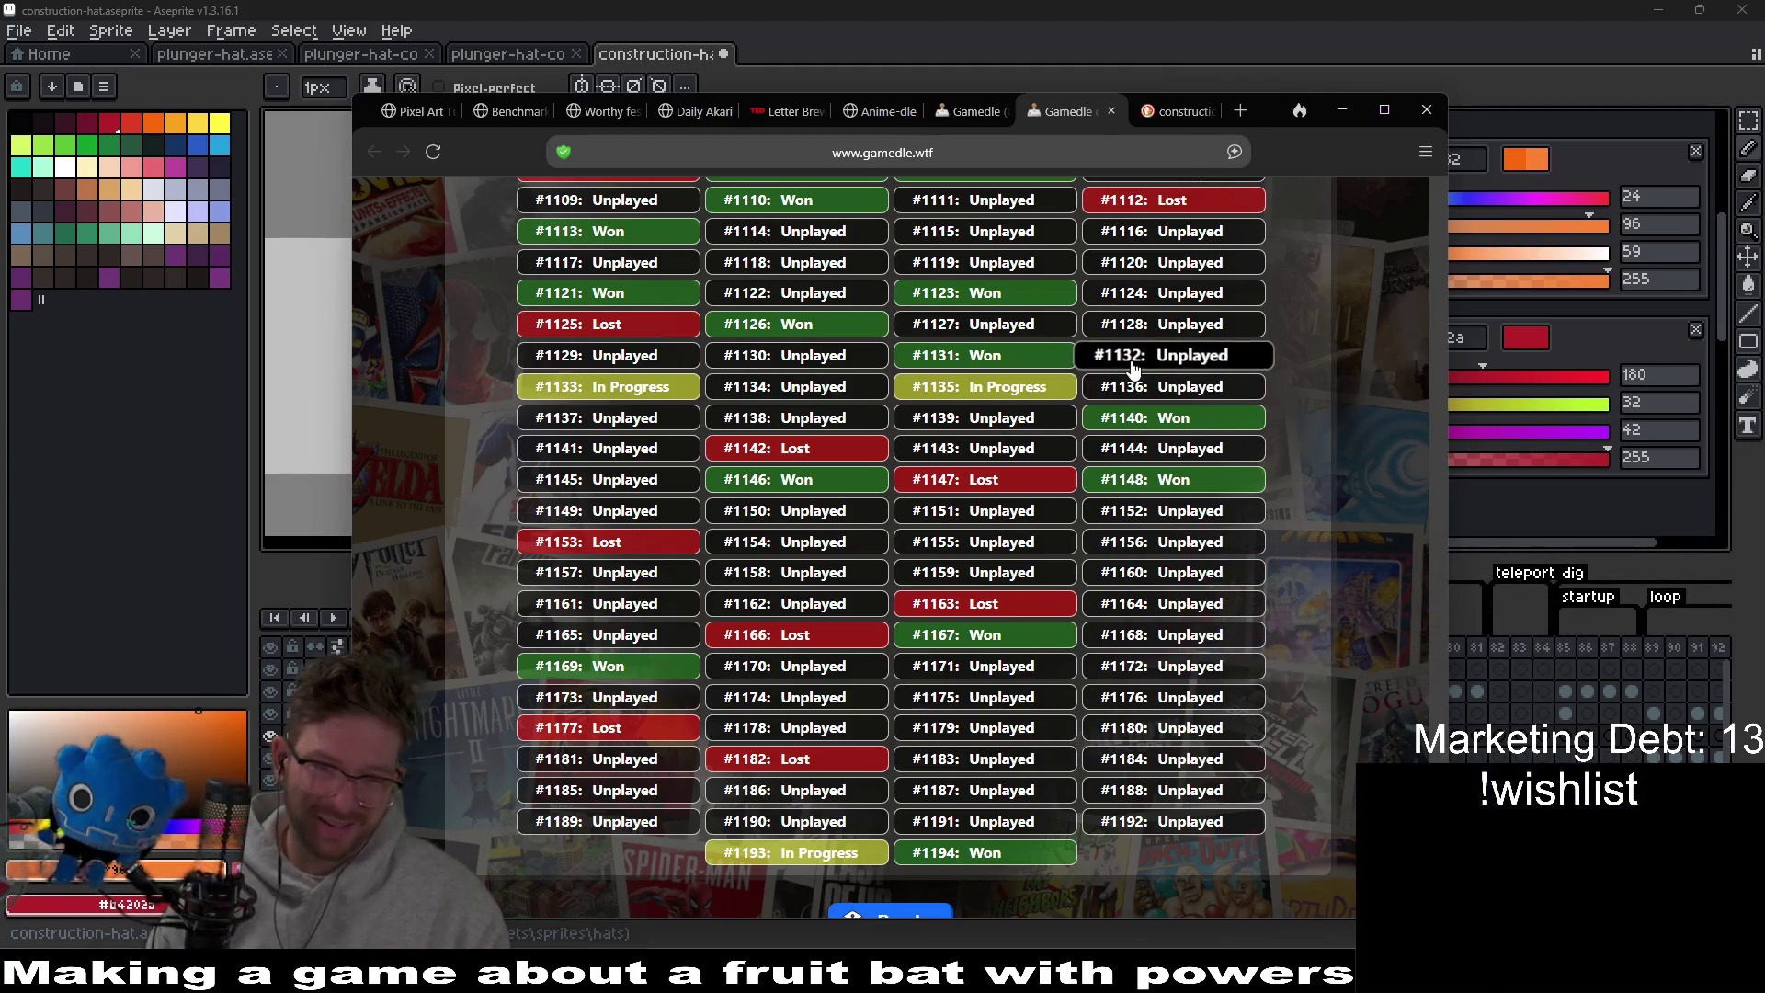
# Move the Gamedle window aside and switch back to the orange hat sprite in Aseprite.
pyautogui.moveTo(1268, 126); pyautogui.dragTo(62, 219)
pyautogui.hotkey('alt', 'Tab')
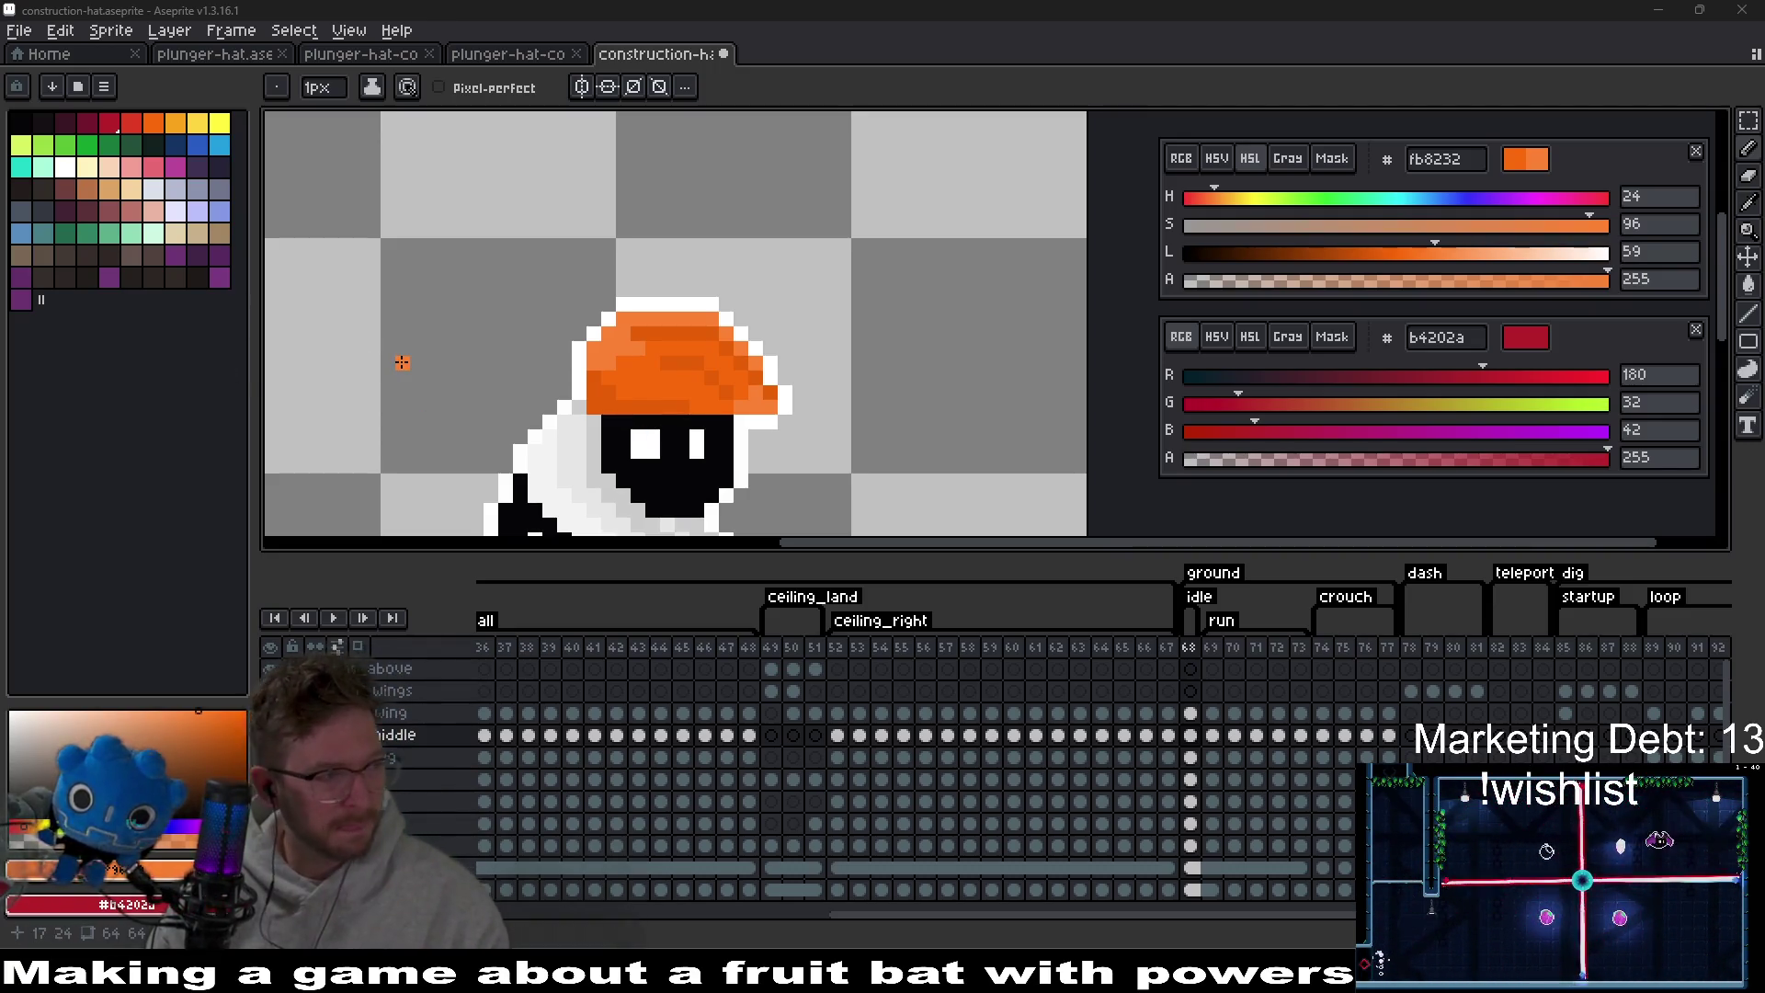
# Shift the frame 68 hat's hue by 26 to yellow, then undo it back to orange.
pyautogui.click(197, 128)
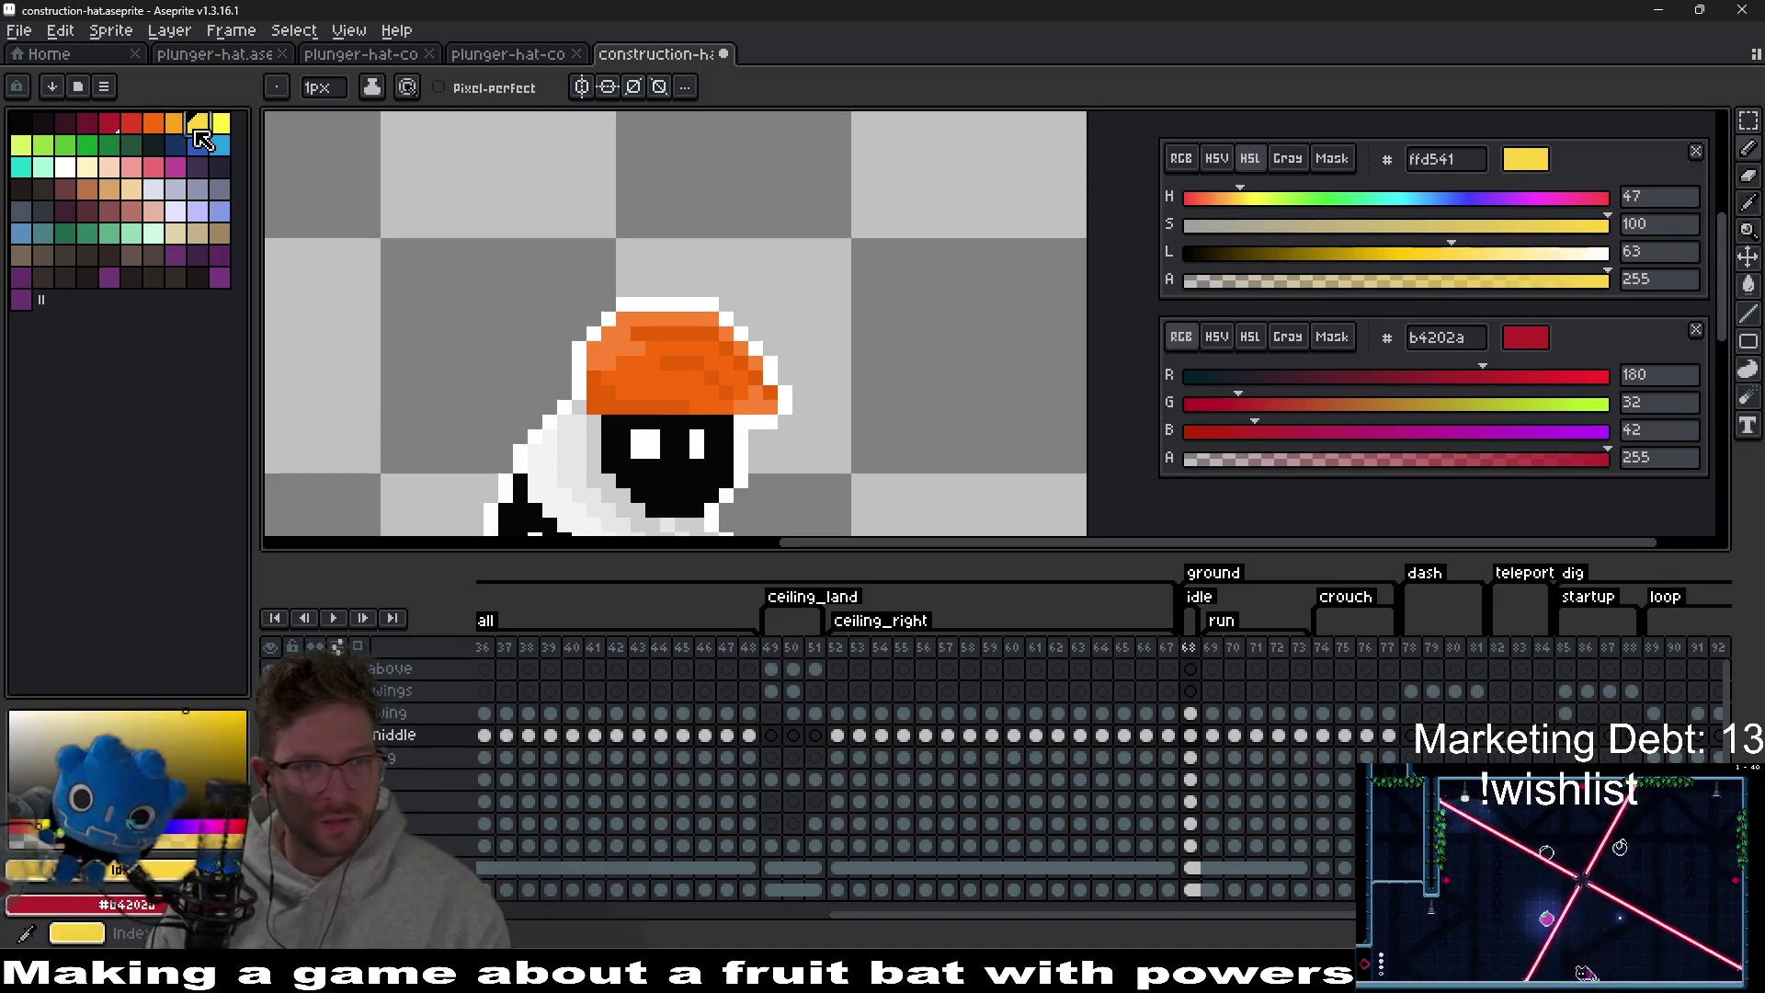
pyautogui.scroll(2, 663, 335)
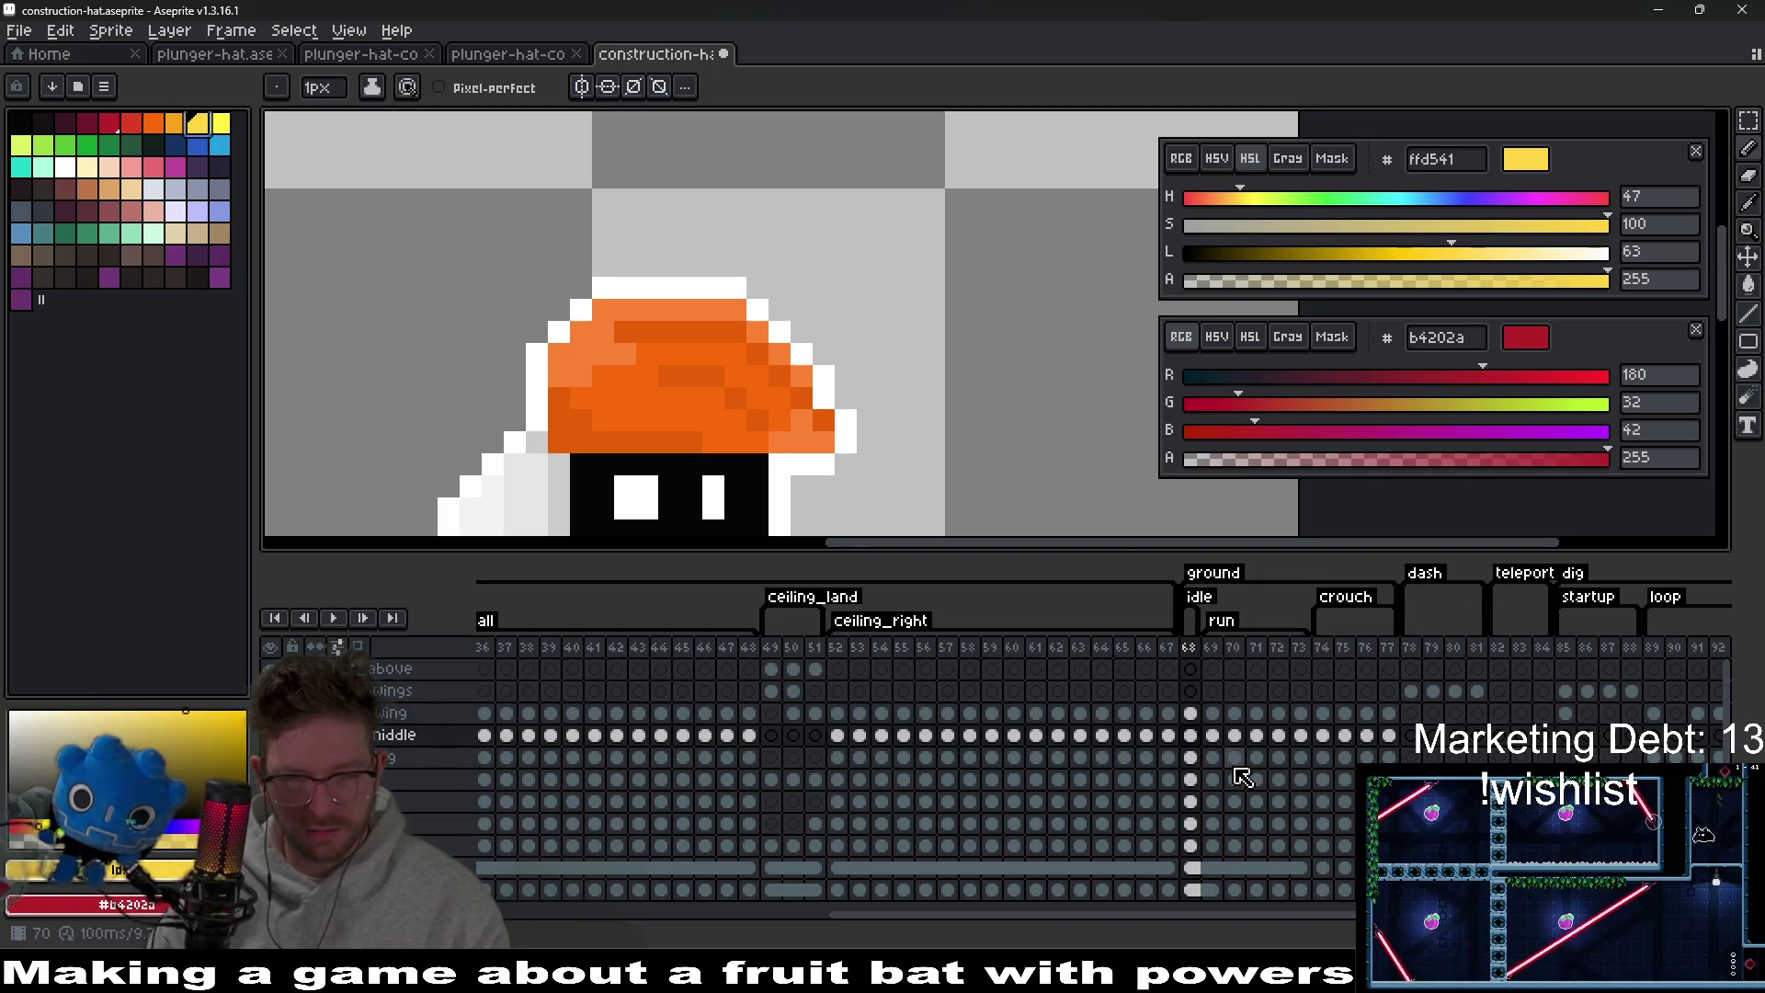
pyautogui.click(1194, 737)
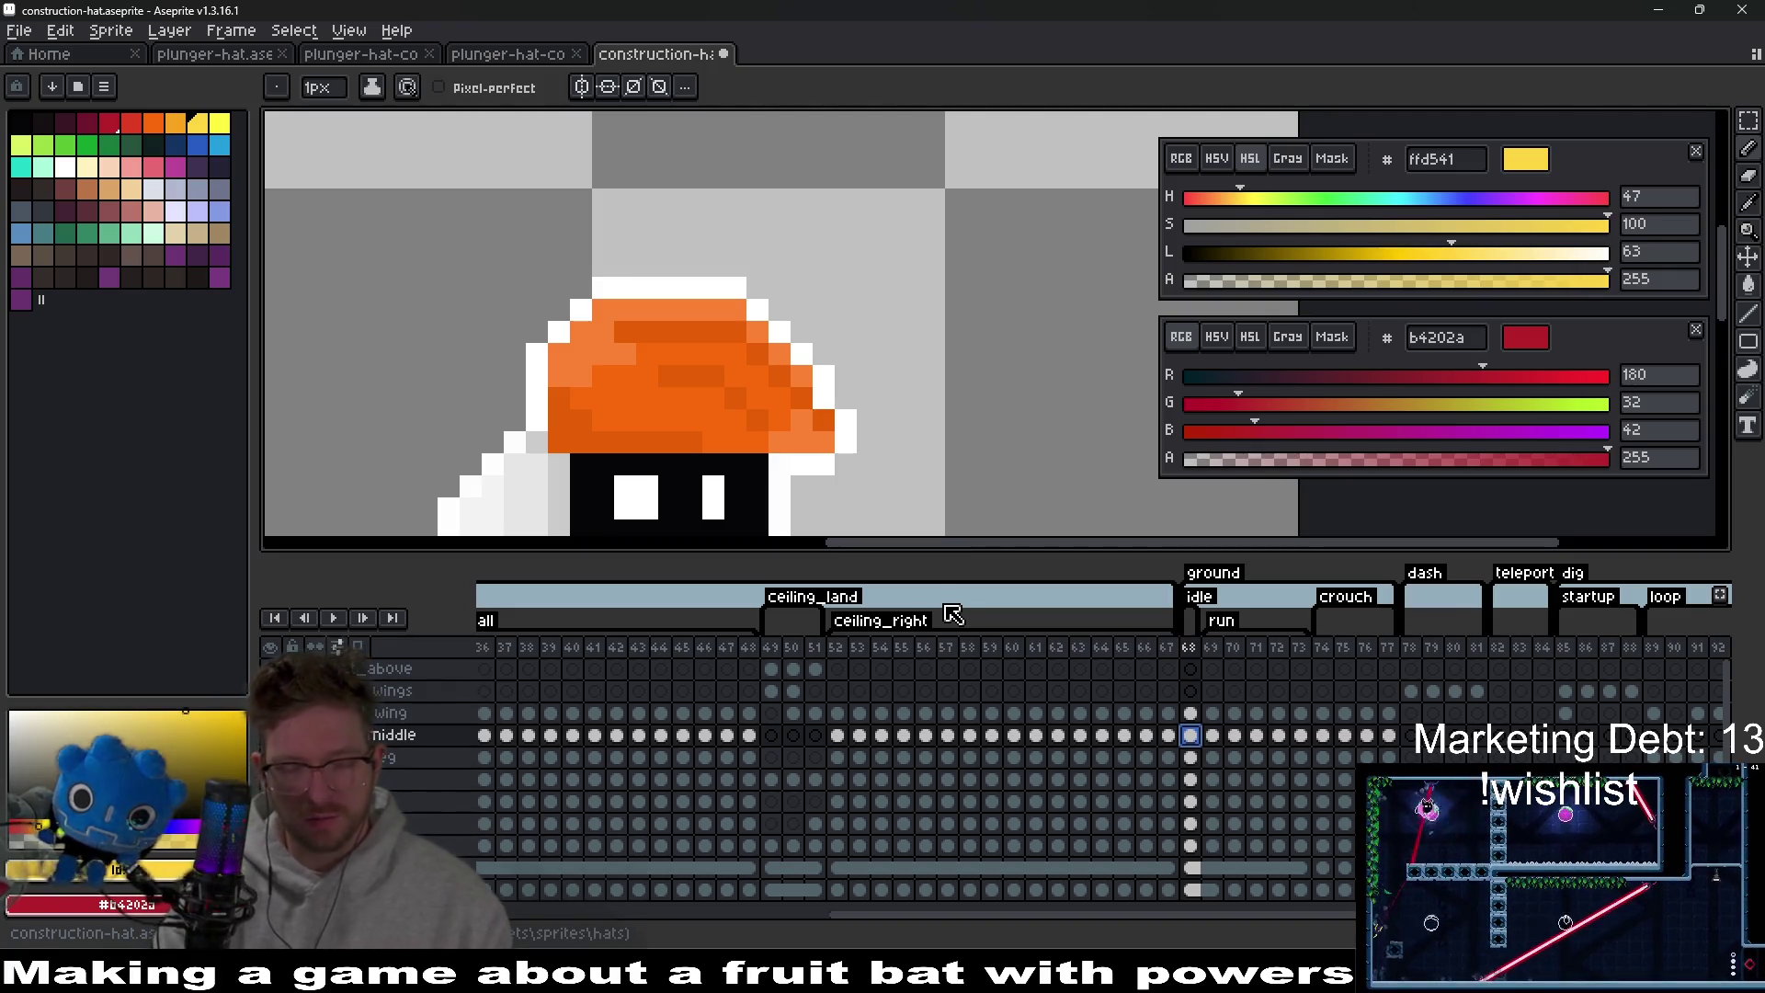
pyautogui.hotkey('ctrl', 'u')
pyautogui.moveTo(1393, 287)
pyautogui.mouseDown()
pyautogui.moveTo(1320, 284)
pyautogui.moveTo(1450, 287)
pyautogui.moveTo(1407, 286)
pyautogui.mouseUp()
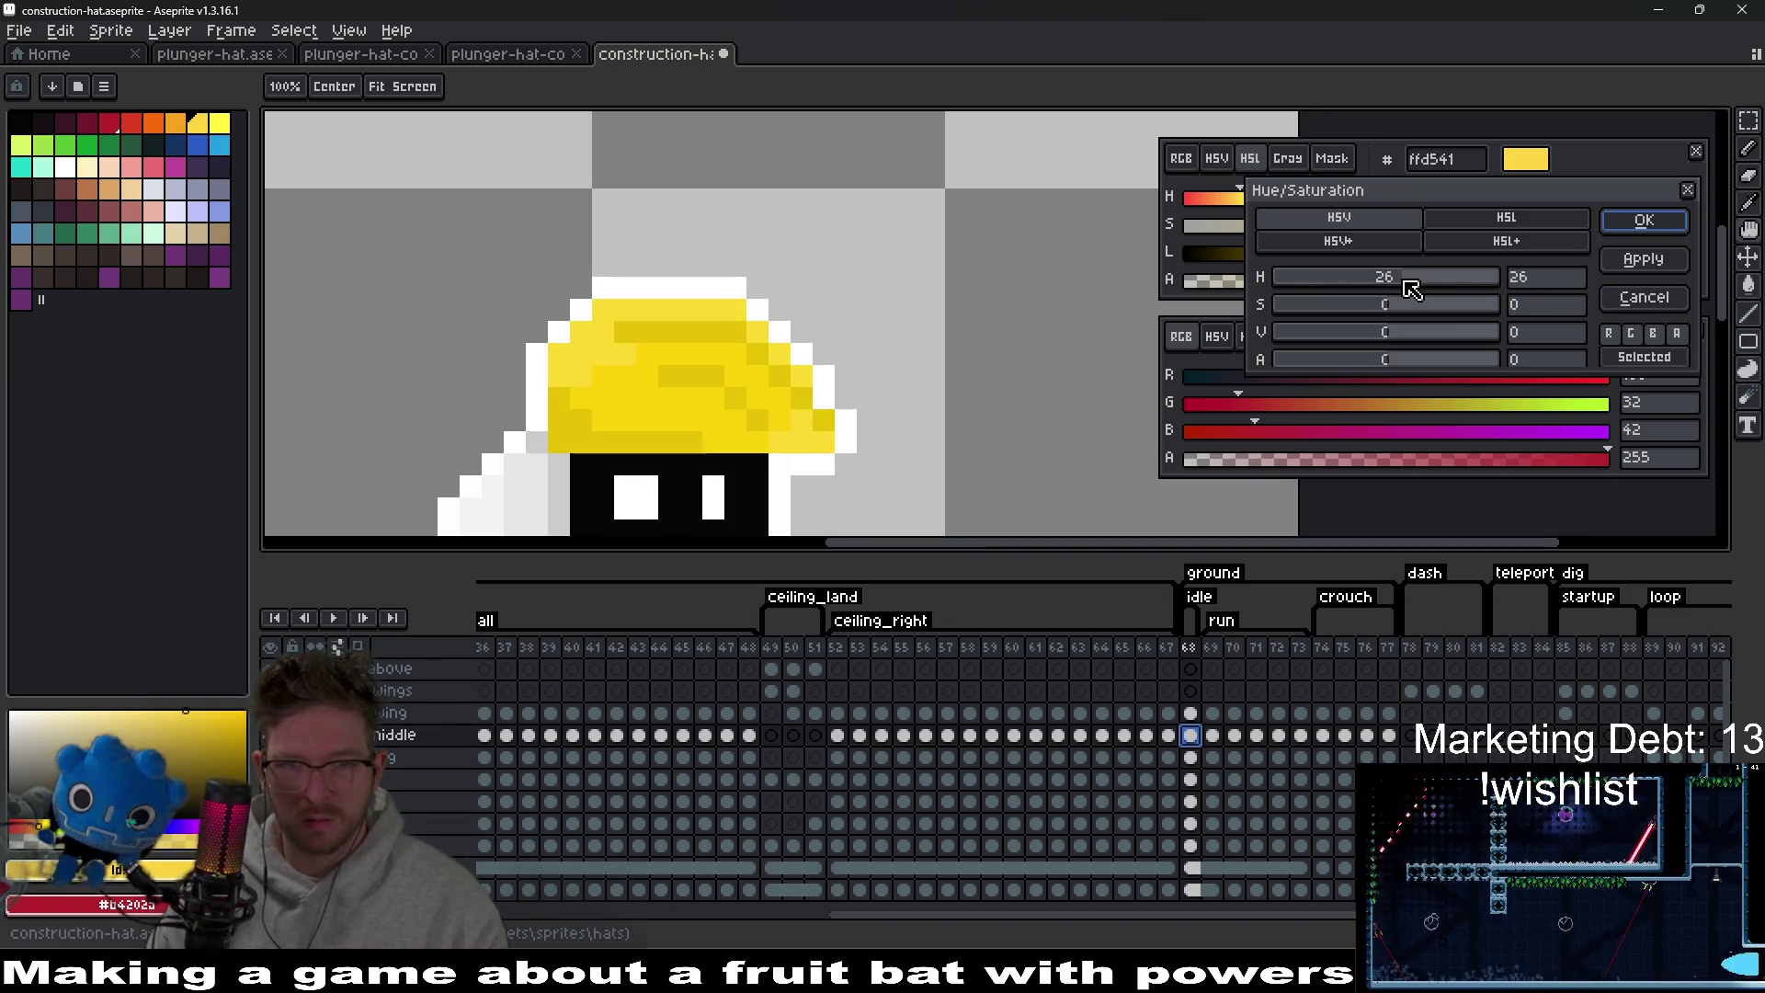
pyautogui.click(1645, 220)
pyautogui.scroll(-5, 1025, 383)
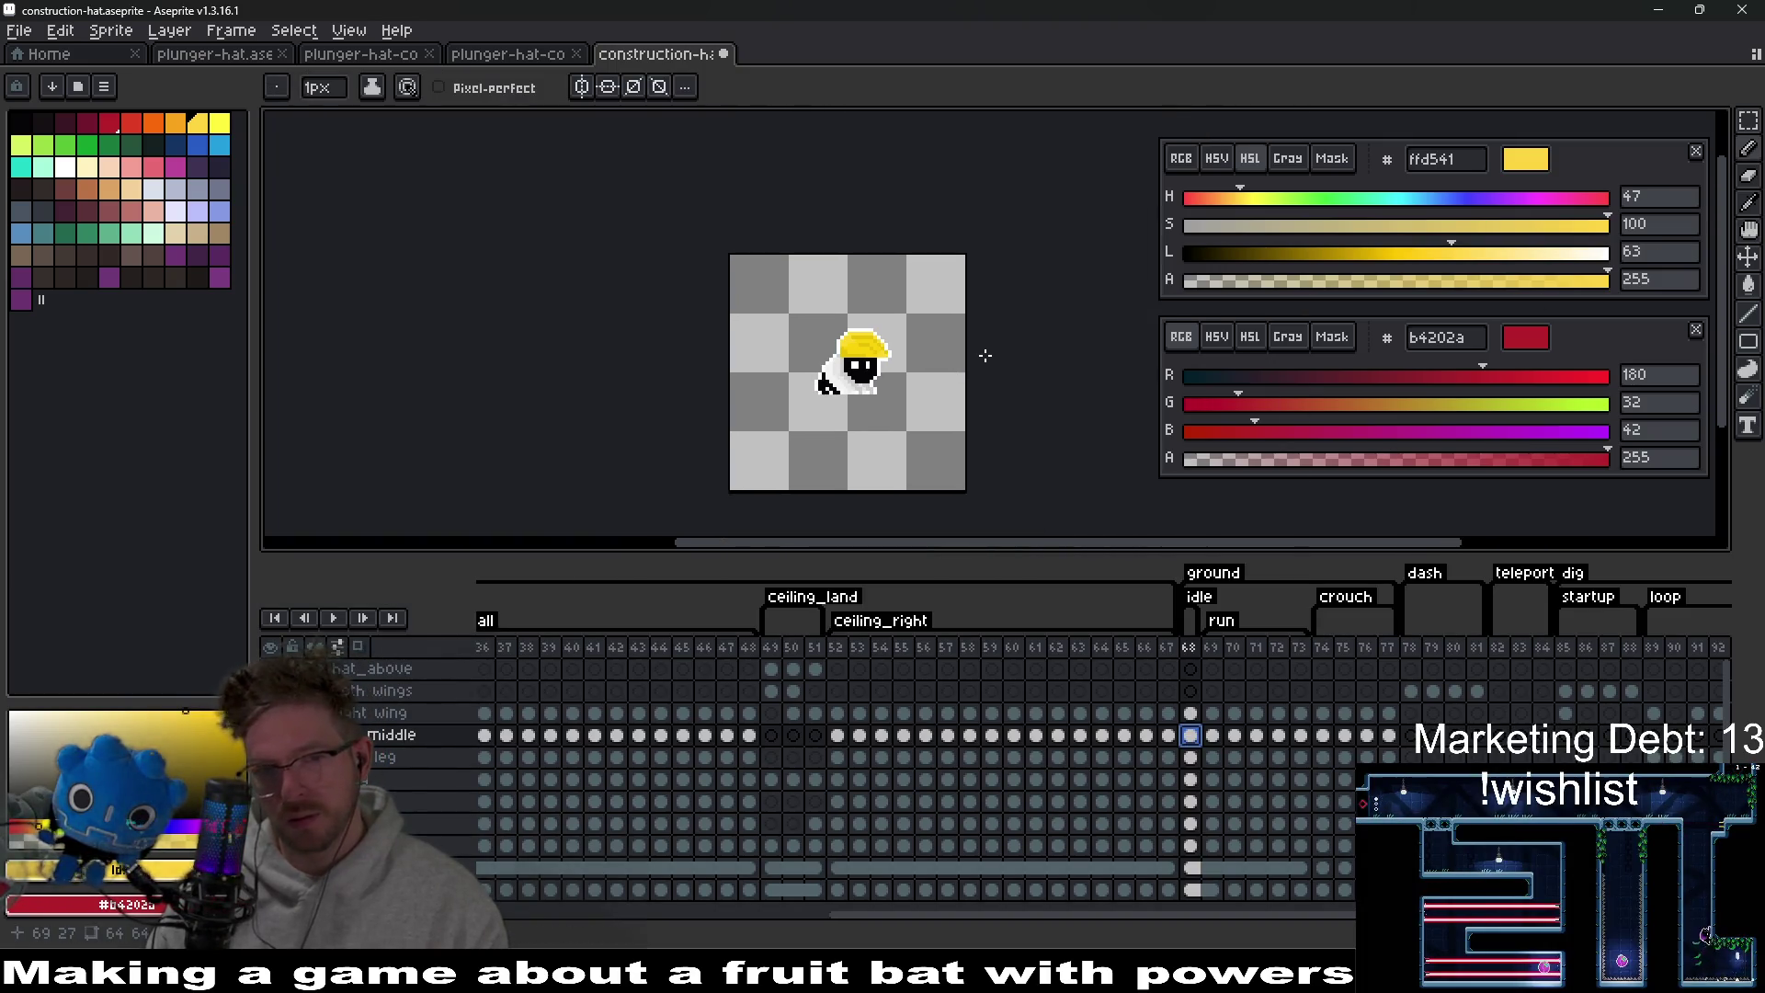
pyautogui.hotkey('ctrl', 'z')
pyautogui.hotkey('ctrl', 'z')
pyautogui.hotkey('ctrl', 'z')
# Sample the hat's main orange and paint over its lighter pixels.
pyautogui.scroll(3, 981, 355)
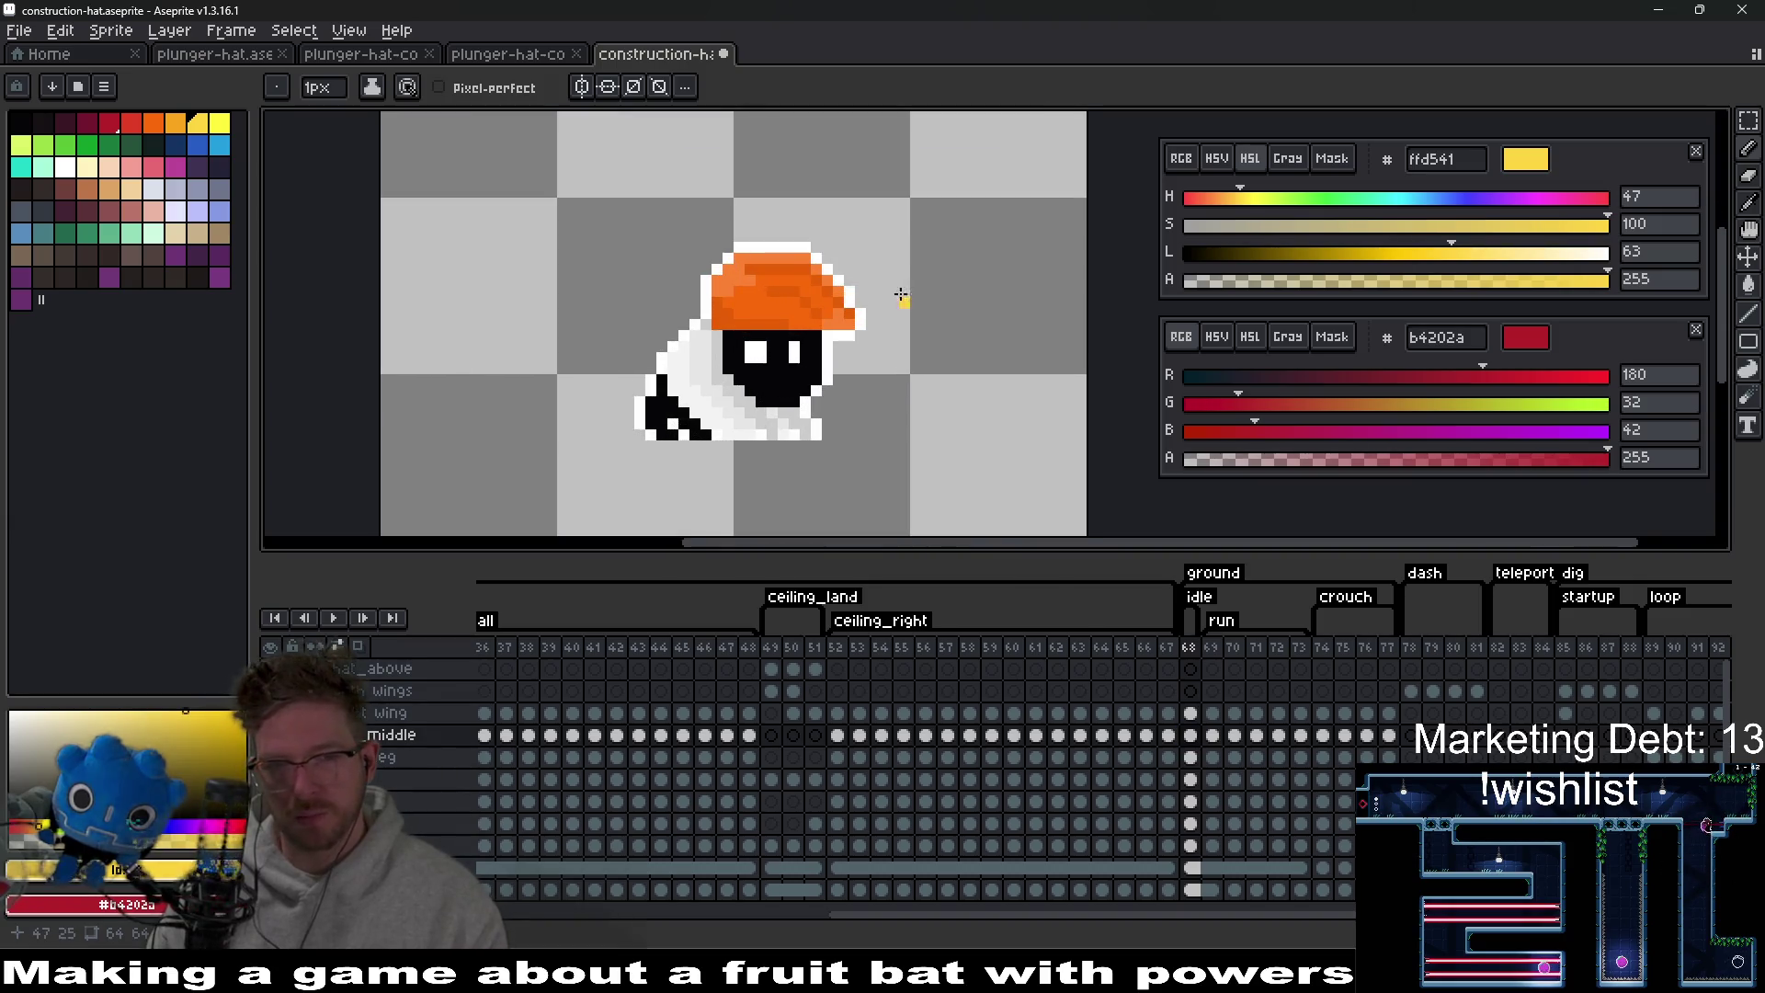
pyautogui.moveTo(902, 294); pyautogui.dragTo(885, 326)
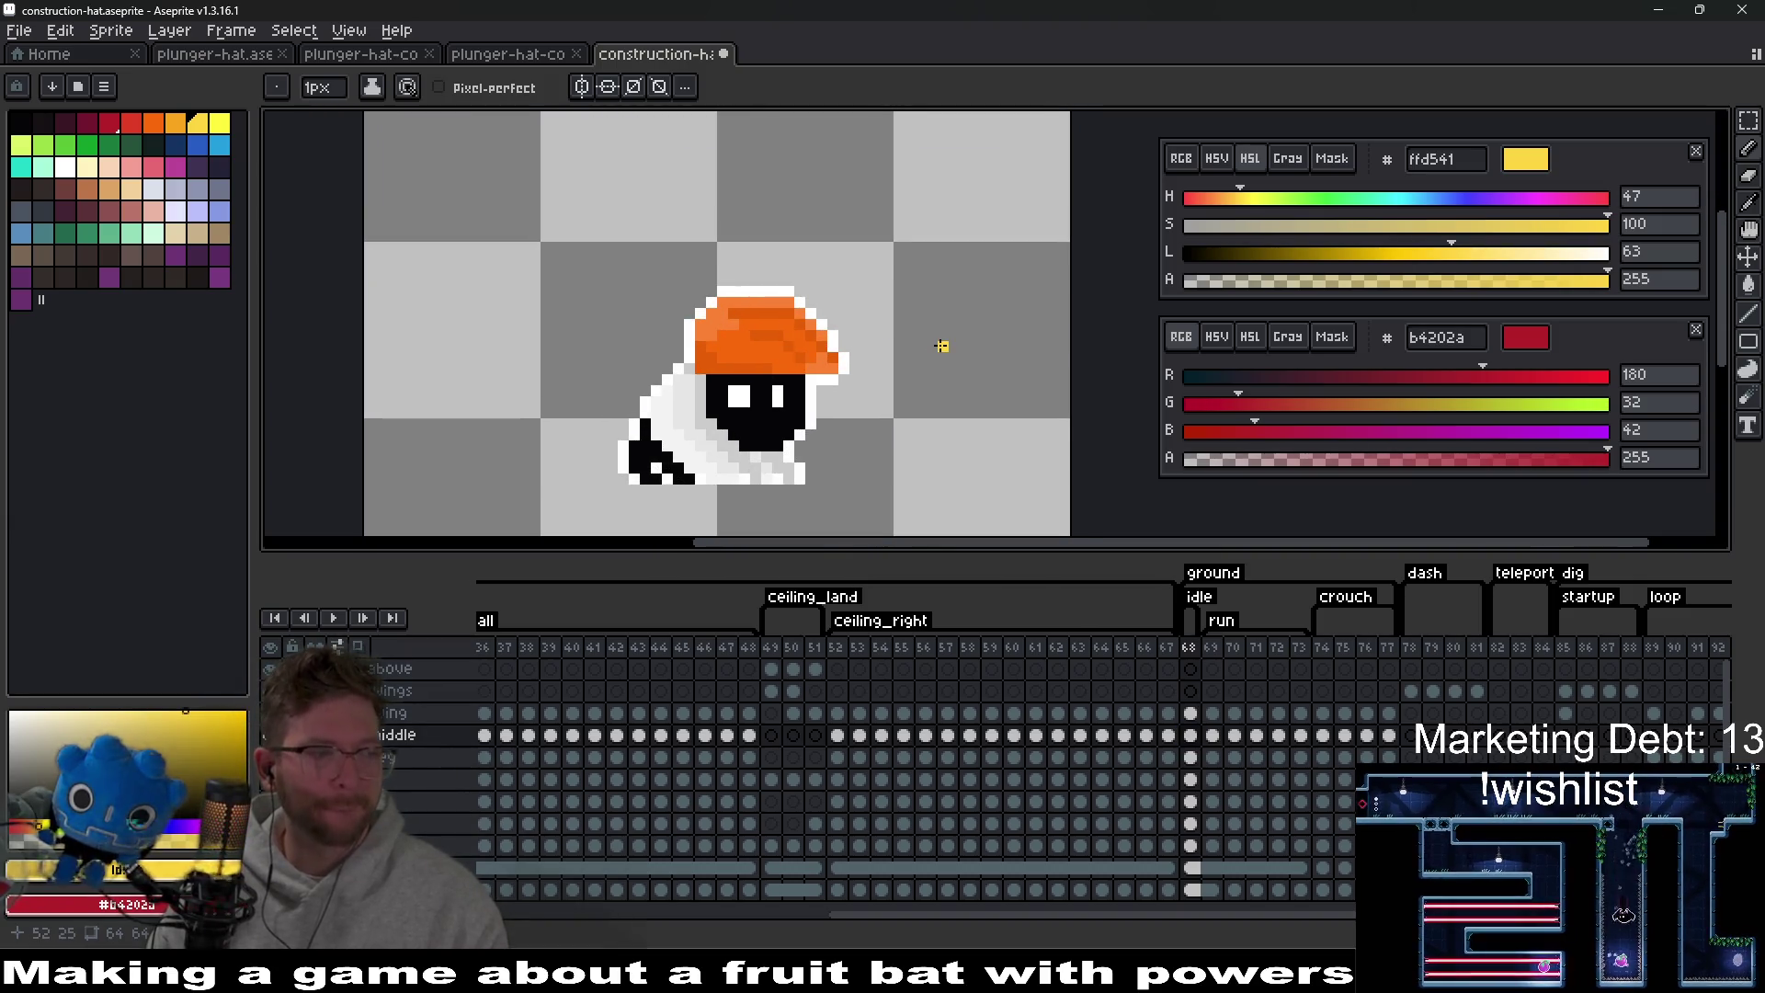
pyautogui.scroll(3, 941, 346)
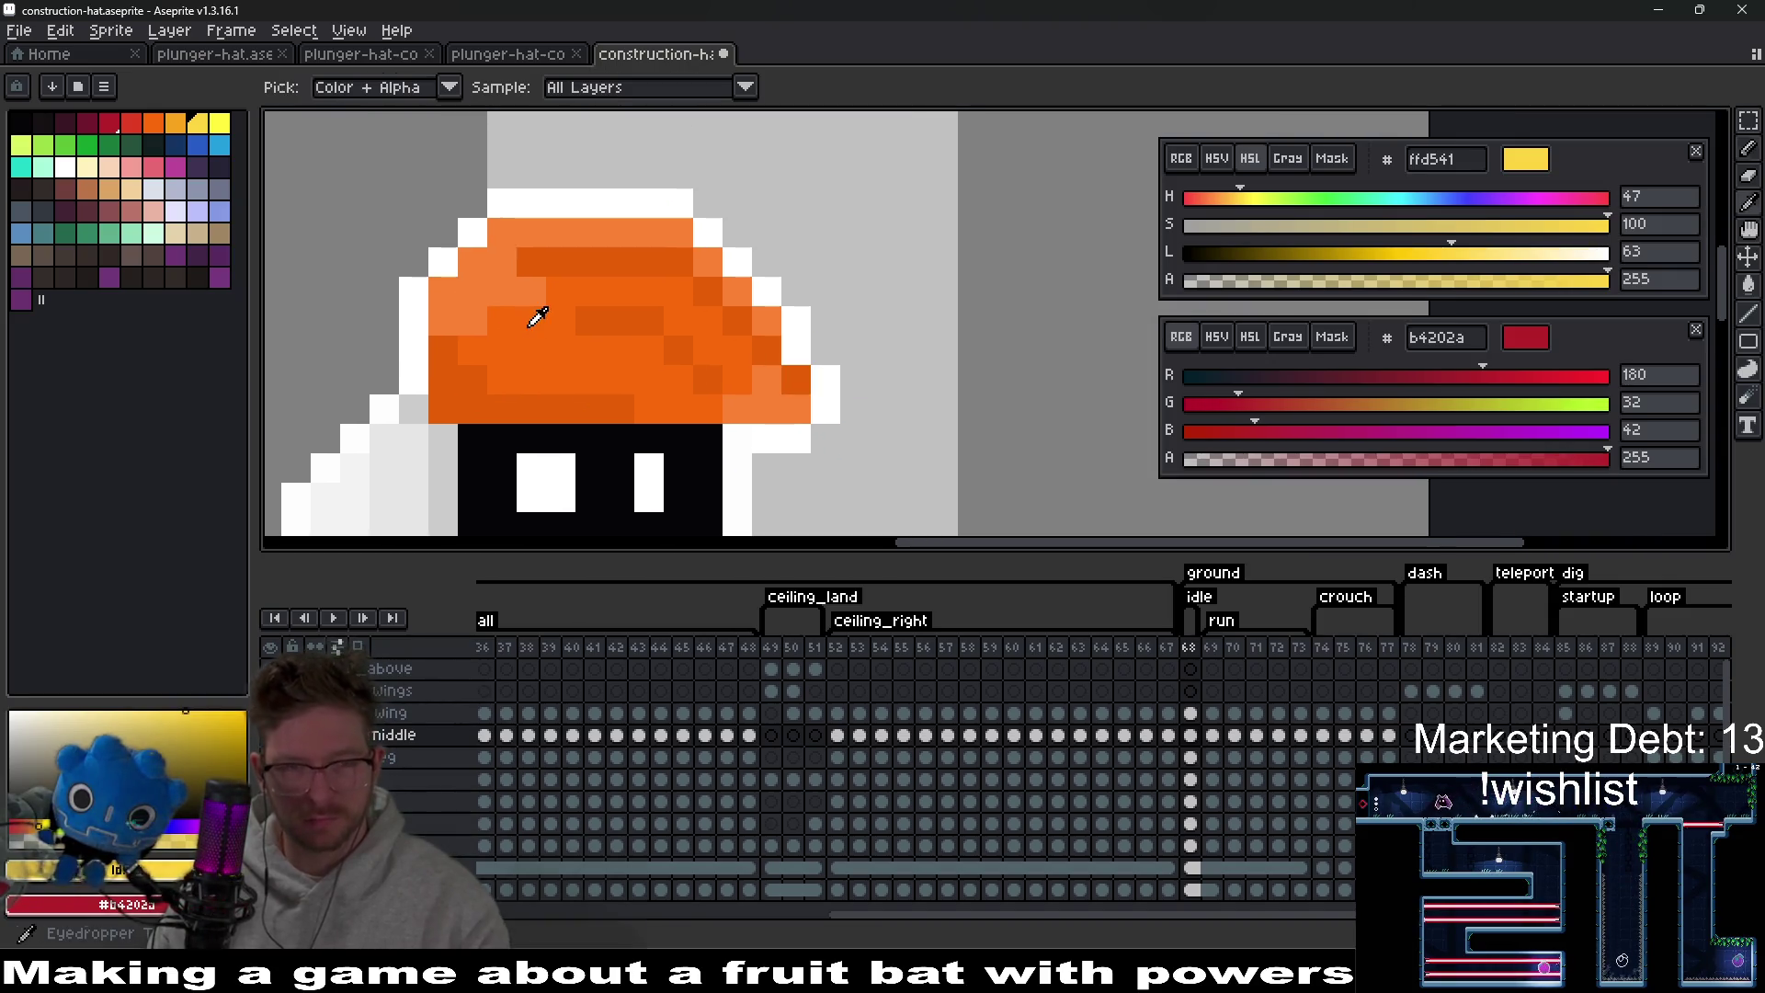
pyautogui.keyDown('alt'); pyautogui.click(552, 308); pyautogui.keyUp('alt')
pyautogui.moveTo(495, 301); pyautogui.dragTo(431, 313)
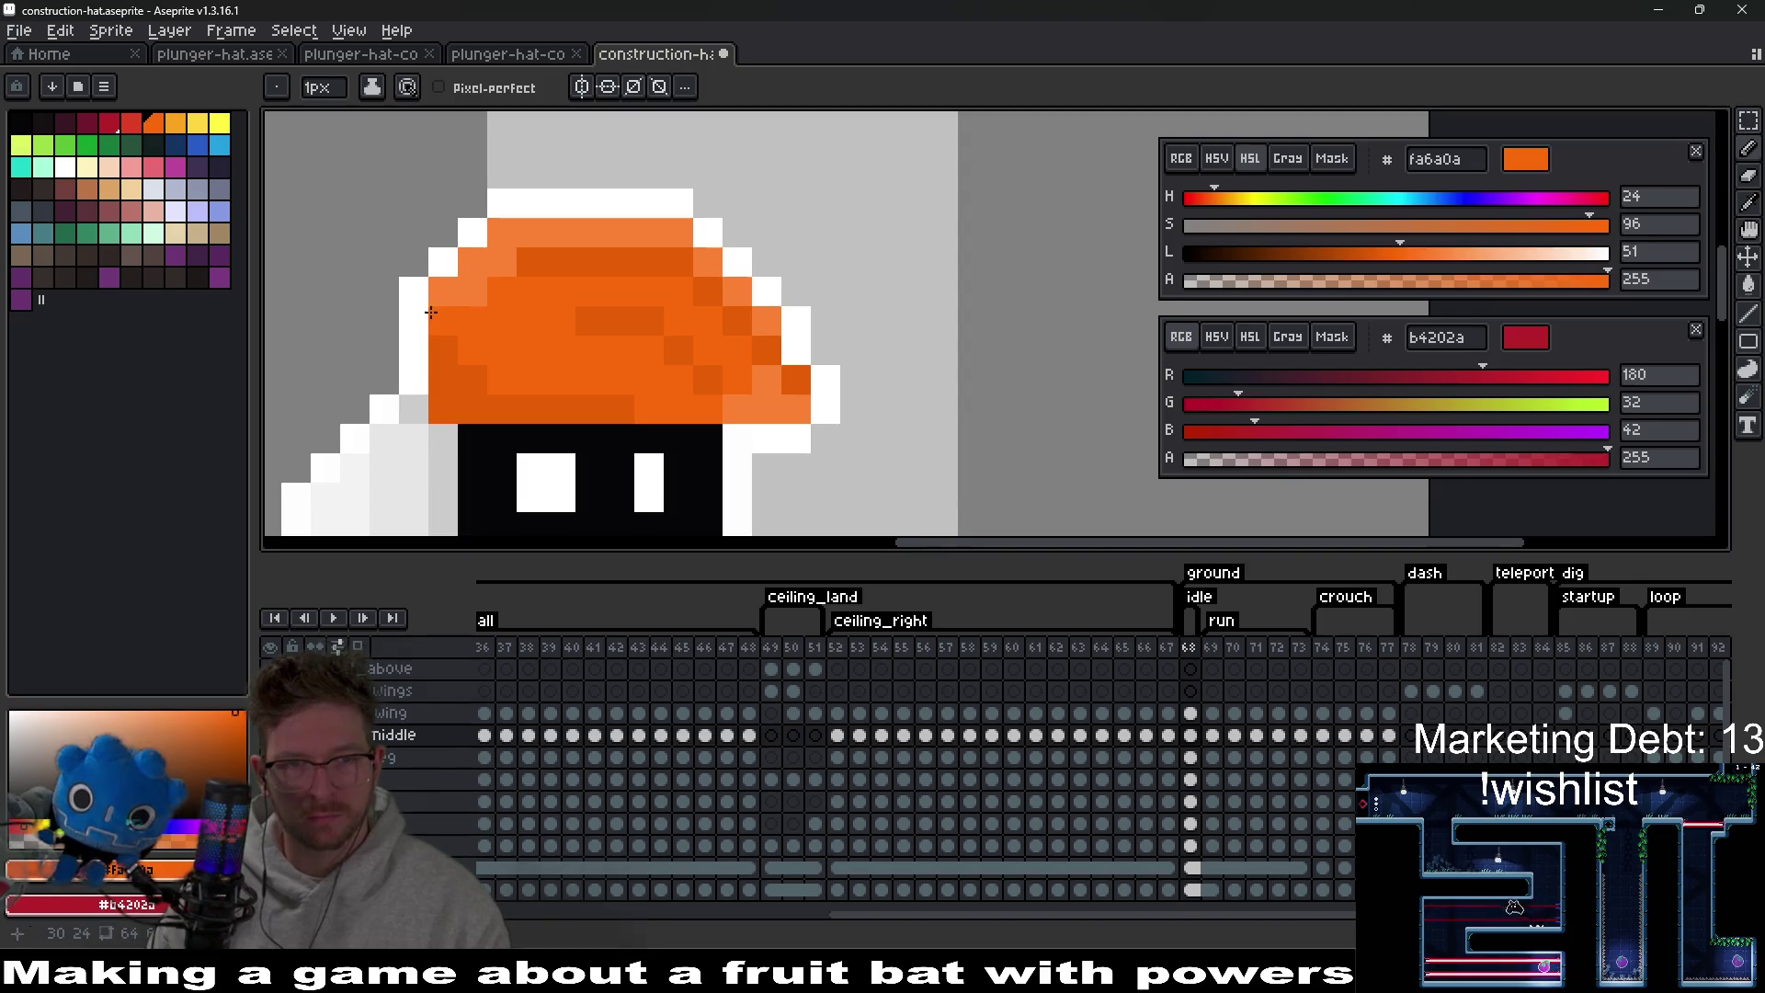
pyautogui.scroll(-3, 664, 371)
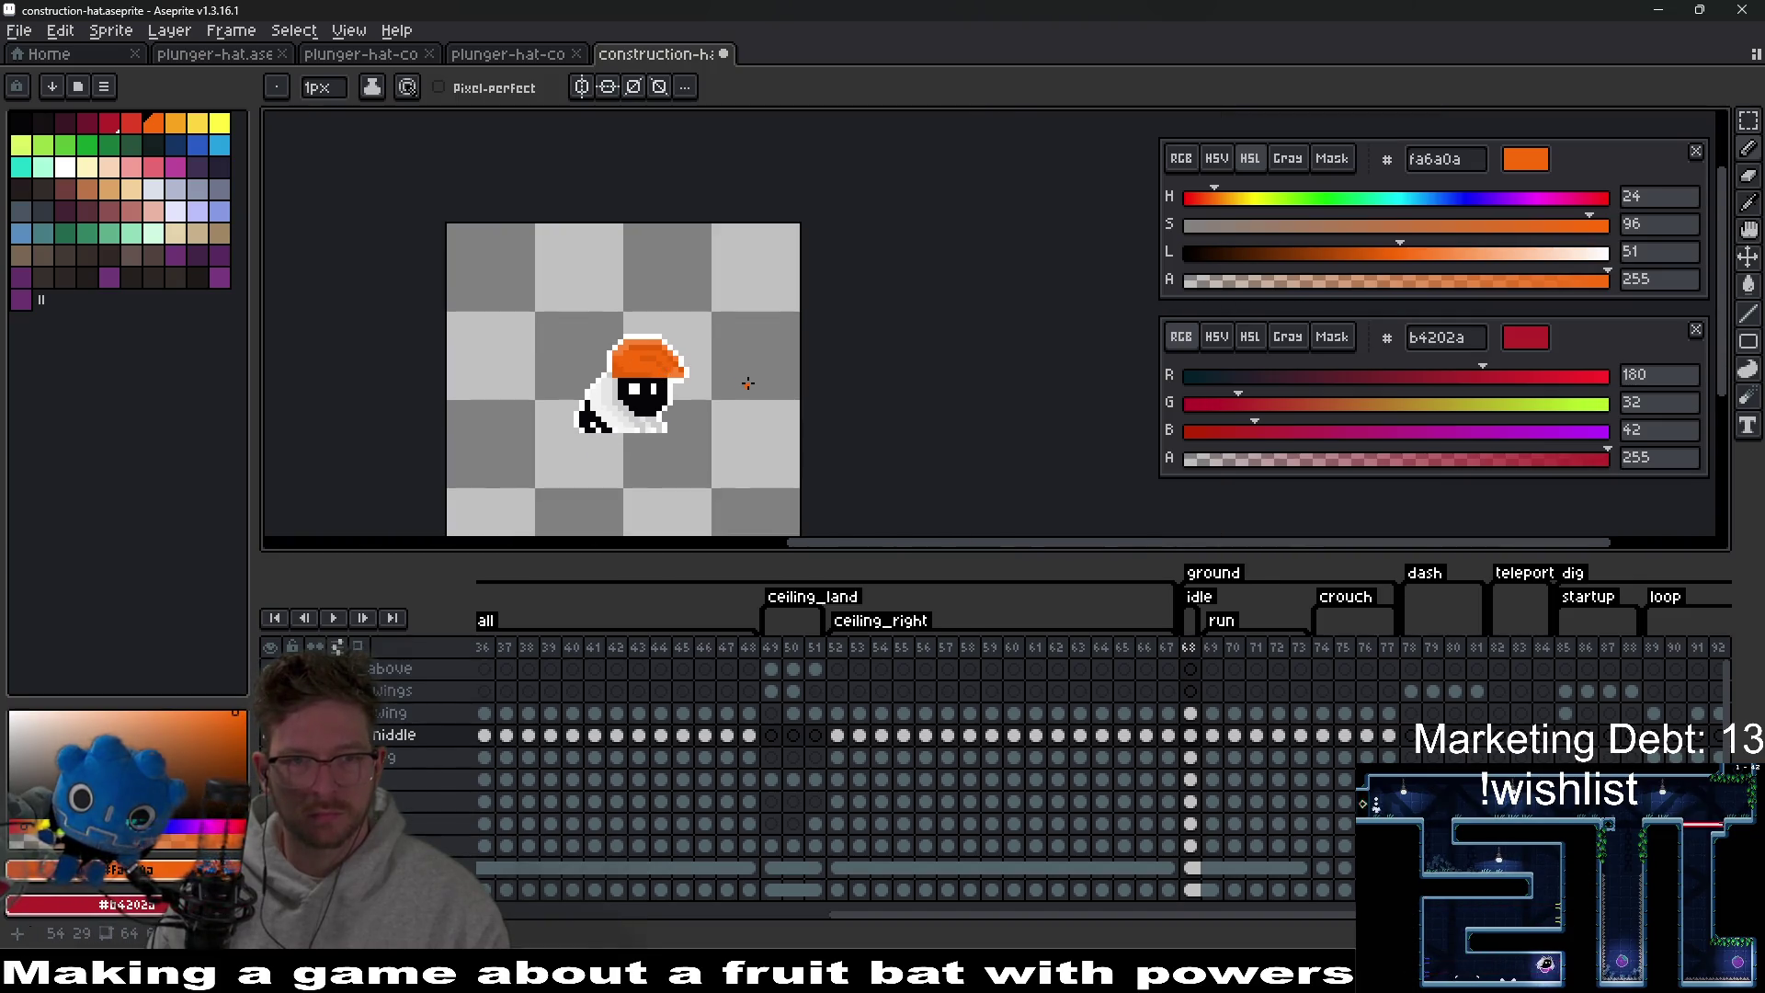
pyautogui.scroll(4, 748, 383)
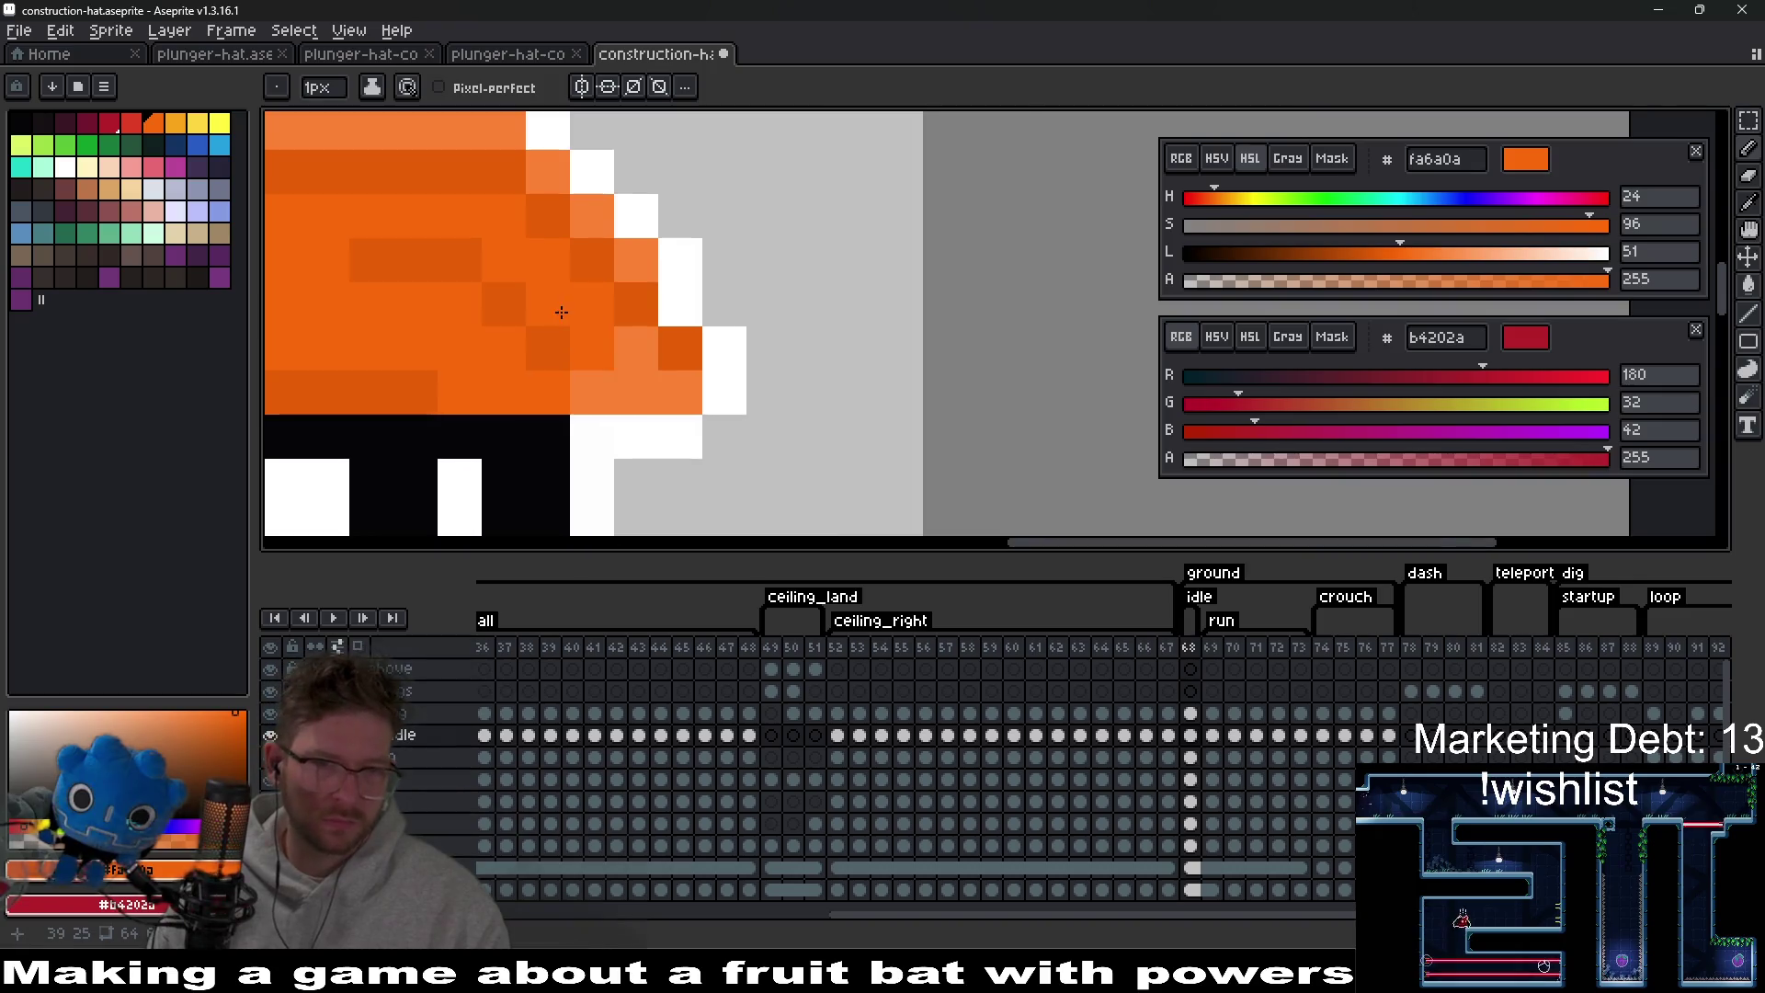
# Shade the hat's right side with darker orange e65f05, touching up stray dark pixels.
pyautogui.moveTo(561, 313); pyautogui.dragTo(751, 395)
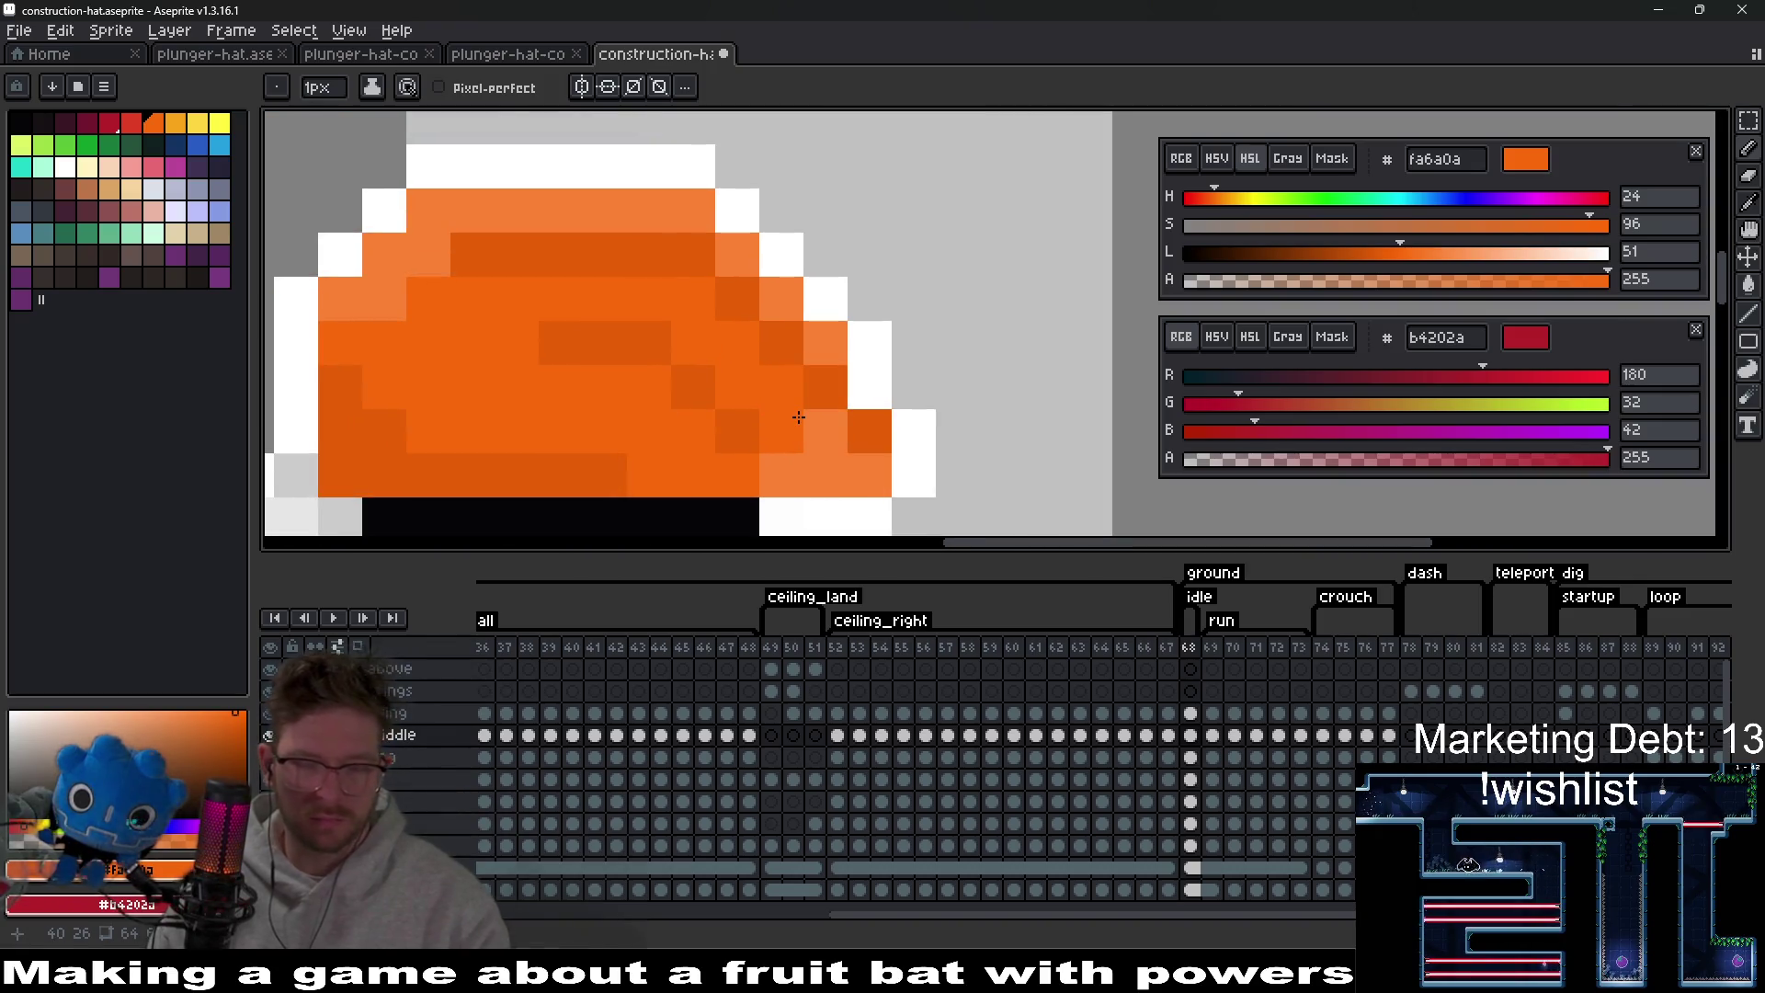
pyautogui.keyDown('alt'); pyautogui.click(819, 373); pyautogui.keyUp('alt')
pyautogui.moveTo(781, 386)
pyautogui.mouseDown()
pyautogui.moveTo(709, 350)
pyautogui.moveTo(671, 299)
pyautogui.moveTo(513, 309)
pyautogui.moveTo(684, 258)
pyautogui.mouseUp()
pyautogui.keyDown('alt'); pyautogui.rightClick(472, 383); pyautogui.keyUp('alt')
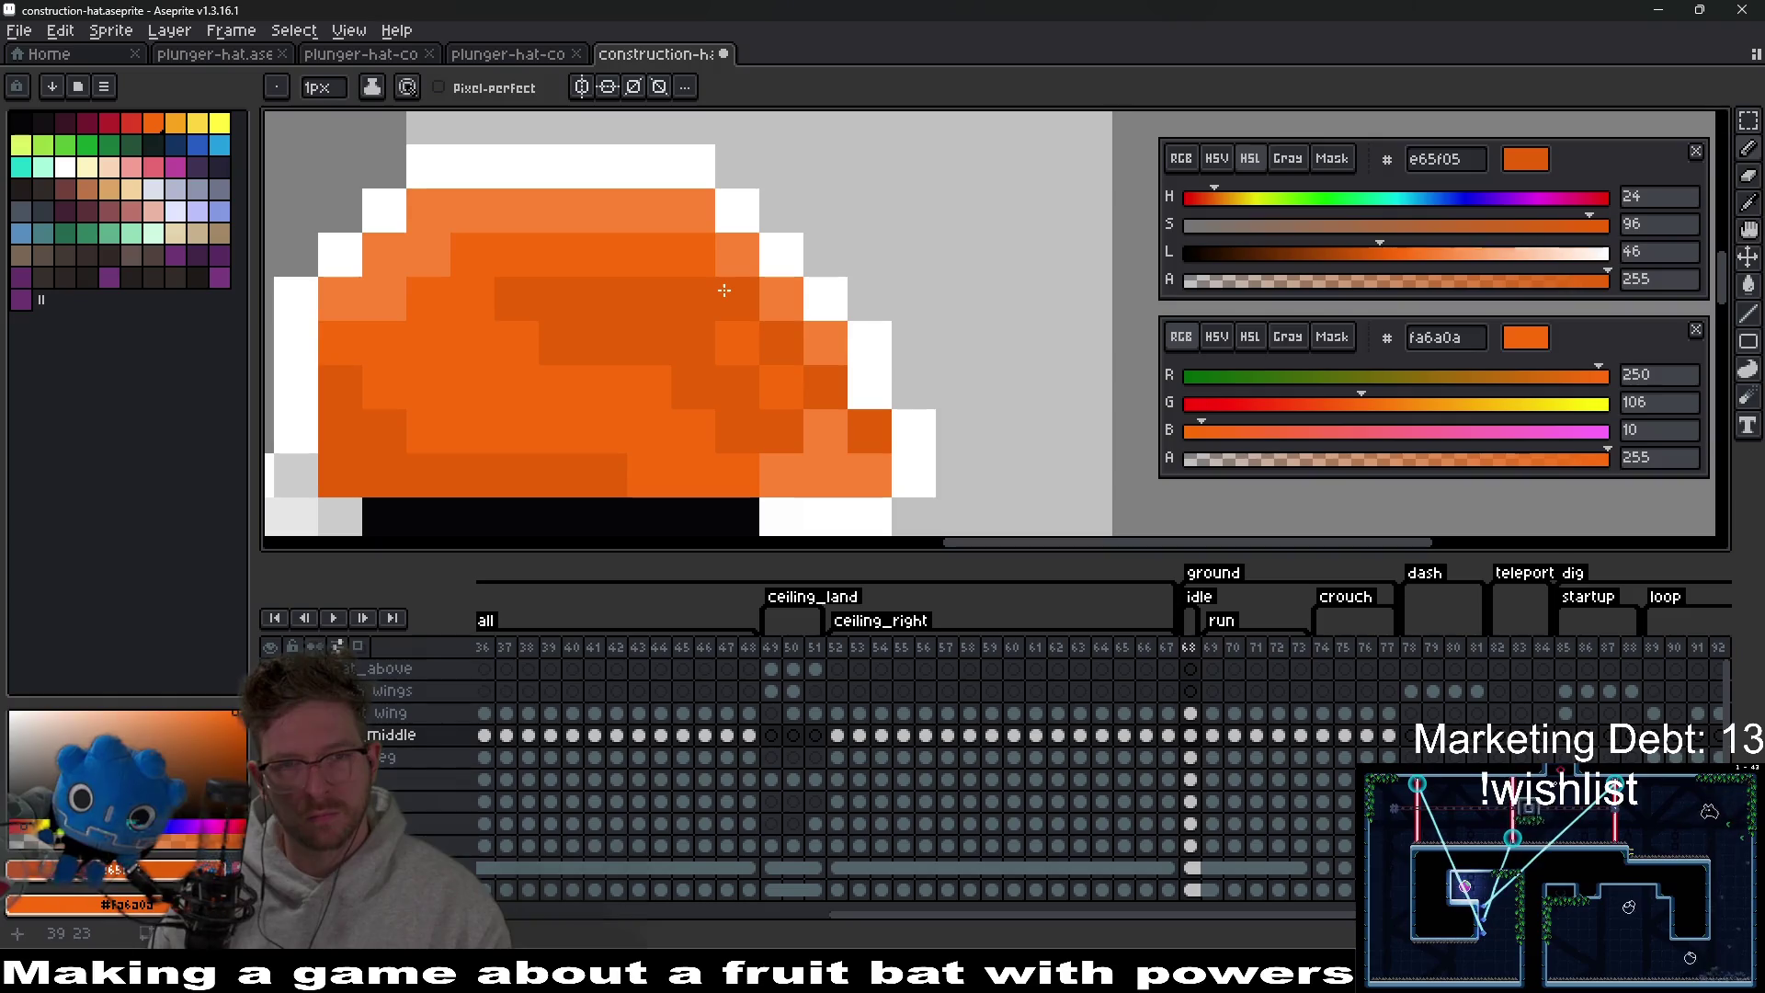
pyautogui.moveTo(565, 337)
pyautogui.mouseDown()
pyautogui.moveTo(694, 355)
pyautogui.moveTo(731, 399)
pyautogui.mouseUp()
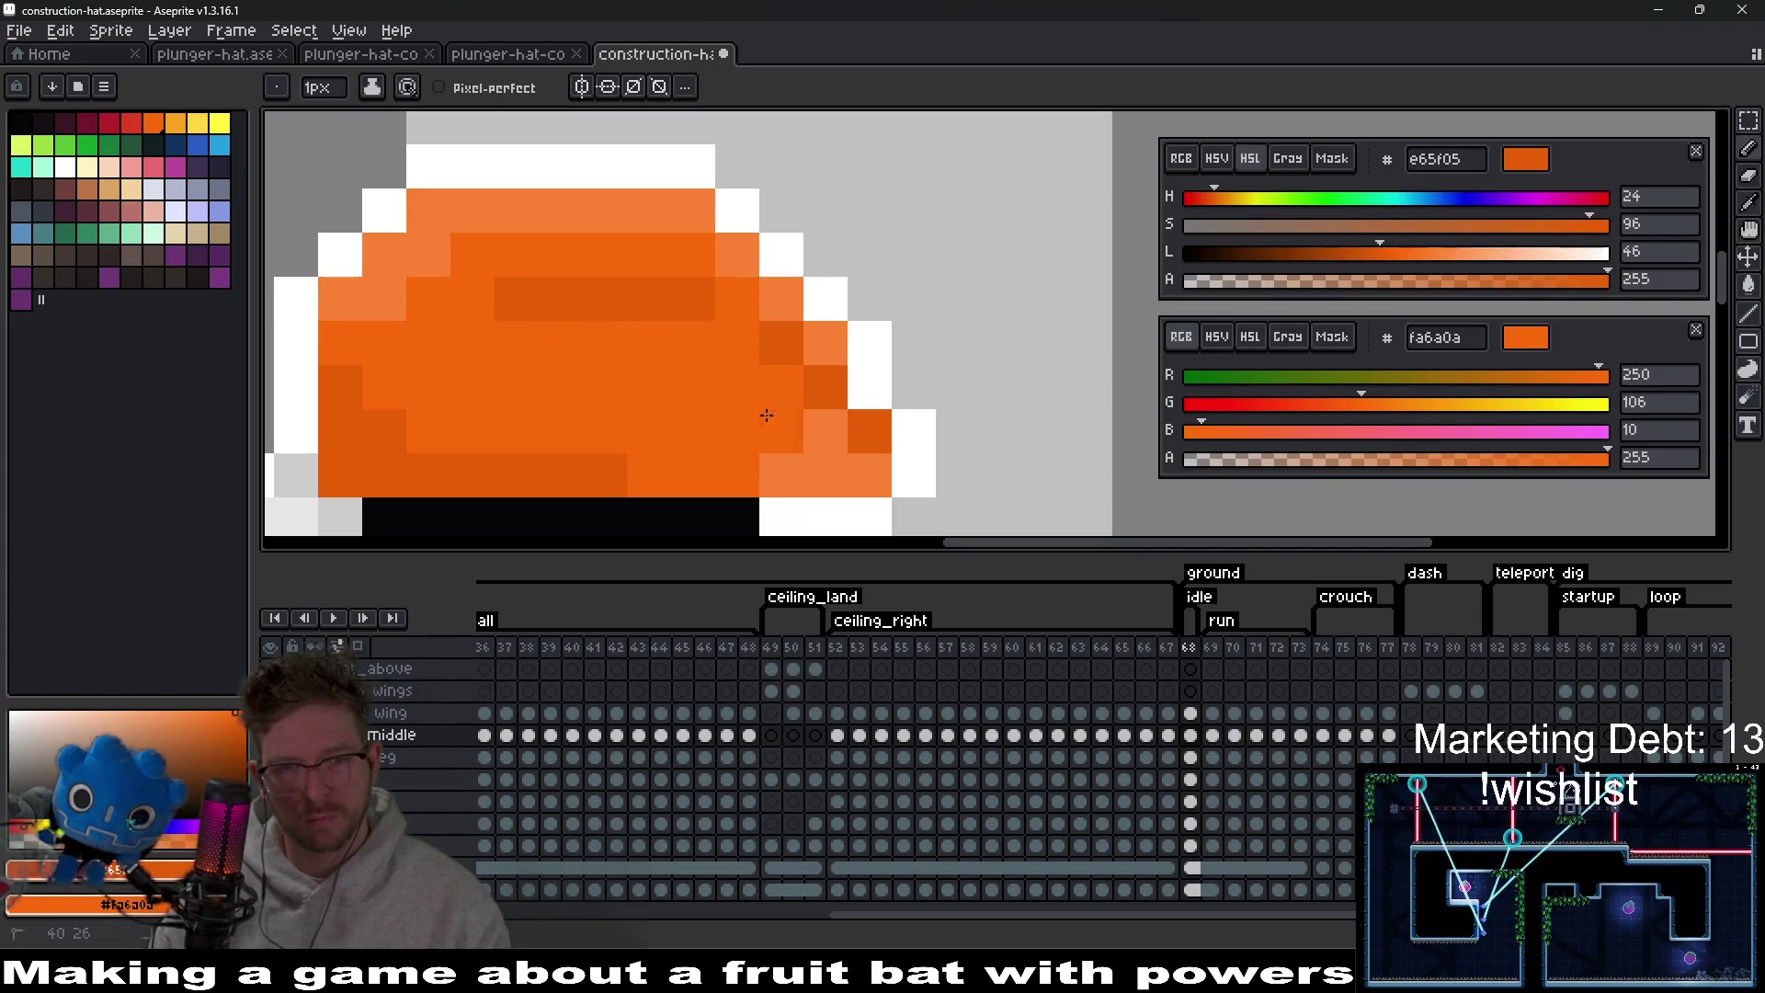
pyautogui.click(824, 386)
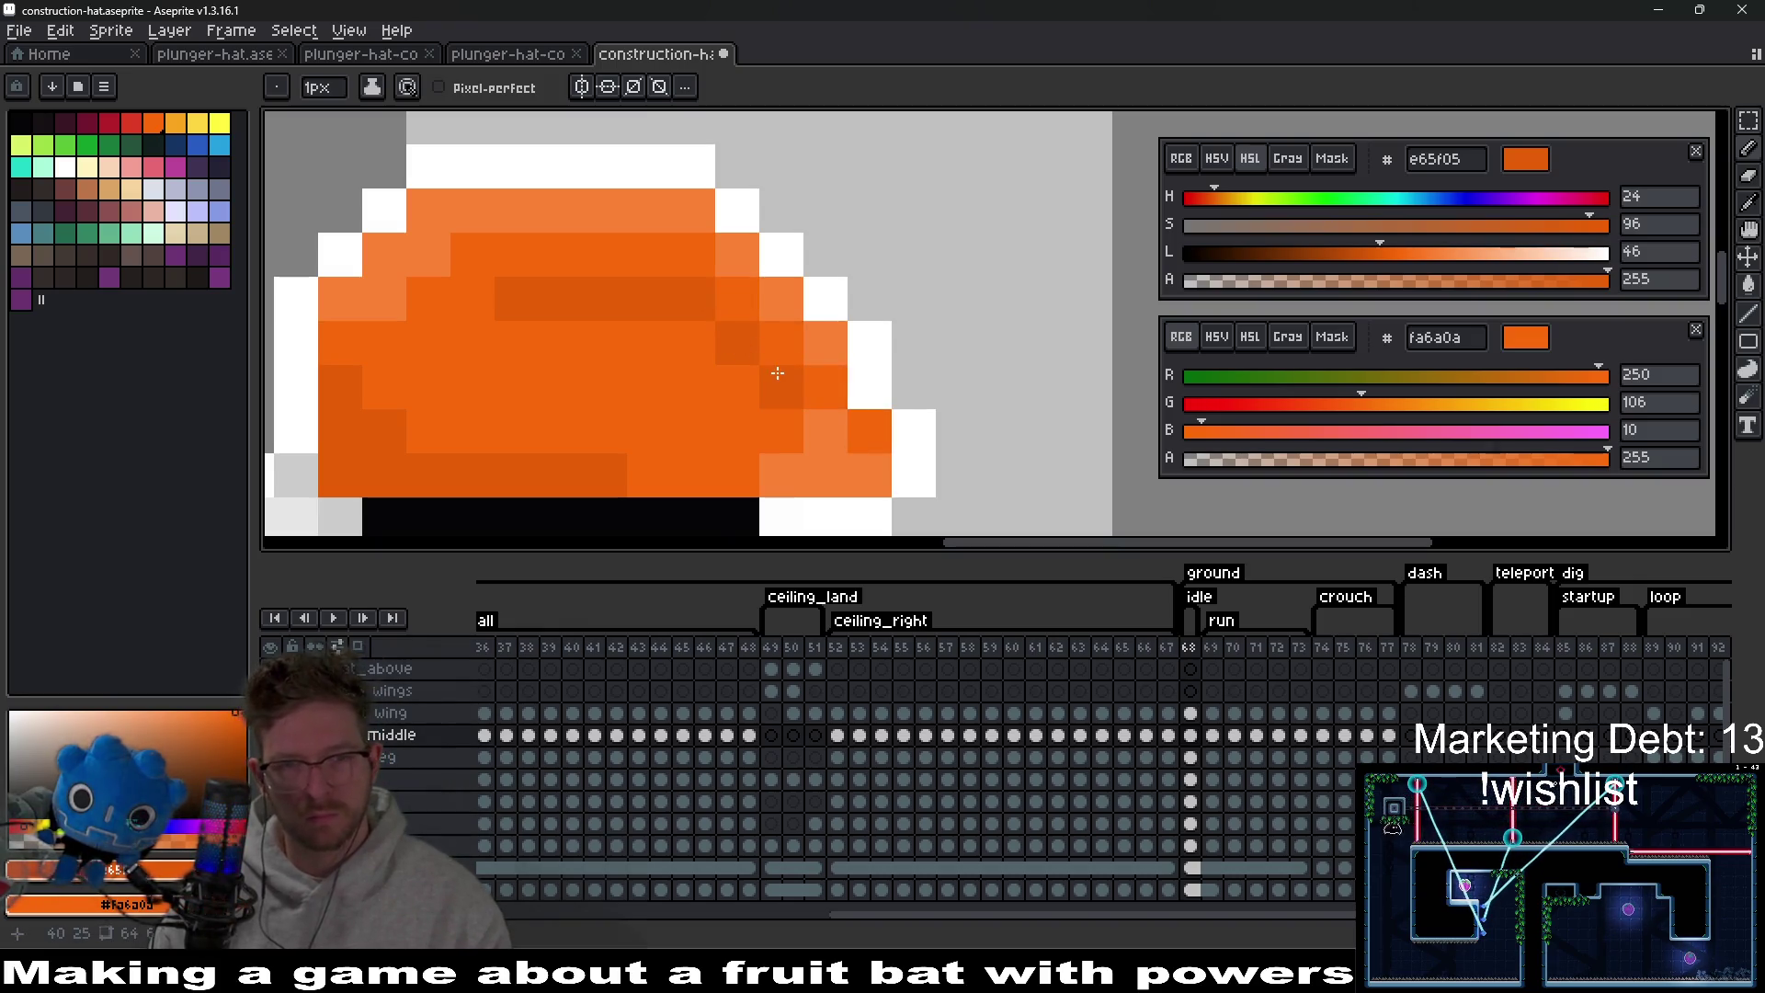
pyautogui.moveTo(778, 372); pyautogui.dragTo(838, 429)
pyautogui.scroll(-6, 862, 448)
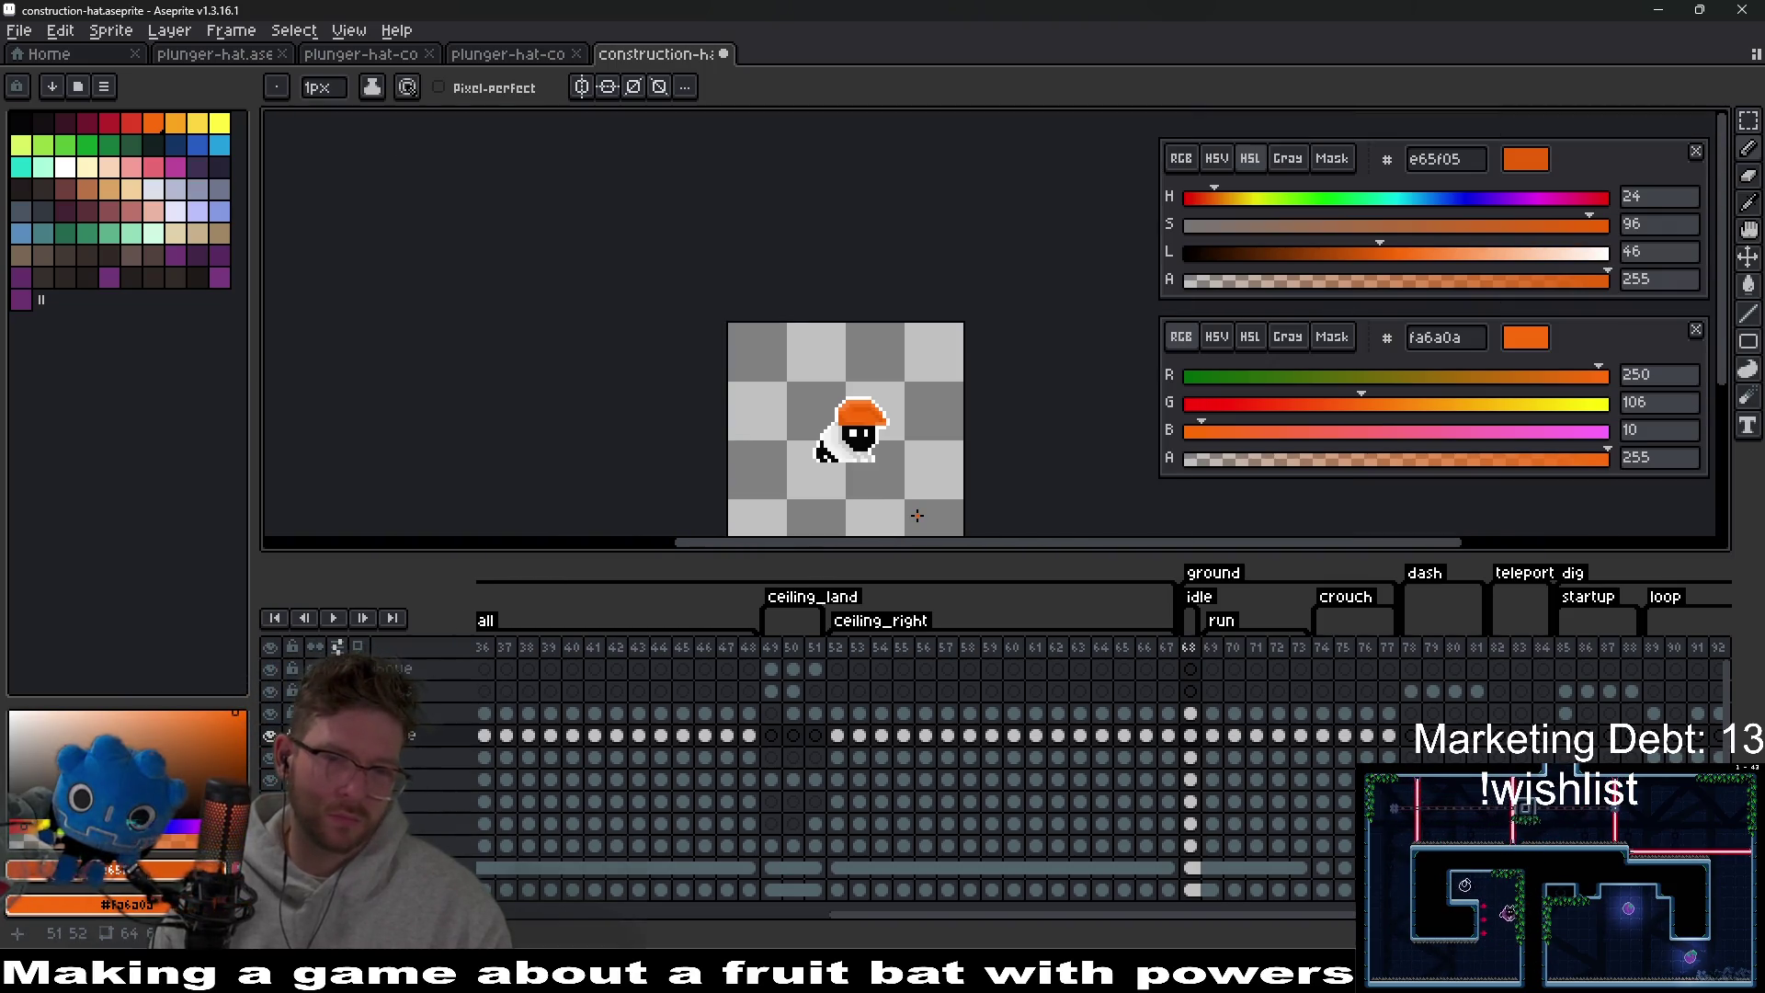
pyautogui.scroll(5, 917, 420)
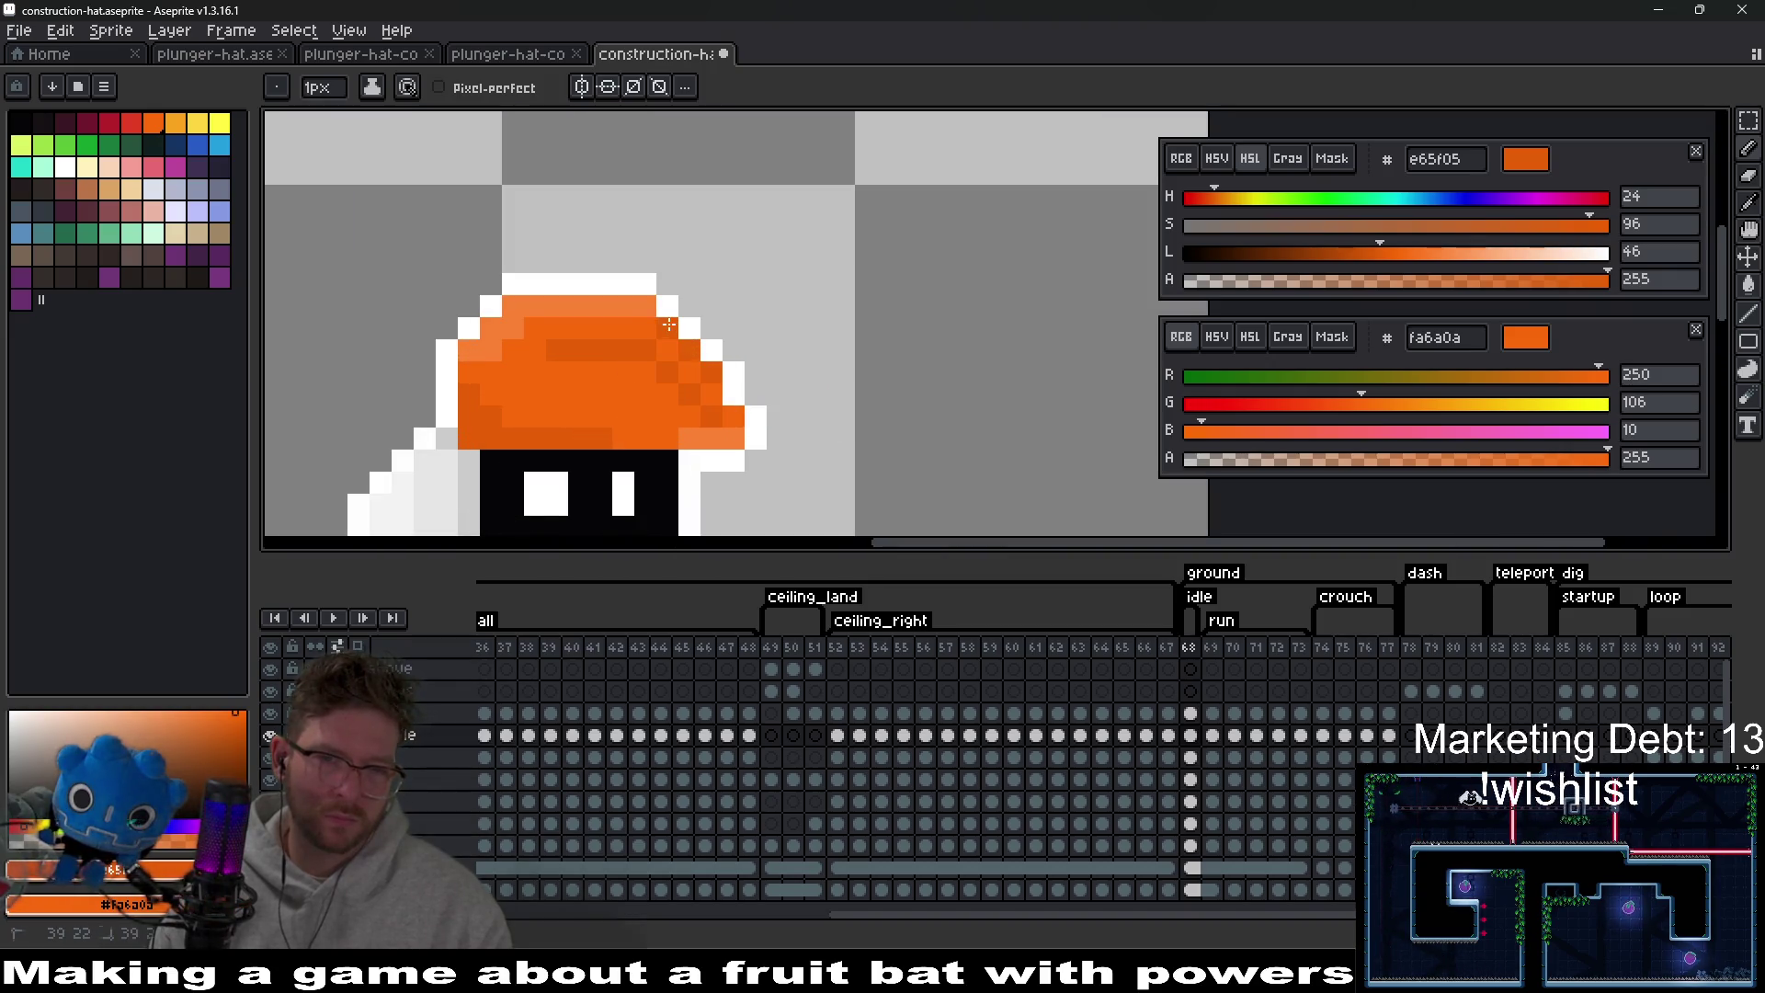
pyautogui.scroll(-5, 796, 389)
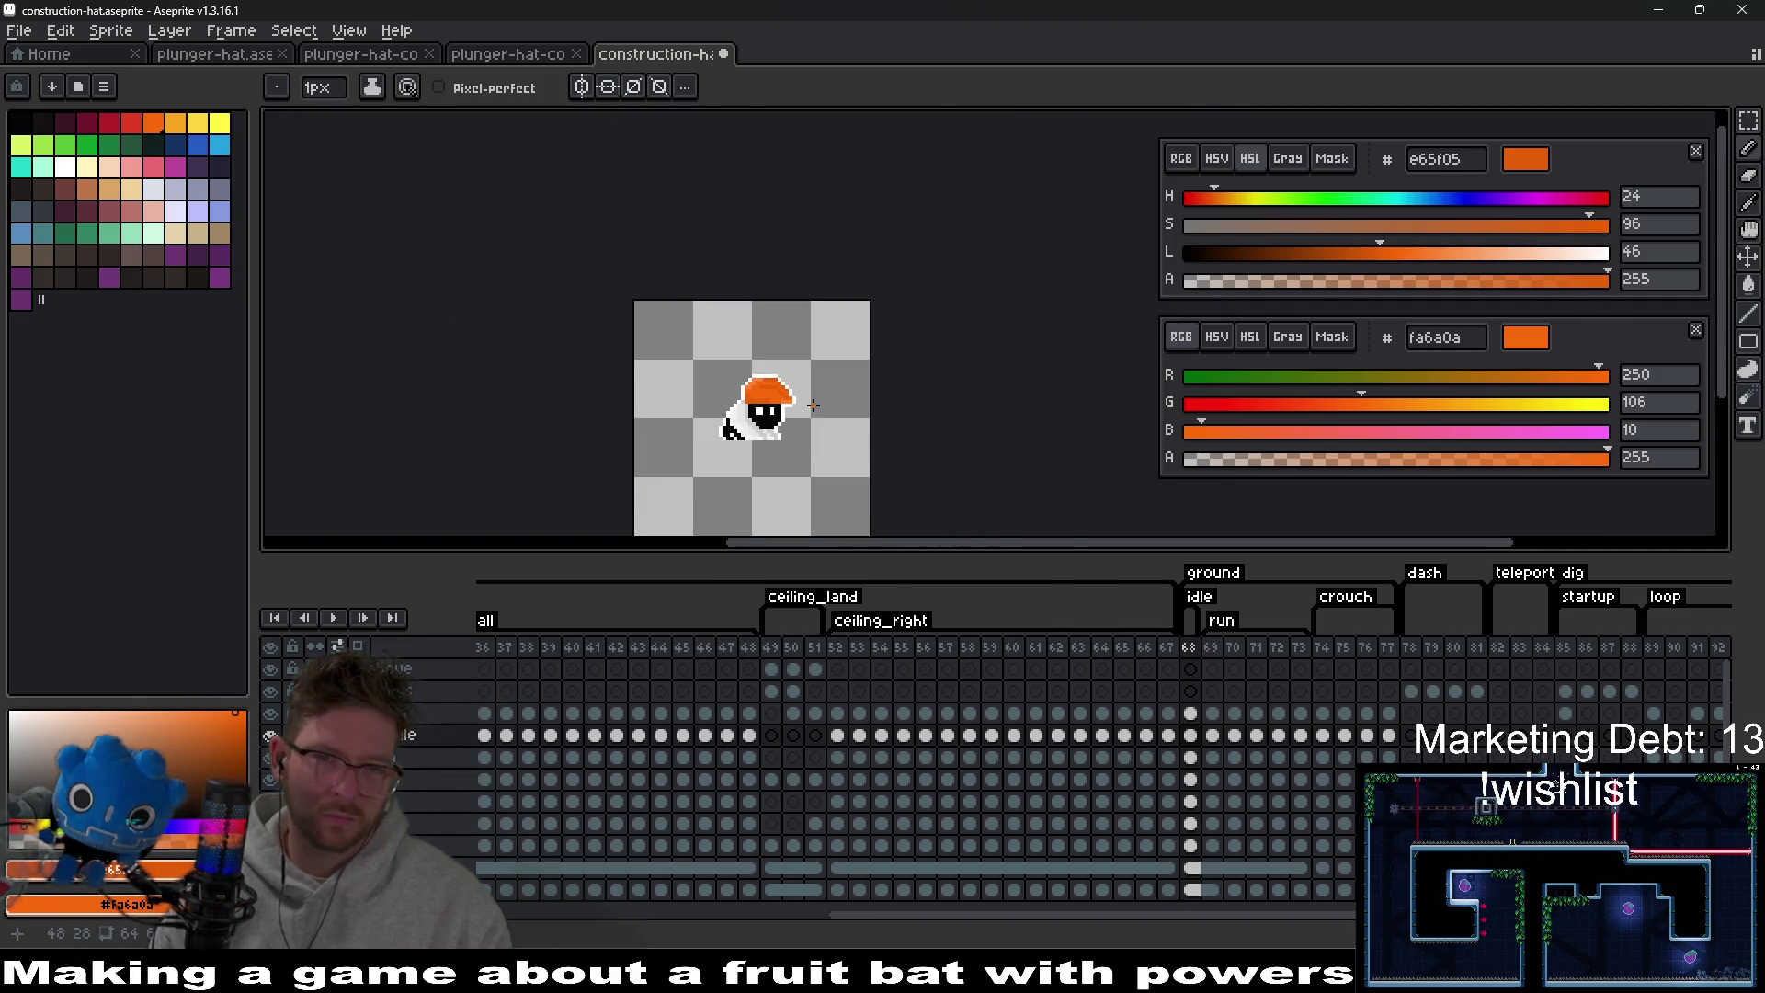
pyautogui.scroll(5, 814, 404)
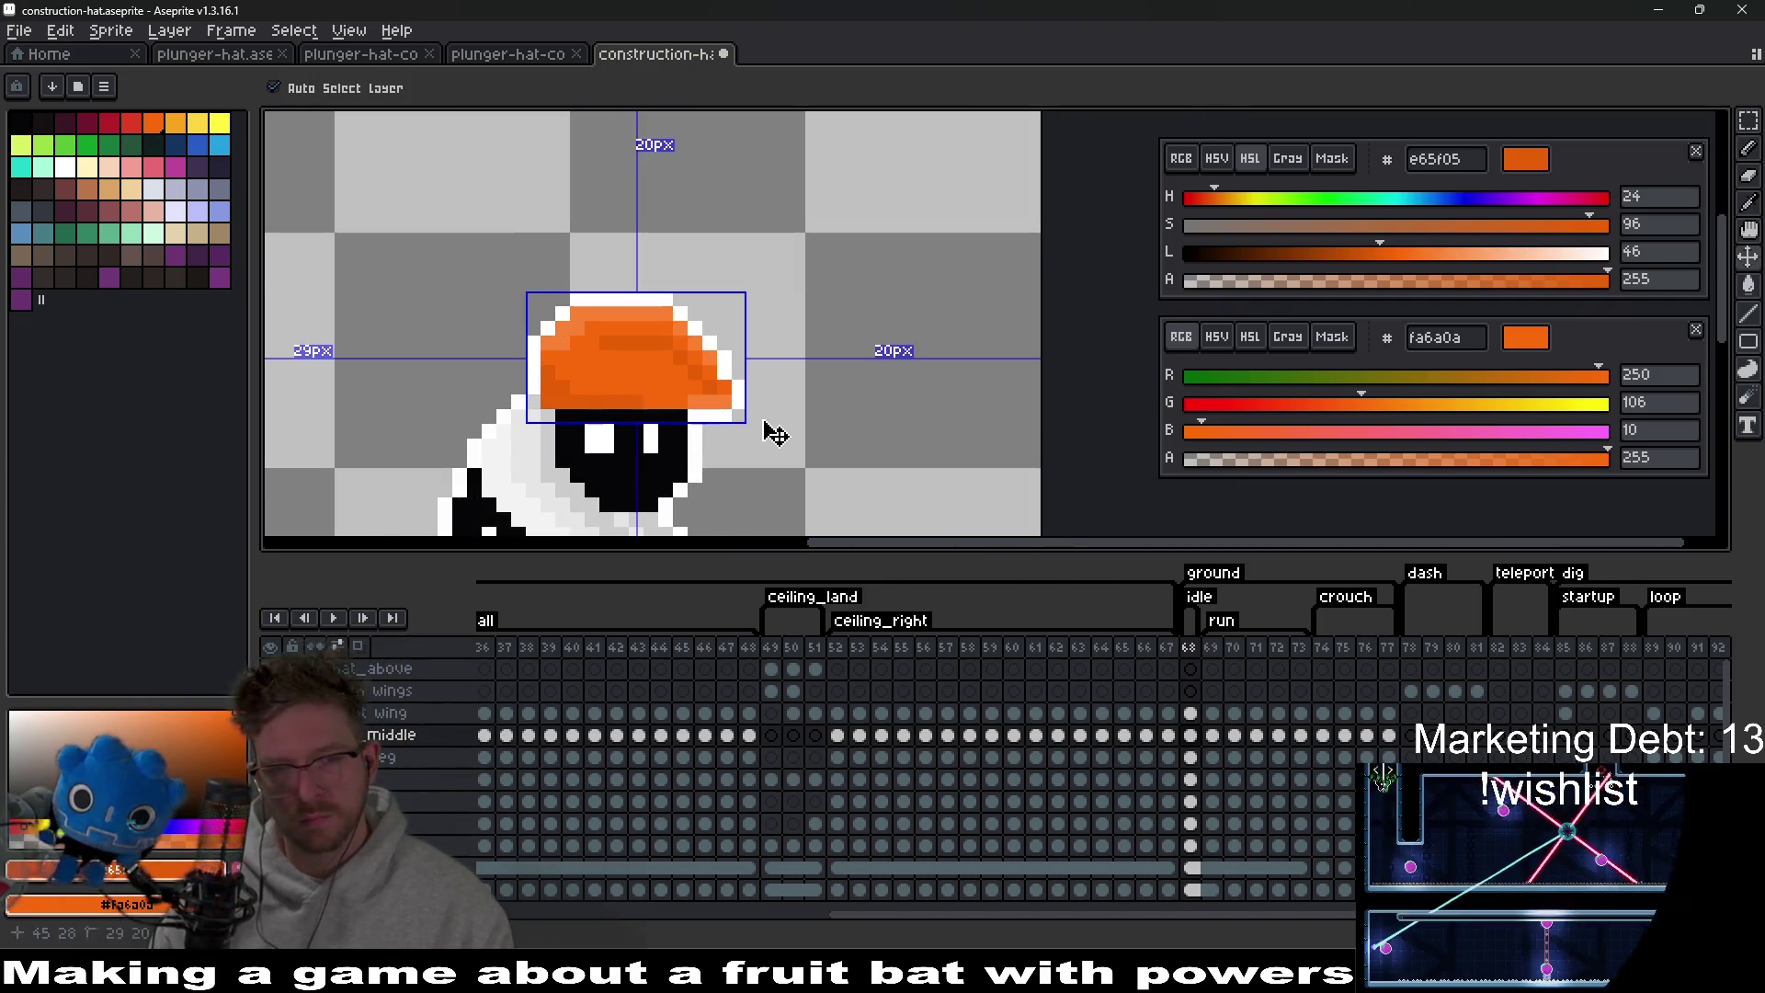
# Cover the old dark hat shading with orange and paint a darker orange row across the top.
pyautogui.scroll(3, 699, 394)
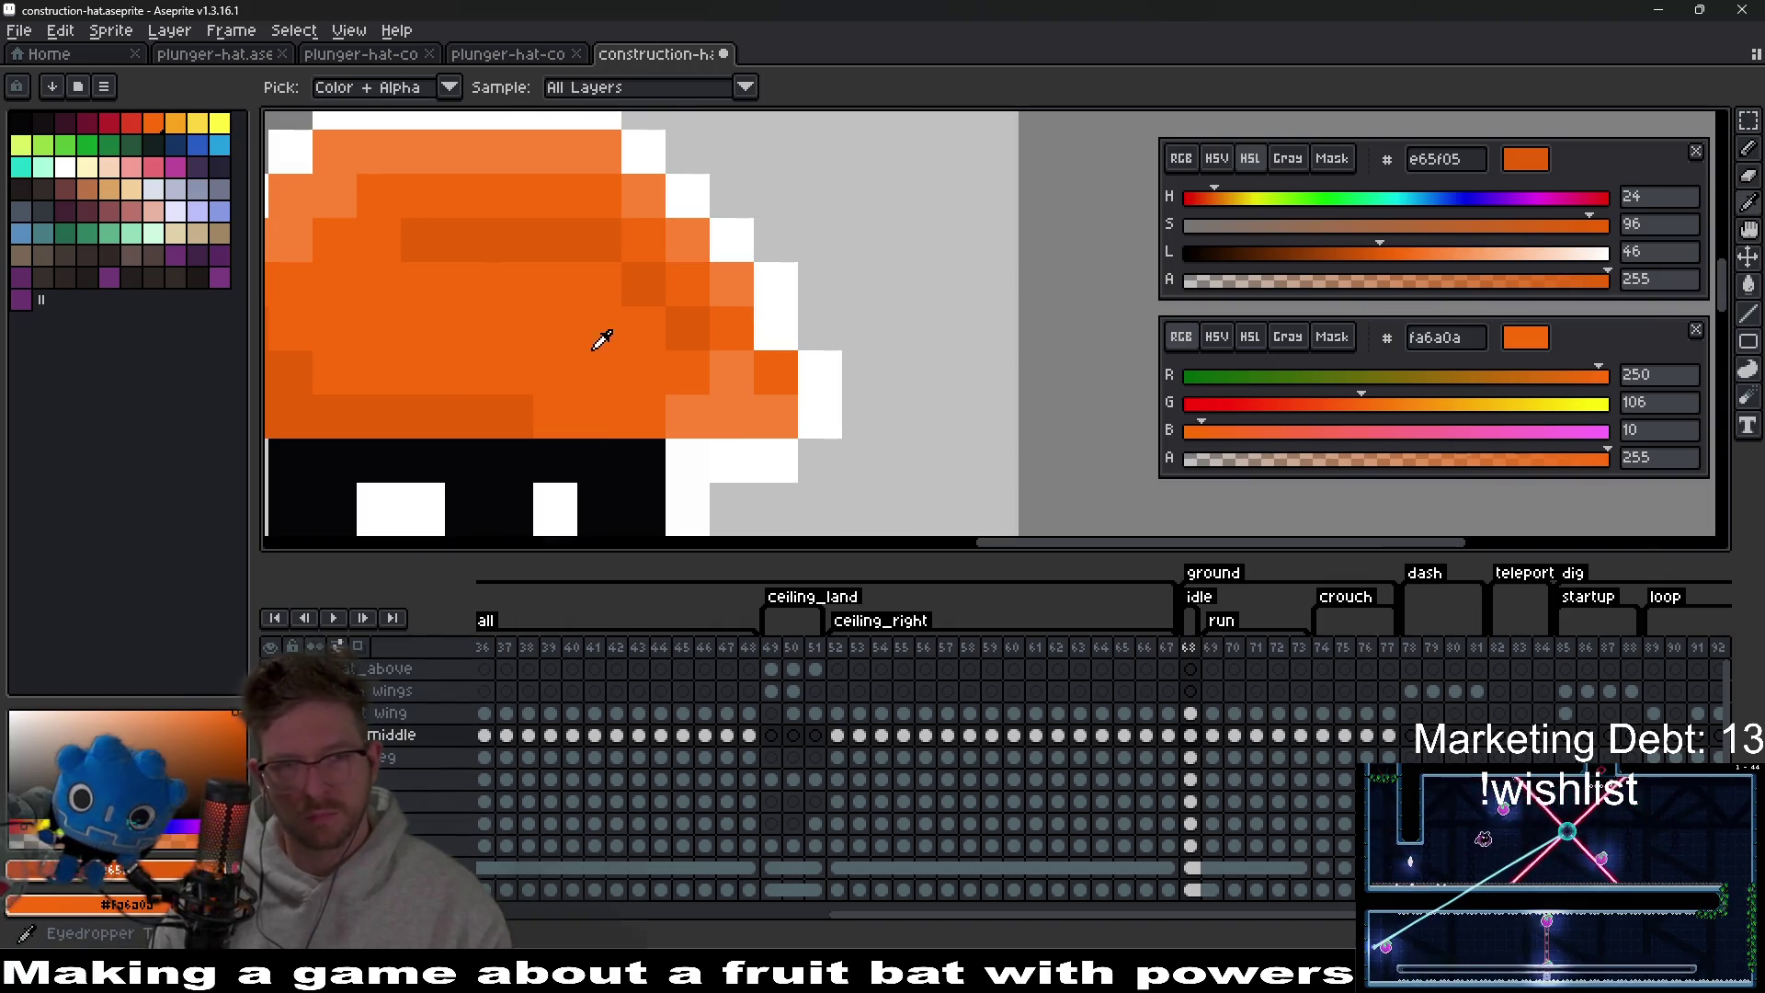
pyautogui.moveTo(704, 354)
pyautogui.mouseDown()
pyautogui.moveTo(685, 285)
pyautogui.moveTo(597, 281)
pyautogui.moveTo(579, 240)
pyautogui.moveTo(426, 233)
pyautogui.mouseUp()
pyautogui.rightClick(644, 372)
pyautogui.rightClick(687, 329)
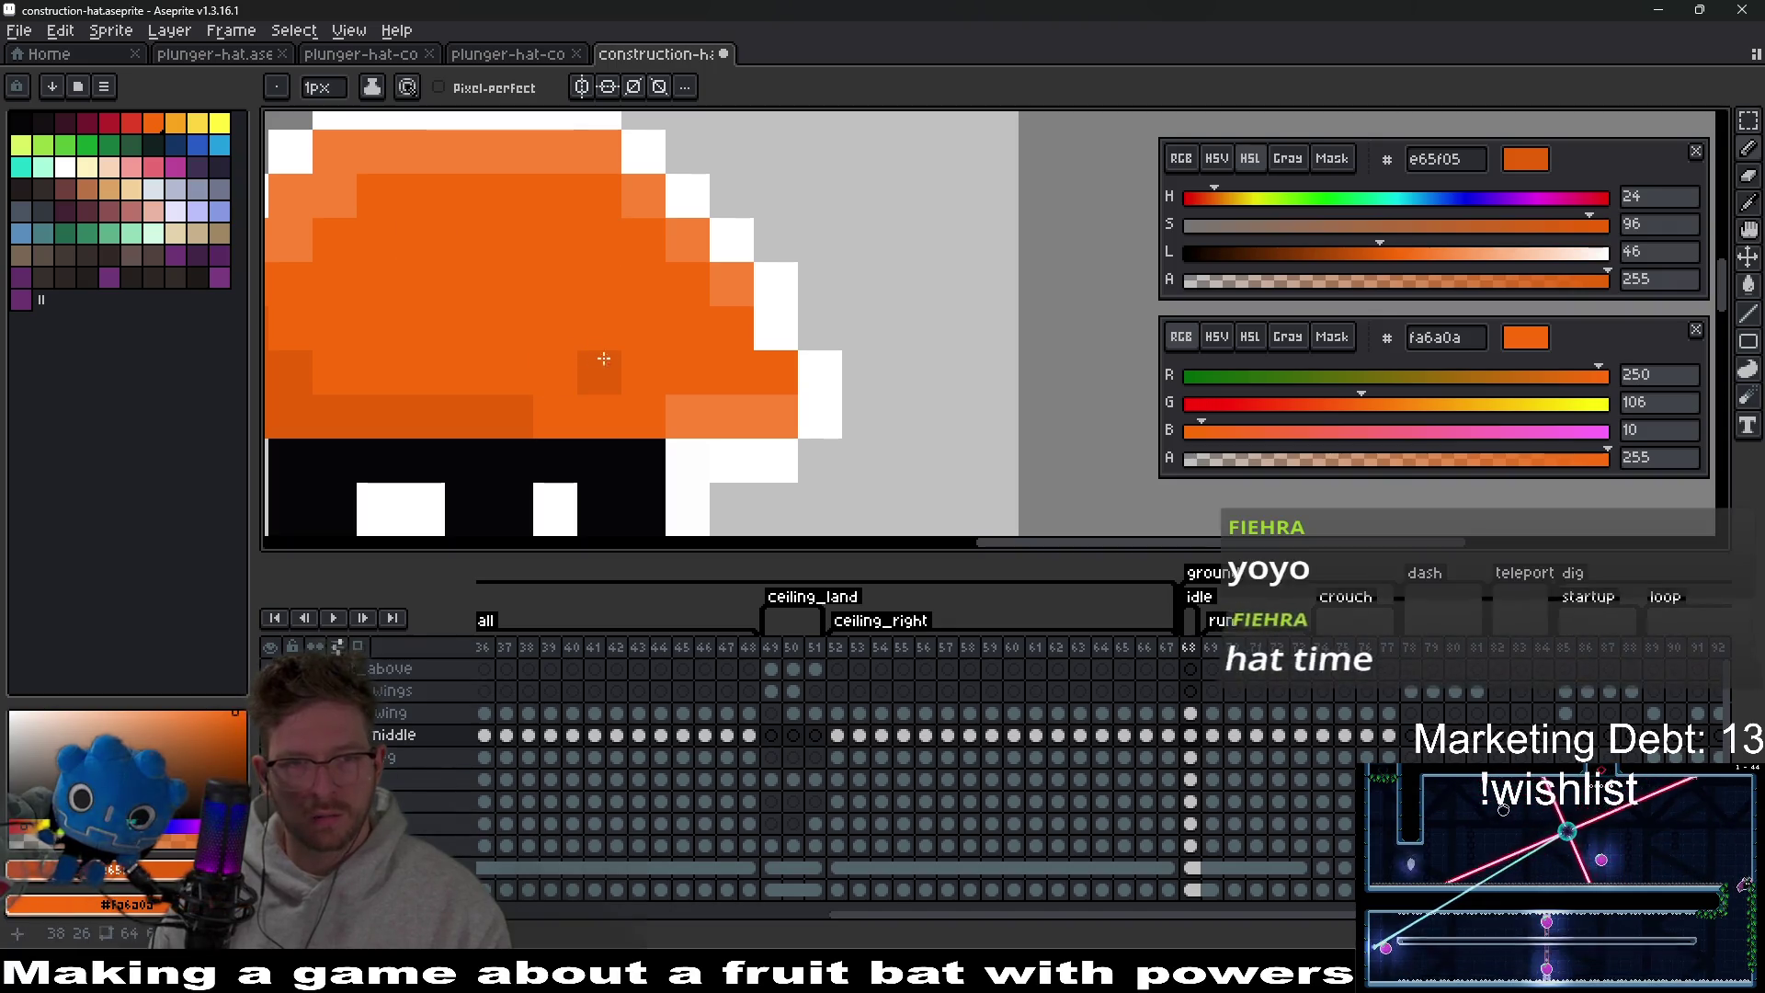
pyautogui.rightClick(639, 358)
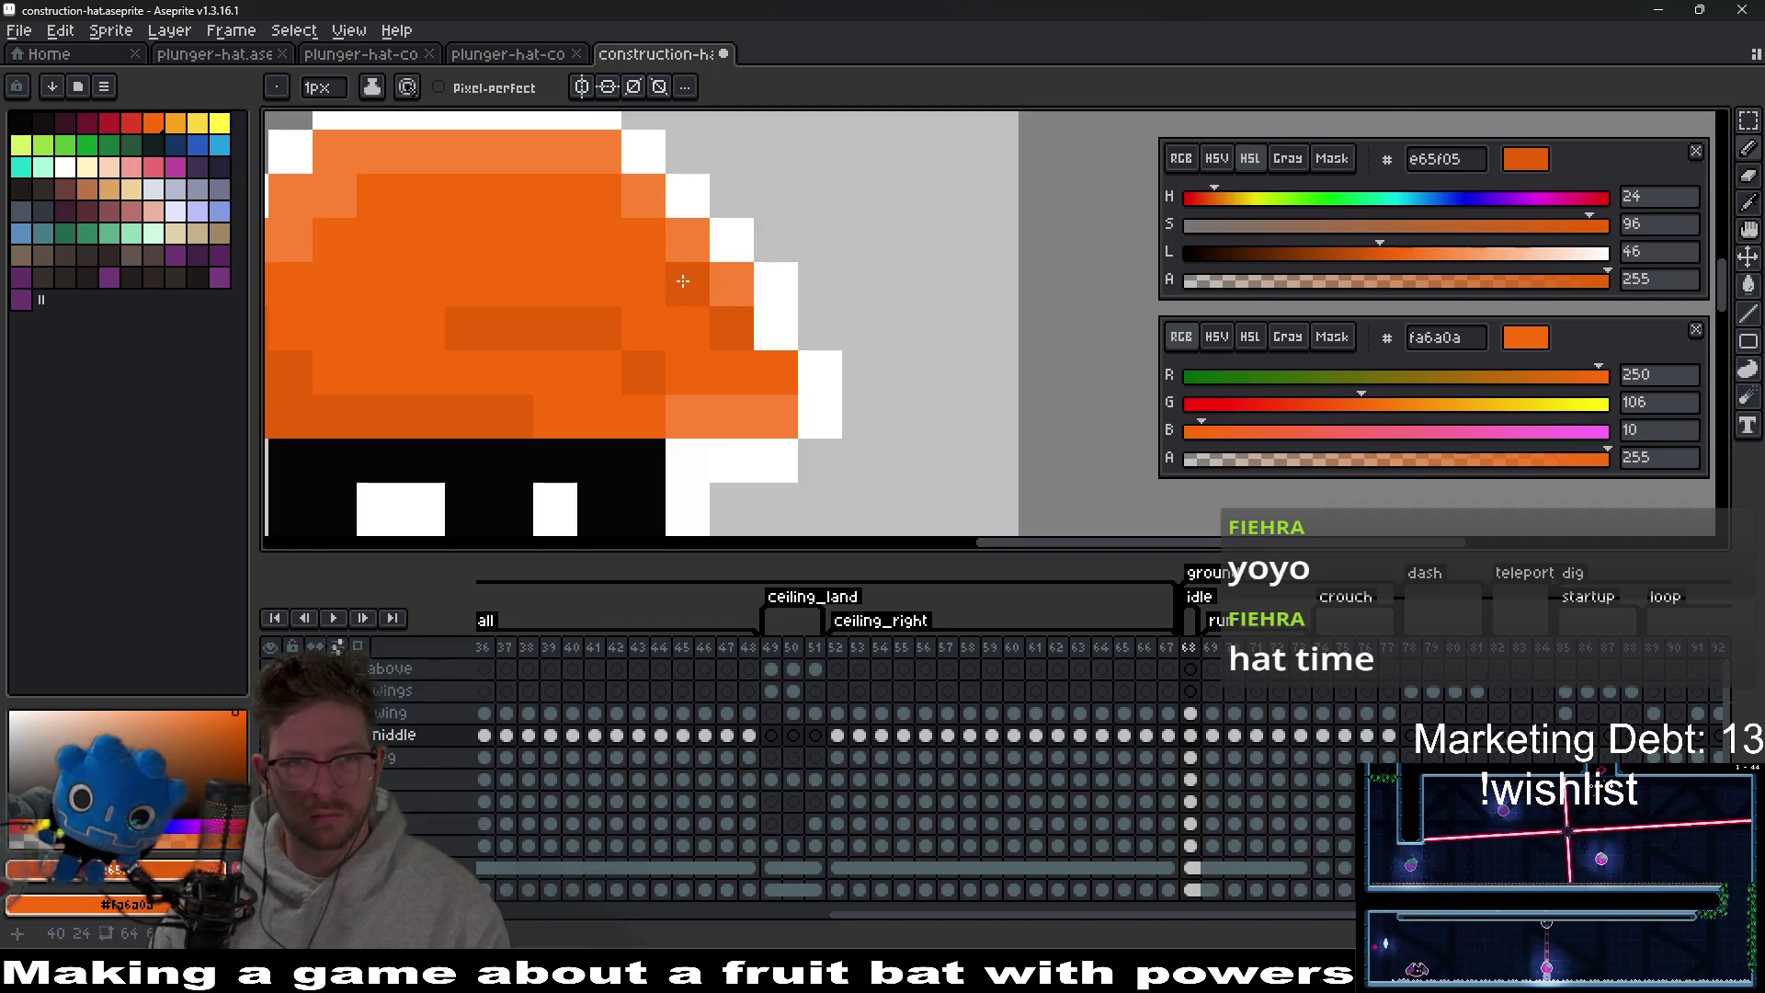
pyautogui.moveTo(607, 195); pyautogui.dragTo(381, 201)
pyautogui.scroll(-5, 758, 394)
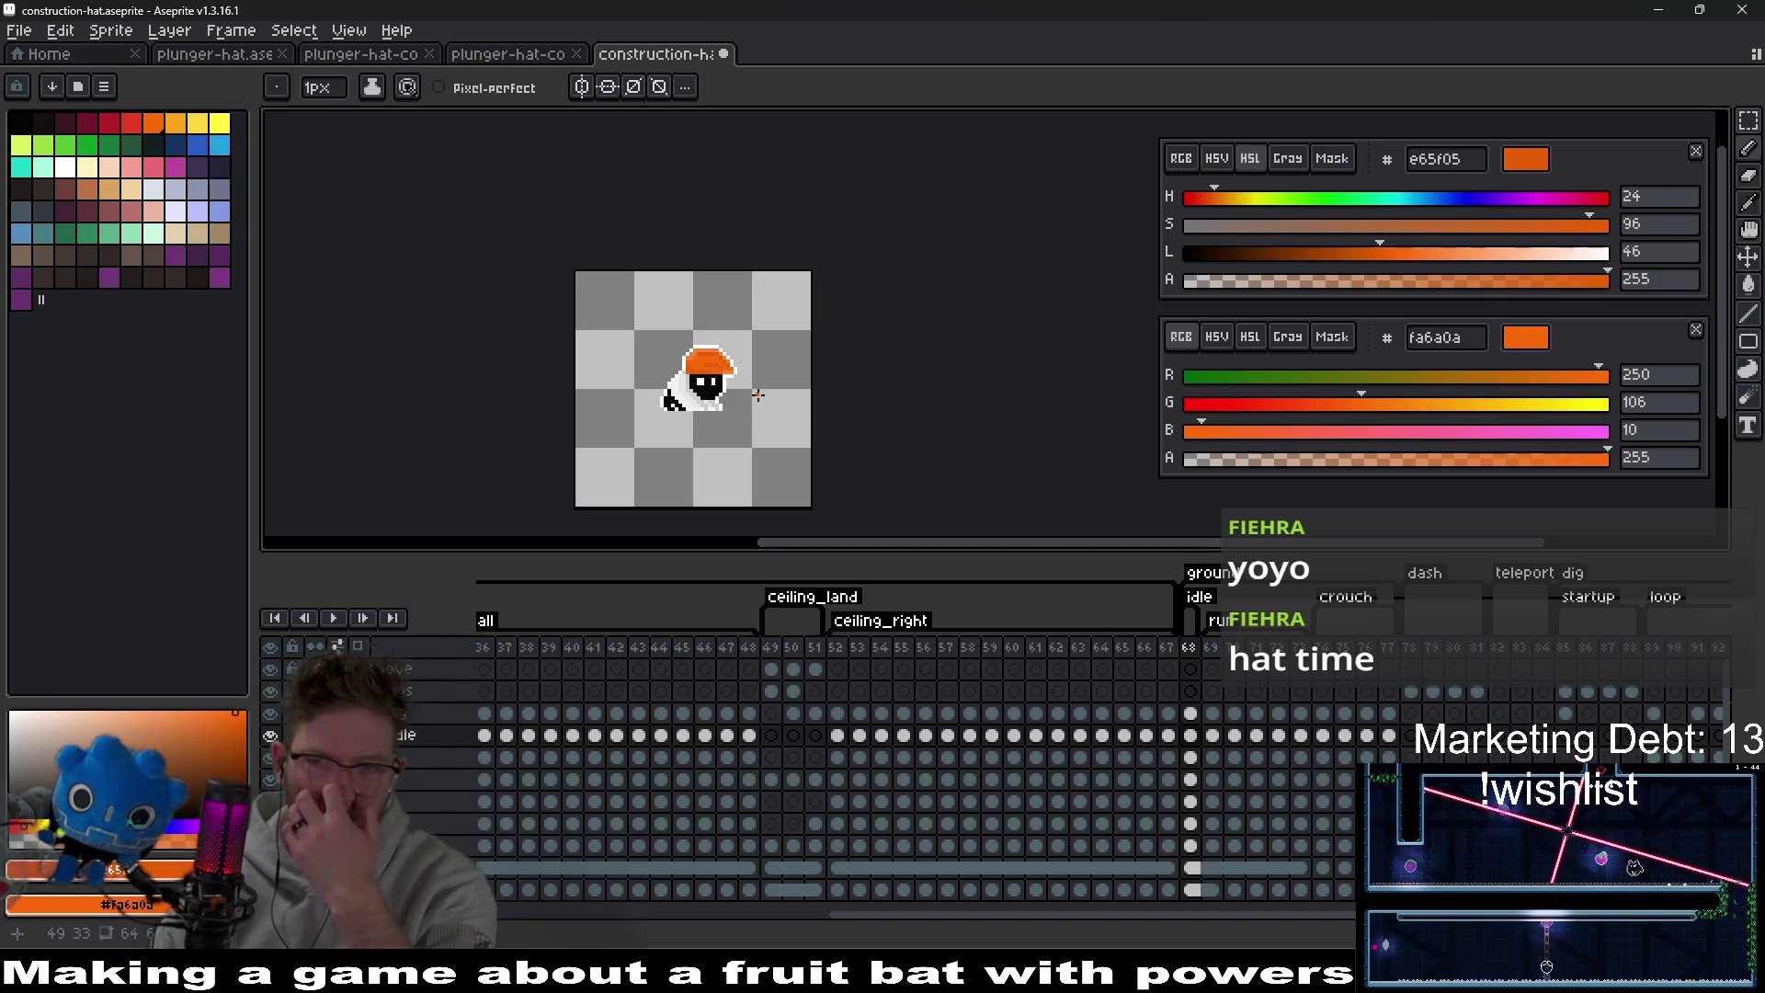
pyautogui.scroll(-1, 754, 400)
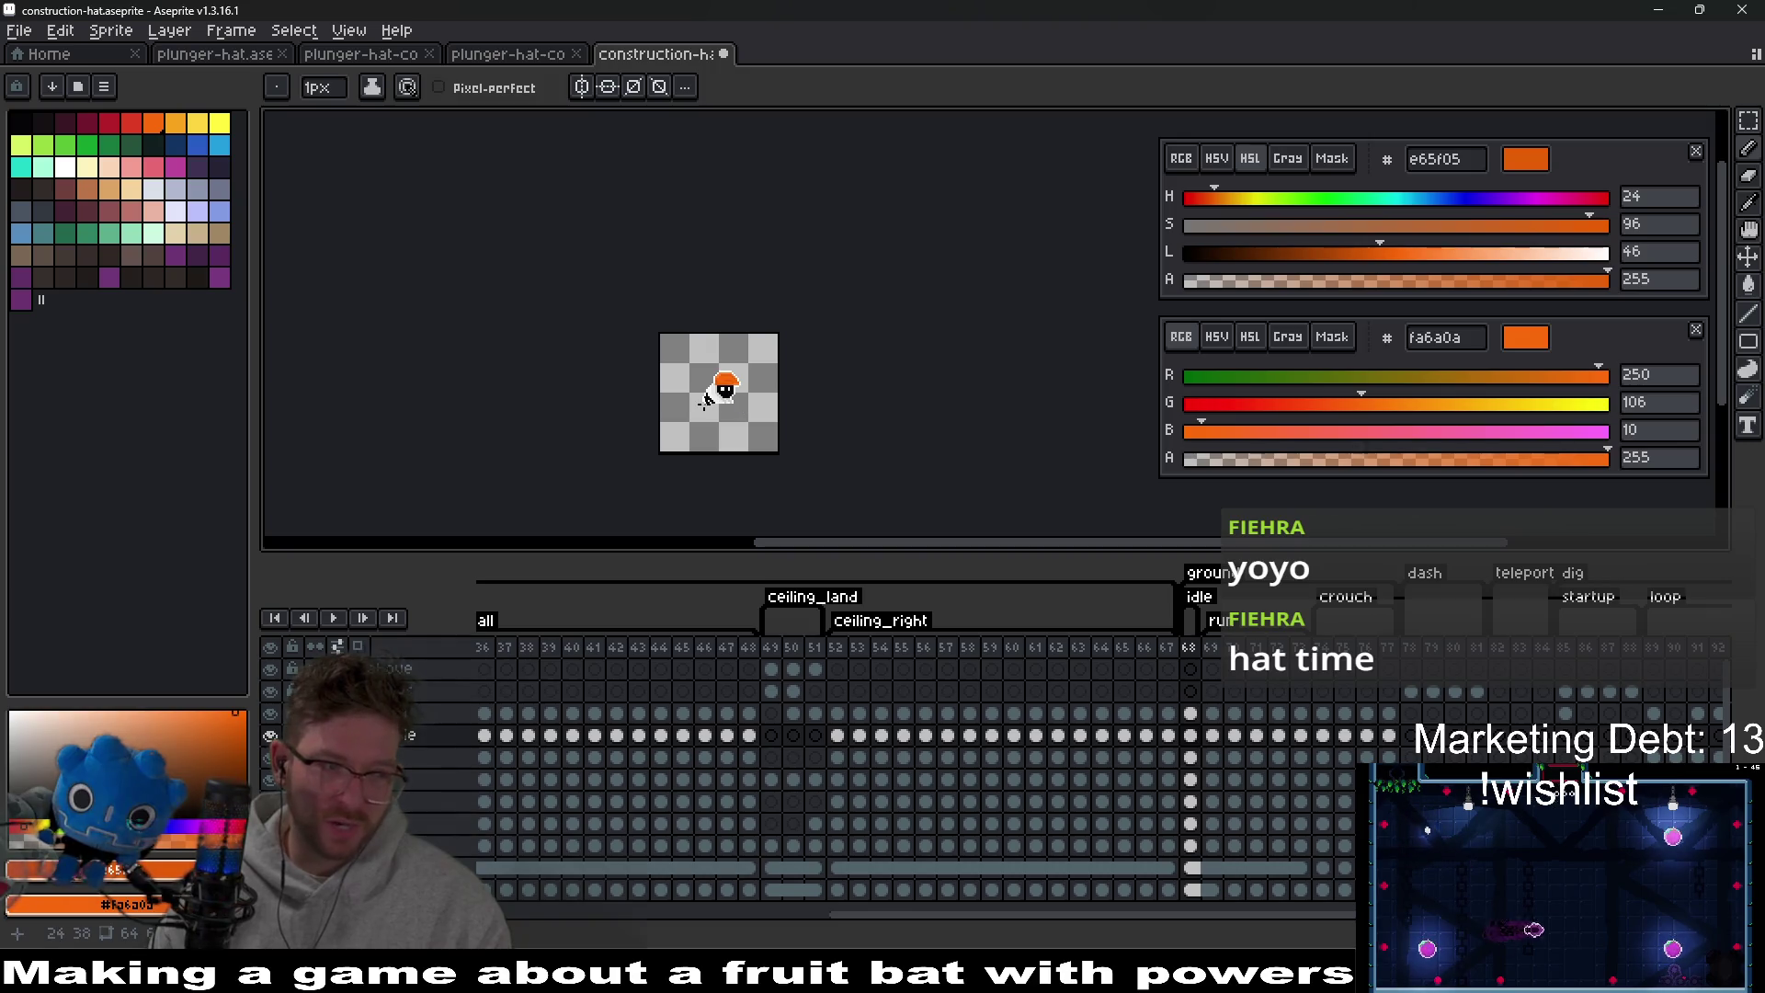
pyautogui.scroll(6, 706, 397)
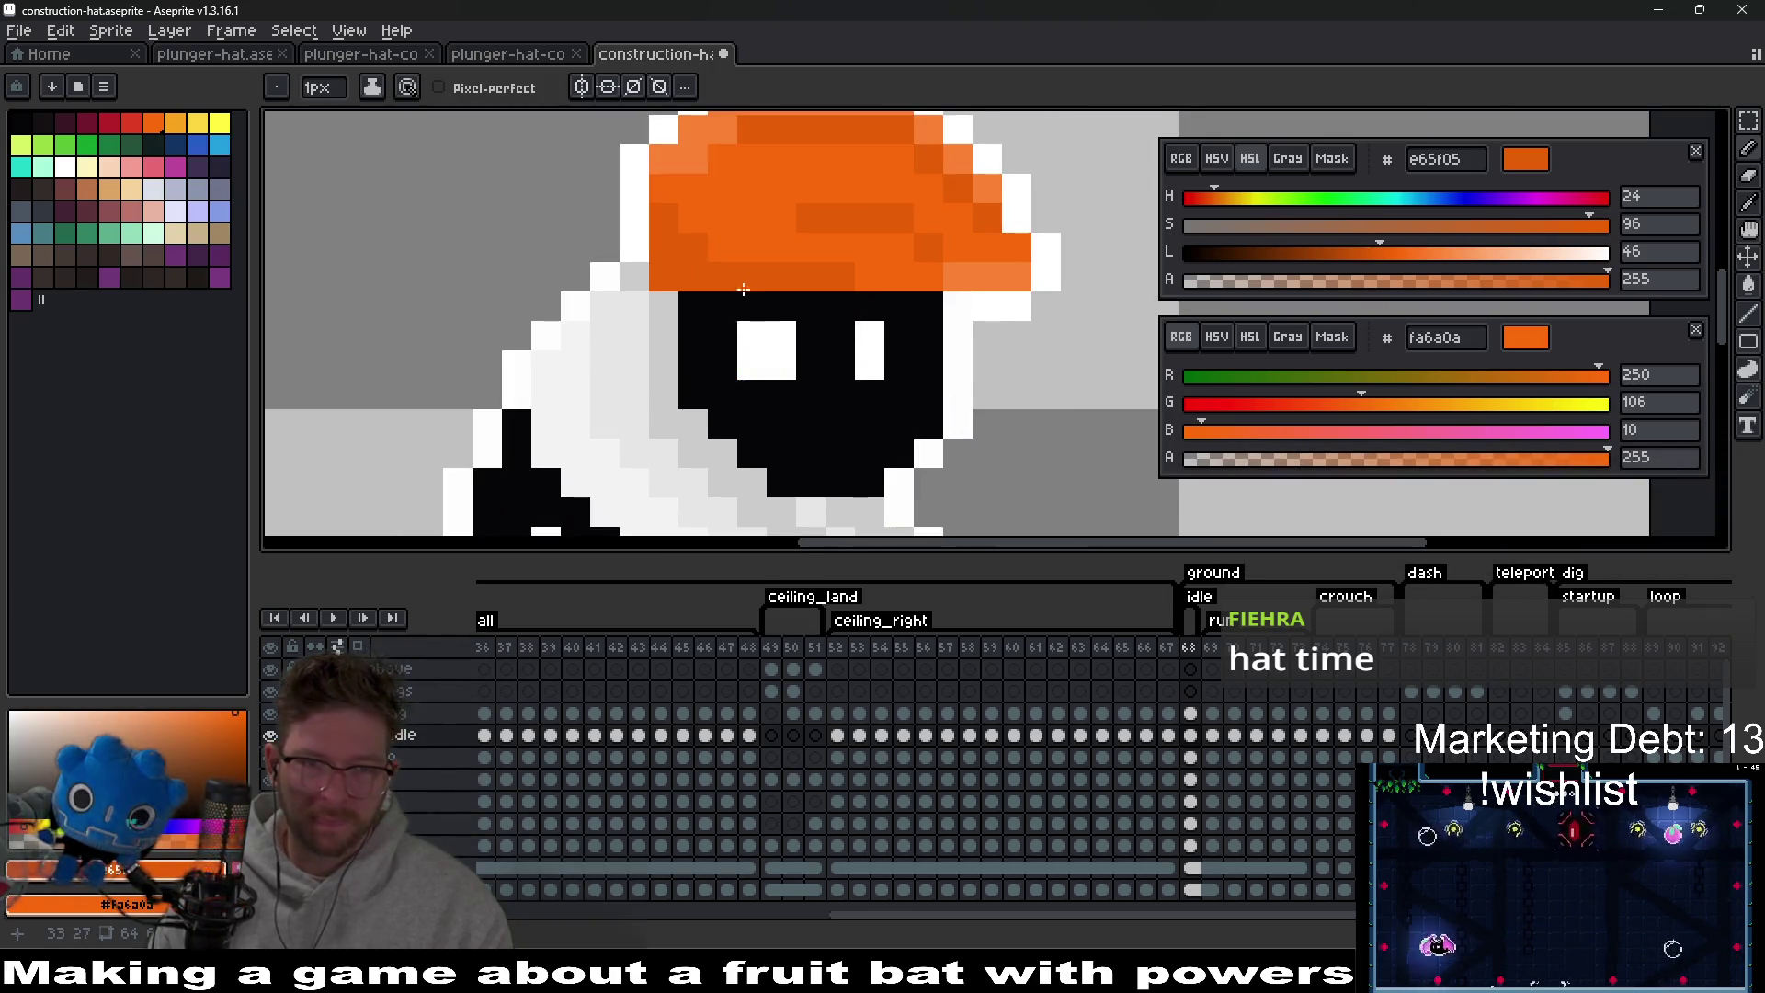
pyautogui.scroll(-5, 735, 312)
# Move the hat off the bat's head and draw a blue-grey strap band below its brim.
pyautogui.press('v')
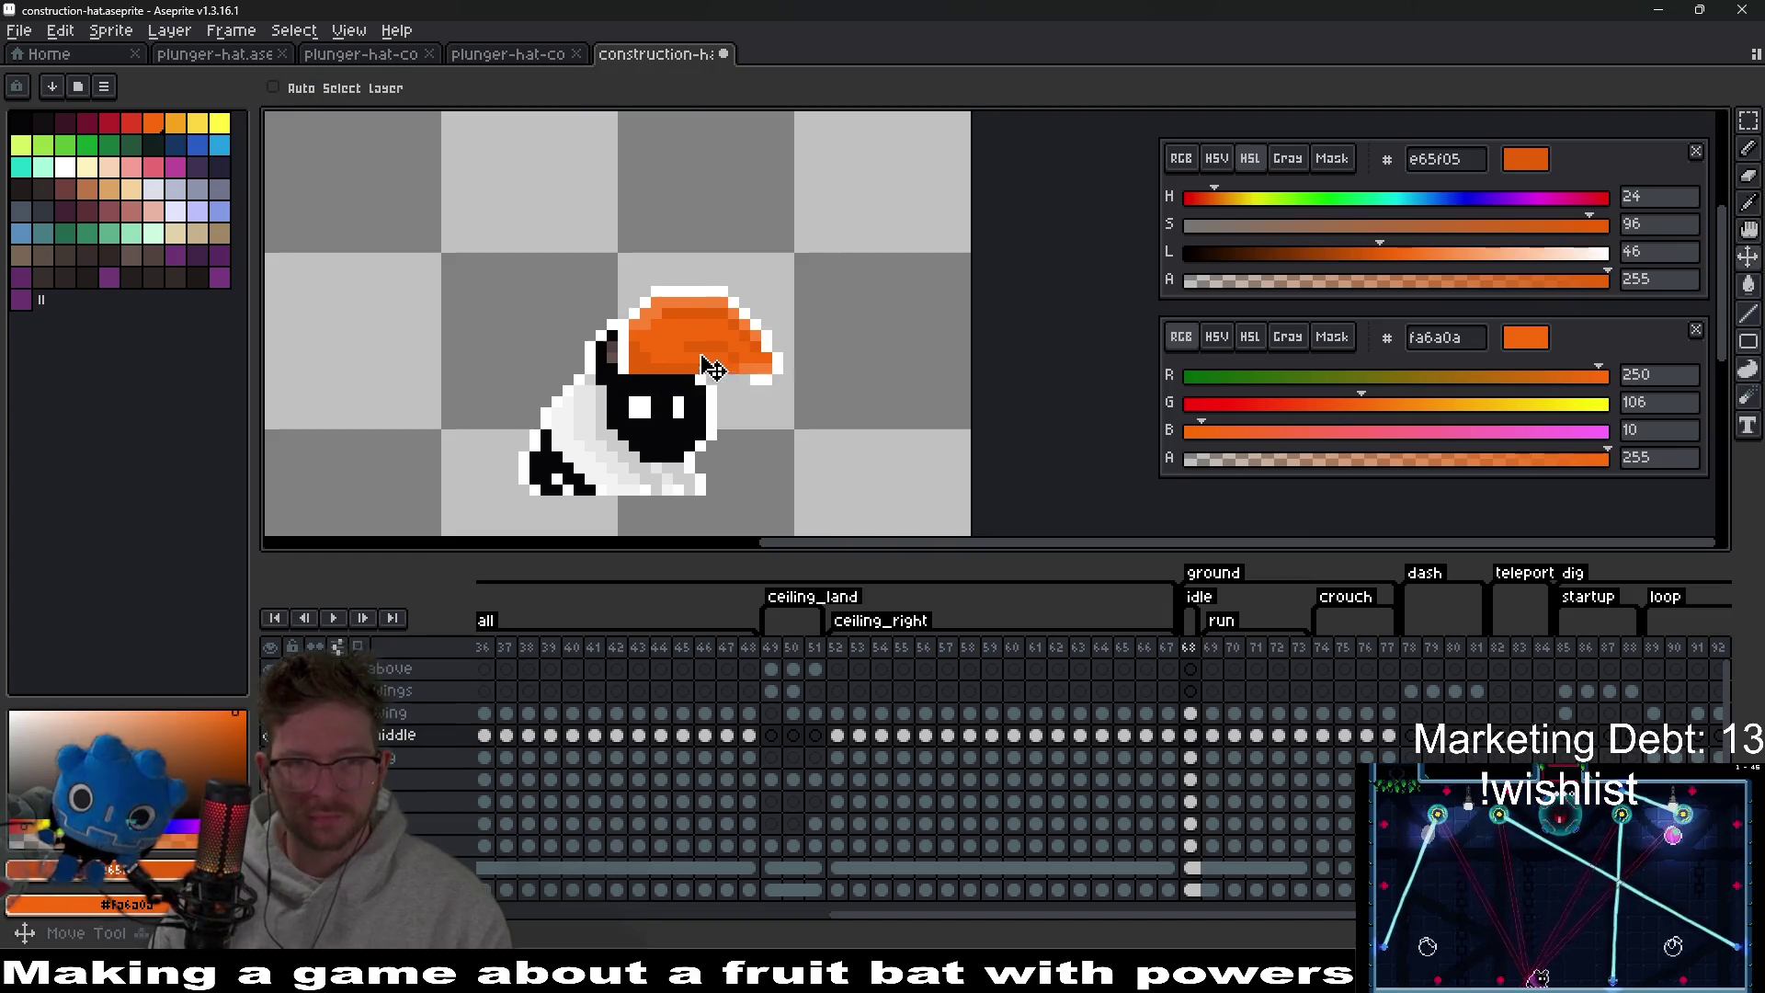
pyautogui.moveTo(713, 369); pyautogui.dragTo(830, 348)
pyautogui.scroll(2, 832, 364)
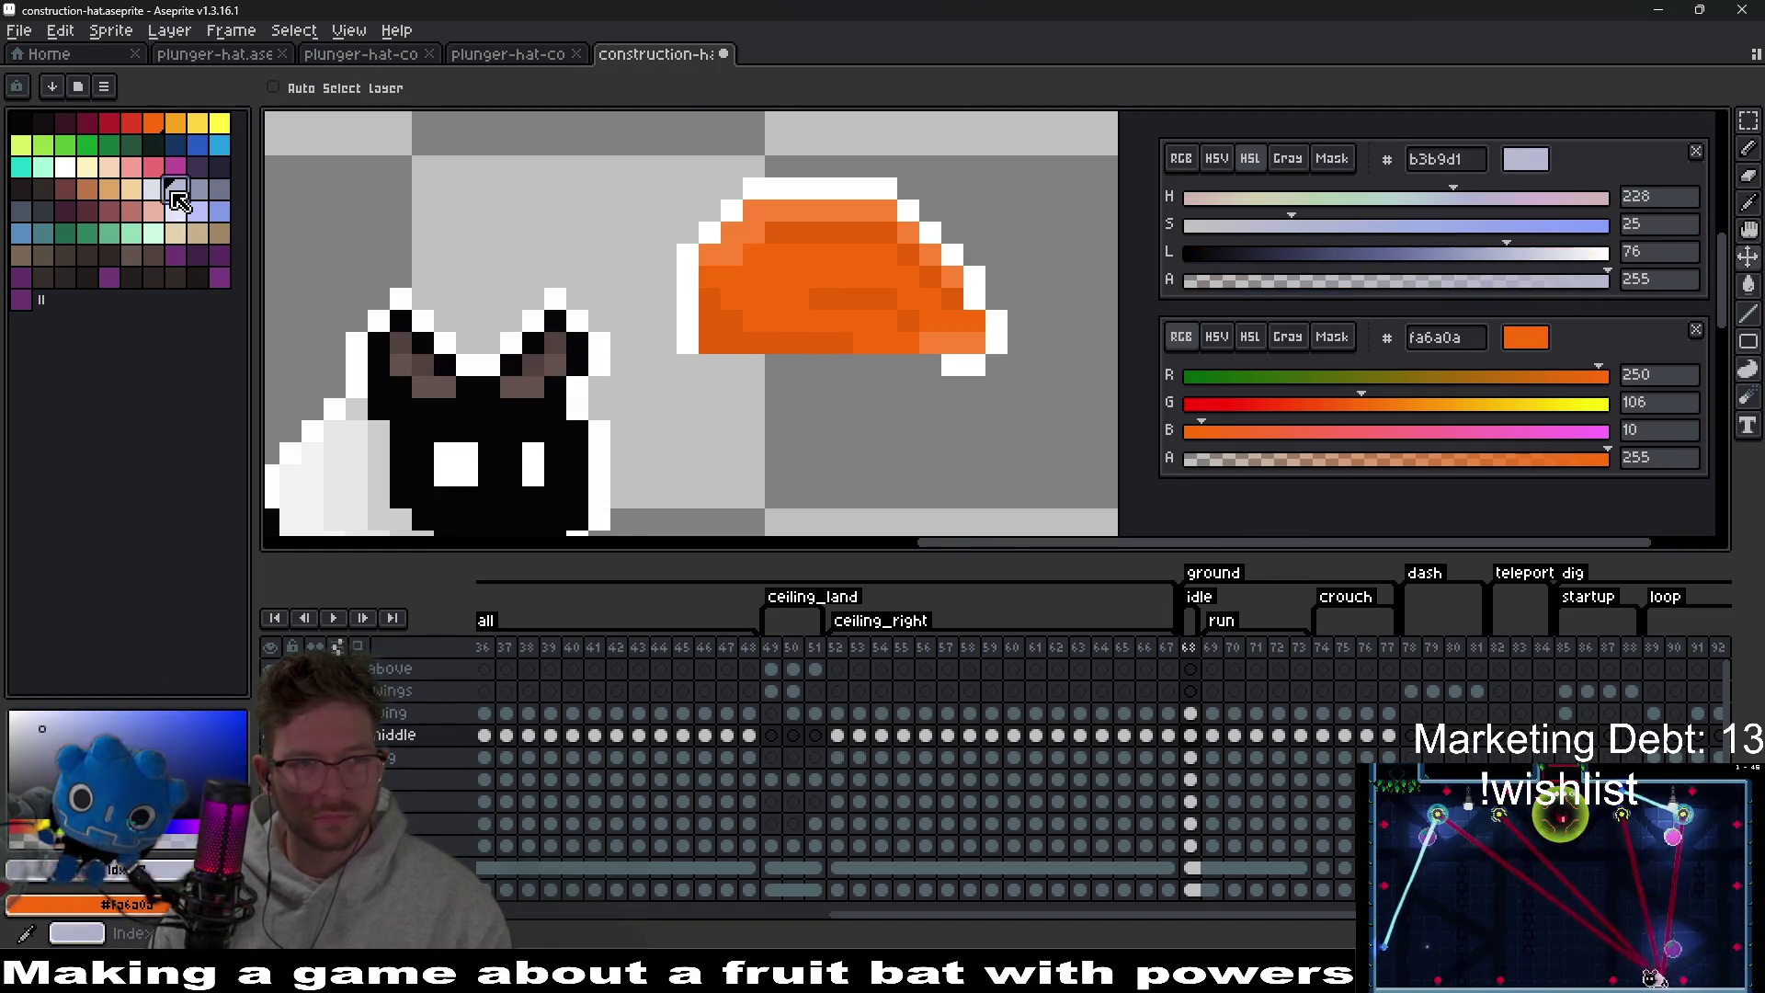
pyautogui.click(198, 188)
pyautogui.press('b')
pyautogui.scroll(3, 749, 398)
pyautogui.click(653, 270)
pyautogui.moveTo(654, 270)
pyautogui.mouseDown()
pyautogui.moveTo(658, 363)
pyautogui.moveTo(686, 382)
pyautogui.moveTo(706, 316)
pyautogui.mouseUp()
pyautogui.moveTo(657, 440); pyautogui.dragTo(714, 440)
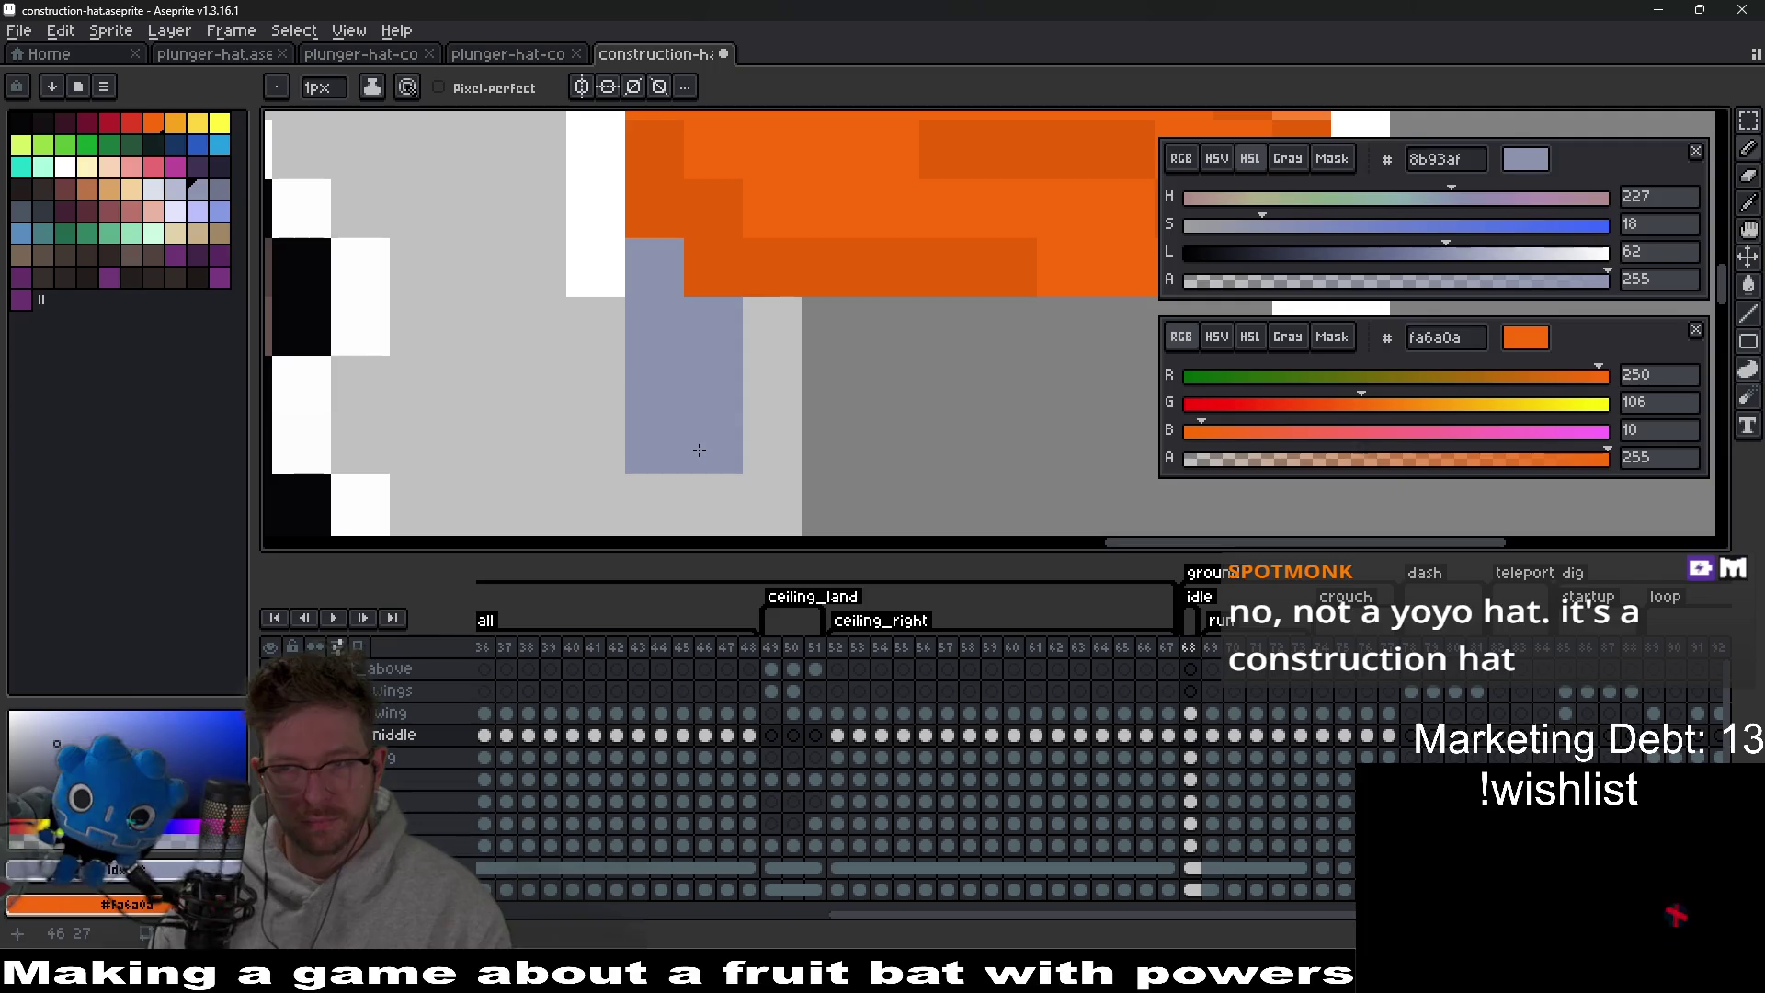
pyautogui.scroll(-3, 700, 450)
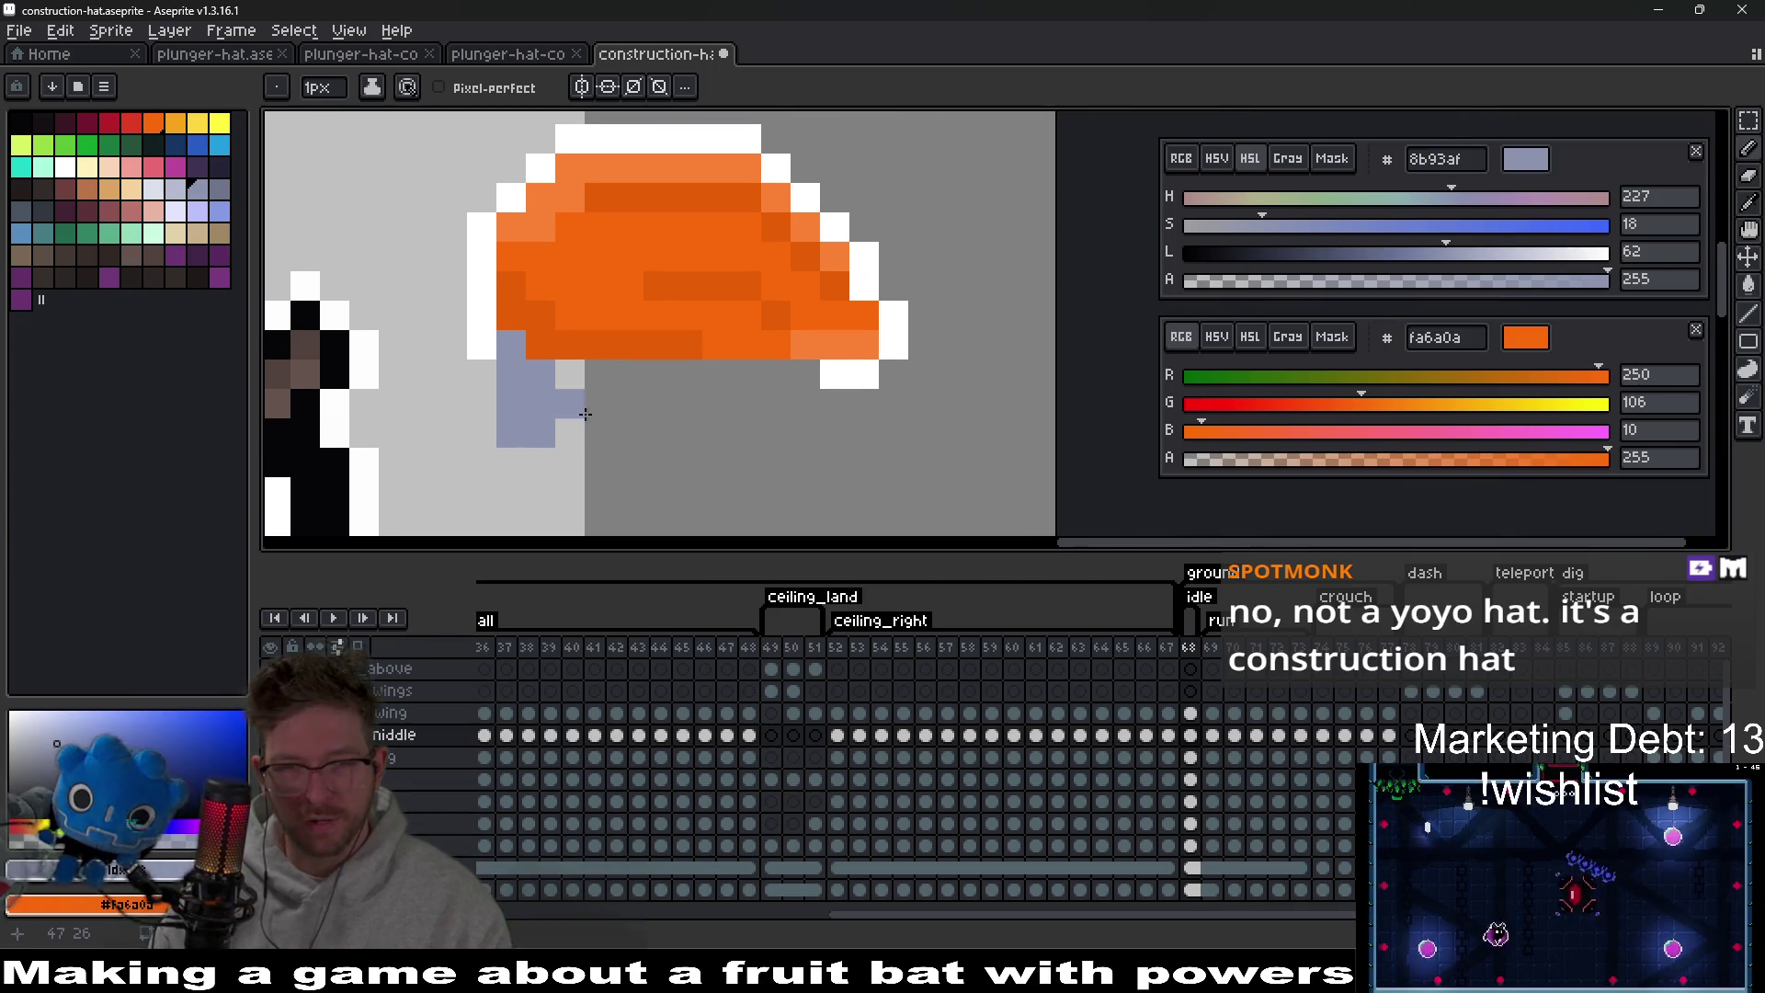
pyautogui.click(570, 462)
pyautogui.click(541, 463)
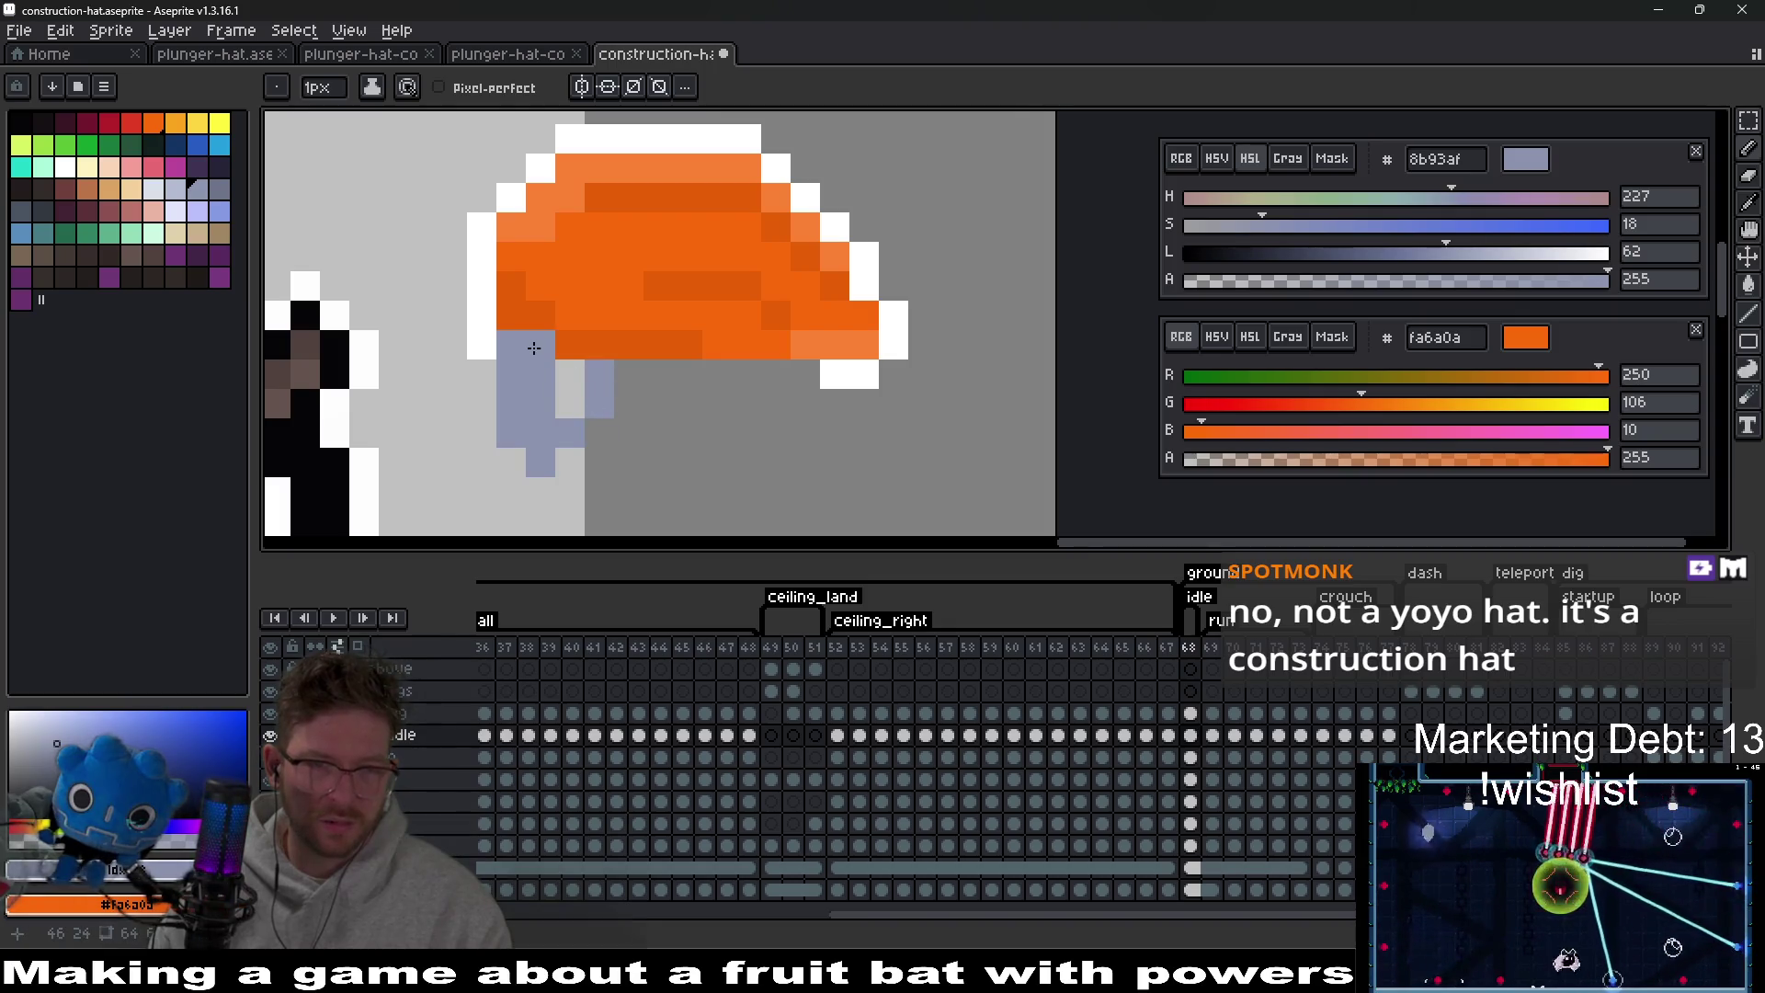
# Erase the misplaced blue-grey strap pixels under the hat brim.
pyautogui.press('e')
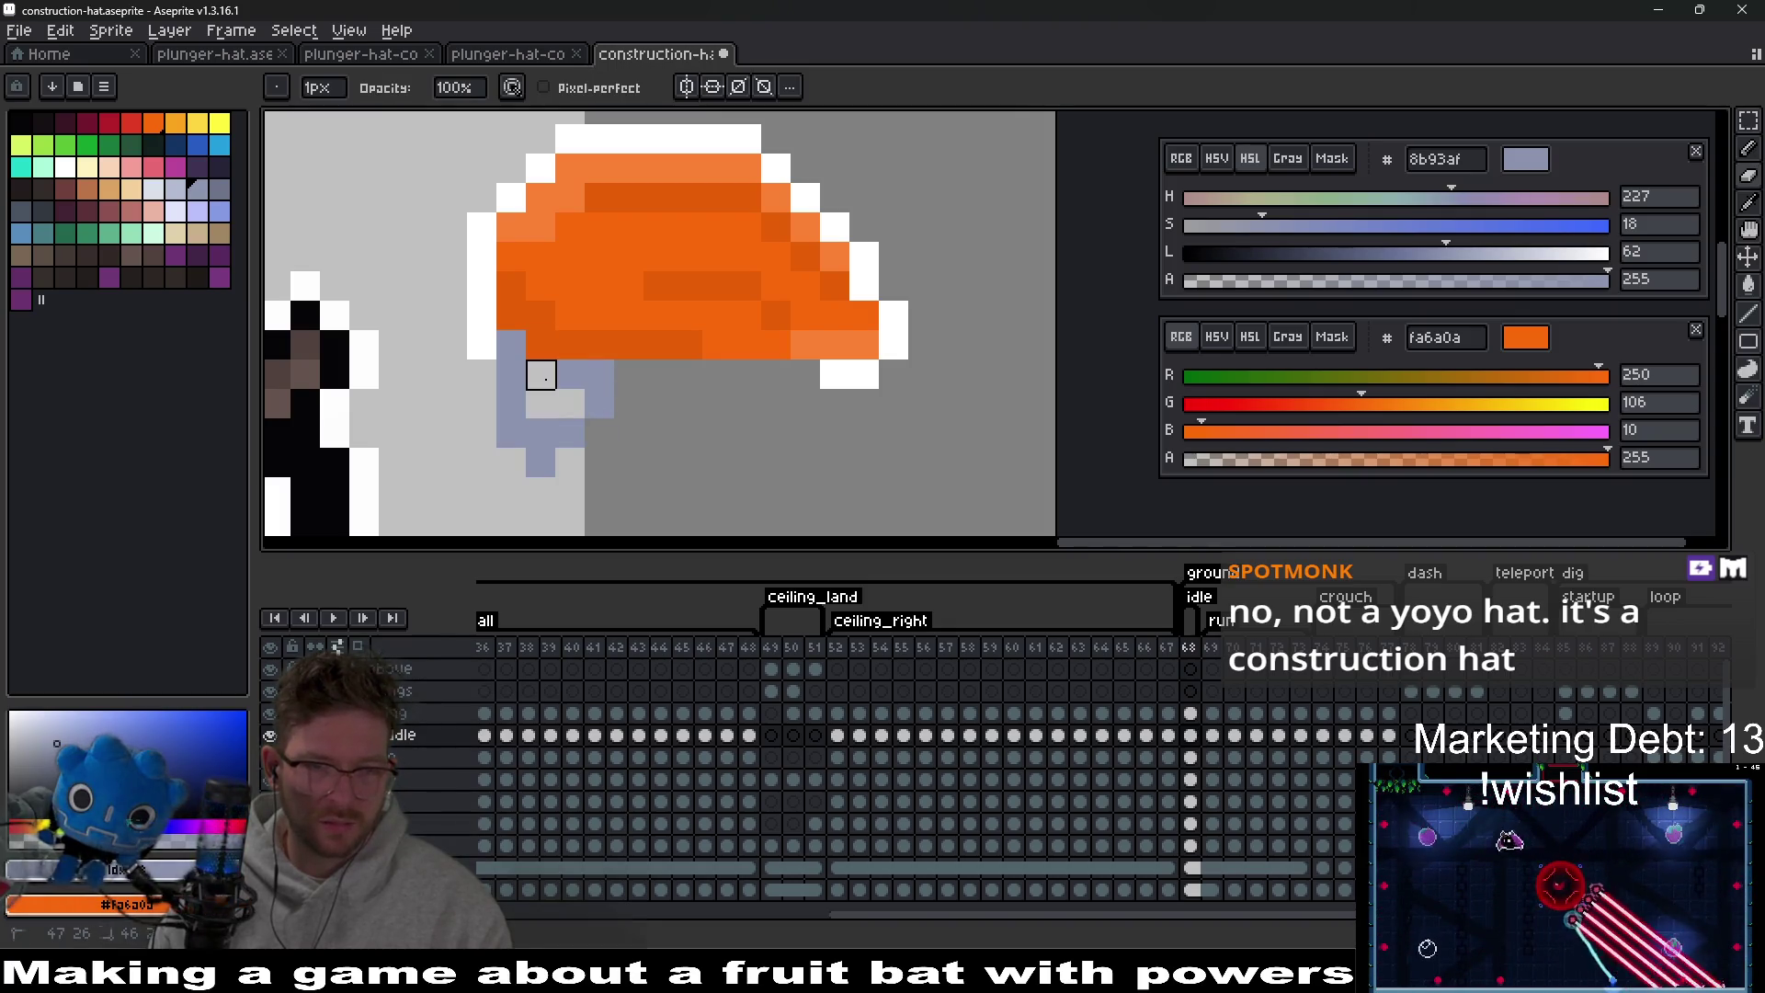
pyautogui.moveTo(541, 462); pyautogui.dragTo(570, 433)
pyautogui.click(511, 433)
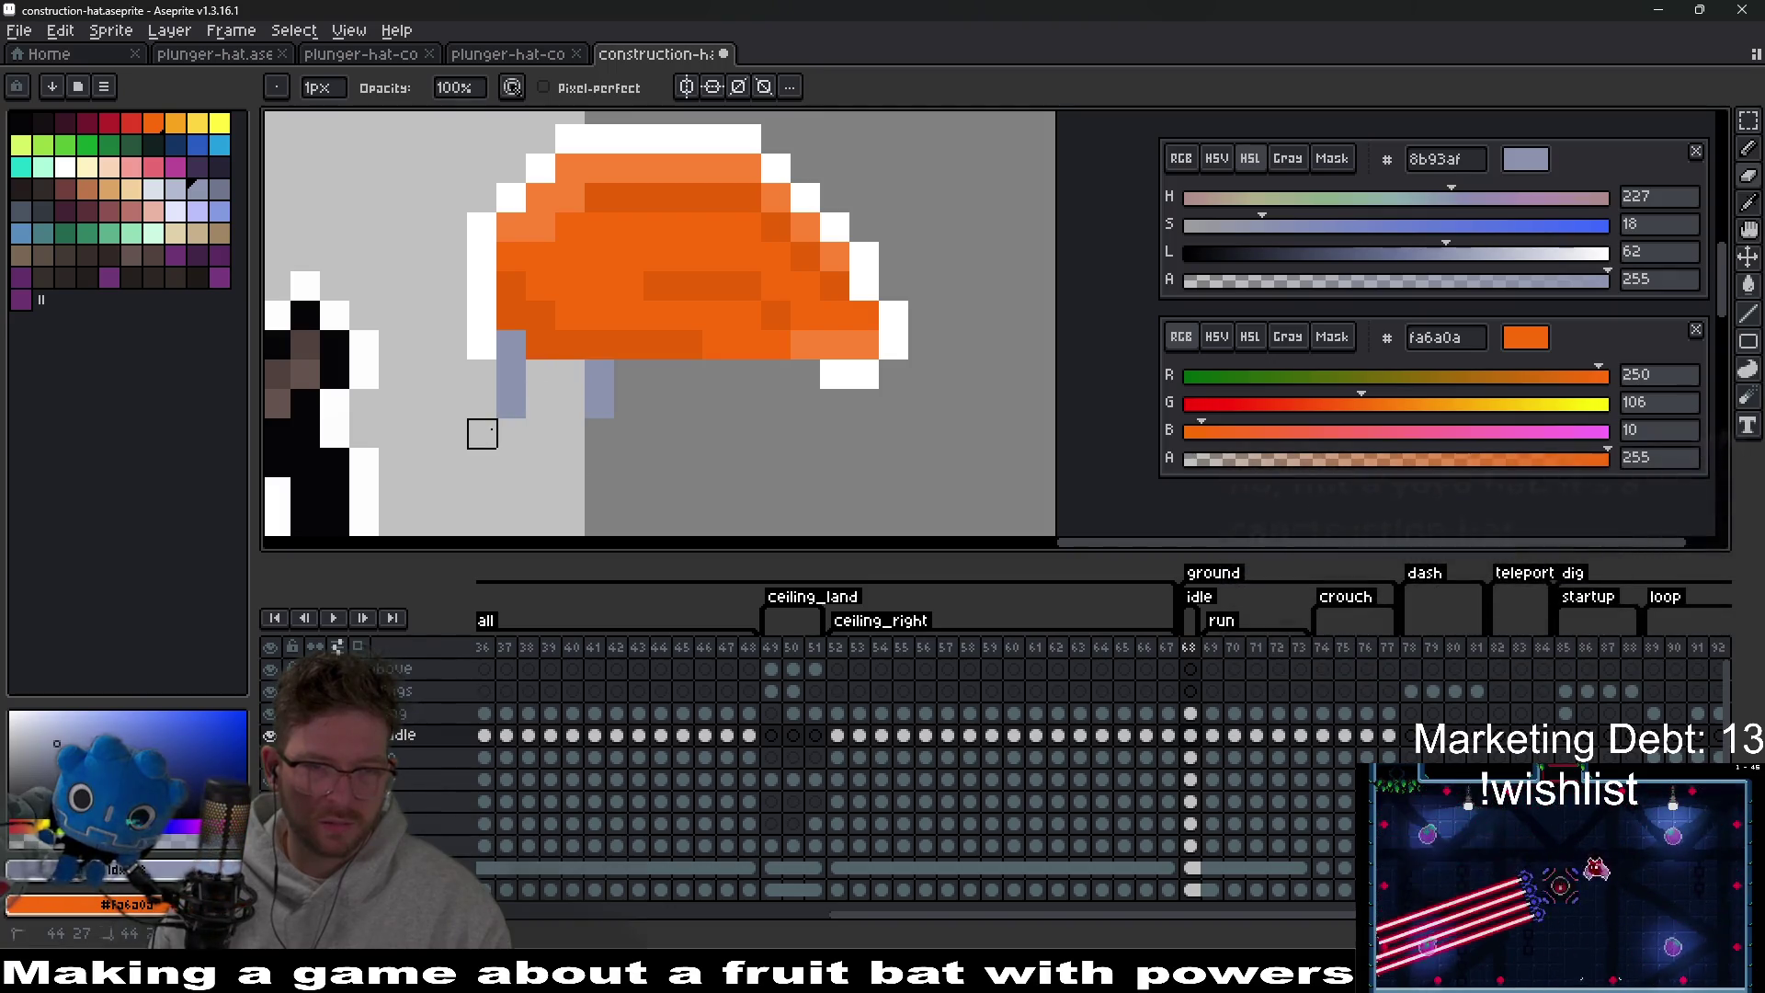
pyautogui.press('b')
pyautogui.click(540, 403)
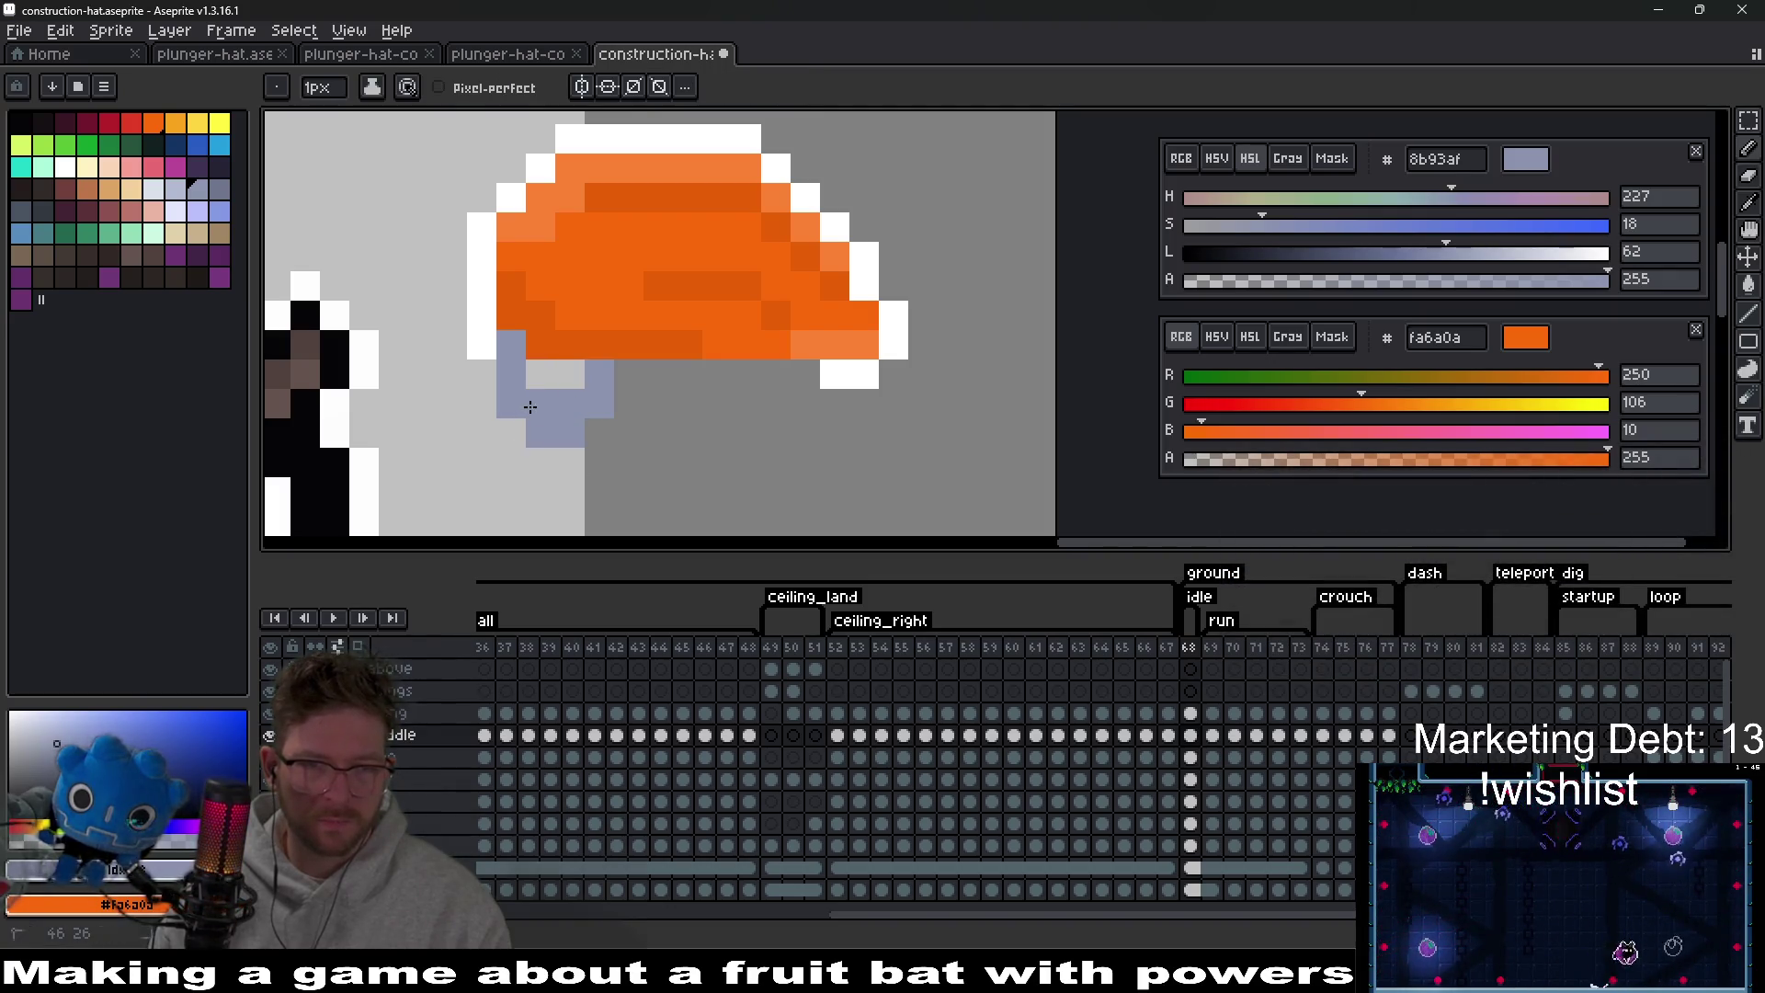
pyautogui.press('e')
pyautogui.moveTo(512, 403); pyautogui.dragTo(600, 433)
pyautogui.scroll(-6, 689, 433)
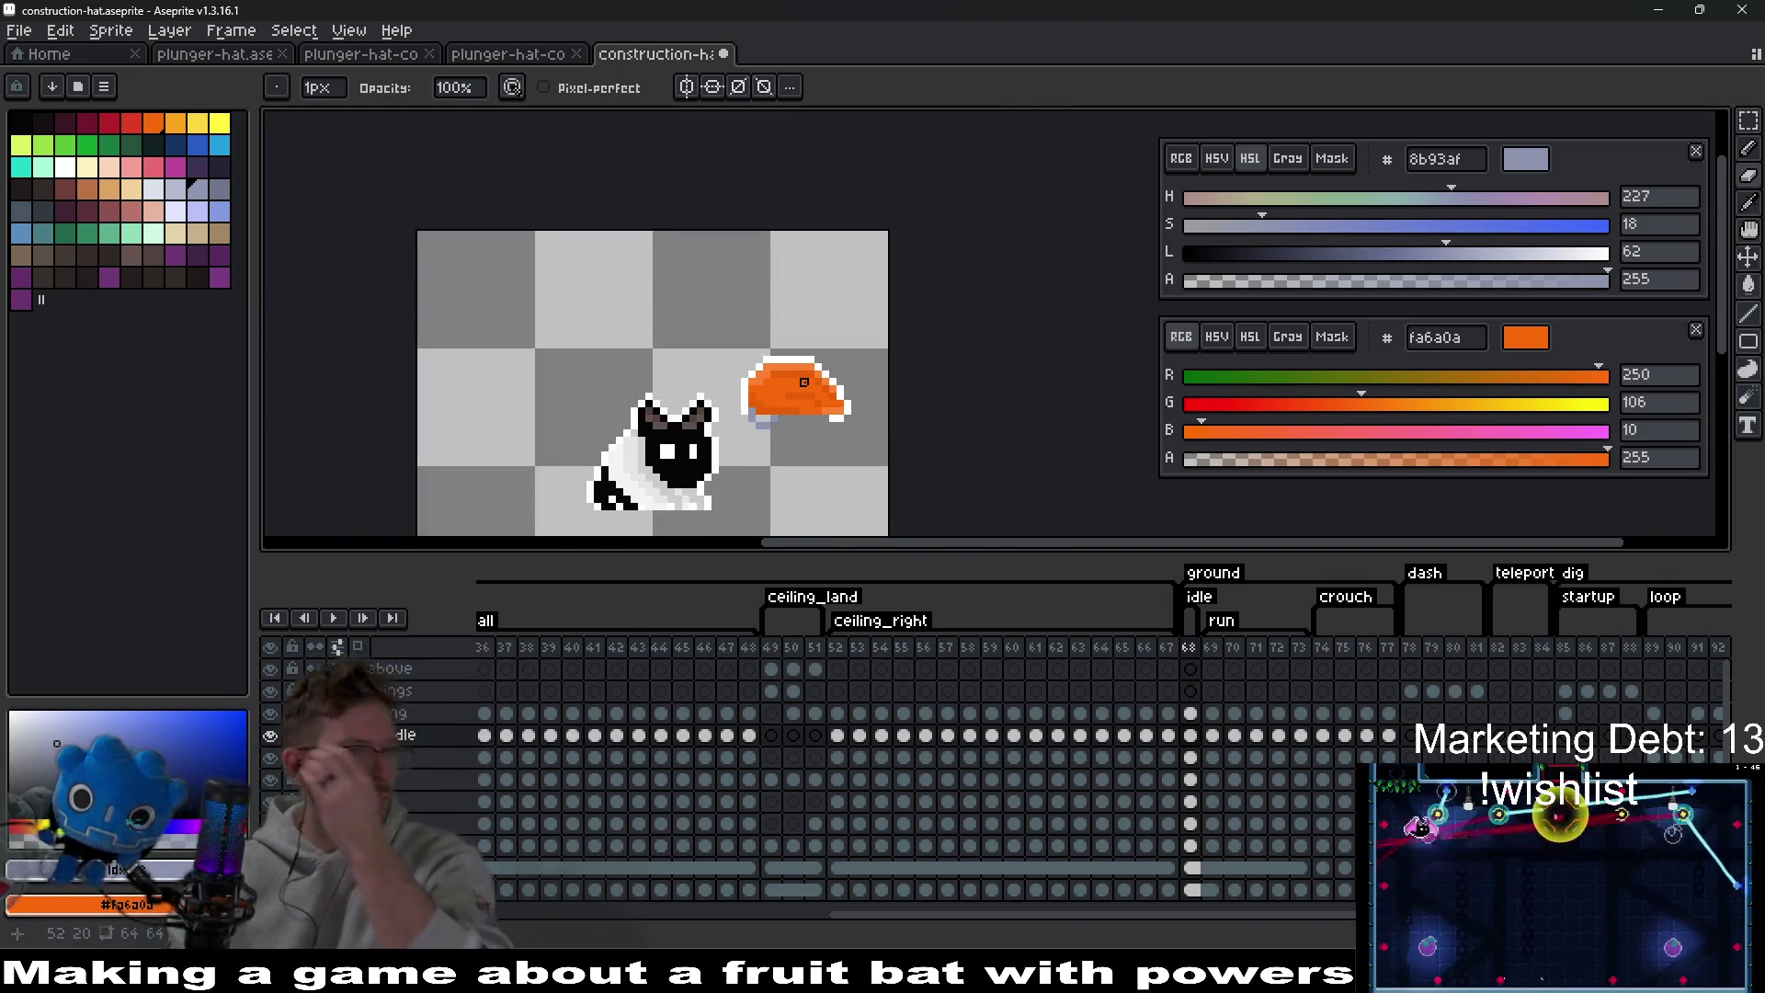
pyautogui.scroll(3, 841, 367)
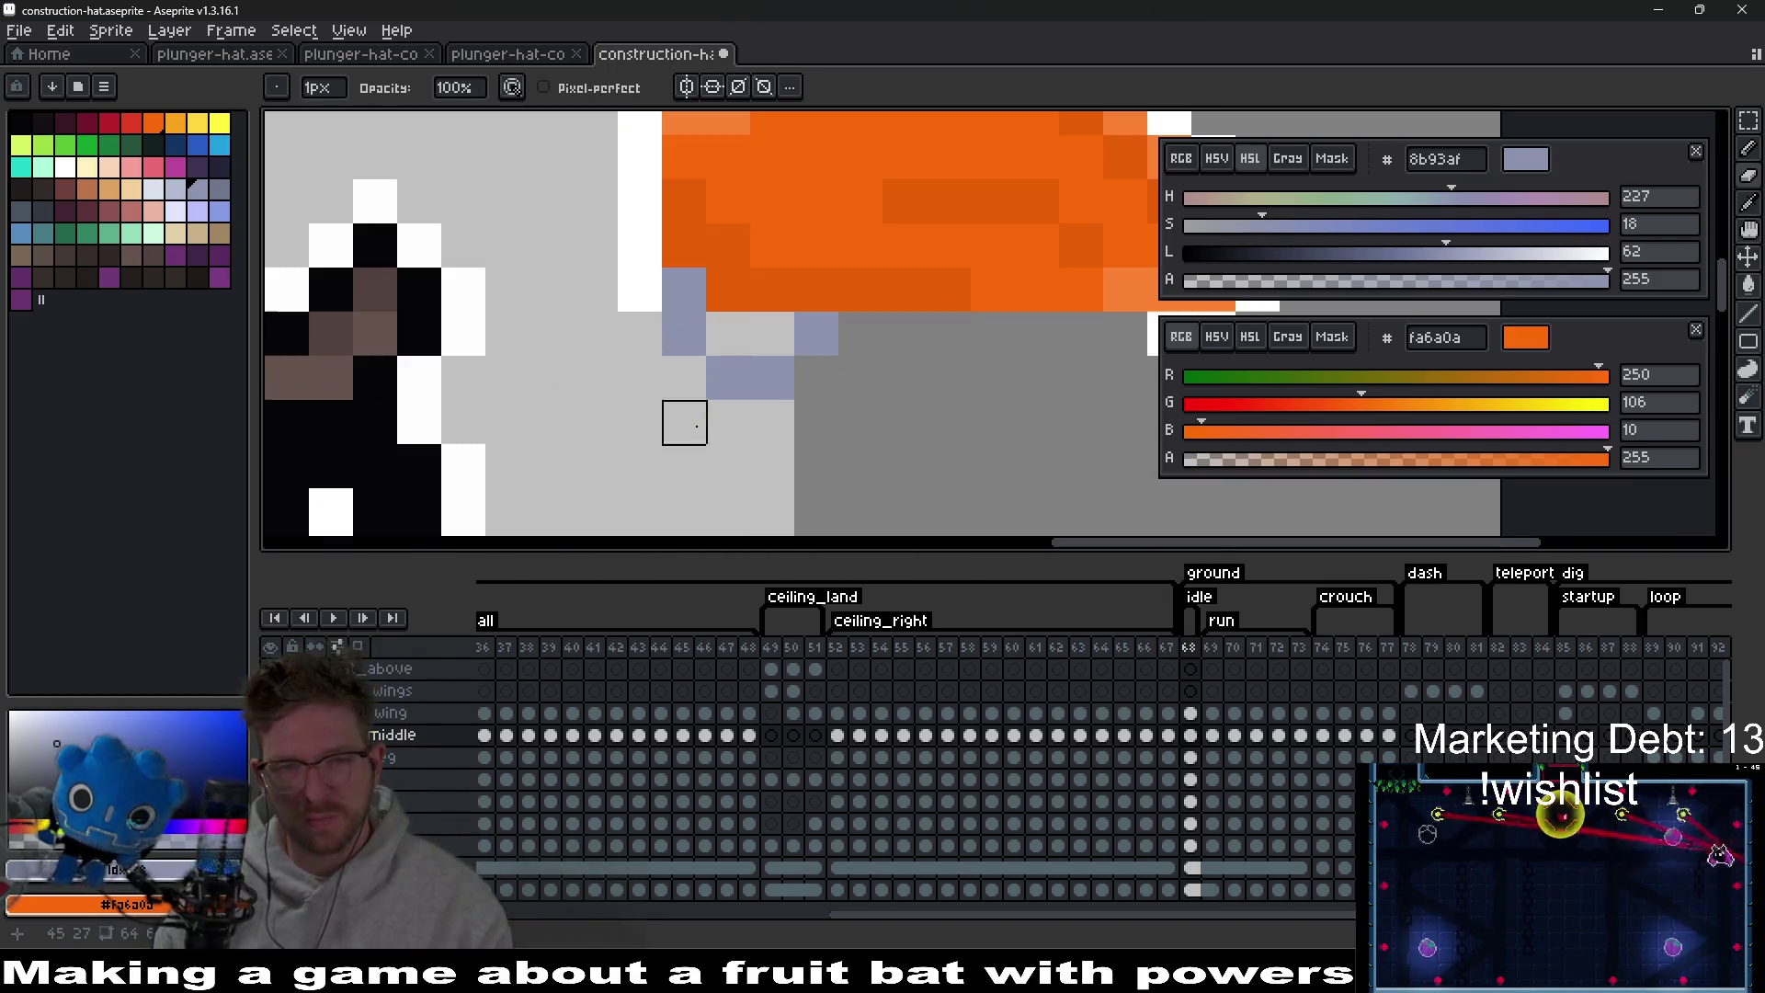
pyautogui.moveTo(816, 333); pyautogui.dragTo(684, 334)
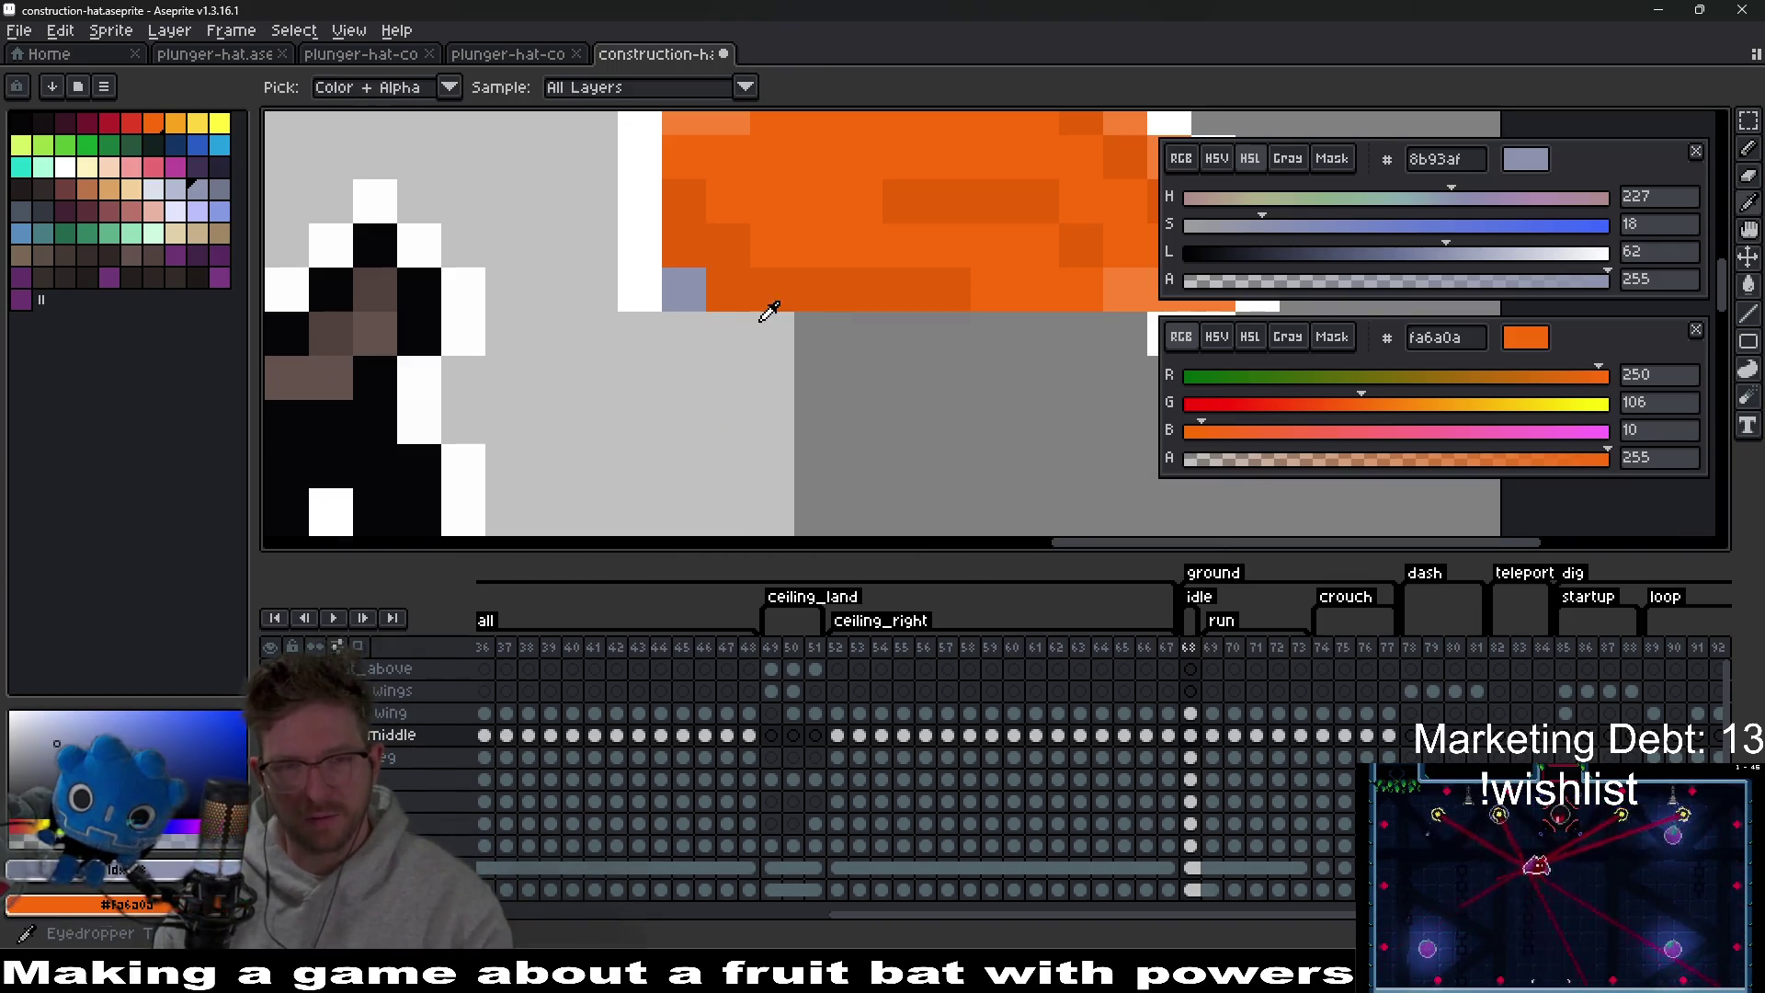
pyautogui.keyDown('alt'); pyautogui.click(733, 284); pyautogui.keyUp('alt')
pyautogui.click(671, 288)
pyautogui.hotkey('ctrl', 'z')
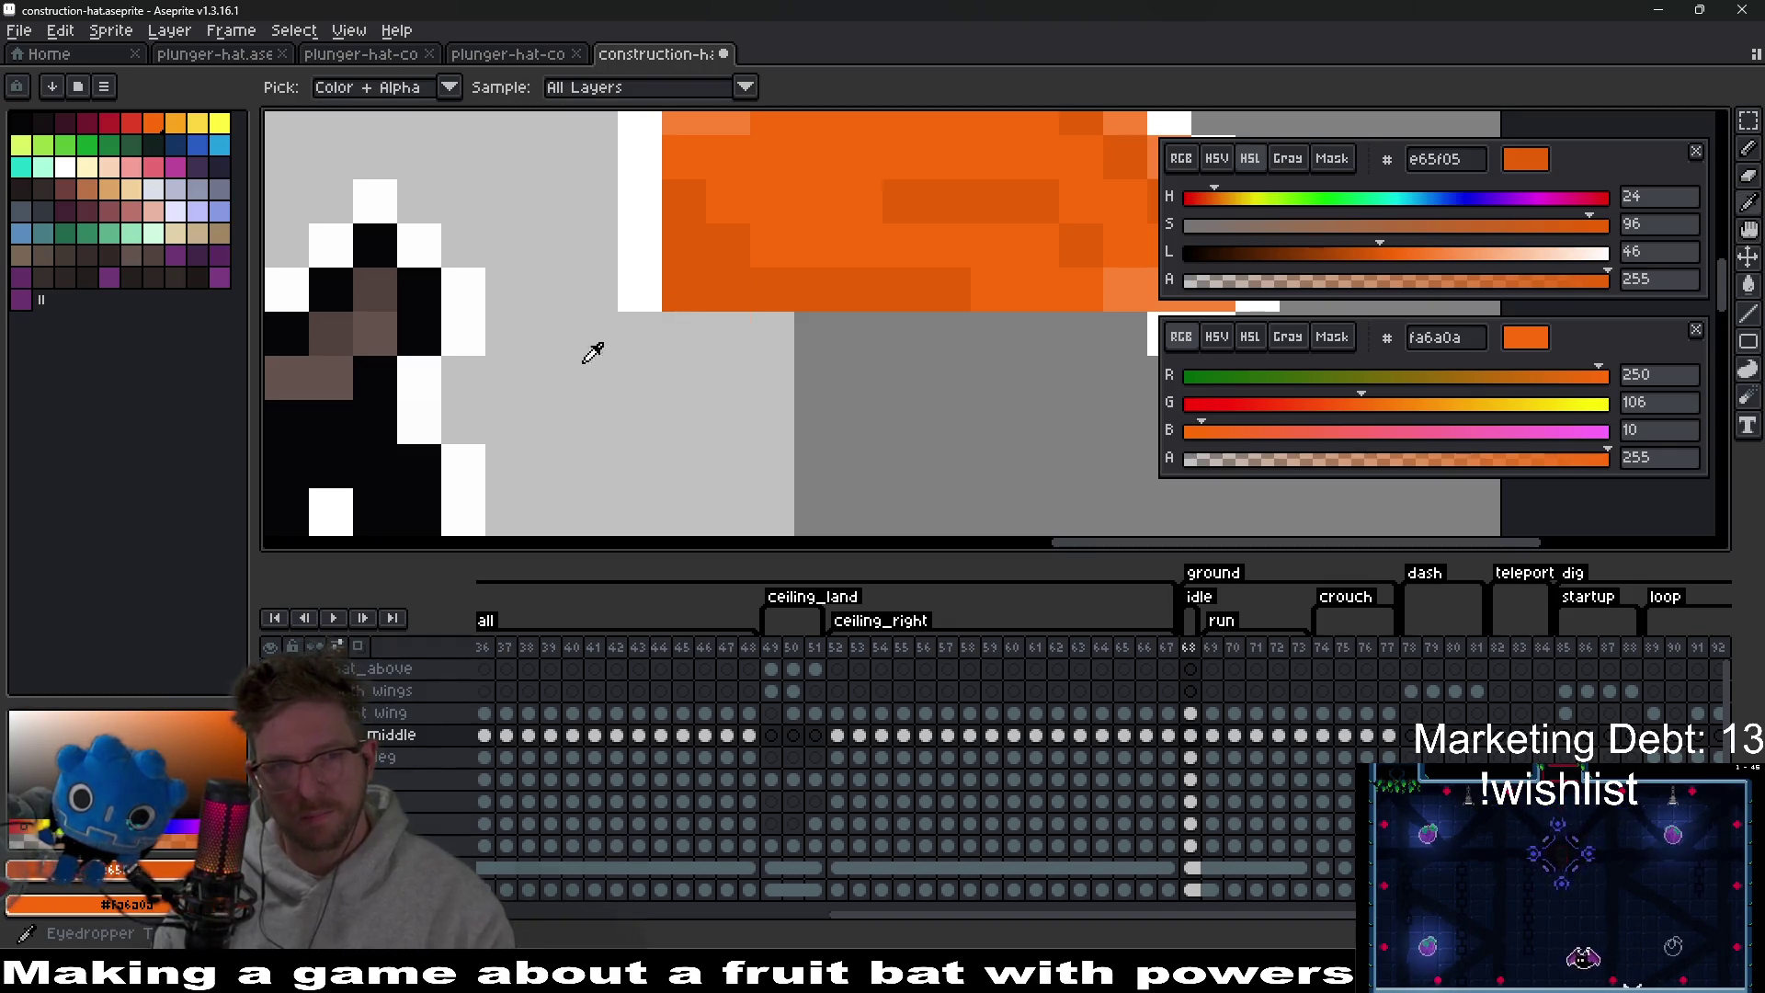
# Redraw blue-grey strap pixels under the brim and down the band's right edge.
pyautogui.click(198, 189)
pyautogui.click(656, 320)
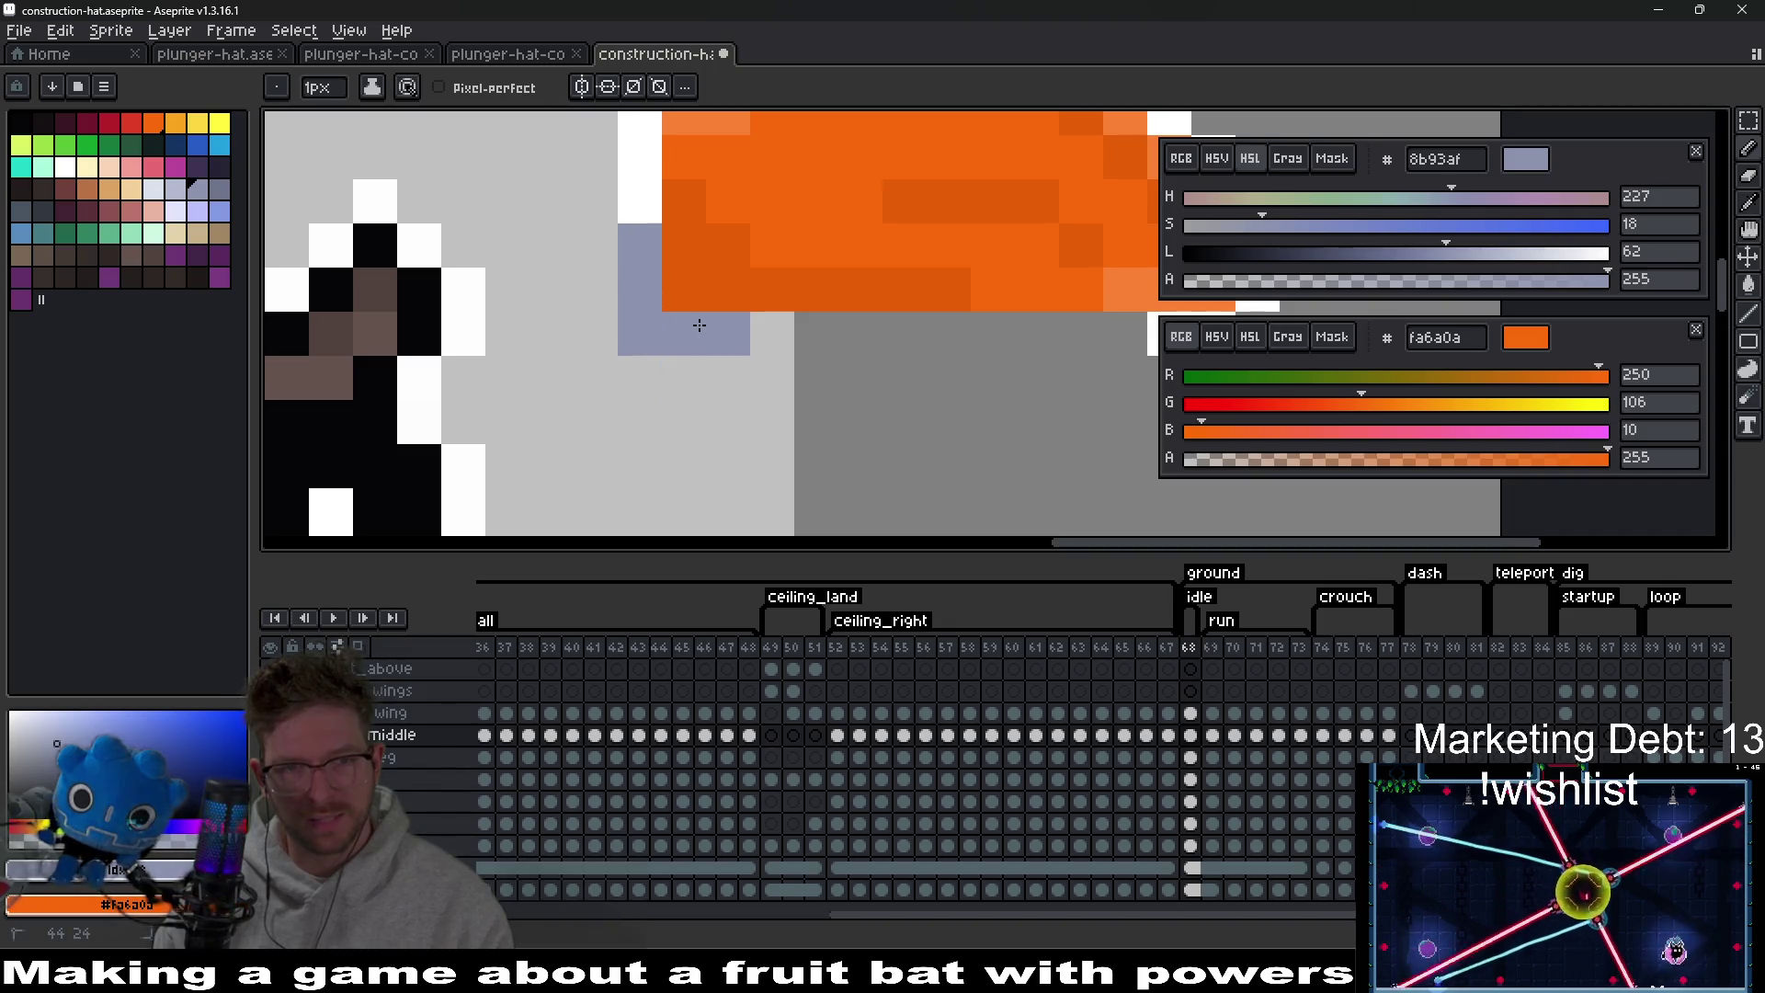
pyautogui.click(772, 334)
pyautogui.click(684, 377)
pyautogui.click(772, 378)
pyautogui.click(773, 422)
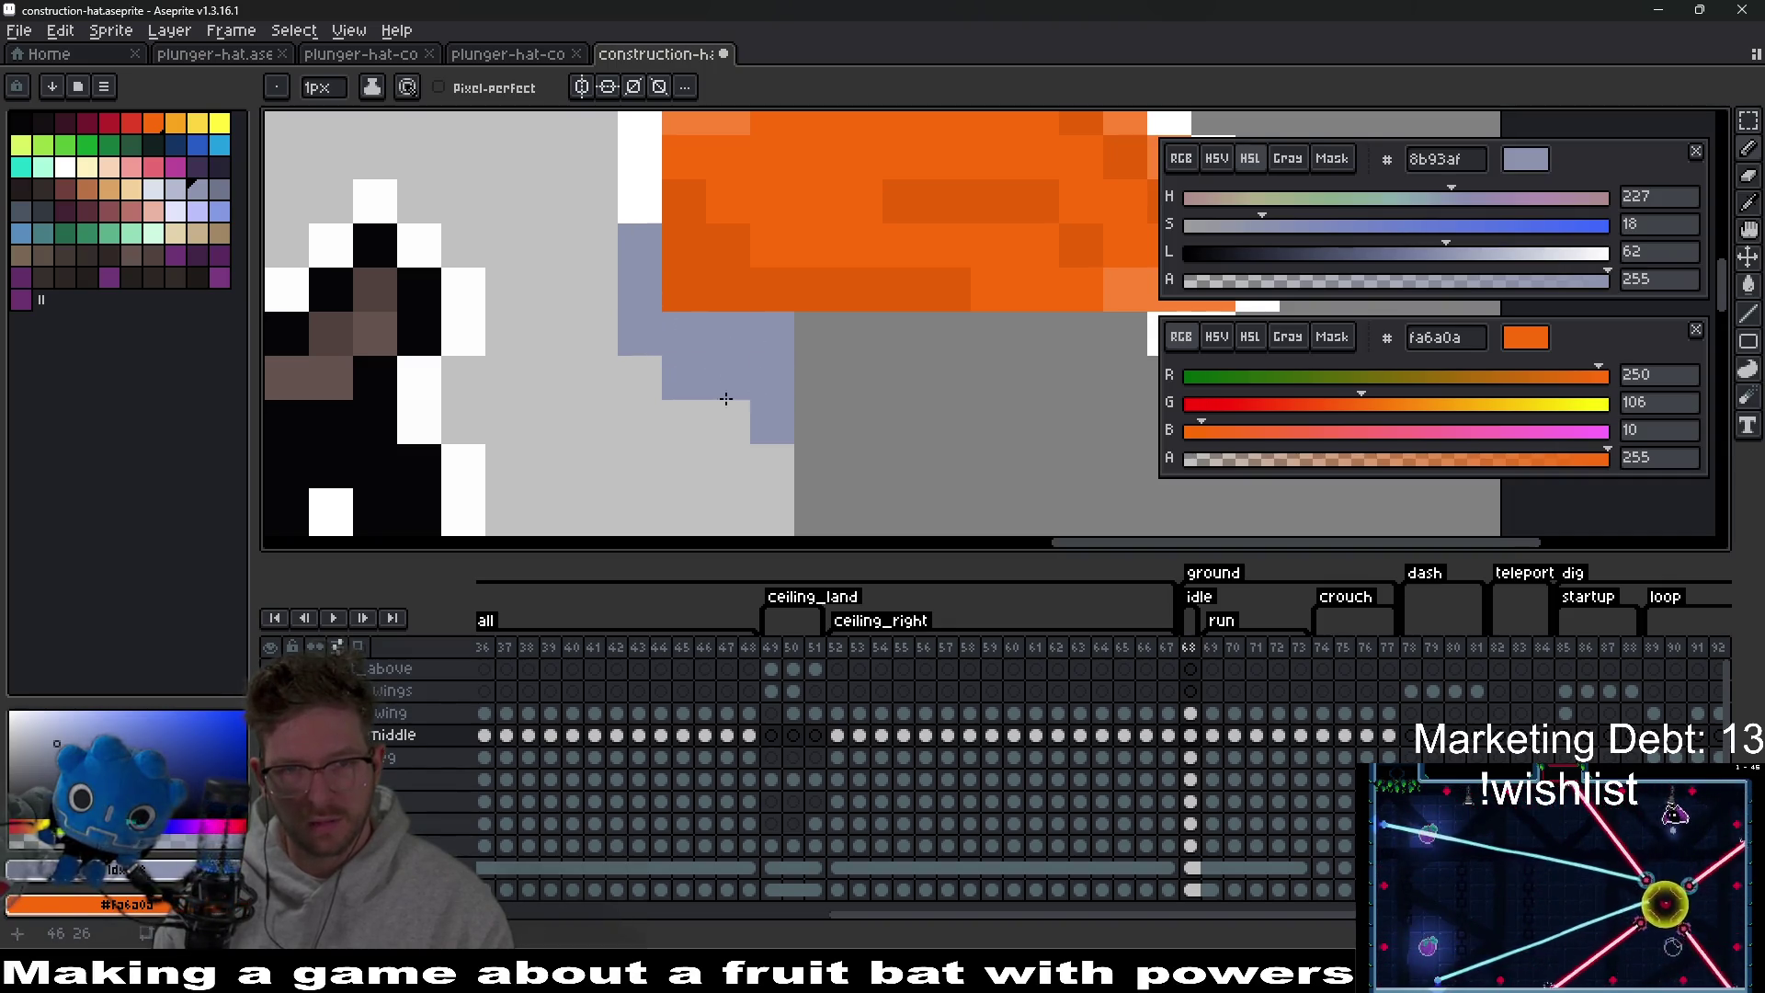
# Erase the extra strap pixels along the band's right side and lower corners.
pyautogui.press('e')
pyautogui.click(772, 378)
pyautogui.click(773, 334)
pyautogui.click(728, 334)
pyautogui.click(772, 422)
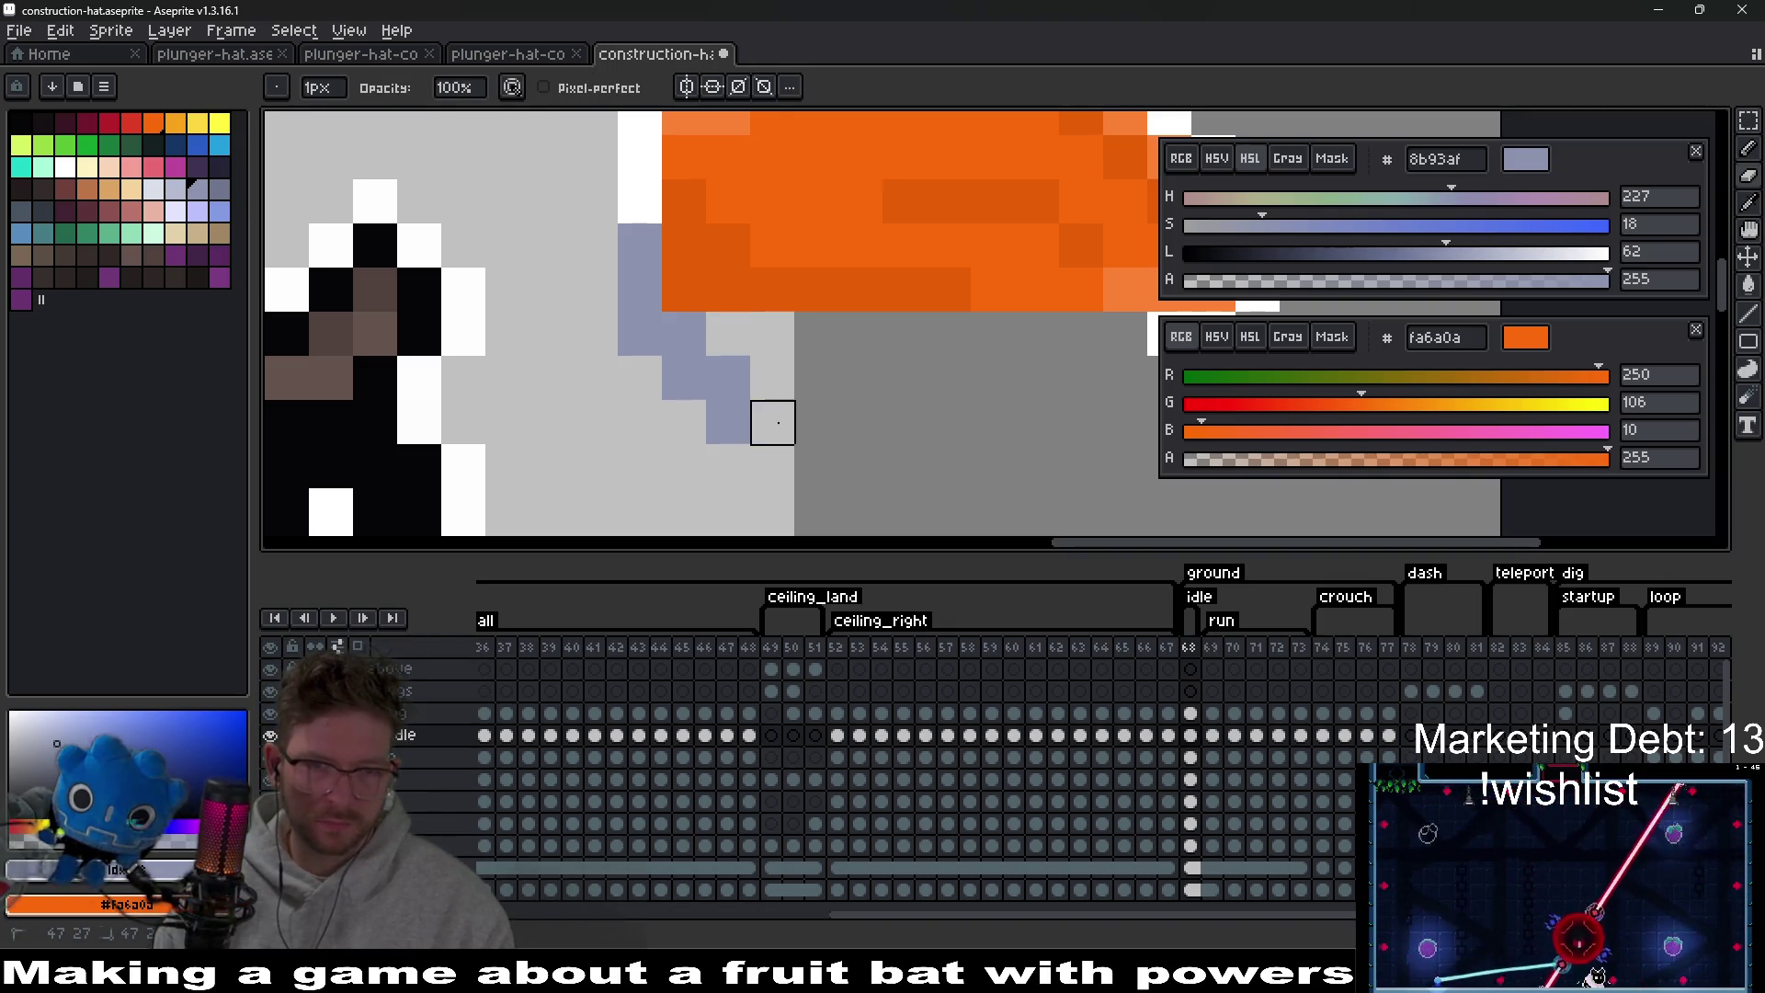
pyautogui.click(729, 422)
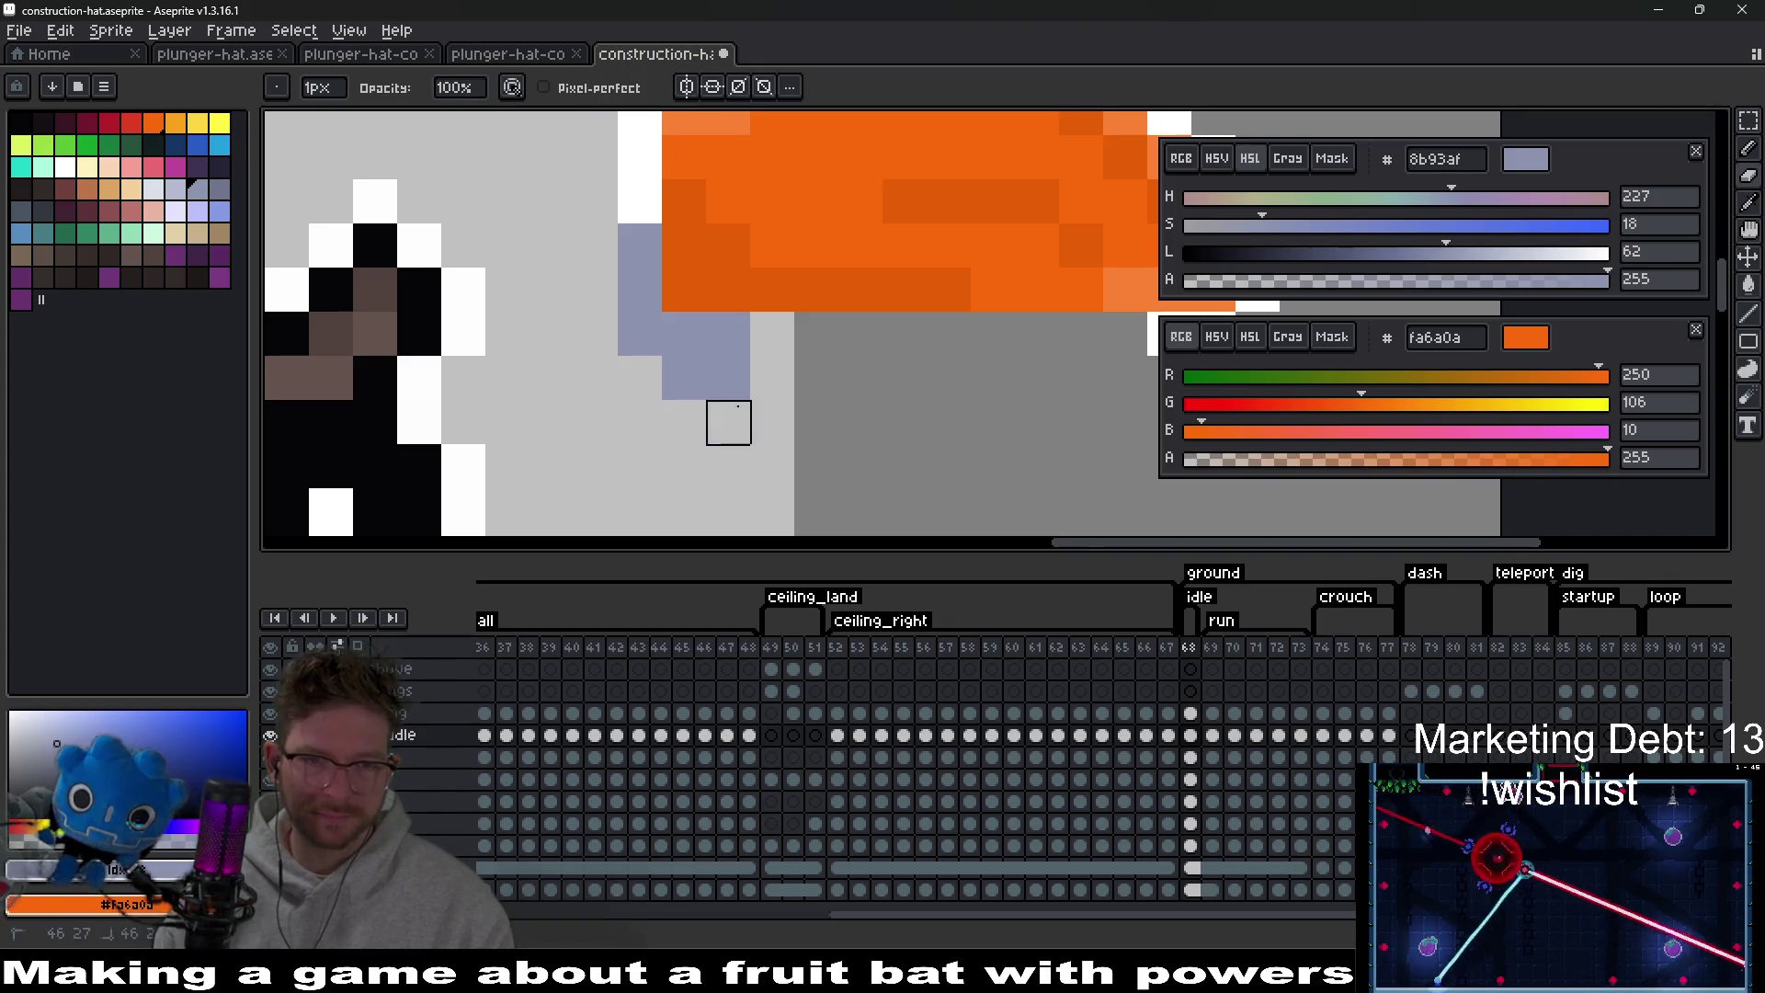
pyautogui.press('b')
pyautogui.click(684, 422)
pyautogui.click(728, 422)
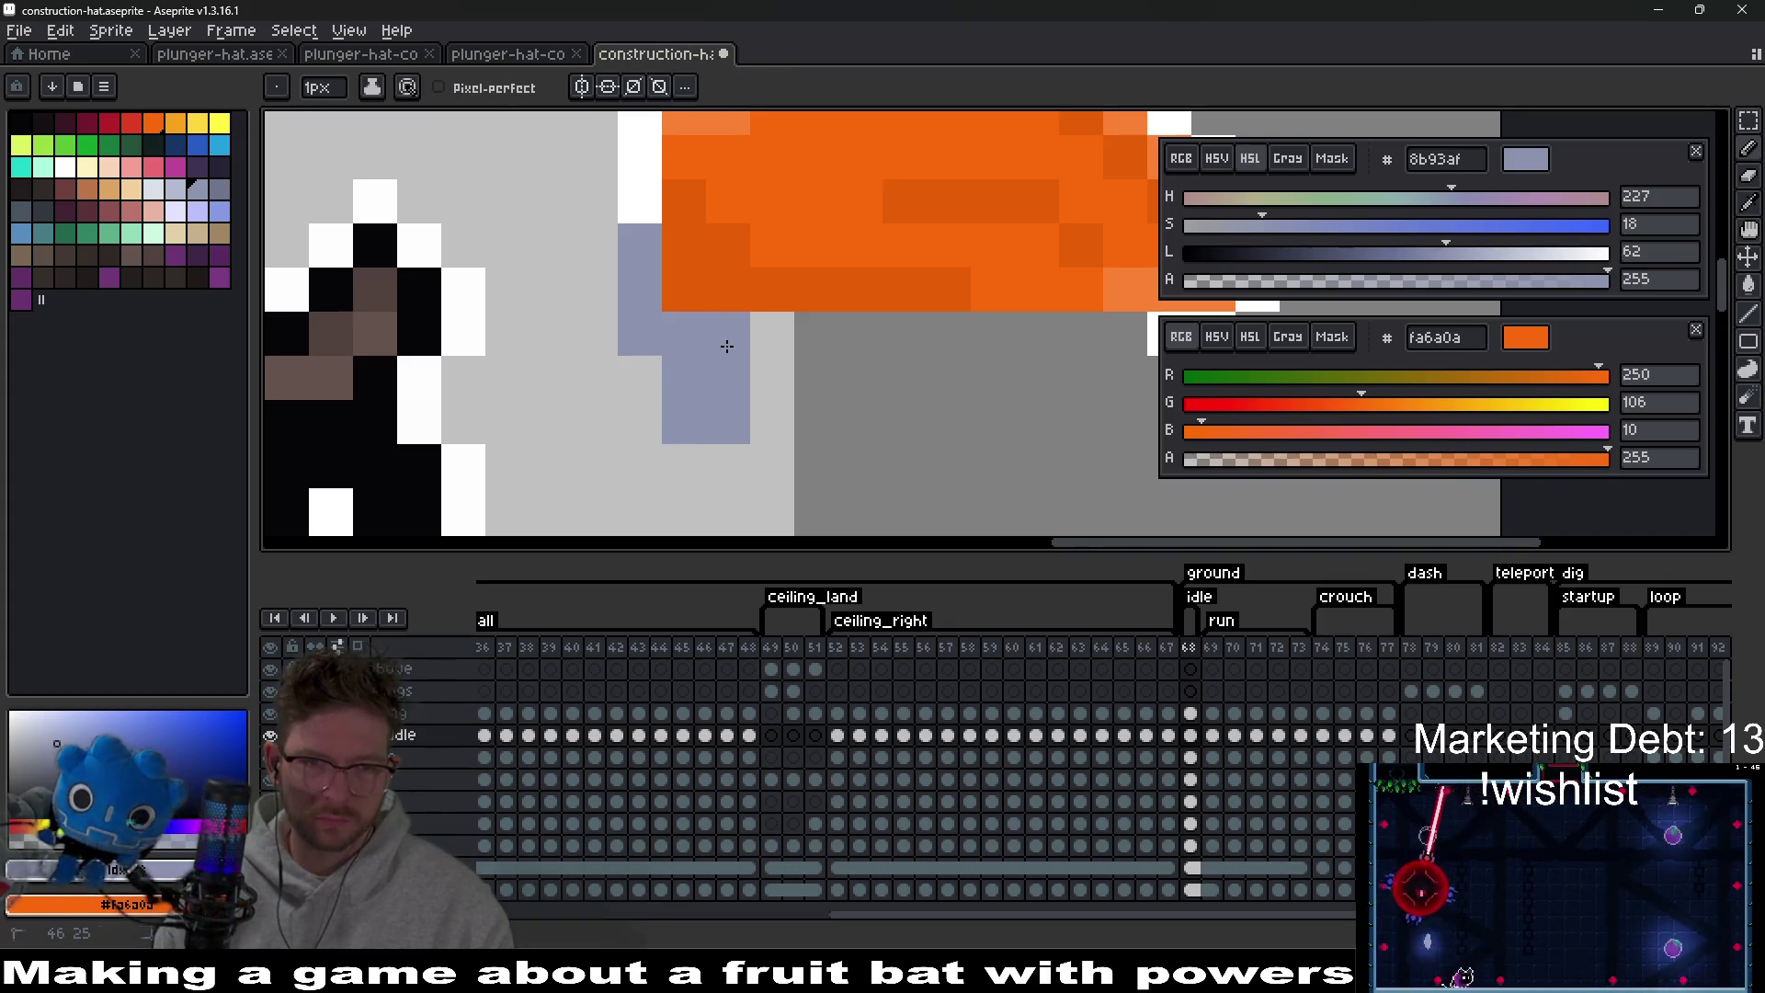
pyautogui.press('e')
pyautogui.moveTo(728, 422); pyautogui.dragTo(684, 422)
pyautogui.click(728, 334)
# Remove and add strap pixels beside the brim to tidy the band's edge.
pyautogui.scroll(-5, 851, 419)
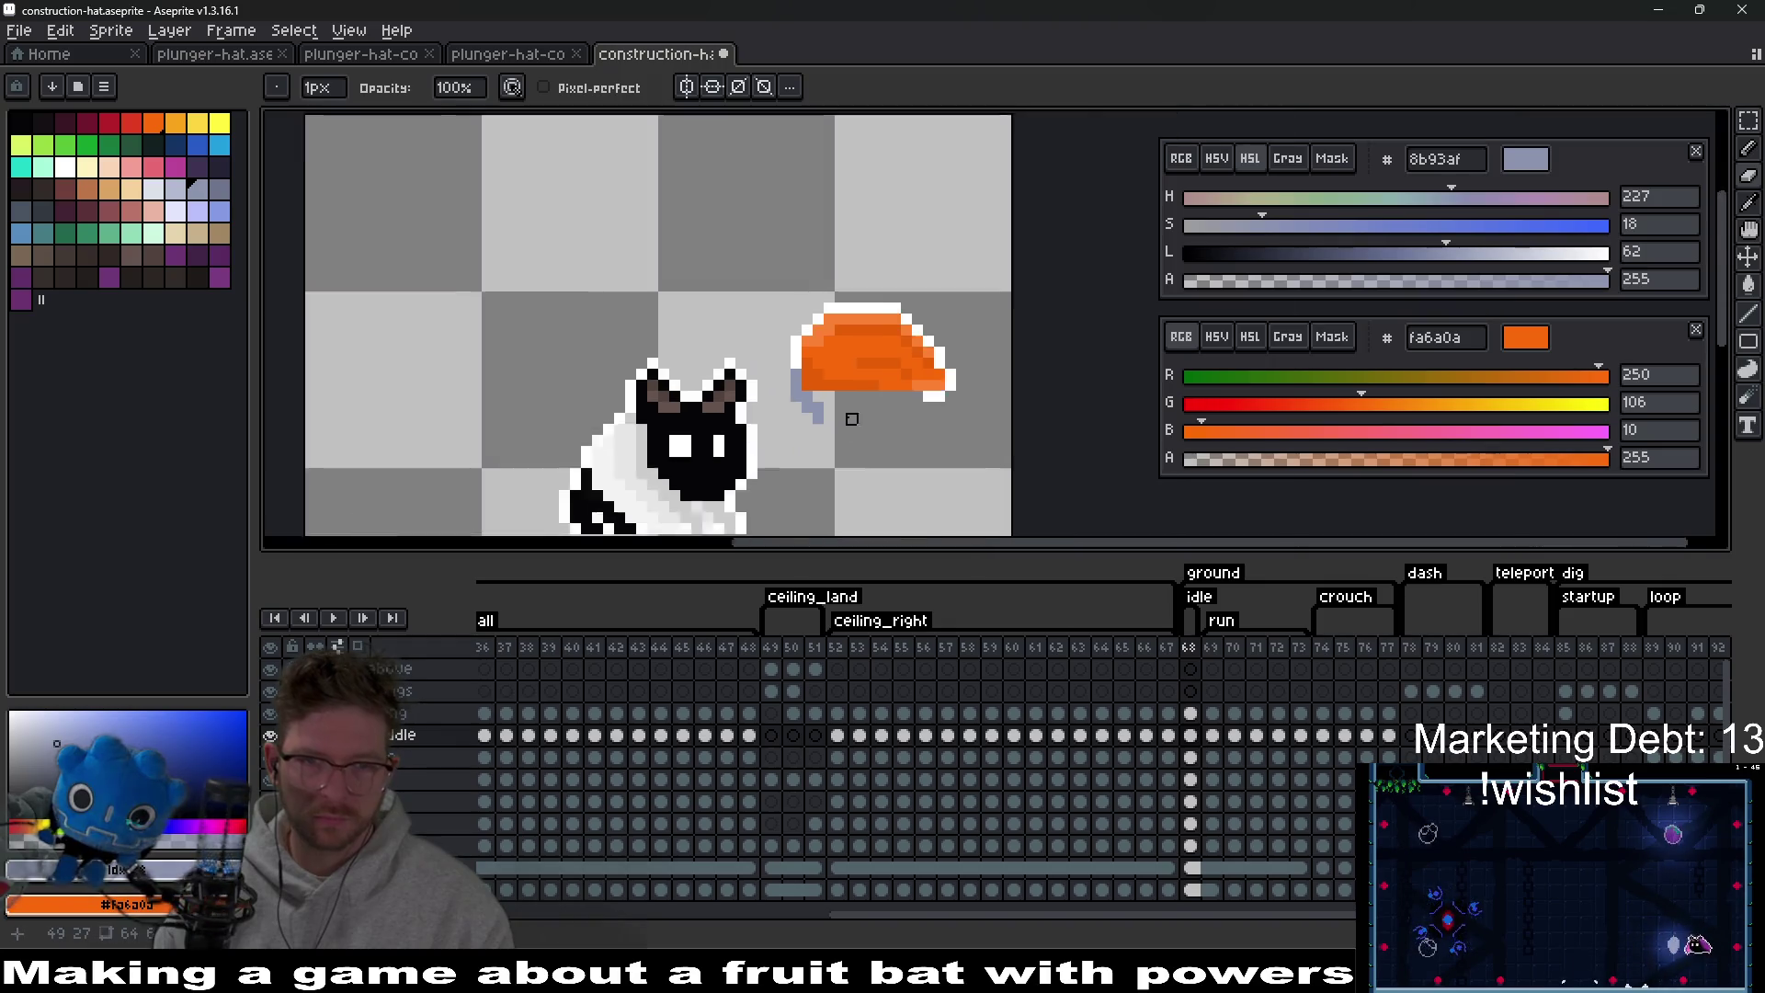
pyautogui.scroll(3, 852, 419)
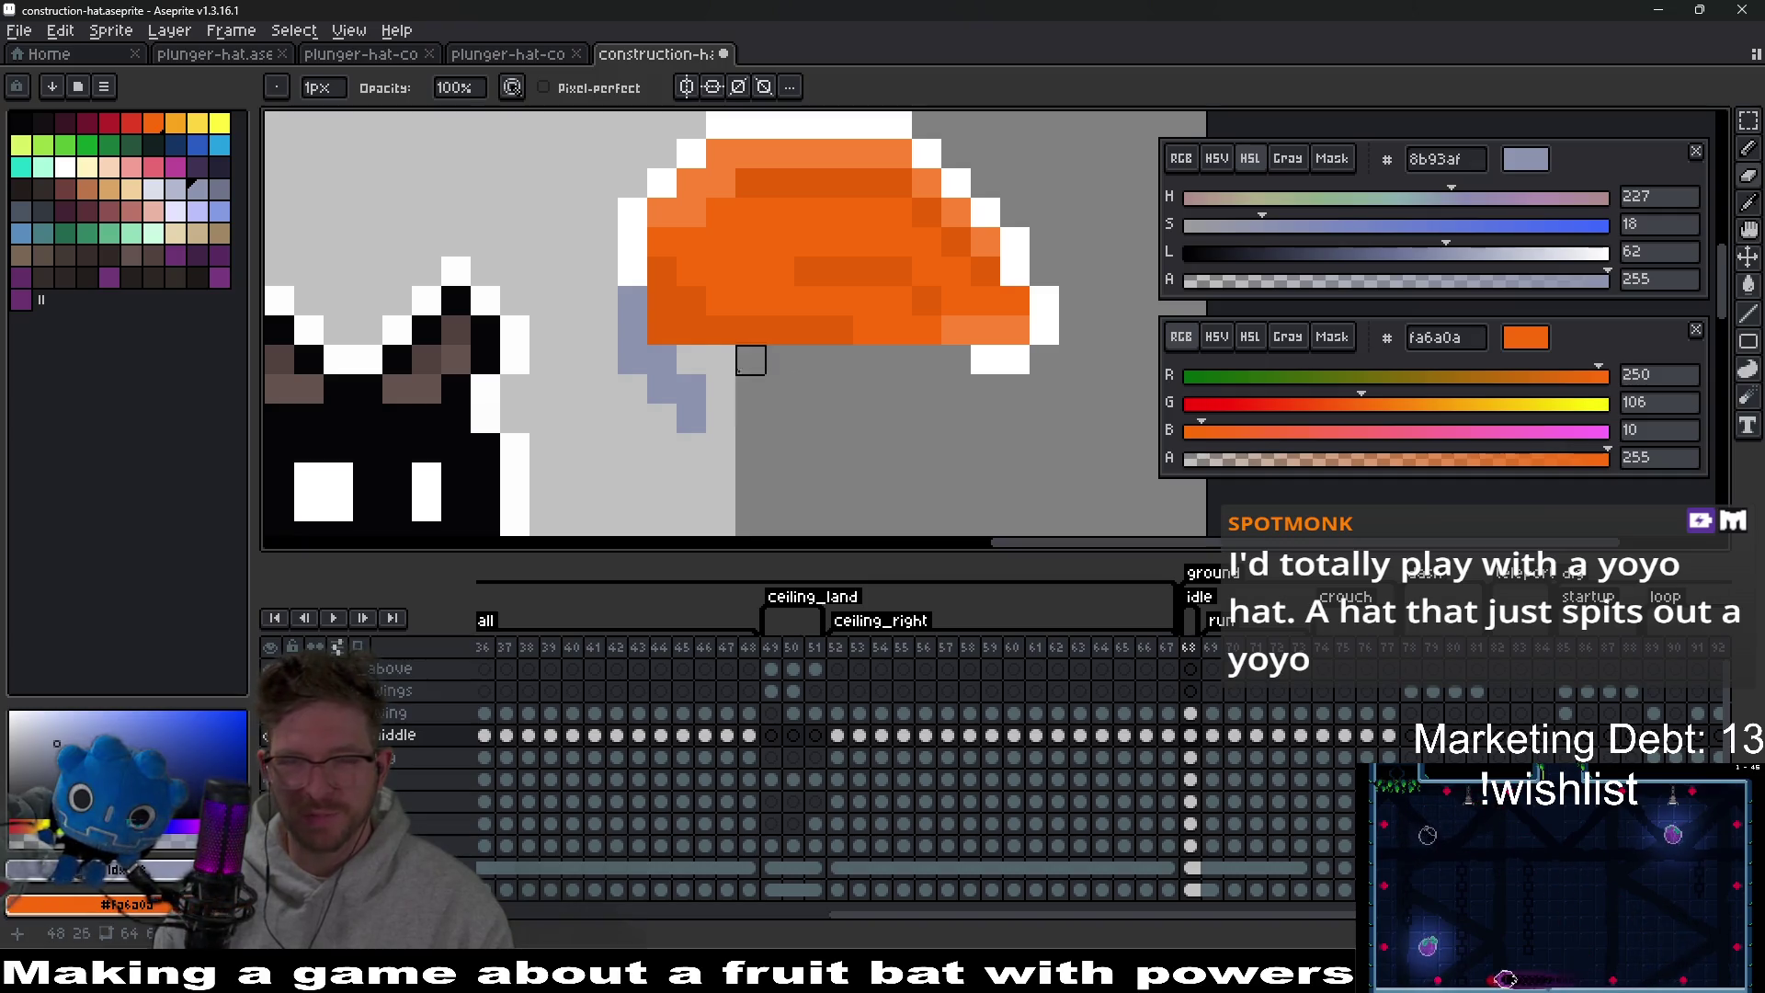
pyautogui.press('e')
pyautogui.scroll(-4, 809, 421)
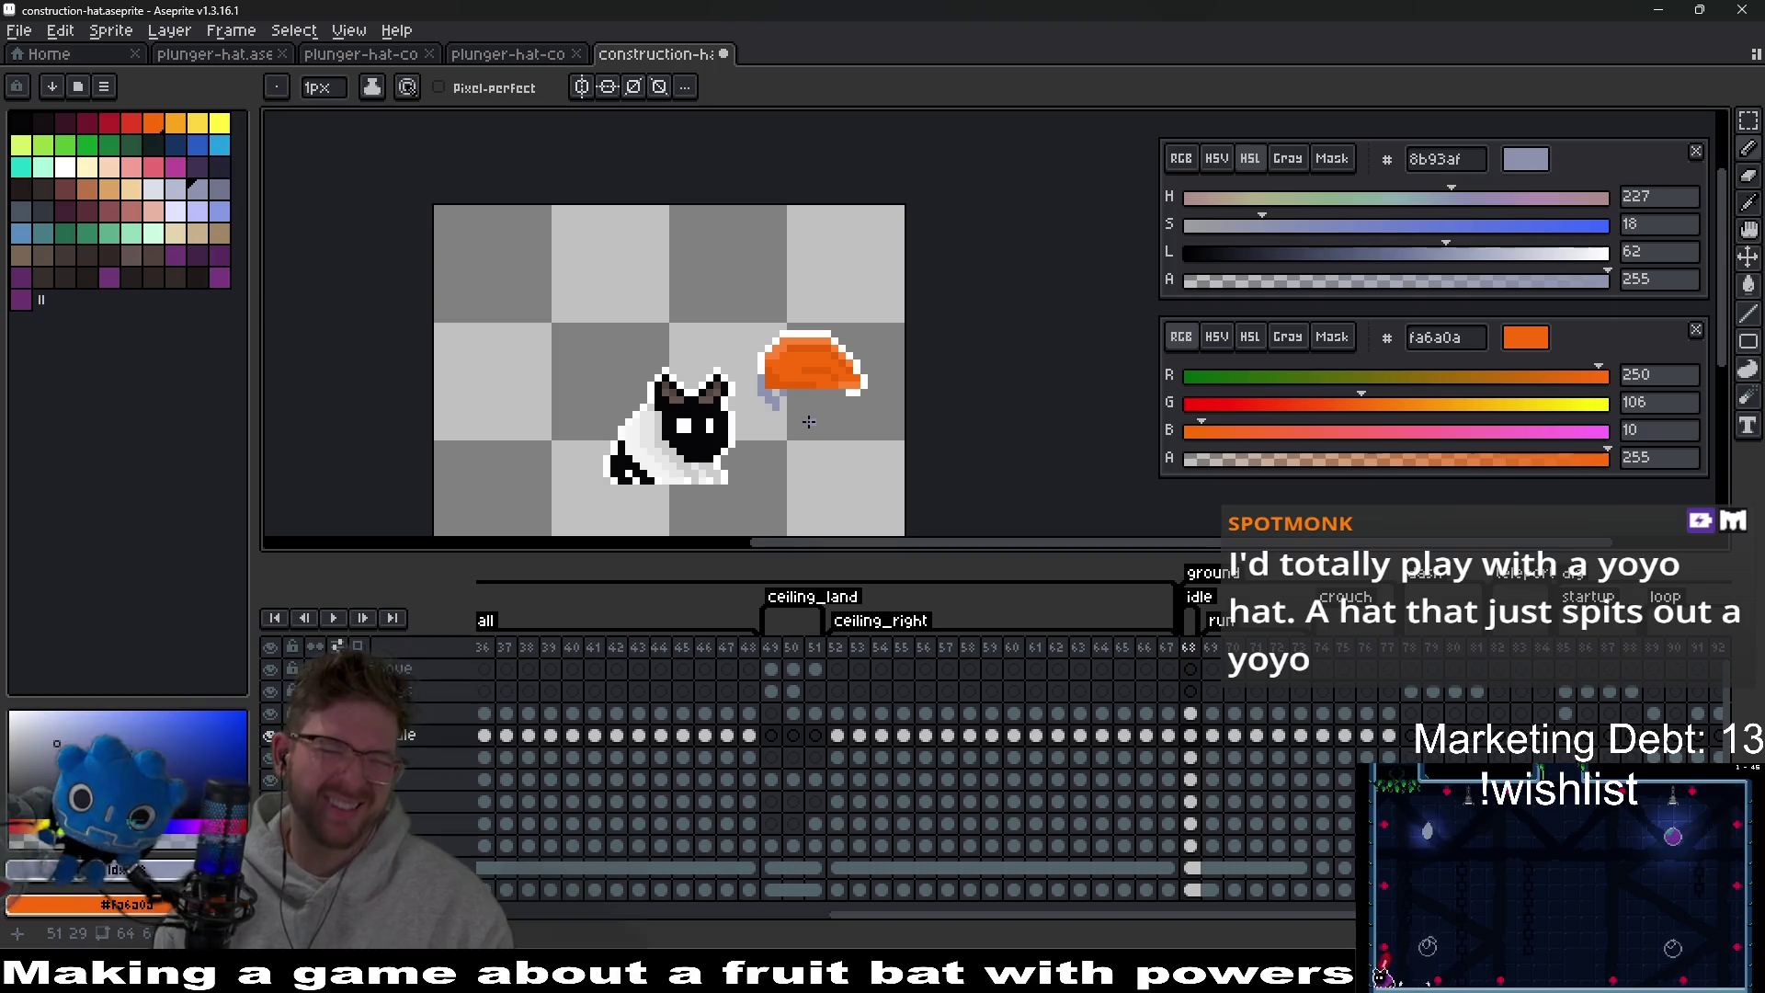
pyautogui.scroll(3, 807, 421)
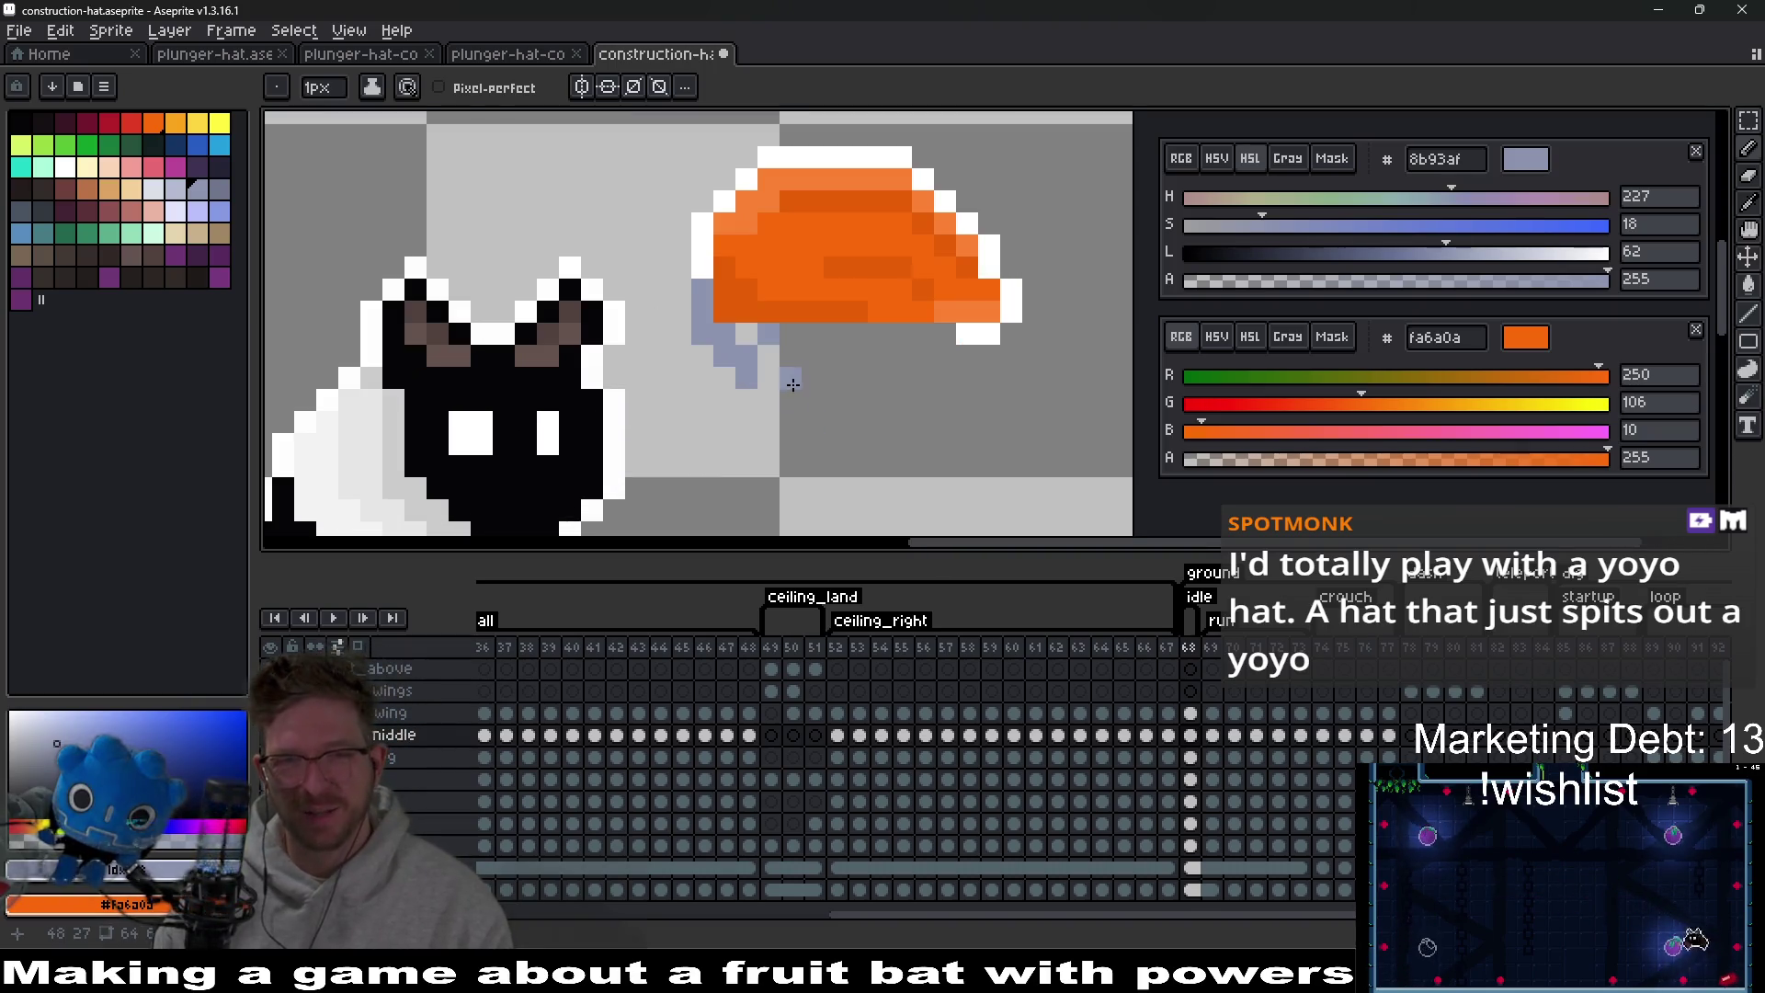
pyautogui.scroll(1, 770, 365)
pyautogui.scroll(-5, 769, 365)
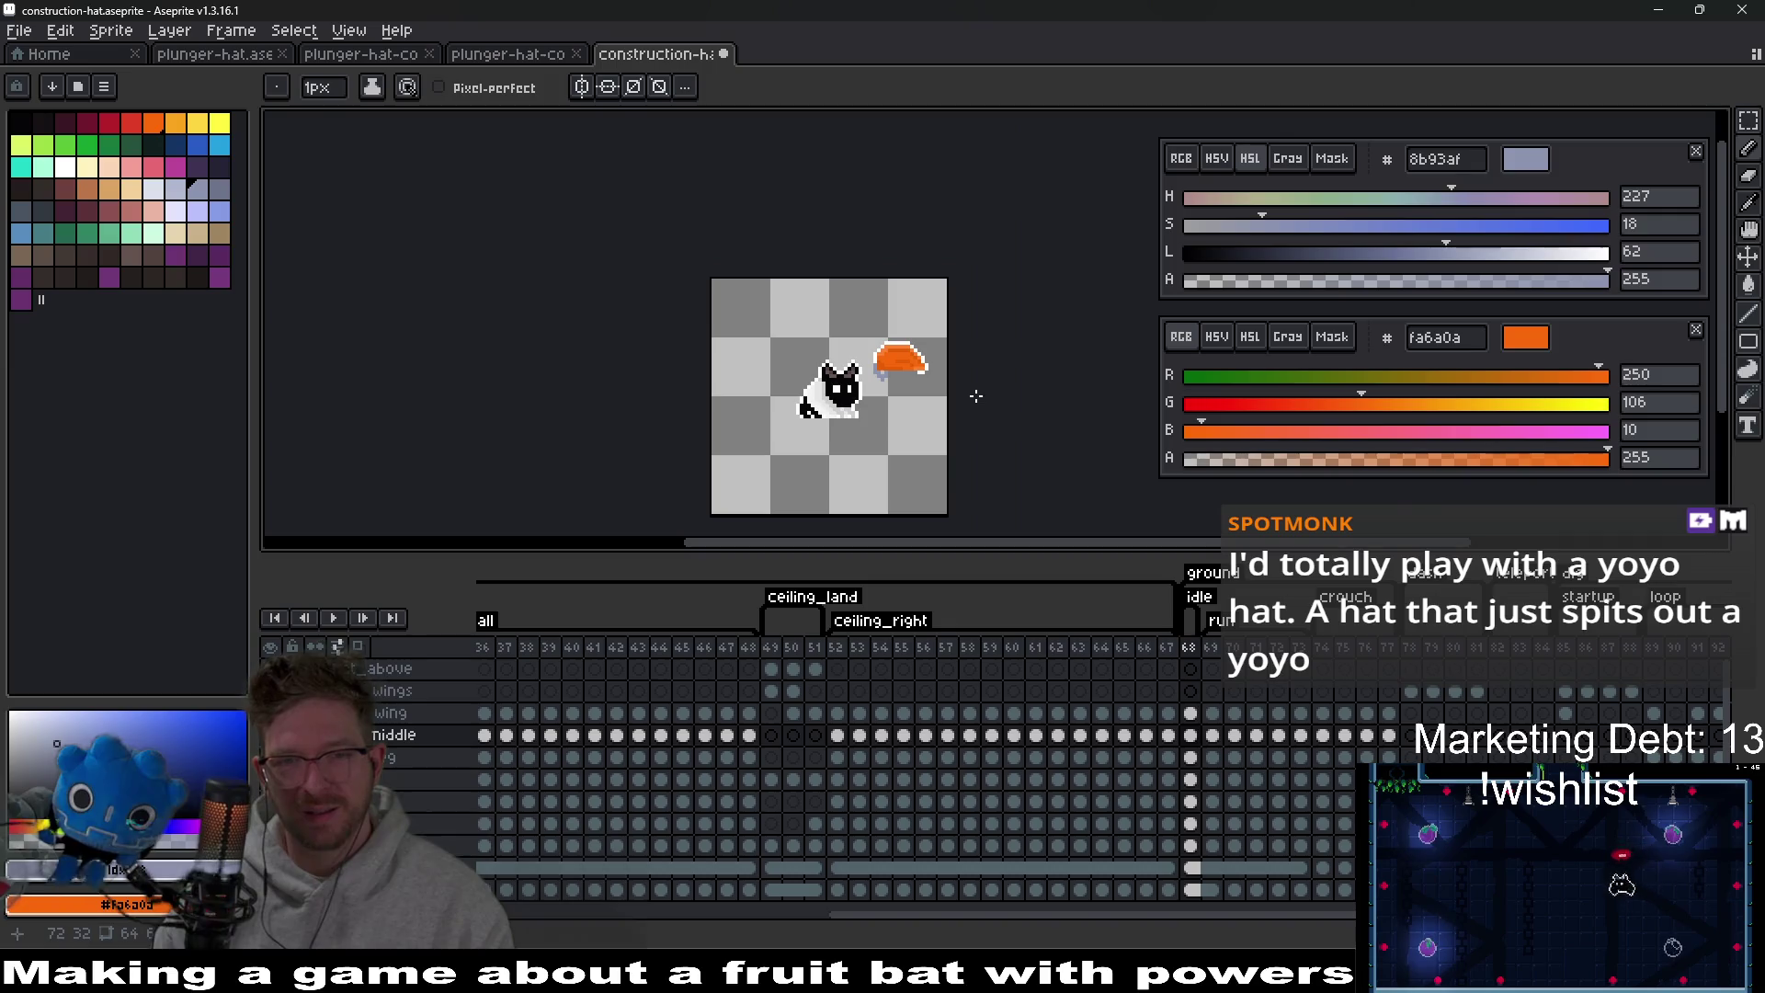
pyautogui.scroll(8, 899, 367)
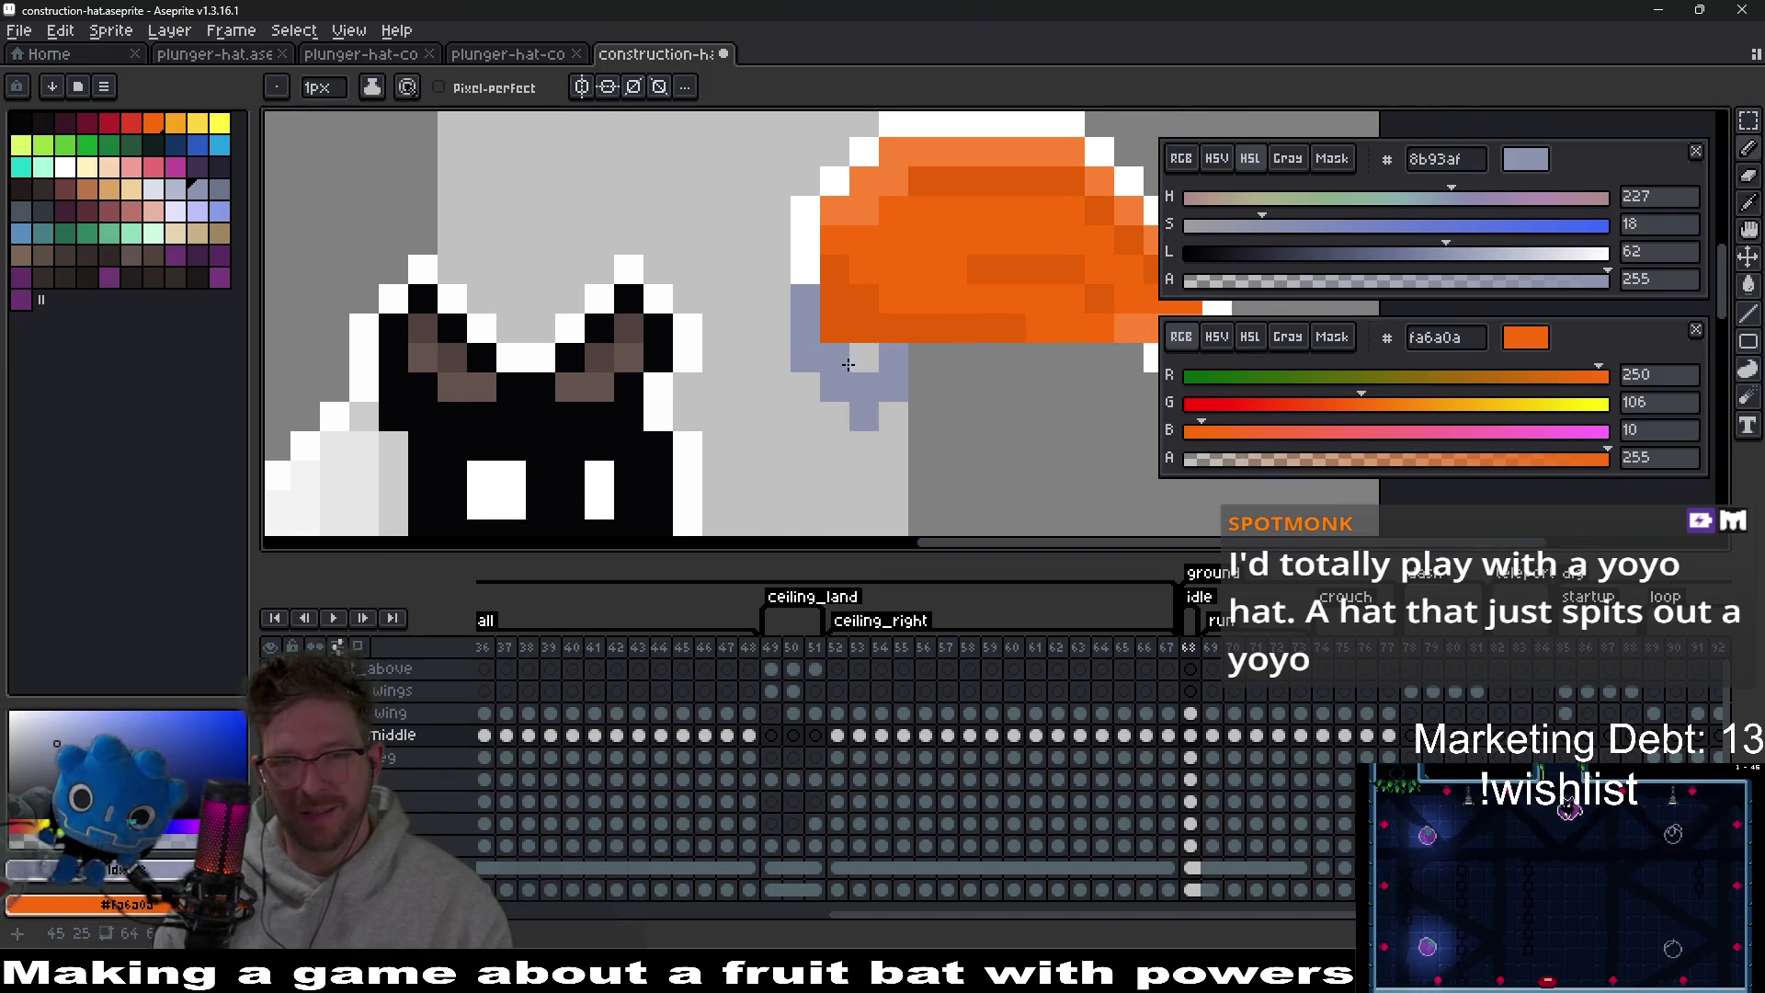
pyautogui.press('e')
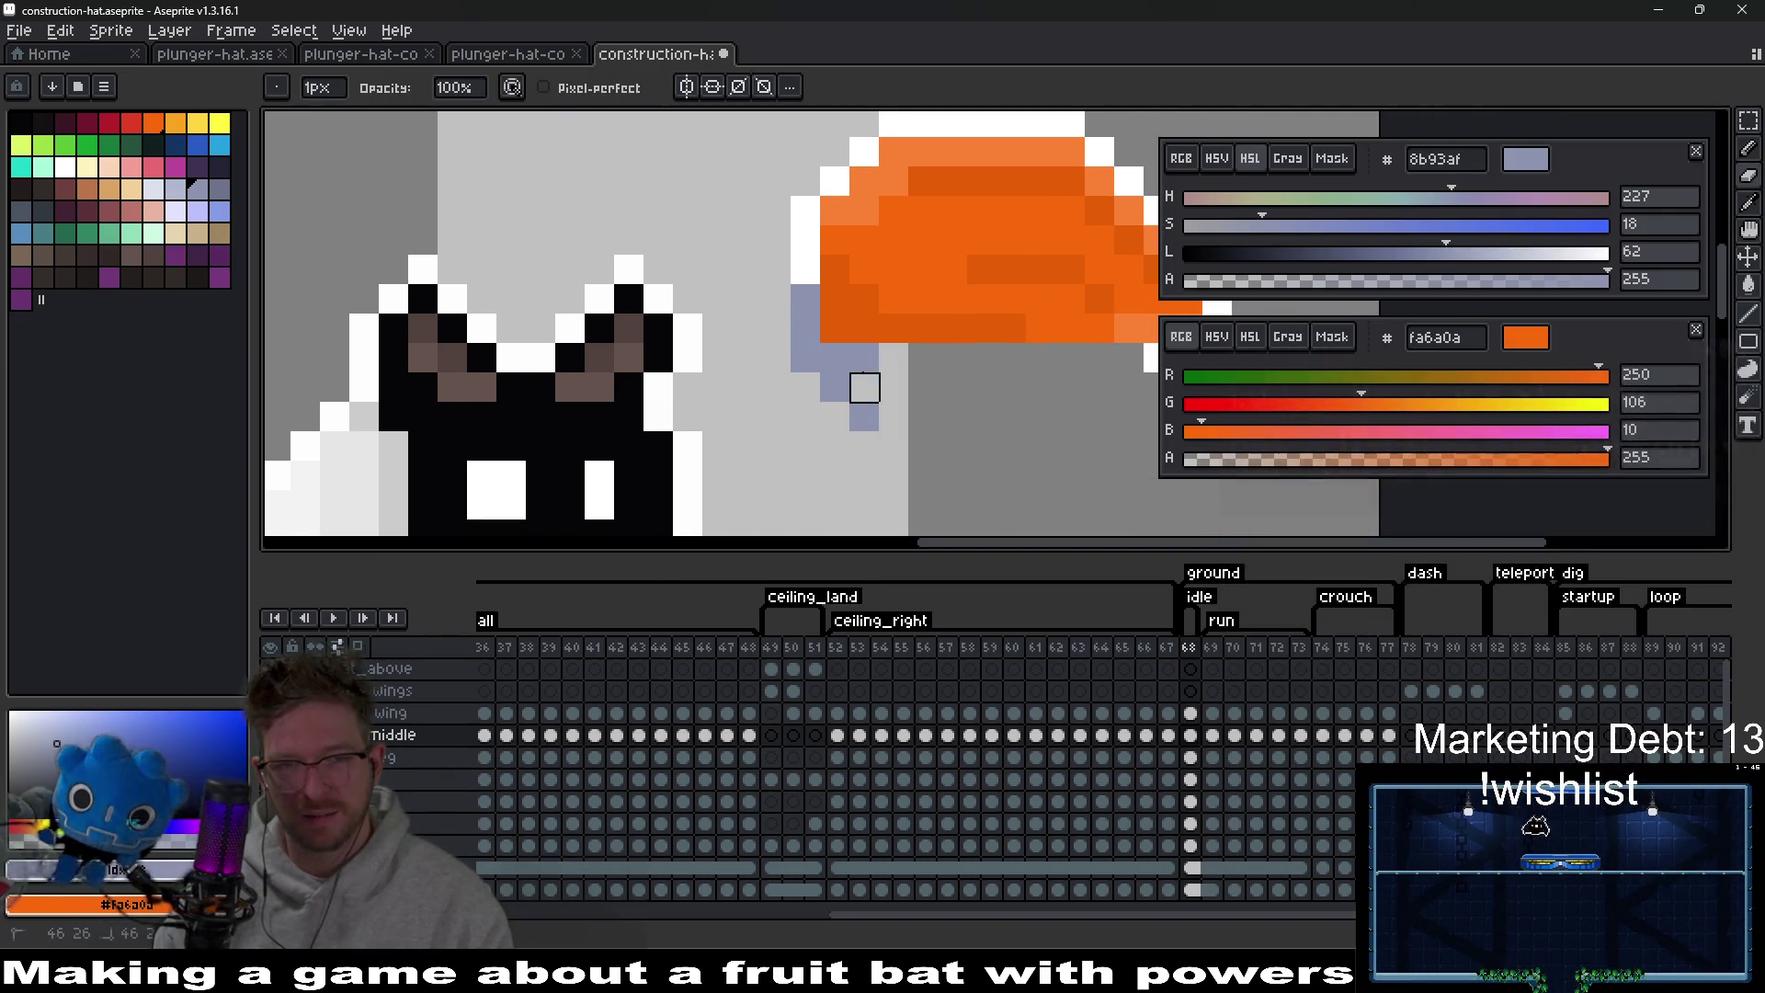
pyautogui.click(864, 387)
pyautogui.click(865, 417)
pyautogui.press('b')
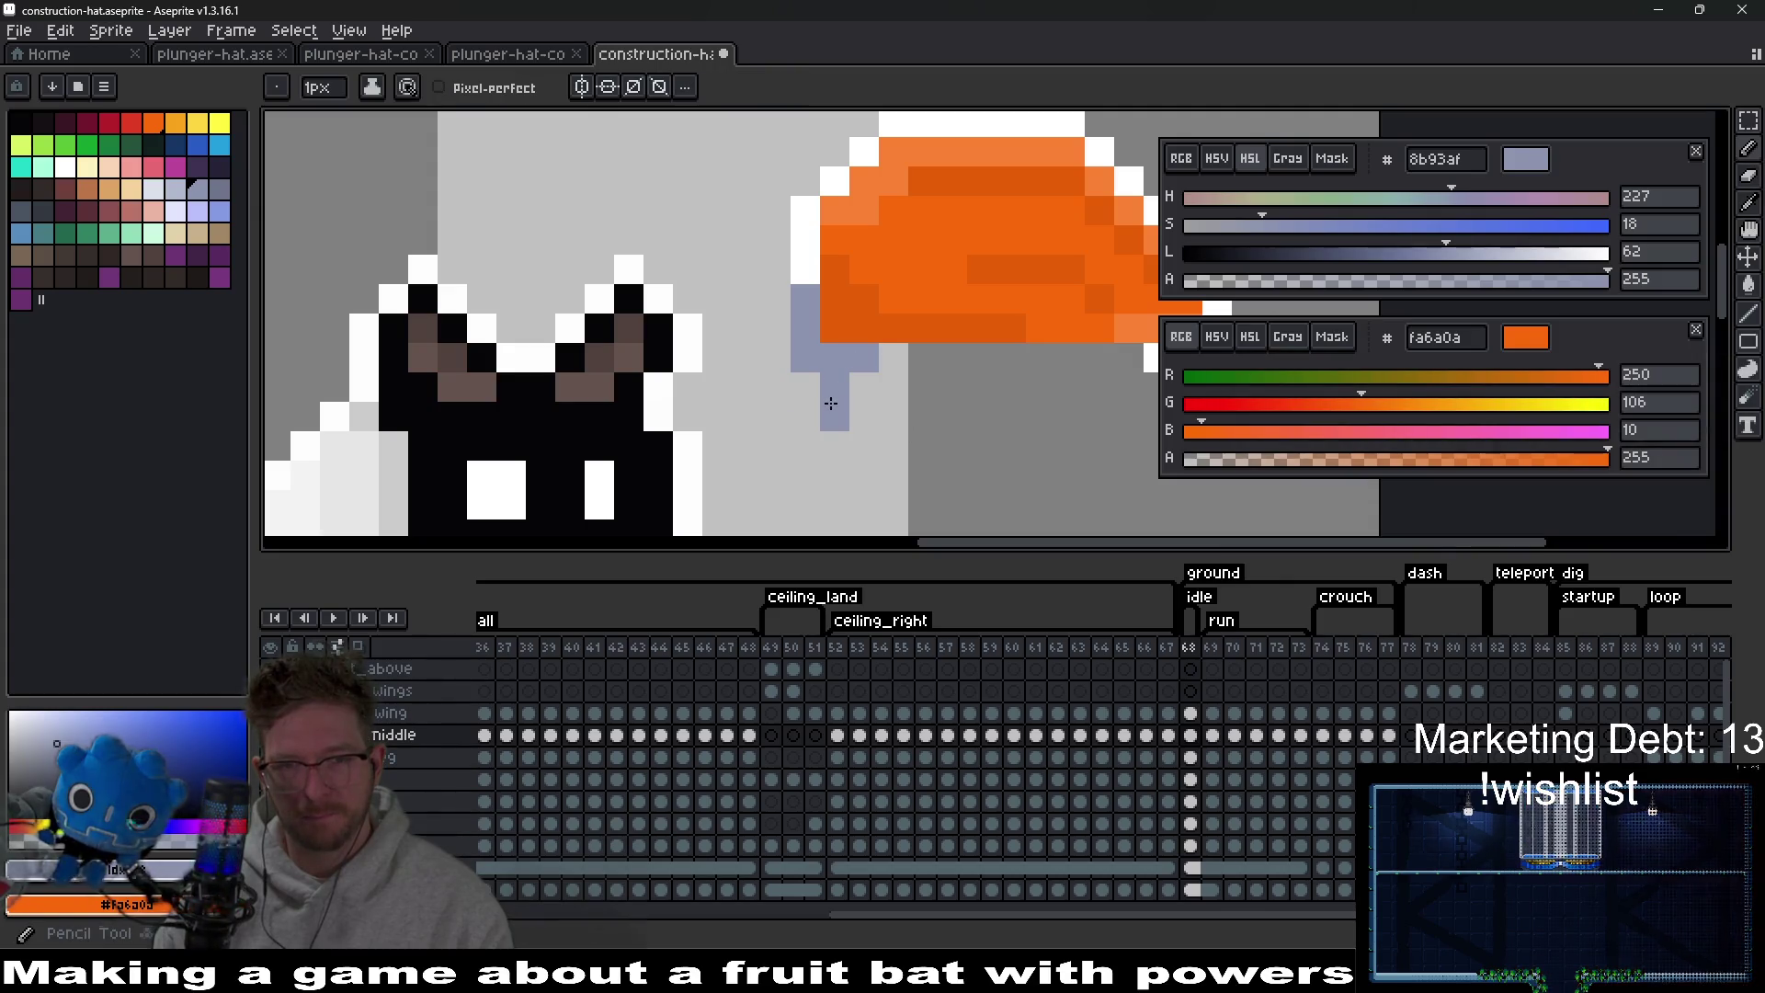
pyautogui.click(806, 386)
pyautogui.click(835, 417)
pyautogui.click(894, 389)
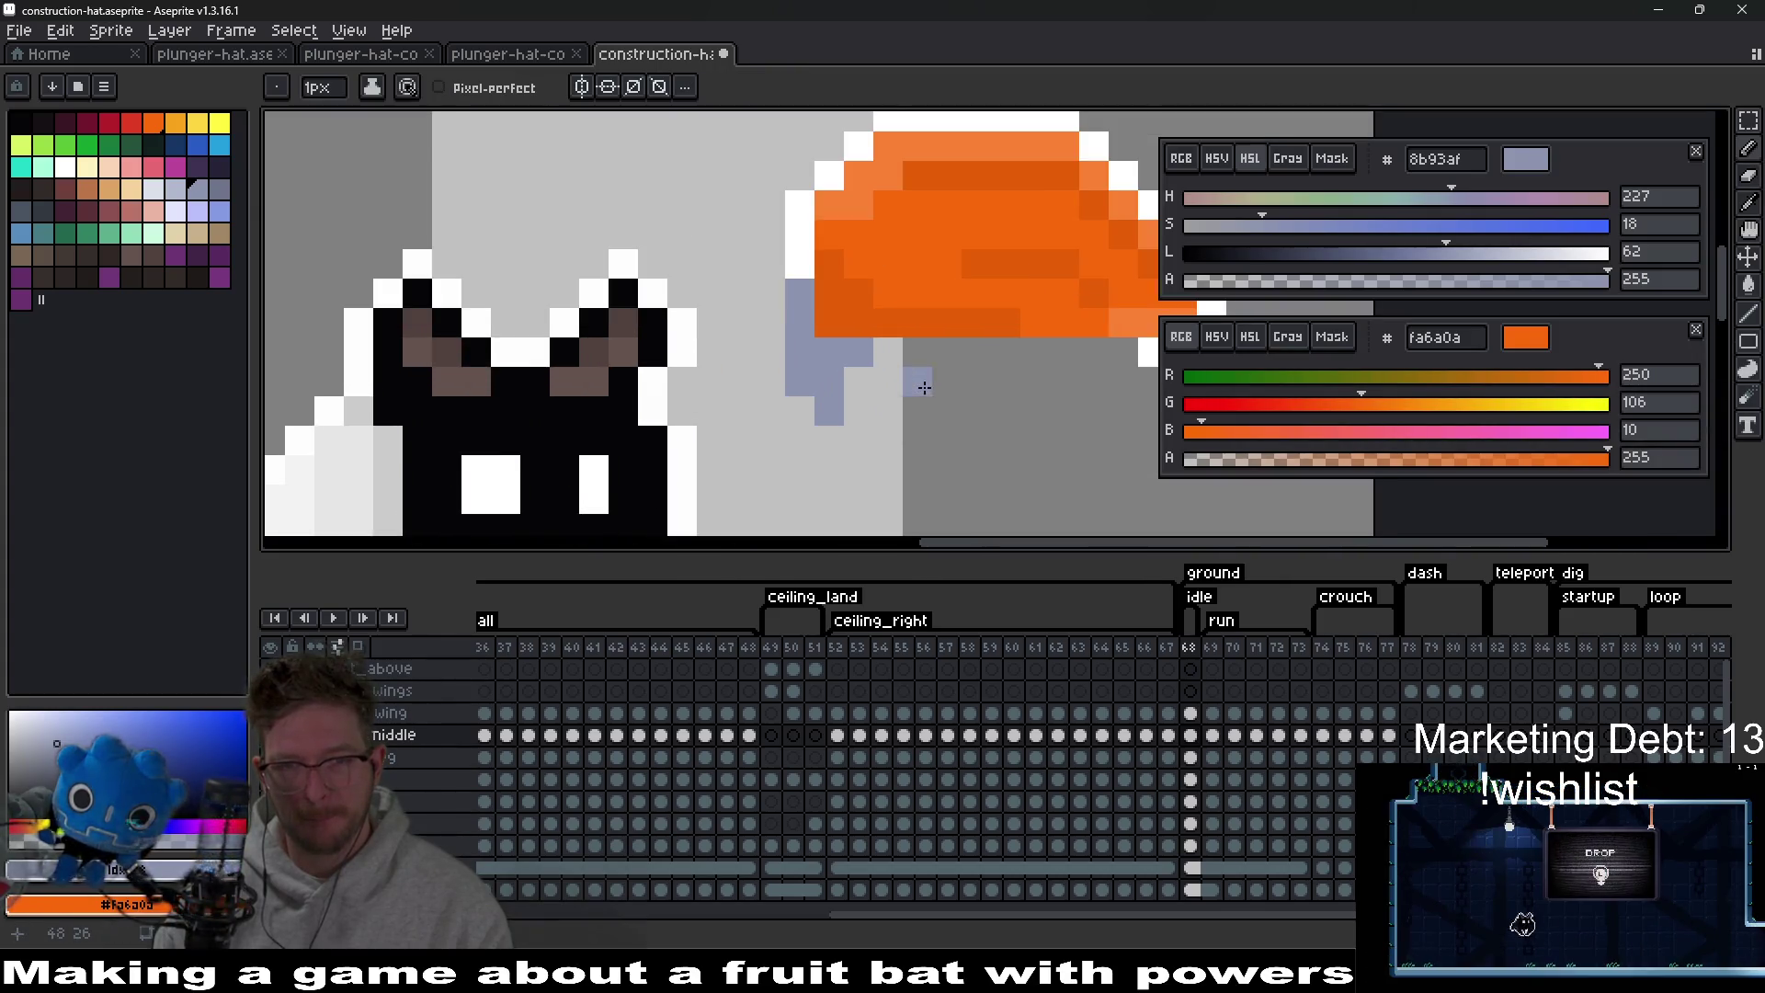
# Draw a white outline alongside the strap band, extending it downward.
pyautogui.moveTo(899, 384); pyautogui.dragTo(822, 400)
pyautogui.keyDown('alt'); pyautogui.click(727, 239); pyautogui.keyUp('alt')
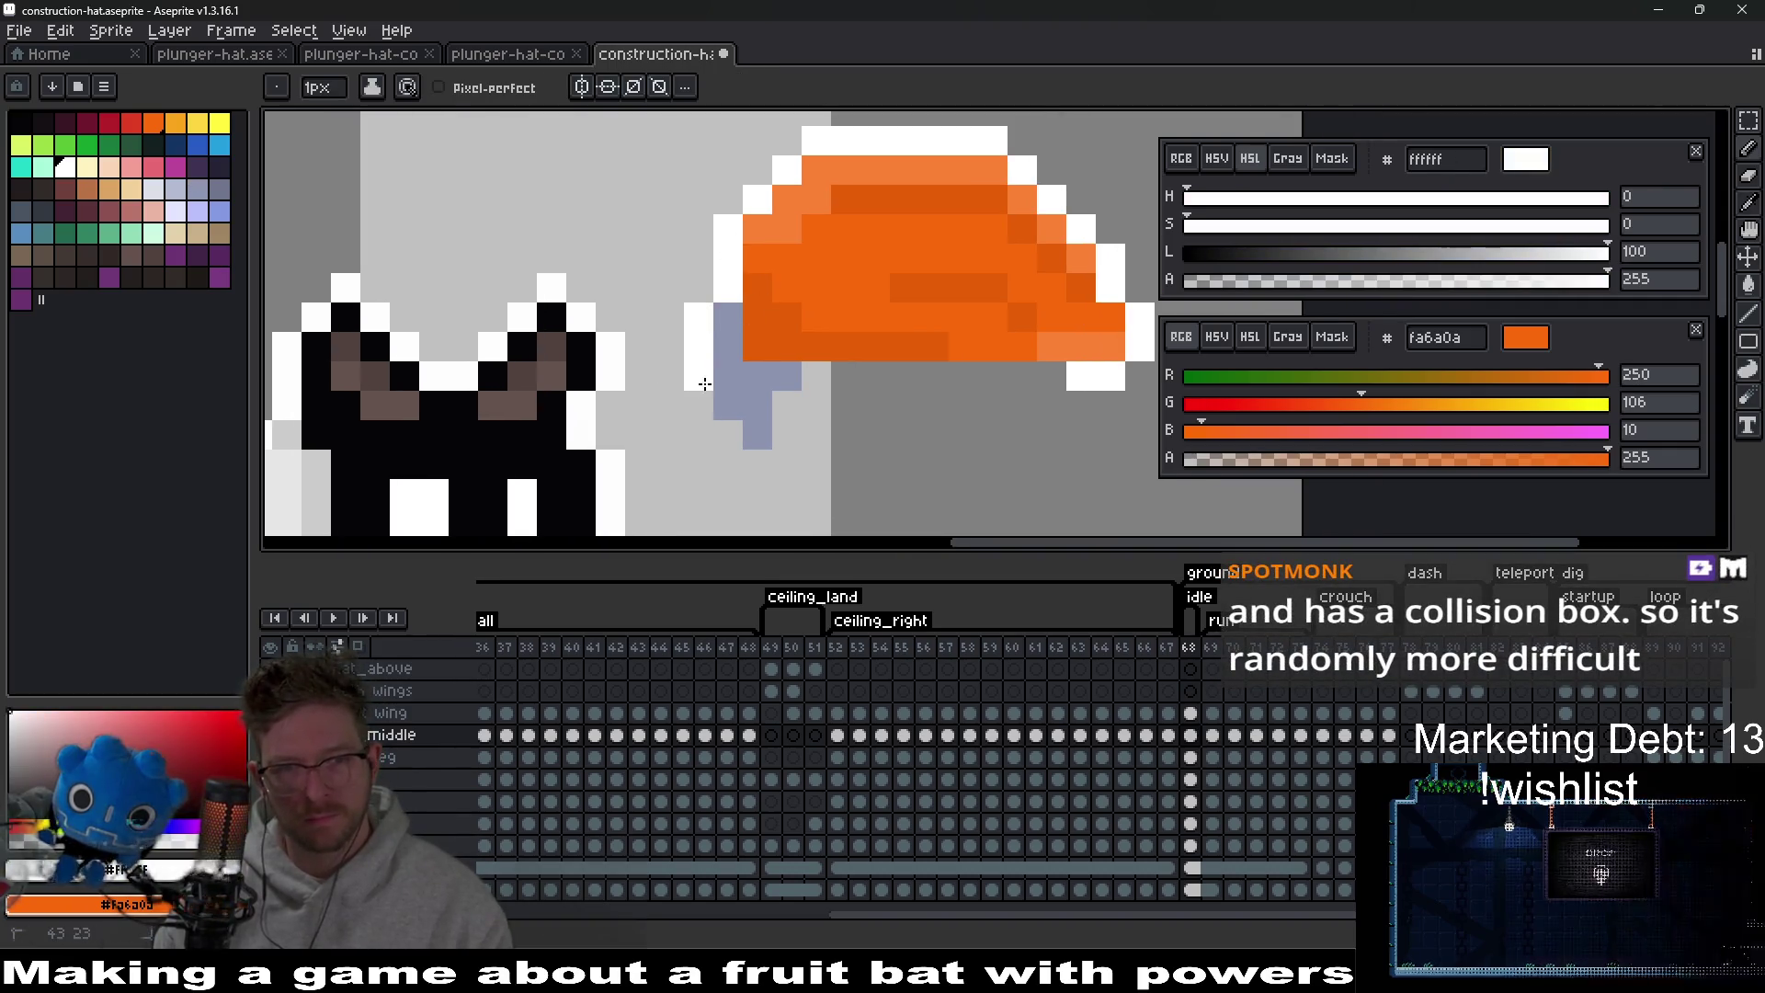
pyautogui.moveTo(698, 317)
pyautogui.mouseDown()
pyautogui.moveTo(726, 442)
pyautogui.moveTo(749, 455)
pyautogui.moveTo(776, 410)
pyautogui.moveTo(846, 377)
pyautogui.moveTo(1043, 378)
pyautogui.mouseUp()
pyautogui.scroll(-4, 997, 394)
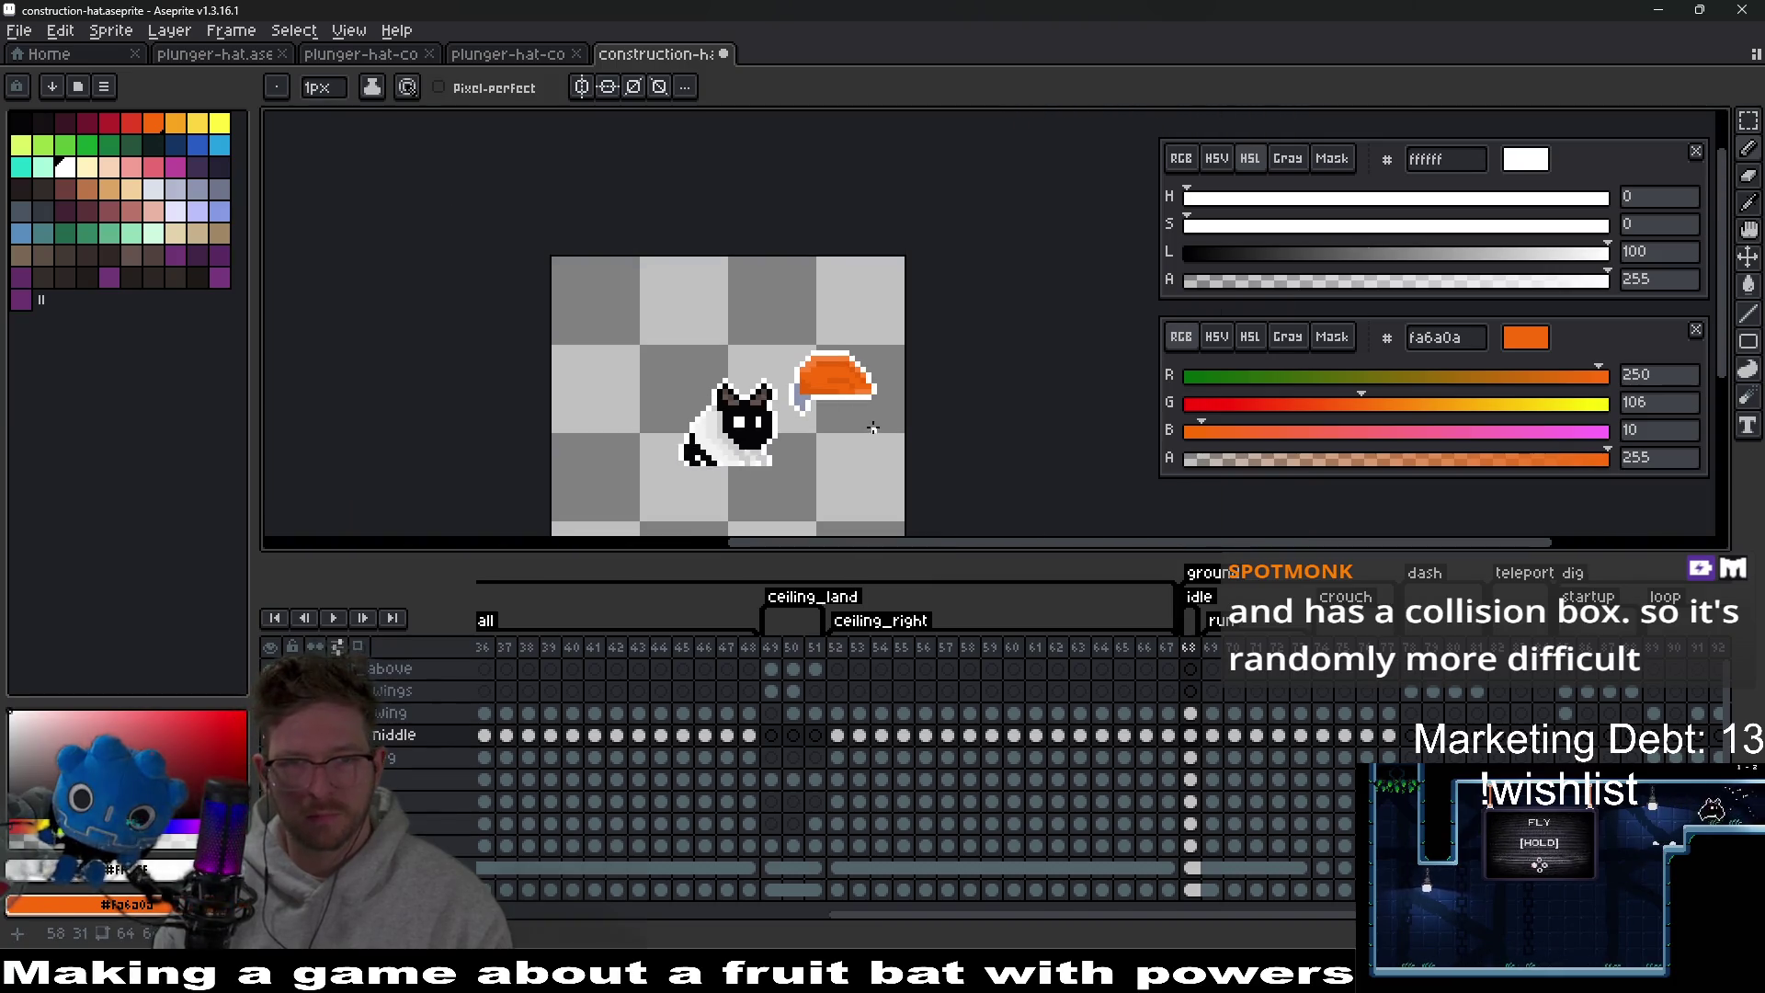
pyautogui.scroll(2, 831, 411)
pyautogui.scroll(1, 831, 411)
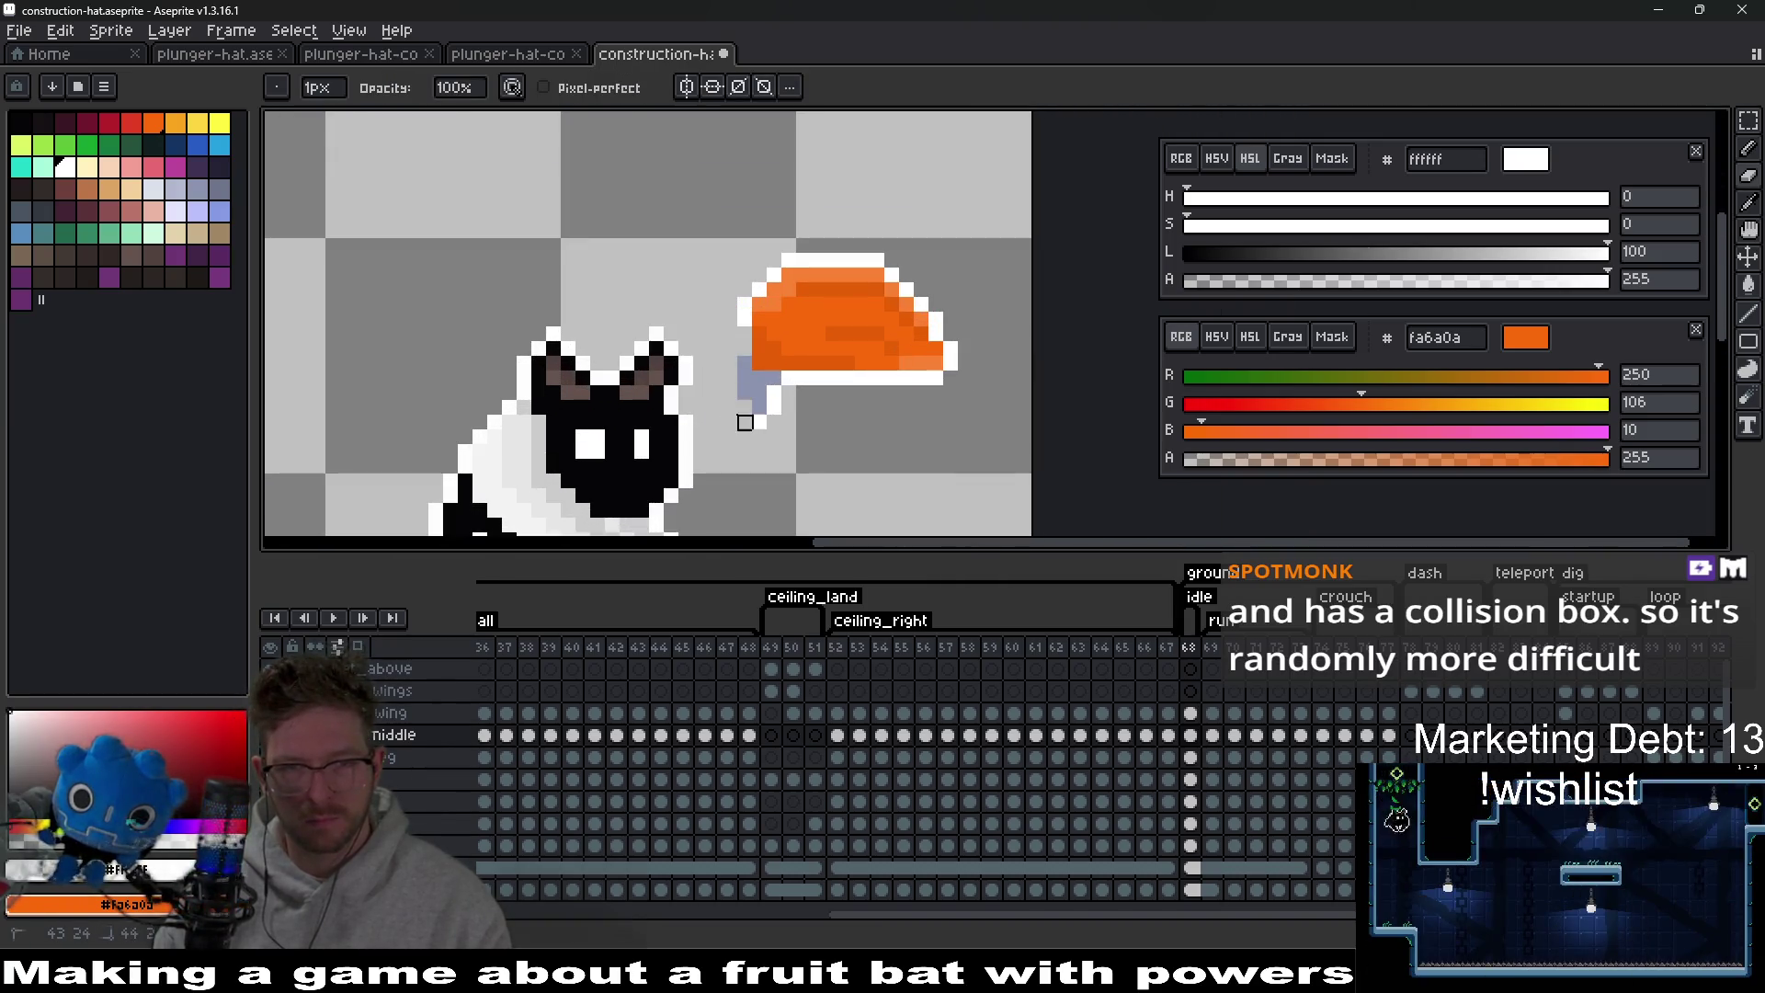
pyautogui.scroll(2, 745, 364)
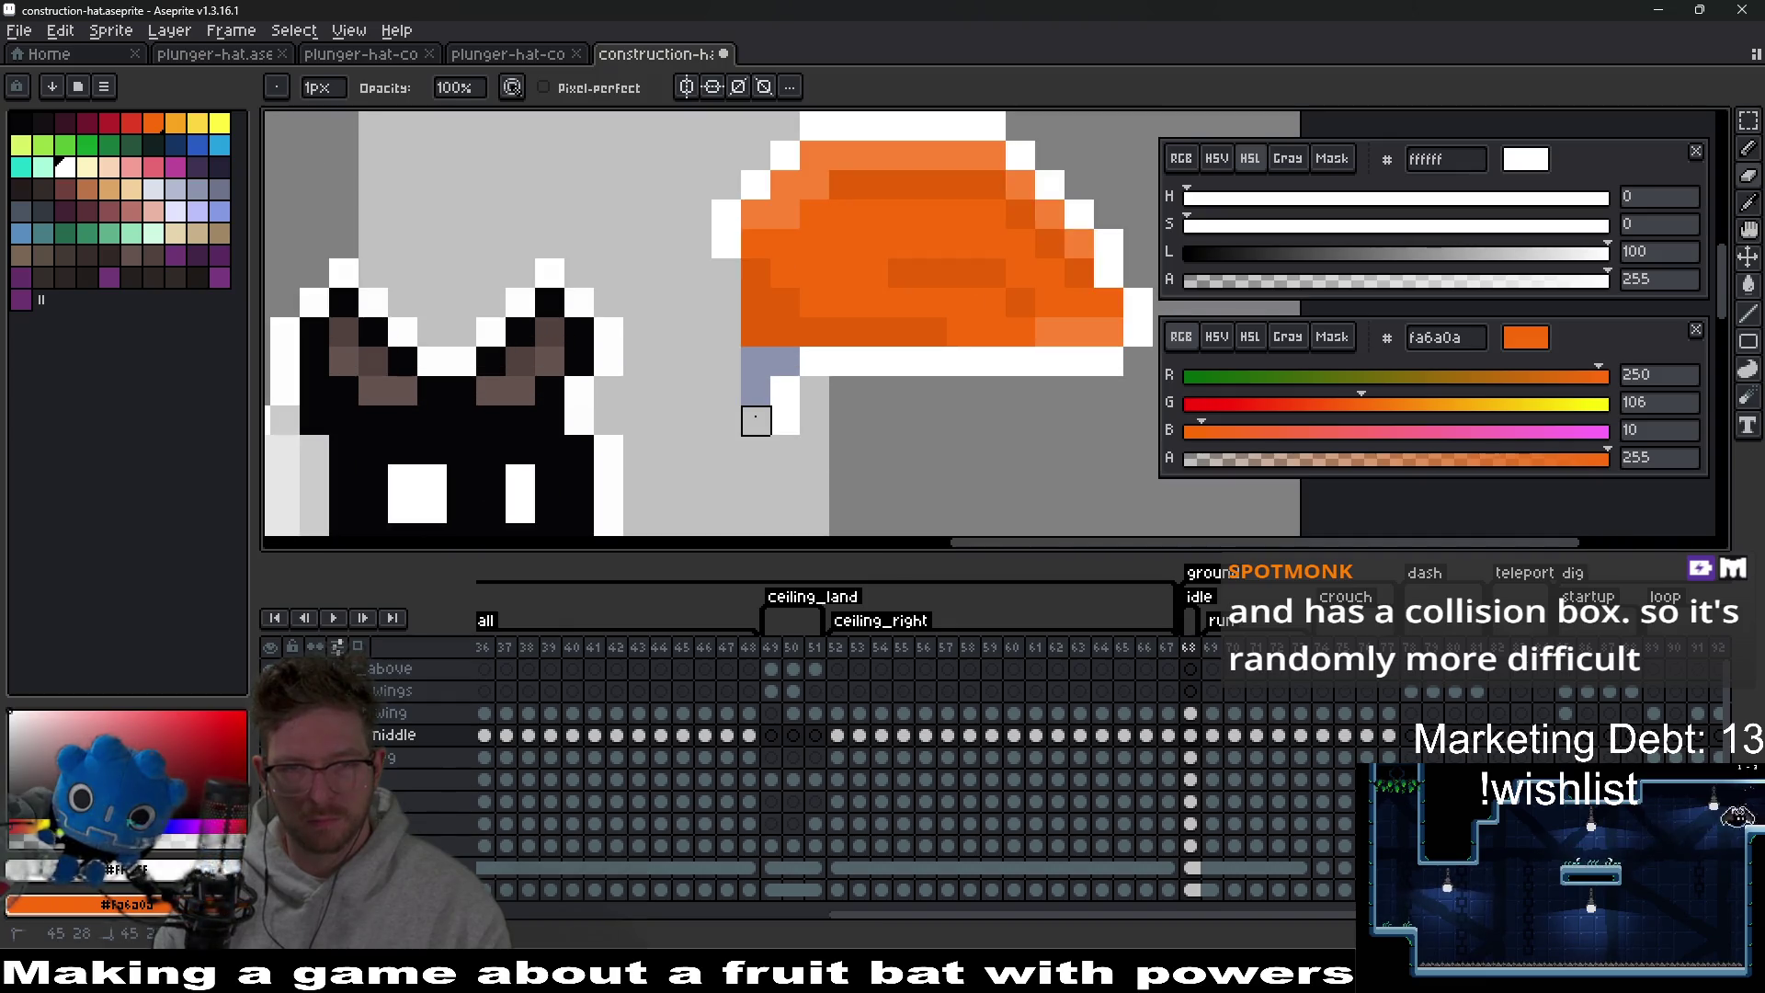
pyautogui.keyDown('alt'); pyautogui.click(737, 244); pyautogui.keyUp('alt')
pyautogui.moveTo(728, 273); pyautogui.dragTo(732, 382)
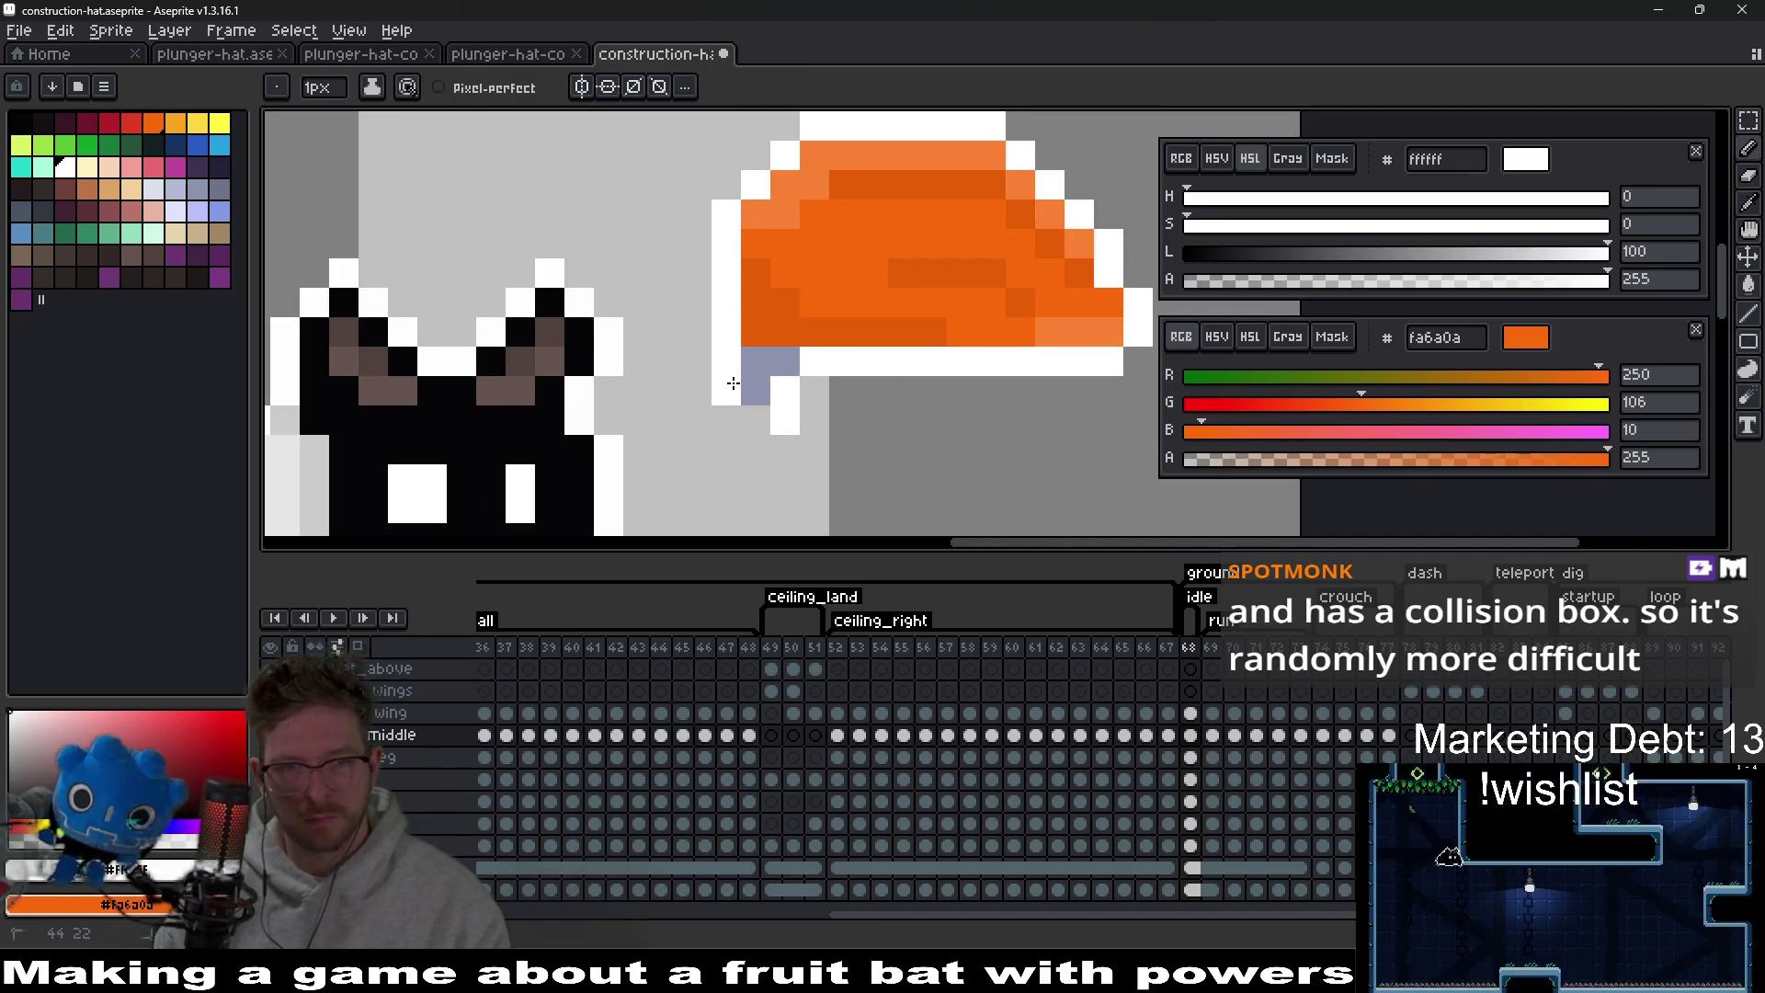
pyautogui.scroll(-6, 855, 417)
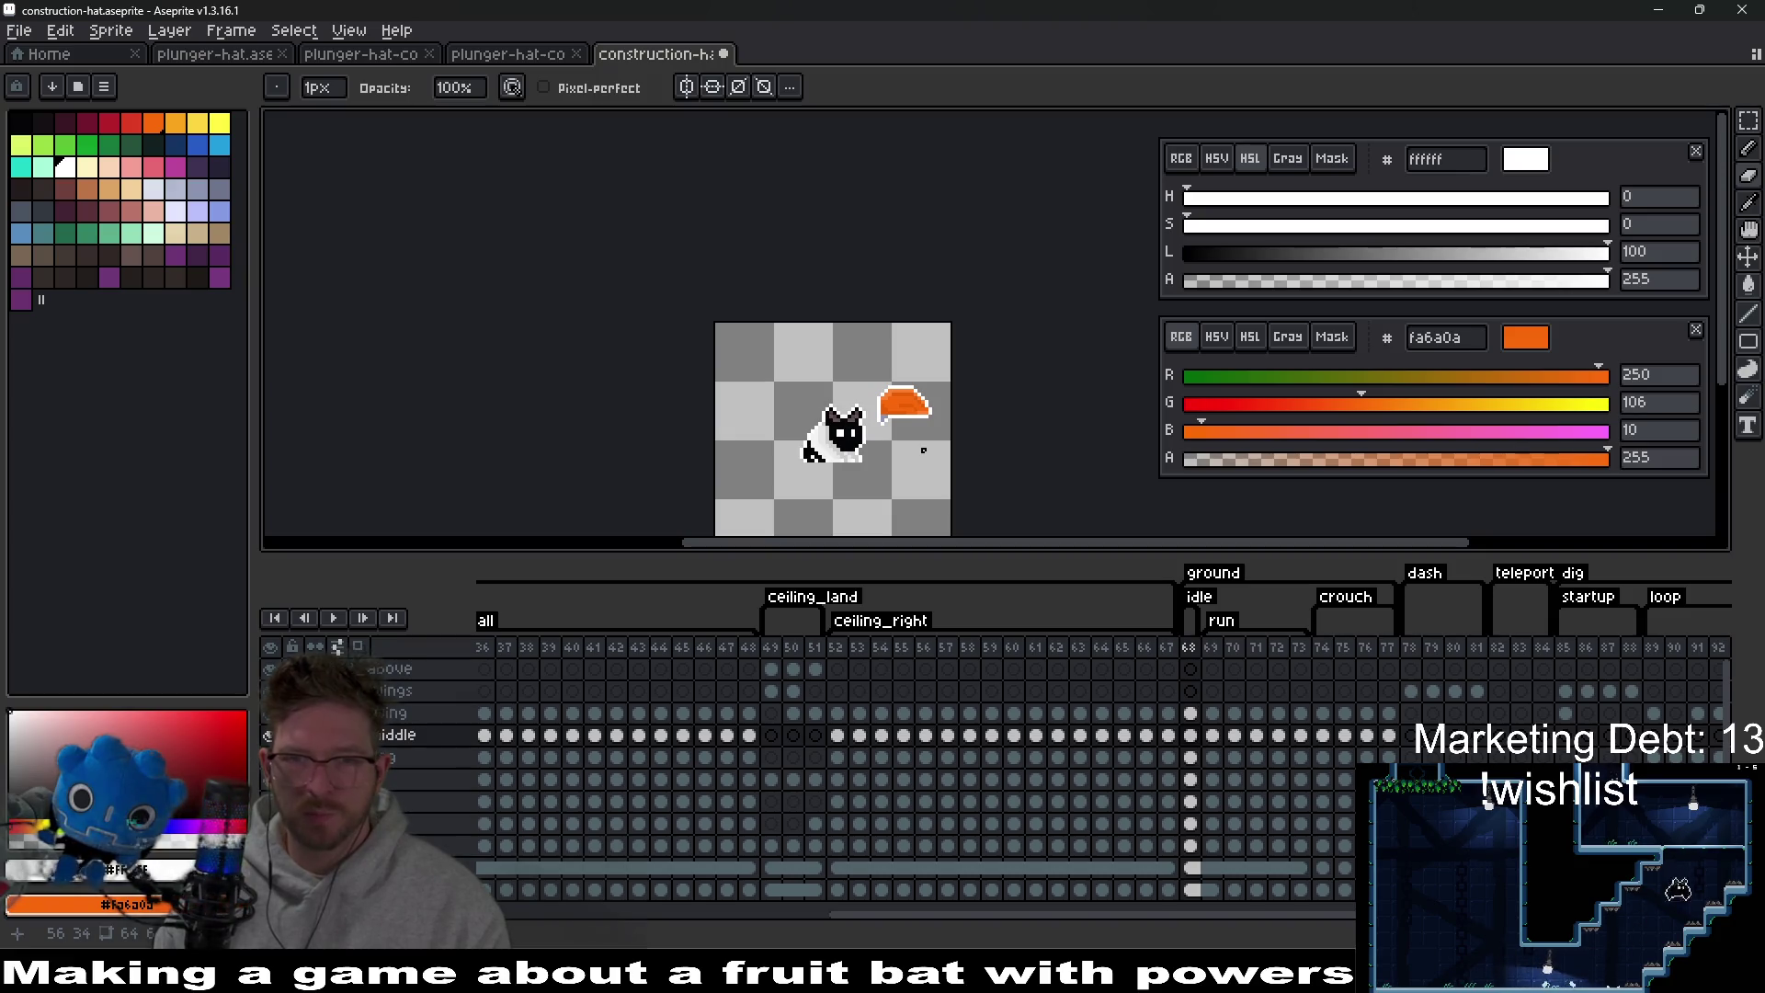
pyautogui.scroll(6, 923, 449)
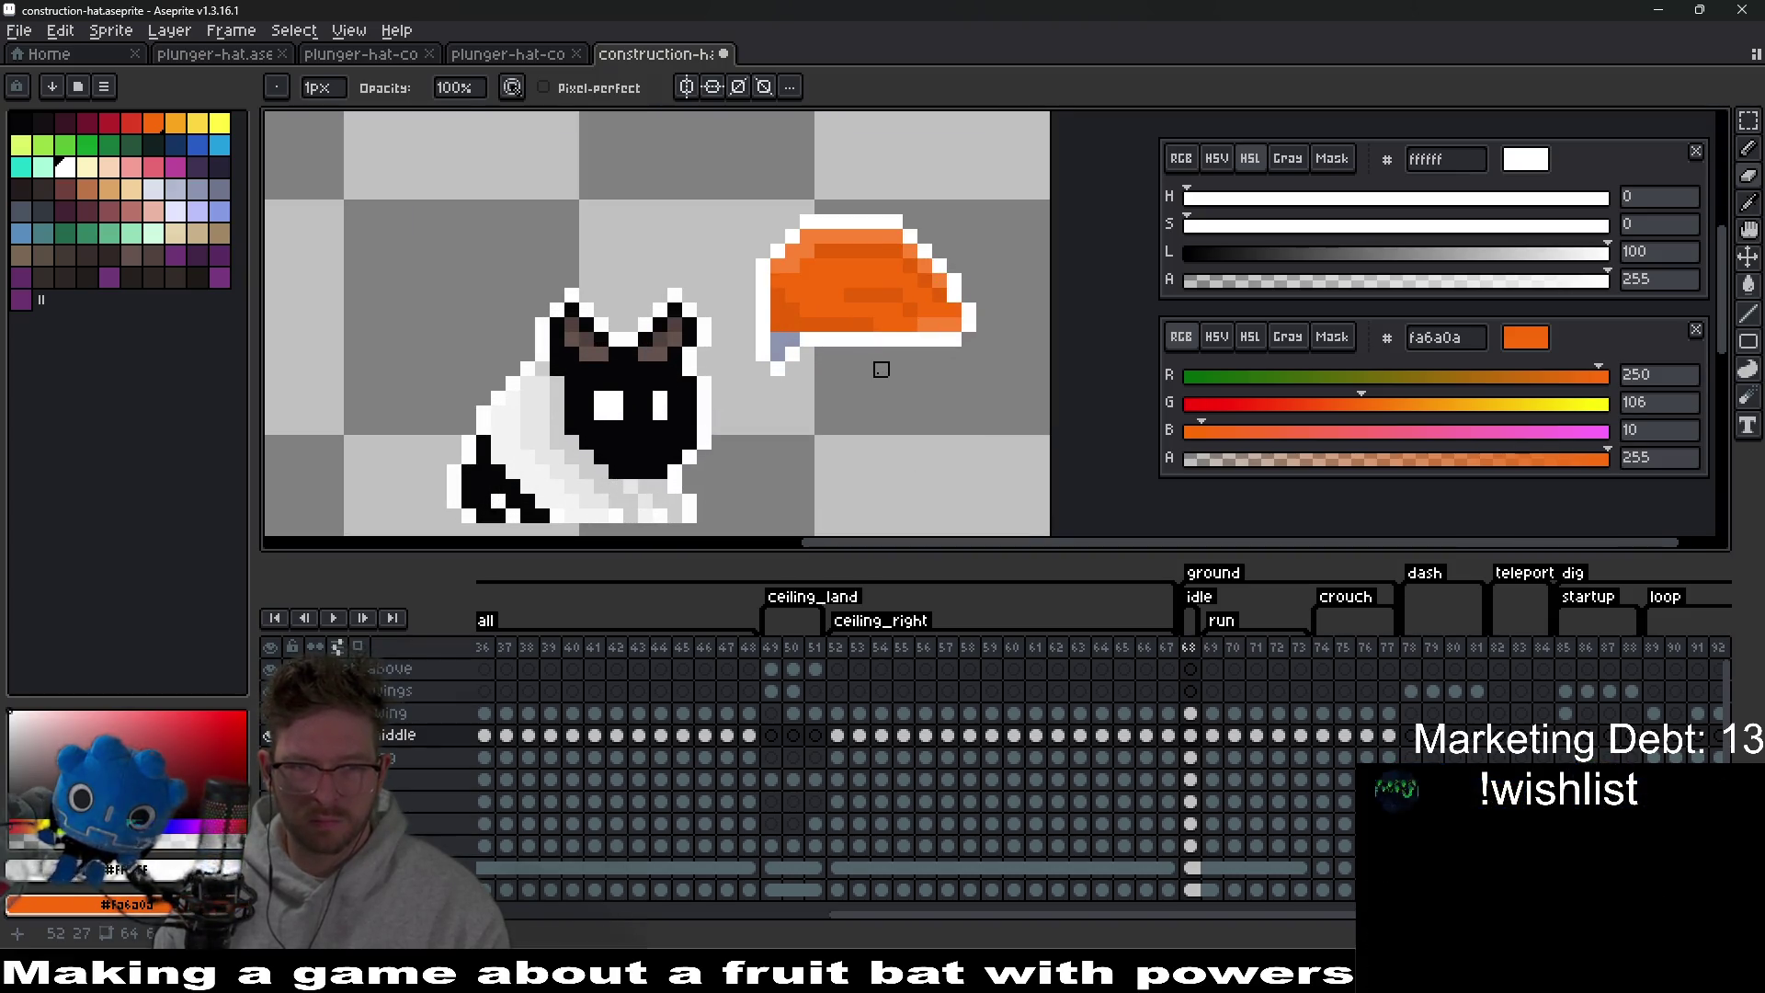
# Place the orange hat on the bat's head, erasing stray white outline pixels beside the band.
pyautogui.press('v')
pyautogui.moveTo(914, 311)
pyautogui.mouseDown()
pyautogui.moveTo(664, 384)
pyautogui.moveTo(919, 395)
pyautogui.moveTo(708, 392)
pyautogui.mouseUp()
pyautogui.press('e')
pyautogui.scroll(2, 914, 450)
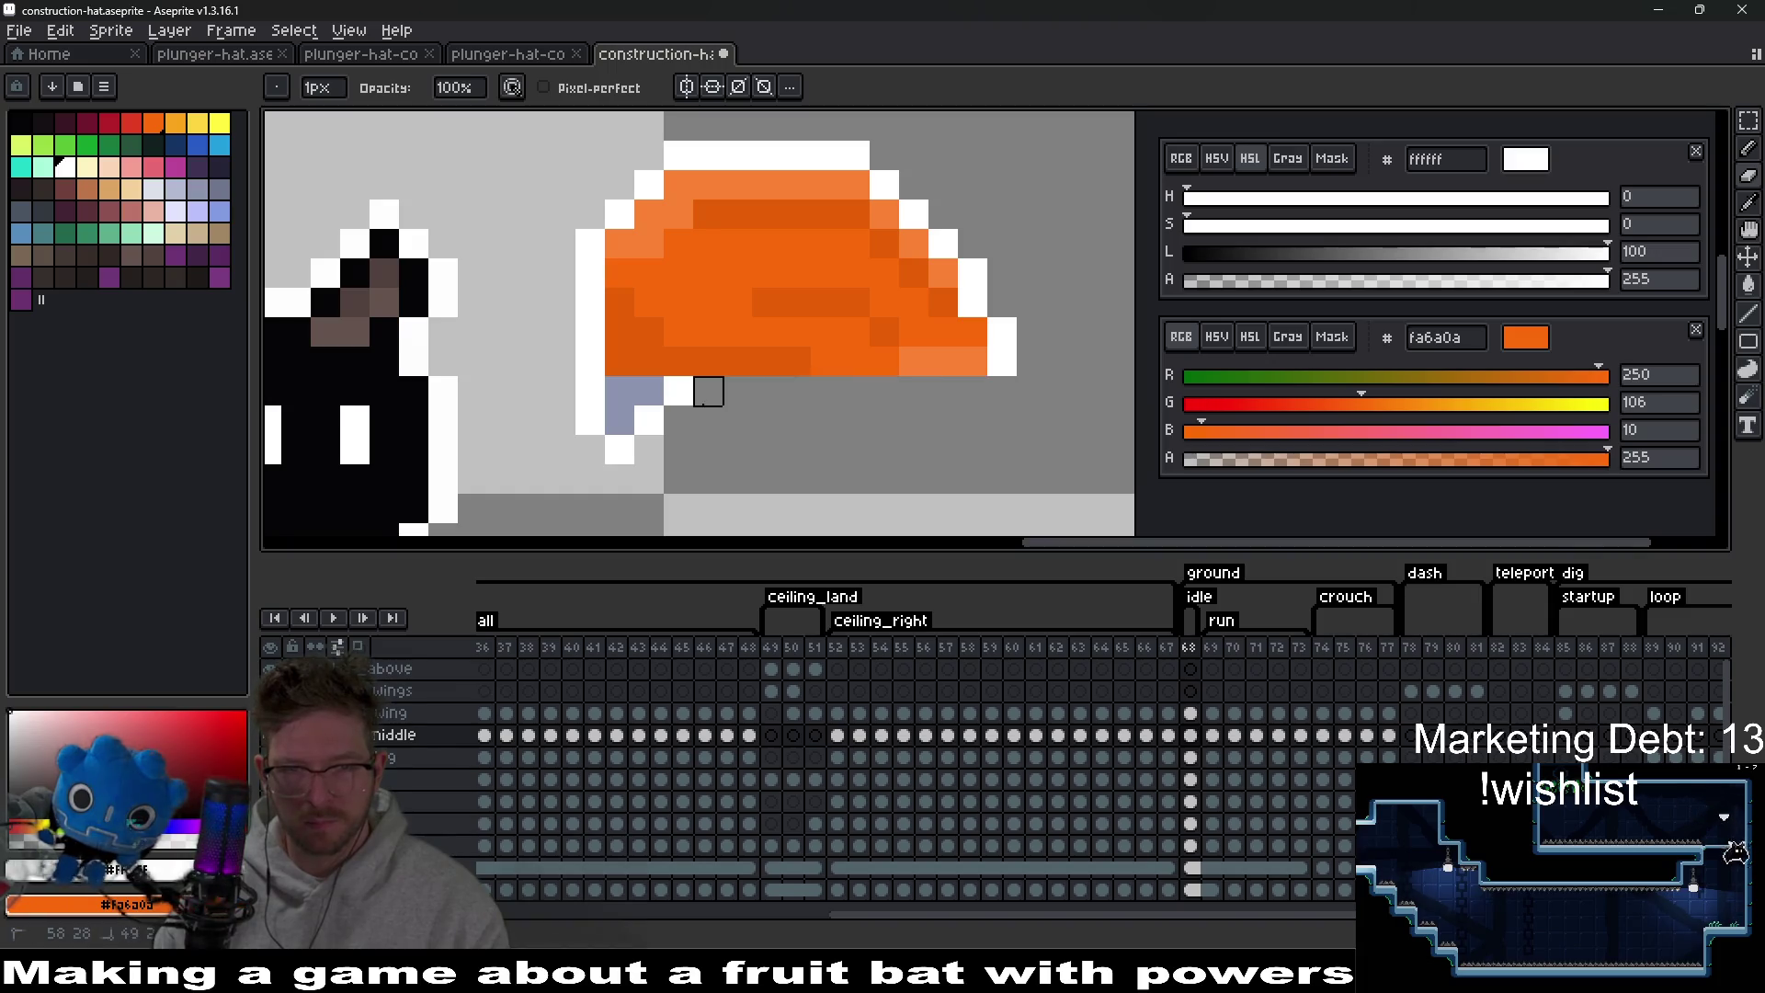
pyautogui.click(679, 391)
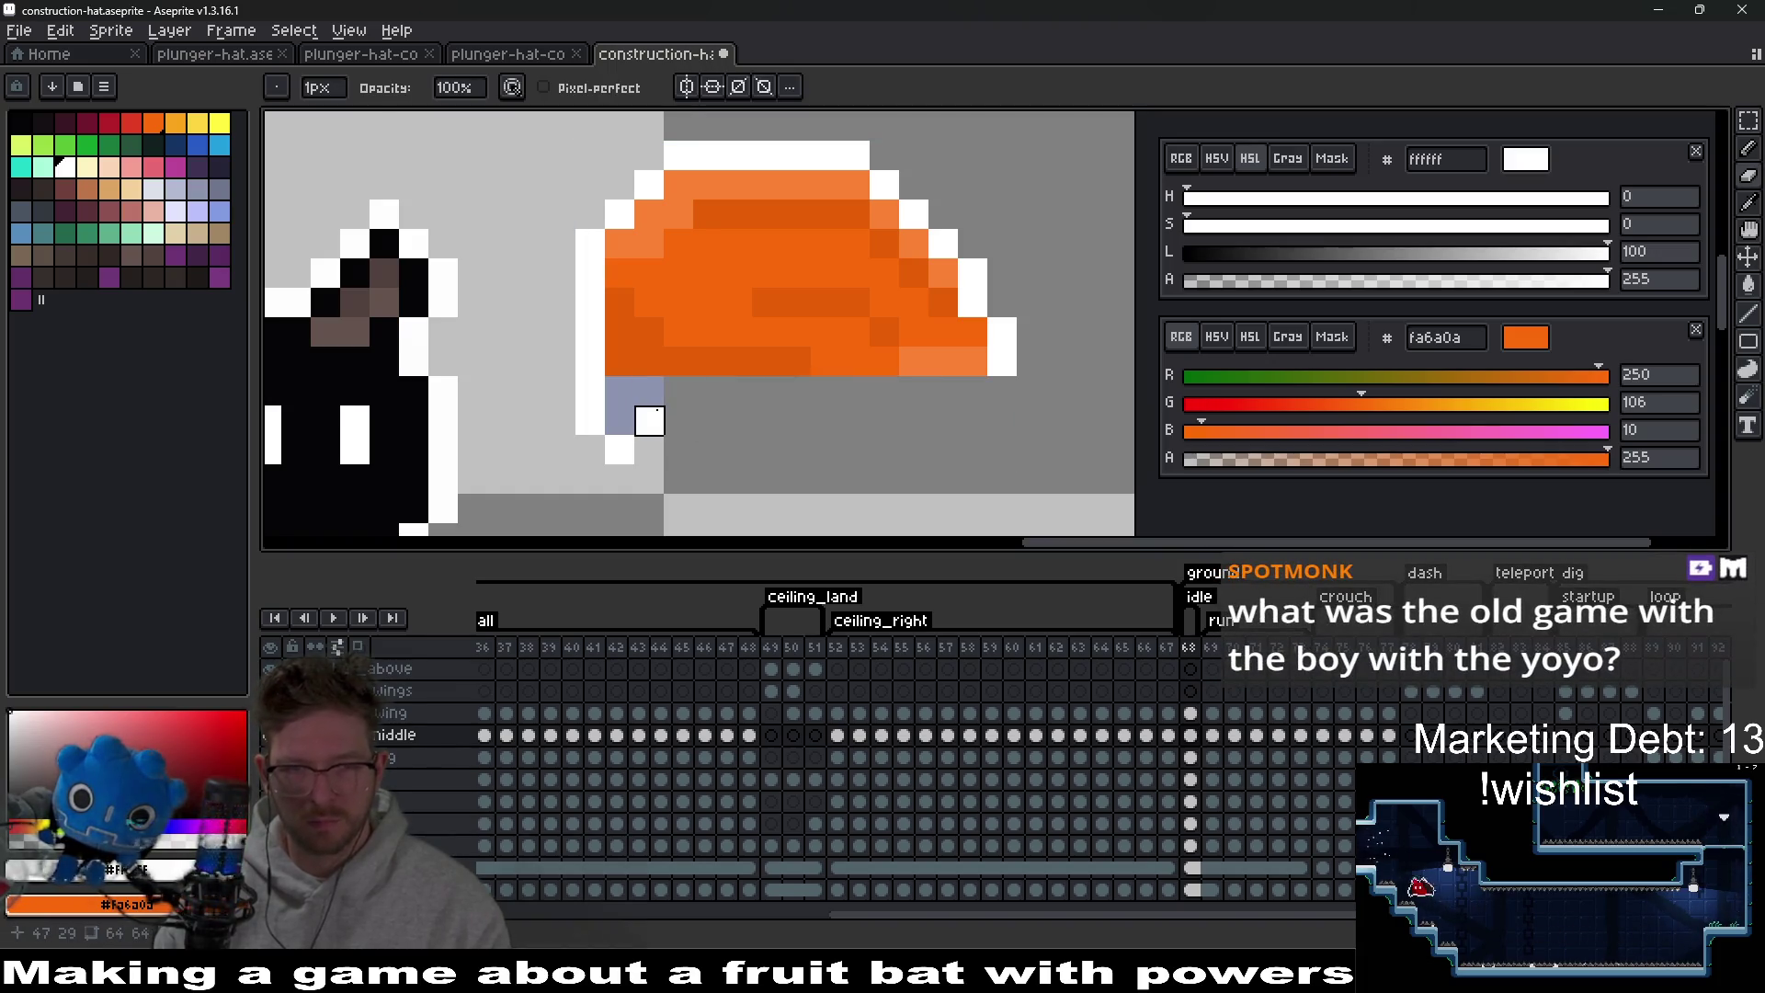
pyautogui.click(590, 421)
pyautogui.scroll(-3, 885, 421)
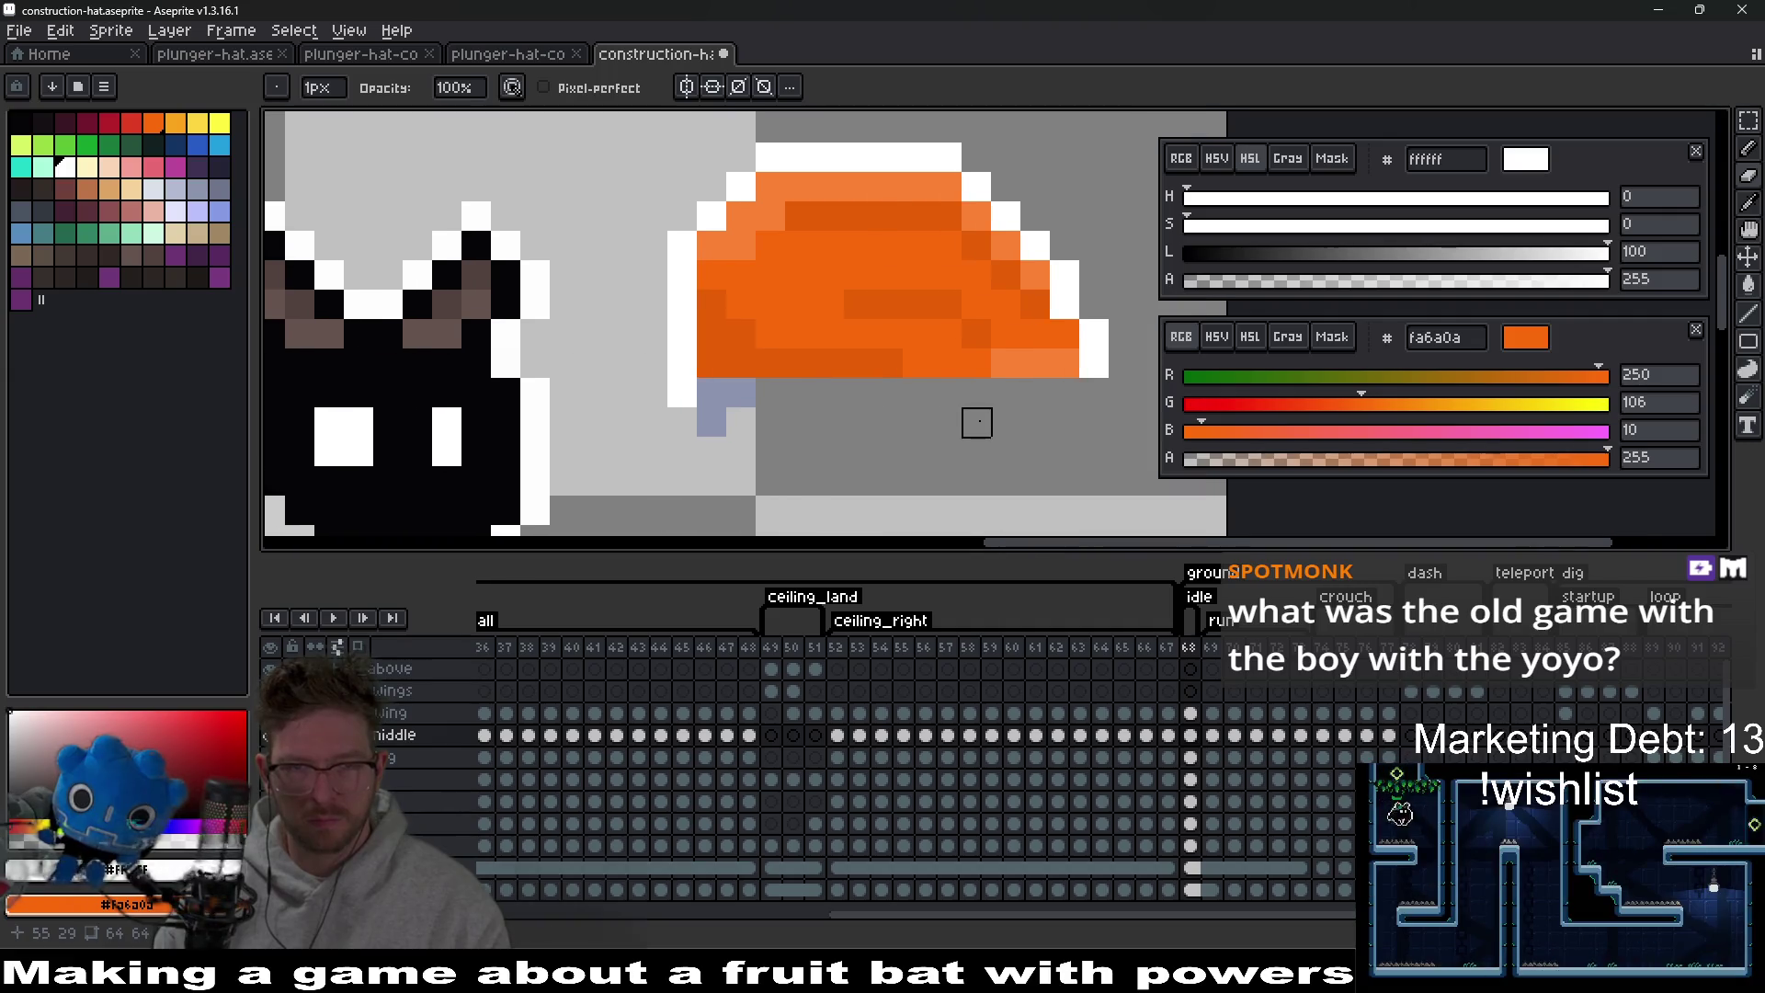
pyautogui.press('v')
pyautogui.moveTo(975, 422)
pyautogui.mouseDown()
pyautogui.moveTo(731, 397)
pyautogui.moveTo(748, 307)
pyautogui.moveTo(749, 361)
pyautogui.mouseUp()
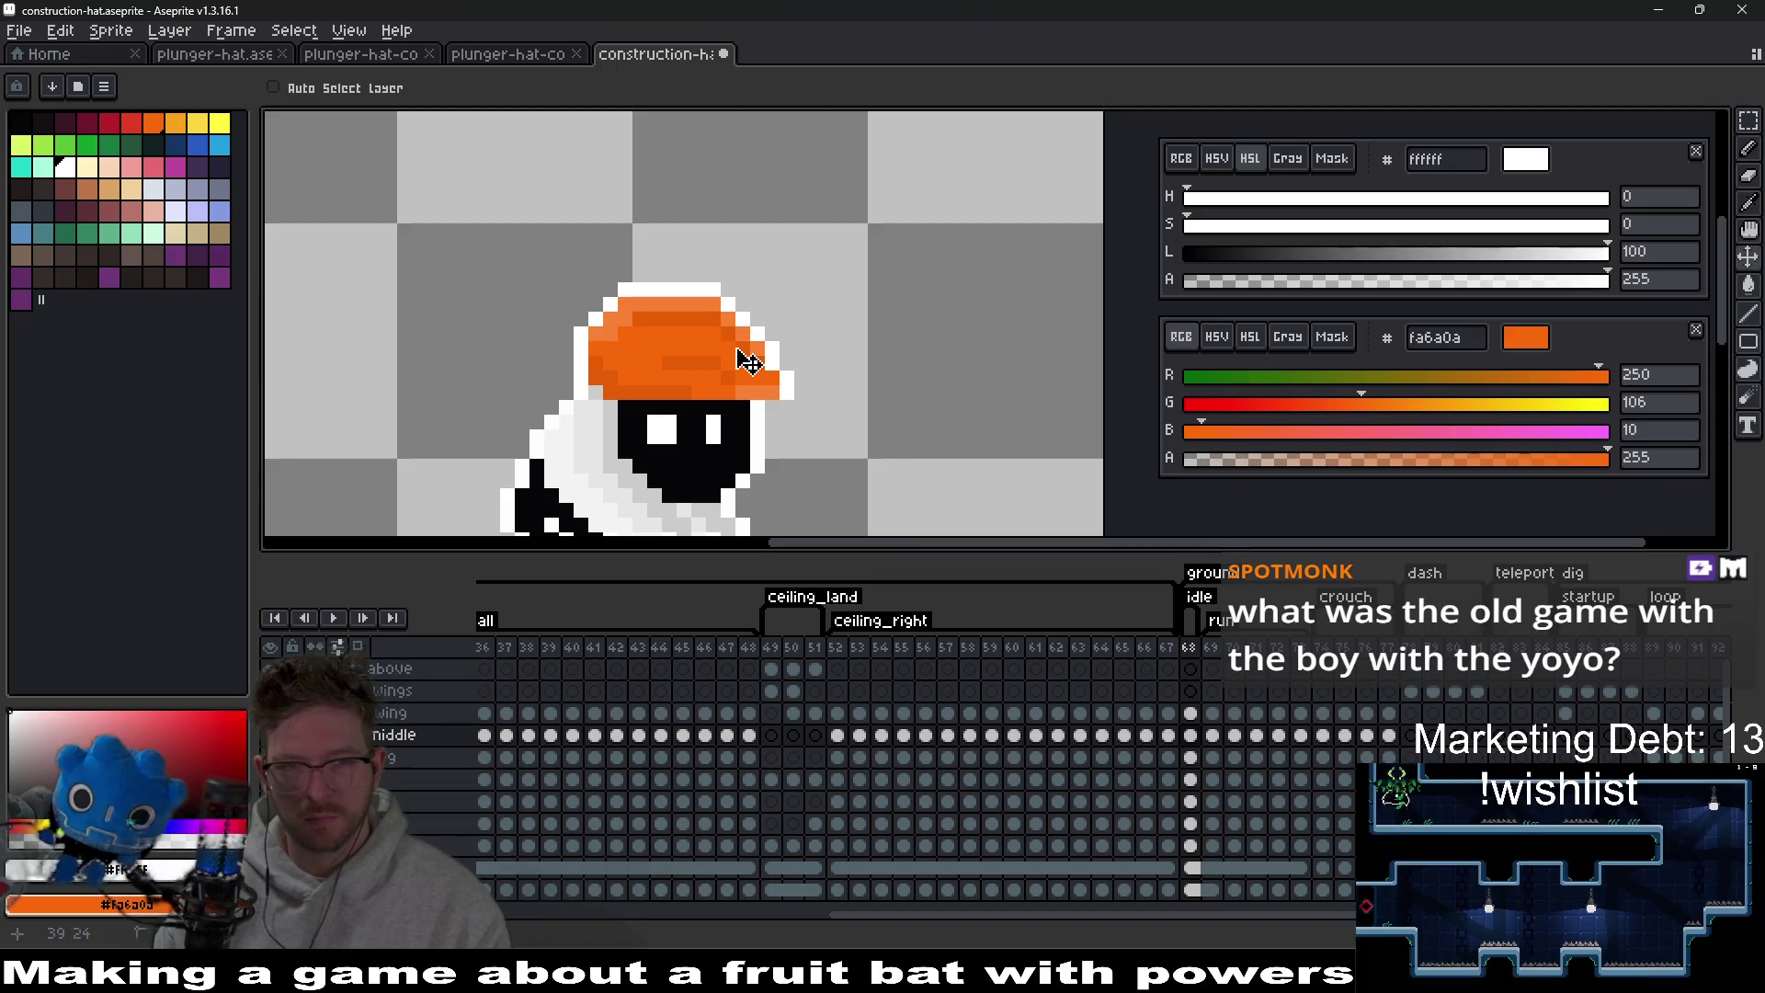
pyautogui.scroll(-5, 886, 441)
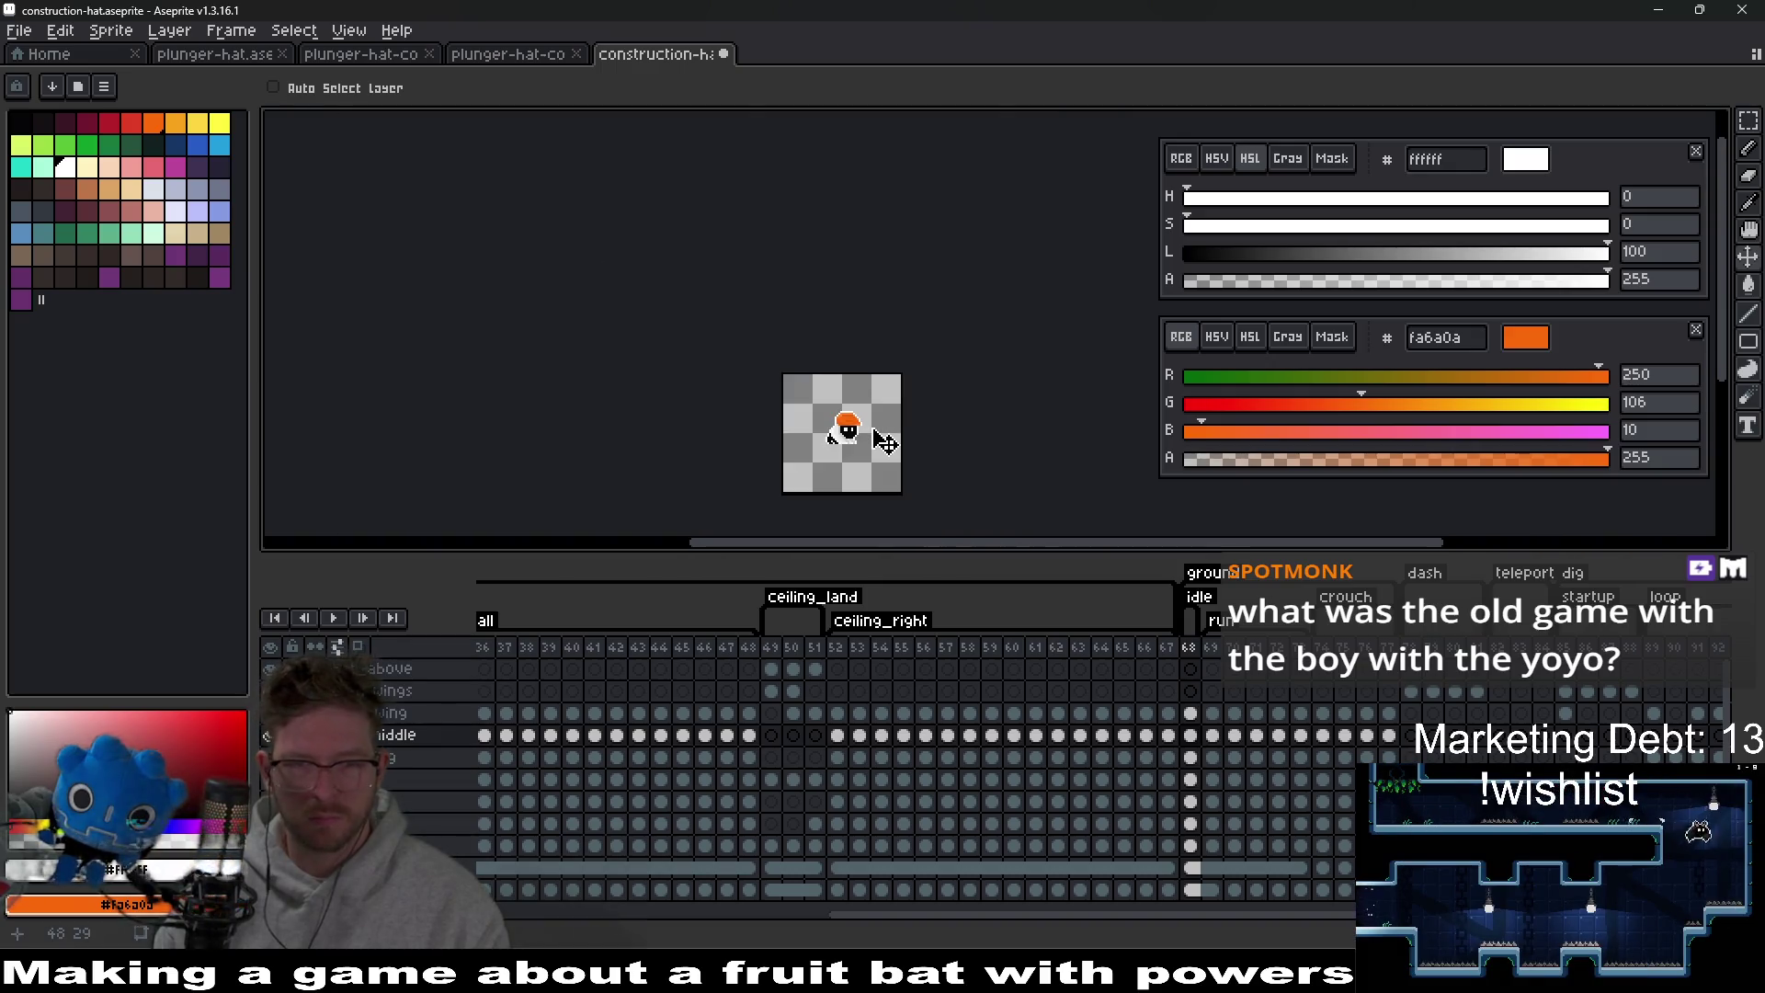
pyautogui.scroll(5, 886, 443)
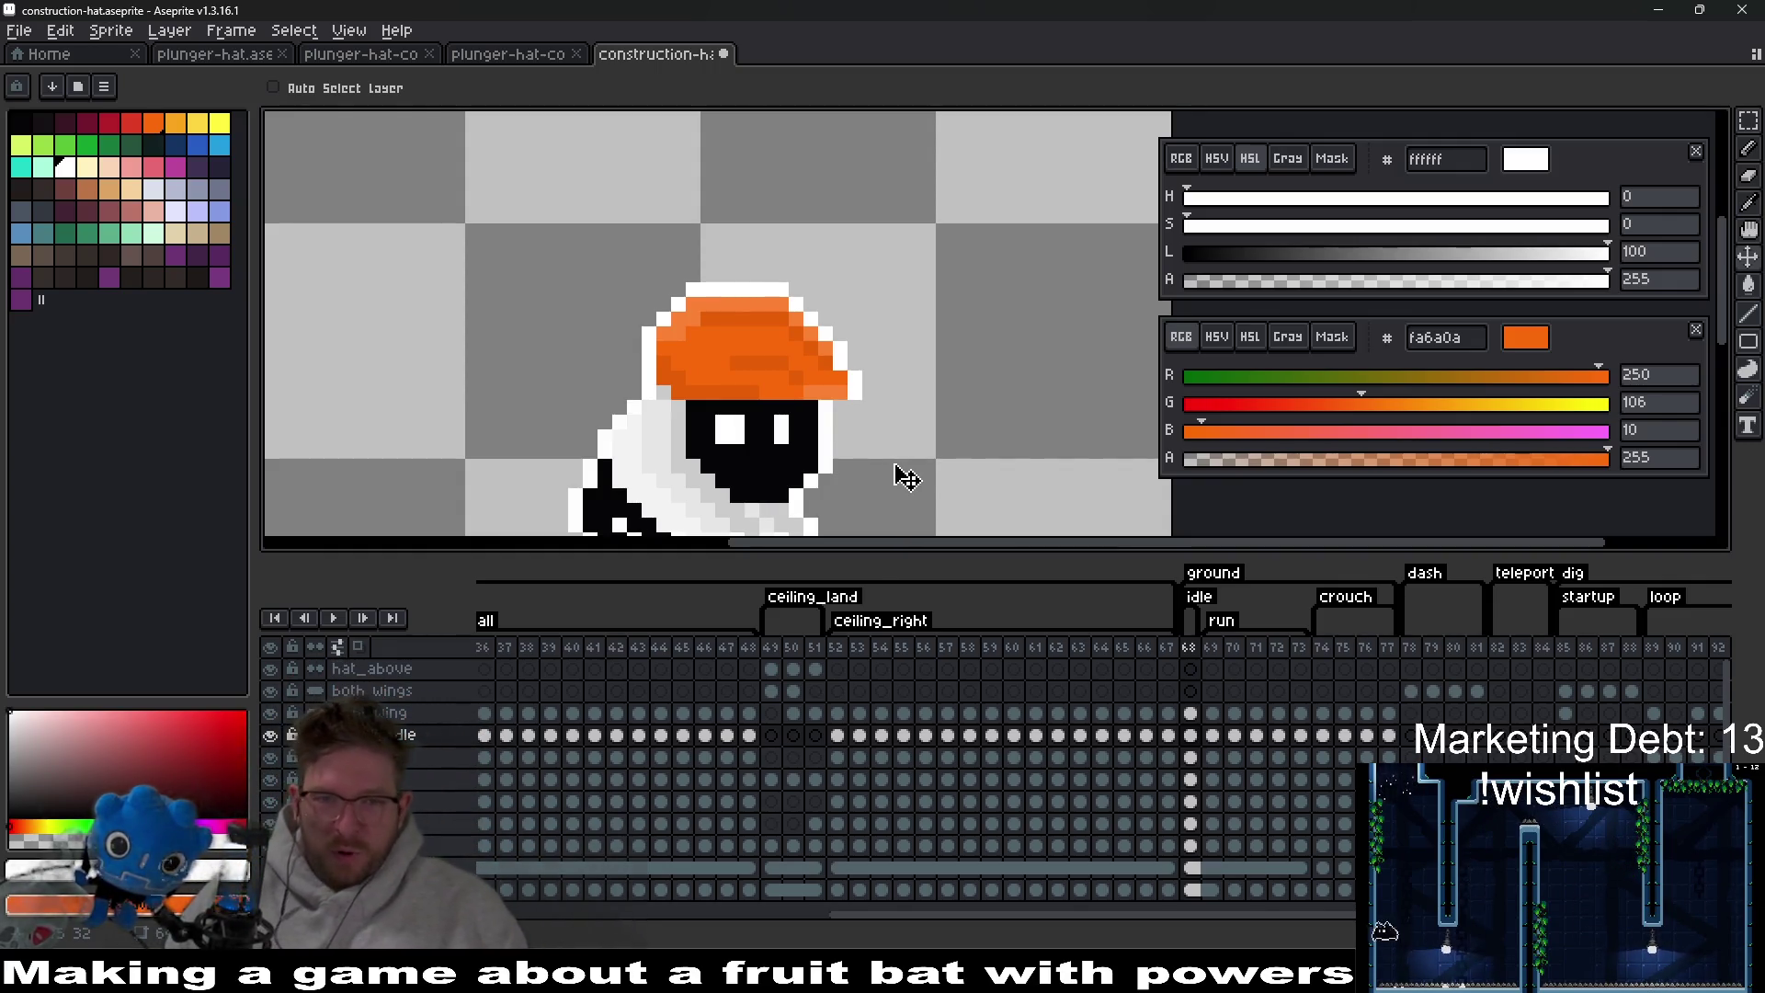
pyautogui.scroll(-2, 883, 423)
pyautogui.scroll(3, 881, 423)
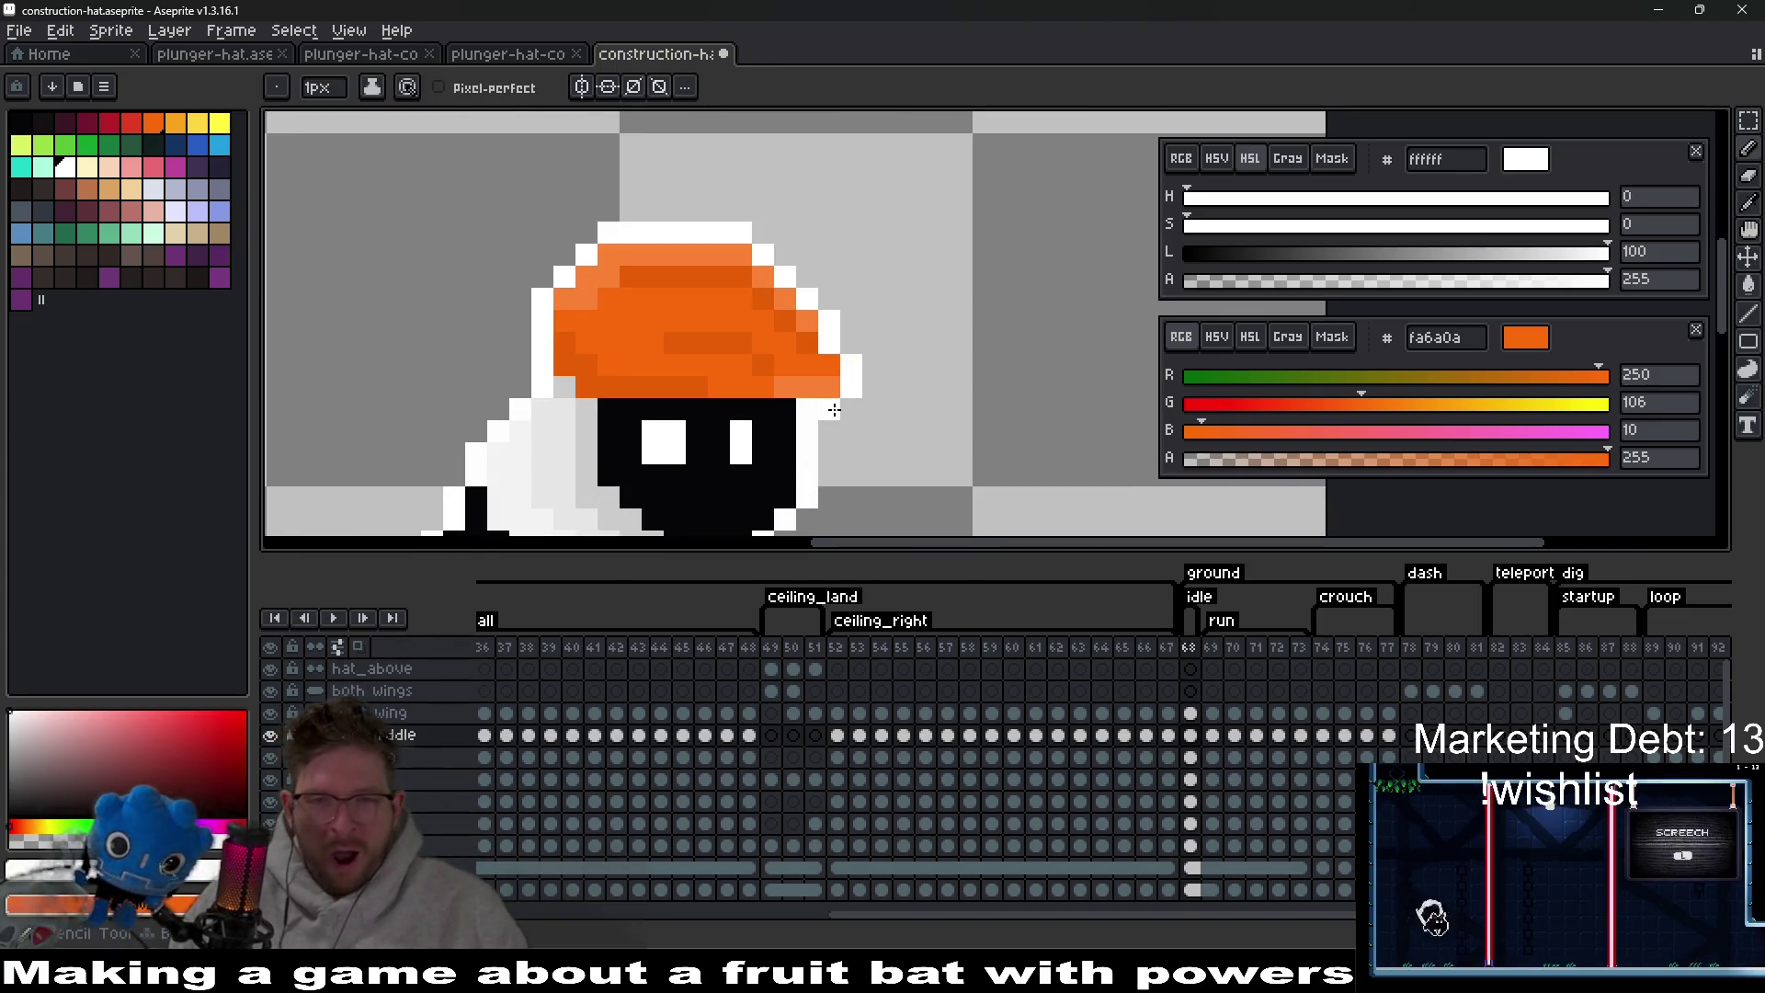
pyautogui.scroll(-3, 832, 407)
pyautogui.scroll(-5, 832, 407)
pyautogui.scroll(7, 846, 411)
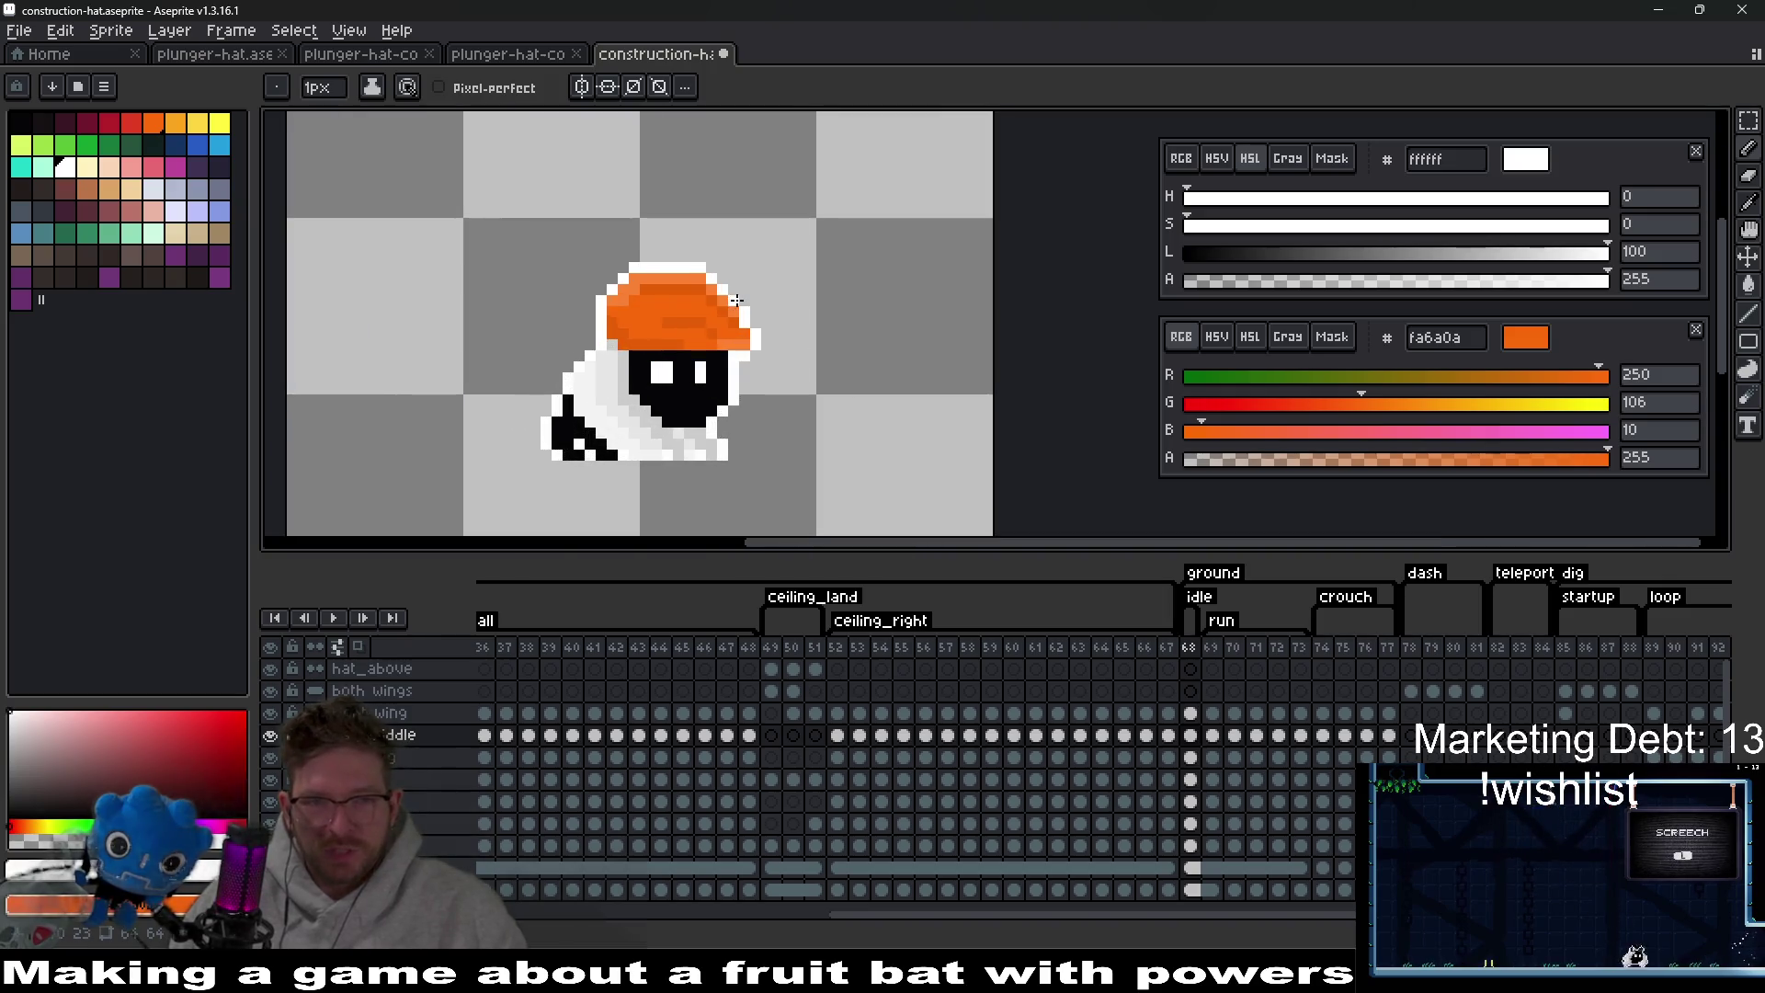
pyautogui.scroll(4, 736, 340)
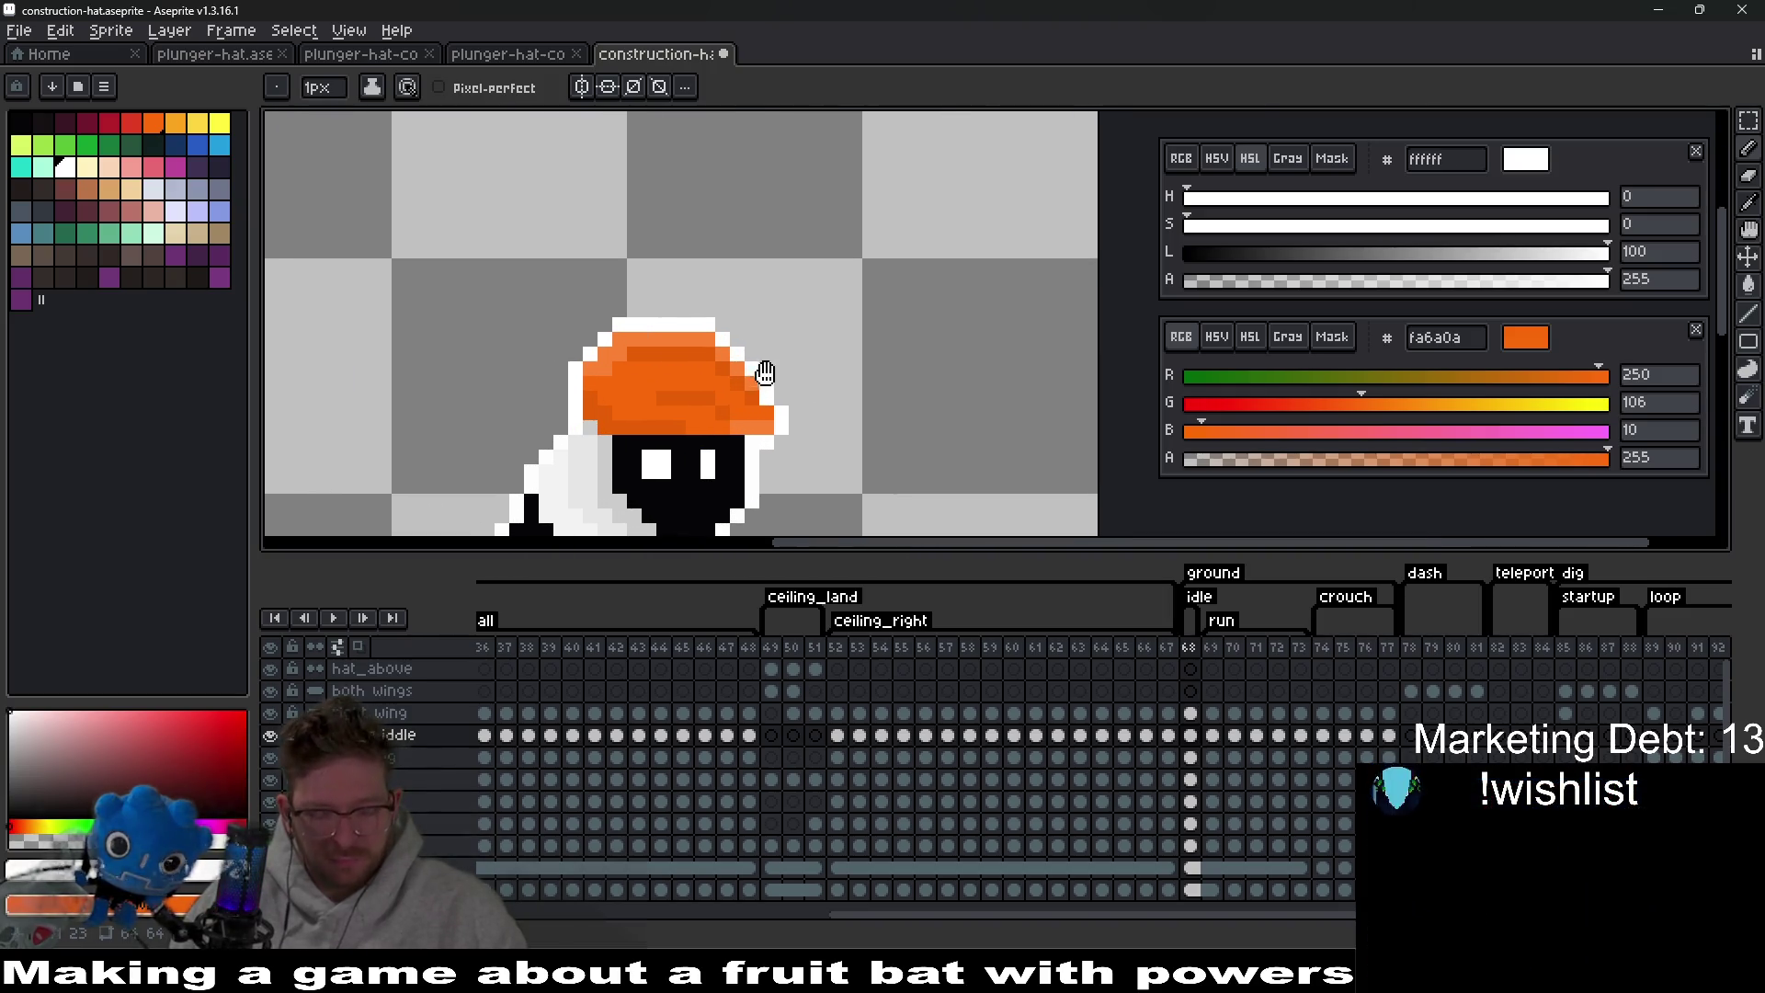
pyautogui.press('m')
# Marquee-select the hat and its band, commit the transforms, and drop the selection.
pyautogui.moveTo(430, 232)
pyautogui.mouseDown()
pyautogui.moveTo(841, 355)
pyautogui.moveTo(845, 444)
pyautogui.mouseUp()
pyautogui.hotkey('ctrl', 'd')
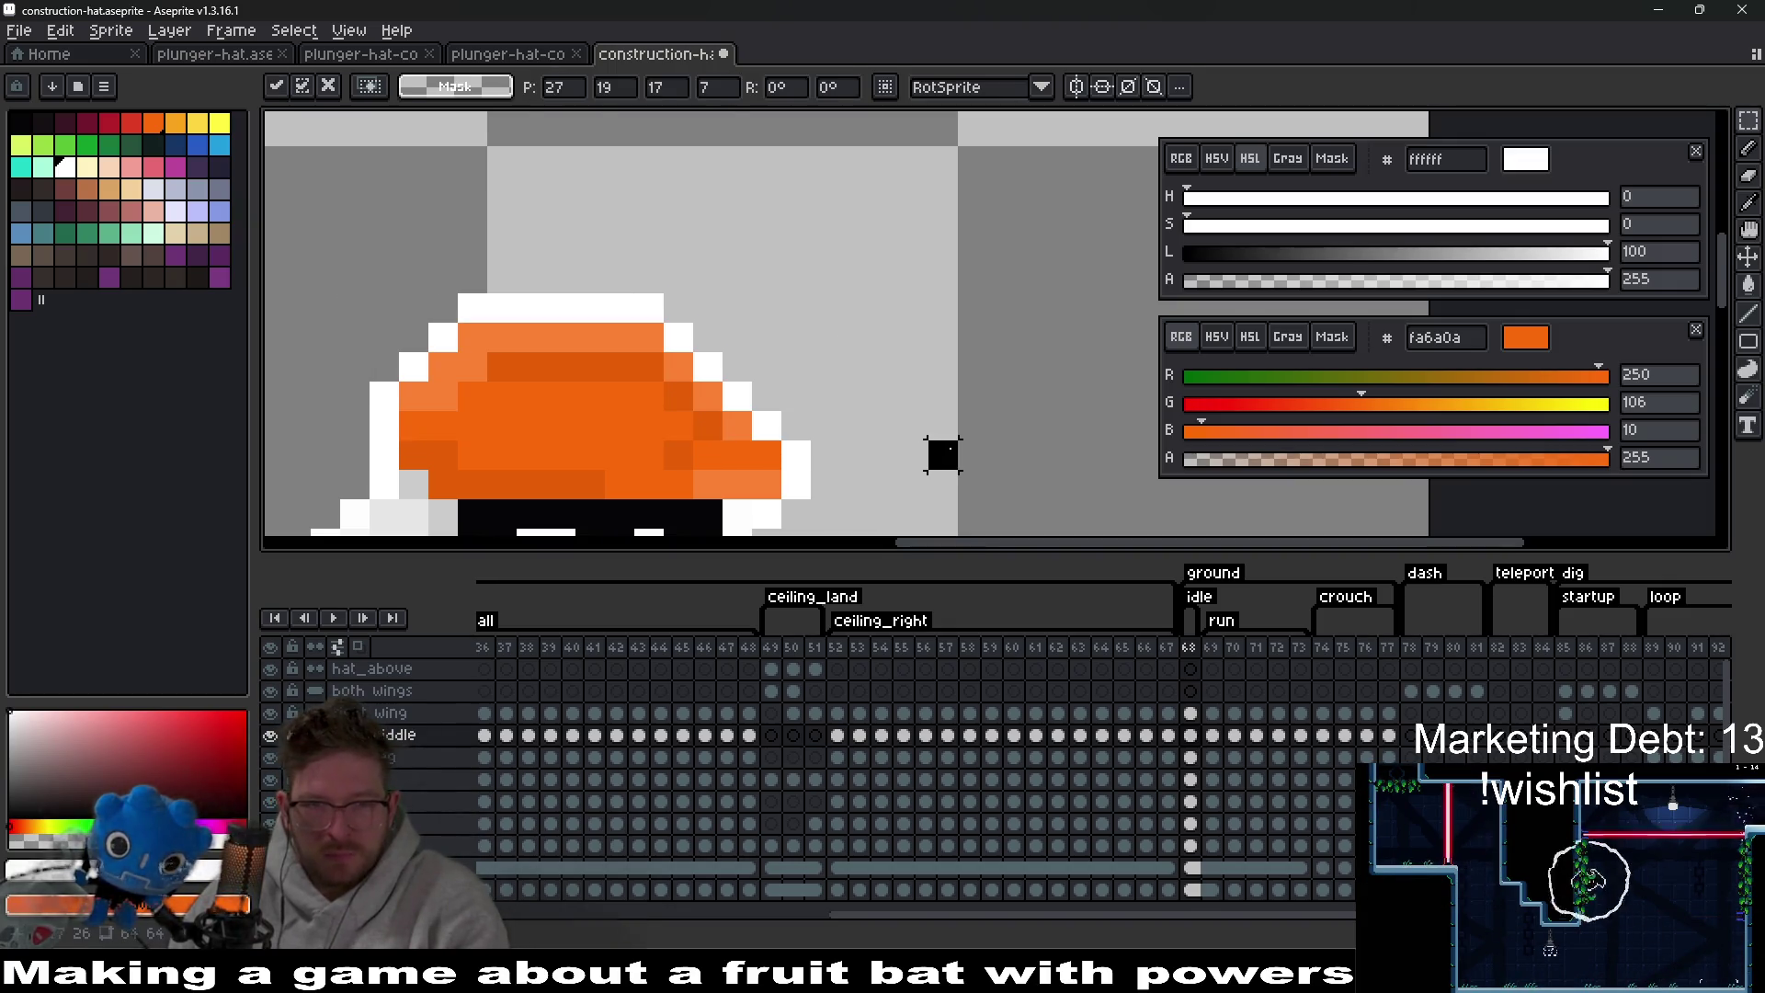
pyautogui.scroll(-5, 947, 450)
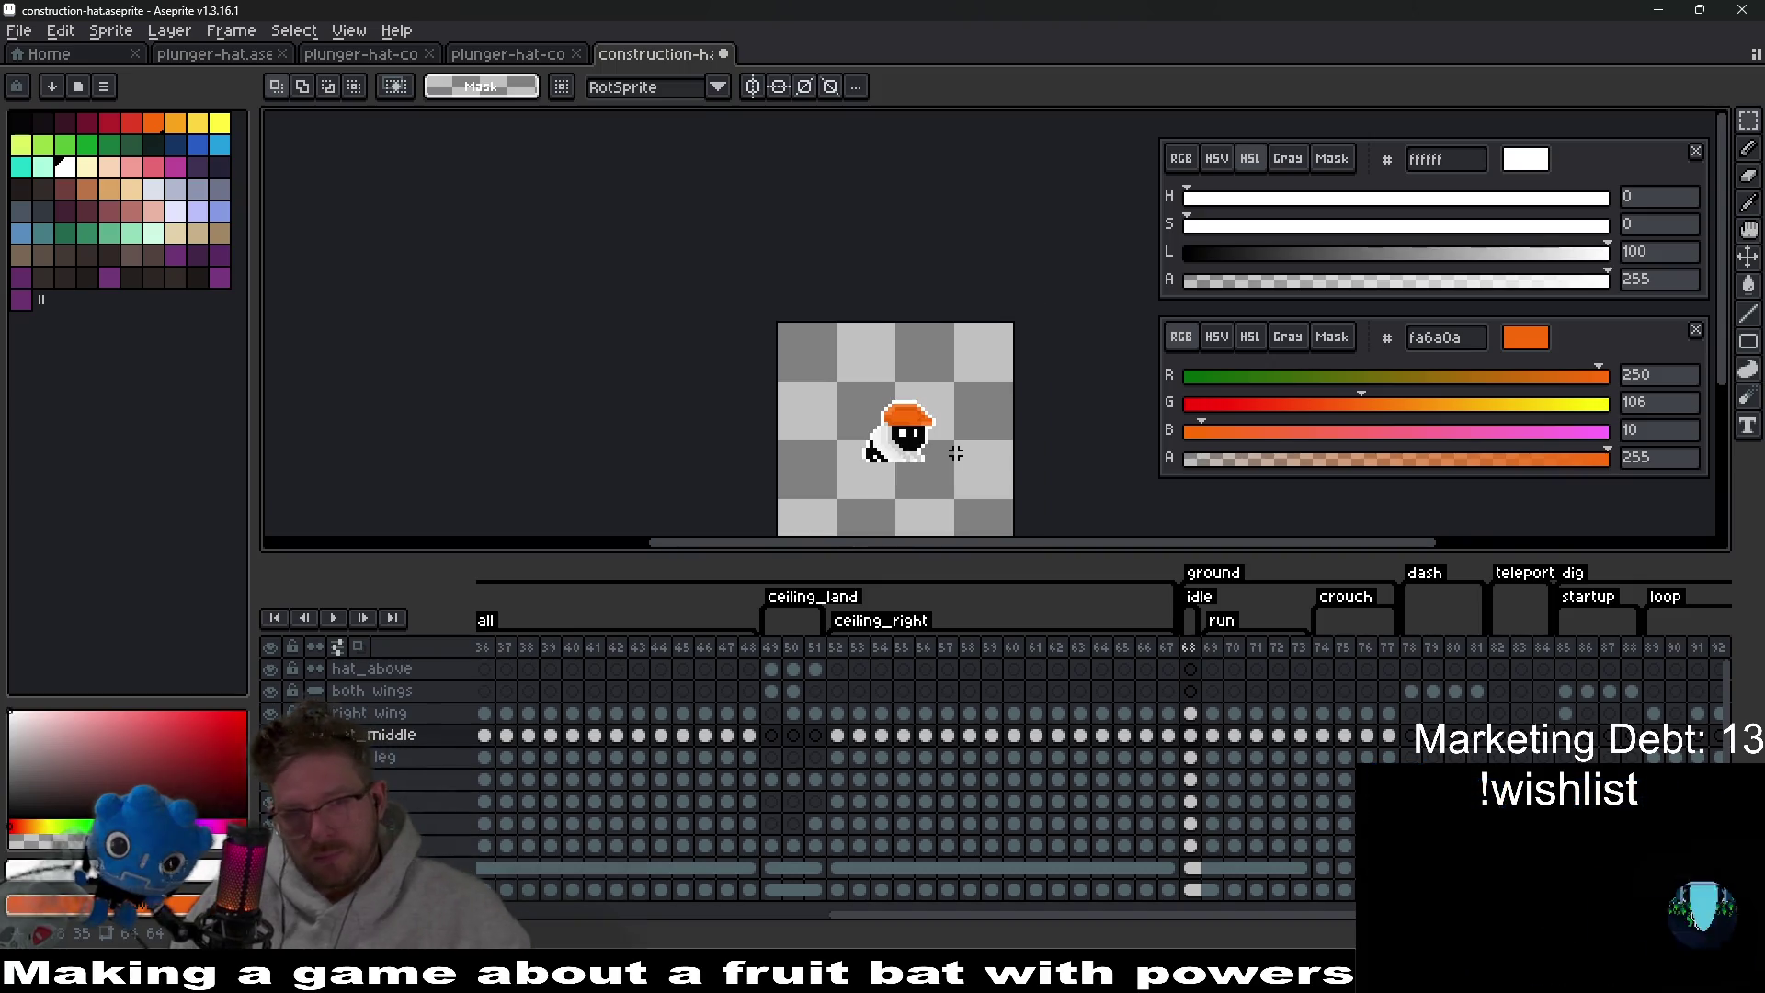
pyautogui.hotkey('ctrl', 'shift', 'd')
pyautogui.scroll(5, 938, 368)
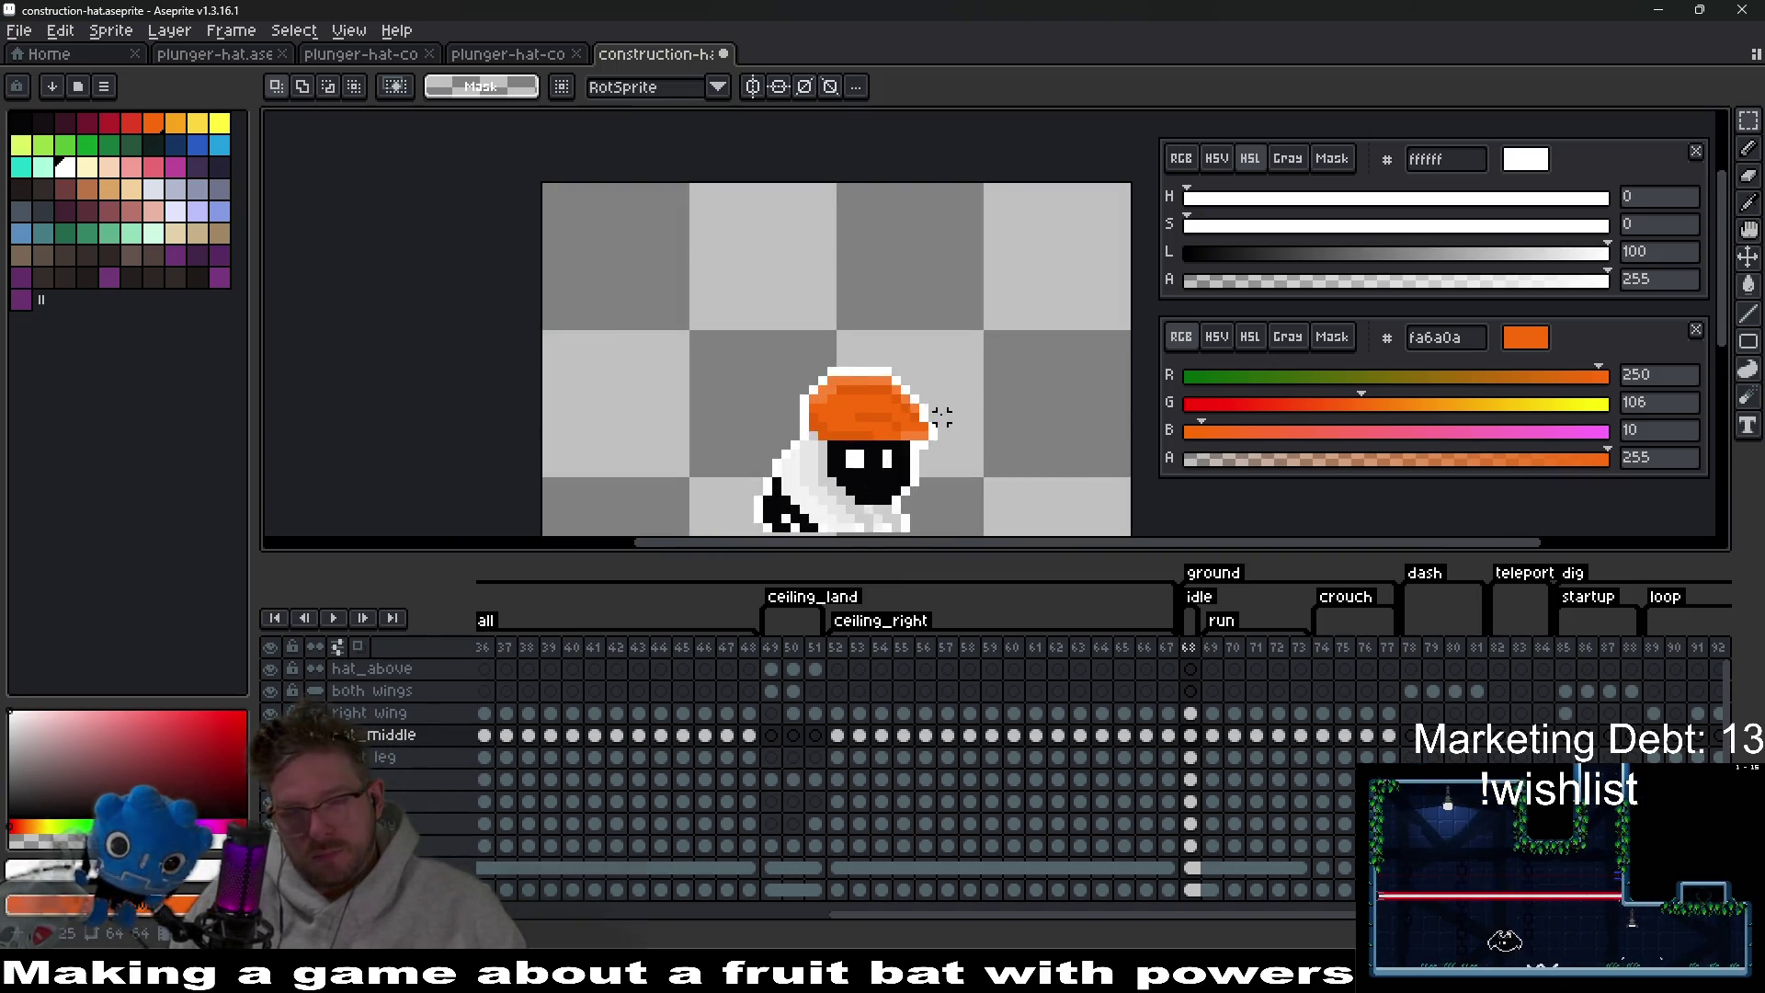
pyautogui.scroll(2, 797, 366)
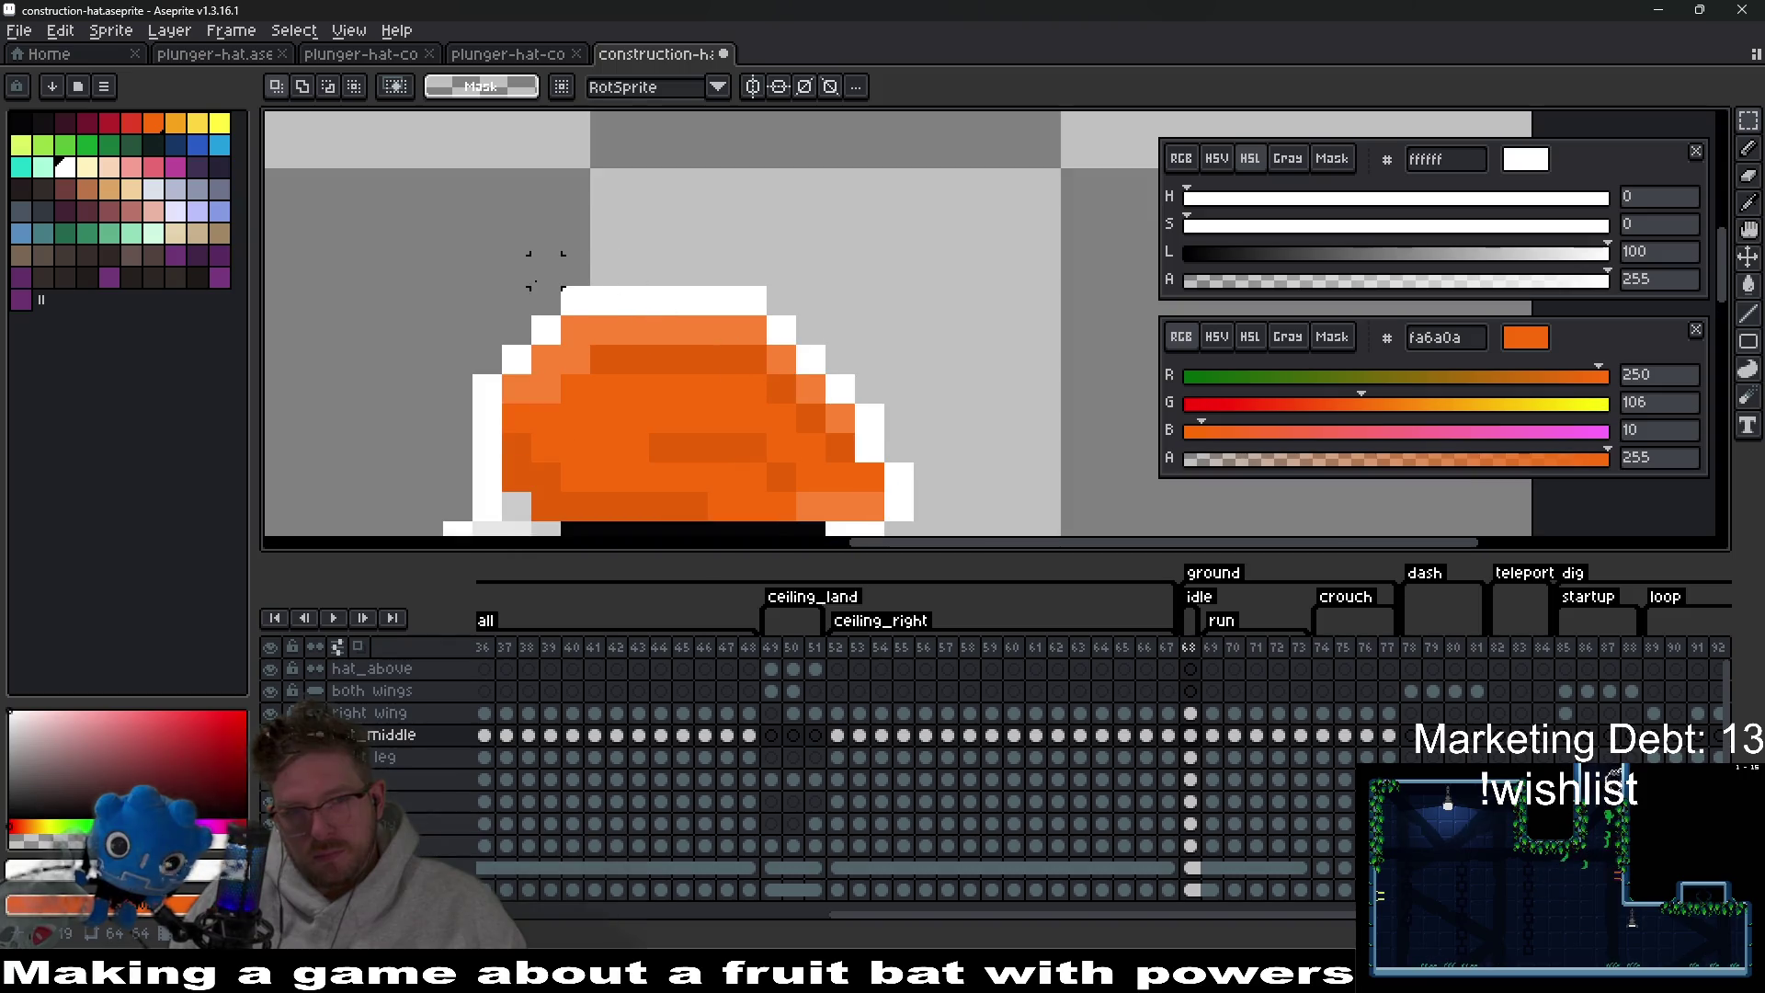
pyautogui.moveTo(807, 383); pyautogui.dragTo(801, 307)
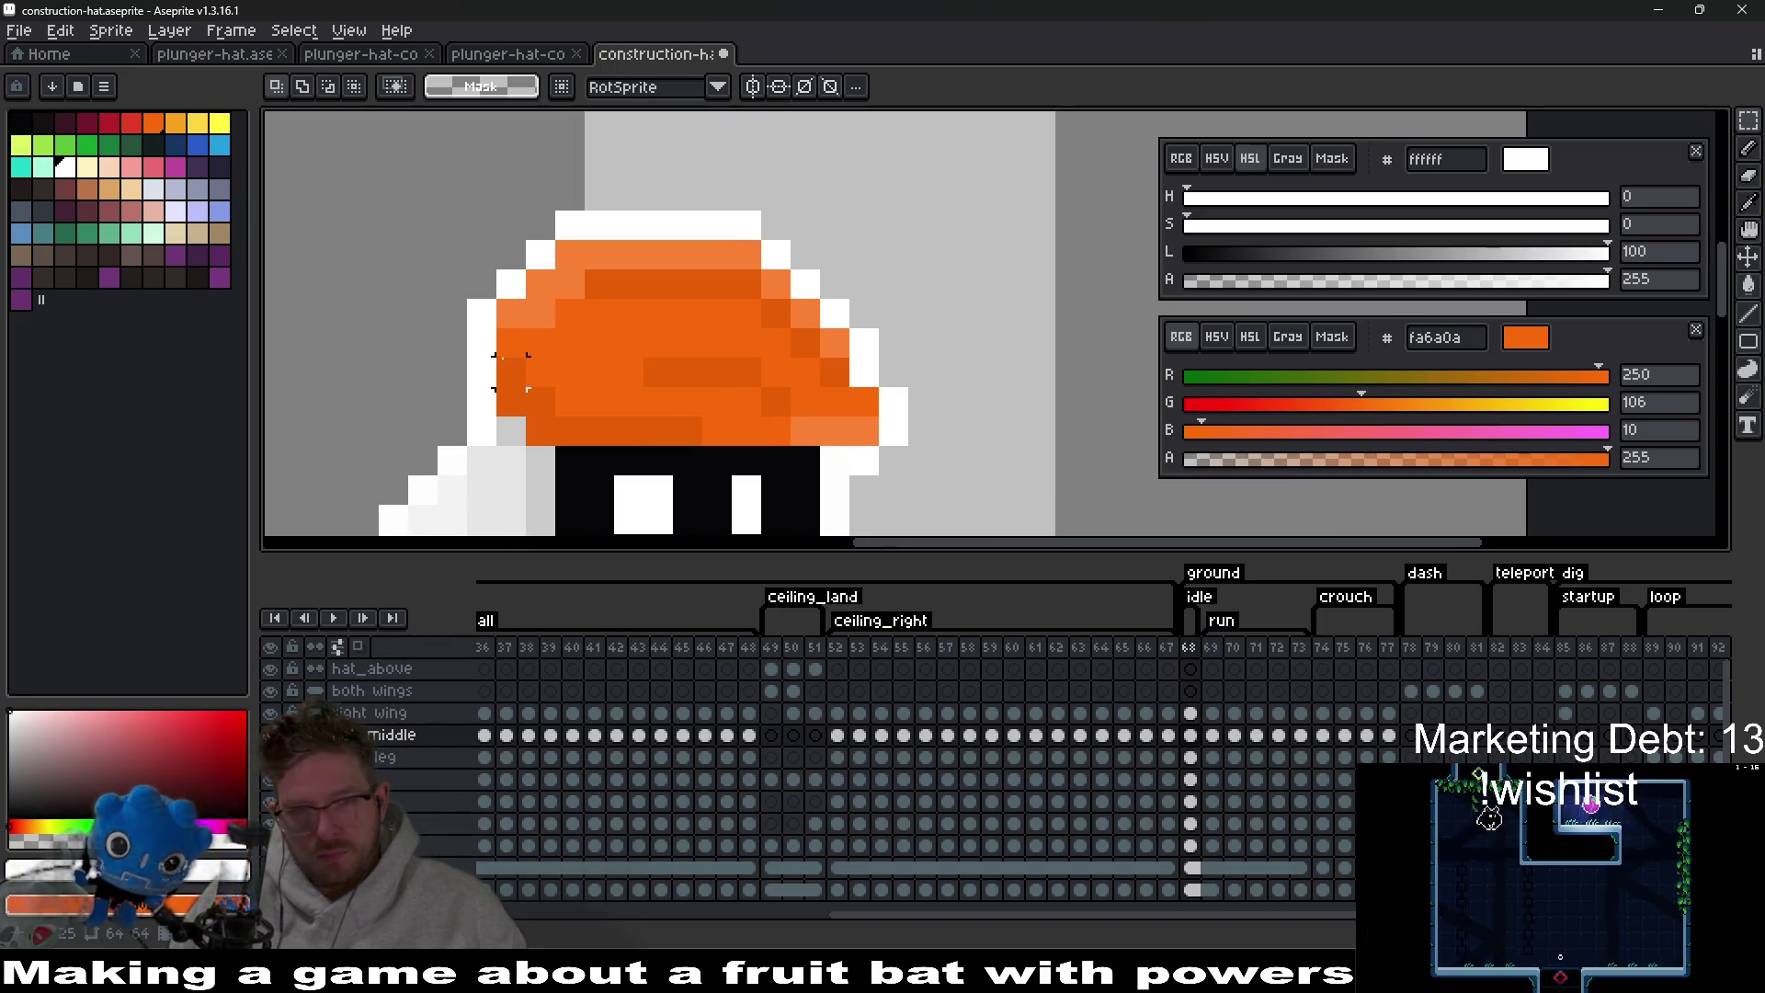
pyautogui.moveTo(512, 373)
pyautogui.mouseDown()
pyautogui.moveTo(883, 423)
pyautogui.moveTo(974, 478)
pyautogui.moveTo(980, 455)
pyautogui.mouseUp()
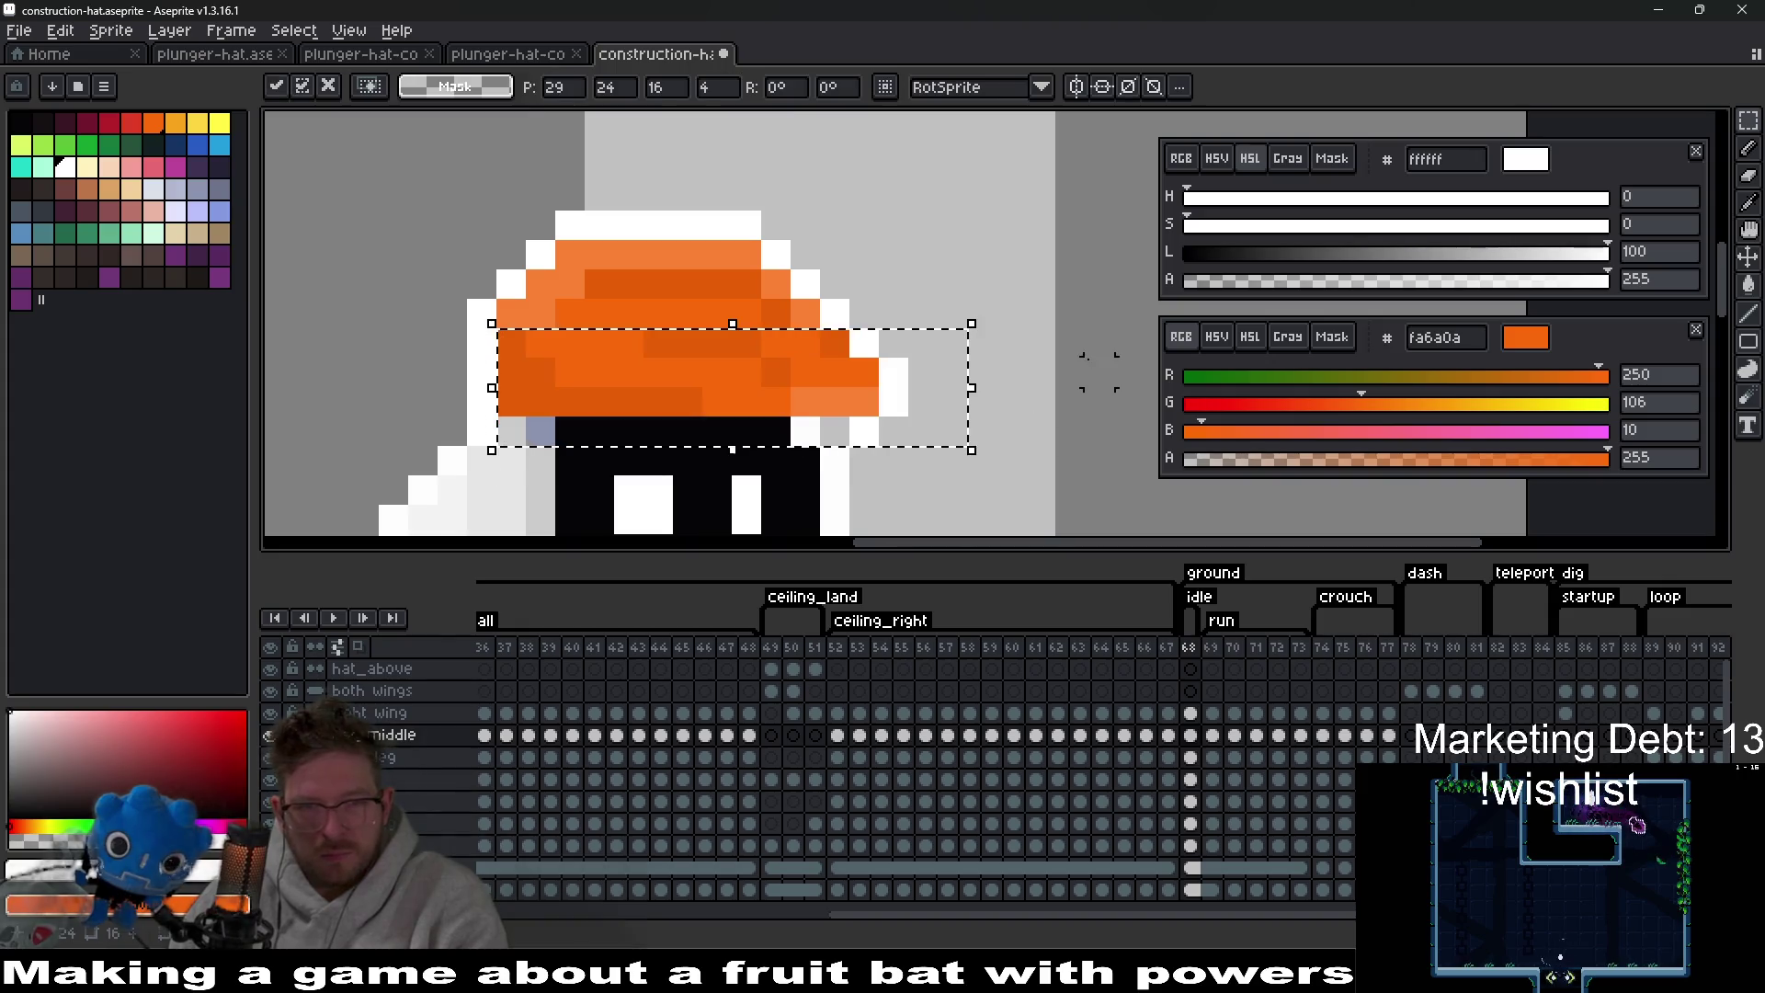
pyautogui.click(1033, 363)
pyautogui.moveTo(374, 147)
pyautogui.mouseDown()
pyautogui.moveTo(906, 414)
pyautogui.moveTo(972, 479)
pyautogui.mouseUp()
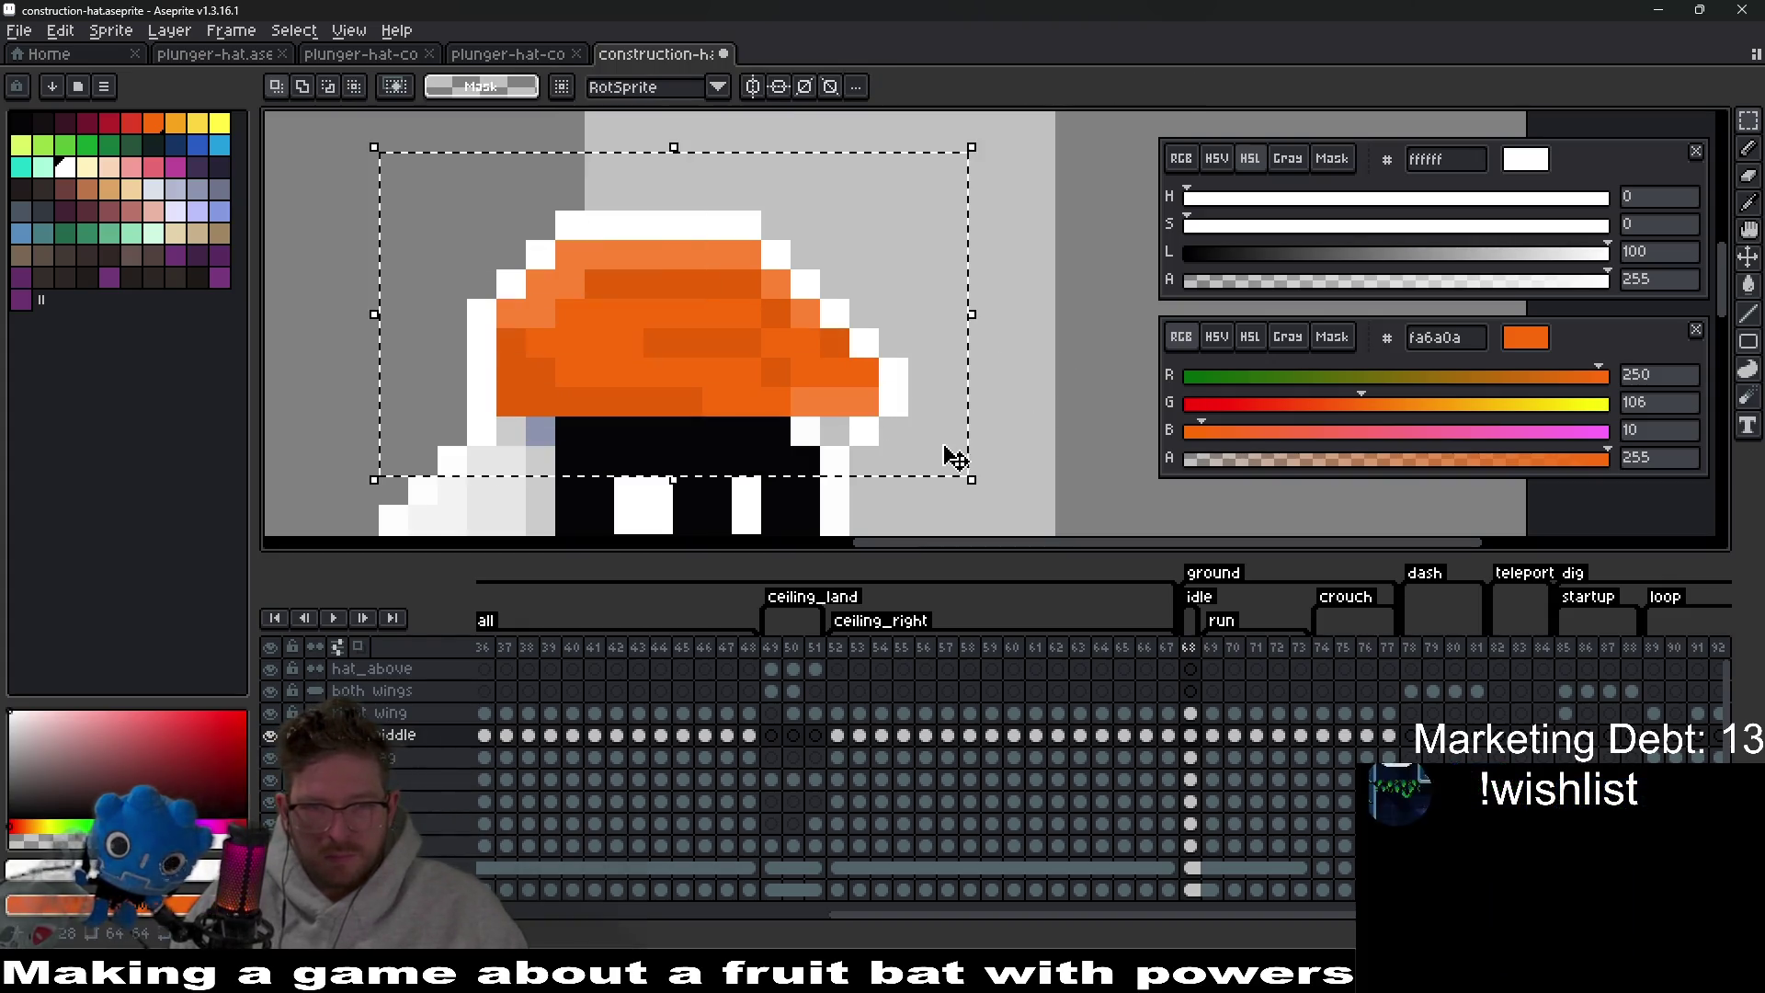
pyautogui.click(1062, 424)
pyautogui.scroll(-3, 1059, 440)
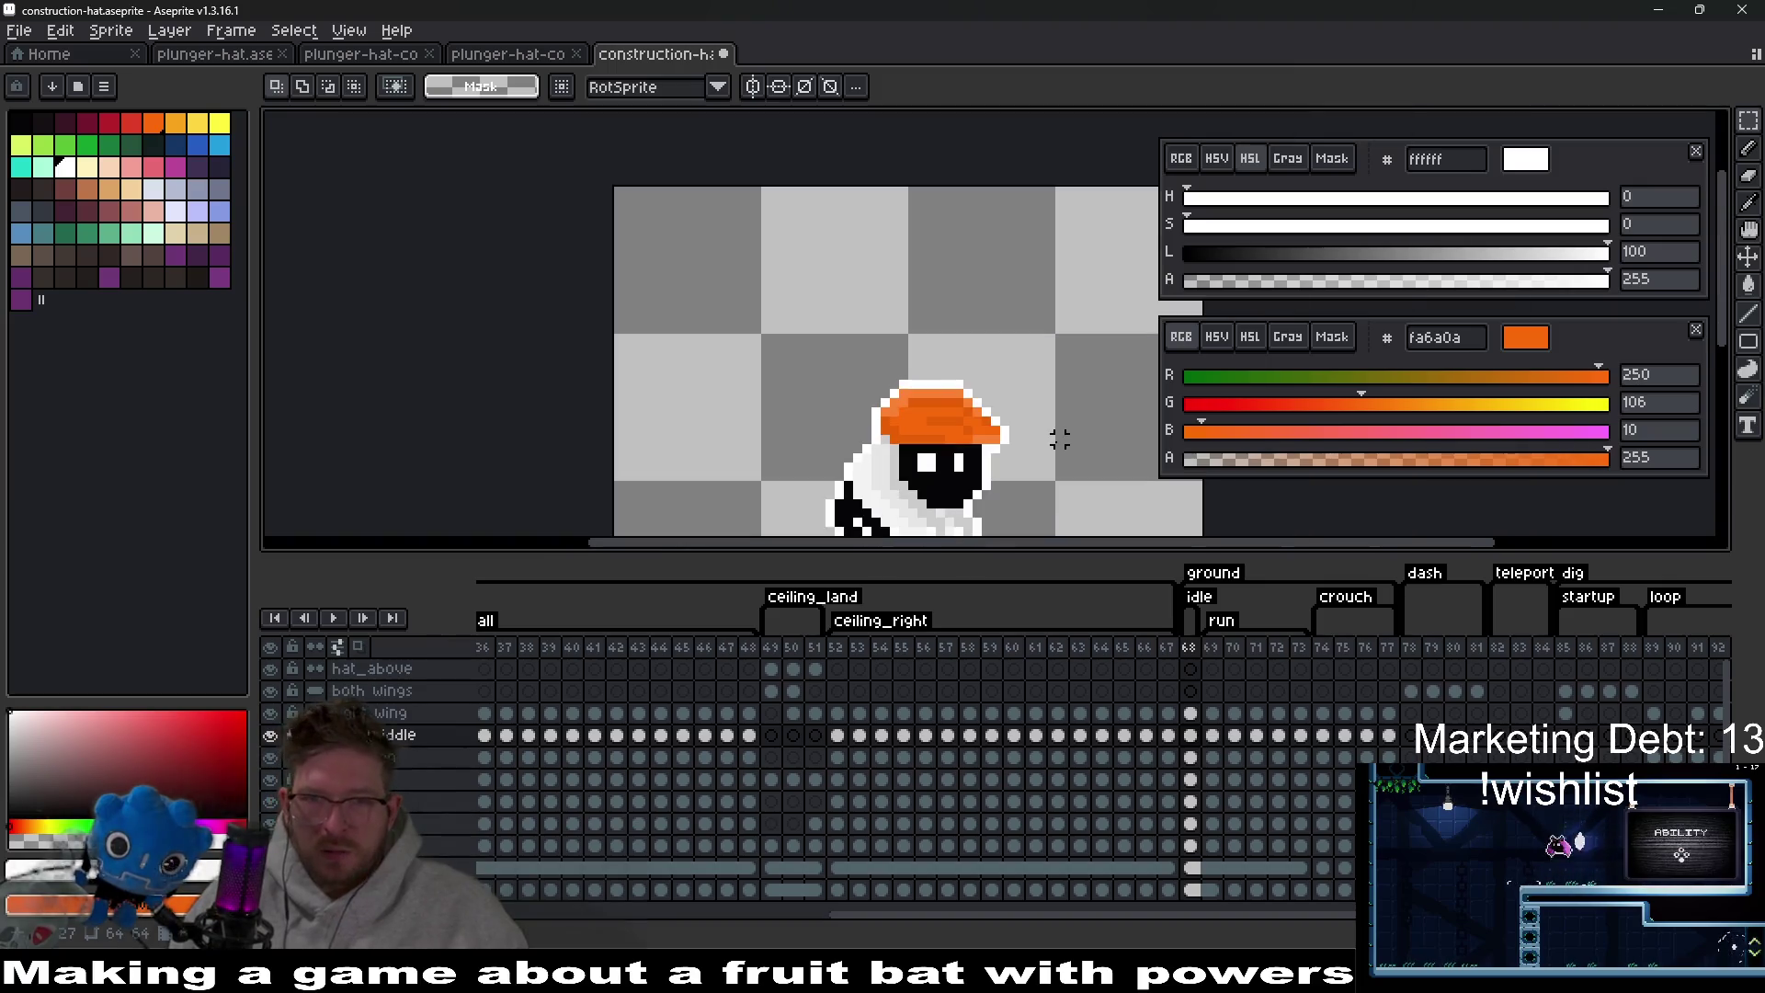
pyautogui.scroll(-5, 1059, 440)
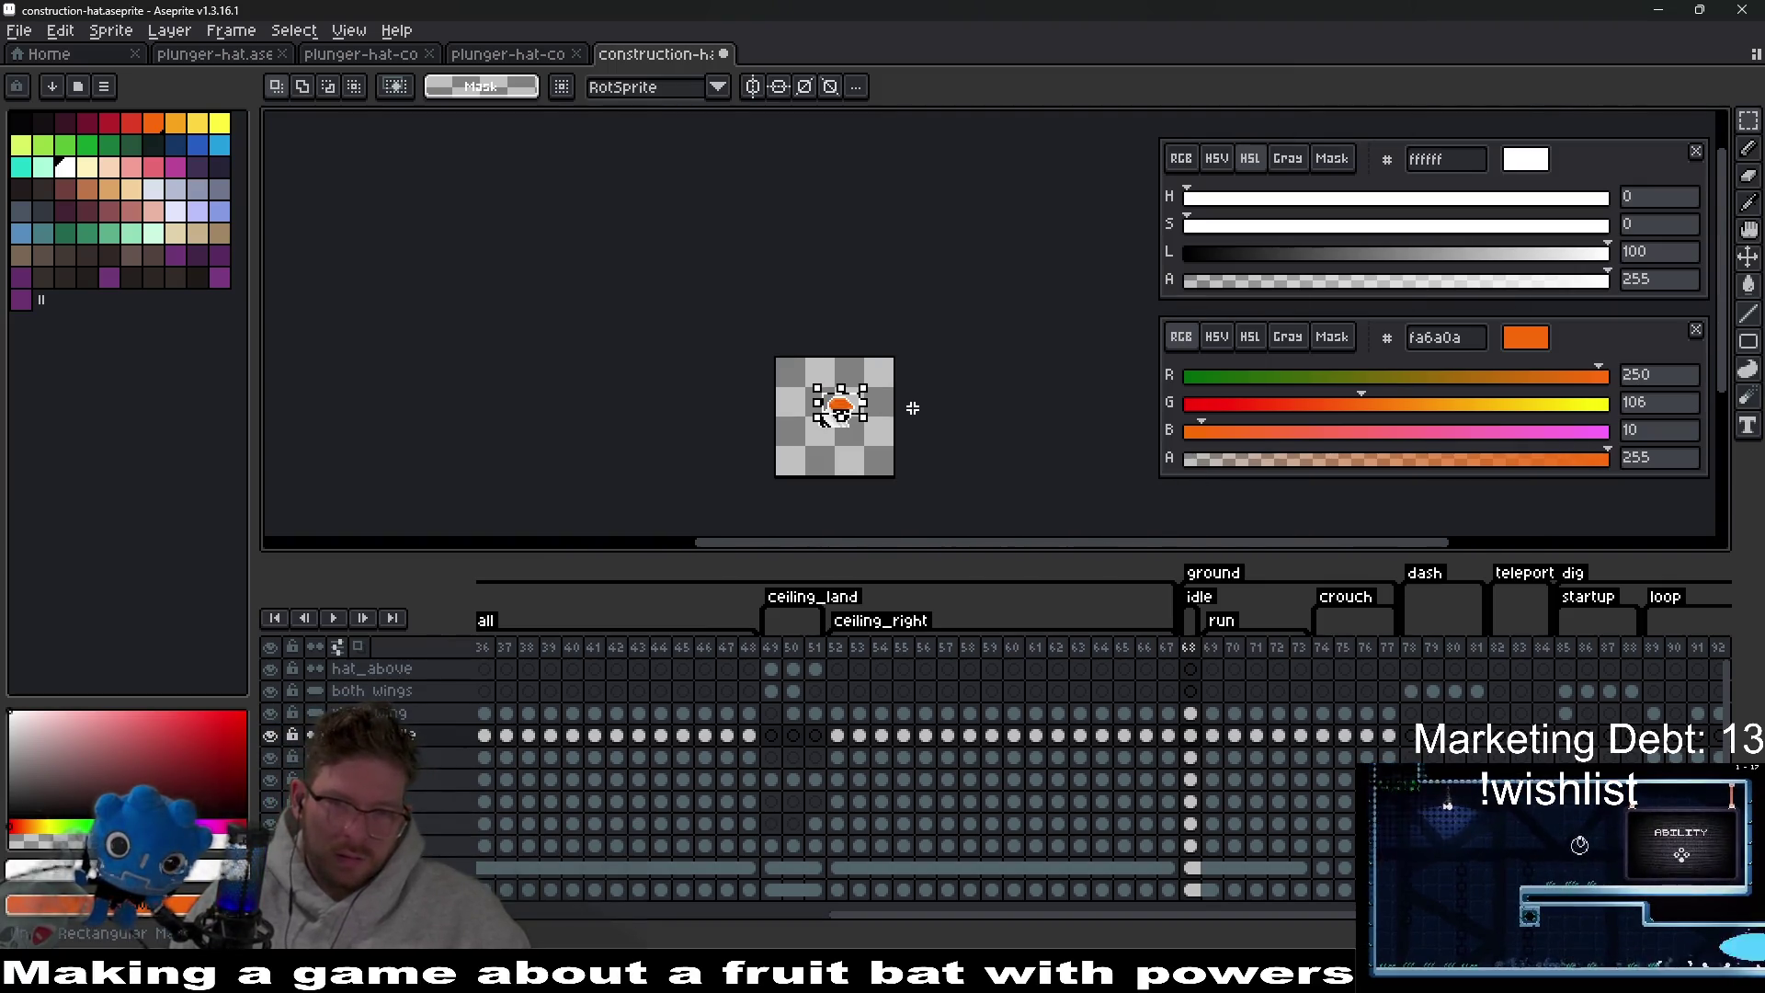
pyautogui.click(913, 408)
# Nudge the orange hat one pixel right on the bat's head.
pyautogui.scroll(4, 913, 408)
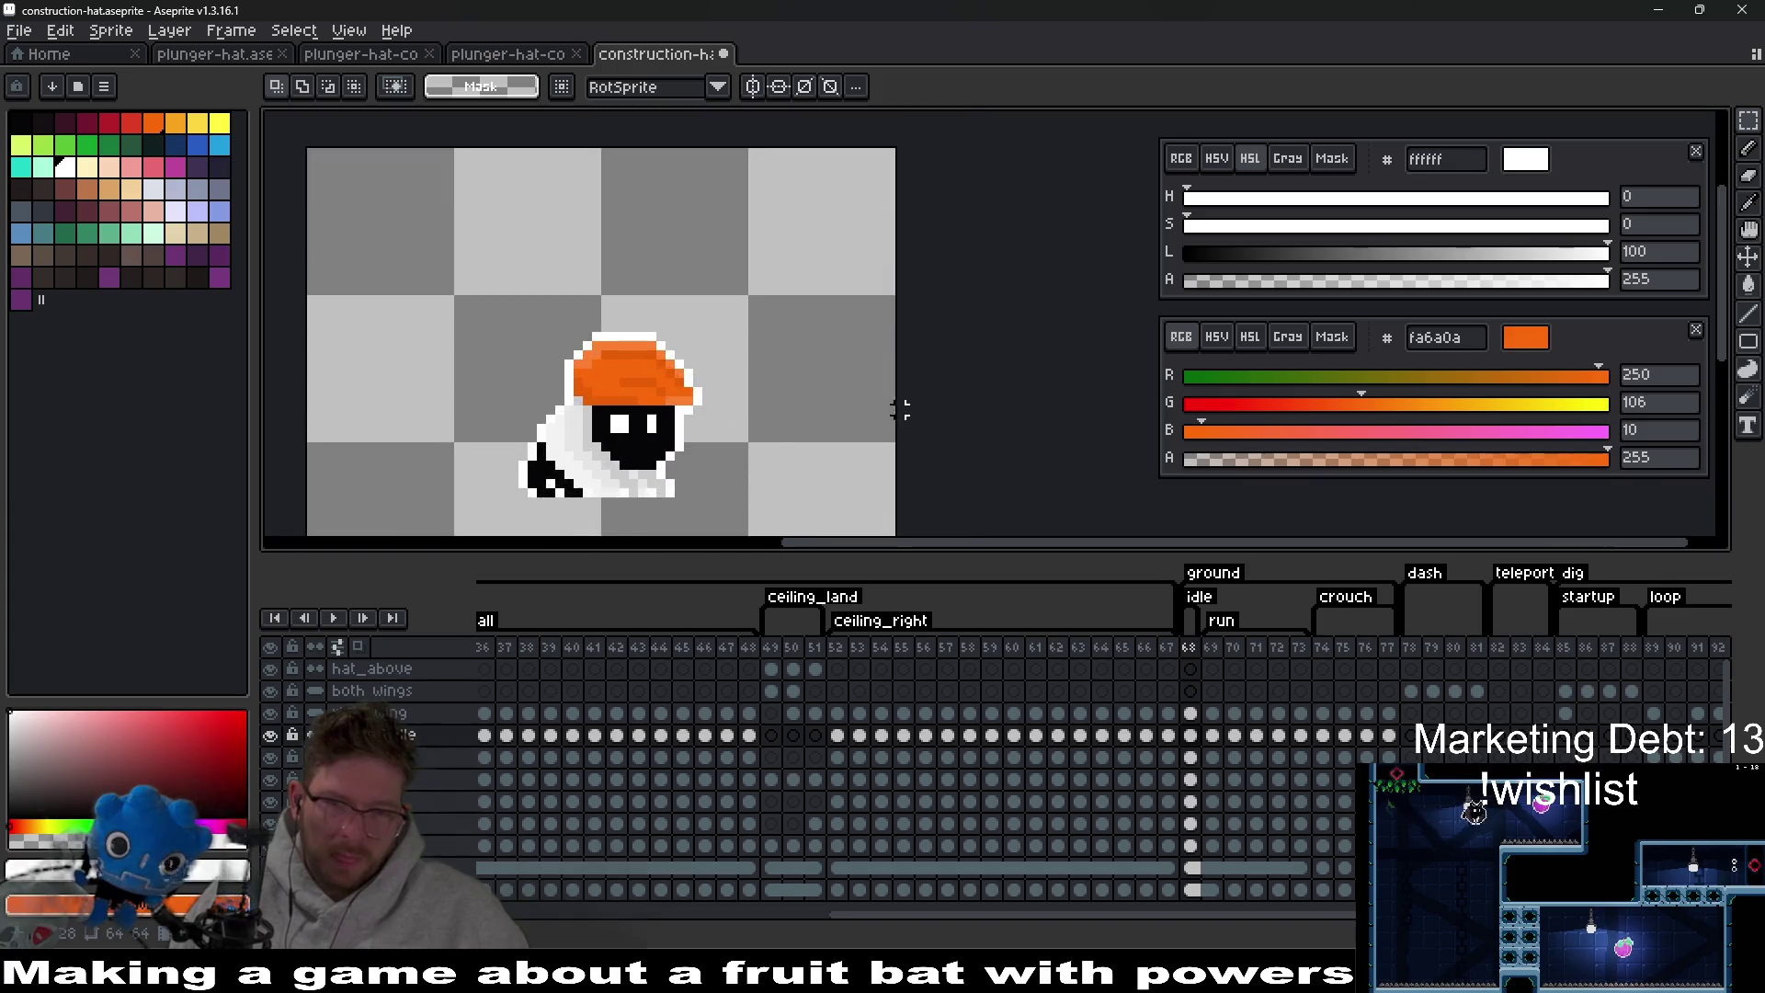
pyautogui.scroll(1, 777, 444)
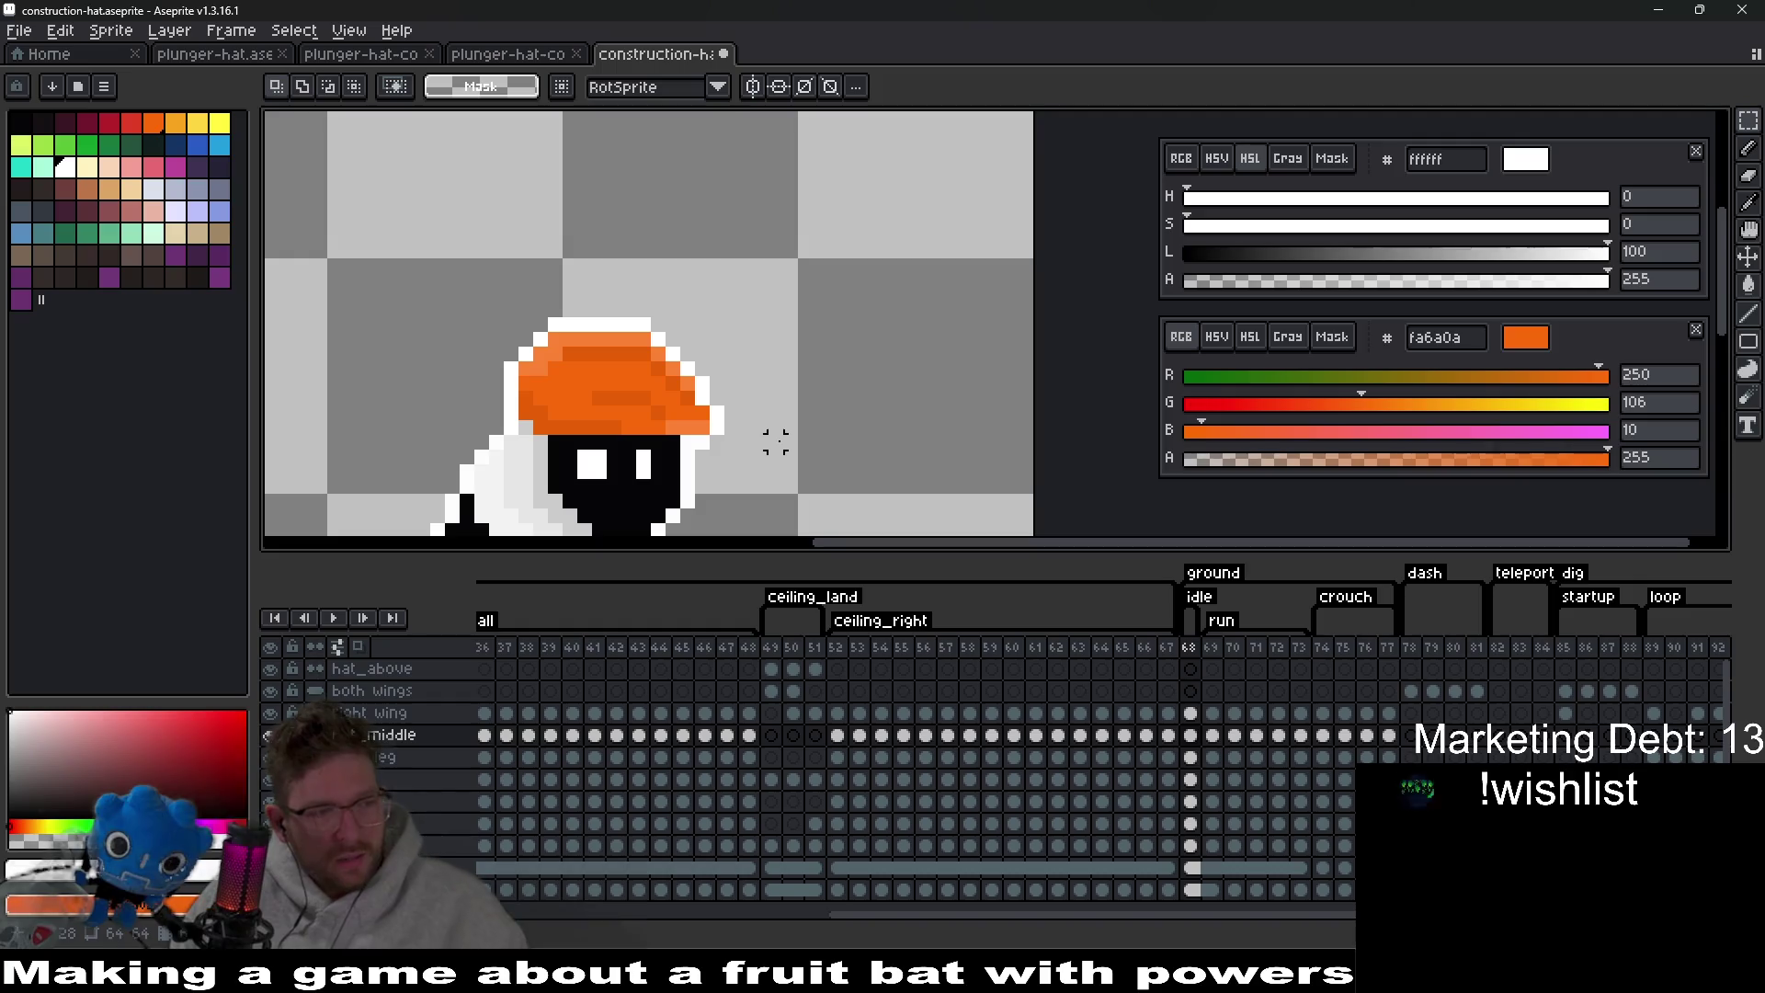
pyautogui.scroll(1, 736, 380)
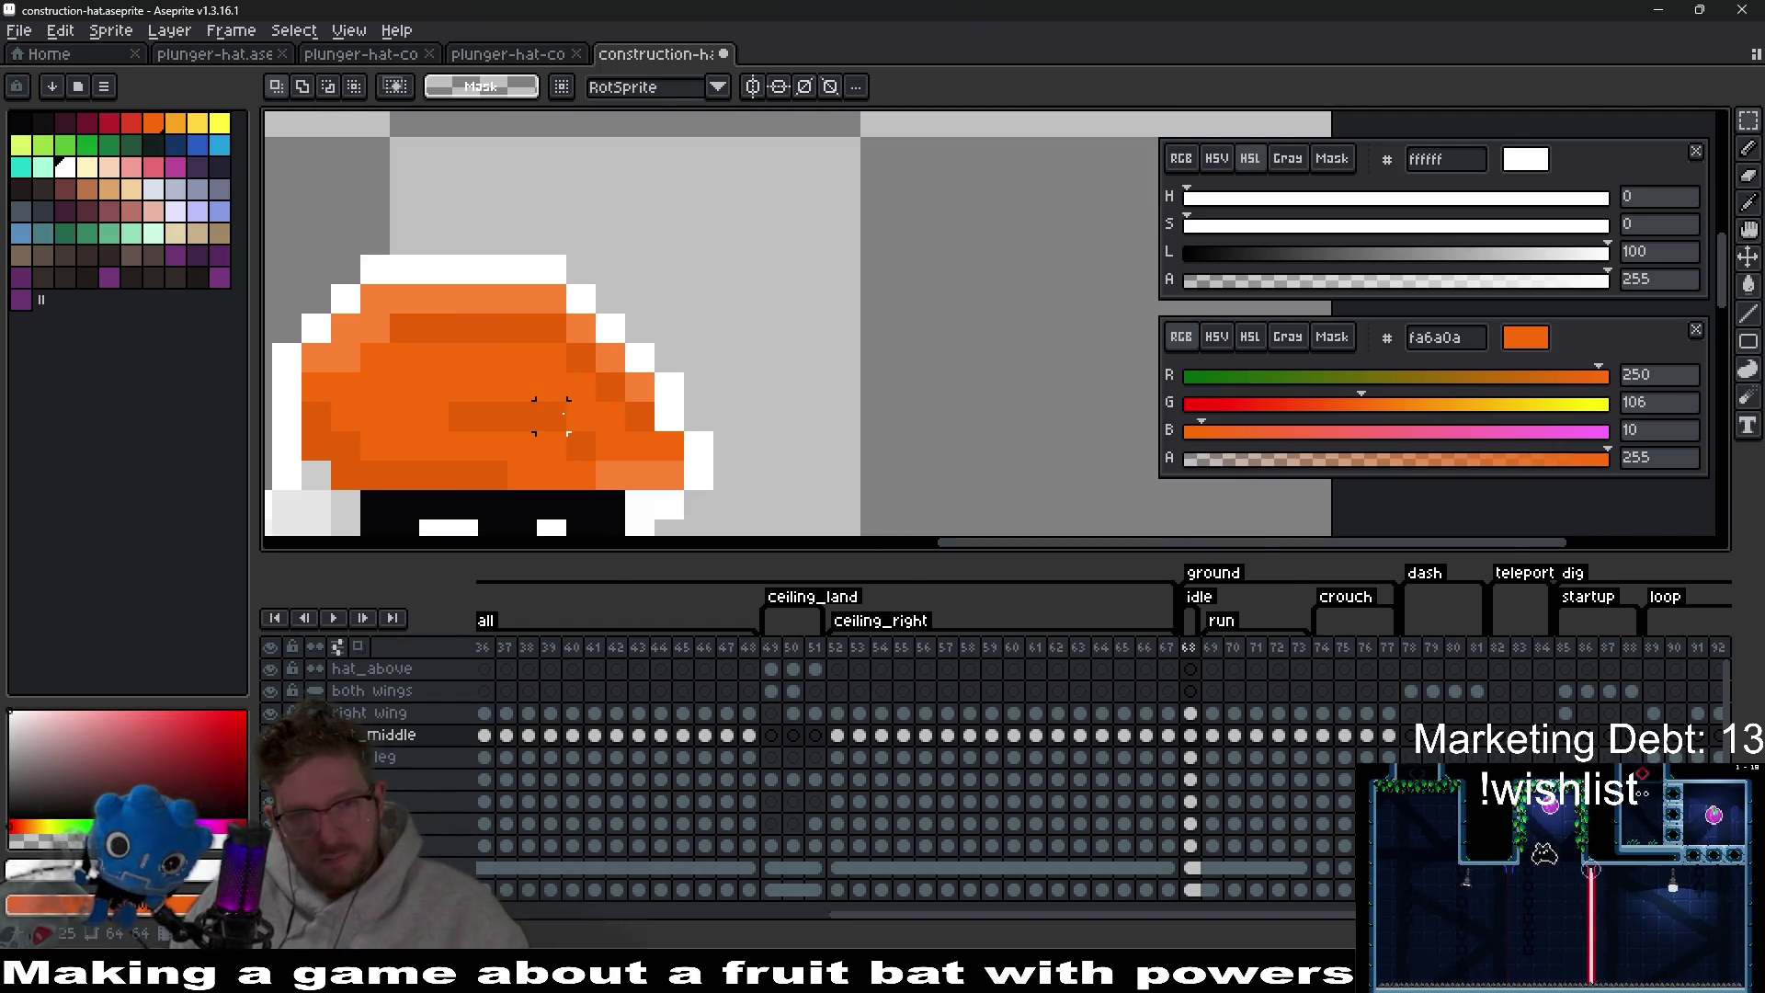
pyautogui.moveTo(552, 416); pyautogui.dragTo(887, 404)
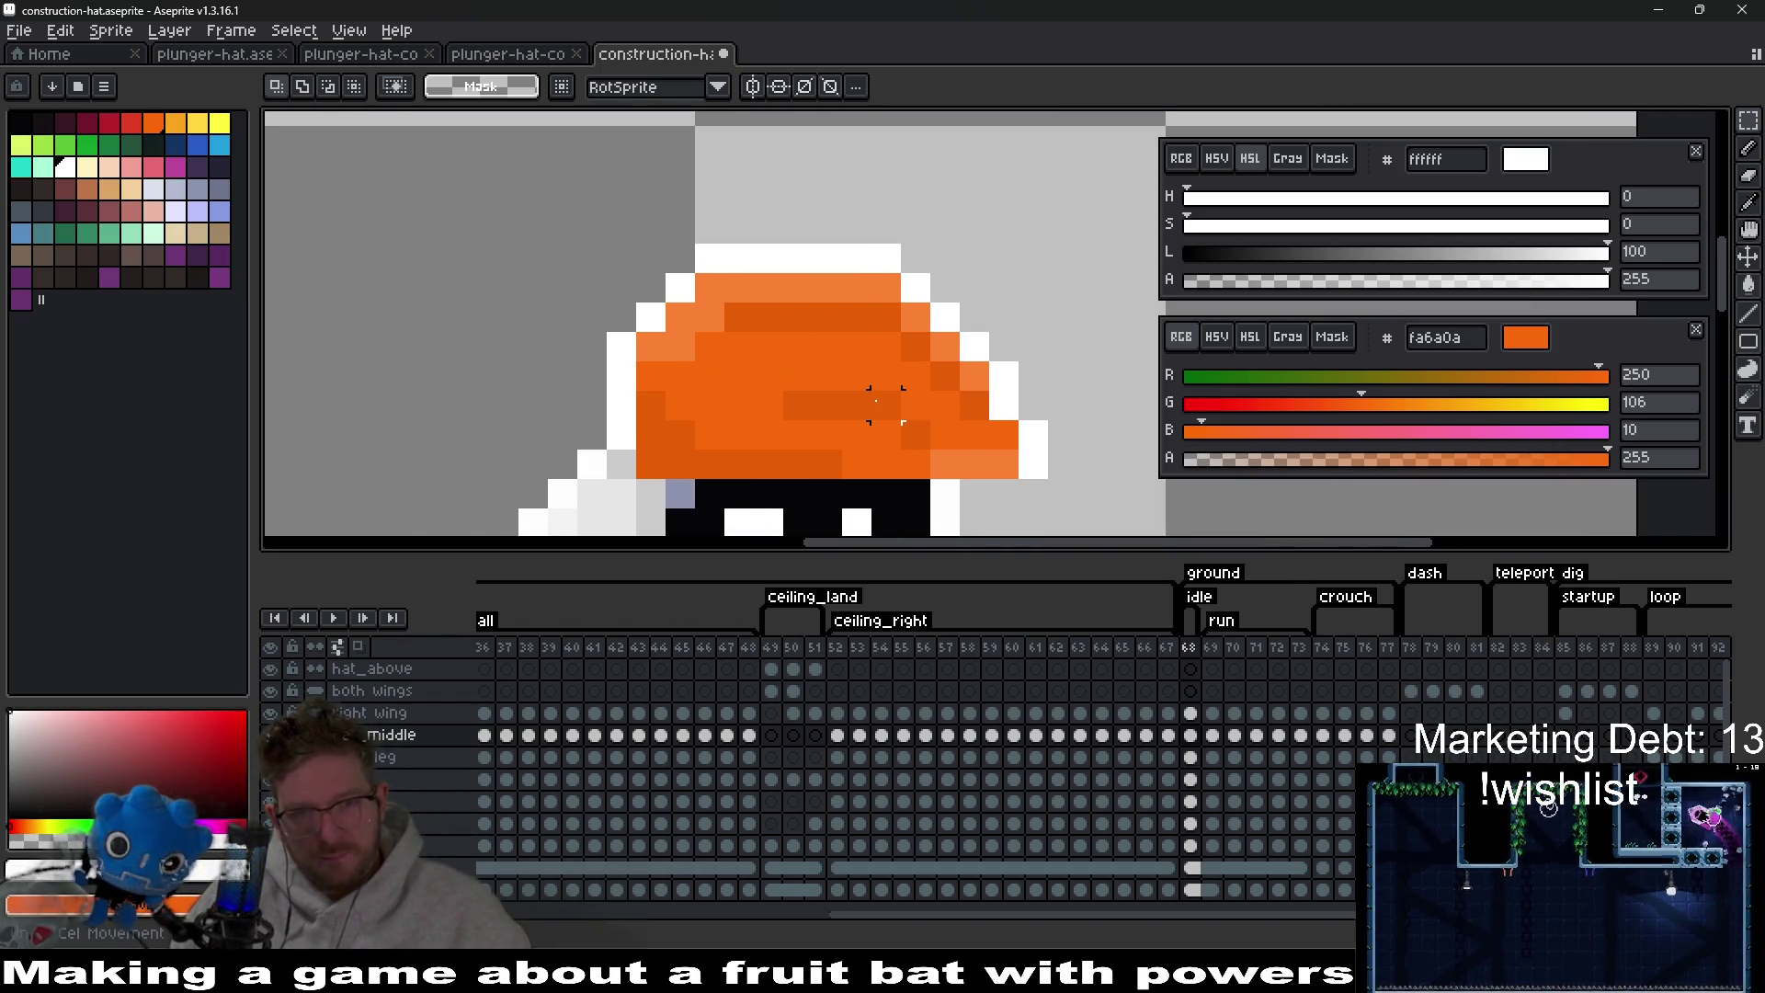
pyautogui.scroll(-4, 873, 391)
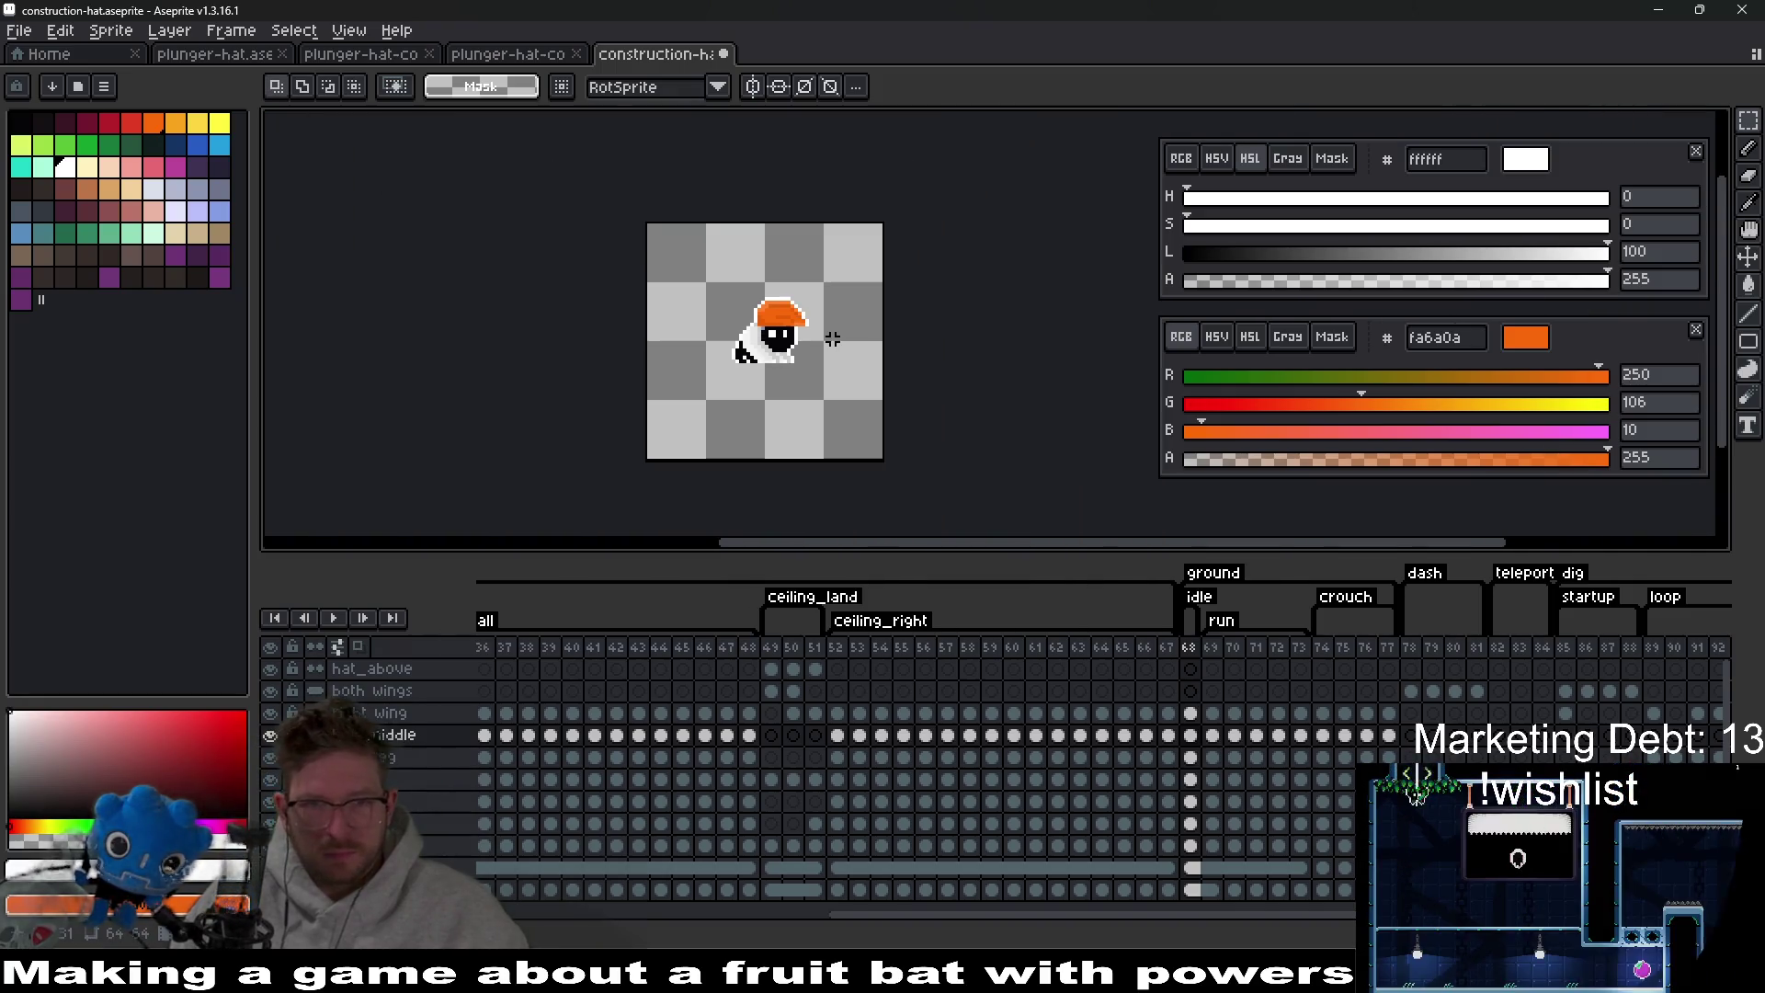
pyautogui.scroll(7, 832, 339)
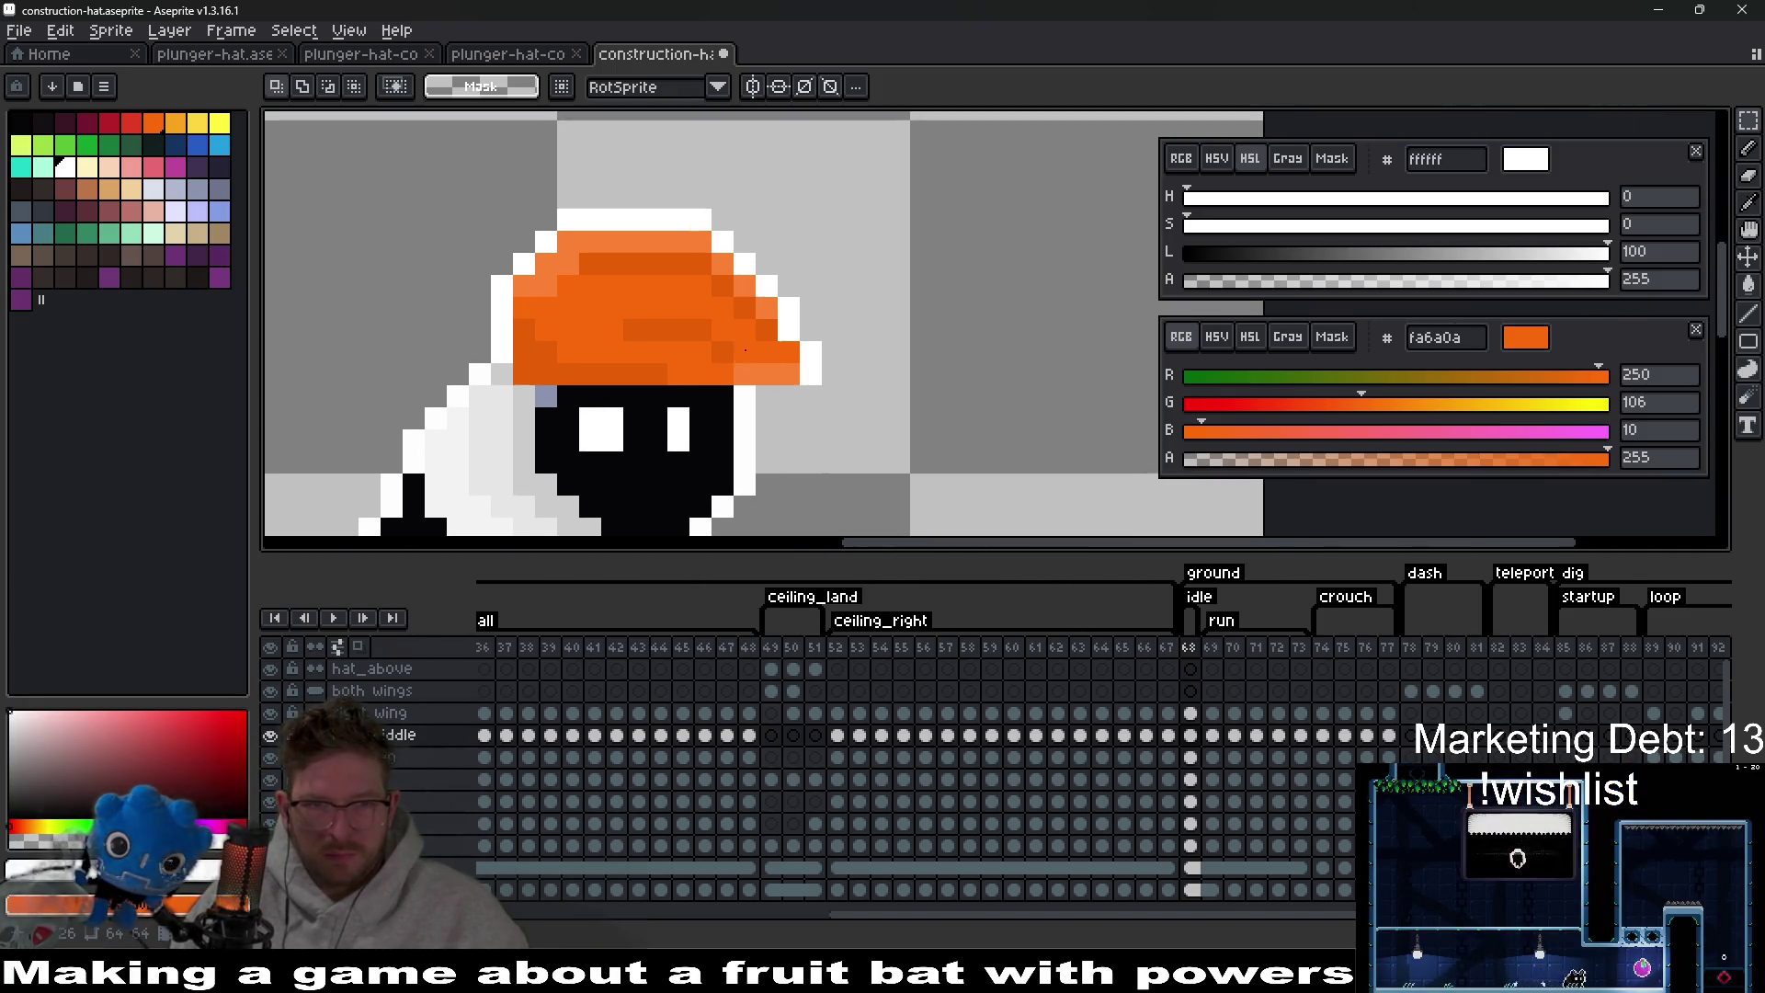
pyautogui.scroll(3, 745, 350)
# Pencil white outline pixels below the hat's brim and an orange pixel at its tip.
pyautogui.press('i')
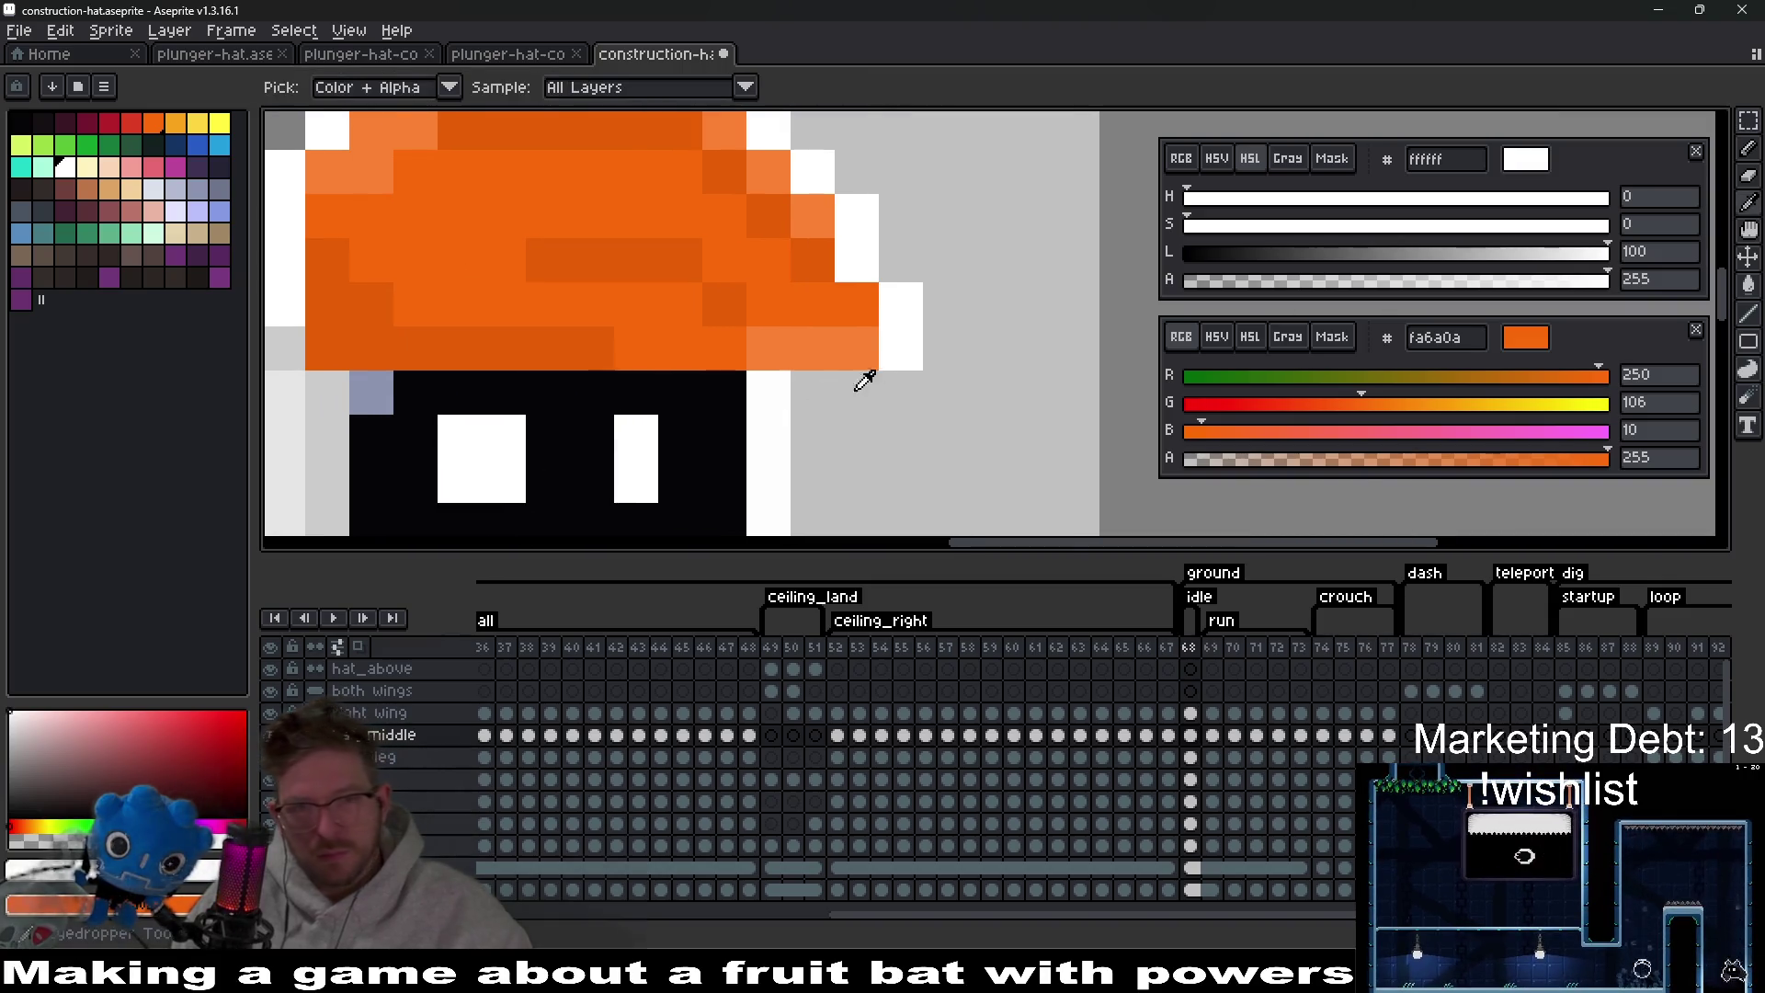
pyautogui.press('b')
pyautogui.moveTo(851, 389); pyautogui.dragTo(813, 389)
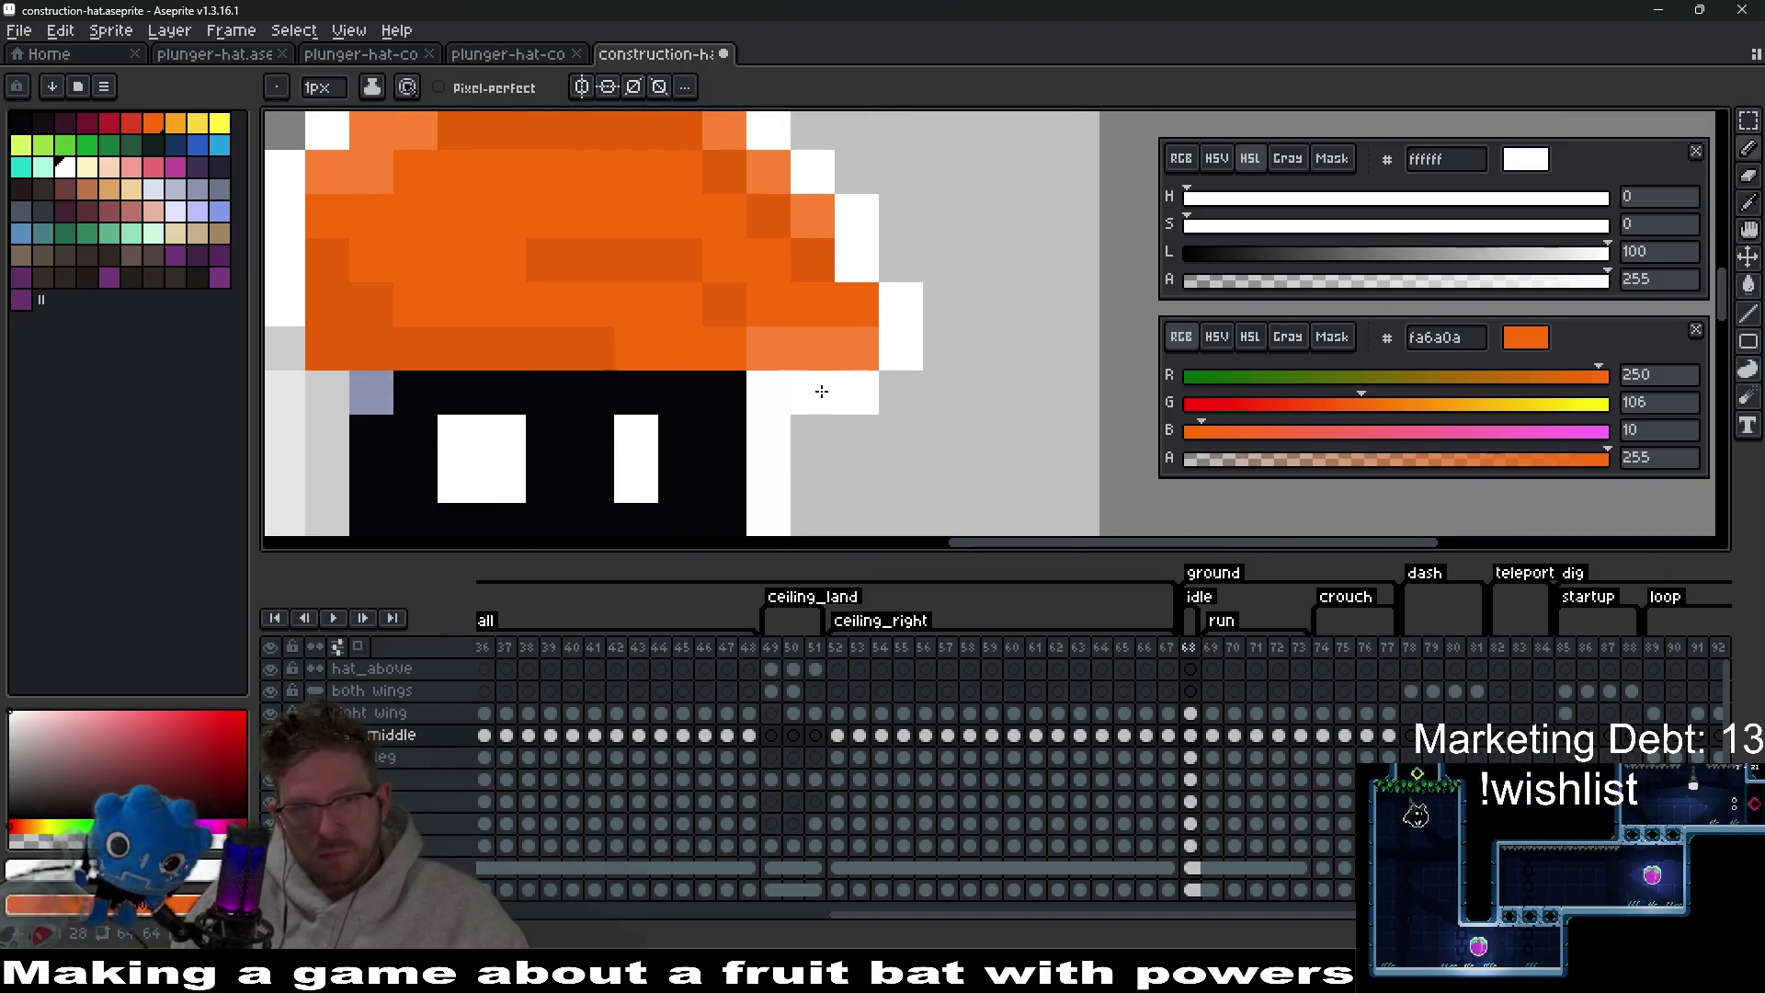
pyautogui.press('i')
pyautogui.click(807, 357)
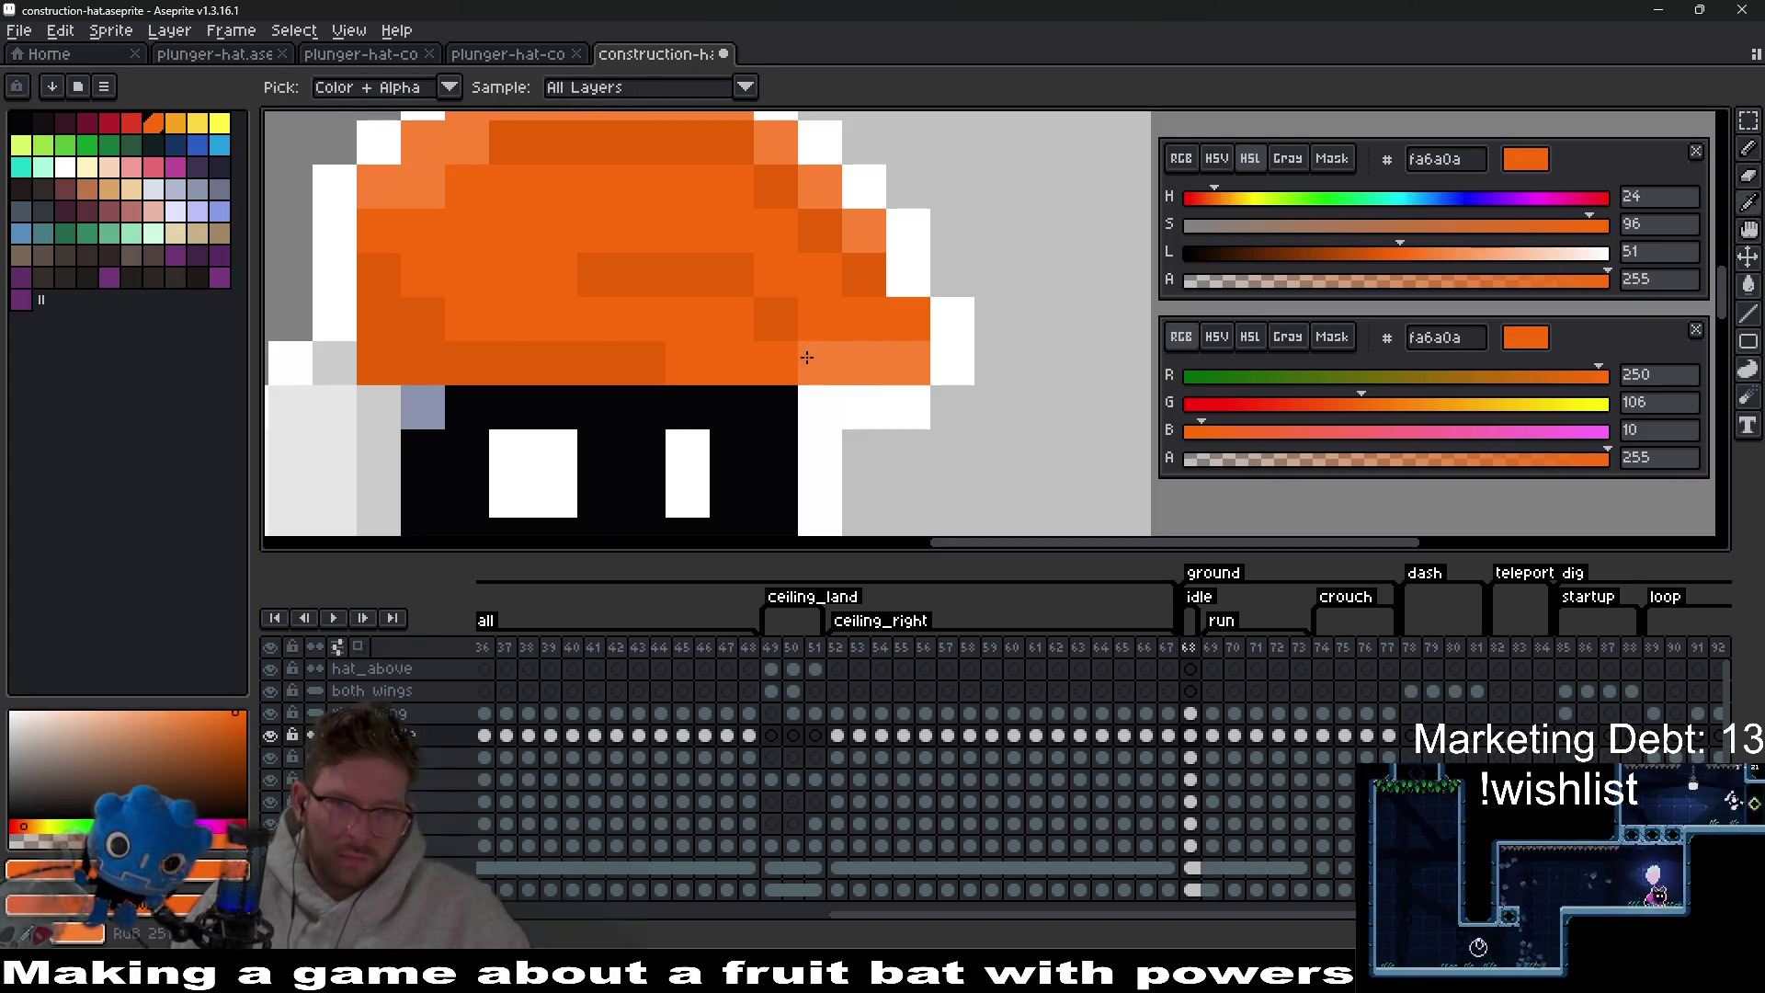
pyautogui.press('b')
pyautogui.scroll(-2, 893, 357)
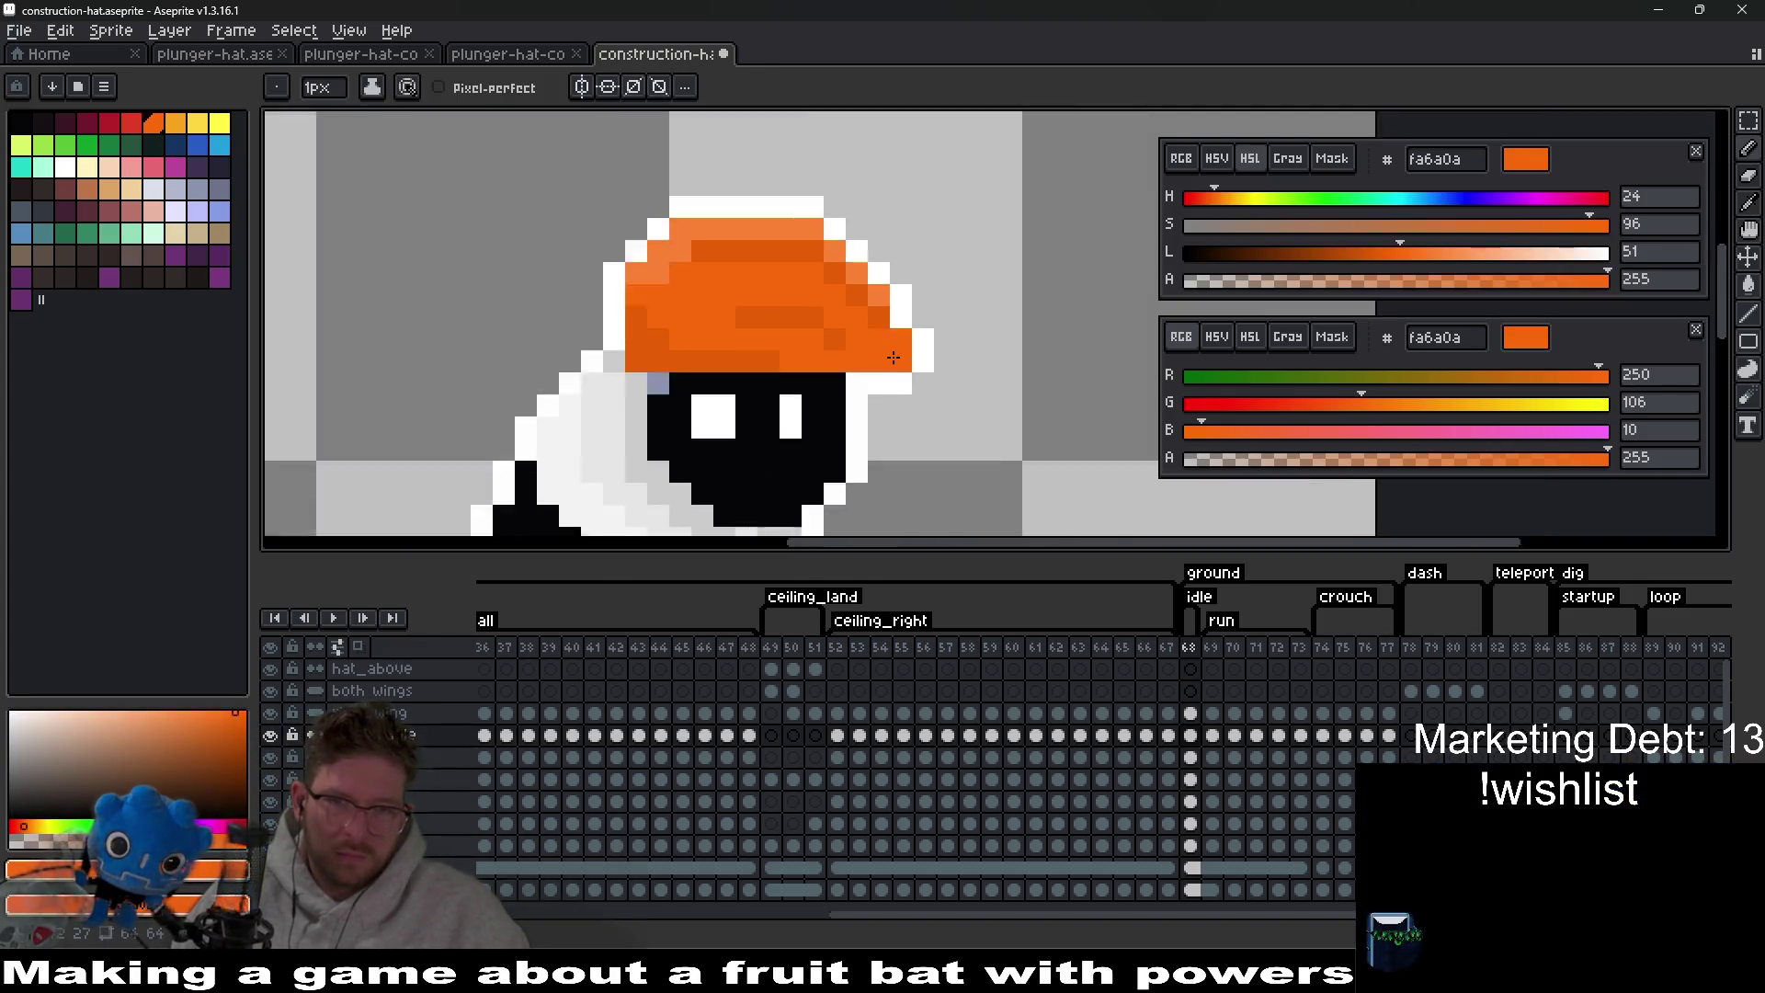
pyautogui.scroll(-3, 893, 357)
pyautogui.click(901, 359)
pyautogui.scroll(-1, 901, 359)
pyautogui.scroll(6, 904, 359)
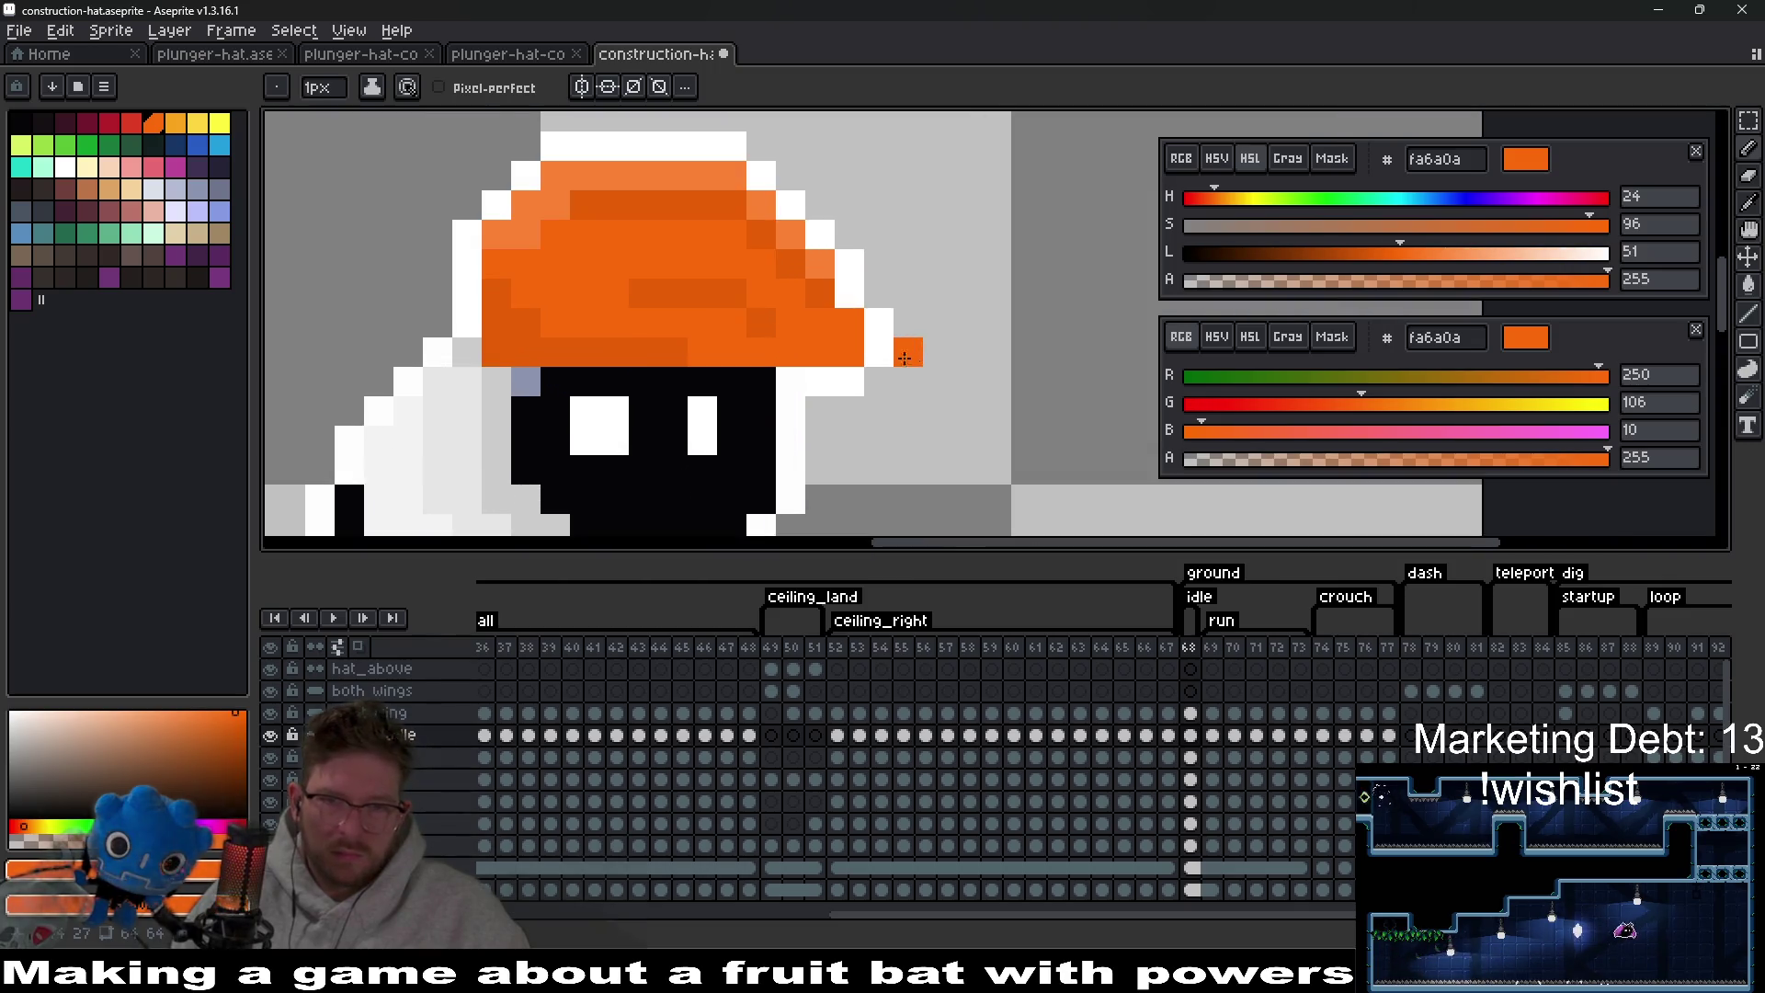
# Erase the stray pixels to the right of the hat brim.
pyautogui.press('e')
pyautogui.moveTo(905, 359)
pyautogui.mouseDown()
pyautogui.moveTo(880, 348)
pyautogui.moveTo(851, 378)
pyautogui.moveTo(851, 324)
pyautogui.mouseUp()
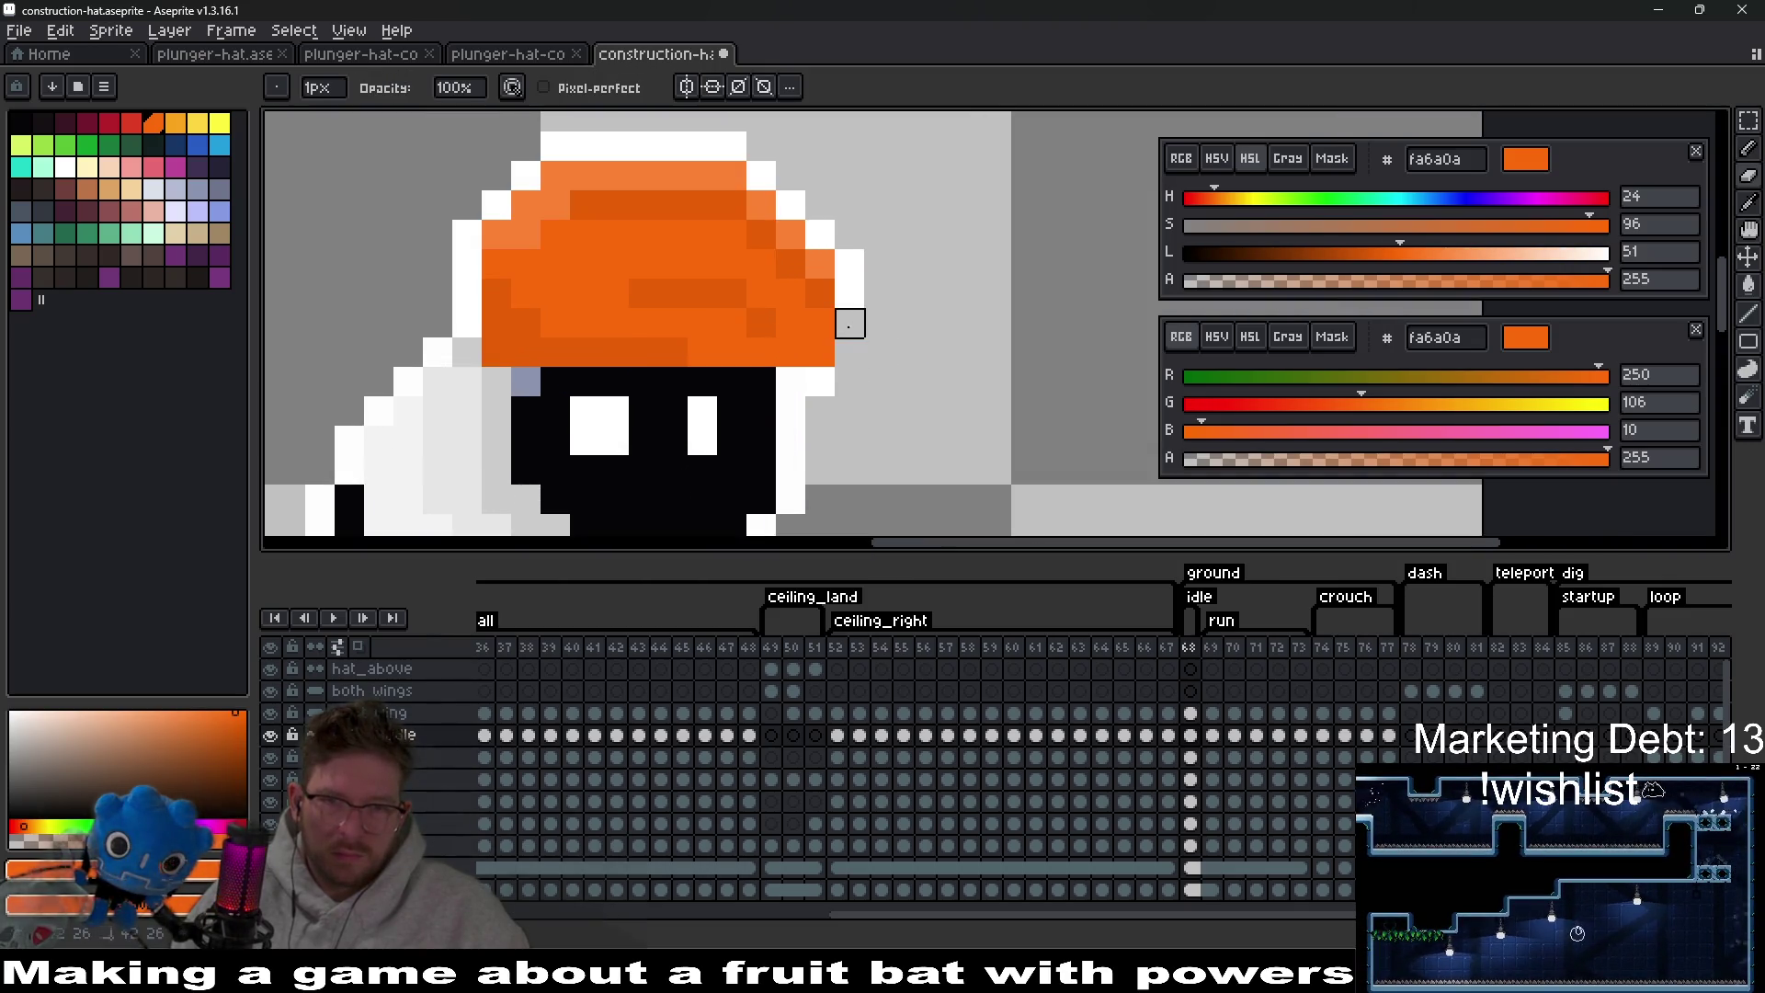
pyautogui.scroll(-4, 853, 336)
pyautogui.press('v')
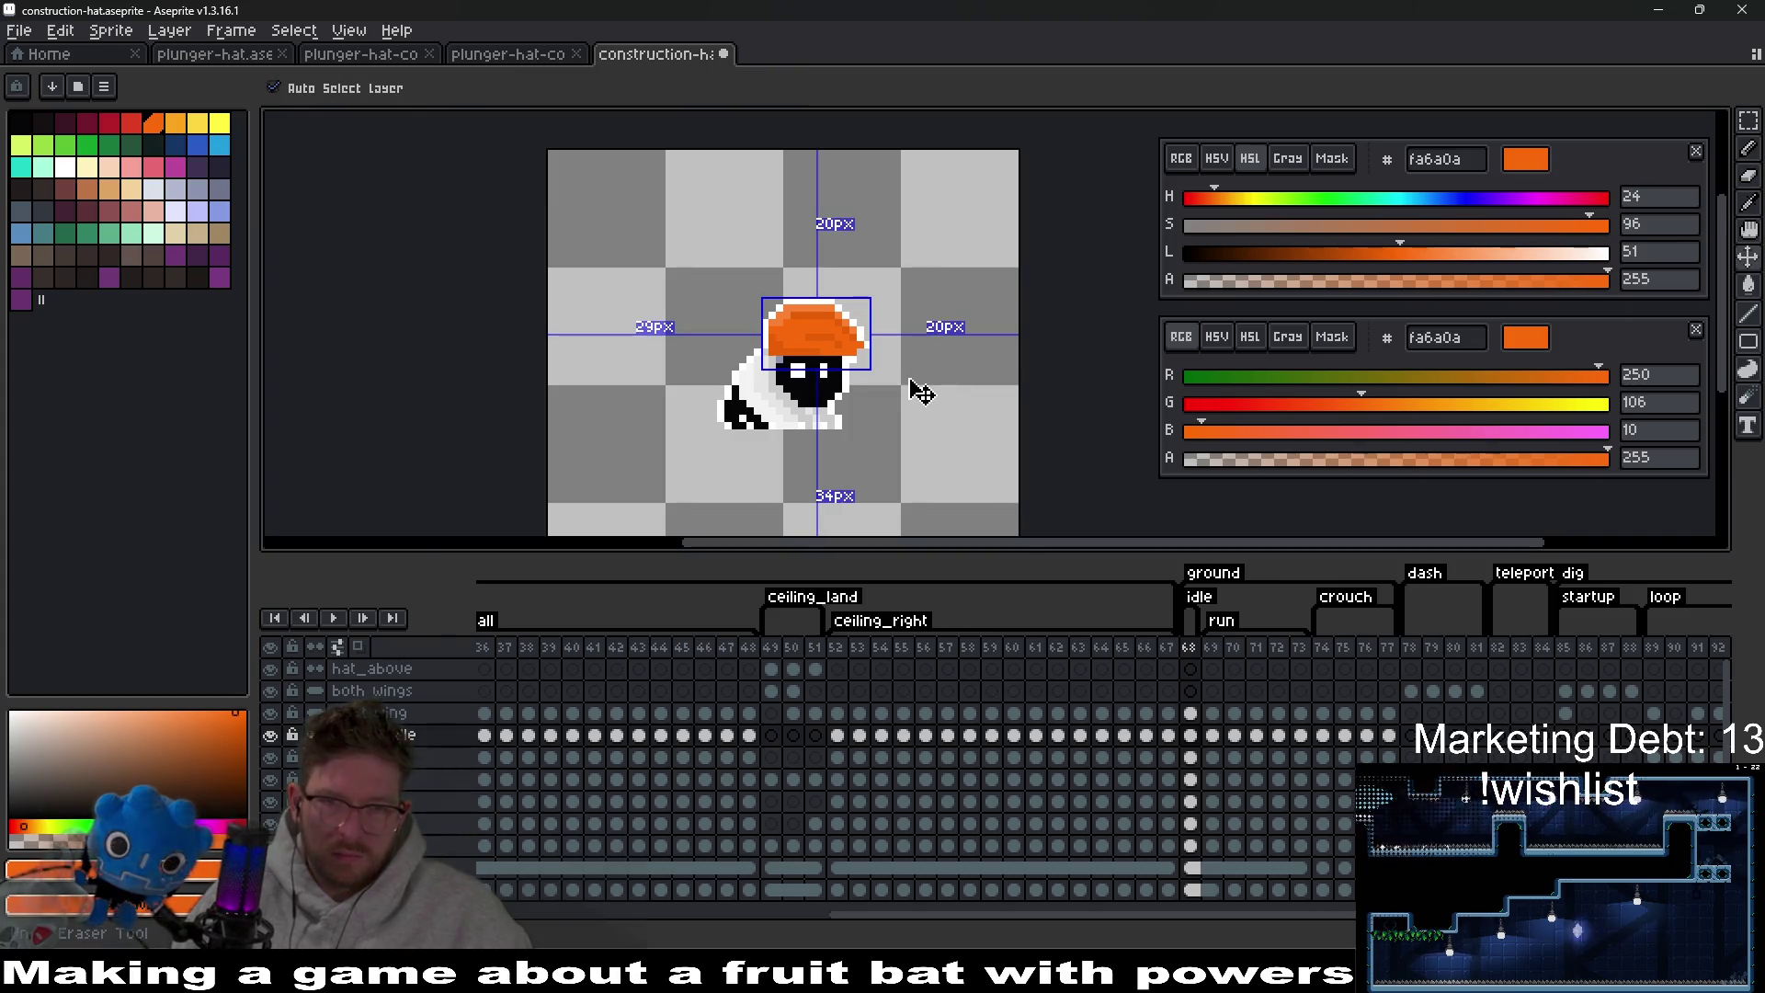
pyautogui.press('e')
pyautogui.scroll(3, 871, 349)
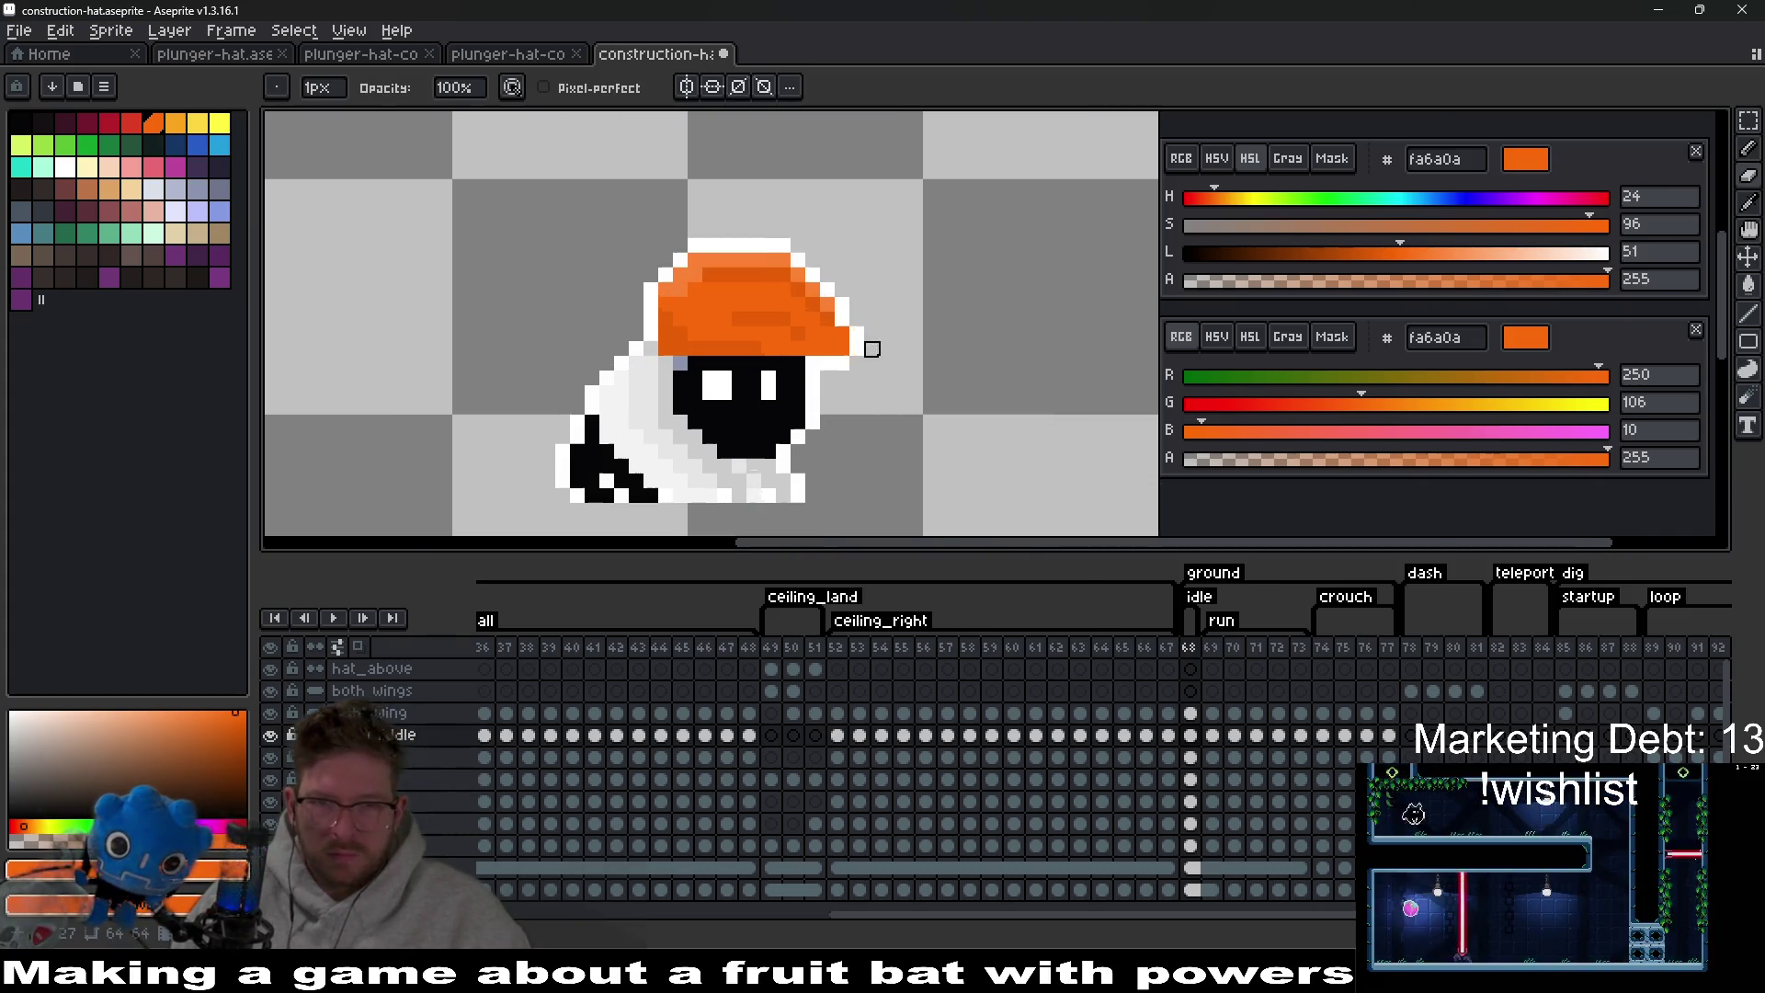
pyautogui.scroll(3, 871, 350)
# Paint-bucket the hat's lighter top band with darker orange and recolour its edge pixels.
pyautogui.press('i')
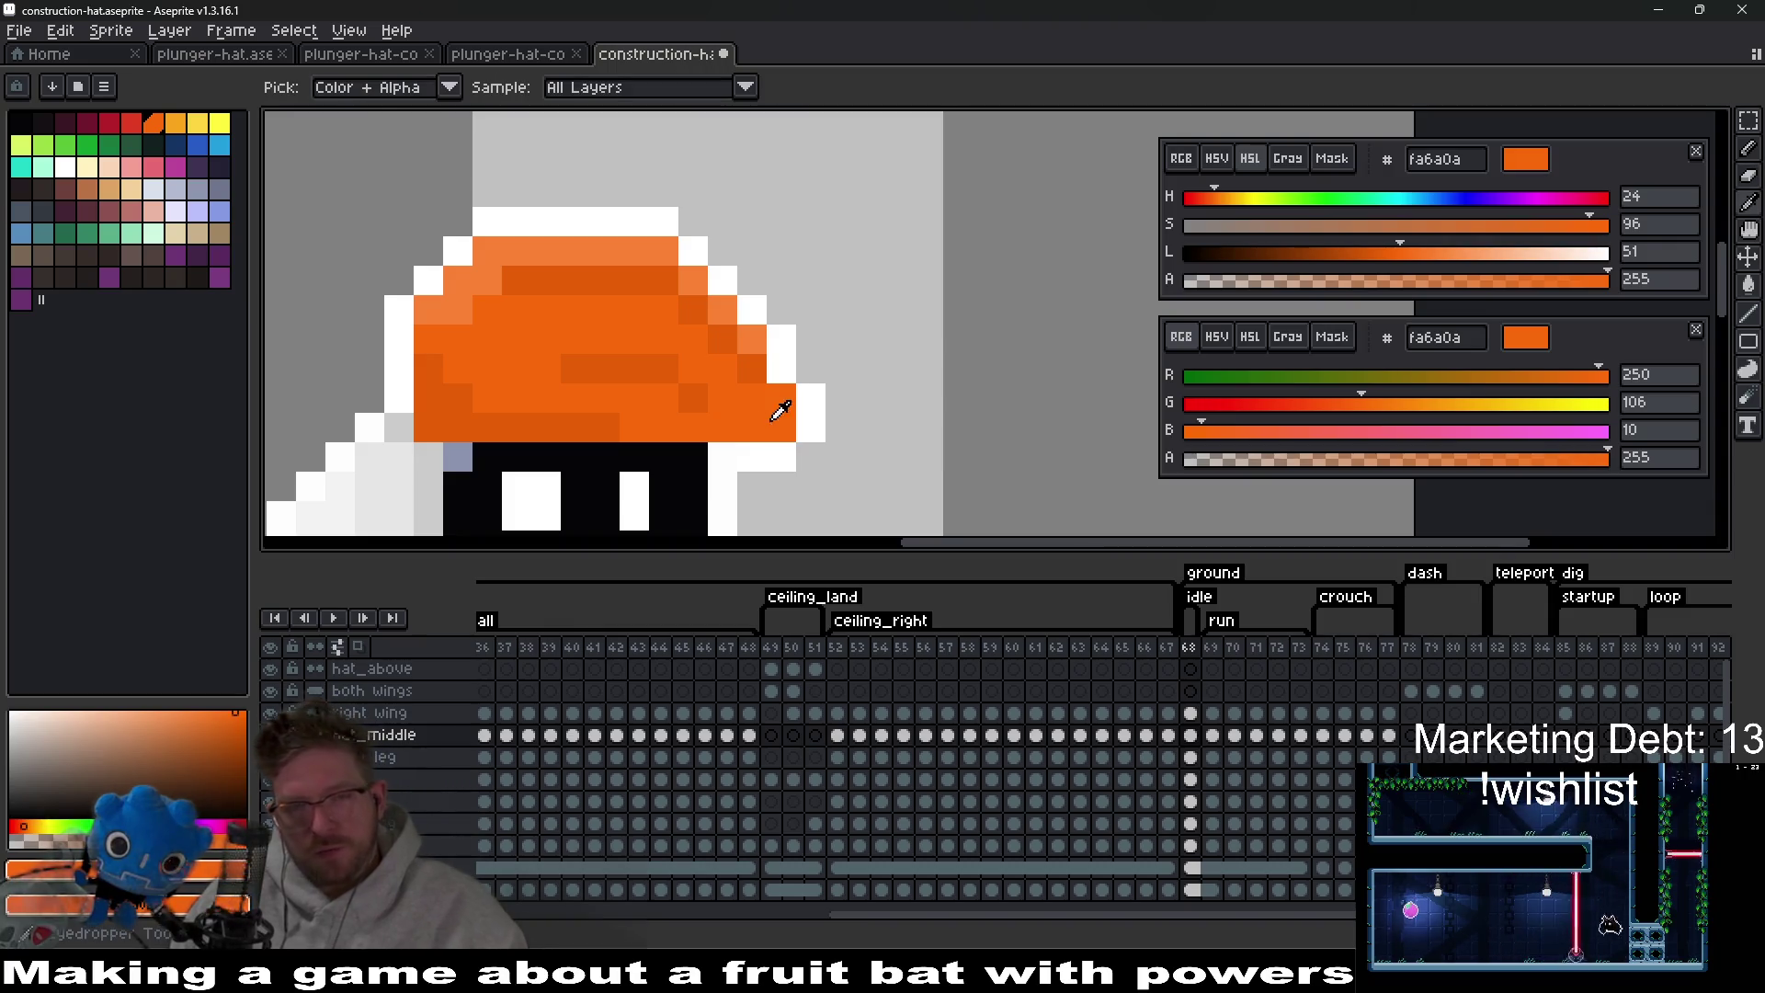
pyautogui.press('g')
pyautogui.click(607, 255)
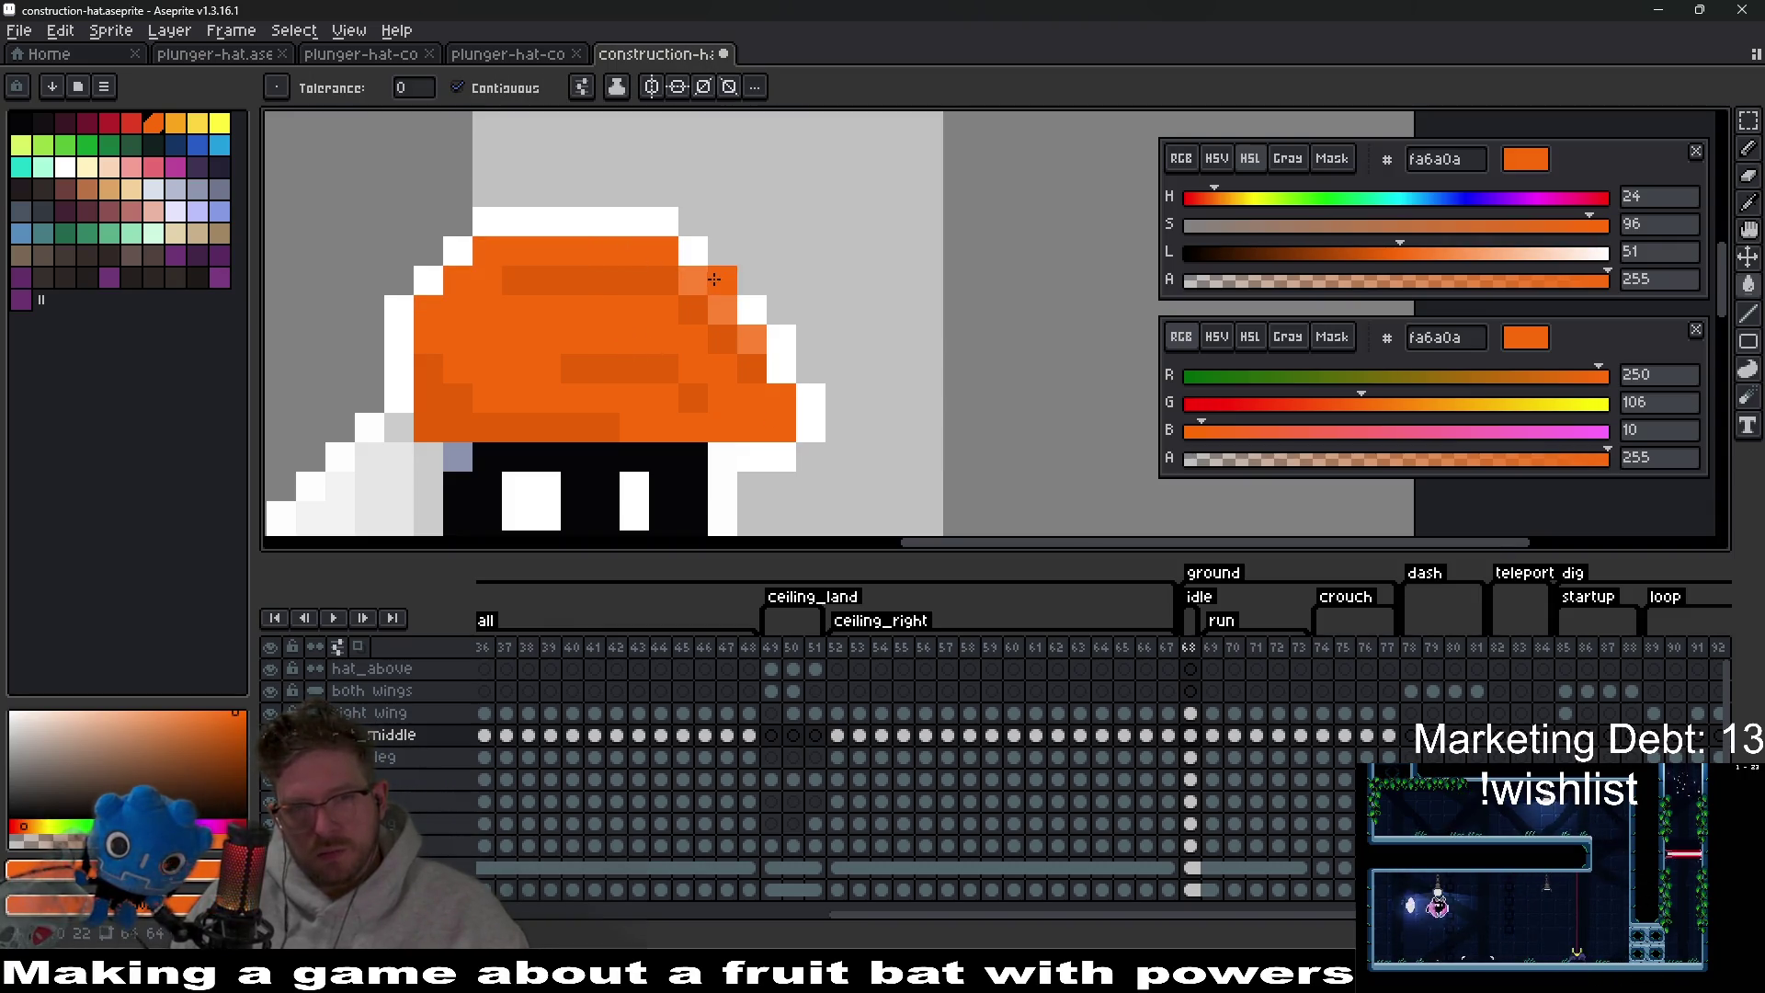
pyautogui.press('b')
pyautogui.click(698, 281)
pyautogui.scroll(-6, 748, 326)
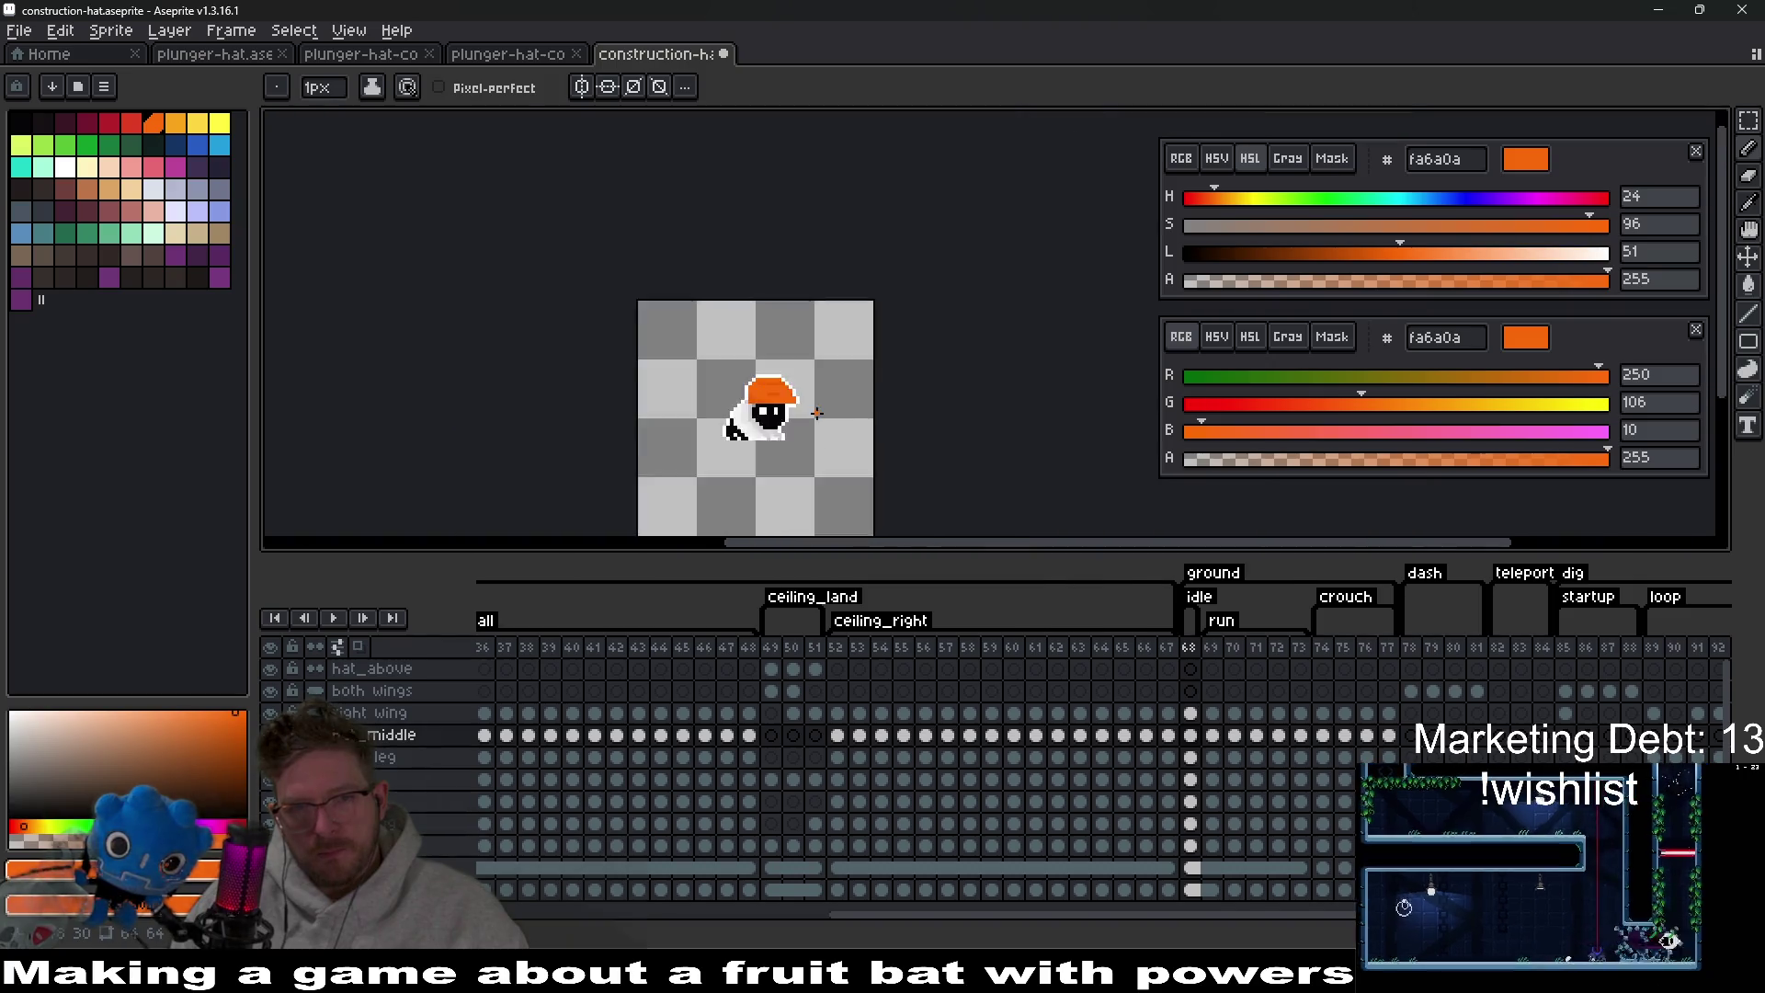
# Pencil a grey-blue 8b93af diagonal strap up the hat's side and a band along its bottom row.
pyautogui.scroll(5, 768, 389)
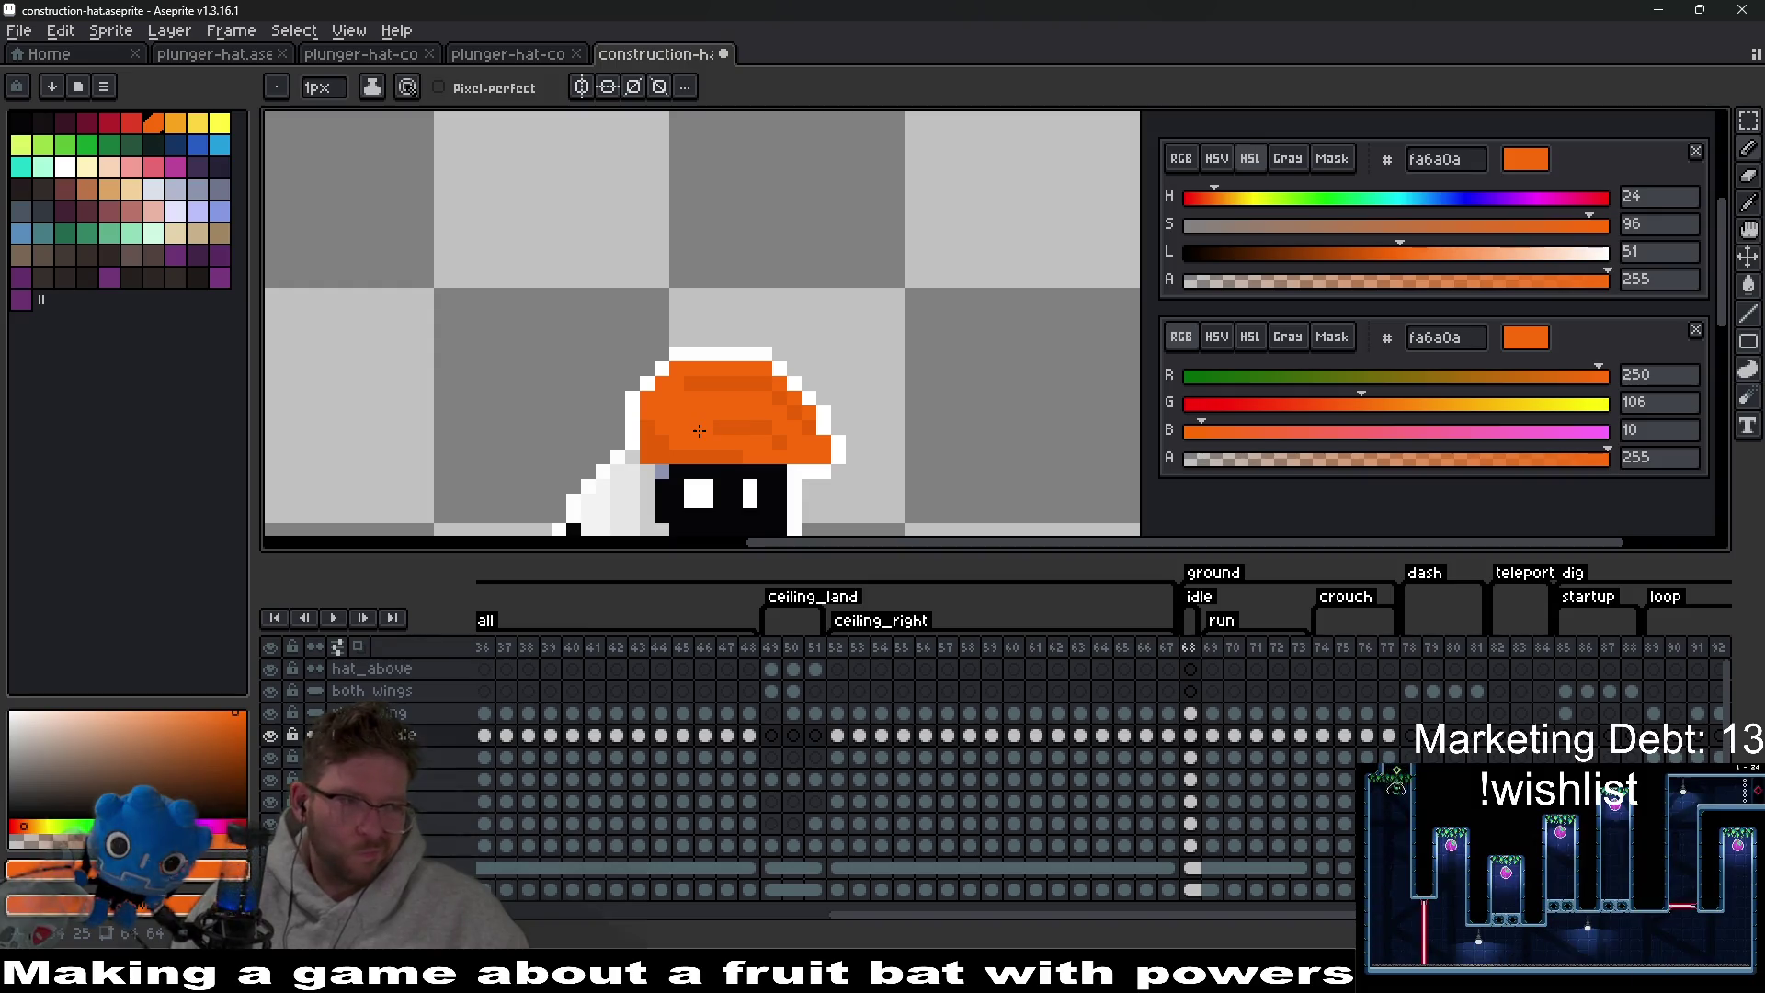
pyautogui.scroll(1, 711, 431)
pyautogui.scroll(1, 711, 431)
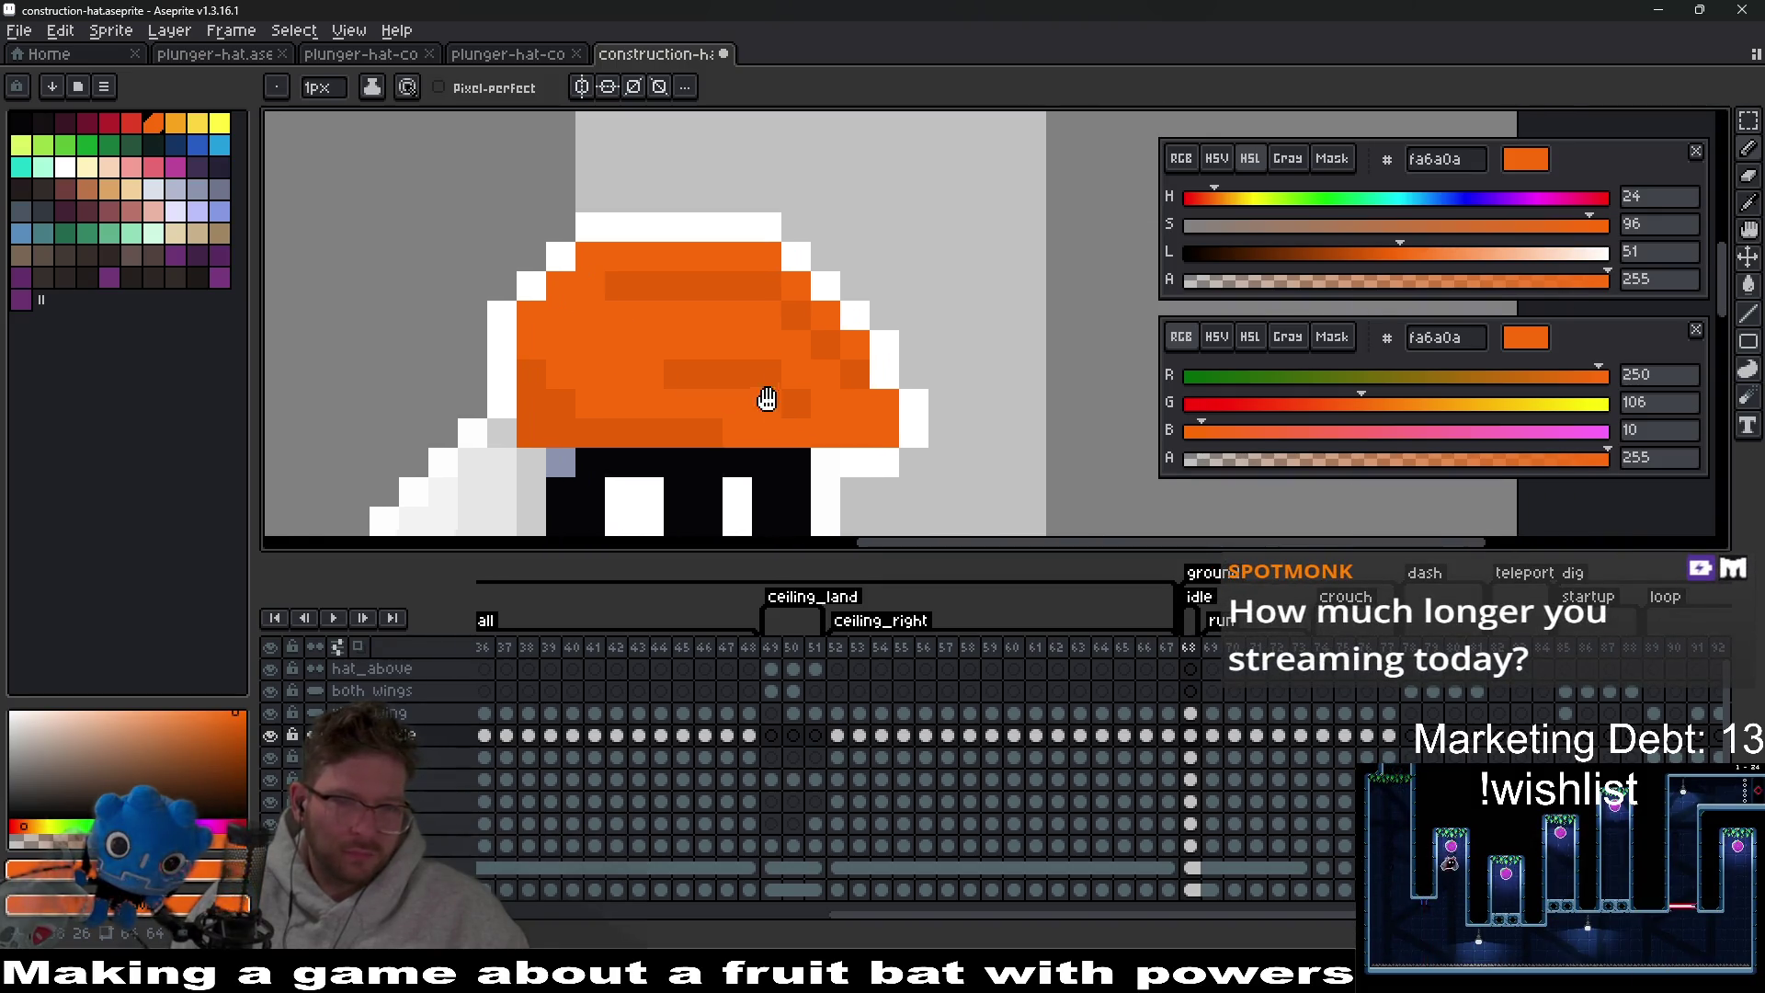
pyautogui.keyDown('alt'); pyautogui.click(568, 451); pyautogui.keyUp('alt')
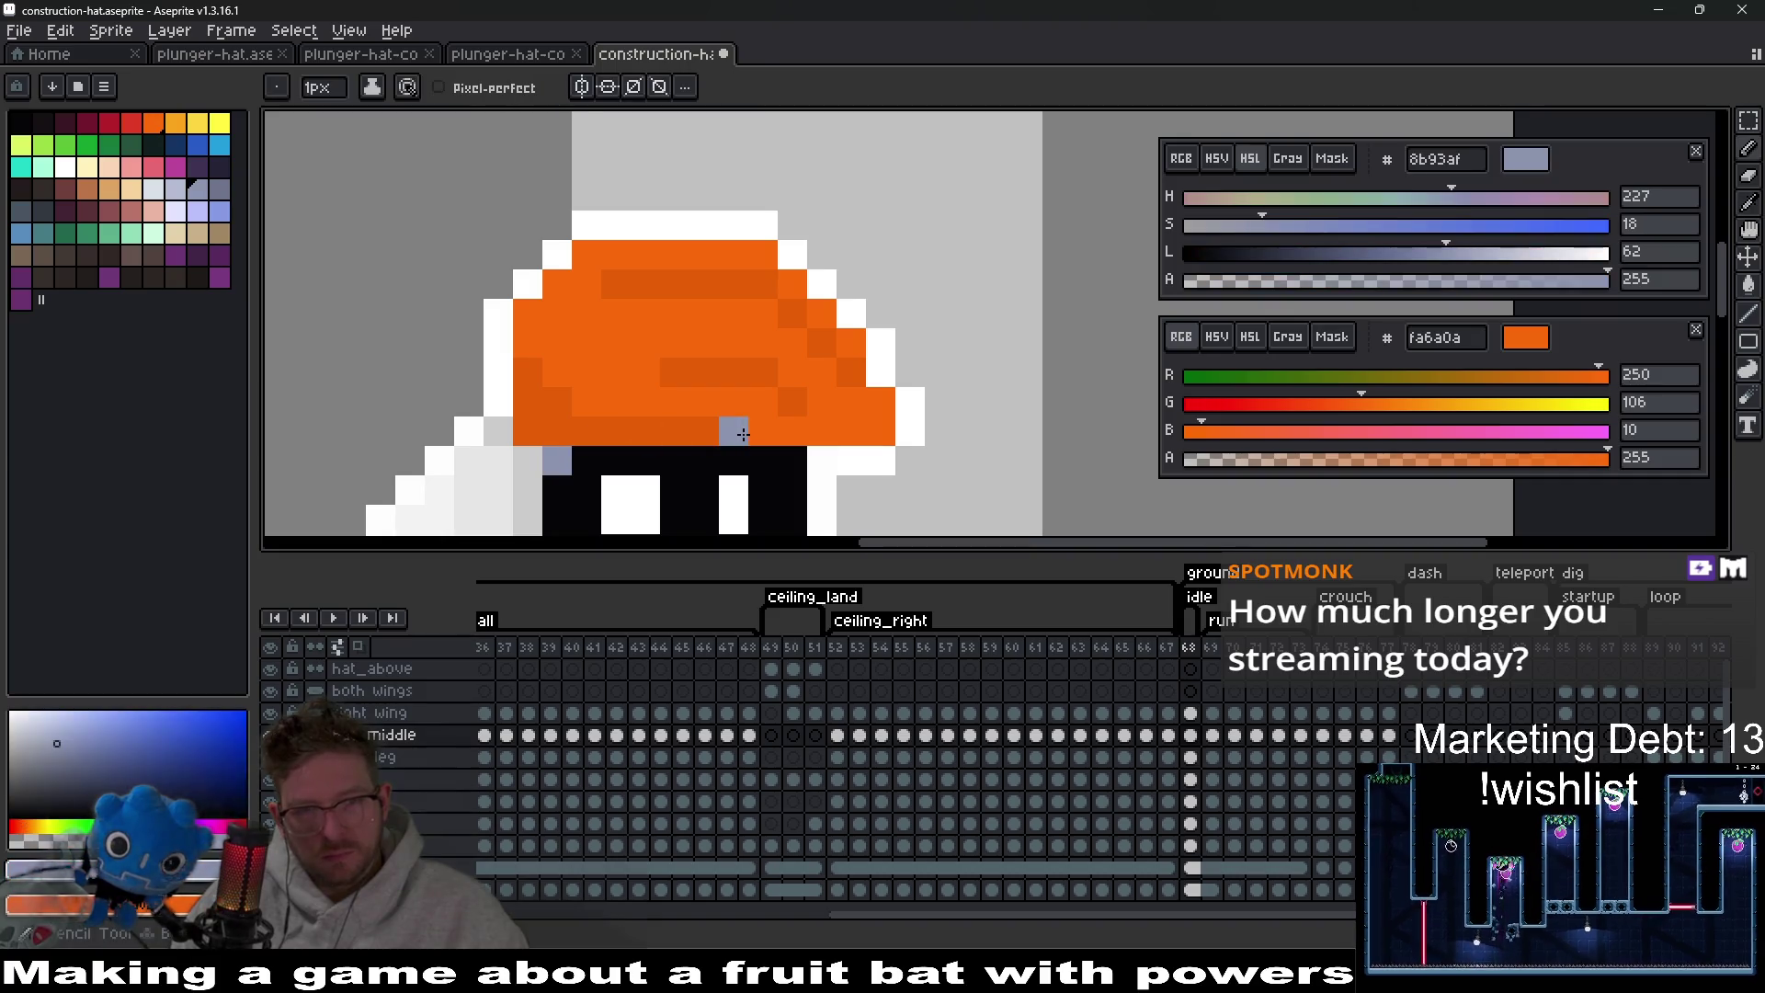
pyautogui.click(720, 426)
pyautogui.click(763, 402)
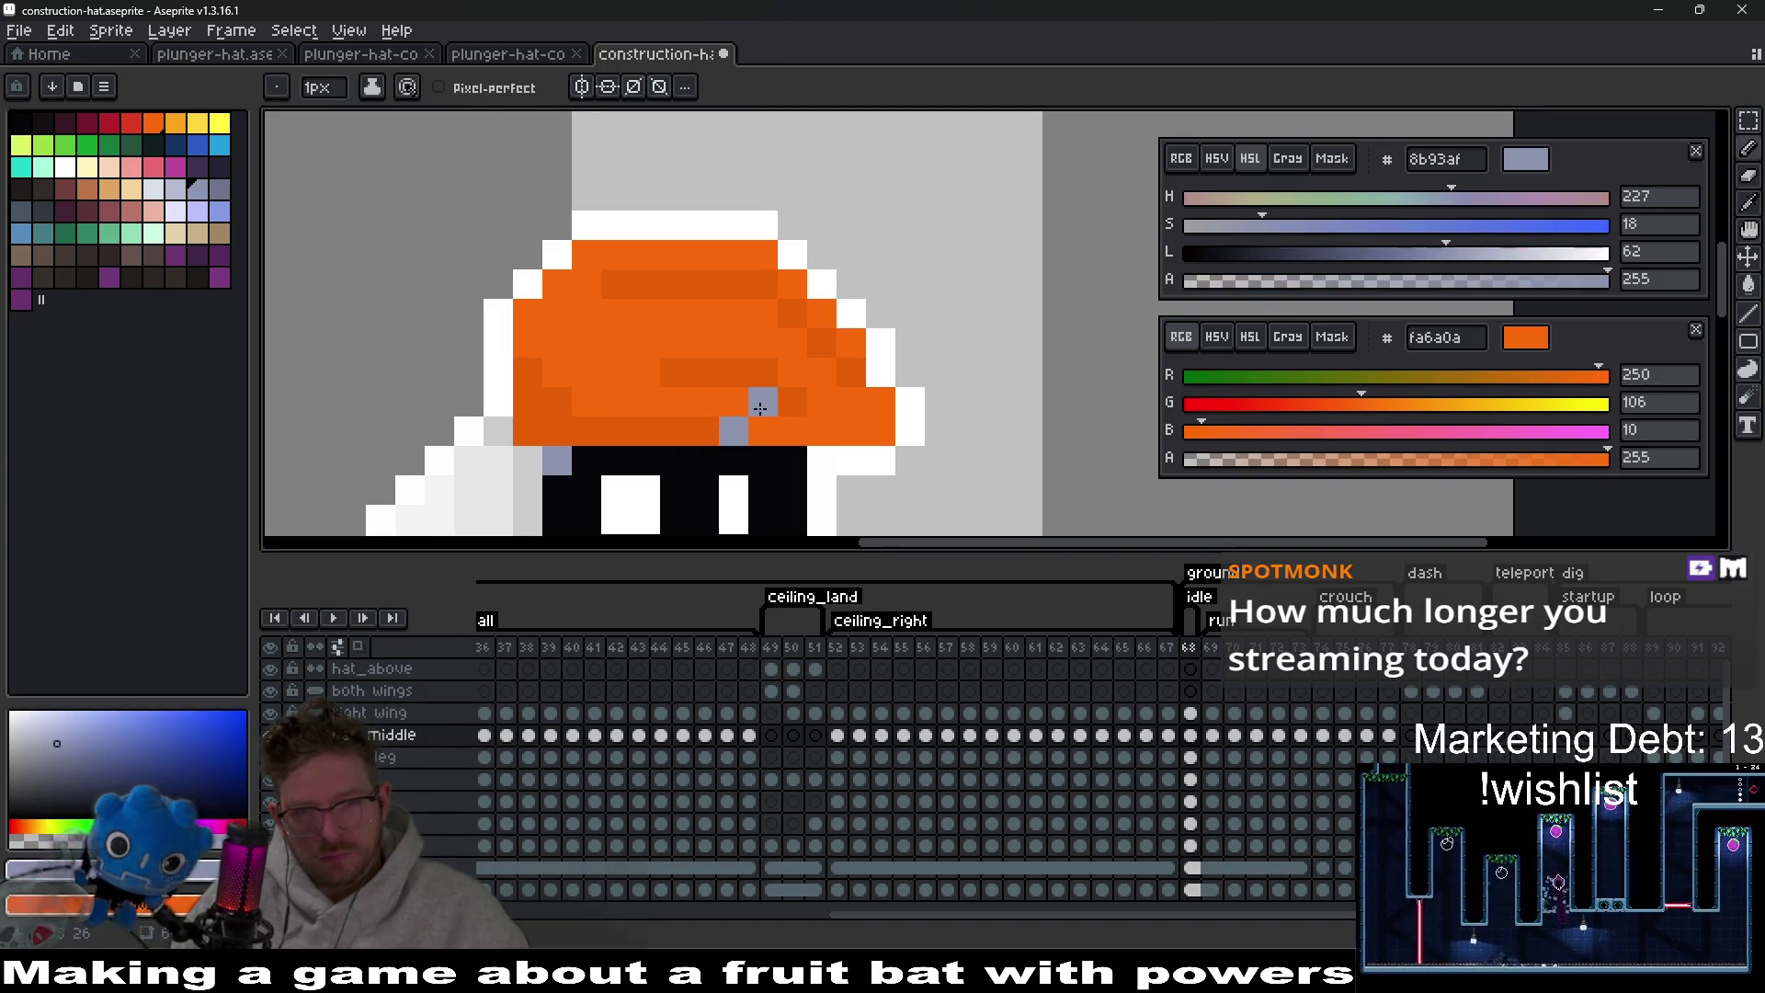
pyautogui.click(802, 372)
pyautogui.moveTo(704, 431); pyautogui.dragTo(622, 426)
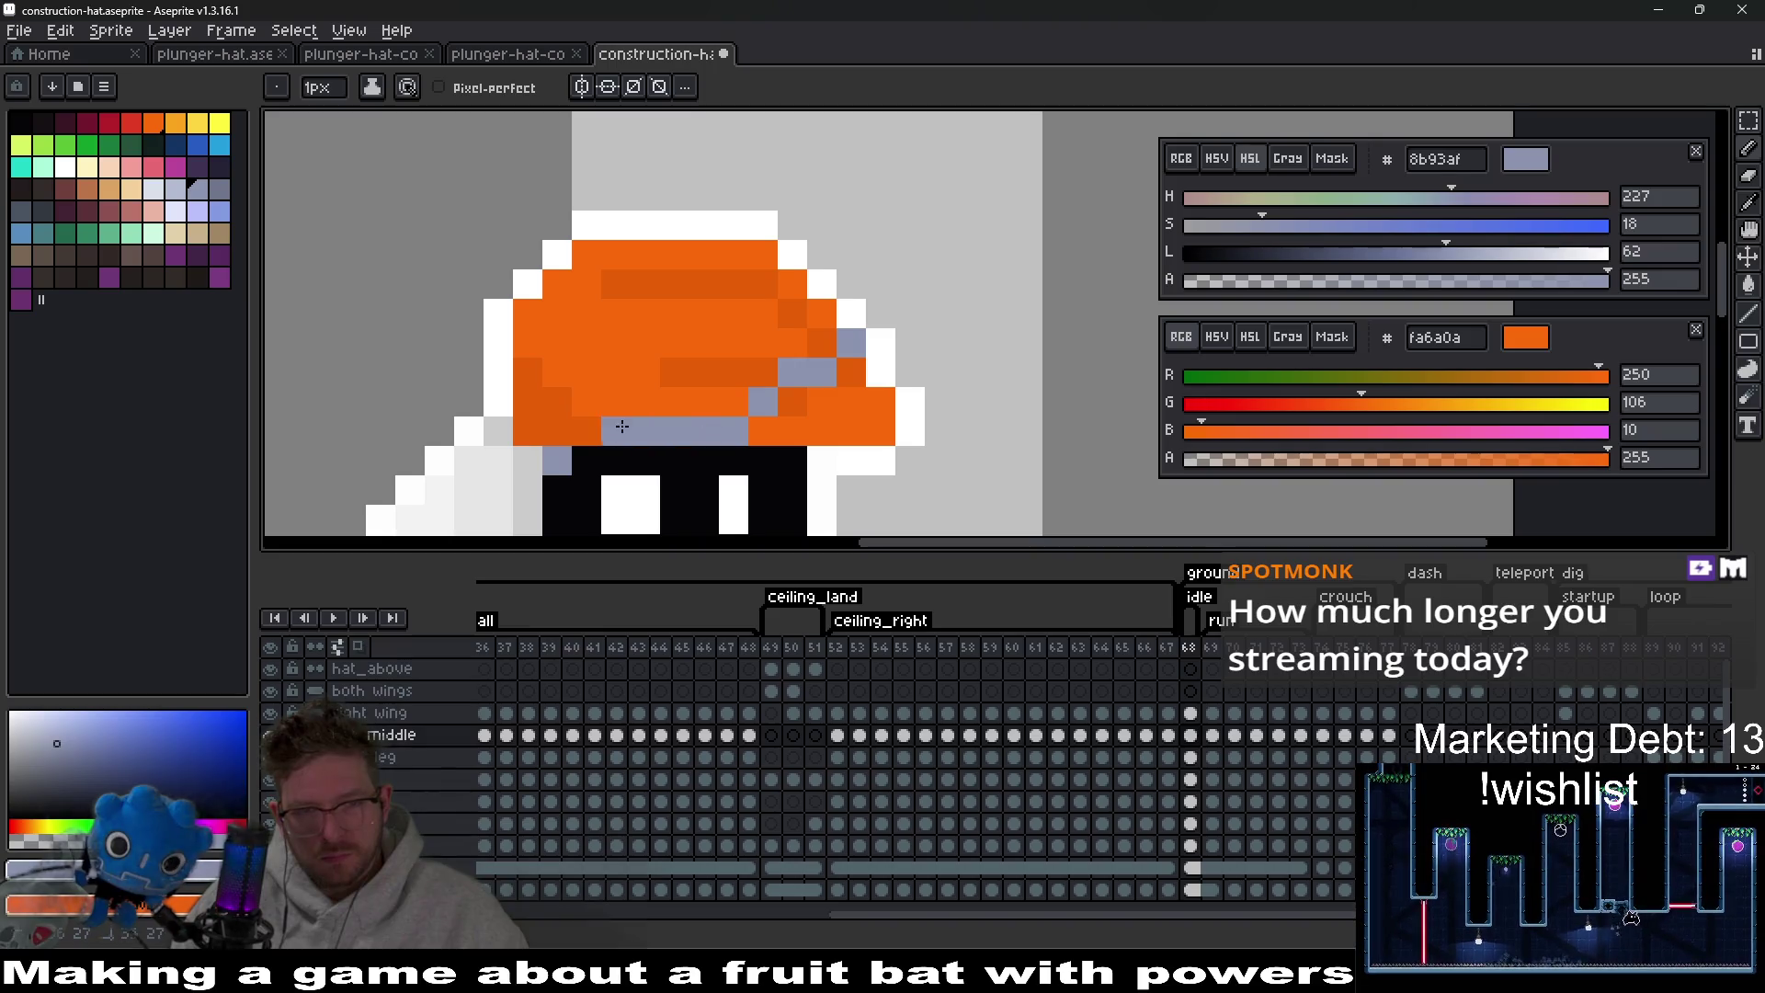
# Check the hat layer's bounds and zoom around to inspect the new strap.
pyautogui.scroll(-5, 591, 429)
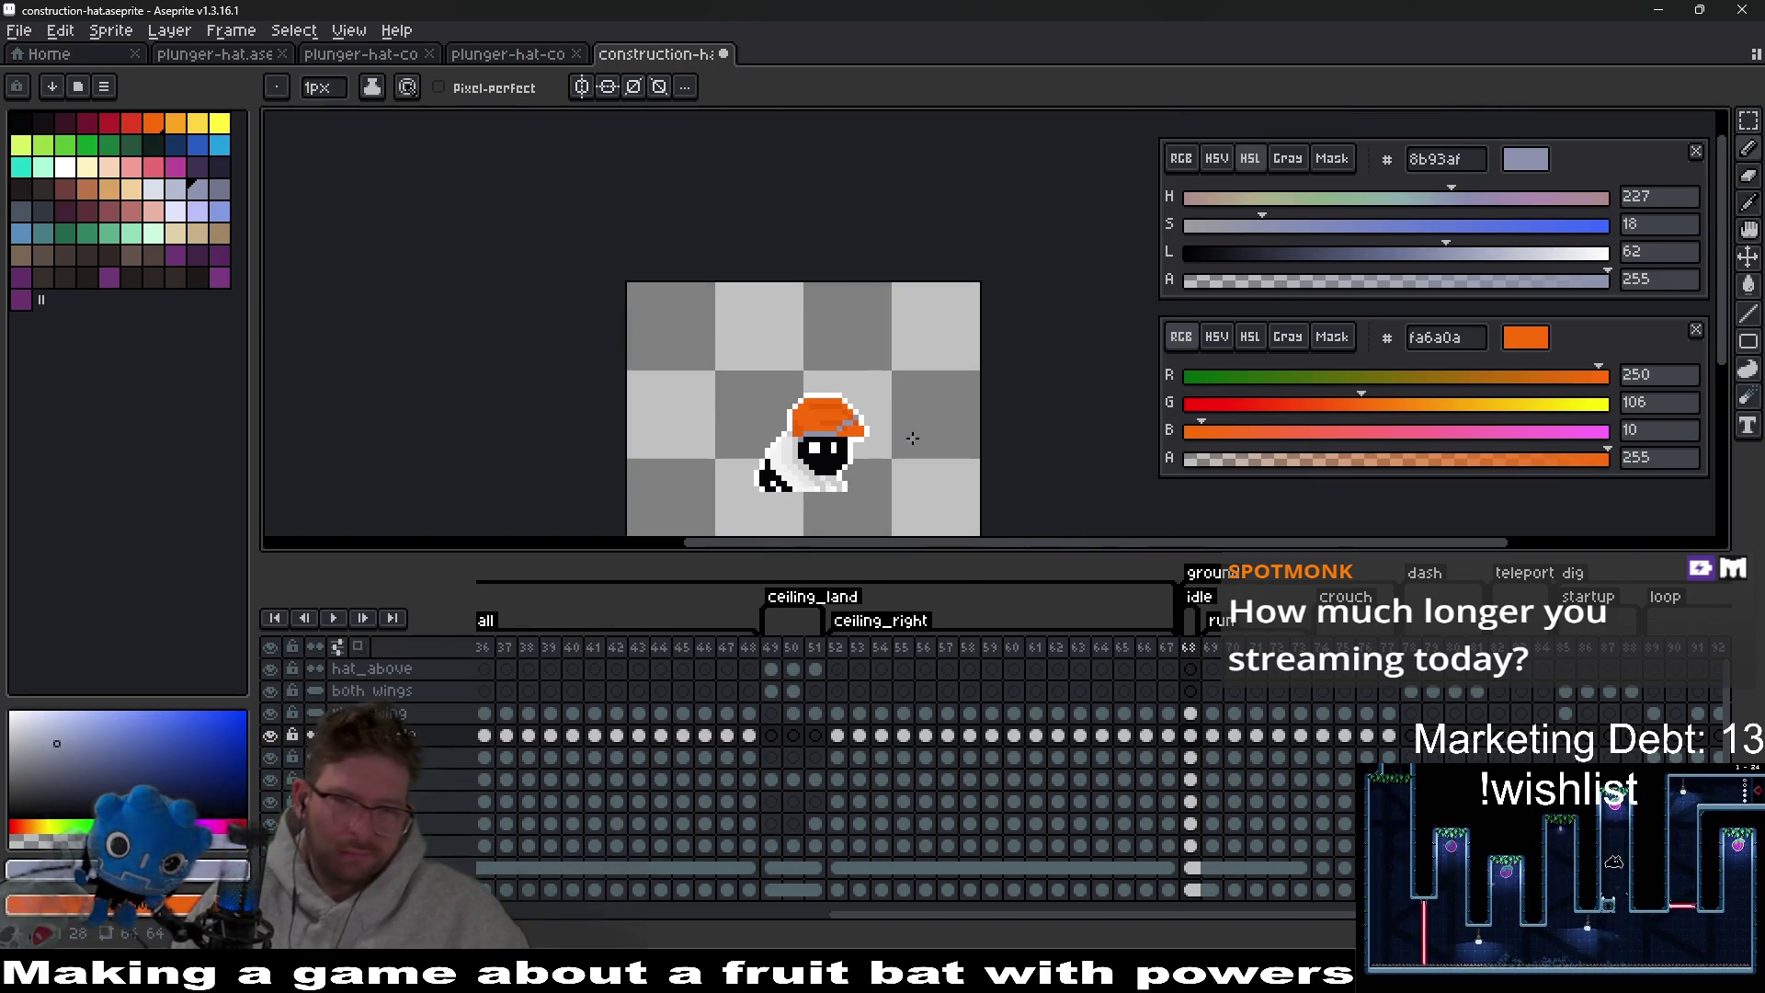
pyautogui.scroll(3, 904, 441)
pyautogui.press('ctrl')
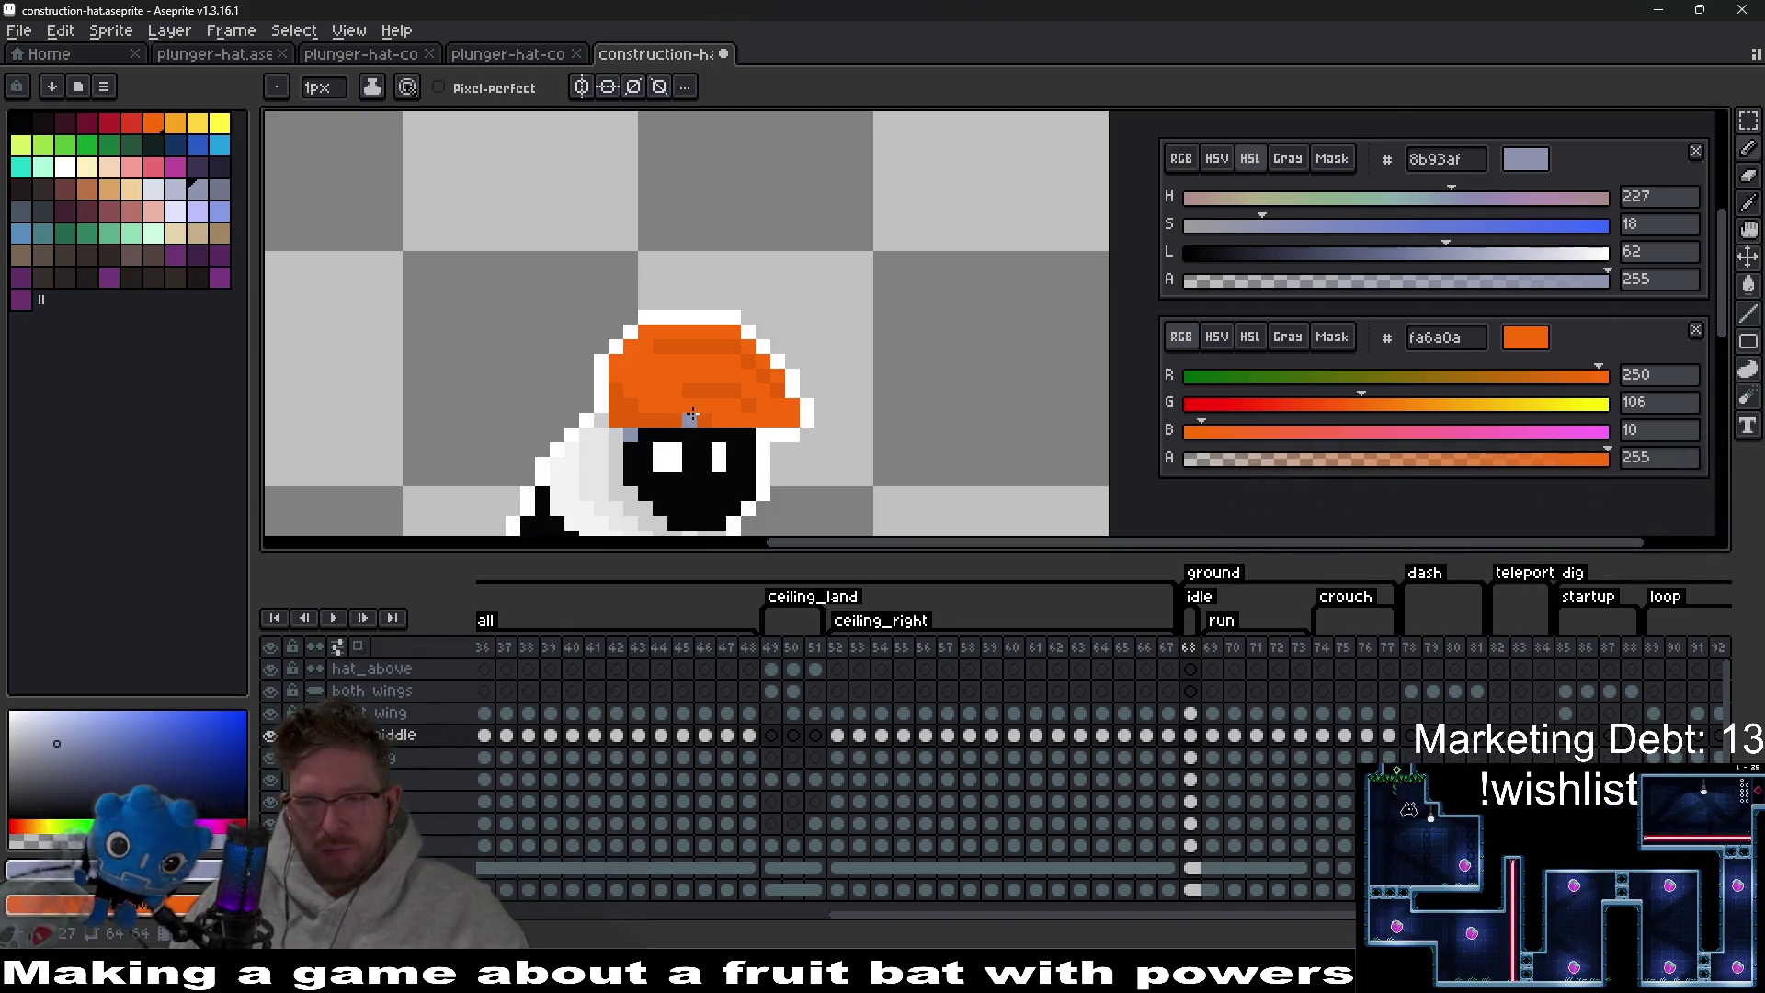
pyautogui.scroll(3, 692, 415)
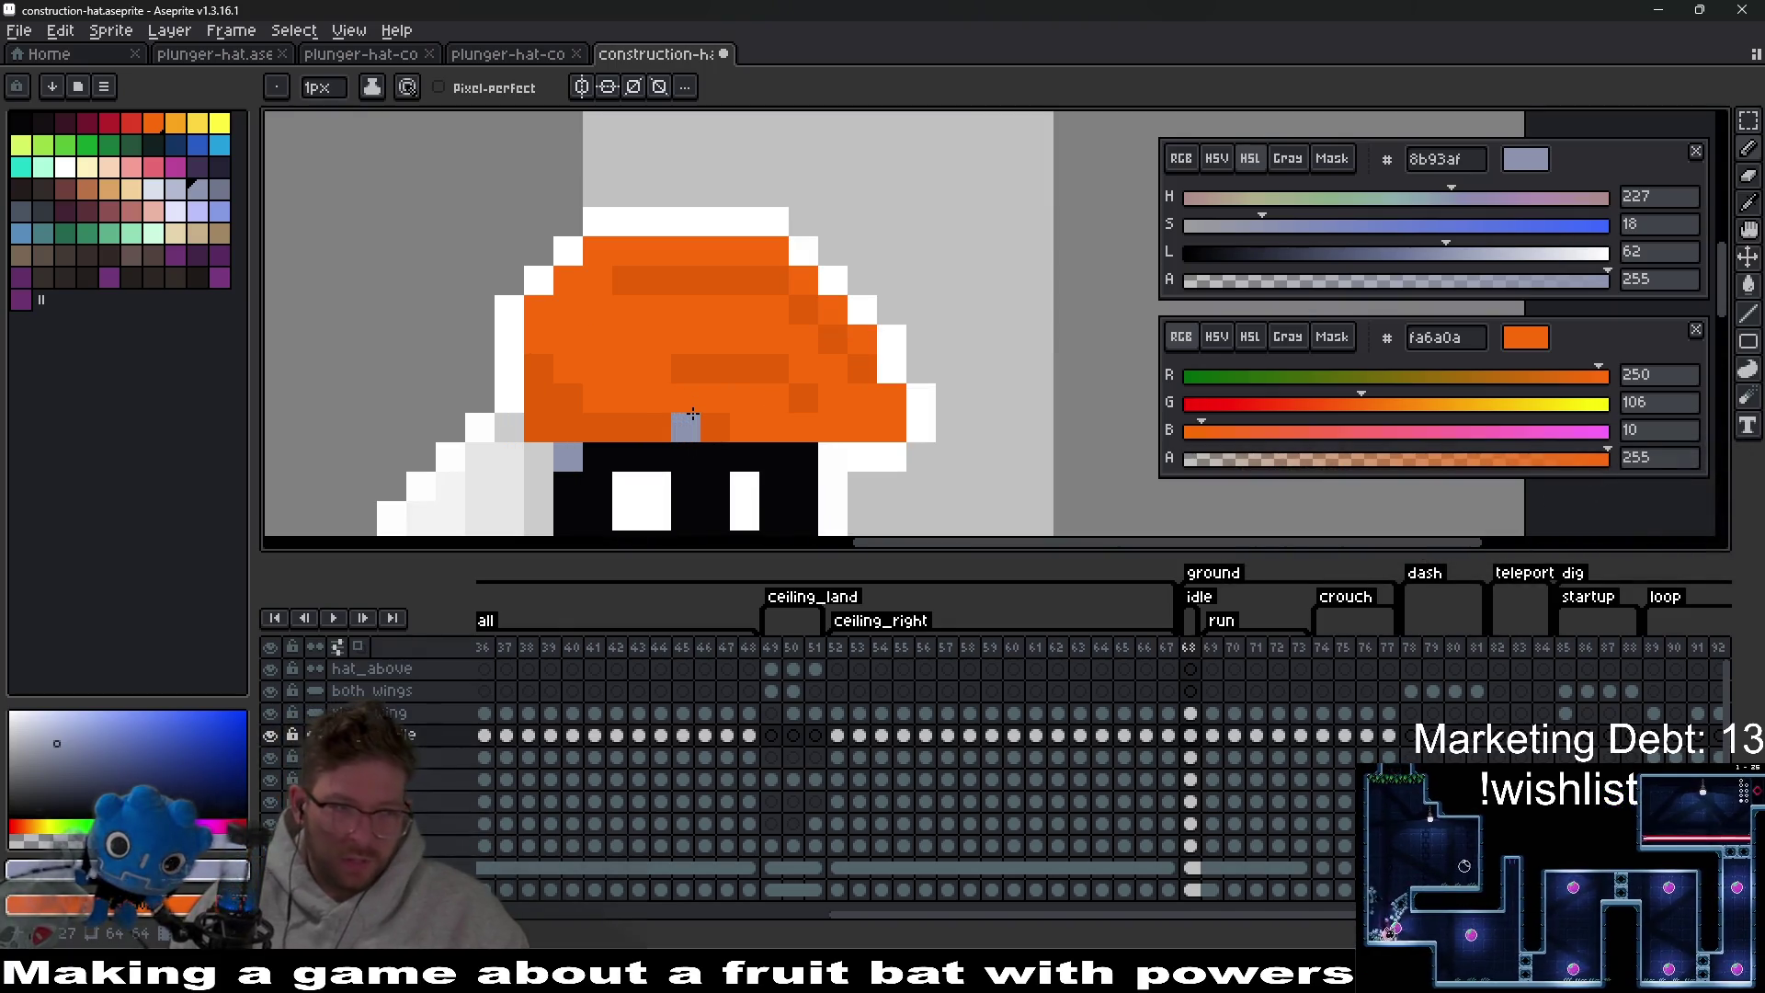
pyautogui.scroll(-1, 882, 409)
pyautogui.scroll(1, 851, 405)
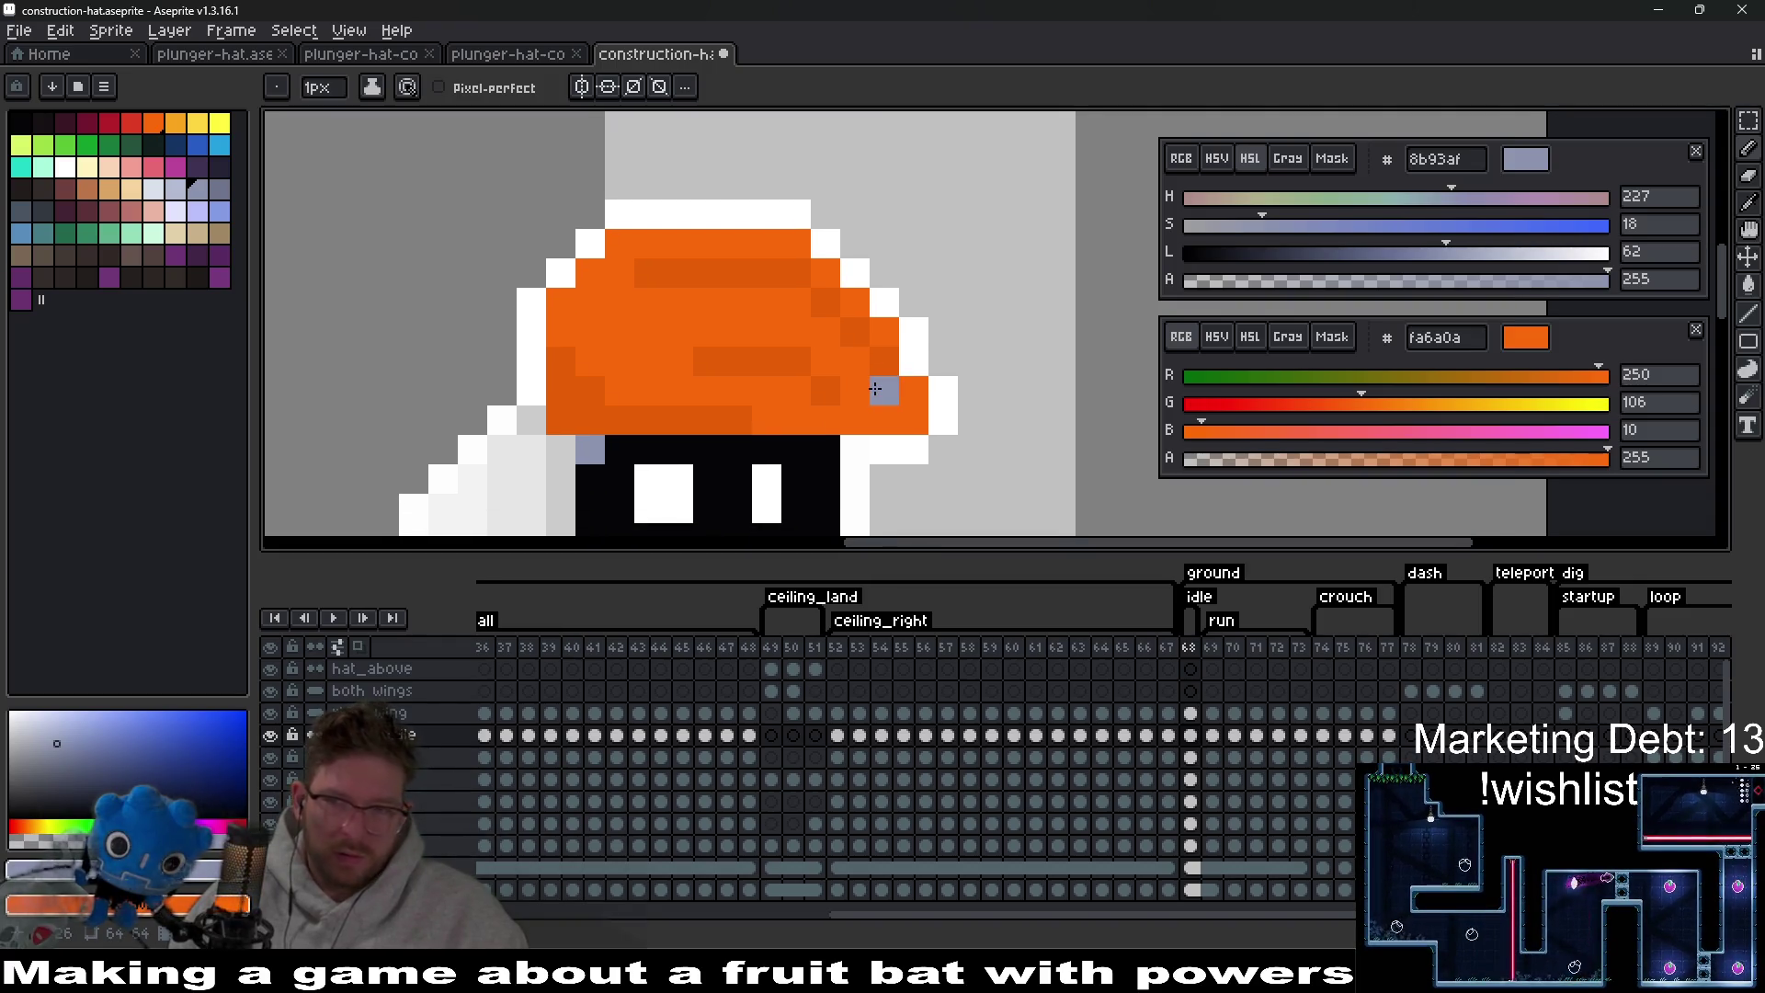
pyautogui.scroll(-7, 957, 405)
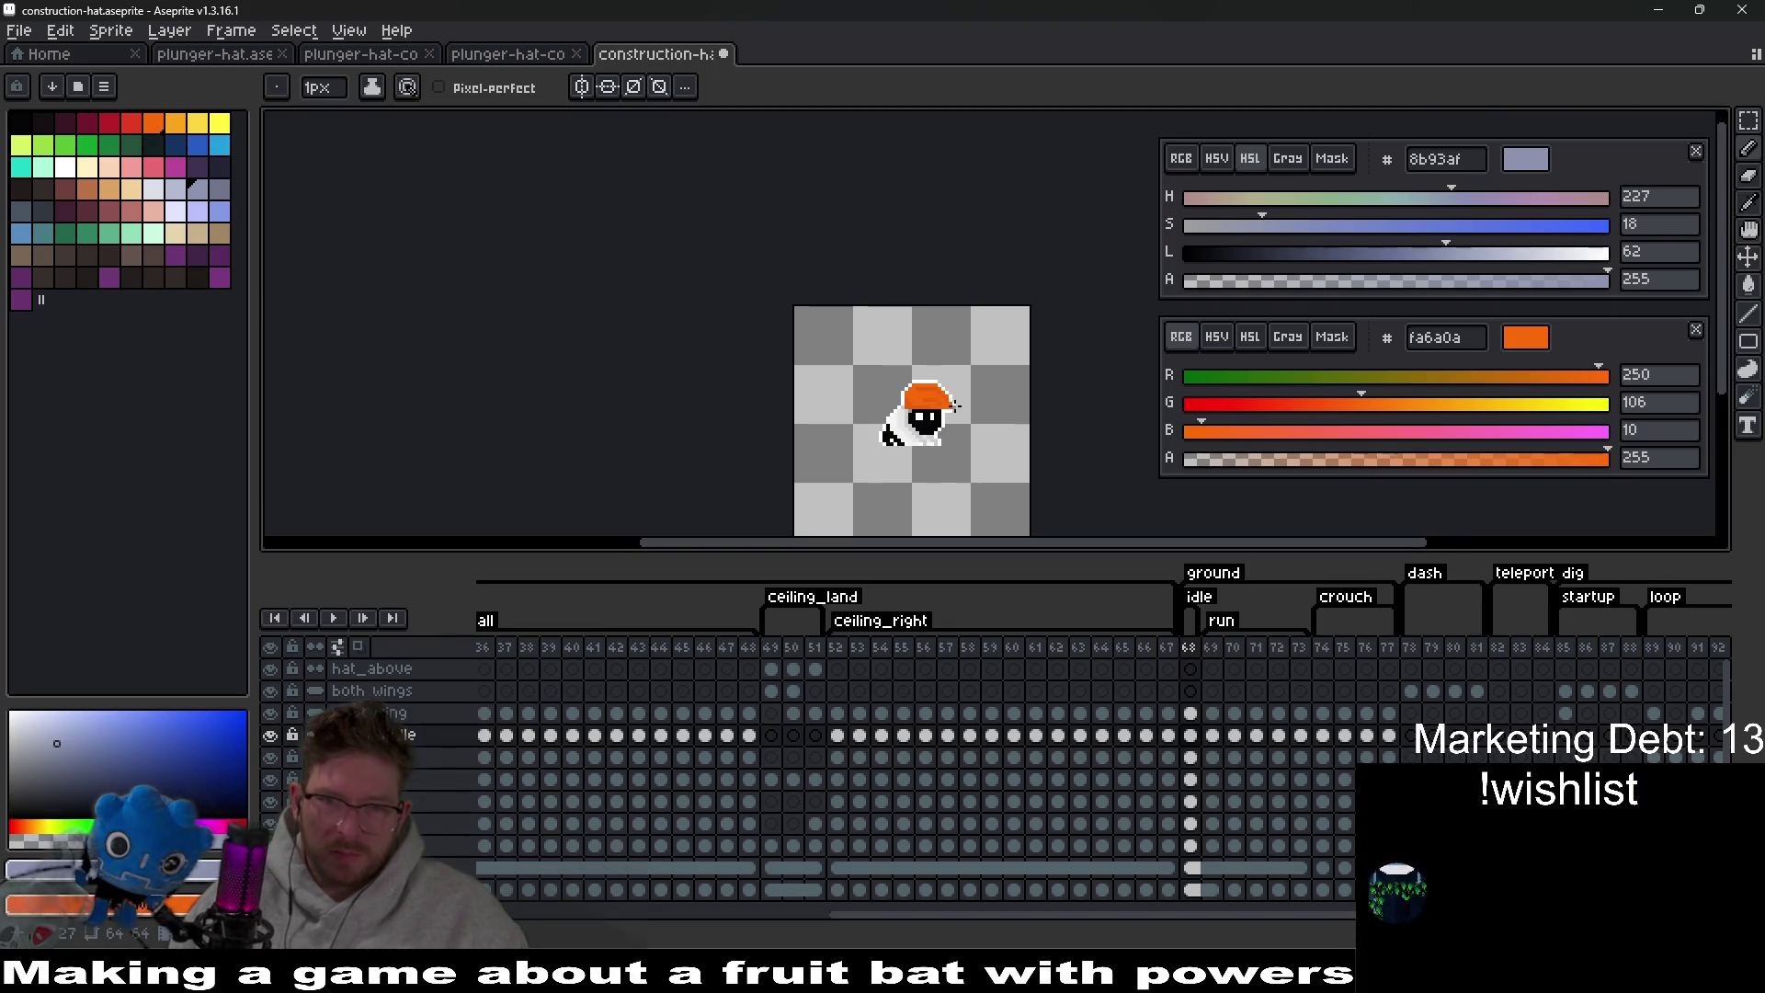
pyautogui.scroll(4, 815, 405)
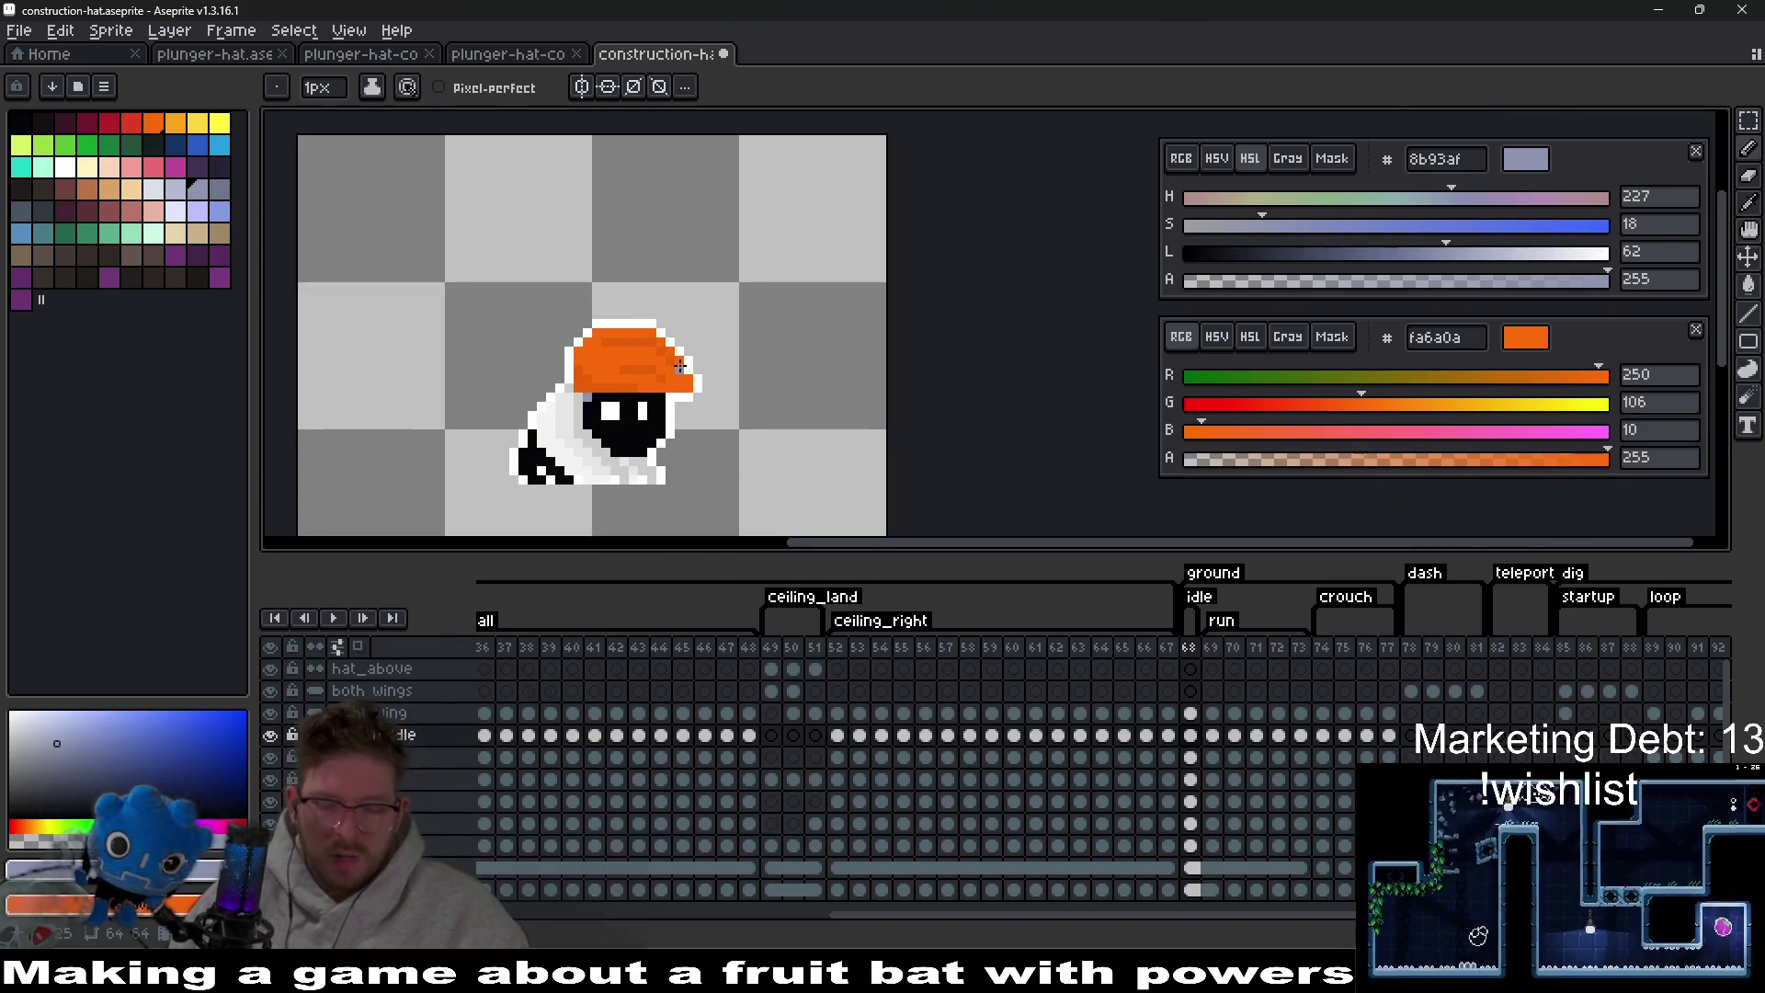
# Marquee-select the area around the hat, then clear the selection.
pyautogui.press('m')
pyautogui.moveTo(532, 277)
pyautogui.mouseDown()
pyautogui.moveTo(757, 362)
pyautogui.moveTo(762, 387)
pyautogui.mouseUp()
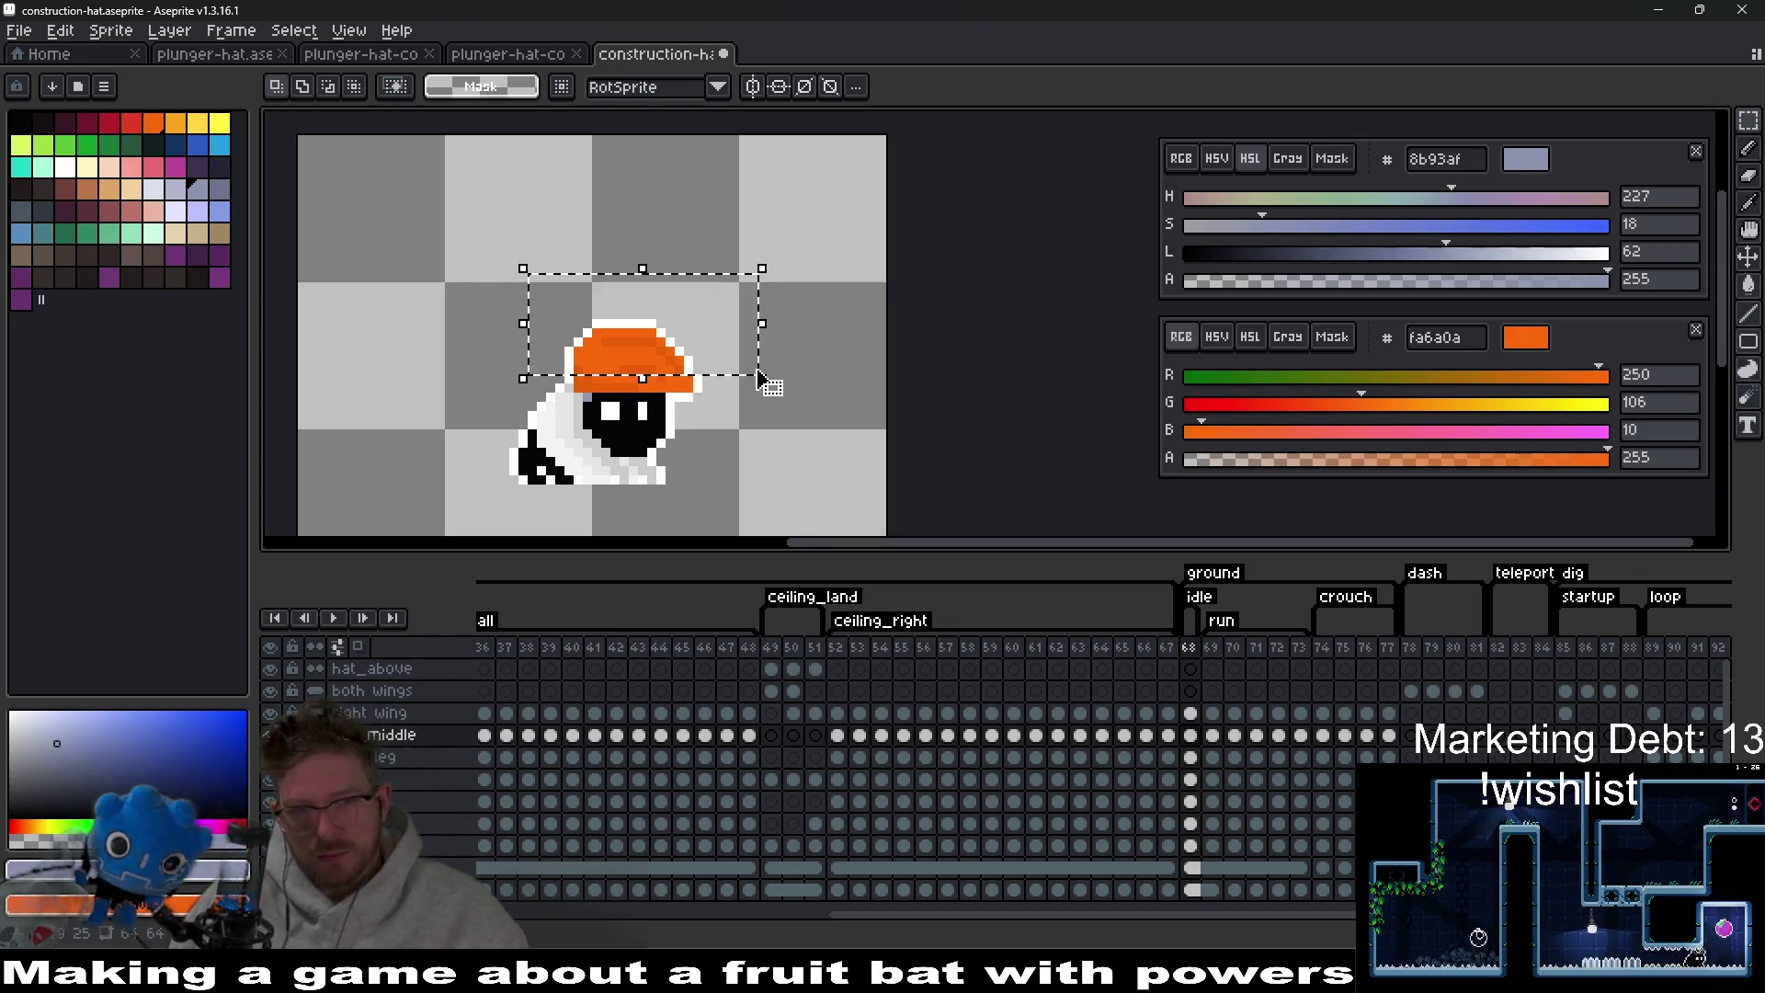
pyautogui.hotkey('ctrl', 'd')
pyautogui.scroll(-4, 806, 406)
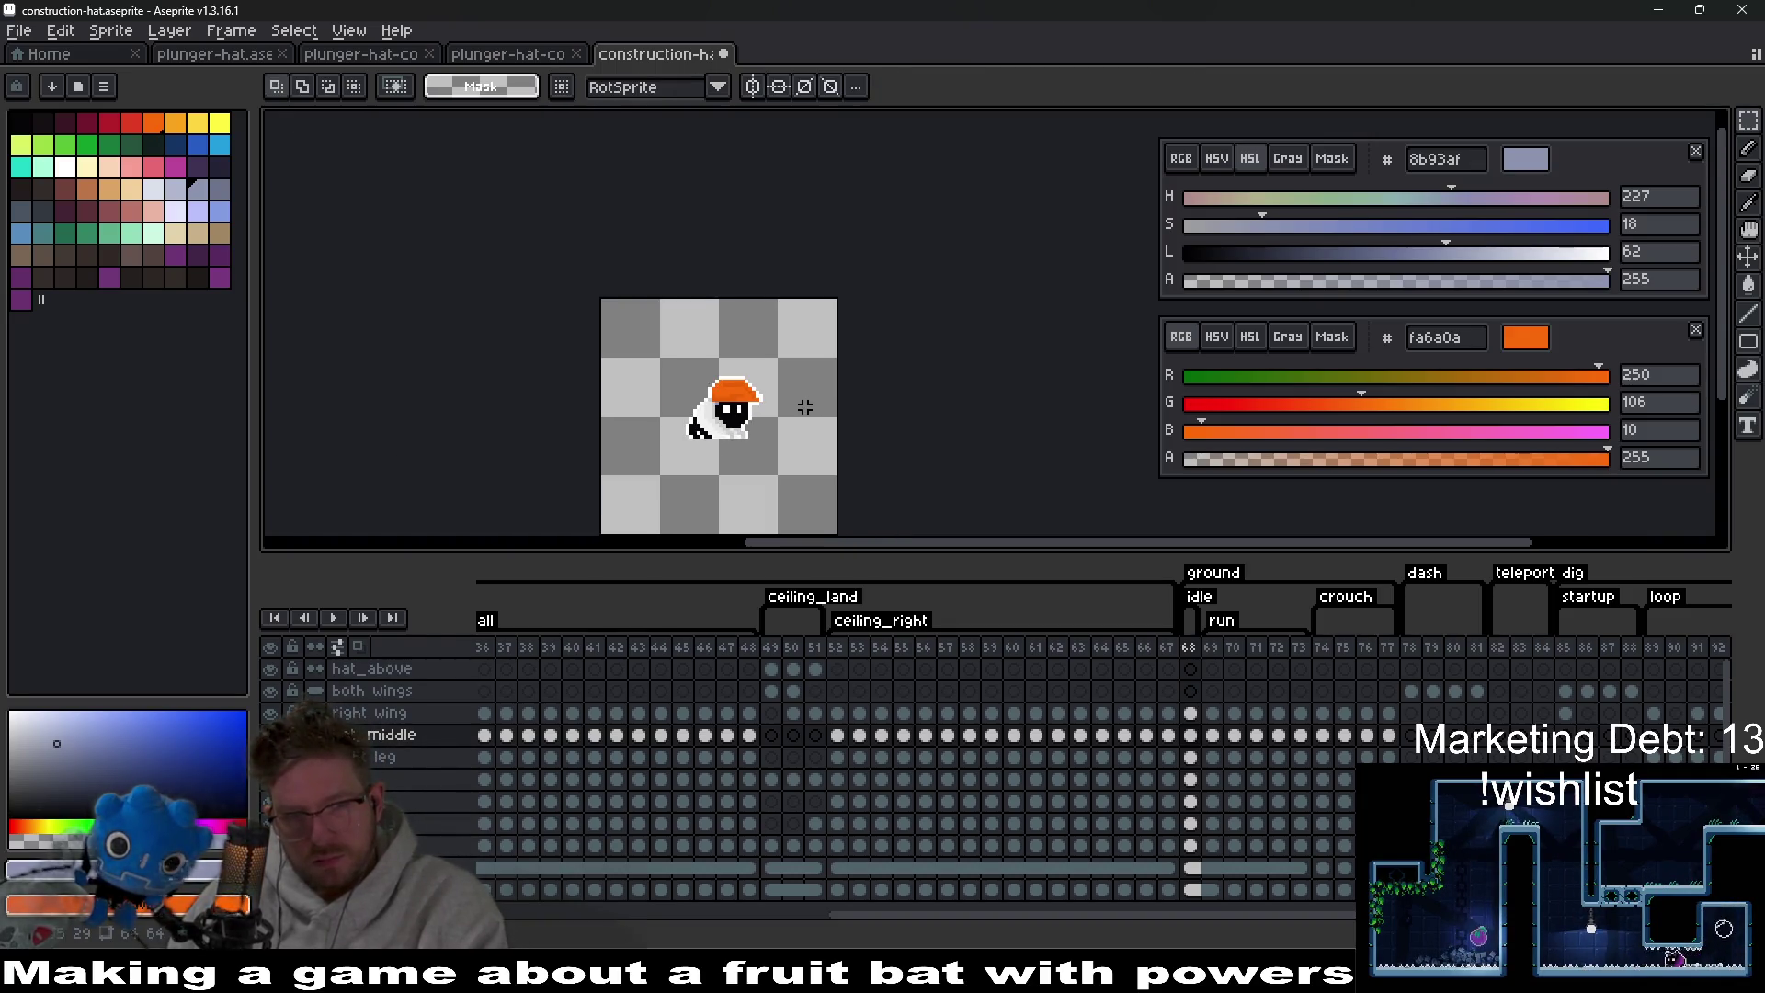
pyautogui.scroll(-2, 794, 414)
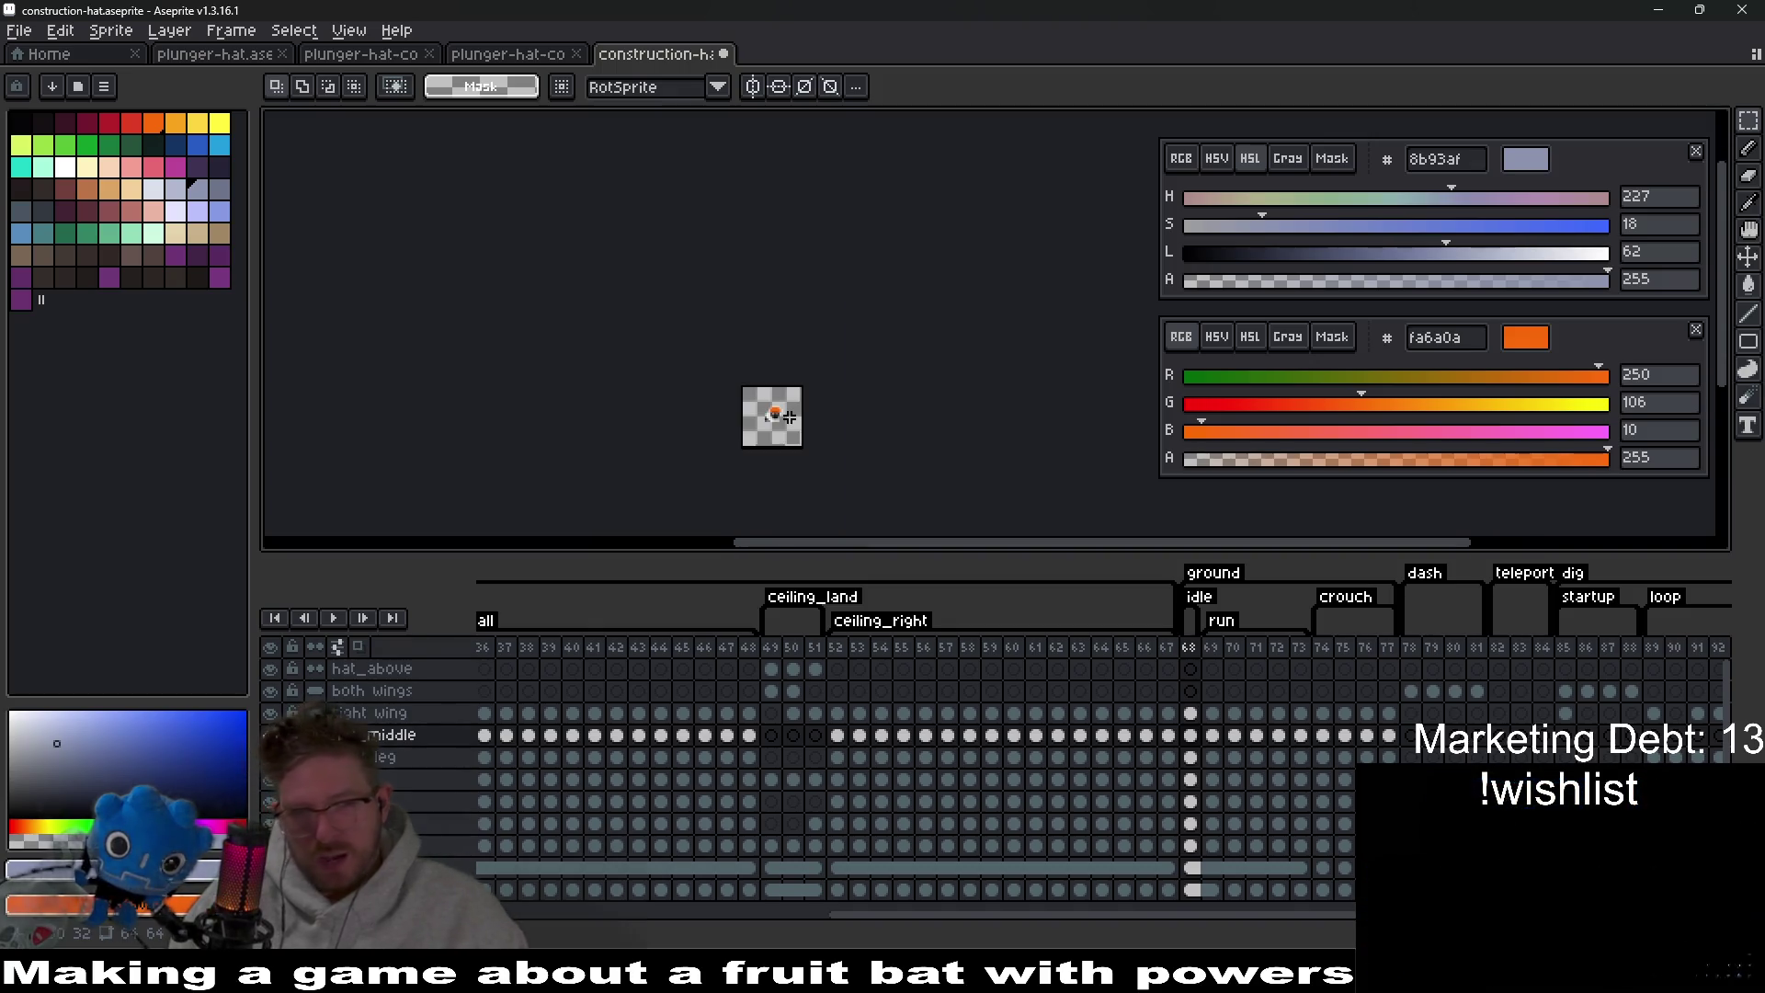
pyautogui.scroll(5, 791, 413)
pyautogui.scroll(2, 696, 361)
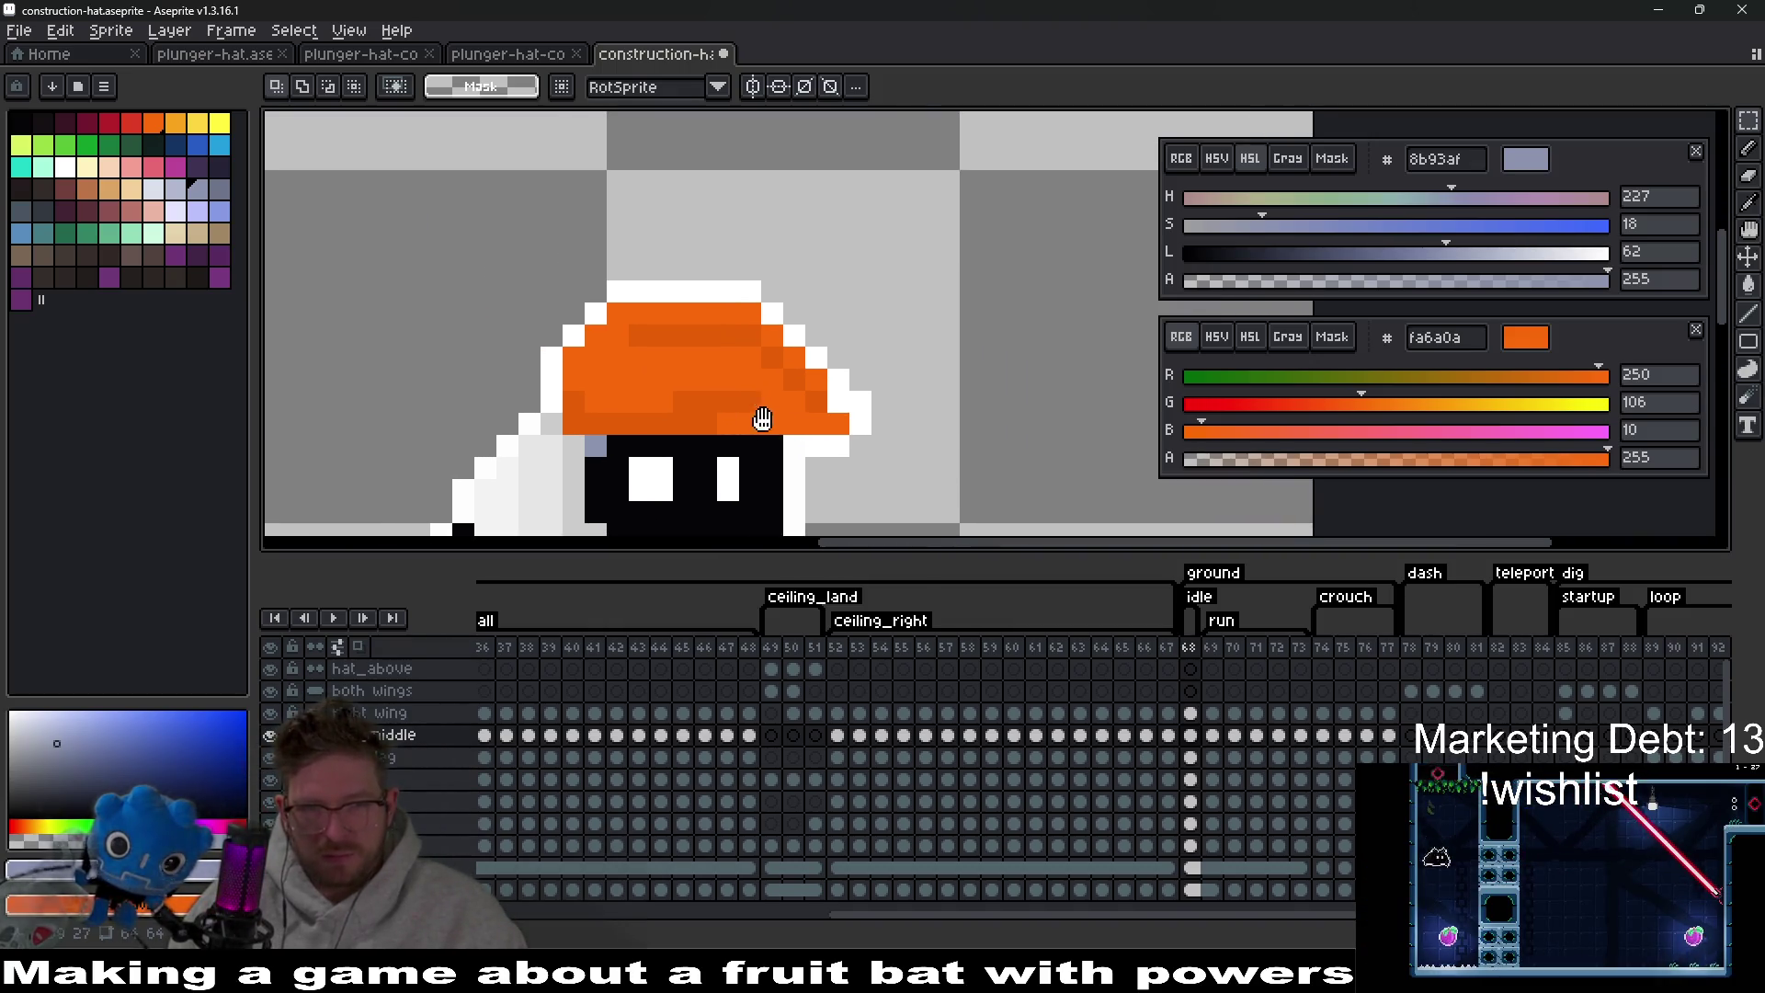
# Pencil over the hat's darker band in solid orange fa6a0a, then switch to the Steam page.
pyautogui.press('b')
pyautogui.keyDown('alt'); pyautogui.click(720, 418); pyautogui.keyUp('alt')
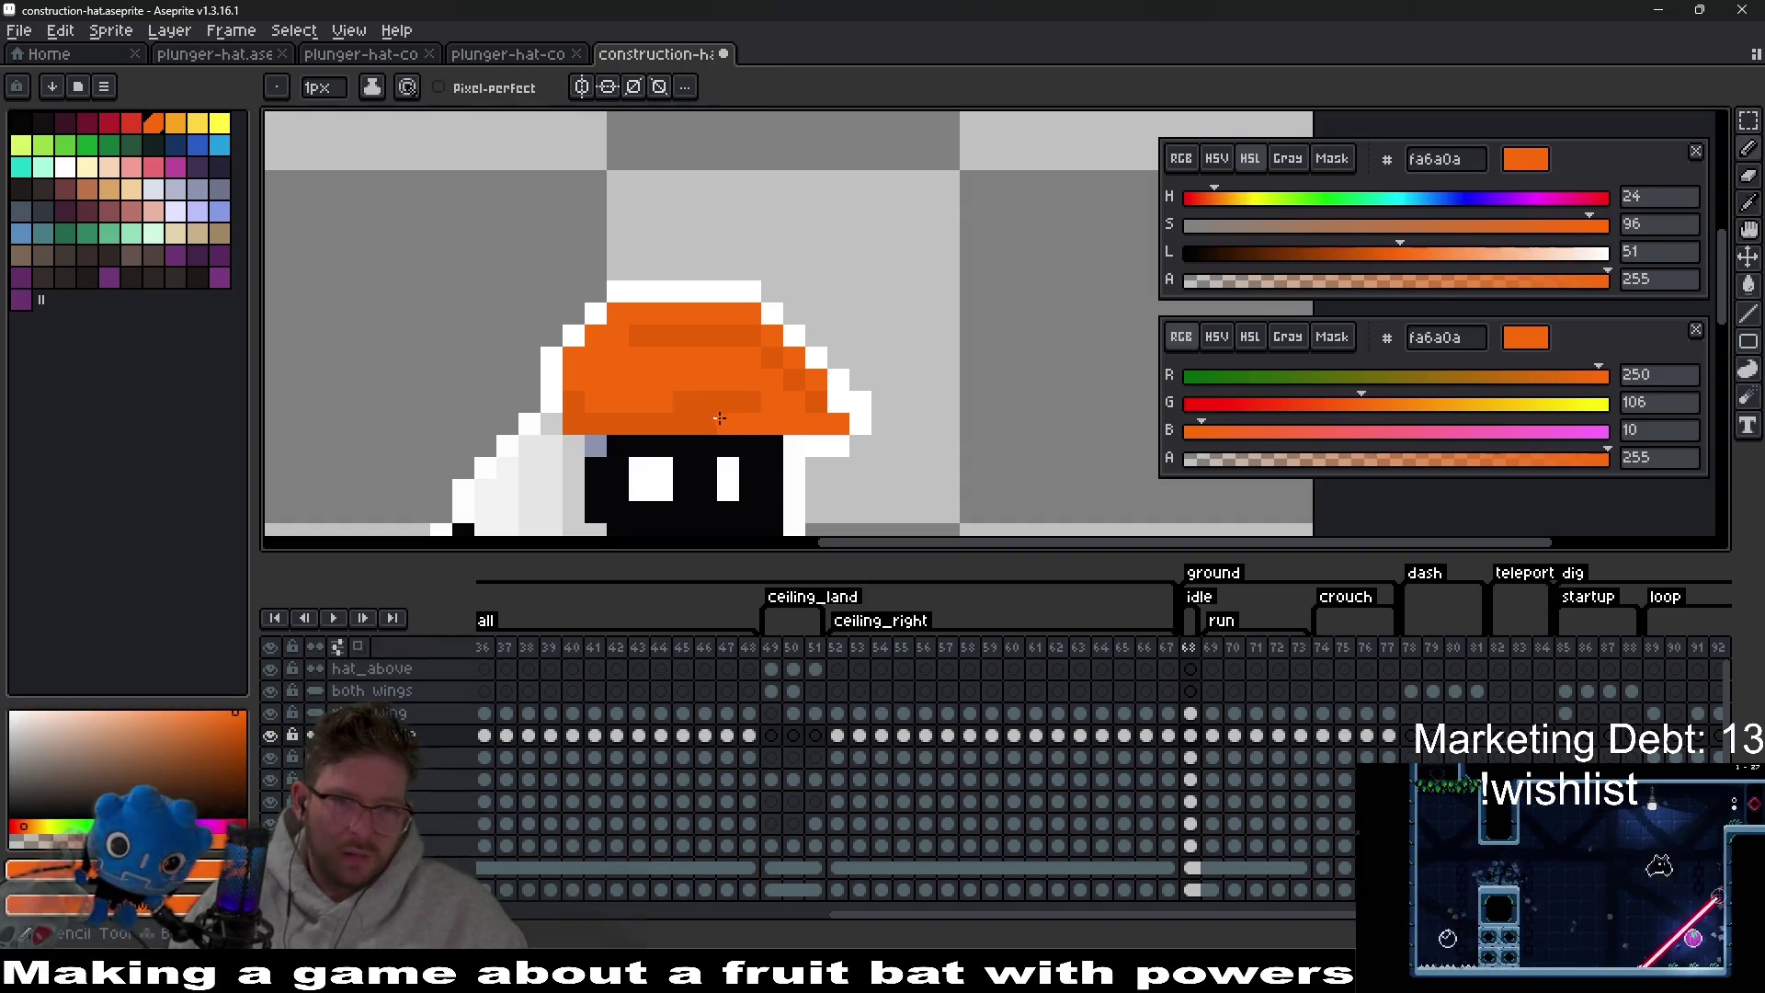
pyautogui.moveTo(685, 401); pyautogui.dragTo(746, 406)
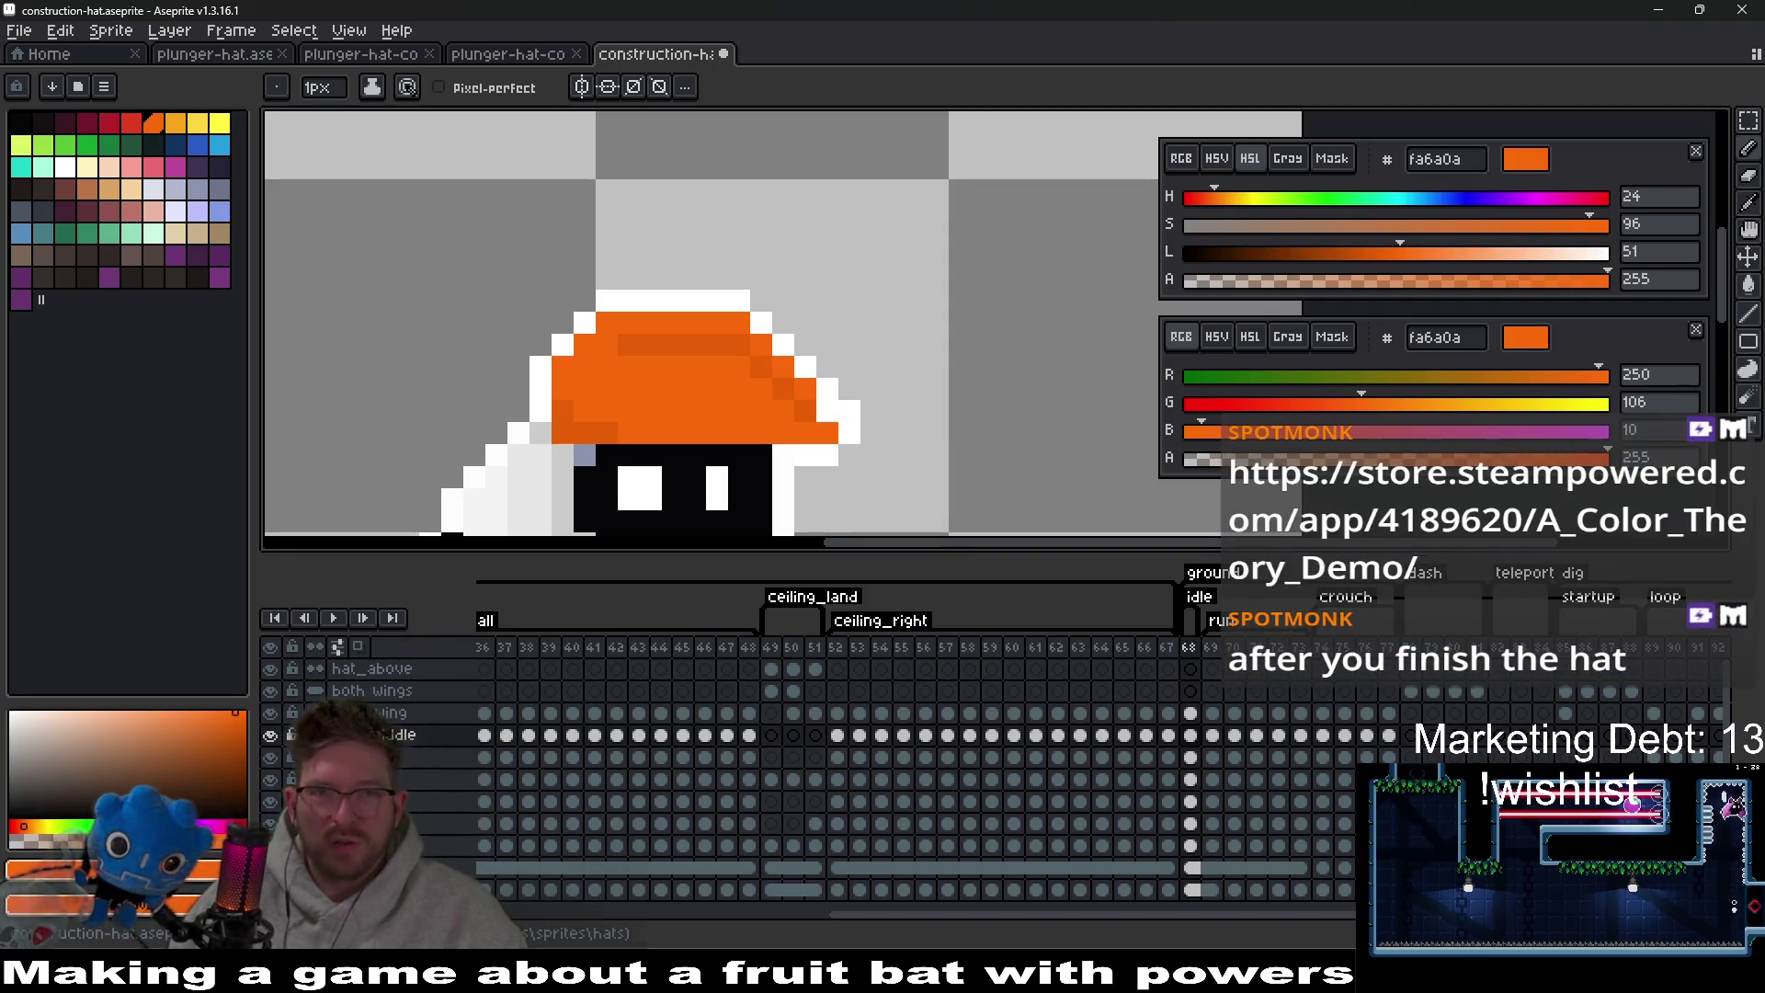
pyautogui.hotkey('alt', 'Tab')
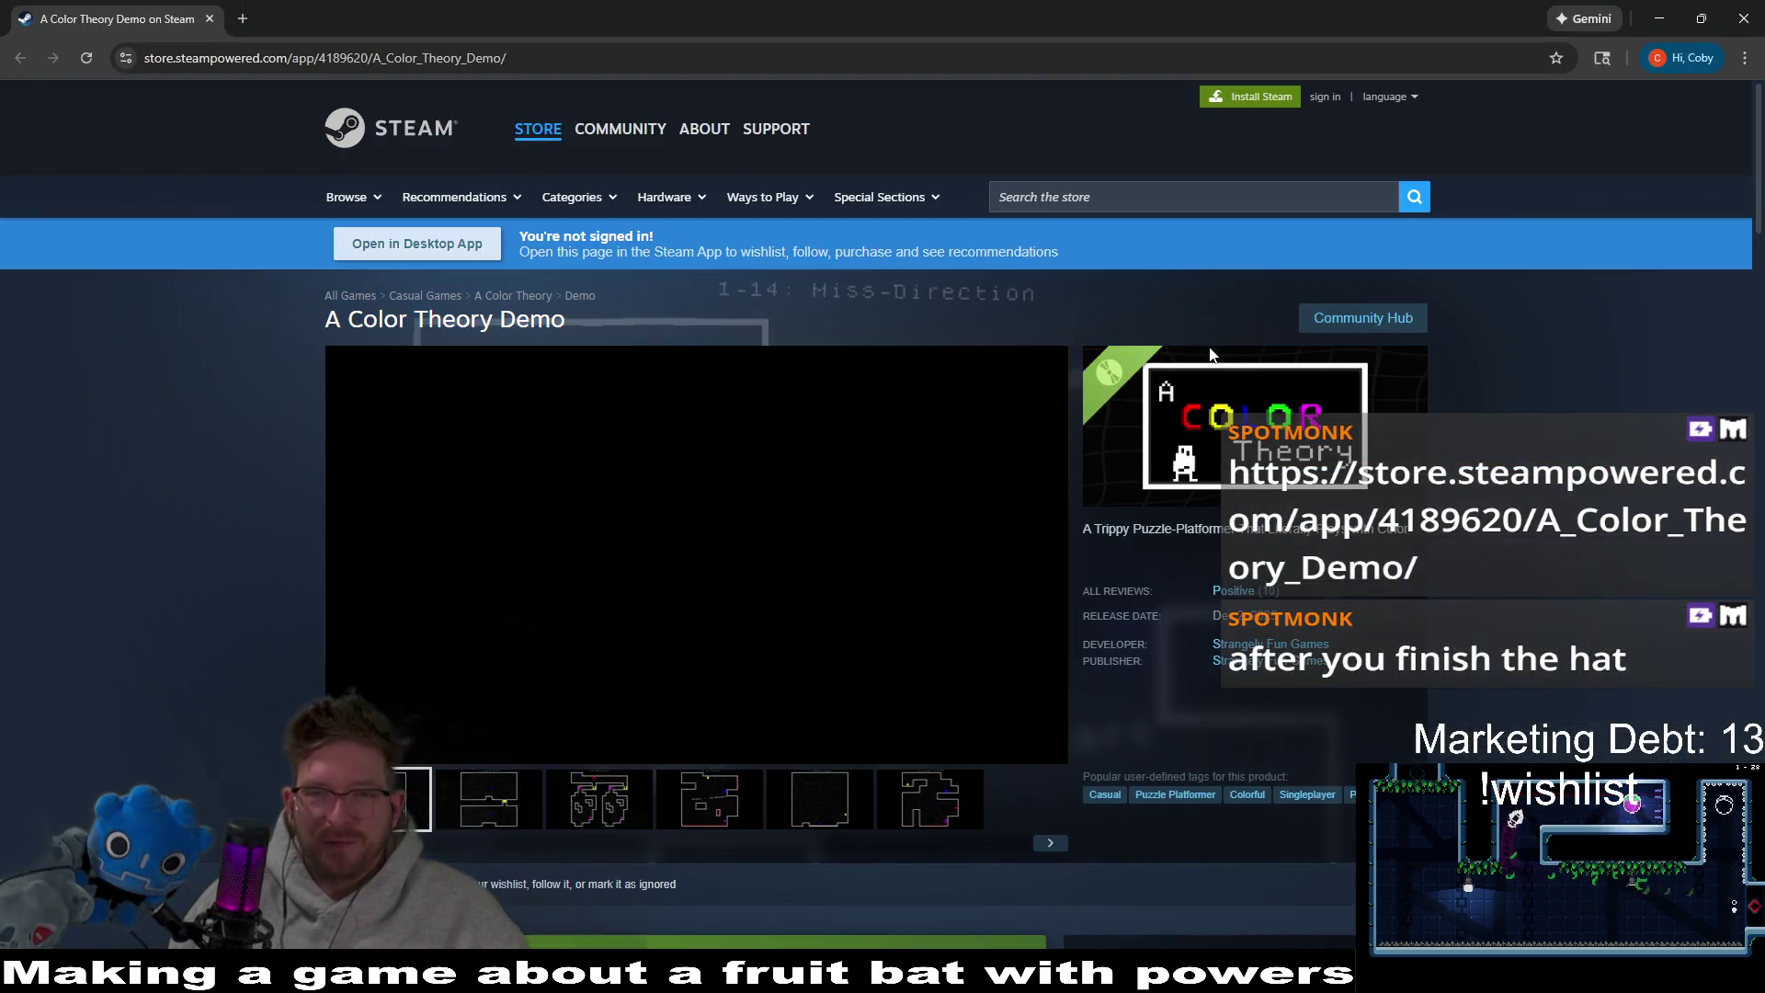
# Scroll through the demo's store page and open the full A Color Theory game page.
pyautogui.scroll(-1, 1598, 552)
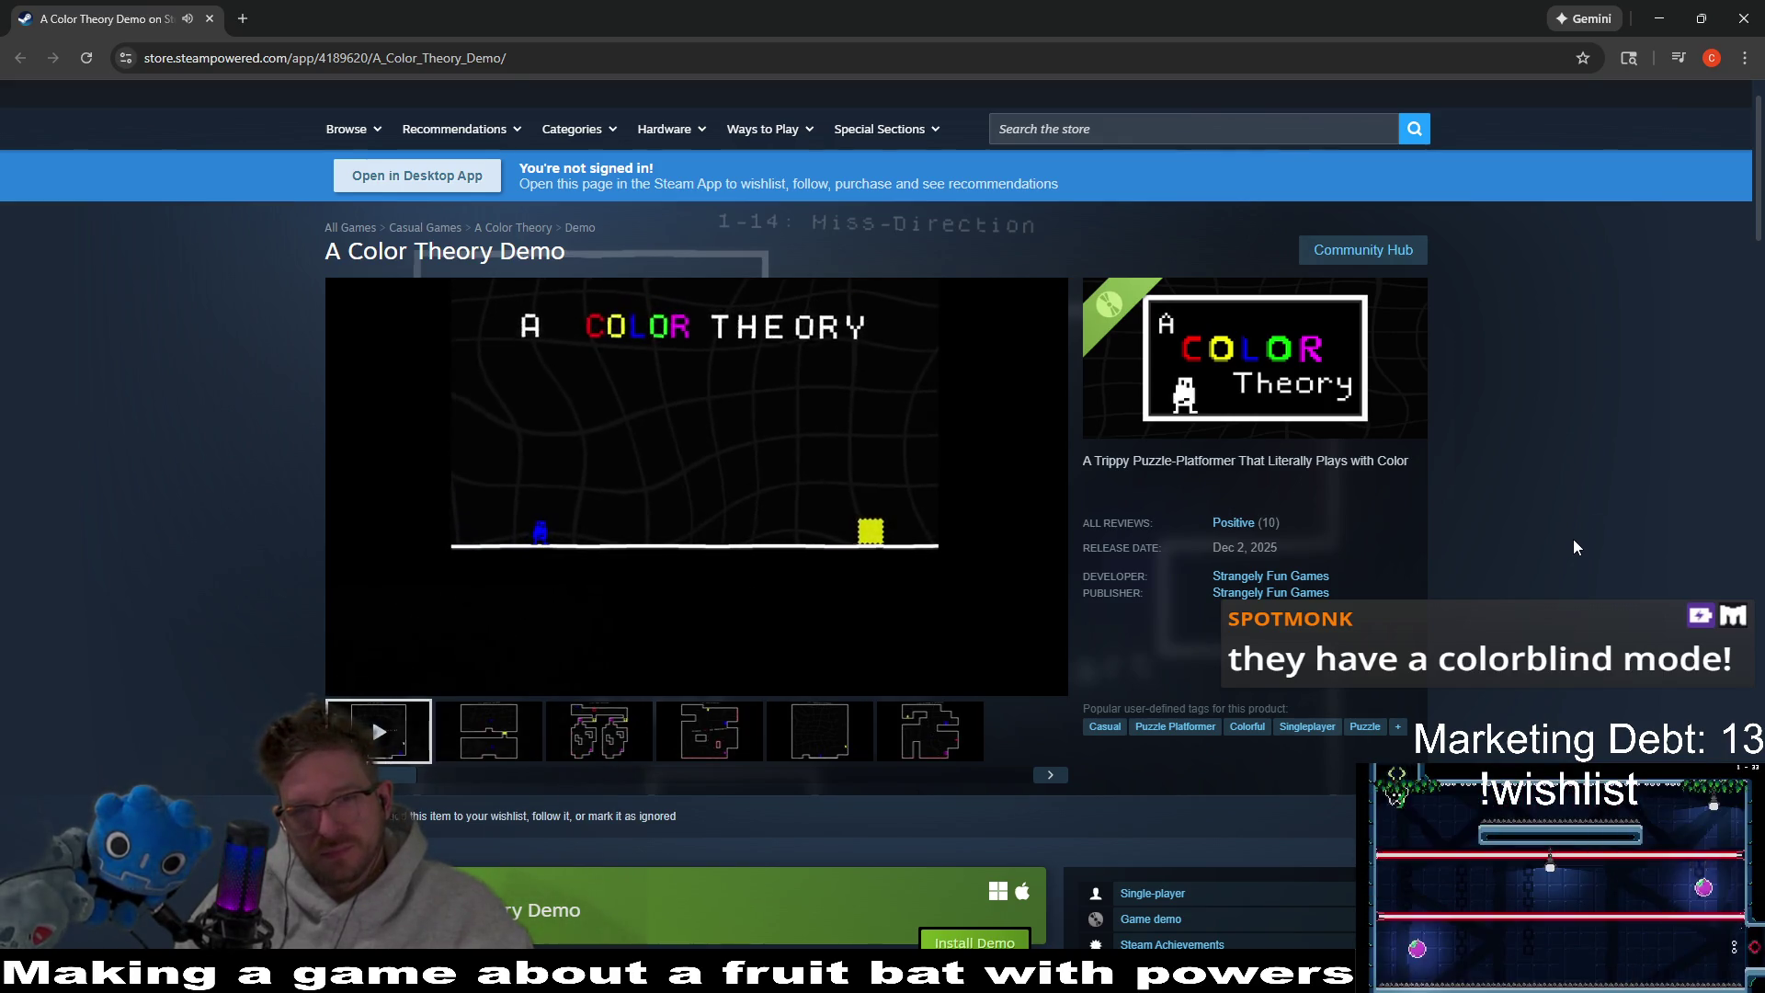
pyautogui.middleClick(1594, 487)
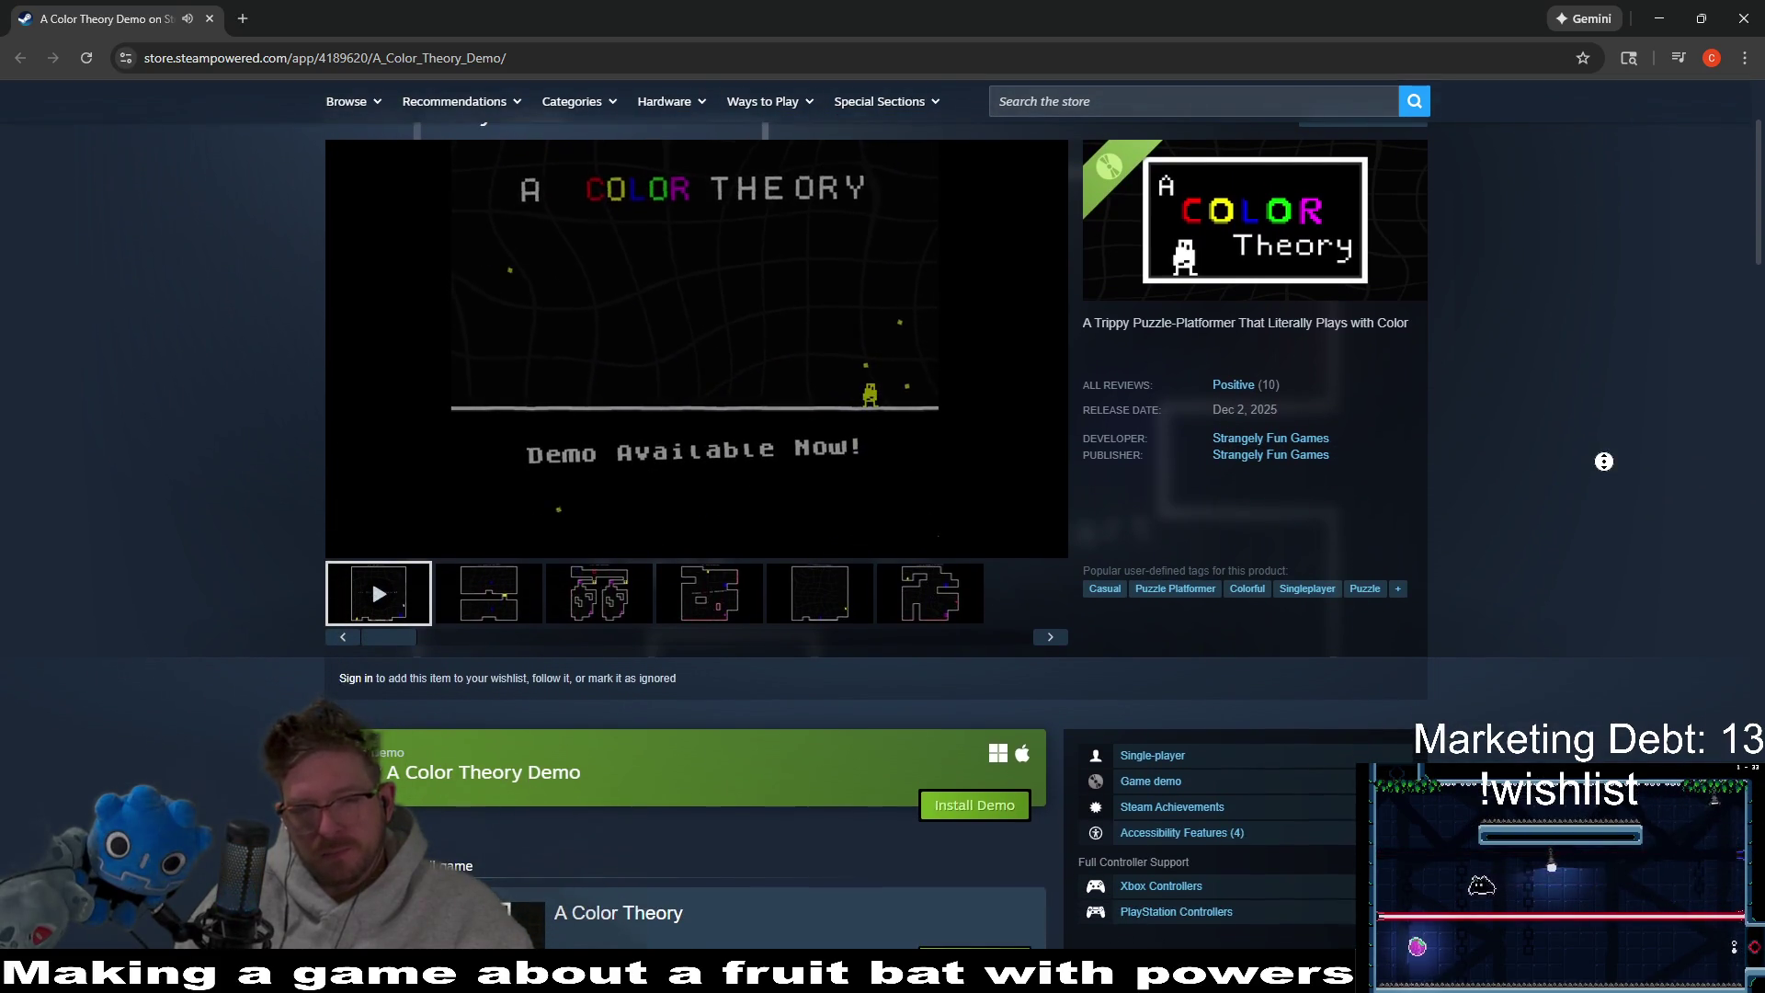
pyautogui.middleClick(1603, 537)
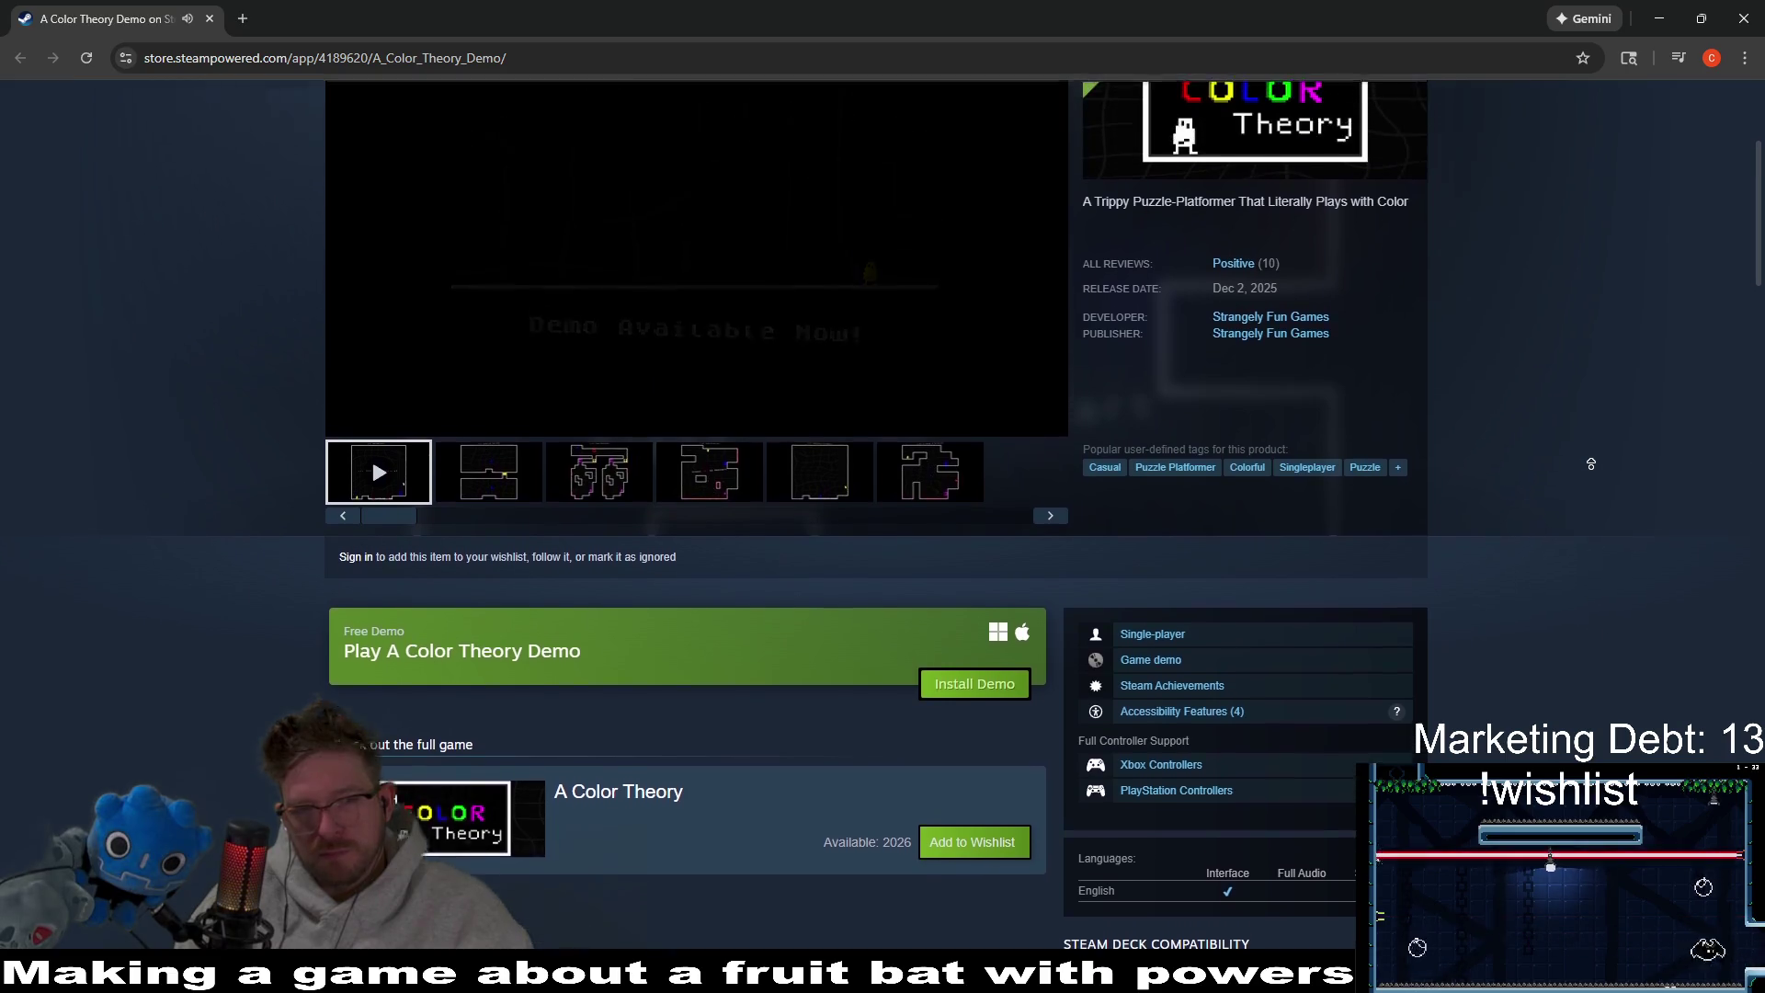
pyautogui.middleClick(1595, 475)
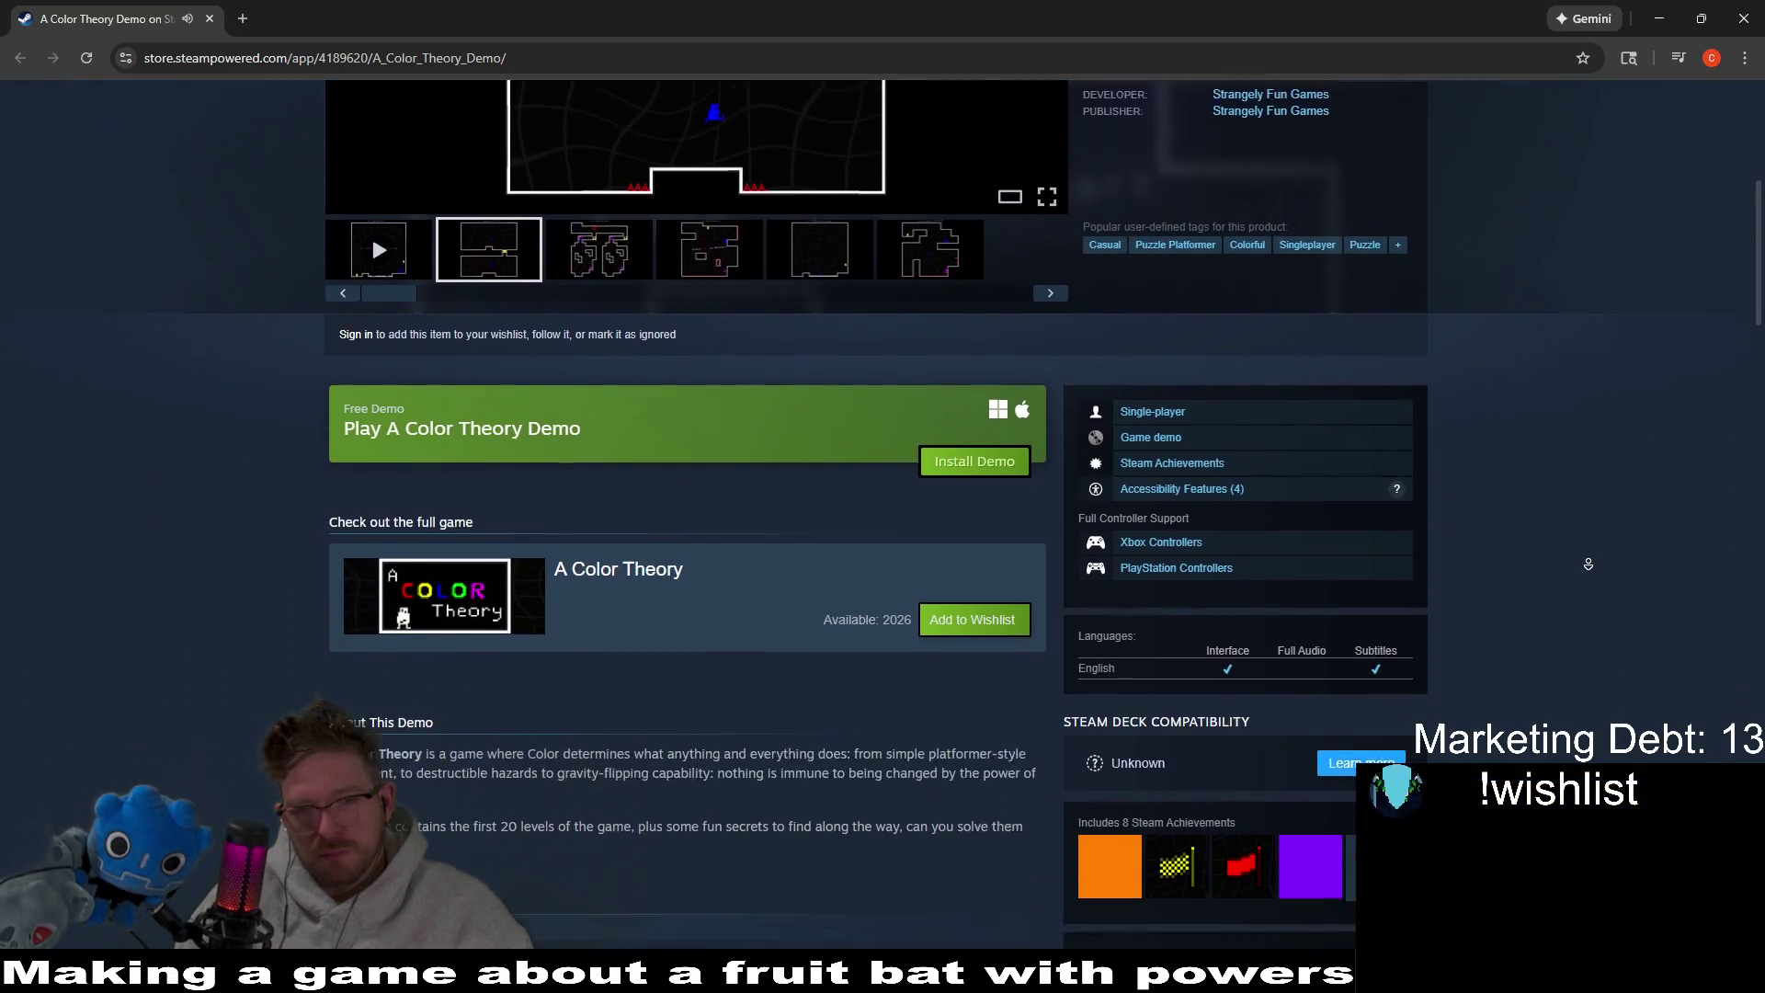
pyautogui.middleClick(1594, 570)
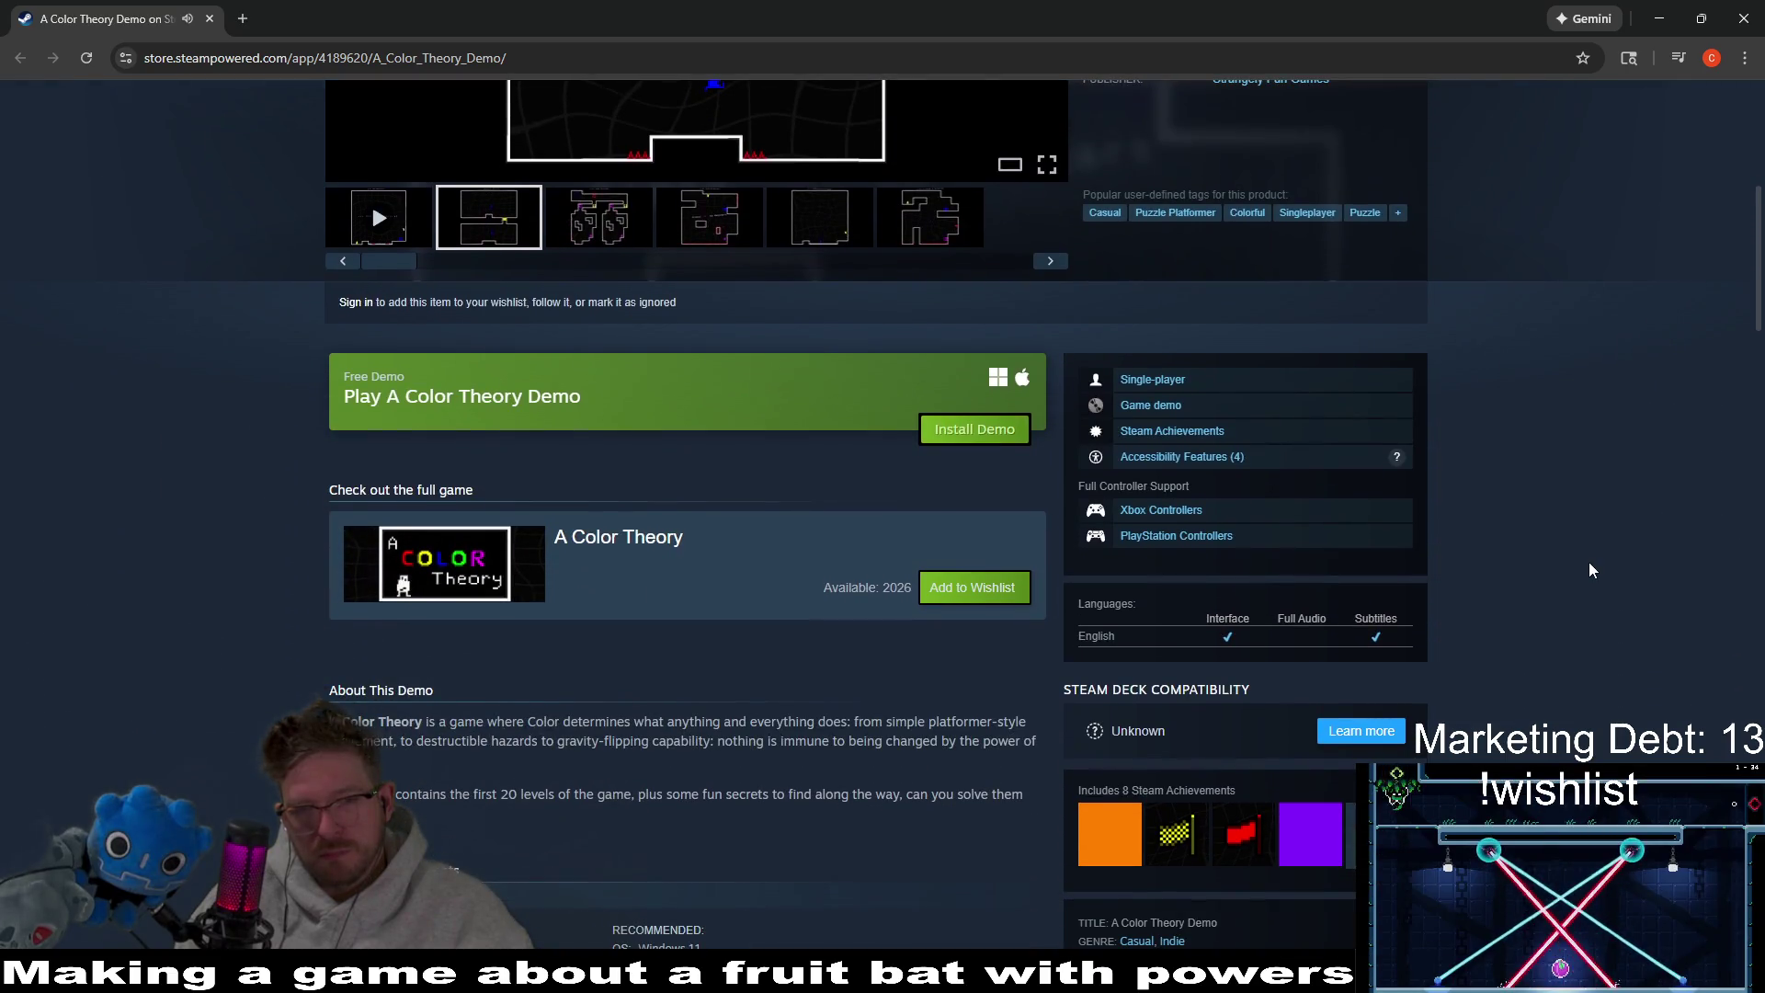
pyautogui.scroll(-2, 1593, 570)
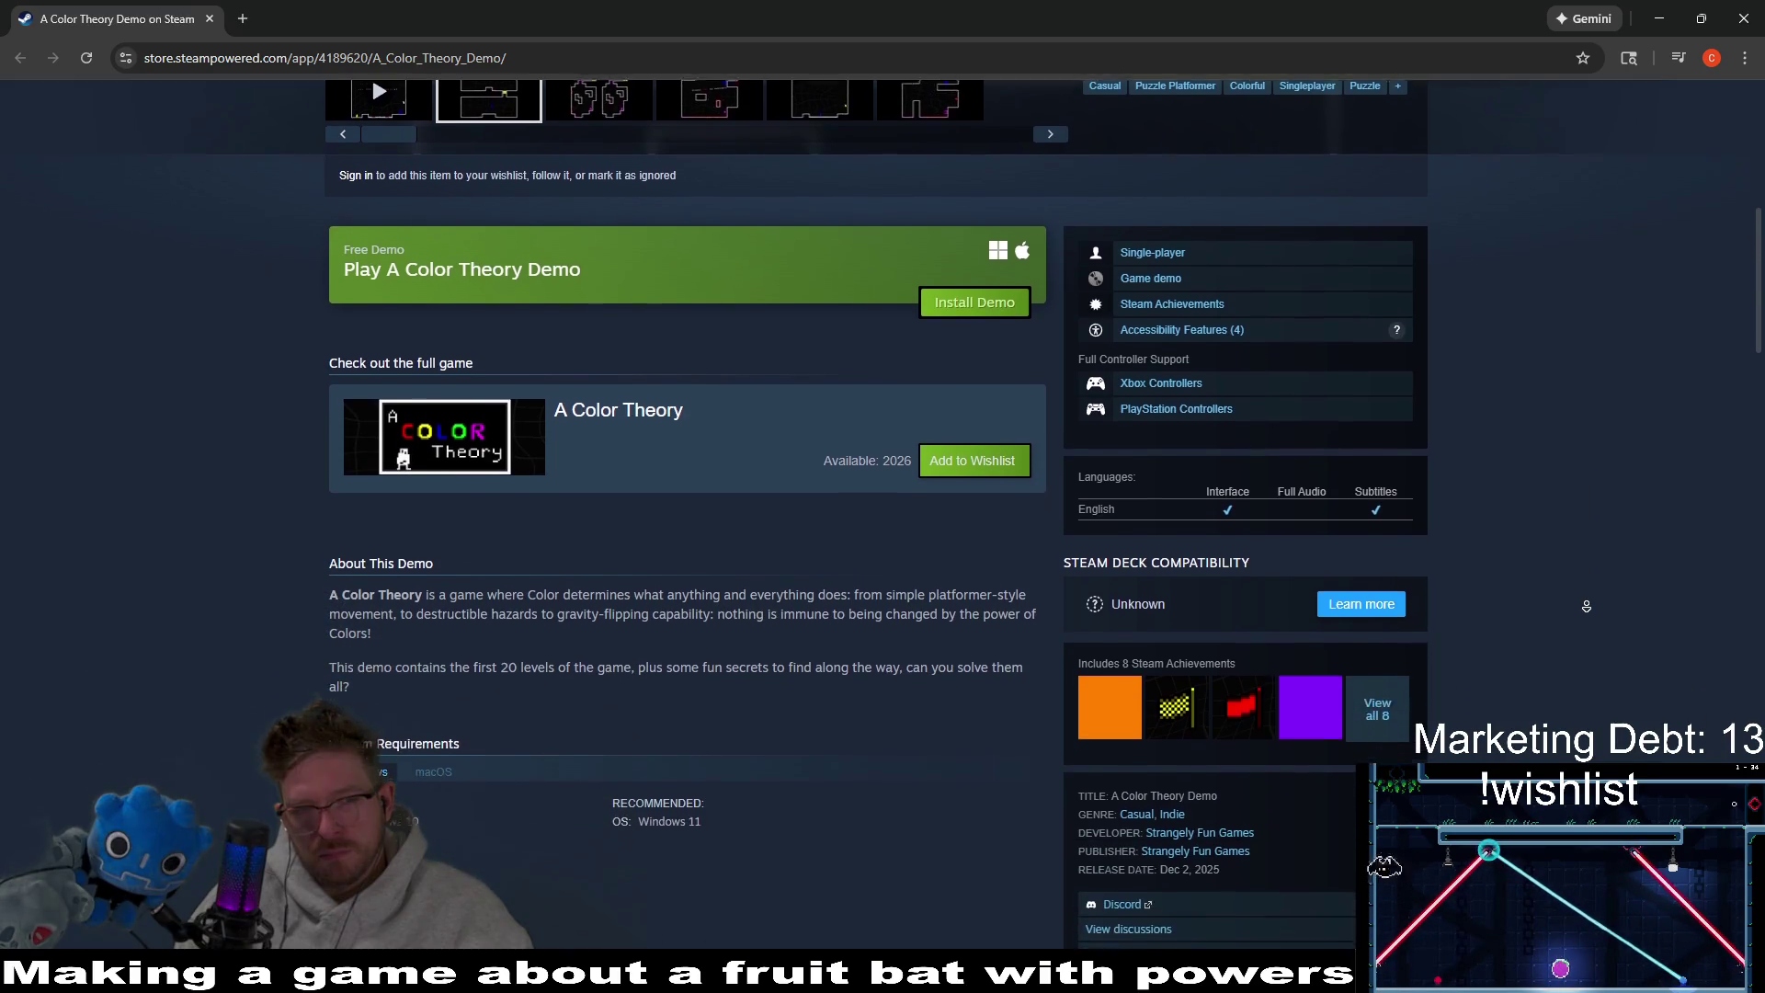
pyautogui.middleClick(1586, 588)
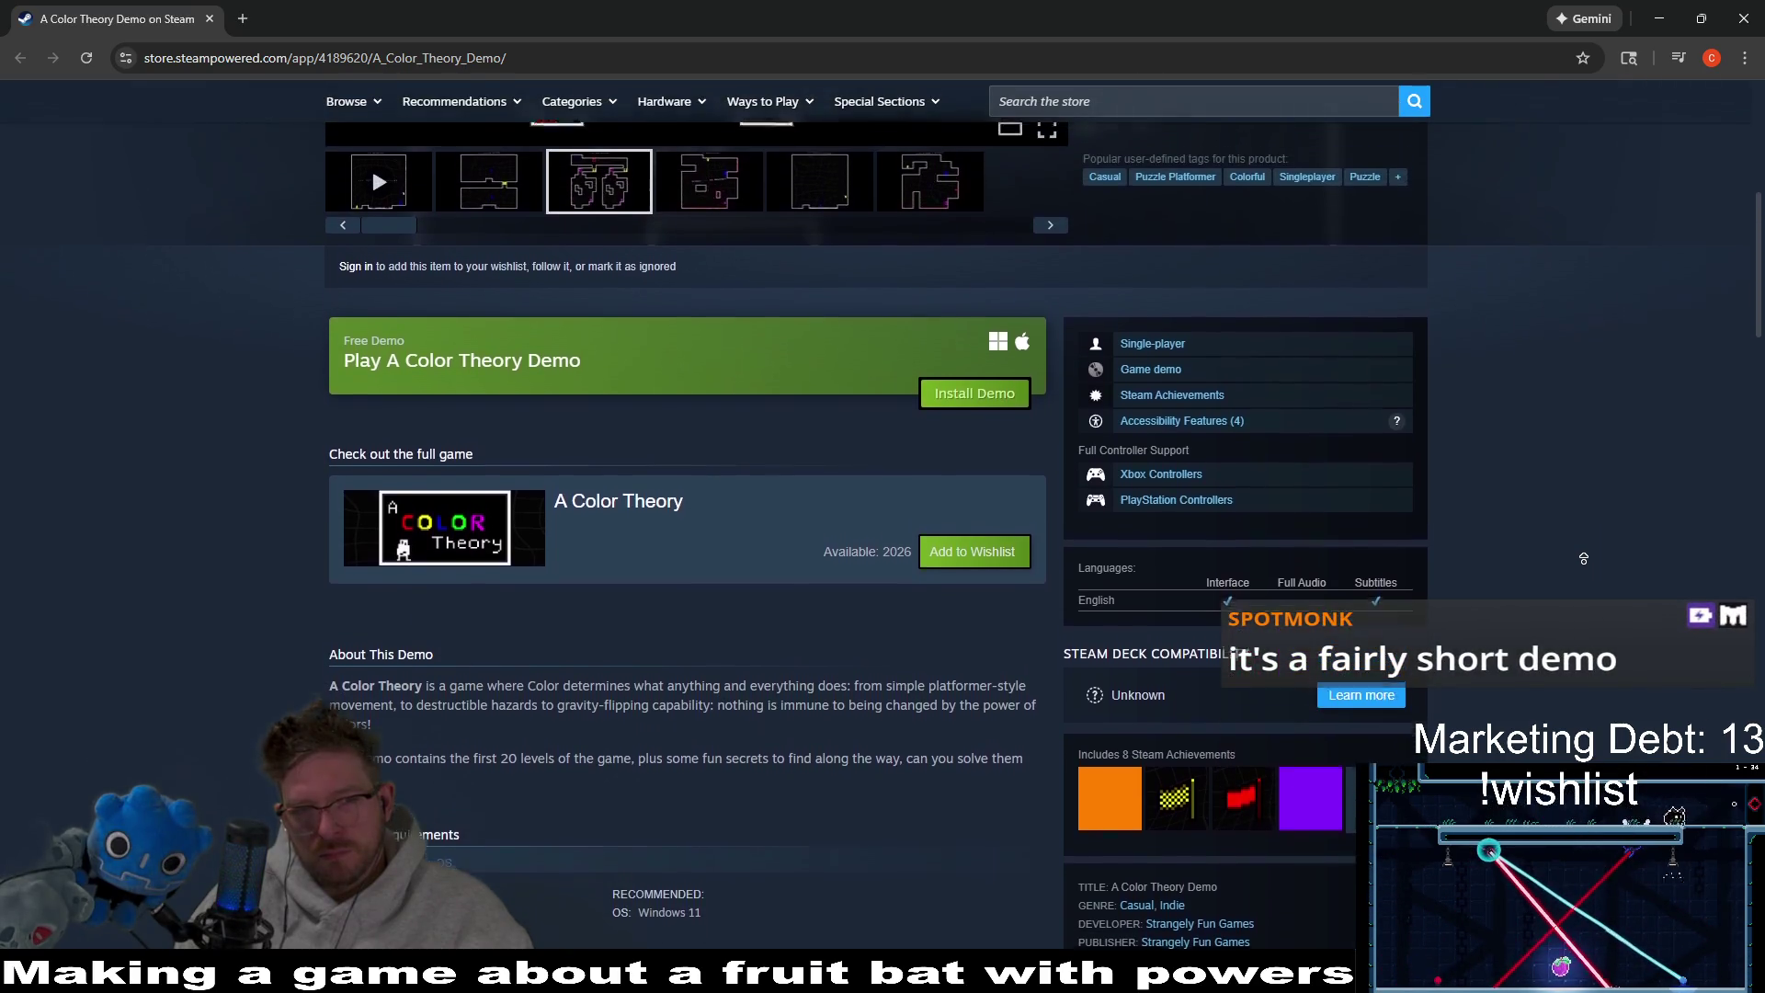
pyautogui.middleClick(1586, 571)
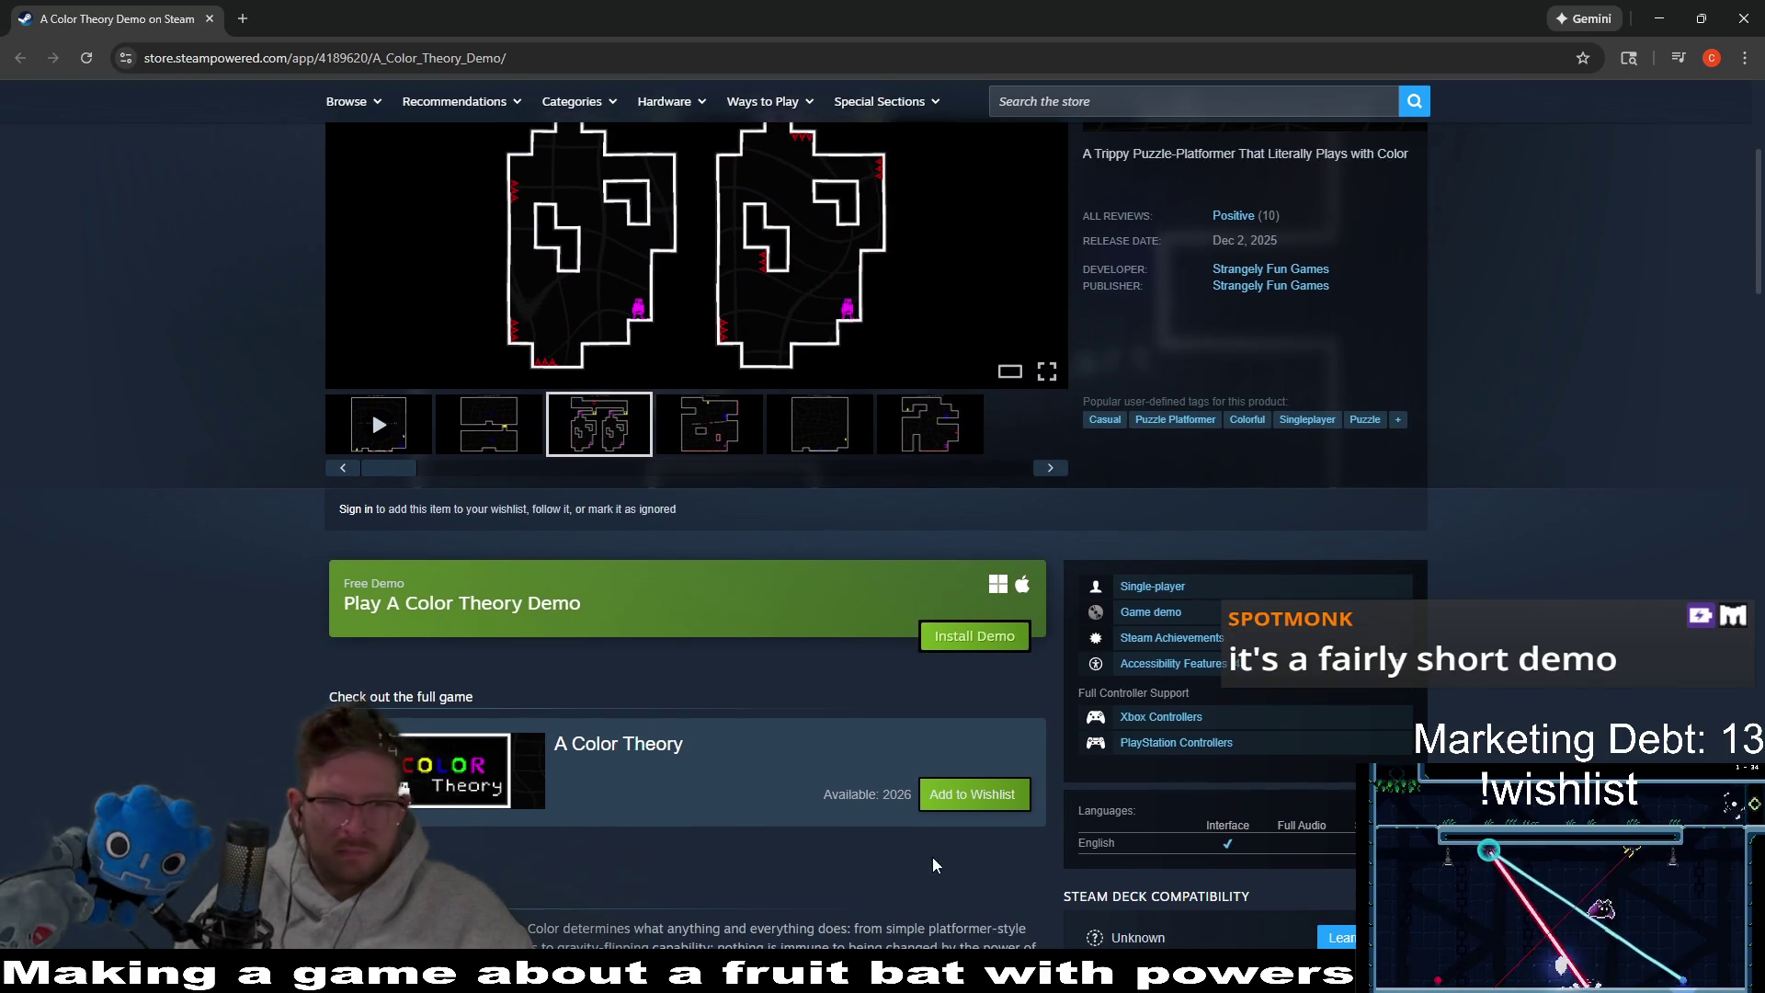
pyautogui.click(661, 754)
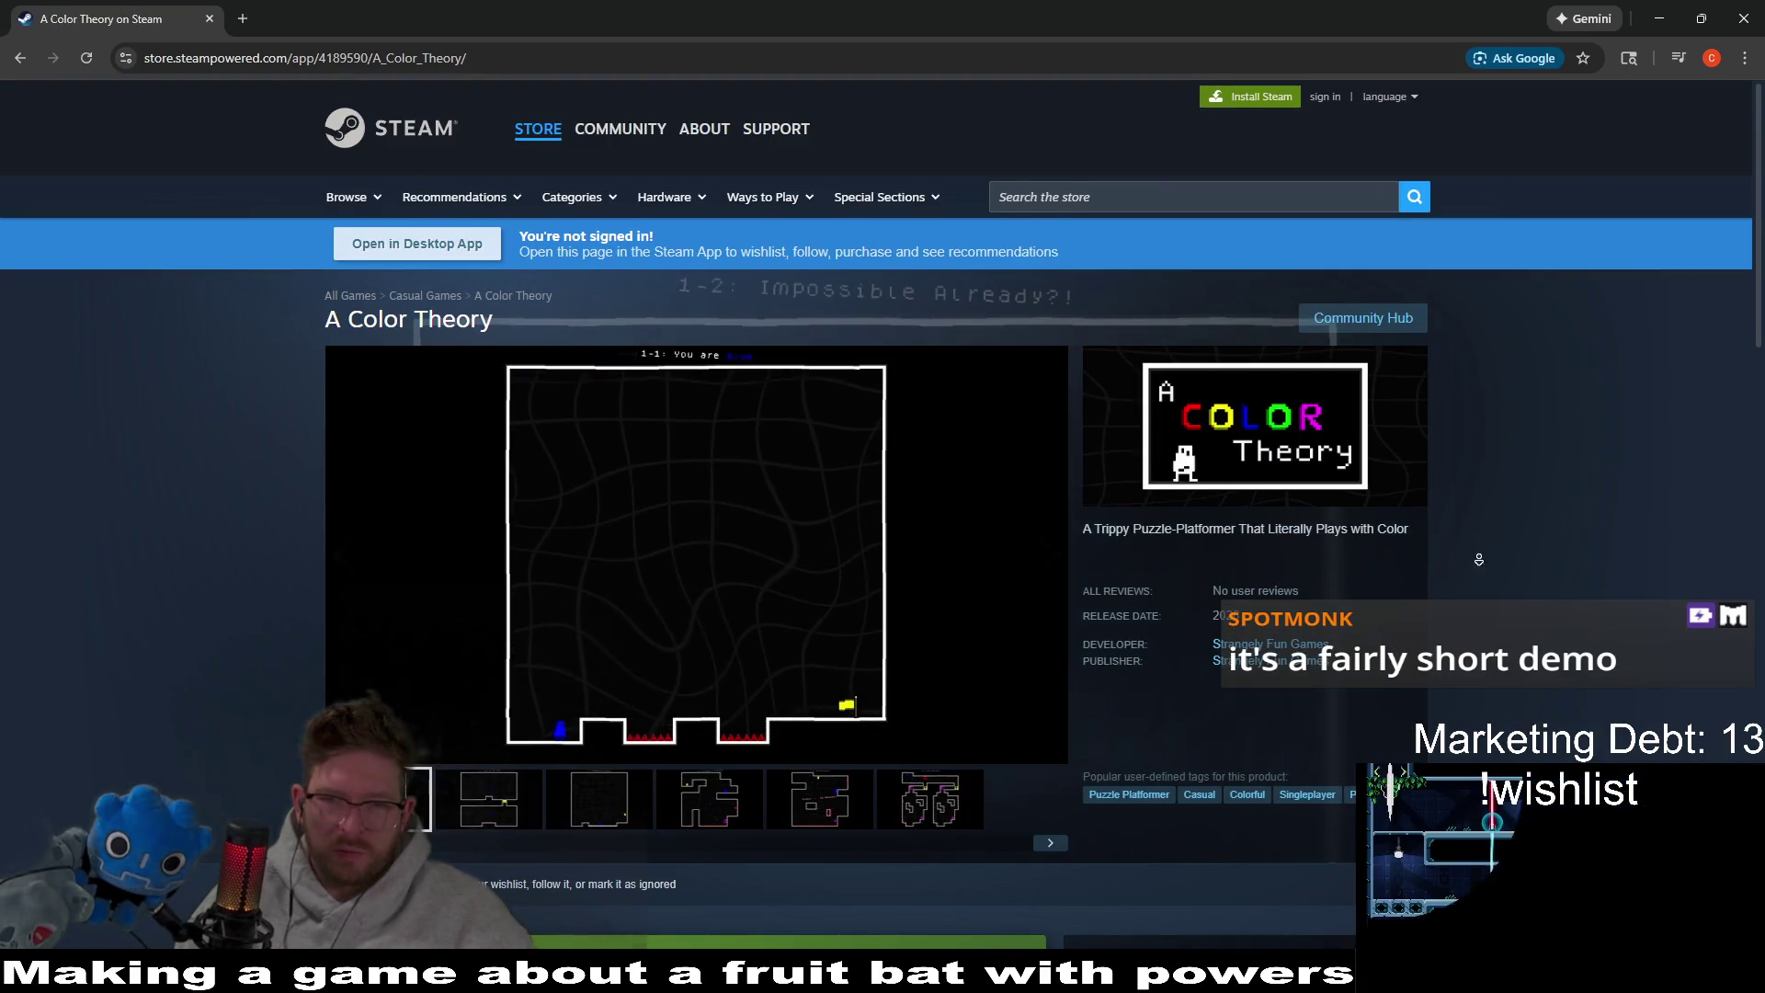
# Start the A Color Theory Demo download, bringing up the Got Steam? prompt.
pyautogui.middleClick(1482, 572)
pyautogui.middleClick(1485, 643)
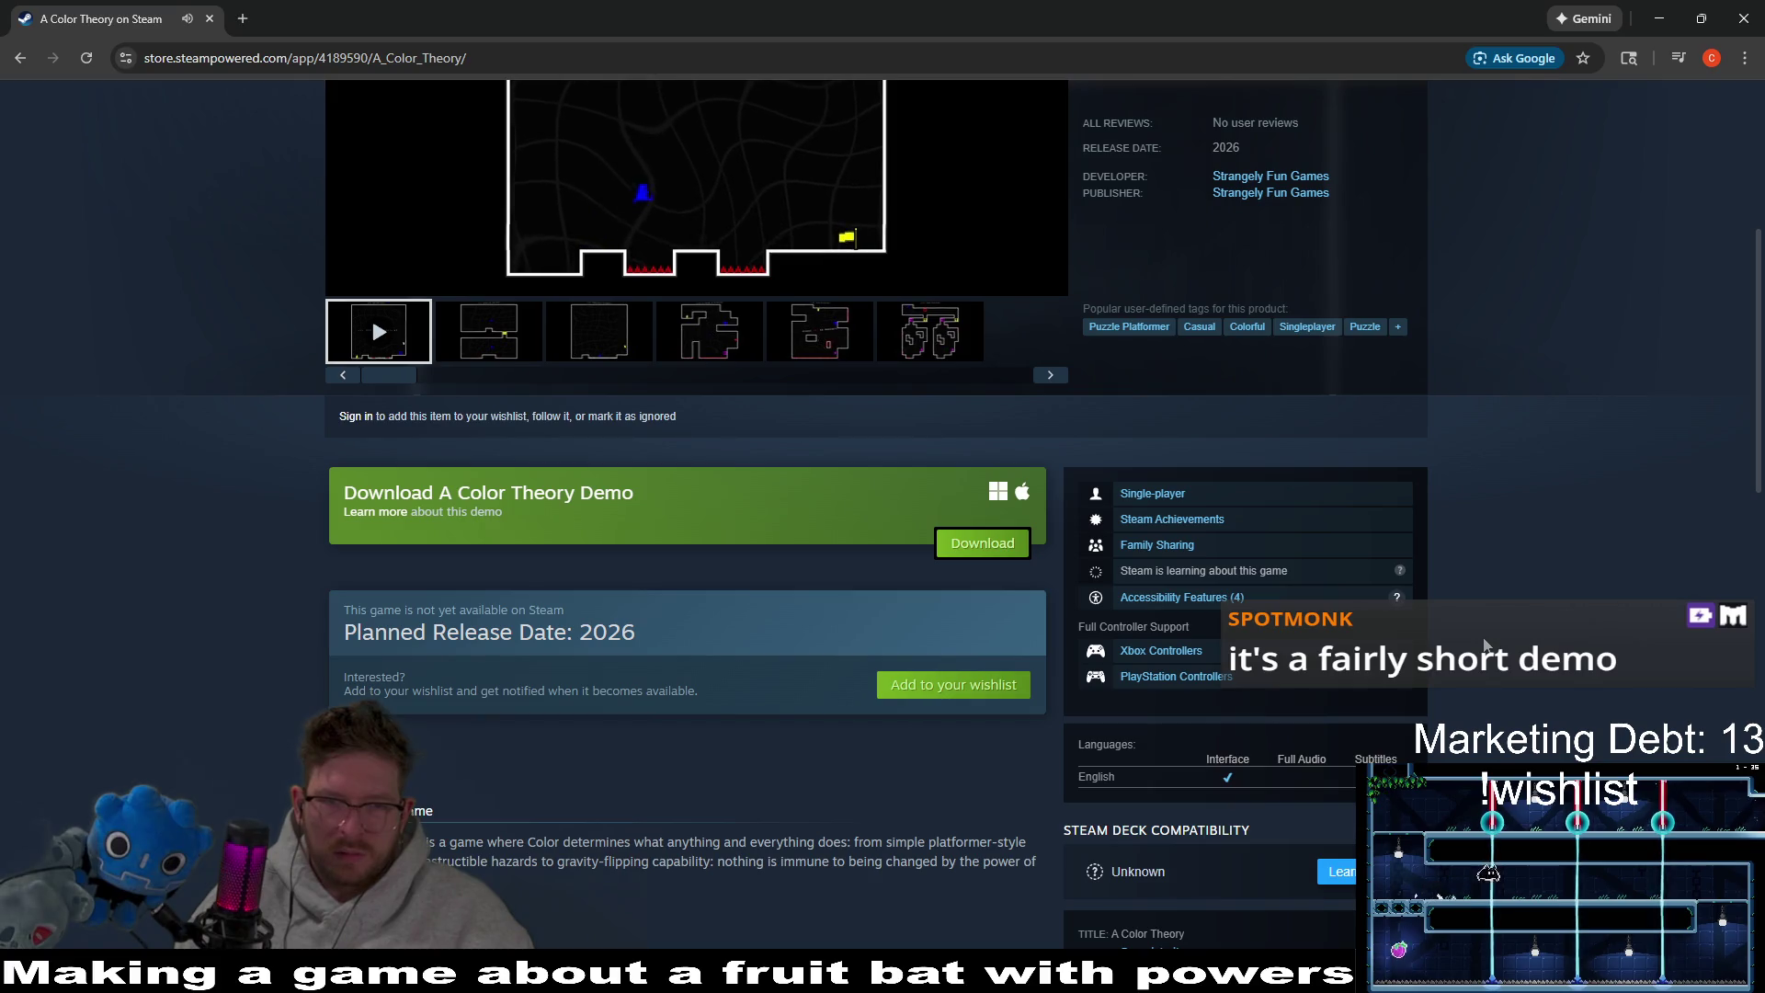
pyautogui.scroll(3, 327, 641)
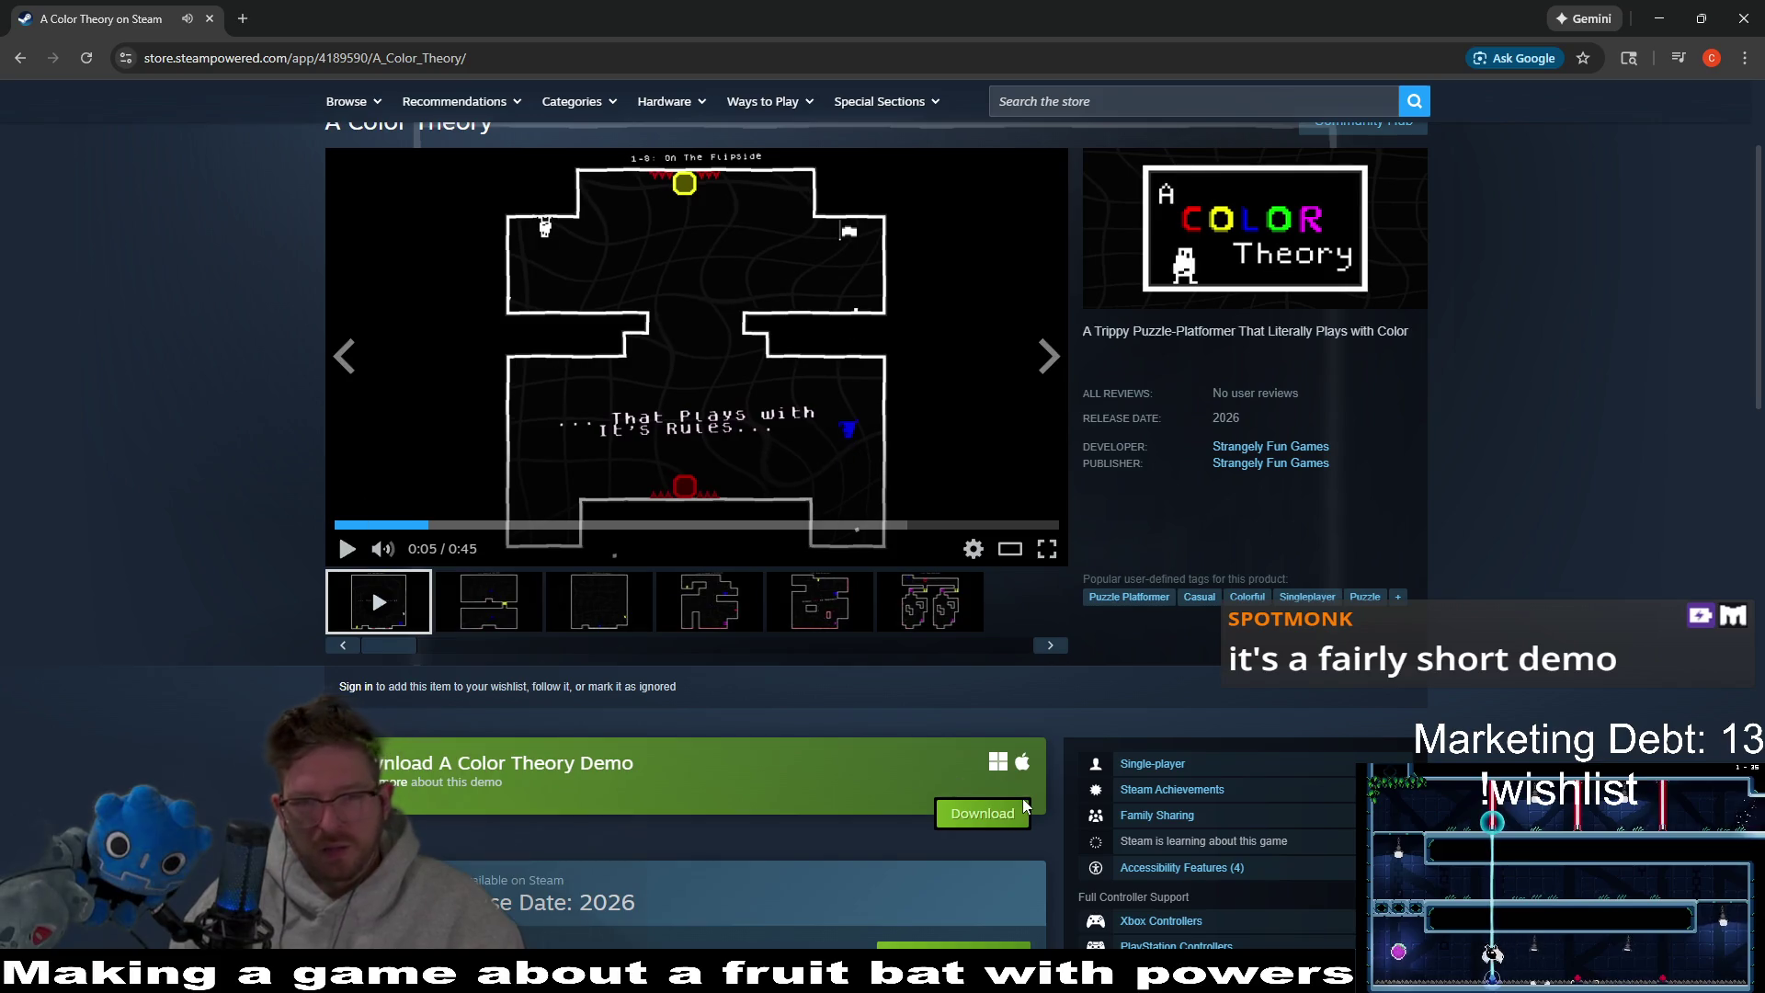
pyautogui.click(1023, 809)
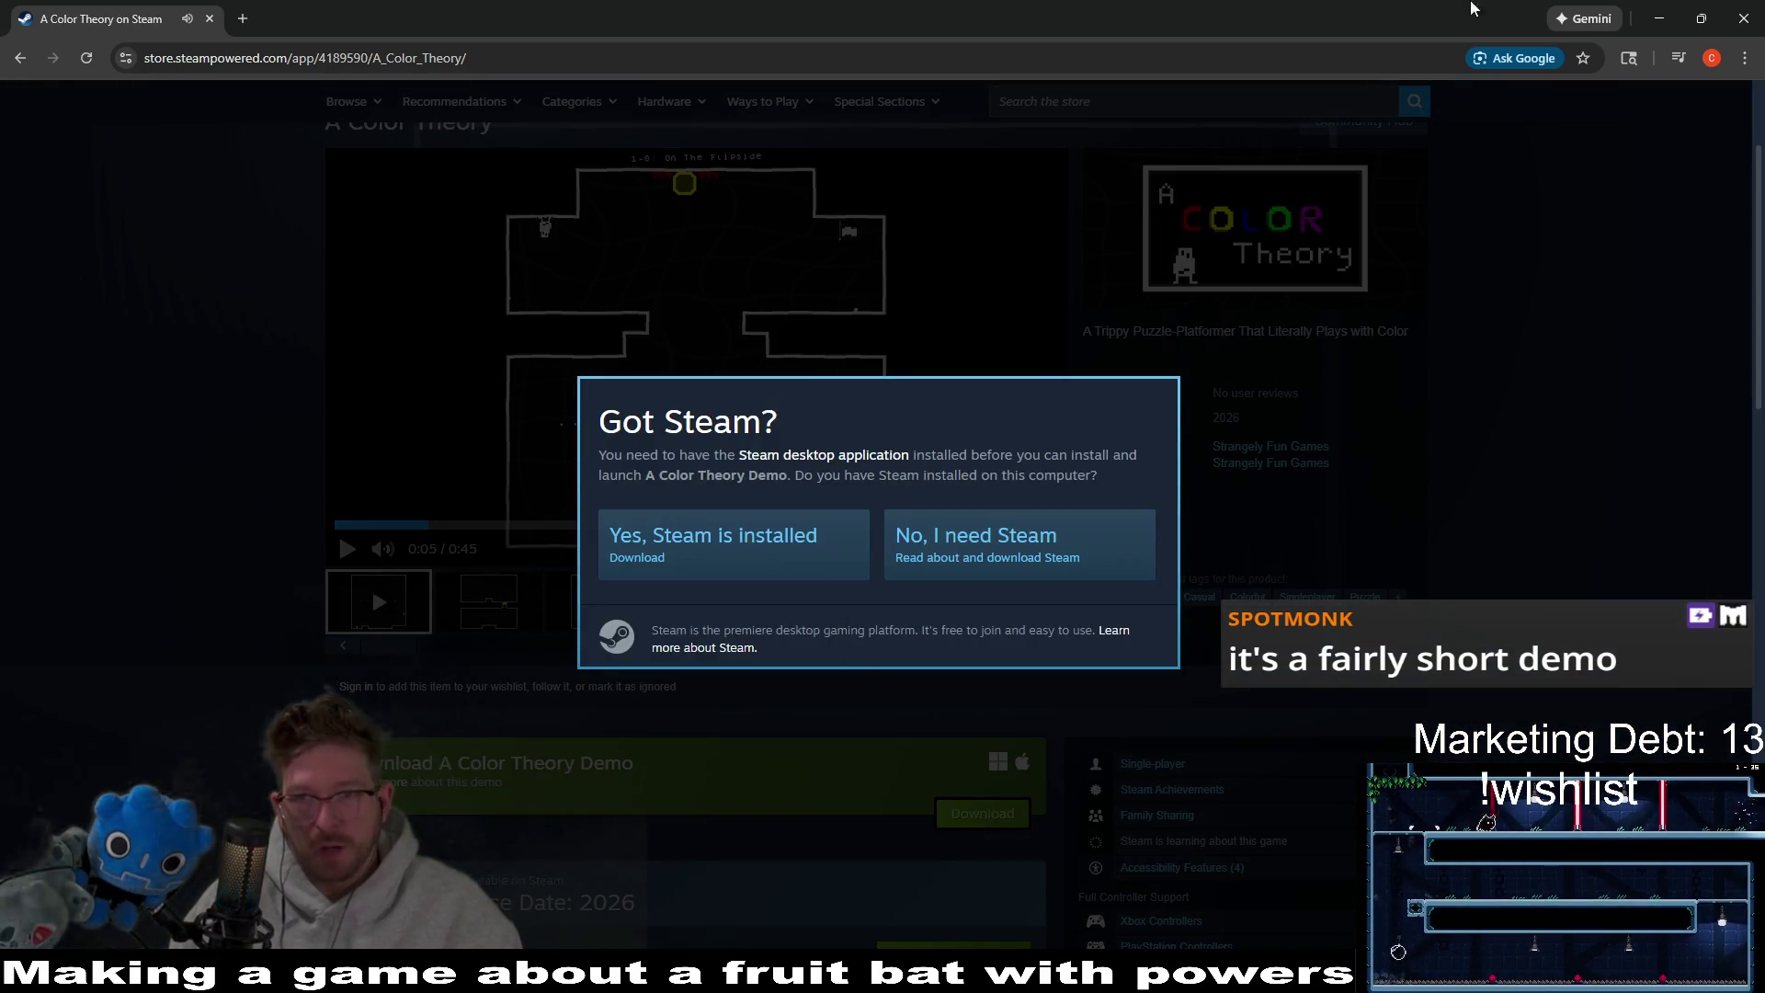
# Search the Steam desktop store for 'a color the' and open the A Color Theory Demo page.
pyautogui.click(1660, 18)
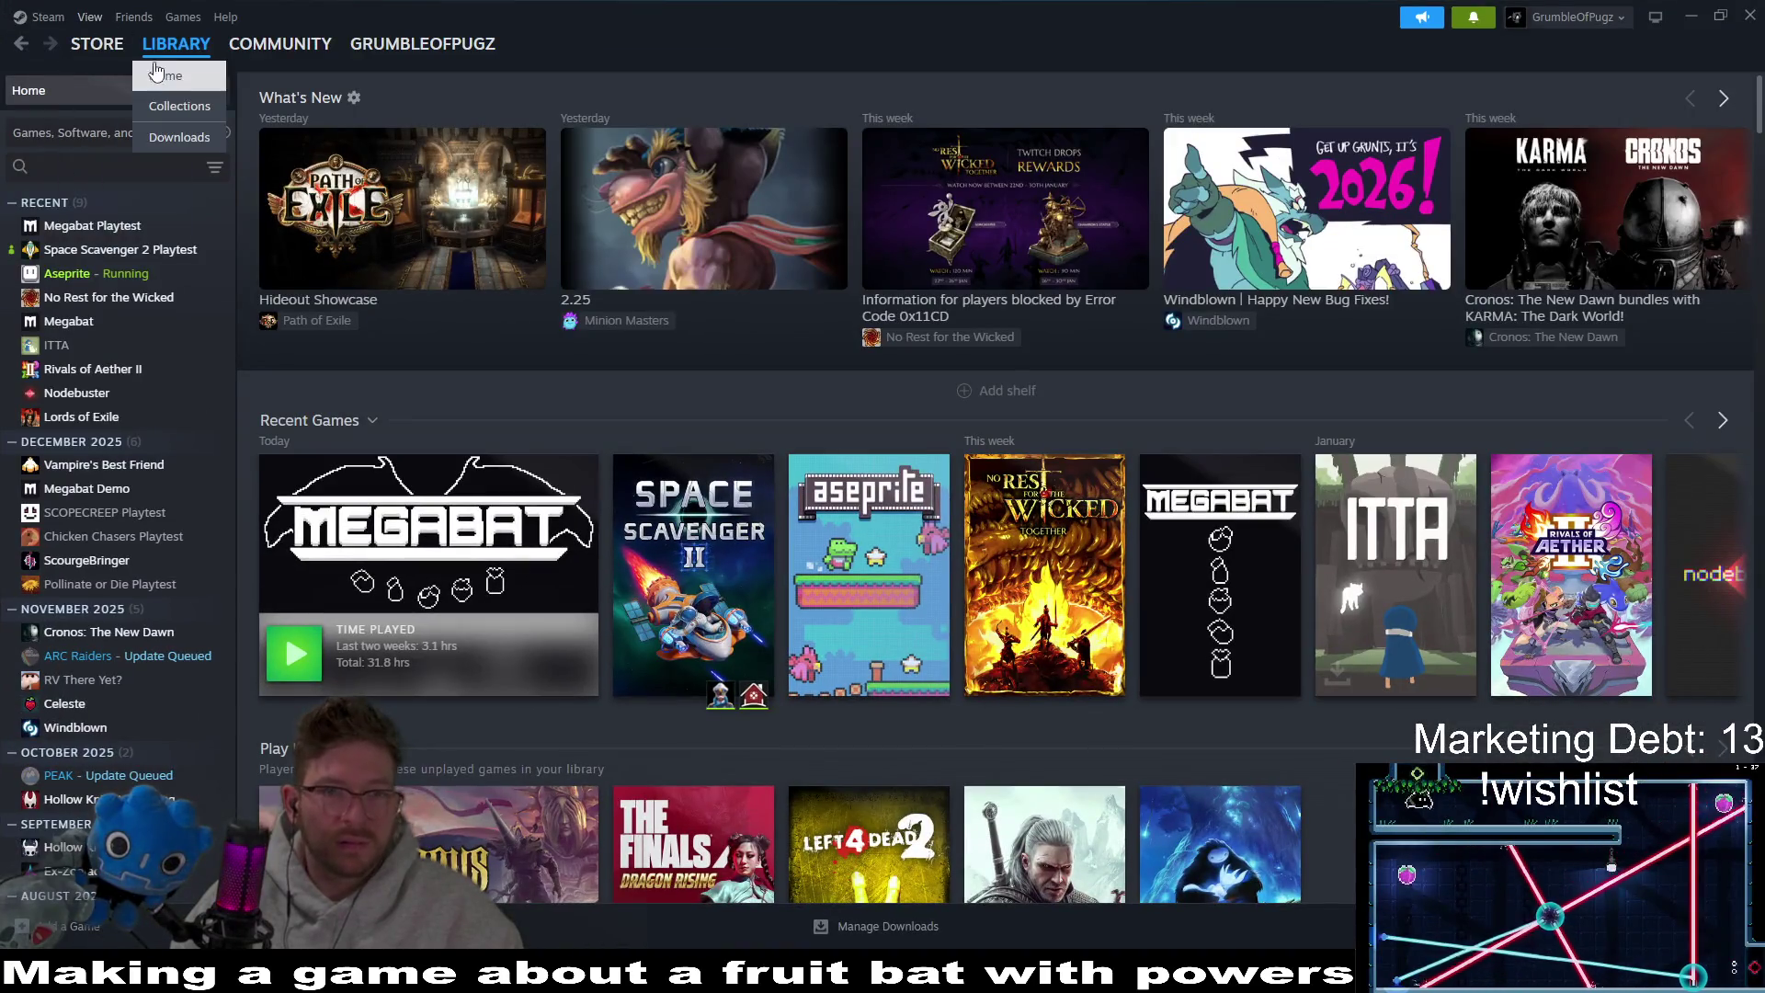
pyautogui.click(112, 46)
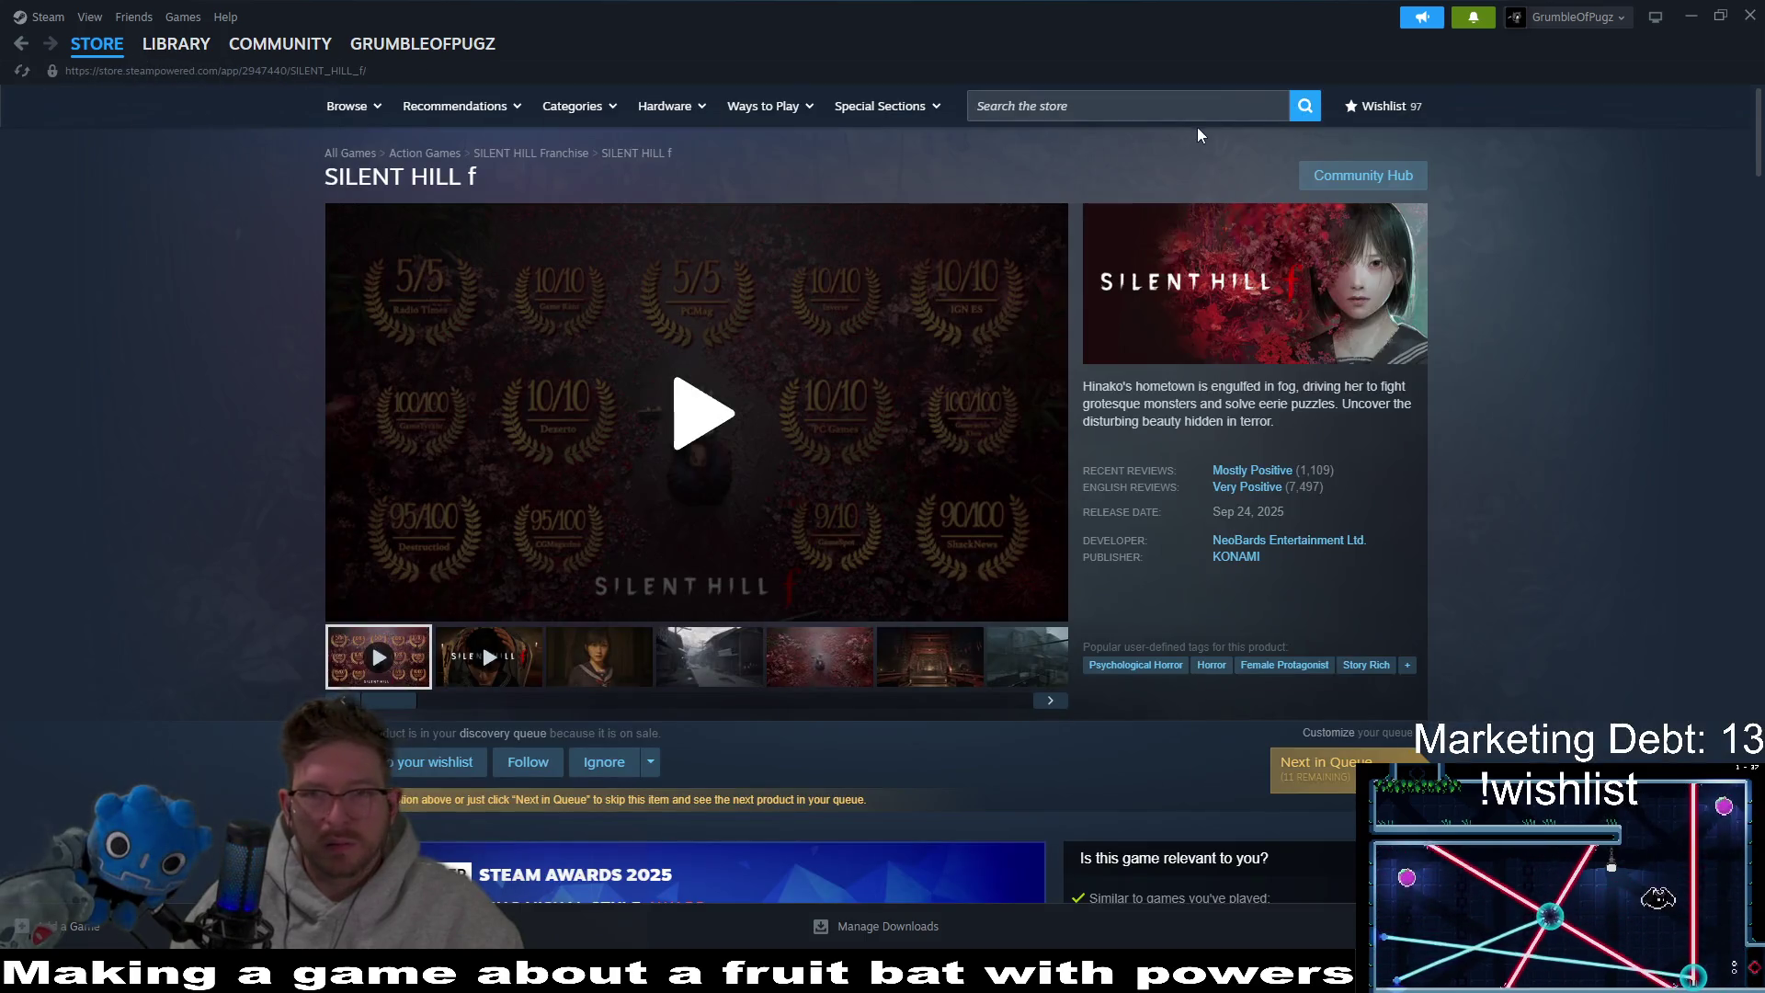
pyautogui.click(1136, 102)
pyautogui.write('a color the')
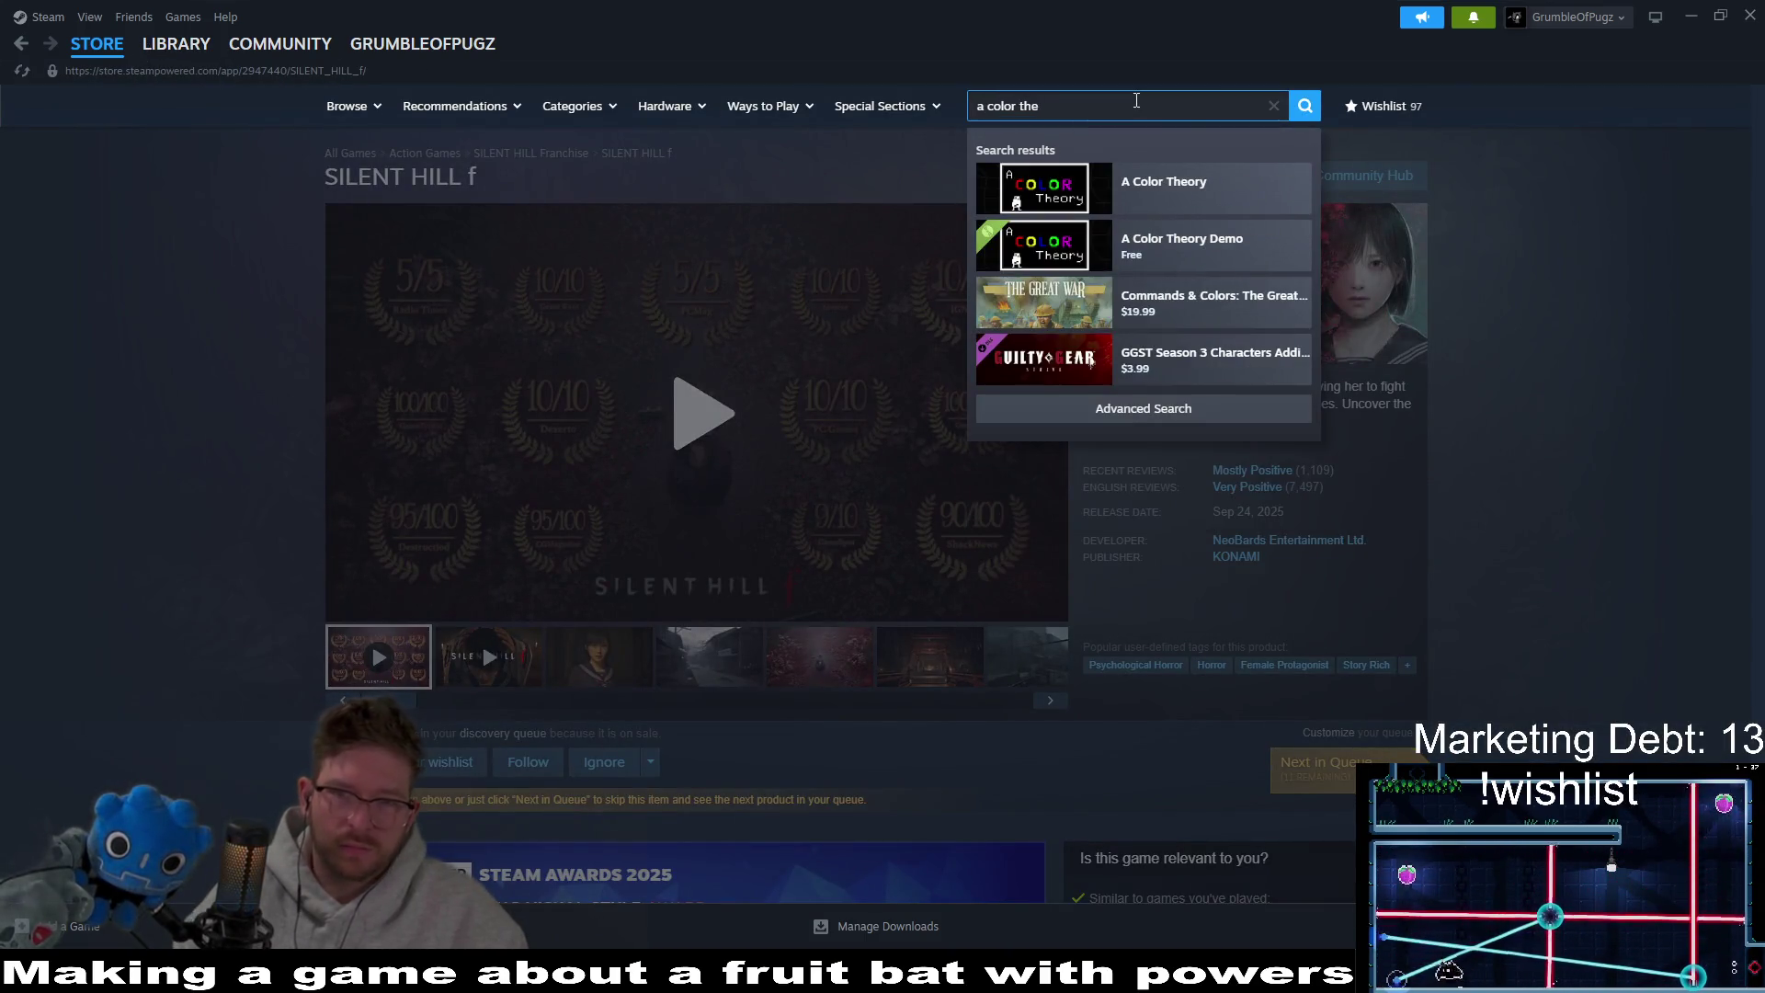
pyautogui.click(1172, 241)
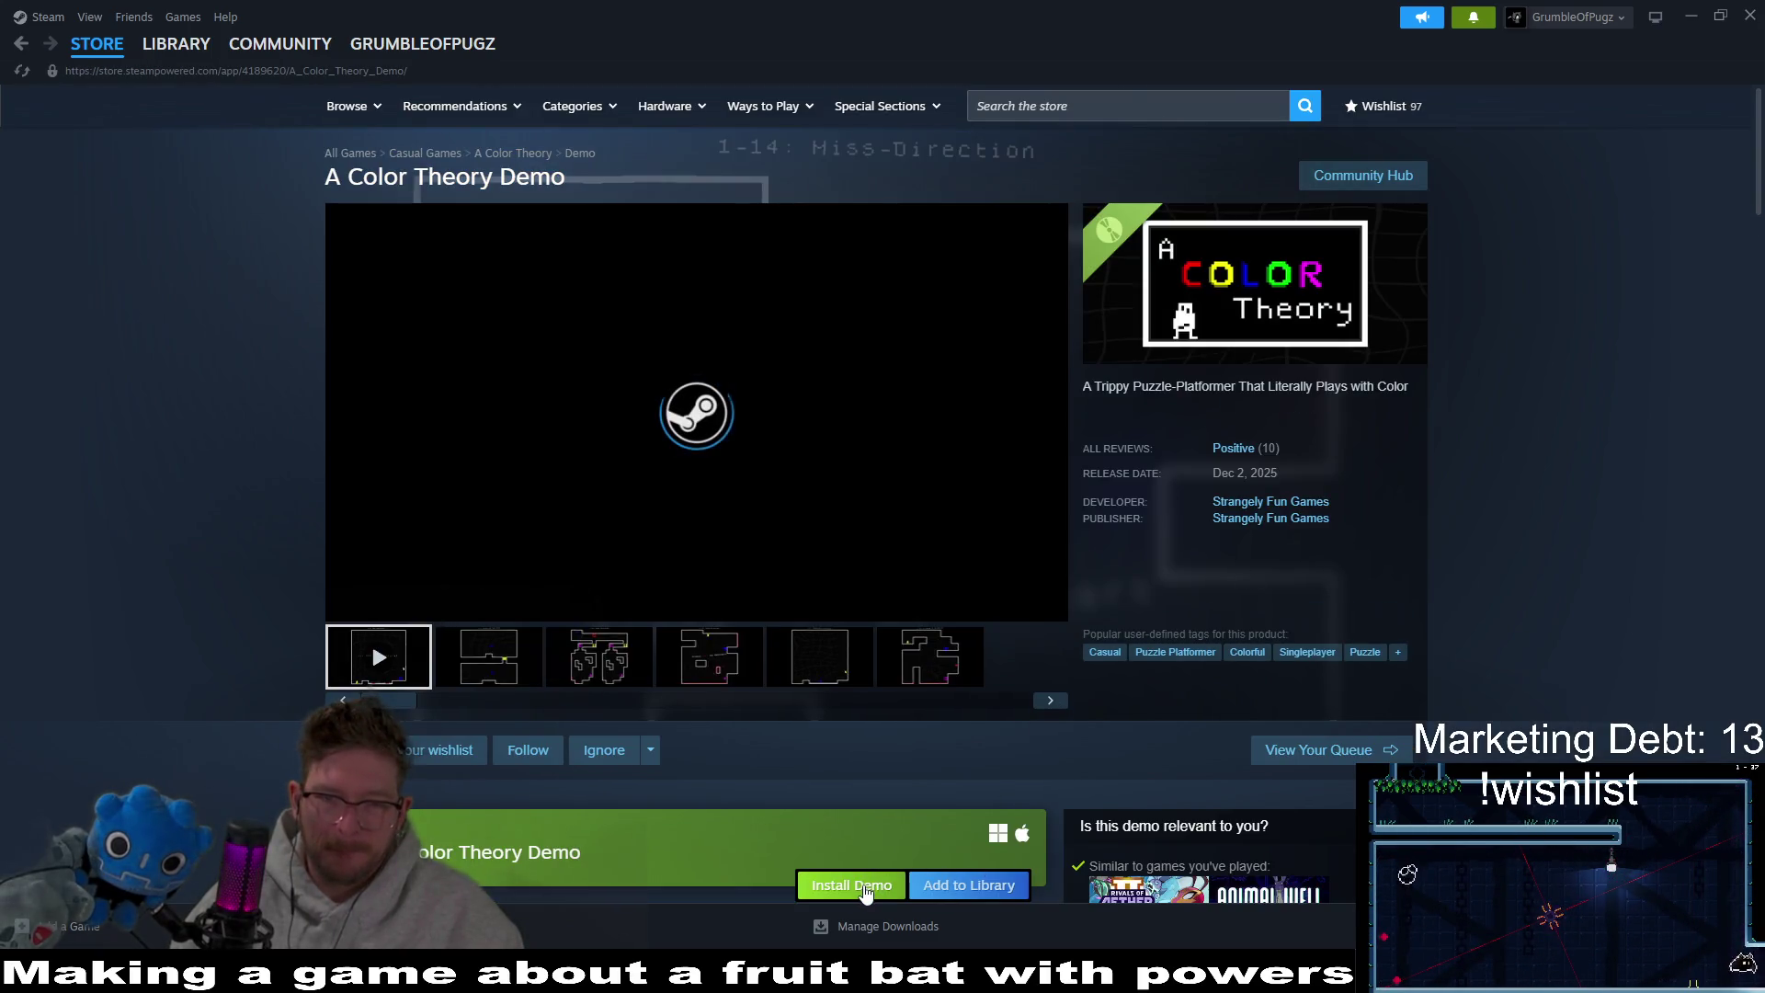
# Install the demo to drive D, then return to the Steam library.
pyautogui.click(865, 887)
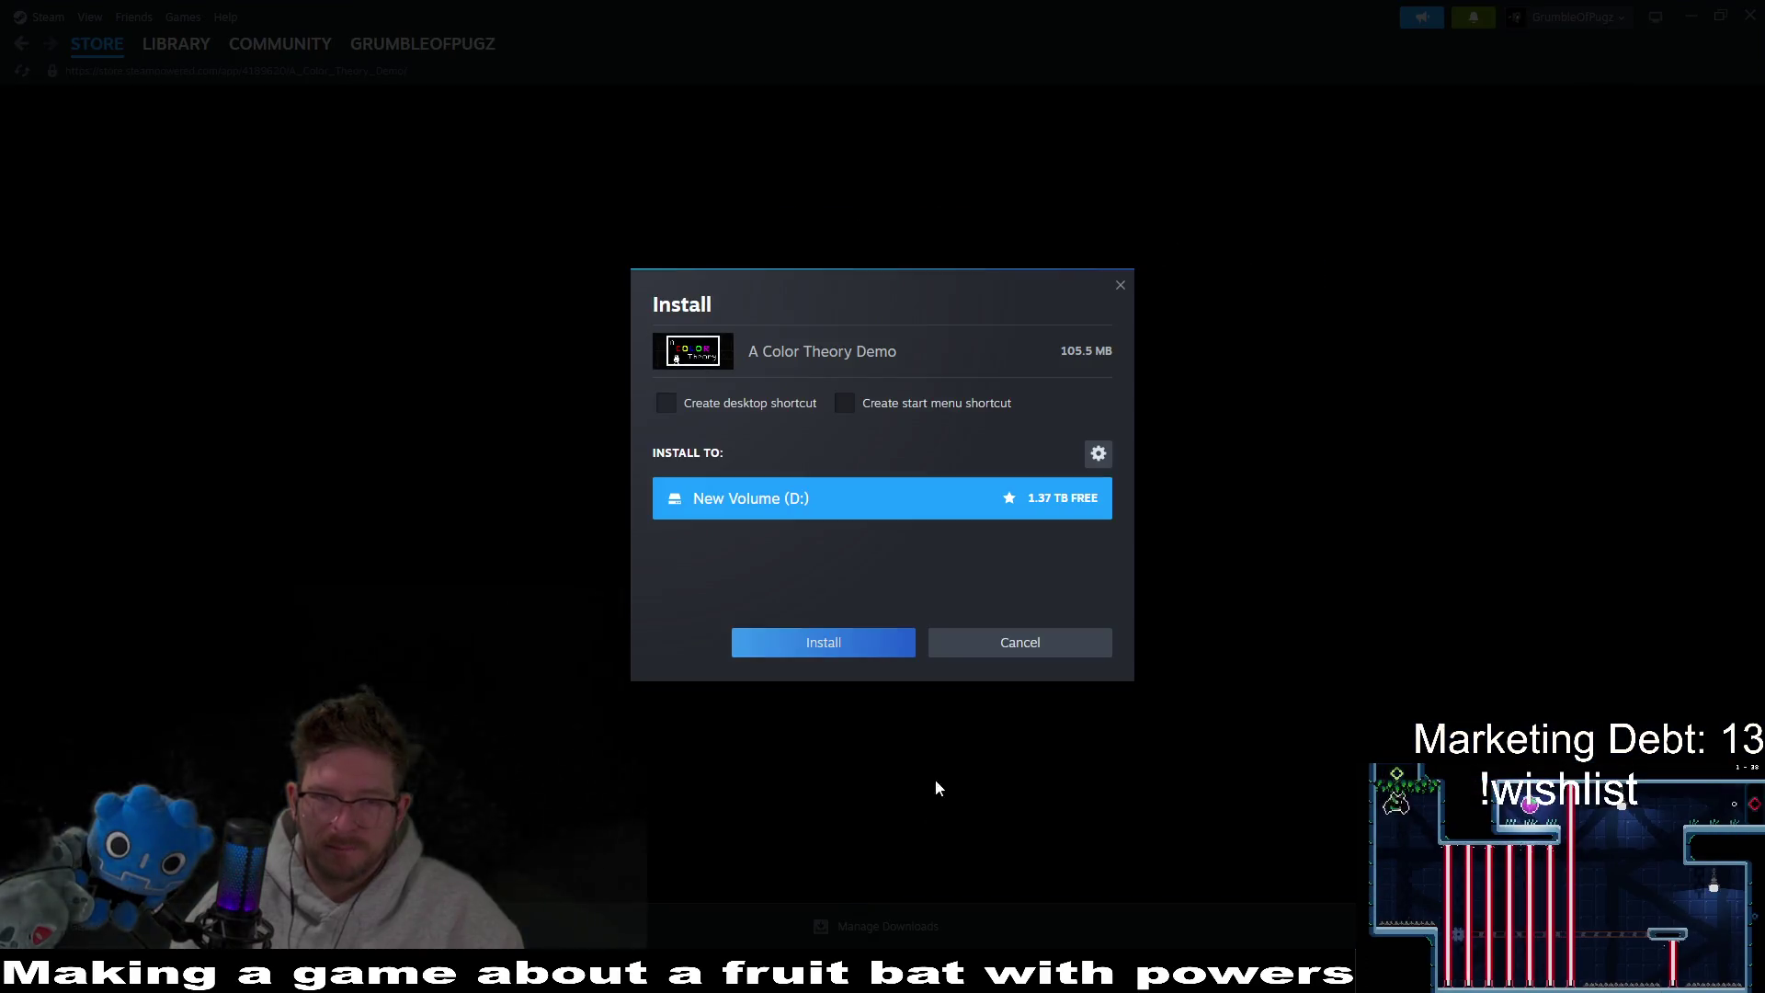
pyautogui.click(831, 641)
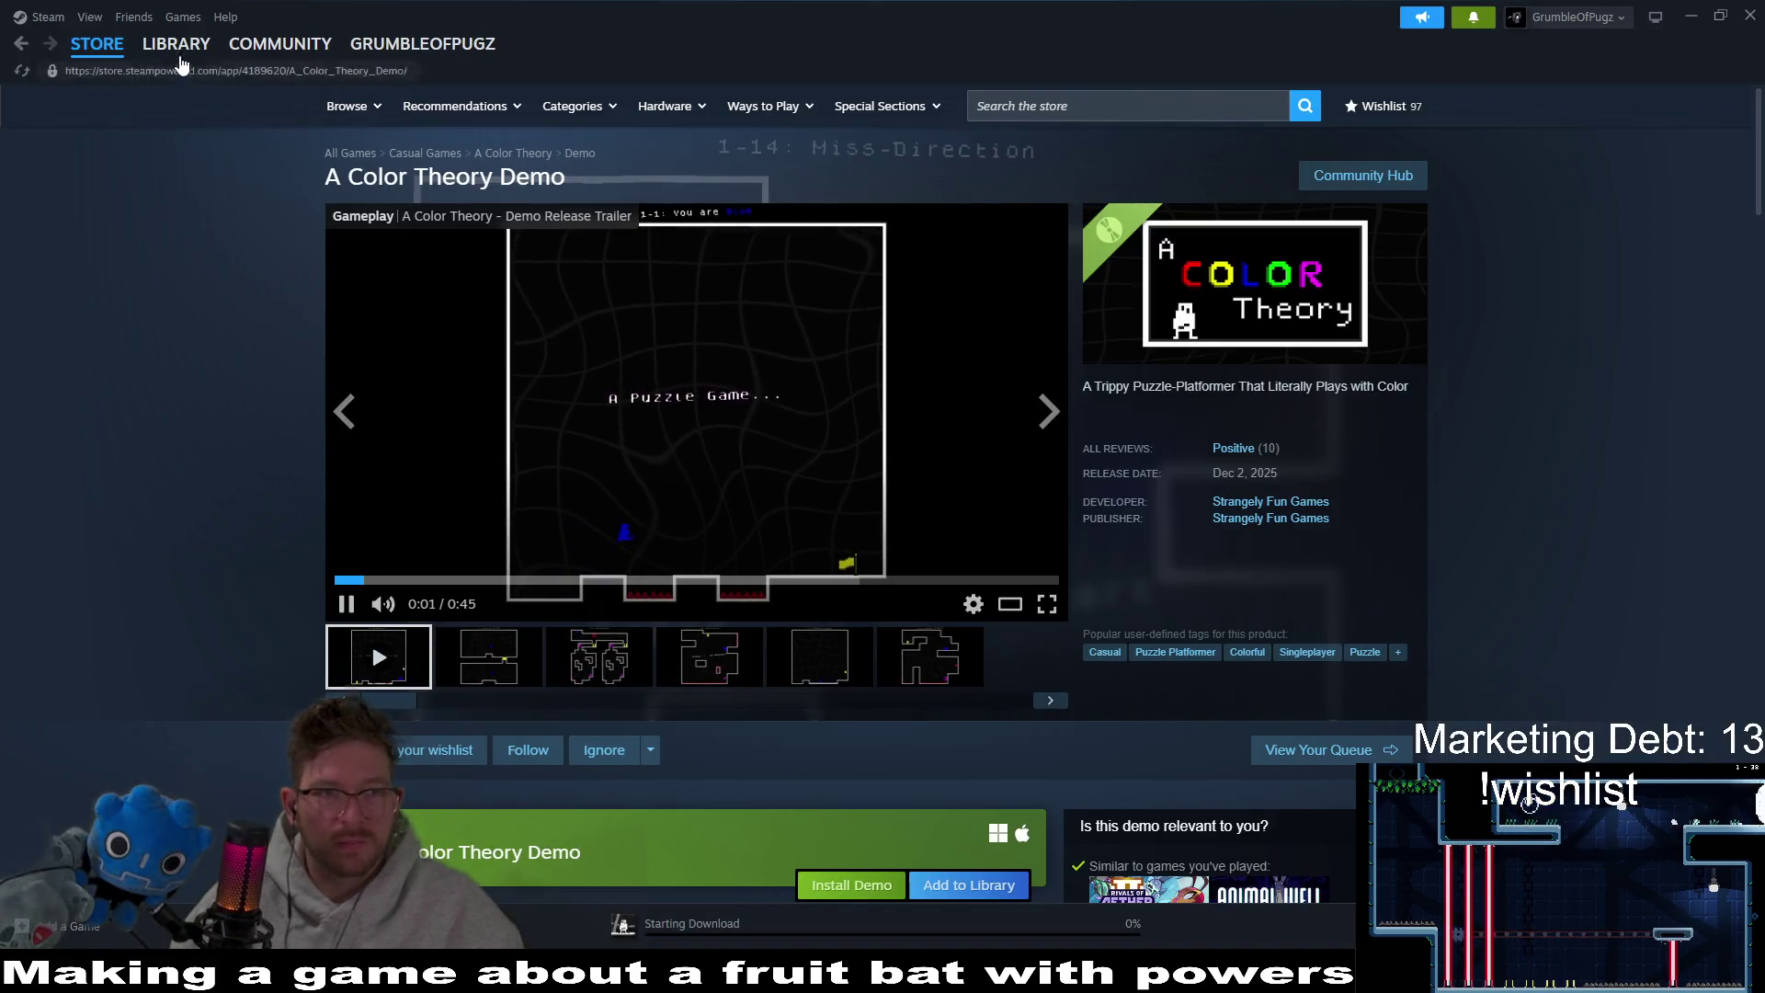
pyautogui.click(177, 46)
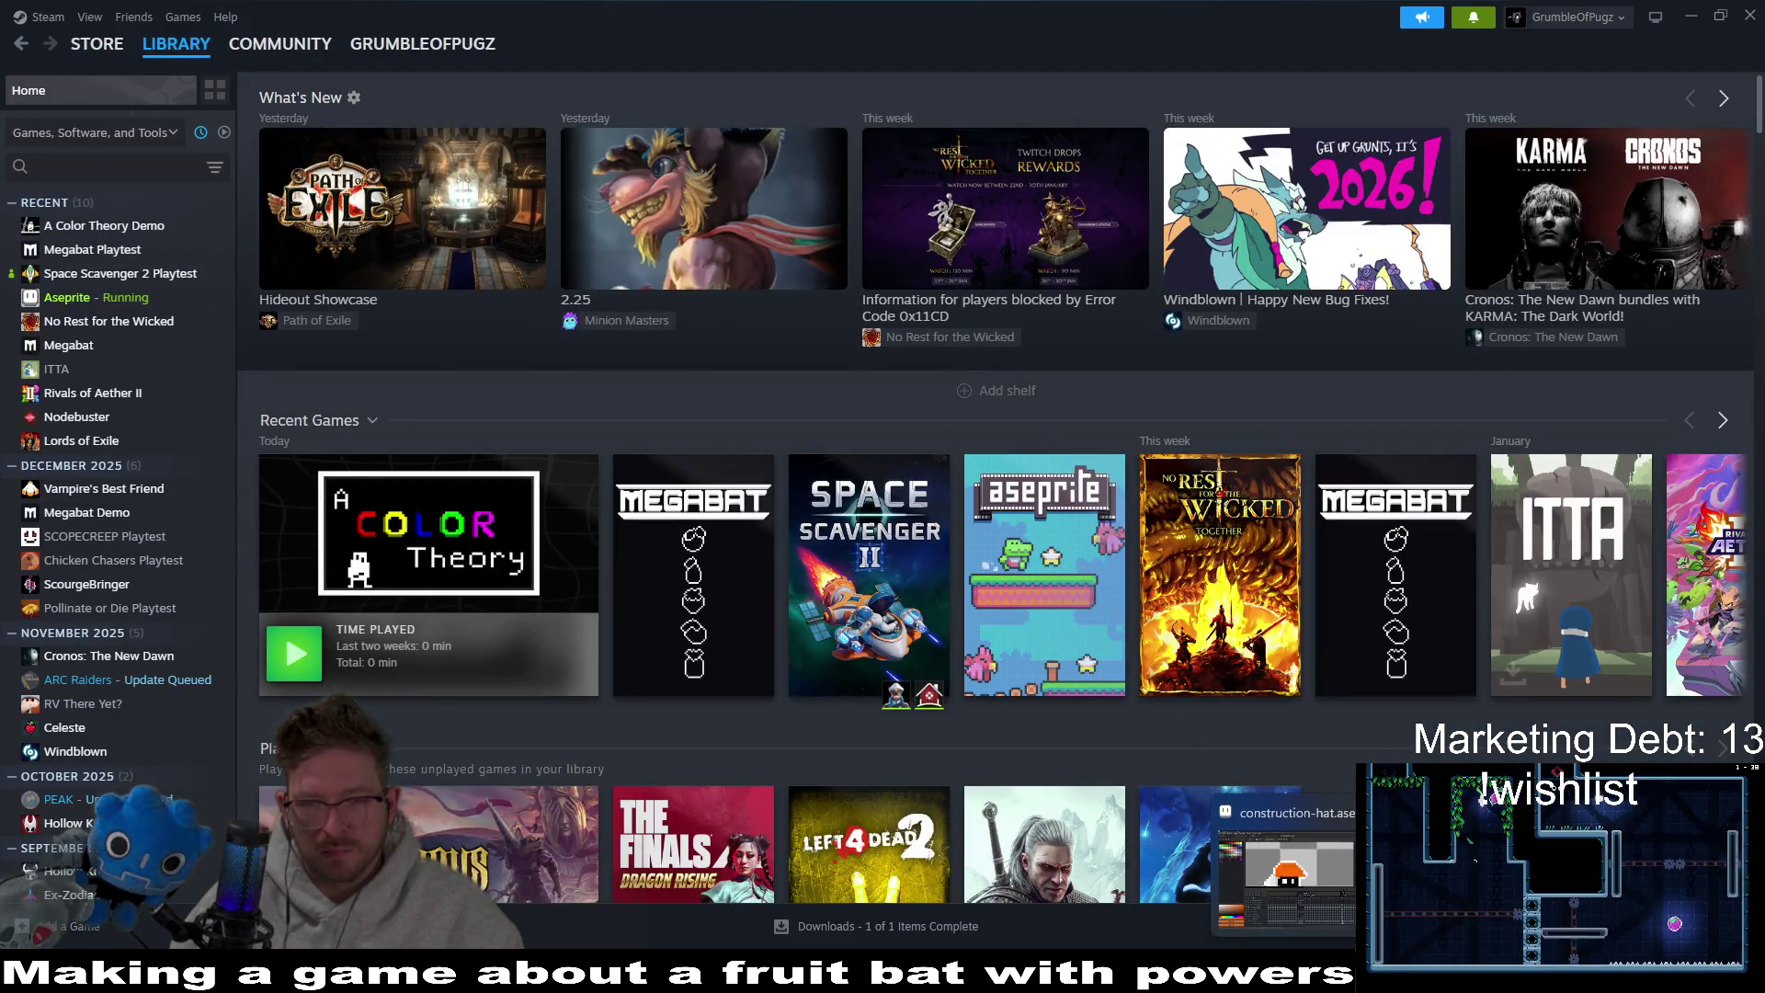
pyautogui.click(1287, 864)
# Sample the sprite's bluish-grey and try a pixel at the hat's lower edge, undoing it.
pyautogui.scroll(-2, 832, 450)
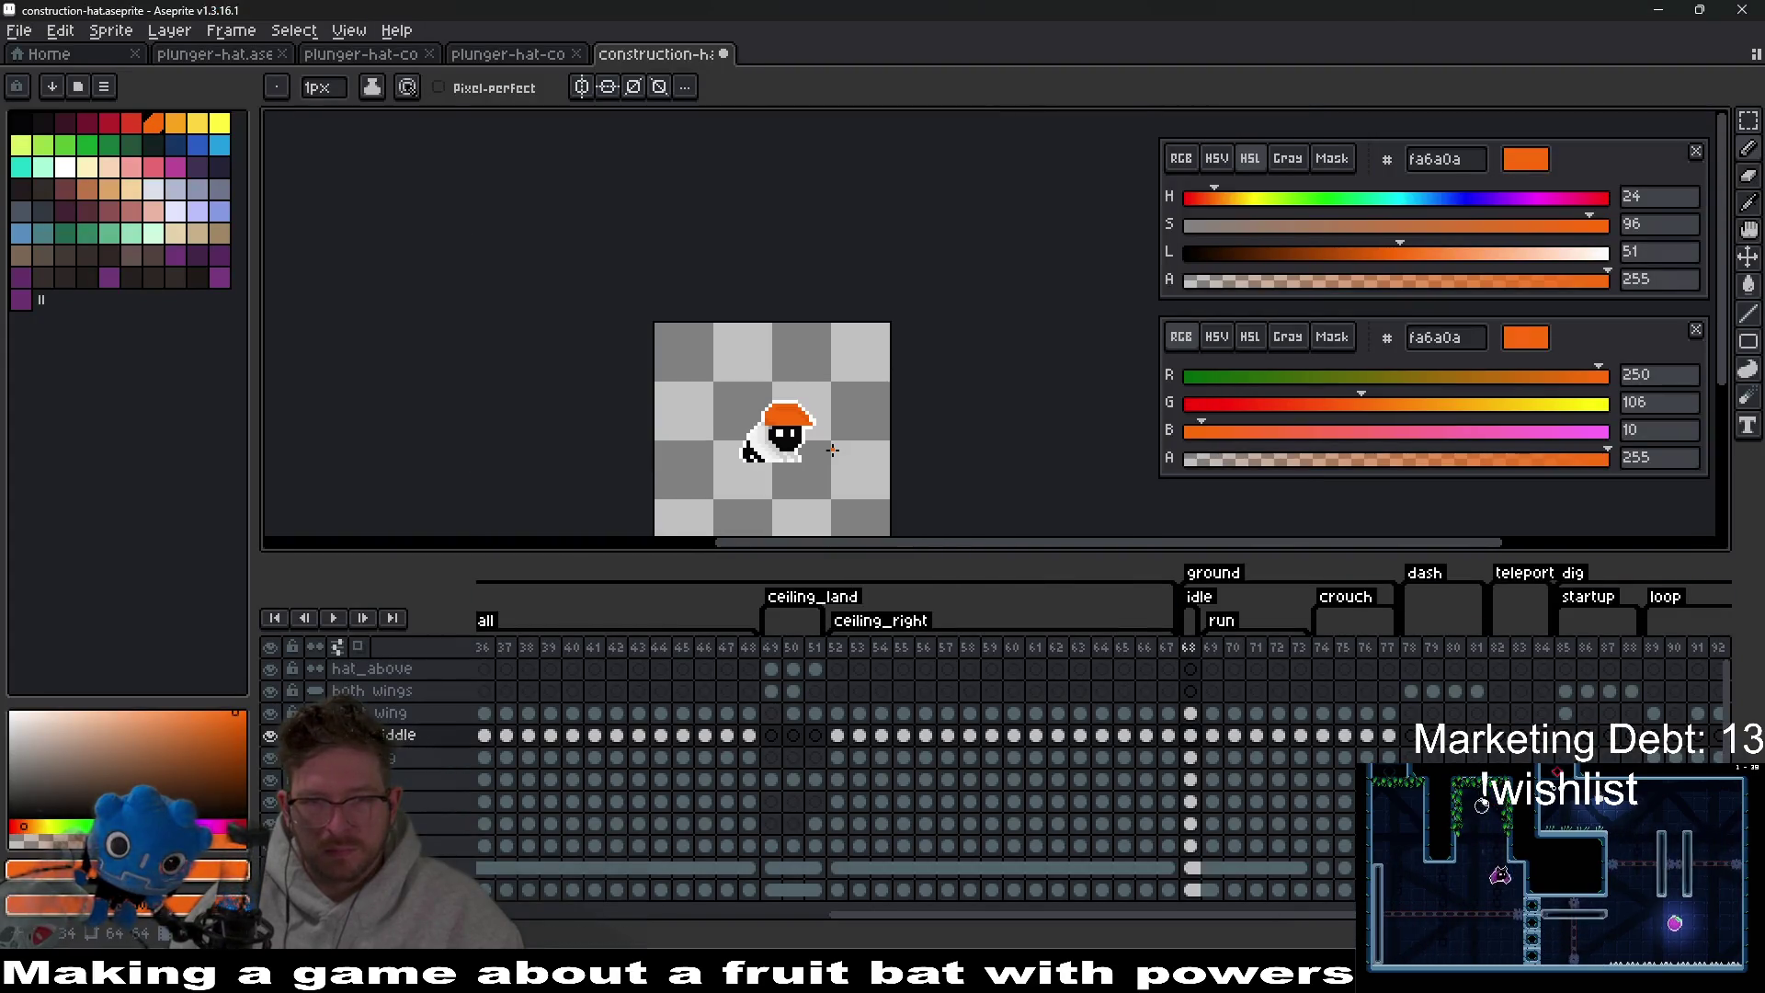
pyautogui.scroll(6, 832, 450)
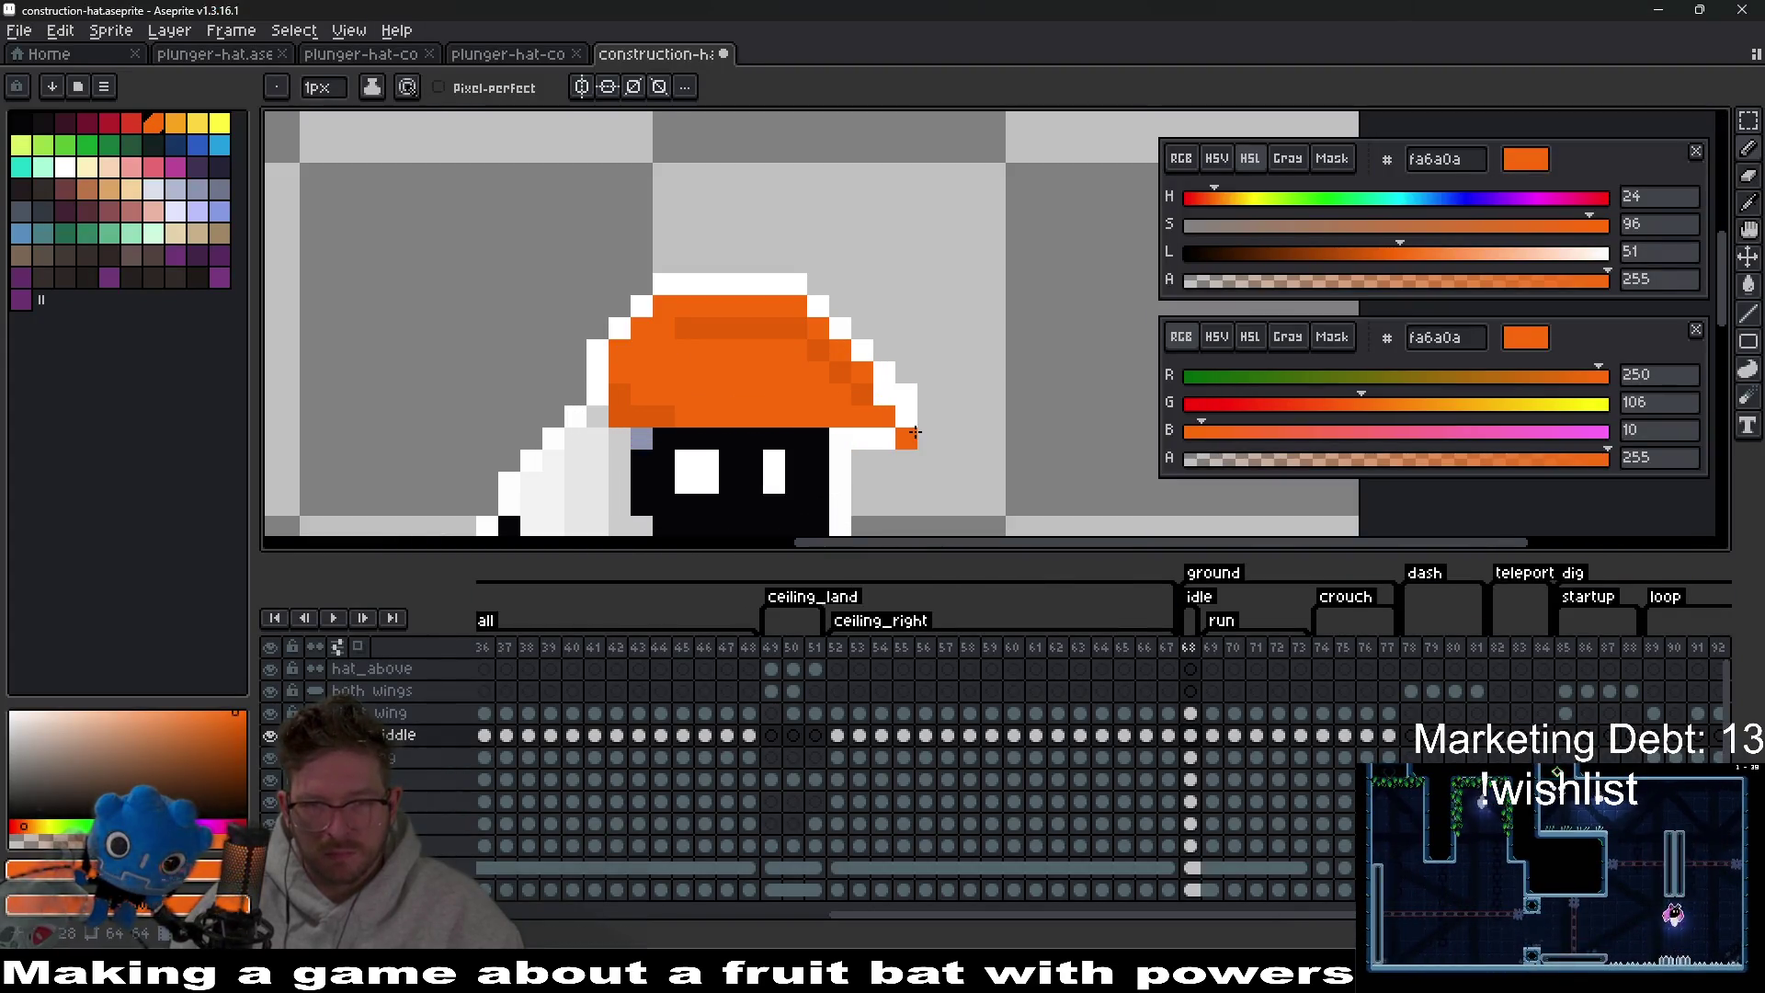
pyautogui.scroll(1, 910, 430)
pyautogui.scroll(-1, 879, 424)
pyautogui.press('i')
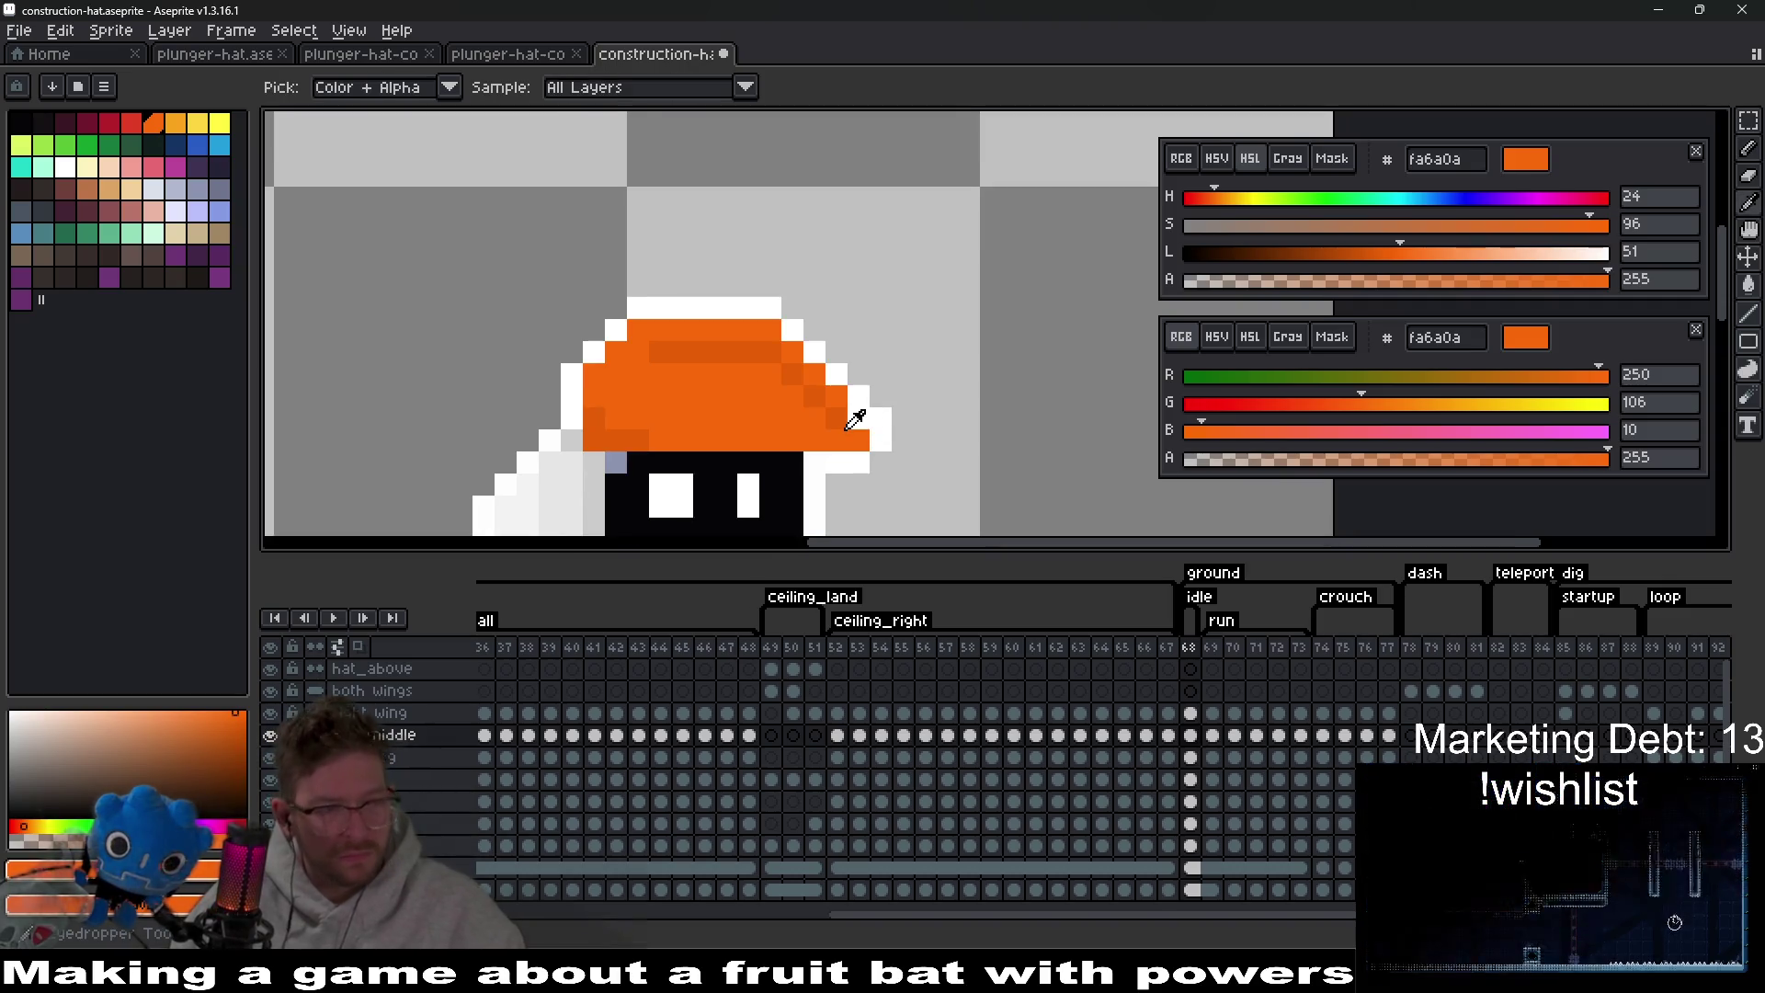
pyautogui.click(616, 463)
pyautogui.press('b')
pyautogui.click(662, 441)
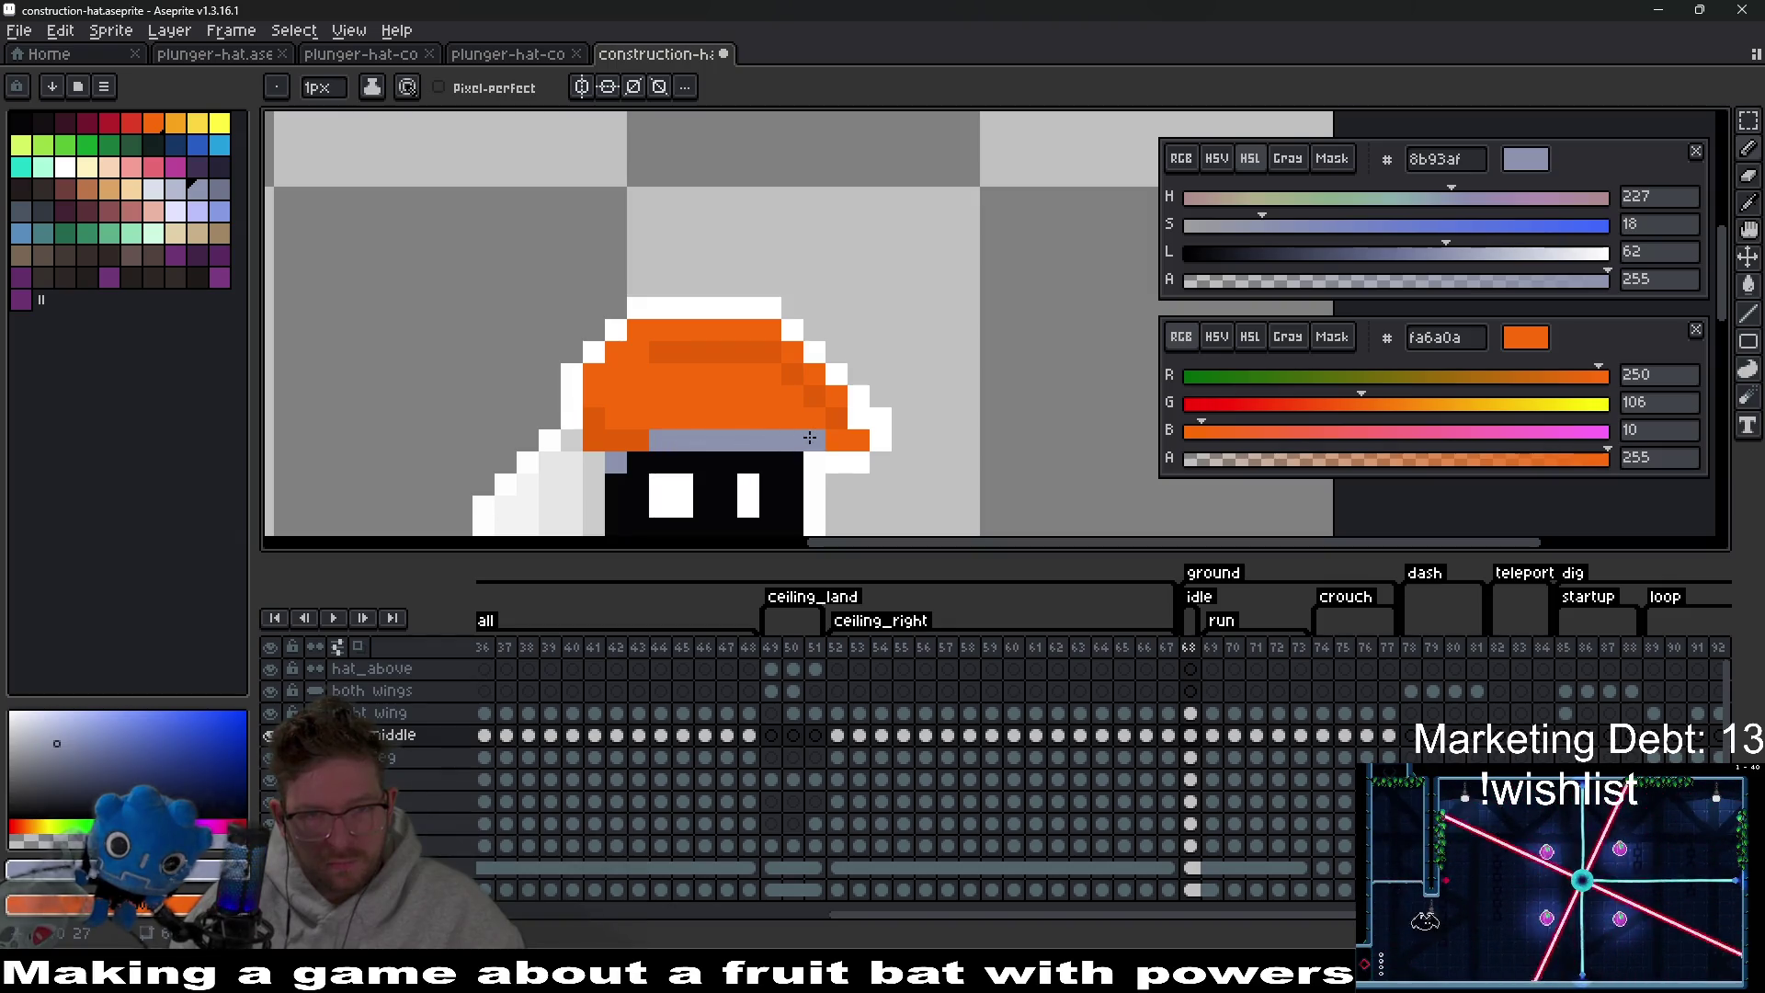
pyautogui.hotkey('ctrl', 'z')
# Paint bluish-grey band pixels along the hat's underside, undoing a misplaced one.
pyautogui.click(837, 419)
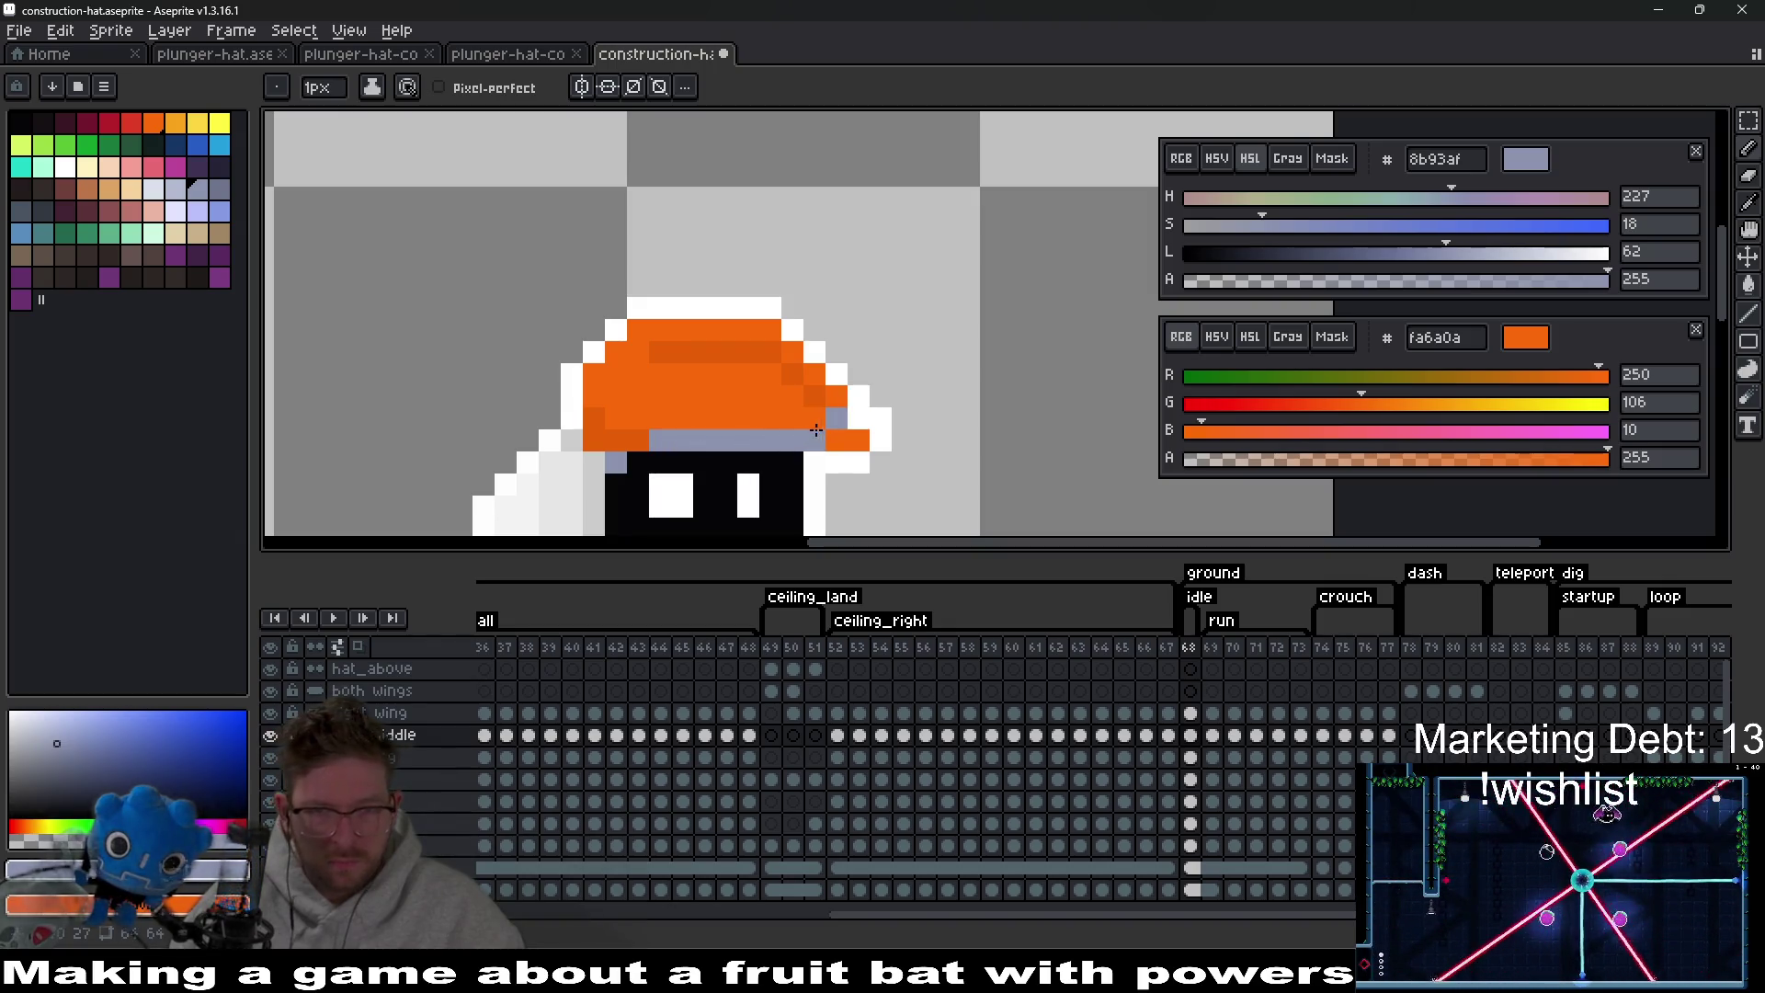
pyautogui.scroll(-3, 837, 442)
pyautogui.scroll(3, 846, 446)
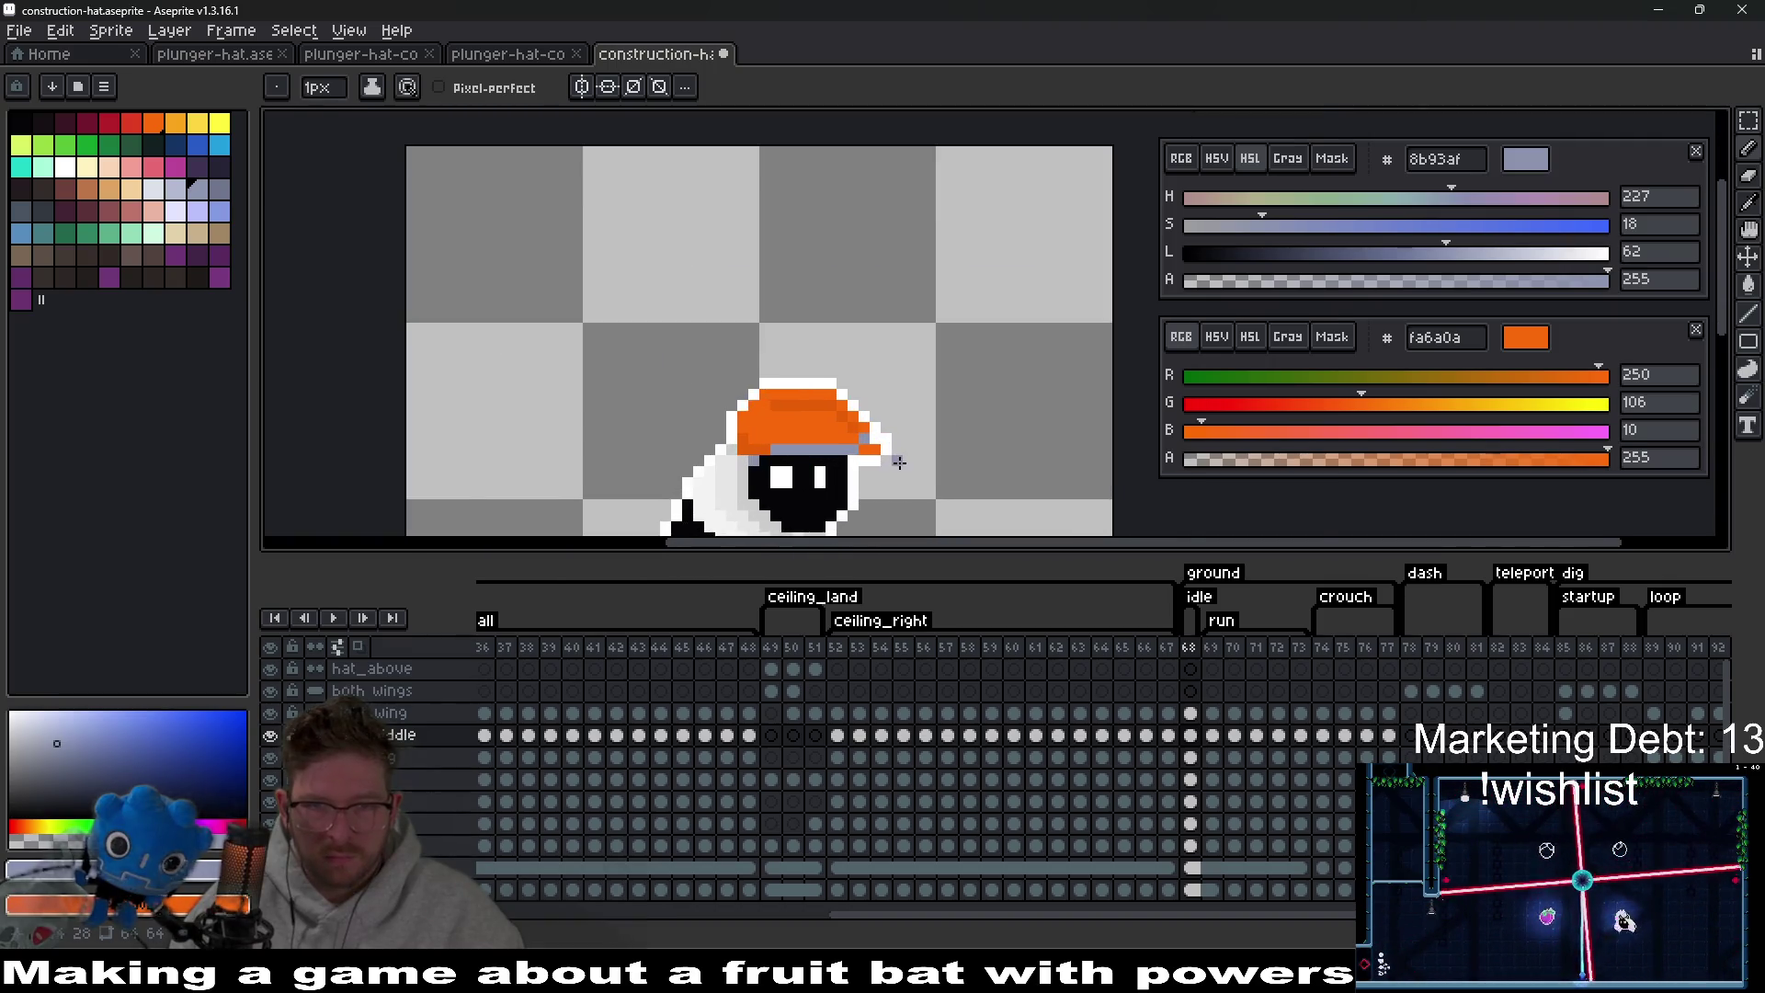
pyautogui.click(857, 452)
pyautogui.scroll(2, 857, 451)
pyautogui.hotkey('ctrl', 'z')
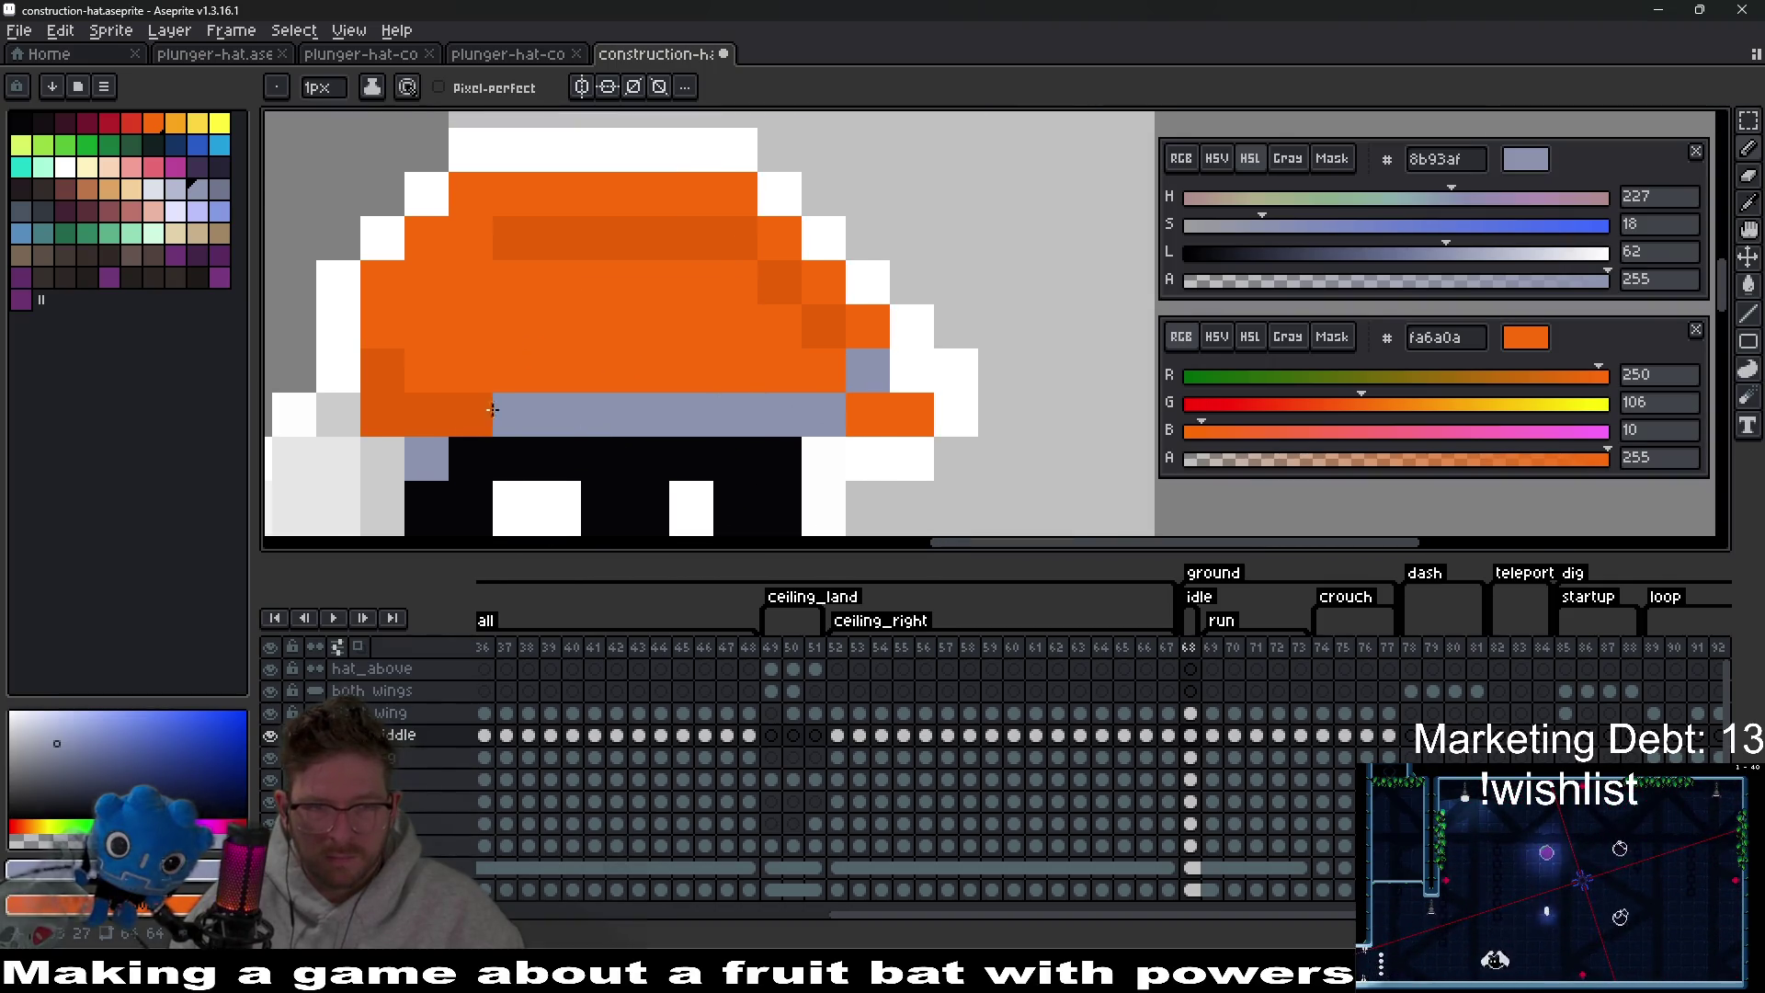
pyautogui.click(472, 405)
pyautogui.scroll(-3, 717, 414)
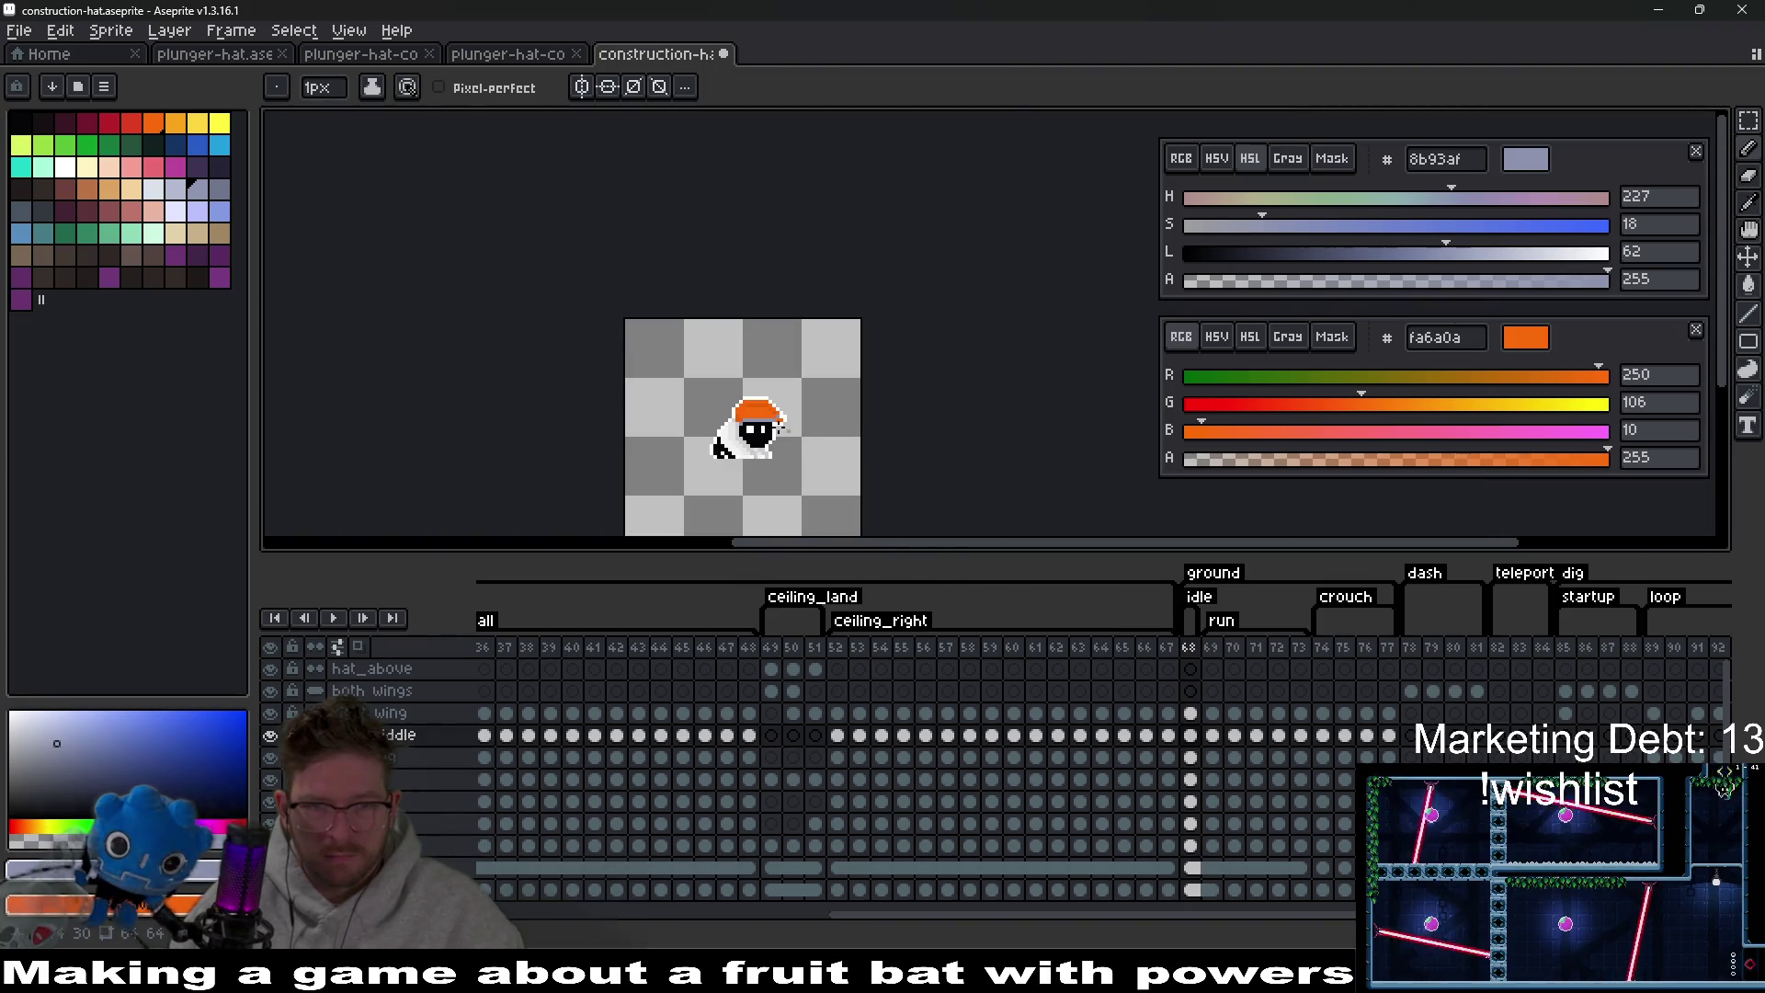
pyautogui.scroll(2, 770, 423)
# Switch to a darker bluish-grey and paint the hat's whole band row plus two pixels above.
pyautogui.click(1406, 251)
pyautogui.scroll(2, 855, 410)
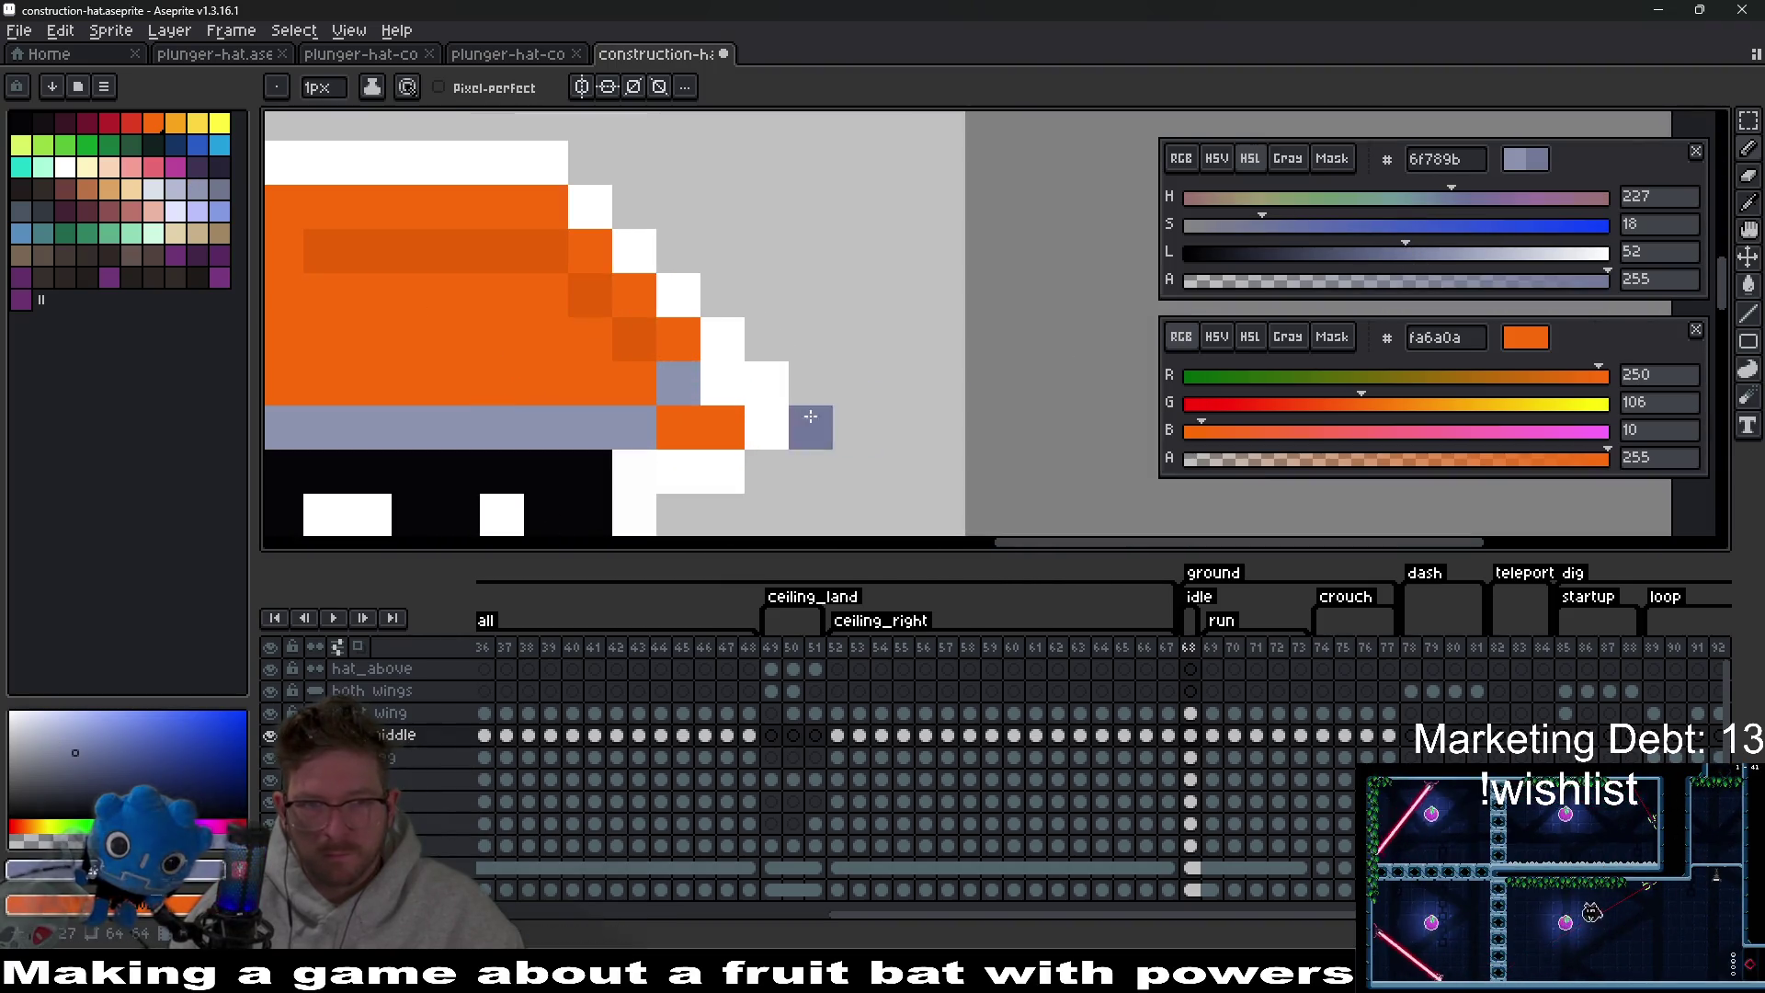
pyautogui.click(219, 190)
pyautogui.click(655, 420)
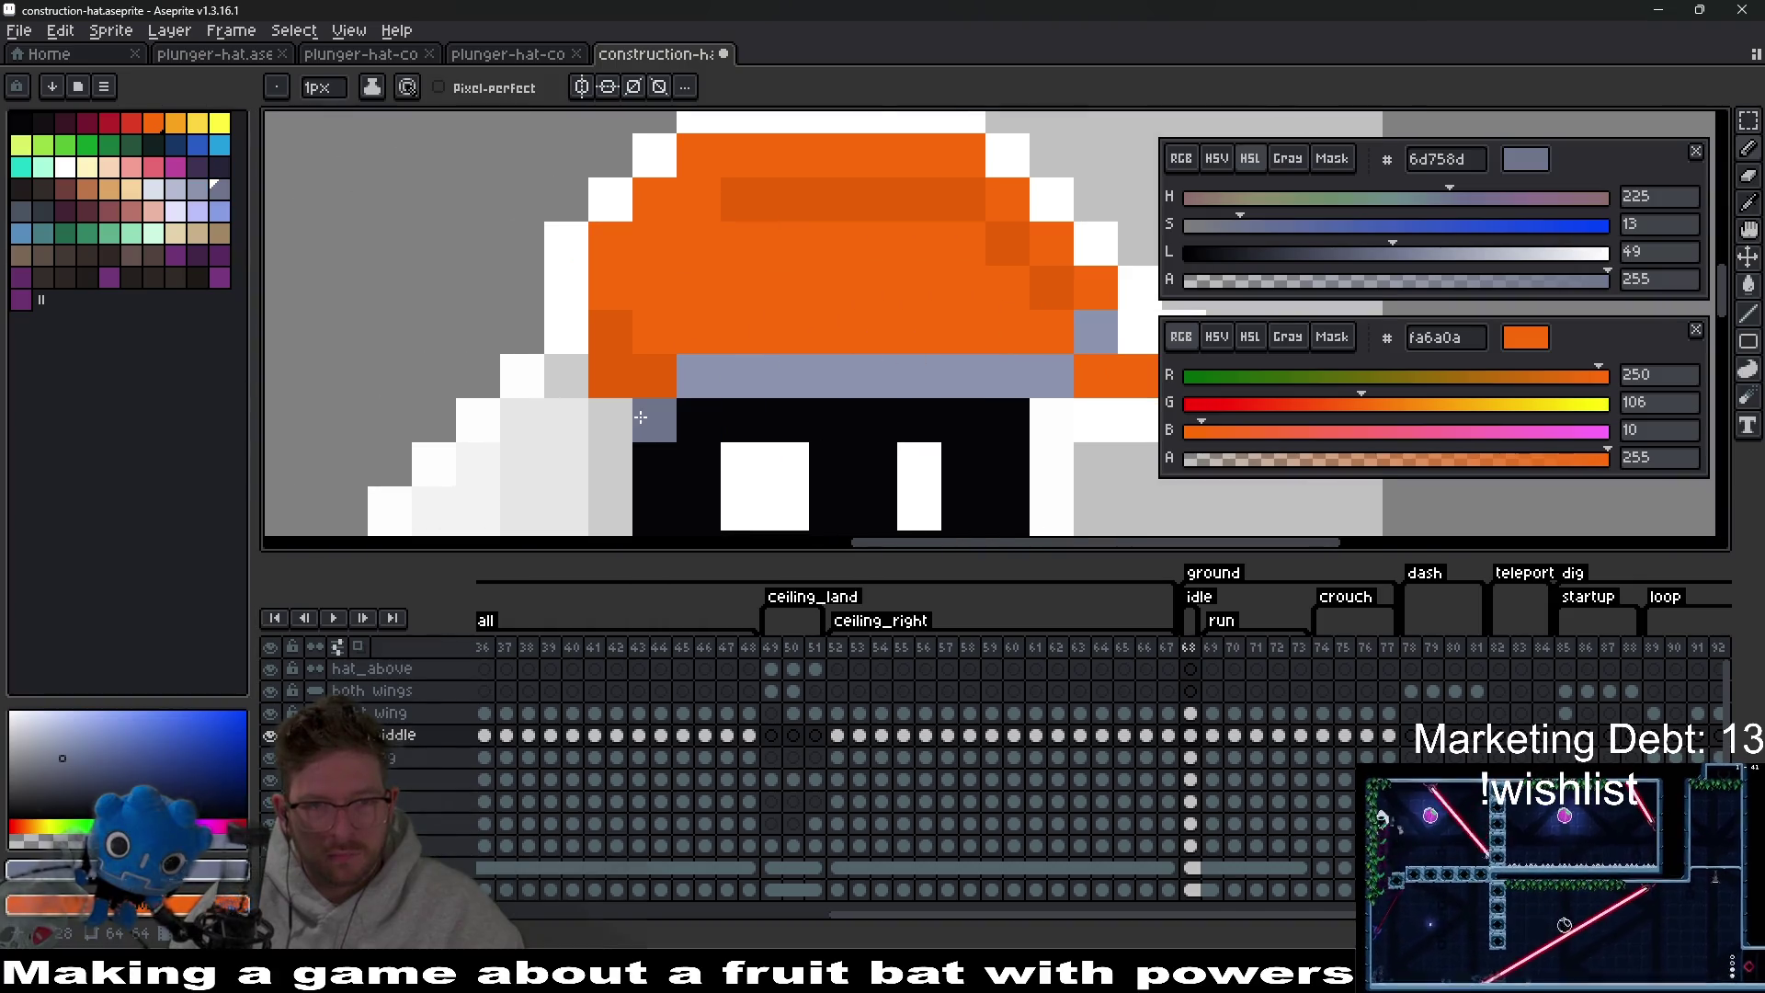
pyautogui.click(742, 376)
pyautogui.moveTo(726, 376); pyautogui.dragTo(1057, 377)
pyautogui.click(1096, 332)
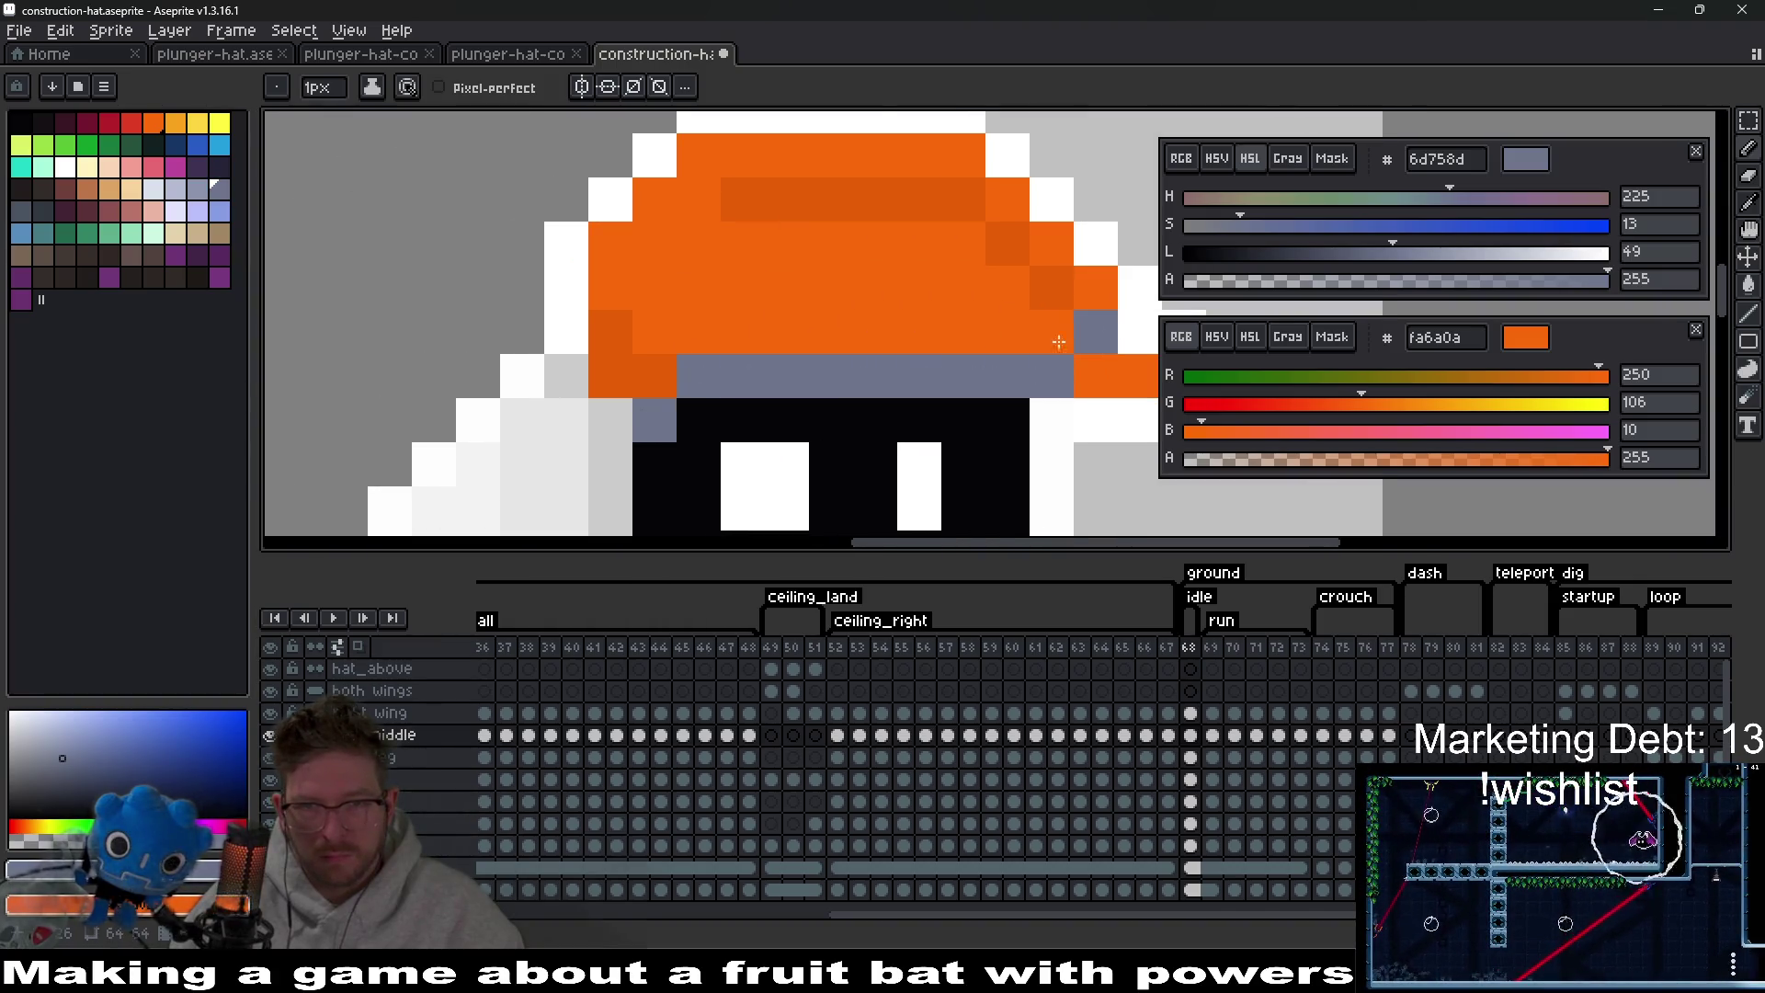
pyautogui.click(947, 340)
pyautogui.scroll(-1, 946, 343)
pyautogui.scroll(1, 946, 343)
# Sample the hat's orange, lighten it, and paint a lighter highlight row across the hat.
pyautogui.press('i')
pyautogui.click(764, 315)
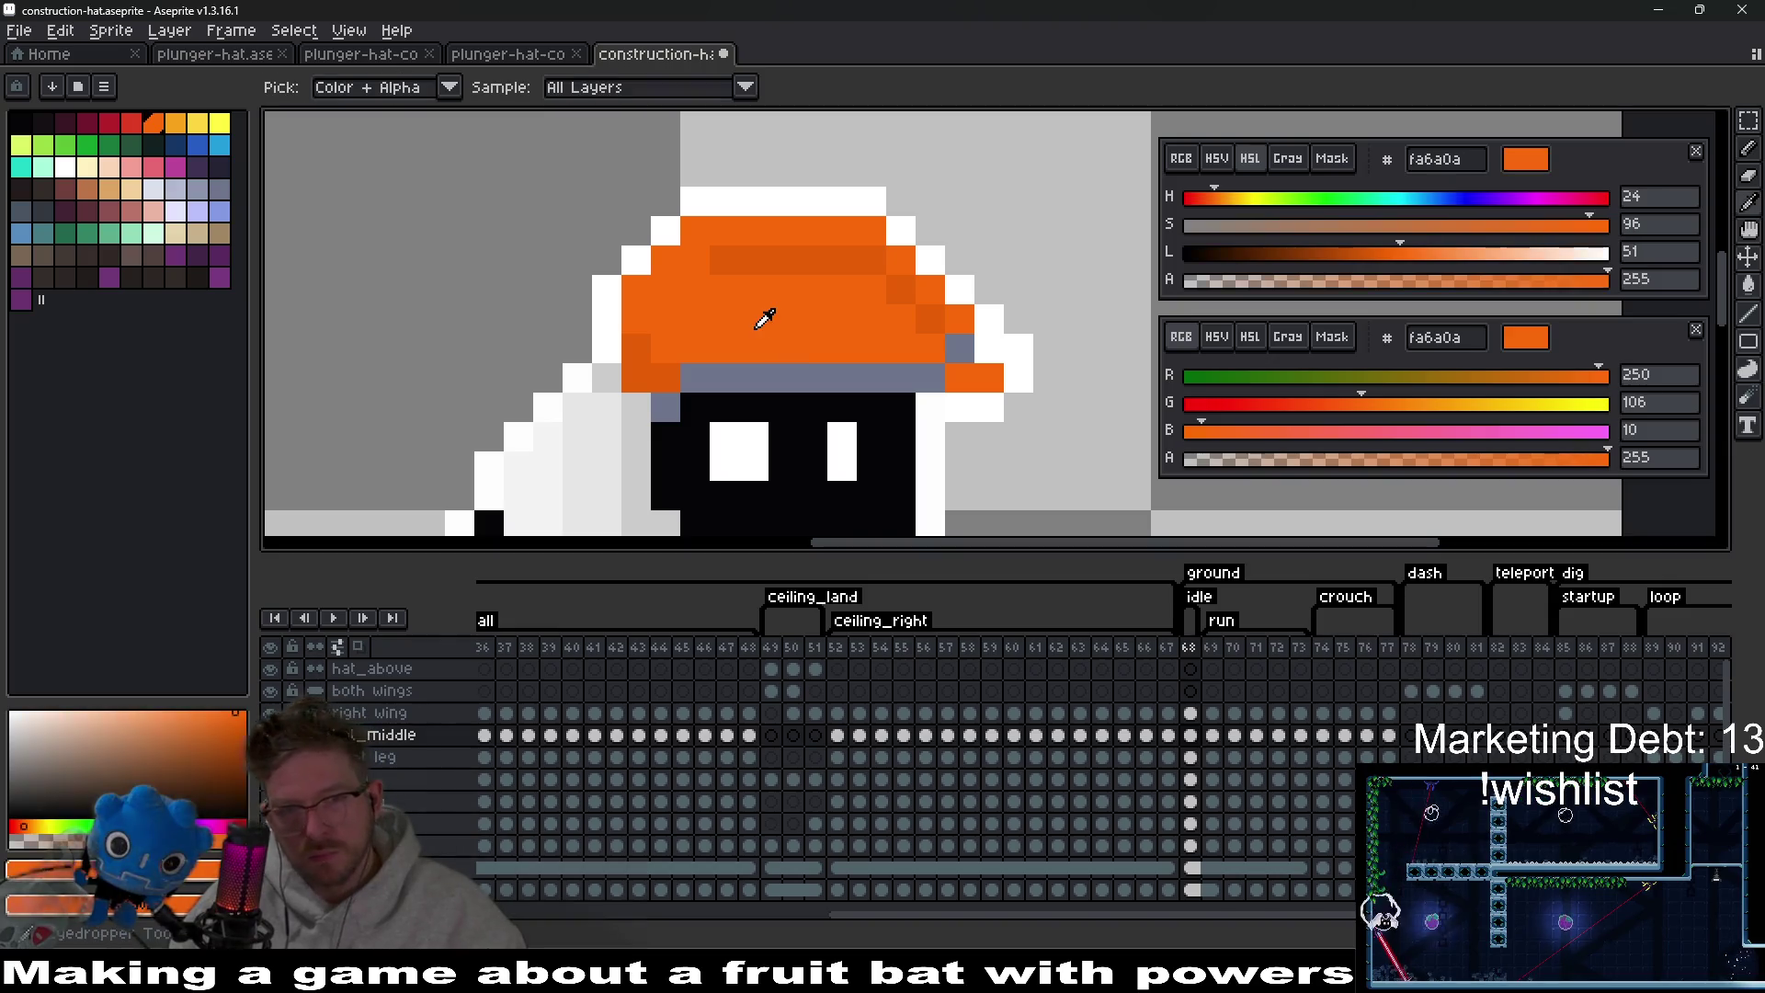
pyautogui.click(1416, 253)
pyautogui.scroll(2, 847, 328)
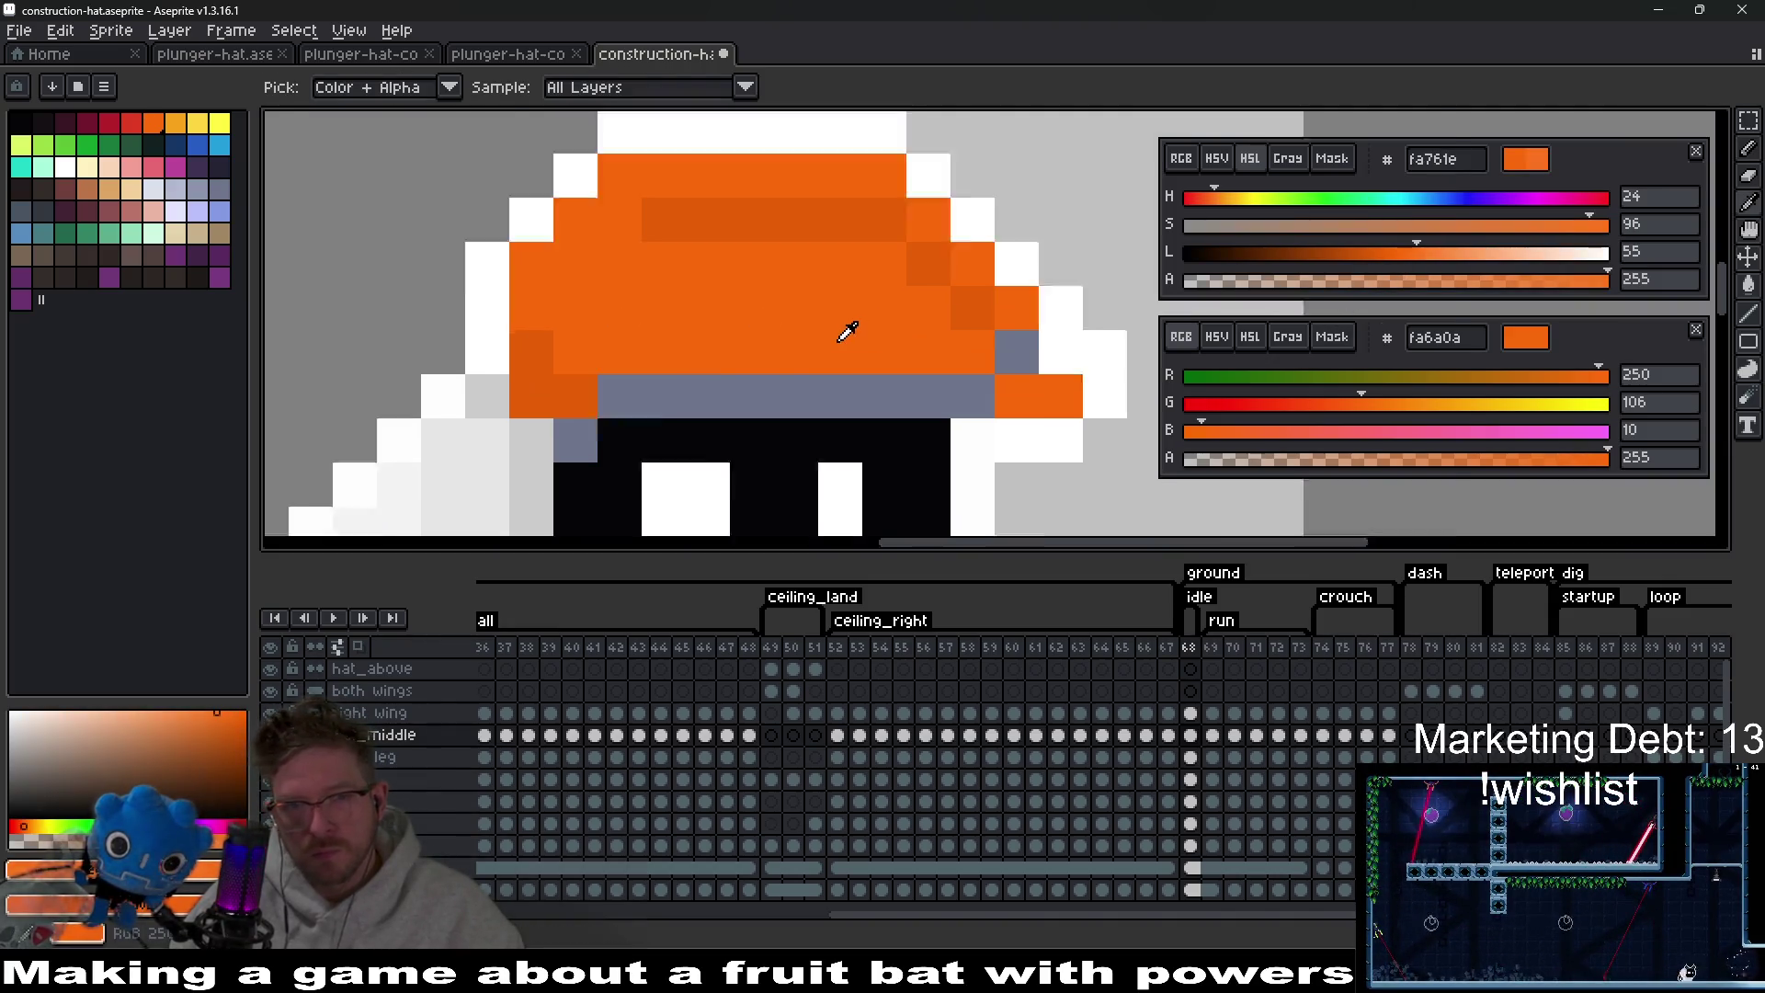
pyautogui.press('b')
pyautogui.click(823, 359)
pyautogui.moveTo(823, 360); pyautogui.dragTo(496, 359)
pyautogui.scroll(-3, 800, 409)
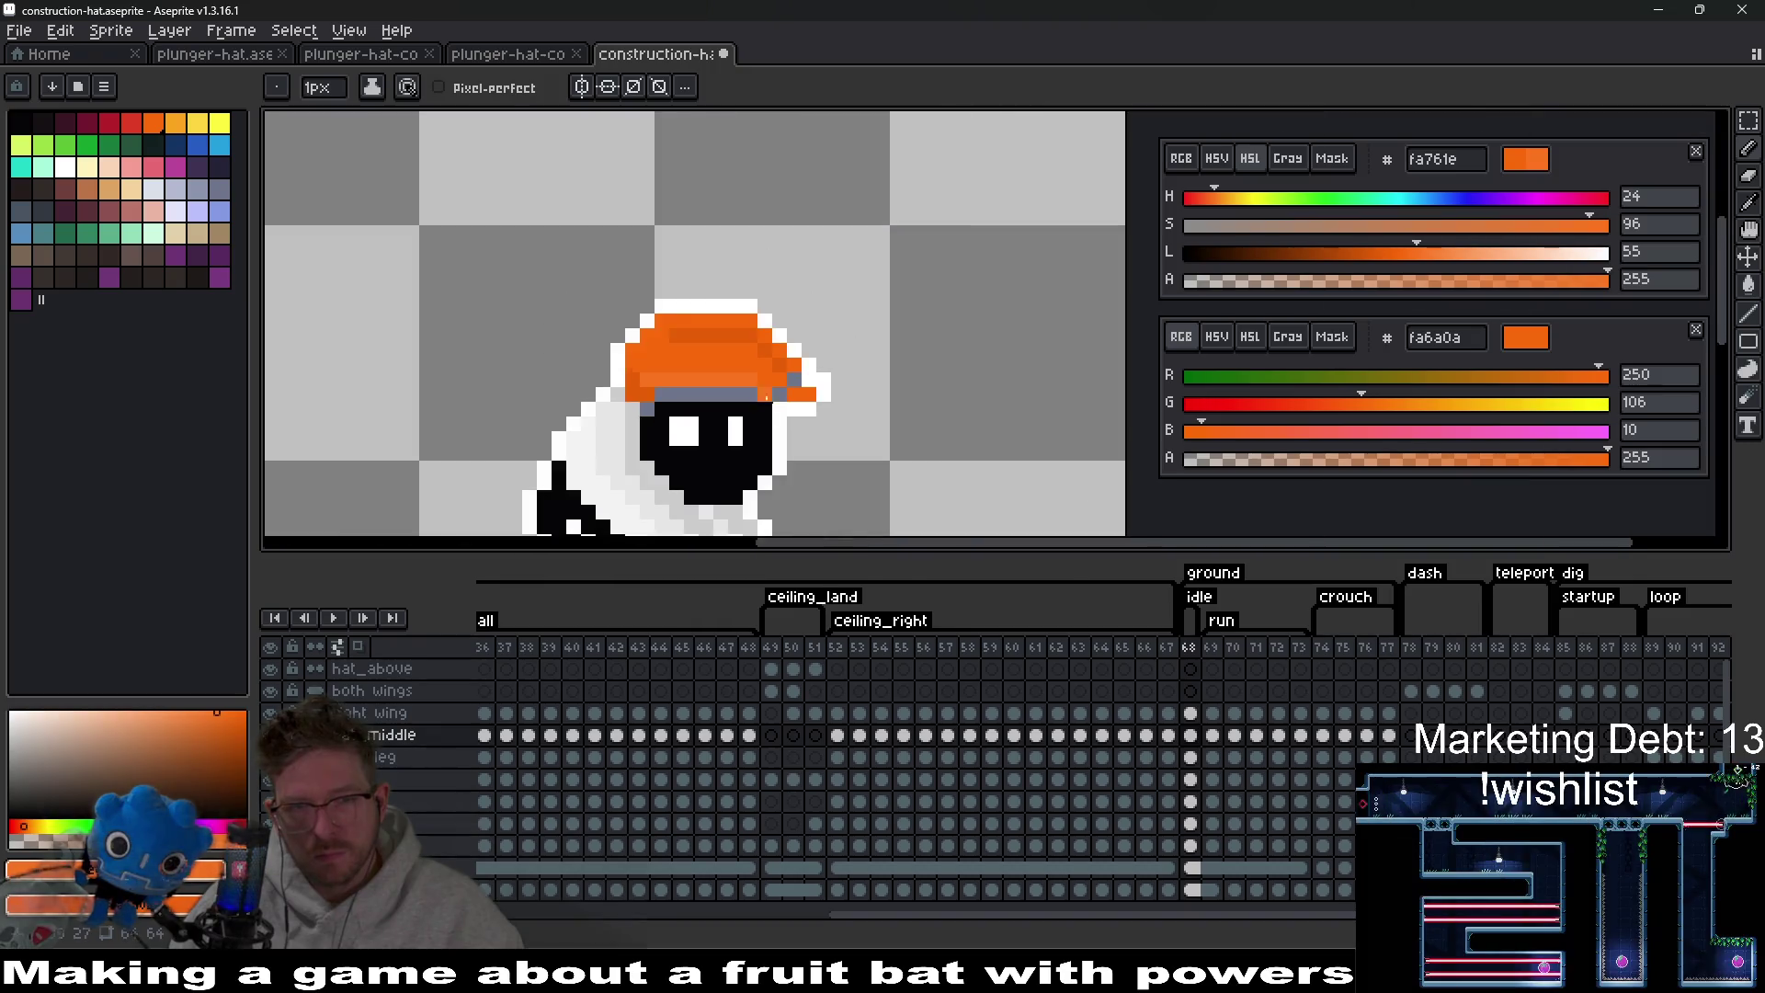
pyautogui.scroll(3, 807, 420)
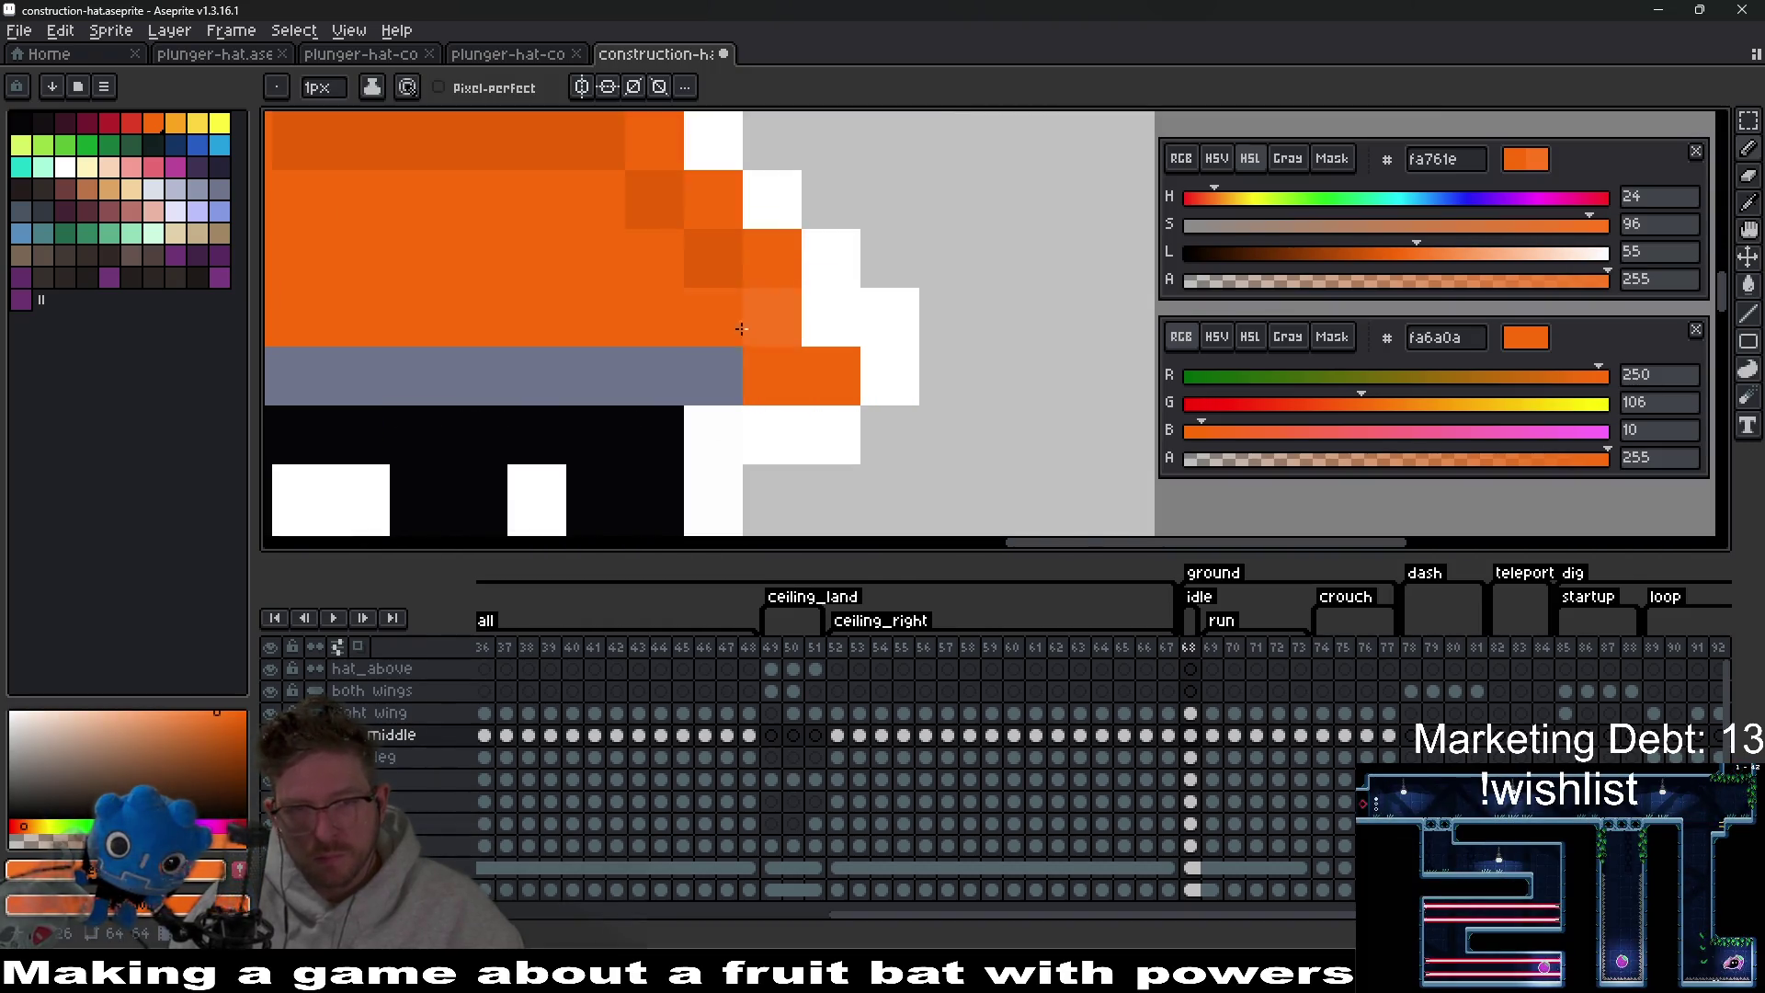
# Add more lighter orange rows and touch up hat pixels near the grey band.
pyautogui.moveTo(654, 317); pyautogui.dragTo(460, 315)
pyautogui.moveTo(477, 314)
pyautogui.mouseDown()
pyautogui.moveTo(841, 330)
pyautogui.moveTo(670, 330)
pyautogui.mouseUp()
pyautogui.click(610, 337)
pyautogui.moveTo(607, 393); pyautogui.dragTo(552, 393)
pyautogui.click(674, 390)
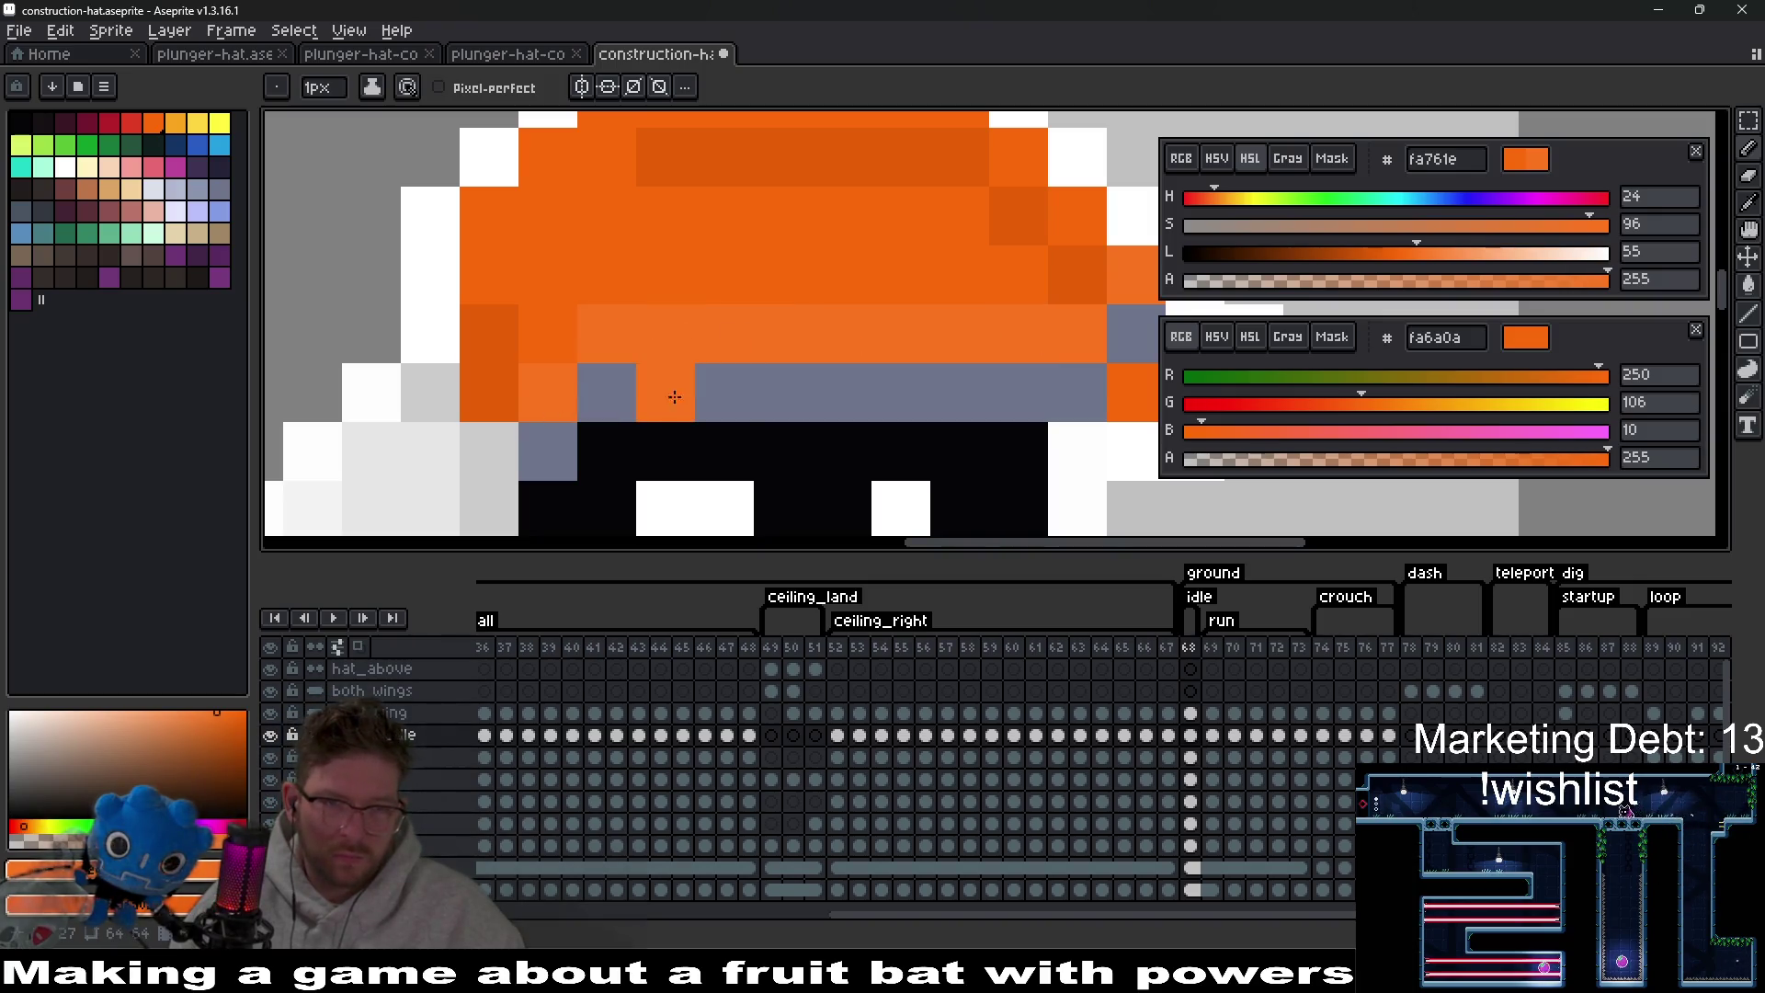
pyautogui.scroll(-3, 809, 415)
pyautogui.scroll(-1, 809, 414)
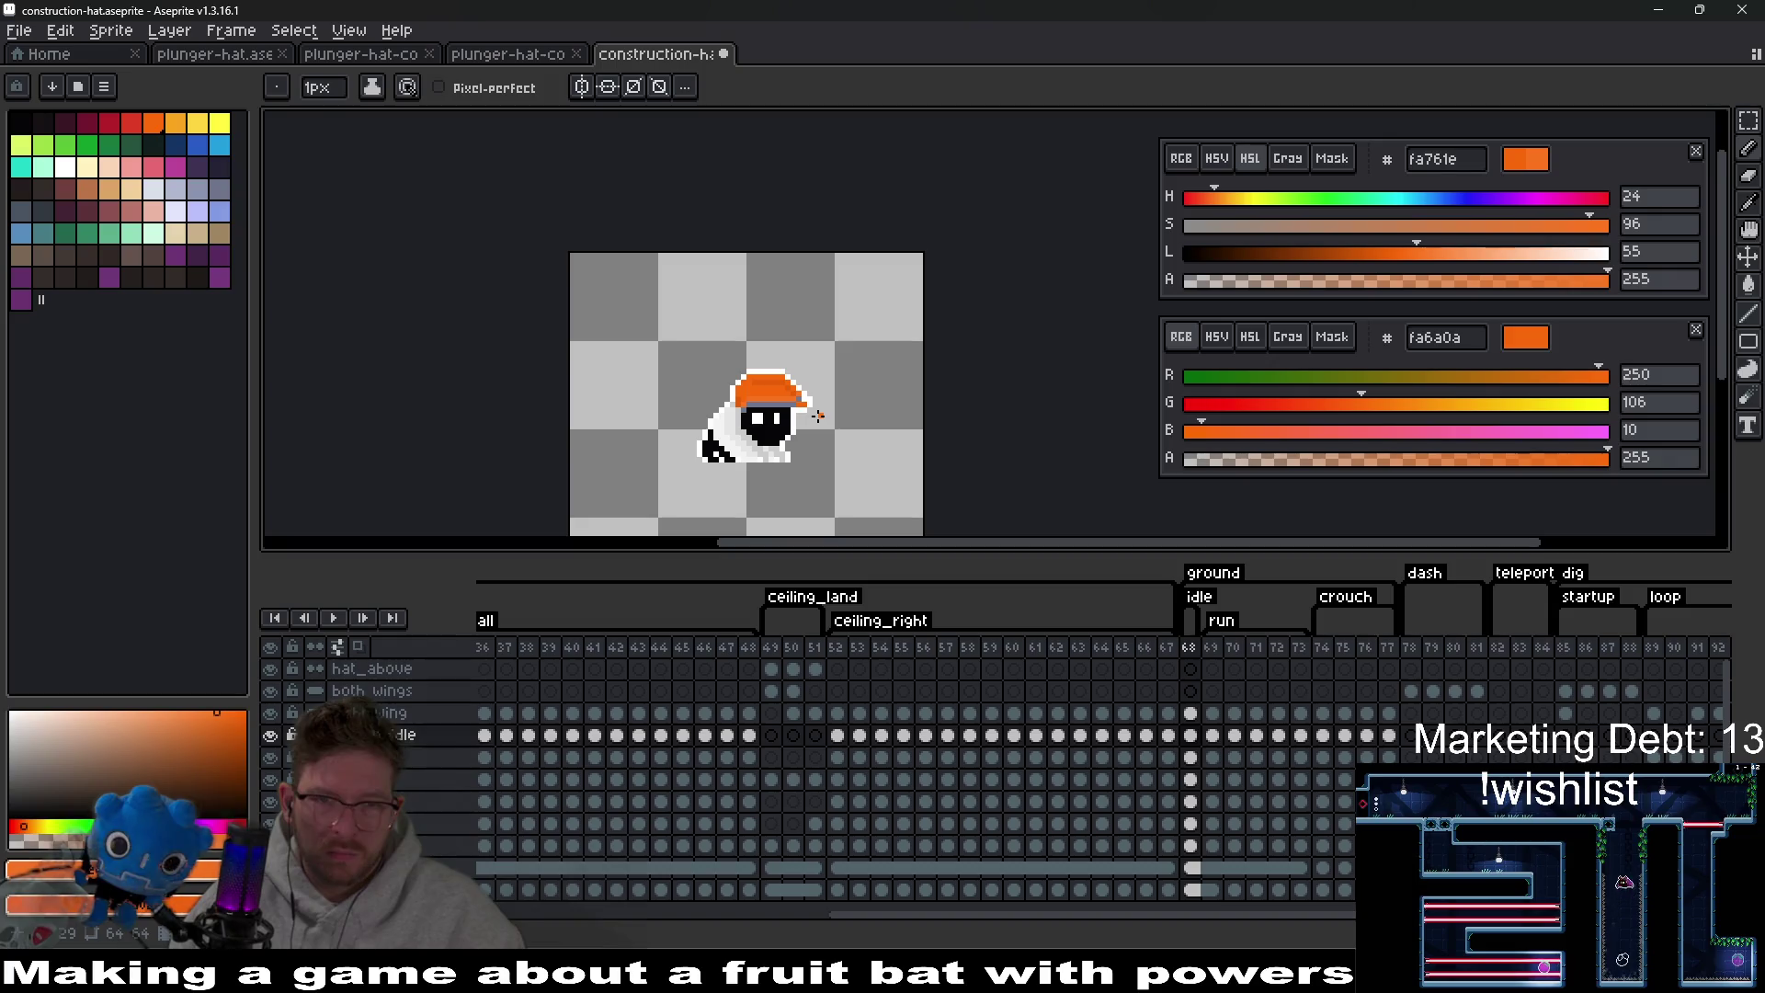
pyautogui.scroll(4, 789, 406)
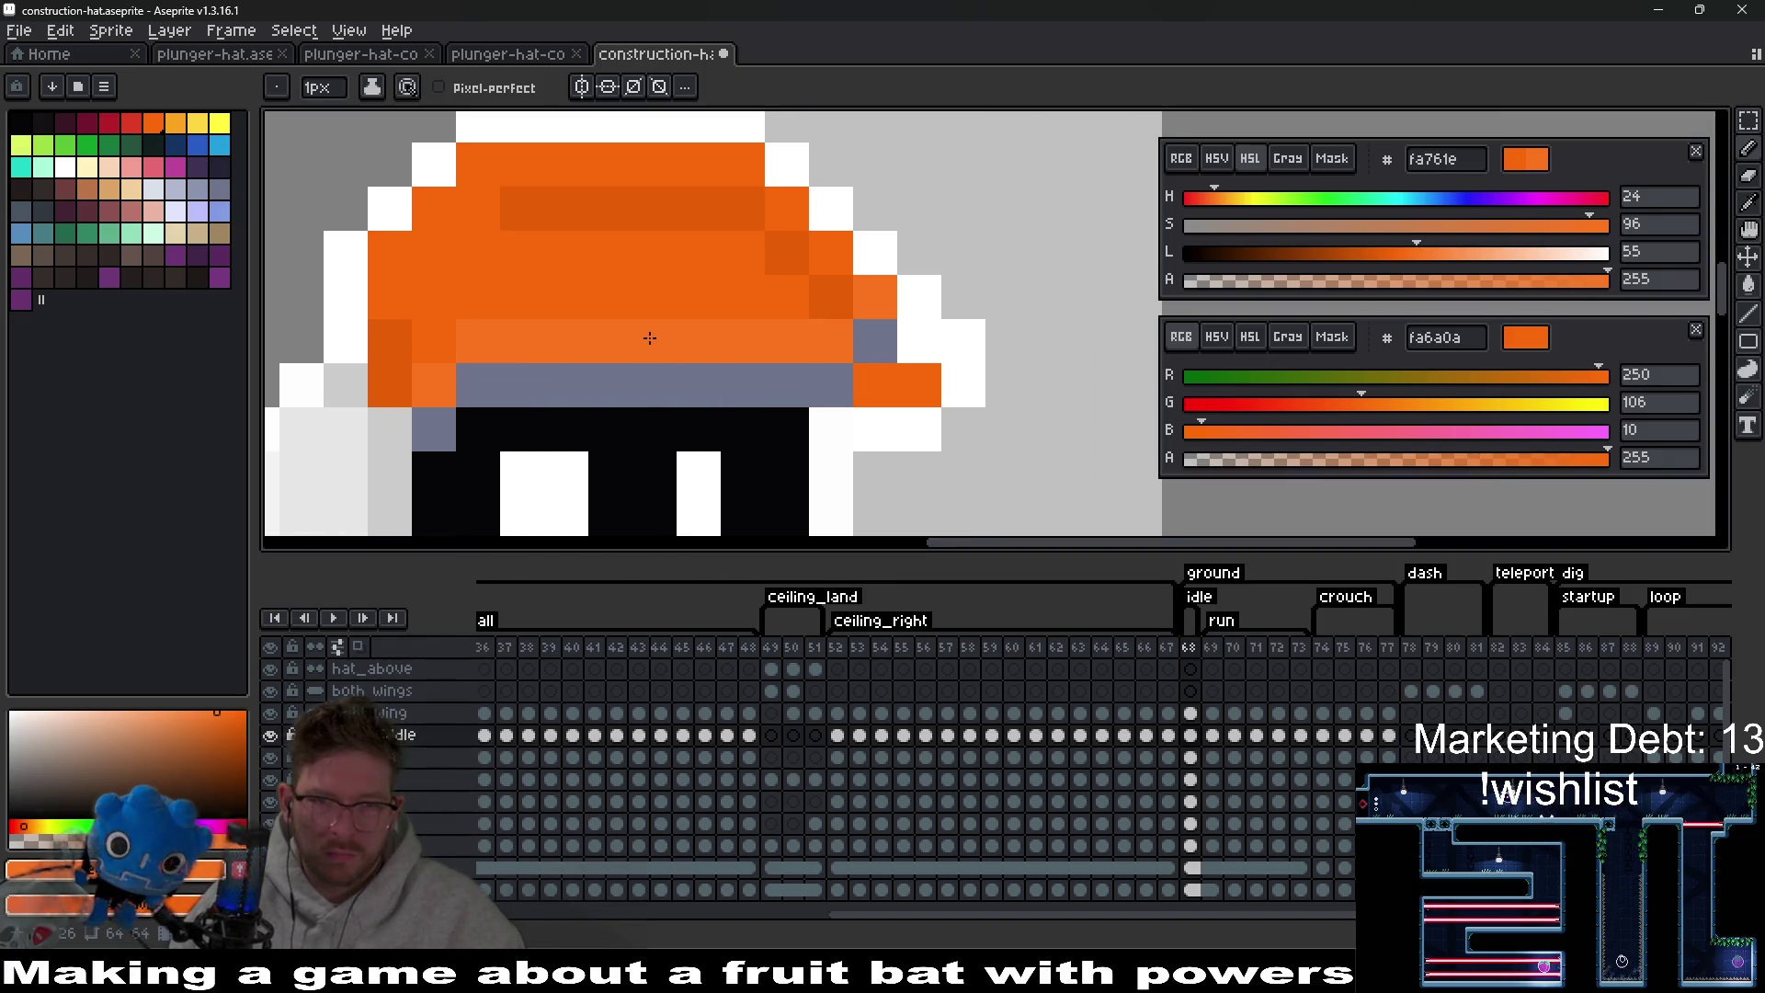
# Paint-bucket the grey band and the right-side grey pixel with grey-blue 8b93af.
pyautogui.press('i')
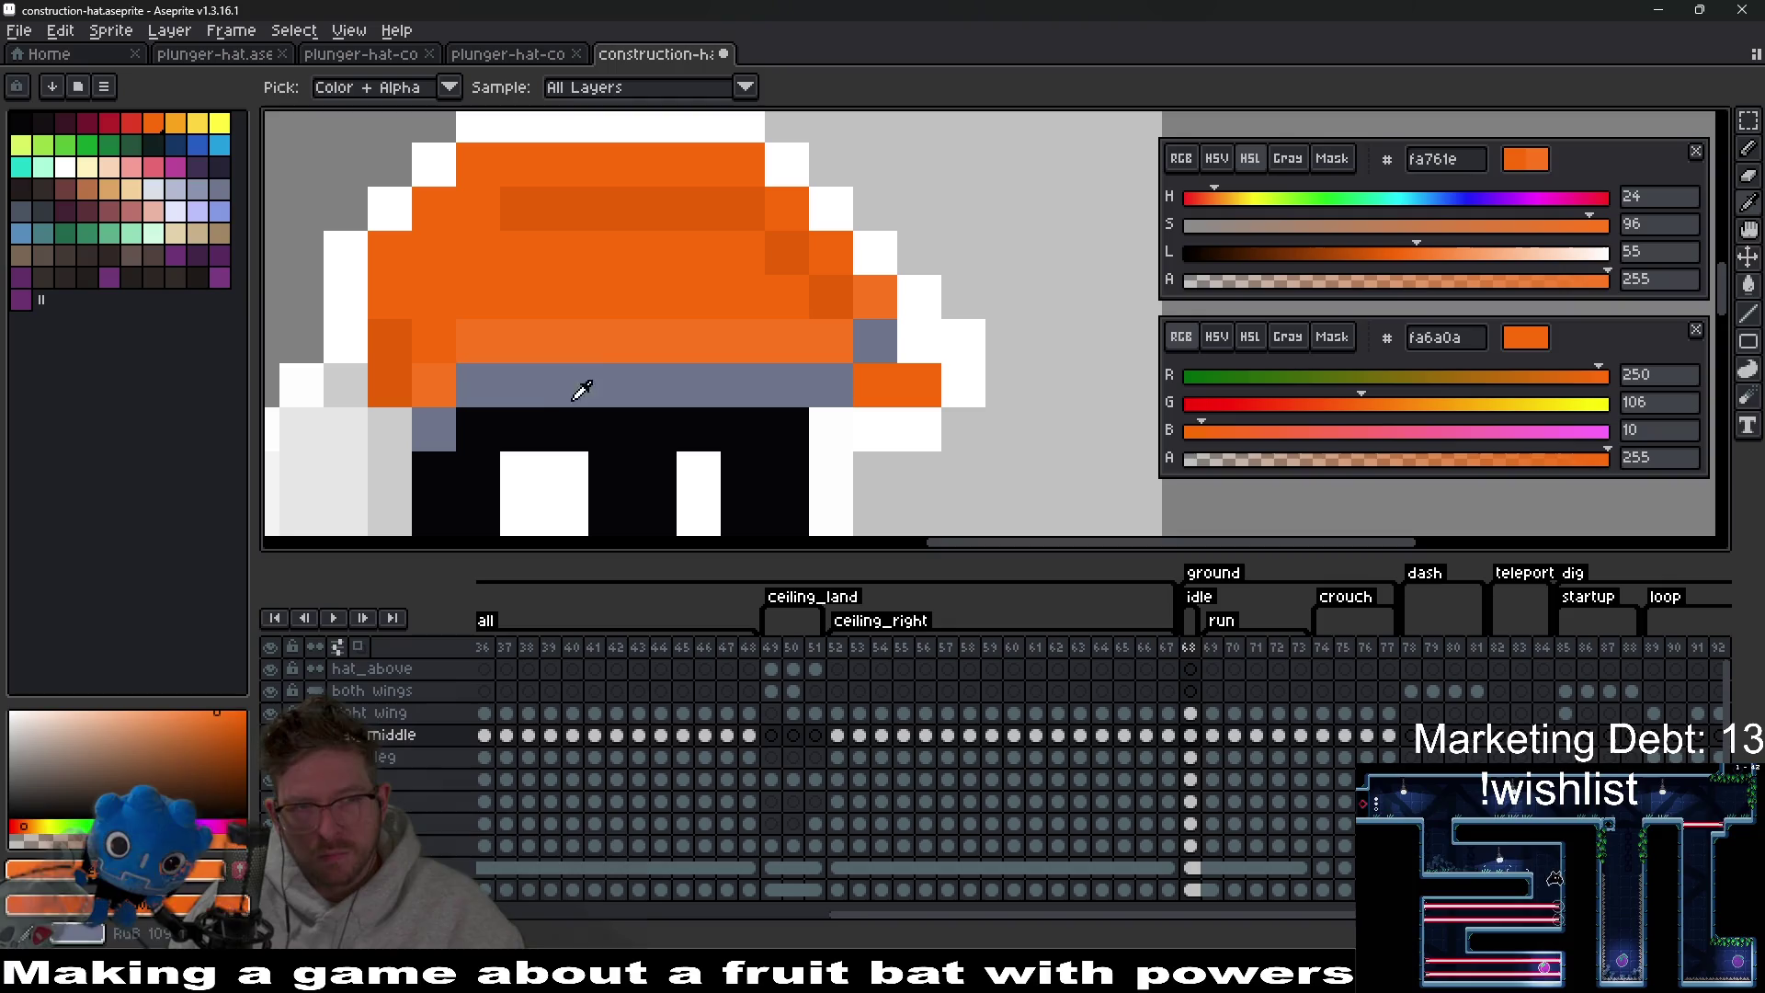
pyautogui.click(199, 190)
pyautogui.press('g')
pyautogui.click(629, 405)
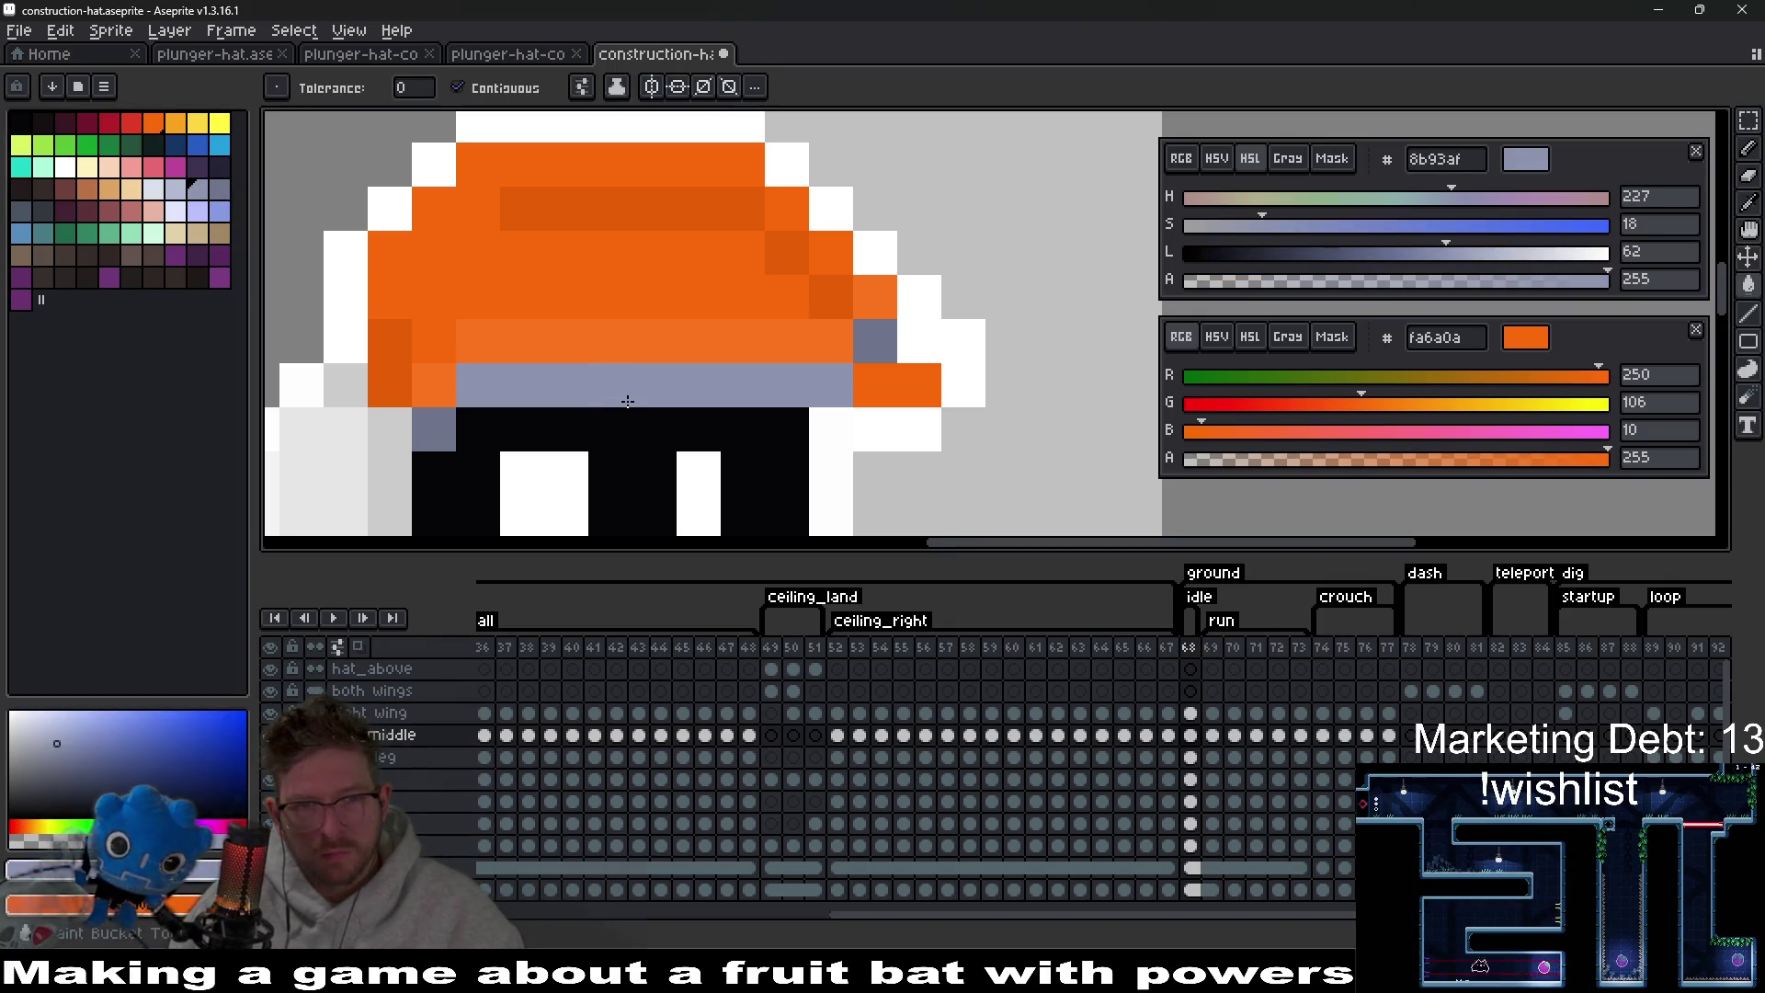
pyautogui.click(879, 341)
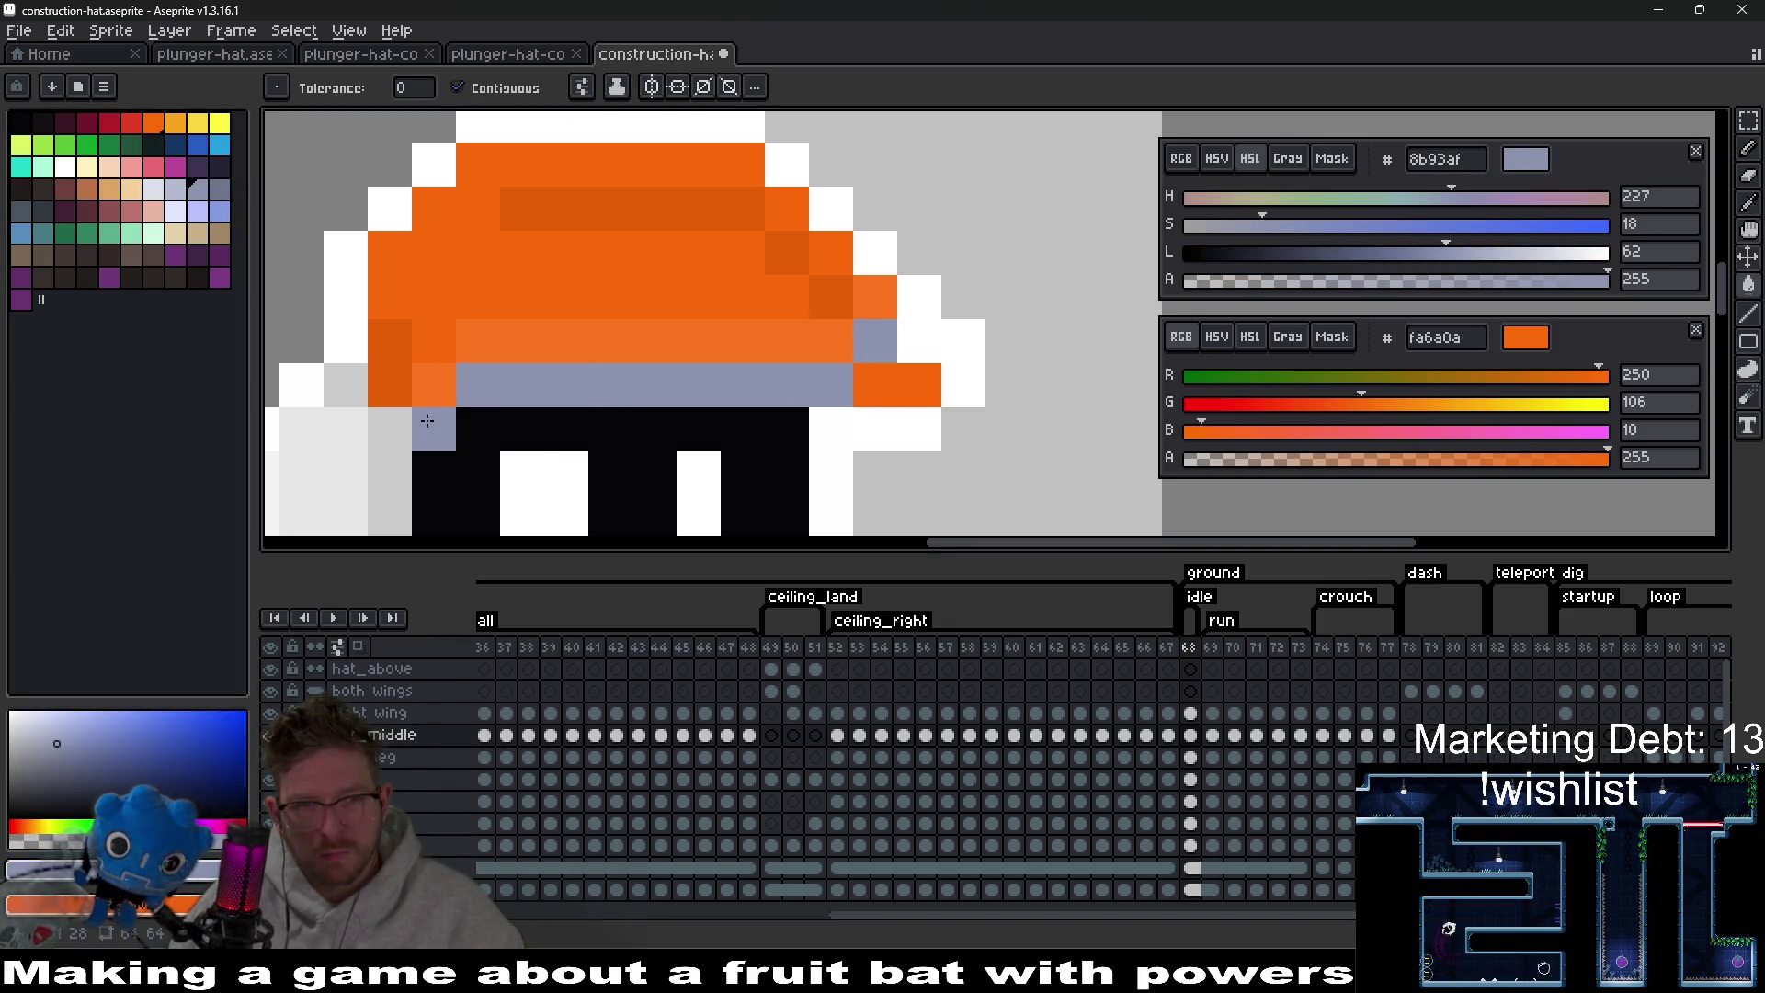
pyautogui.scroll(-3, 662, 442)
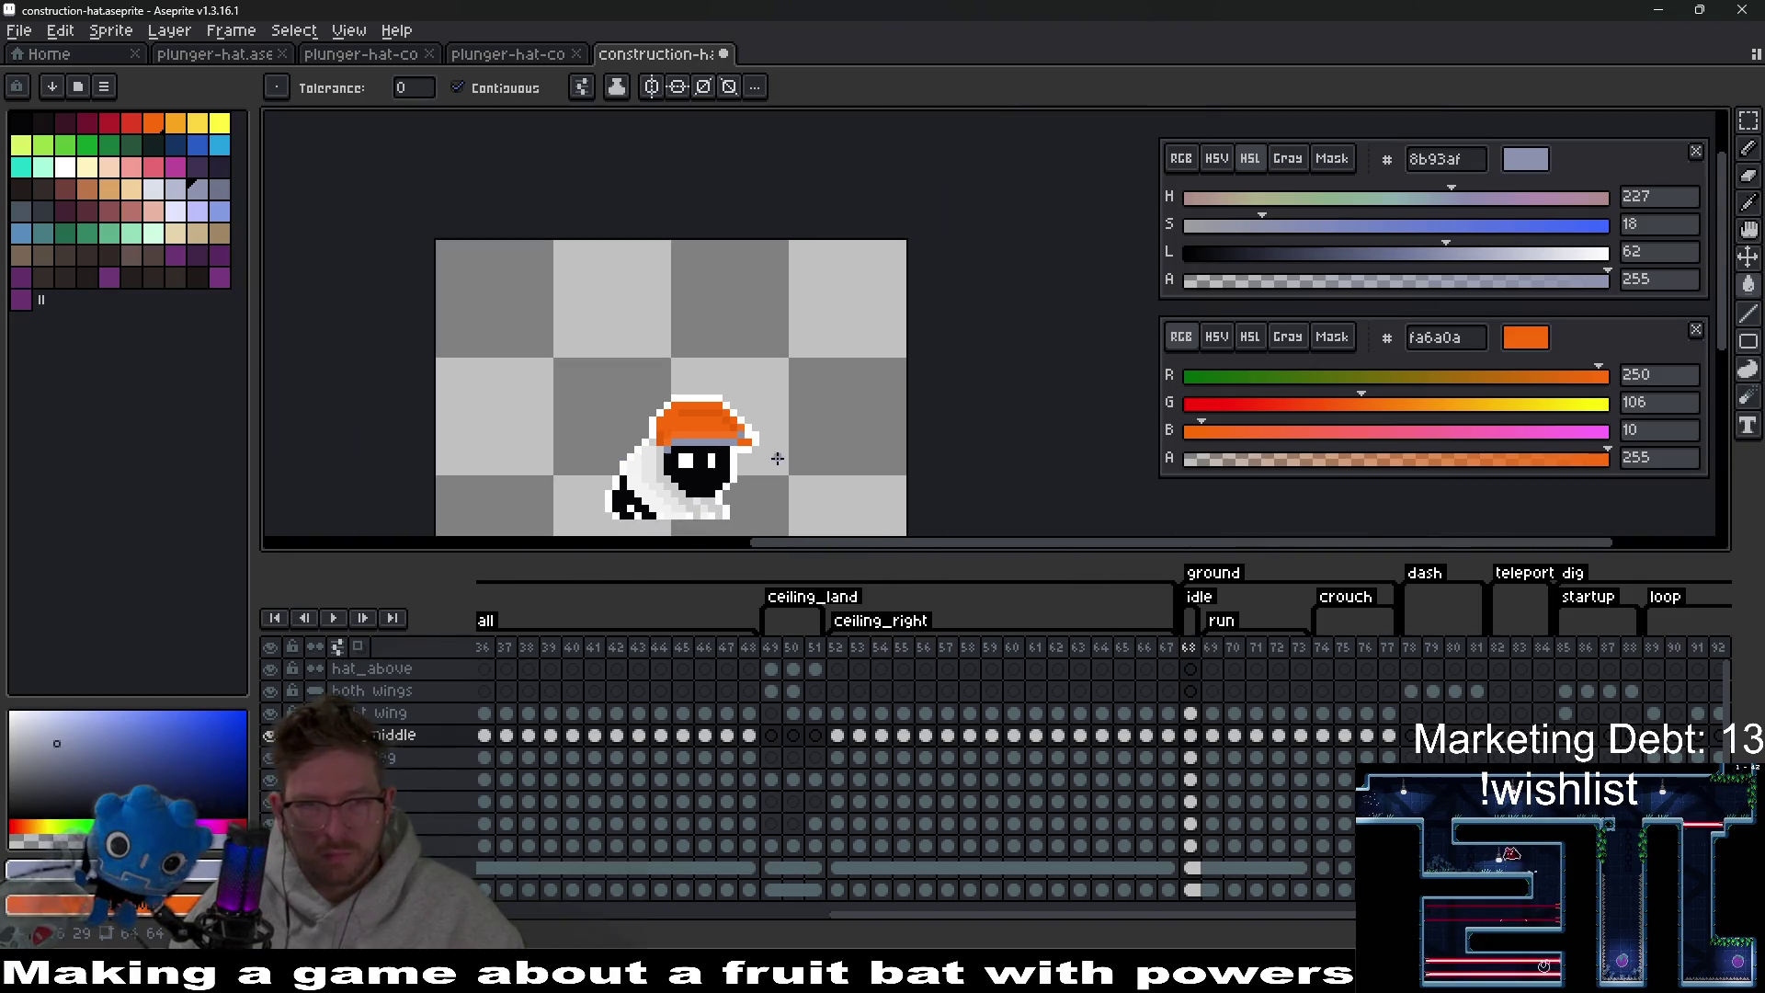
pyautogui.scroll(-4, 773, 459)
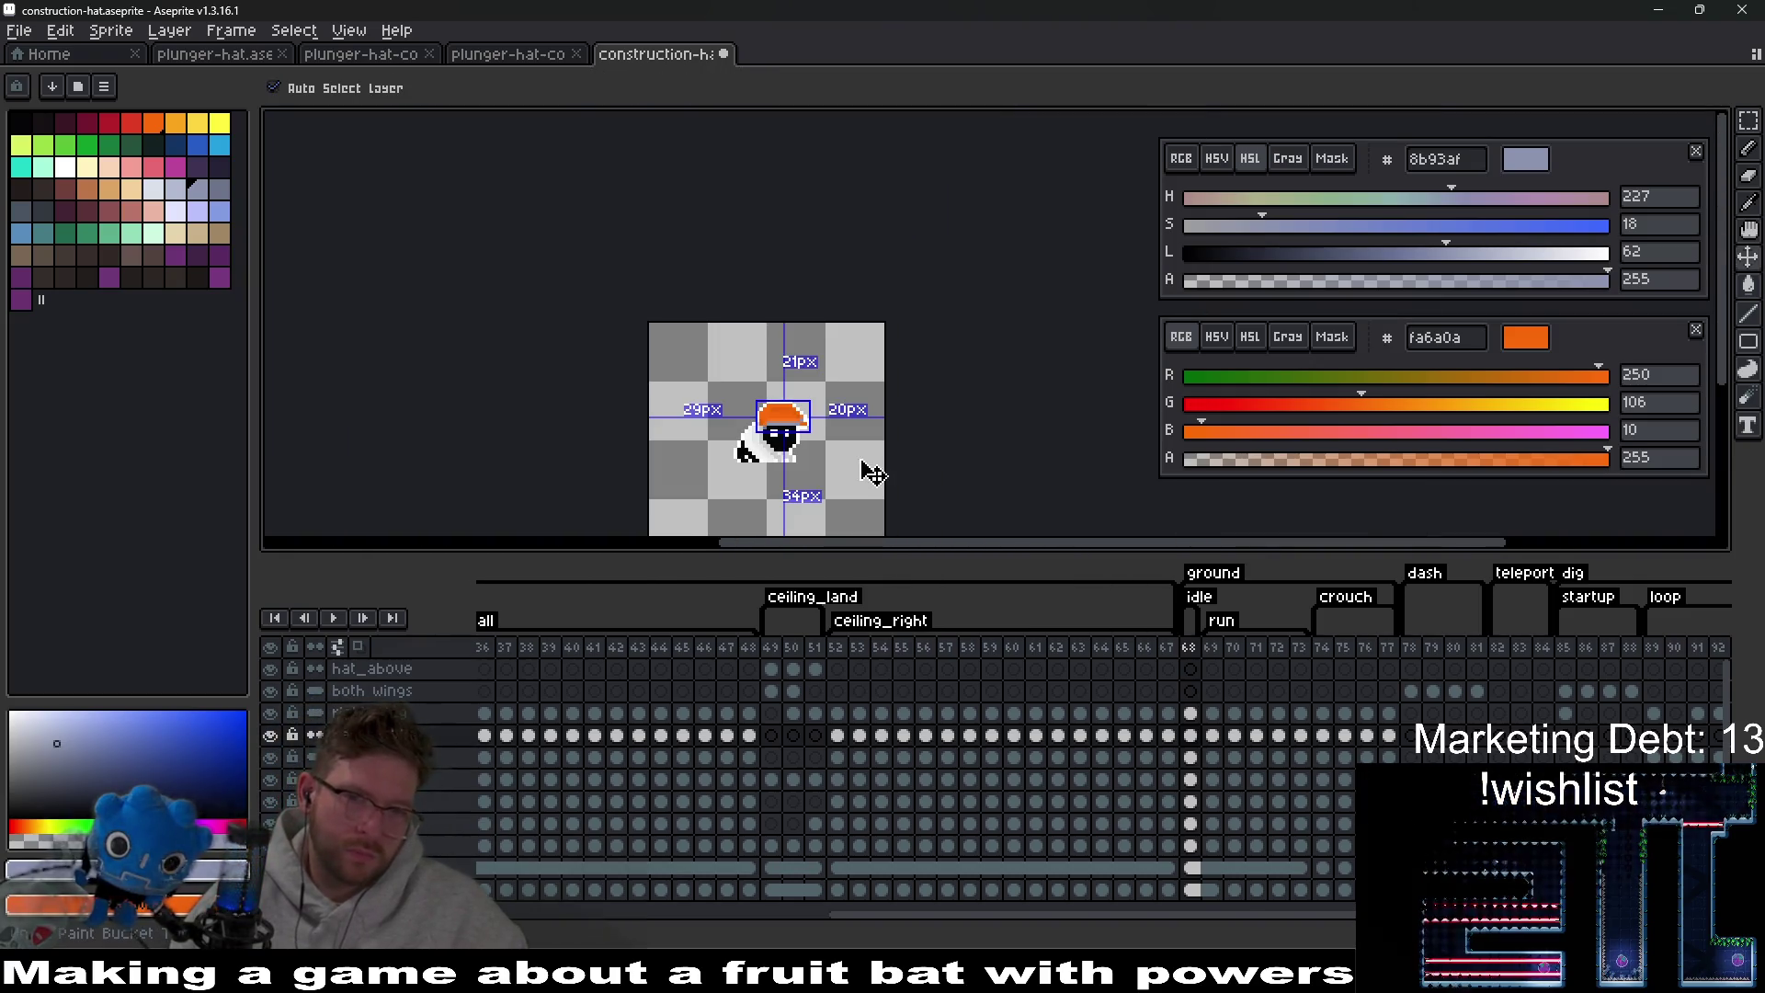
pyautogui.scroll(4, 863, 446)
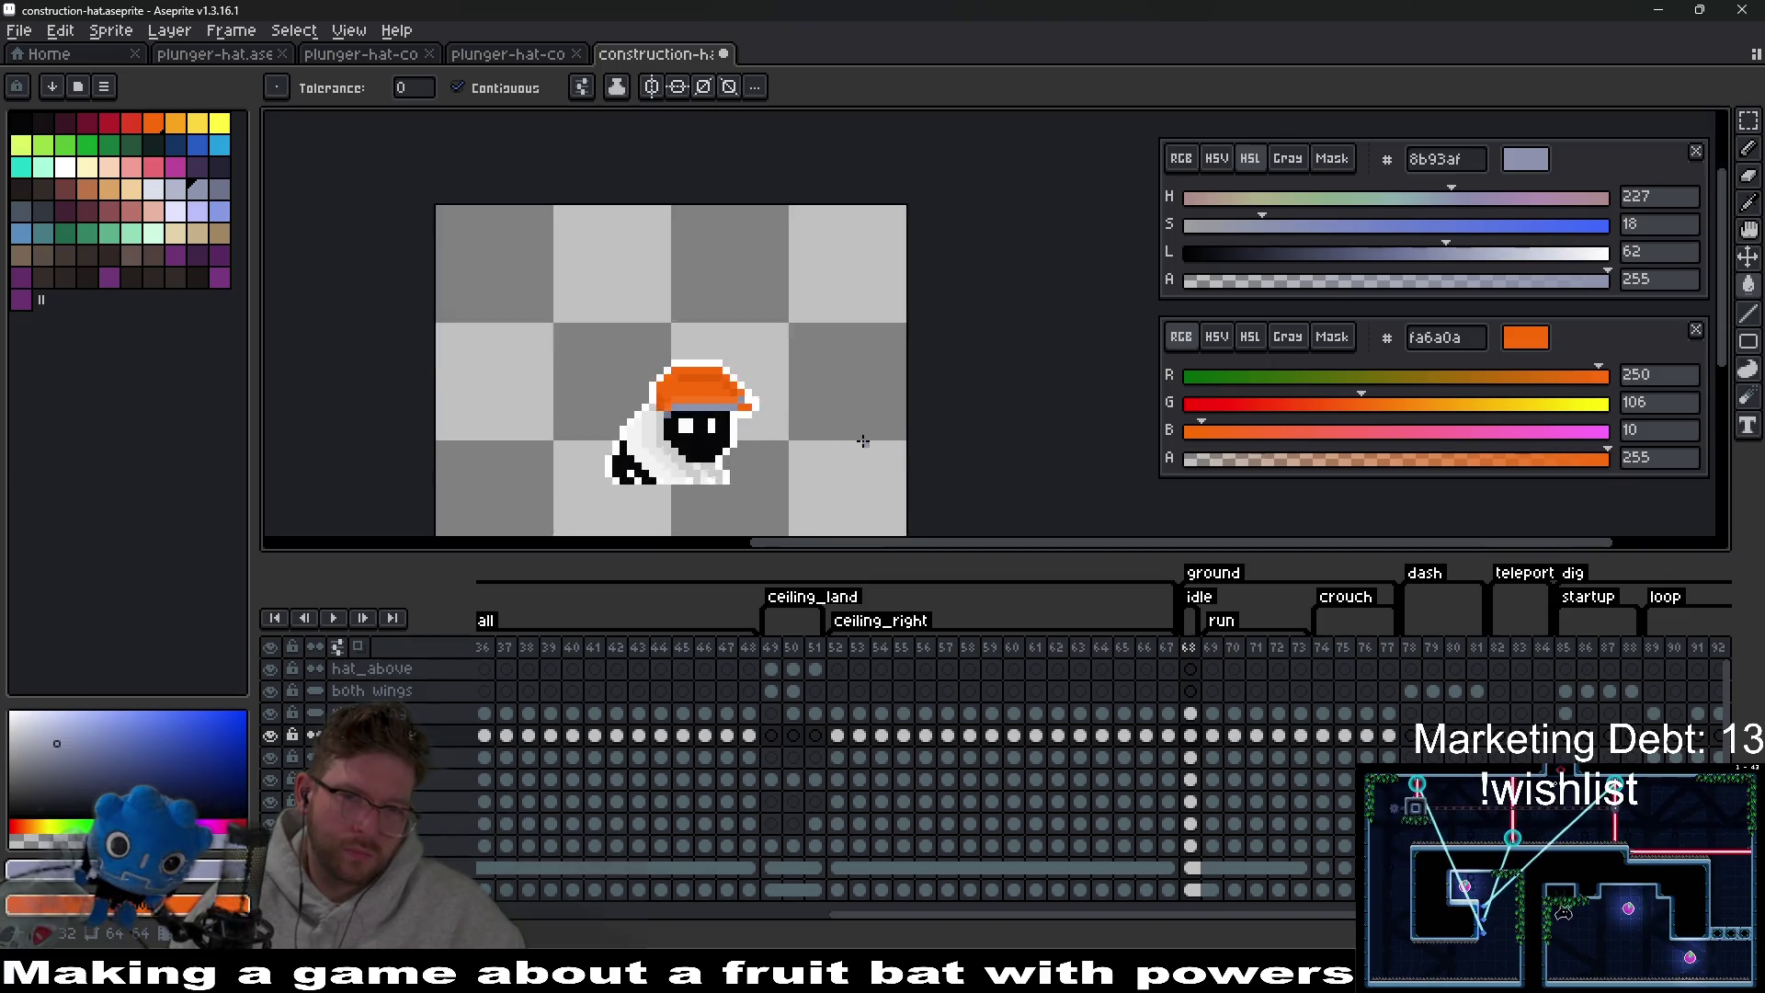
# Move the hat aside and paint its lower-left band pixel dark grey 6d758d.
pyautogui.press('v')
pyautogui.moveTo(875, 431); pyautogui.dragTo(1011, 402)
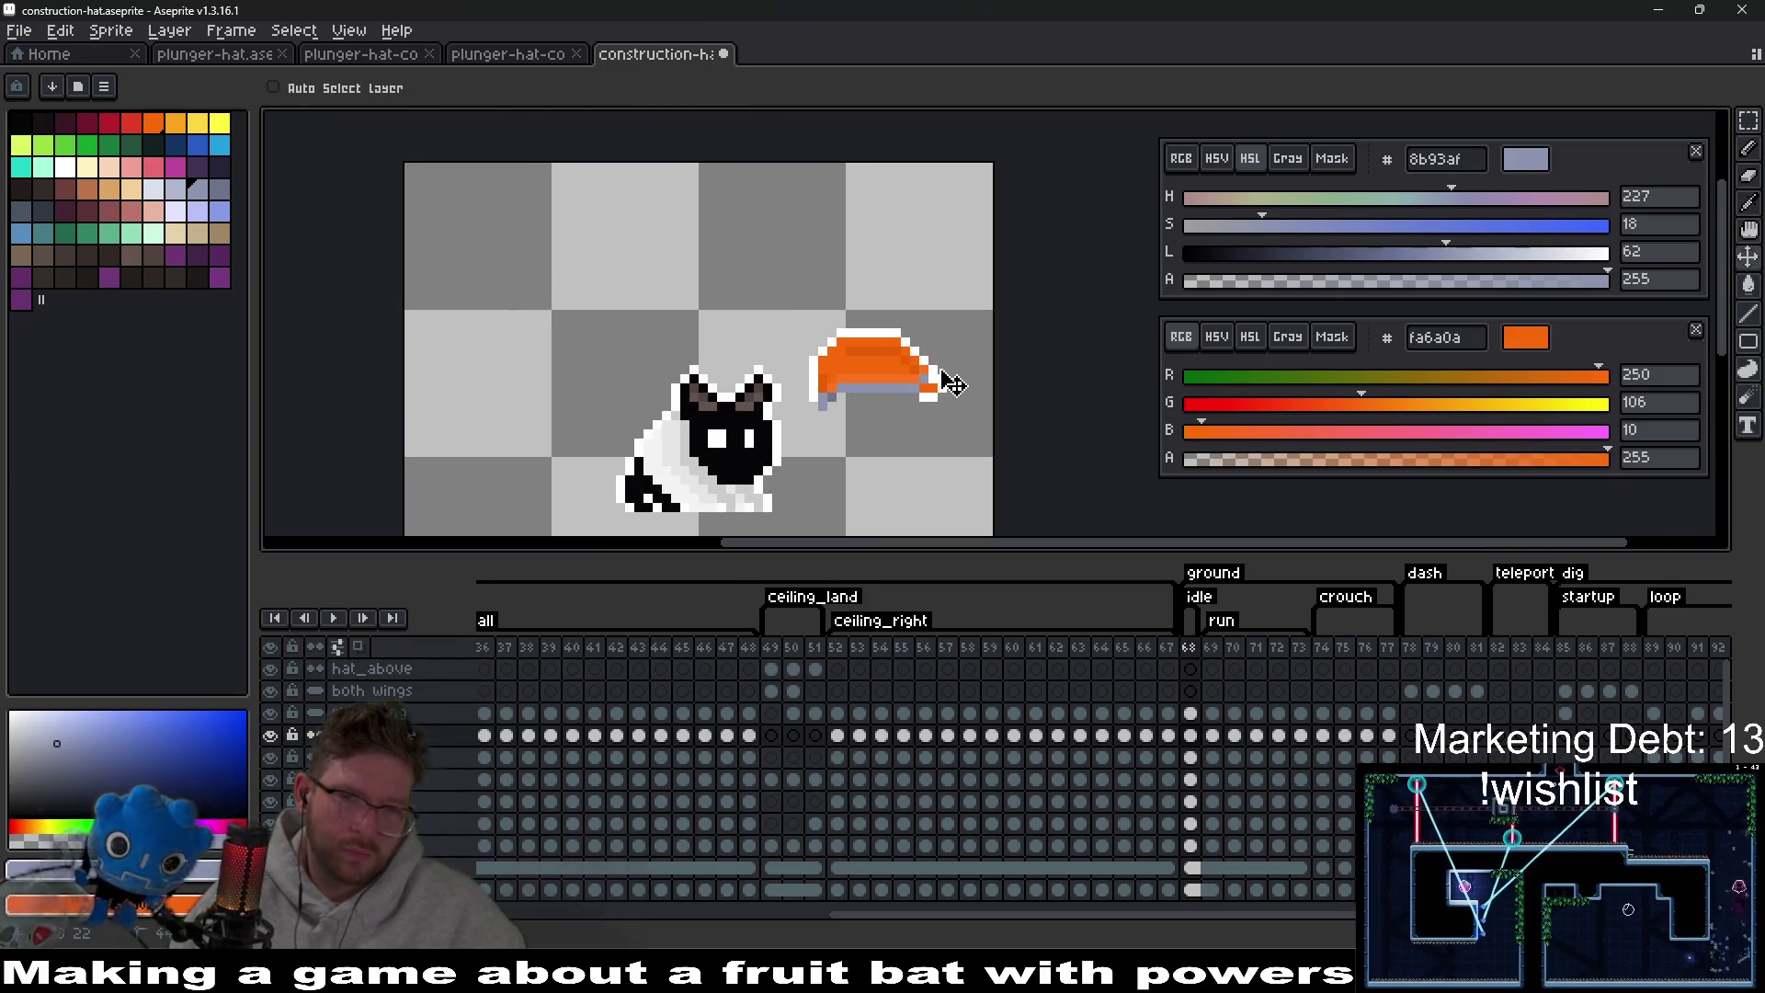
pyautogui.scroll(2, 825, 393)
pyautogui.scroll(1, 825, 393)
pyautogui.press('b')
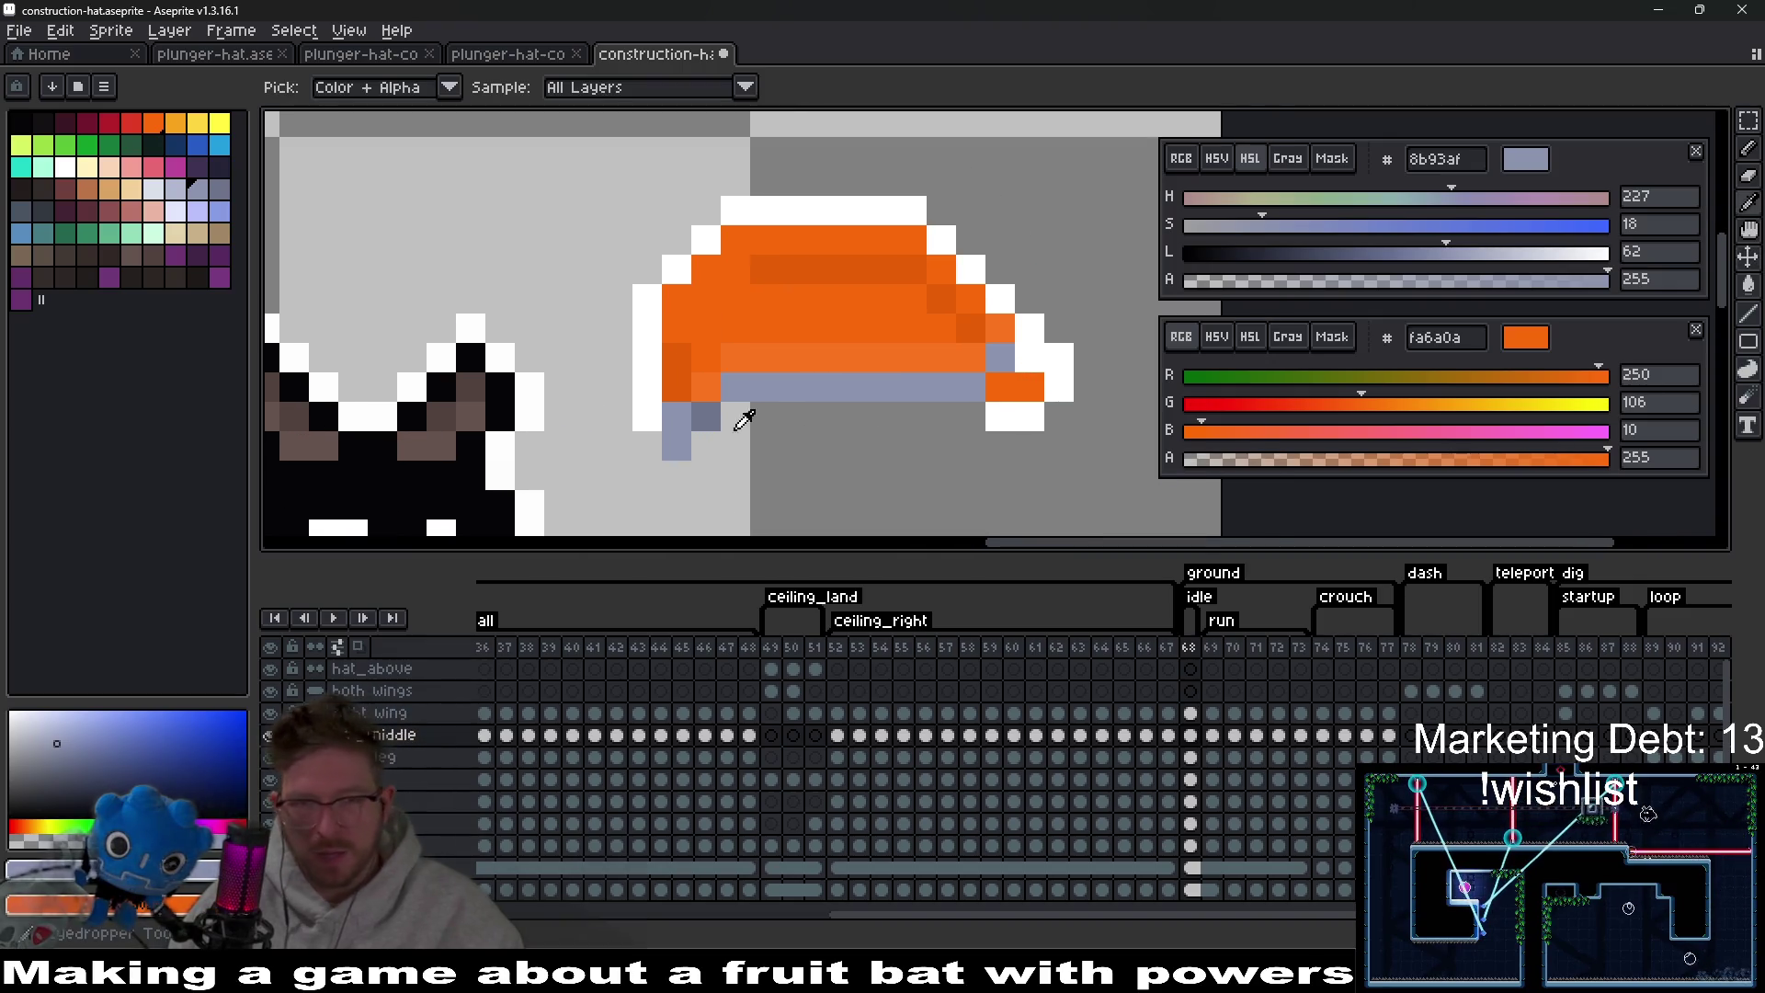
pyautogui.keyDown('alt'); pyautogui.click(705, 411); pyautogui.keyUp('alt')
pyautogui.click(668, 415)
pyautogui.scroll(-8, 695, 442)
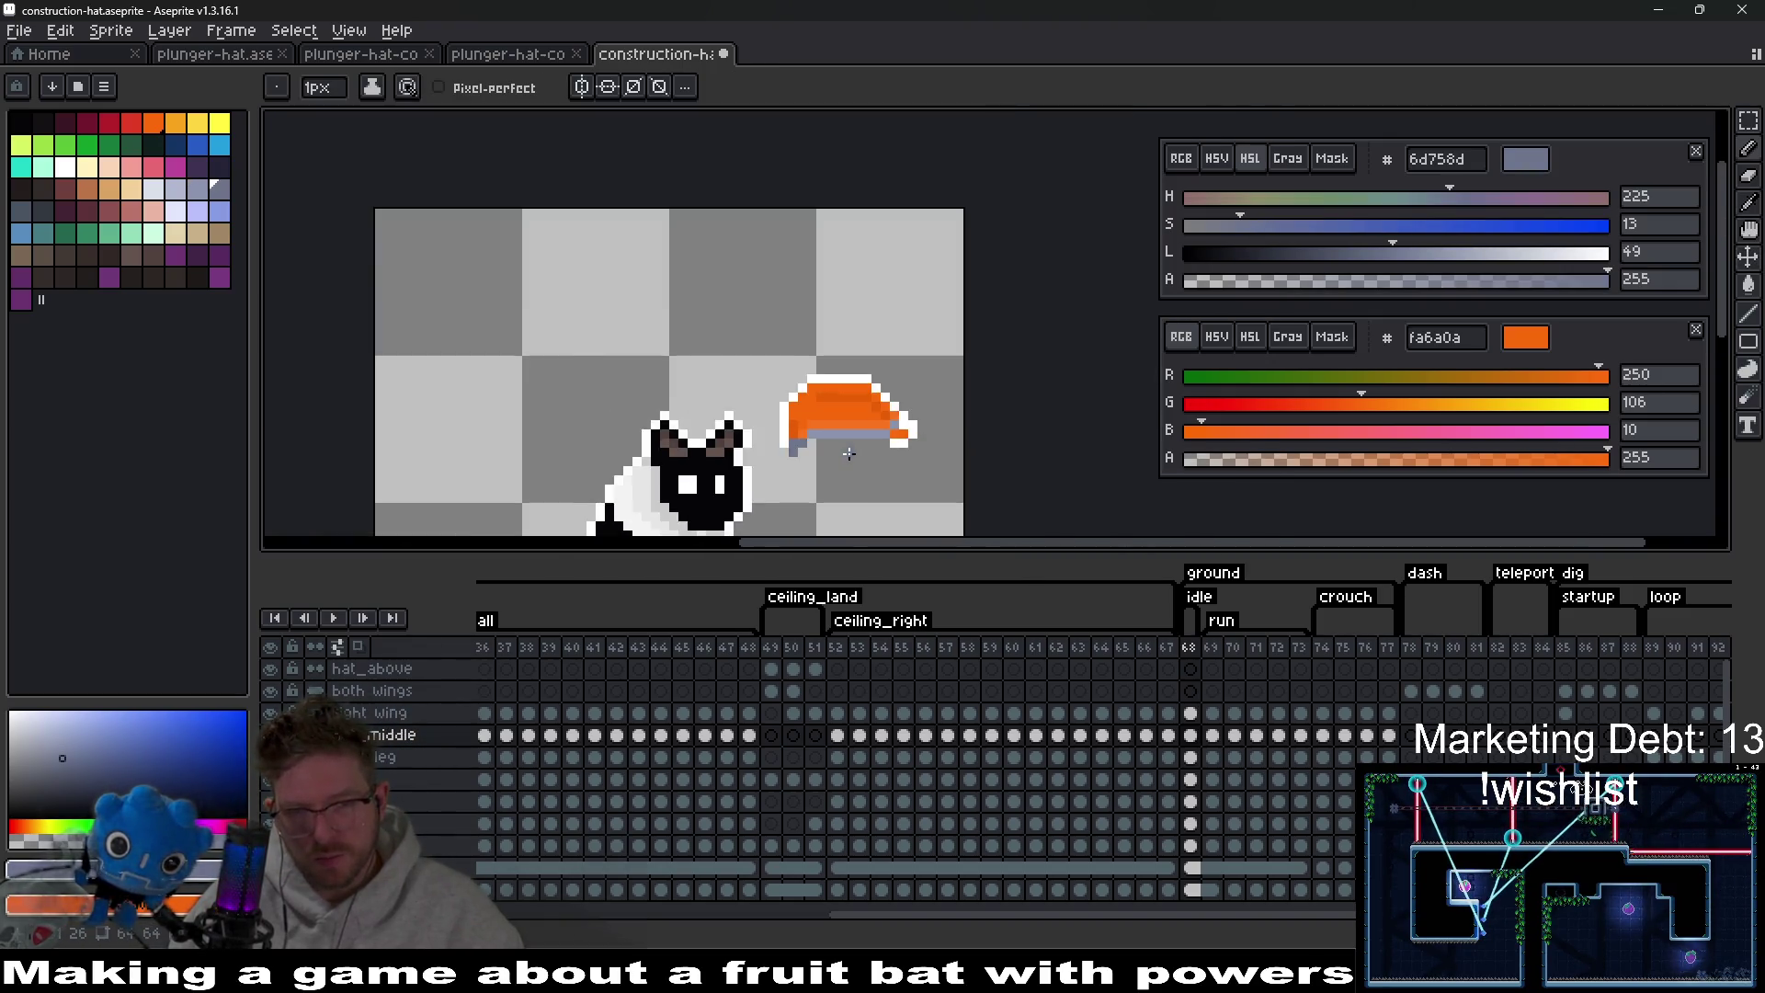
pyautogui.scroll(3, 856, 436)
pyautogui.scroll(3, 816, 414)
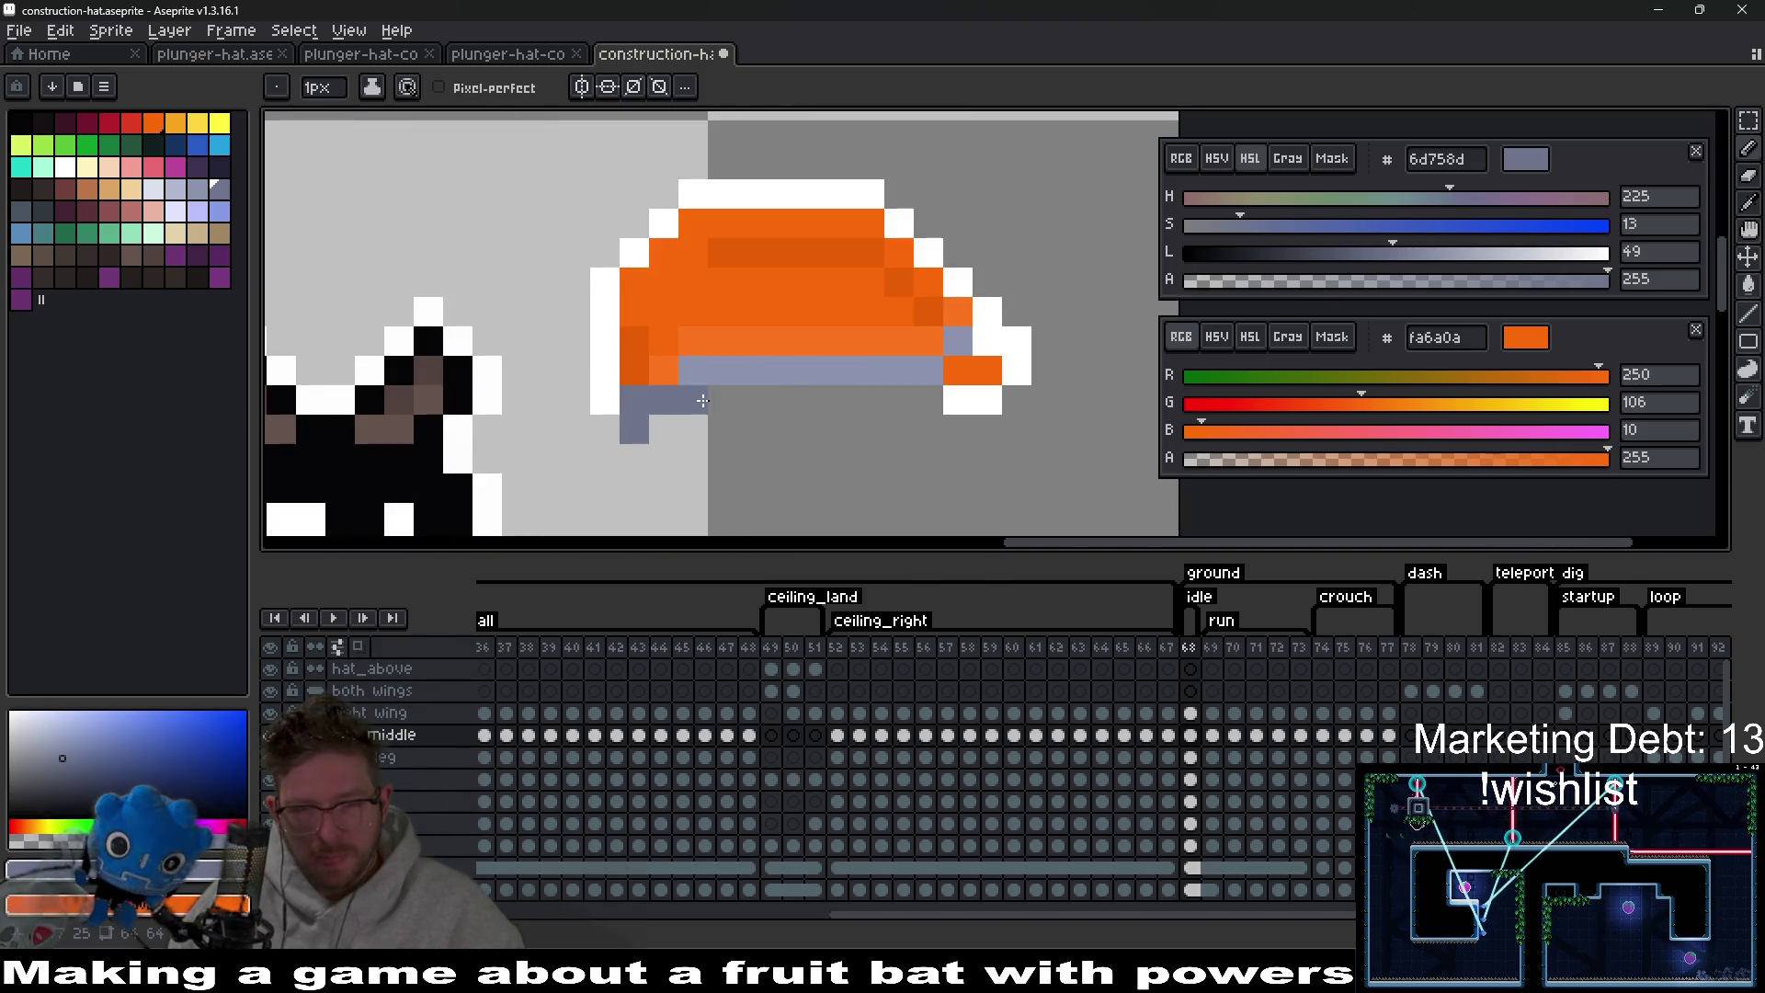
# Select orange fa6a0a and move the hat back onto the bat's head.
pyautogui.keyDown('alt'); pyautogui.click(681, 327); pyautogui.keyUp('alt')
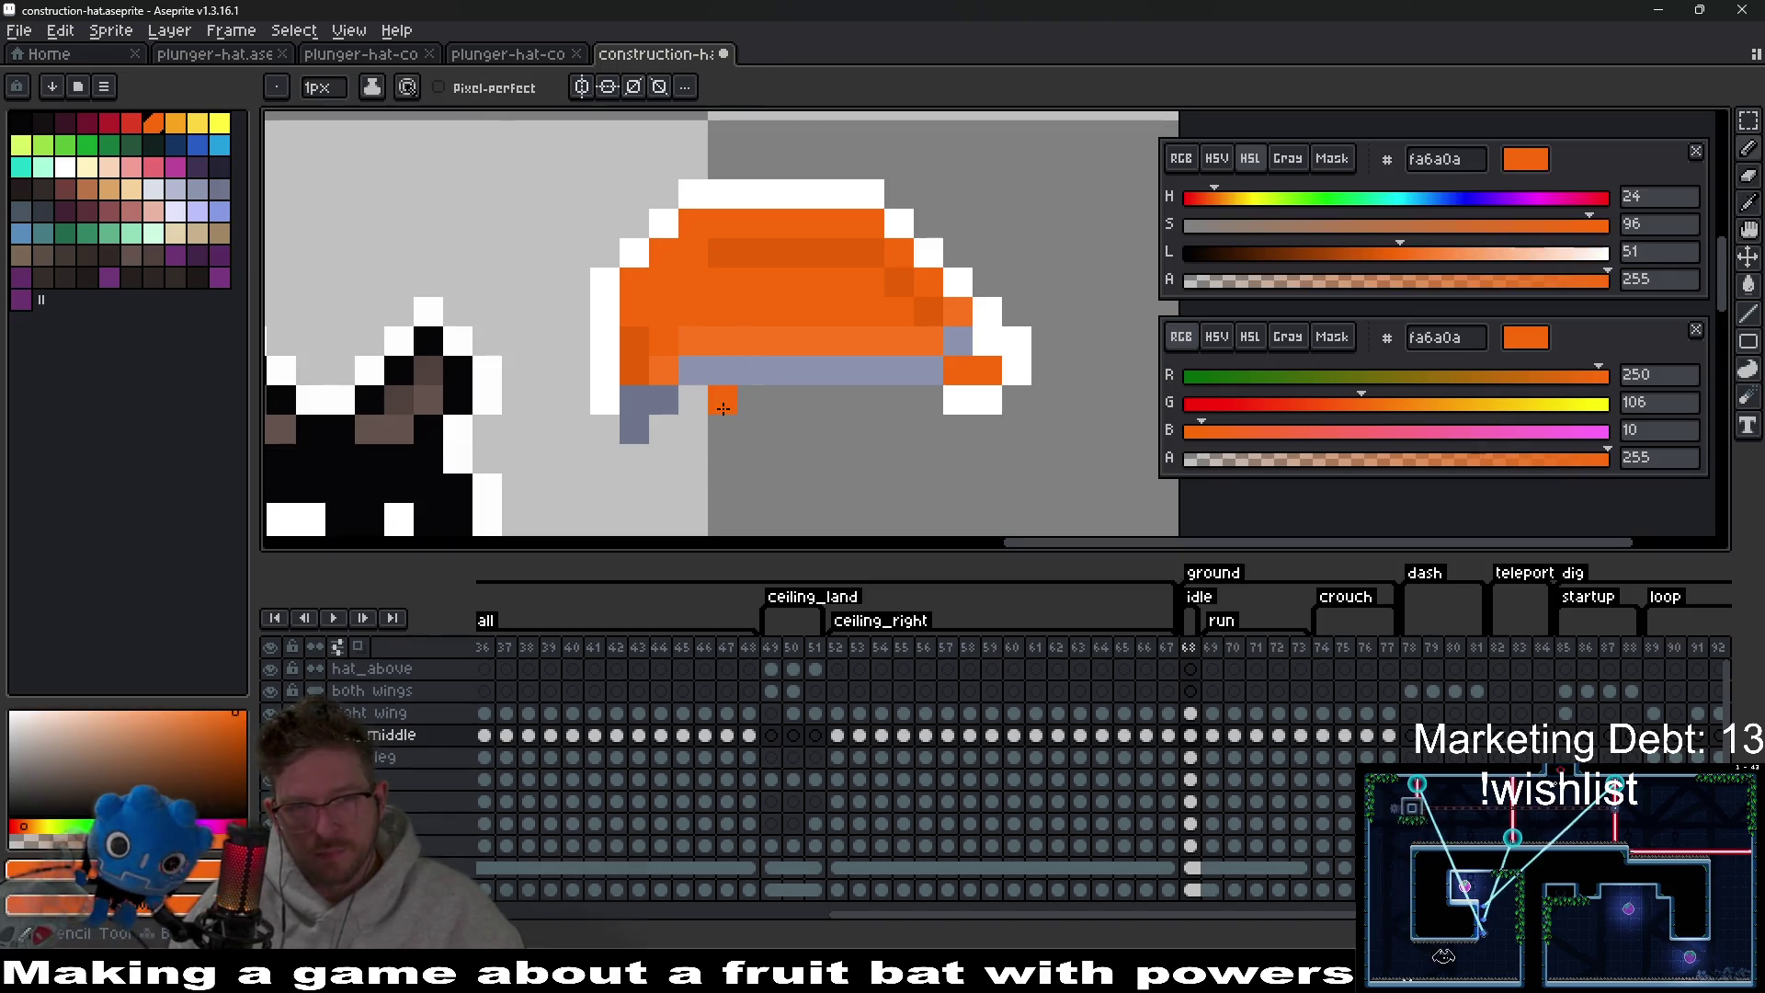
pyautogui.scroll(-4, 920, 401)
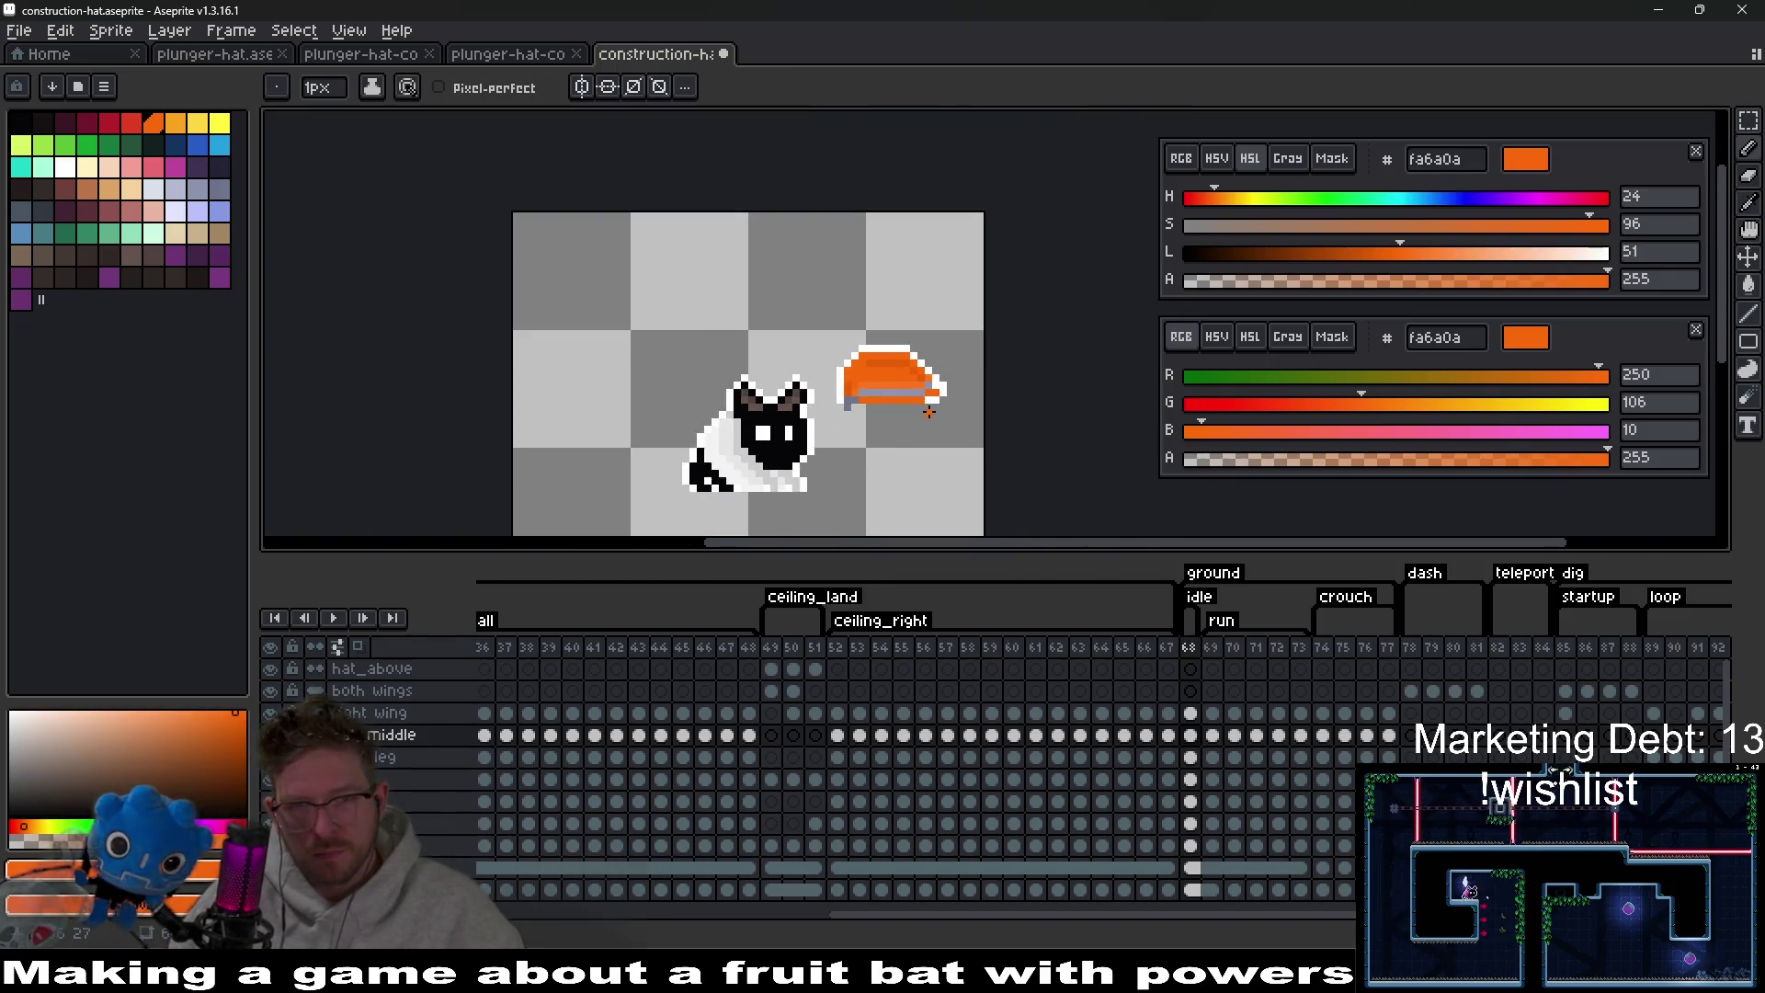
pyautogui.scroll(3, 917, 407)
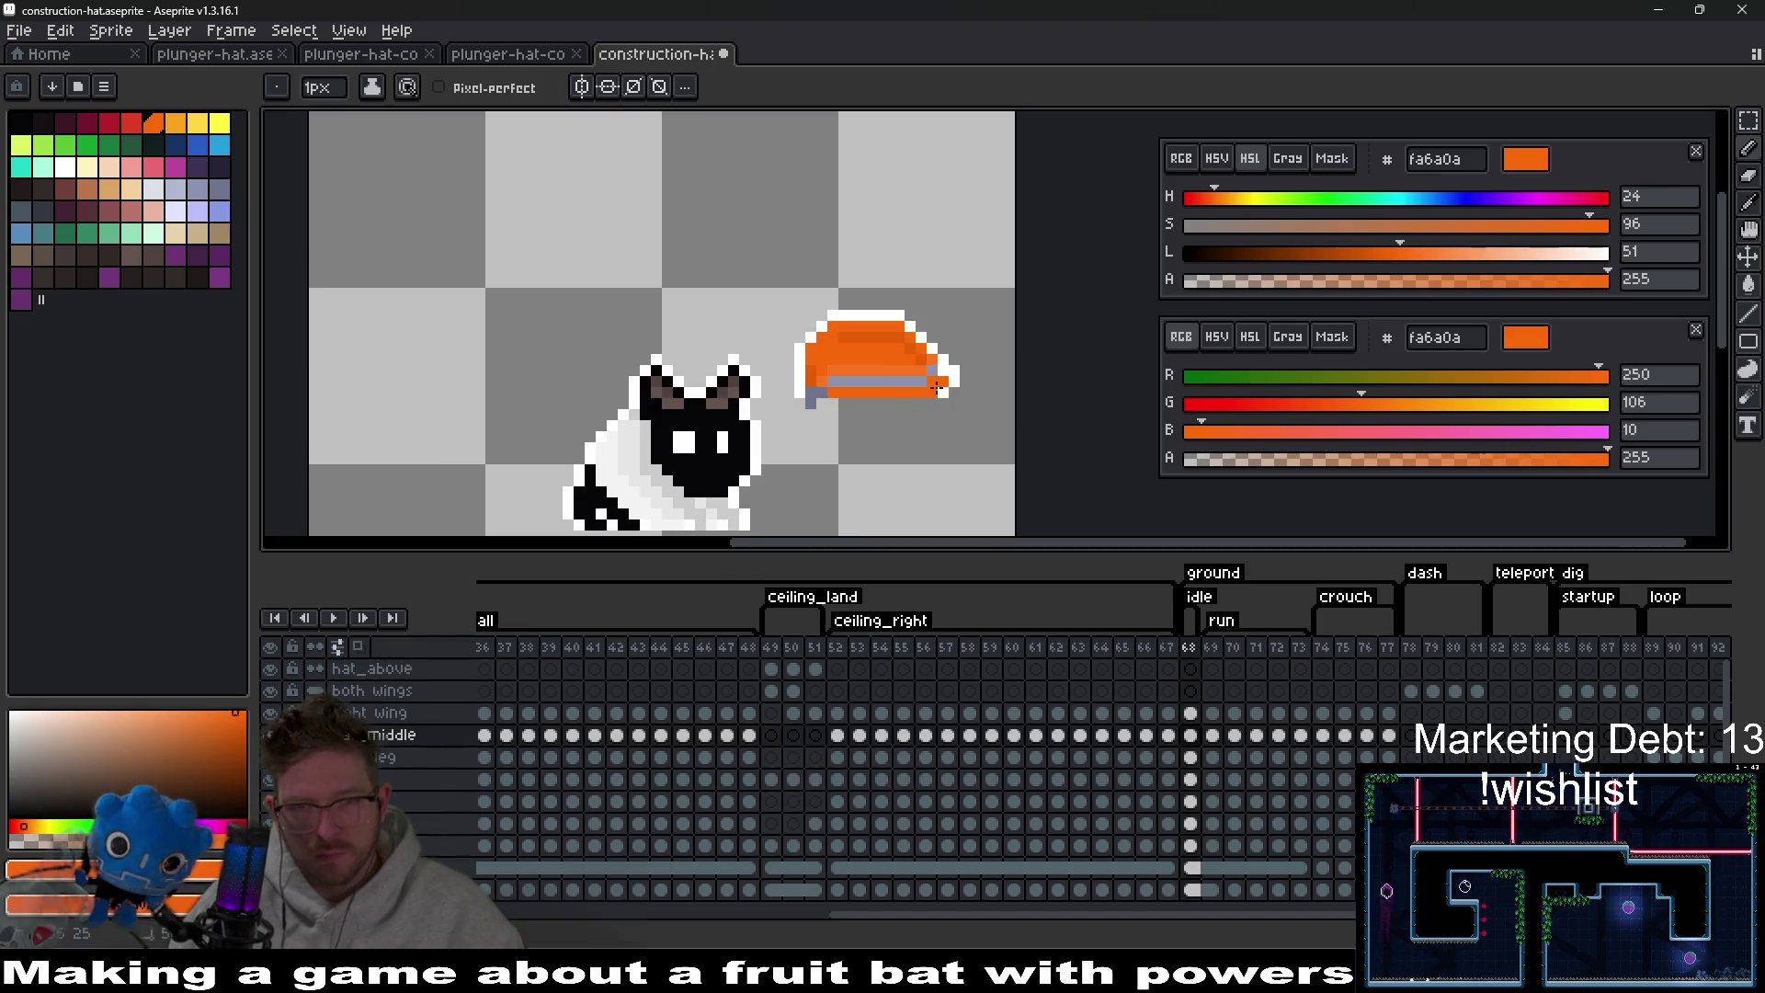
pyautogui.press('v')
pyautogui.moveTo(926, 381); pyautogui.dragTo(761, 402)
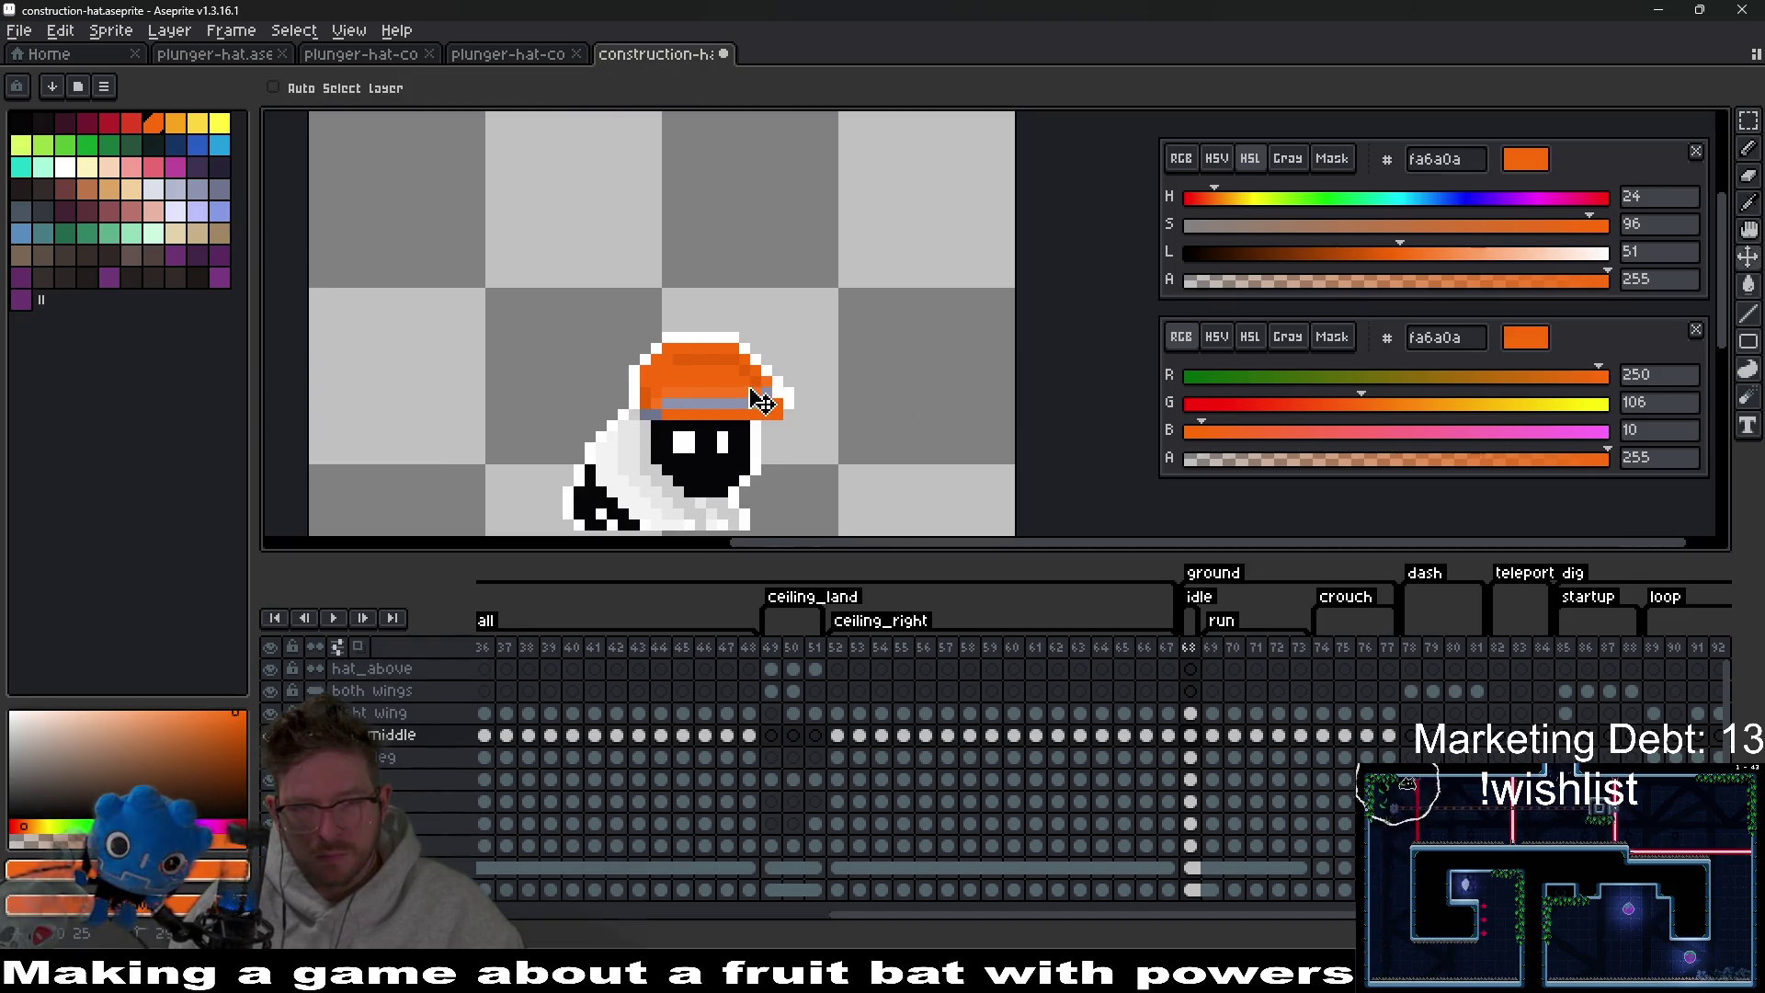
pyautogui.scroll(2, 854, 442)
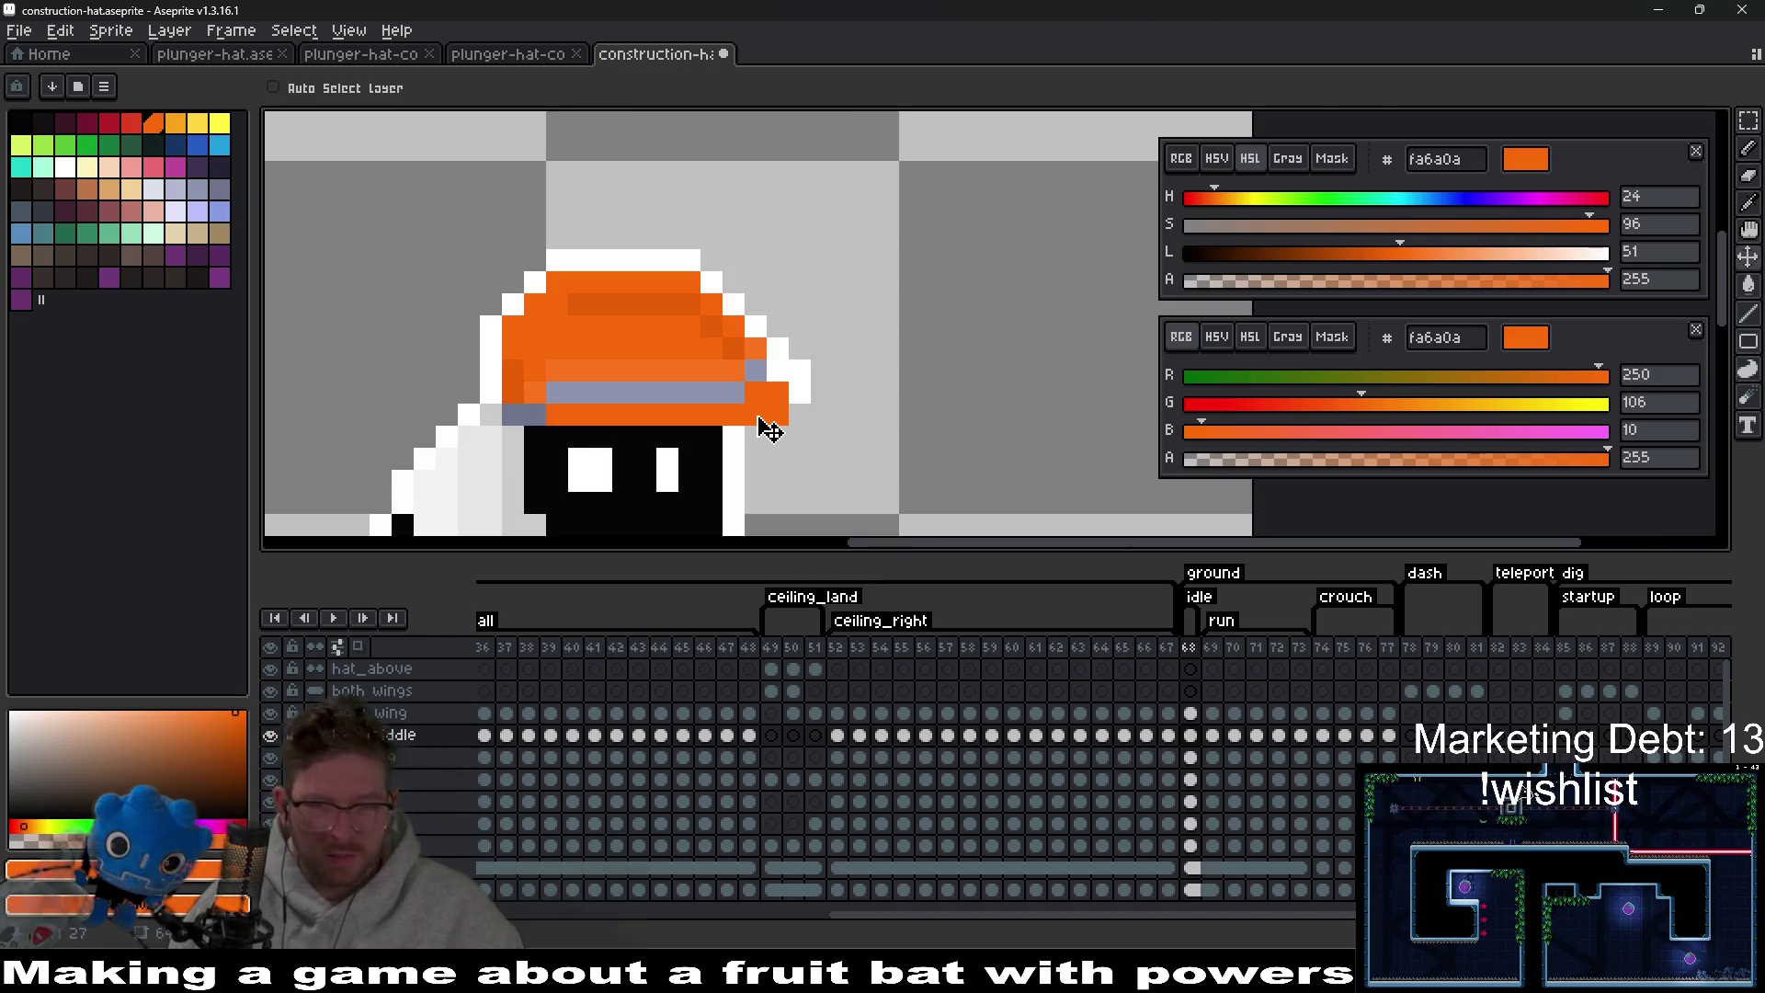
pyautogui.scroll(-1, 820, 410)
pyautogui.scroll(-2, 871, 394)
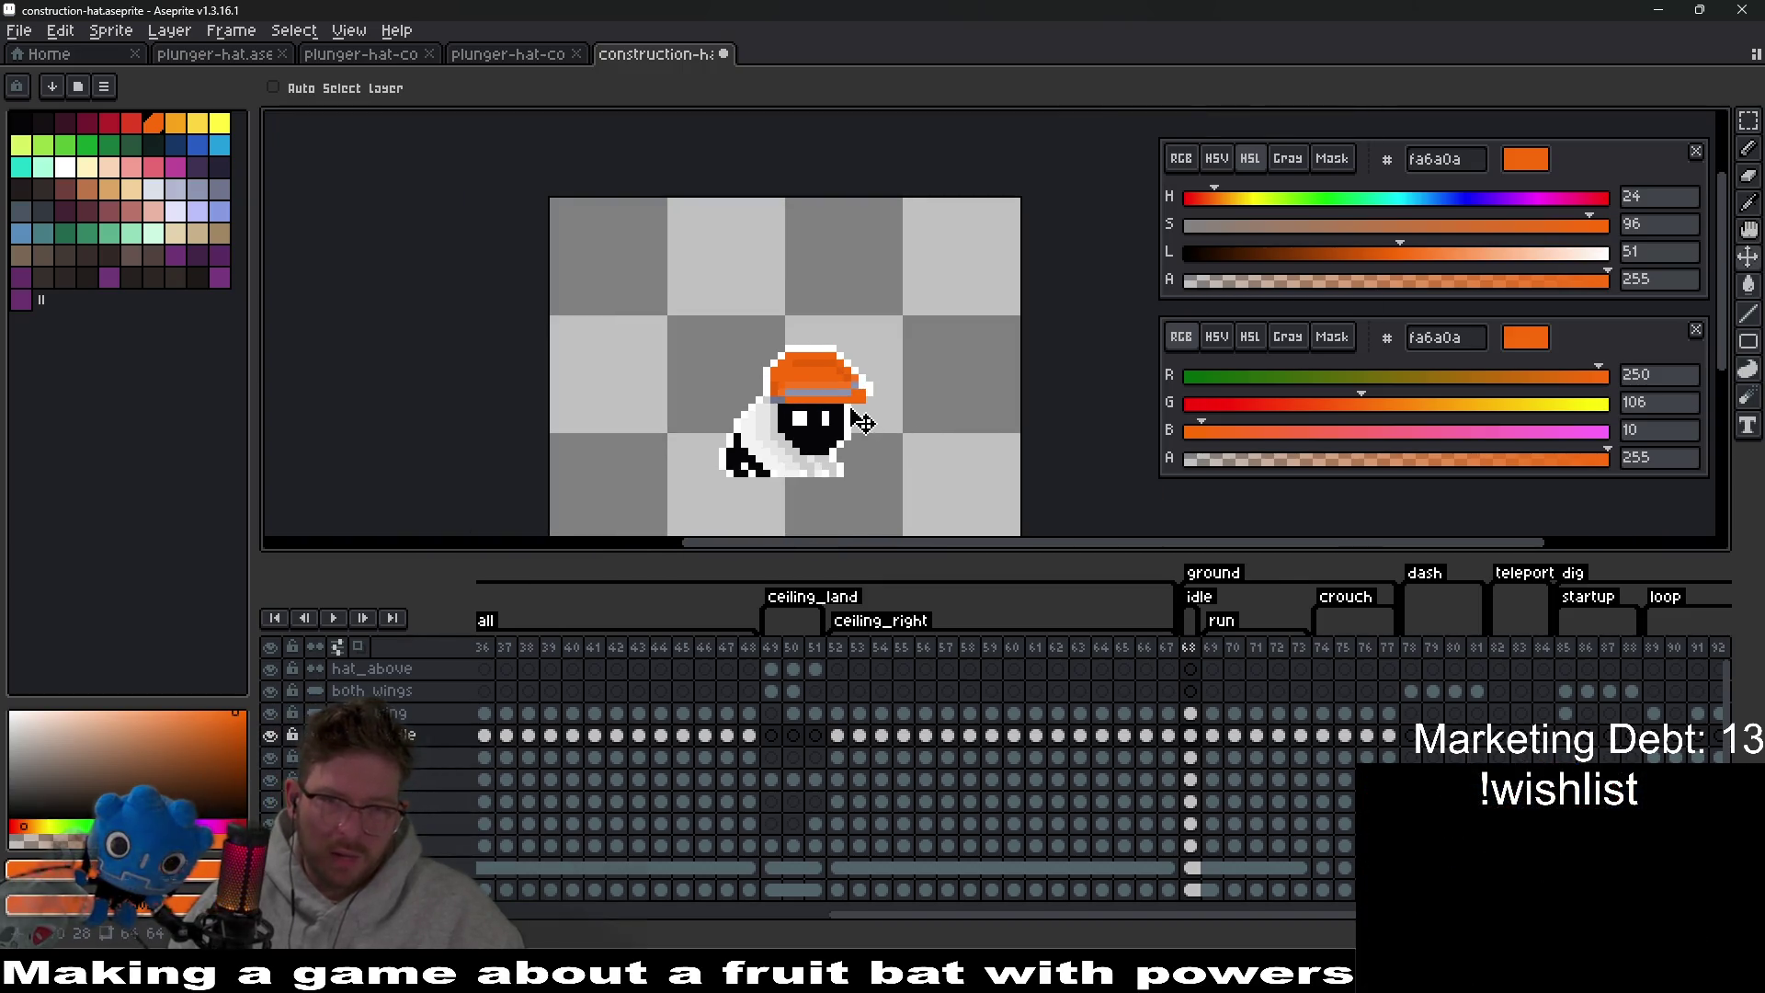
pyautogui.scroll(3, 883, 423)
pyautogui.hotkey('ctrl', 'z')
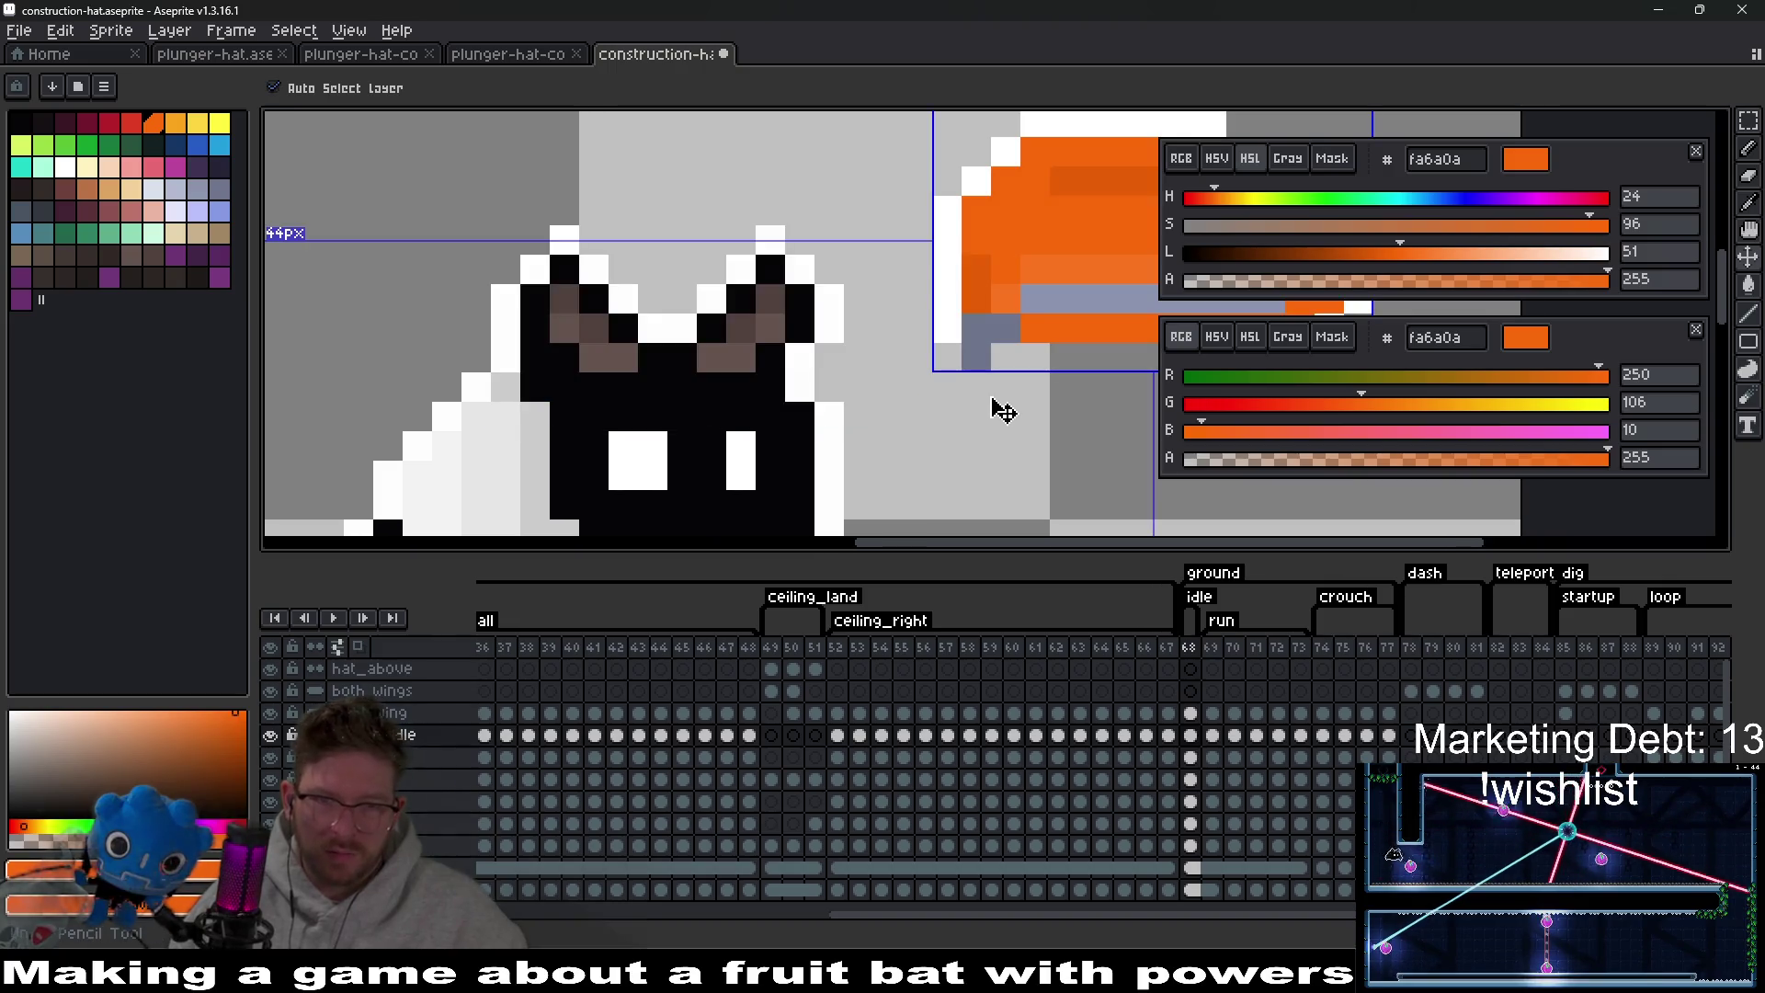
pyautogui.hotkey('ctrl', 'y')
# Try repainting the hat's grey and orange bands darker, then undo those strokes.
pyautogui.press('b')
pyautogui.click(859, 357)
pyautogui.moveTo(564, 388); pyautogui.dragTo(829, 387)
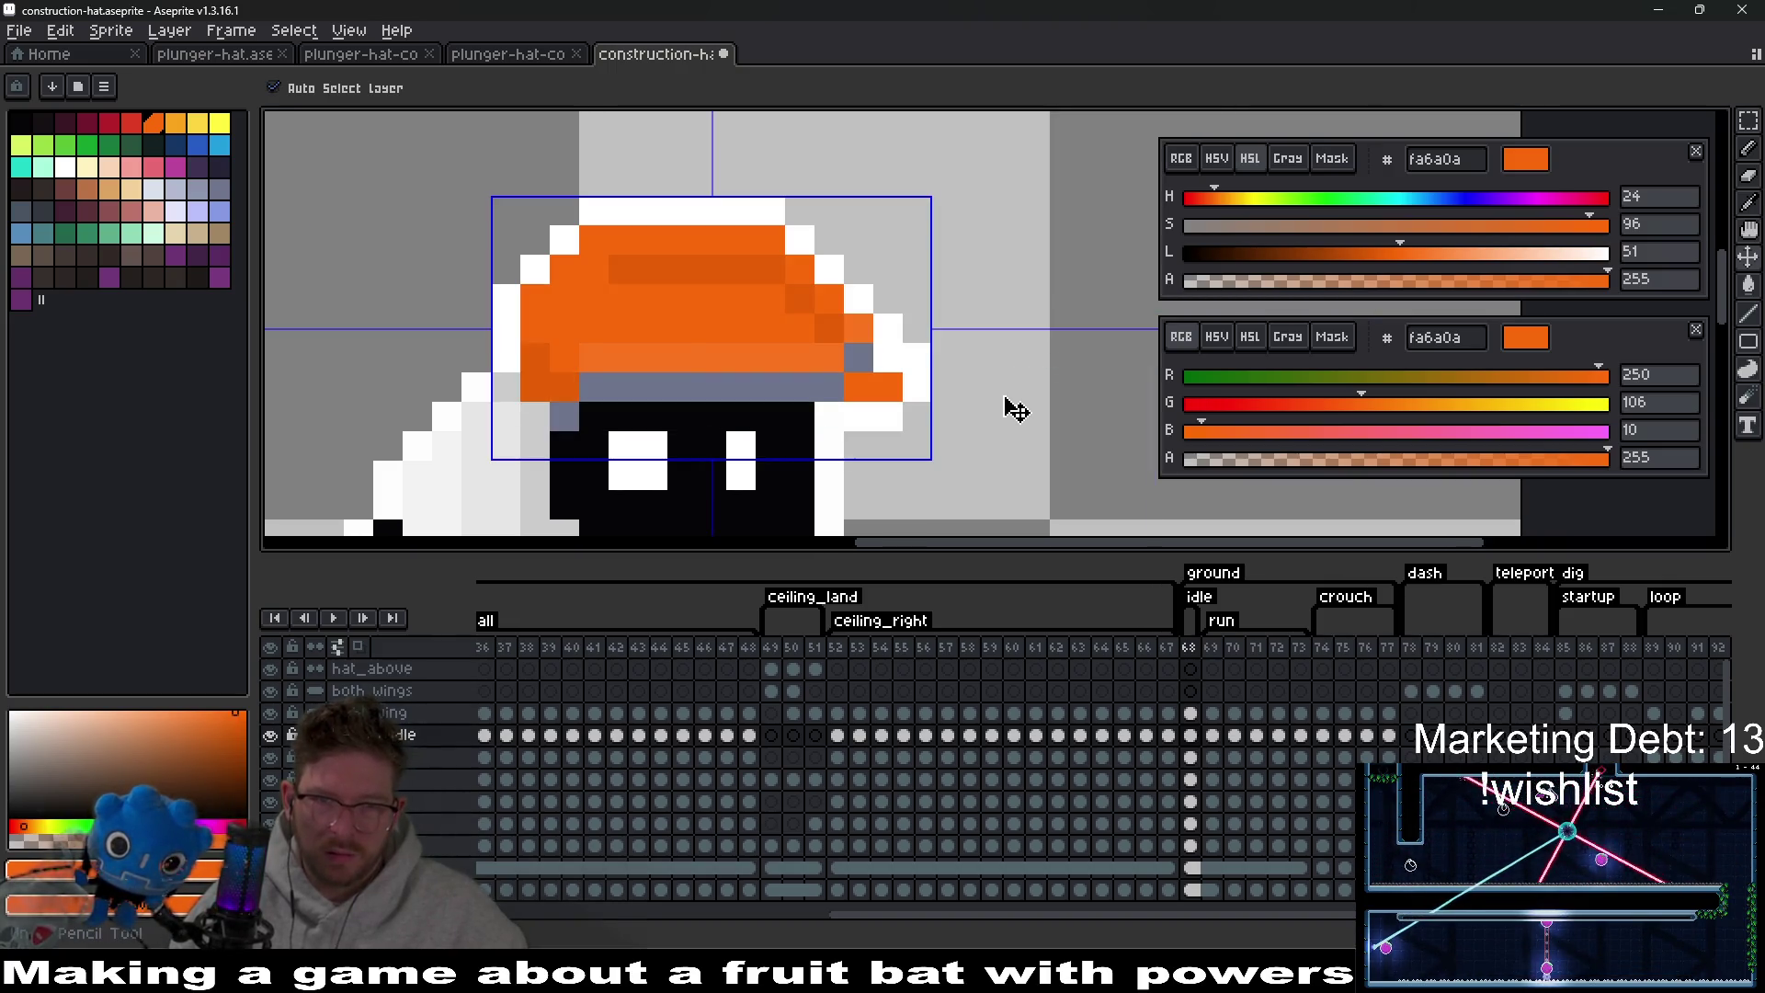
pyautogui.moveTo(594, 359); pyautogui.dragTo(800, 359)
pyautogui.hotkey('ctrl', 'z')
pyautogui.hotkey('ctrl', 'z')
pyautogui.hotkey('ctrl', 'z')
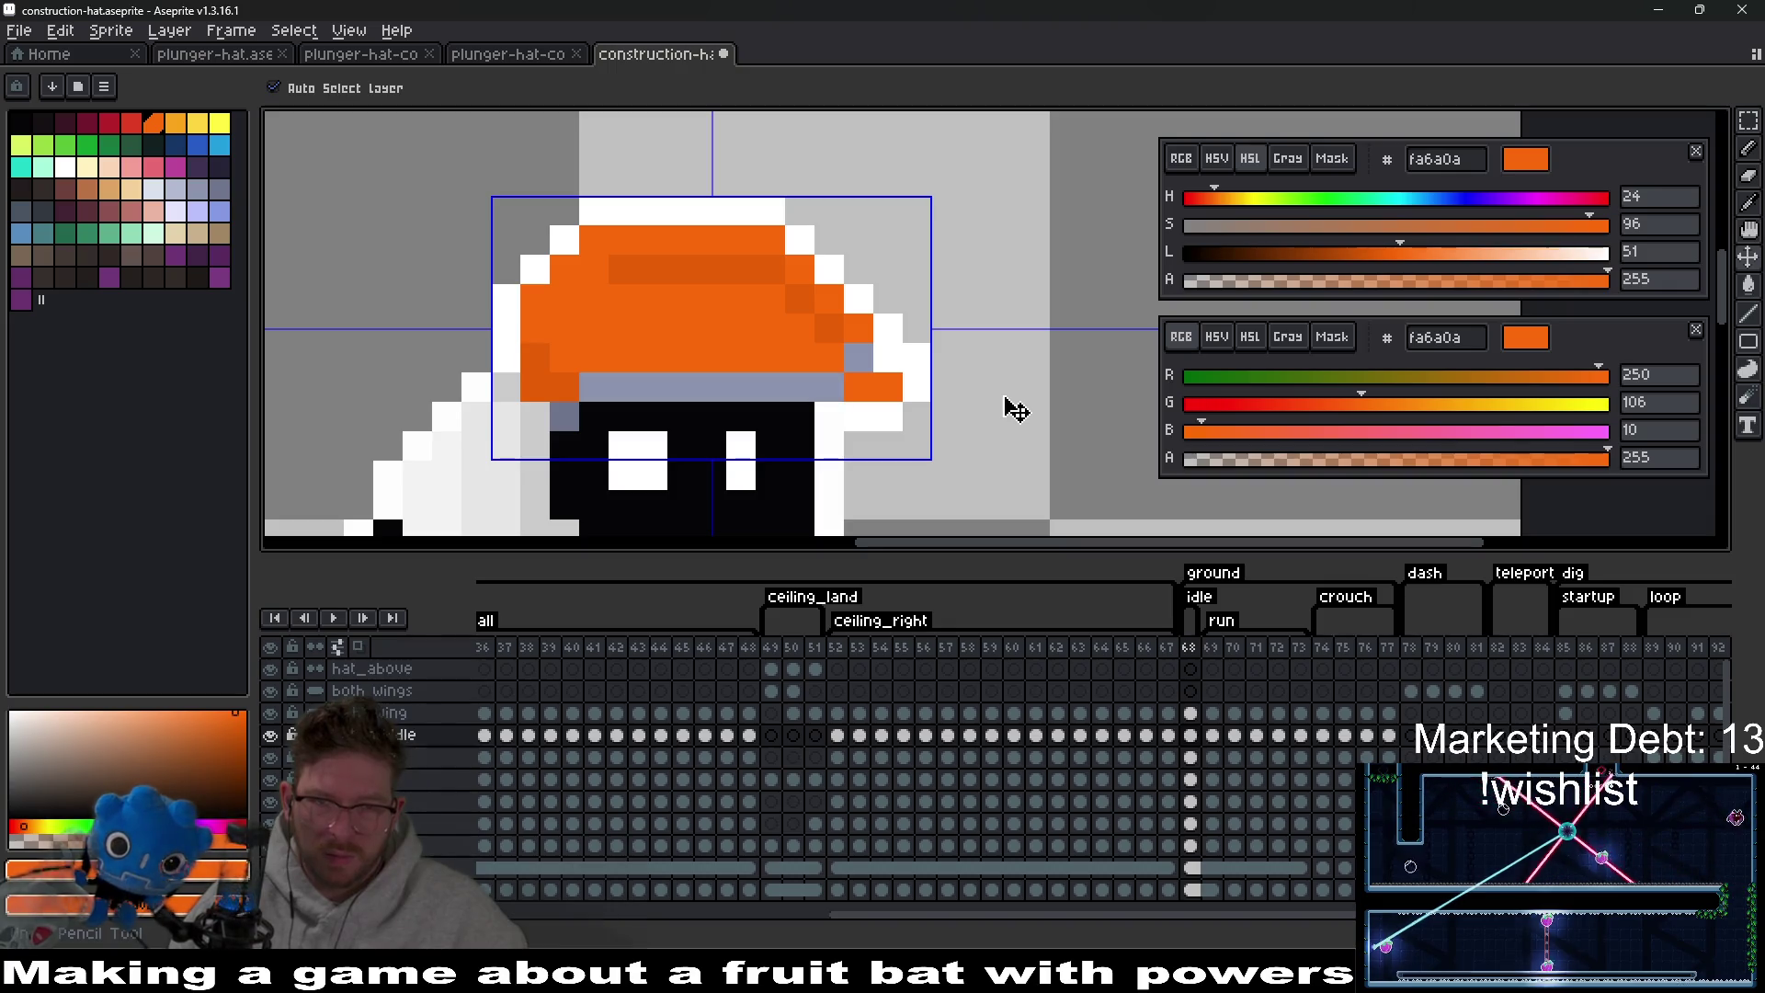
pyautogui.hotkey('ctrl', 'z')
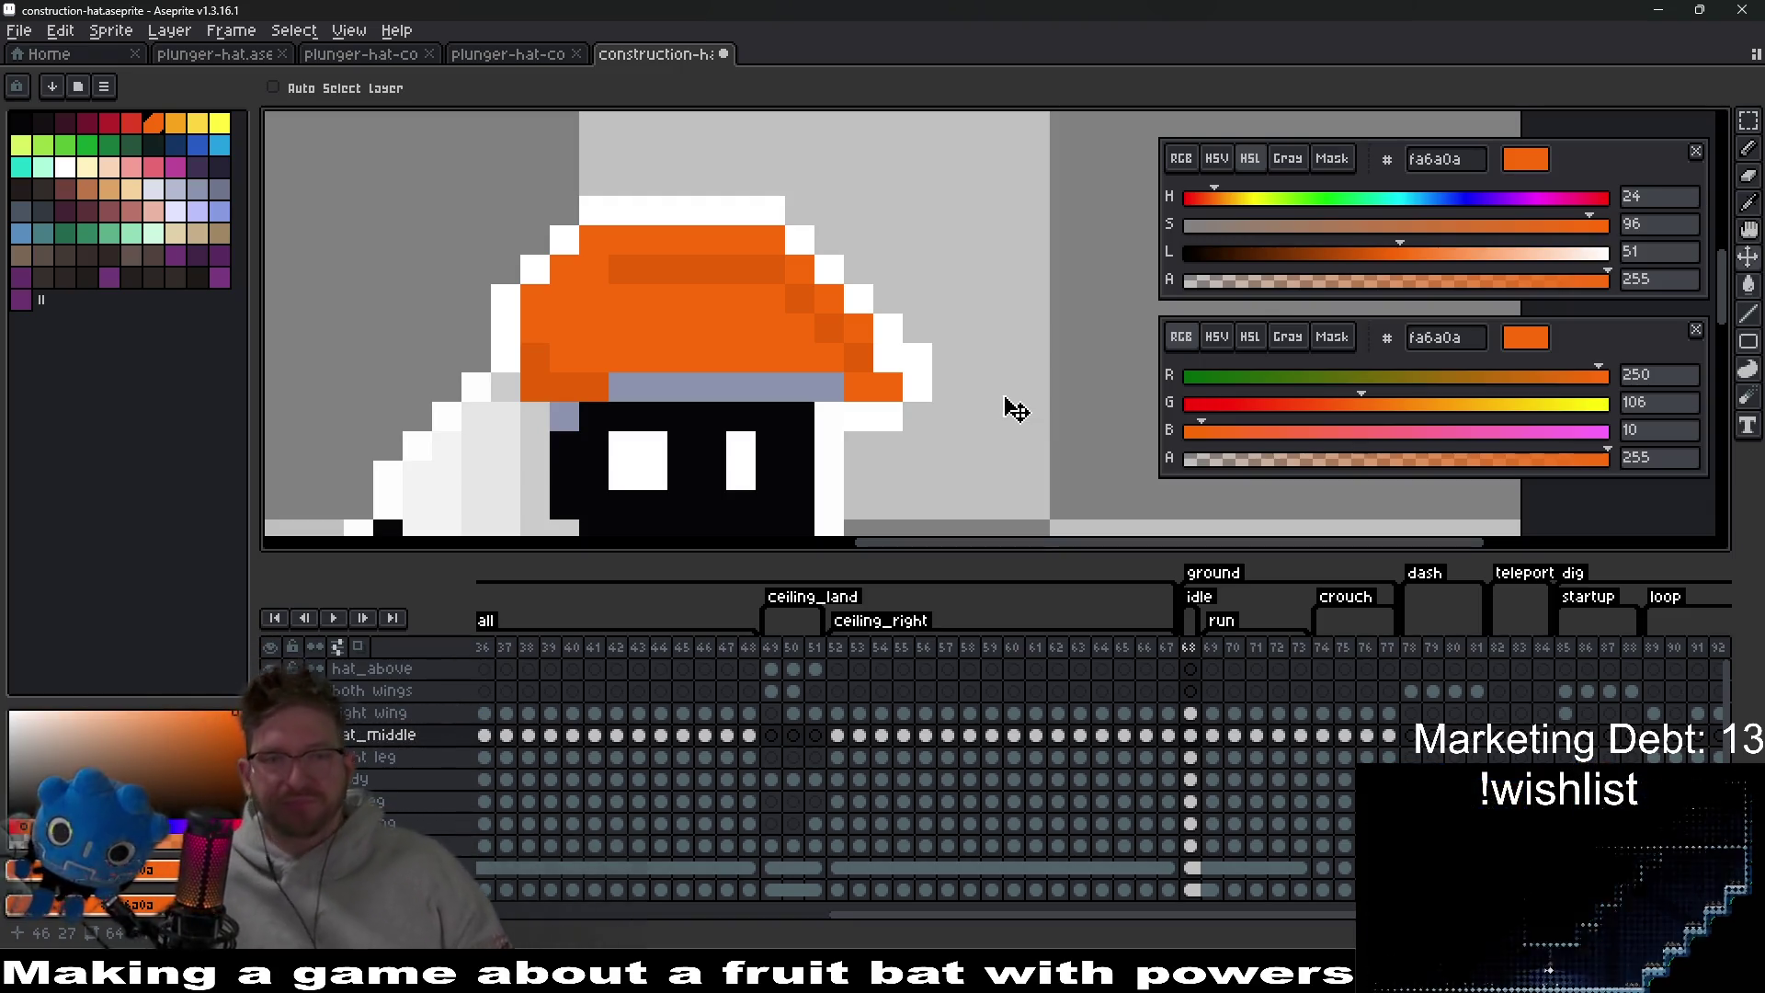
# Save construction-hat.aseprite and bring up the Steam library.
pyautogui.hotkey('ctrl', 's')
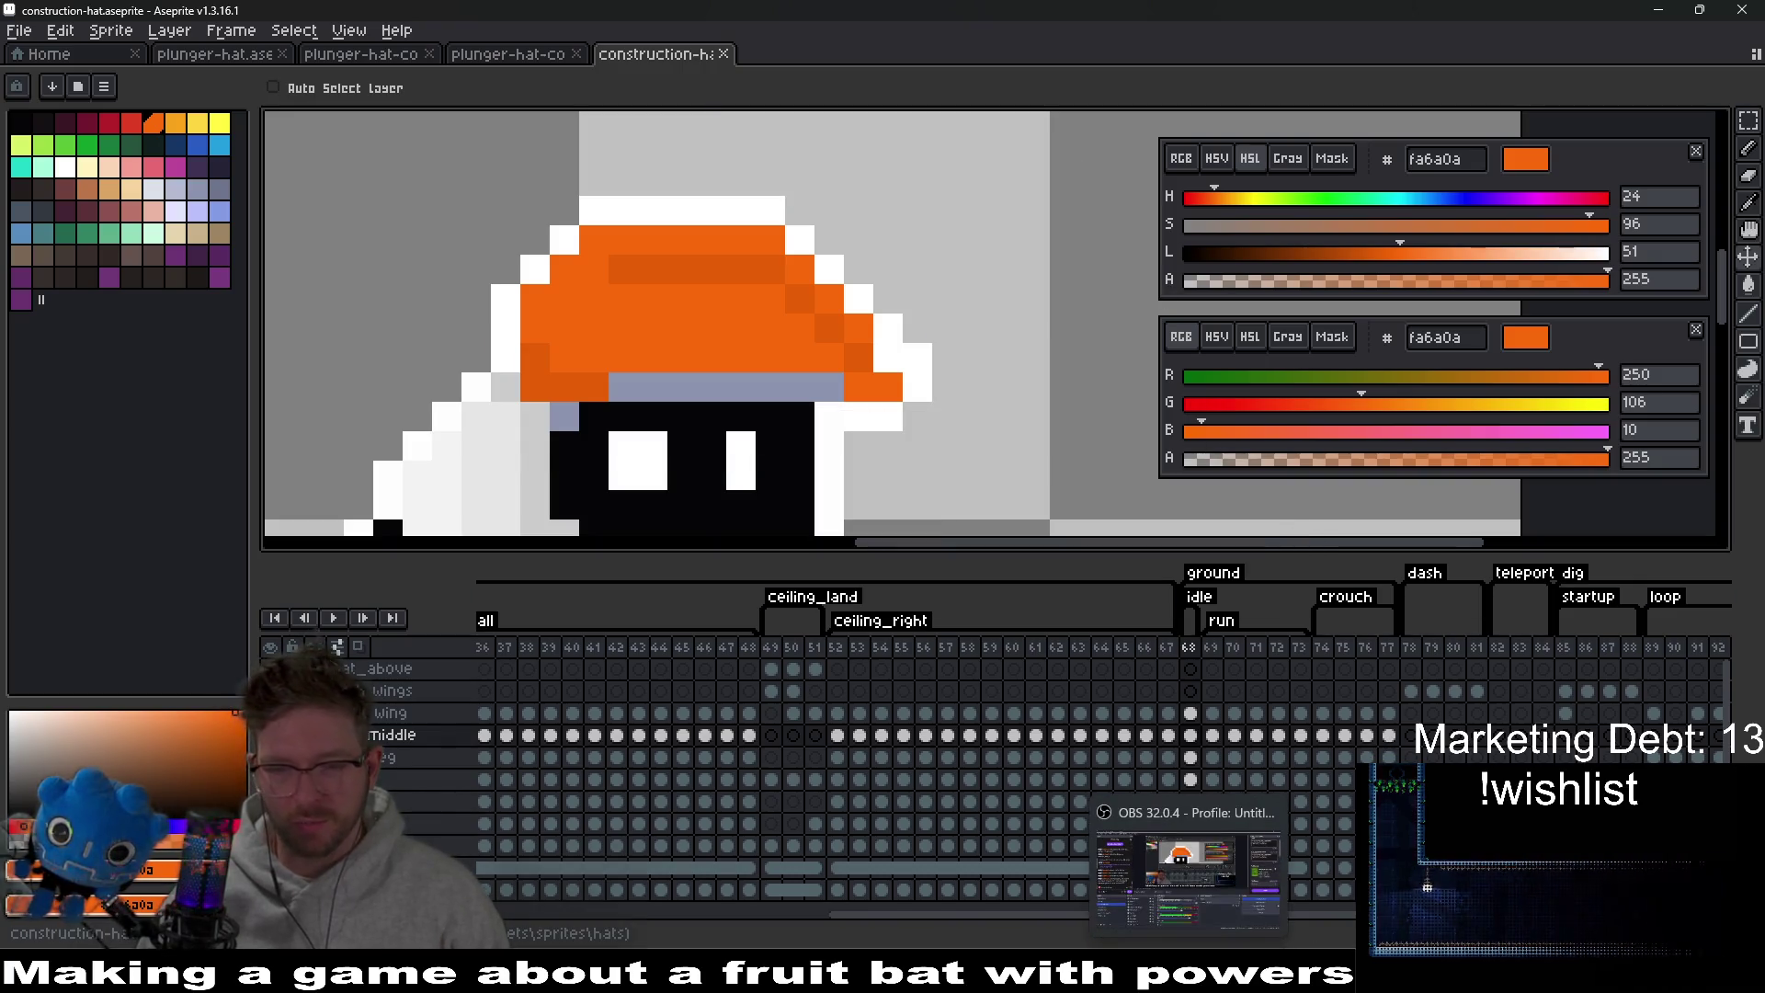
pyautogui.click(1032, 828)
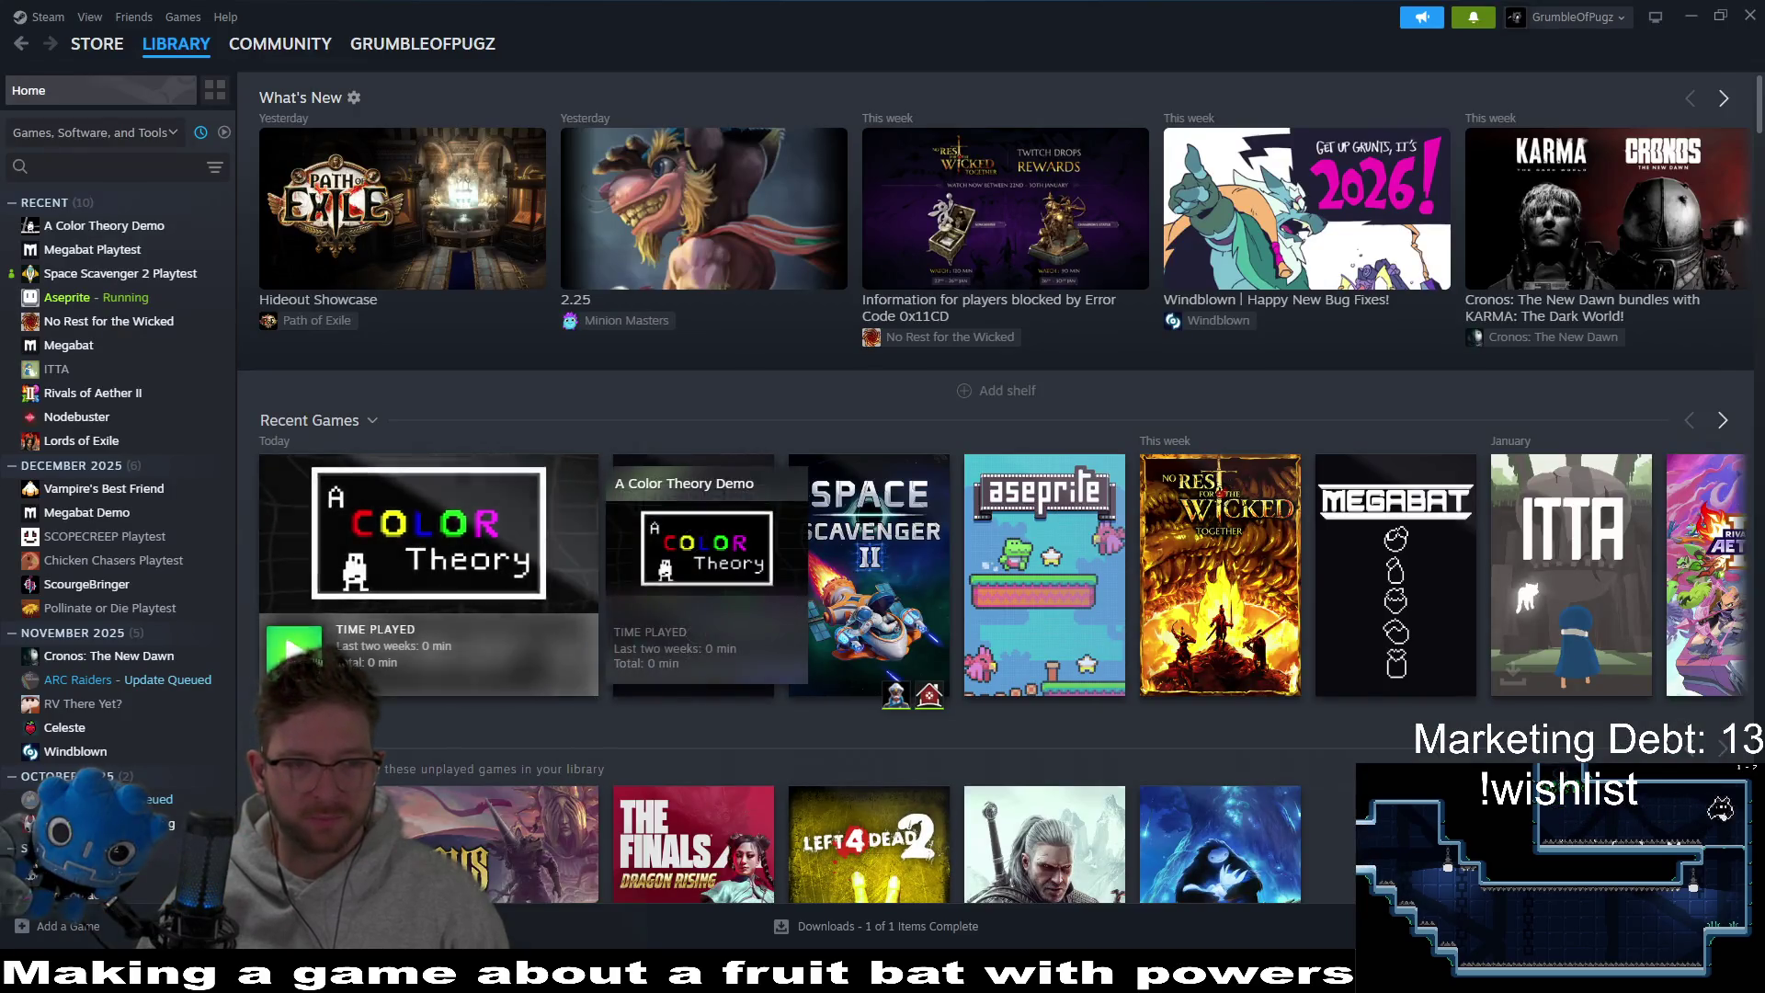
# Launch A Color Theory Demo from Steam's Recent Games list.
pyautogui.doubleClick(479, 589)
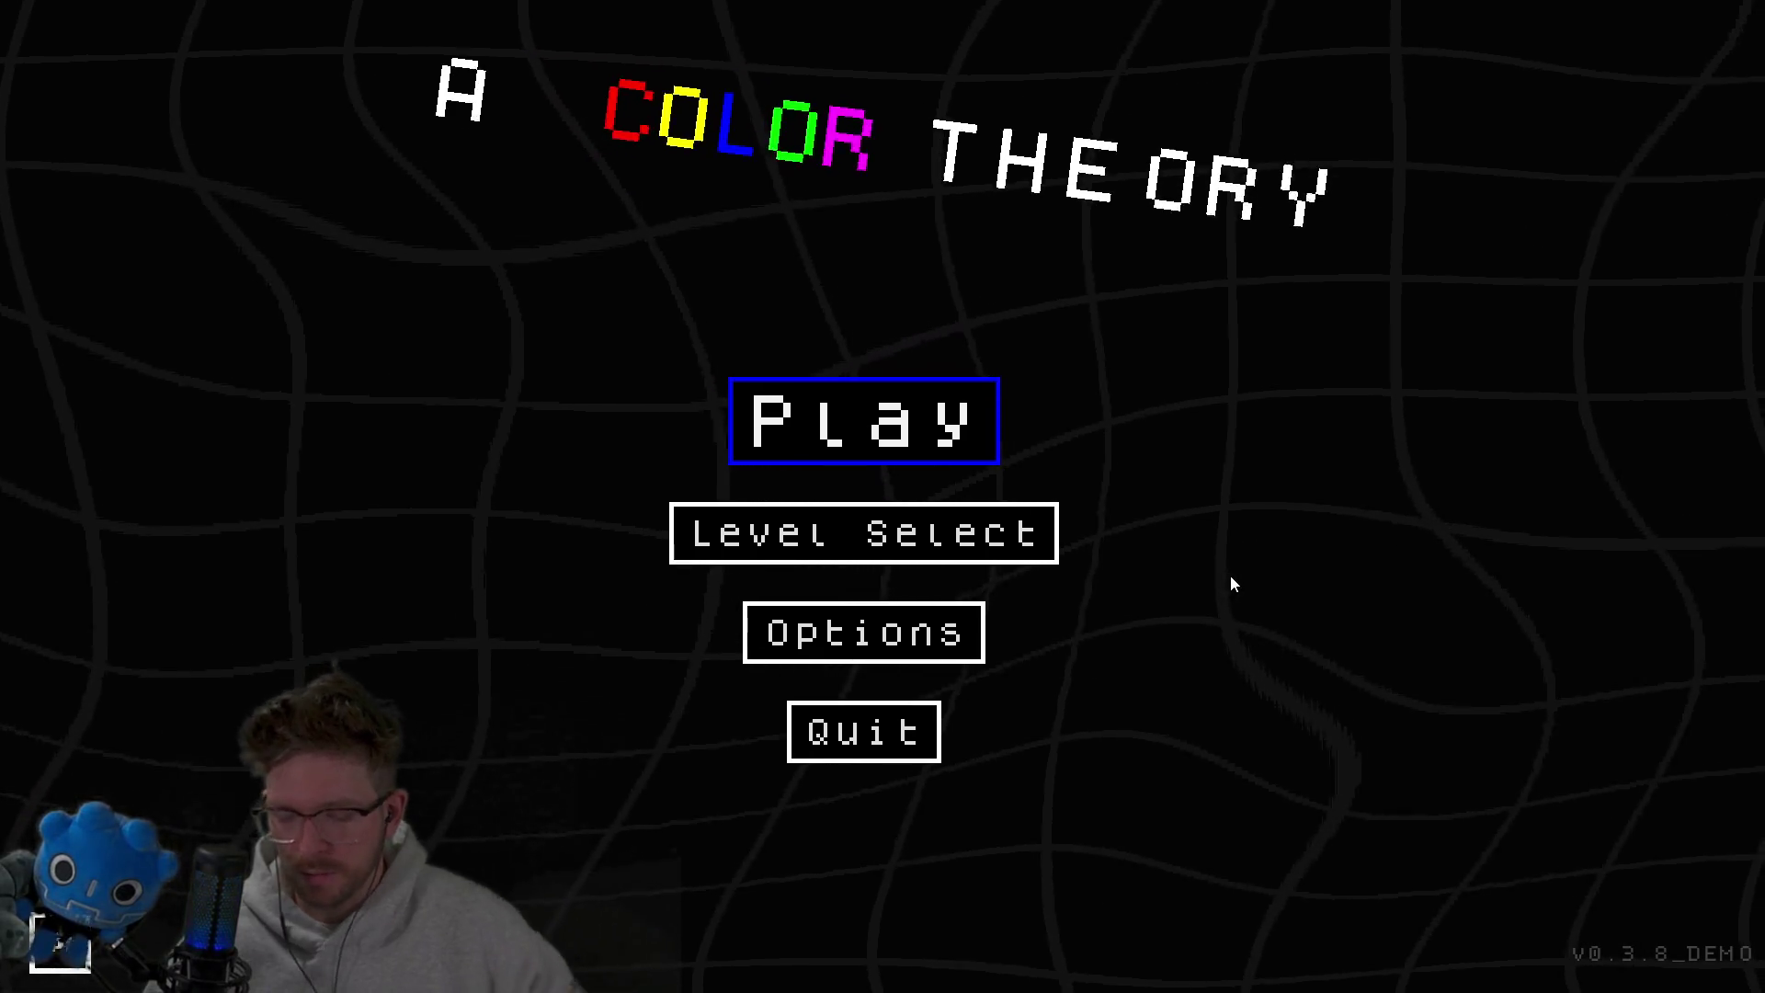
# Open the Base Pack 1 level grid and start level 1-1.
pyautogui.press('Down')
pyautogui.press('Up')
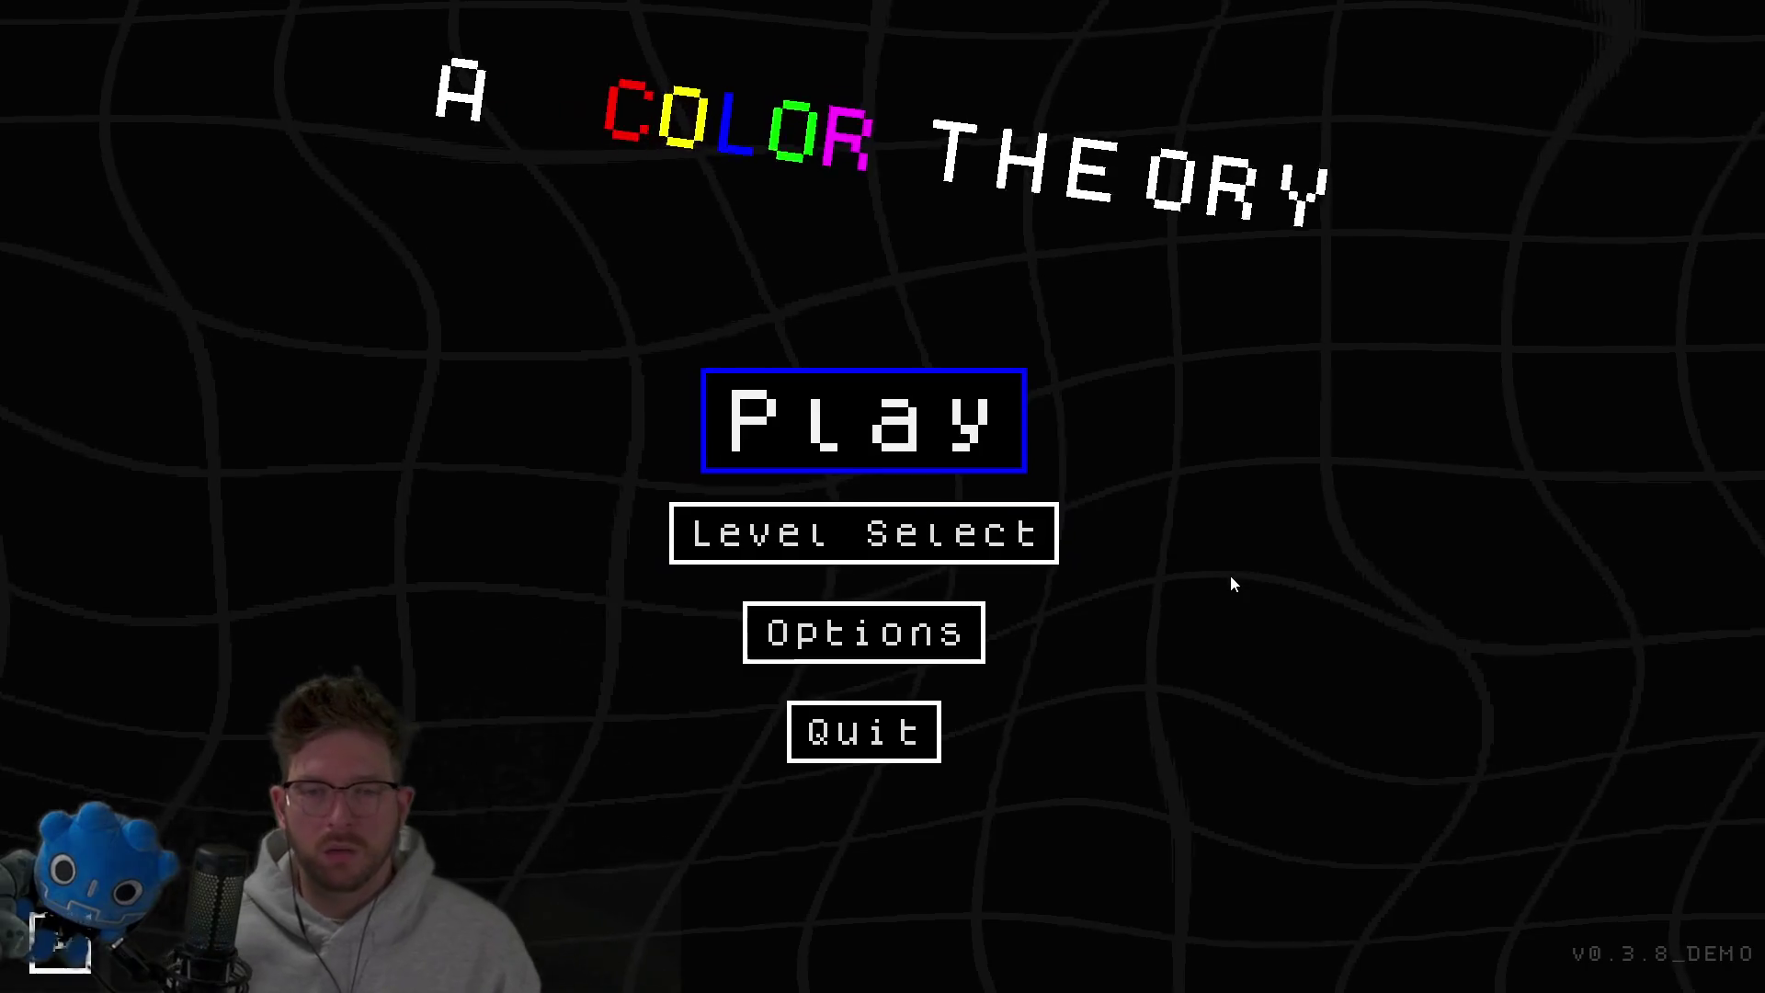
pyautogui.press('Down')
pyautogui.press('Return')
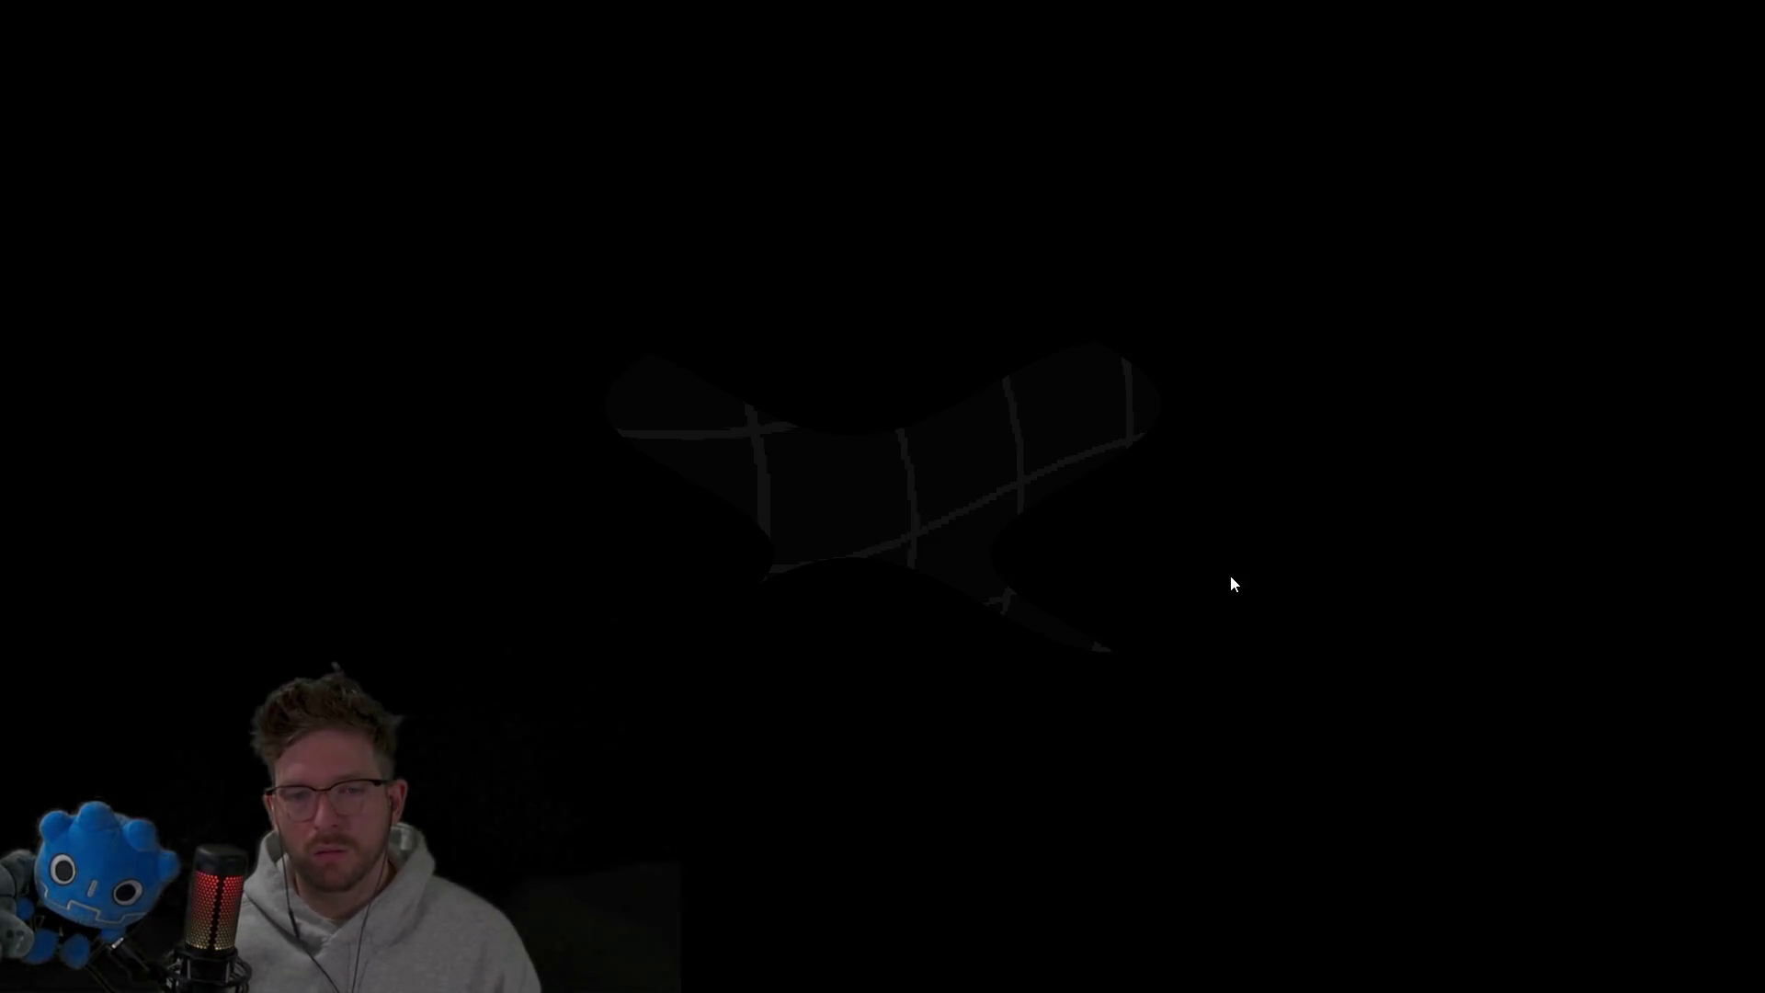
pyautogui.press('Right')
pyautogui.press('Down')
pyautogui.press('Down')
pyautogui.press('Down')
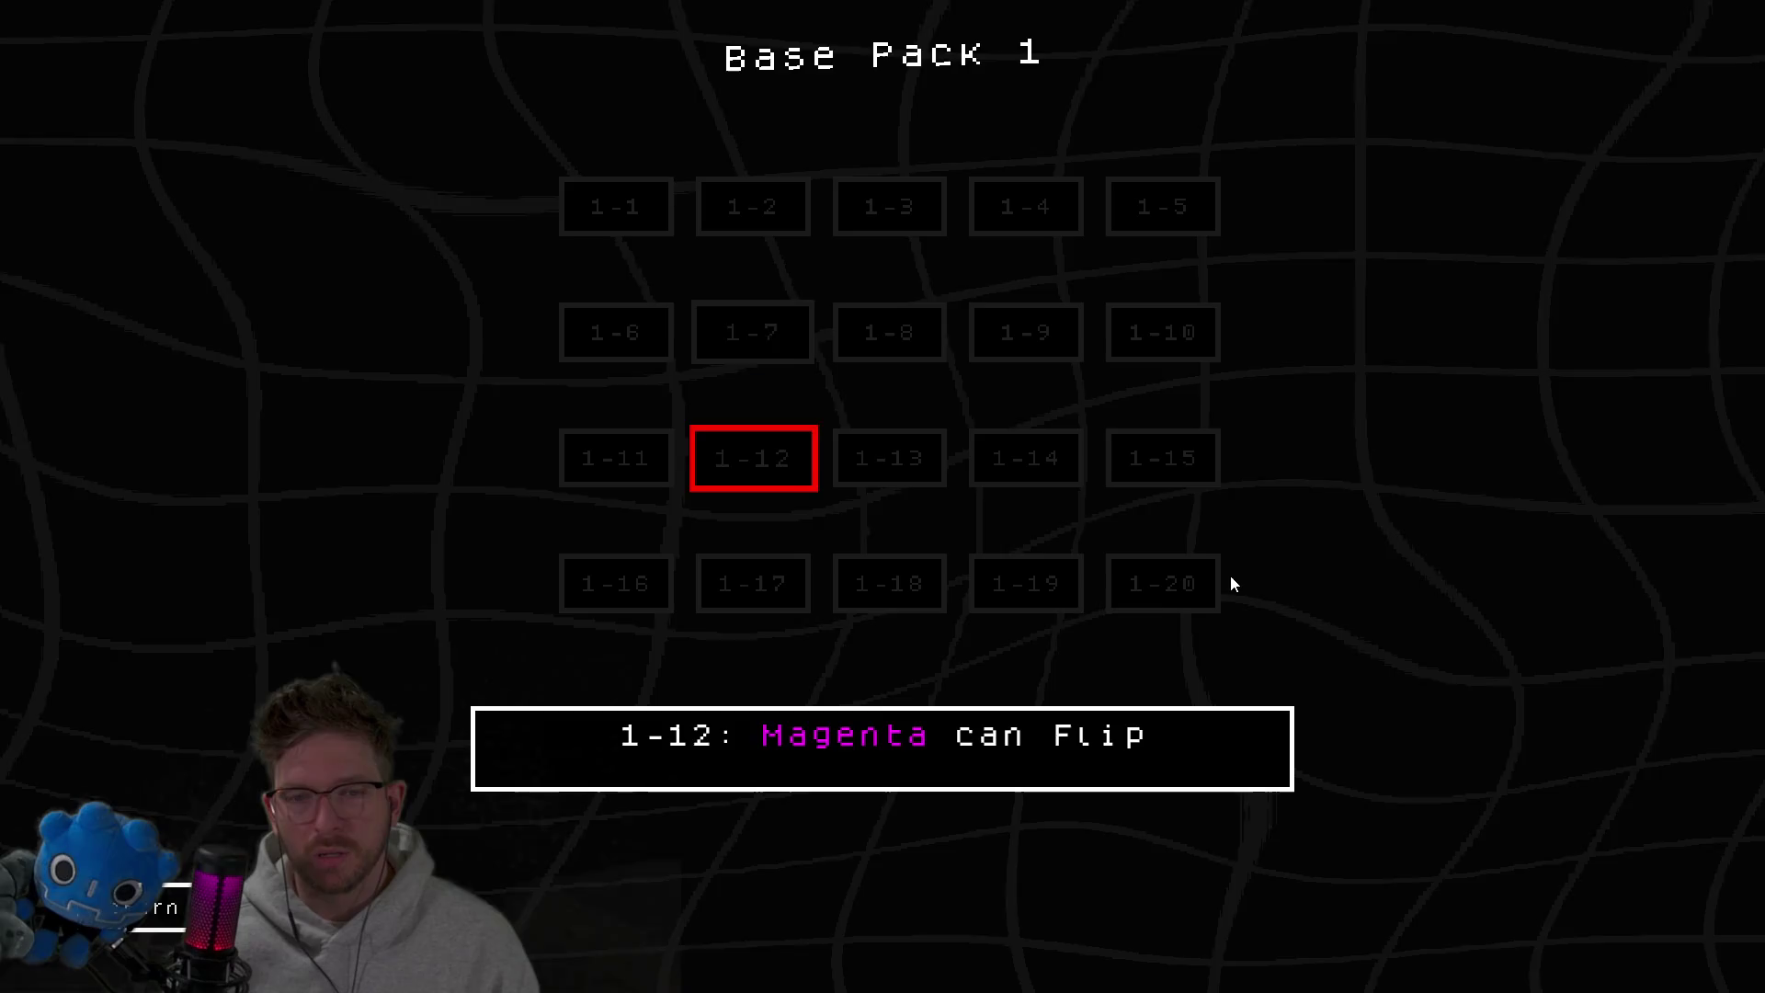
pyautogui.press('Left')
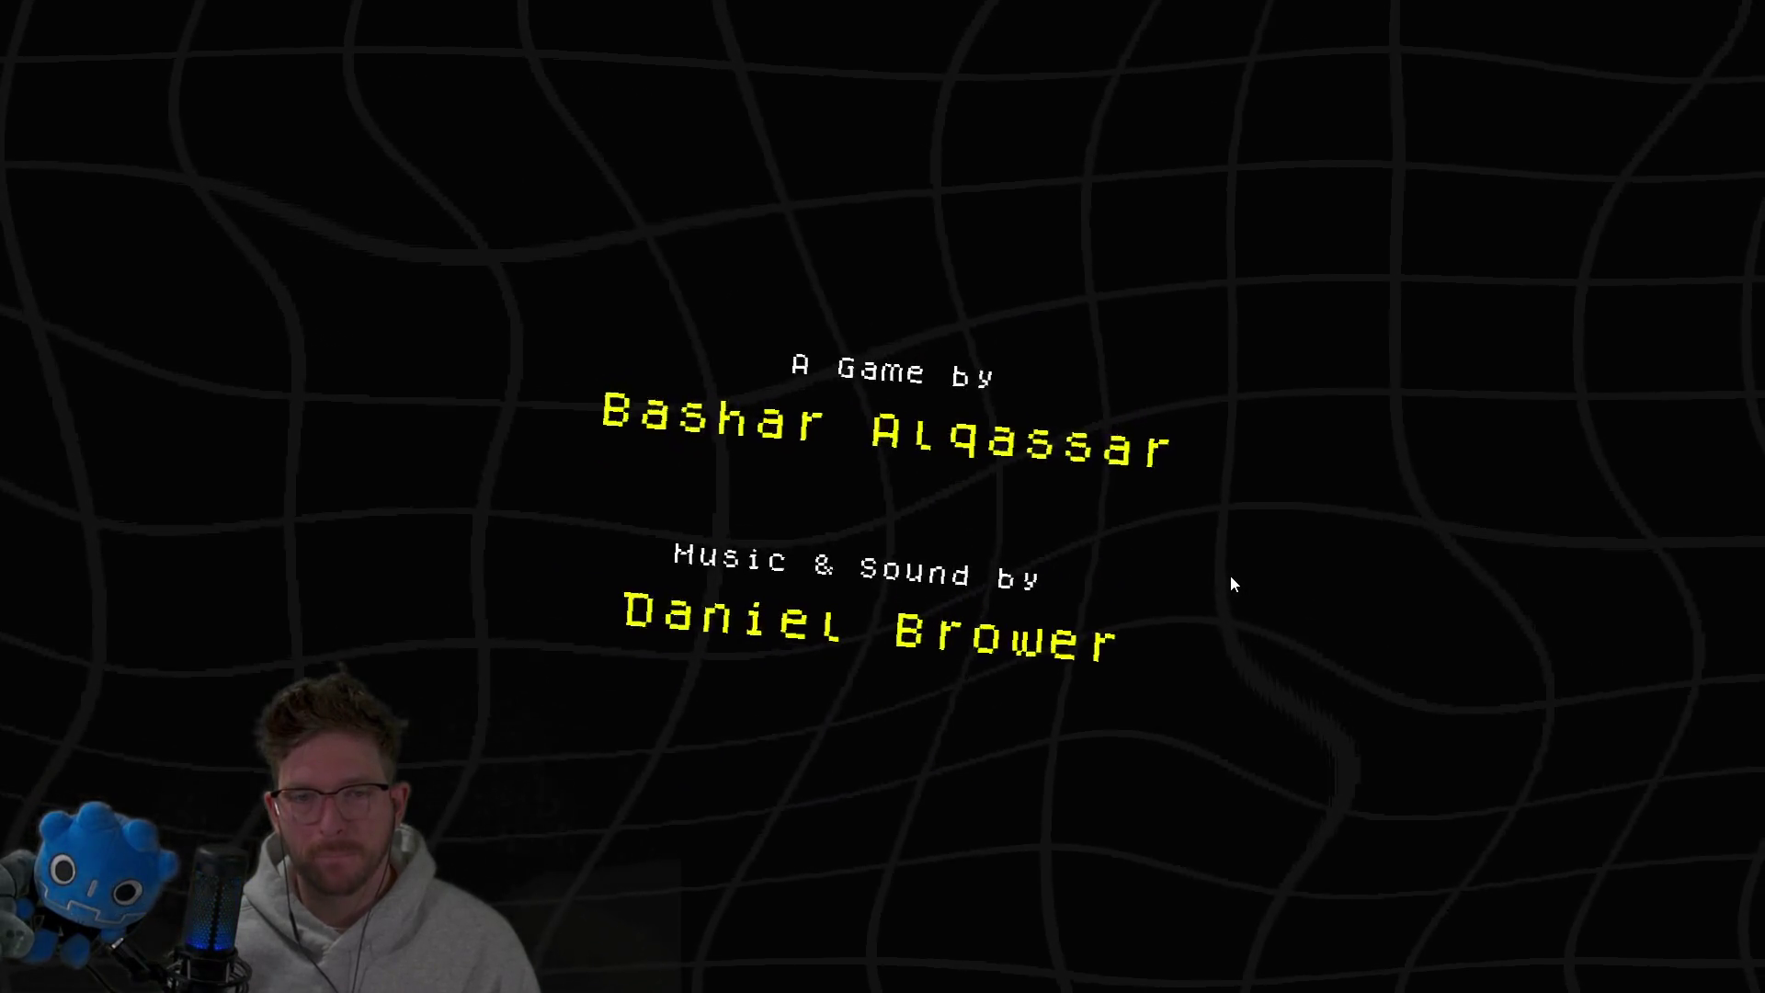
pyautogui.press('Return')
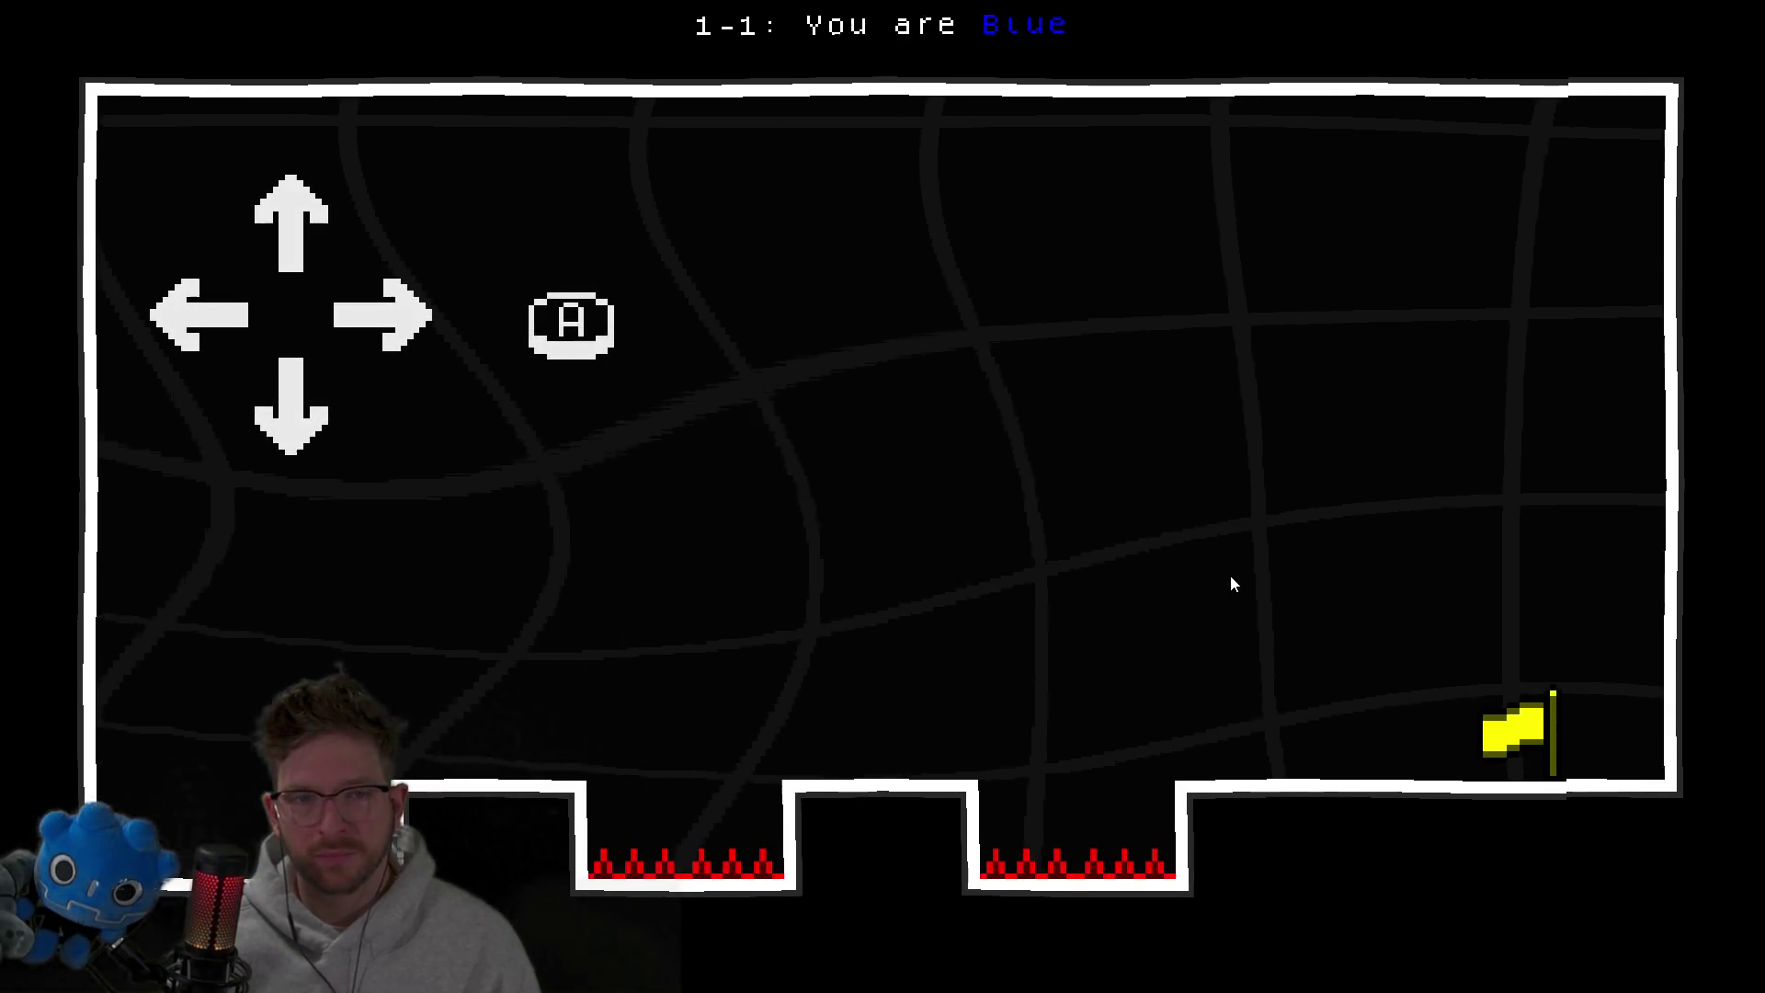
# Clear levels 1-1 and 1-2 by running right and jumping the spike pits.
pyautogui.press('Right')
pyautogui.press('space')
pyautogui.press('Right')
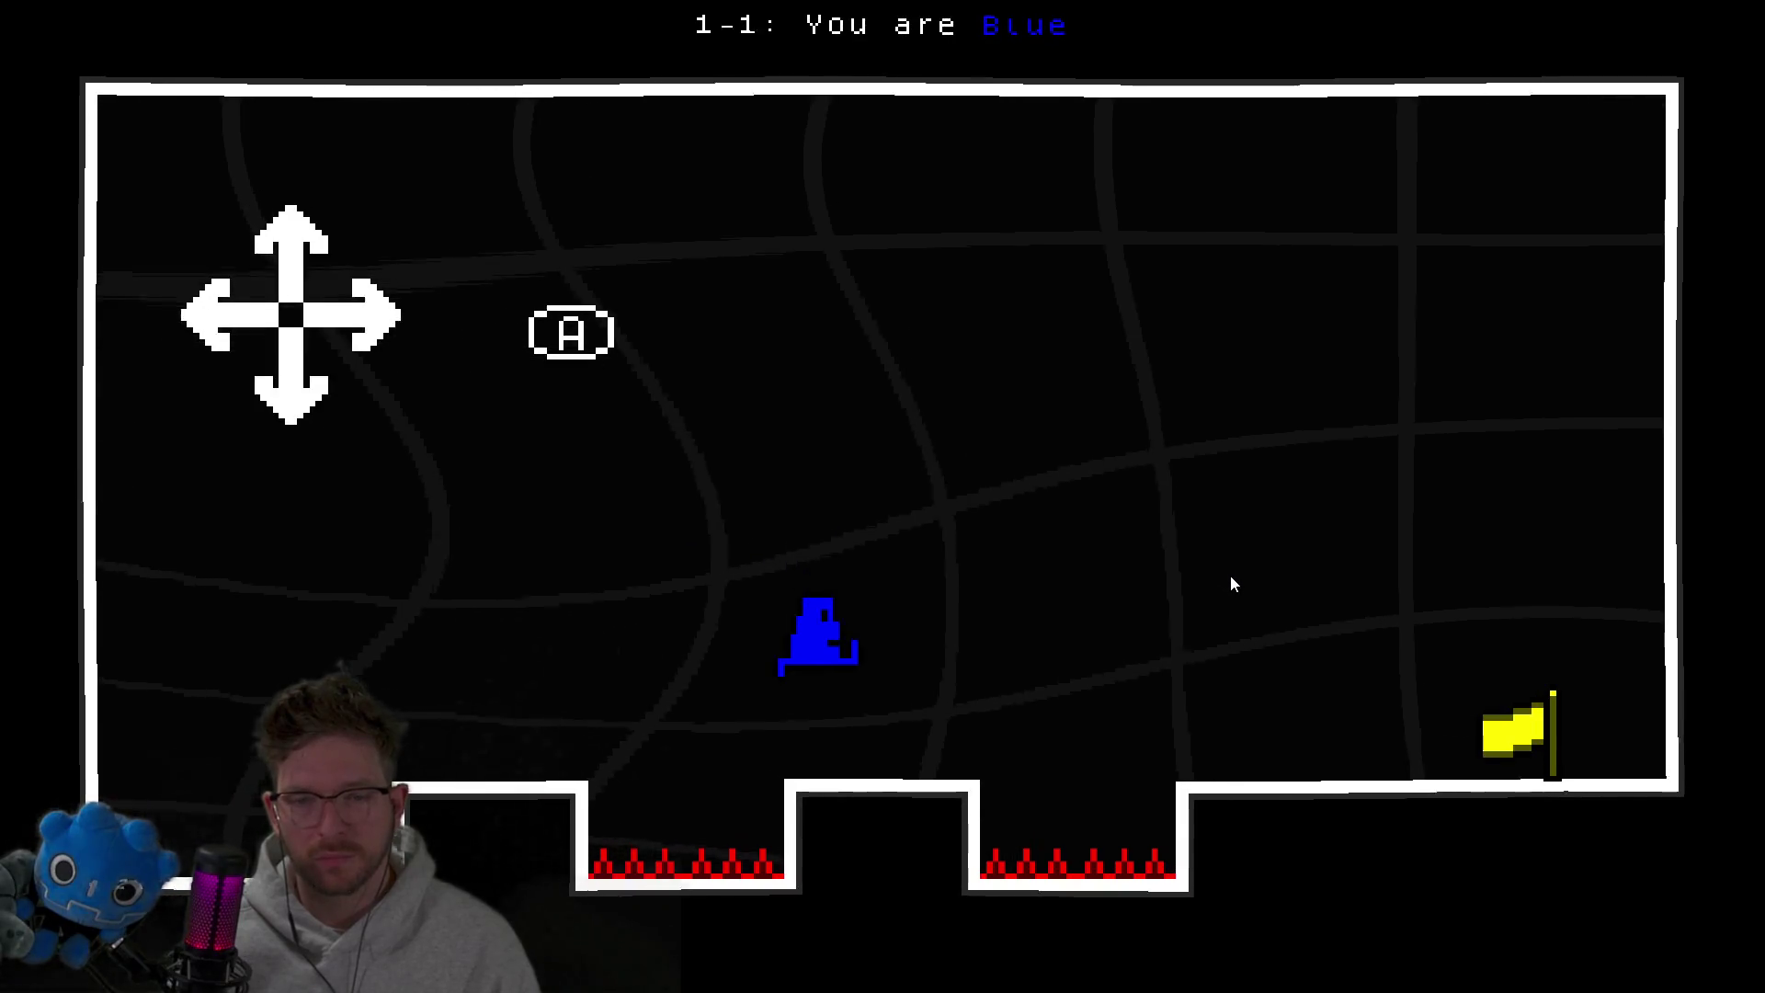
pyautogui.press('space')
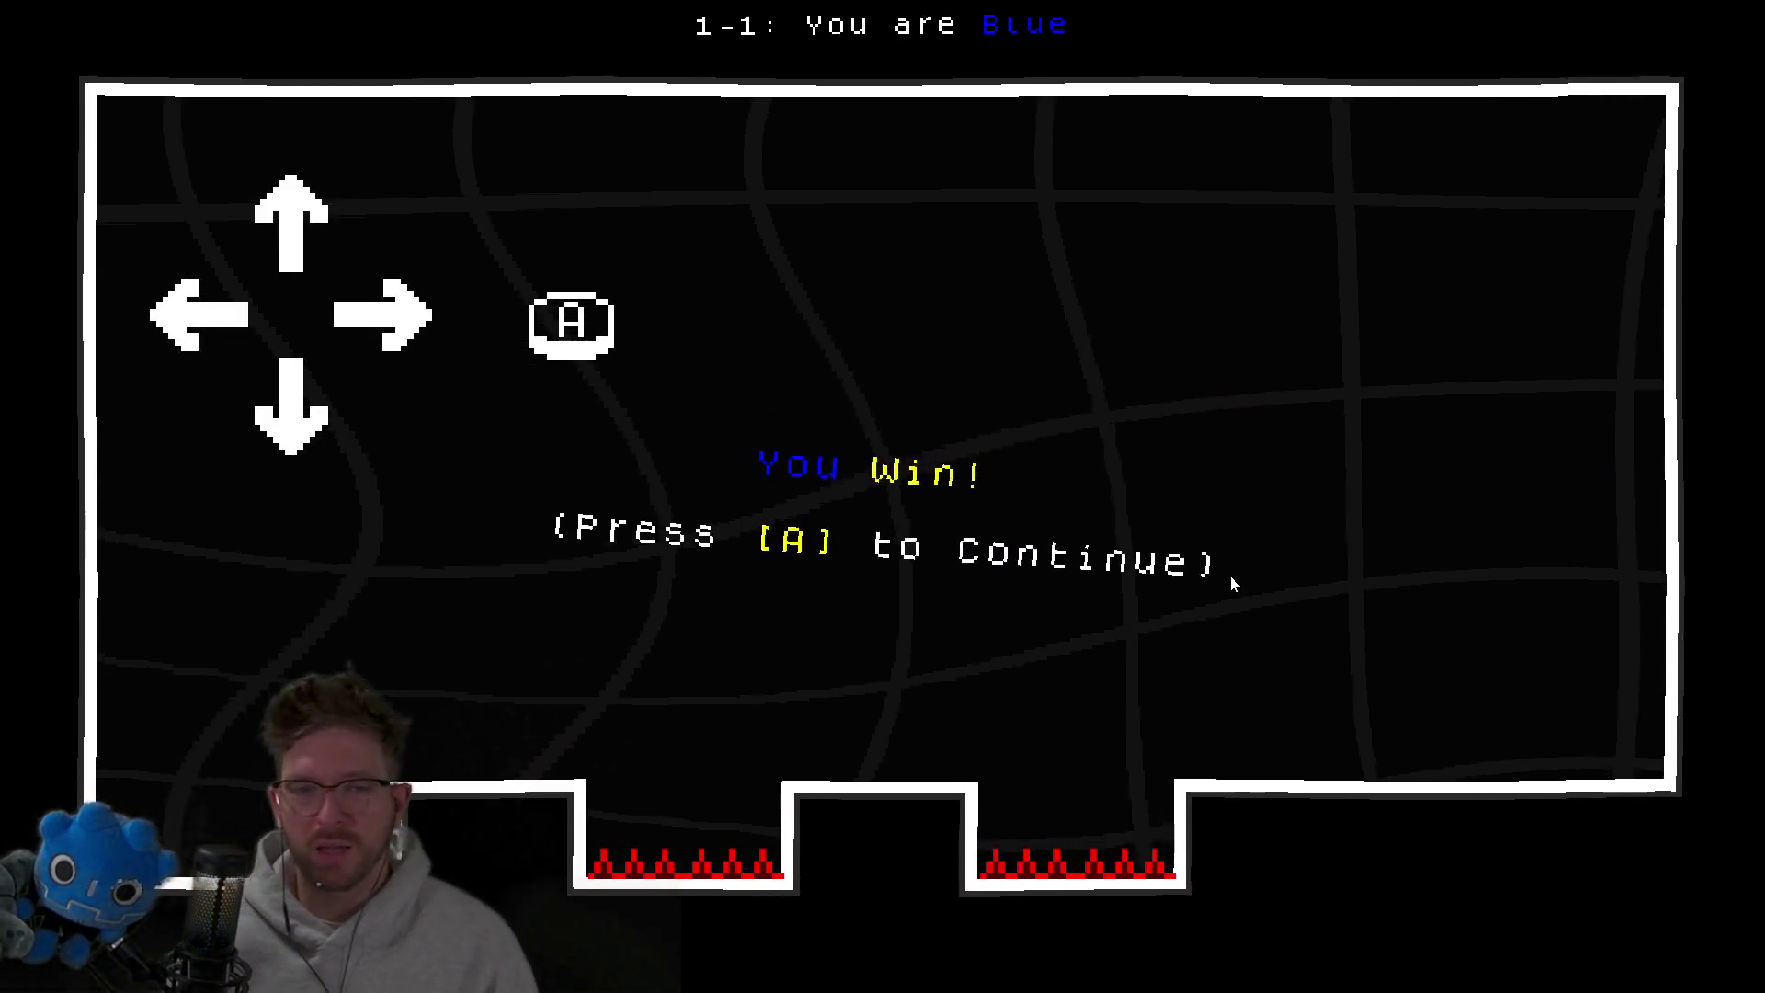
pyautogui.press('space')
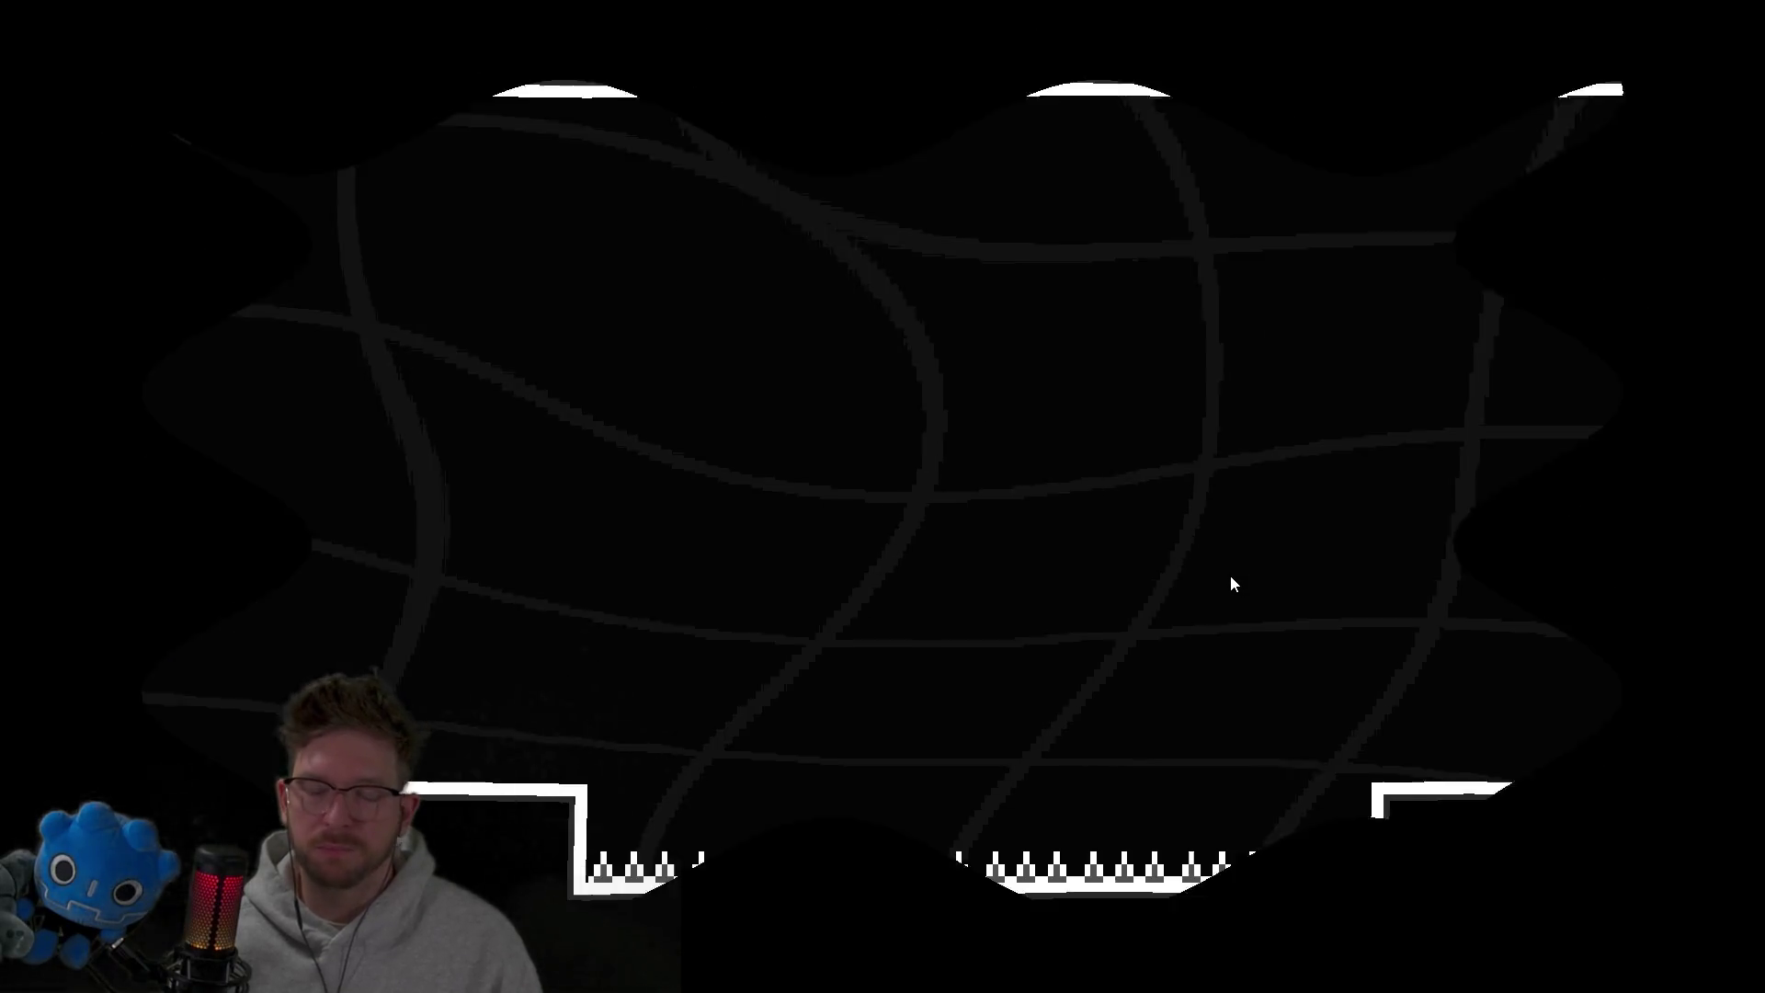
pyautogui.press('Right')
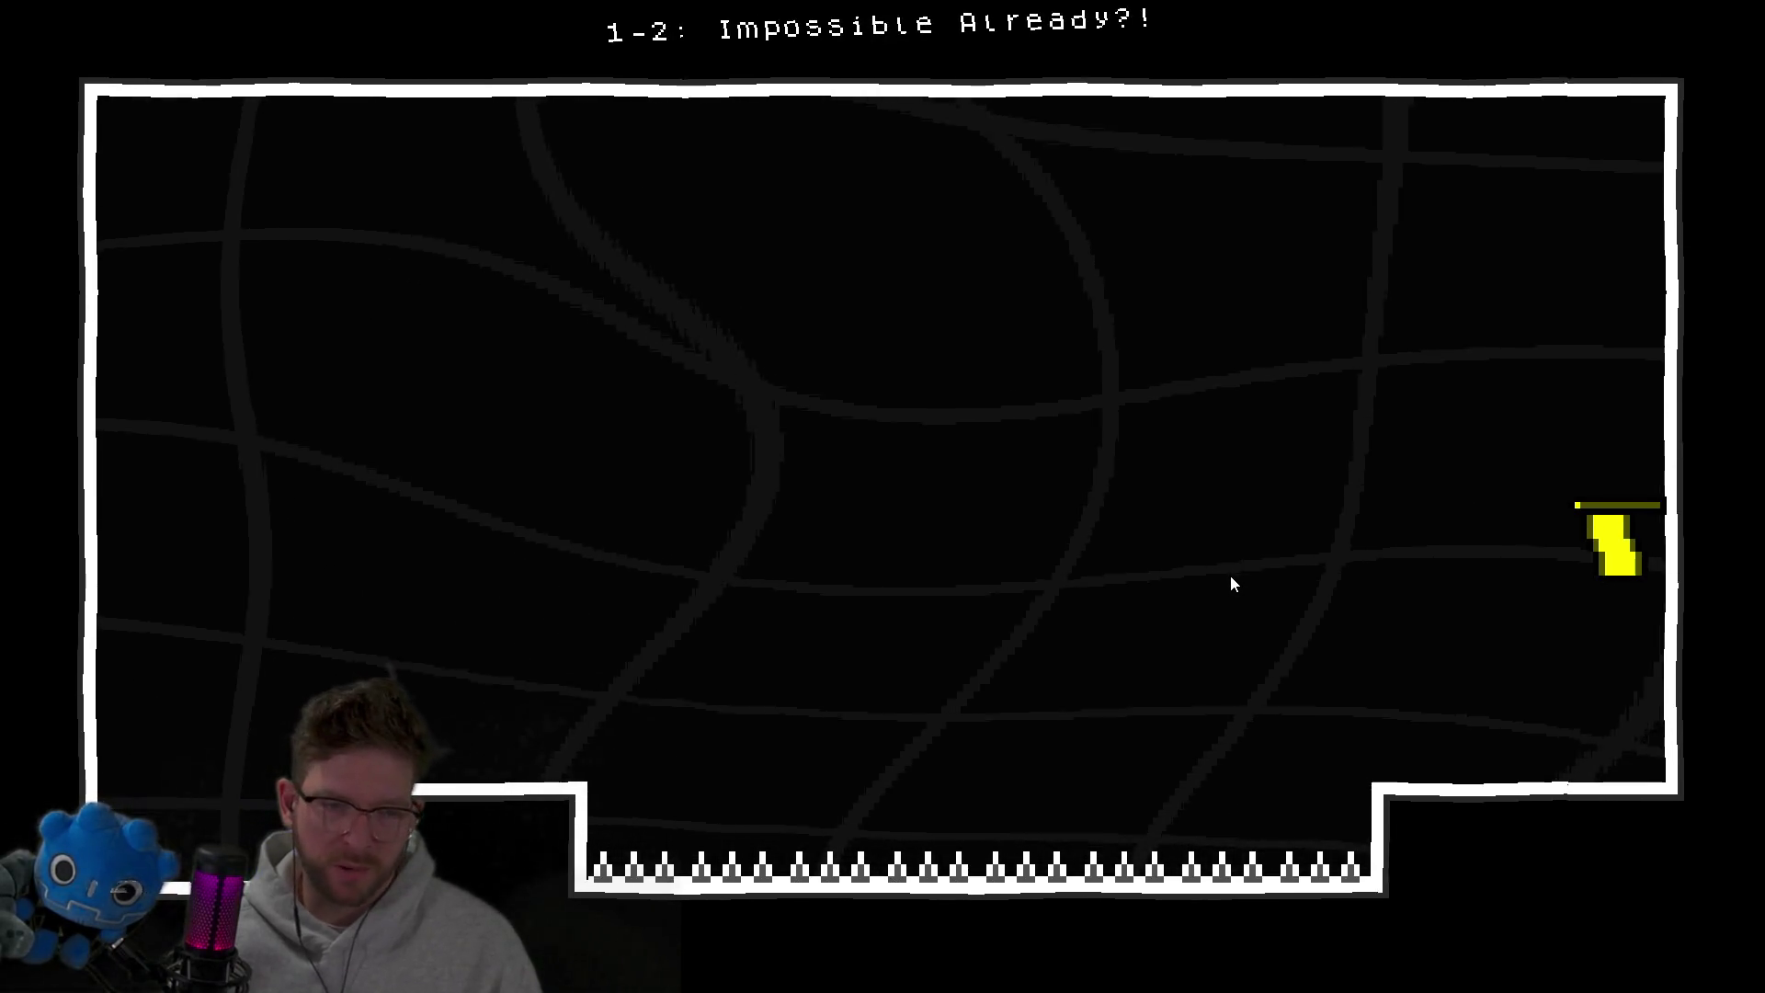
pyautogui.press('space')
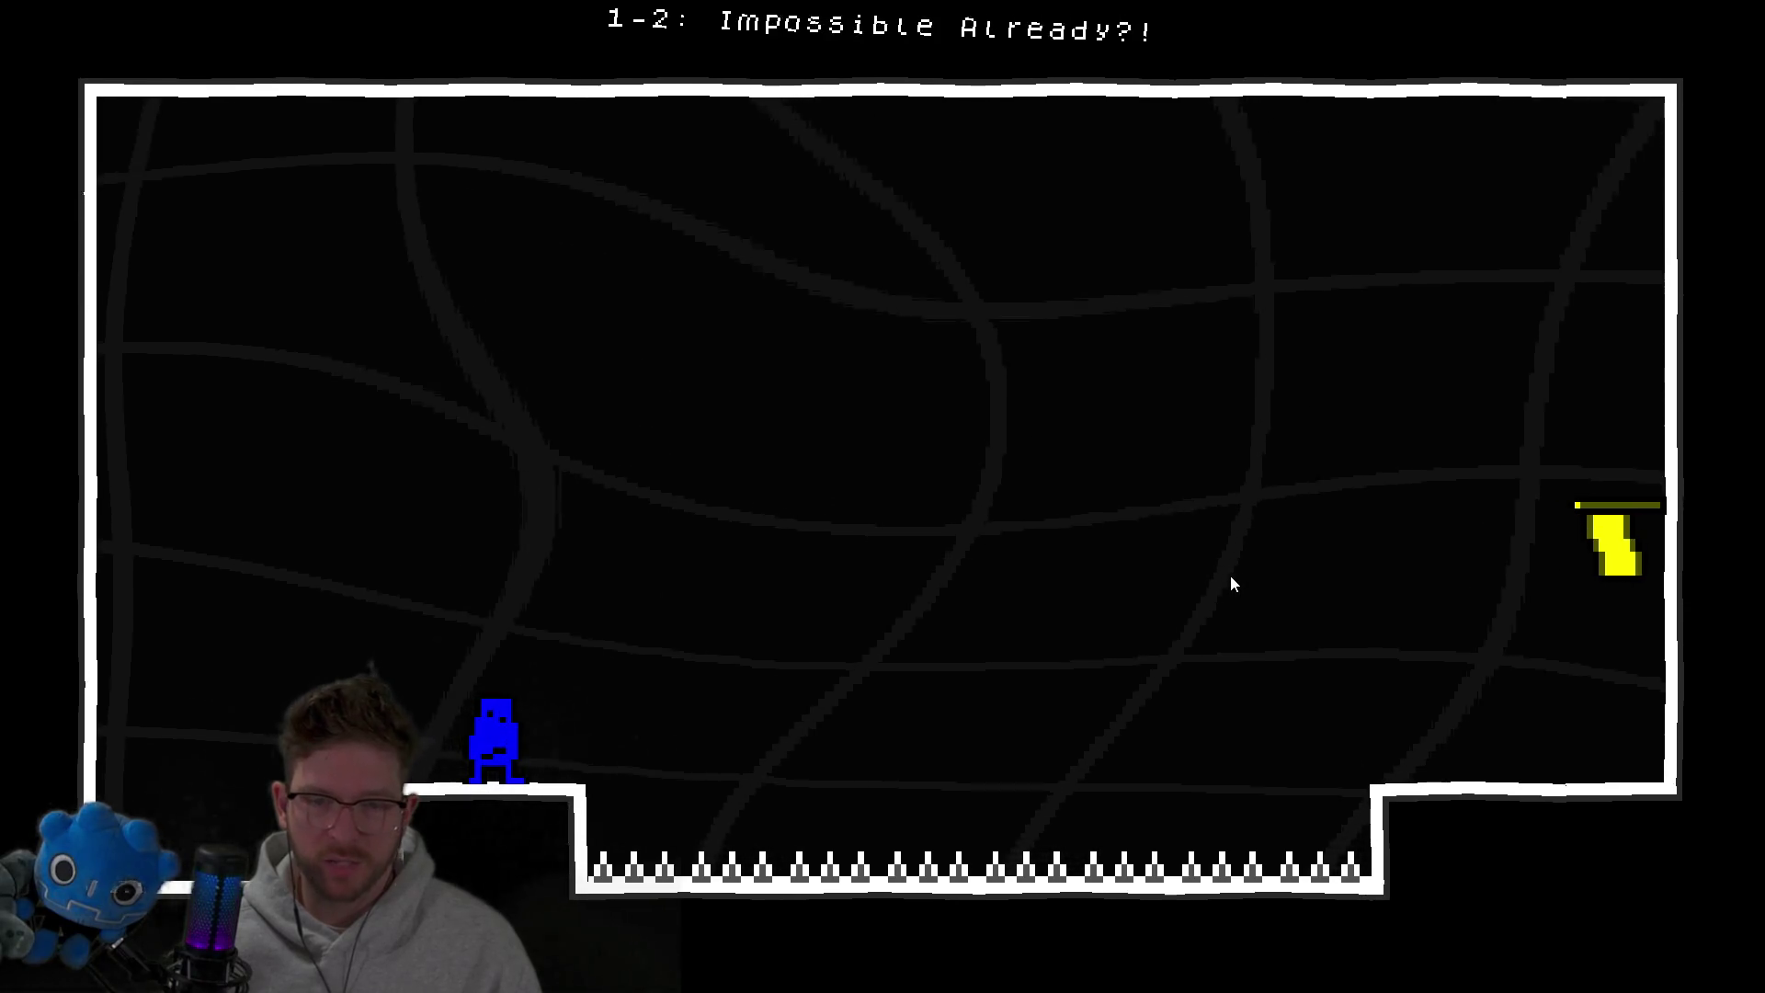
pyautogui.press('Right')
pyautogui.press('Right')
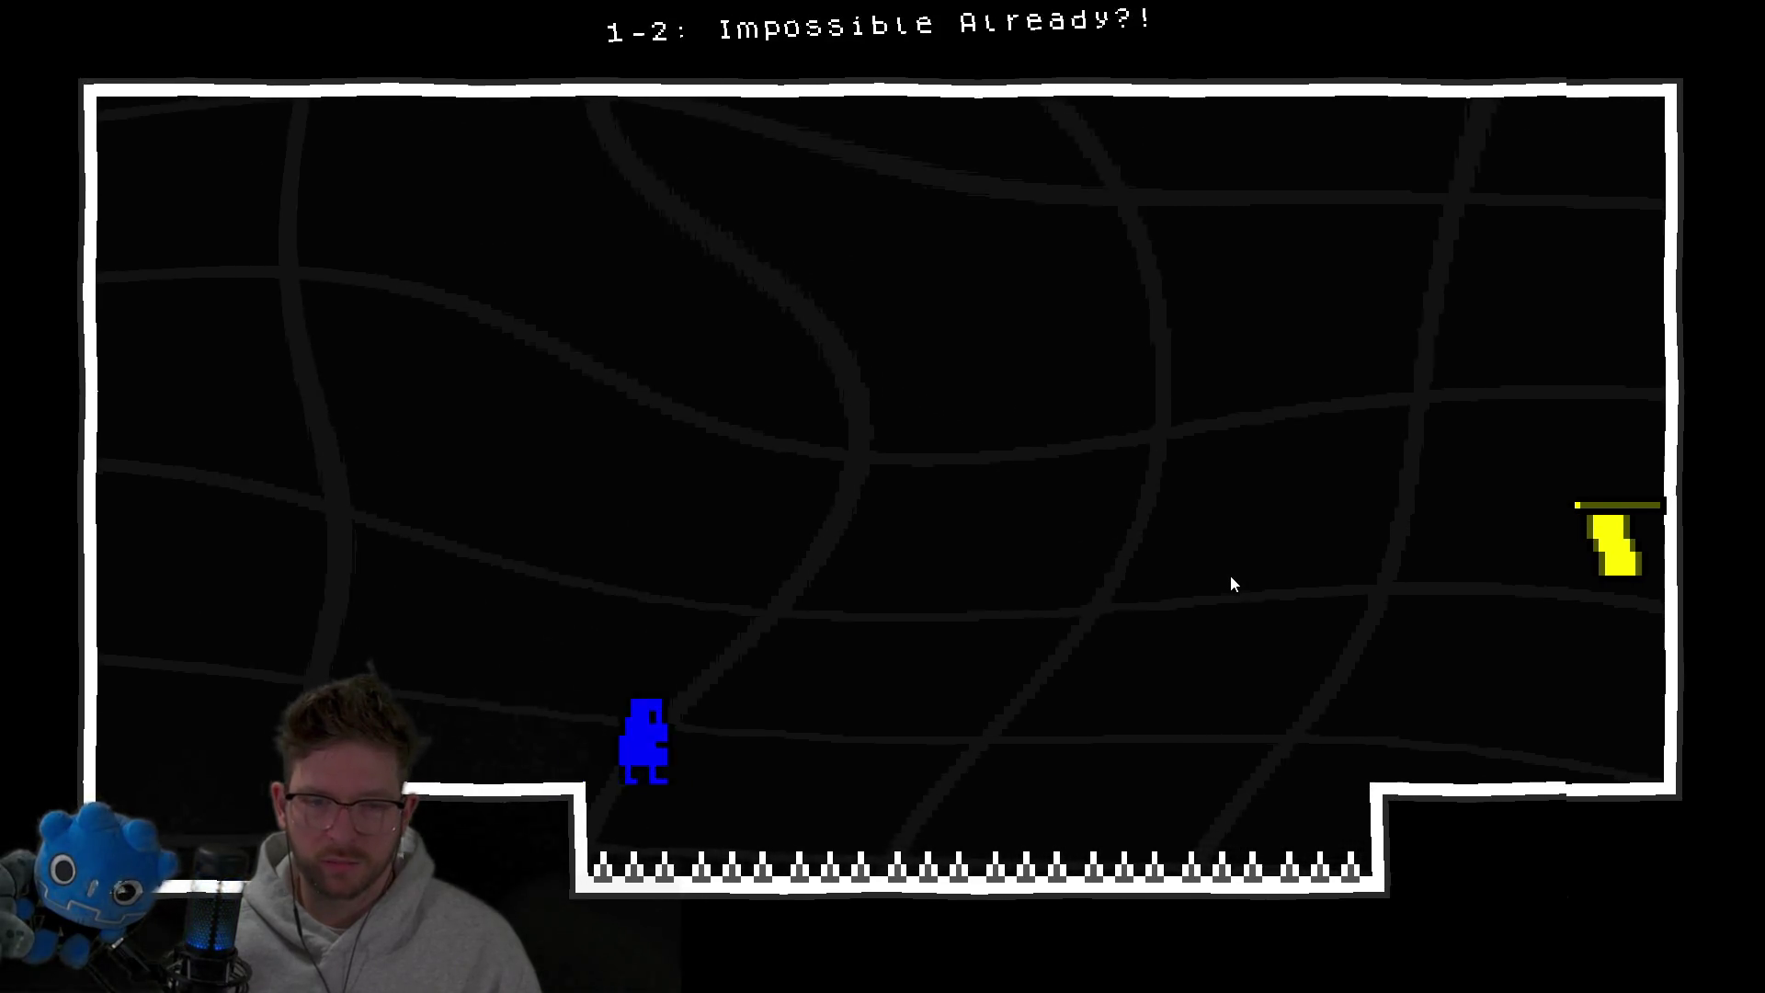
pyautogui.press('space')
pyautogui.press('Right')
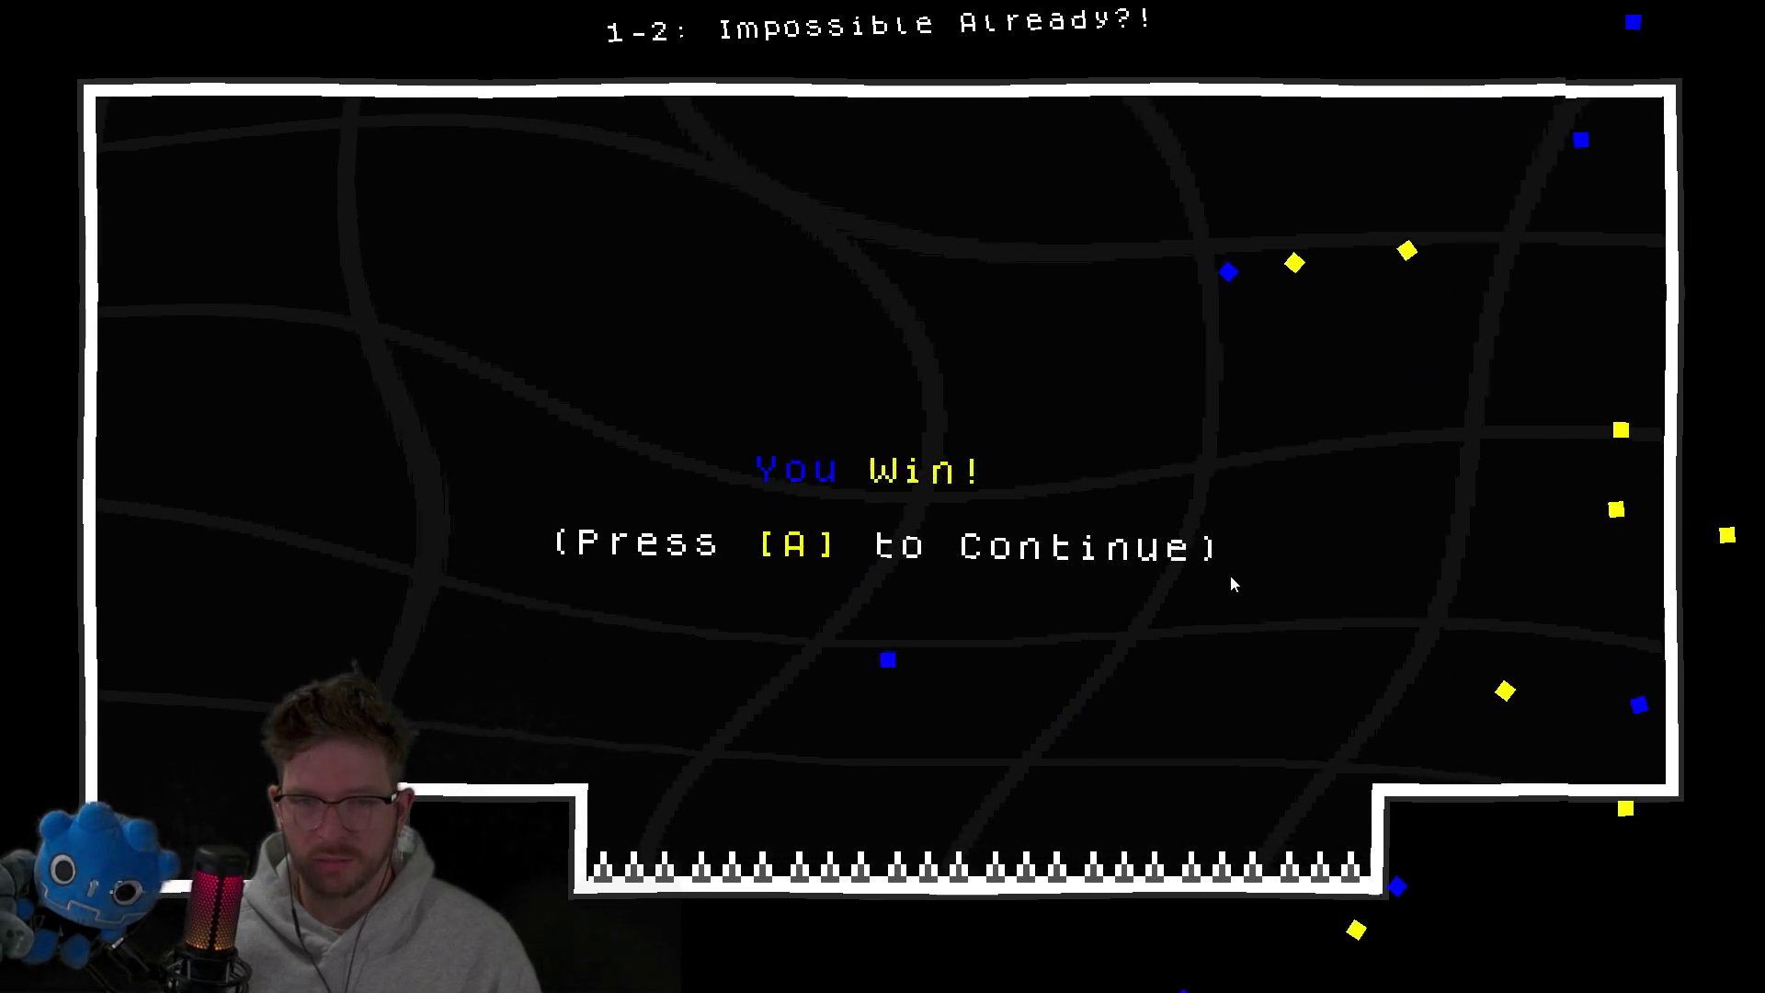
pyautogui.press('a')
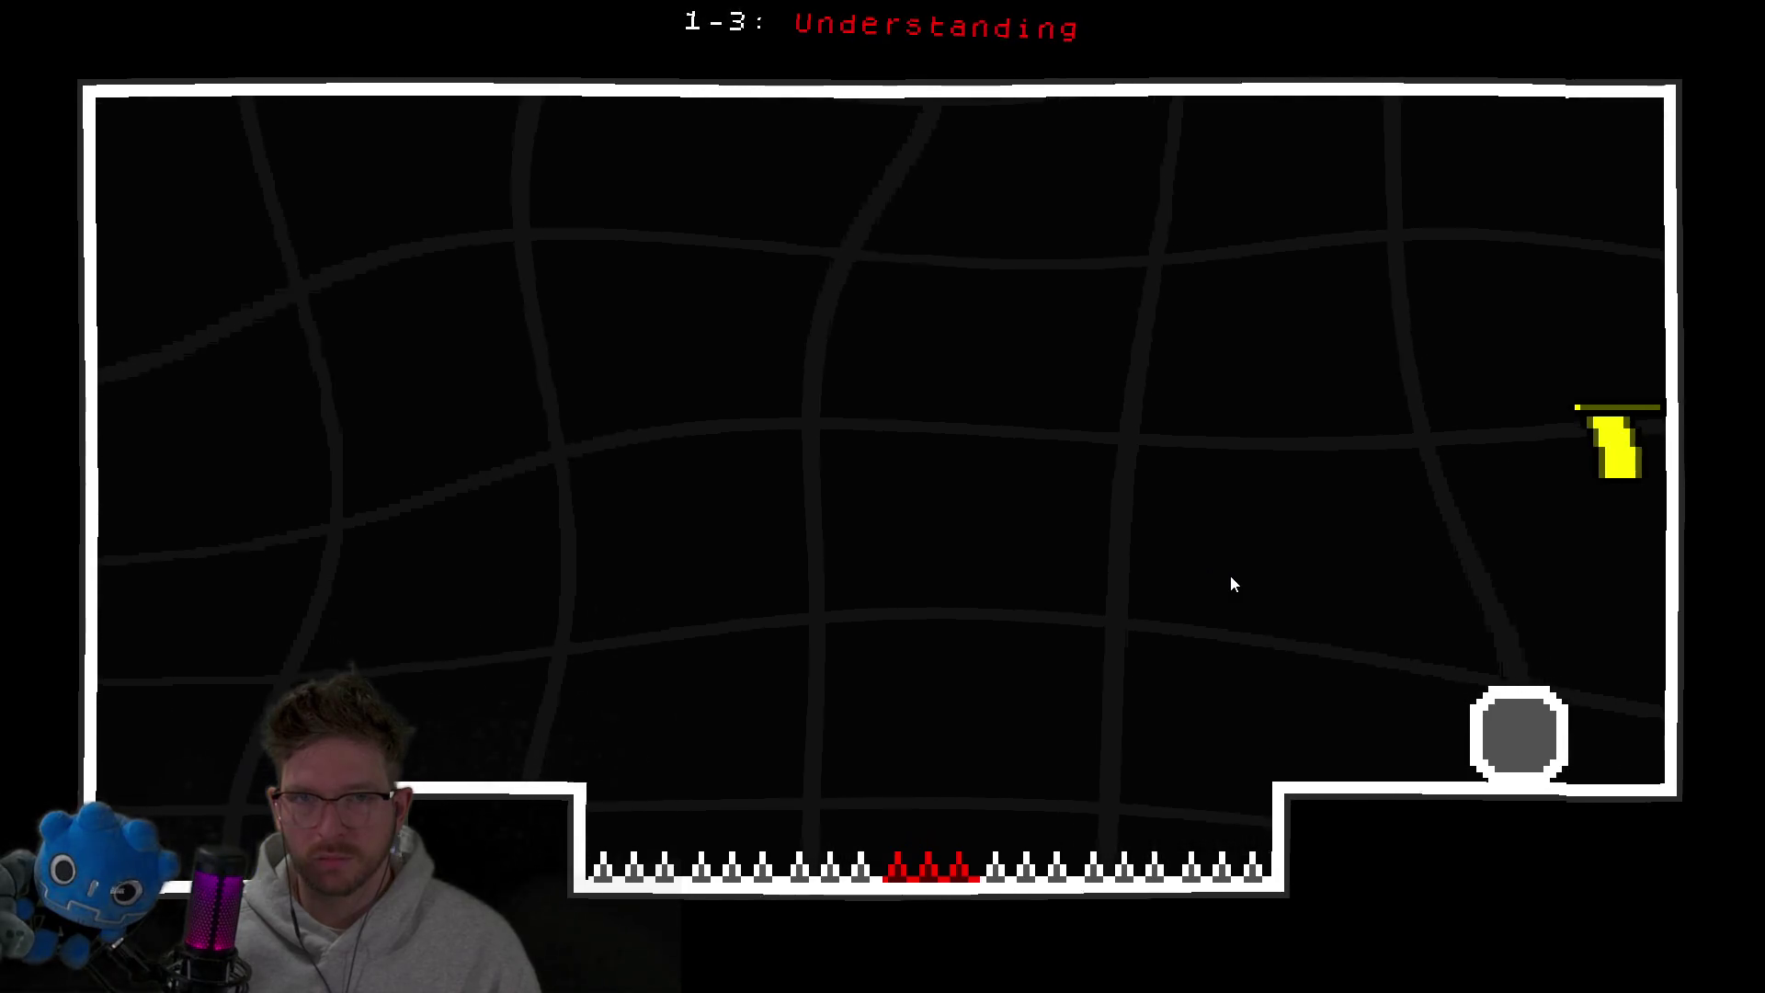
# Clear level 1-3 and make a first attempt at level 1-4.
pyautogui.press('Right')
pyautogui.press('space')
pyautogui.press('Right')
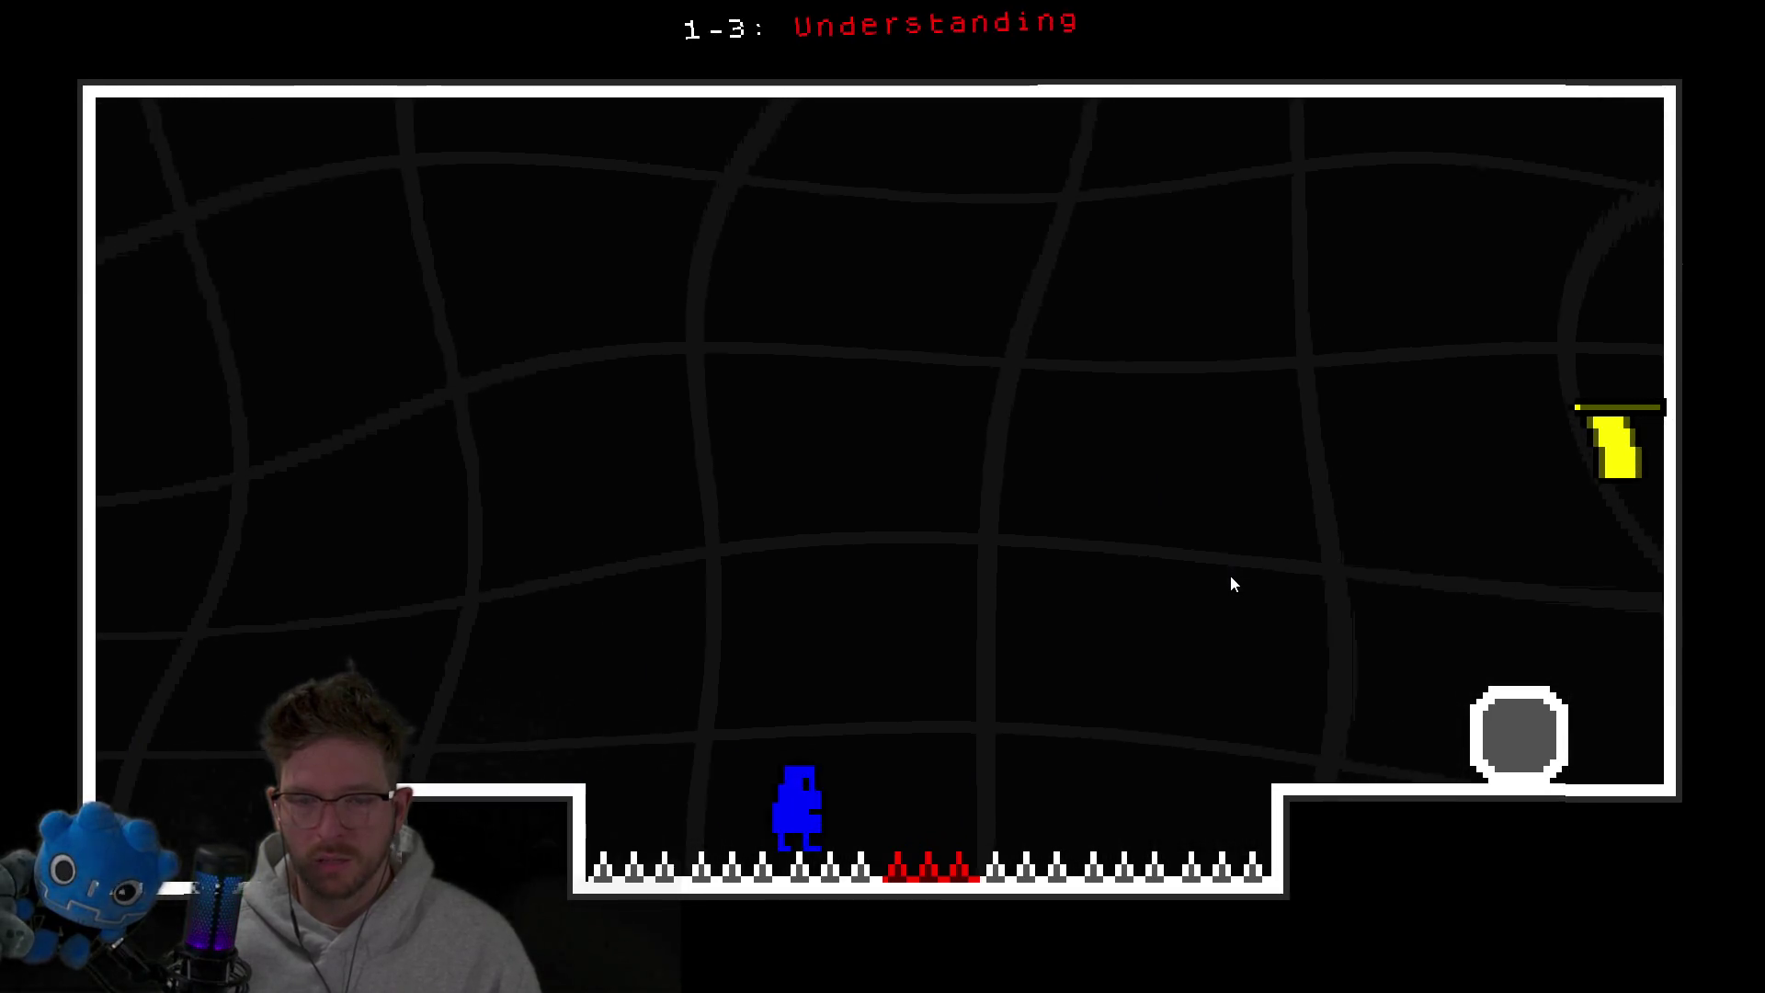
pyautogui.press('space')
pyautogui.press('space')
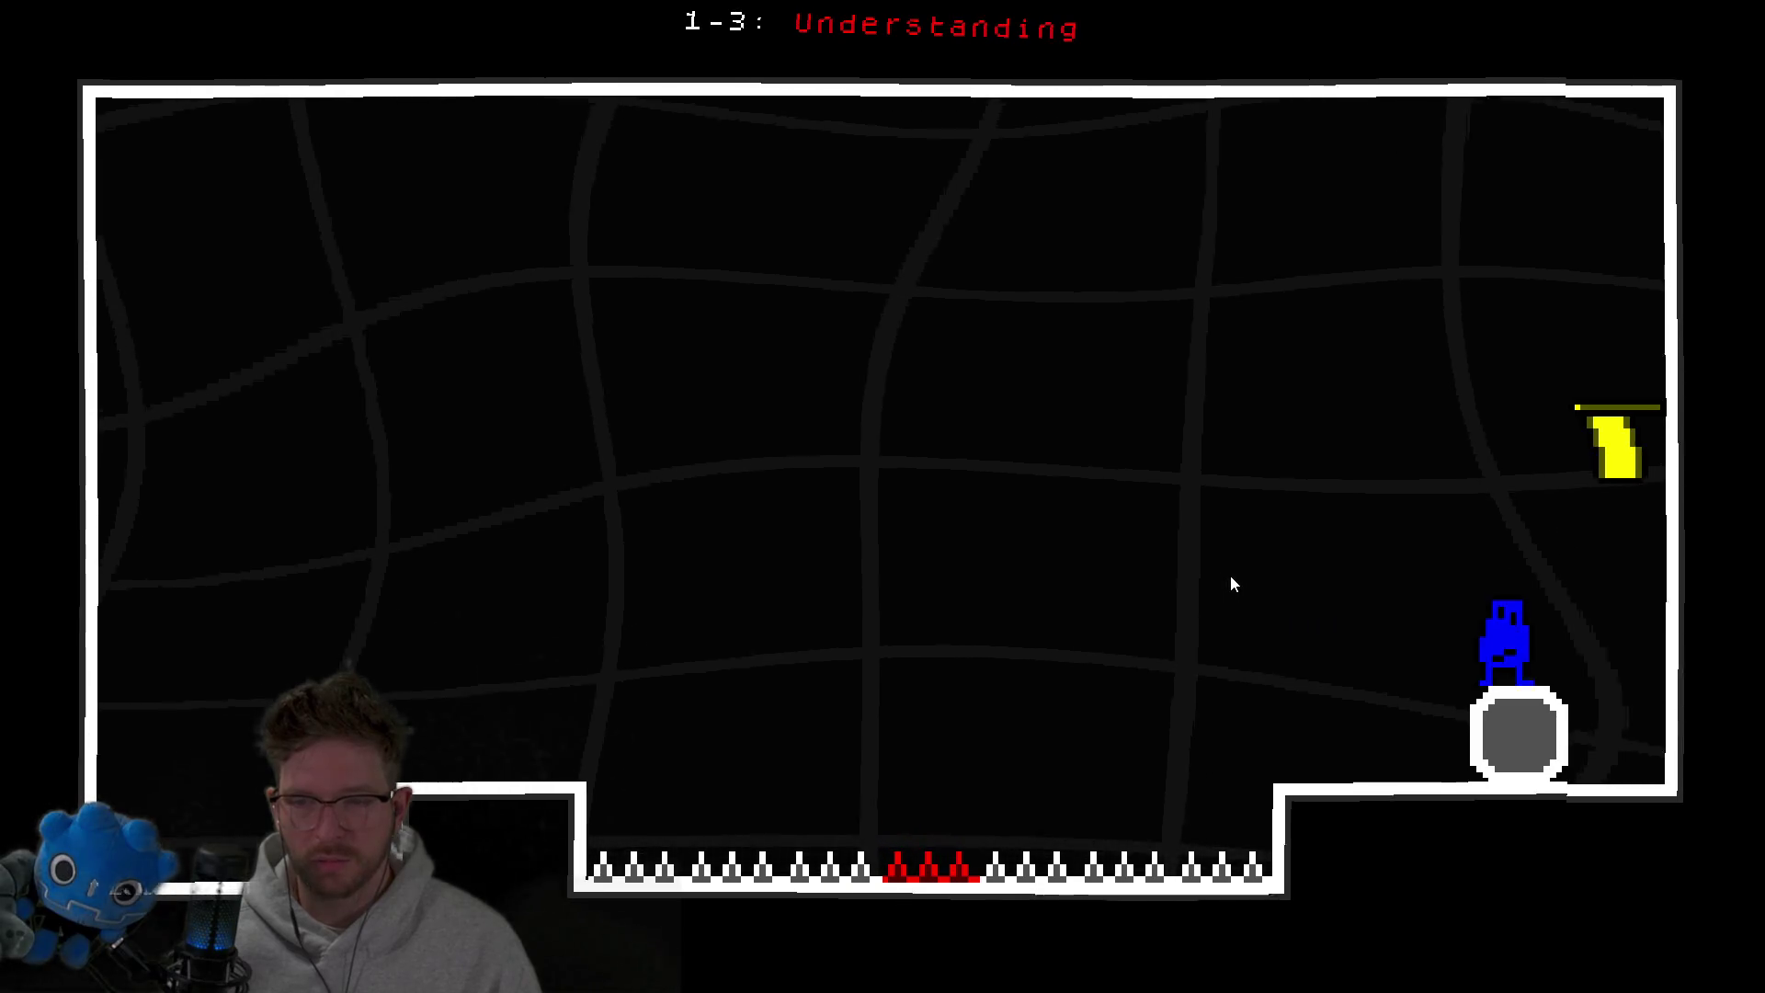
pyautogui.press('space')
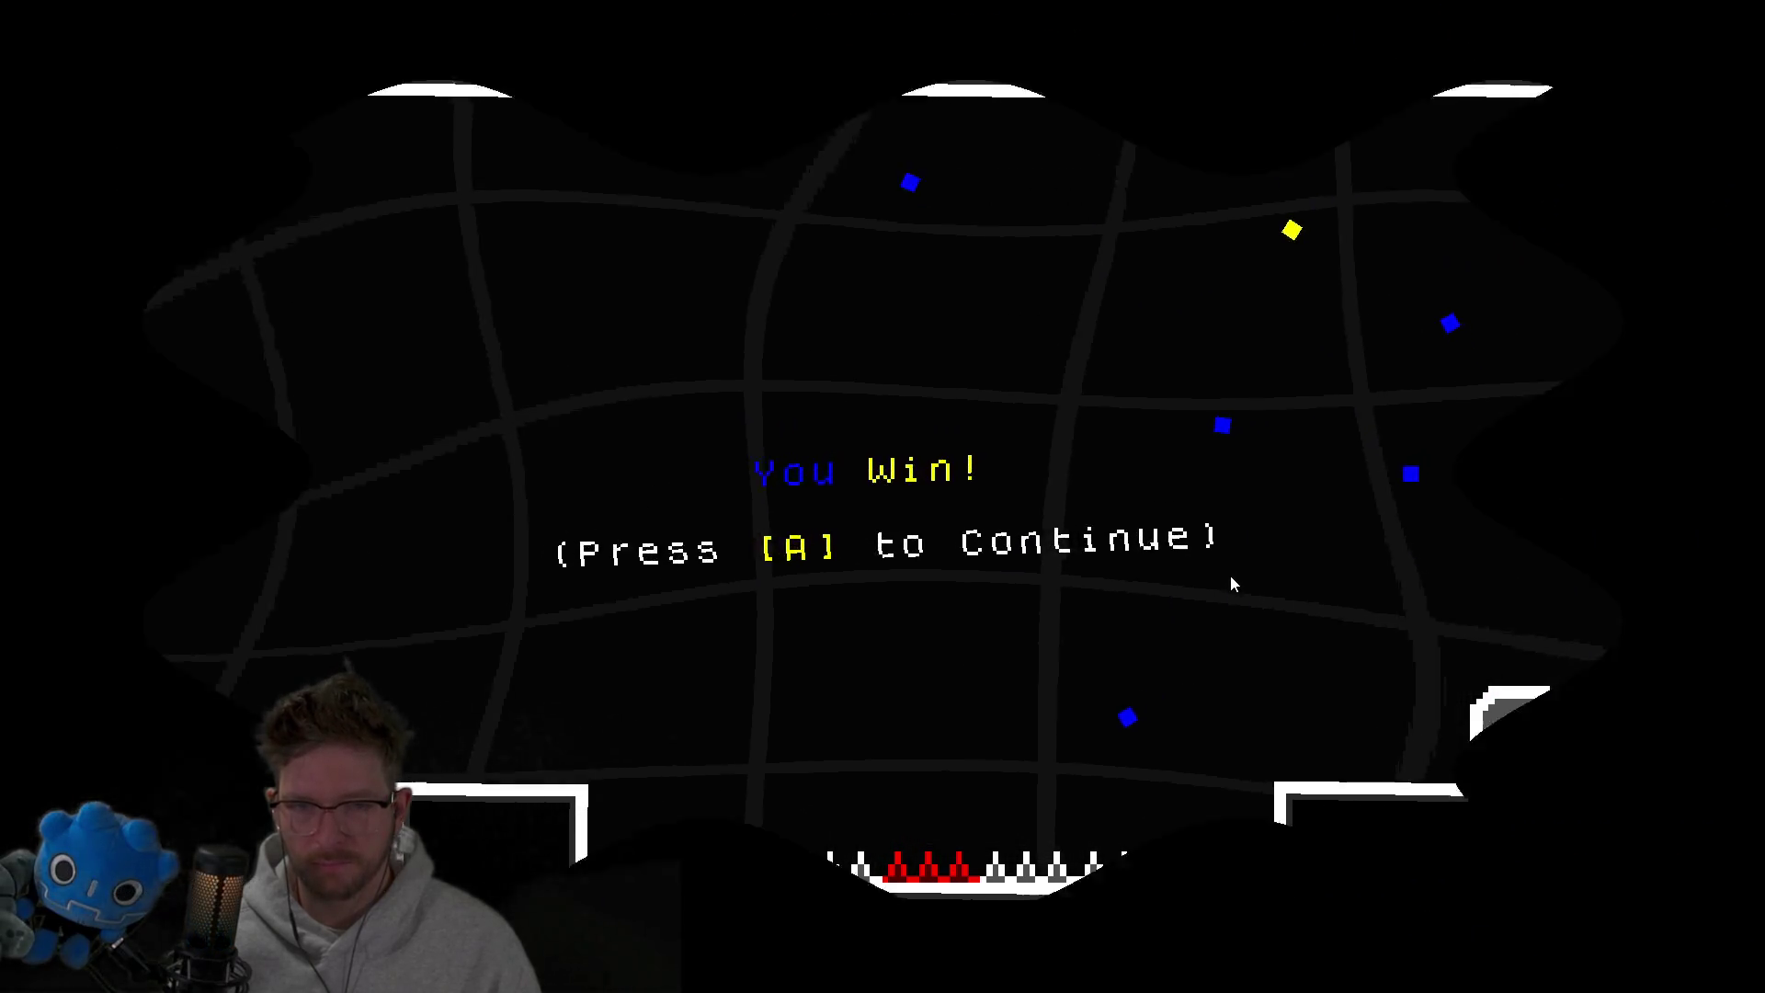
pyautogui.press('space')
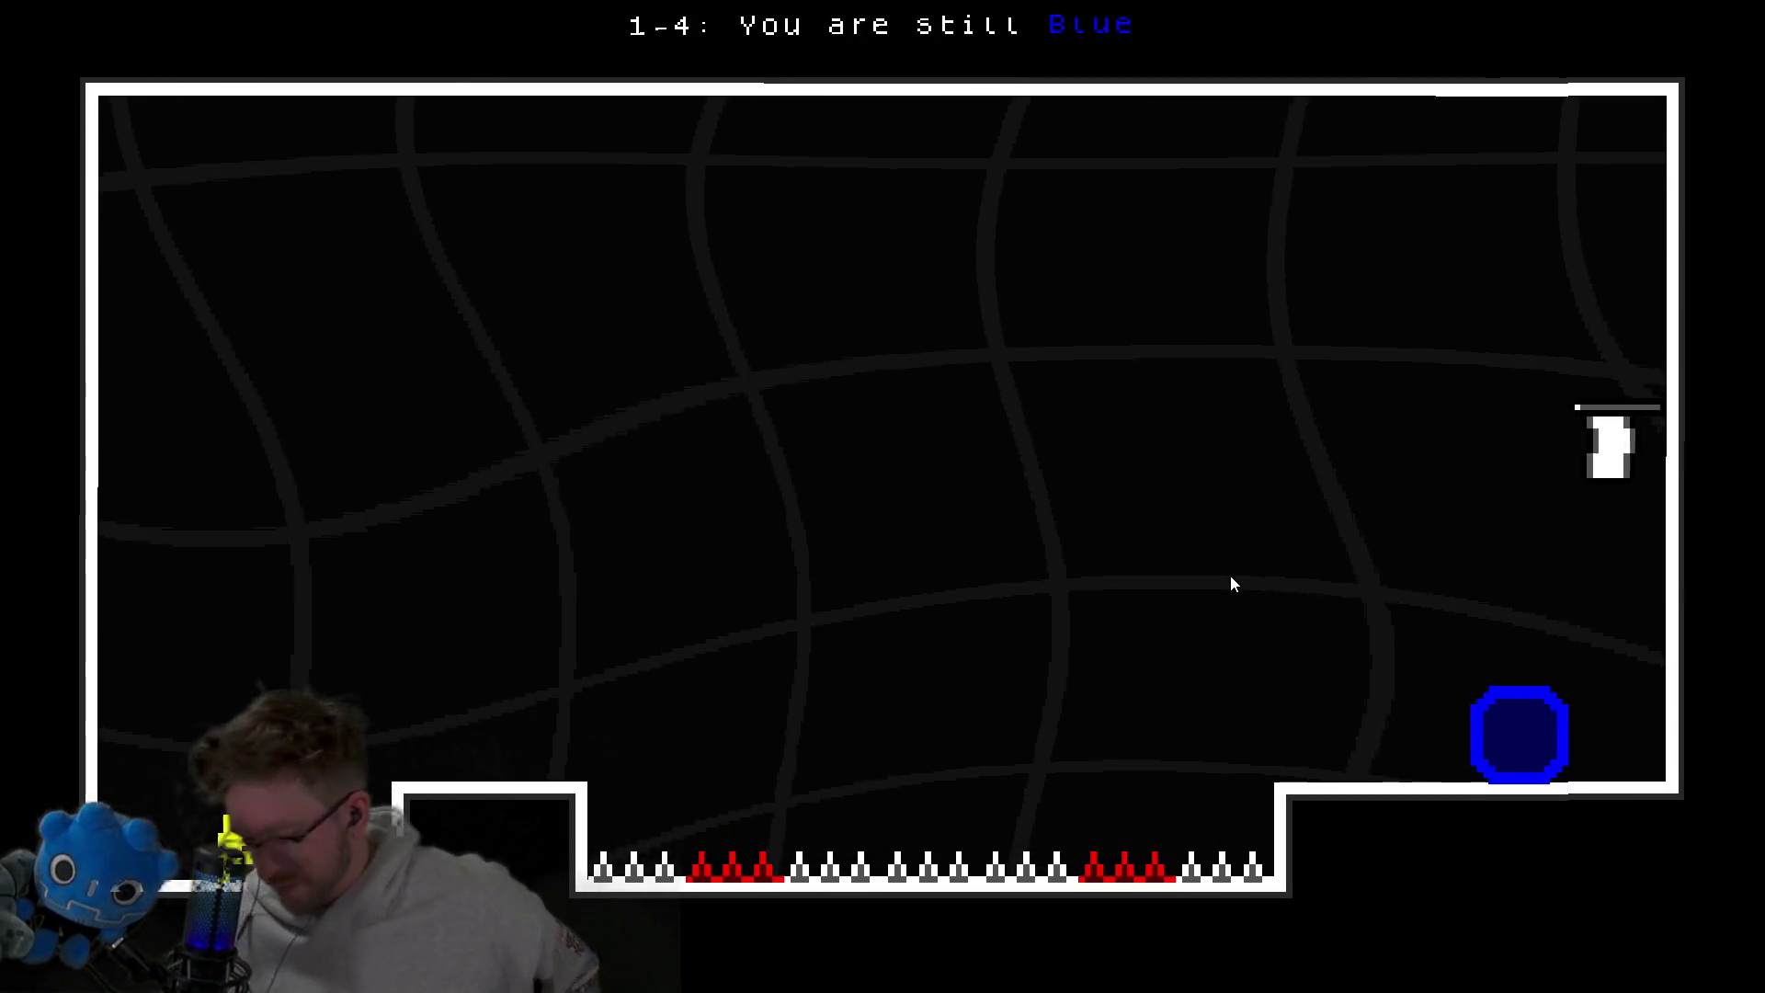
pyautogui.press('Right')
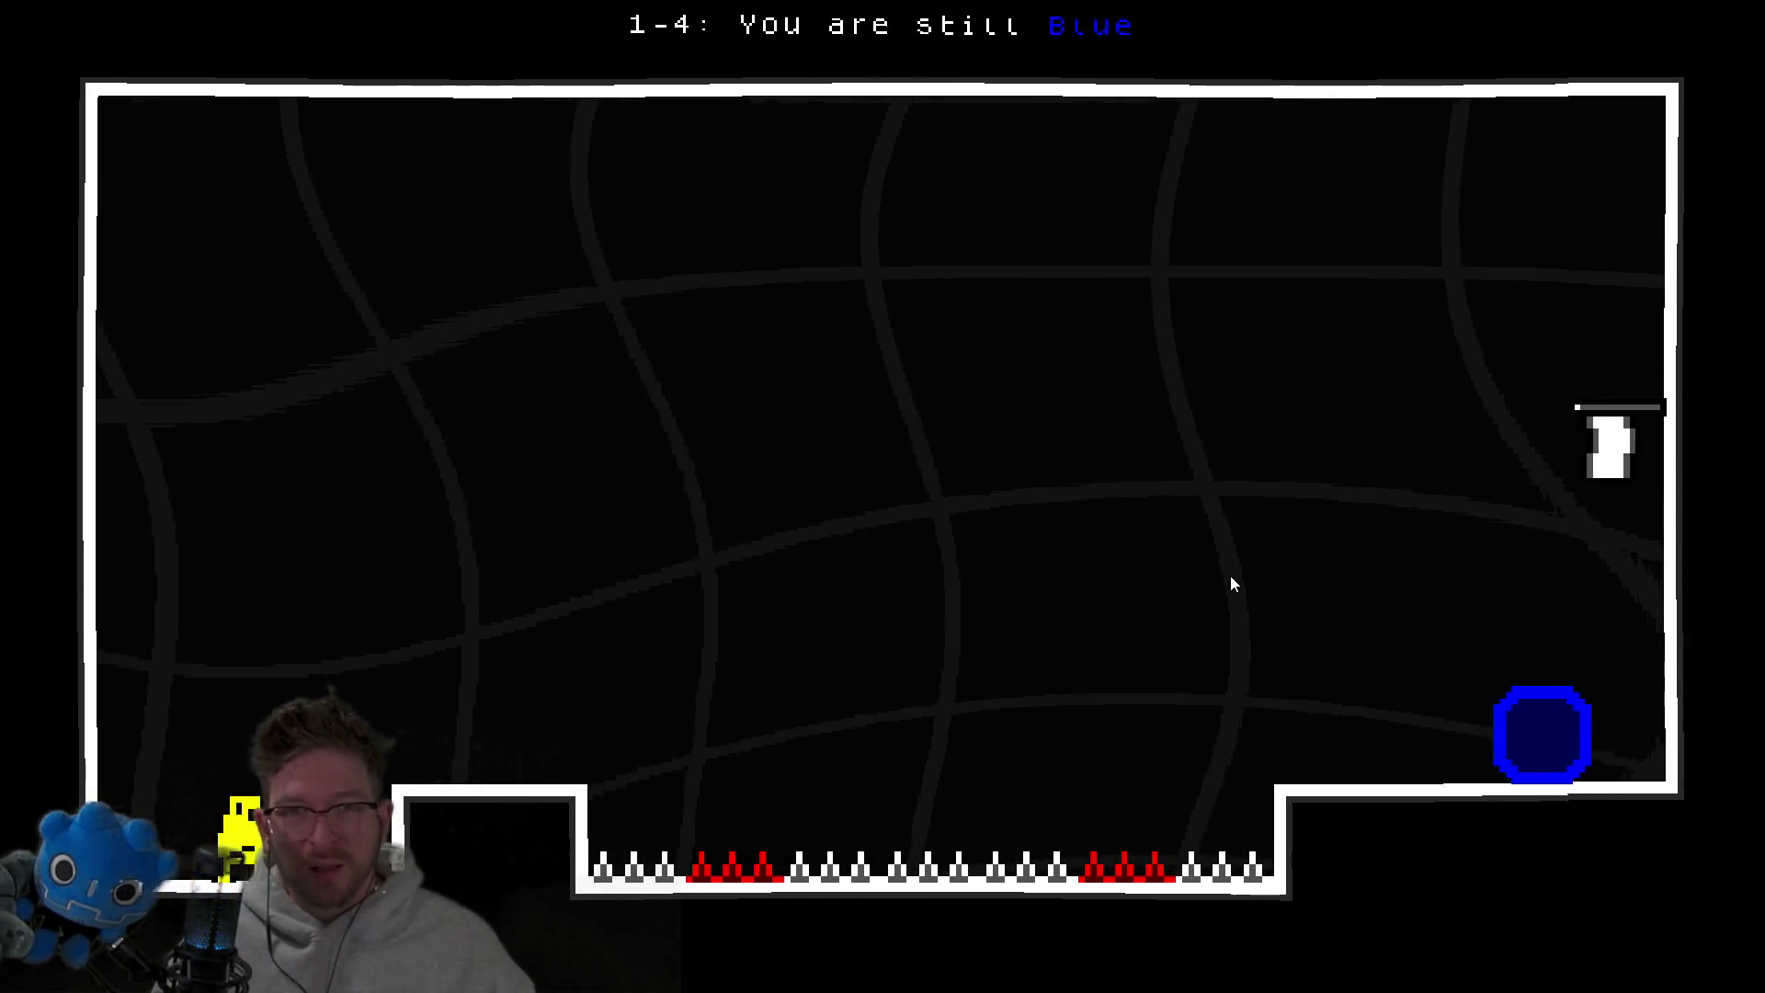
pyautogui.press('Left')
pyautogui.press('Right')
pyautogui.press('space')
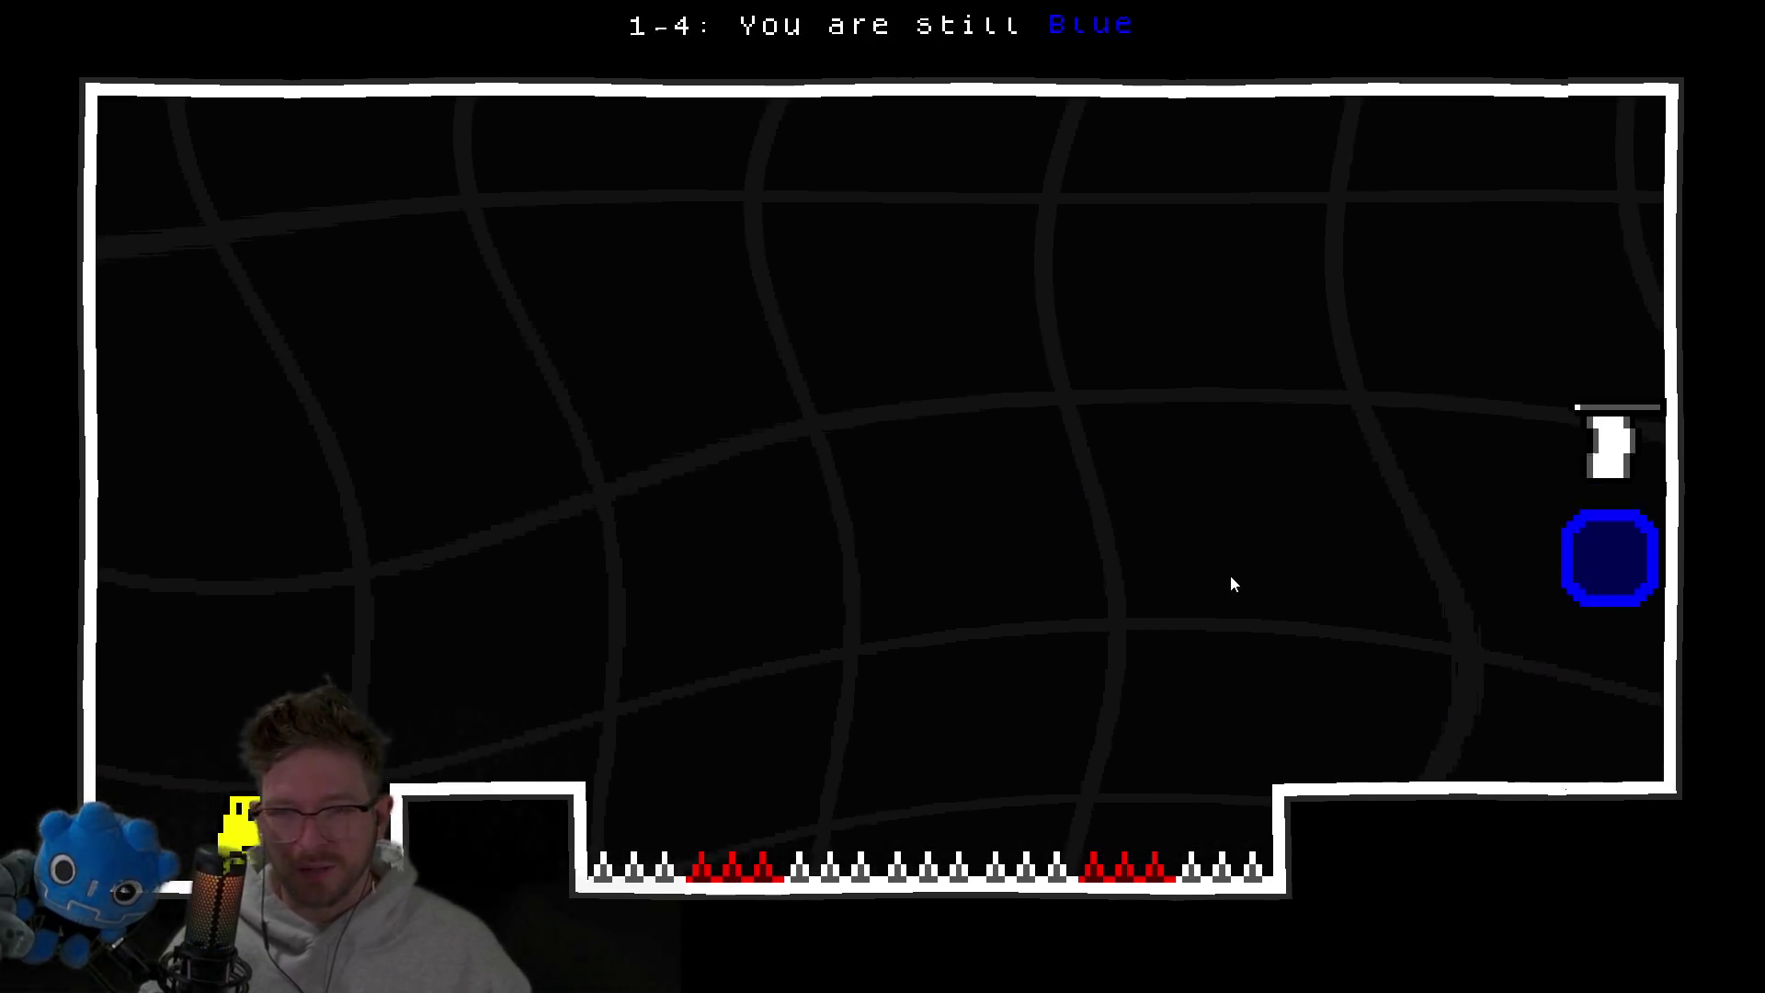
pyautogui.press('Left')
pyautogui.press('Left')
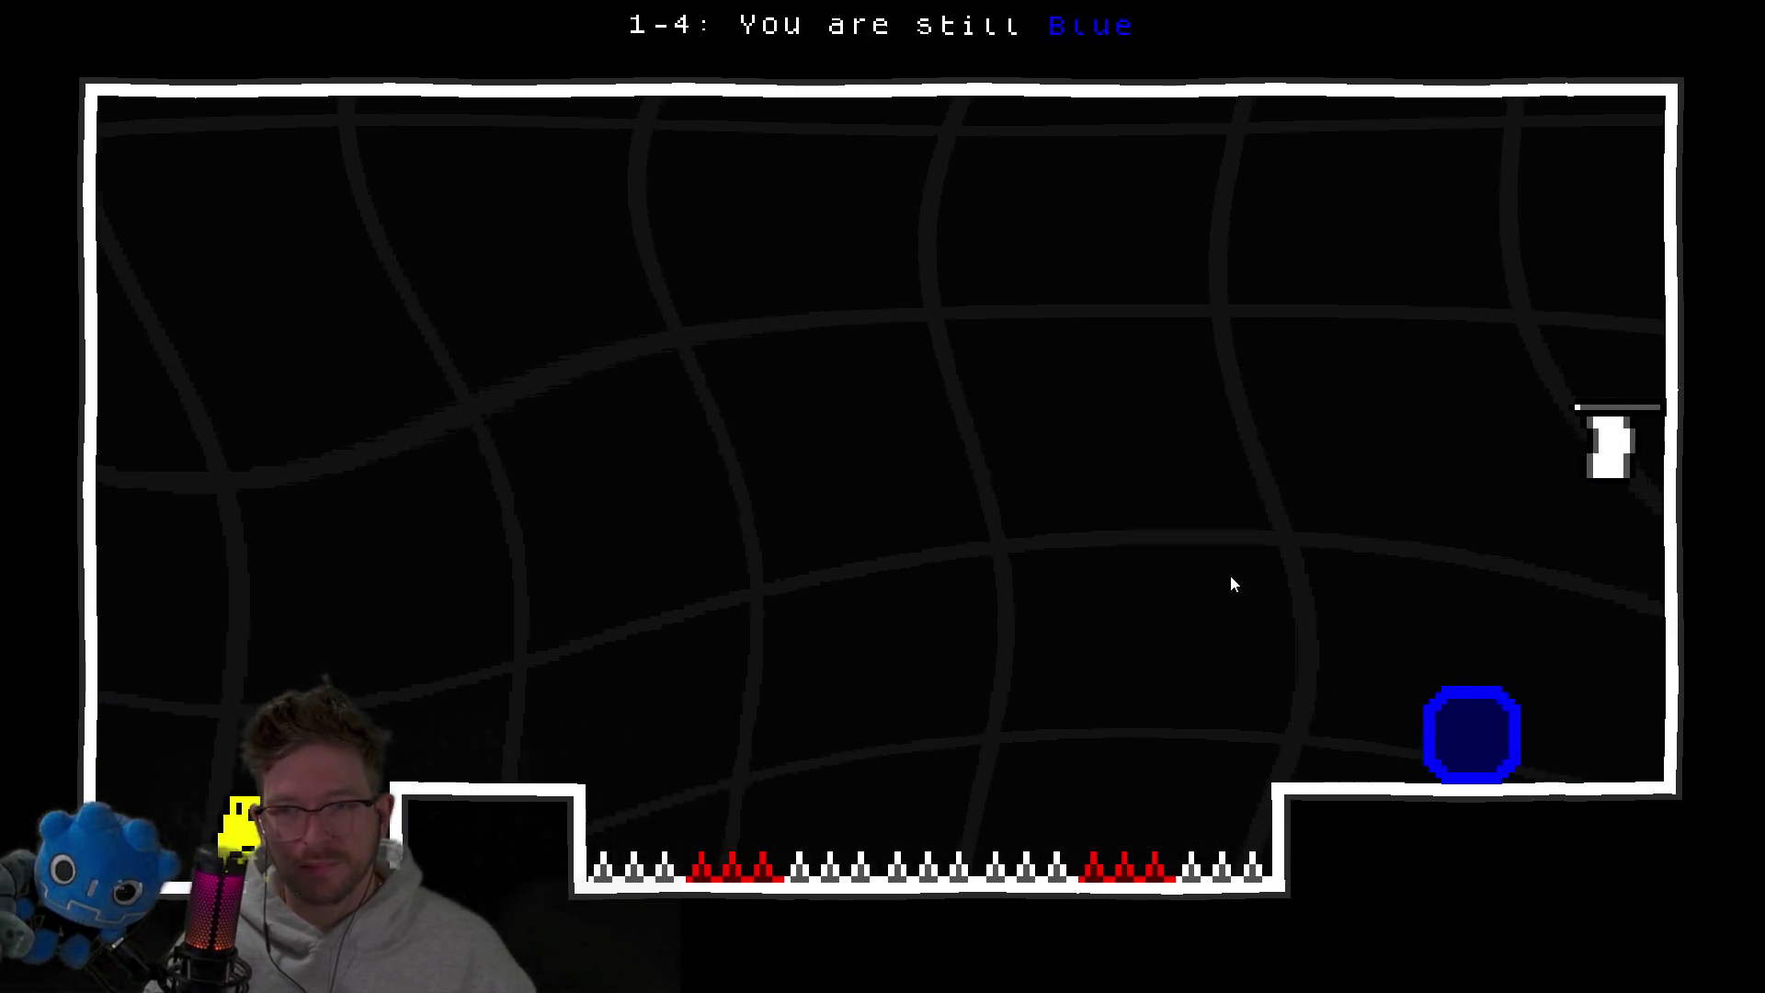
pyautogui.press('space')
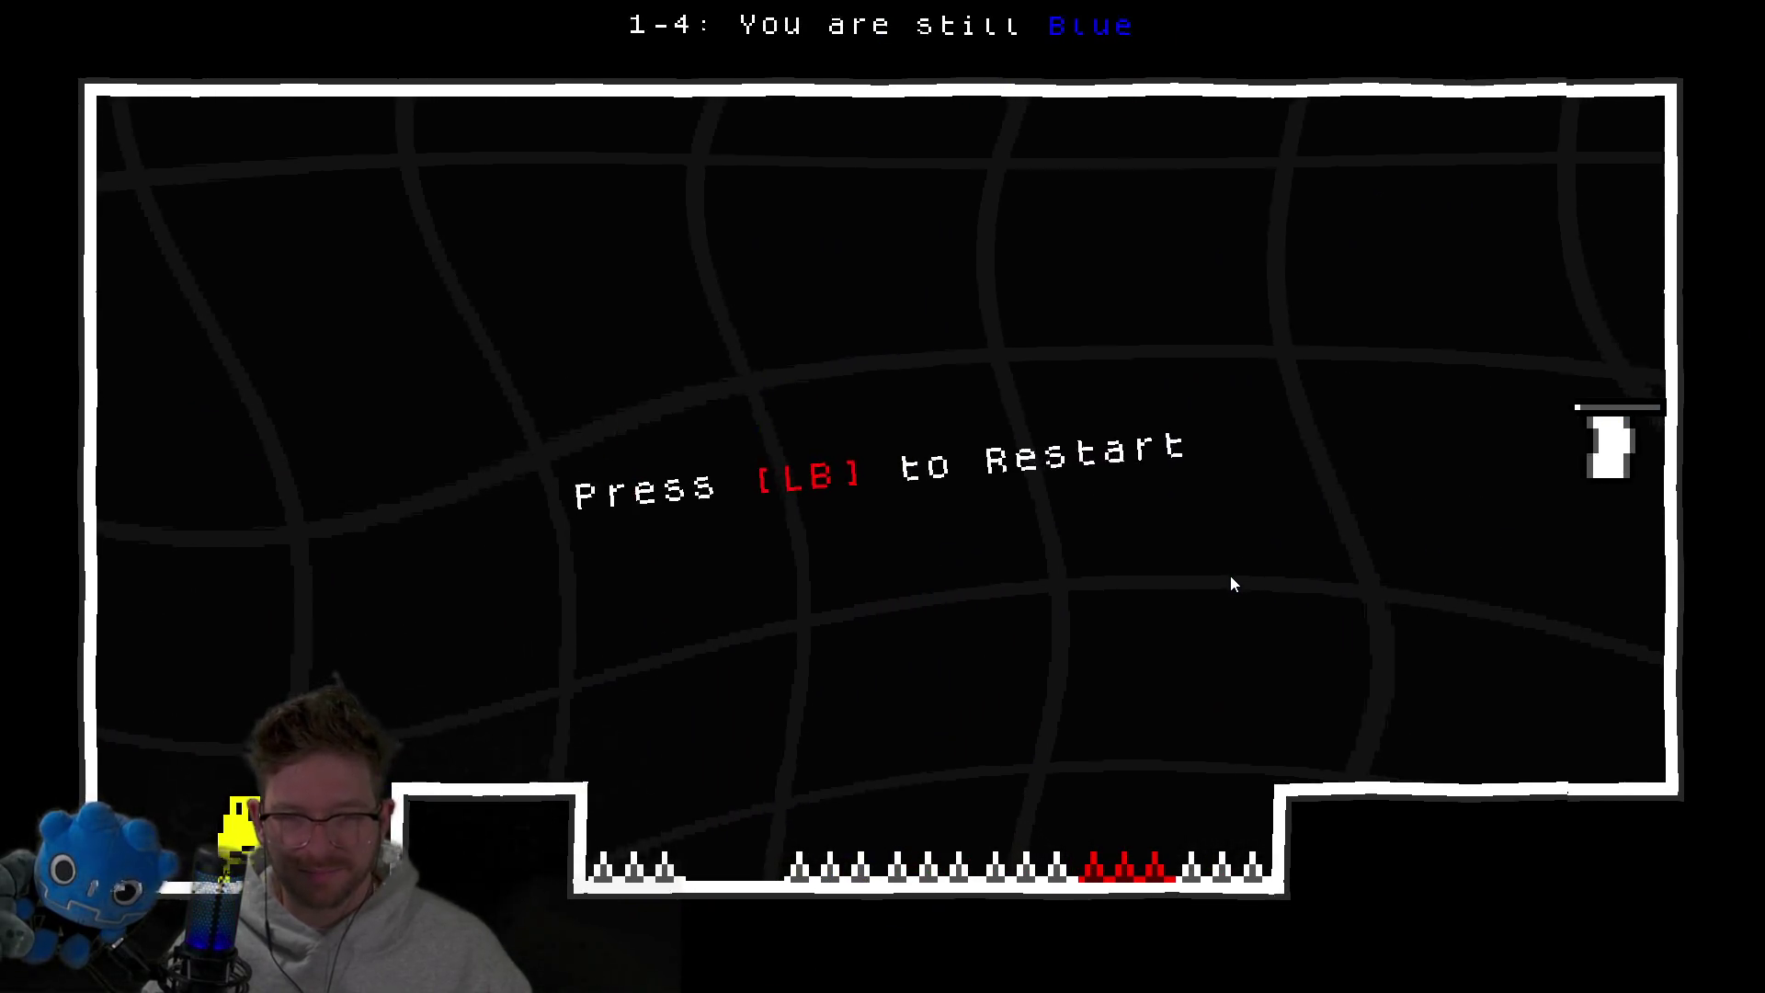
# Restart and beat level 1-4, then advance through the 1-5 and 1-6 win screens.
pyautogui.press('r')
pyautogui.press('Left')
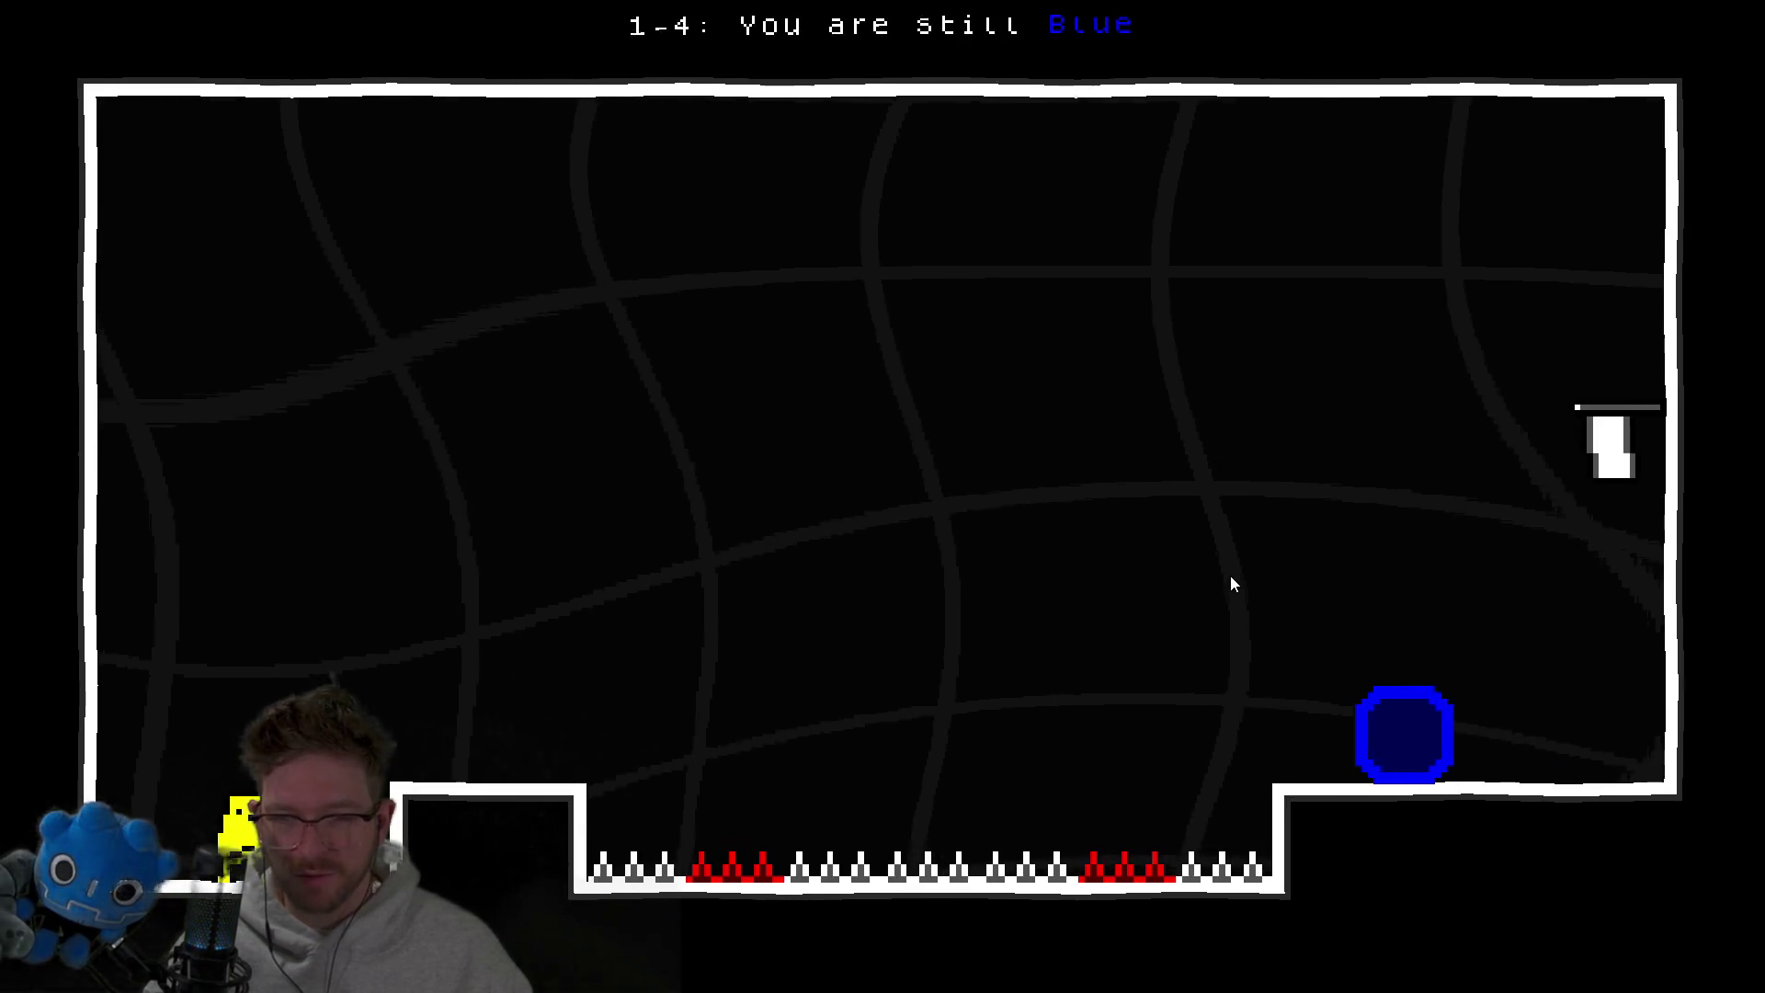
pyautogui.press('space')
pyautogui.press('Left')
pyautogui.press('space')
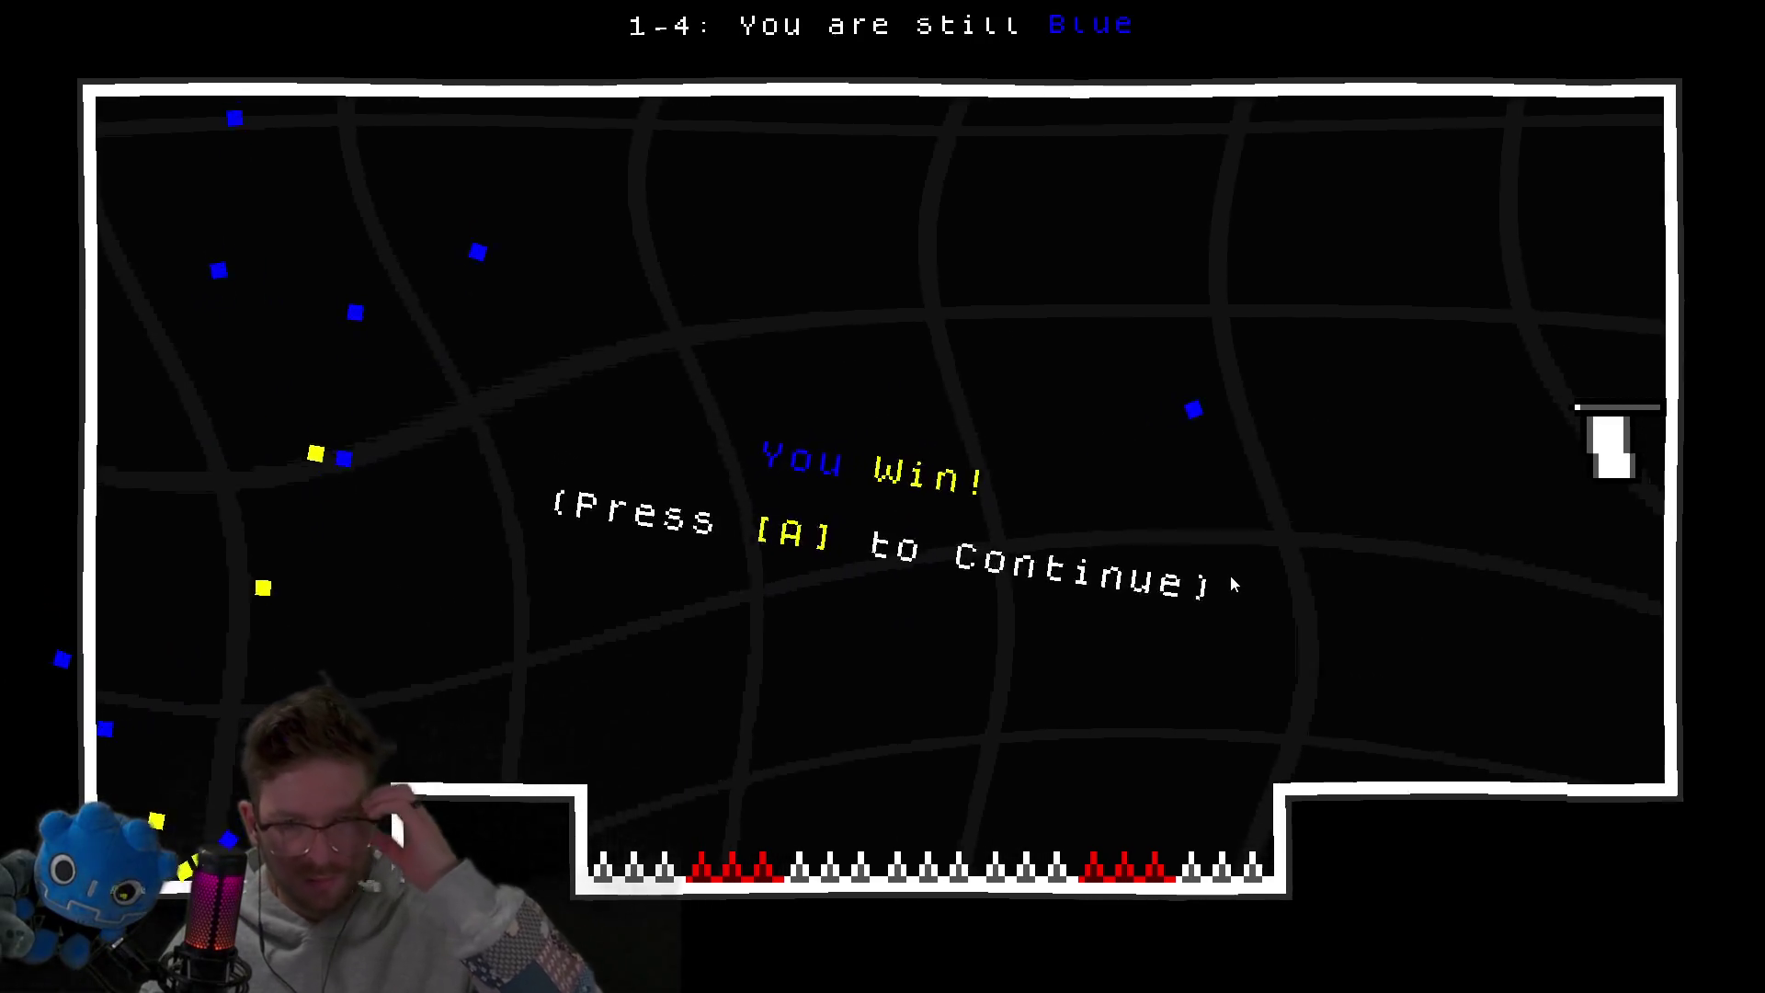
pyautogui.press('space')
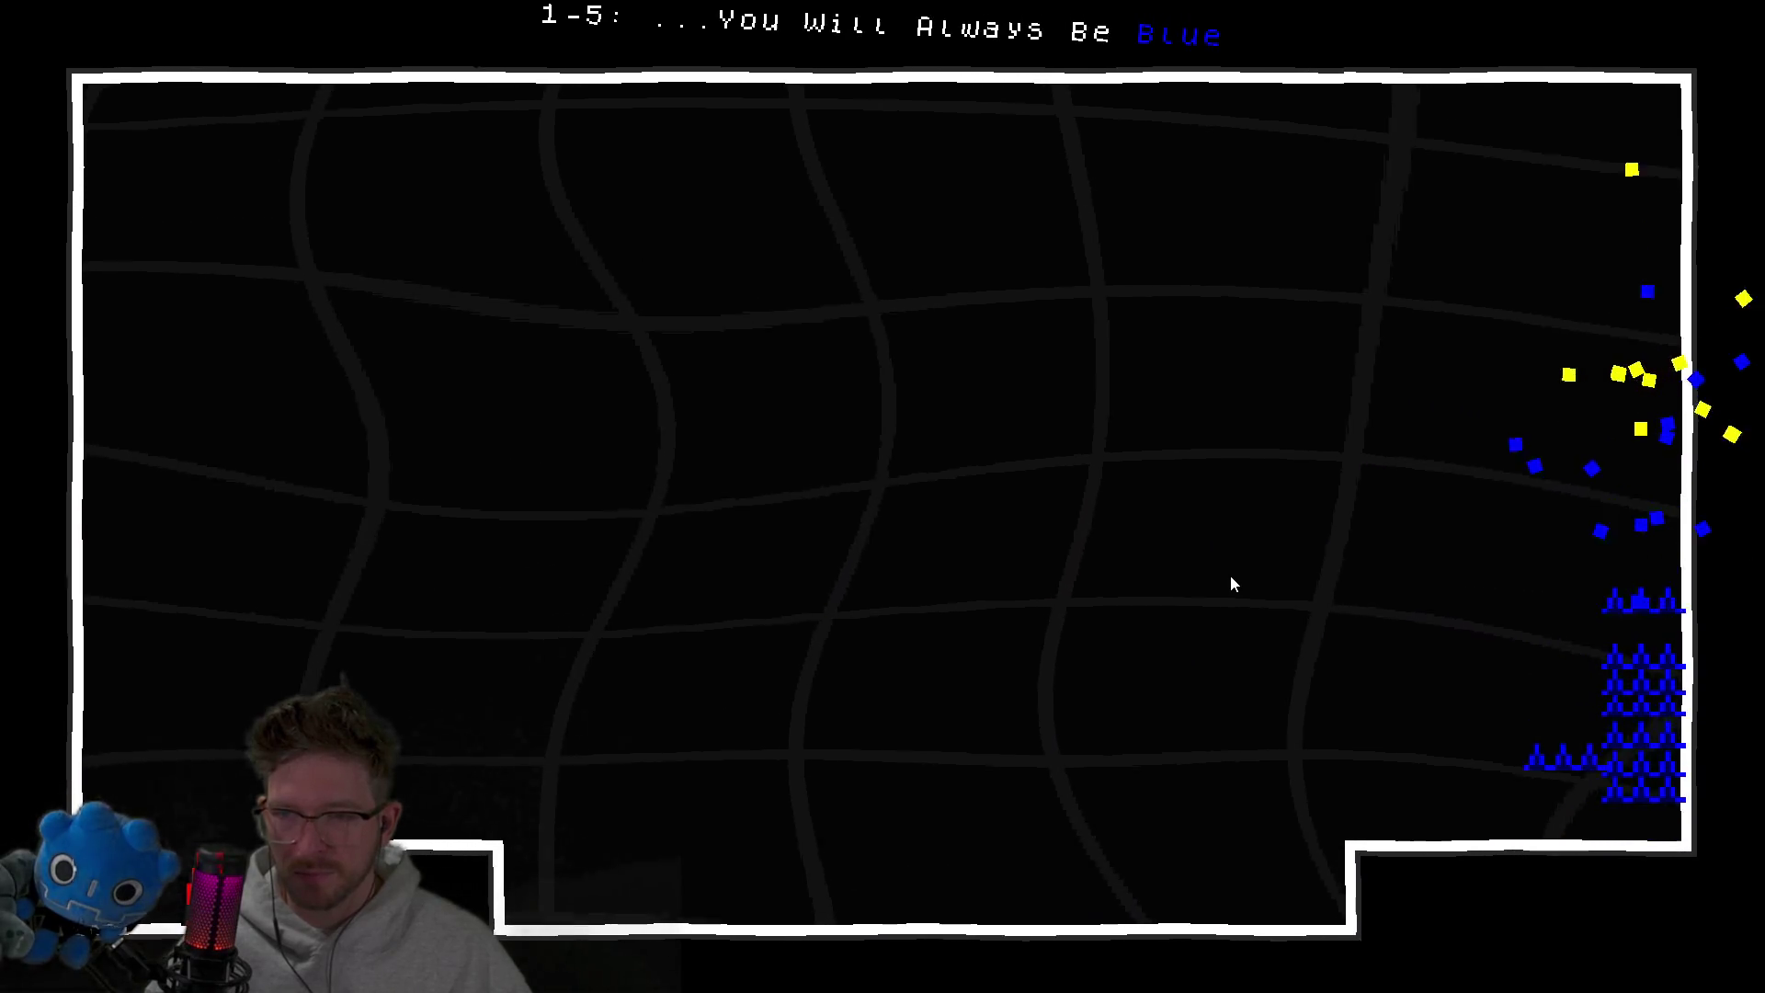
pyautogui.press('a')
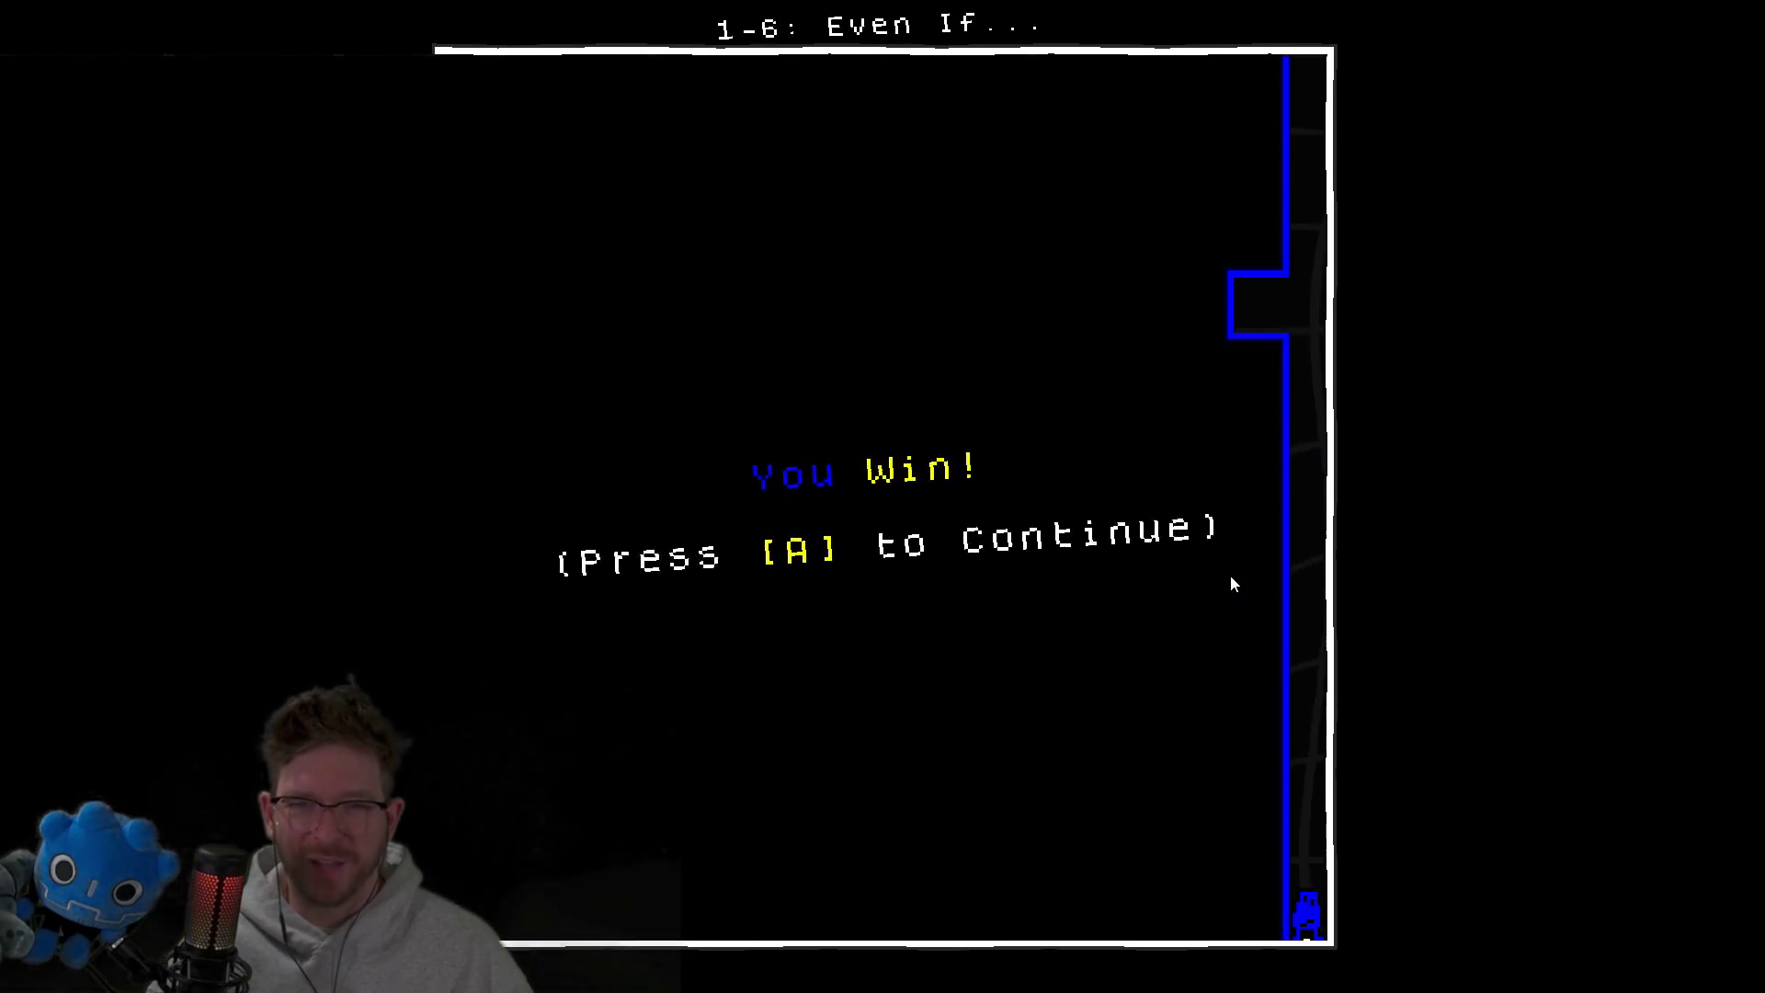
pyautogui.press('a')
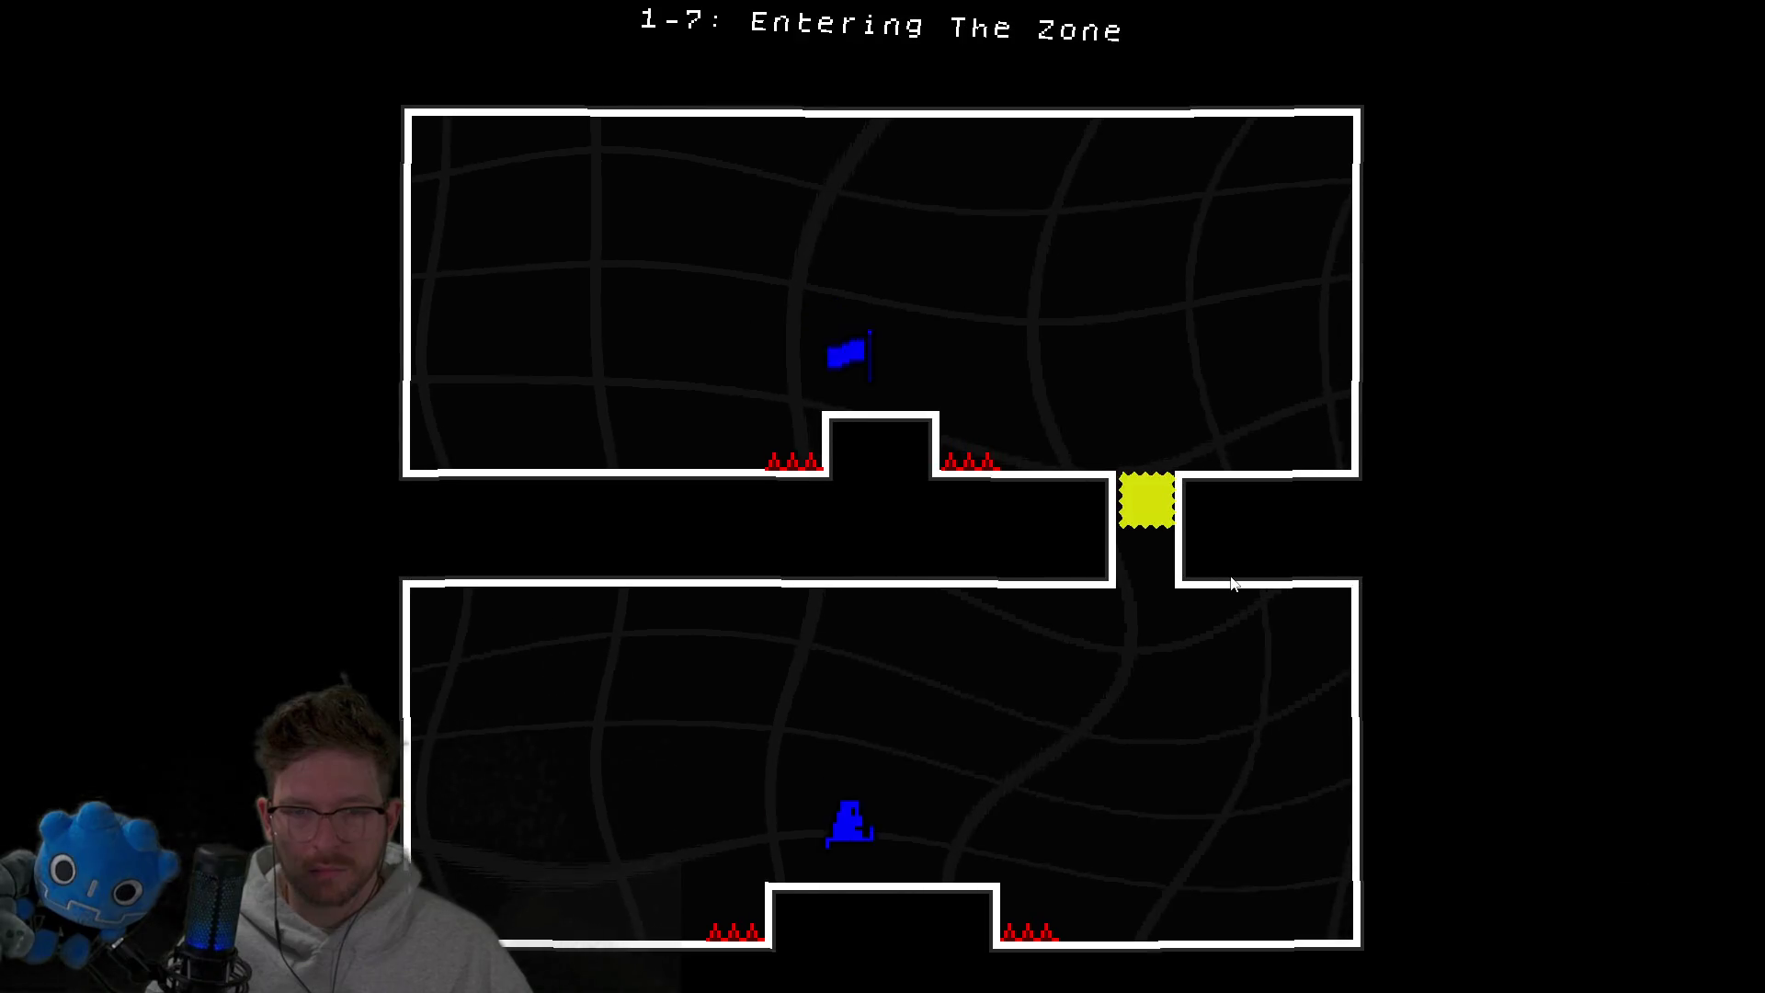
# Drop the yellow block onto the blue figure and advance past levels 1-7 and 1-8.
pyautogui.press('Down')
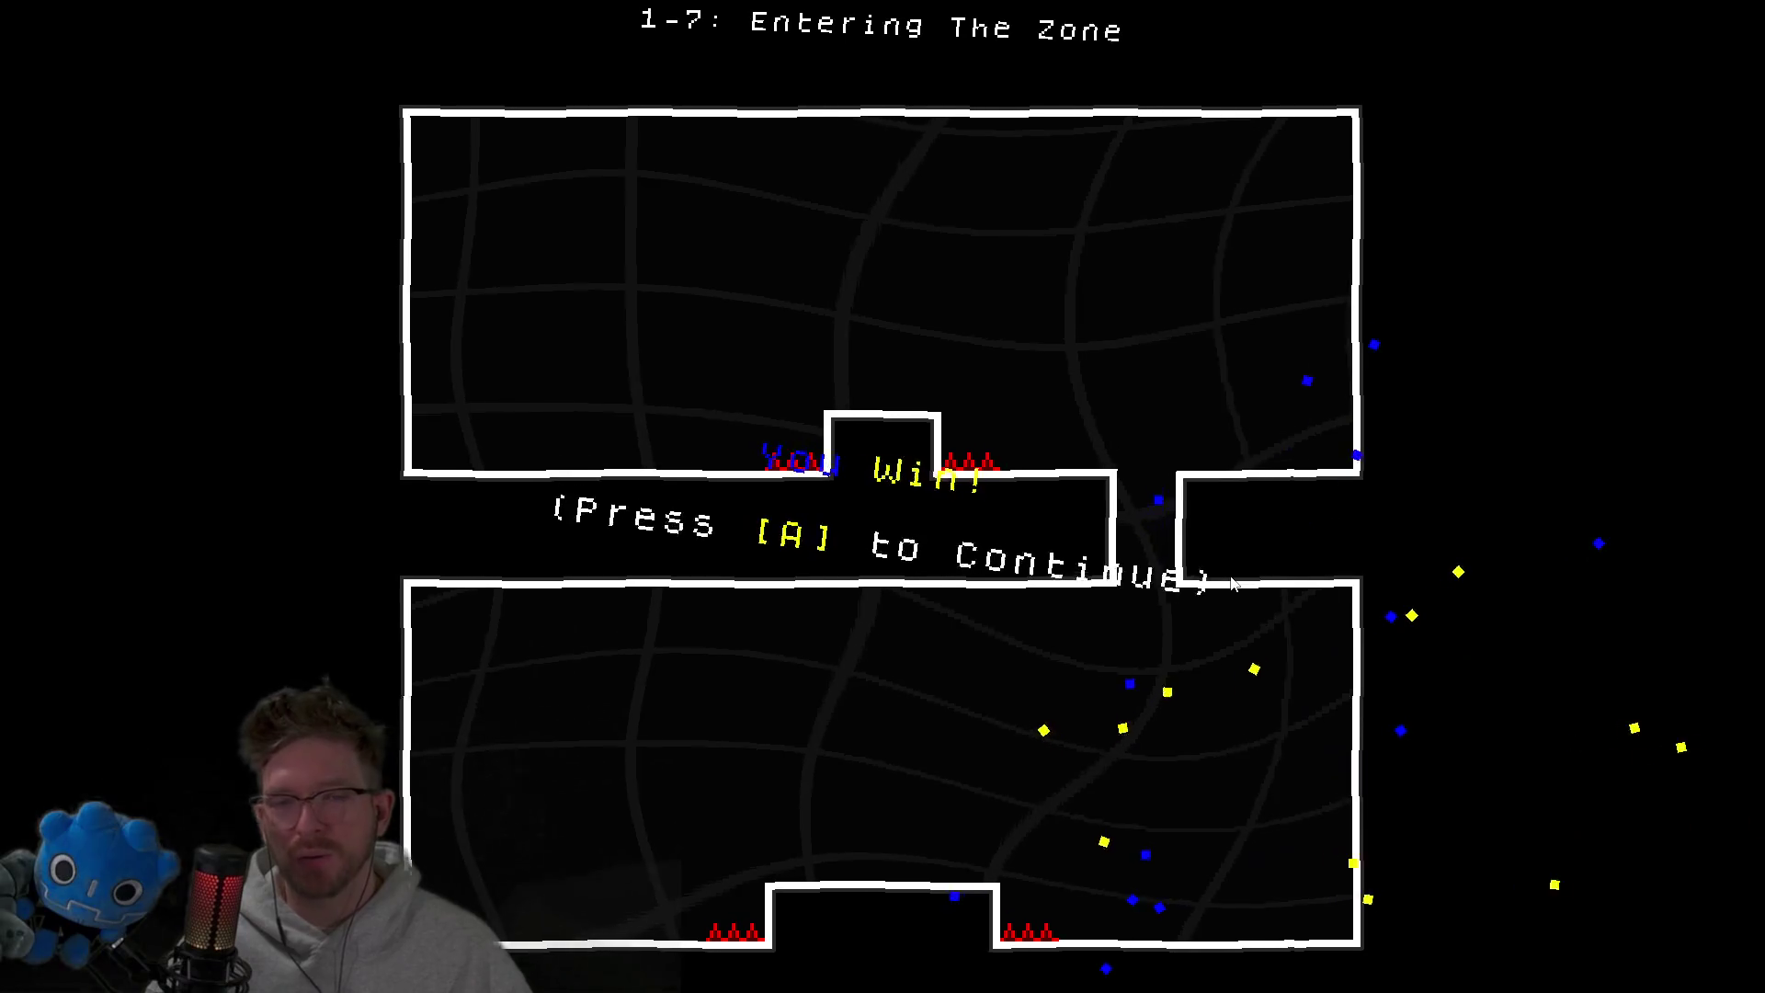
pyautogui.press('a')
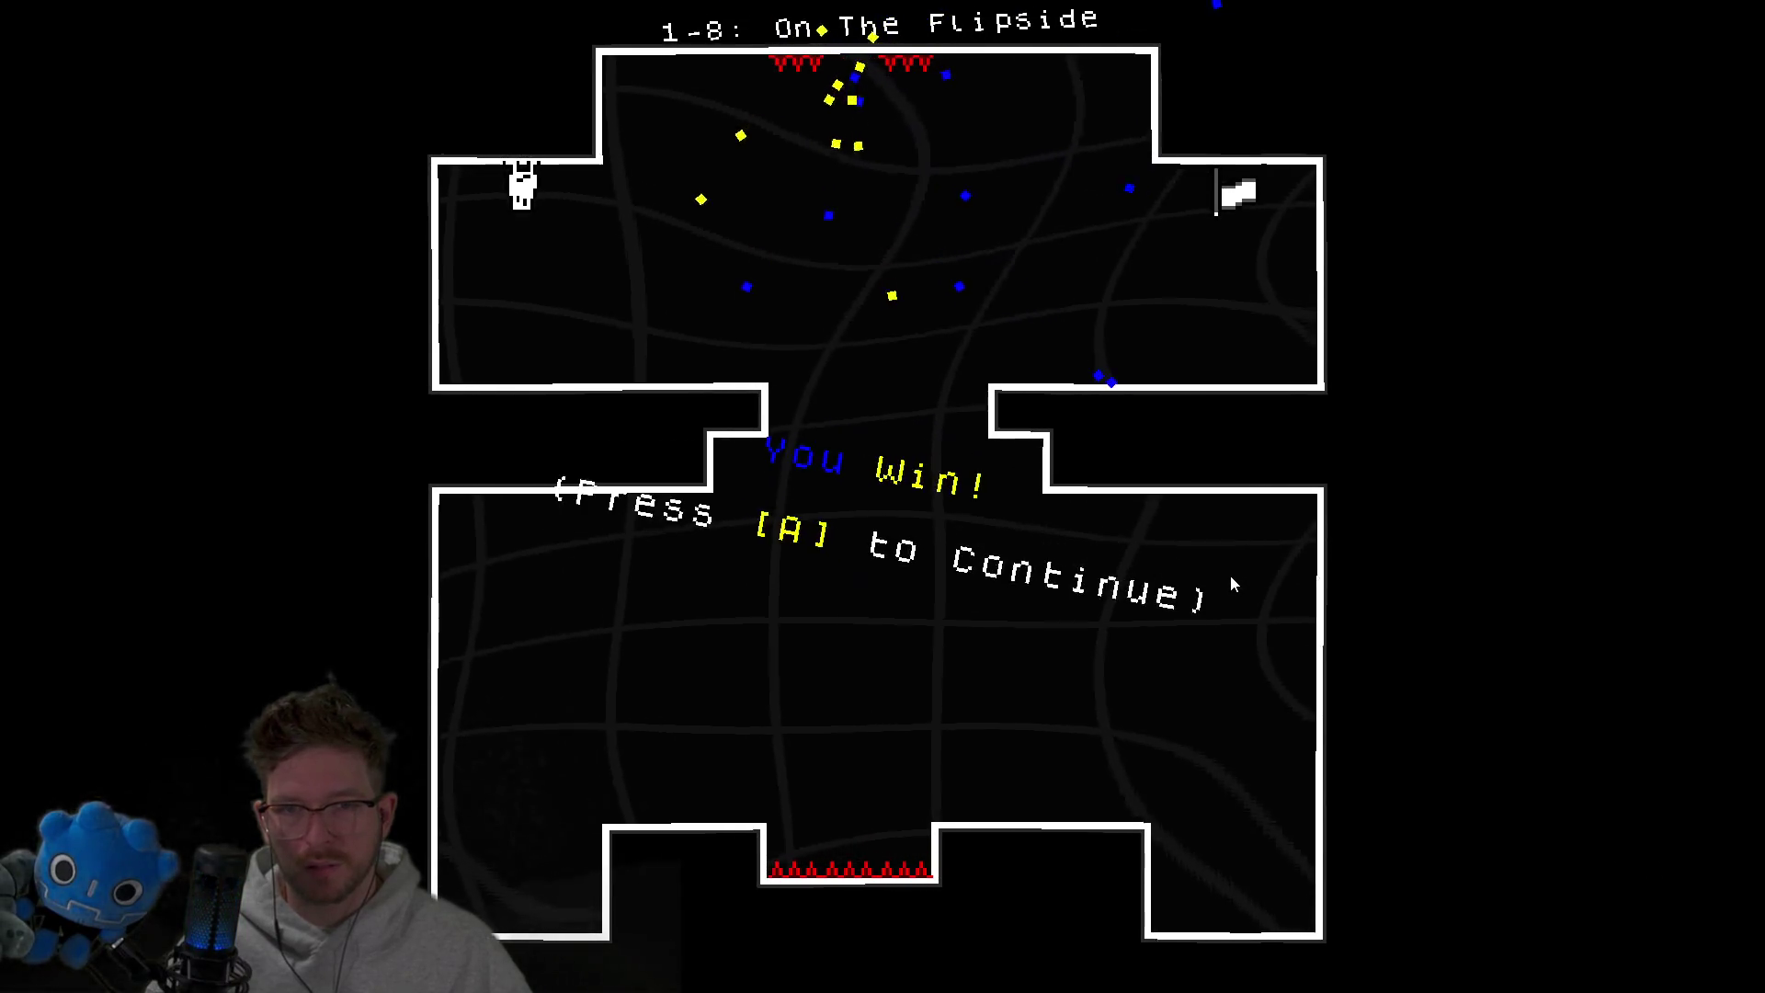
pyautogui.press('a')
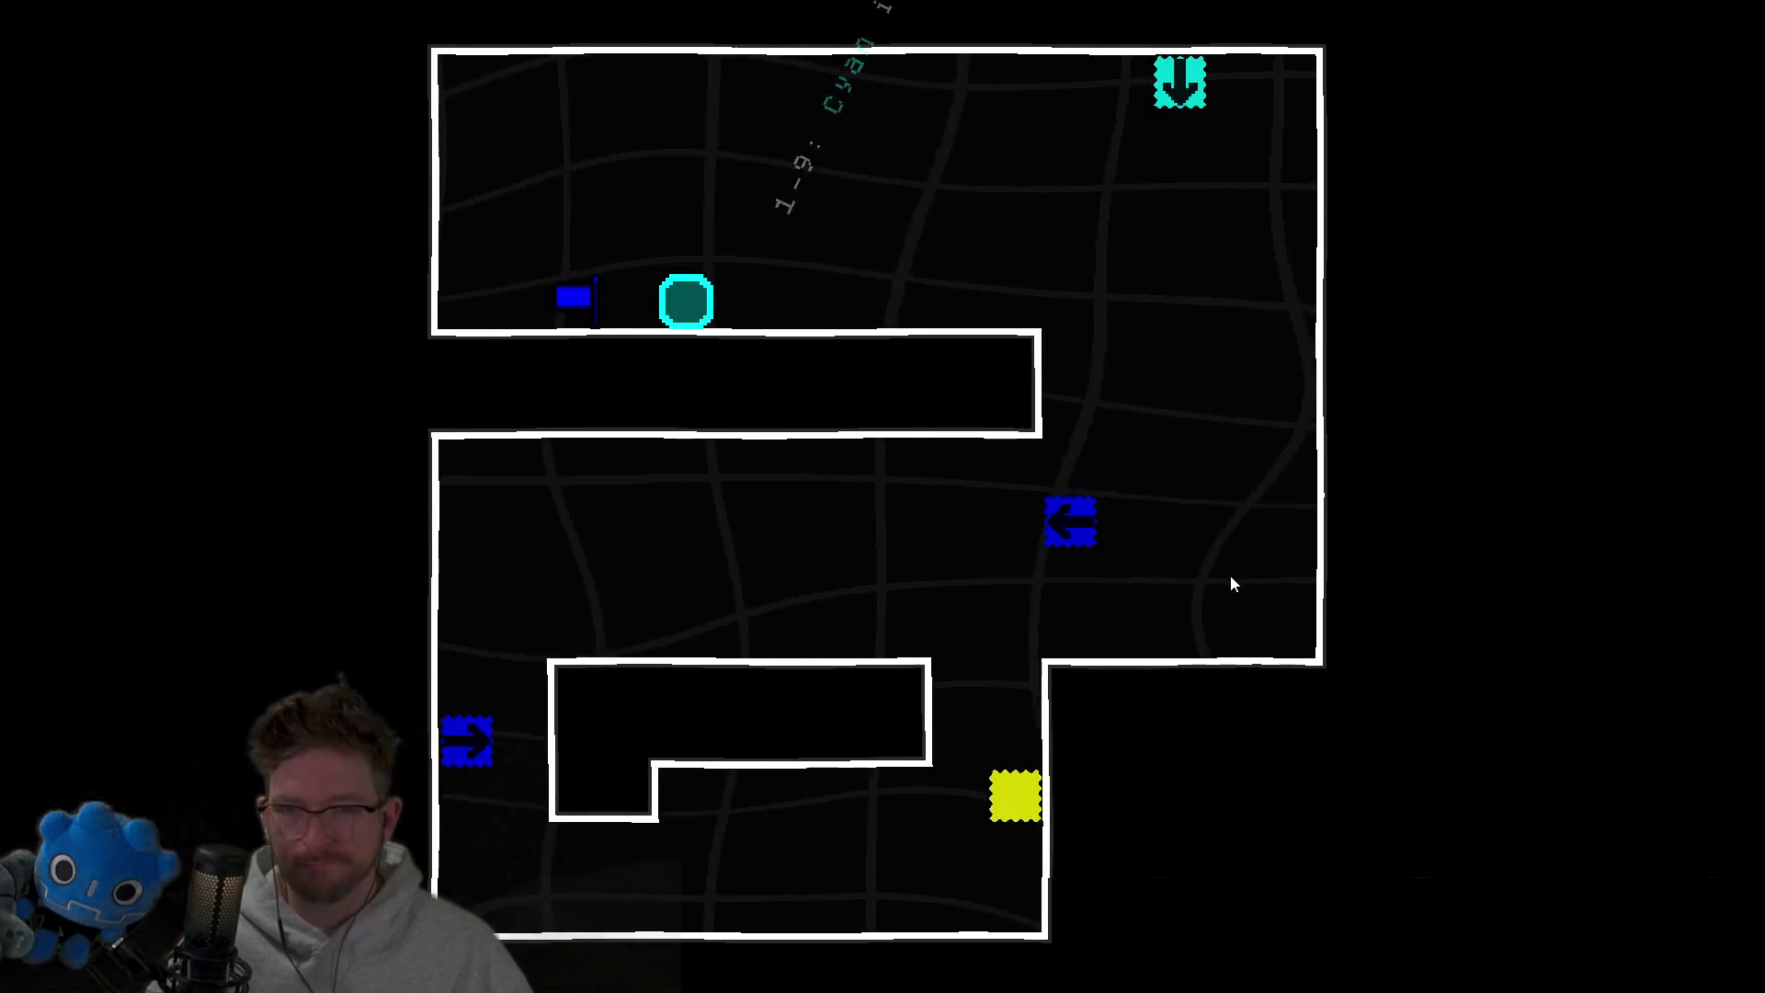
# Push the cyan block and slide the blue octagon into the yellow tile to clear 1-9.
pyautogui.press('Right')
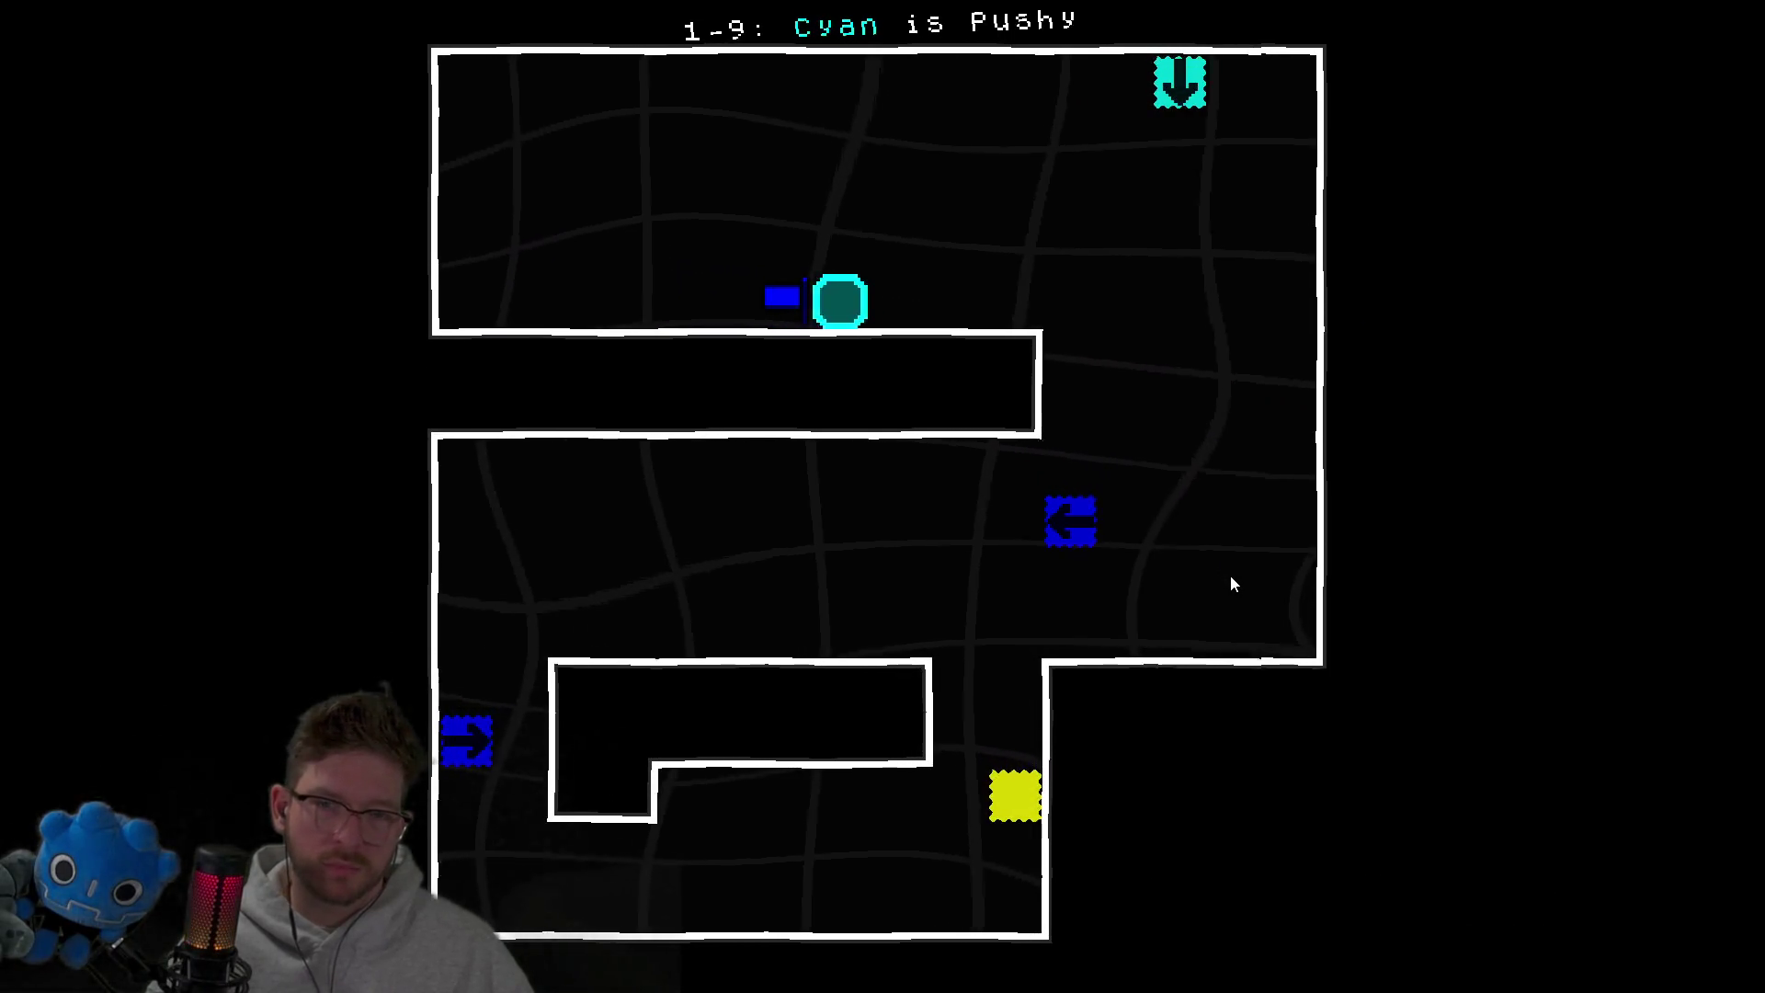
pyautogui.press('Down')
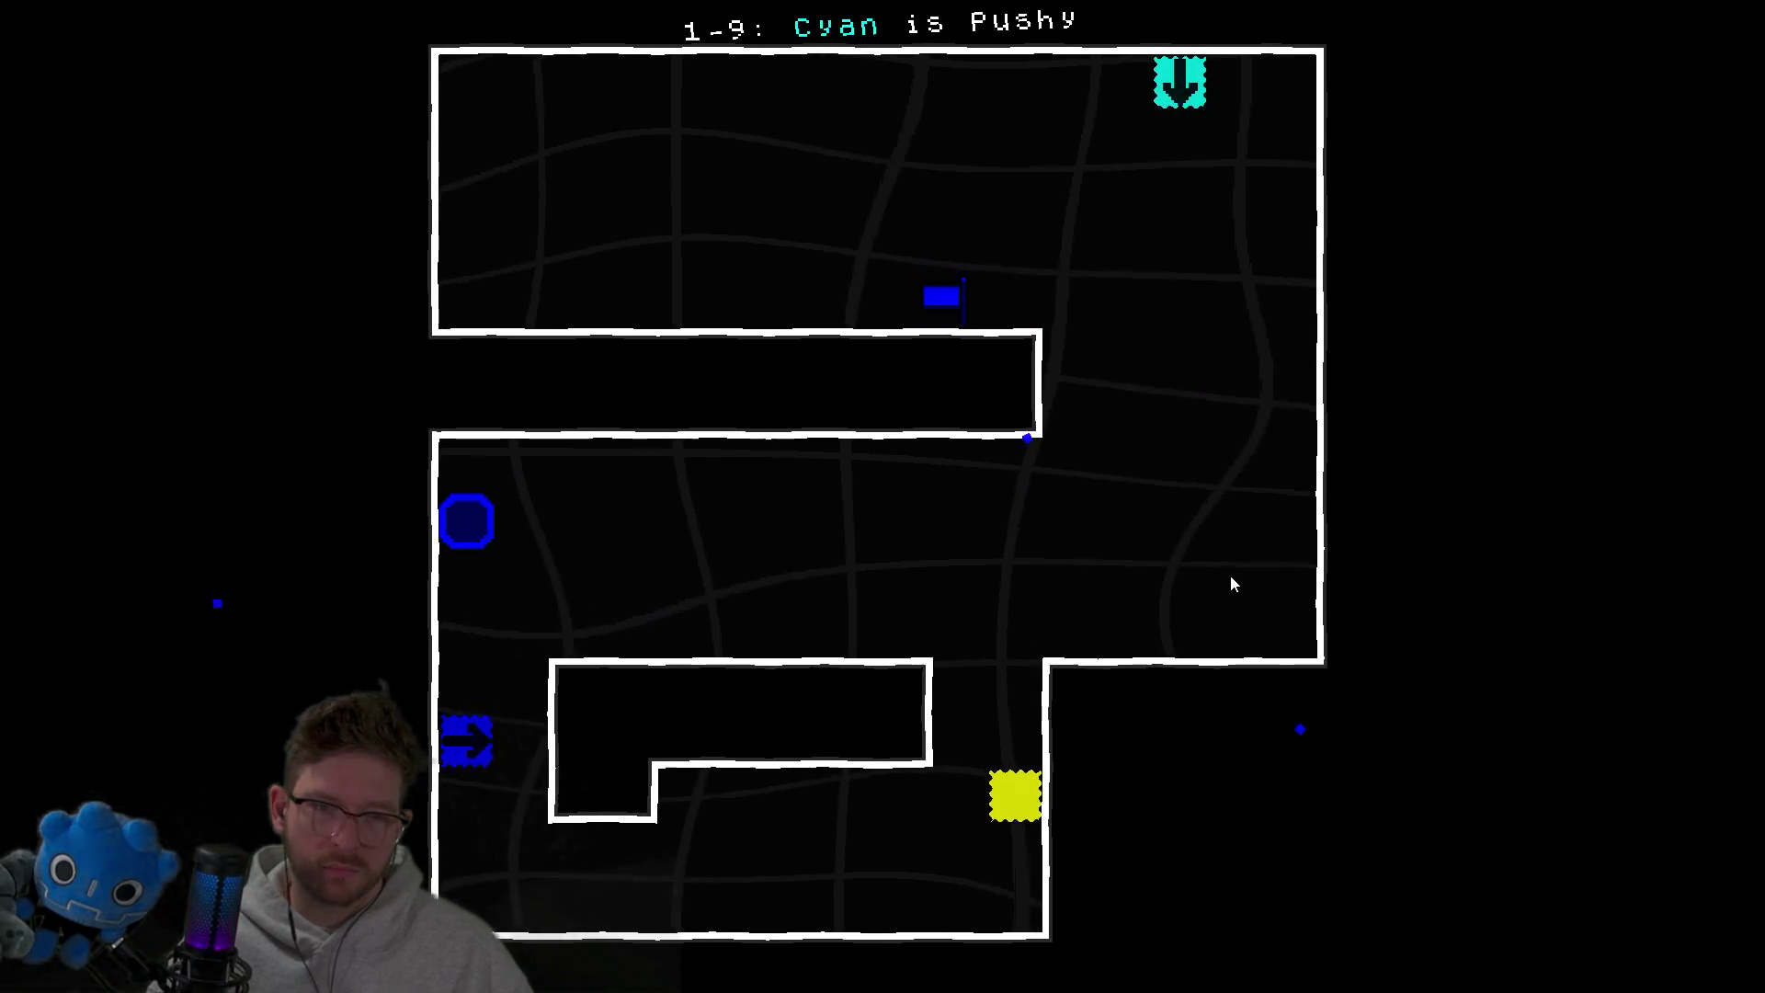
pyautogui.press('Down')
pyautogui.press('Right')
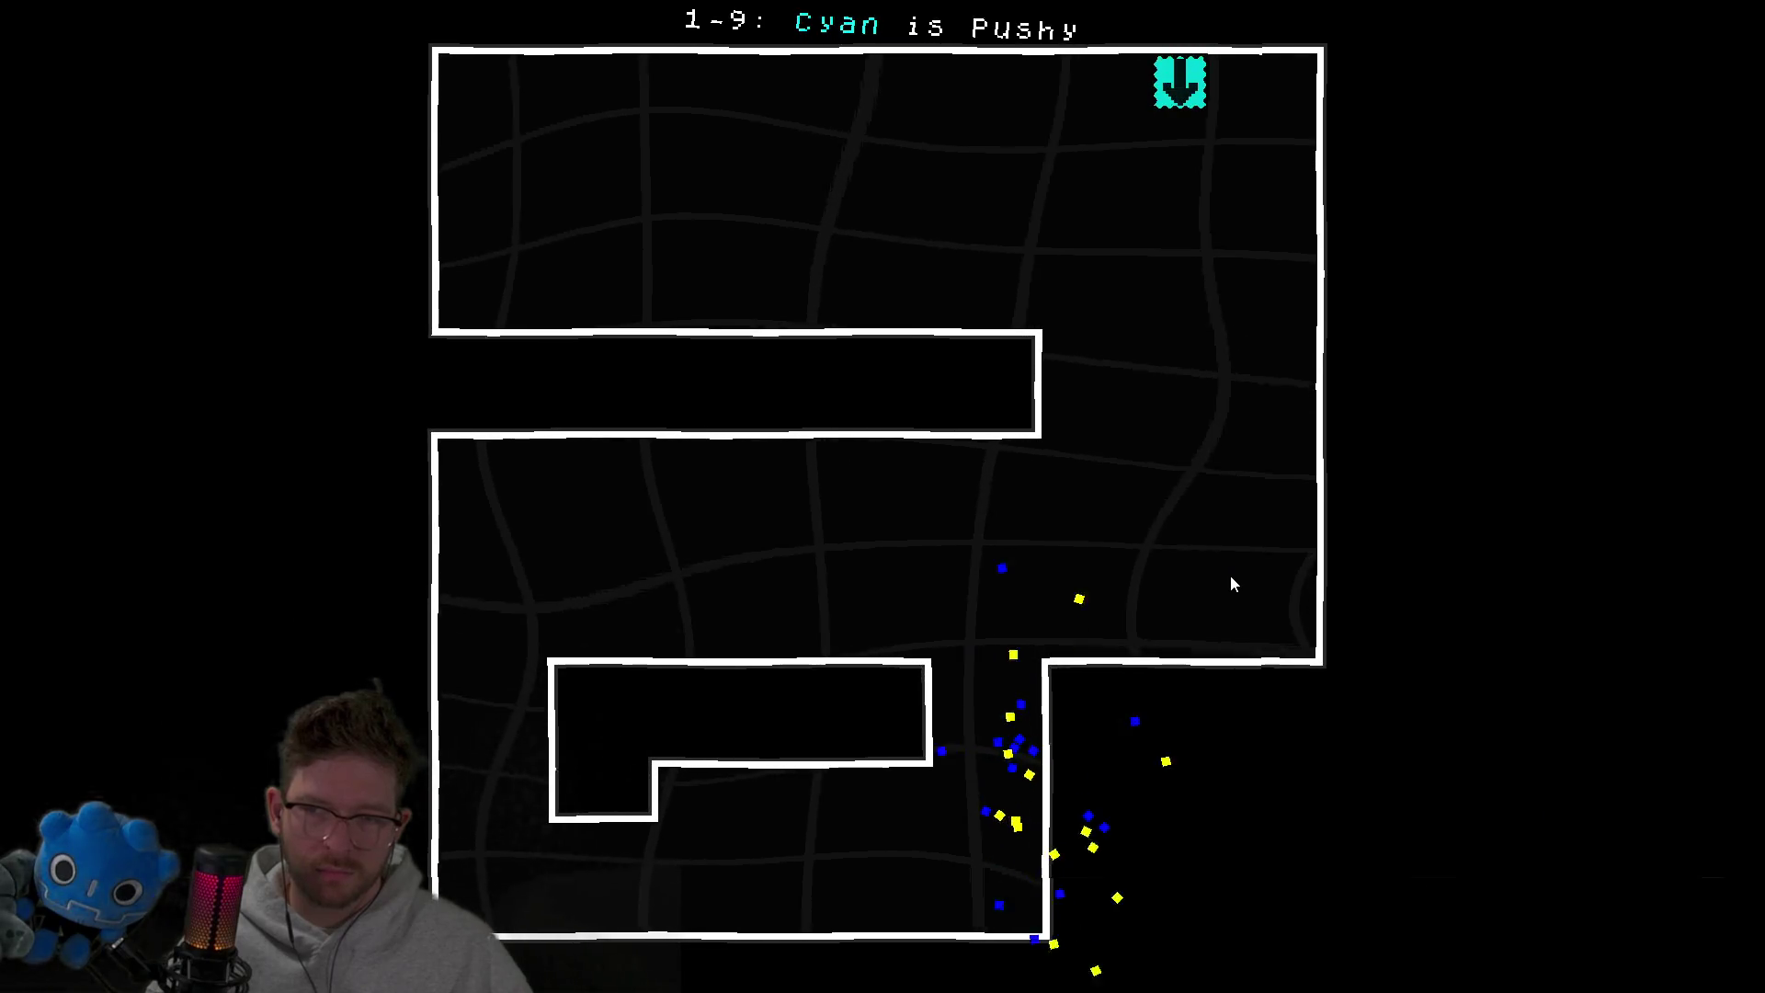
pyautogui.press('a')
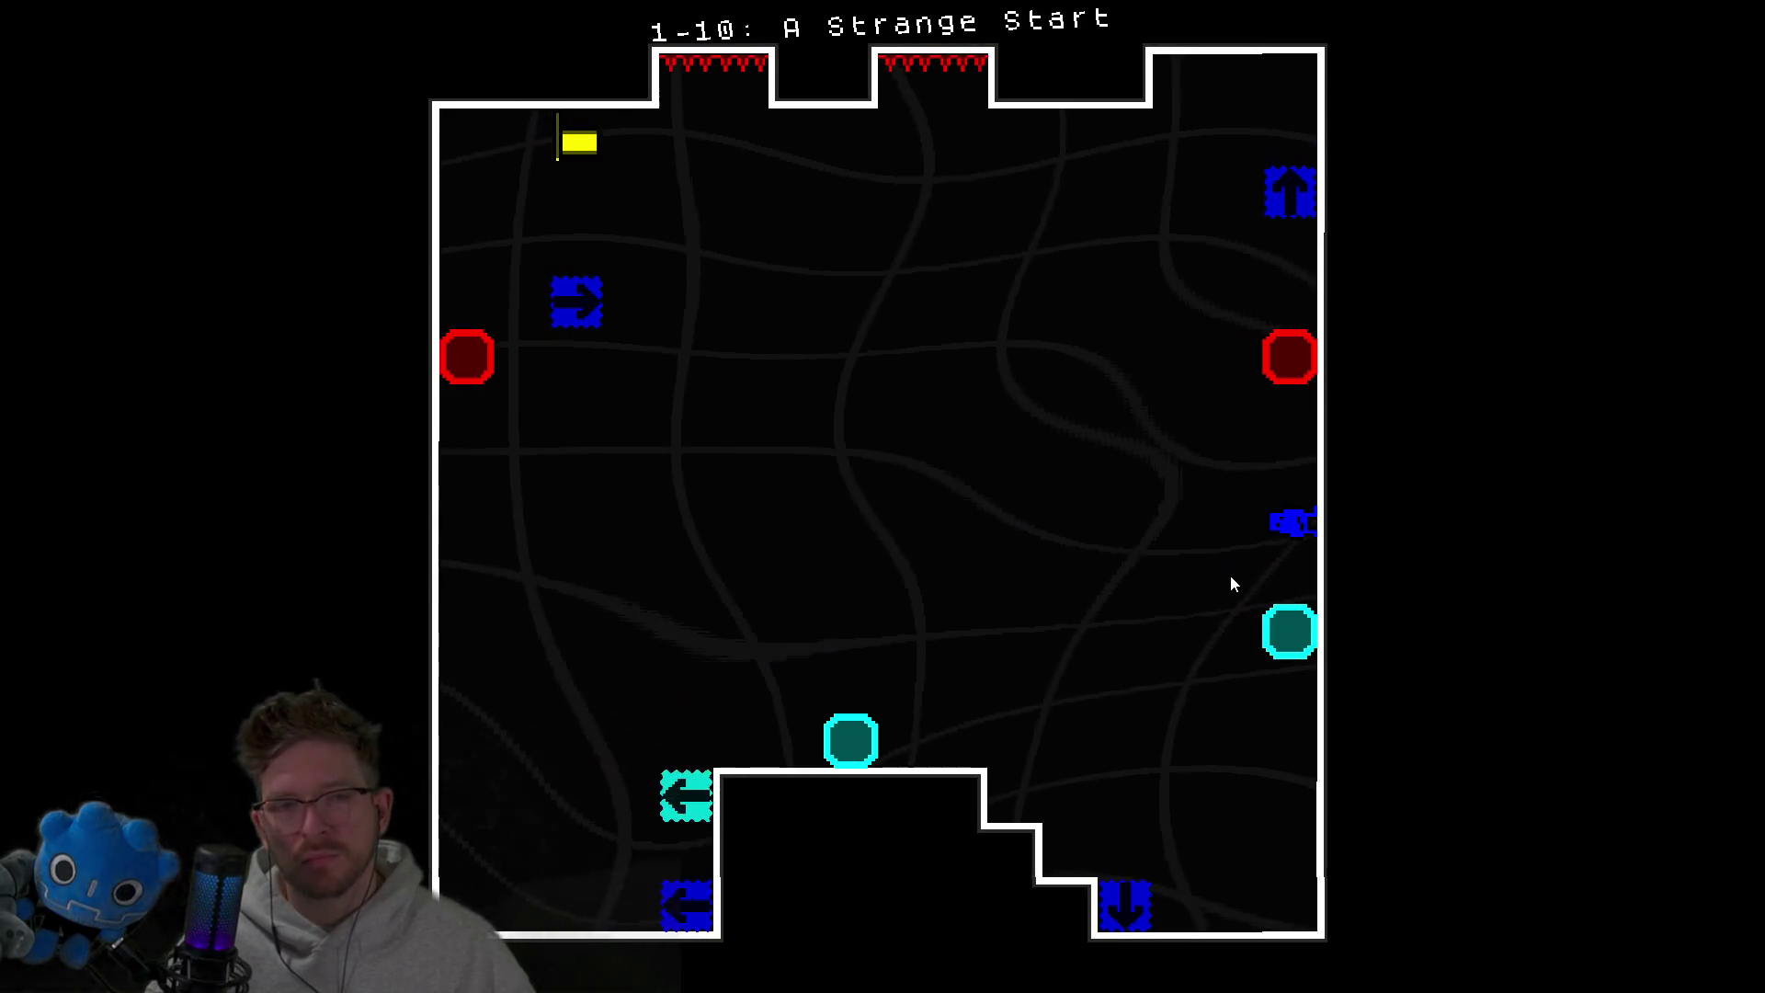
# Guide the blue character up the wall and via the right-arrow block to the yellow flag.
pyautogui.press('Up')
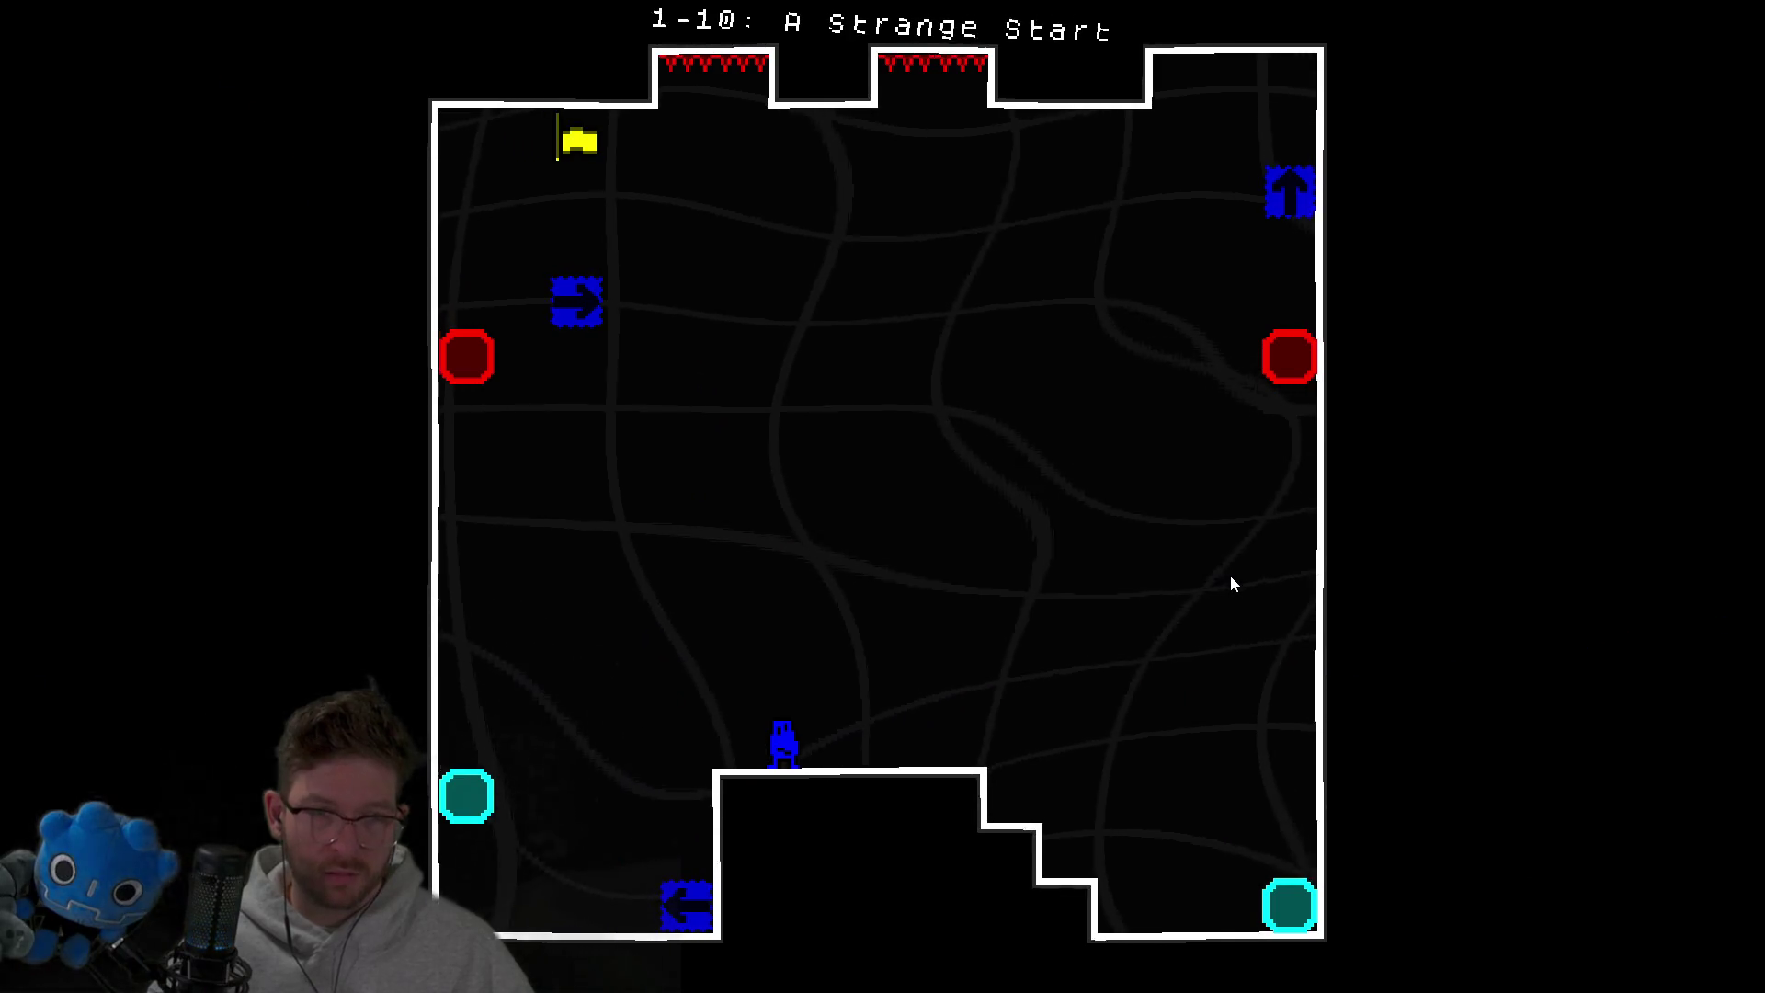
pyautogui.press('Left')
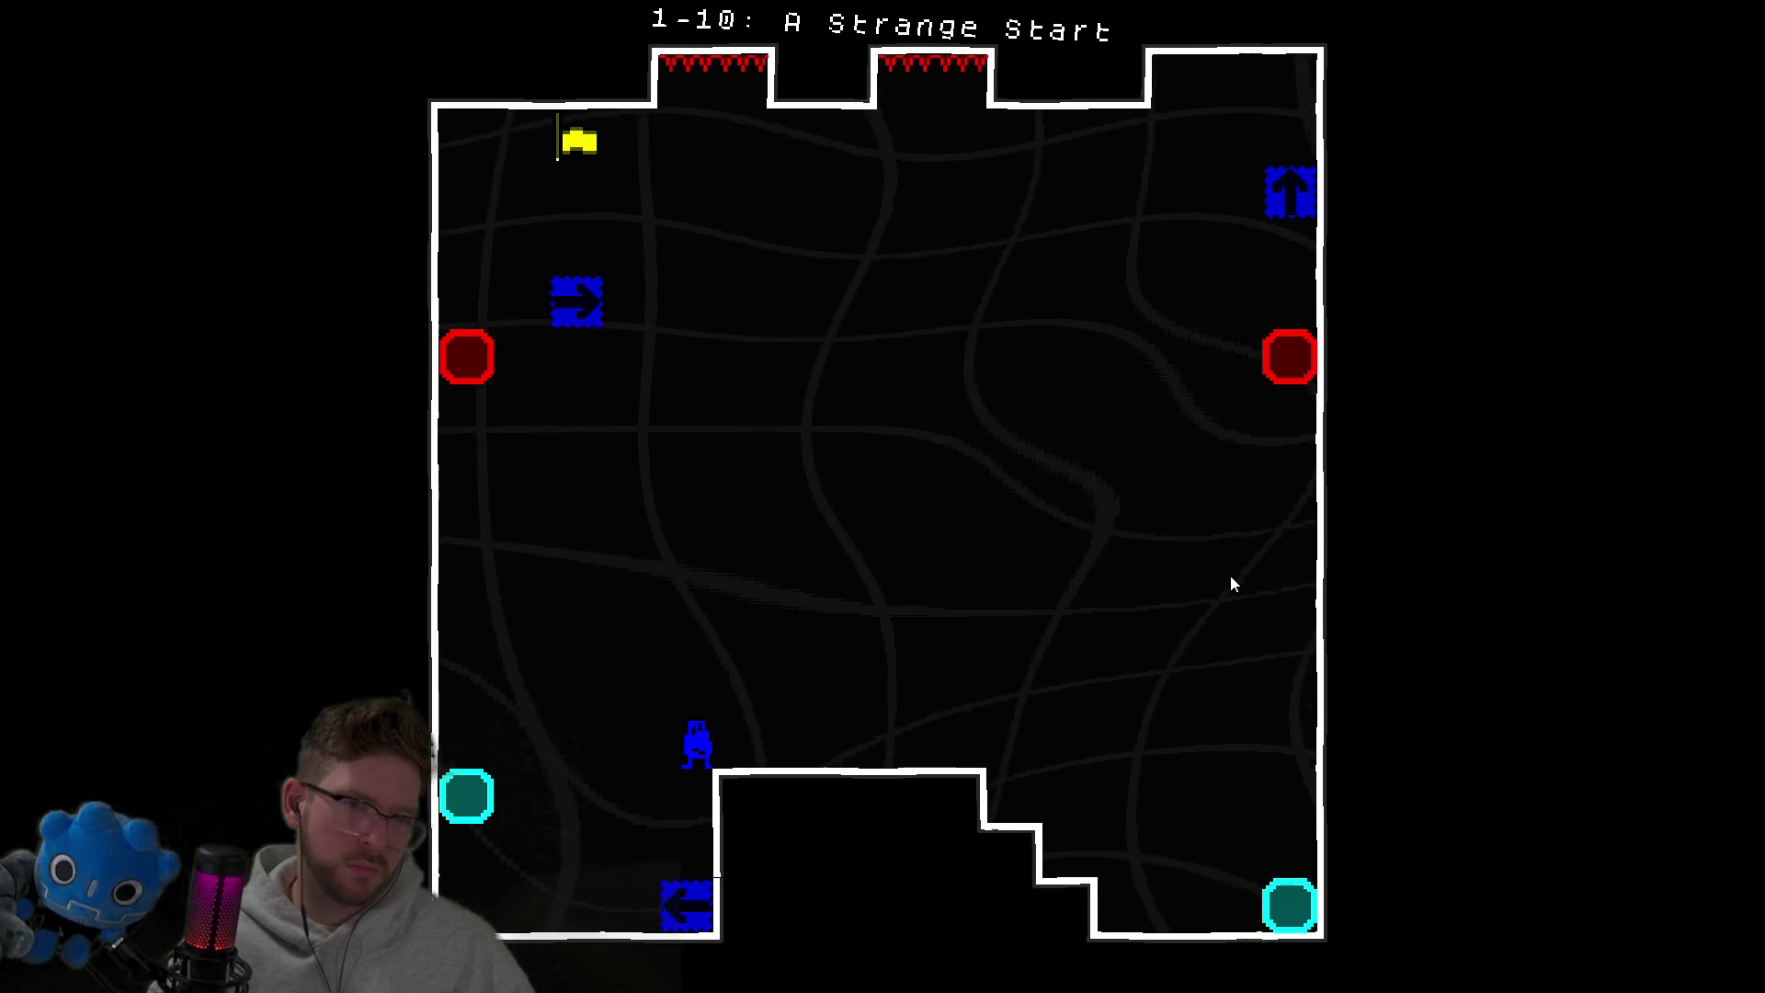
pyautogui.press('Left')
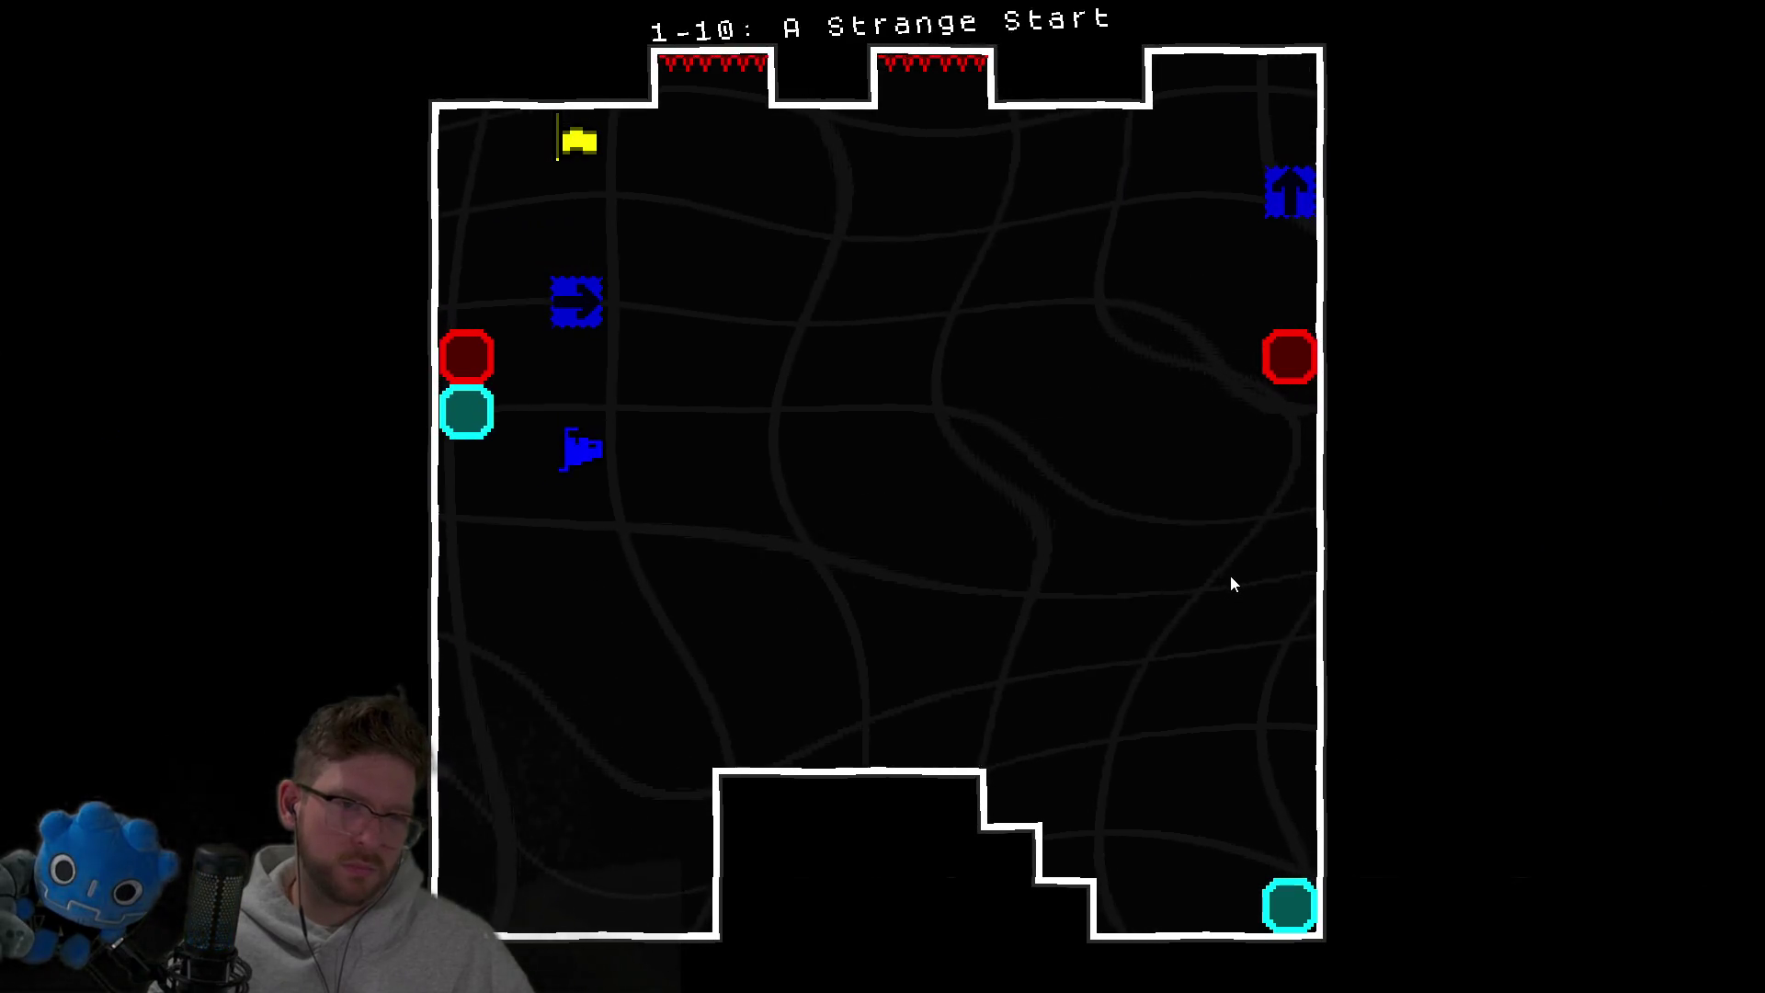
pyautogui.press('Up')
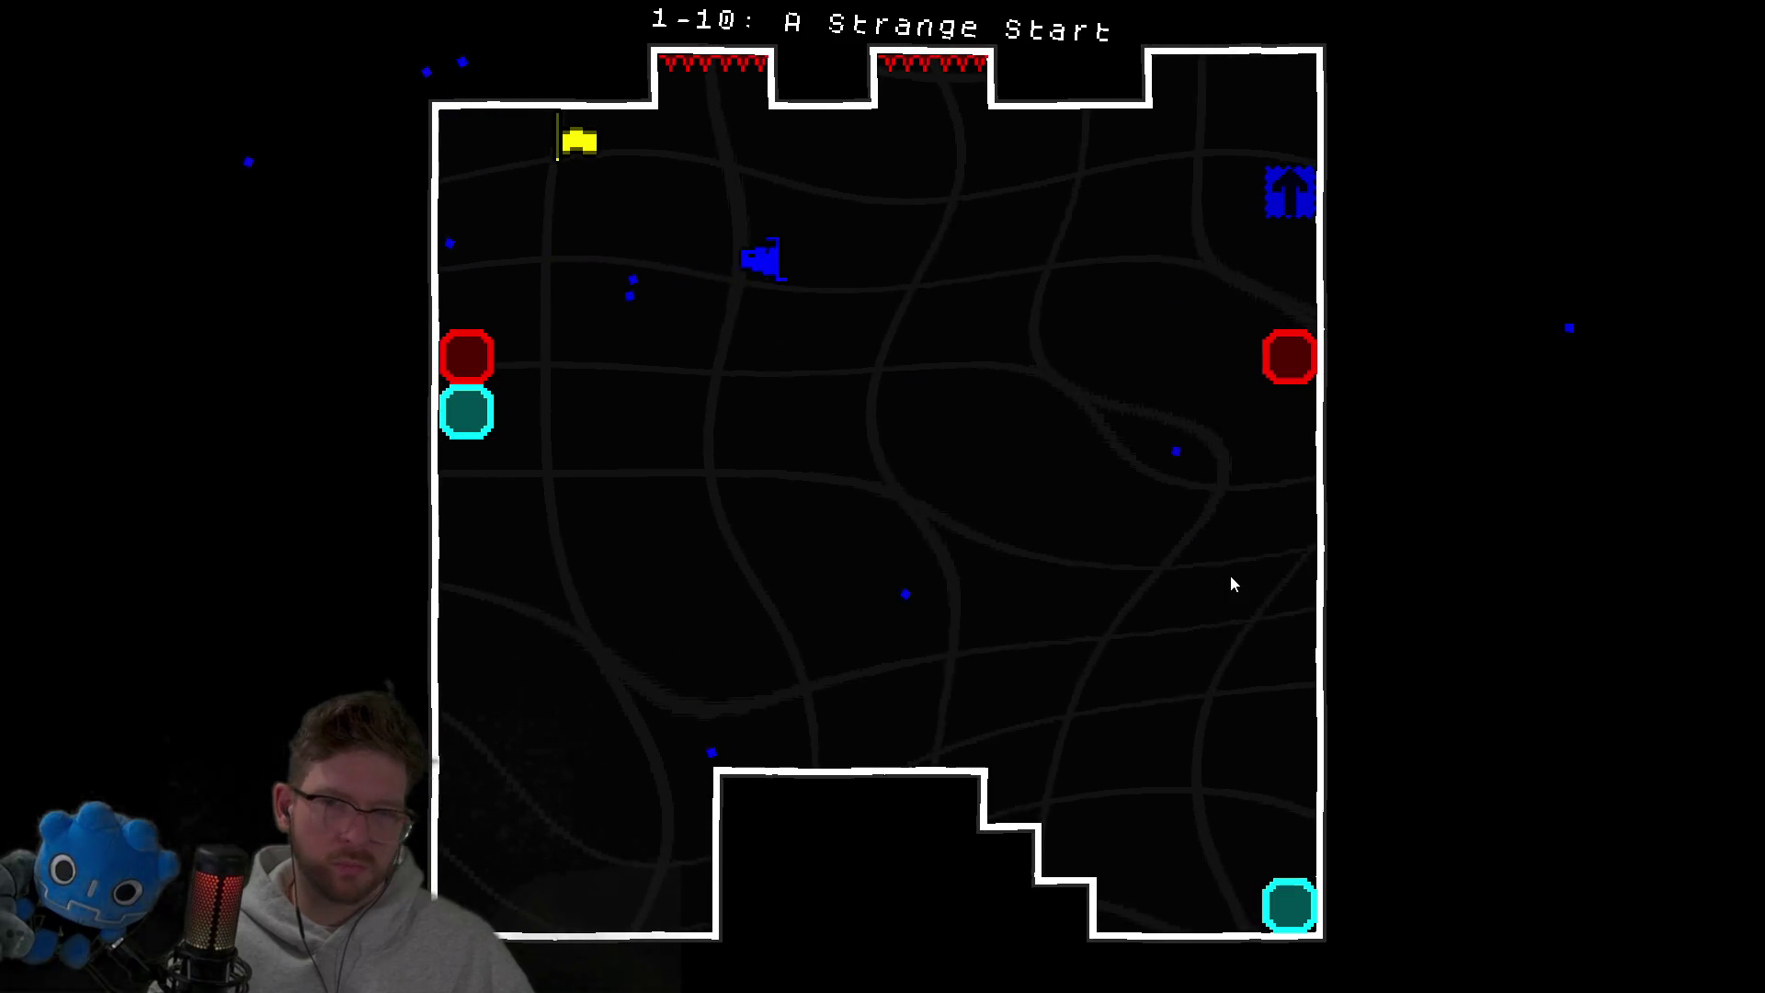
pyautogui.press('Left')
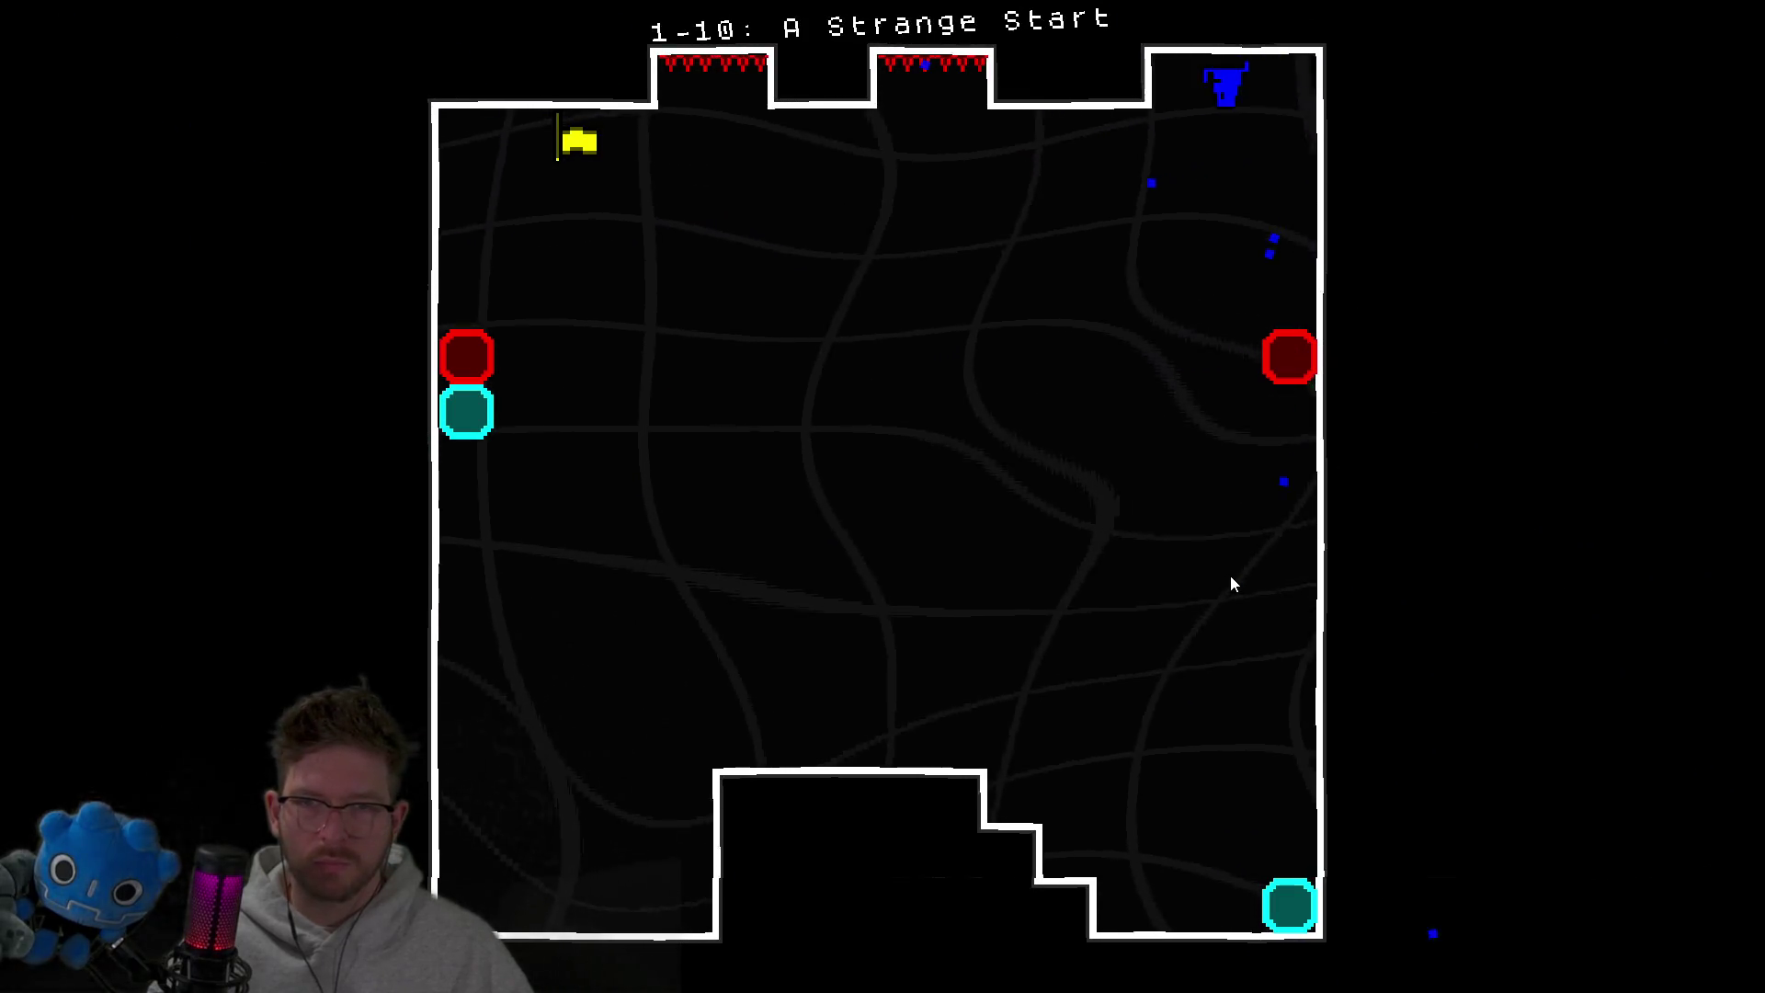
pyautogui.press('Left')
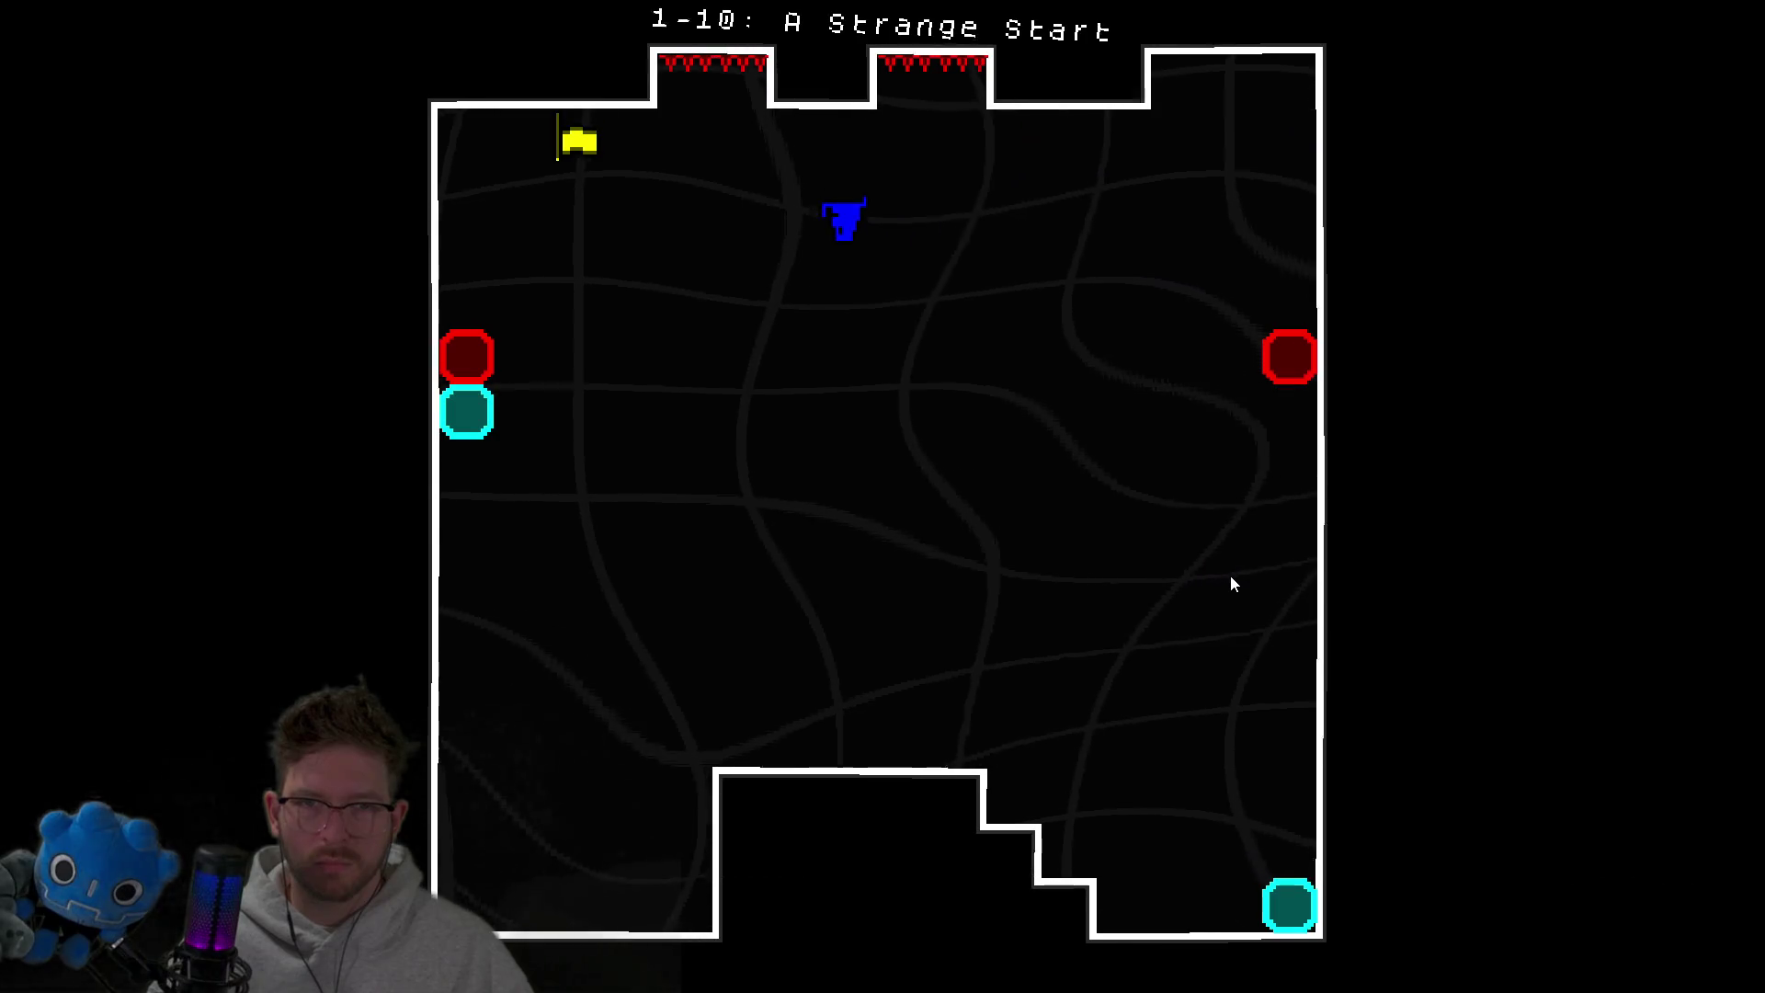
pyautogui.press('Up')
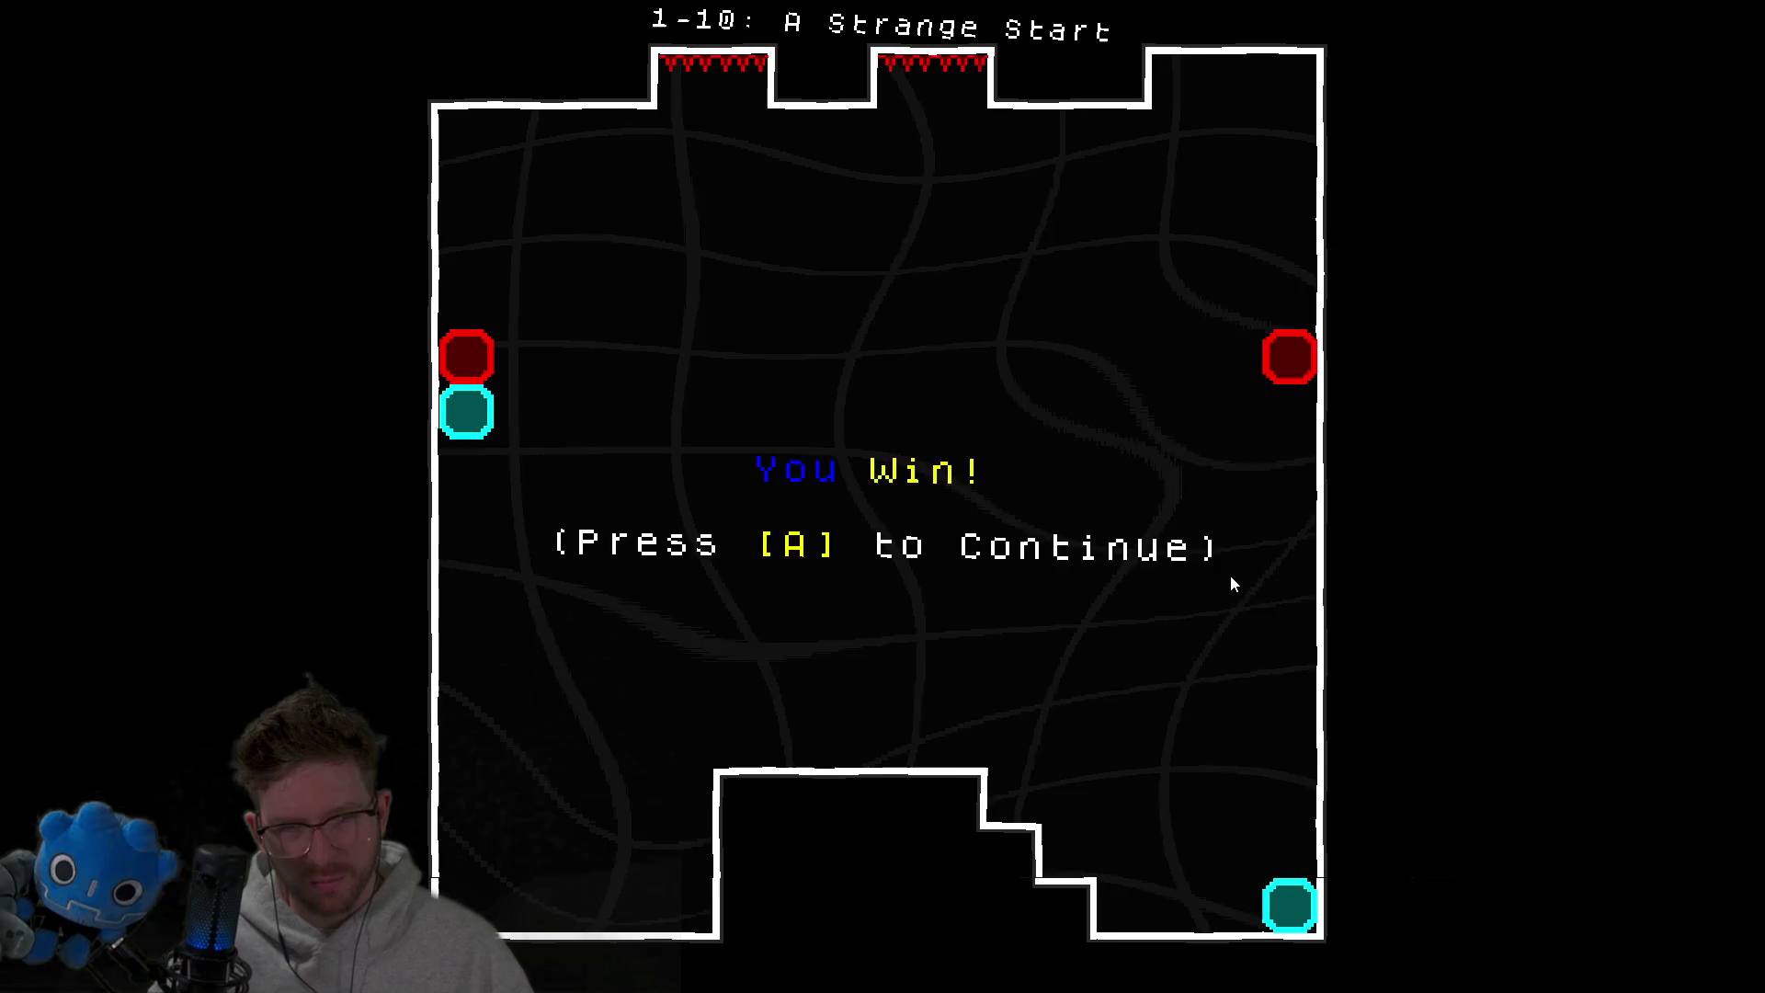
pyautogui.press('a')
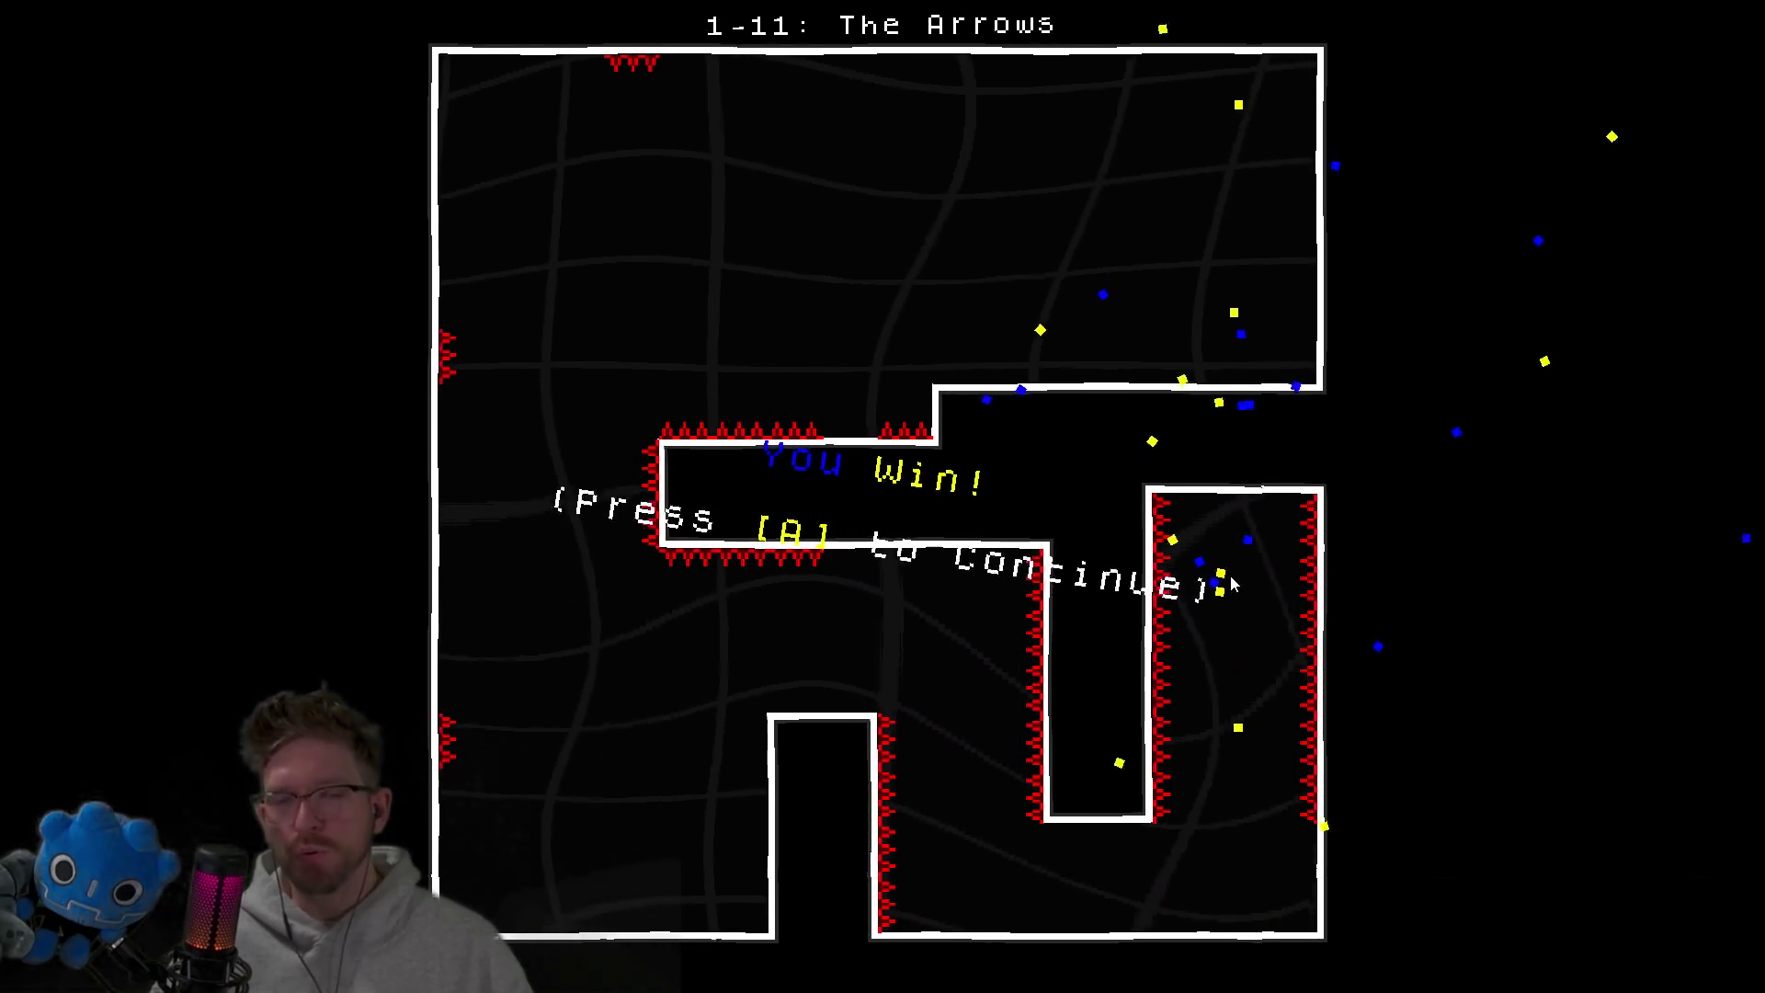
# Continue past the level 1-11 win screen to load level 1-12.
pyautogui.press('a')
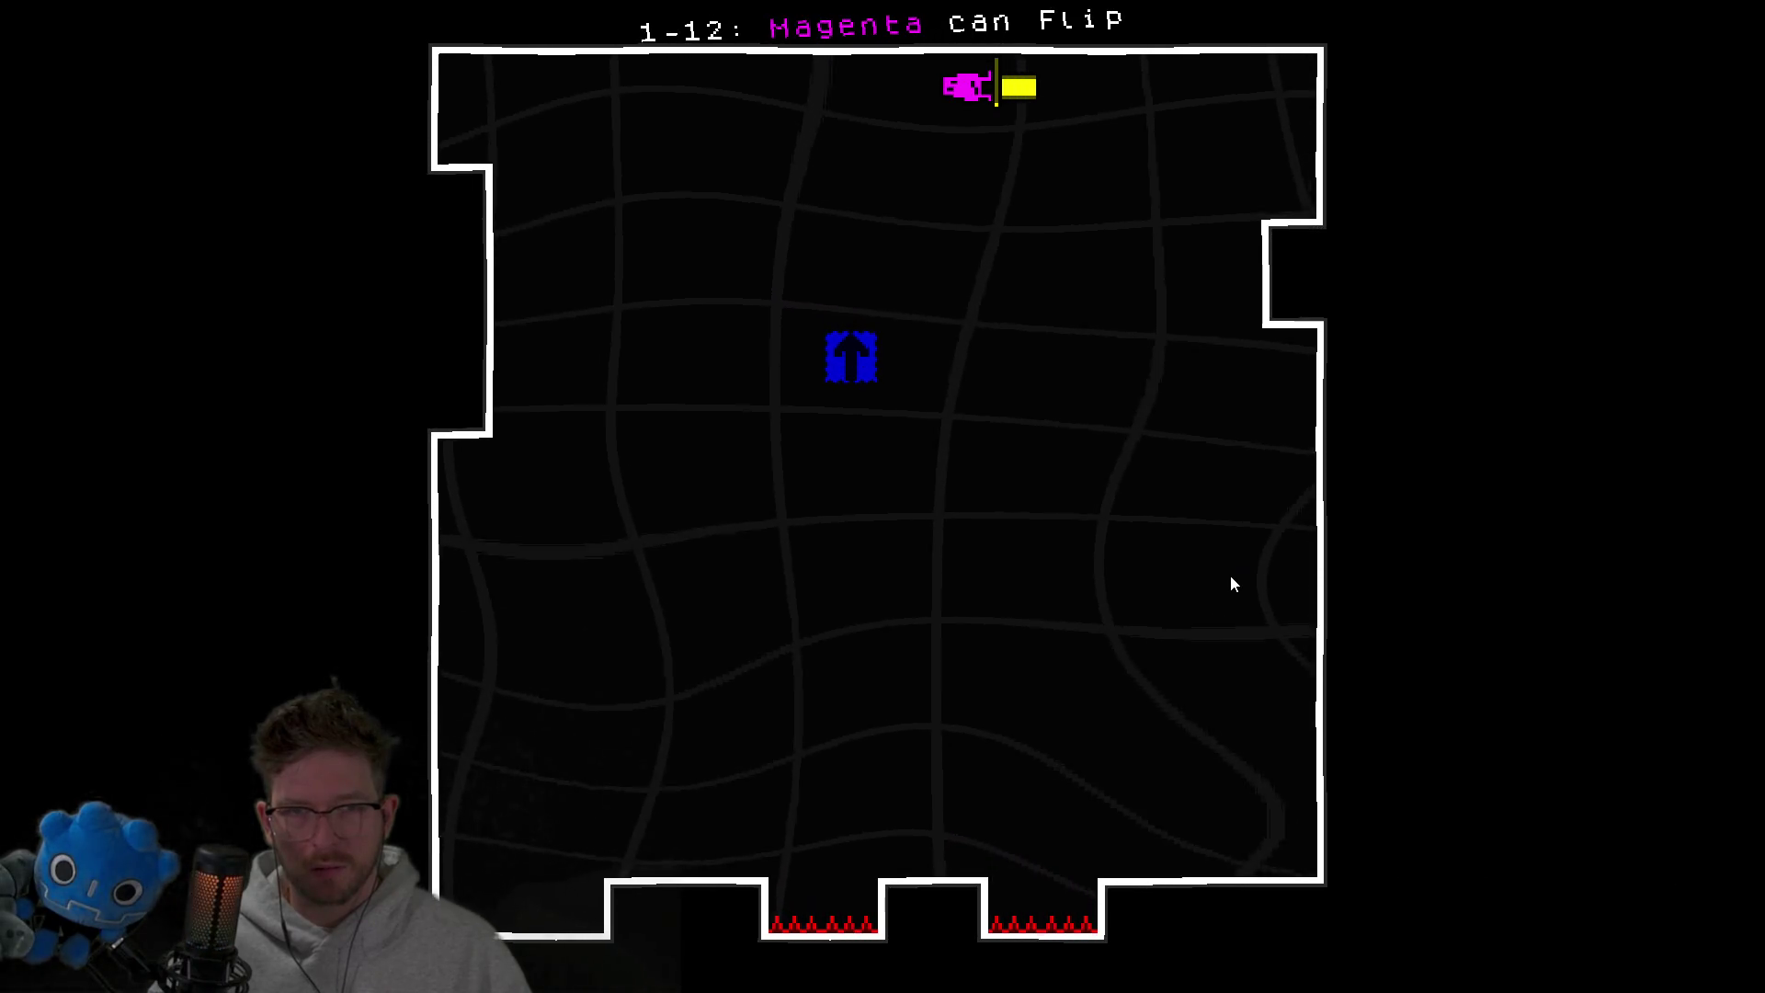
# Flip the magenta character between walls onto the up-arrow block and reach the yellow flag.
pyautogui.press('Left')
pyautogui.press('Right')
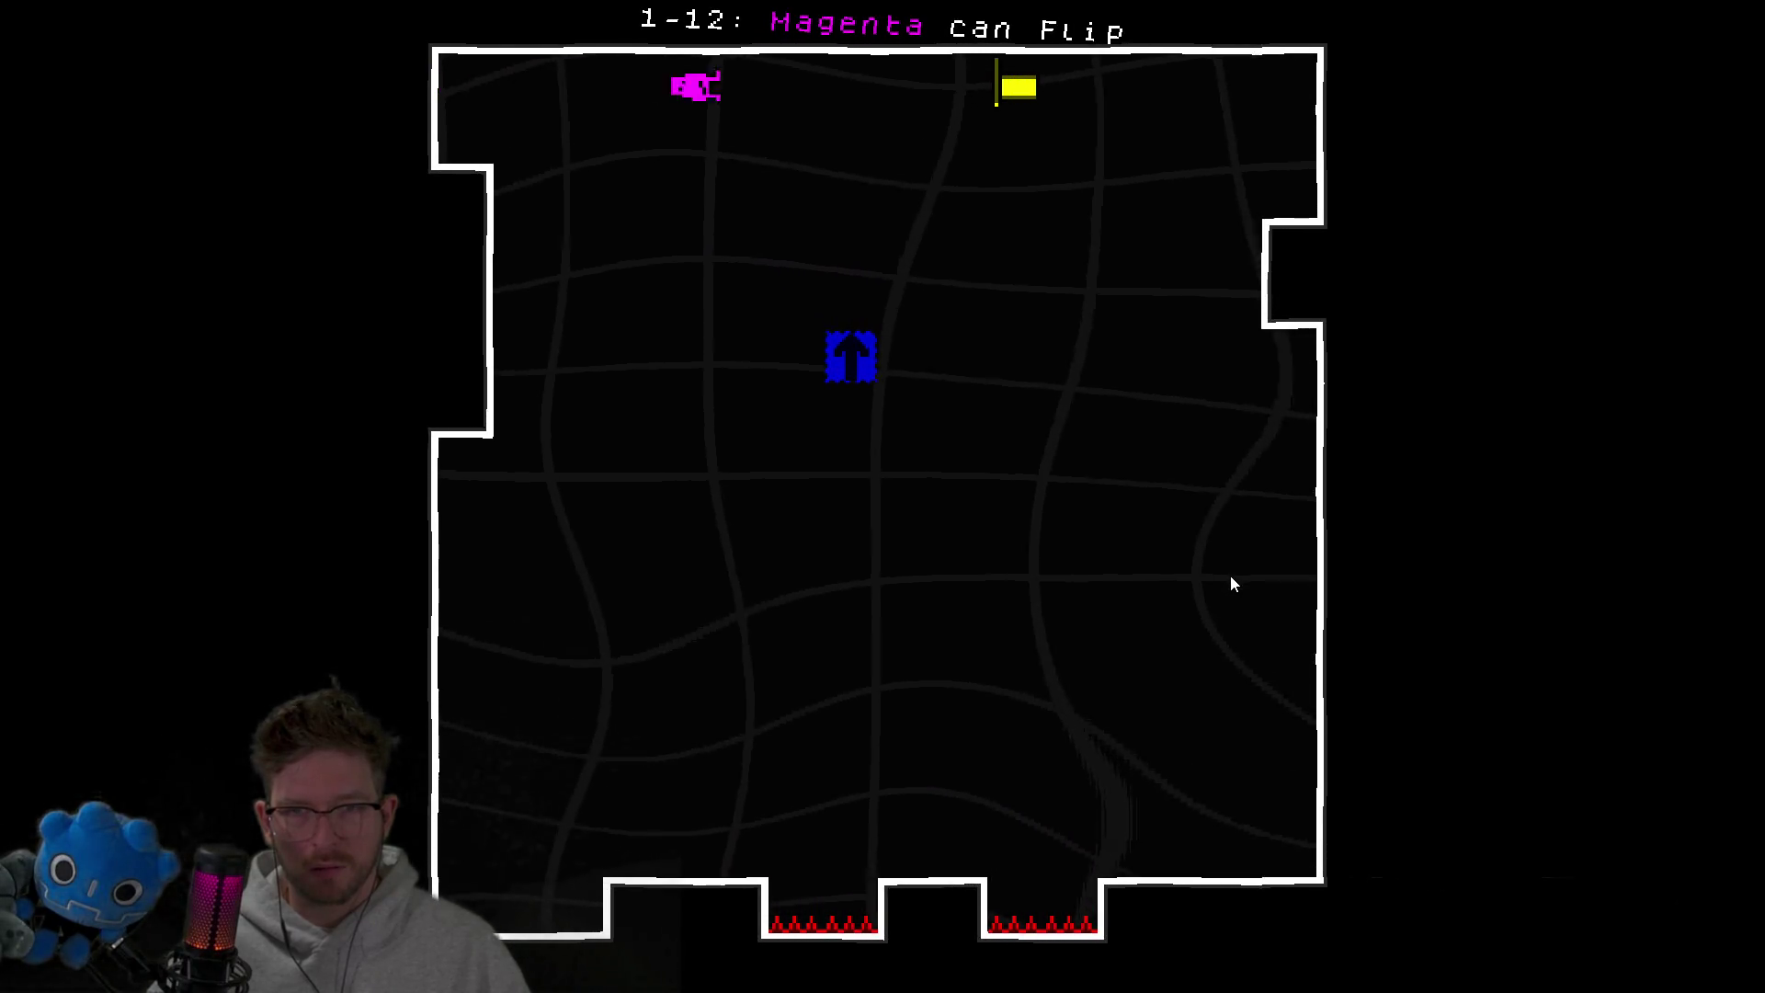
pyautogui.press('space')
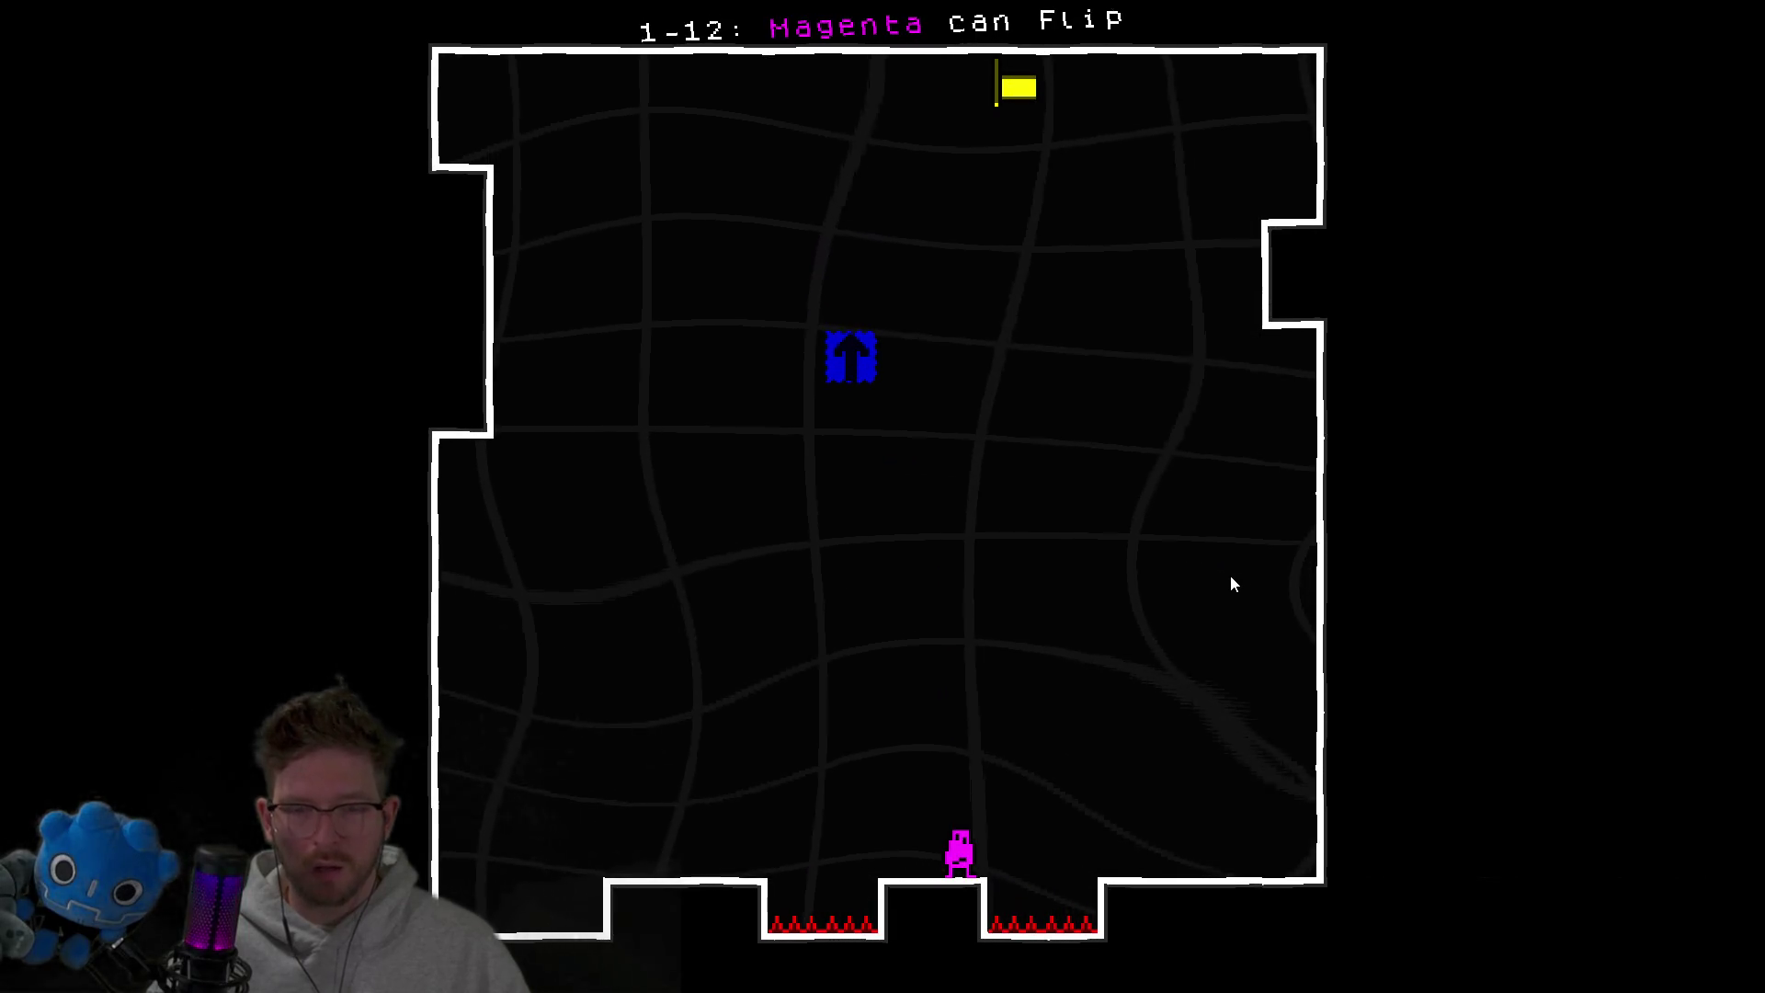
pyautogui.press('Left')
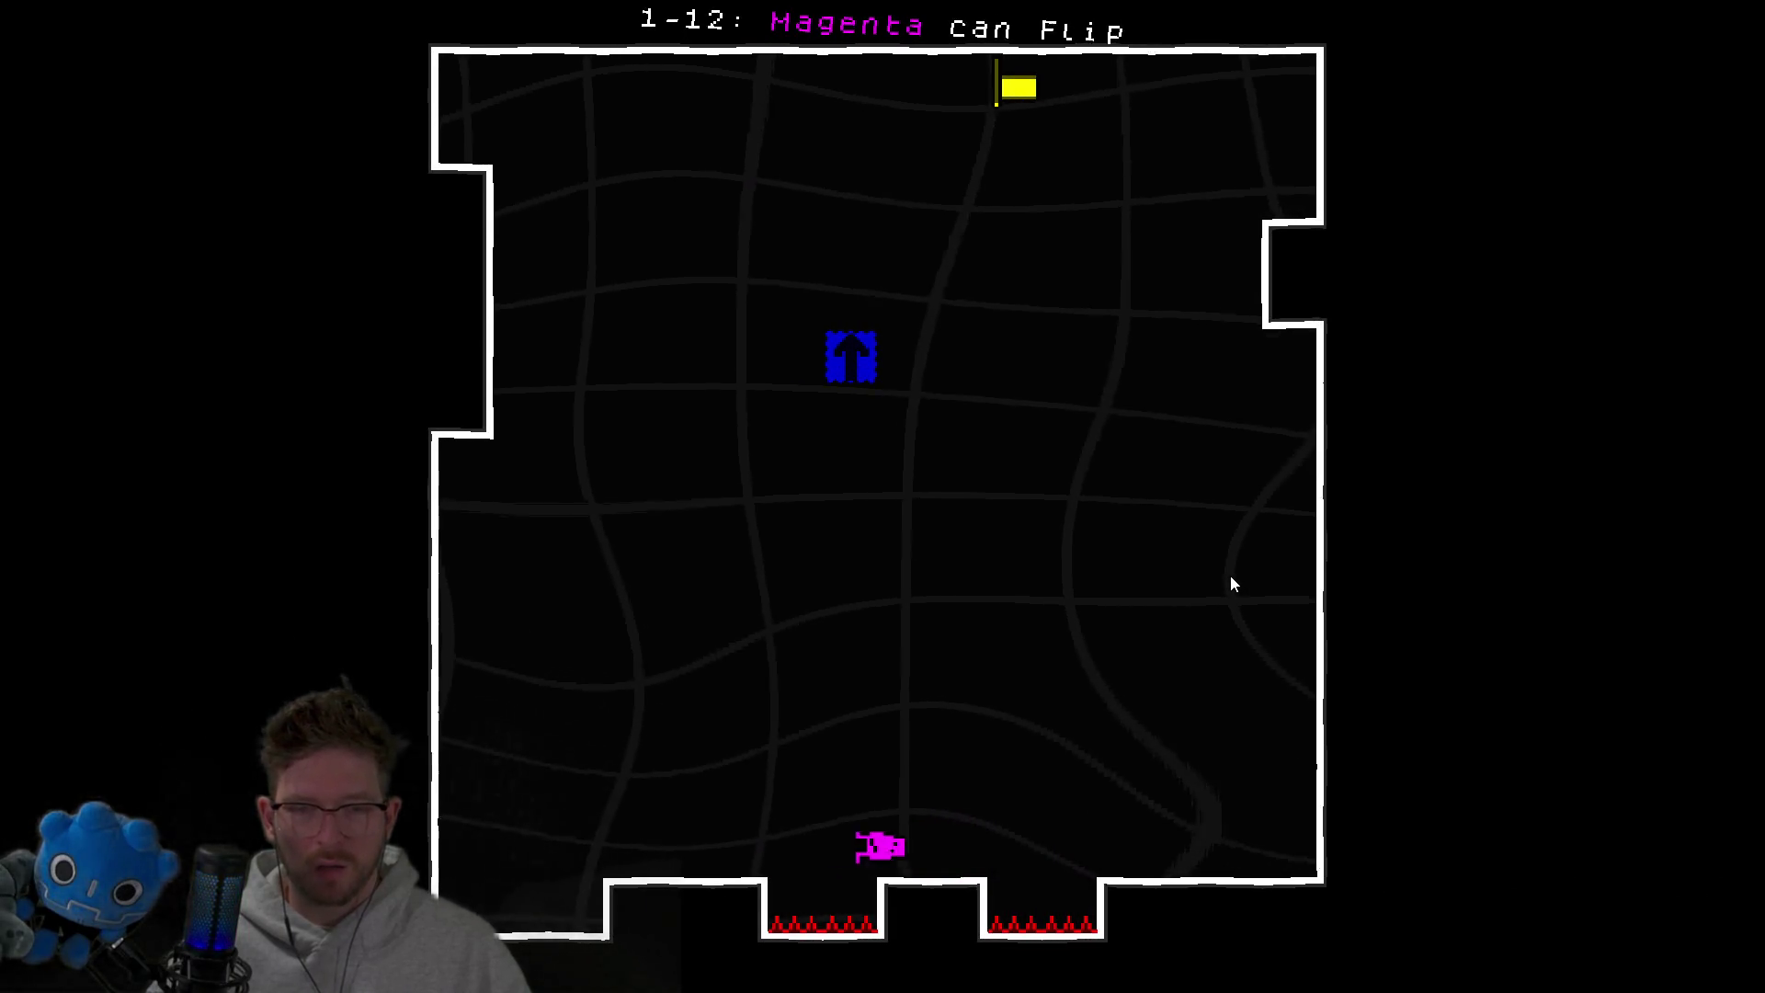
pyautogui.press('space')
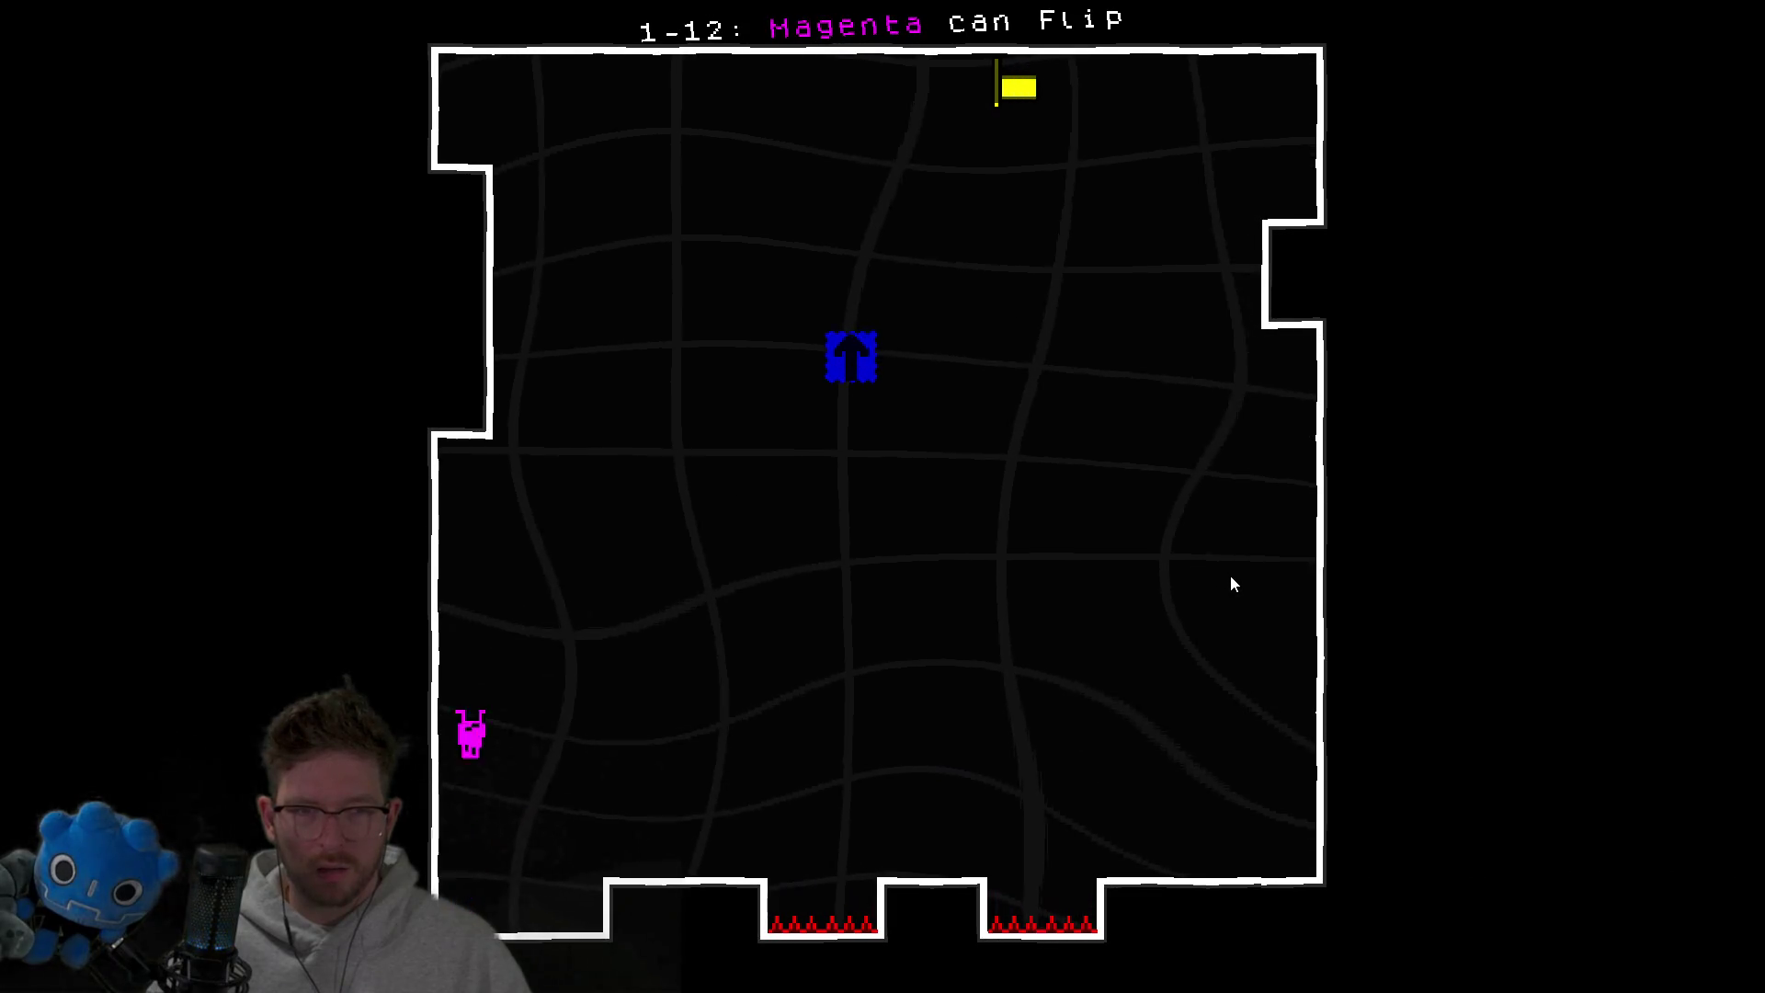
pyautogui.press('Right')
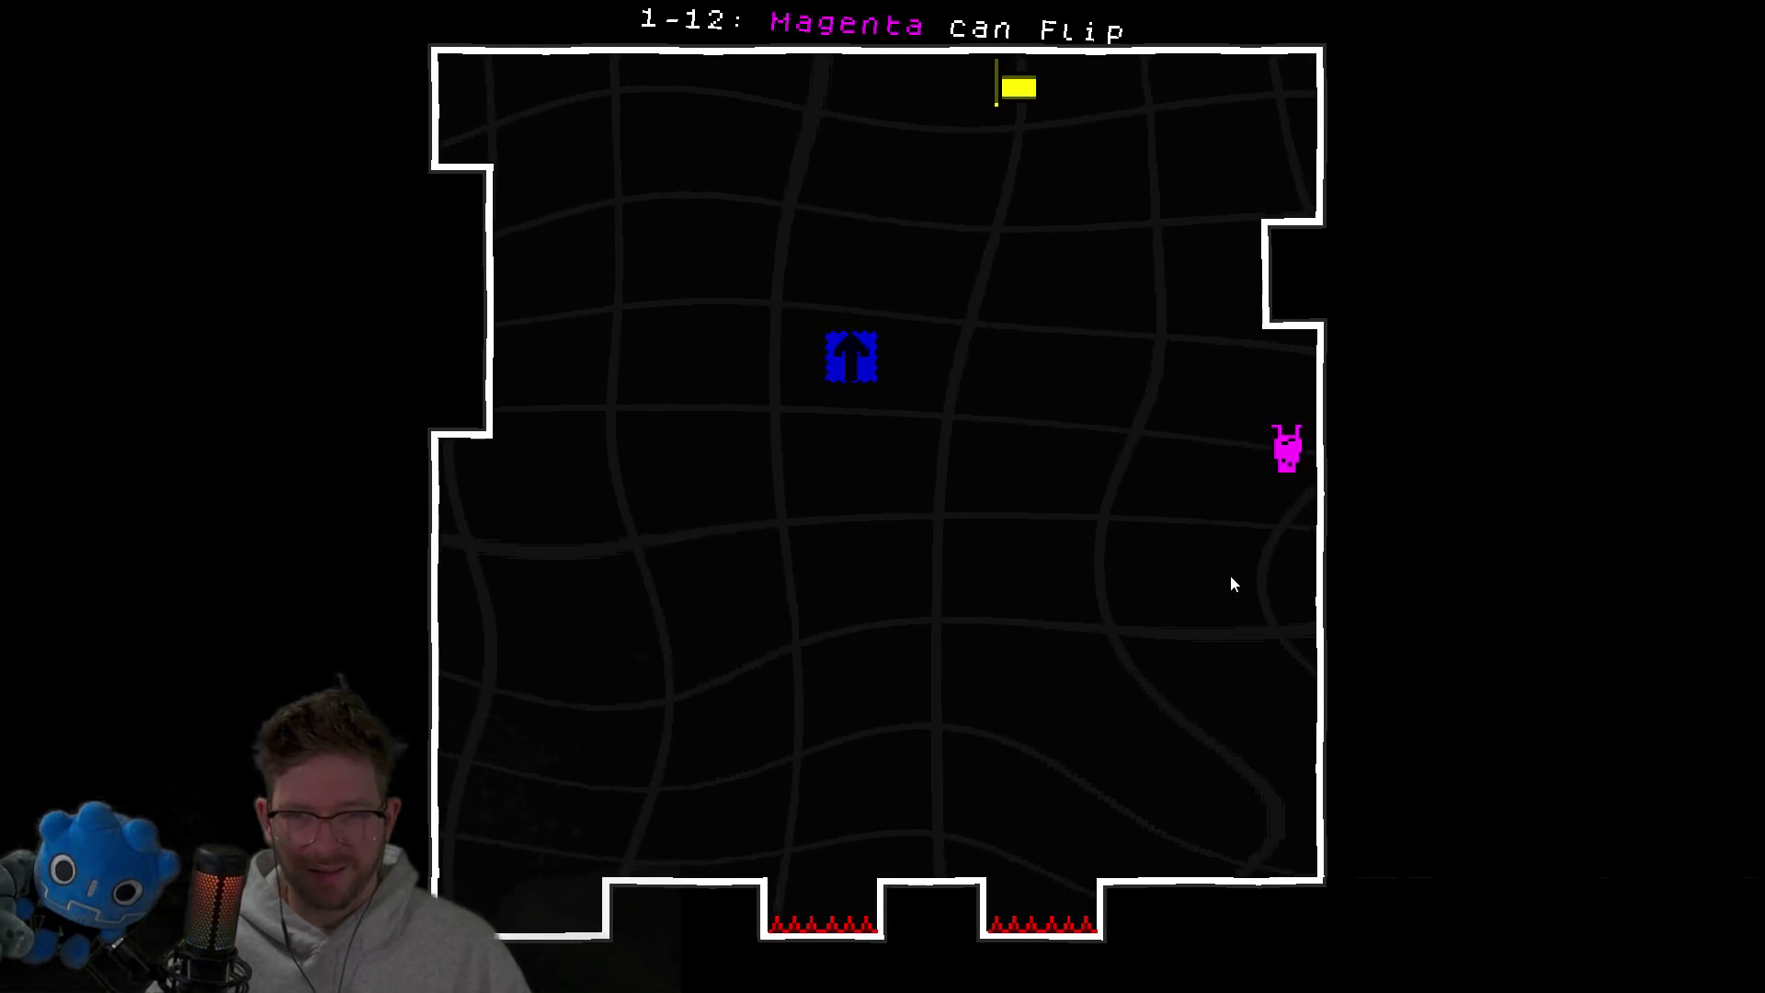
pyautogui.press('Left')
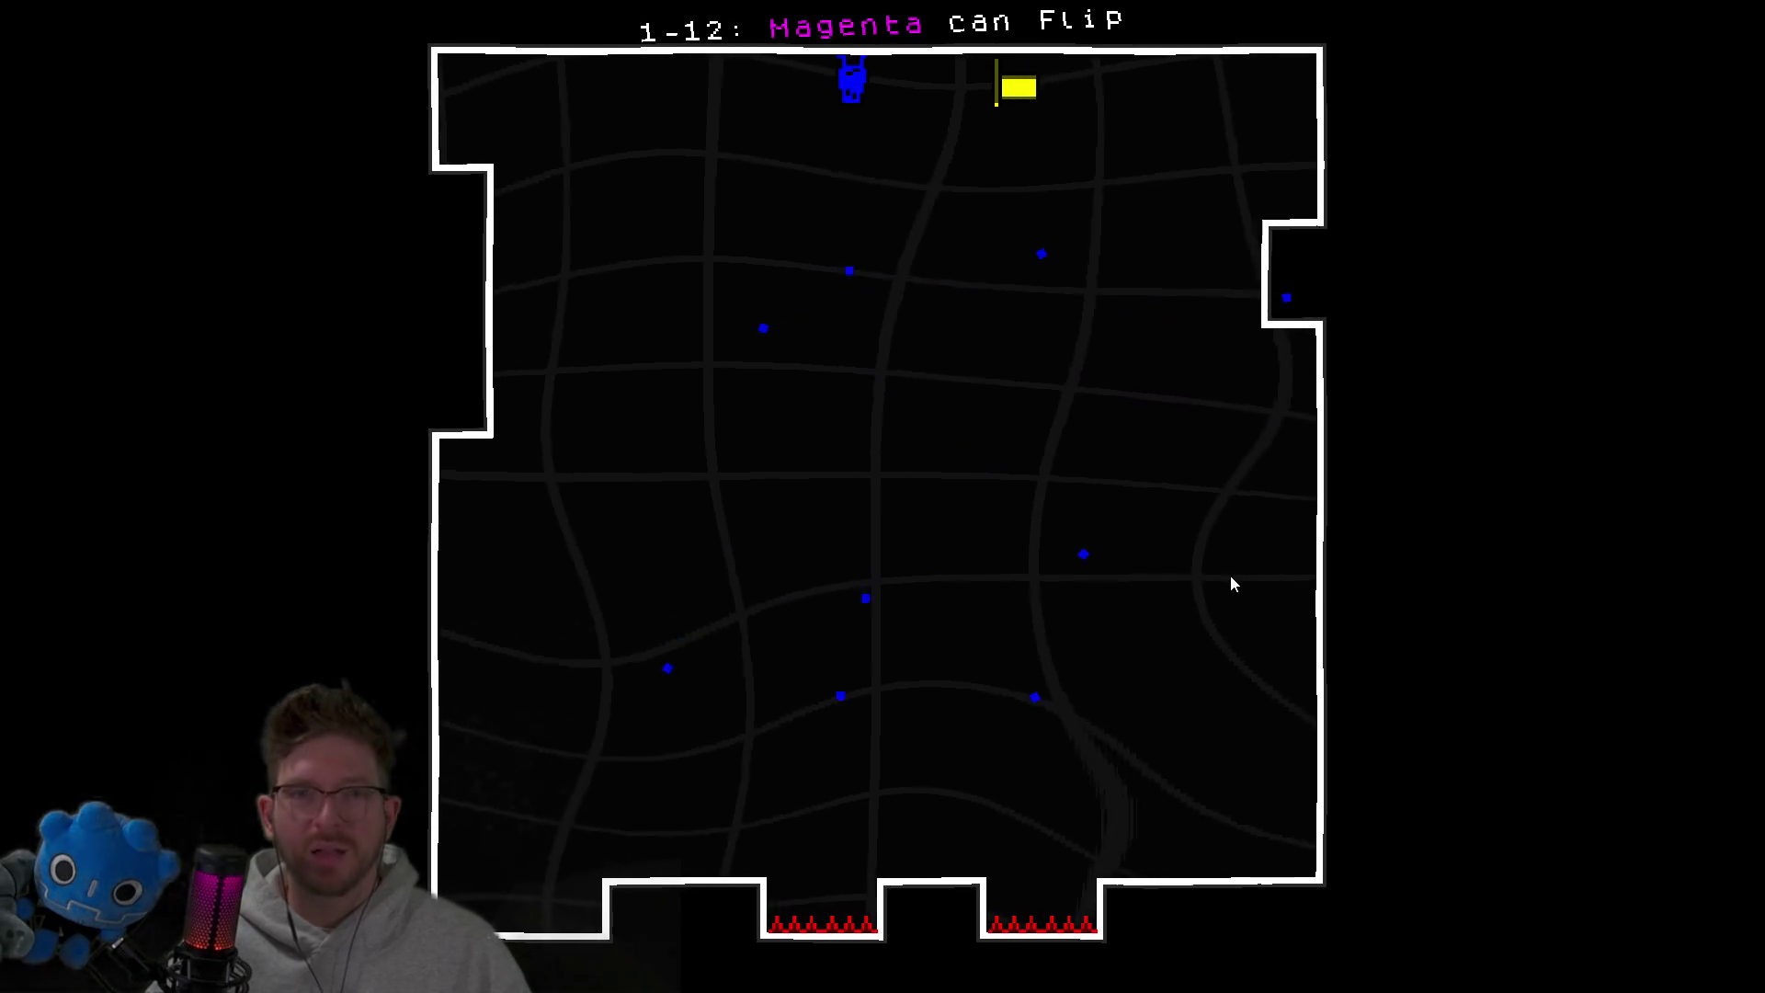
pyautogui.press('Right')
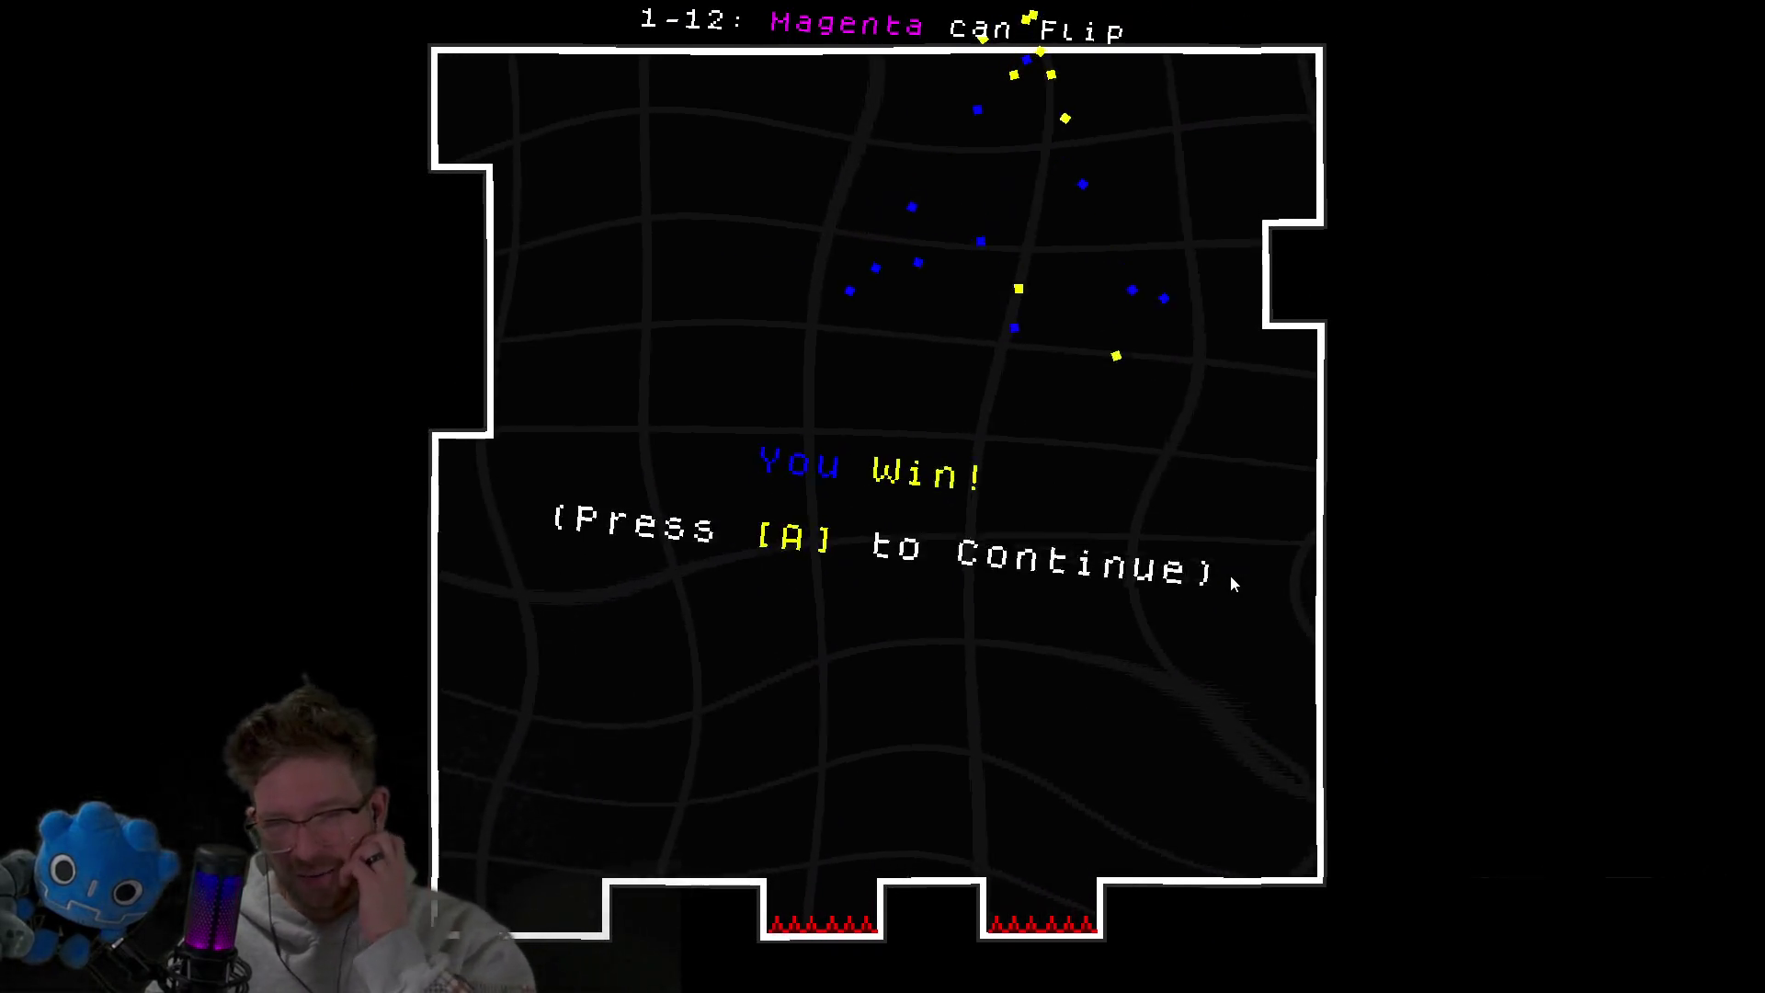
pyautogui.press('a')
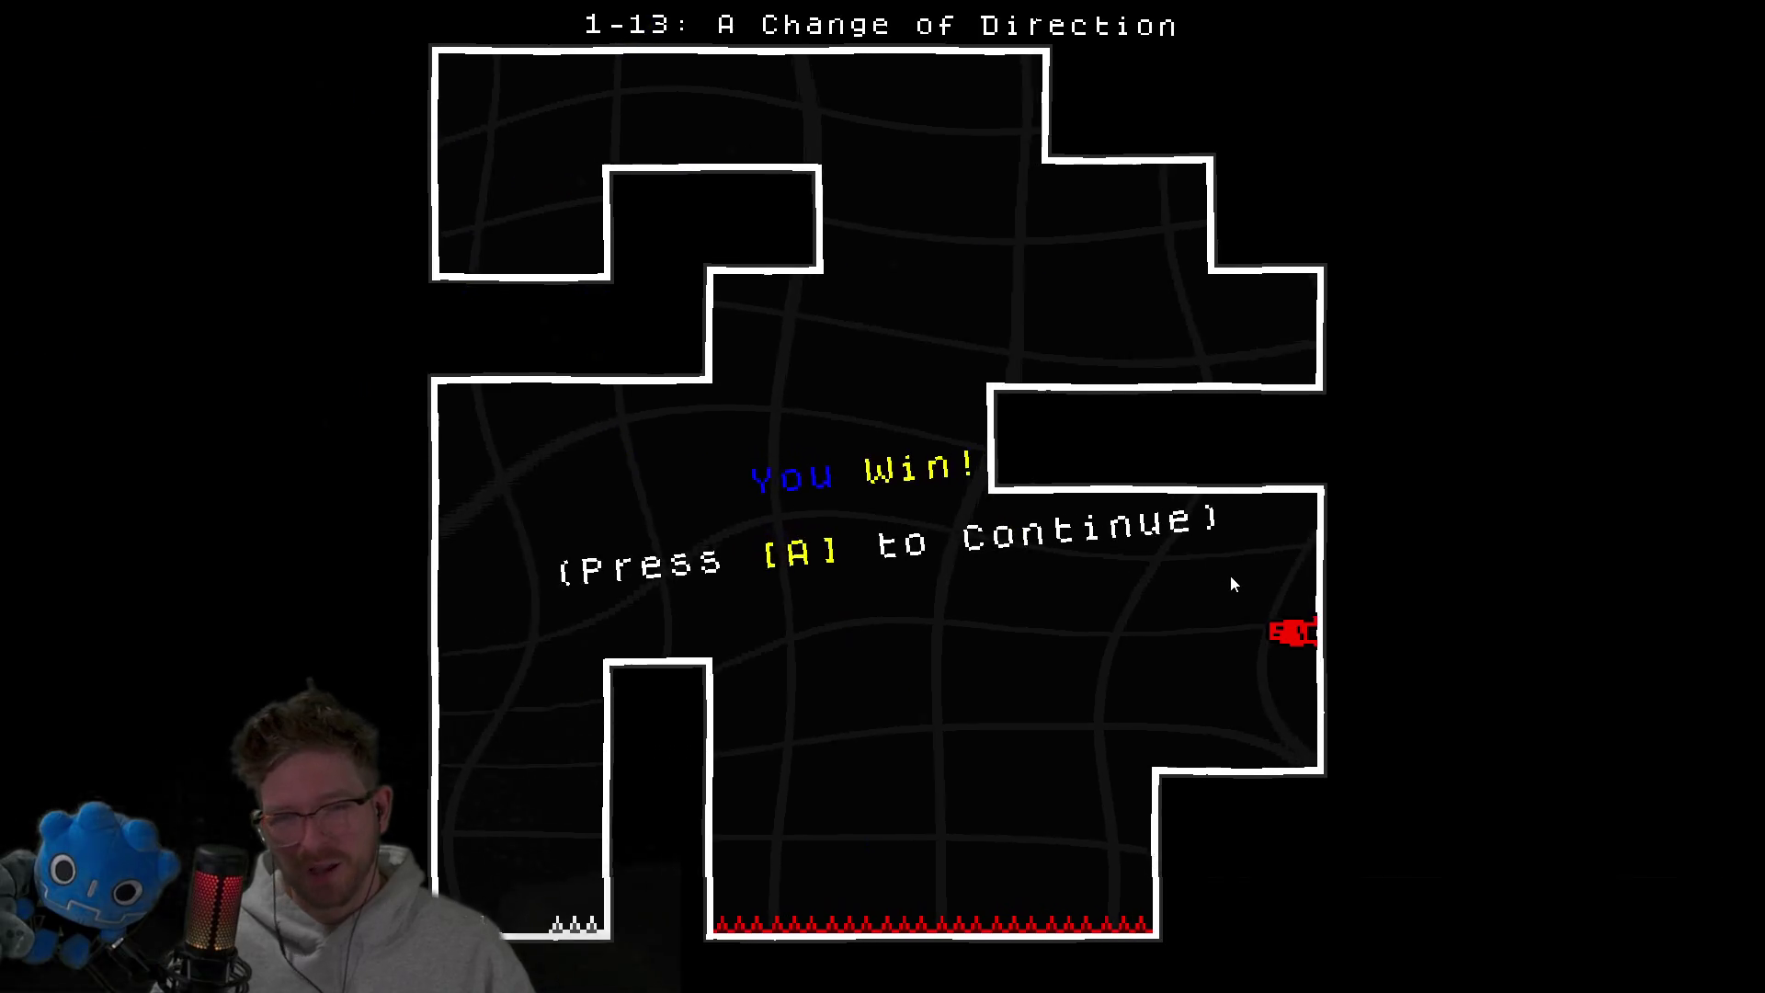
# Beat level 1-14 Mis-Direction after two restarts by flipping the magenta player into the yellow block.
pyautogui.press('a')
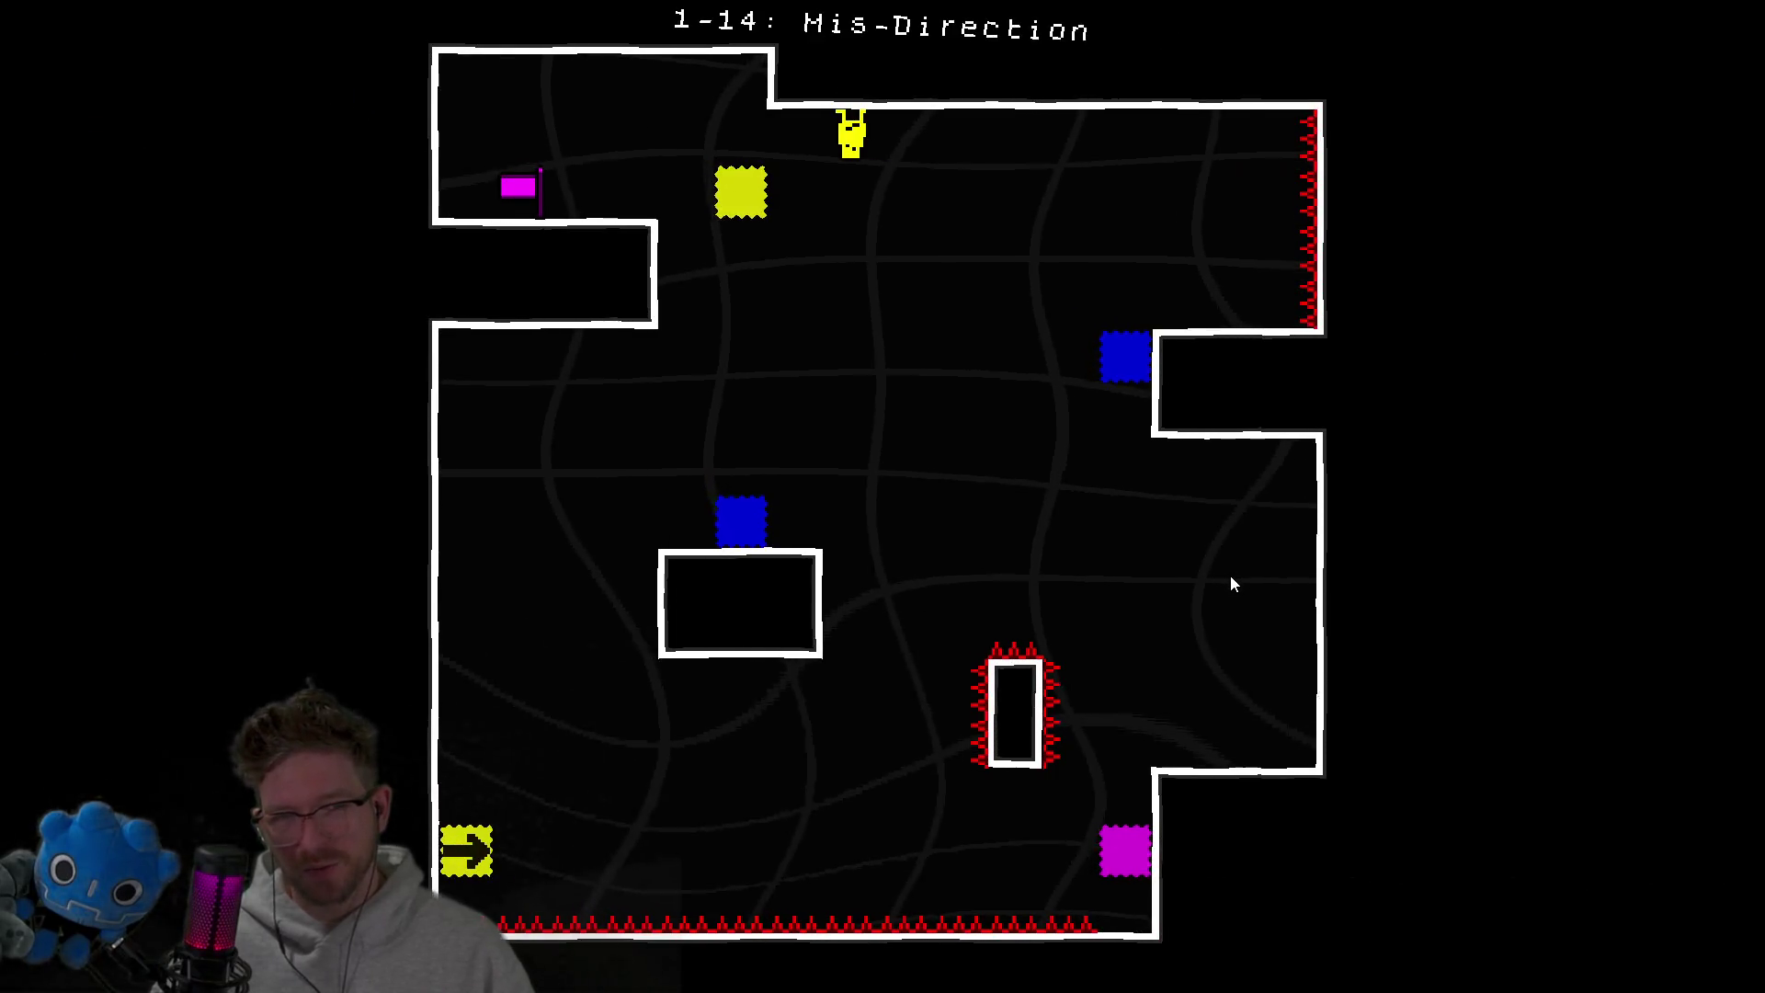
pyautogui.press('Right')
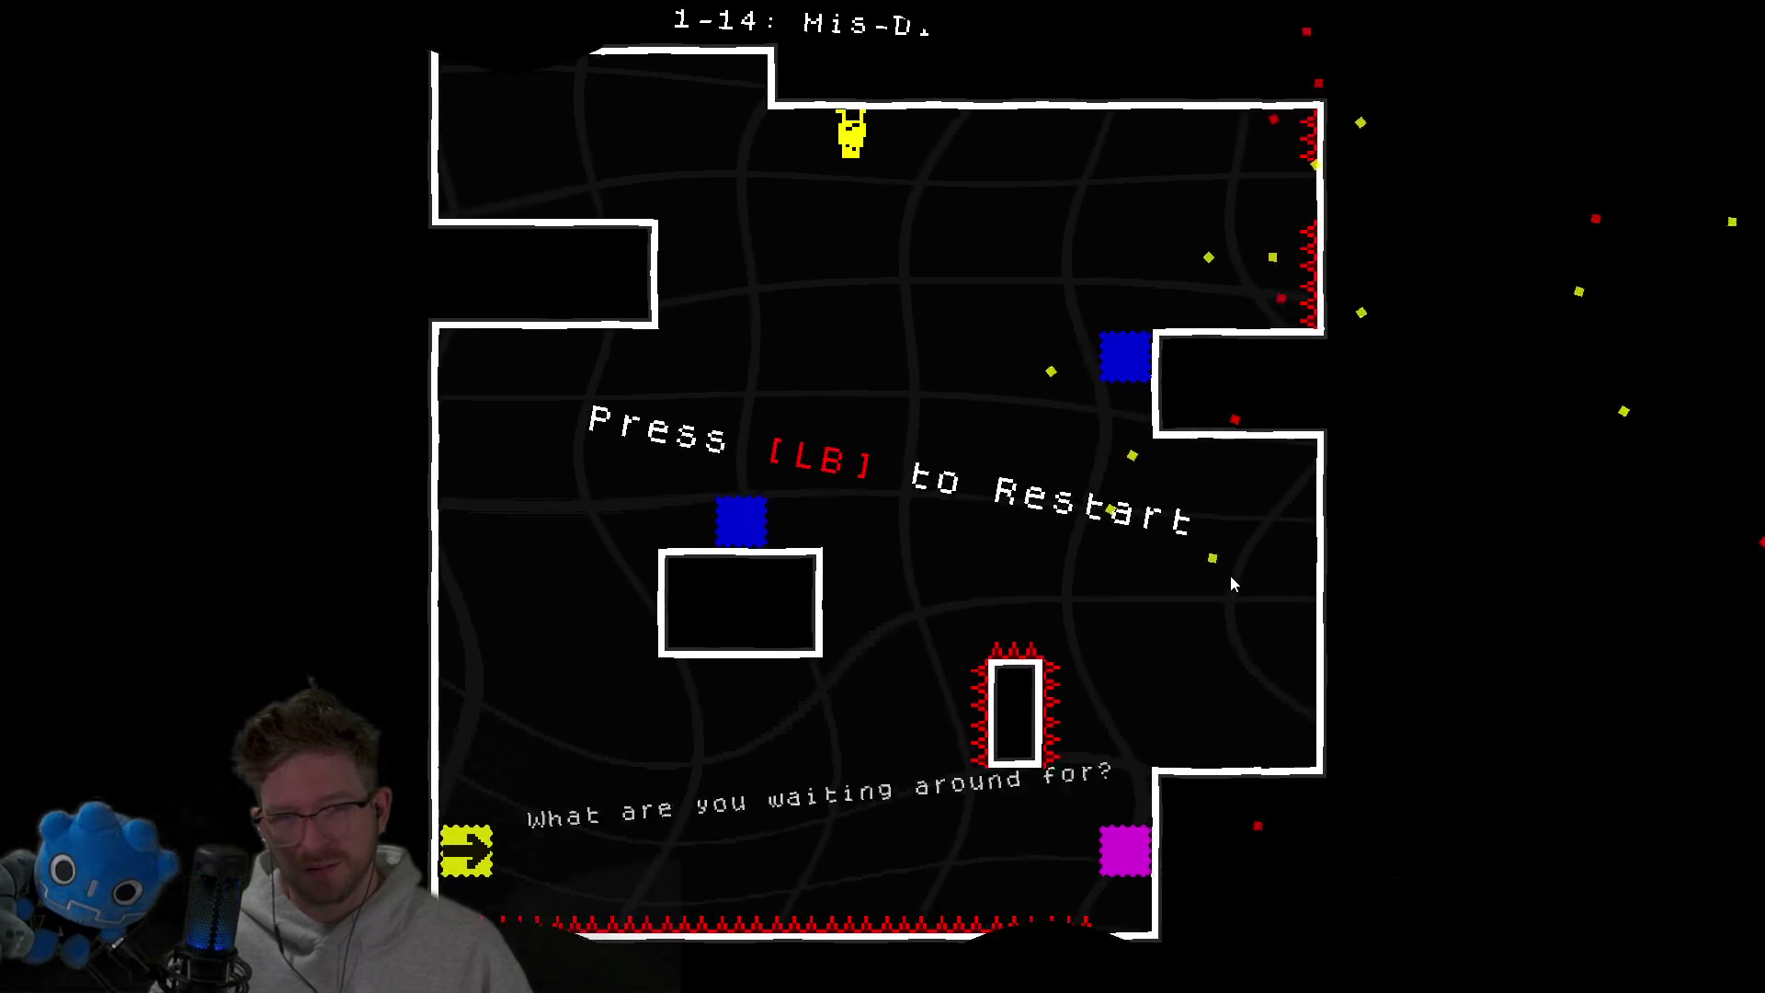
pyautogui.press('r')
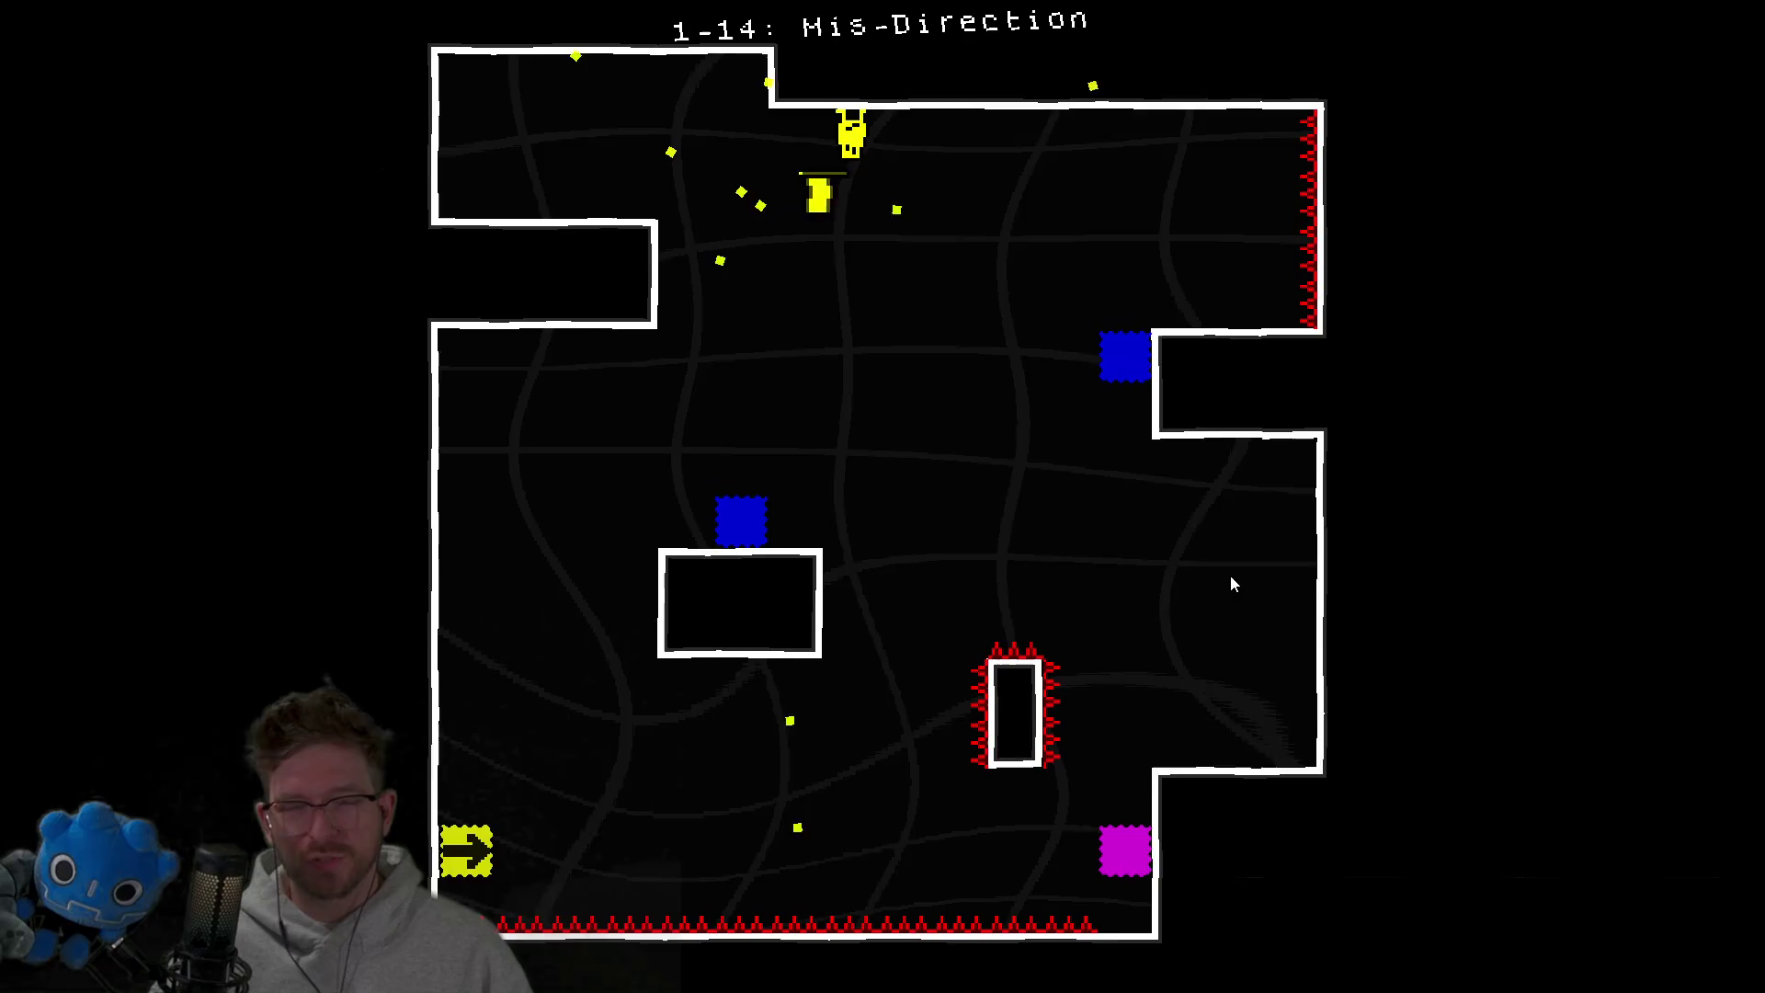
pyautogui.press('r')
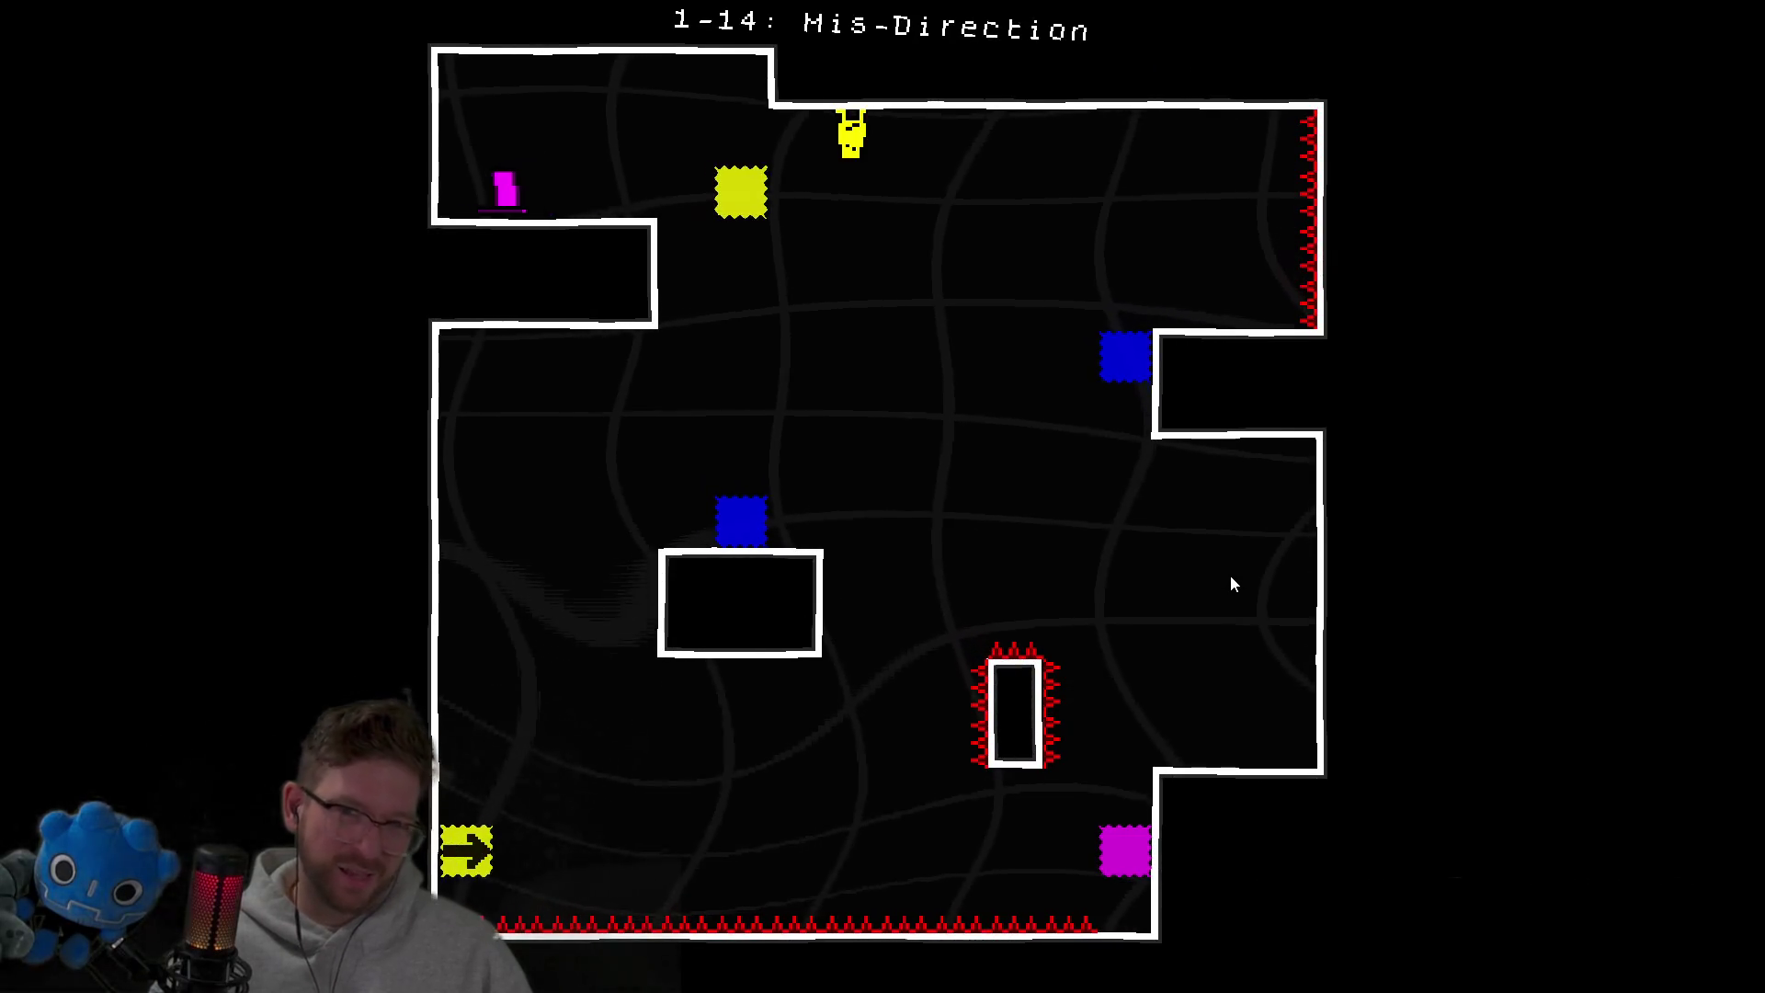
pyautogui.press('Left')
pyautogui.press('space')
pyautogui.press('Right')
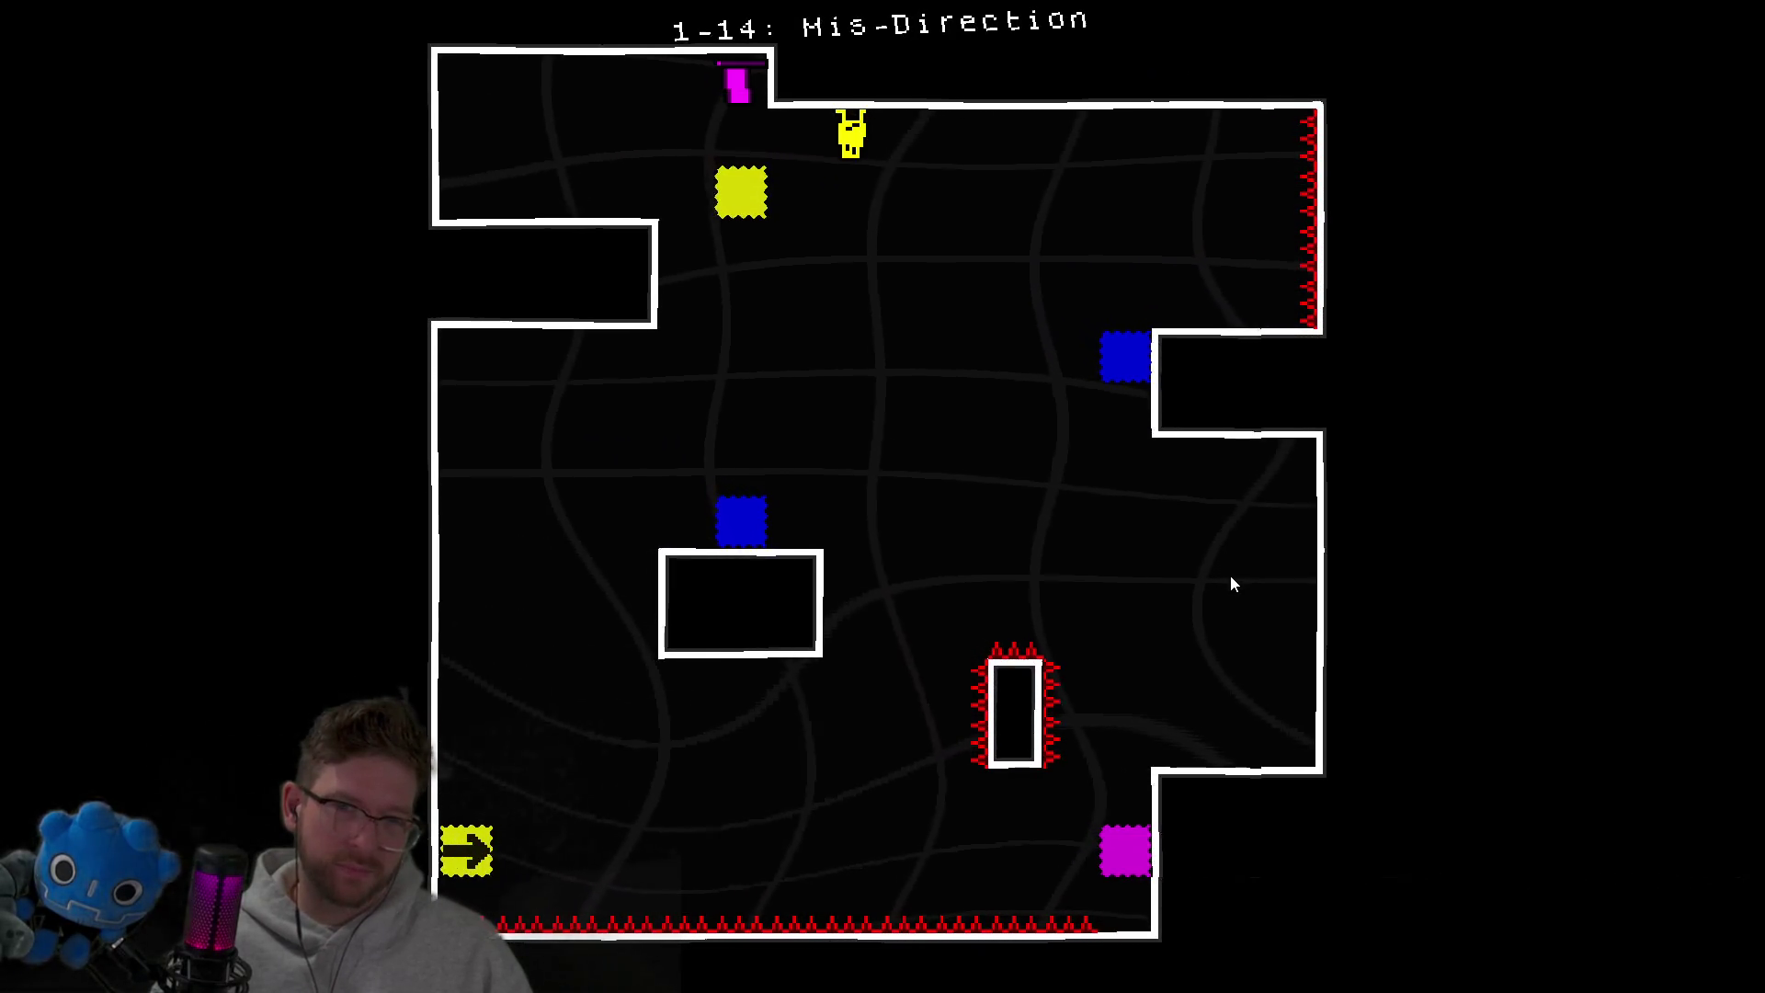
pyautogui.press('space')
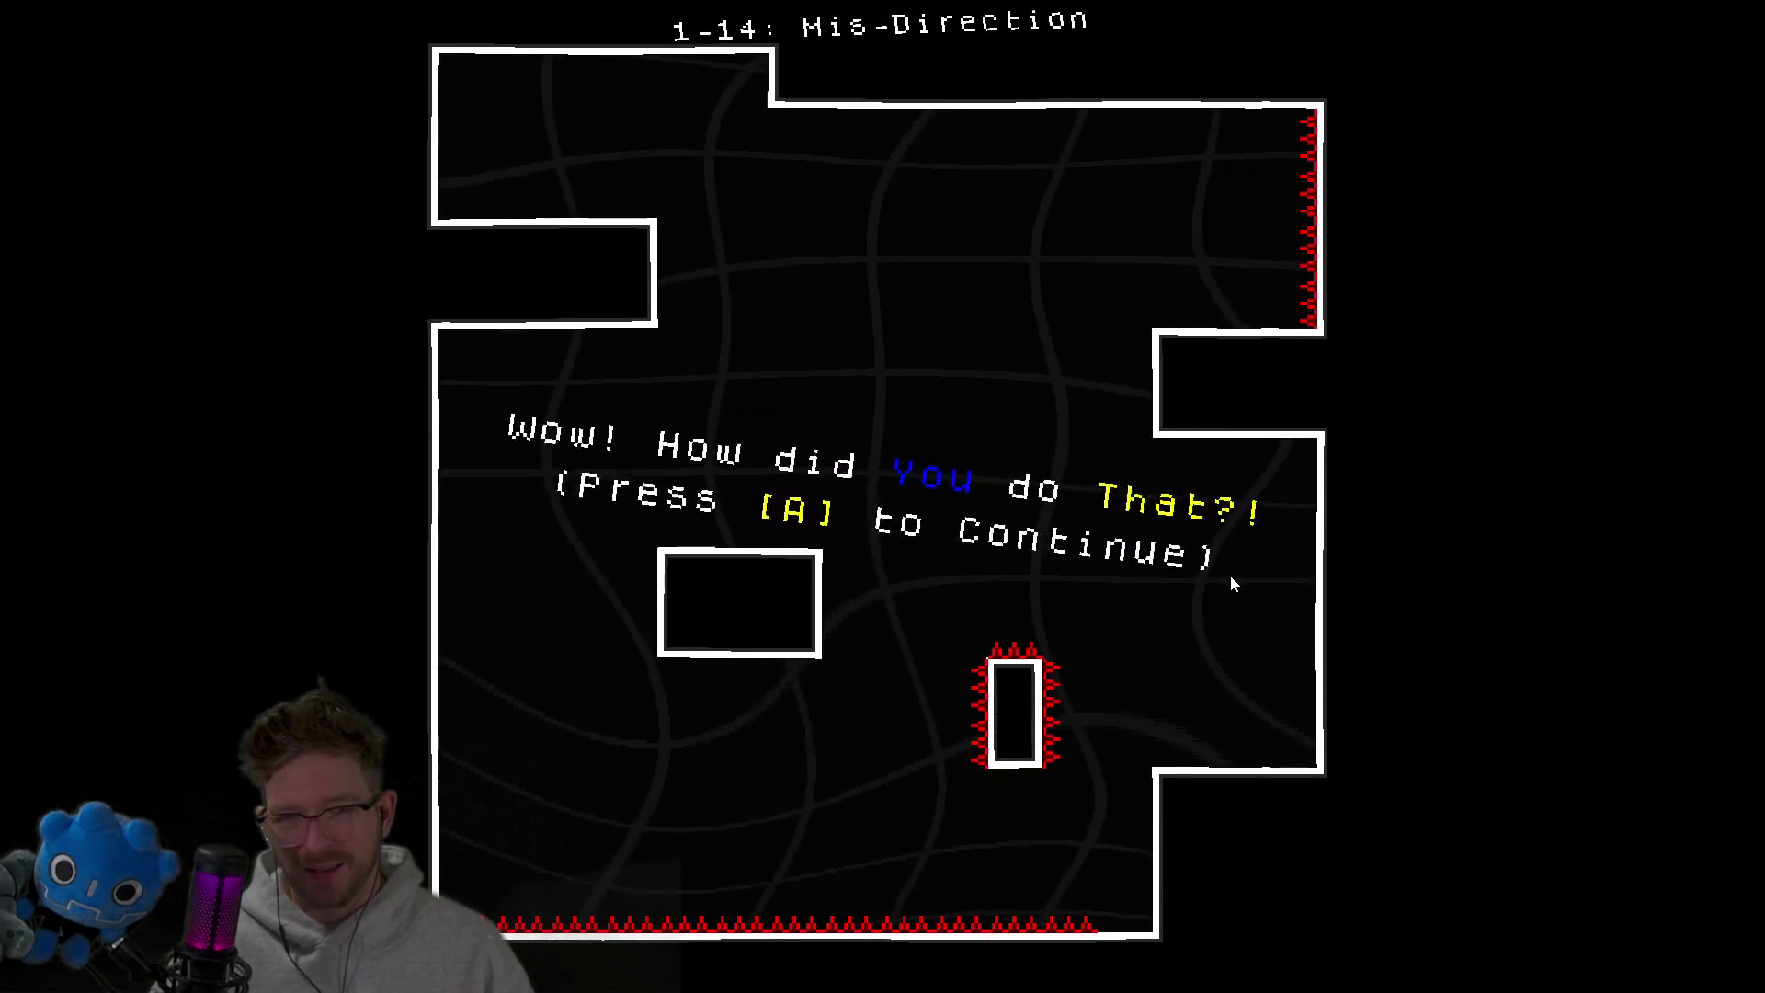
# Start level 1-15 Locking In, slide the magenta L piece right, and restart.
pyautogui.press('Return')
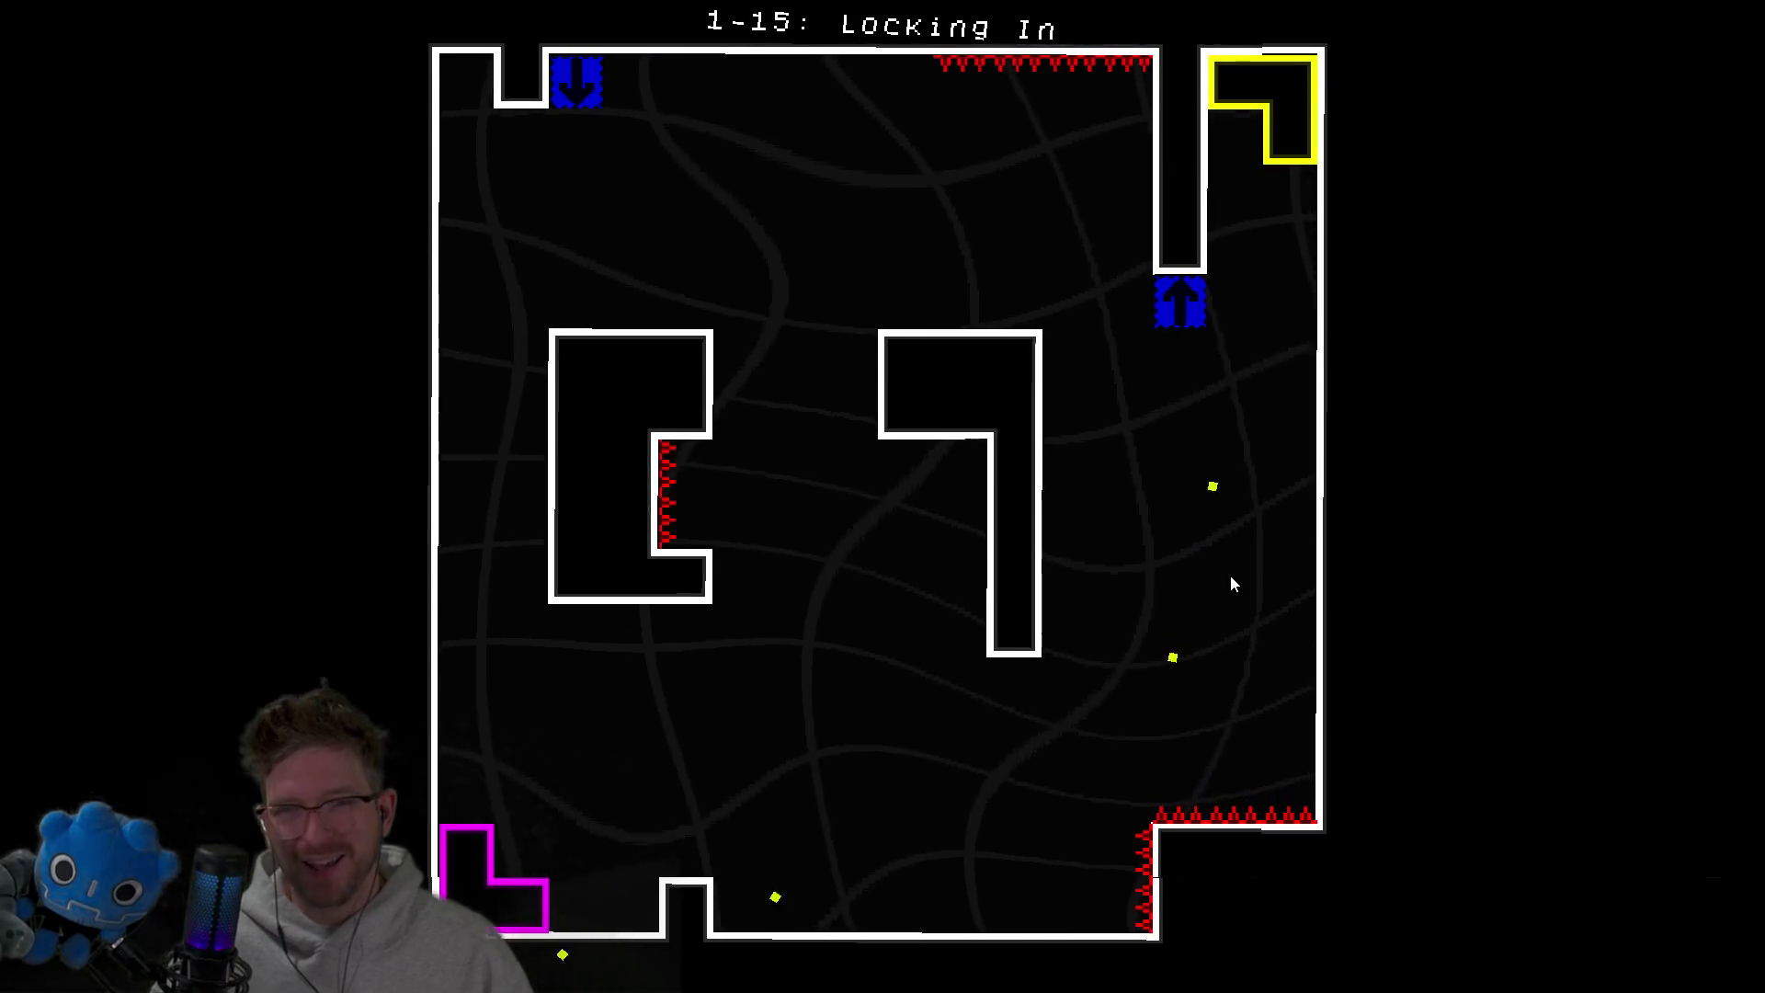
pyautogui.press('Right')
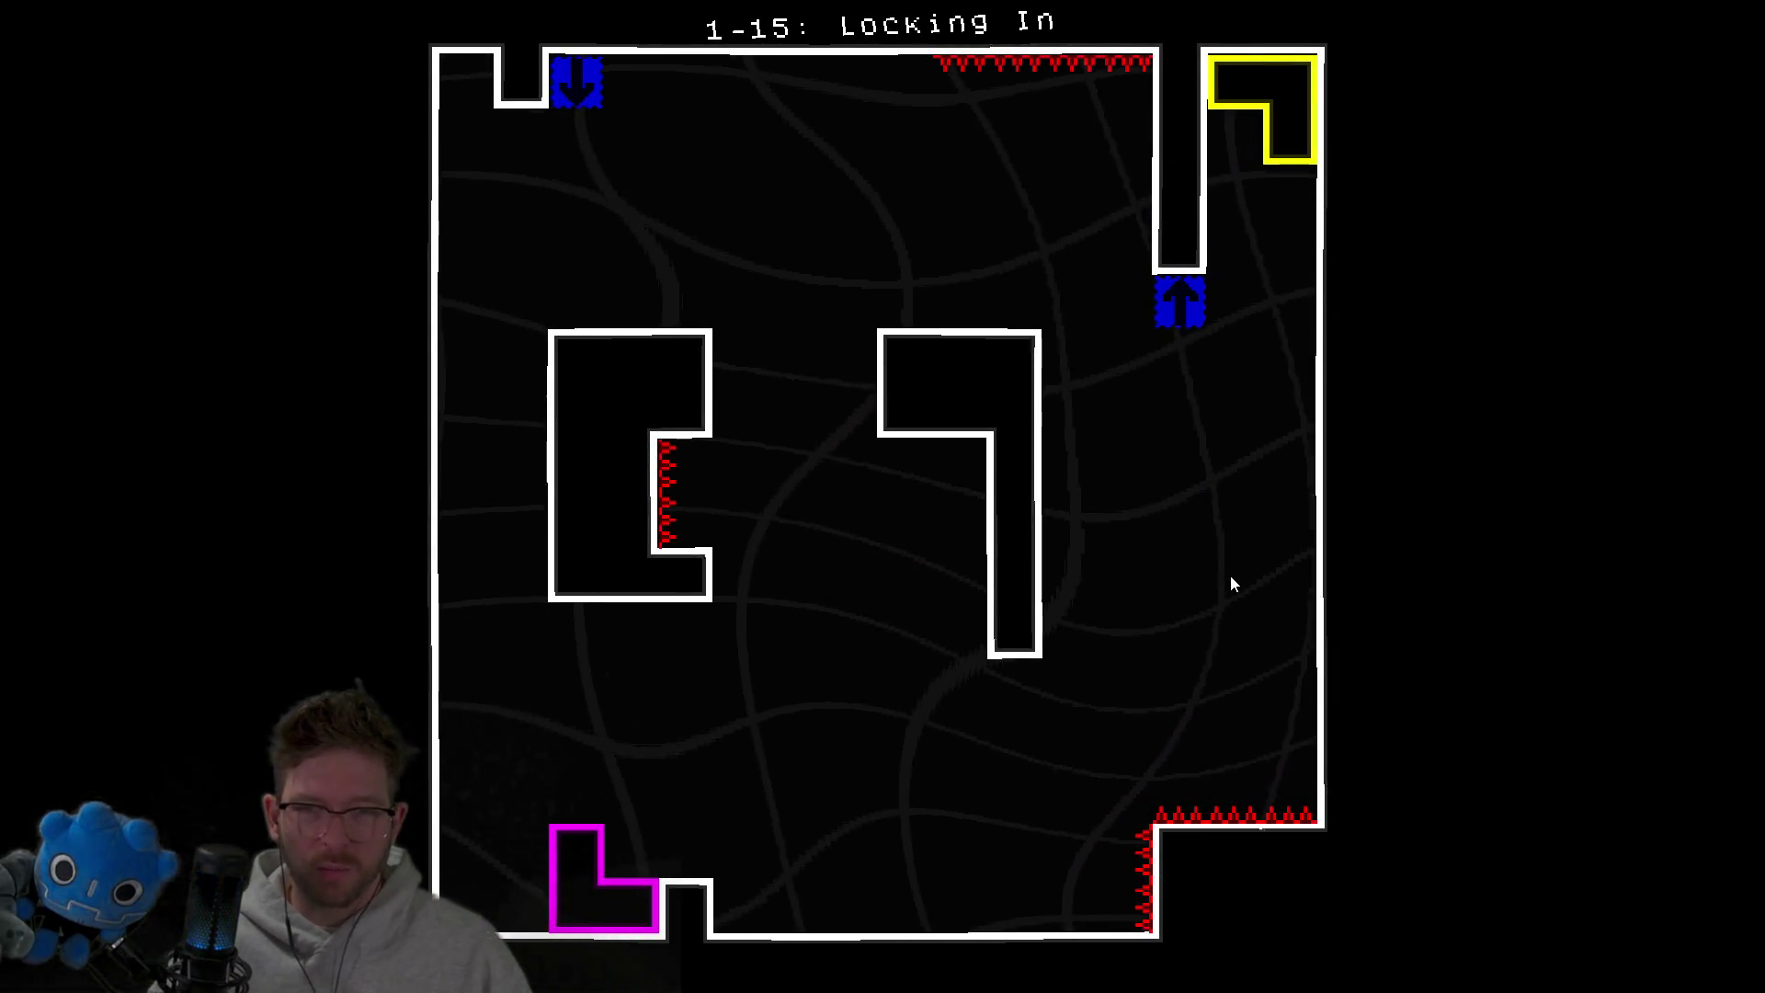
pyautogui.press('r')
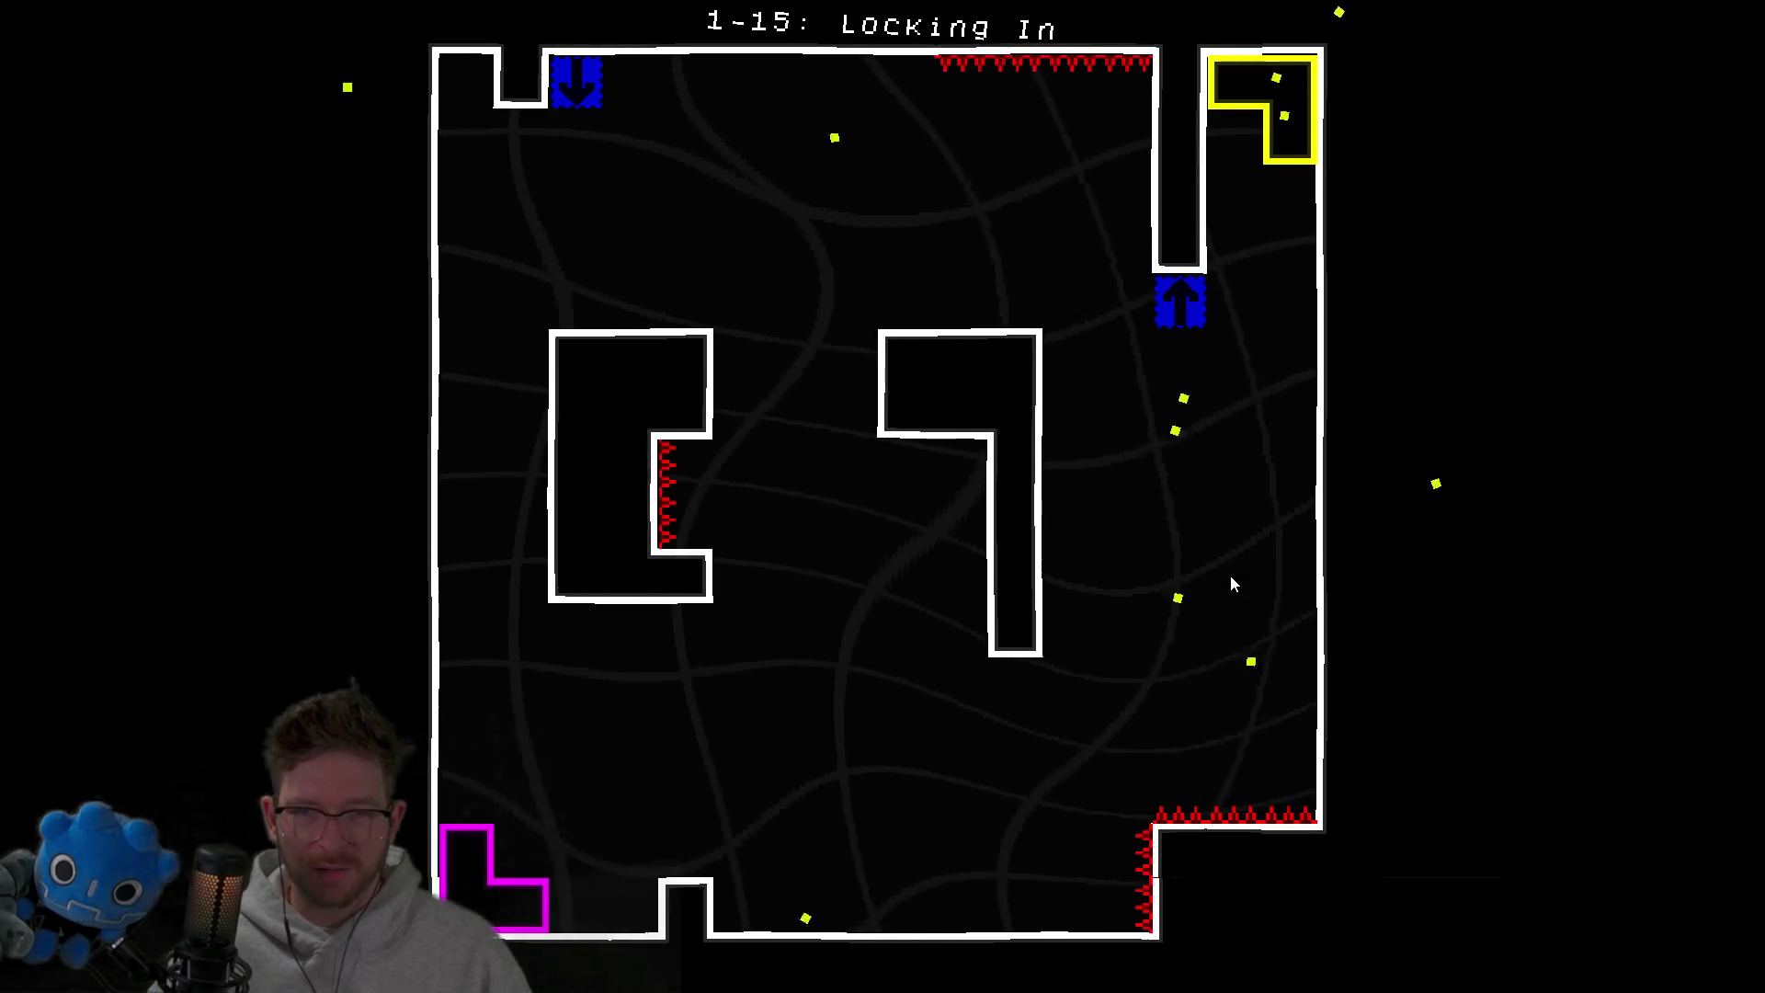